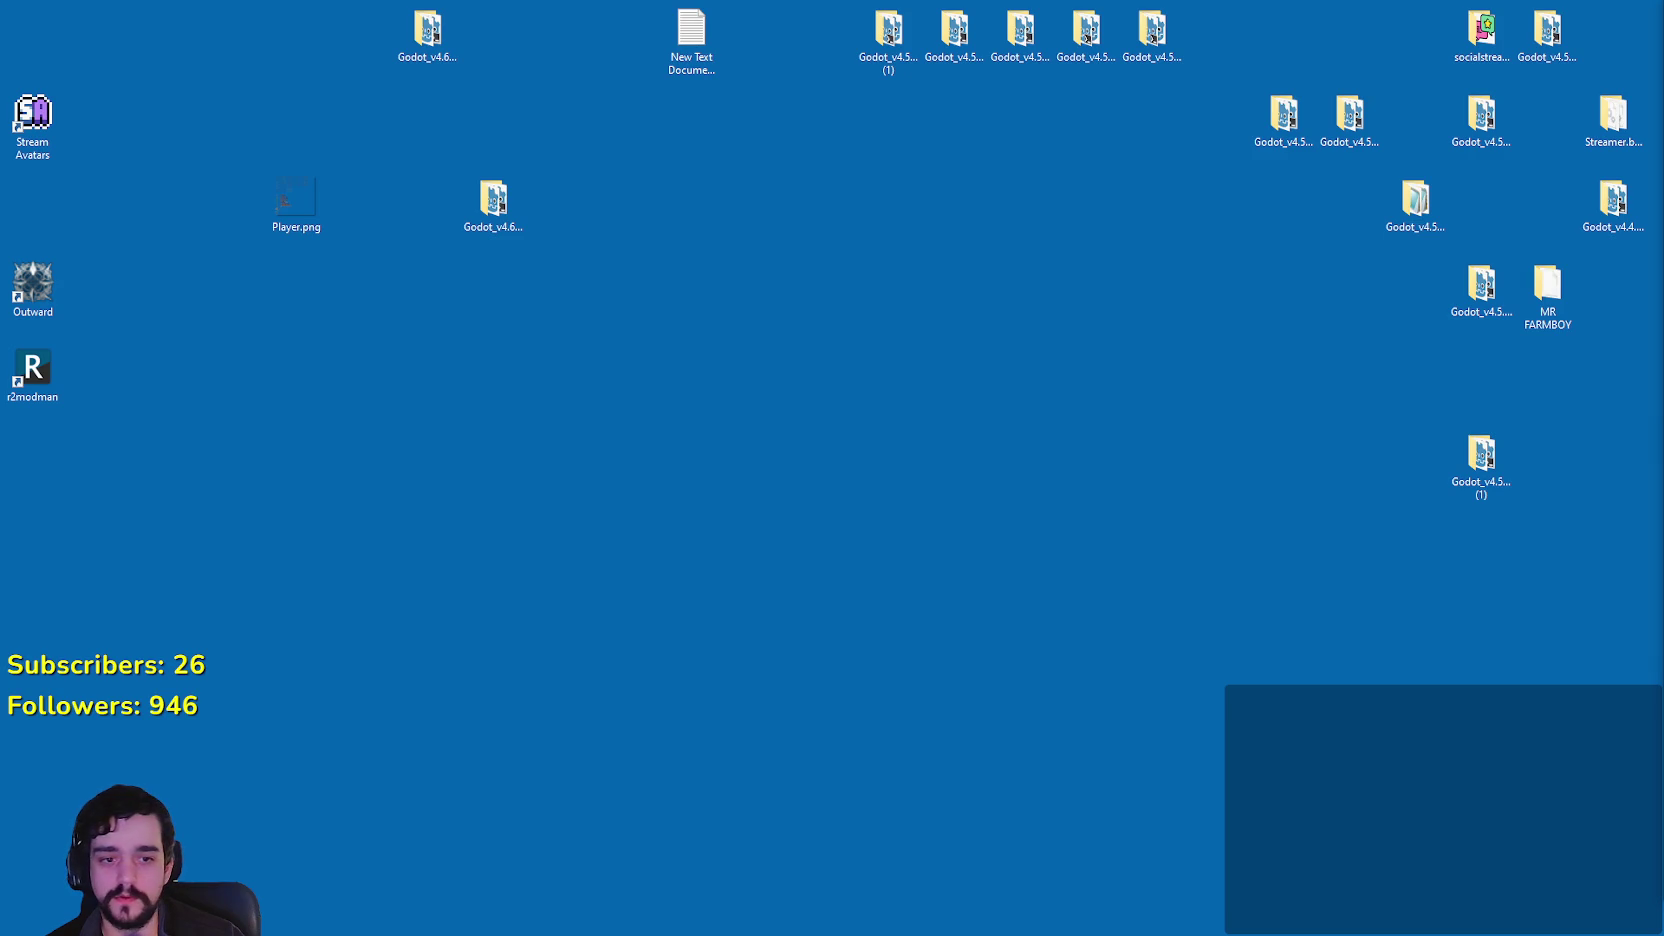
# Step: Play the LOFI Music Collection folder in Desktop > PhatPhrogStudios with VLC, then close File Explorer
pyautogui.press('super+e')
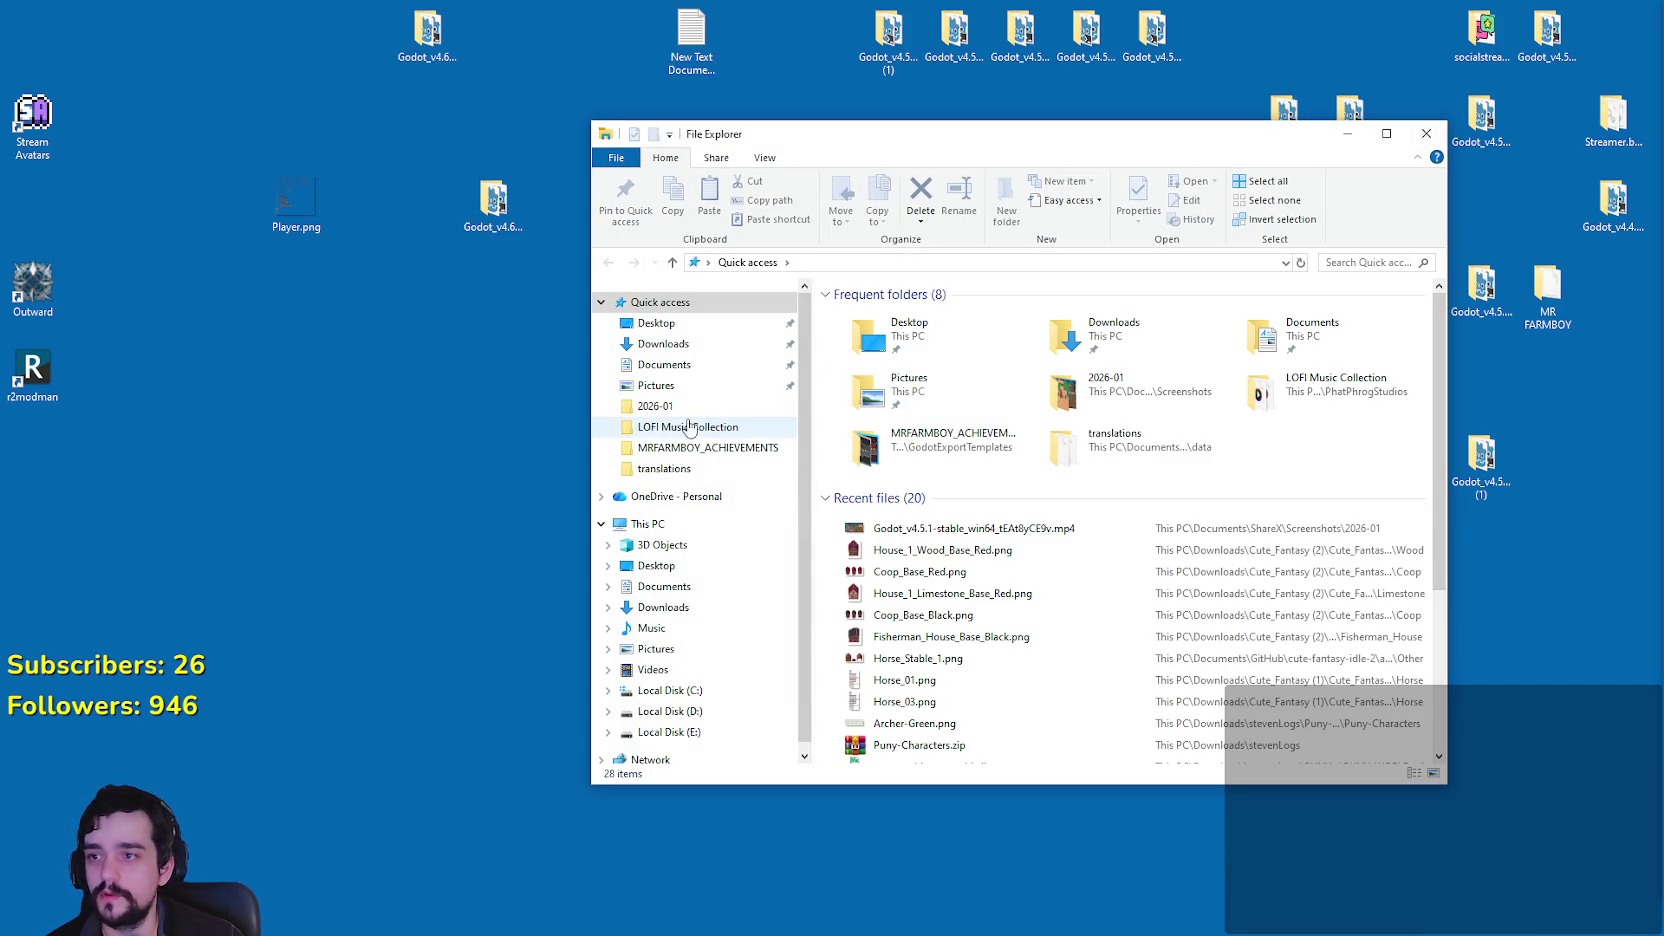
pyautogui.click(703, 427)
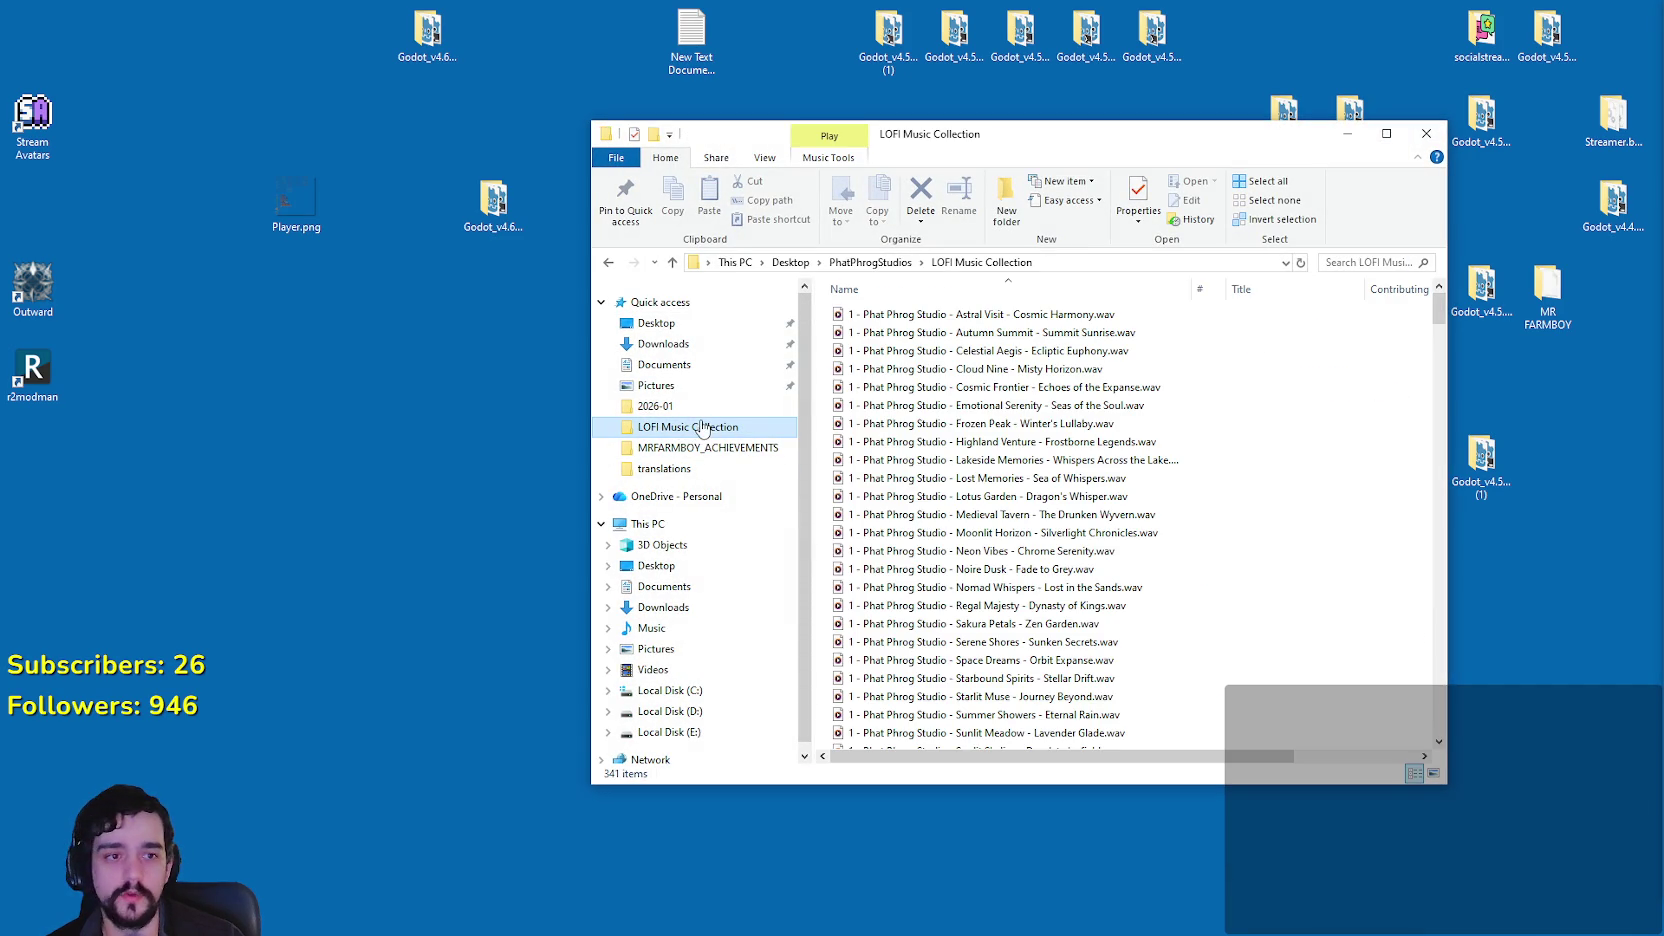
pyautogui.click(870, 262)
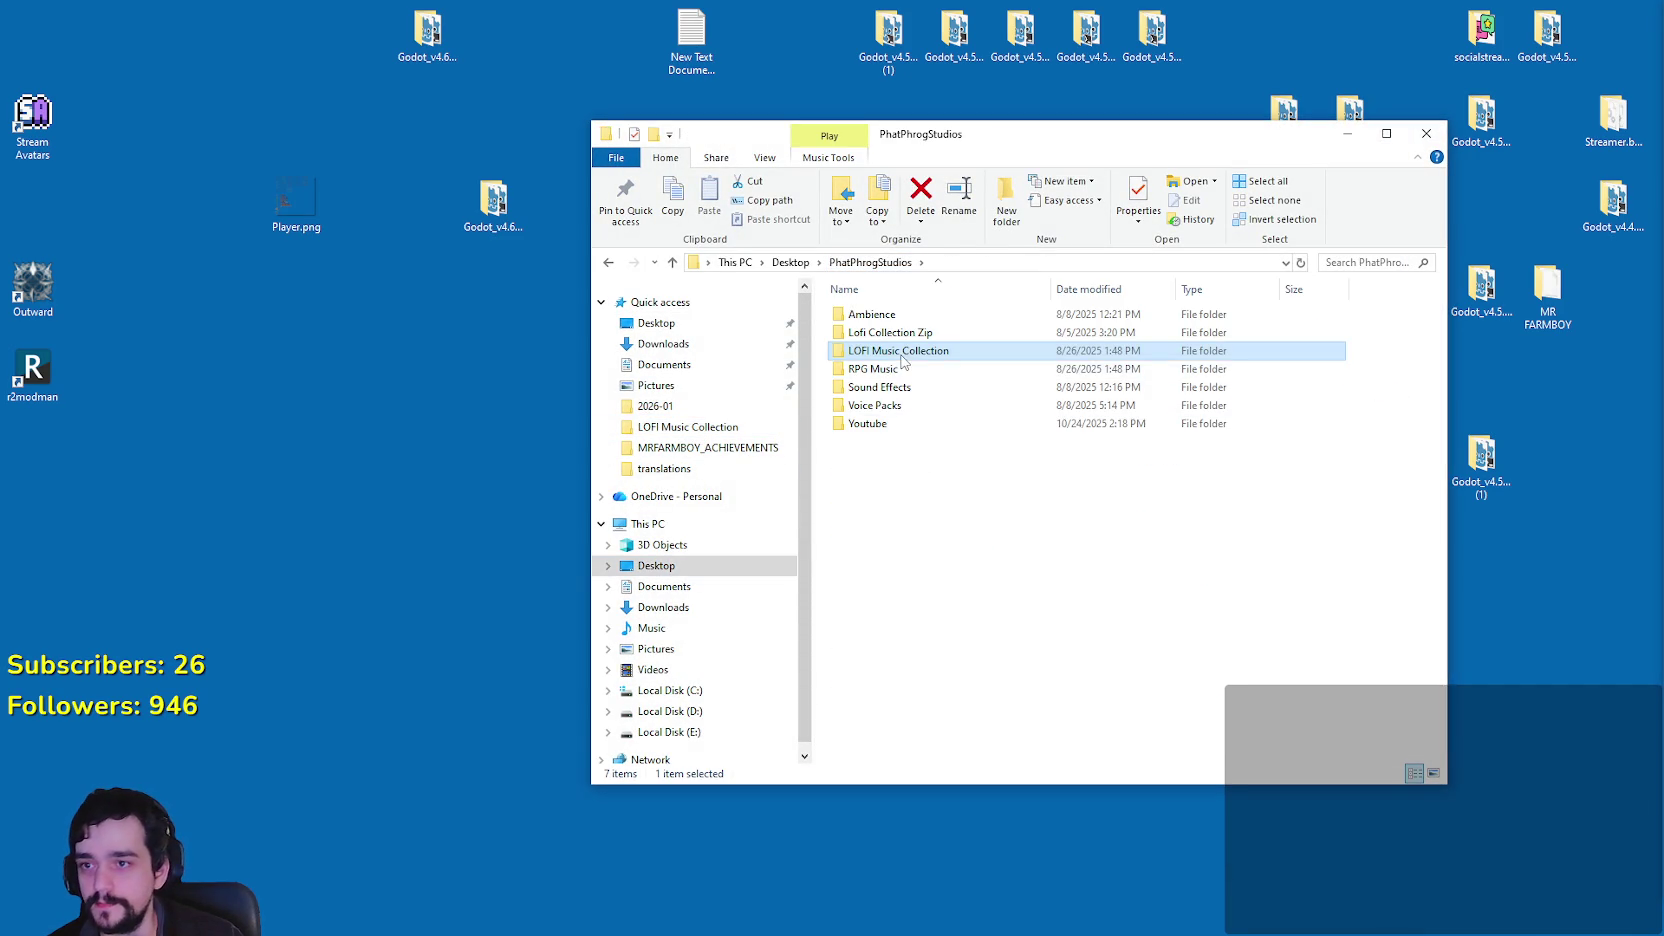
pyautogui.rightClick(900, 352)
pyautogui.click(1030, 502)
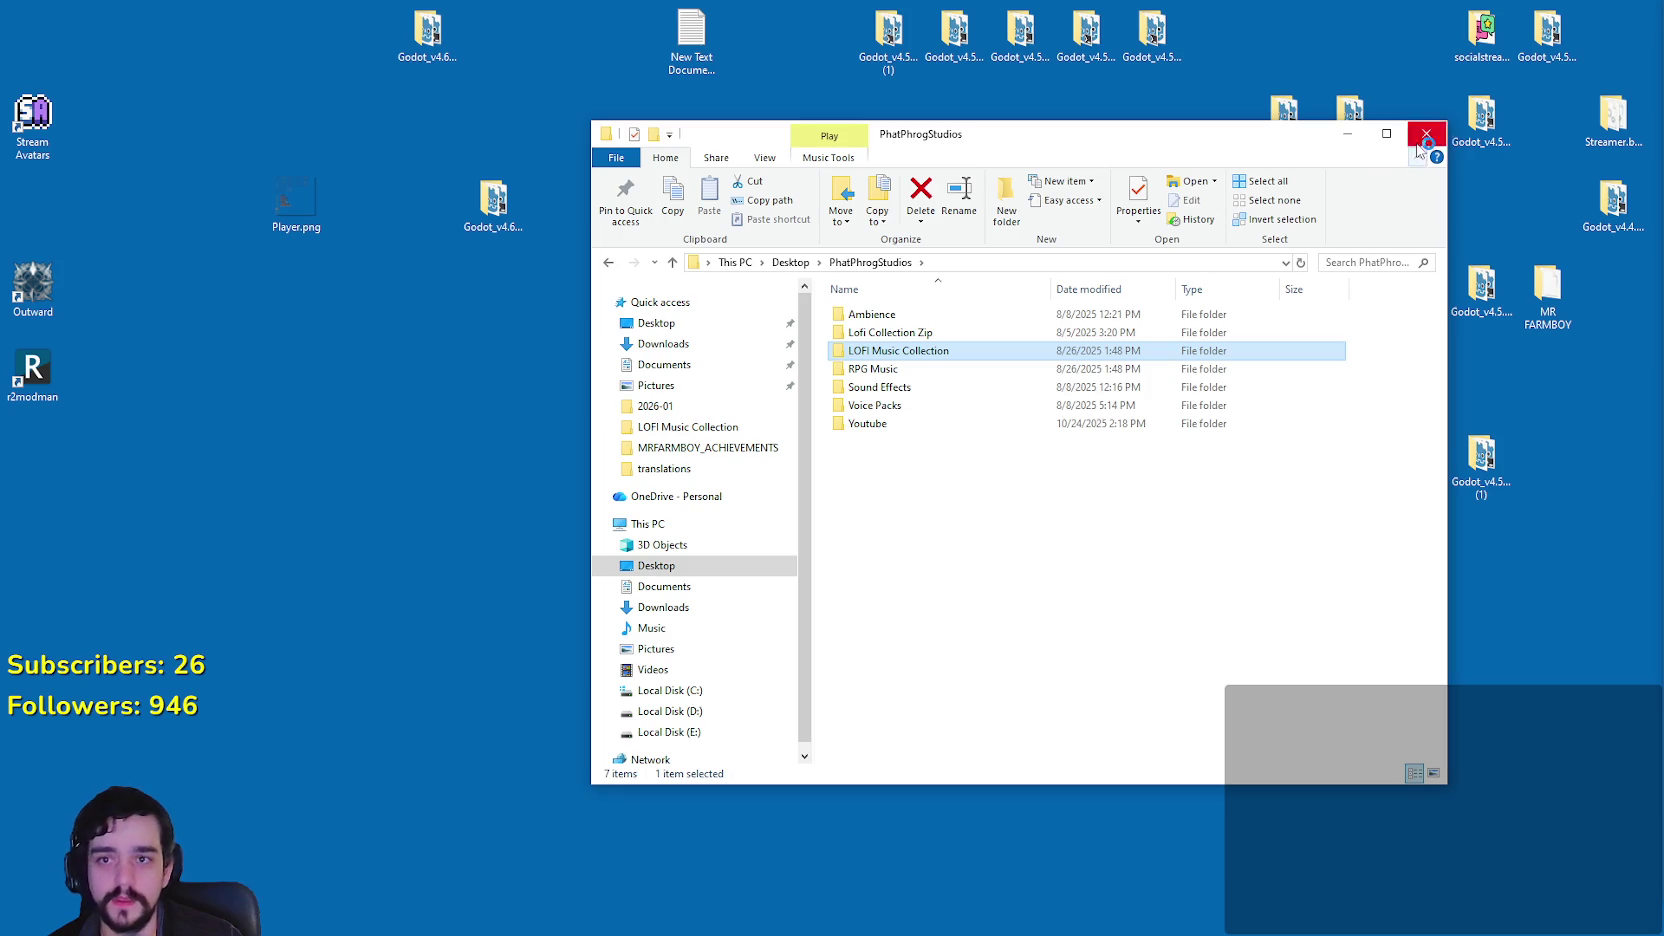
pyautogui.click(1426, 133)
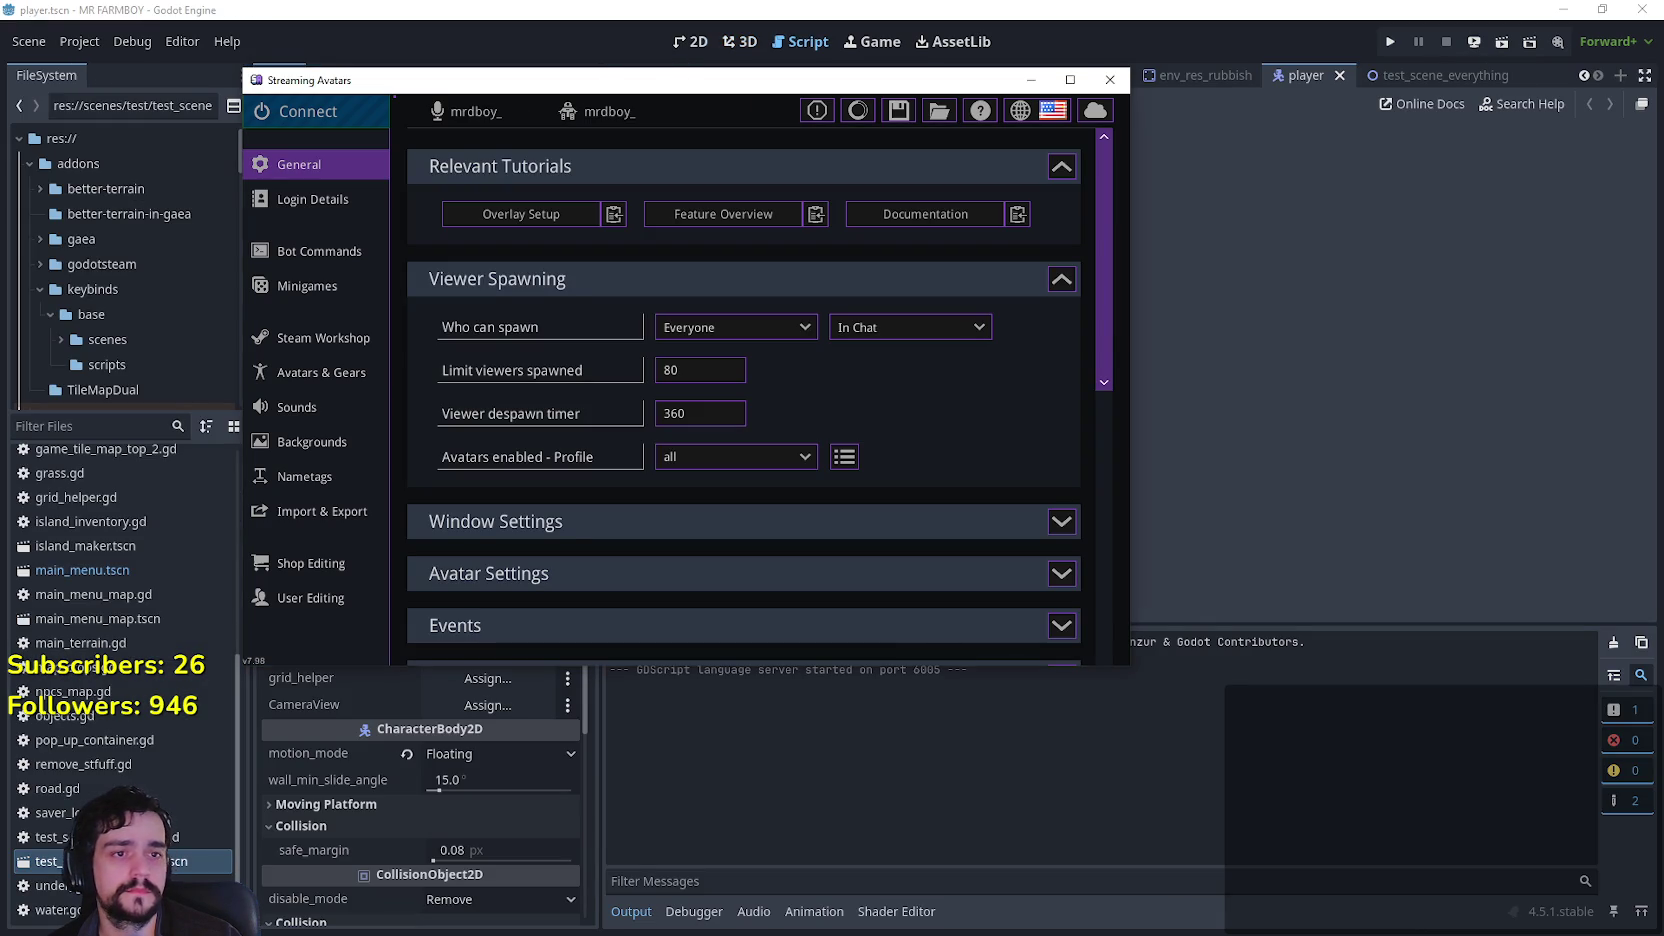
# Step: Connect Streaming Avatars to the stream, then minimise its window
pyautogui.click(365, 120)
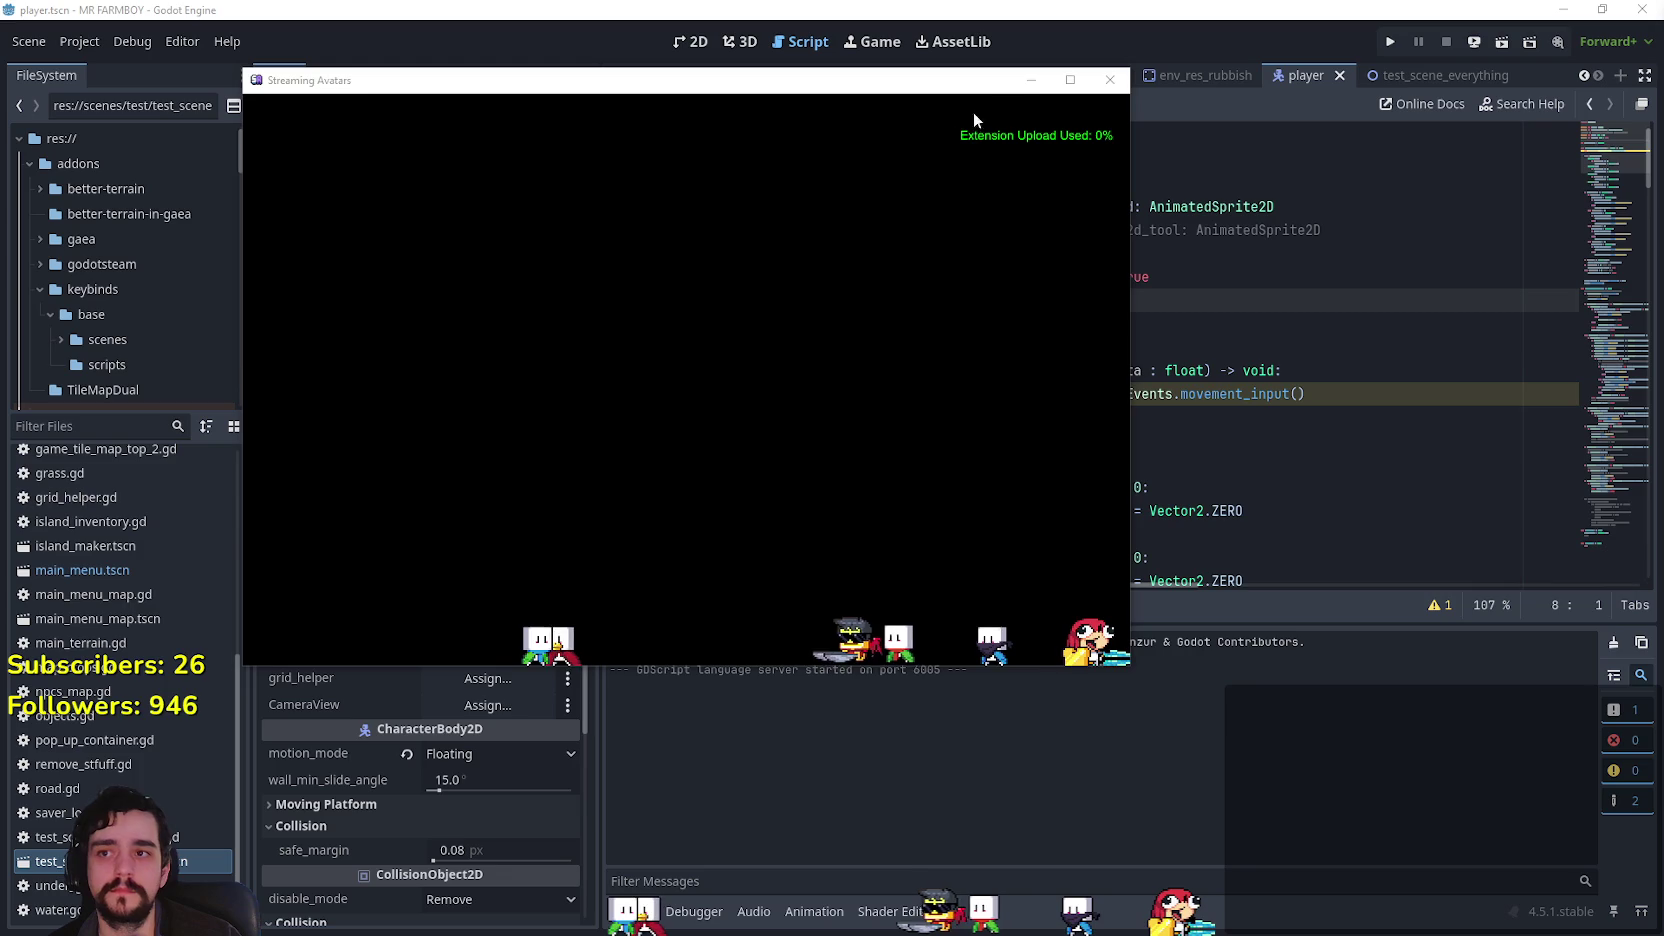
pyautogui.click(1030, 88)
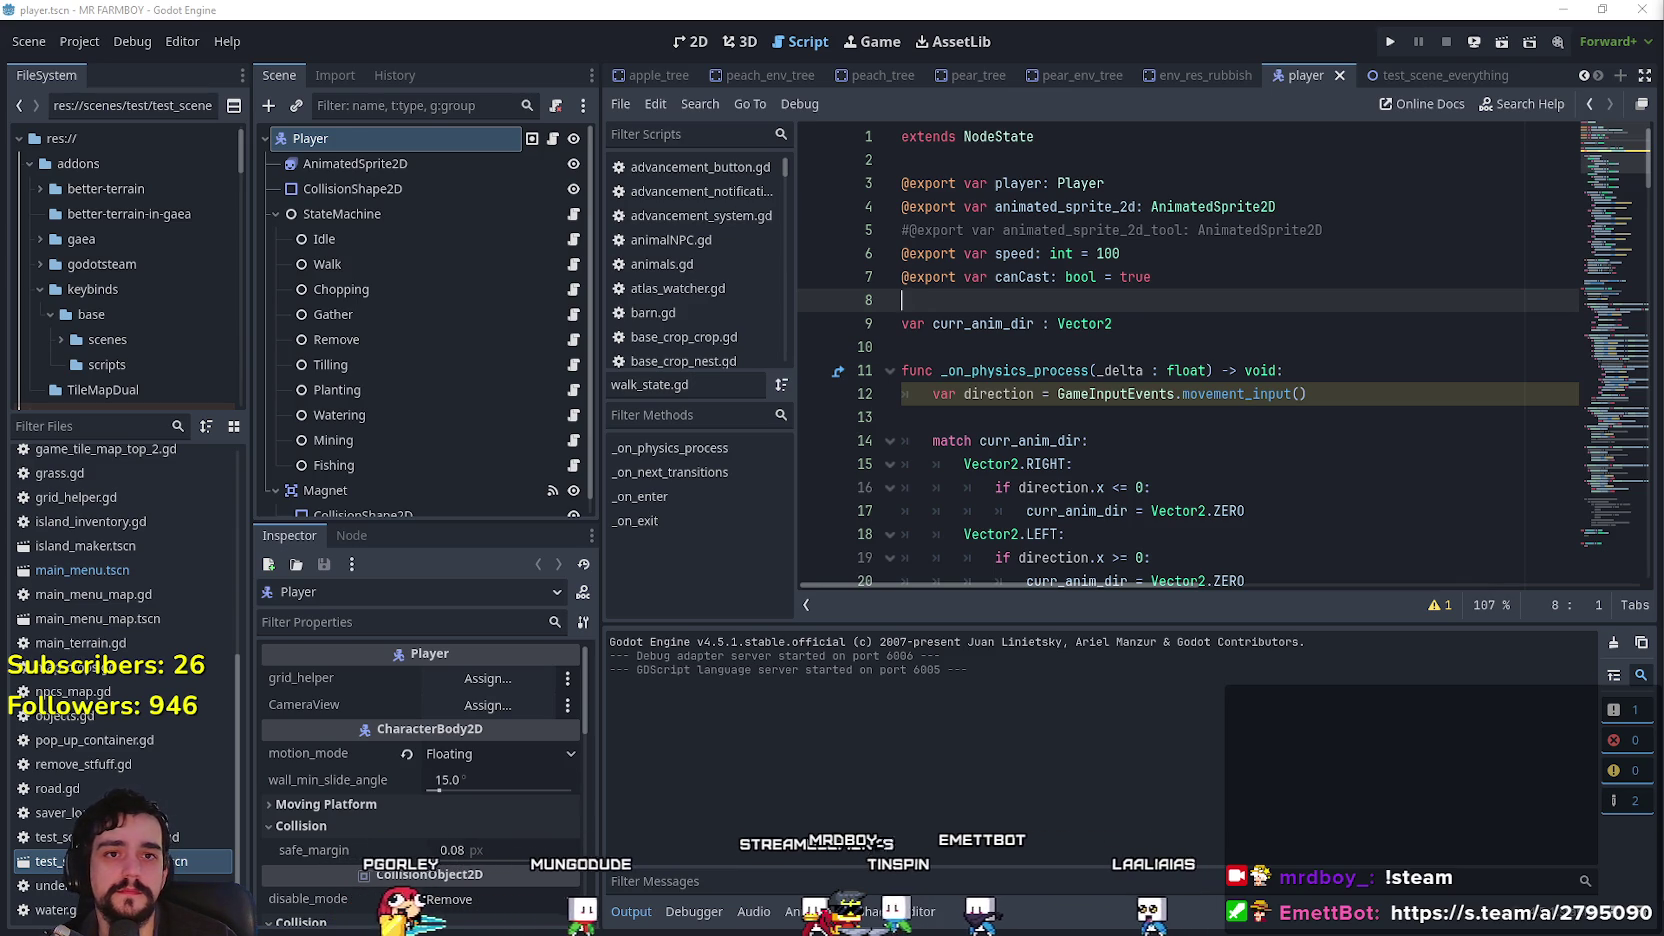
# Step: Switch from the Godot editor to the Spotify window with Alt+Tab
pyautogui.hotkey('alt', 'Tab')
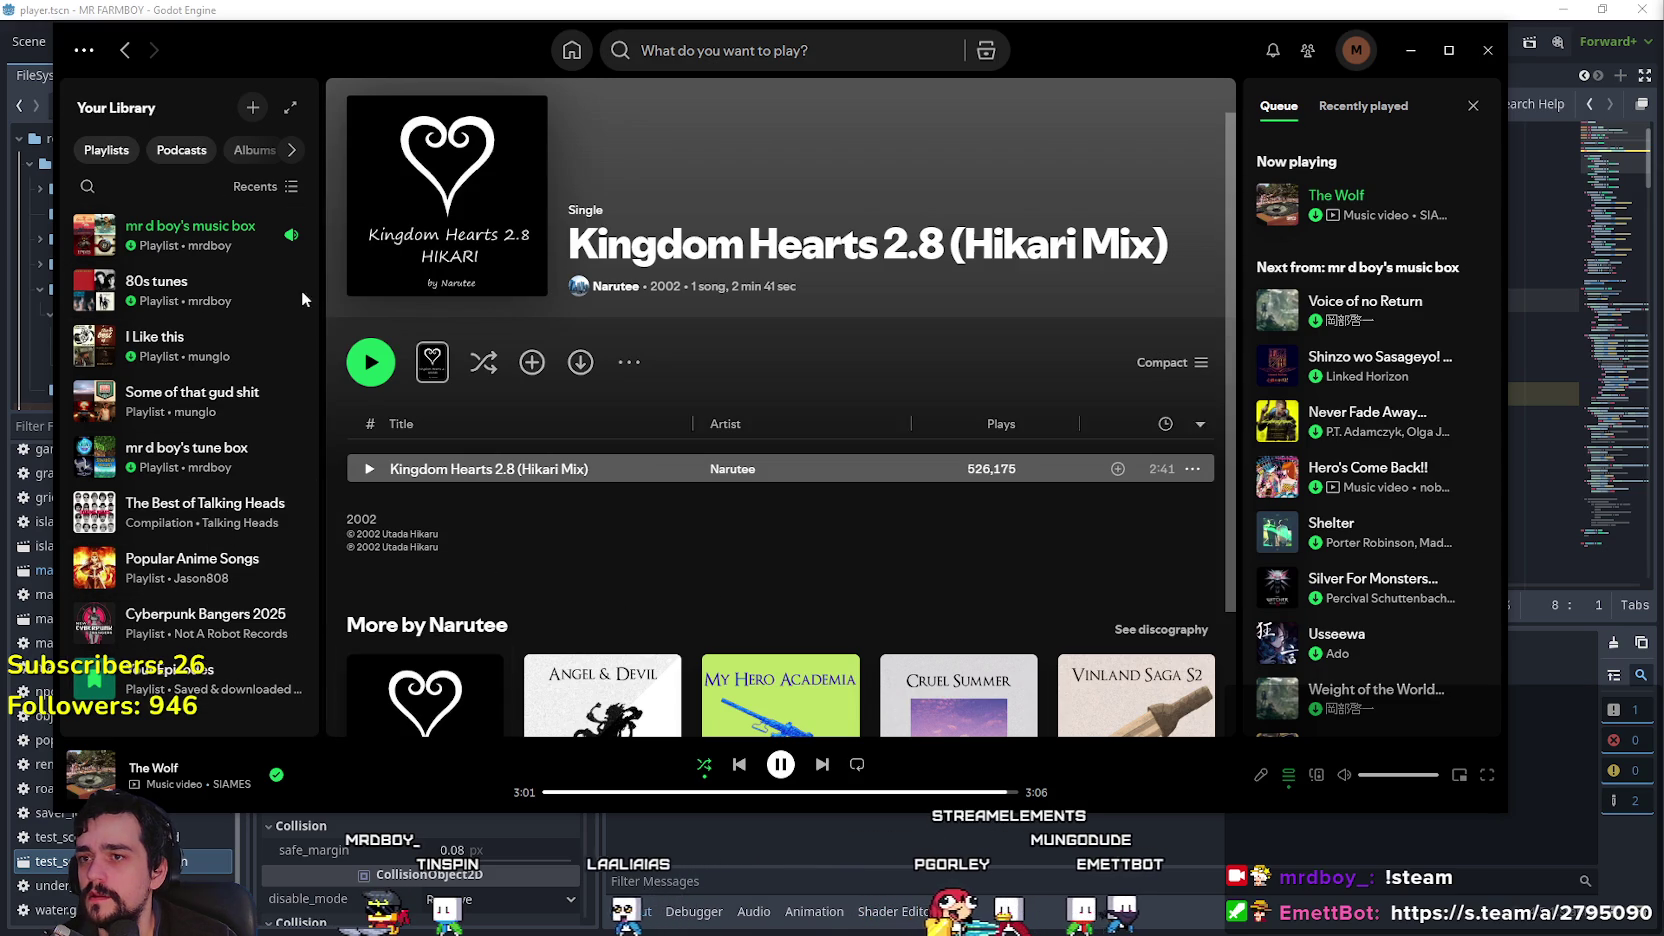
# Step: Leave the Kingdom Hearts 2.8 (Hikari Mix) single page for the Lost in Thoughts All Alone Radio playlist
pyautogui.scroll(-2, 656, 458)
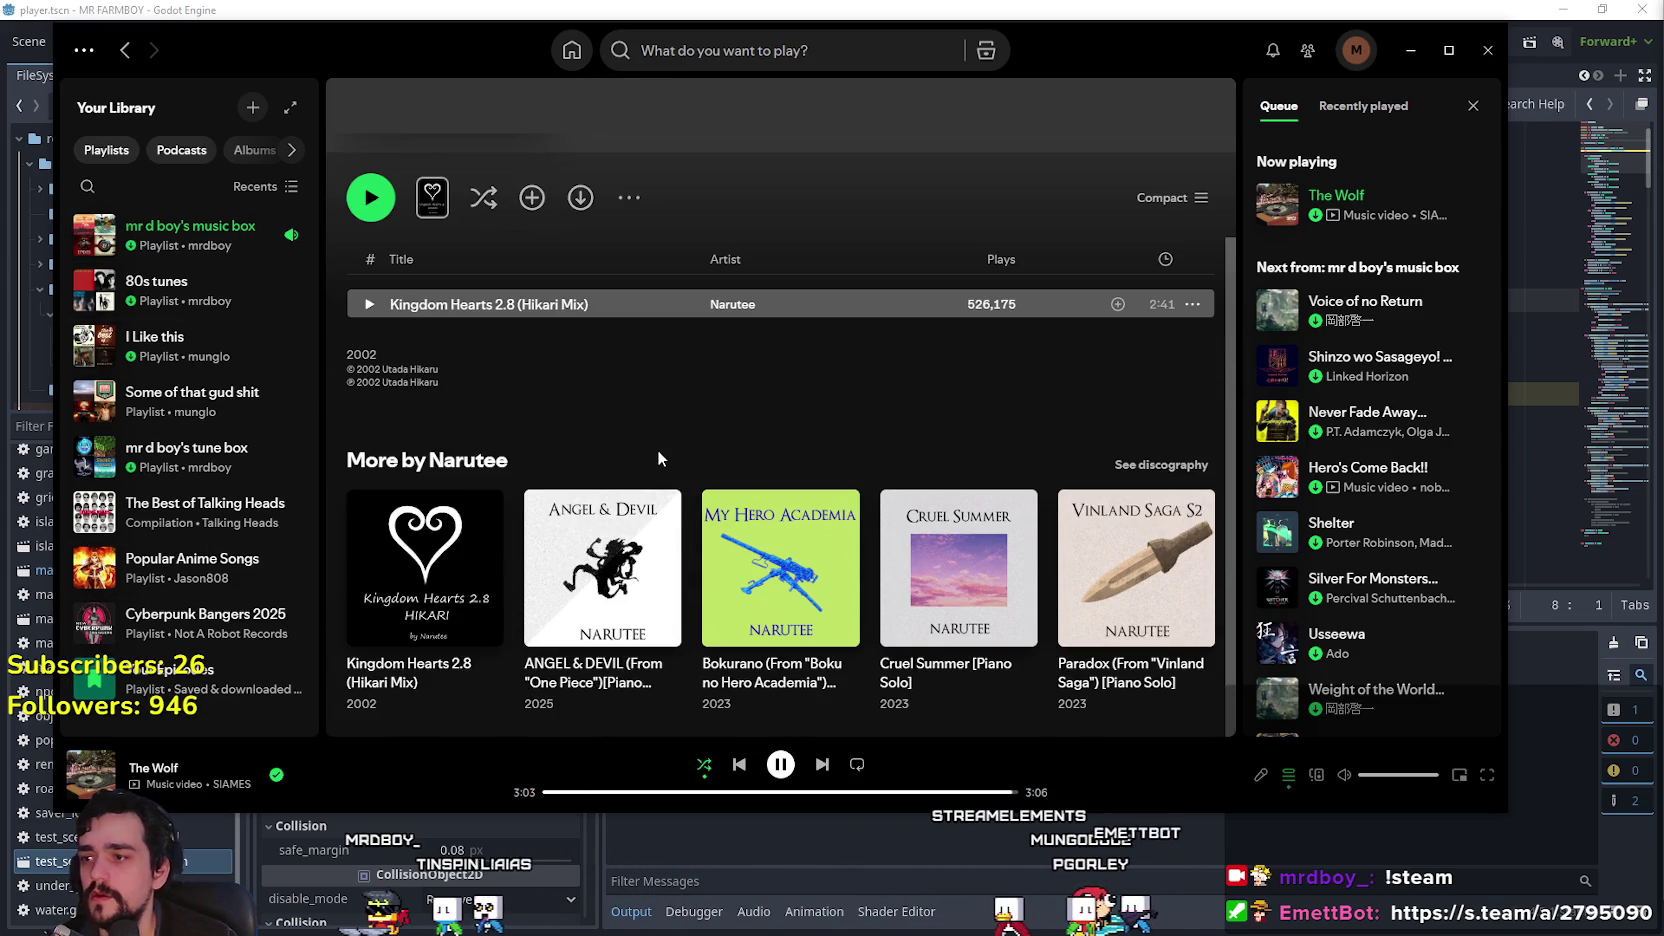
pyautogui.scroll(2, 546, 501)
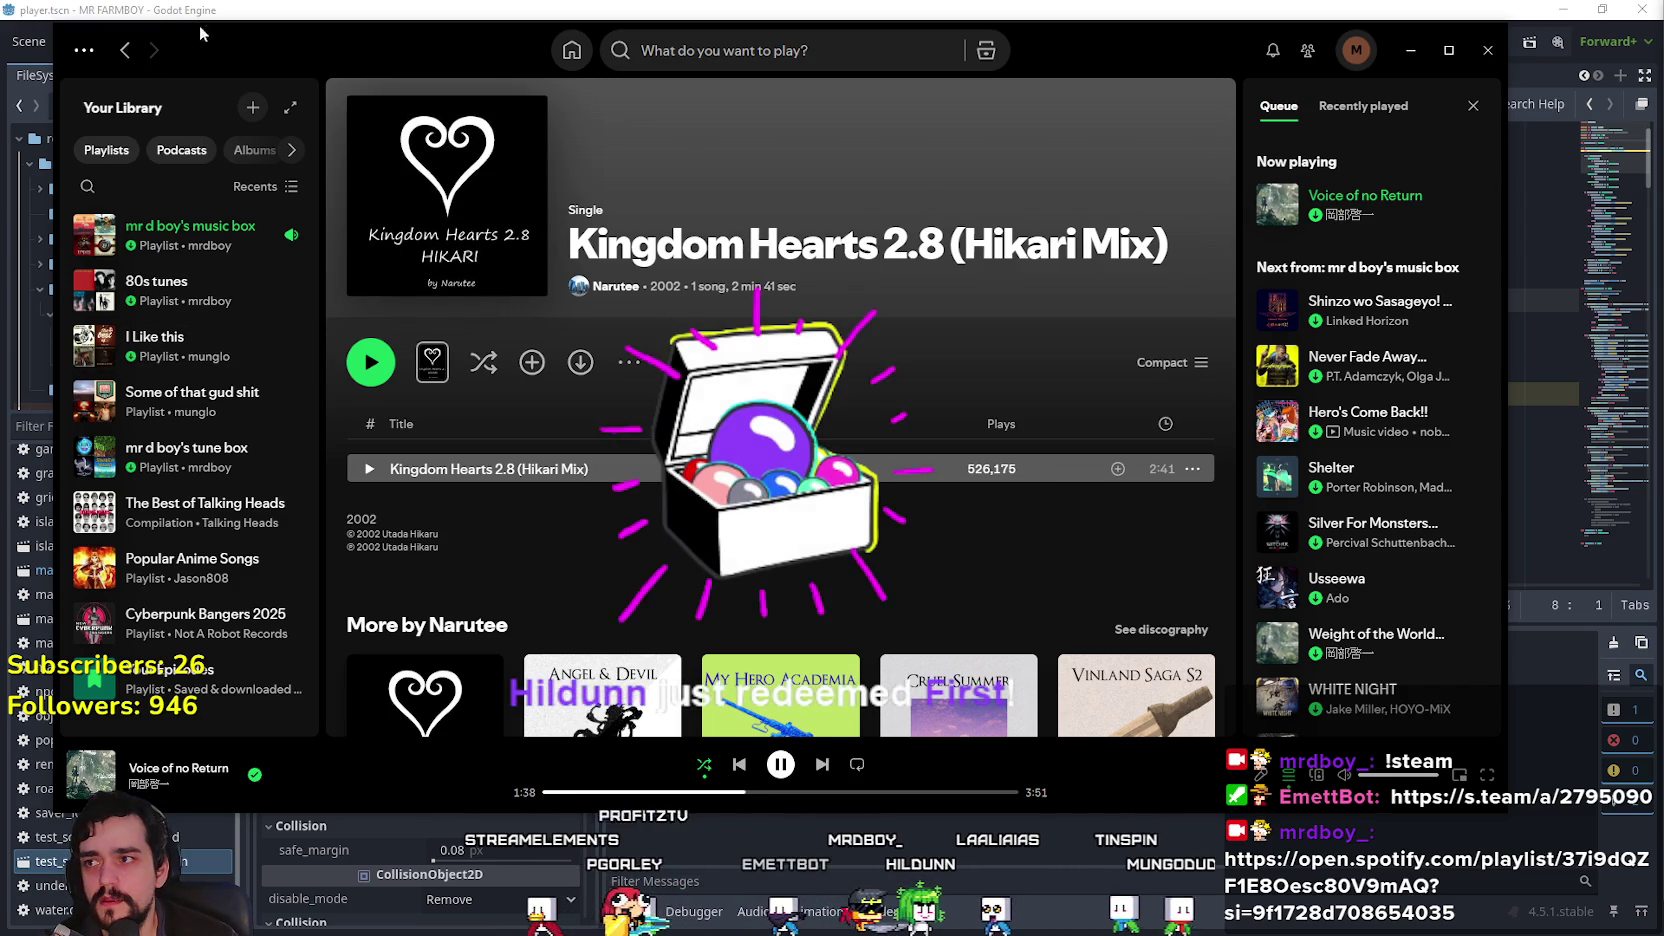
pyautogui.click(211, 245)
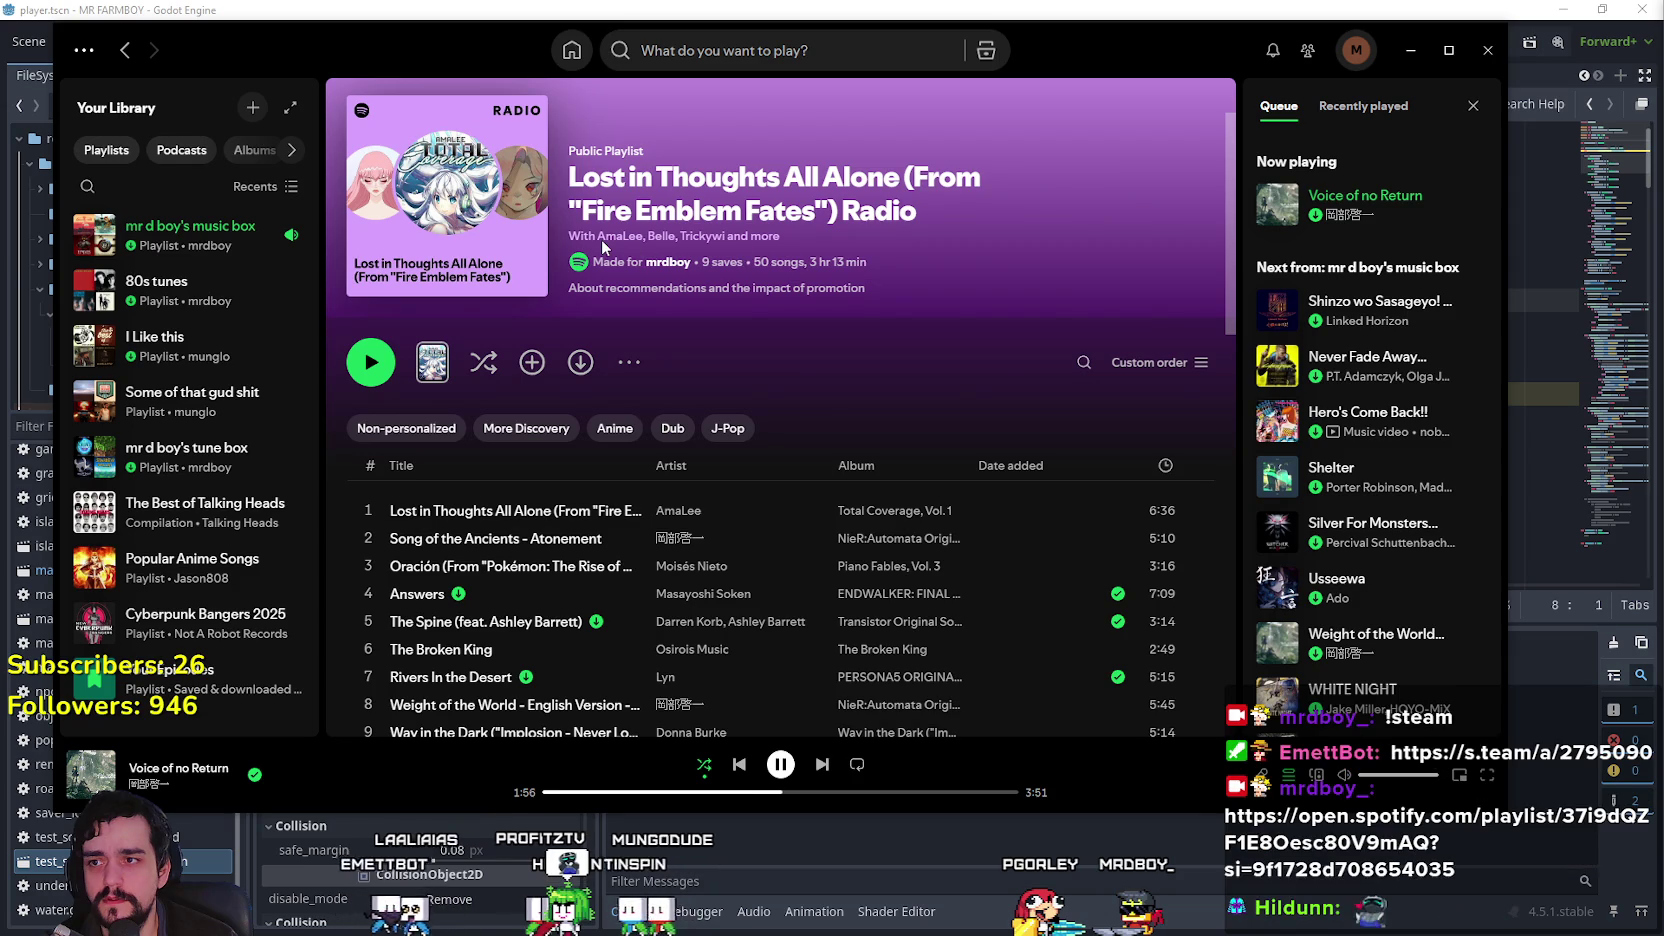
# Step: Add the Lost in Thoughts All Alone Radio playlist to Your Library
pyautogui.scroll(-10, 1008, 407)
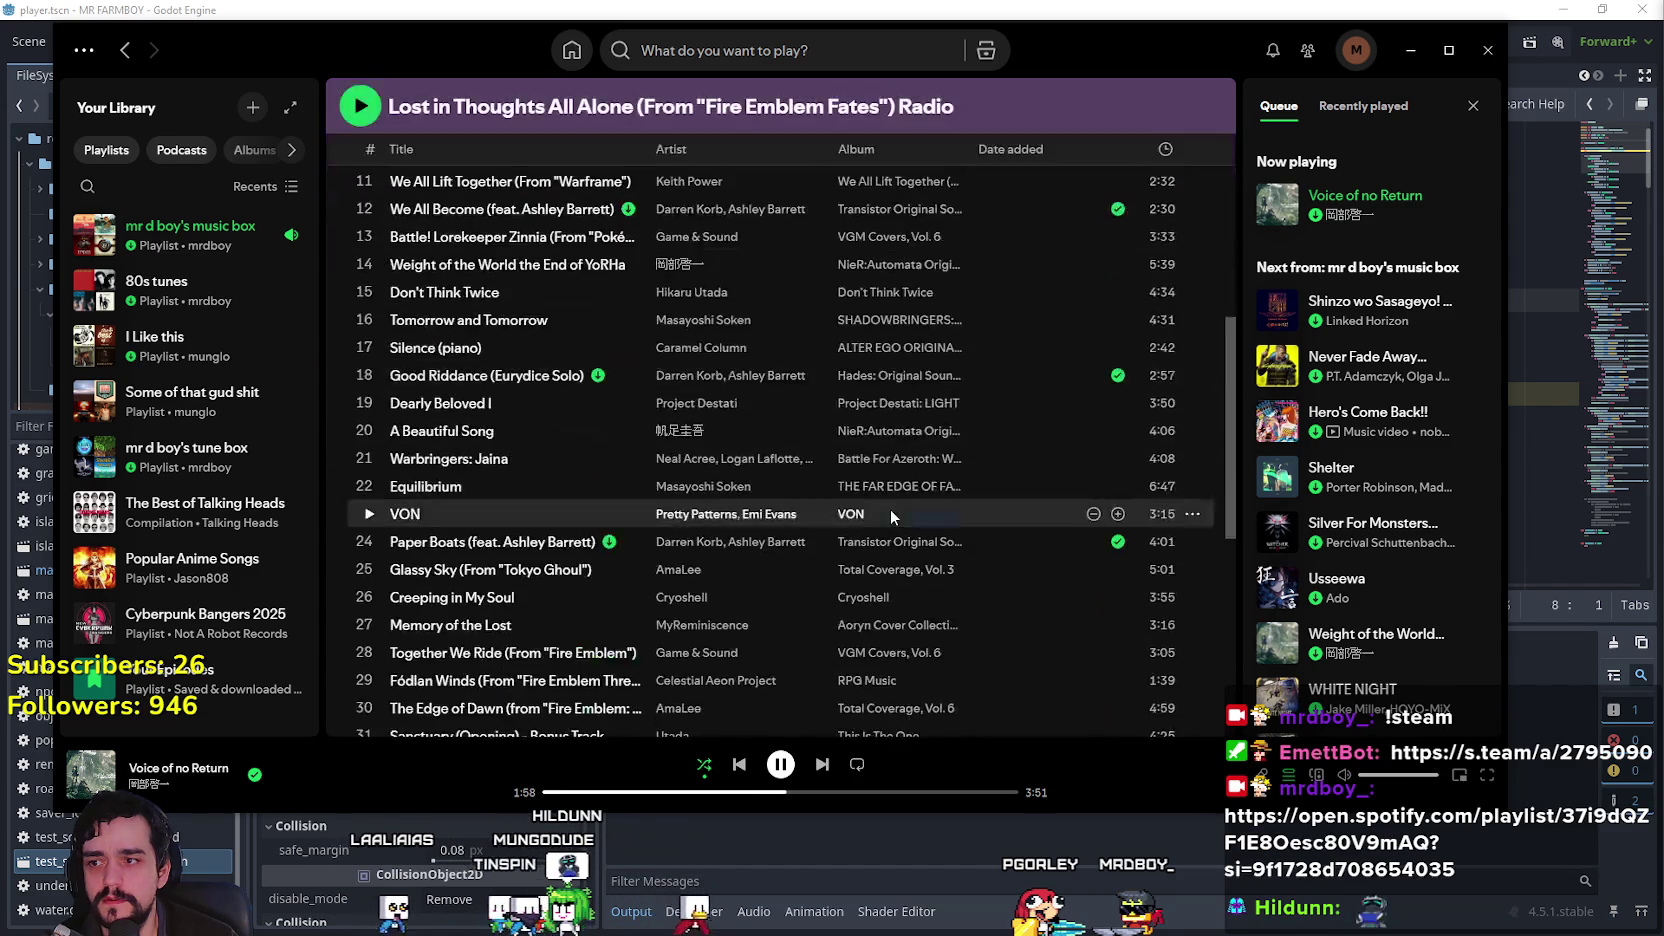
pyautogui.scroll(-5, 890, 514)
pyautogui.scroll(20, 490, 480)
pyautogui.scroll(3, 492, 472)
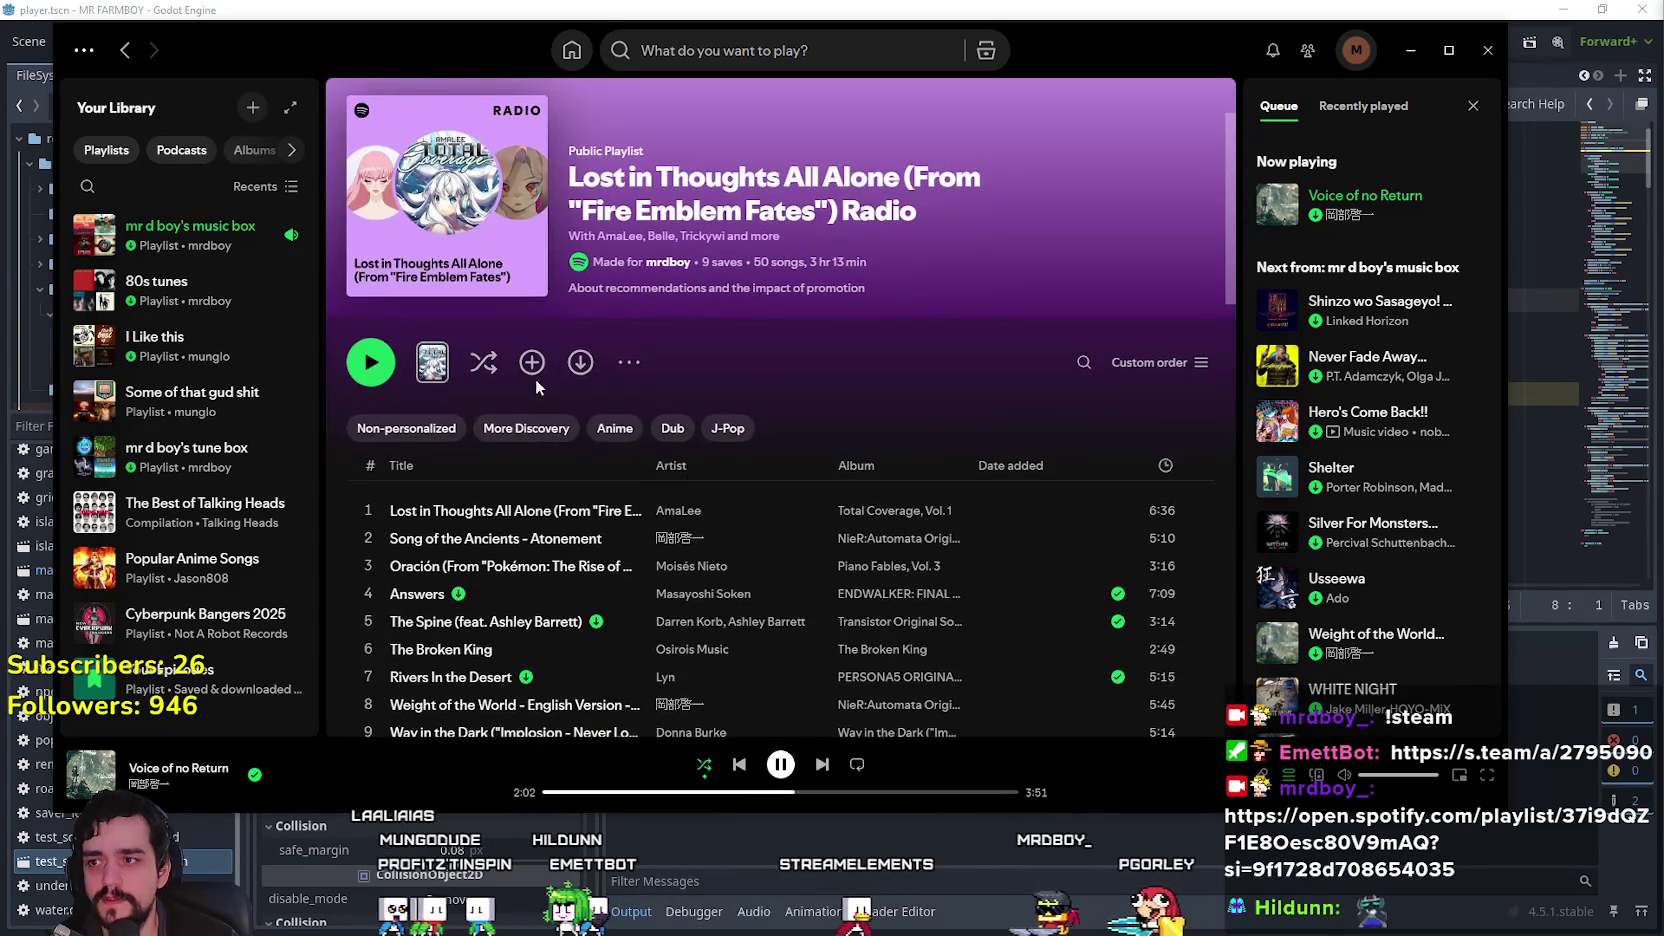
pyautogui.click(629, 362)
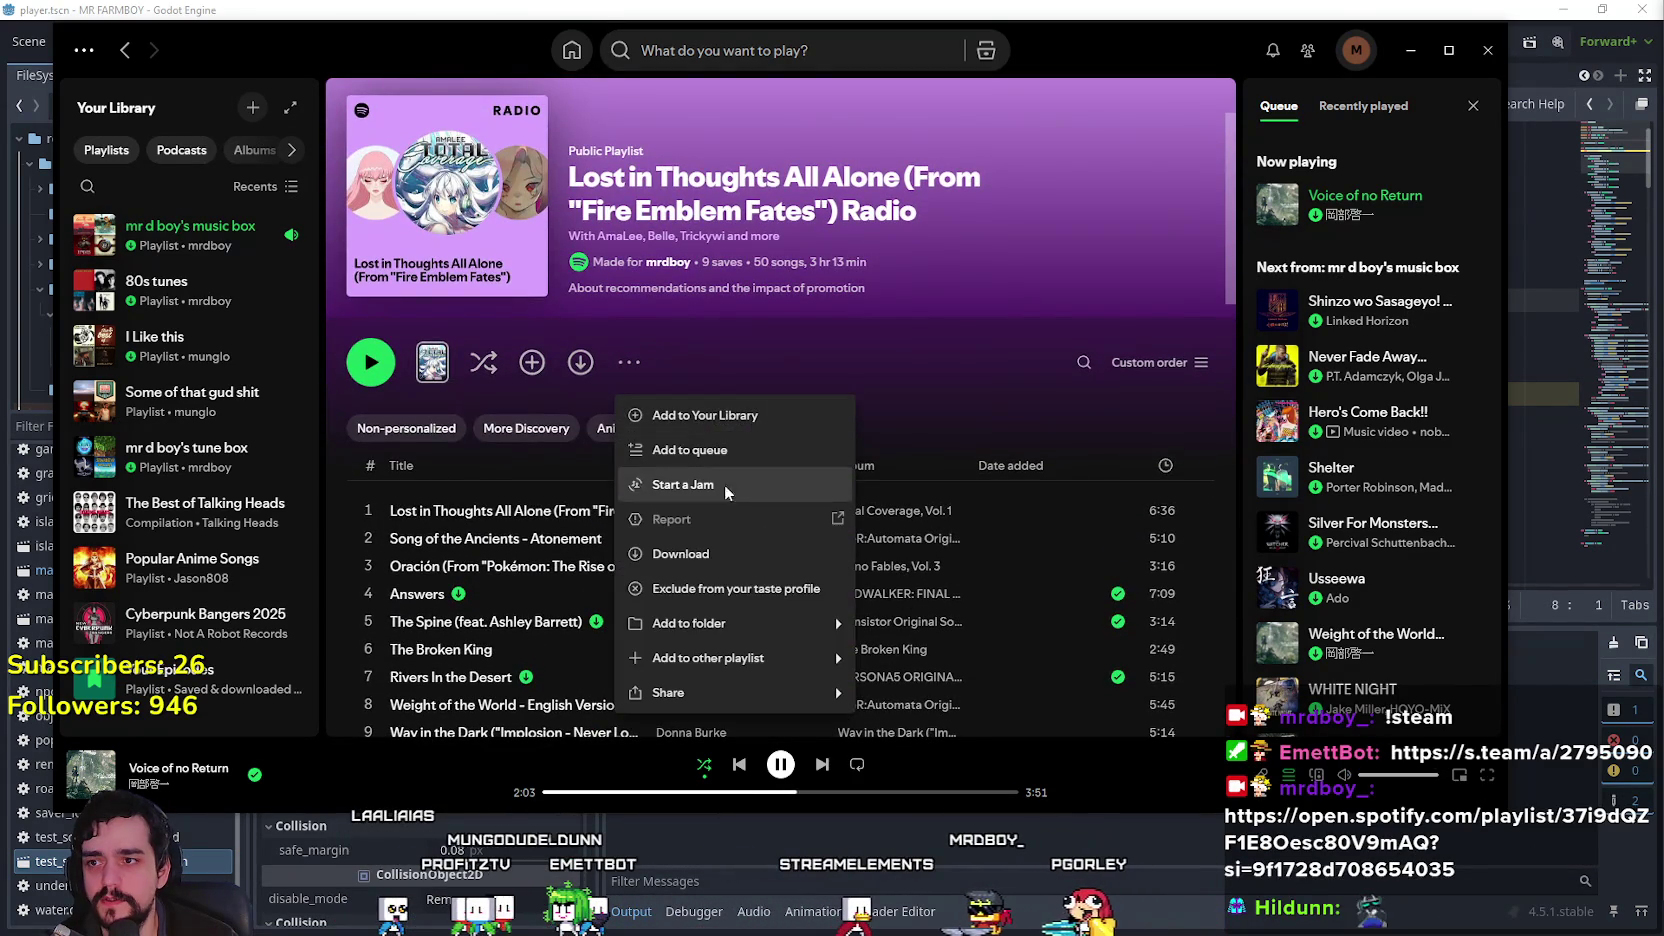
pyautogui.click(750, 425)
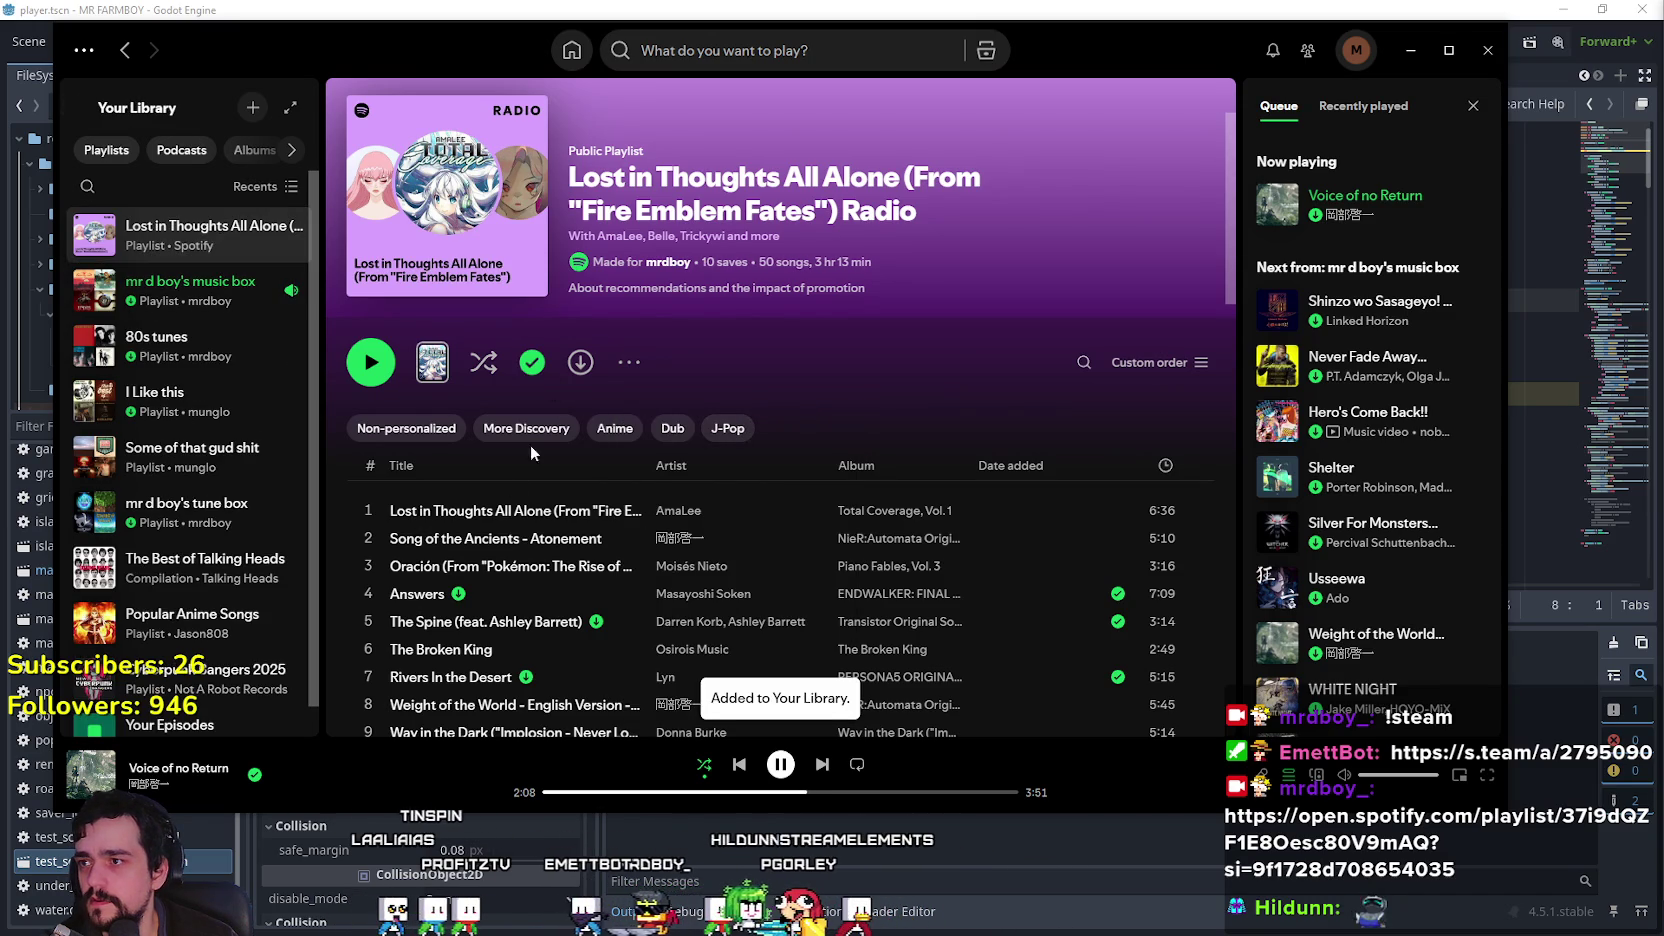
# Step: Play track 1, Lost in Thoughts All Alone, and minimise Spotify
pyautogui.click(369, 510)
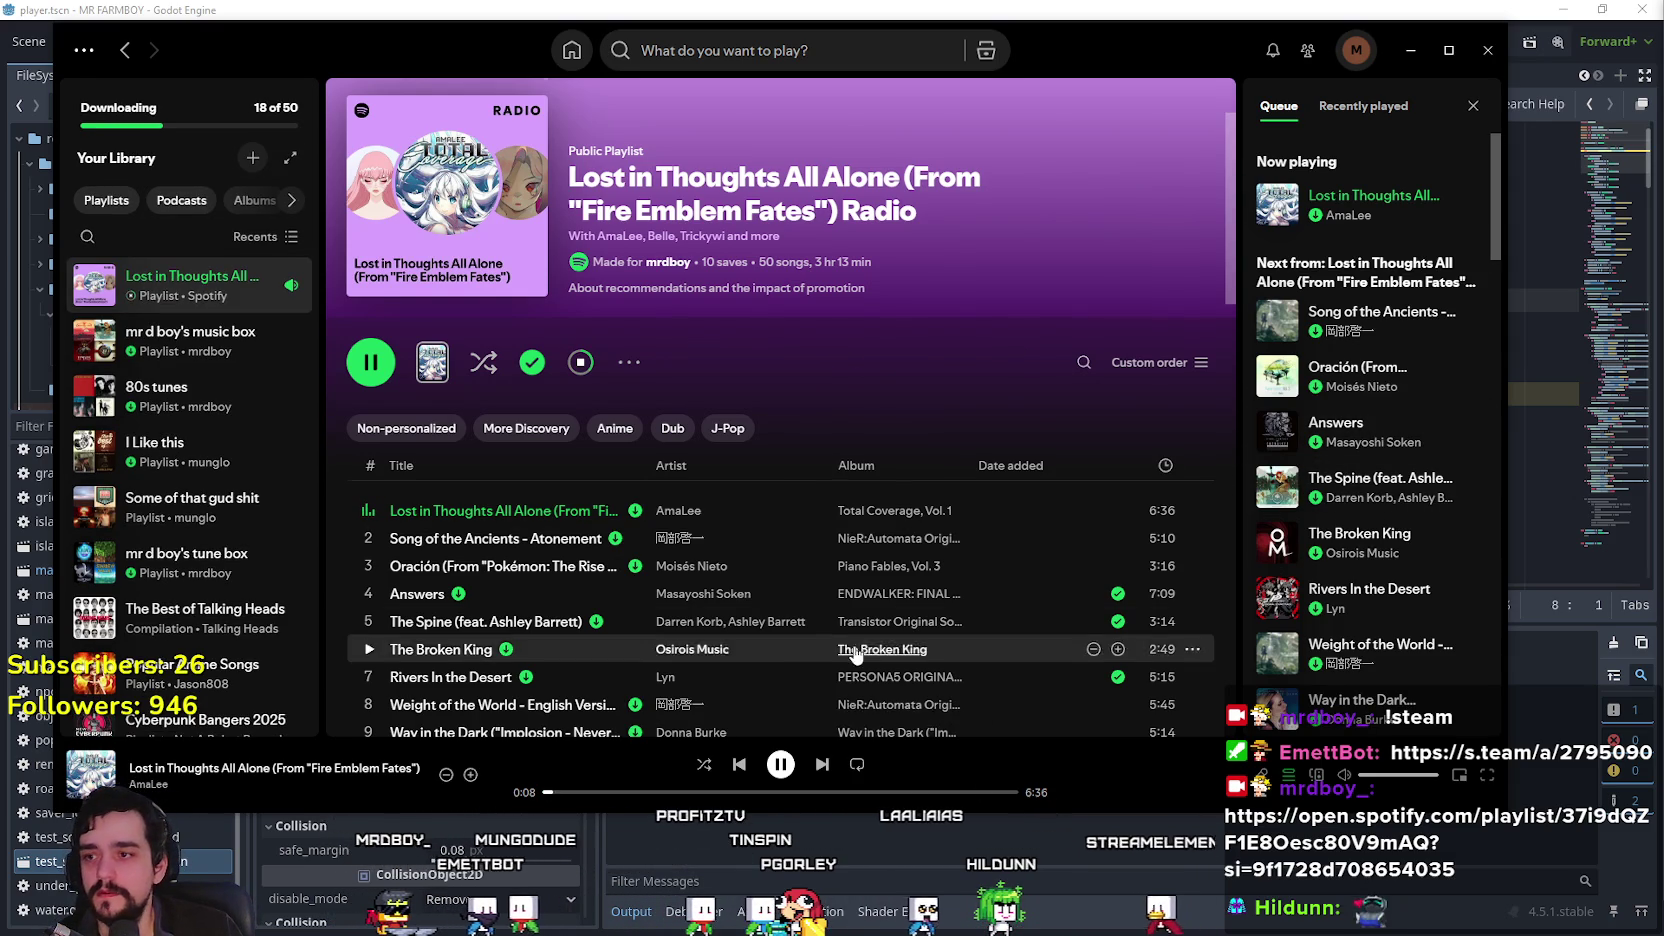
pyautogui.scroll(-2, 815, 606)
pyautogui.scroll(-3, 805, 580)
pyautogui.scroll(-7, 784, 555)
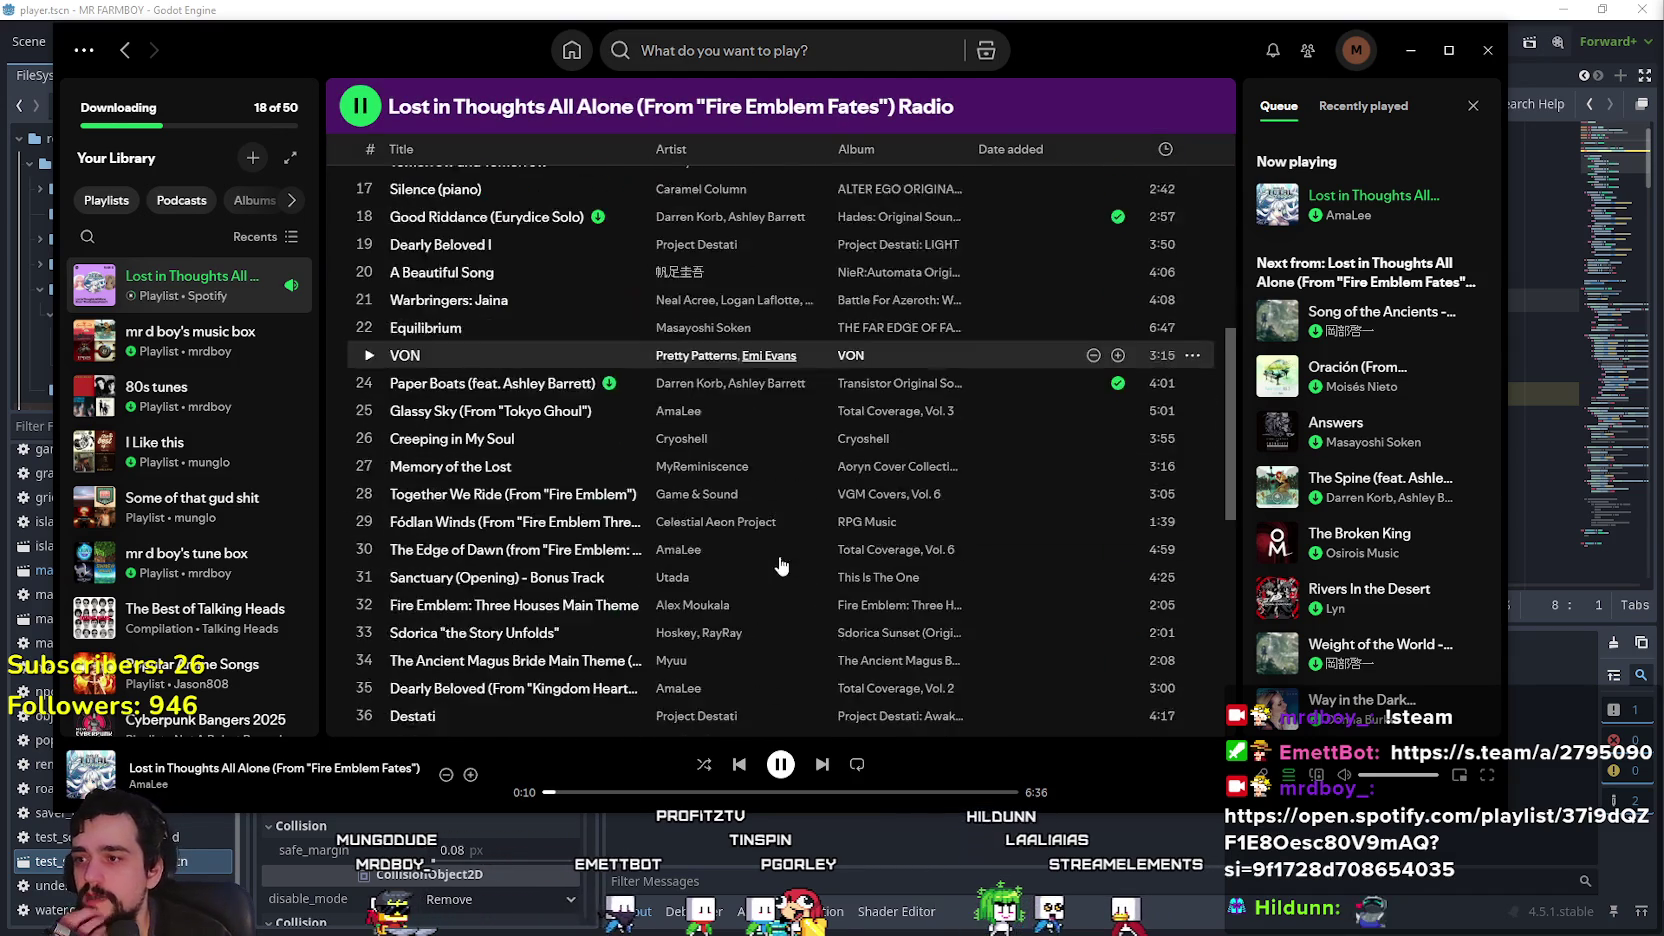
pyautogui.scroll(-4, 780, 559)
pyautogui.scroll(6, 786, 563)
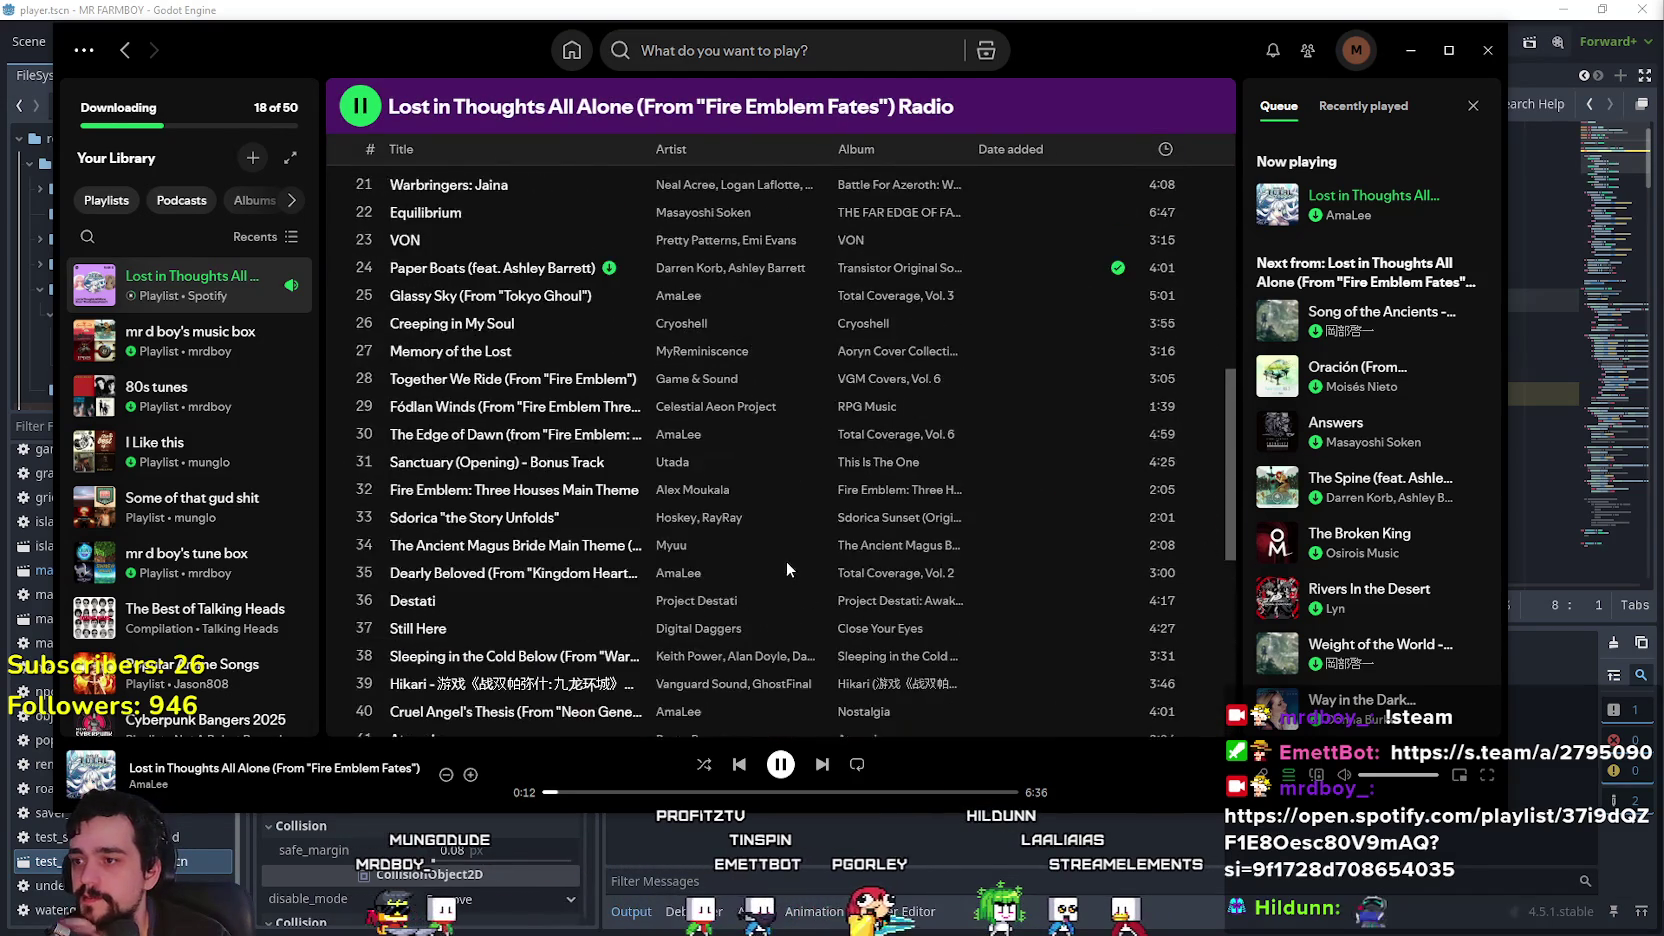
pyautogui.scroll(8, 786, 562)
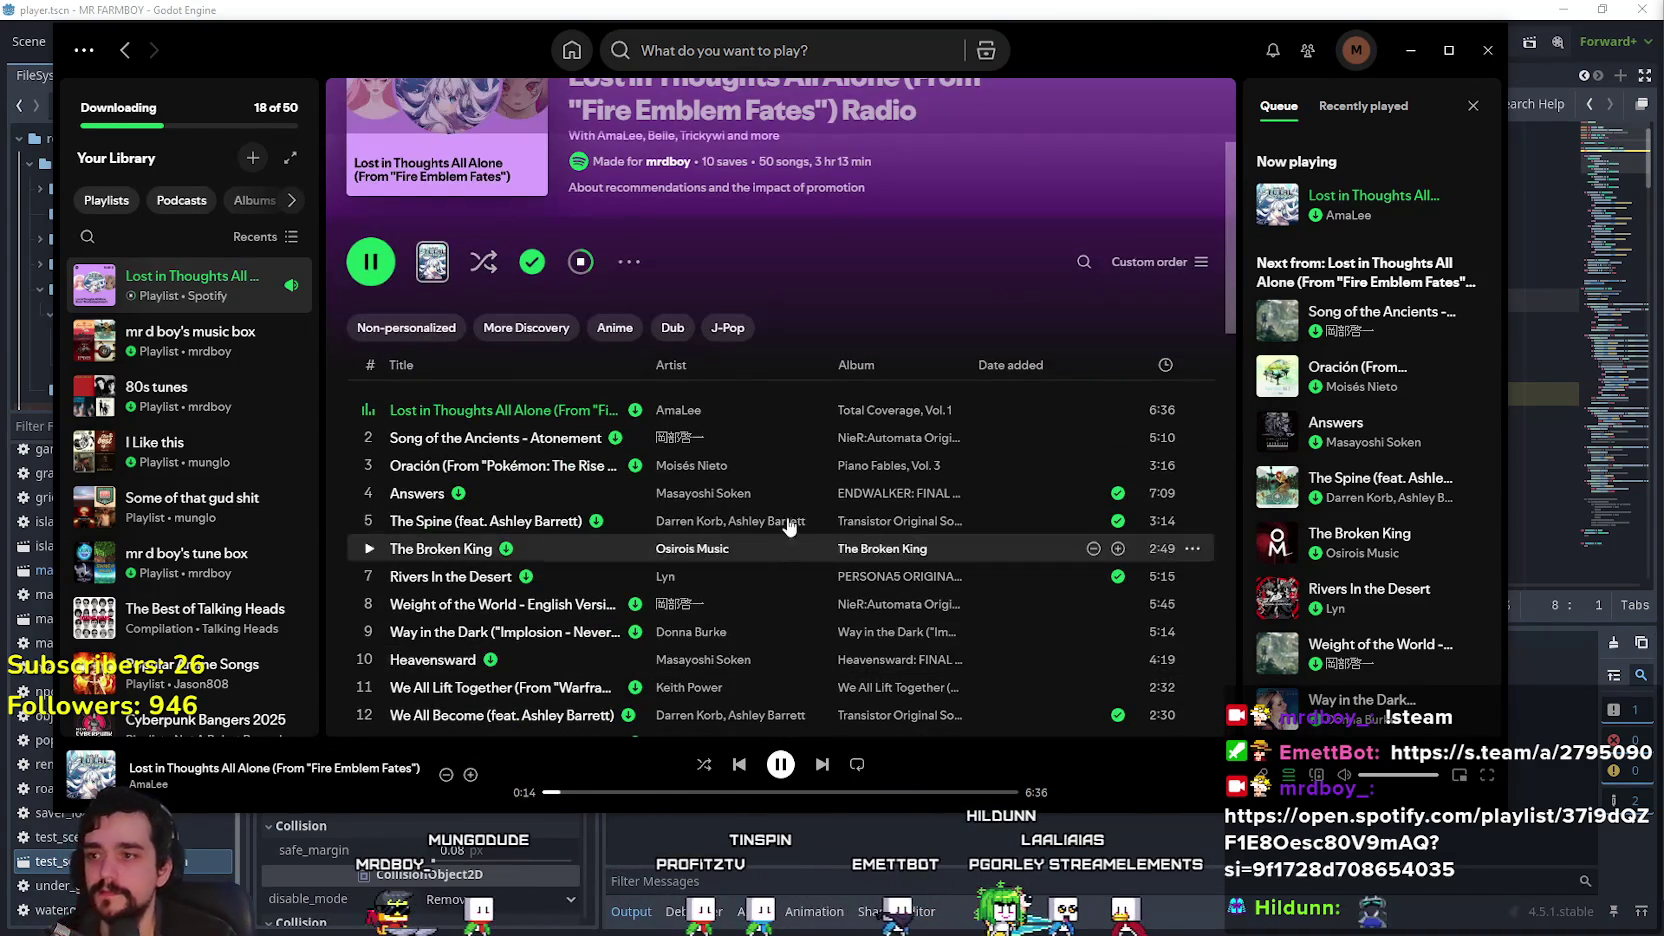
pyautogui.scroll(2, 1152, 262)
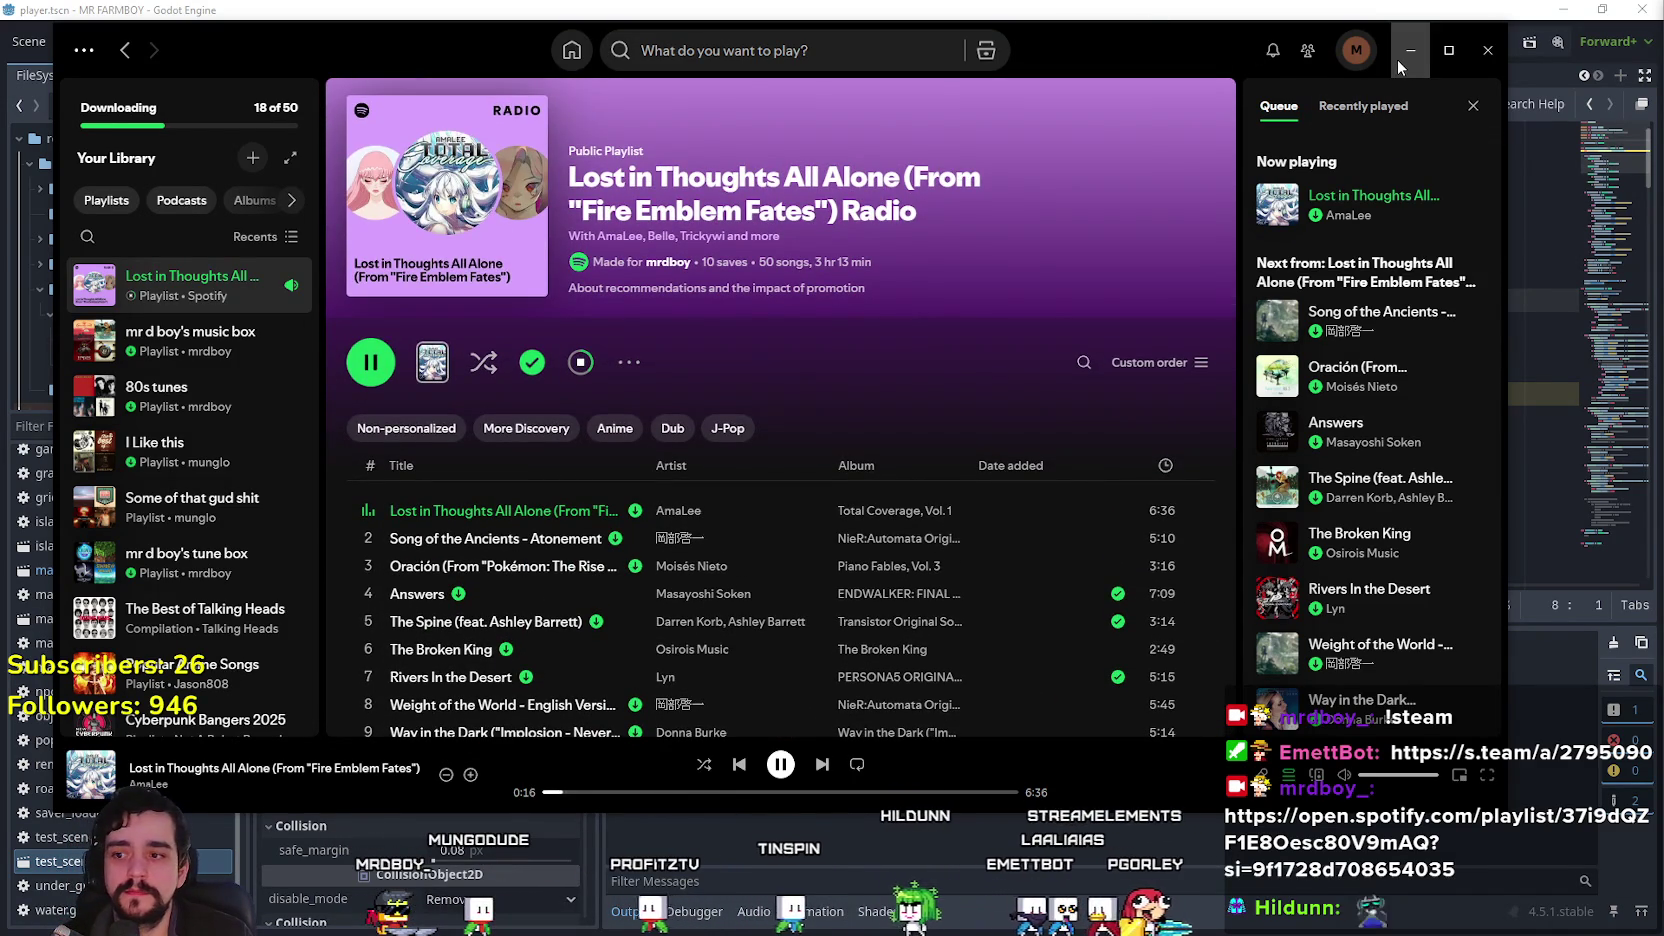
pyautogui.click(1408, 52)
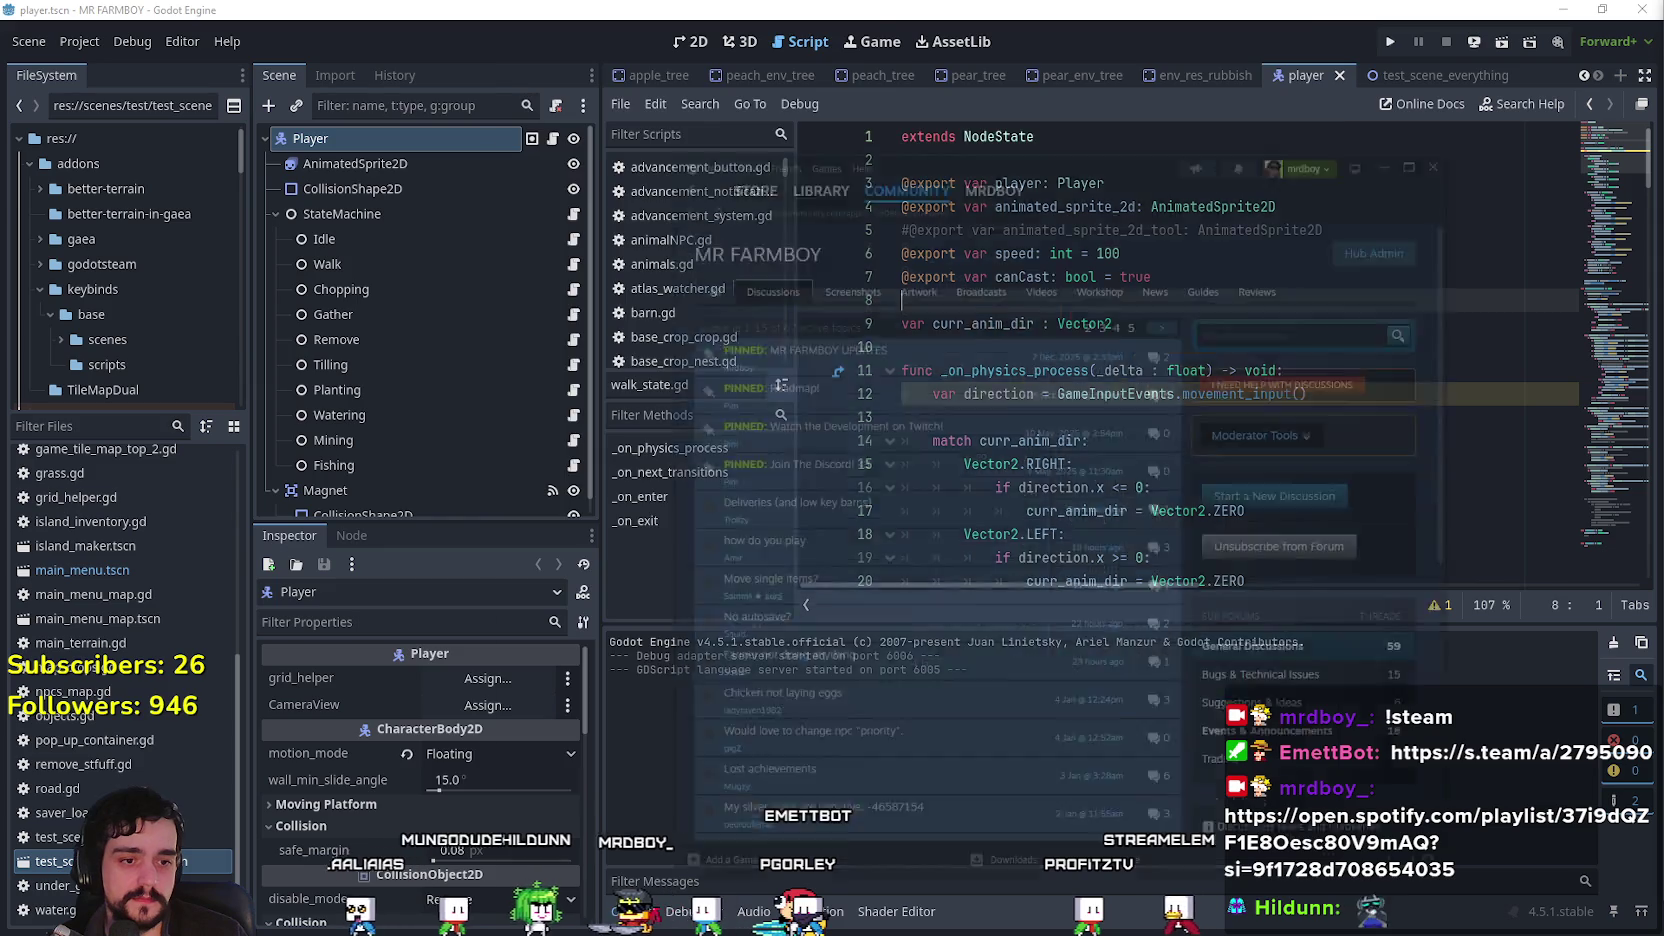
# Step: Switch to the MR FARMBOY Steam discussions page with Alt+Tab
pyautogui.hotkey('alt', 'Tab')
pyautogui.hotkey('alt', 'Tab')
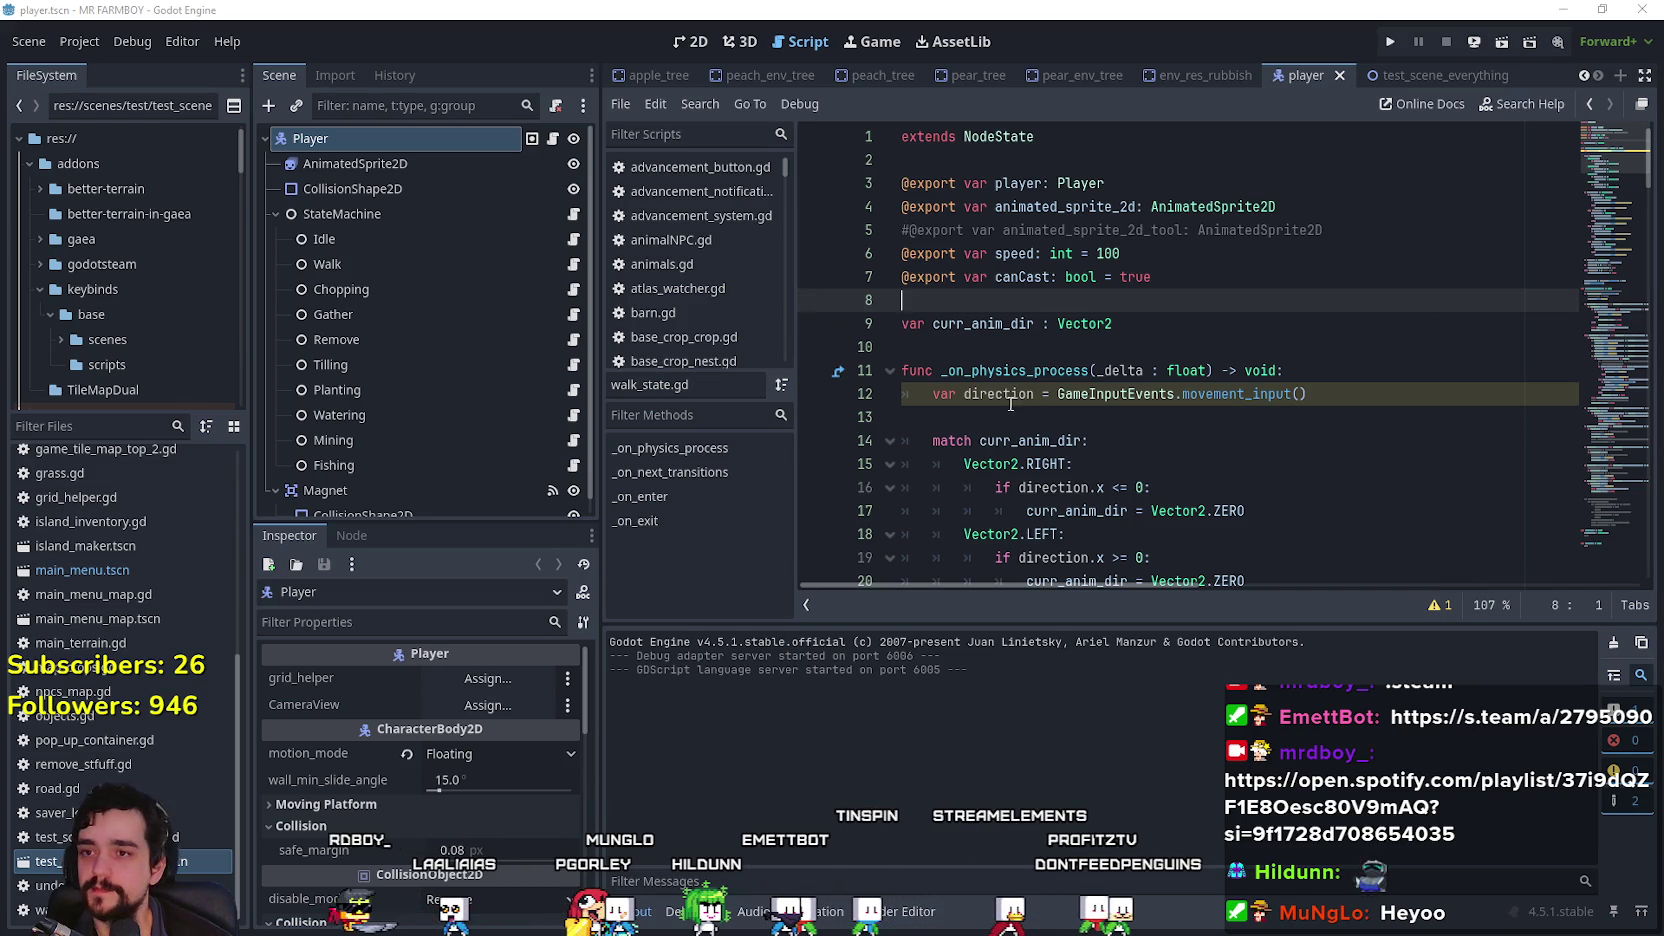
# Step: Change player_horse from false to true in the player script
pyautogui.click(1040, 416)
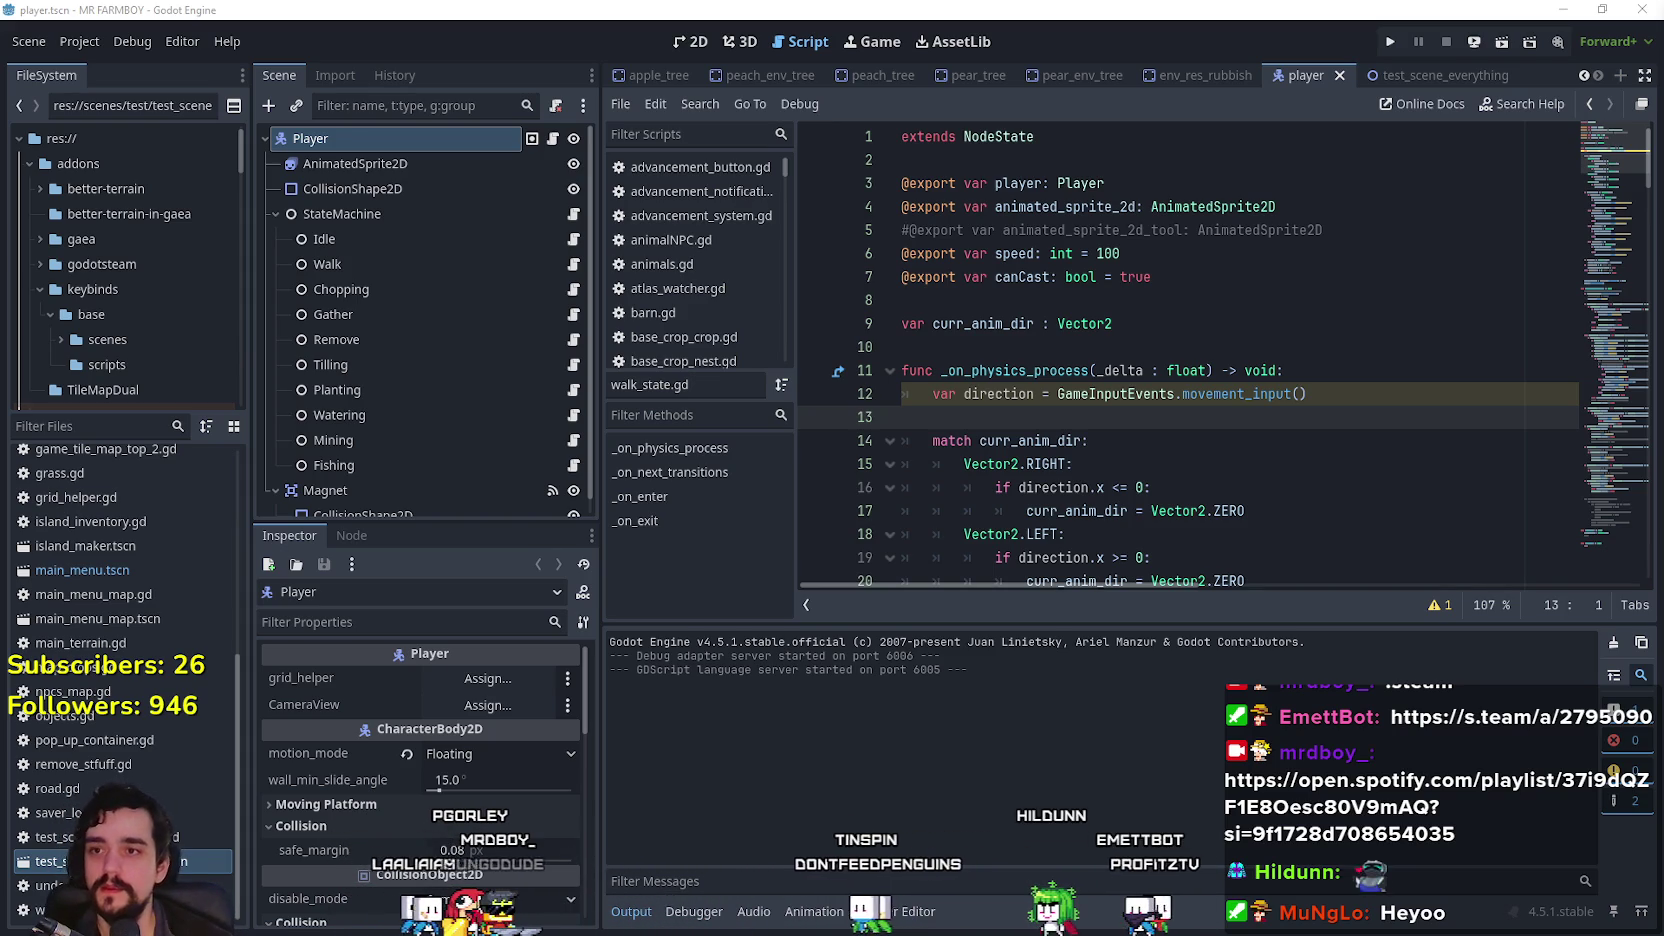
pyautogui.click(1155, 280)
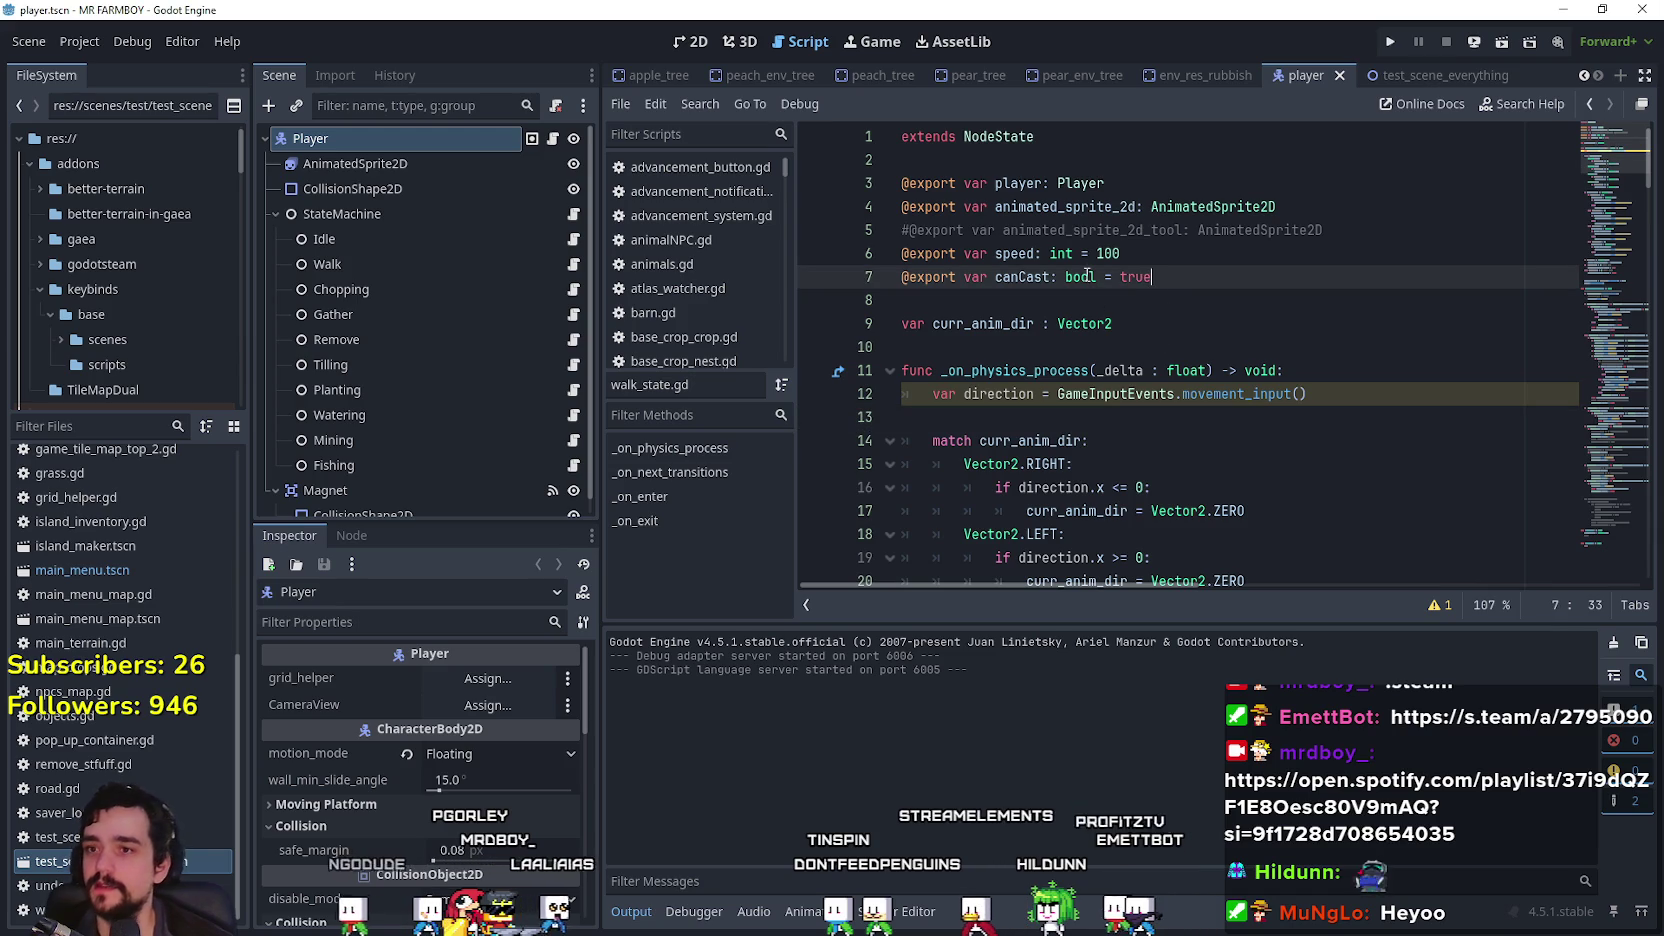
pyautogui.click(1108, 254)
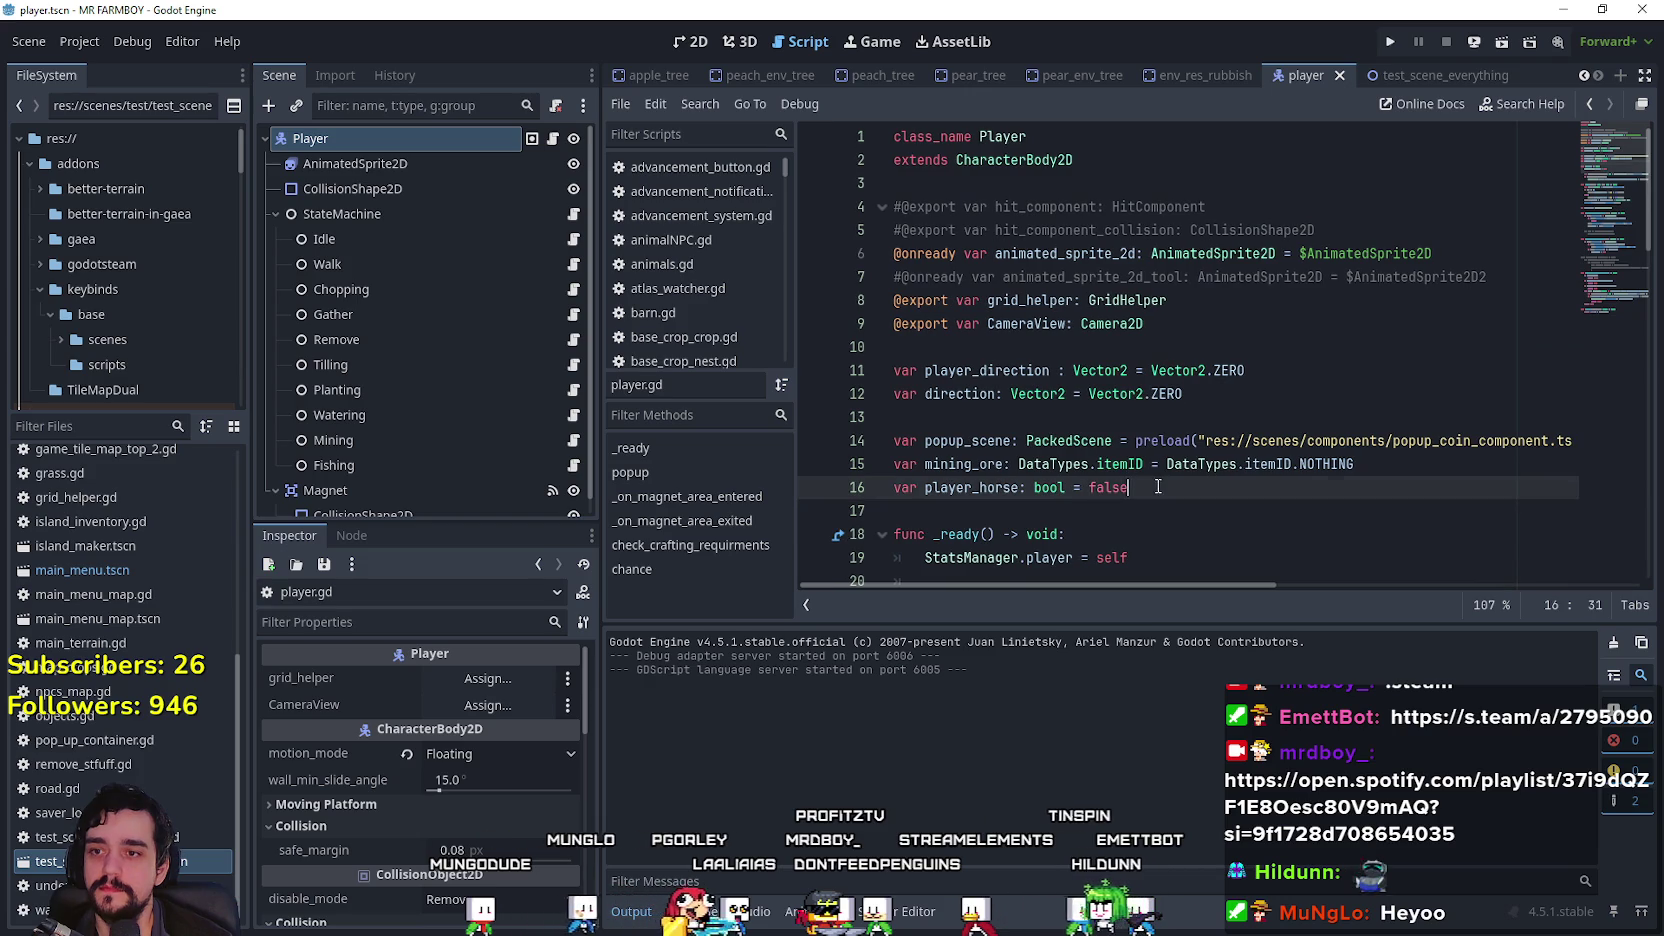
pyautogui.write('true')
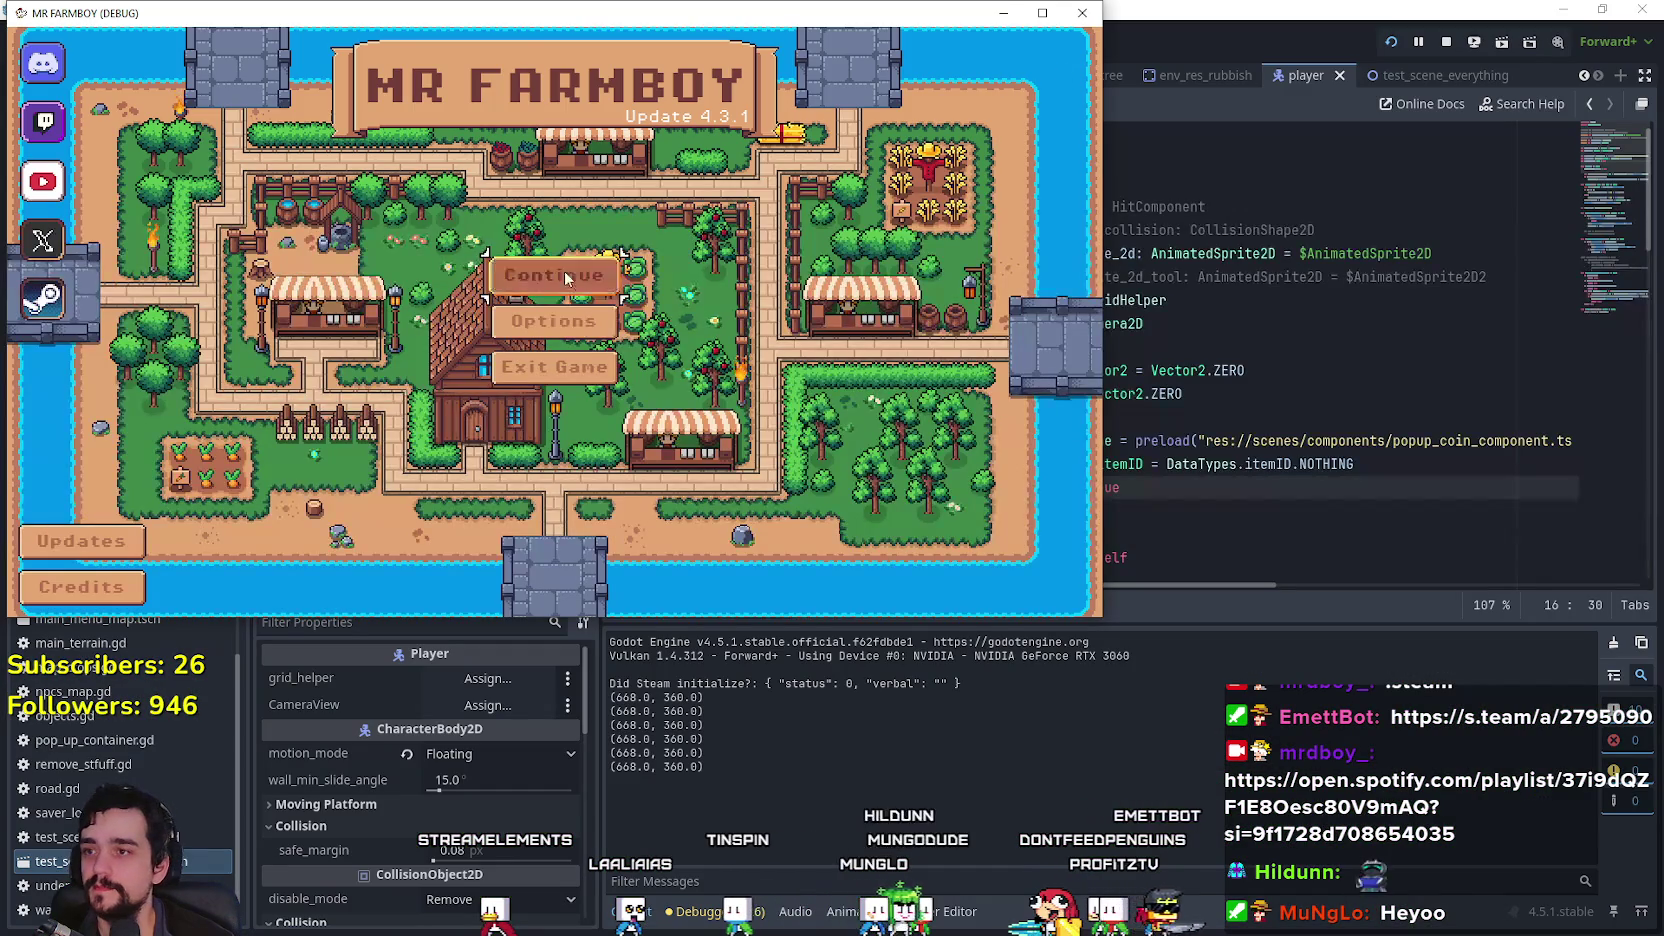
# Step: Load Save 10 in the running MR FARMBOY debug game
pyautogui.click(566, 278)
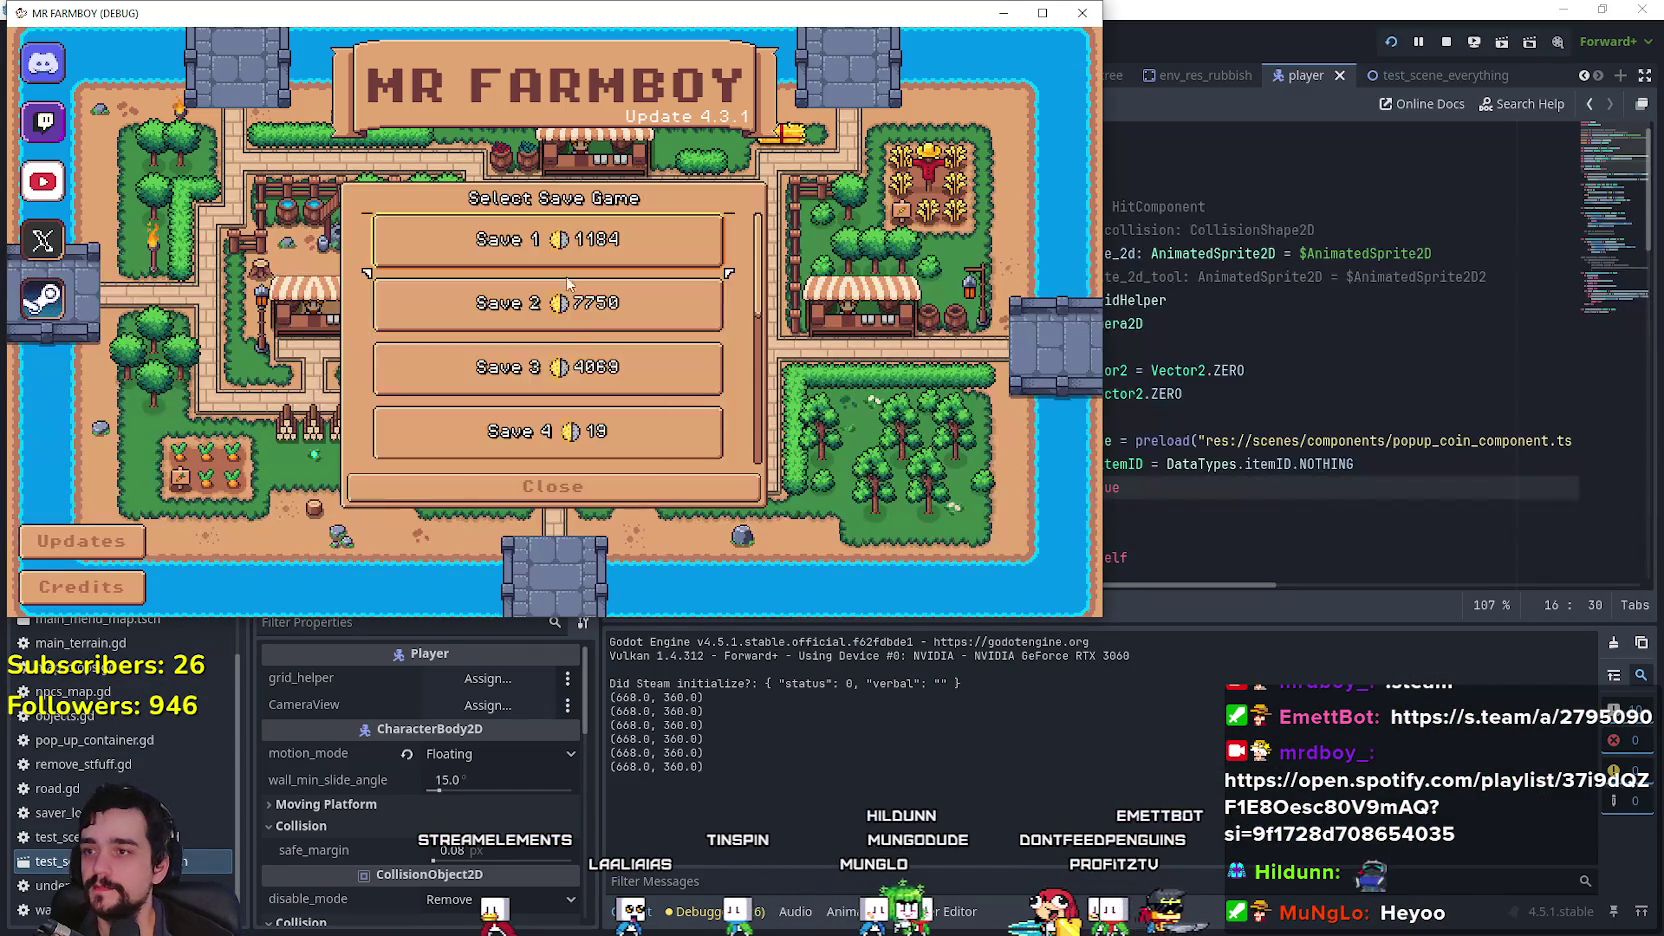
pyautogui.scroll(-4, 590, 420)
pyautogui.click(507, 430)
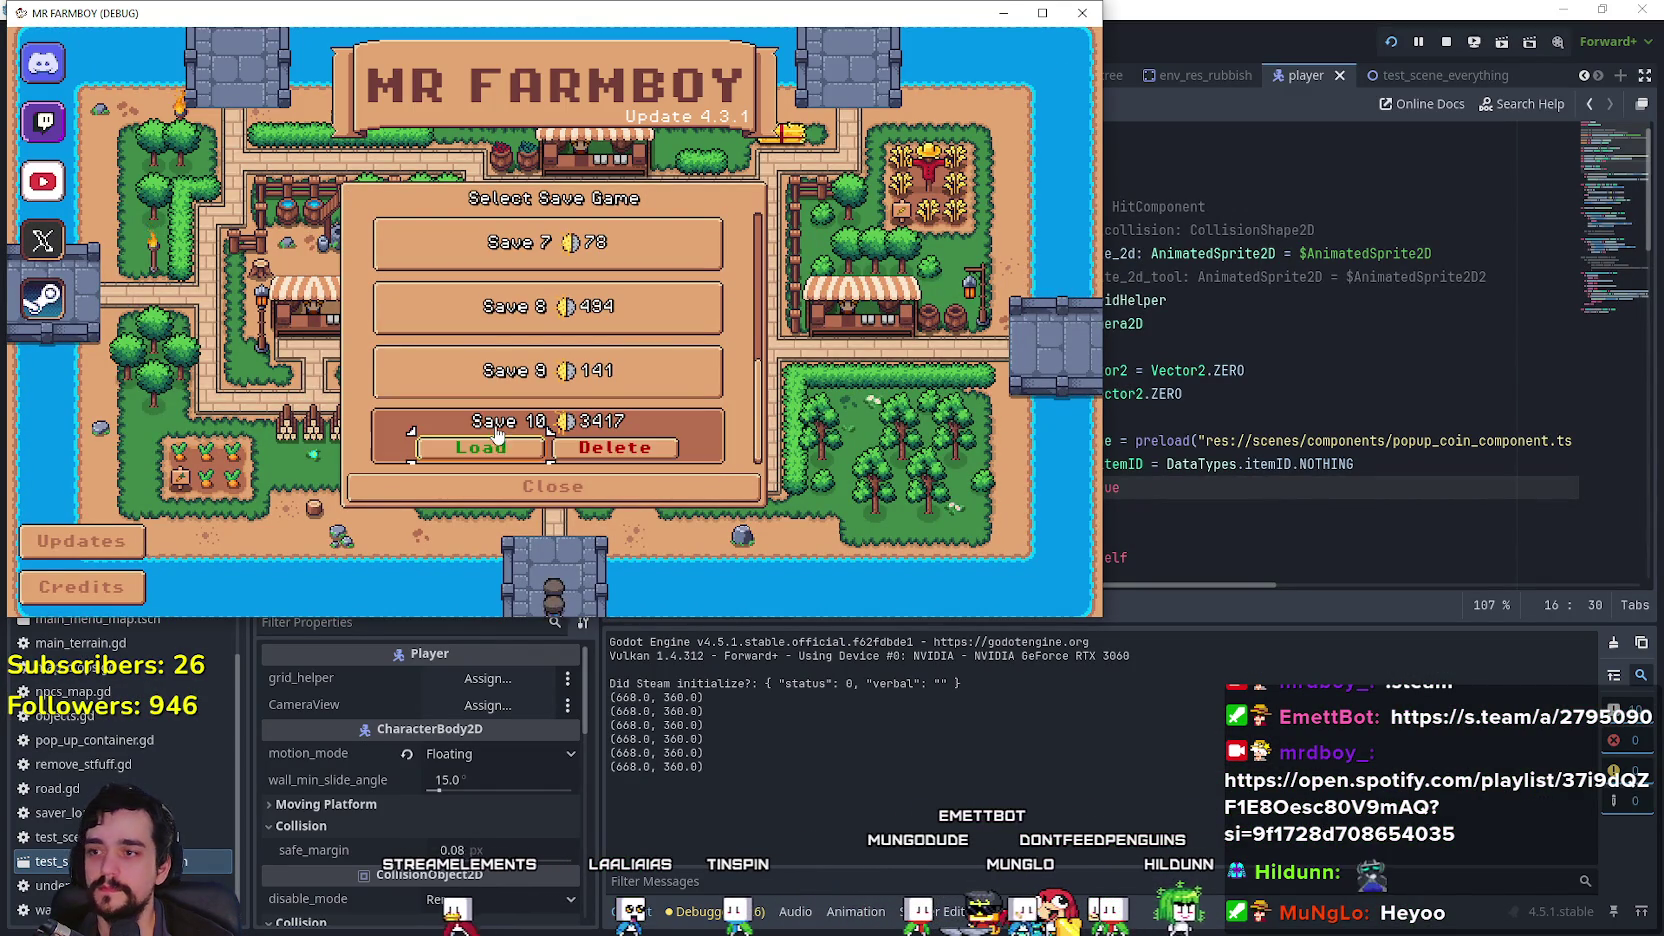
pyautogui.click(497, 445)
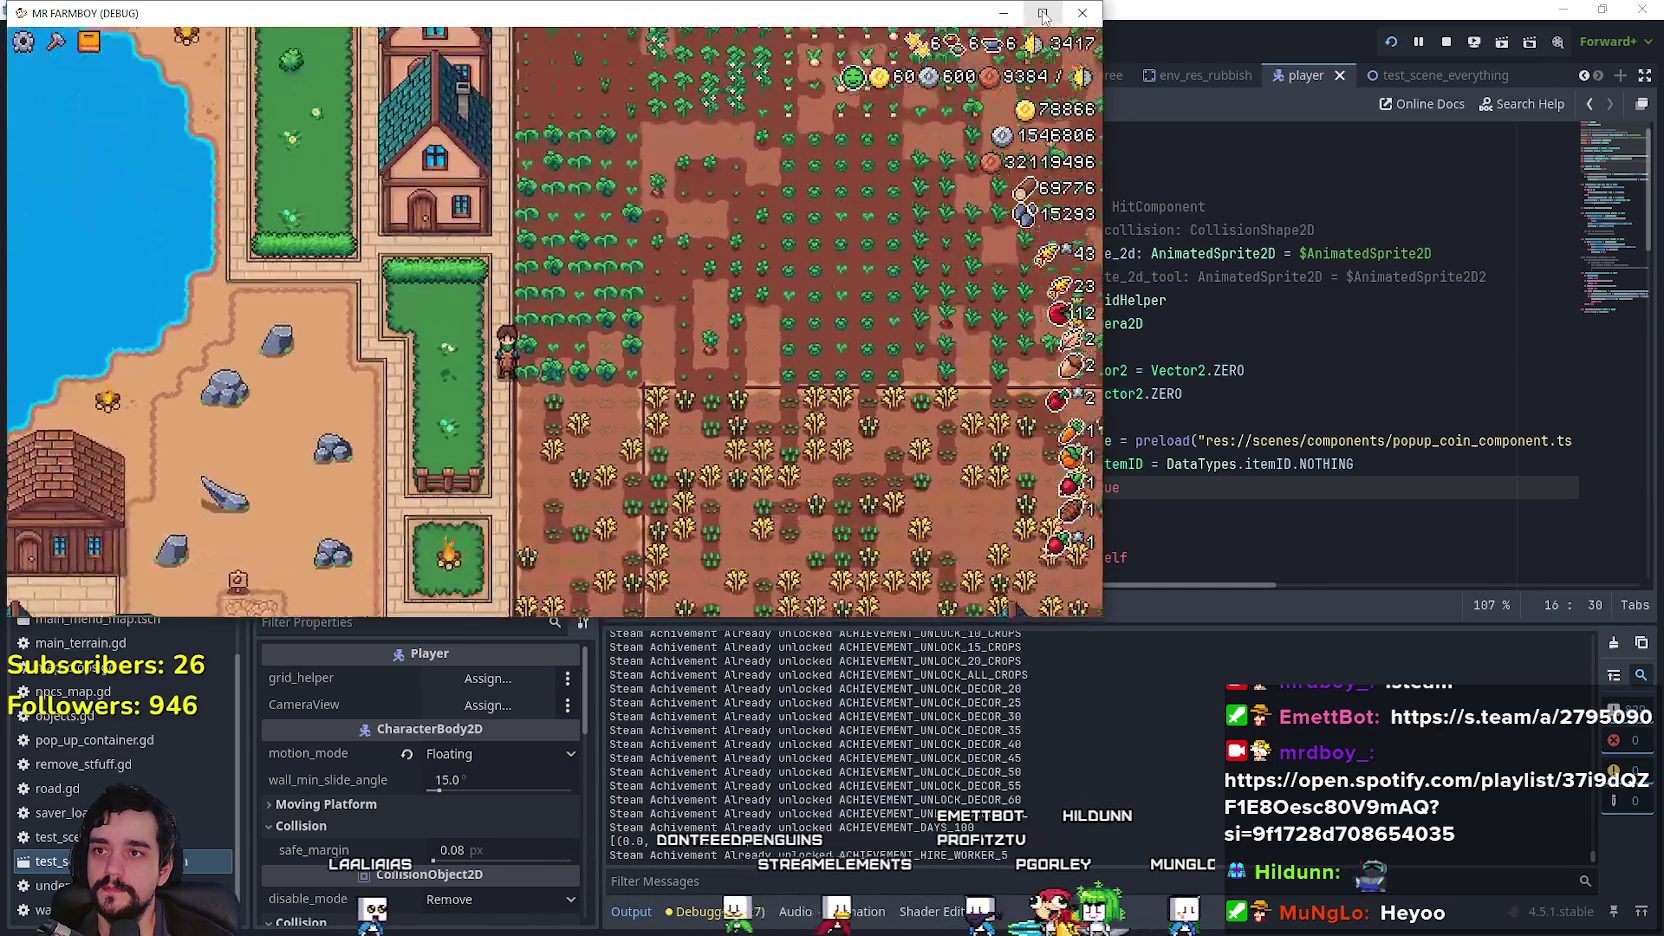
# Step: Maximise the MR FARMBOY (DEBUG) game window
pyautogui.click(1043, 13)
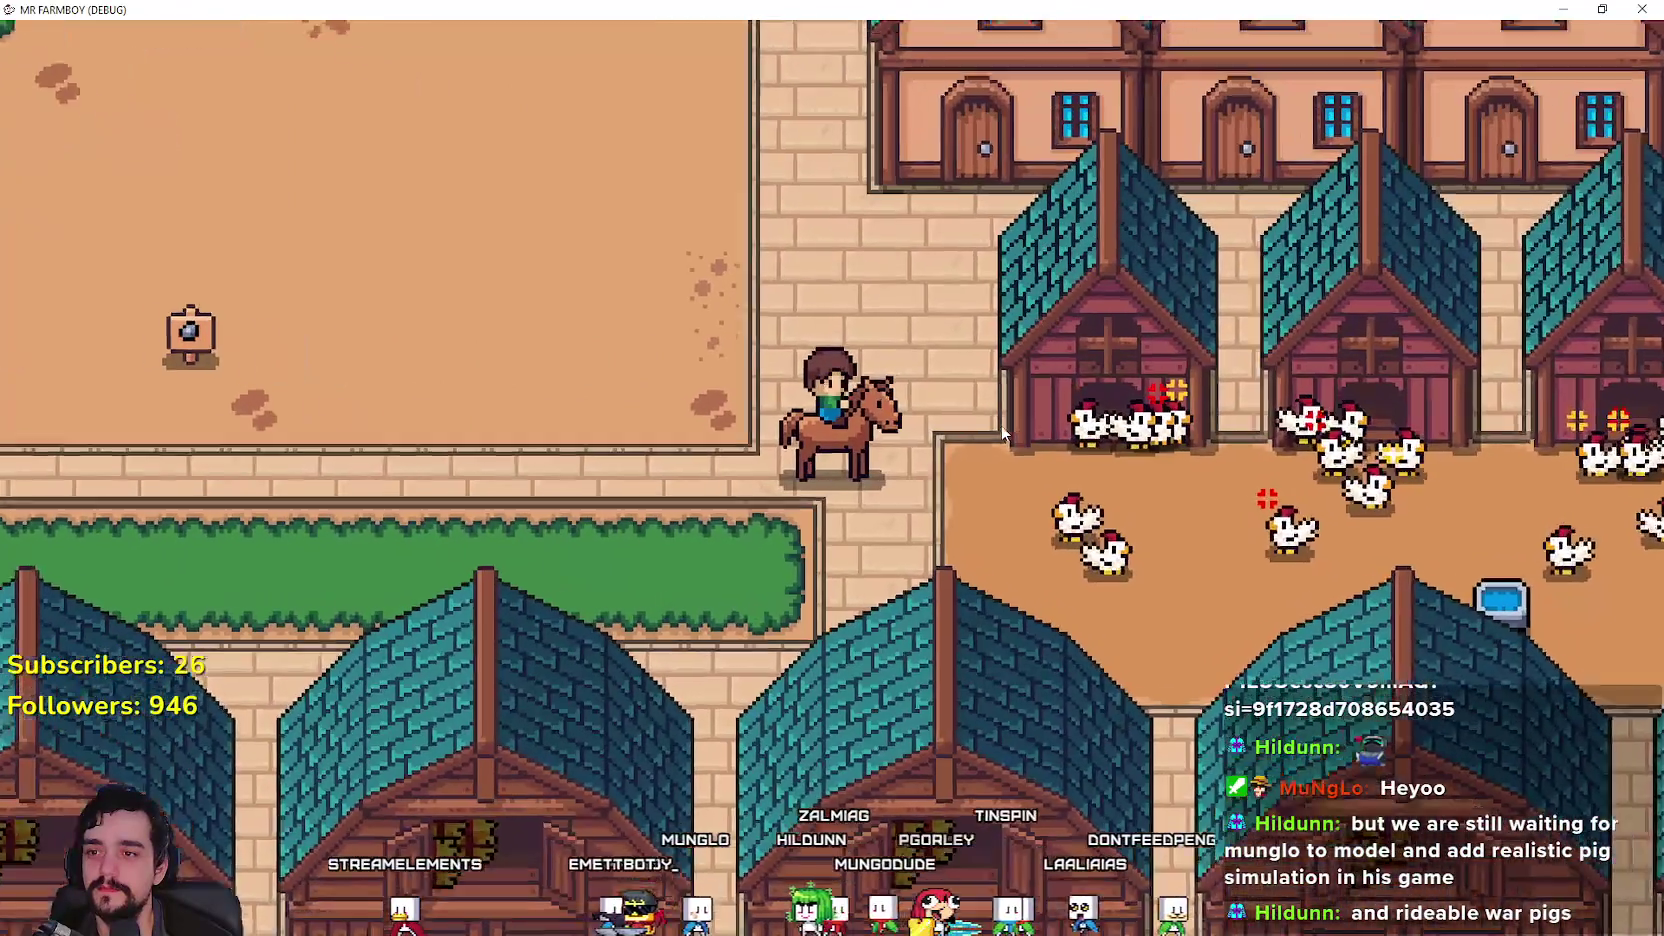
# Step: Ride the horse into the crop field, then plant and water a carrot
pyautogui.scroll(1, 1003, 432)
pyautogui.scroll(-4, 1003, 432)
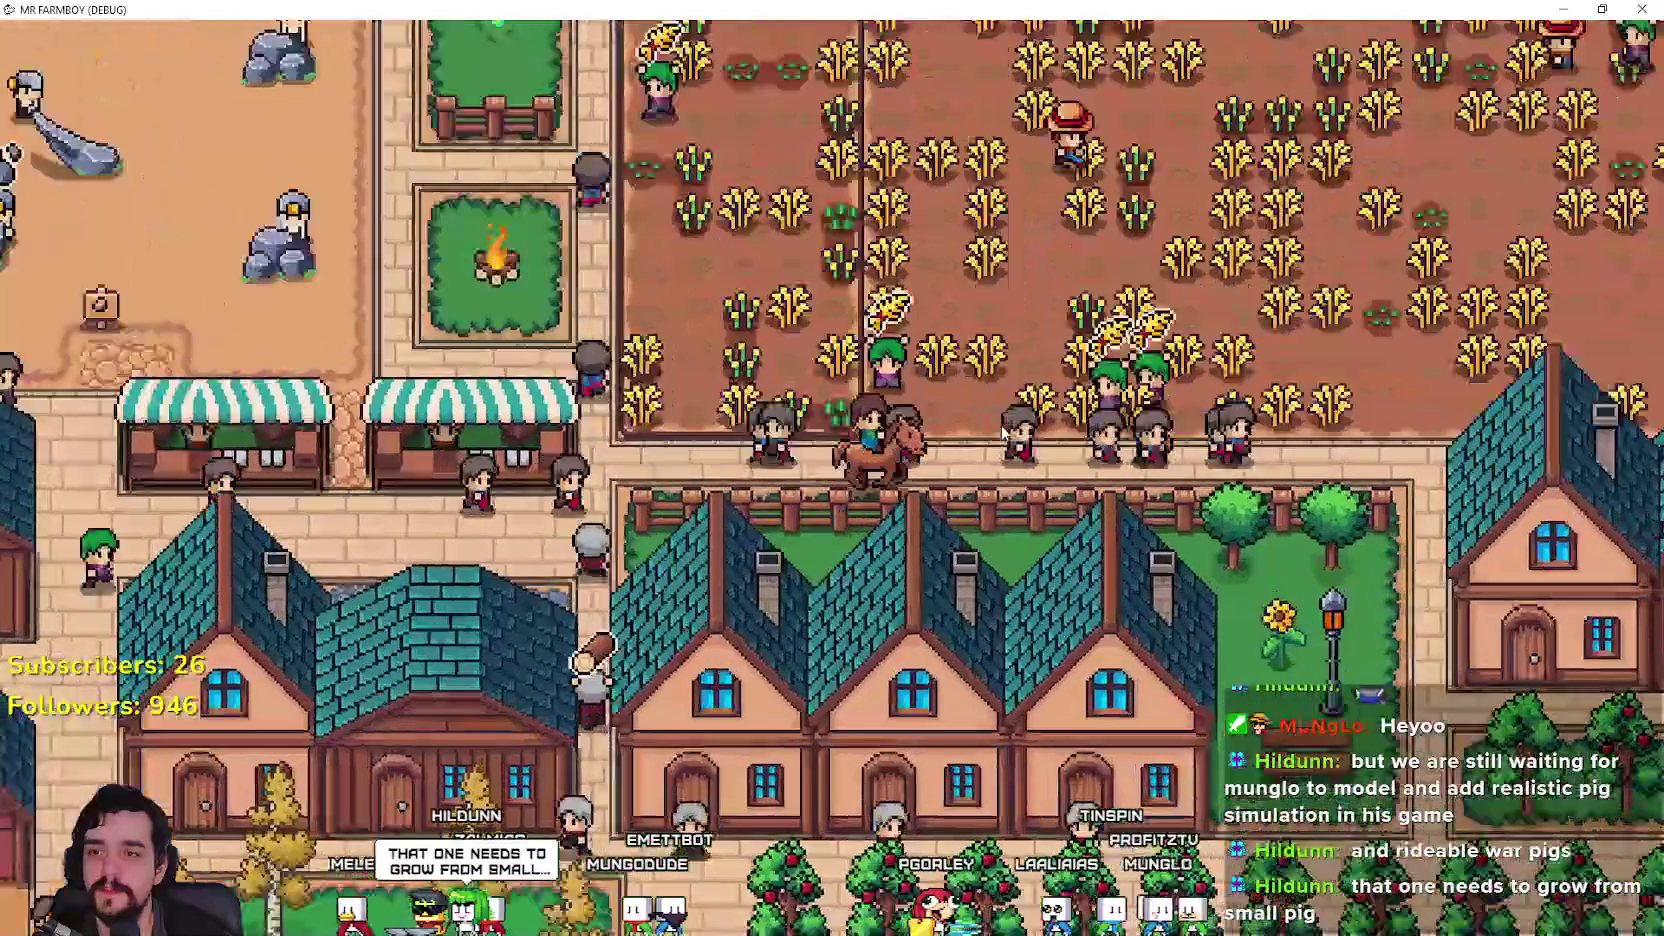
pyautogui.scroll(-2, 1000, 432)
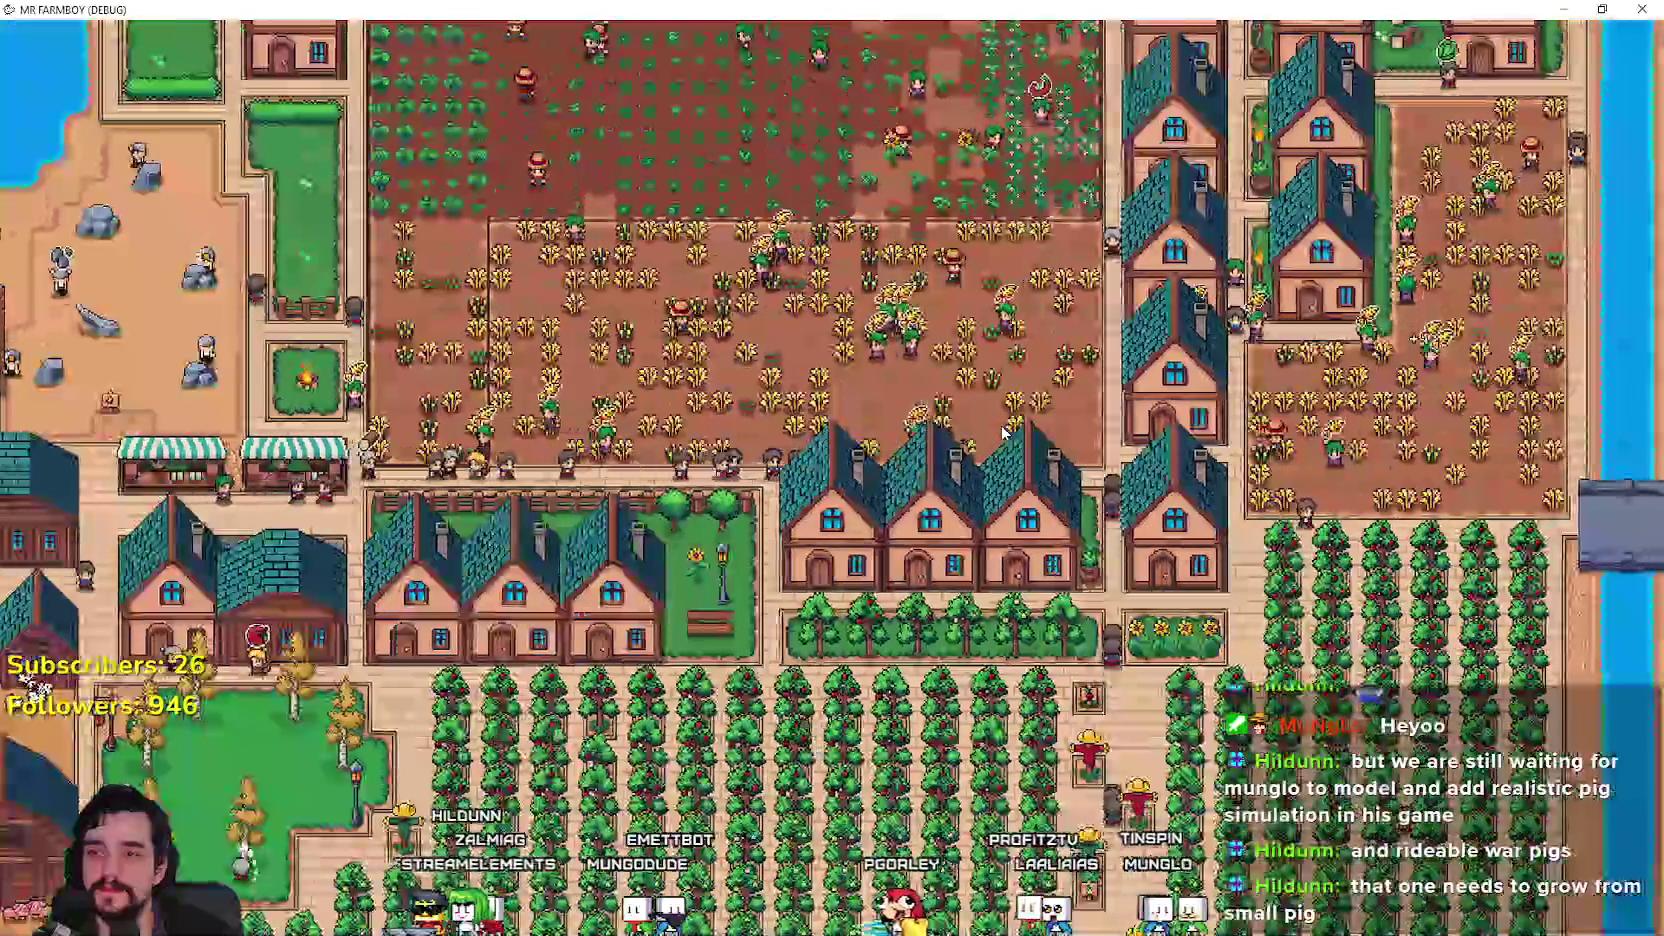
pyautogui.scroll(6, 1000, 432)
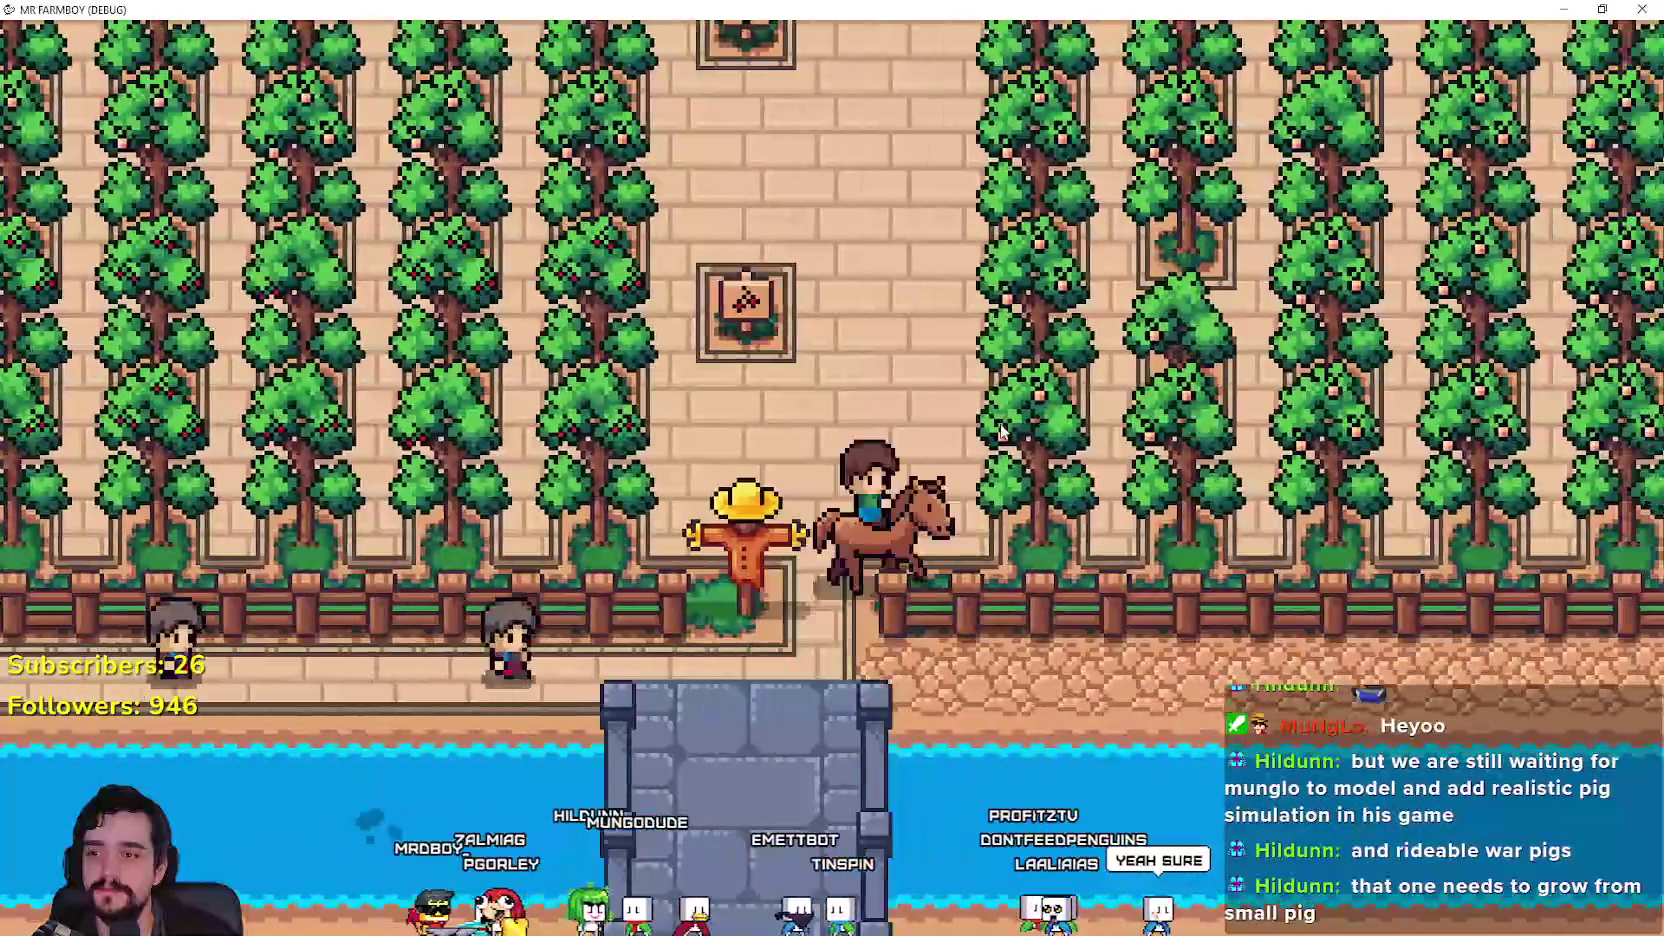
pyautogui.scroll(-1, 1000, 430)
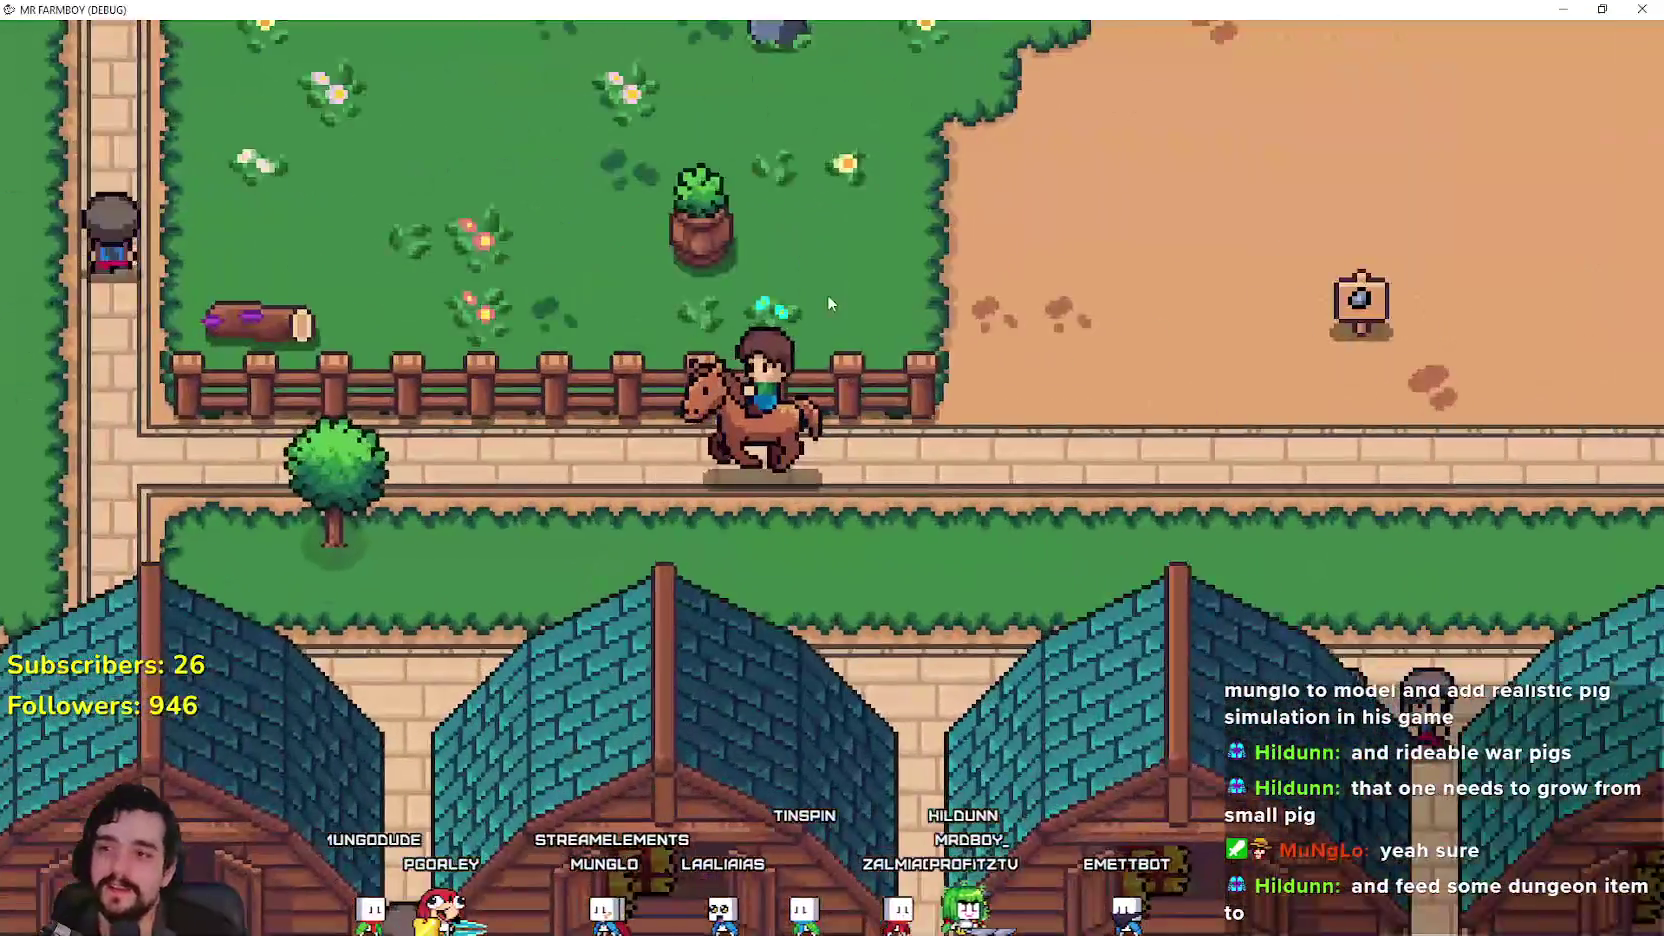
pyautogui.scroll(-3, 800, 295)
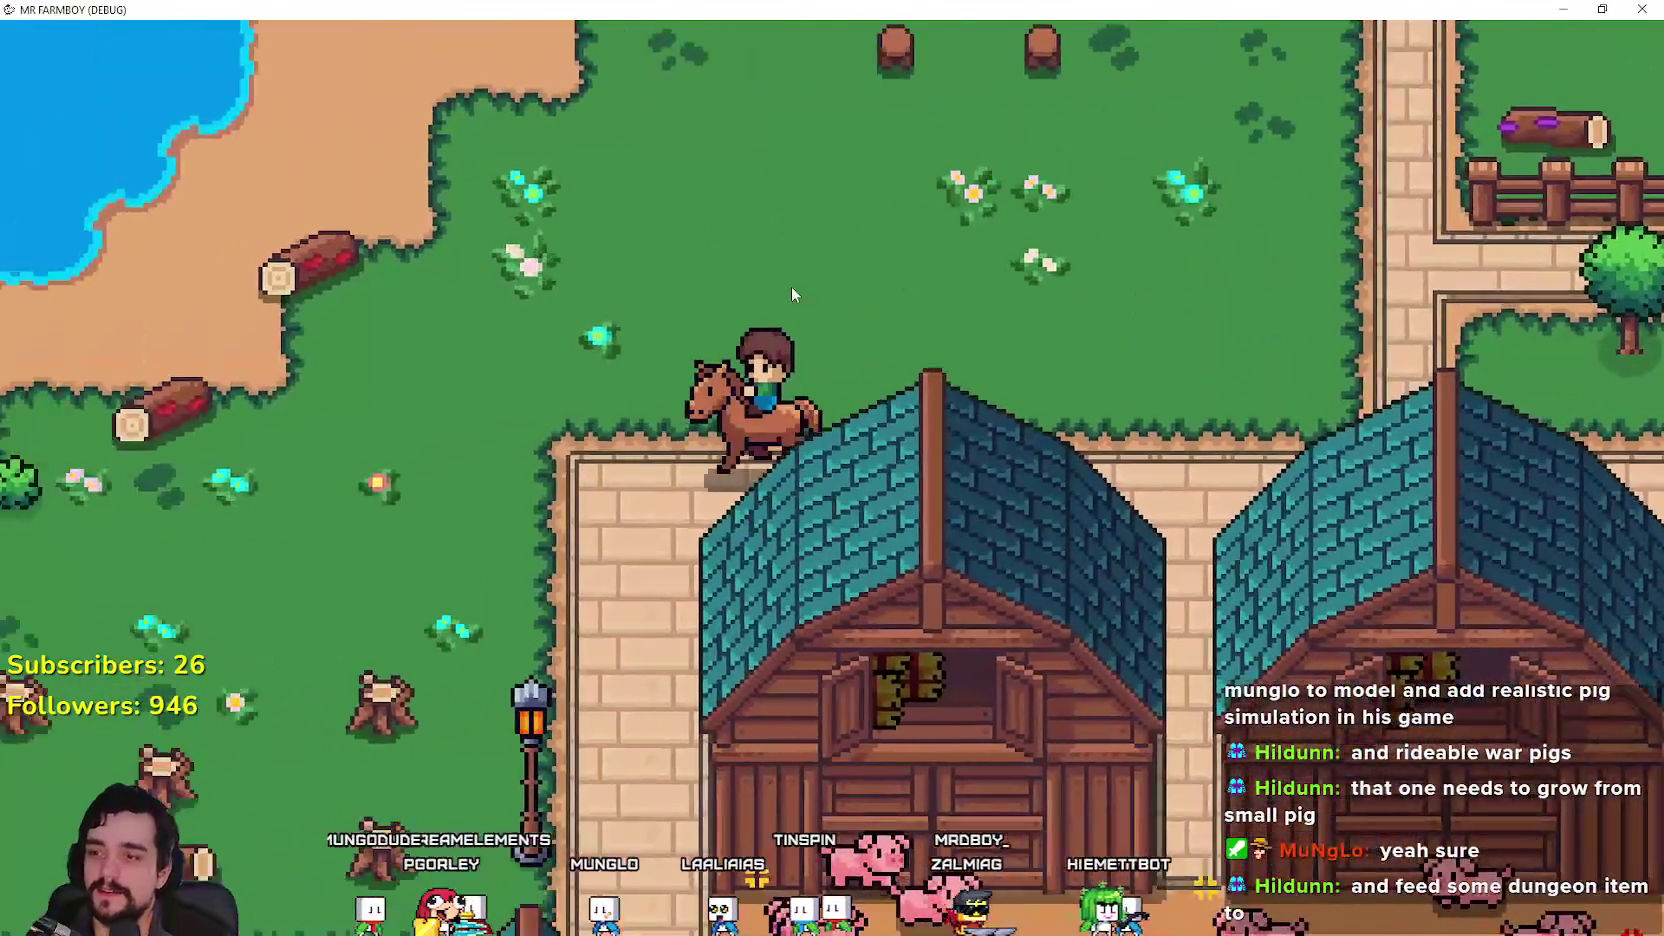
pyautogui.scroll(-3, 783, 358)
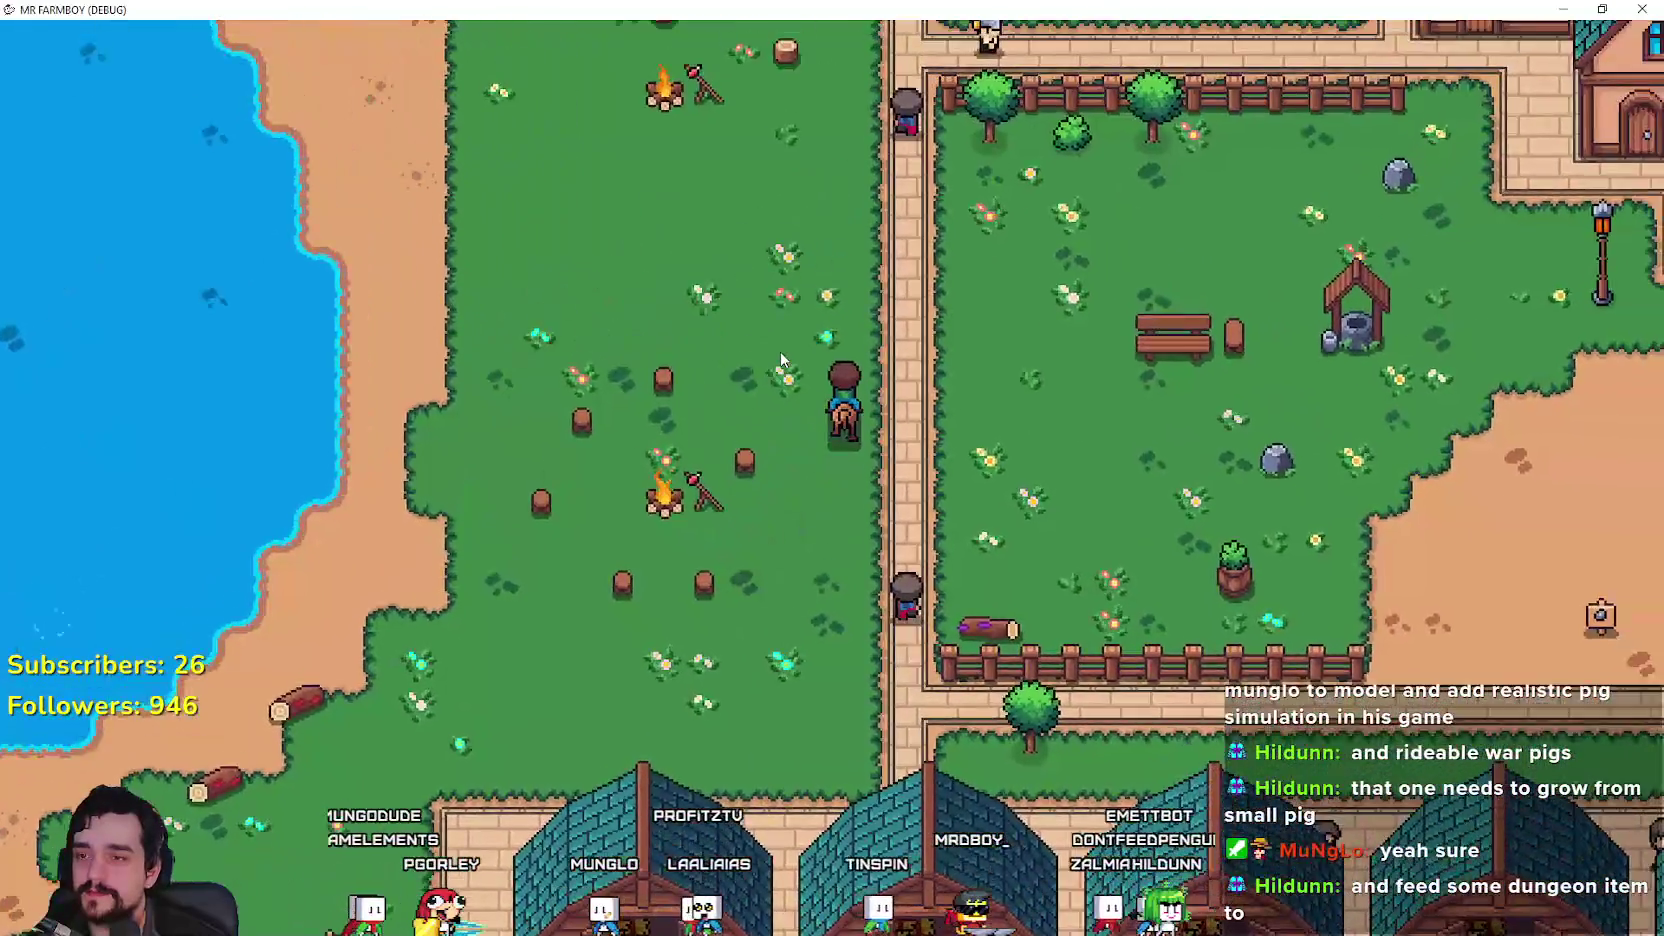
pyautogui.scroll(3, 783, 360)
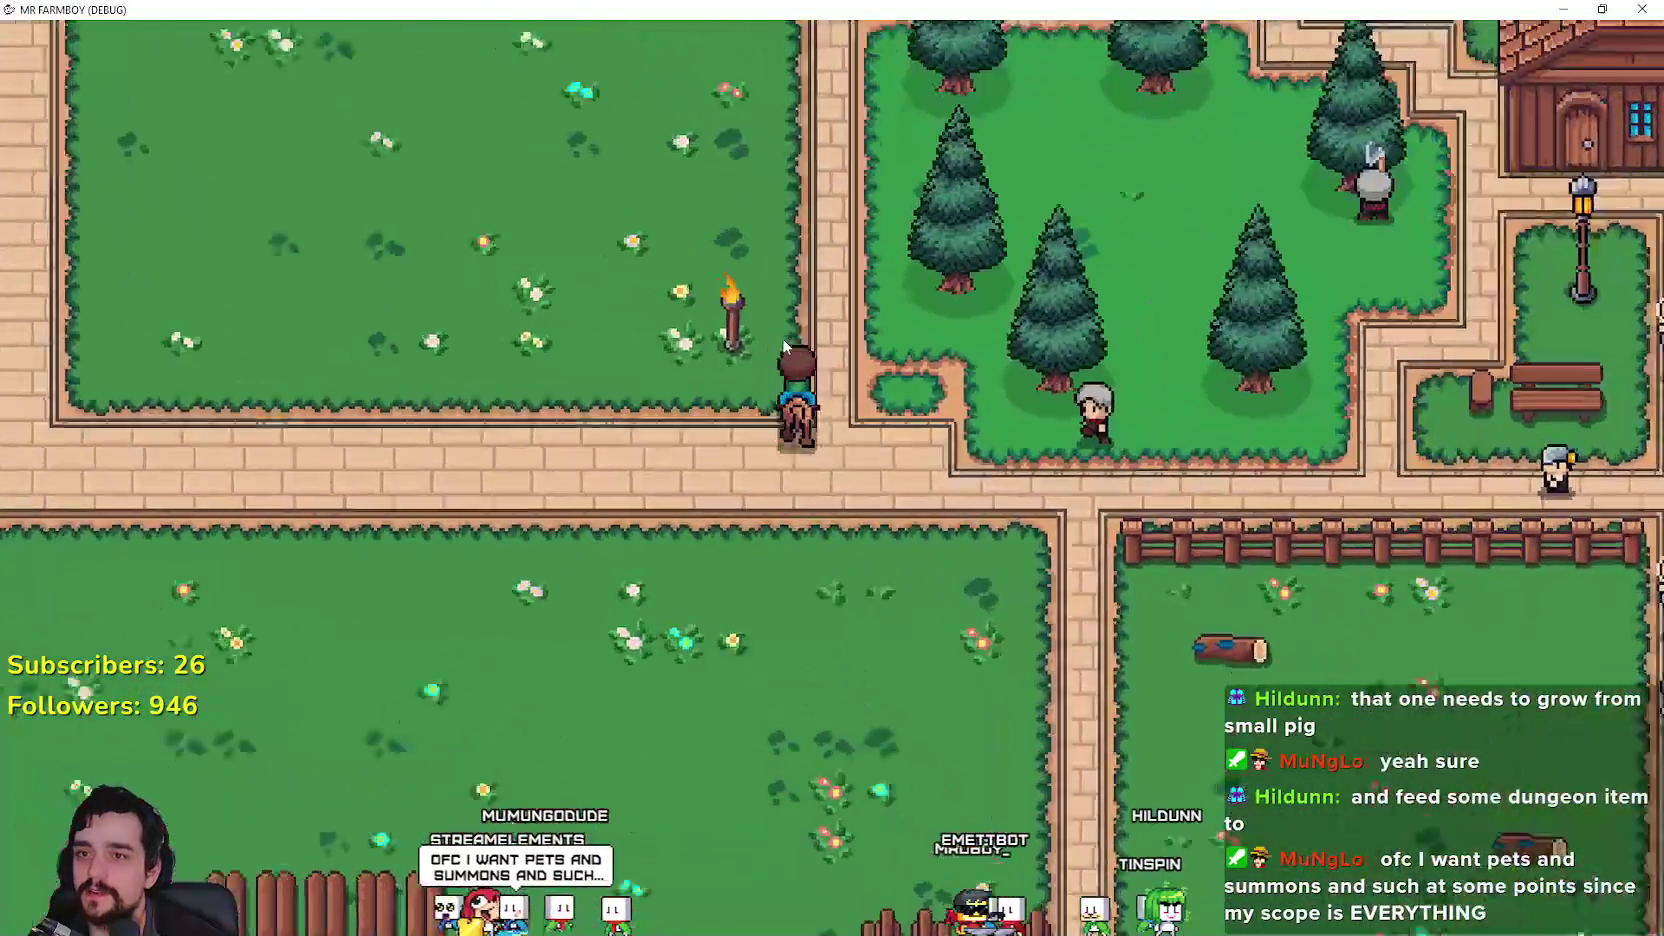
pyautogui.scroll(3, 783, 338)
pyautogui.scroll(-3, 783, 338)
pyautogui.scroll(3, 783, 338)
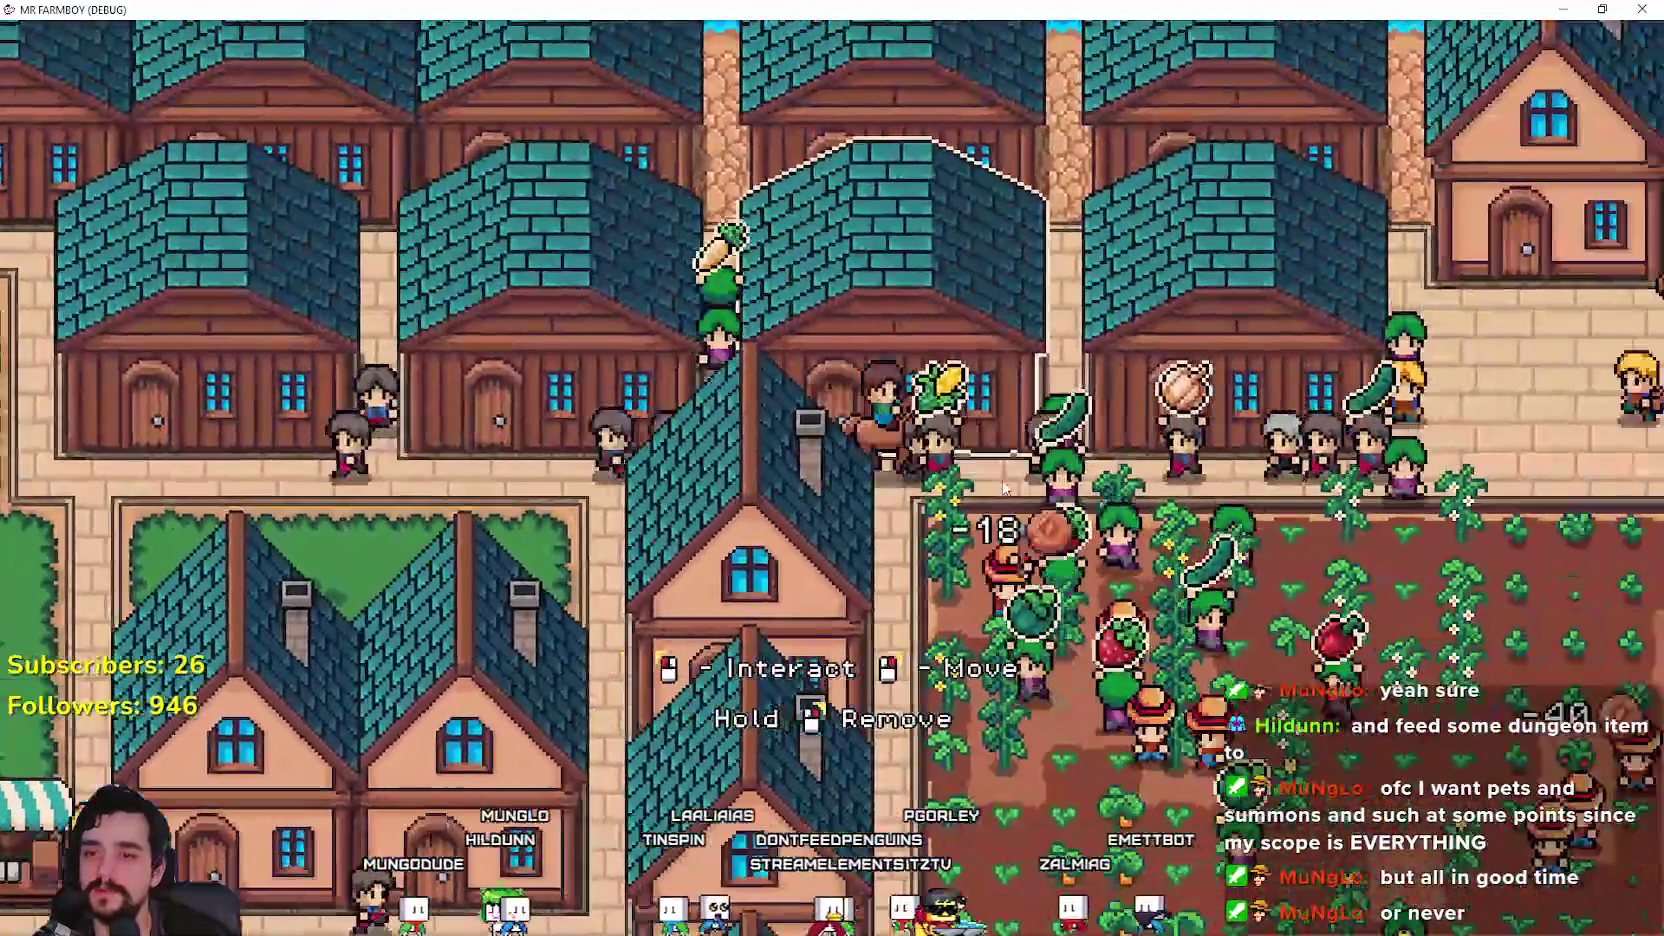
pyautogui.rightClick(1005, 487)
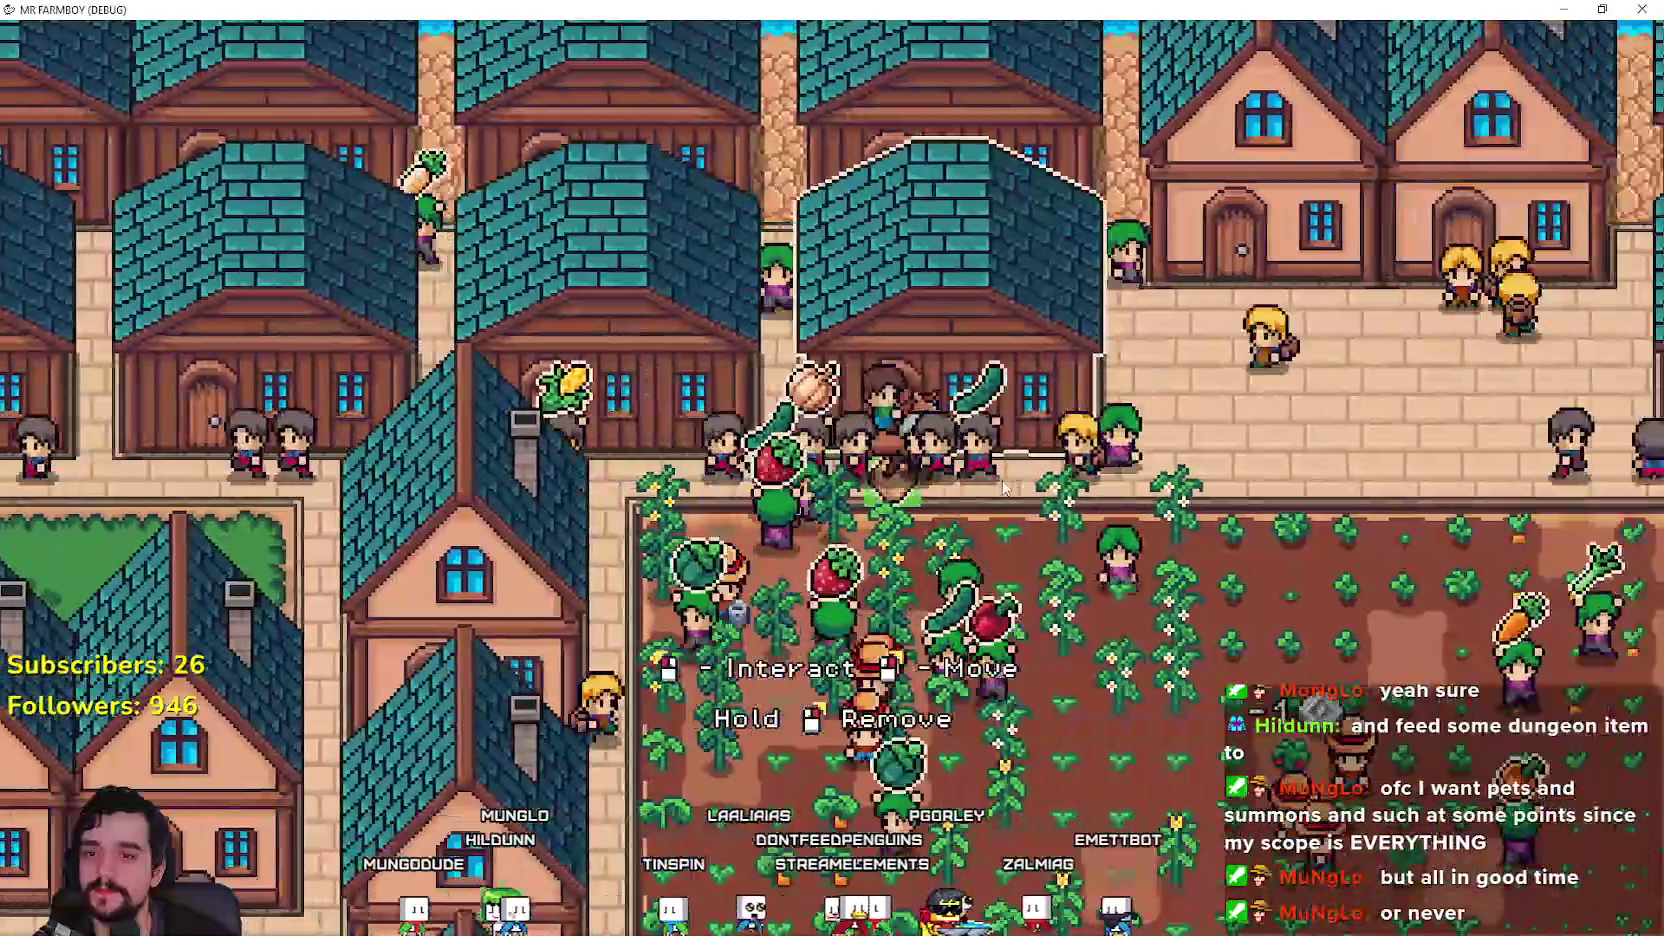
pyautogui.press('w')
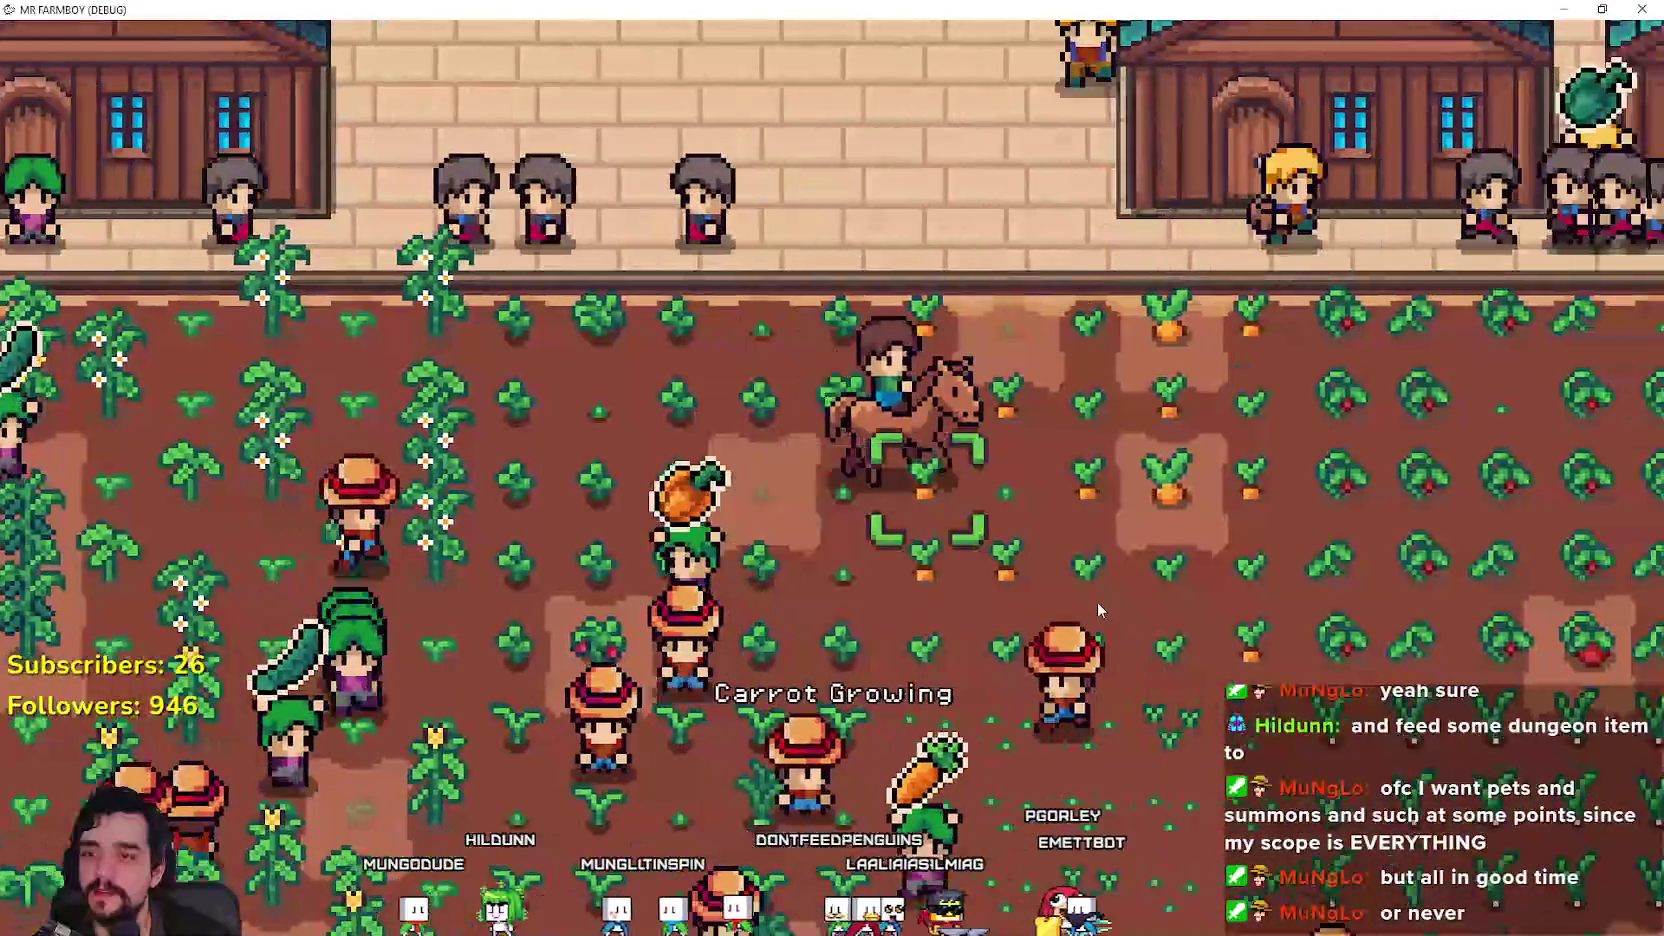
pyautogui.press('space')
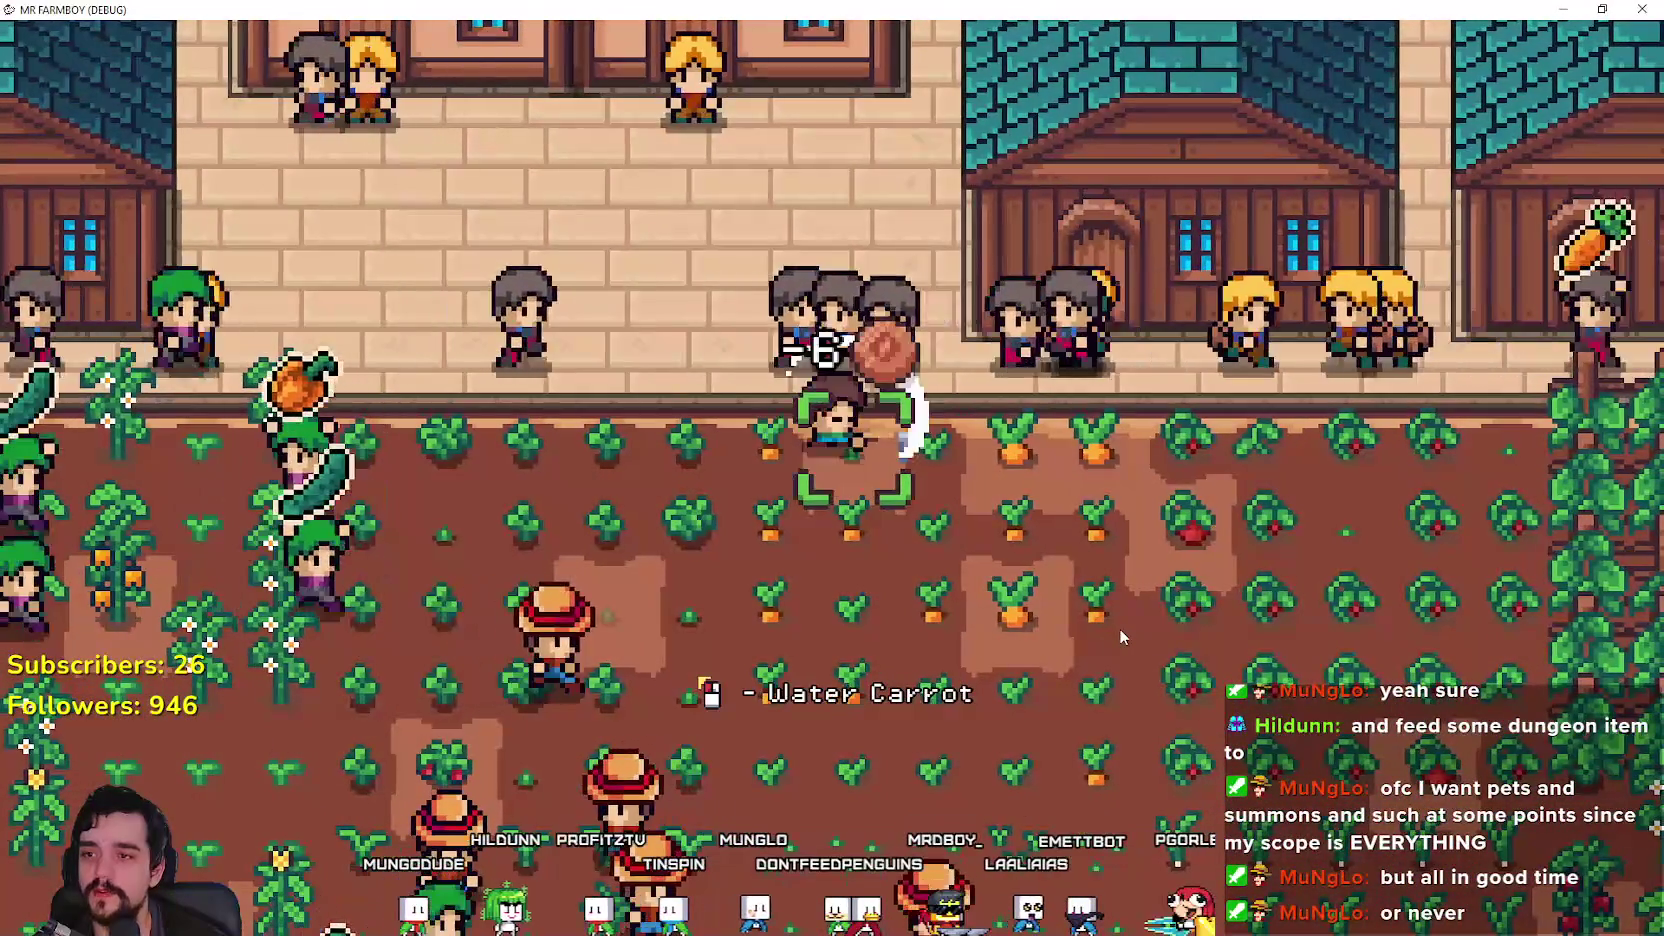
pyautogui.press('space')
# Step: Ride through the vineyard, town square, market street and park onto the brick path
pyautogui.press('d')
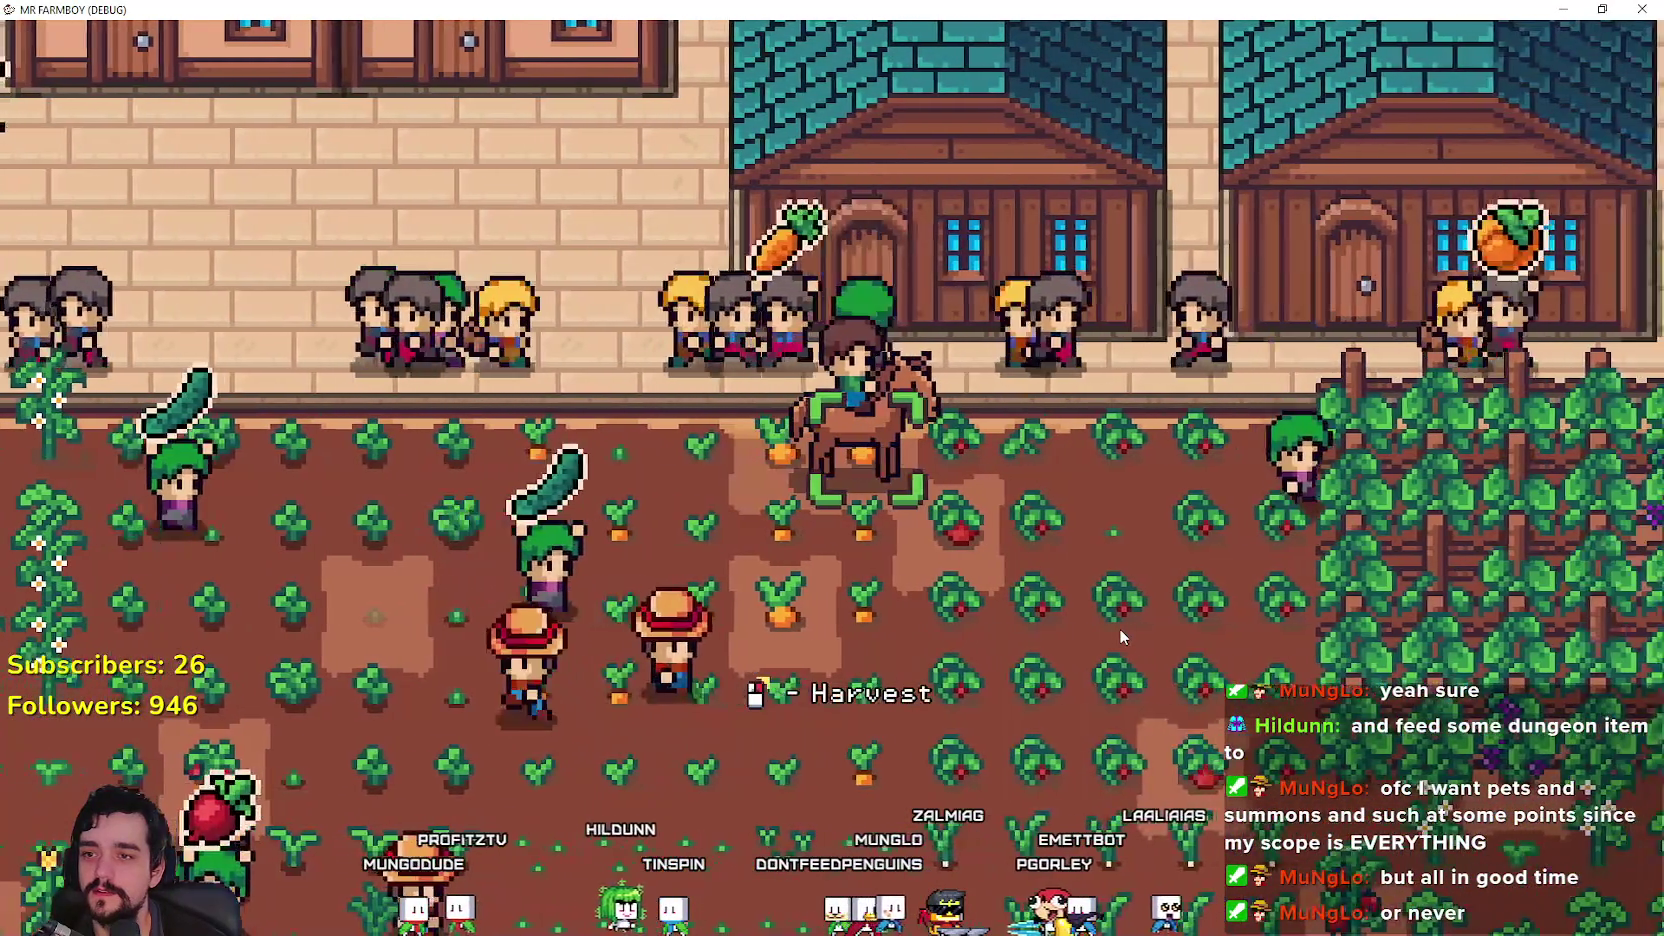
pyautogui.press('s')
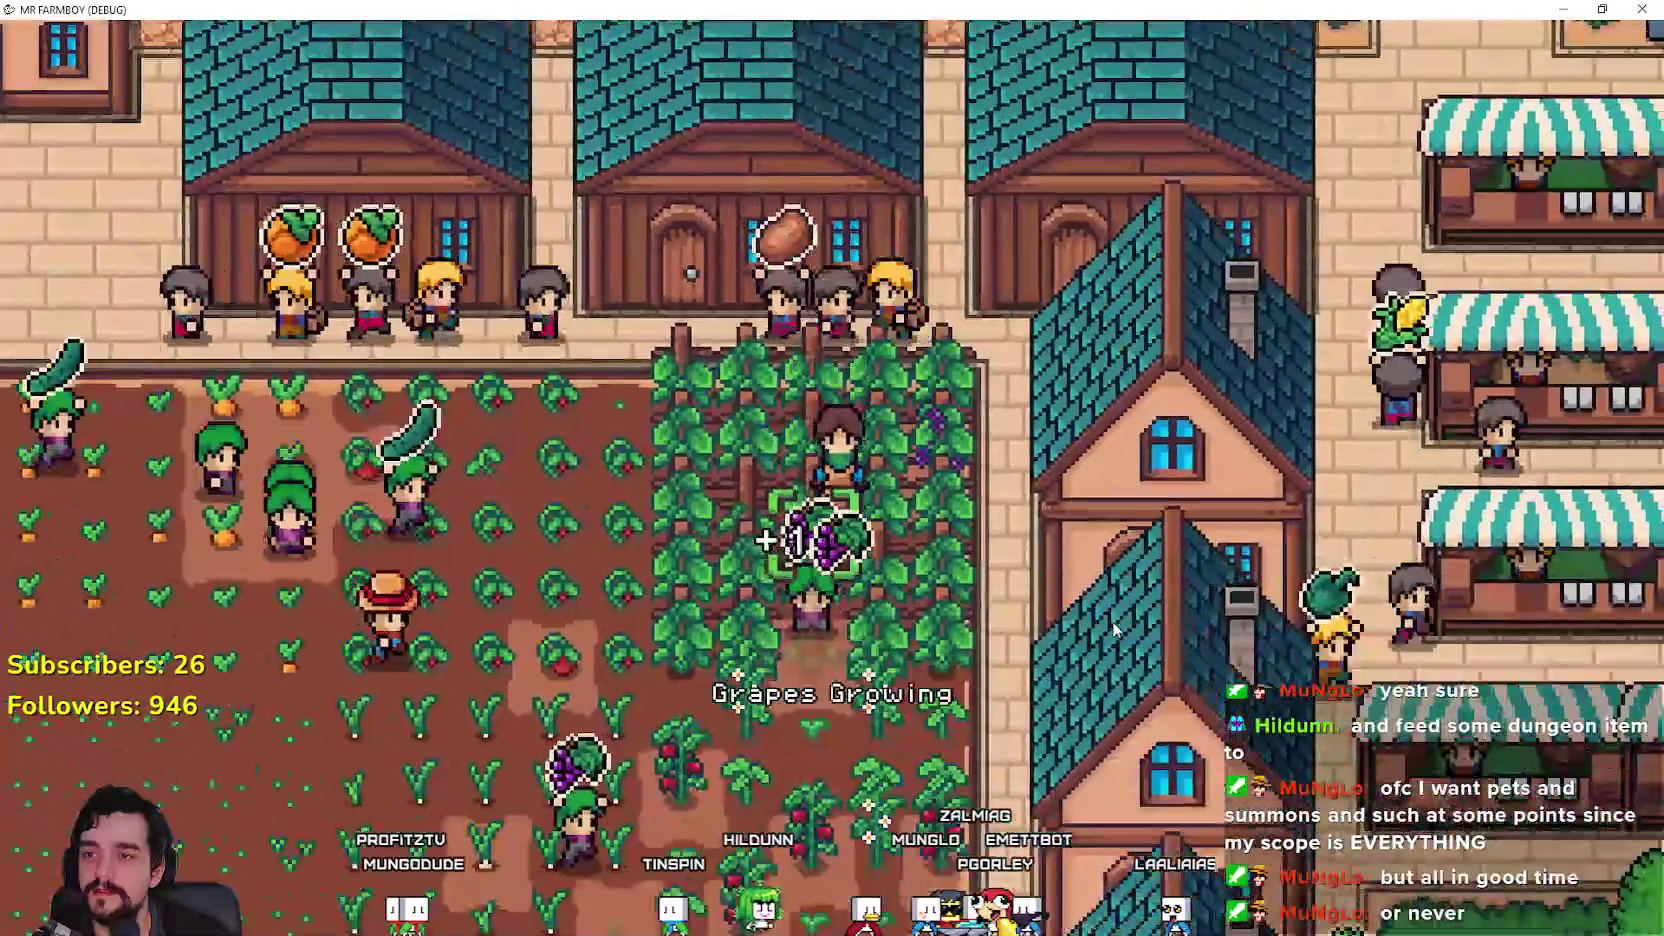
pyautogui.press('d')
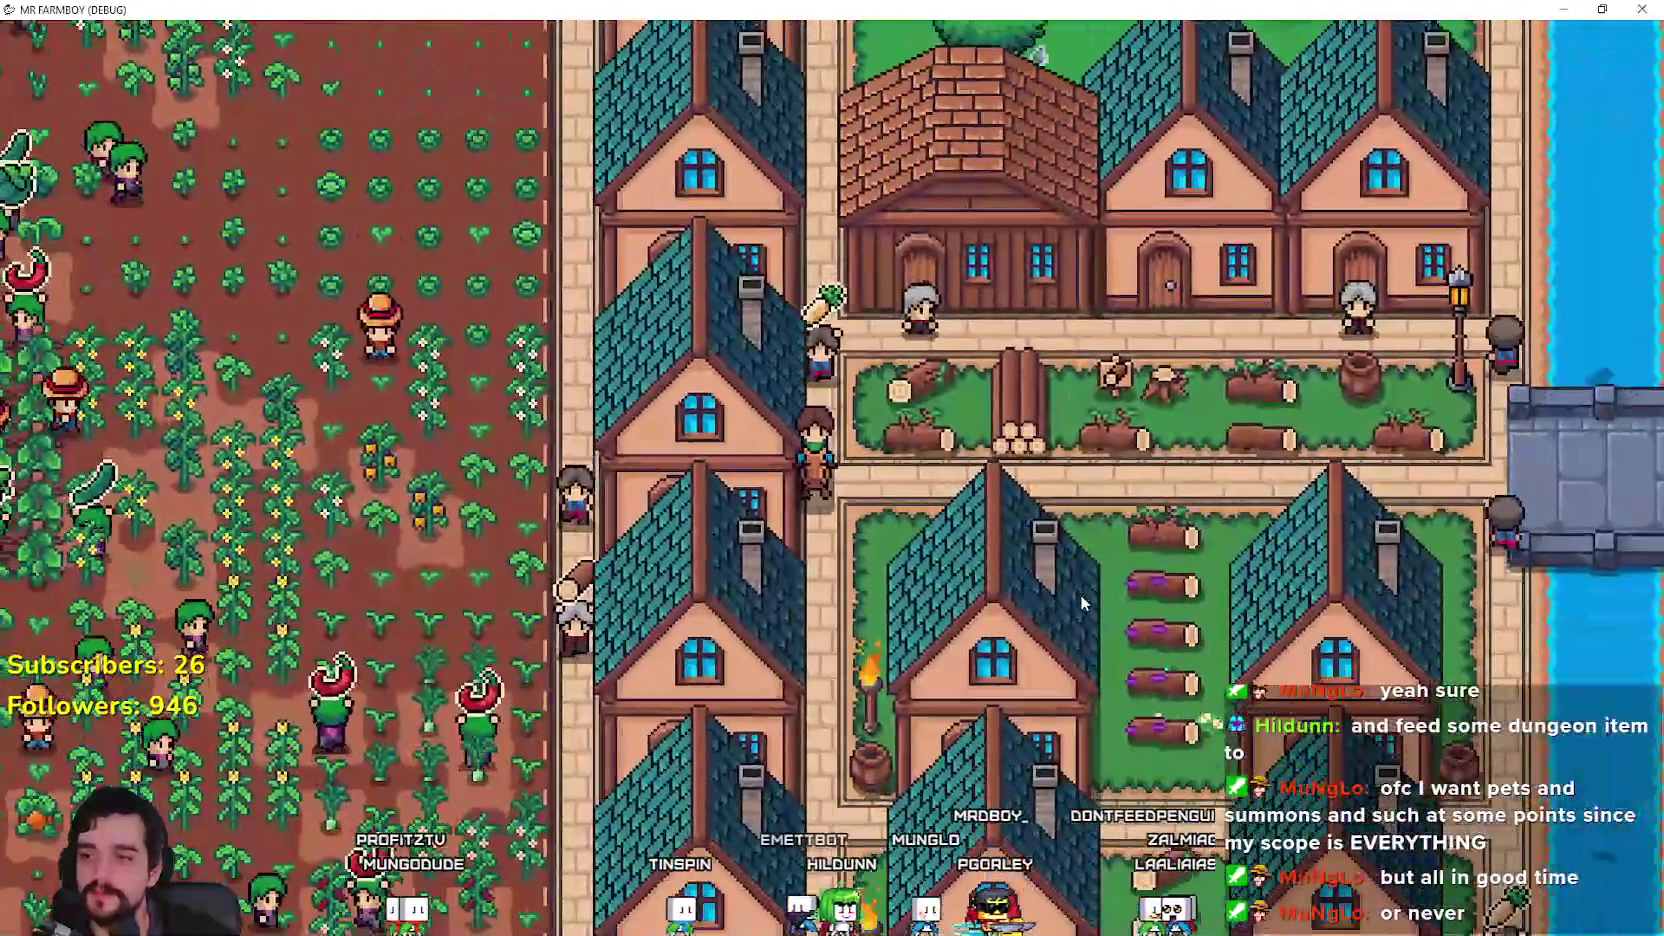
pyautogui.press('a')
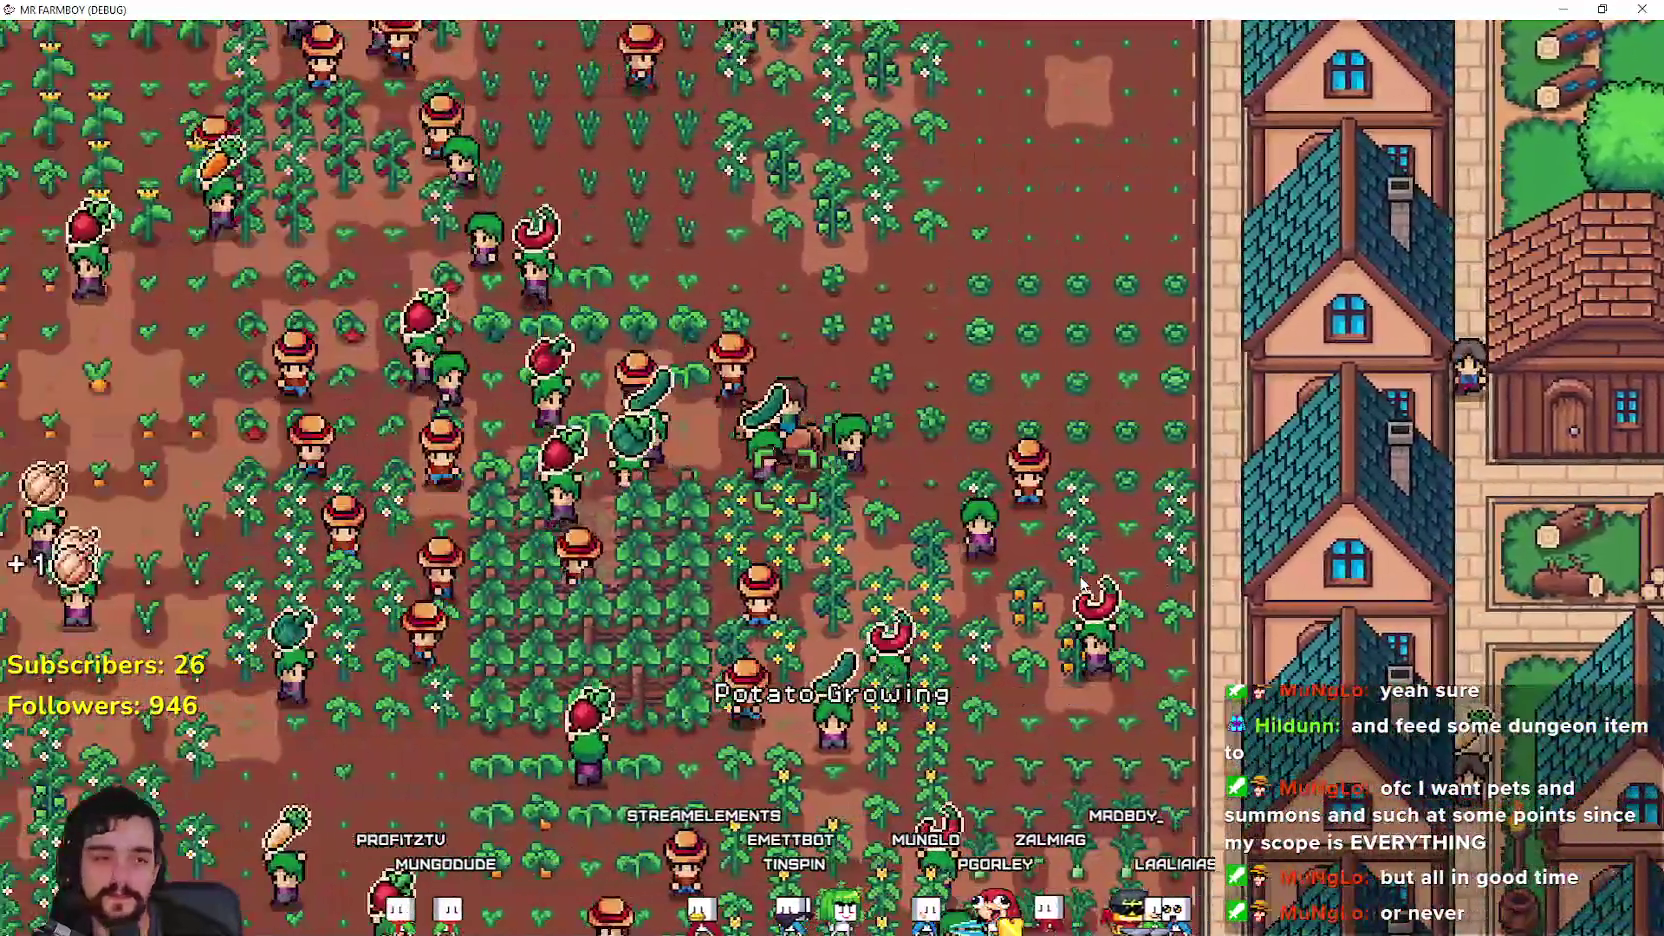
pyautogui.press('d')
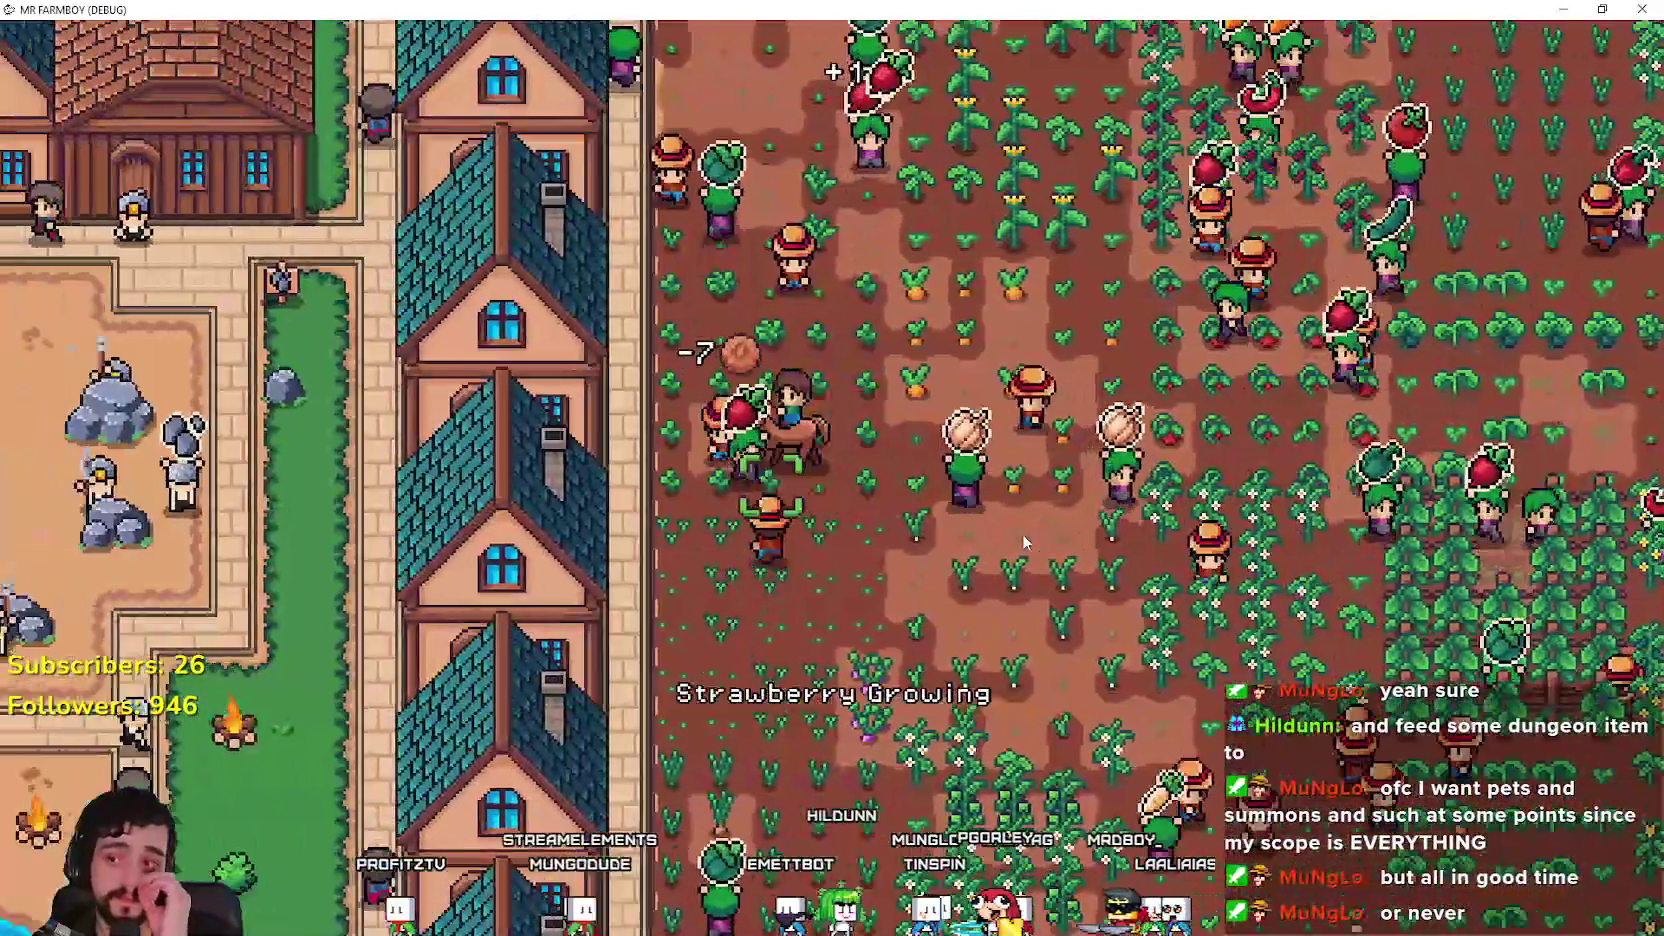
pyautogui.press('a')
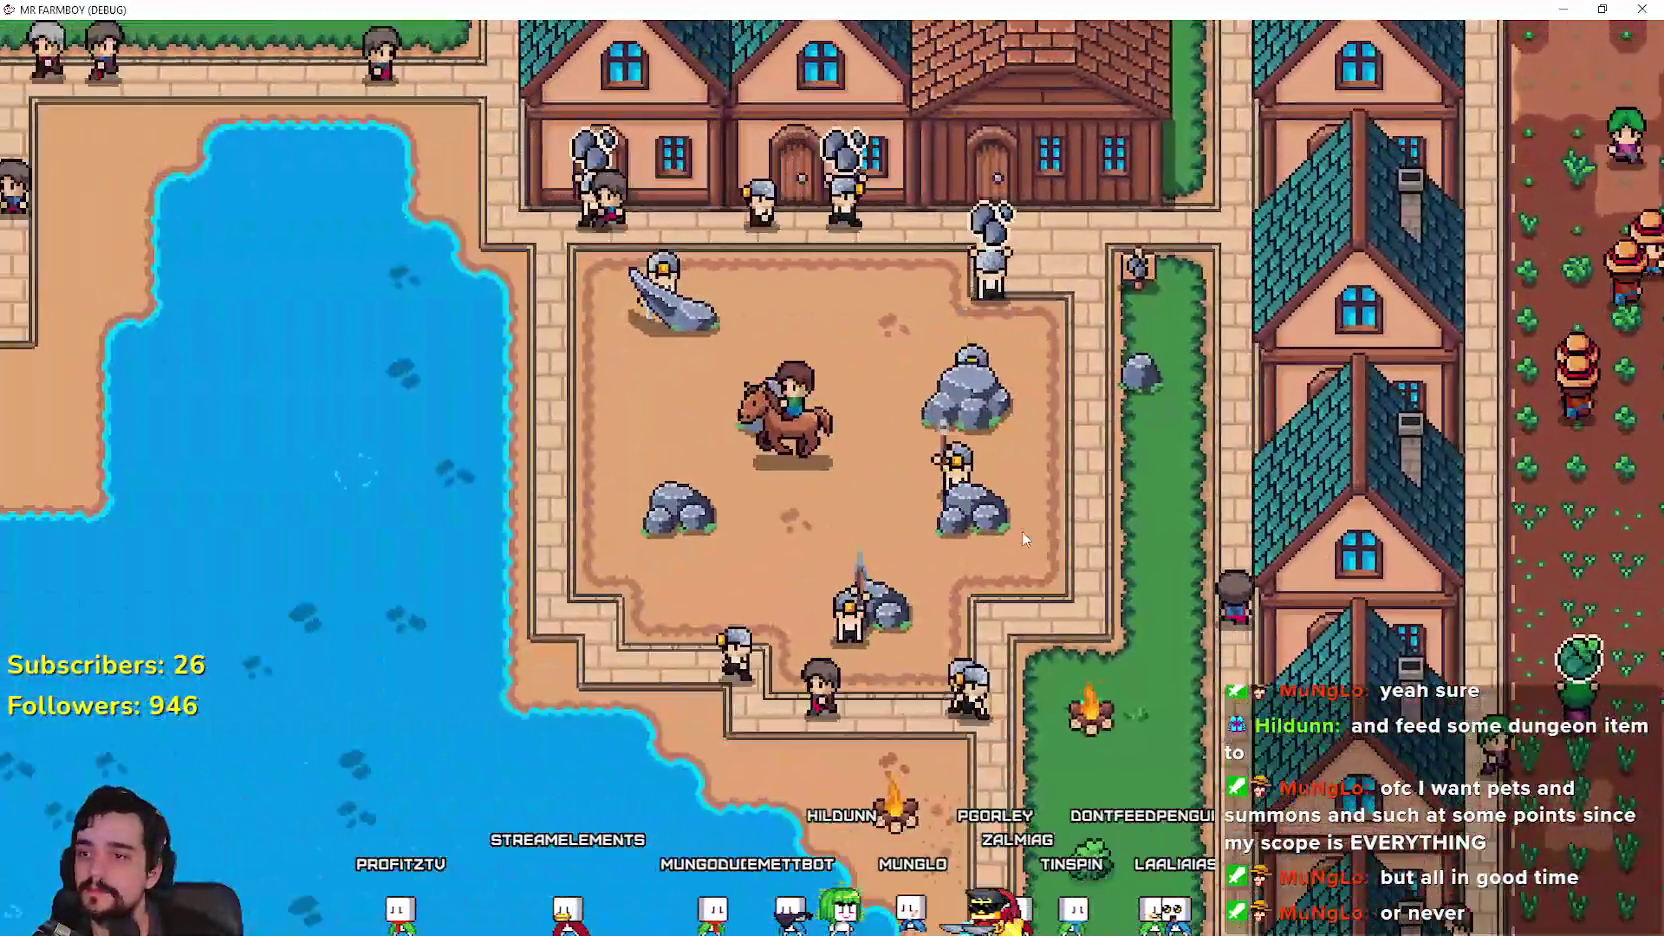
pyautogui.press('w')
pyautogui.press('a')
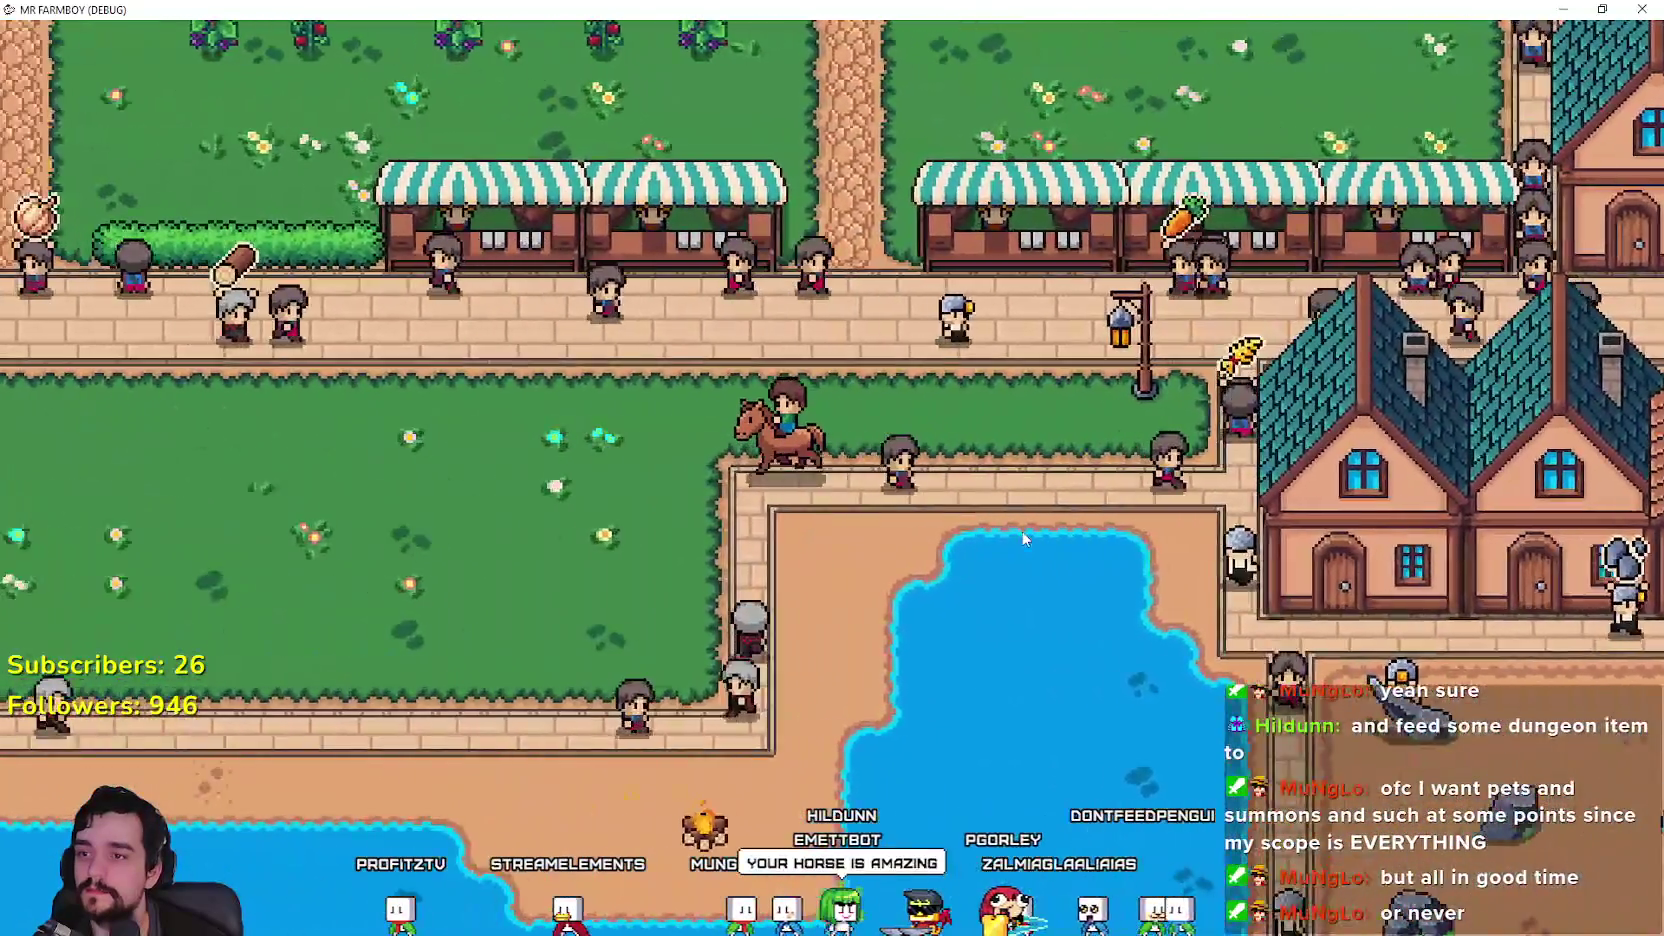
pyautogui.press('a')
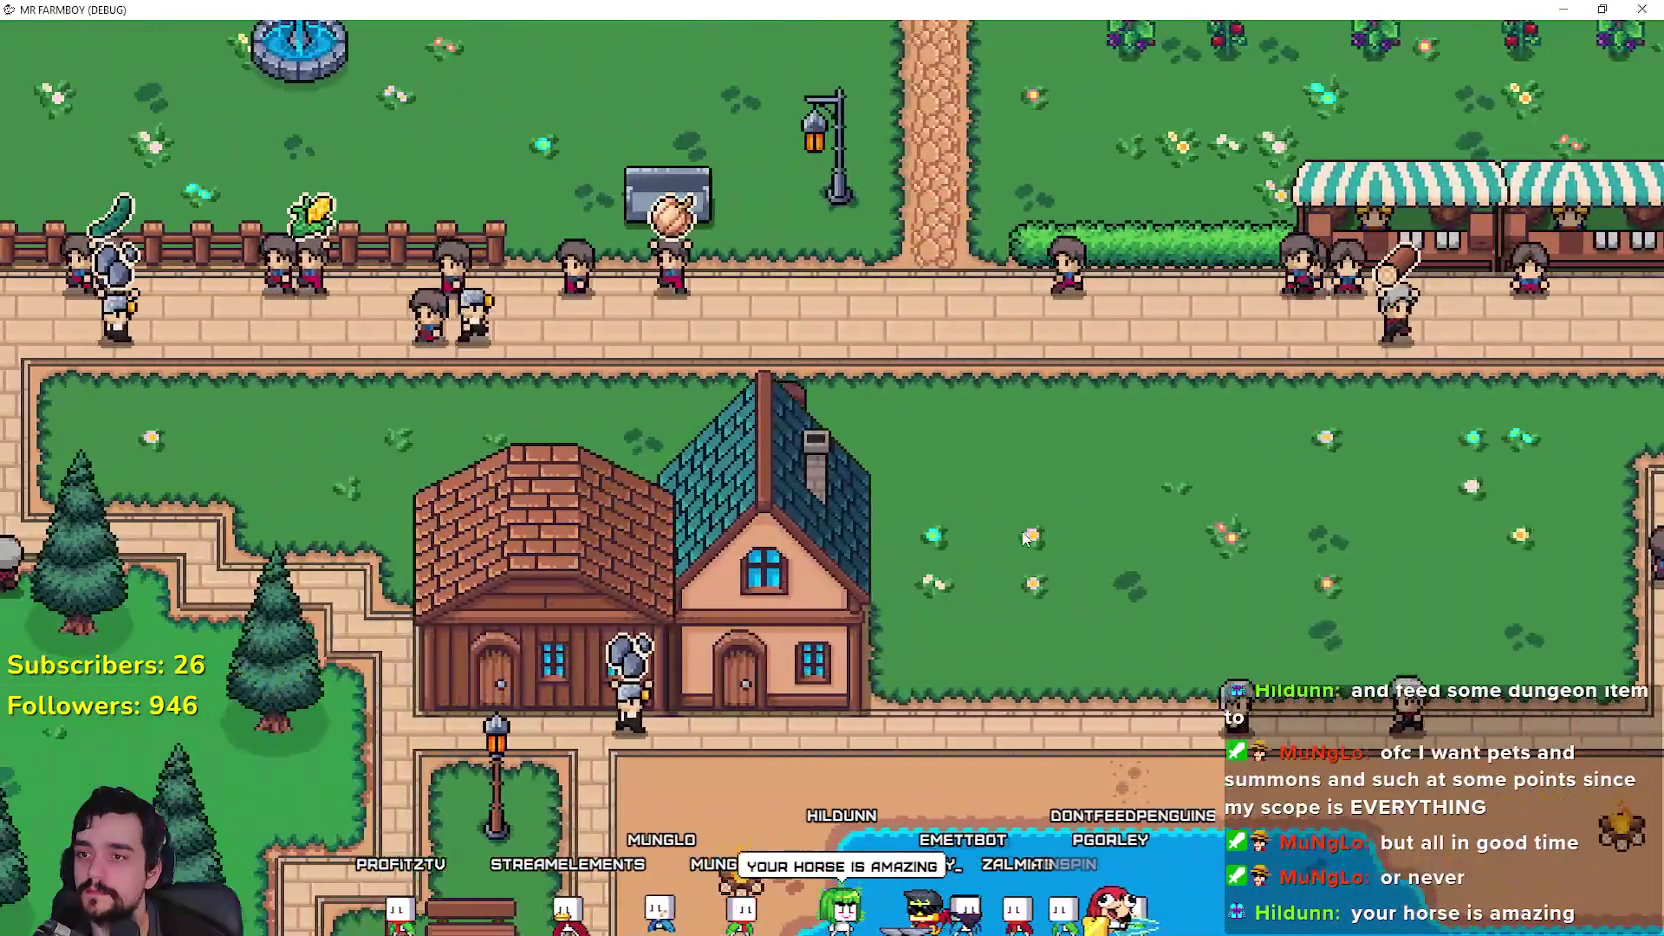
pyautogui.press('a')
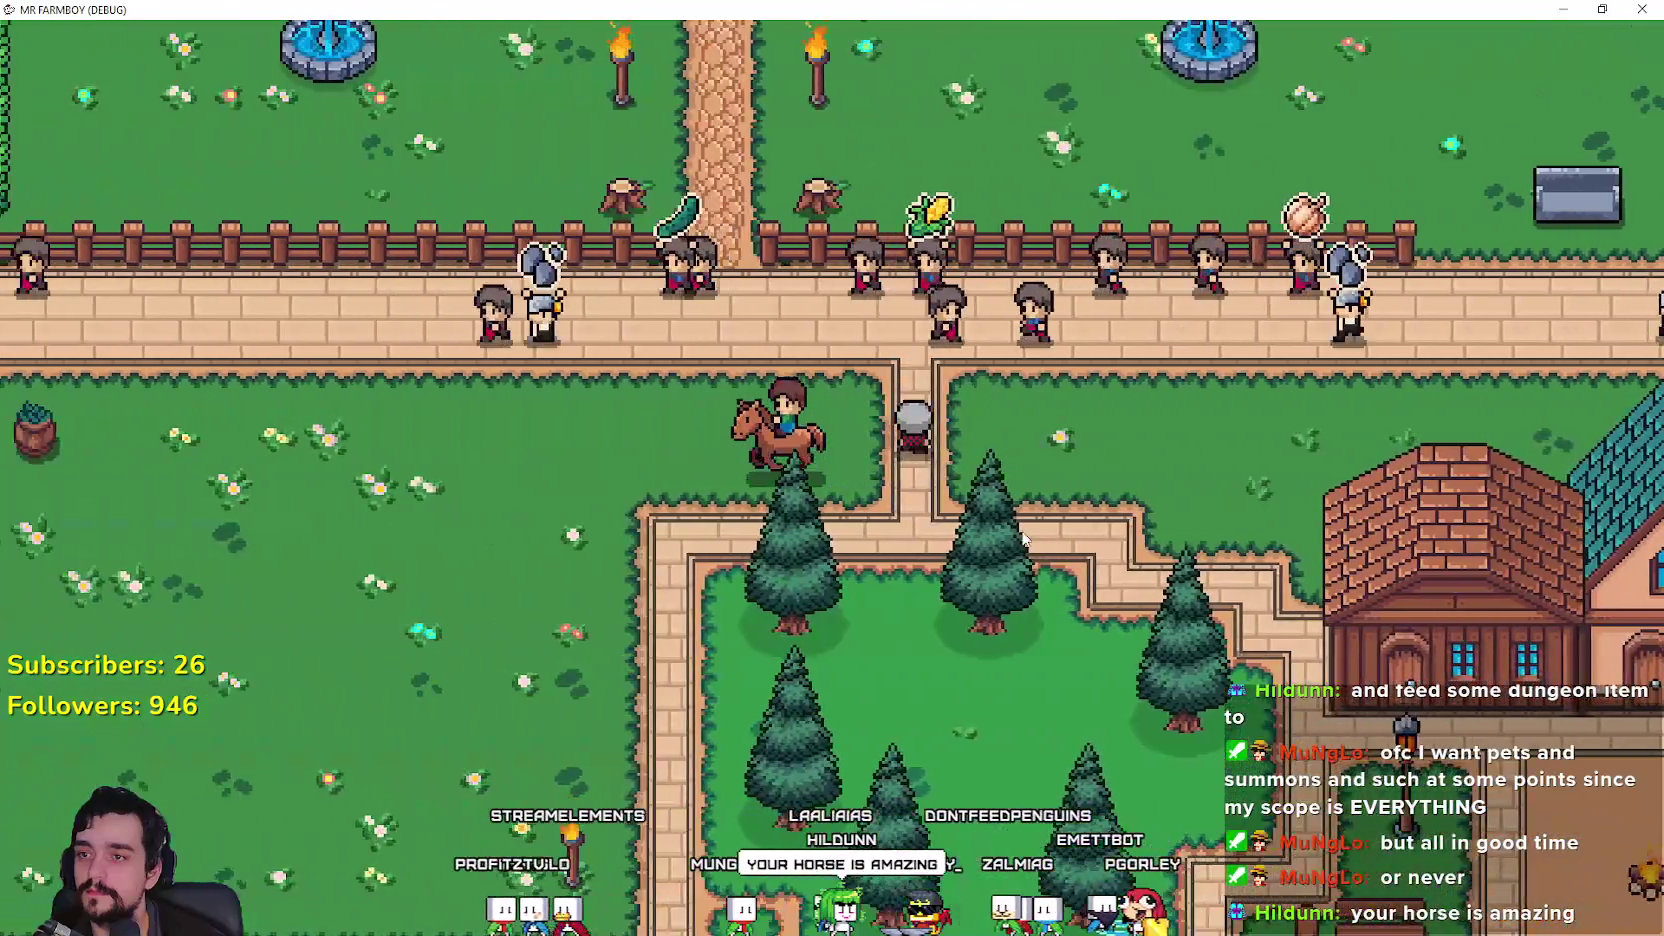
pyautogui.press('a')
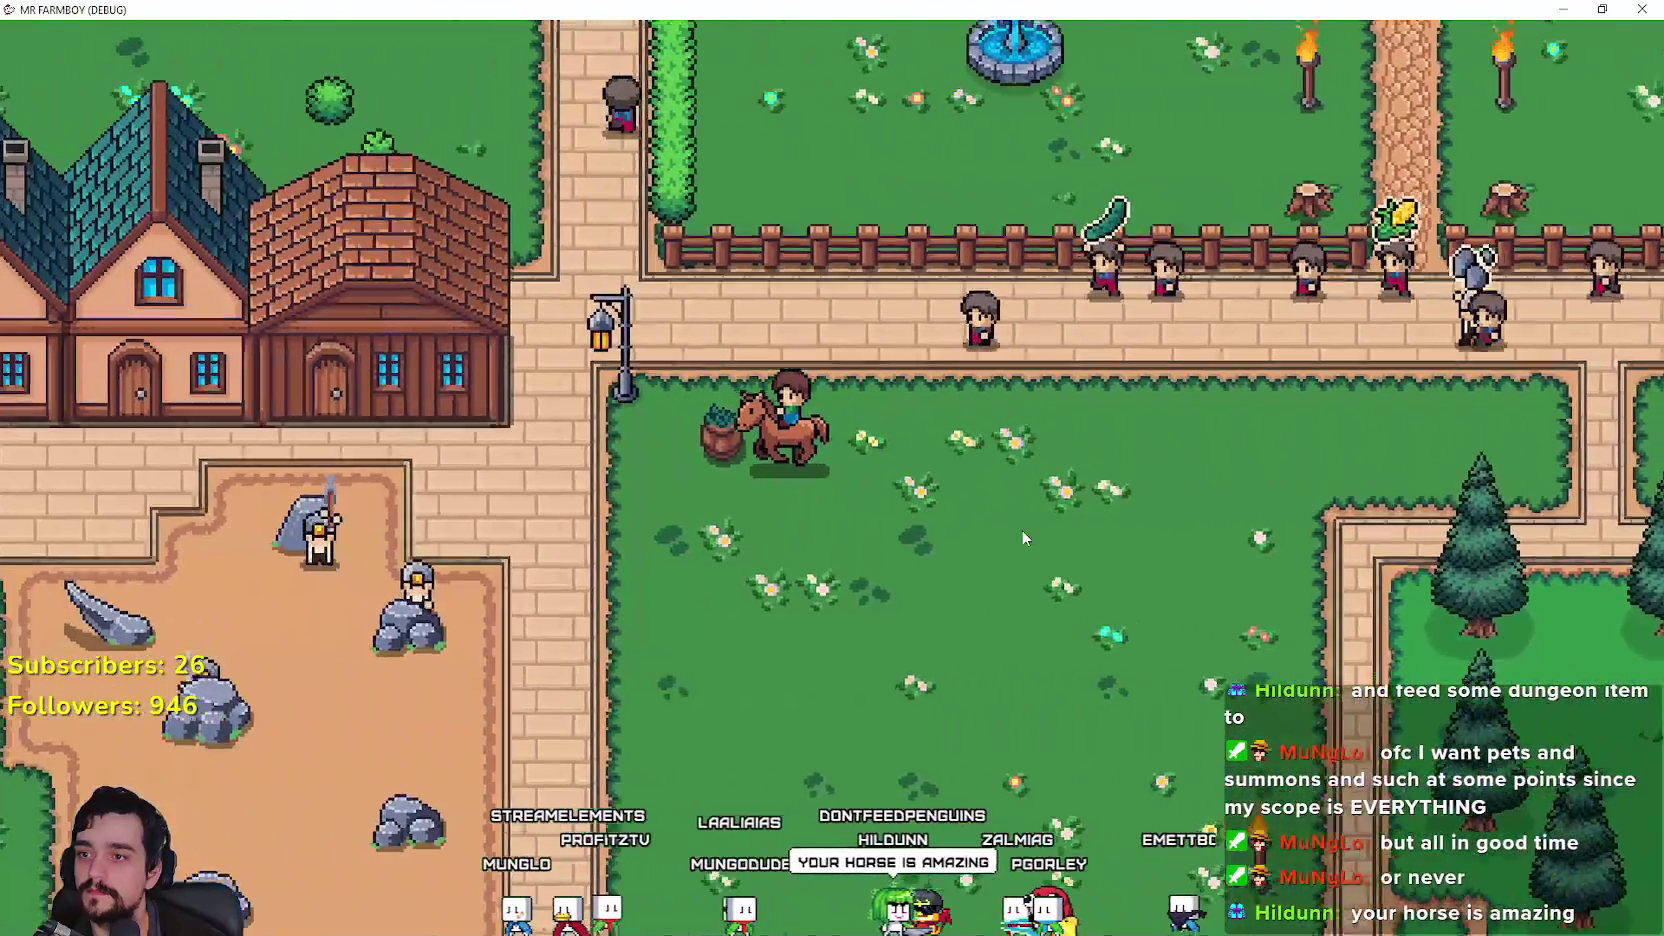
pyautogui.press('w')
pyautogui.press('a')
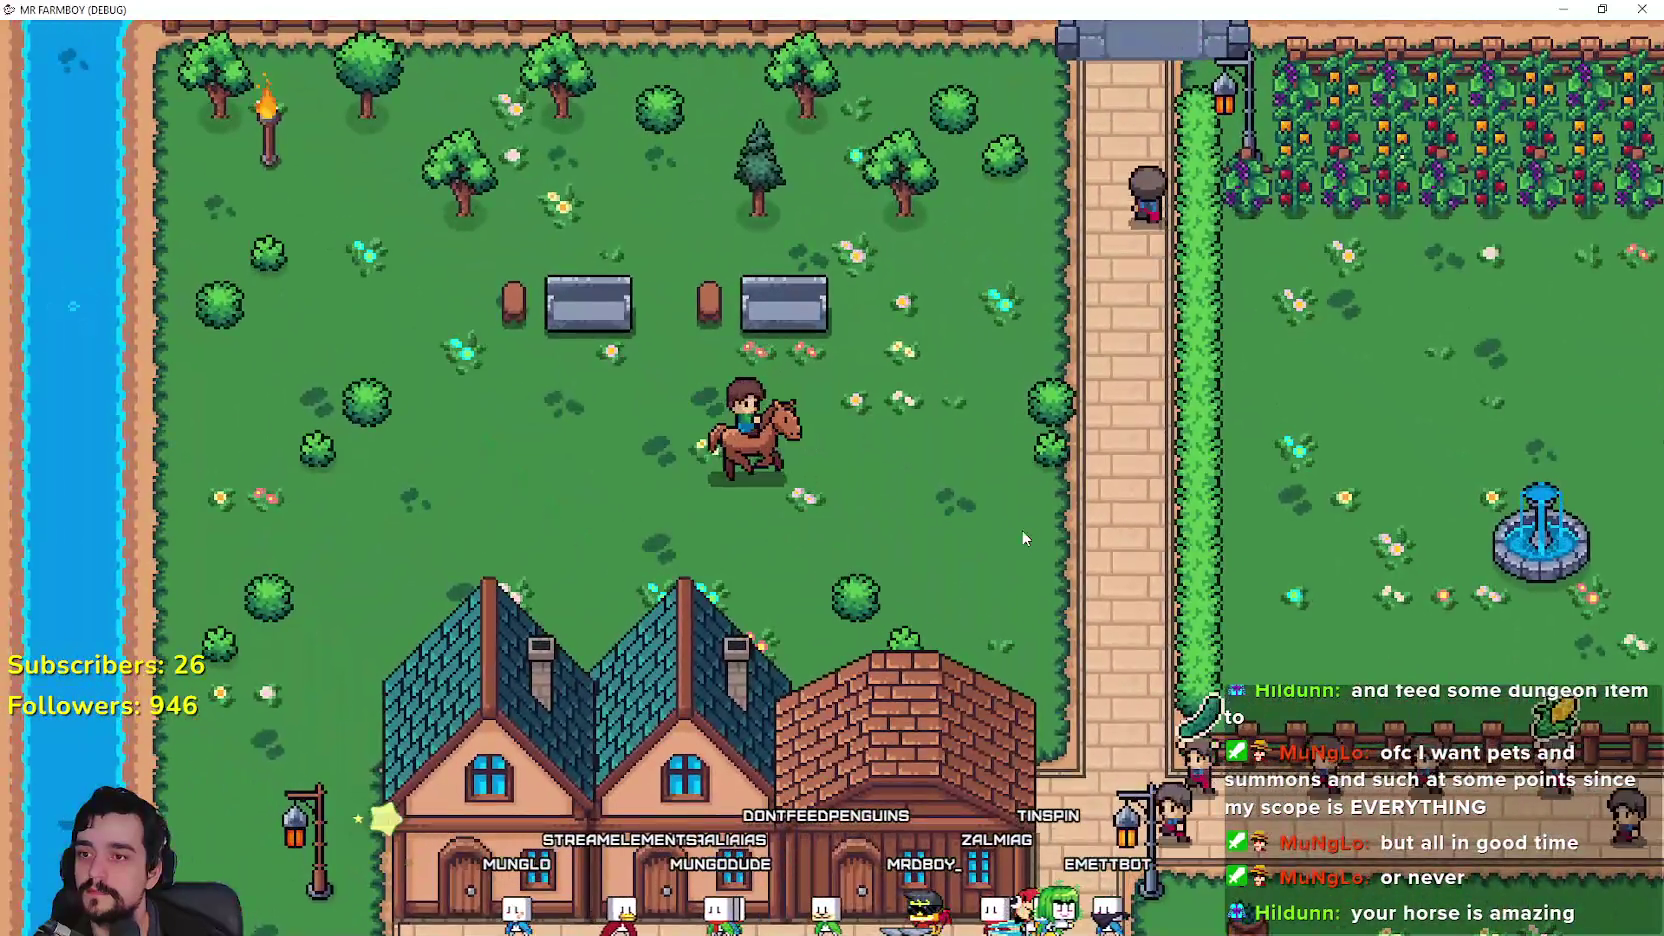
pyautogui.press('d')
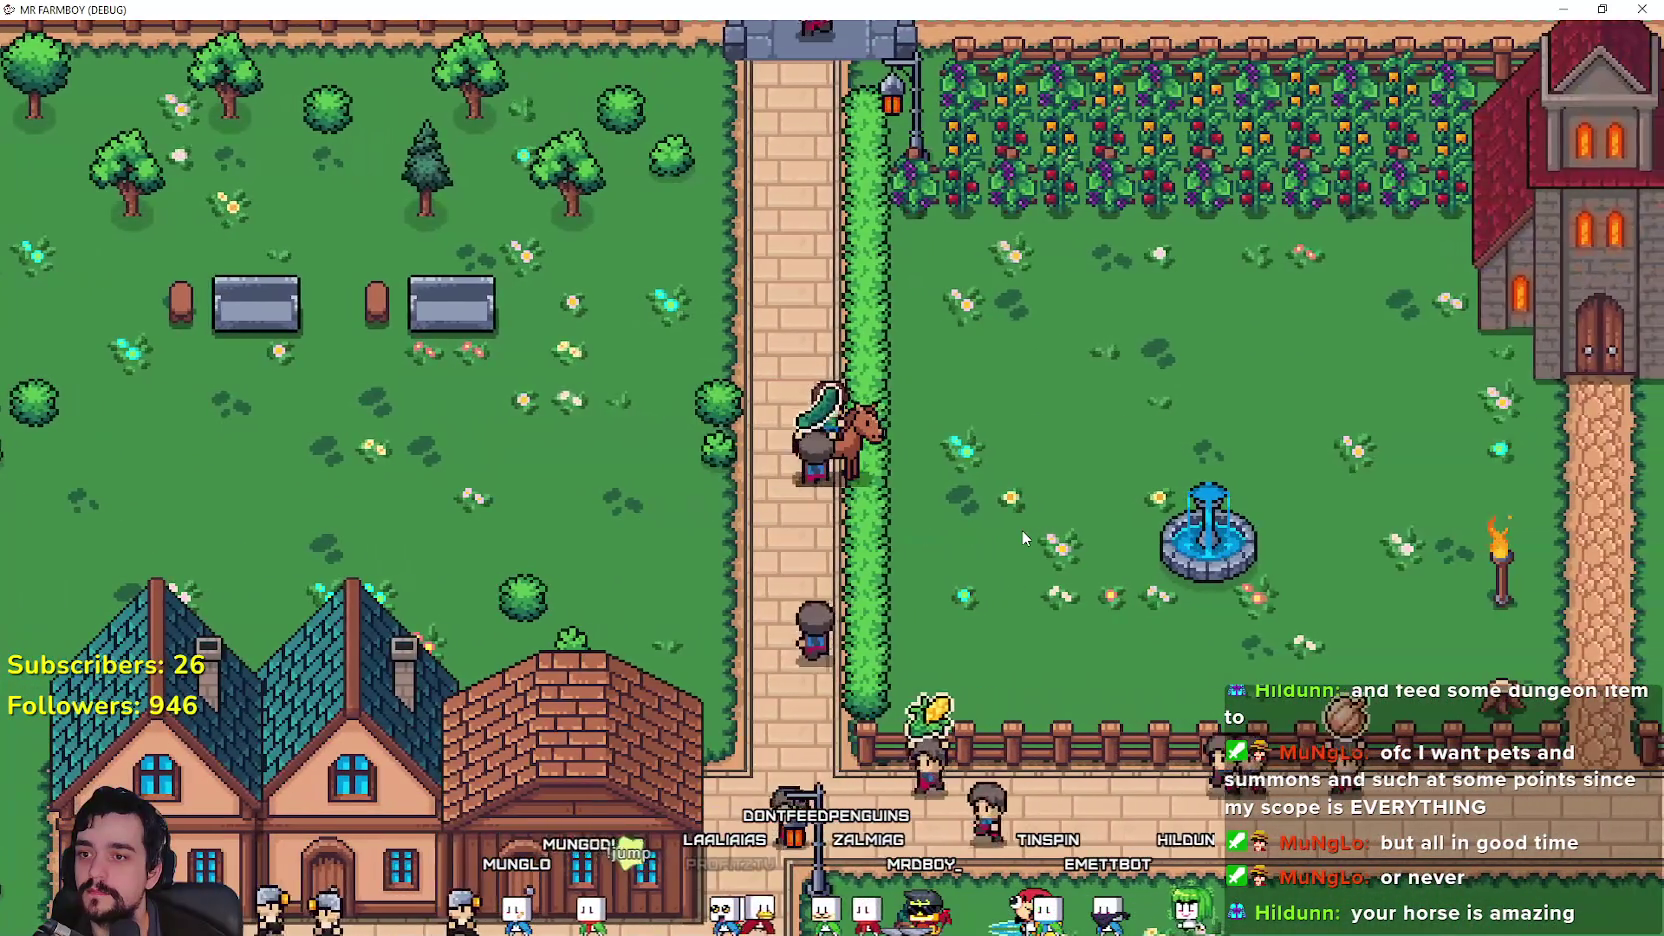
pyautogui.scroll(5, 1020, 529)
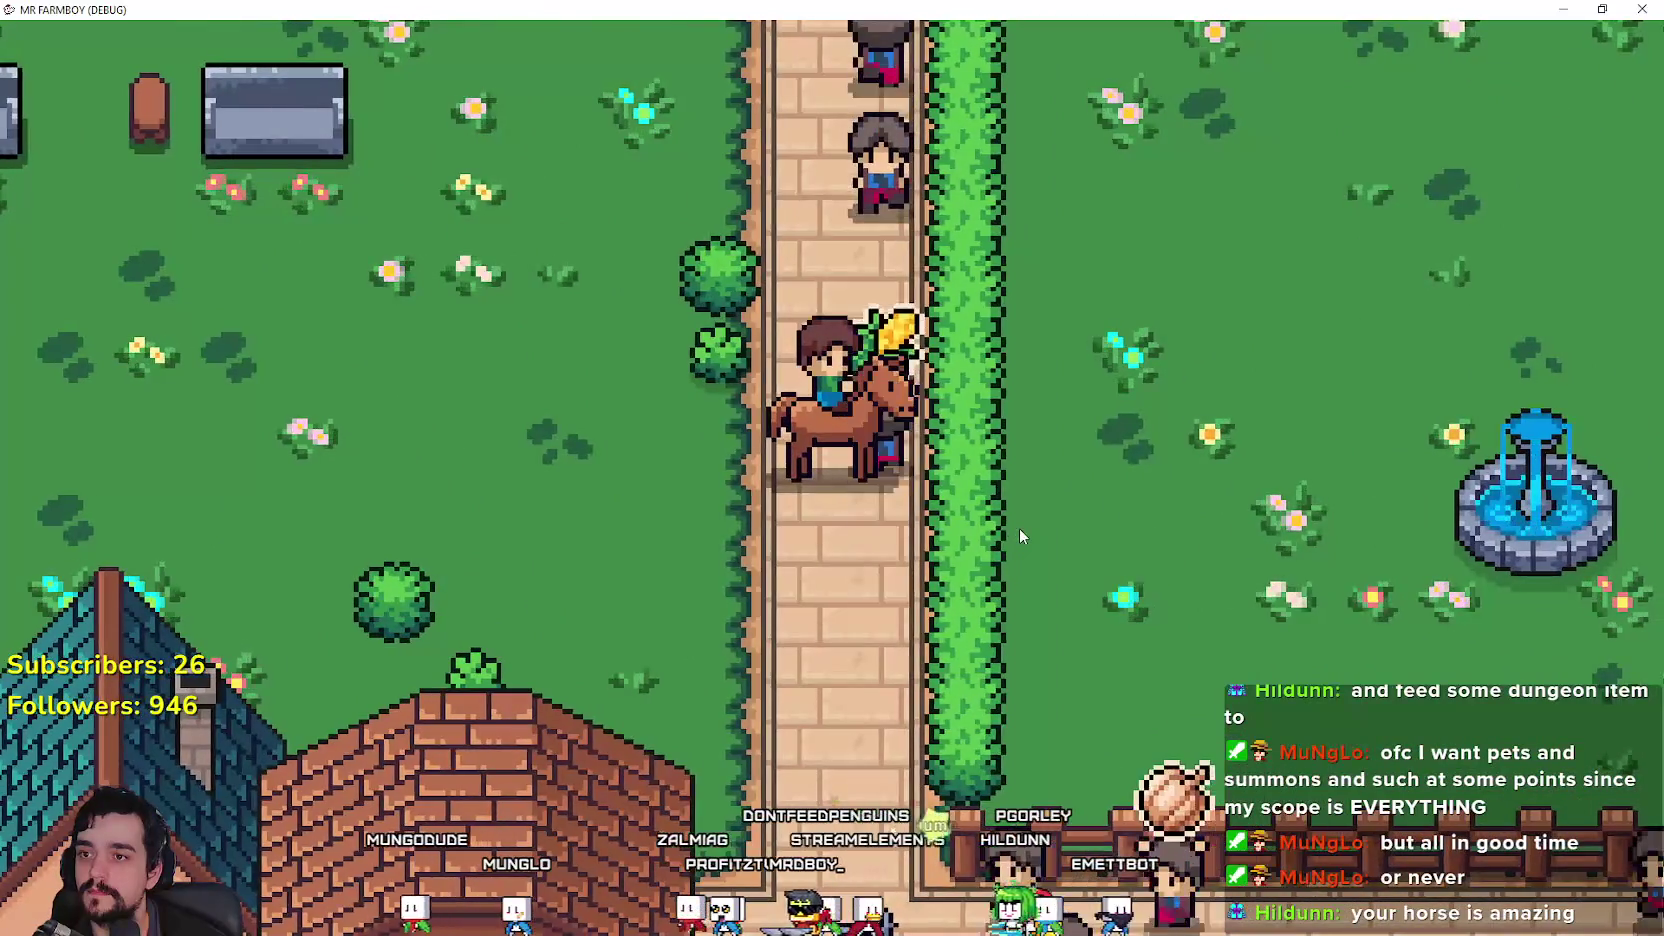
# Step: Ride the horse down the brick path and right along the fence road
pyautogui.scroll(3, 1019, 530)
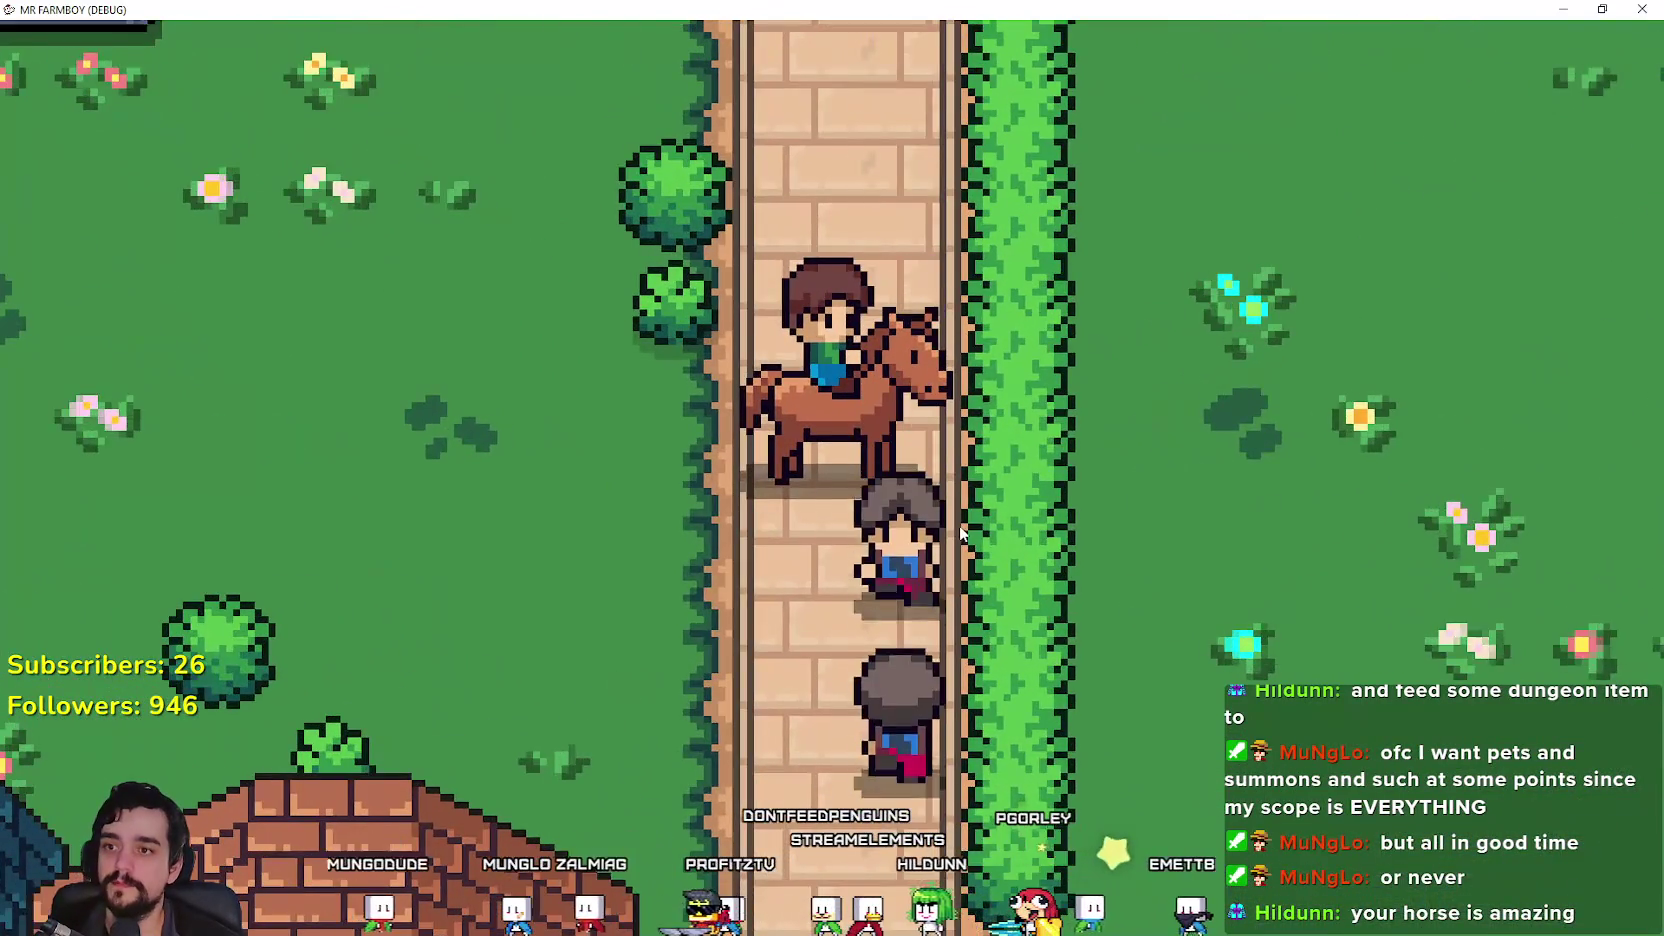
pyautogui.scroll(-3, 960, 530)
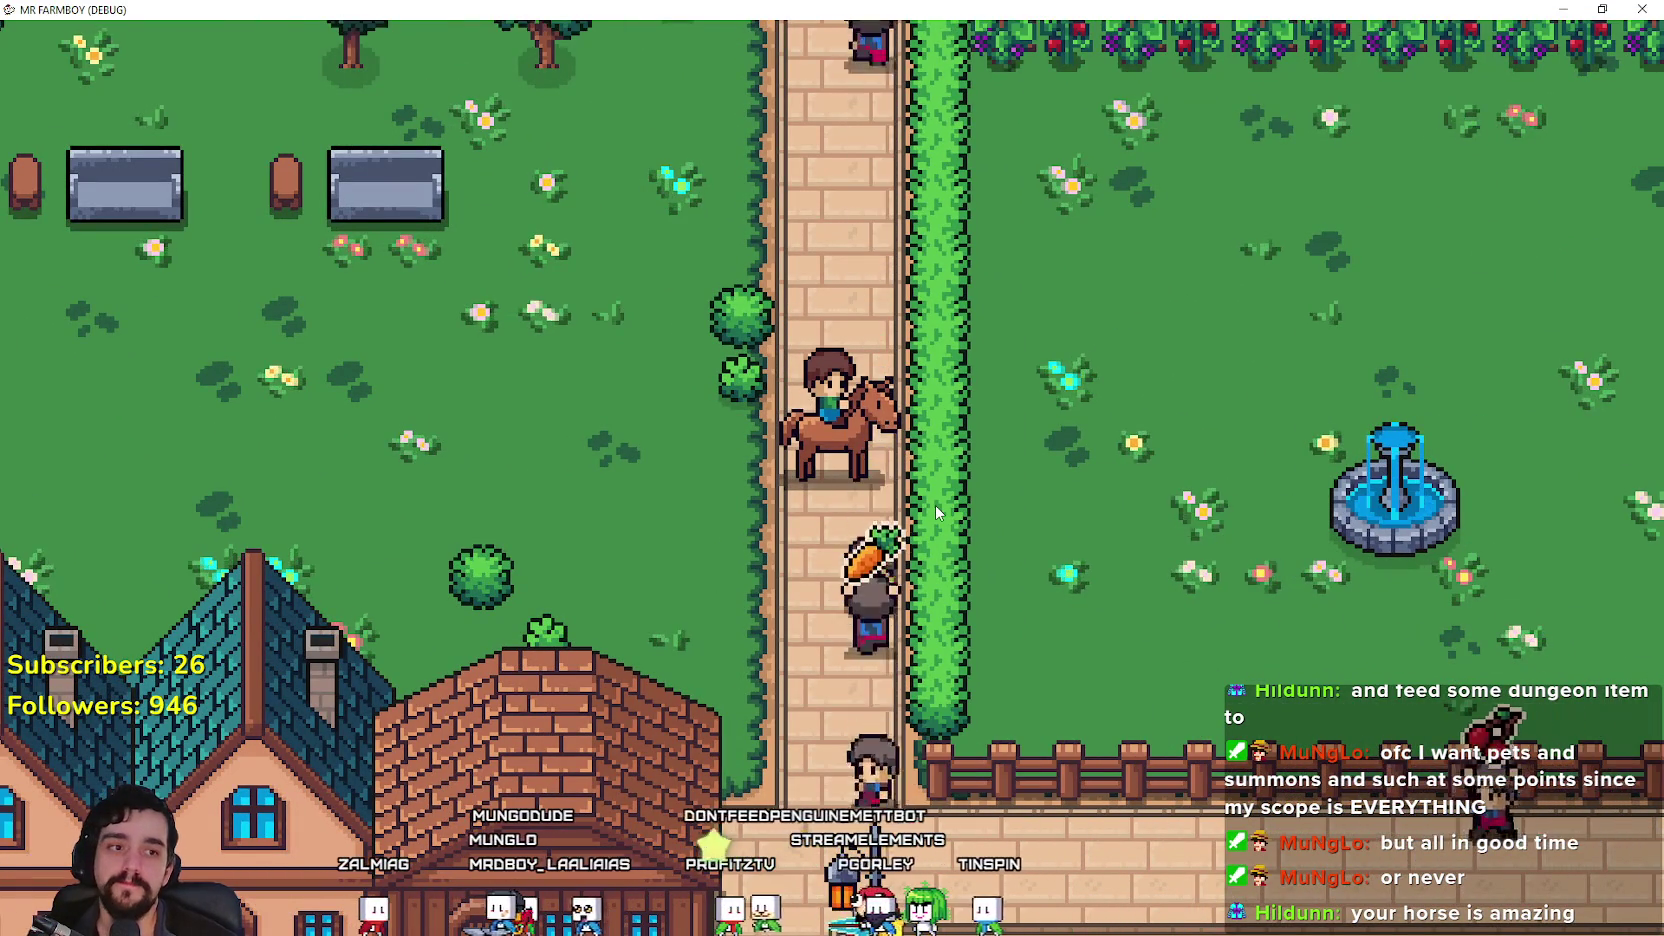
pyautogui.press('Down')
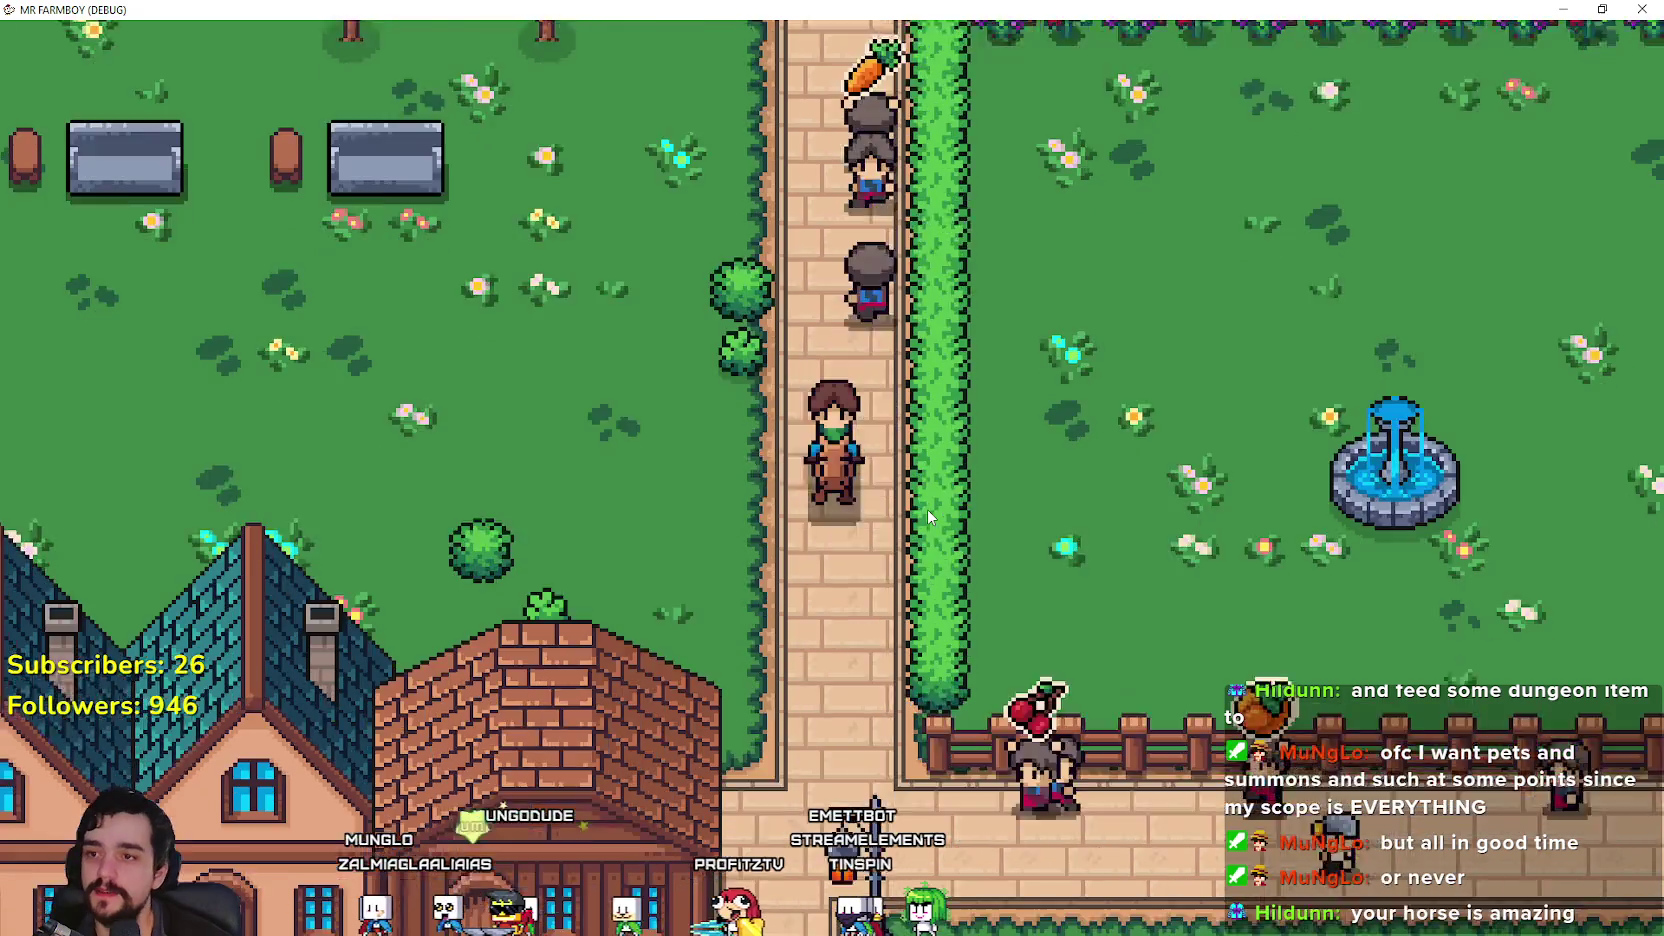
pyautogui.press('Right')
pyautogui.press('Right')
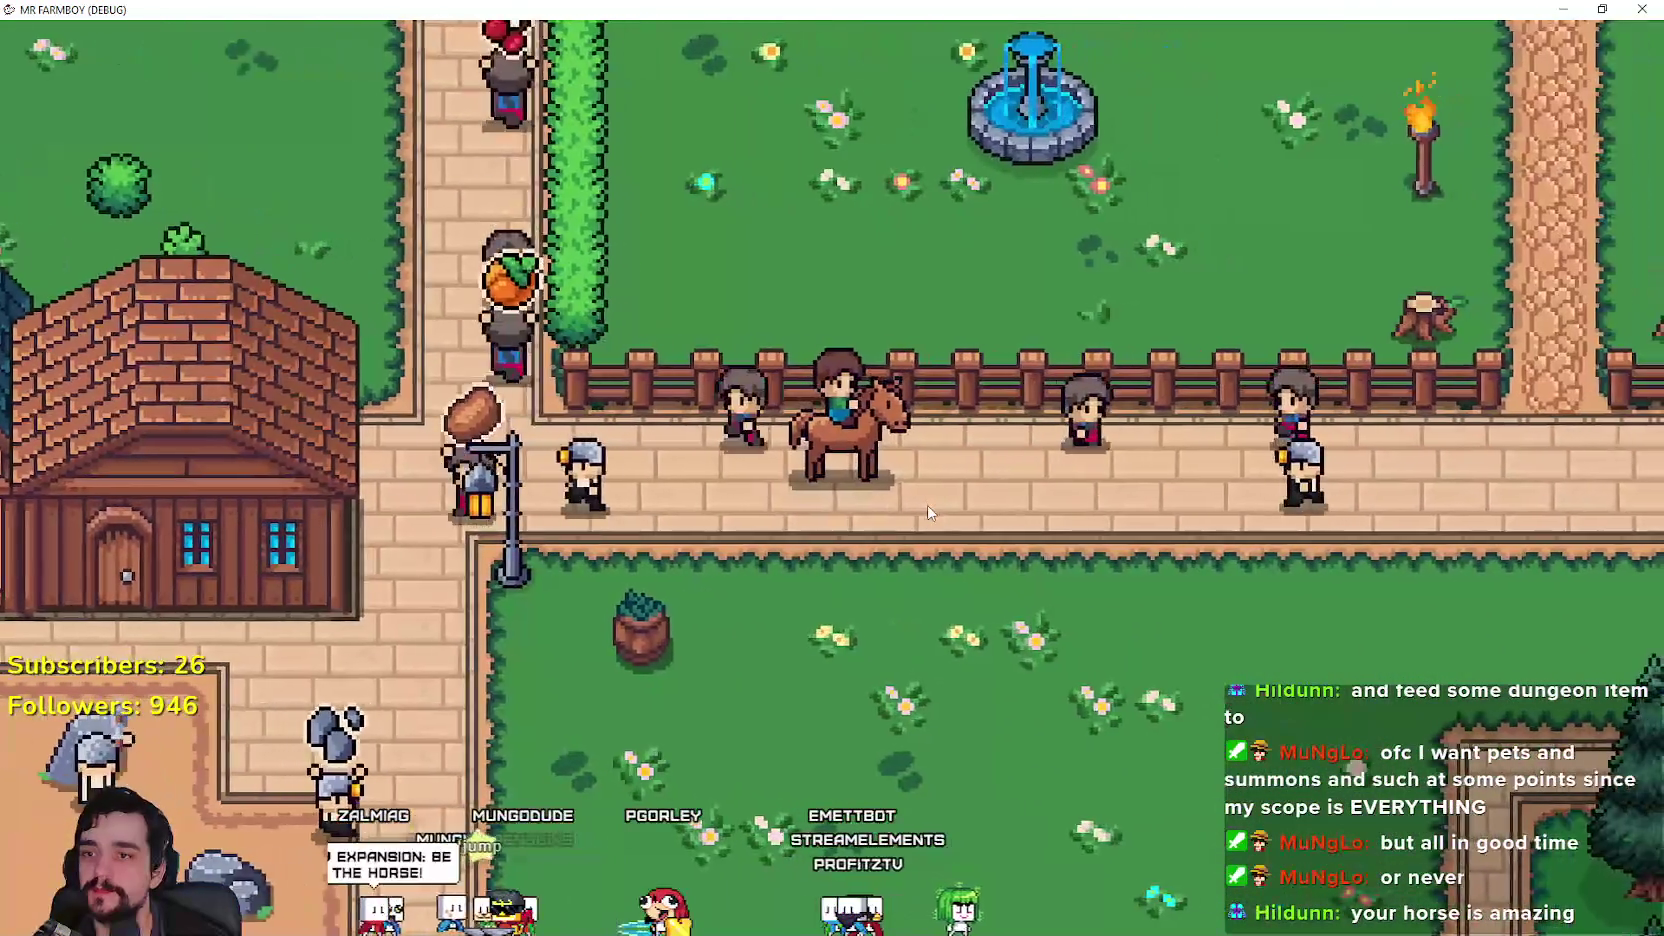
pyautogui.press('Right')
pyautogui.press('Right')
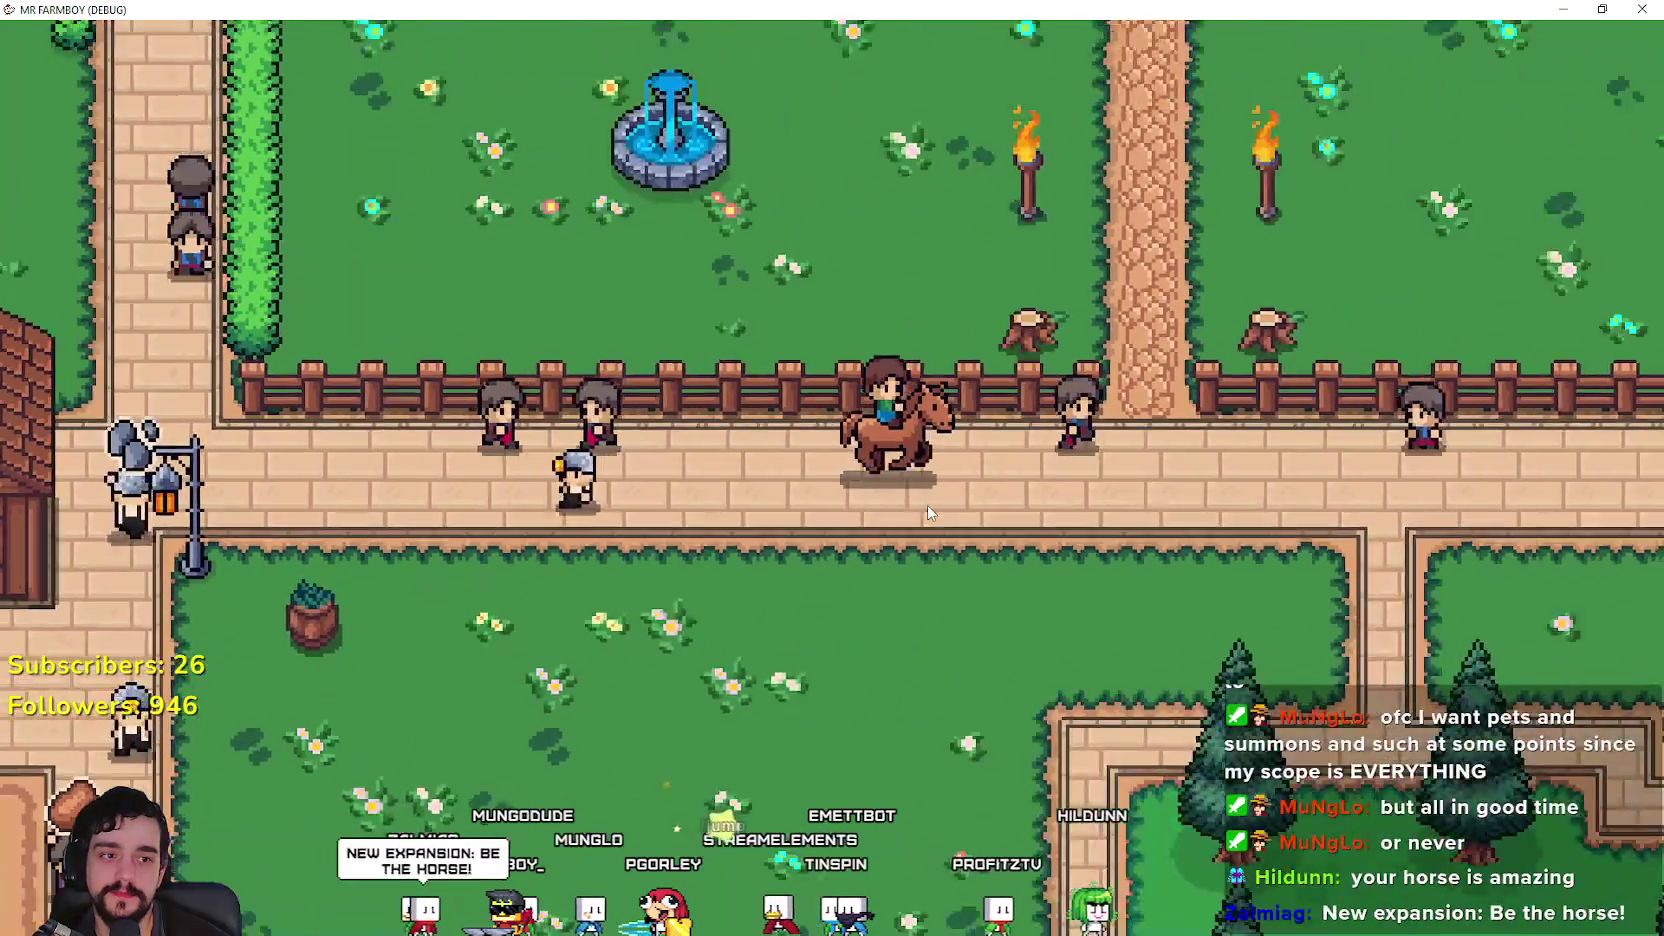
# Step: Ride down through the field onto the road and along it toward the junction
pyautogui.press('Down')
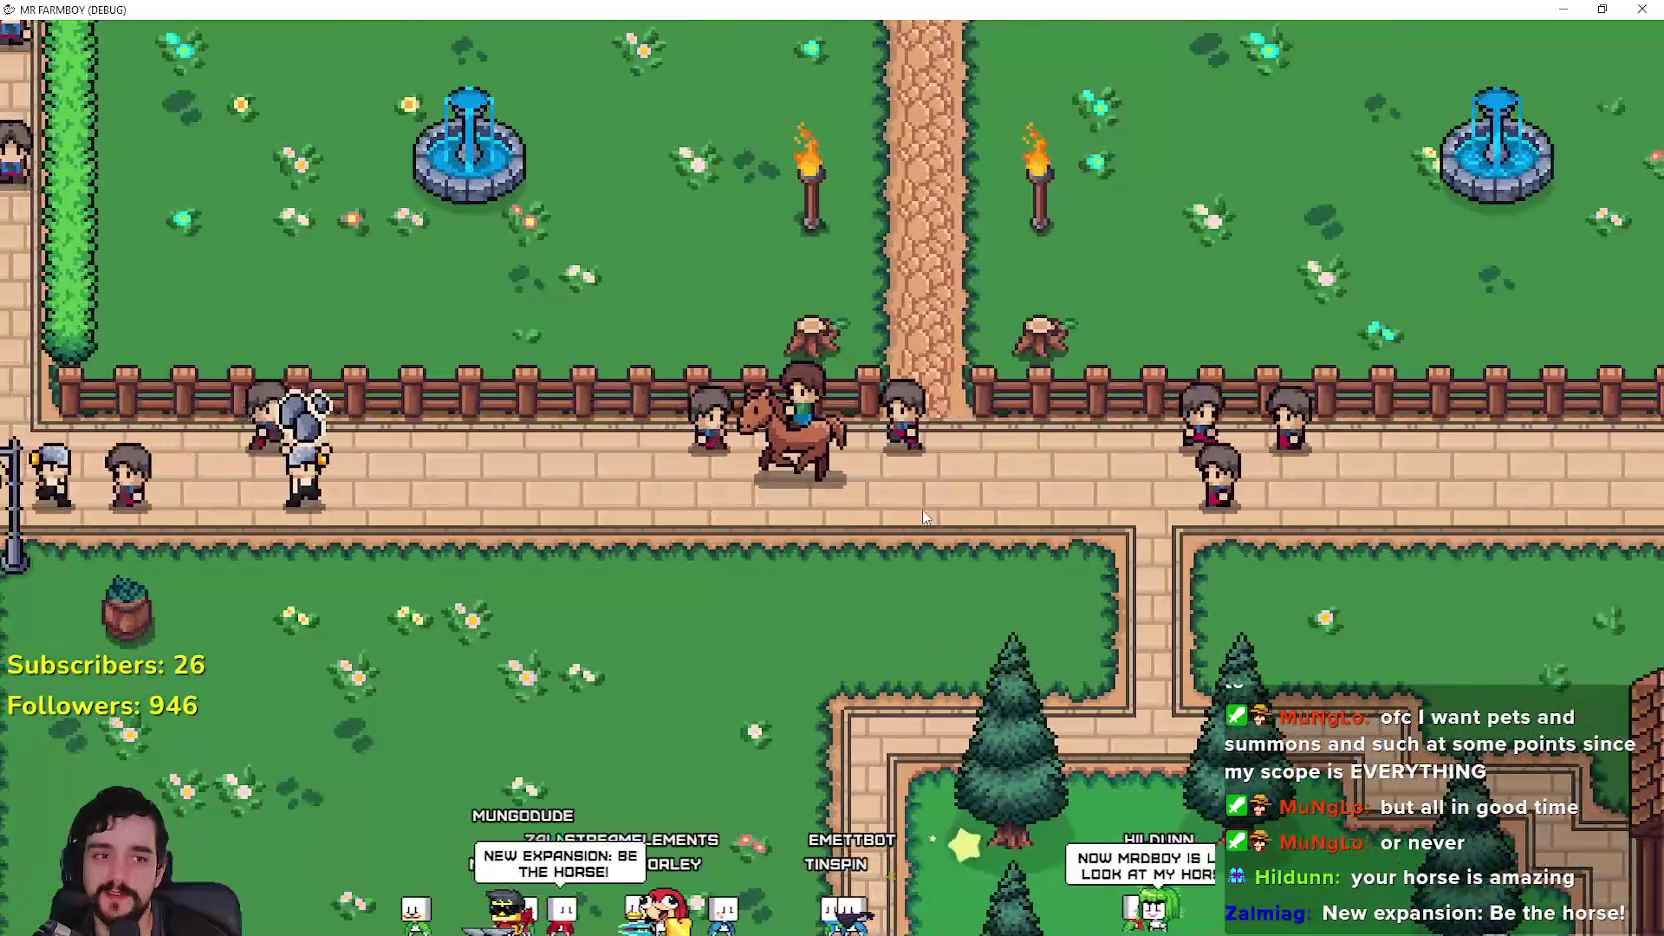
pyautogui.press('Down')
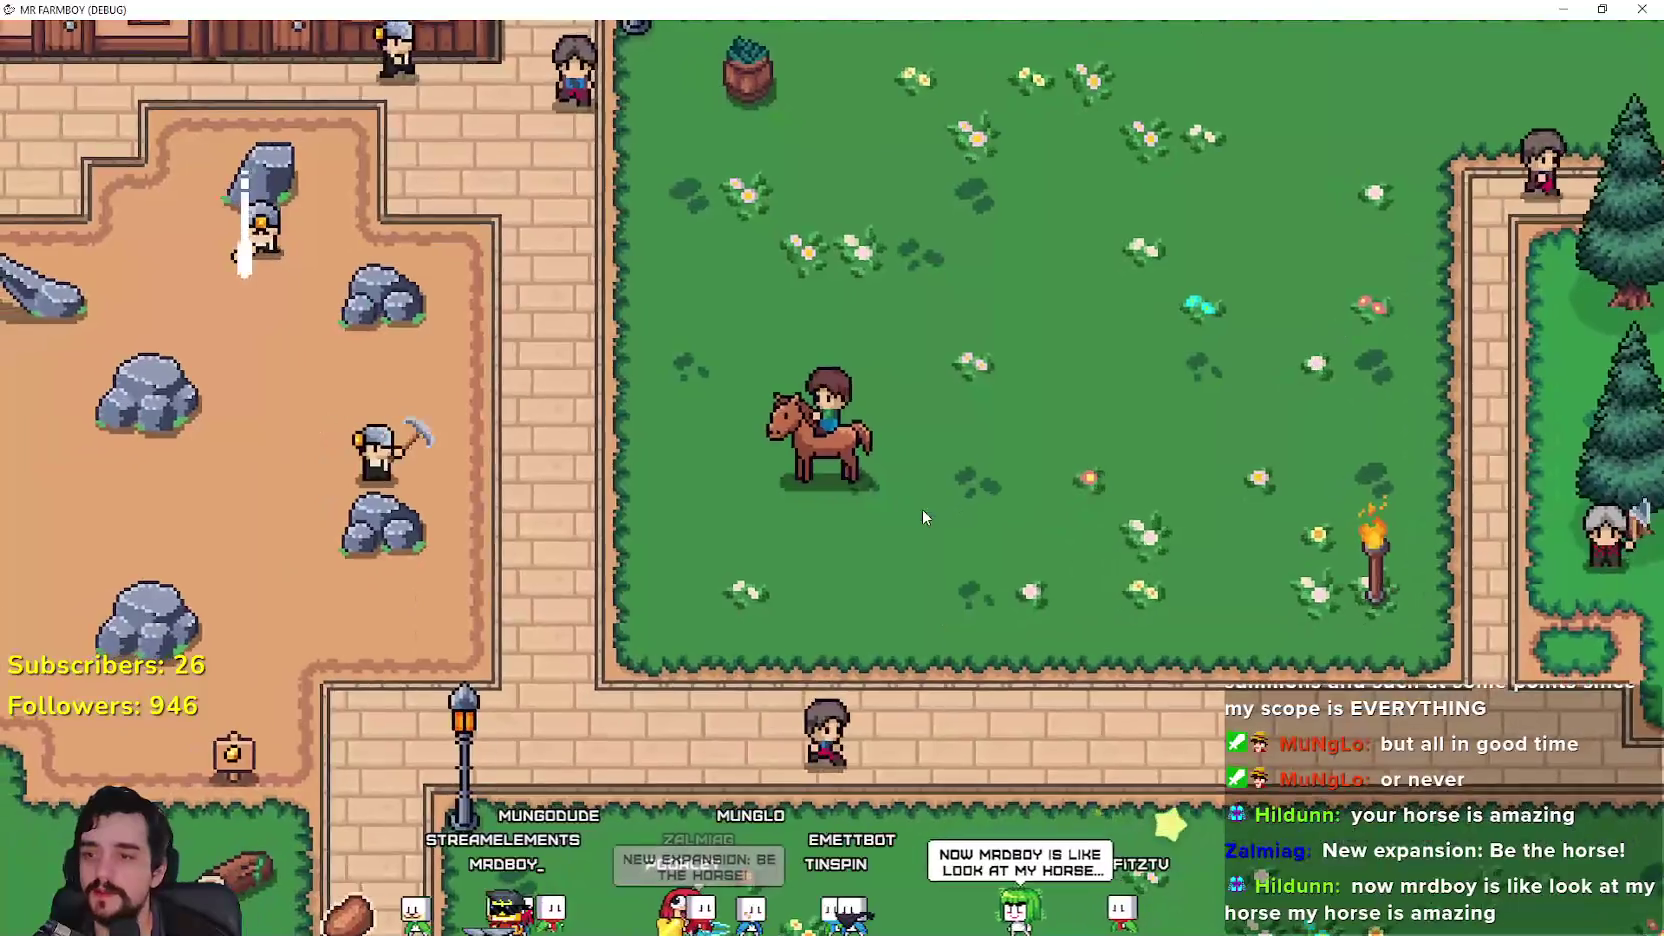
pyautogui.press('Right')
pyautogui.press('Right')
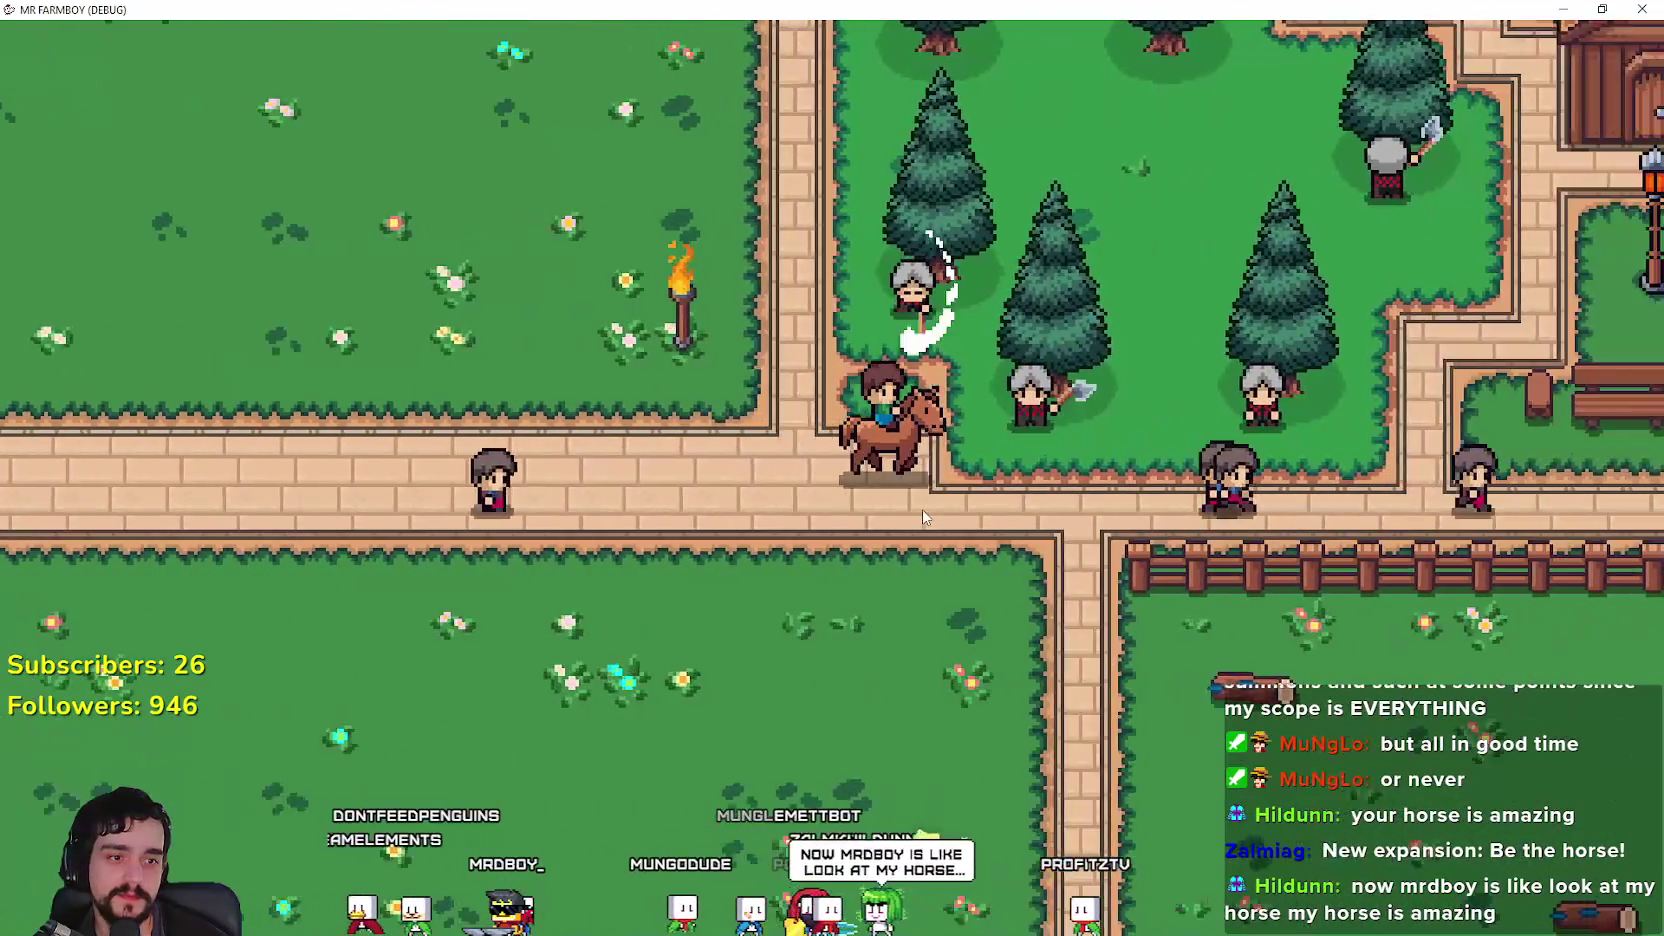
pyautogui.press('Down')
pyautogui.press('Down')
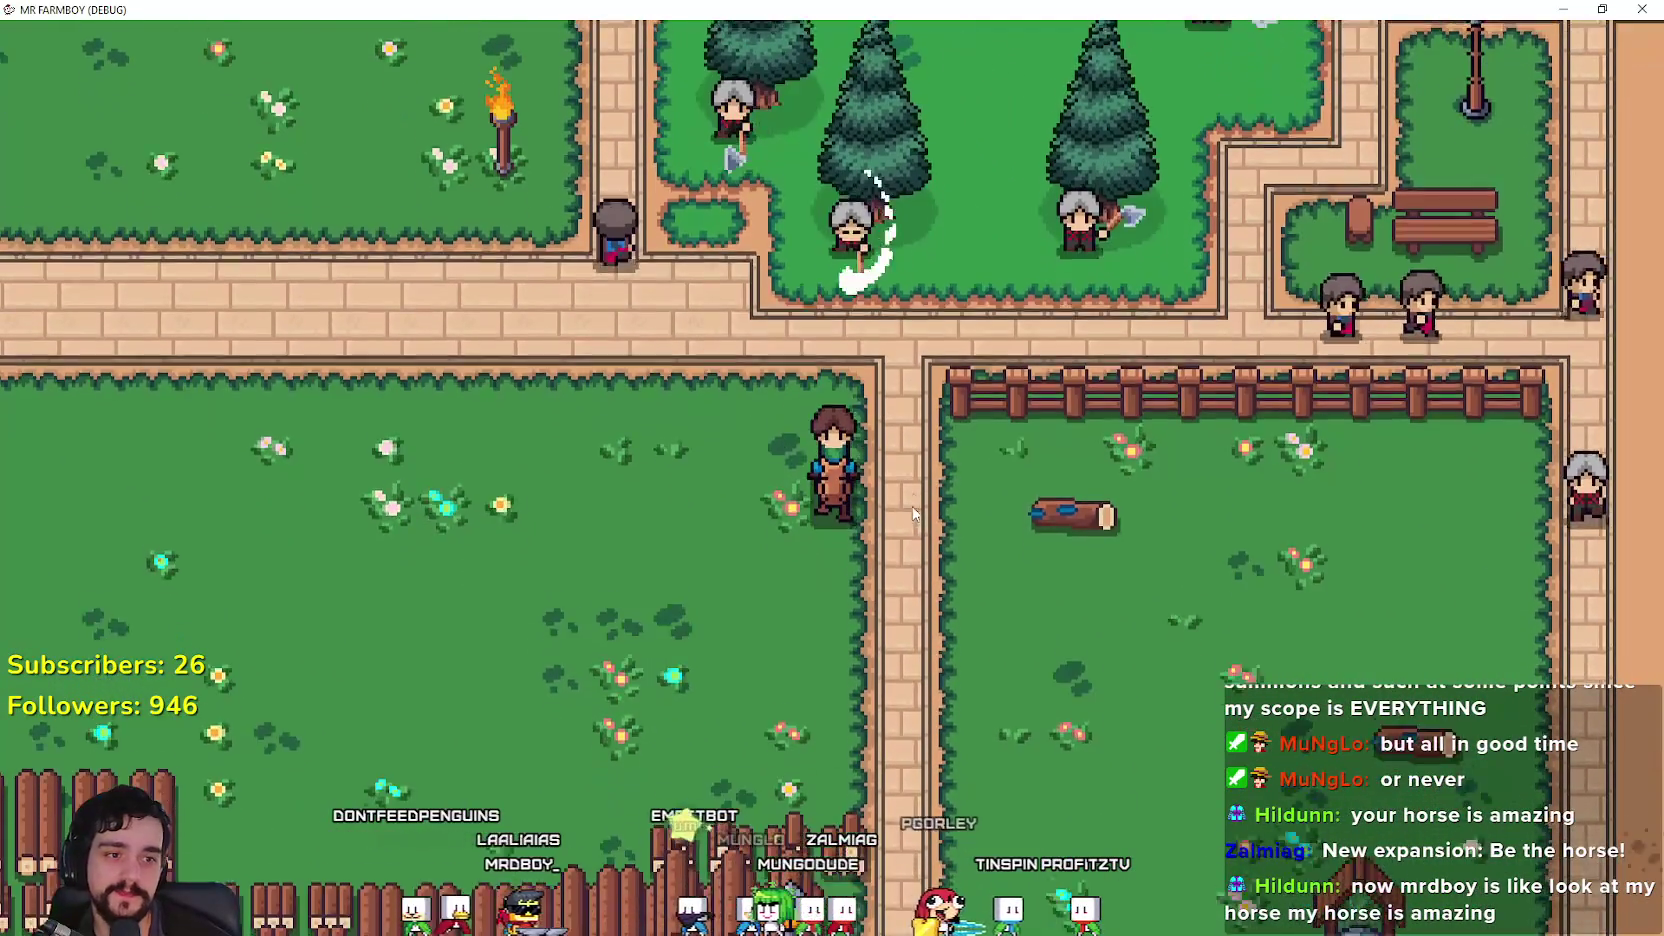
pyautogui.scroll(3, 912, 507)
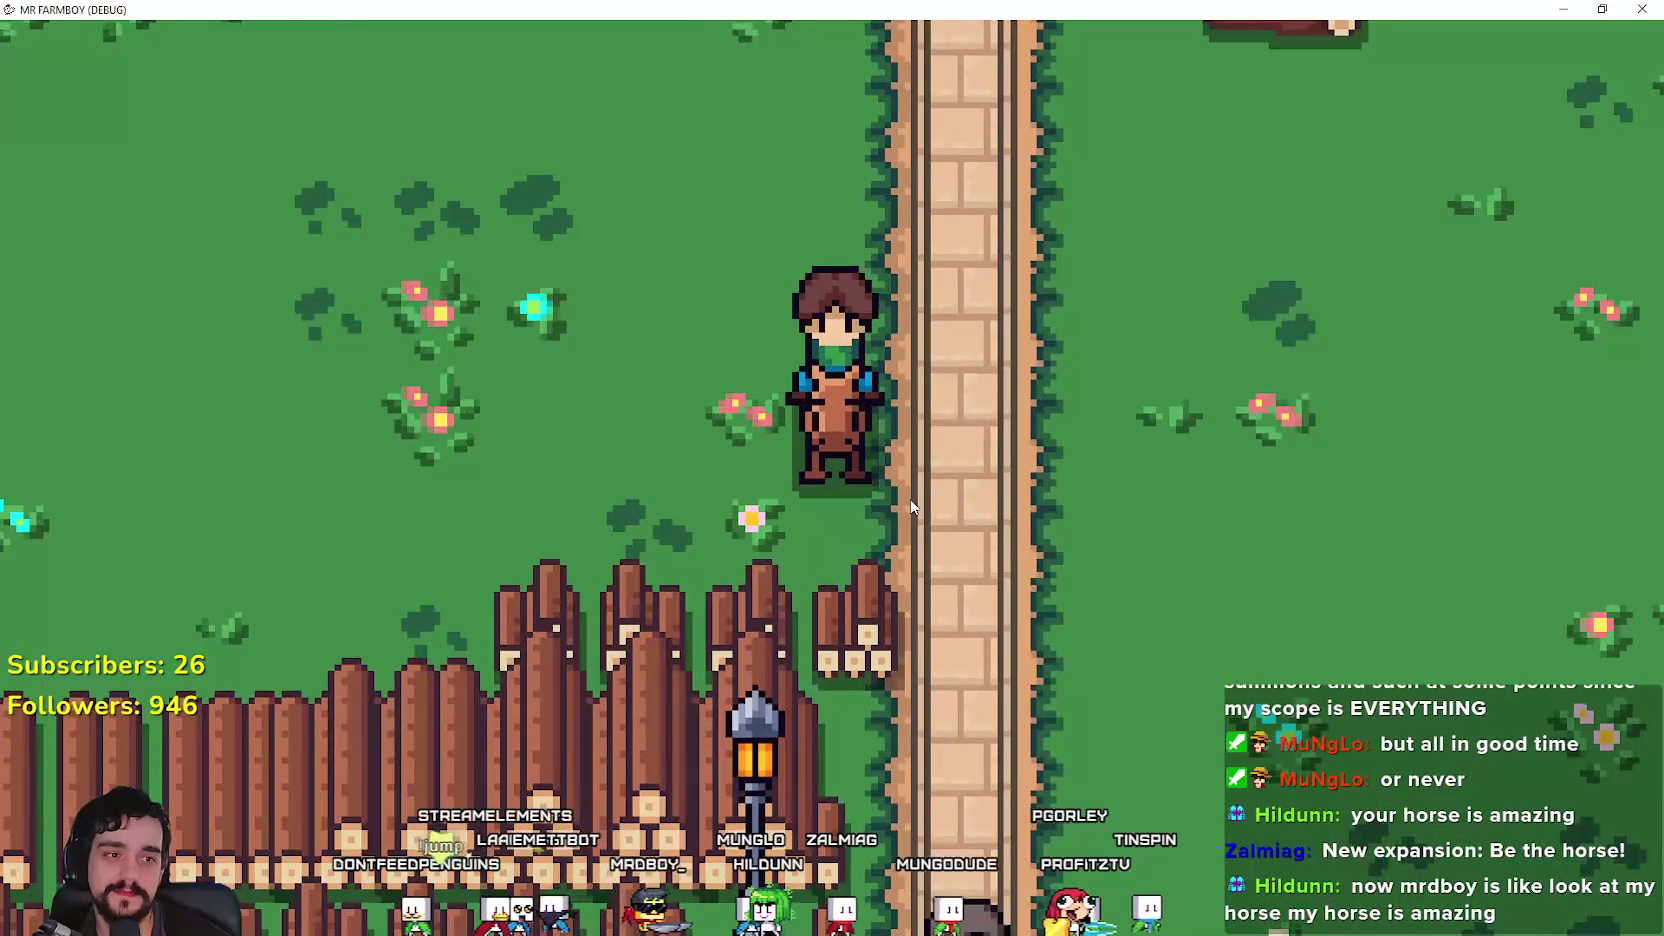
# Step: Ride left into the fenced field, up onto the road, then back and forth along it
pyautogui.press('Left')
pyautogui.press('Up')
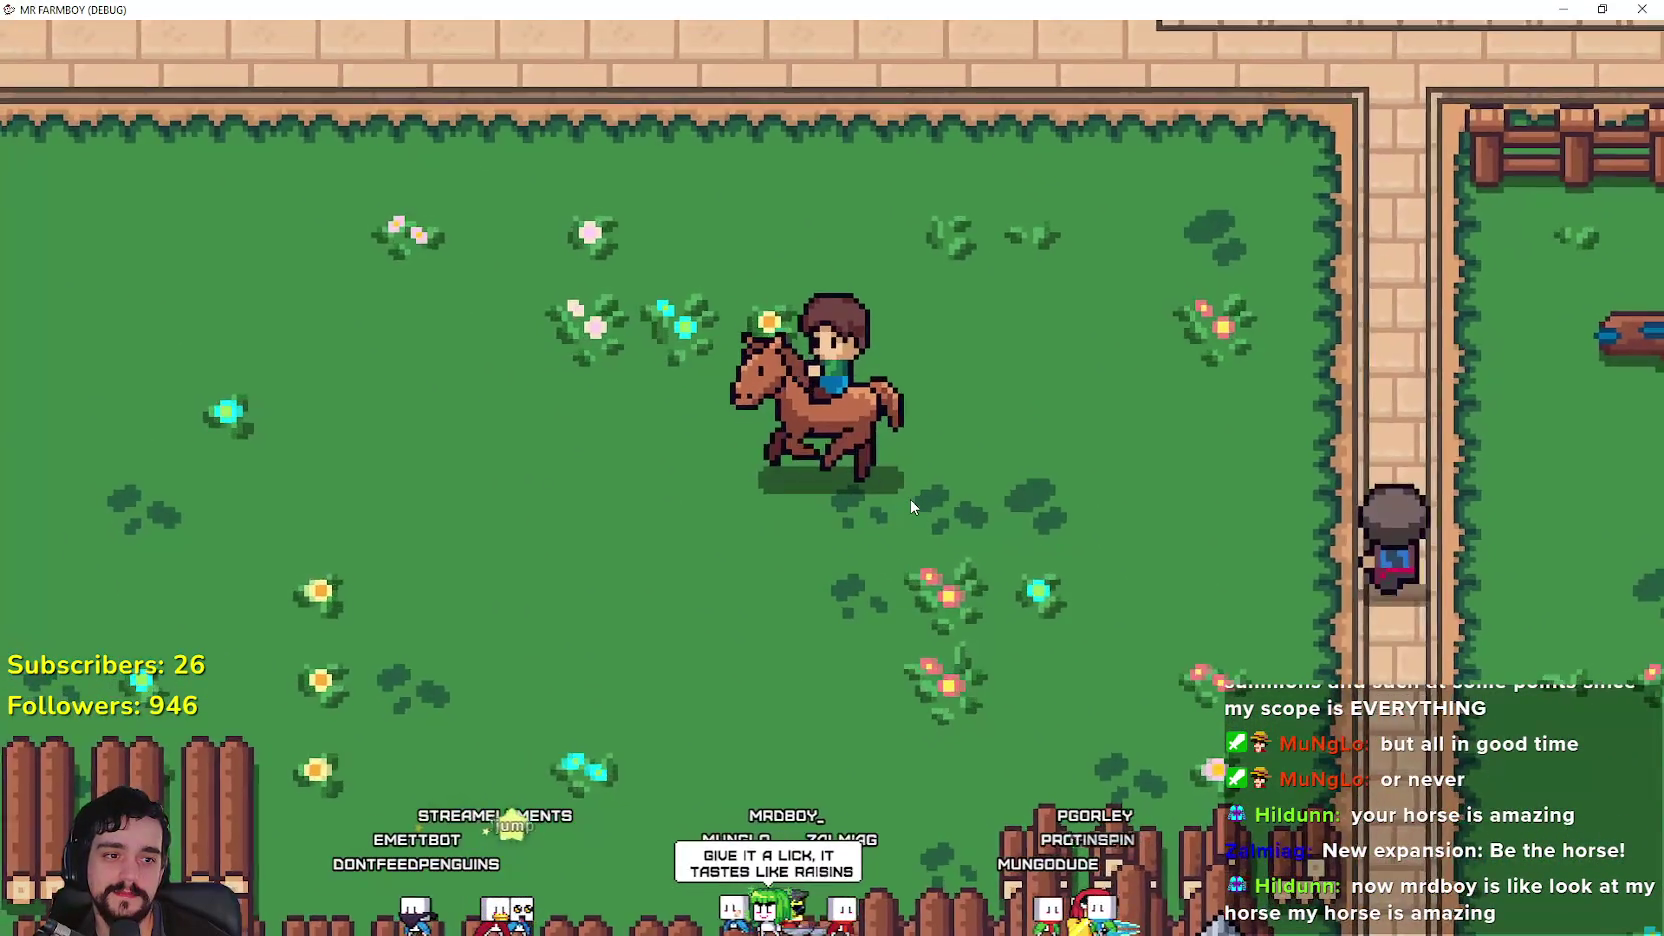
pyautogui.press('Up')
pyautogui.press('Left')
pyautogui.press('Right')
pyautogui.press('Left')
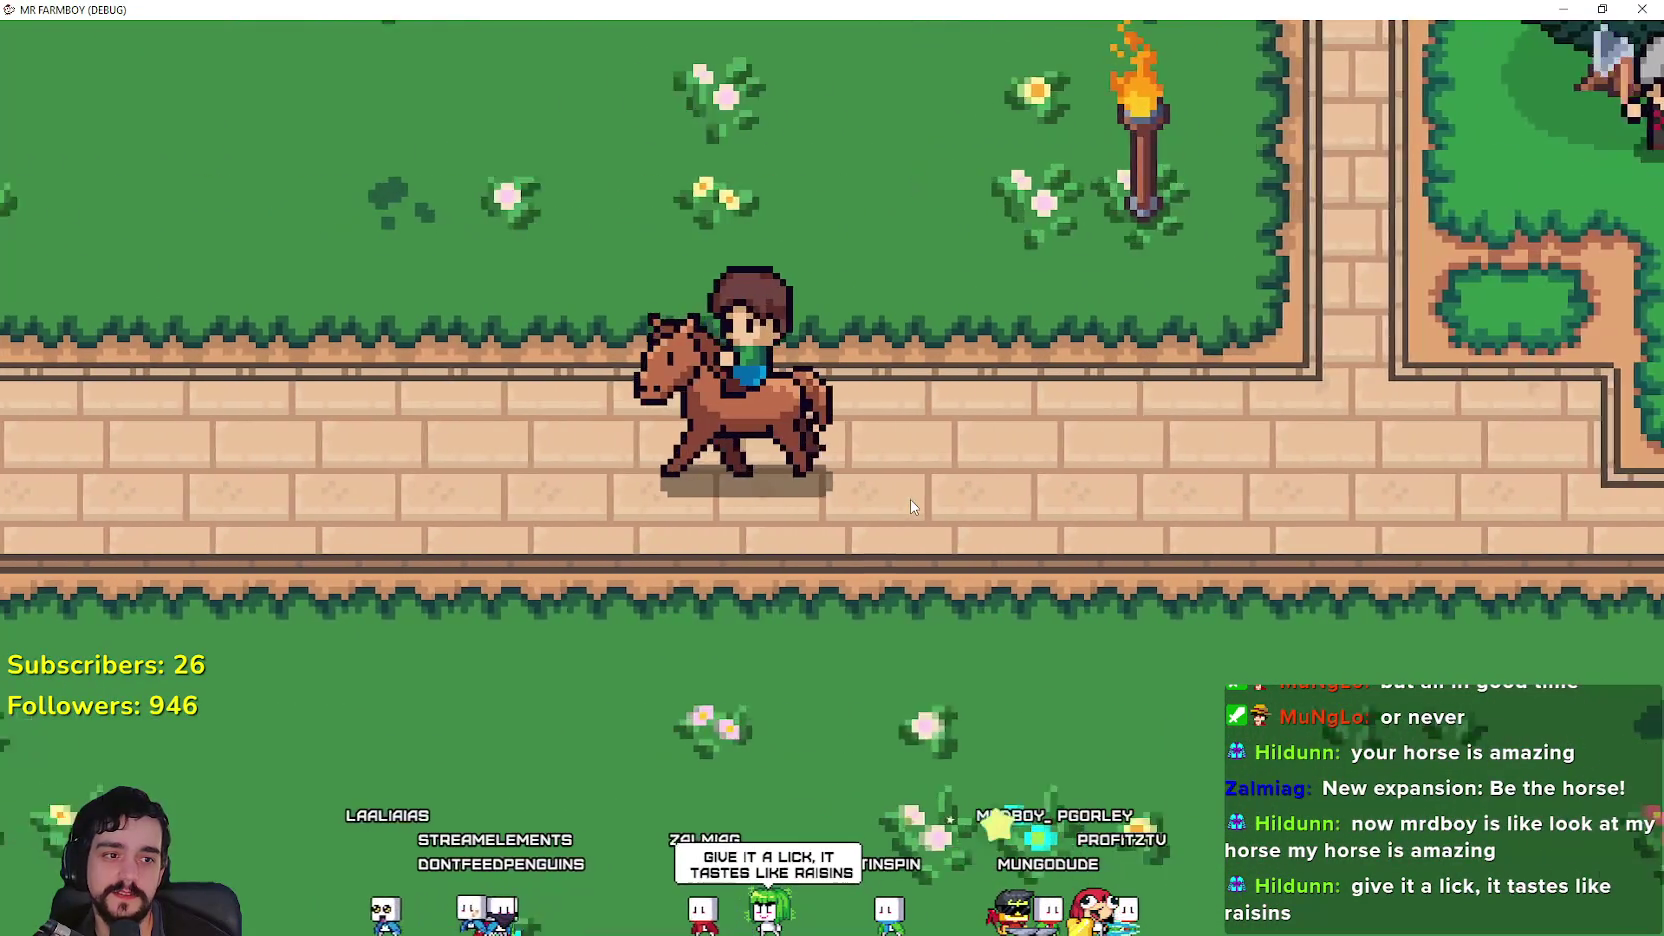
# Step: Ride up the vertical path to the fenced road by the houses, then left across the grass
pyautogui.press('Up')
pyautogui.press('Right')
pyautogui.press('Up')
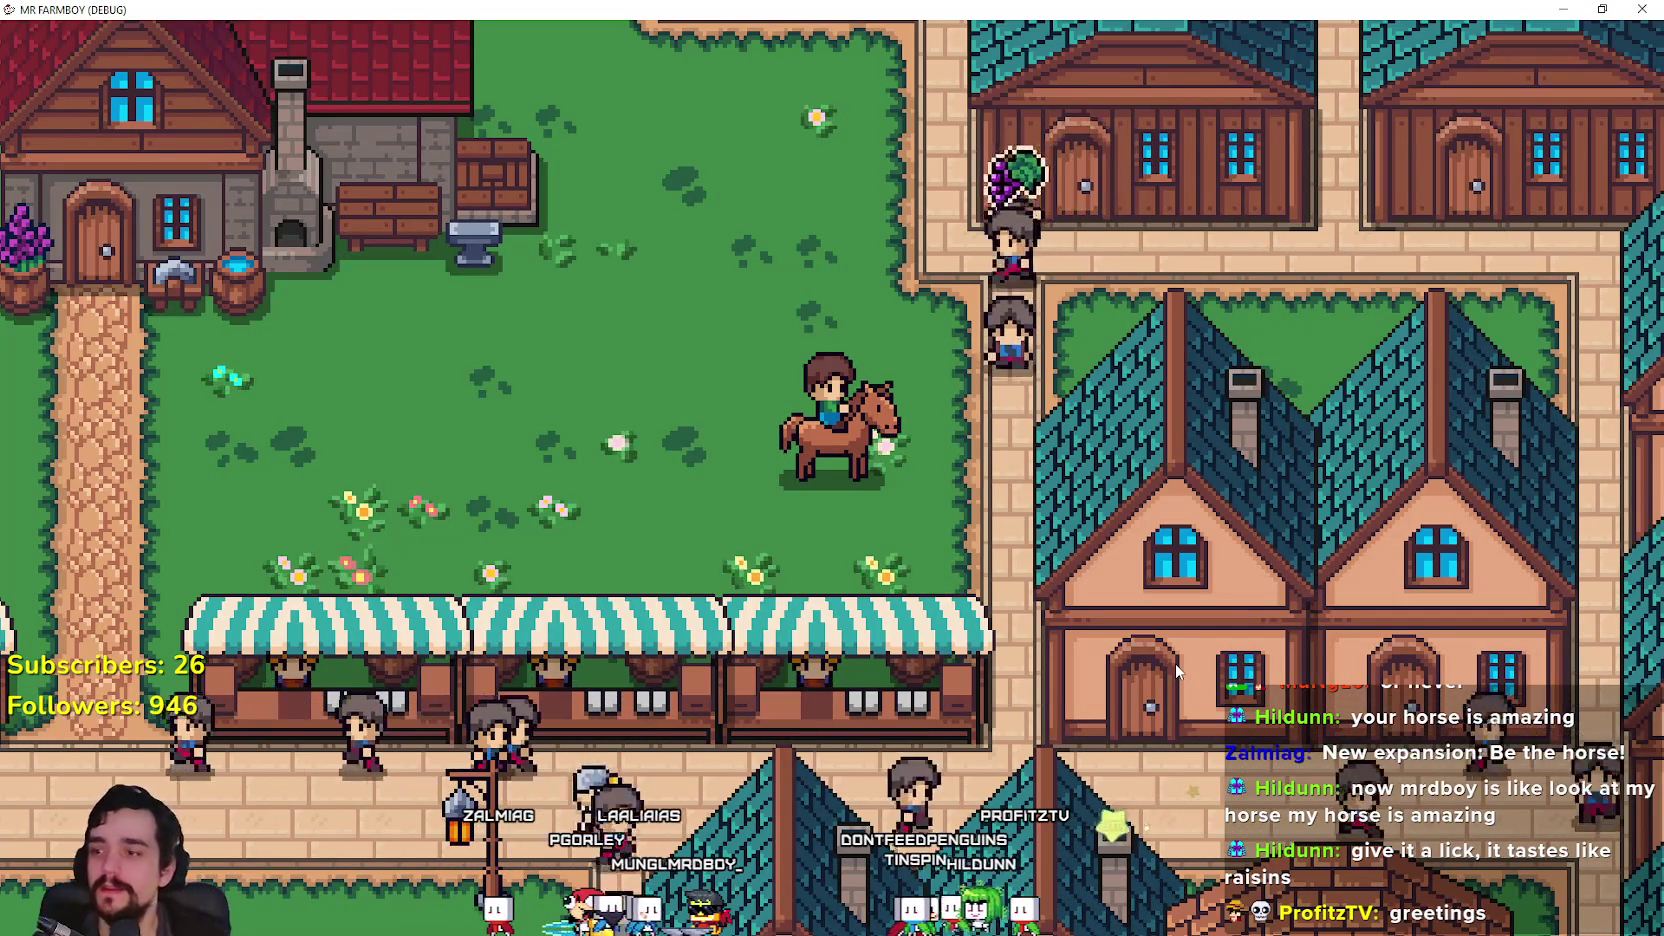
pyautogui.press('Left')
# Step: Ride down between the market stalls, past the lamp post and between houses to the sand field
pyautogui.press('Down')
pyautogui.press('Right')
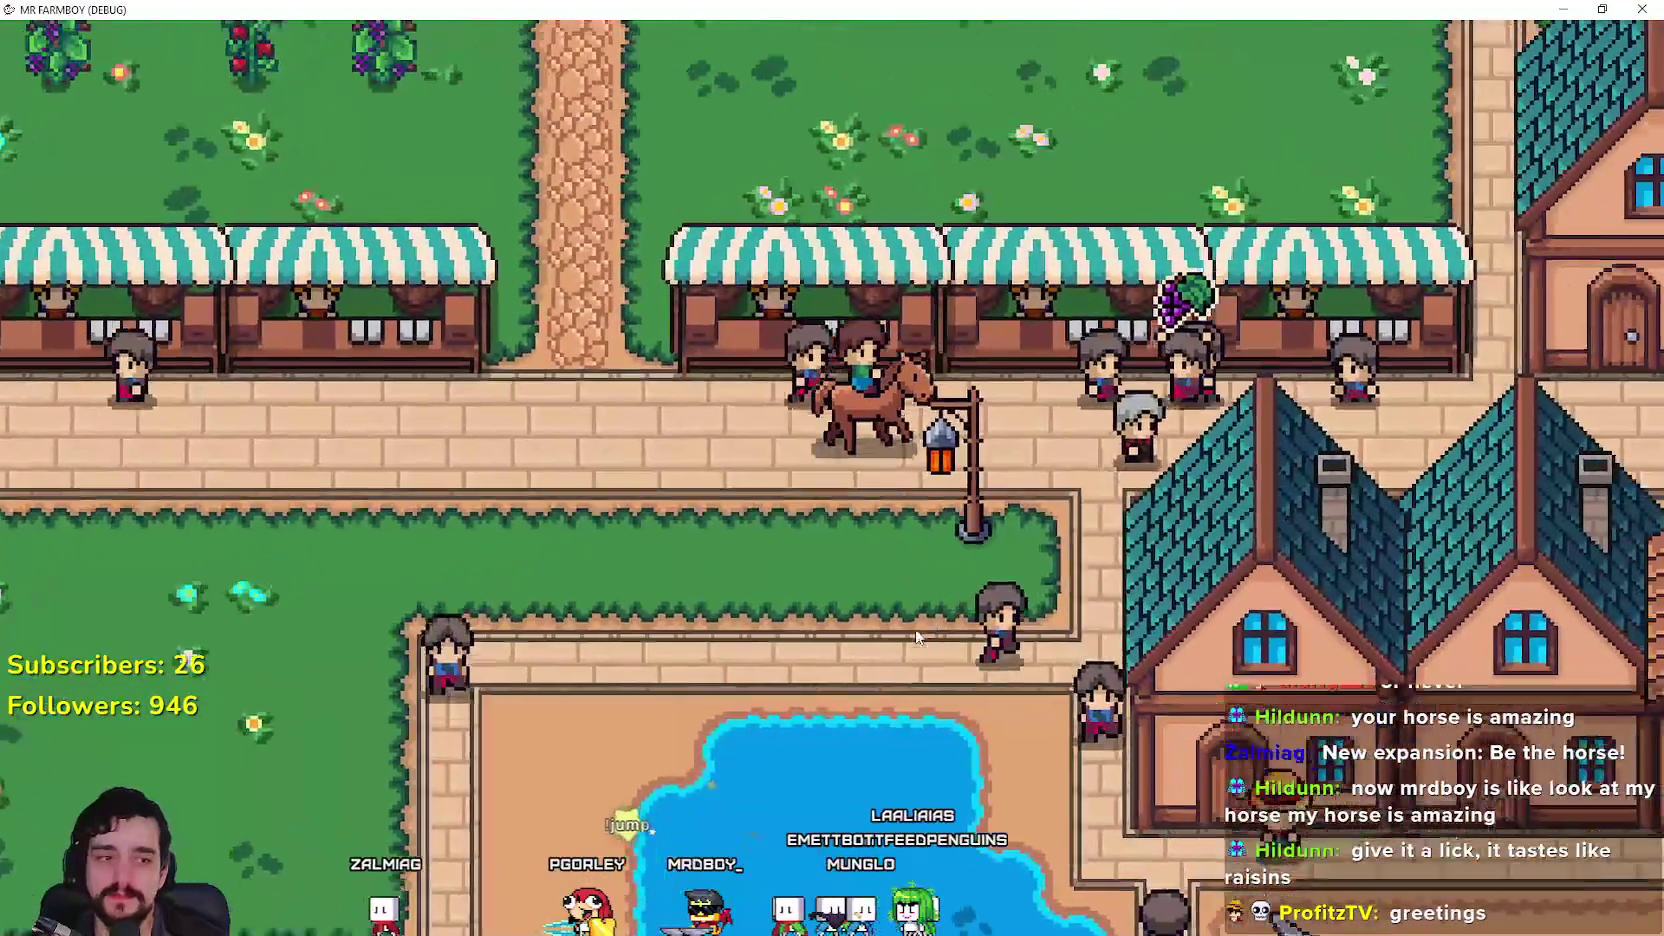
pyautogui.press('Down')
pyautogui.press('Left')
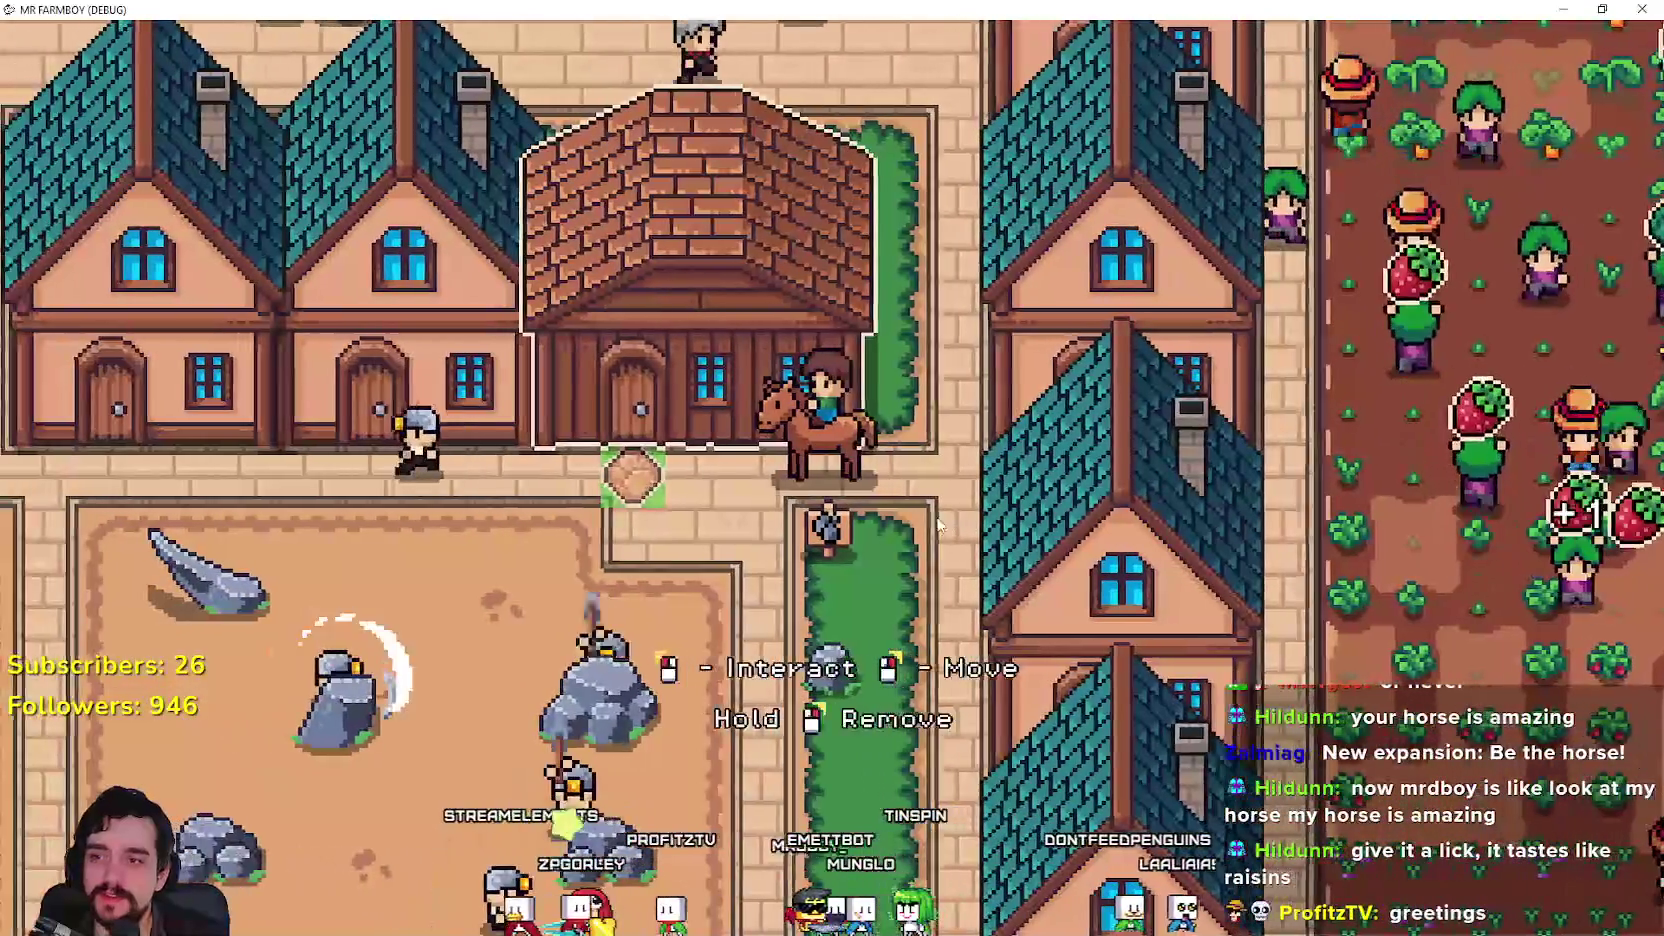
pyautogui.press('Down')
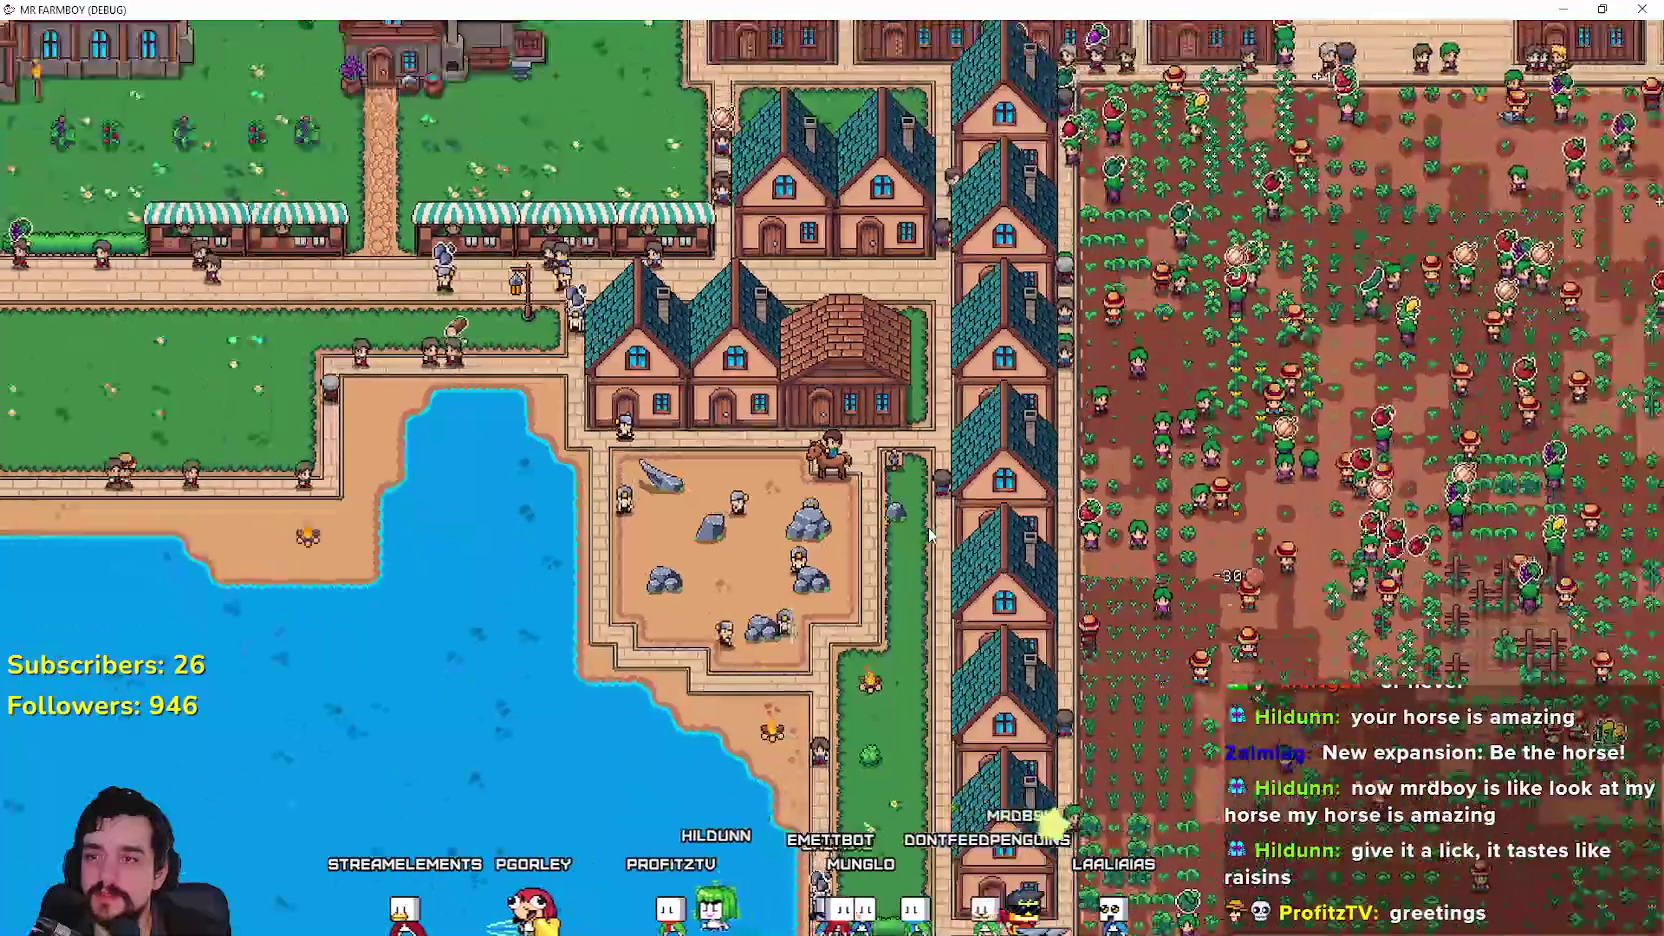
# Step: Zoom out over the map and back in, then ride past the rock field, up the green strip into the crop field
pyautogui.scroll(-3, 928, 534)
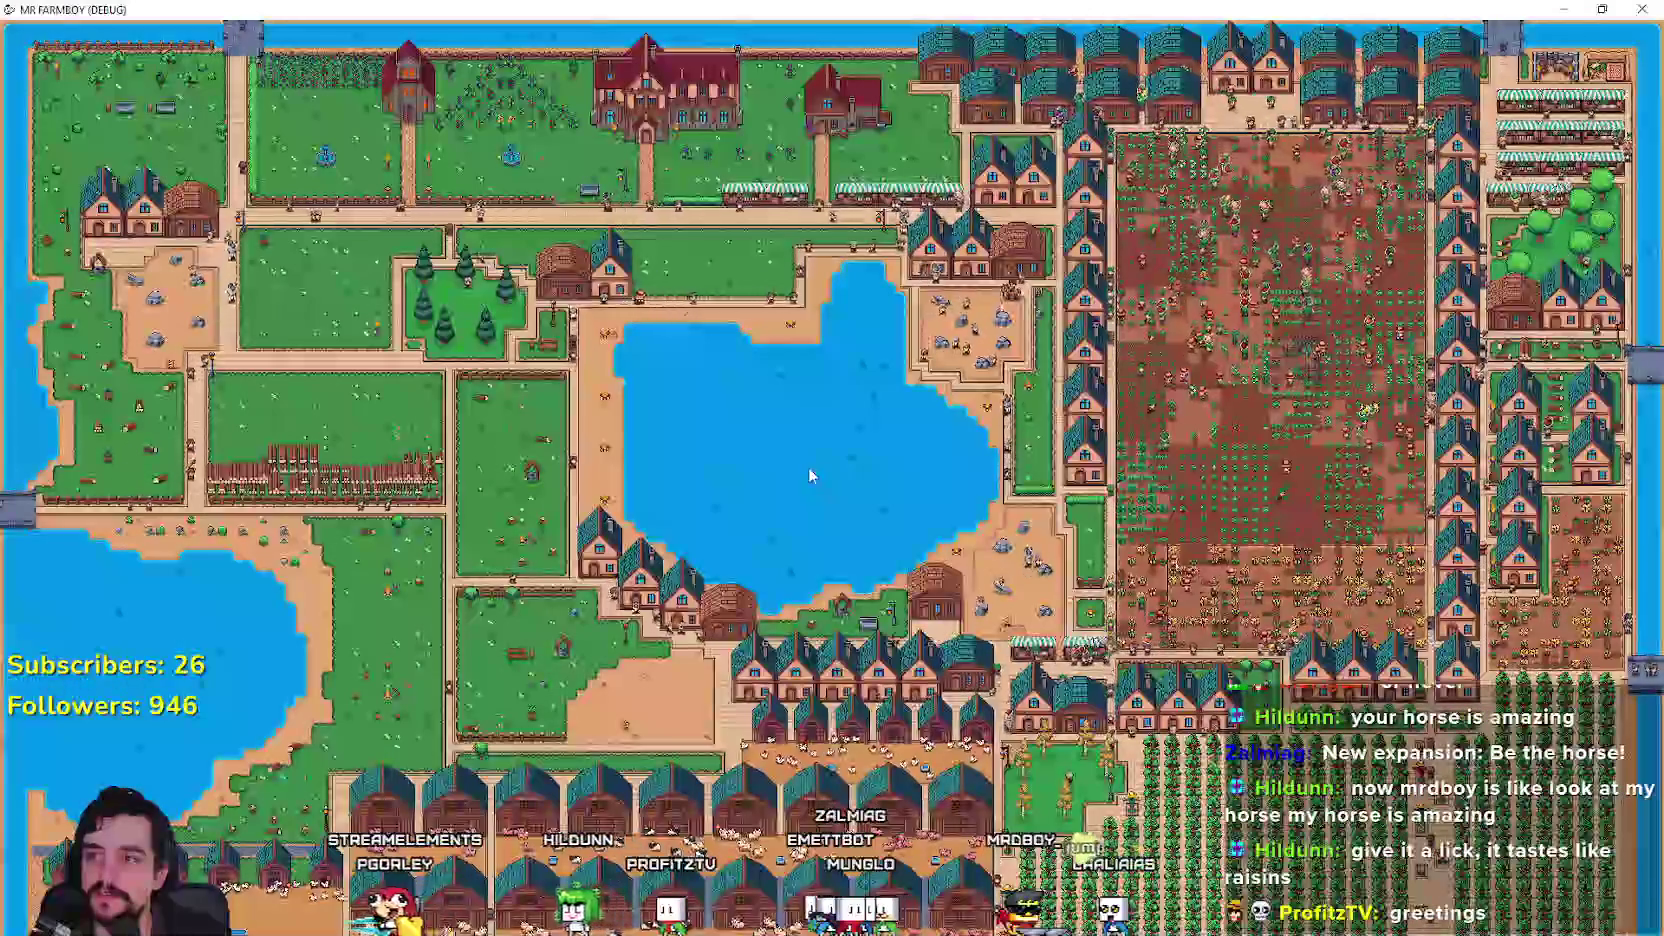
pyautogui.scroll(3, 928, 519)
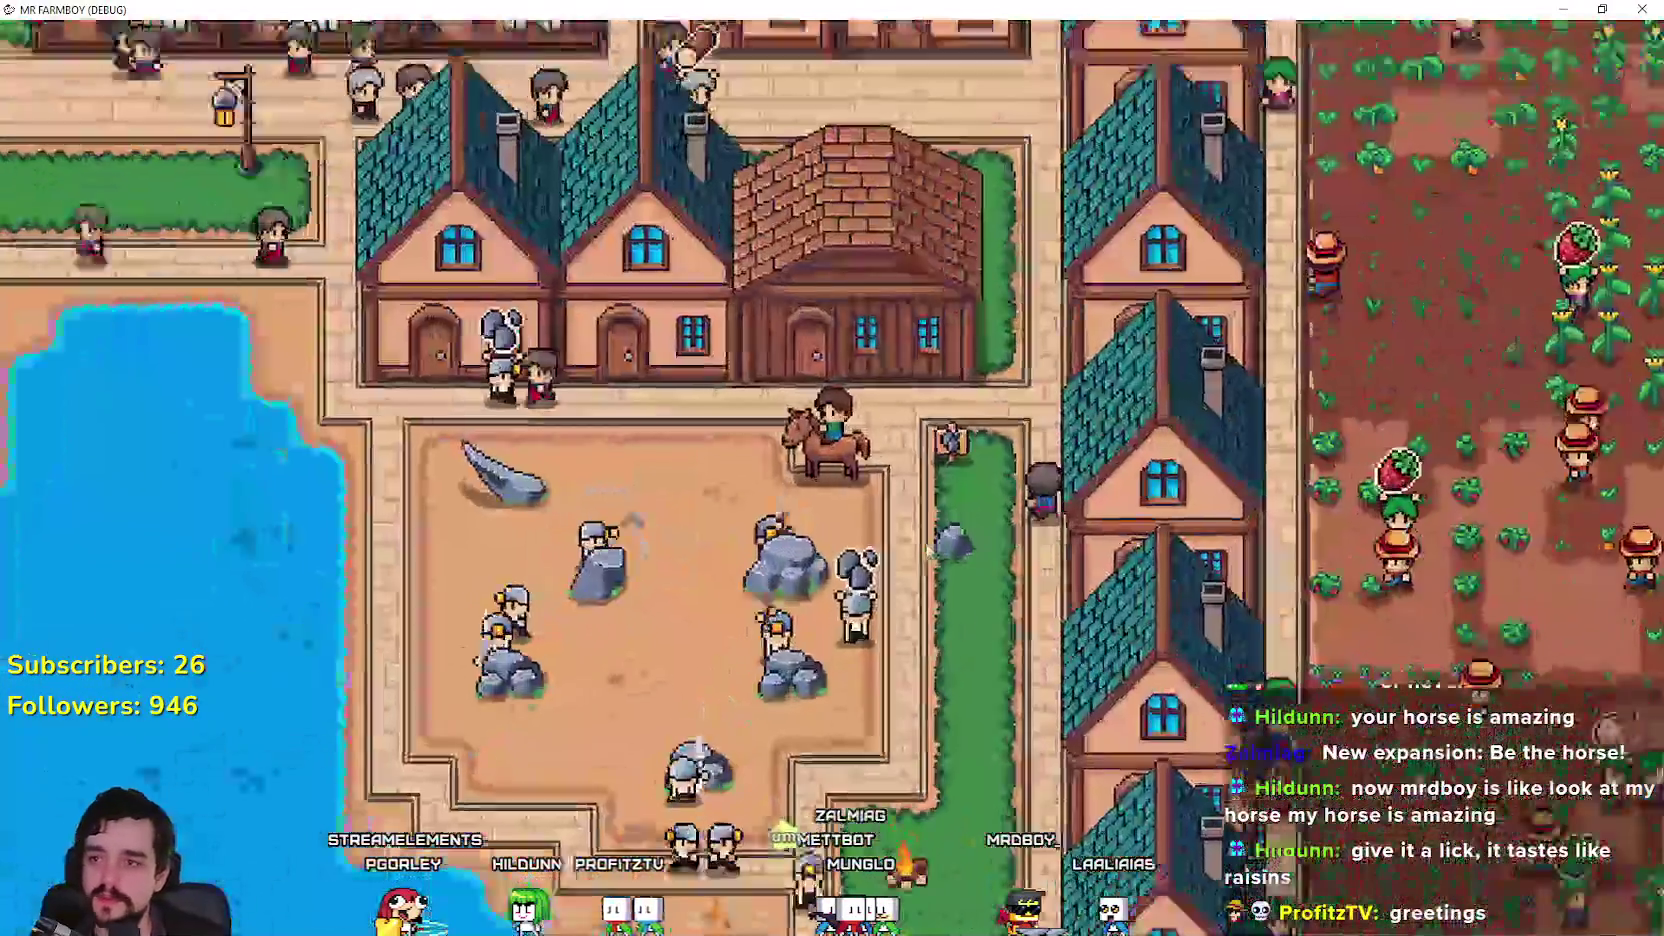
pyautogui.scroll(3, 928, 550)
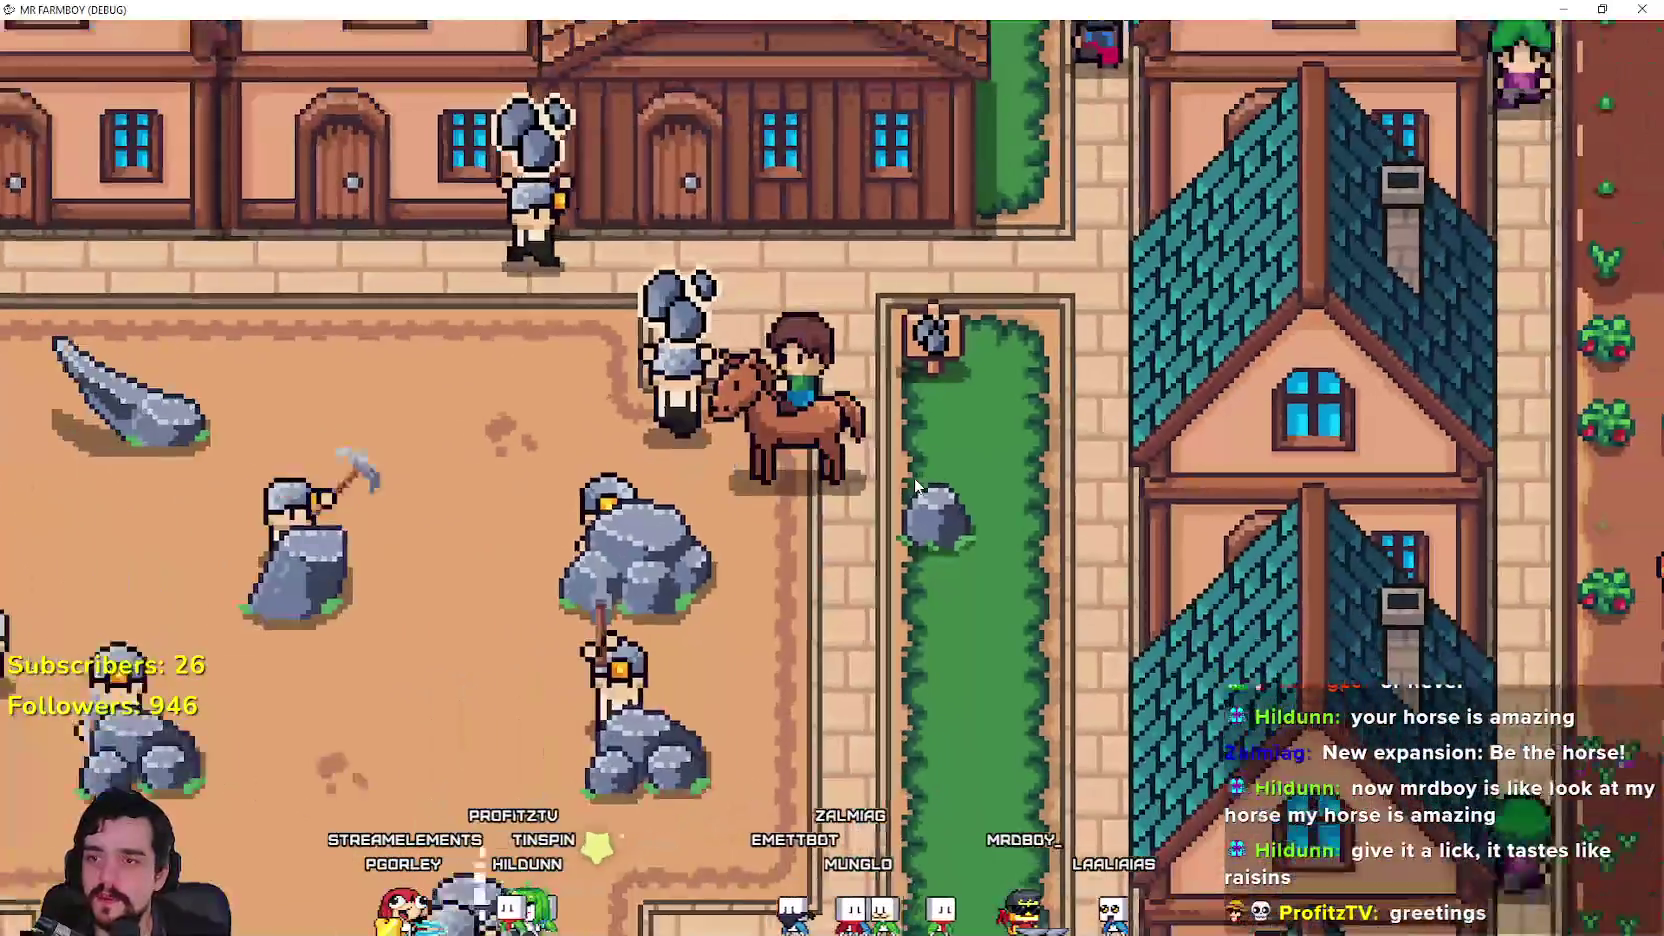
pyautogui.press('s')
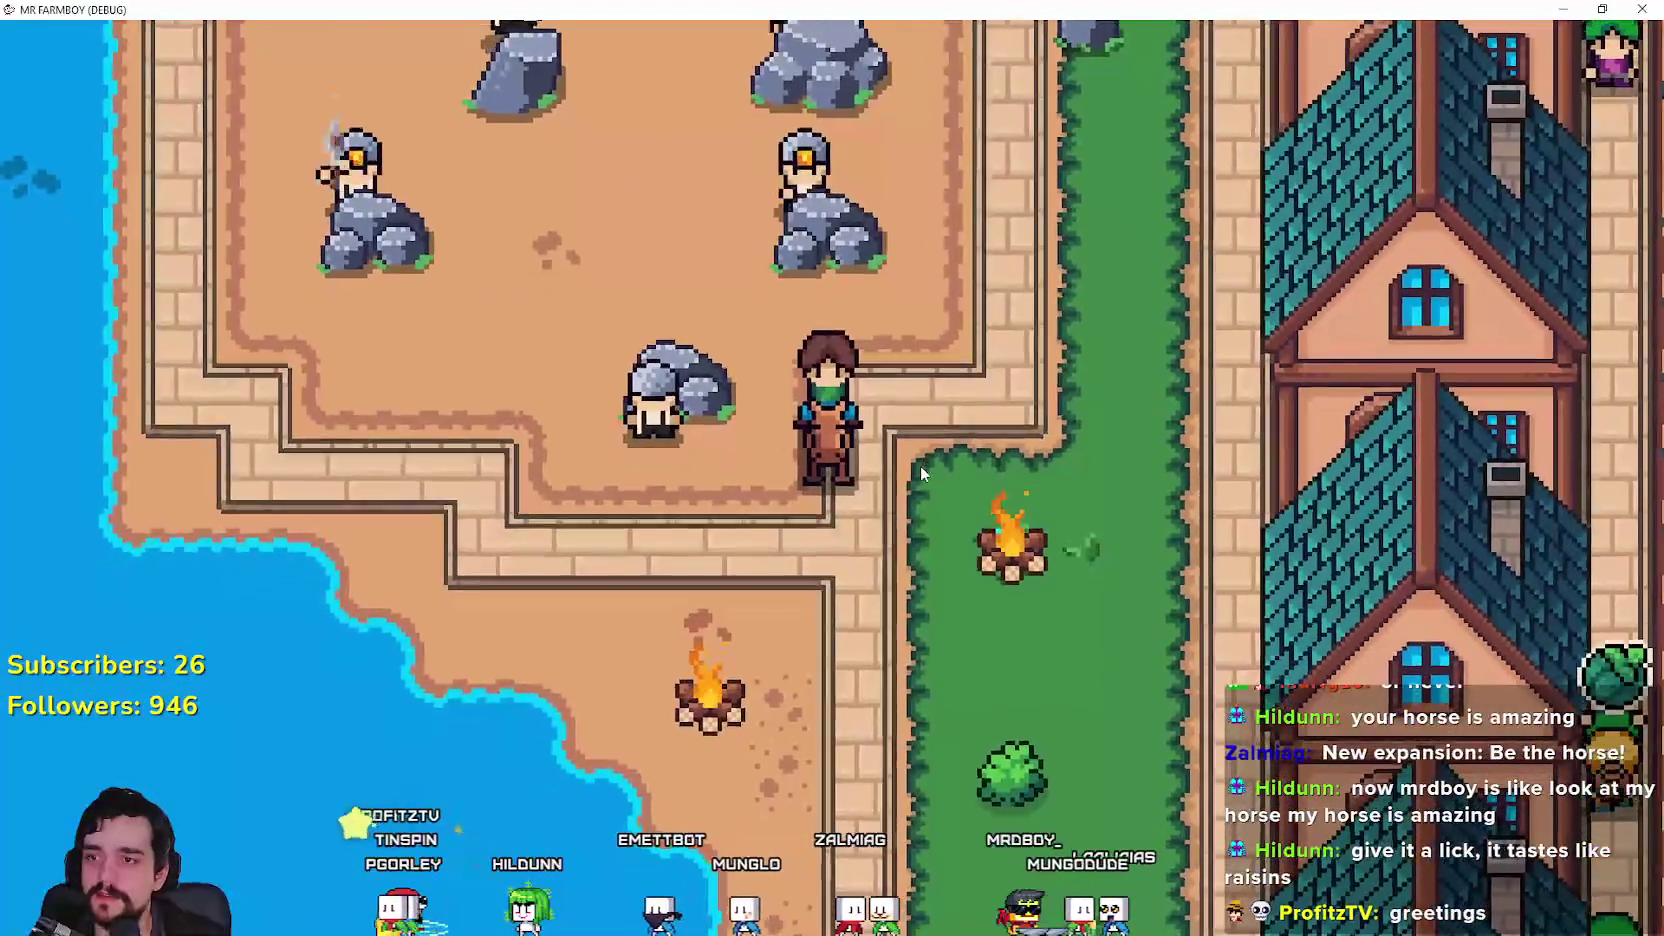
pyautogui.press('d')
pyautogui.press('w')
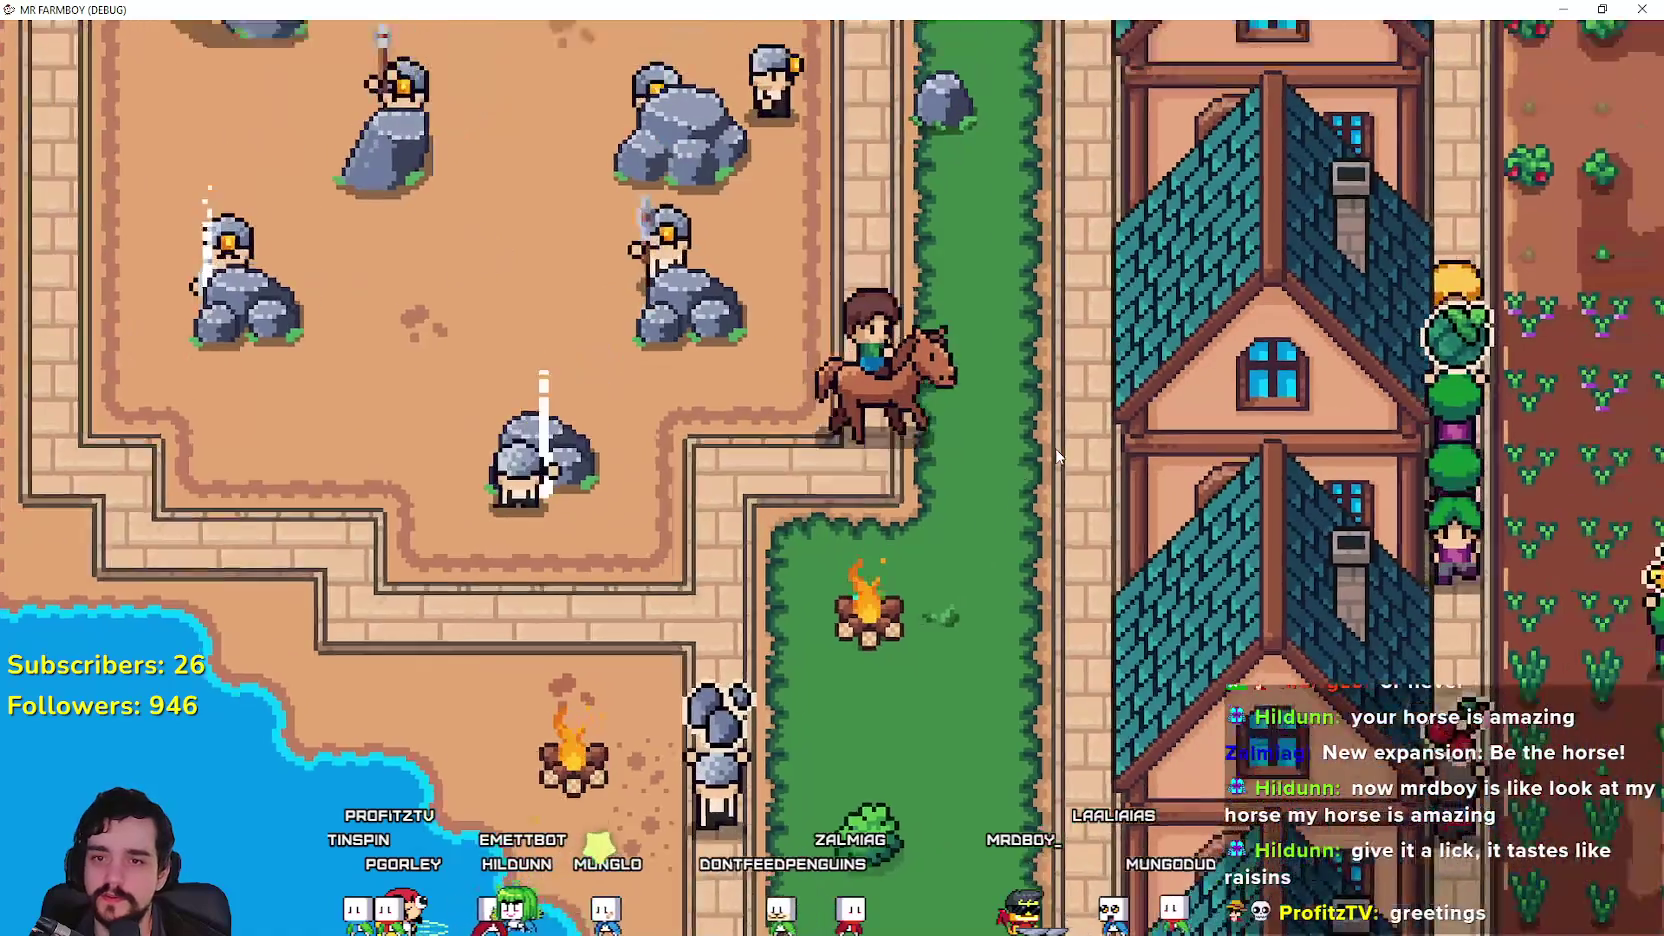
pyautogui.press('d')
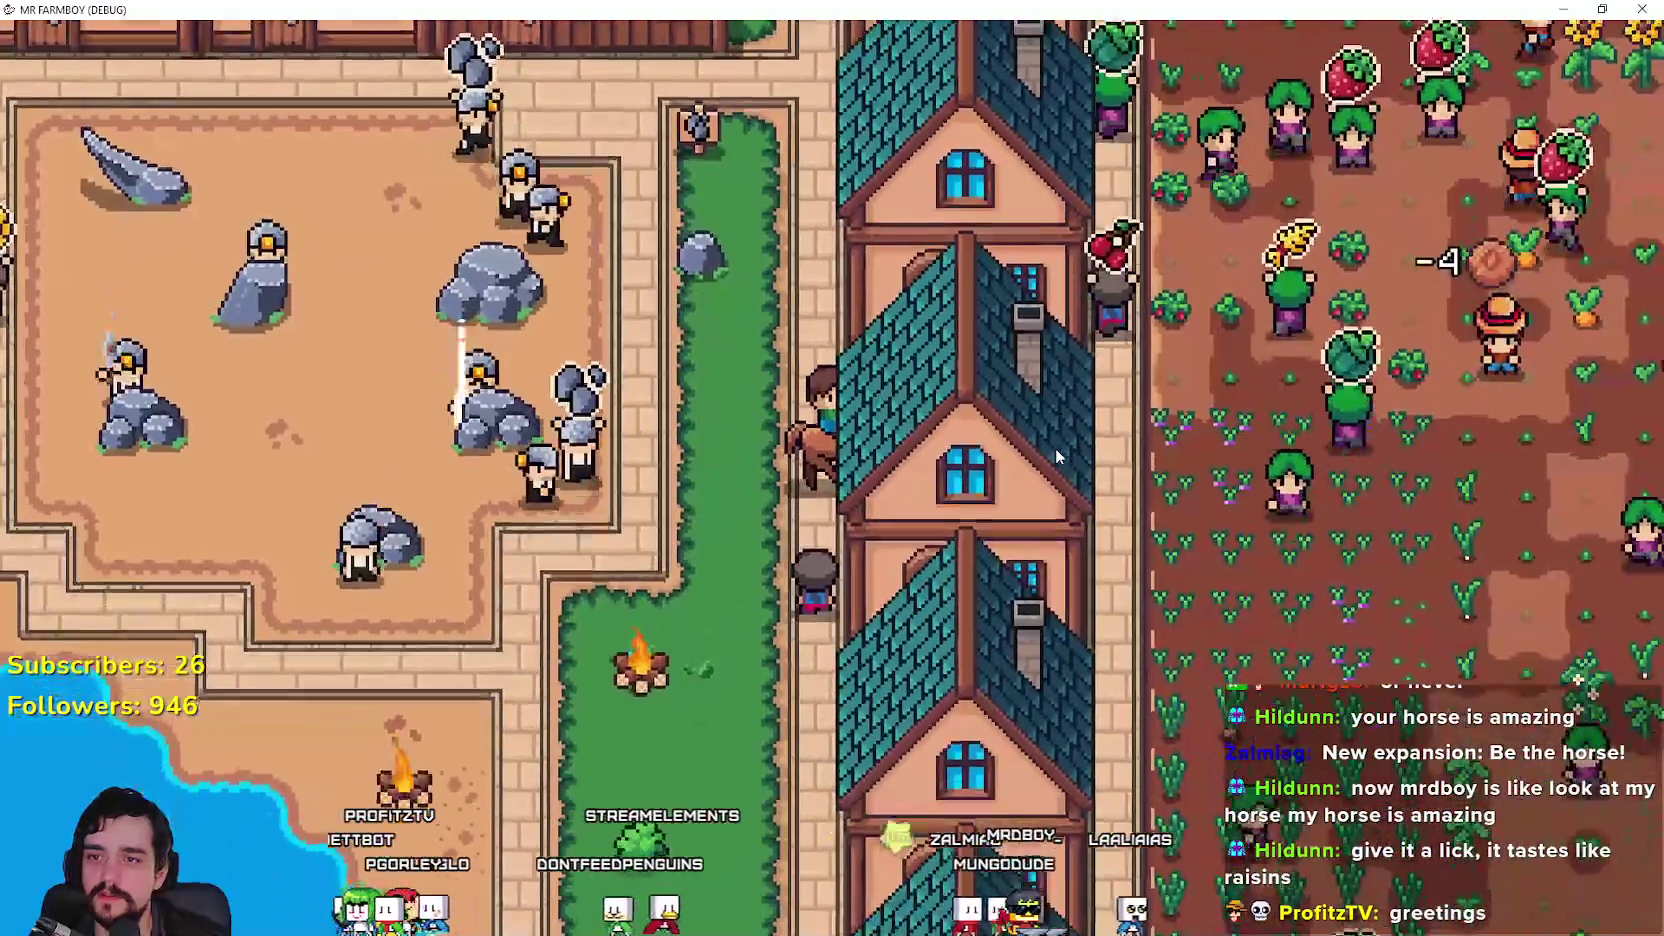
pyautogui.press('d')
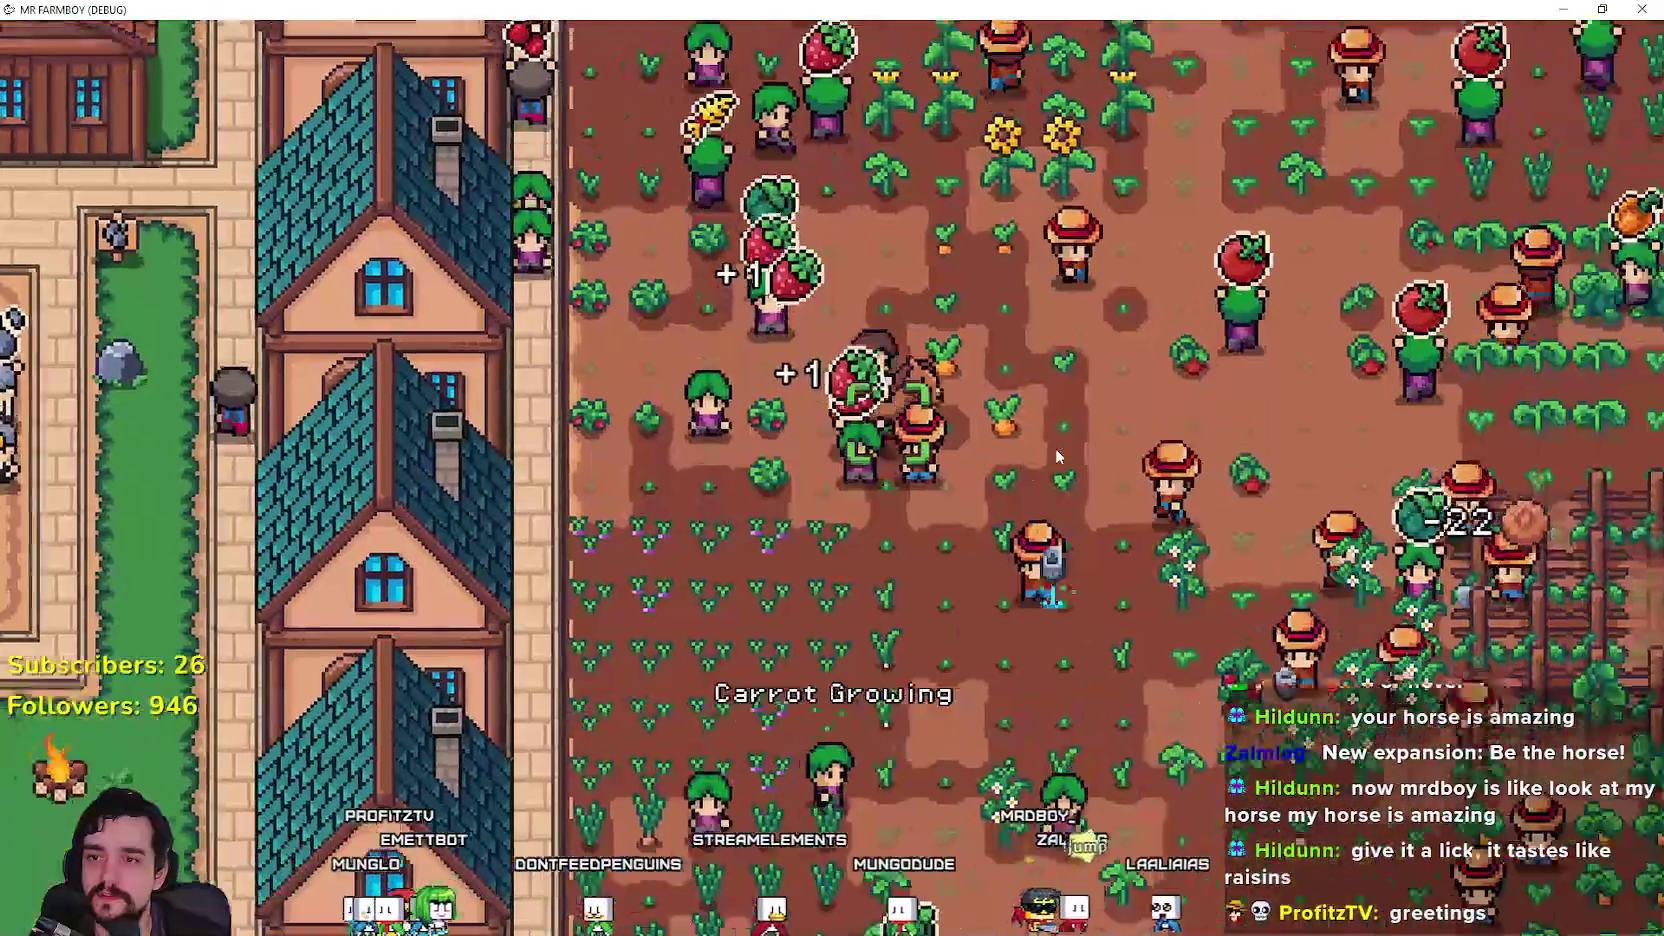
# Step: Ride right across the crop field to the houses and down the village path
pyautogui.press('d')
pyautogui.scroll(-3, 1056, 448)
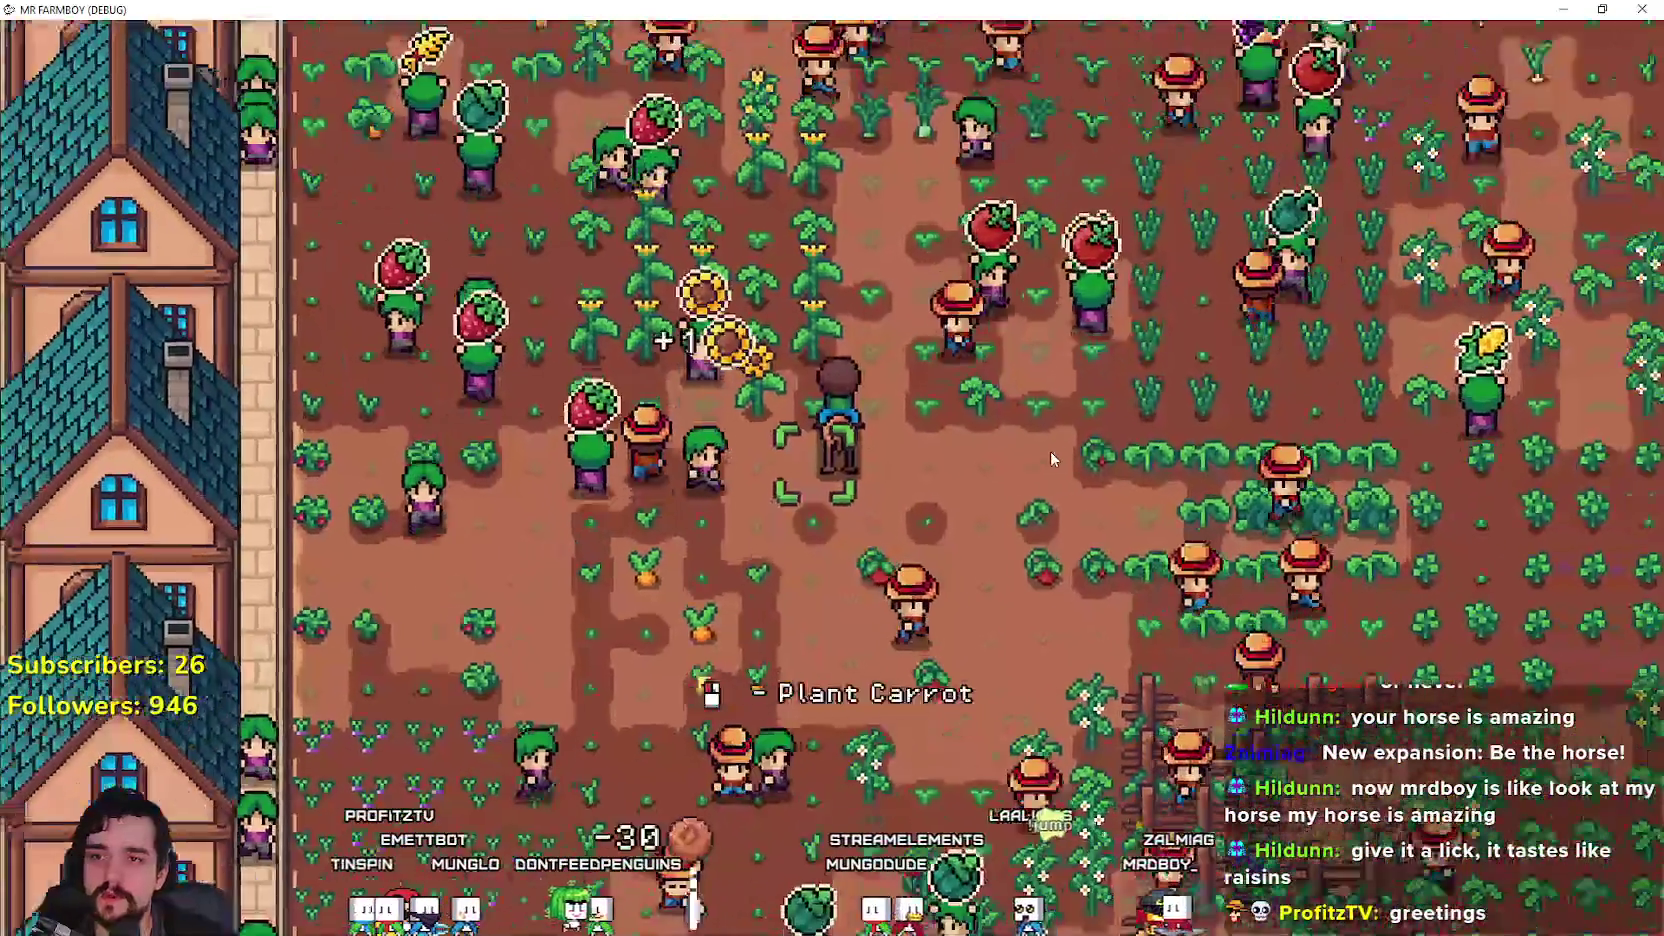
pyautogui.press('d')
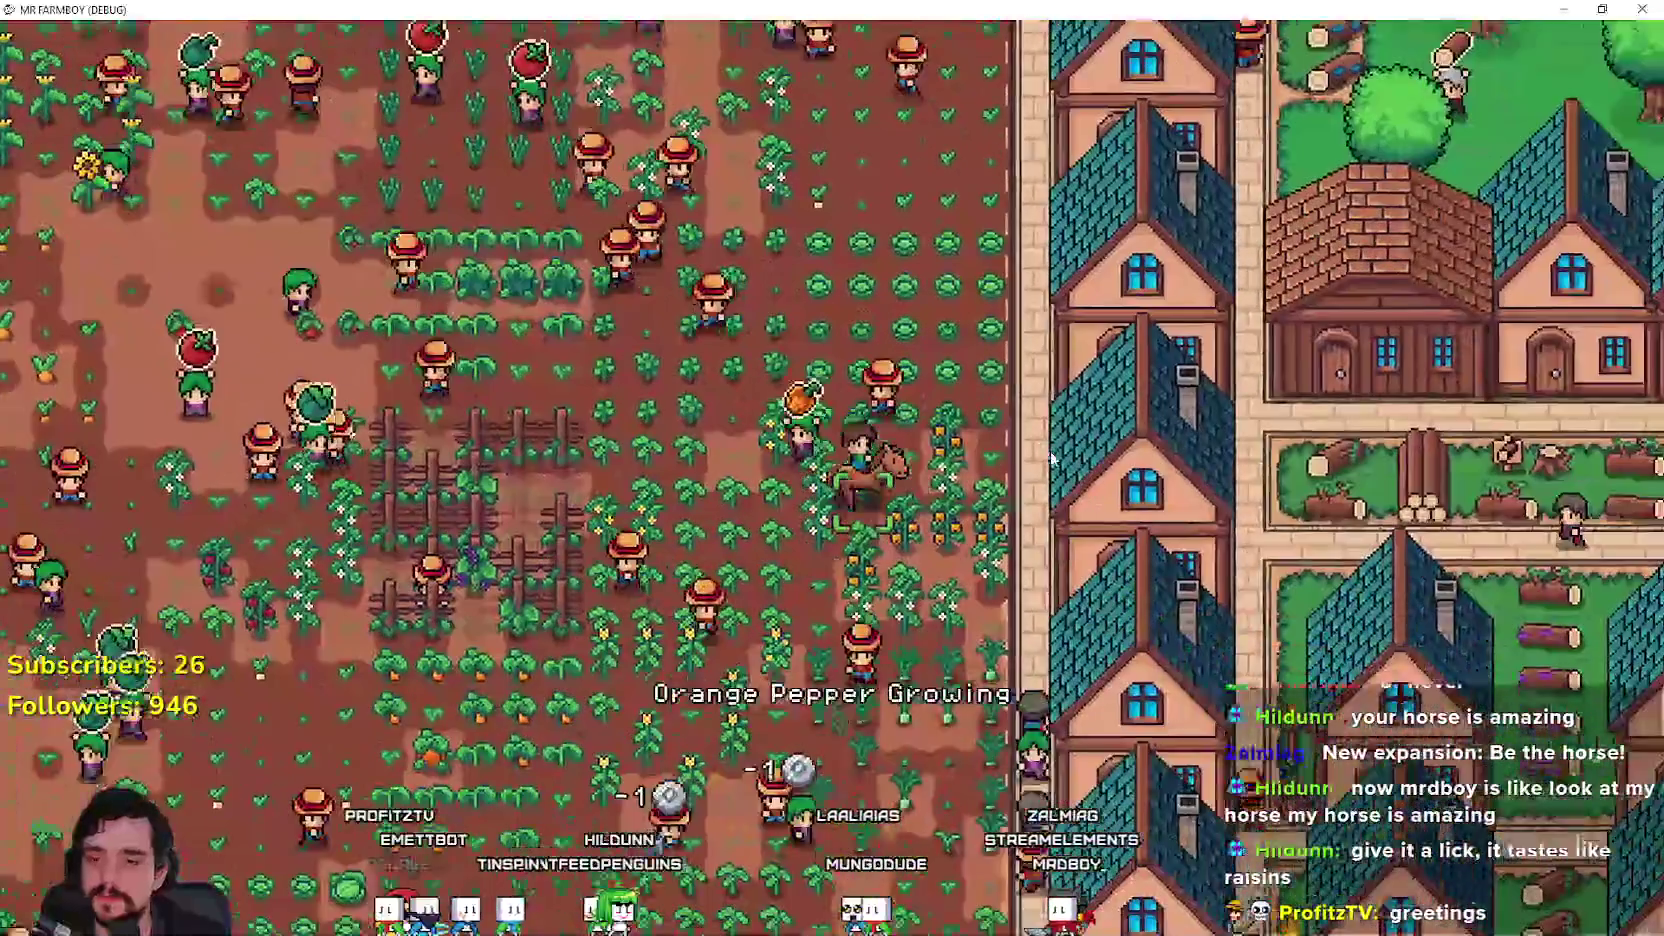
pyautogui.press('d')
pyautogui.press('s')
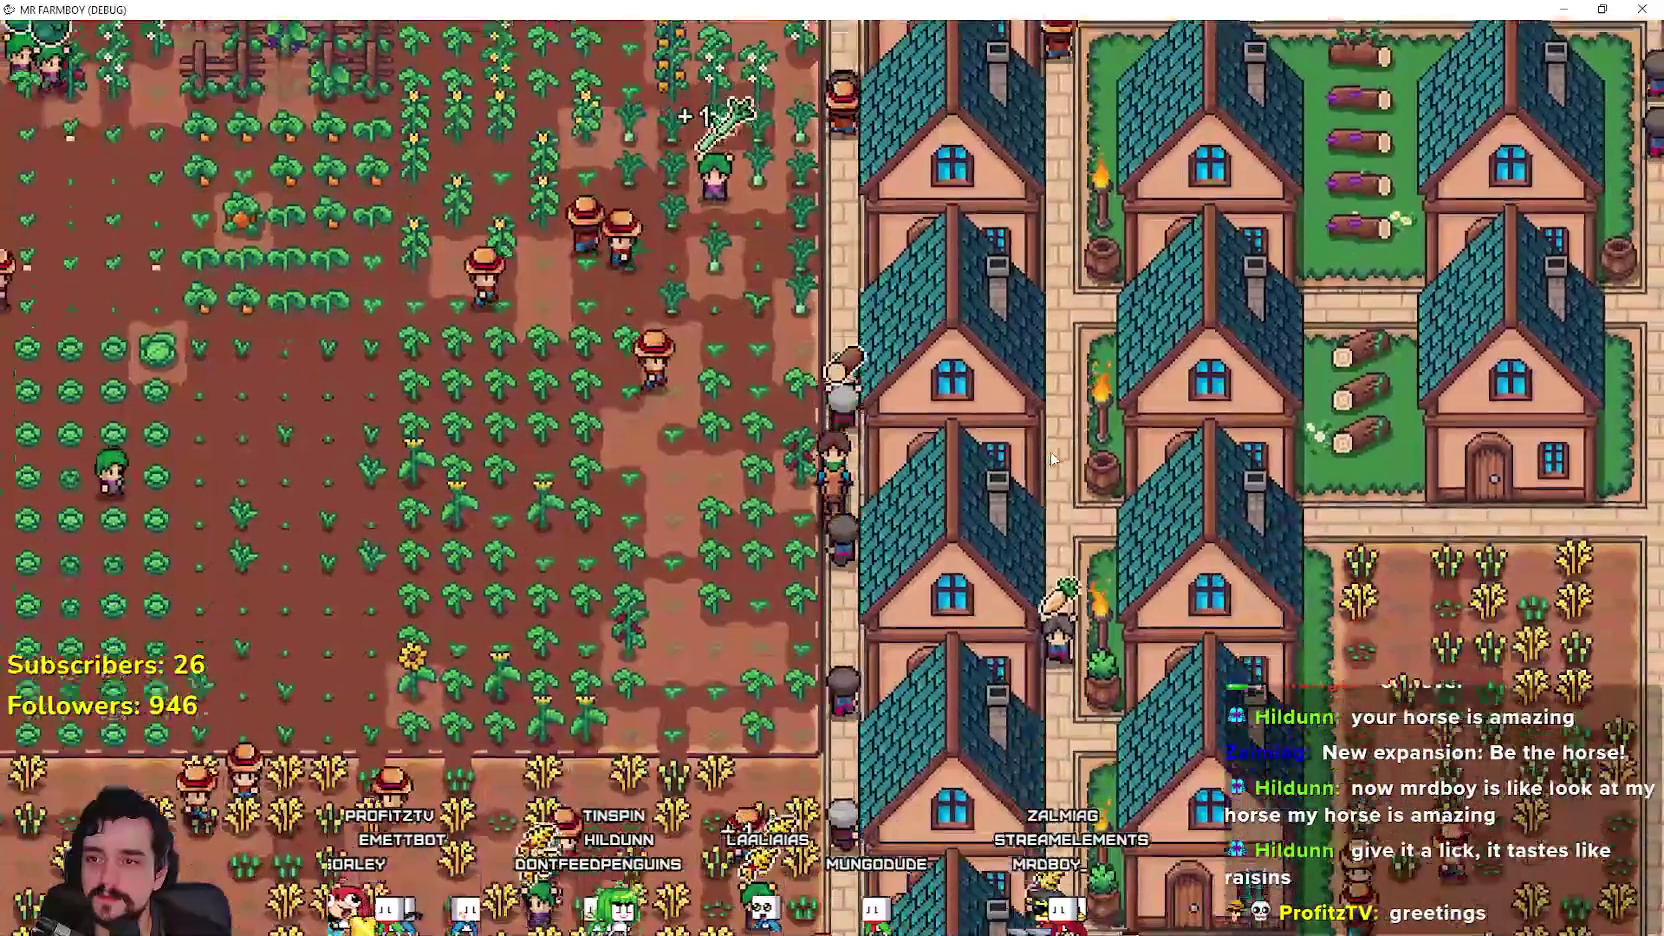
pyautogui.press('s')
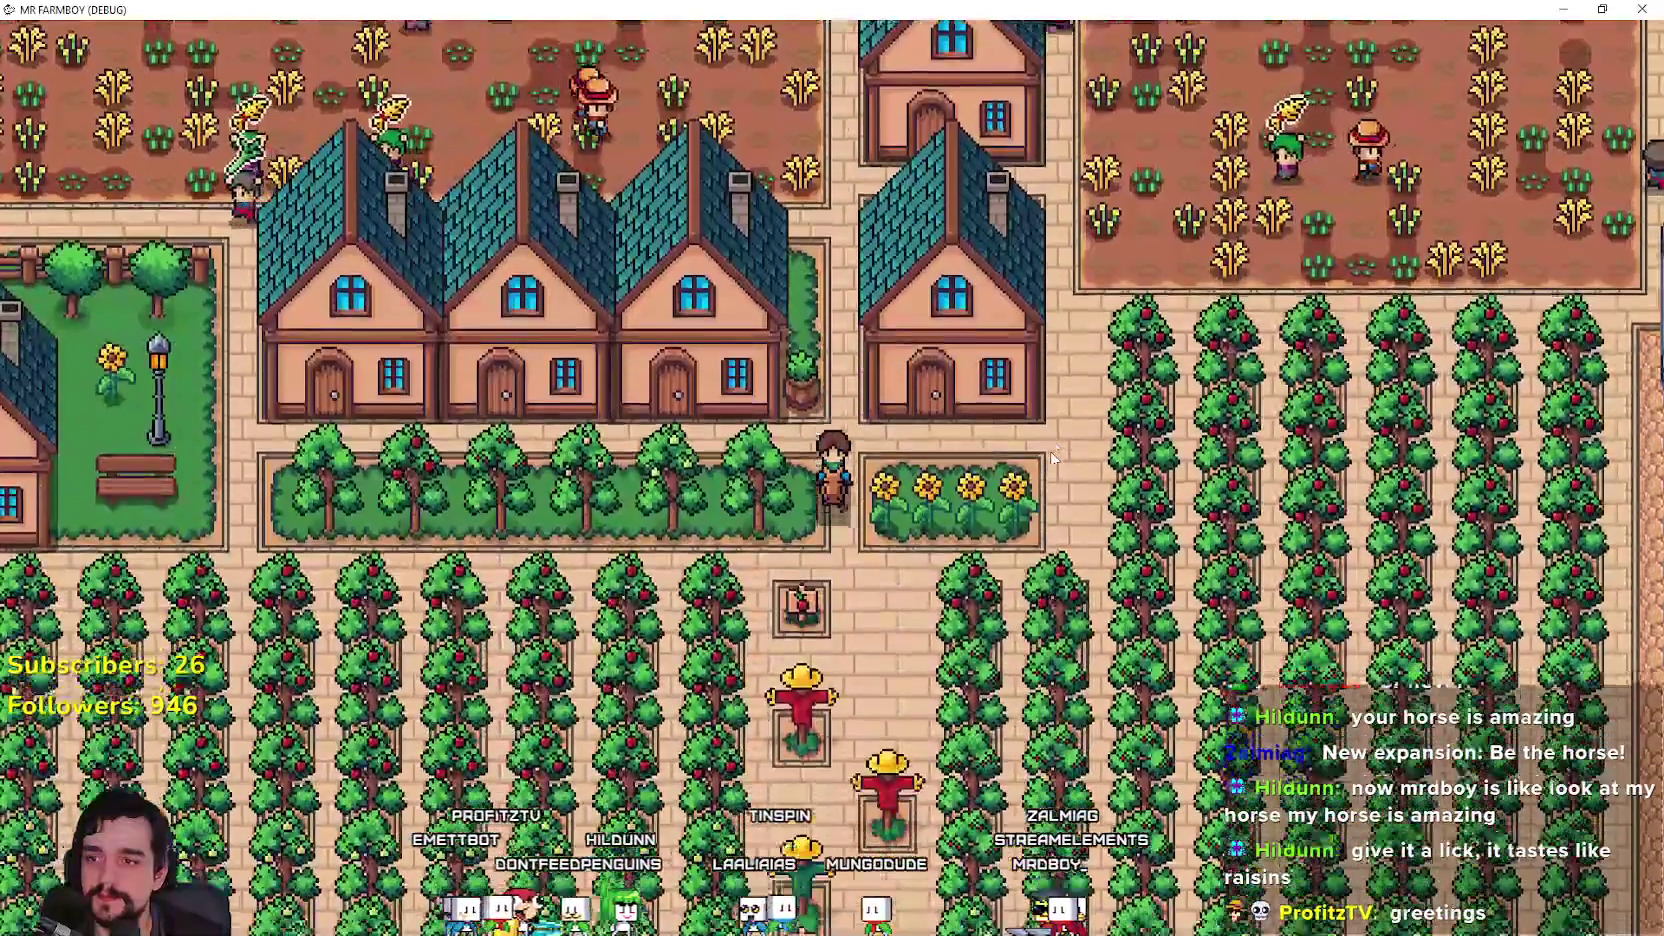
# Step: Ride left past the houses and chicken coops, then down and left along the lower path
pyautogui.press('a')
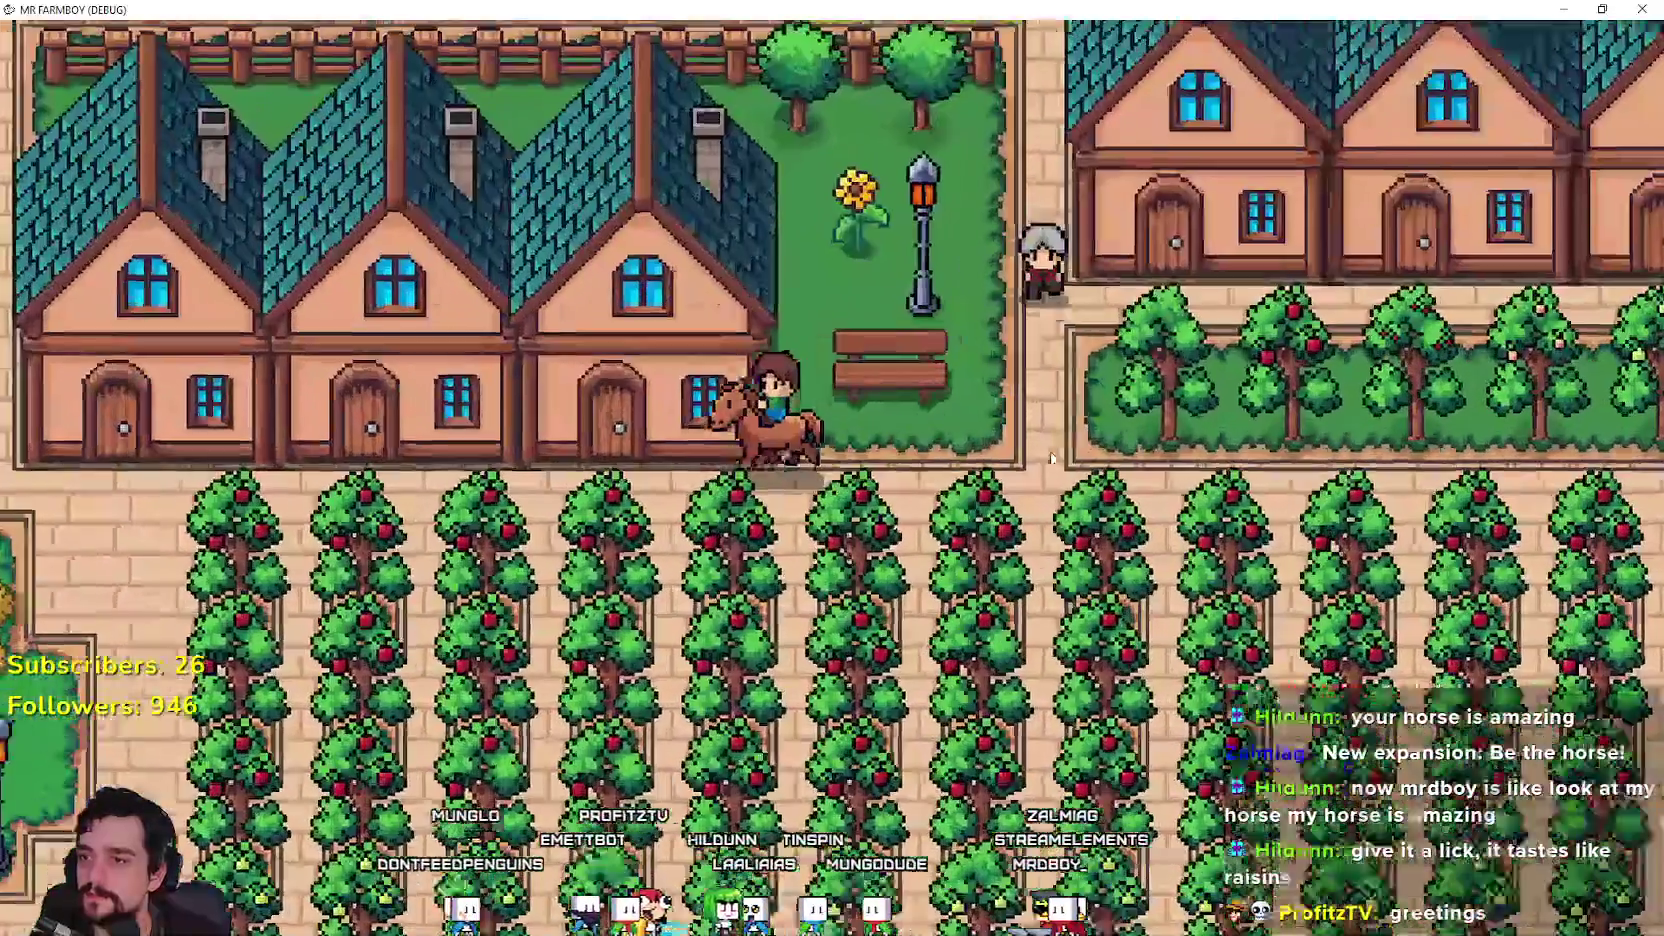
pyautogui.press('a')
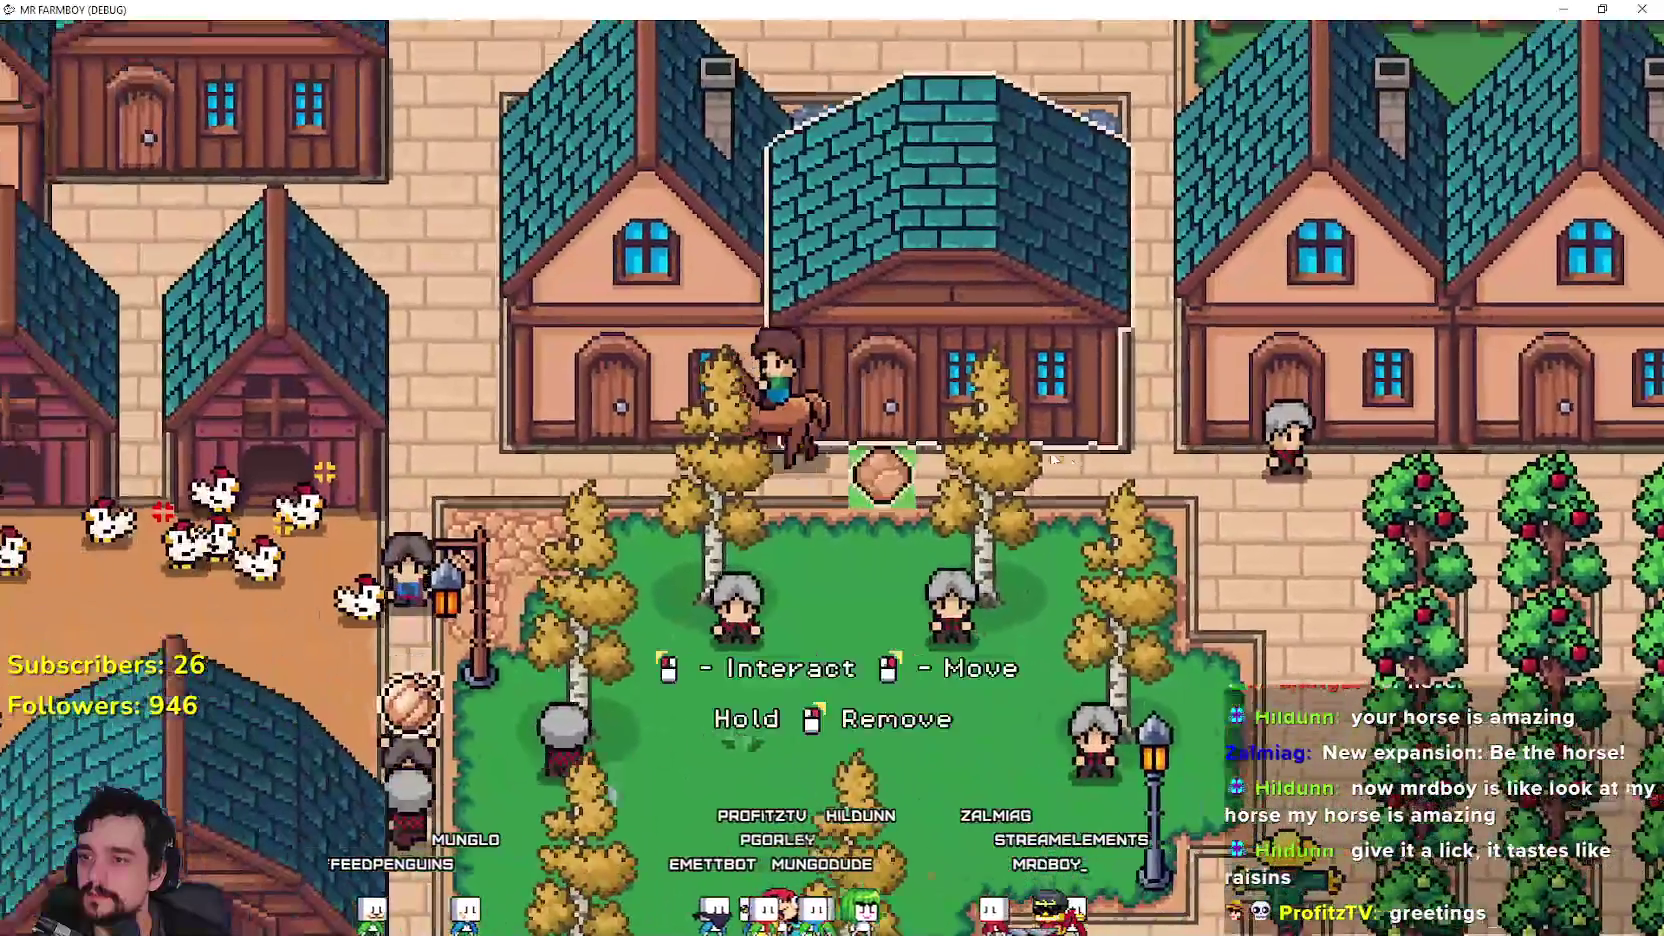
pyautogui.press('a')
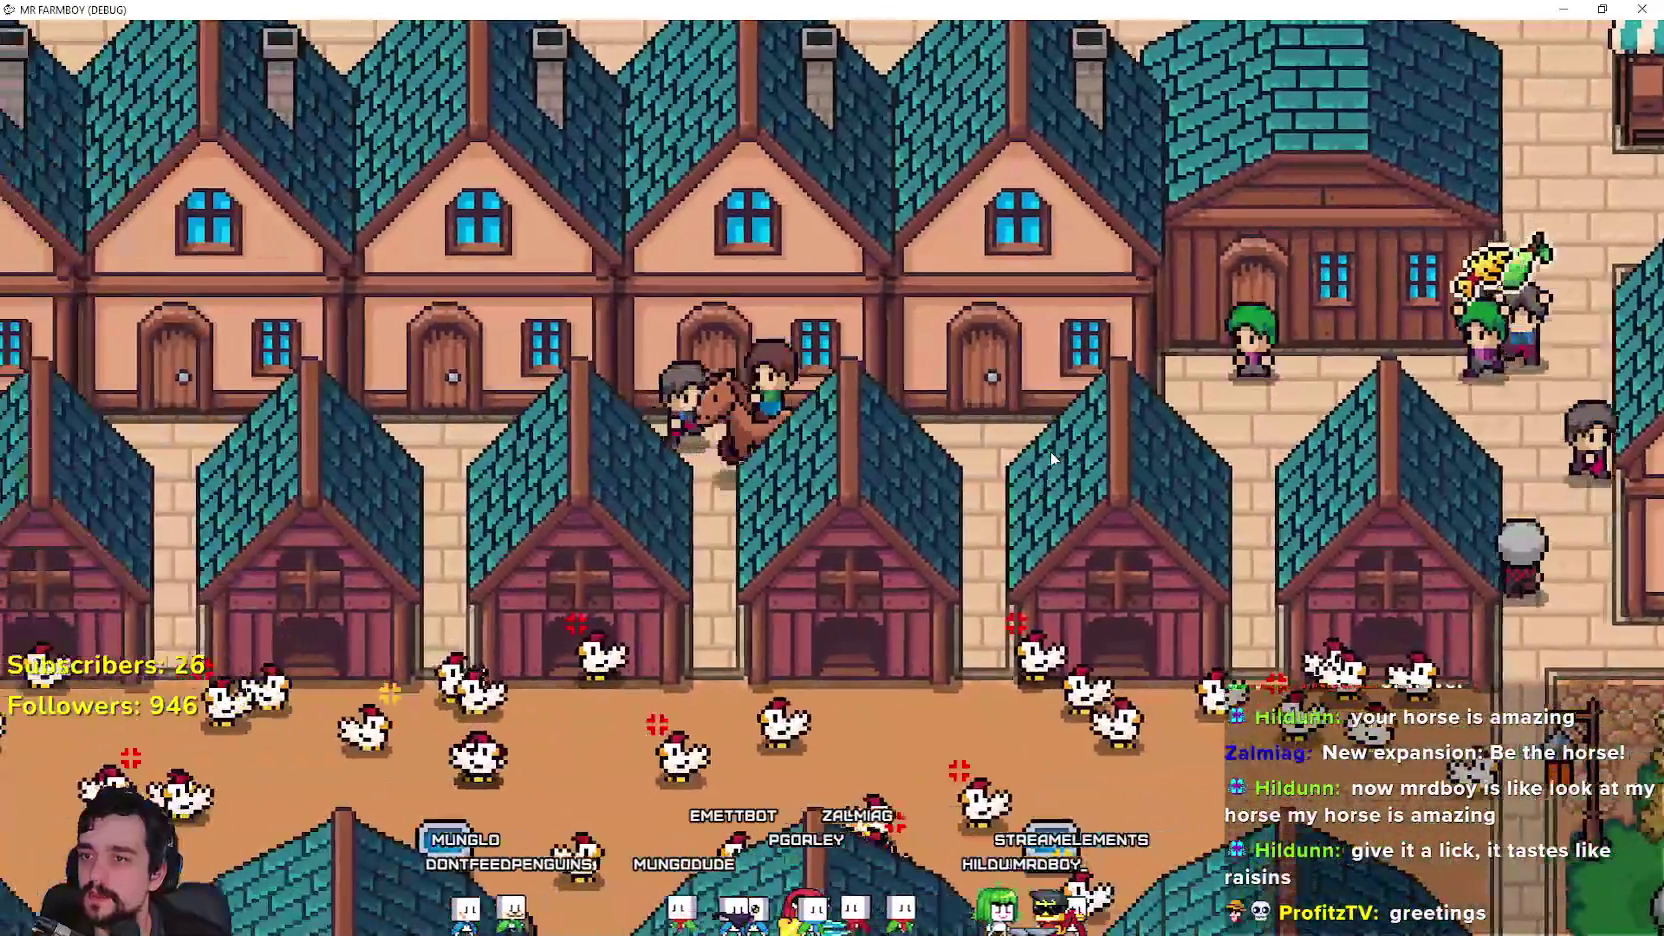
pyautogui.press('a')
pyautogui.press('s')
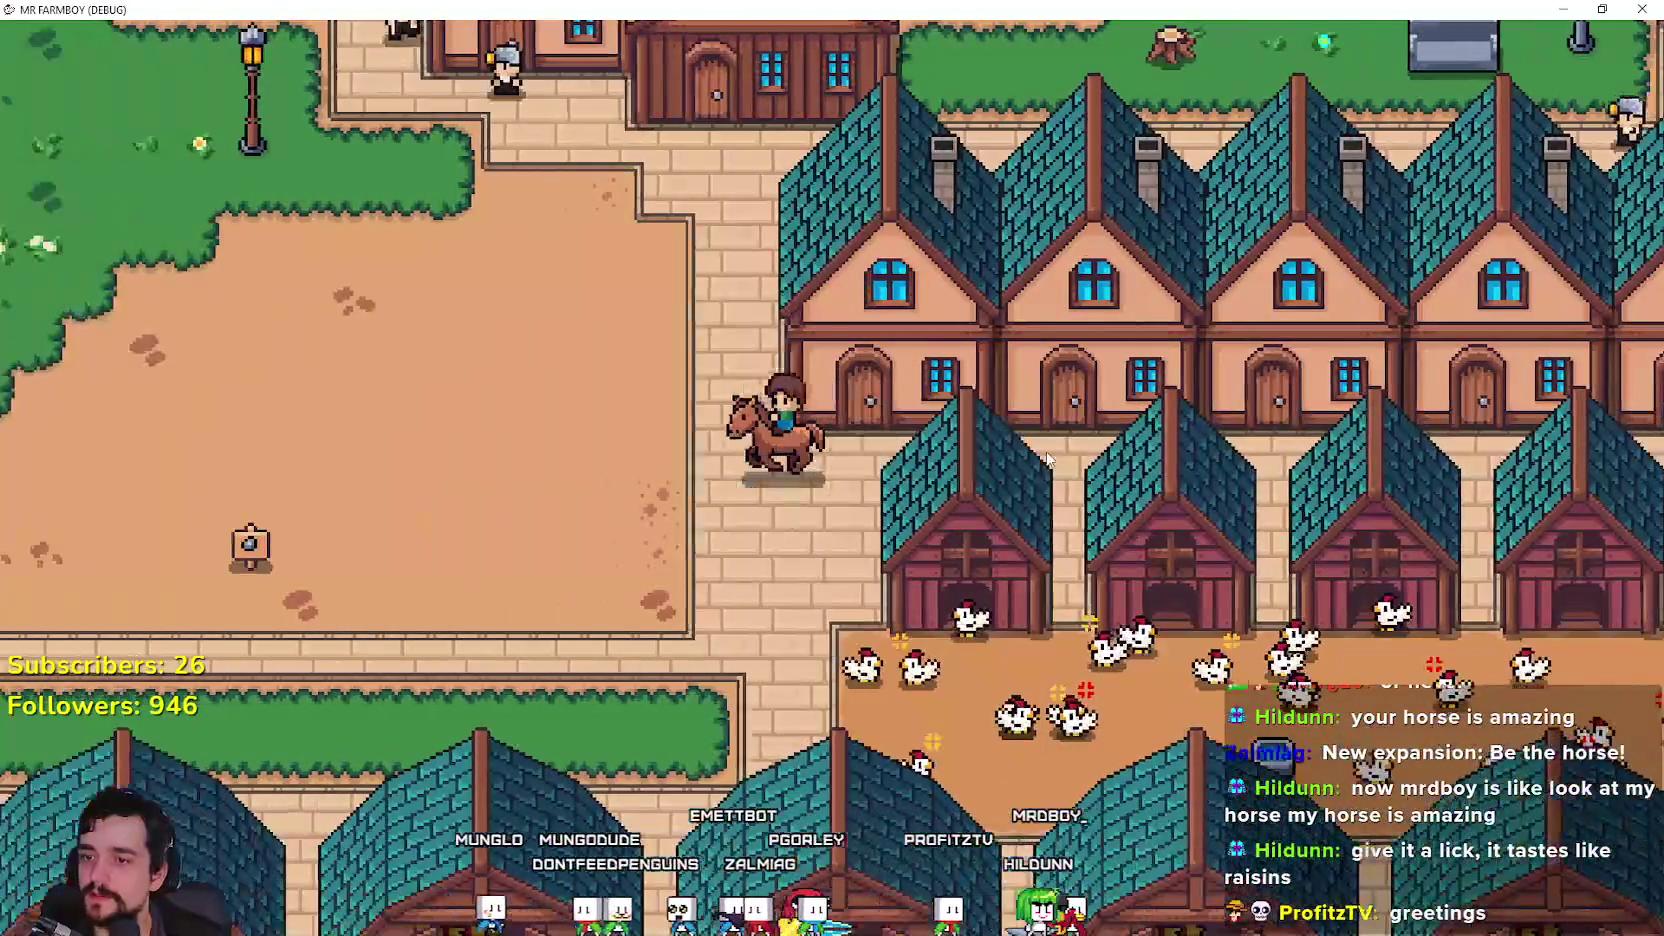
pyautogui.press('s')
pyautogui.press('a')
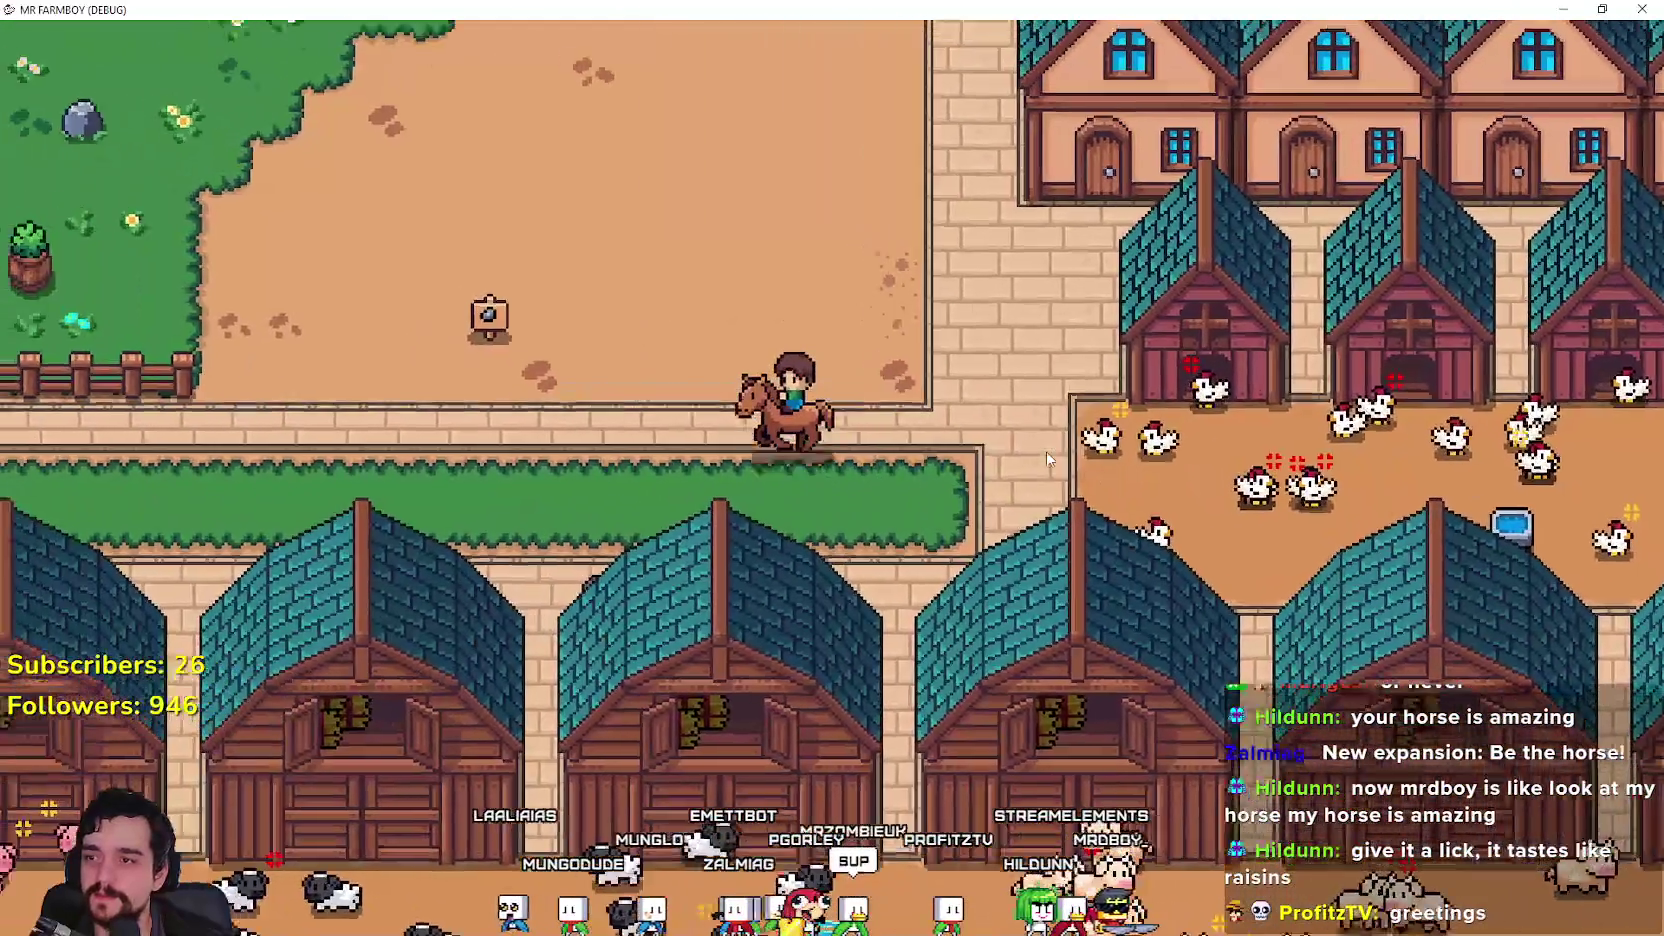
# Step: Ride up and left through the grassy field, then right onto the brick path
pyautogui.press('w')
pyautogui.press('a')
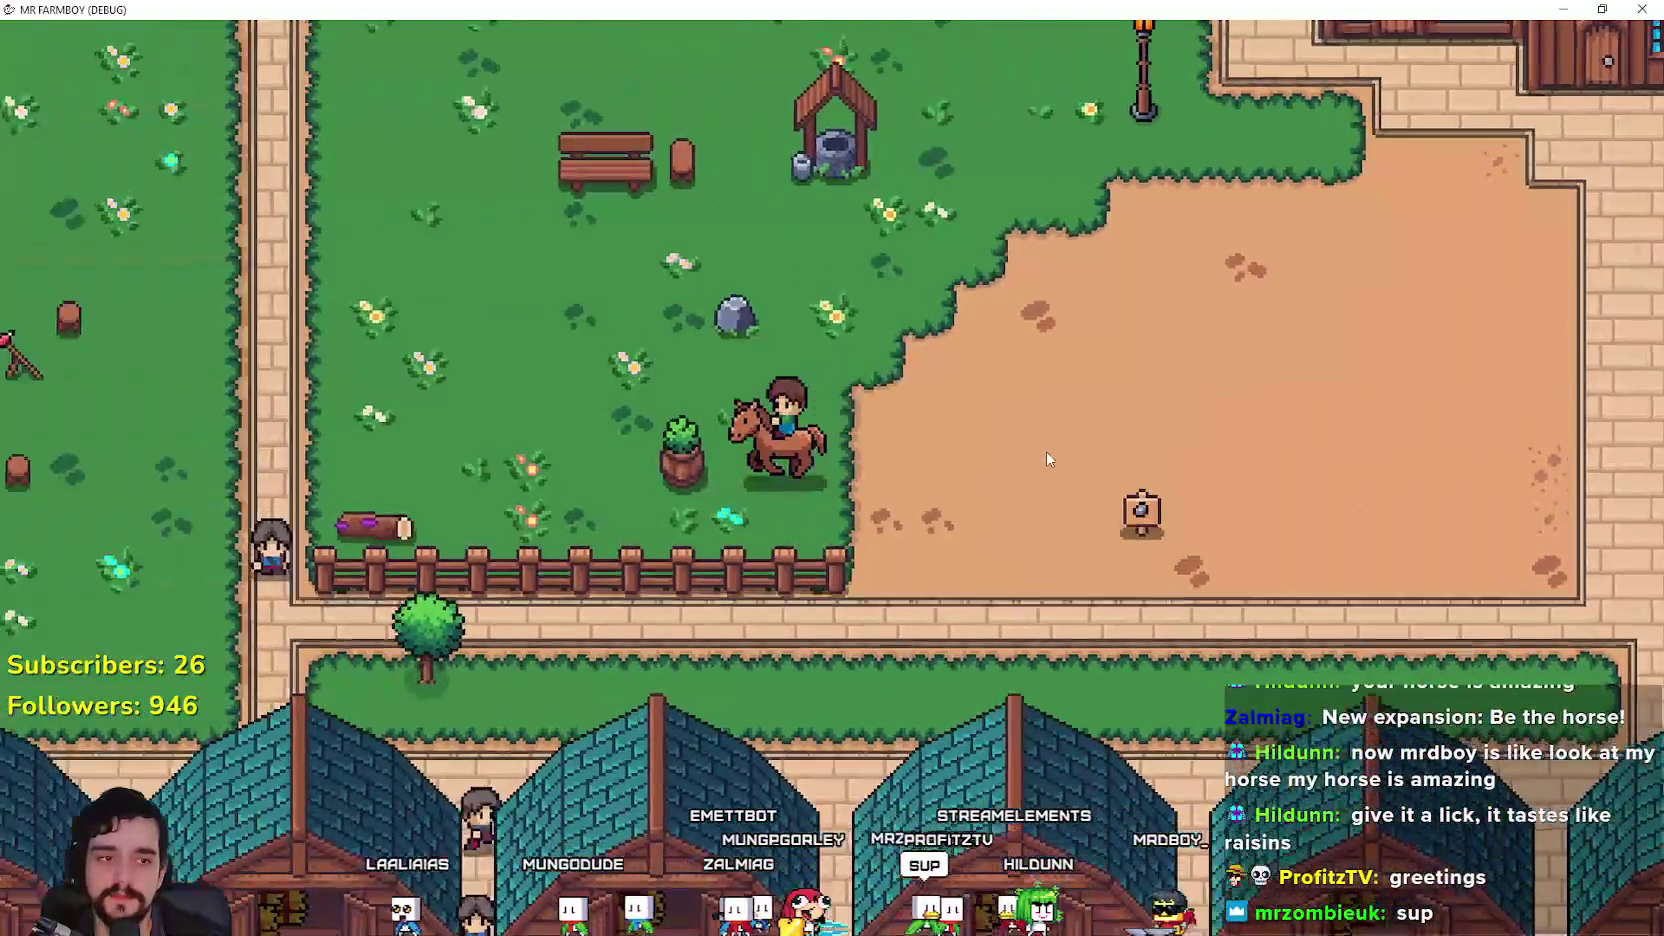
pyautogui.press('a')
pyautogui.press('w')
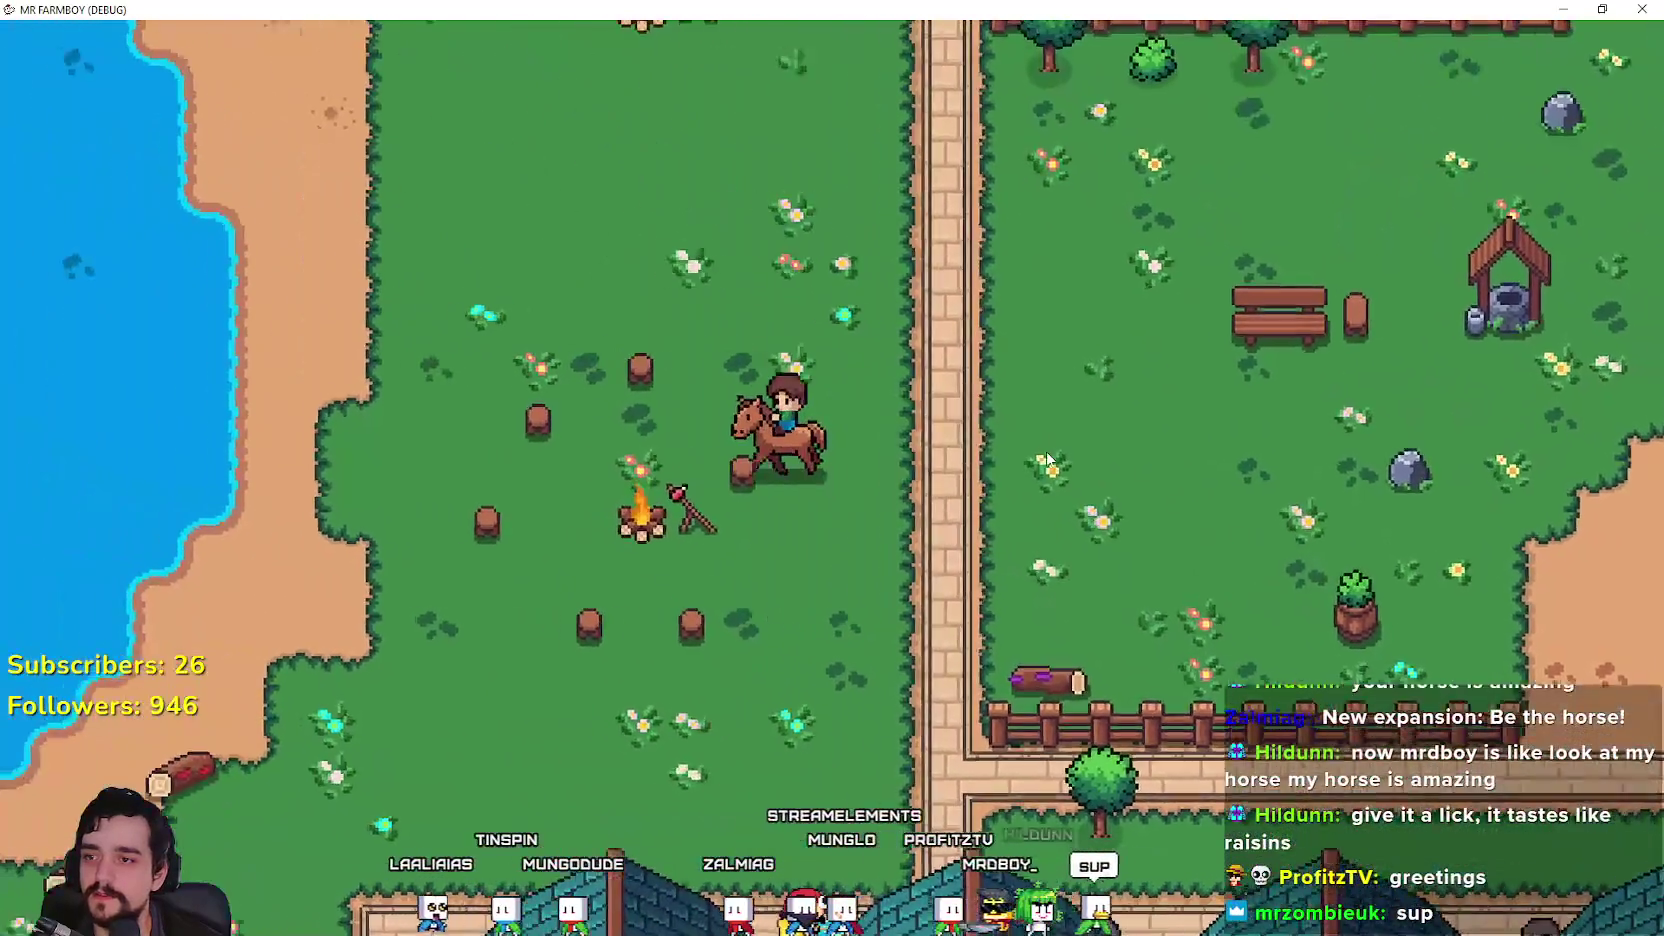
pyautogui.press('w')
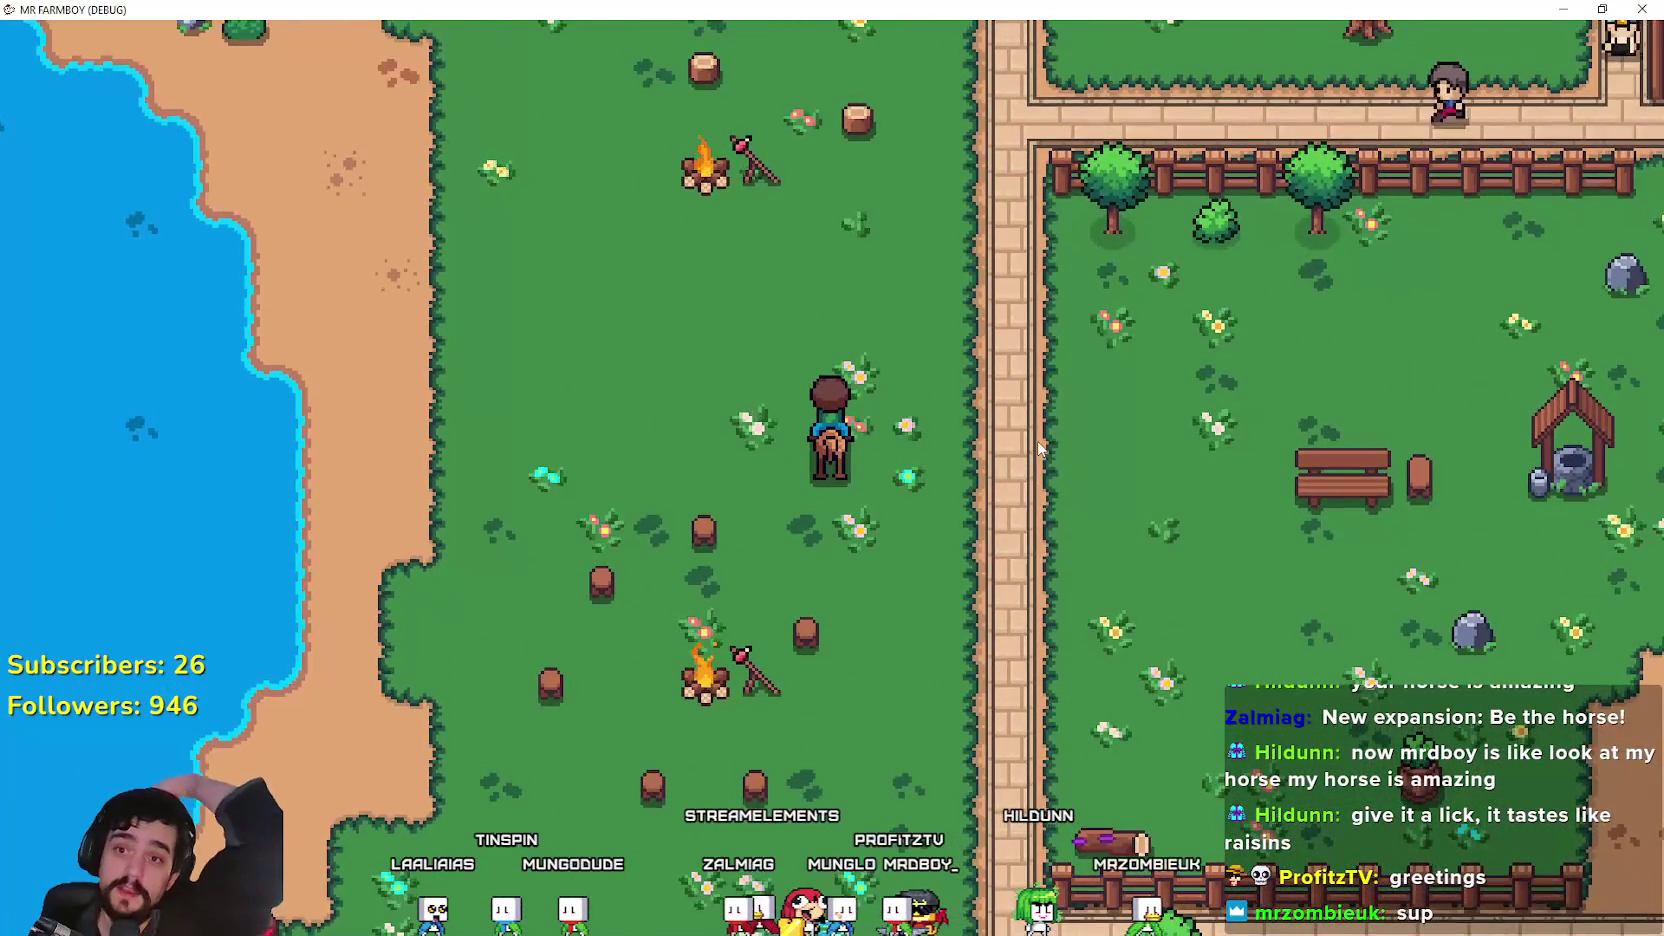
pyautogui.press('d')
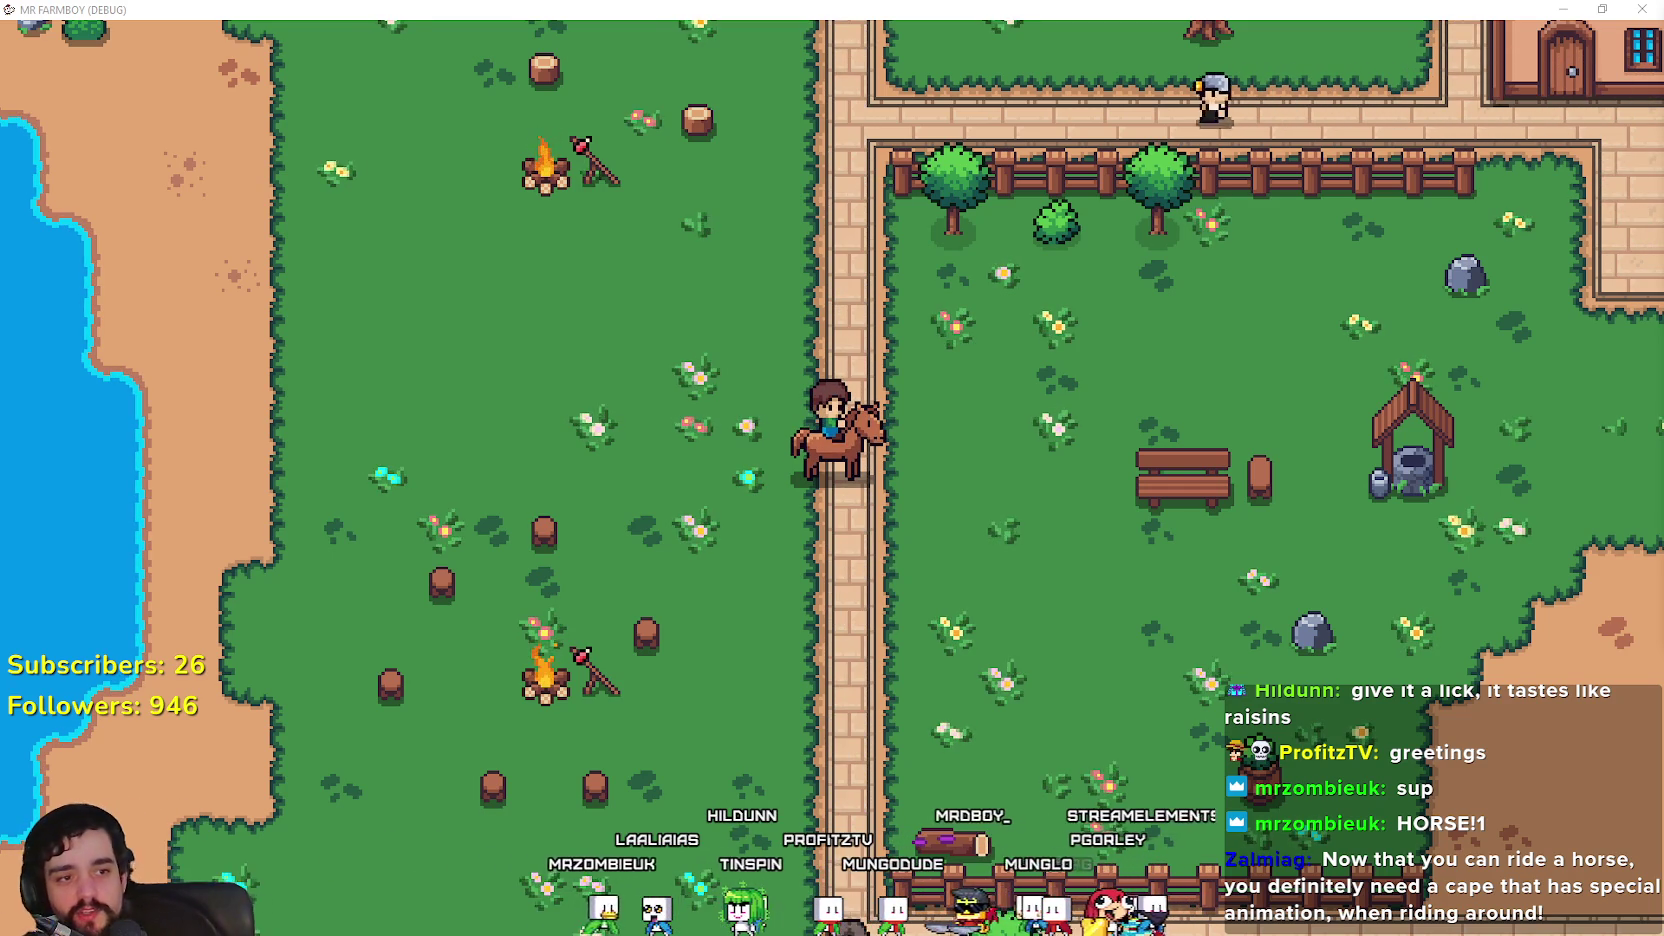
# Step: Ride up-right toward the village, down to the barn road, left along it and into the campfire field
pyautogui.press('w')
pyautogui.press('d')
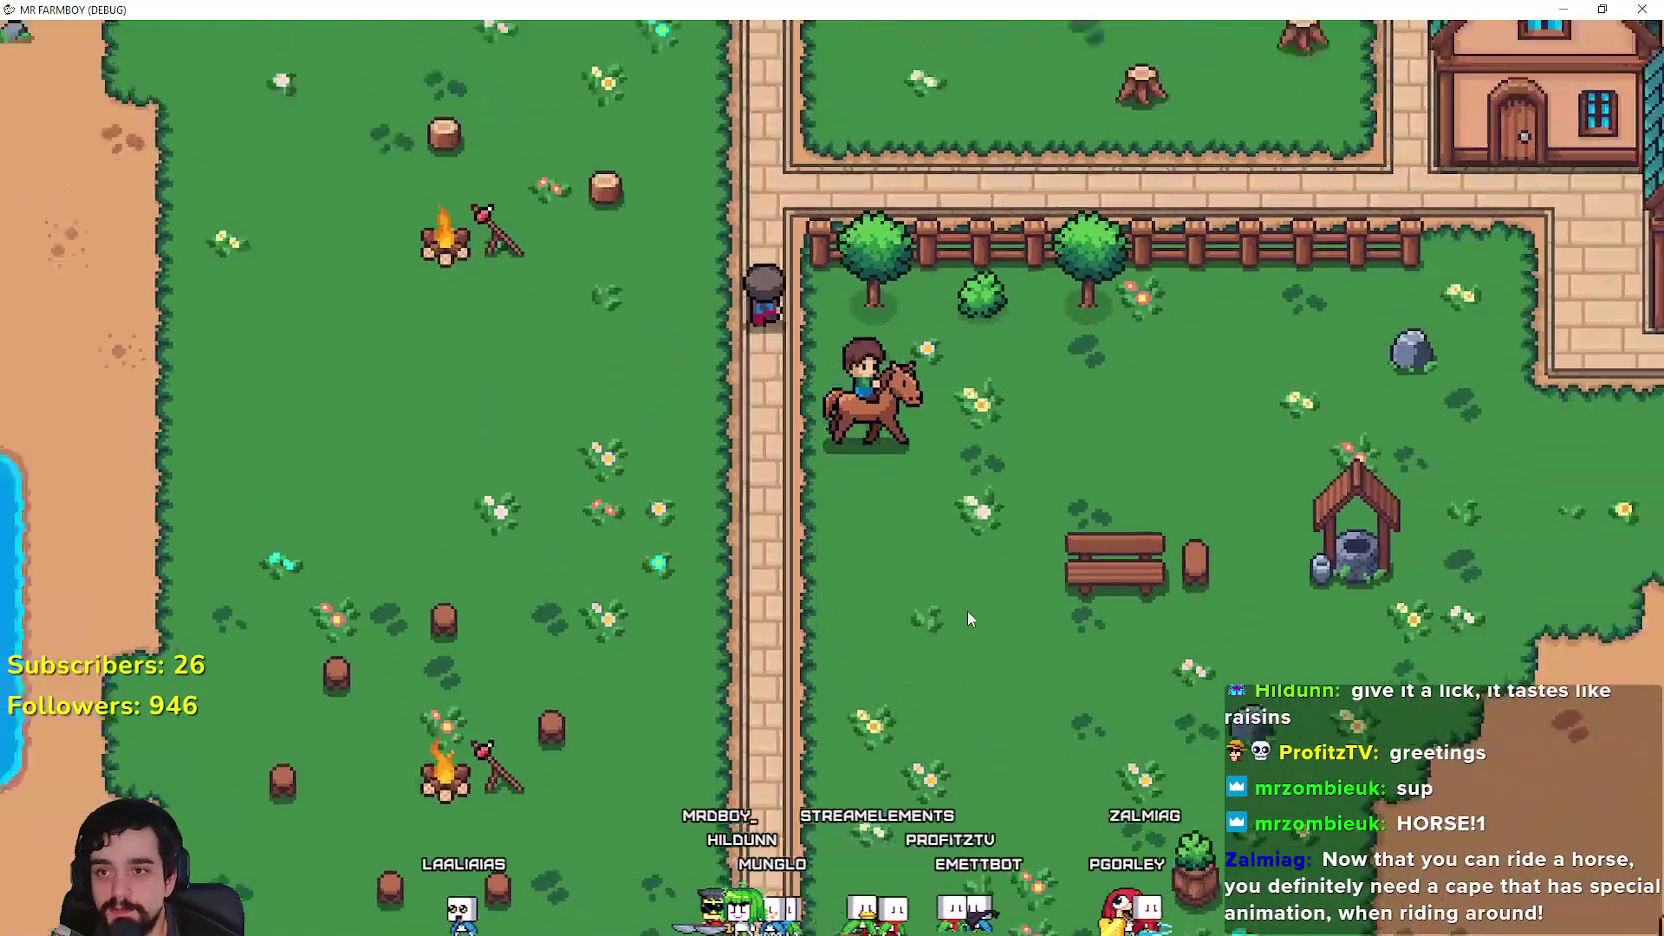
pyautogui.press('w')
pyautogui.press('d')
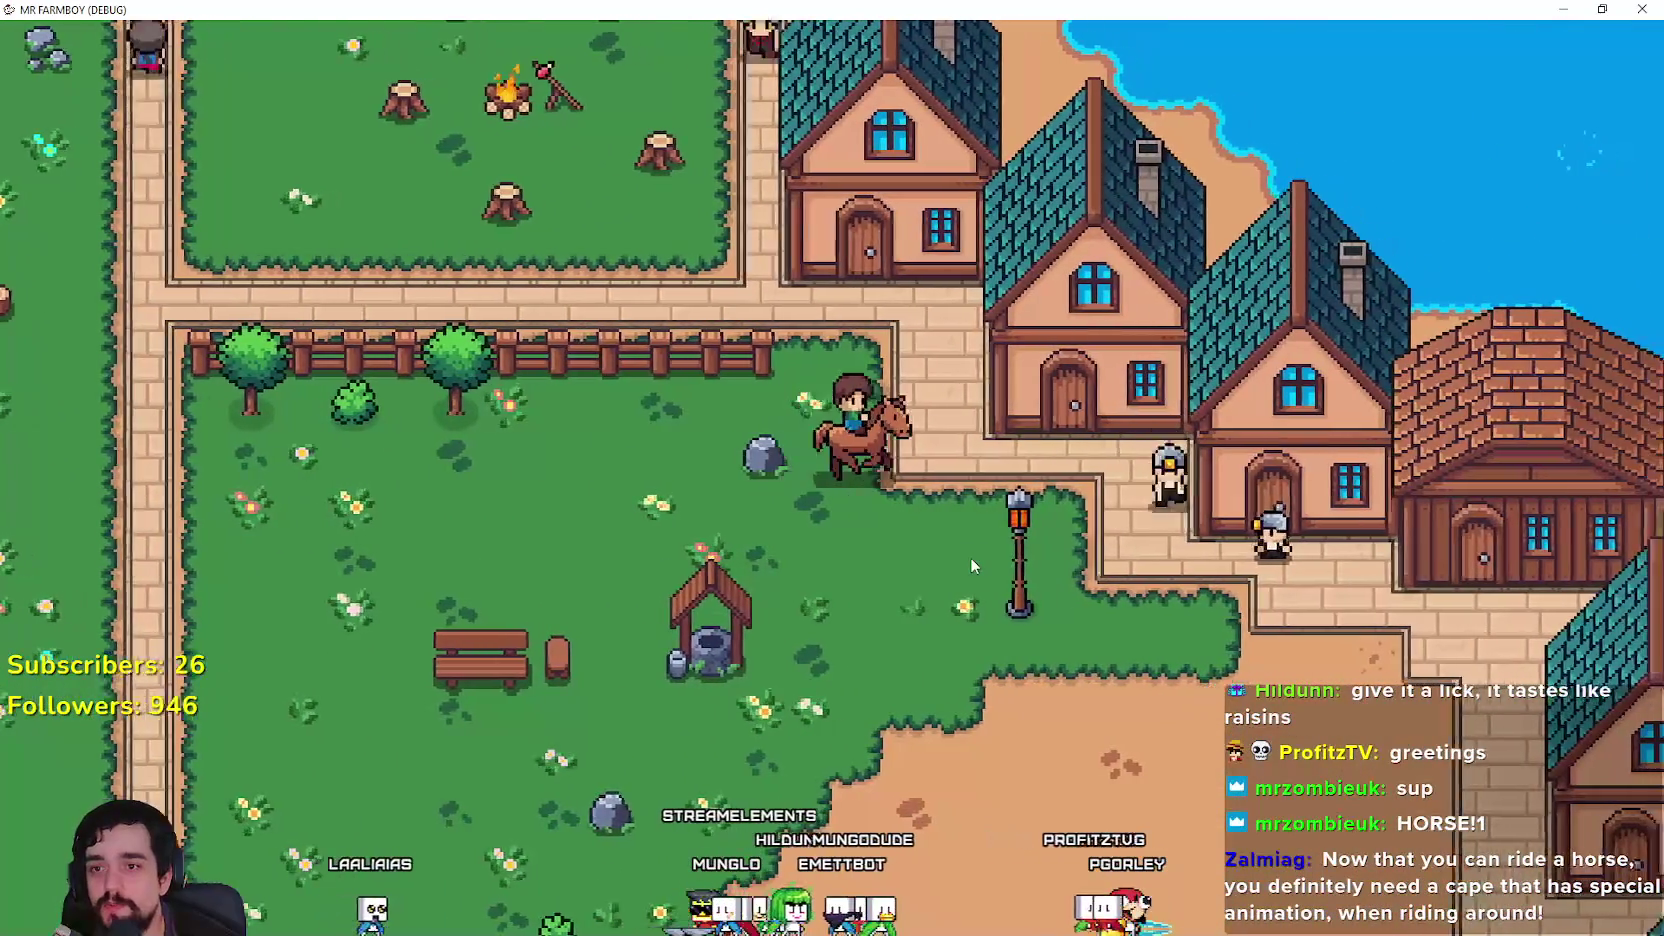
pyautogui.press('s')
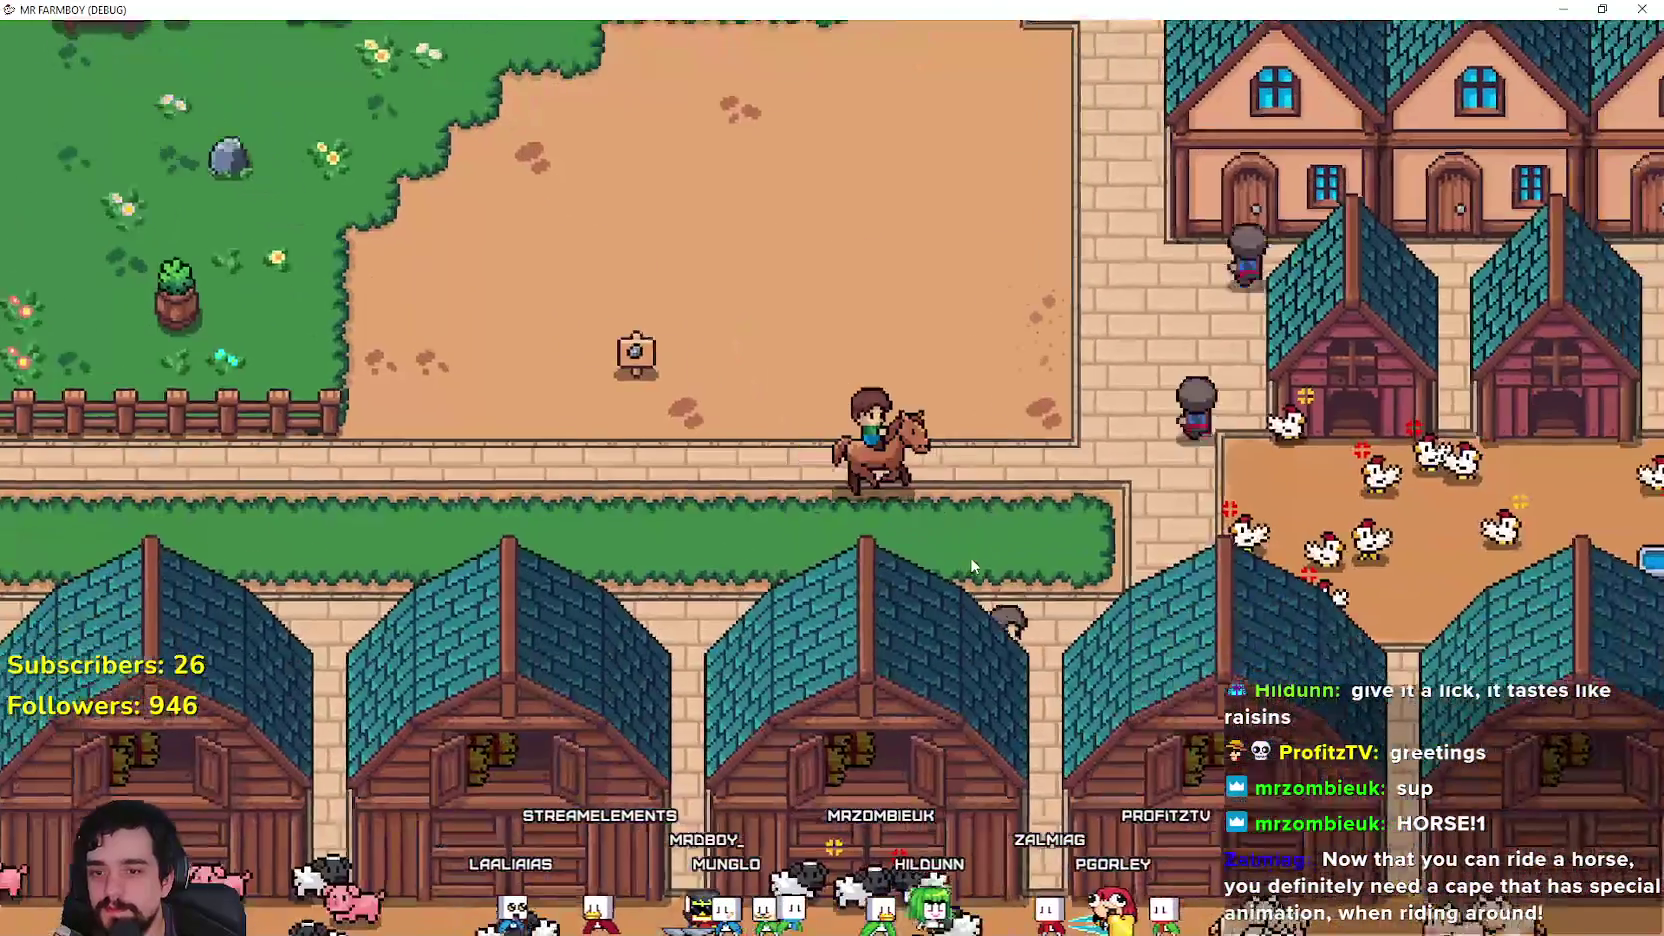
pyautogui.press('a')
pyautogui.press('a')
pyautogui.press('w')
pyautogui.press('s')
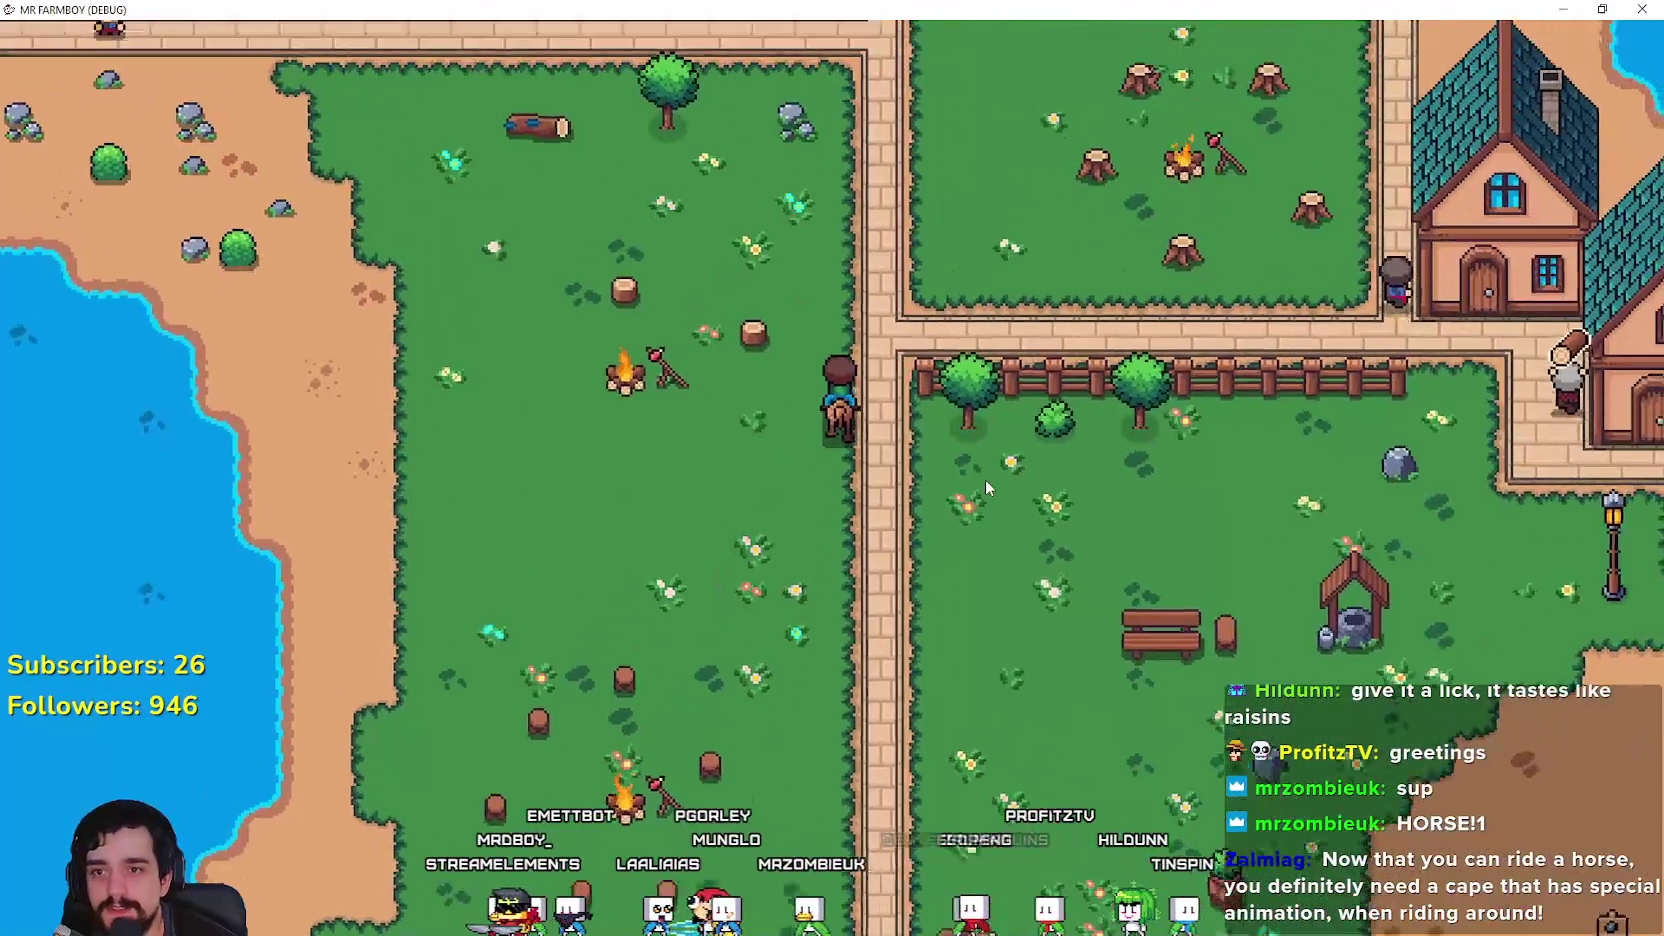
# Step: Zoom the camera out to the full map and back in, twice
pyautogui.scroll(-5, 985, 481)
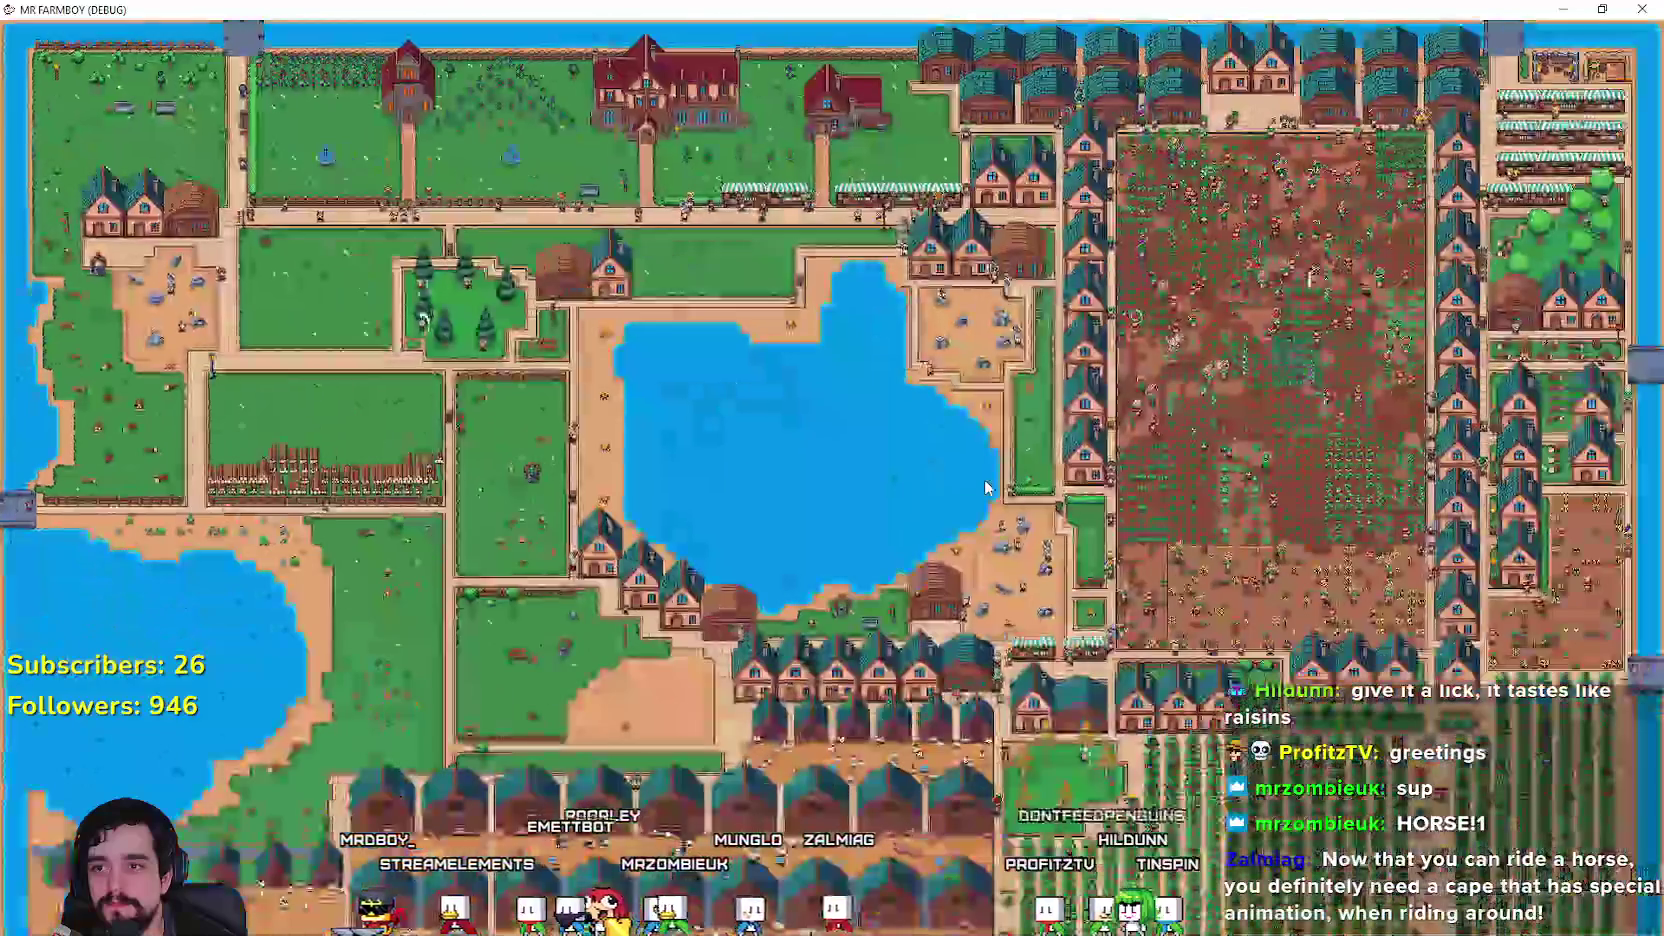
pyautogui.scroll(5, 985, 488)
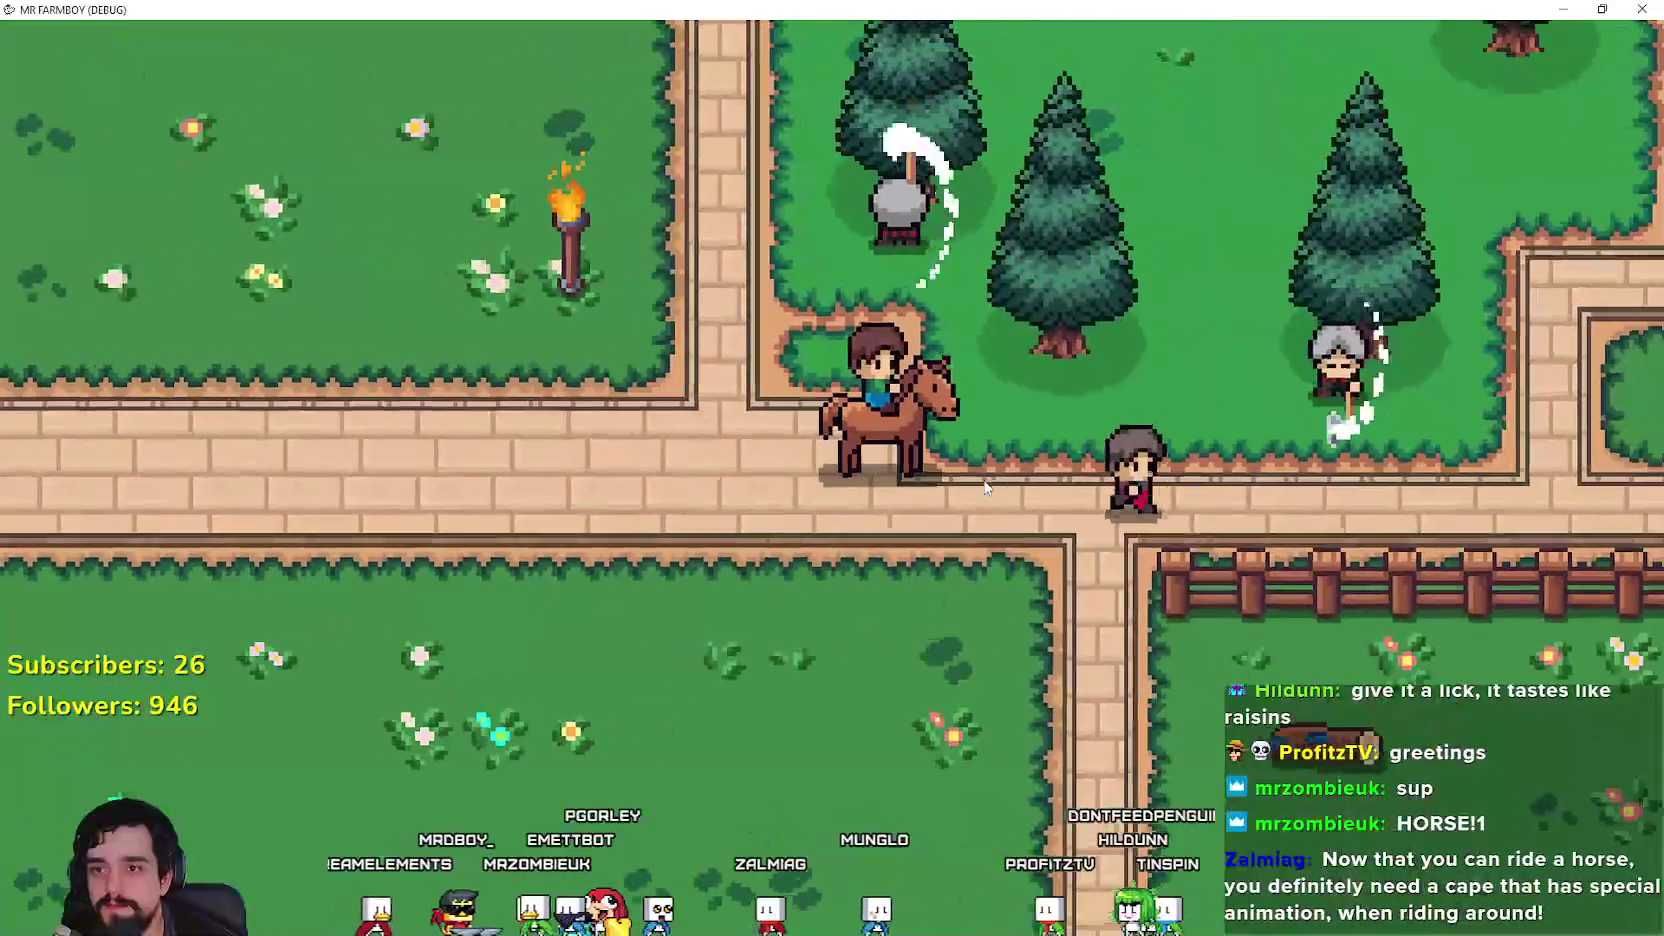
pyautogui.scroll(-5, 985, 488)
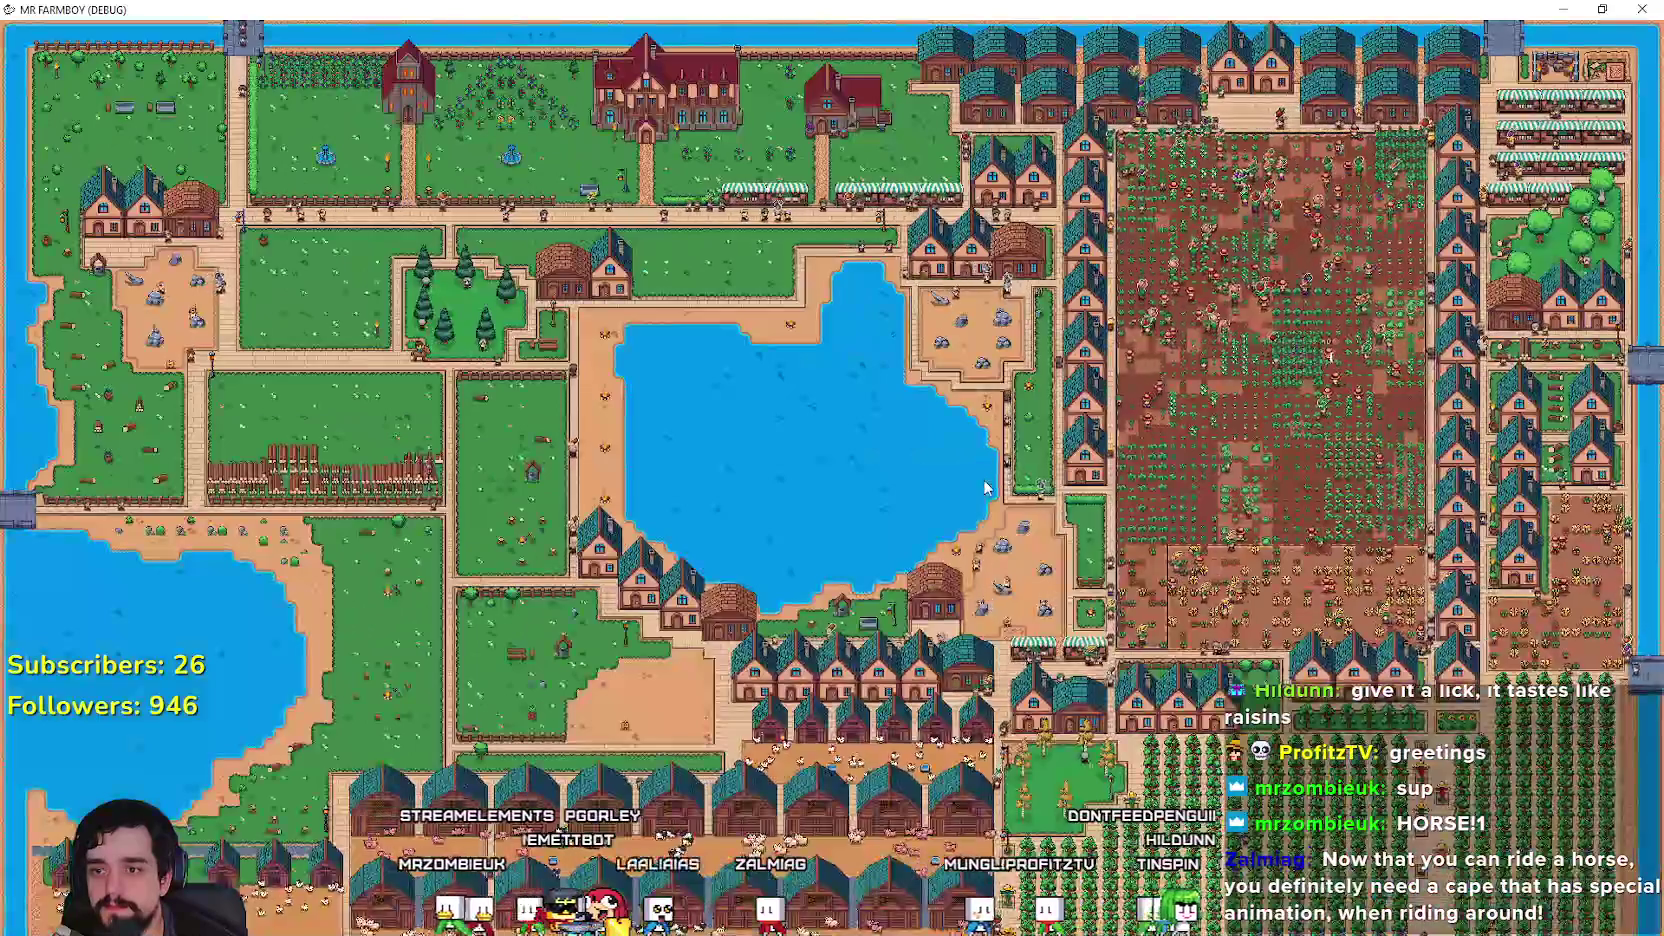
pyautogui.scroll(5, 985, 488)
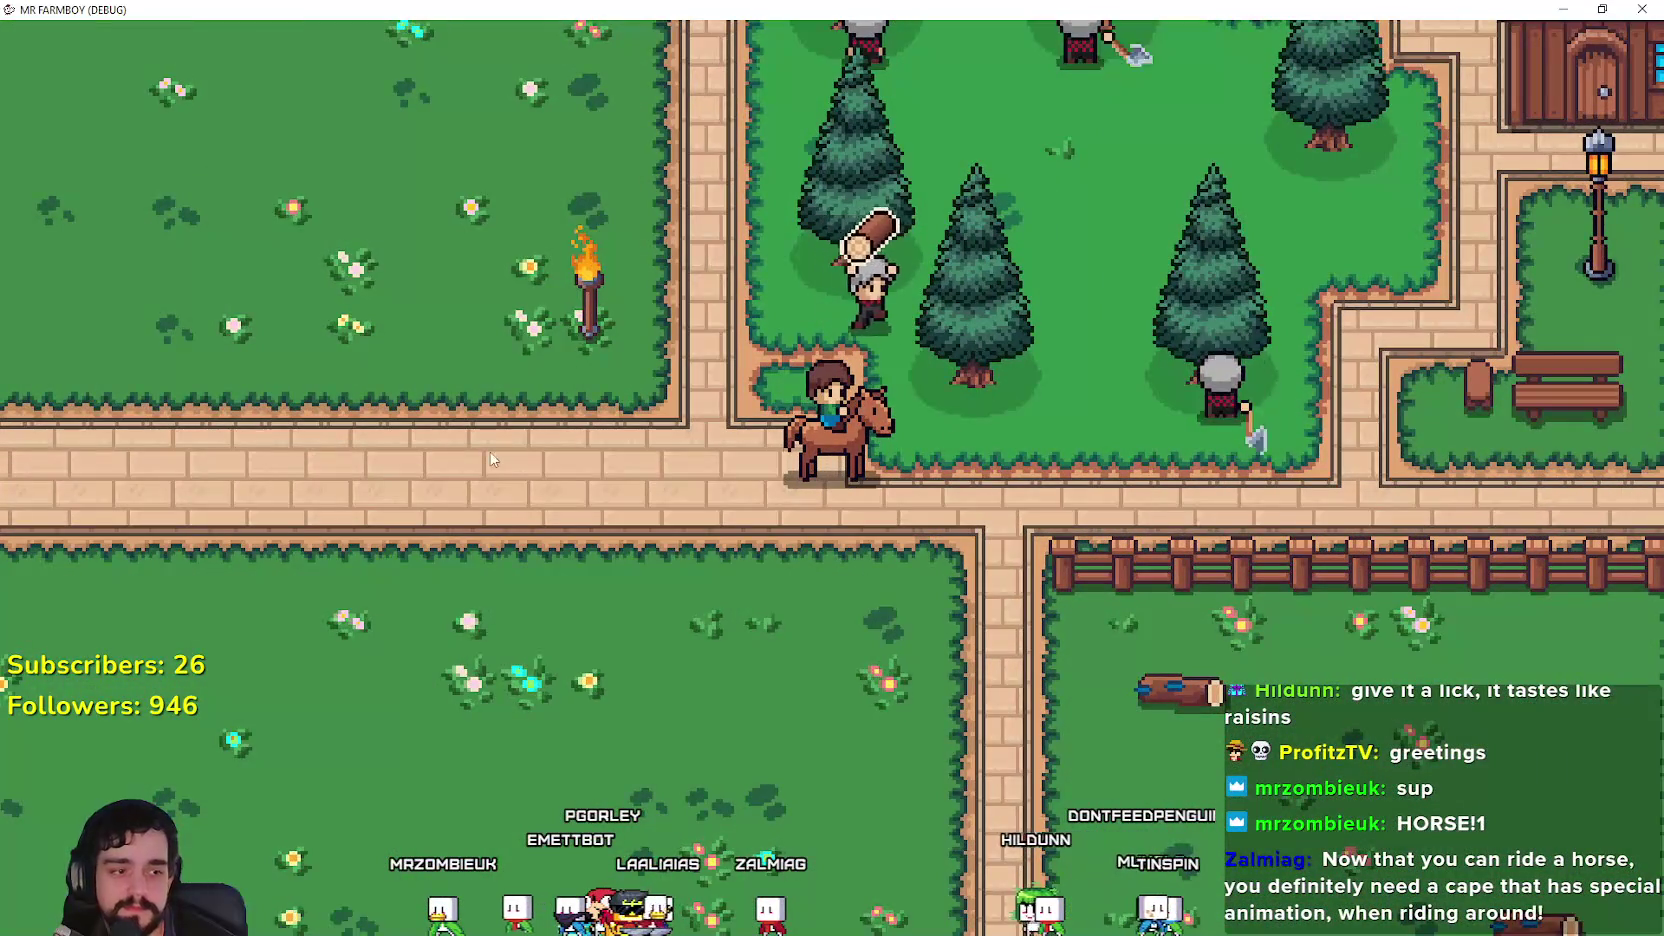
# Step: Ride up through the tree grove and onto the road, zooming in and out
pyautogui.press('w')
pyautogui.press('d')
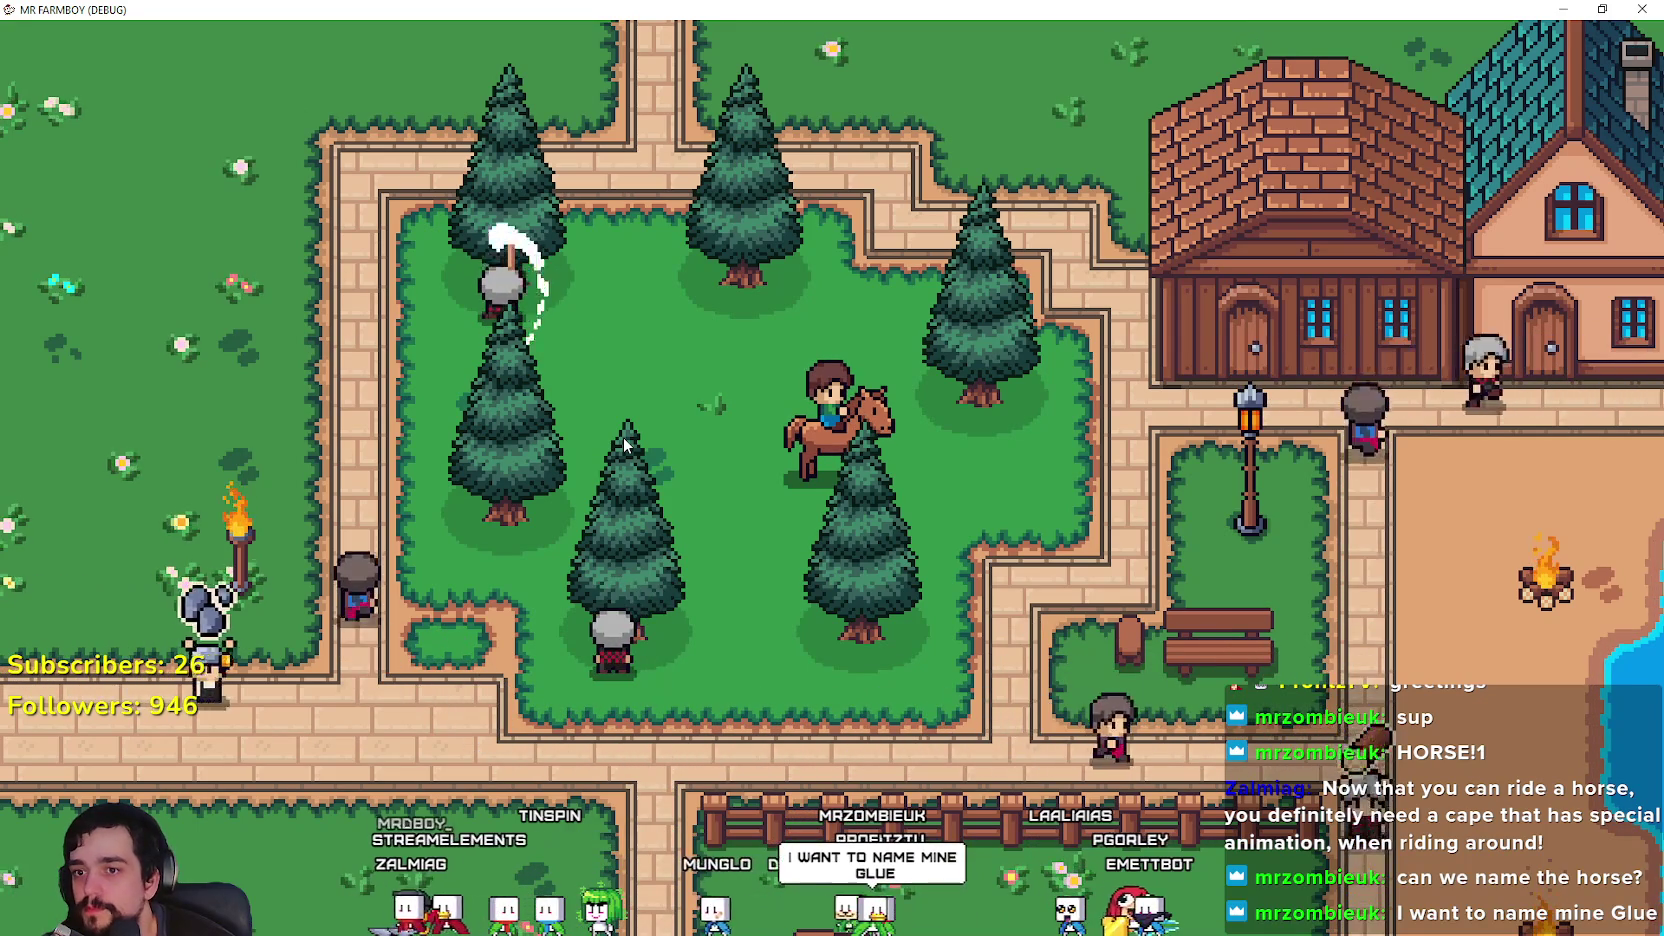
pyautogui.scroll(-2, 623, 438)
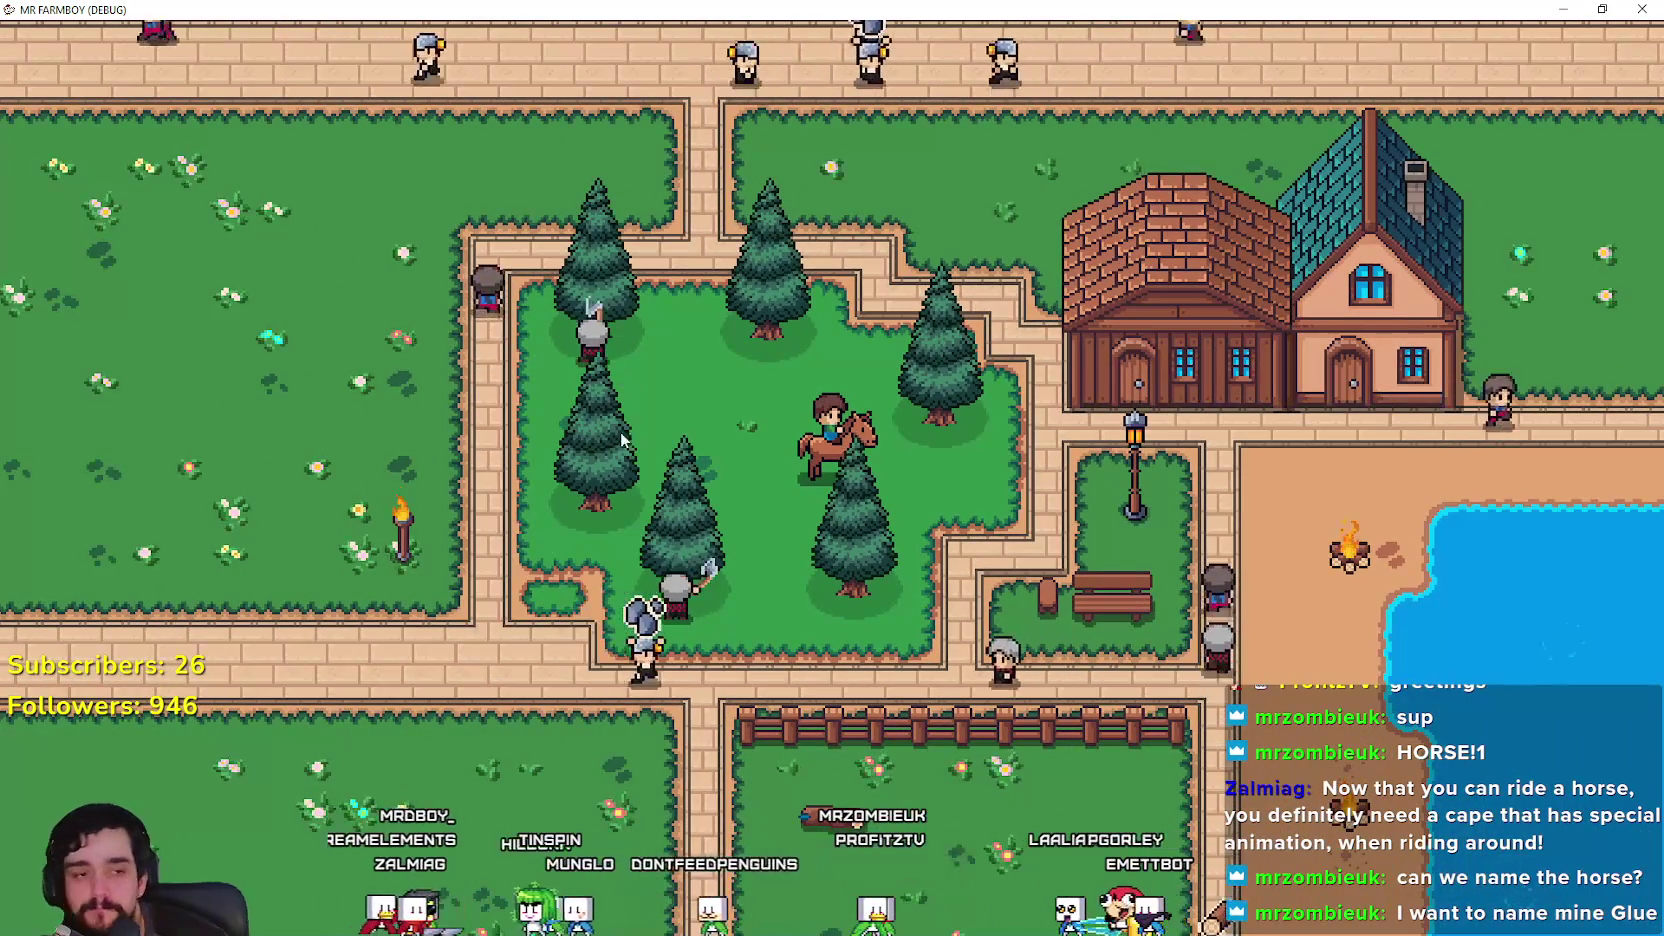
pyautogui.scroll(-3, 566, 452)
pyautogui.scroll(6, 573, 436)
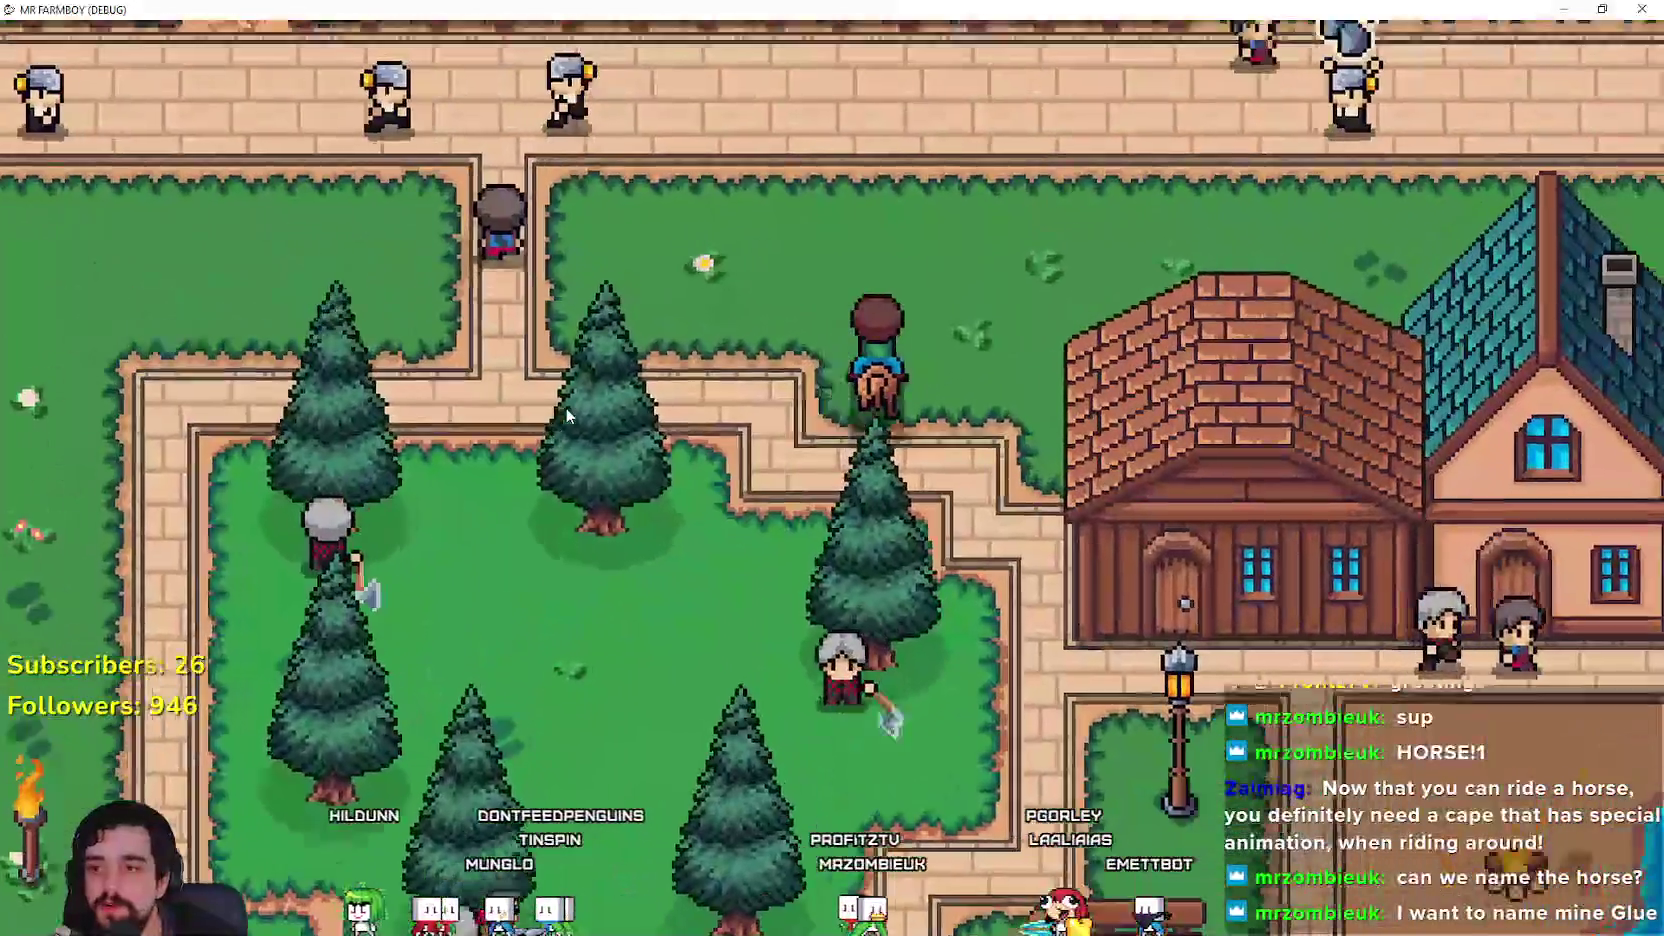
pyautogui.scroll(-3, 566, 407)
pyautogui.press('w')
pyautogui.press('d')
pyautogui.scroll(5, 566, 400)
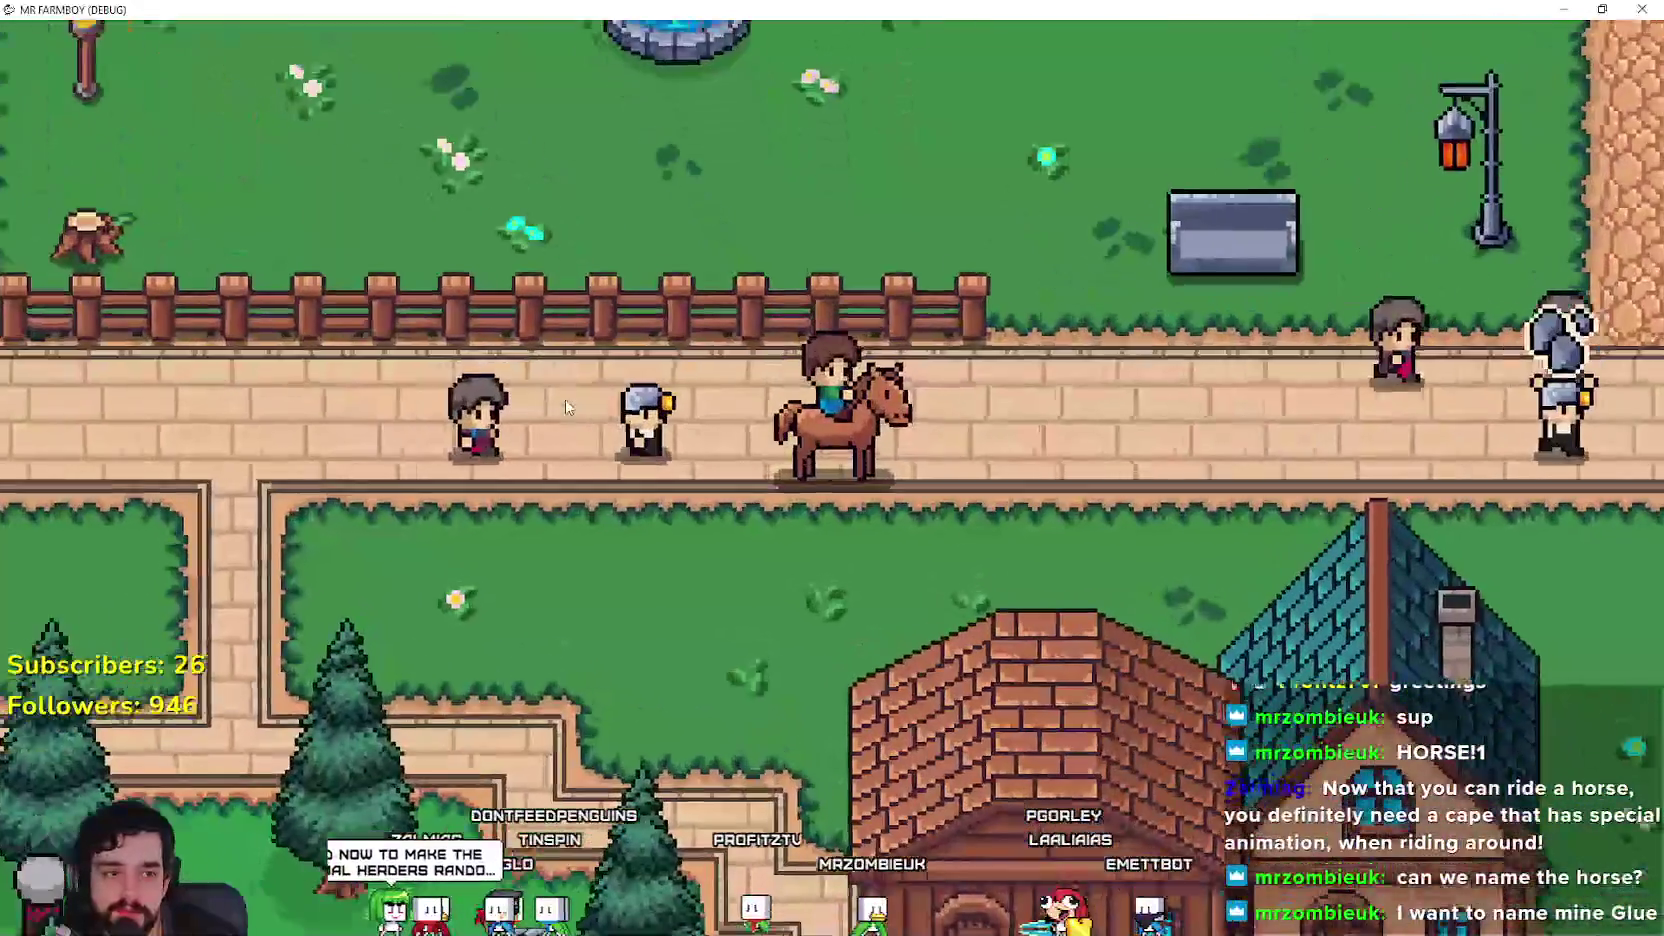
# Step: Ride right along the market road past the stalls into the town houses
pyautogui.press('d')
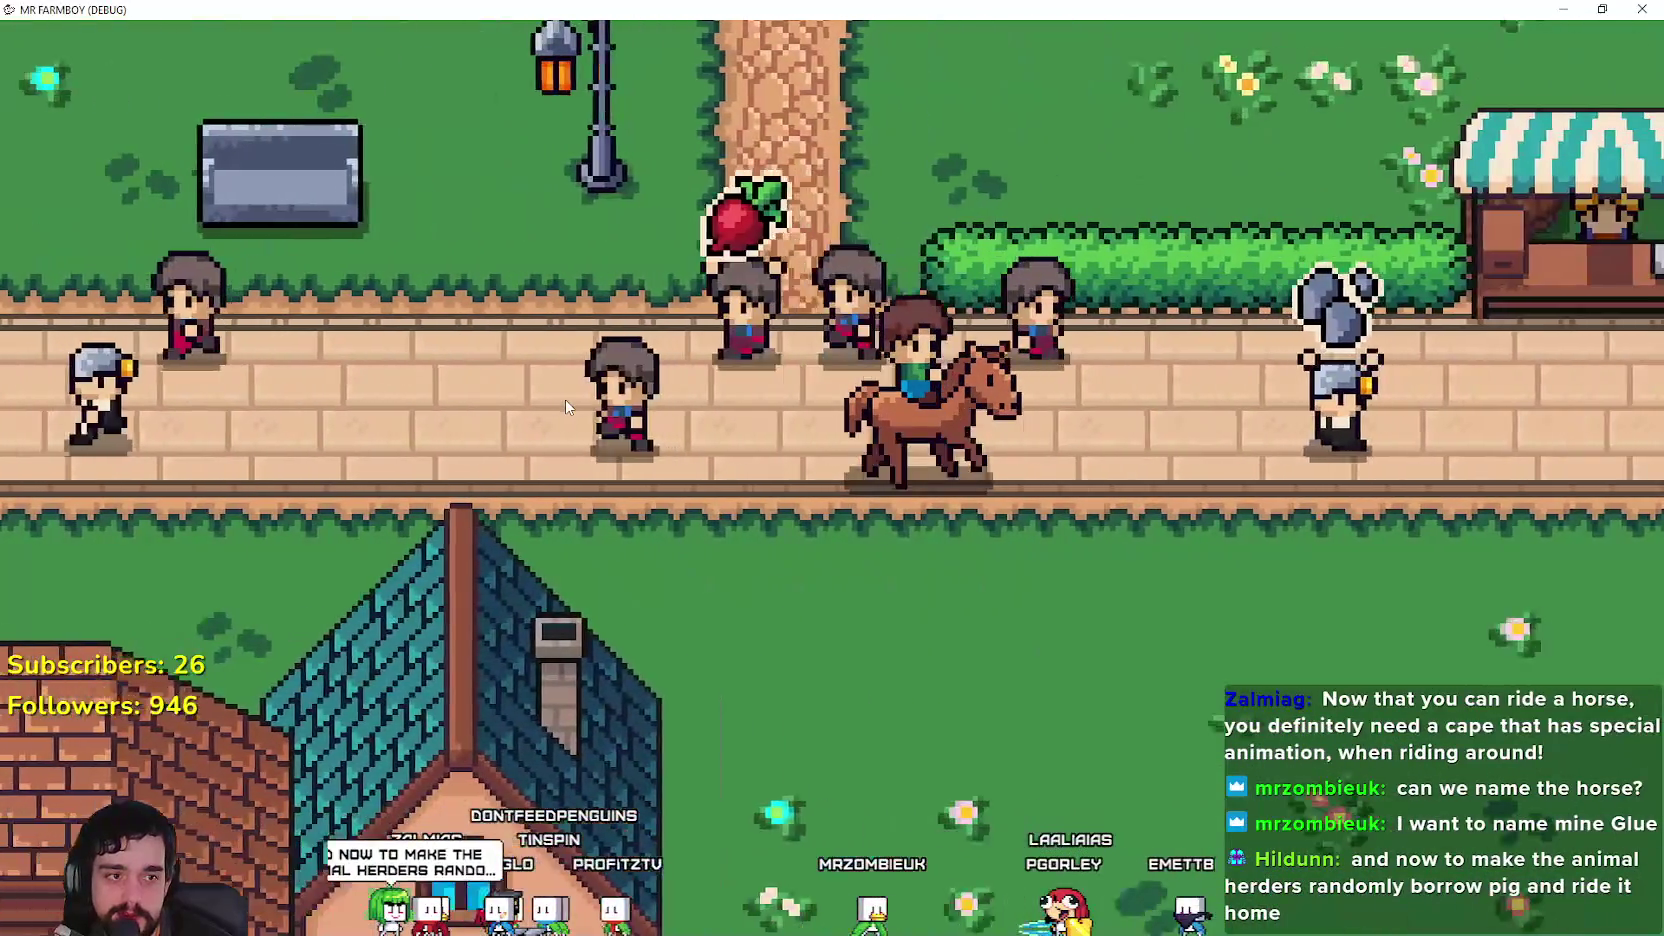
pyautogui.press('d')
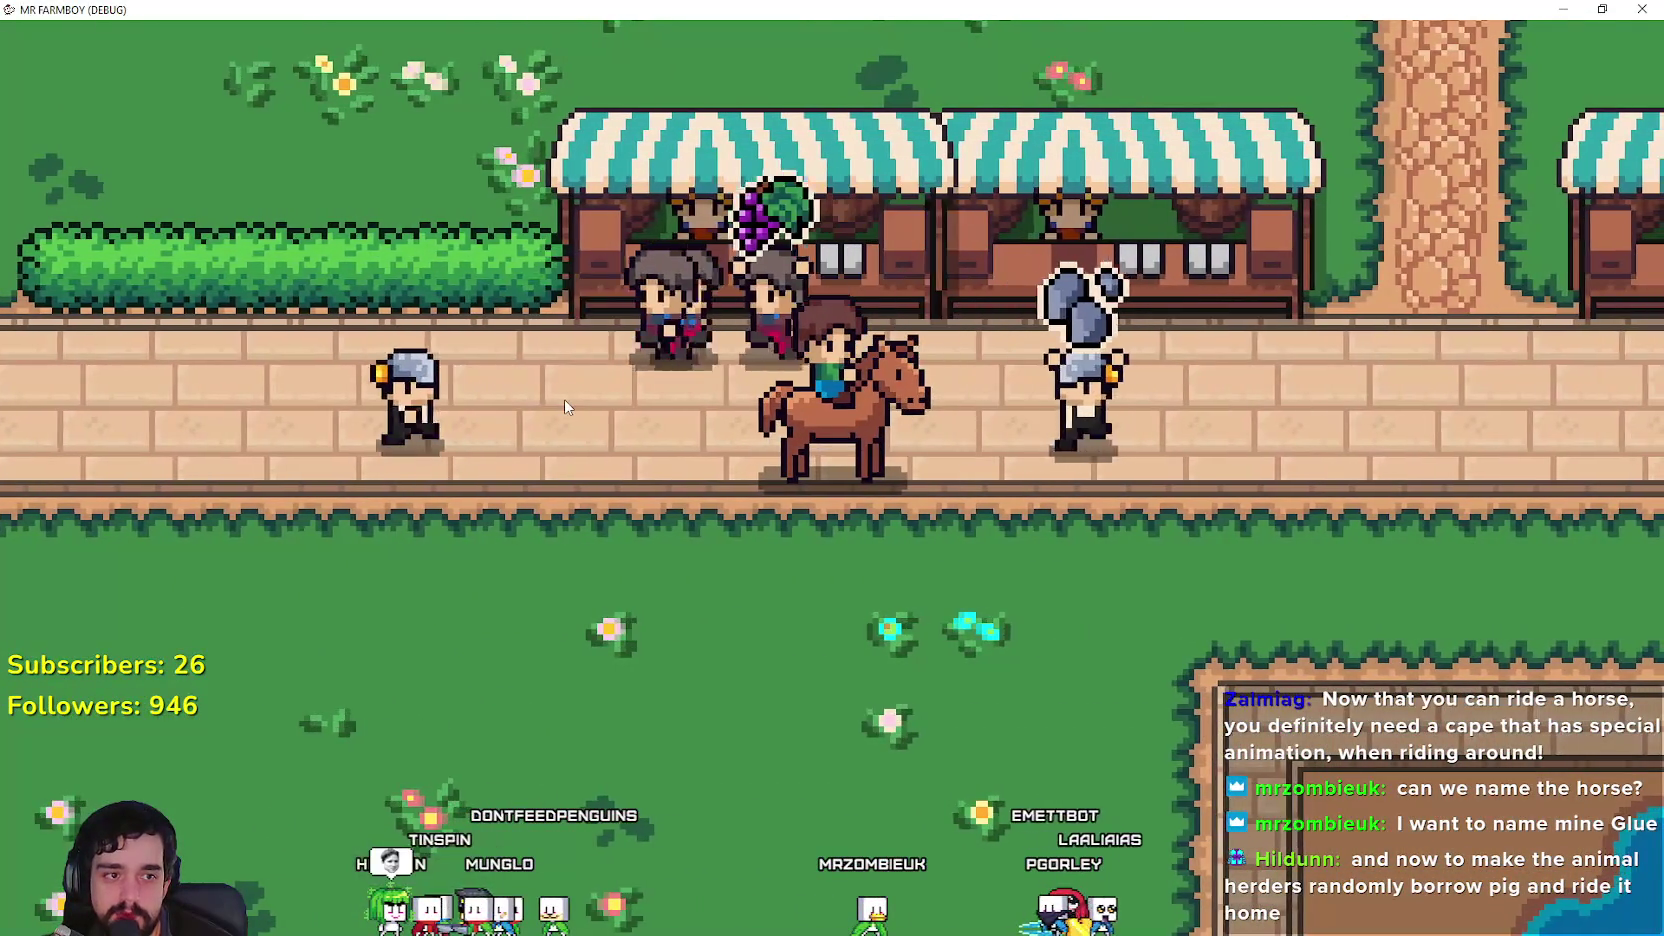
pyautogui.scroll(-3, 564, 399)
pyautogui.press('d')
pyautogui.scroll(2, 564, 399)
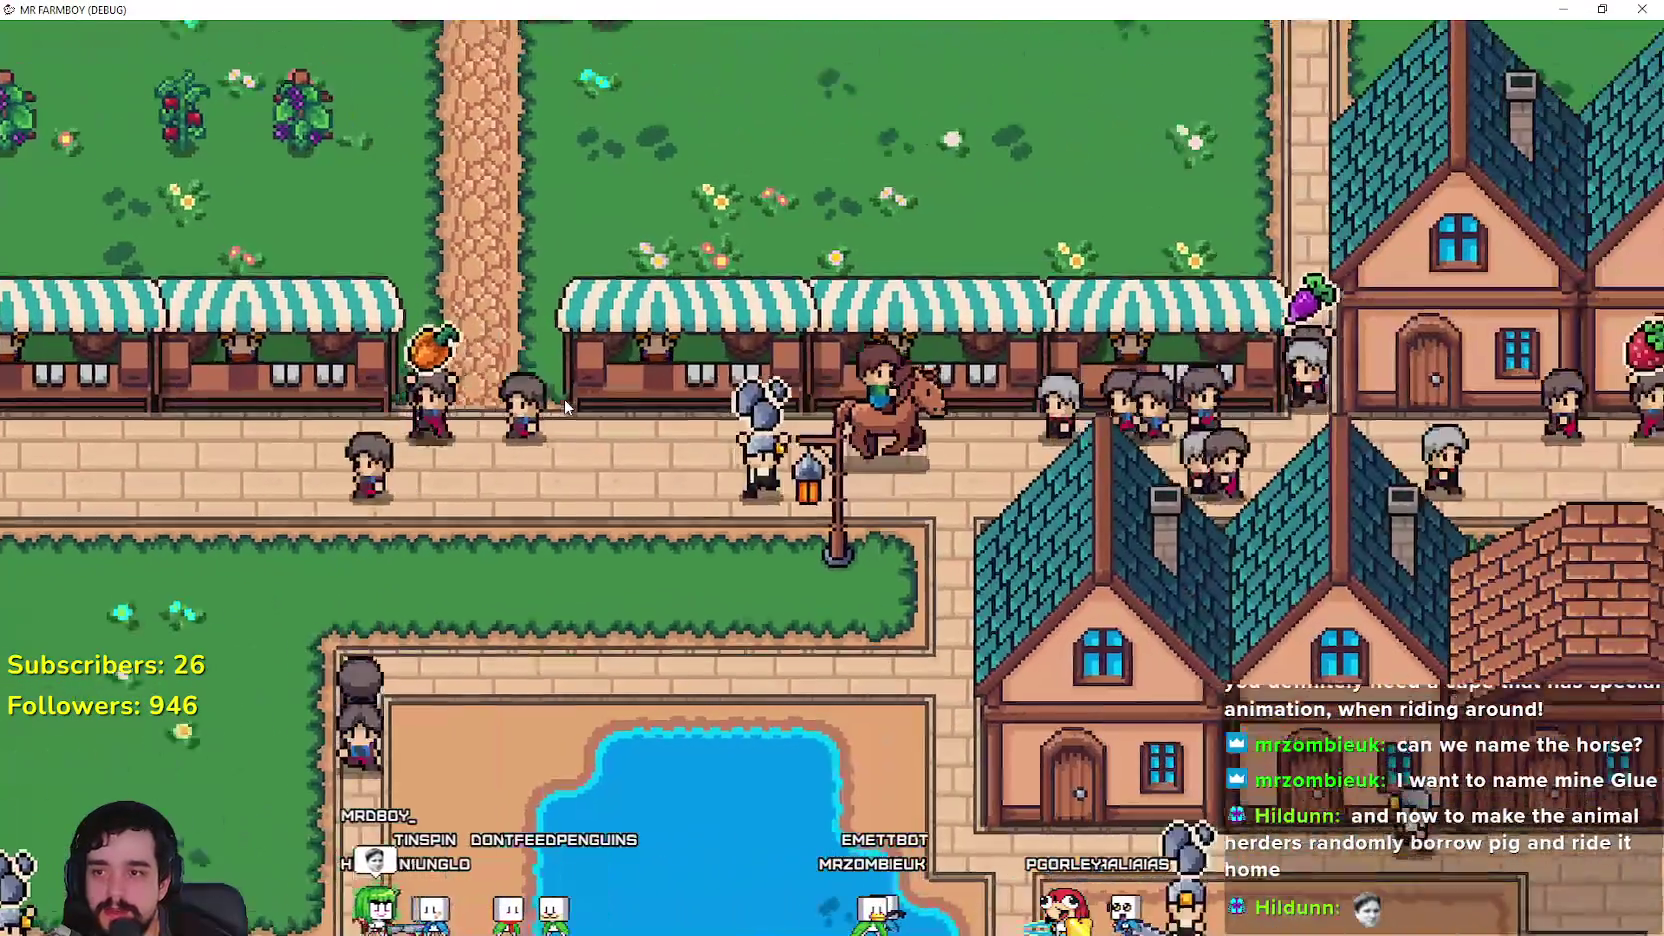
pyautogui.press('d')
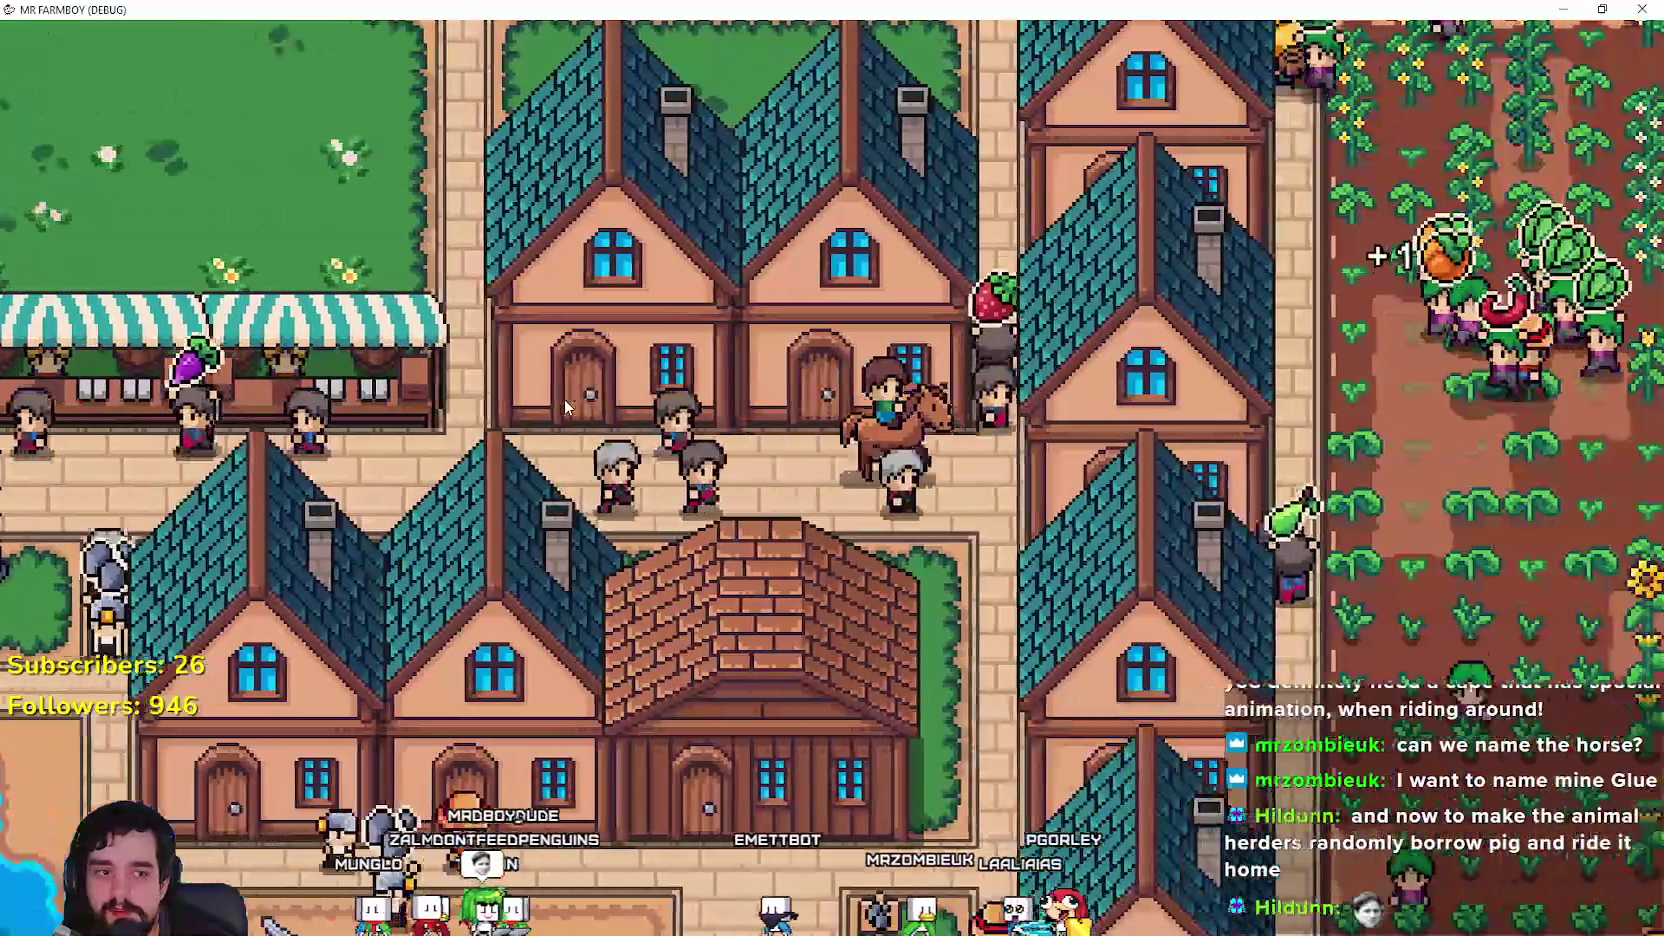
# Step: Ride back left to the market stalls, loop across the grass to the market road, then switch to Aseprite
pyautogui.press('a')
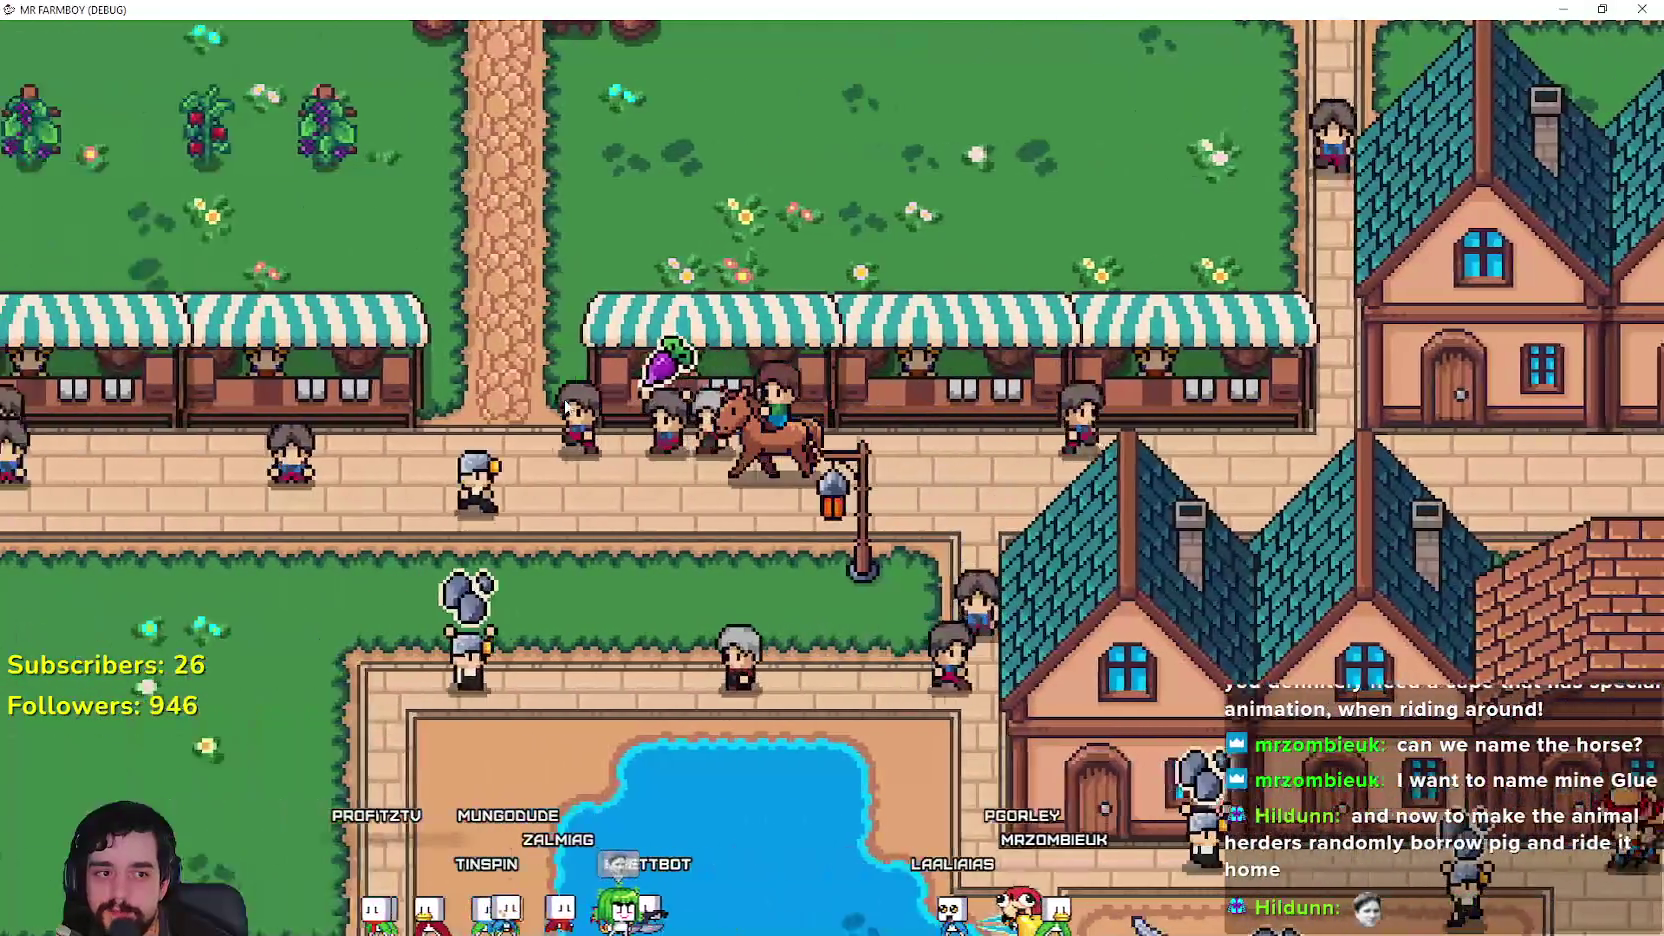
pyautogui.press('a')
pyautogui.press('s')
pyautogui.press('d')
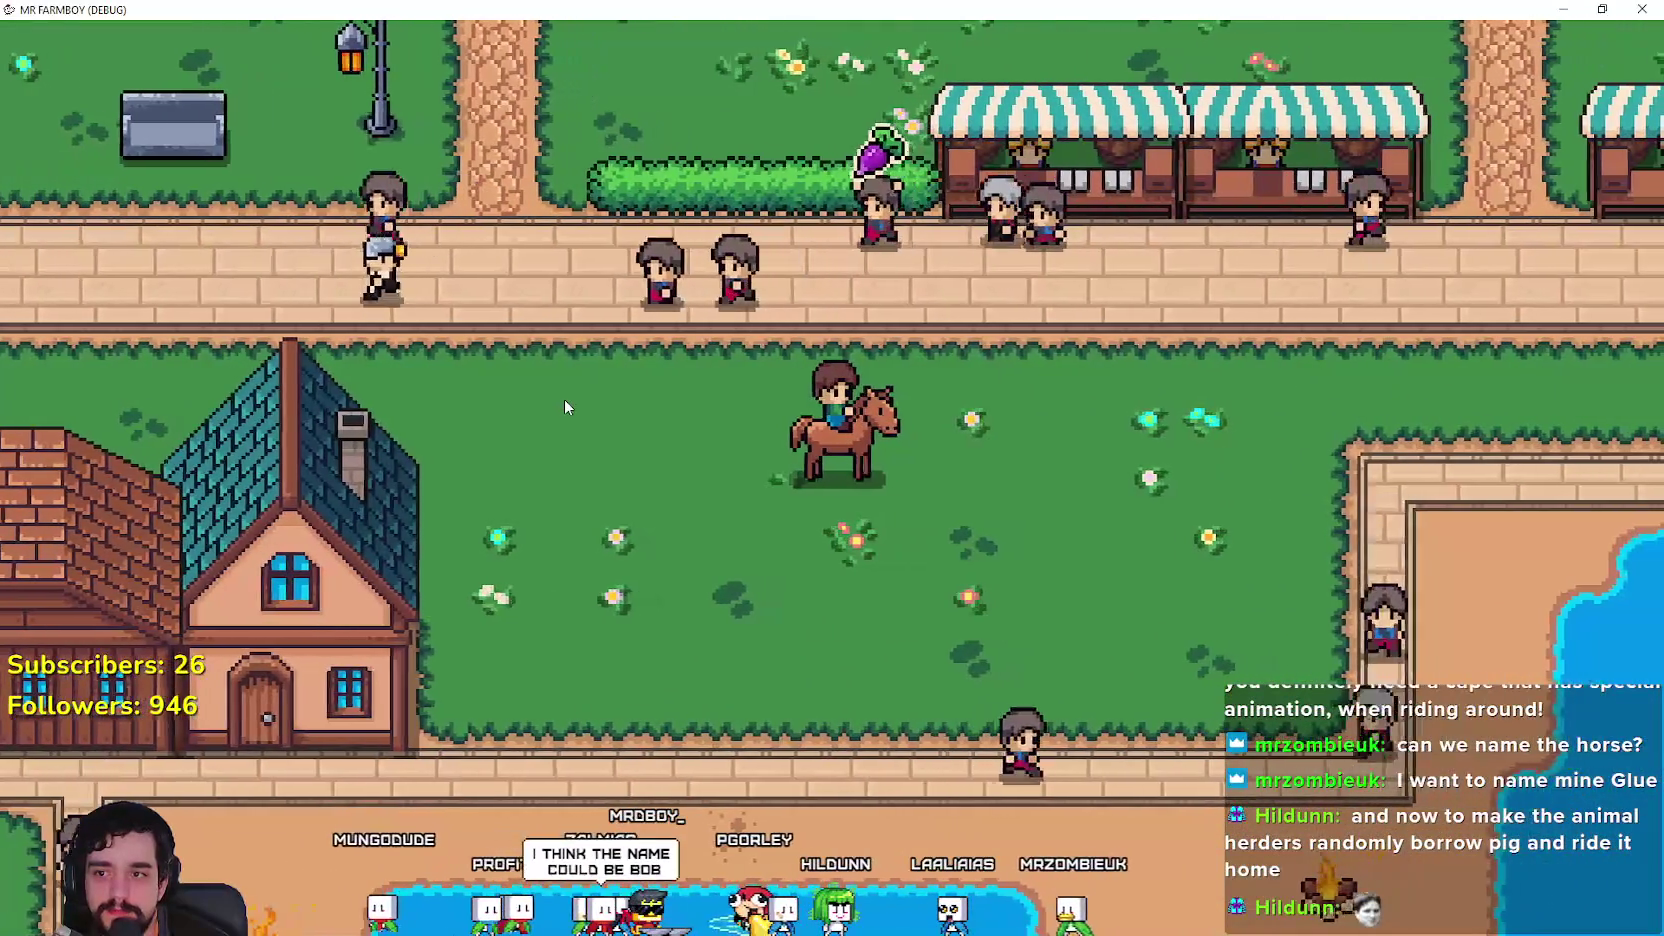
pyautogui.press('w')
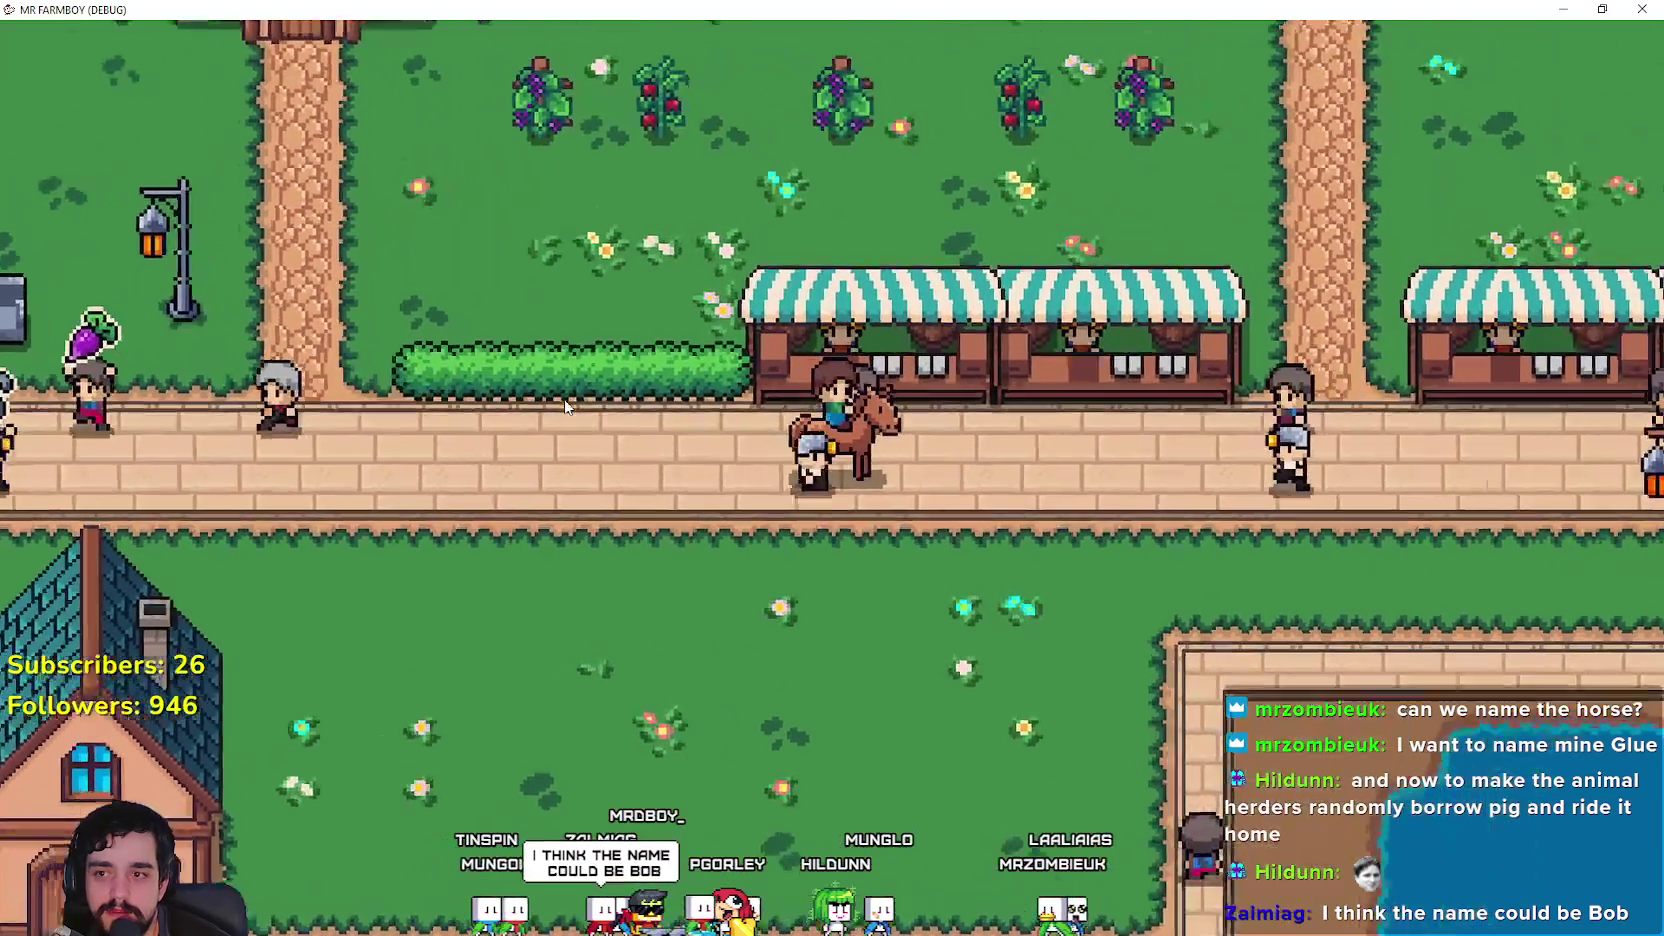
pyautogui.scroll(2, 564, 399)
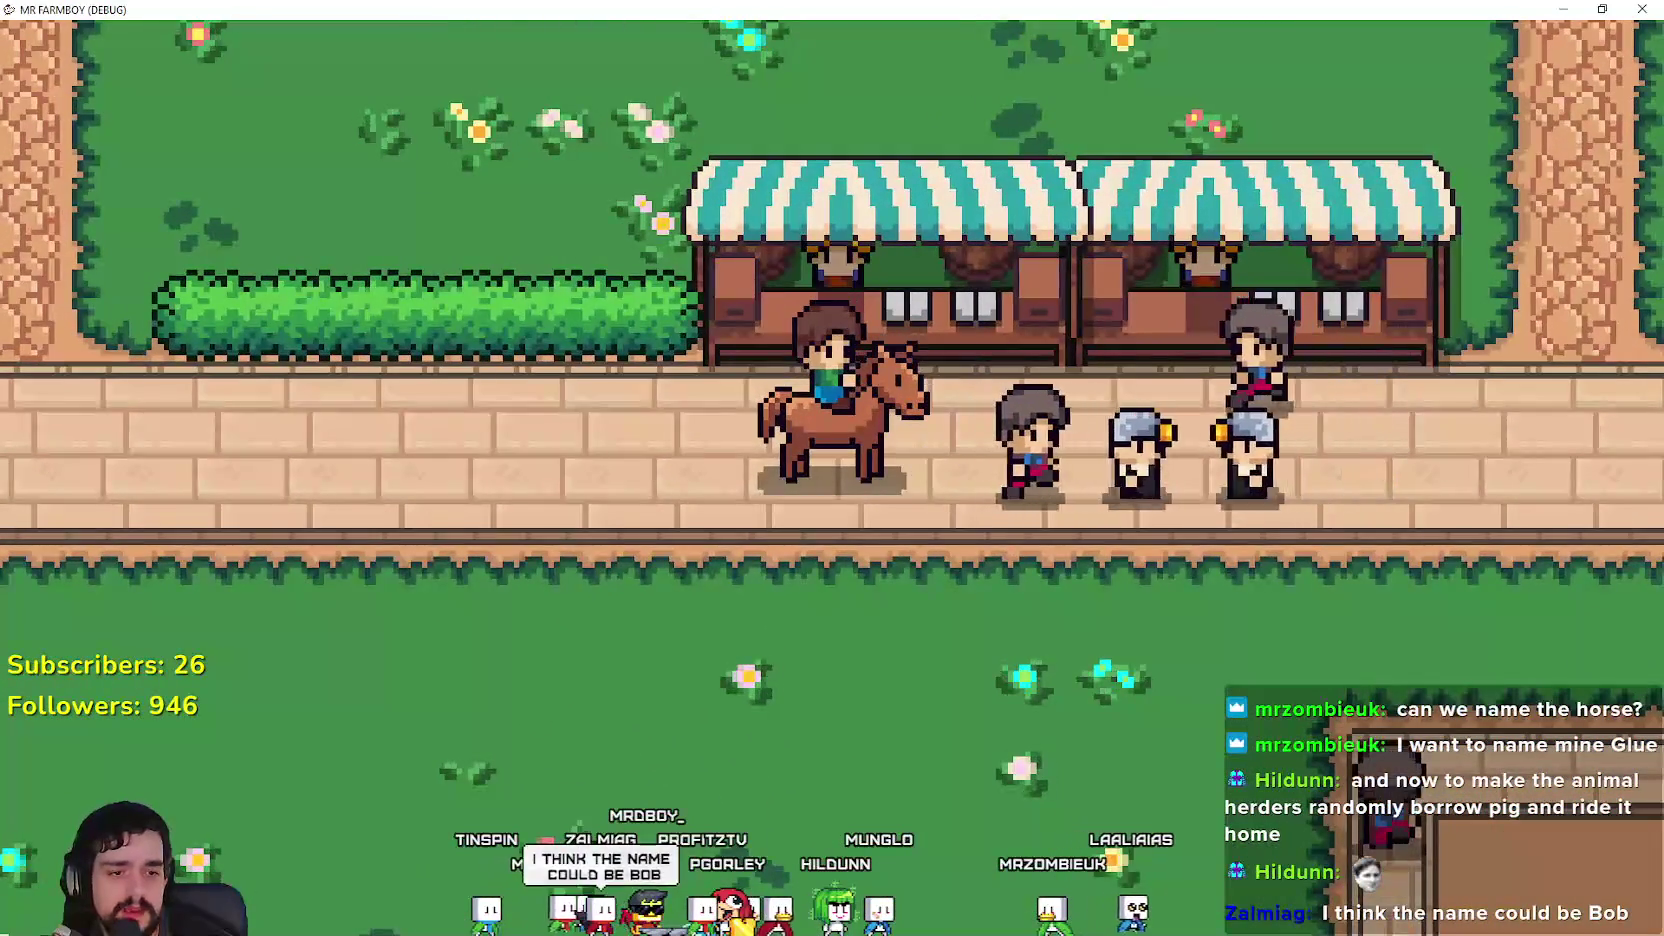
pyautogui.scroll(-2, 568, 334)
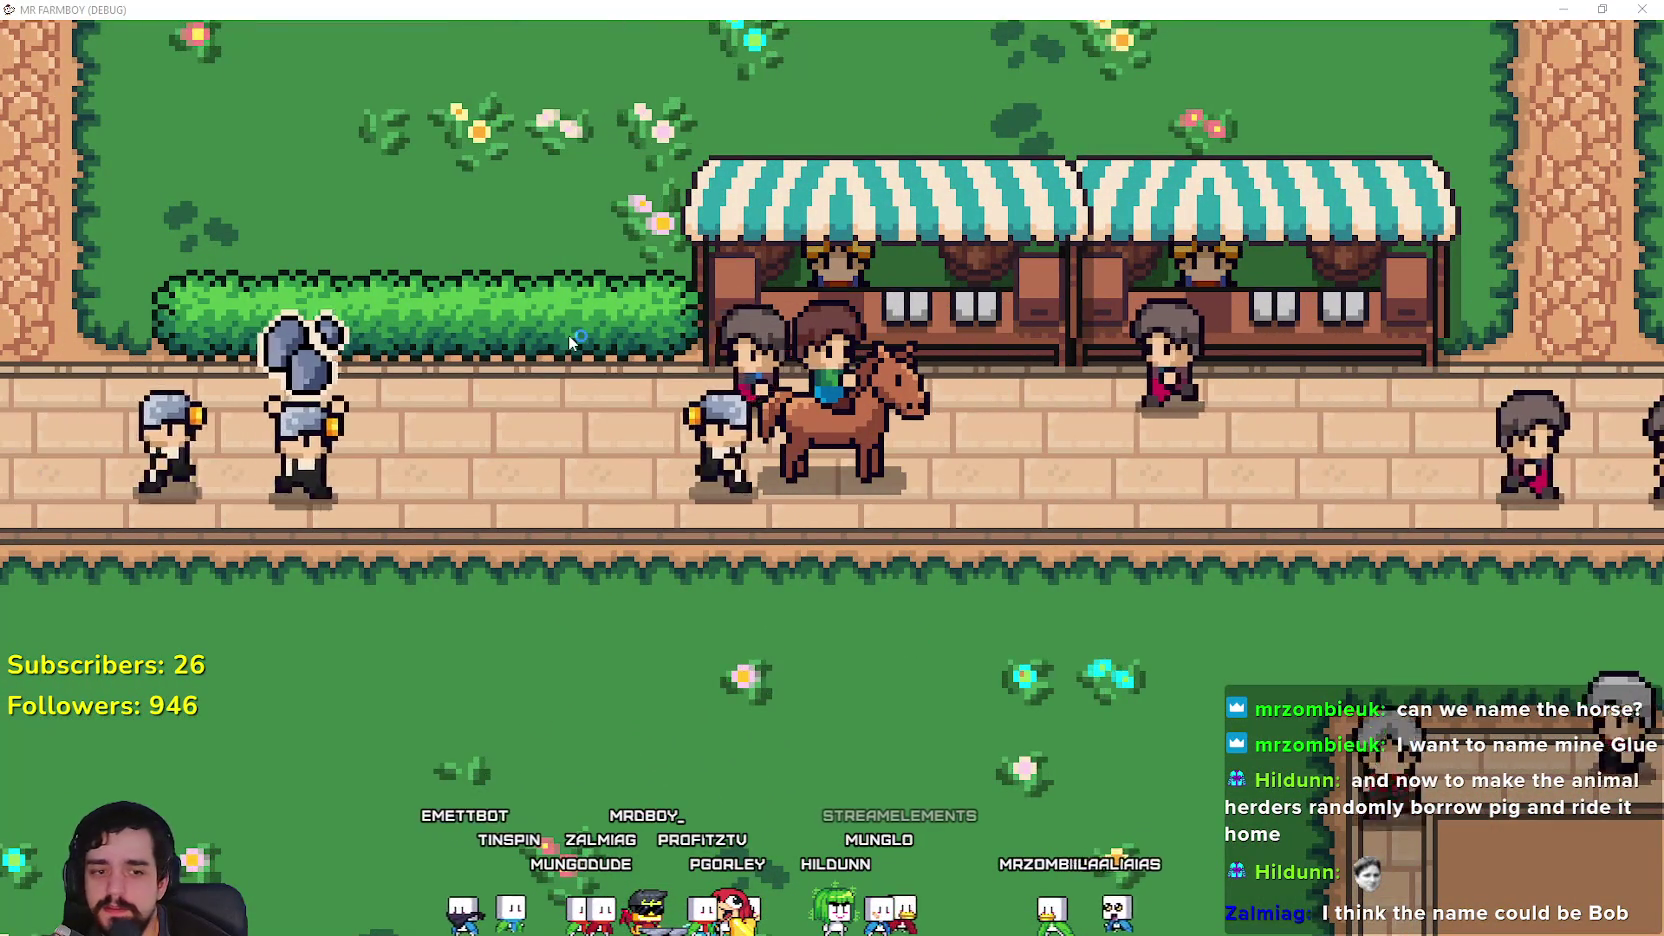
pyautogui.hotkey('alt', 'Tab')
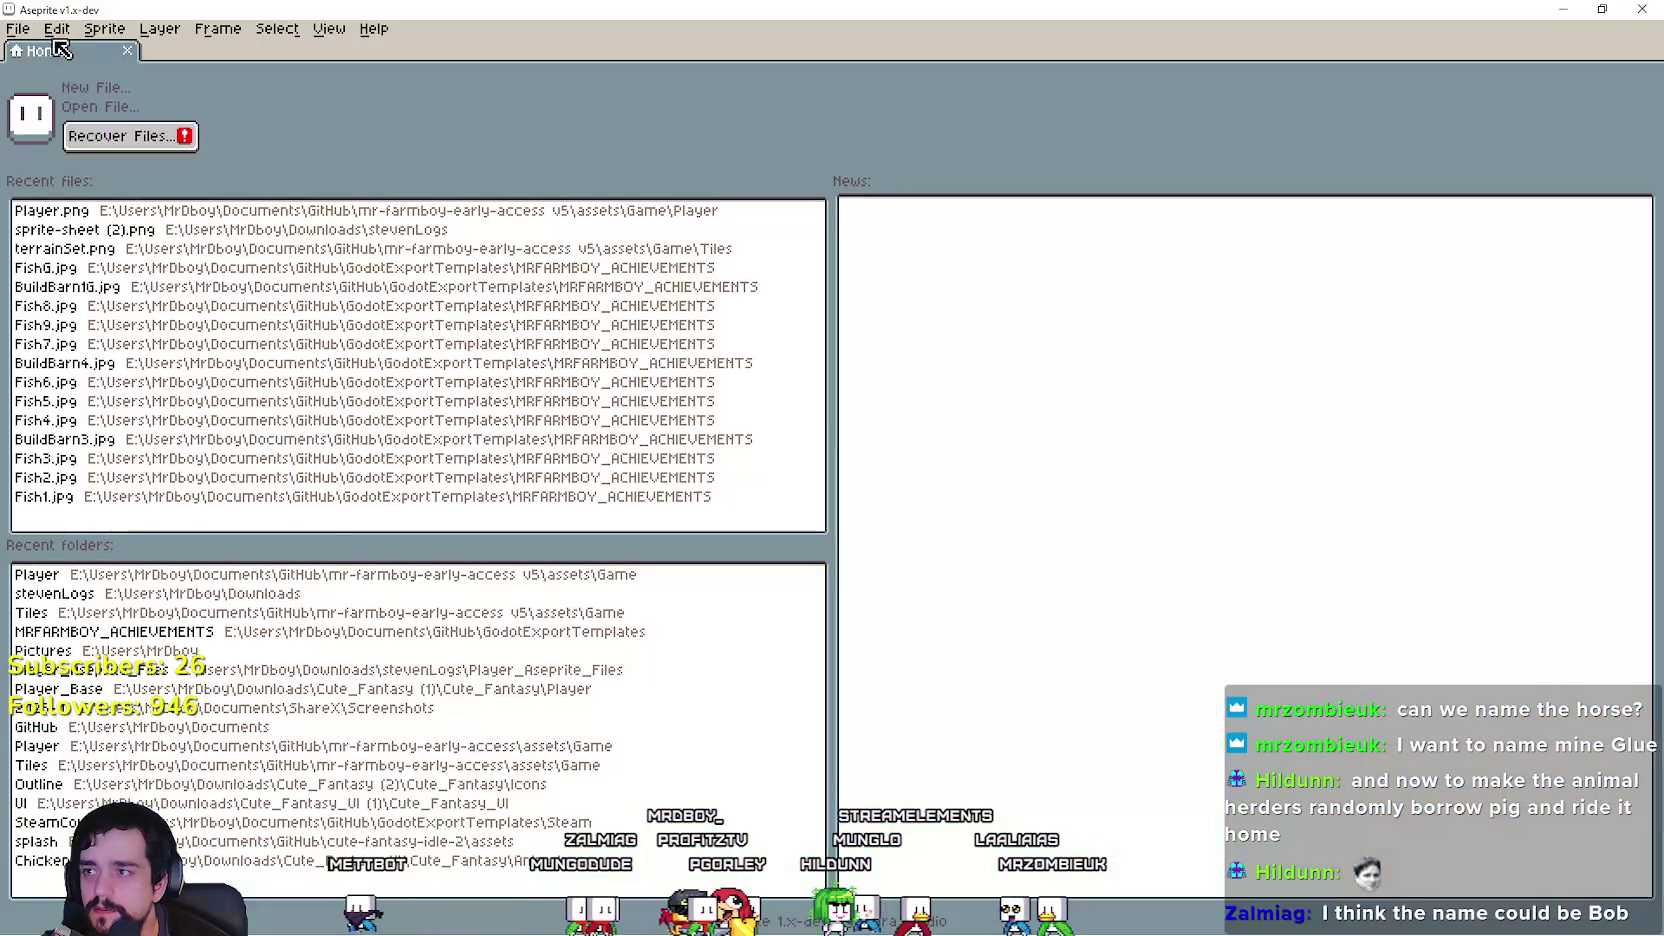
# Step: Open Player.png from the recent files list
pyautogui.click(56, 29)
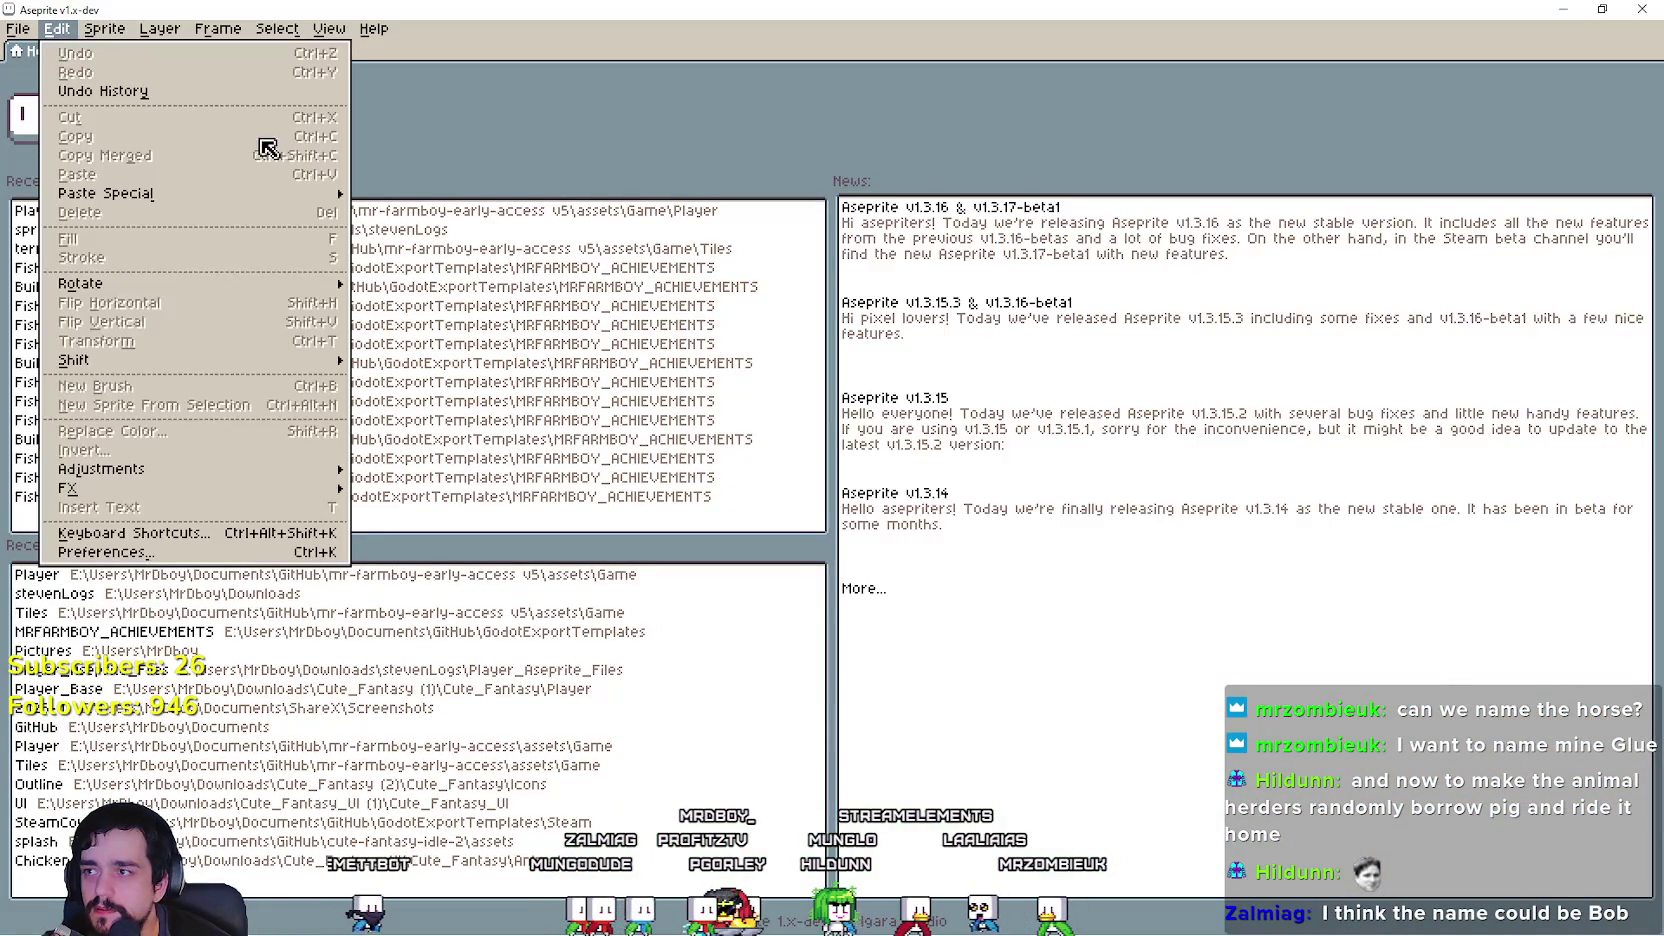
pyautogui.click(18, 29)
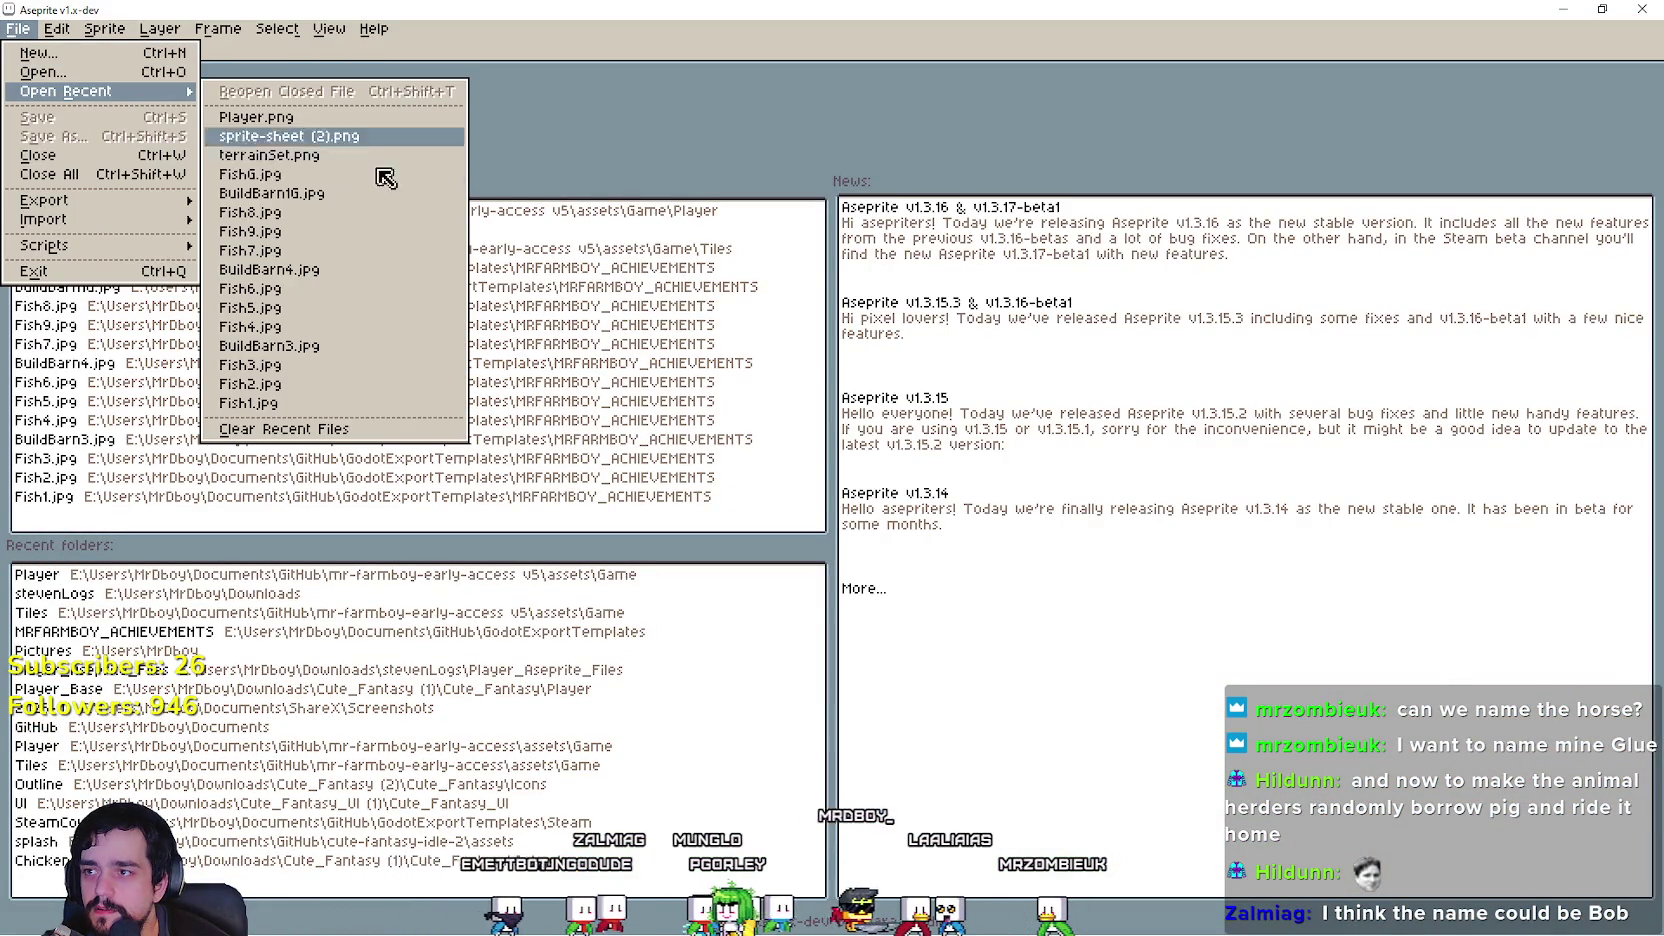
pyautogui.click(300, 119)
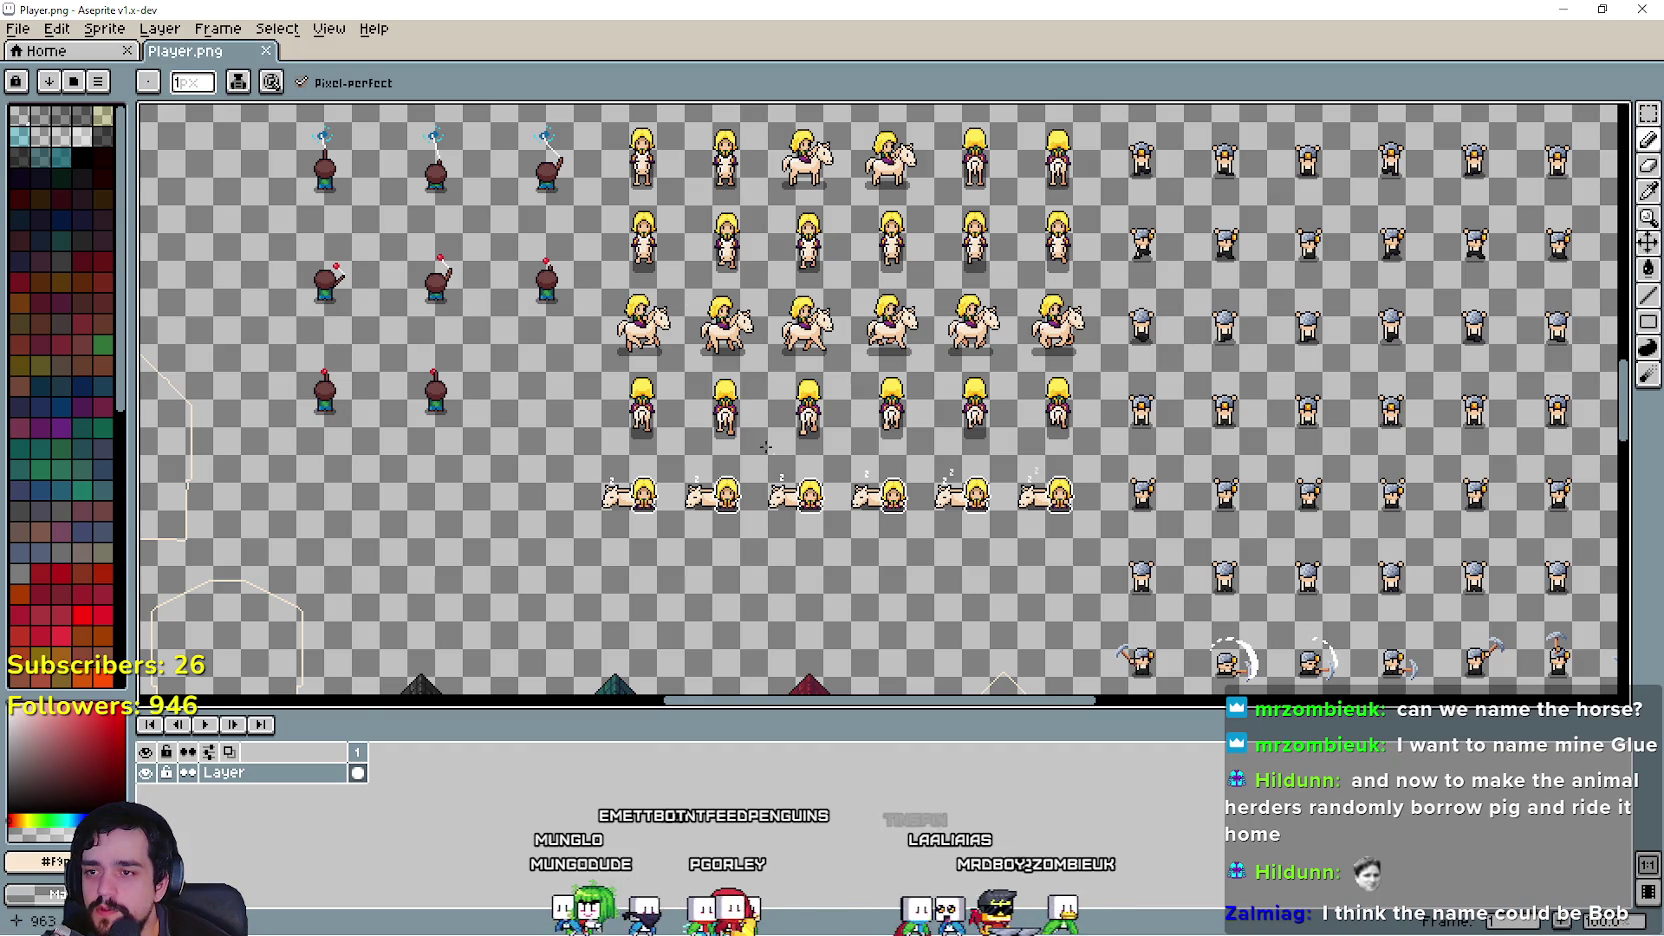
pyautogui.scroll(-2, 1435, 347)
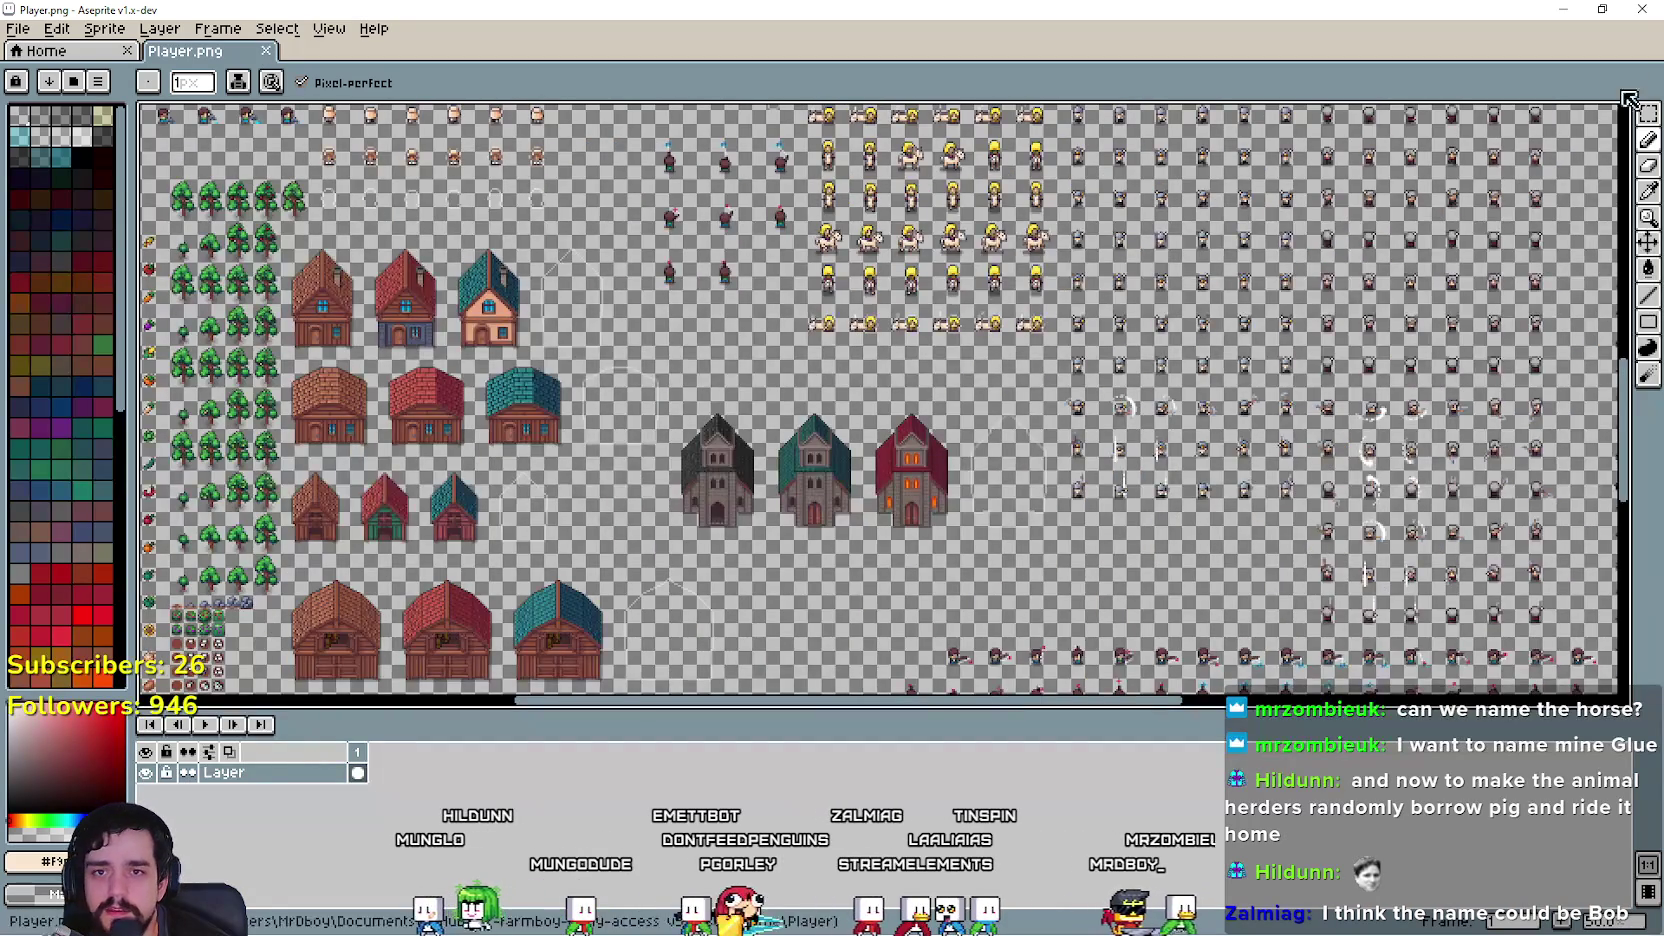
# Step: Select the Rectangular Marquee tool and zoom in on the horse-riding frames
pyautogui.click(1646, 111)
pyautogui.scroll(2, 957, 369)
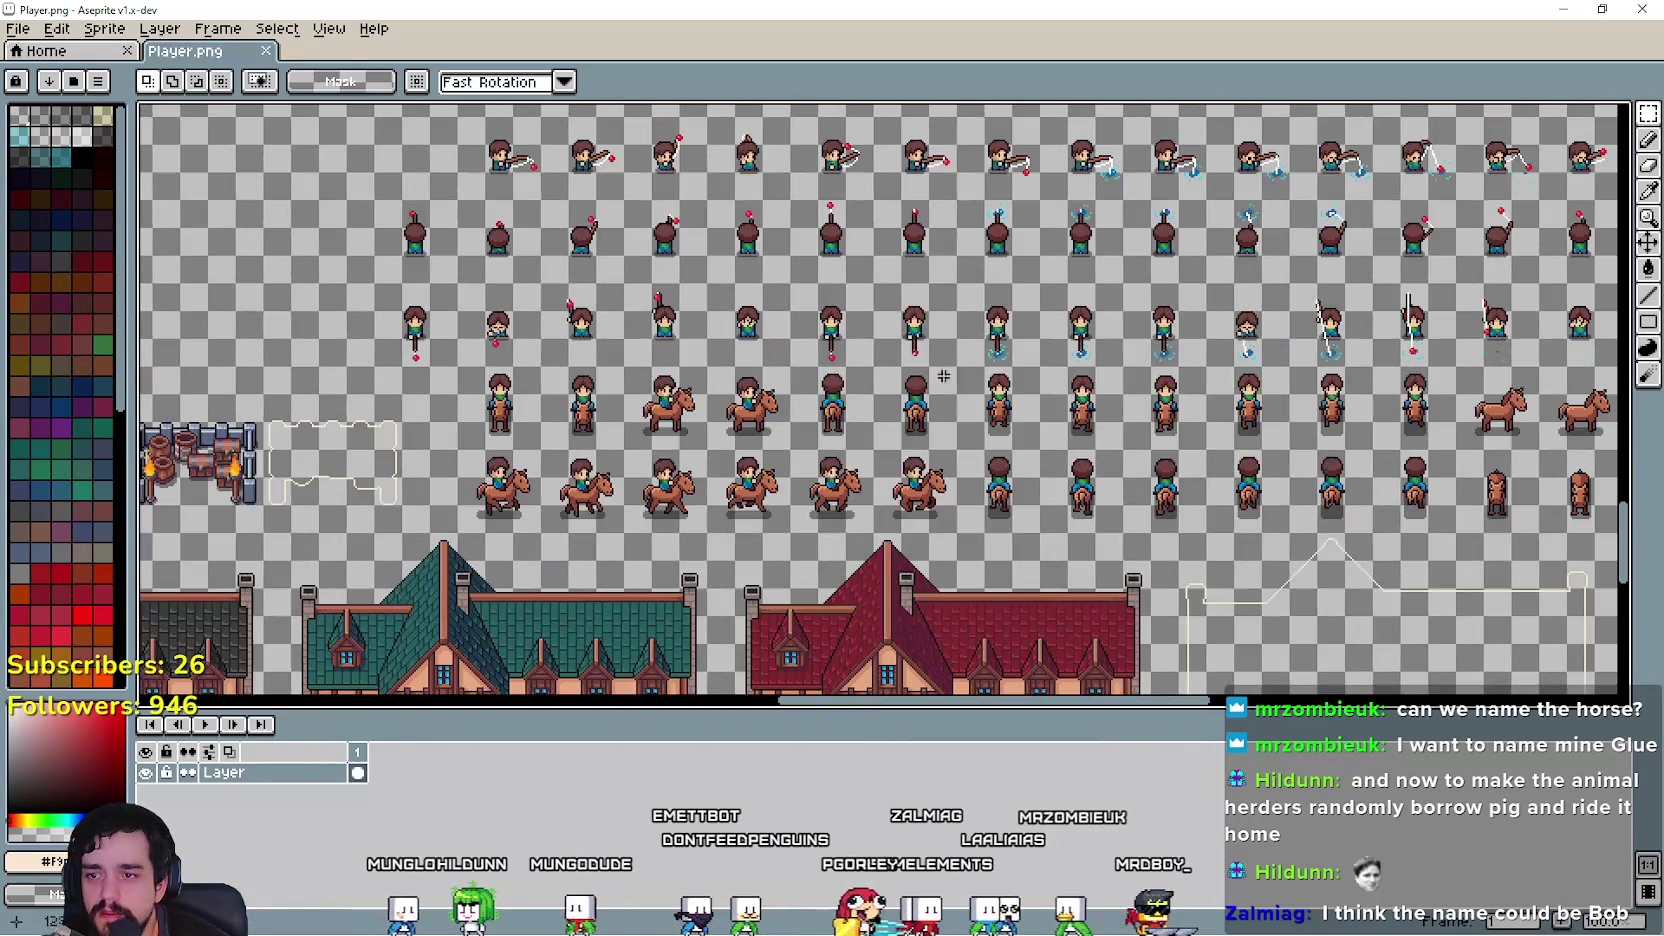
pyautogui.scroll(1, 786, 450)
pyautogui.scroll(2, 450, 390)
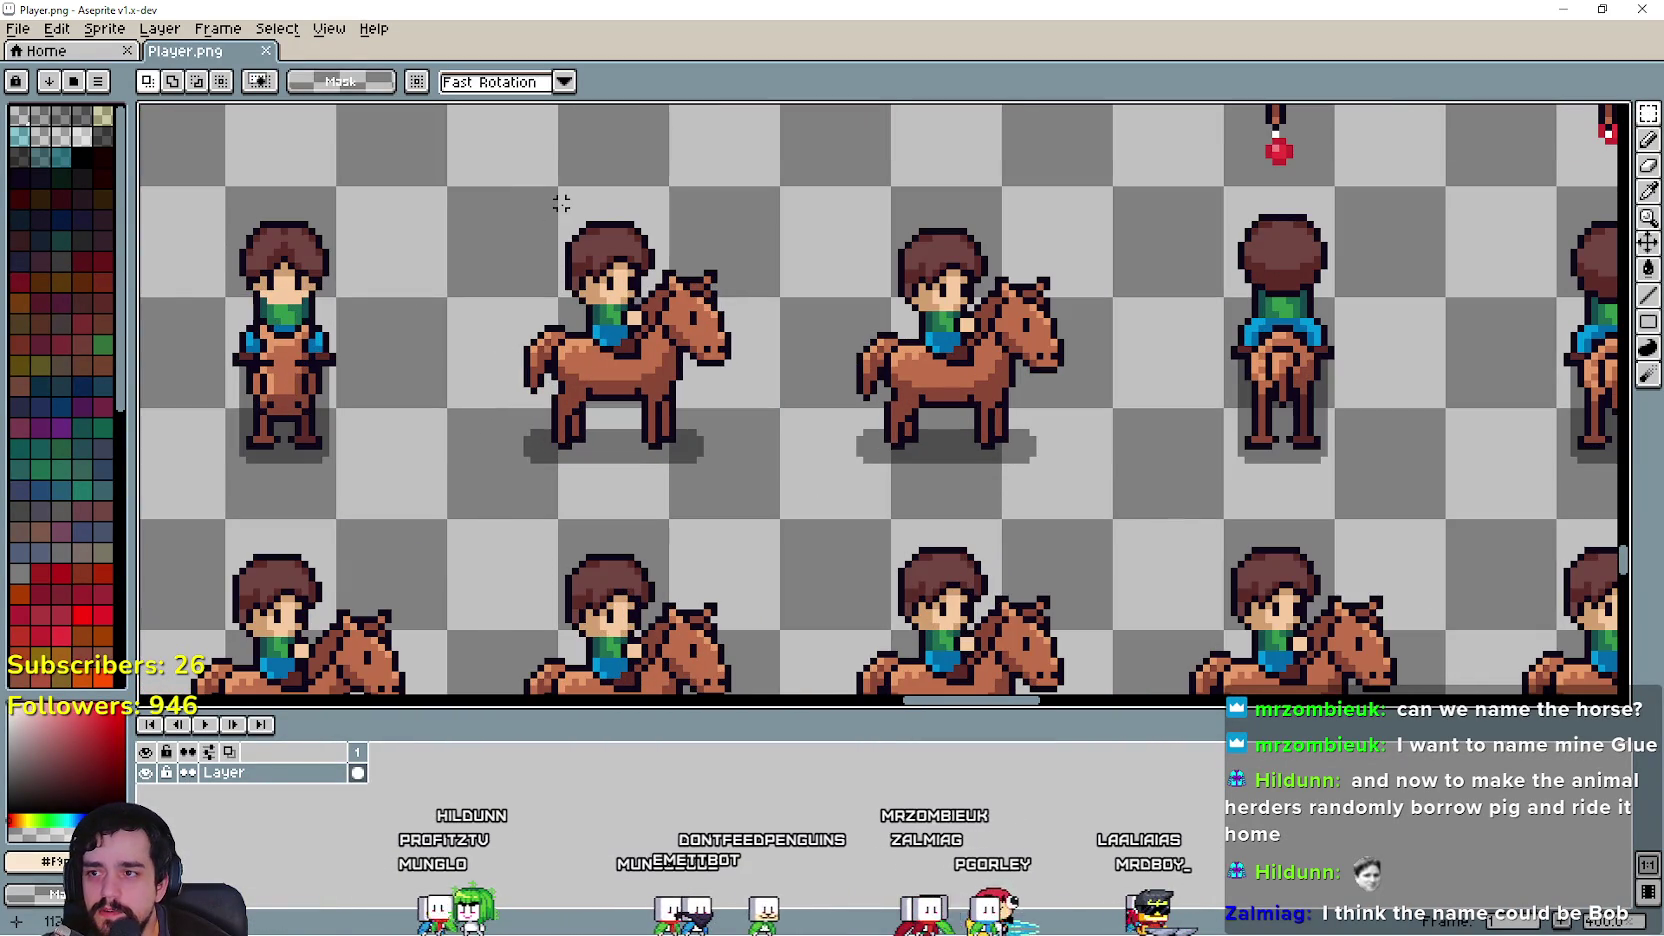
# Step: Paste the cut-out rider and drop it up-left among the rider frames
pyautogui.scroll(-3, 687, 394)
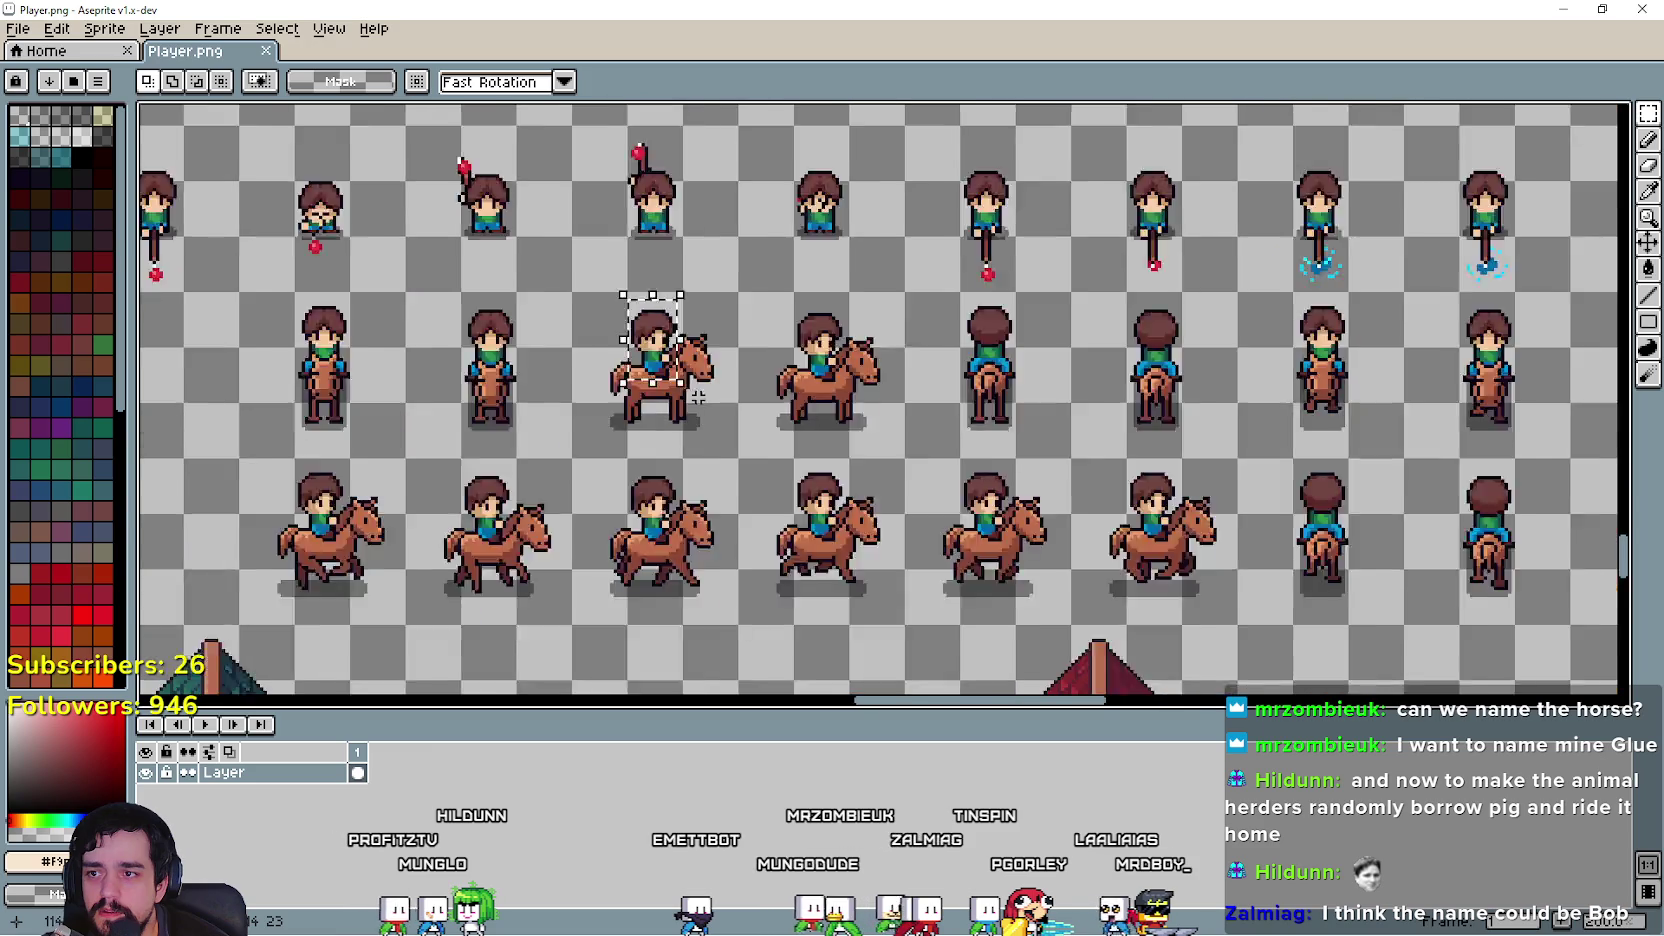
pyautogui.scroll(3, 613, 282)
pyautogui.hotkey('ctrl', 'v')
pyautogui.moveTo(880, 650); pyautogui.dragTo(613, 328)
pyautogui.press('Return')
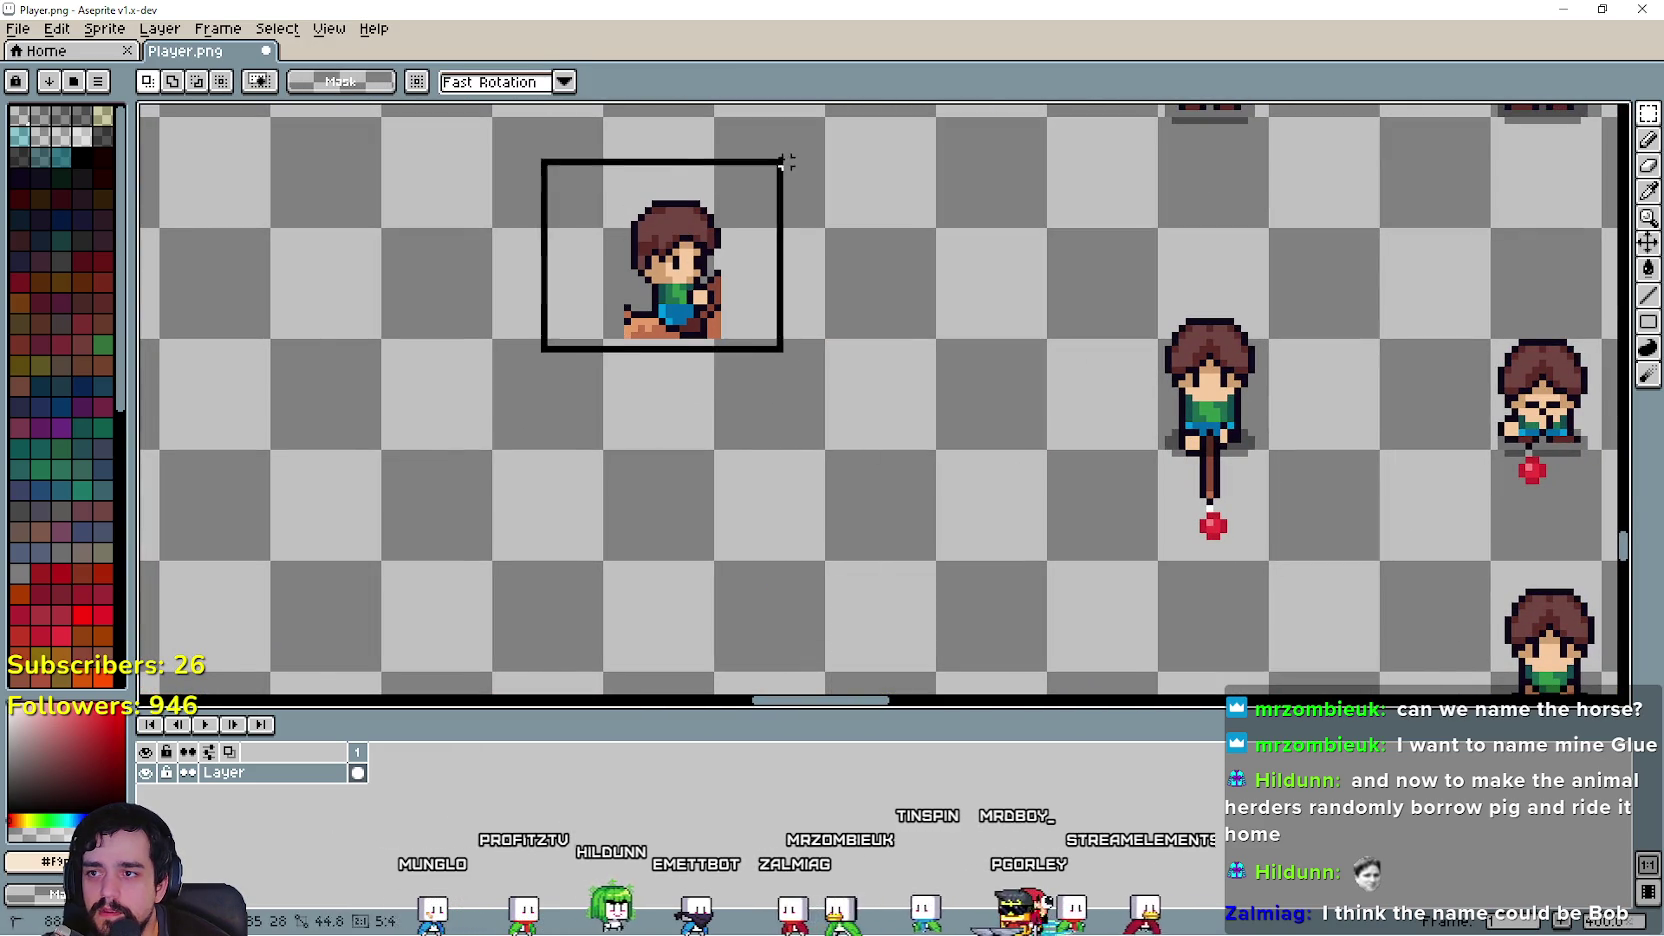
# Step: Draw a rectangular marquee around the pasted rider sprite
pyautogui.click(1645, 270)
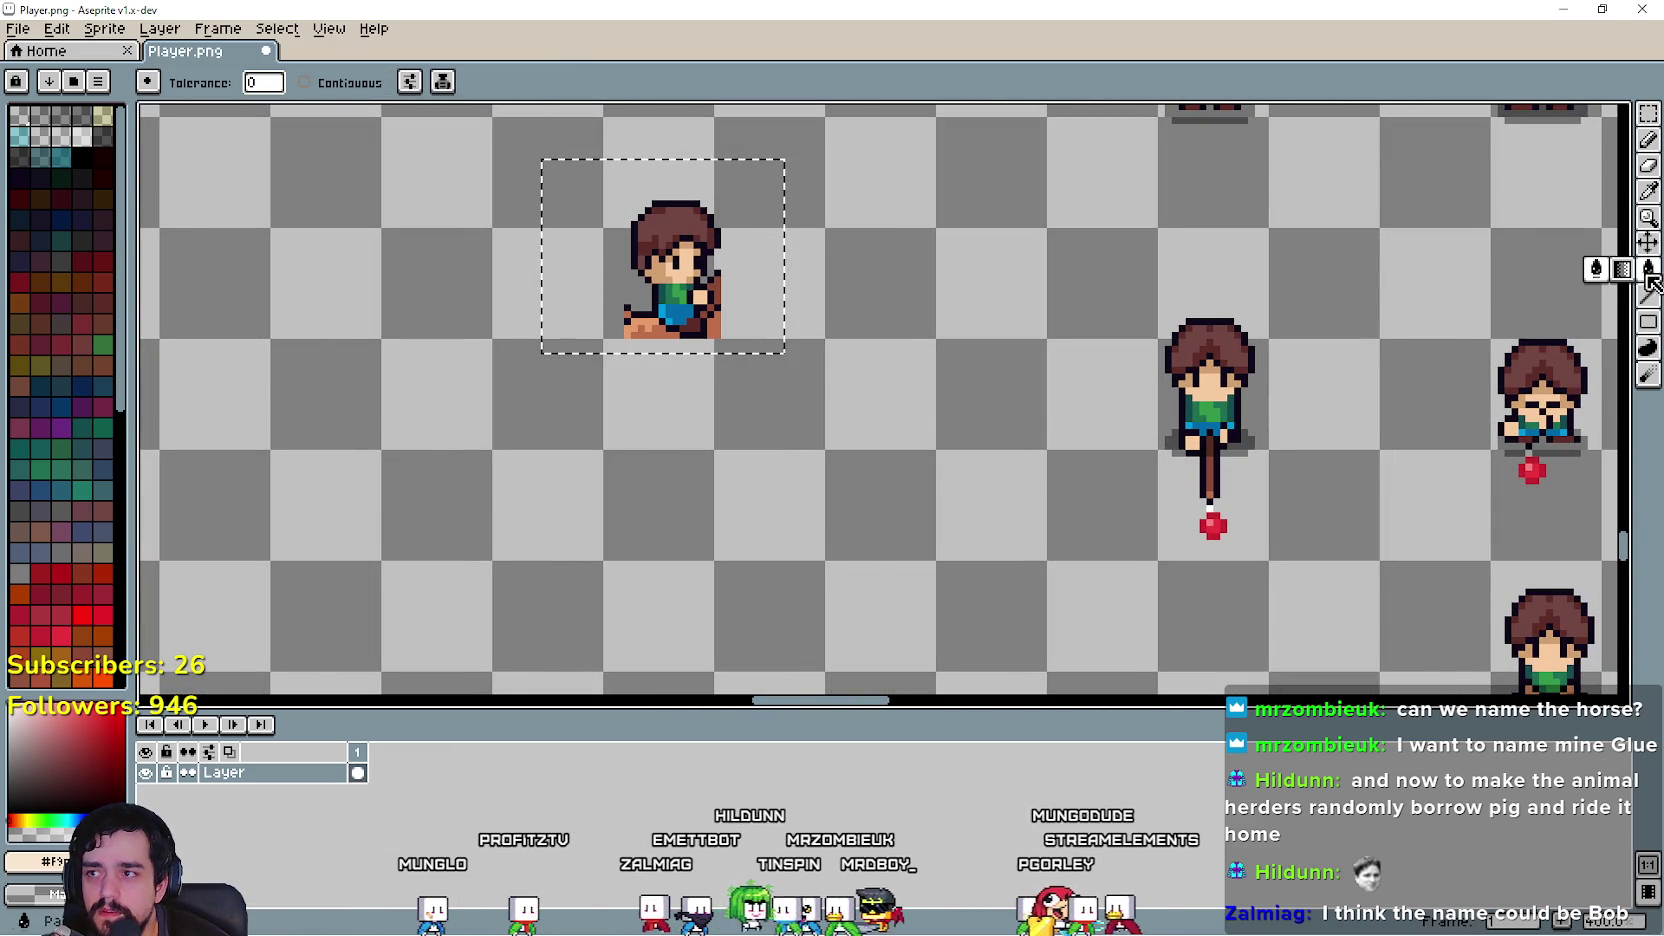
pyautogui.scroll(1, 639, 307)
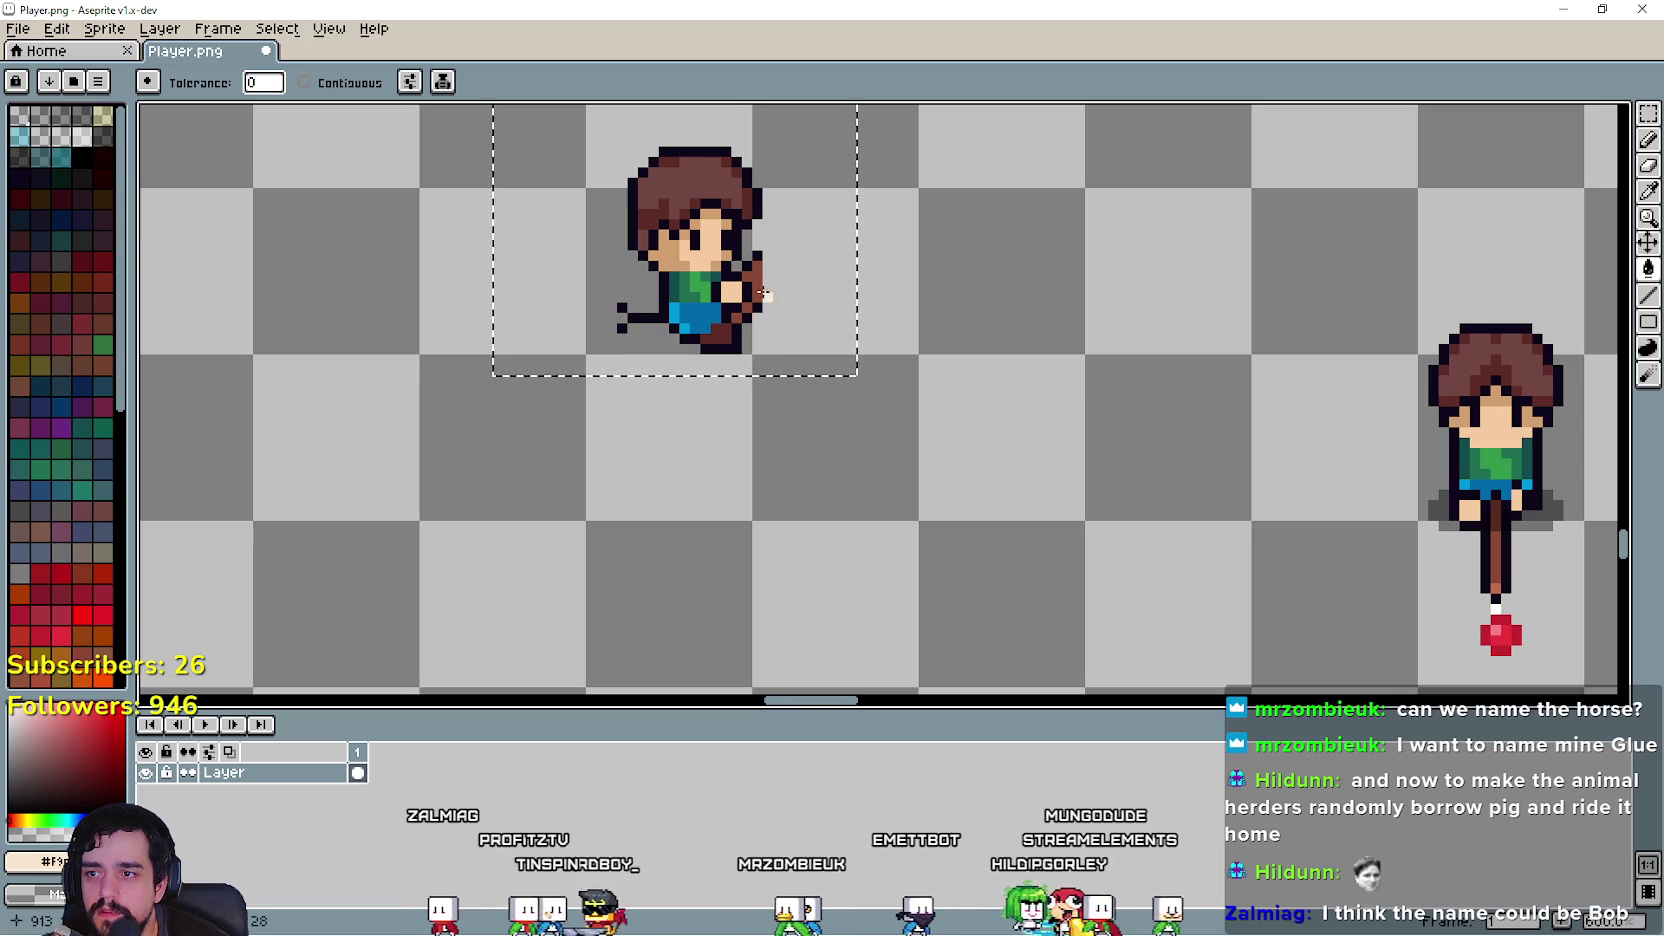
pyautogui.scroll(1, 759, 298)
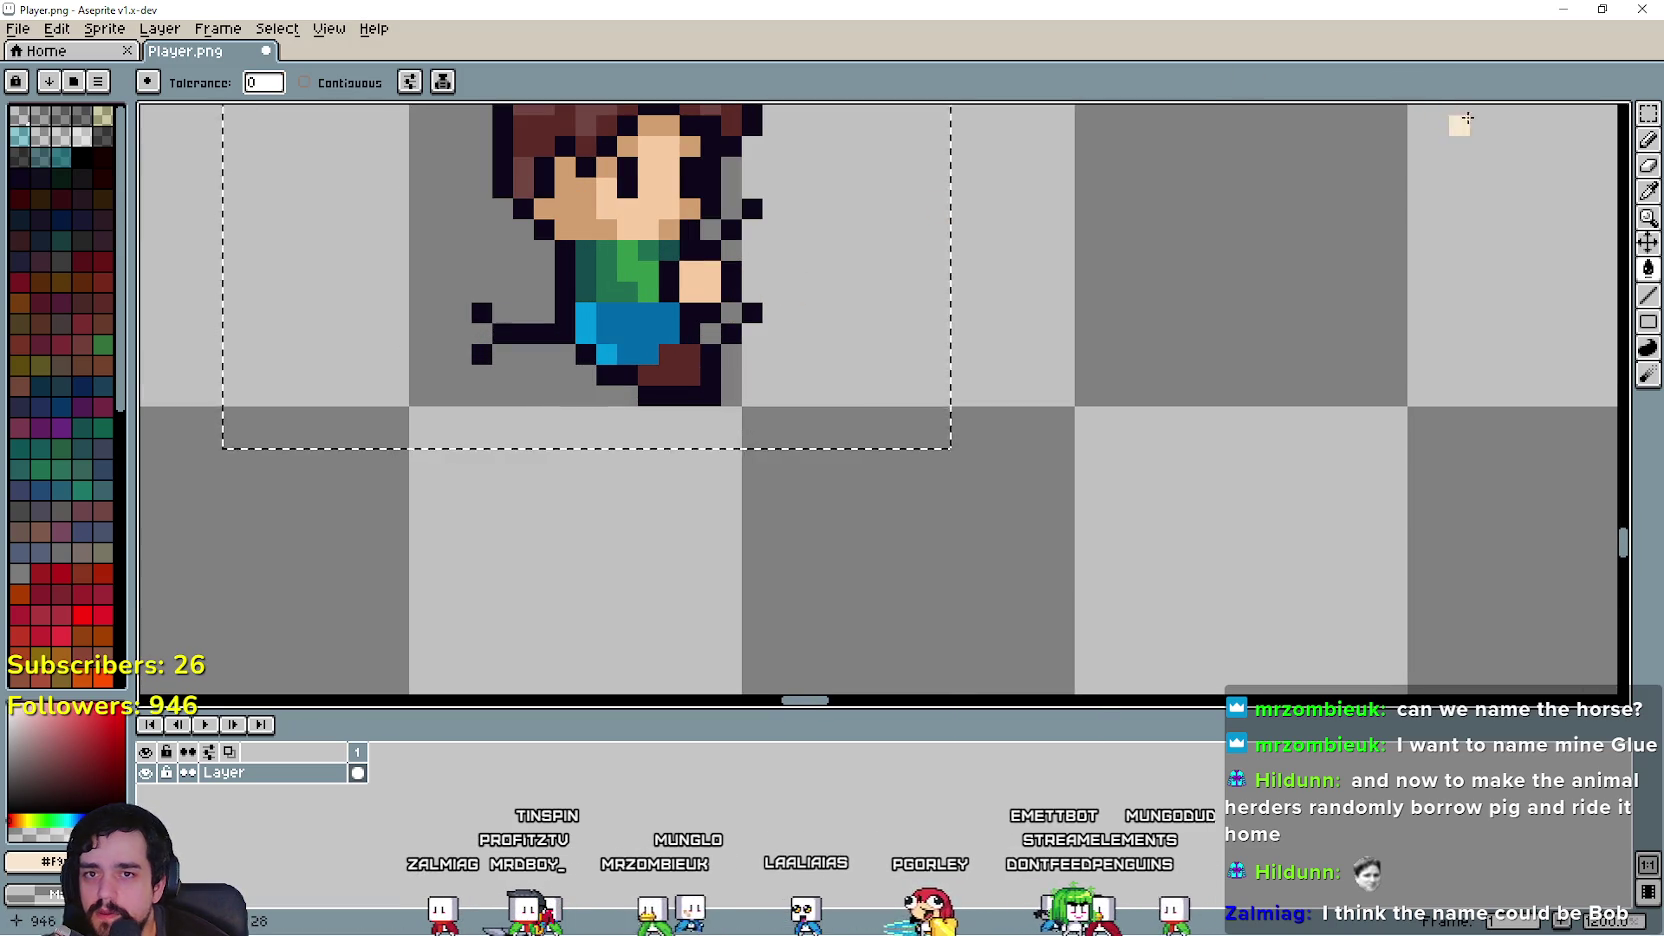
pyautogui.click(1646, 116)
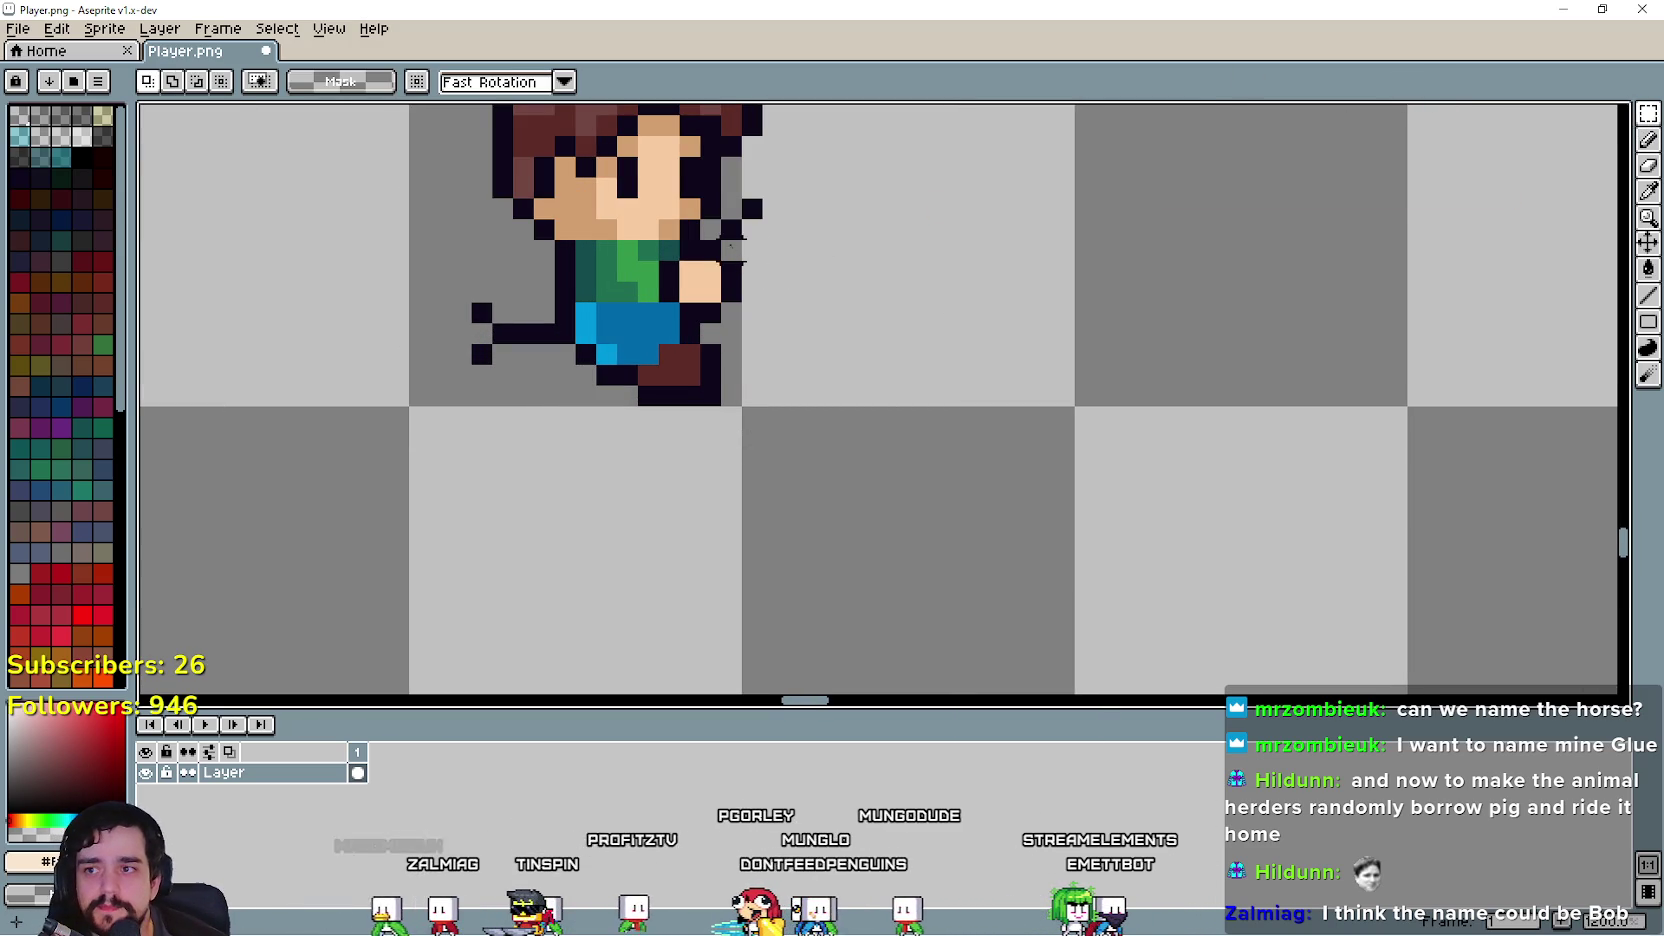
pyautogui.moveTo(481, 385); pyautogui.dragTo(557, 297)
pyautogui.scroll(-3, 484, 425)
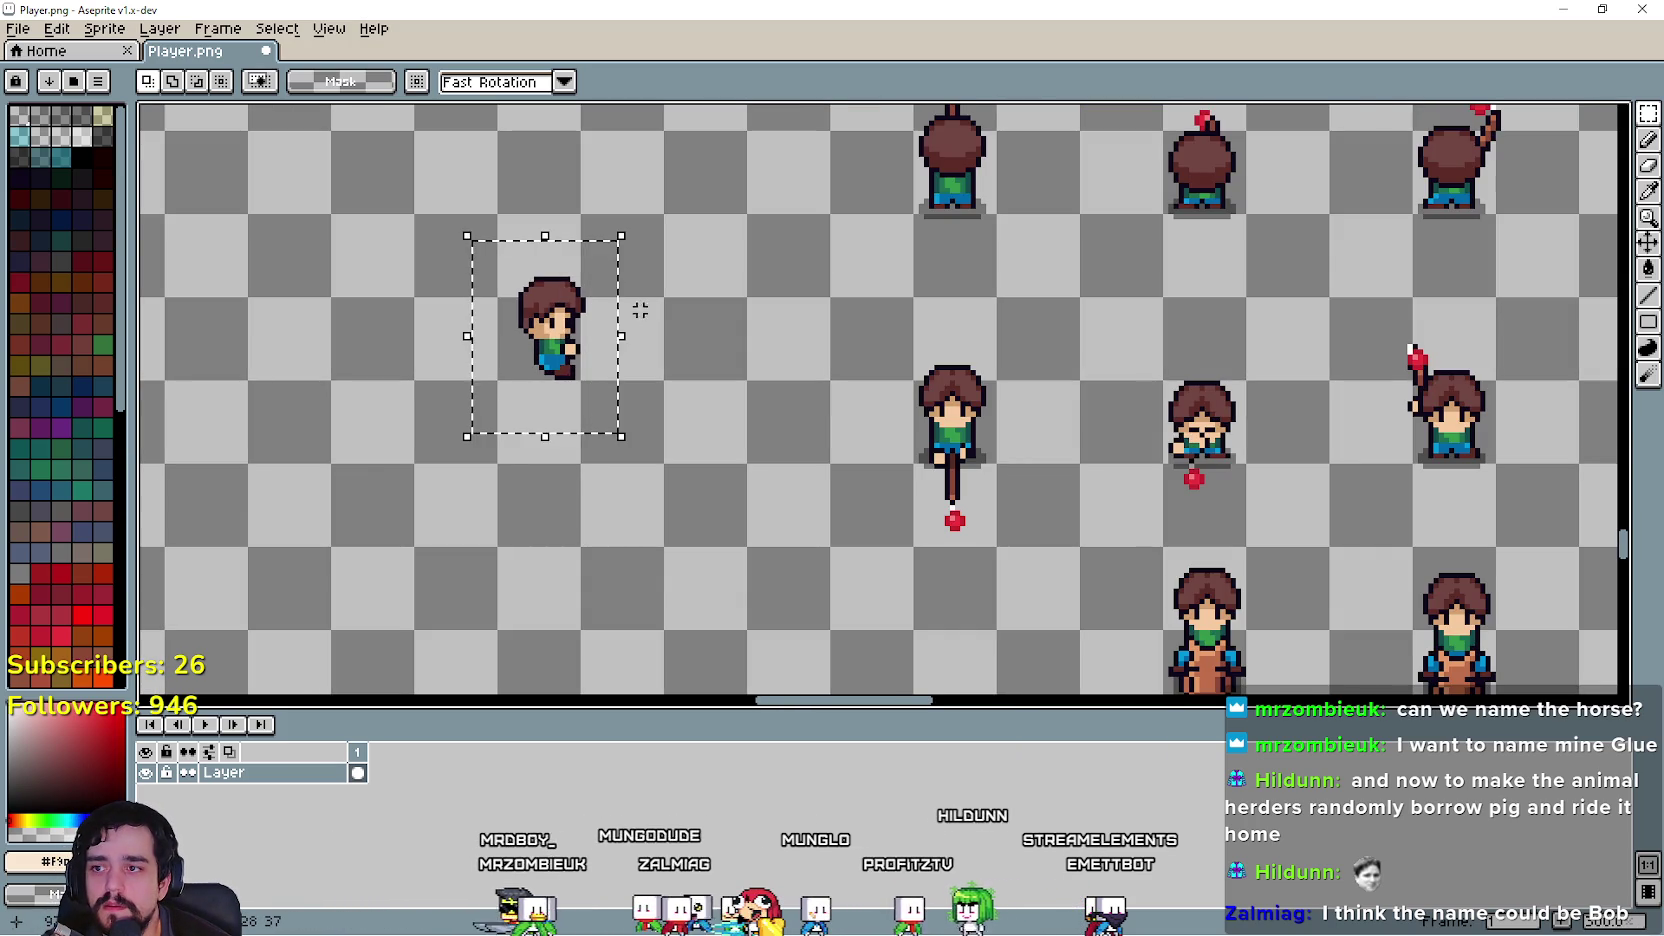
# Step: Drag the selected rider over to the pig row and seat him on the middle pig
pyautogui.moveTo(557, 350); pyautogui.dragTo(776, 388)
pyautogui.scroll(-2, 776, 388)
pyautogui.scroll(-2, 1220, 462)
pyautogui.moveTo(1220, 462)
pyautogui.mouseDown()
pyautogui.moveTo(1541, 500)
pyautogui.moveTo(817, 435)
pyautogui.moveTo(555, 483)
pyautogui.moveTo(936, 438)
pyautogui.mouseUp()
pyautogui.scroll(5, 1504, 483)
pyautogui.scroll(-2, 938, 450)
pyautogui.moveTo(1170, 262)
pyautogui.mouseDown()
pyautogui.moveTo(970, 392)
pyautogui.moveTo(938, 550)
pyautogui.mouseUp()
pyautogui.moveTo(840, 383)
pyautogui.mouseDown()
pyautogui.moveTo(815, 262)
pyautogui.moveTo(835, 462)
pyautogui.mouseUp()
pyautogui.scroll(2, 830, 497)
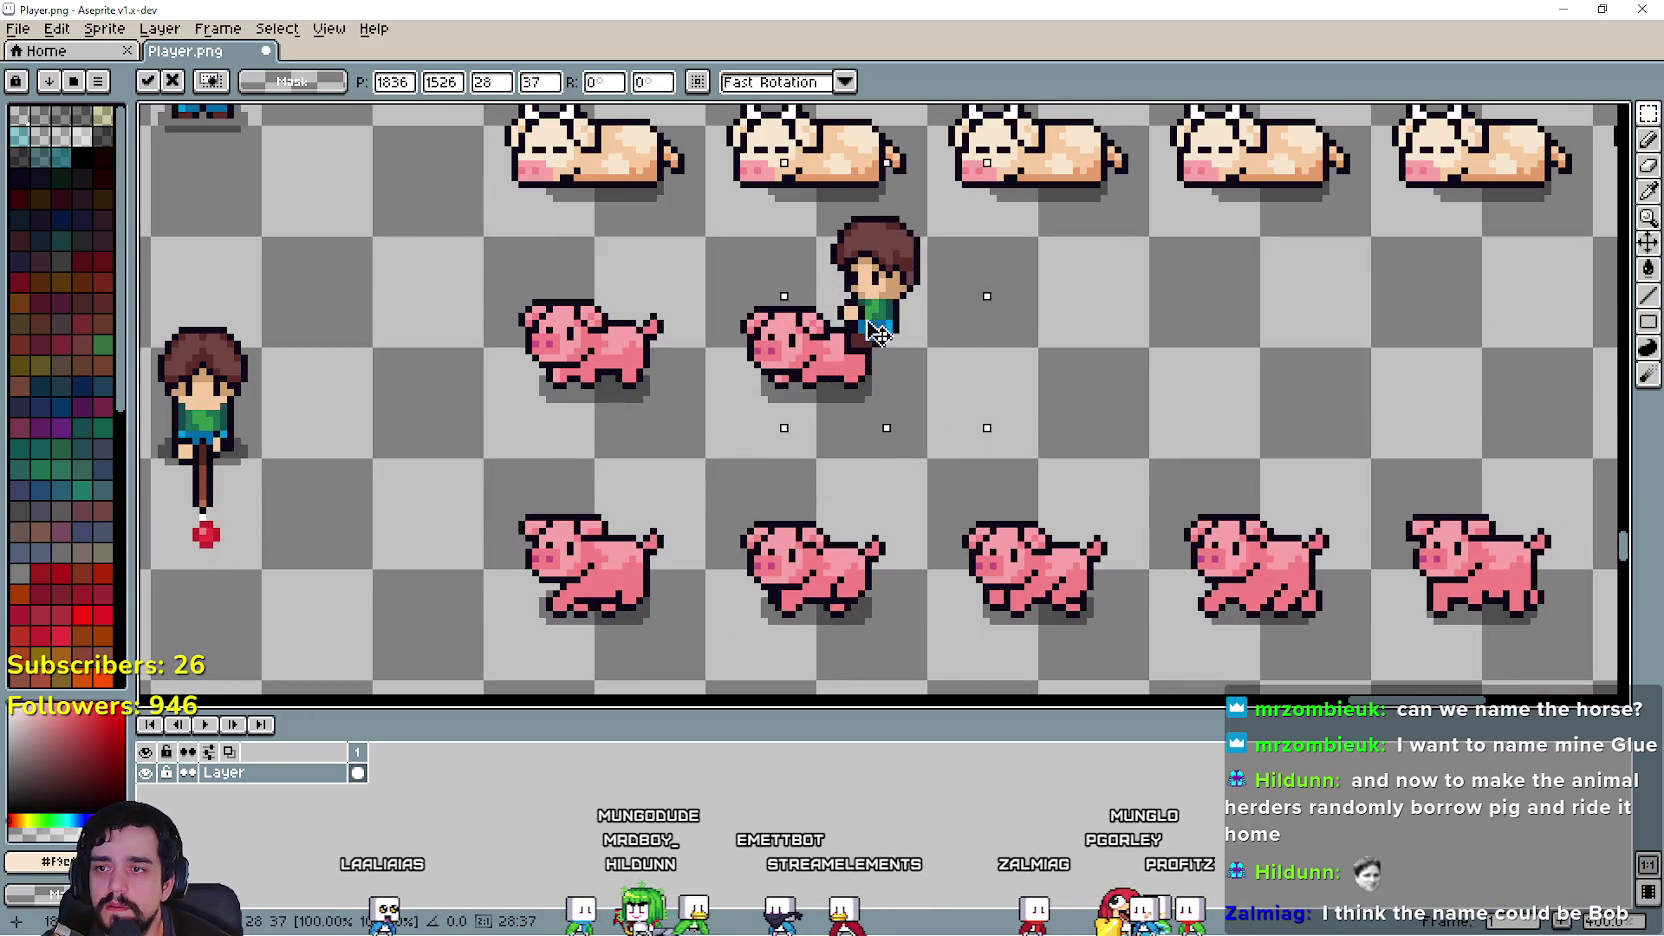
pyautogui.scroll(1, 888, 305)
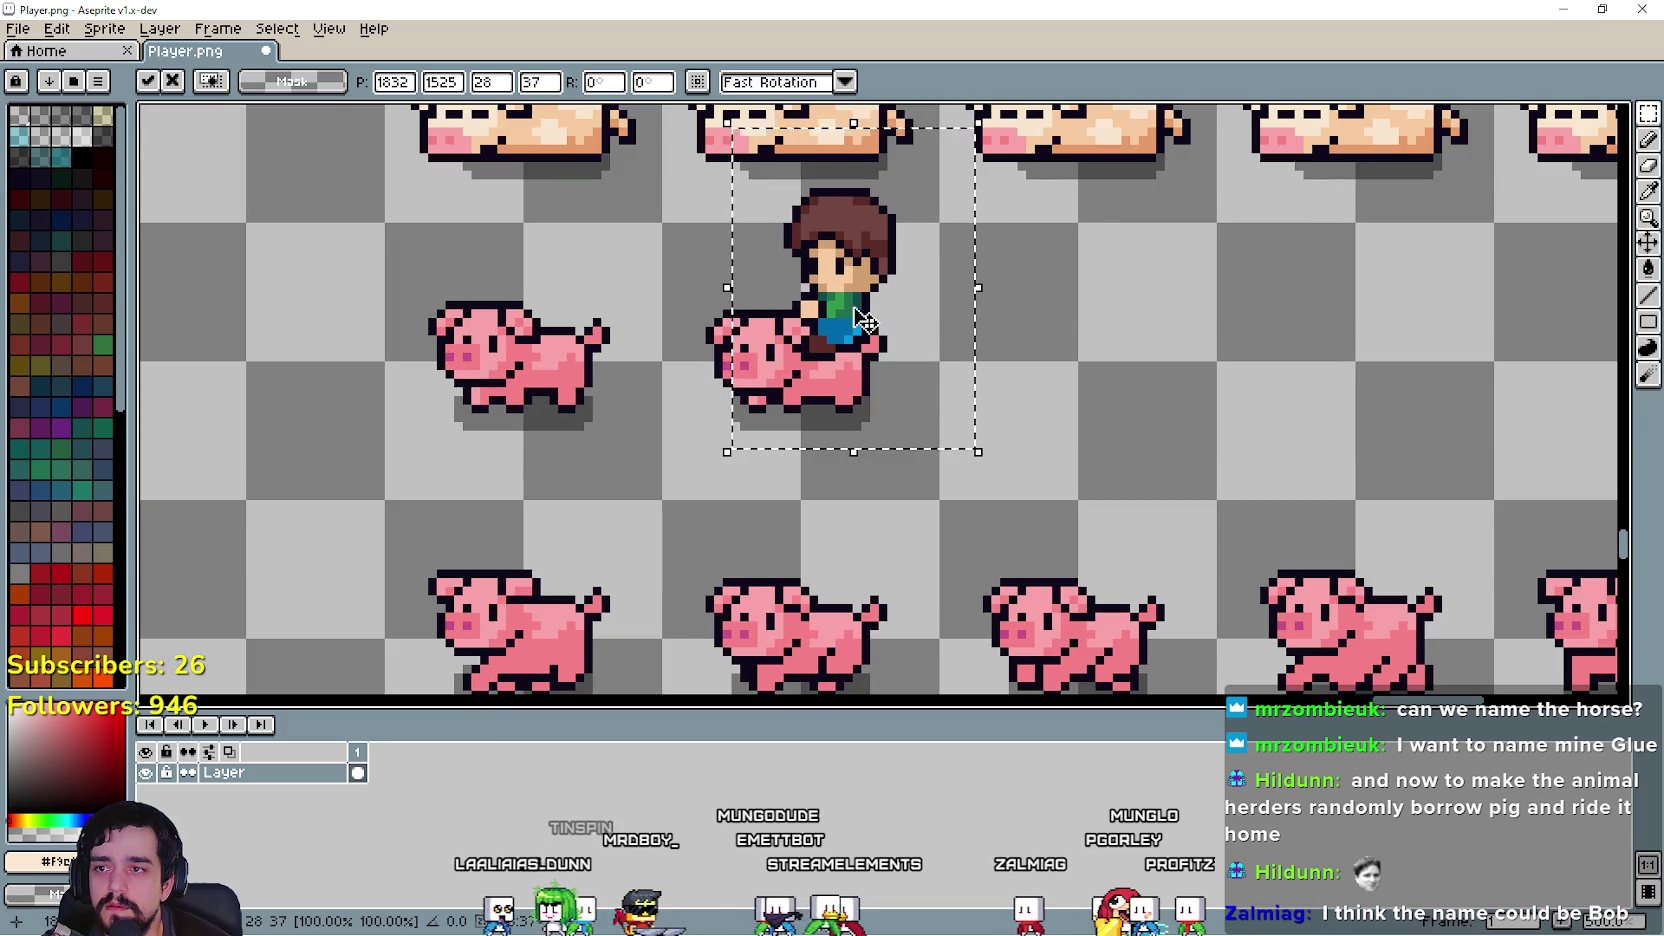
pyautogui.scroll(-1, 975, 393)
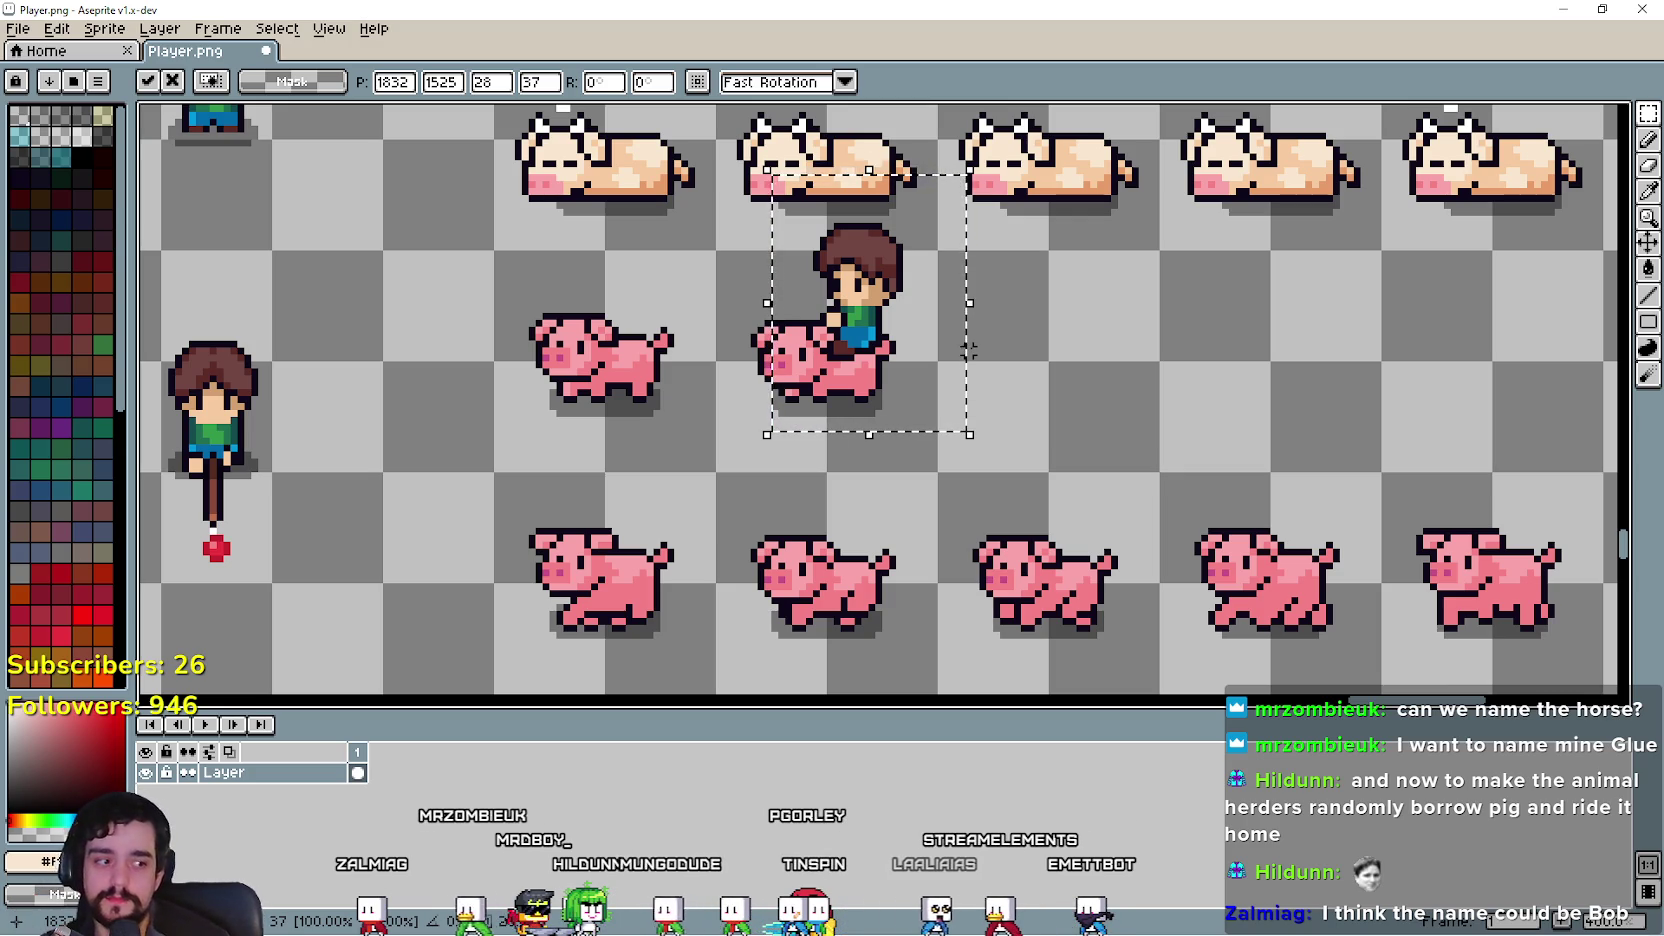
# Step: Move the rider onto the left pig and pan across the sheet
pyautogui.moveTo(893, 390)
pyautogui.mouseDown()
pyautogui.moveTo(700, 372)
pyautogui.moveTo(650, 337)
pyautogui.mouseUp()
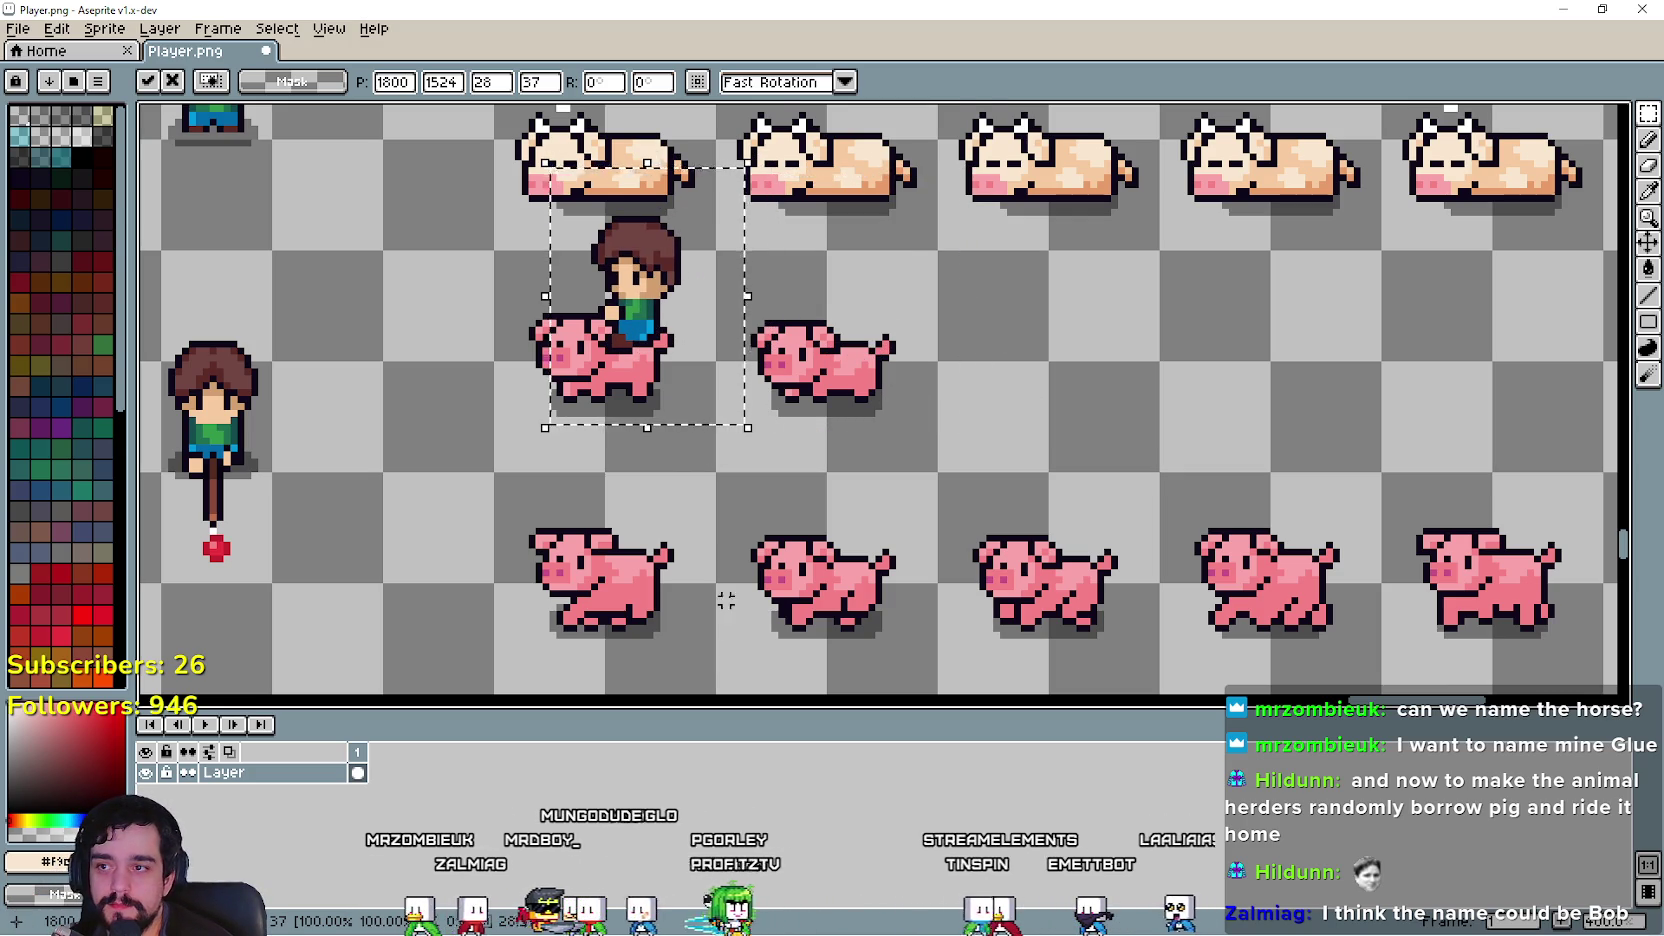
pyautogui.moveTo(726, 622); pyautogui.dragTo(1050, 600)
pyautogui.scroll(-1, 1050, 590)
pyautogui.moveTo(1278, 475); pyautogui.dragTo(1144, 515)
# Step: Move the rider up onto the cow rows, zooming in and out to check the fit
pyautogui.moveTo(882, 525)
pyautogui.mouseDown()
pyautogui.moveTo(918, 250)
pyautogui.moveTo(968, 630)
pyautogui.moveTo(930, 262)
pyautogui.moveTo(927, 570)
pyautogui.moveTo(932, 349)
pyautogui.mouseUp()
pyautogui.scroll(3, 975, 340)
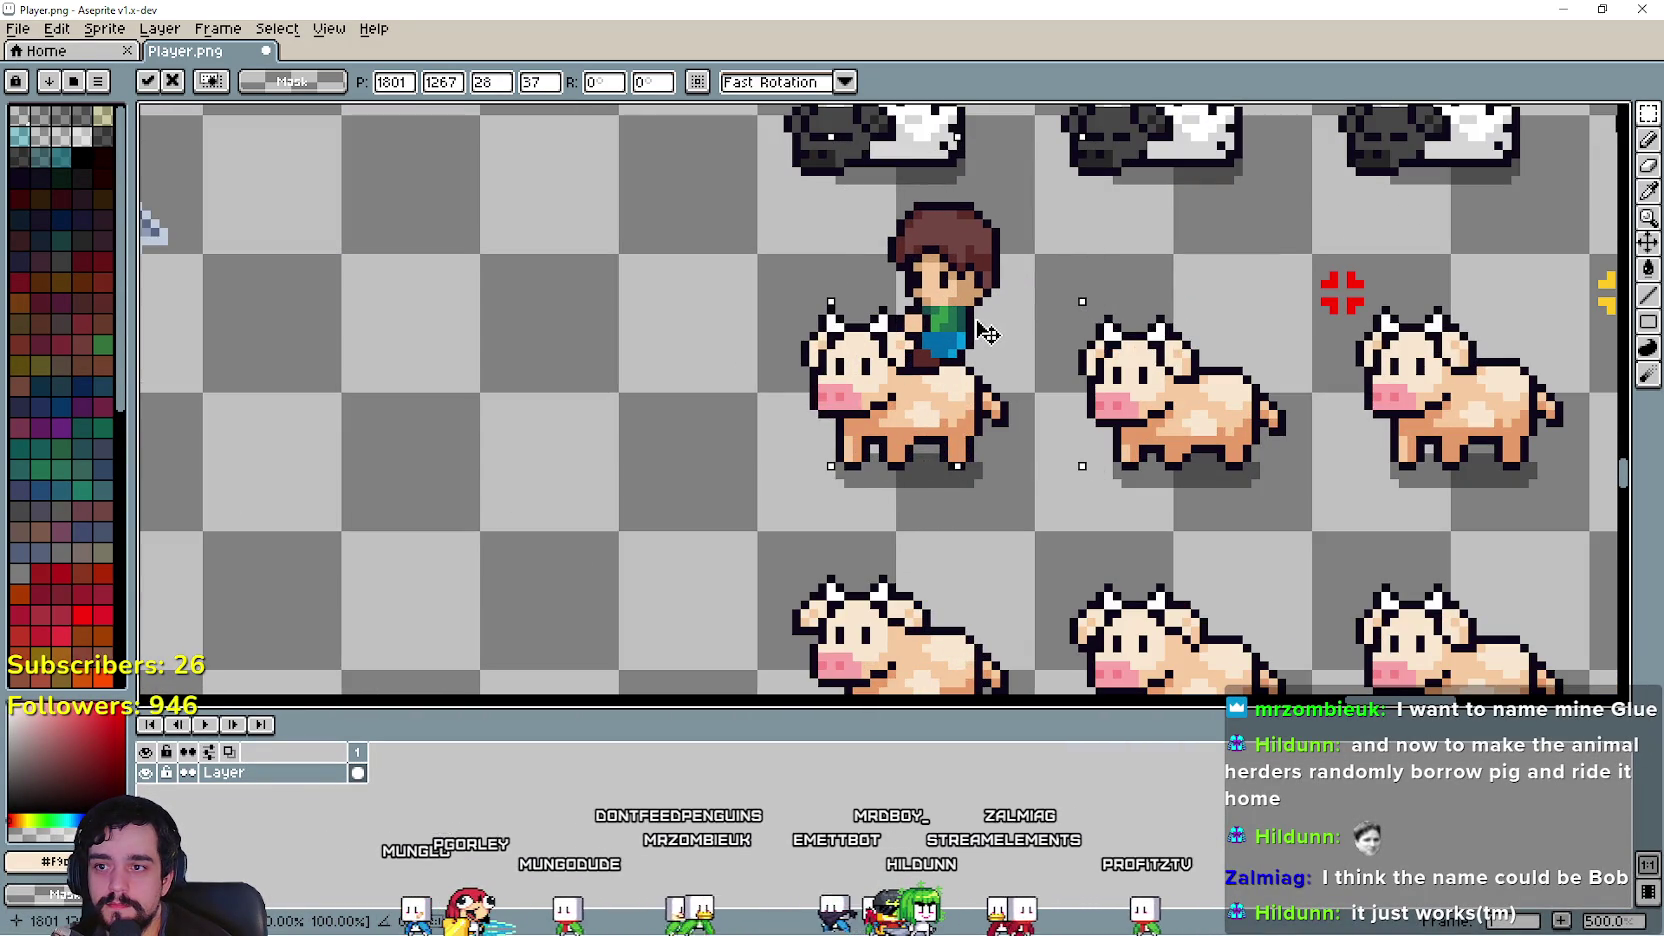
pyautogui.scroll(-2, 985, 333)
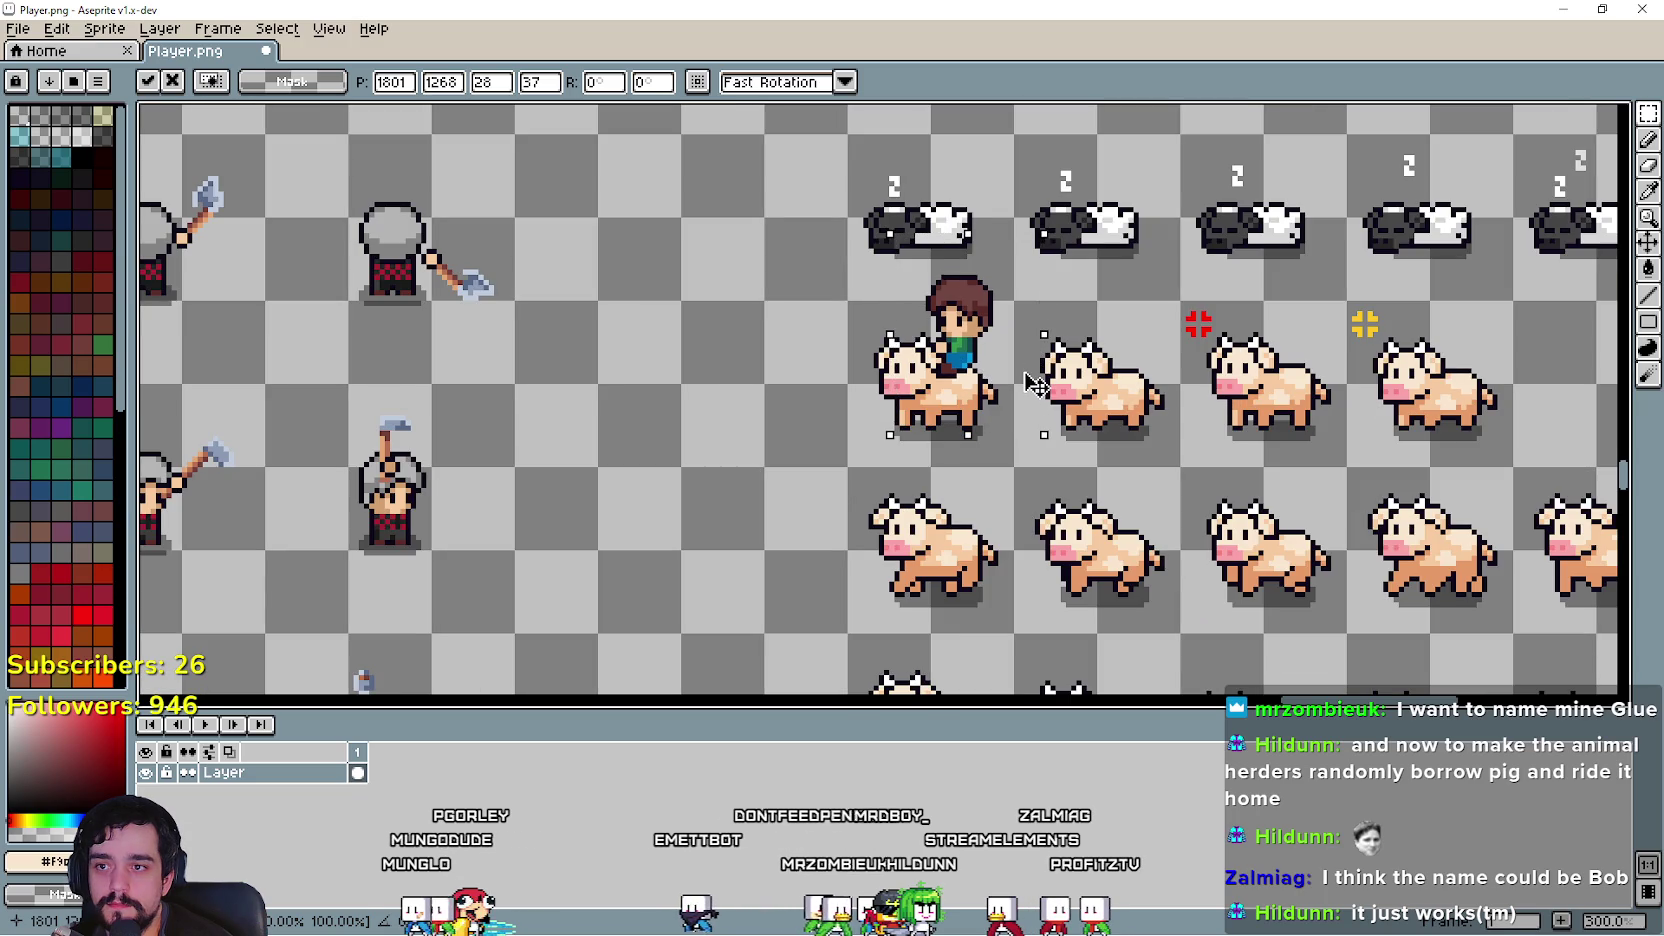
pyautogui.scroll(-2, 1032, 388)
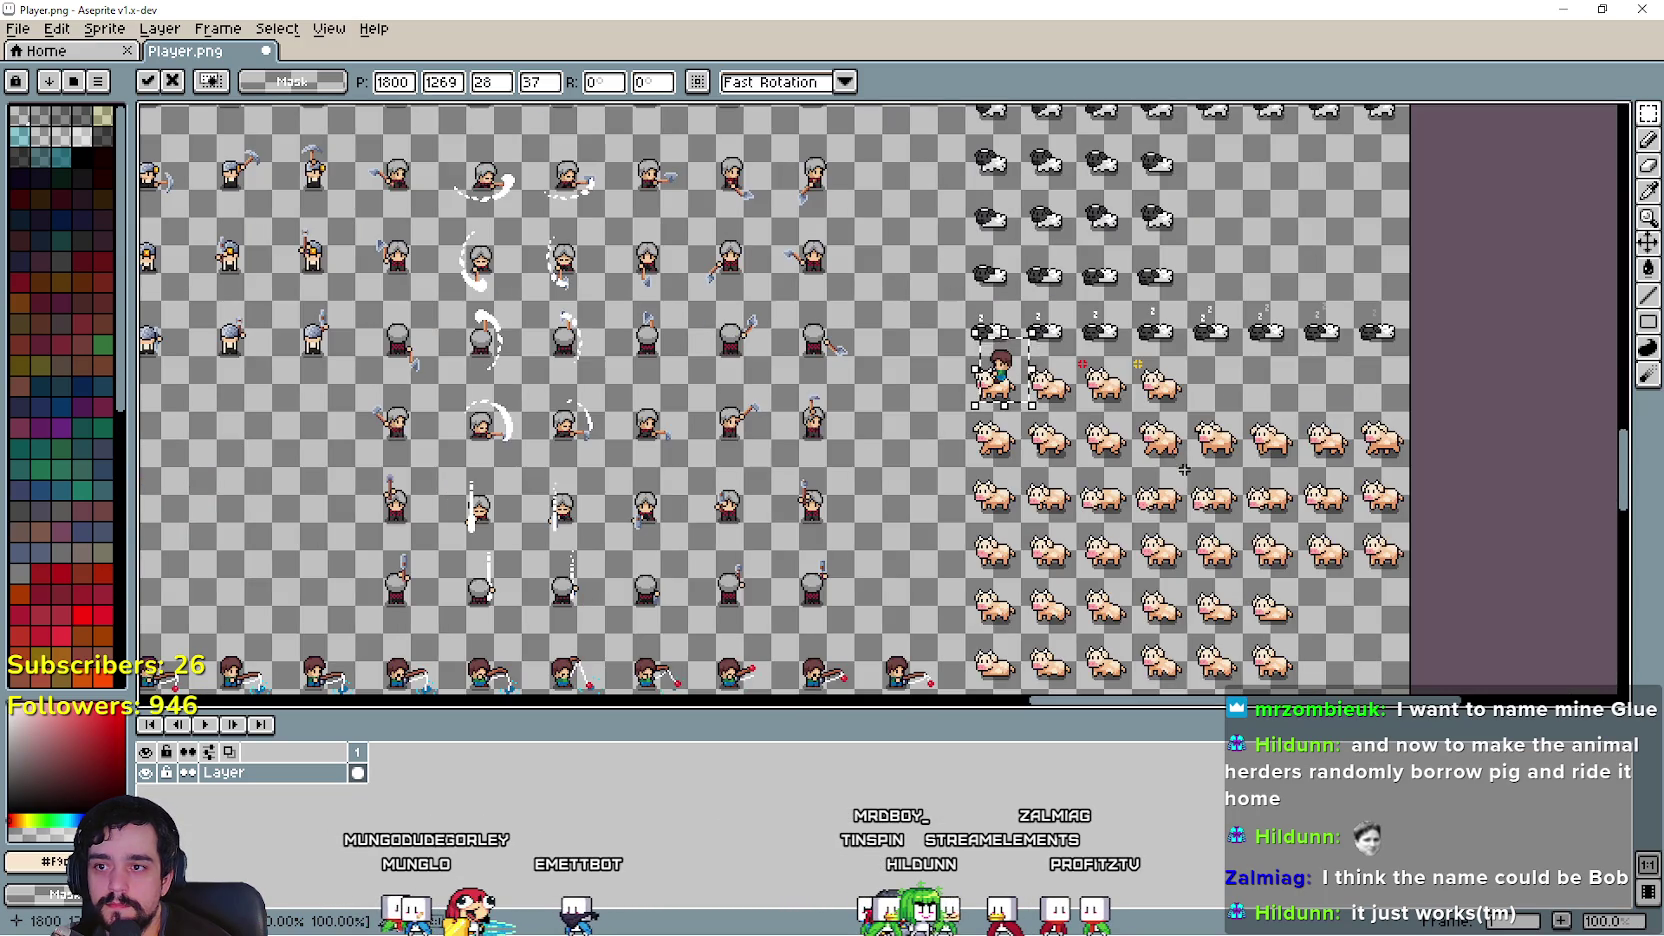
pyautogui.scroll(2, 1184, 469)
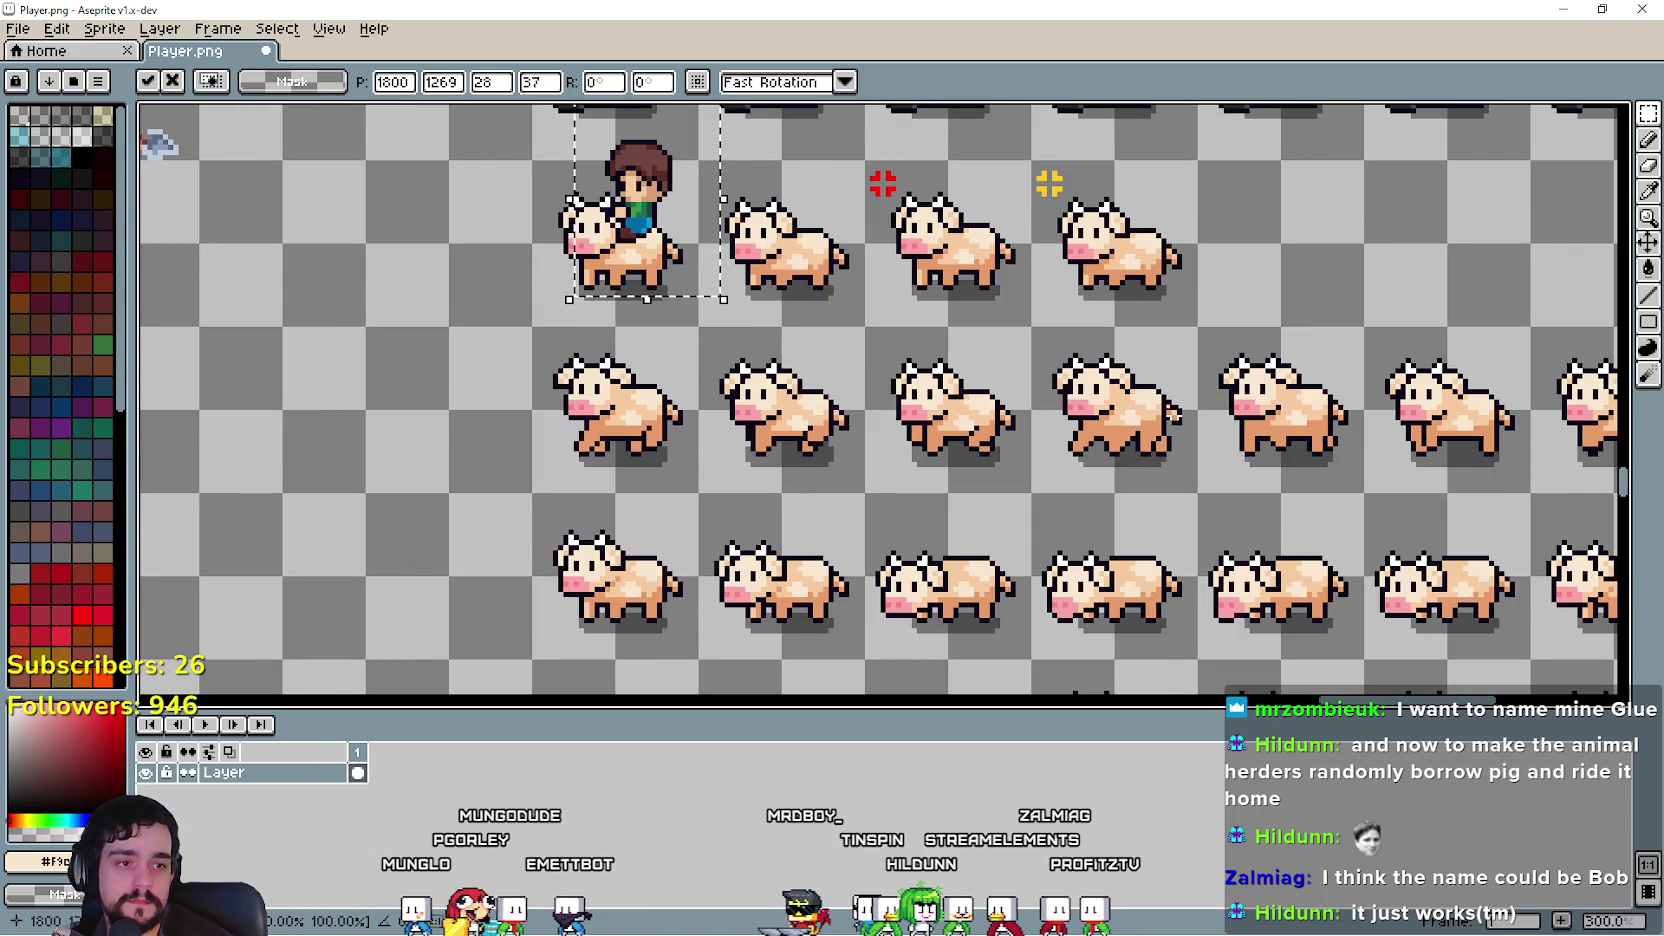
pyautogui.scroll(-3, 810, 497)
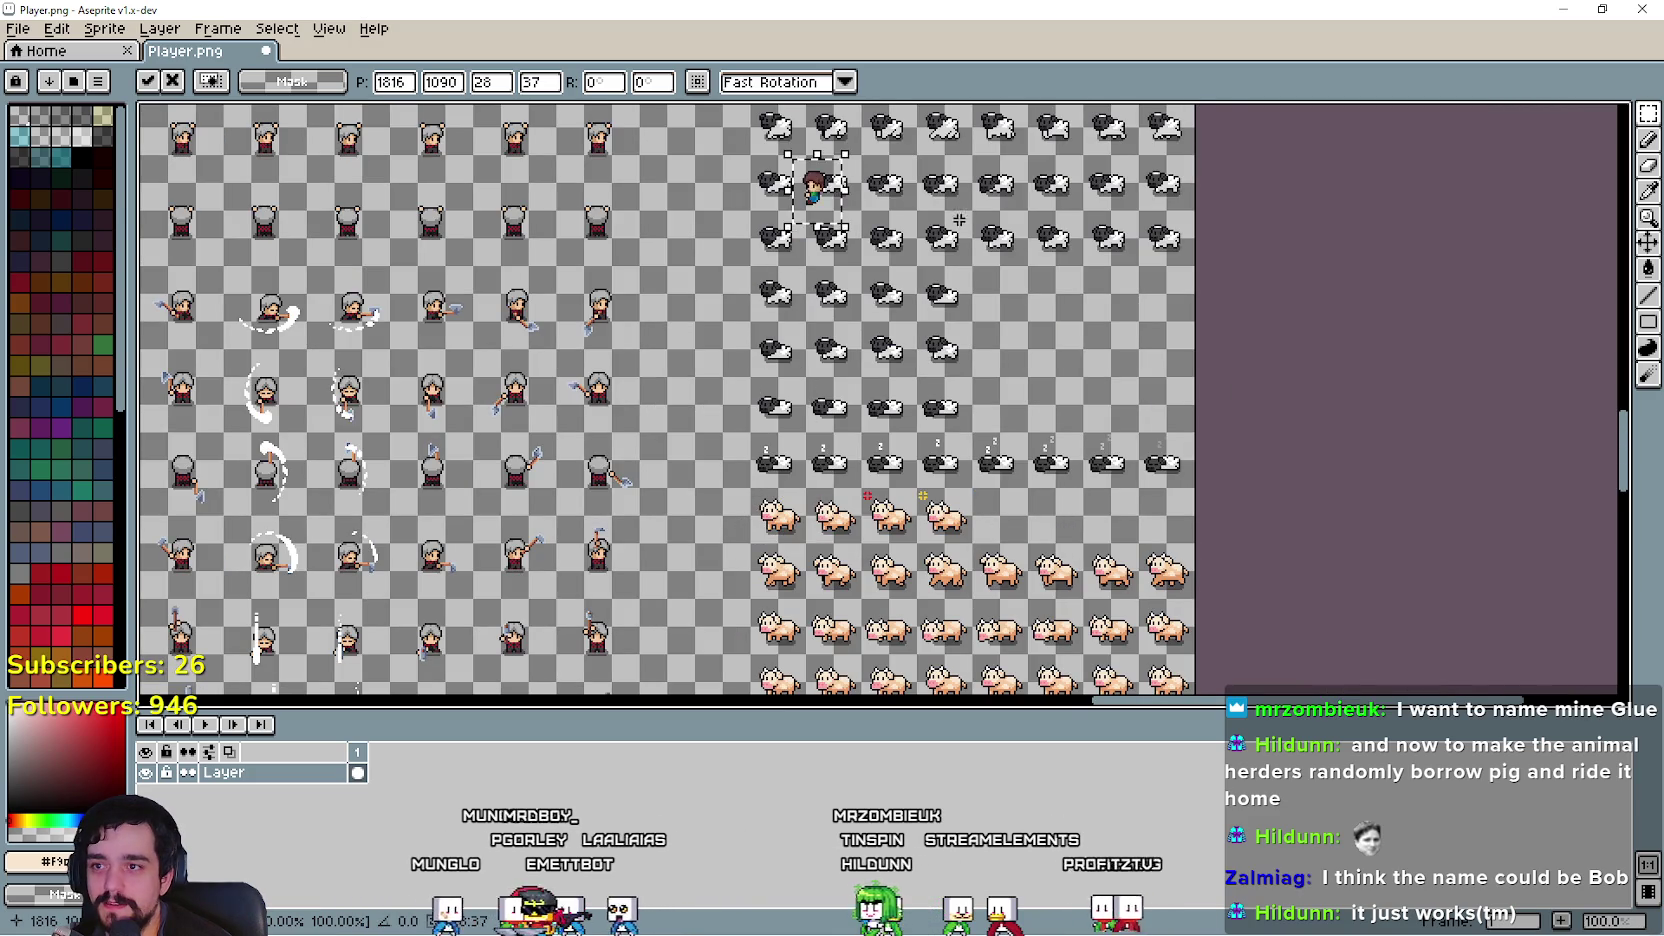
pyautogui.scroll(4, 881, 195)
# Step: Shift the rider into the higher cow rows, then bring the chicken frames into view
pyautogui.moveTo(853, 568); pyautogui.dragTo(845, 500)
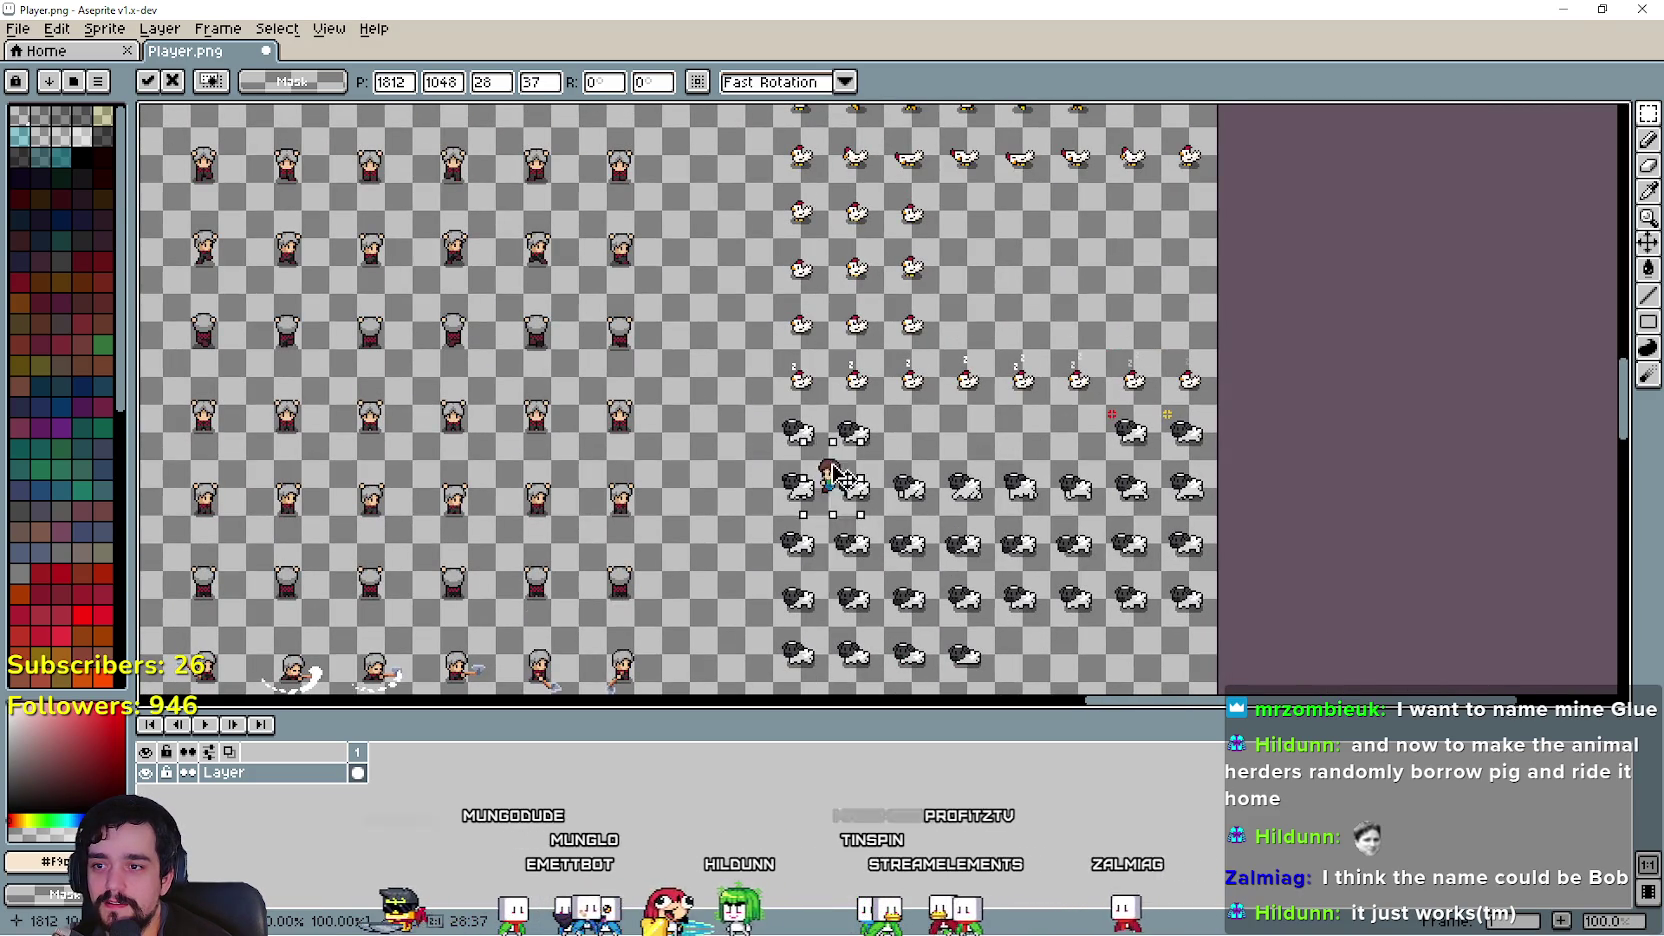
pyautogui.scroll(3, 845, 500)
pyautogui.moveTo(833, 420)
pyautogui.mouseDown()
pyautogui.moveTo(789, 382)
pyautogui.moveTo(783, 406)
pyautogui.moveTo(850, 372)
pyautogui.moveTo(975, 145)
pyautogui.mouseUp()
pyautogui.scroll(-3, 783, 406)
pyautogui.scroll(2, 954, 500)
pyautogui.scroll(-2, 975, 145)
pyautogui.moveTo(1163, 507); pyautogui.dragTo(1063, 665)
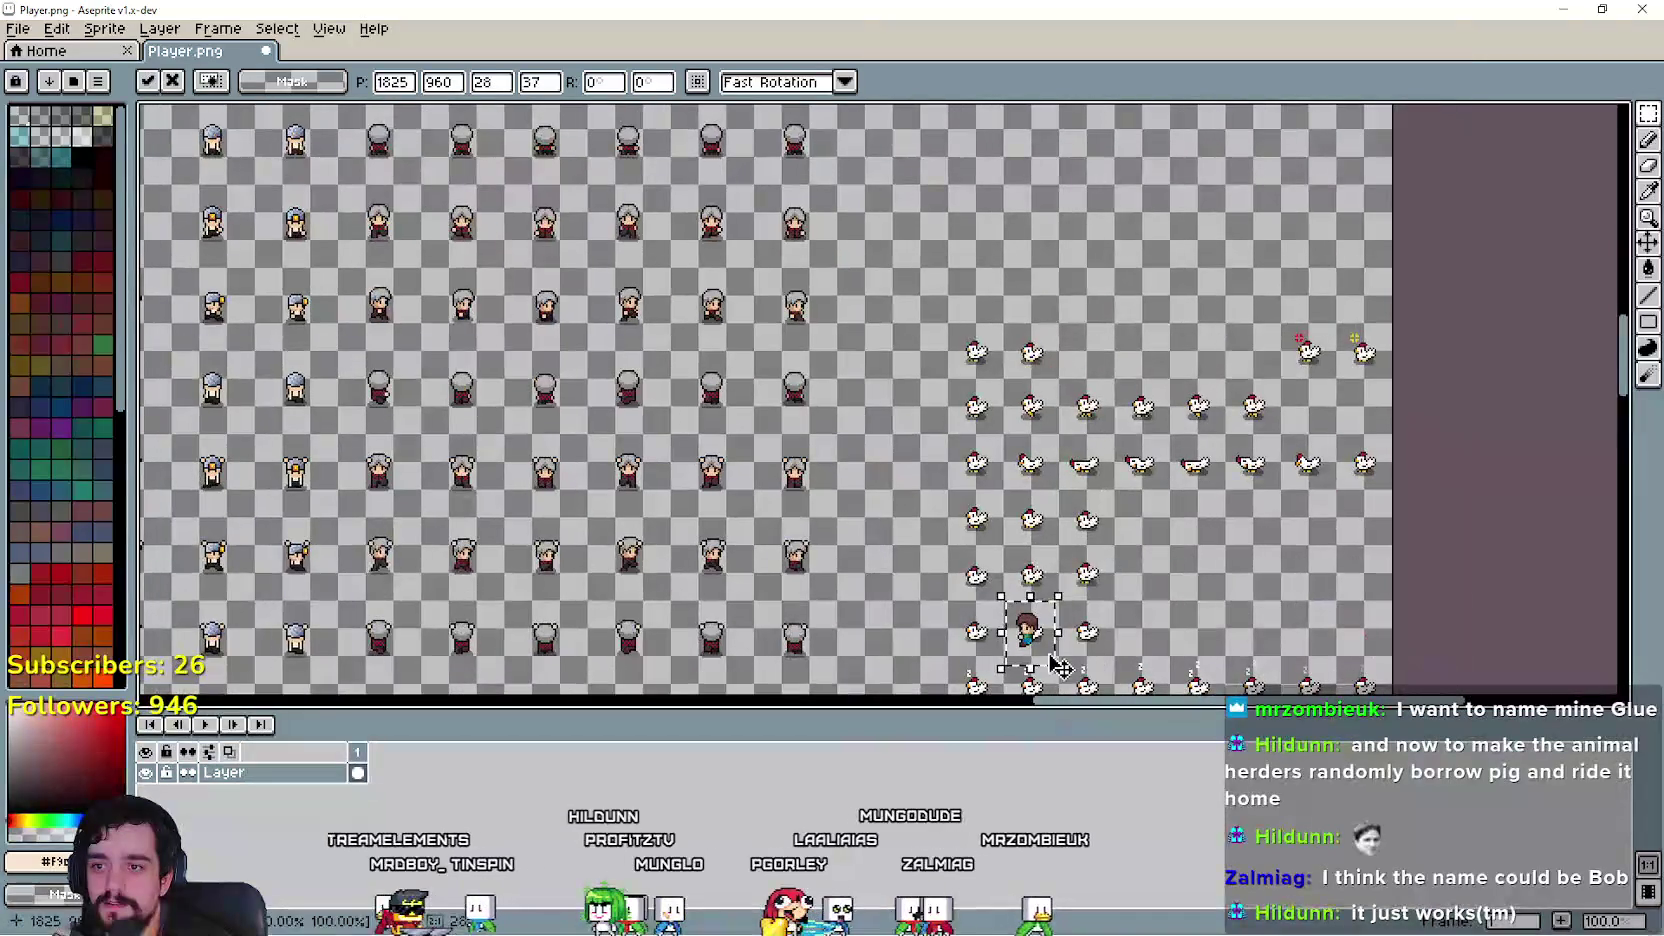
# Step: Set the floating rider down onto one of the chickens on the sheet
pyautogui.scroll(4, 1004, 340)
pyautogui.moveTo(959, 372); pyautogui.dragTo(951, 440)
pyautogui.scroll(-2, 1222, 543)
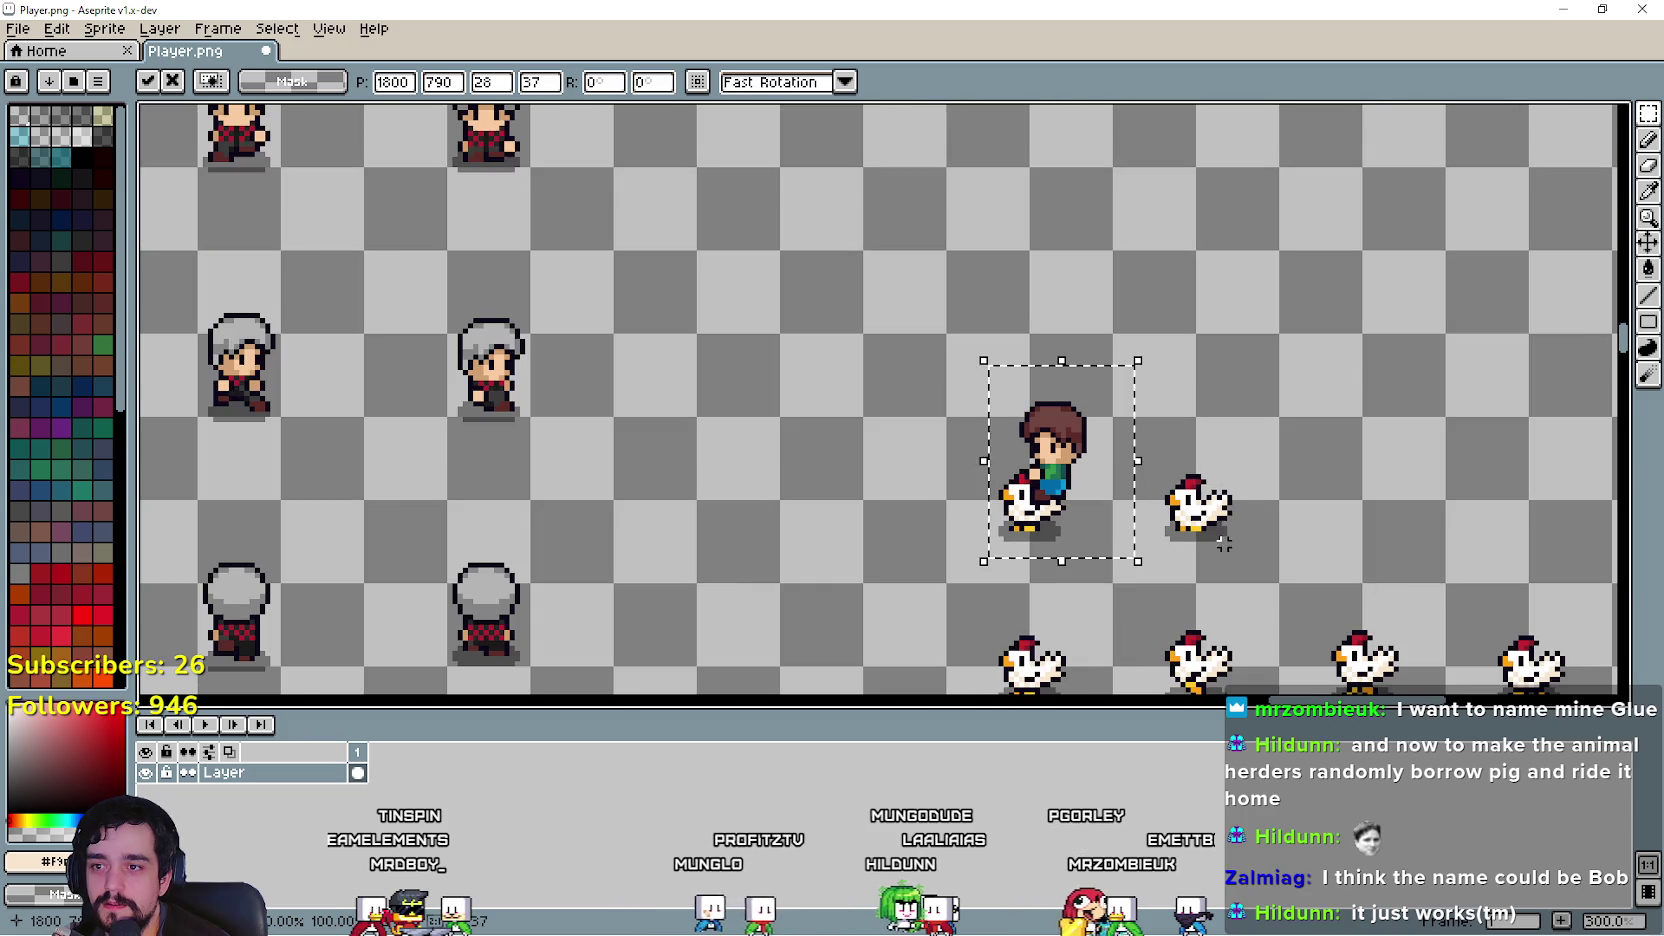
pyautogui.moveTo(1245, 539); pyautogui.dragTo(928, 421)
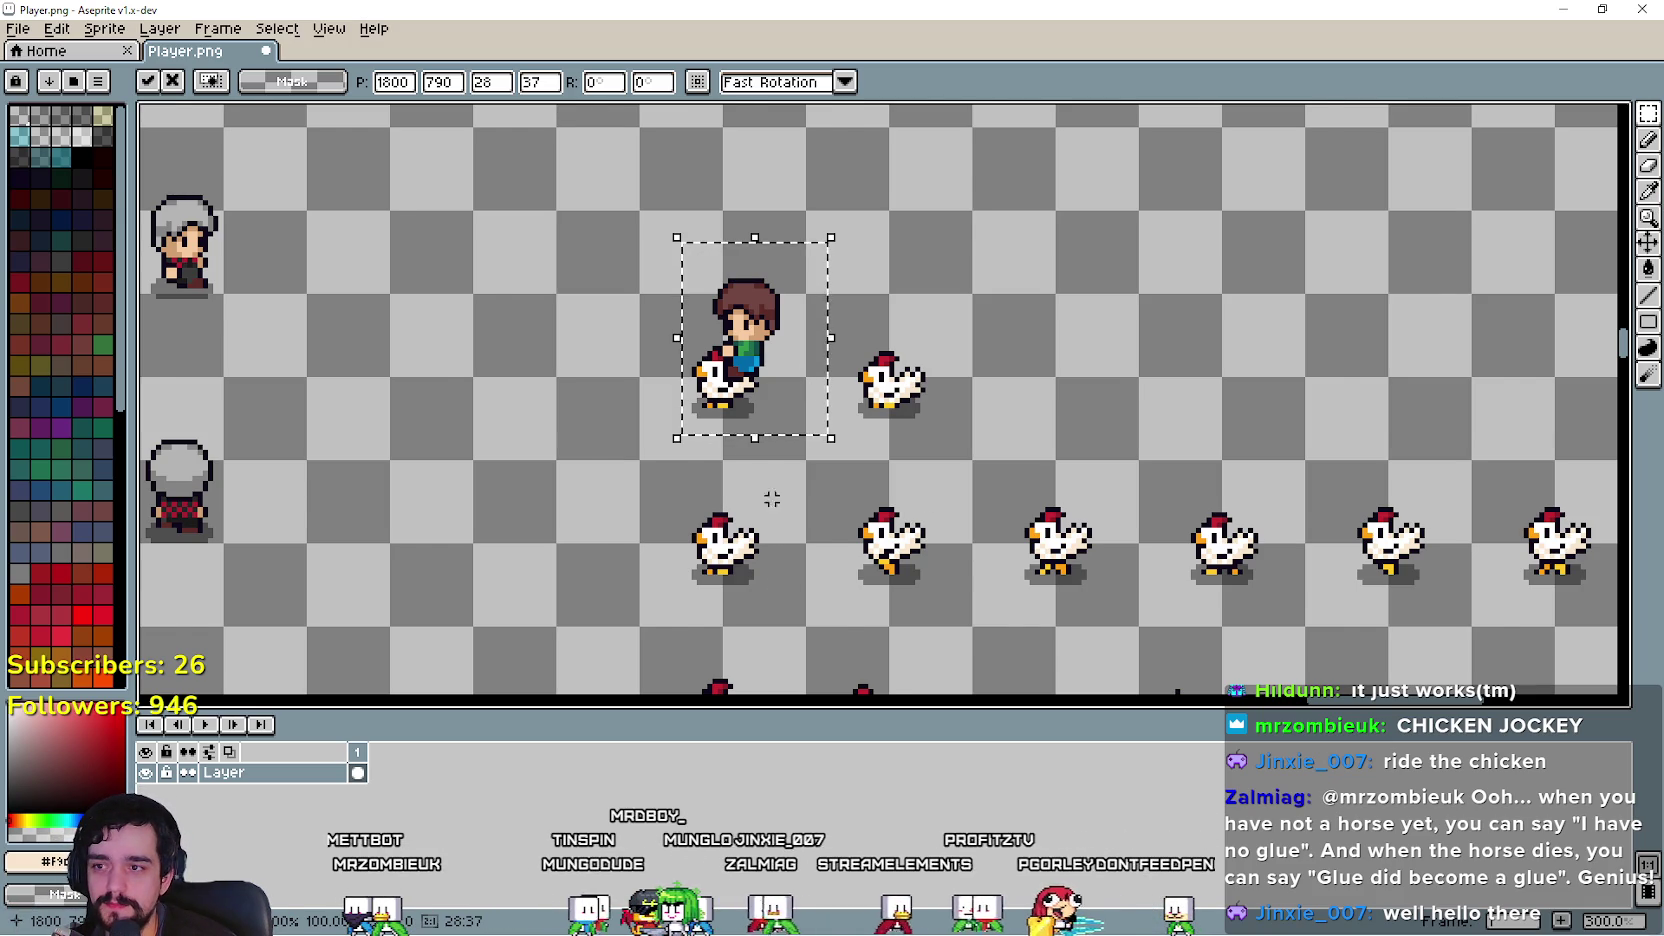
# Step: Move the rider left off the chickens into the grey-haired villager rows and zoom out to 50%
pyautogui.scroll(-3, 782, 530)
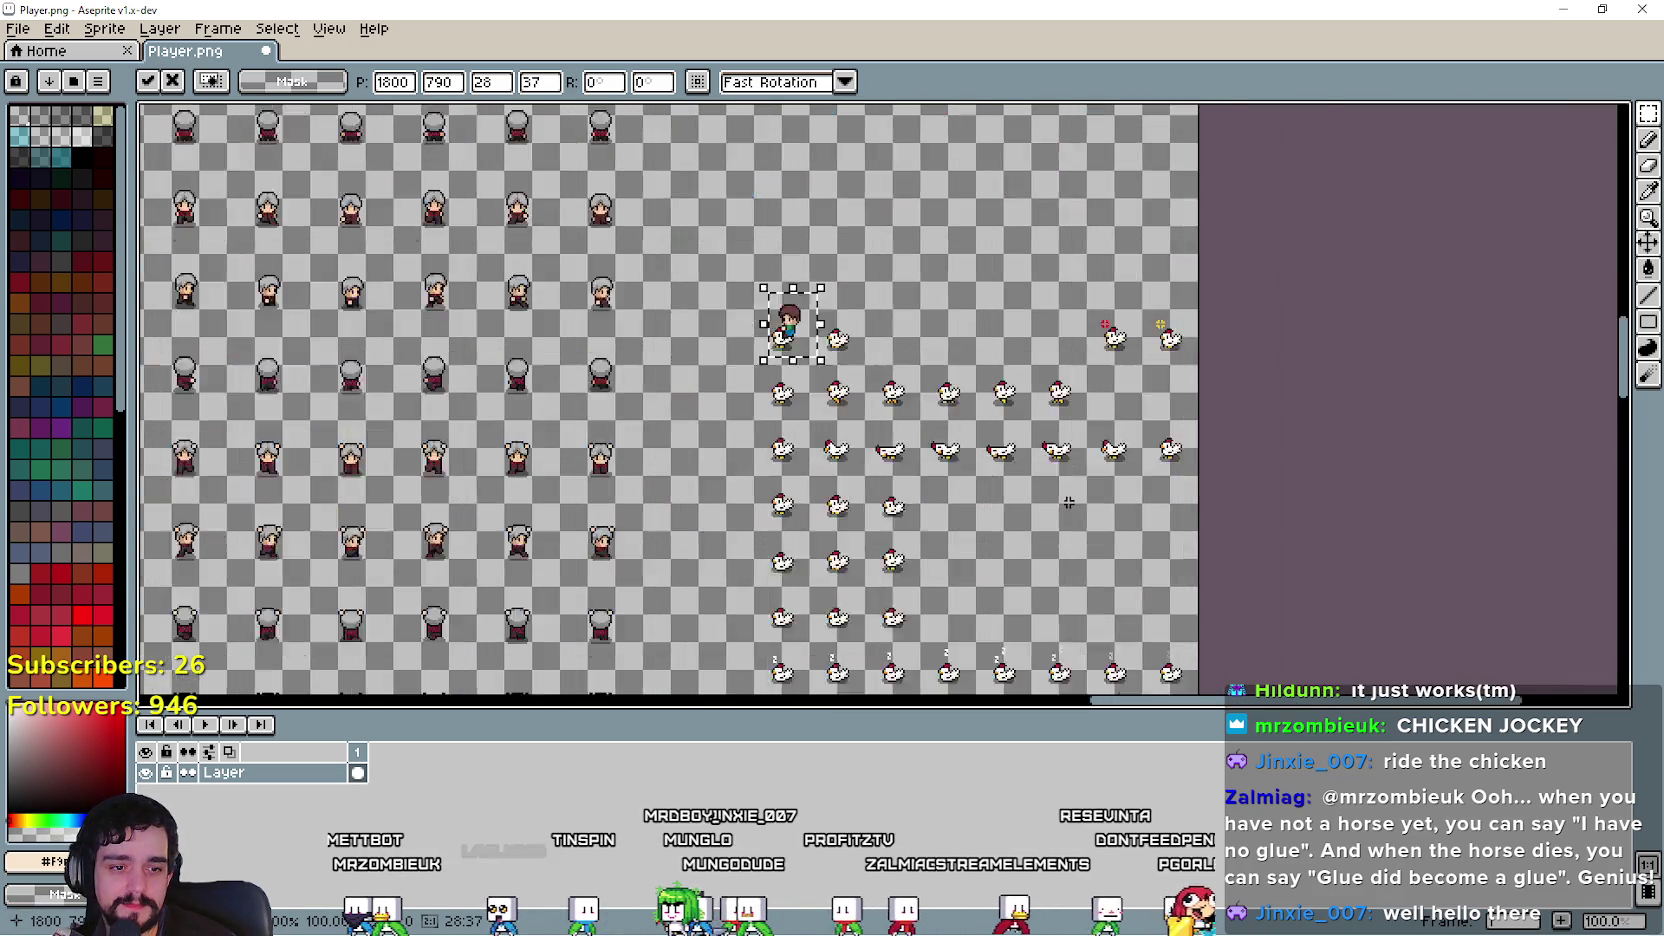
pyautogui.scroll(2, 955, 420)
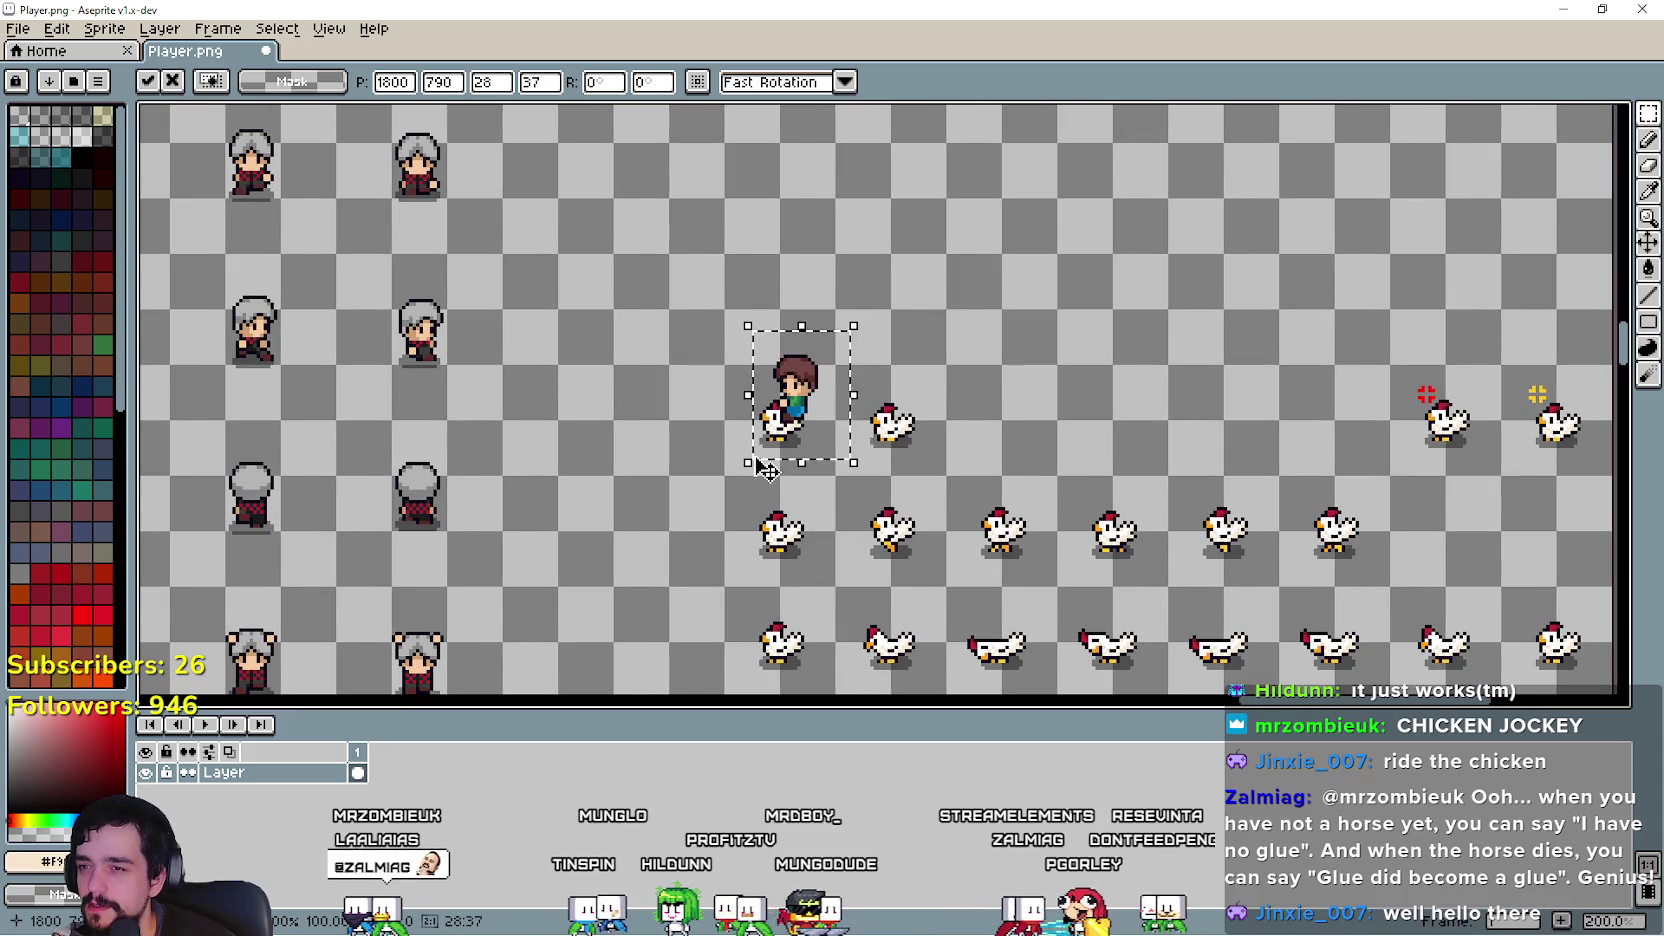
pyautogui.scroll(-2, 960, 462)
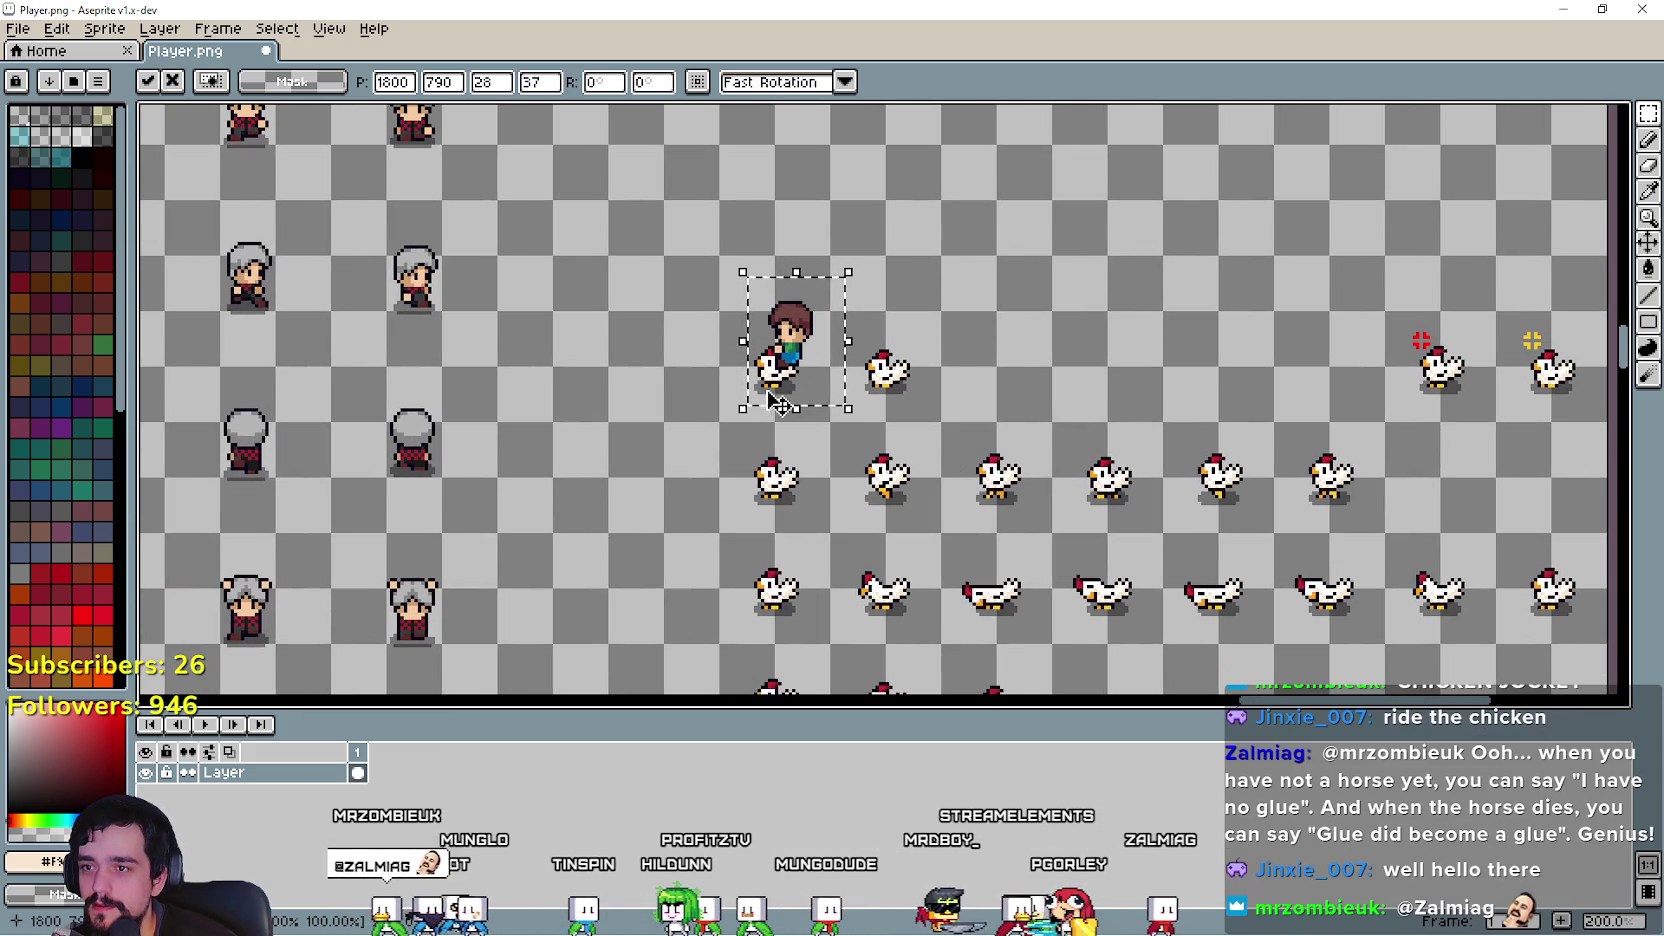
pyautogui.scroll(-2, 1099, 485)
pyautogui.scroll(2, 1099, 485)
pyautogui.scroll(-1, 1000, 465)
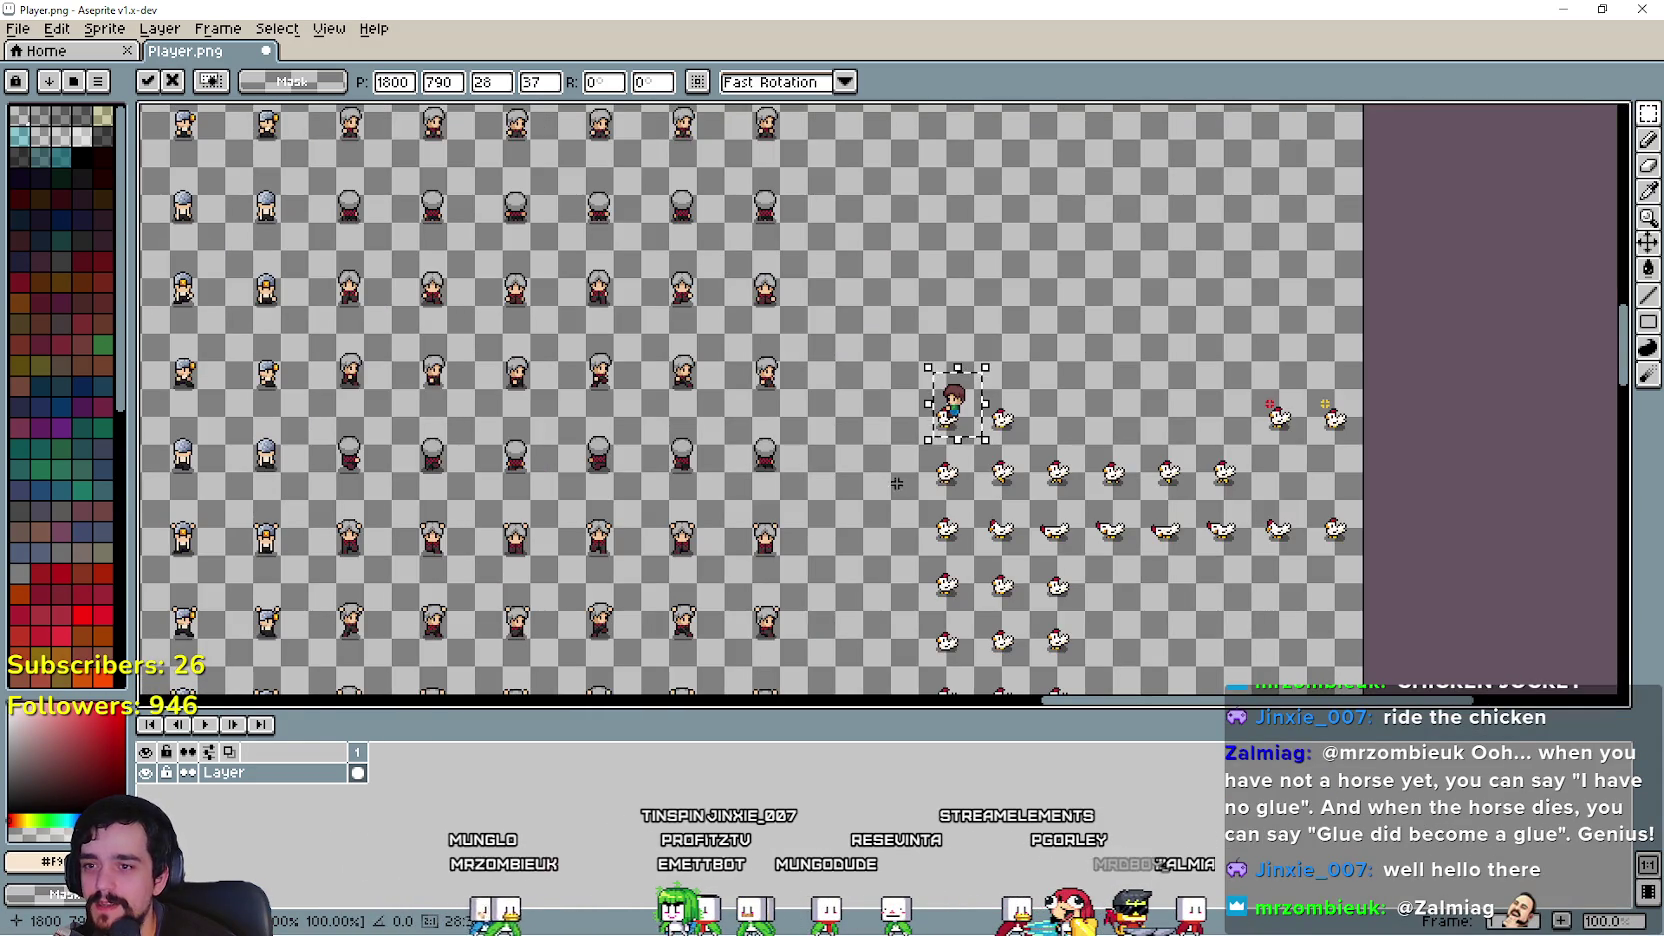
pyautogui.scroll(-1, 1100, 470)
pyautogui.scroll(2, 1167, 455)
pyautogui.moveTo(1205, 432)
pyautogui.mouseDown()
pyautogui.moveTo(1113, 408)
pyautogui.moveTo(467, 461)
pyautogui.mouseUp()
pyautogui.scroll(-1, 791, 509)
pyautogui.scroll(-1, 968, 530)
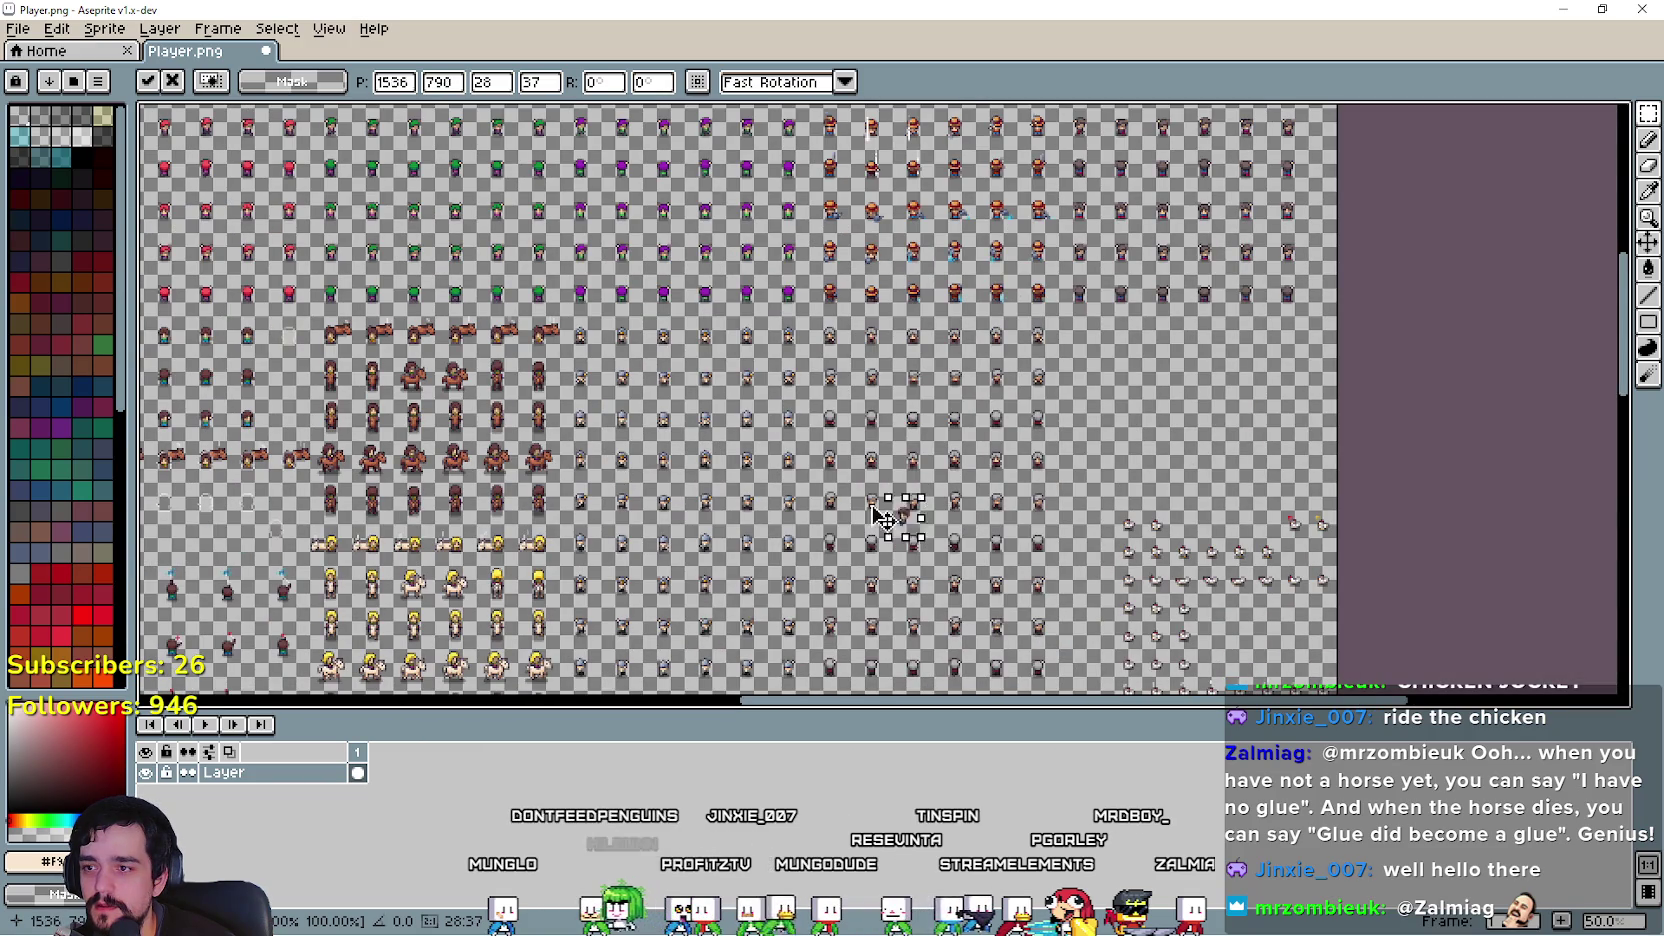
pyautogui.moveTo(480, 418); pyautogui.dragTo(378, 208)
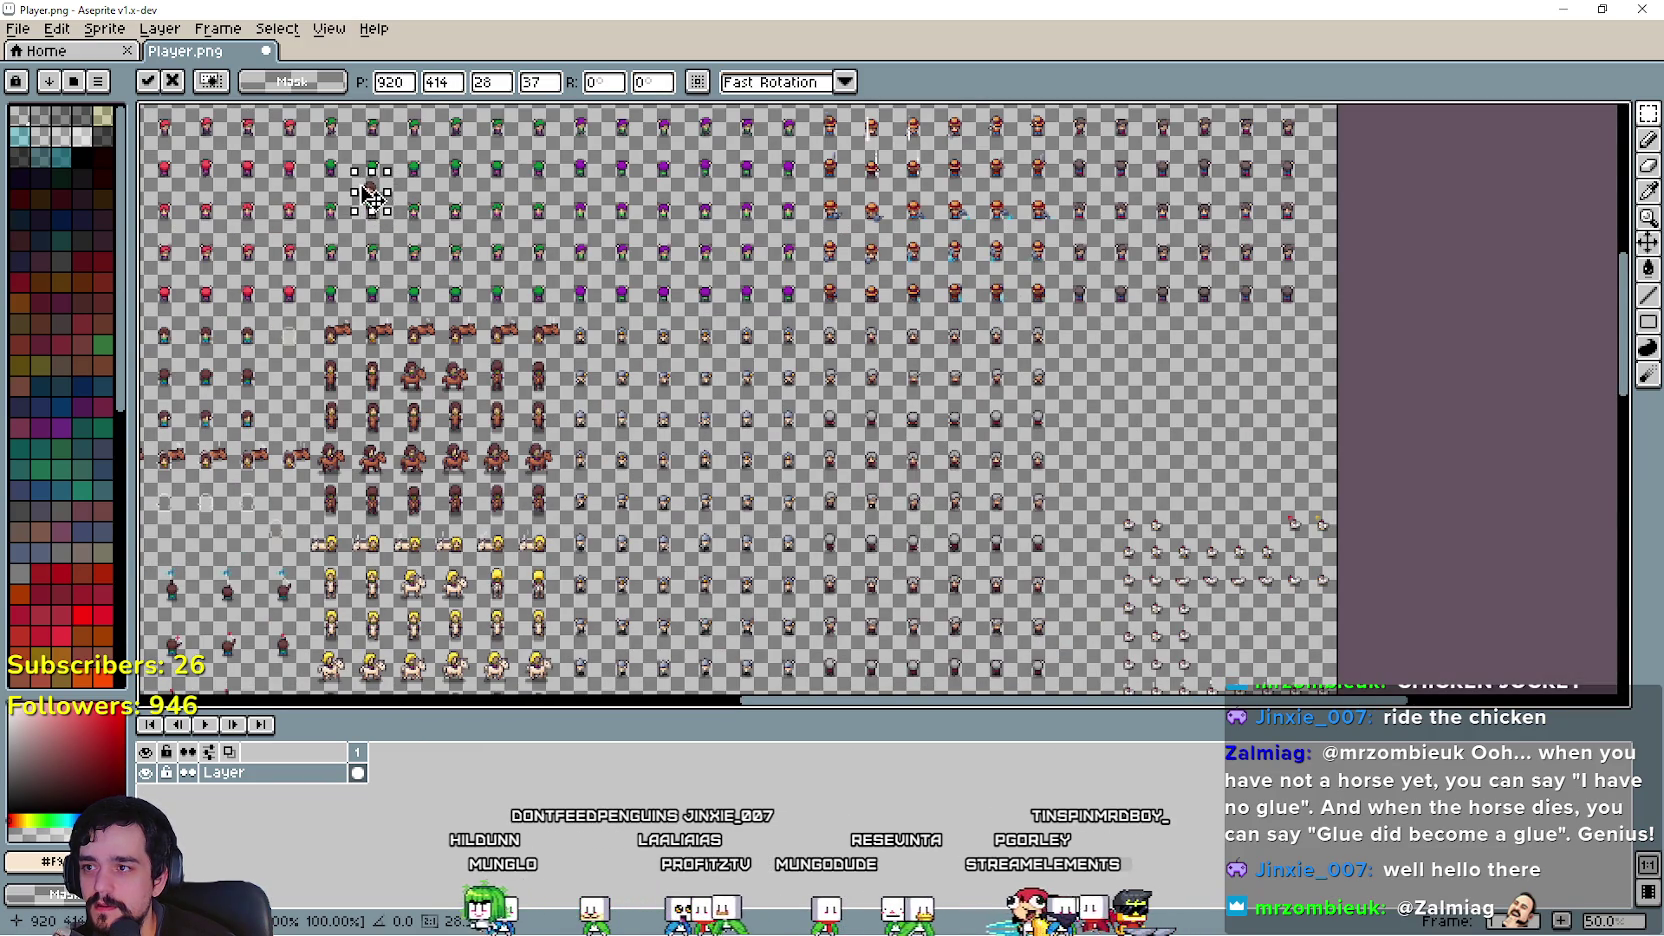
pyautogui.scroll(1, 791, 401)
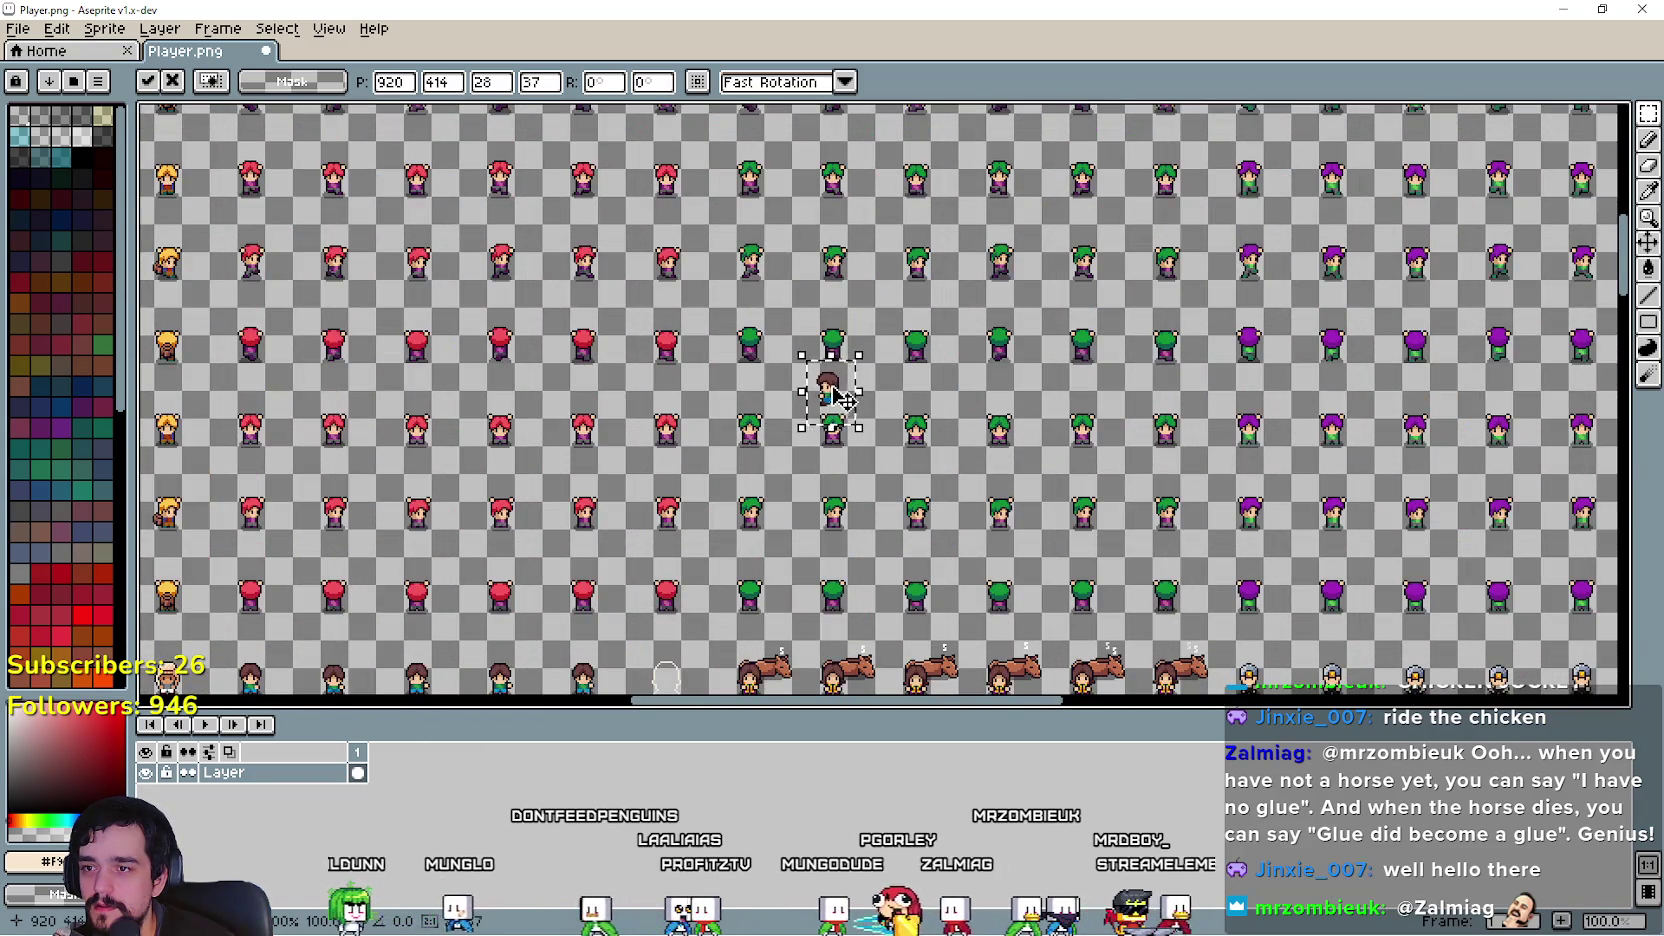
pyautogui.moveTo(822, 285); pyautogui.dragTo(817, 276)
pyautogui.scroll(2, 817, 276)
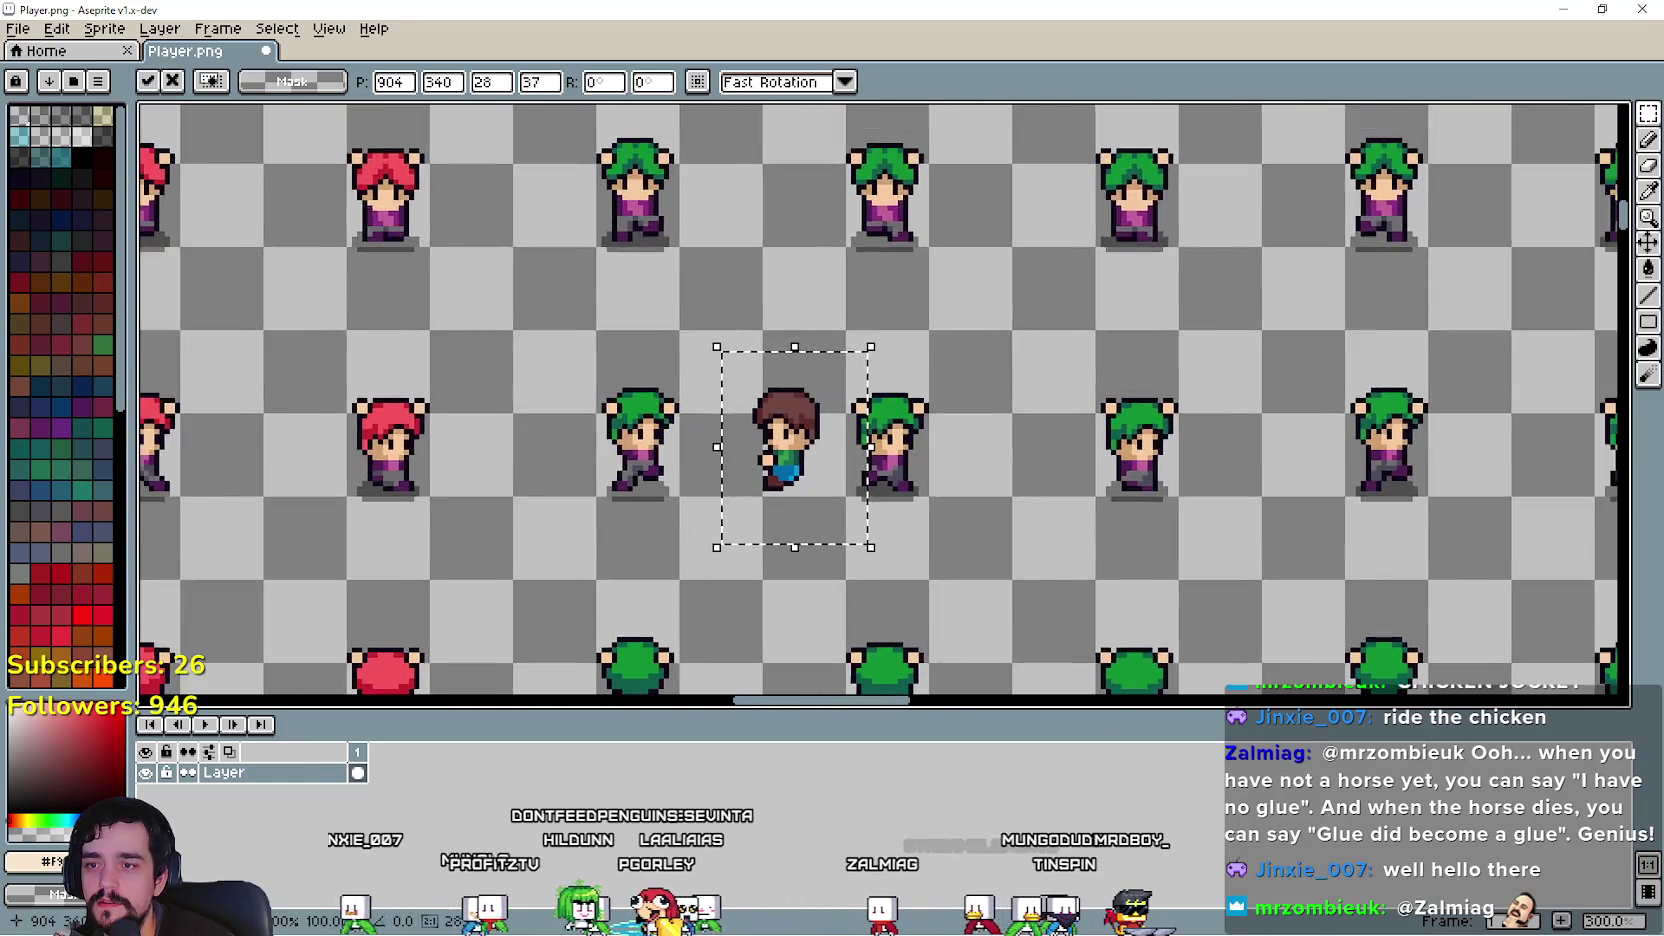
pyautogui.scroll(-1, 934, 575)
pyautogui.moveTo(864, 528)
pyautogui.mouseDown()
pyautogui.moveTo(805, 250)
pyautogui.moveTo(805, 578)
pyautogui.moveTo(798, 245)
pyautogui.mouseUp()
pyautogui.moveTo(998, 480); pyautogui.dragTo(998, 671)
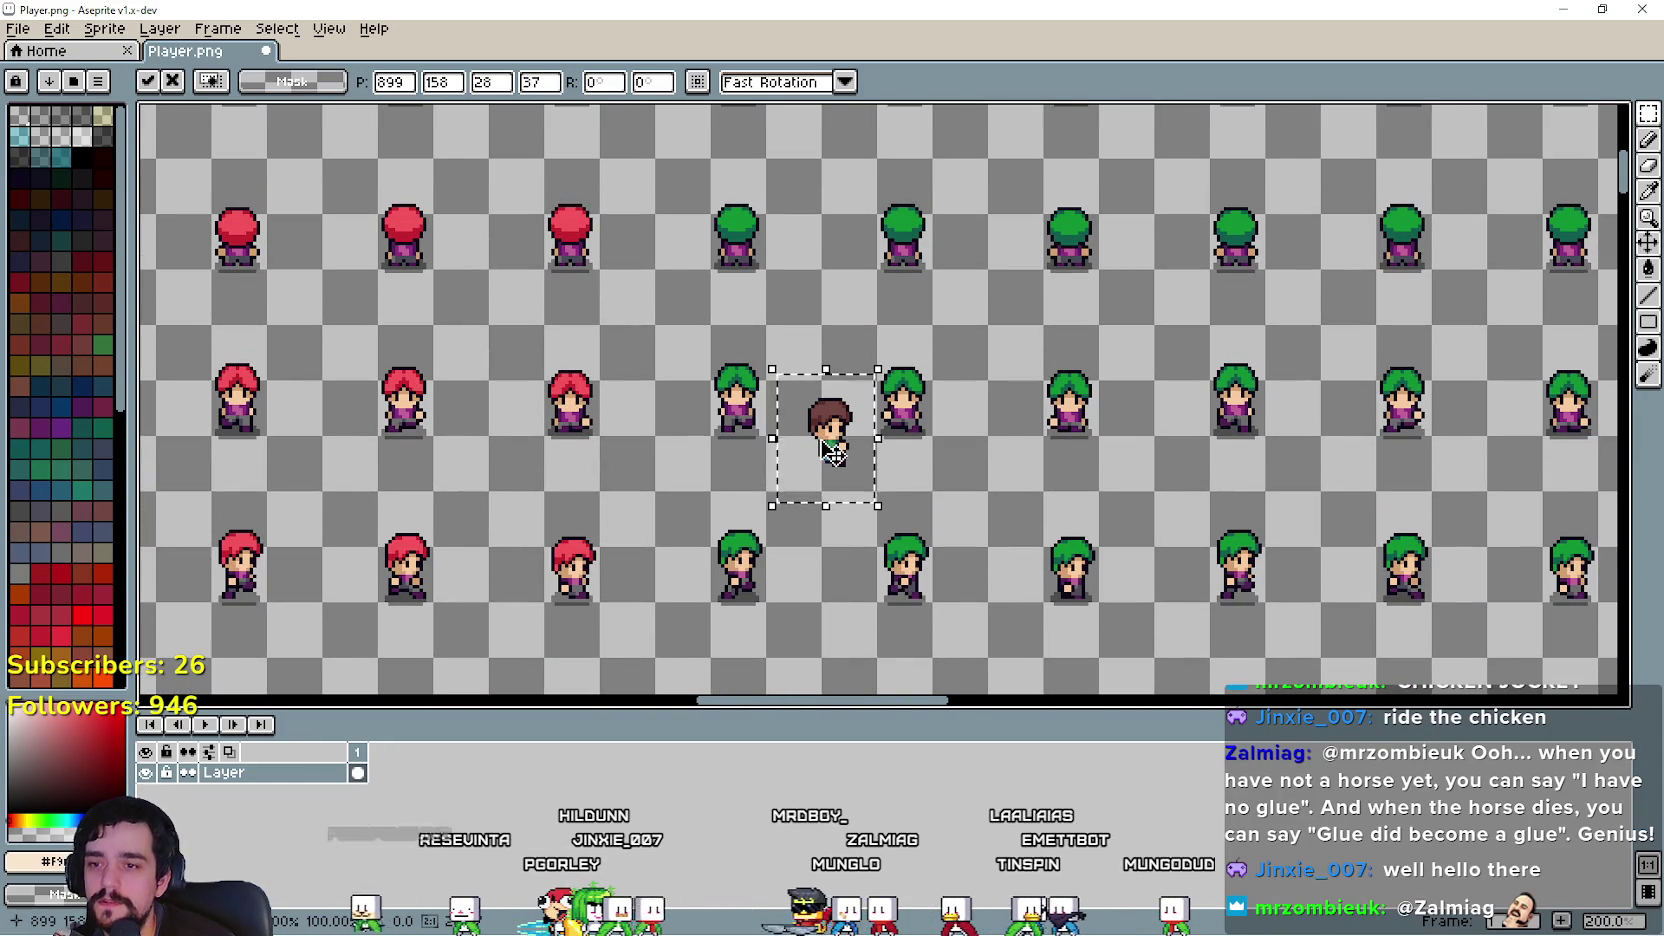
pyautogui.moveTo(840, 494)
pyautogui.mouseDown()
pyautogui.moveTo(852, 555)
pyautogui.moveTo(1050, 520)
pyautogui.moveTo(1160, 570)
pyautogui.mouseUp()
pyautogui.scroll(1, 852, 555)
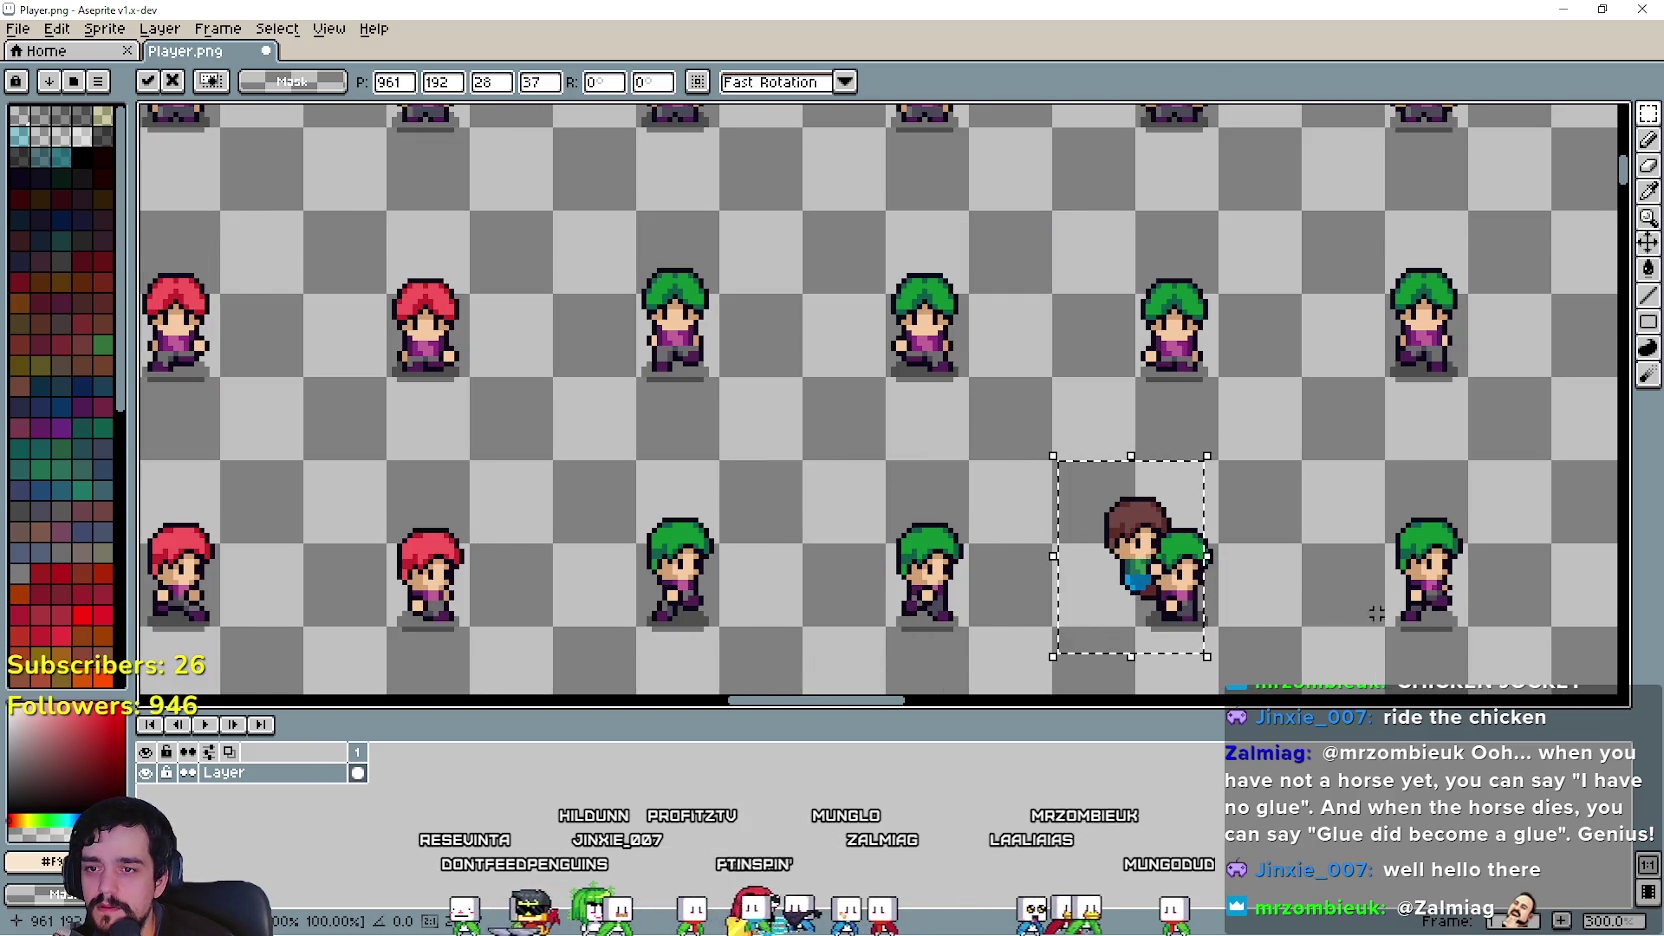
pyautogui.scroll(-1, 1428, 628)
pyautogui.moveTo(1428, 628); pyautogui.dragTo(948, 388)
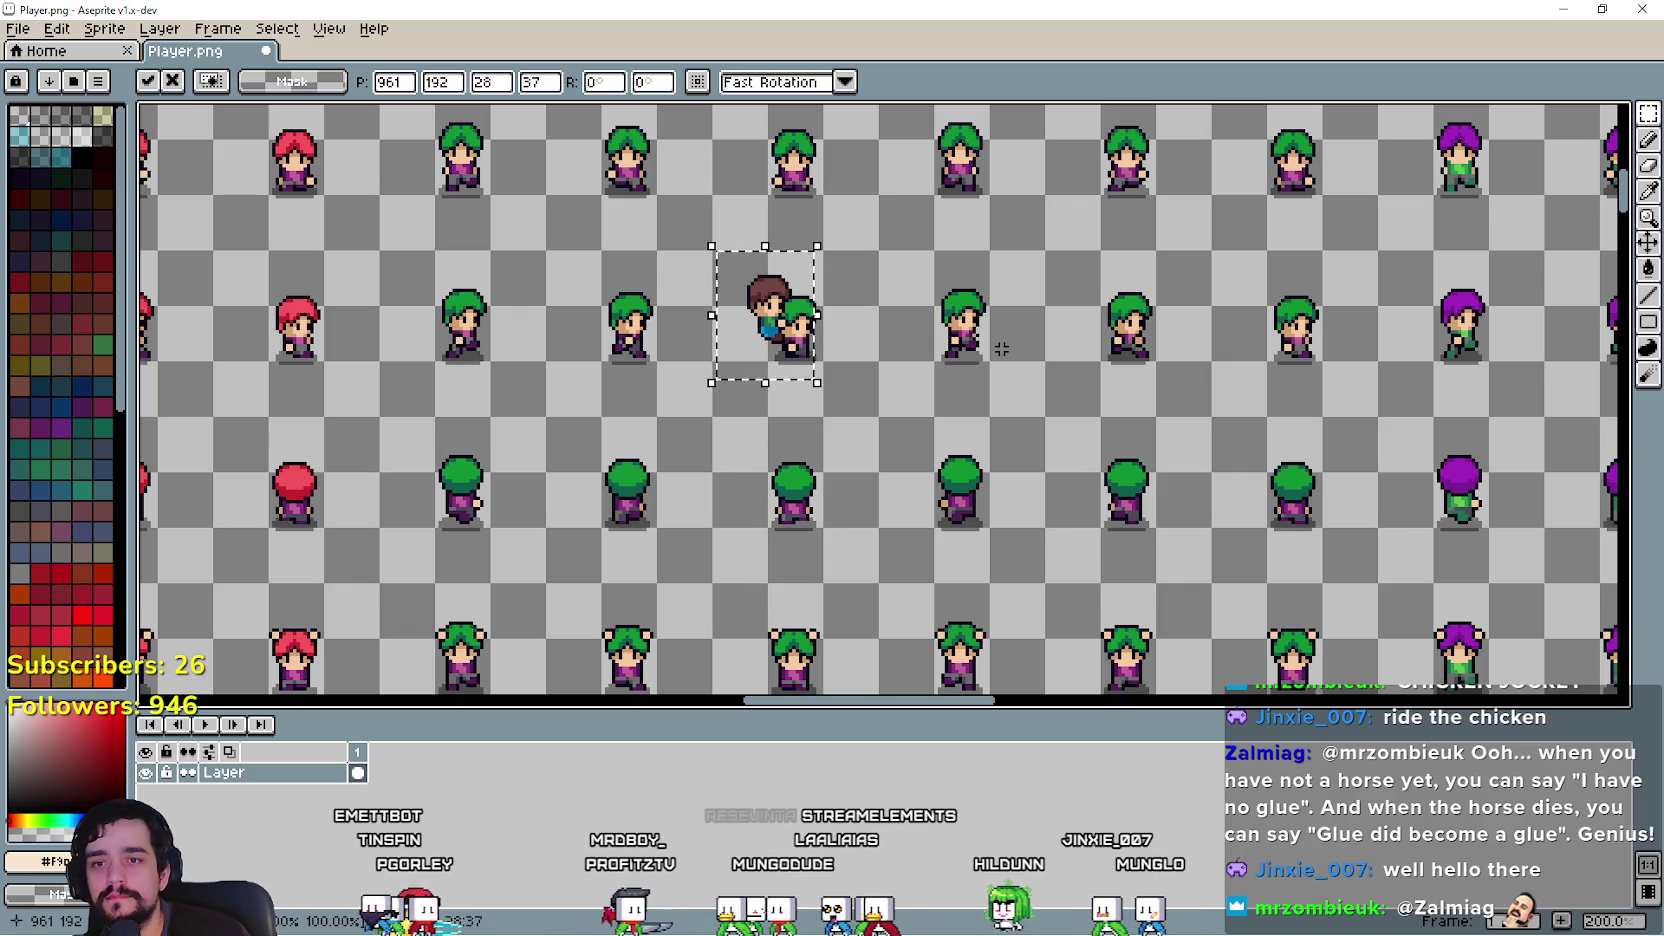
pyautogui.scroll(1, 935, 303)
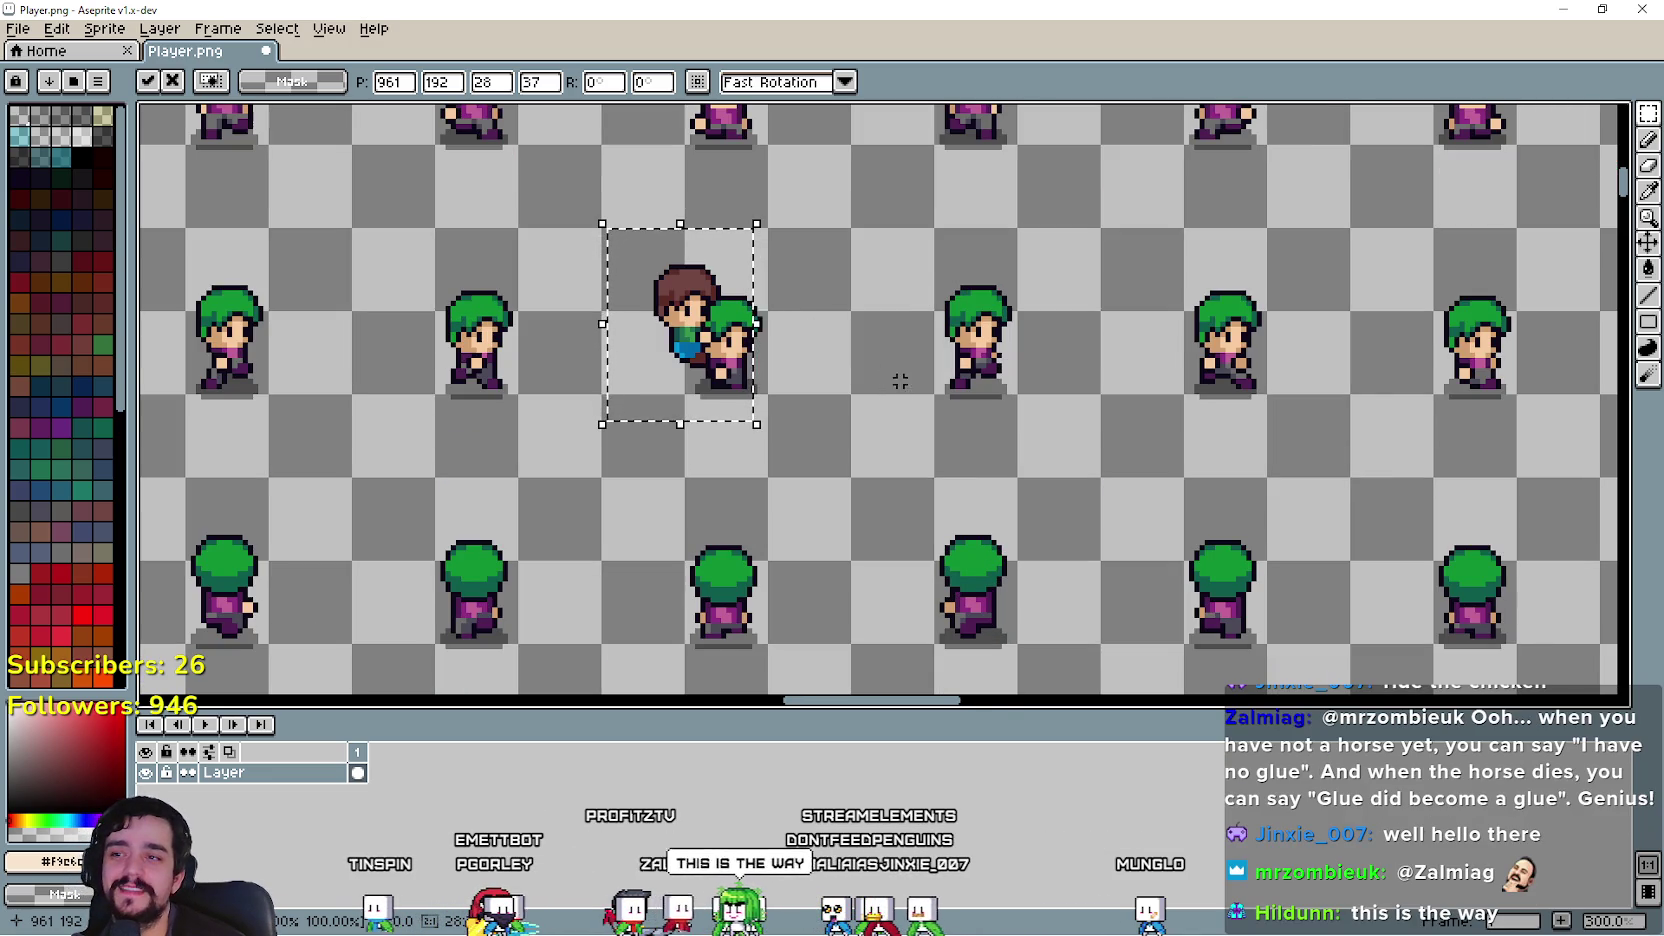
pyautogui.scroll(-1, 905, 355)
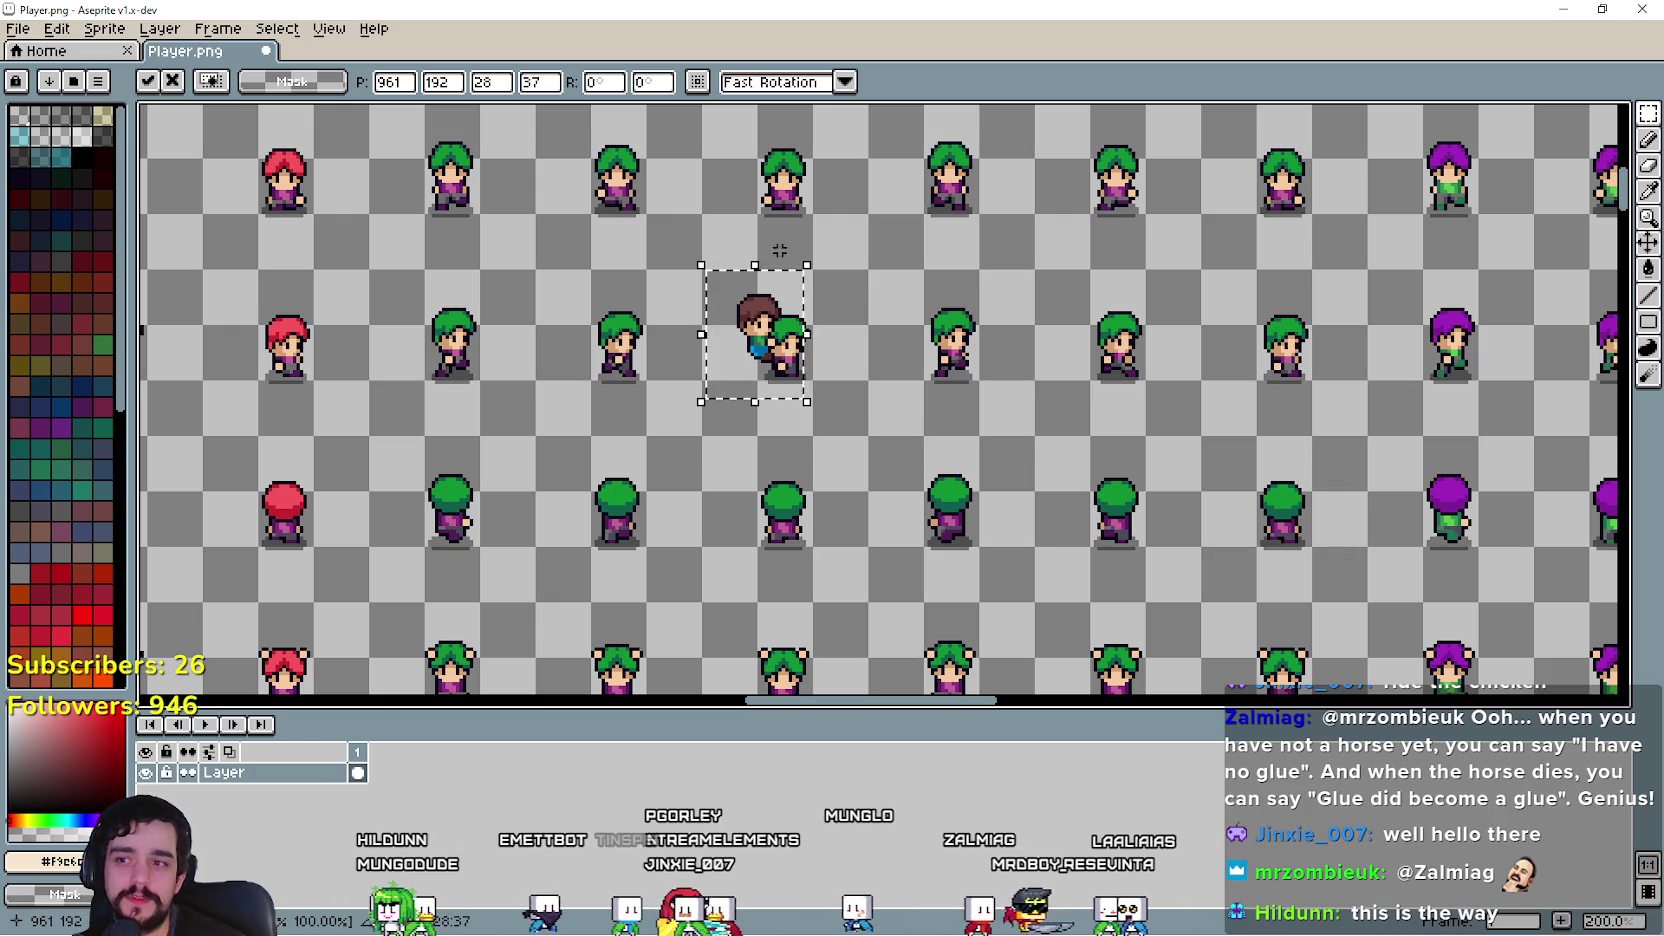
pyautogui.scroll(-1, 960, 384)
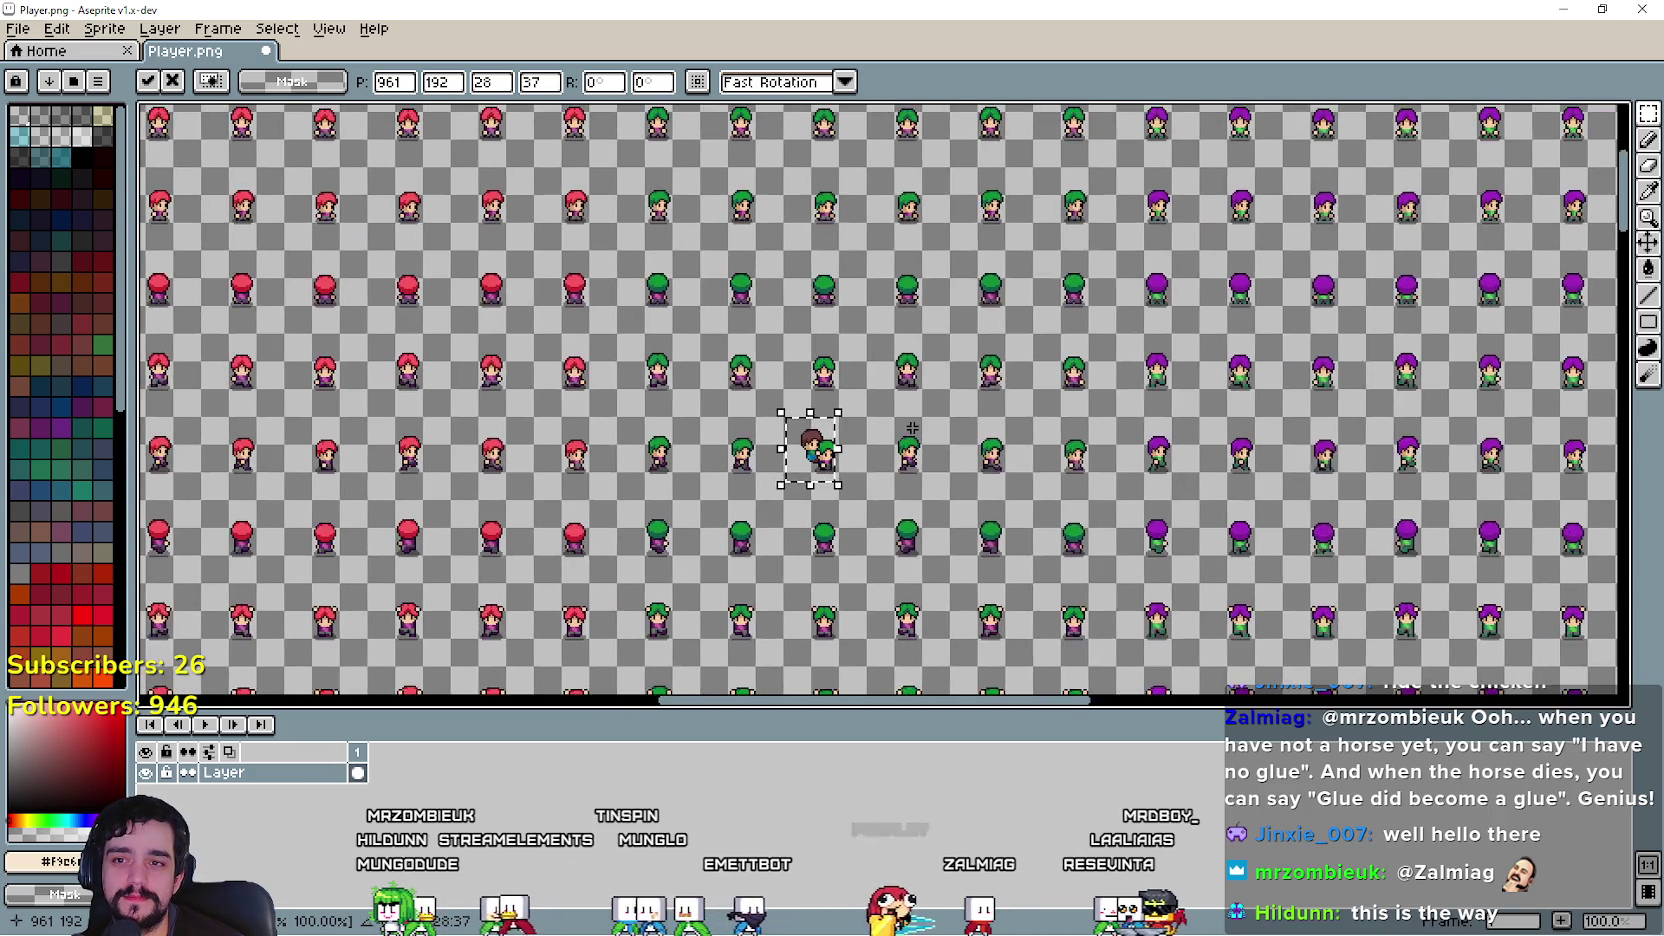
# Step: Drag the floating rider up to the top row, then right across the sprite sheet
pyautogui.scroll(1, 977, 304)
pyautogui.moveTo(829, 520); pyautogui.dragTo(959, 228)
pyautogui.scroll(-3, 959, 228)
pyautogui.scroll(1, 985, 502)
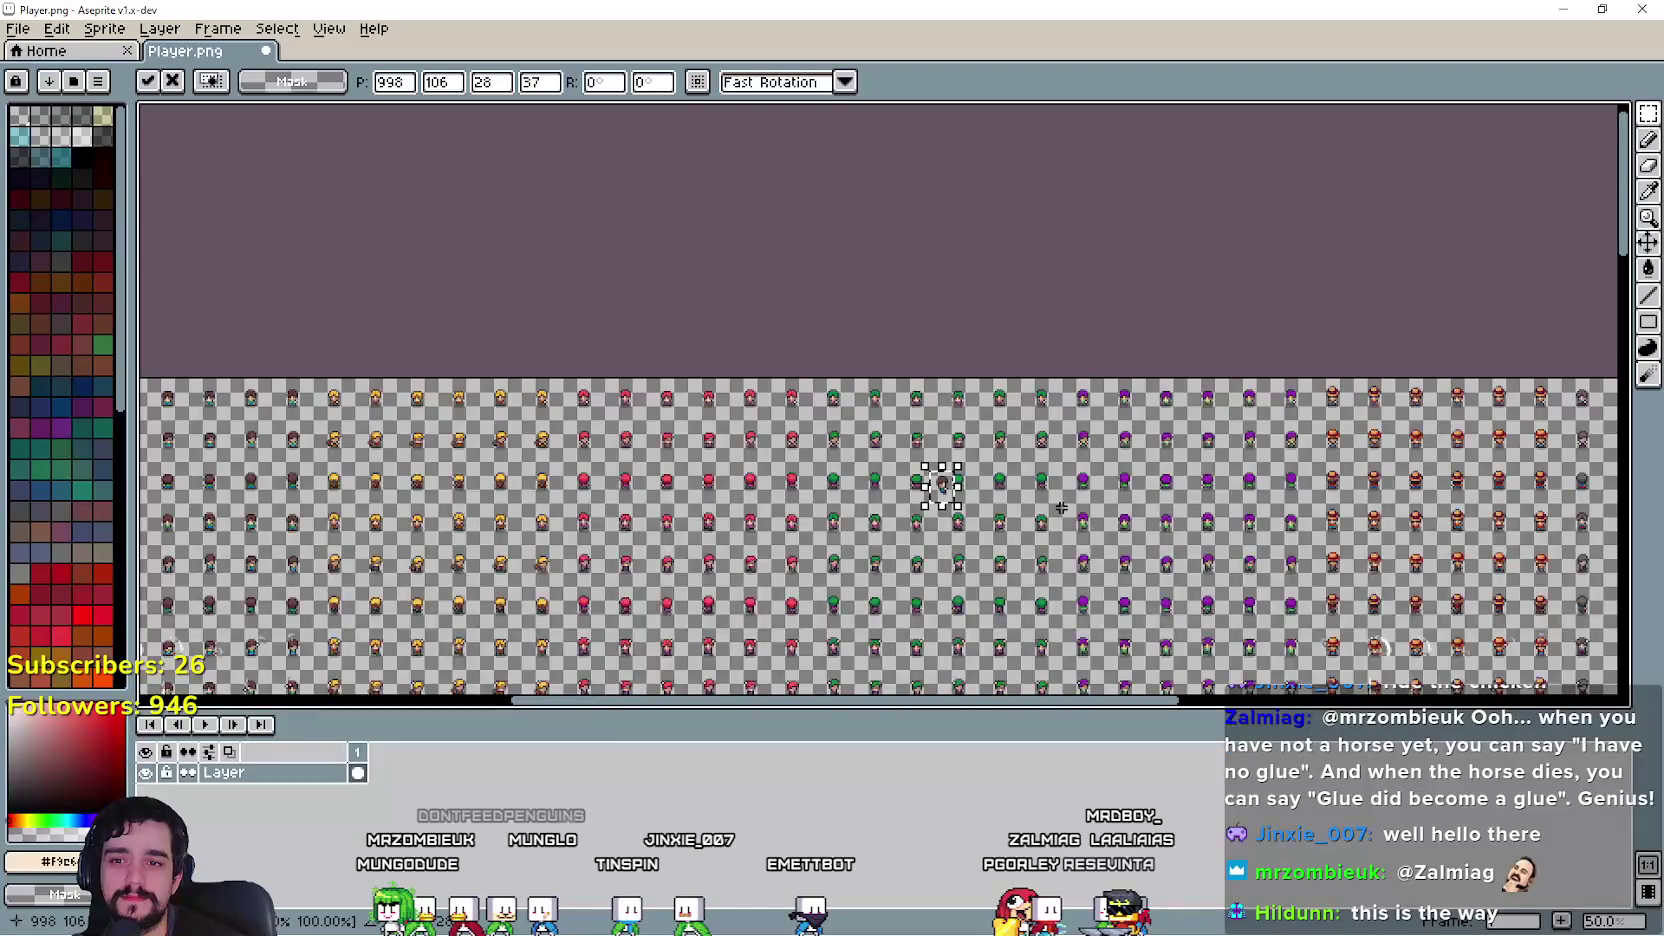
pyautogui.scroll(1, 1061, 508)
pyautogui.moveTo(910, 497)
pyautogui.mouseDown()
pyautogui.moveTo(1490, 460)
pyautogui.moveTo(820, 380)
pyautogui.moveTo(1198, 290)
pyautogui.moveTo(837, 450)
pyautogui.moveTo(1151, 397)
pyautogui.mouseUp()
pyautogui.scroll(2, 820, 380)
pyautogui.scroll(-1, 1443, 507)
pyautogui.scroll(-1, 1443, 507)
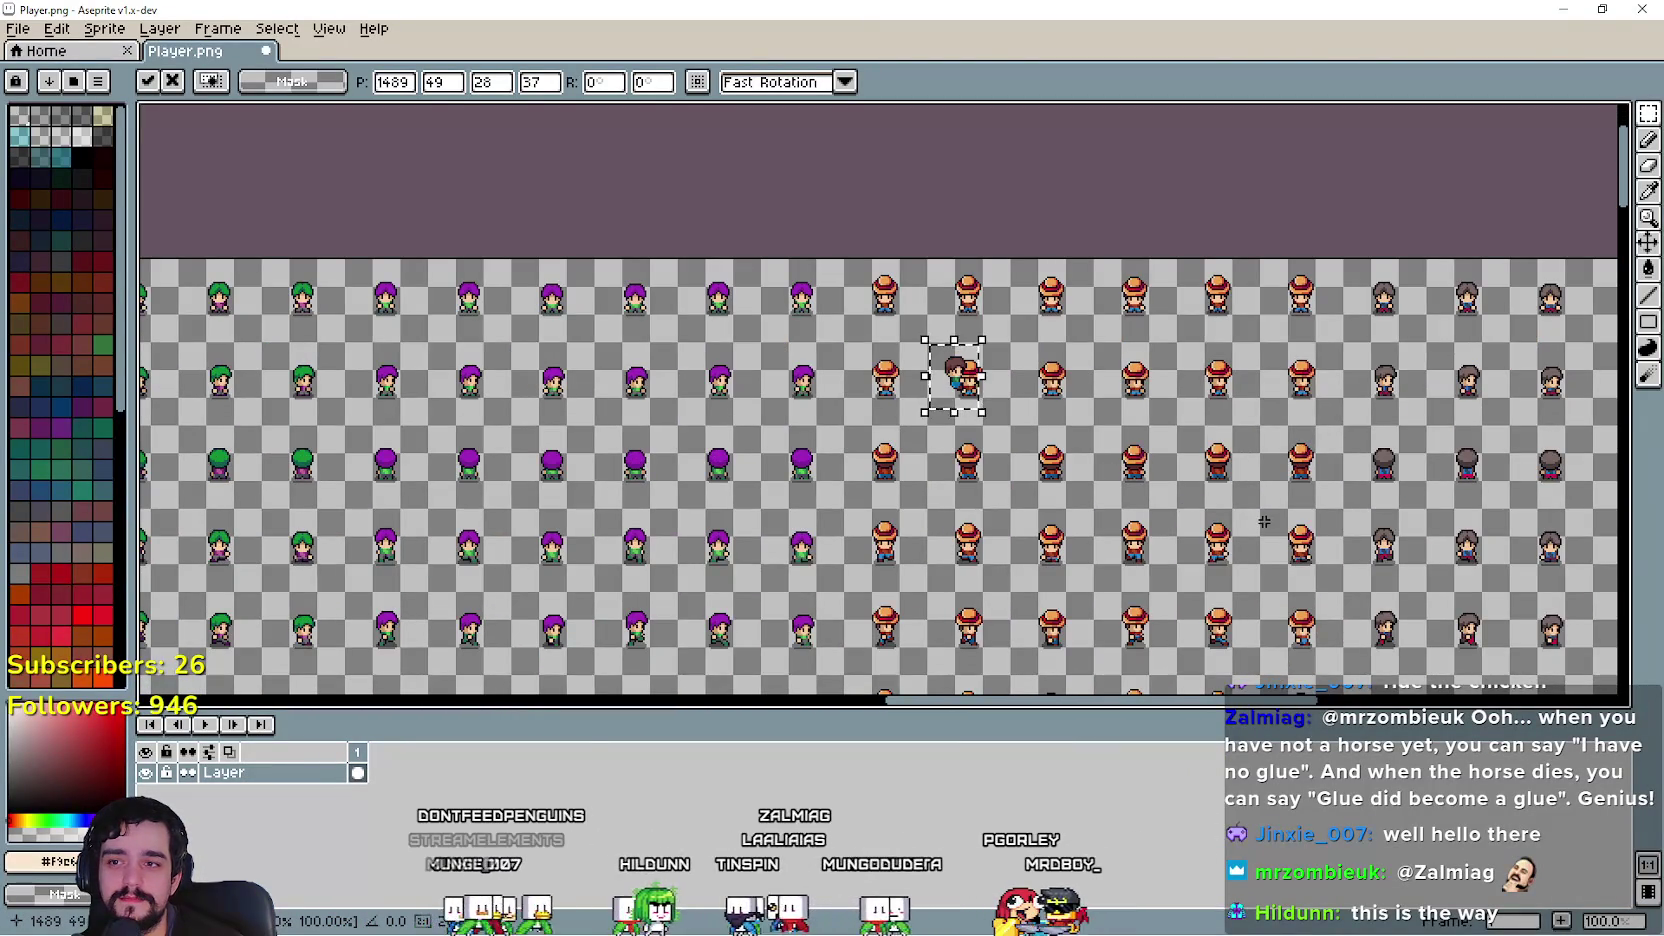
pyautogui.moveTo(1261, 520)
pyautogui.mouseDown()
pyautogui.moveTo(1125, 441)
pyautogui.moveTo(945, 446)
pyautogui.moveTo(983, 494)
pyautogui.mouseUp()
pyautogui.scroll(-1, 538, 267)
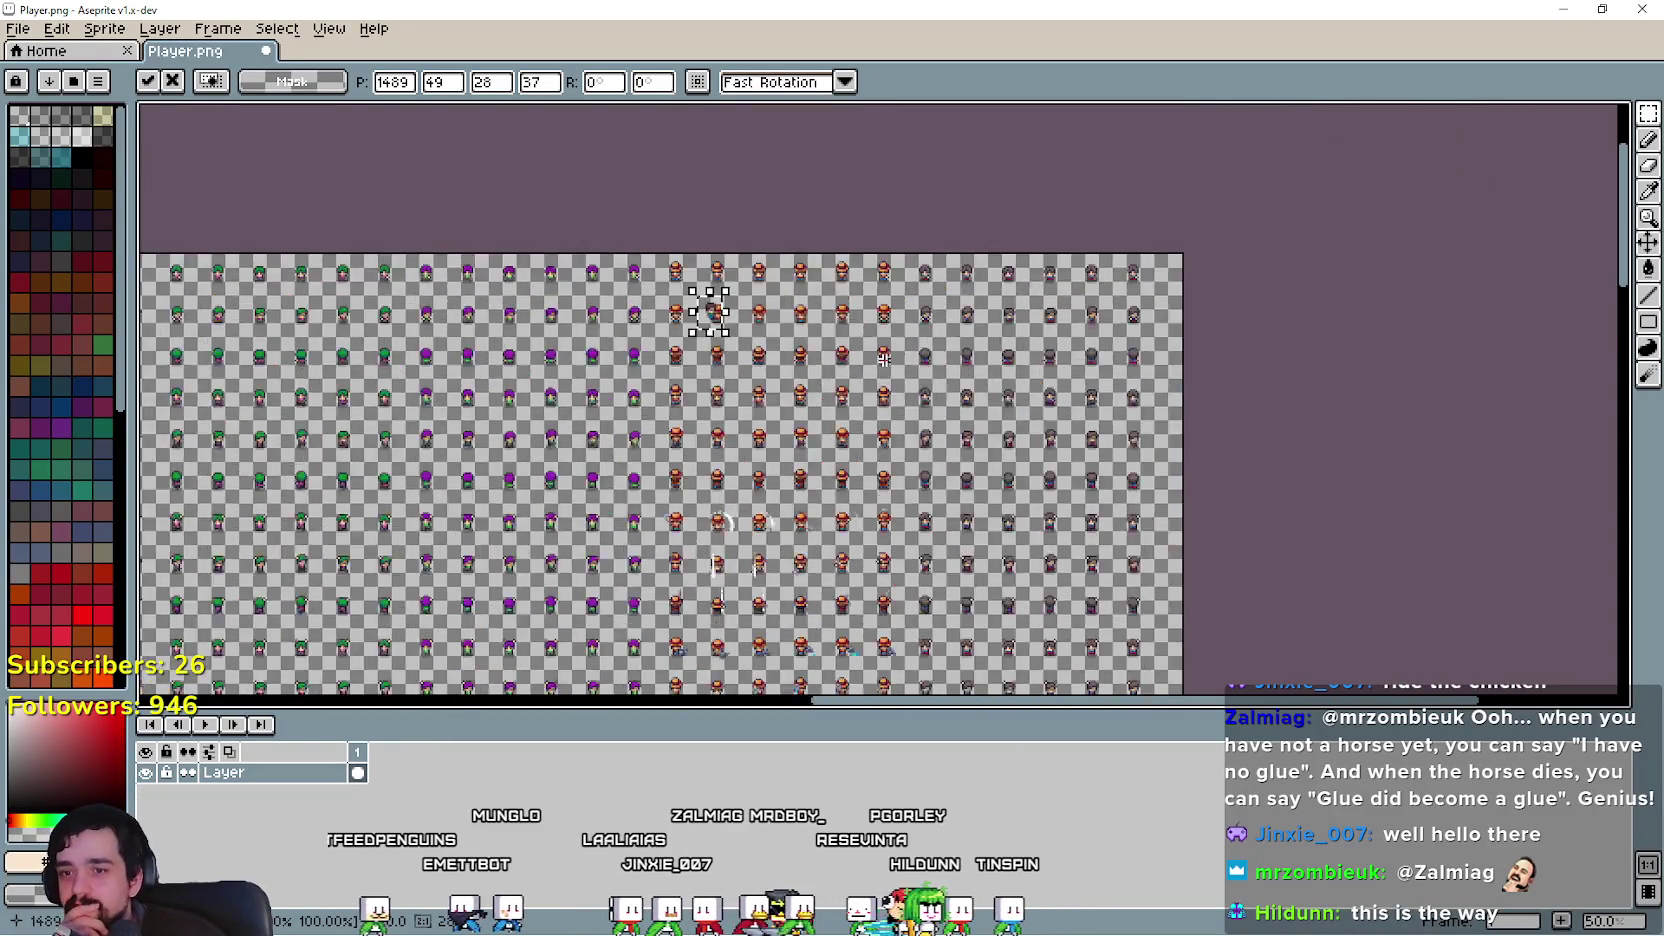
# Step: Shift the rider down a row and right, in among the horse-riding frames
pyautogui.moveTo(777, 308)
pyautogui.mouseDown()
pyautogui.moveTo(917, 531)
pyautogui.moveTo(806, 297)
pyautogui.moveTo(826, 303)
pyautogui.mouseUp()
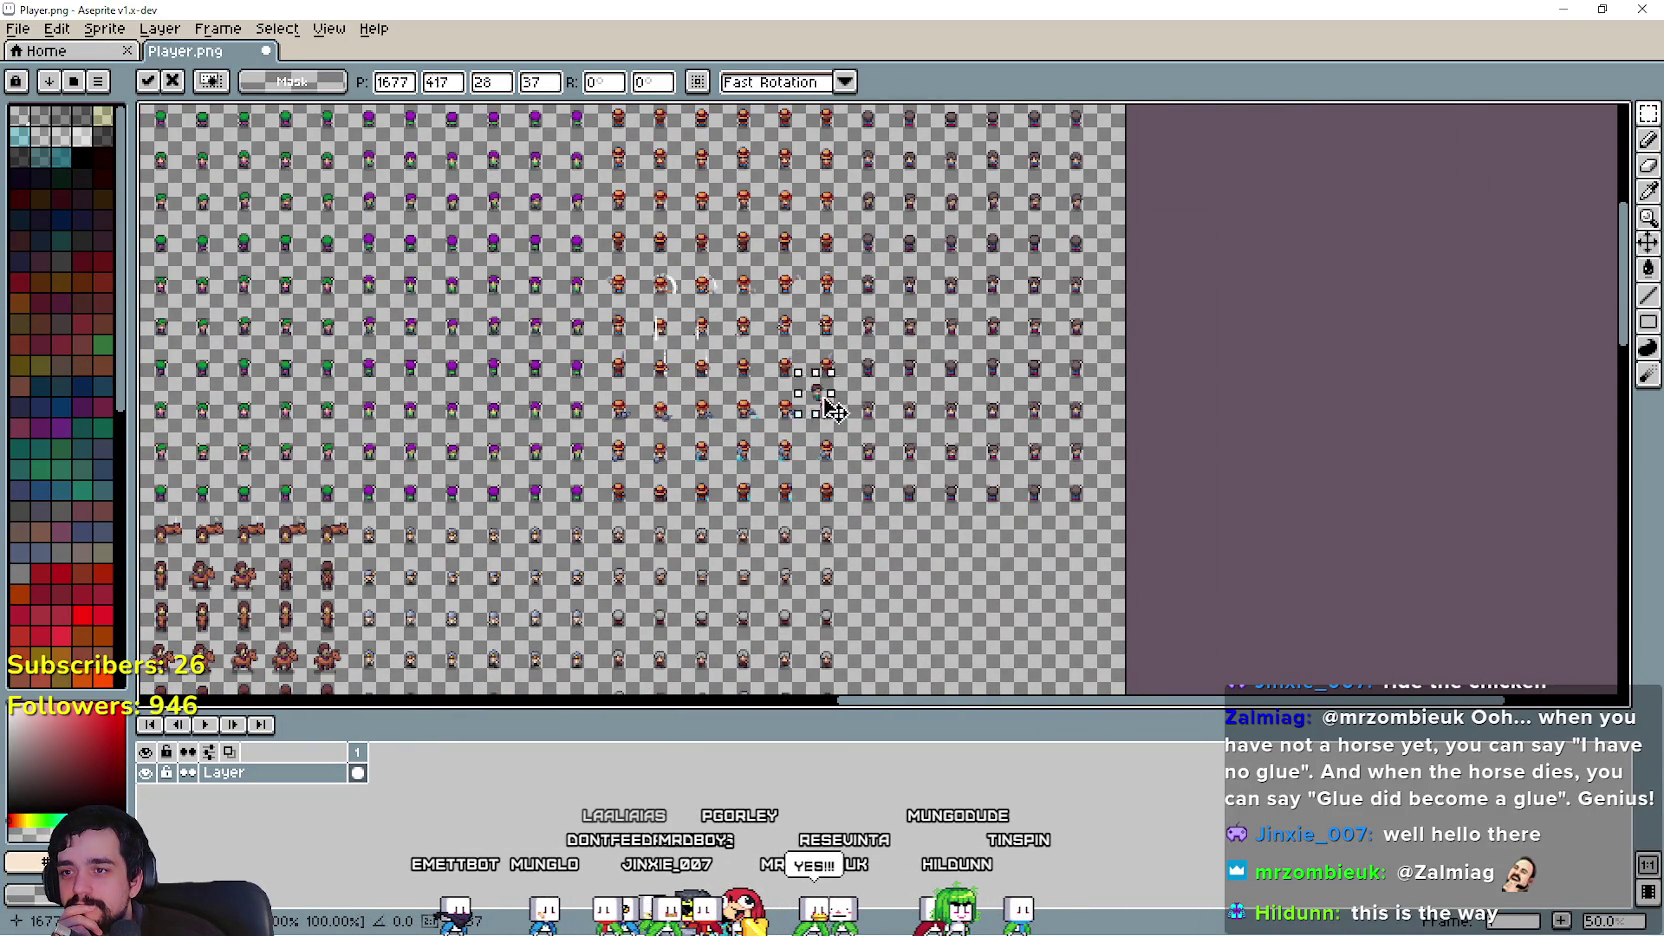
pyautogui.moveTo(828, 393); pyautogui.dragTo(815, 474)
pyautogui.scroll(1, 815, 474)
pyautogui.moveTo(832, 320)
pyautogui.mouseDown()
pyautogui.moveTo(800, 438)
pyautogui.moveTo(806, 425)
pyautogui.mouseUp()
pyautogui.moveTo(952, 295)
pyautogui.mouseDown()
pyautogui.moveTo(1135, 448)
pyautogui.moveTo(986, 294)
pyautogui.mouseUp()
pyautogui.scroll(-1, 766, 284)
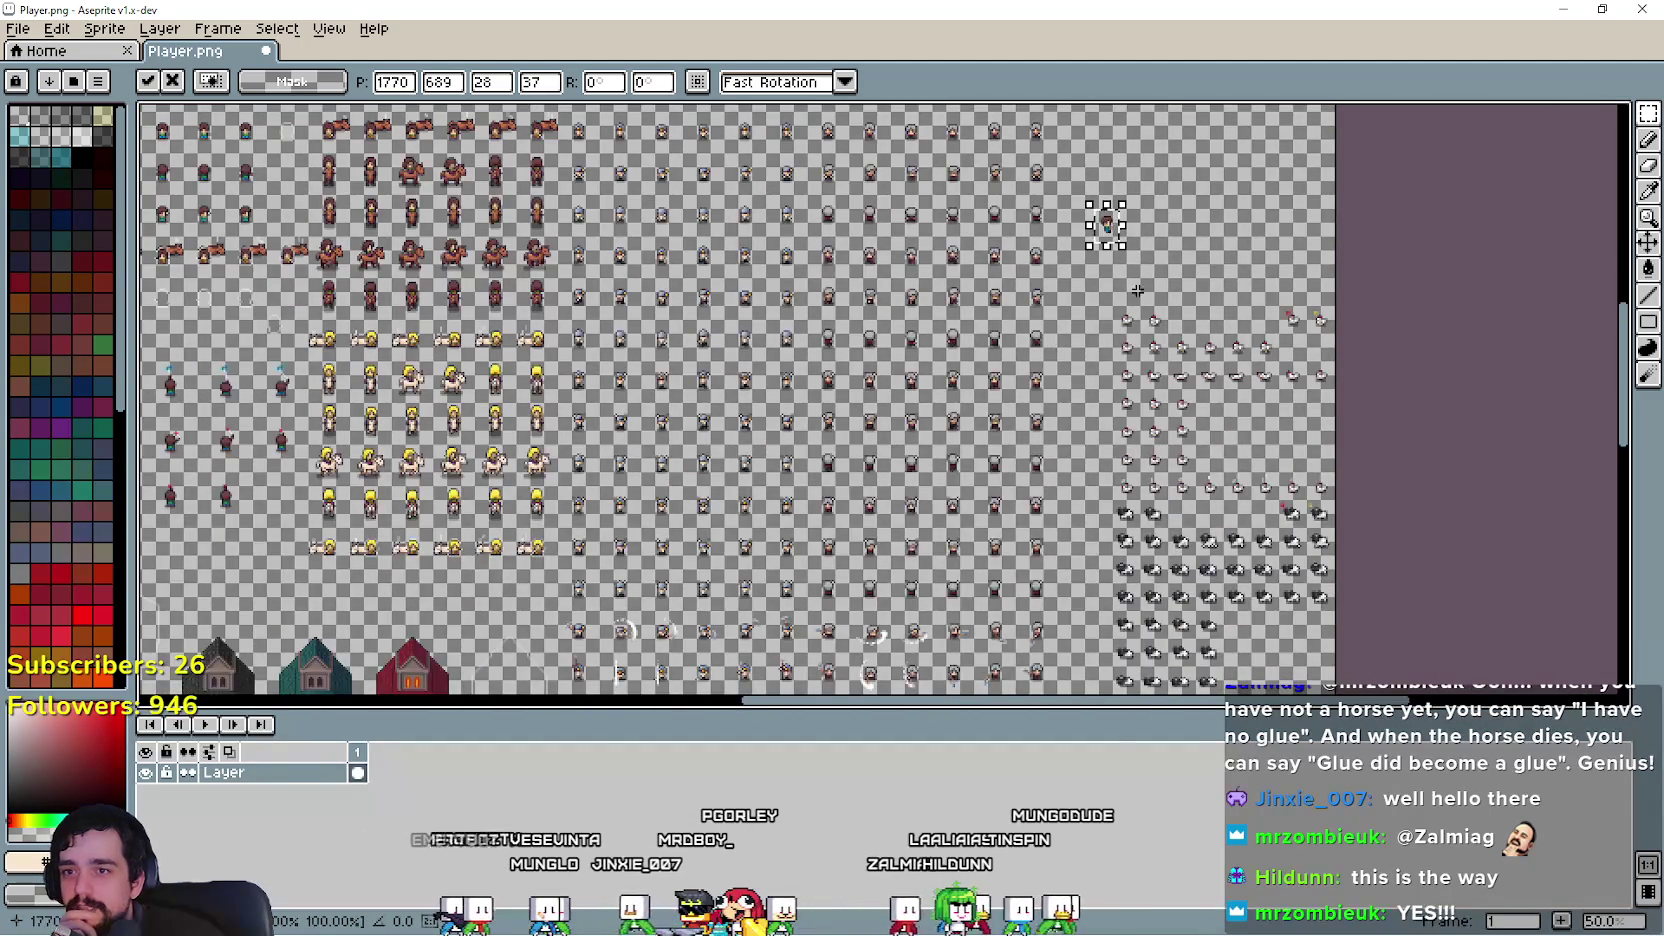
pyautogui.moveTo(1106, 228)
pyautogui.mouseDown()
pyautogui.moveTo(503, 464)
pyautogui.moveTo(810, 383)
pyautogui.moveTo(1071, 281)
pyautogui.moveTo(1083, 397)
pyautogui.moveTo(697, 526)
pyautogui.moveTo(945, 438)
pyautogui.moveTo(1086, 141)
pyautogui.moveTo(1036, 79)
pyautogui.moveTo(995, 420)
pyautogui.moveTo(779, 535)
pyautogui.mouseUp()
pyautogui.scroll(1, 779, 535)
pyautogui.scroll(1, 717, 260)
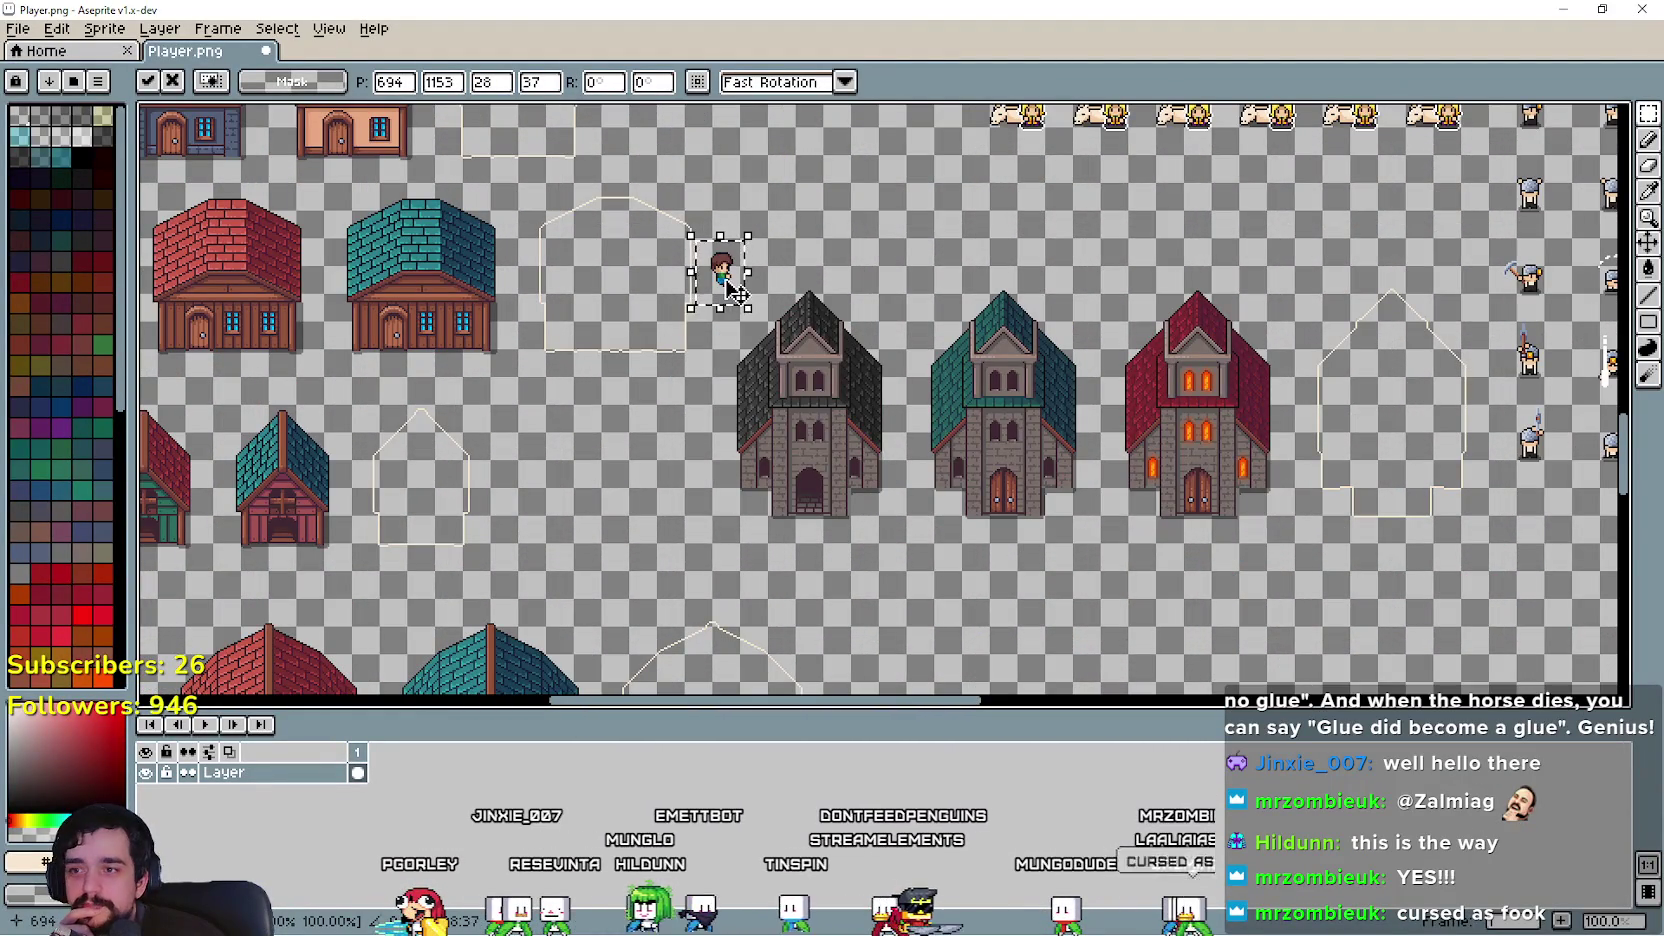
# Step: Nudge the rider into the empty outline cell beside the player's frames and zoom out
pyautogui.moveTo(735, 292); pyautogui.dragTo(1395, 455)
pyautogui.moveTo(1395, 607); pyautogui.dragTo(791, 465)
pyautogui.scroll(1, 824, 474)
pyautogui.moveTo(1263, 478)
pyautogui.mouseDown()
pyautogui.moveTo(874, 485)
pyautogui.moveTo(1075, 453)
pyautogui.mouseUp()
pyautogui.scroll(1, 868, 465)
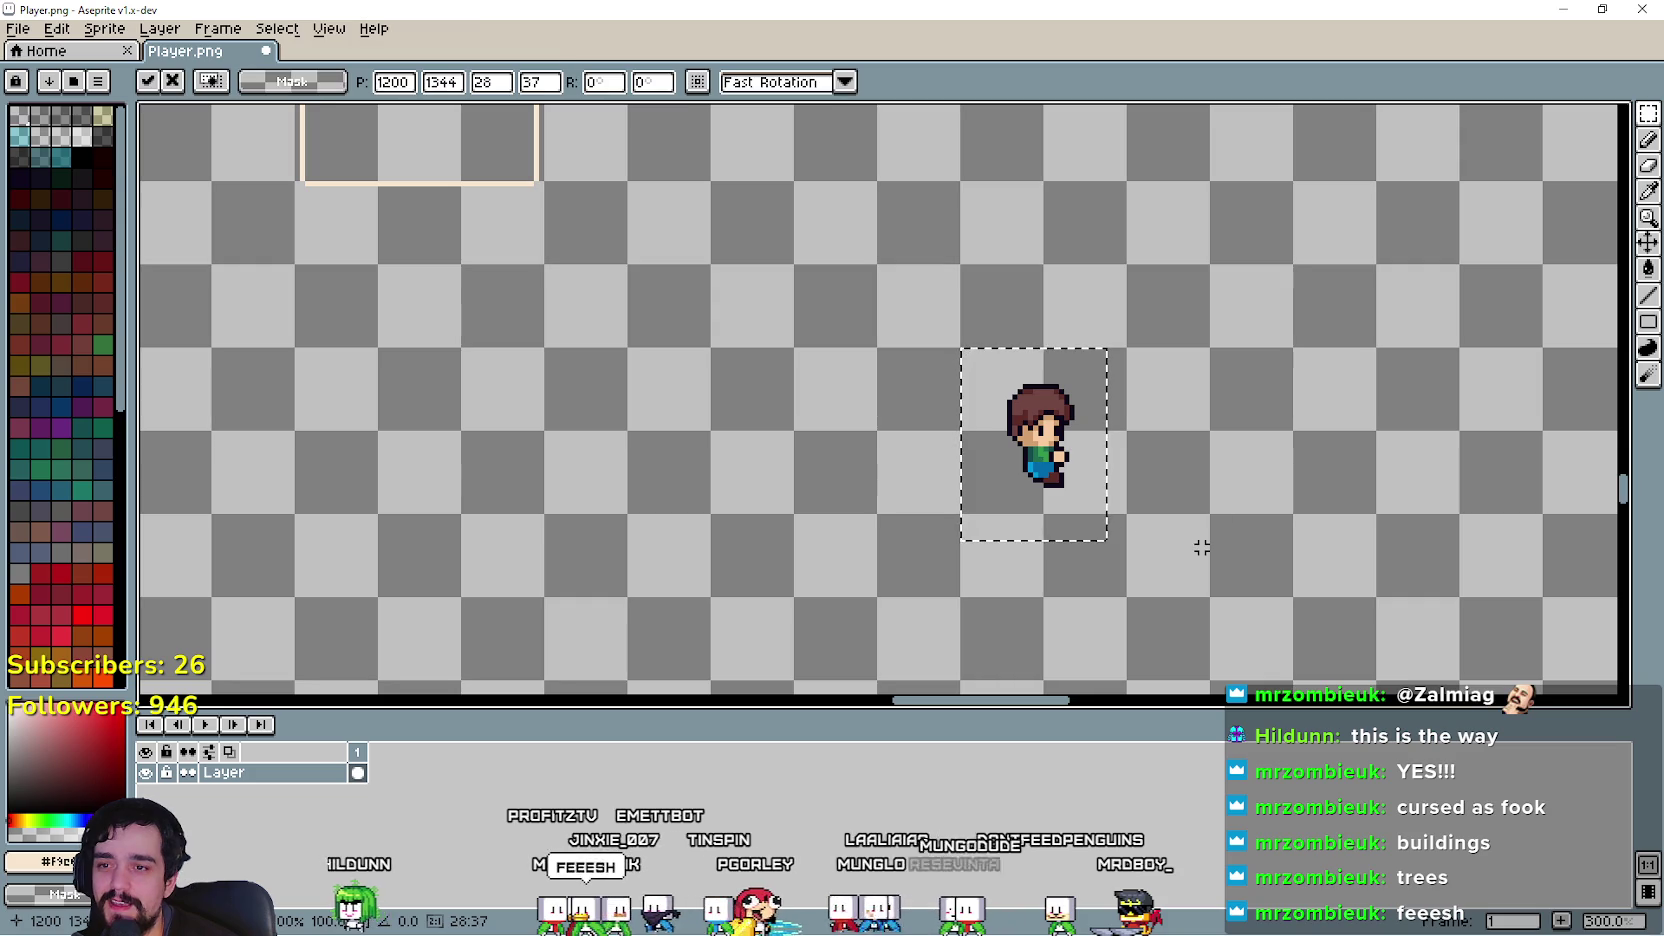
pyautogui.scroll(-2, 1201, 547)
pyautogui.moveTo(1207, 531); pyautogui.dragTo(846, 275)
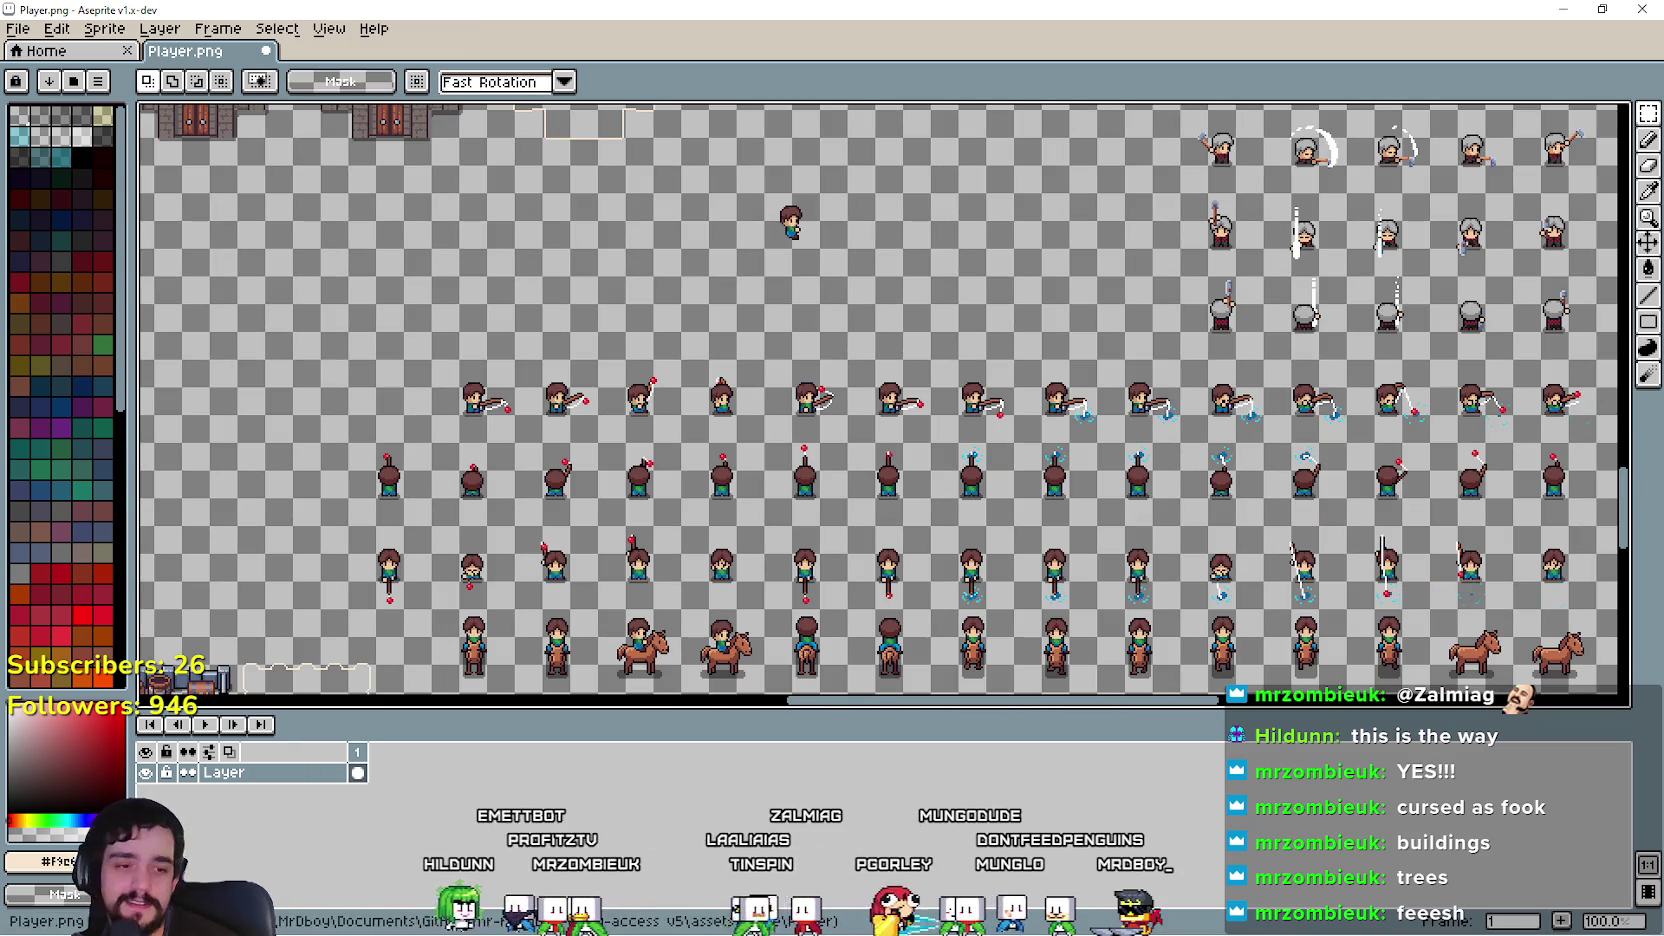
pyautogui.hotkey('alt', 'Tab')
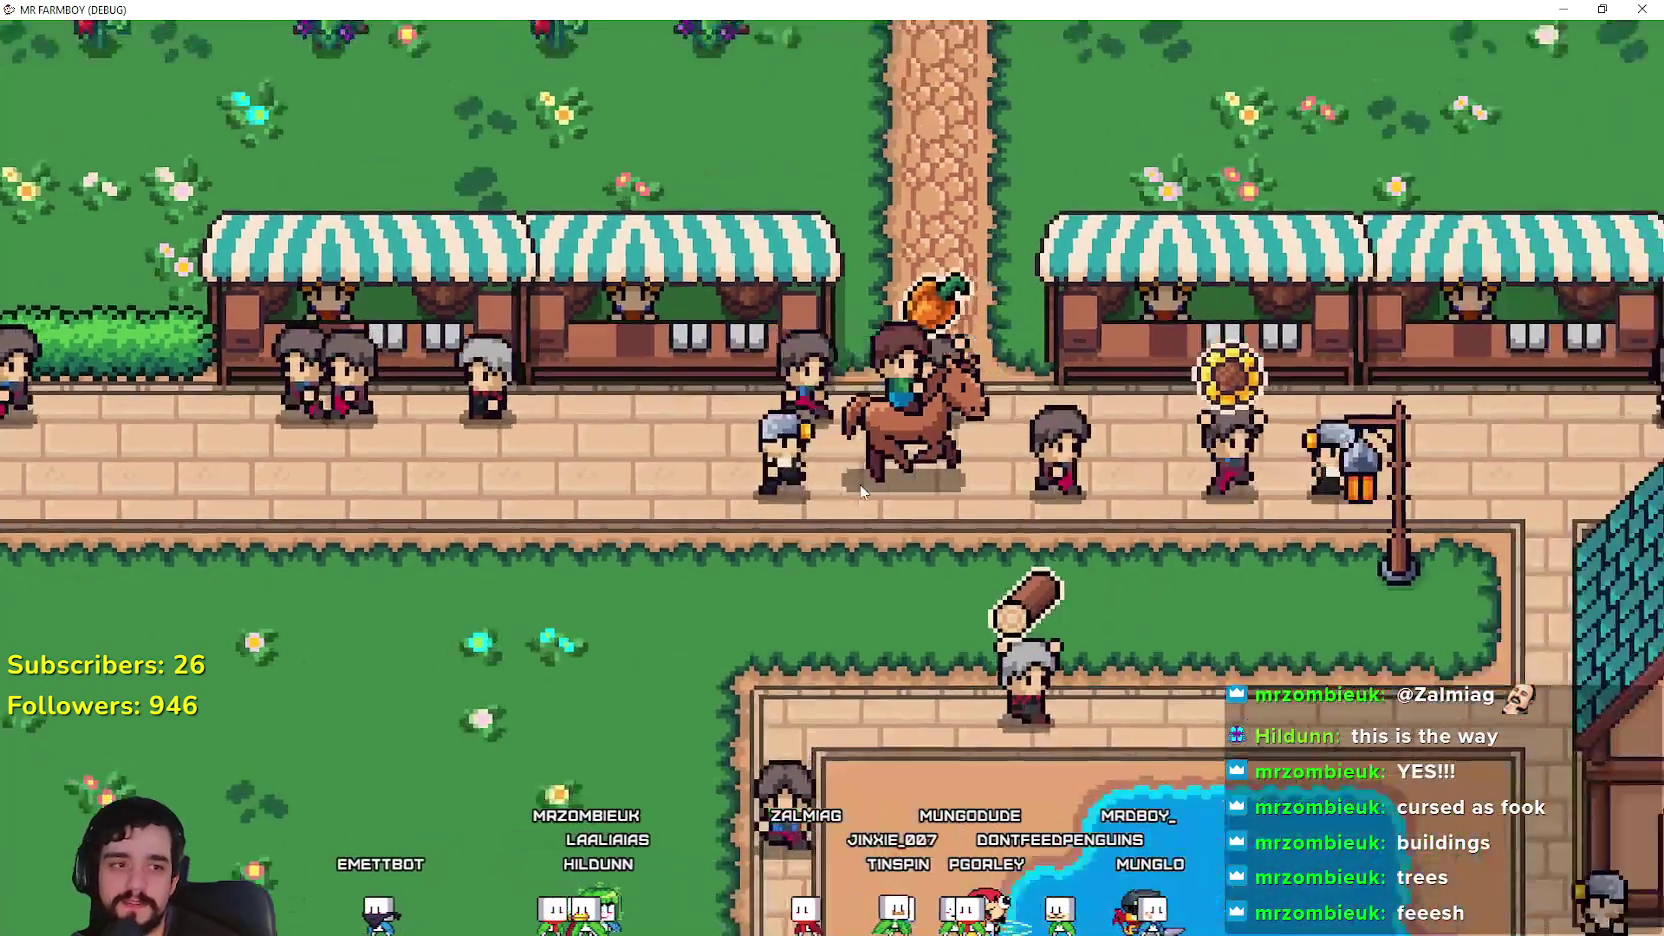
# Step: Ride the horse left along the market street, then up and right into town
pyautogui.press('a')
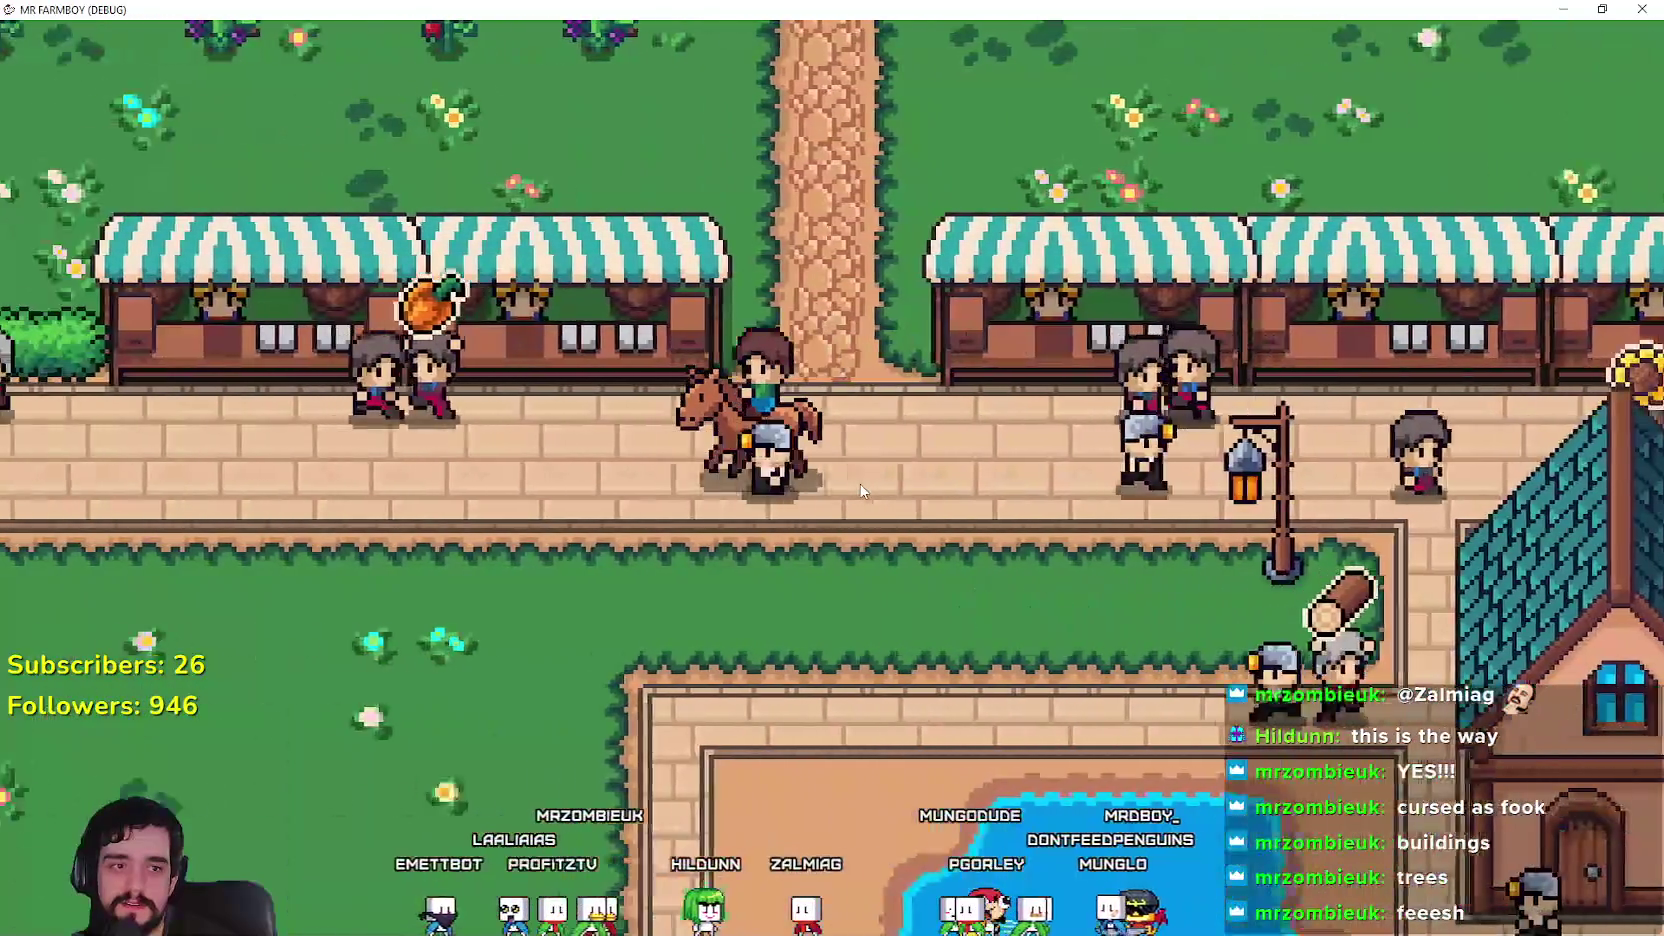
pyautogui.press('a')
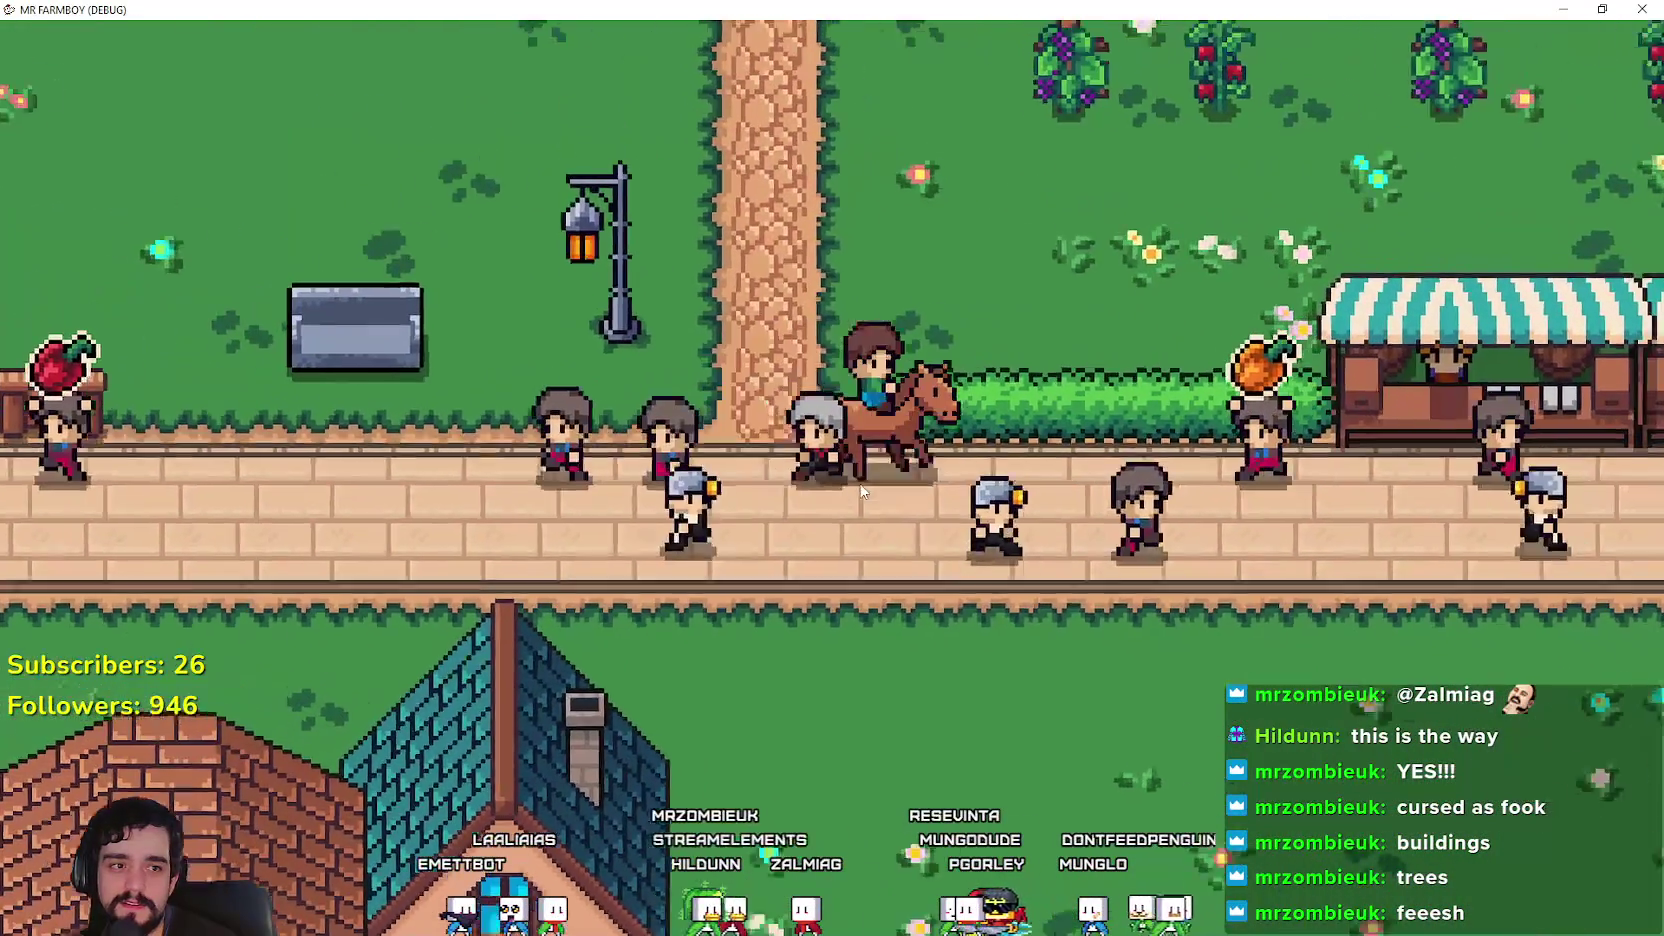
pyautogui.press('w')
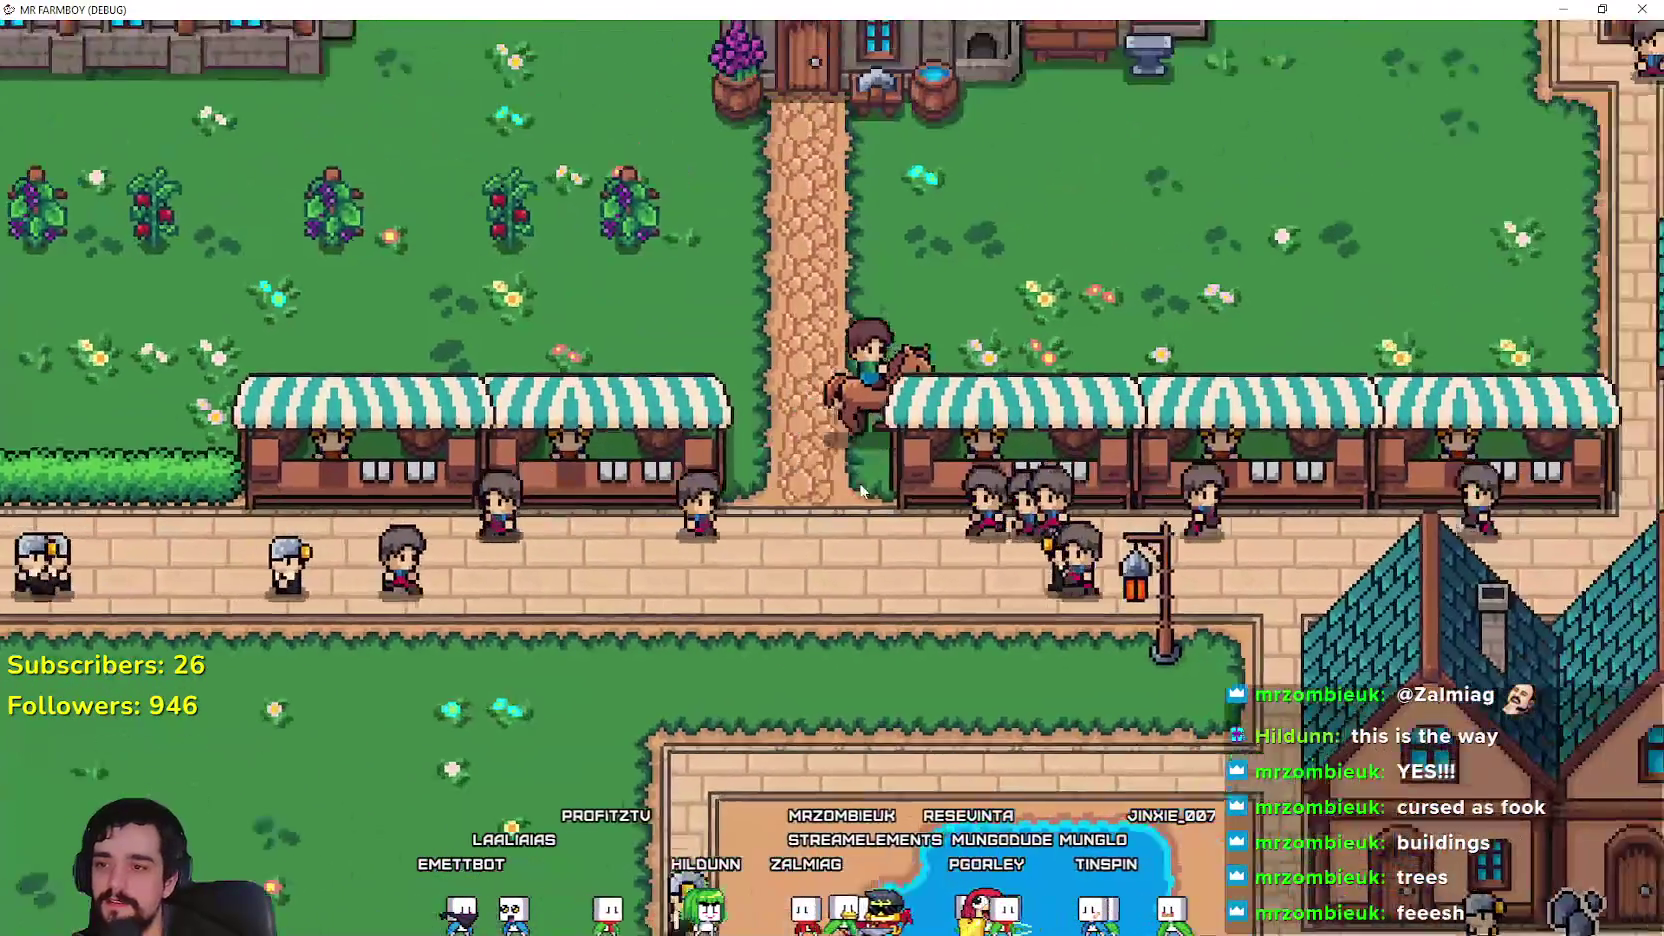
pyautogui.press('d')
pyautogui.press('w')
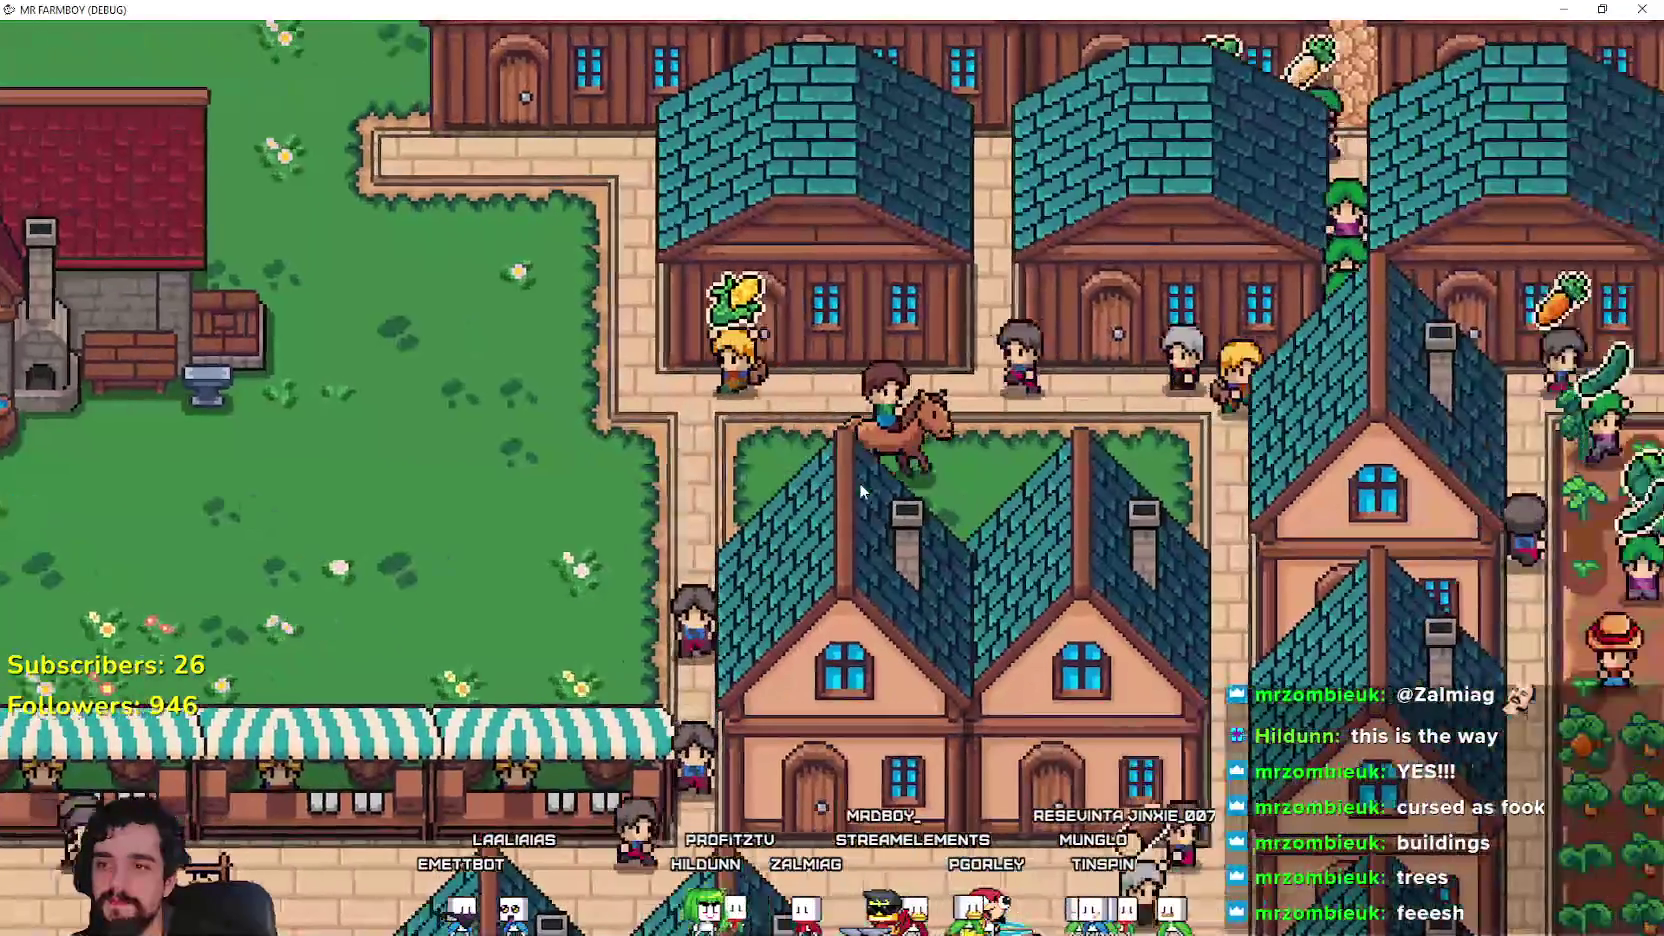
pyautogui.press('d')
pyautogui.press('w')
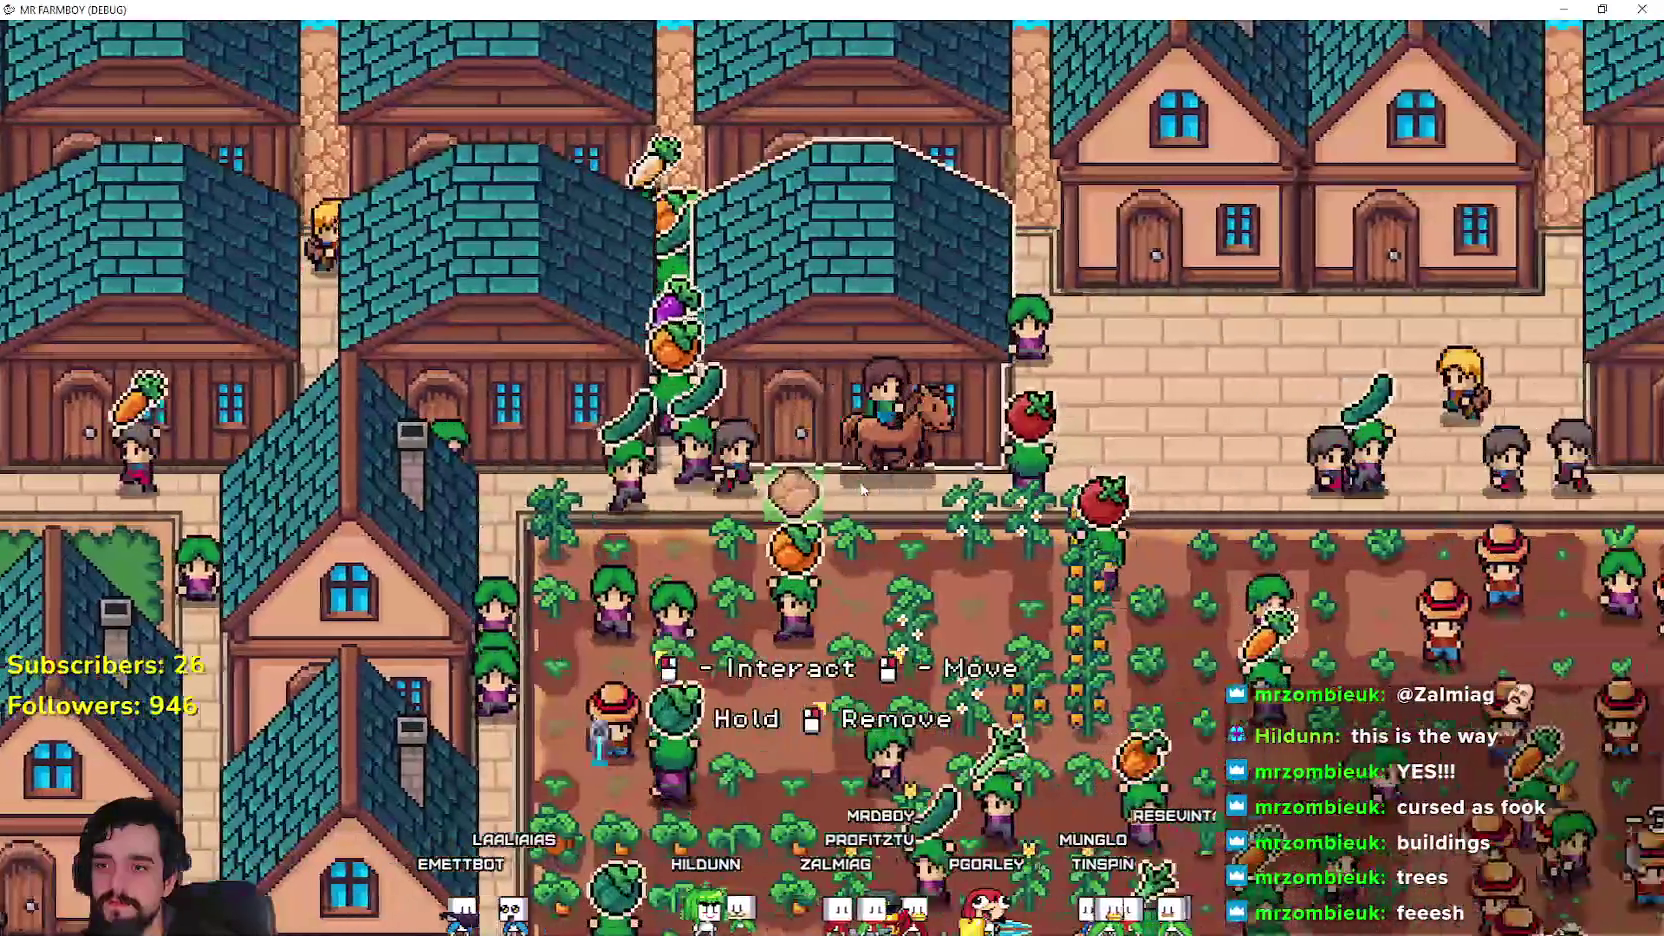
# Step: Ride right past the market stalls and houses, then down and left toward the farm fields
pyautogui.press('d')
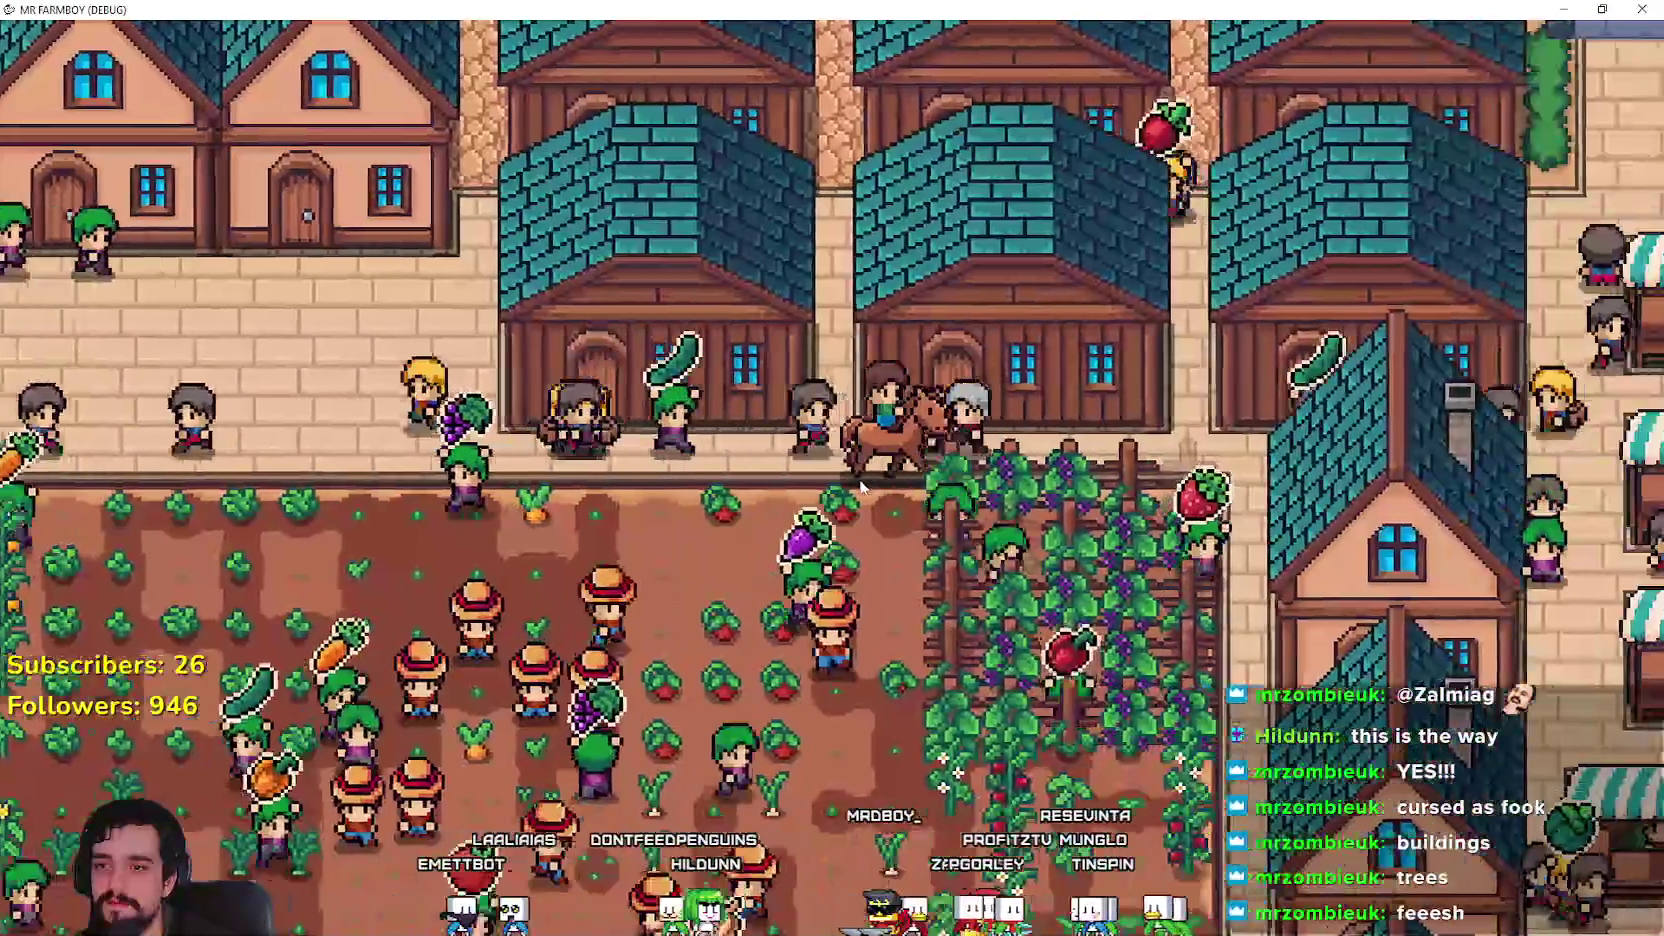
pyautogui.press('d')
pyautogui.press('s')
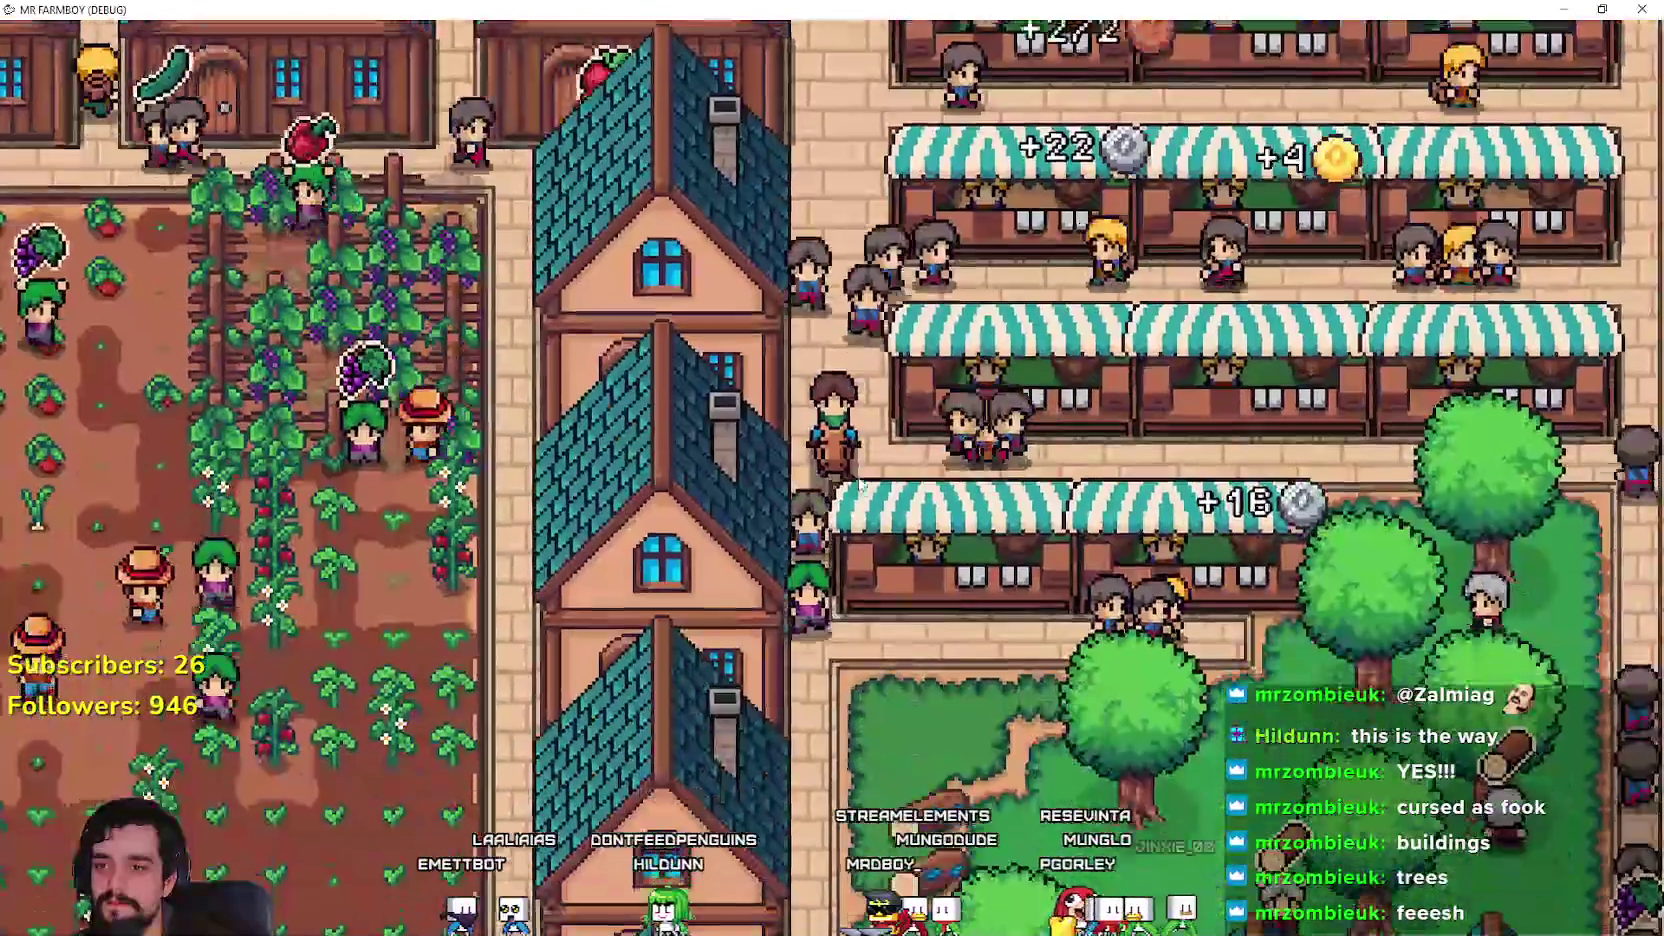
pyautogui.press('s')
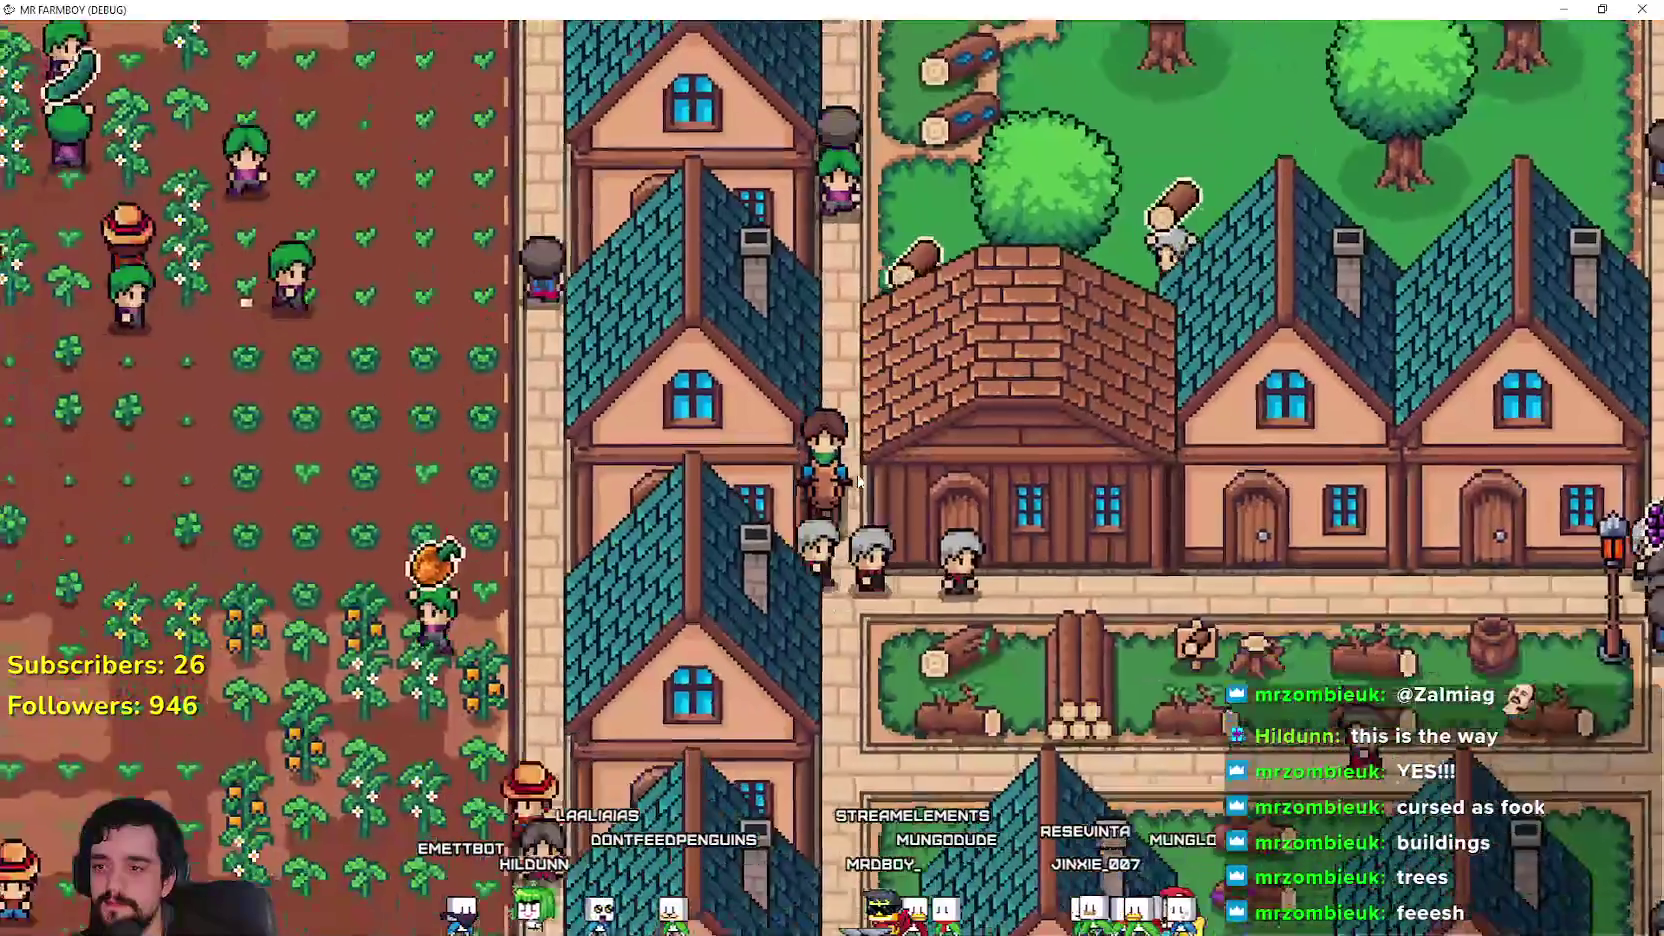
pyautogui.press('s')
pyautogui.press('a')
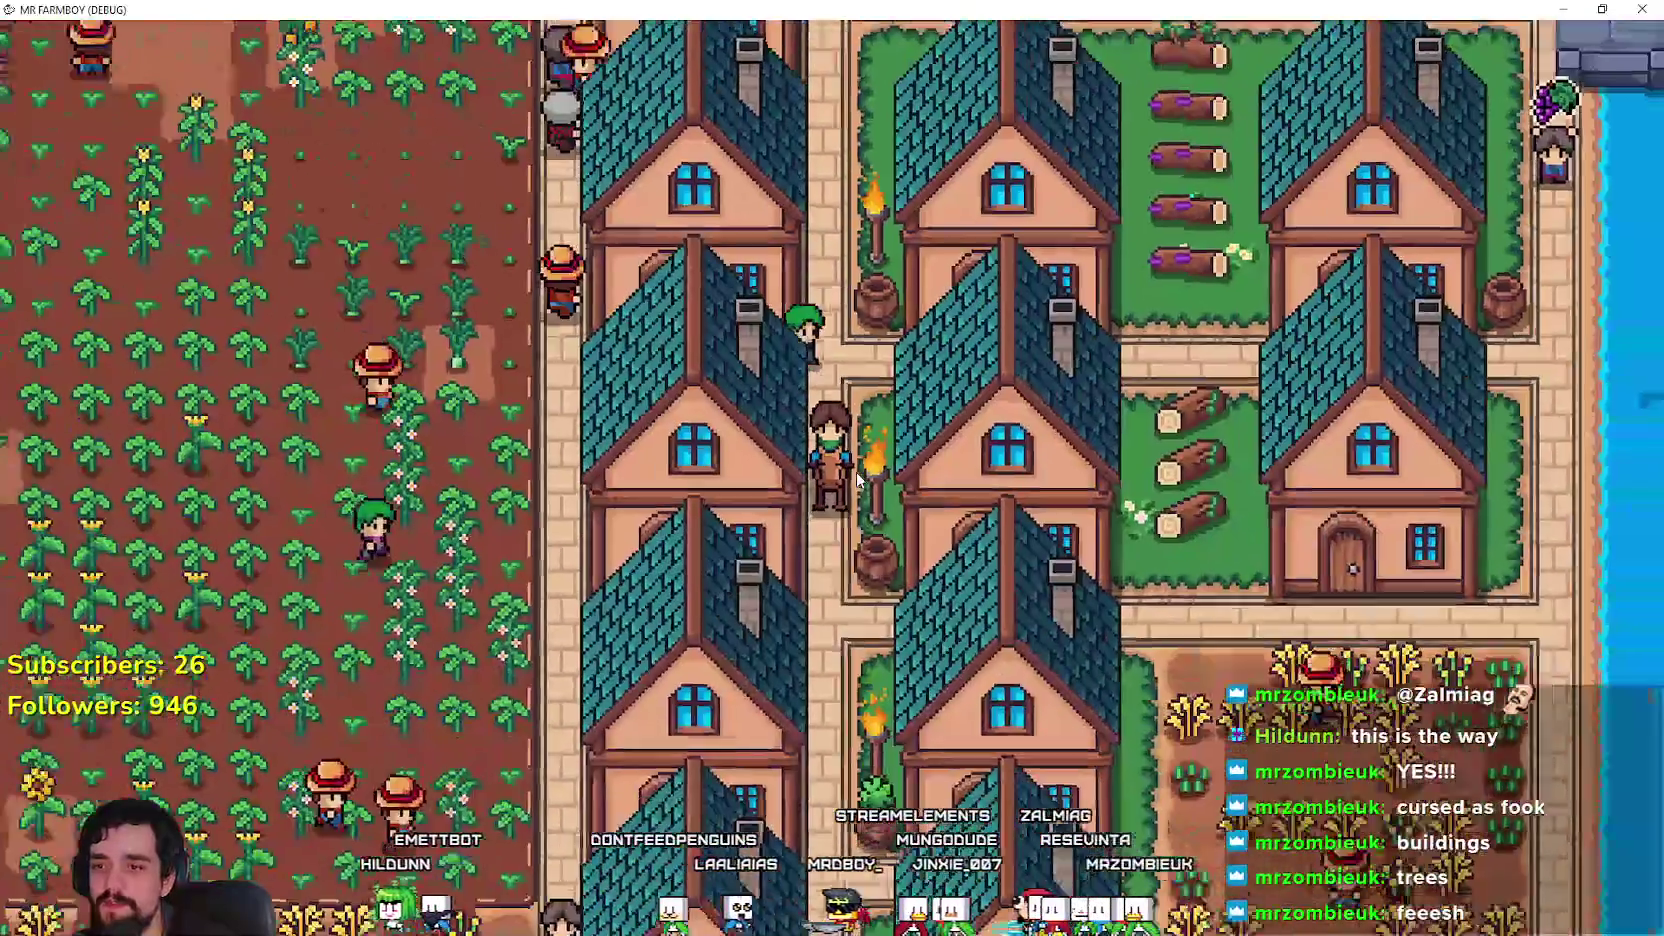
# Step: Zoom the camera out over the farm map and pause to show the stats panel
pyautogui.scroll(-3, 857, 481)
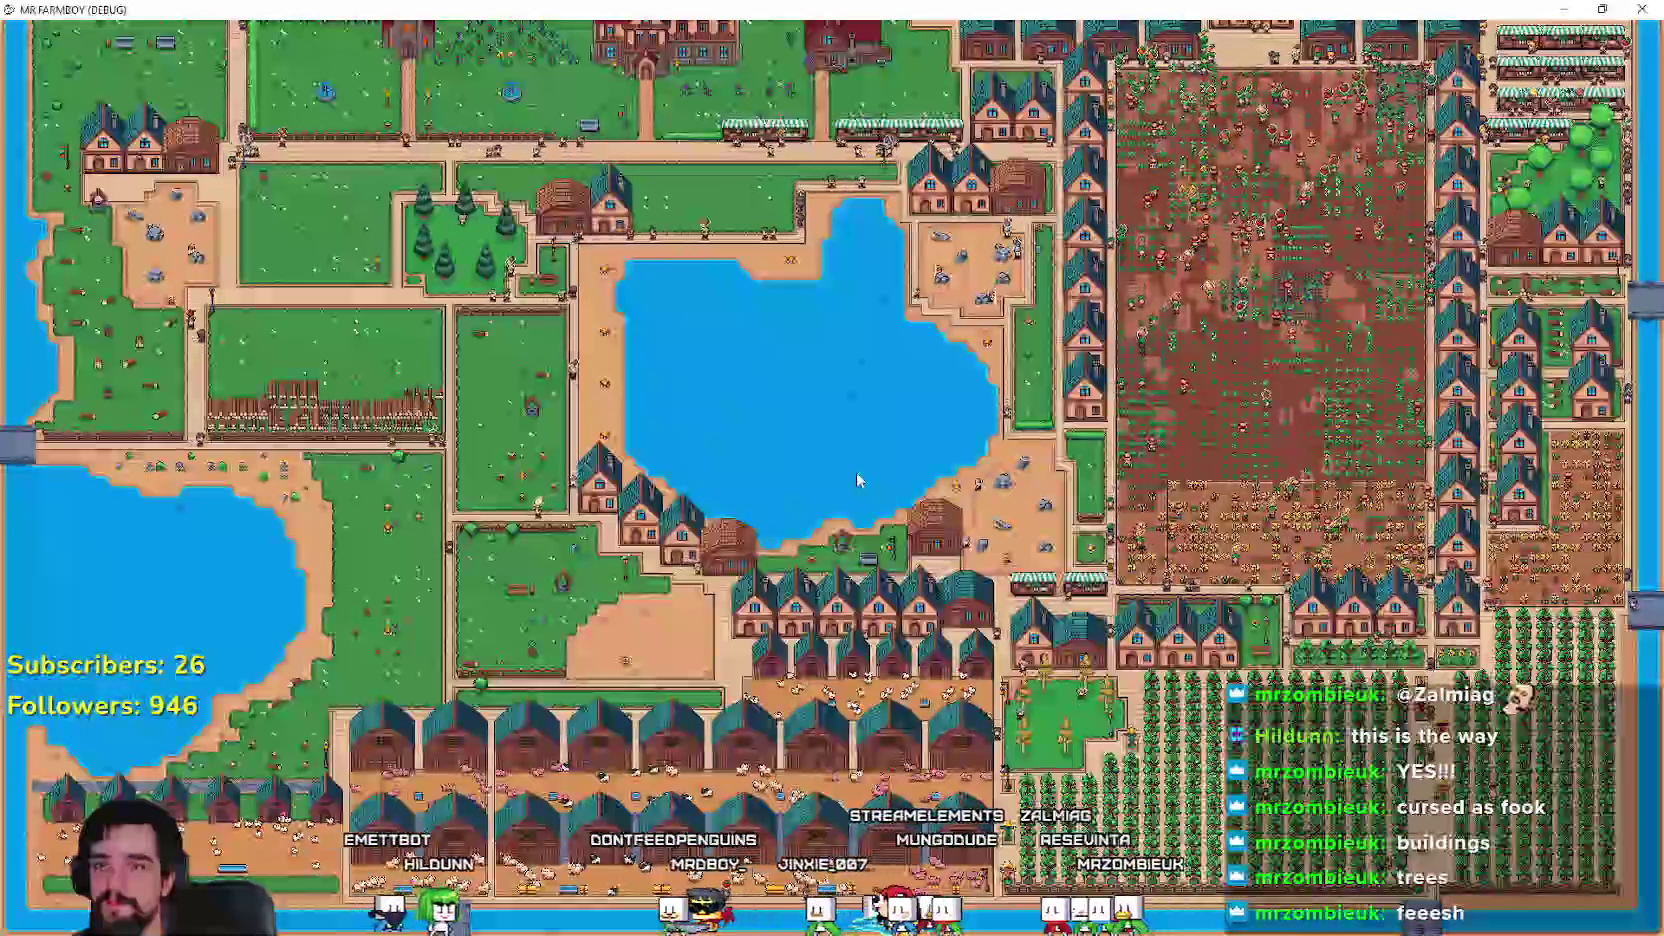
pyautogui.press('Escape')
pyautogui.press('Escape')
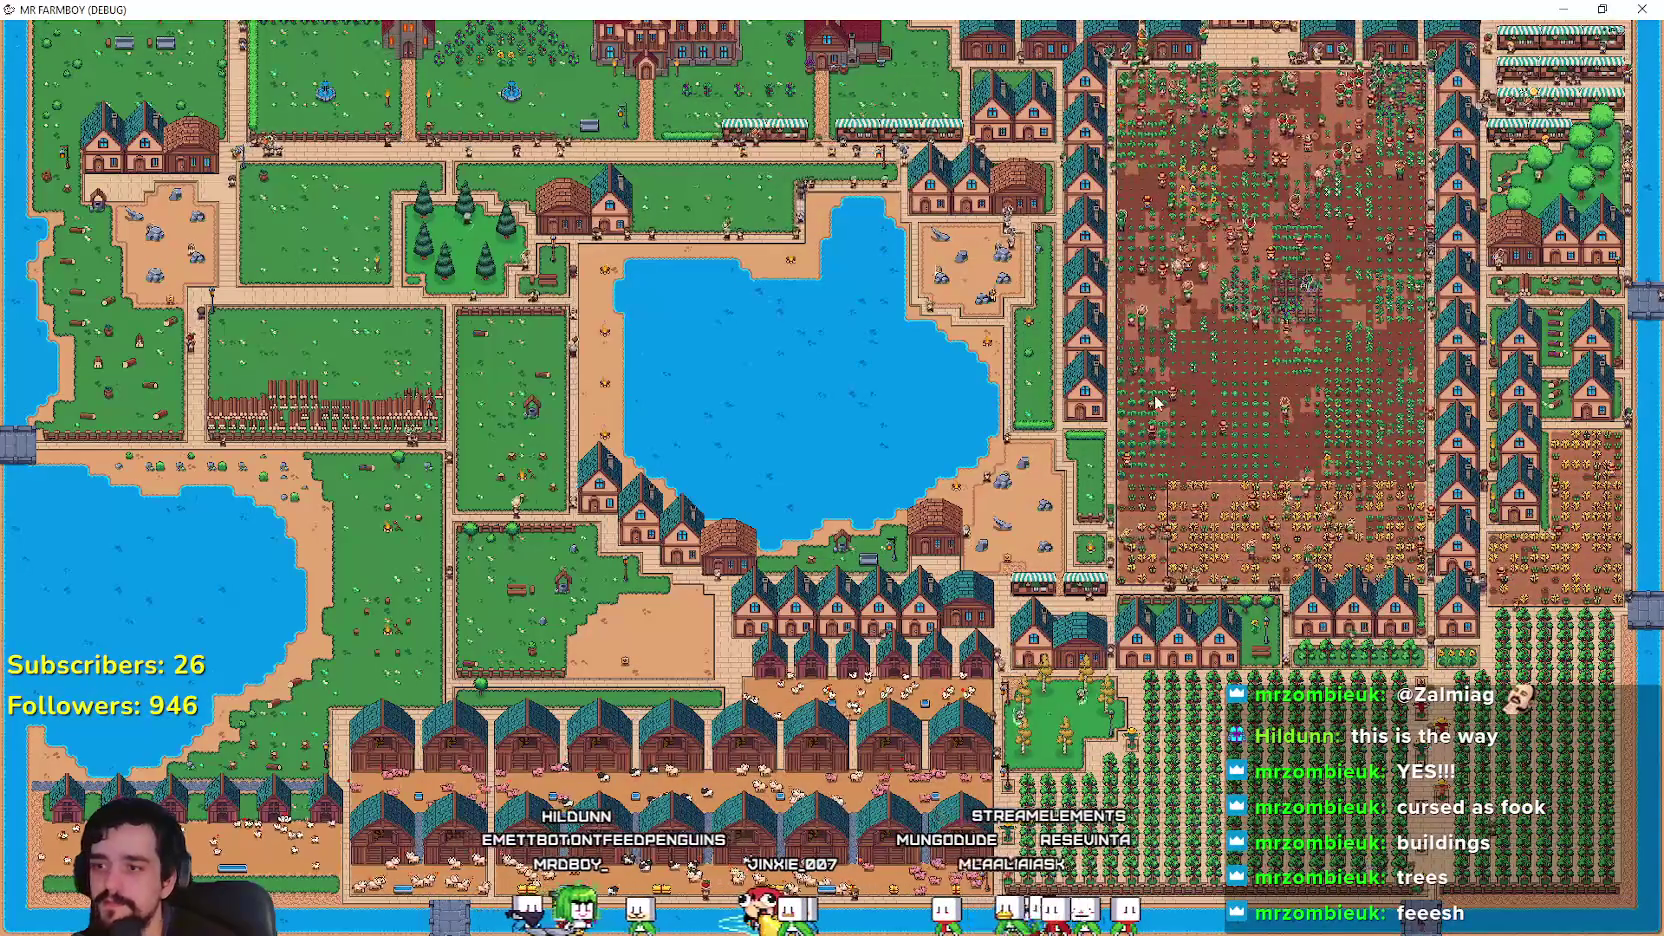
pyautogui.press('w')
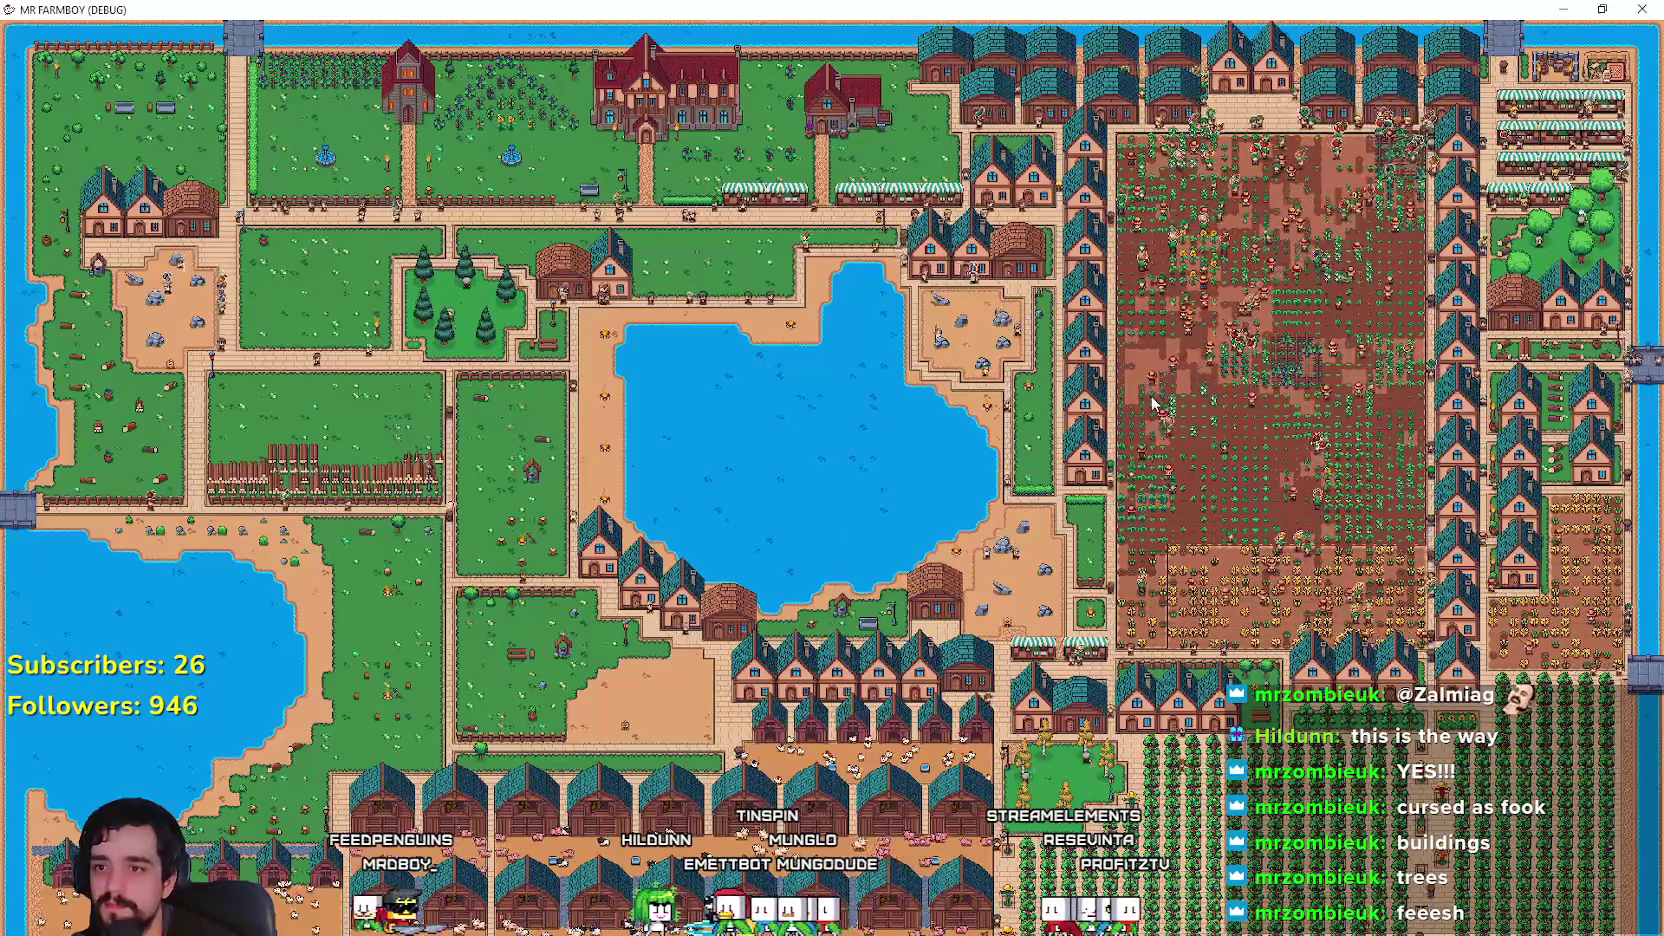
pyautogui.press('Escape')
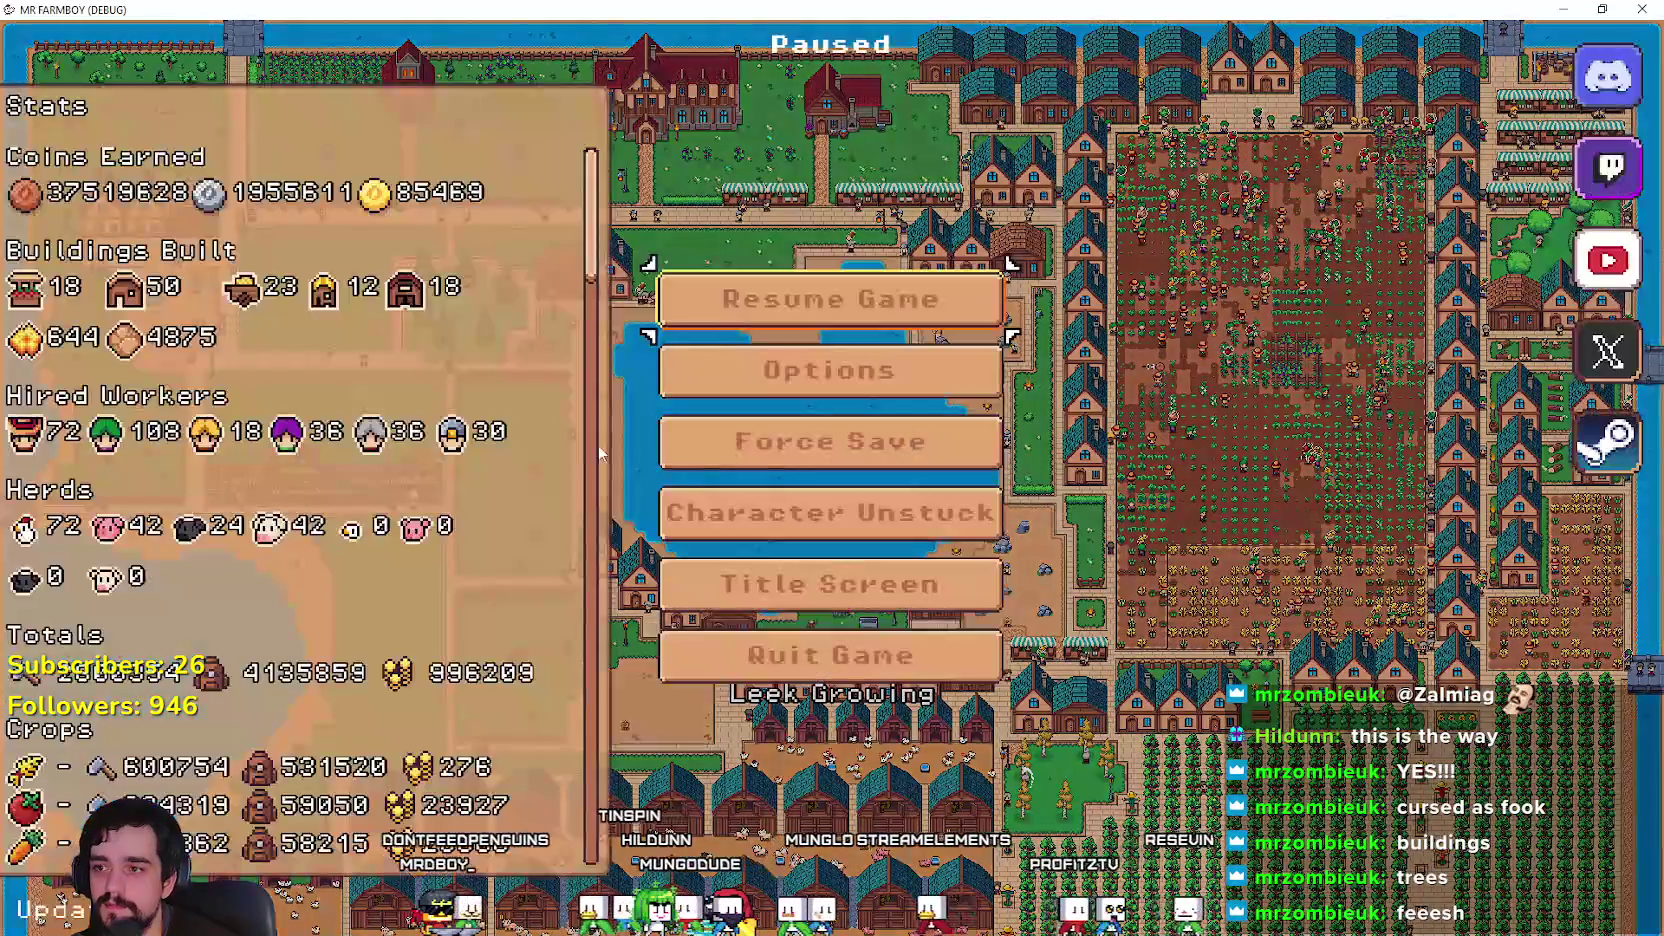
# Step: Resume play and ride up through the crop field, past the grape plot, then left across the fields
pyautogui.press('Escape')
pyautogui.scroll(5, 1427, 250)
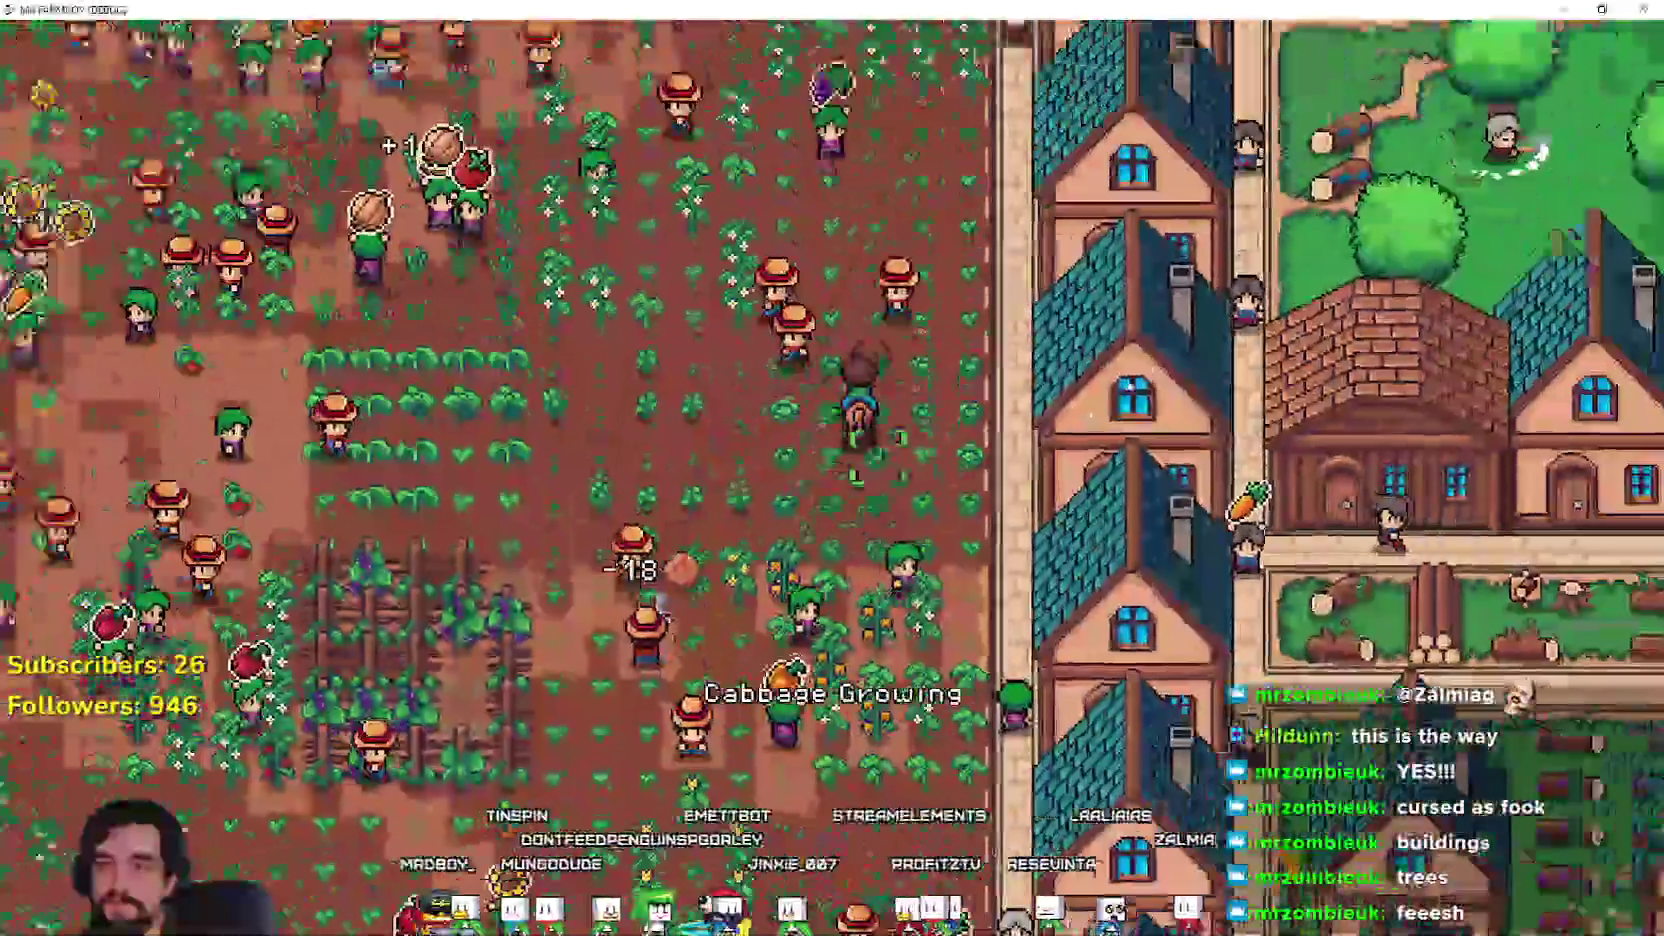
pyautogui.press('w')
pyautogui.press('a')
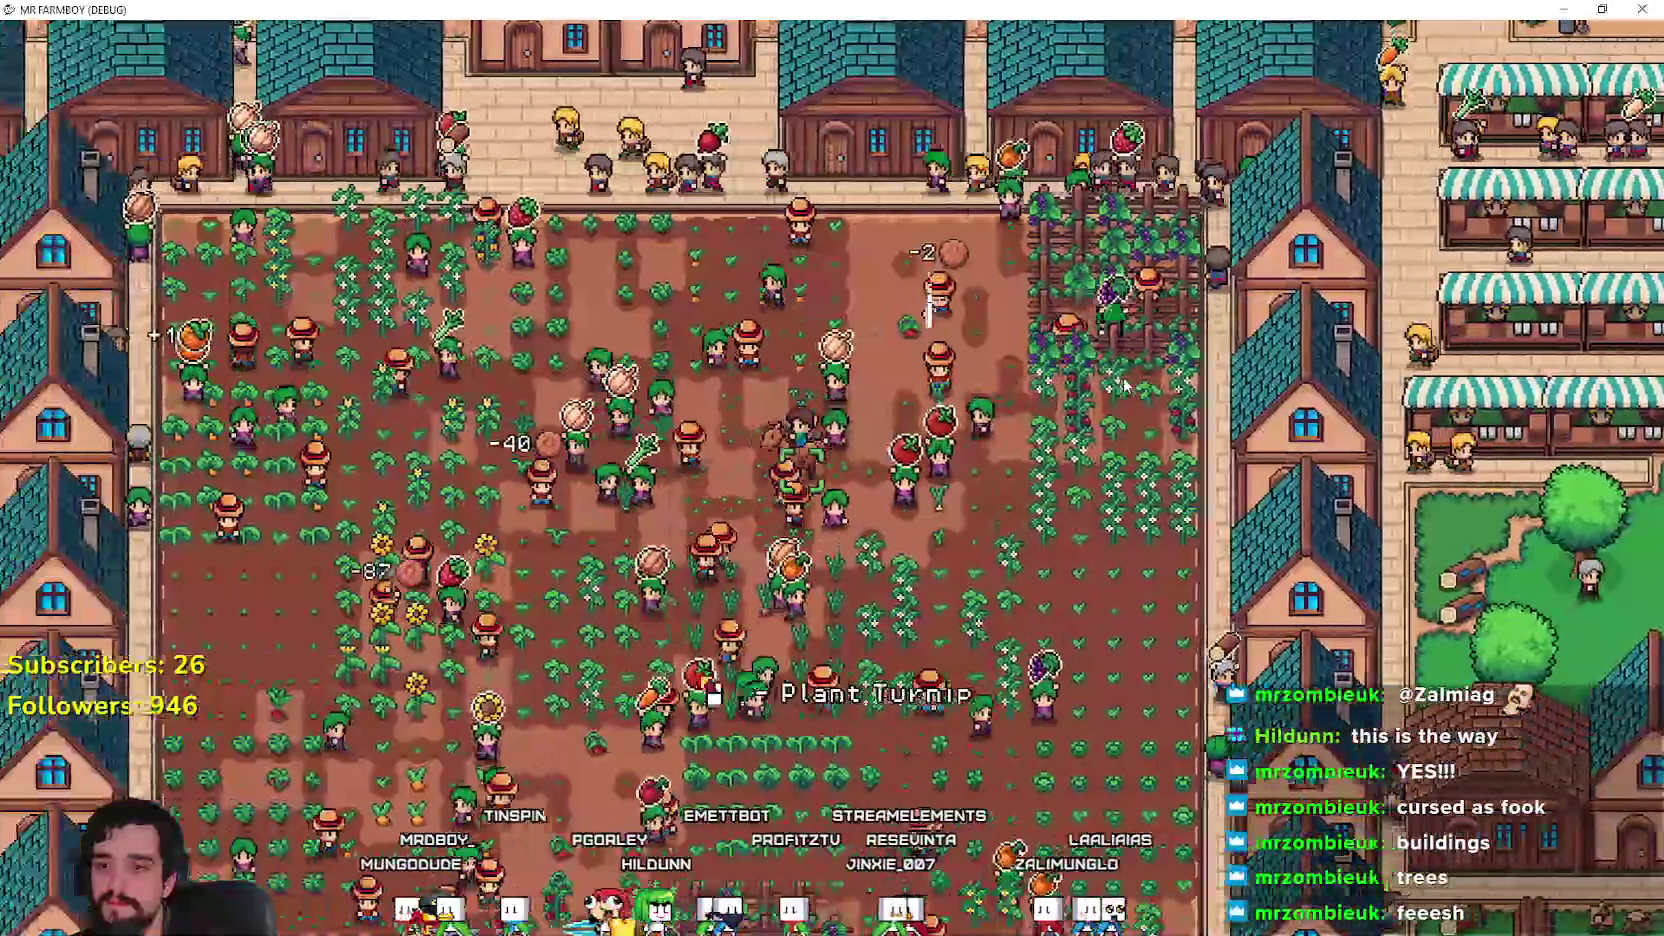
pyautogui.press('d')
pyautogui.press('w')
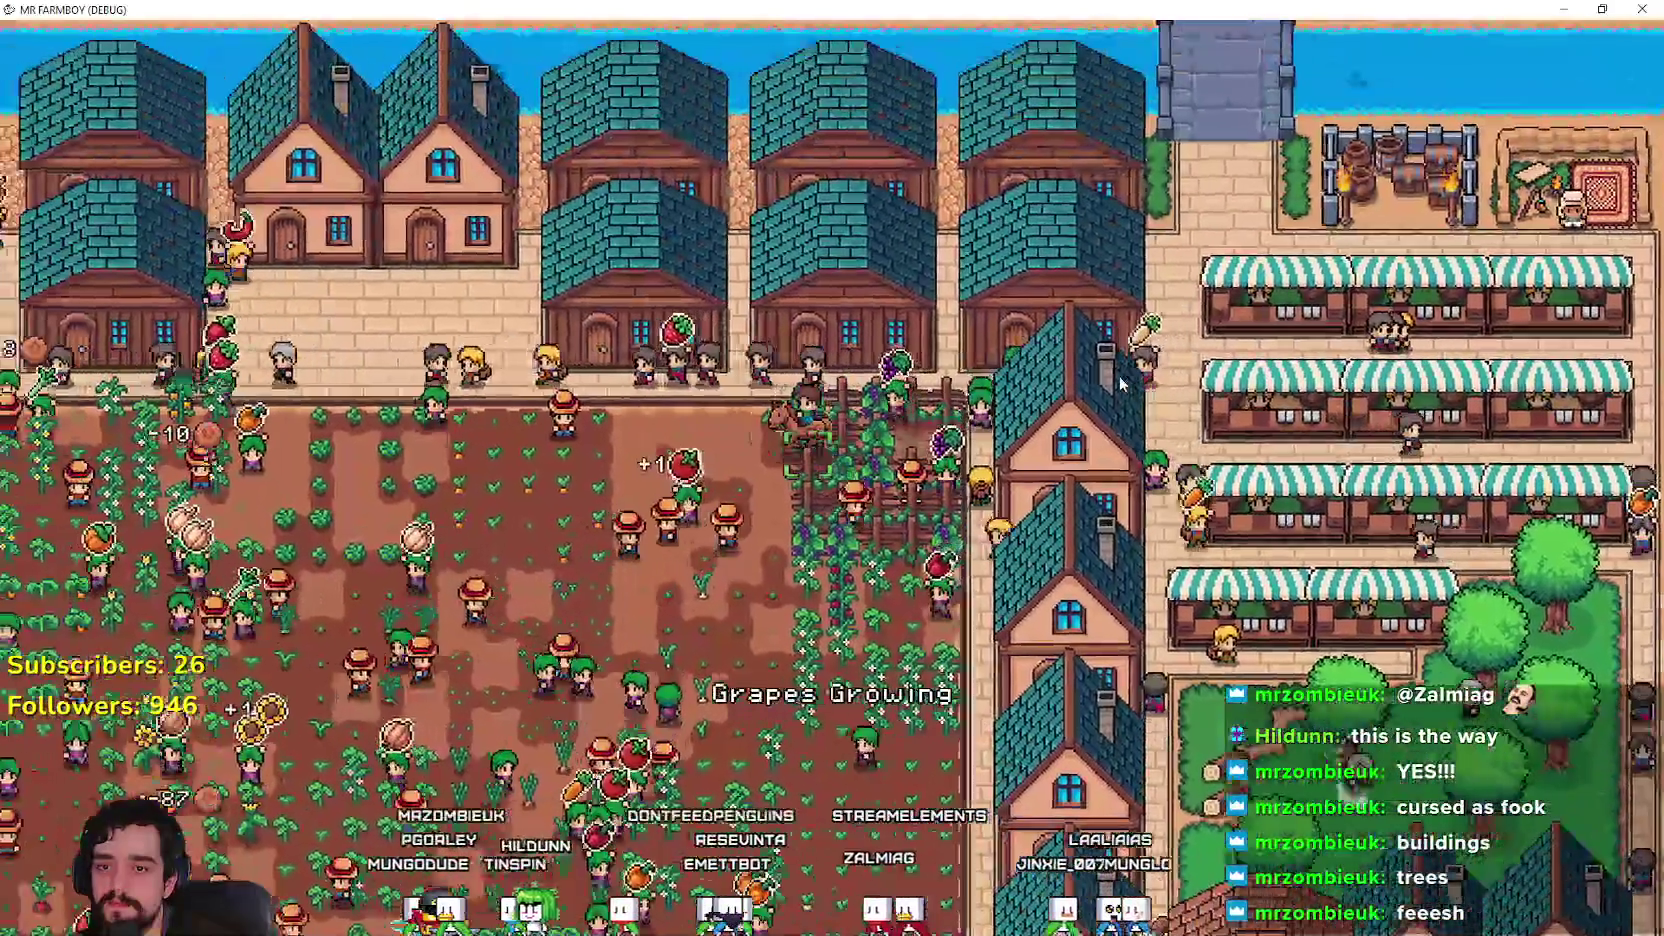
pyautogui.press('a')
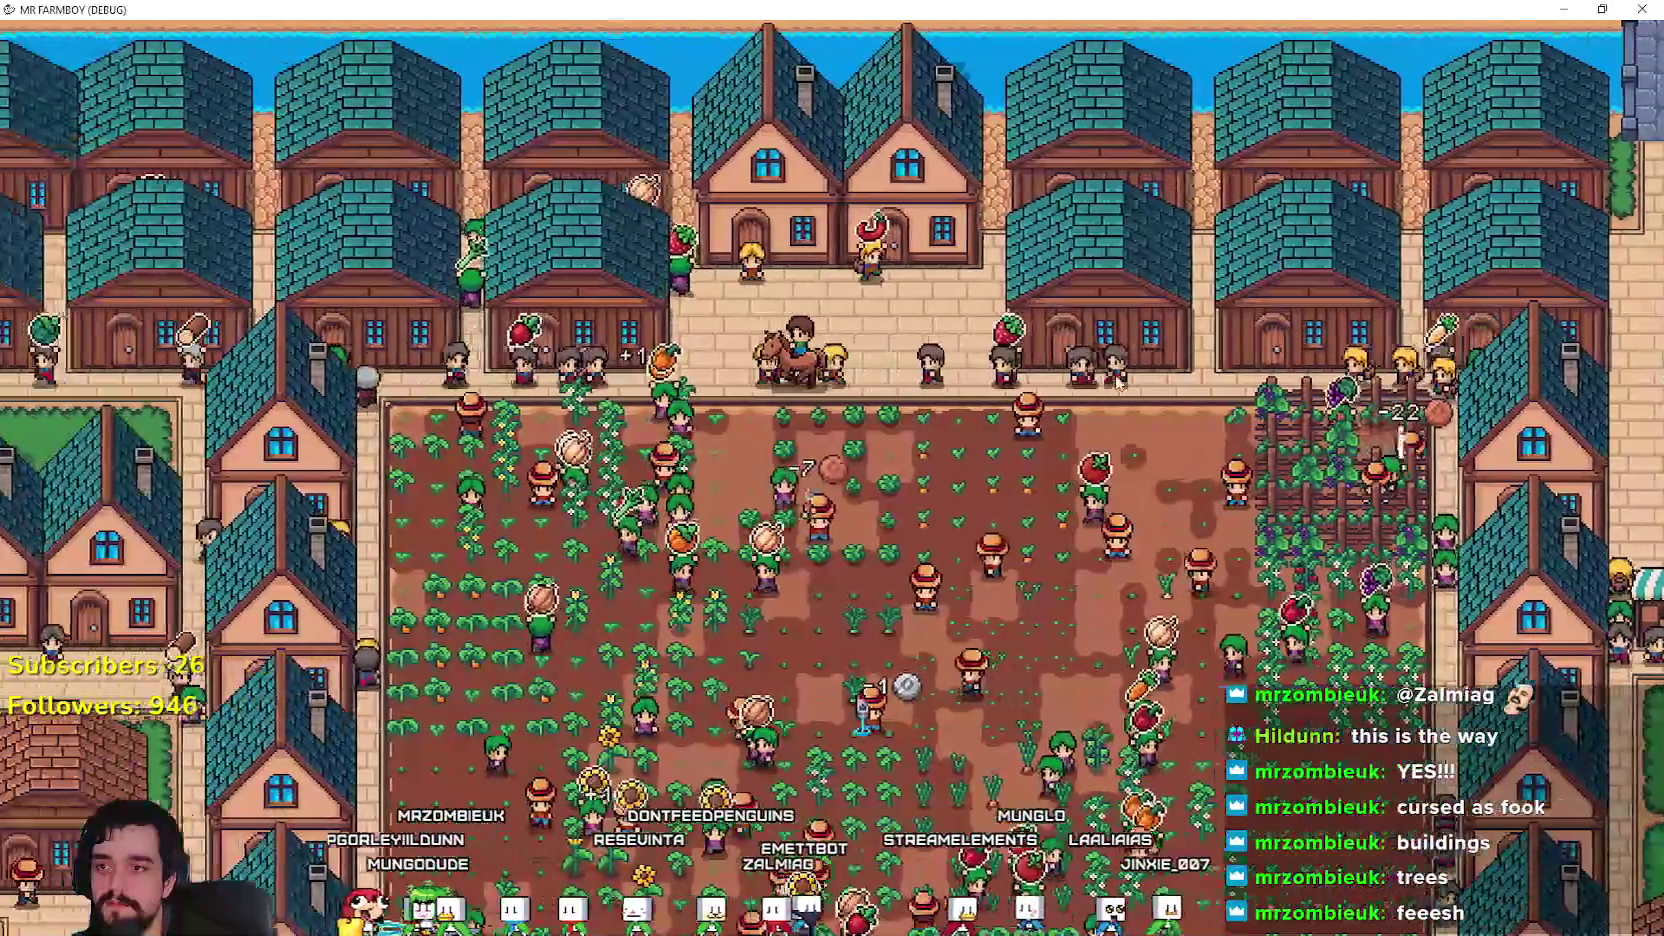
# Step: Zoom out and back in, then ride the horse left across the farm and up onto the street
pyautogui.scroll(-3, 1117, 380)
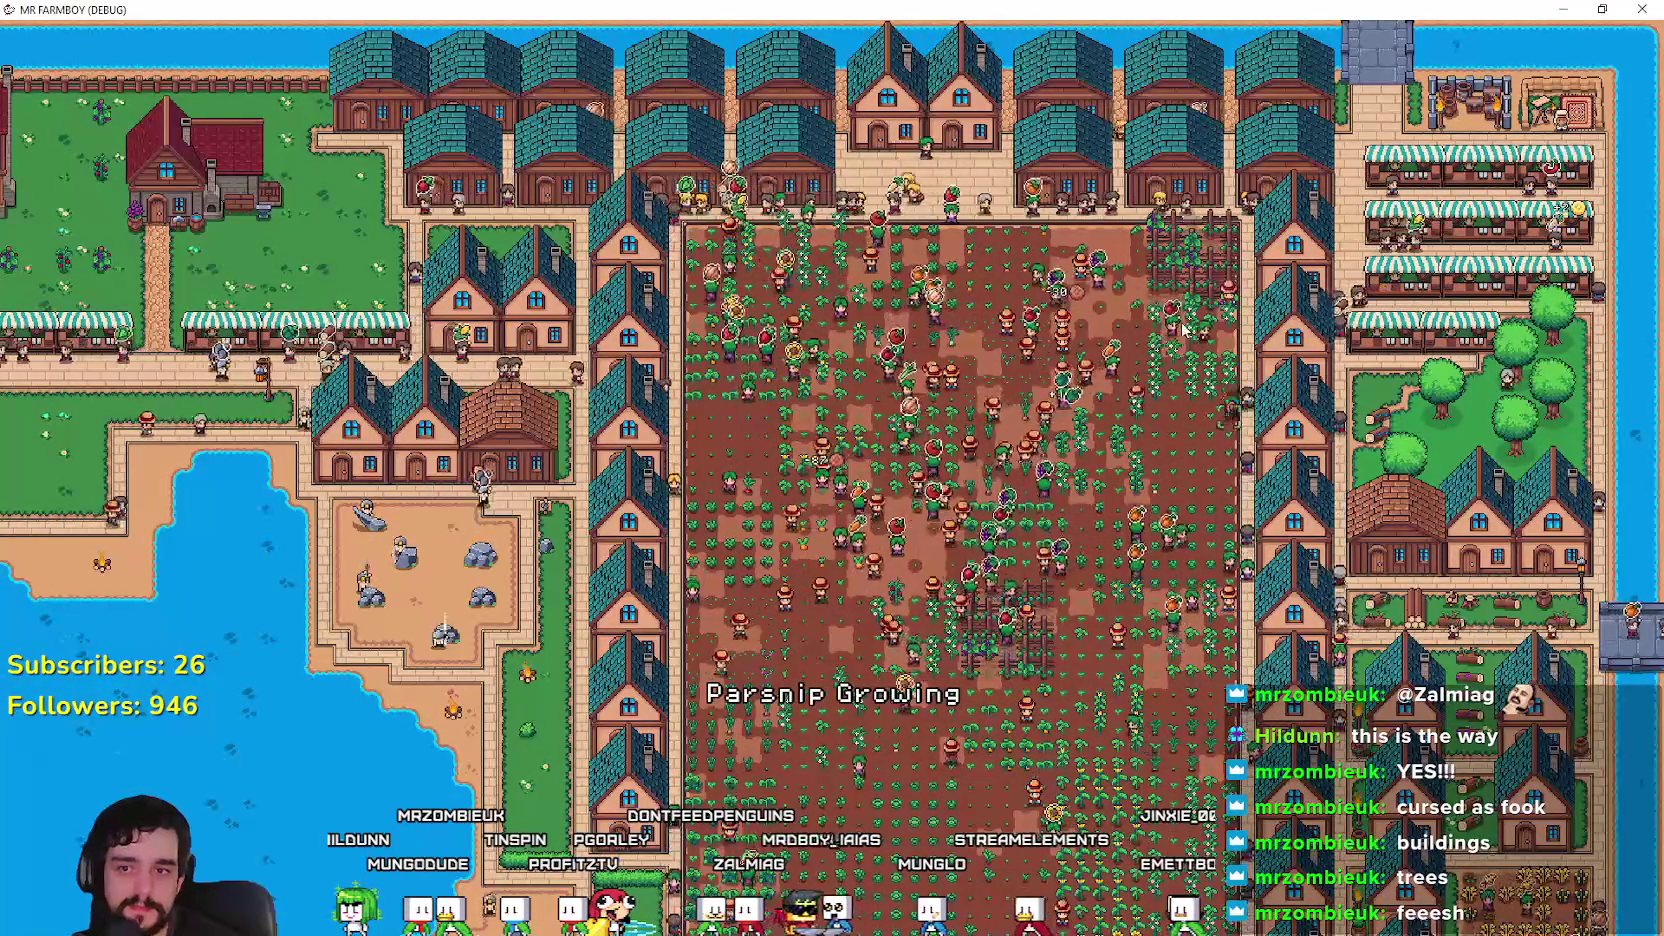
pyautogui.scroll(3, 1183, 330)
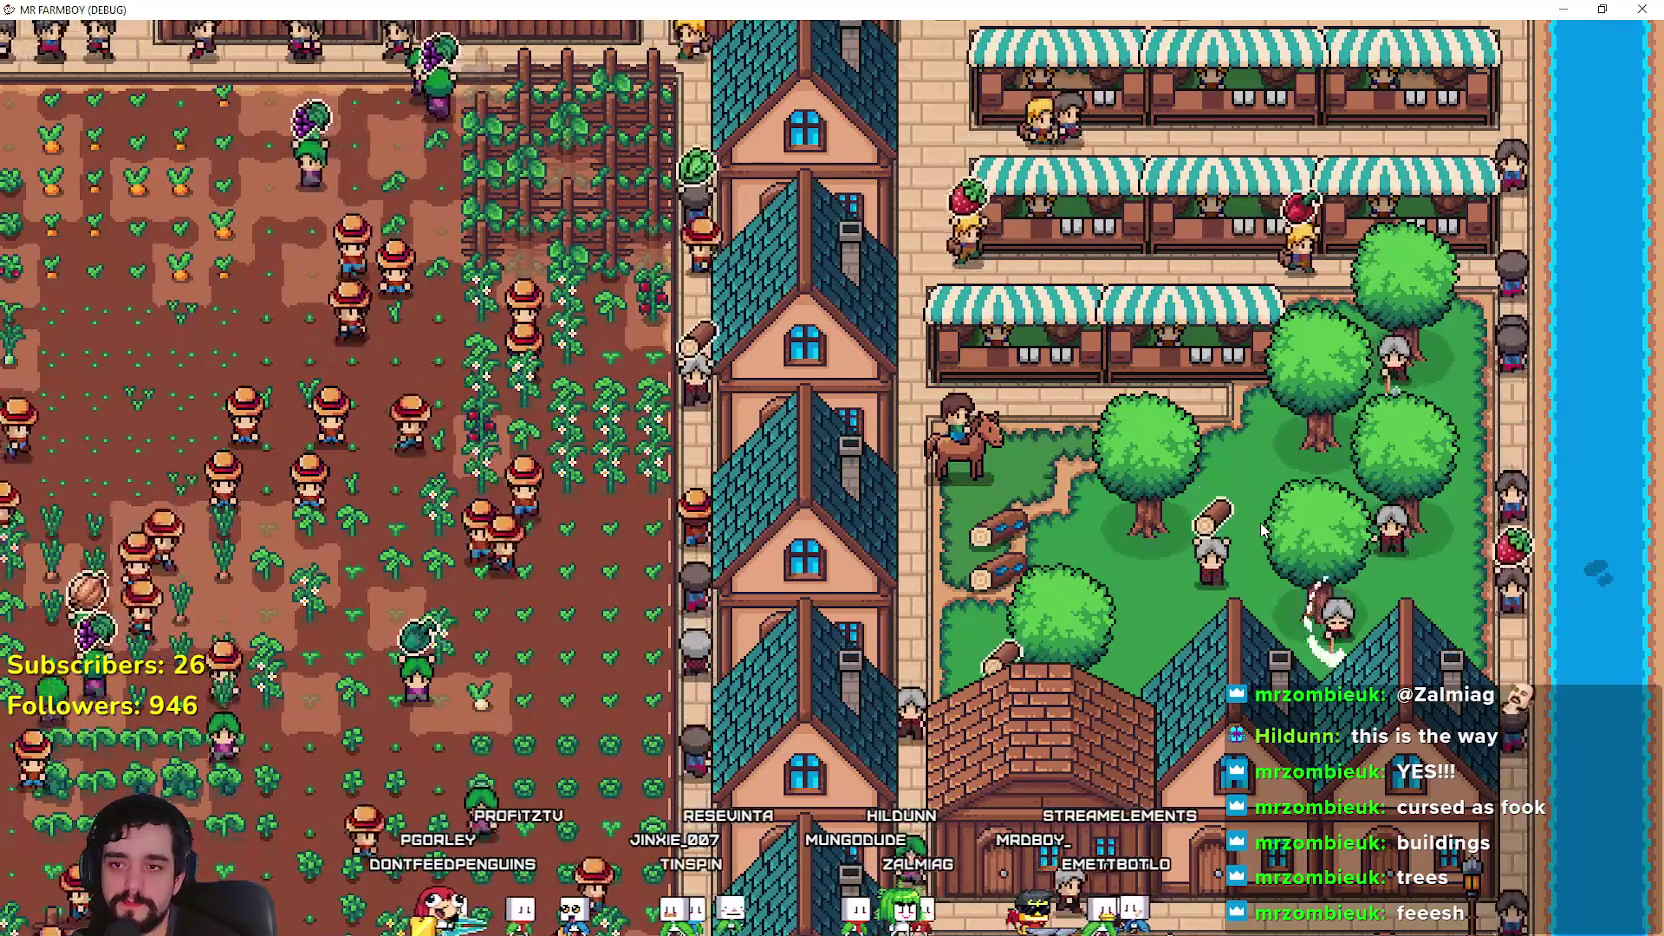
pyautogui.press('a')
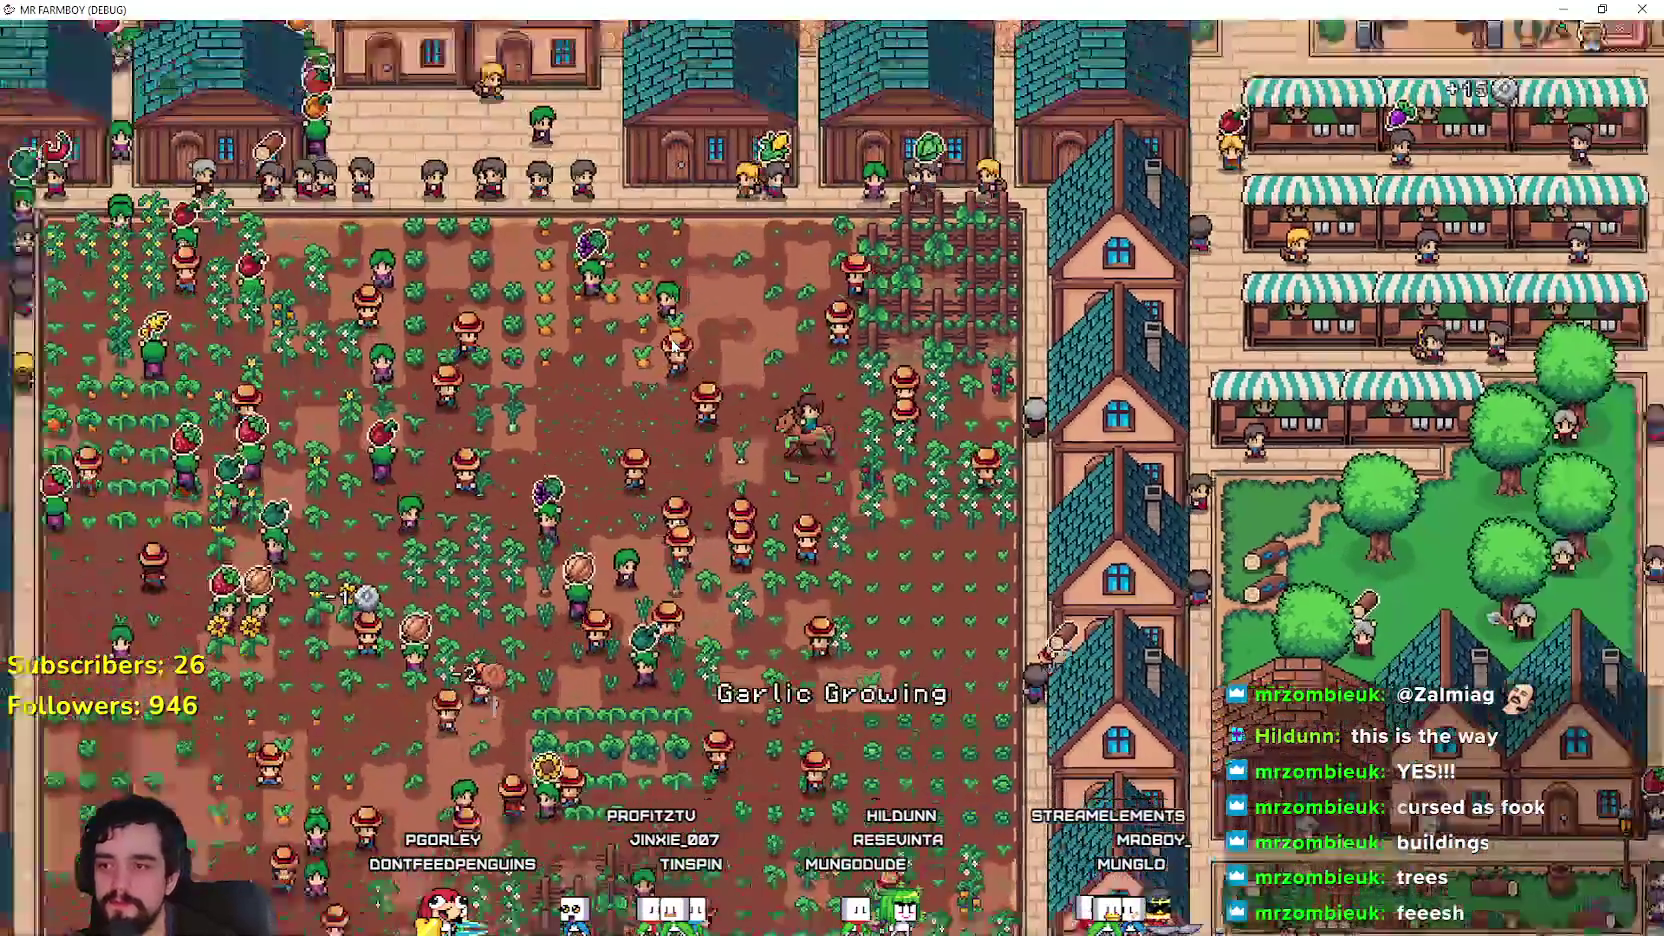
pyautogui.scroll(-1, 672, 345)
pyautogui.press('w')
pyautogui.scroll(3, 672, 345)
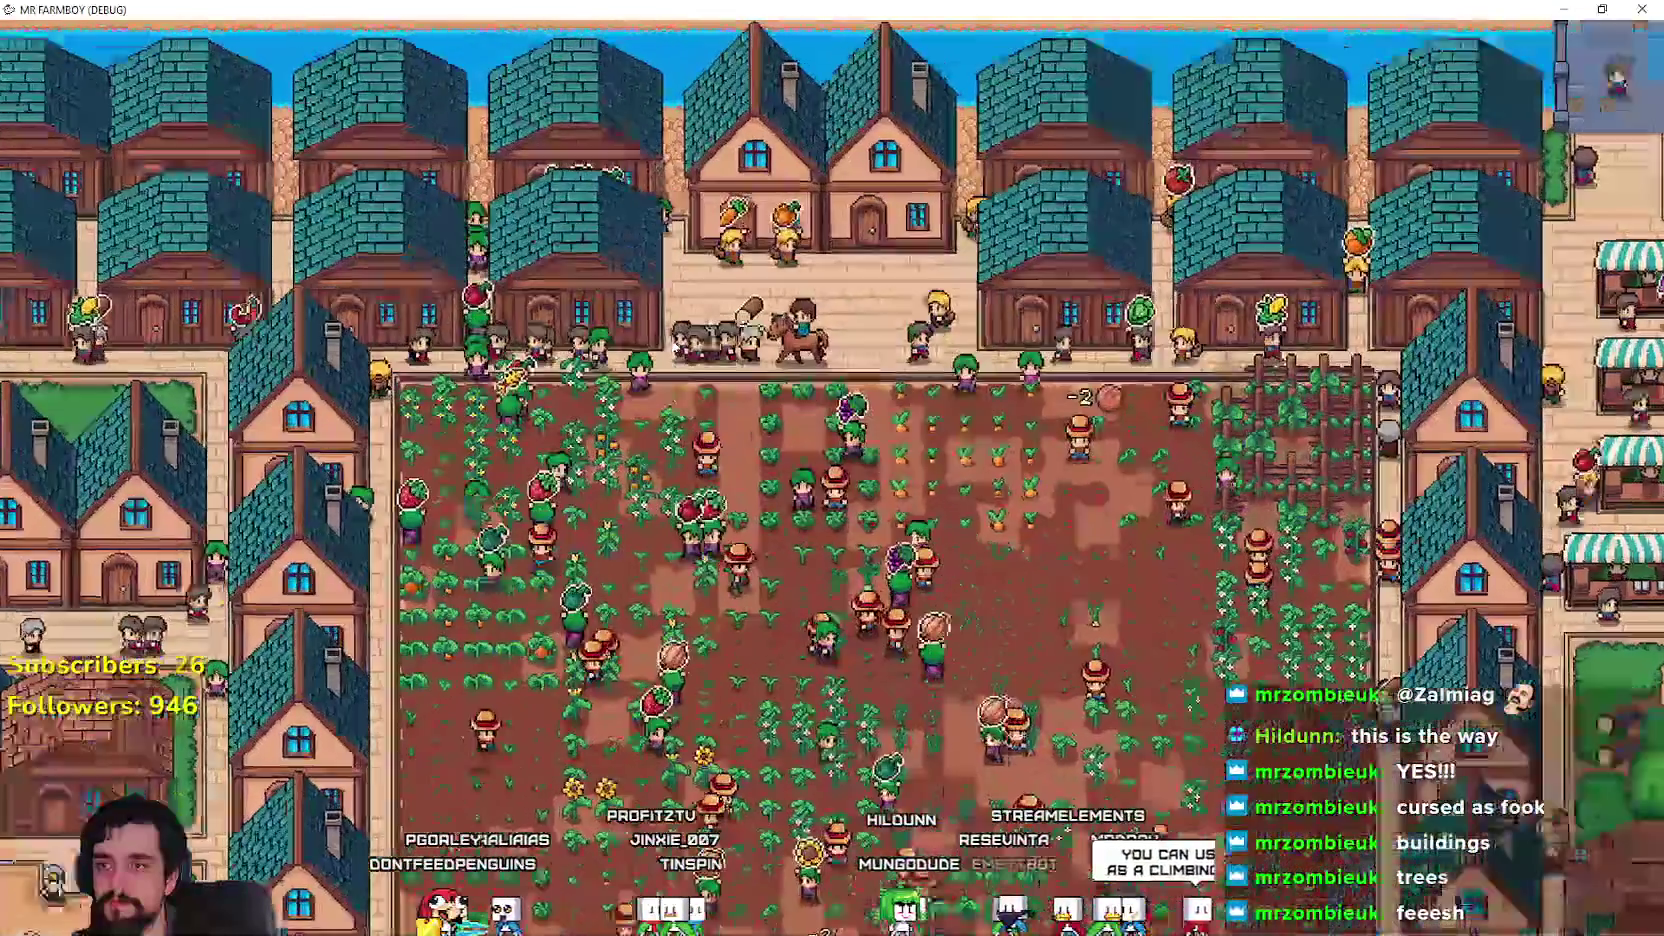
# Step: Ride west past the houses, manor and chapel fountain to the river bridge
pyautogui.press('a')
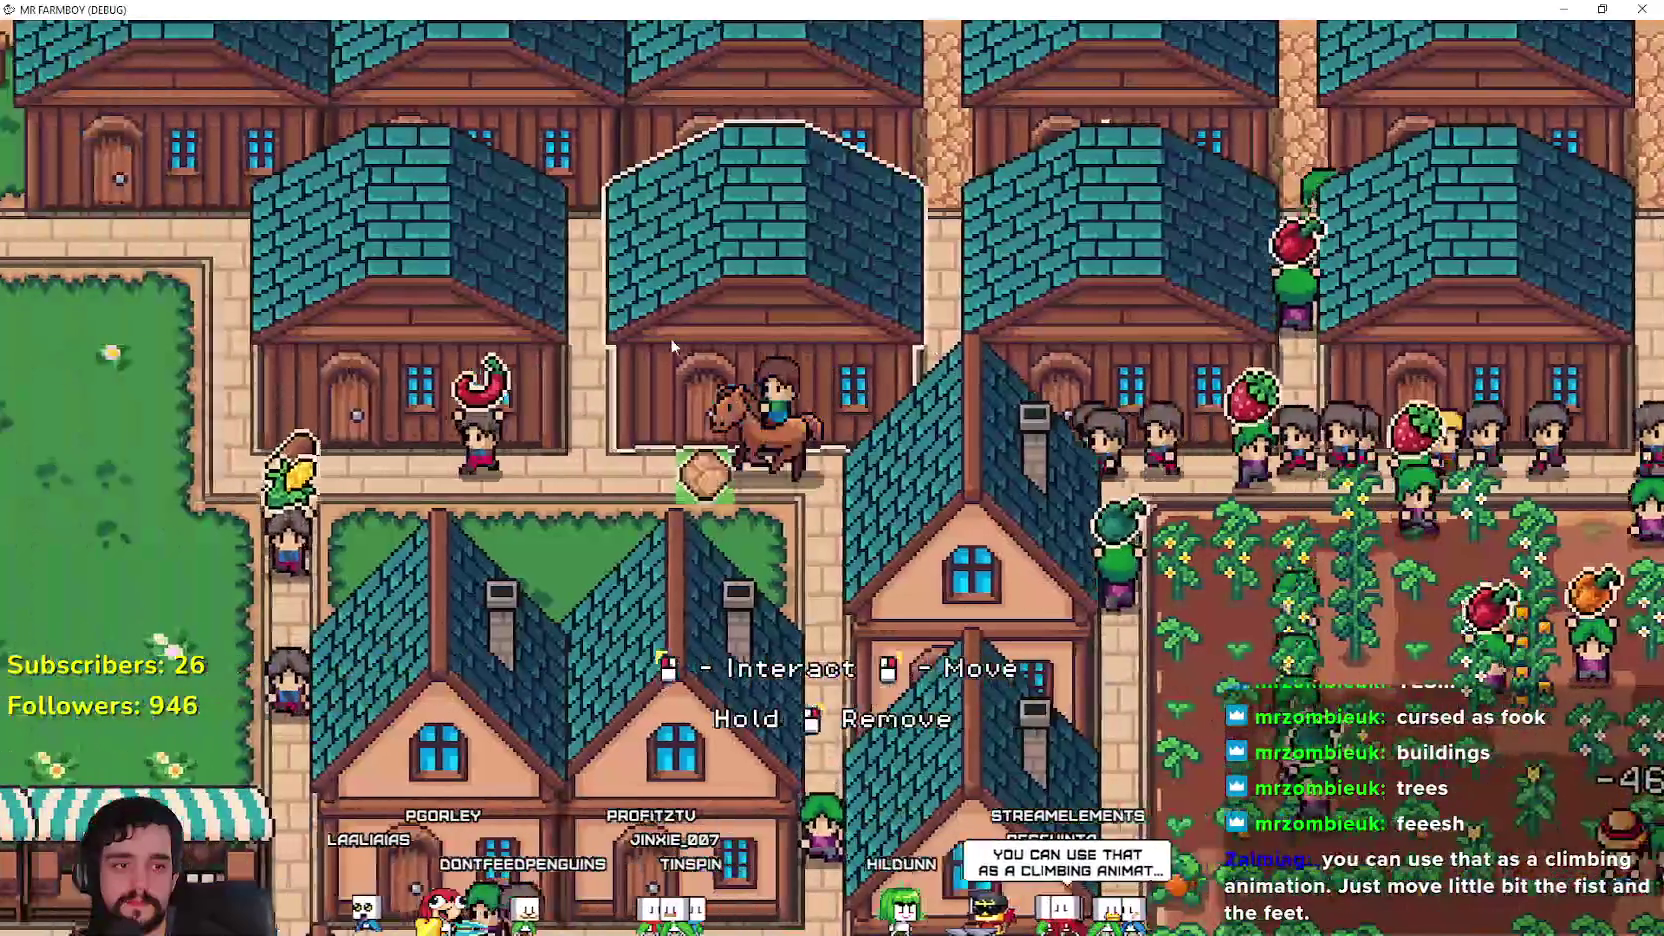
pyautogui.press('a')
pyautogui.press('w')
pyautogui.press('a')
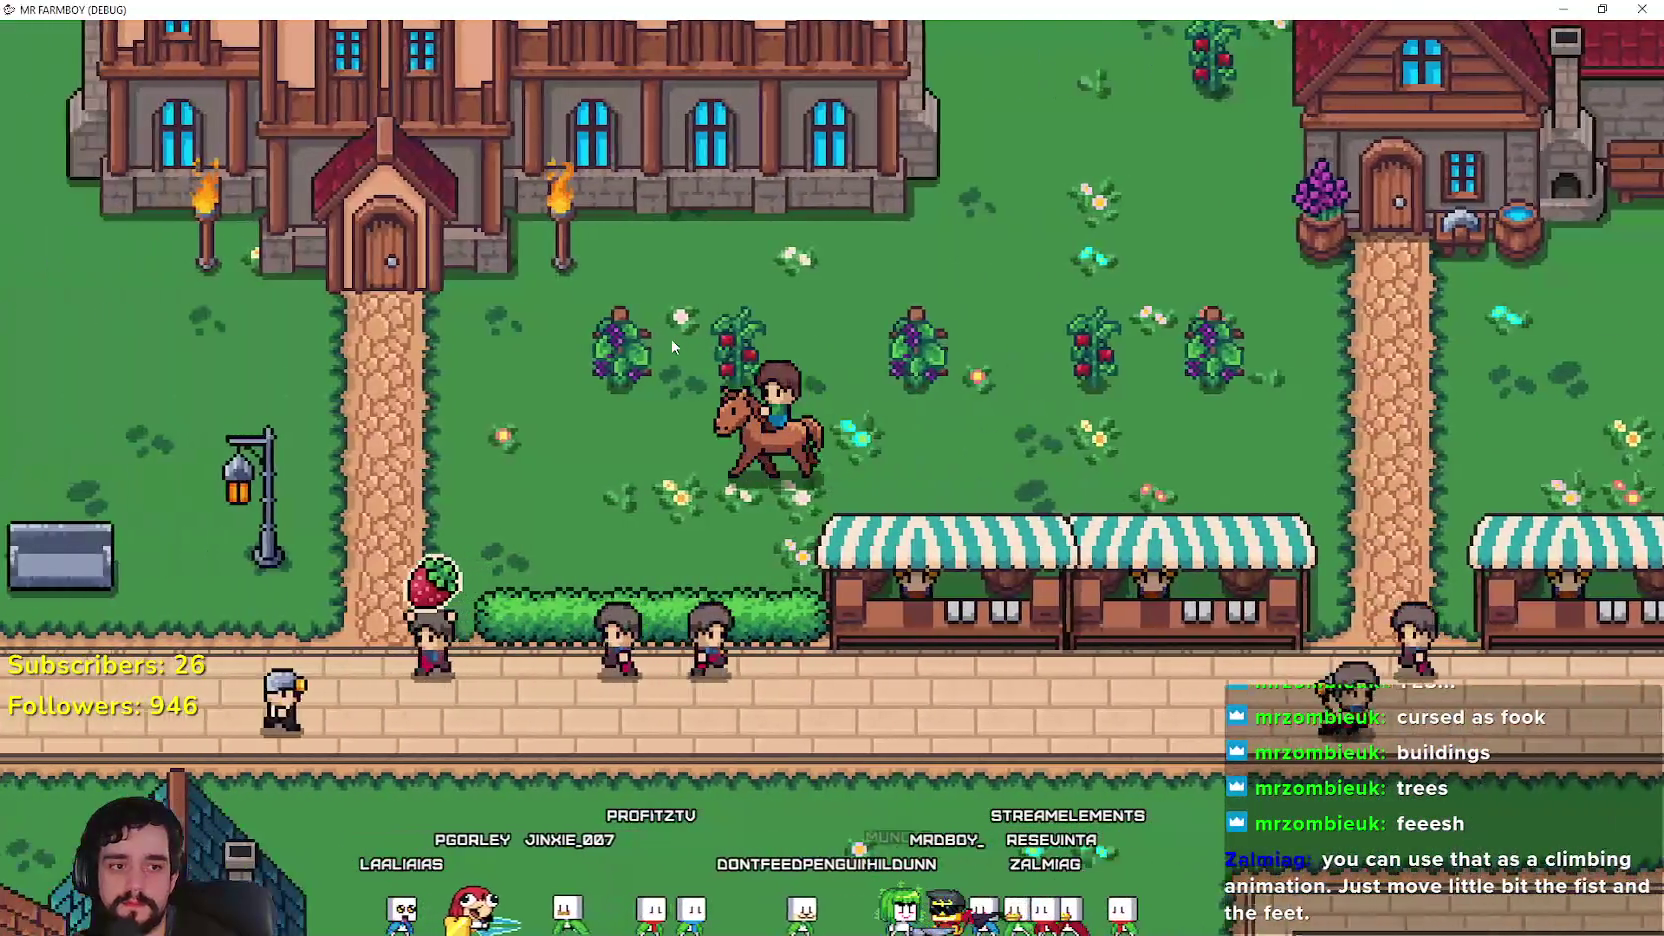
pyautogui.press('a')
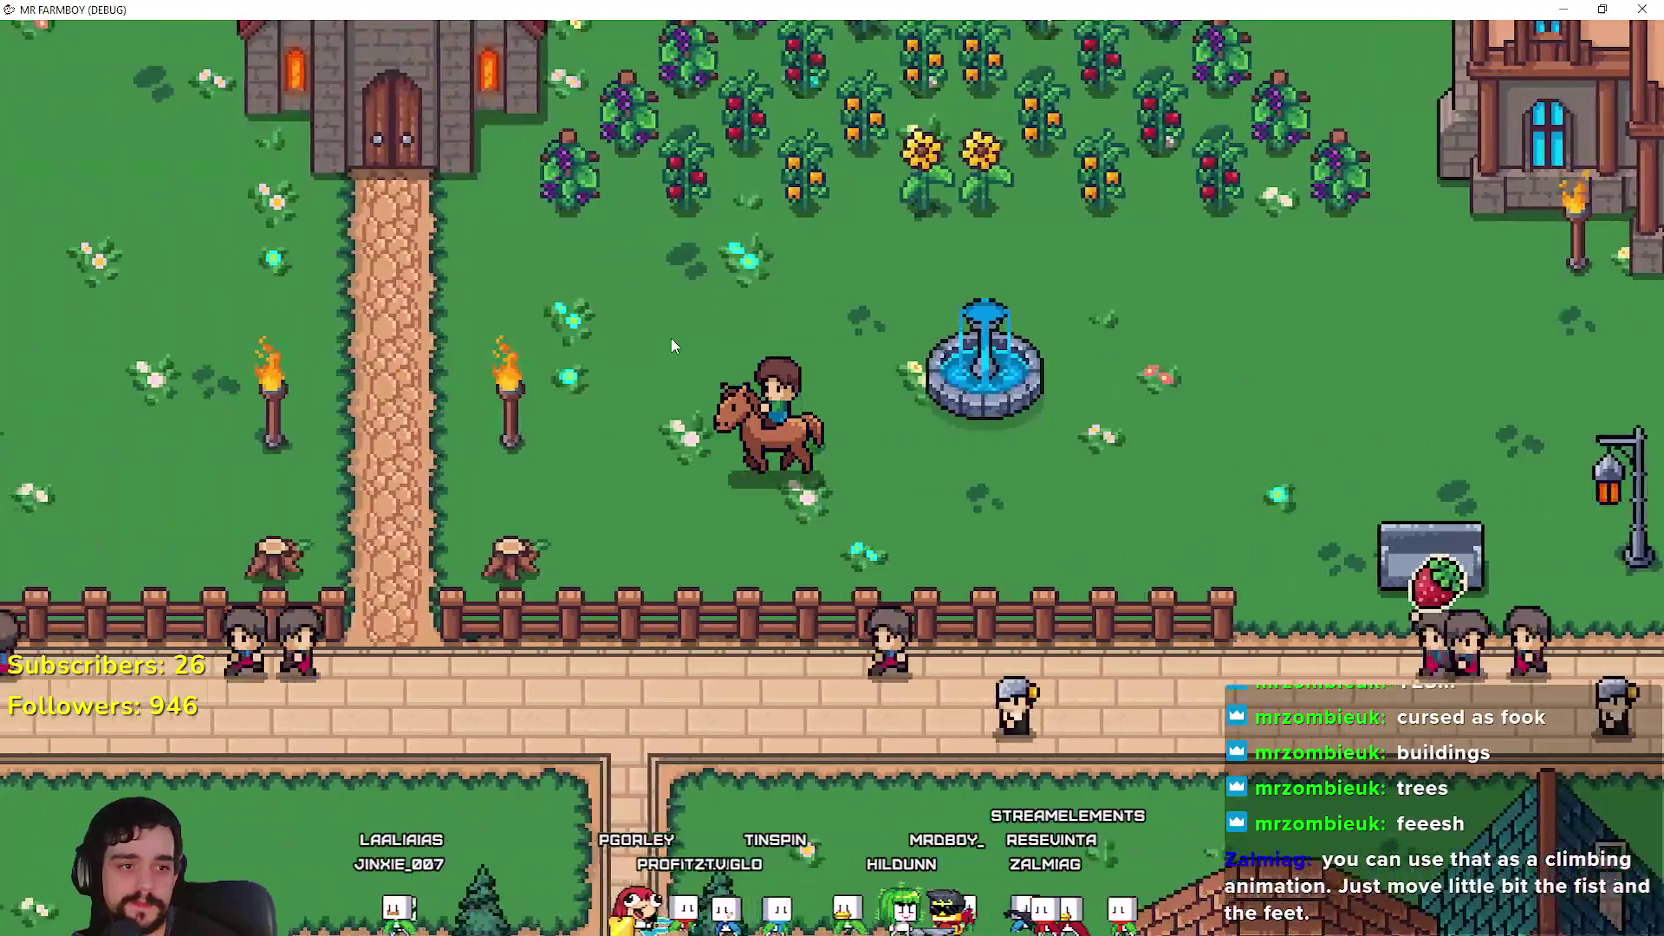
pyautogui.press('a')
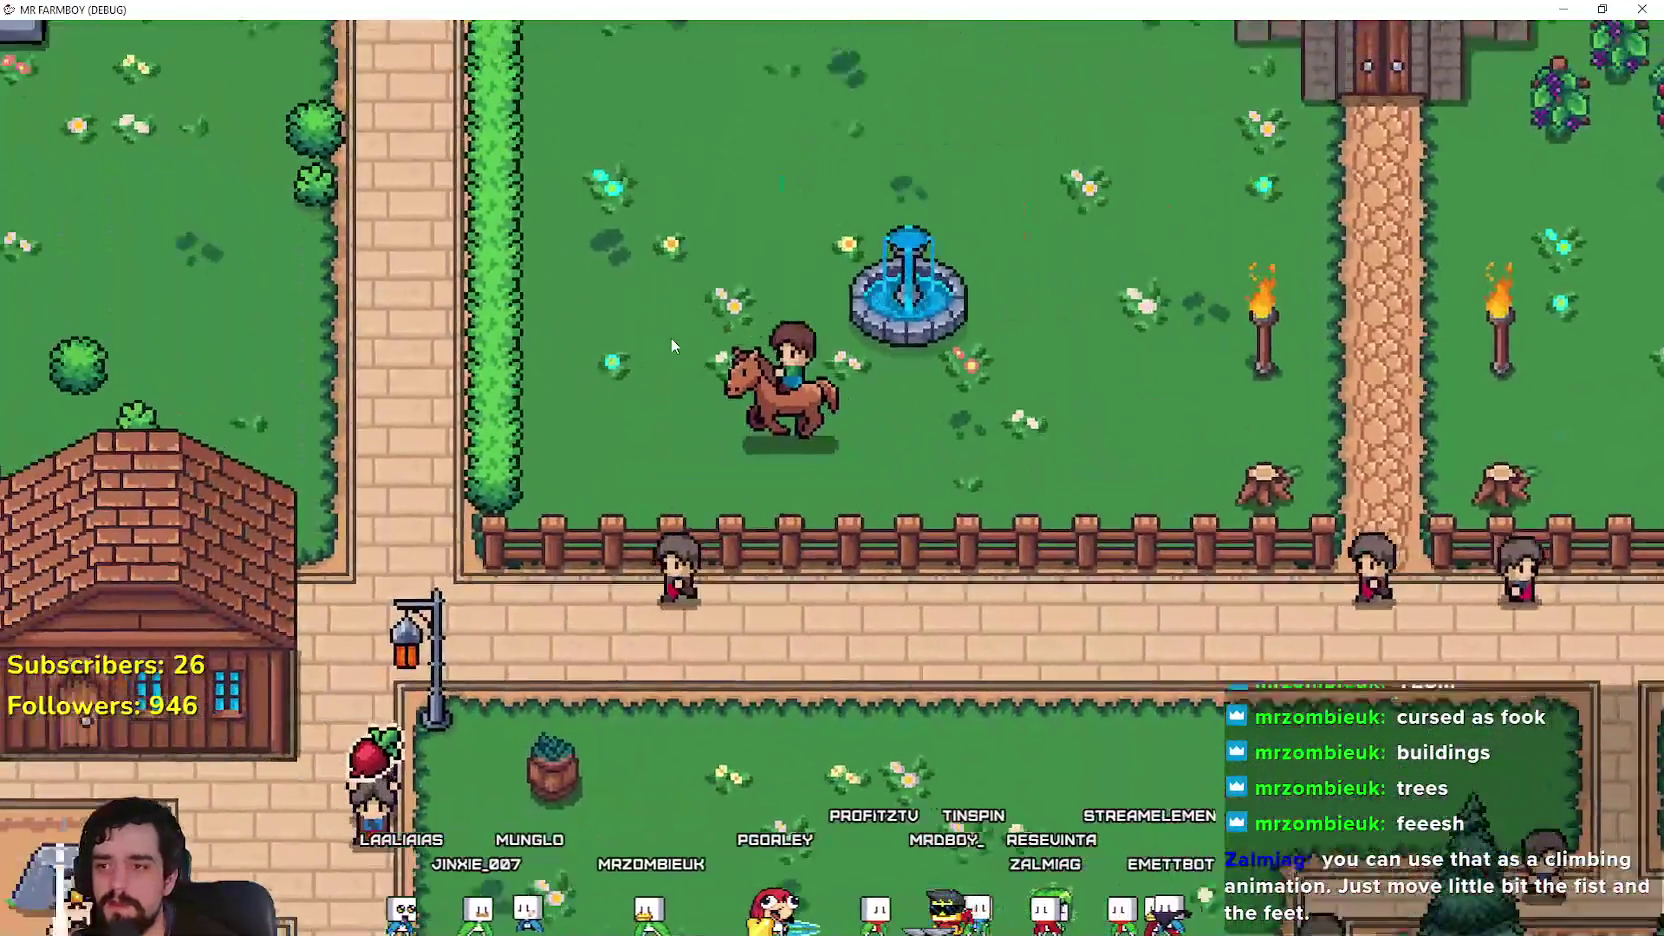
pyautogui.press('w')
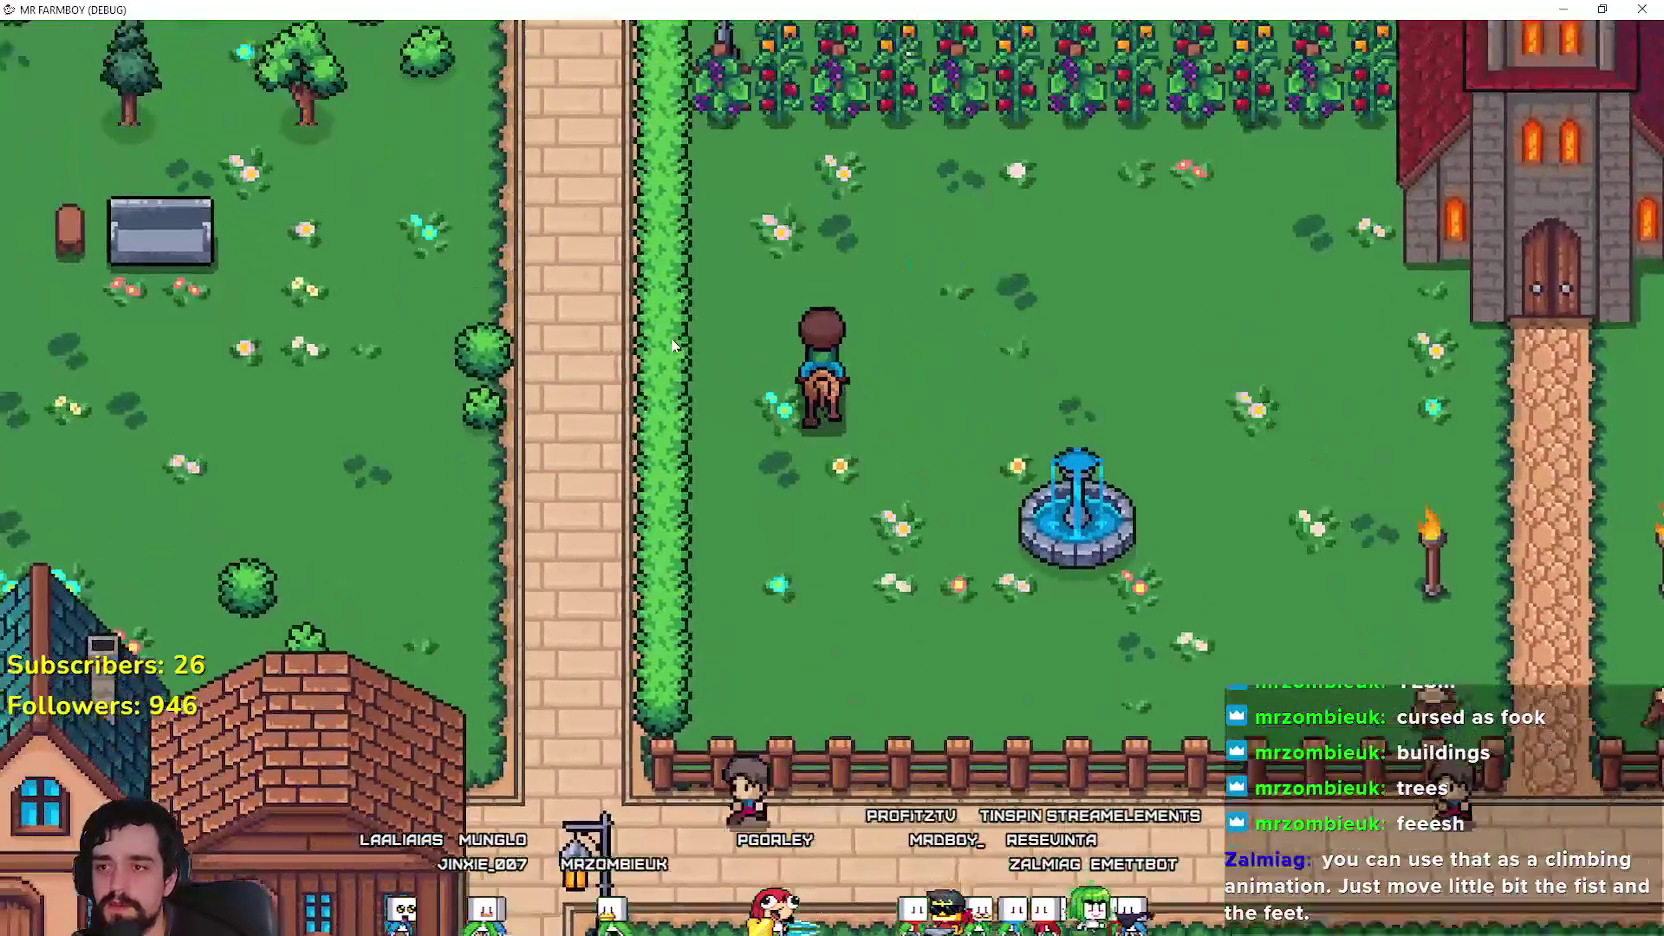
pyautogui.press('d')
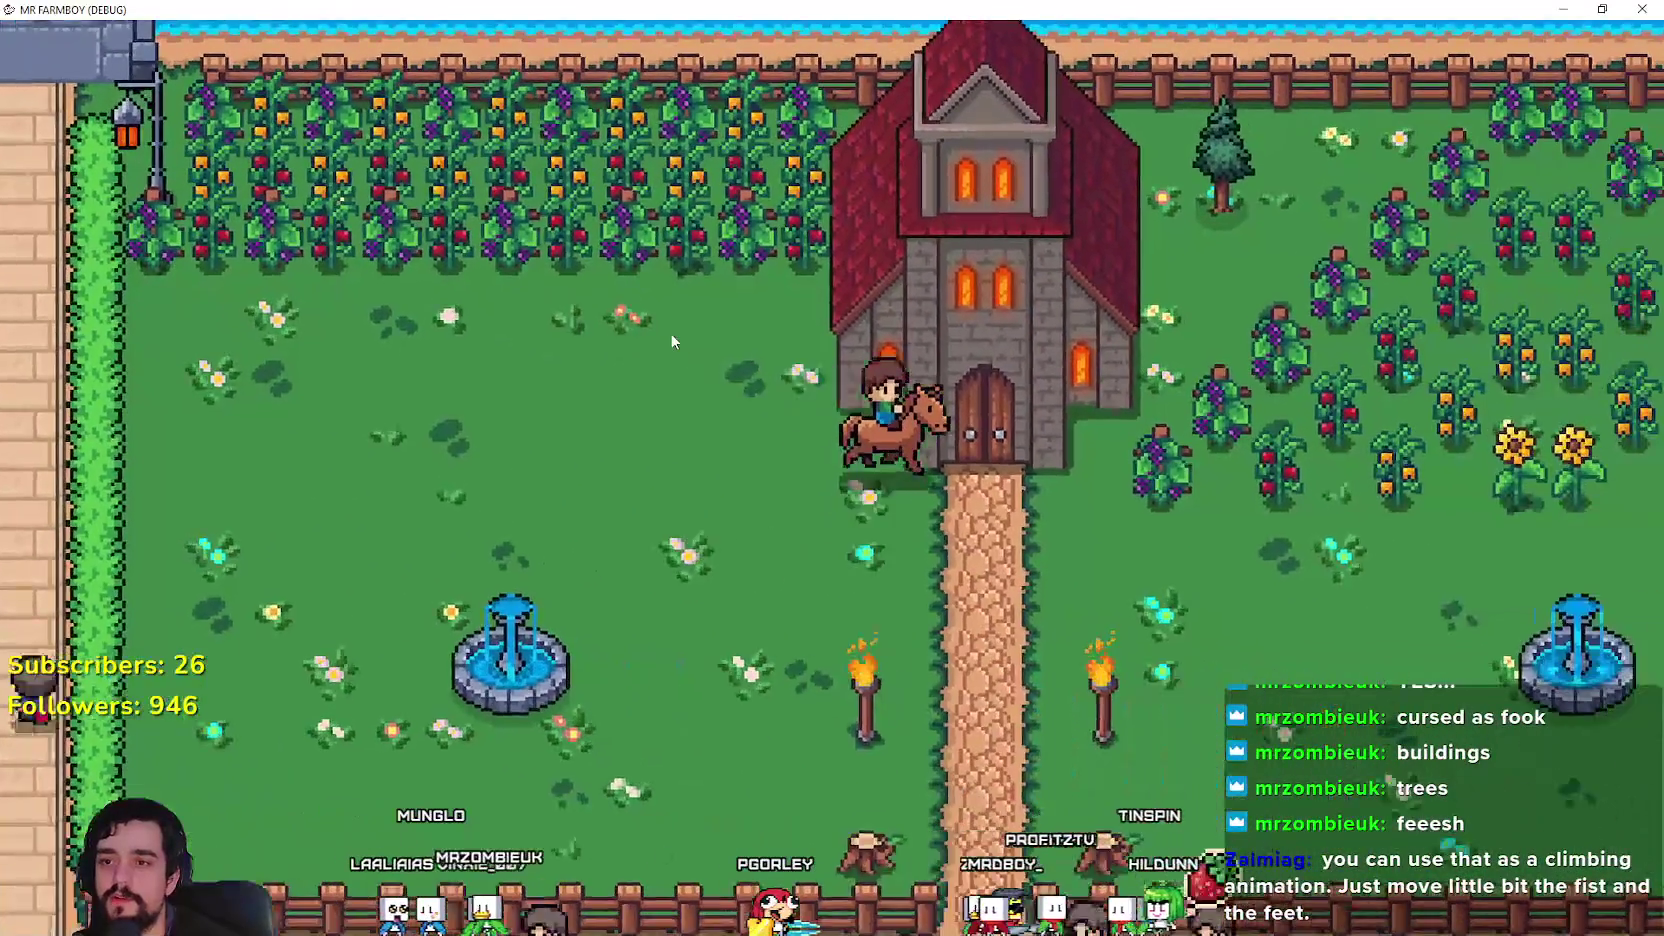
pyautogui.press('a')
pyautogui.press('w')
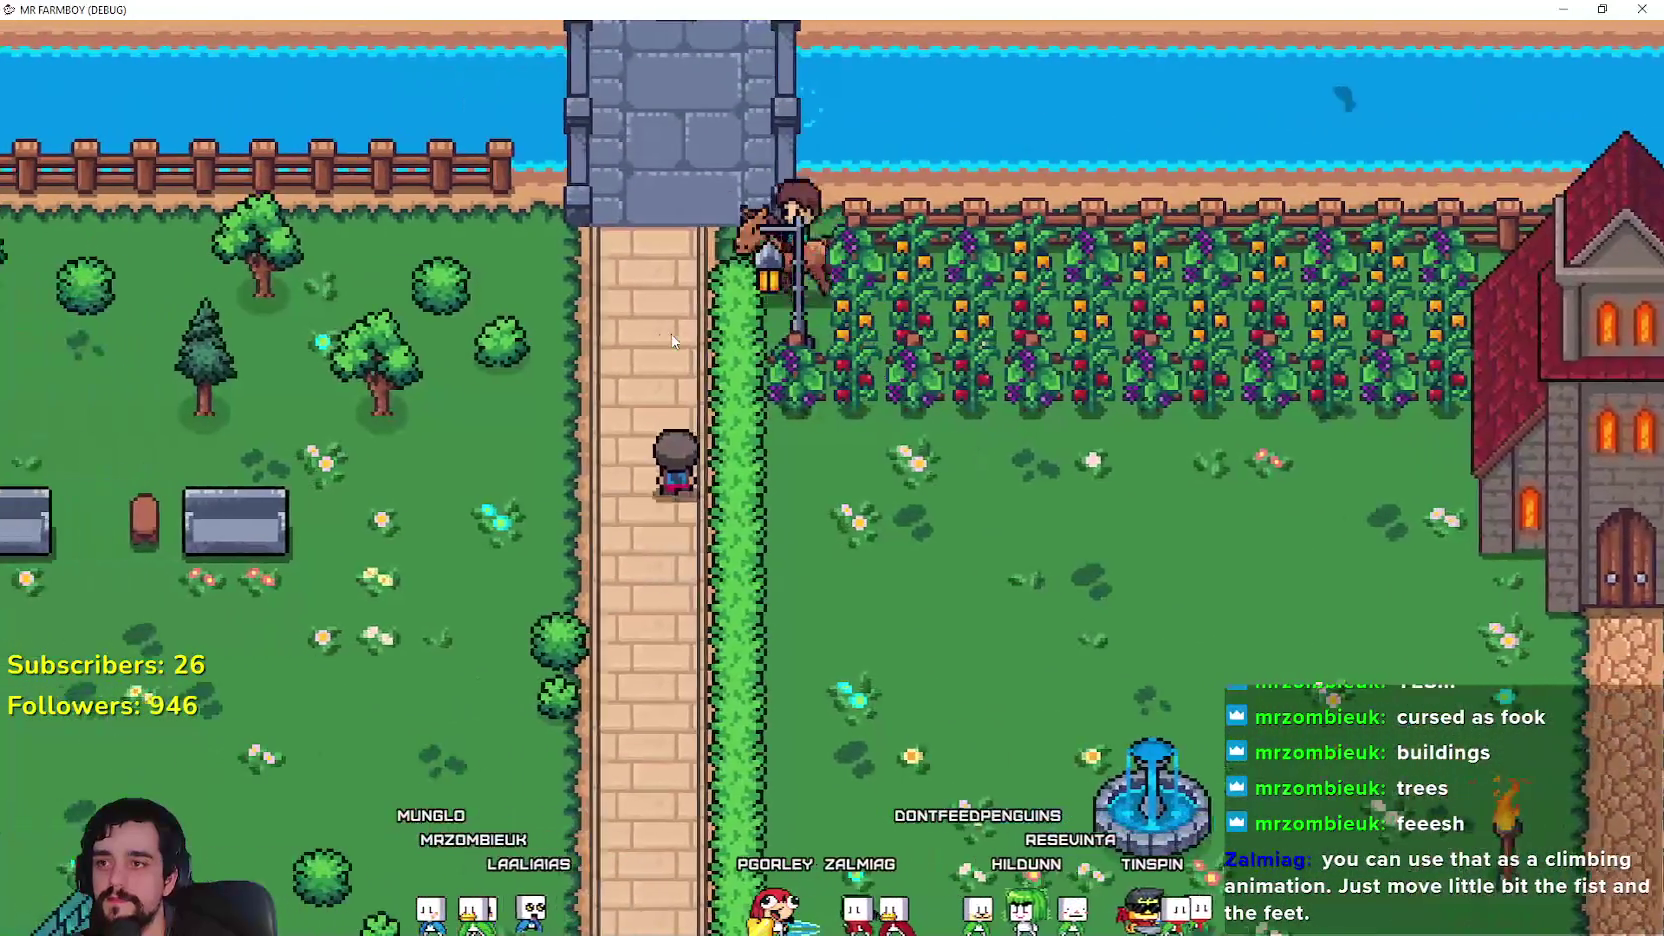
pyautogui.press('d')
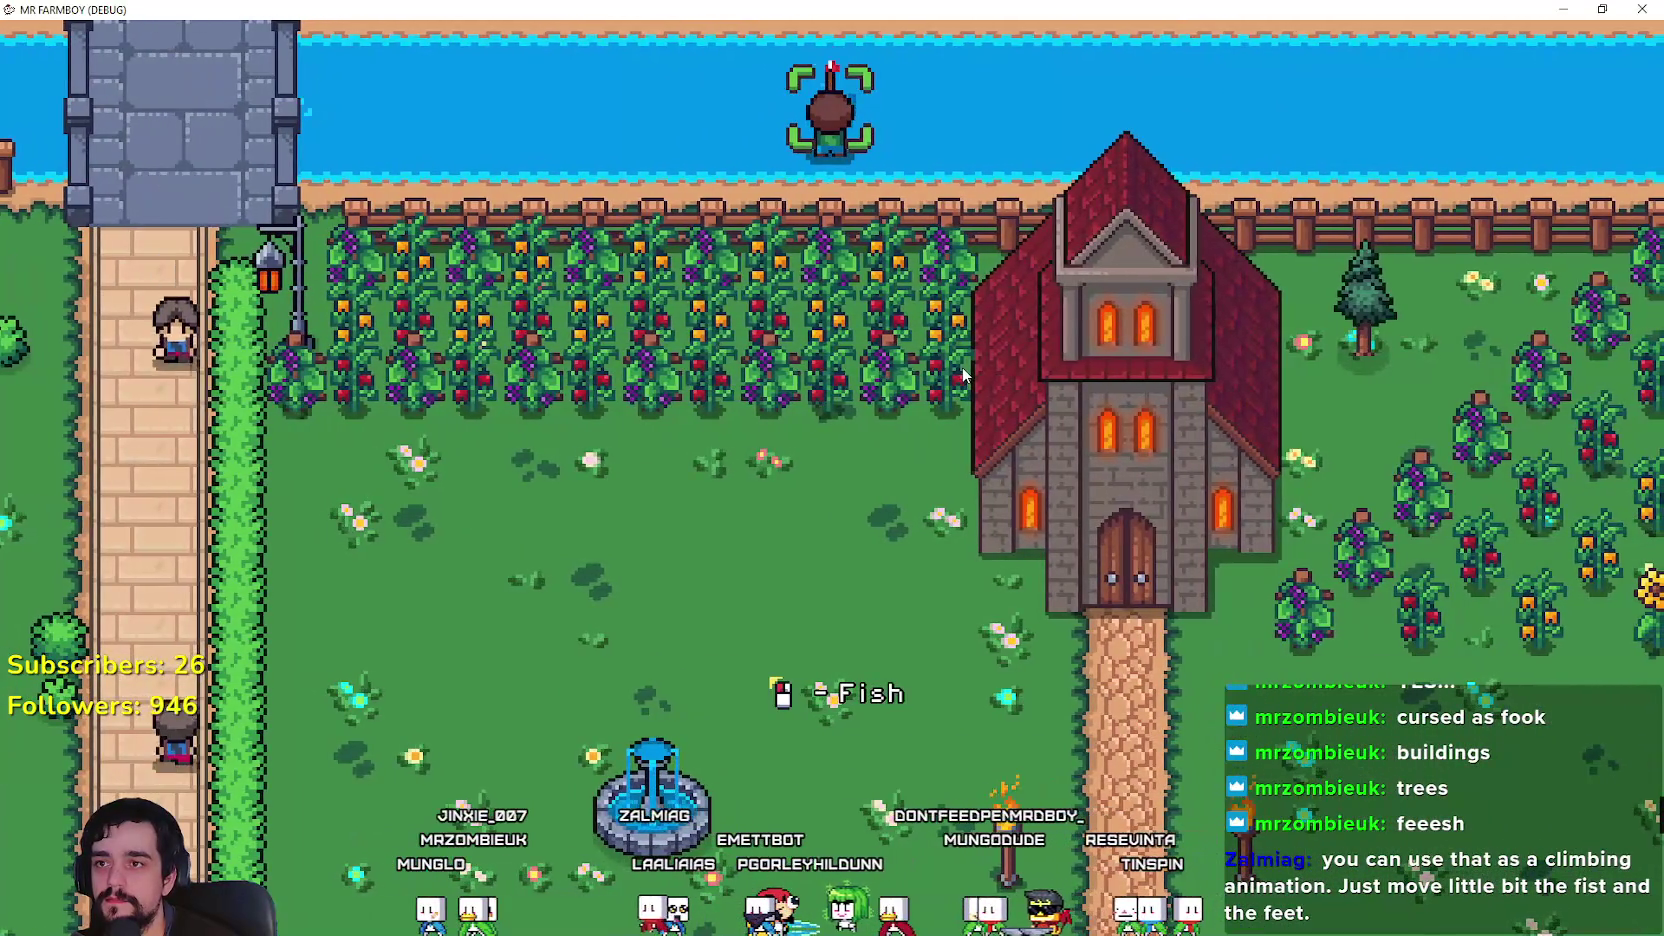
# Step: Cast a line into the river, then ride left past the bridge and down the bank to fish
pyautogui.click(962, 375)
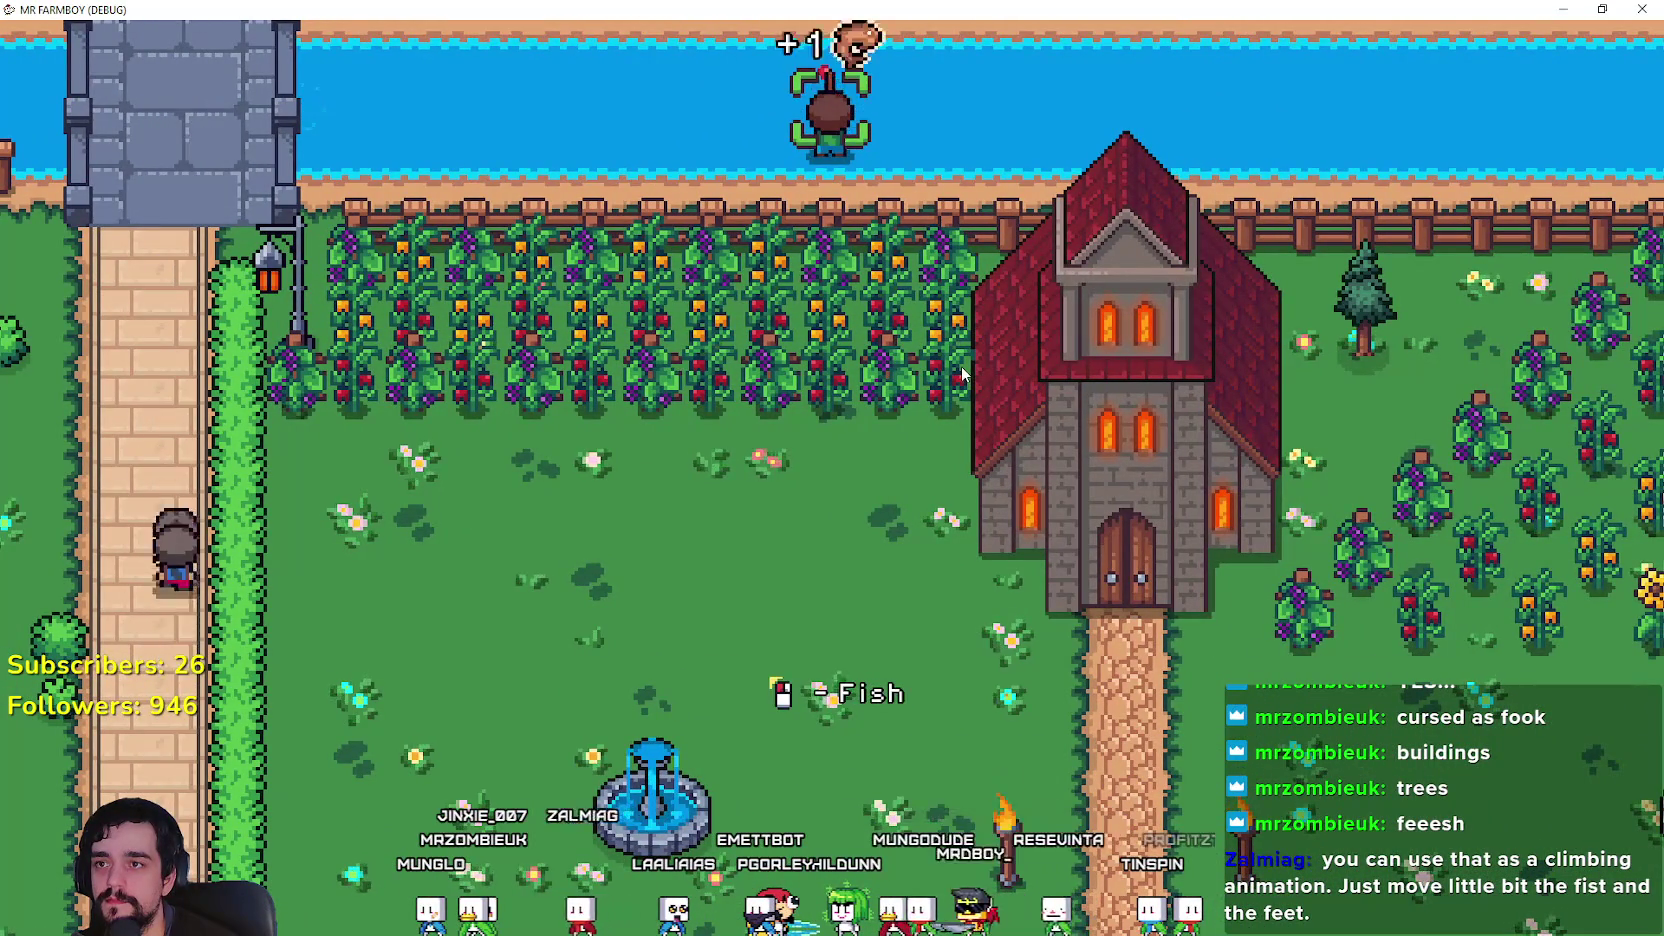
pyautogui.press('a')
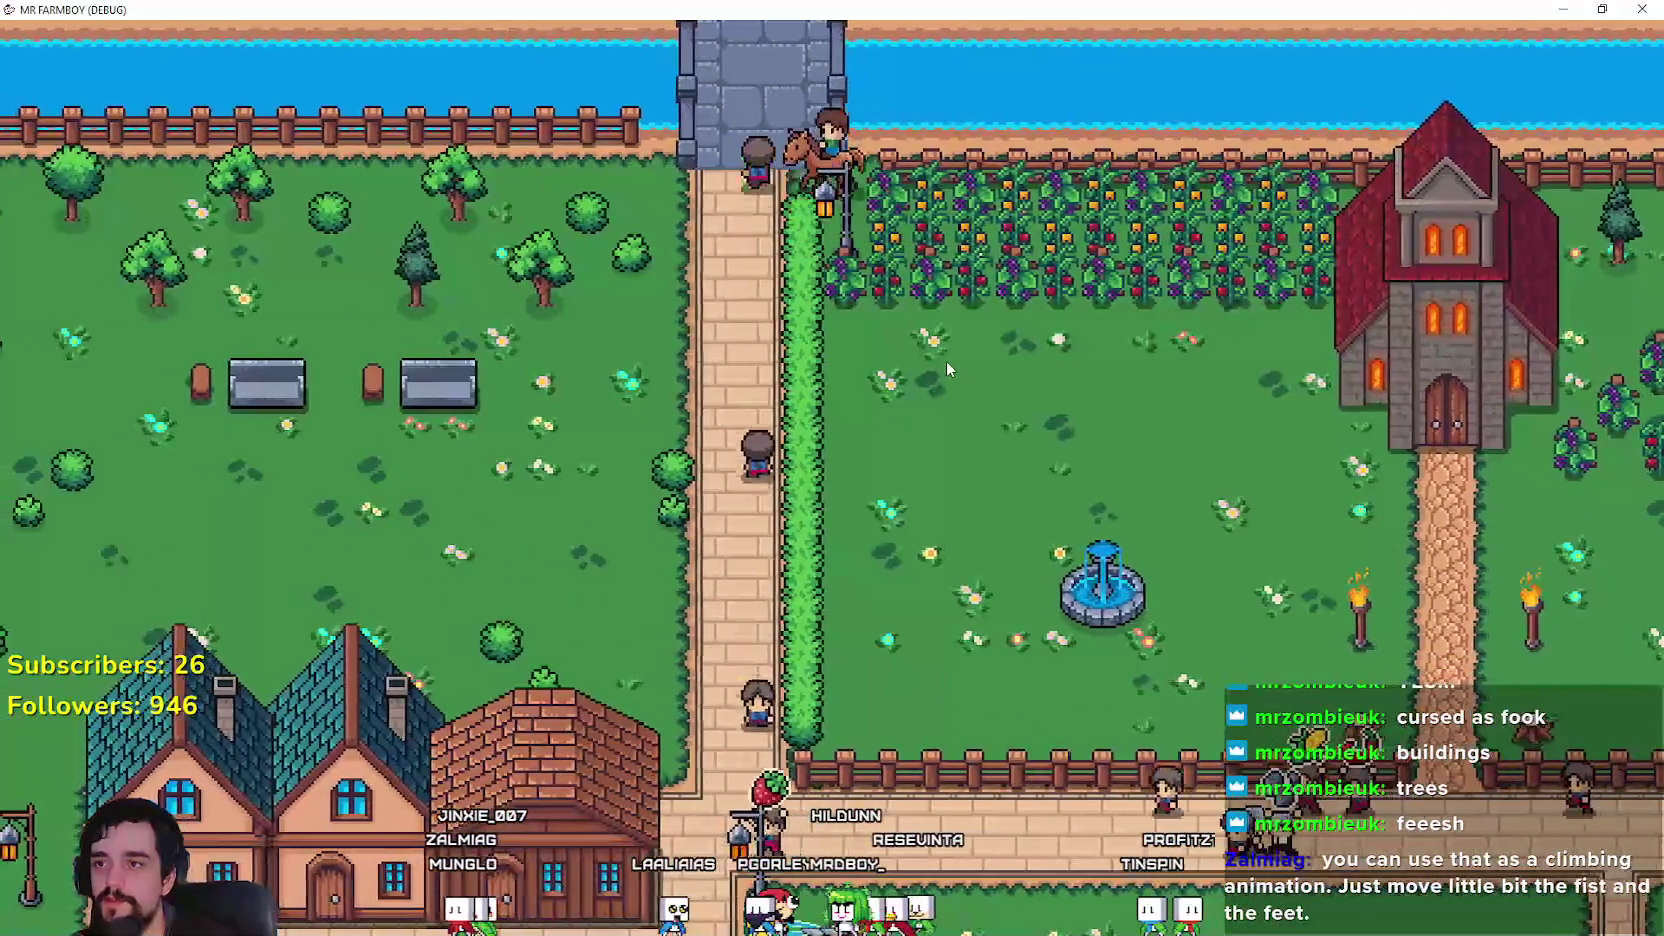
pyautogui.press('a')
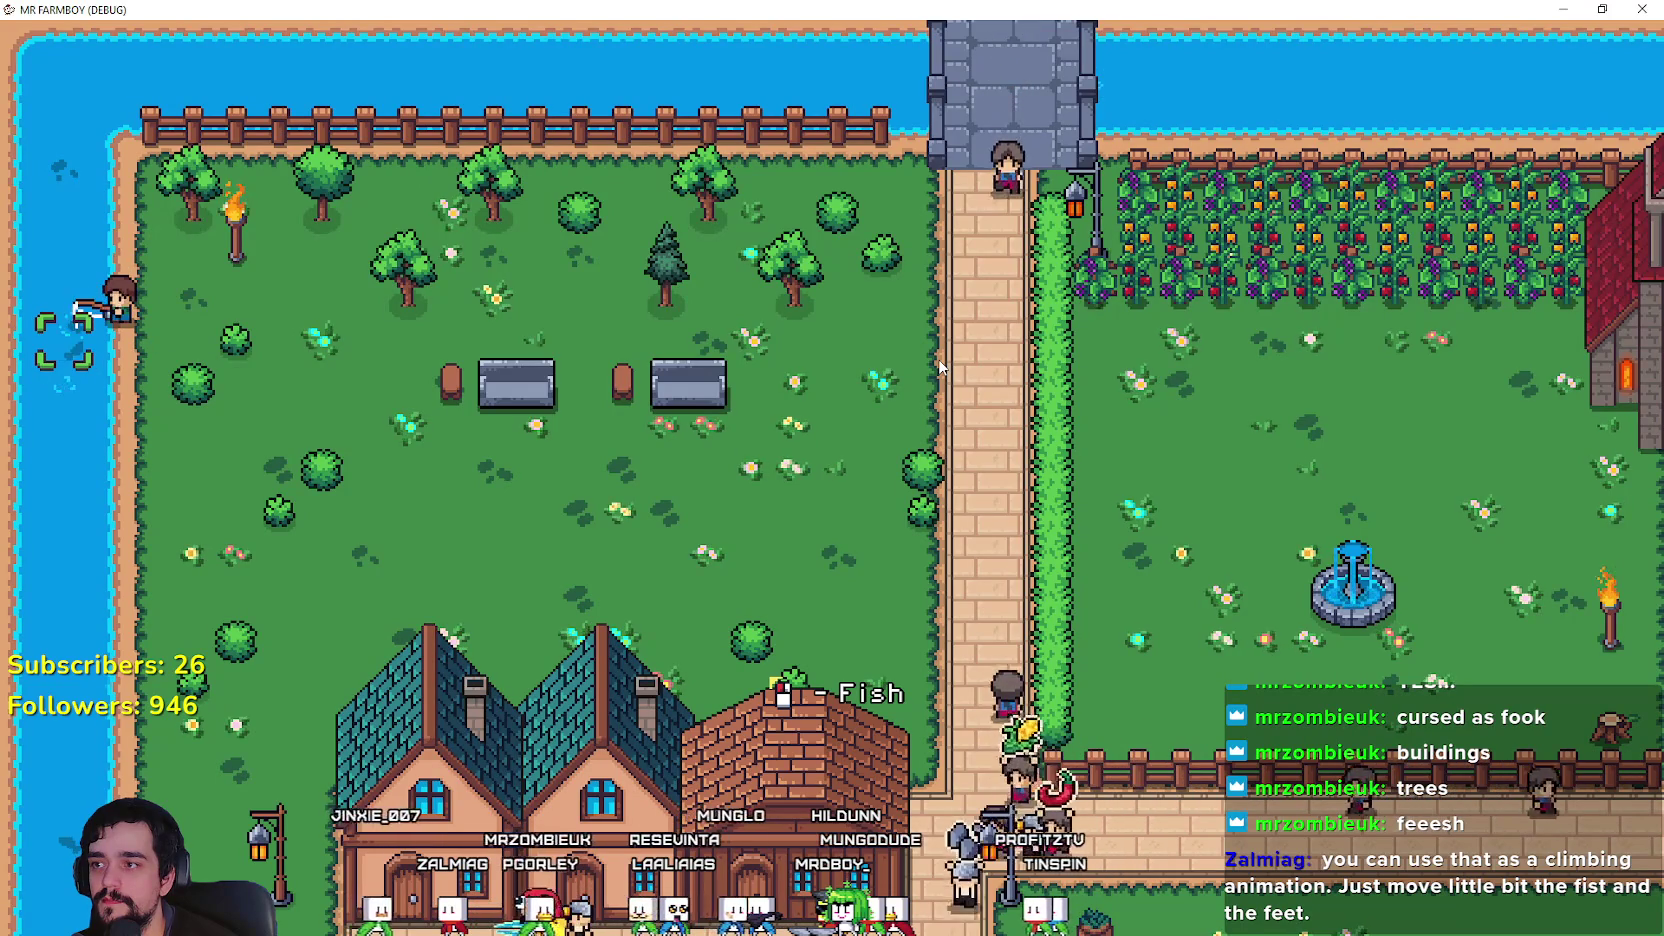
pyautogui.press('s')
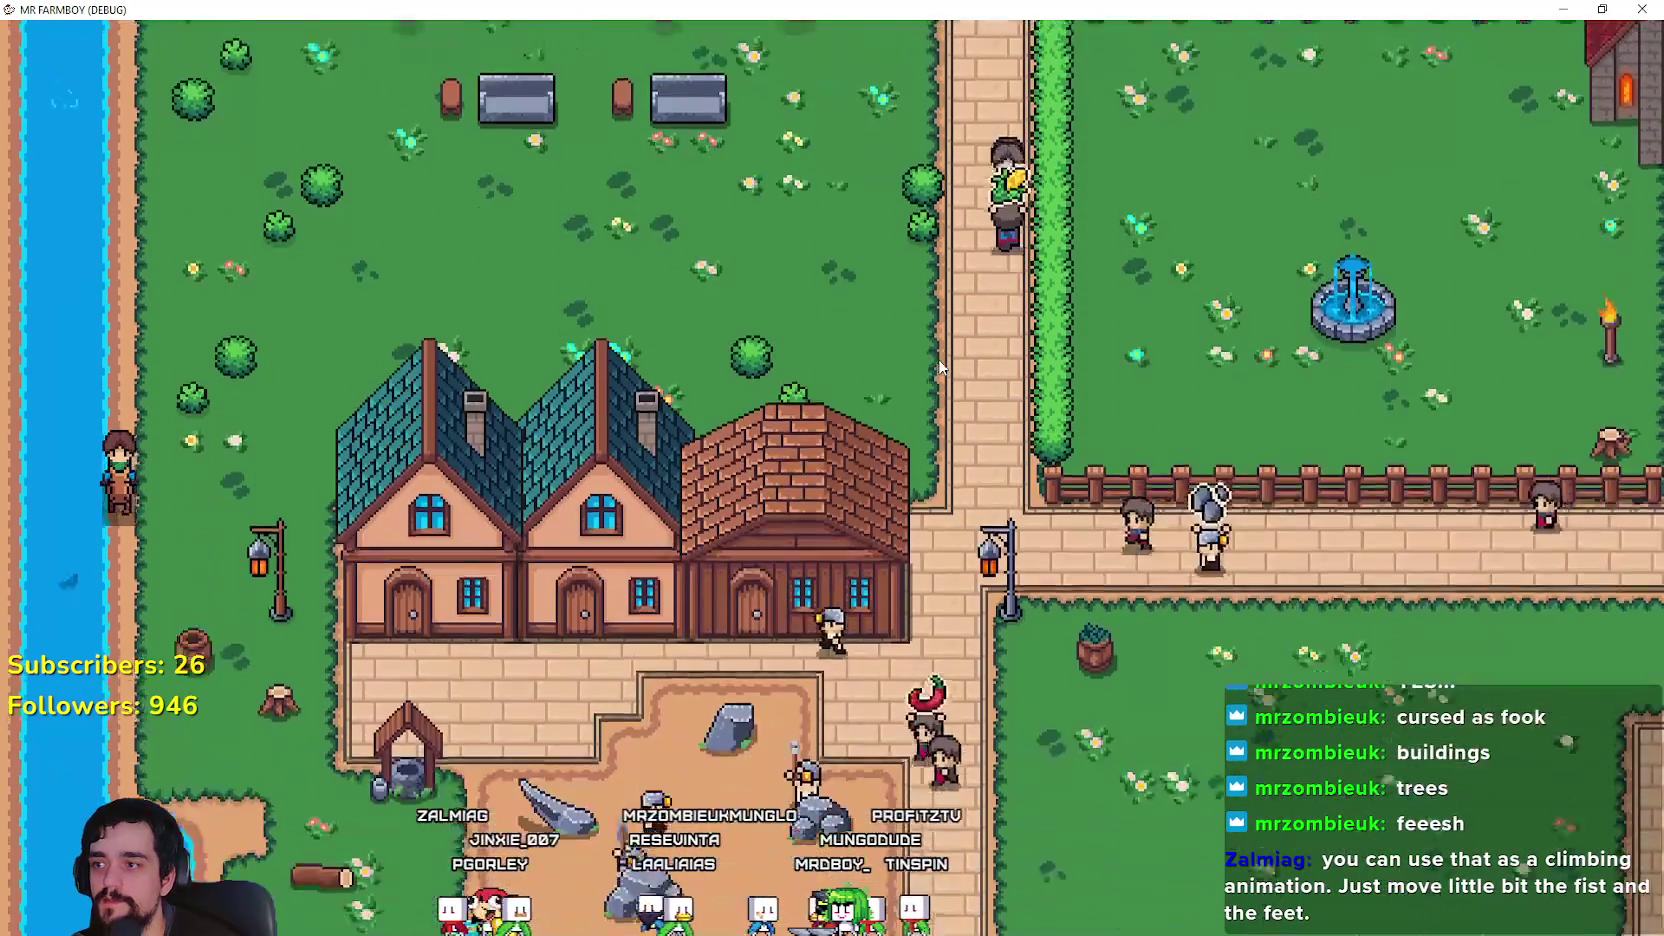
pyautogui.press('a')
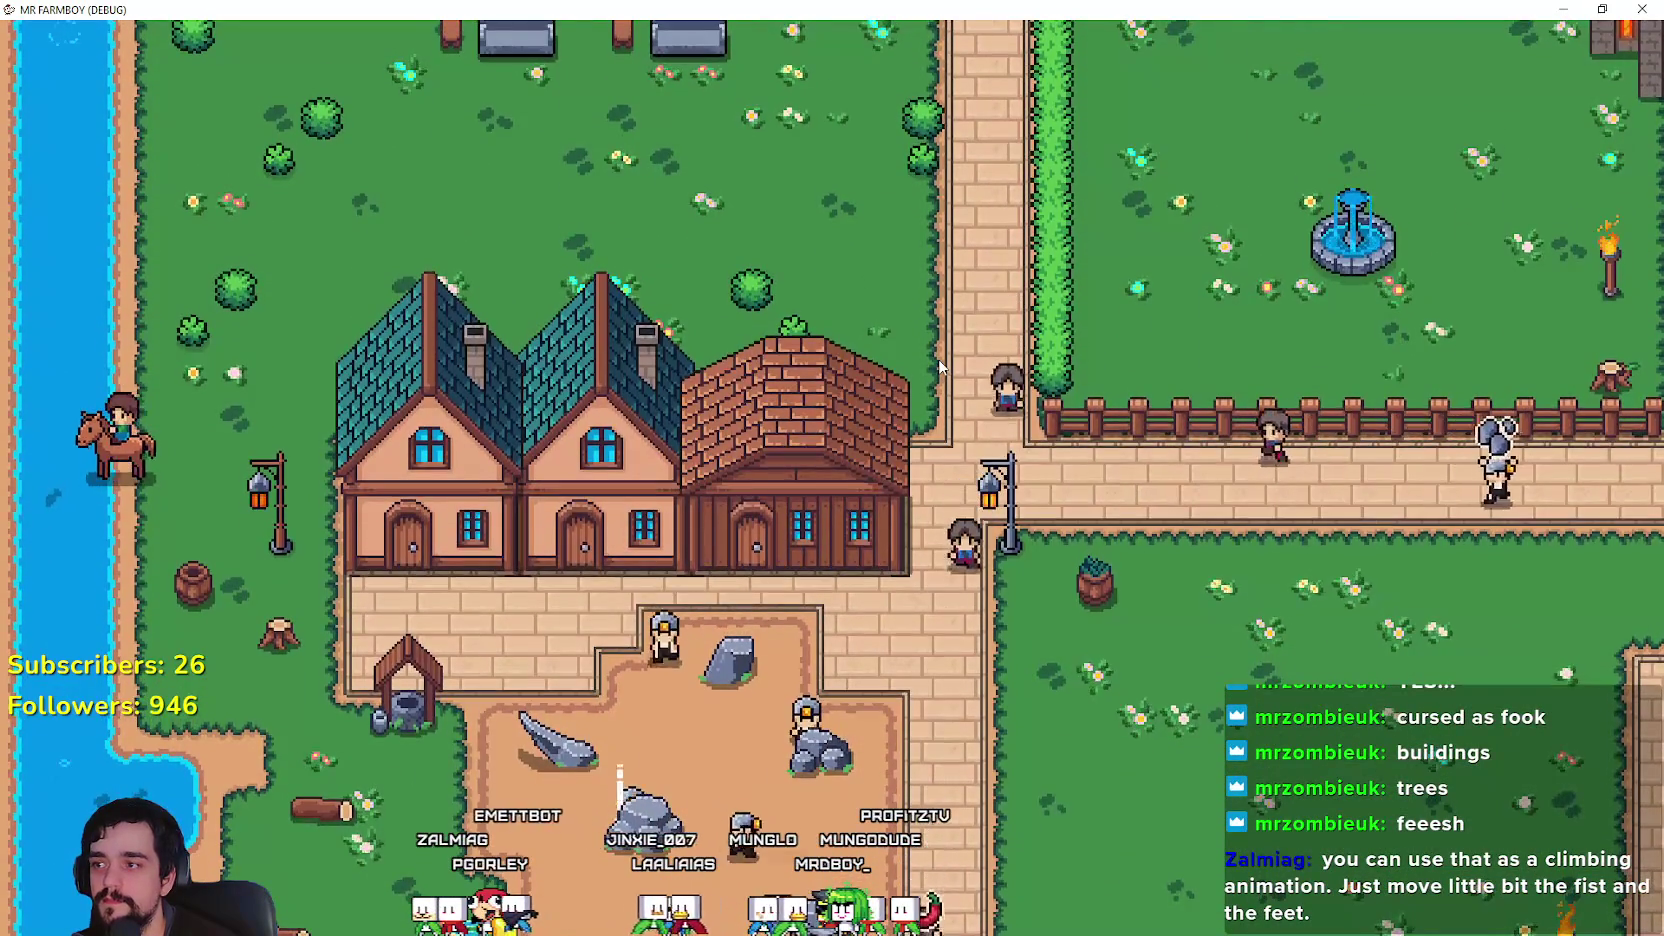
pyautogui.press('e')
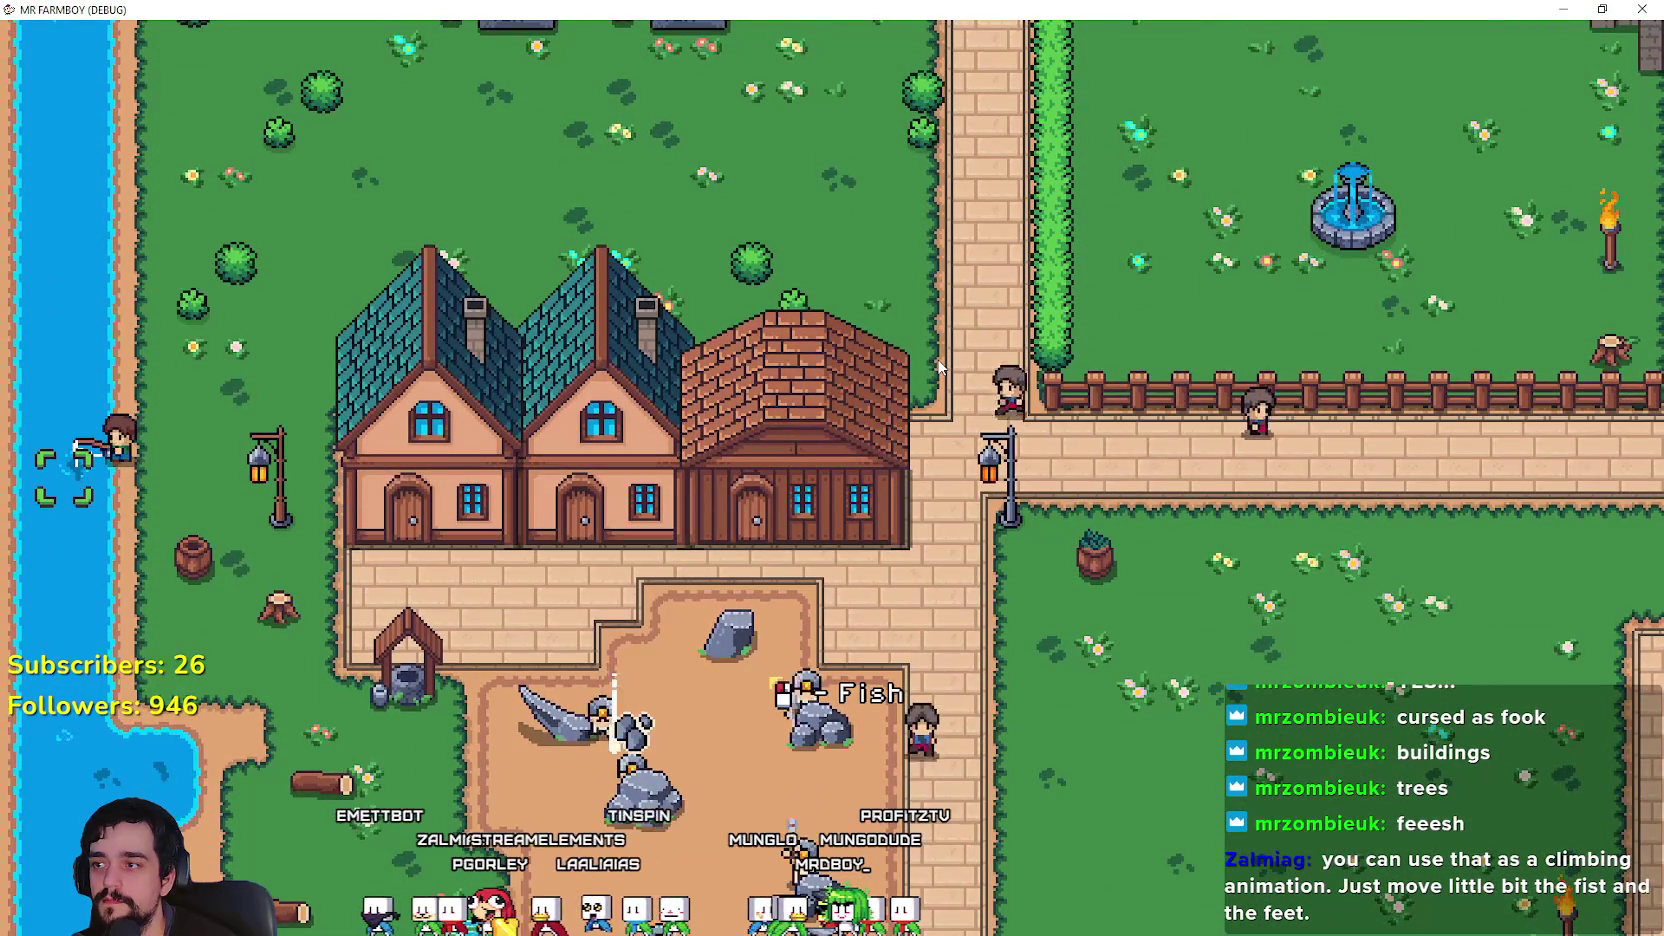
# Step: Ride down past the stone quarry and along the riverside path to the pond
pyautogui.press('s')
pyautogui.press('d')
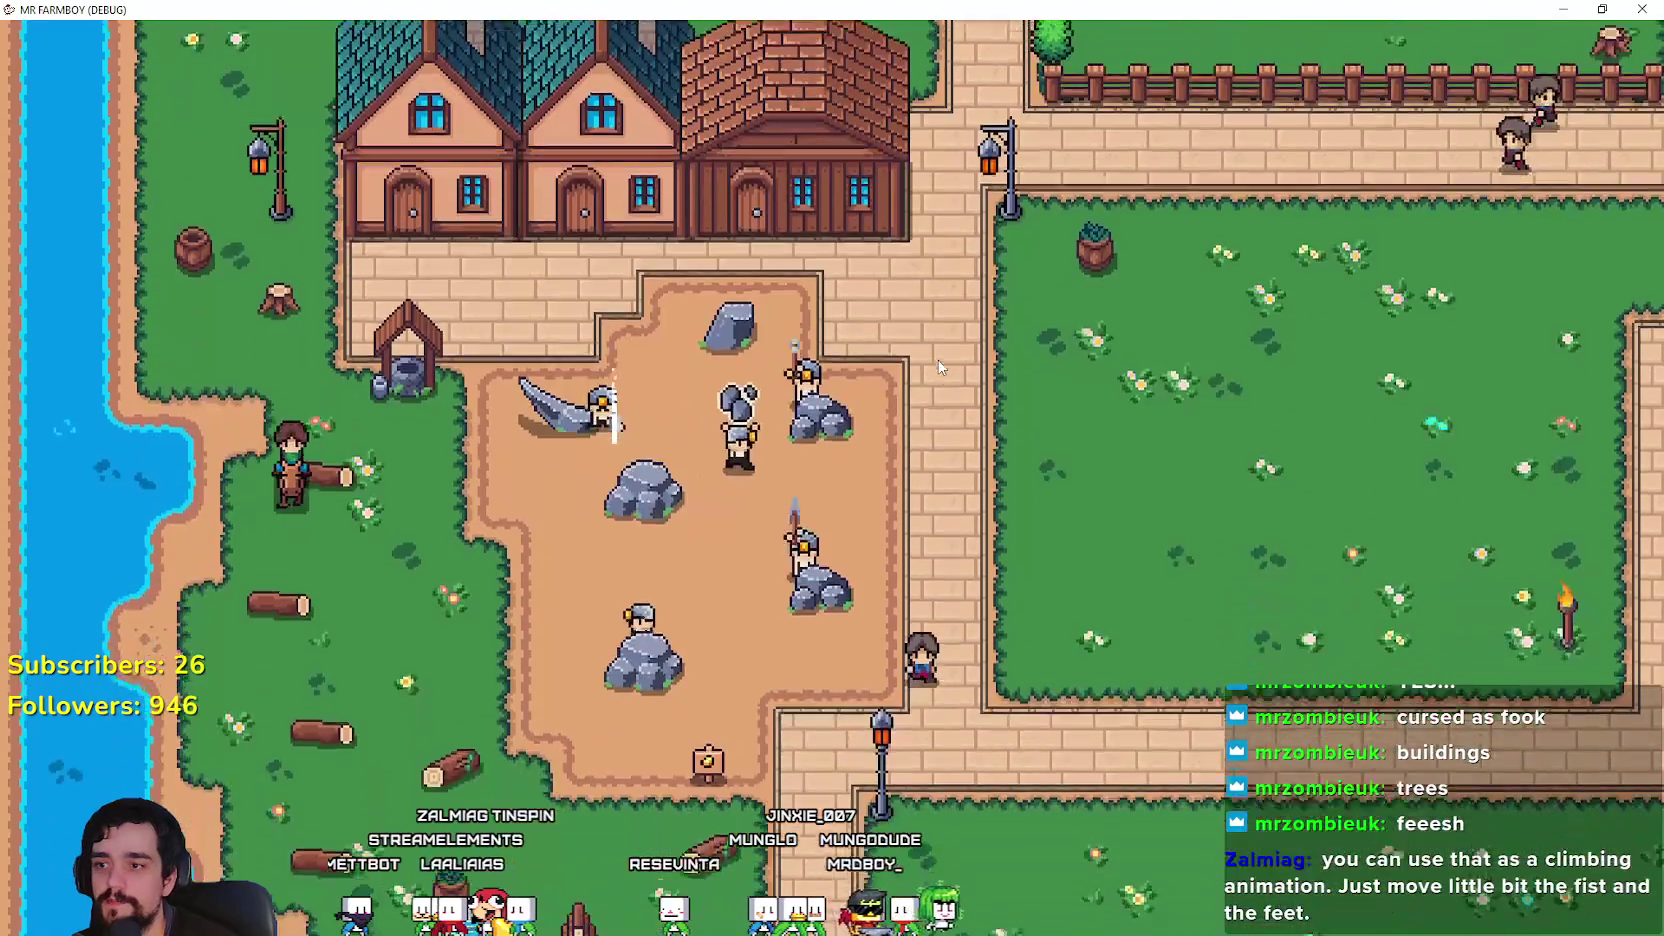
pyautogui.press('s')
pyautogui.press('d')
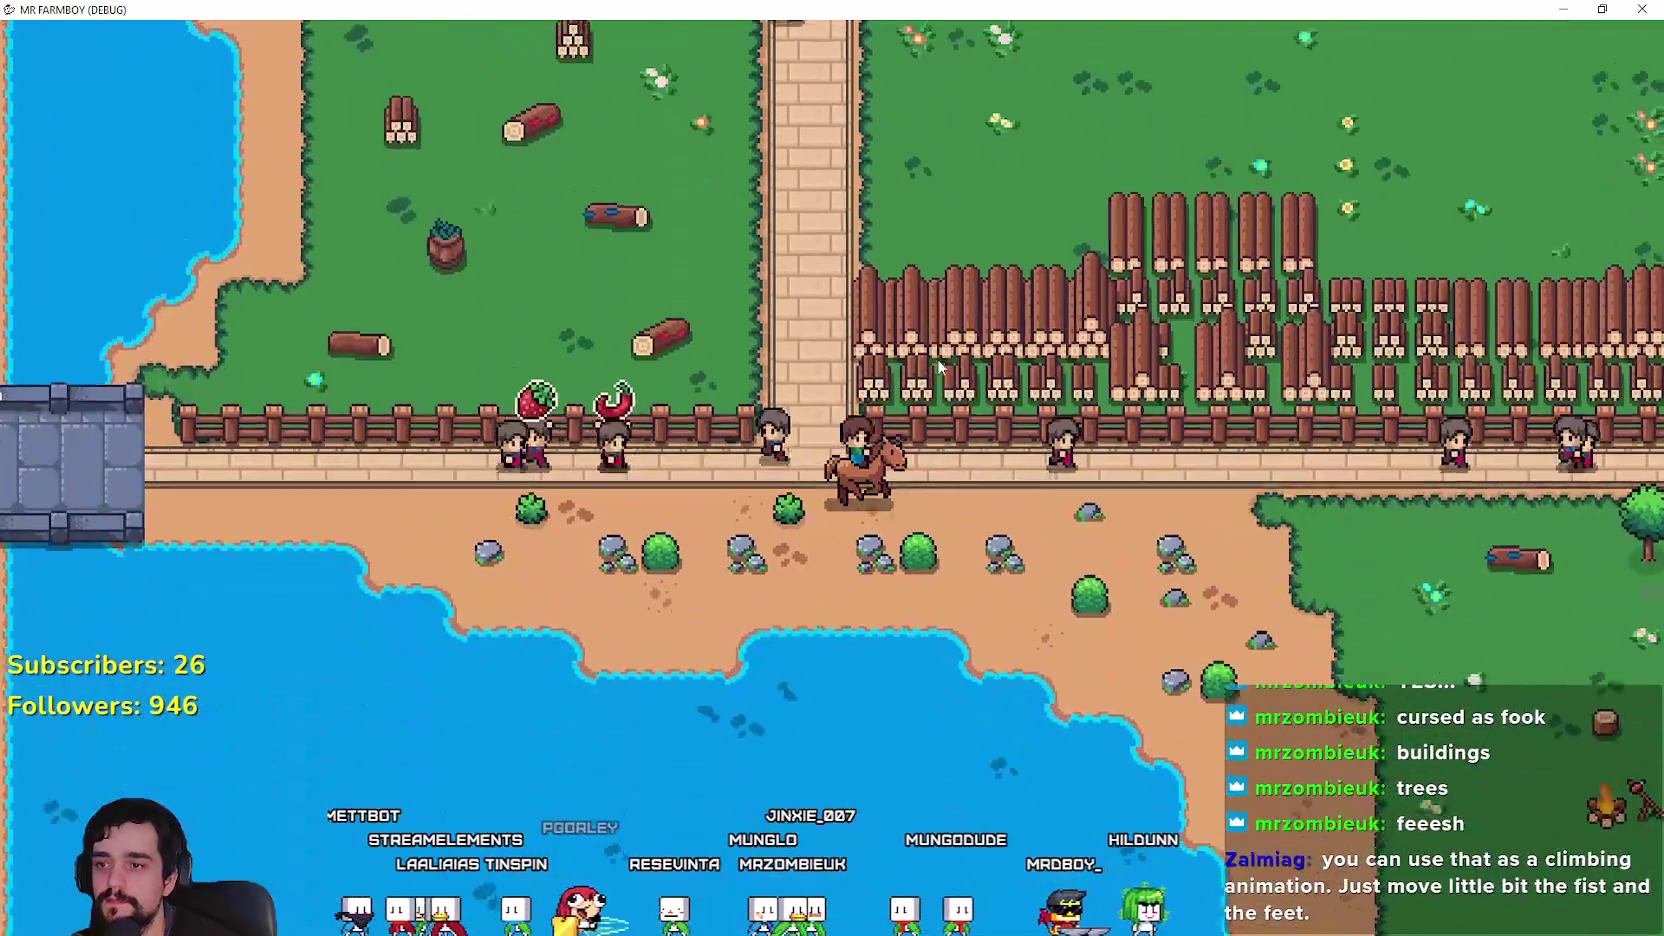
pyautogui.press('d')
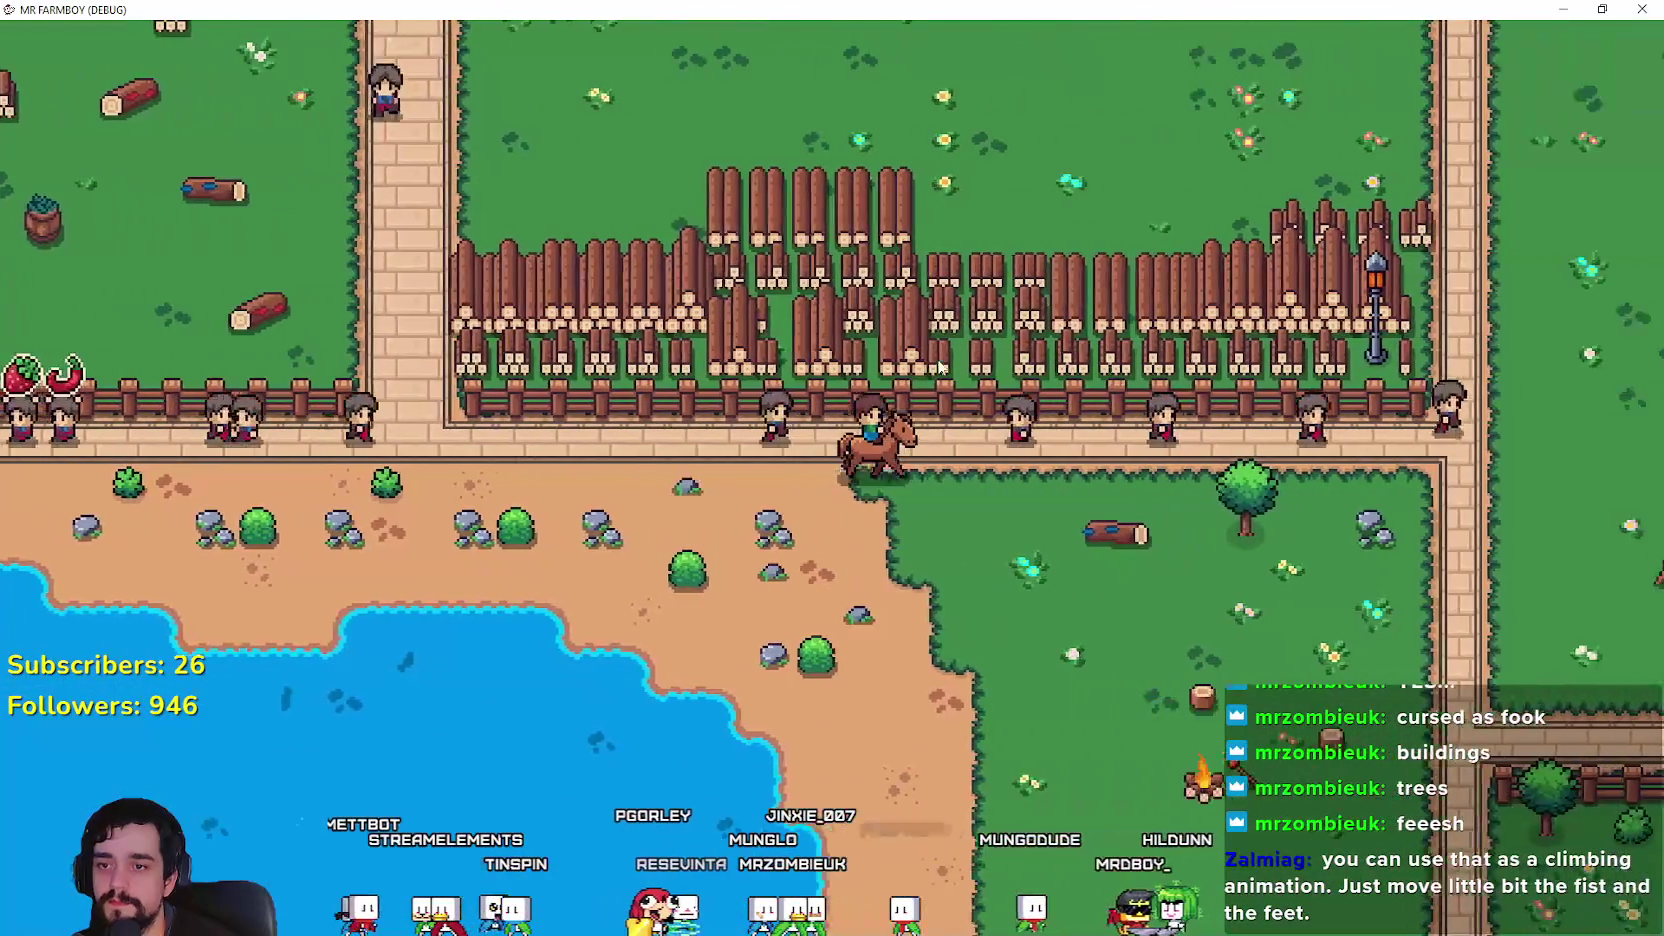
pyautogui.press('s')
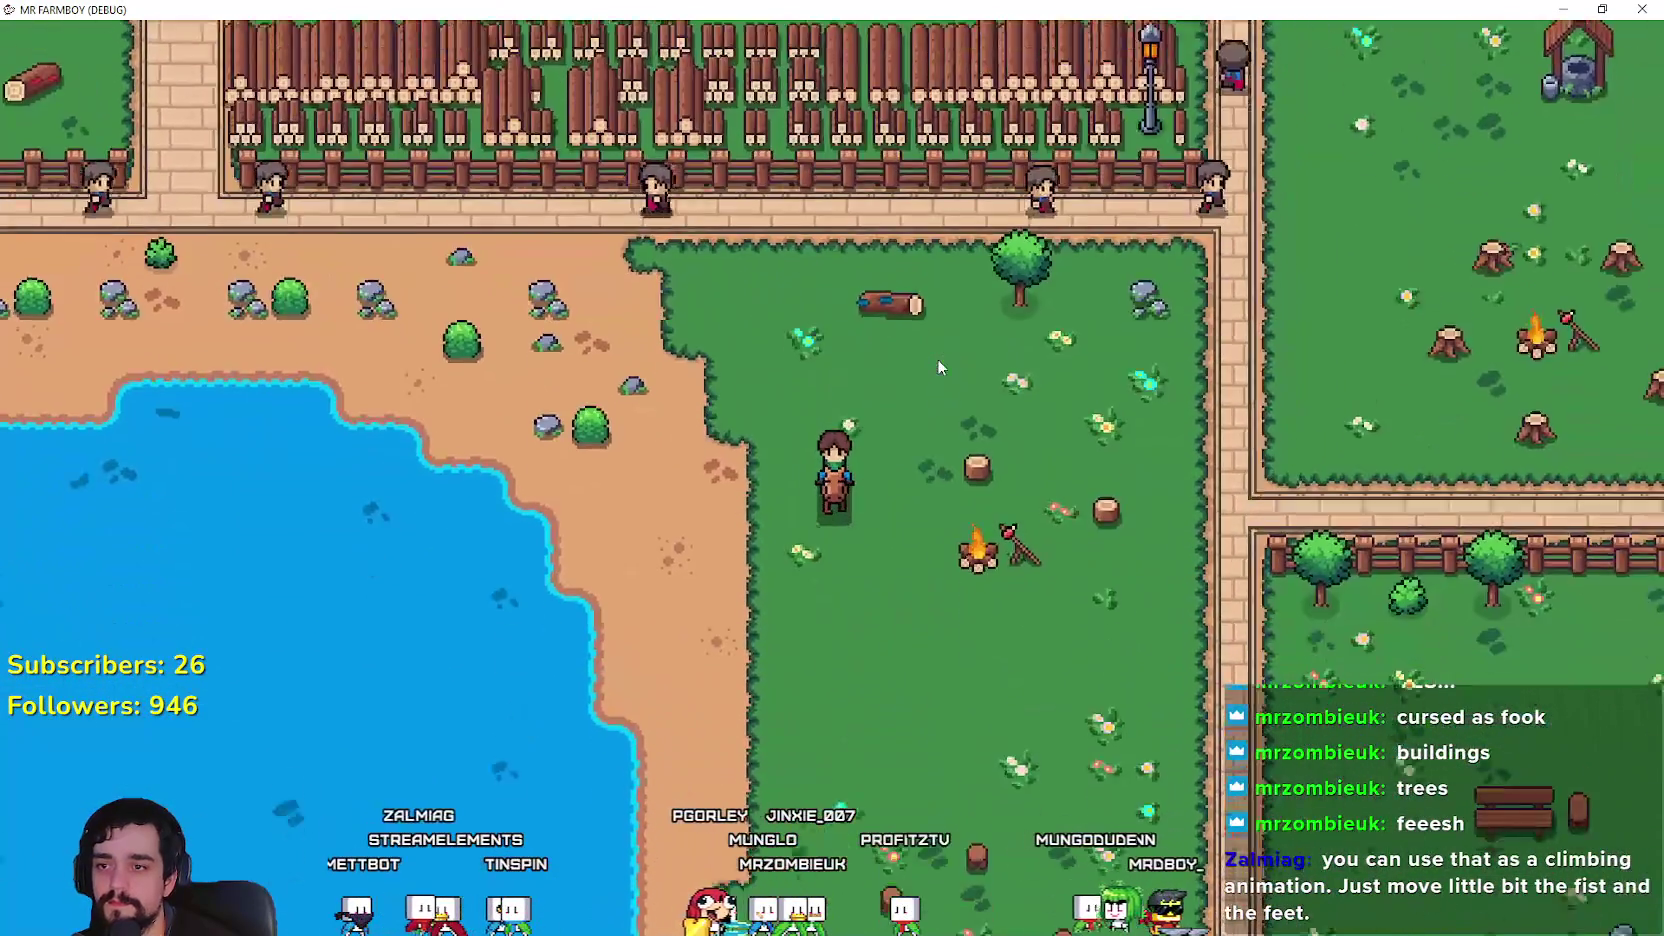
pyautogui.press('s')
pyautogui.press('a')
pyautogui.press('w')
pyautogui.press('w')
pyautogui.scroll(5, 937, 358)
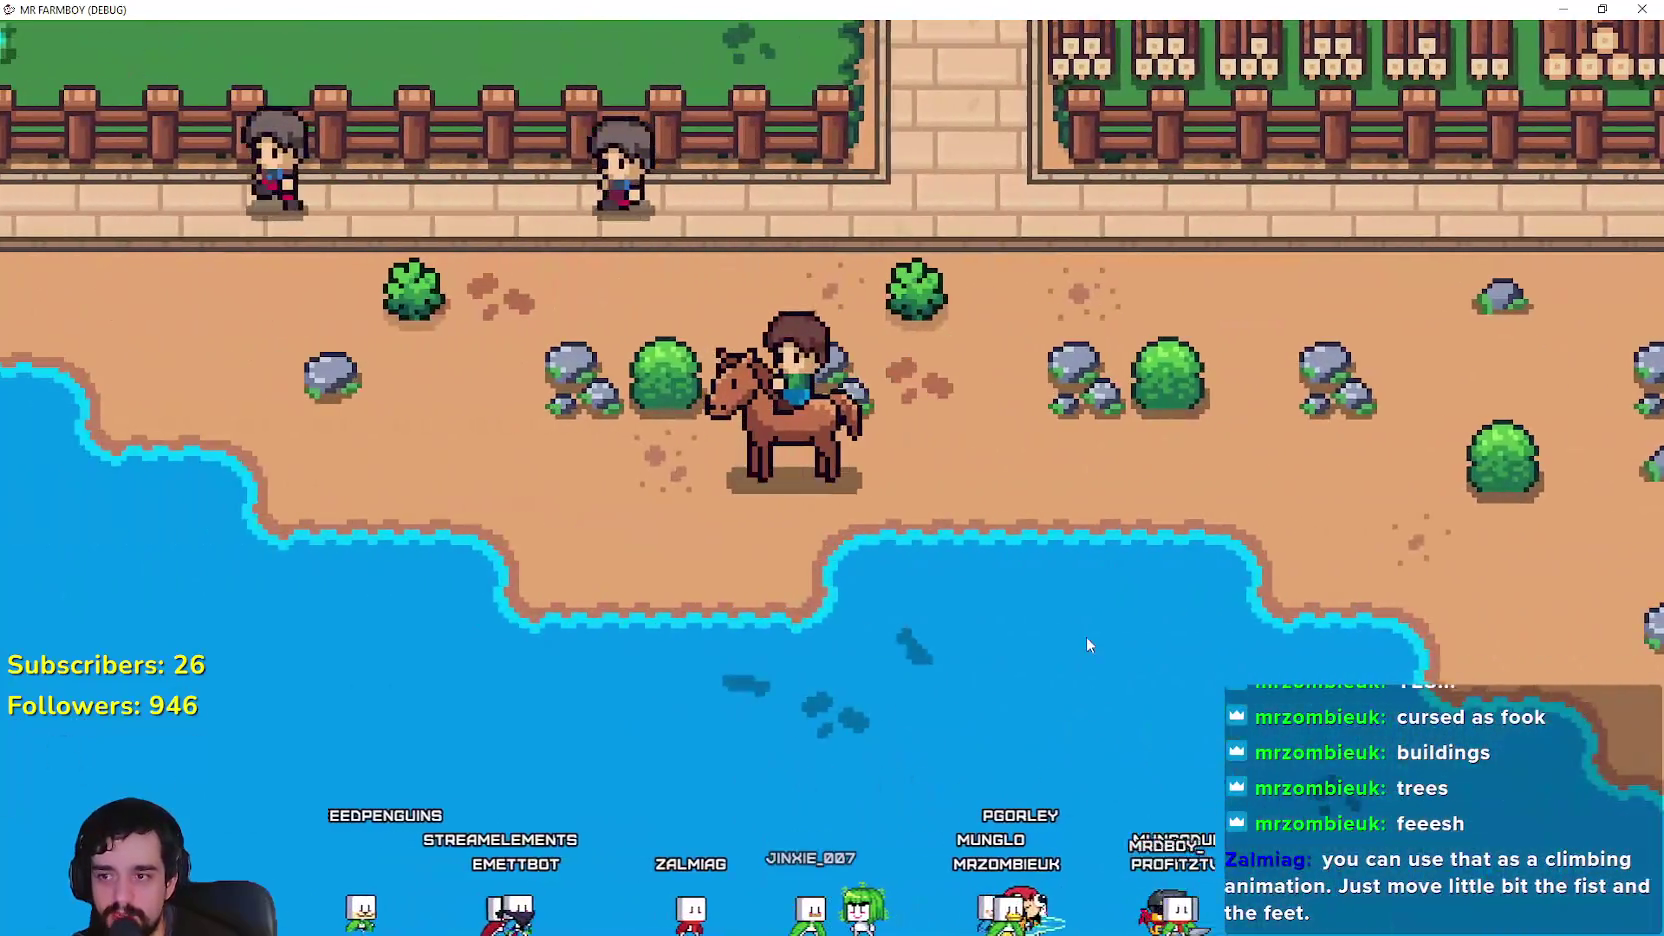
# Step: Dismount at the pond shore, catch a fish, cast again, then remount and ride right onto the grass
pyautogui.press('e')
pyautogui.press('s')
pyautogui.click(1134, 556)
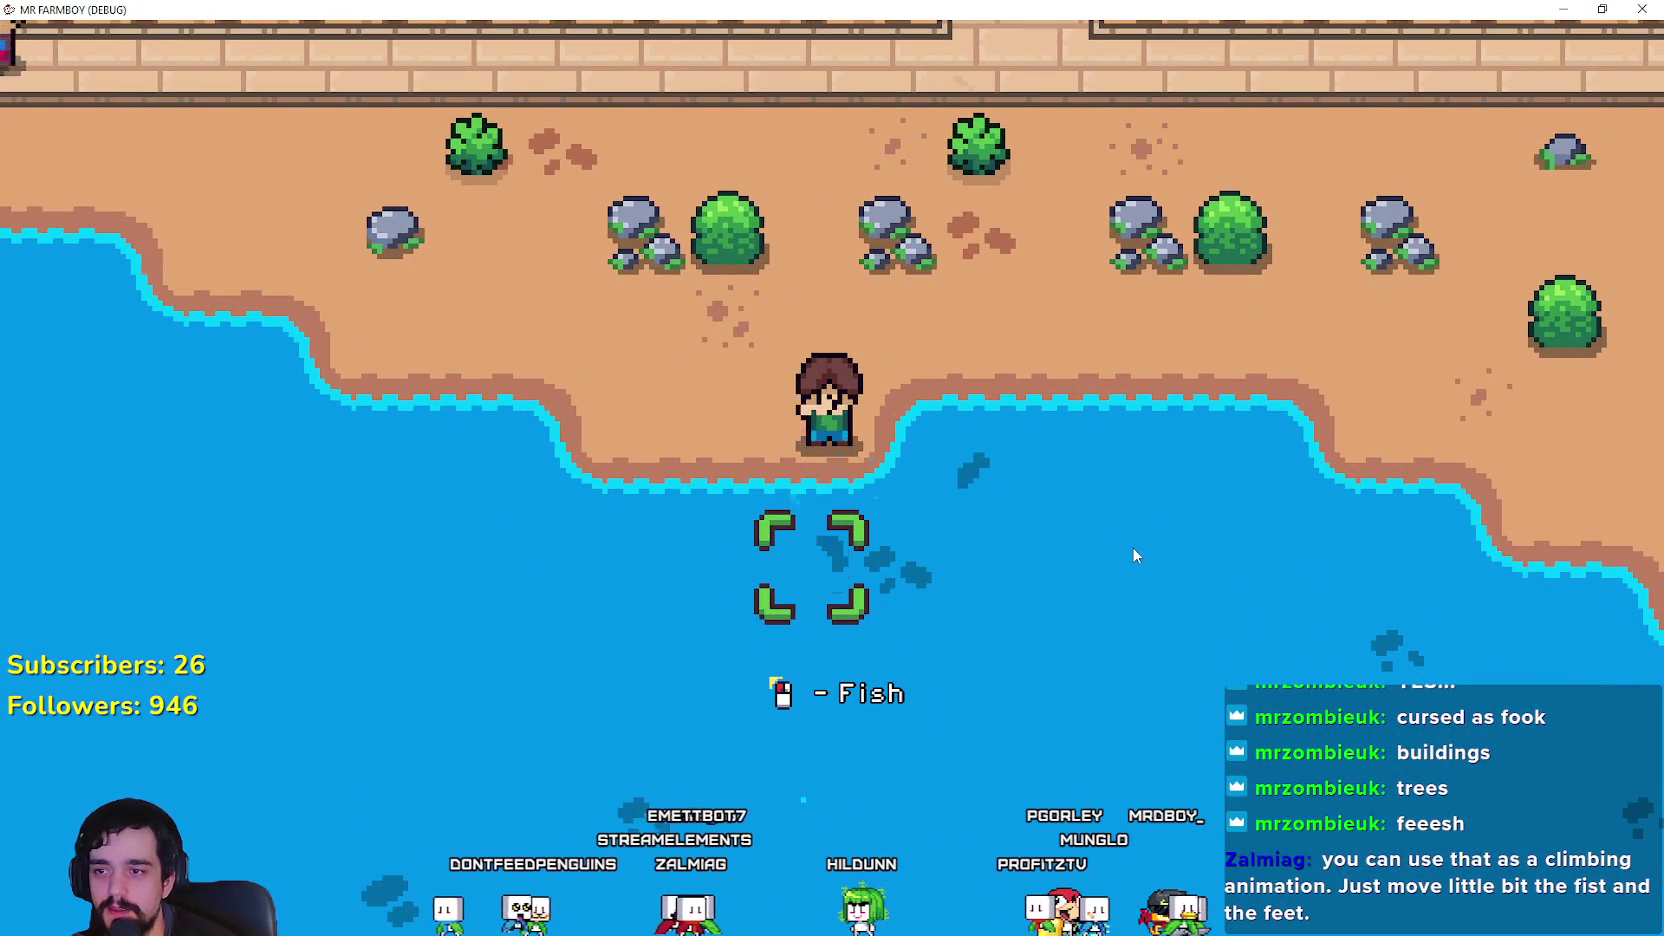
pyautogui.press('e')
pyautogui.press('w')
pyautogui.press('e')
pyautogui.click(1133, 555)
pyautogui.press('e')
pyautogui.press('d')
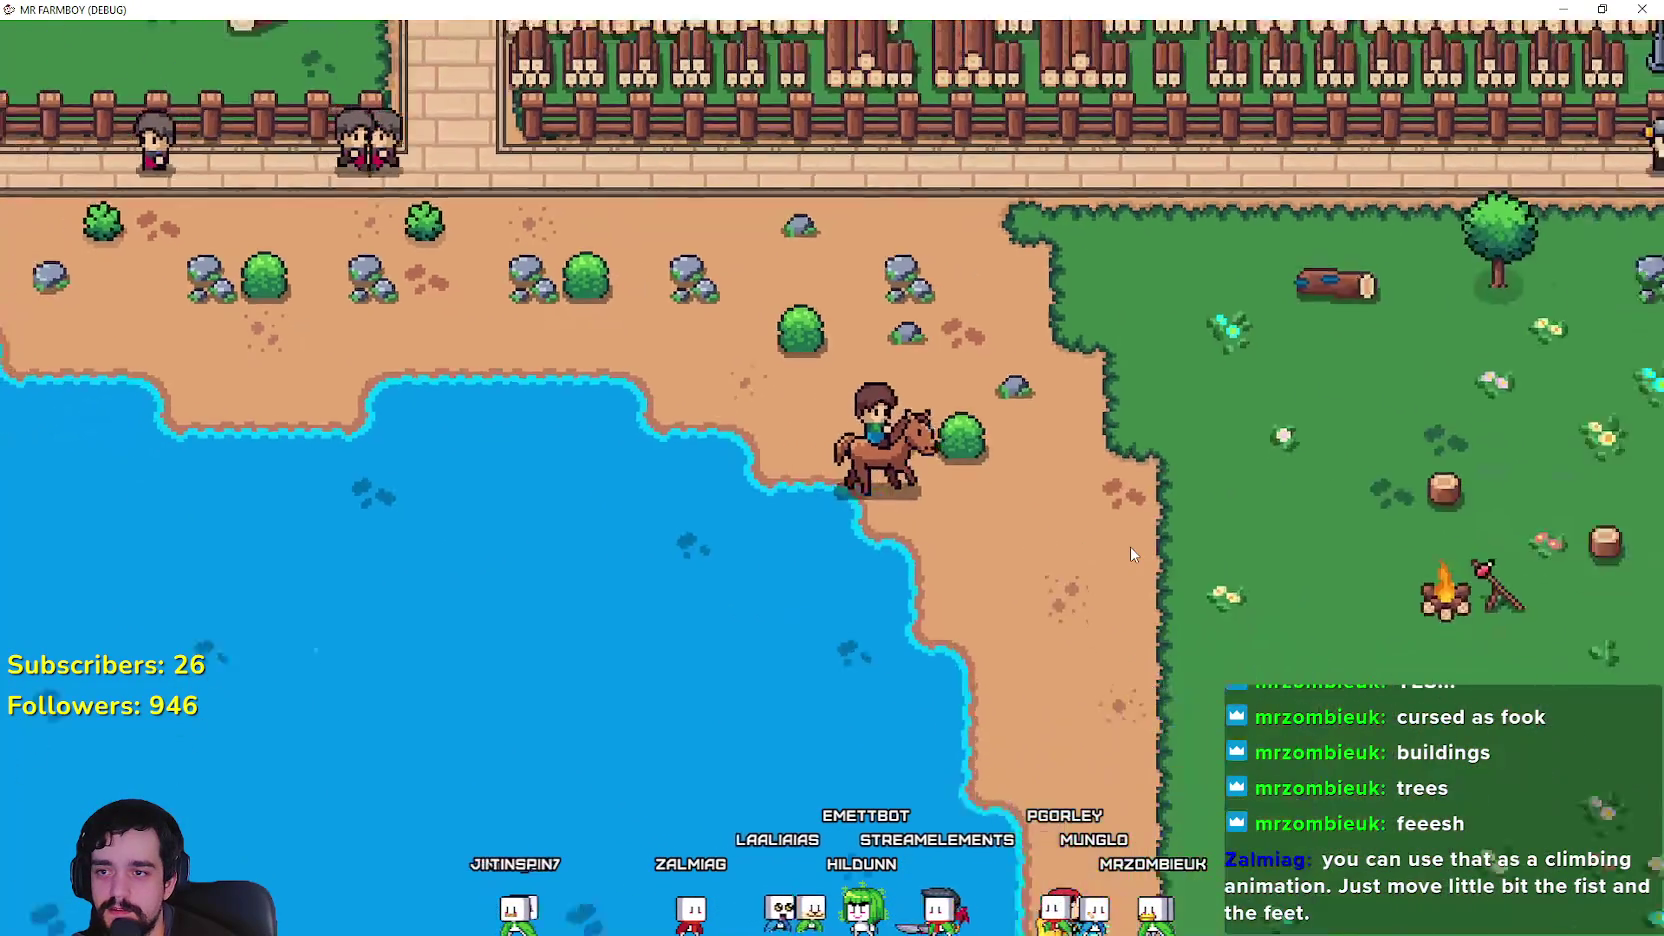
# Step: Pick Farm Tile from the crafting options and lay dirt farm tiles along the field's path
pyautogui.press('w')
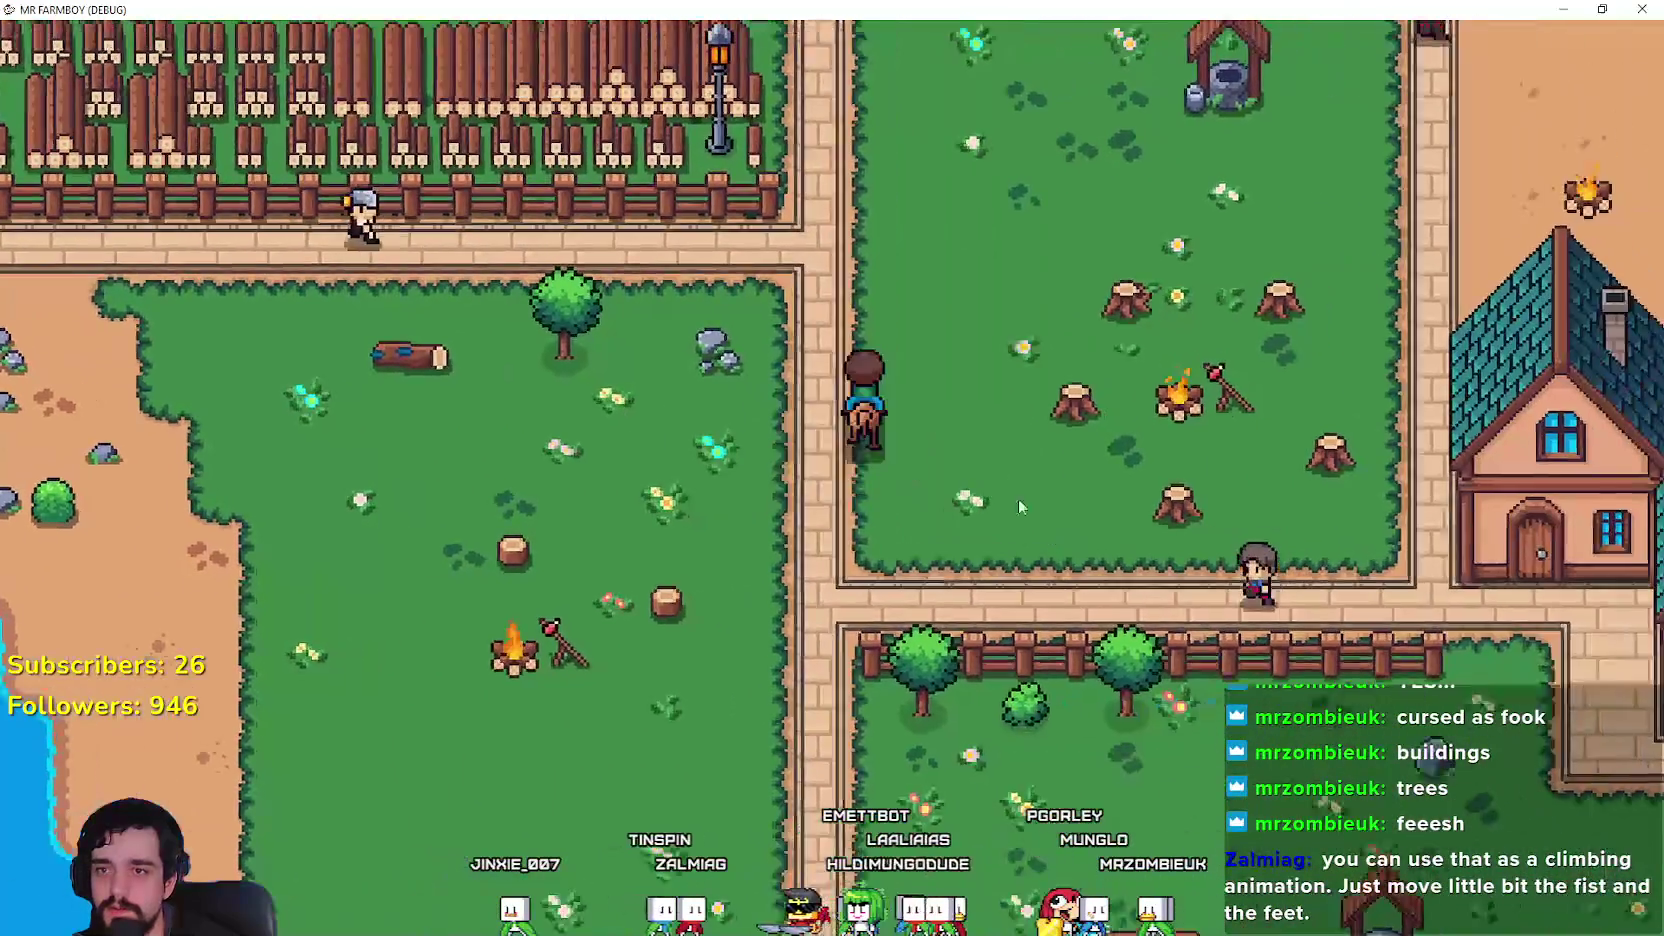
pyautogui.press('c')
pyautogui.press('d')
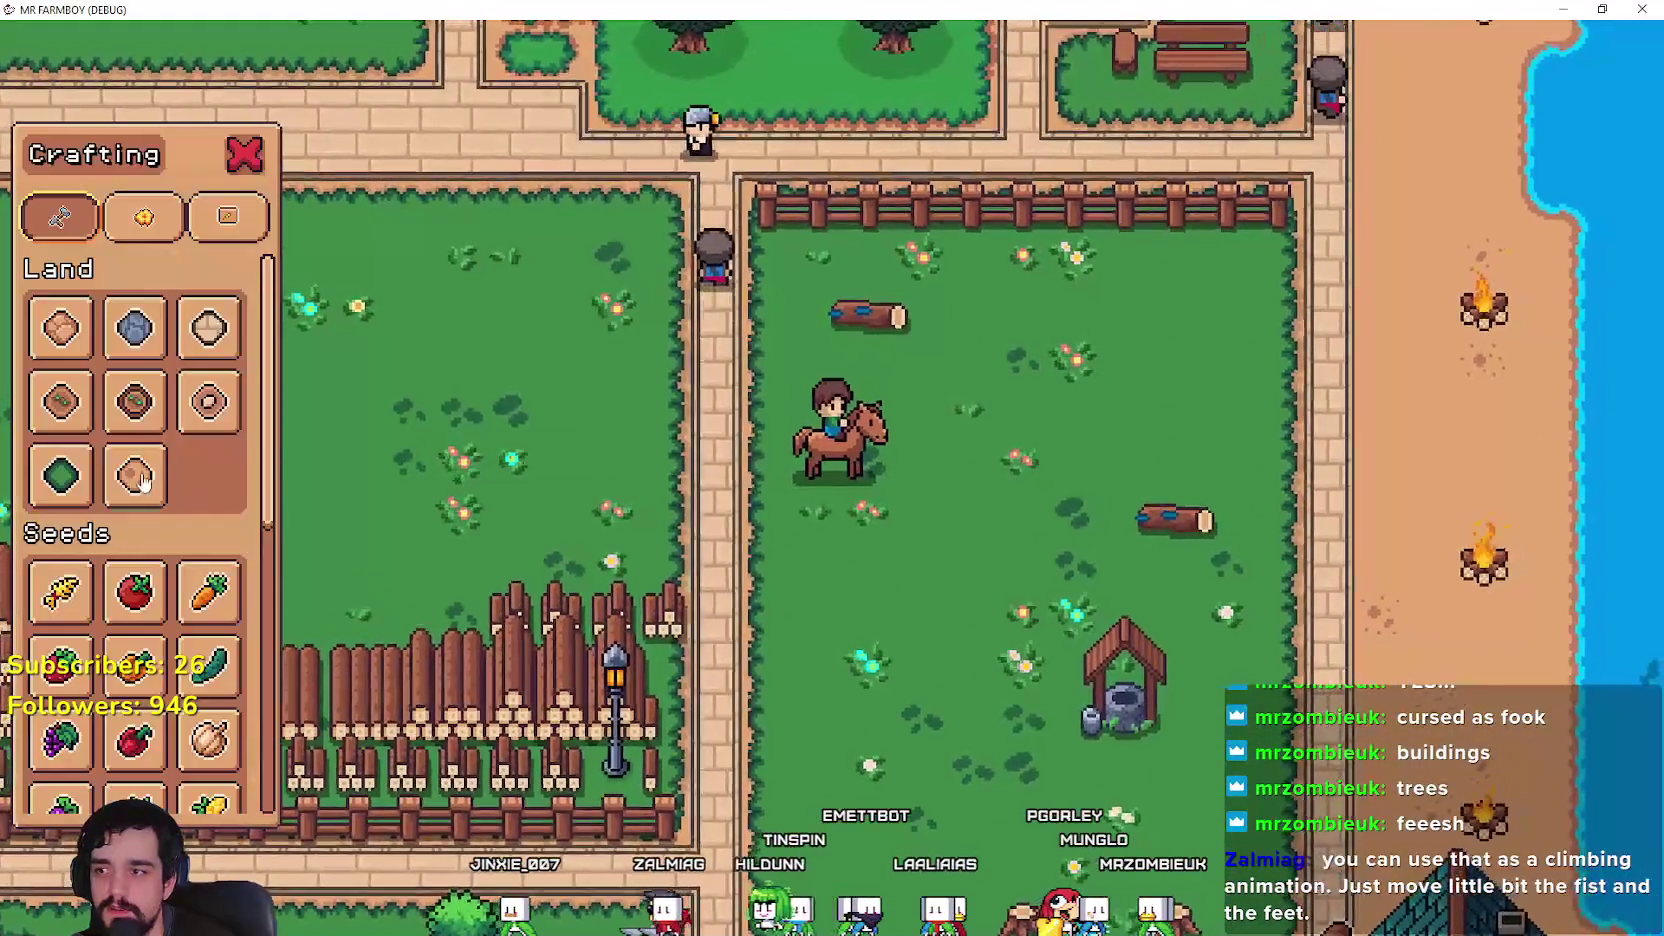
pyautogui.click(72, 402)
pyautogui.press('s')
pyautogui.press('a')
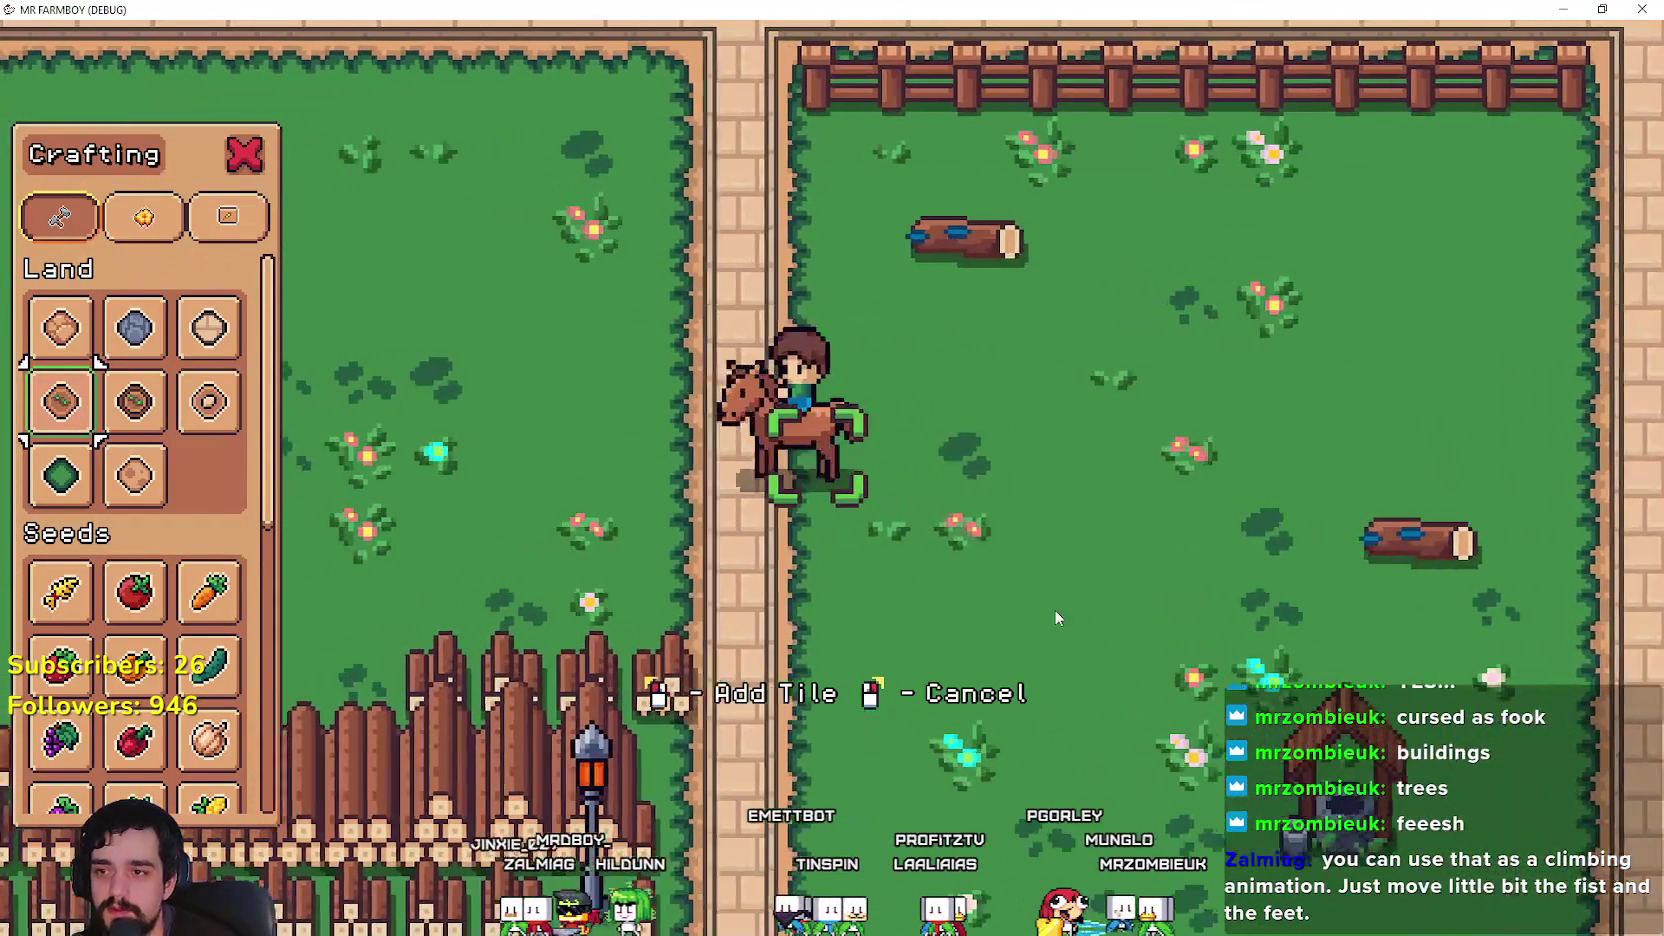
pyautogui.click(1047, 608)
pyautogui.press('d')
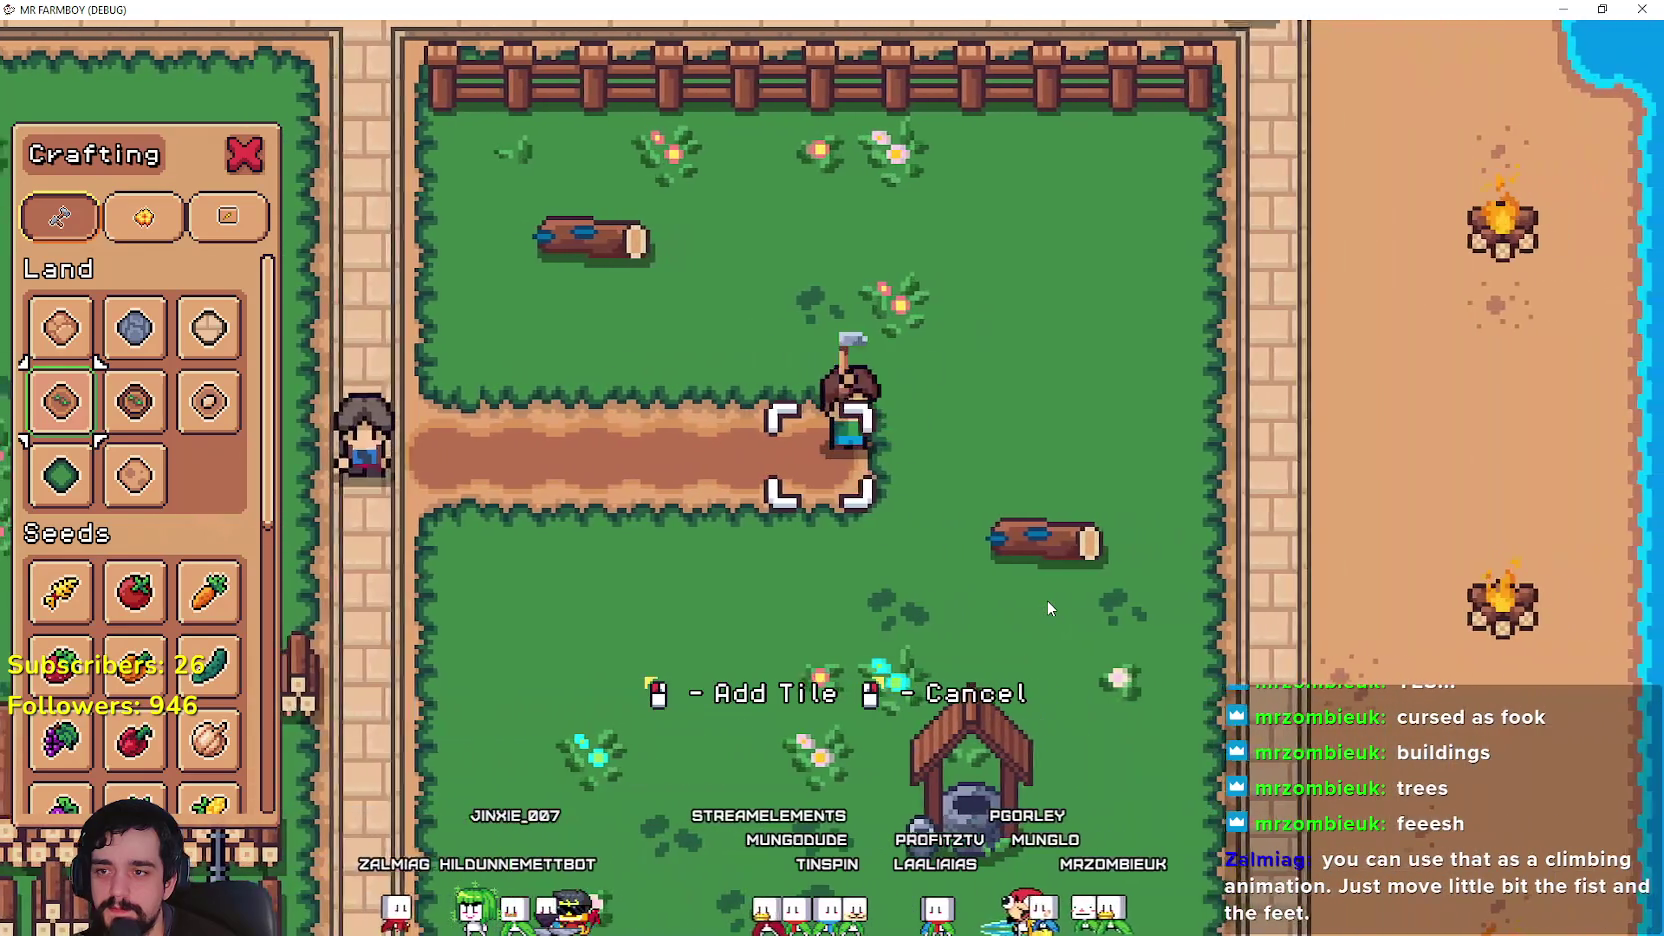
pyautogui.press('e')
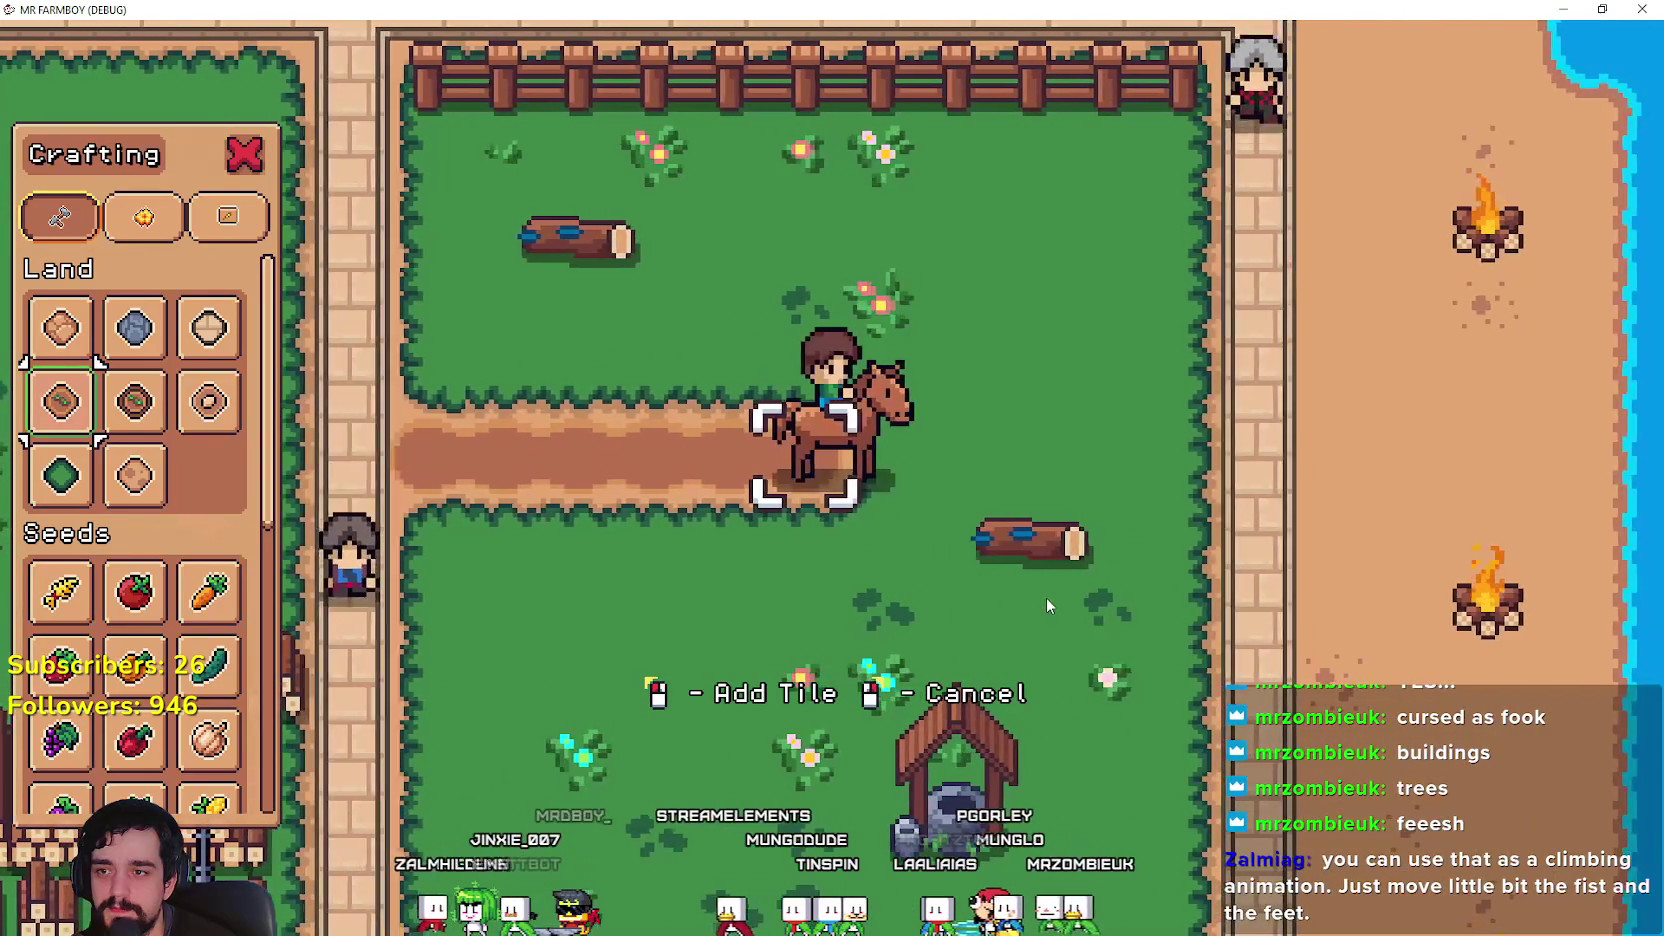
pyautogui.press('s')
pyautogui.click(1046, 597)
# Step: Dismount and till grass to extend the dirt path's bottom row to the left
pyautogui.press('e')
pyautogui.press('s')
pyautogui.click(1046, 600)
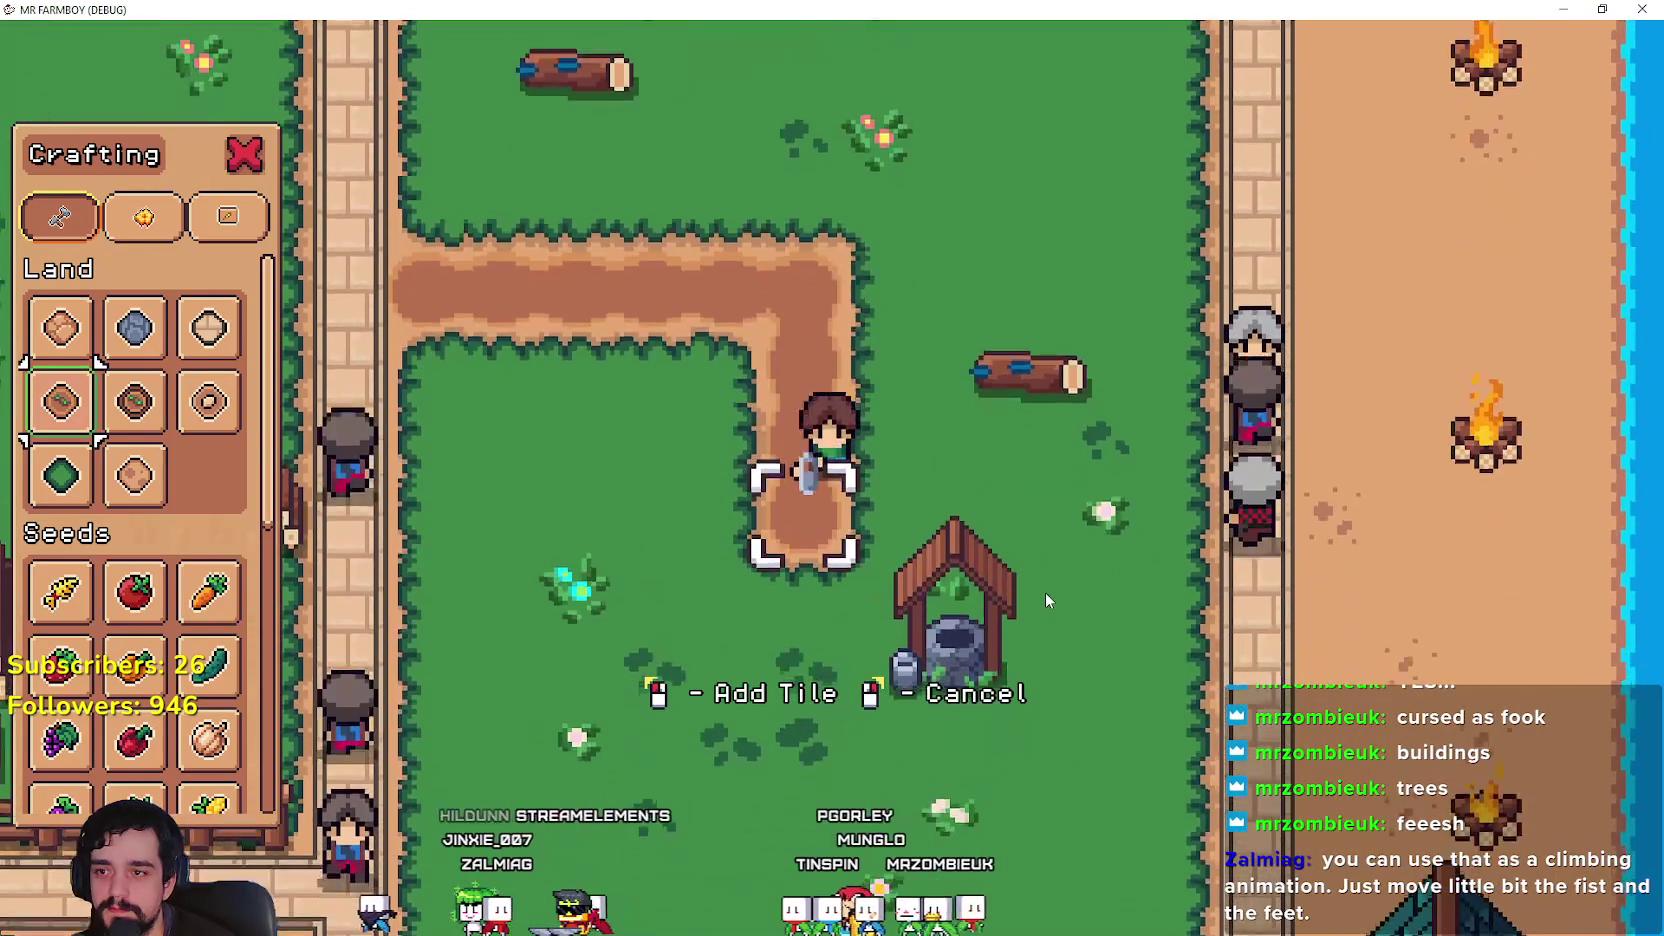
pyautogui.press('a')
pyautogui.click(1046, 600)
pyautogui.click(1046, 600)
pyautogui.click(1045, 592)
pyautogui.press('a')
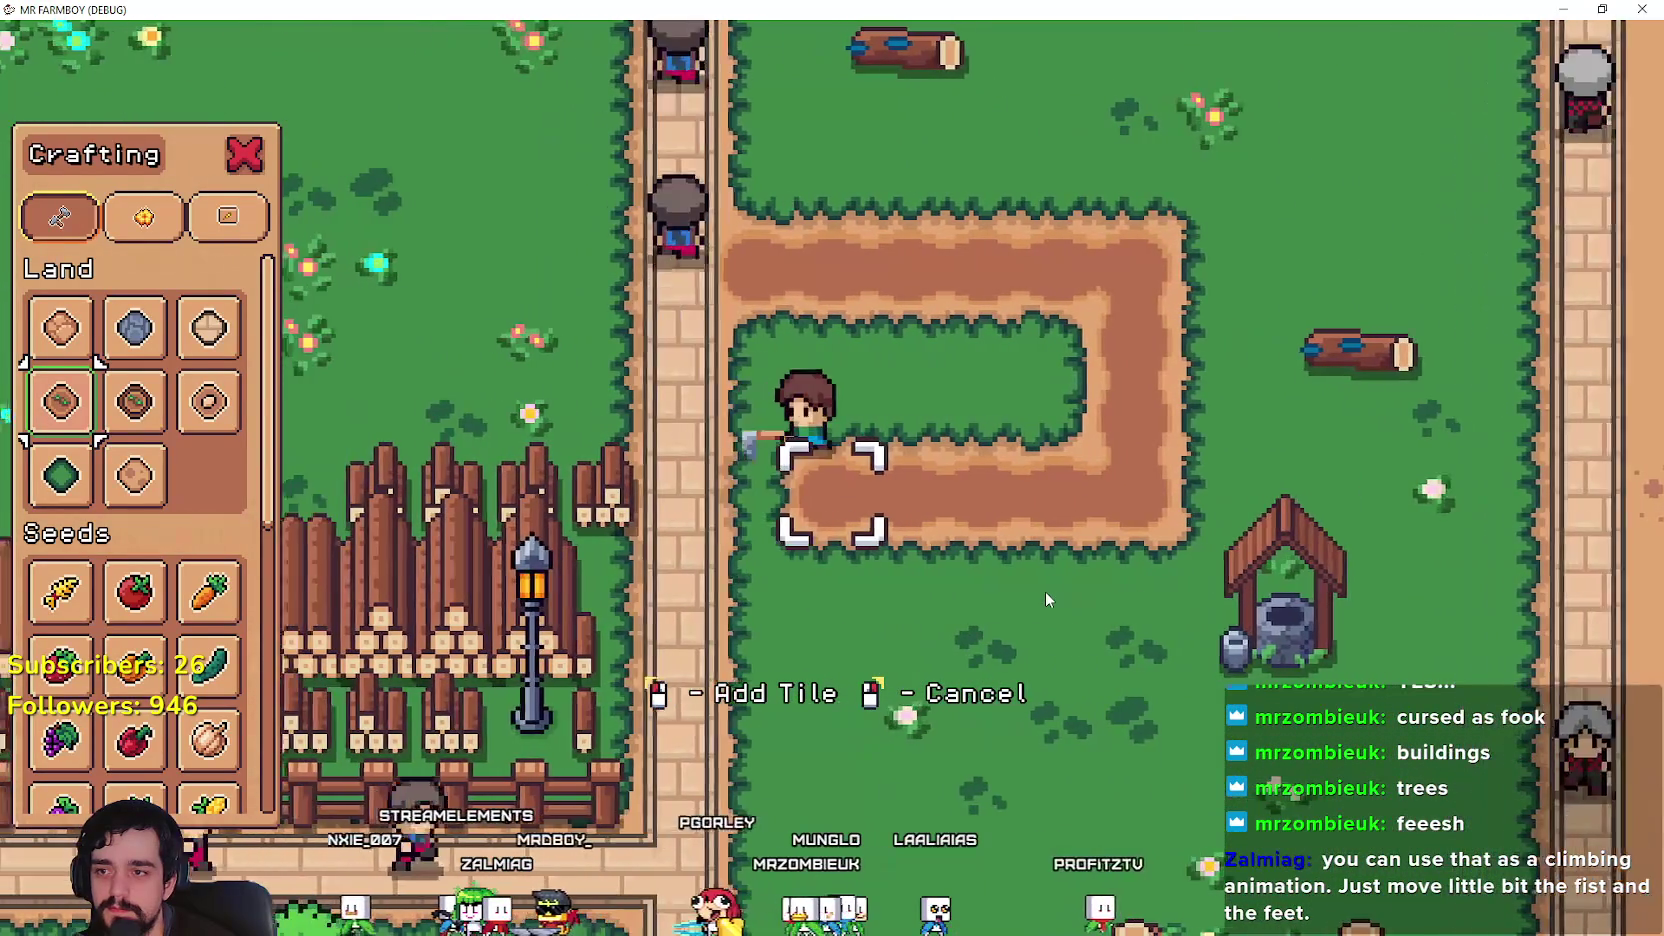
pyautogui.click(1045, 592)
# Step: Till all the remaining grass inside the dirt loop into one solid rectangle
pyautogui.press('w')
pyautogui.press('d')
pyautogui.click(1045, 592)
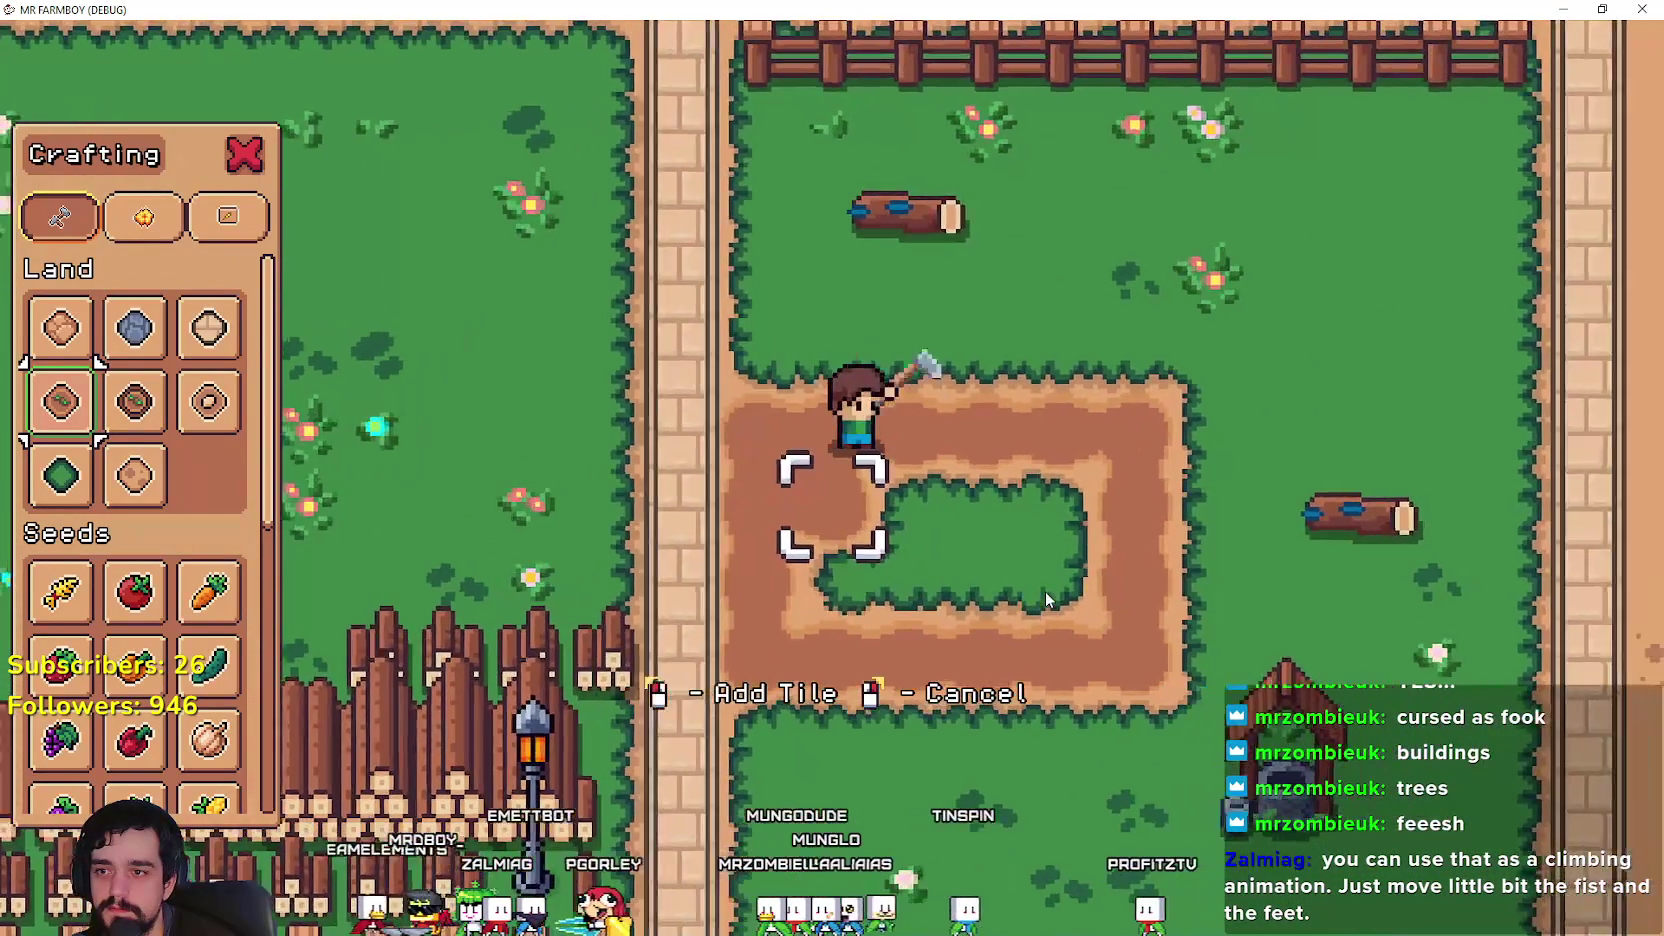
pyautogui.press('d')
pyautogui.click(1045, 592)
pyautogui.press('d')
pyautogui.click(1045, 592)
pyautogui.press('d')
pyautogui.click(1045, 592)
pyautogui.press('s')
pyautogui.click(1045, 592)
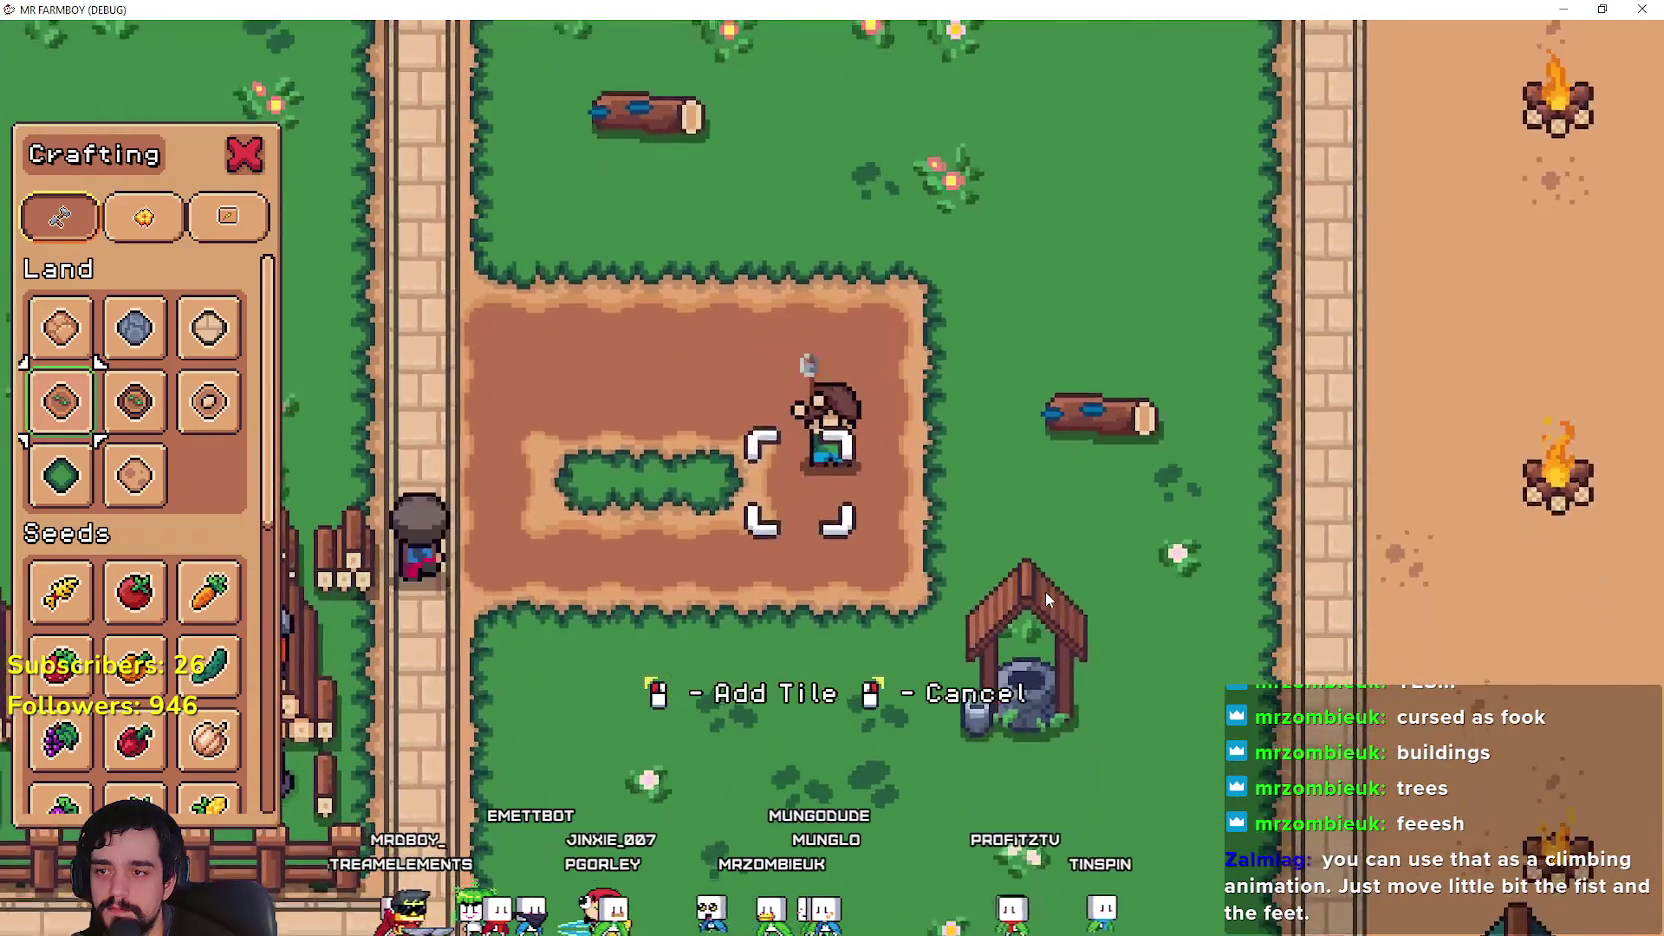
pyautogui.press('a')
pyautogui.click(1045, 592)
pyautogui.press('a')
pyautogui.click(1045, 592)
# Step: Mount the horse, ride across the tilled field, and scroll the Crafting panel toward Wheat seeds
pyautogui.press('e')
pyautogui.press('d')
pyautogui.press('w')
pyautogui.press('a')
pyautogui.press('a')
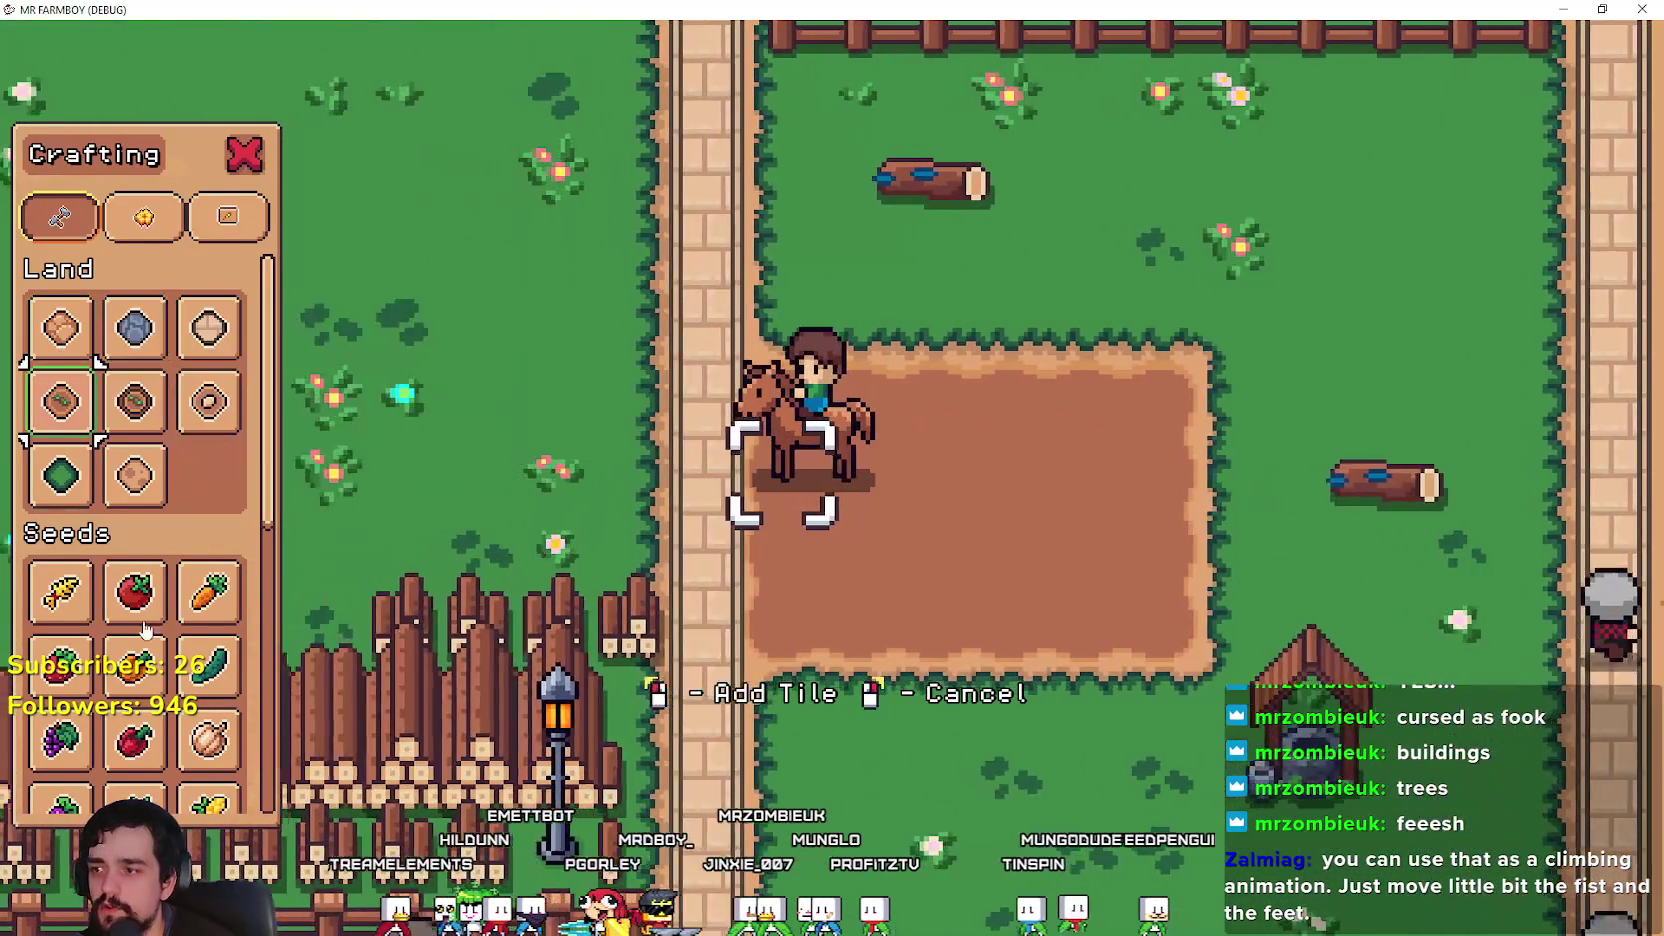
pyautogui.scroll(-1, 66, 620)
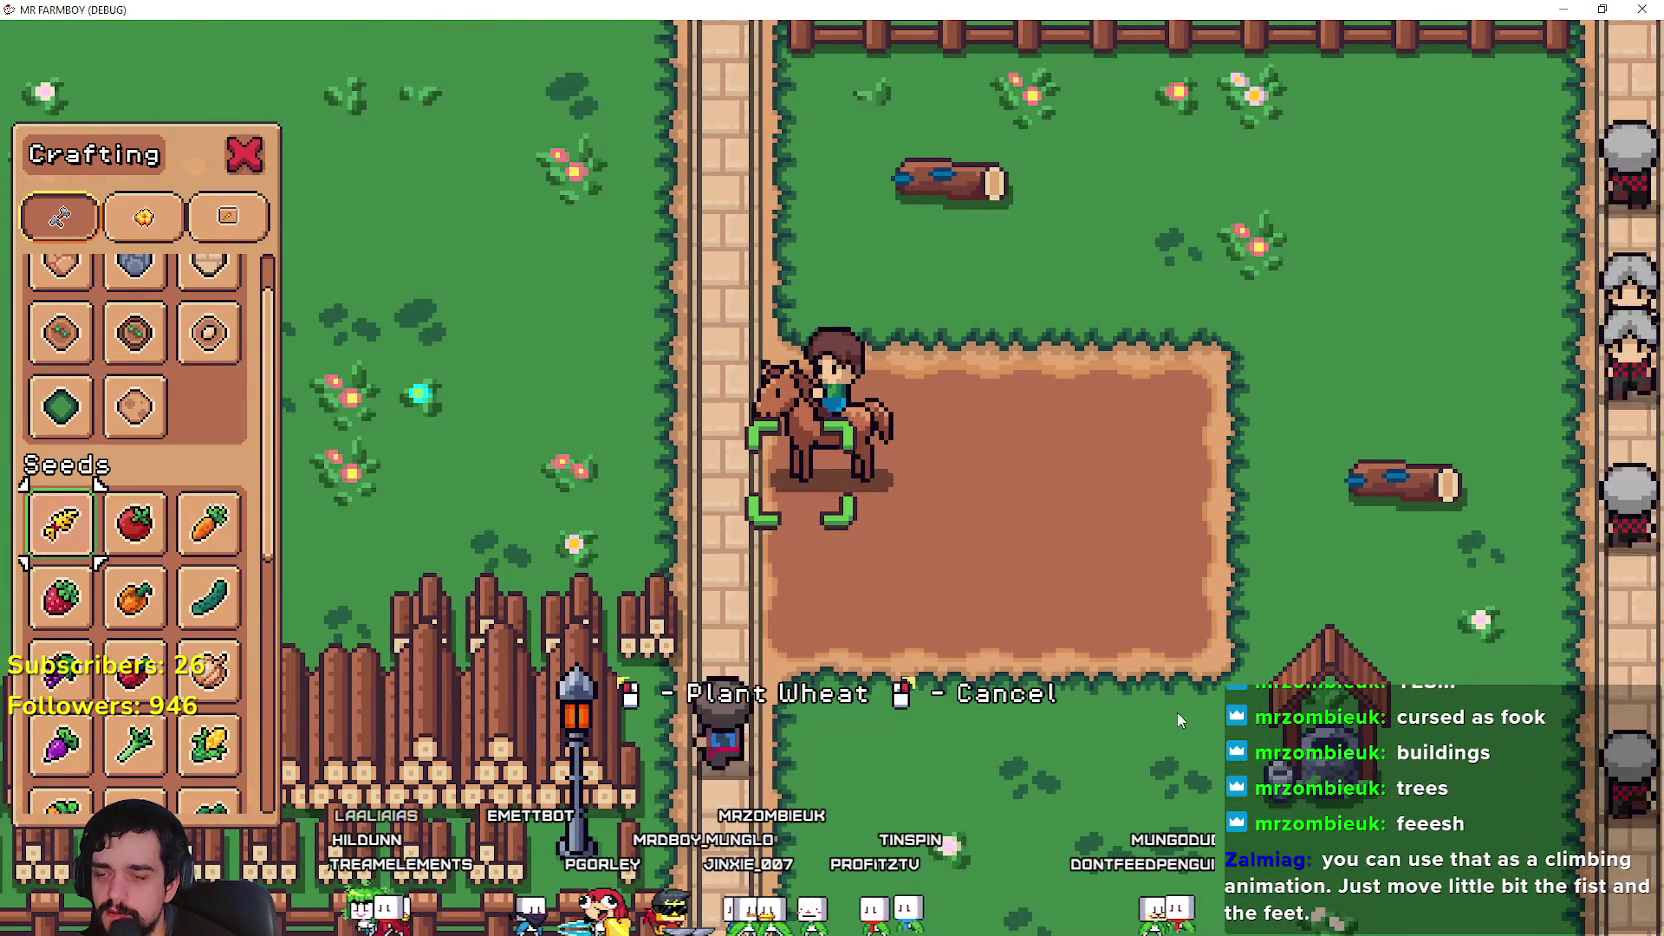
# Step: Dismount, then plant and water wheat along the field's top row and down its right side
pyautogui.press('w')
pyautogui.click(1160, 670)
pyautogui.click(1158, 666)
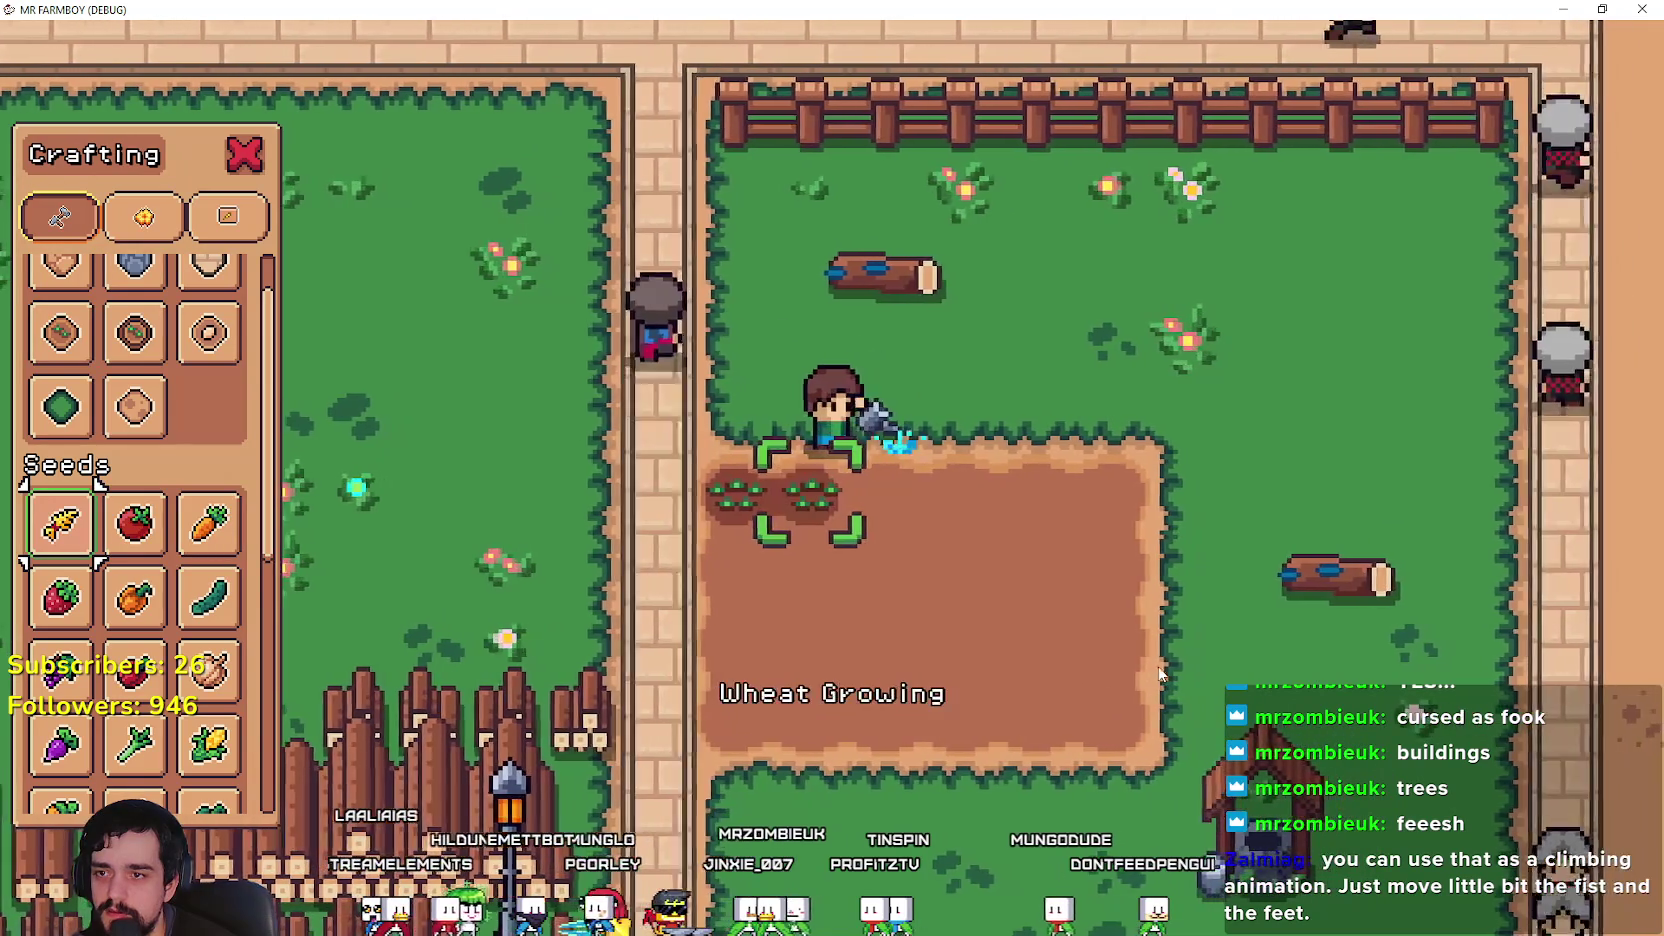
pyautogui.press('d')
pyautogui.click(1158, 668)
pyautogui.click(1158, 668)
pyautogui.click(1158, 668)
pyautogui.click(1158, 668)
pyautogui.click(1158, 668)
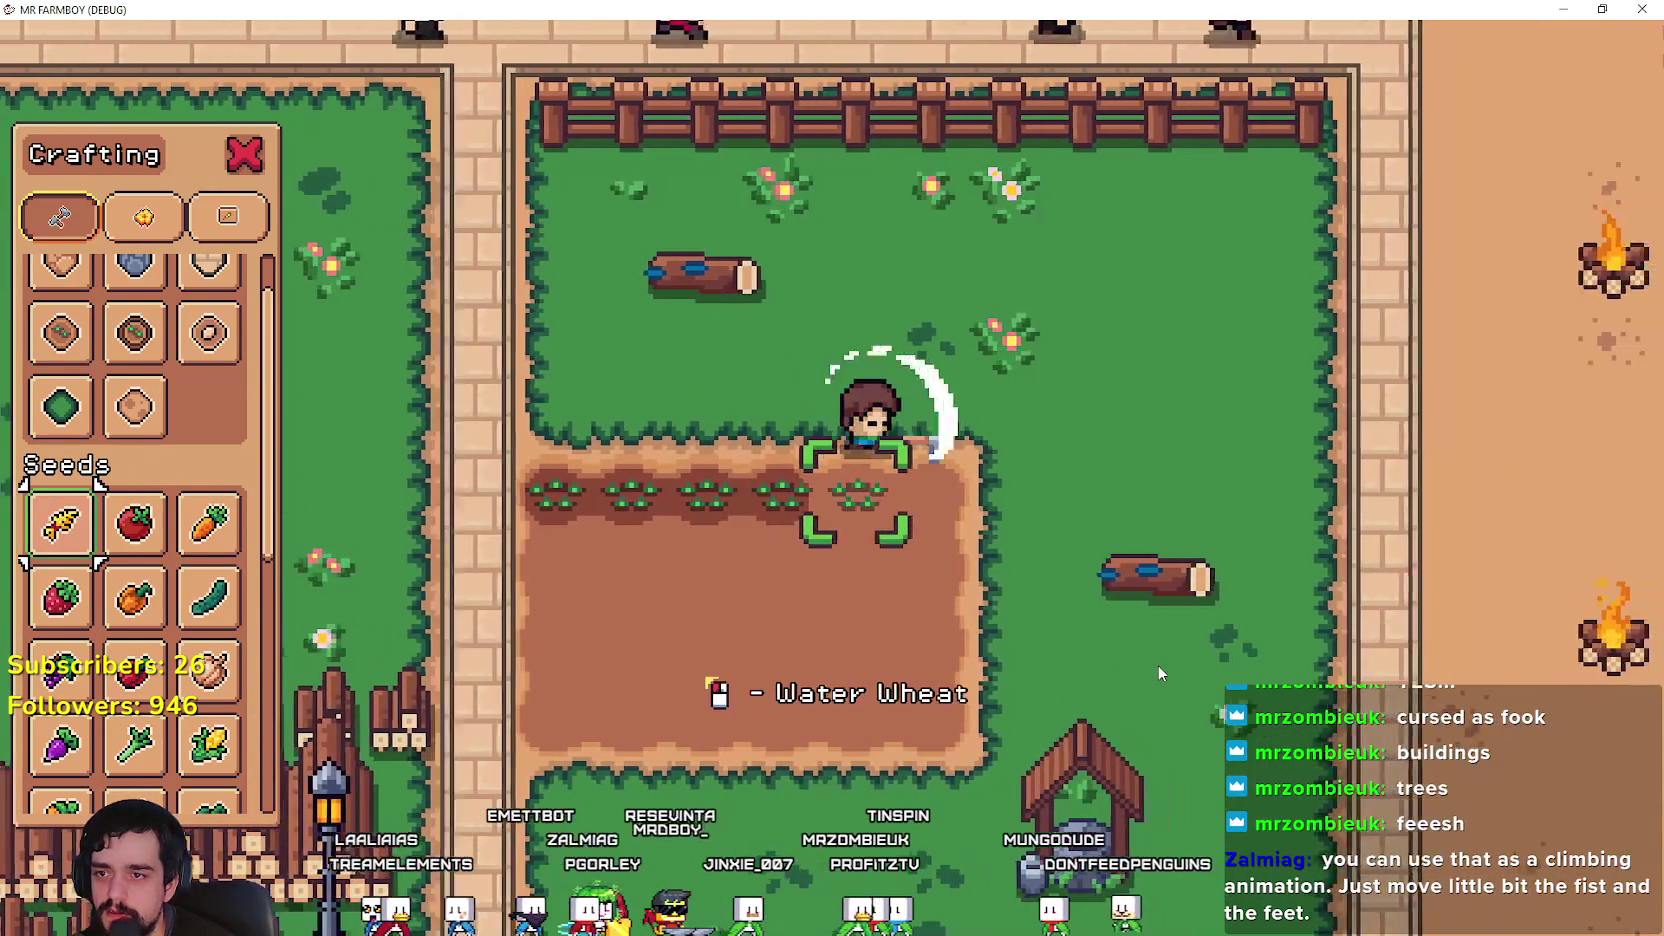
pyautogui.press('d')
pyautogui.click(1157, 664)
pyautogui.click(1117, 632)
pyautogui.click(1117, 632)
pyautogui.press('s')
pyautogui.click(1117, 632)
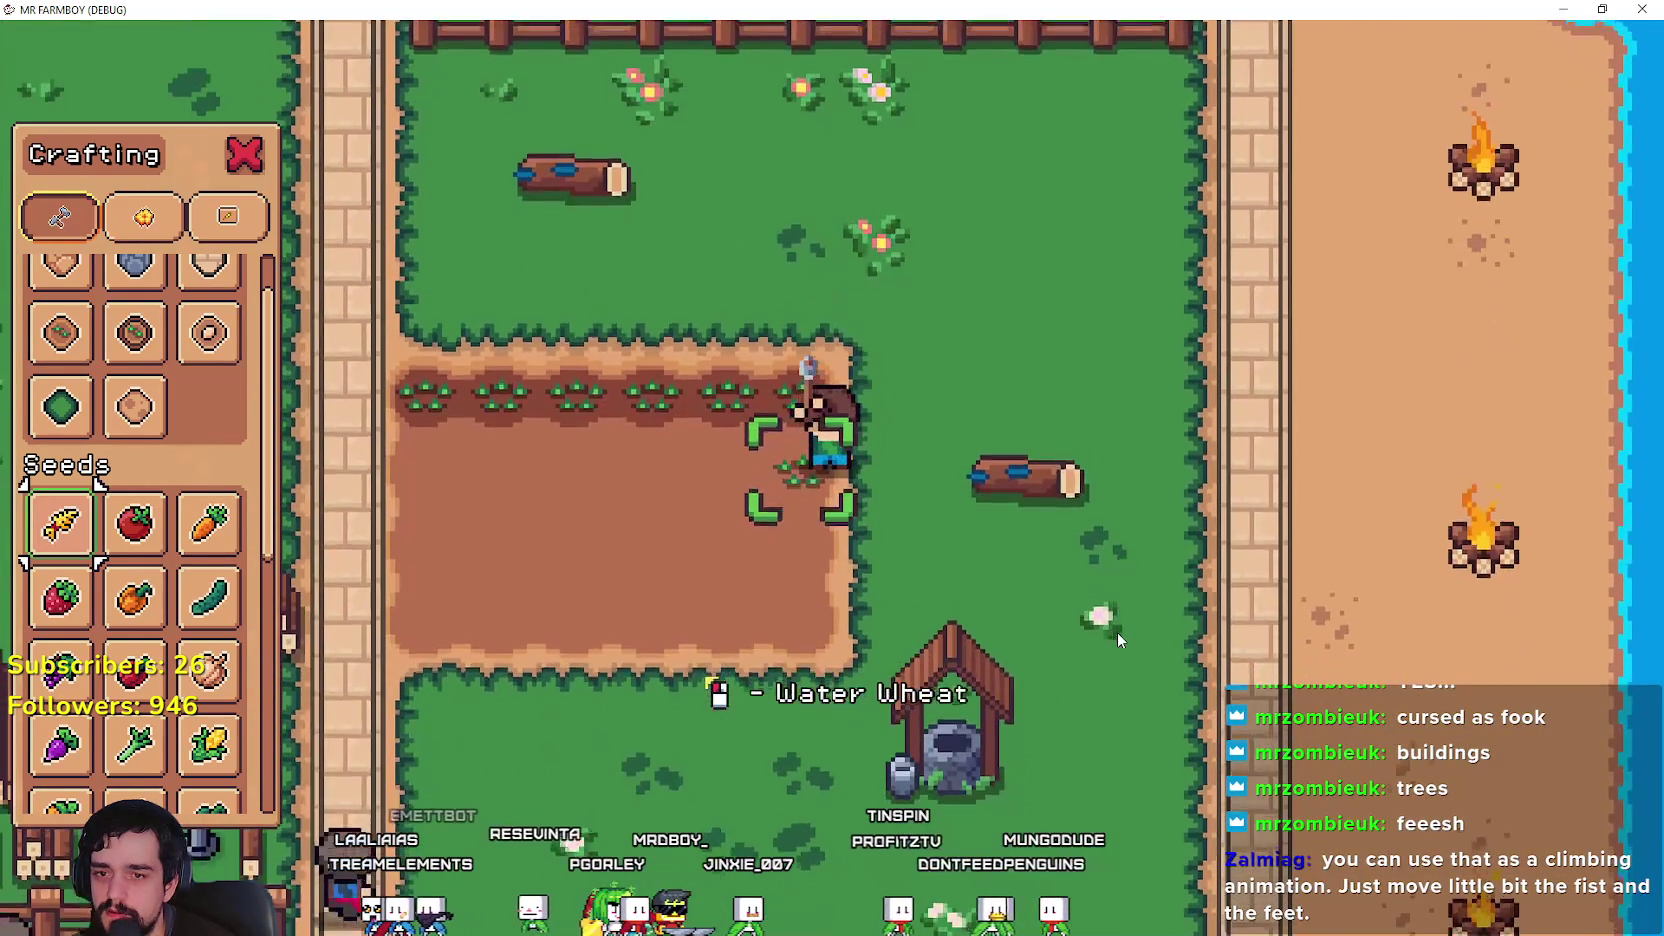
pyautogui.click(1117, 632)
pyautogui.press('s')
pyautogui.click(1117, 632)
pyautogui.click(1117, 632)
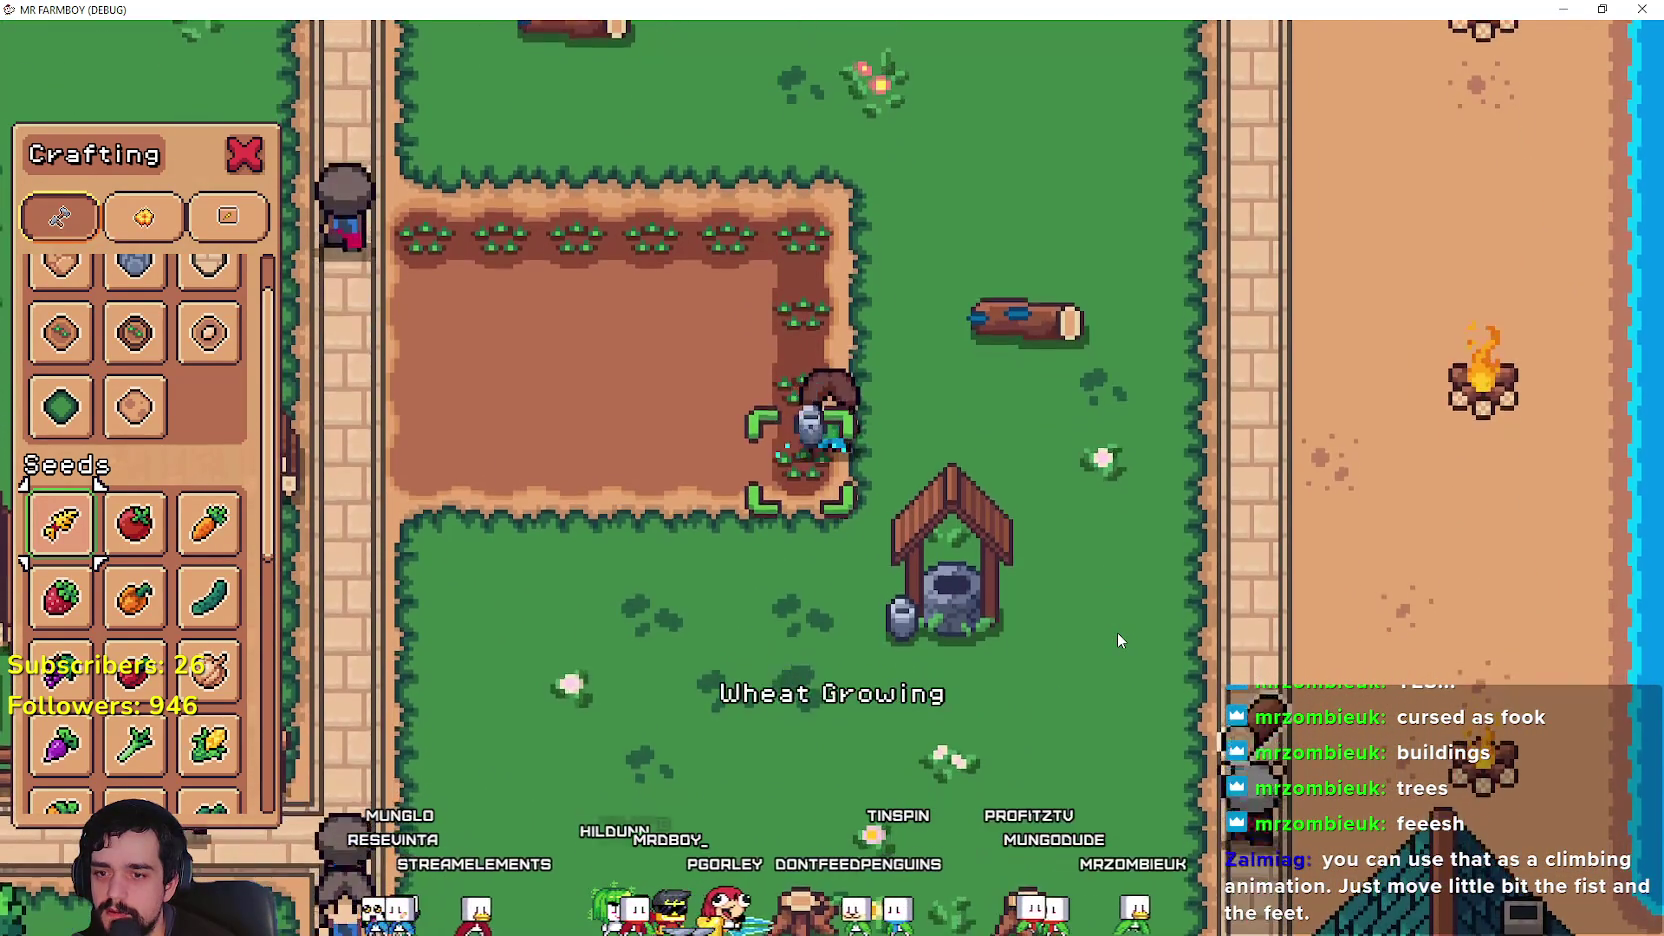
# Step: Plant and water wheat along the bottom row and up the field's left side
pyautogui.press('a')
pyautogui.click(1117, 632)
pyautogui.click(1117, 632)
pyautogui.click(1117, 632)
pyautogui.click(1114, 630)
pyautogui.click(1114, 630)
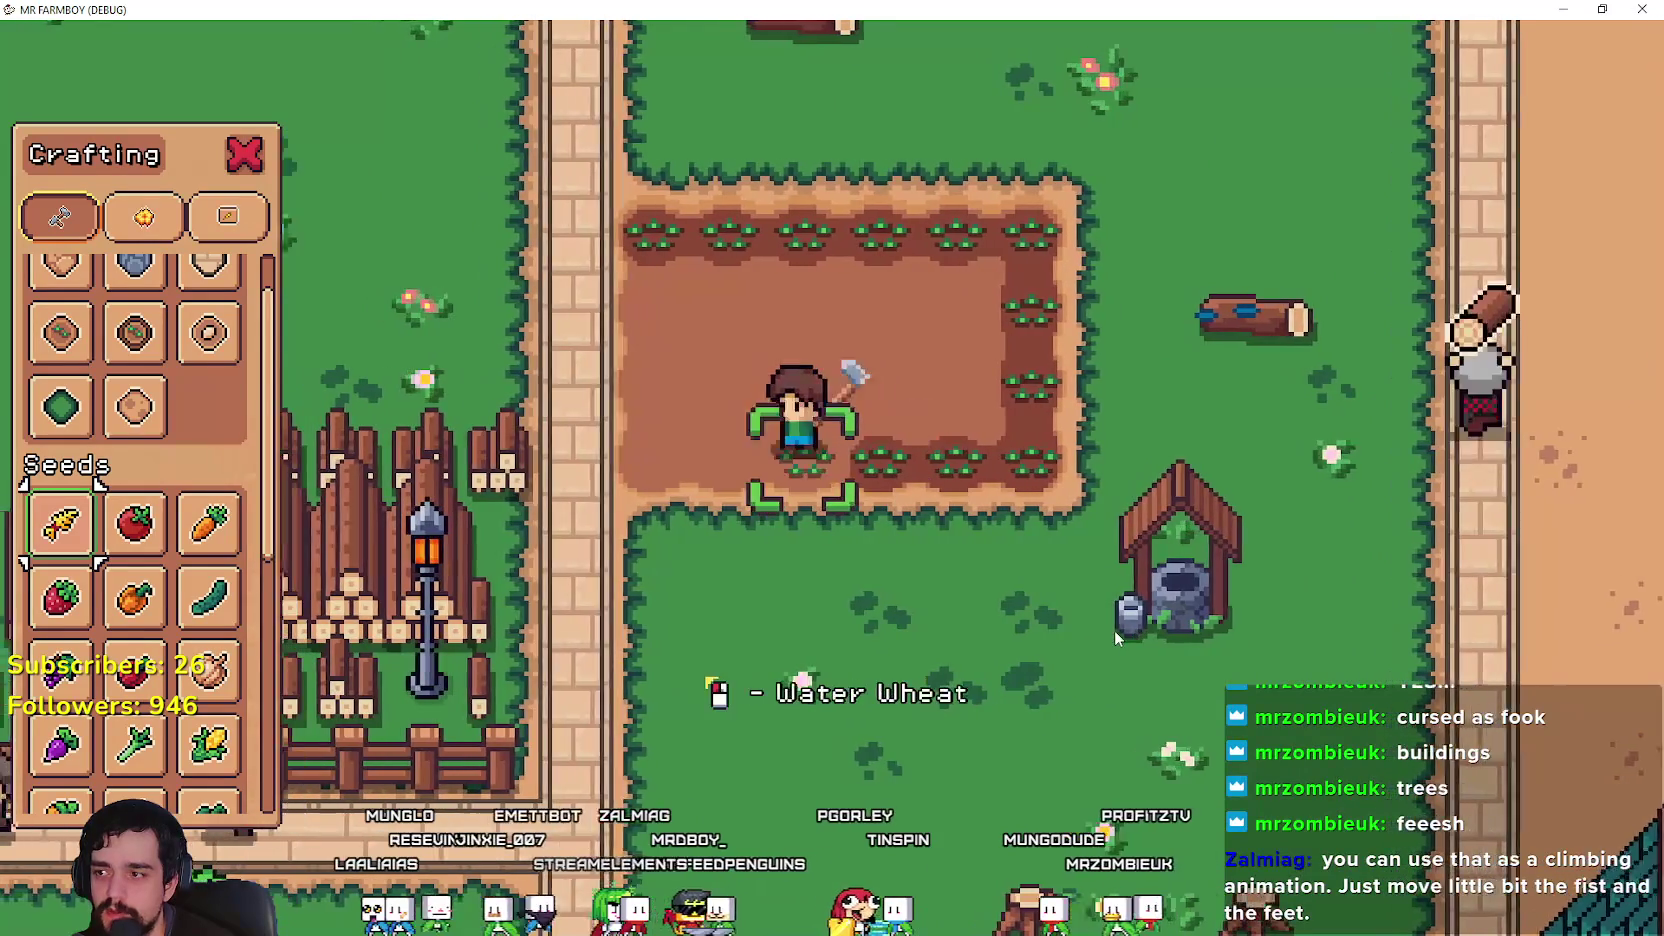
pyautogui.click(1114, 630)
pyautogui.press('a')
pyautogui.click(1114, 630)
pyautogui.click(1114, 630)
pyautogui.click(1114, 630)
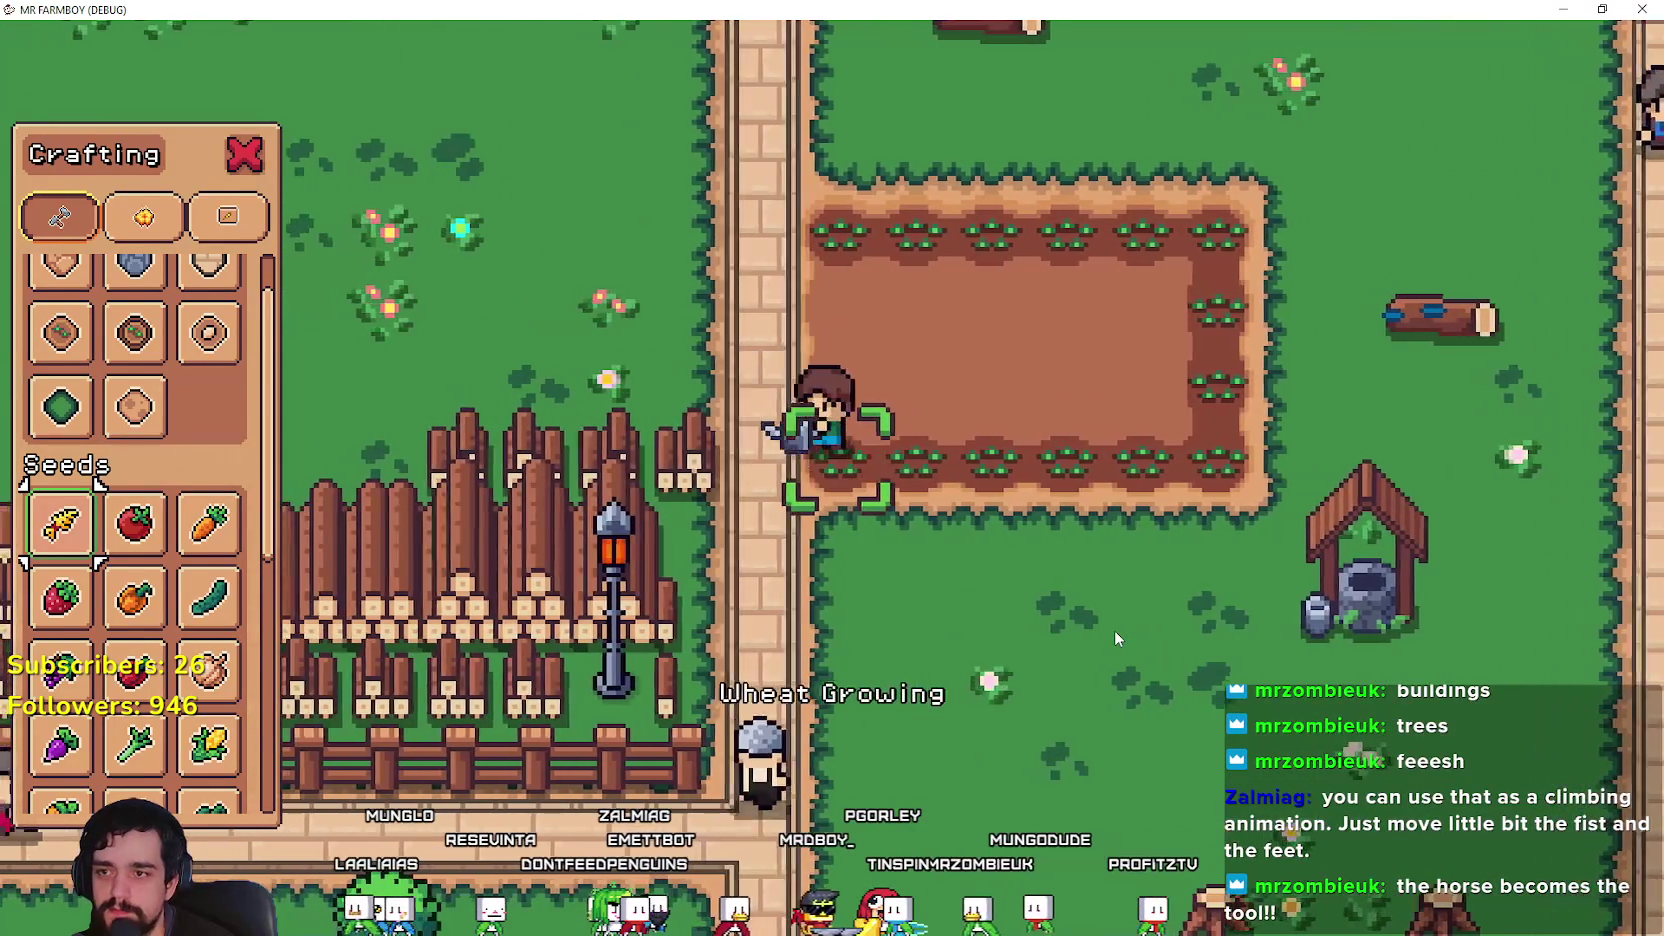
pyautogui.click(1114, 630)
pyautogui.press('w')
pyautogui.click(1114, 630)
pyautogui.click(1114, 630)
# Step: Plant and water wheat across the middle row of the field
pyautogui.click(1114, 630)
pyautogui.click(1114, 630)
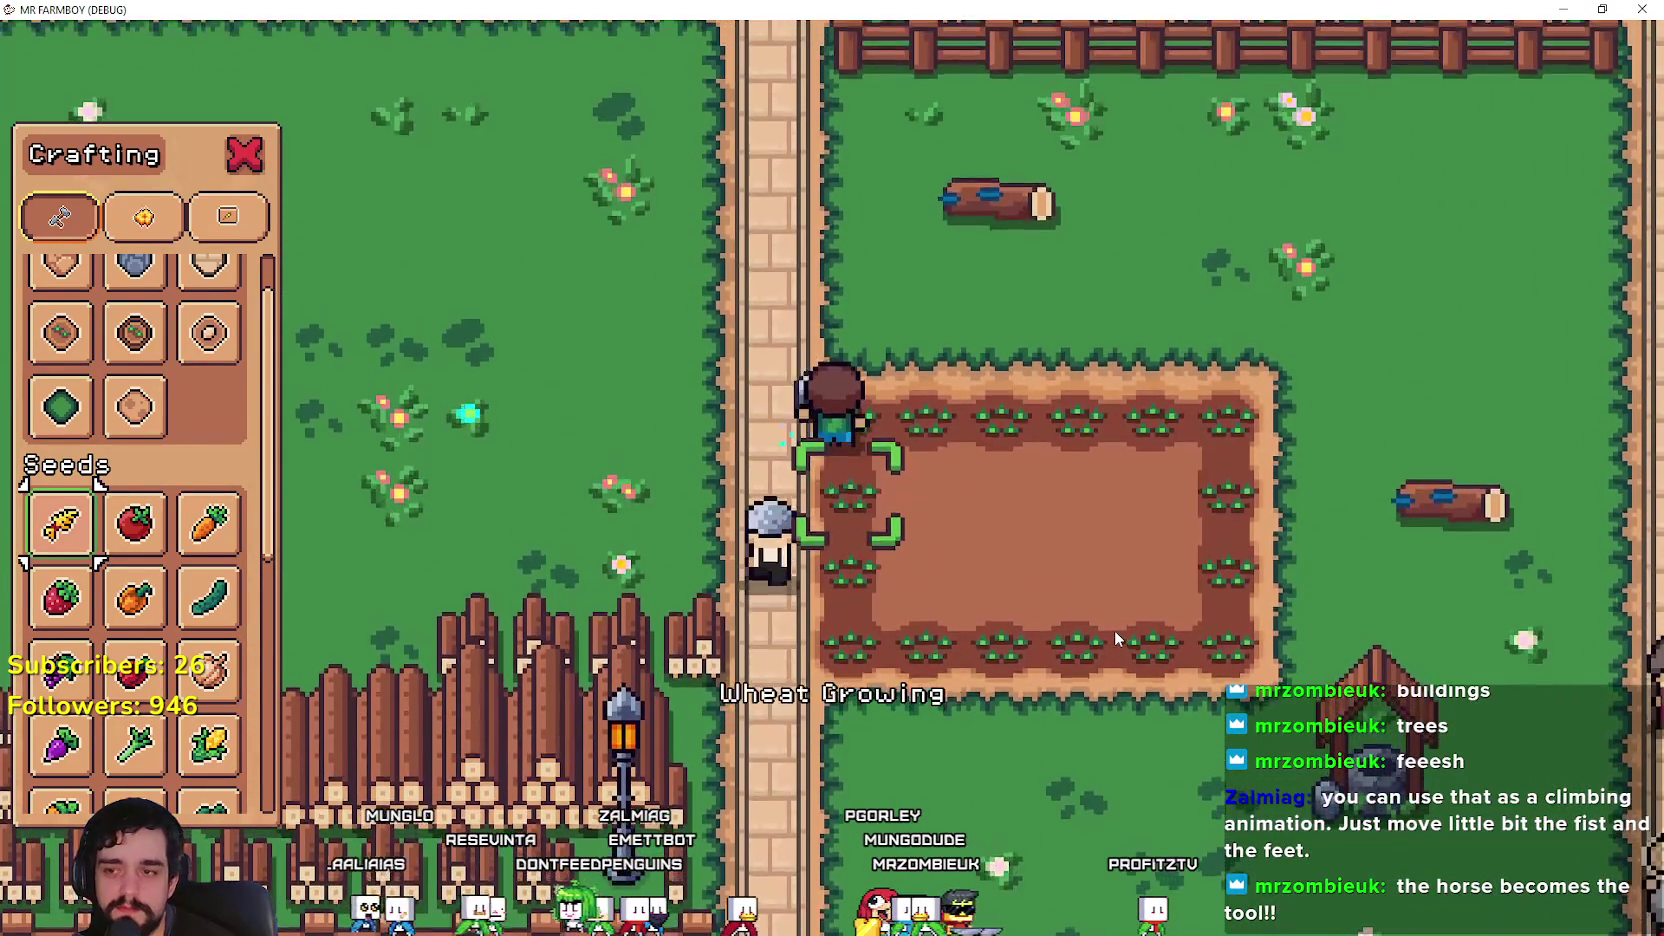
pyautogui.press('d')
pyautogui.click(1114, 630)
pyautogui.click(1114, 630)
pyautogui.click(1114, 630)
pyautogui.click(1114, 630)
pyautogui.click(1114, 630)
pyautogui.click(1114, 630)
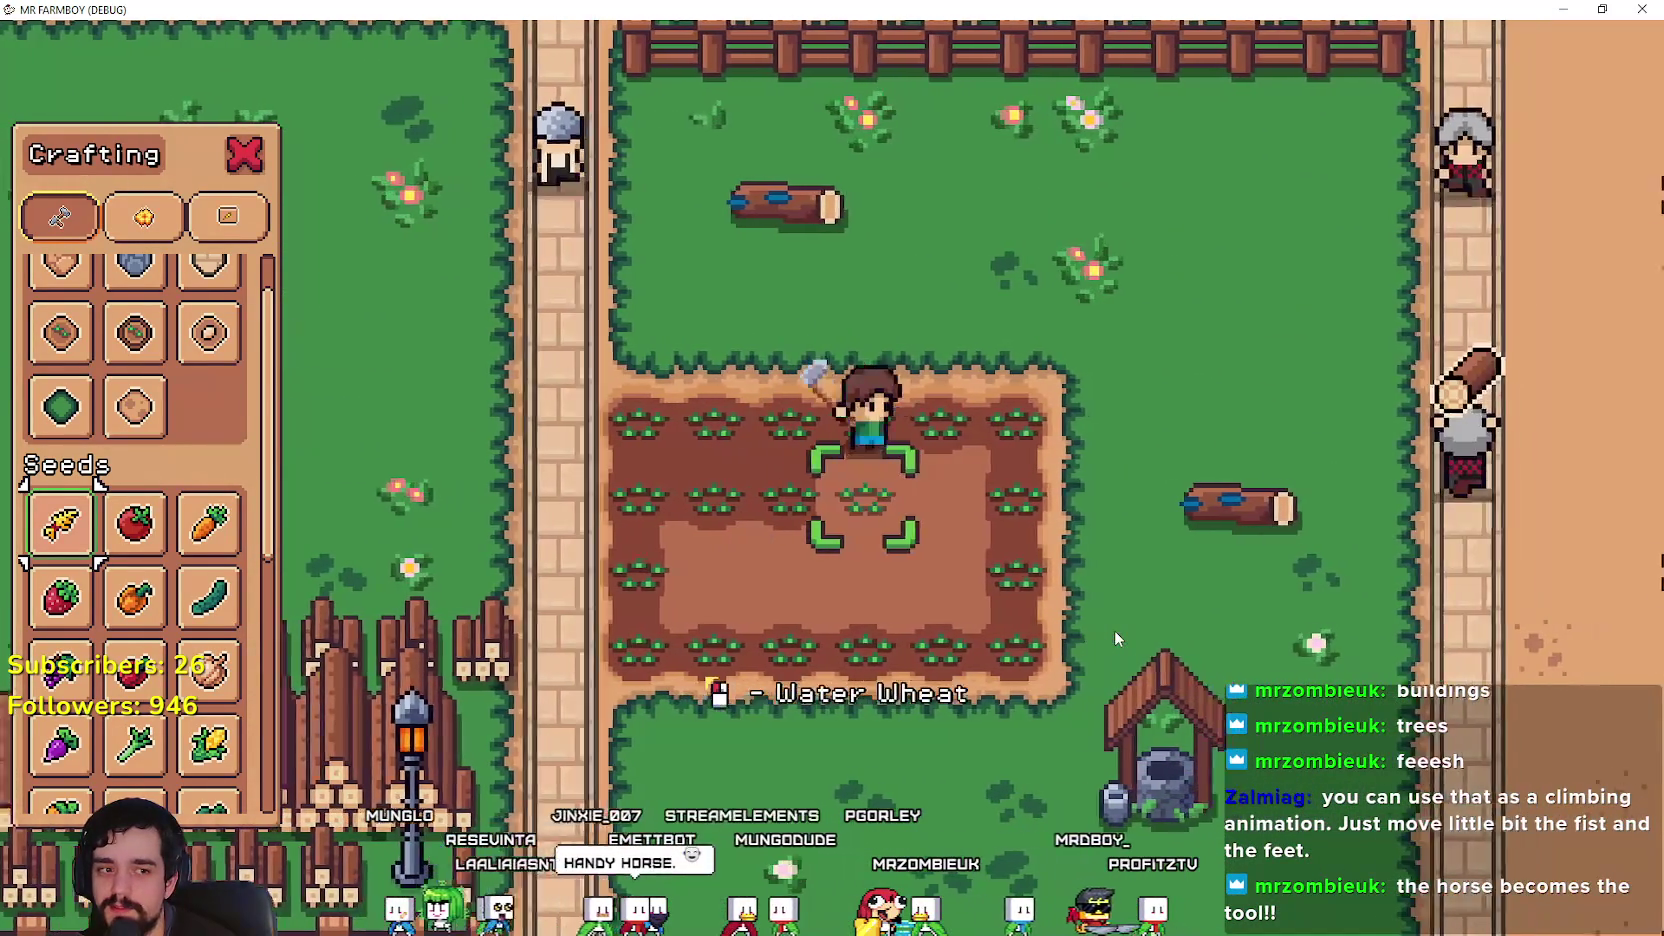
pyautogui.click(1114, 630)
pyautogui.press('d')
pyautogui.click(1104, 624)
pyautogui.click(1104, 624)
pyautogui.press('s')
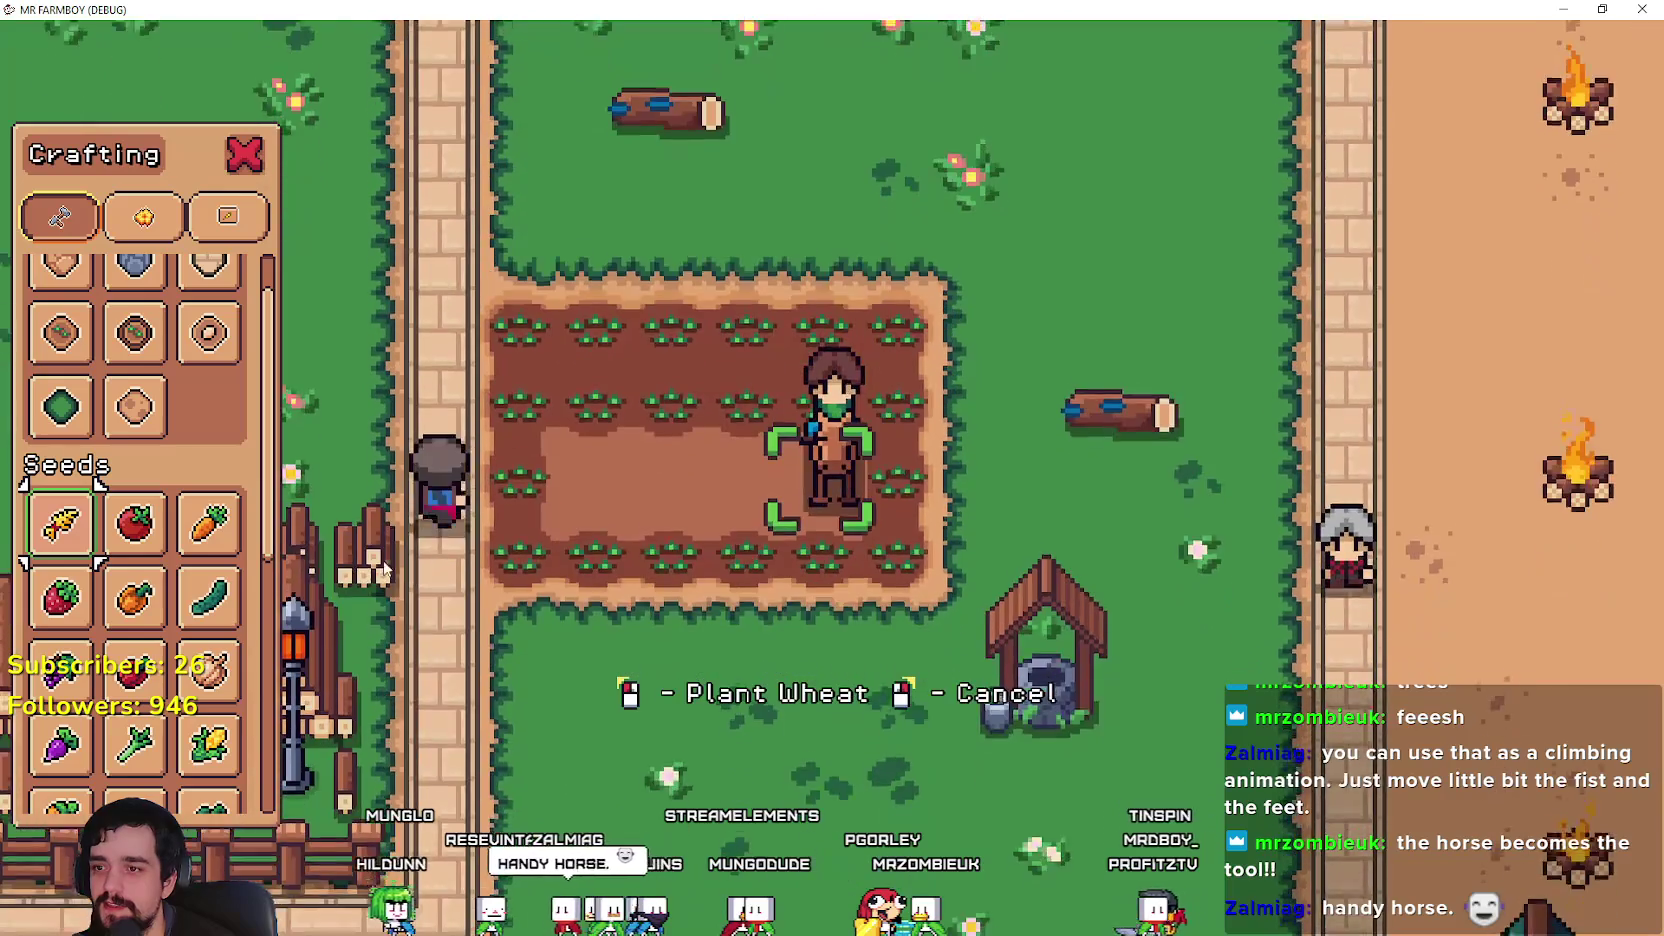
# Step: Select Grass Tile to restore leftover dirt, ride around the field, then close the game with F8
pyautogui.scroll(1, 170, 515)
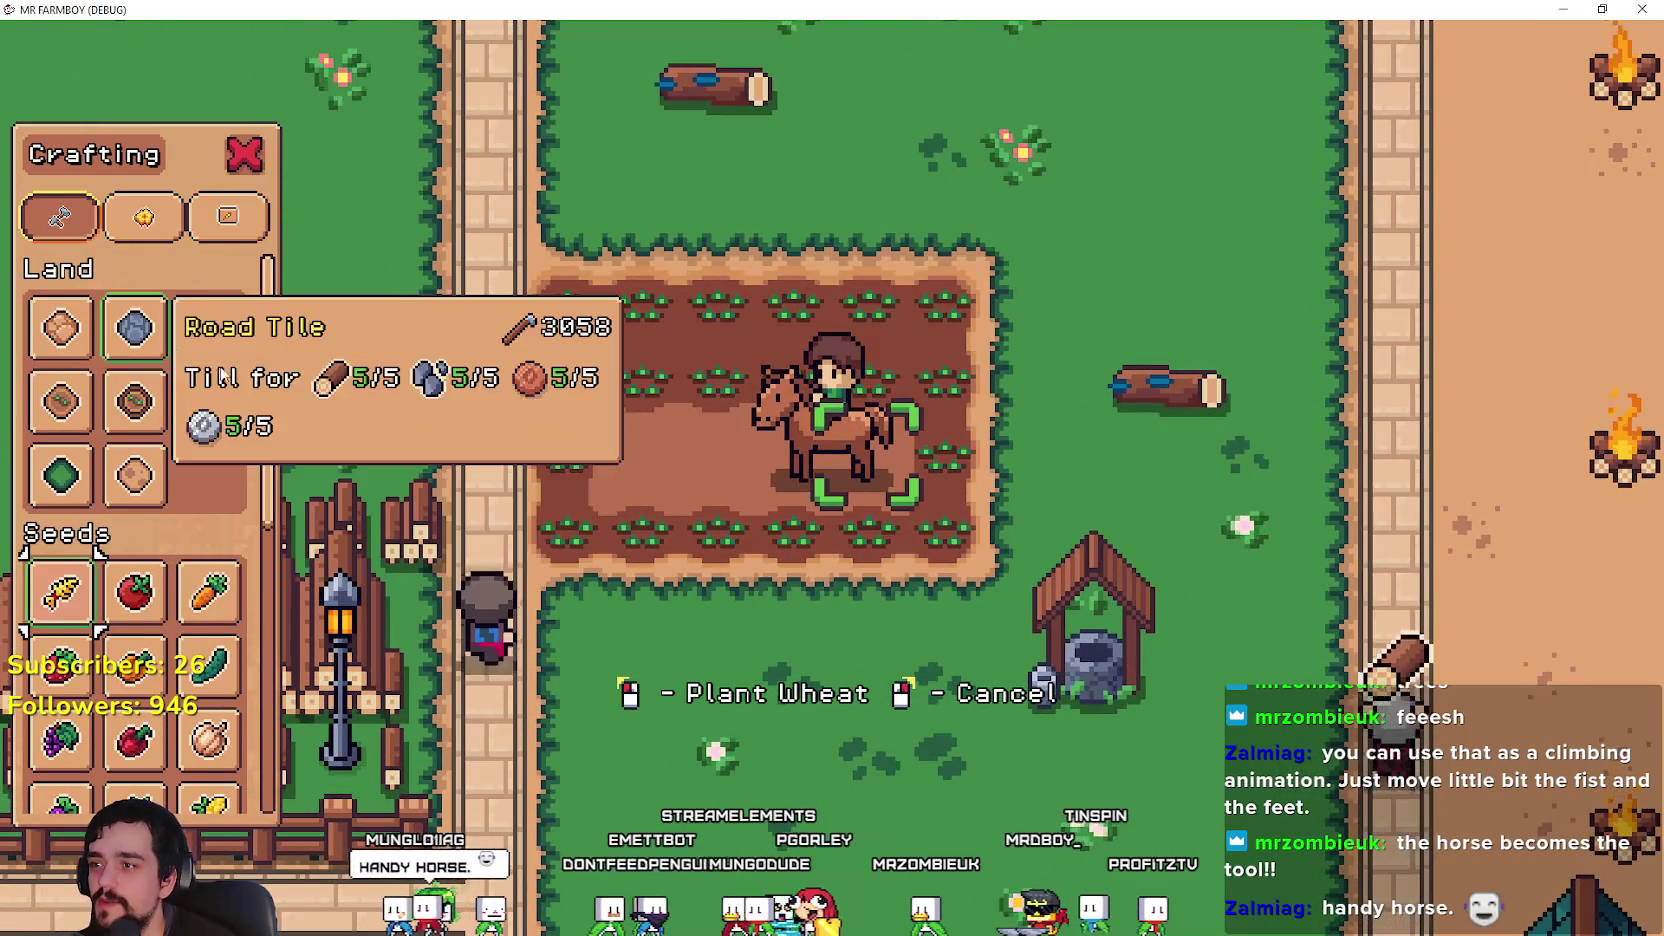
pyautogui.click(60, 476)
pyautogui.press('d')
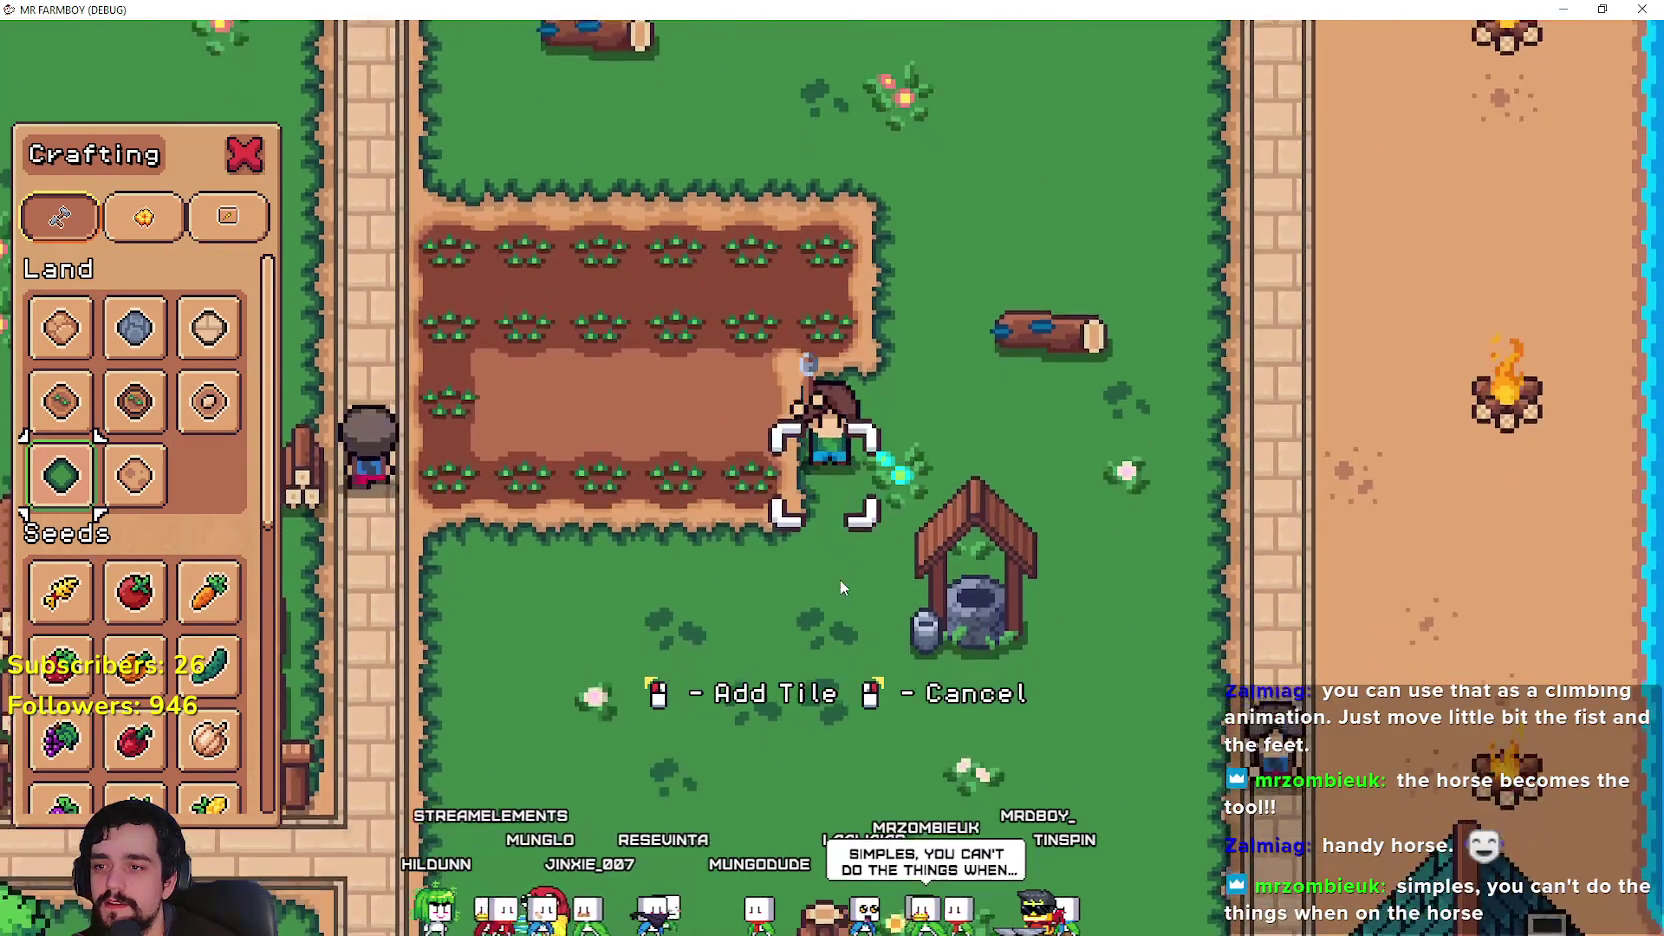
pyautogui.press('a')
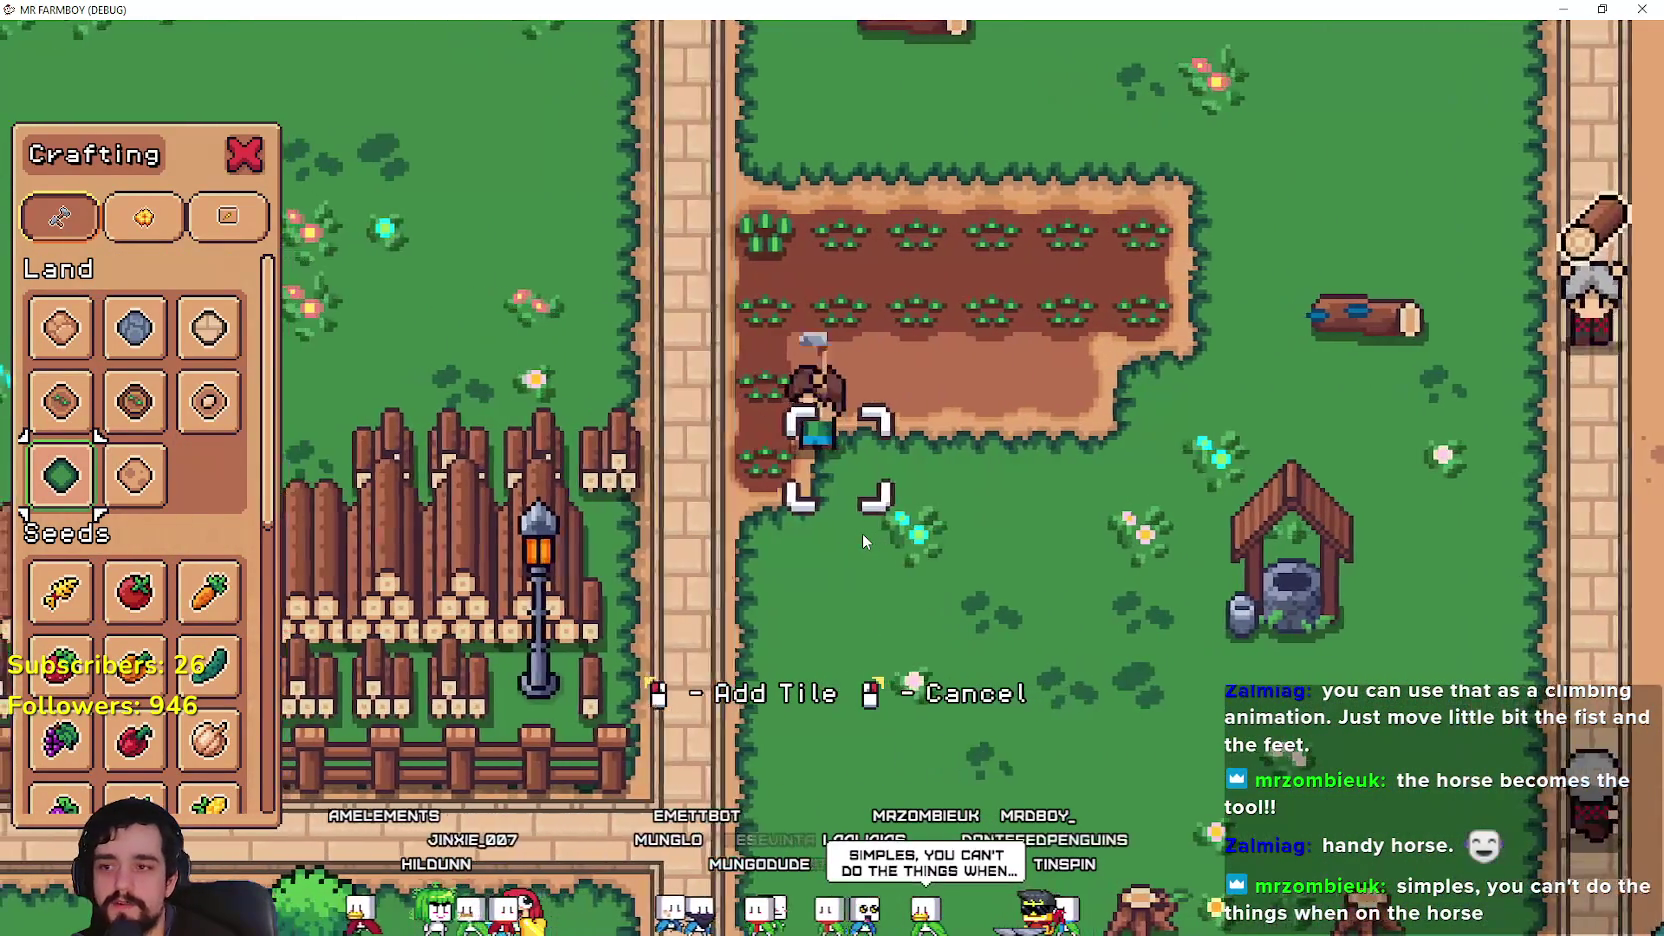
pyautogui.press('w')
pyautogui.press('d')
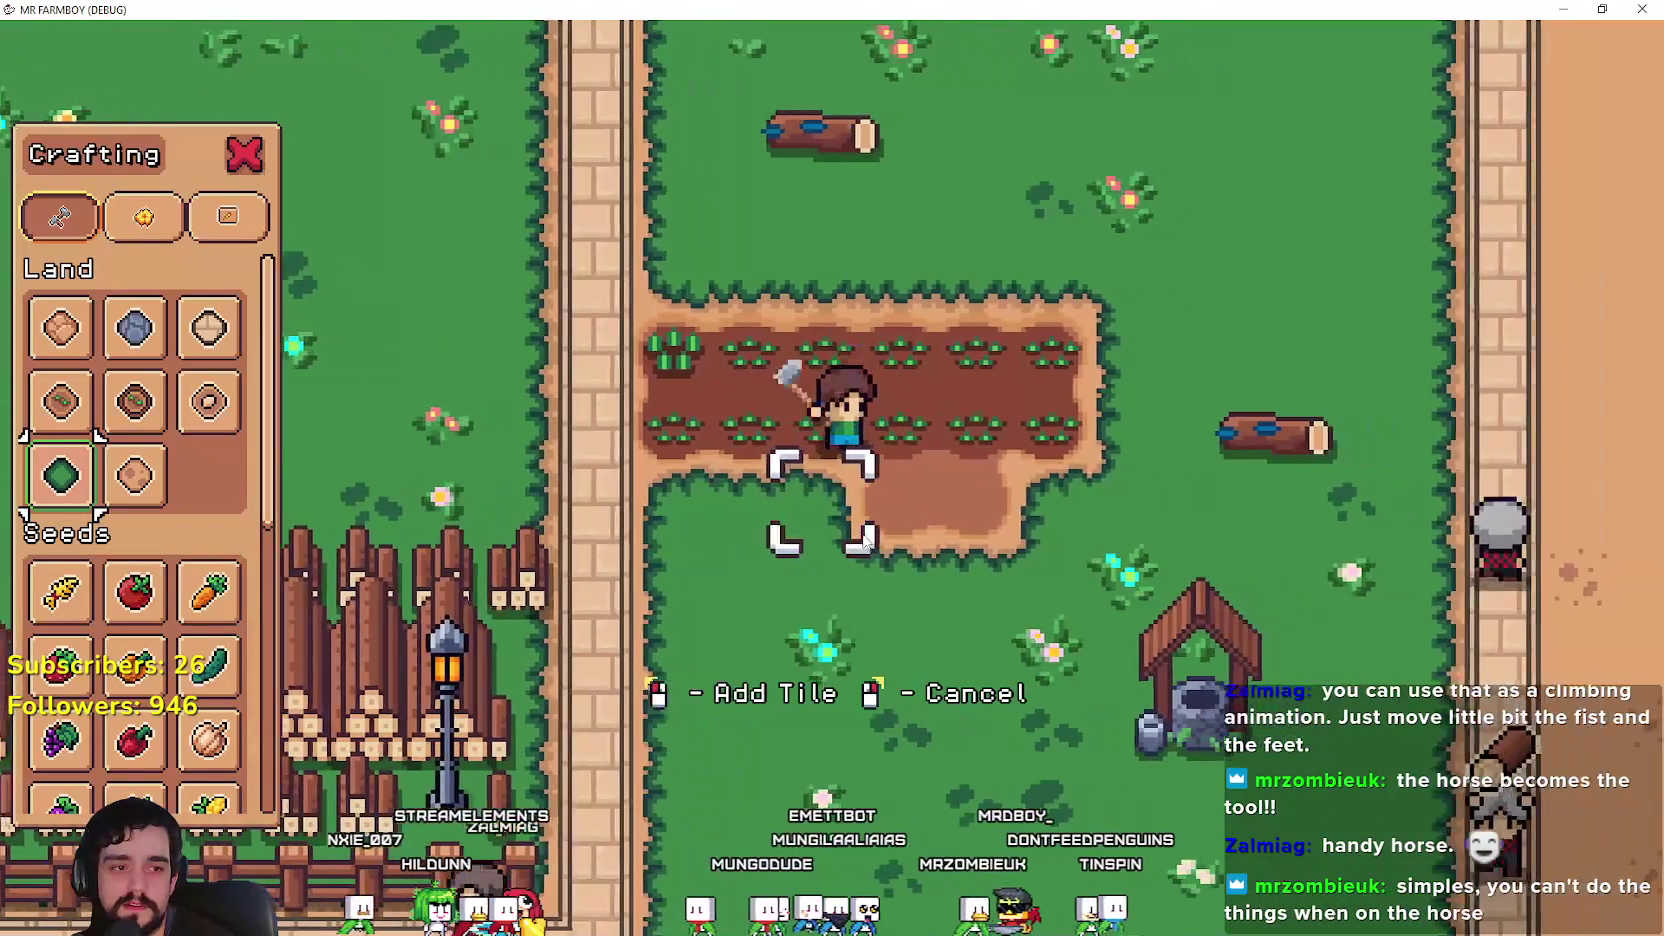
pyautogui.press('d')
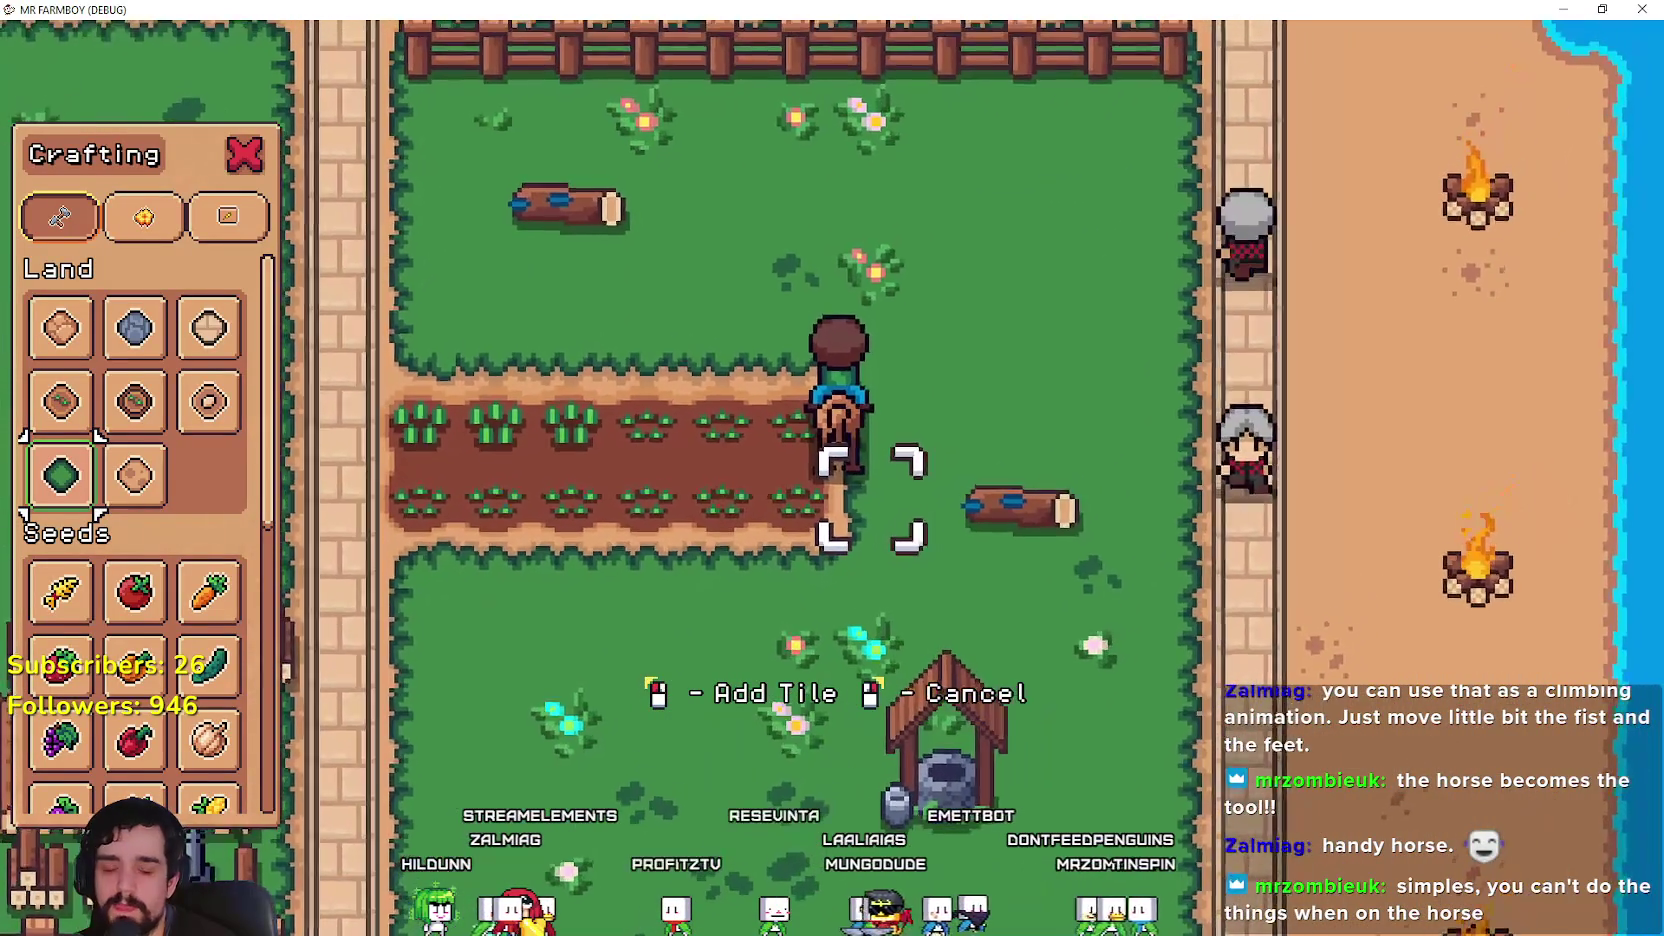
pyautogui.press('F8')
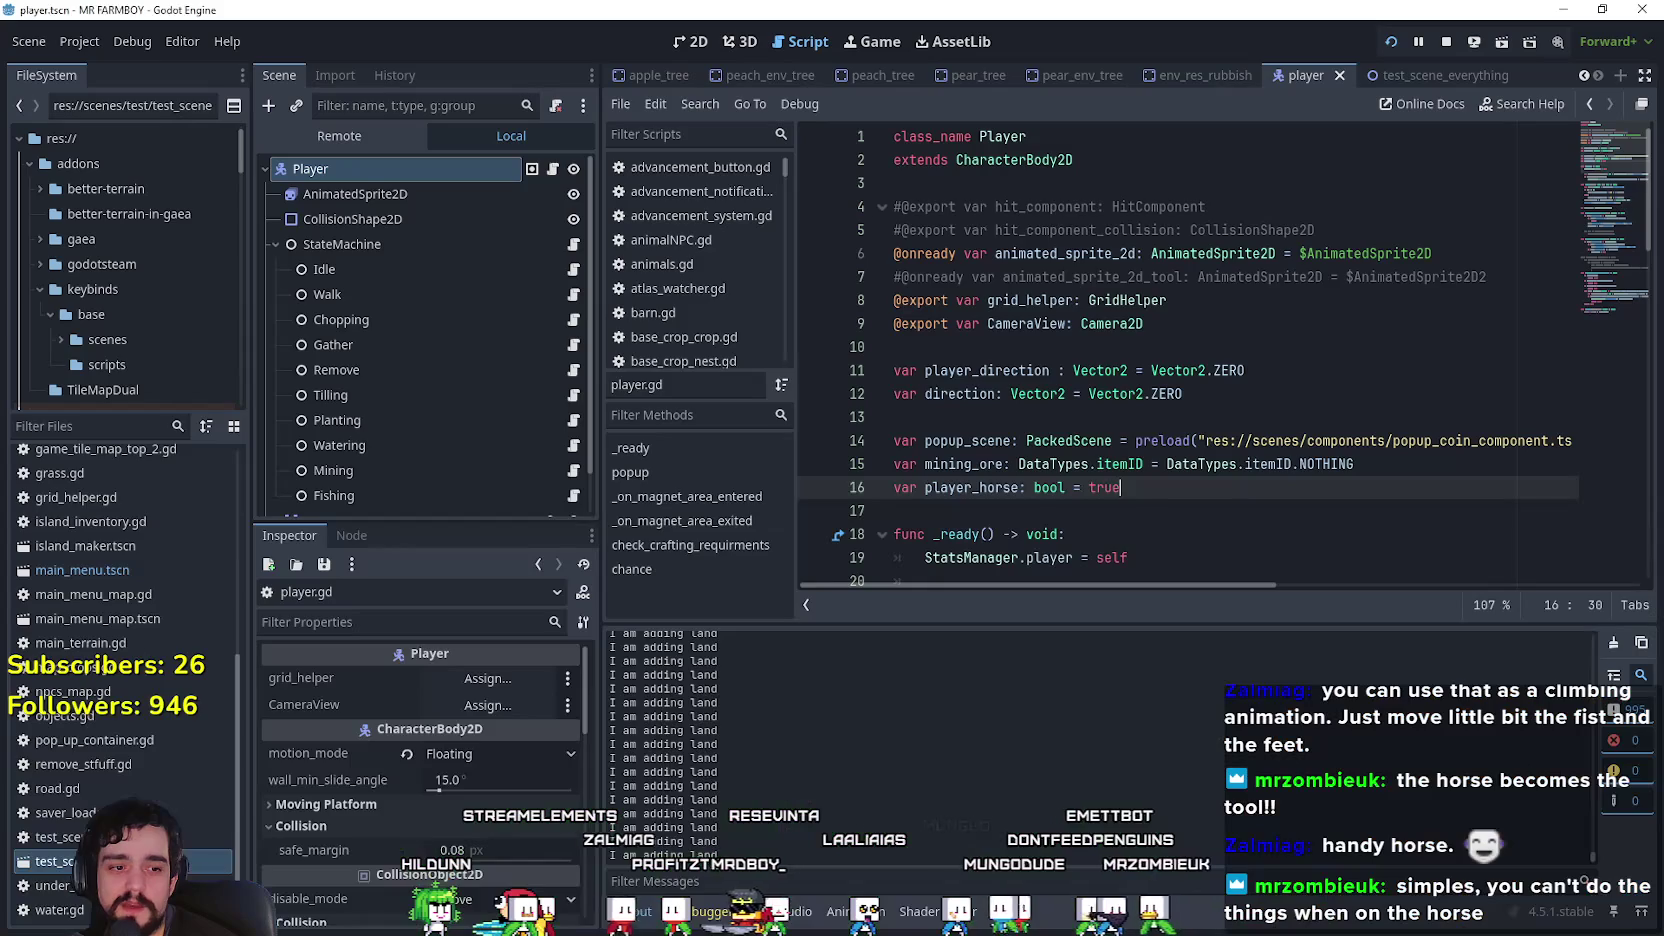
# Step: Open the Gather state's script and look up where castSpeed is declared
pyautogui.click(575, 272)
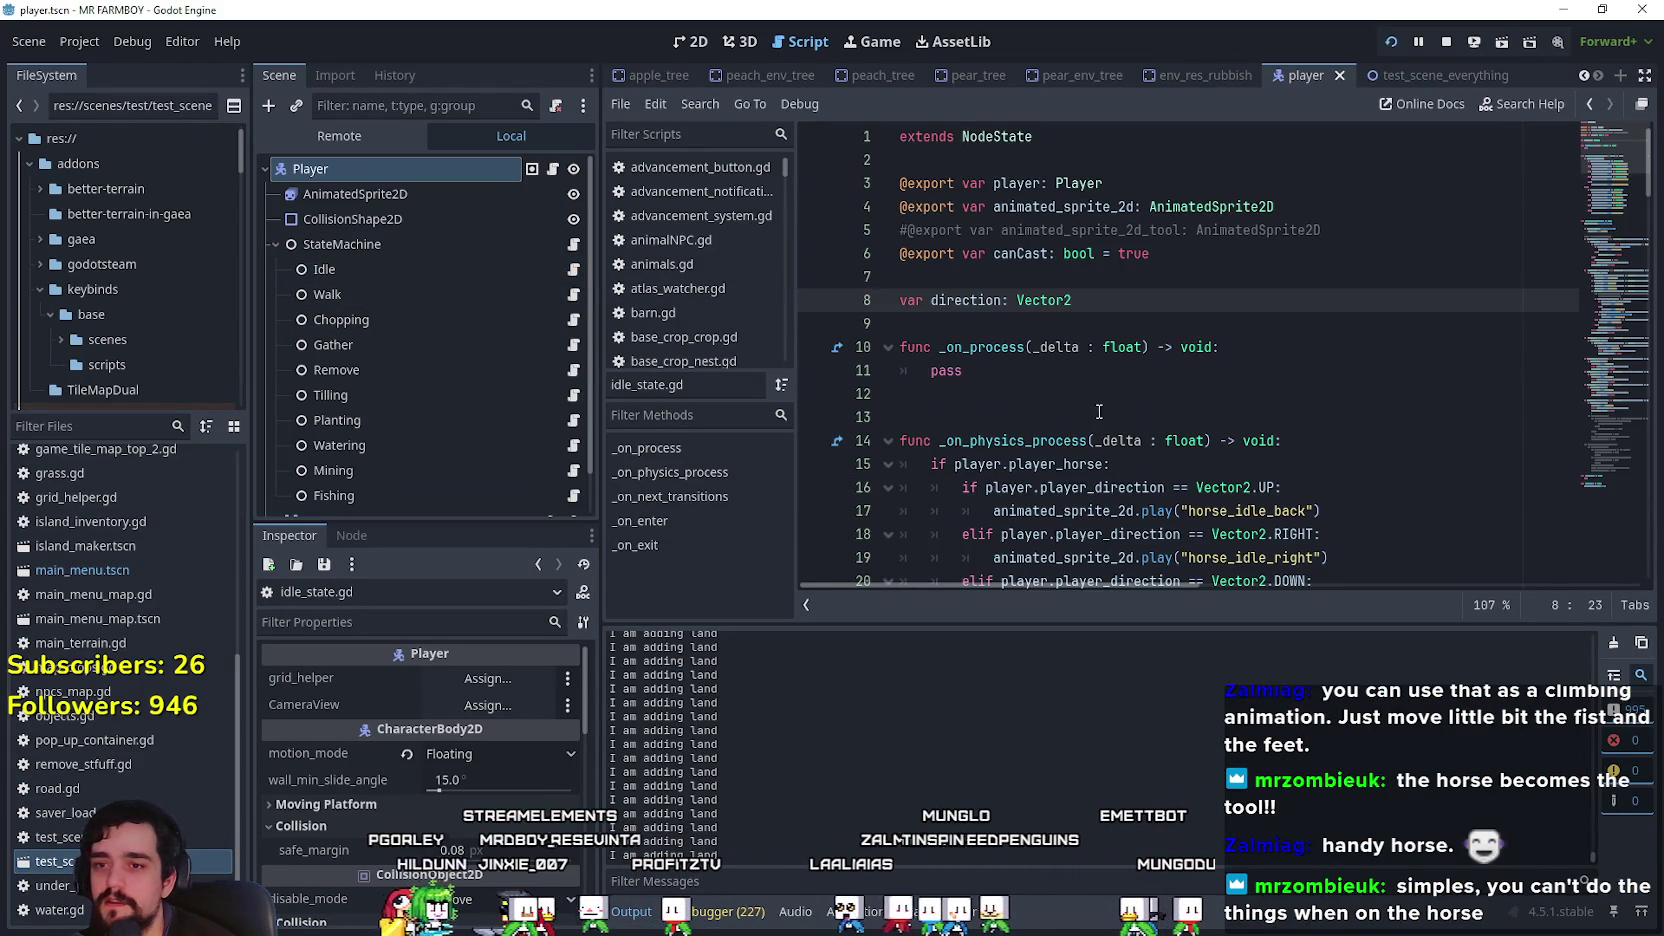
pyautogui.scroll(-6, 1098, 411)
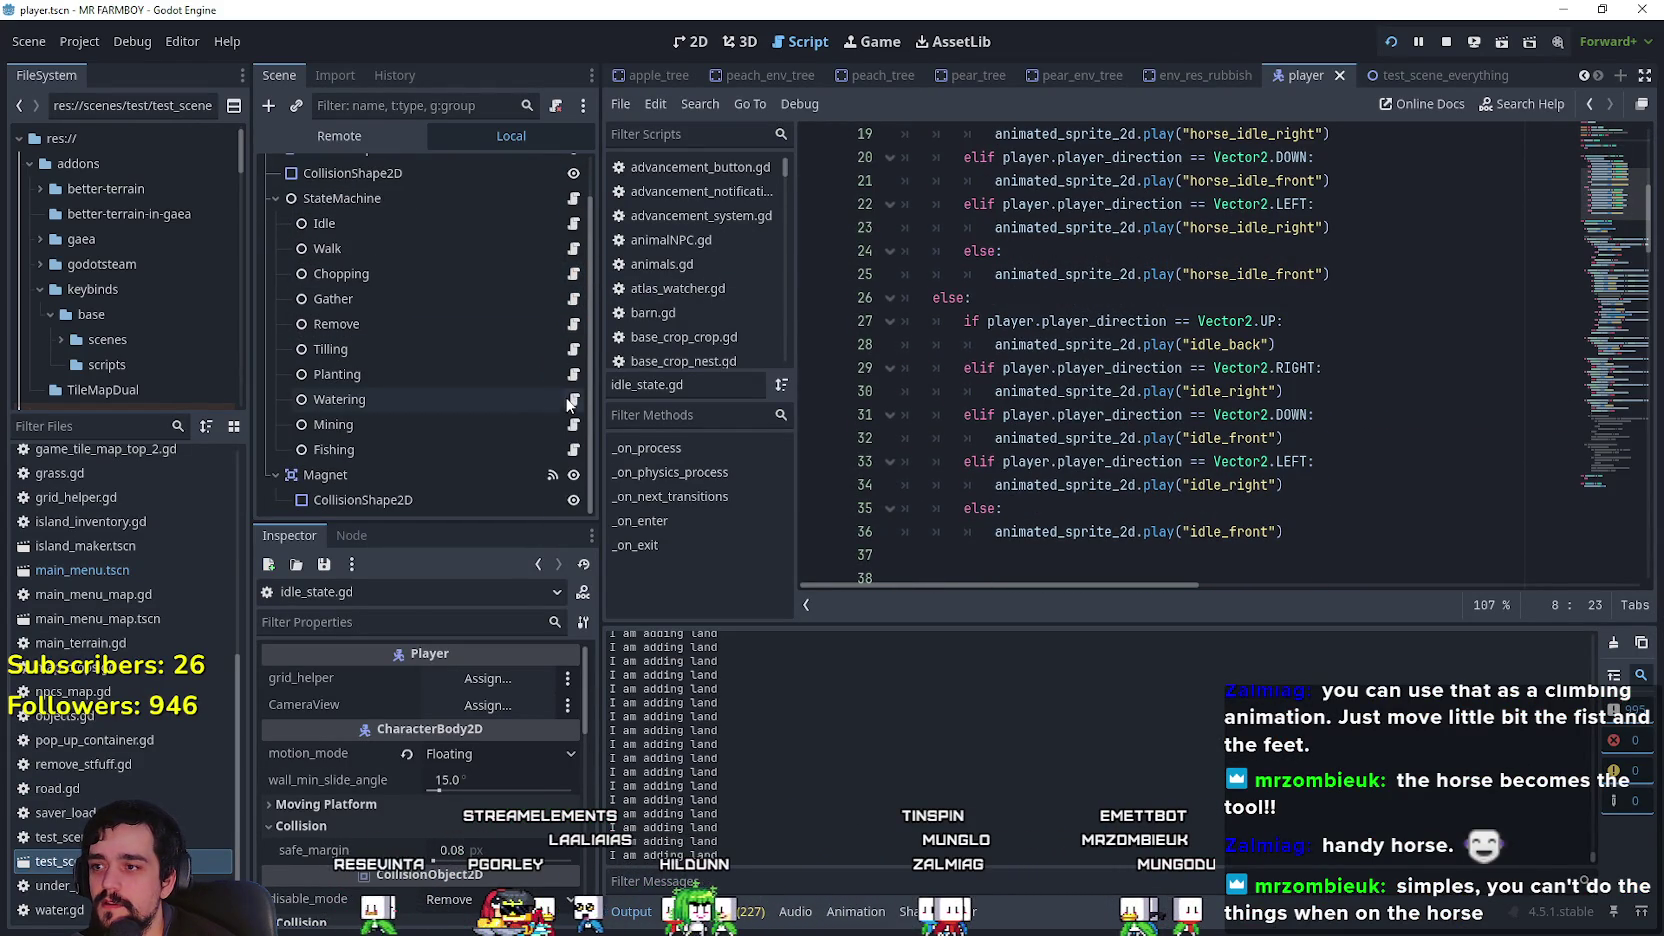
pyautogui.click(575, 344)
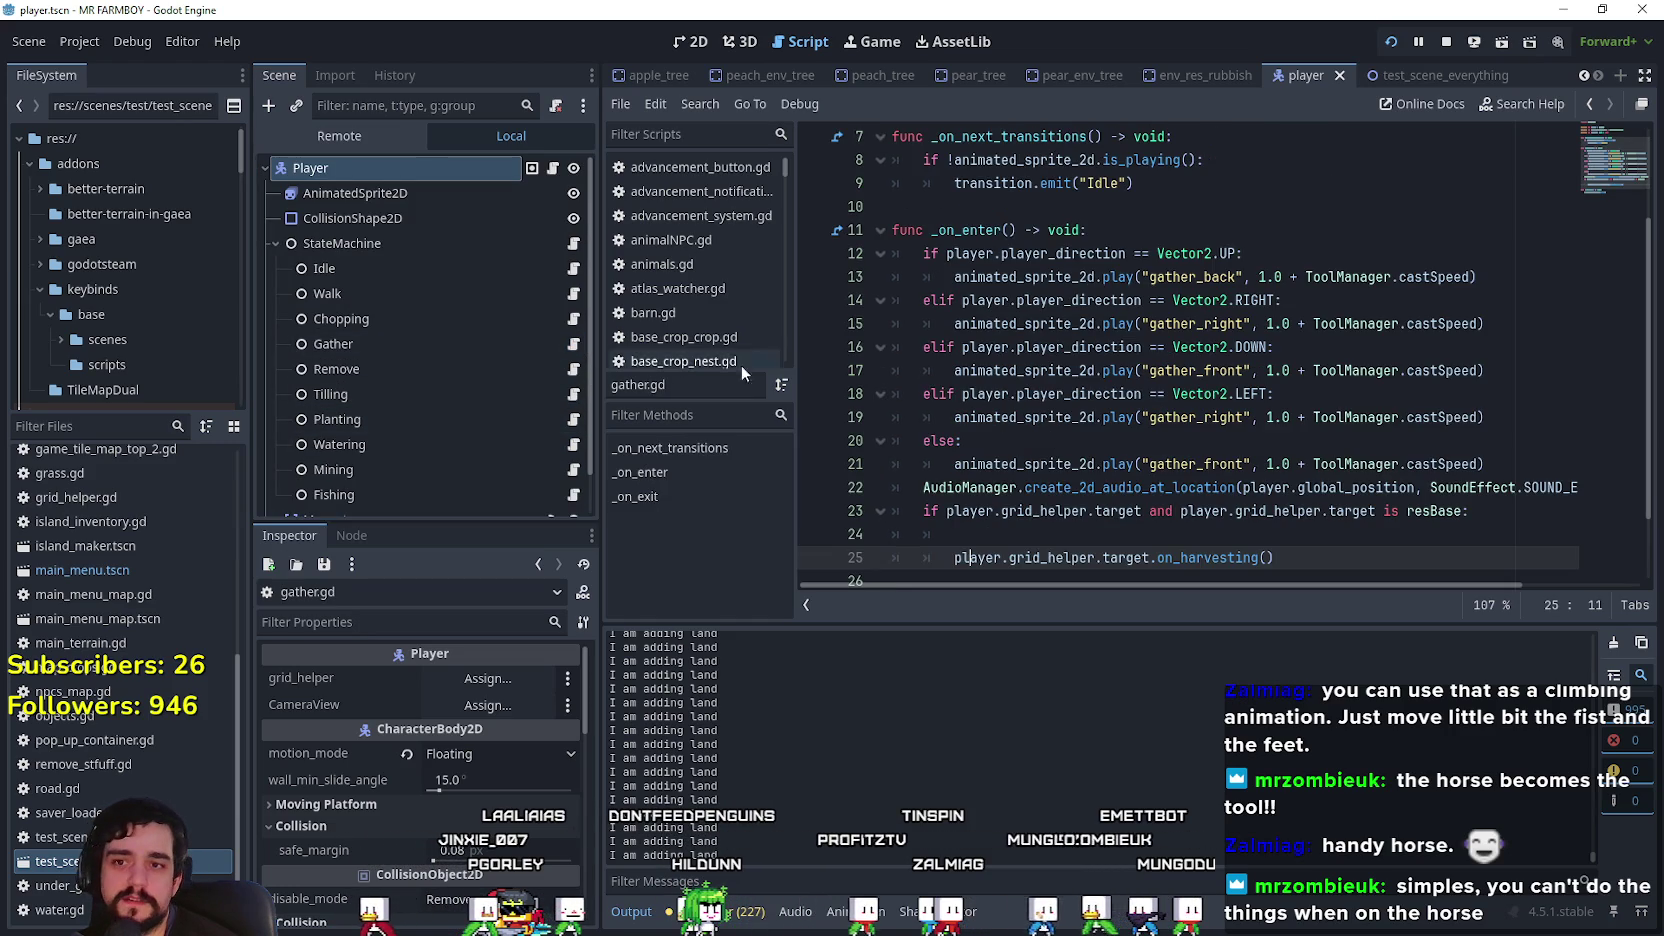
pyautogui.doubleClick(1436, 277)
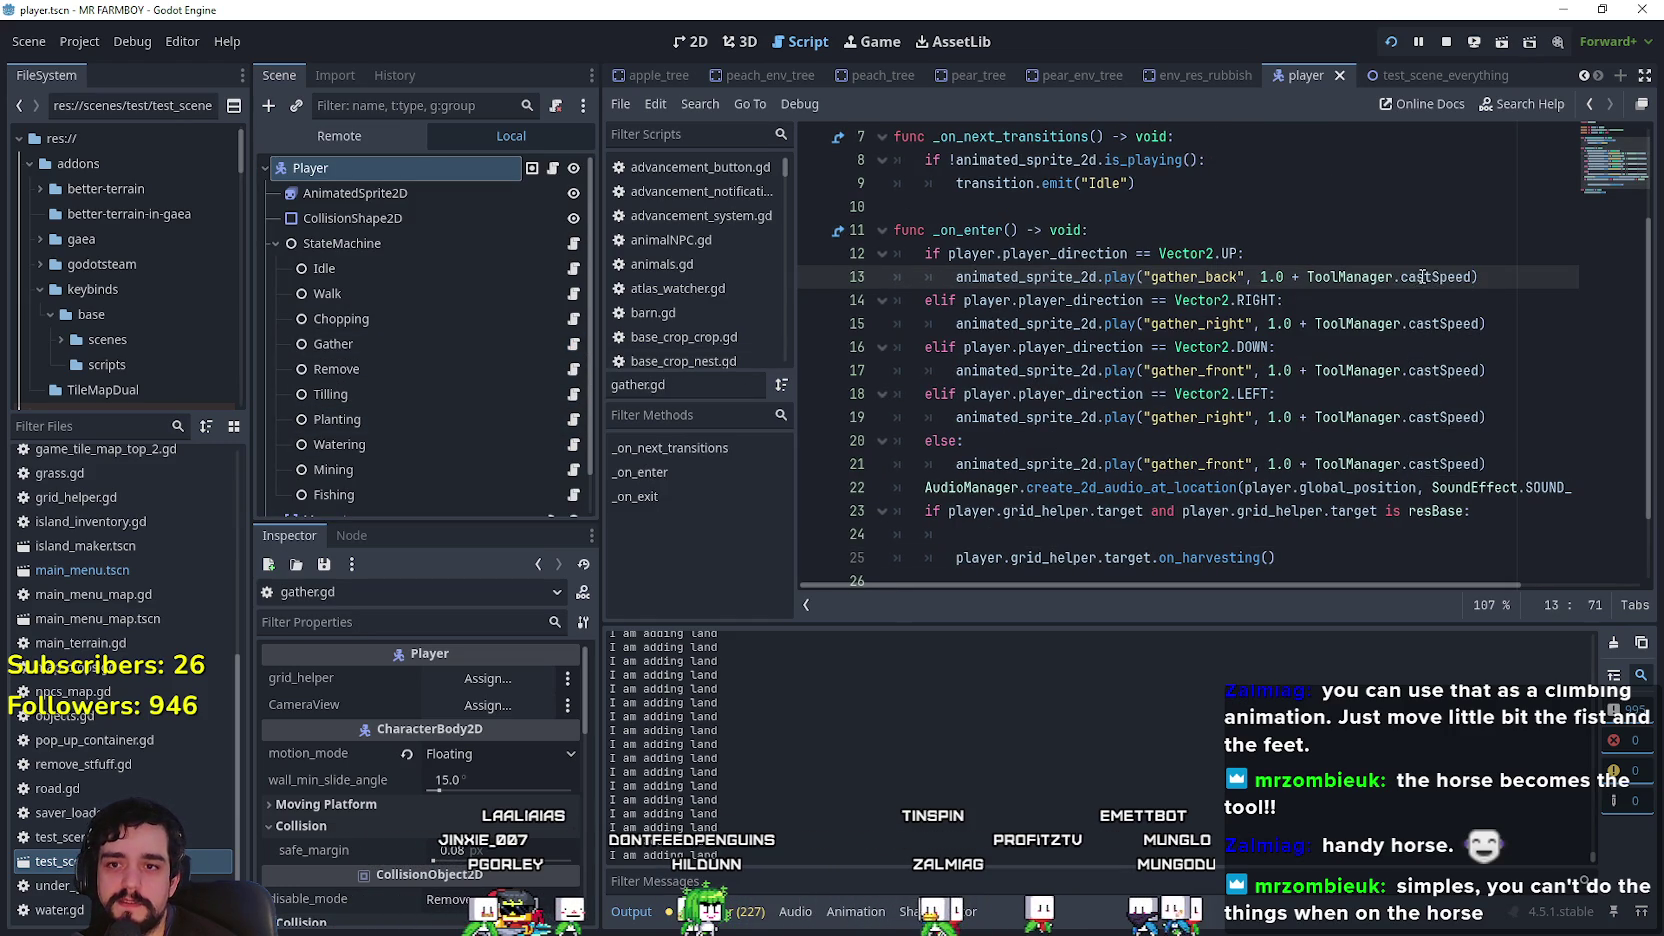
pyautogui.rightClick(1412, 280)
pyautogui.click(1450, 604)
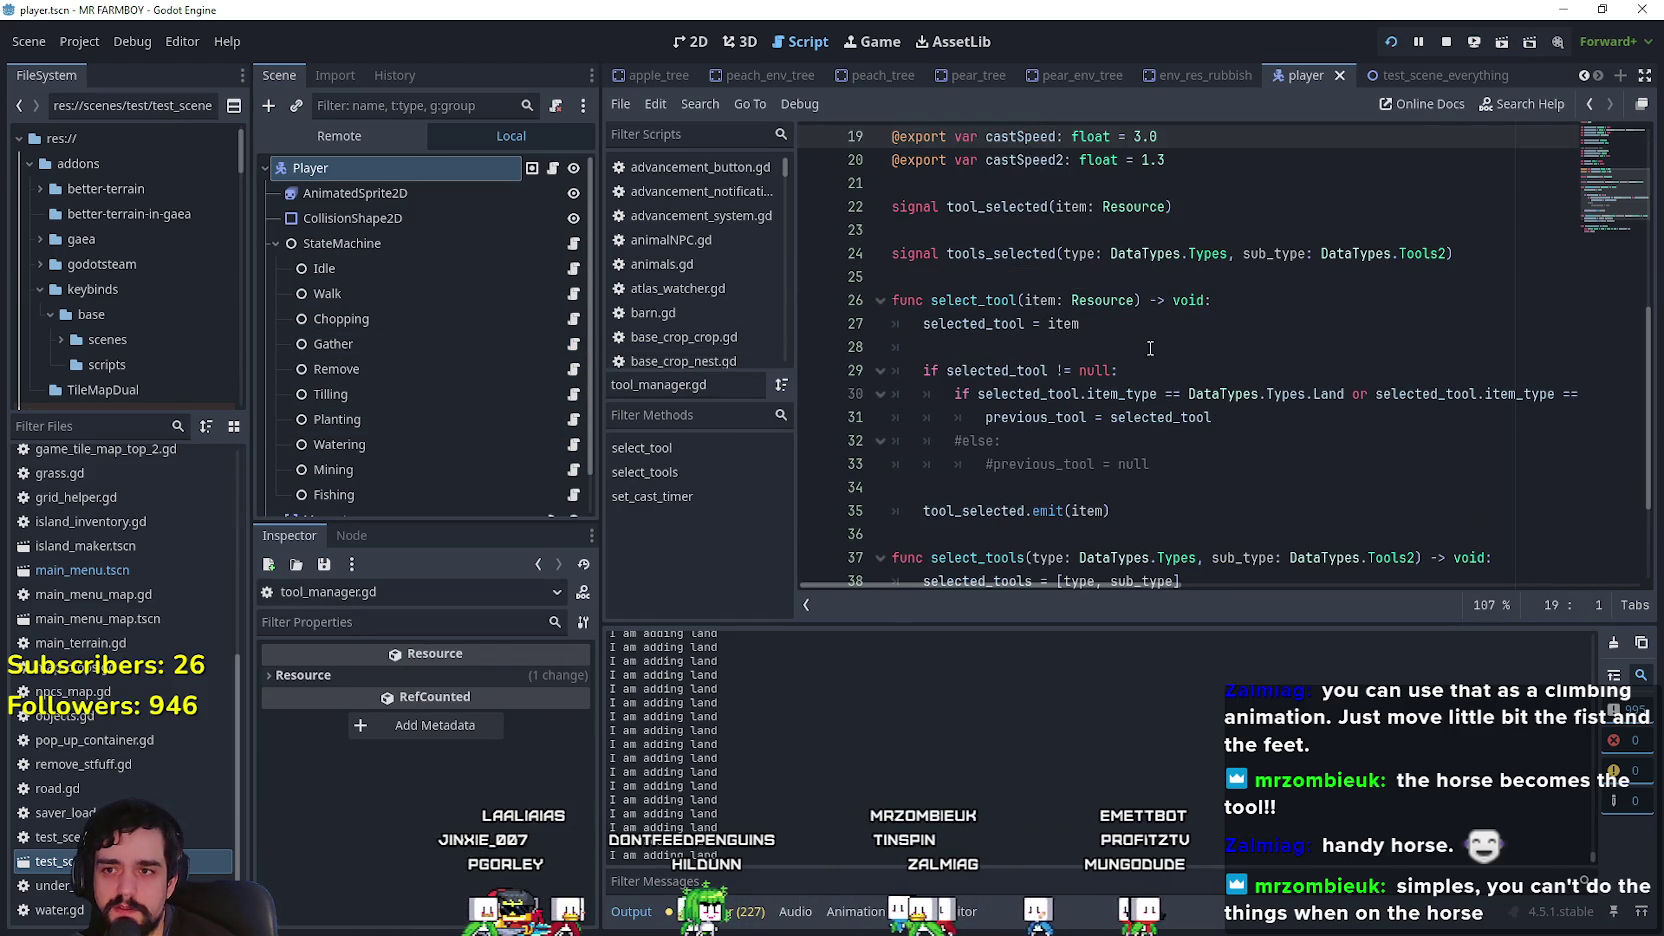
# Step: Change castSpeed in tool_manager.gd from 3.0 to 20.0 and save
pyautogui.scroll(2, 1160, 362)
pyautogui.click(1197, 298)
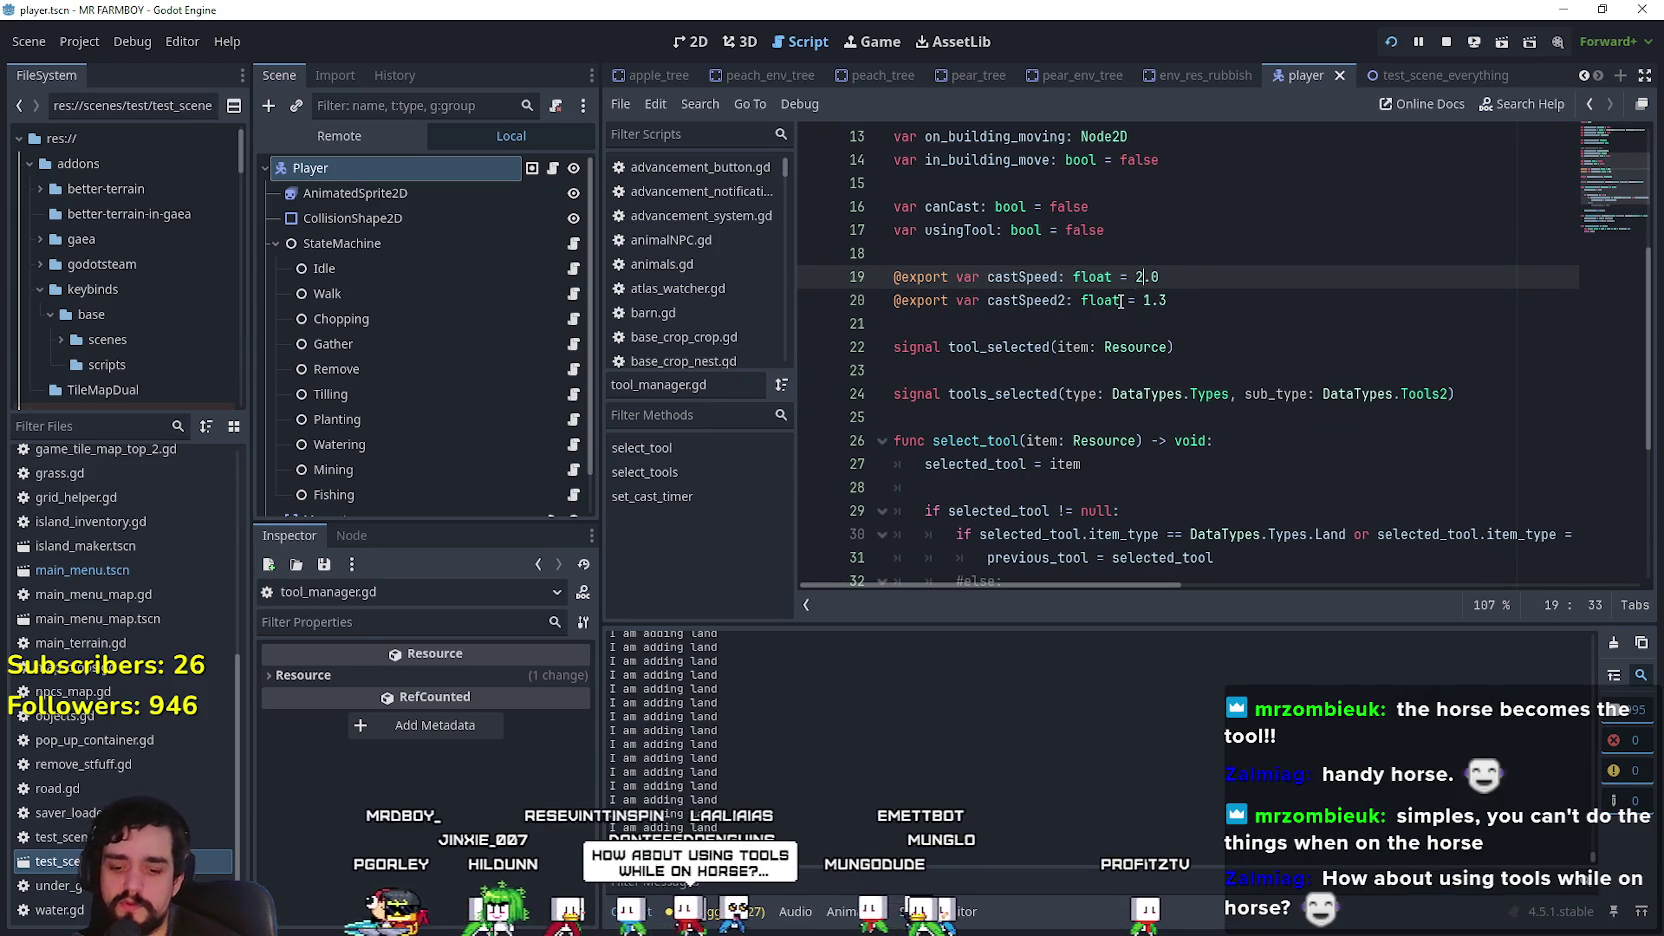
pyautogui.hotkey('ctrl', 's')
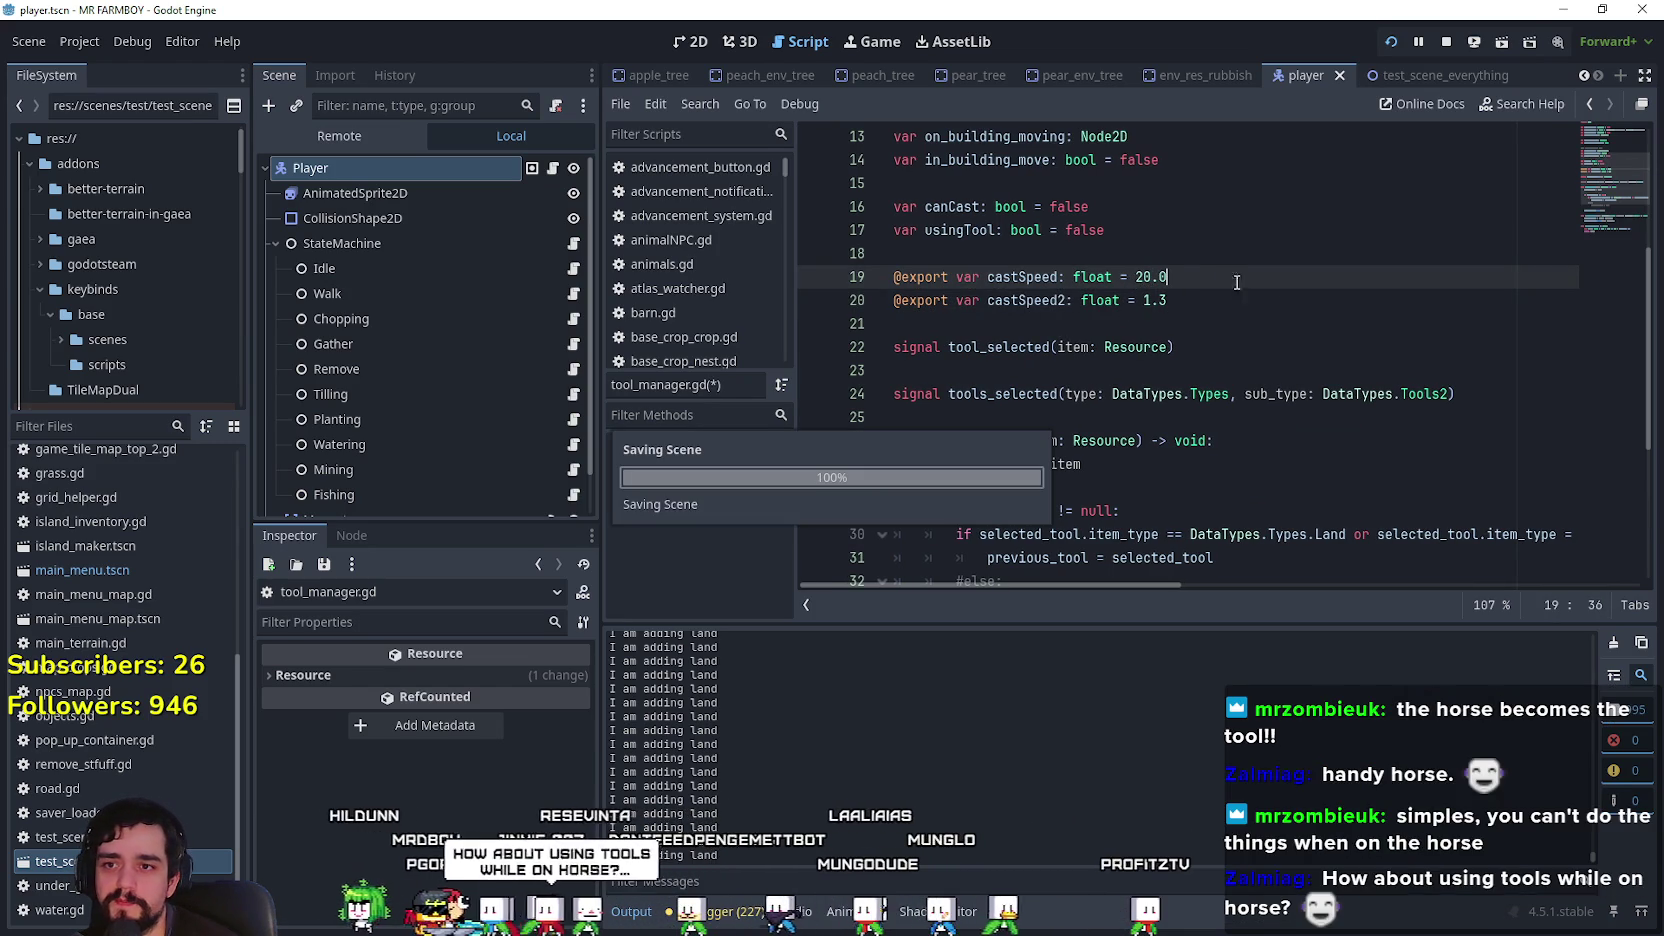
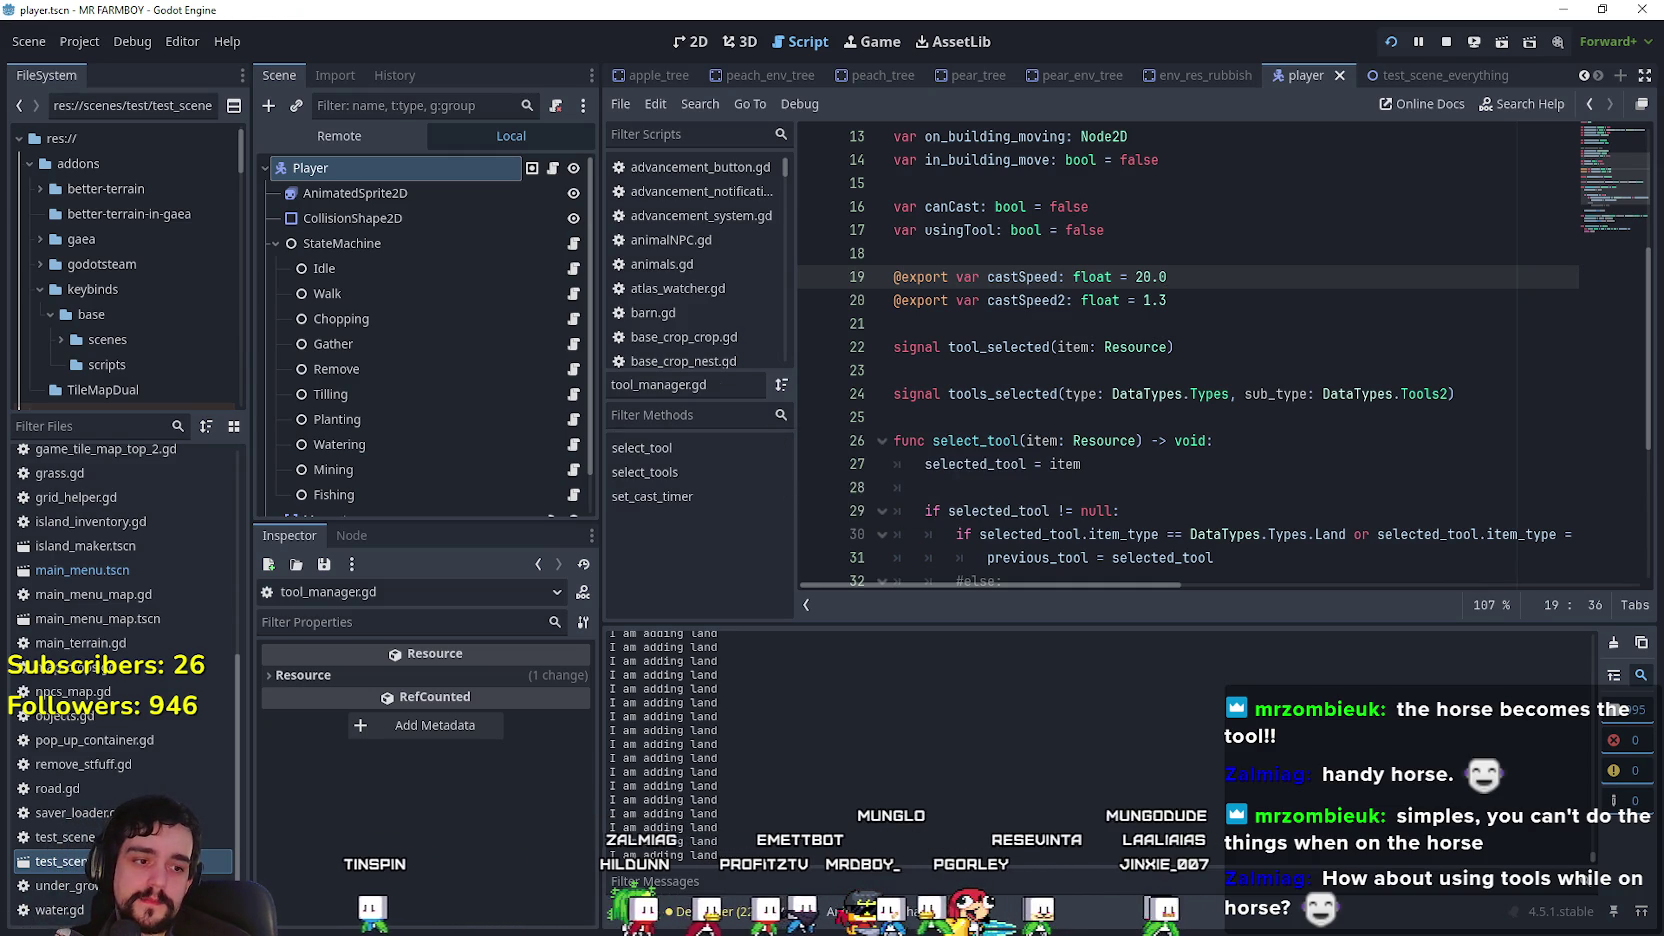
# Step: Ride left to the ripe wheat, harvest the nearest tiles, then dismount
pyautogui.press('a')
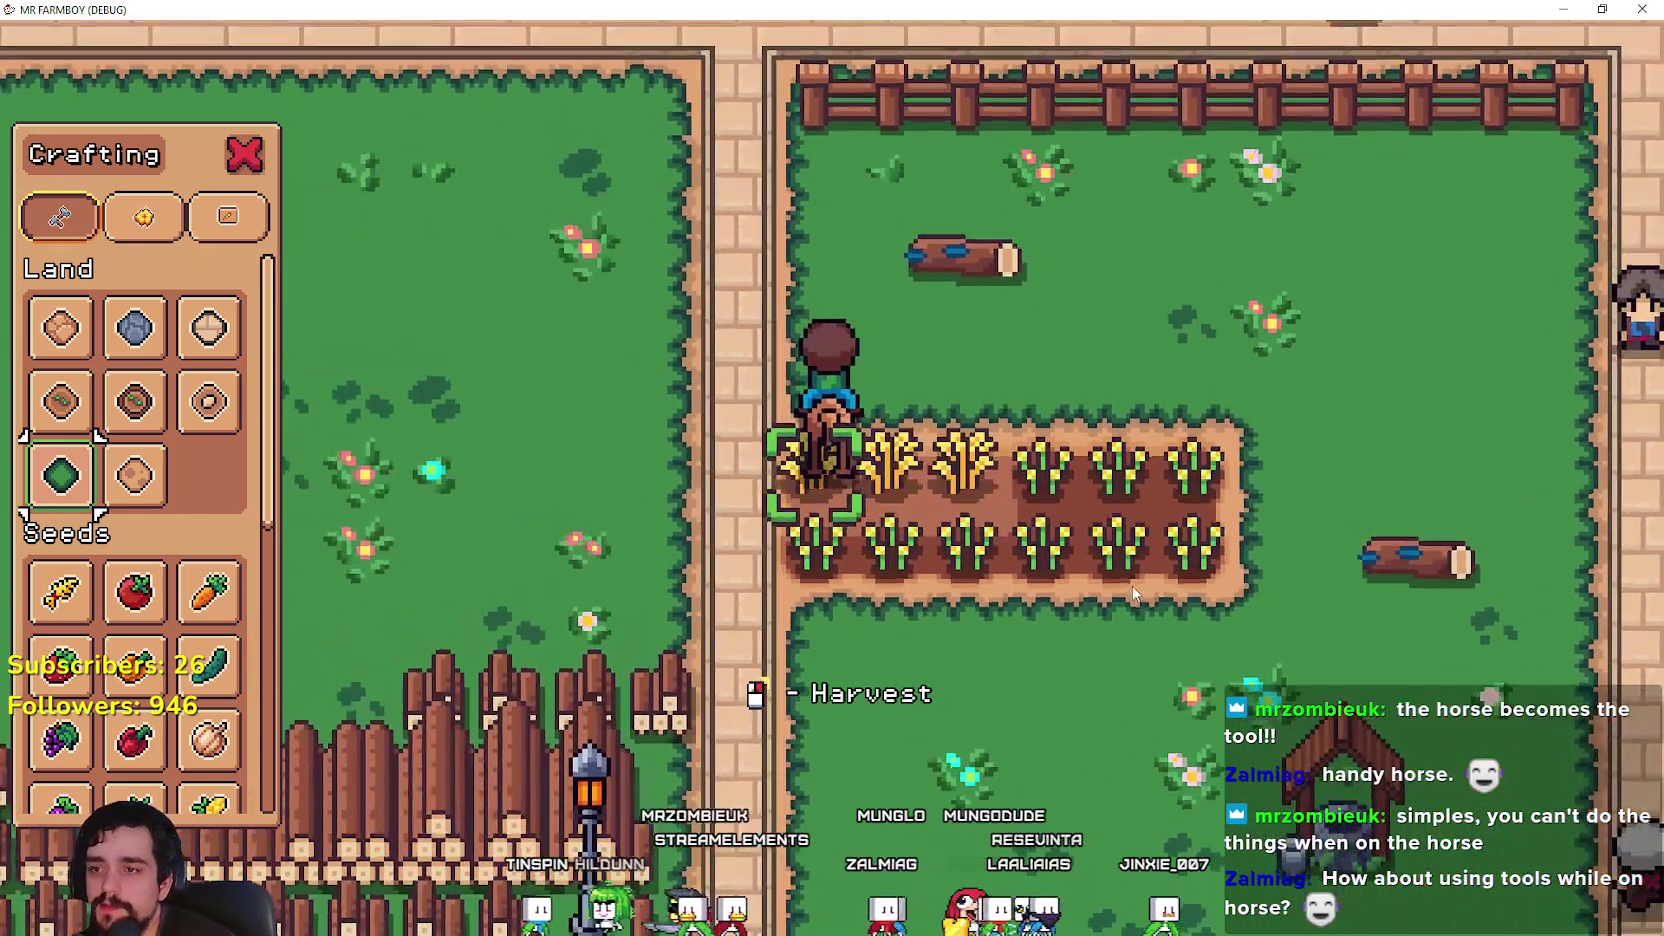
pyautogui.click(1132, 592)
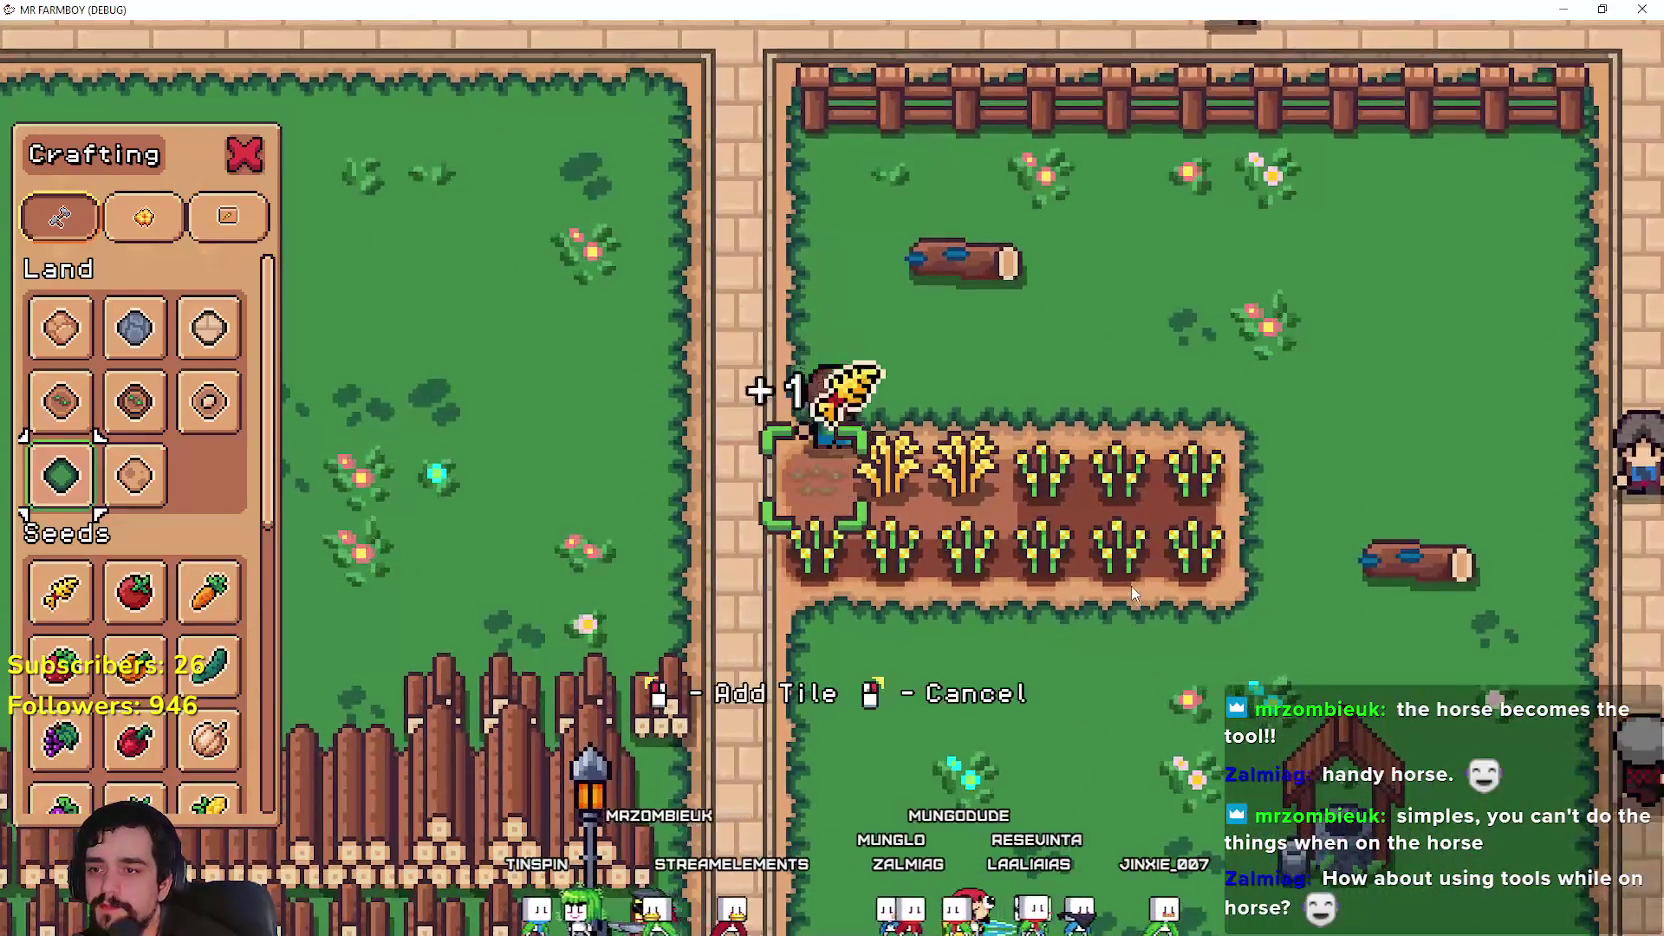
pyautogui.click(1131, 592)
pyautogui.click(1131, 592)
pyautogui.press('a')
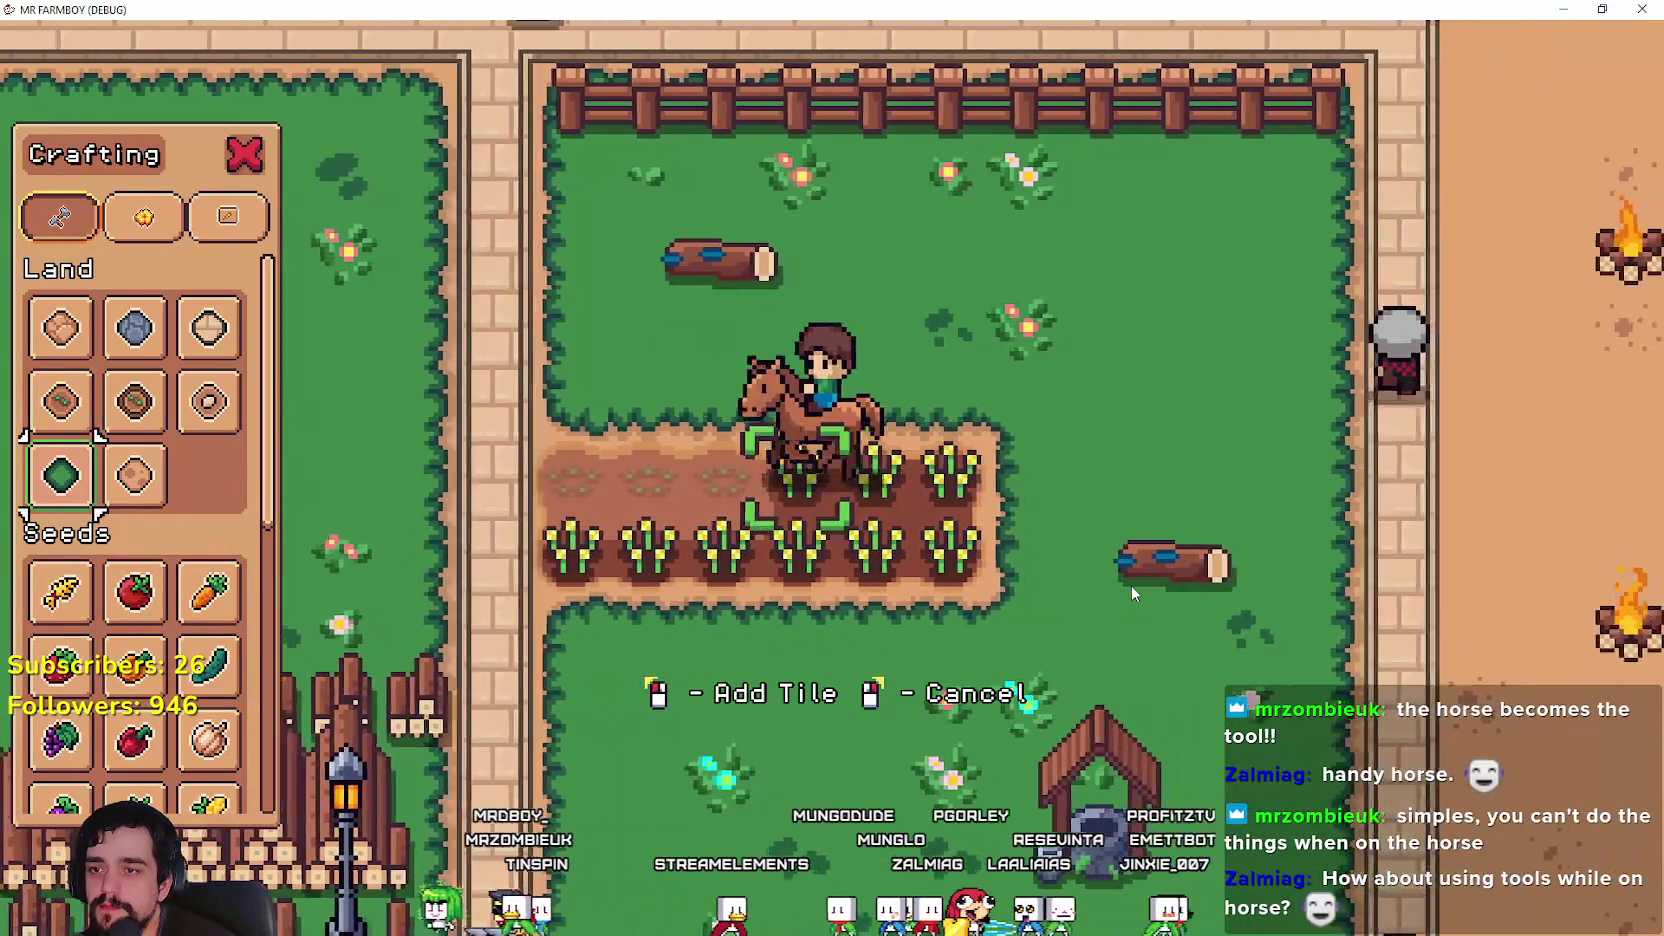
pyautogui.press('e')
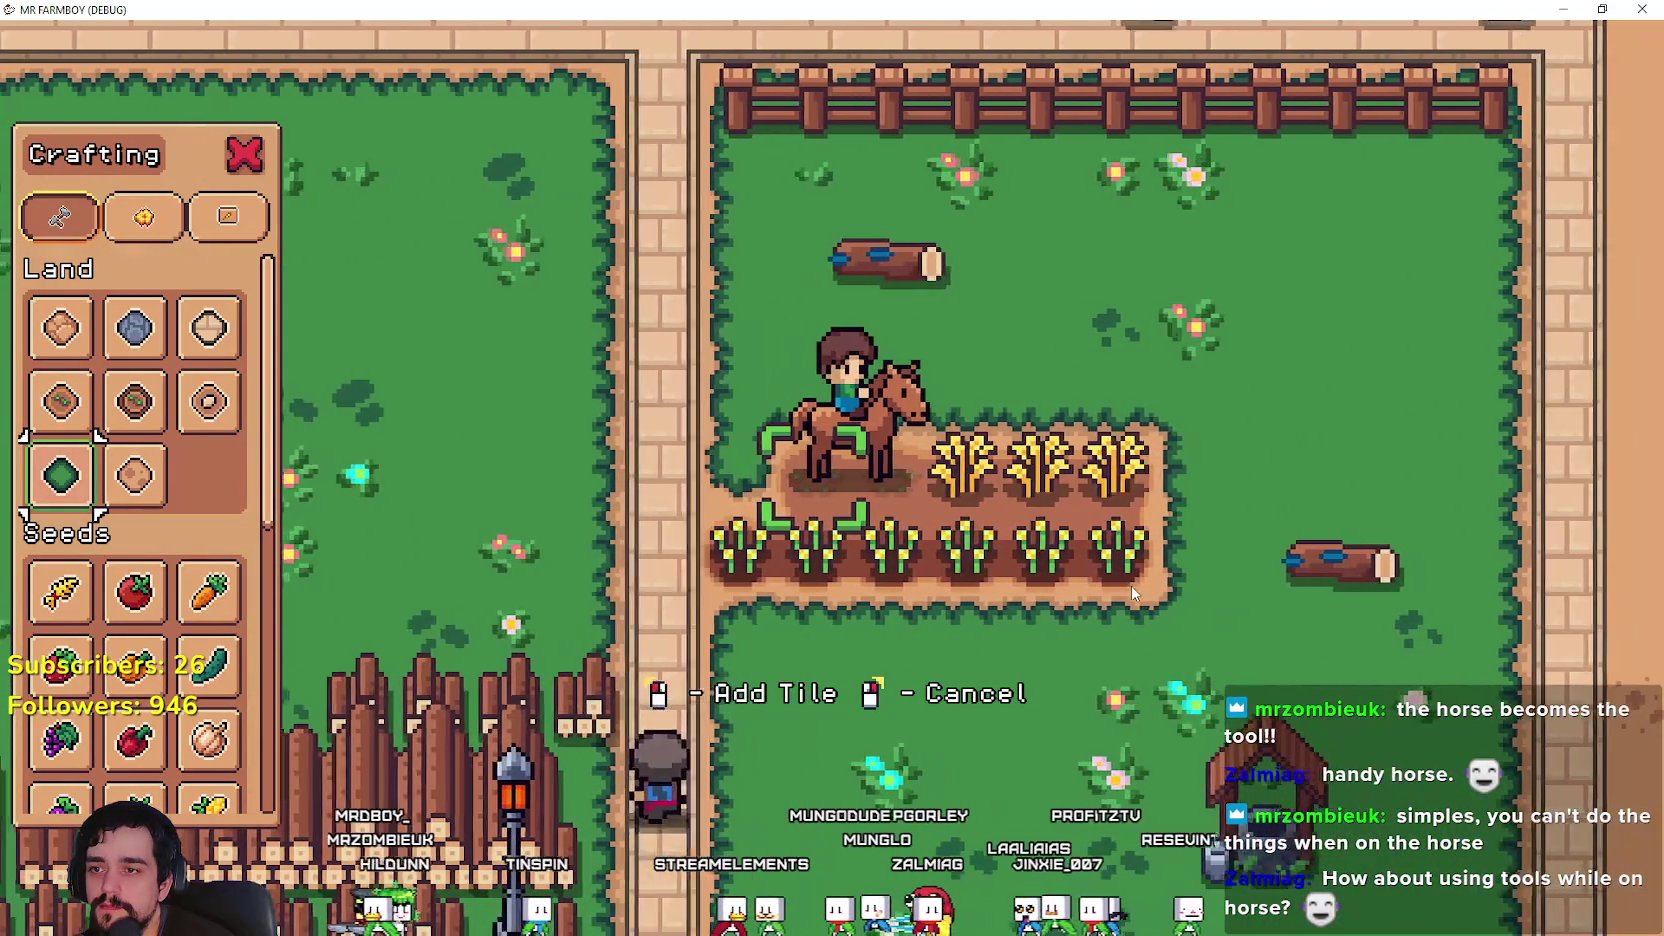
pyautogui.scroll(3, 1132, 592)
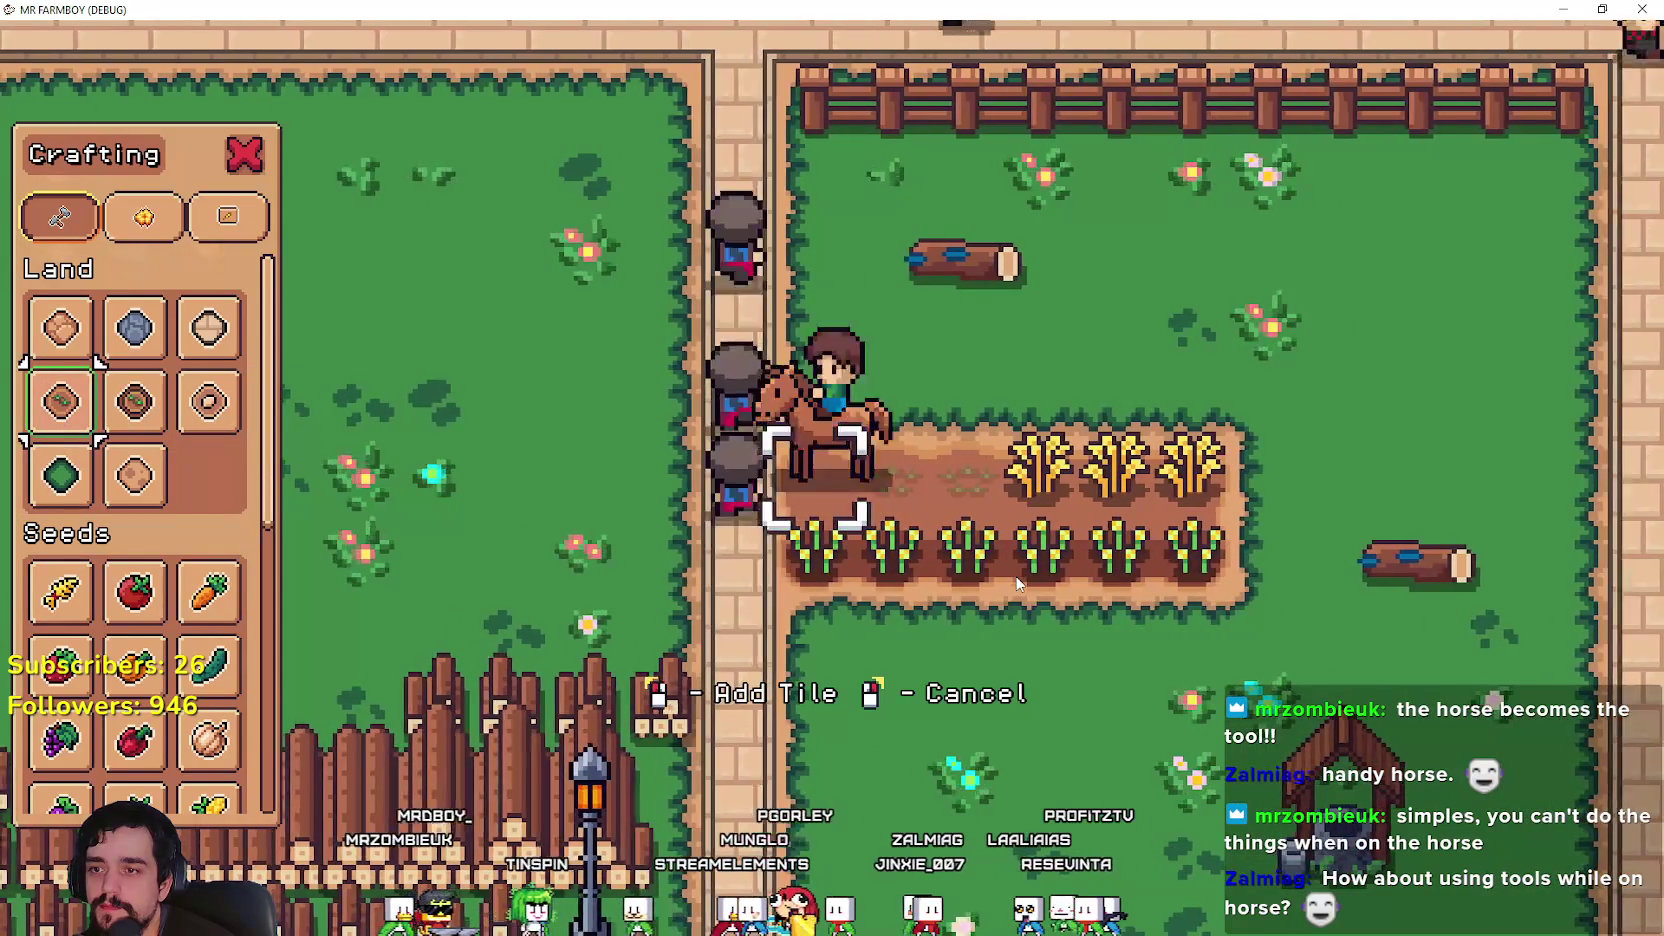
# Step: Harvest the remaining ripe wheat tiles along the row
pyautogui.press('d')
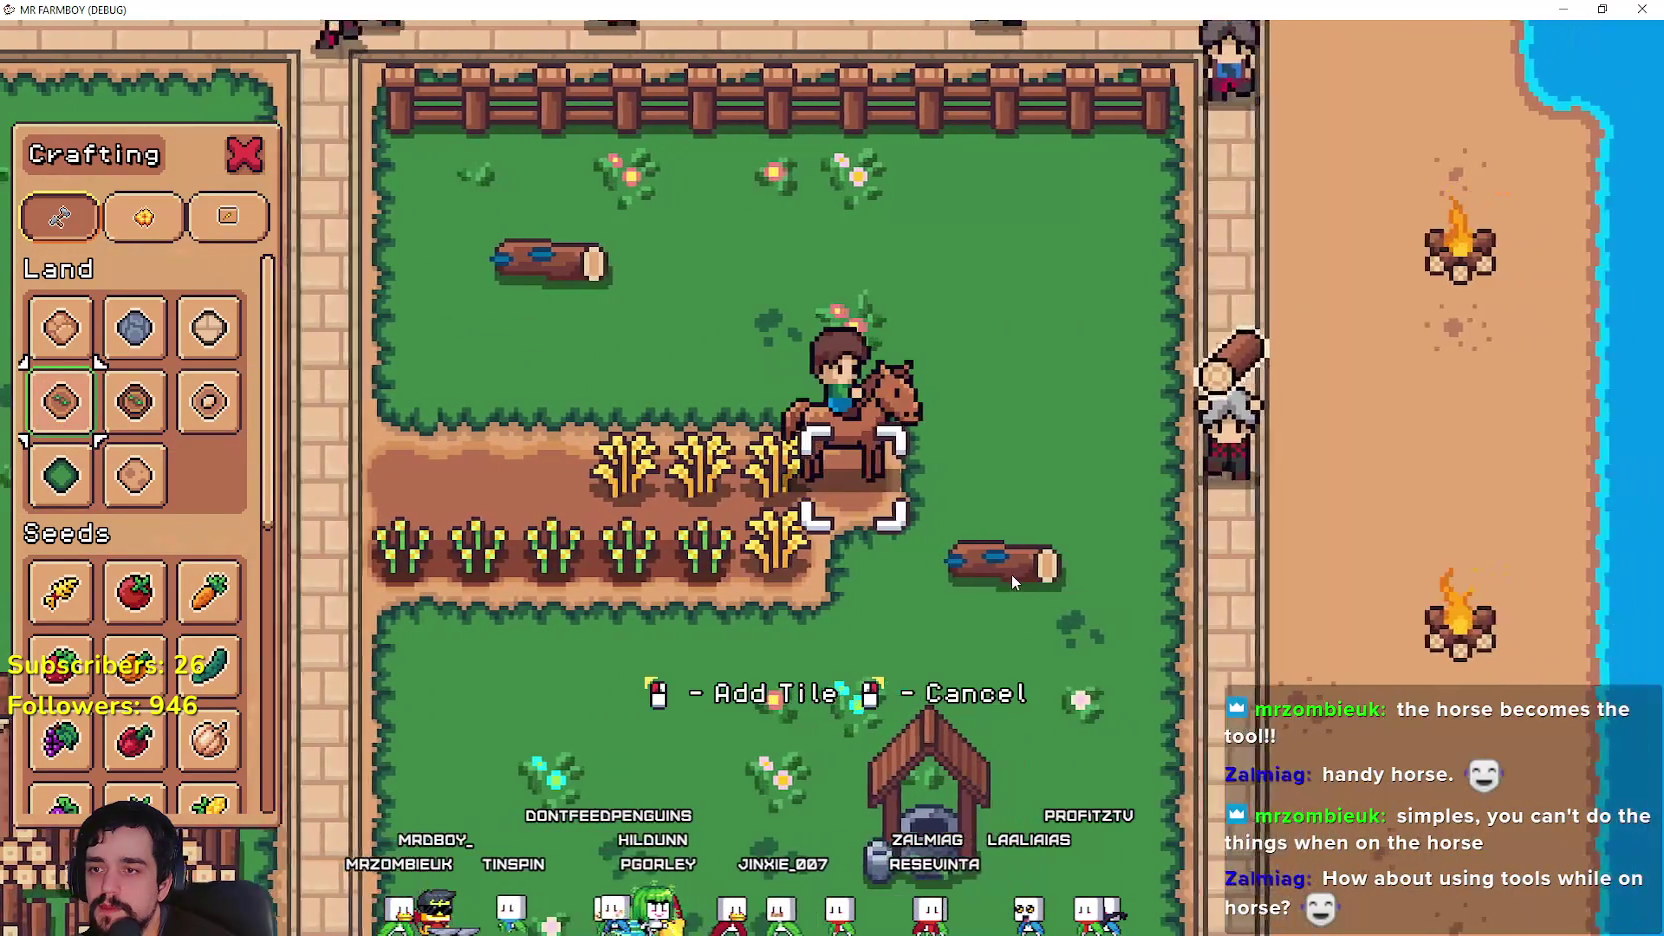
pyautogui.press('a')
pyautogui.click(1006, 571)
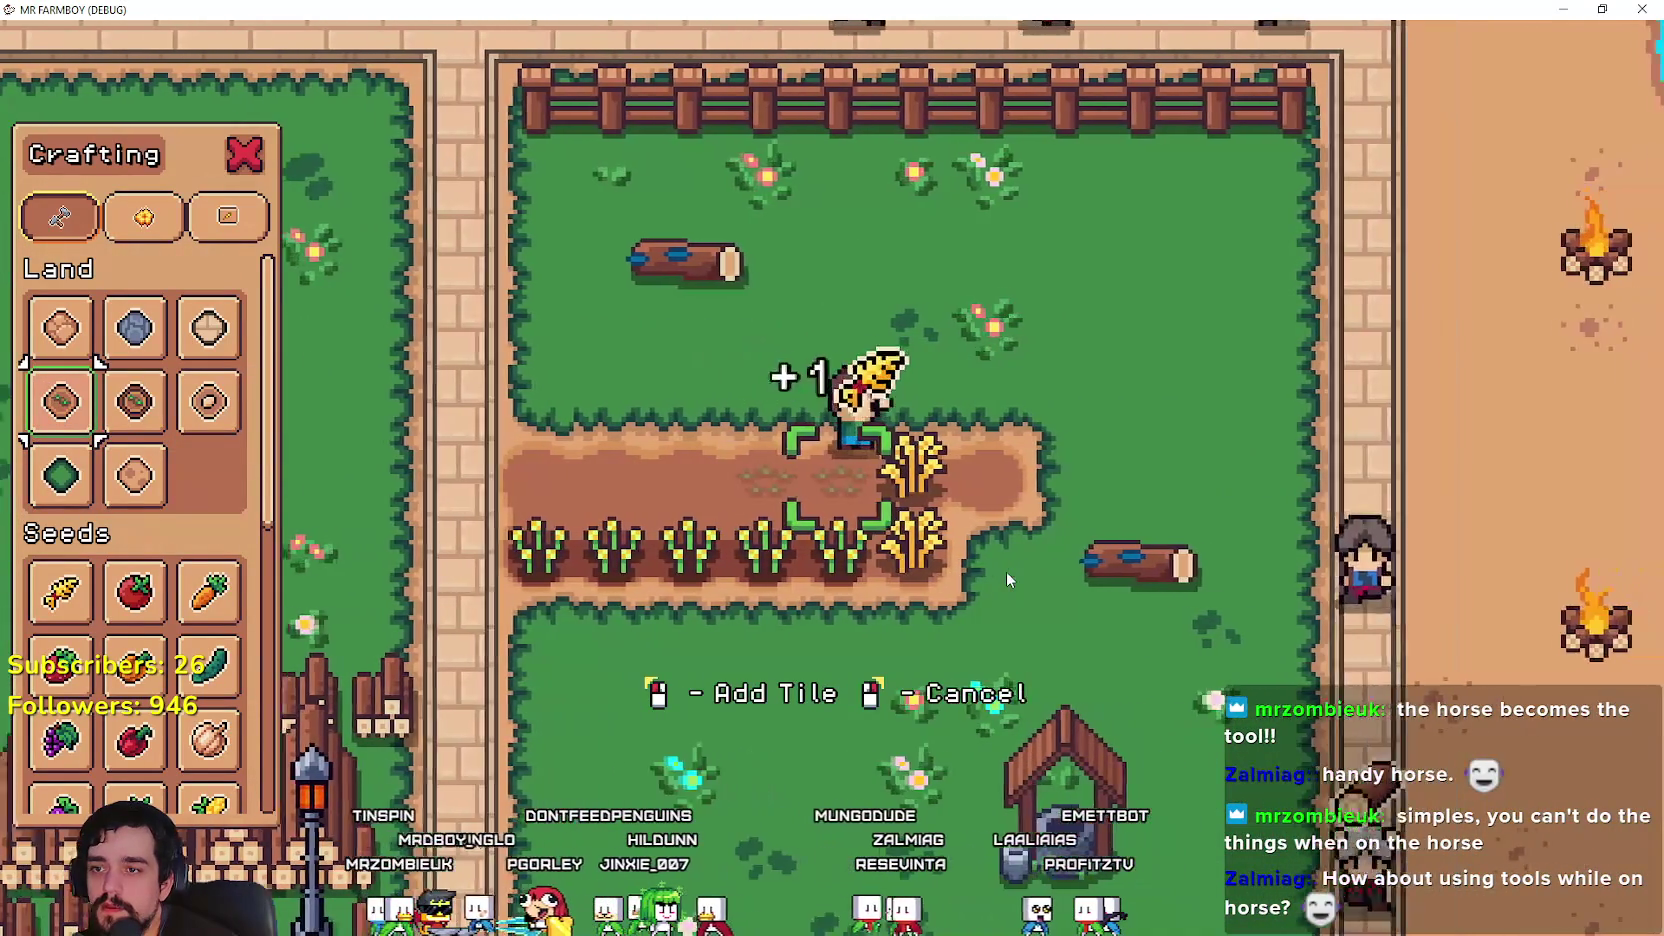
pyautogui.press('a')
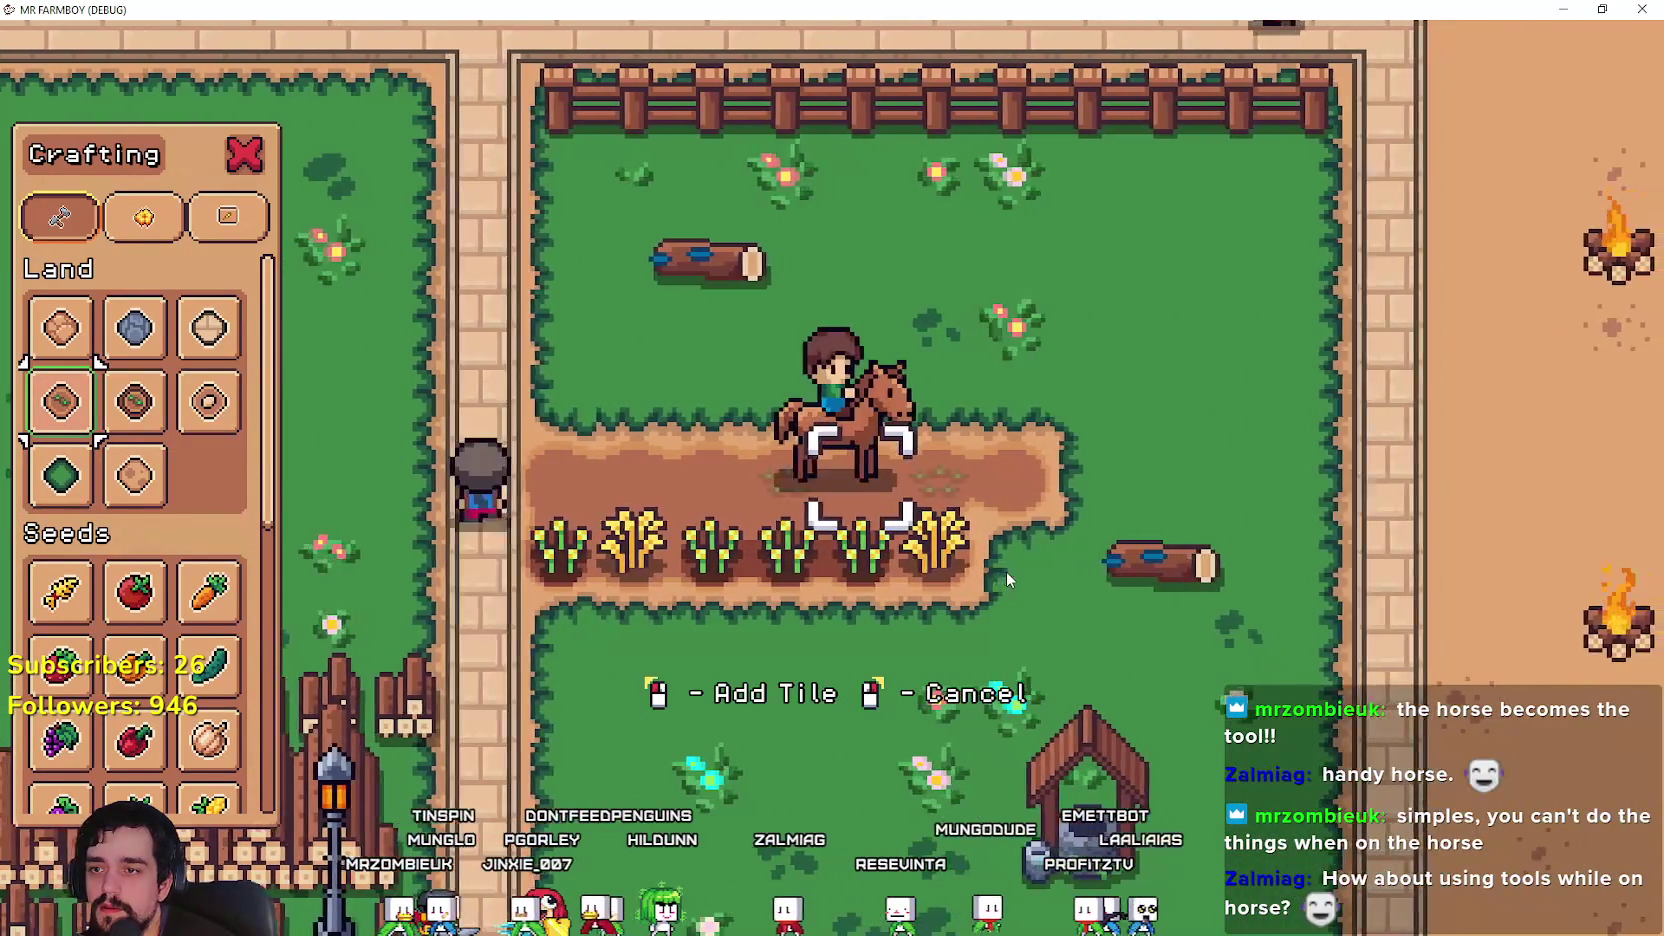
pyautogui.press('a')
pyautogui.click(1006, 571)
pyautogui.press('d')
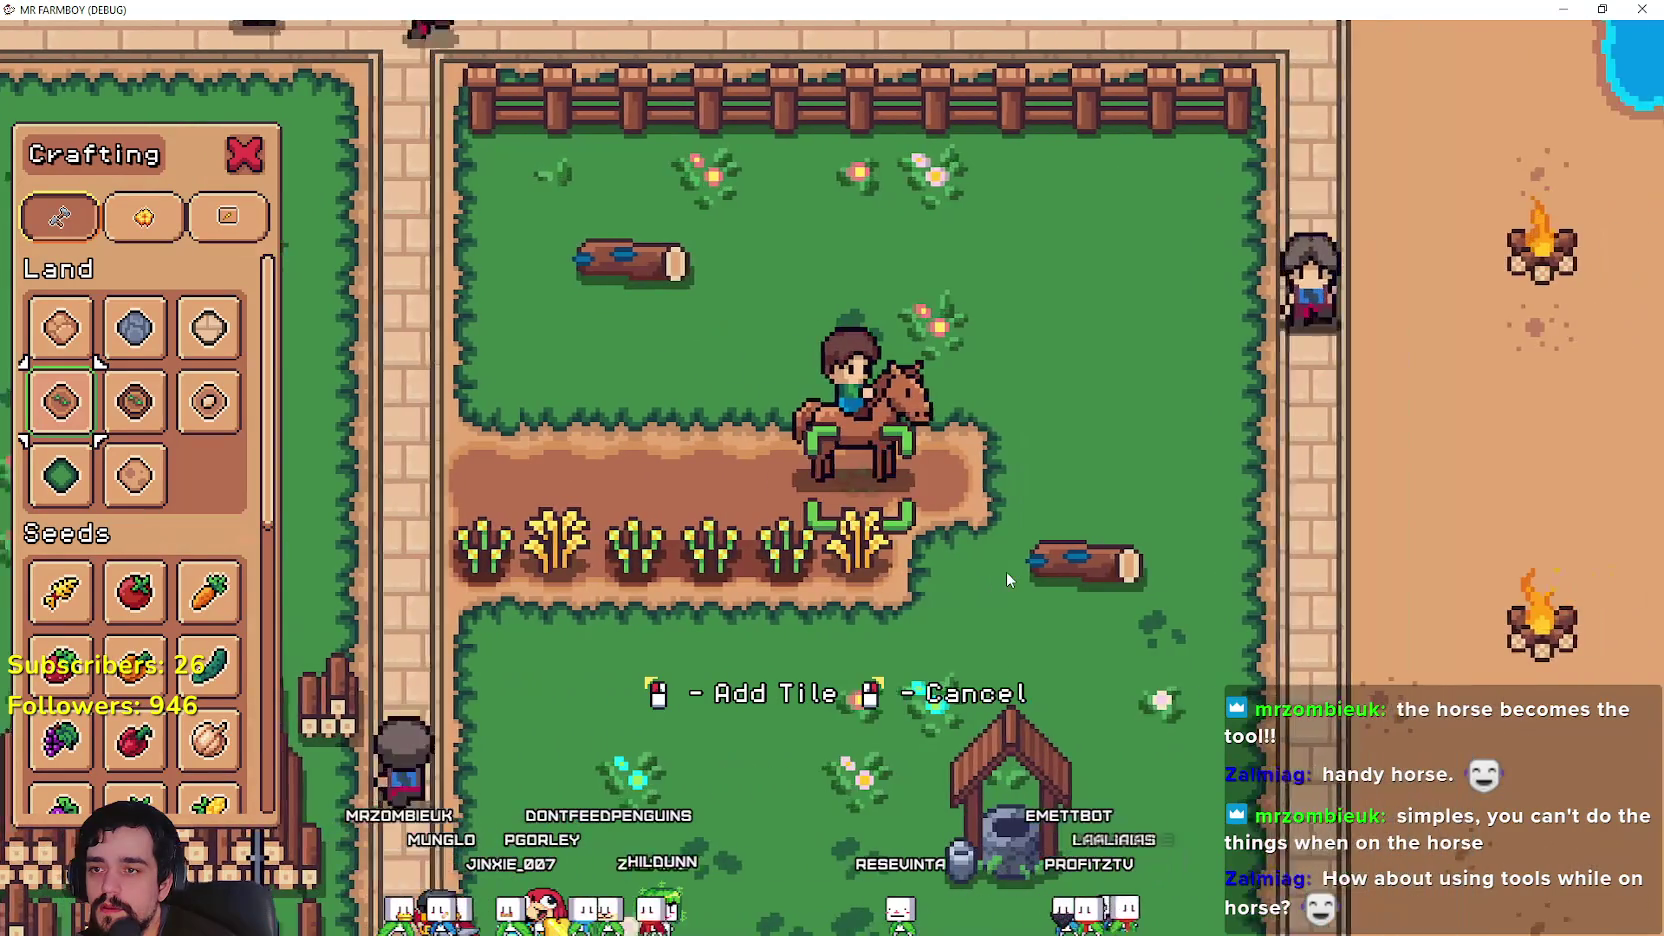
pyautogui.press('a')
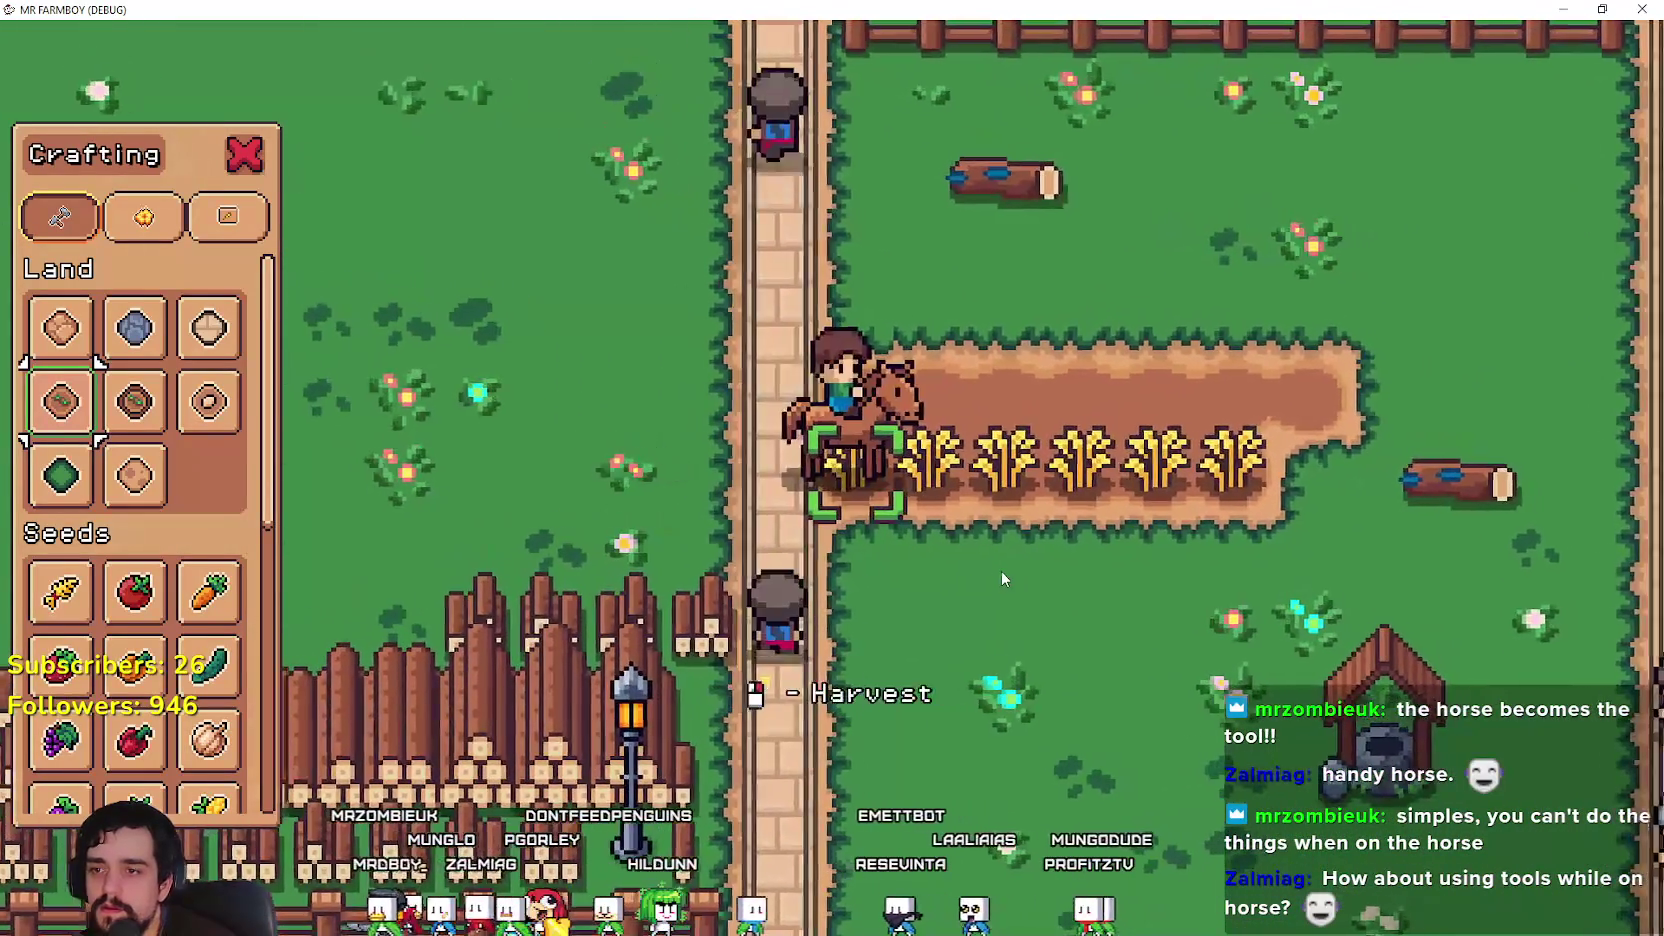
pyautogui.click(1001, 571)
pyautogui.press('d')
pyautogui.click(1000, 572)
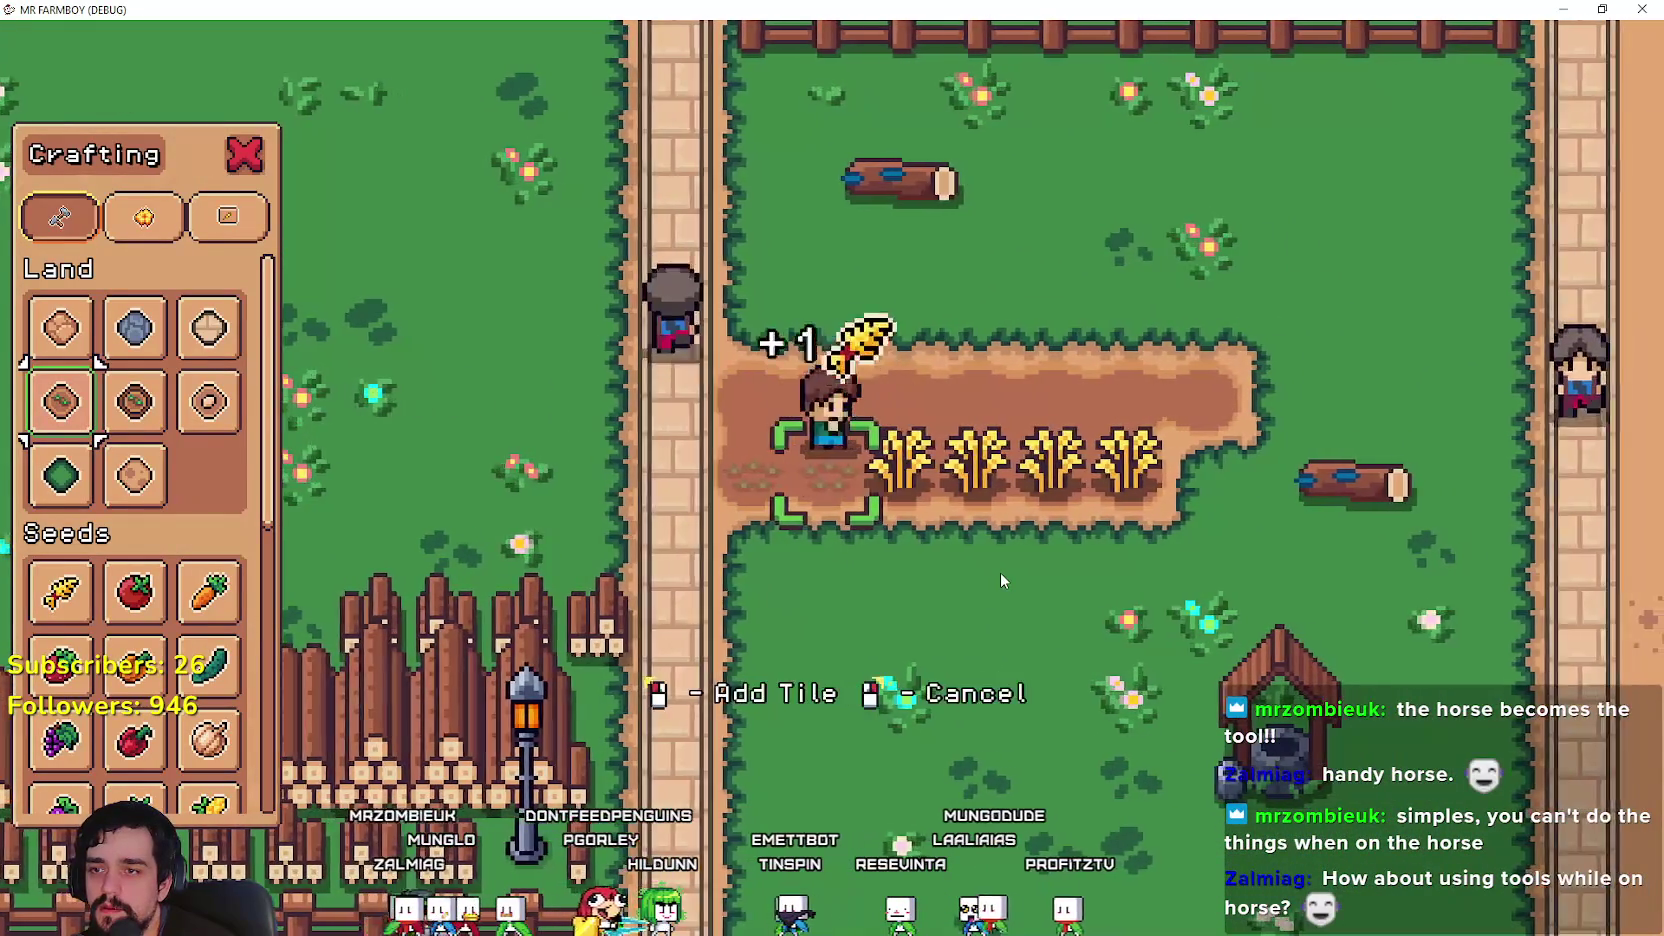
pyautogui.click(1000, 580)
pyautogui.press('a')
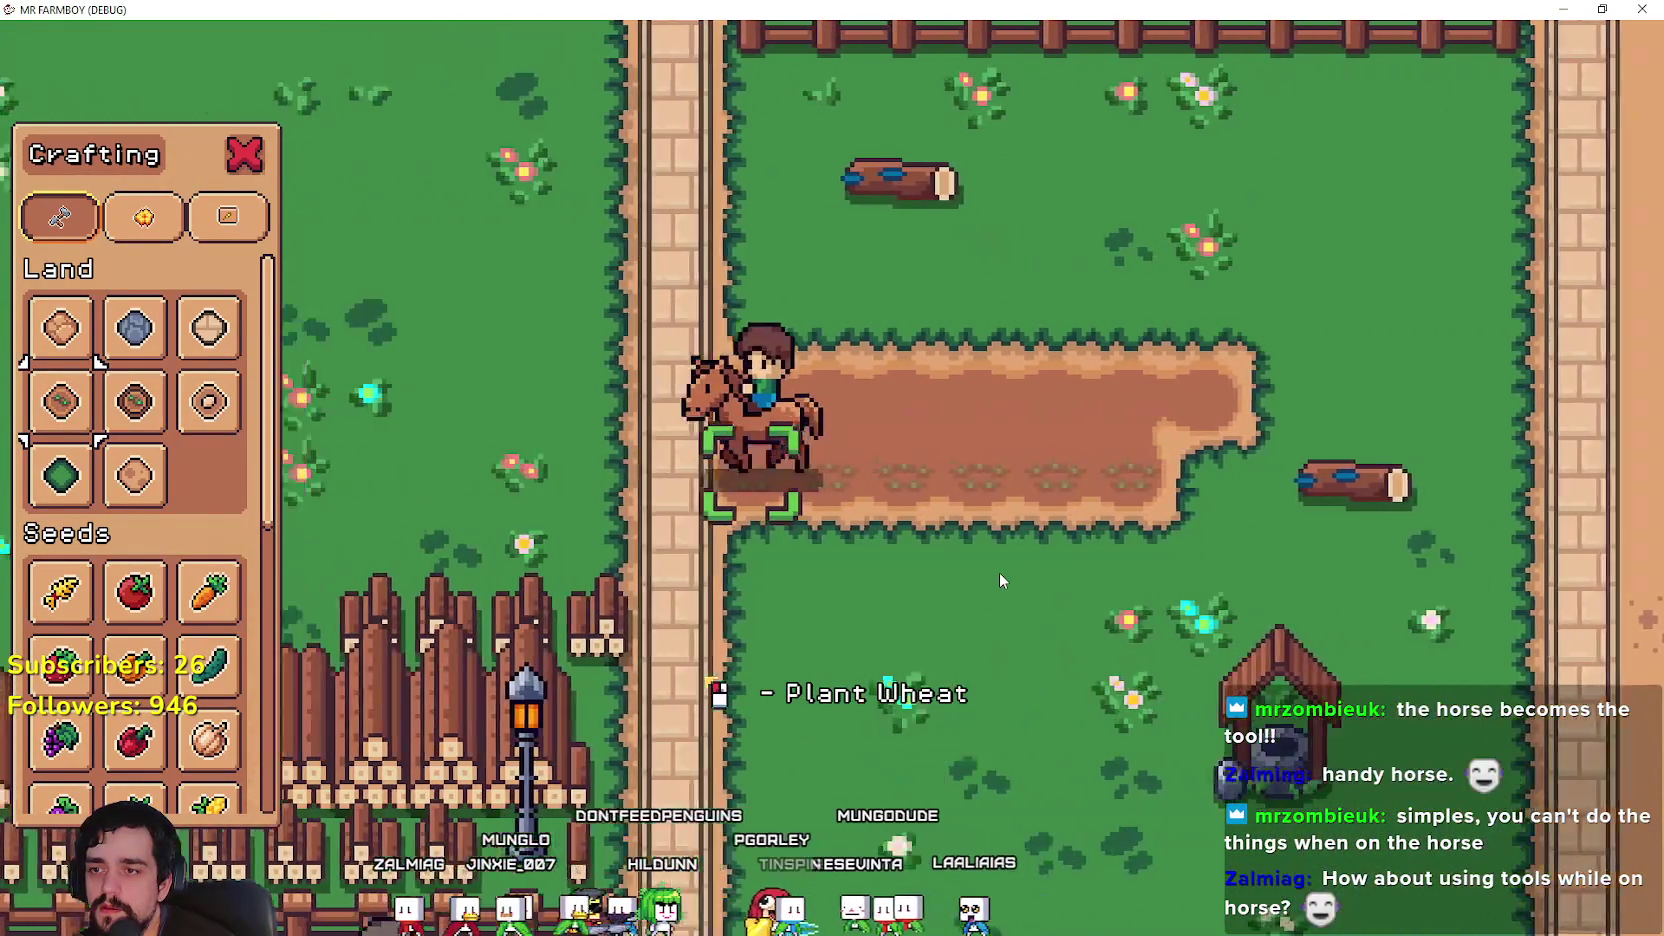
# Step: Plant and water wheat on each empty tilled tile along the row
pyautogui.press('d')
pyautogui.click(1000, 574)
pyautogui.click(1000, 574)
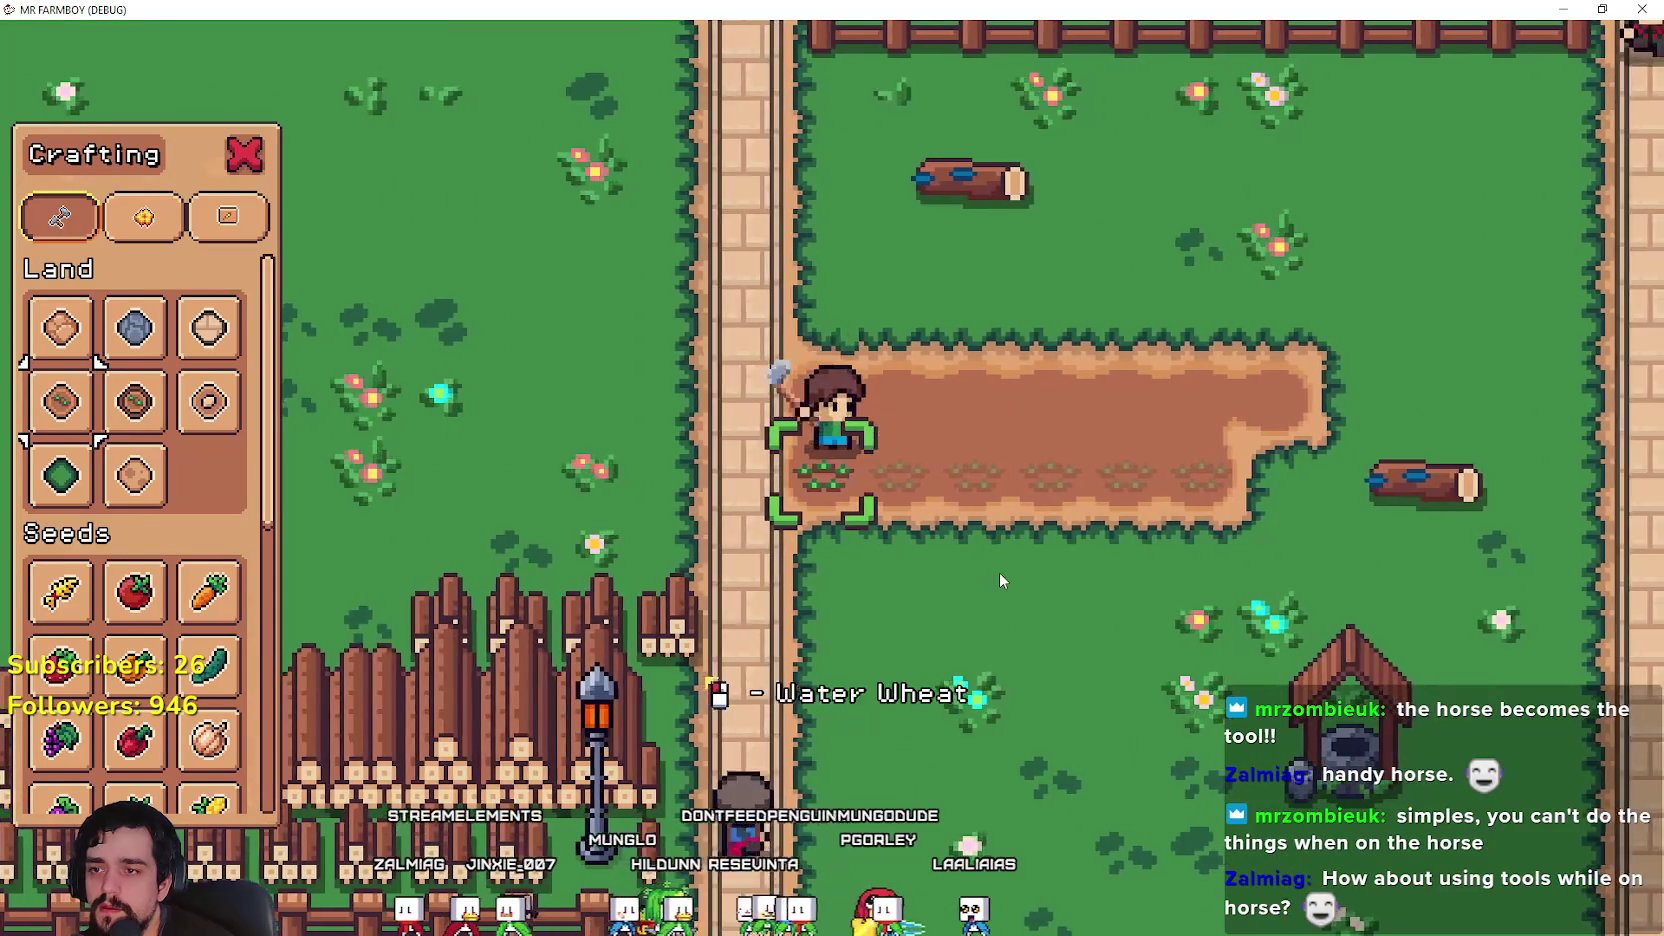
pyautogui.press('d')
pyautogui.click(1000, 580)
pyautogui.click(1000, 580)
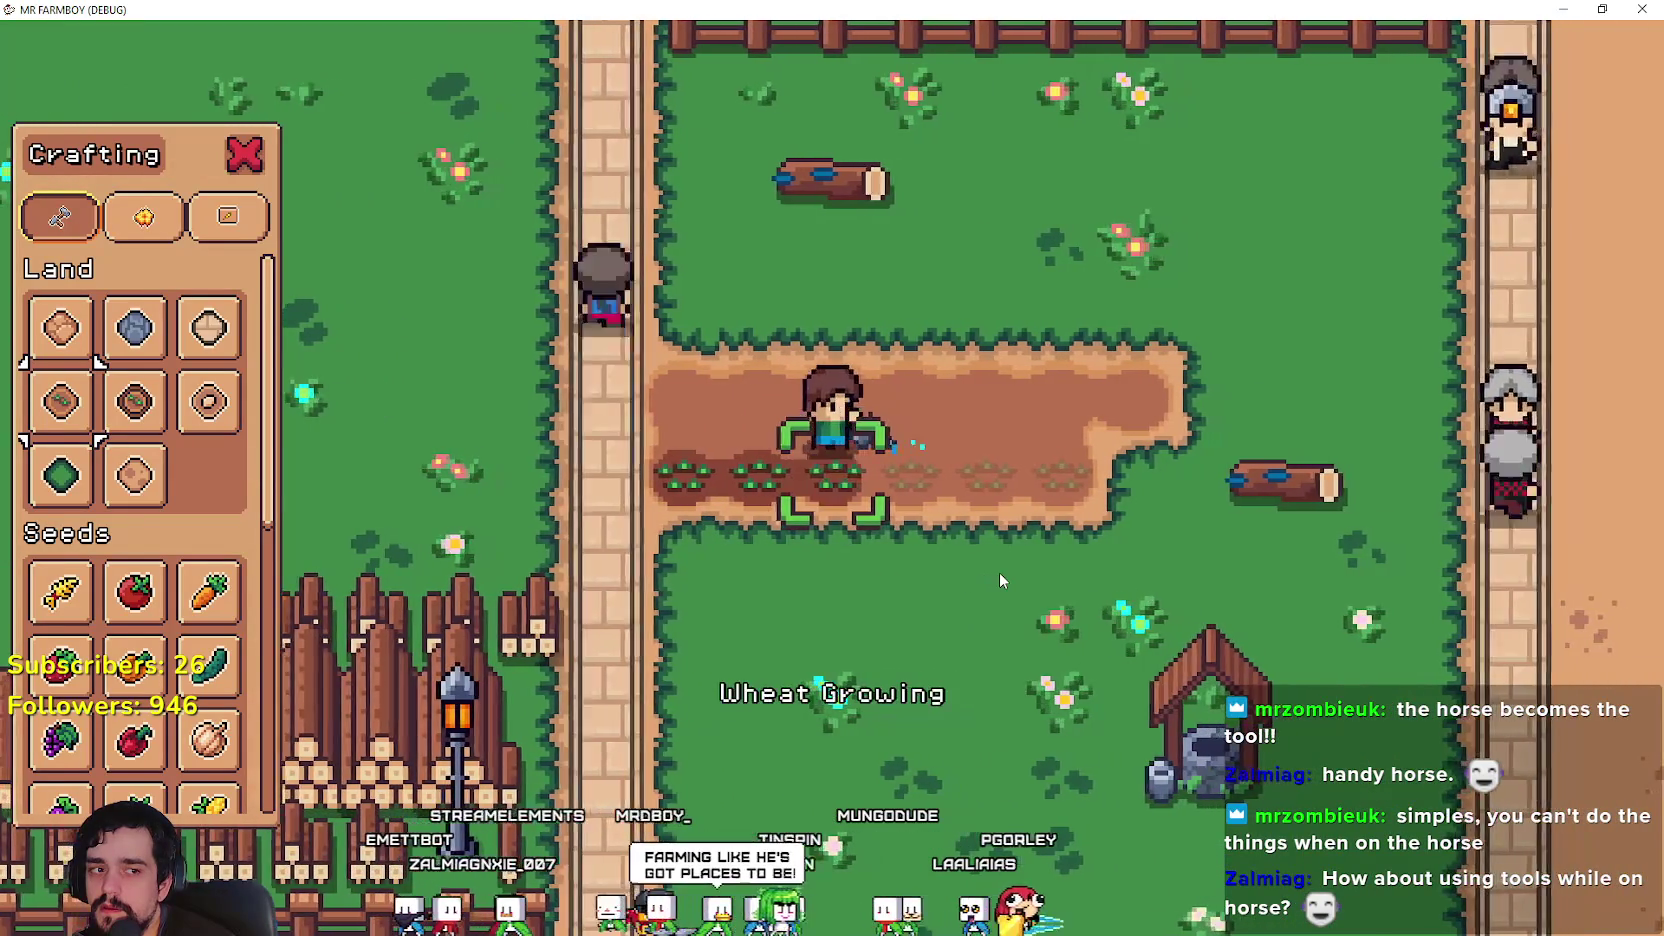
pyautogui.click(1000, 580)
pyautogui.click(1000, 580)
pyautogui.press('d')
pyautogui.click(1000, 580)
pyautogui.click(1000, 580)
pyautogui.press('d')
pyautogui.click(1000, 580)
pyautogui.click(1000, 580)
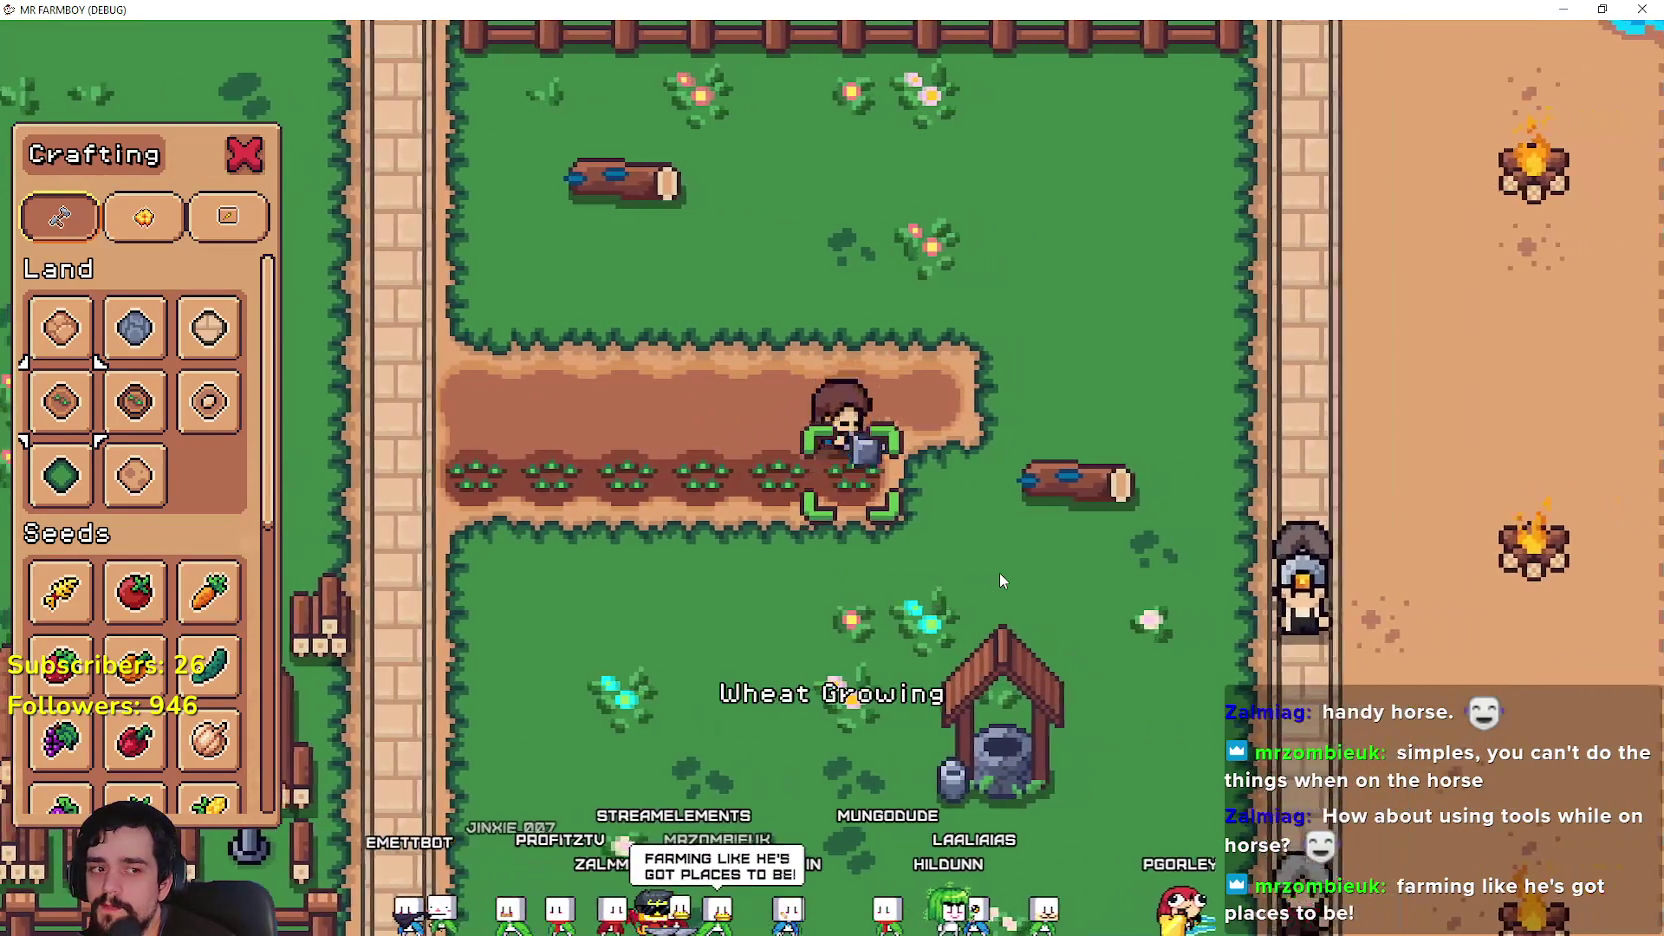
# Step: Remount the horse and ride to the field's top-left row
pyautogui.press('e')
pyautogui.press('a')
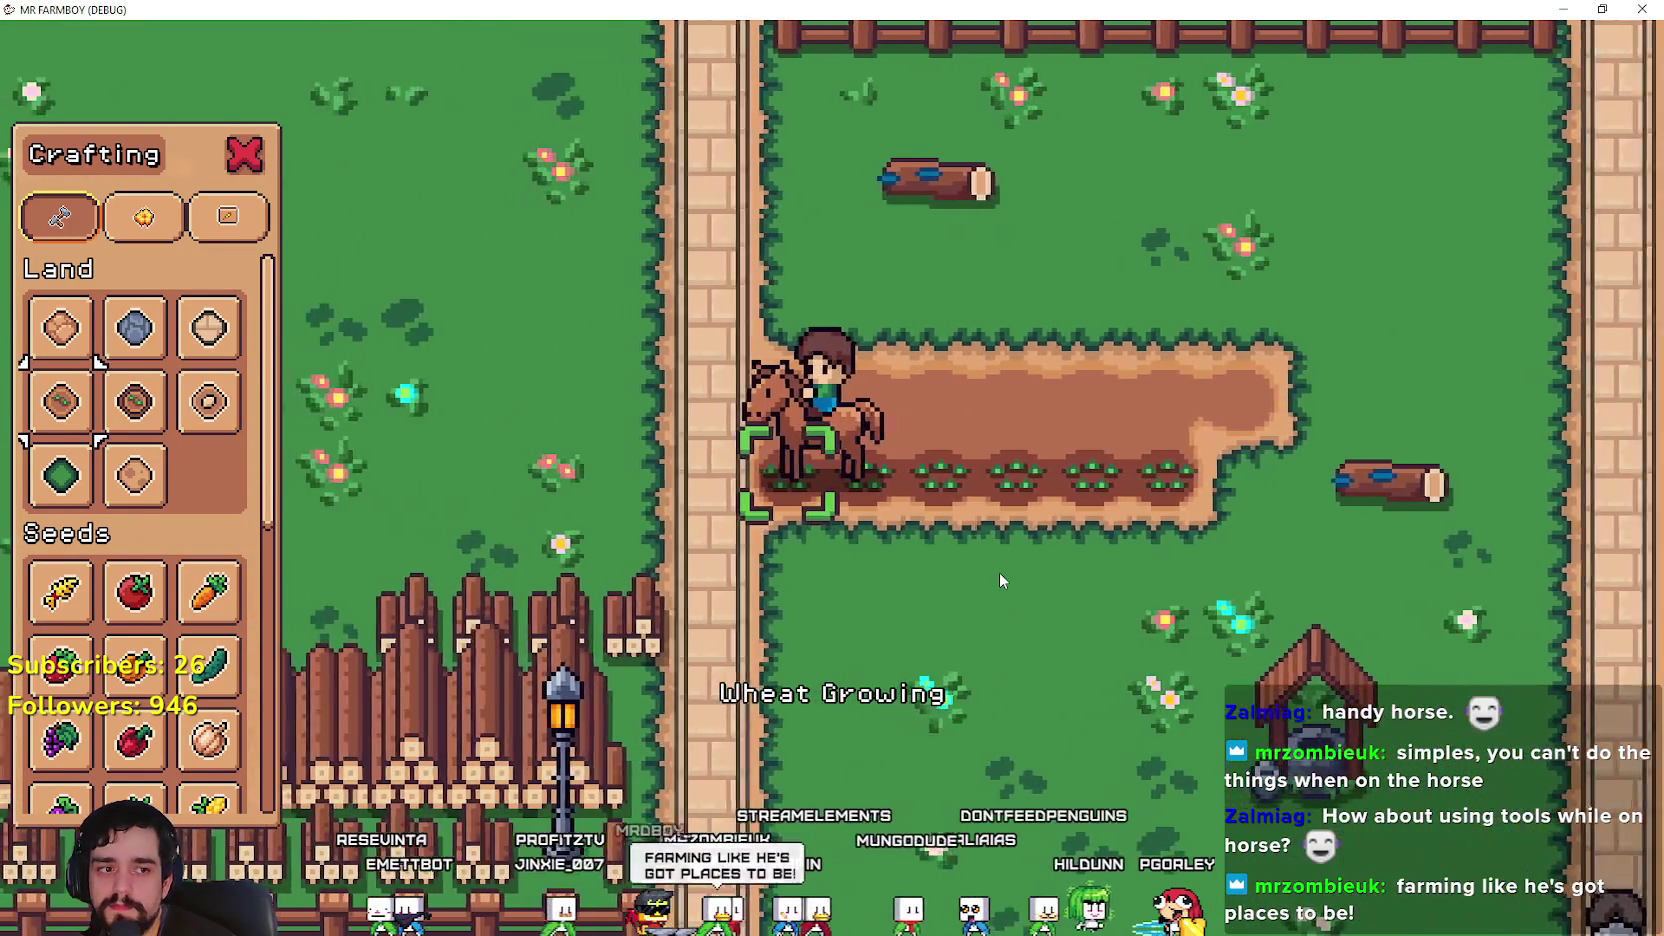
pyautogui.scroll(-3, 998, 572)
pyautogui.press('d')
pyautogui.press('w')
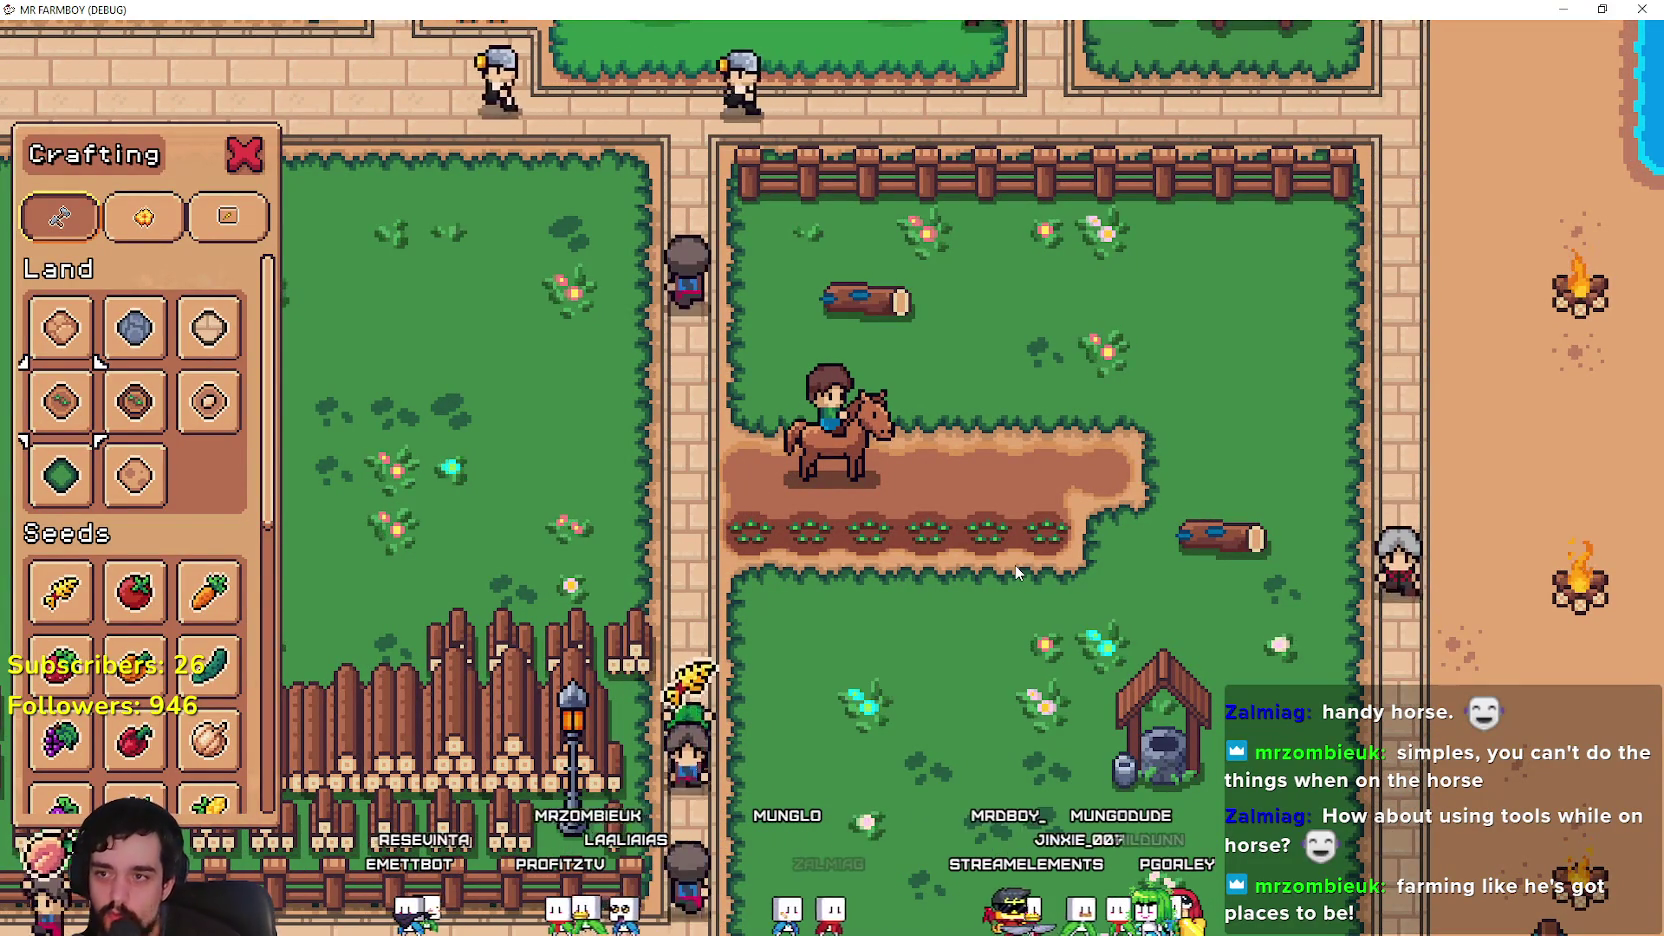
# Step: Ride the horse around the edges of the planted dirt plot
pyautogui.press('d')
pyautogui.press('w')
pyautogui.press('a')
pyautogui.press('s')
pyautogui.press('a')
pyautogui.press('s')
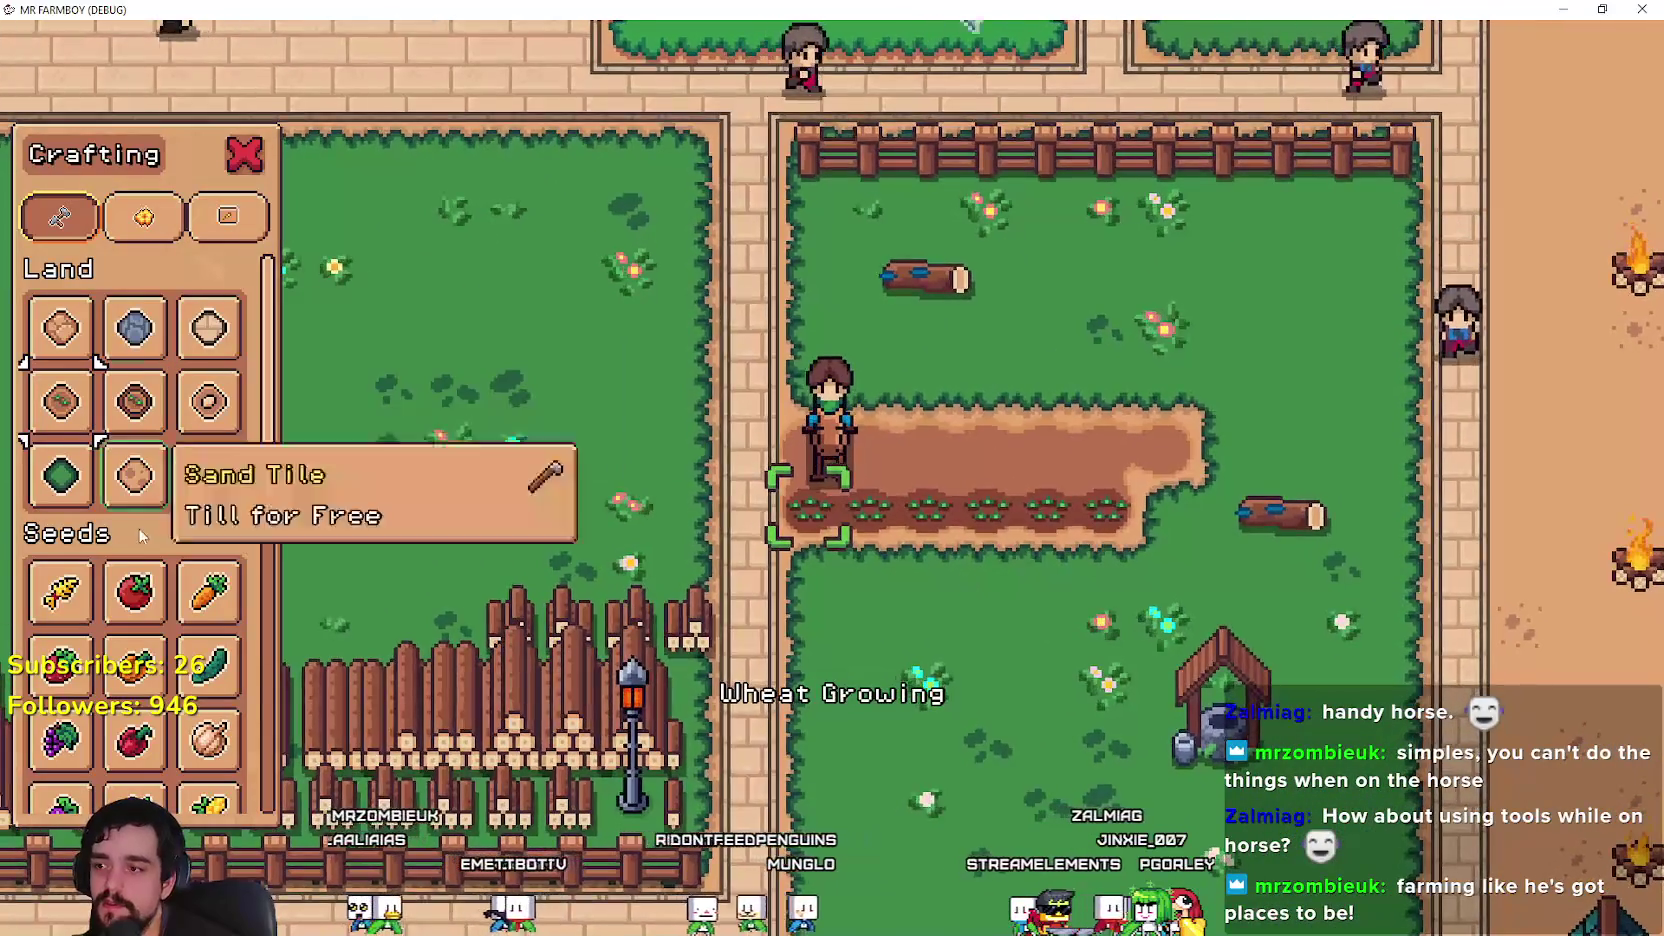
pyautogui.press('d')
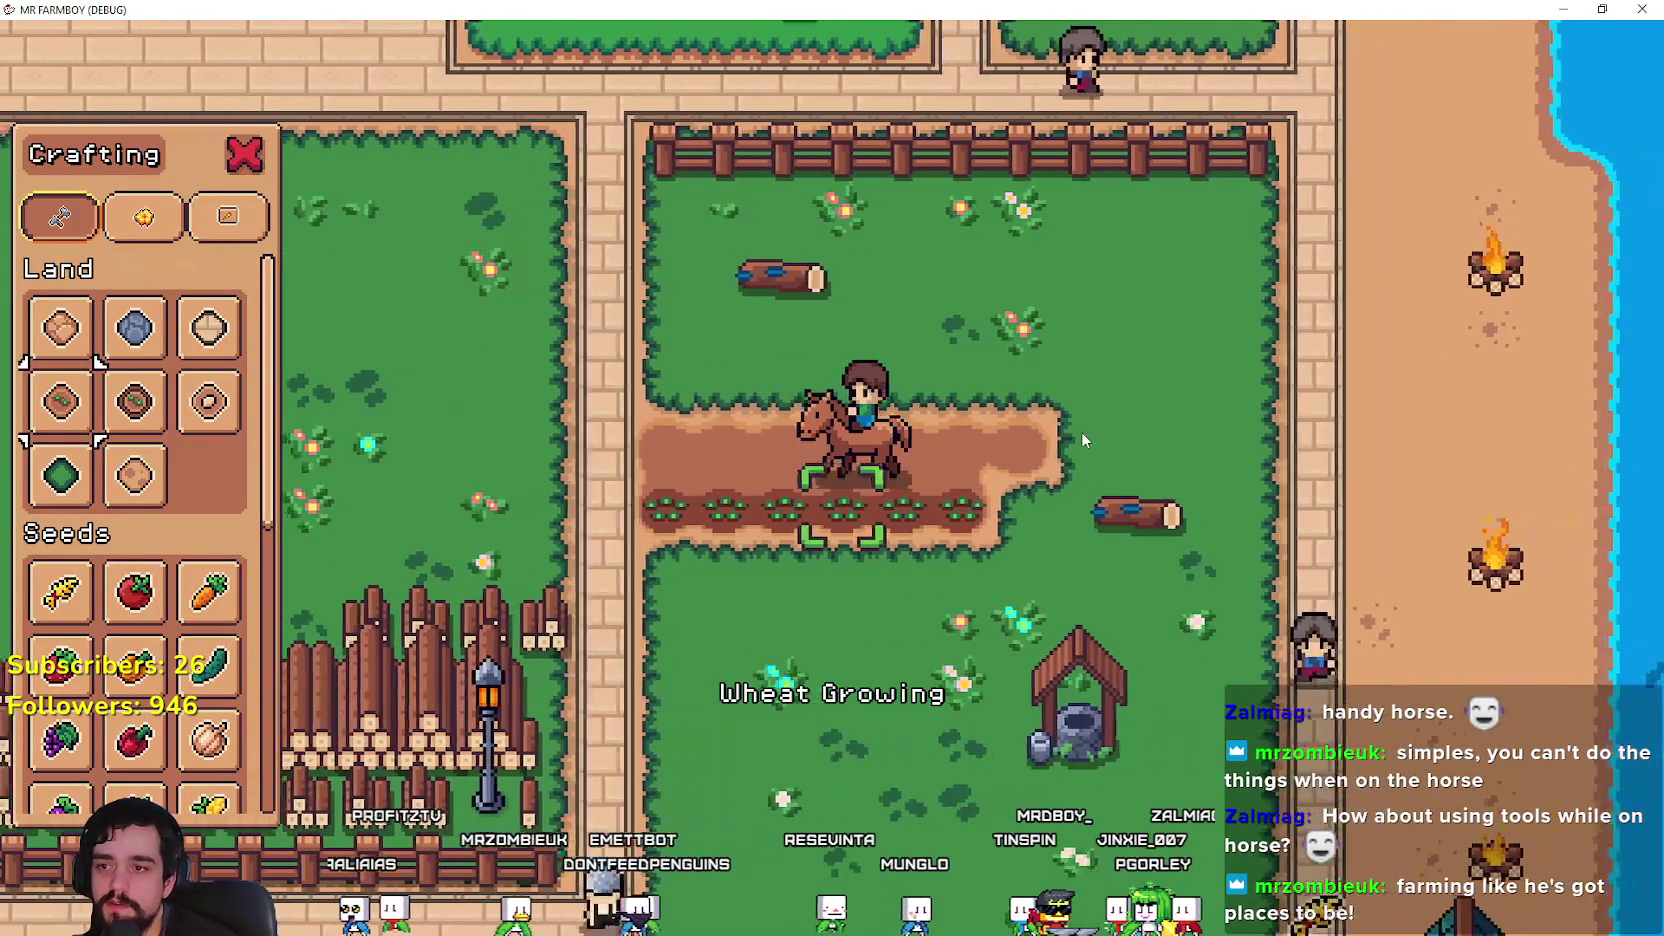
pyautogui.press('a')
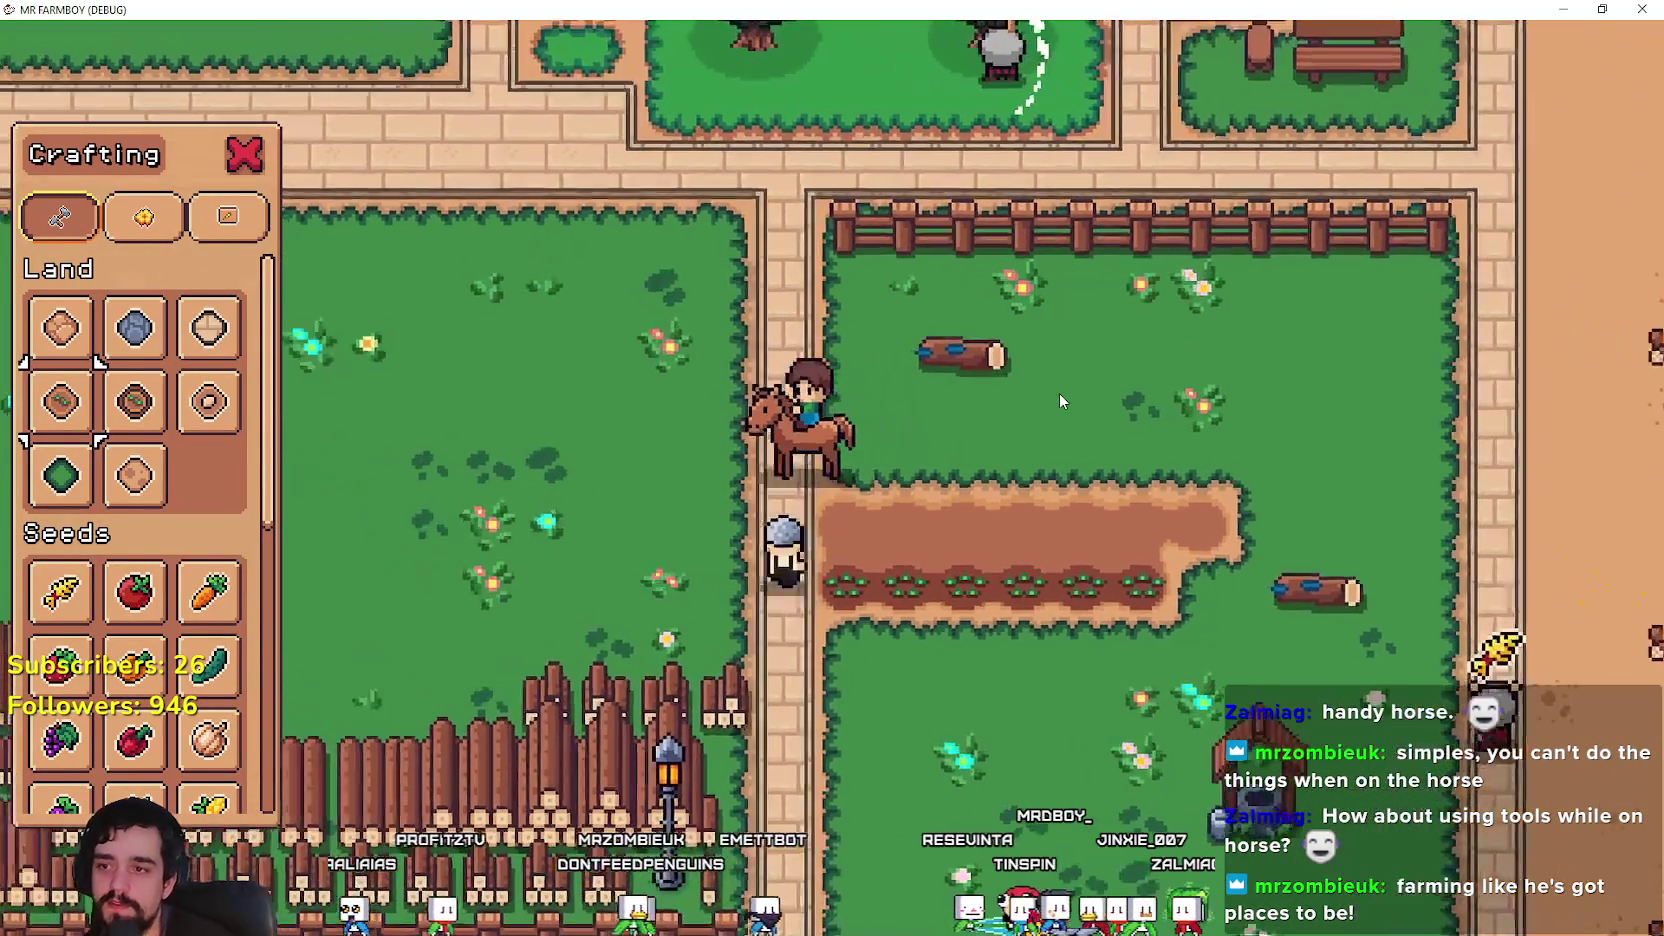
# Step: Ride back and forth along the field's right side toward the beach
pyautogui.press('d')
pyautogui.press('d')
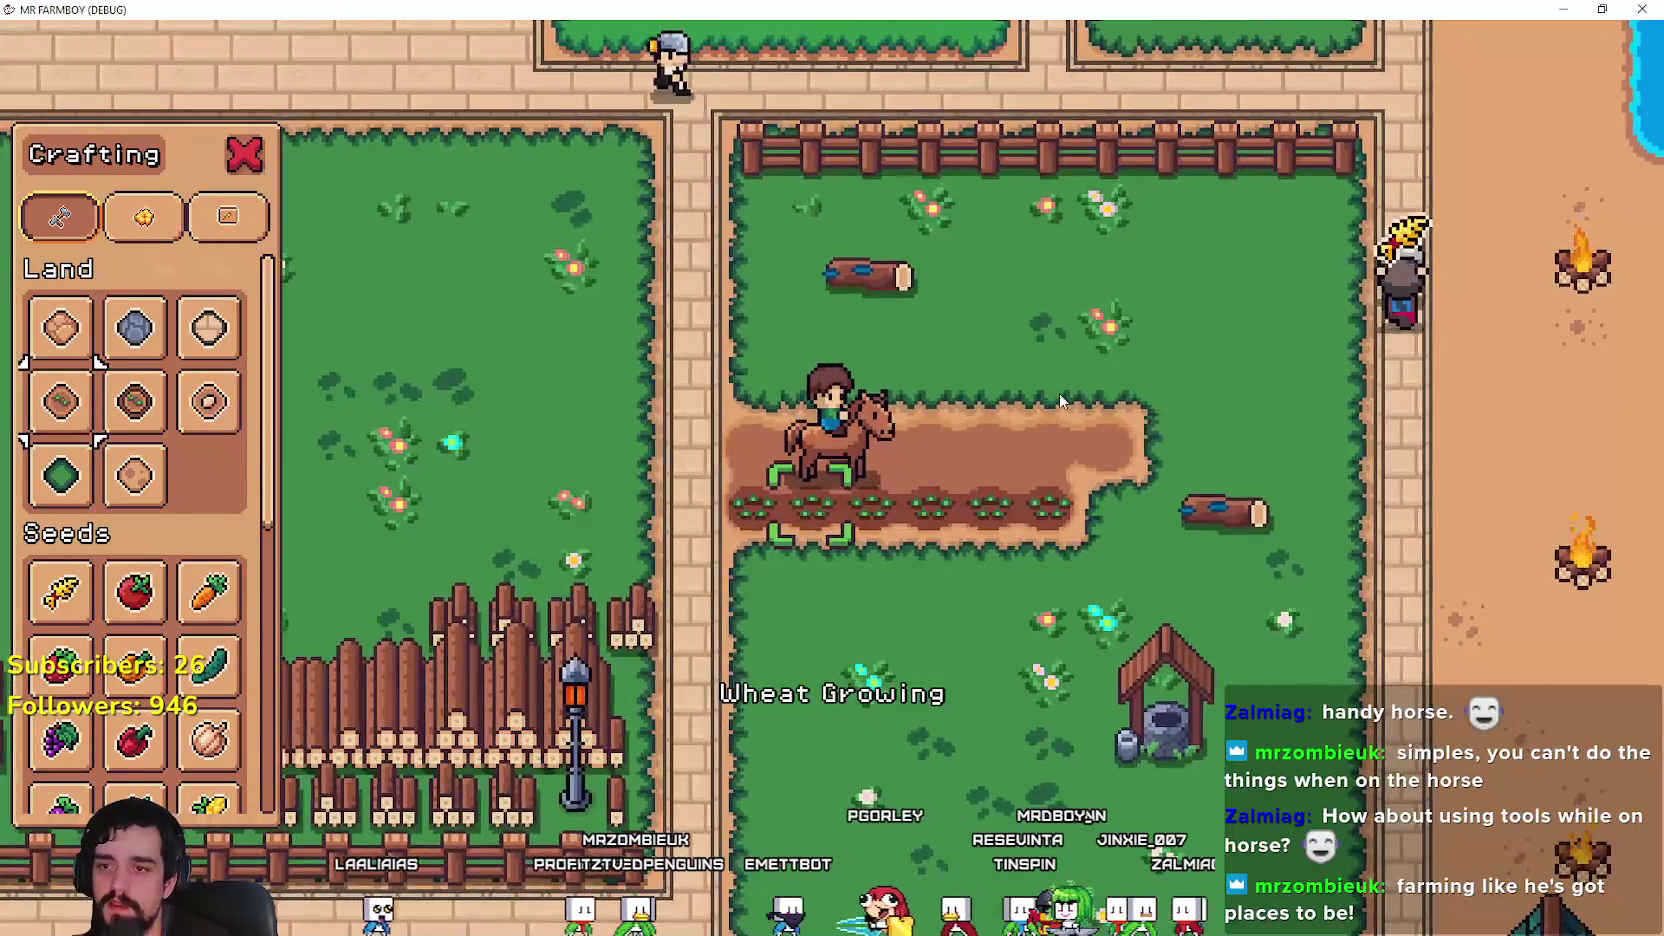
pyautogui.press('w')
pyautogui.press('a')
pyautogui.press('s')
pyautogui.press('d')
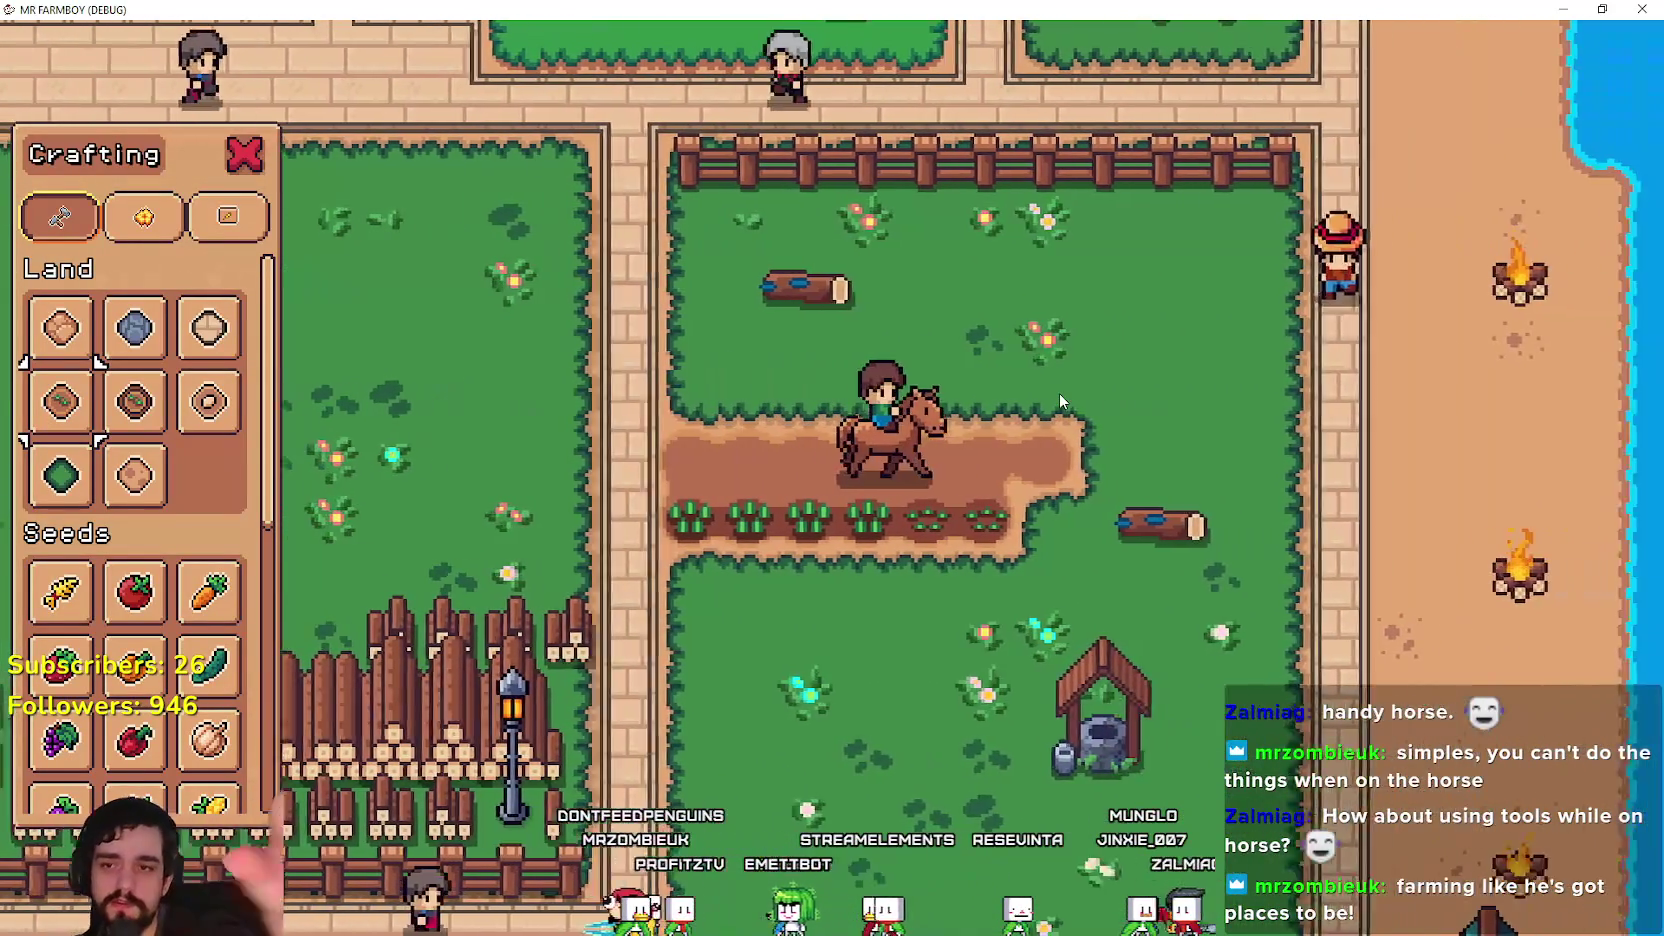
pyautogui.press('w')
pyautogui.press('s')
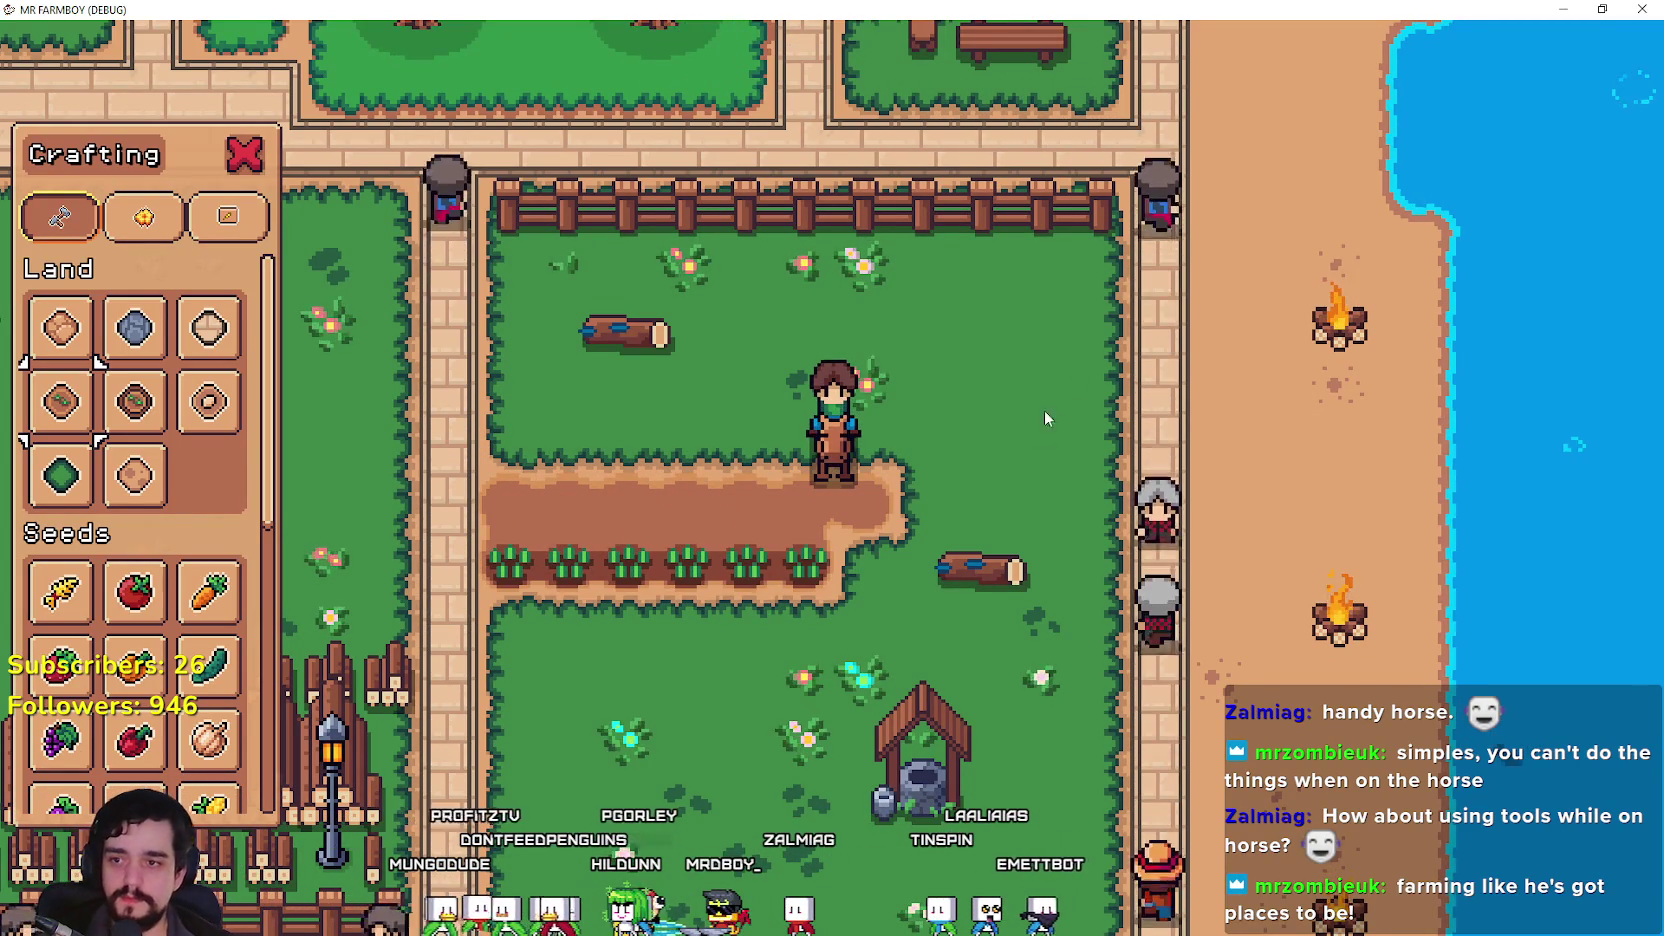
# Step: Fish at the beach, then ride back down the path beside the field
pyautogui.press('d')
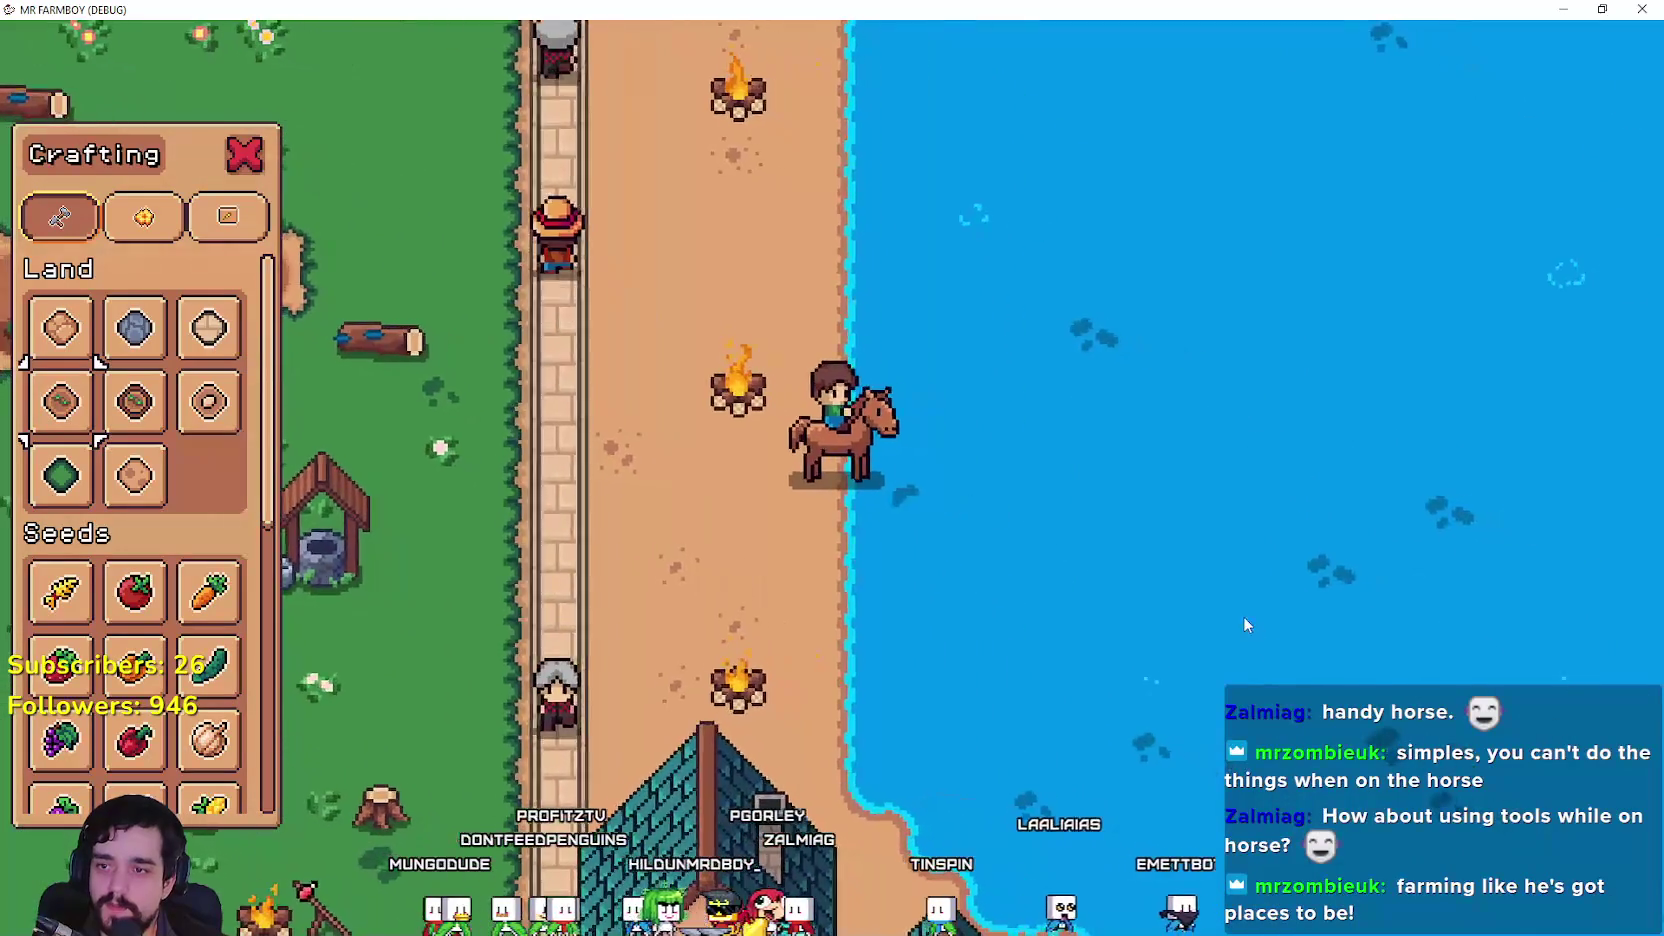
pyautogui.press('1')
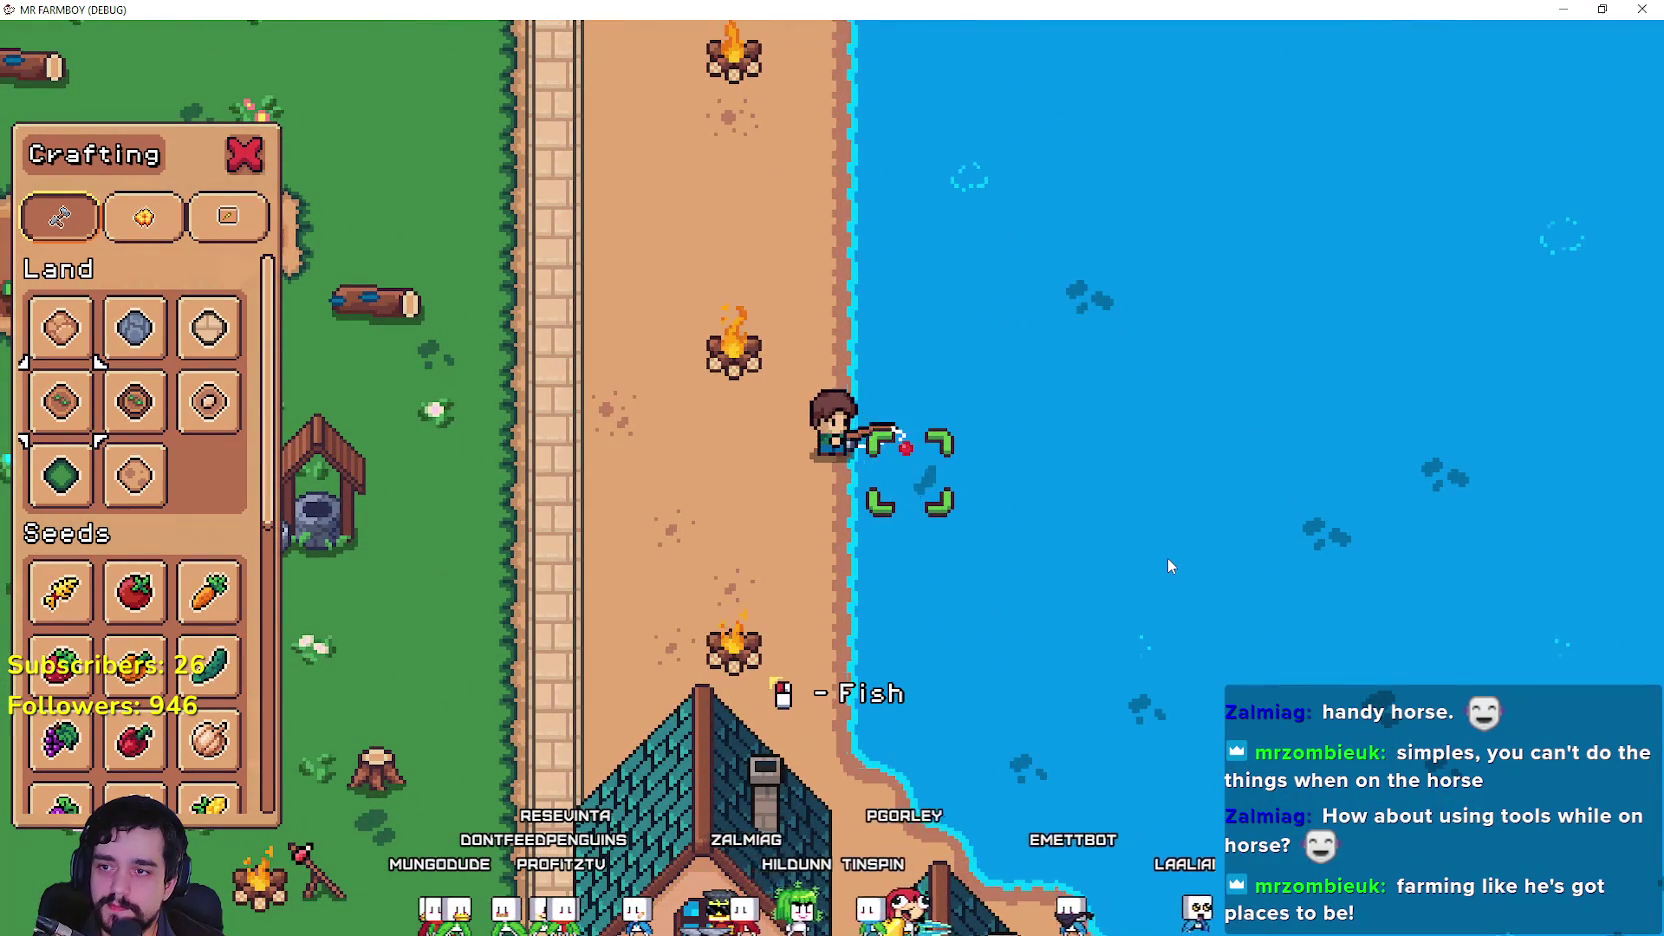
pyautogui.press('a')
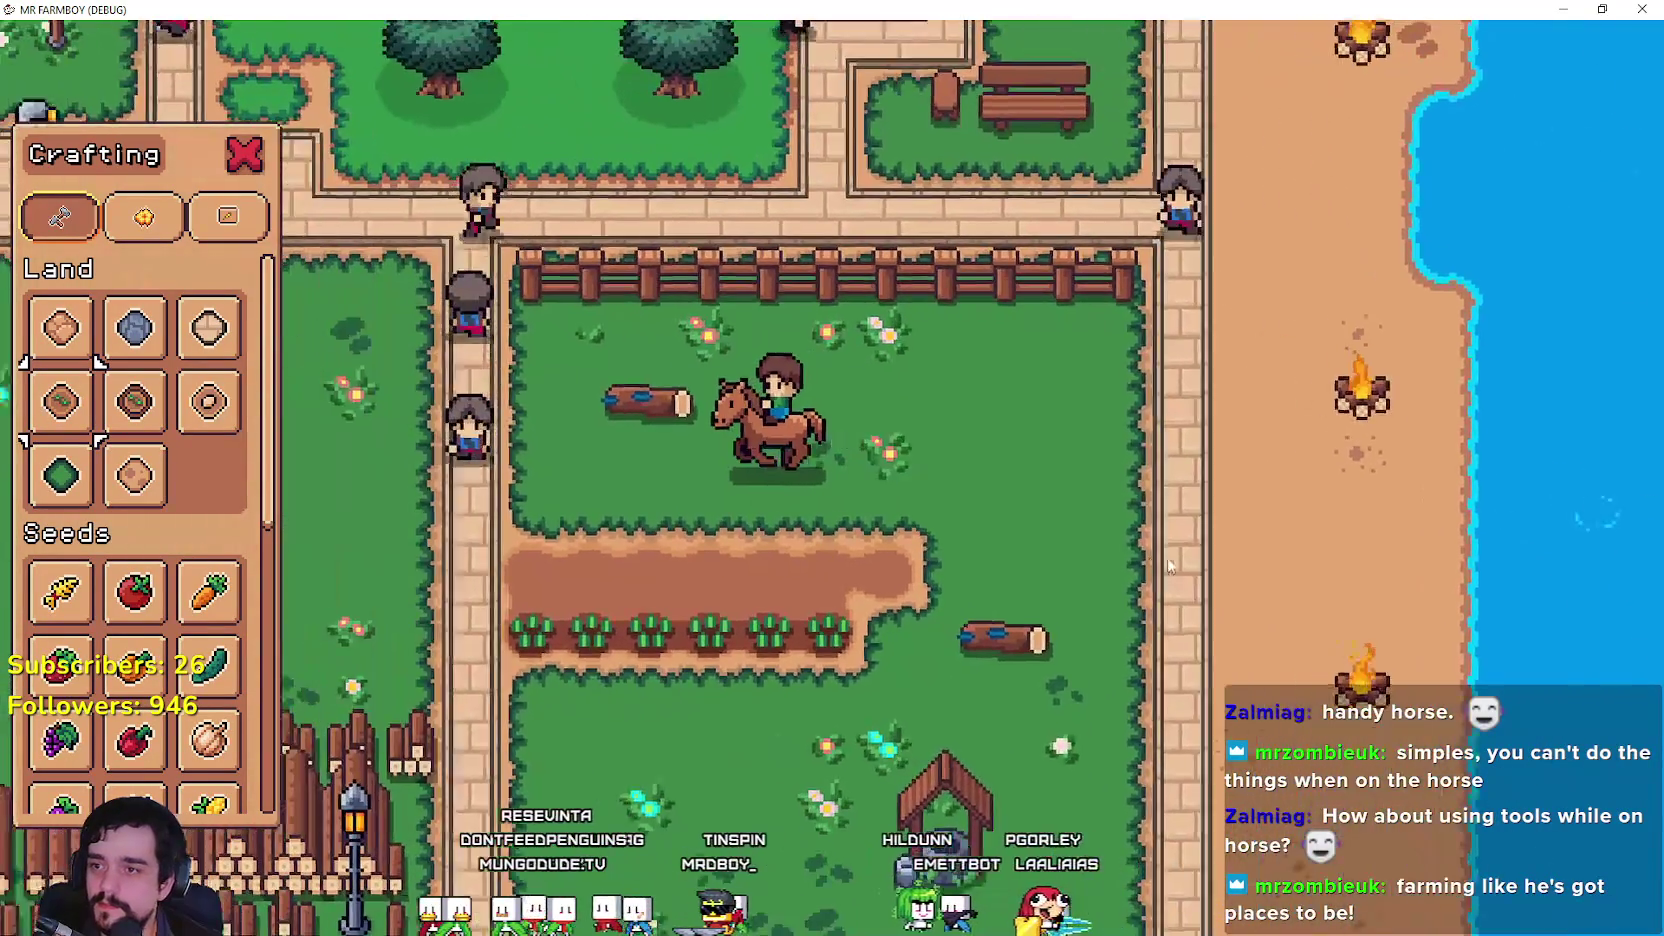
pyautogui.press('s')
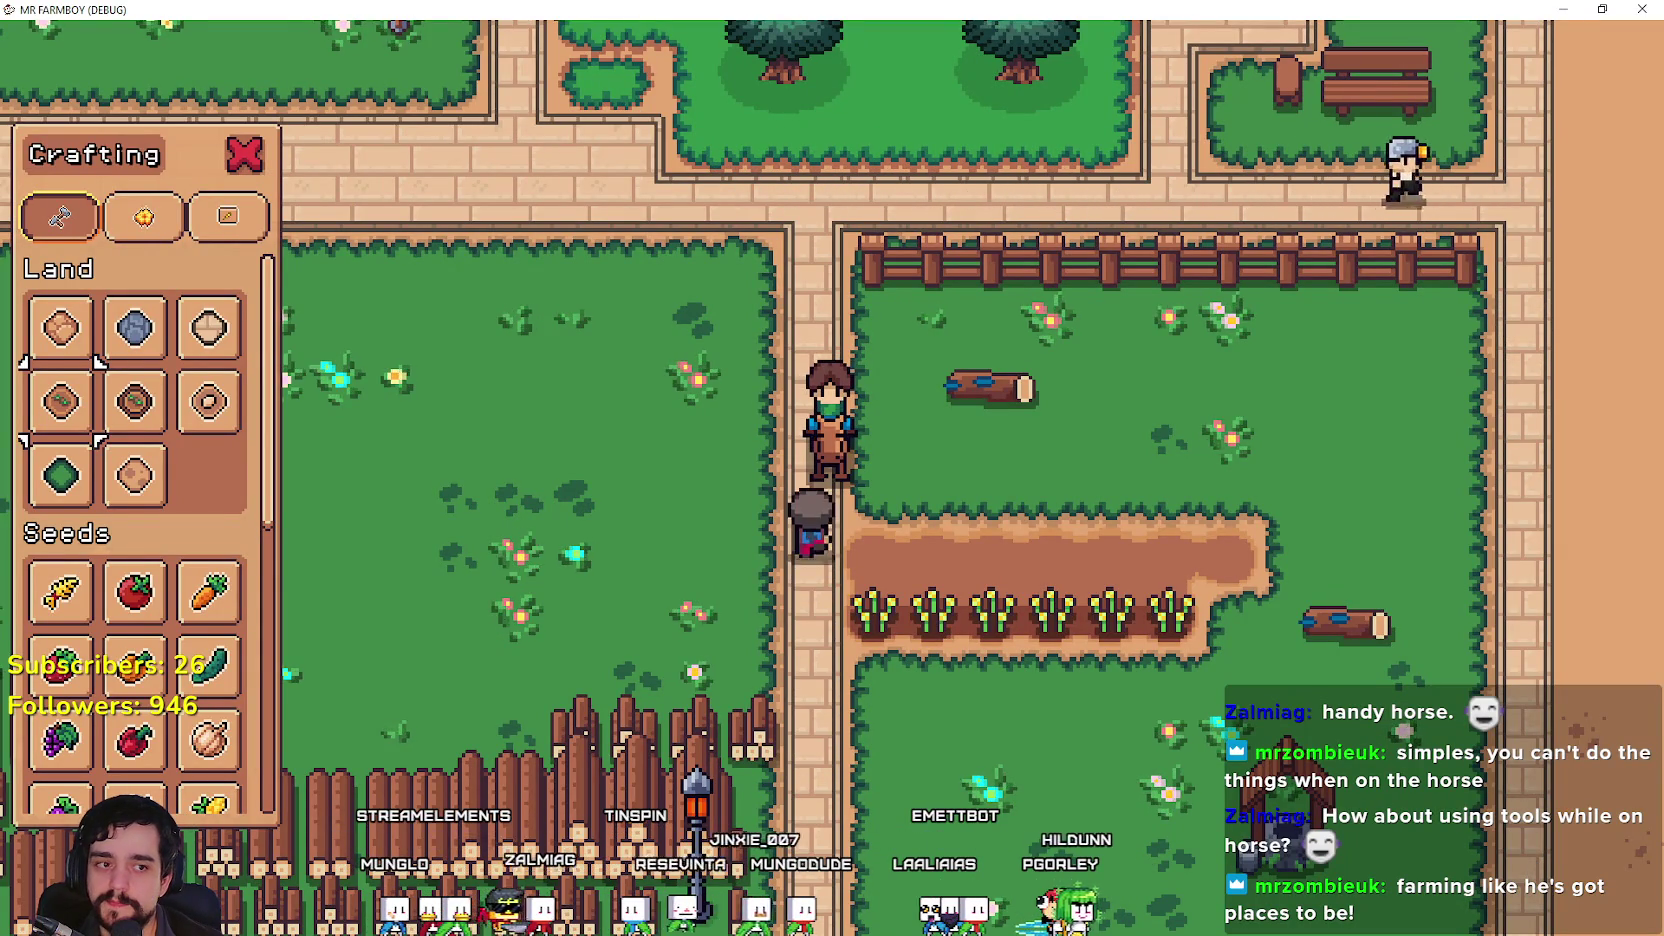
pyautogui.press('Tab')
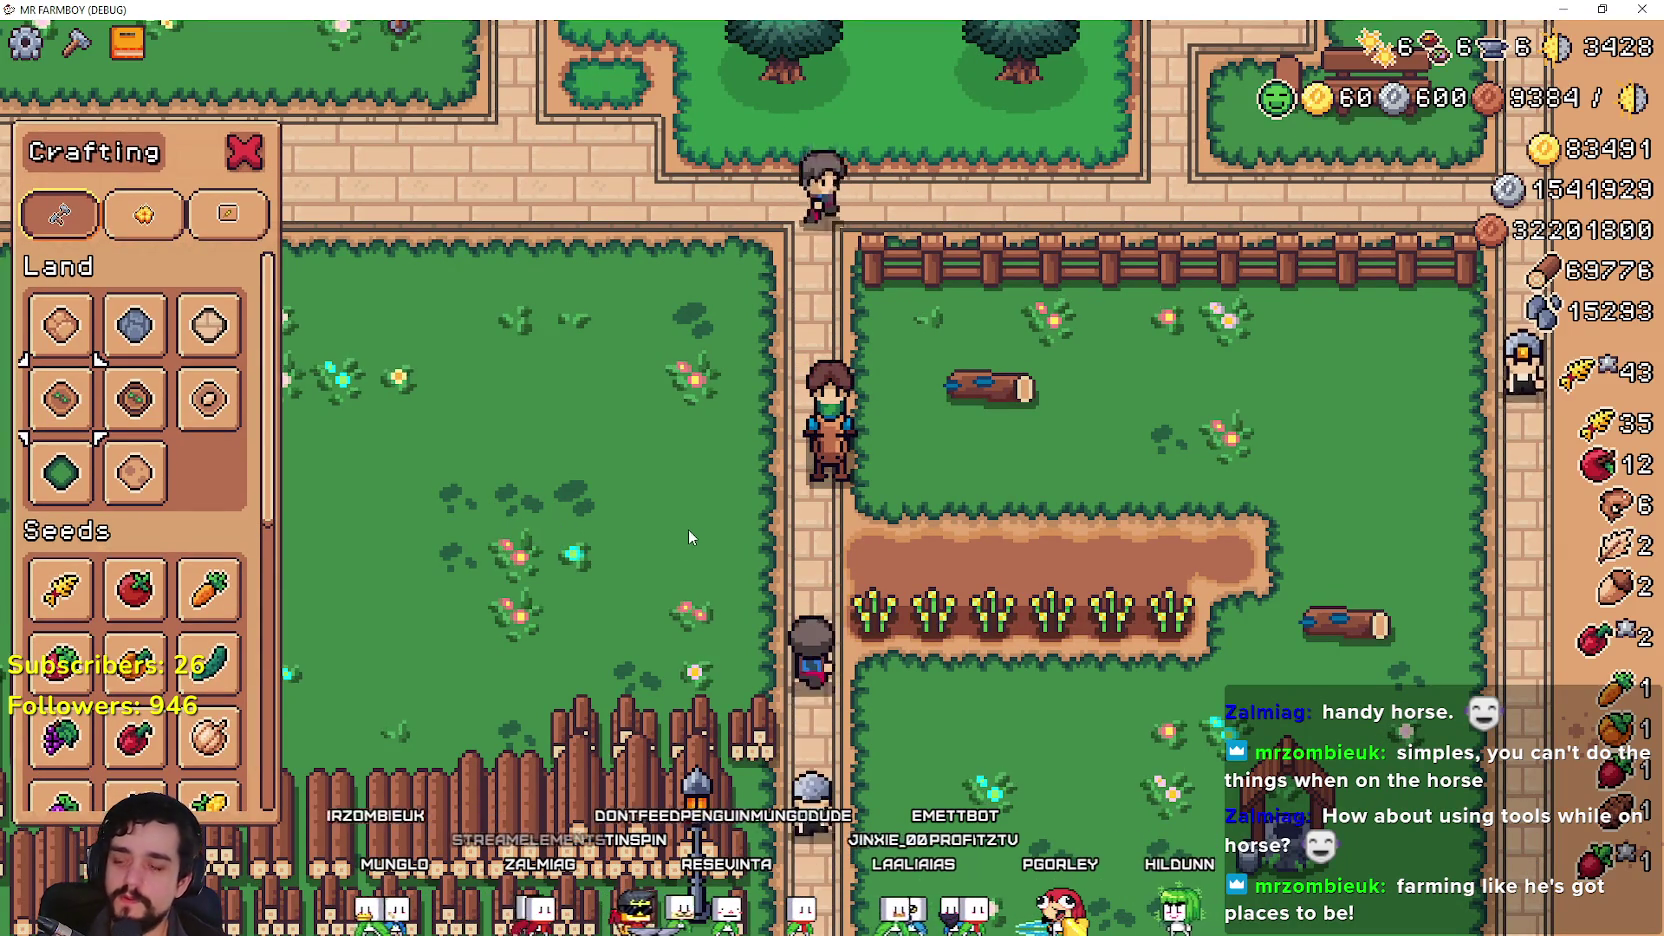
# Step: Quit the running game and change player_horse to false in player.gd
pyautogui.click(244, 153)
pyautogui.press('Escape')
pyautogui.press('Escape')
pyautogui.hotkey('alt', 'F4')
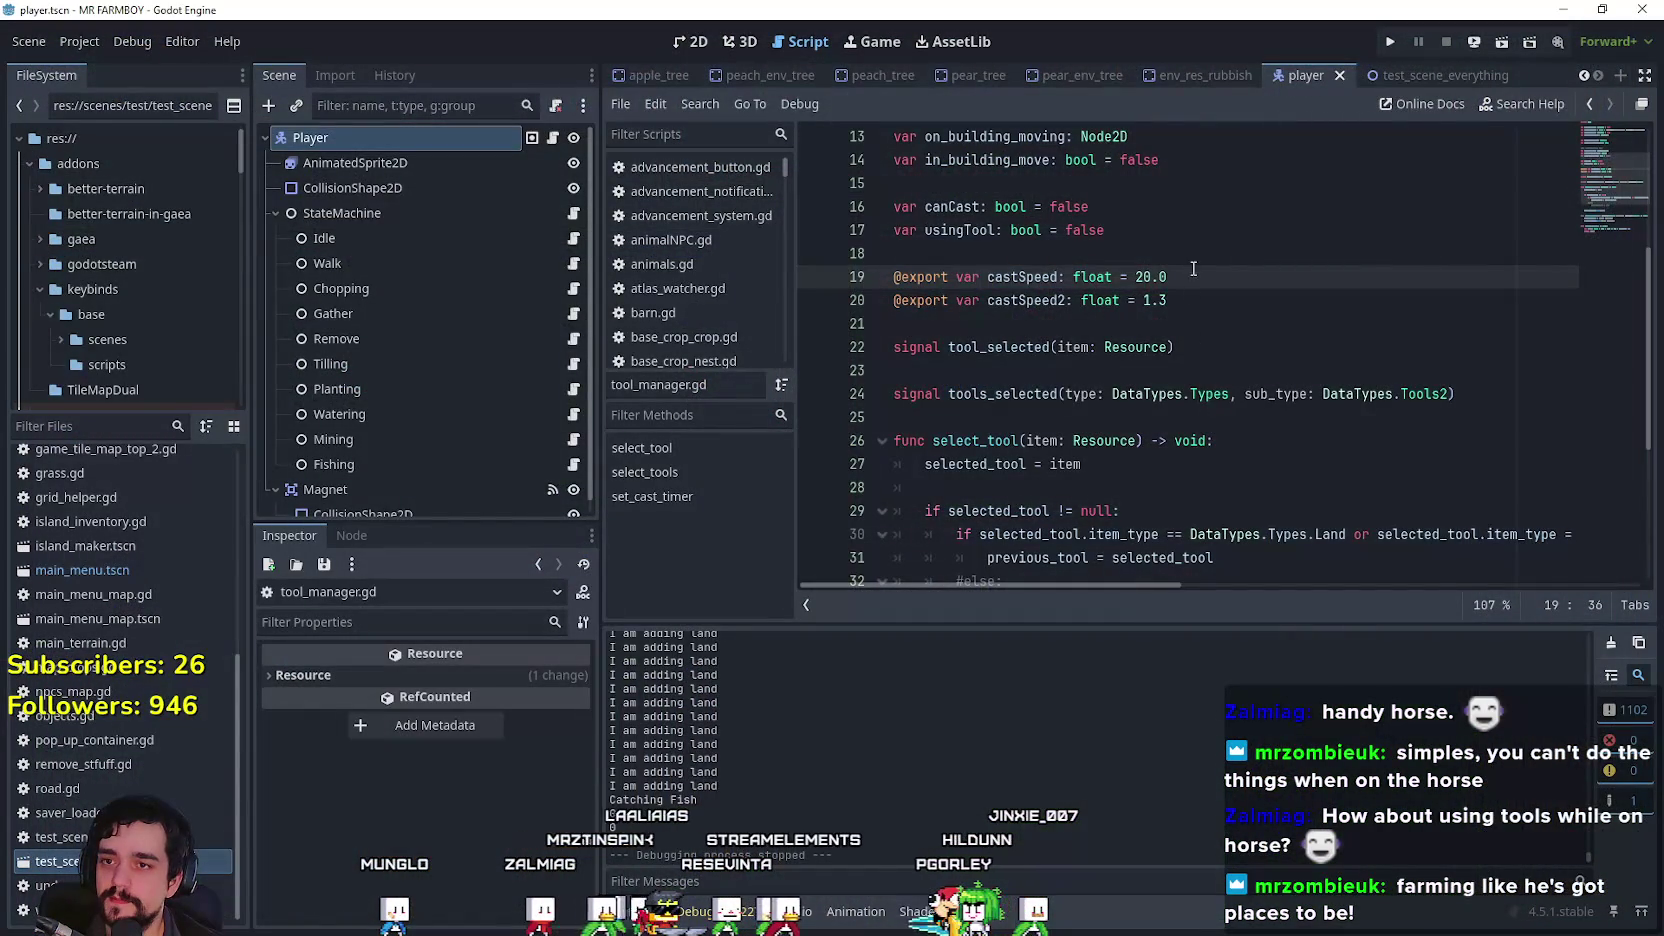
pyautogui.click(552, 138)
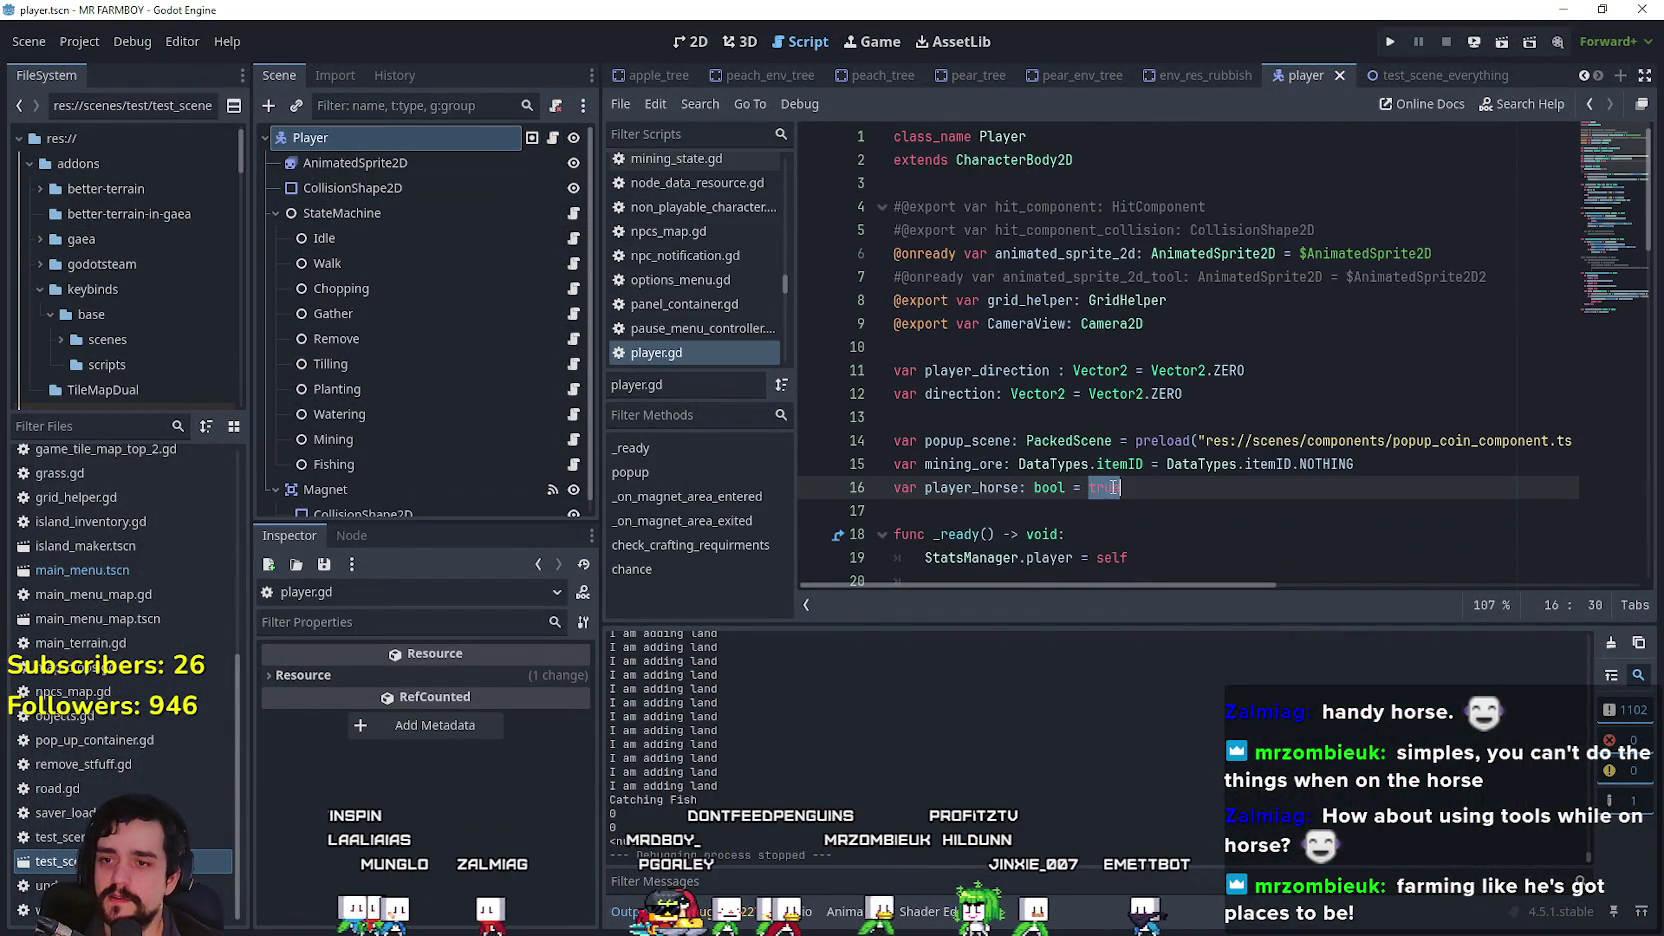
pyautogui.write('ls')
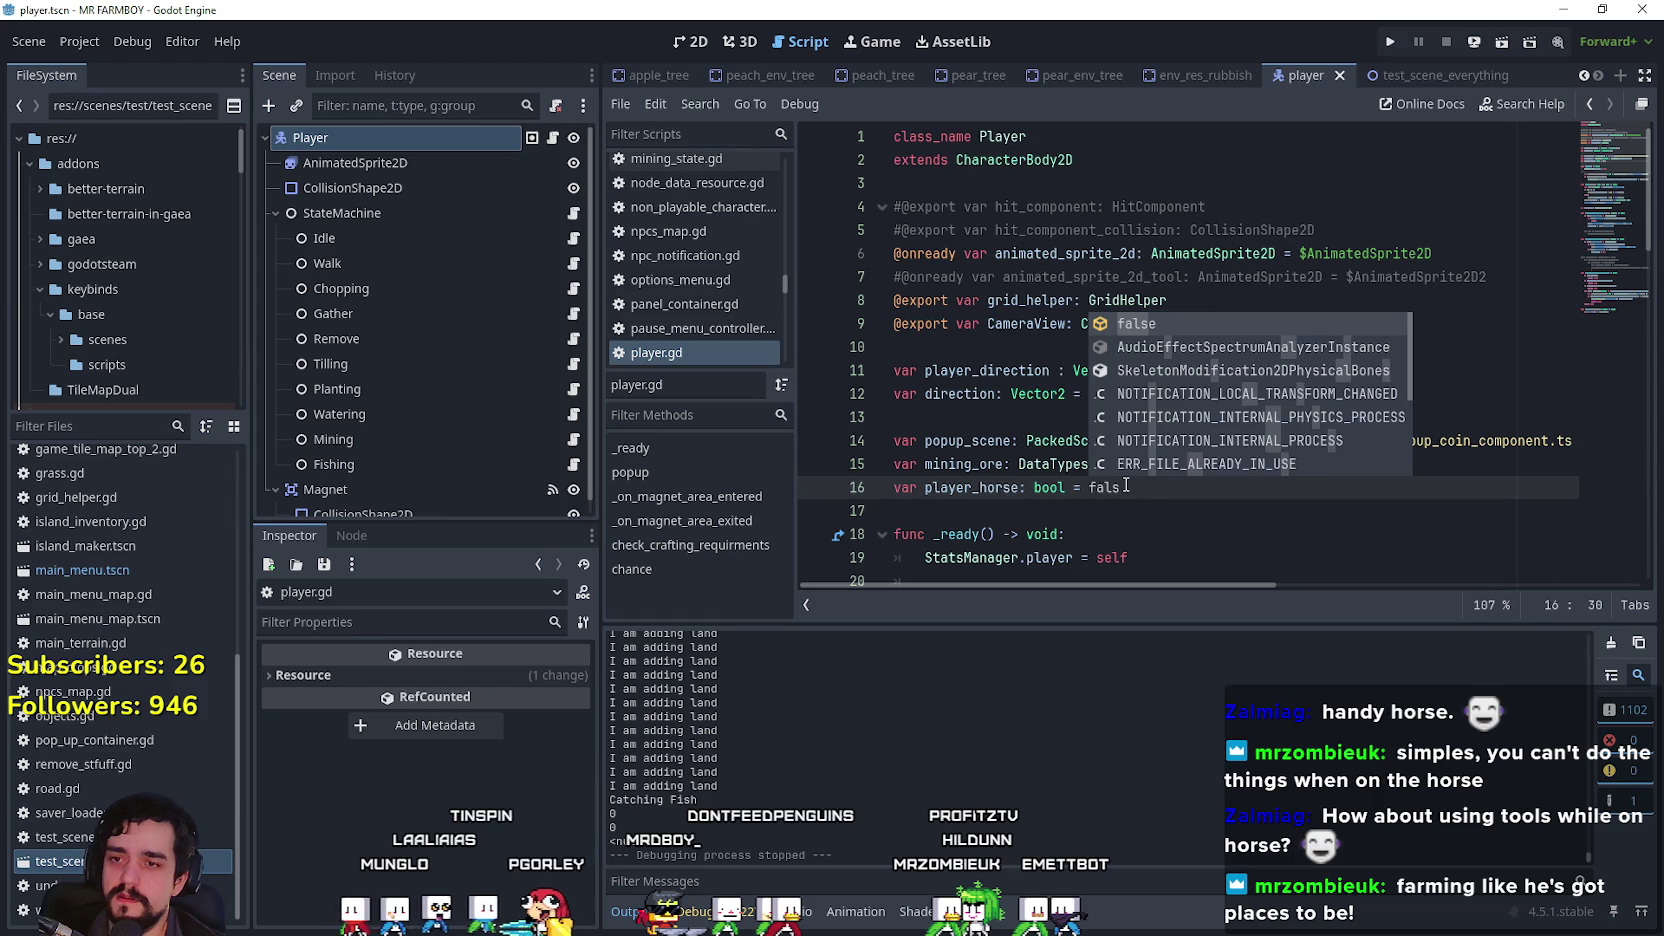
pyautogui.press('Escape')
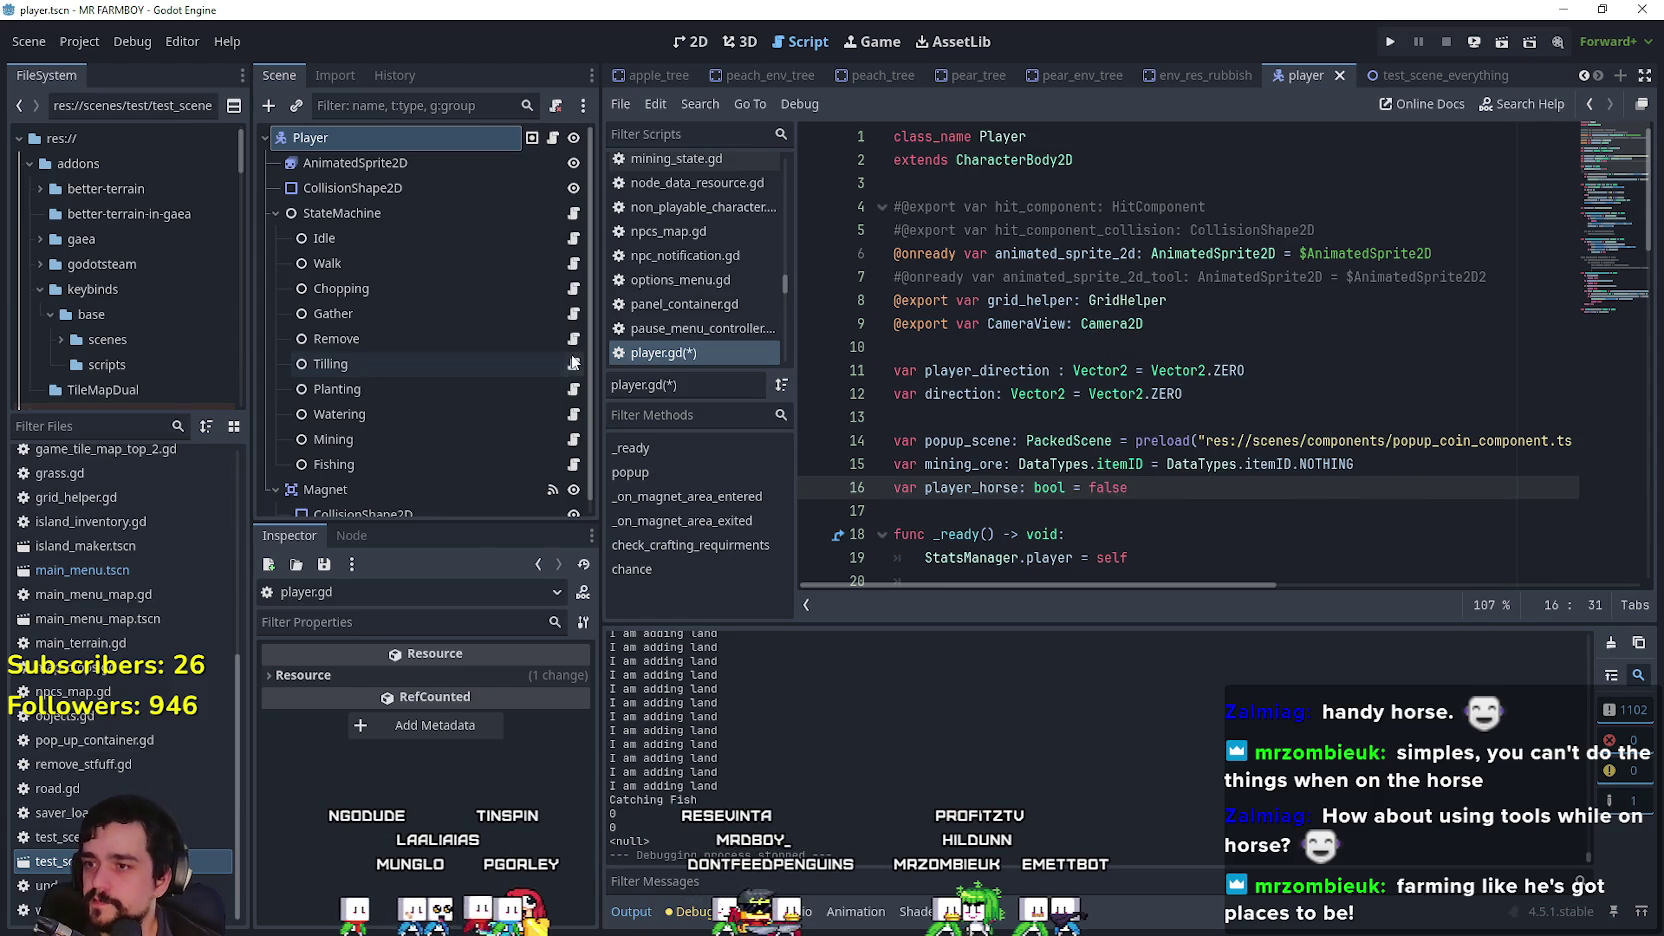
# Step: Check the castSpeed definition from the Tilling script, save, and relaunch the game
pyautogui.click(574, 364)
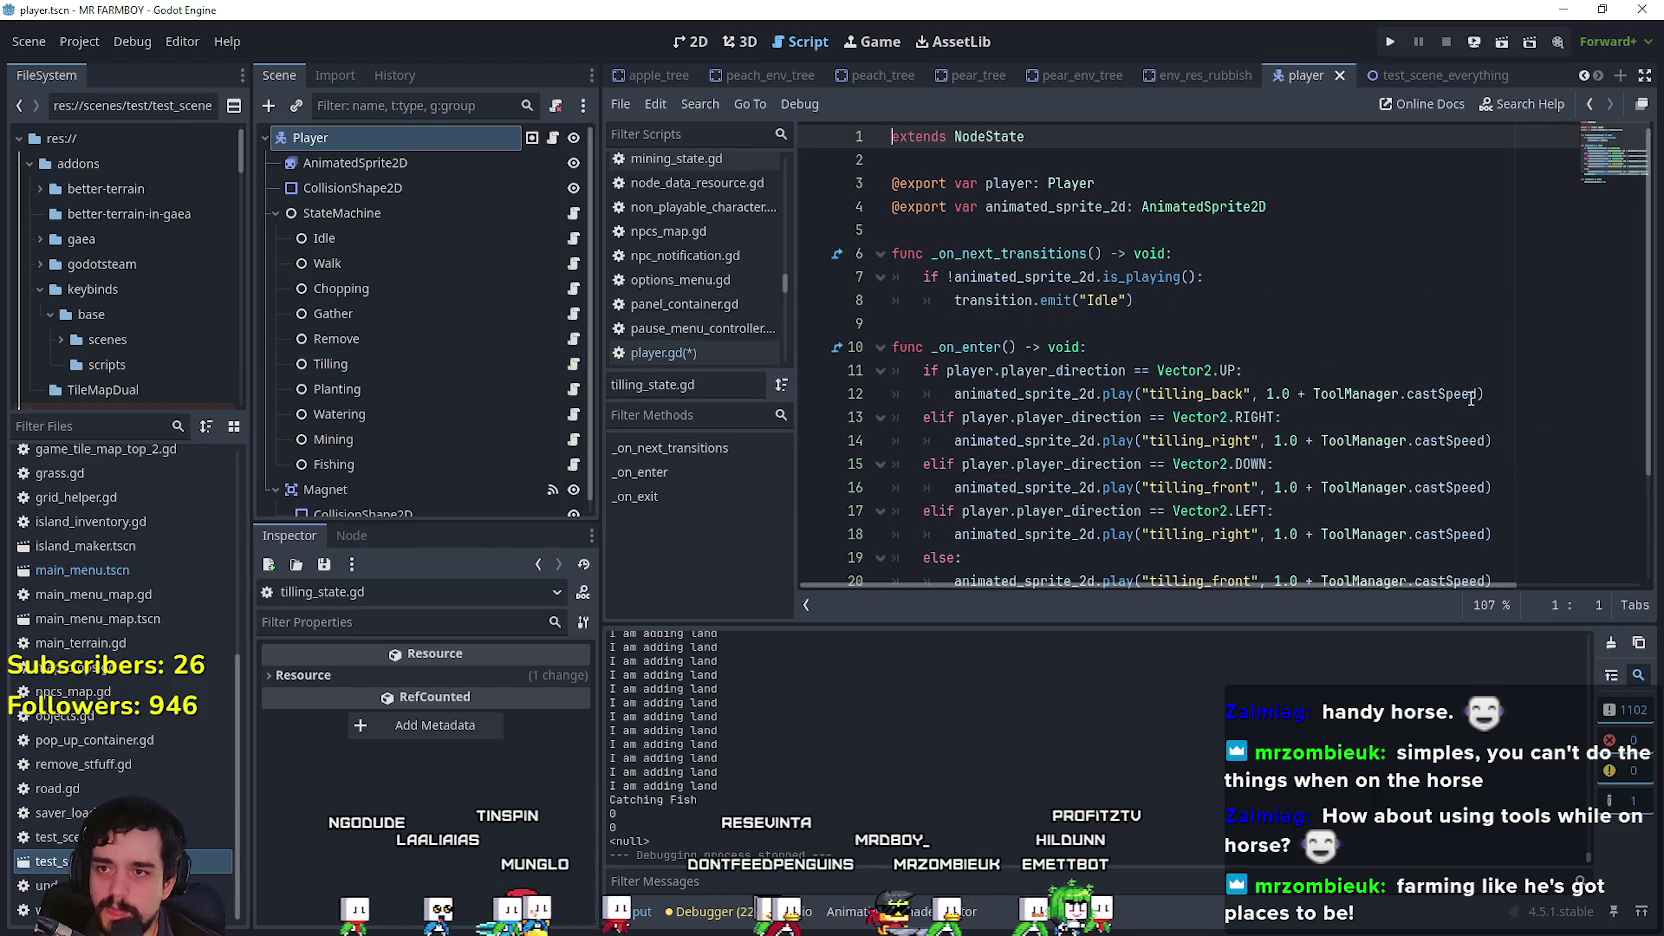
pyautogui.rightClick(1468, 397)
pyautogui.click(1488, 728)
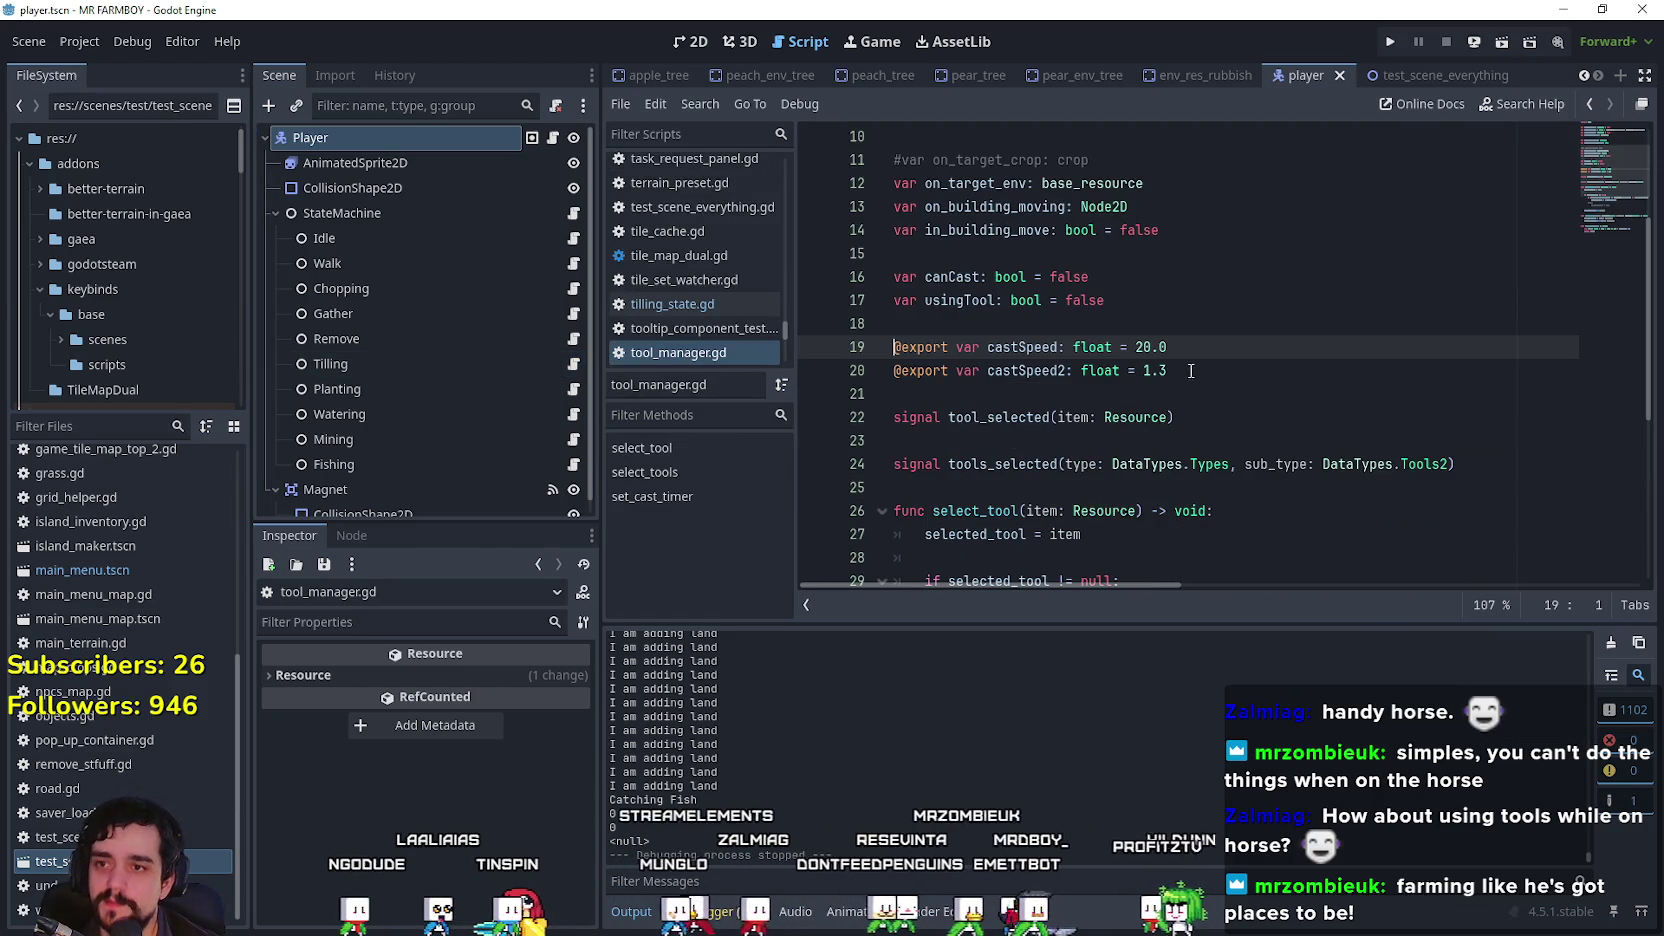
pyautogui.click(1212, 352)
pyautogui.hotkey('ctrl', 's')
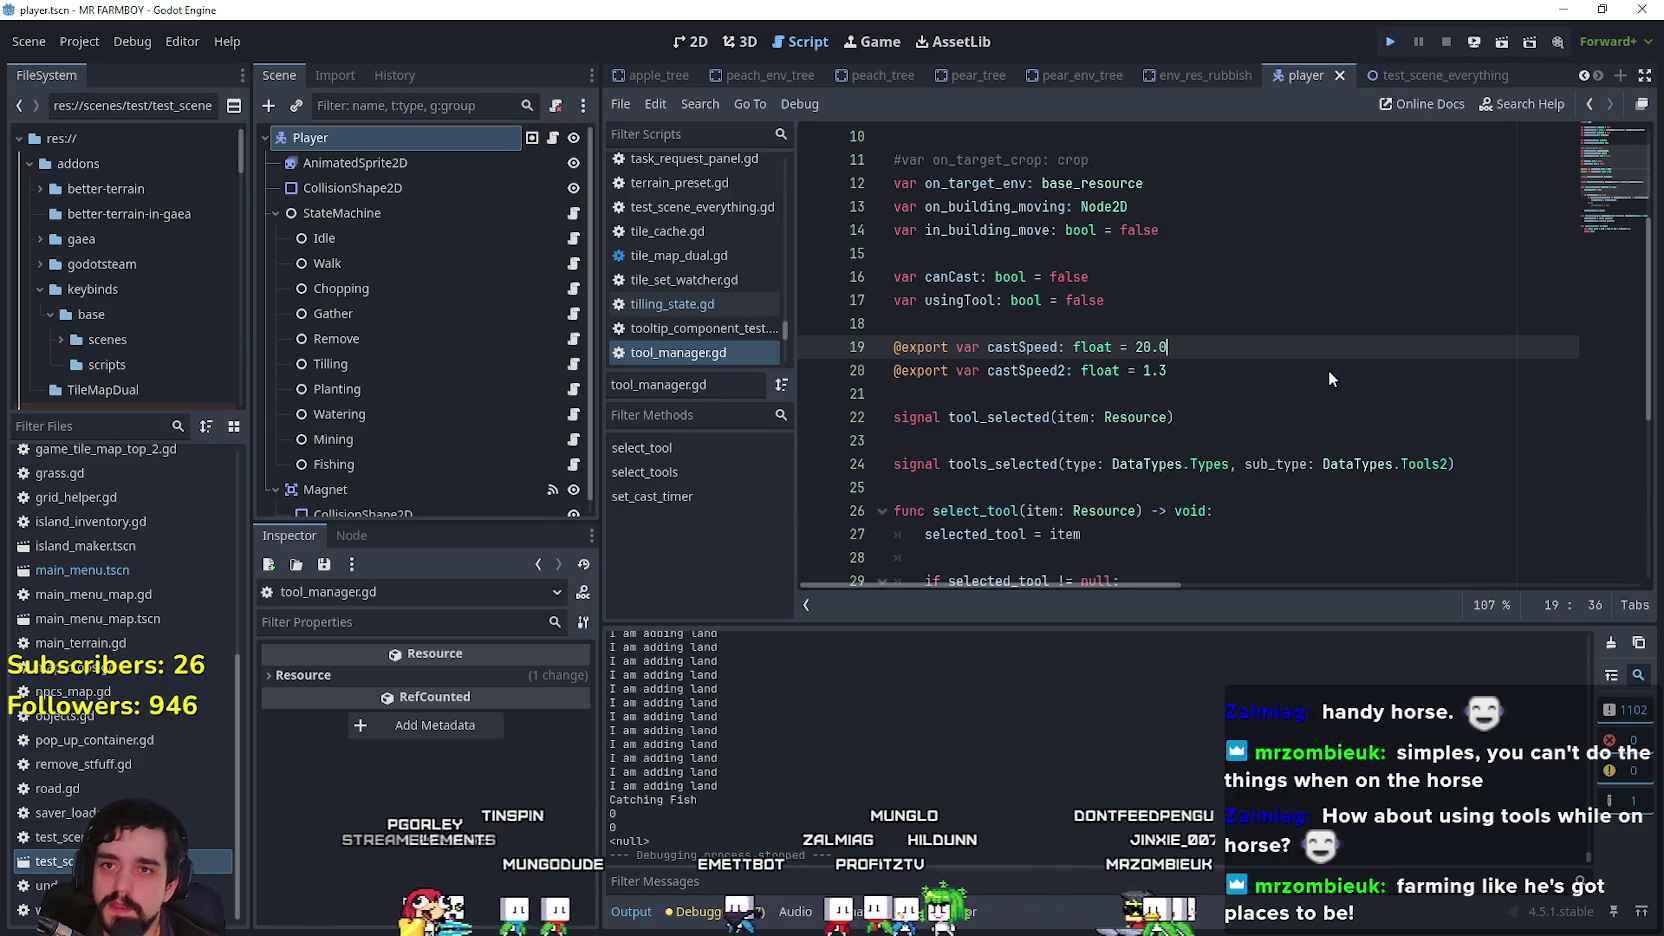
pyautogui.press('F5')
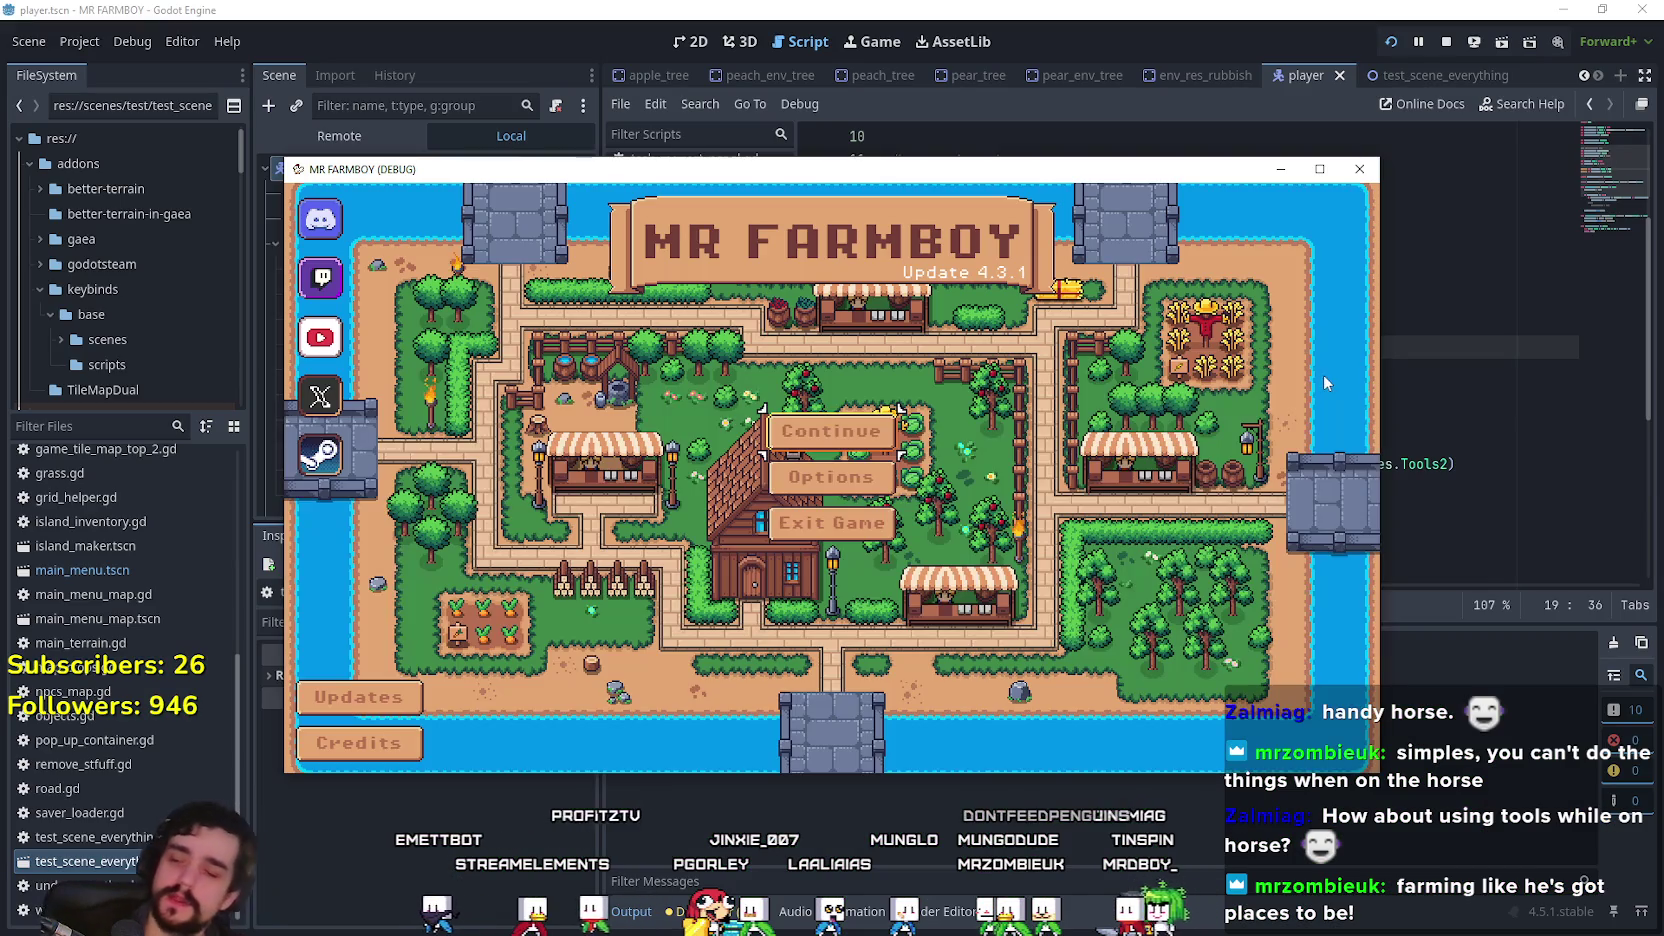
# Step: Continue from the main menu, load Save 10, and maximize the game window
pyautogui.click(856, 431)
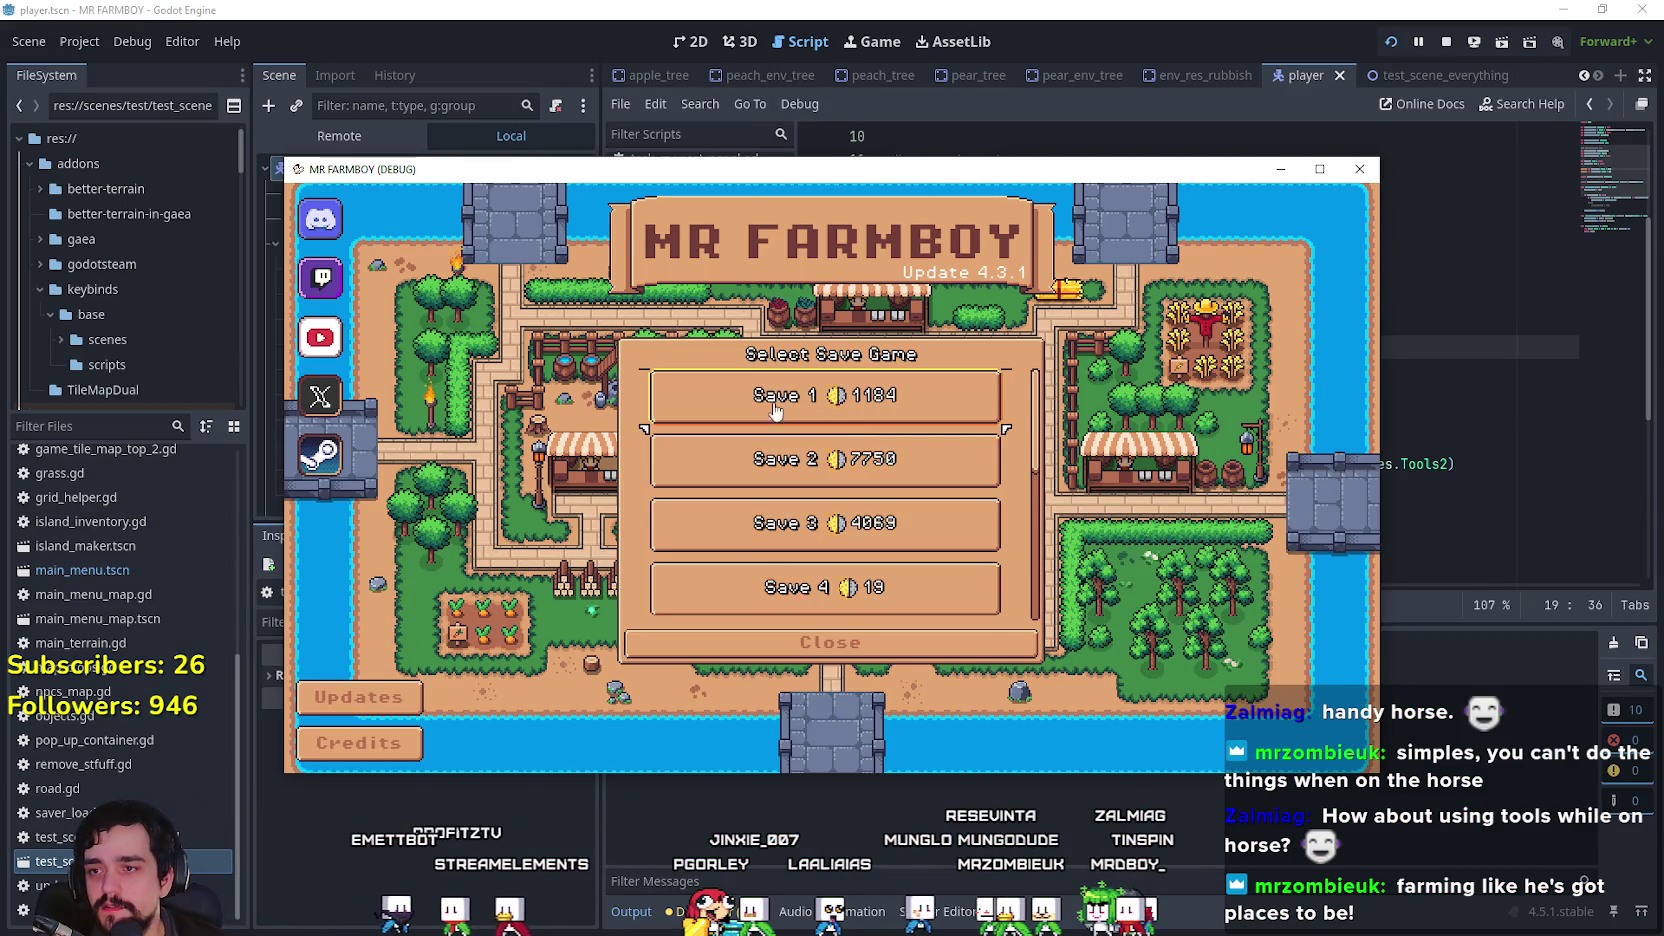
pyautogui.scroll(-3, 830, 500)
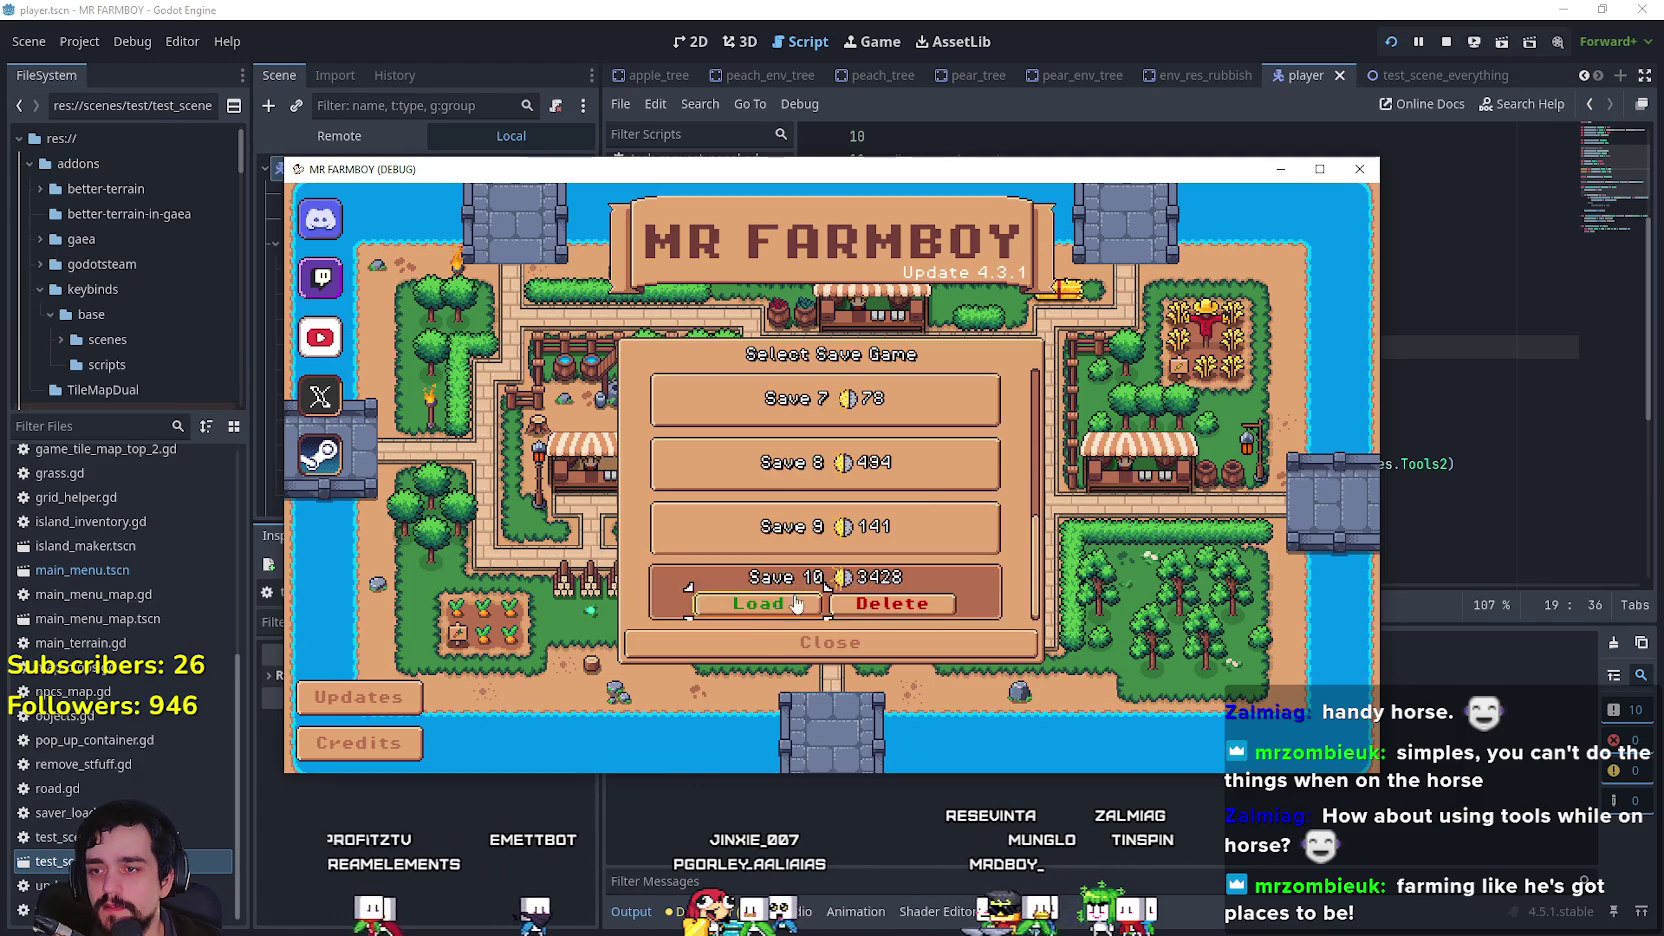
pyautogui.click(814, 596)
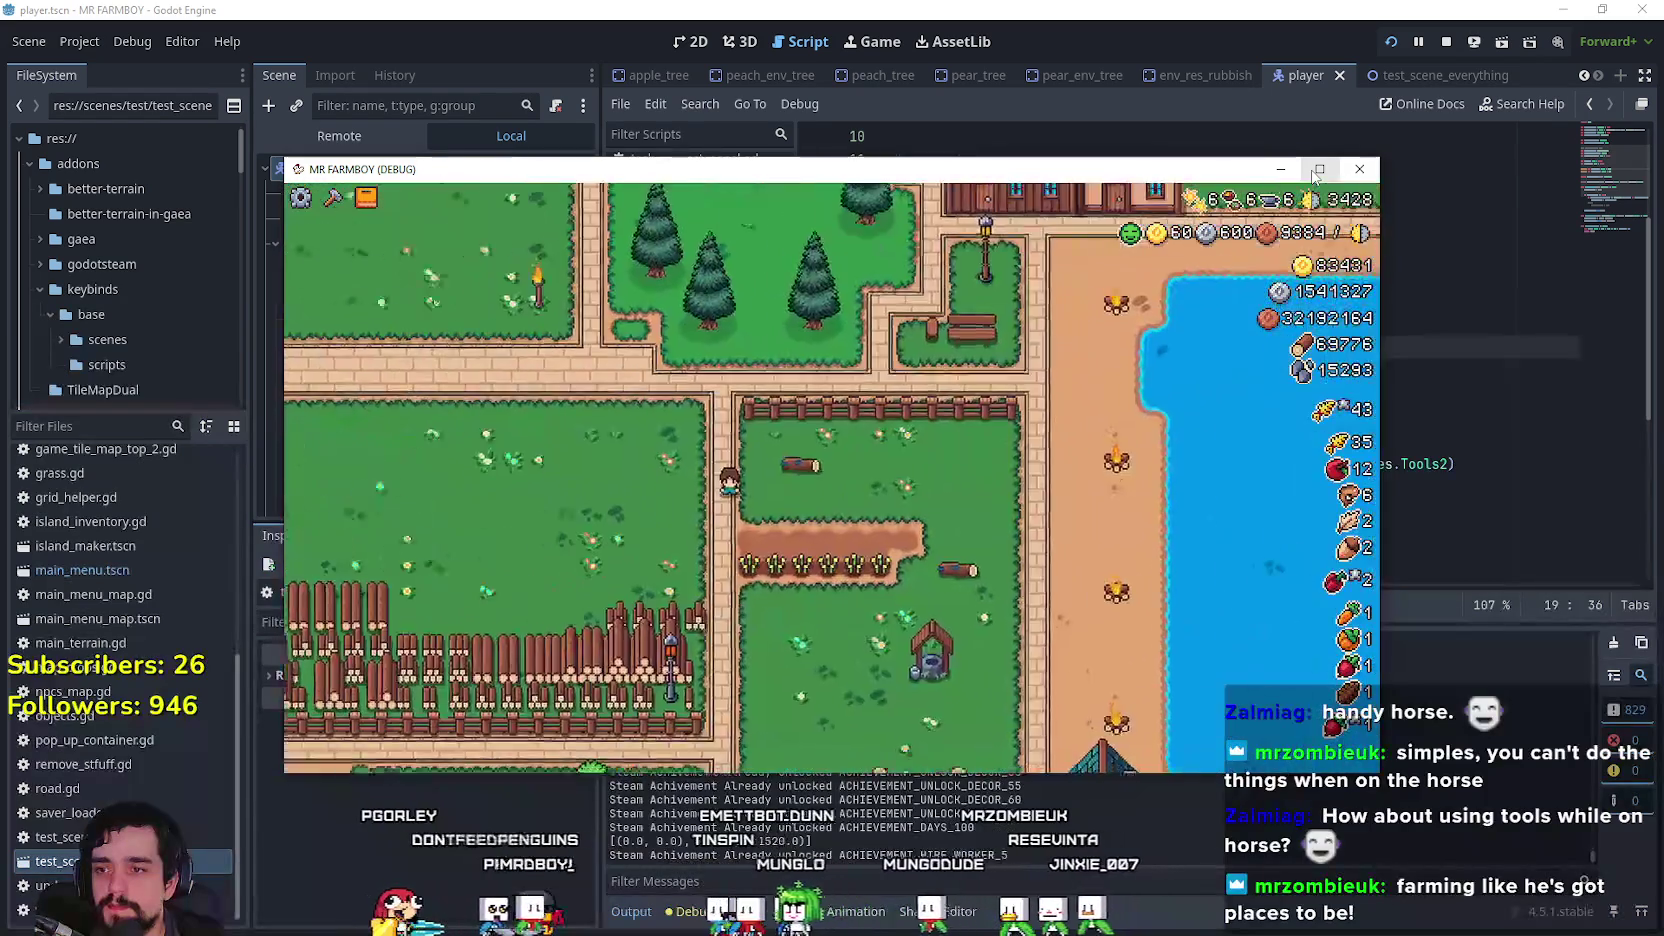
pyautogui.click(1316, 172)
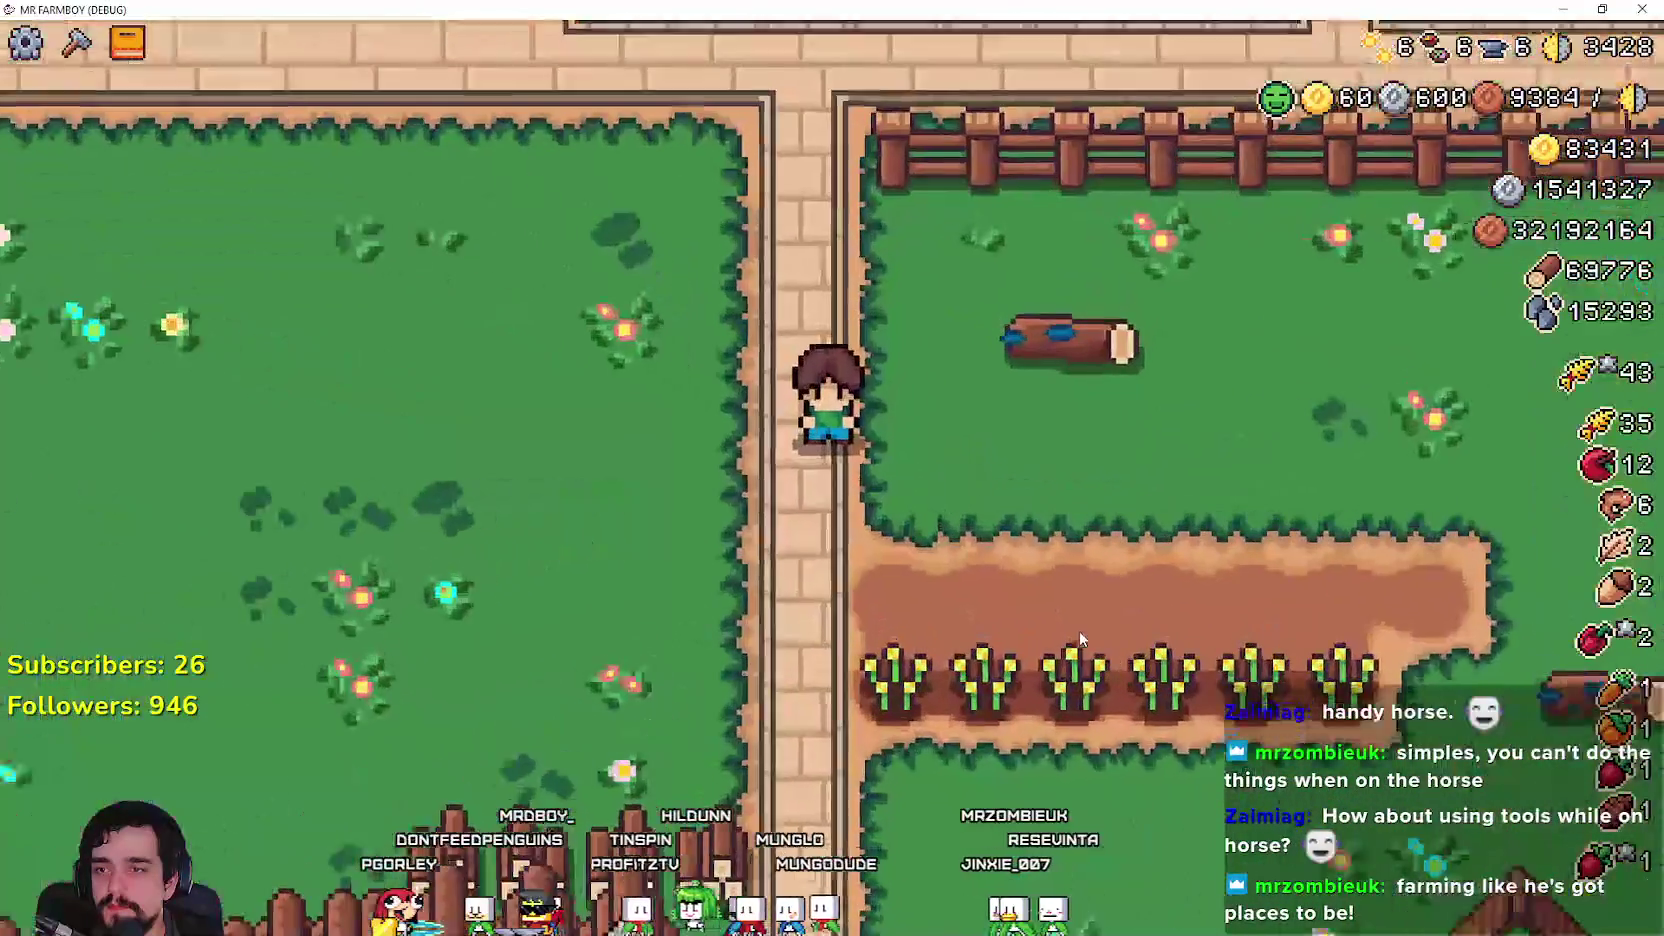
# Step: Open the crafting panel and plant wheat on the five tiles of the fenced row
pyautogui.press('c')
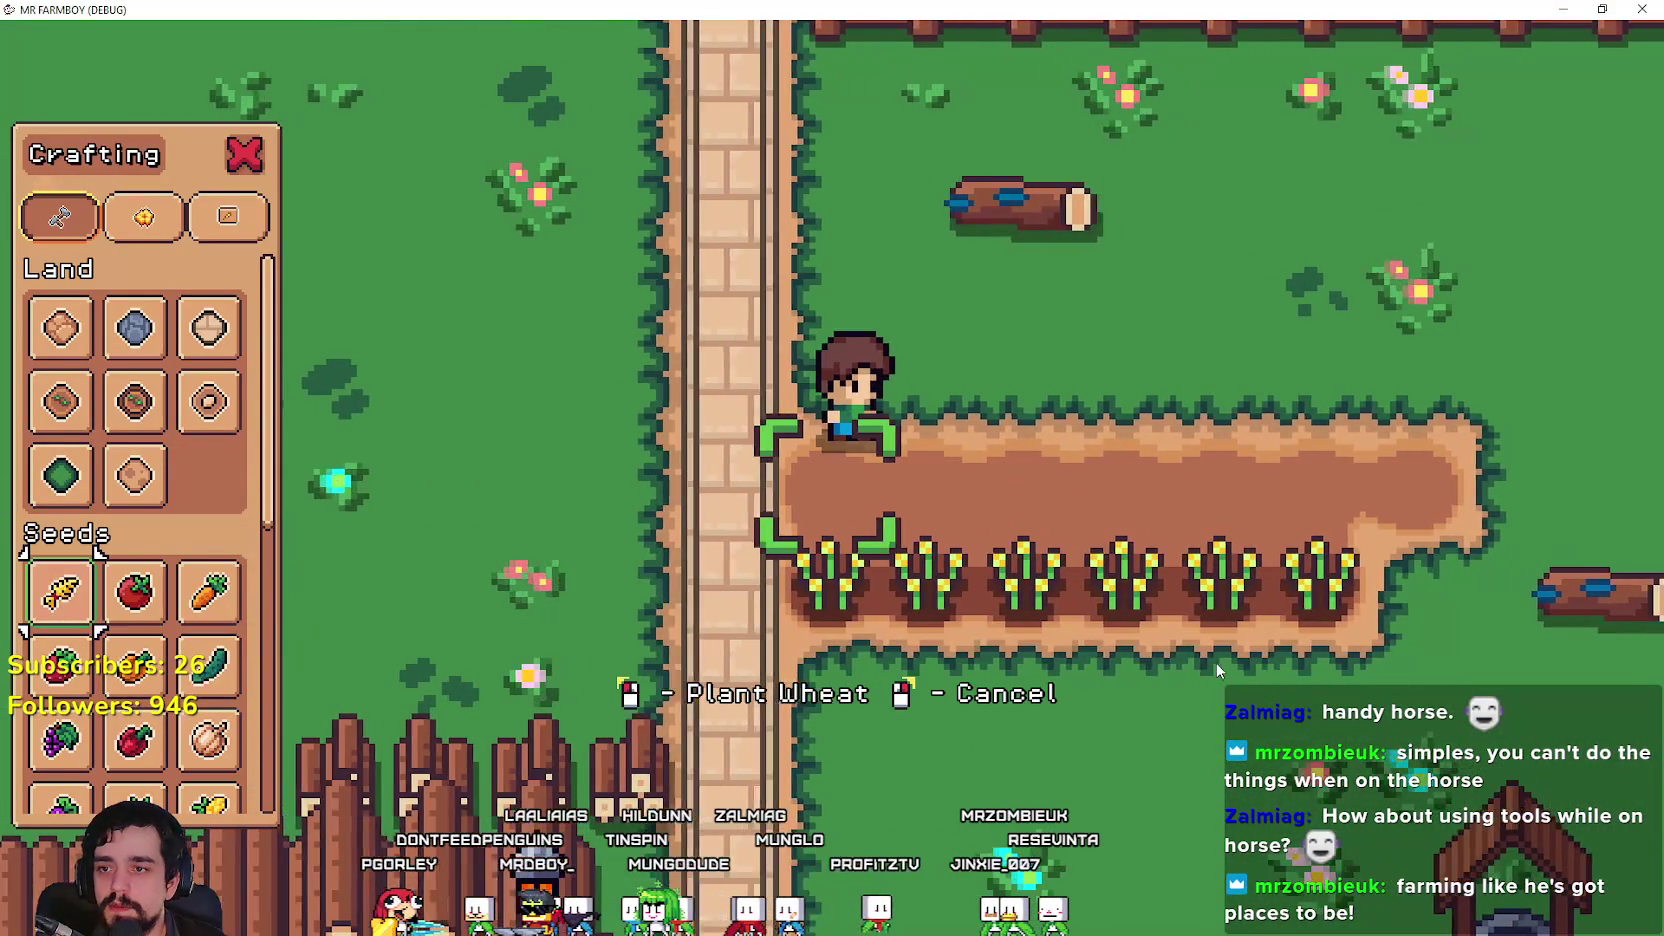
pyautogui.click(1228, 633)
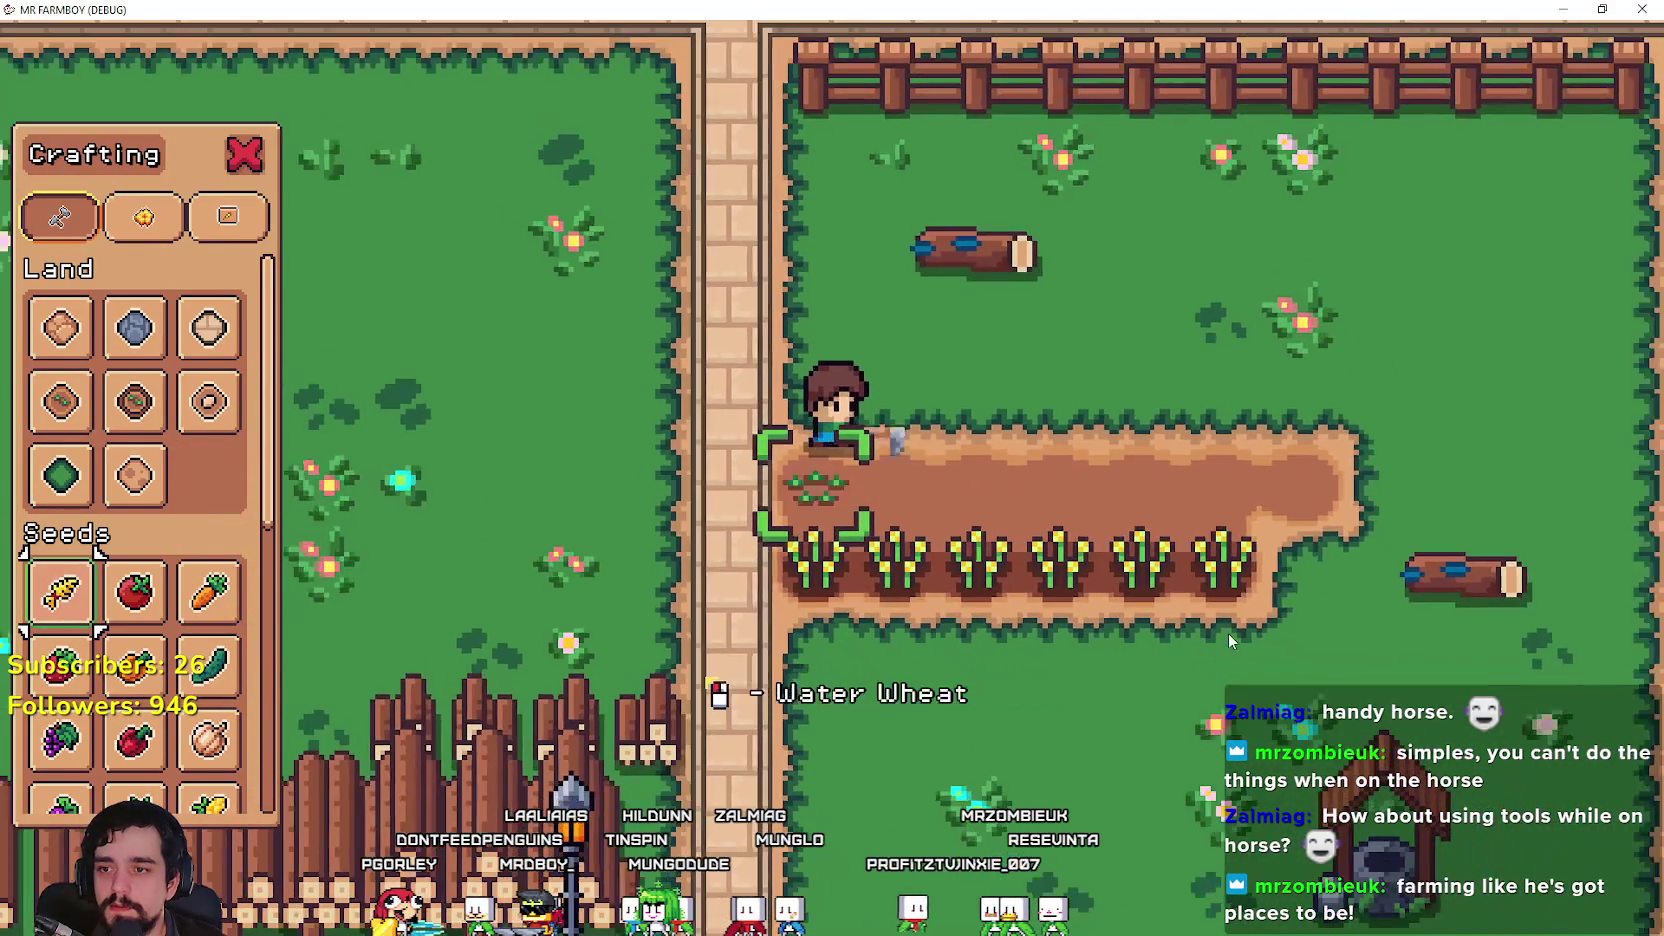
pyautogui.press('d')
pyautogui.click(1232, 627)
pyautogui.click(1232, 627)
pyautogui.click(1232, 627)
pyautogui.click(1232, 627)
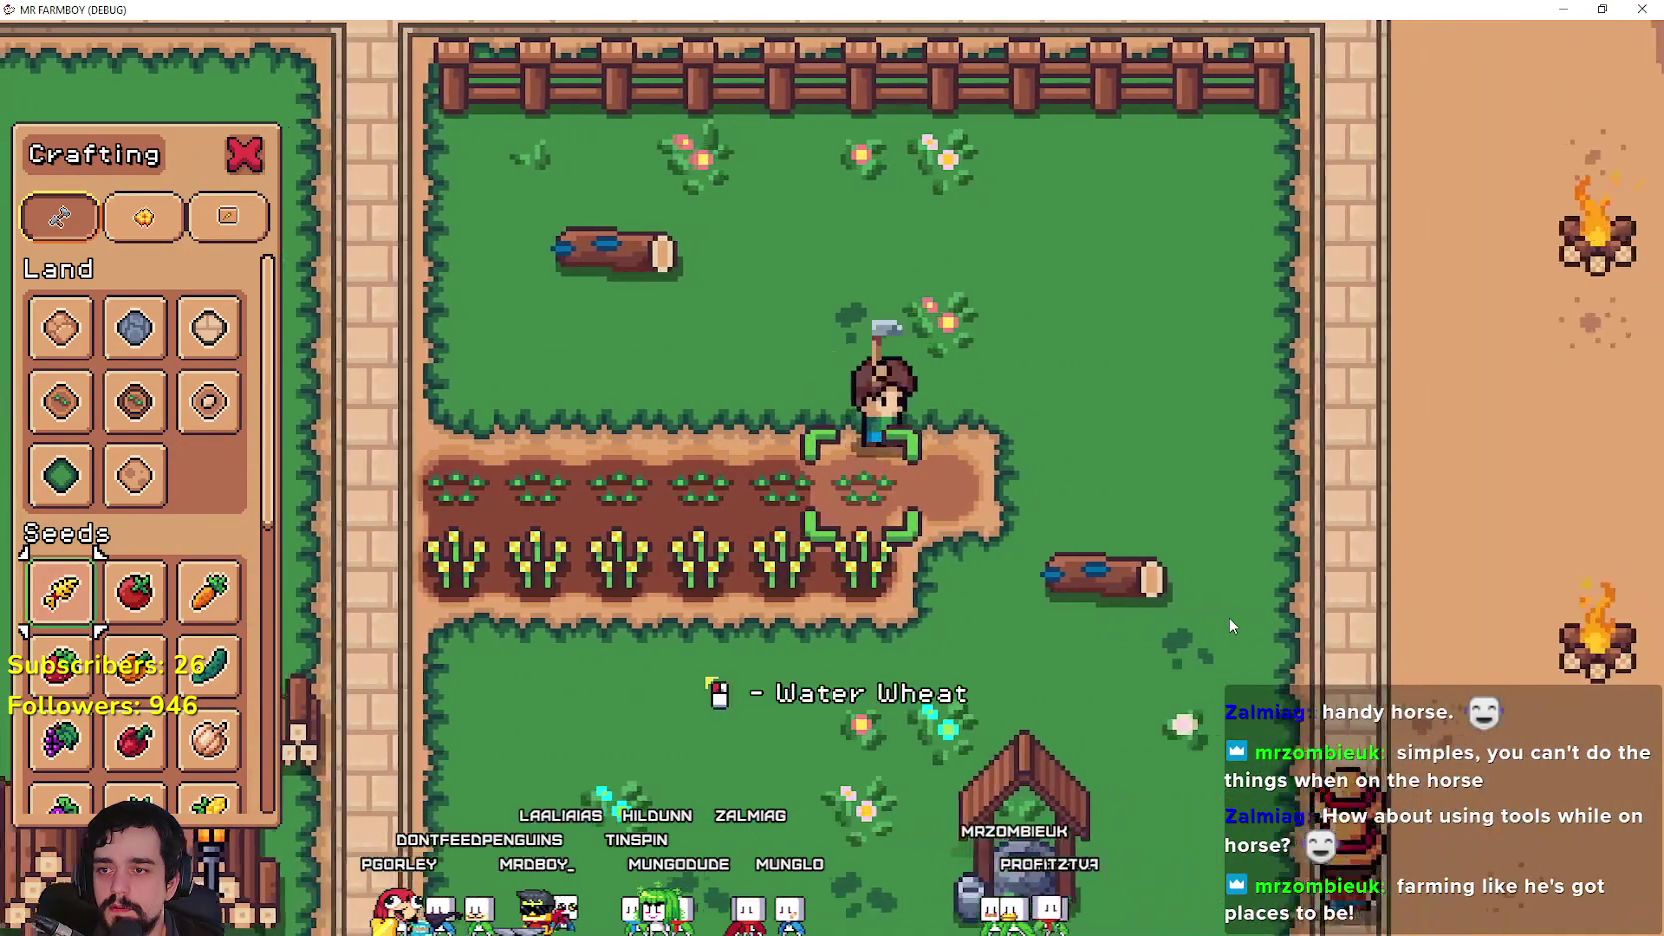
pyautogui.click(1232, 627)
pyautogui.click(1232, 627)
pyautogui.press('a')
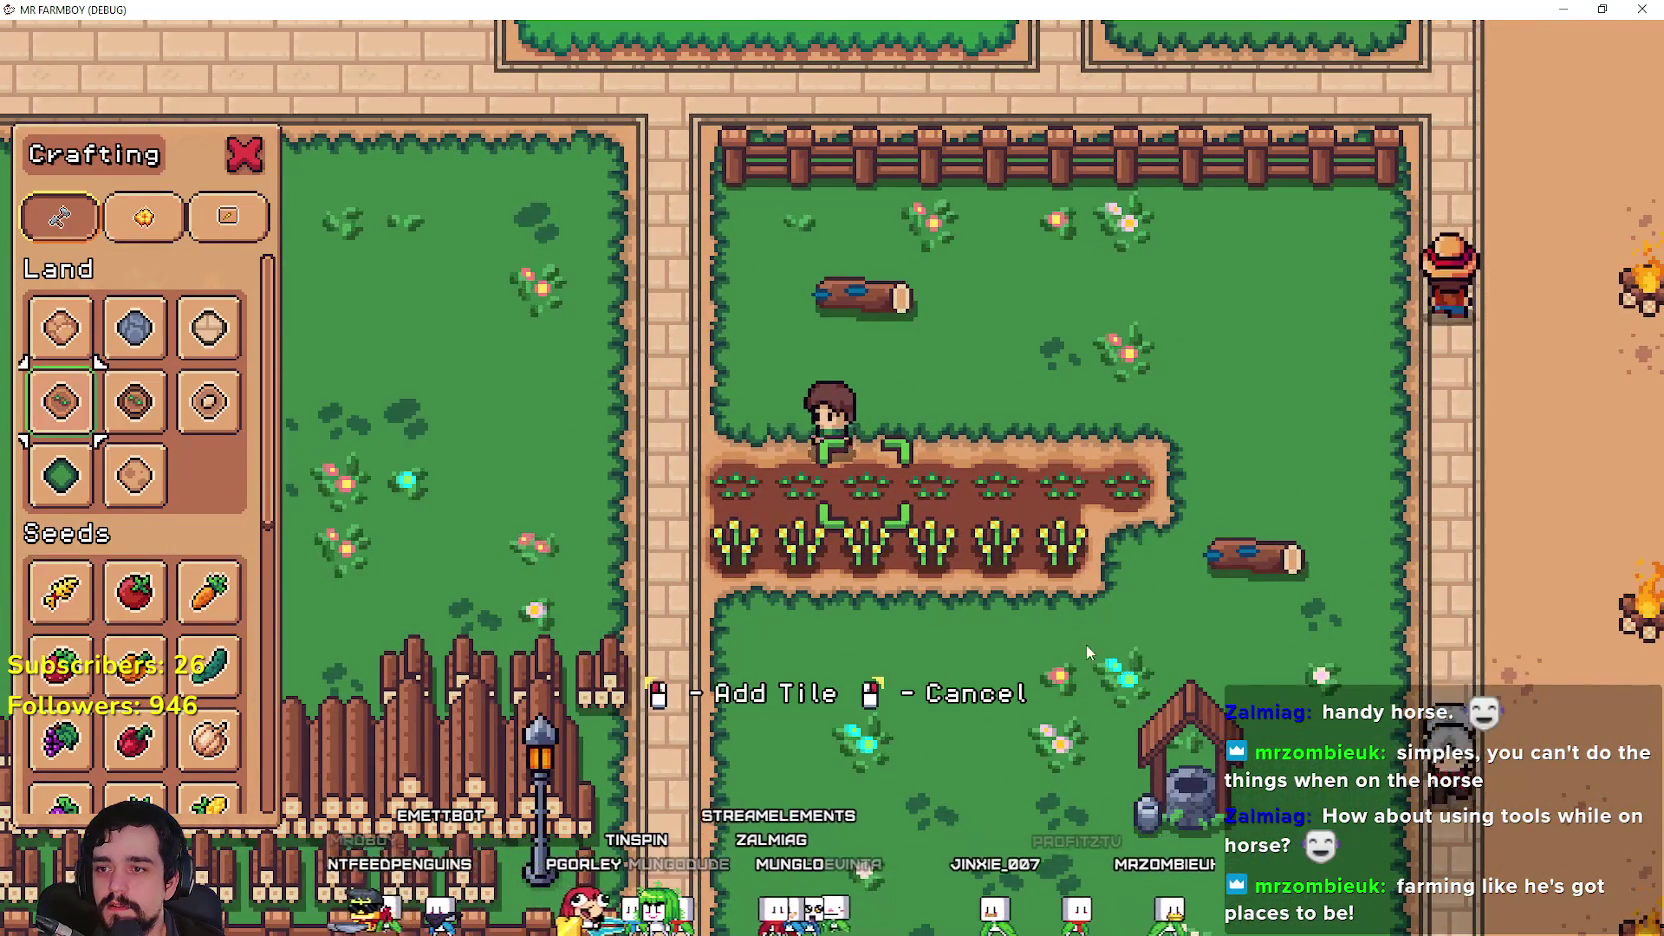
# Step: Walk west across the walkway and till a new strip leftward and upward
pyautogui.press('a')
pyautogui.click(1067, 644)
pyautogui.click(1067, 644)
pyautogui.click(1082, 606)
pyautogui.click(1082, 606)
pyautogui.click(1089, 594)
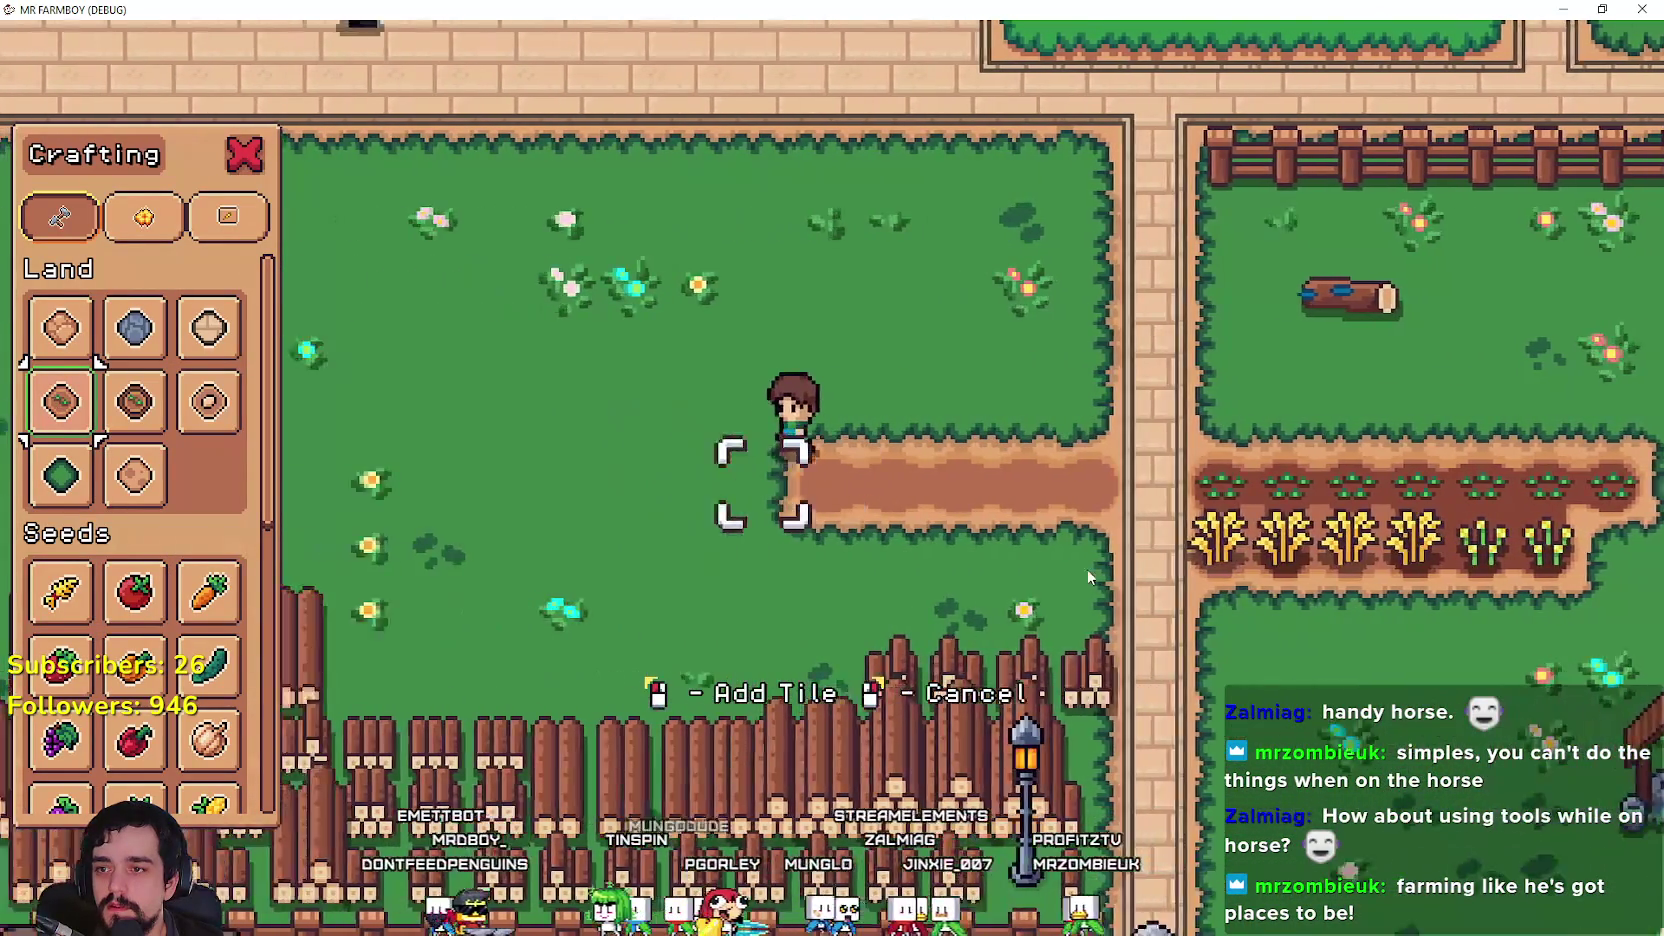
pyautogui.press('a')
pyautogui.click(1069, 530)
pyautogui.click(1069, 530)
pyautogui.click(1069, 530)
pyautogui.click(1069, 530)
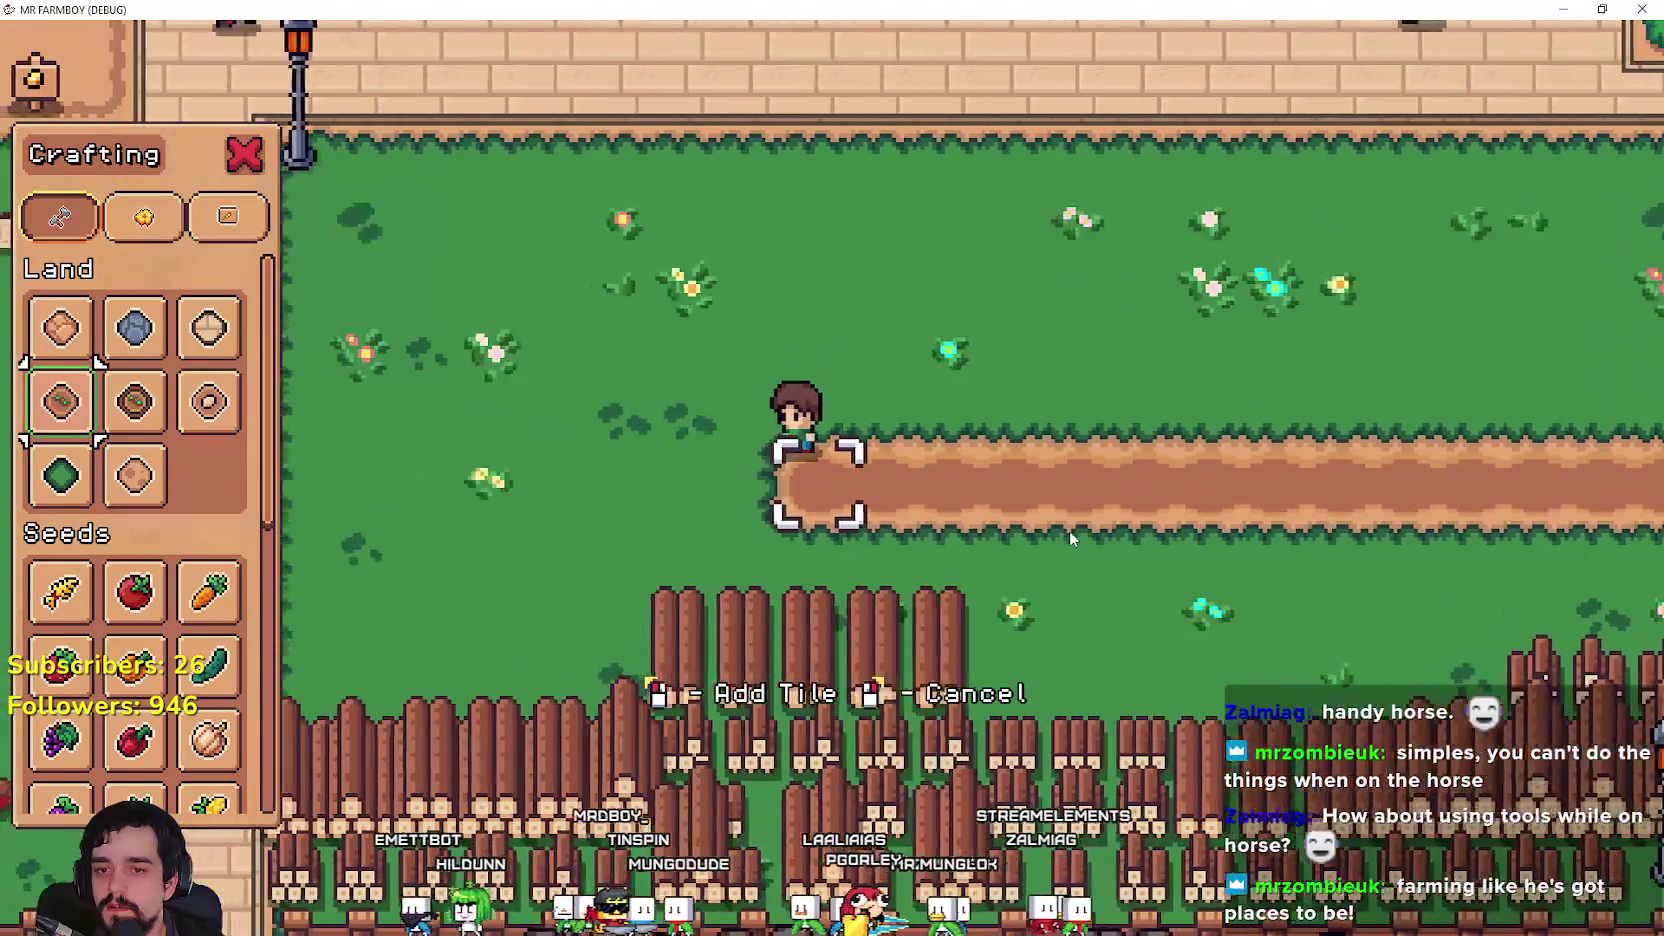
pyautogui.click(1069, 530)
pyautogui.press('a')
pyautogui.press('w')
pyautogui.click(1069, 530)
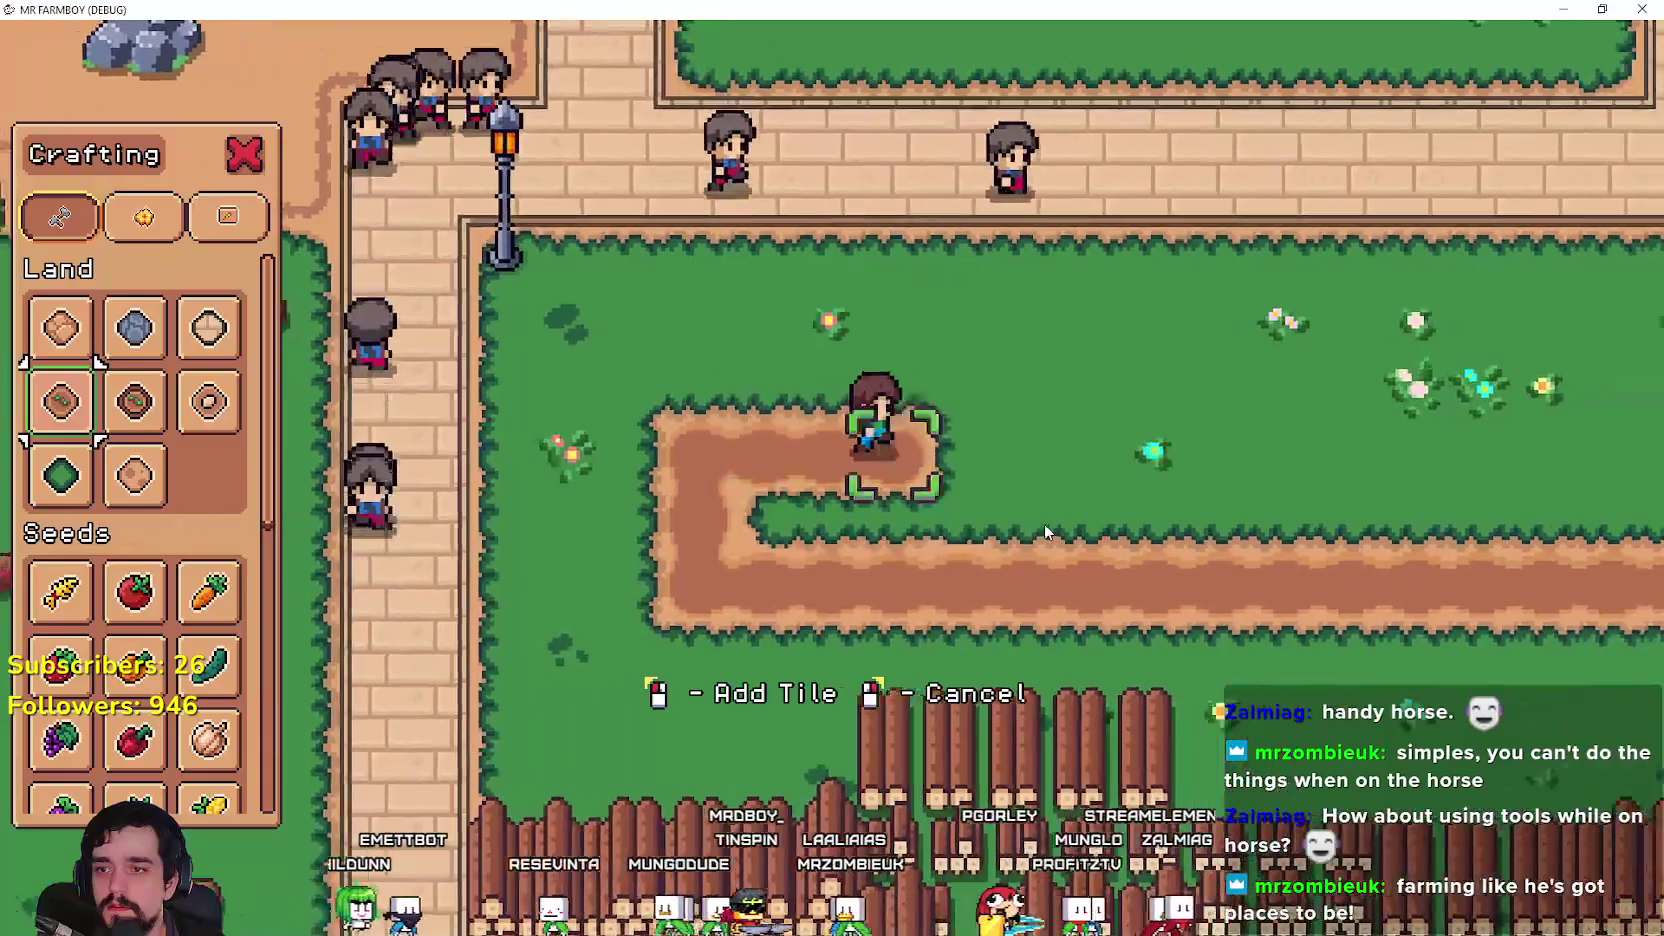
# Step: Till the grass gap between the paths and the tiles along the strip's upper edge
pyautogui.press('d')
pyautogui.click(1044, 523)
pyautogui.press('s')
pyautogui.click(1044, 523)
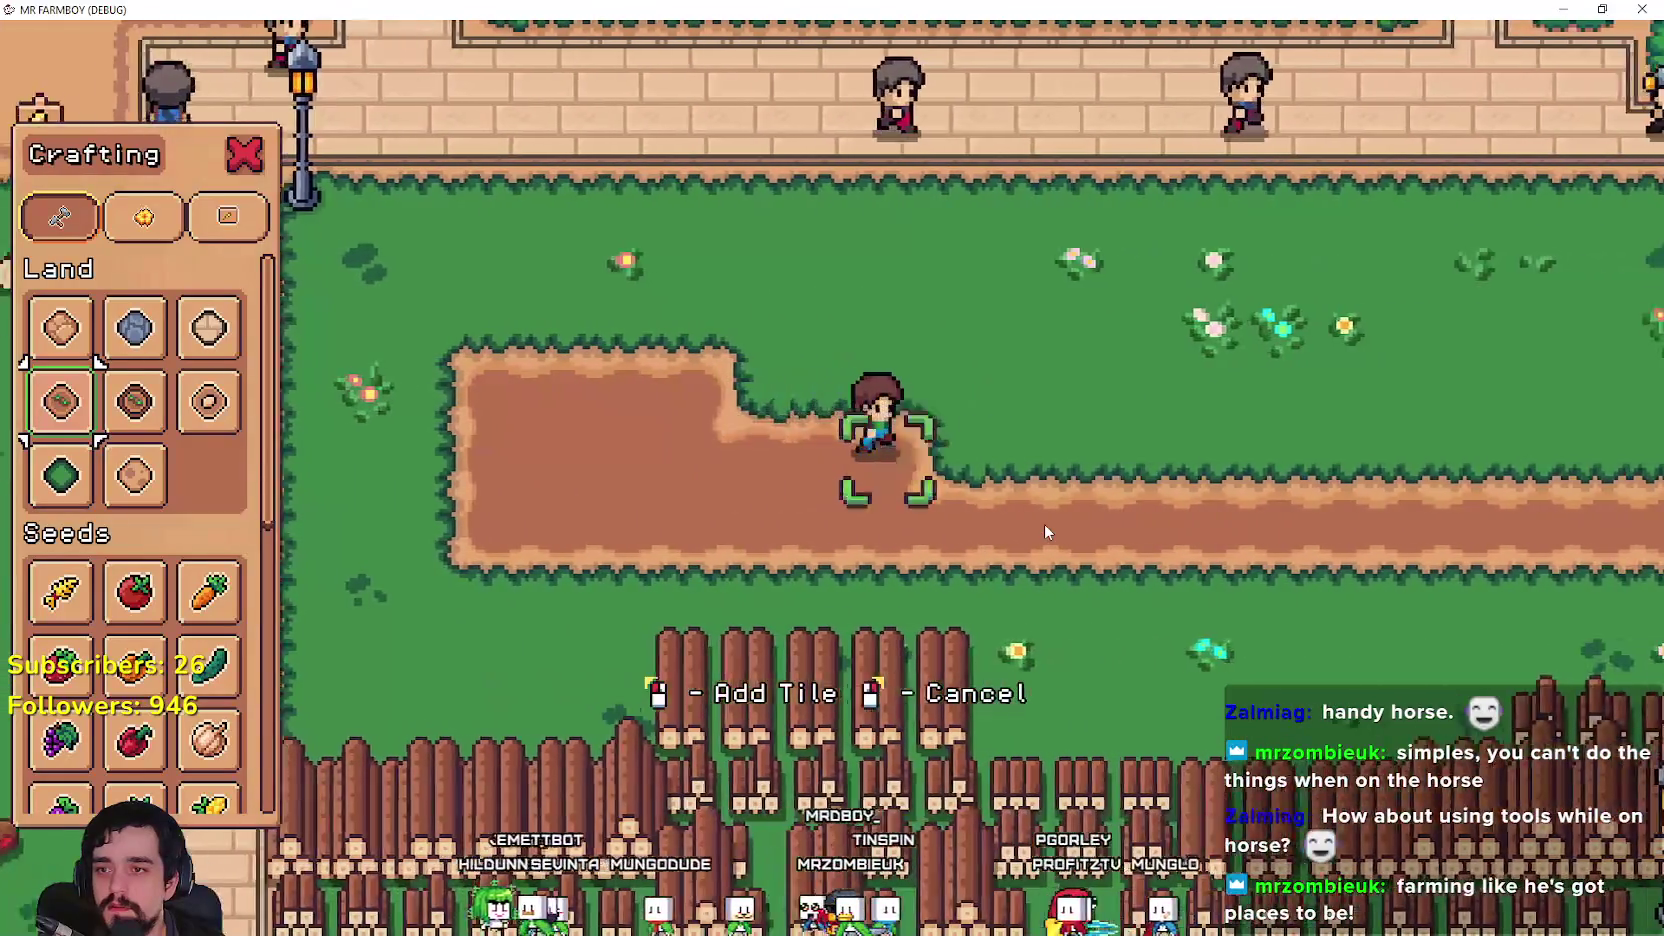
pyautogui.press('d')
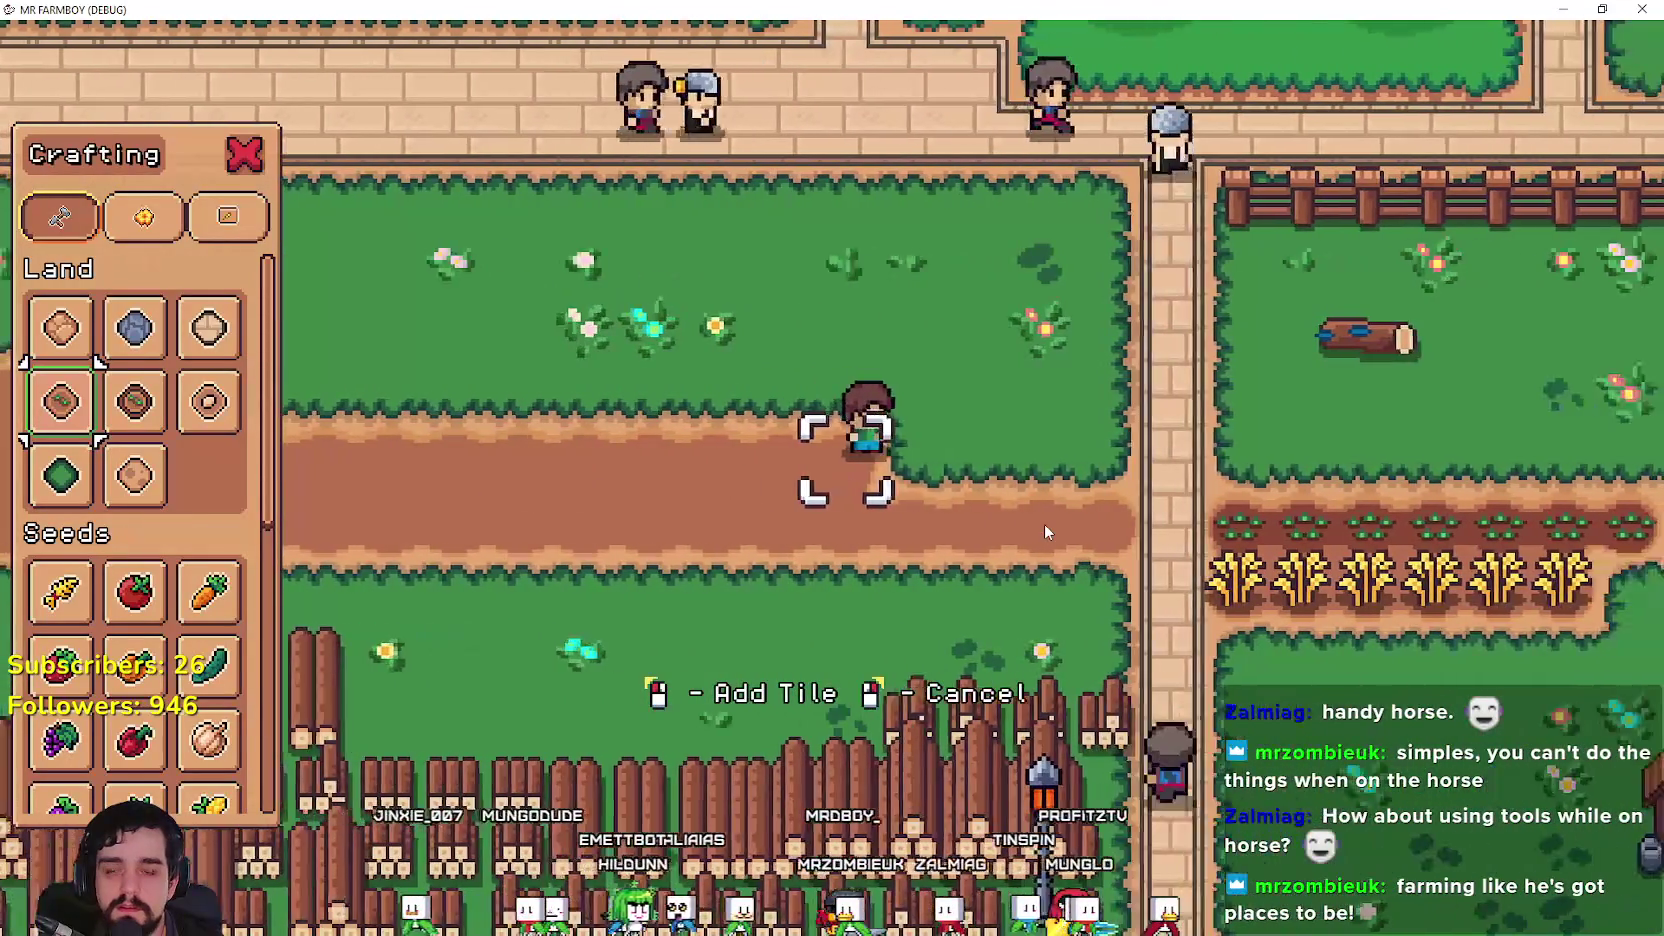
pyautogui.press('d')
pyautogui.press('w')
pyautogui.press('a')
pyautogui.click(1086, 510)
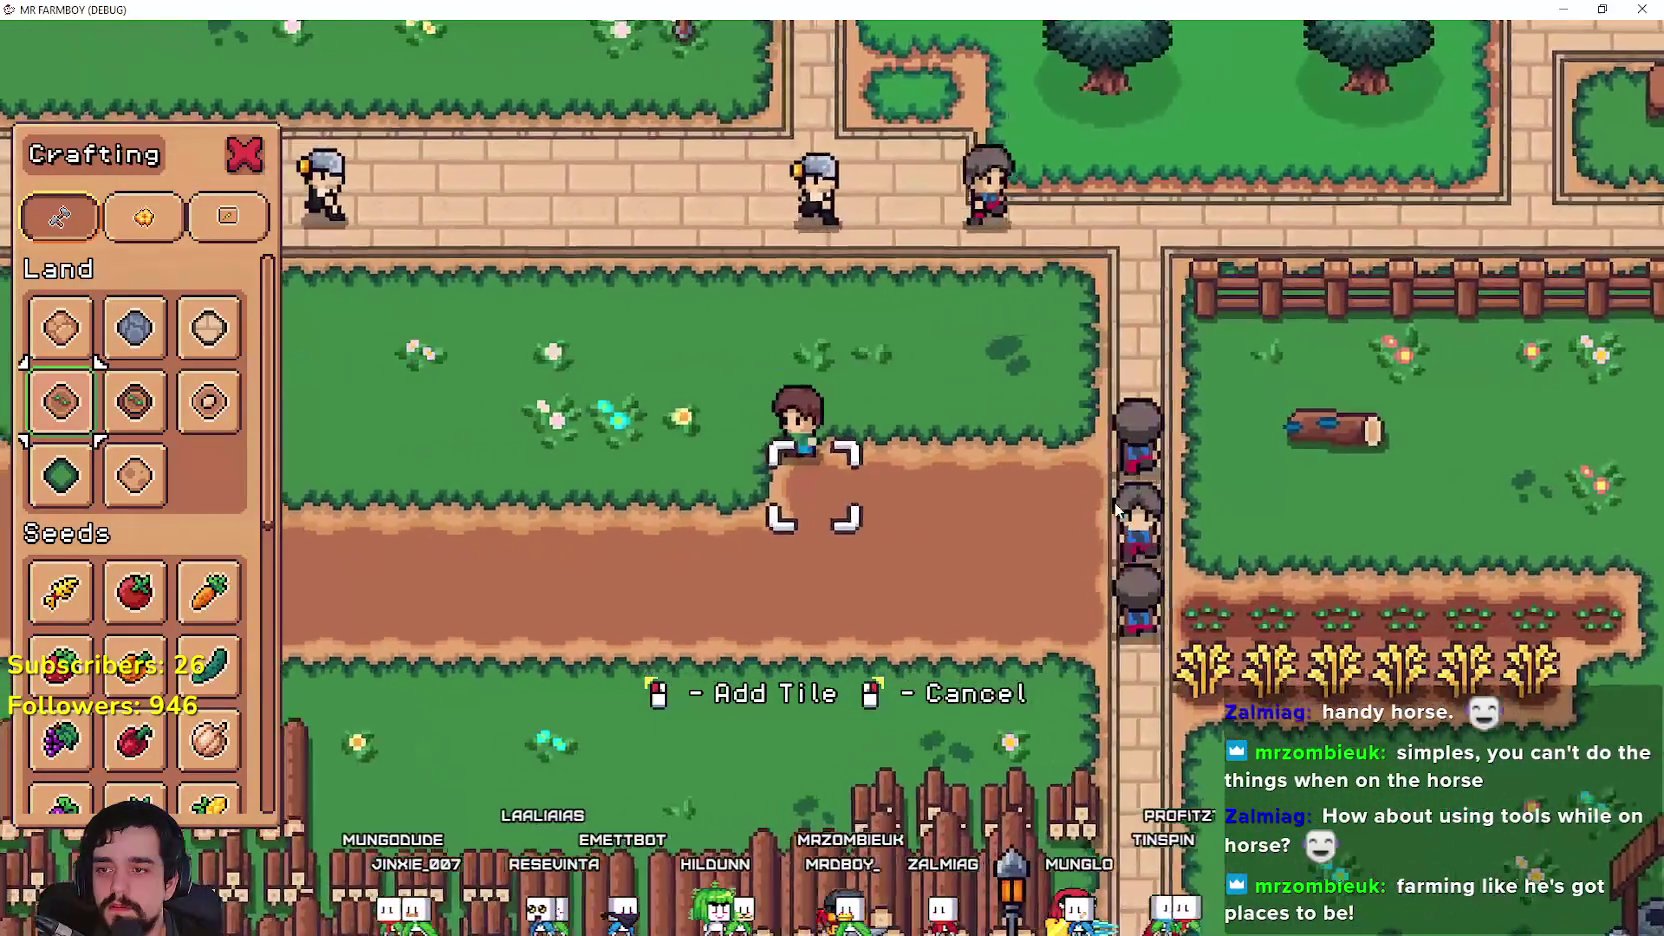
pyautogui.press('a')
pyautogui.click(1117, 510)
pyautogui.click(1117, 510)
pyautogui.click(1117, 510)
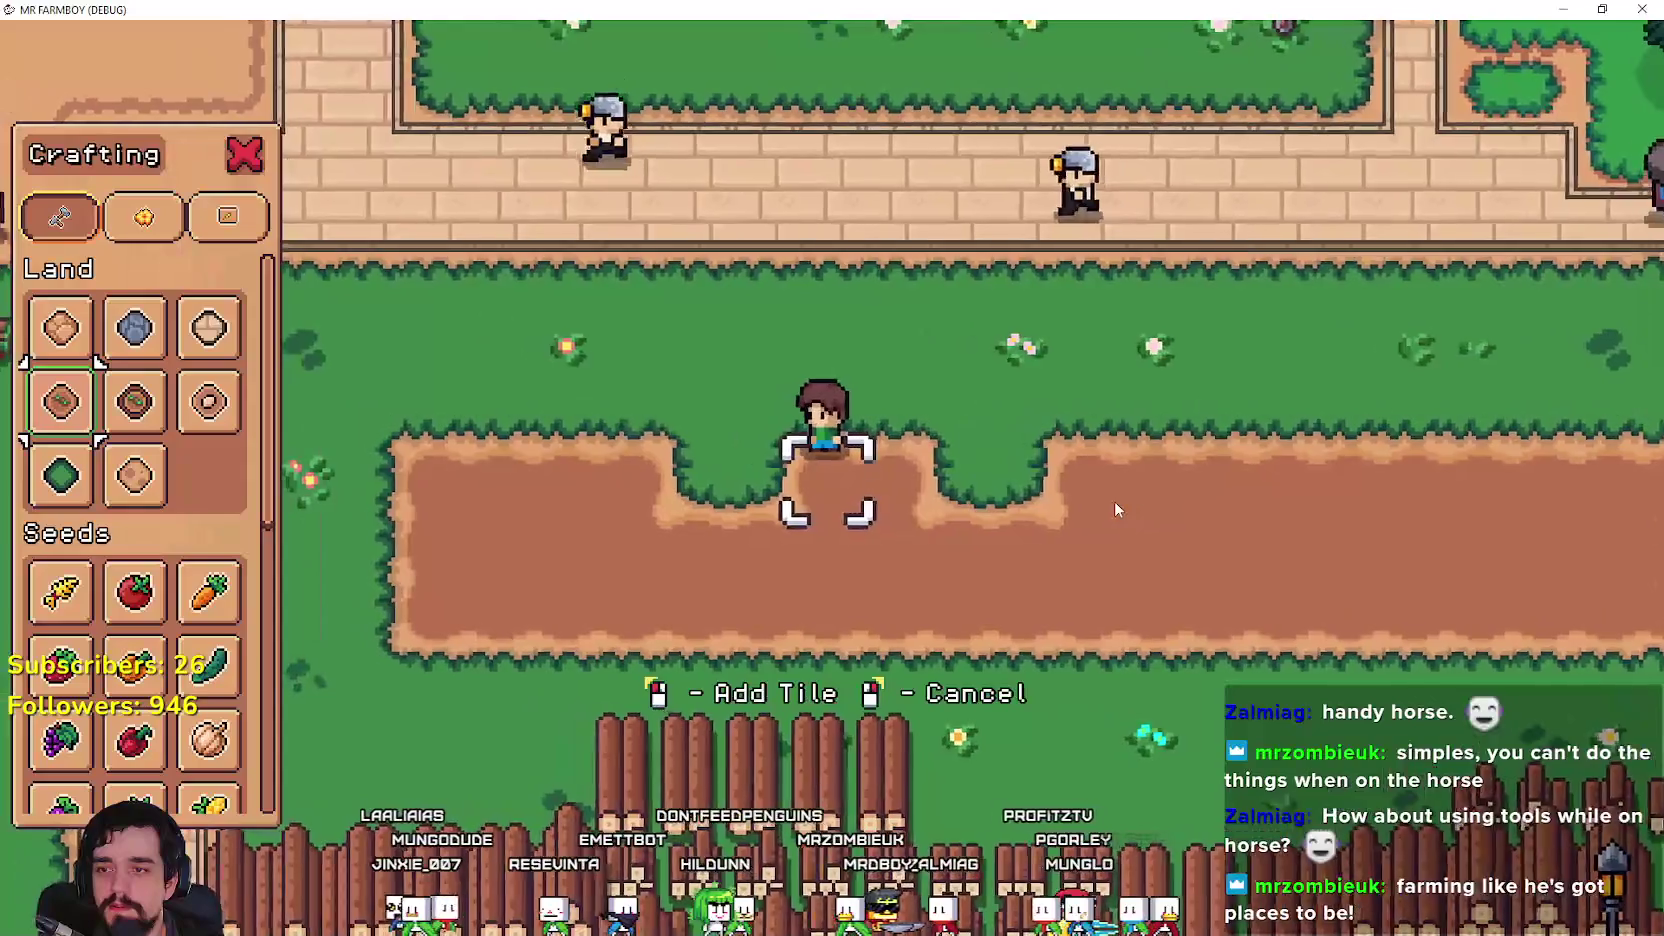
pyautogui.click(1117, 510)
# Step: Till the remaining grass notches at the strip's left end, then pick seeds to plant
pyautogui.press('a')
pyautogui.click(1117, 510)
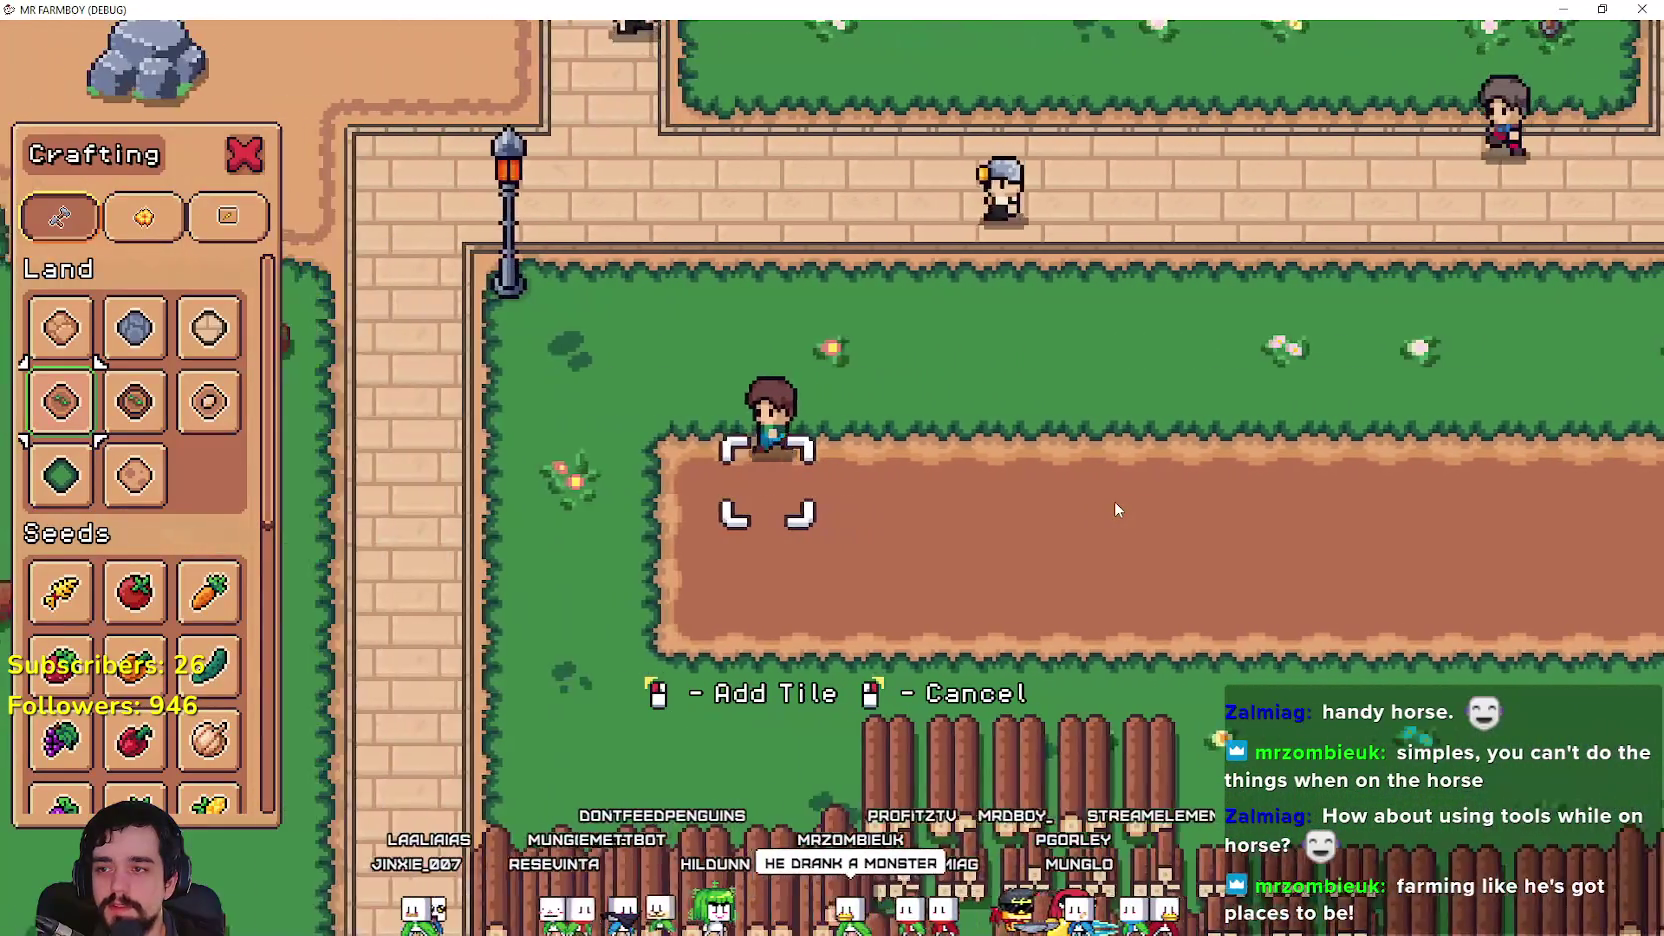
pyautogui.press('a')
pyautogui.click(1117, 510)
pyautogui.click(1117, 510)
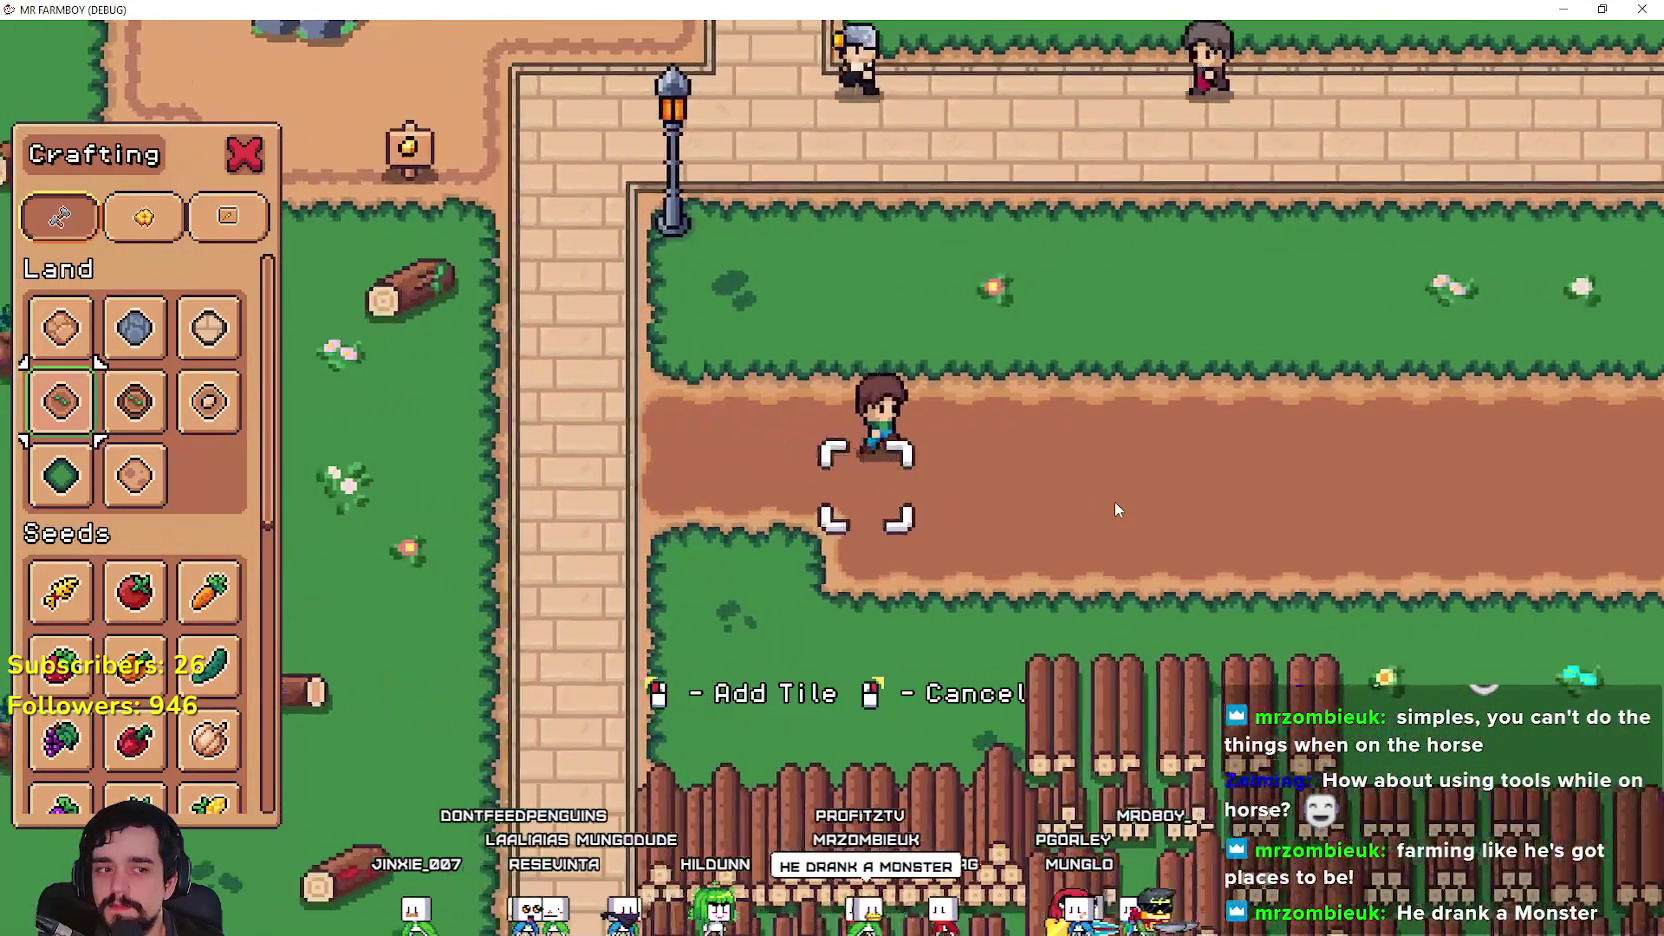
pyautogui.press('d')
pyautogui.press('s')
pyautogui.press('a')
pyautogui.click(1117, 510)
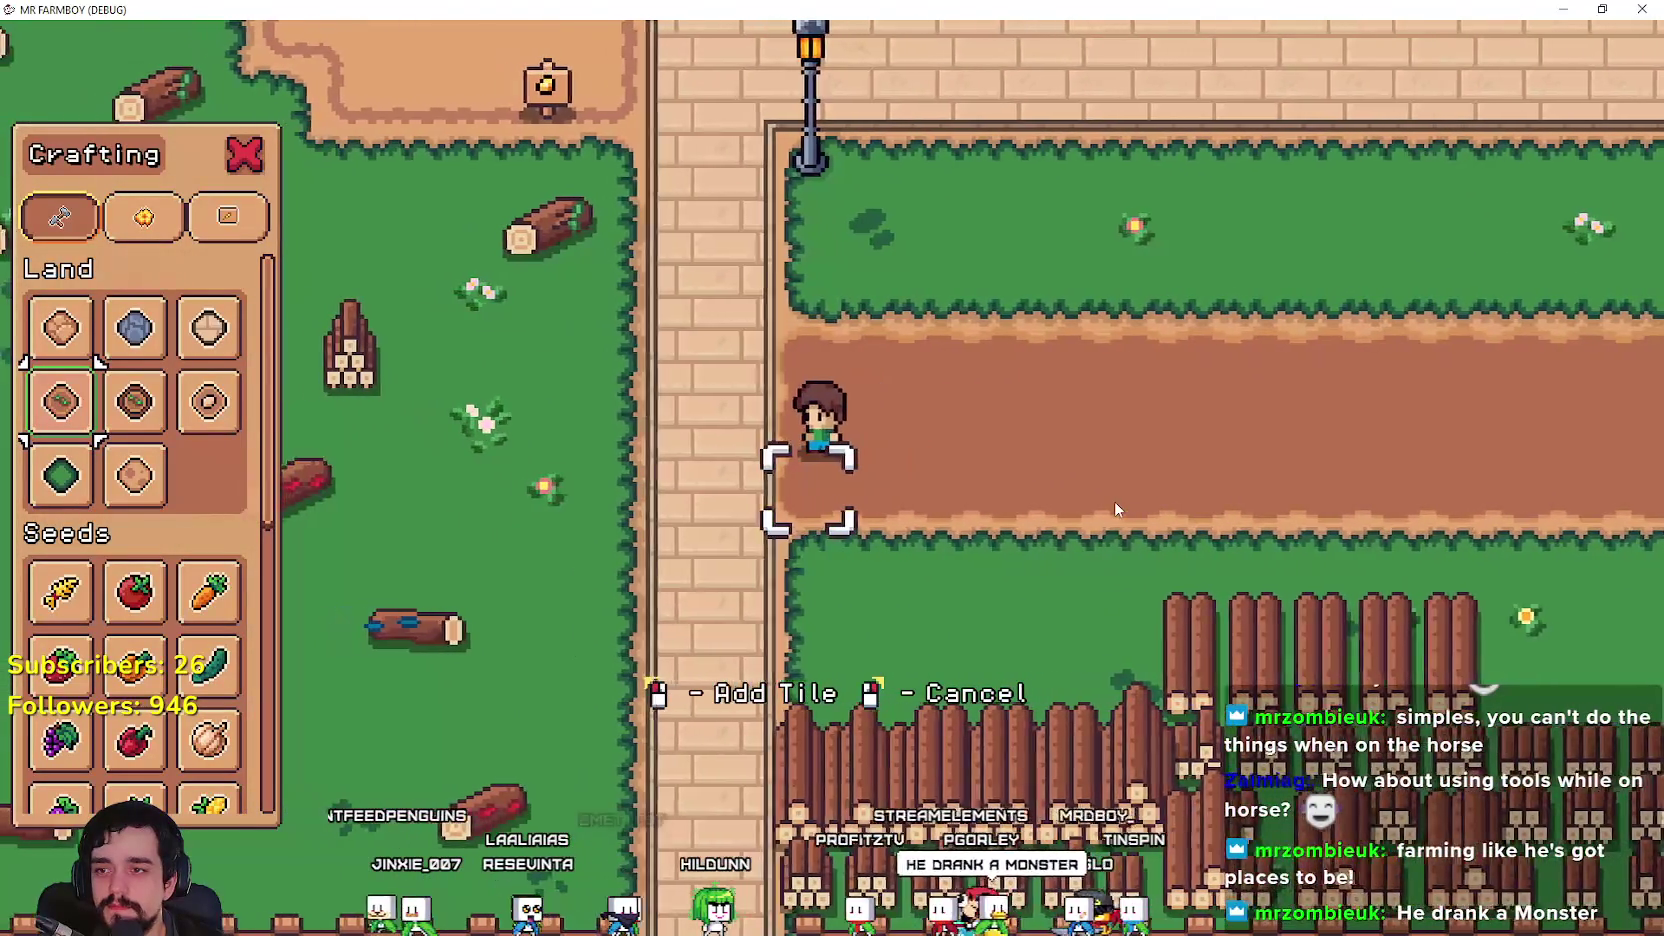
pyautogui.press('d')
pyautogui.press('a')
pyautogui.click(60, 590)
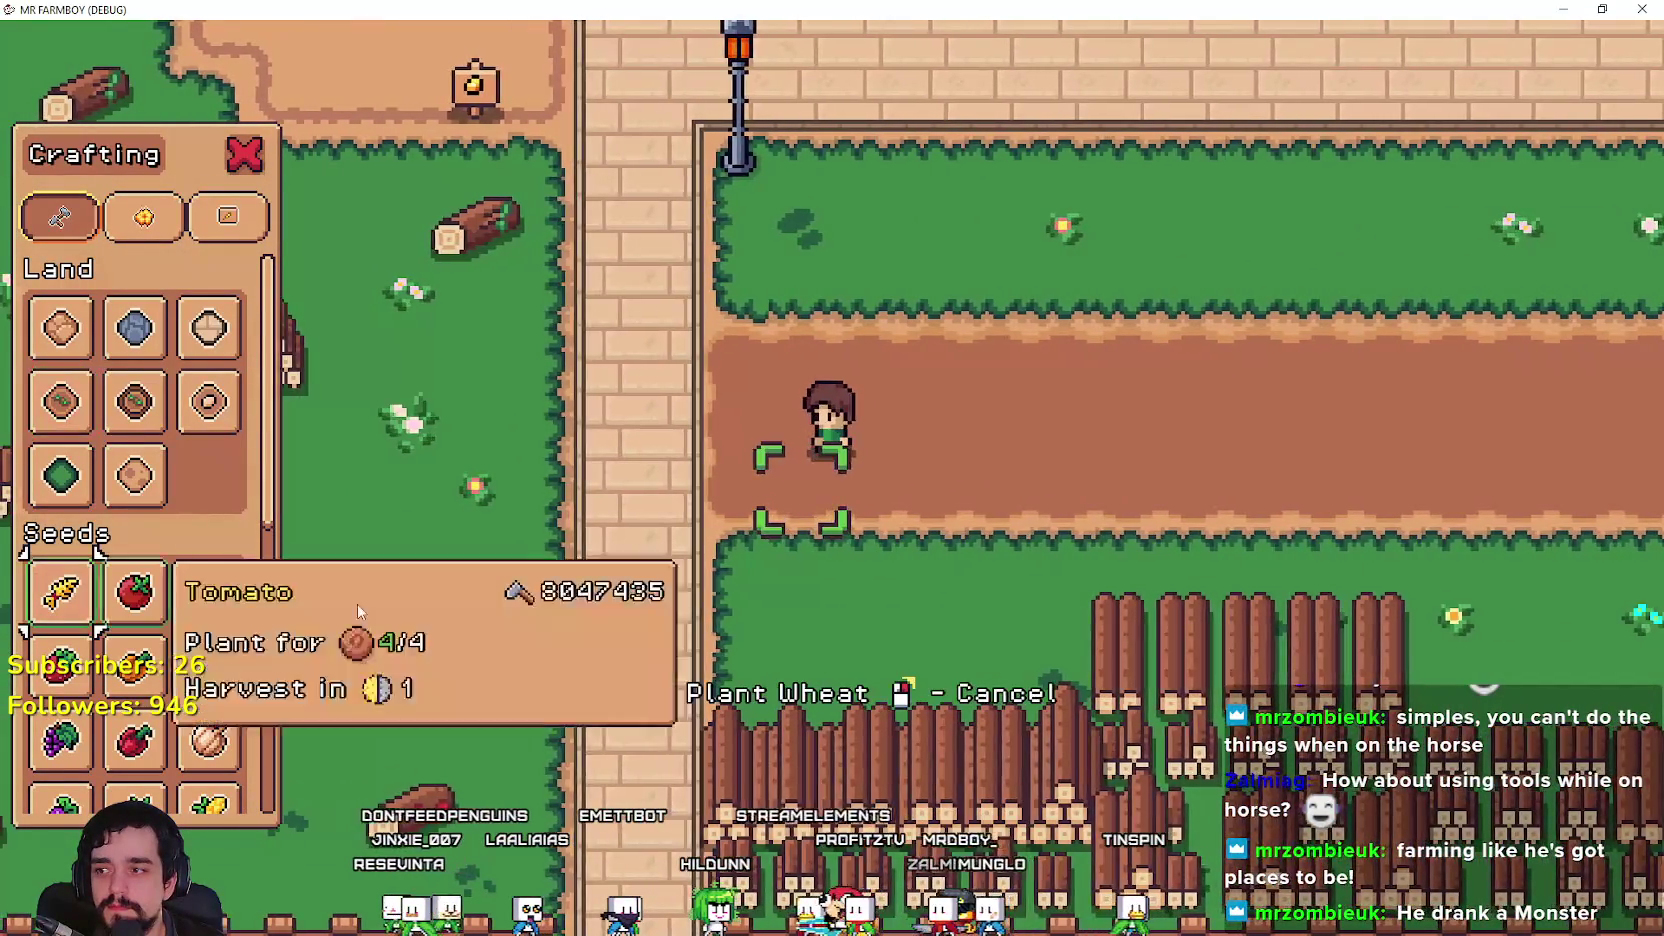
# Step: Plant and water tomatoes on the first tiles at the strip's left edge
pyautogui.press('a')
pyautogui.press('w')
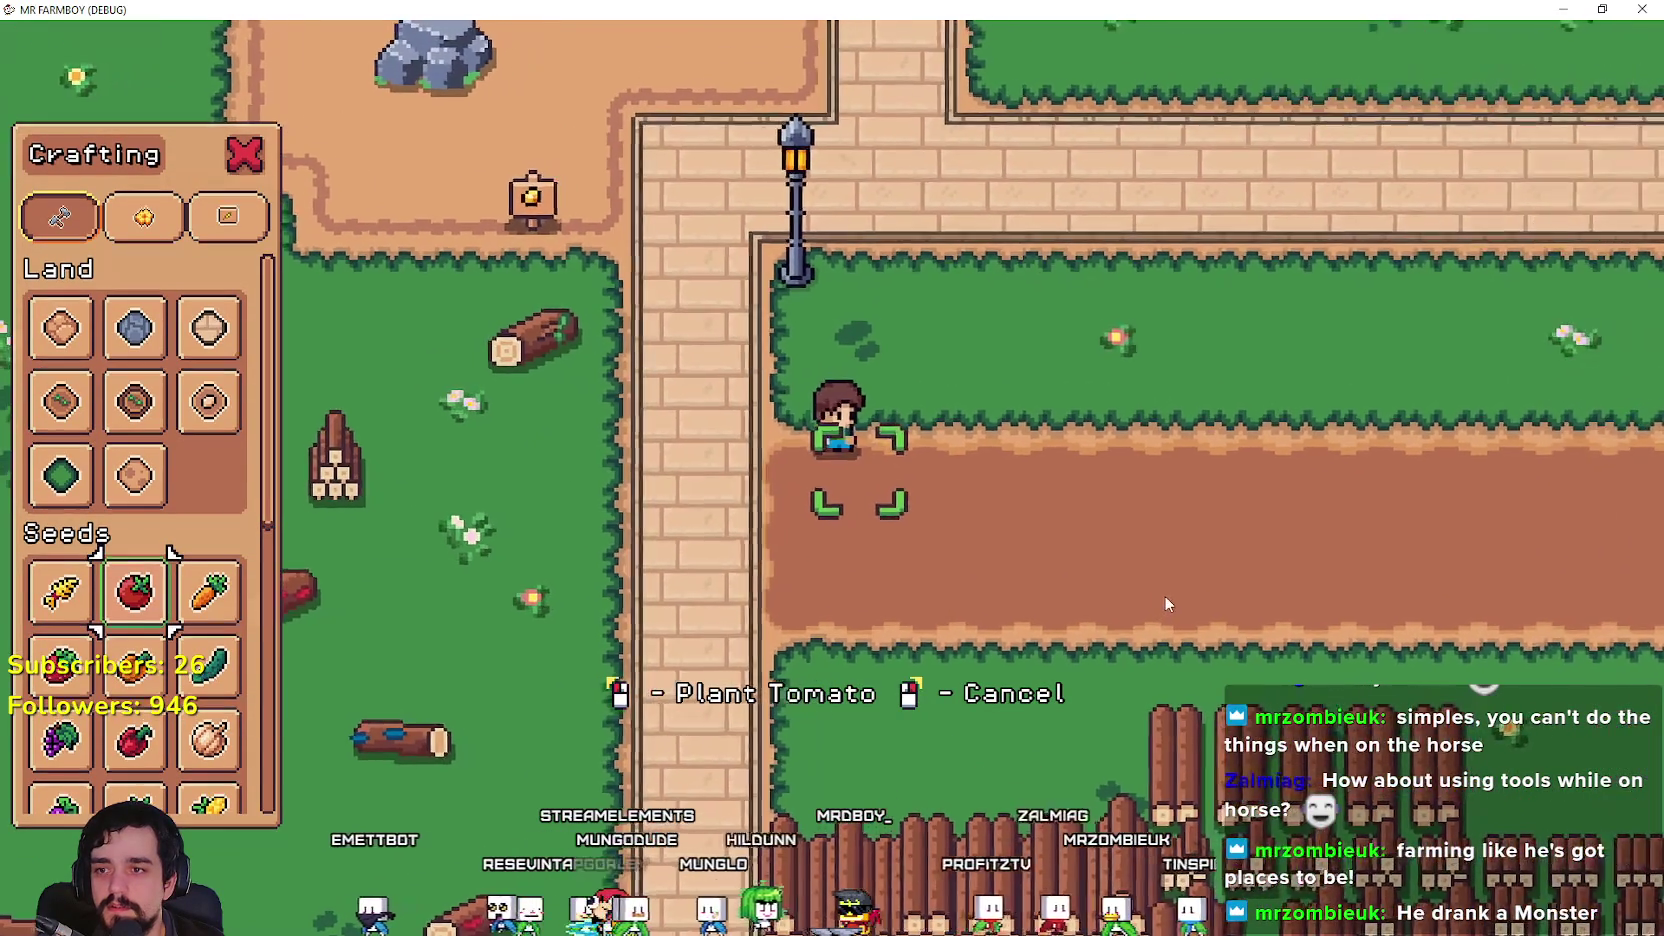
pyautogui.click(1155, 580)
pyautogui.click(1153, 581)
pyautogui.press('d')
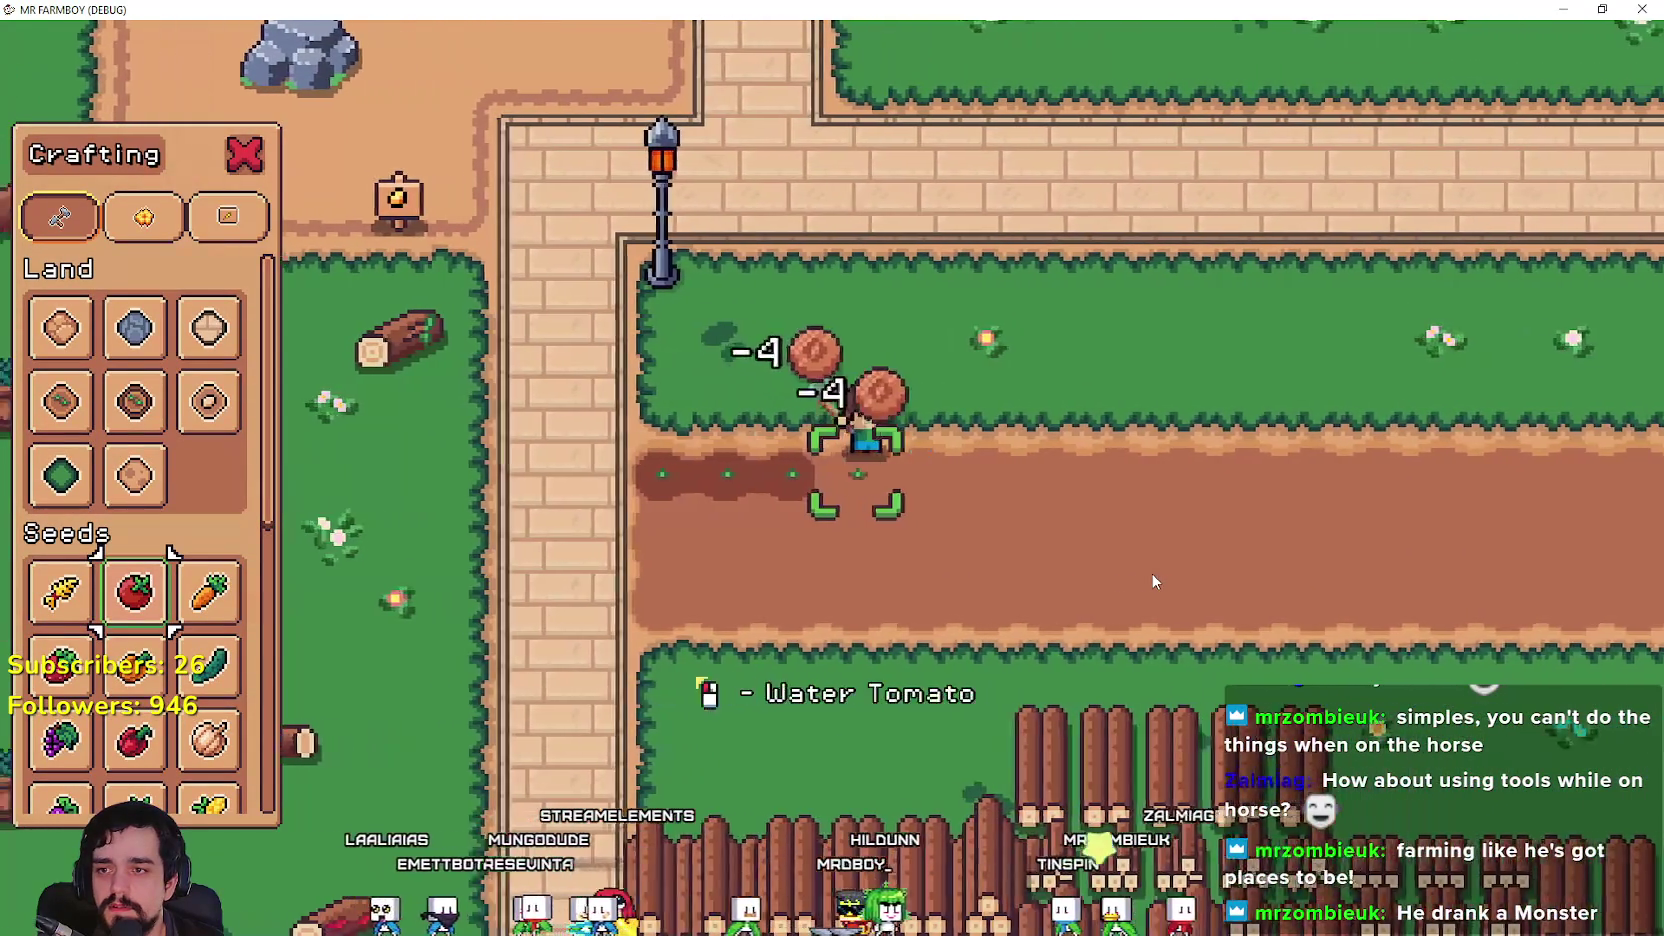
pyautogui.click(1153, 581)
pyautogui.press('d')
pyautogui.click(1150, 572)
pyautogui.click(1150, 572)
pyautogui.press('d')
# Step: Keep planting and watering tomatoes on each tile moving right along the strip
pyautogui.click(1150, 572)
pyautogui.press('d')
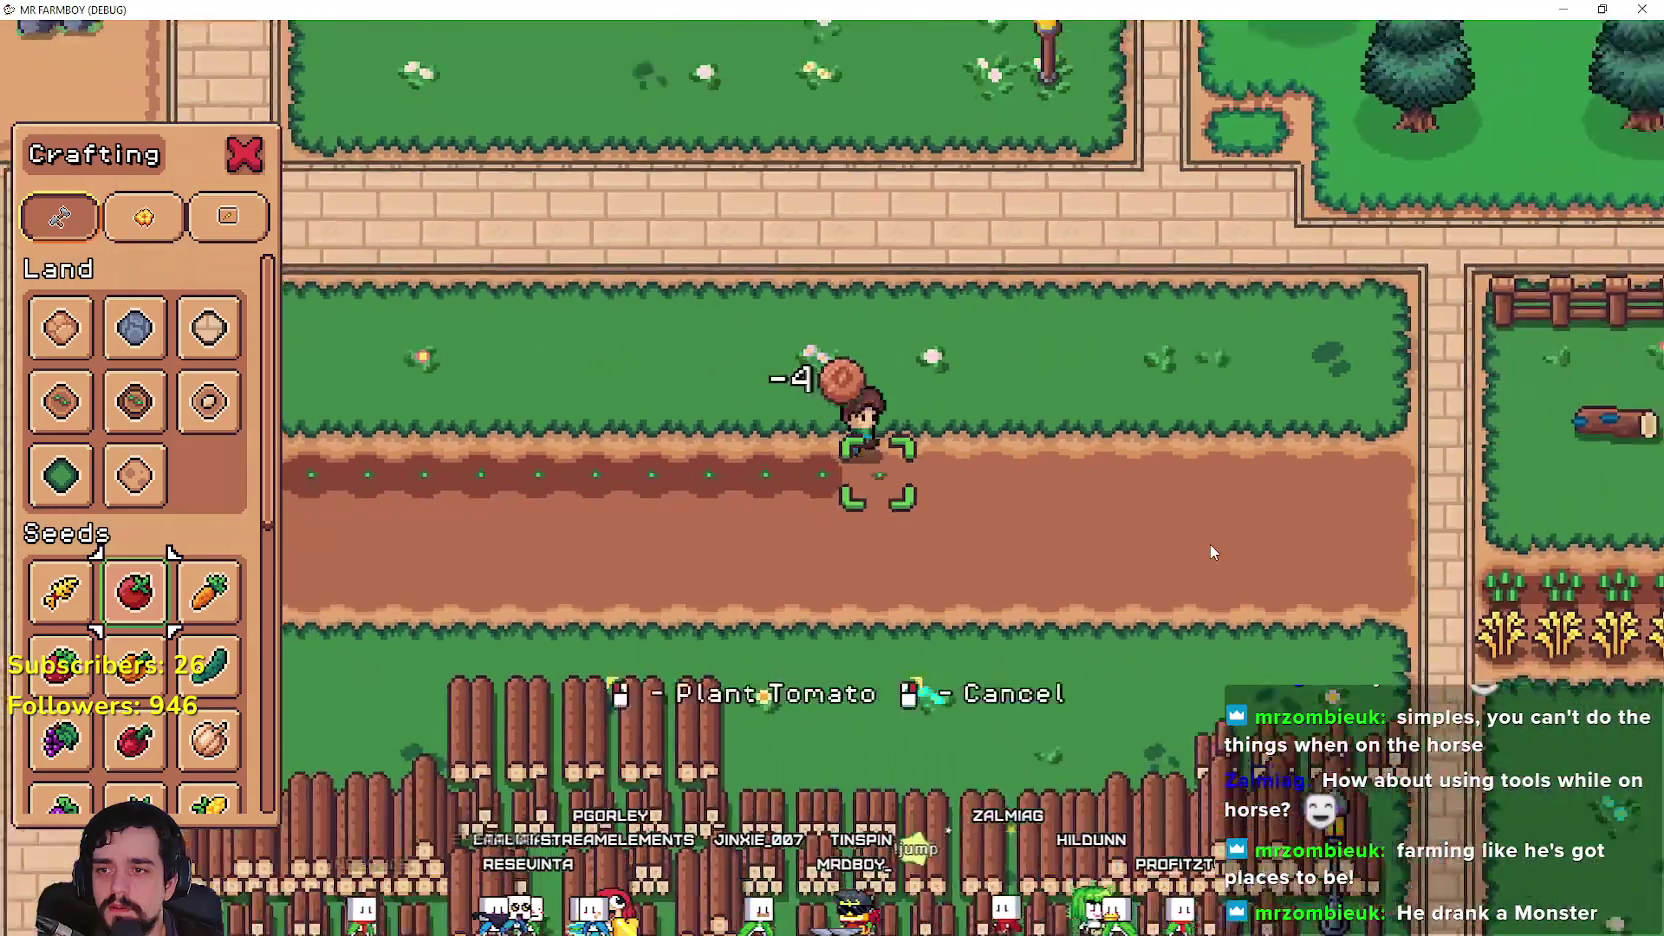
pyautogui.click(1210, 552)
pyautogui.click(1210, 552)
pyautogui.press('d')
pyautogui.click(1208, 553)
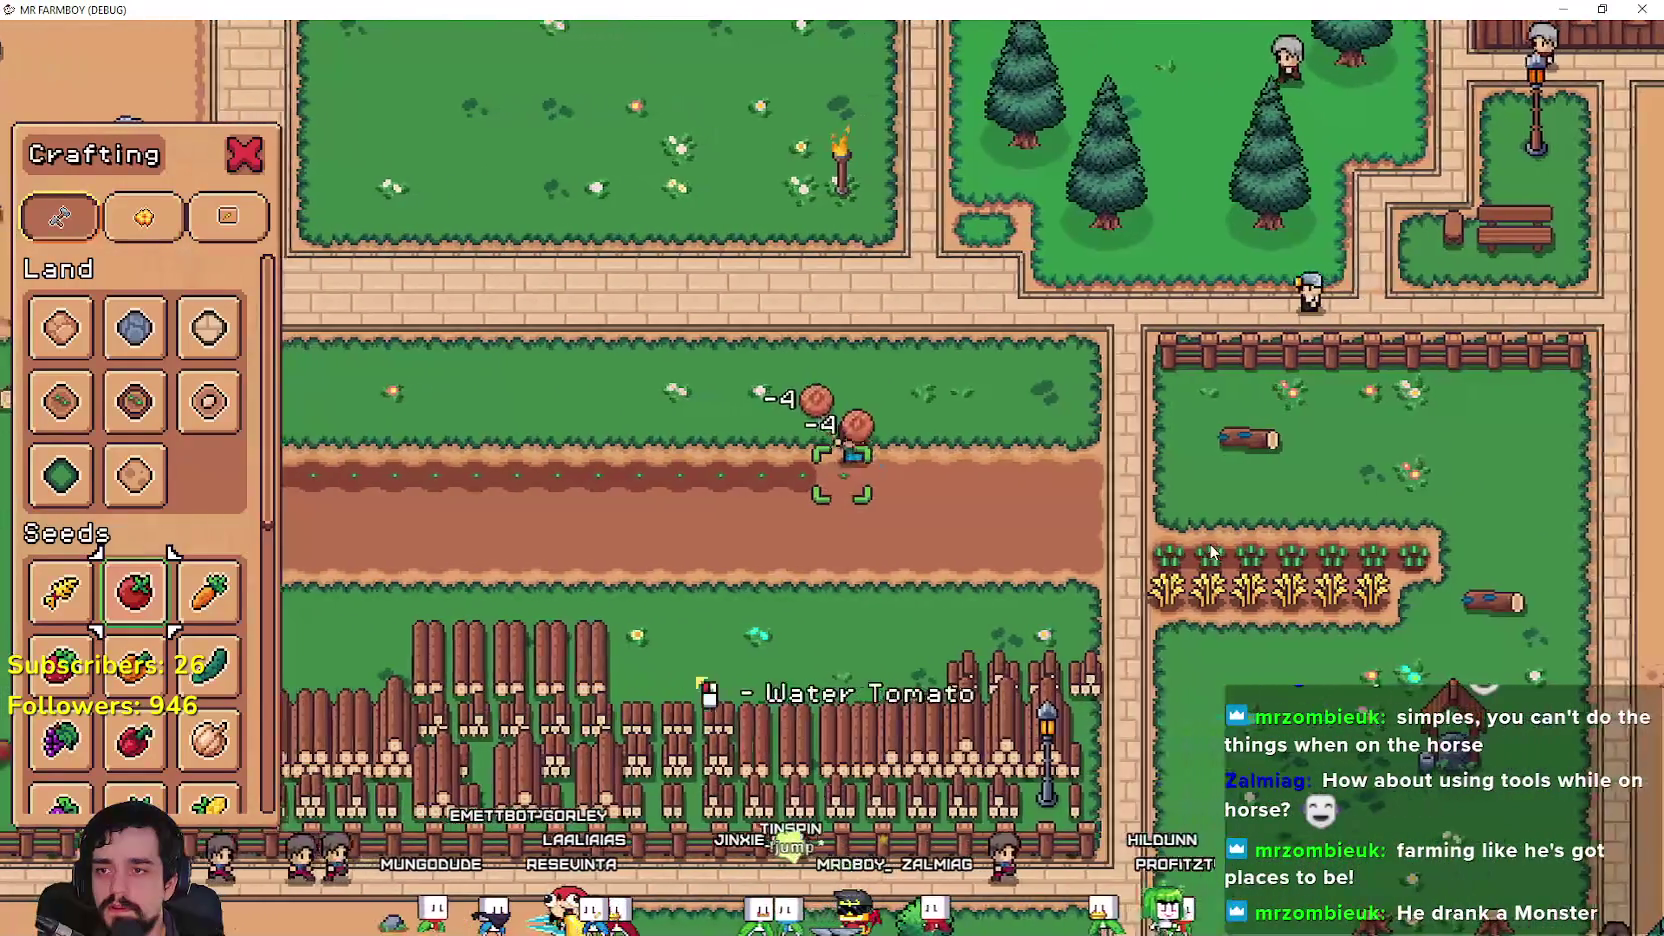
pyautogui.click(1206, 553)
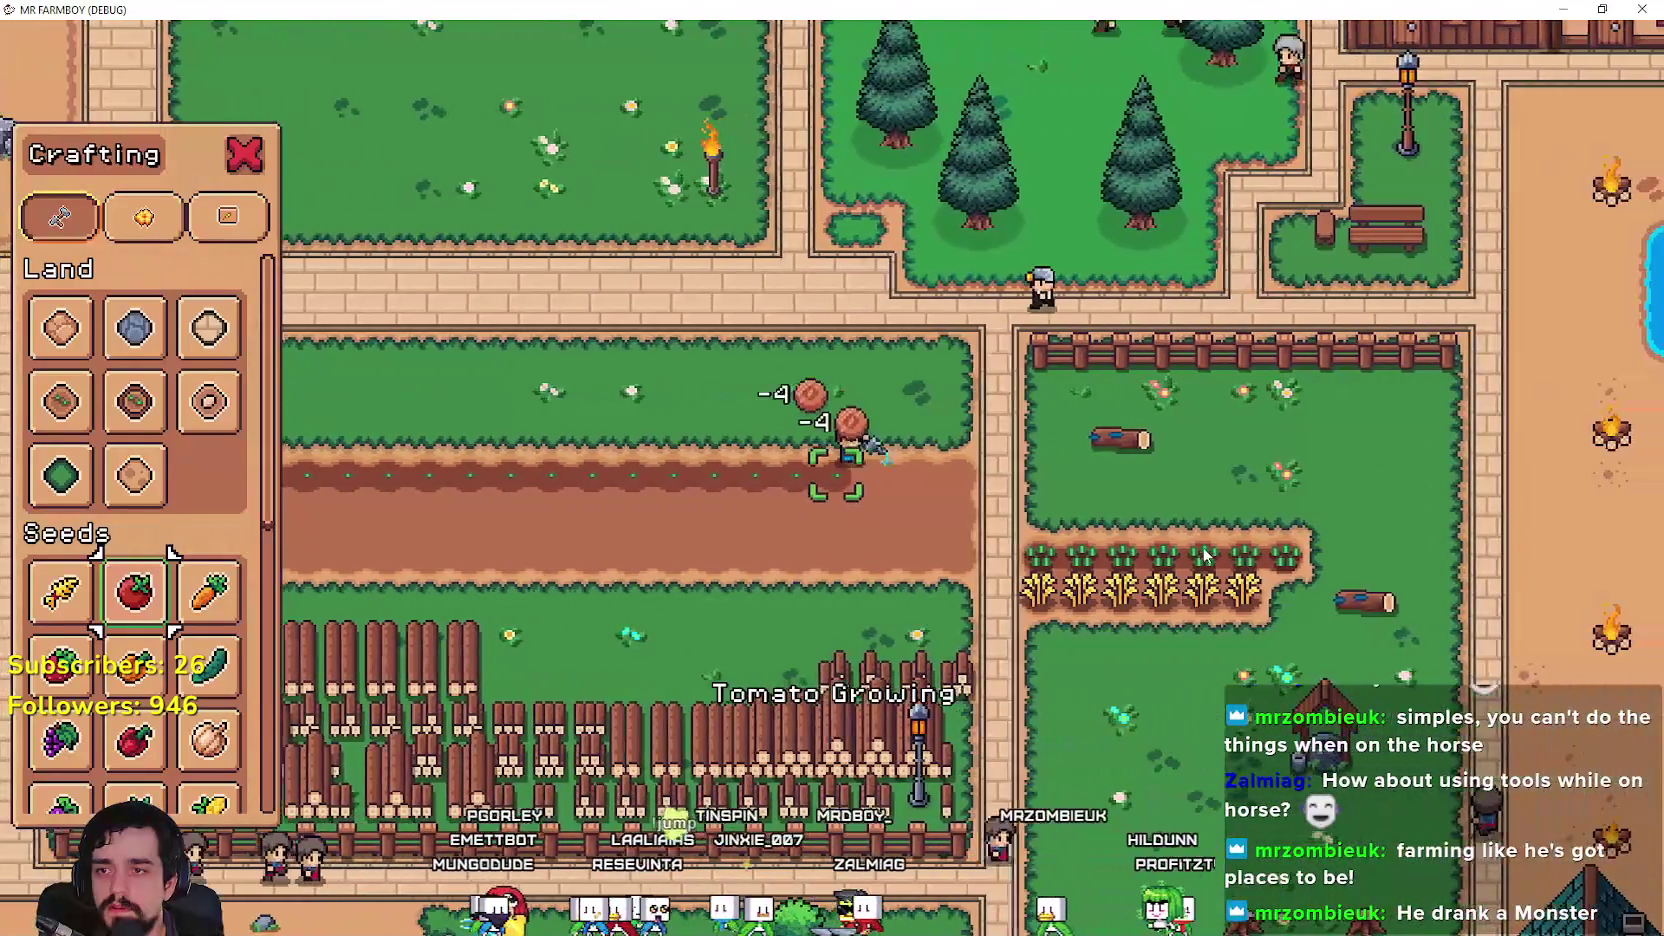
pyautogui.press('d')
pyautogui.click(1205, 555)
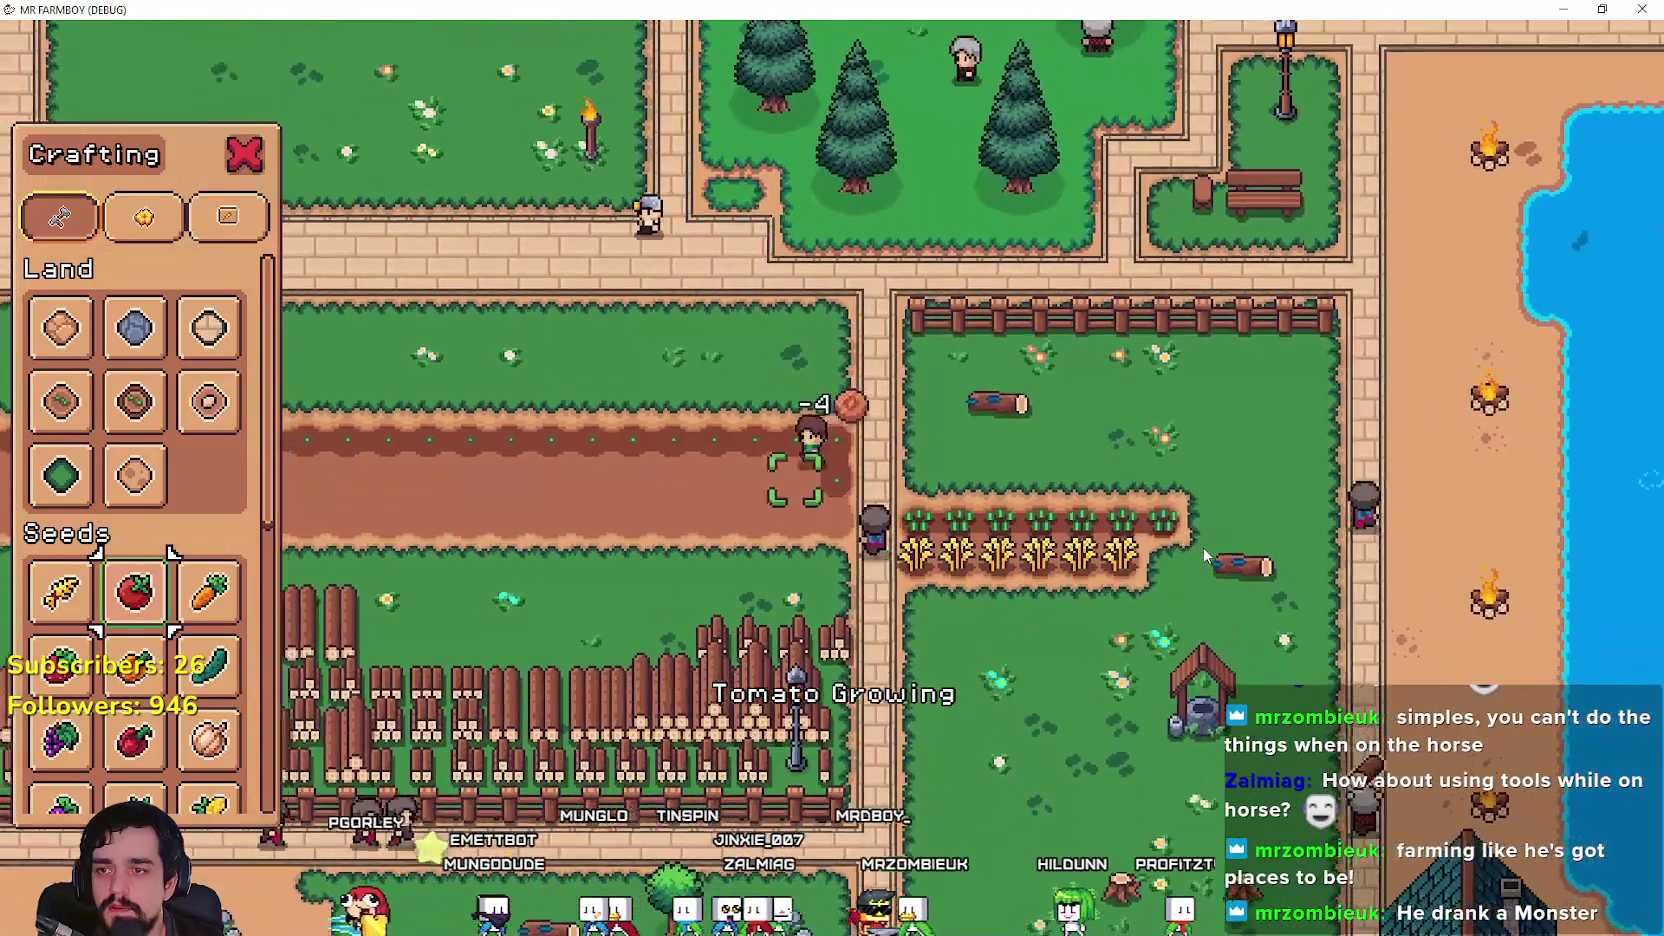
pyautogui.press('d')
pyautogui.click(1202, 547)
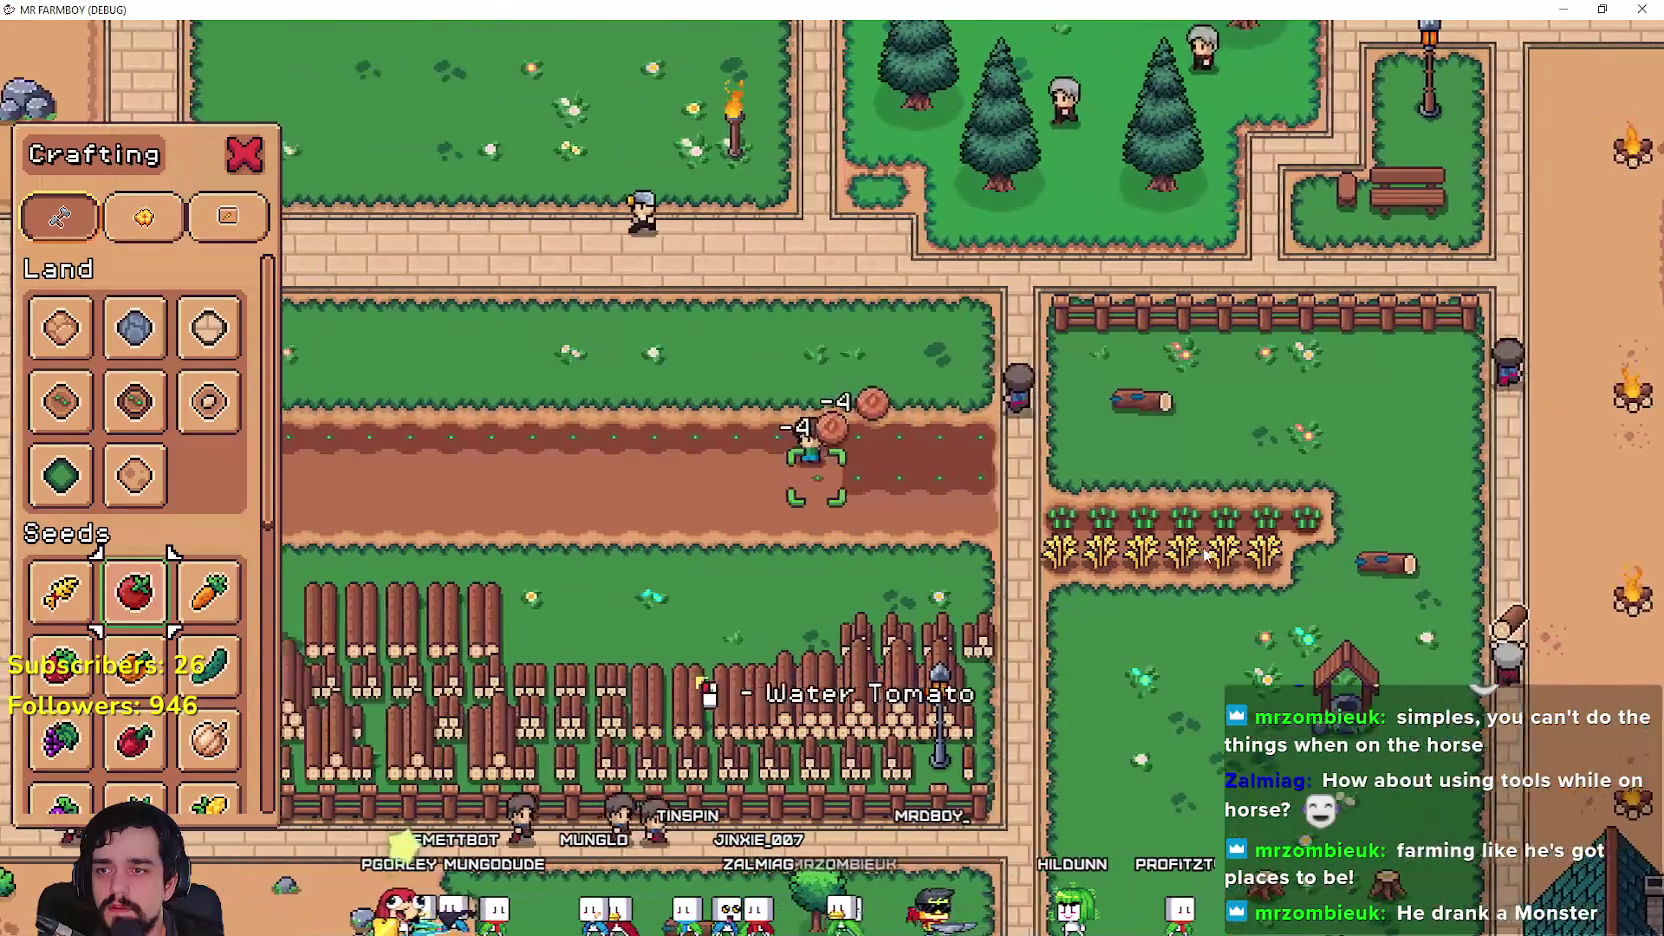
pyautogui.click(1203, 550)
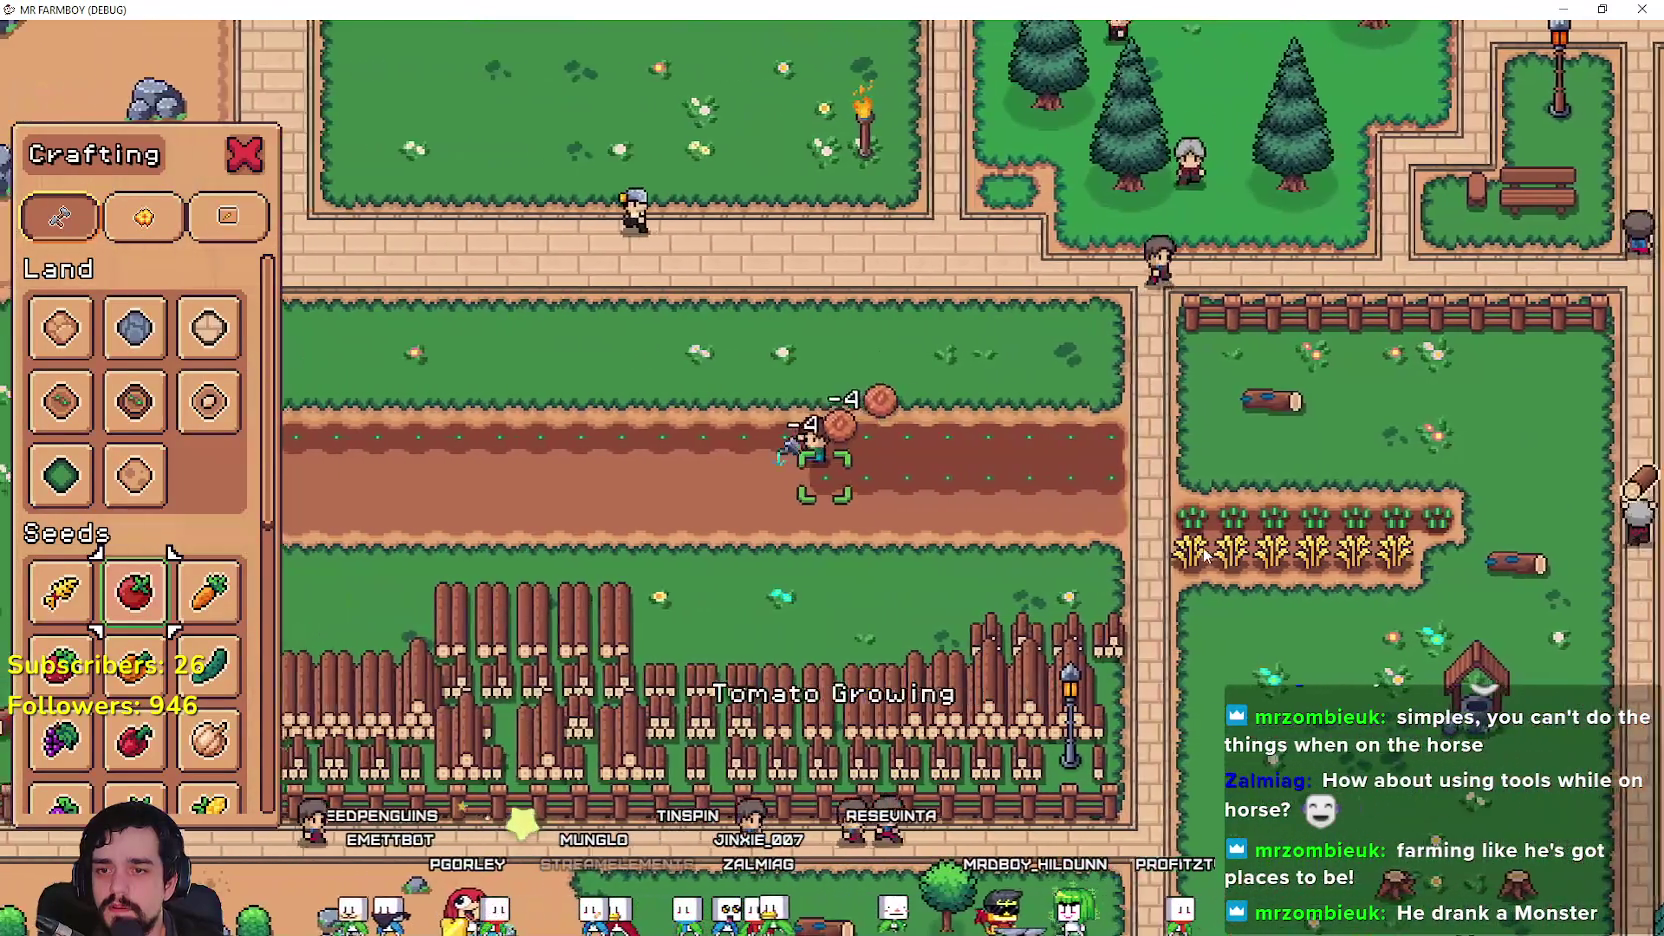
# Step: Walk back left along the row, watering the remaining newly planted tomatoes
pyautogui.press('a')
pyautogui.click(1202, 547)
pyautogui.click(1202, 547)
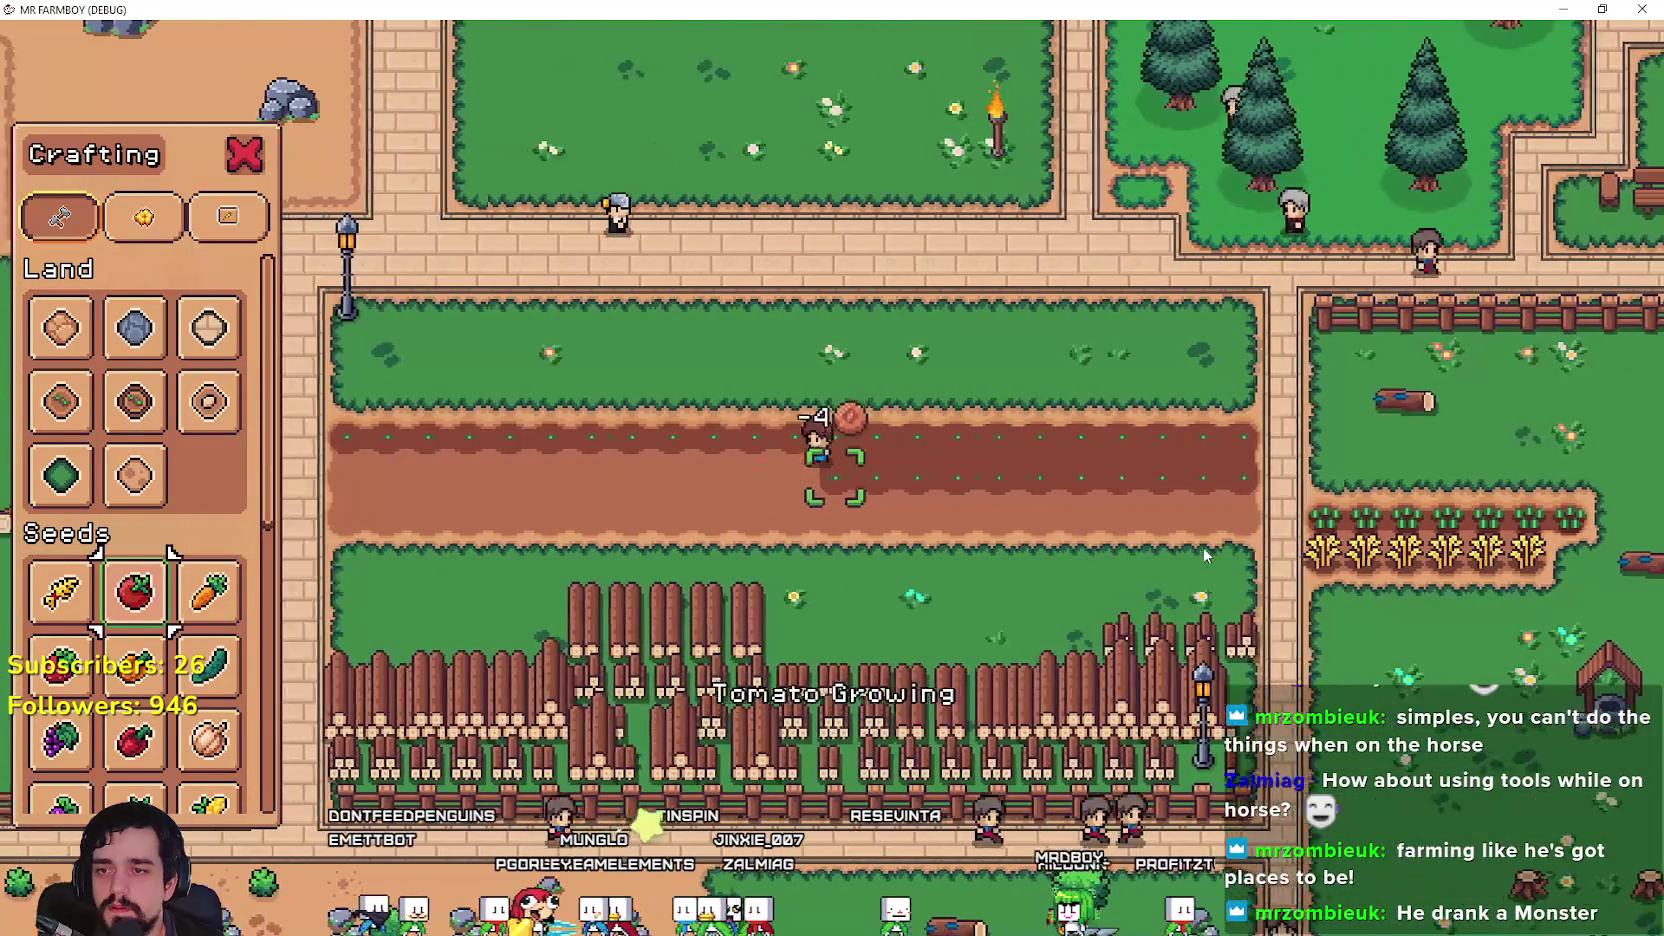
pyautogui.click(1202, 547)
pyautogui.click(1202, 547)
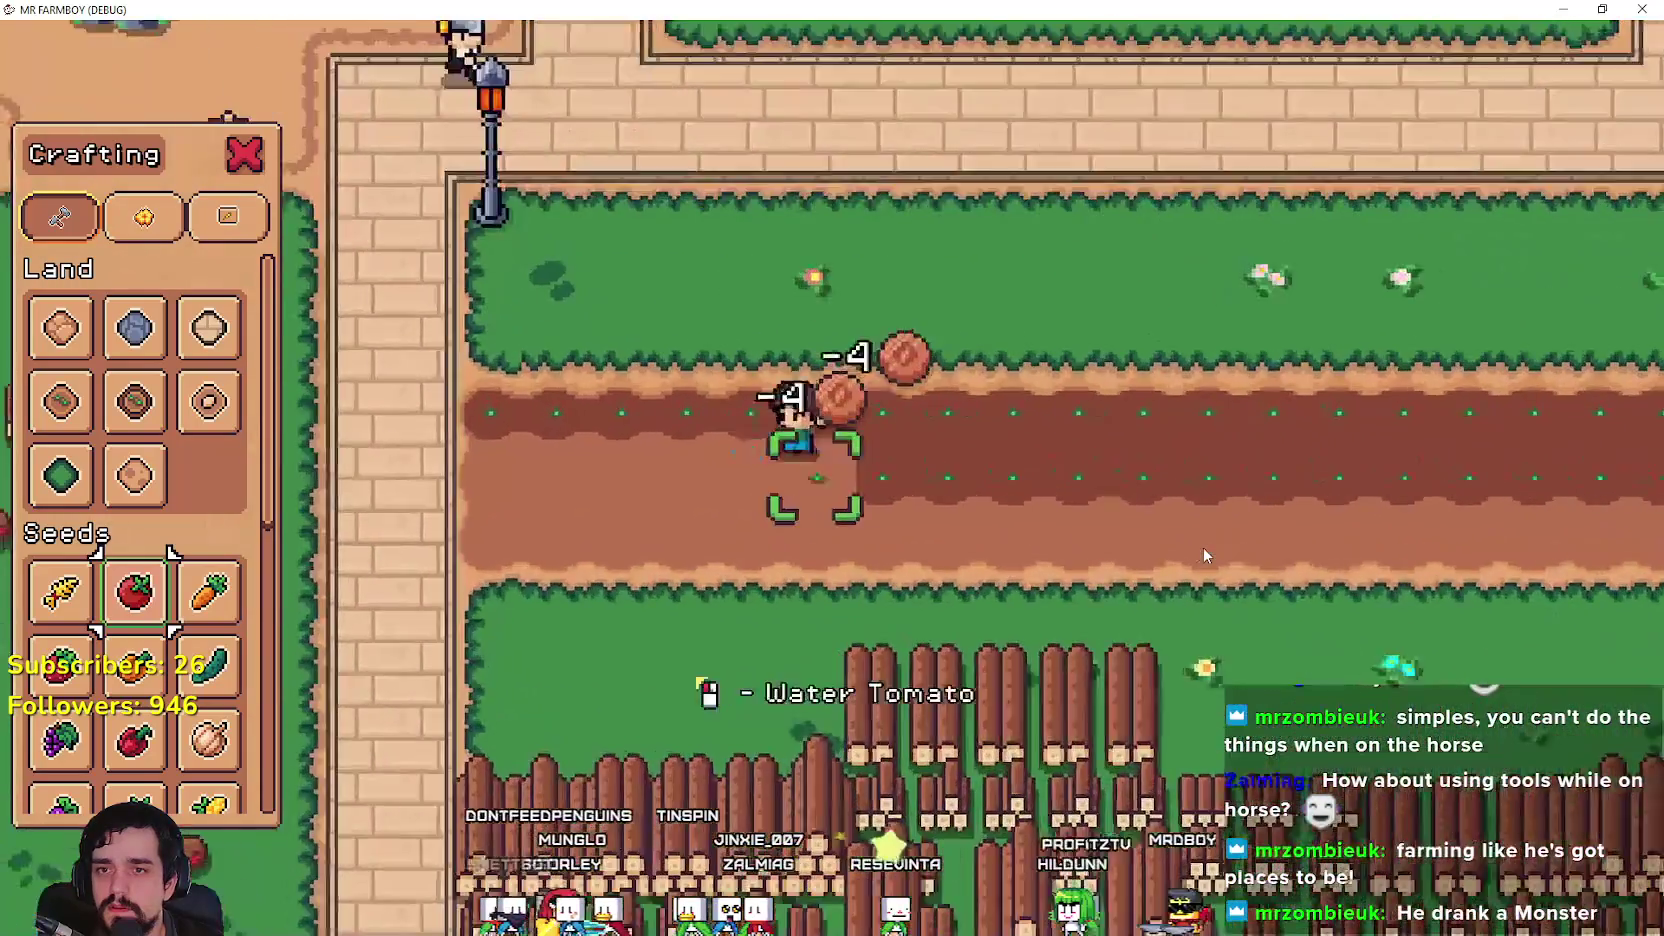
pyautogui.scroll(-3, 1202, 547)
pyautogui.scroll(3, 1180, 522)
pyautogui.press('a')
pyautogui.click(1180, 522)
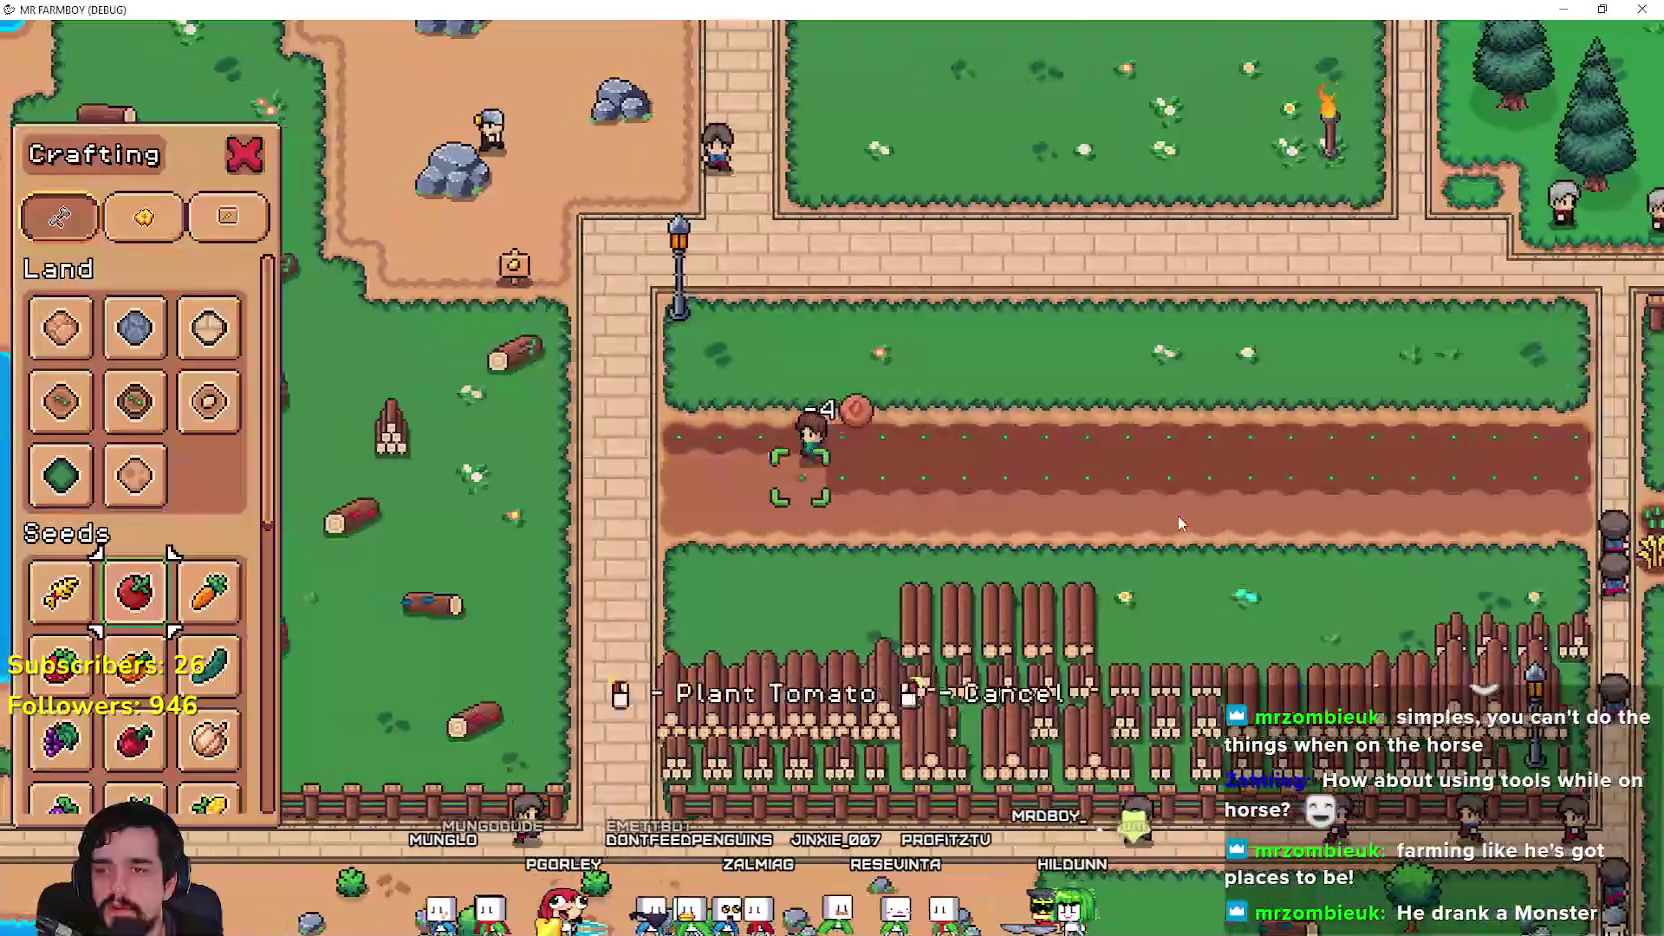
pyautogui.click(1180, 522)
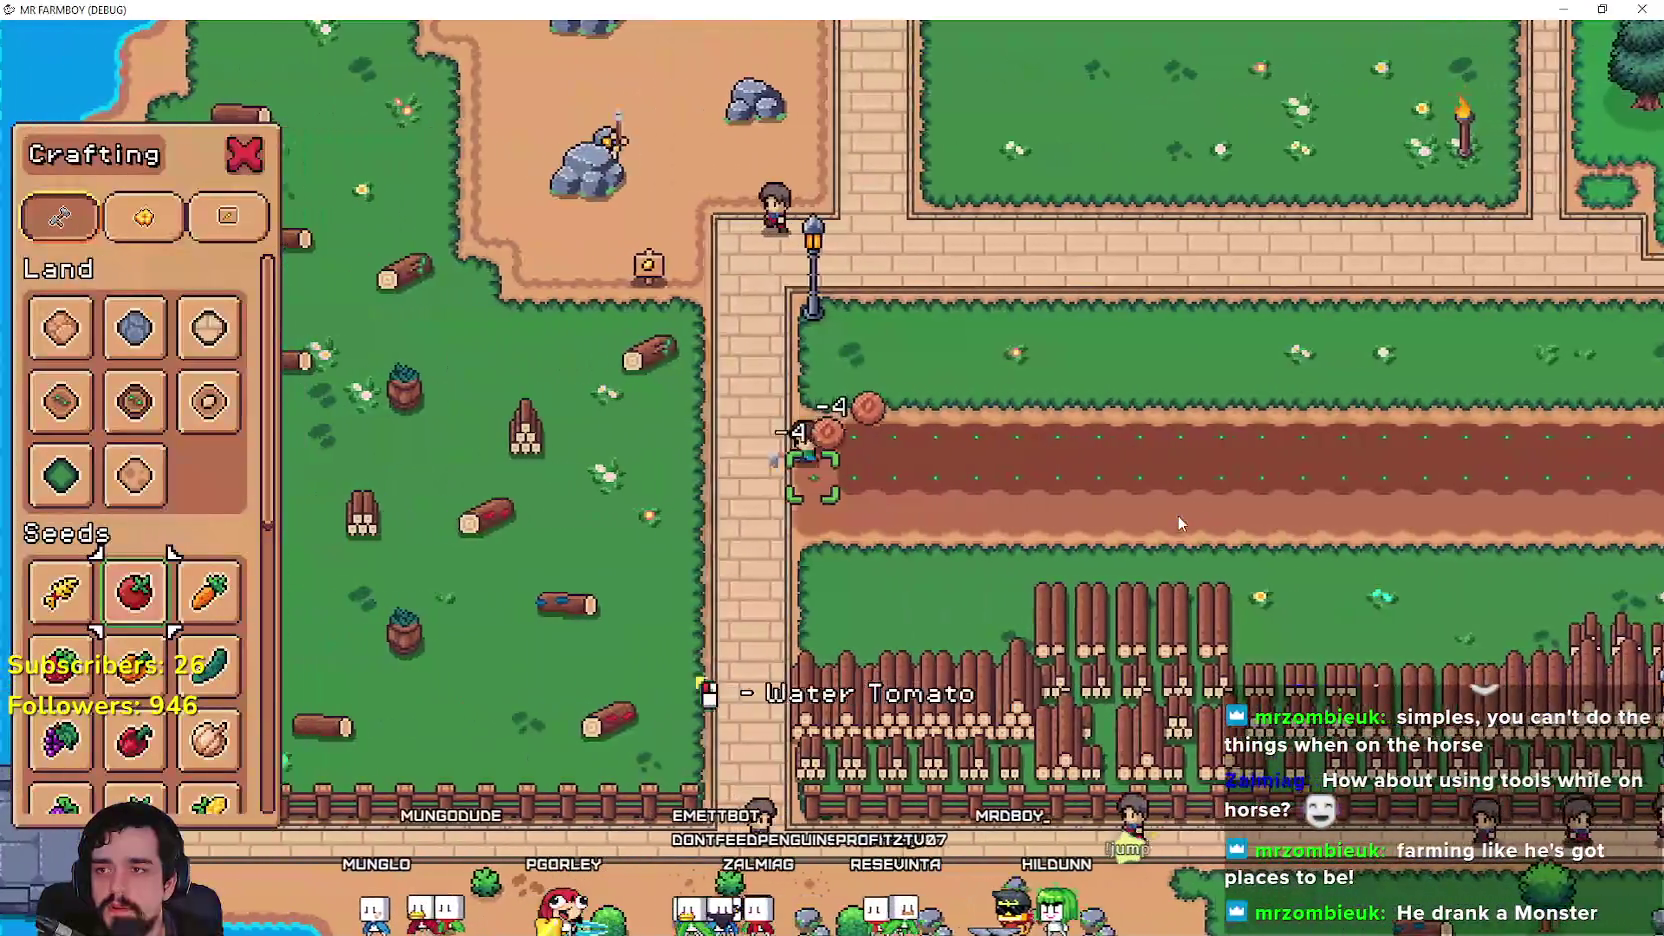
pyautogui.click(1176, 522)
# Step: Close the crafting panel and walk up away from the row
pyautogui.press('w')
pyautogui.press('c')
pyautogui.scroll(2, 710, 378)
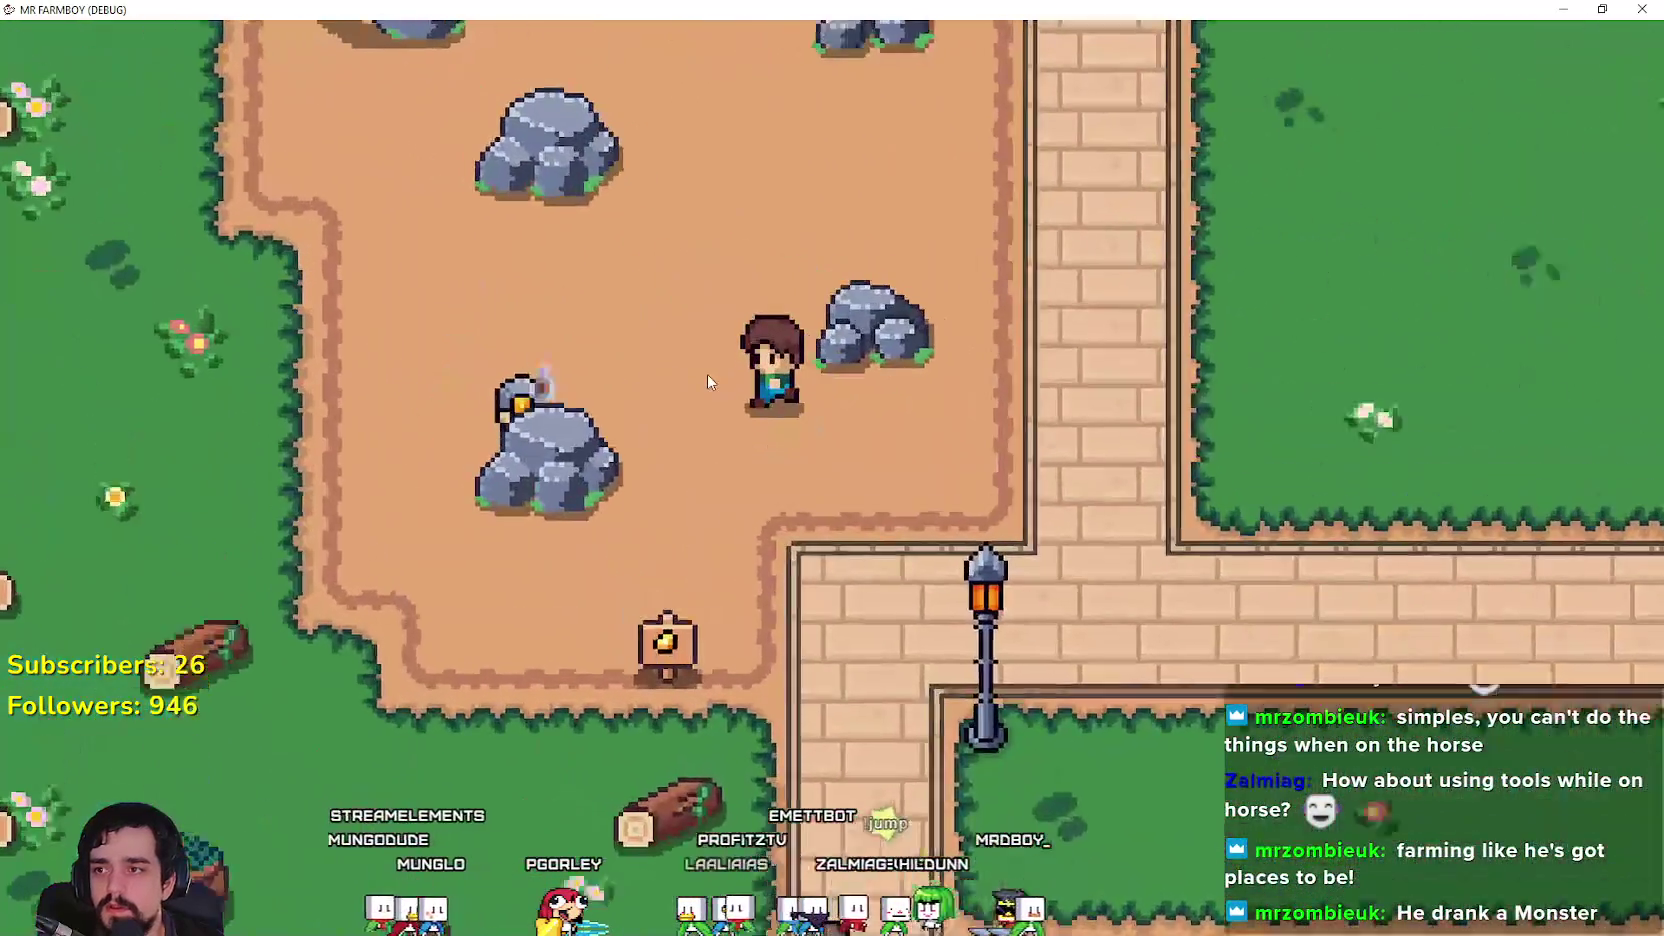
# Step: Walk the farmer past the pond, brick path, houses and lake toward the market
pyautogui.press('w')
pyautogui.press('a')
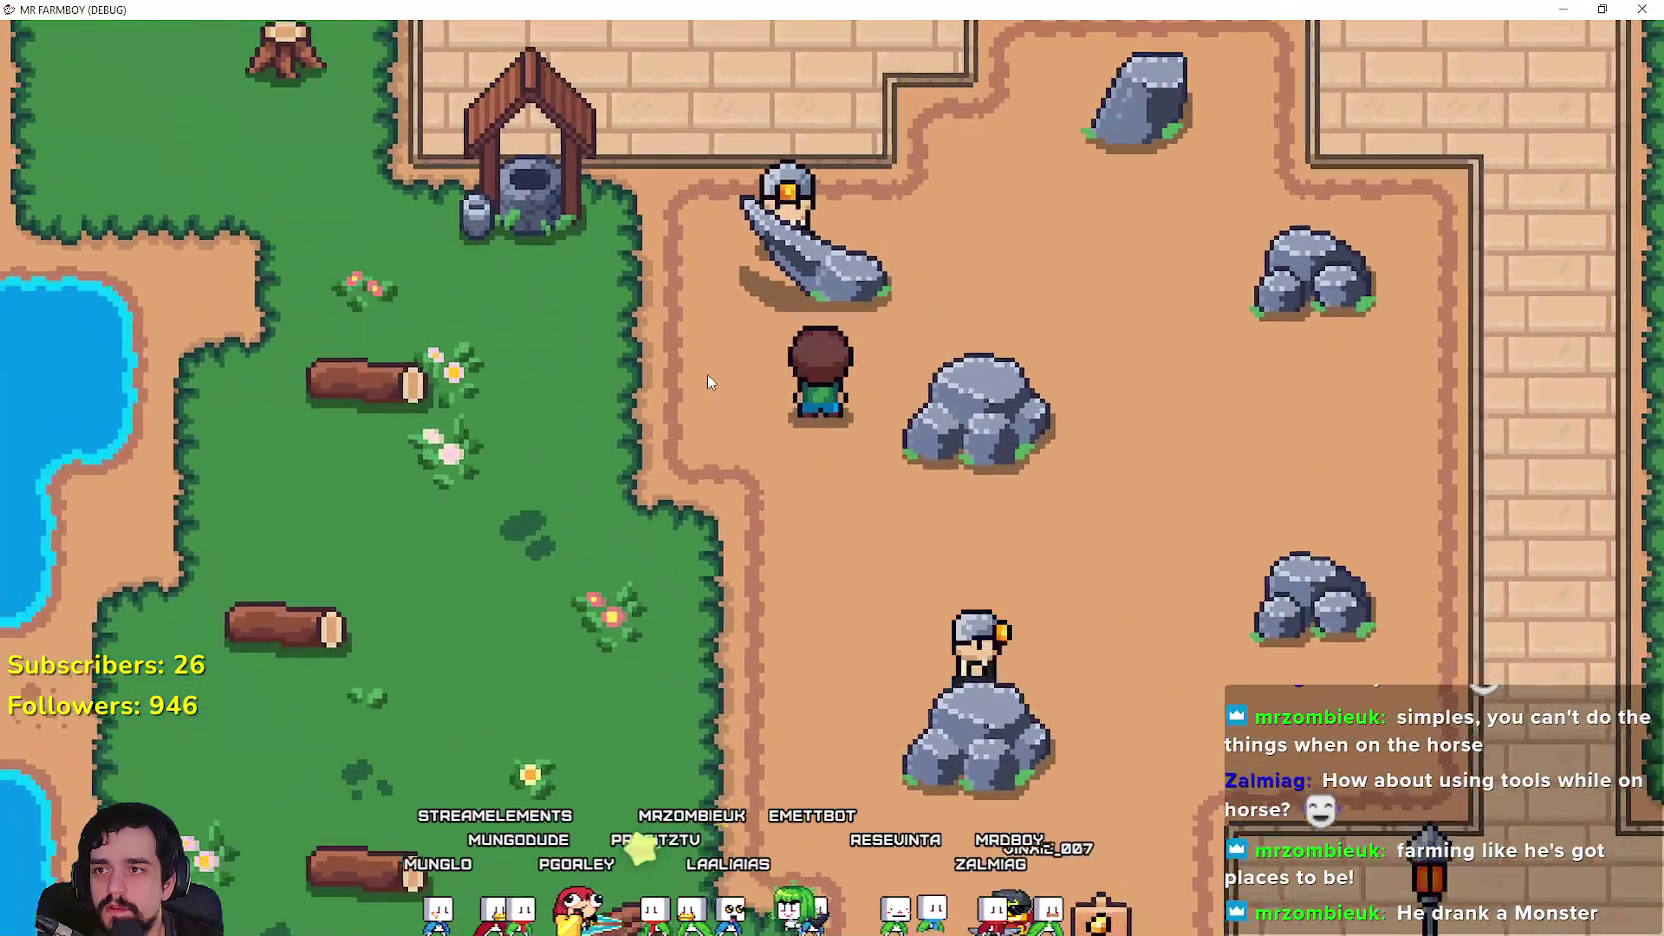
pyautogui.press('s')
pyautogui.press('d')
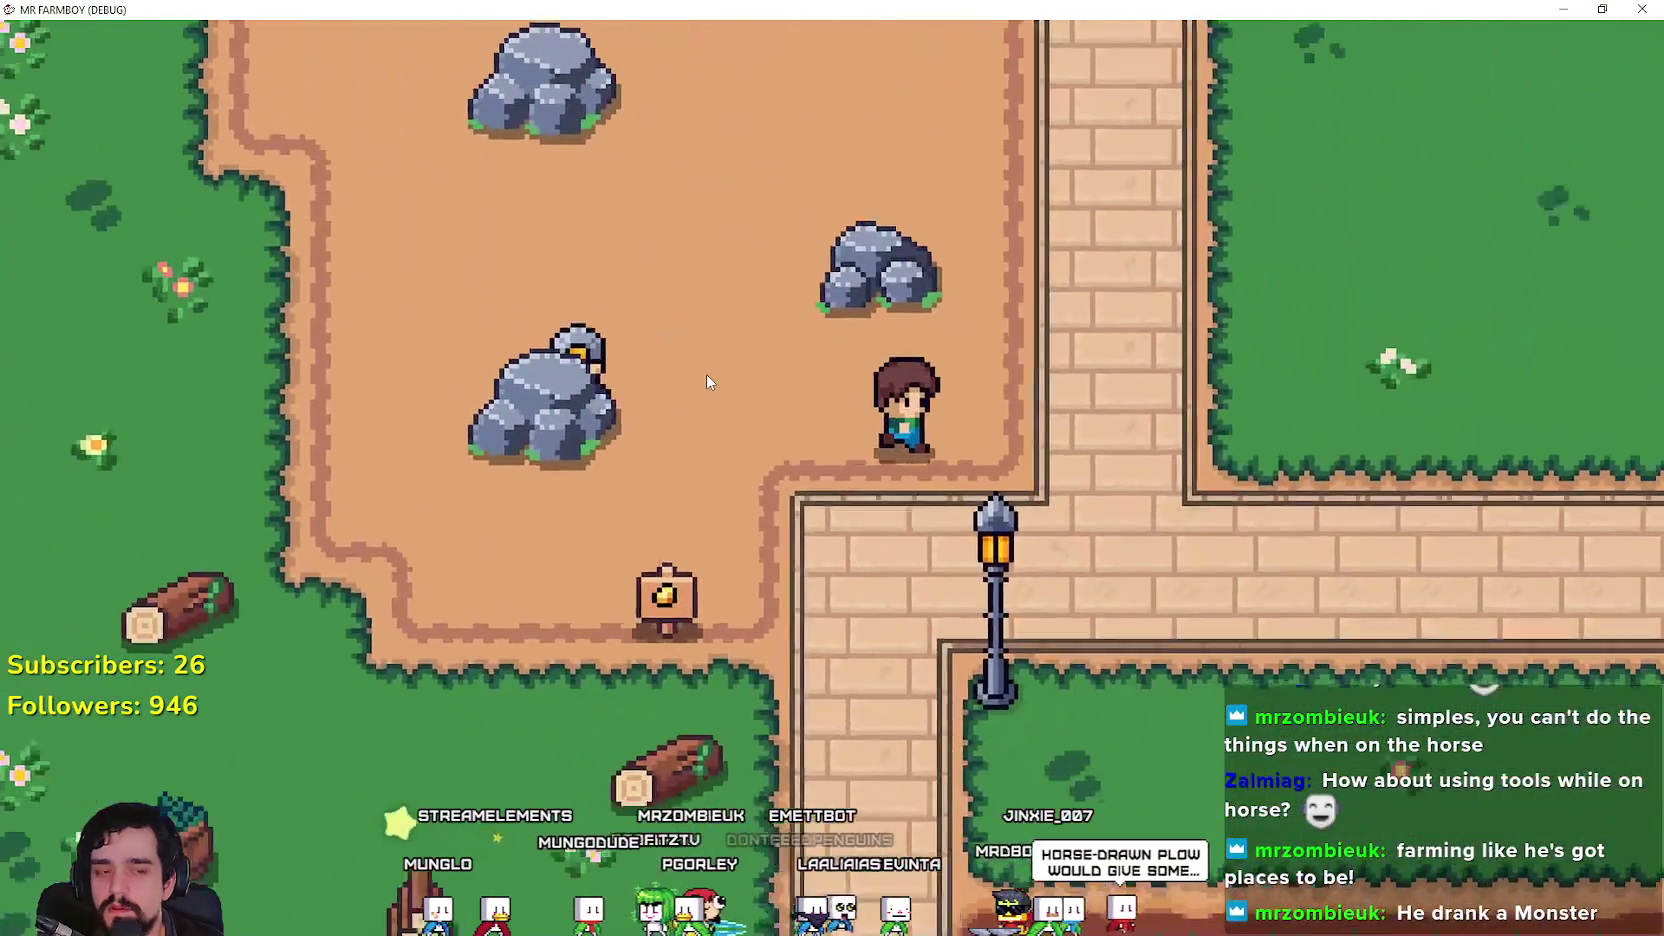
pyautogui.press('d')
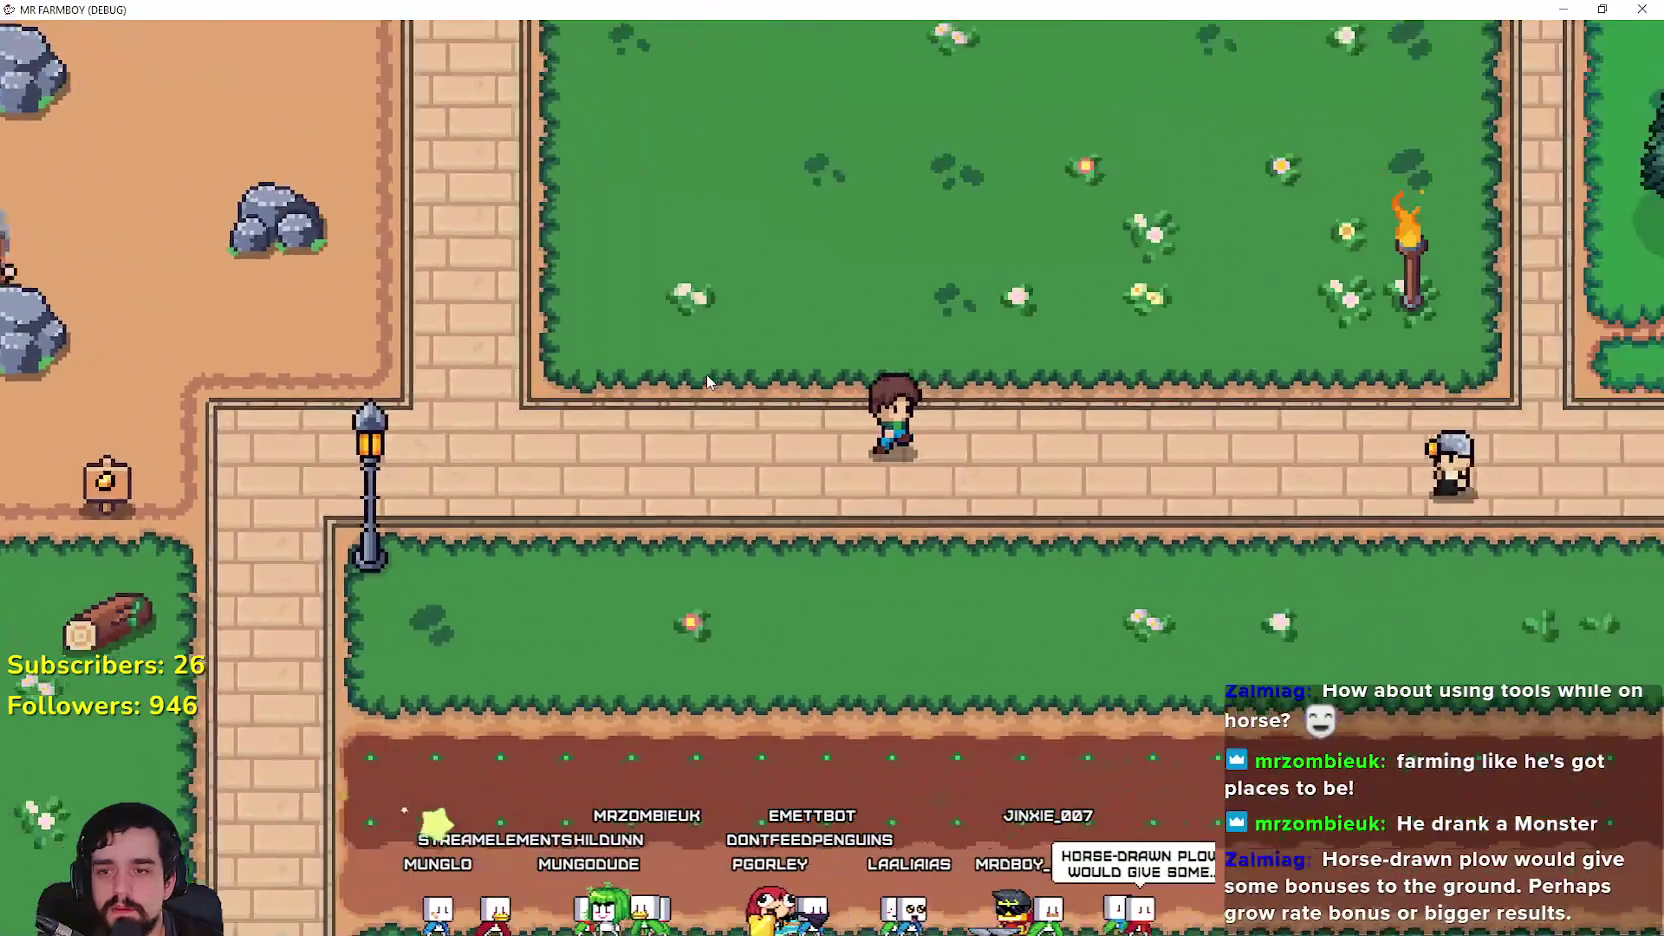
pyautogui.press('w')
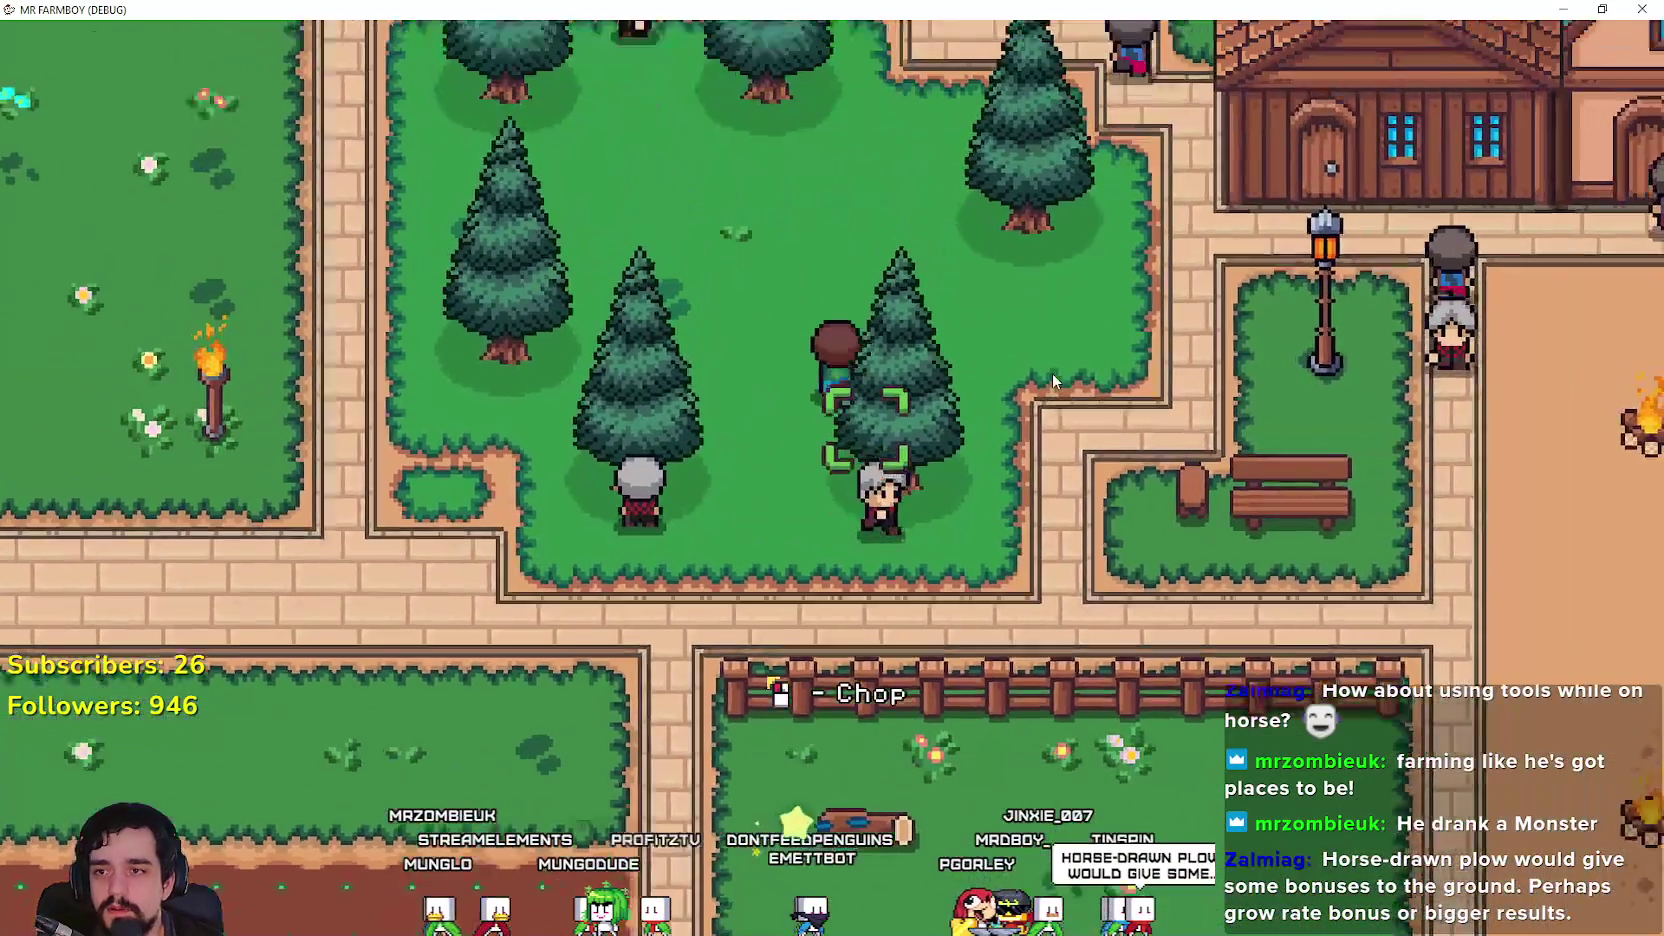
pyautogui.press('d')
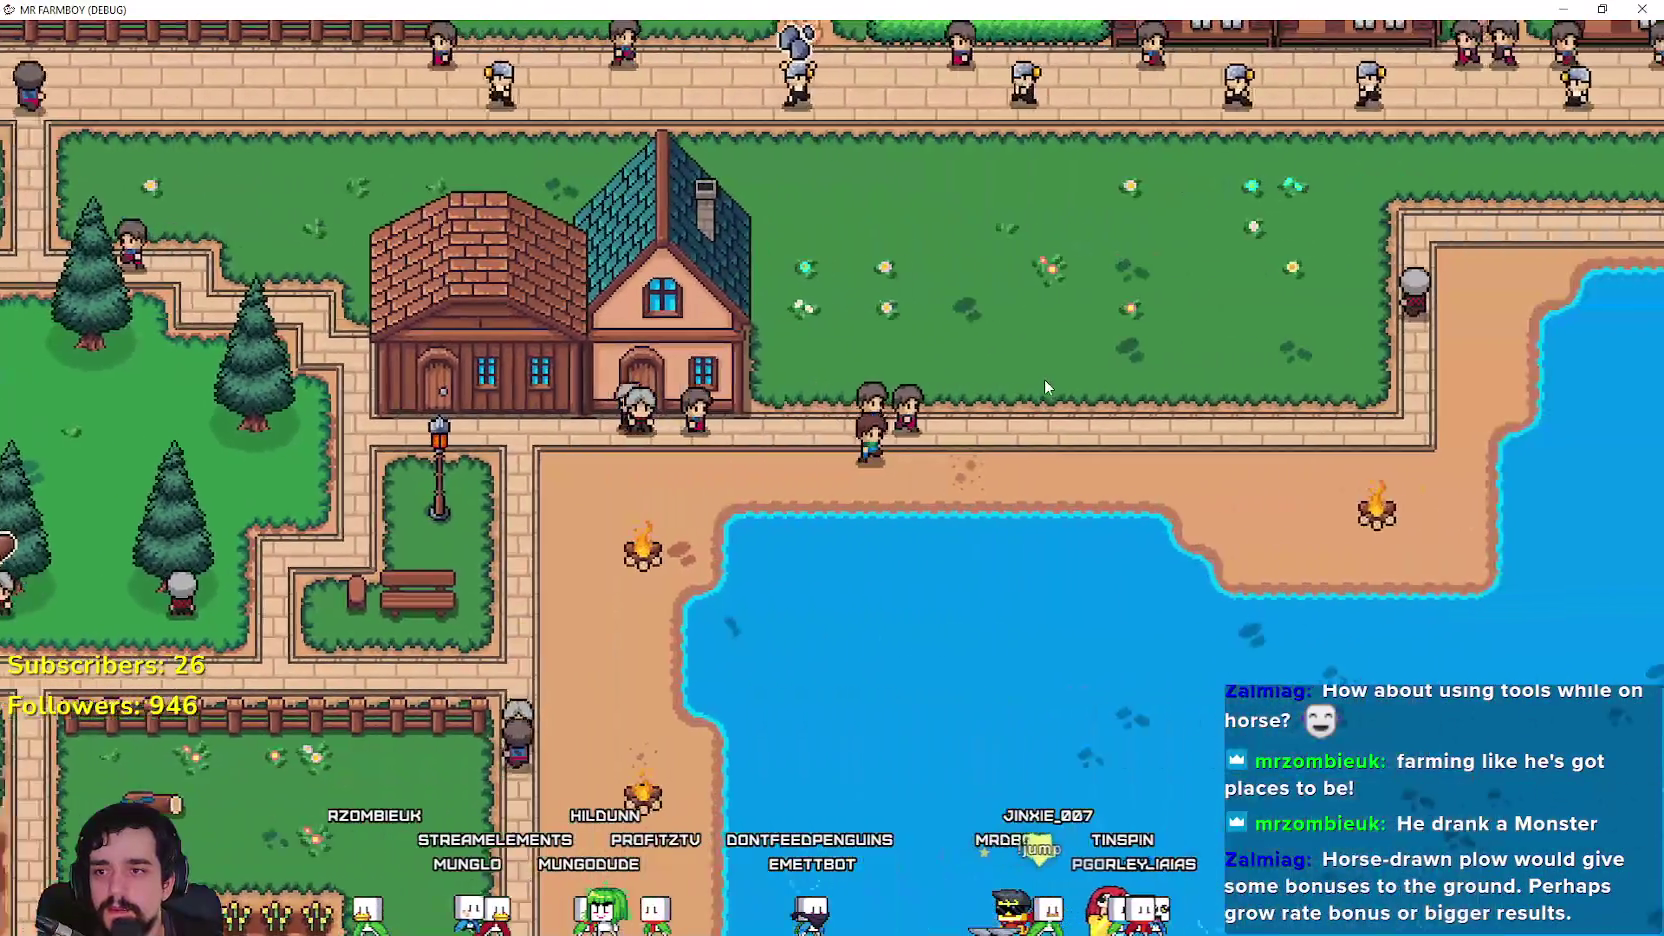
pyautogui.press('d')
pyautogui.press('w')
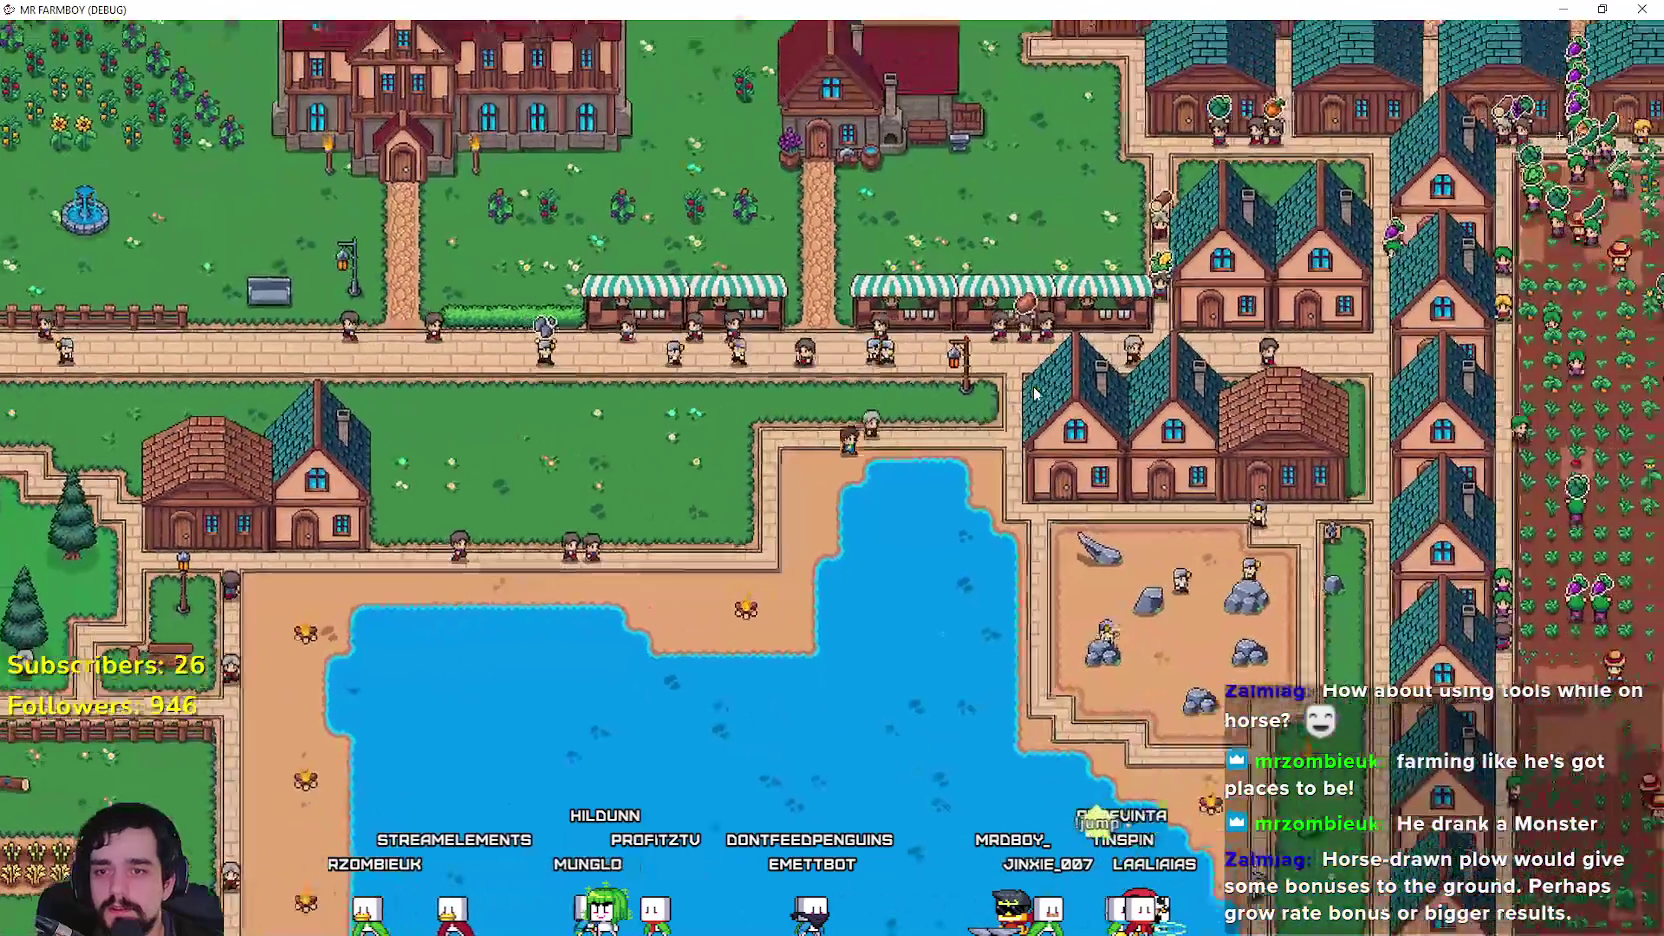
pyautogui.press('d')
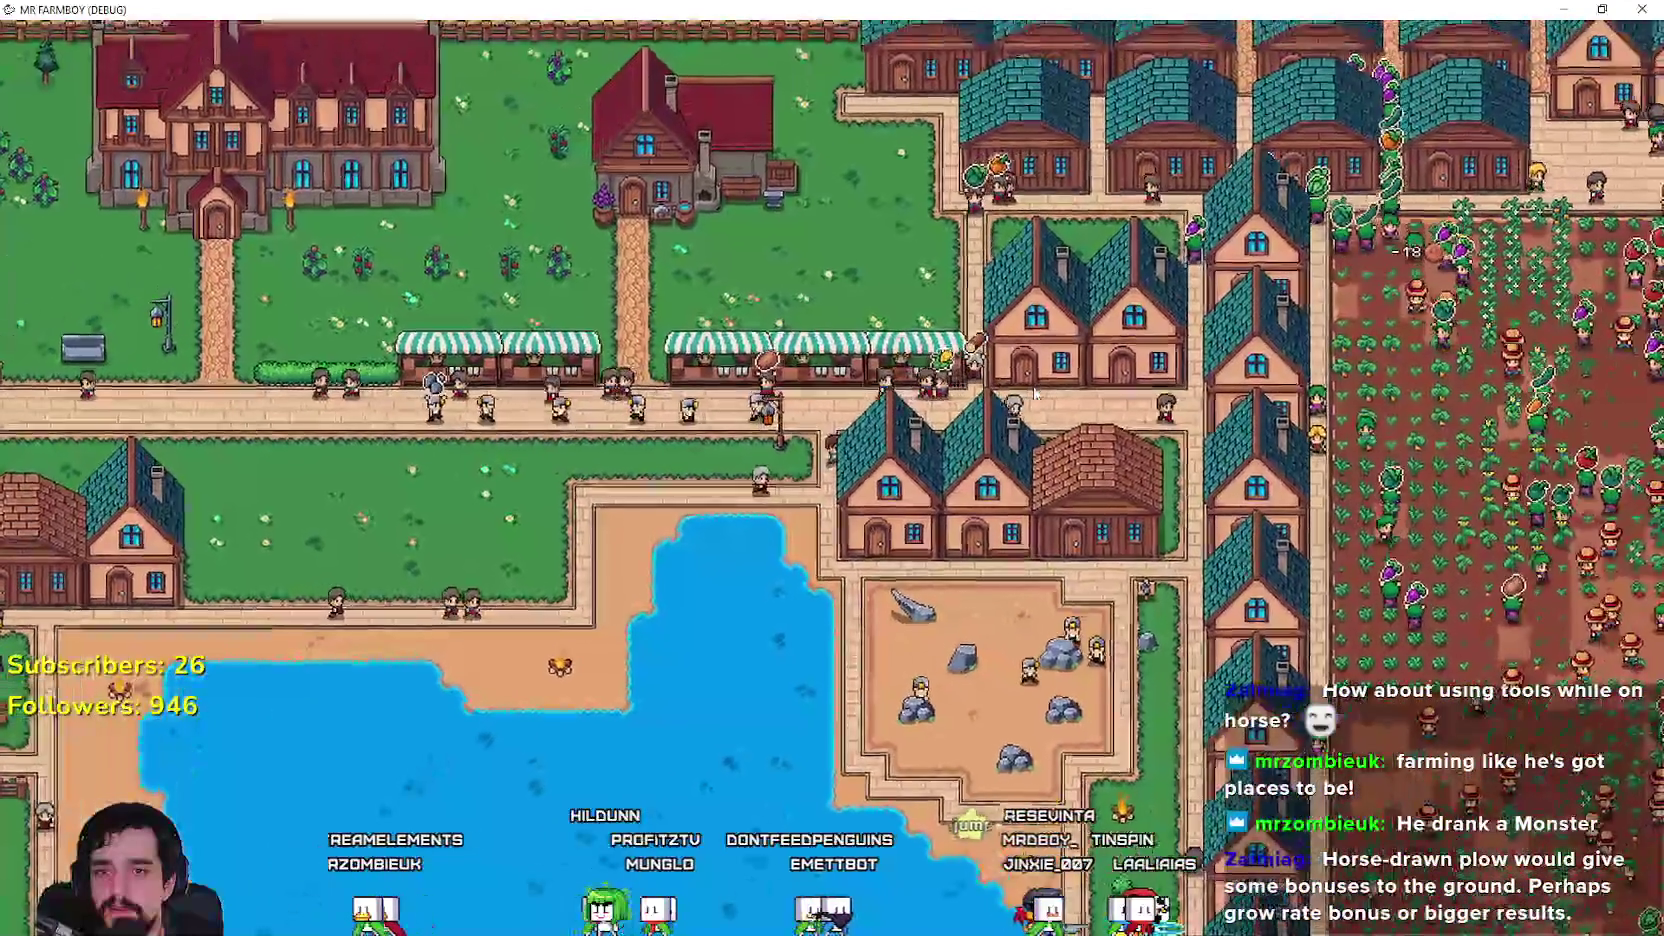
pyautogui.press('s')
# Step: Cross the crop fields past the turnips, tomatoes, potatoes and red peppers
pyautogui.press('d')
pyautogui.press('s')
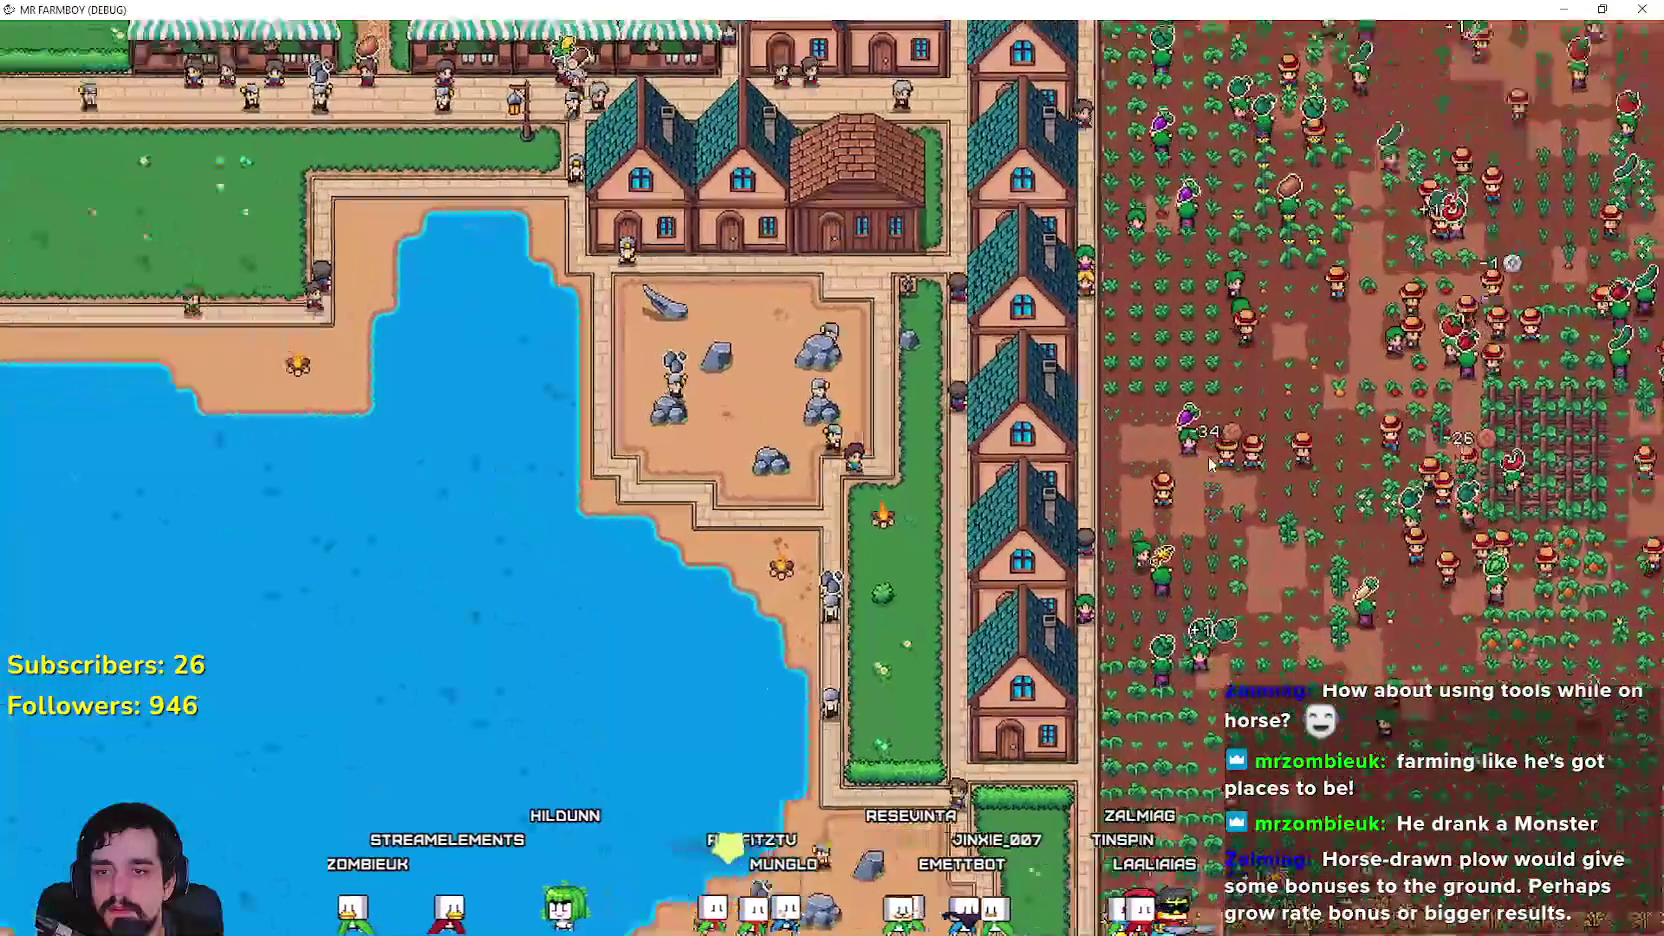
pyautogui.scroll(2, 1208, 456)
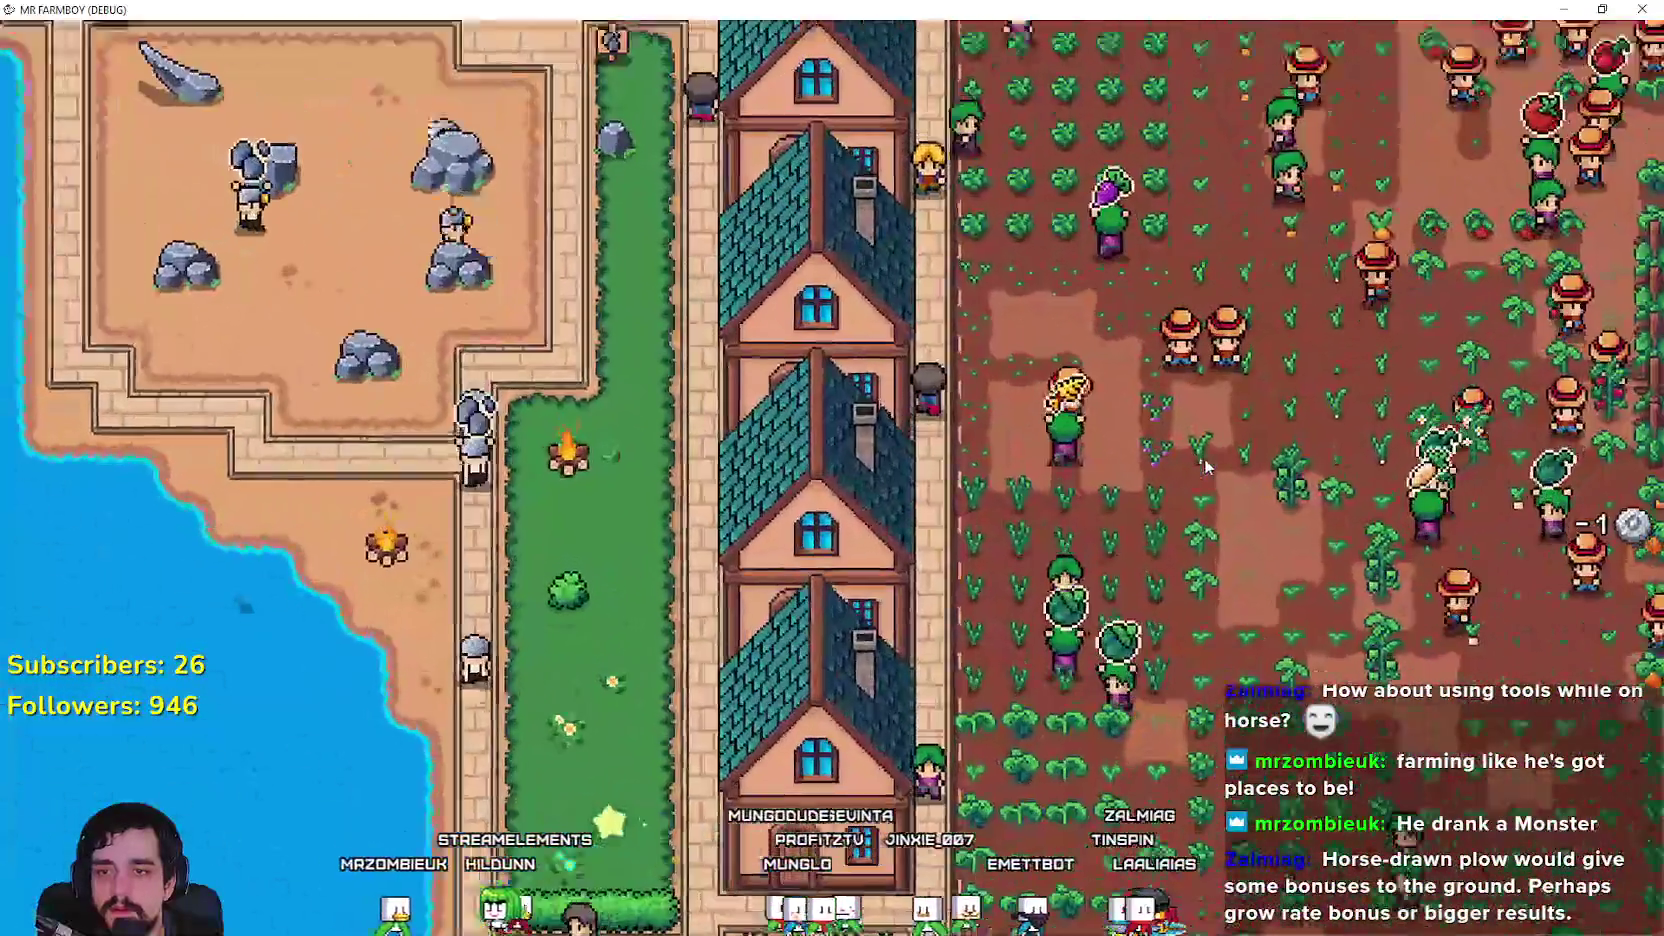
pyautogui.press('d')
pyautogui.scroll(3, 1207, 466)
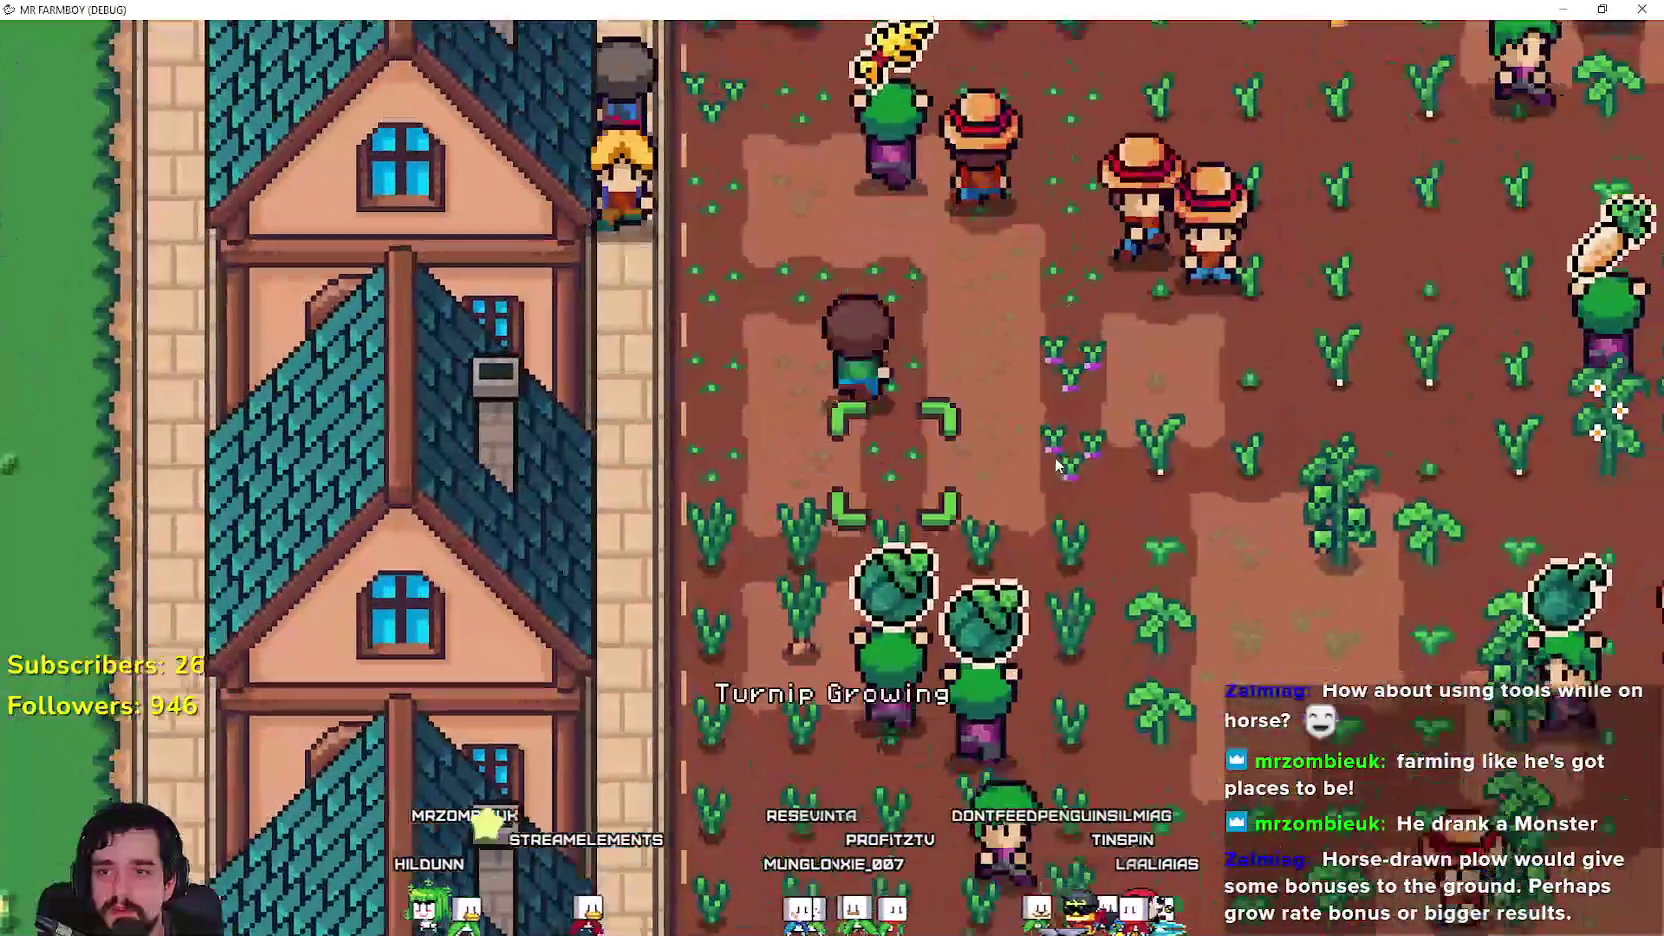
pyautogui.press('e')
pyautogui.press('d')
pyautogui.press('w')
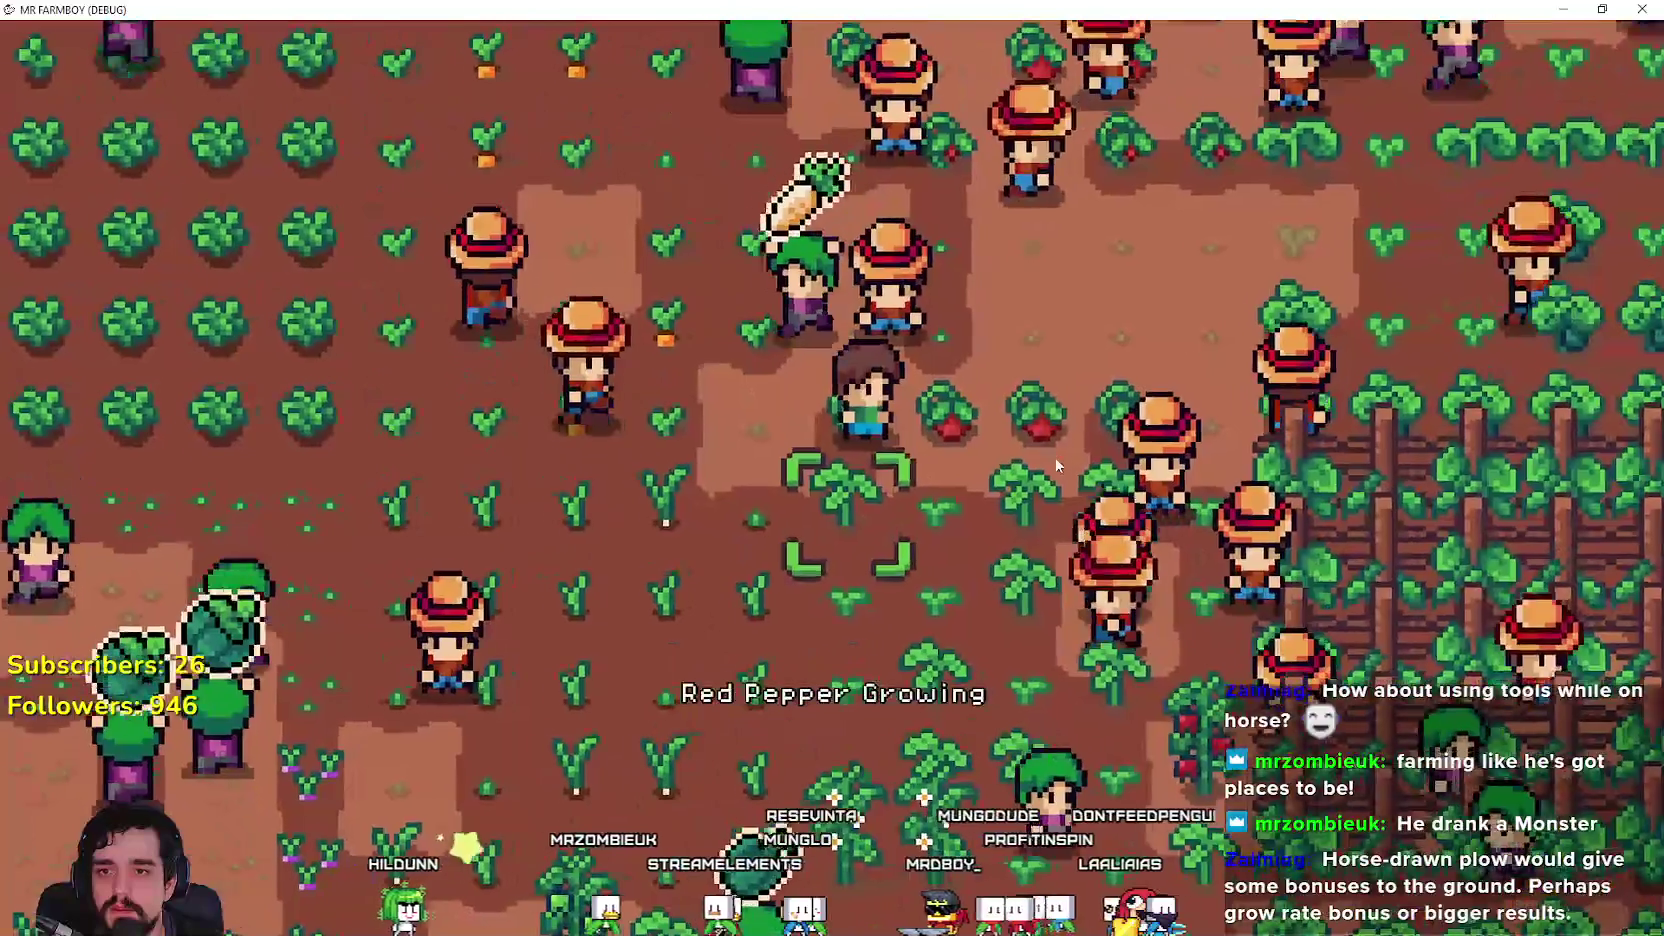
pyautogui.press('d')
pyautogui.press('w')
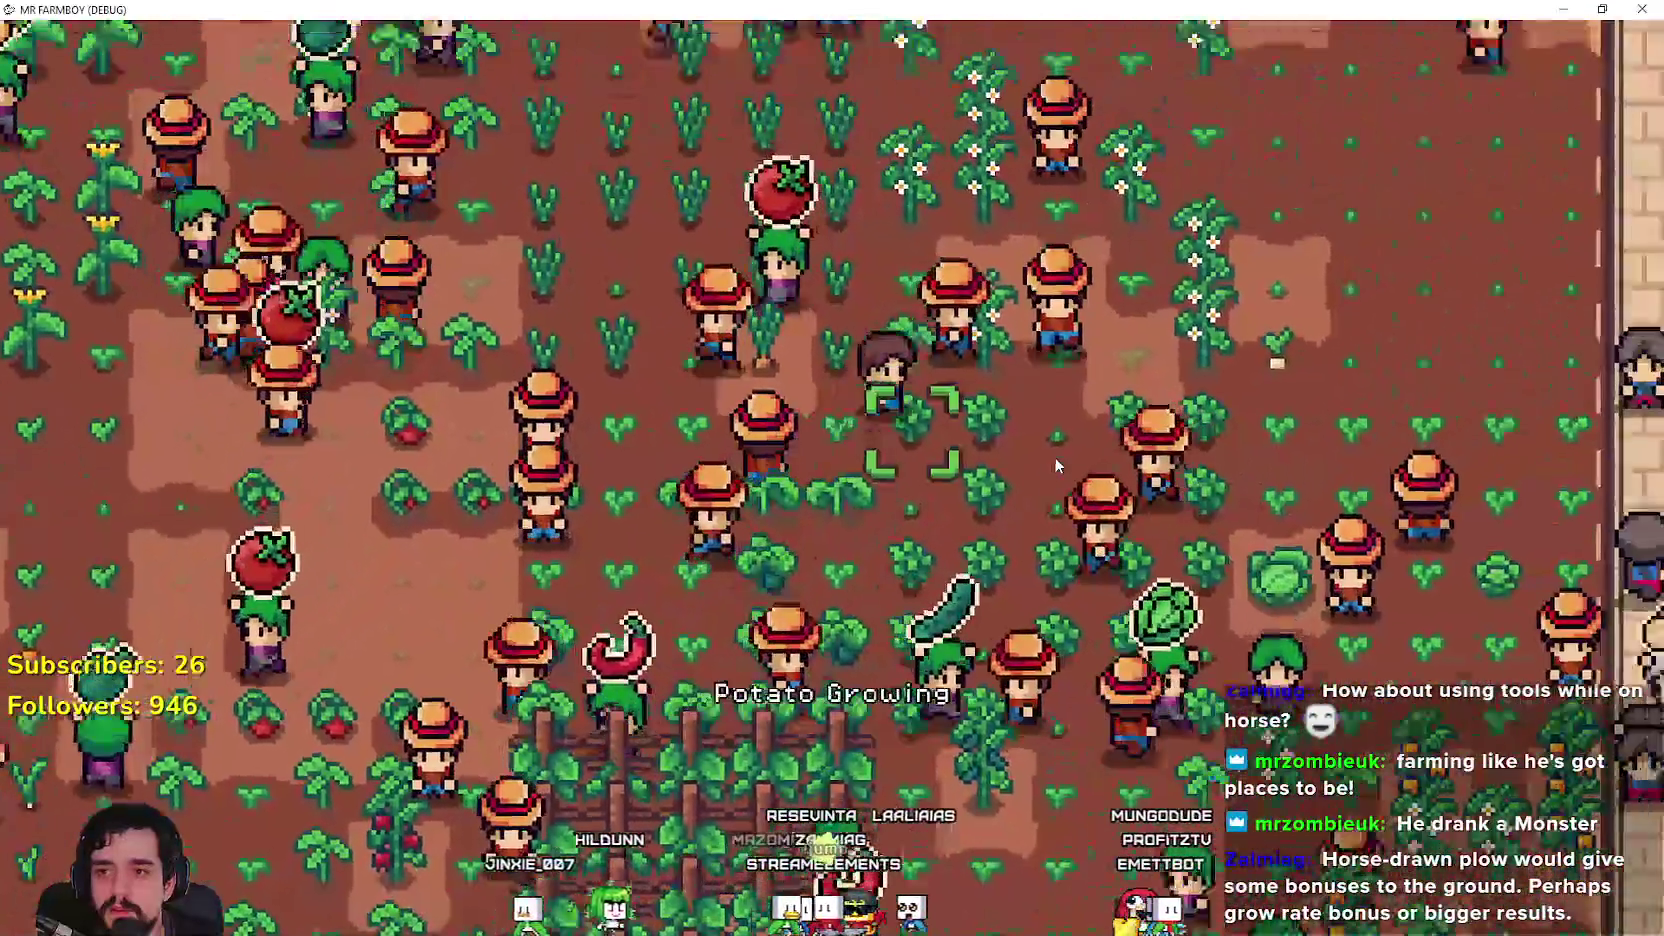
pyautogui.press('d')
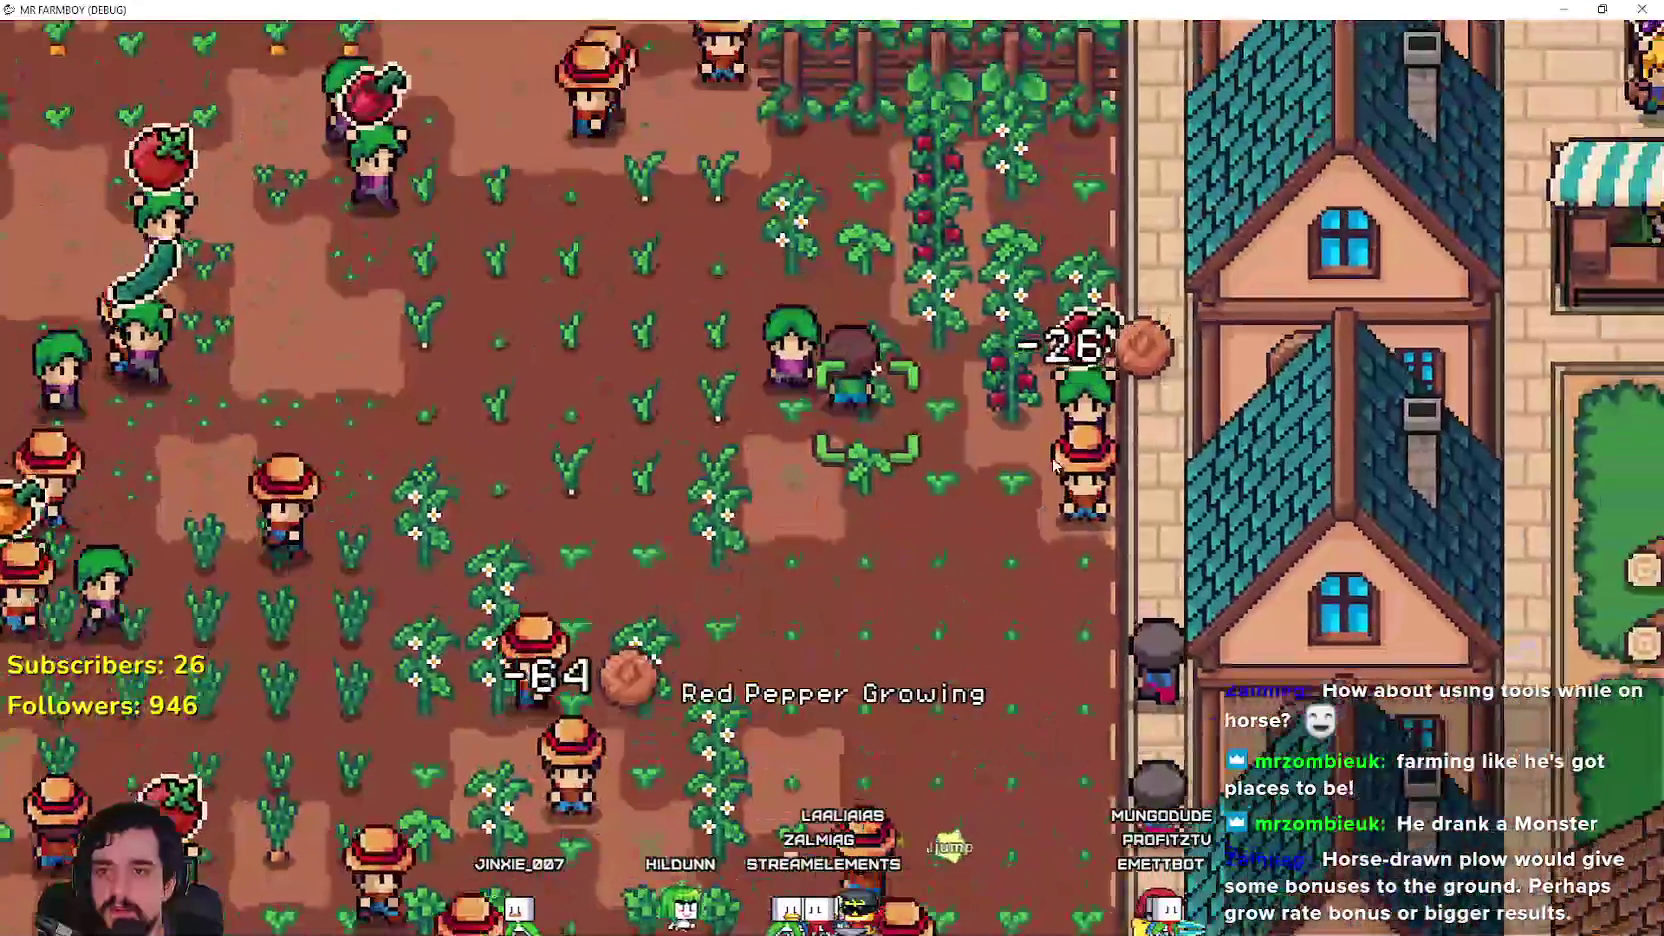
# Step: Walk back across the crop field and west off the farm onto the grass path
pyautogui.press('a')
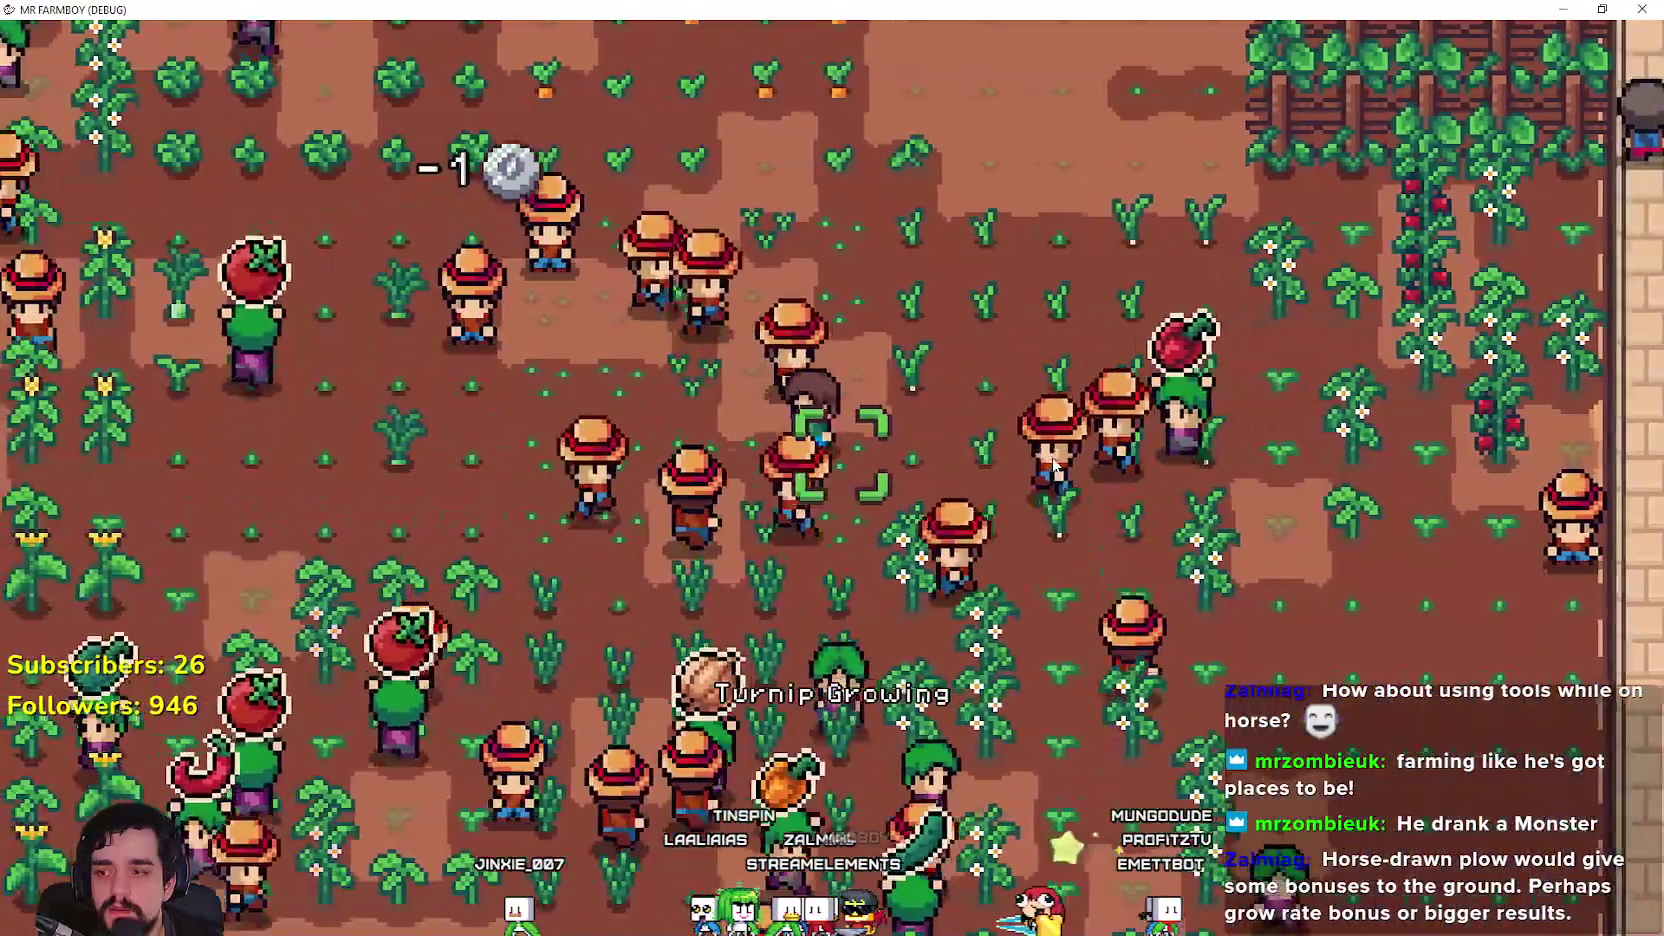
pyautogui.press('w')
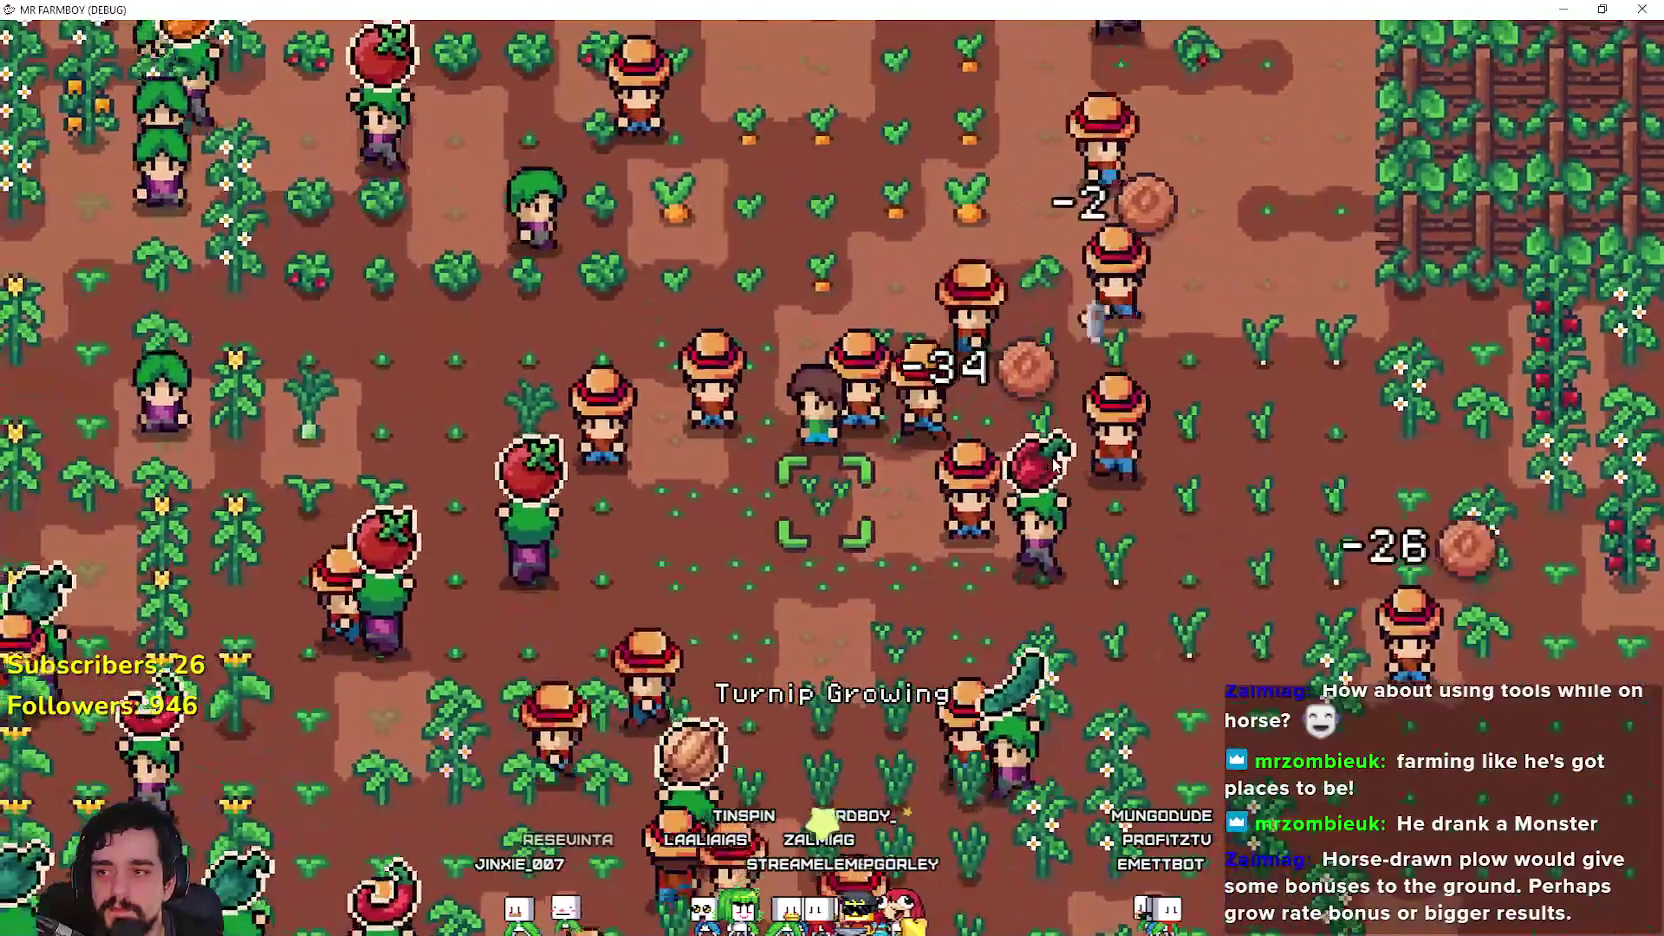
pyautogui.press('w')
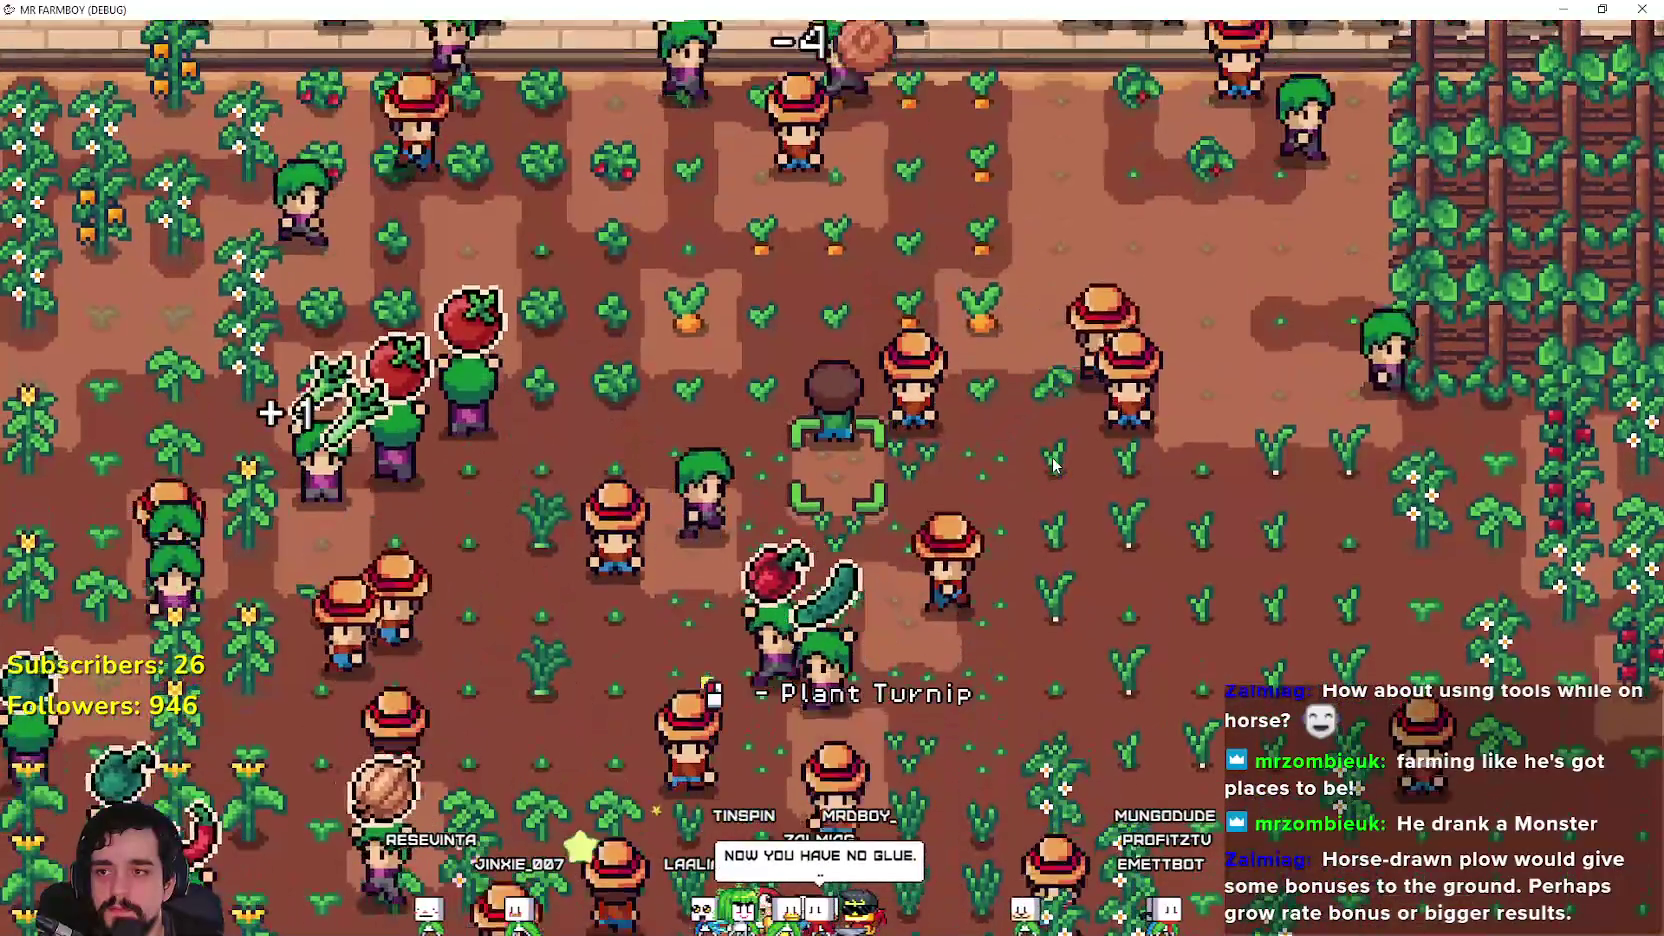
pyautogui.press('w')
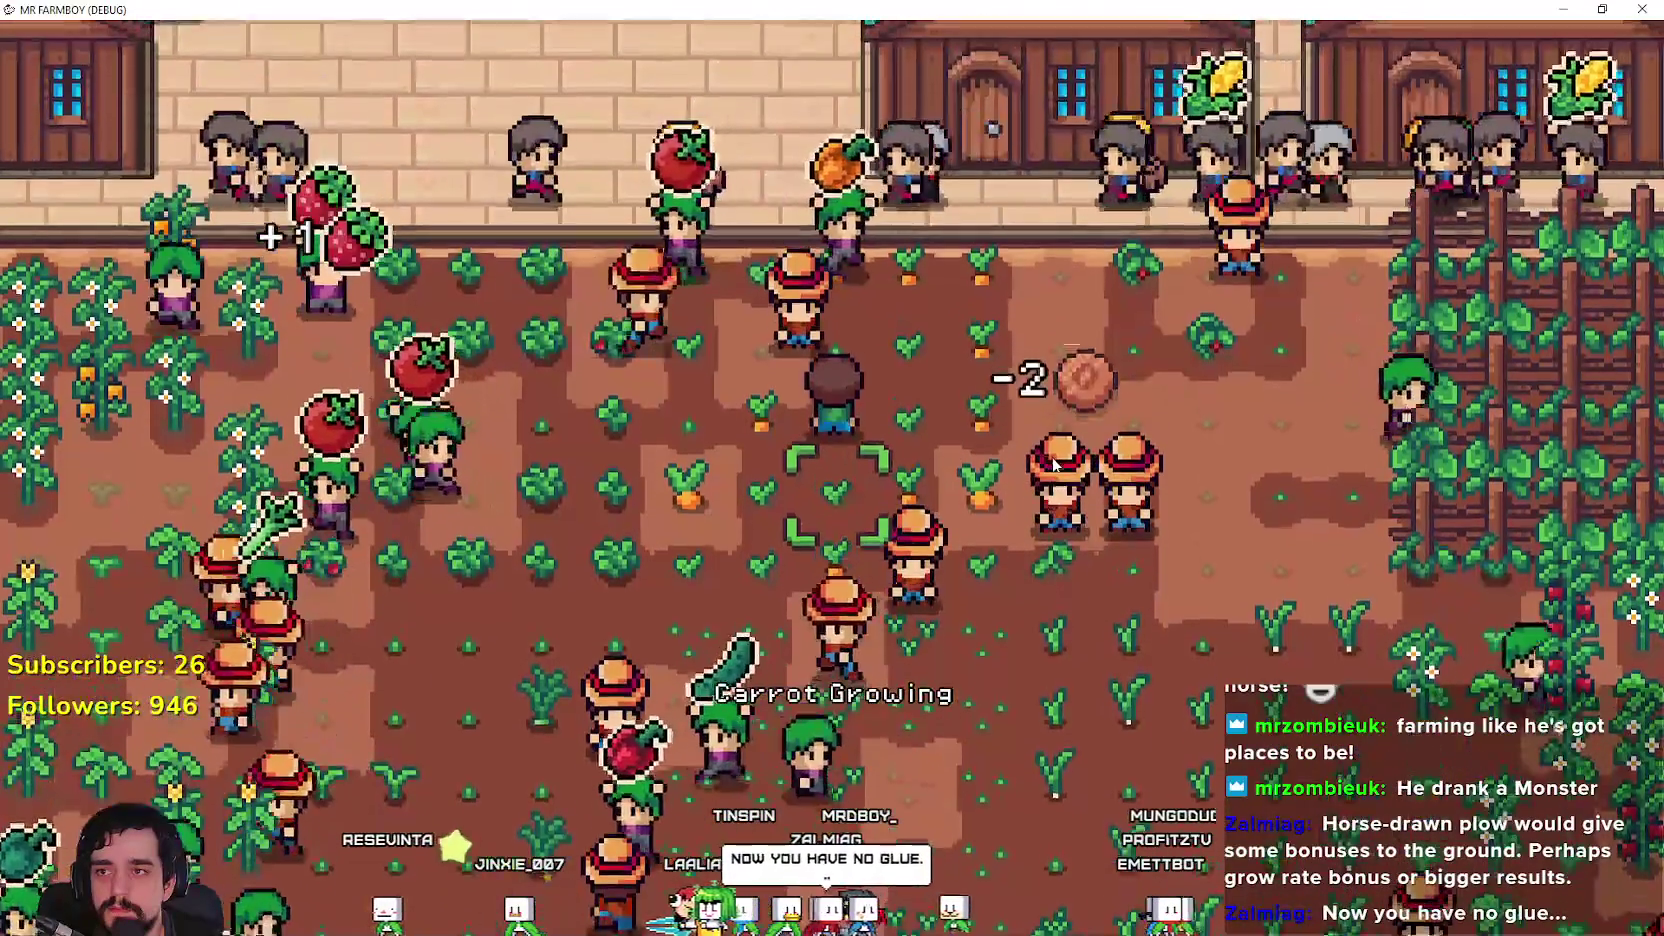
pyautogui.press('s')
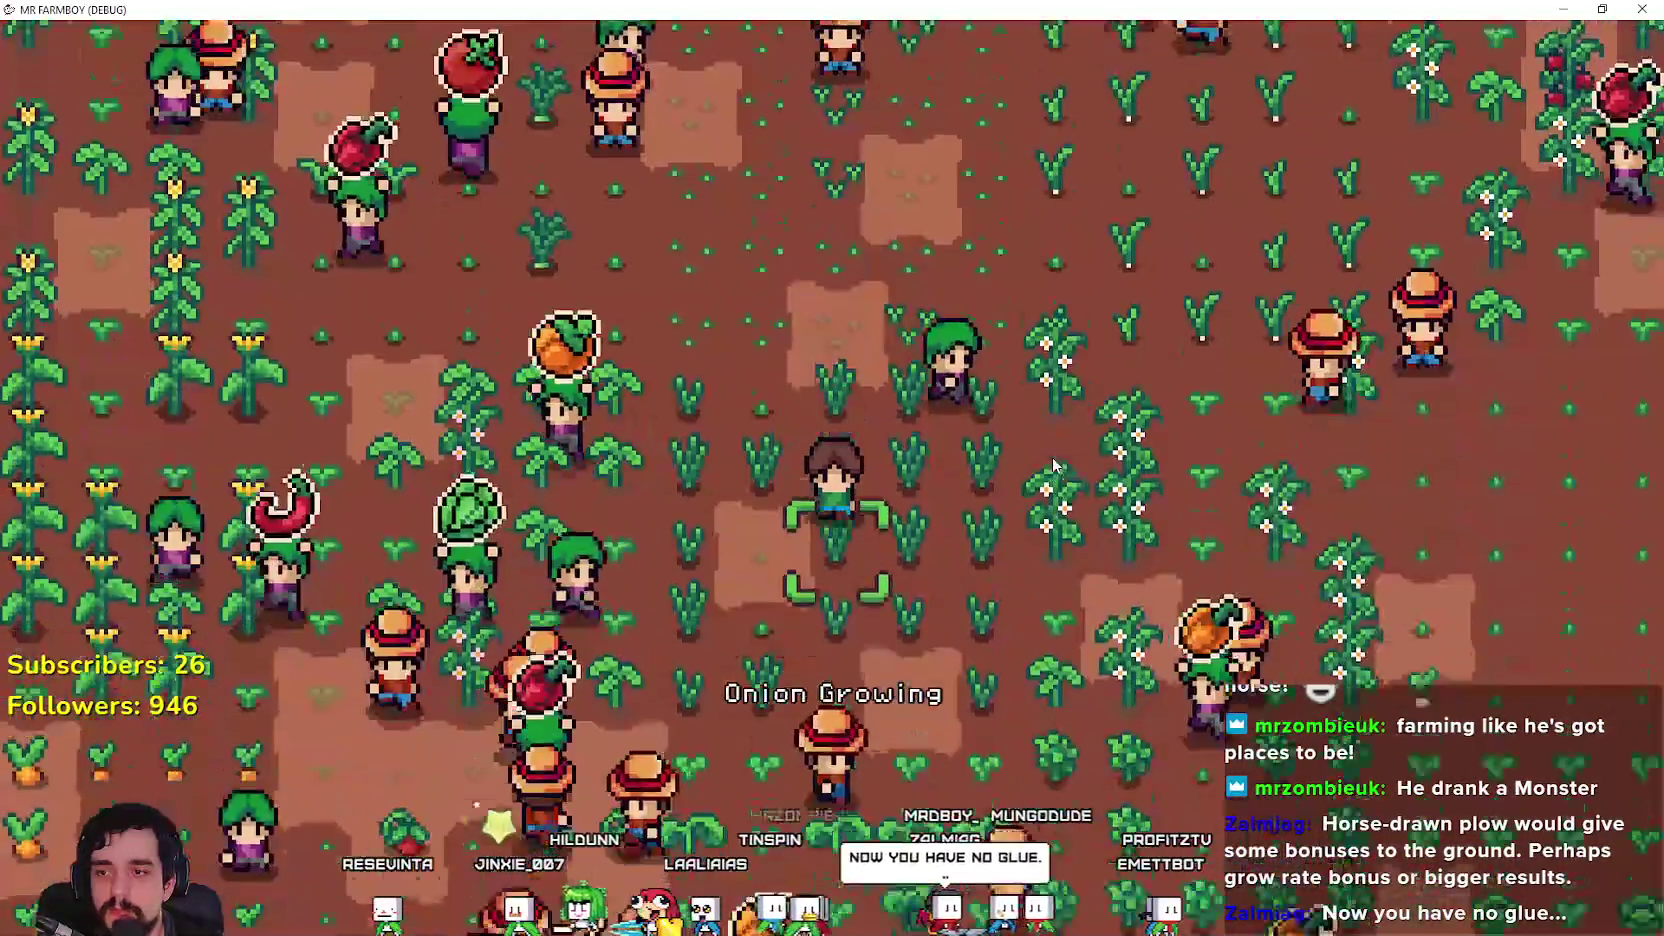
pyautogui.press('a')
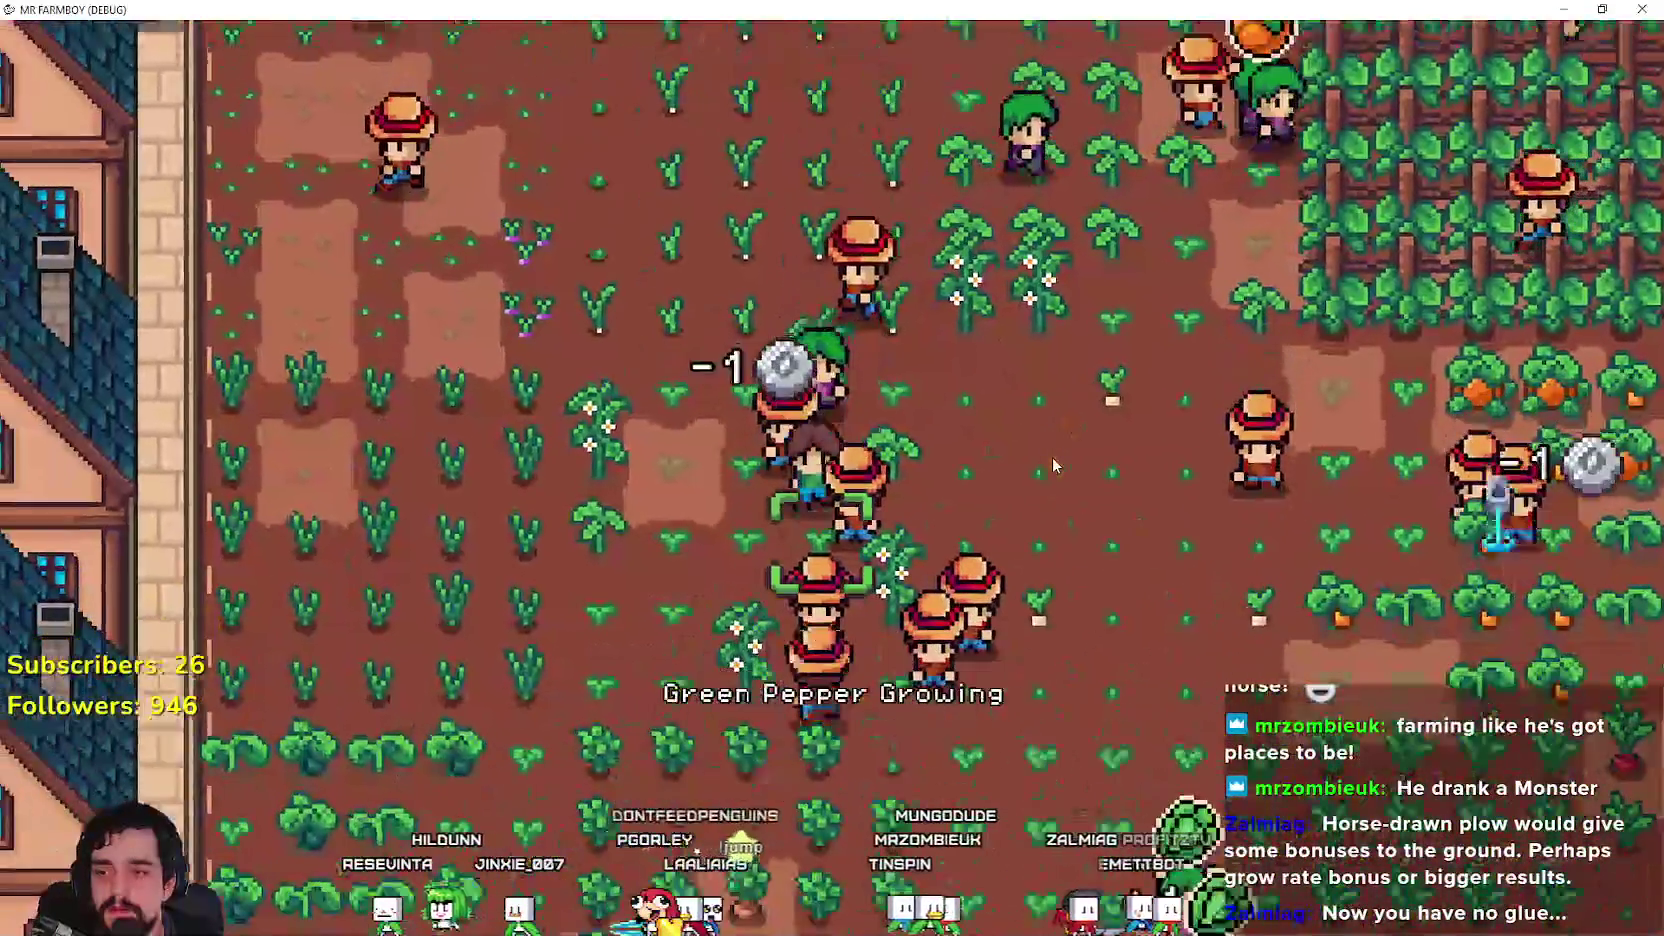
pyautogui.press('s')
pyautogui.press('d')
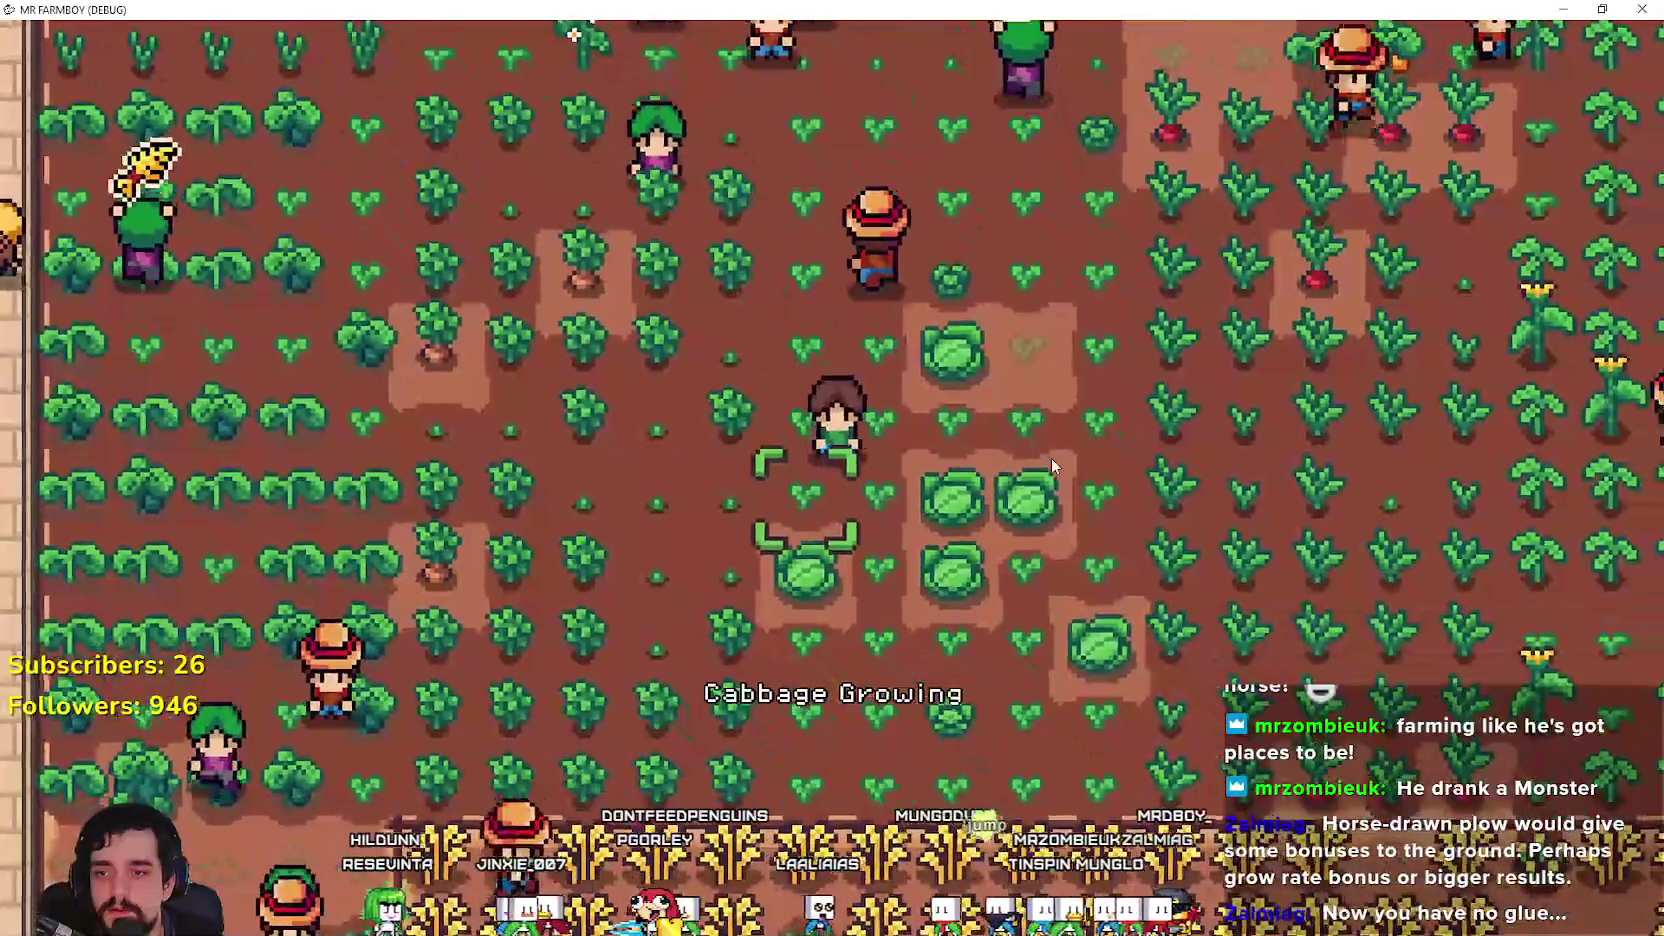
pyautogui.press('a')
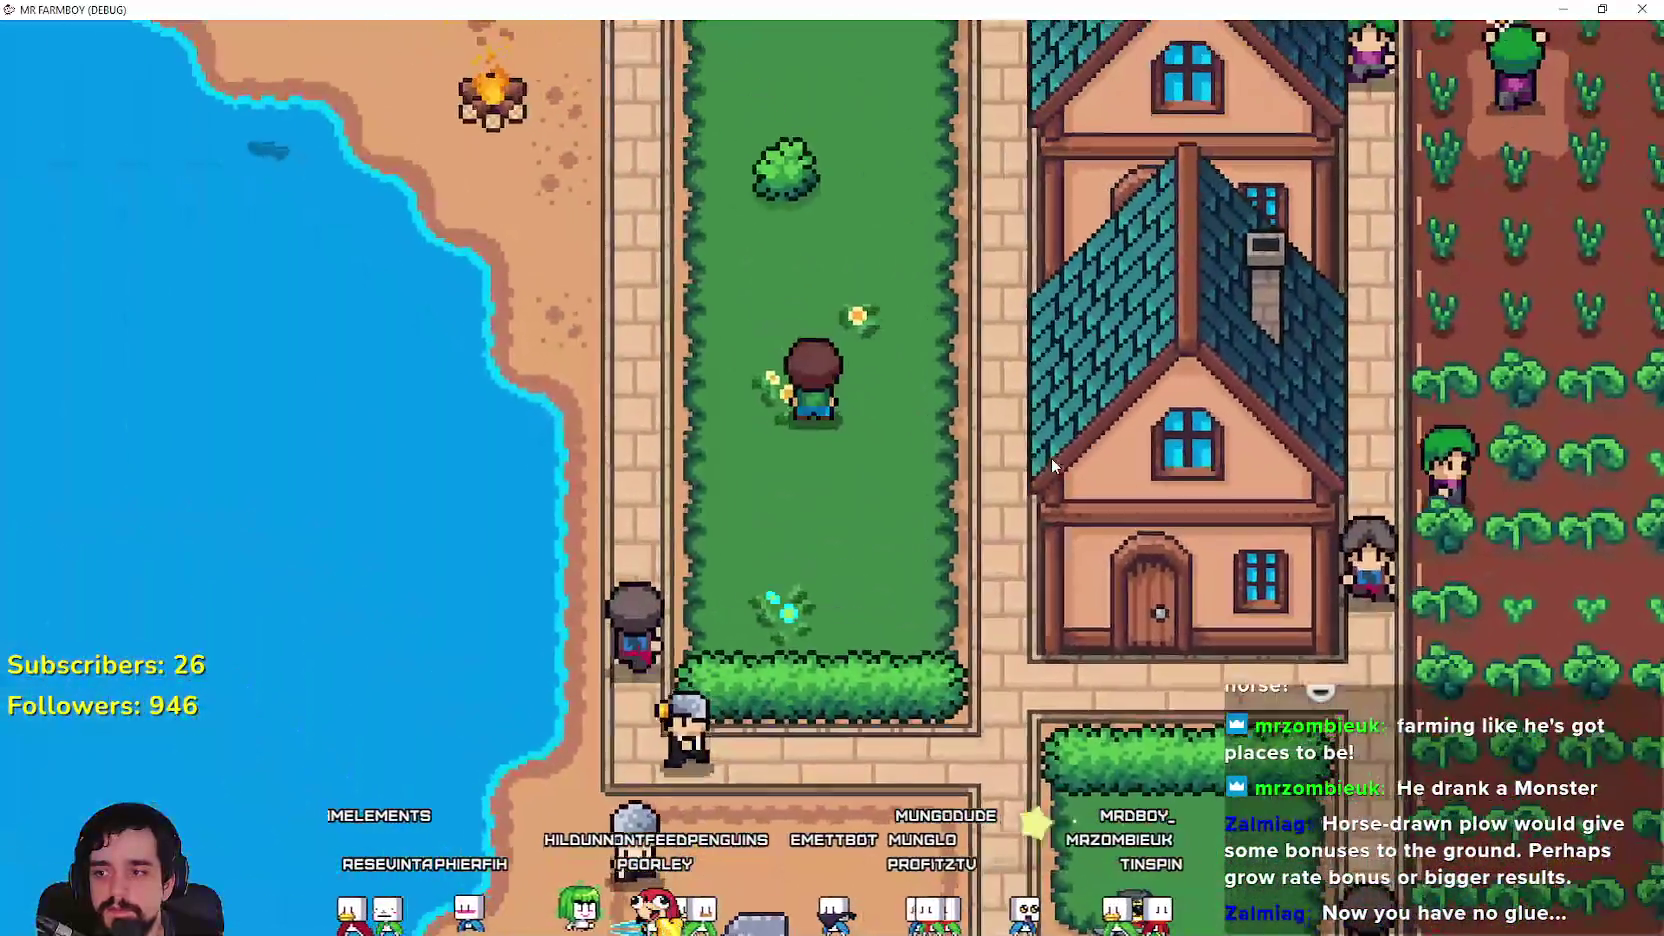
# Step: Head south over the brick path and dirt clearing, behind the teal-roofed houses and past the well
pyautogui.press('s')
pyautogui.press('d')
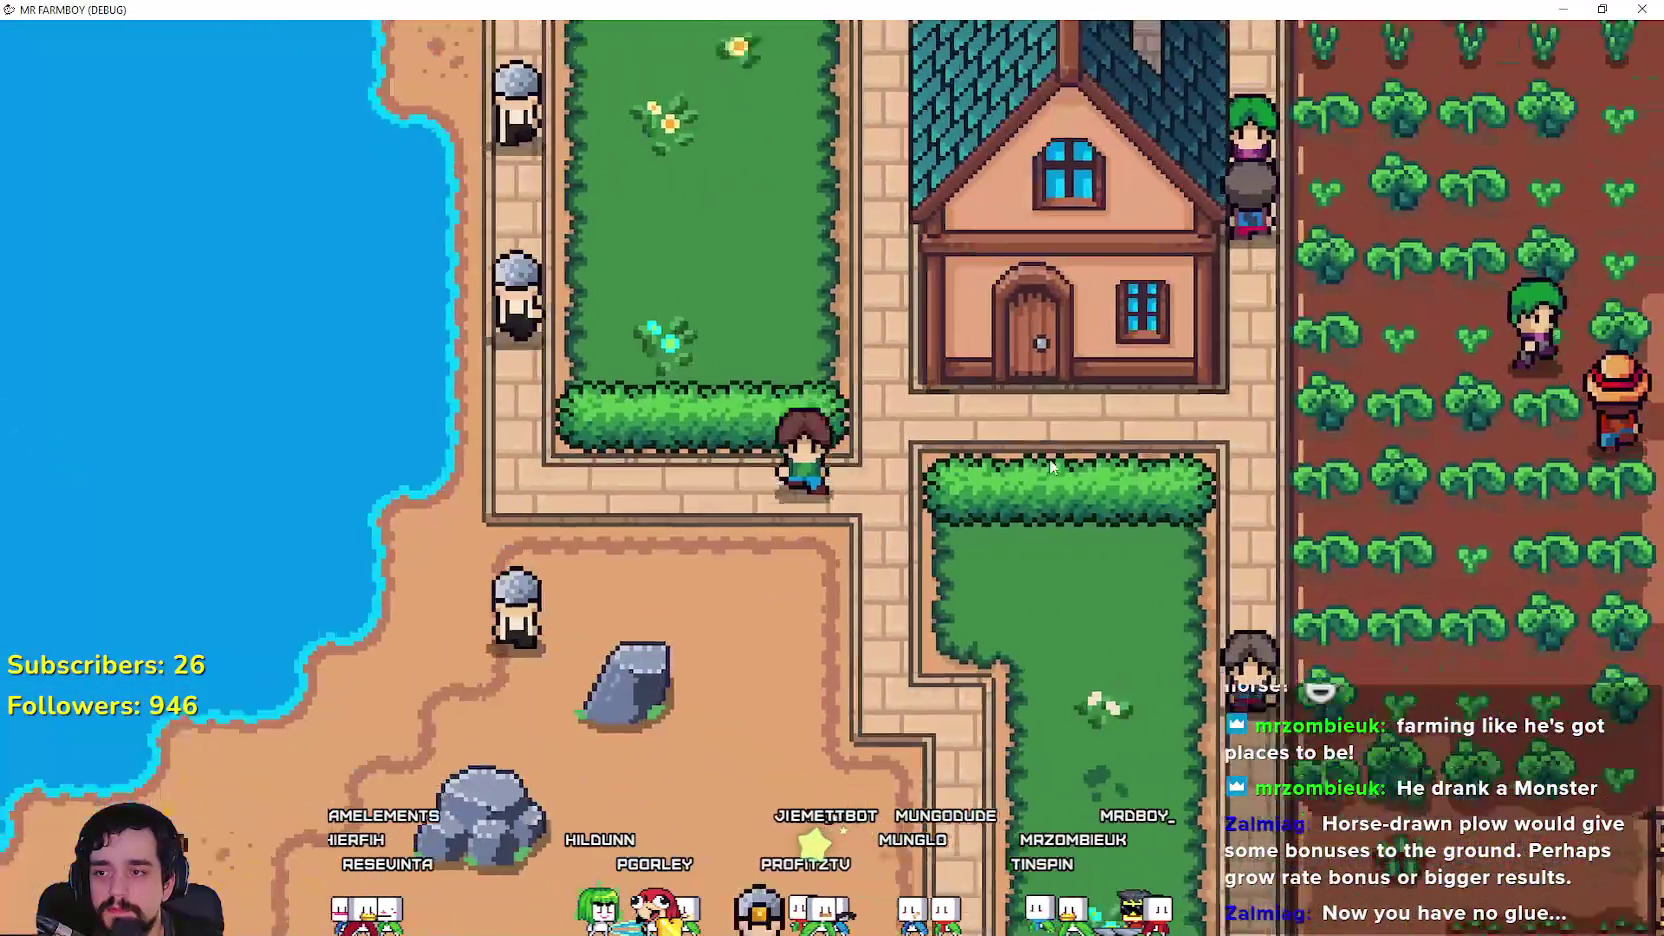
pyautogui.press('s')
pyautogui.press('a')
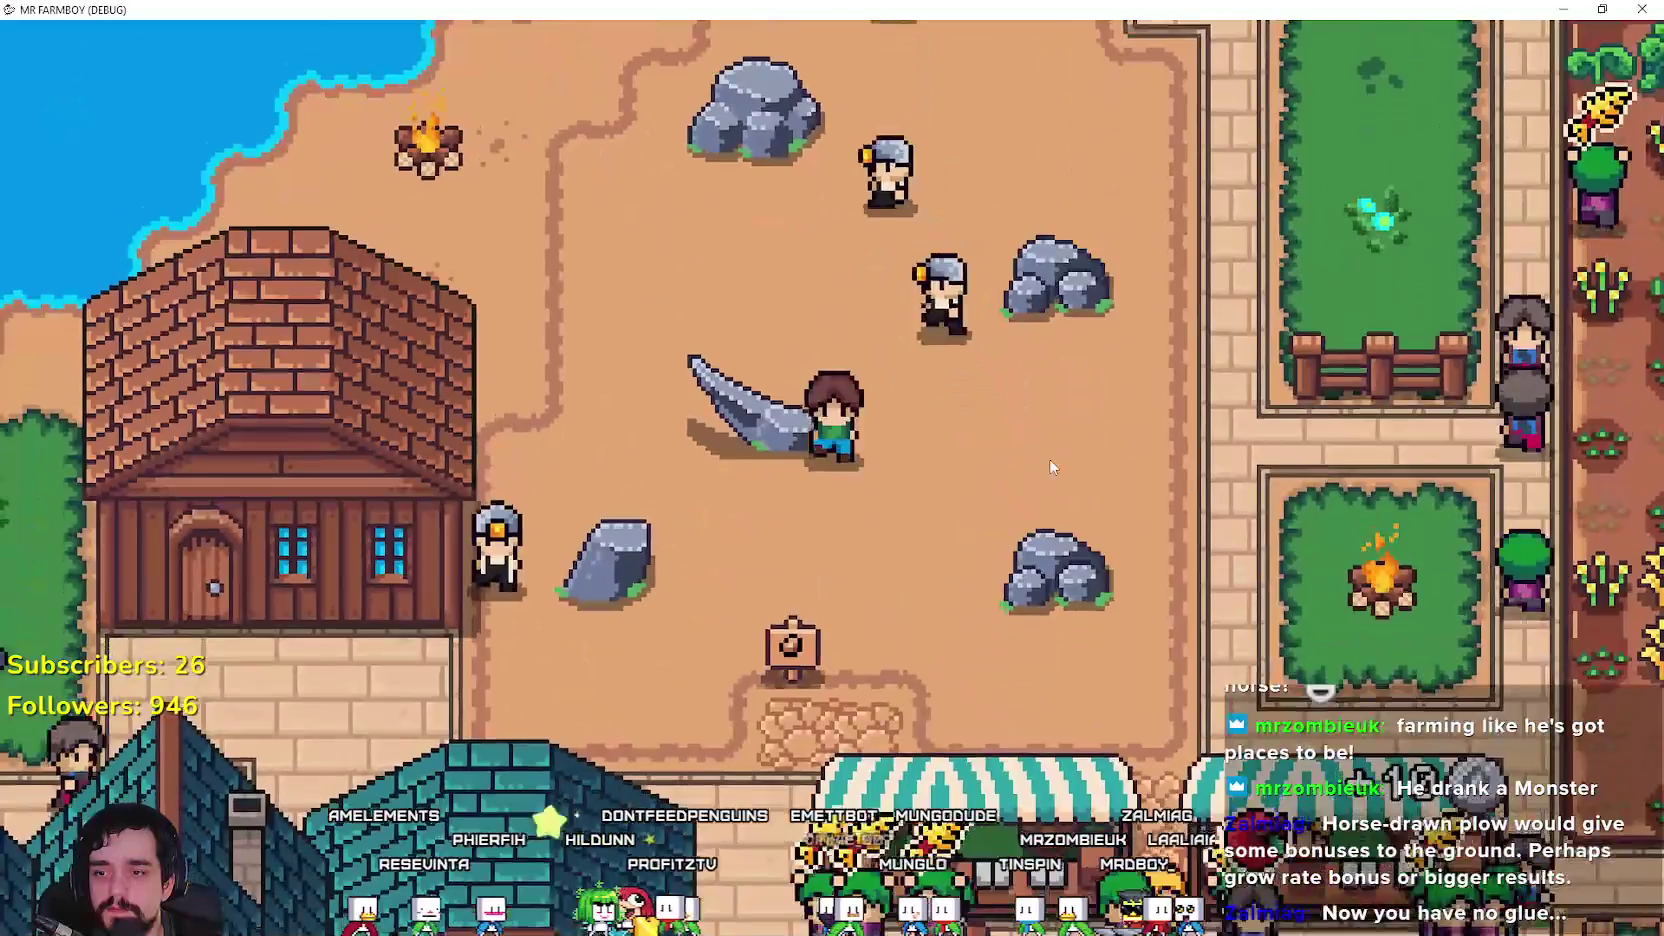
pyautogui.press('s')
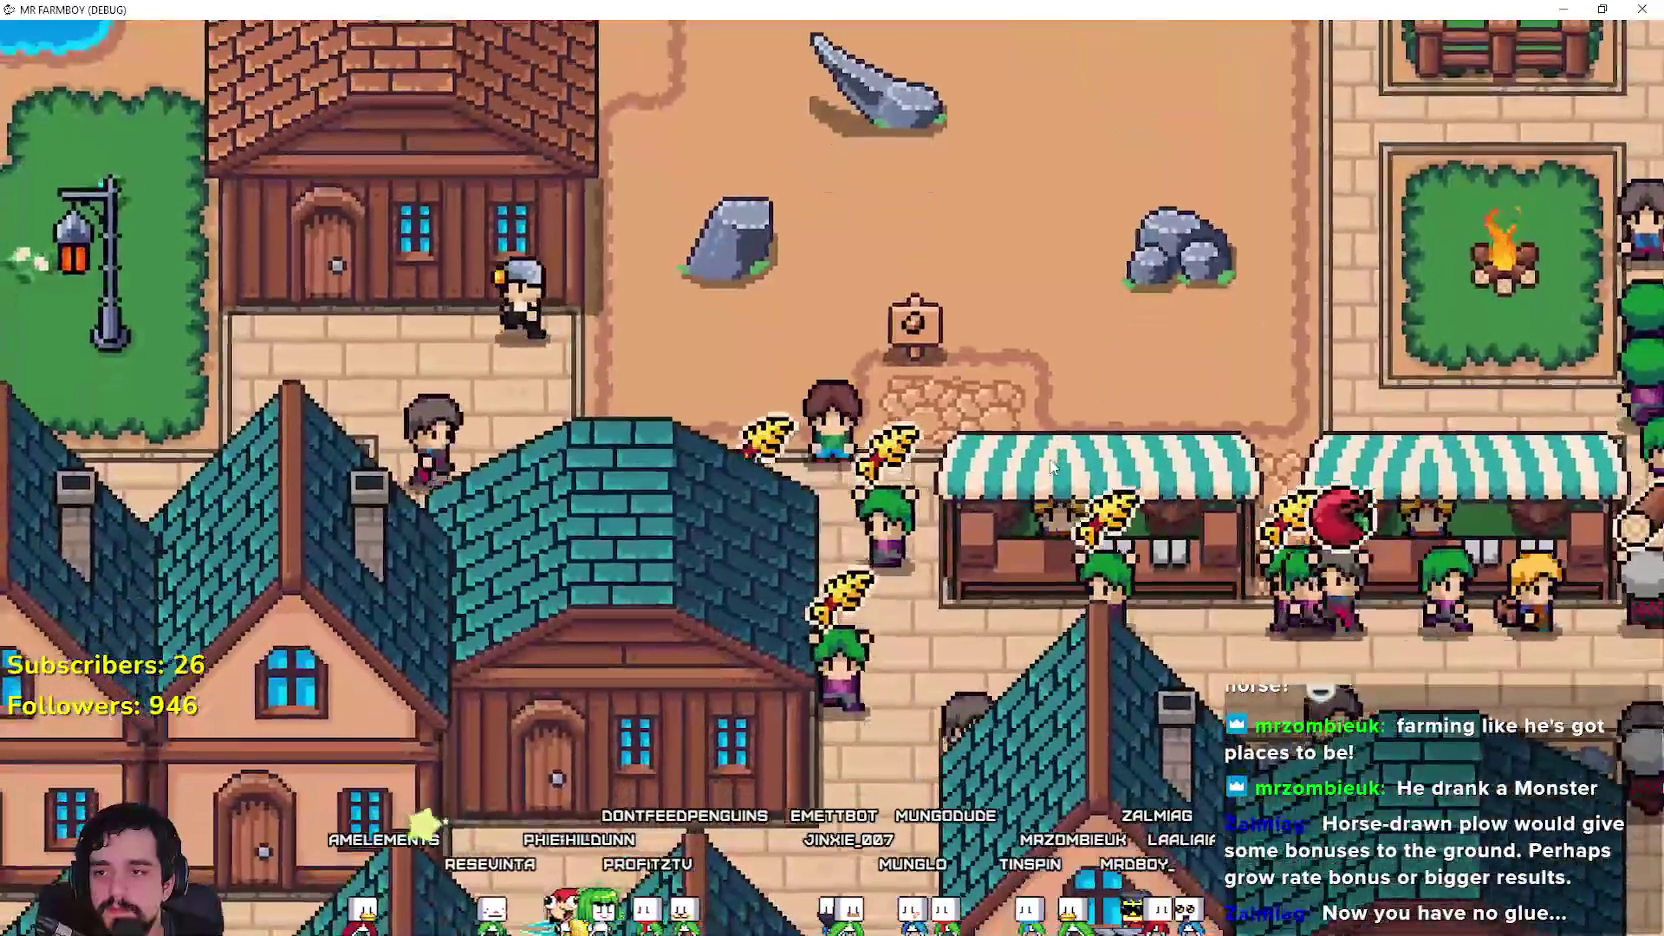
pyautogui.press('a')
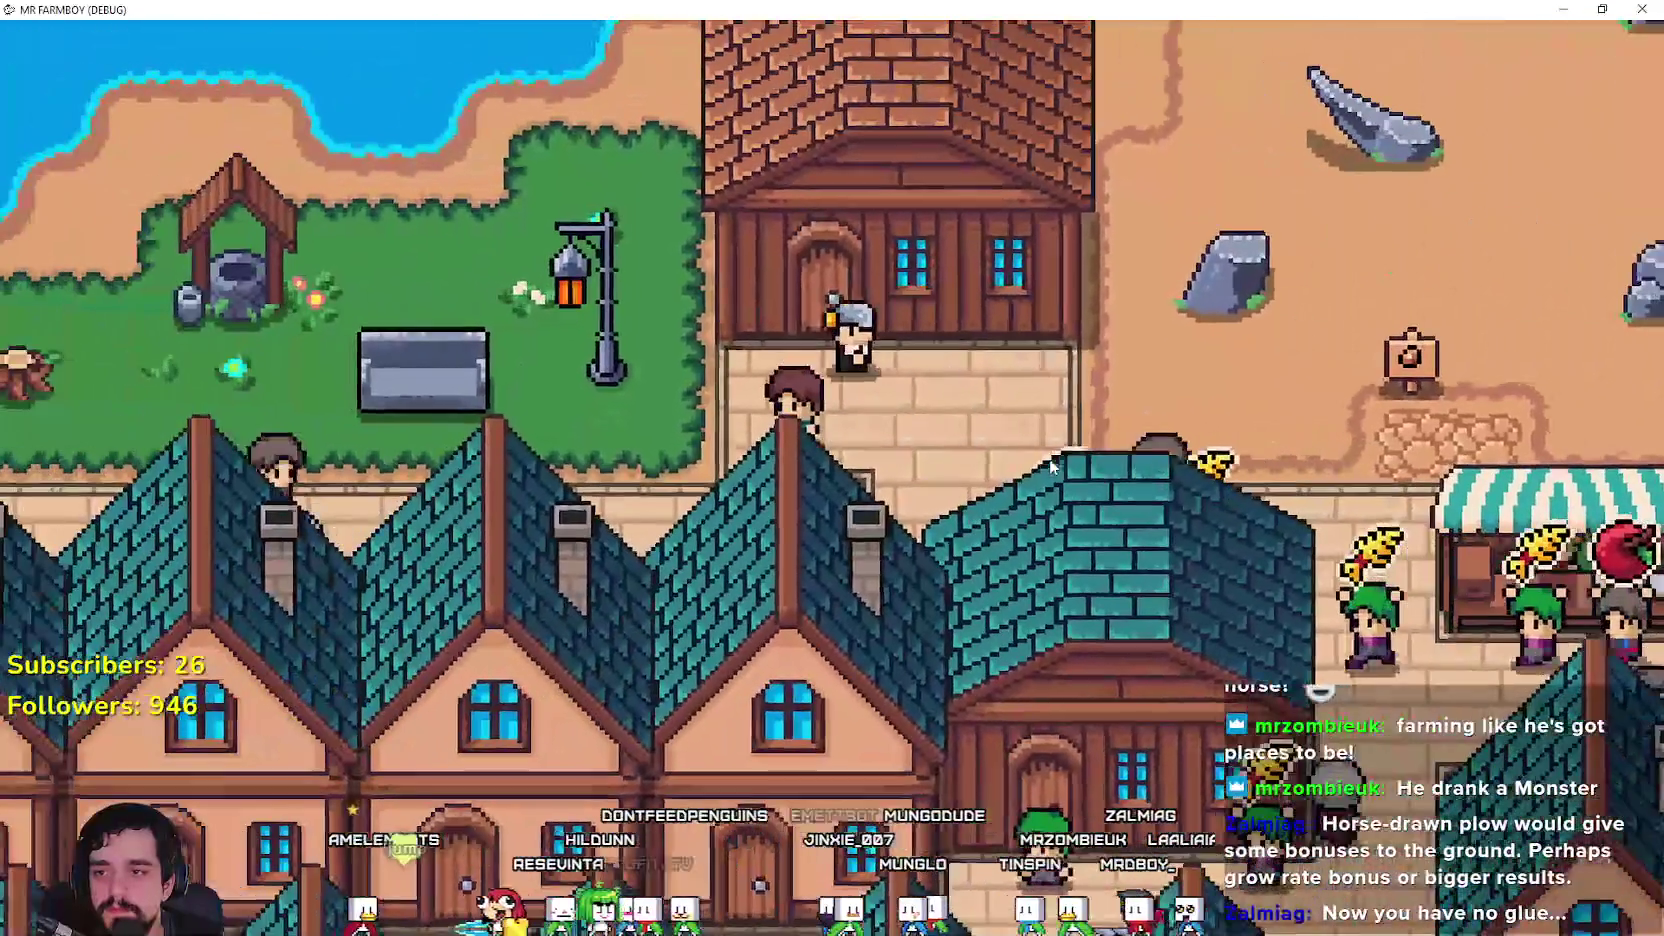
pyautogui.scroll(-6, 1052, 465)
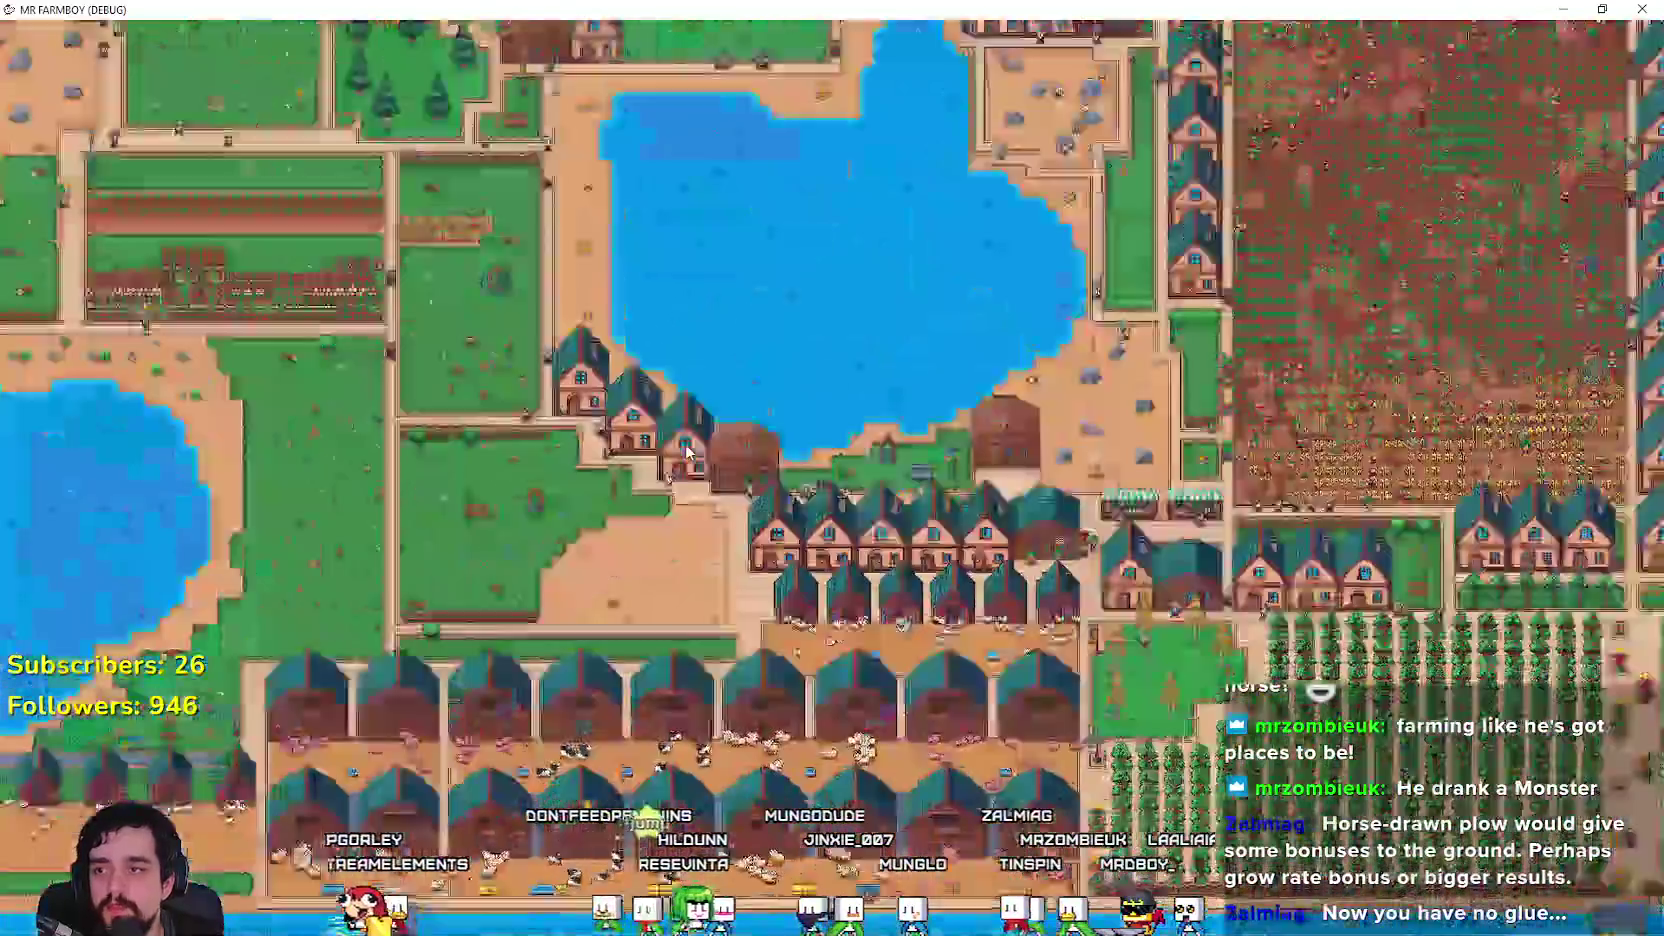
pyautogui.scroll(6, 686, 452)
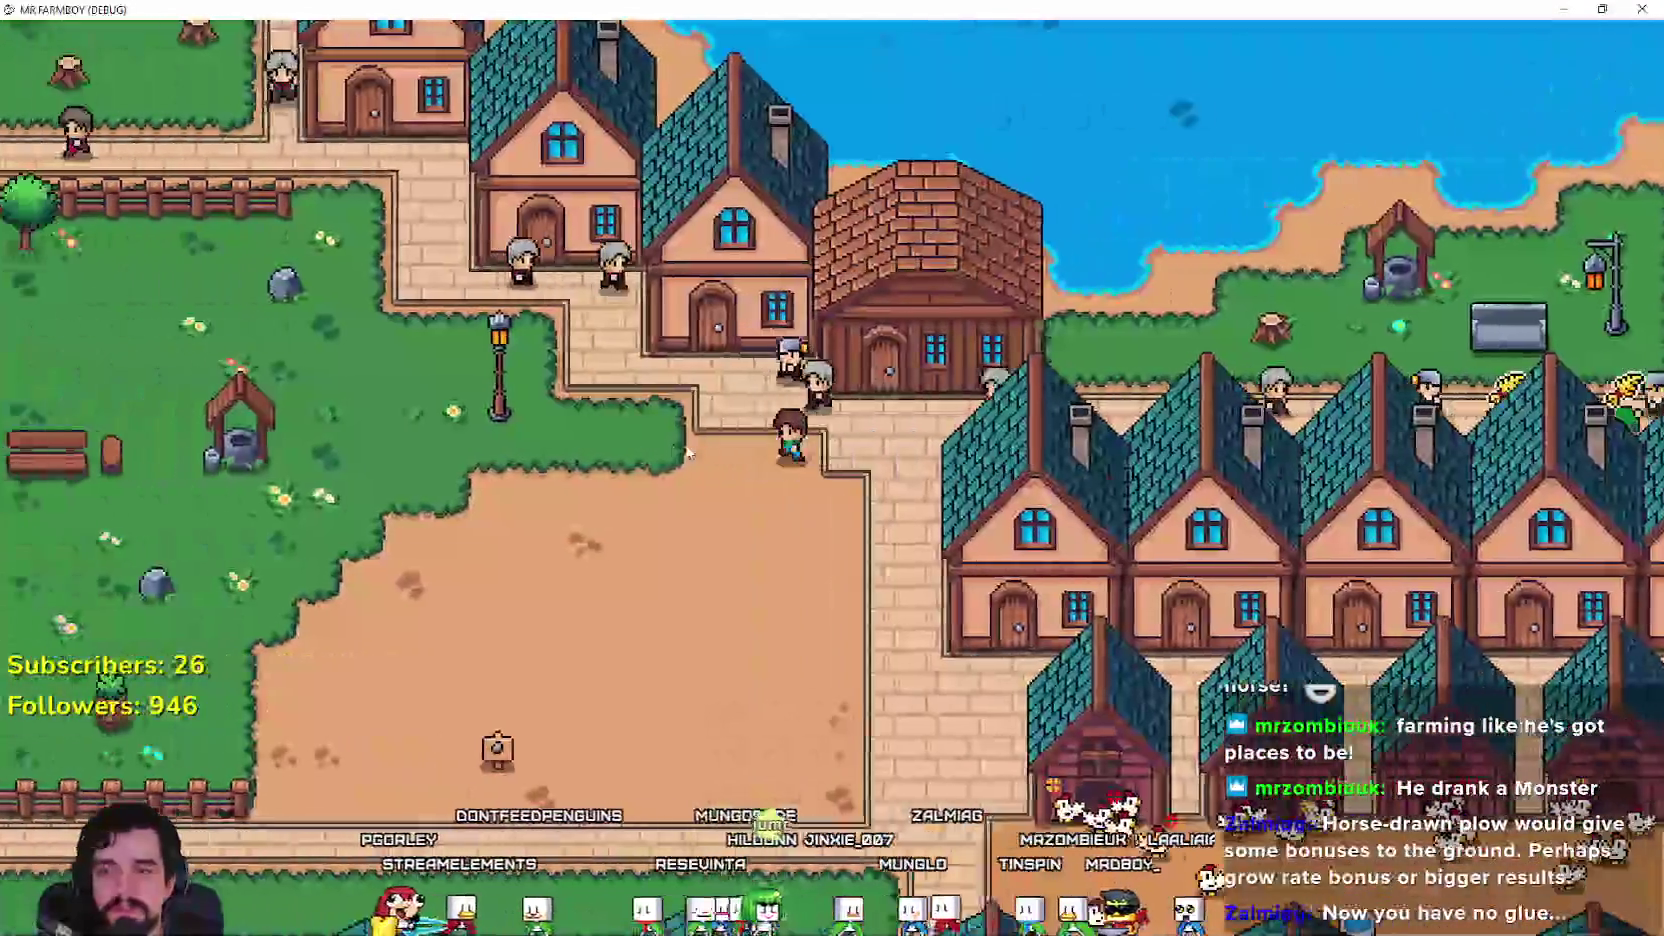
pyautogui.press('w')
pyautogui.press('a')
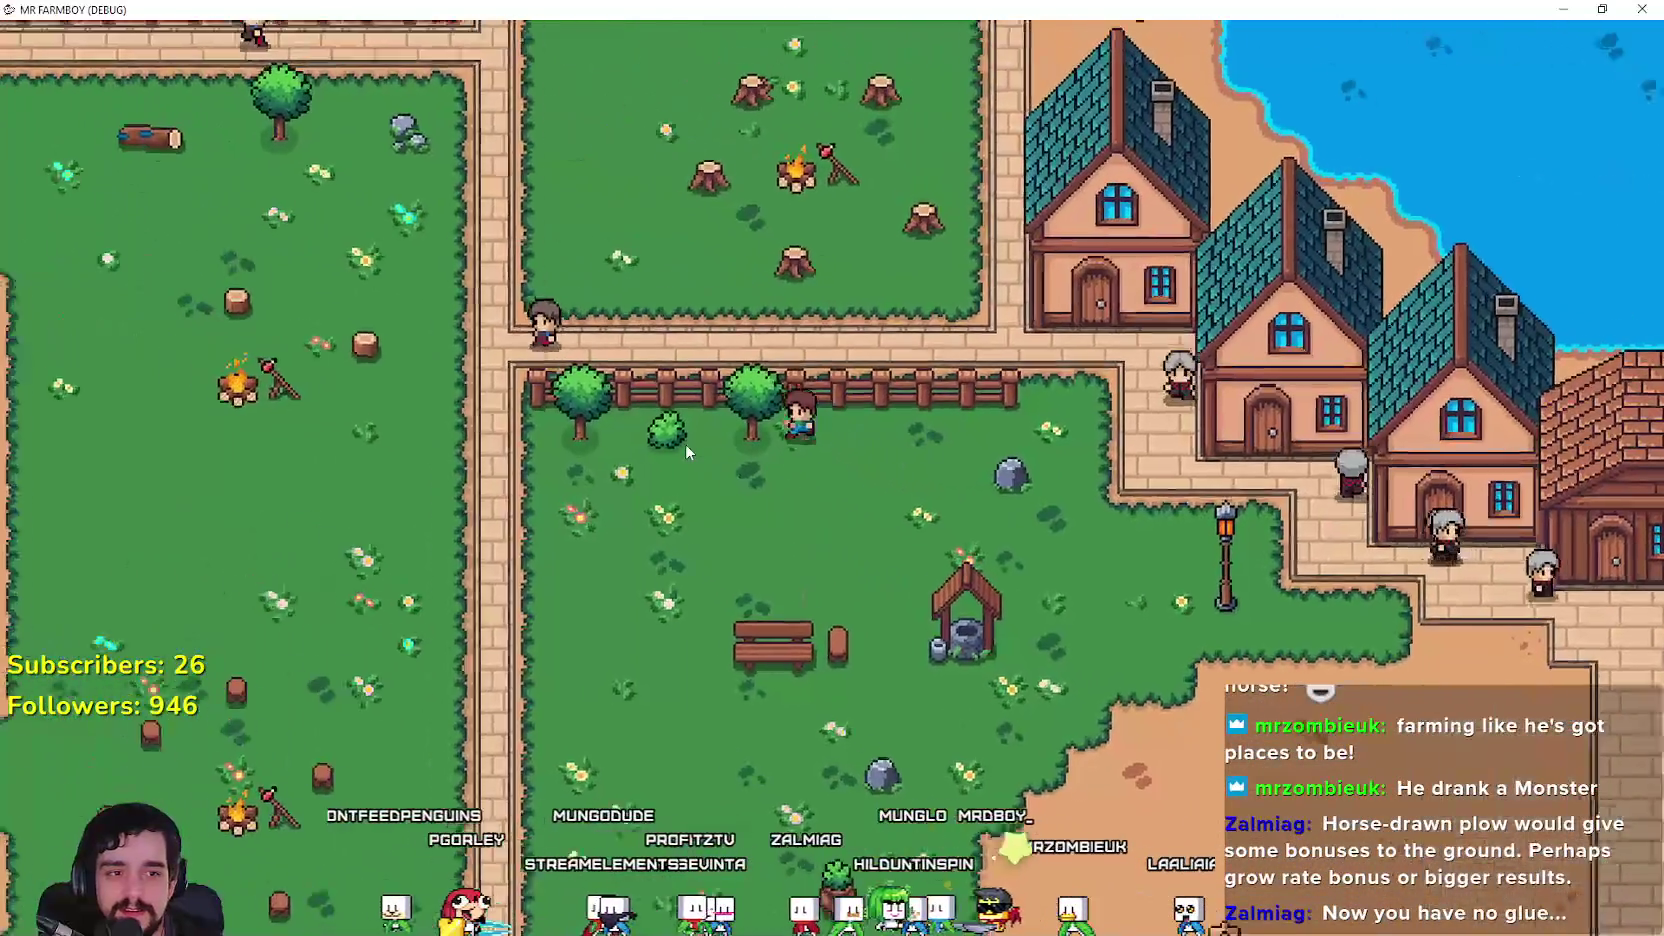
pyautogui.scroll(3, 685, 452)
pyautogui.scroll(-2, 686, 450)
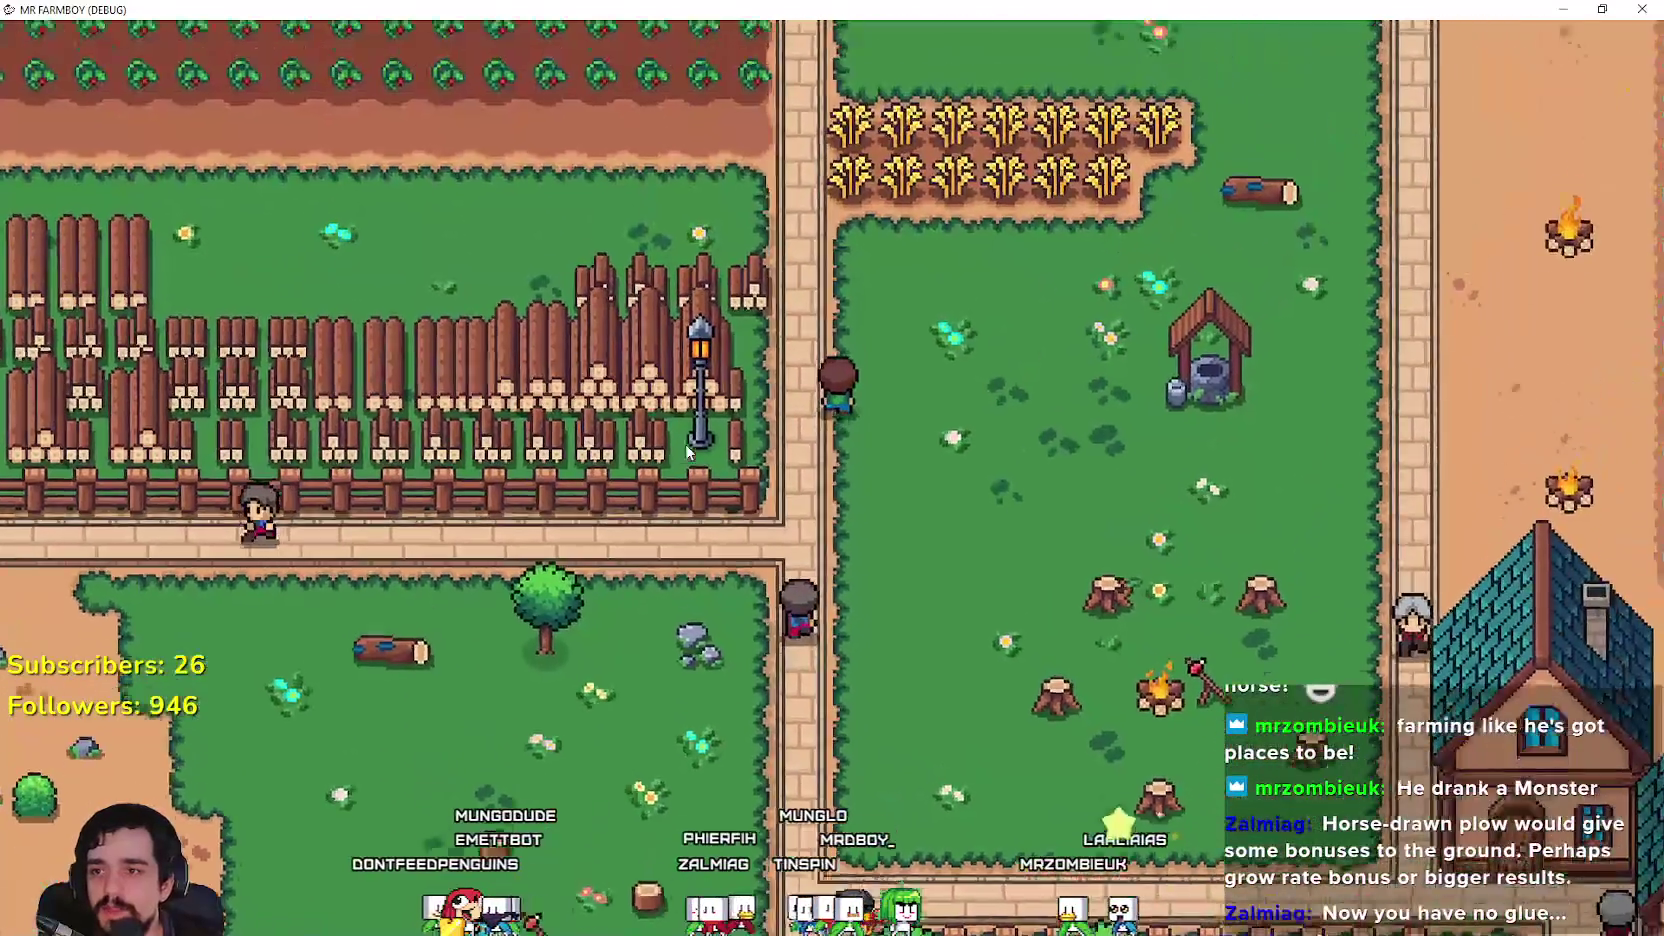
pyautogui.scroll(2, 686, 450)
# Step: Return to the wheat field and harvest the first wheat stalk for +1 wheat
pyautogui.press('w')
pyautogui.scroll(2, 1060, 530)
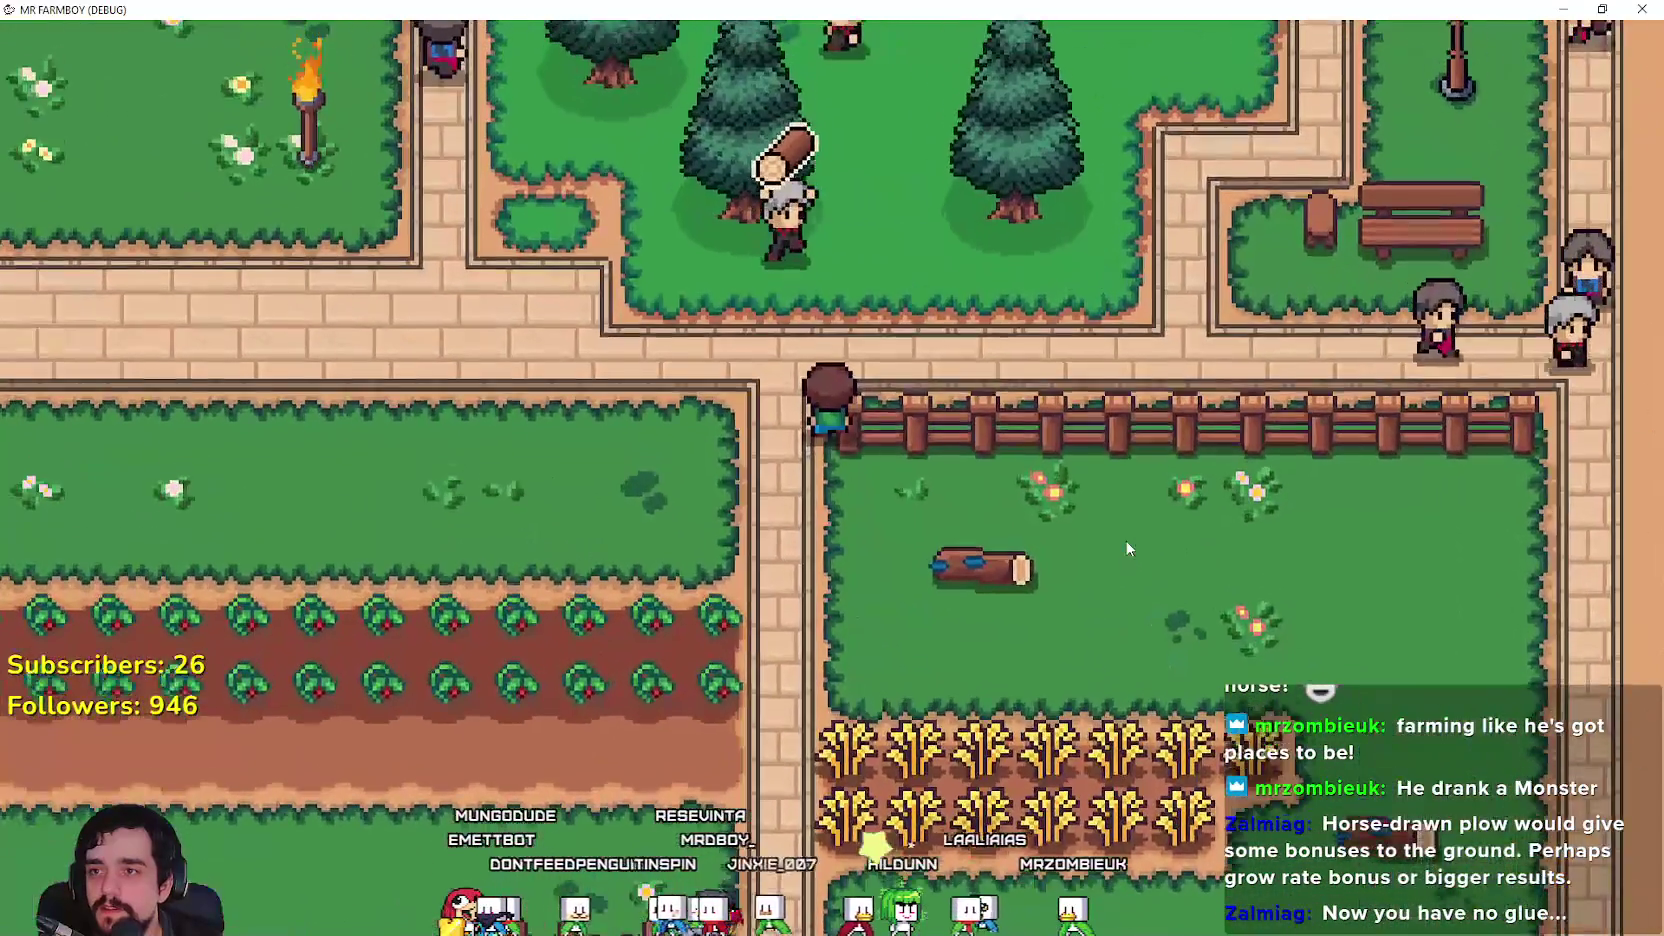
pyautogui.press('s')
pyautogui.scroll(-2, 1127, 547)
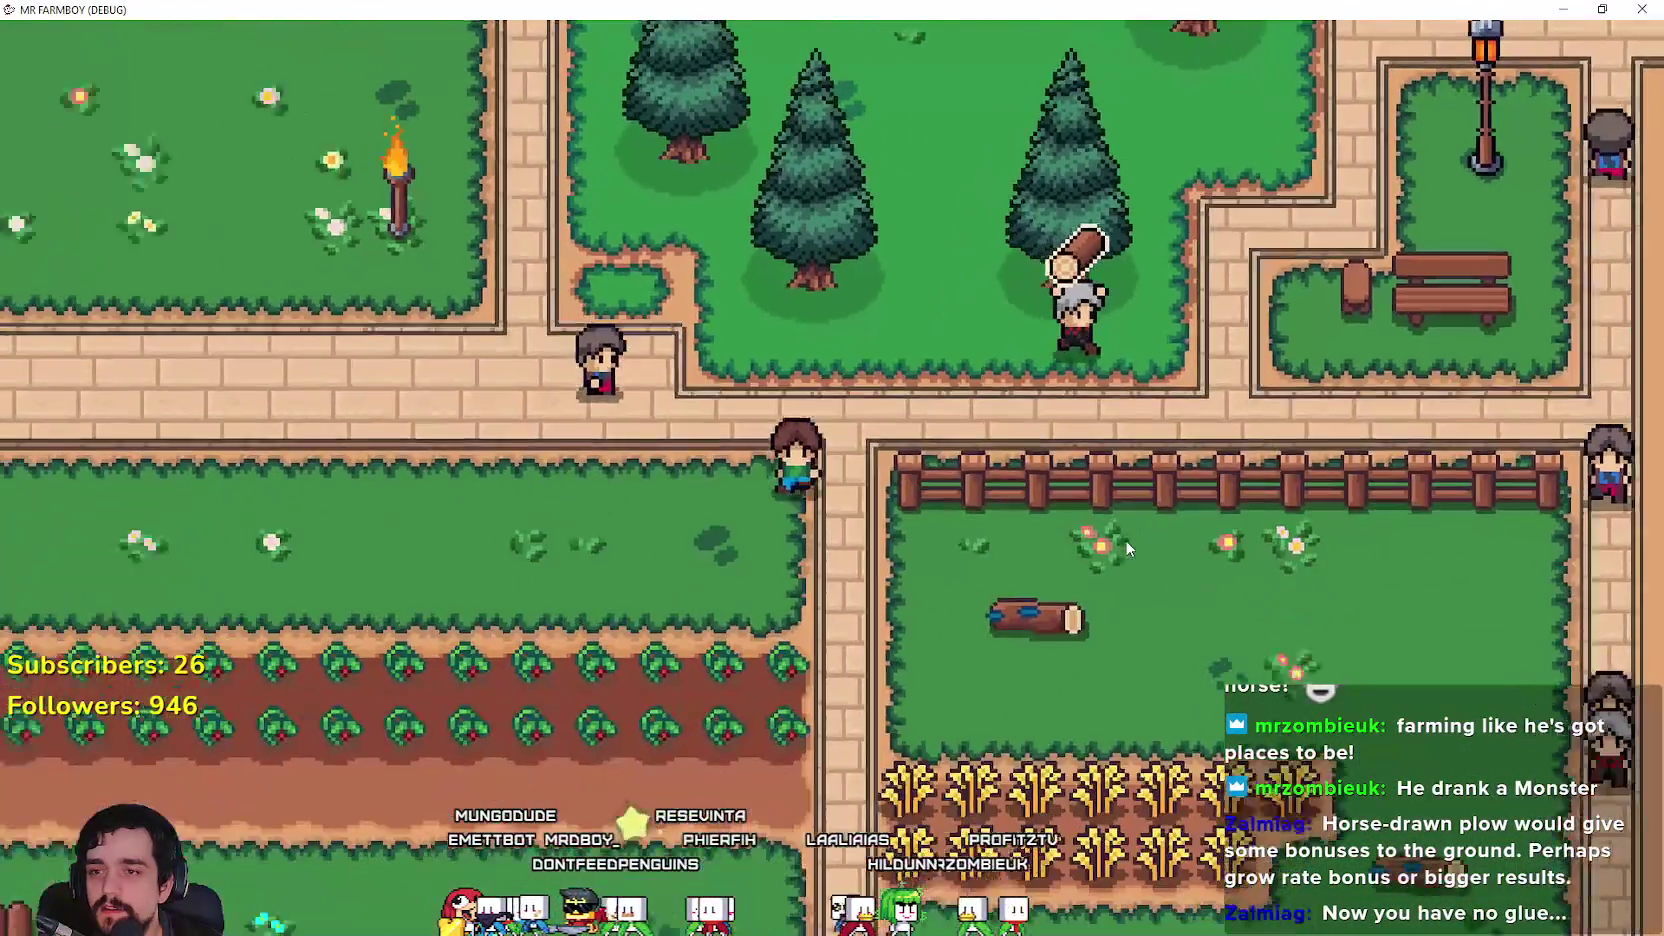
pyautogui.scroll(2, 1127, 547)
pyautogui.press('d')
pyautogui.click(1124, 541)
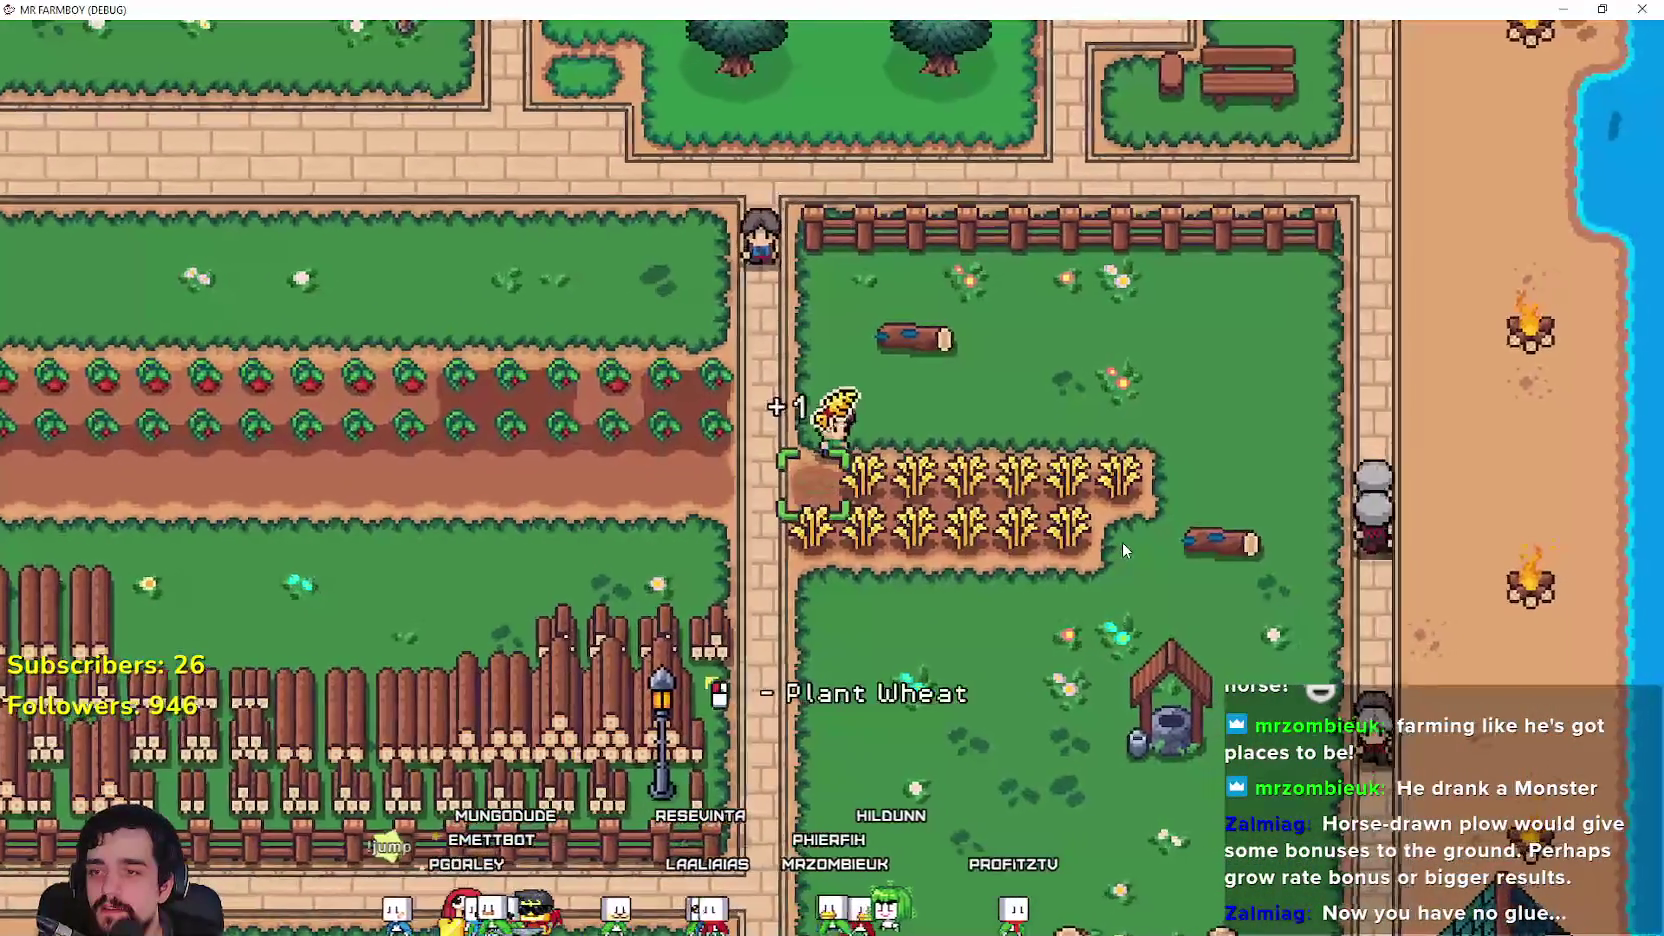
# Step: Harvest the remaining wheat, then walk the tomato row collecting each ripe tomato
pyautogui.press('a')
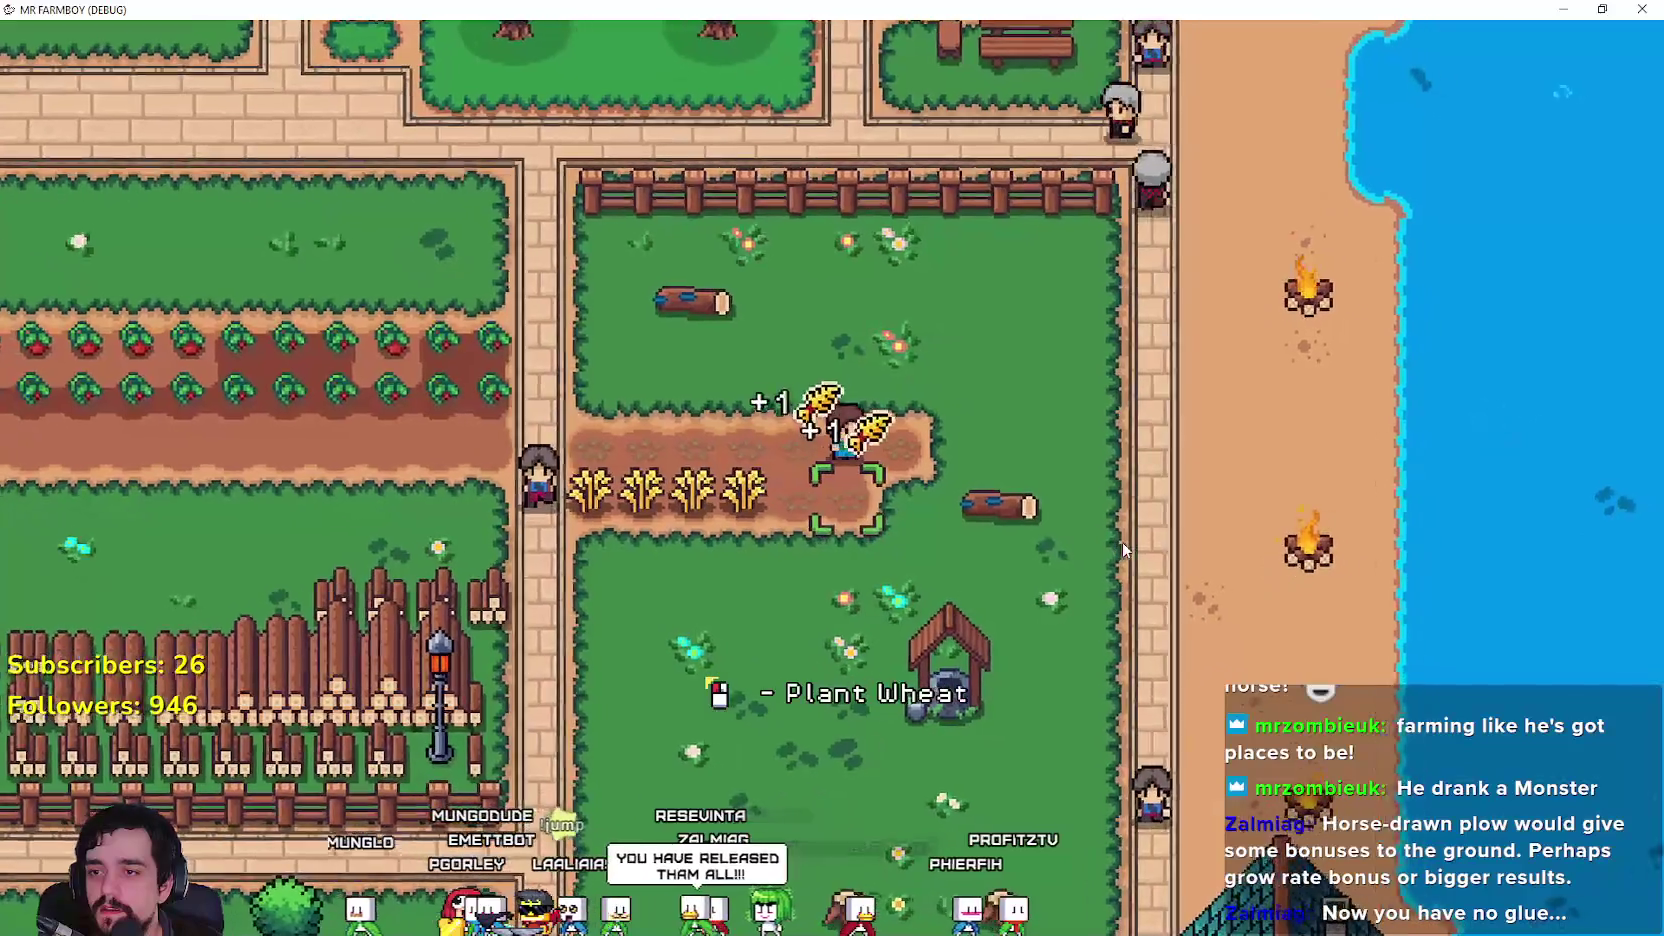
pyautogui.scroll(1, 1122, 541)
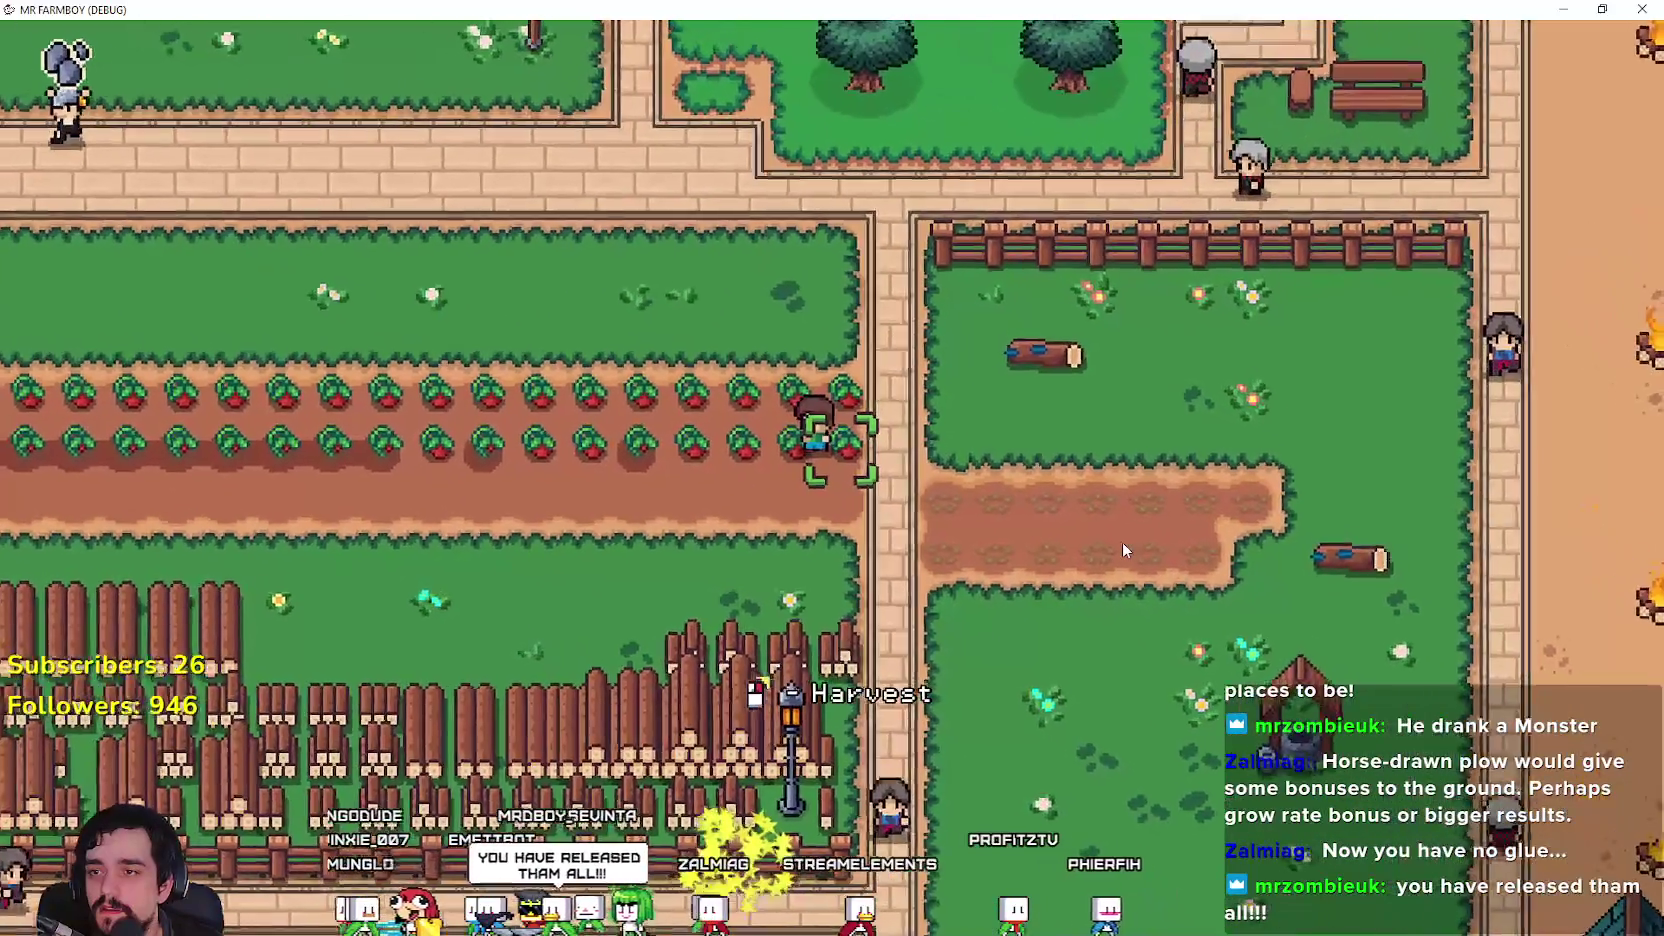
pyautogui.press('w')
pyautogui.press('a')
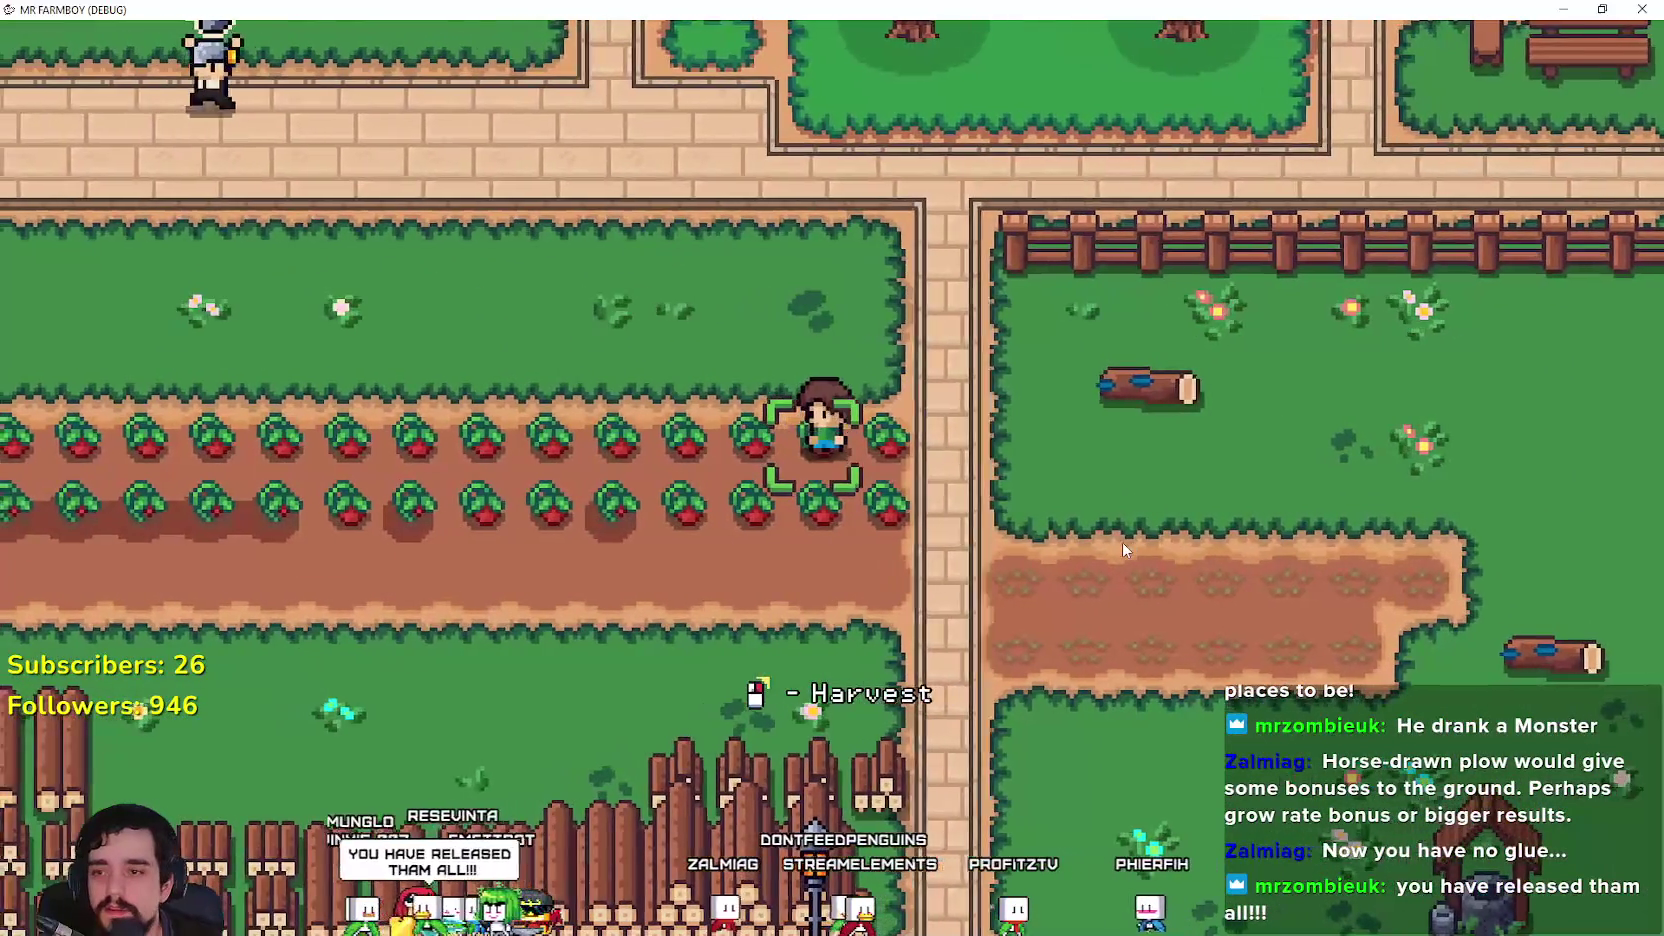
pyautogui.scroll(-2, 1122, 542)
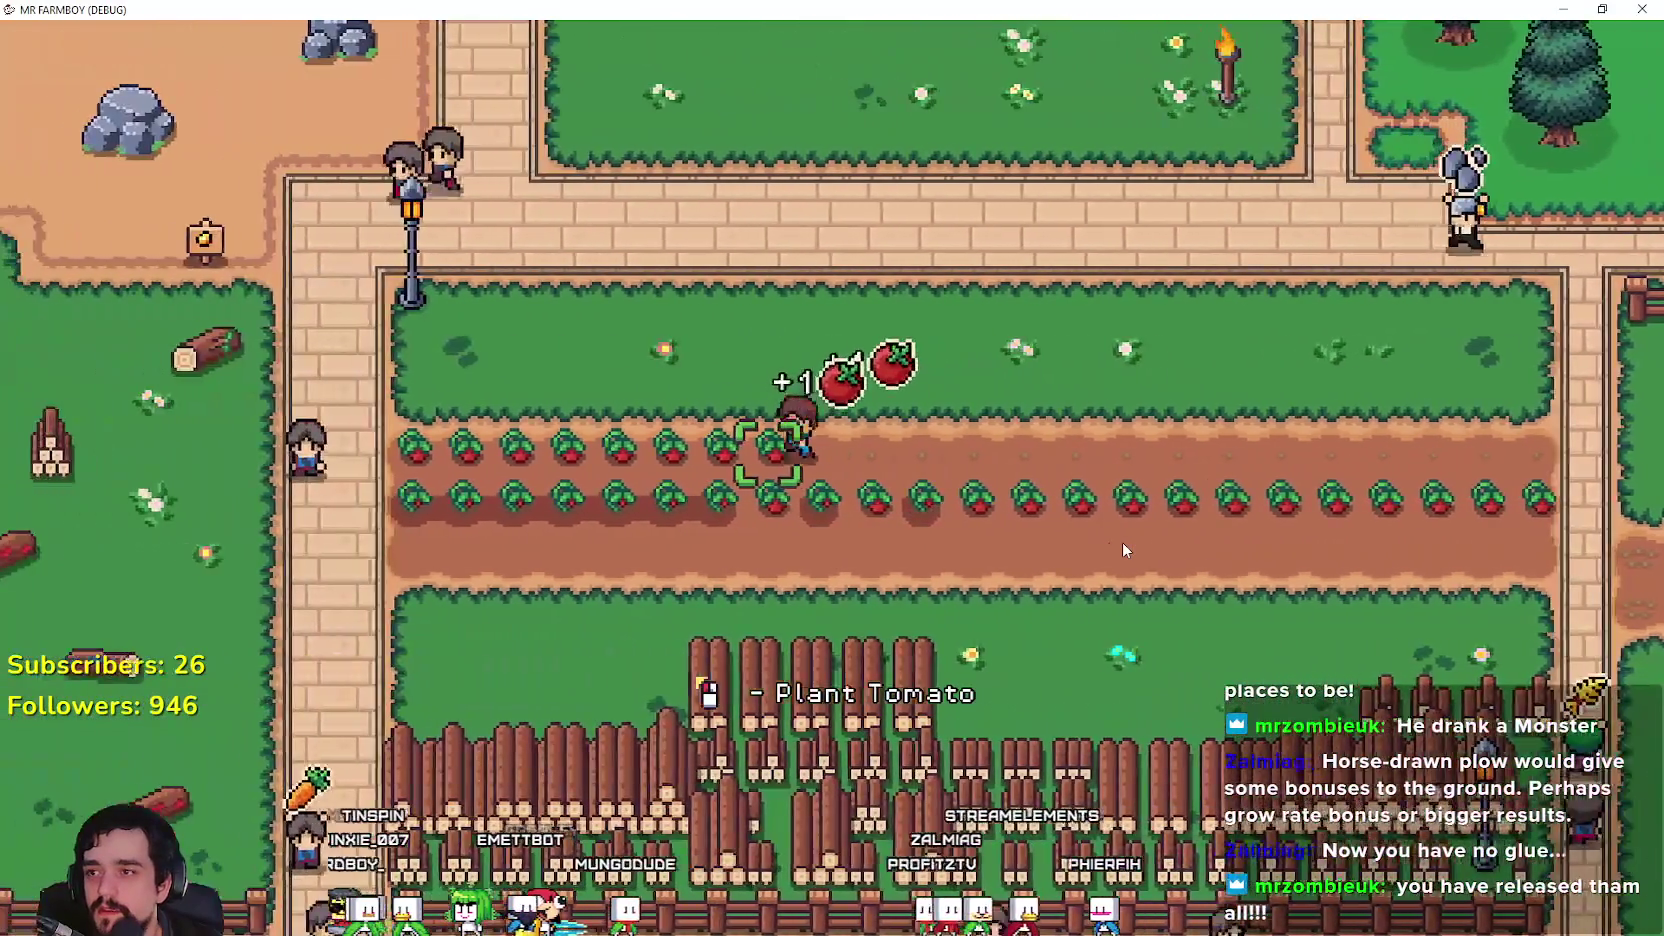
pyautogui.press('a')
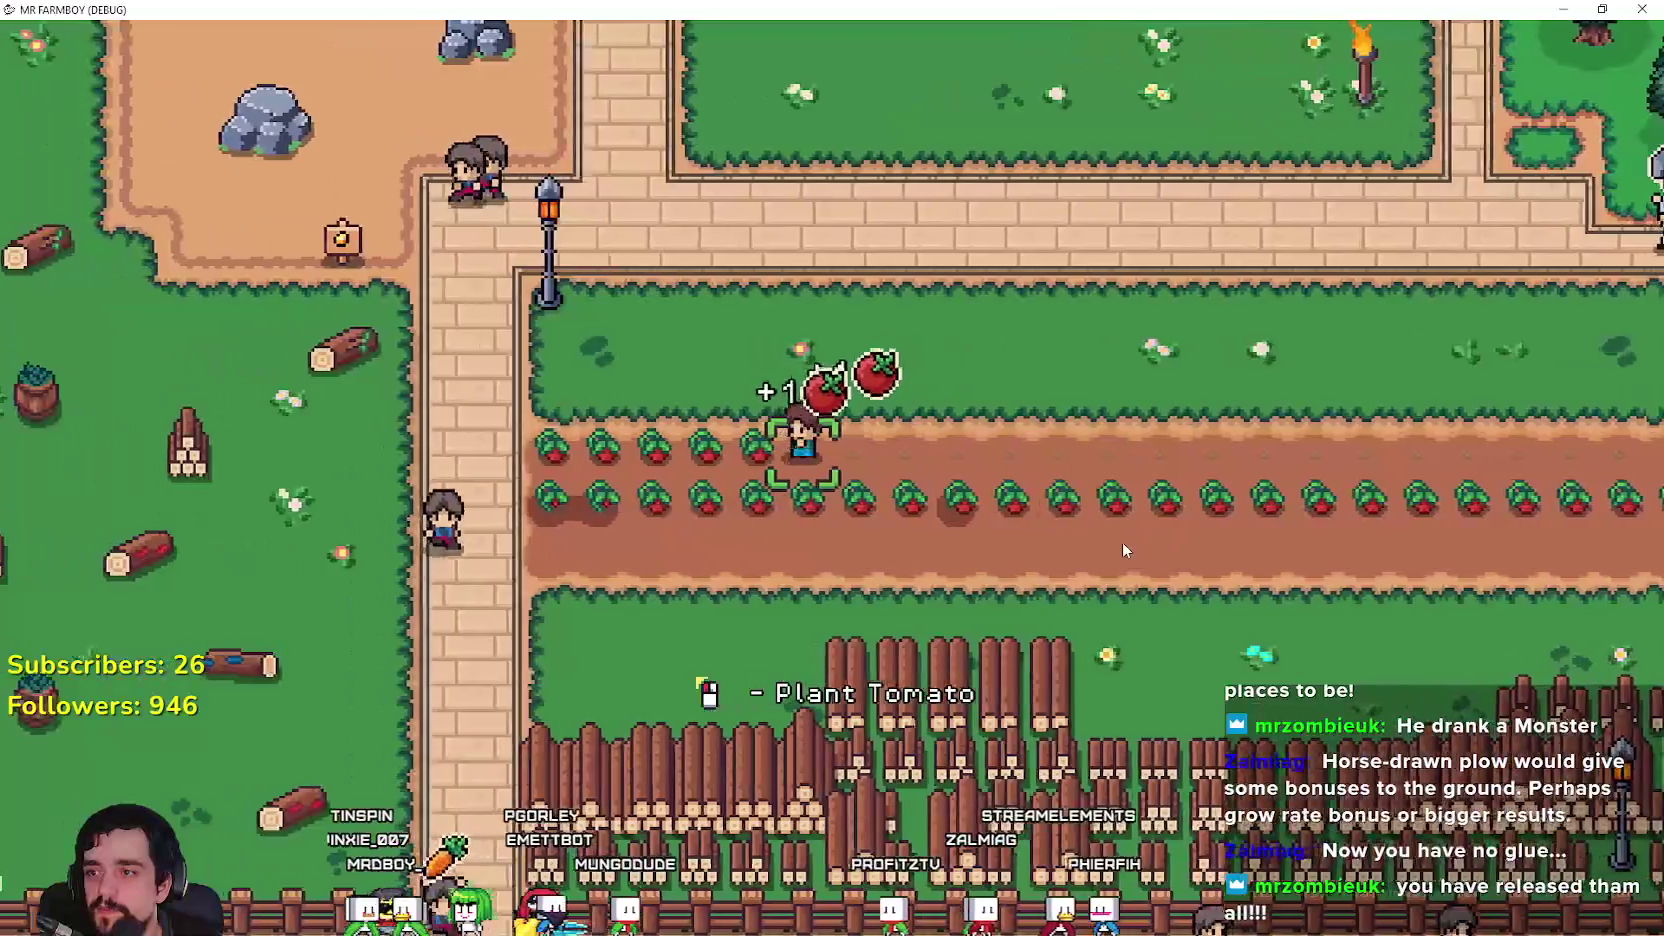
pyautogui.press('d')
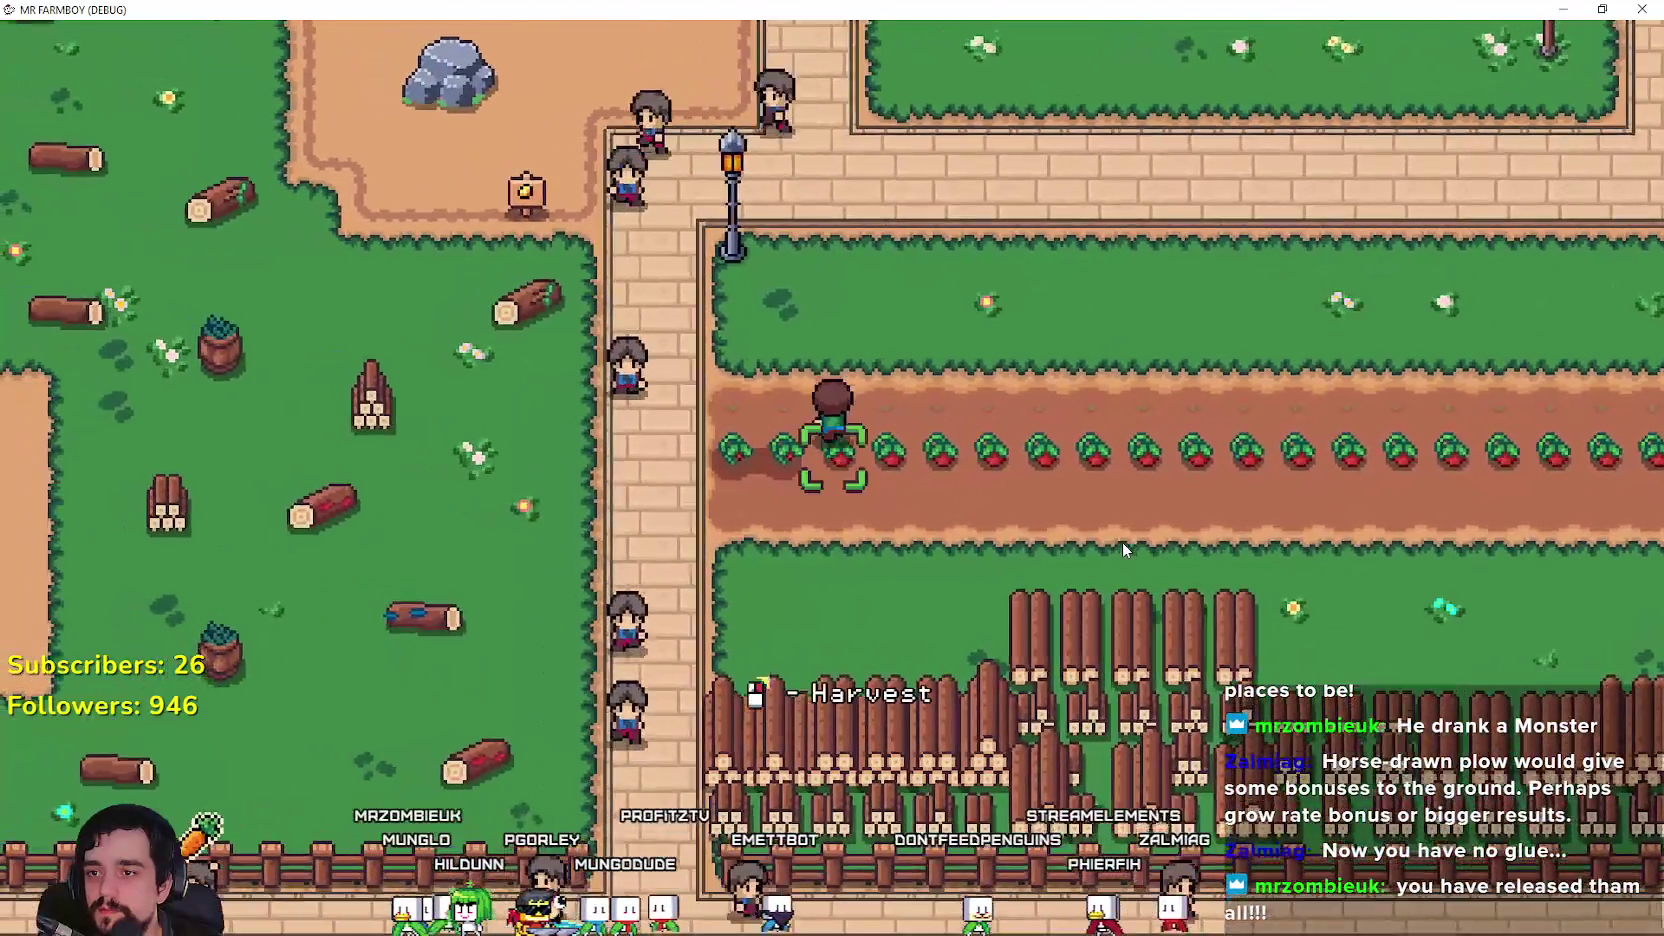
pyautogui.press('d')
pyautogui.click(1122, 542)
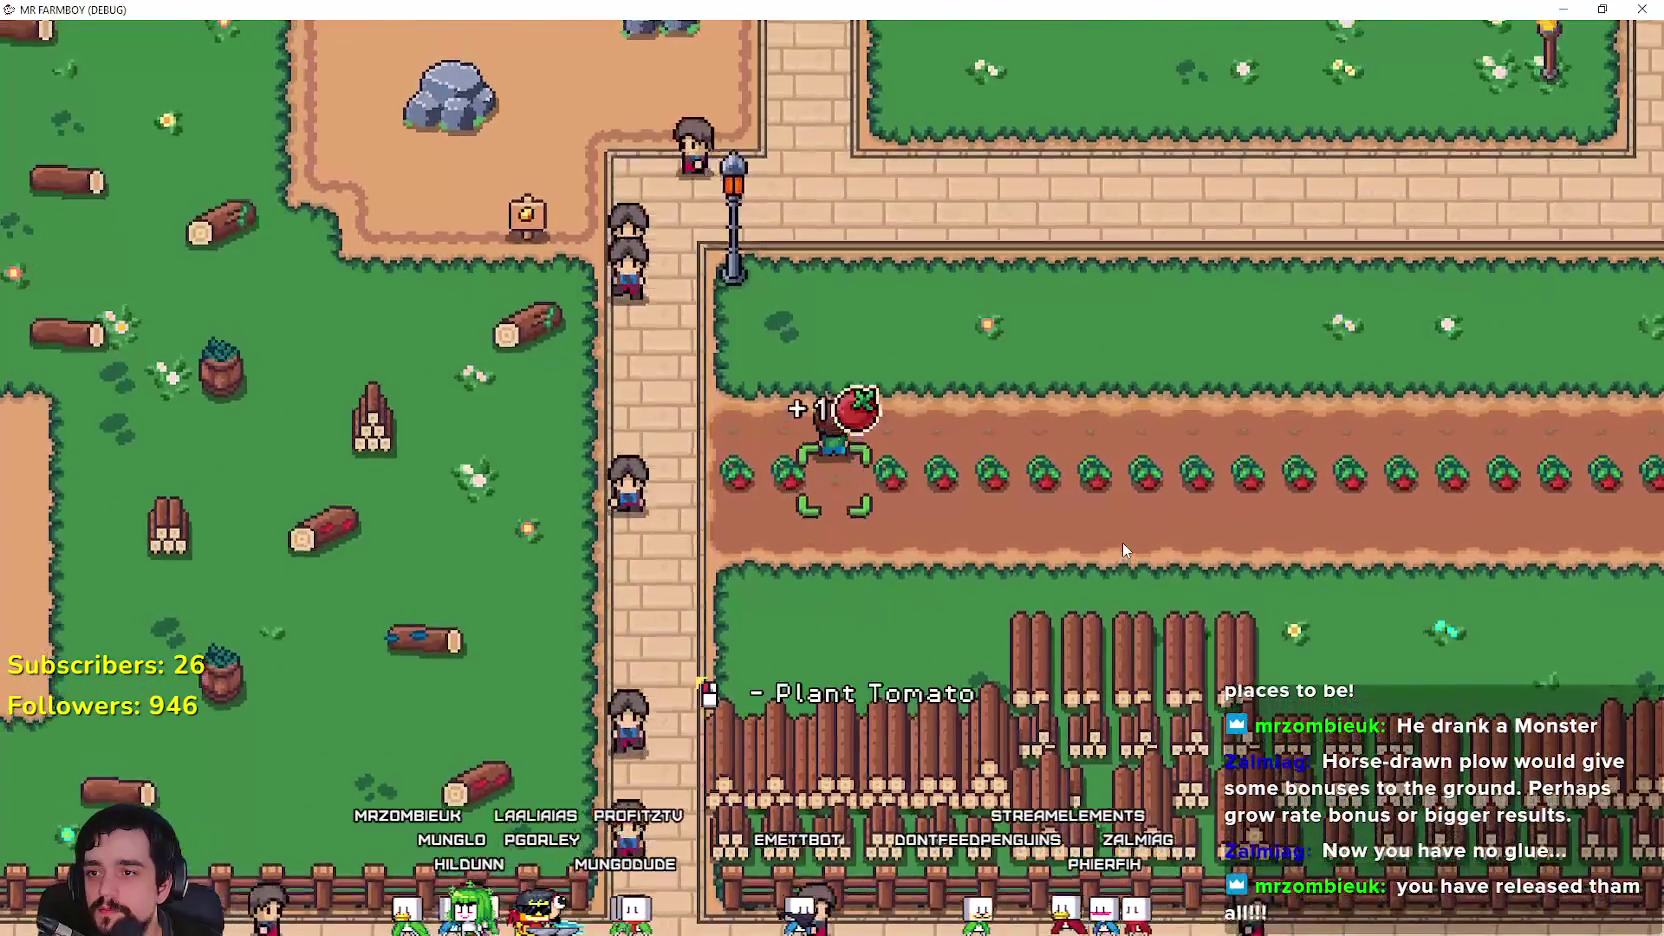
# Step: Harvest the row's last tomatoes, then start planting tomato seeds back along it
pyautogui.press('d')
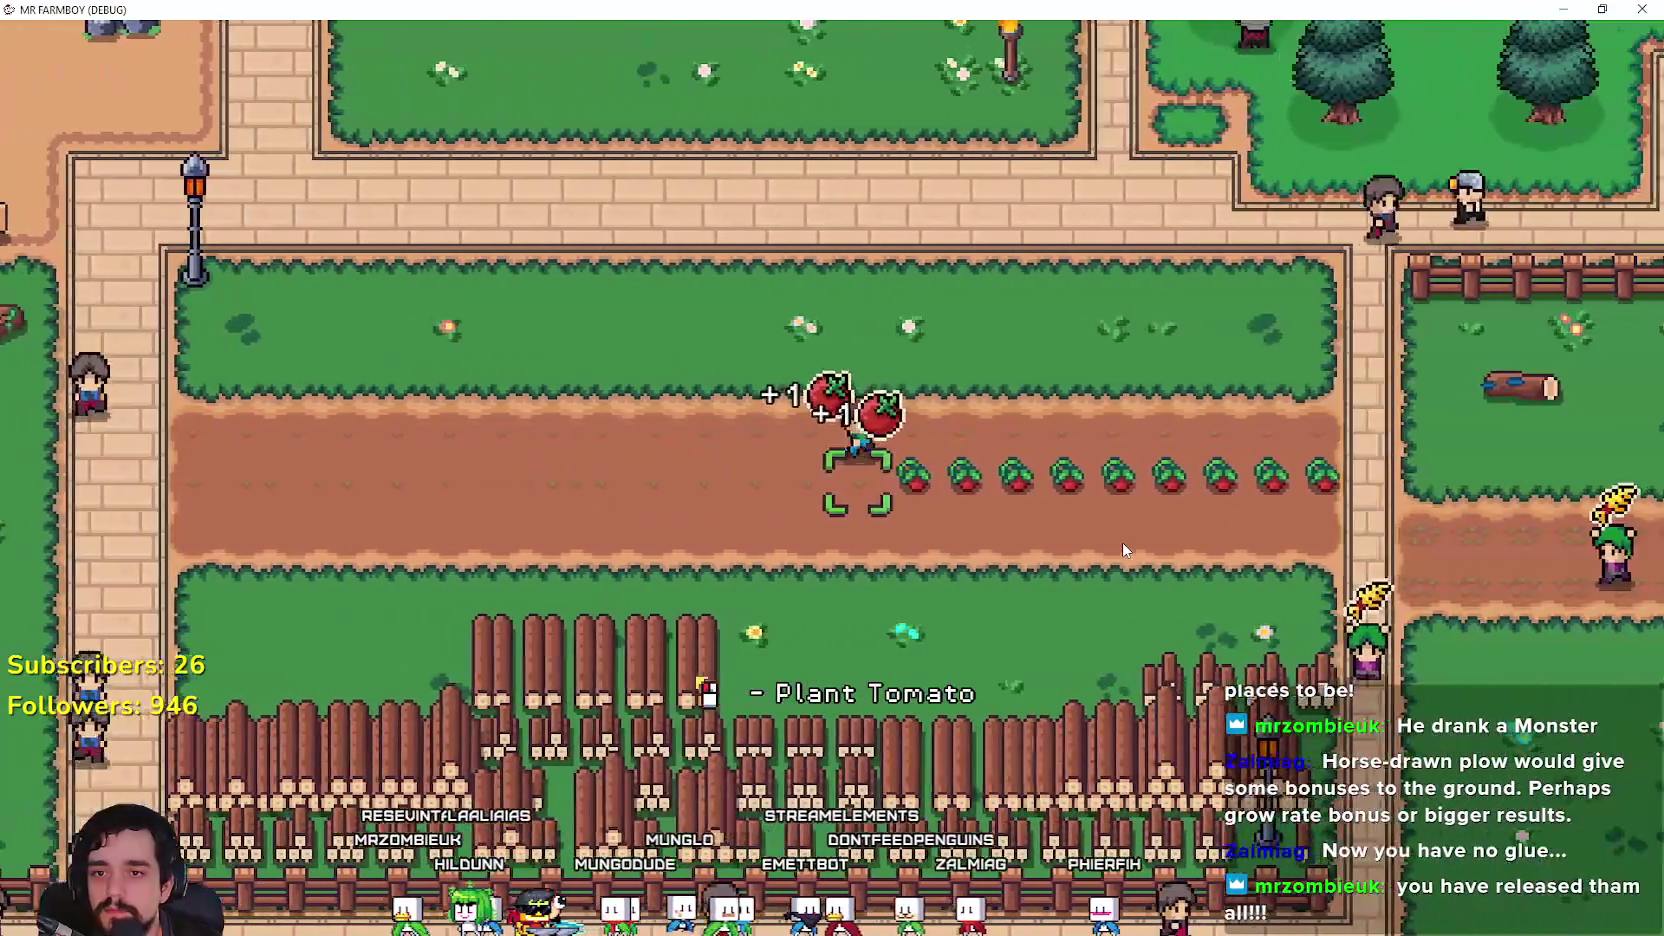
pyautogui.press('d')
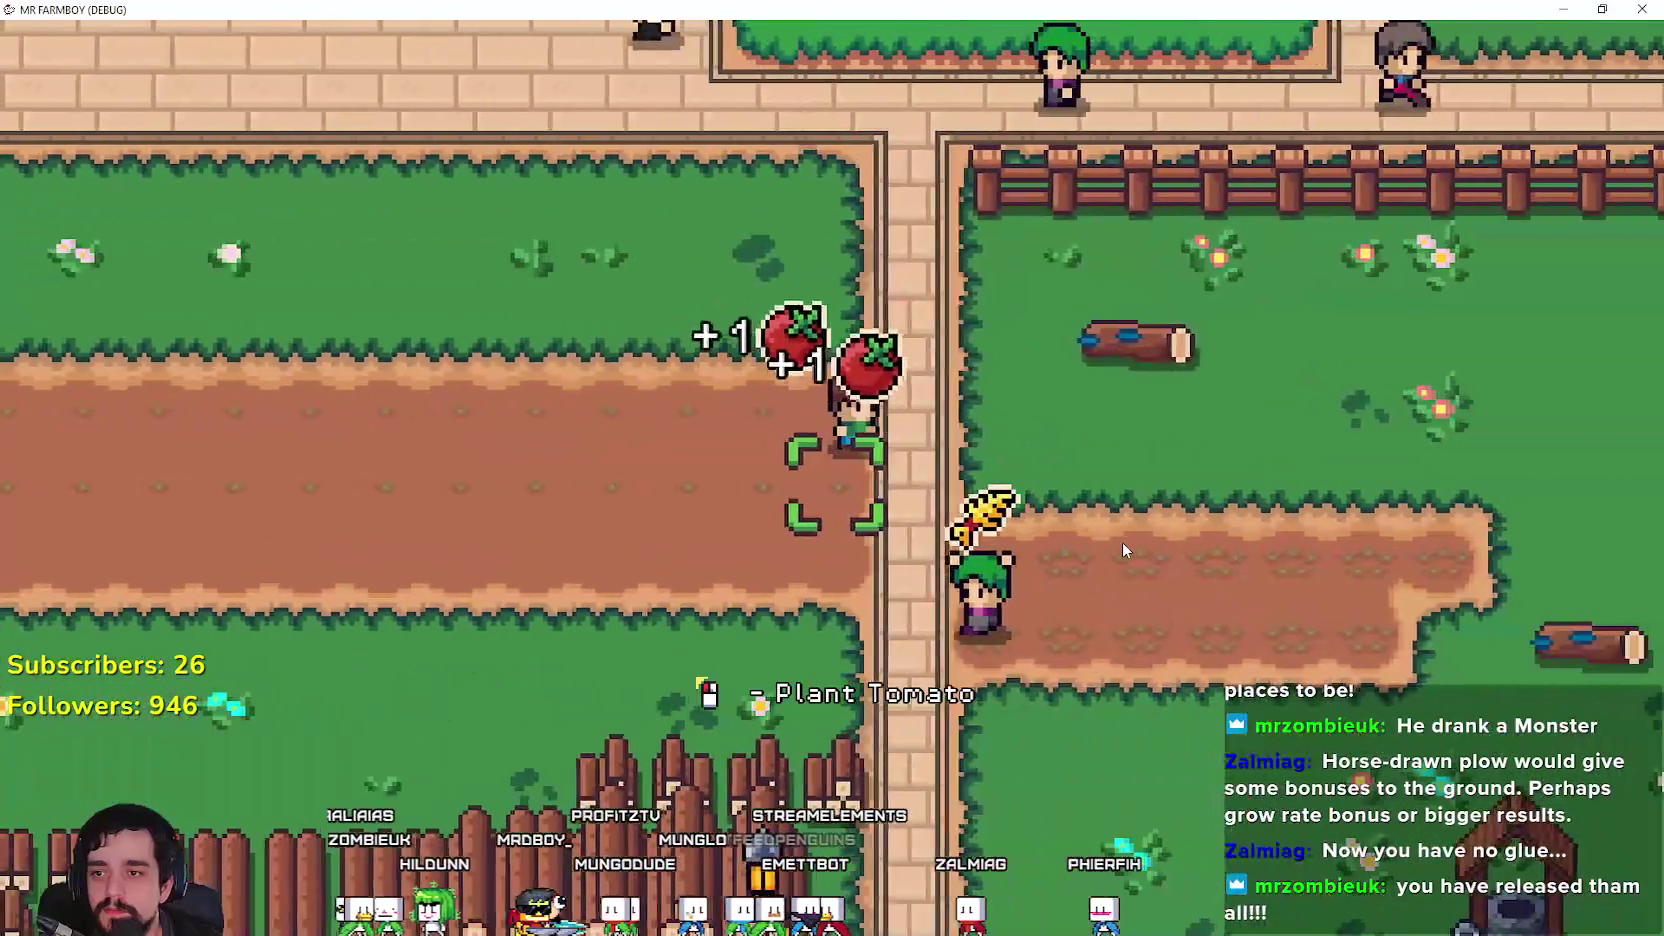
pyautogui.press('a')
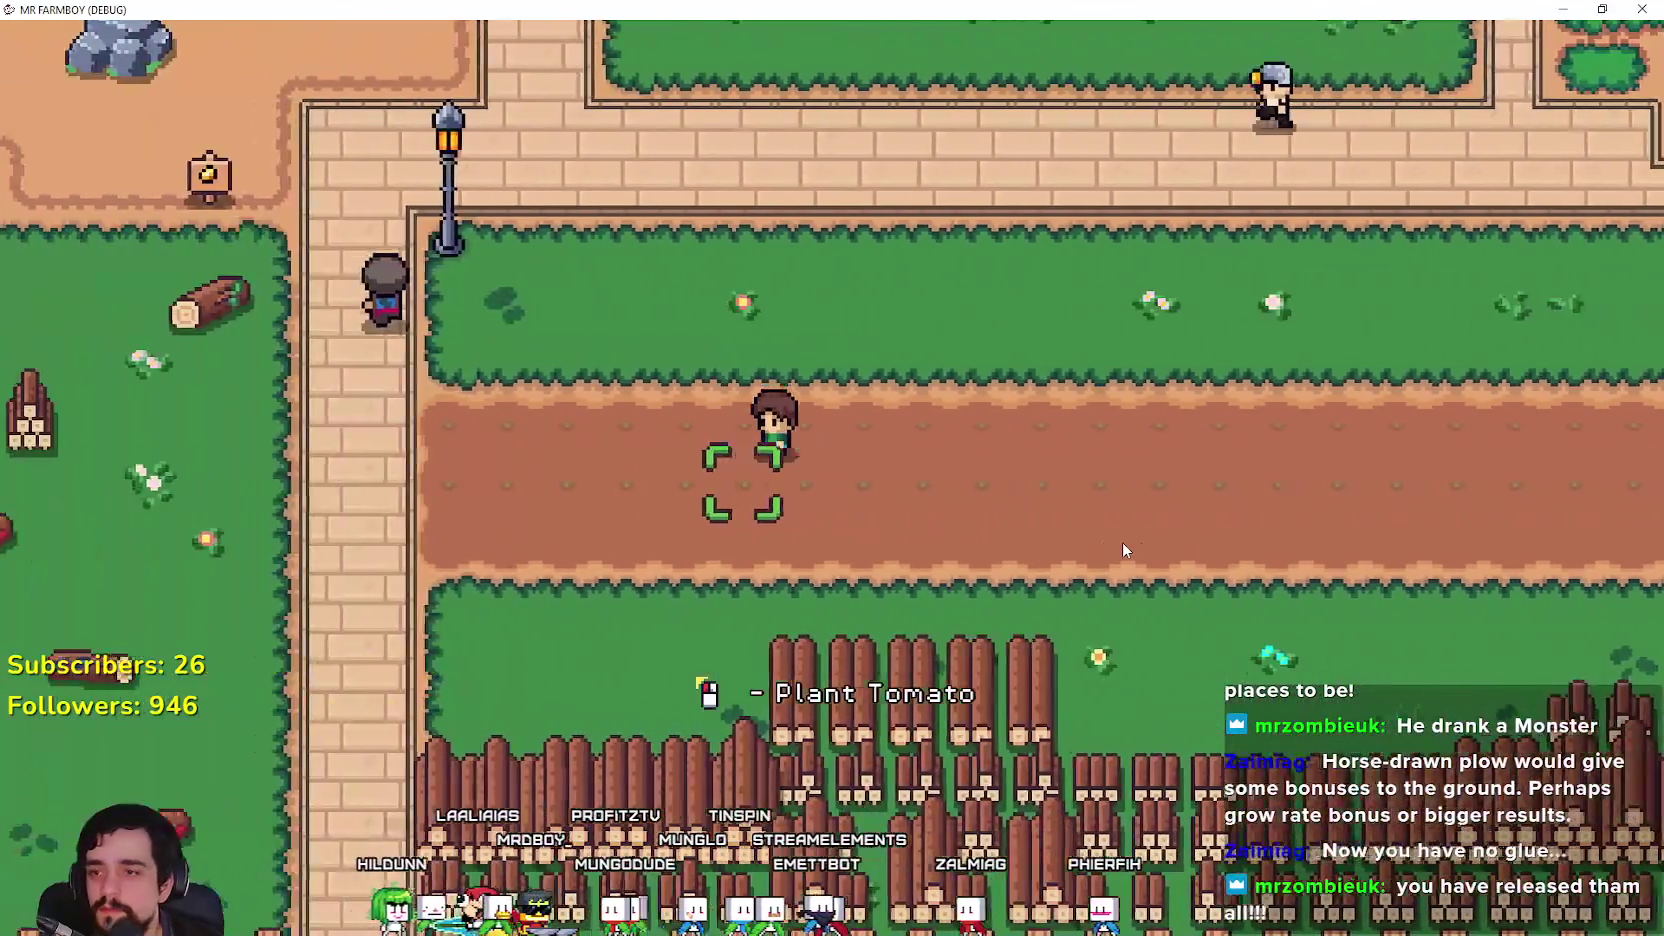
pyautogui.press('a')
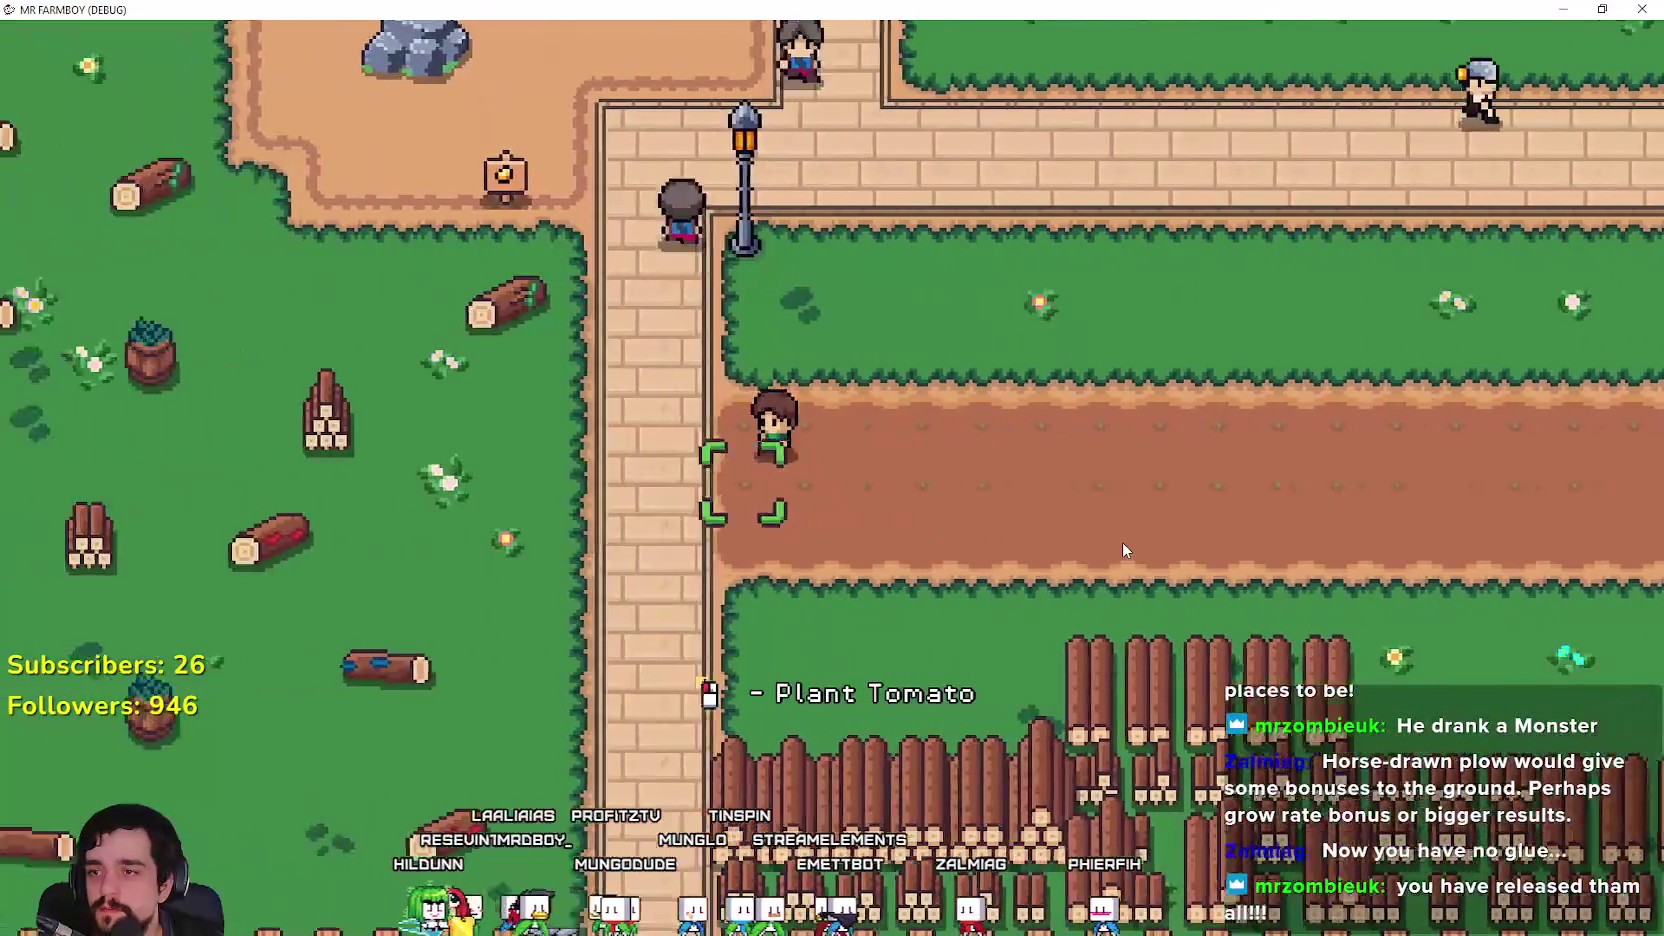
pyautogui.click(1122, 542)
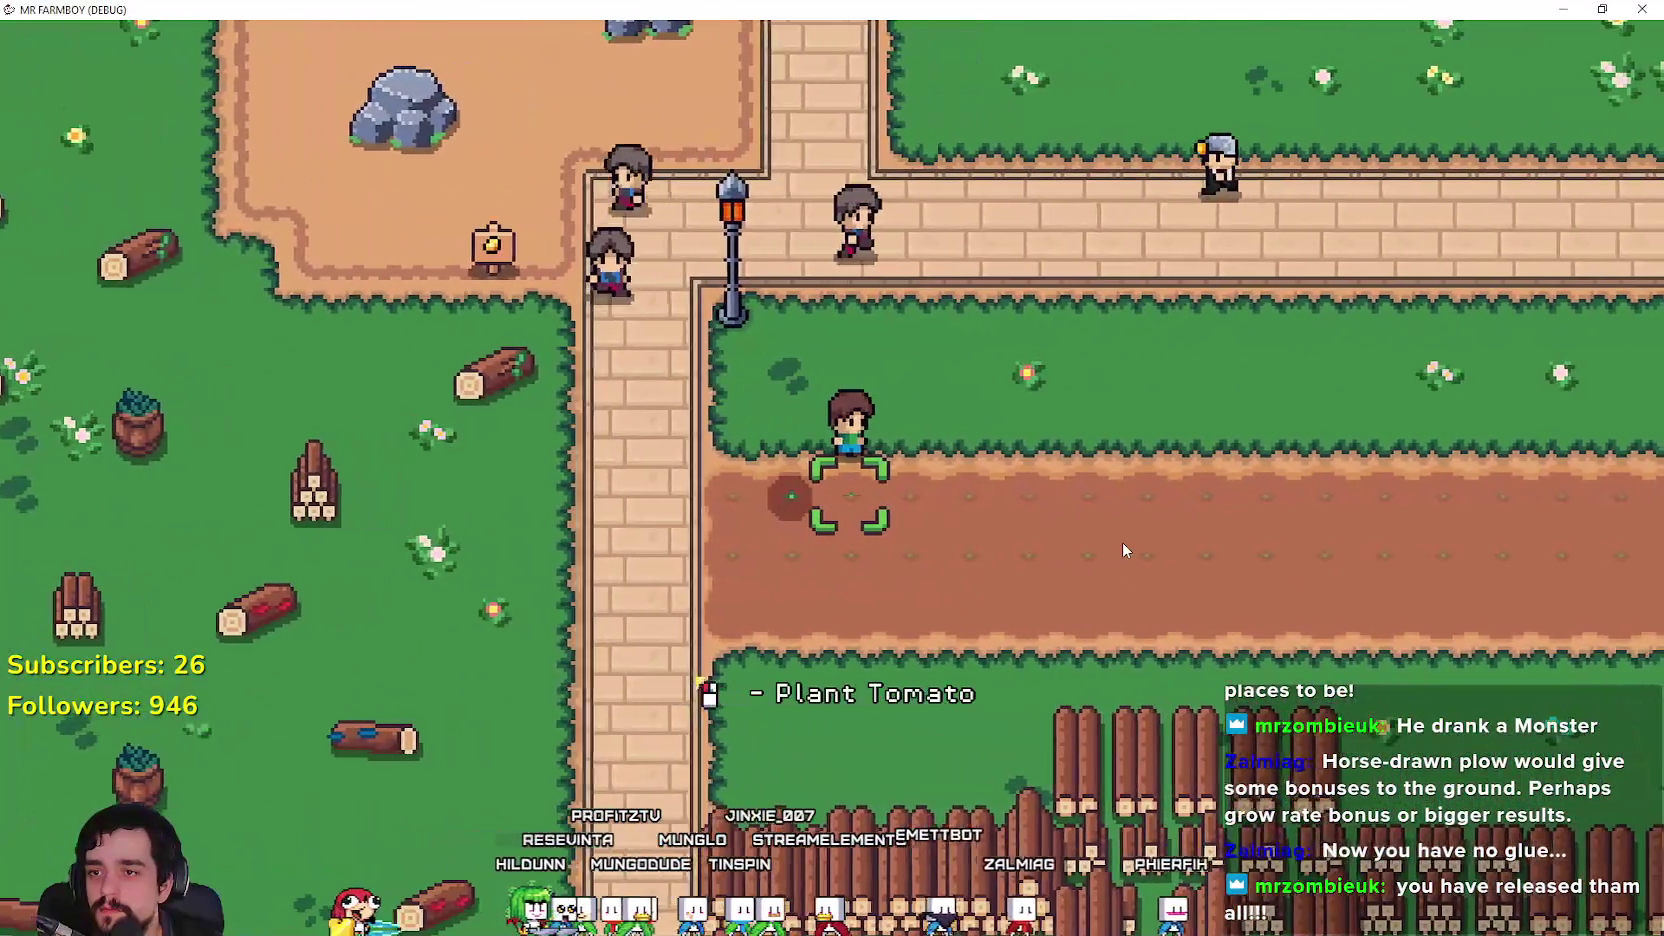
pyautogui.press('d')
pyautogui.click(1122, 542)
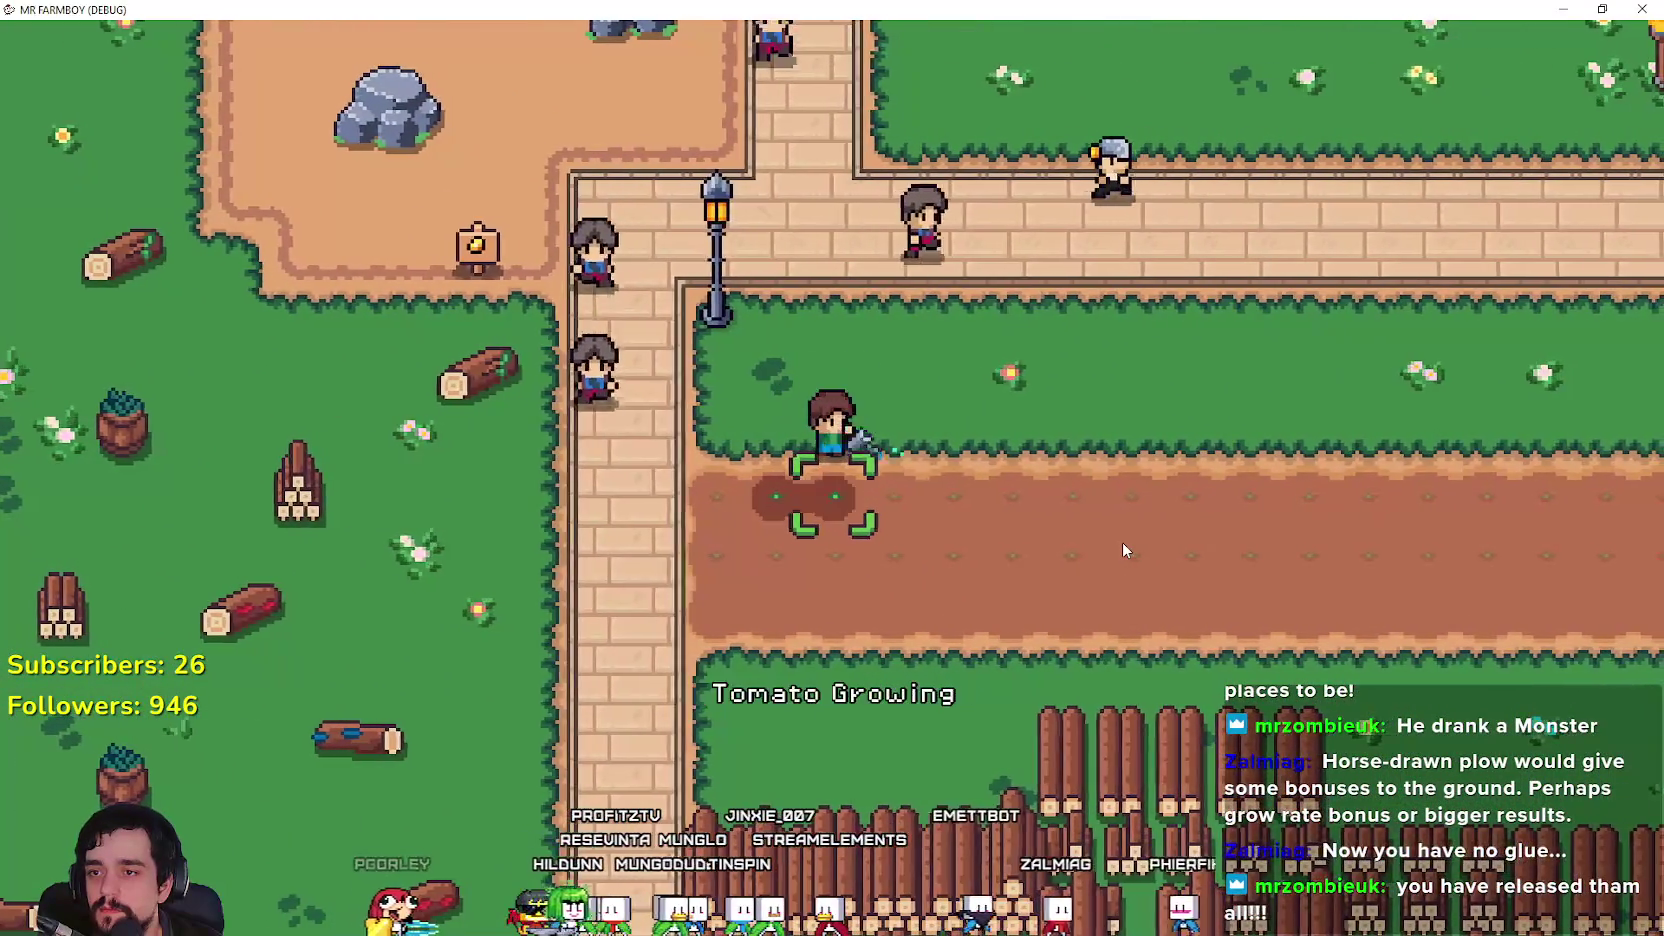
pyautogui.click(1122, 542)
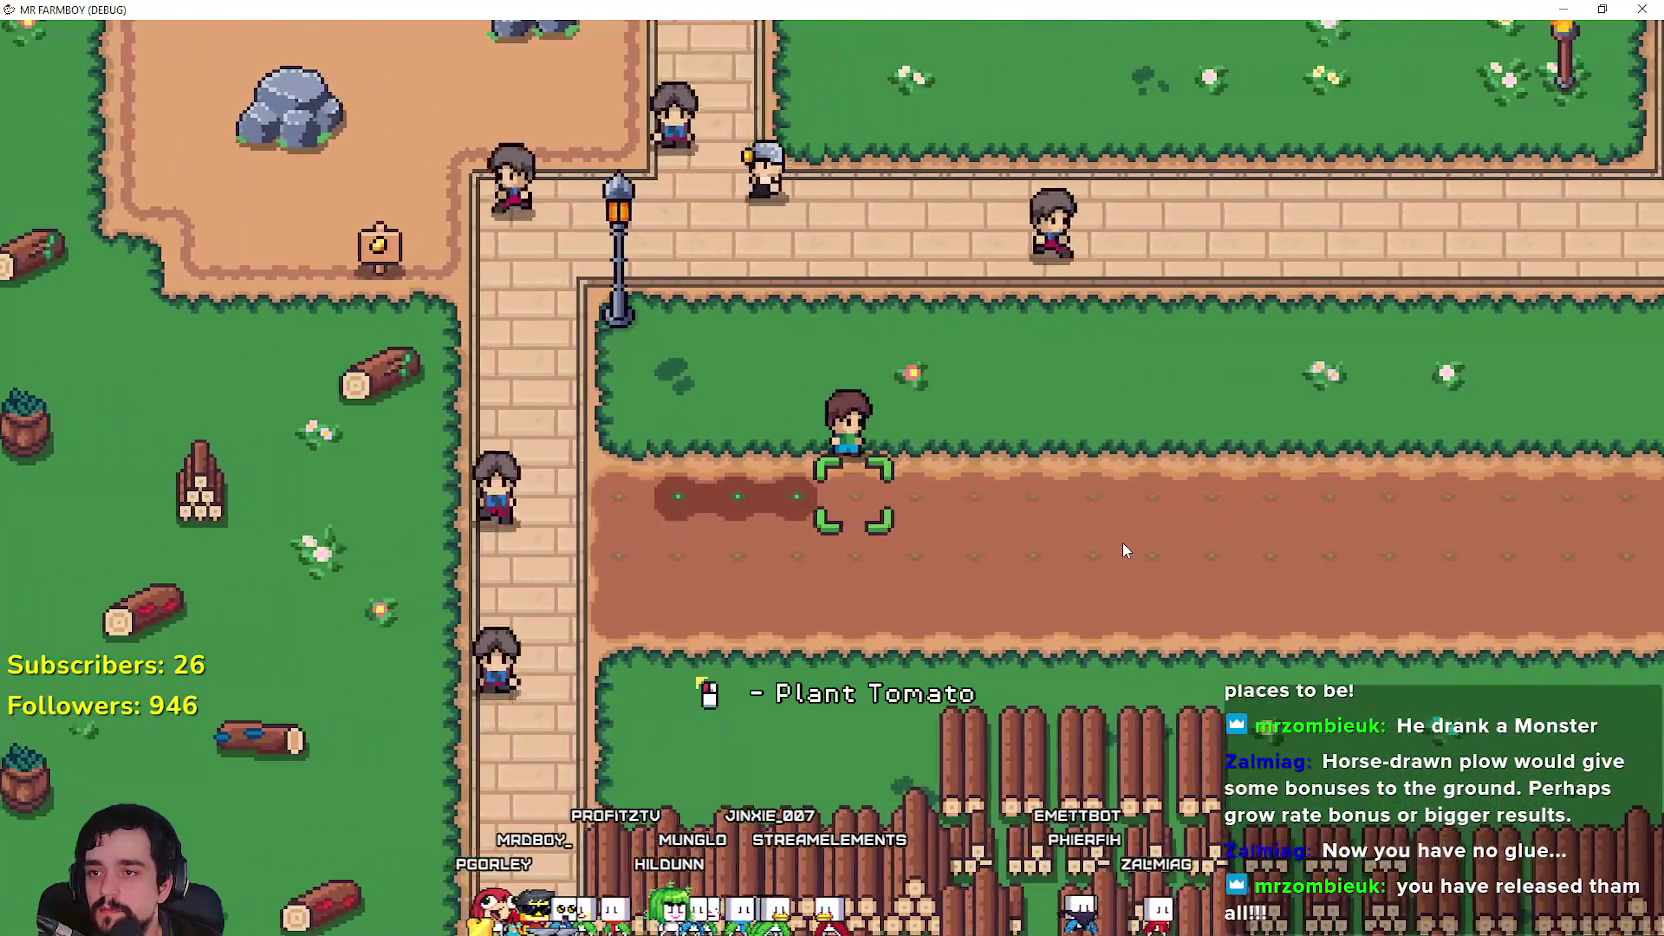
# Step: Plant tomato seeds on the next tiles moving right along the dirt row
pyautogui.press('d')
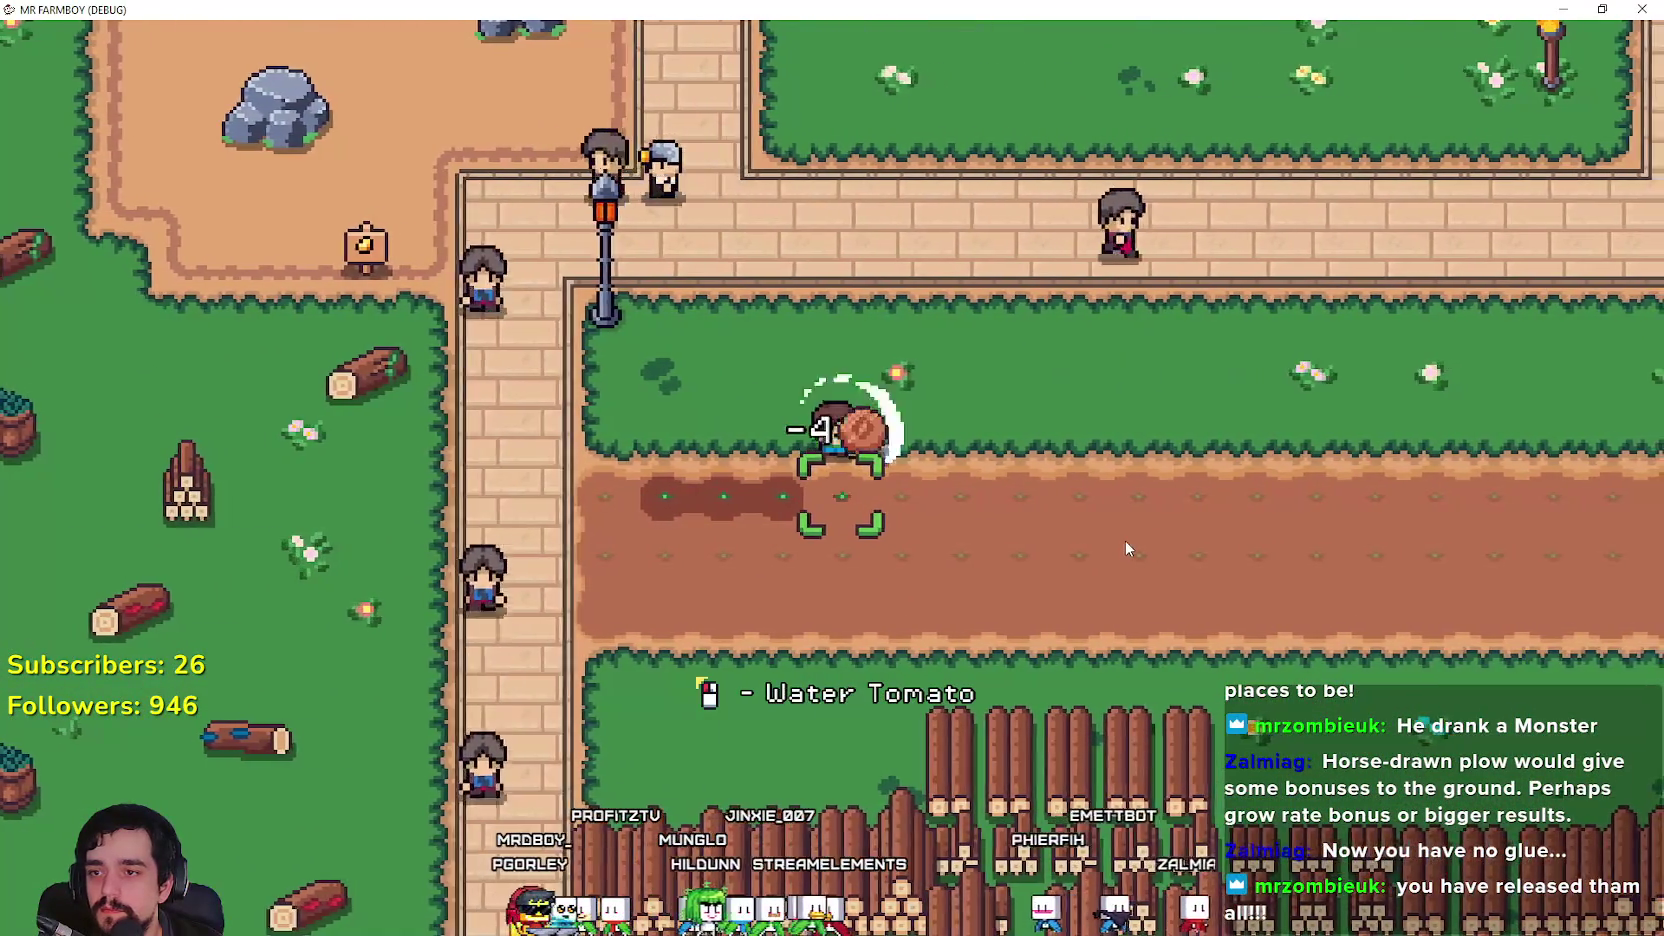
pyautogui.click(1124, 540)
pyautogui.click(1124, 540)
pyautogui.click(1124, 540)
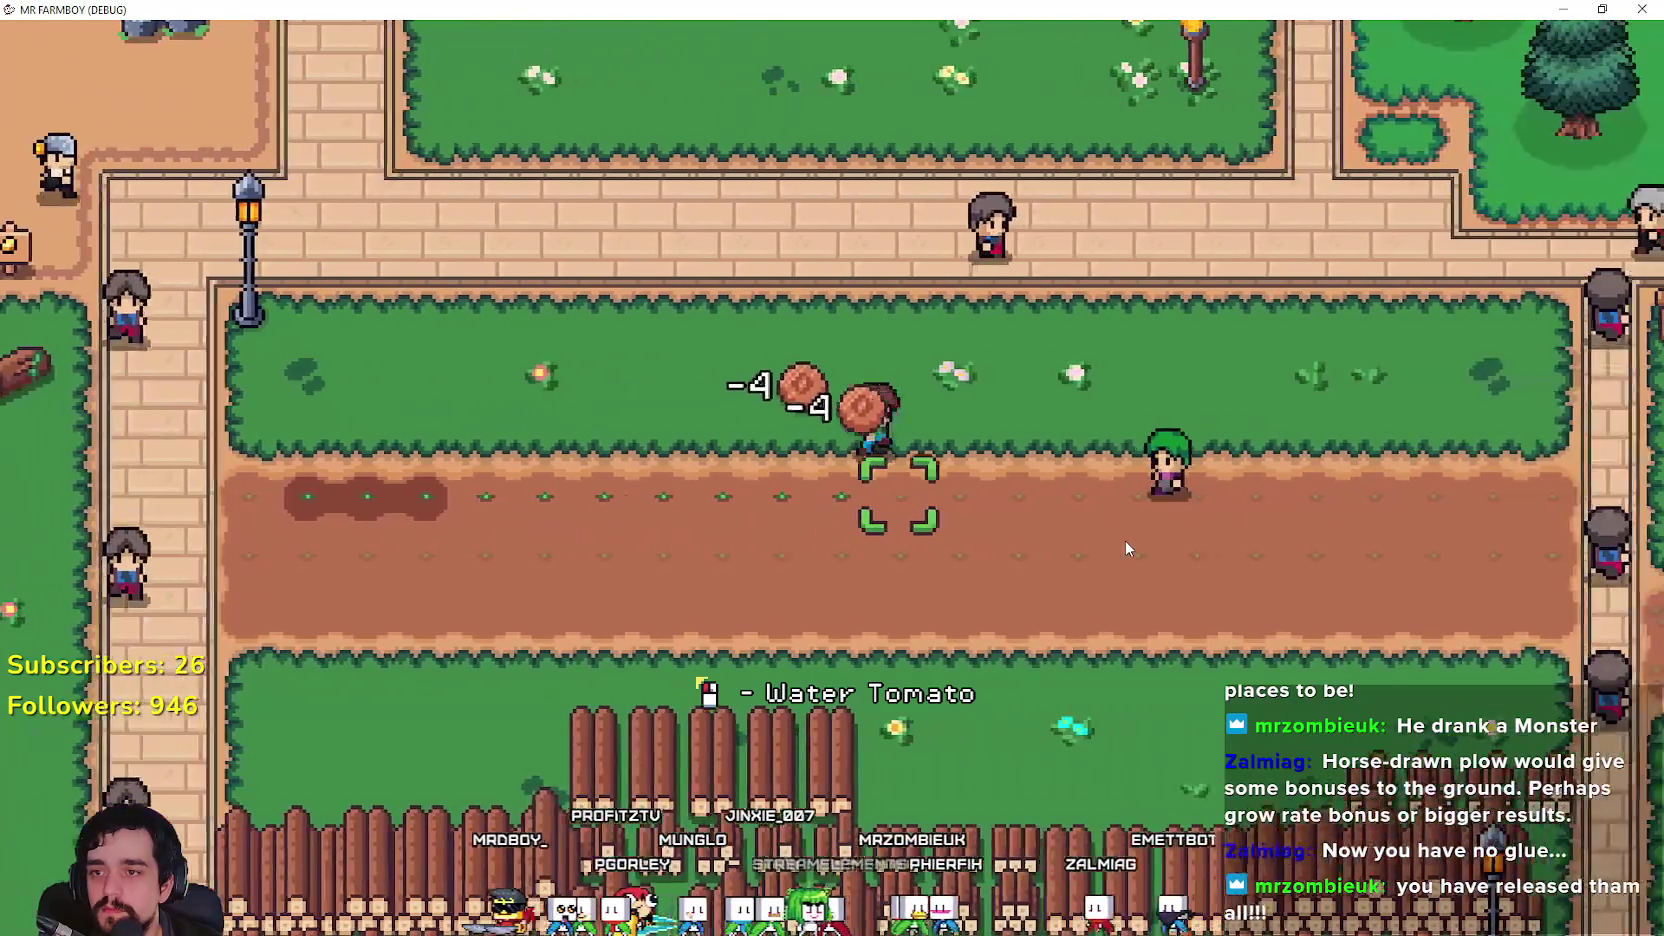
pyautogui.press('d')
pyautogui.click(1124, 540)
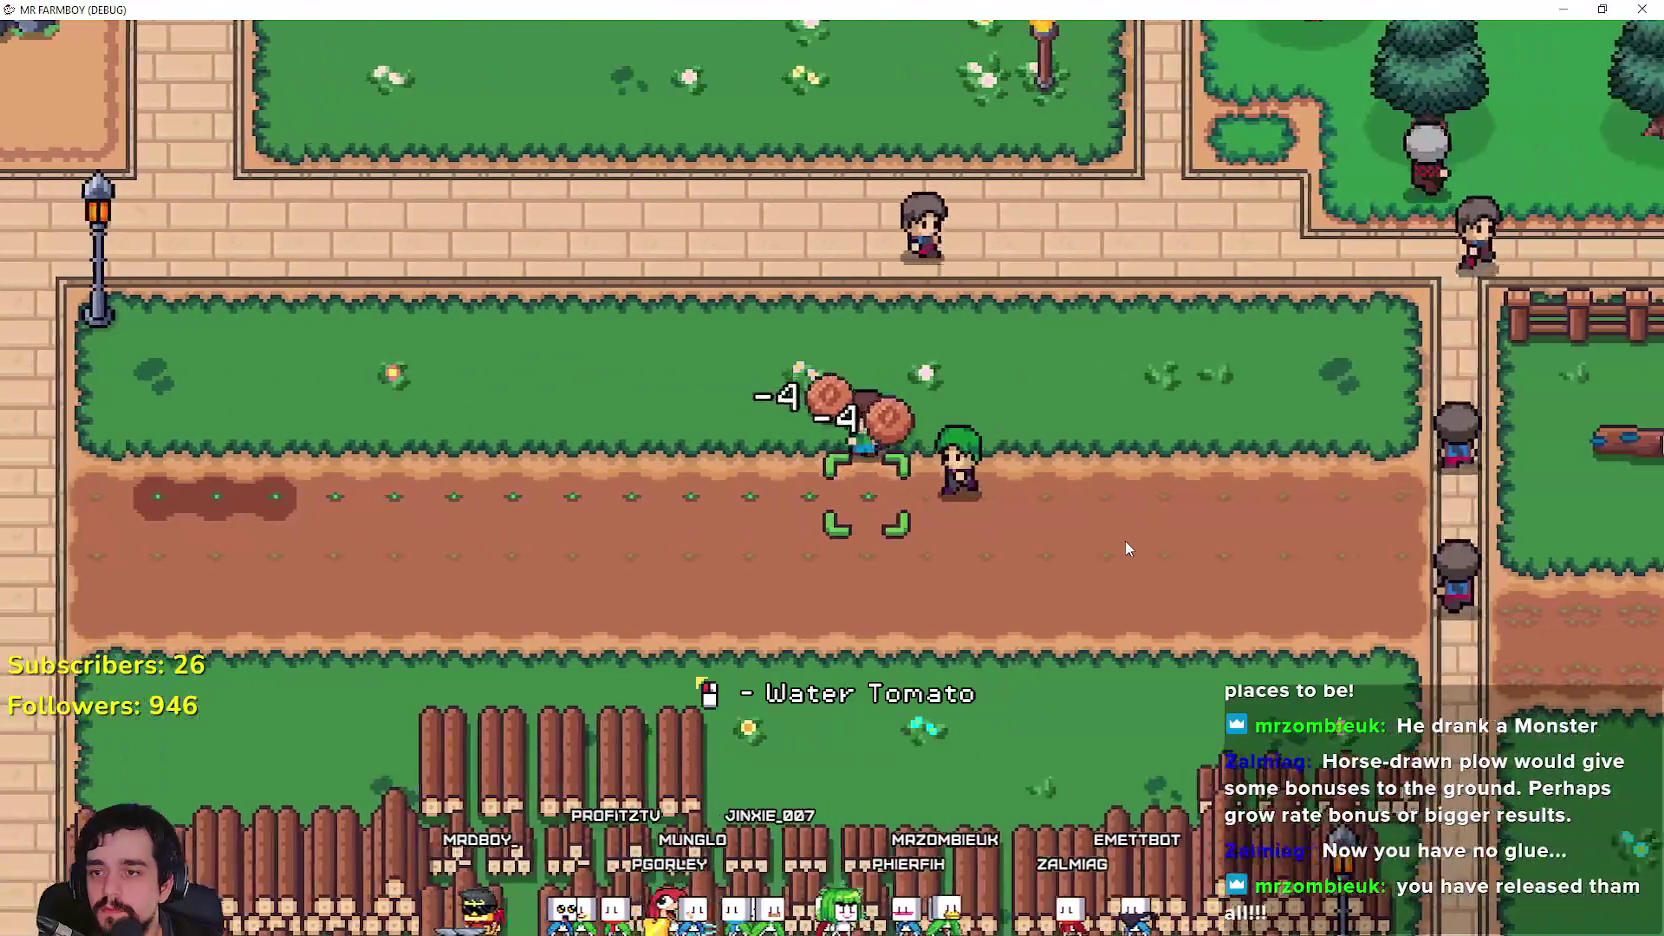
pyautogui.click(1124, 540)
pyautogui.click(1124, 540)
pyautogui.click(1124, 540)
# Step: Step down and plant tomato seeds on the lower tiles walking left
pyautogui.press('s')
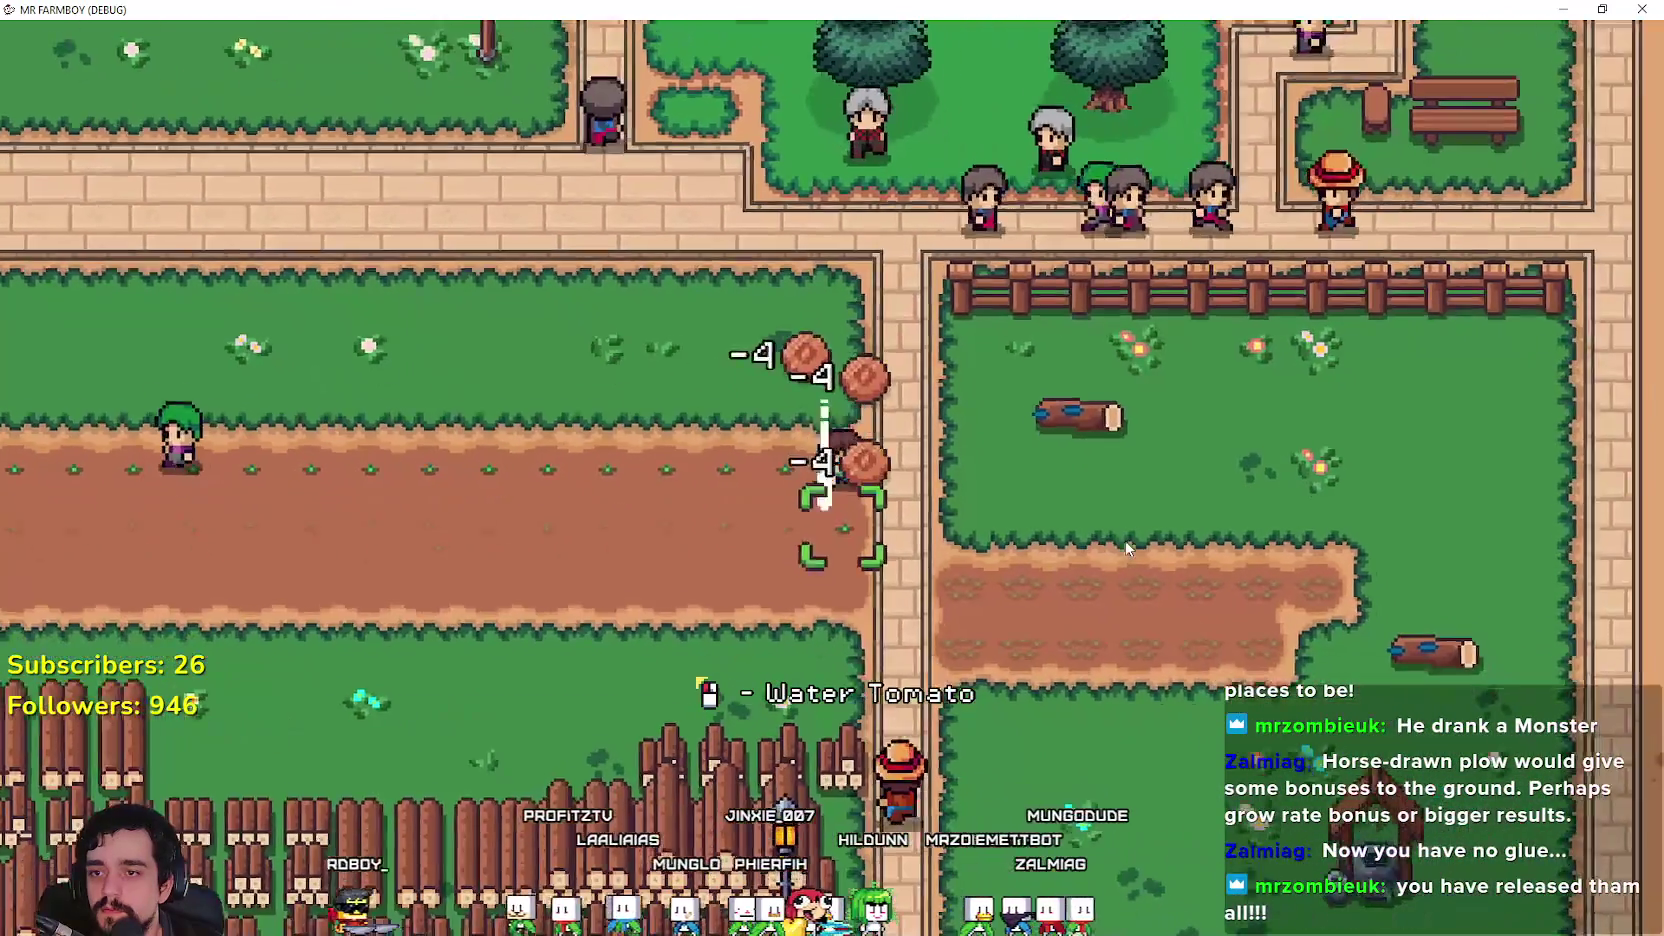
pyautogui.click(1127, 548)
pyautogui.press('a')
pyautogui.click(1127, 548)
pyautogui.press('a')
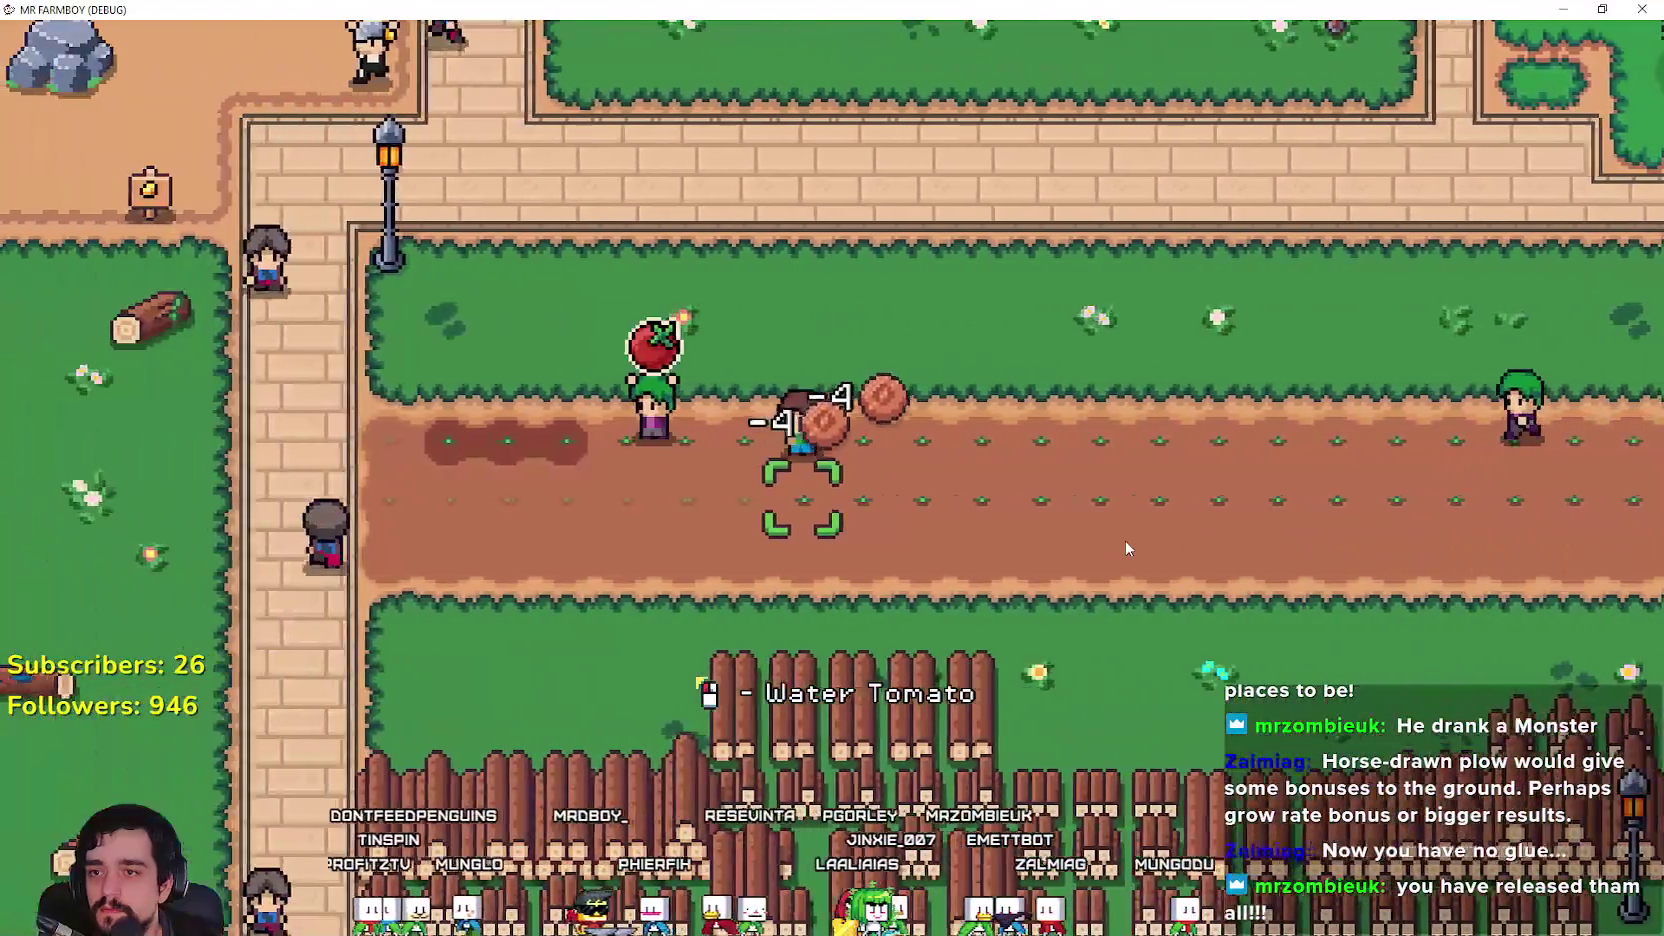
pyautogui.press('a')
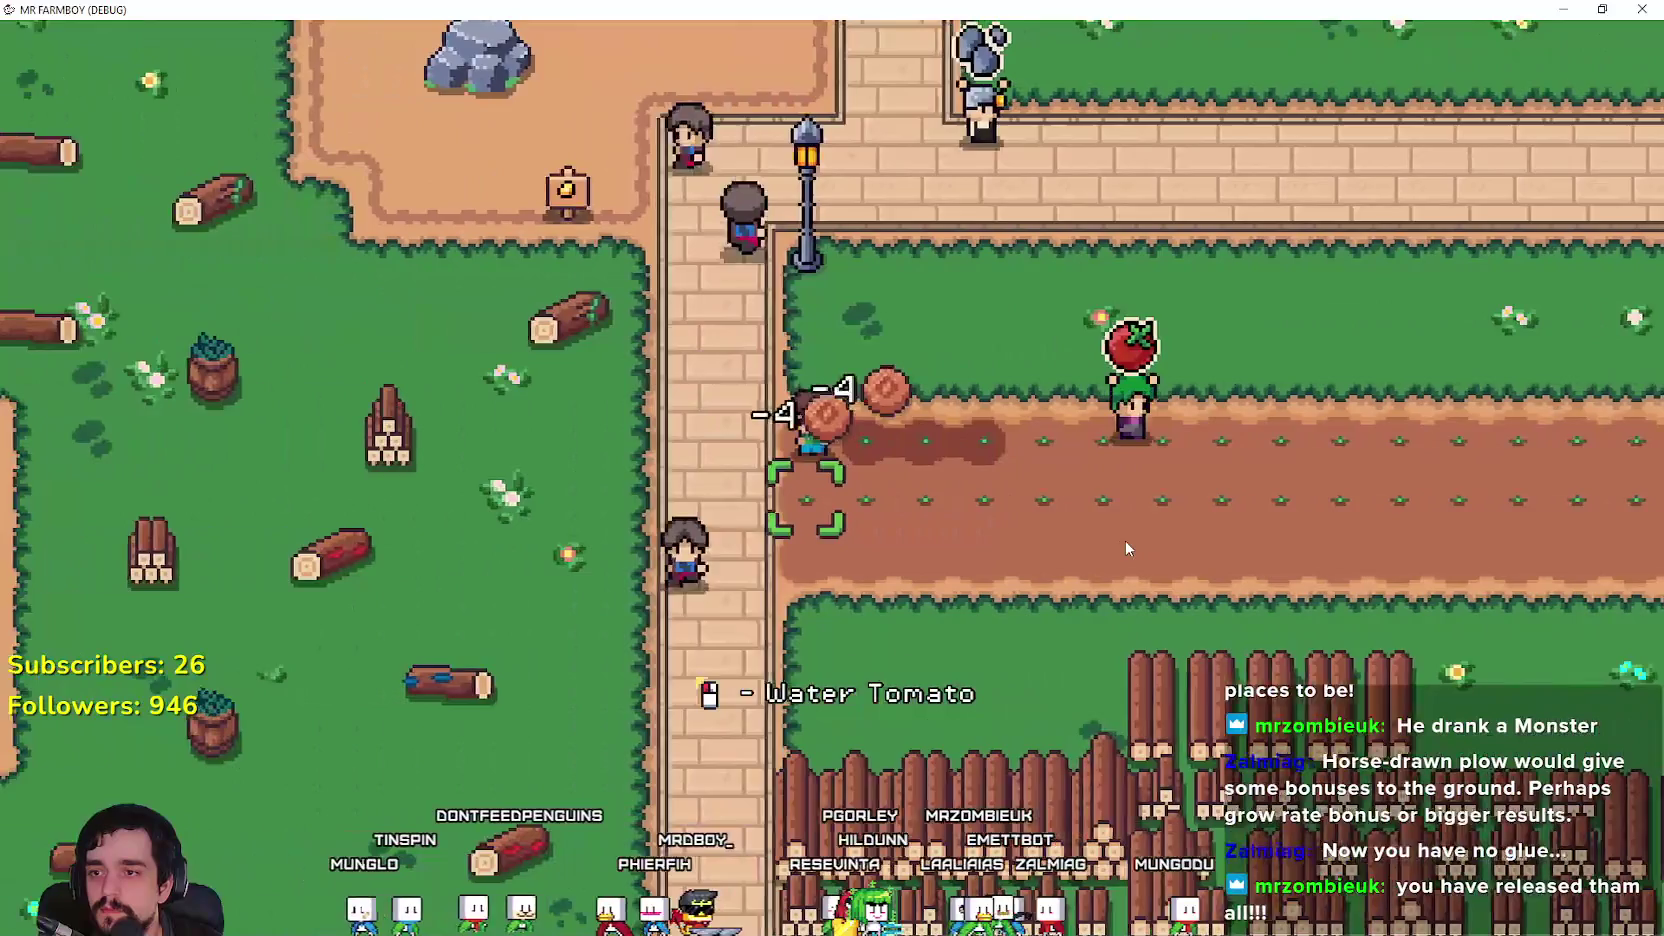
pyautogui.click(1127, 548)
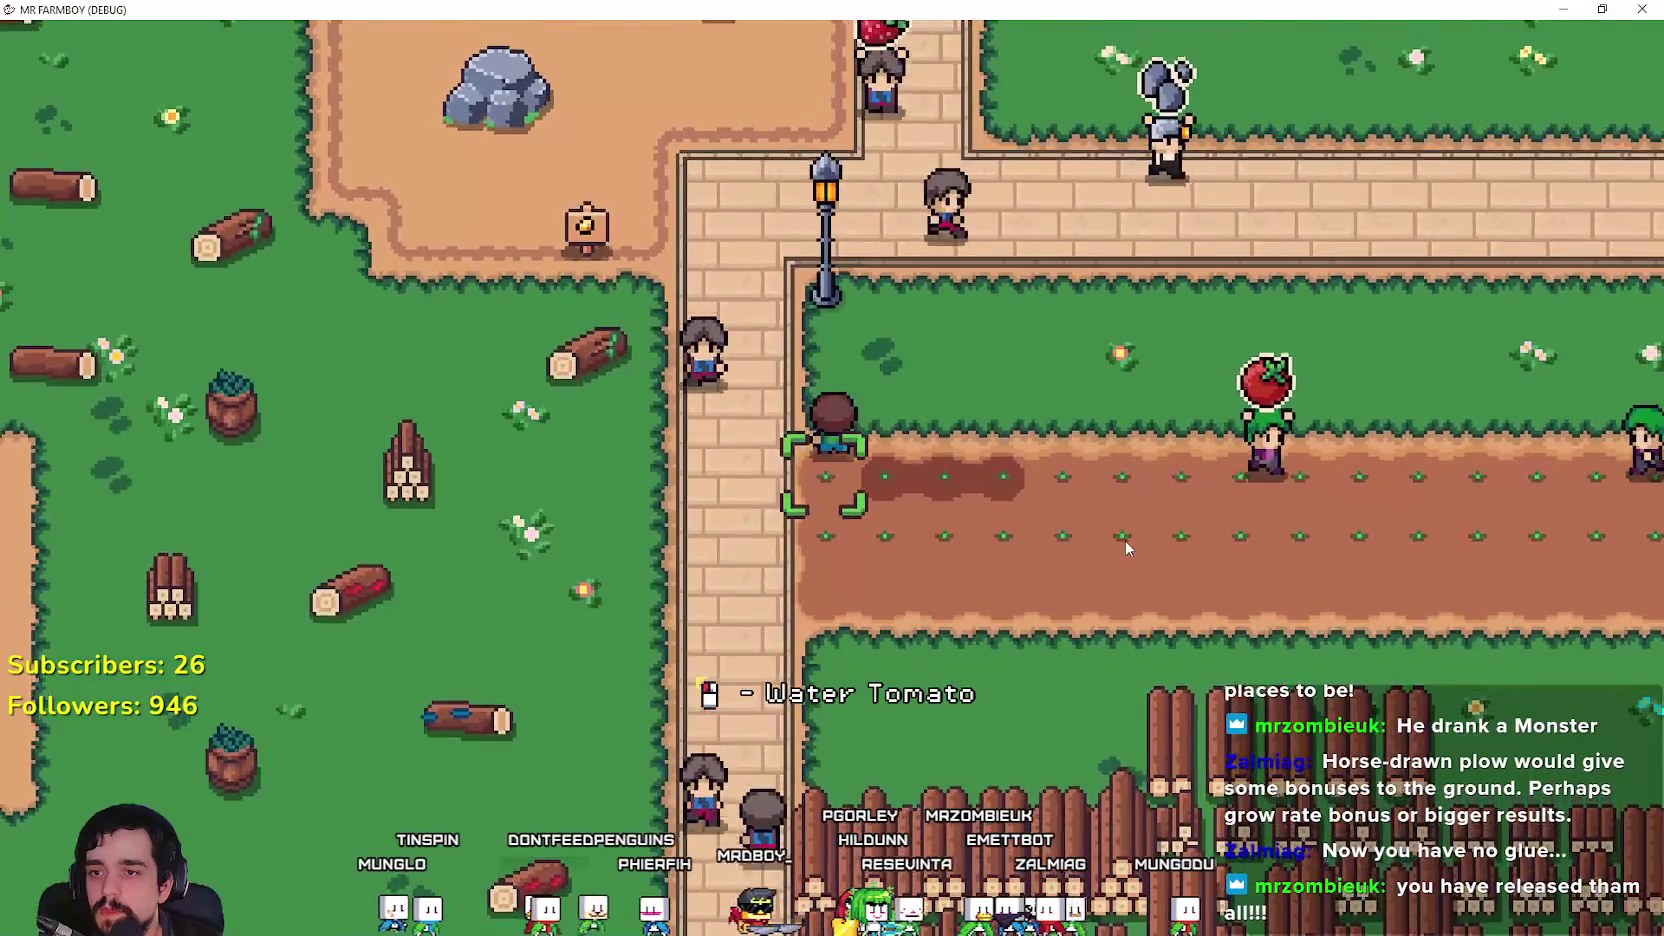
# Step: Water the freshly planted tiles along the lower row
pyautogui.press('d')
pyautogui.press('a')
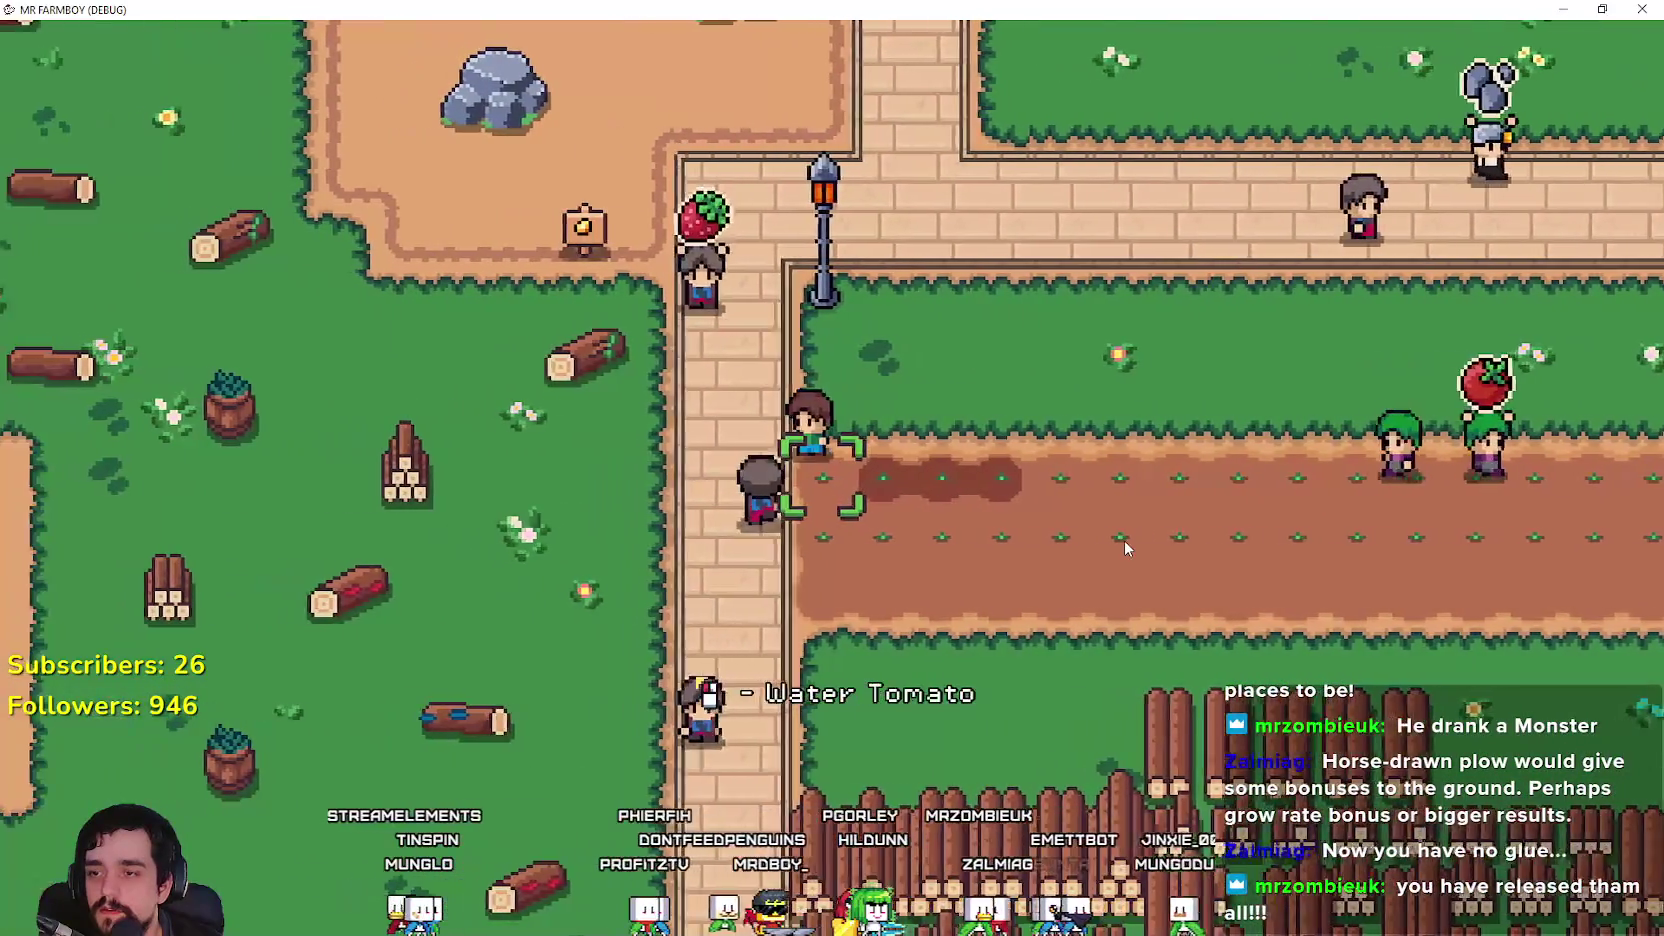
pyautogui.press('s')
pyautogui.press('d')
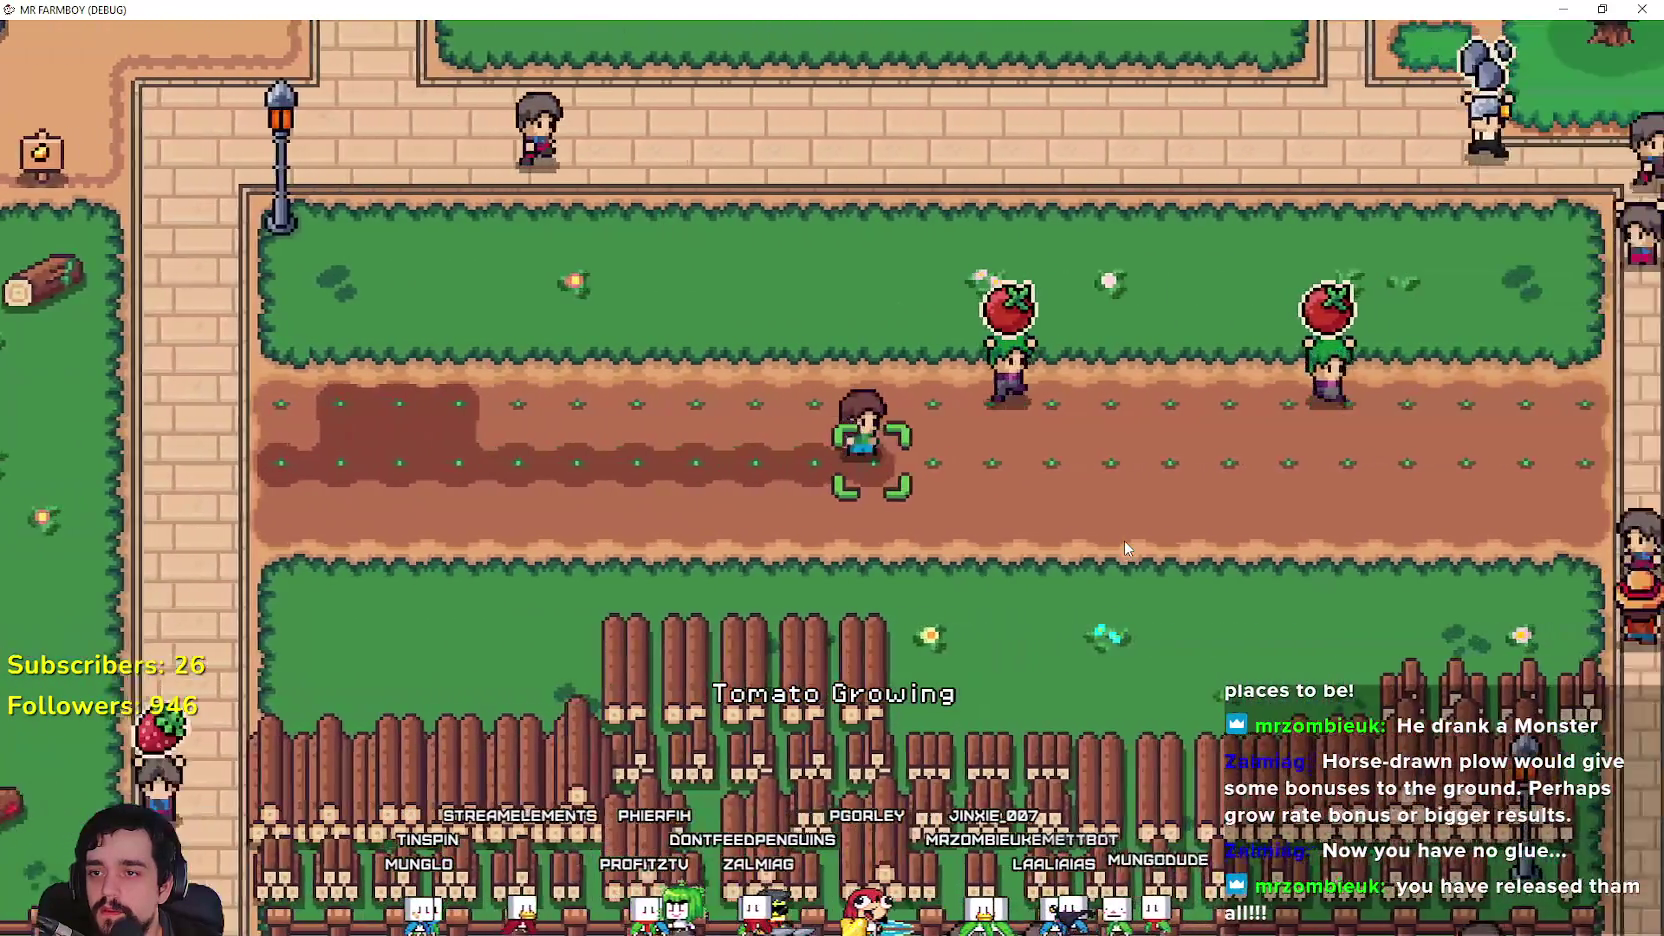
pyautogui.press('d')
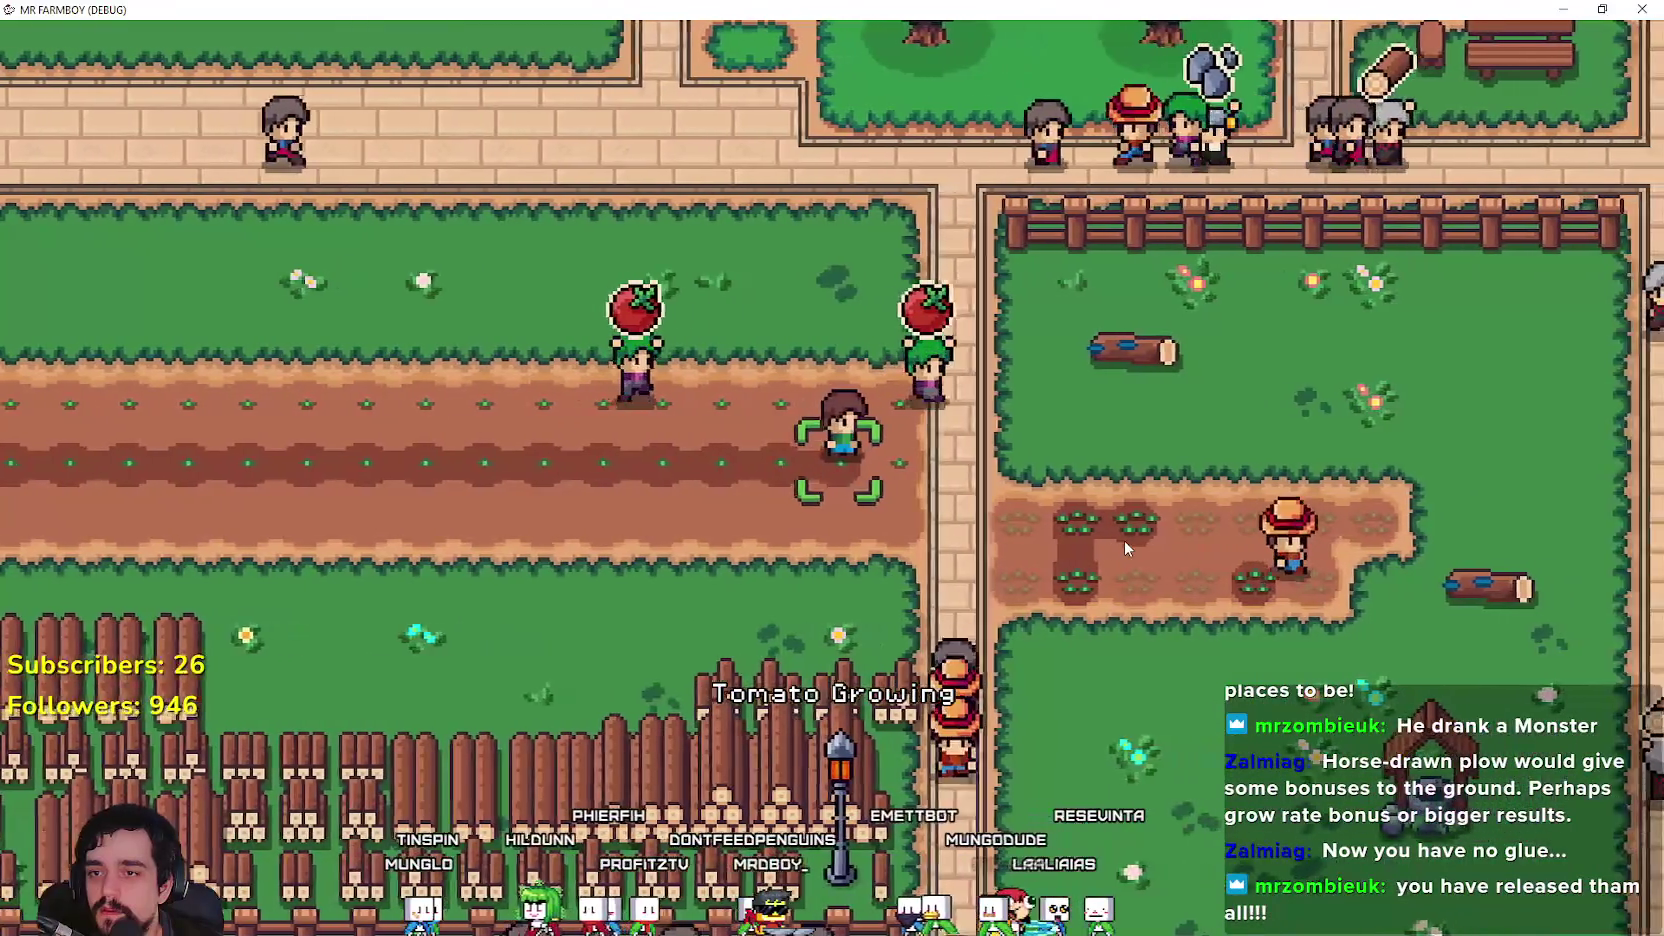
pyautogui.press('w')
pyautogui.press('a')
pyautogui.press('a')
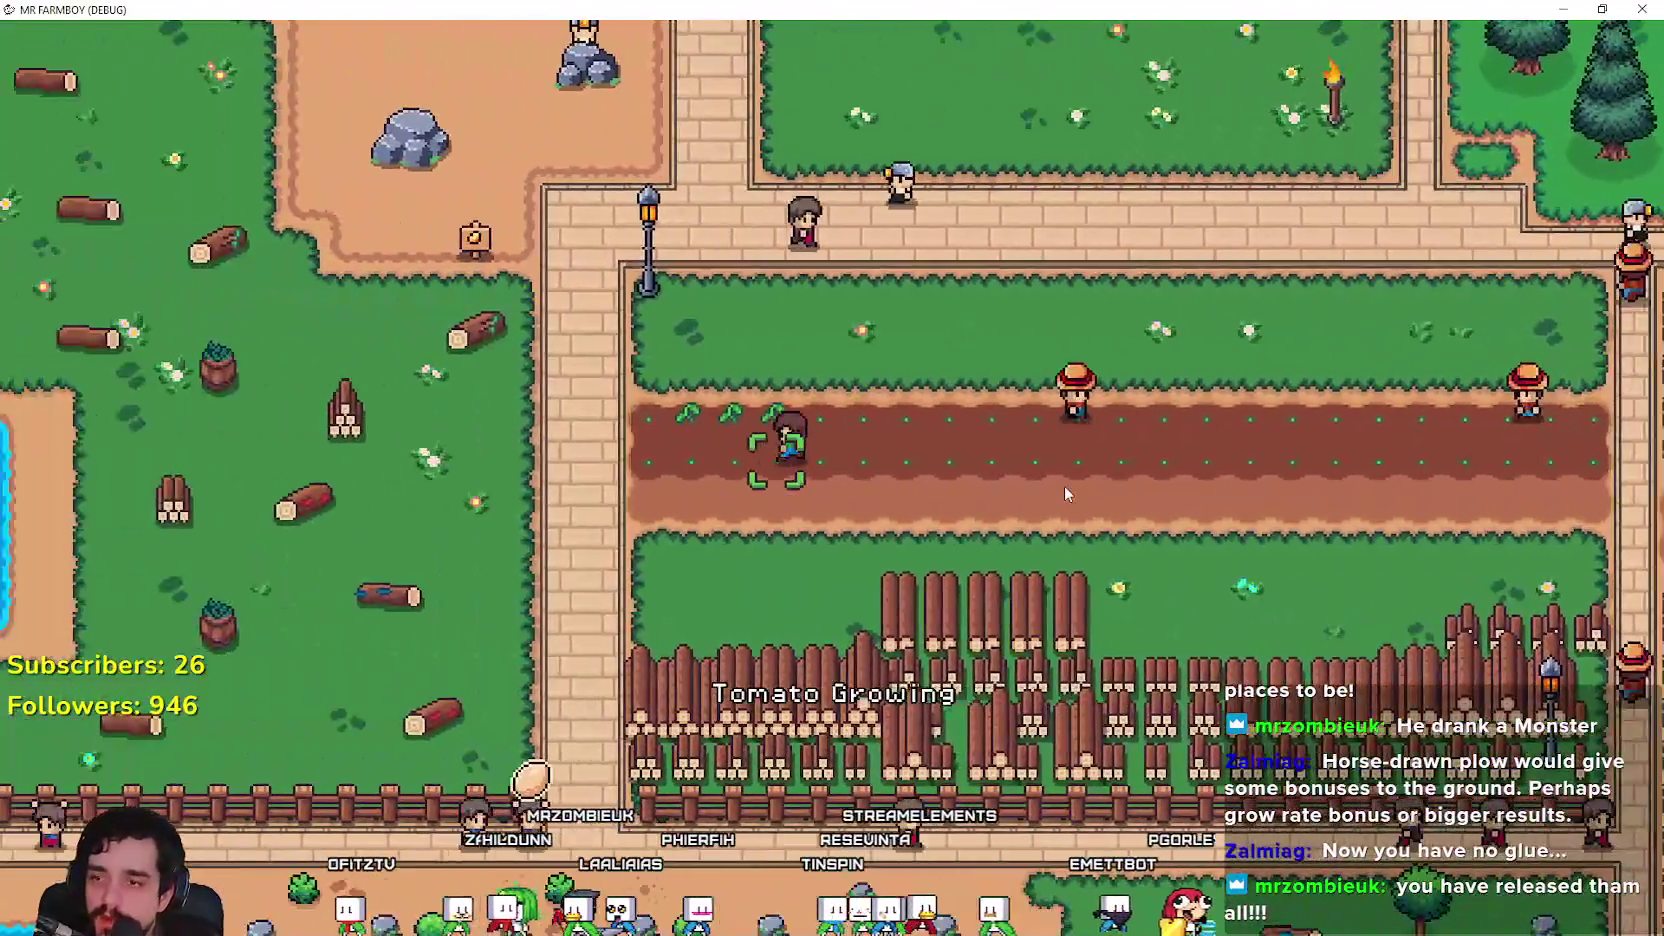
# Step: Zoom the camera out and back in, then pause with Esc and quit to the editor
pyautogui.scroll(-3, 1063, 485)
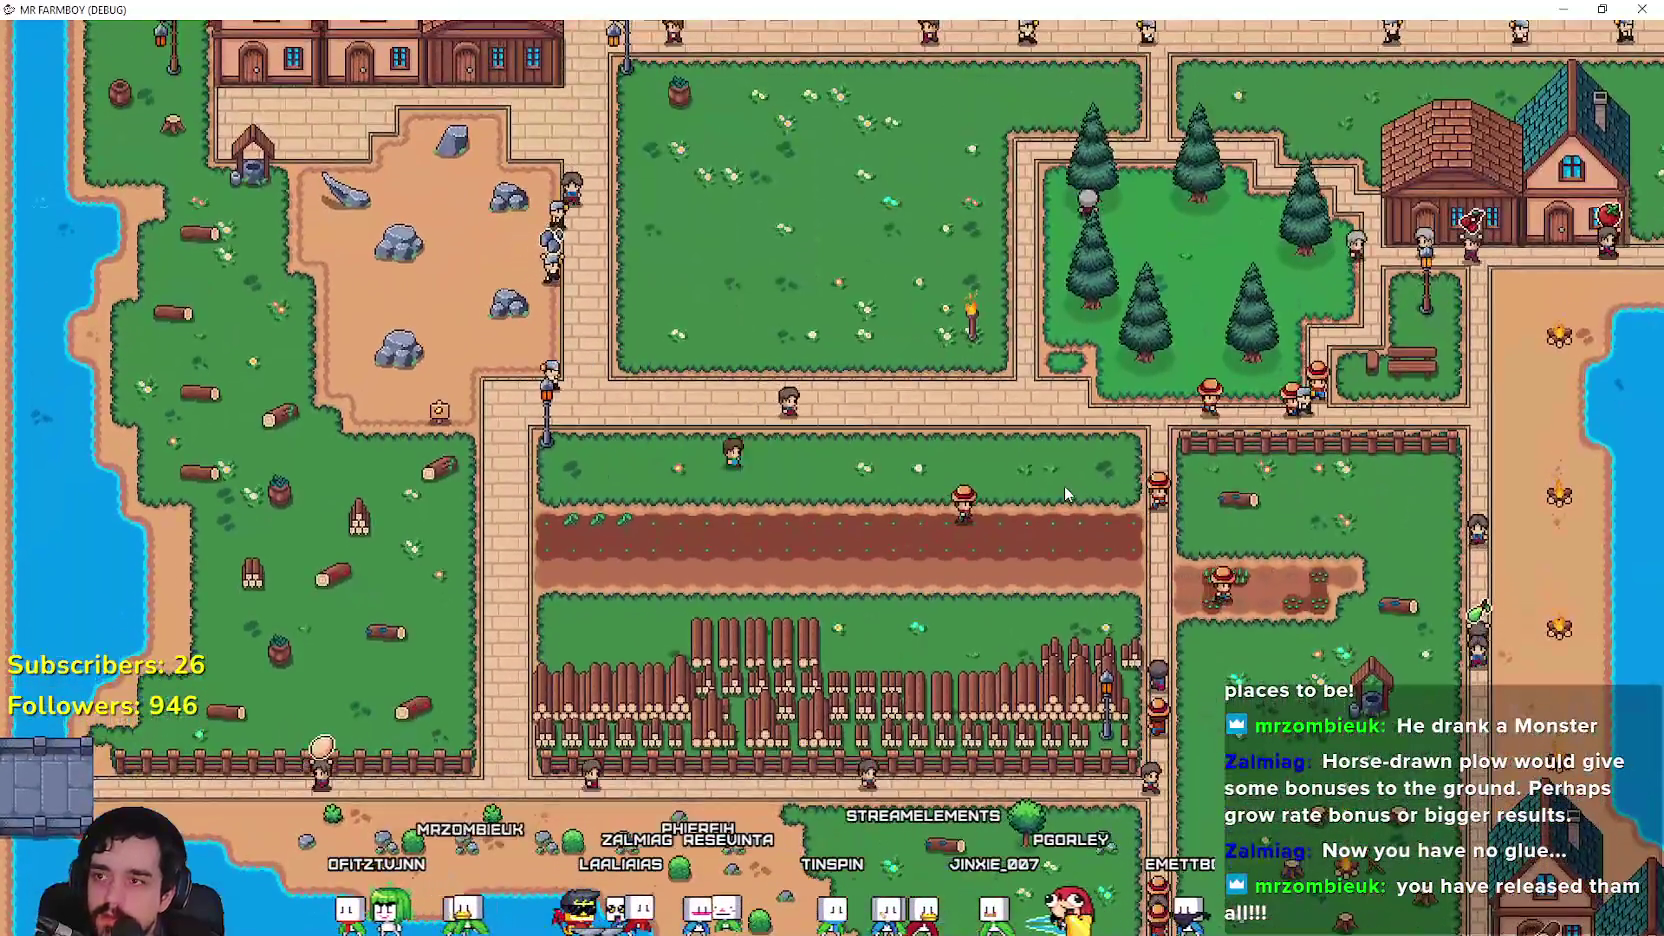
pyautogui.scroll(3, 1063, 485)
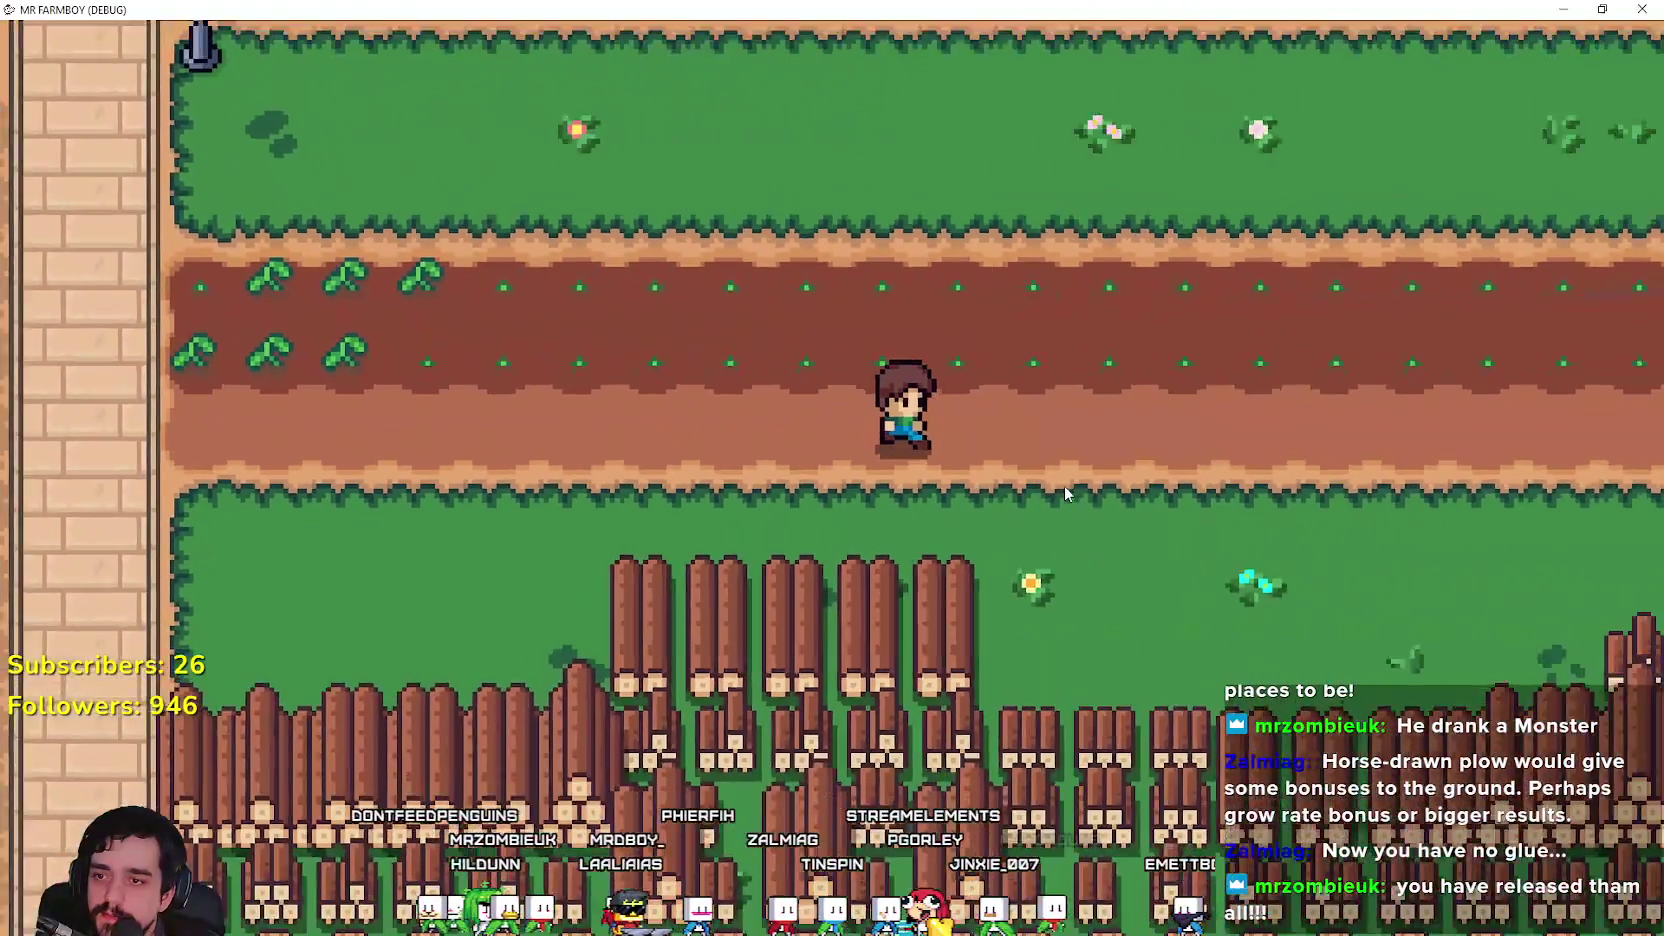
pyautogui.scroll(-3, 1063, 485)
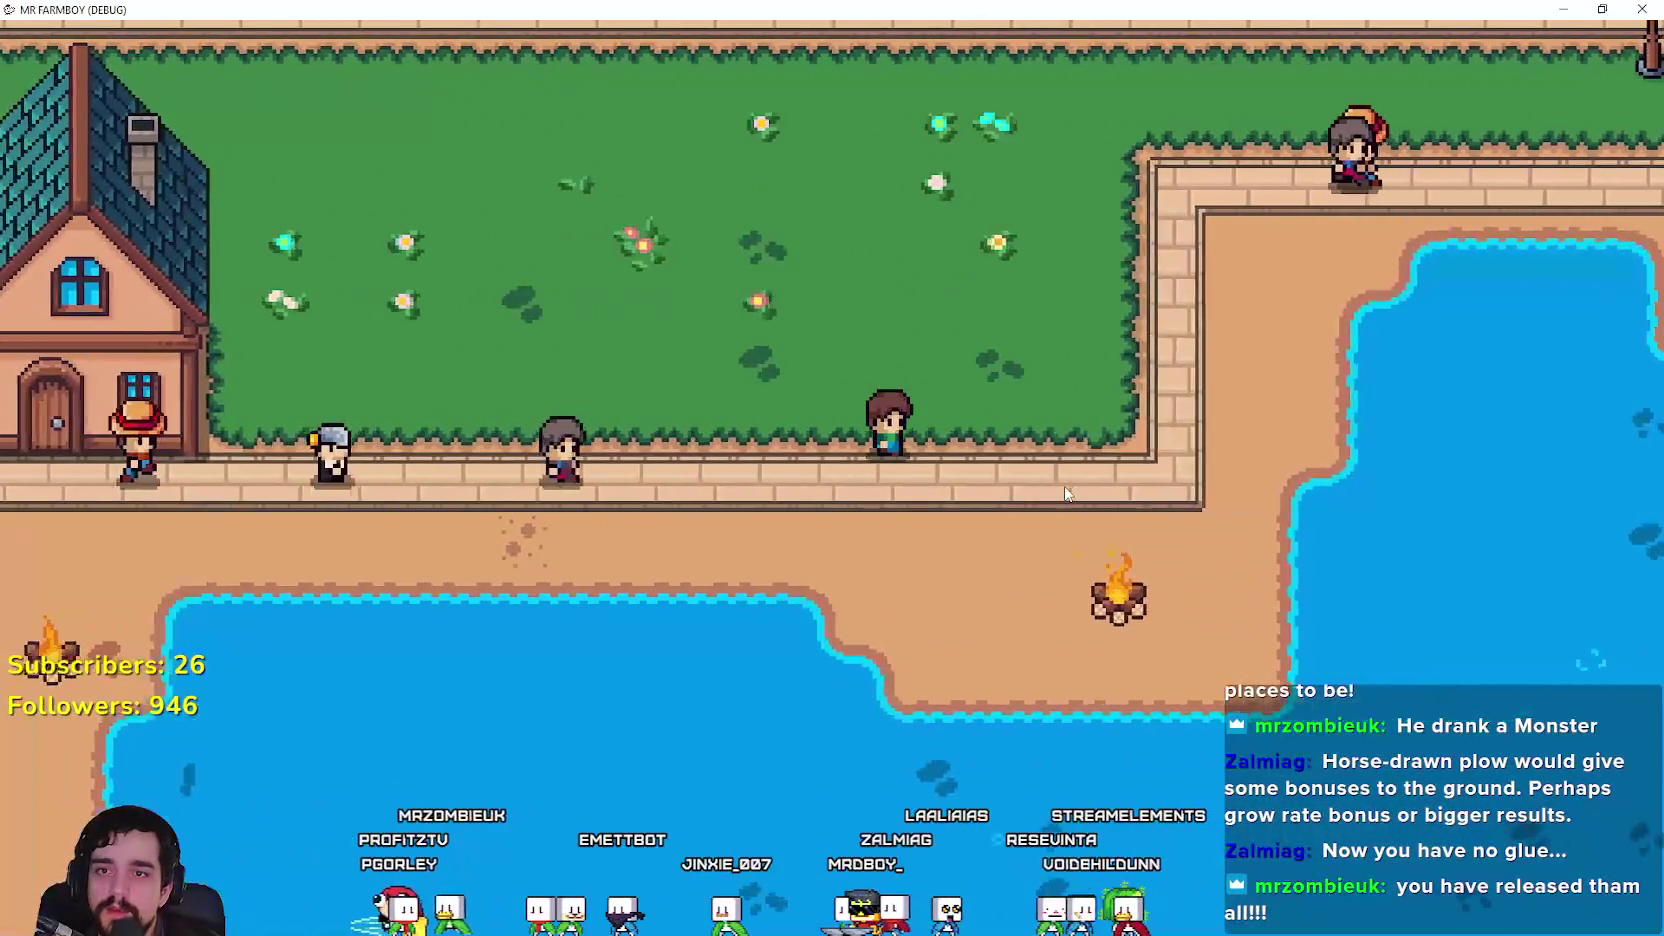
pyautogui.press('Escape')
pyautogui.click(964, 640)
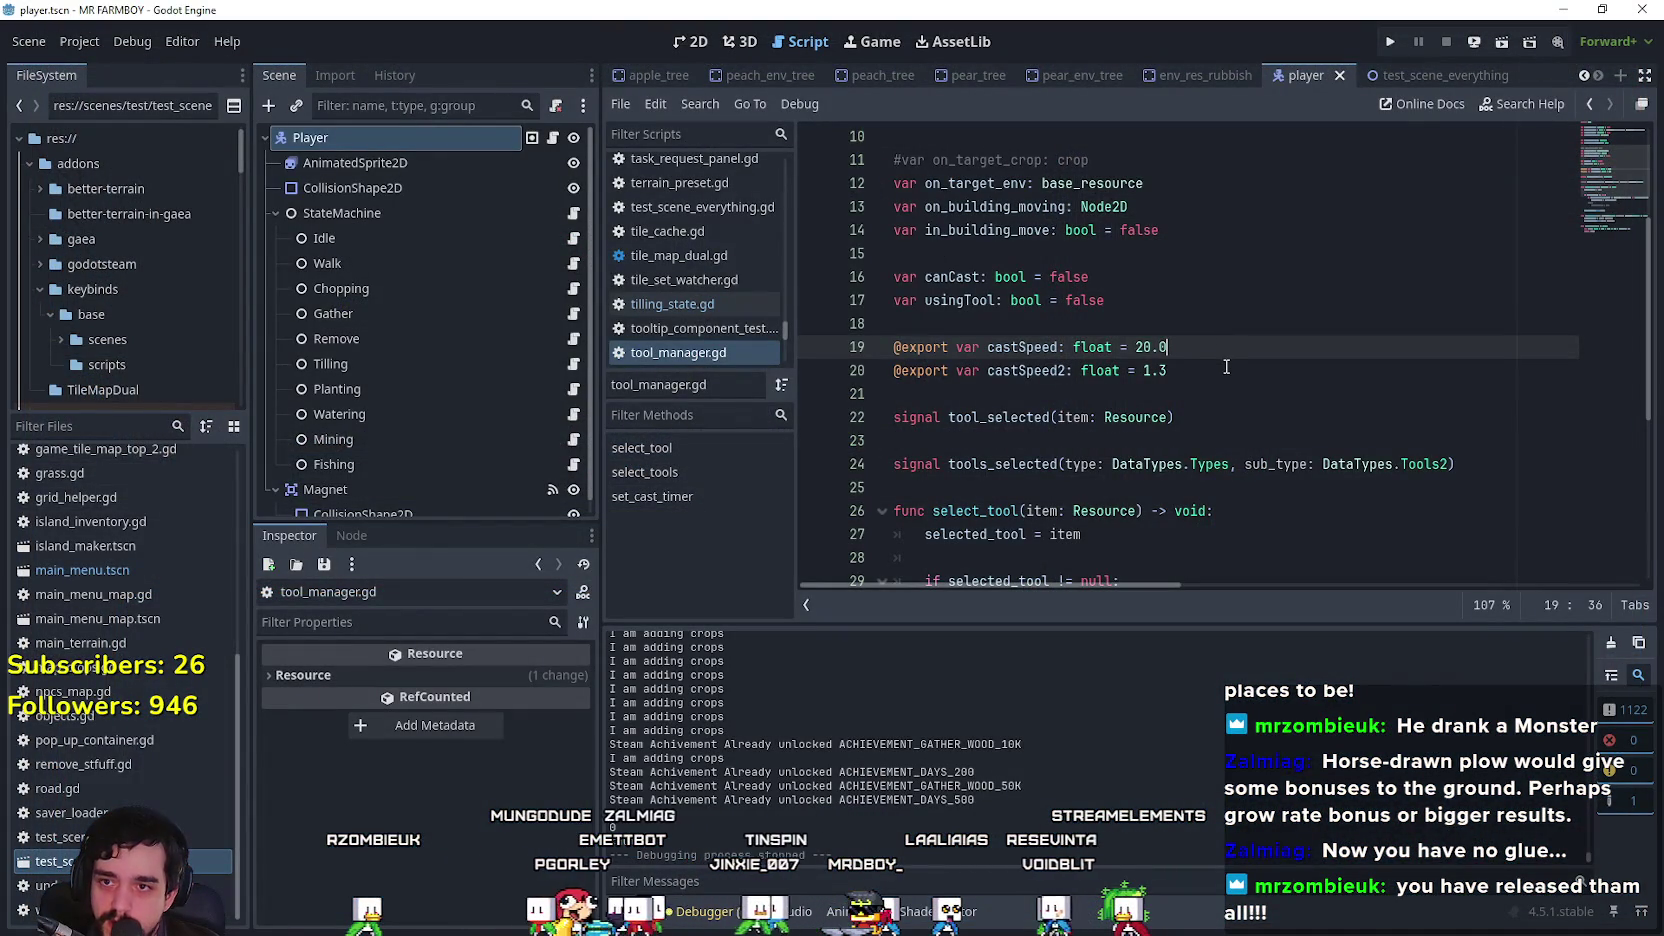
pyautogui.write('3')
# Step: Save castSpeed 3.0 in tool_manager.gd and open the Walk node's walk_state.gd script
pyautogui.click(1226, 367)
pyautogui.hotkey('ctrl', 's')
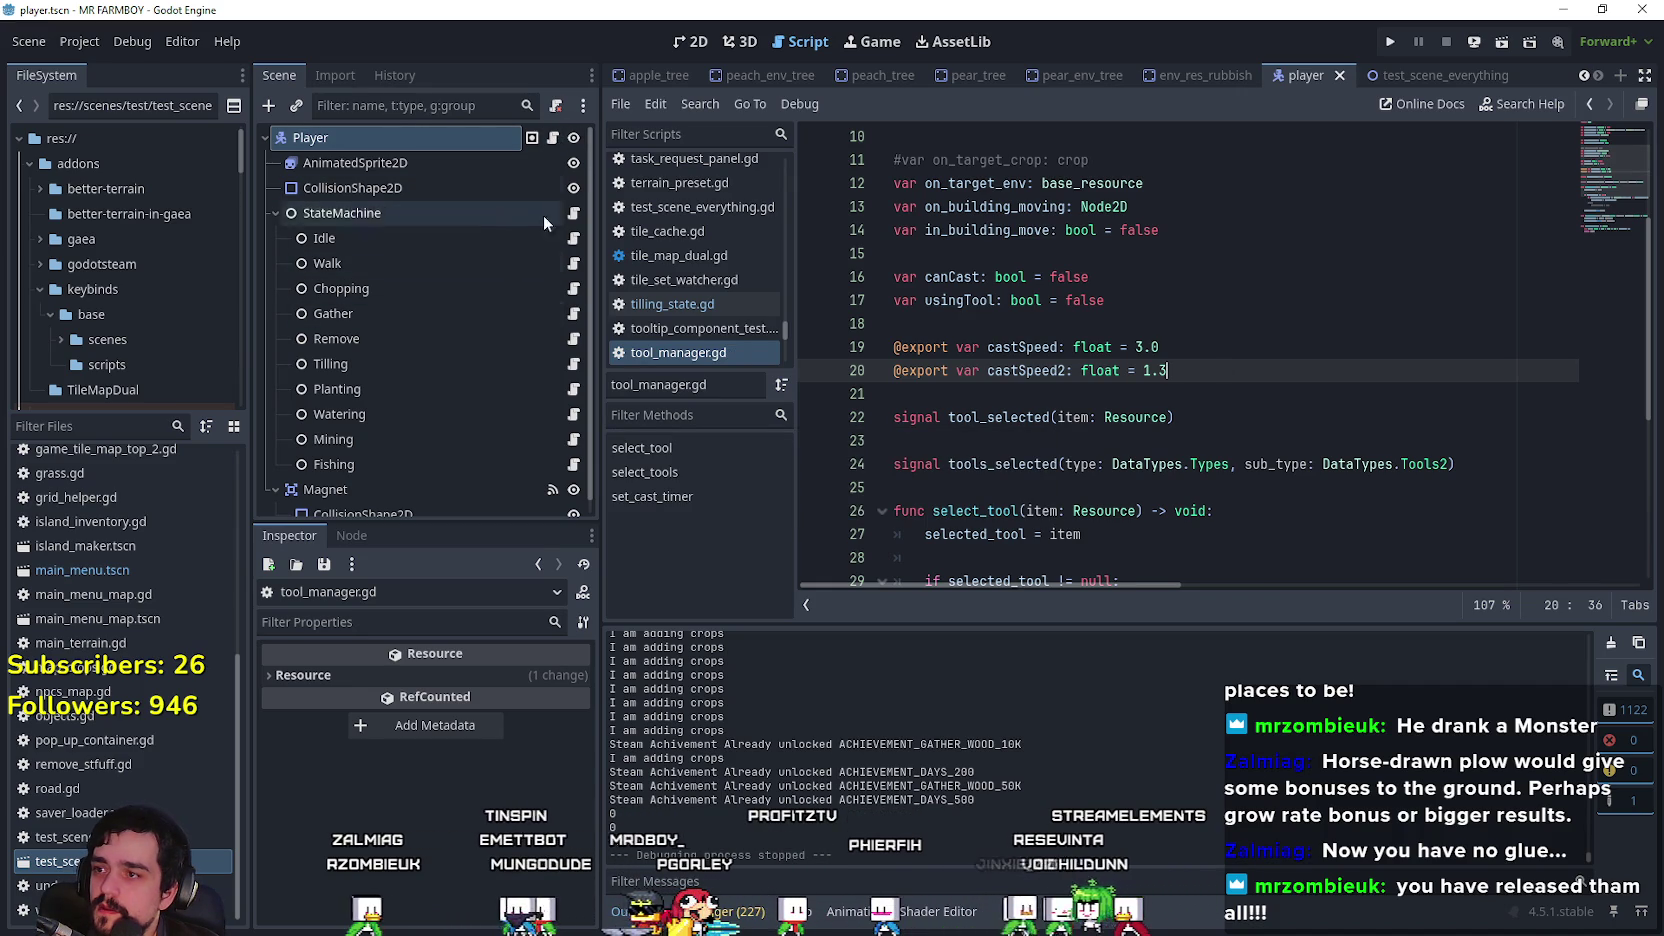
pyautogui.click(514, 262)
pyautogui.click(573, 263)
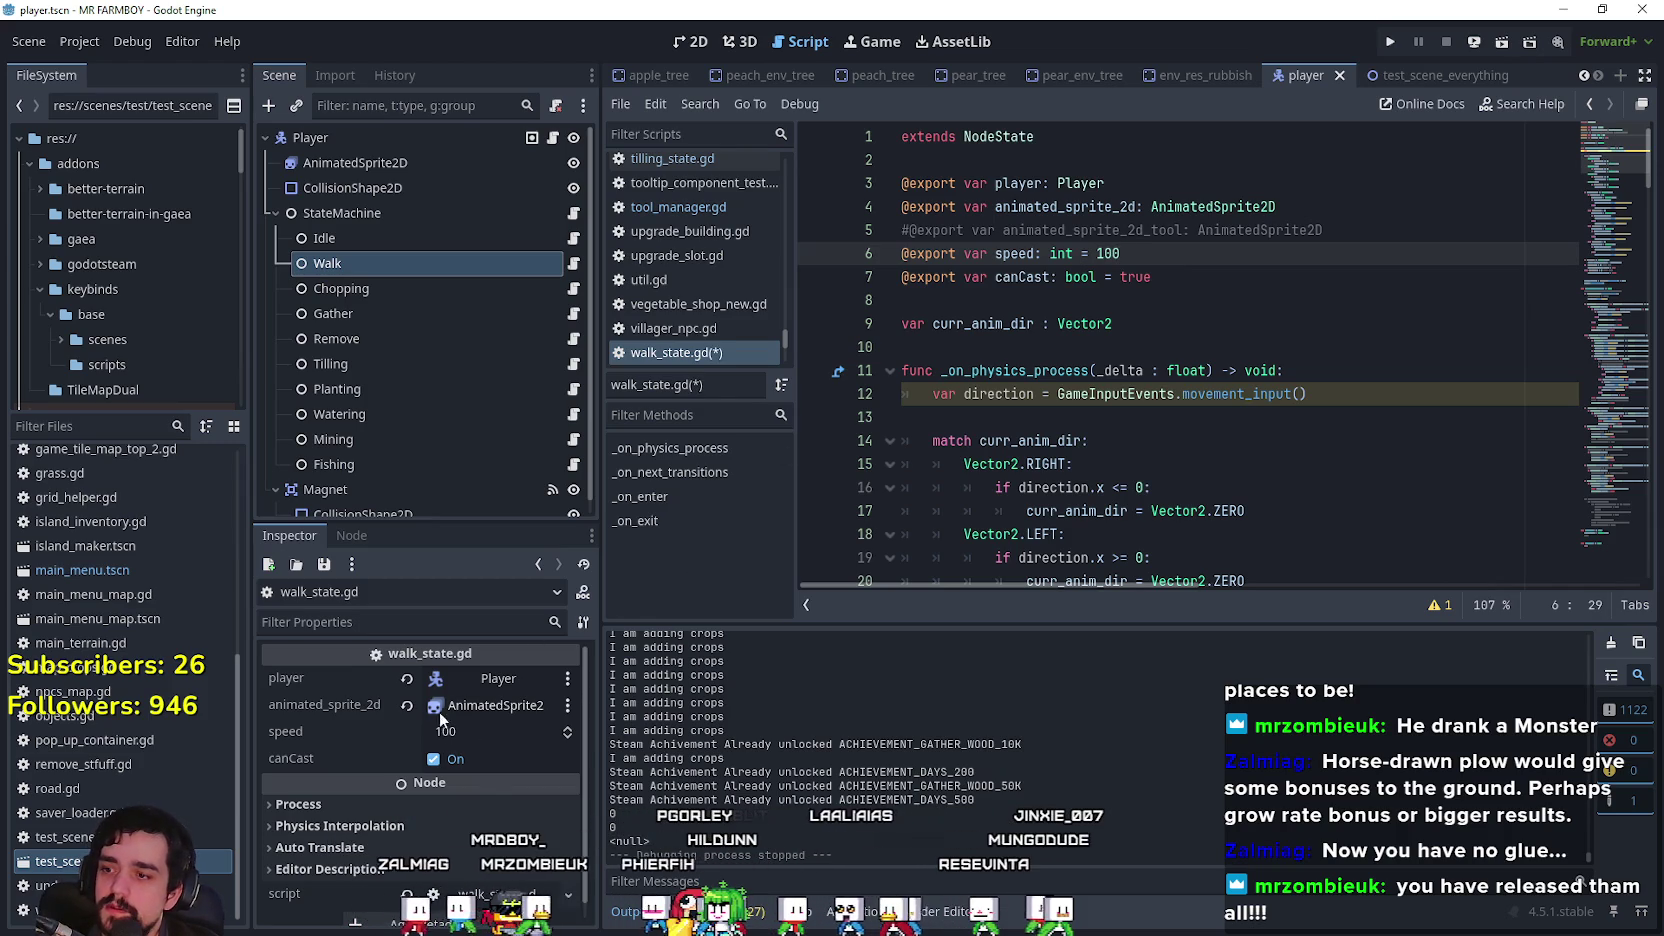
pyautogui.hotkey('ctrl', 's')
# Step: Inspect empty lines 8 and 10 of walk_state.gd, then switch to test_scene_everything
pyautogui.click(1206, 305)
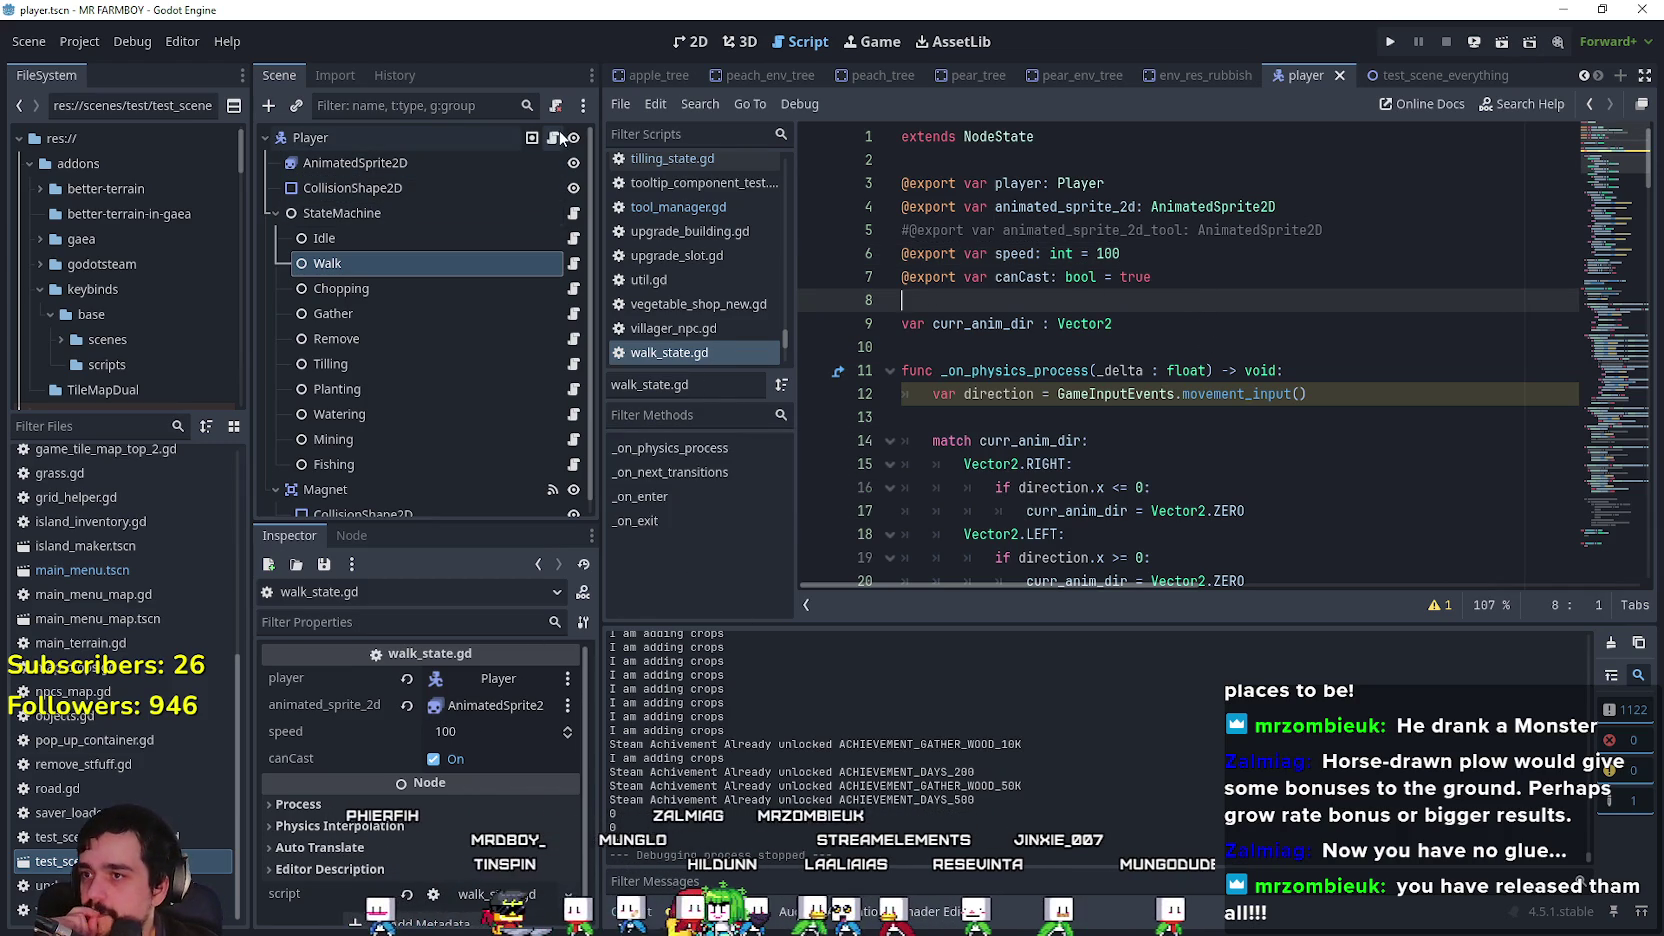
pyautogui.click(1118, 350)
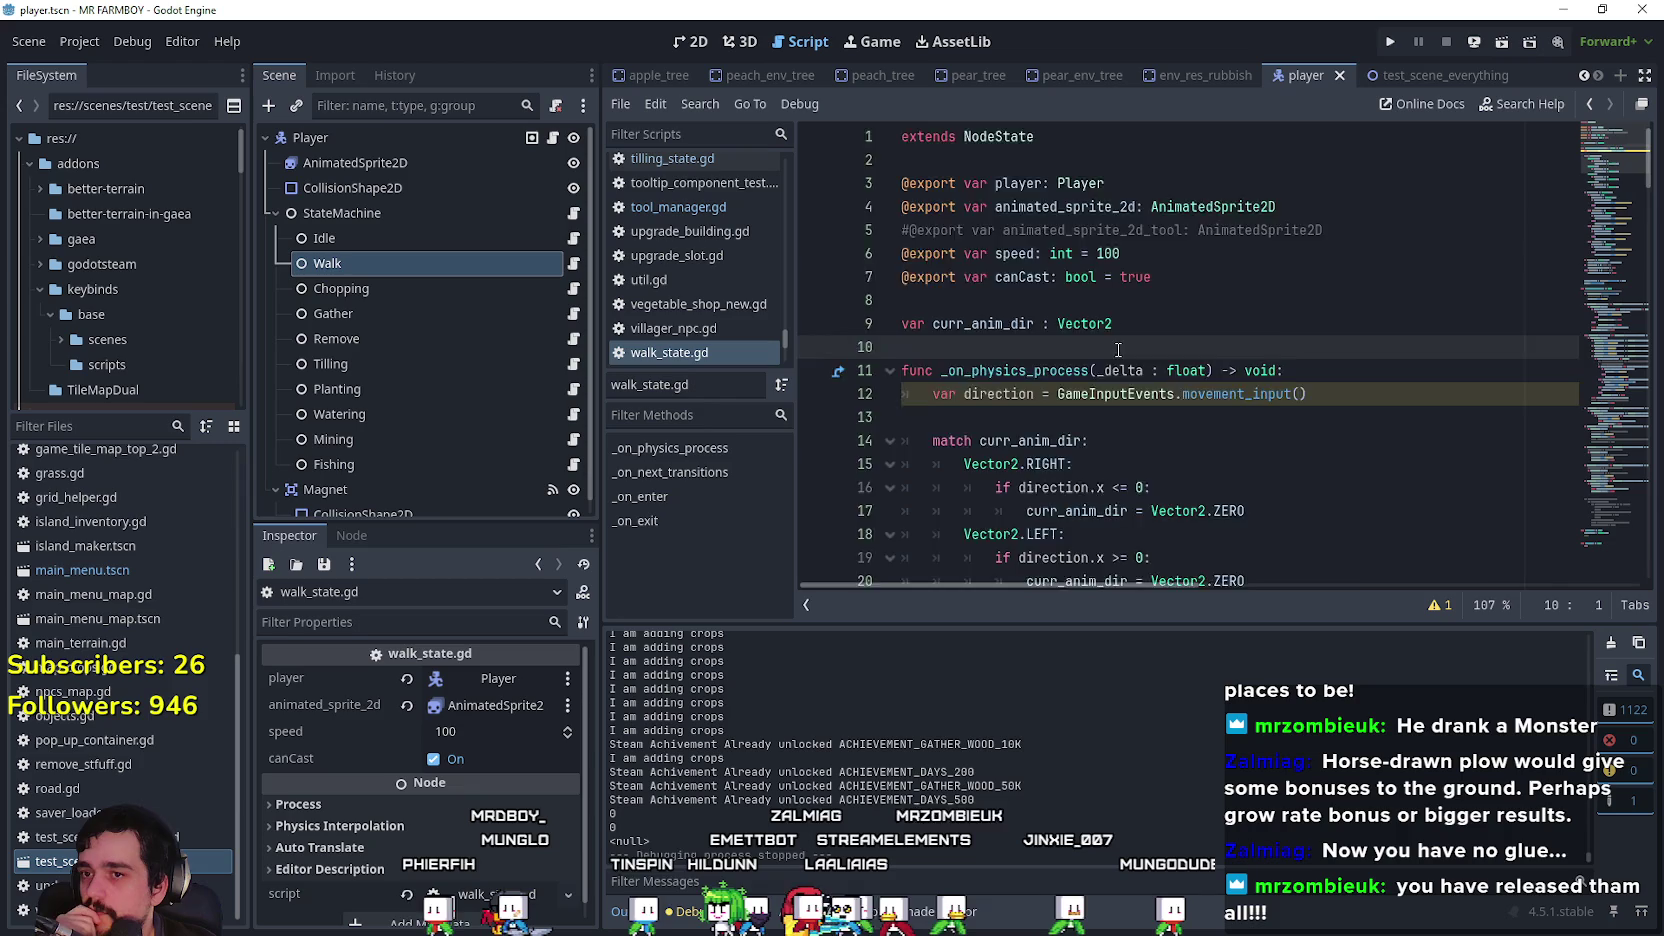
pyautogui.scroll(-10, 1115, 350)
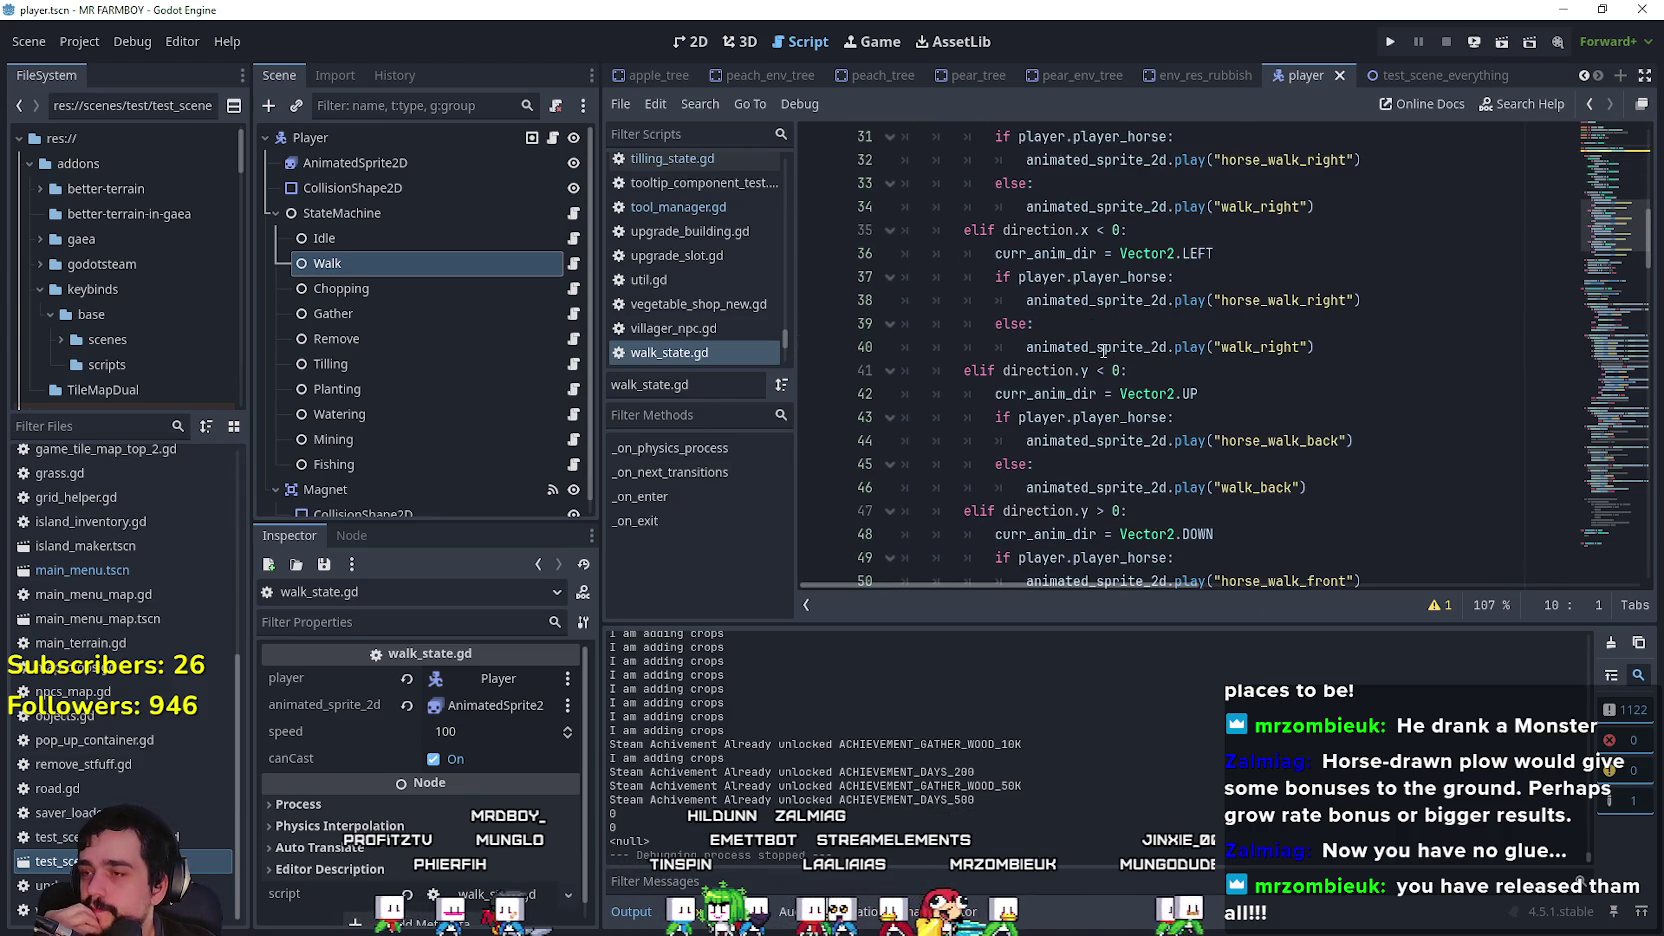
pyautogui.scroll(9, 1103, 350)
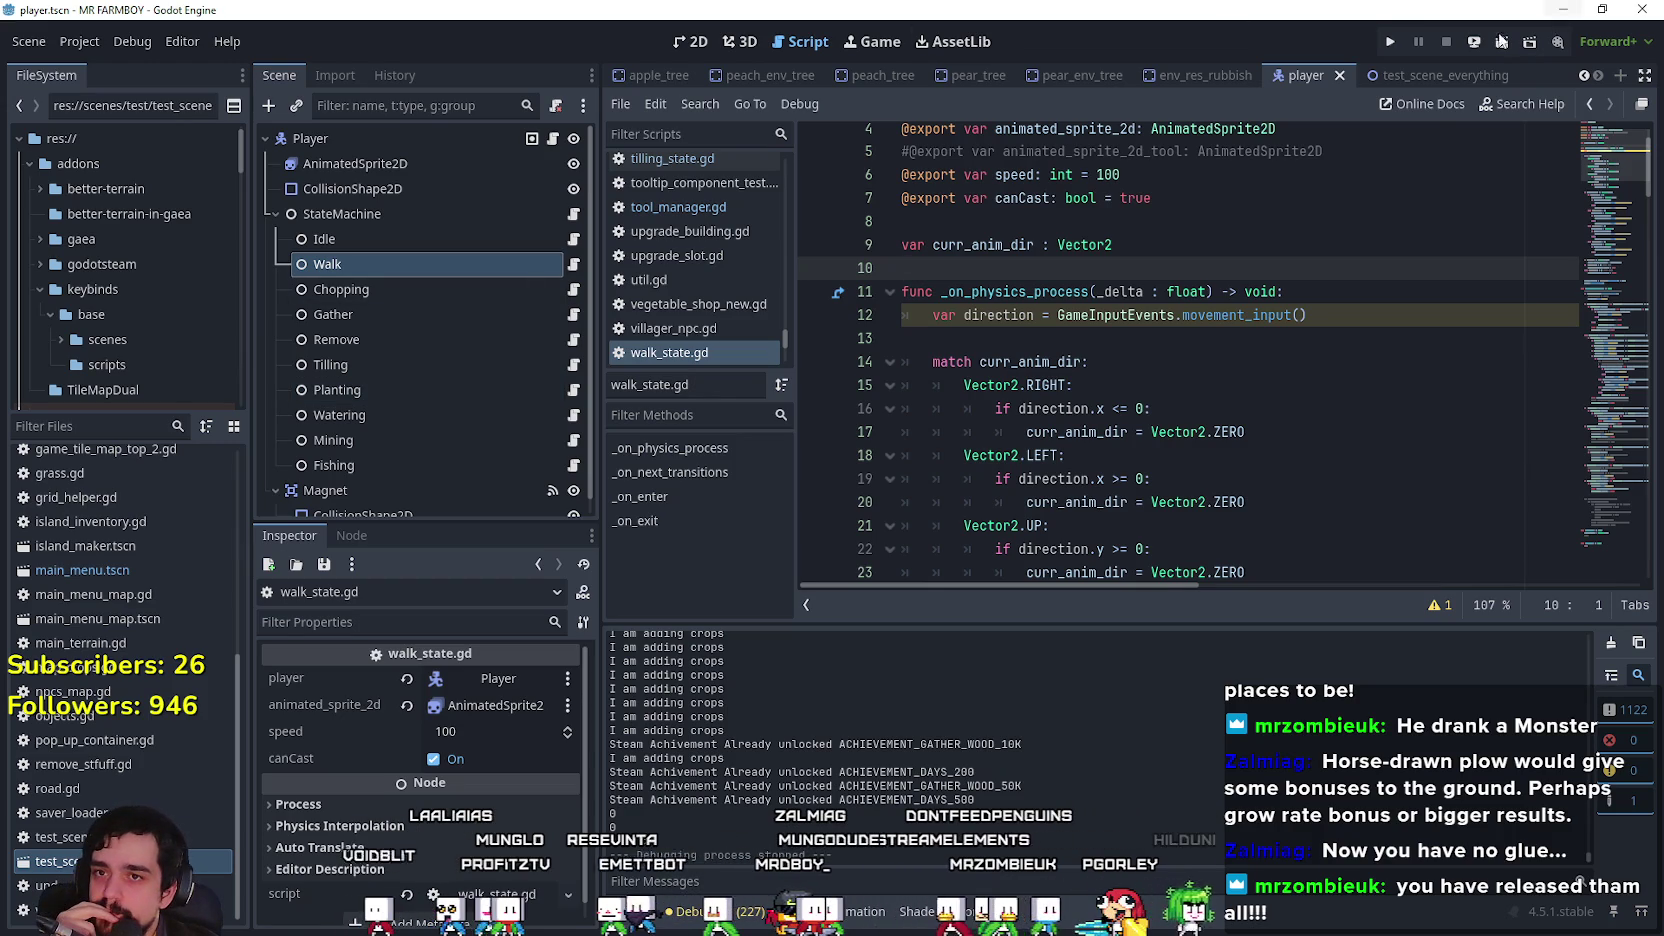
pyautogui.click(1453, 75)
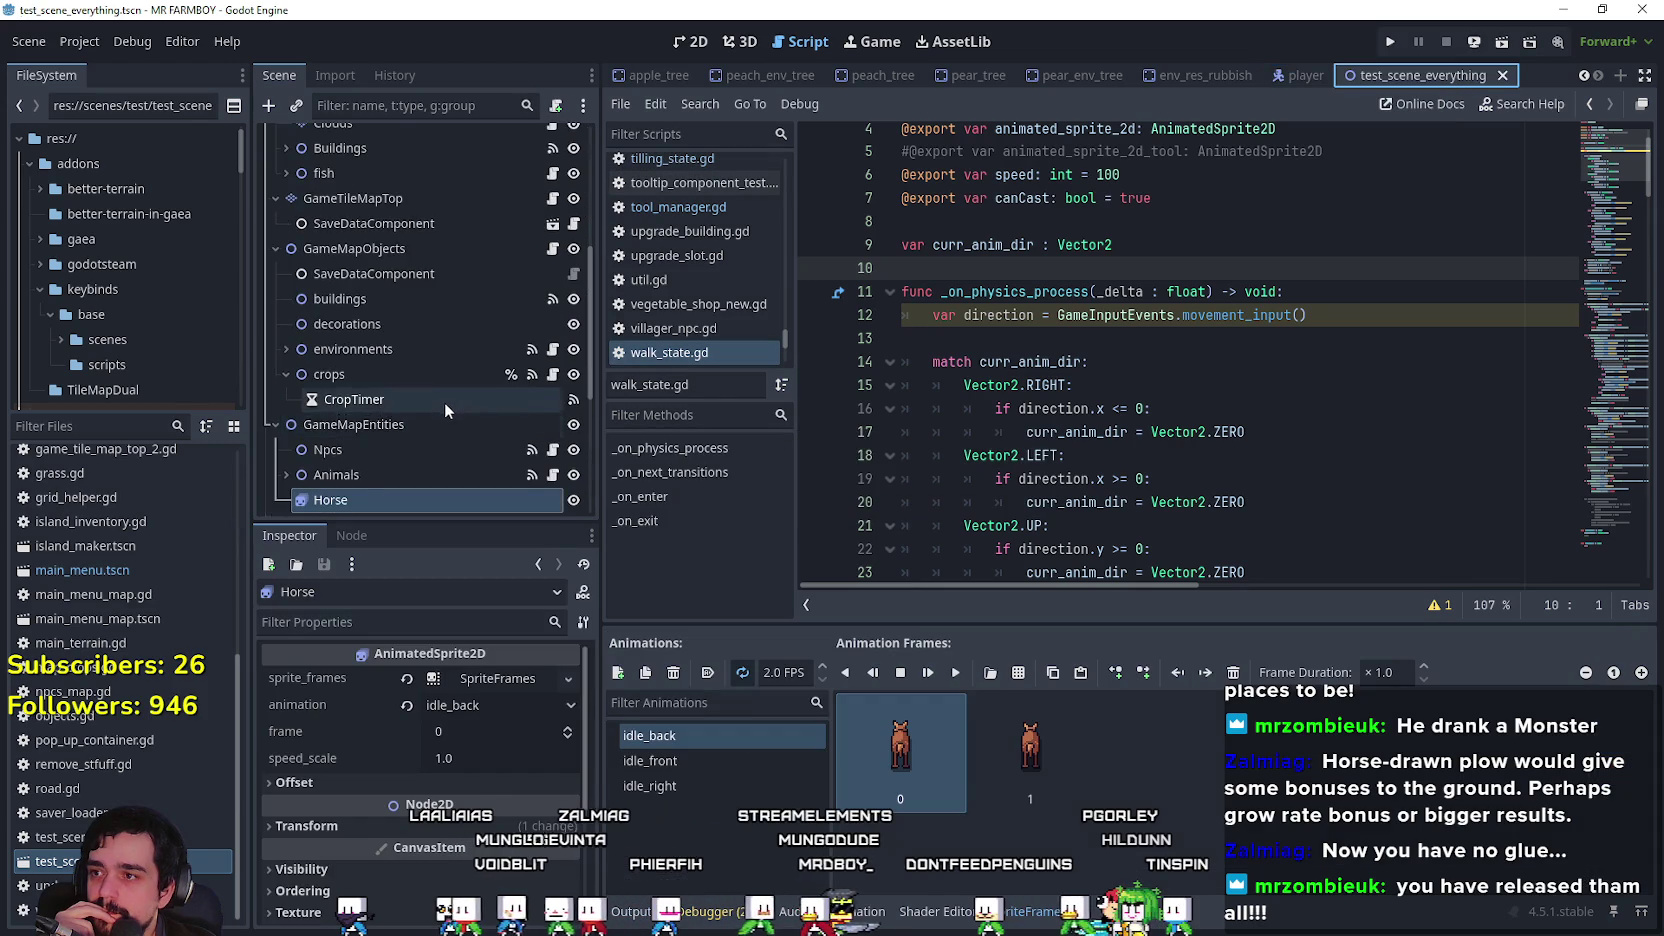
pyautogui.scroll(-3, 446, 400)
pyautogui.scroll(3, 323, 347)
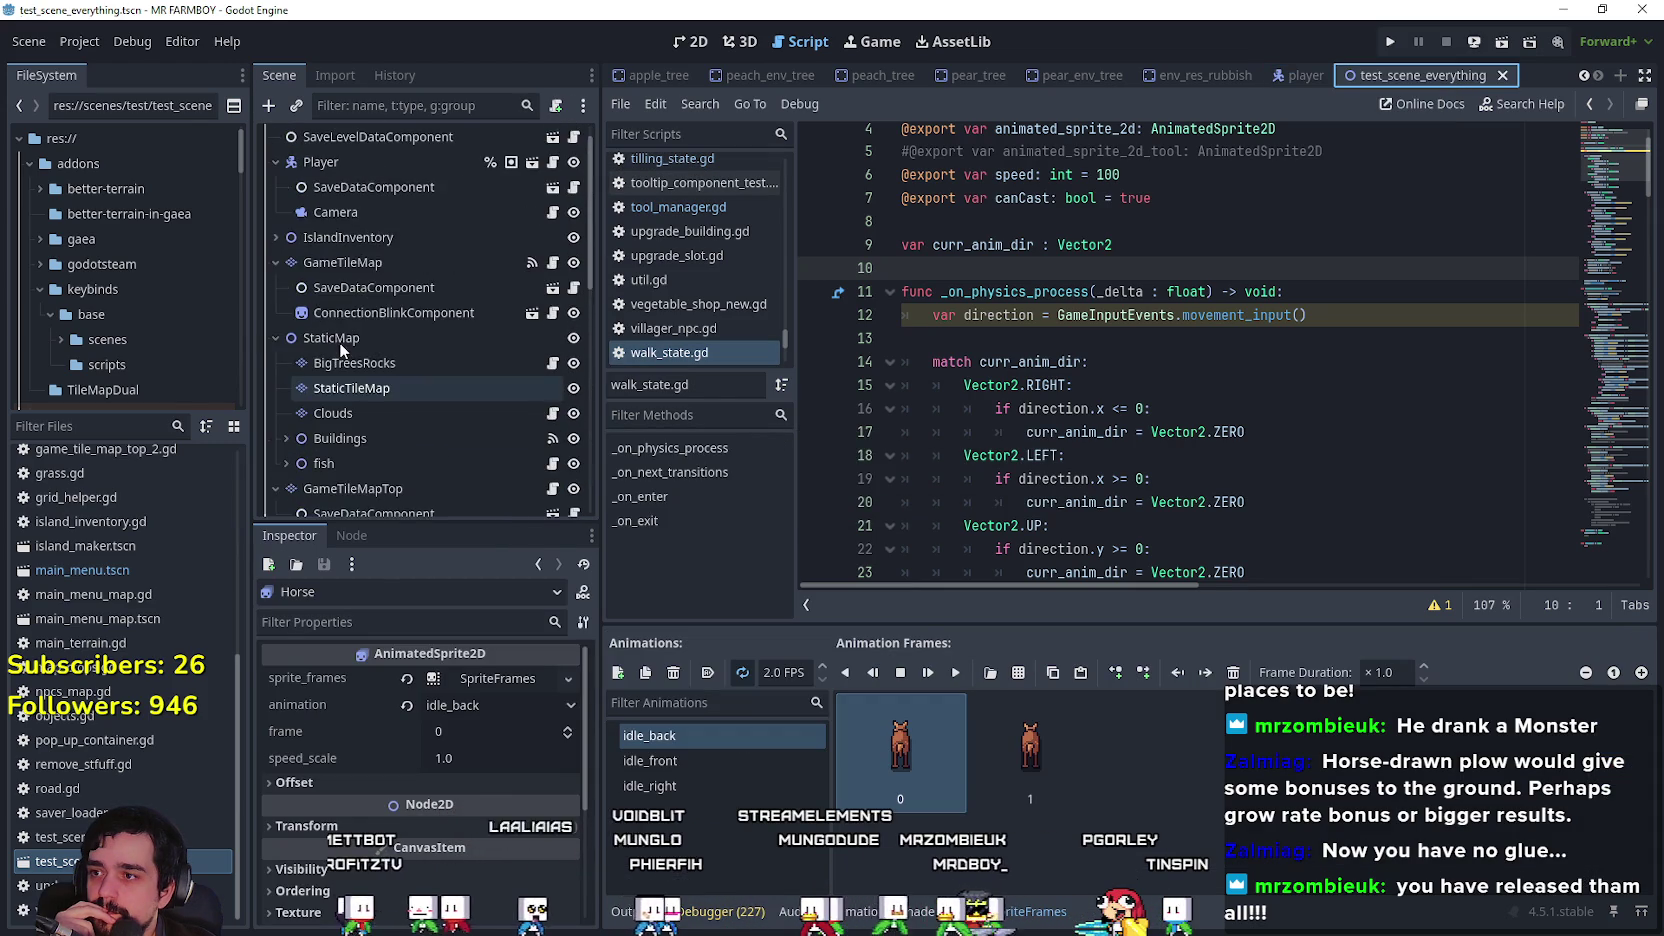
pyautogui.click(690, 41)
pyautogui.scroll(-4, 422, 324)
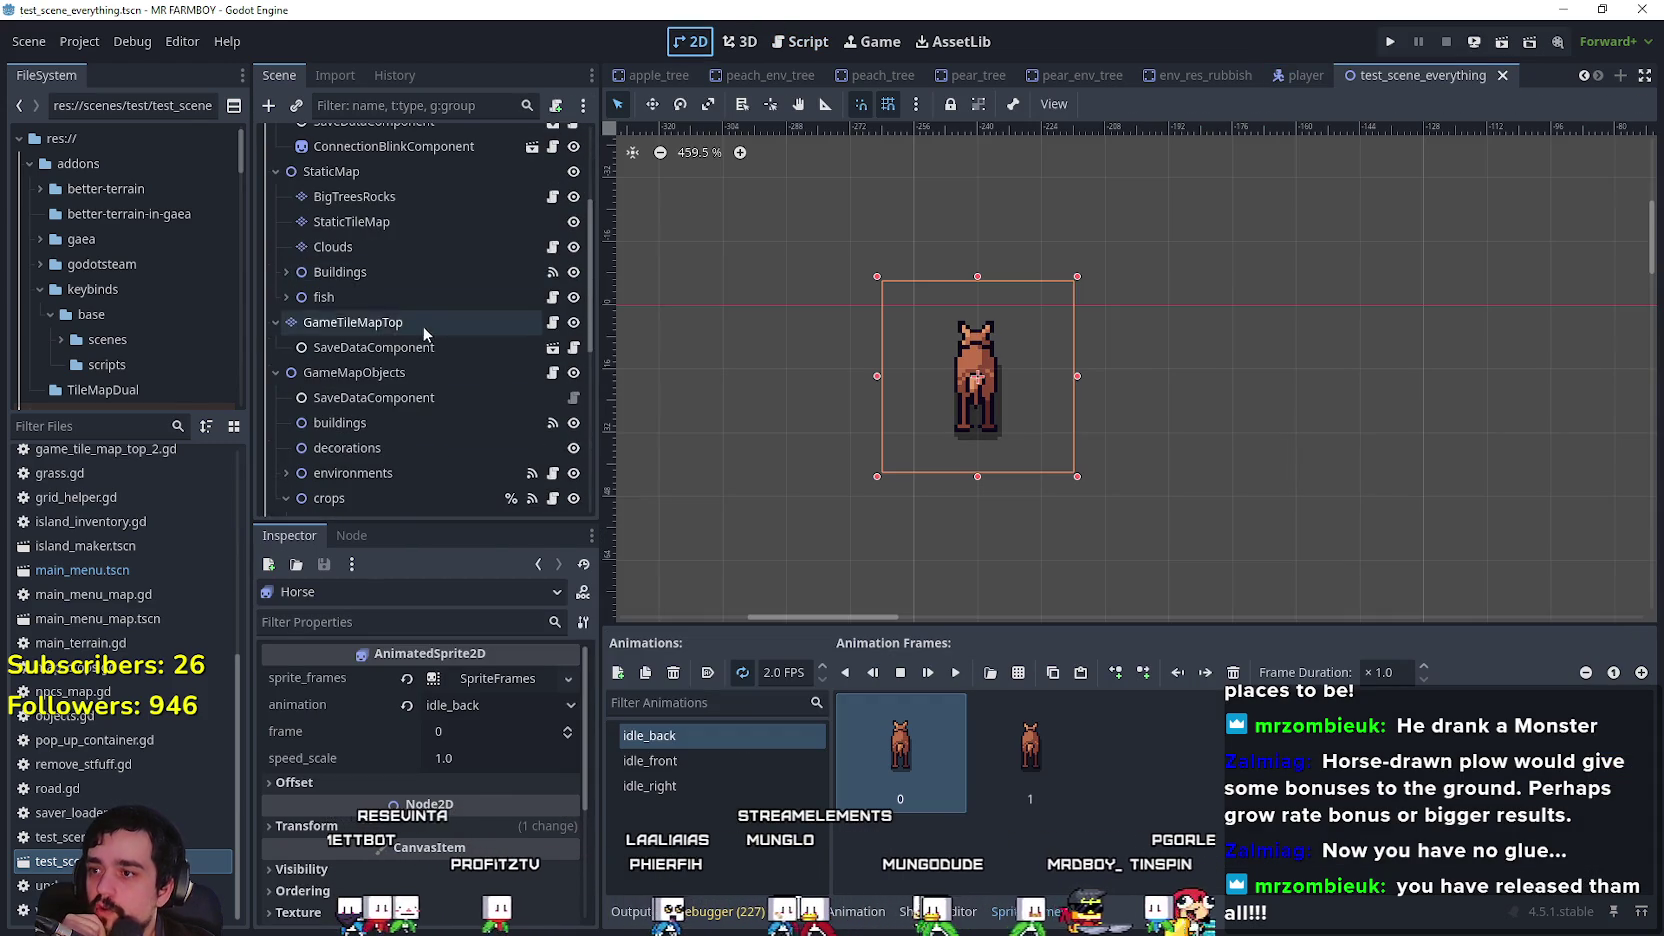
pyautogui.scroll(-3, 926, 386)
pyautogui.scroll(3, 420, 380)
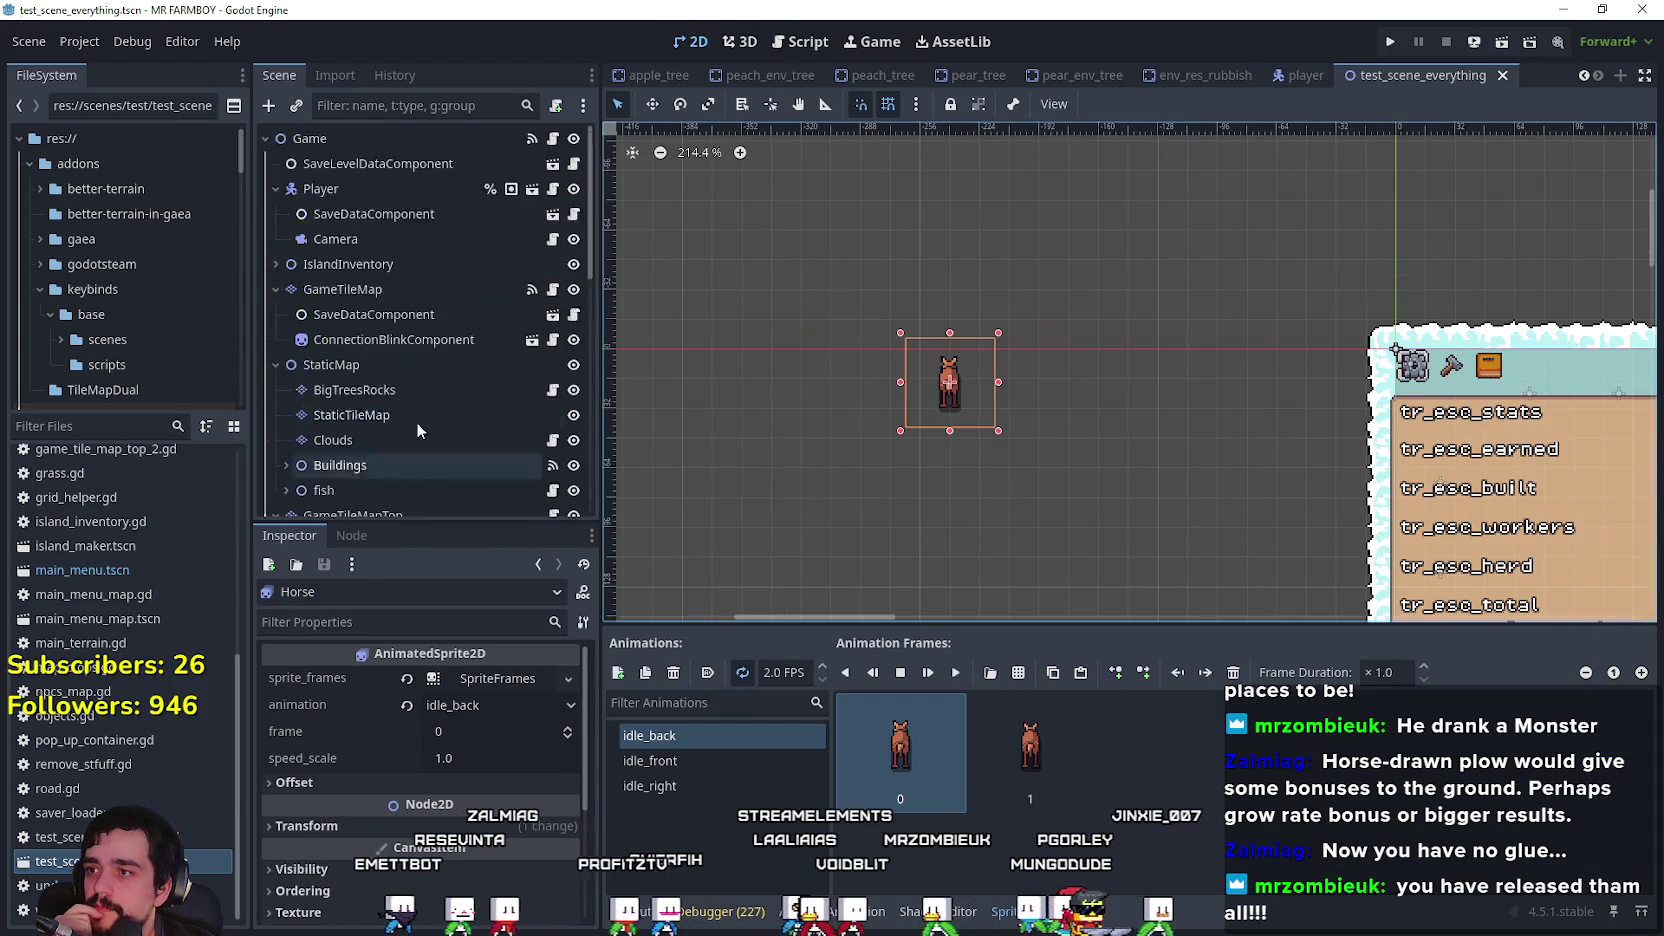
pyautogui.scroll(-6, 428, 355)
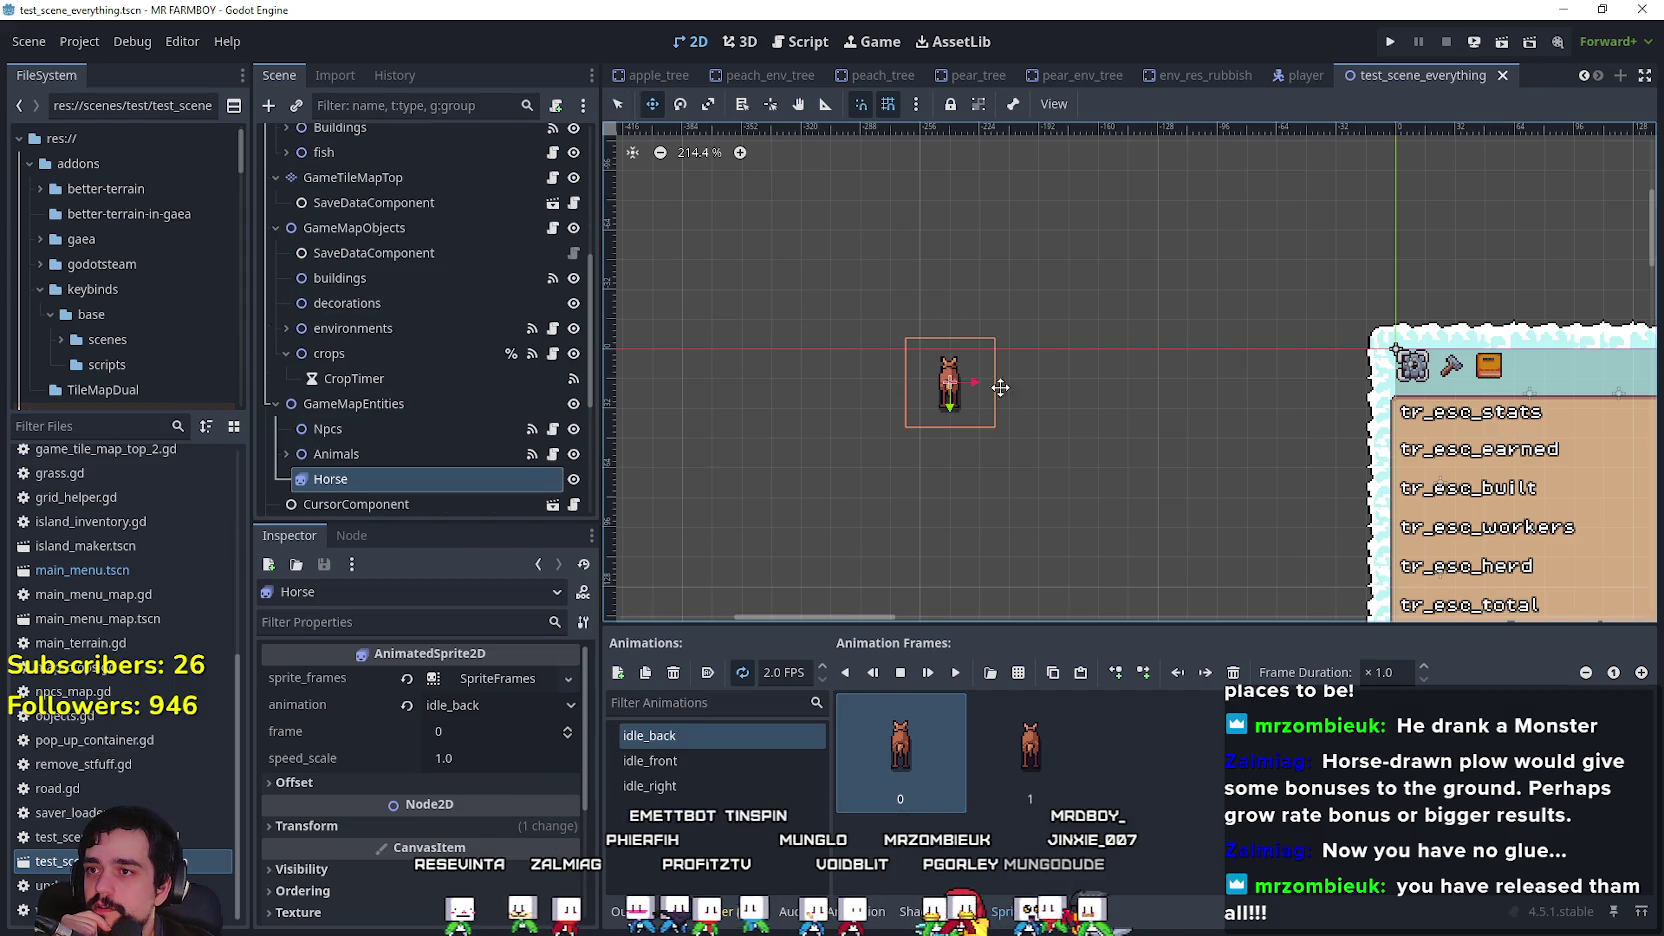
pyautogui.moveTo(953, 405); pyautogui.dragTo(1218, 435)
pyautogui.scroll(-5, 905, 400)
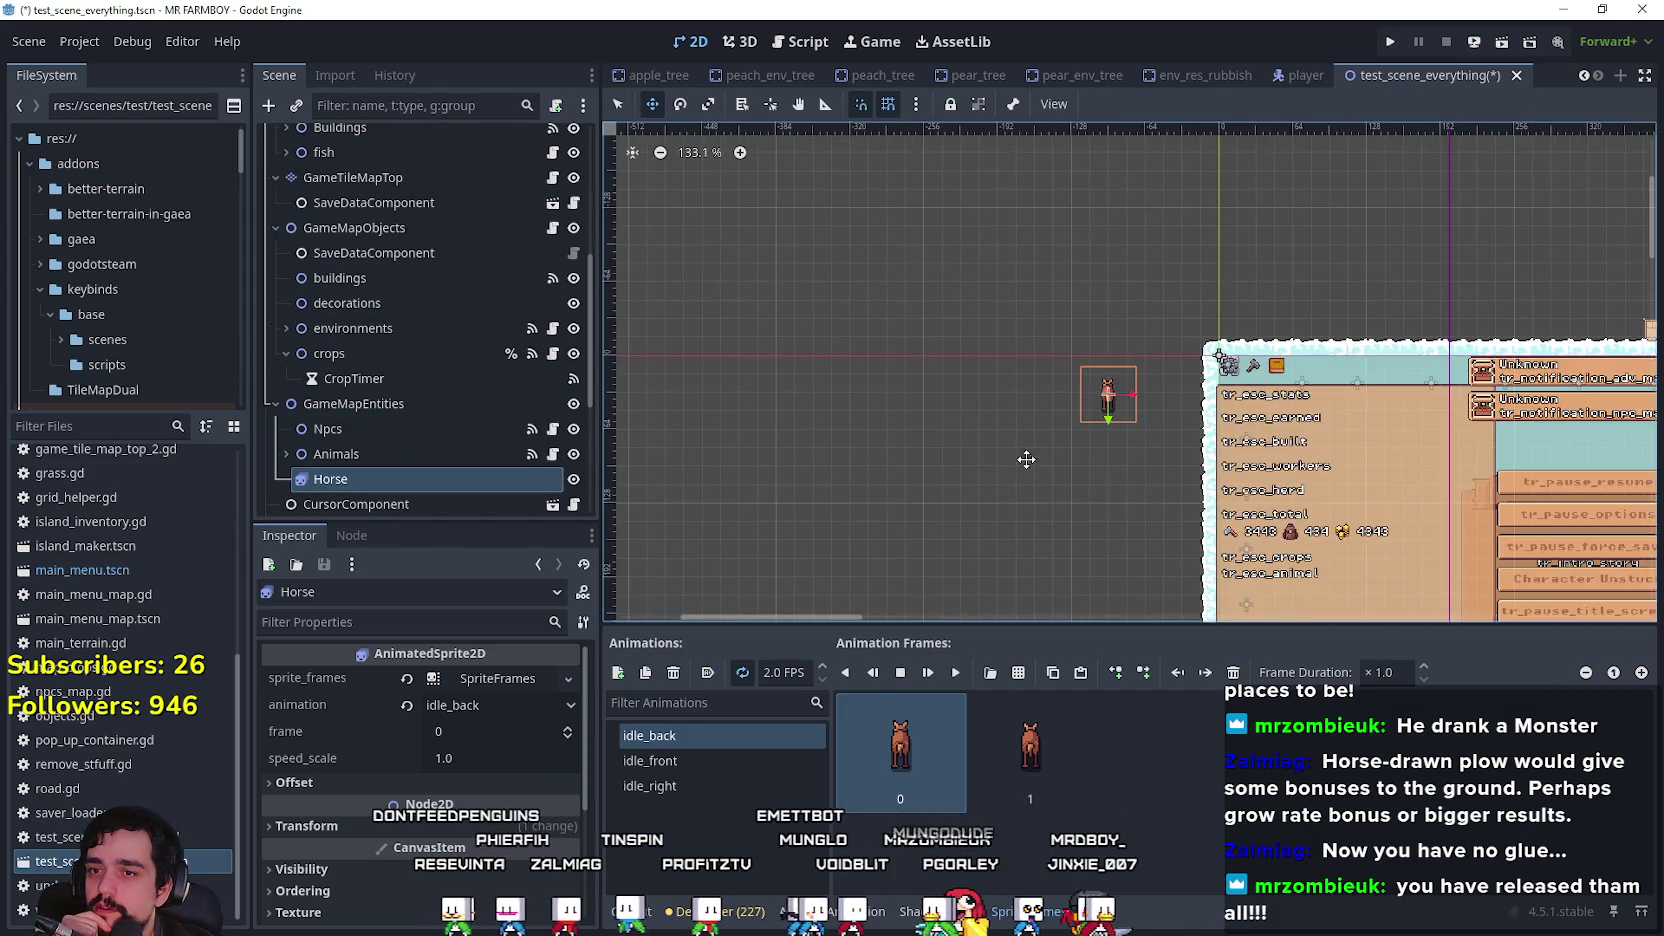
pyautogui.scroll(-3, 790, 375)
pyautogui.moveTo(736, 361); pyautogui.dragTo(802, 376)
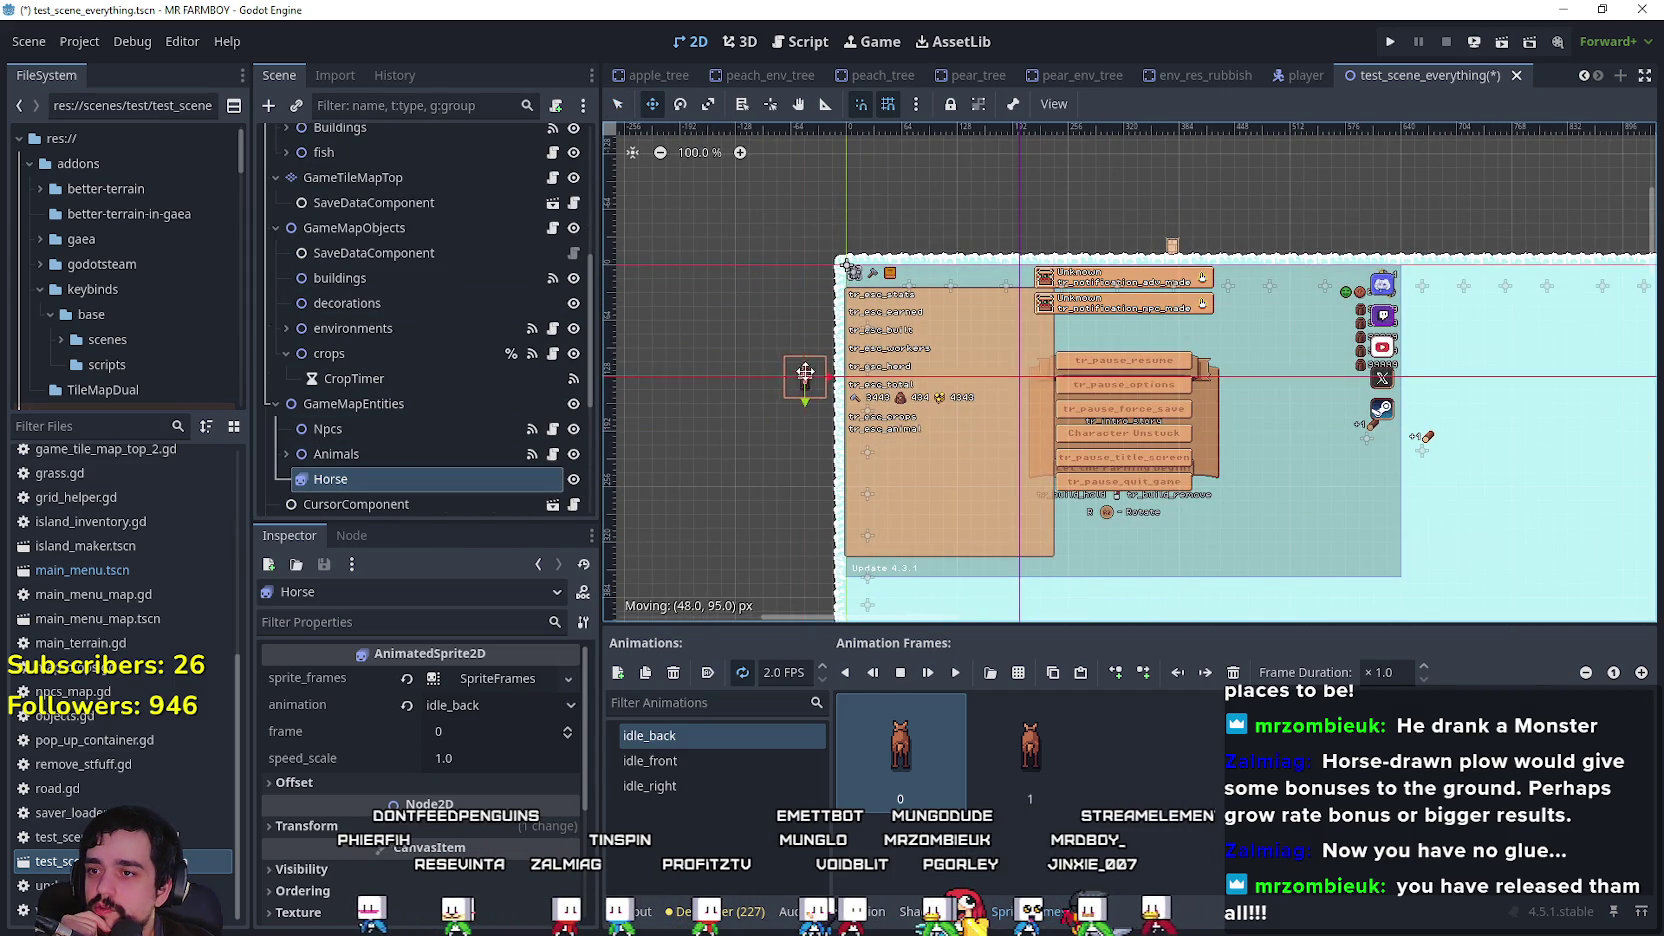
pyautogui.moveTo(1174, 212)
pyautogui.mouseDown()
pyautogui.moveTo(650, 390)
pyautogui.moveTo(787, 305)
pyautogui.moveTo(743, 334)
pyautogui.moveTo(694, 294)
pyautogui.mouseUp()
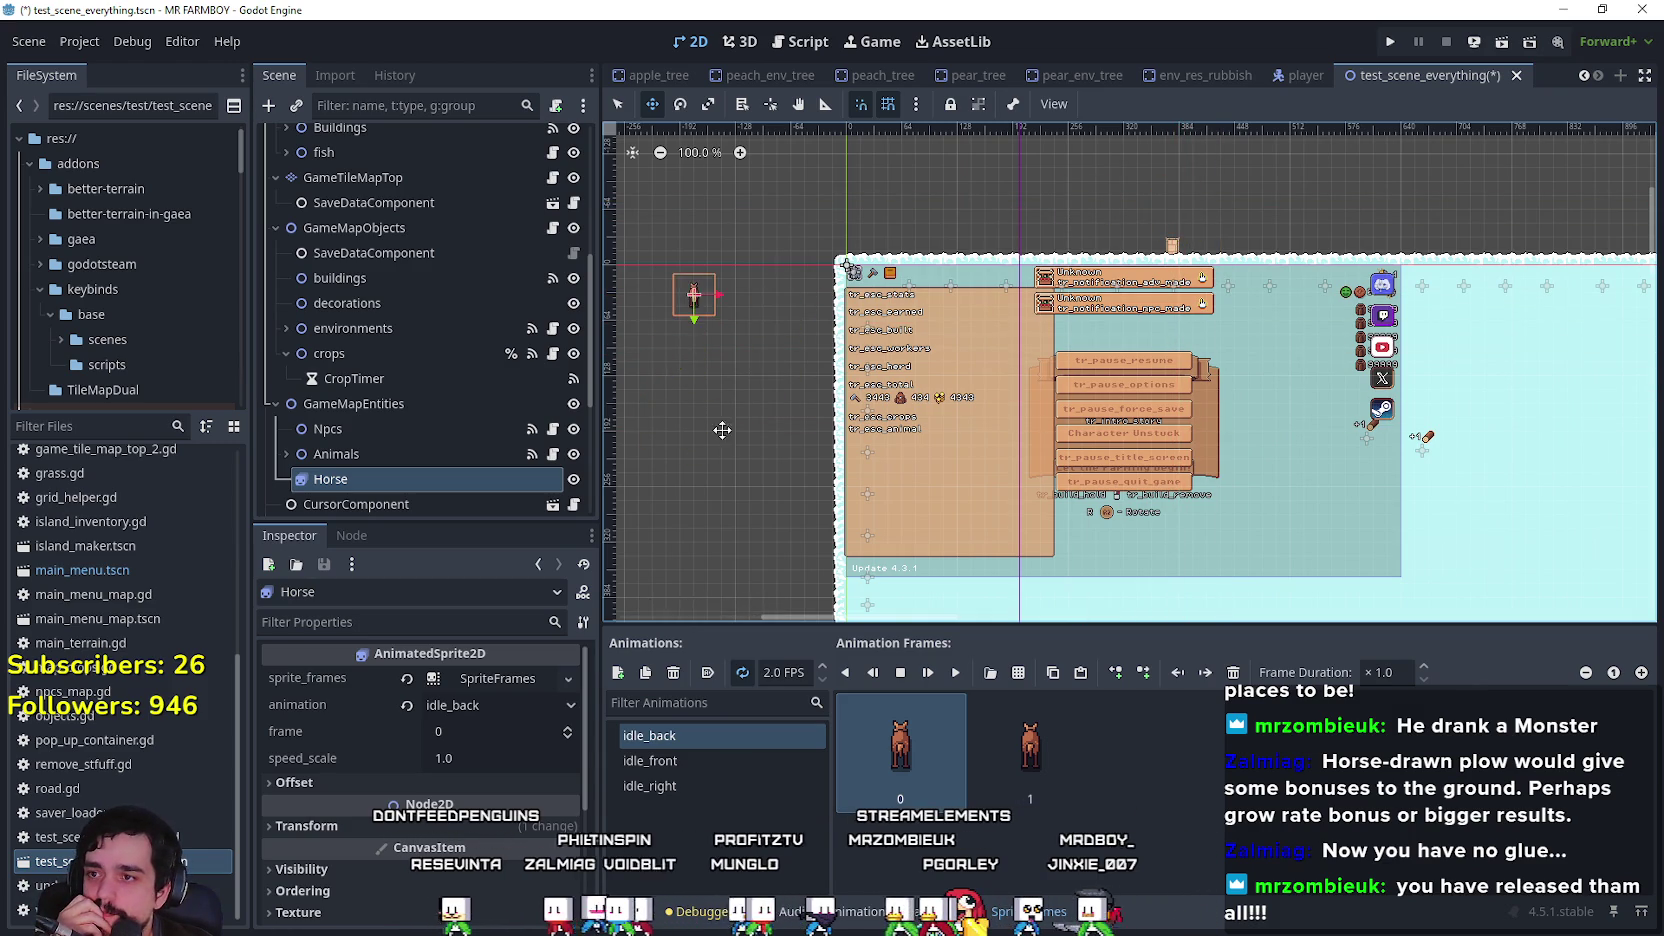
pyautogui.hscroll(-3, 719, 419)
pyautogui.scroll(-2, 380, 462)
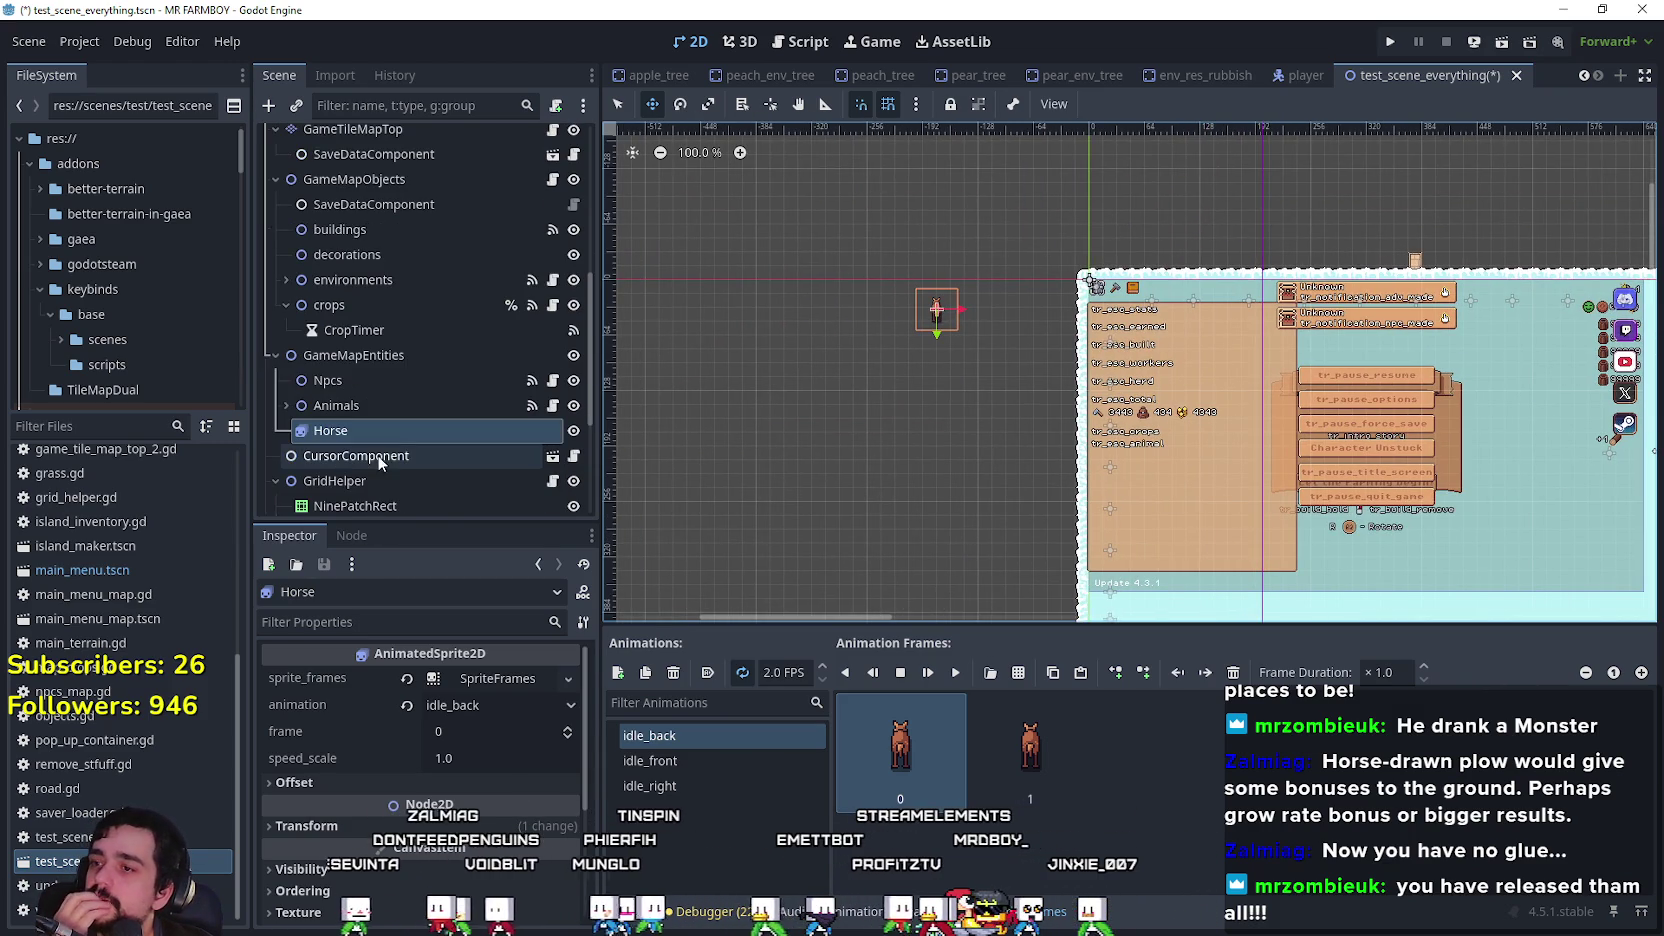
pyautogui.scroll(4, 387, 428)
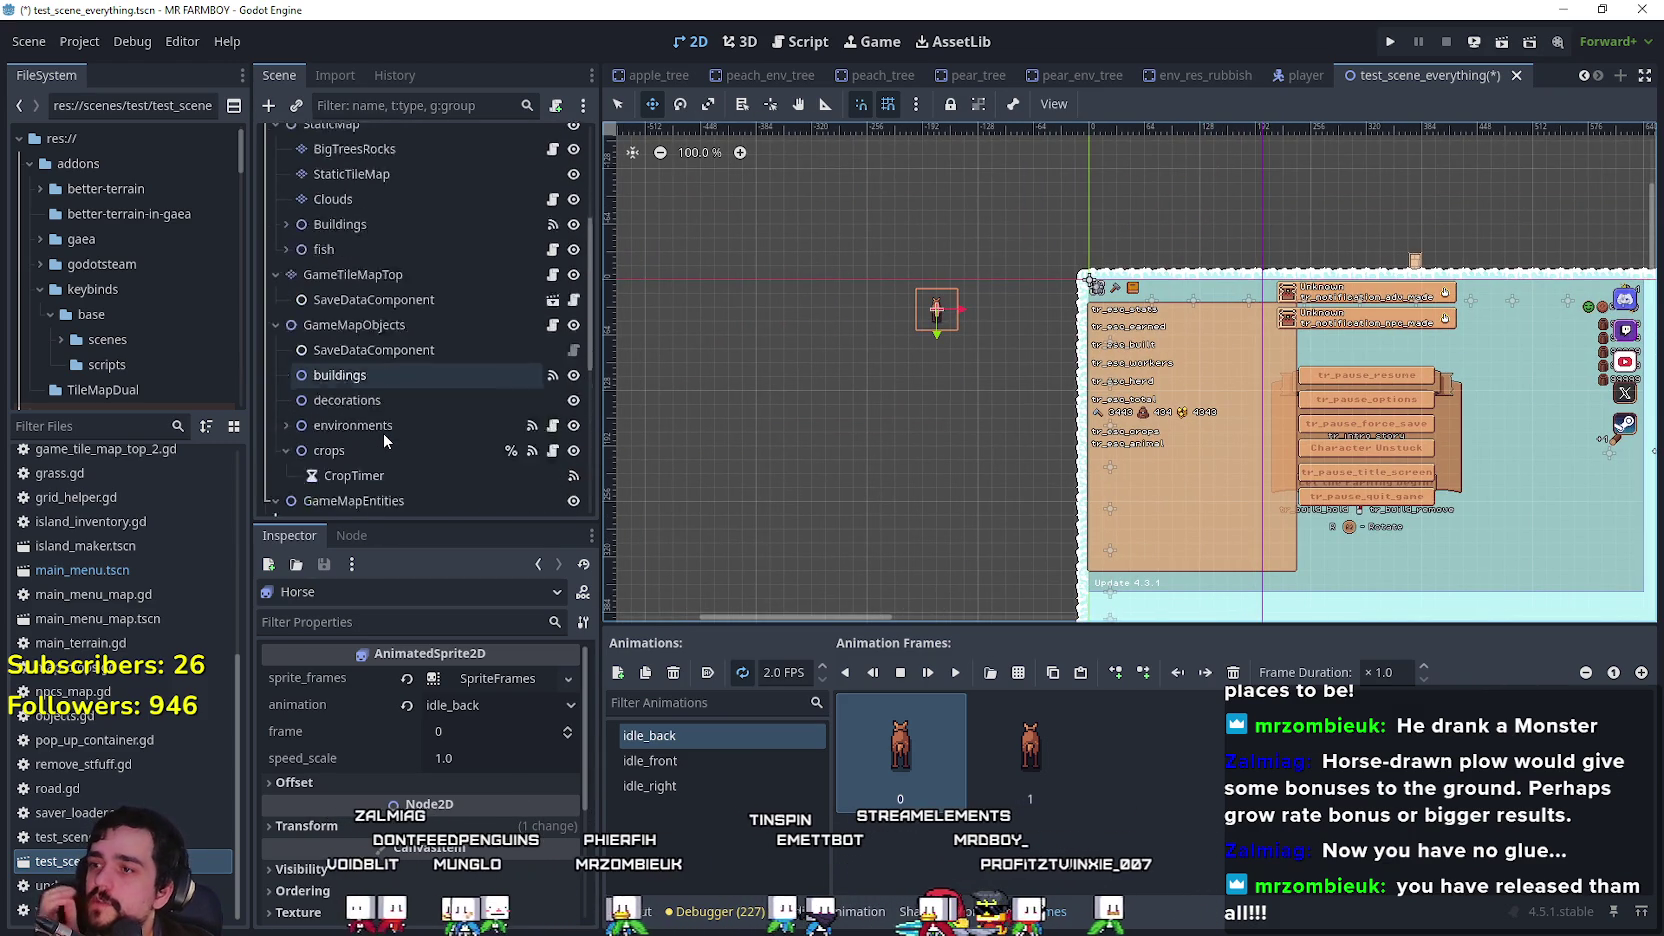
pyautogui.scroll(-2, 458, 490)
pyautogui.rightClick(449, 477)
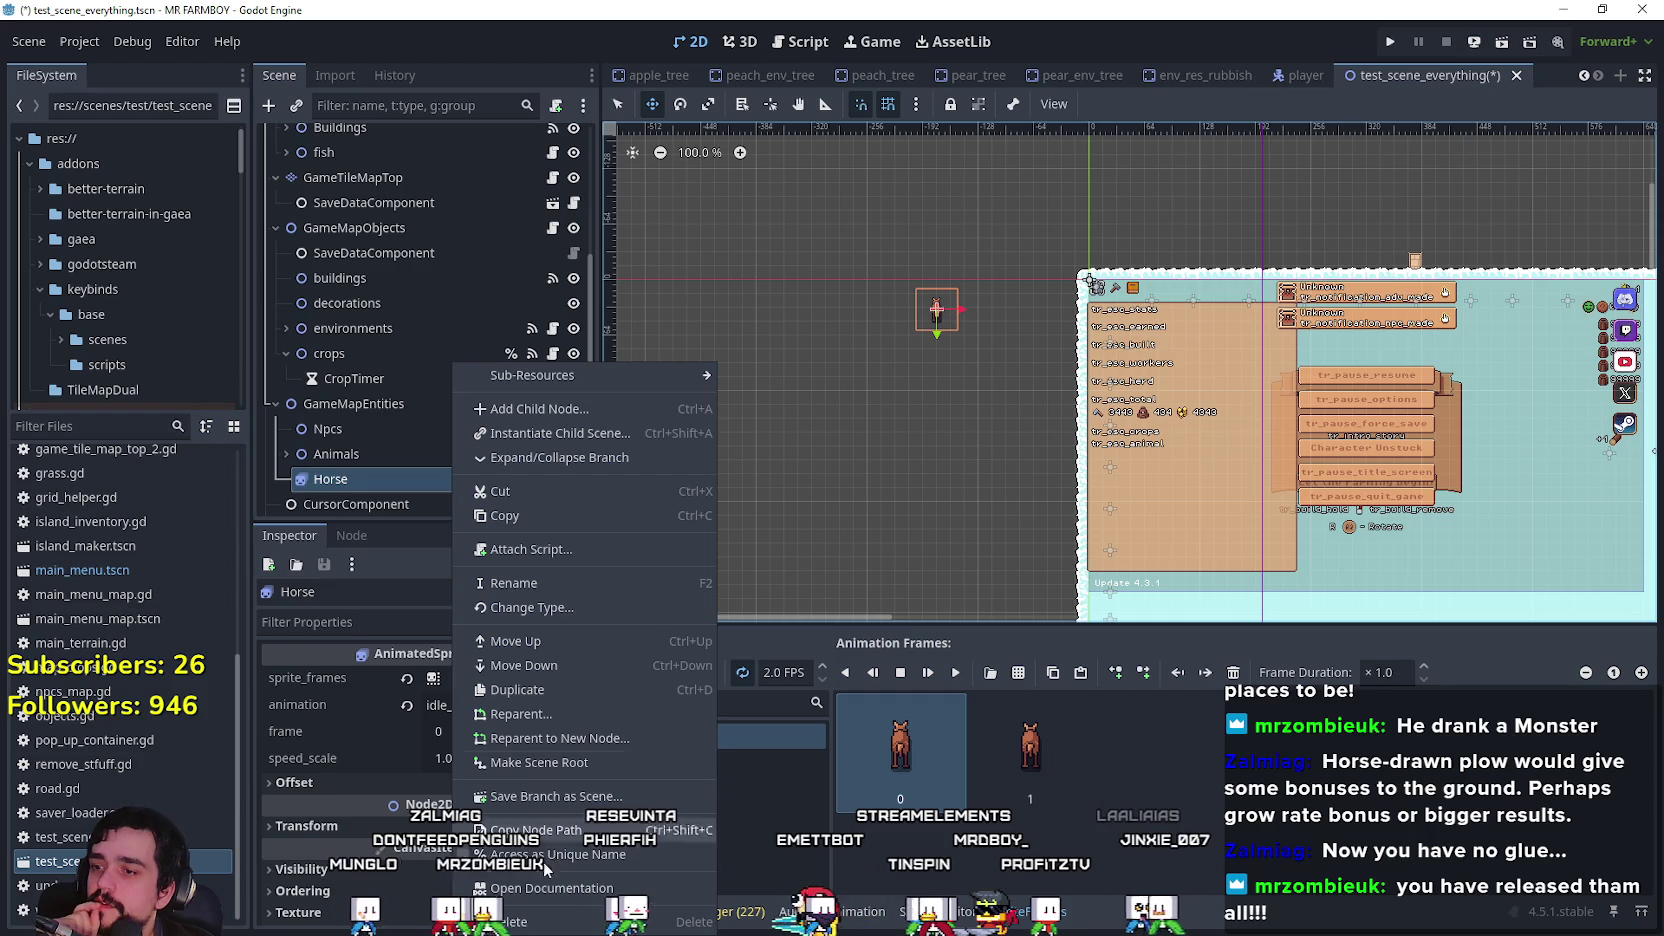
pyautogui.press('Escape')
pyautogui.scroll(5, 497, 474)
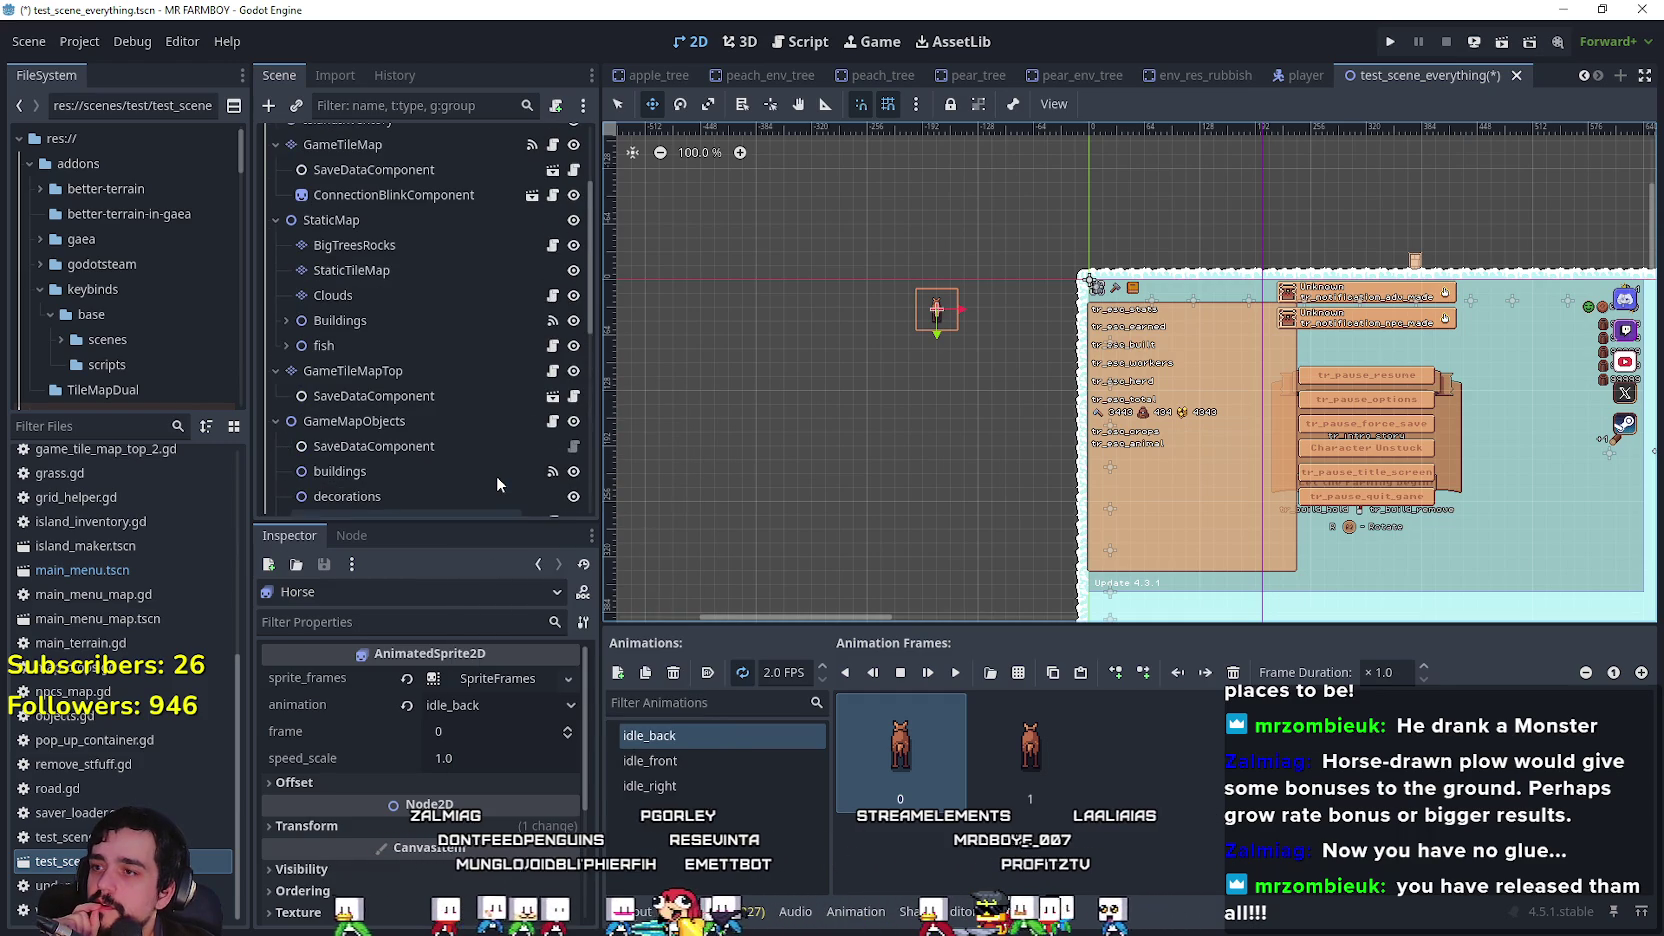
pyautogui.scroll(4, 465, 358)
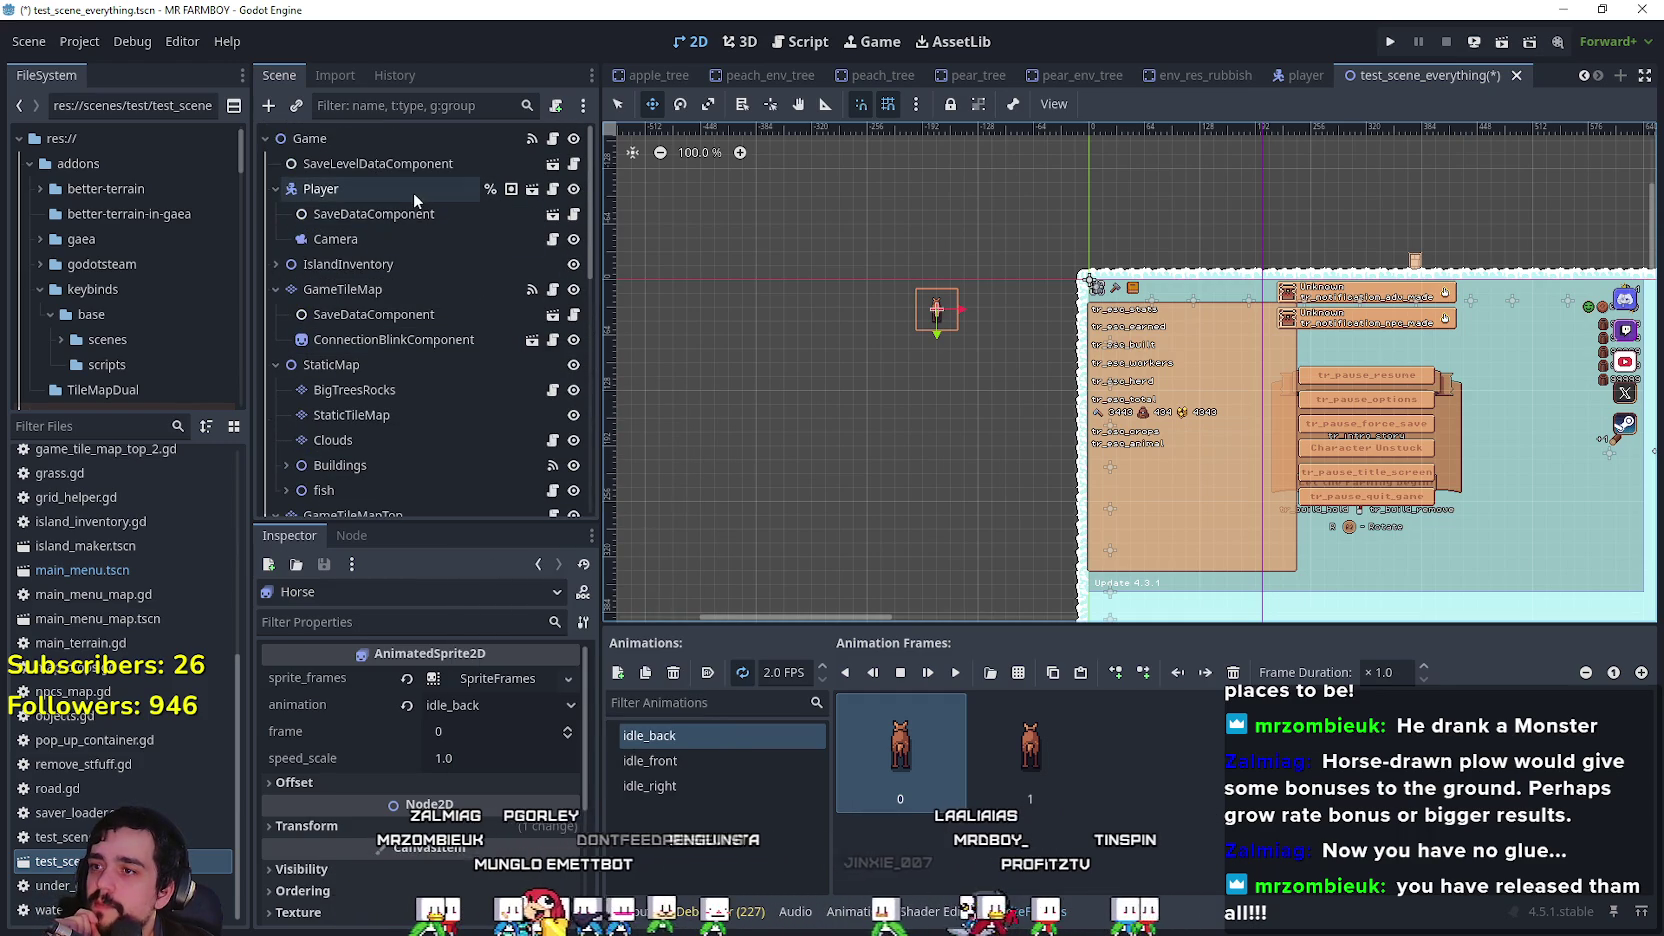
pyautogui.click(428, 190)
pyautogui.click(553, 189)
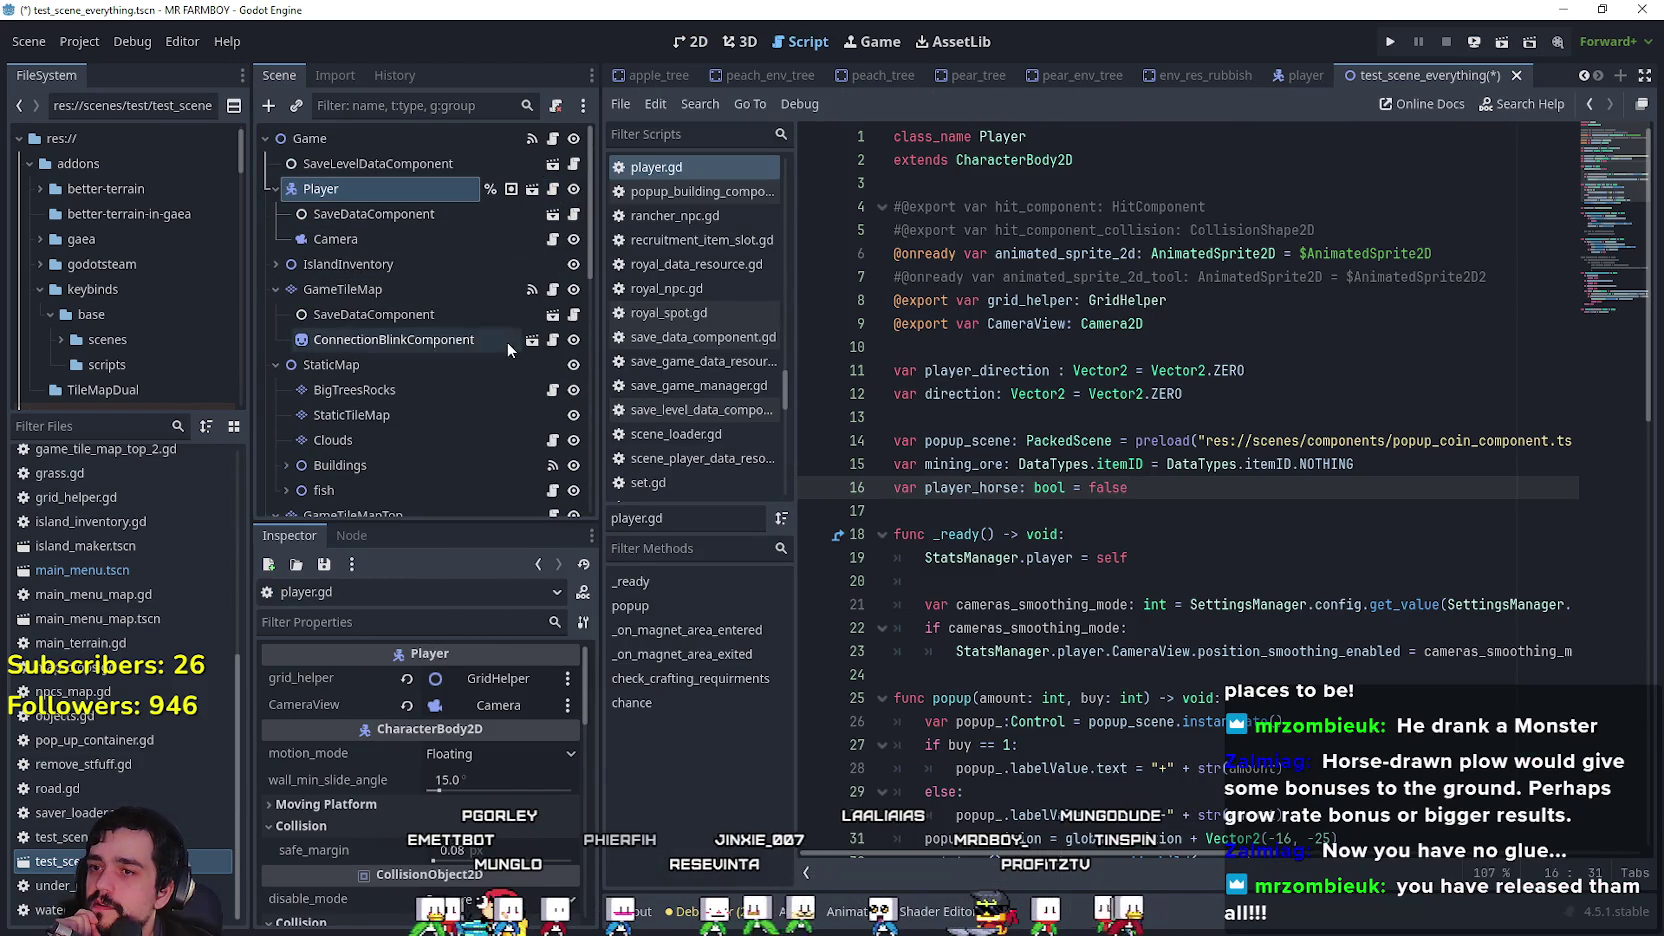
pyautogui.scroll(-4, 505, 341)
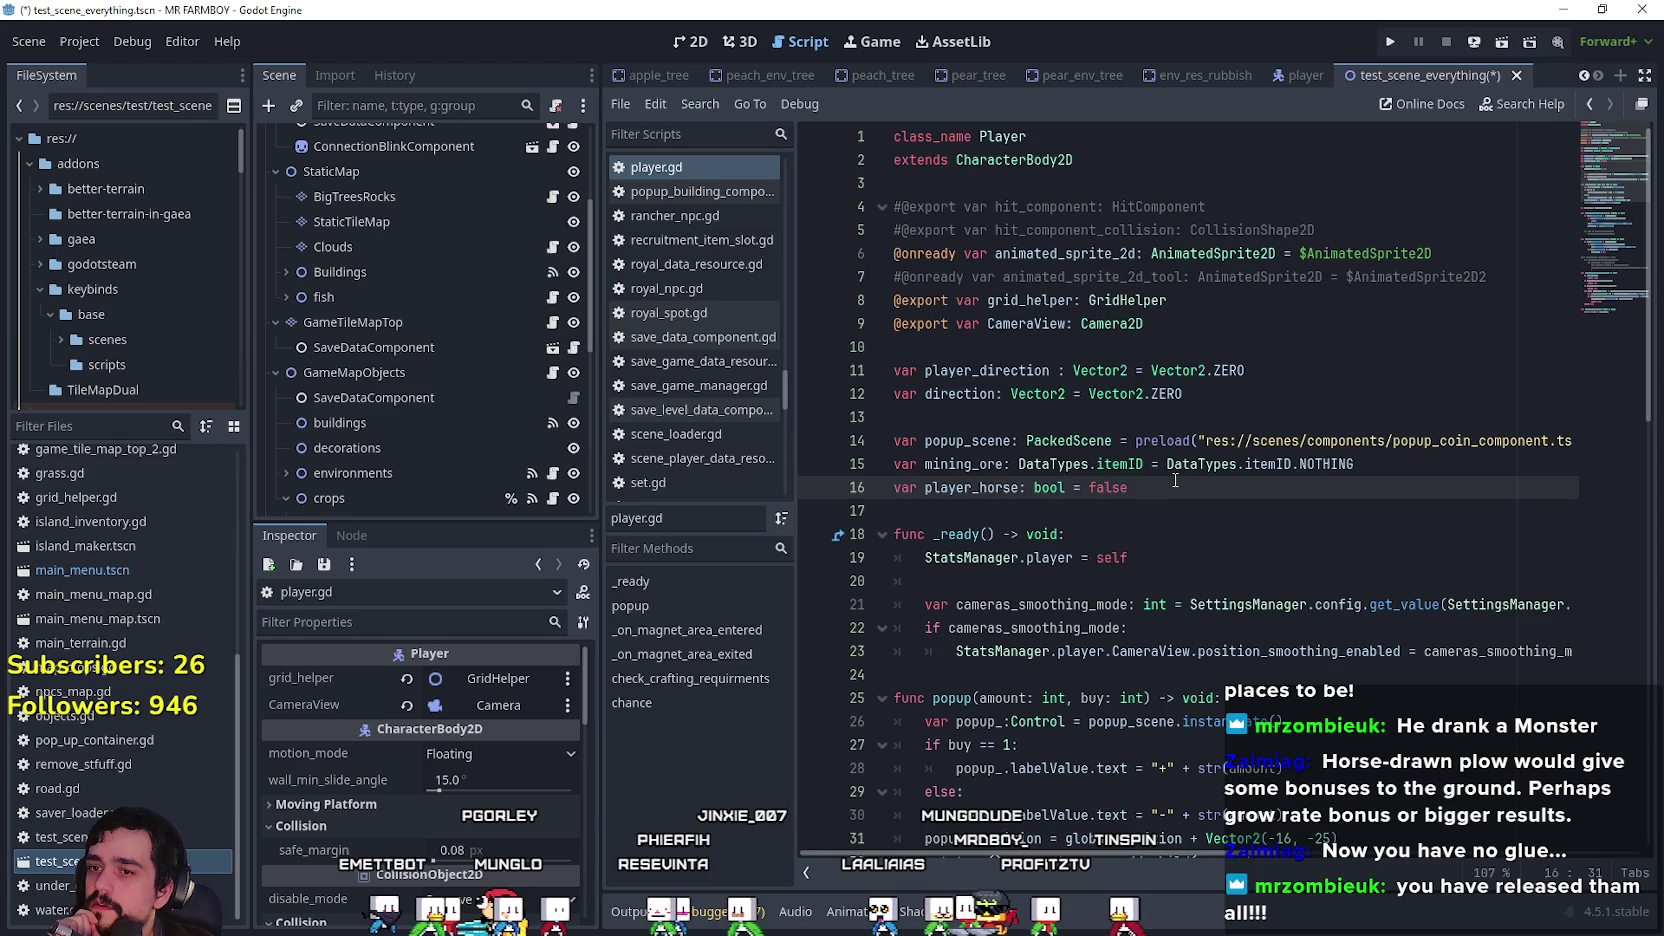
pyautogui.press('Return')
pyautogui.press('Return')
pyautogui.scroll(-3, 380, 428)
pyautogui.moveTo(379, 478)
pyautogui.mouseDown()
pyautogui.moveTo(985, 548)
pyautogui.moveTo(958, 534)
pyautogui.mouseUp()
pyautogui.press('BackSpace')
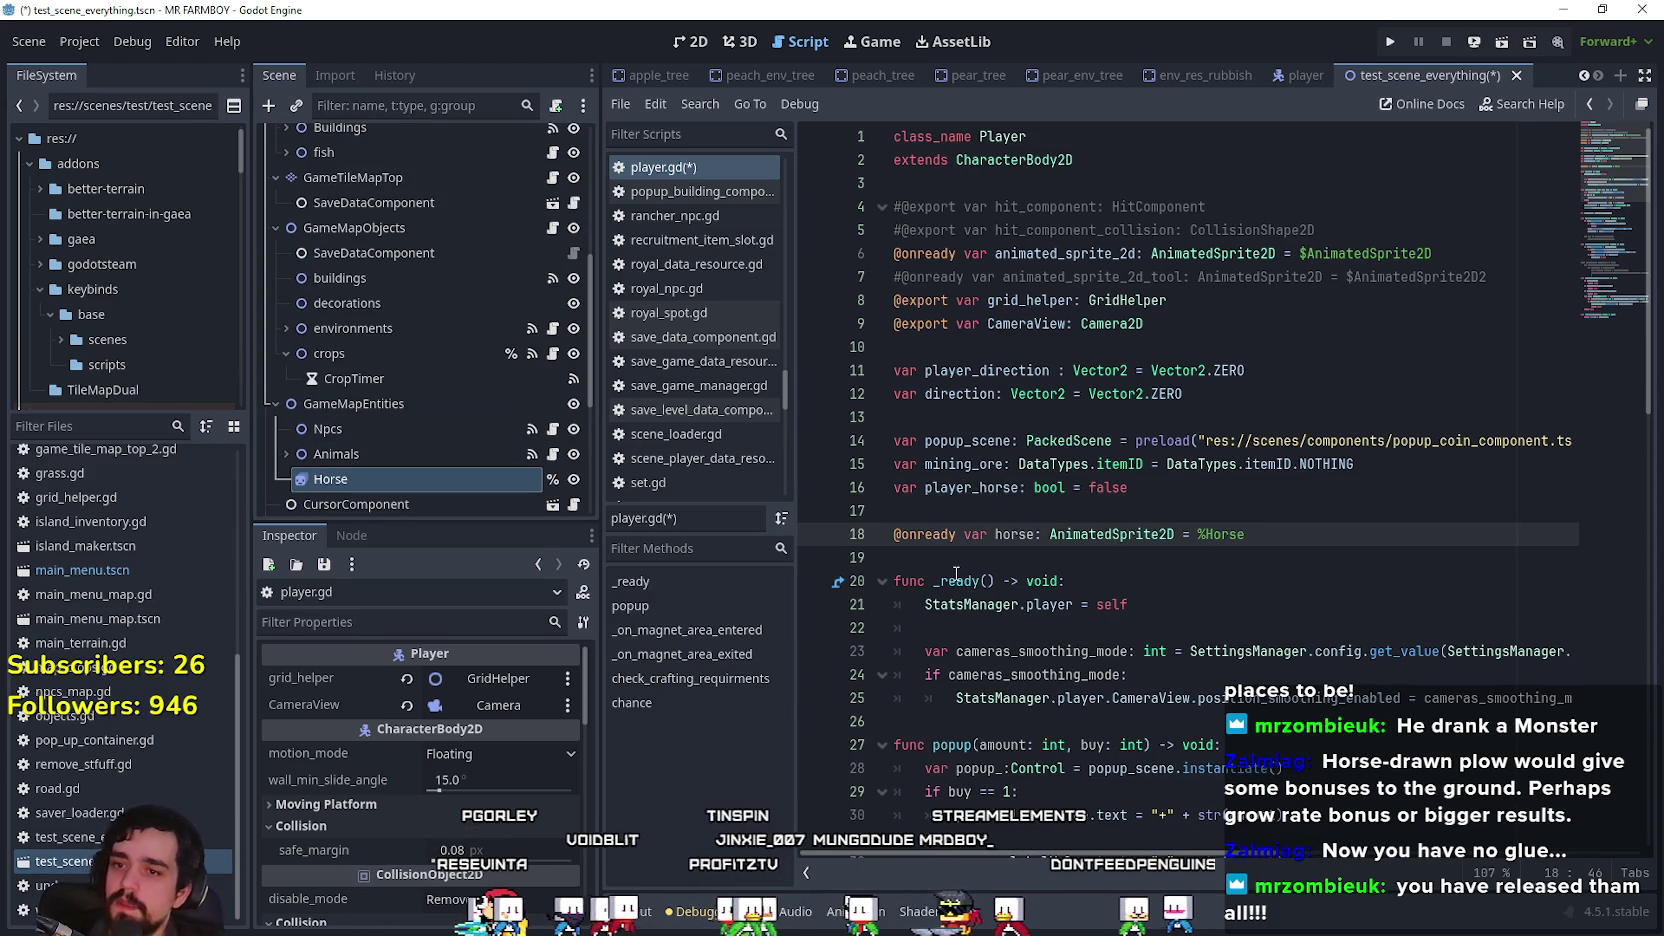
pyautogui.hotkey('ctrl', 's')
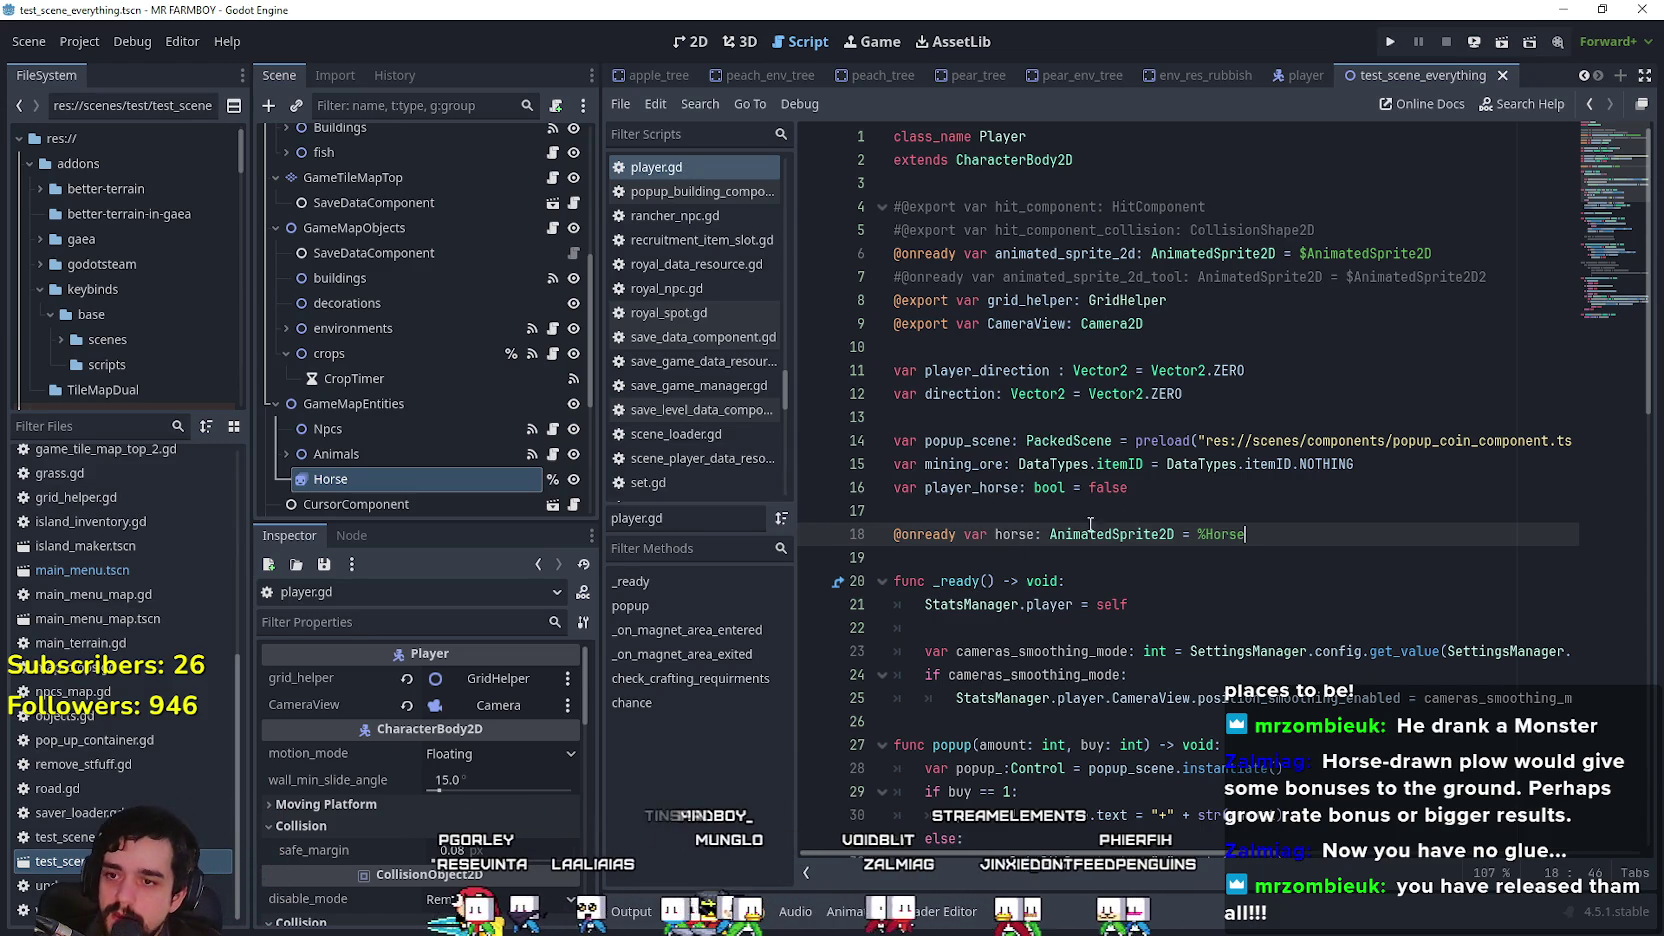
# Step: Start a new horse_set function above _ready and begin its body
pyautogui.press('Down')
pyautogui.scroll(-6, 1015, 545)
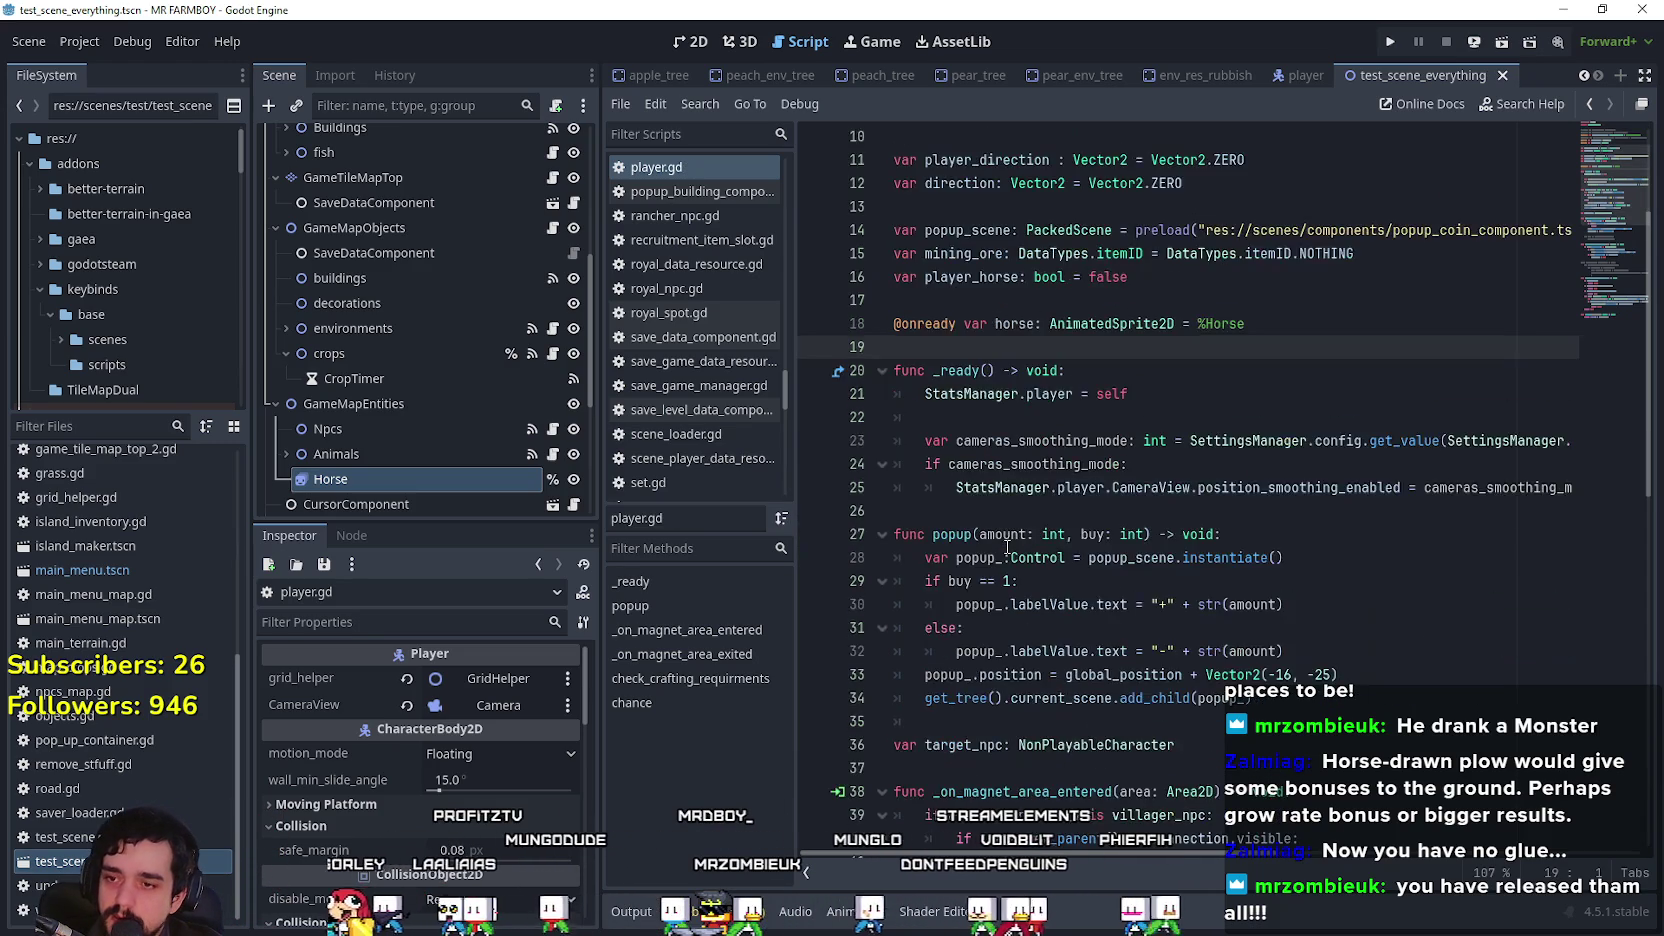
pyautogui.scroll(3, 1007, 547)
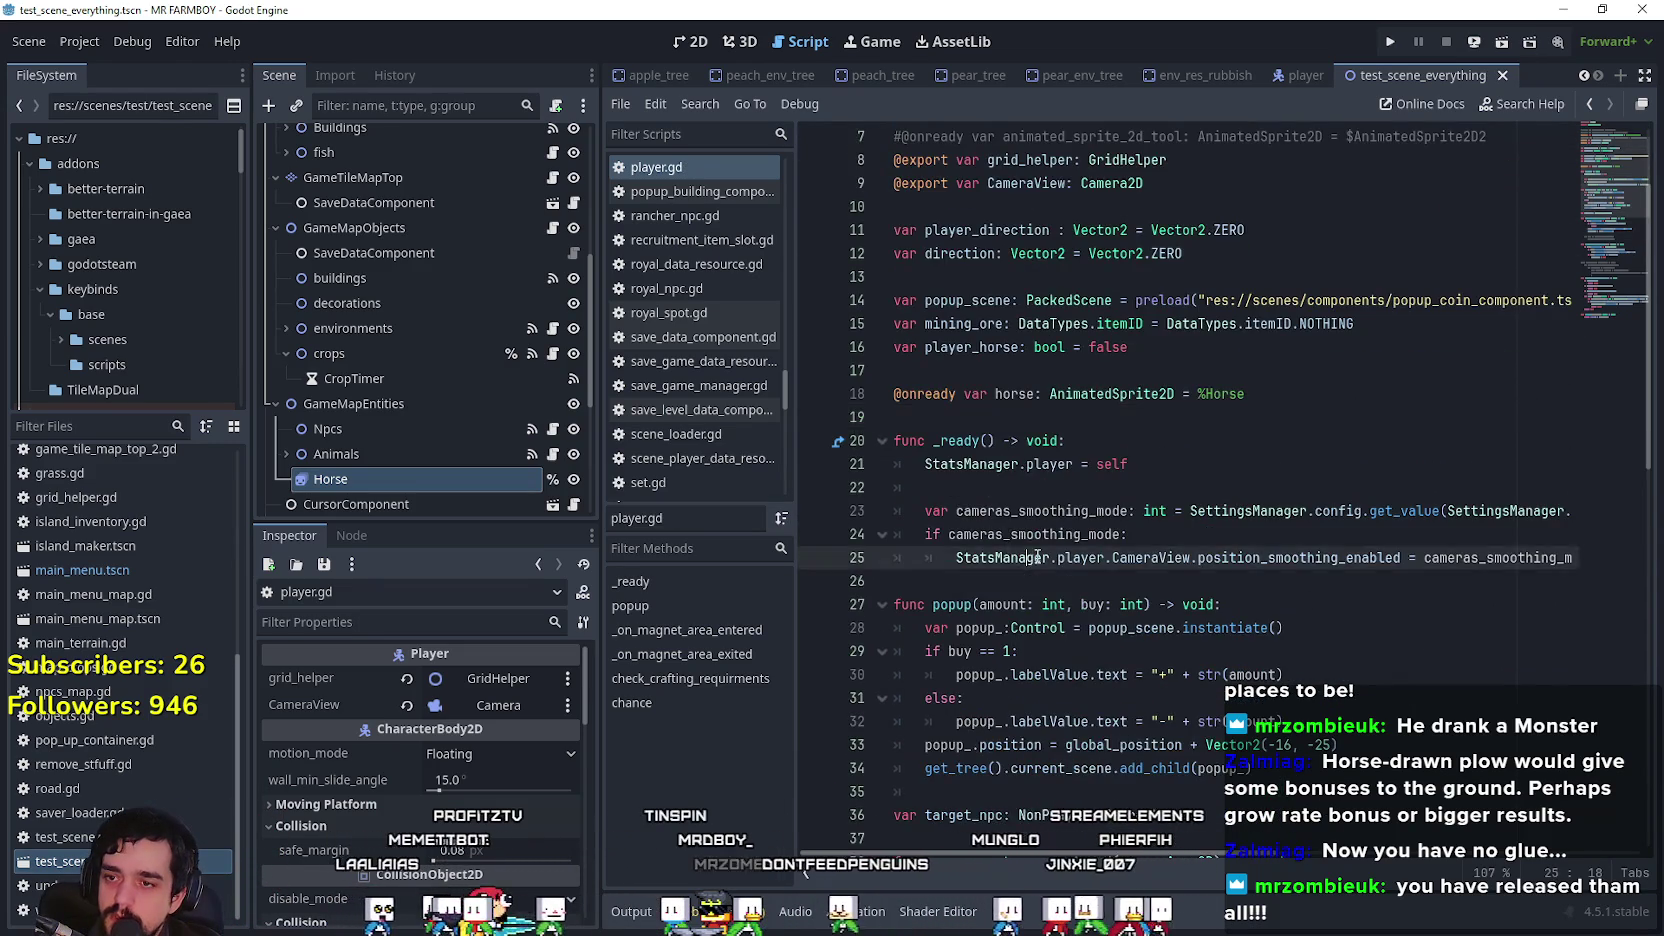
pyautogui.scroll(-8, 1030, 560)
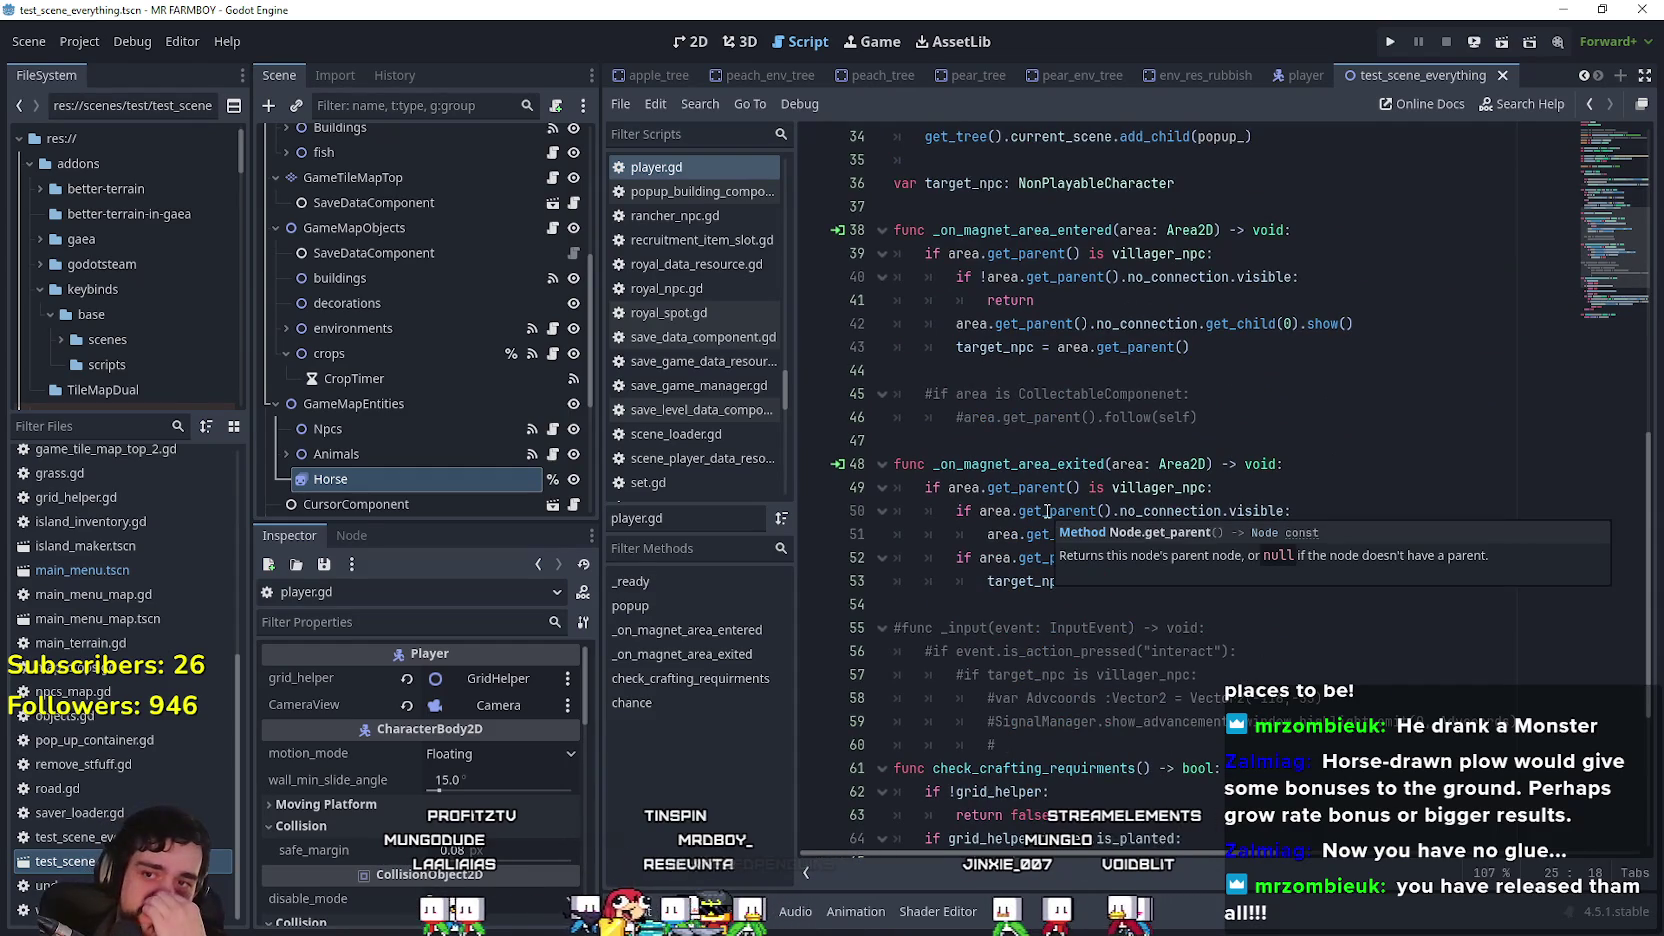
pyautogui.scroll(7, 1046, 511)
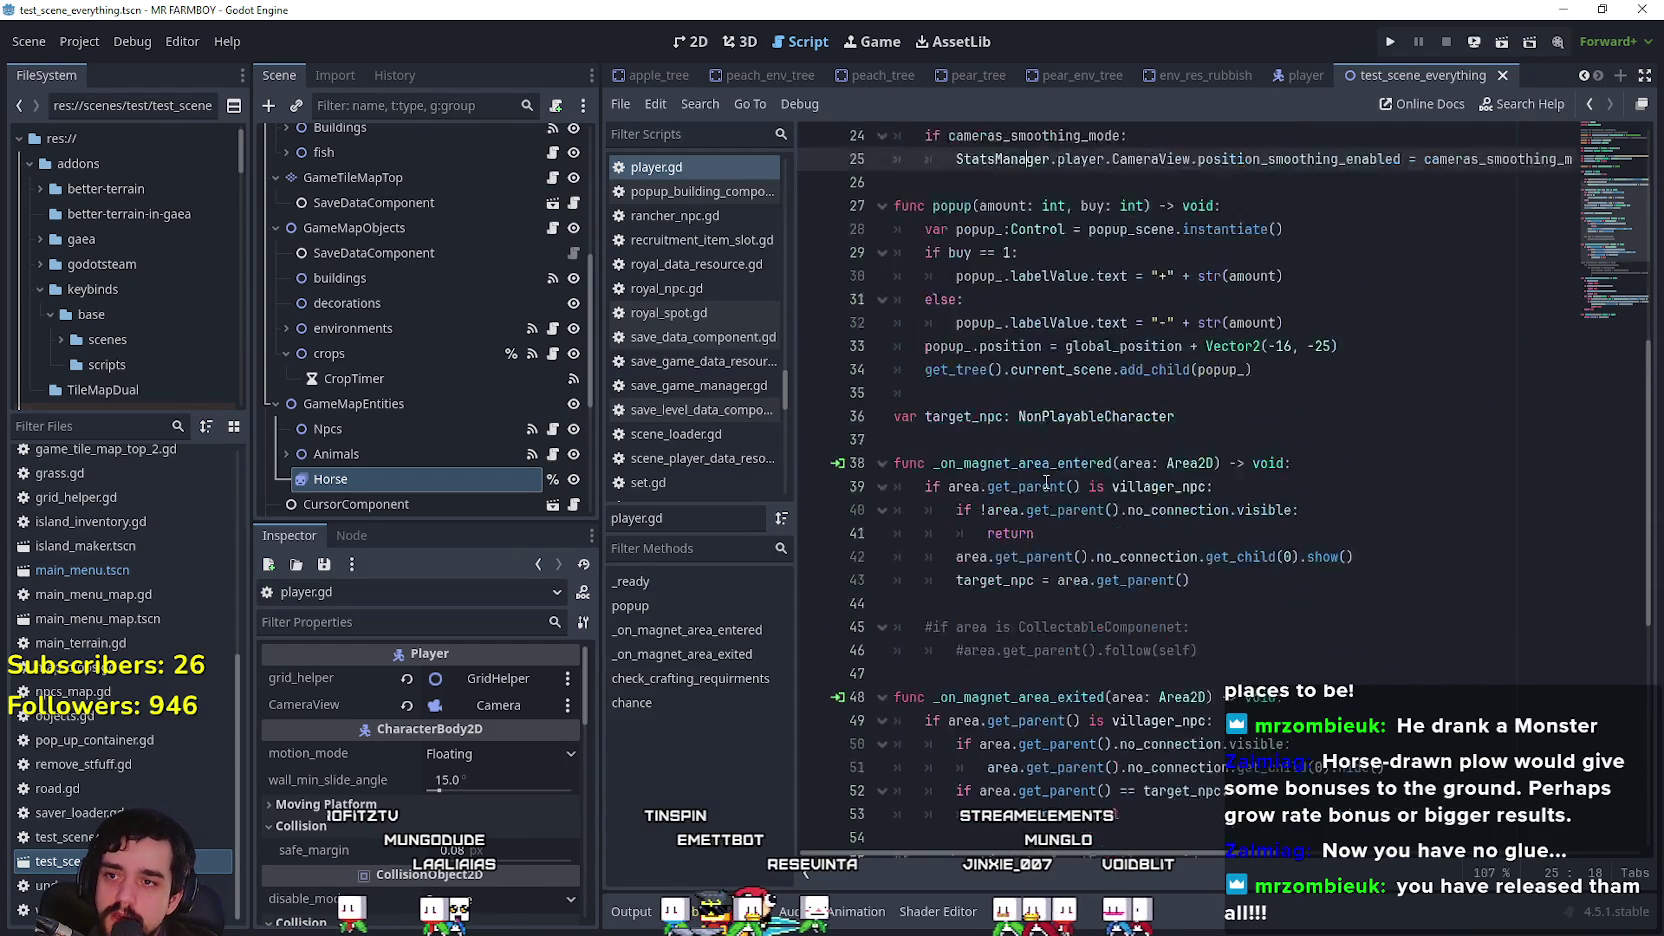
pyautogui.scroll(2, 1049, 317)
pyautogui.click(1183, 578)
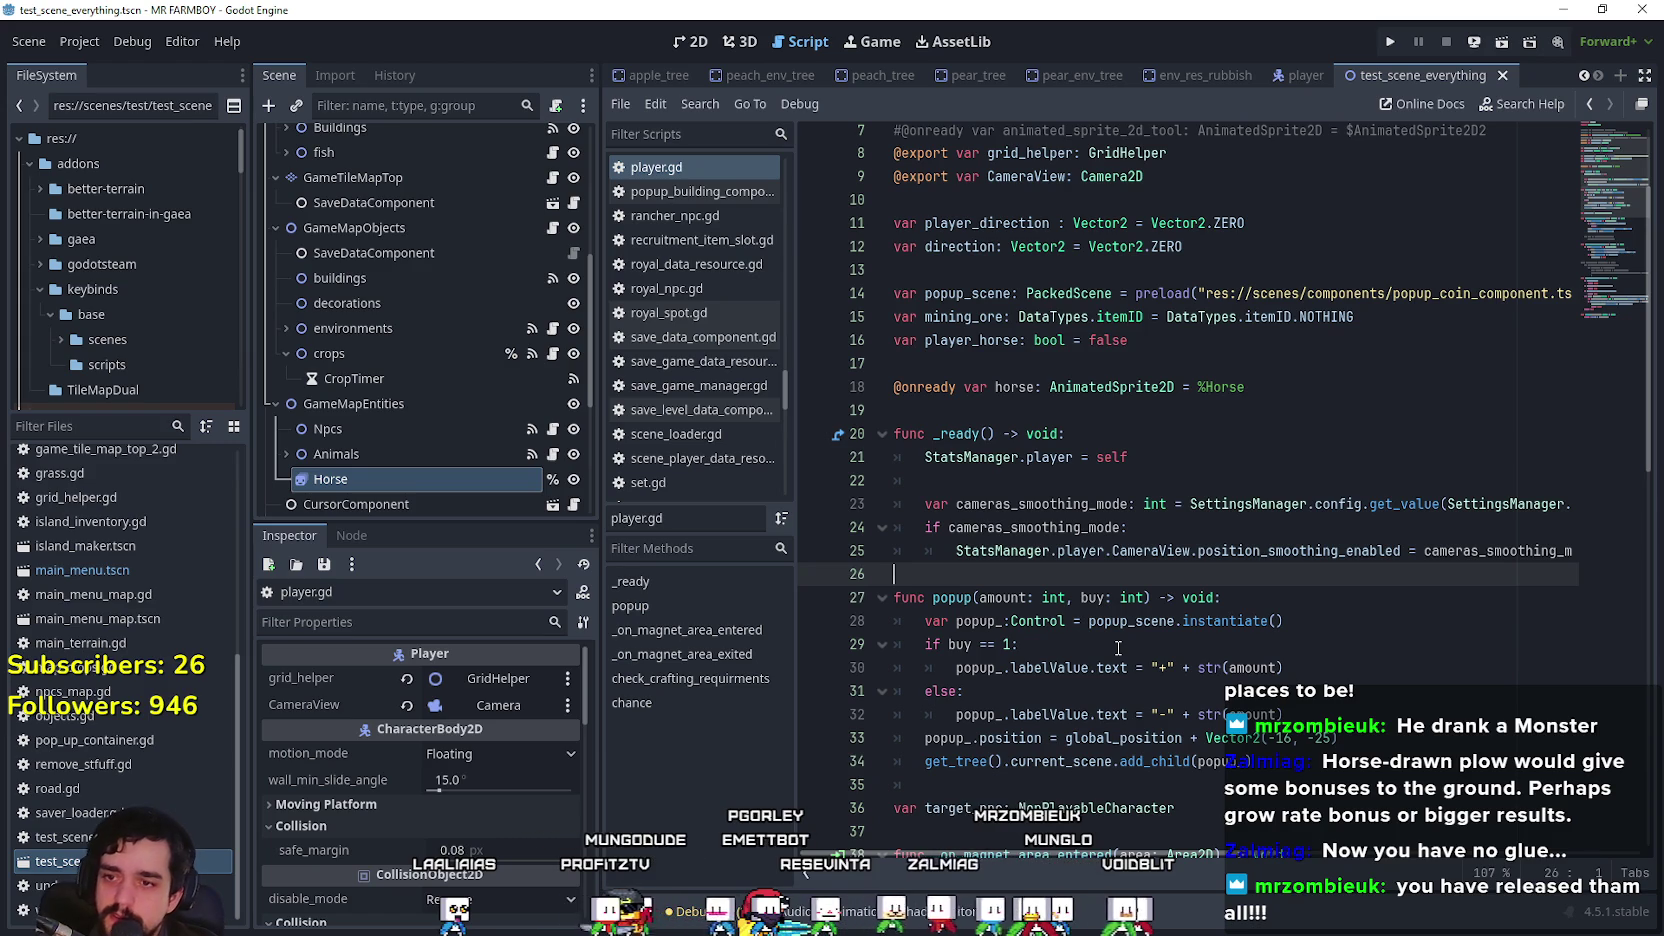
pyautogui.click(1000, 411)
pyautogui.press('Return')
pyautogui.write('func horse_set() > void')
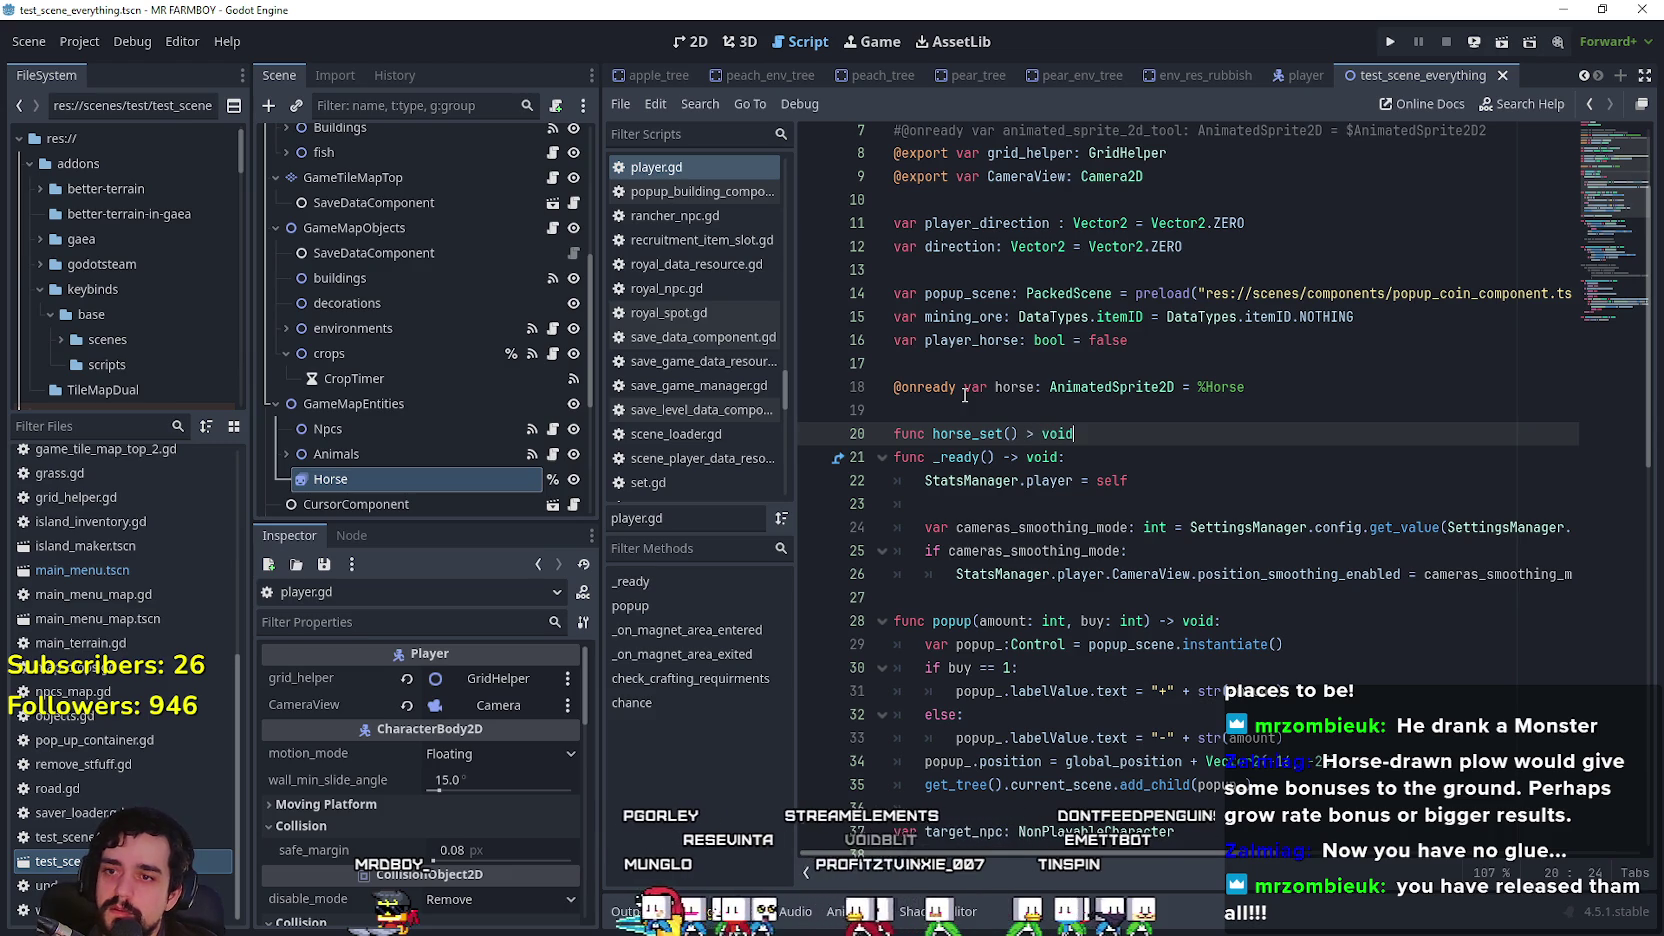
pyautogui.write(':')
pyautogui.press('Return')
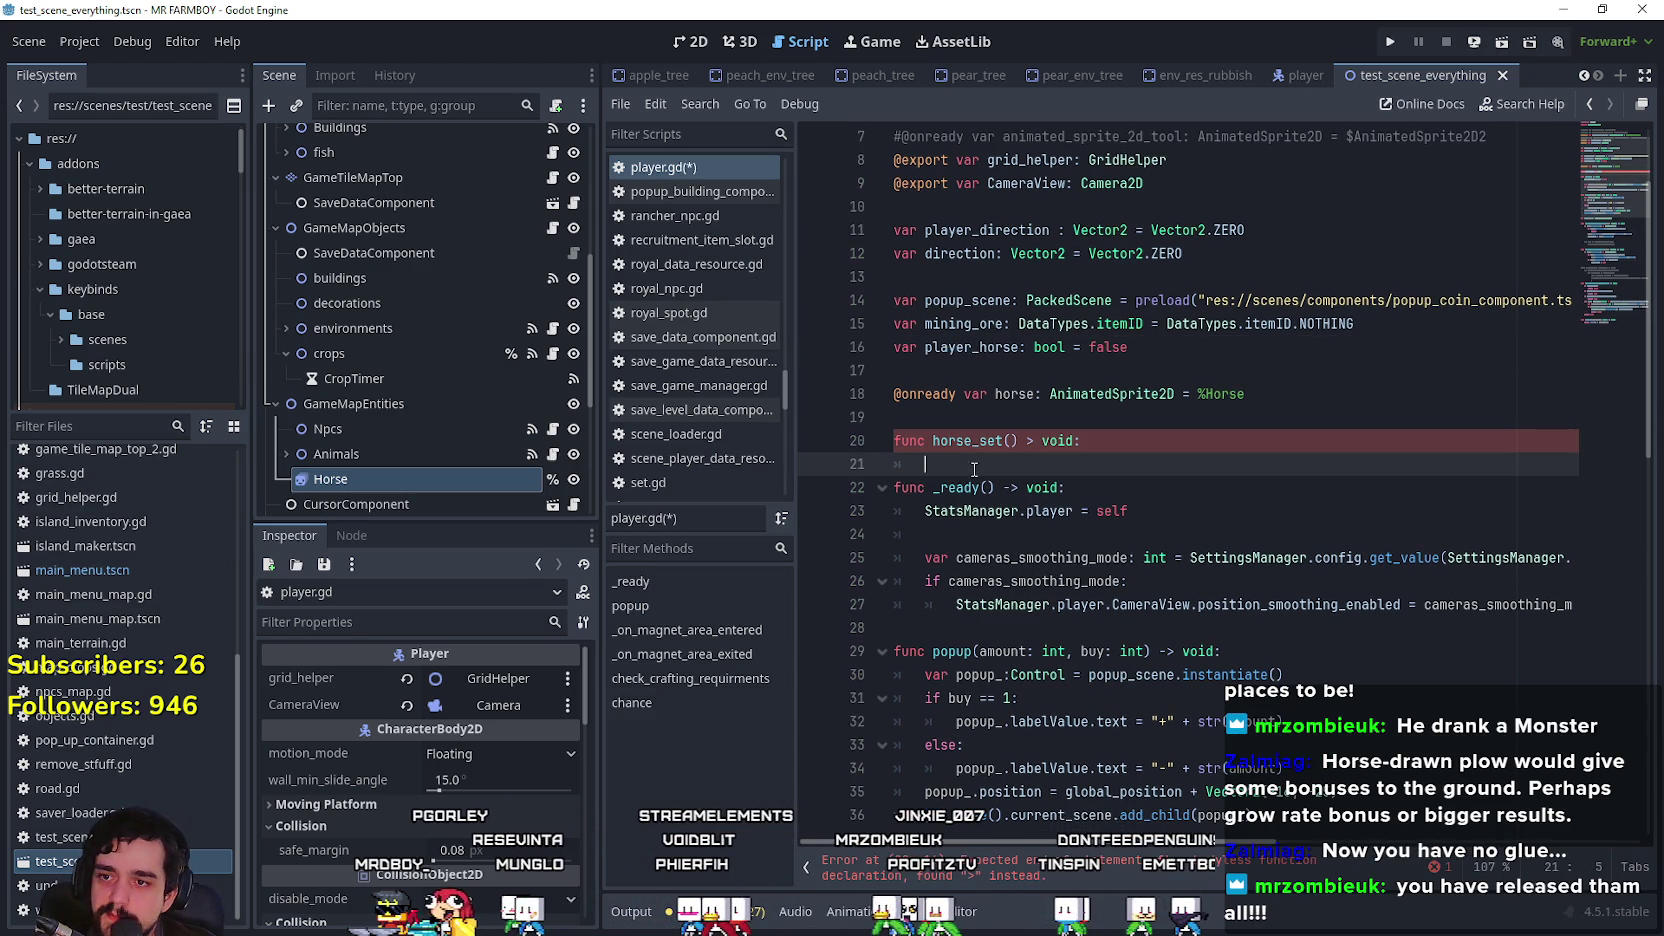
pyautogui.write('player_horse')
pyautogui.press('BackSpace')
pyautogui.press('BackSpace')
pyautogui.press('BackSpace')
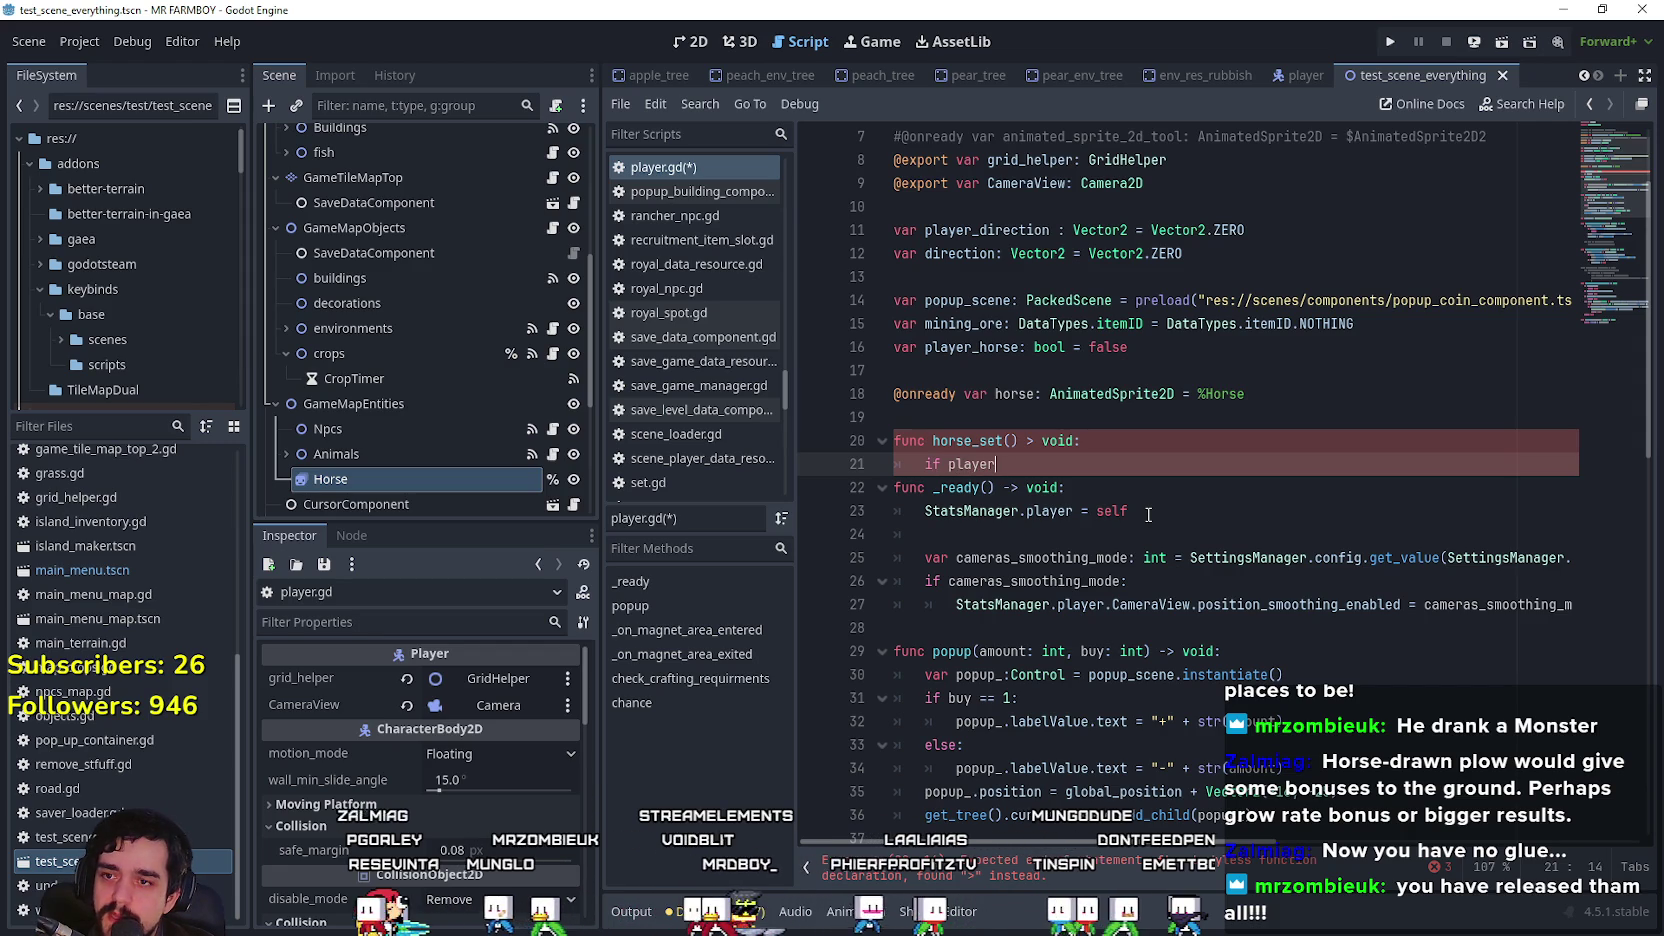
pyautogui.write('orse =')
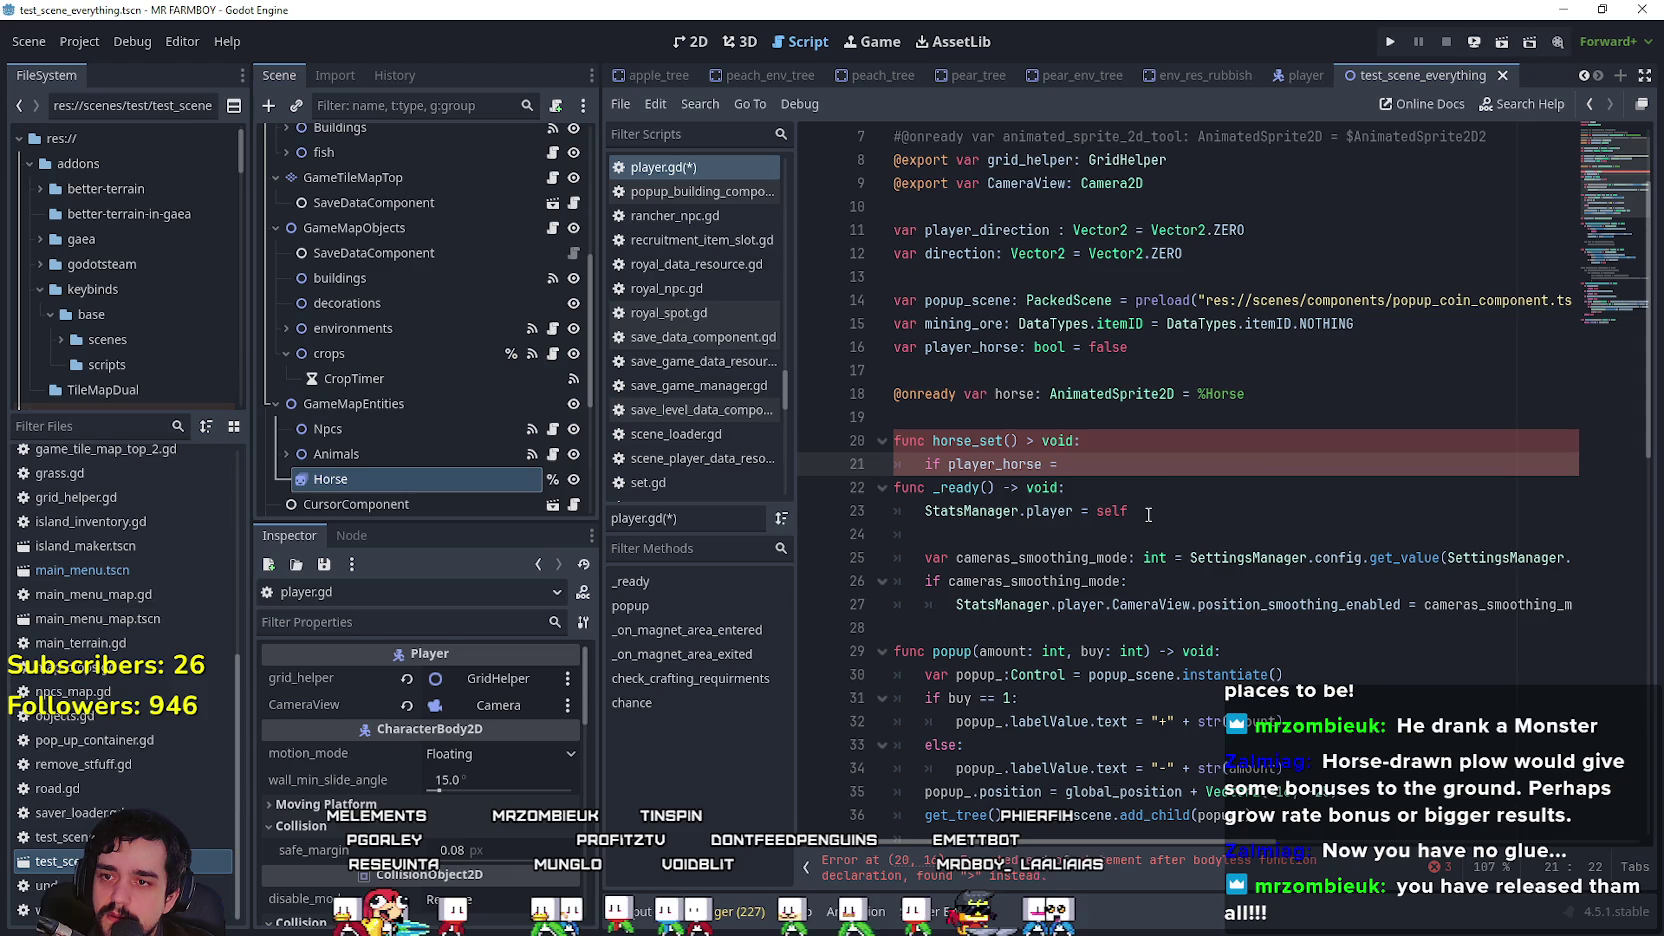
# Step: Fix the signature arrow and make horse_set call horse.hide() when player_horse is true
pyautogui.click(1029, 446)
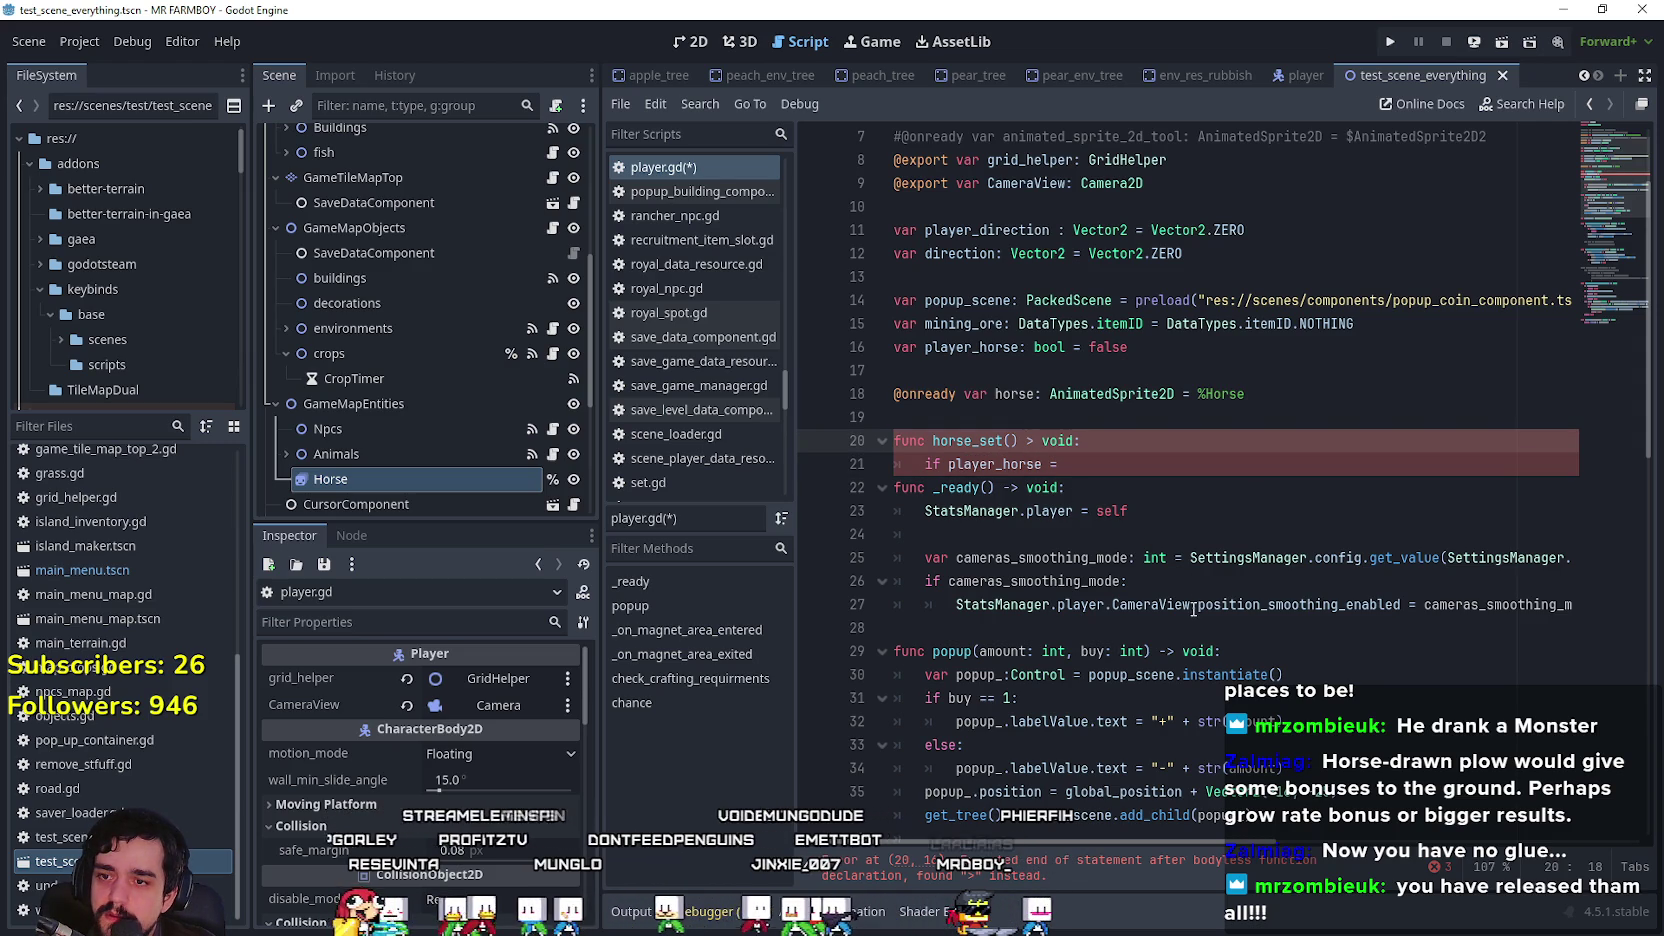
pyautogui.write('-')
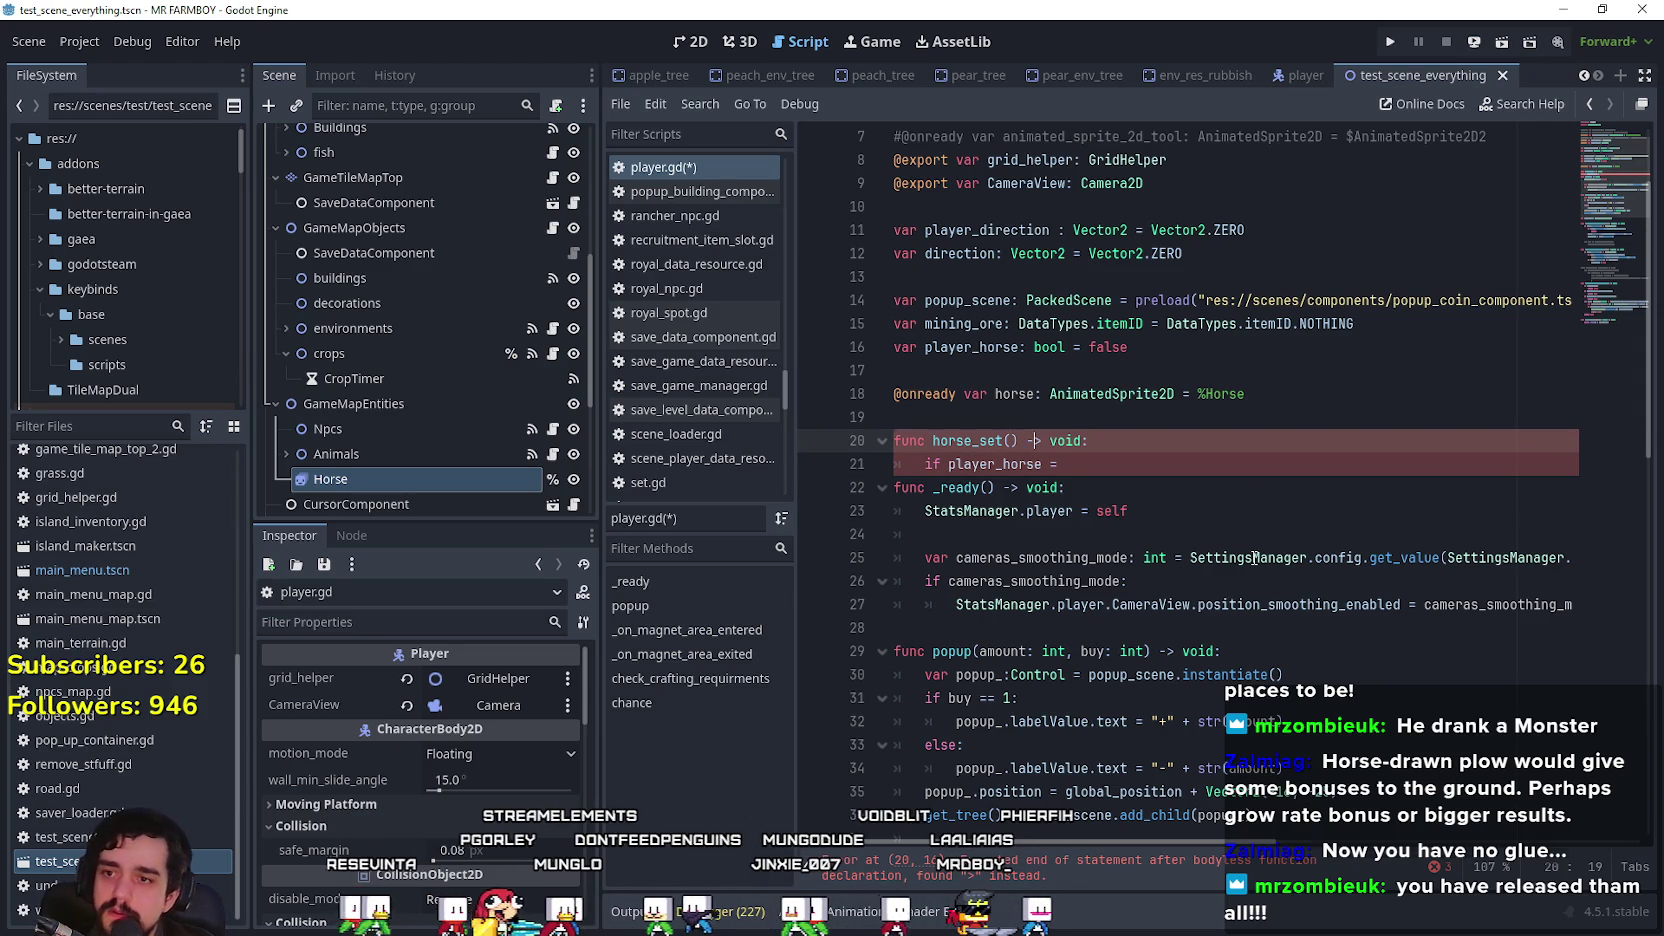
pyautogui.click(1217, 461)
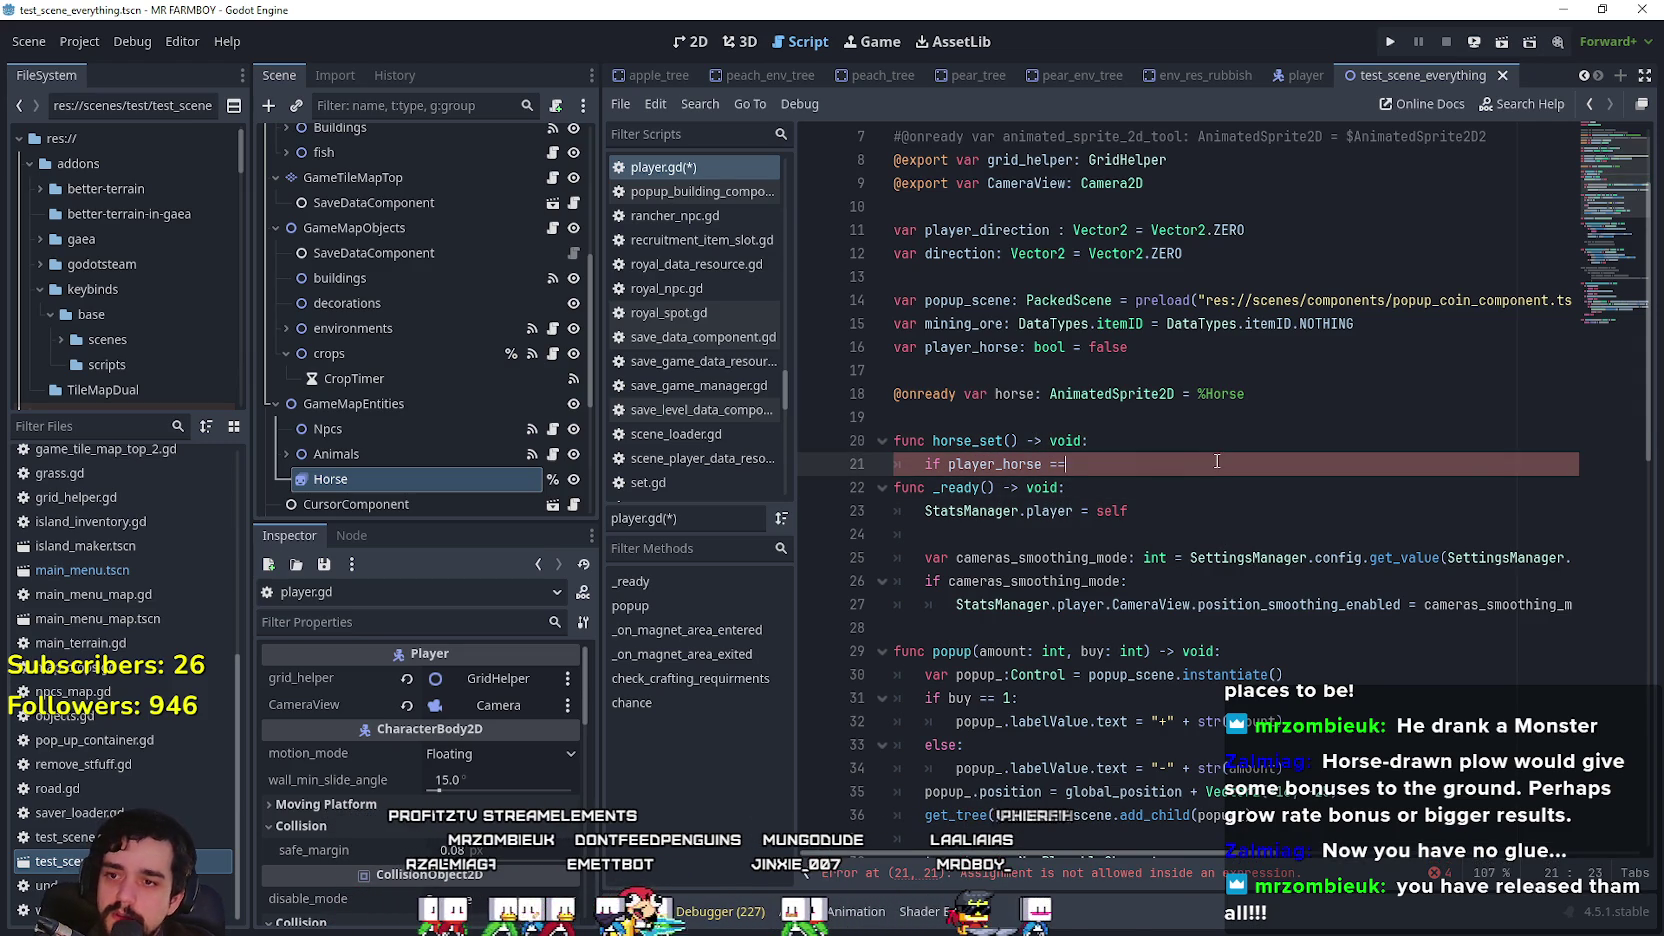
pyautogui.write(' true')
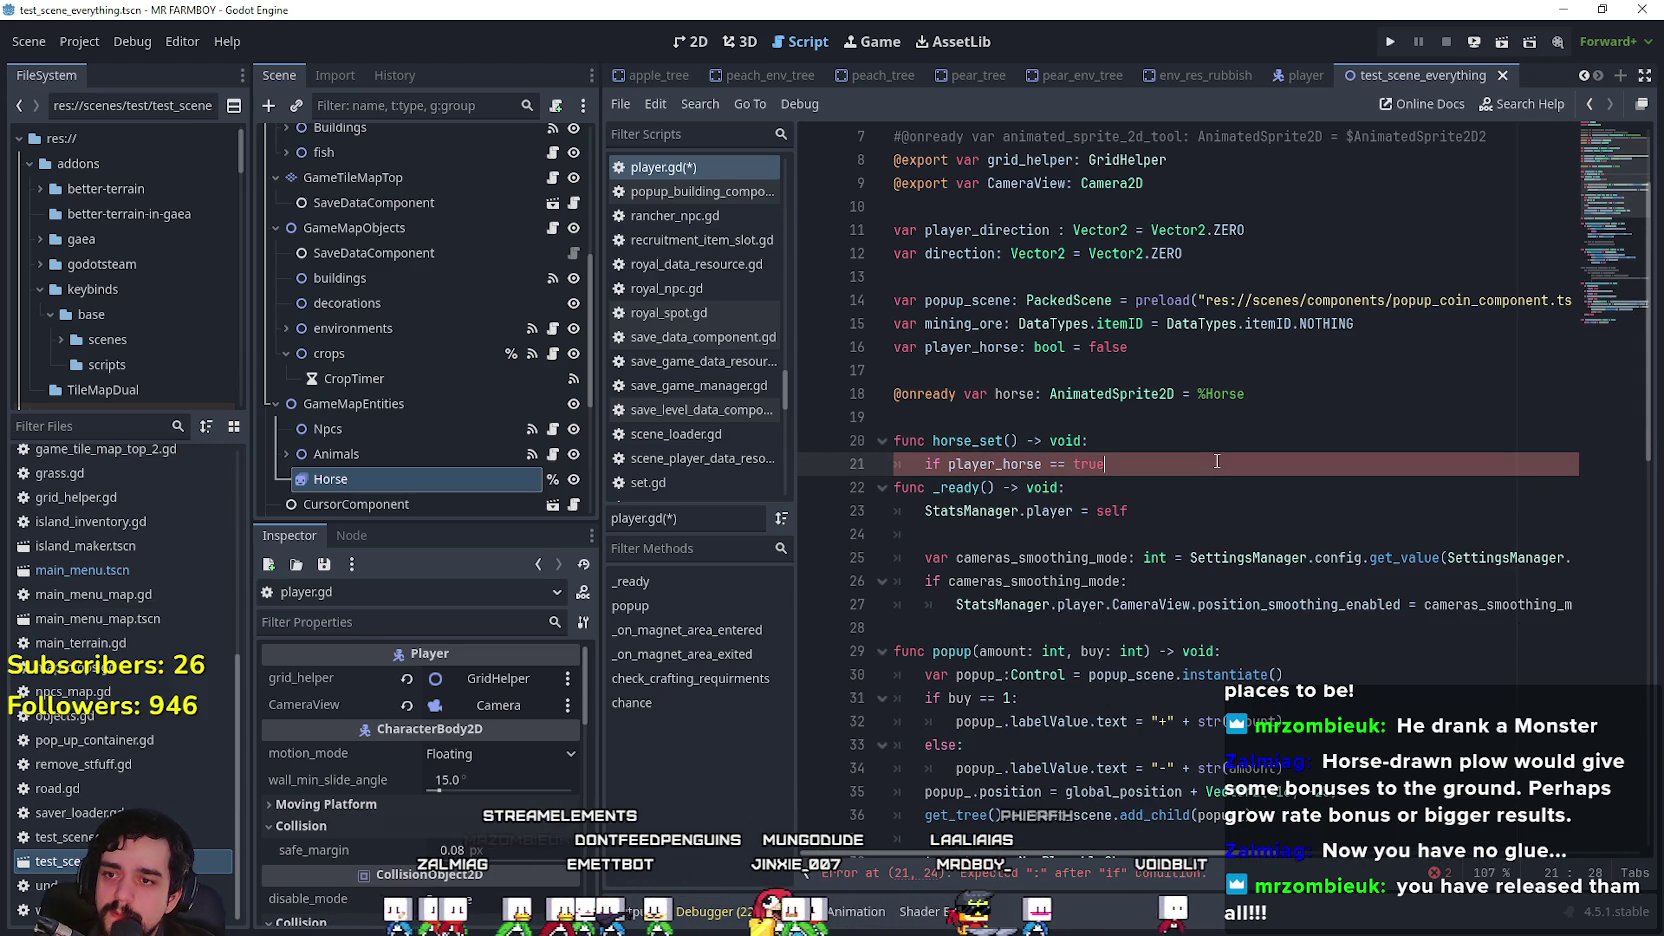
pyautogui.write(':')
pyautogui.press('Return')
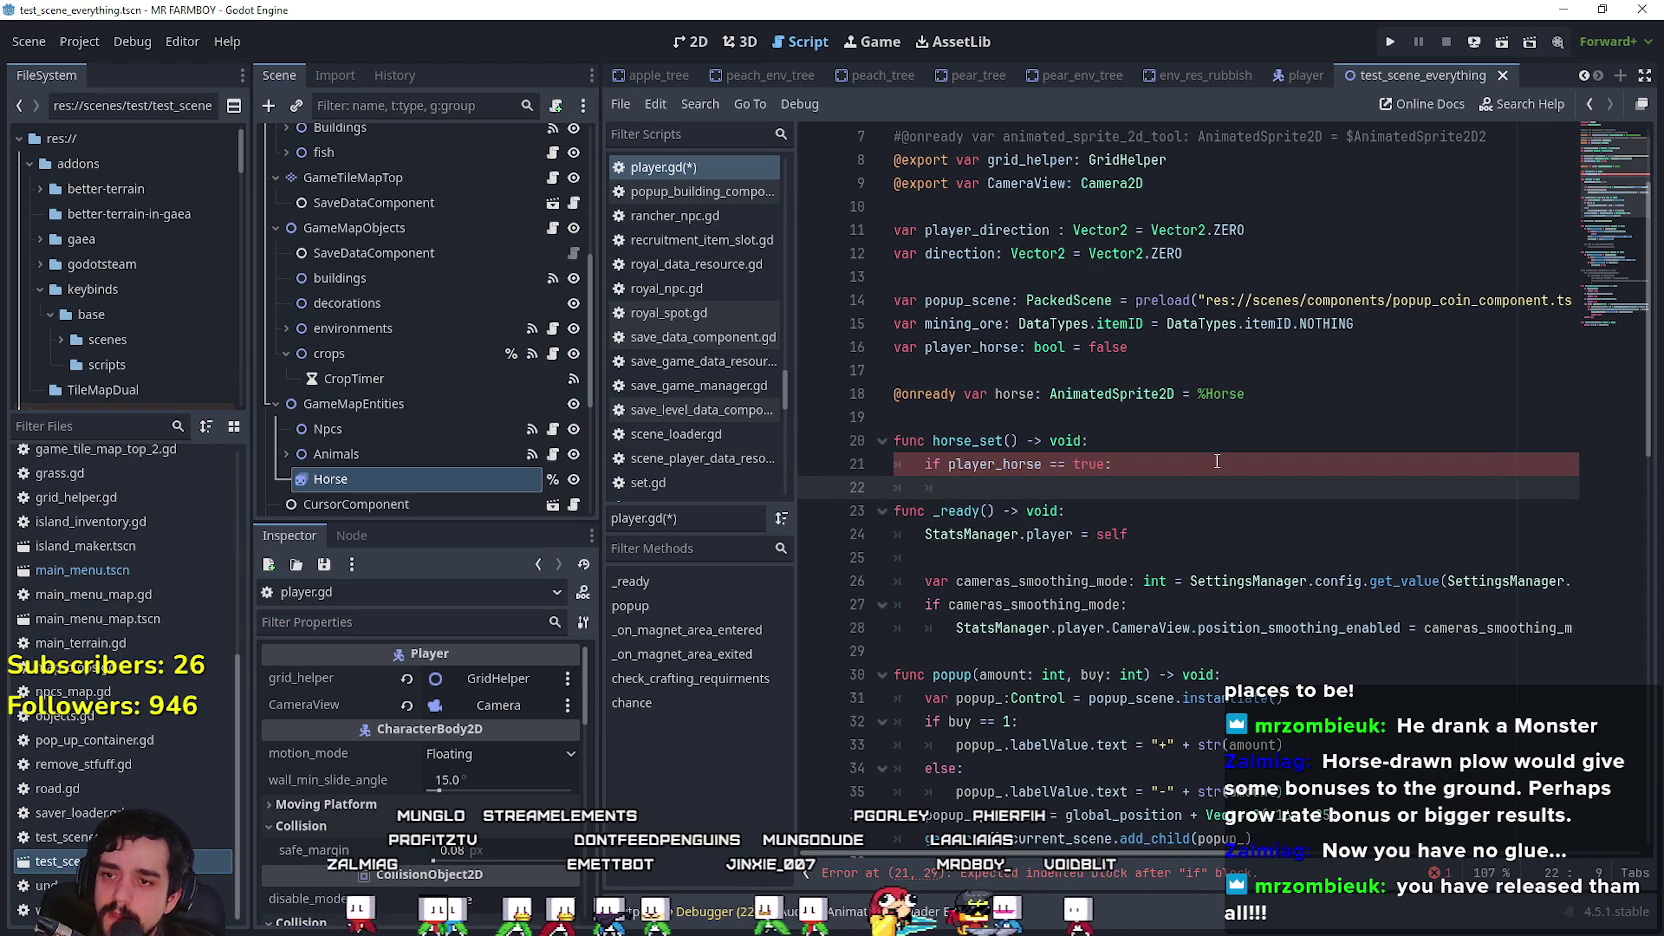
pyautogui.doubleClick(1013, 394)
pyautogui.hotkey('ctrl', 'c')
pyautogui.click(1060, 487)
pyautogui.hotkey('ctrl', 'v')
pyautogui.write('.hi')
pyautogui.press('Return')
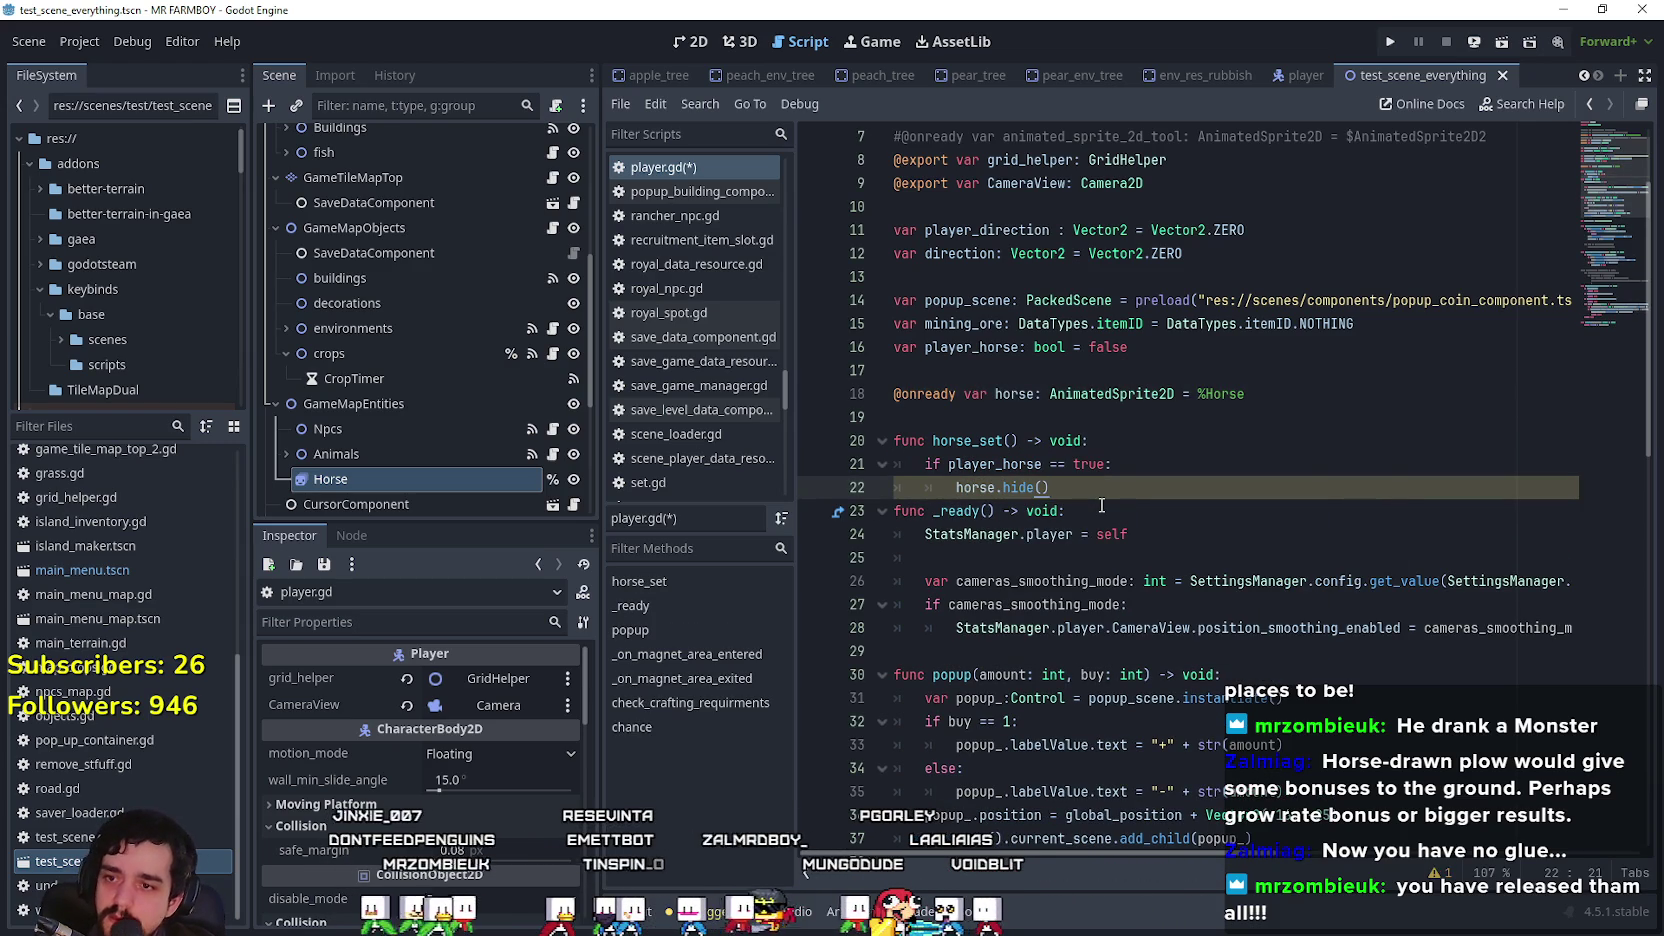
pyautogui.press('Return')
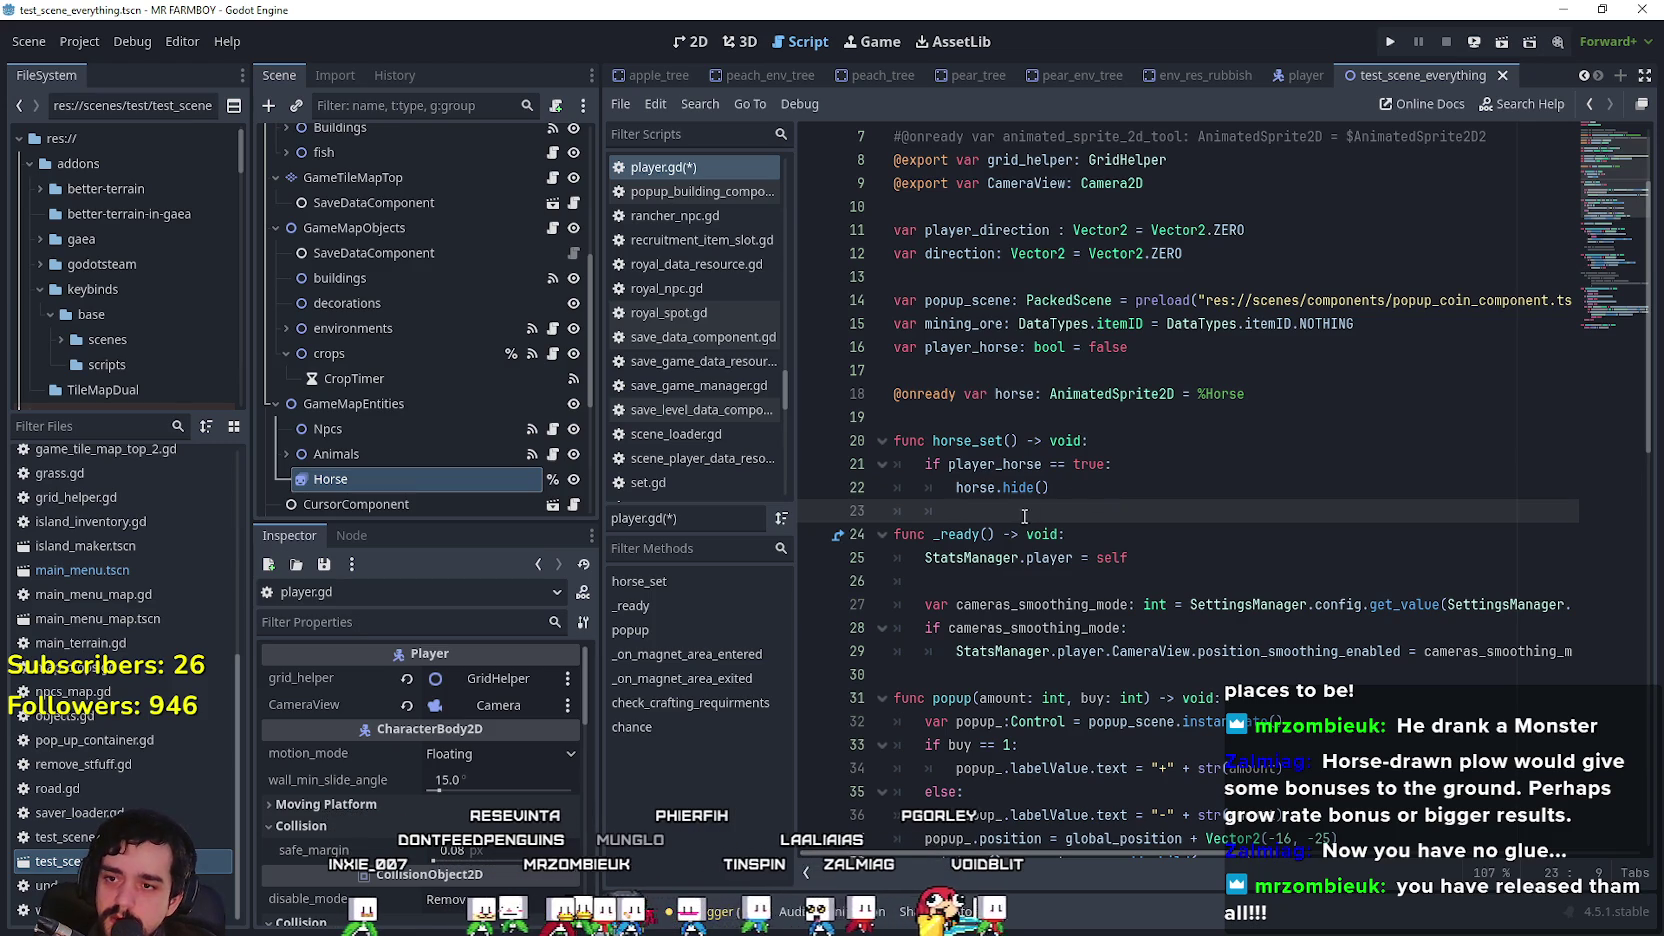
# Step: Add an else branch with horse.show() and horse.global_position = global_position
pyautogui.click(1060, 487)
pyautogui.scroll(5, 524, 376)
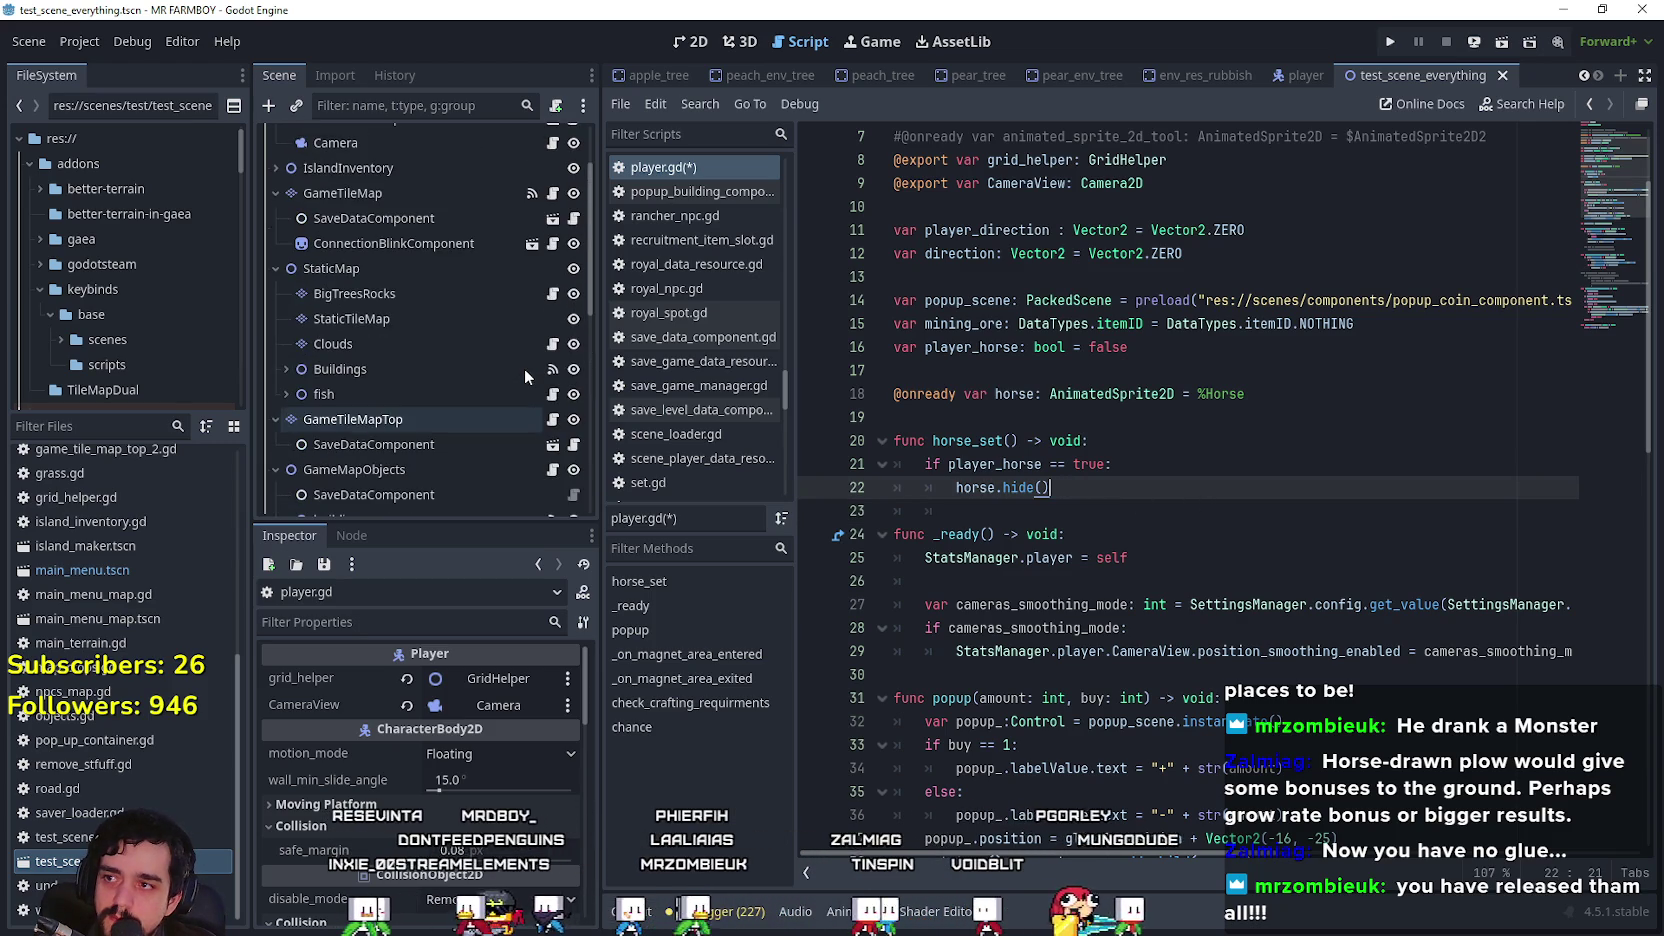
pyautogui.click(1098, 509)
pyautogui.write('els')
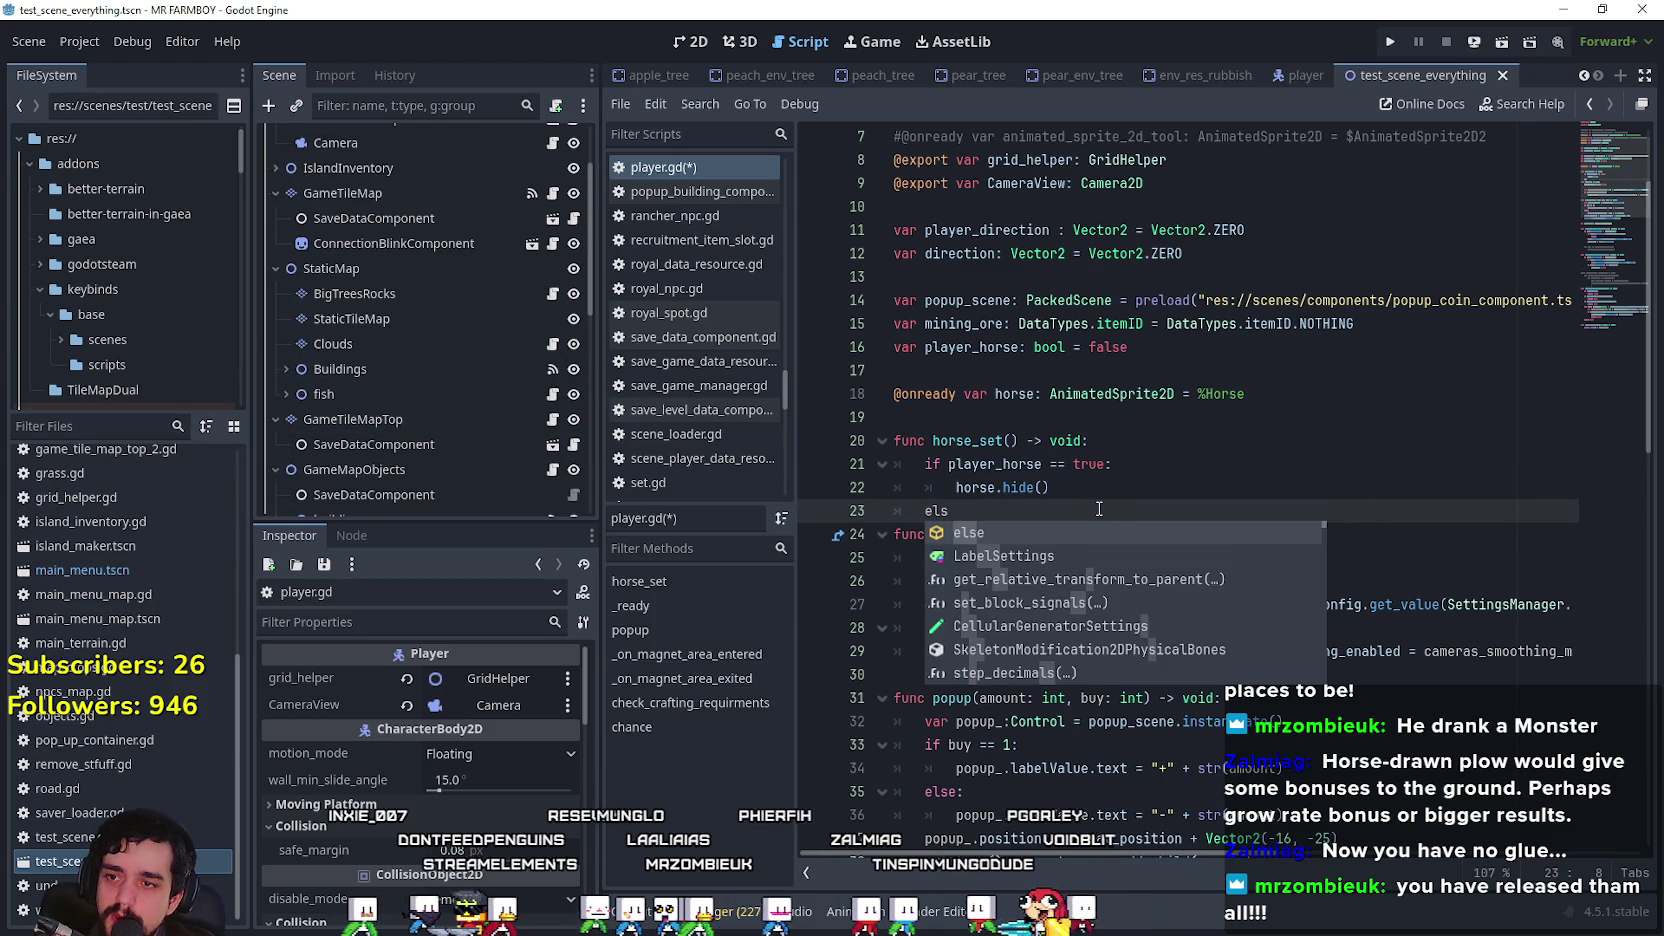
pyautogui.write('e :')
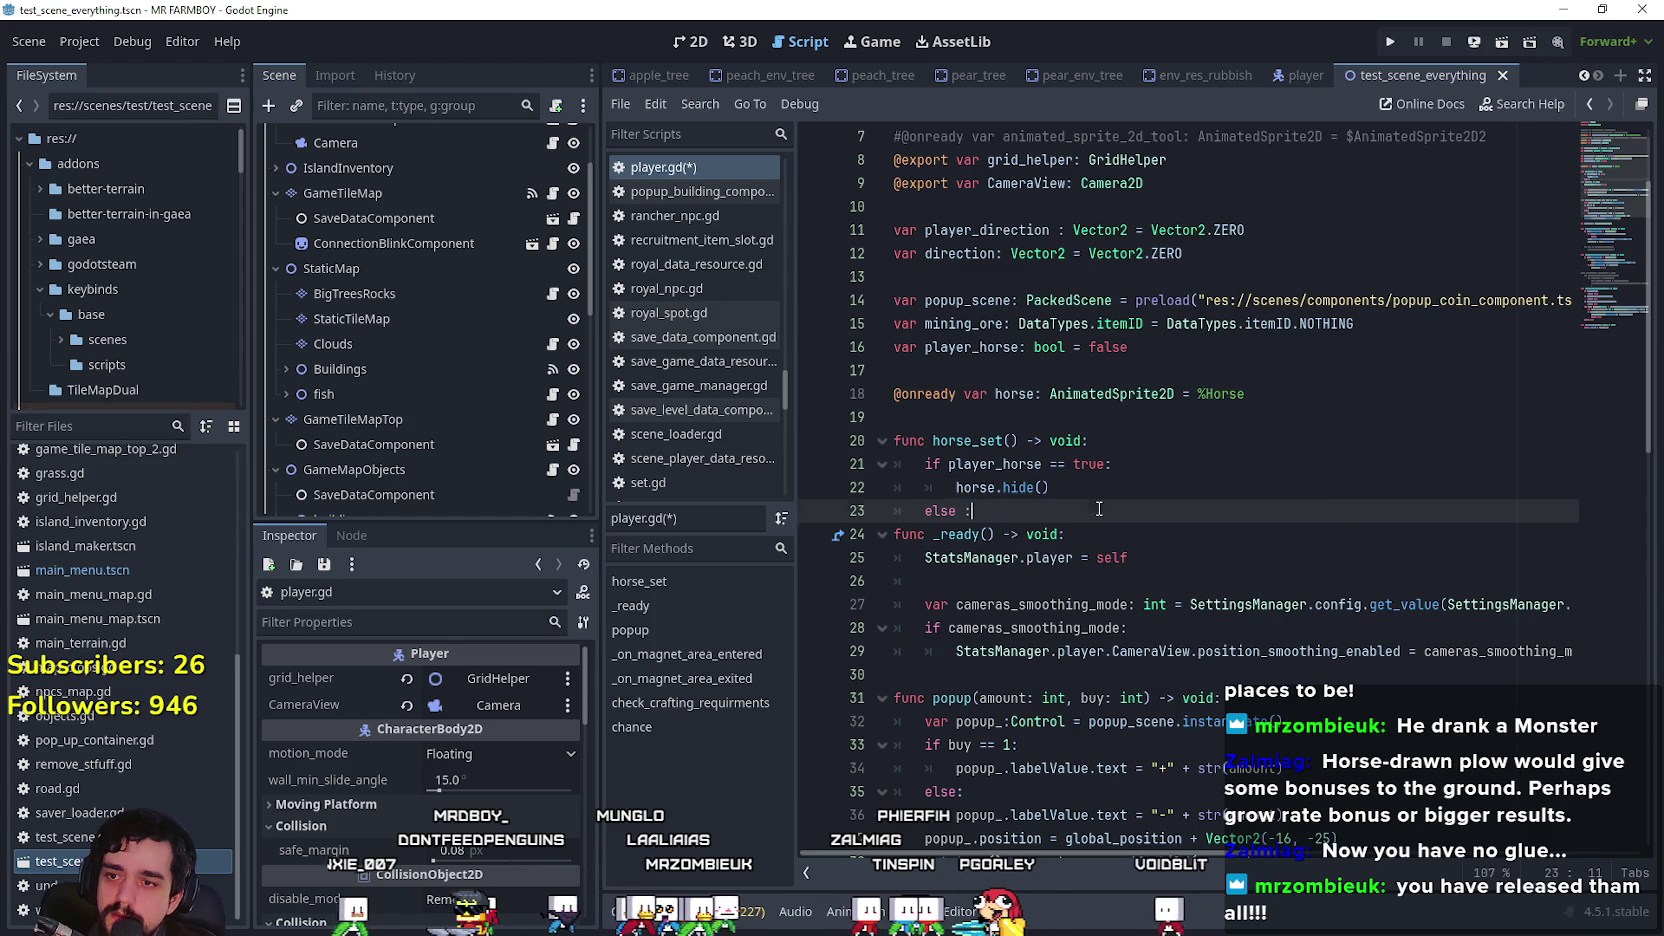
pyautogui.press('BackSpace')
pyautogui.press('Return')
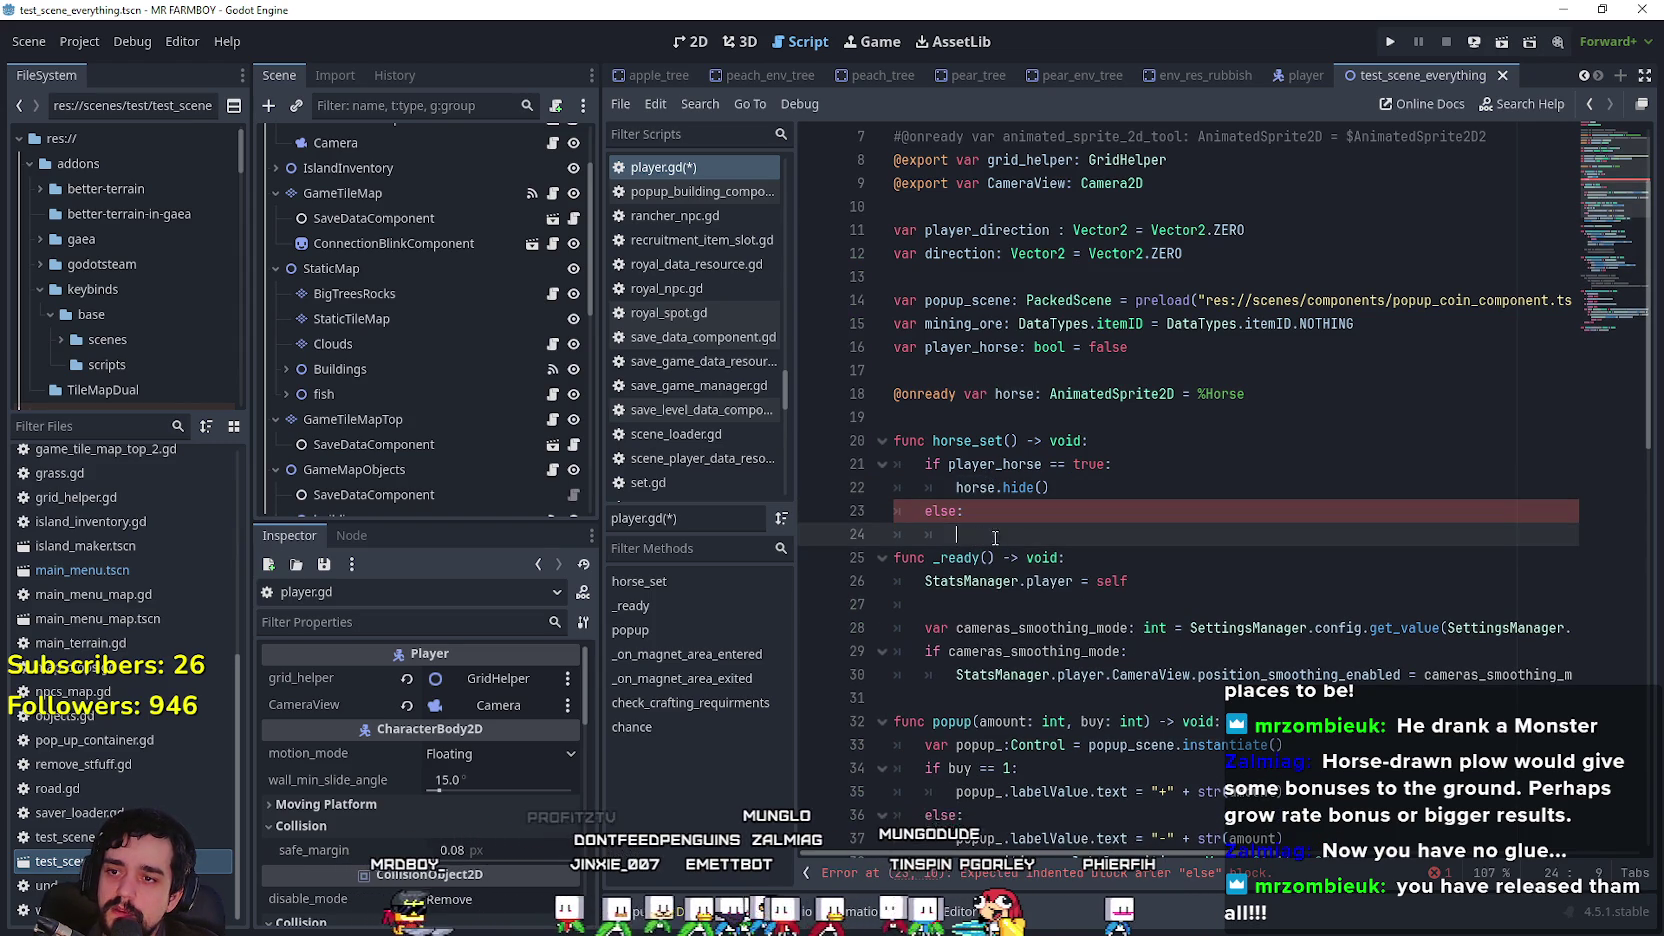
pyautogui.write('horse.show(')
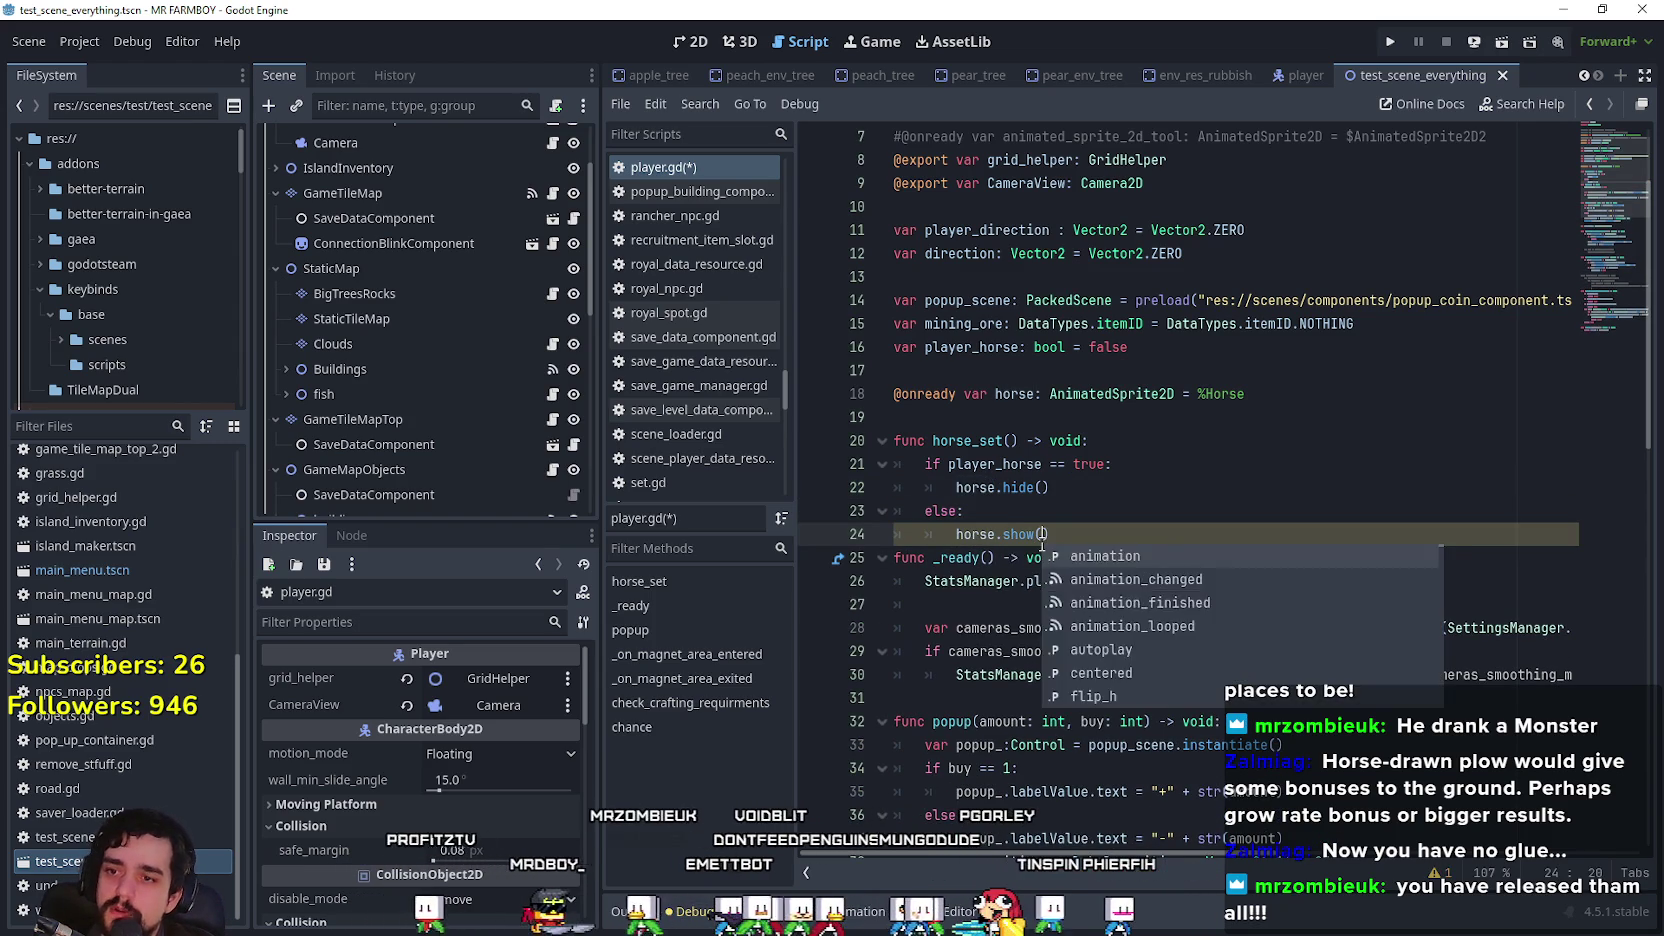
pyautogui.press('Return')
pyautogui.write('horse.gl')
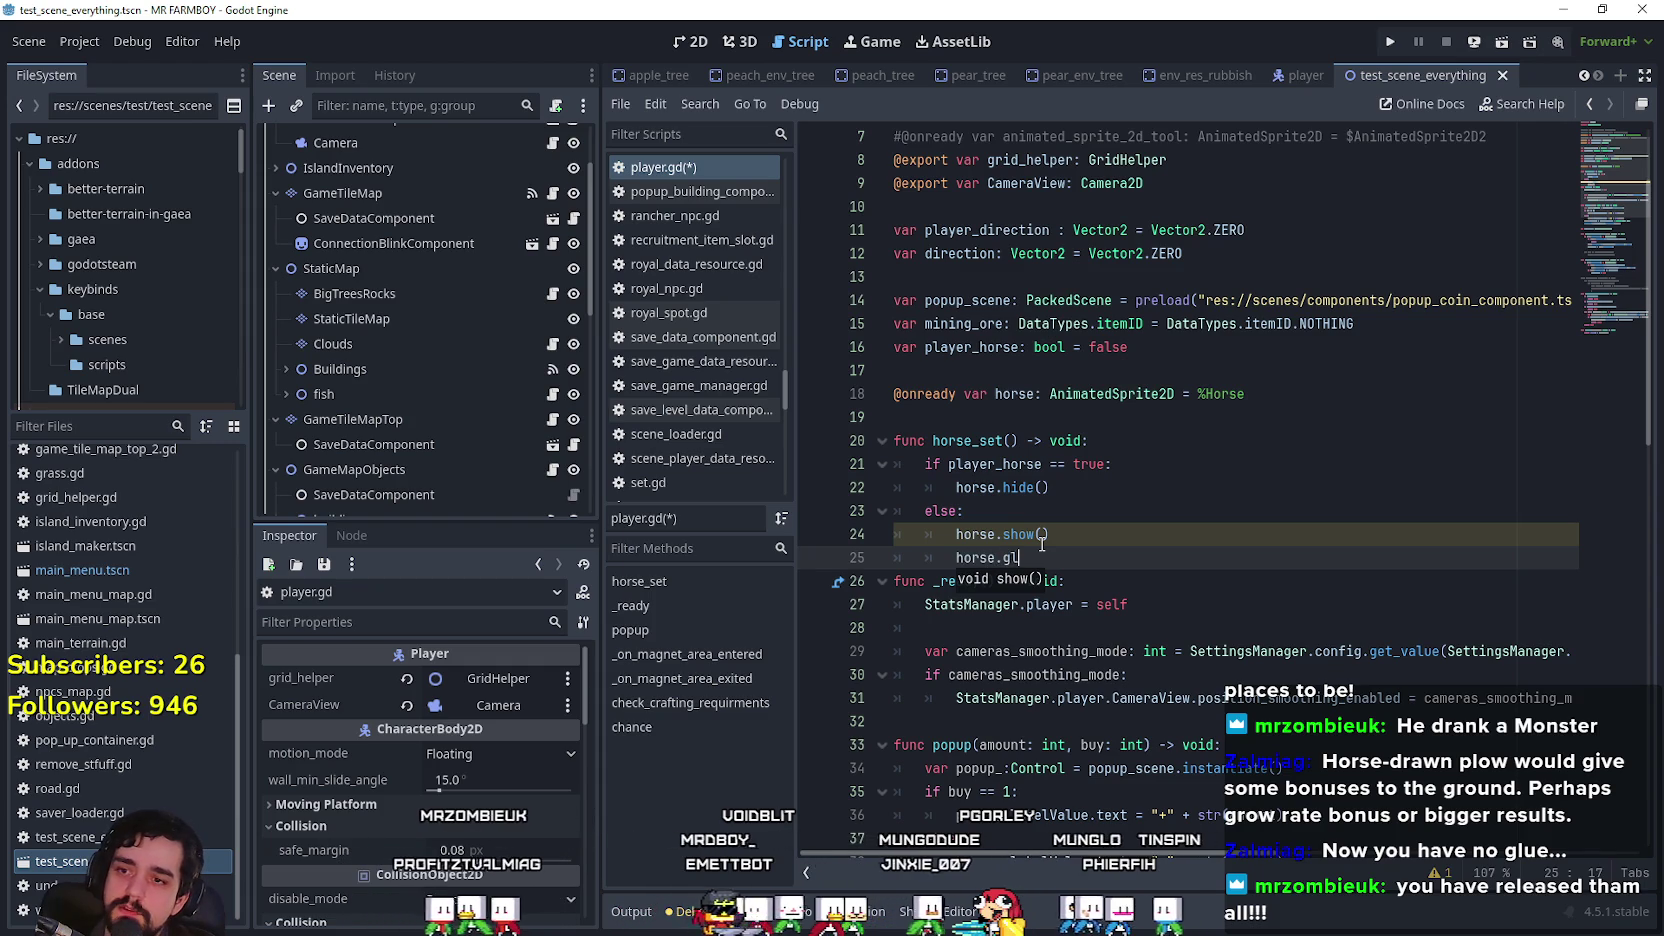
pyautogui.write('obal_position ')
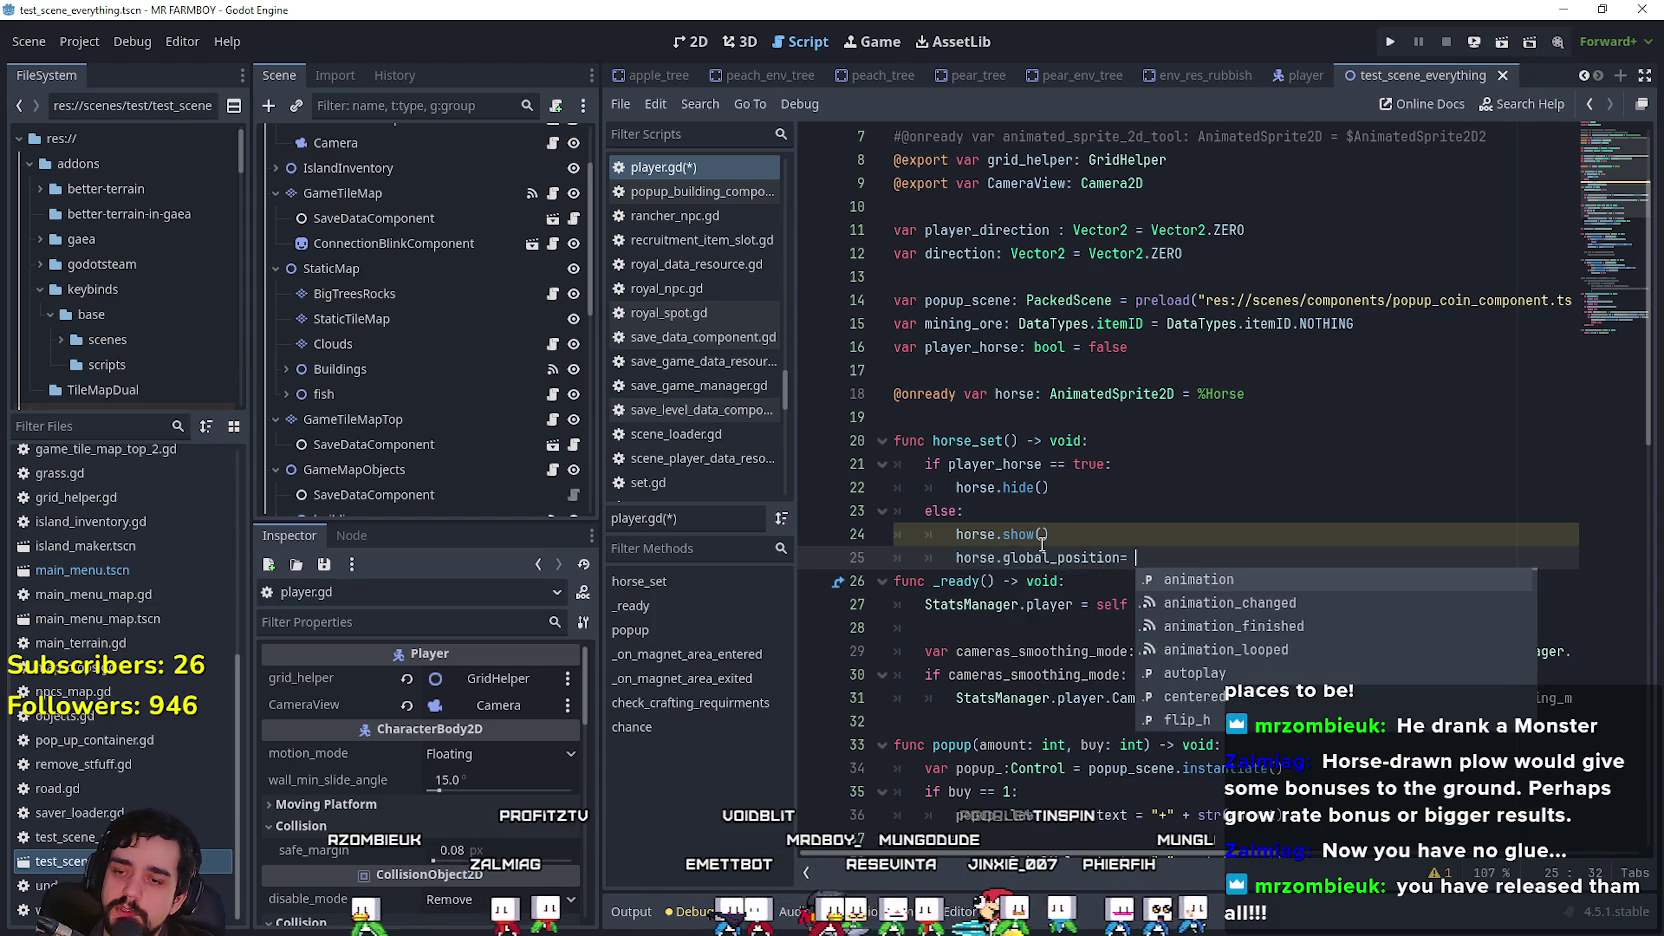
pyautogui.write('= global_position')
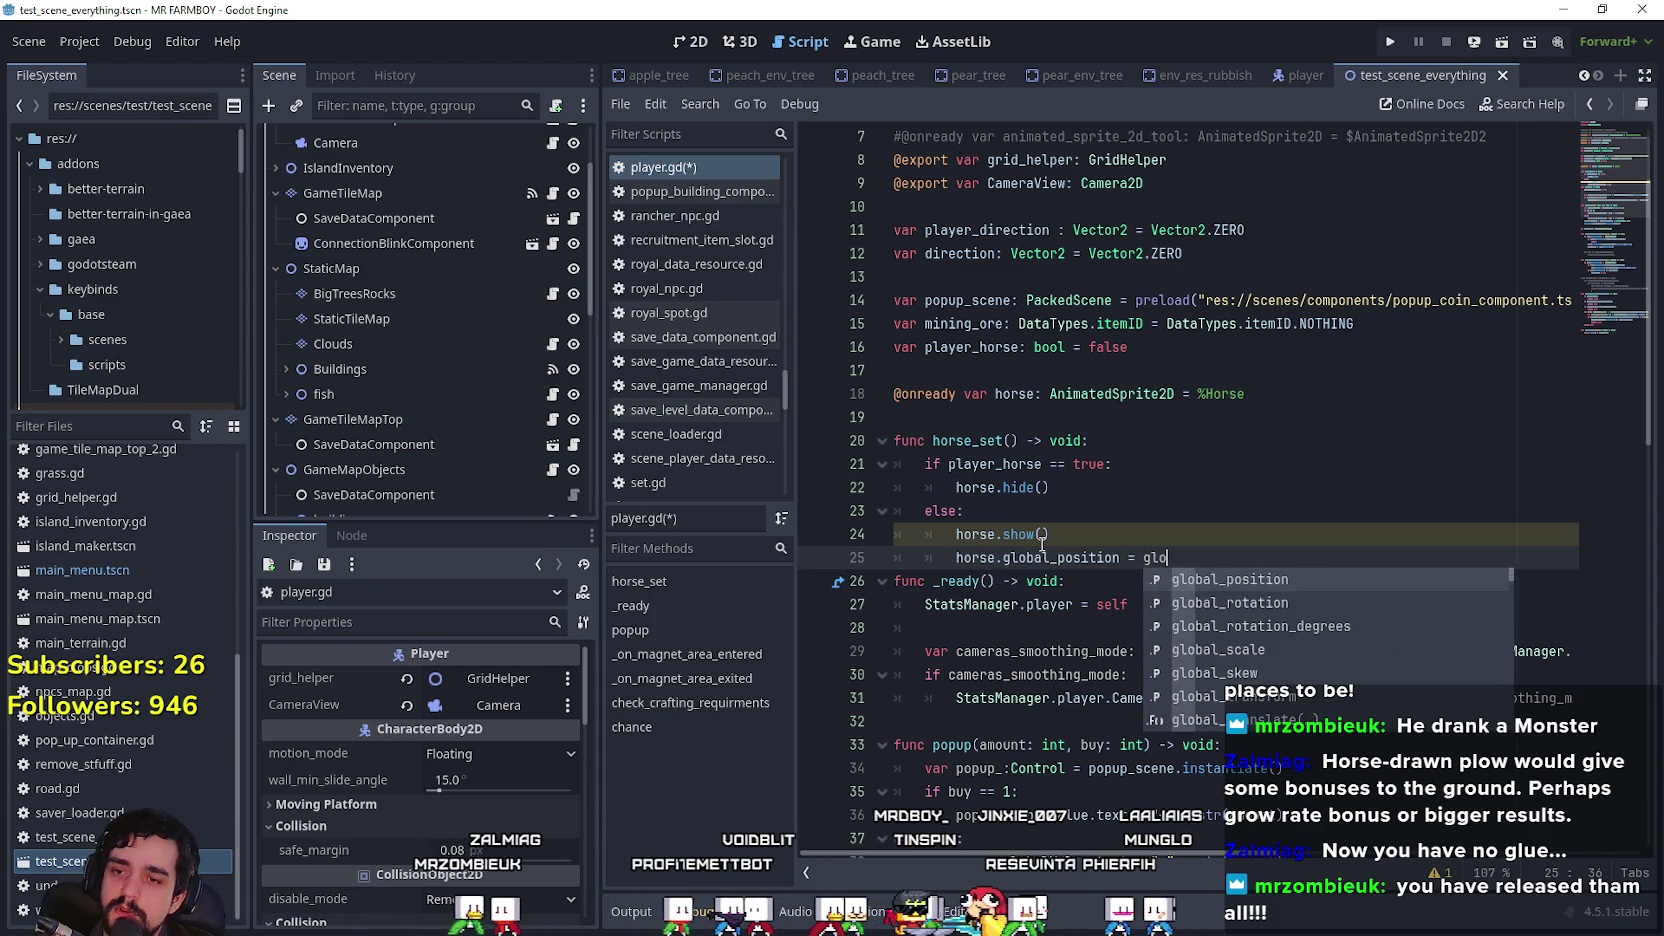
pyautogui.press('Return')
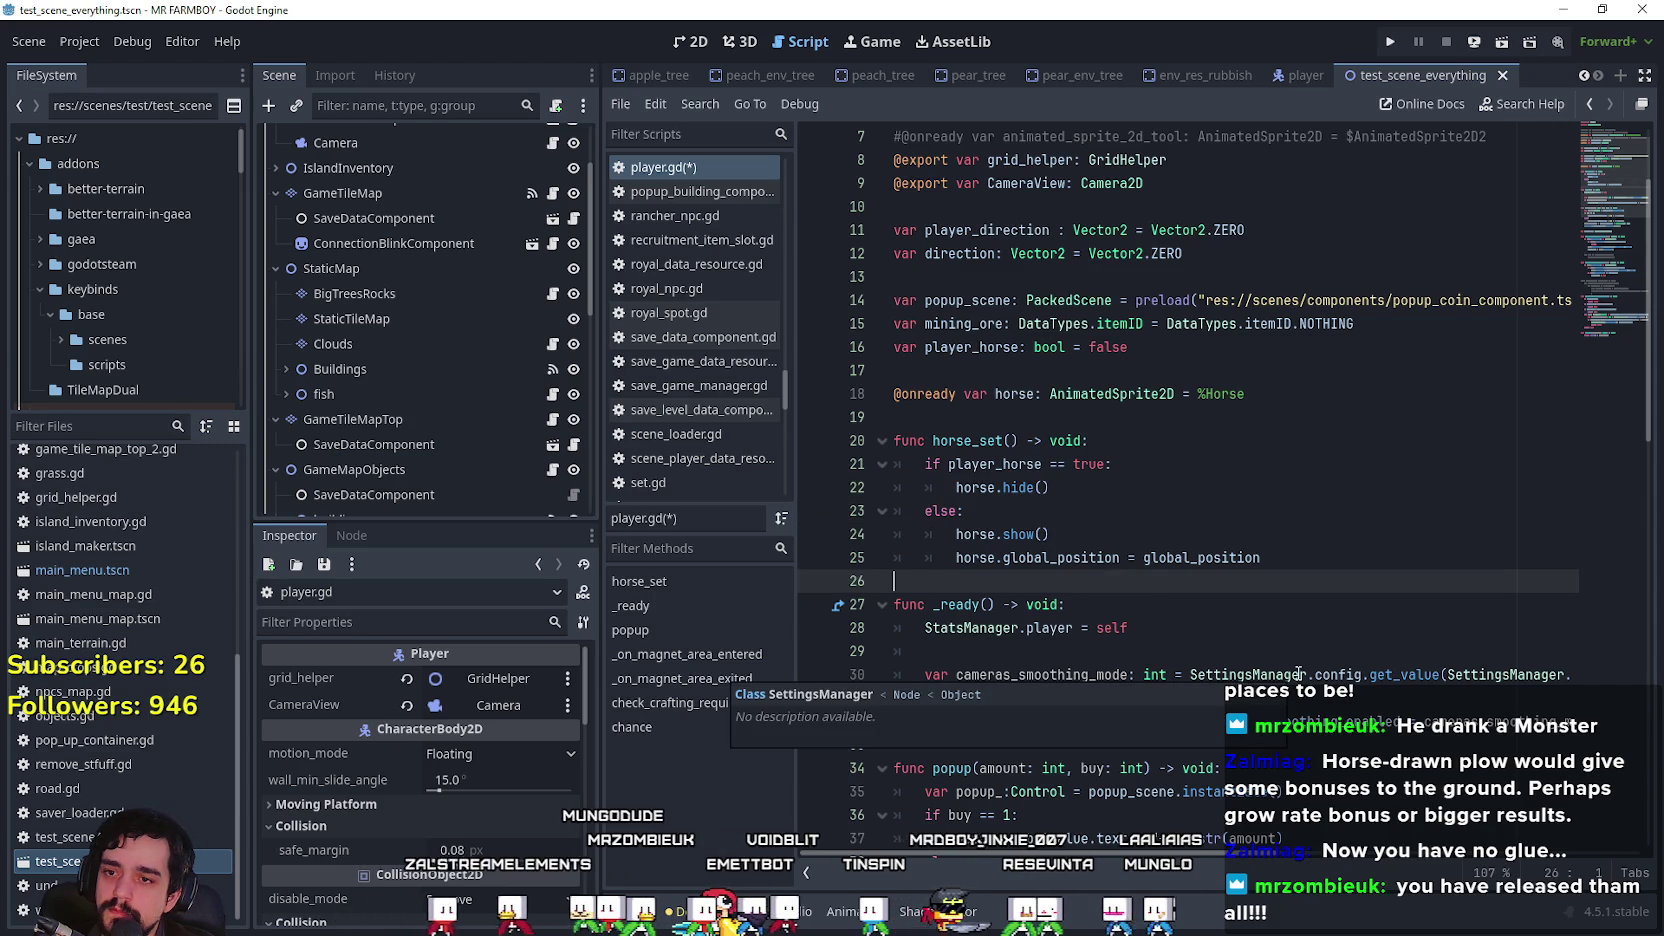
pyautogui.click(1306, 559)
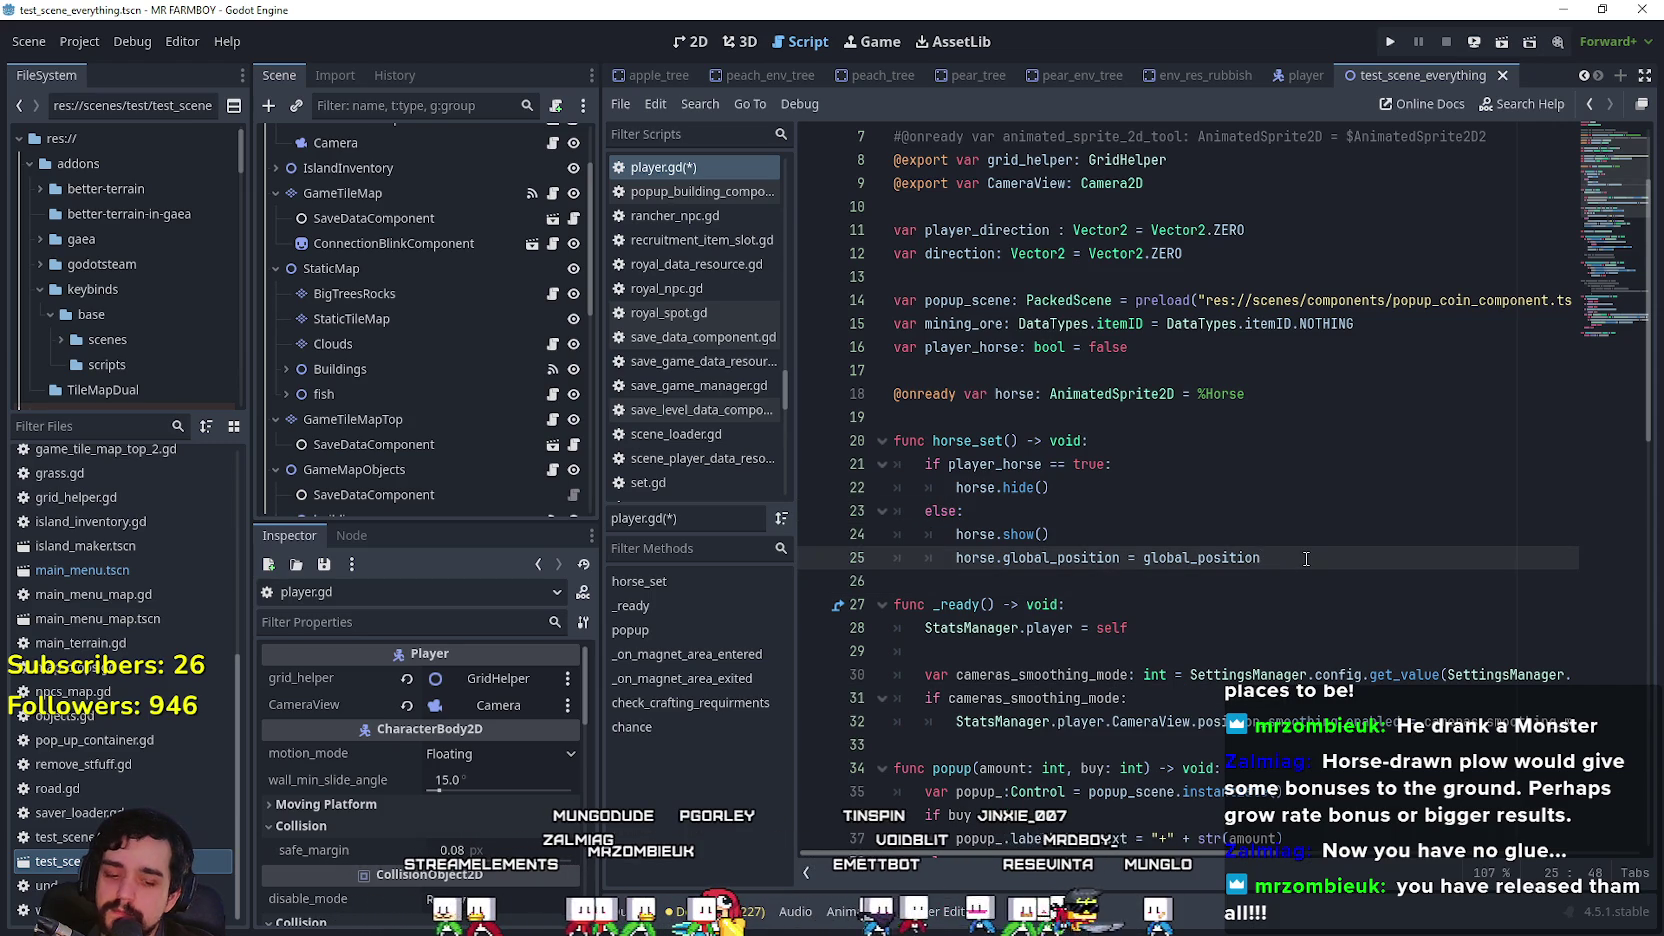
pyautogui.press('Return')
pyautogui.scroll(2, 402, 335)
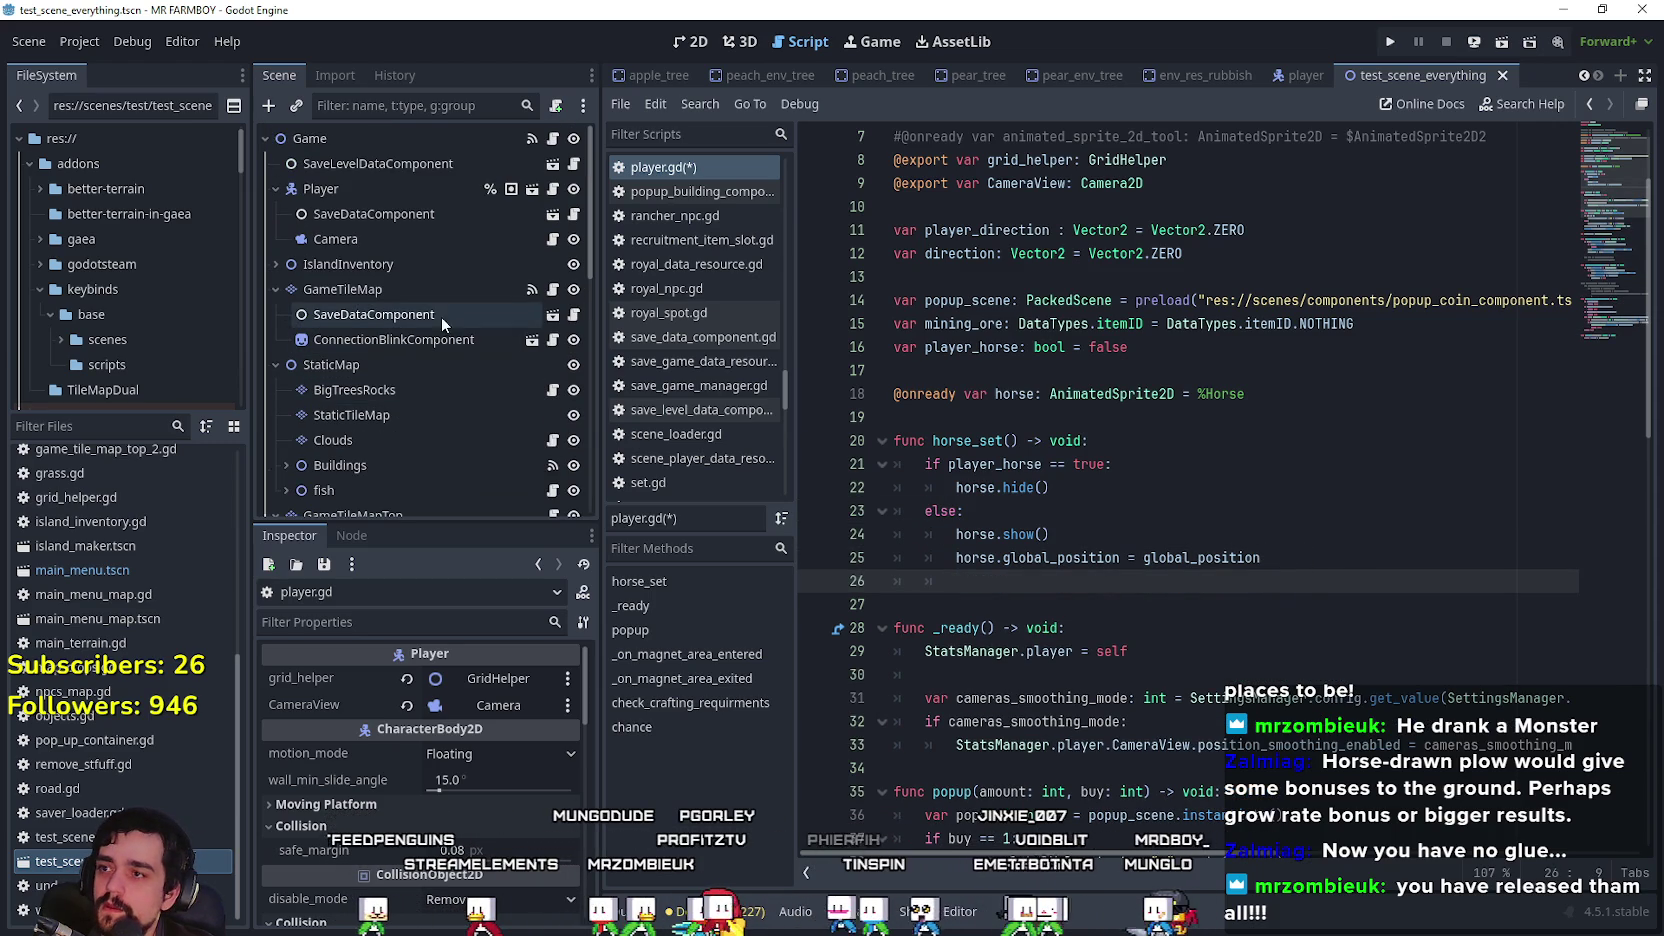
# Step: Declare var speed: int = 100 below the CameraView declaration
pyautogui.scroll(3, 1115, 370)
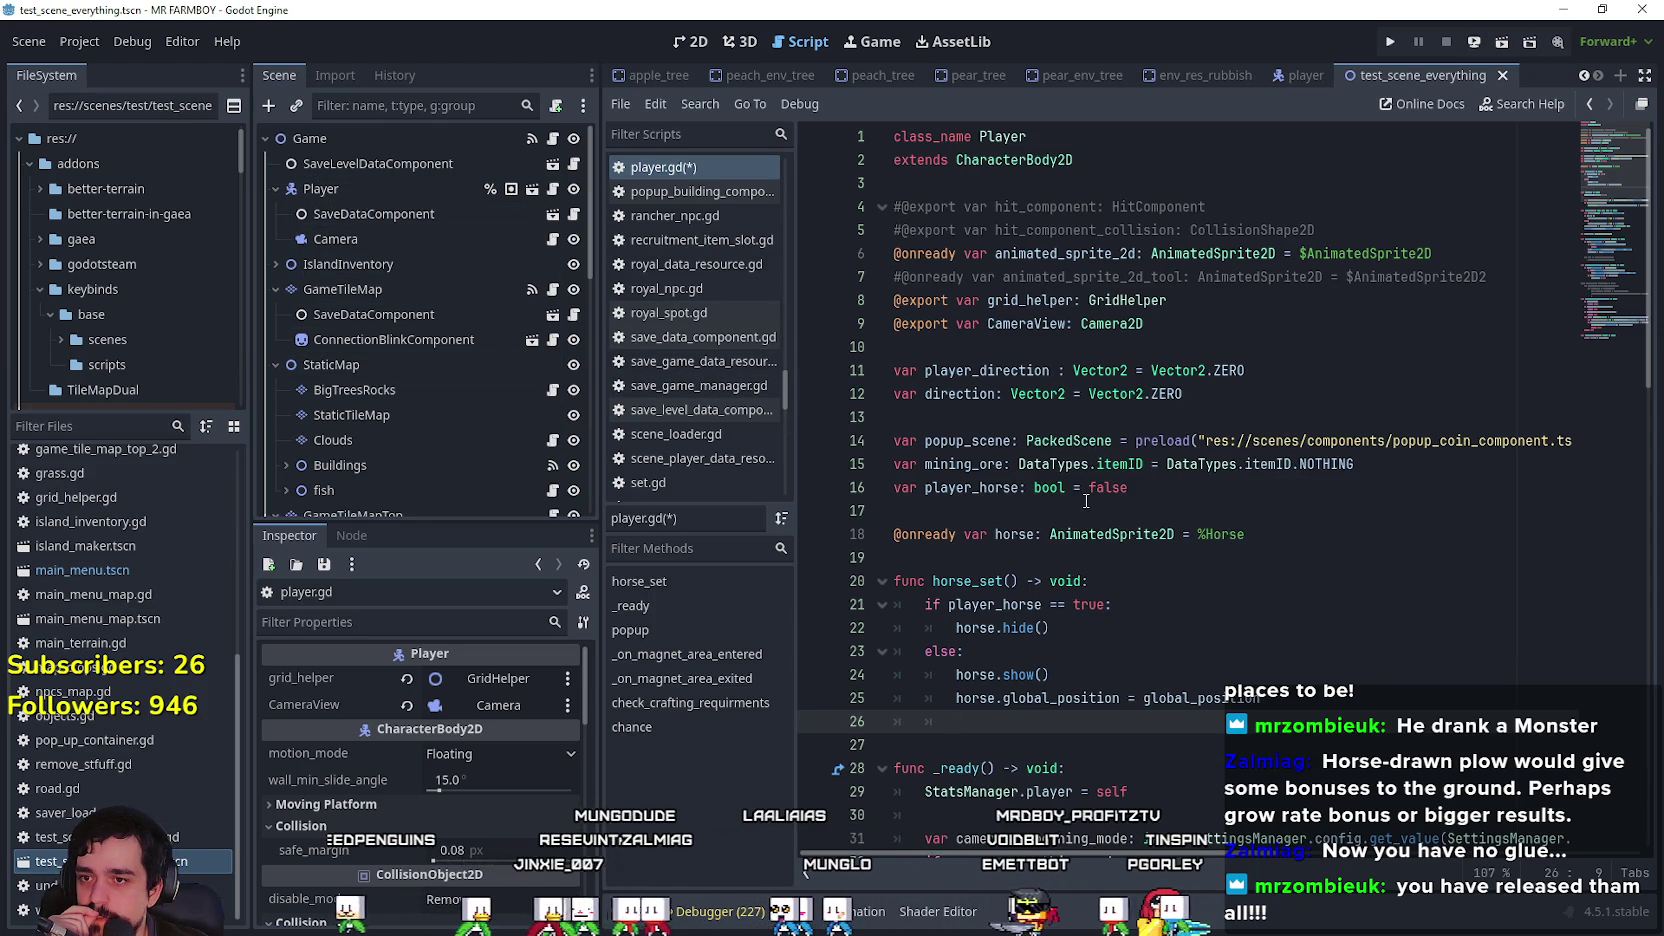
pyautogui.scroll(-2, 1004, 597)
pyautogui.click(1004, 600)
pyautogui.scroll(2, 1004, 597)
pyautogui.click(1204, 320)
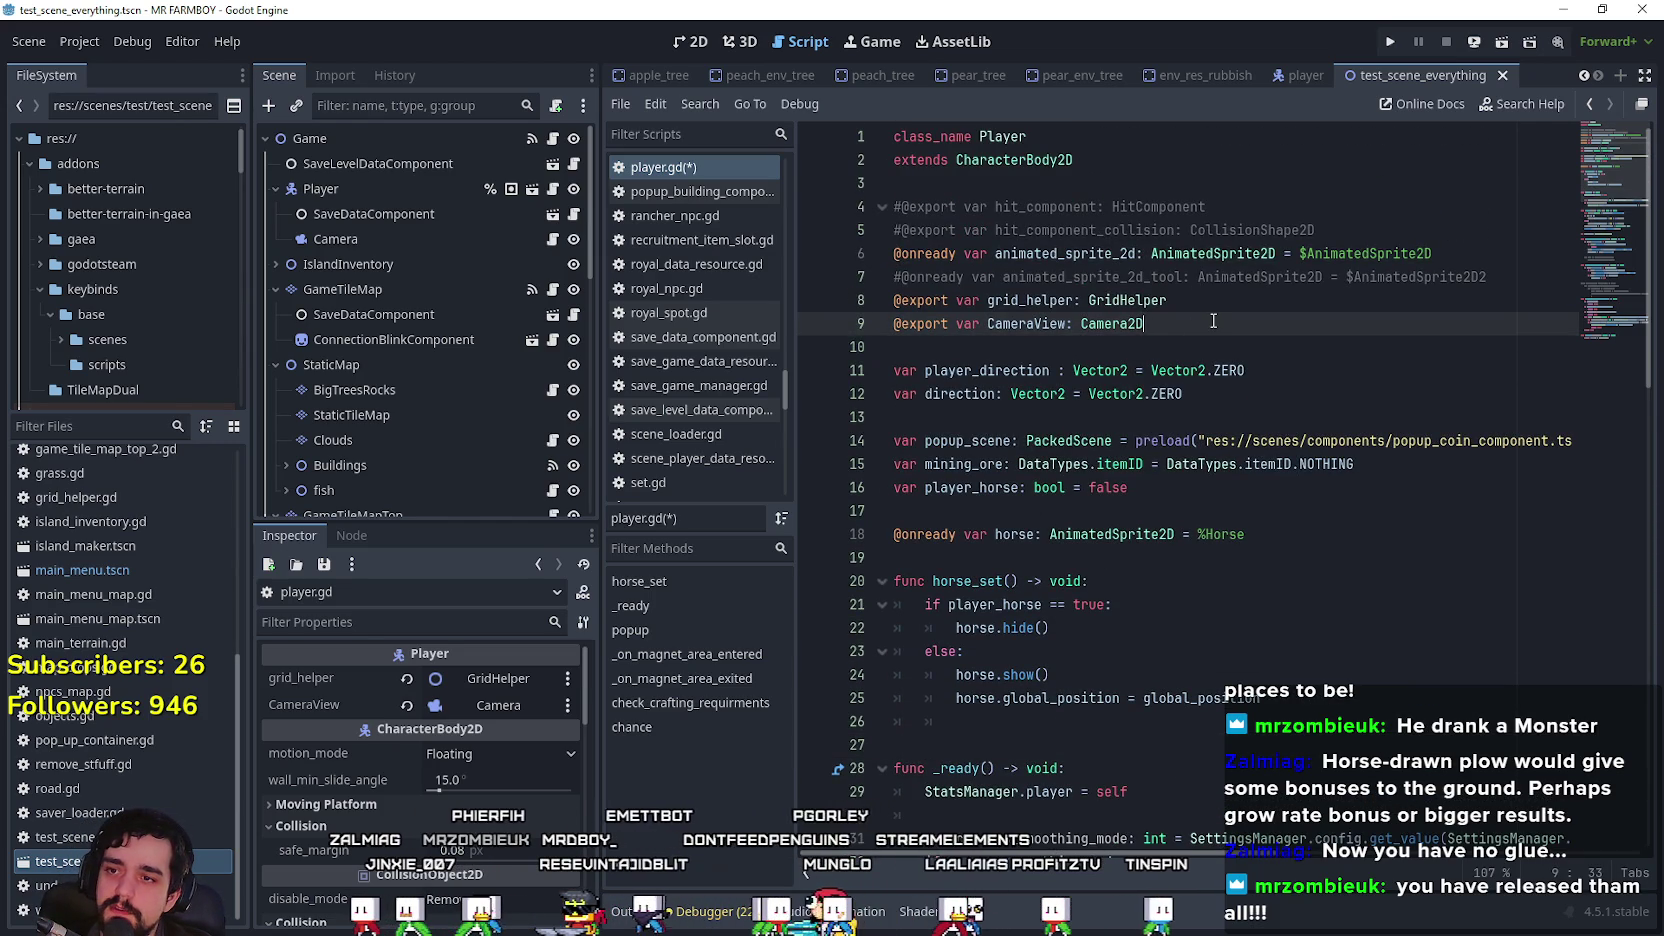
pyautogui.press('Return')
pyautogui.press('Return')
pyautogui.write('var speed')
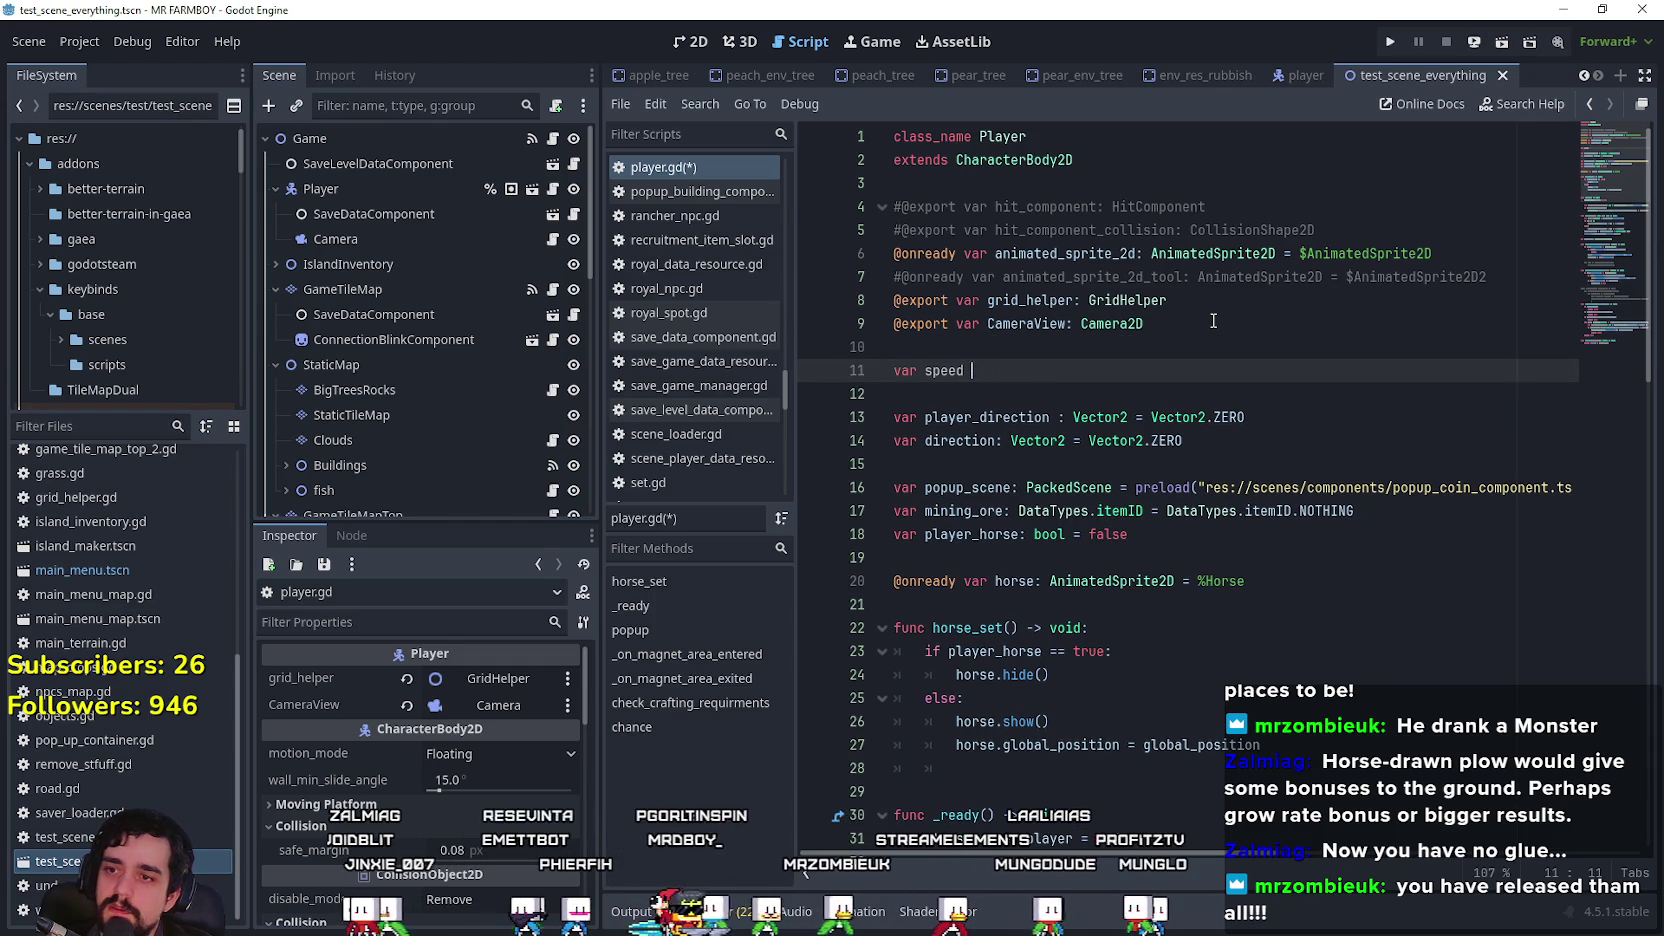
pyautogui.press('BackSpace')
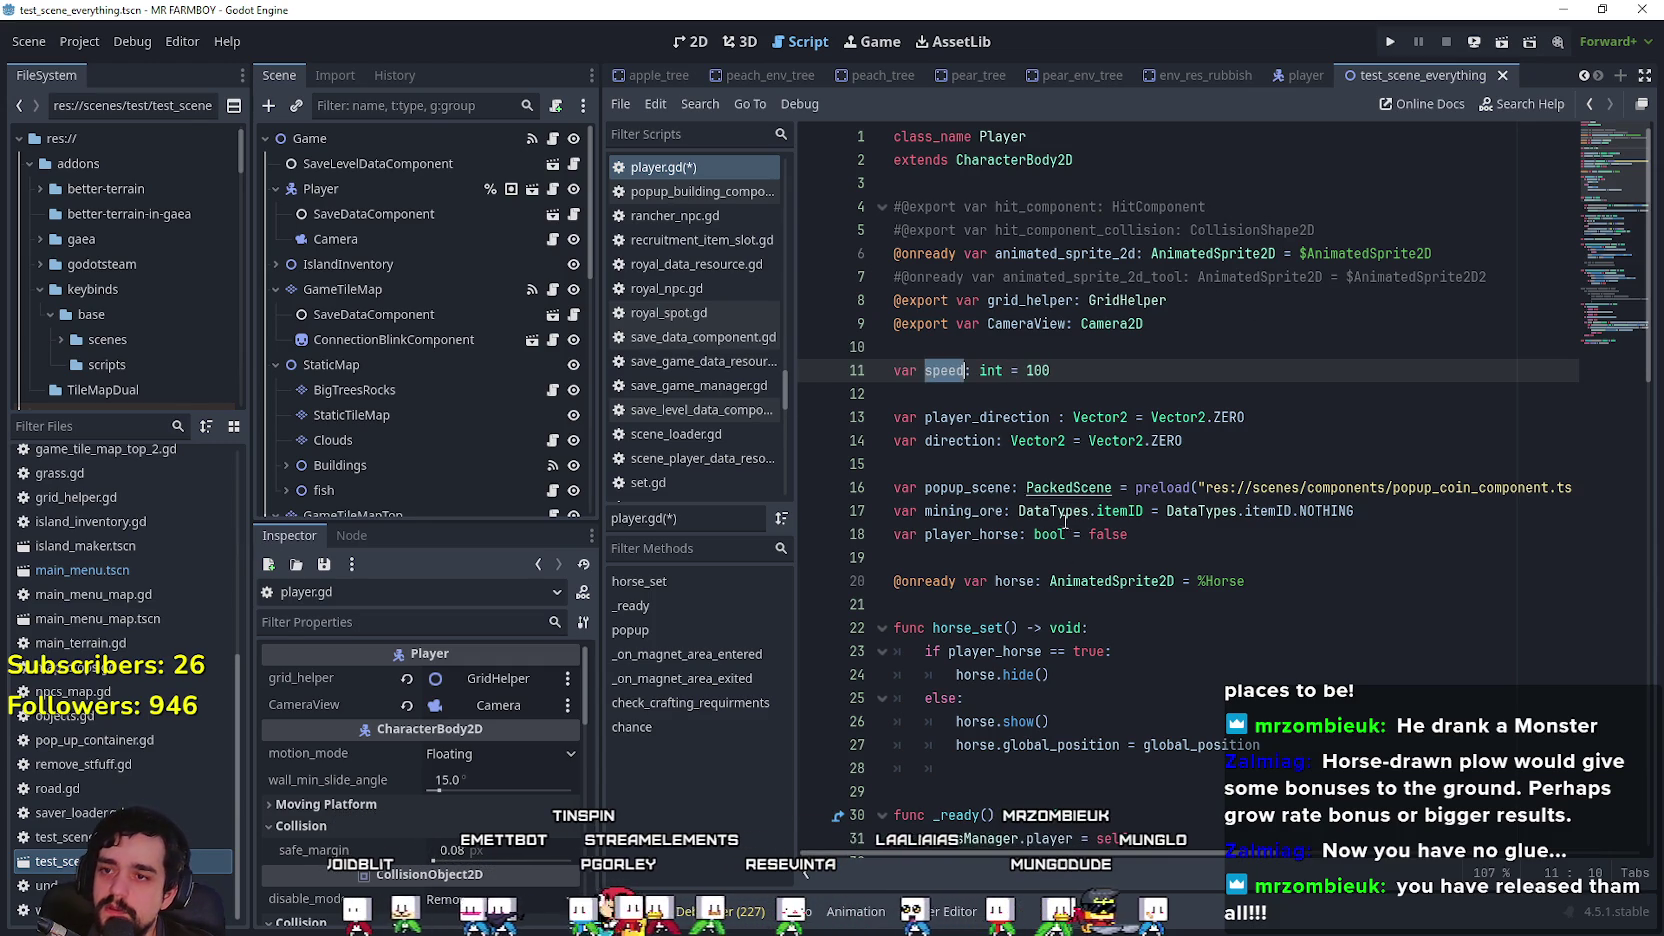
# Step: Set speed = 100 when the horse is hidden and speed = 150 when it's shown, then save
pyautogui.scroll(-3, 1072, 596)
pyautogui.click(1283, 532)
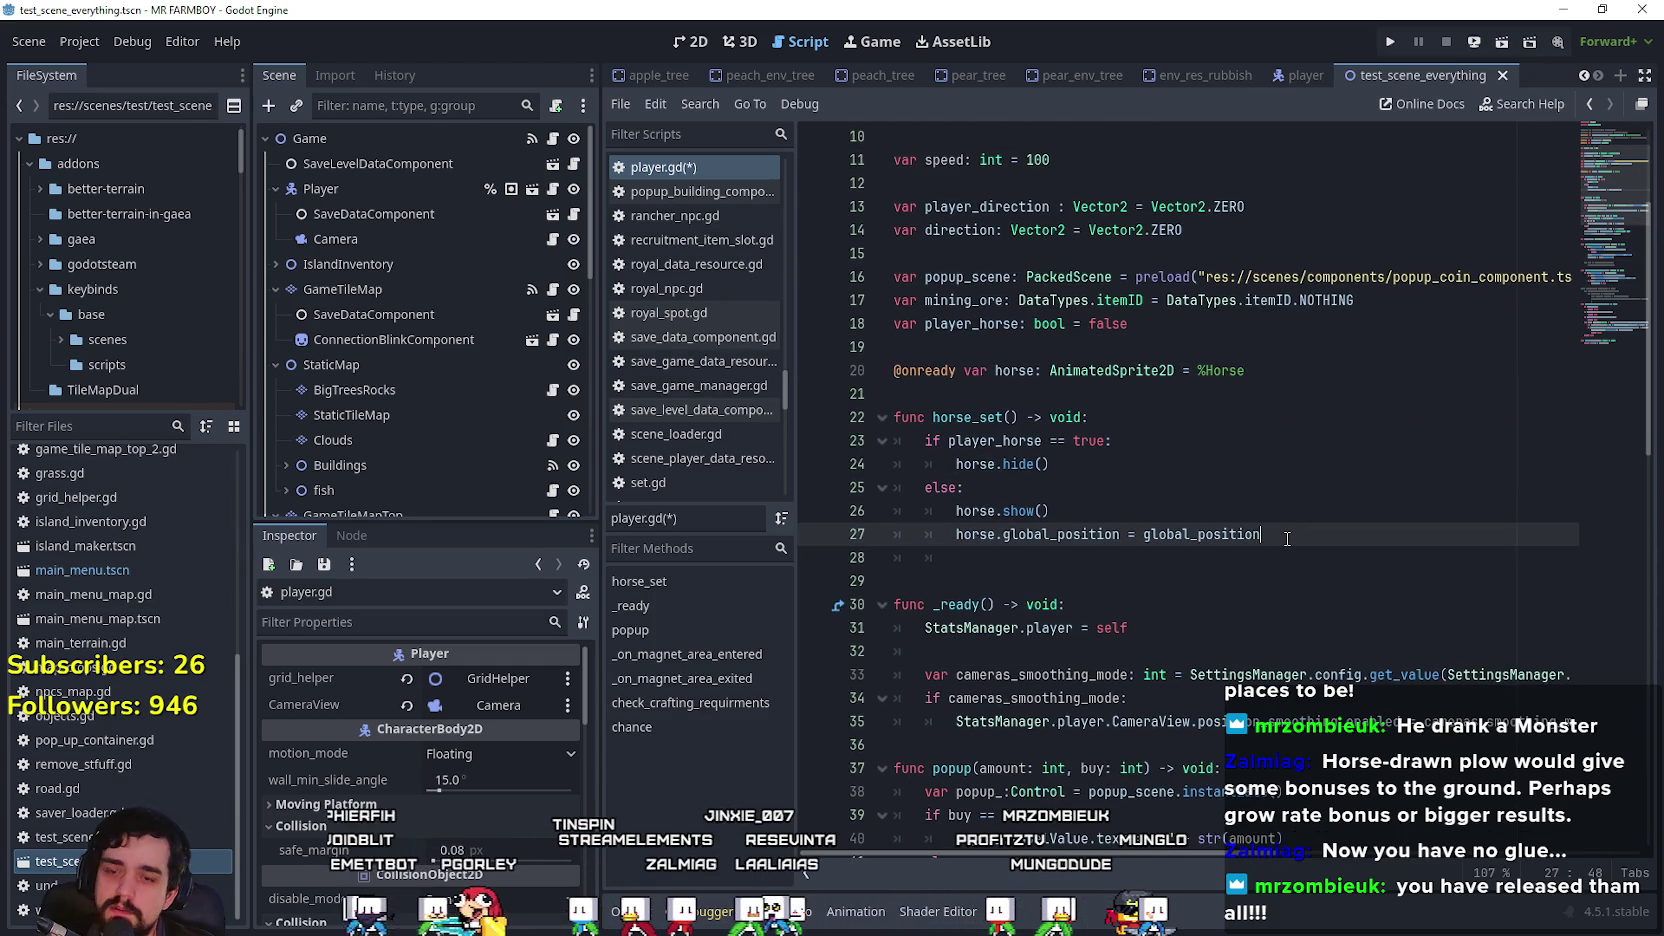
pyautogui.press('Return')
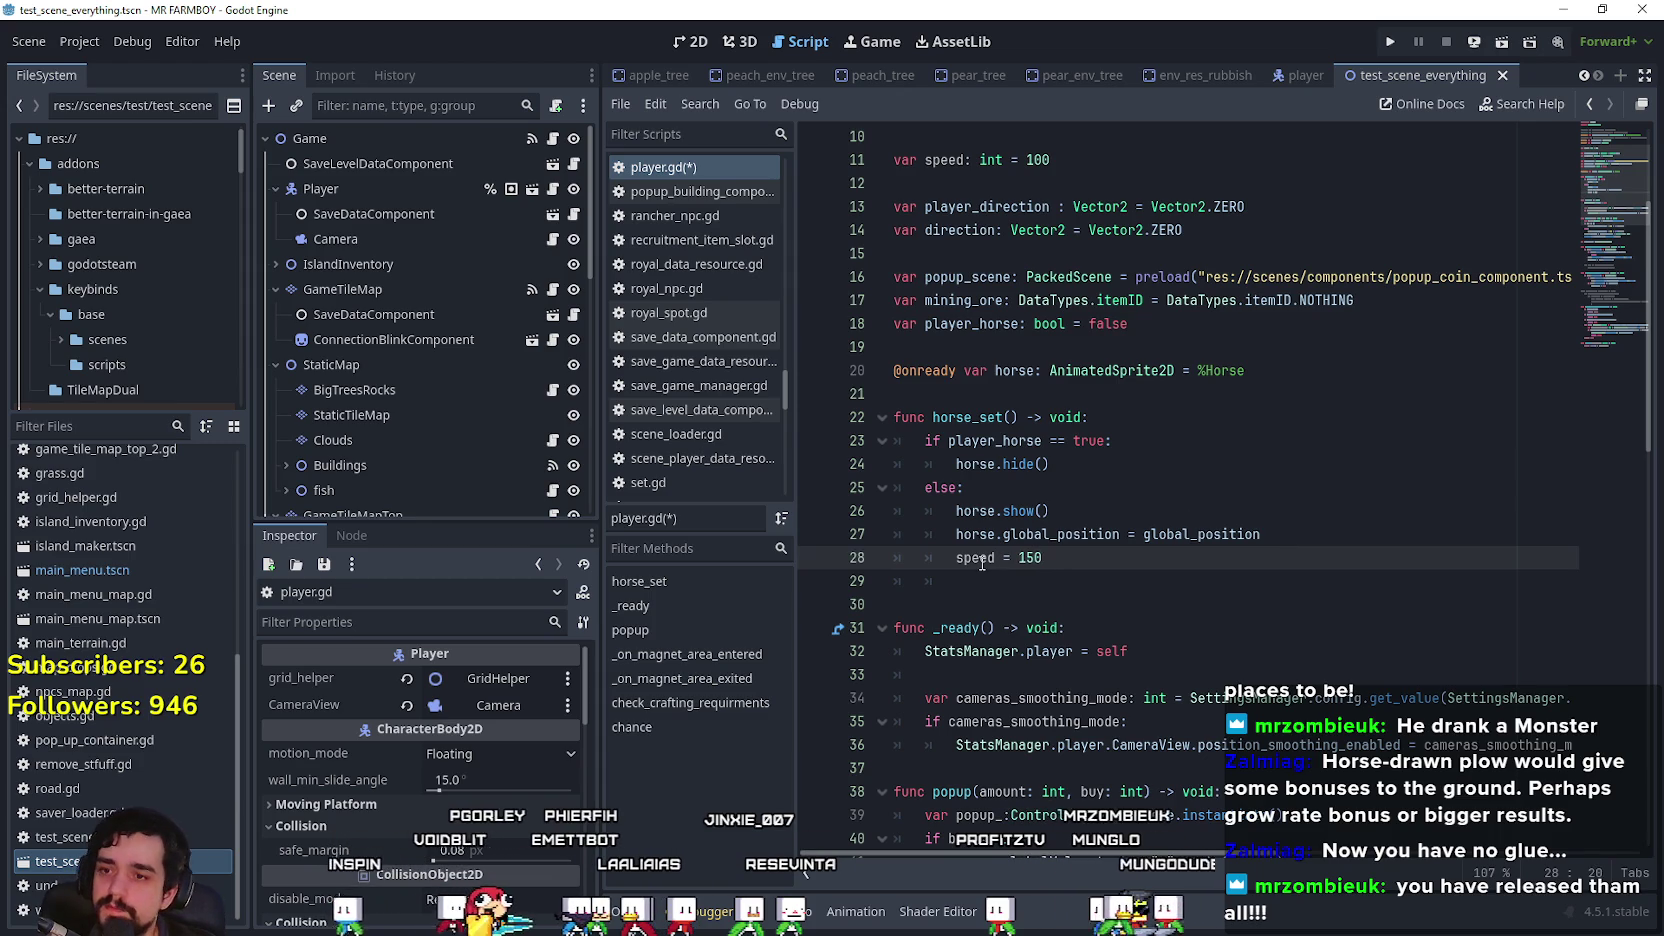
pyautogui.click(1164, 466)
pyautogui.press('Return')
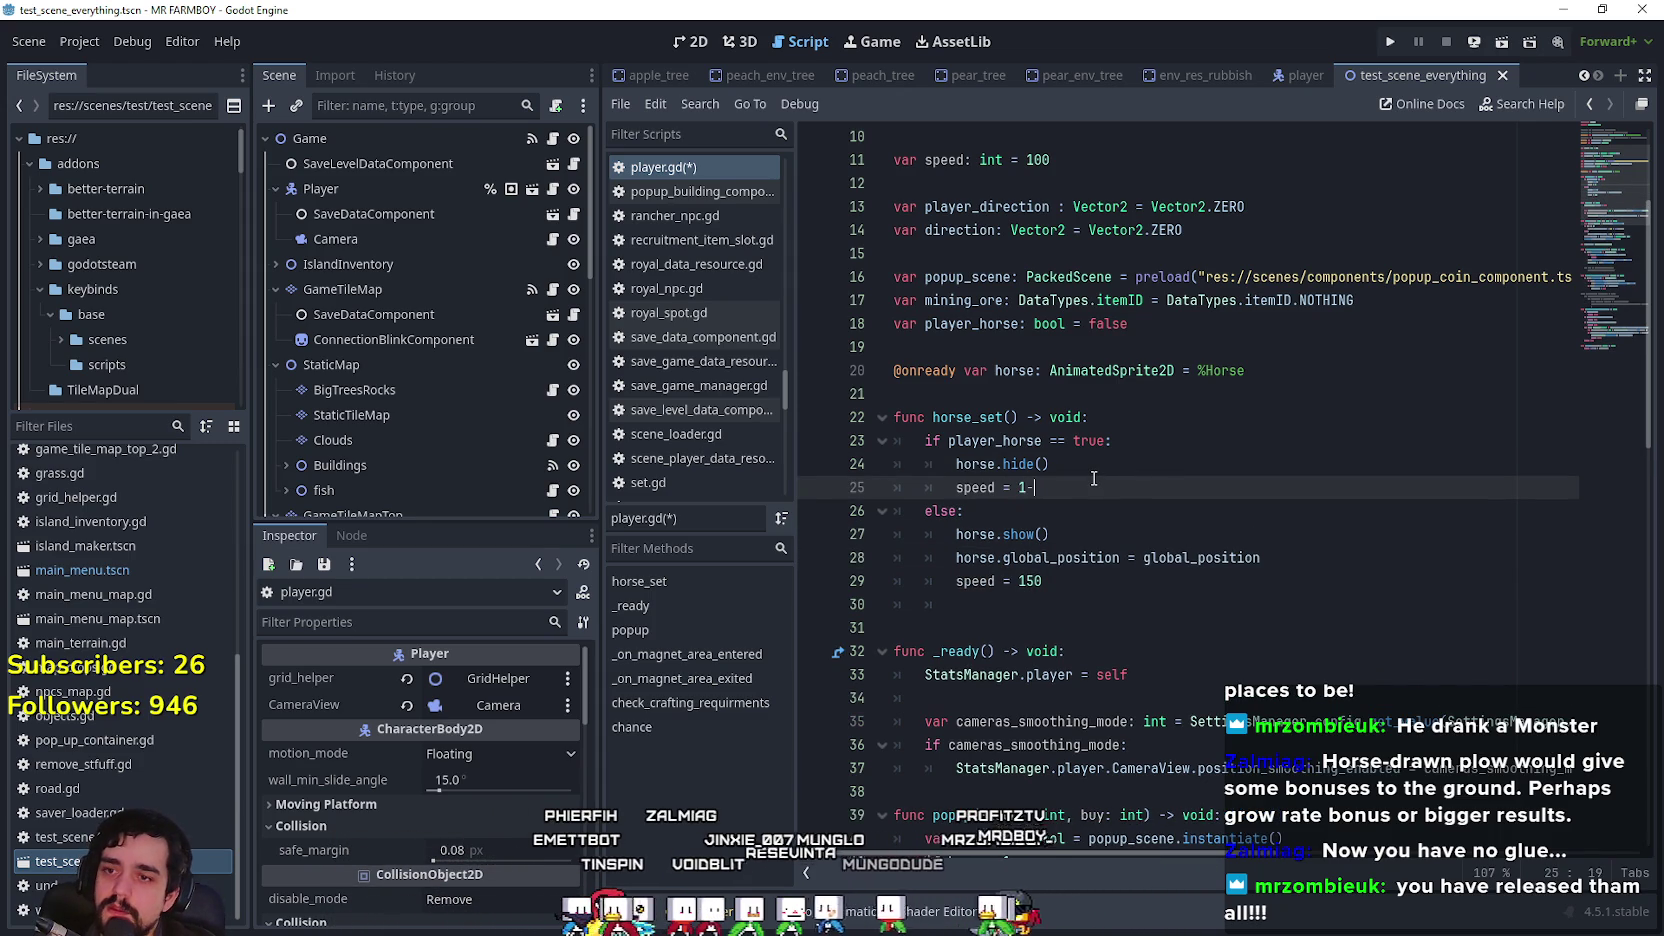
pyautogui.scroll(2, 1129, 445)
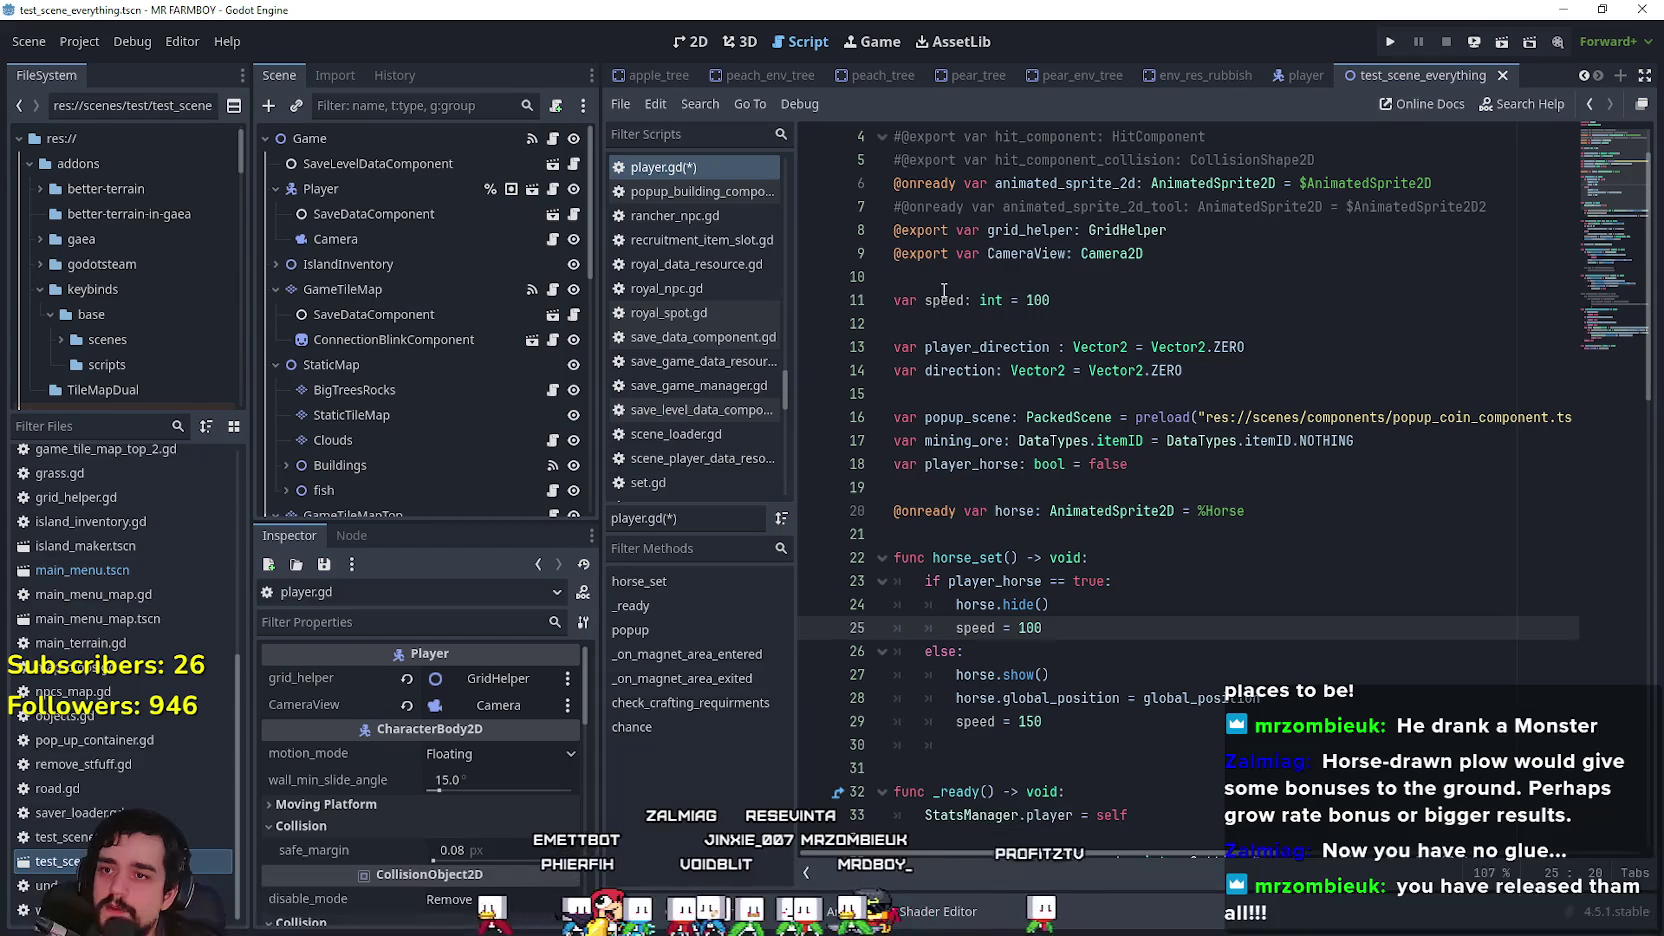
pyautogui.click(939, 300)
pyautogui.hotkey('ctrl', 's')
pyautogui.doubleClick(975, 721)
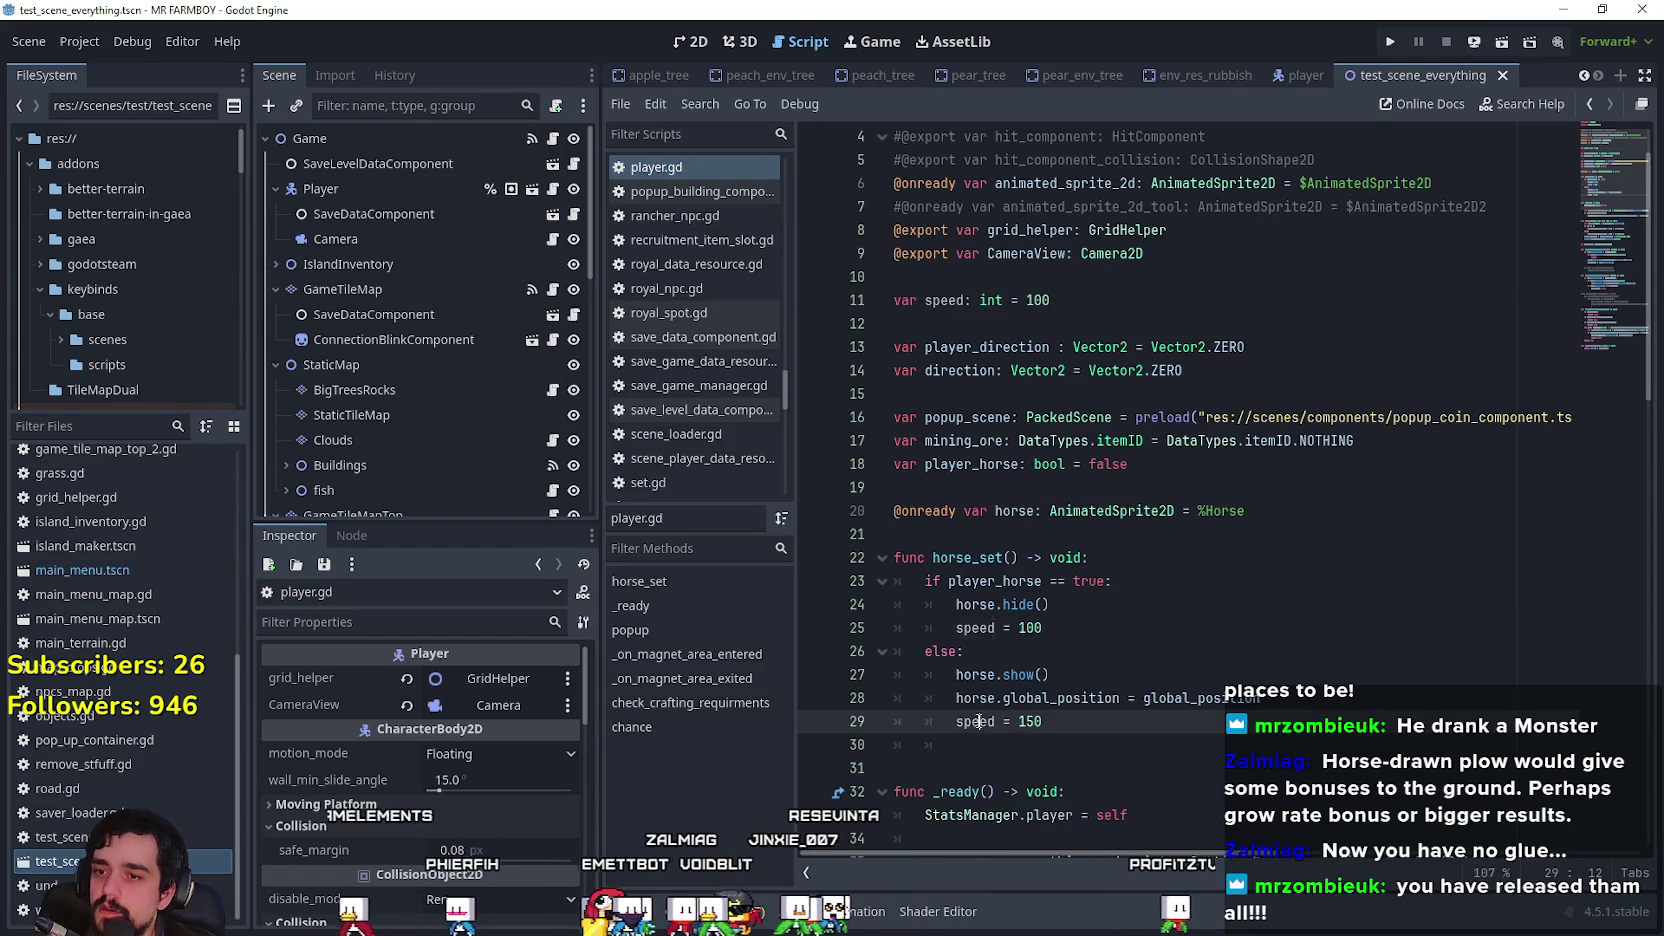
pyautogui.scroll(-3, 525, 414)
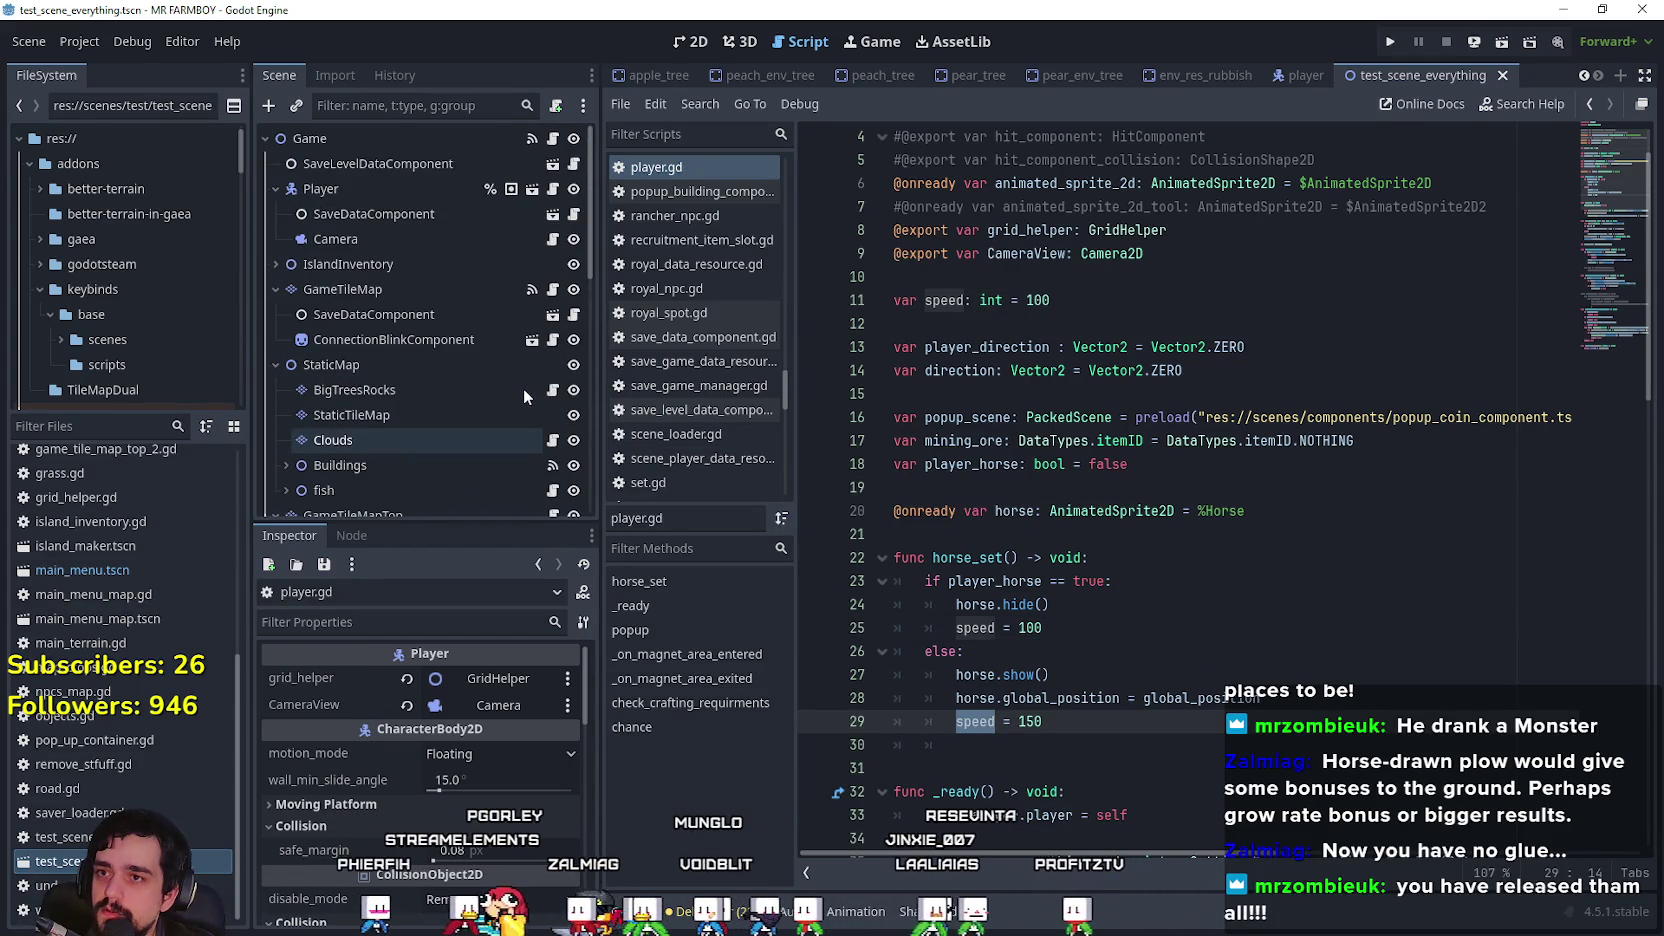
pyautogui.click(1308, 80)
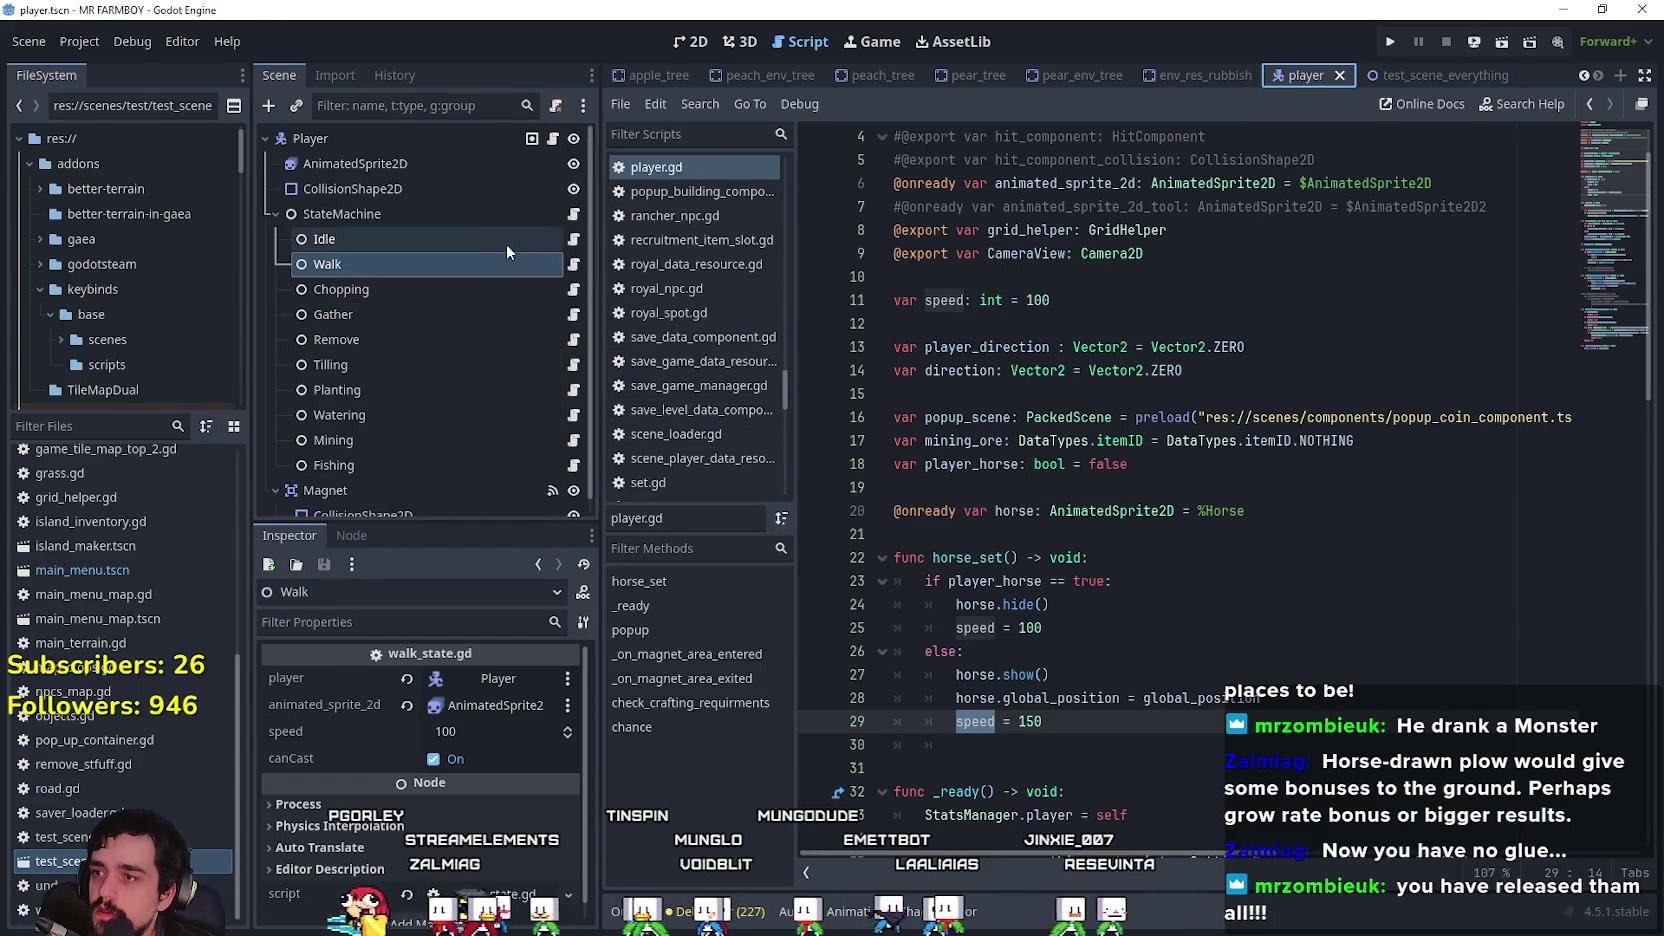
# Step: In walk_state.gd, change the velocity's speed to player.speed on line 62 and save
pyautogui.click(573, 264)
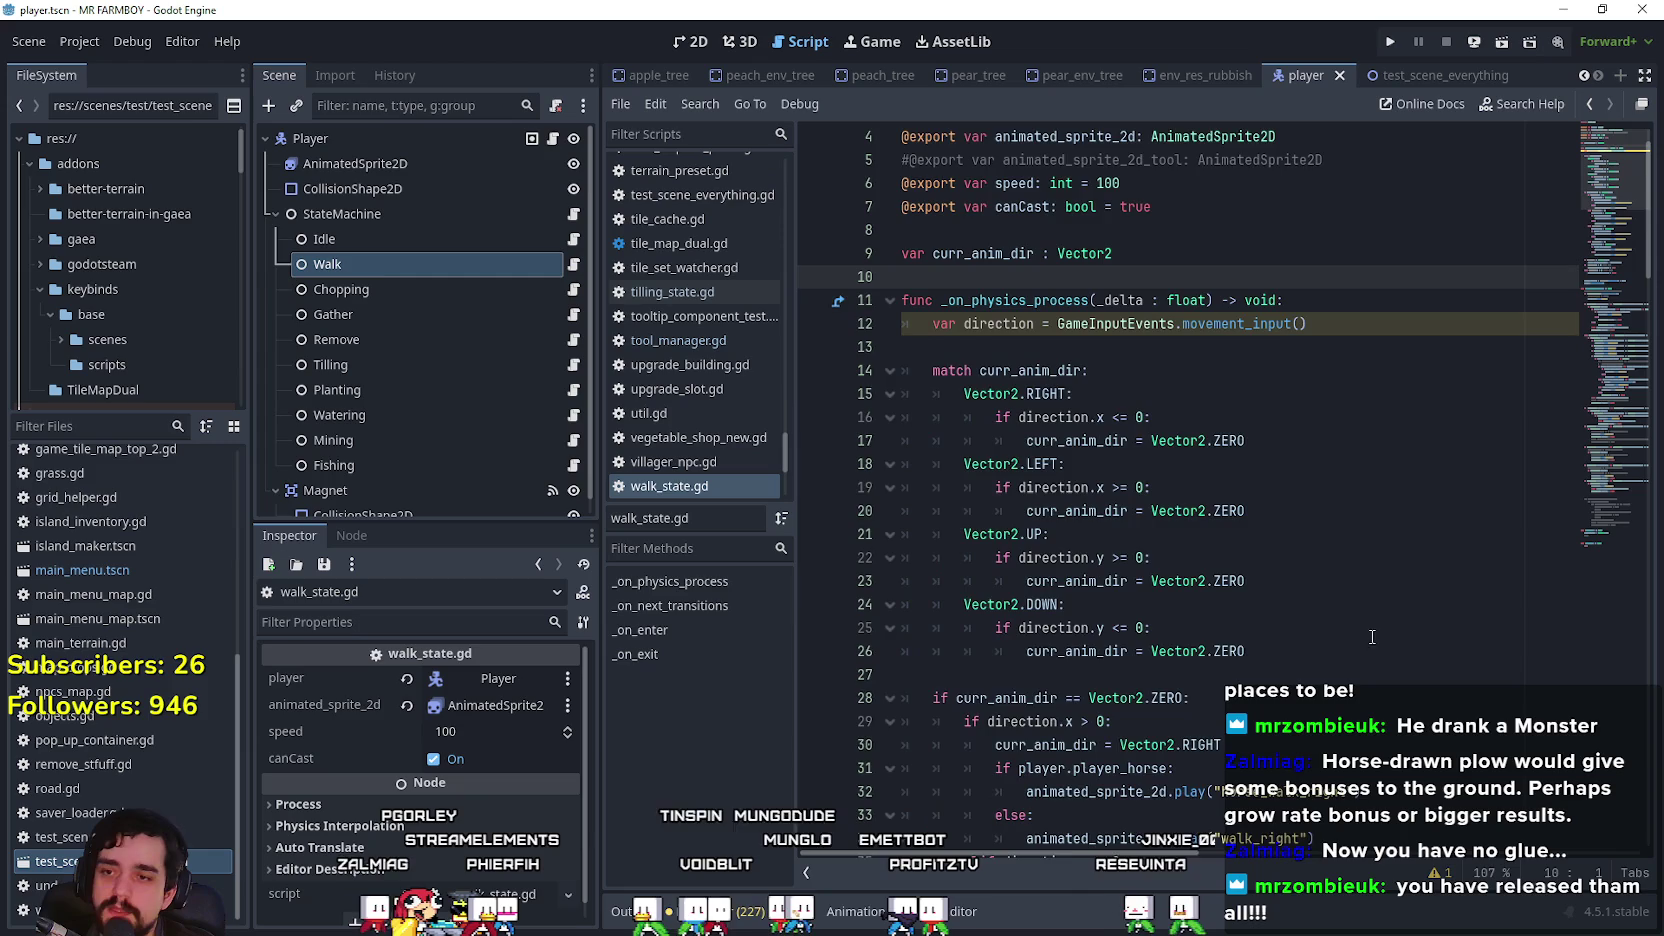
pyautogui.click(1008, 253)
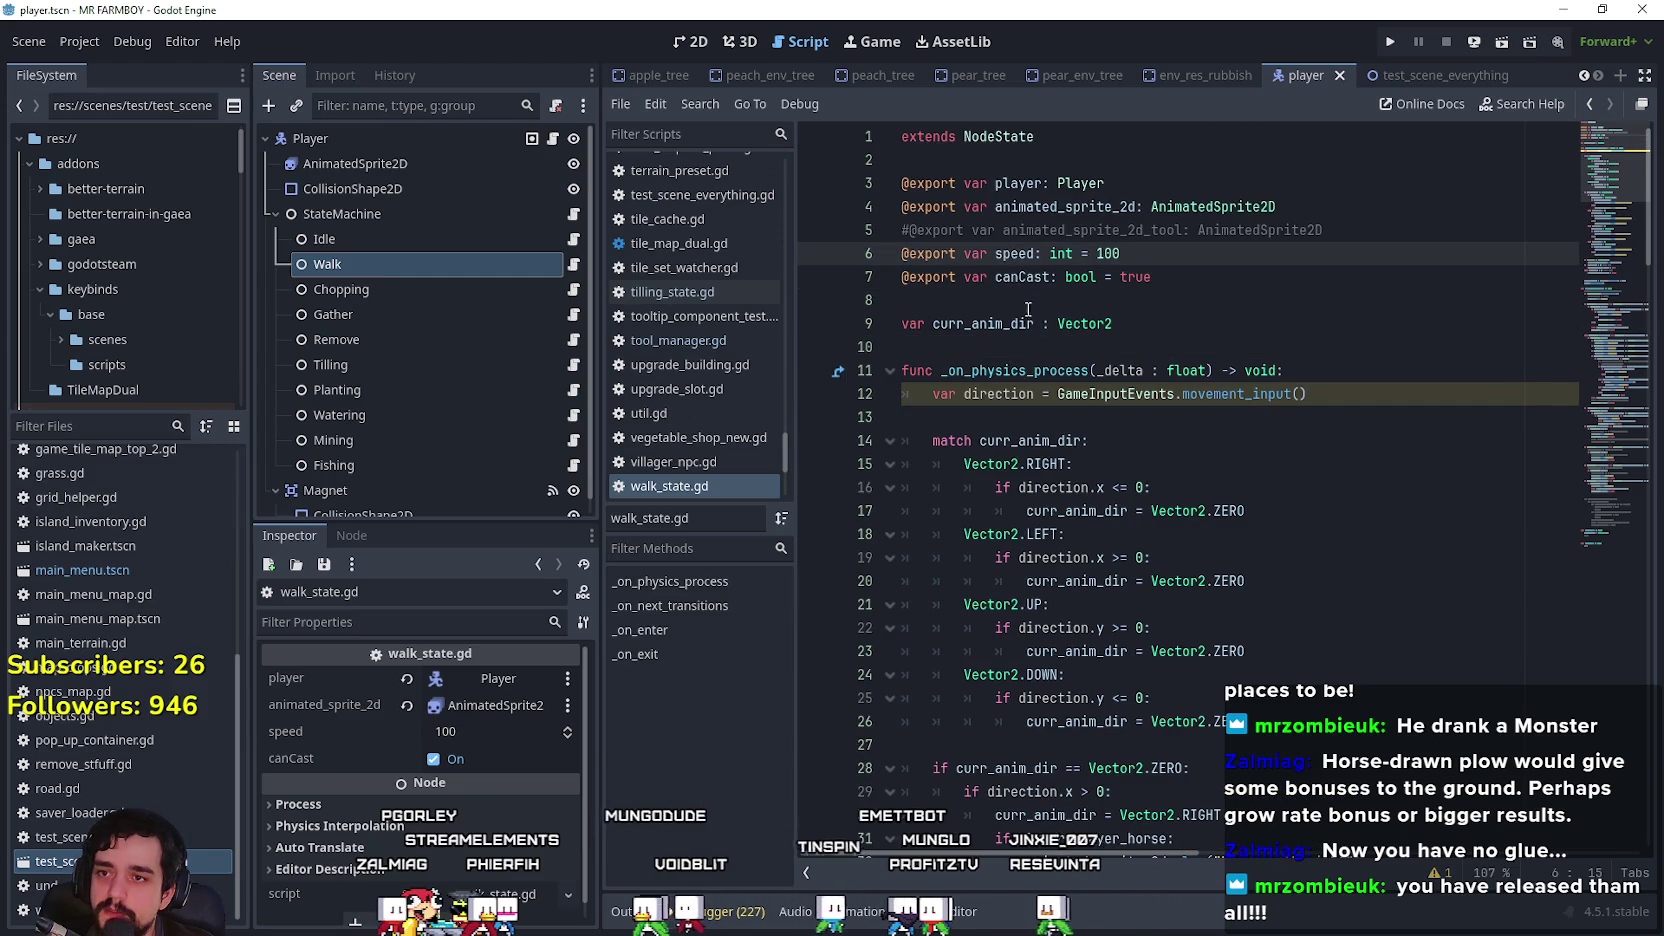
pyautogui.scroll(-10, 1055, 282)
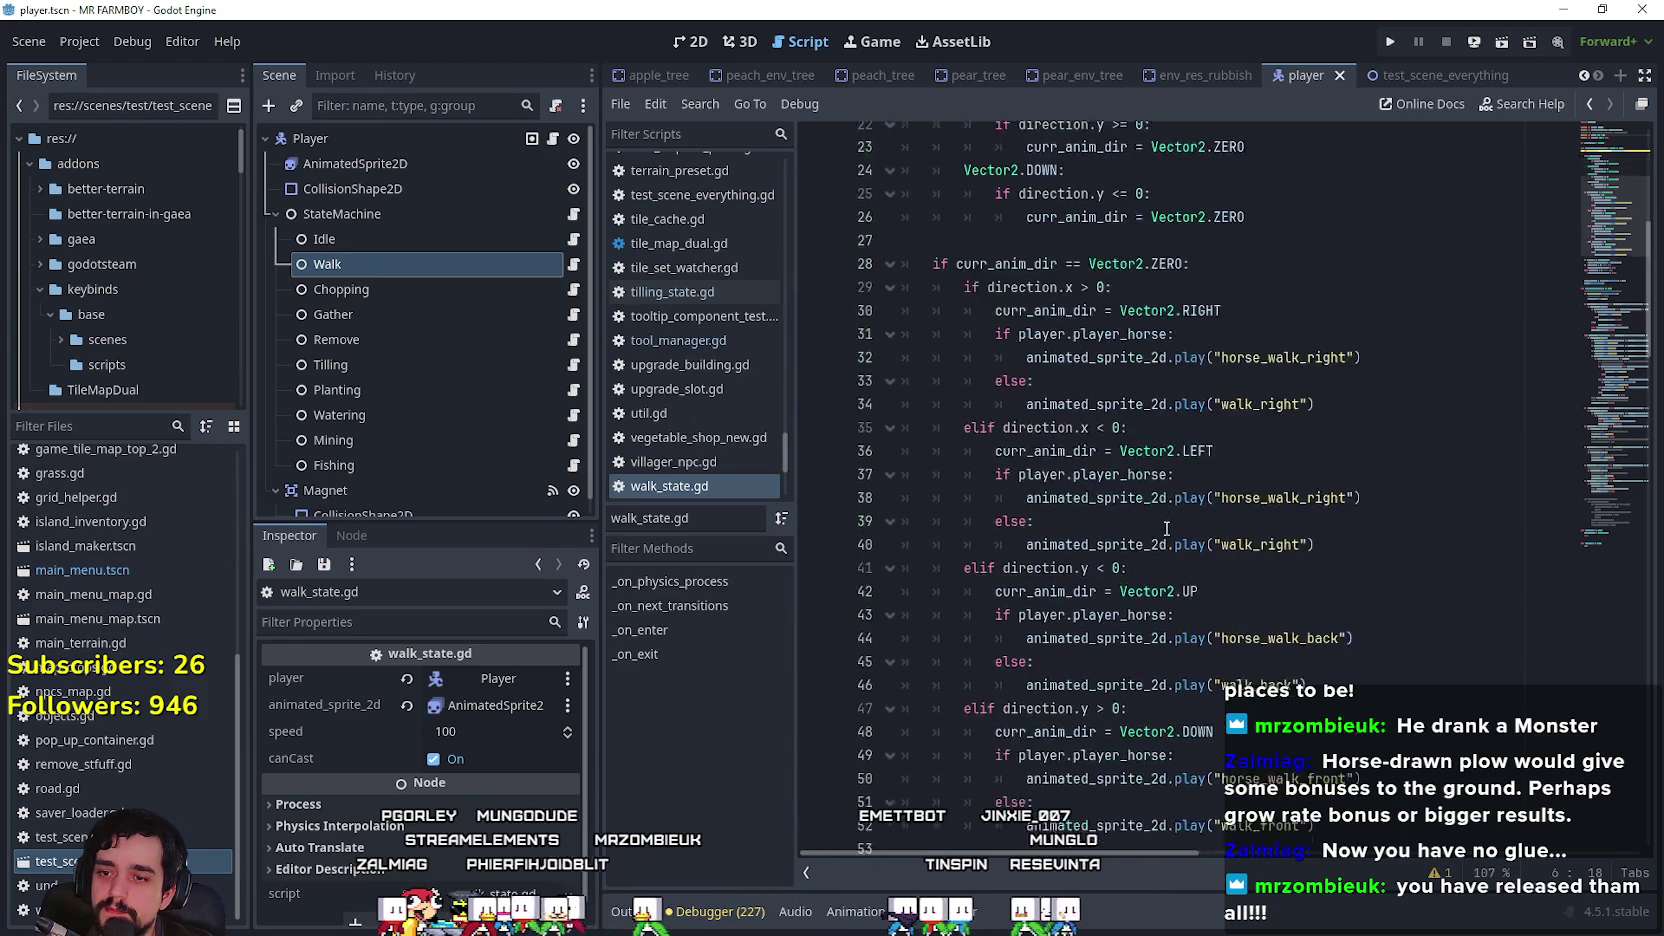
pyautogui.scroll(-4, 1301, 666)
pyautogui.click(1302, 581)
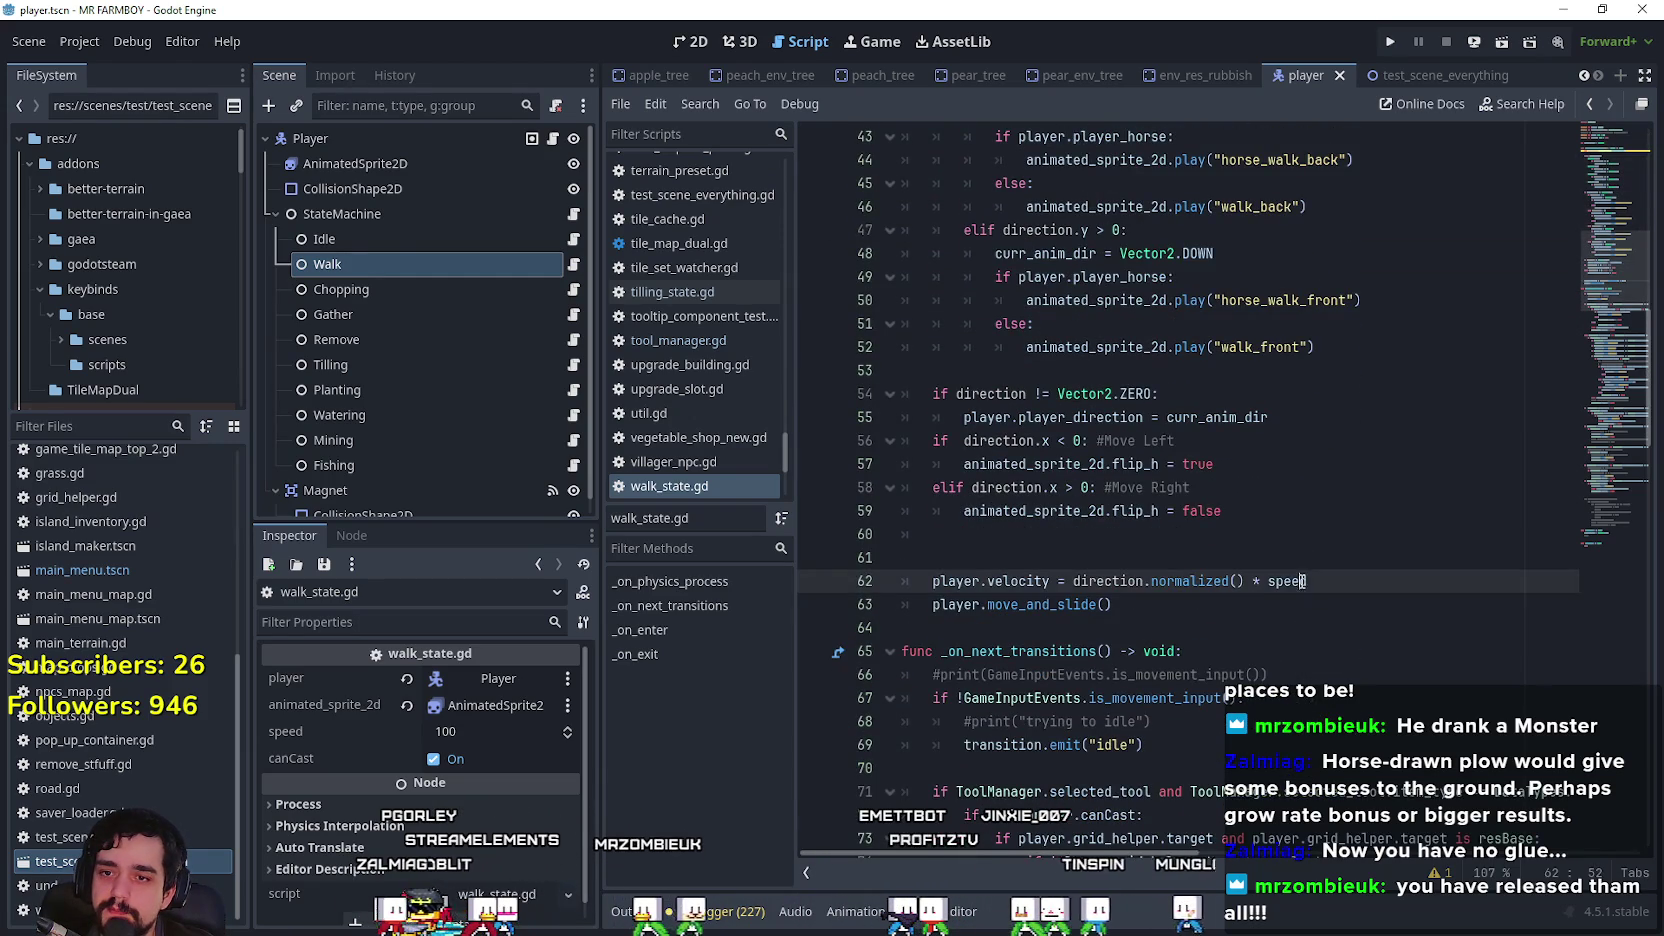
pyautogui.write('p')
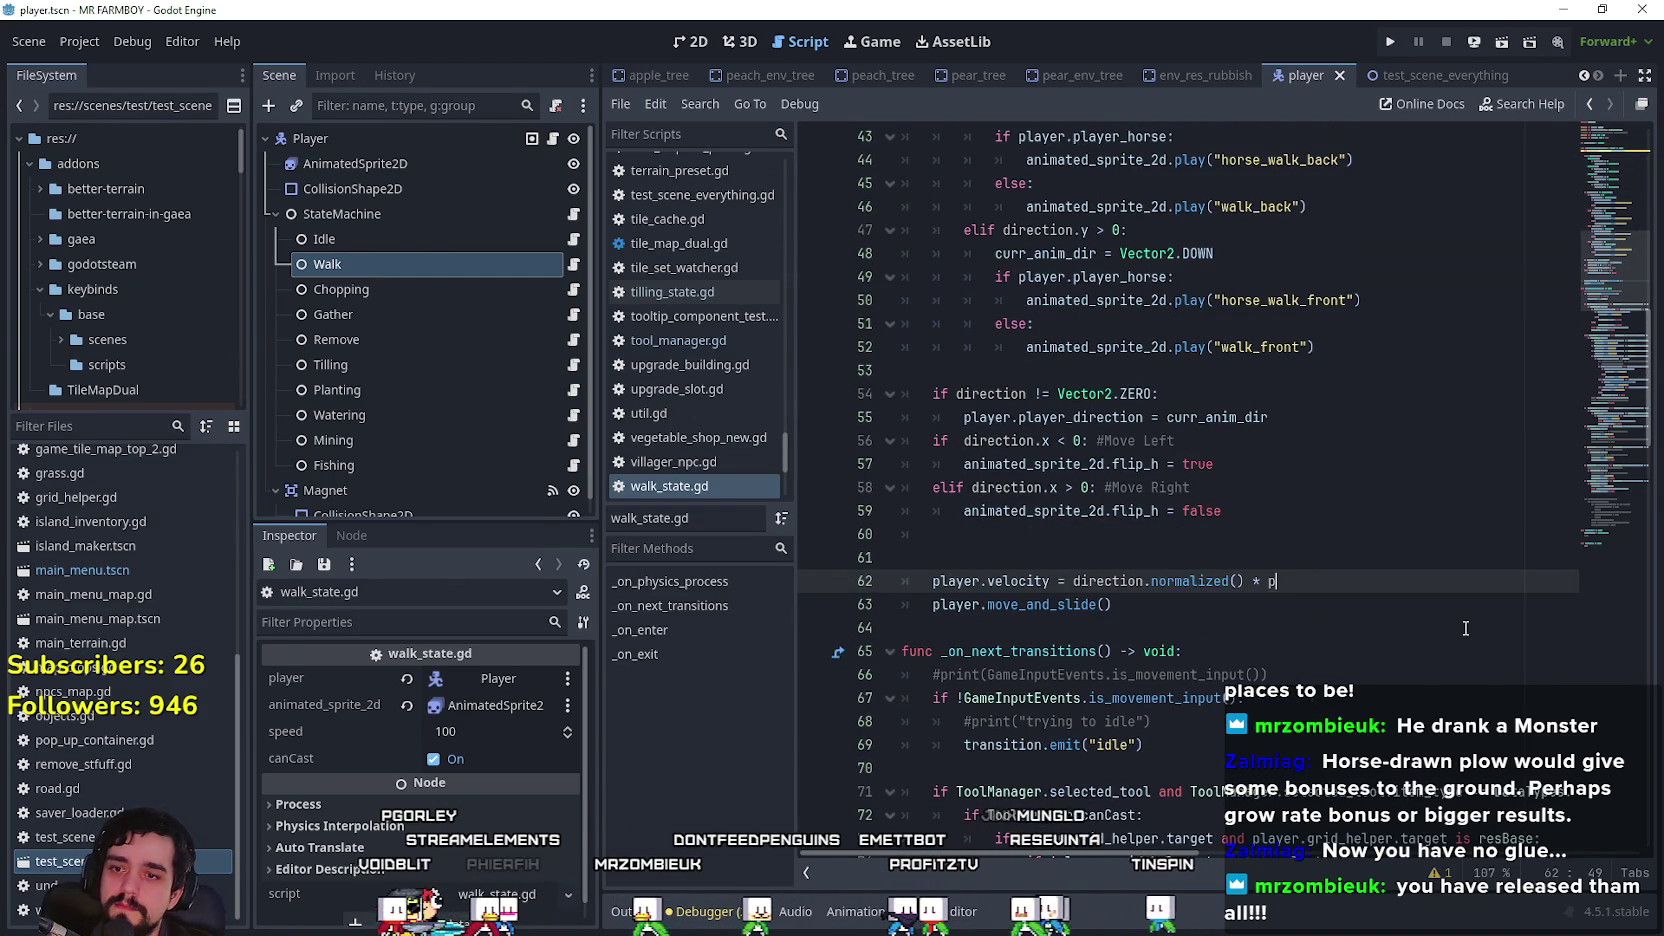
pyautogui.write('layer.speed')
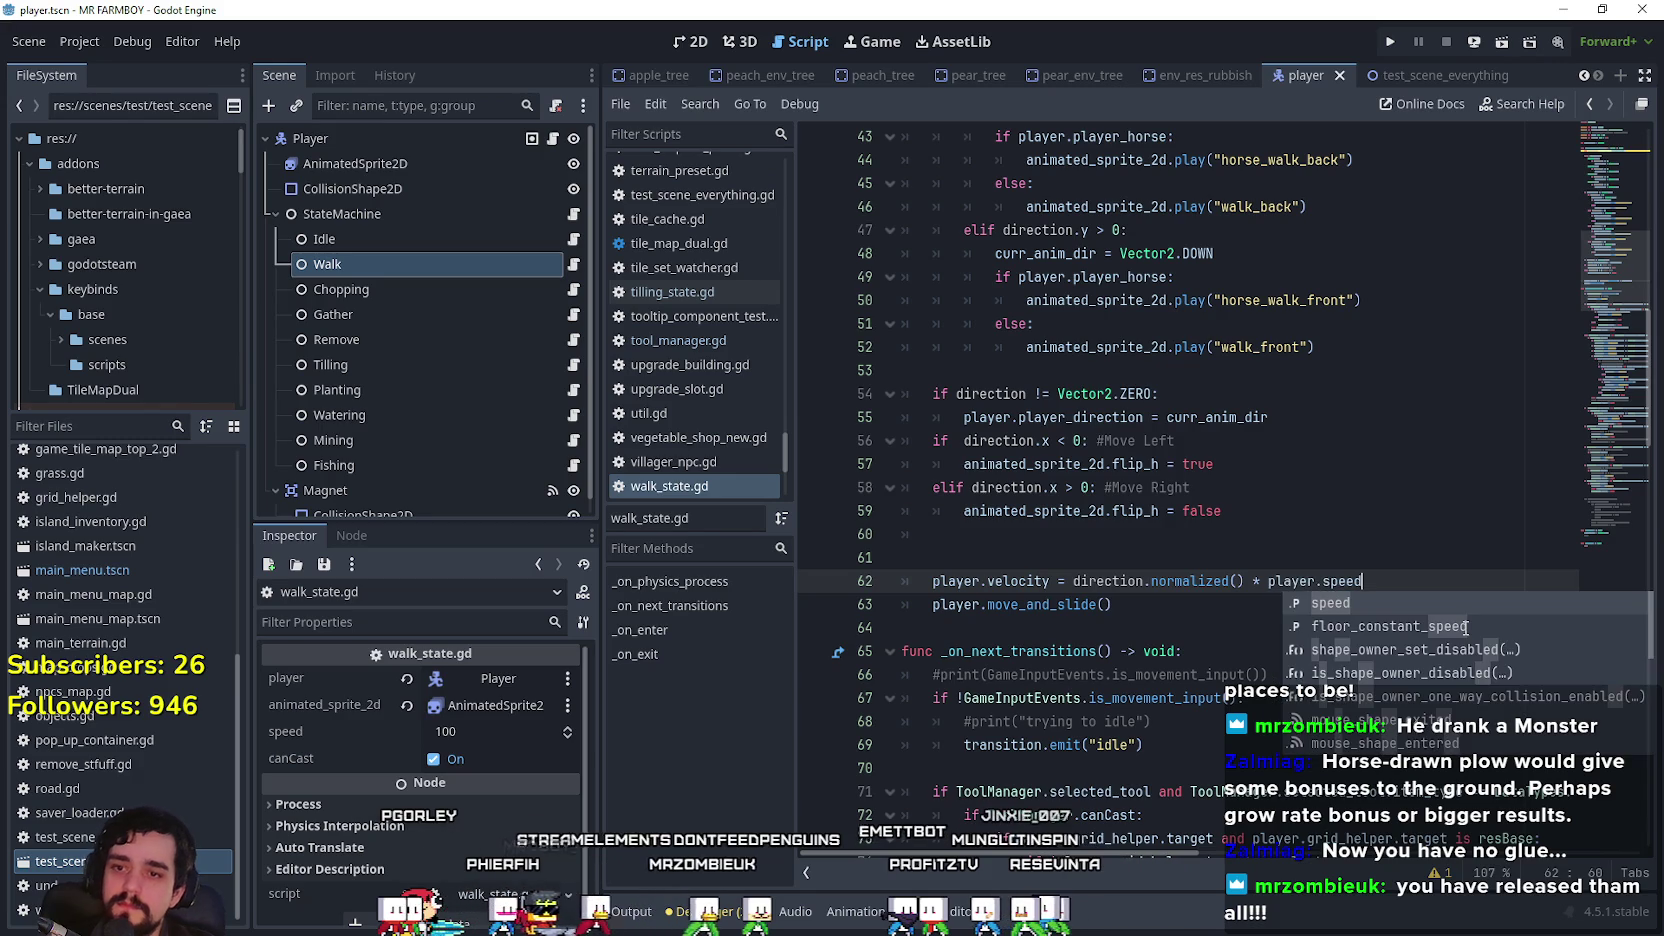
pyautogui.doubleClick(1283, 583)
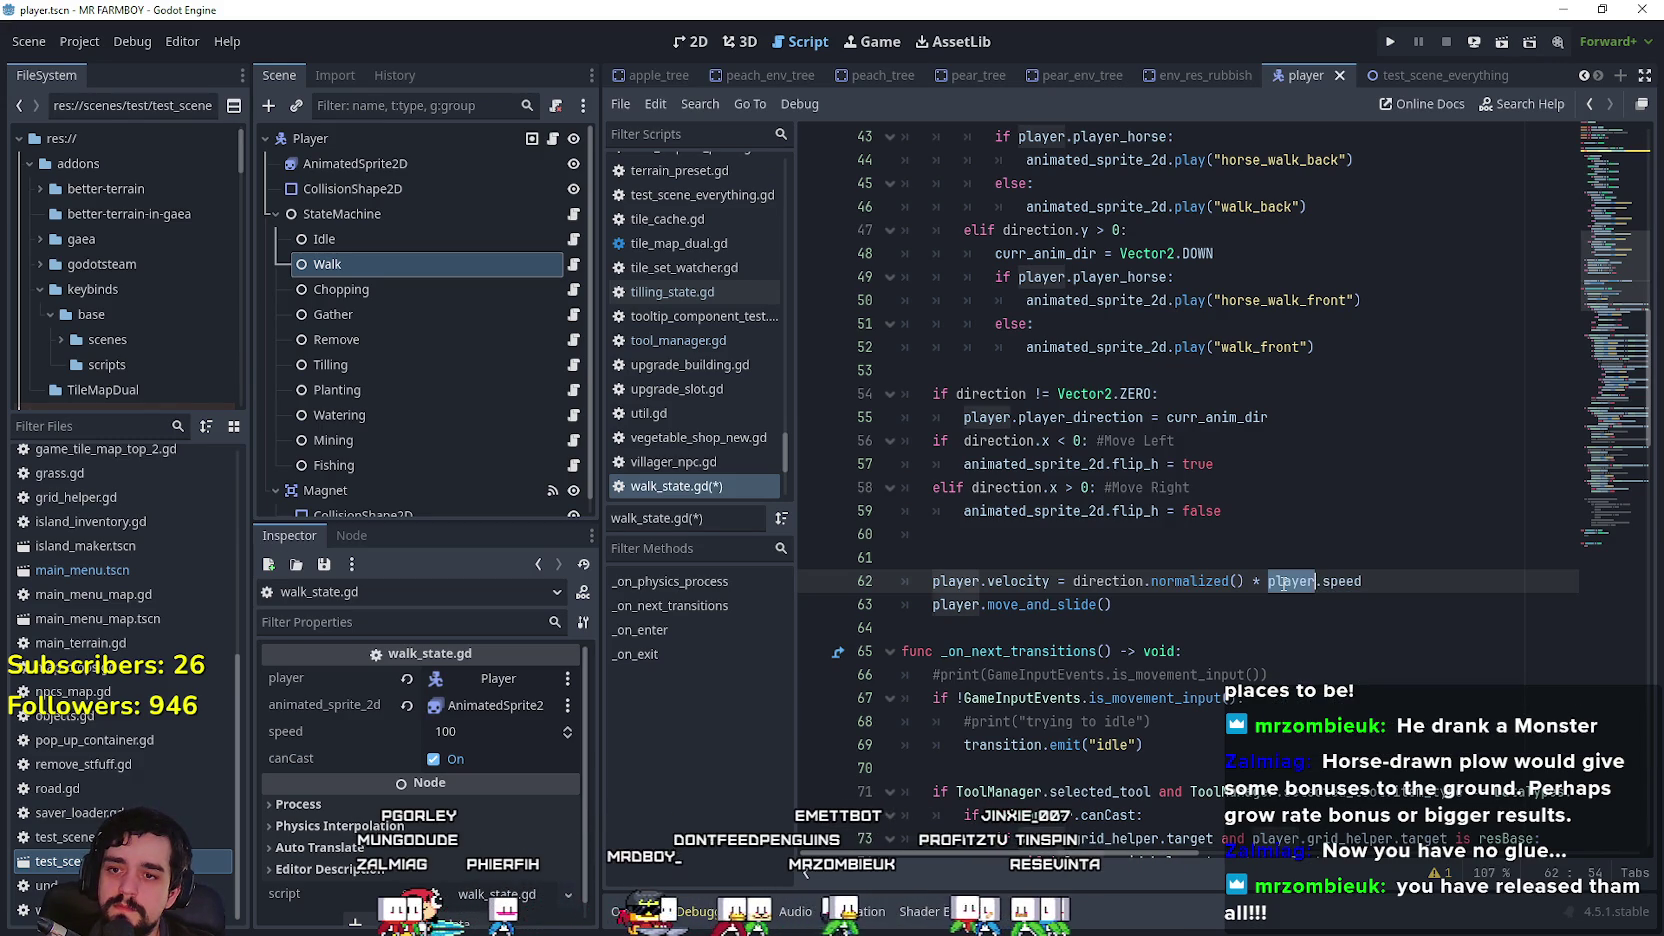
pyautogui.hotkey('ctrl', 's')
# Step: Search walk_state.gd for other speed uses, then review idle_state.gd's transition code
pyautogui.doubleClick(1341, 581)
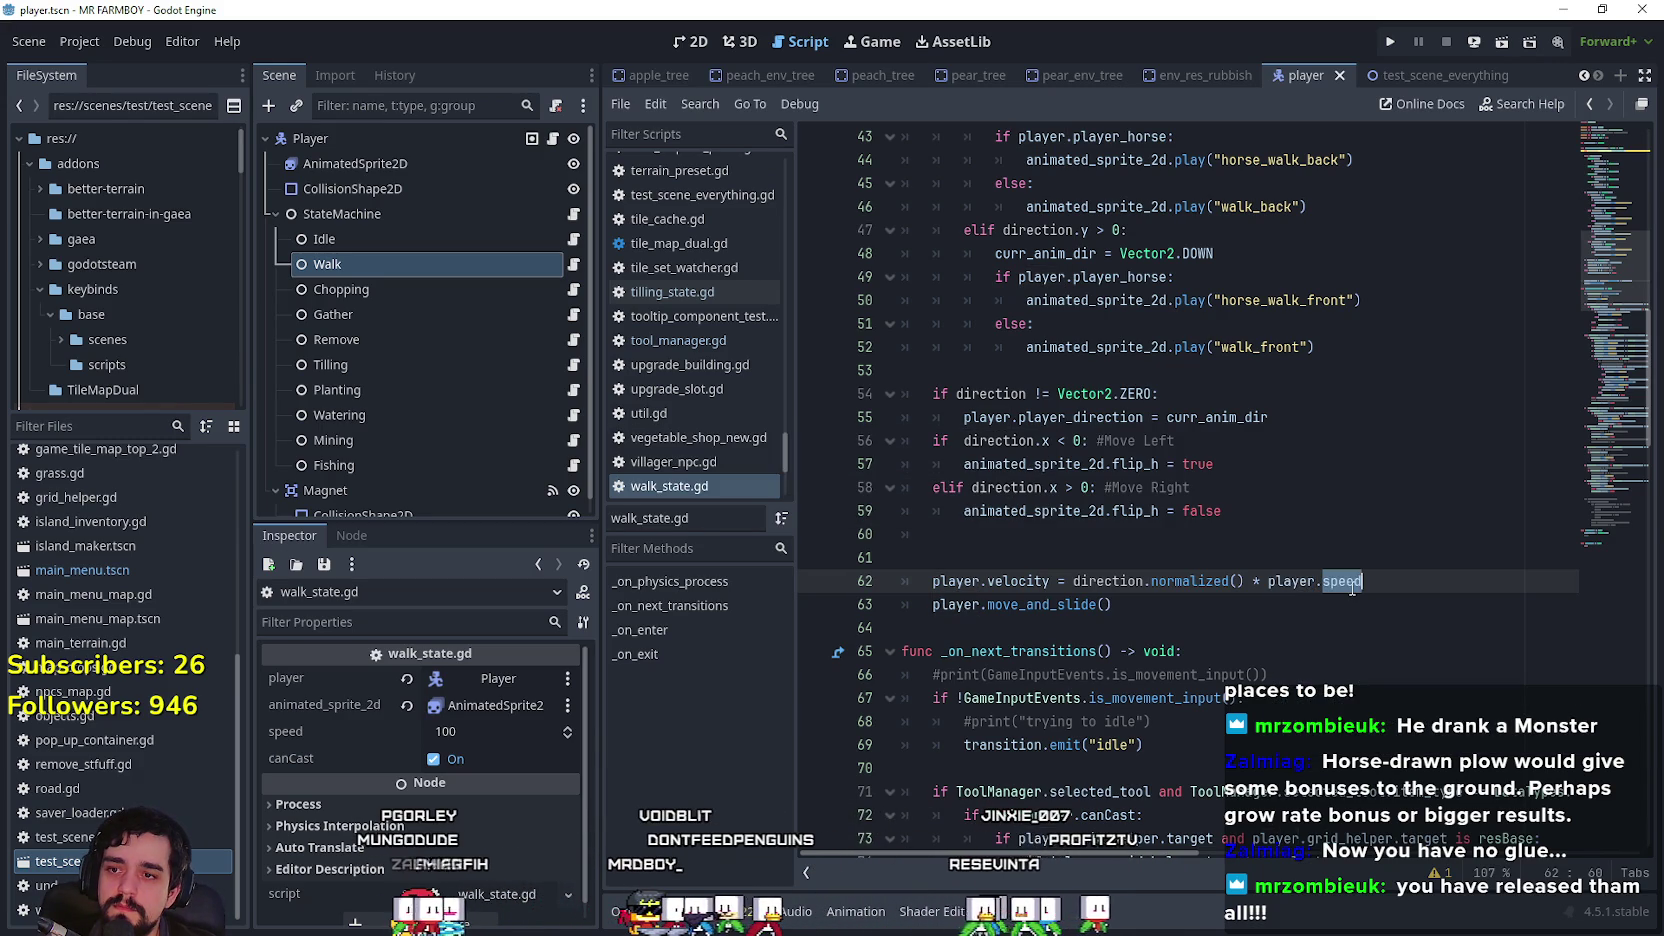
pyautogui.hotkey('ctrl', 'f')
pyautogui.click(1381, 874)
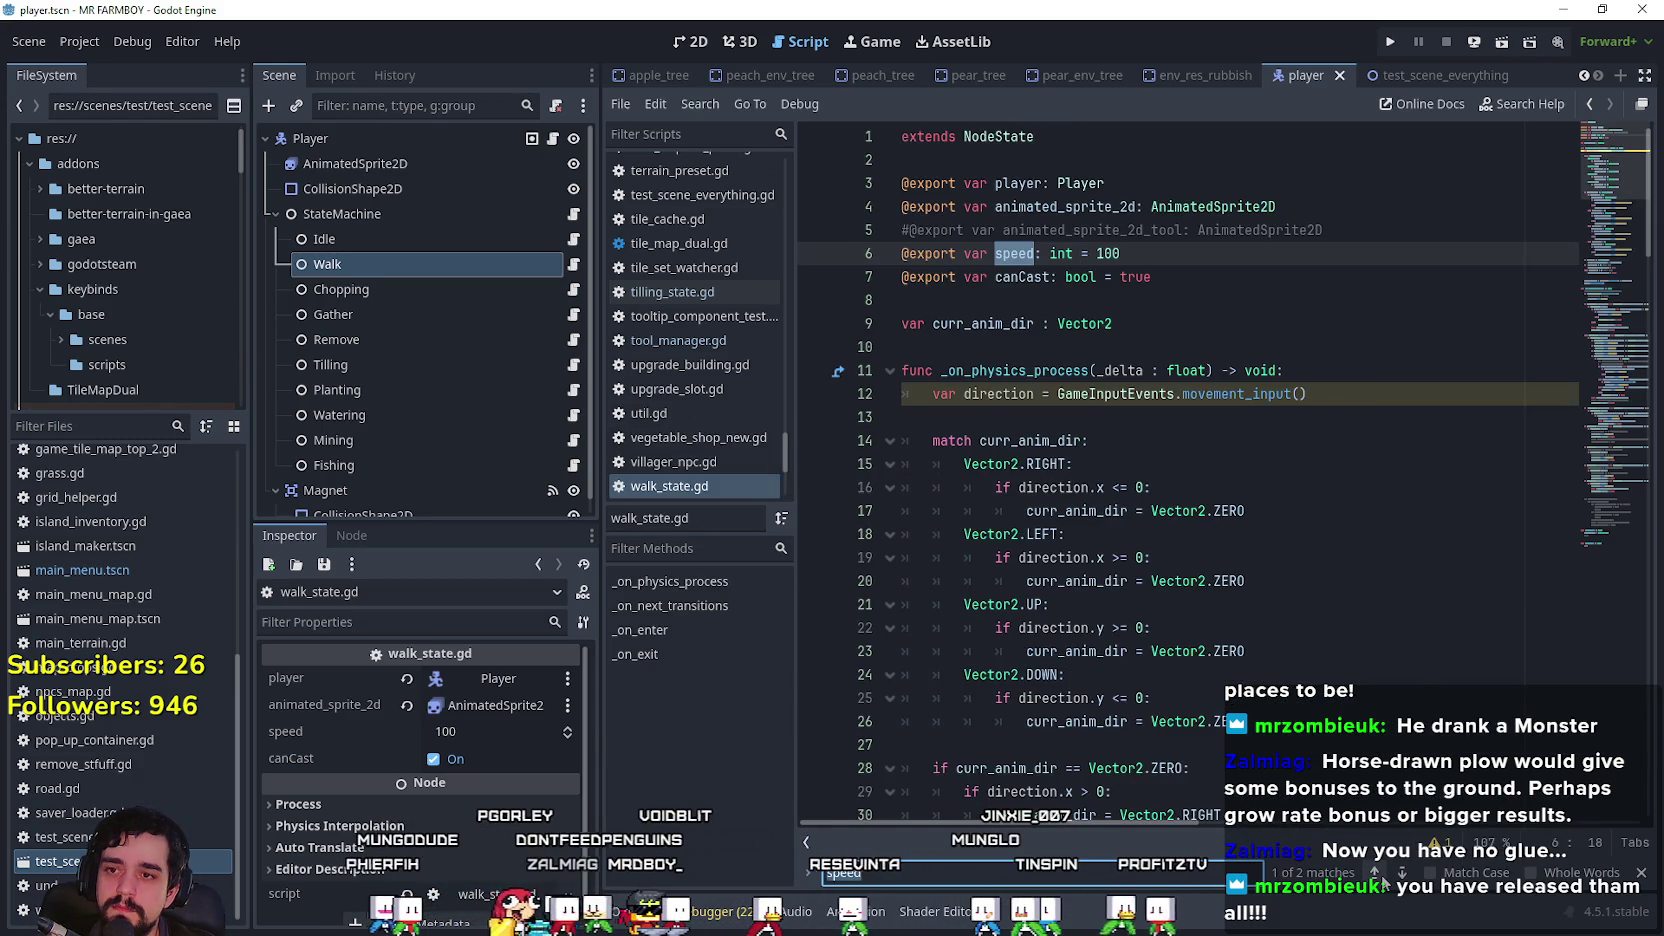
pyautogui.click(1381, 874)
pyautogui.scroll(-4, 1150, 500)
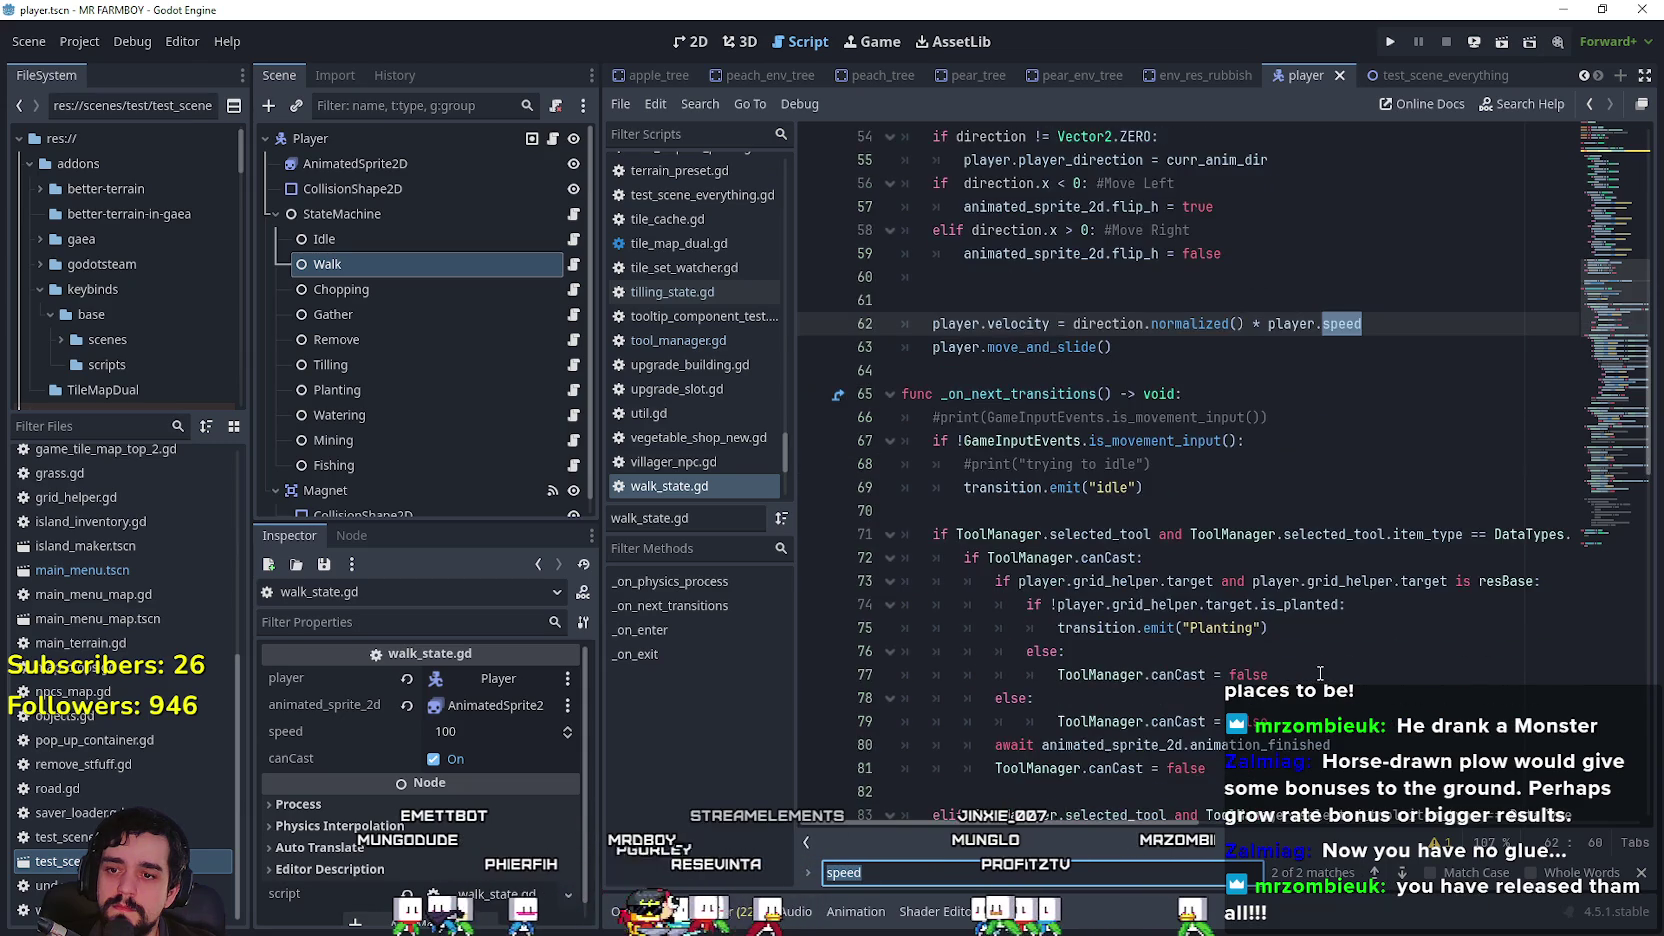
pyautogui.click(573, 239)
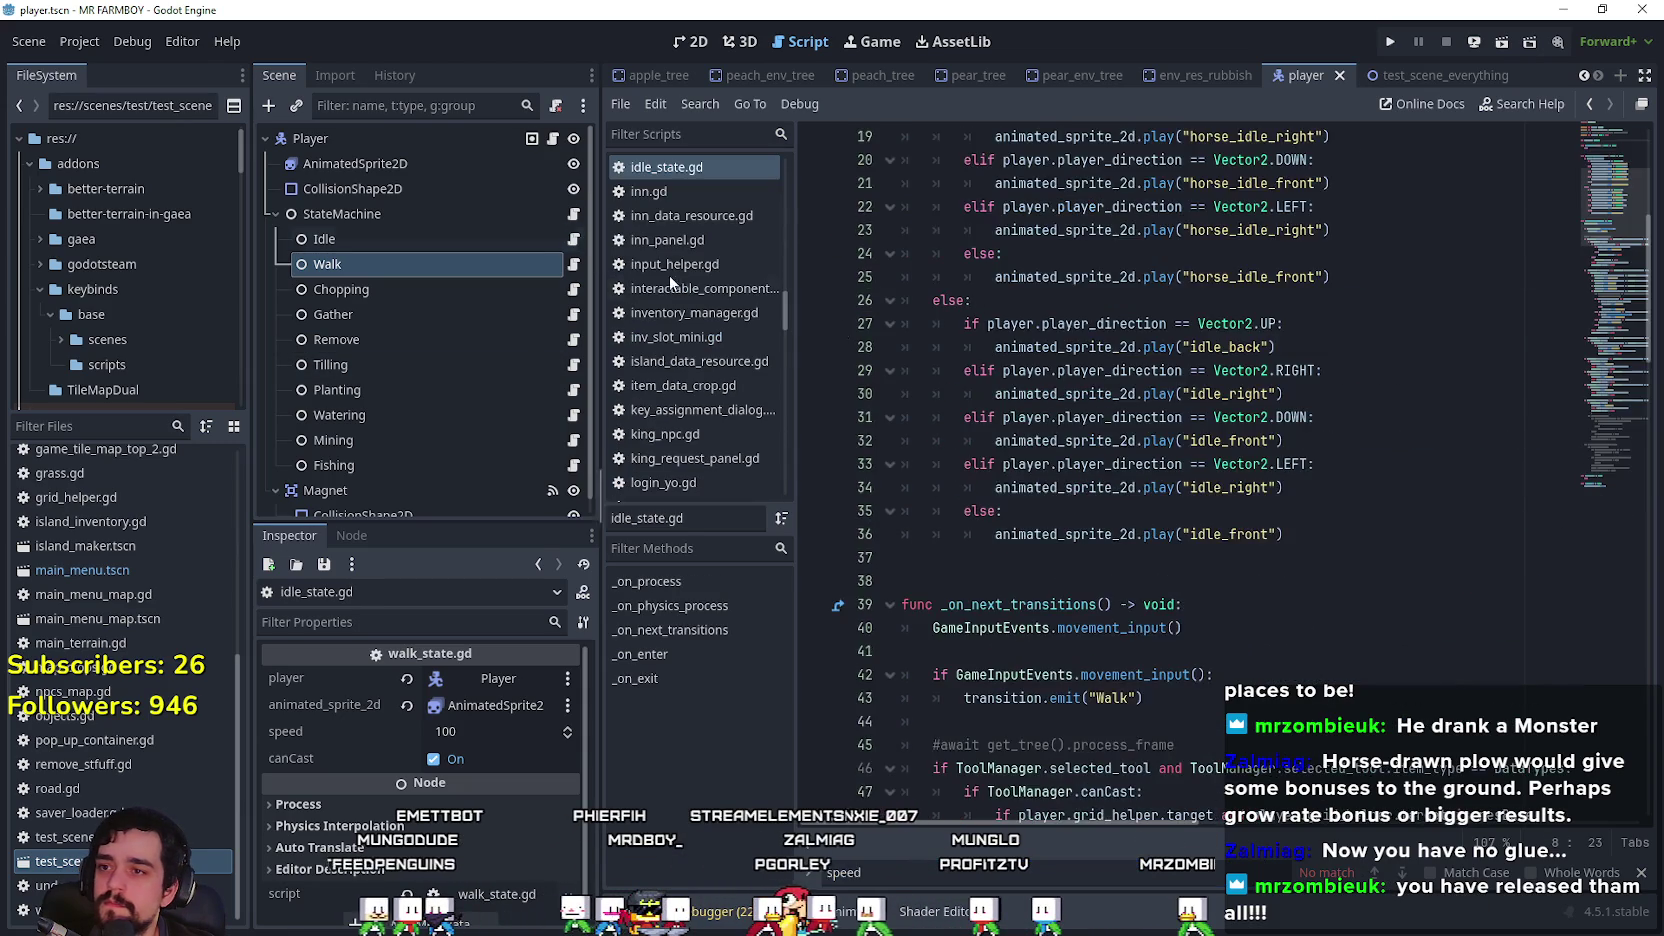
pyautogui.scroll(5, 1252, 423)
pyautogui.scroll(-8, 1252, 423)
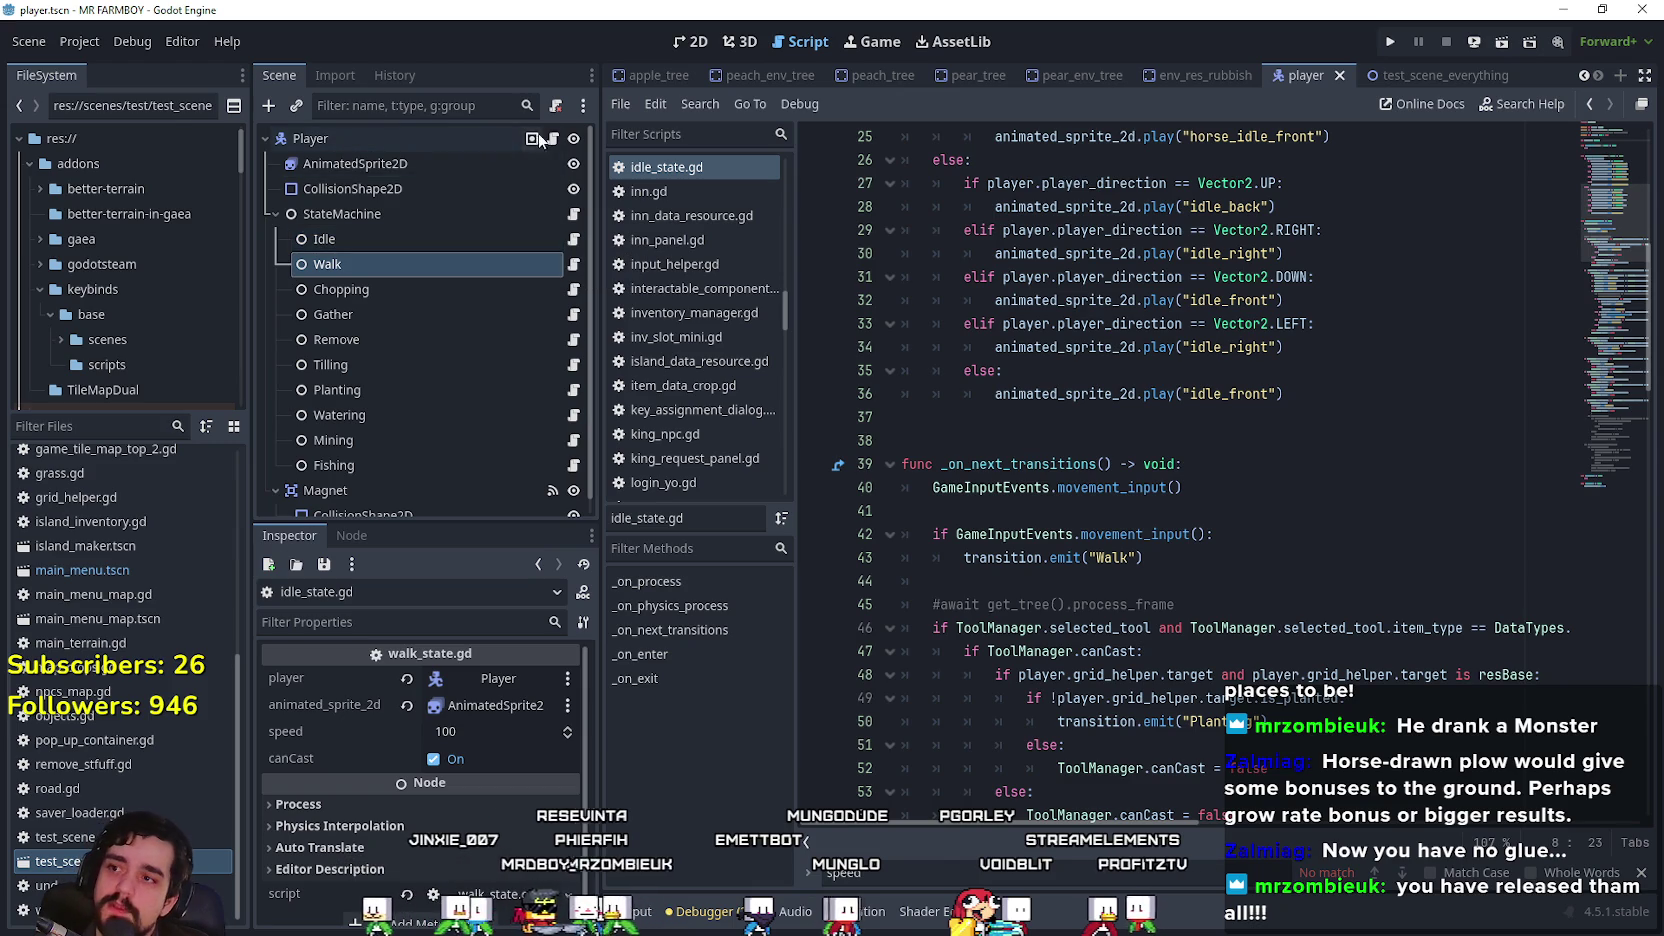
pyautogui.scroll(-12, 1453, 382)
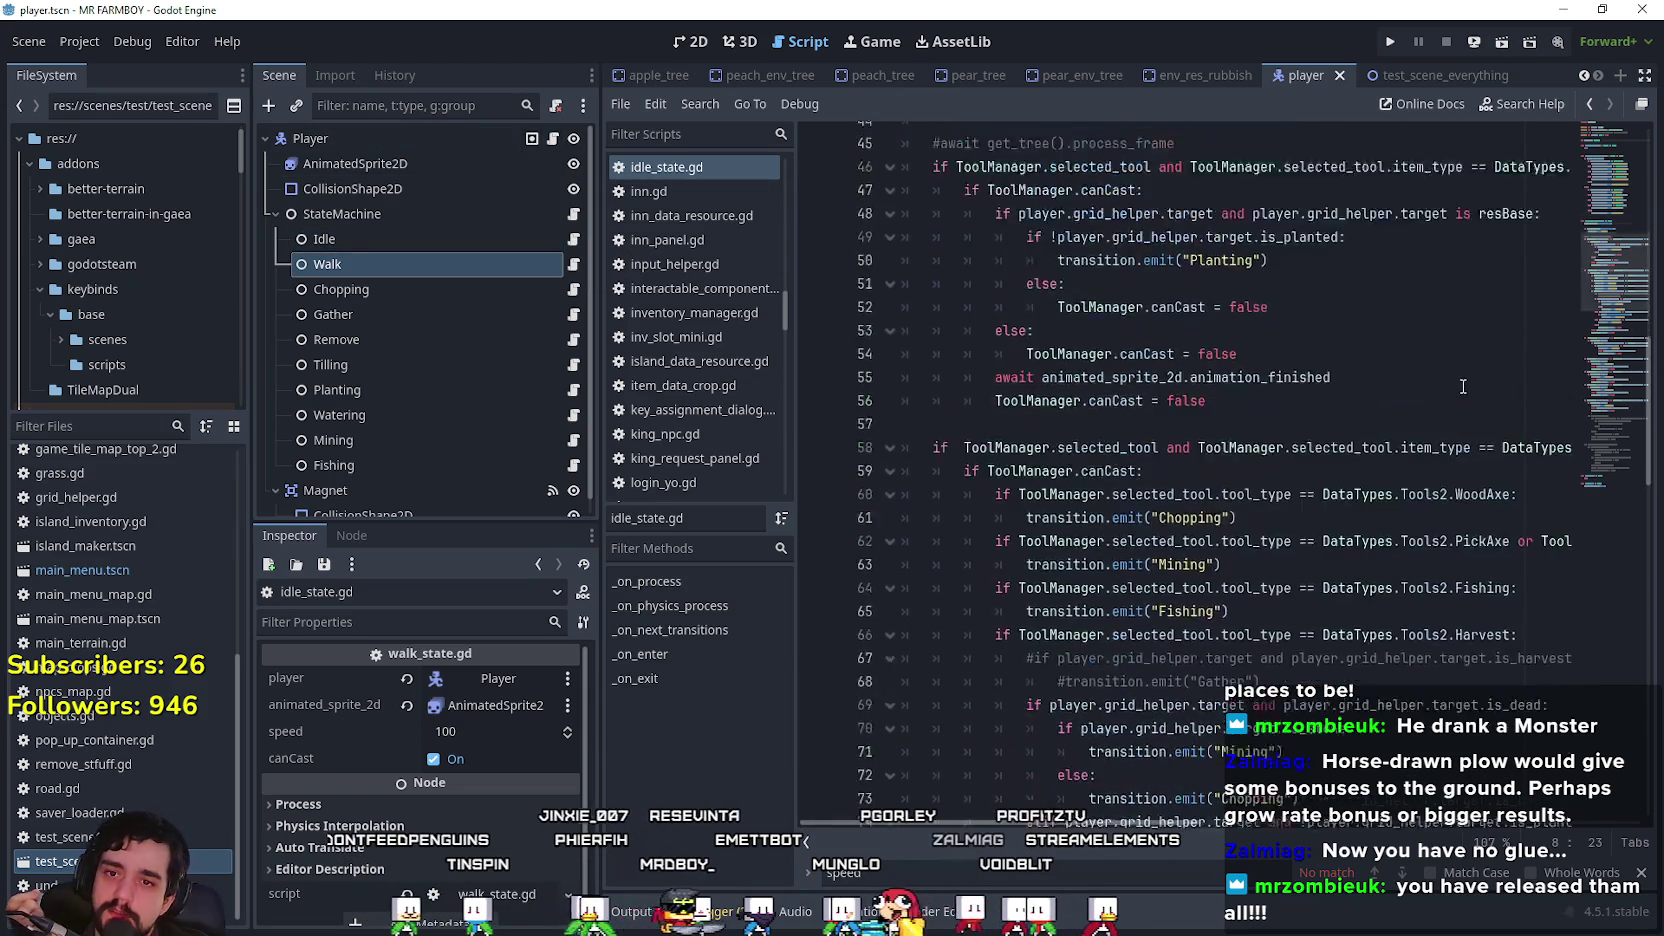
pyautogui.scroll(-11, 1453, 382)
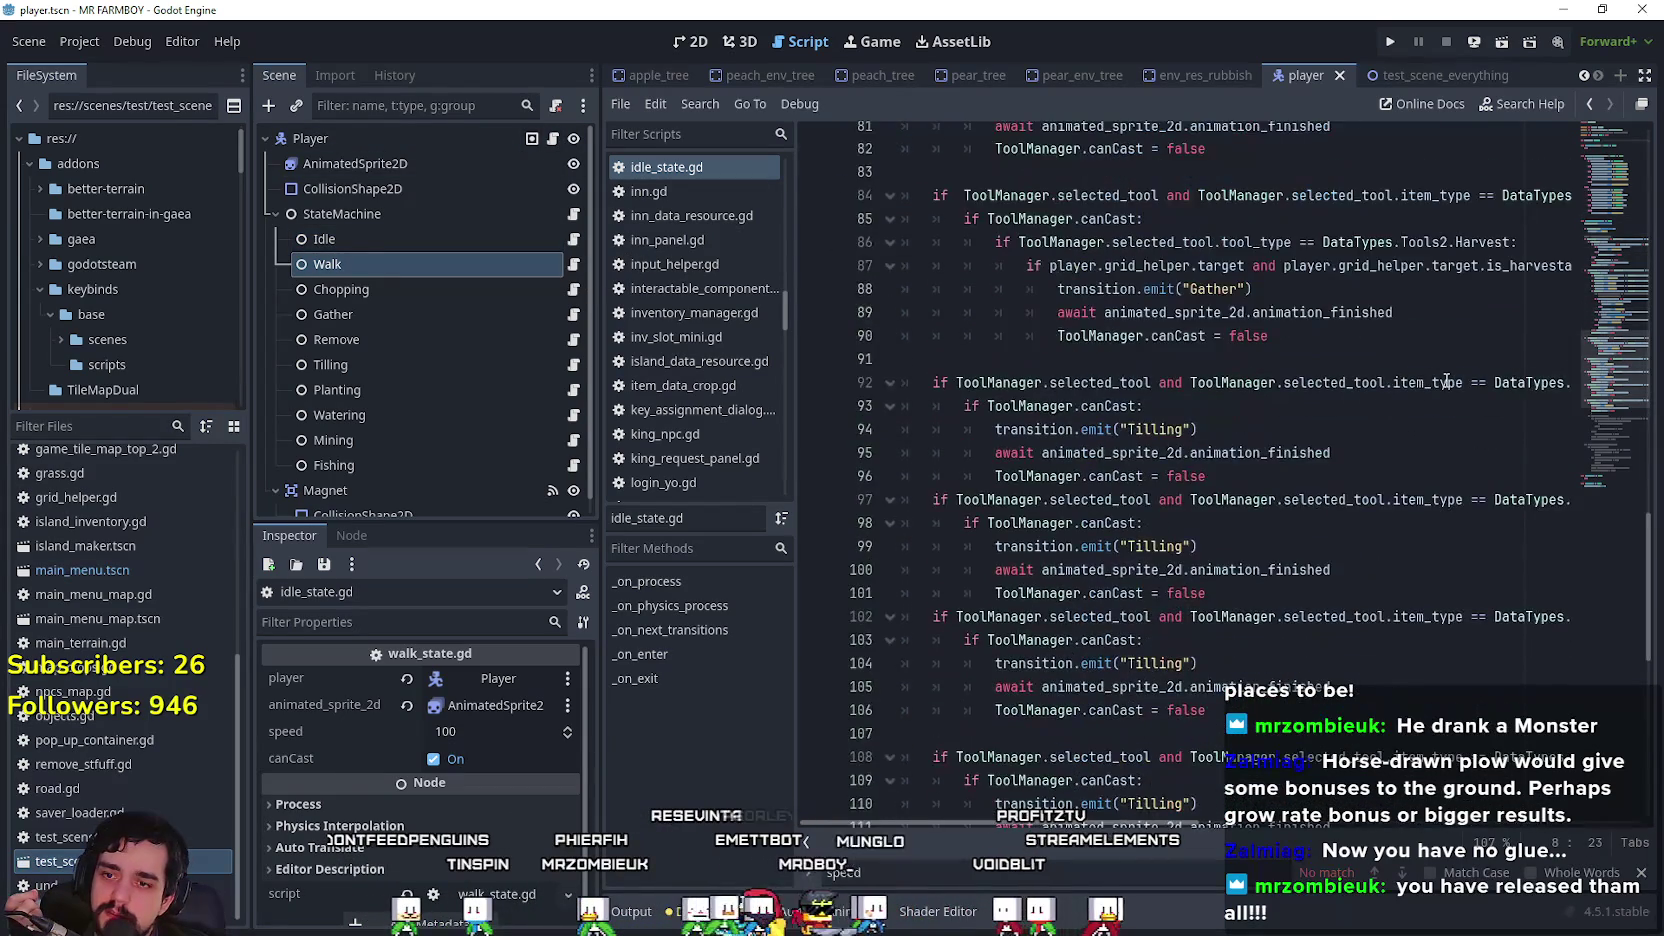
pyautogui.scroll(8, 1444, 381)
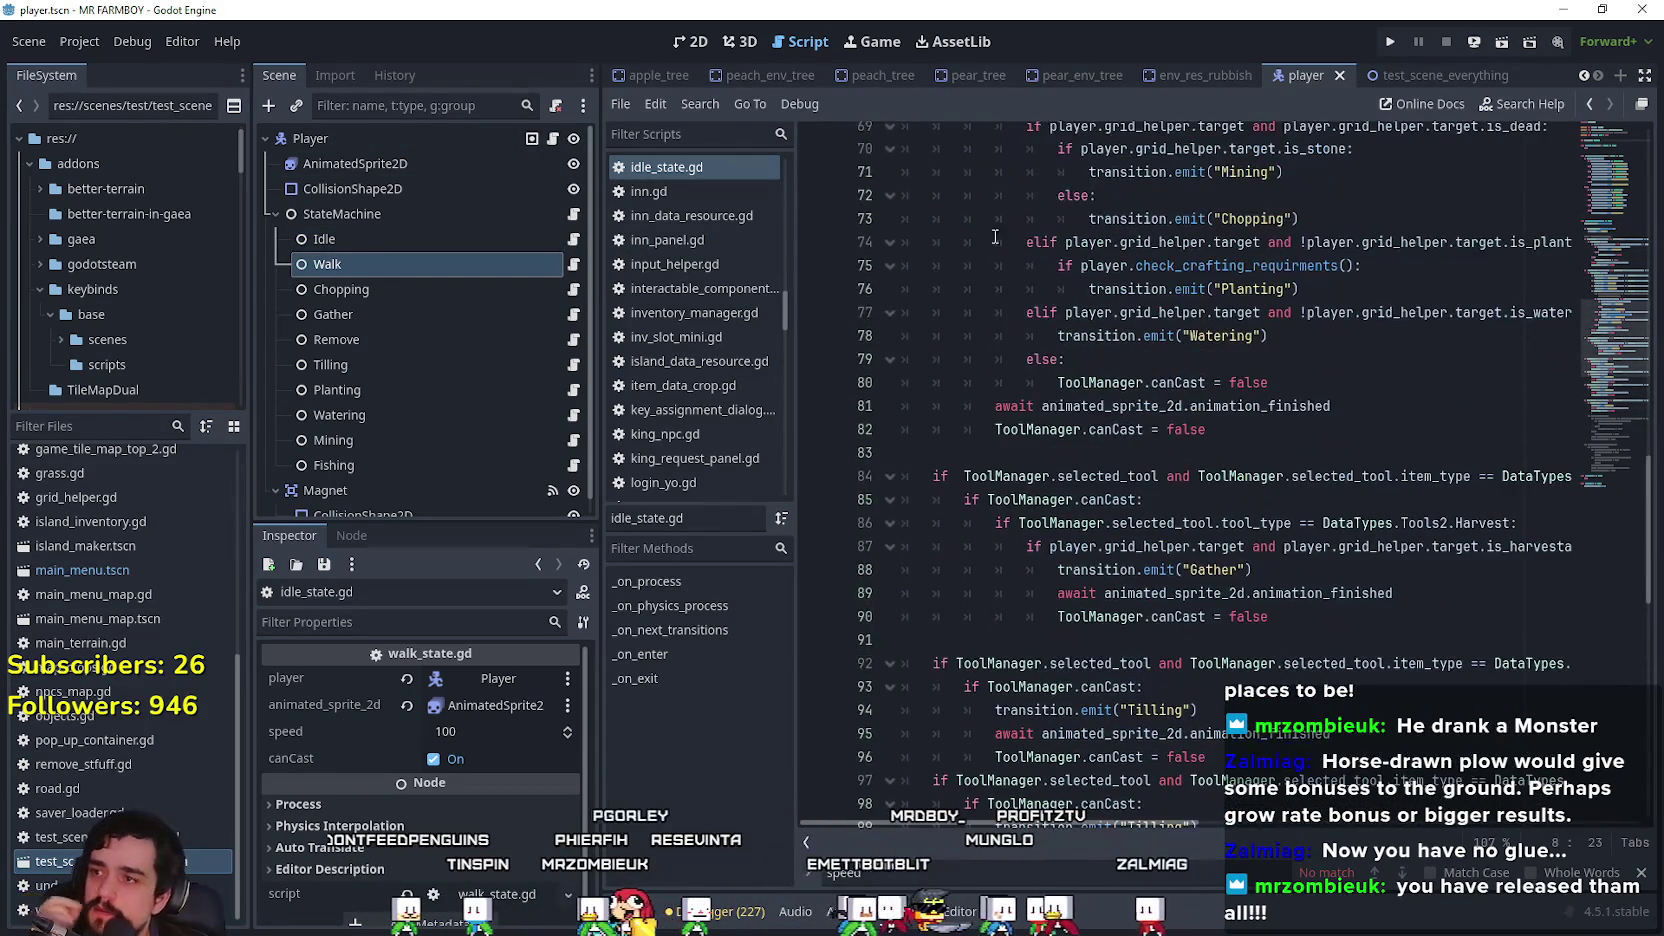
# Step: Change player_horse's default from false to true on line 18
pyautogui.click(555, 145)
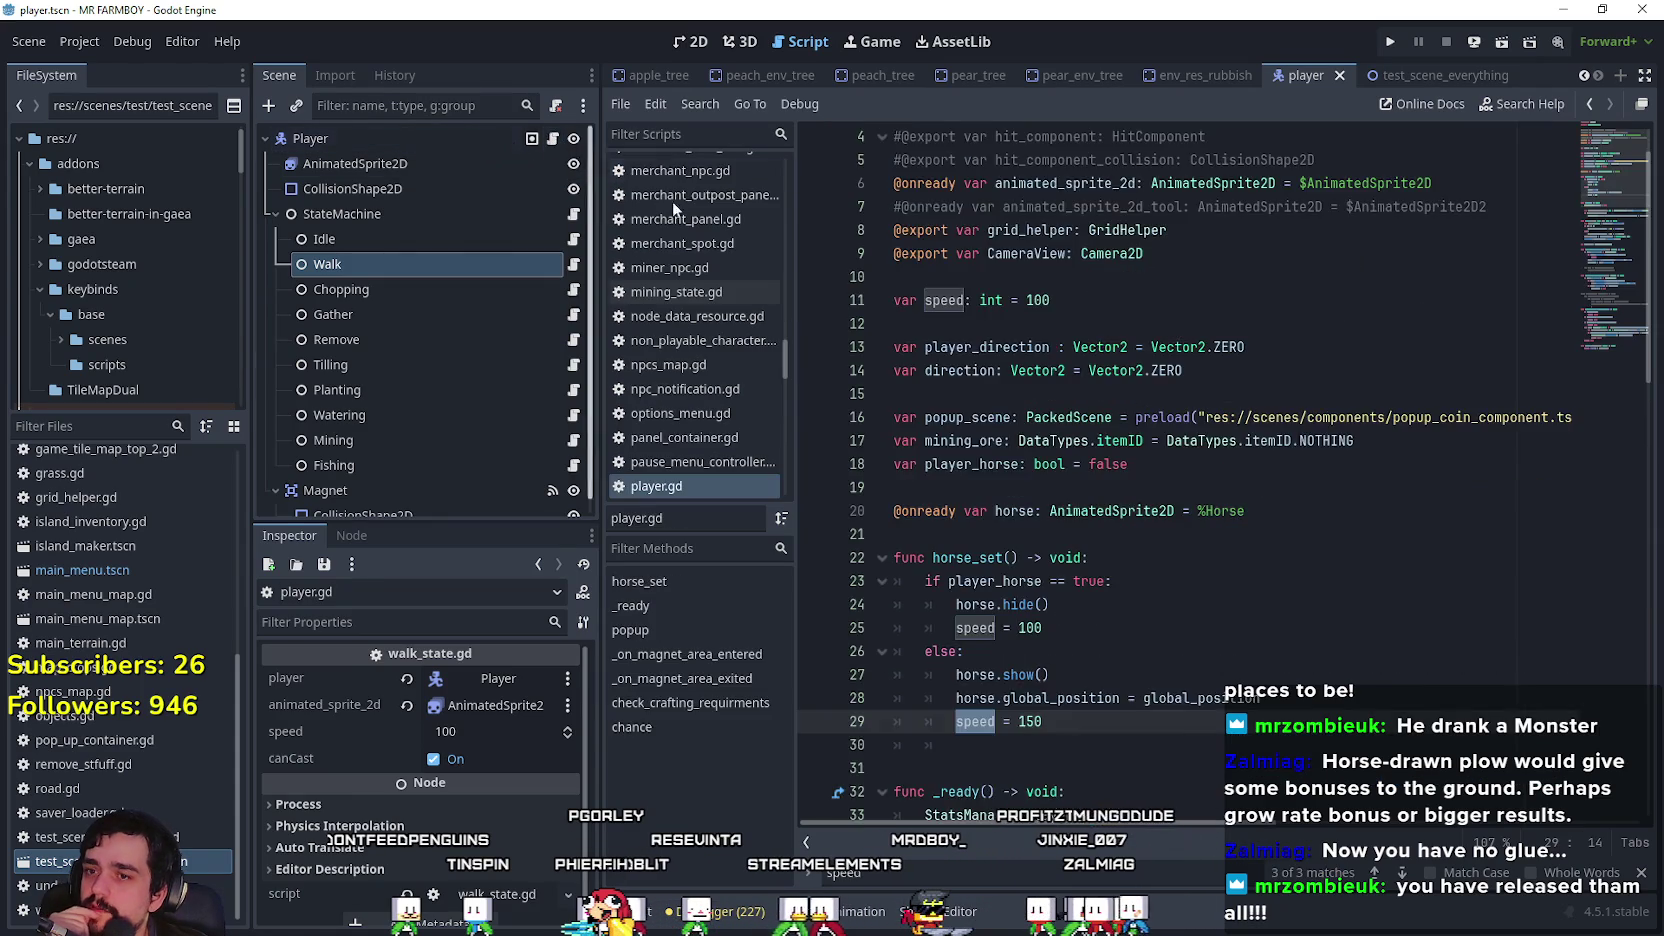
pyautogui.scroll(-15, 1119, 476)
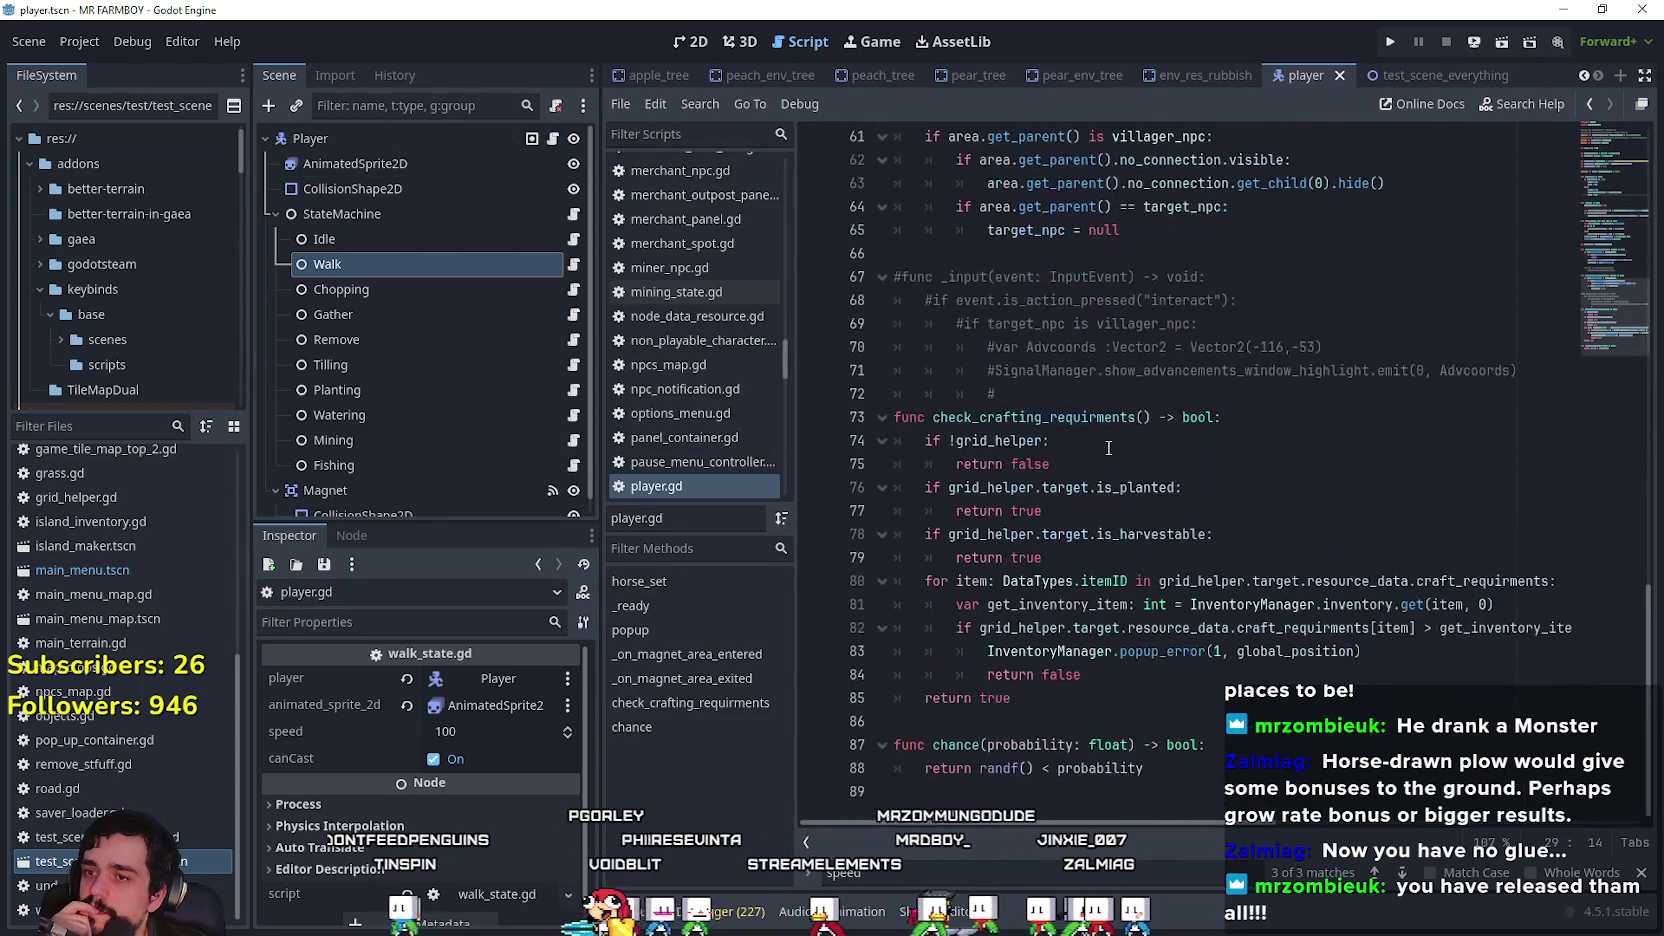
pyautogui.scroll(15, 1108, 447)
pyautogui.click(1019, 556)
pyautogui.scroll(1, 1019, 556)
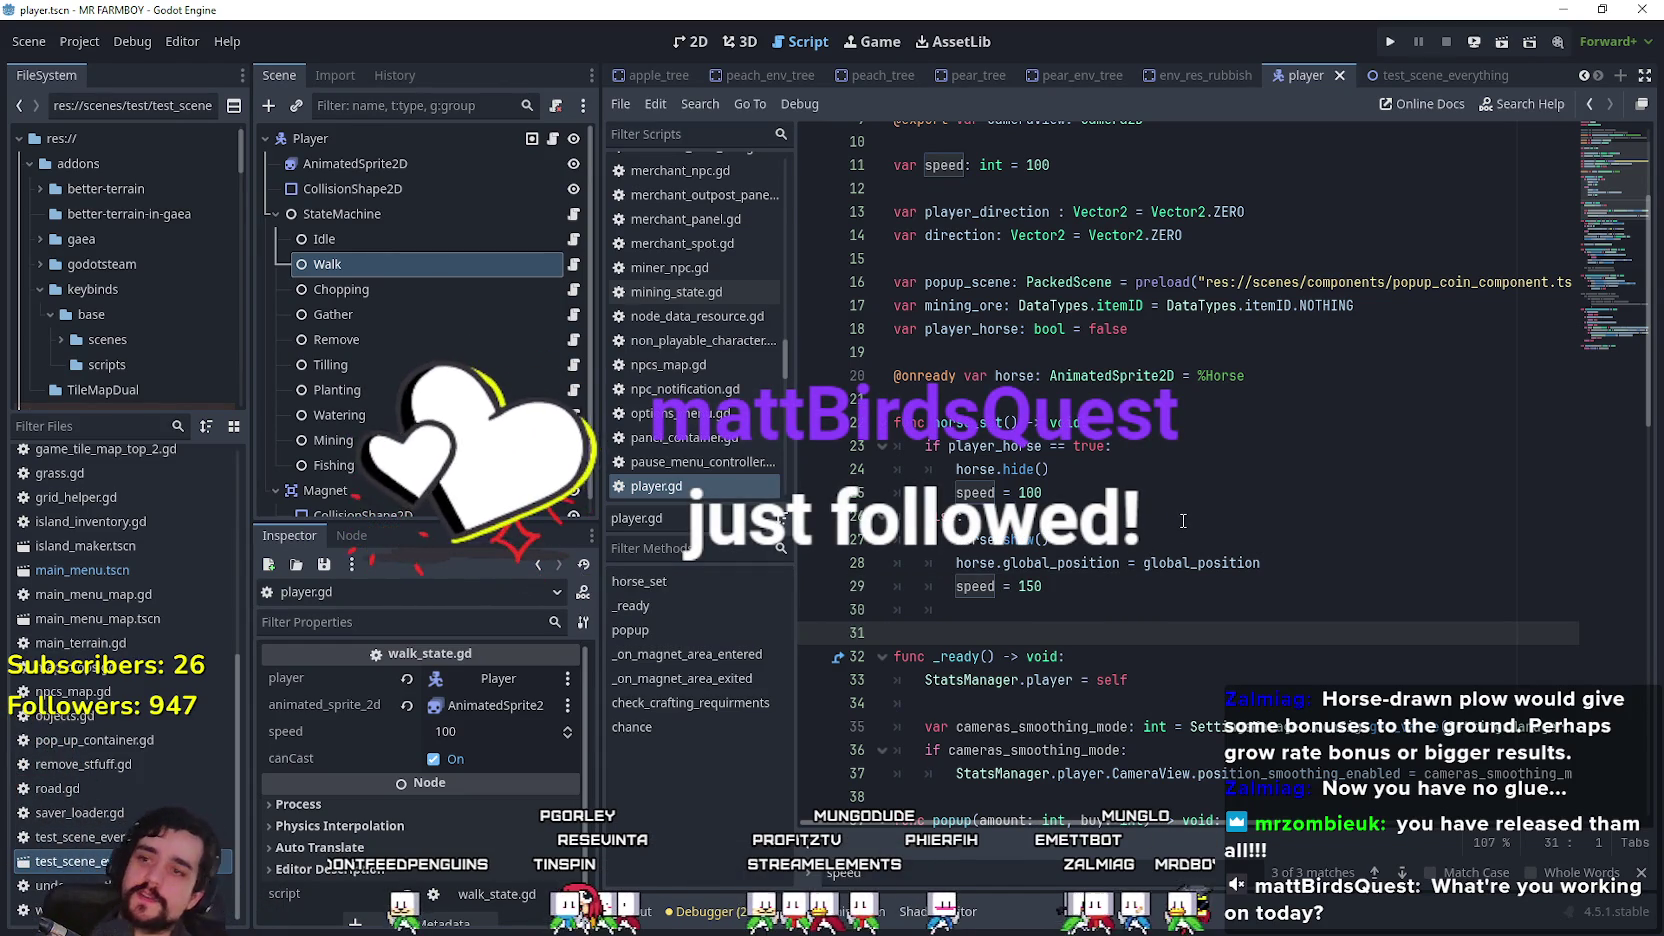
pyautogui.doubleClick(1126, 331)
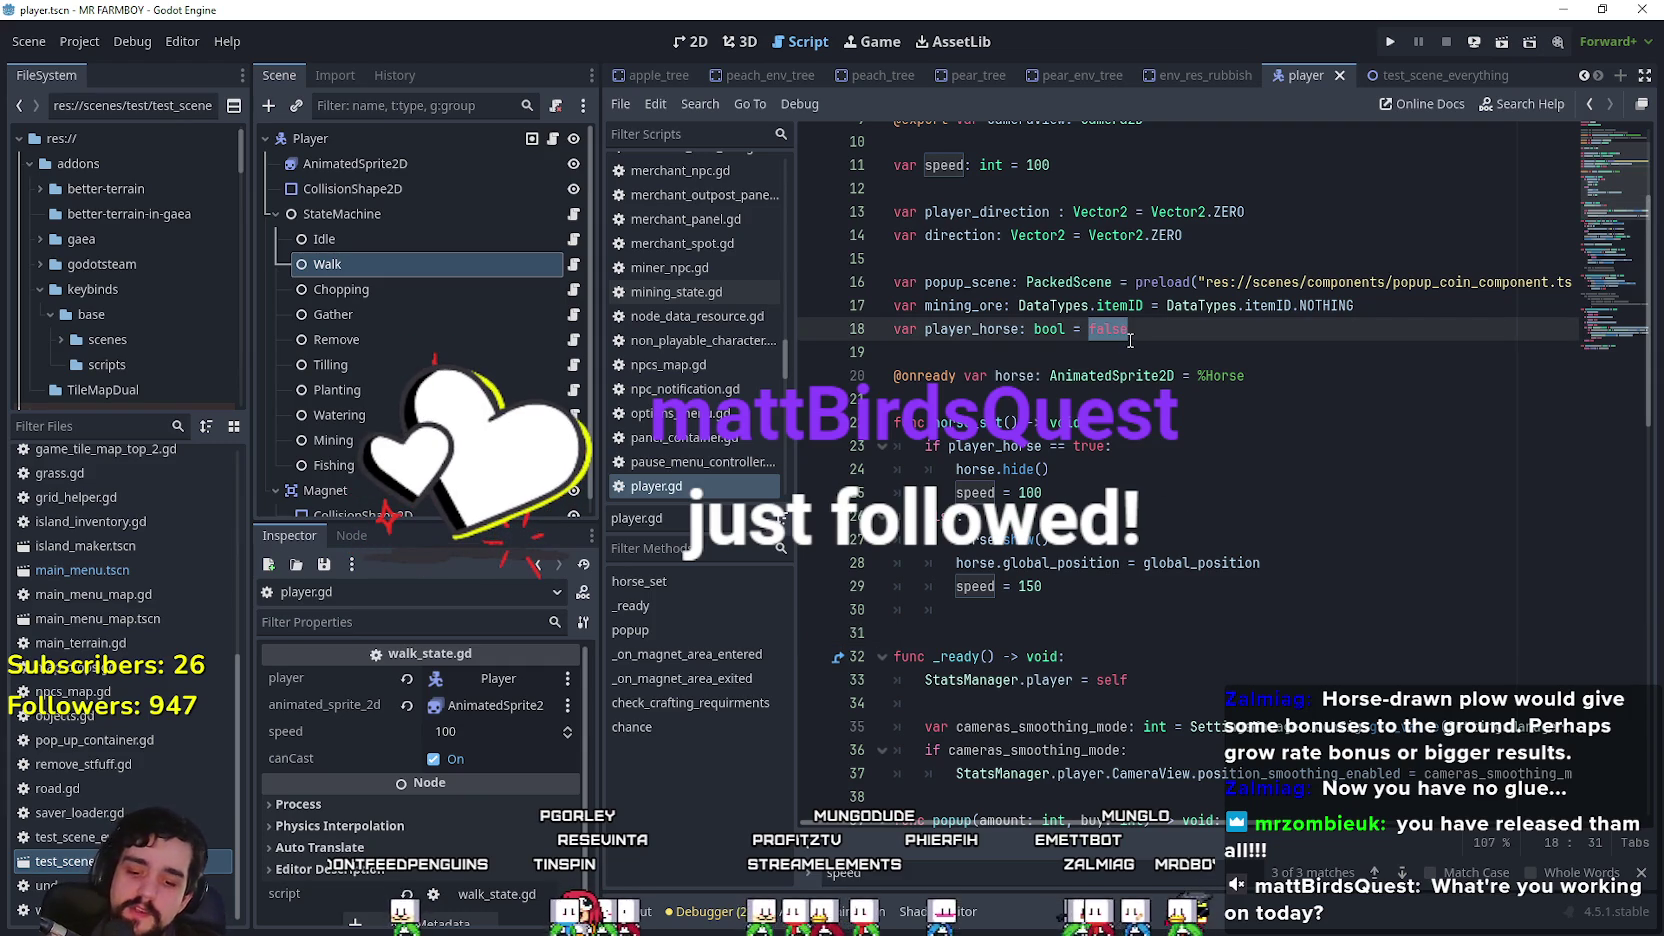
pyautogui.write('tru')
pyautogui.doubleClick(1005, 422)
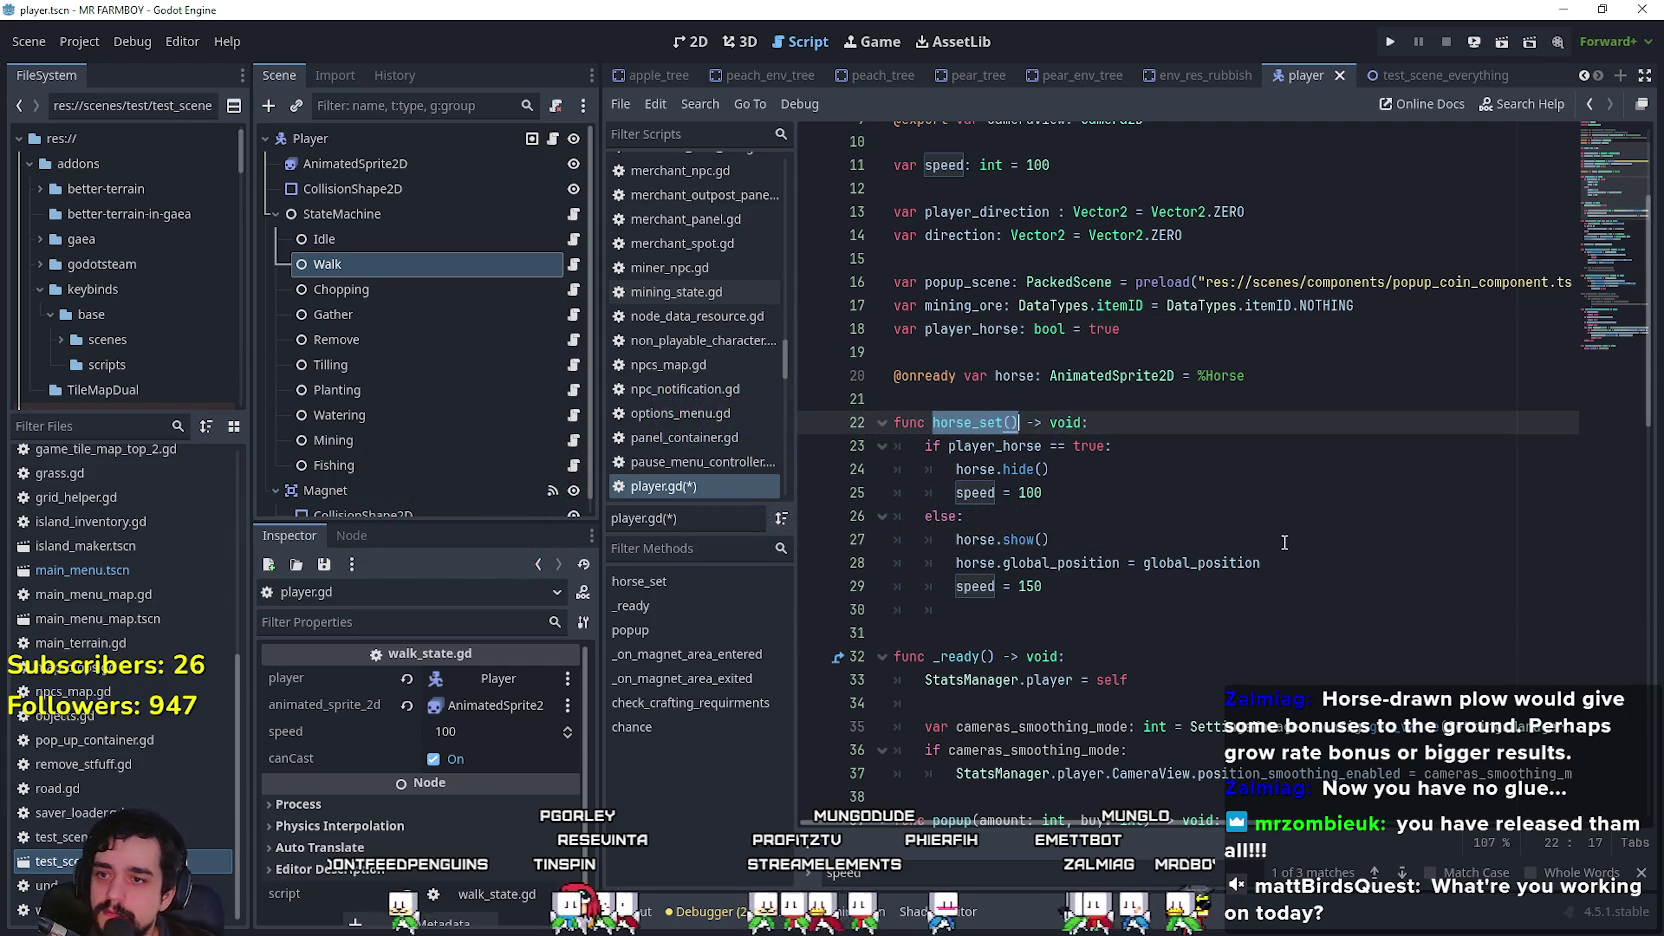
# Step: Call horse_set() at the end of _ready, save, tidy the stray indentation, and run the game
pyautogui.scroll(-3, 1254, 535)
pyautogui.click(1110, 590)
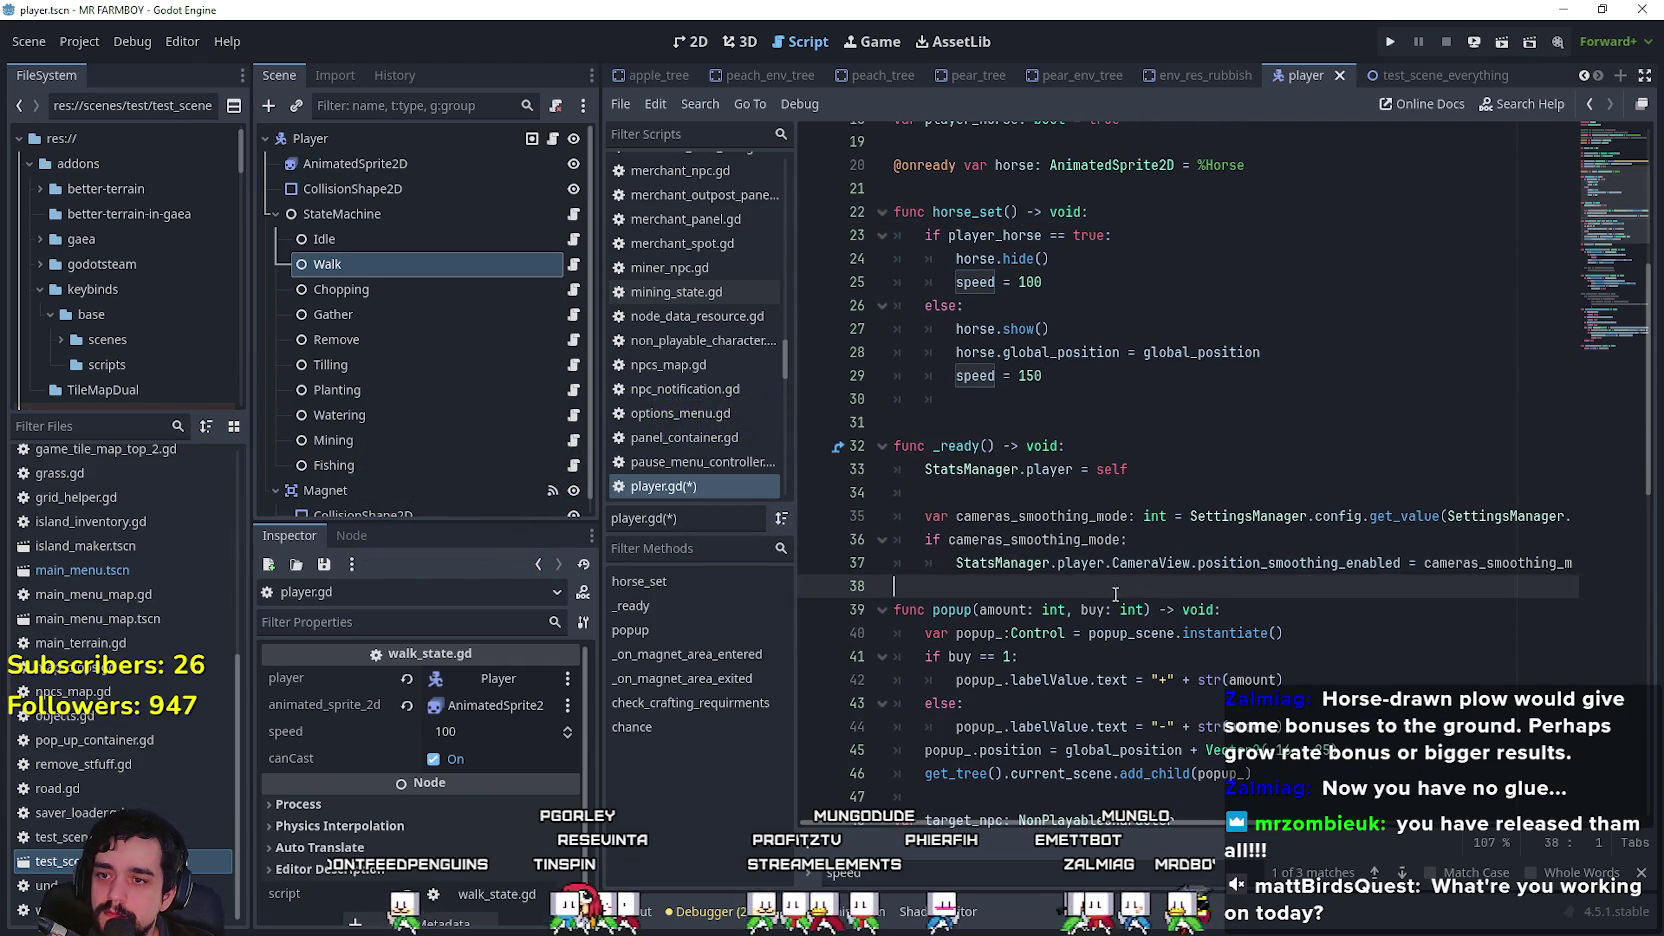
pyautogui.press('Return')
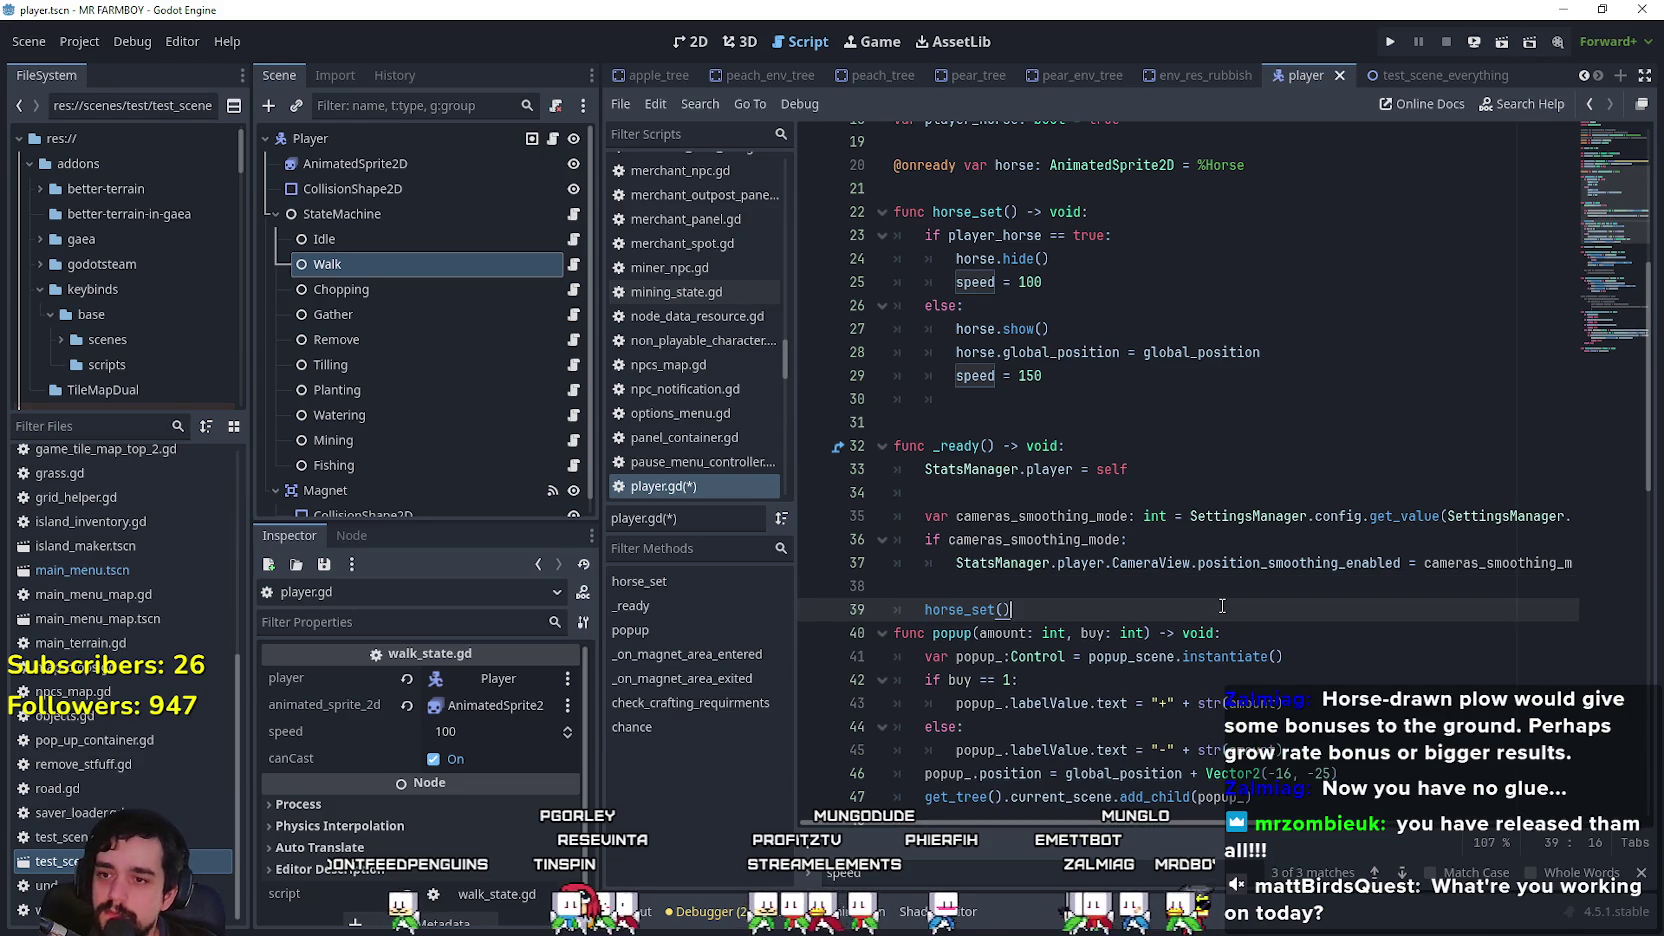
pyautogui.hotkey('ctrl', 's')
pyautogui.click(957, 446)
pyautogui.press('Up')
pyautogui.press('Up')
pyautogui.hotkey('shift', 'Home')
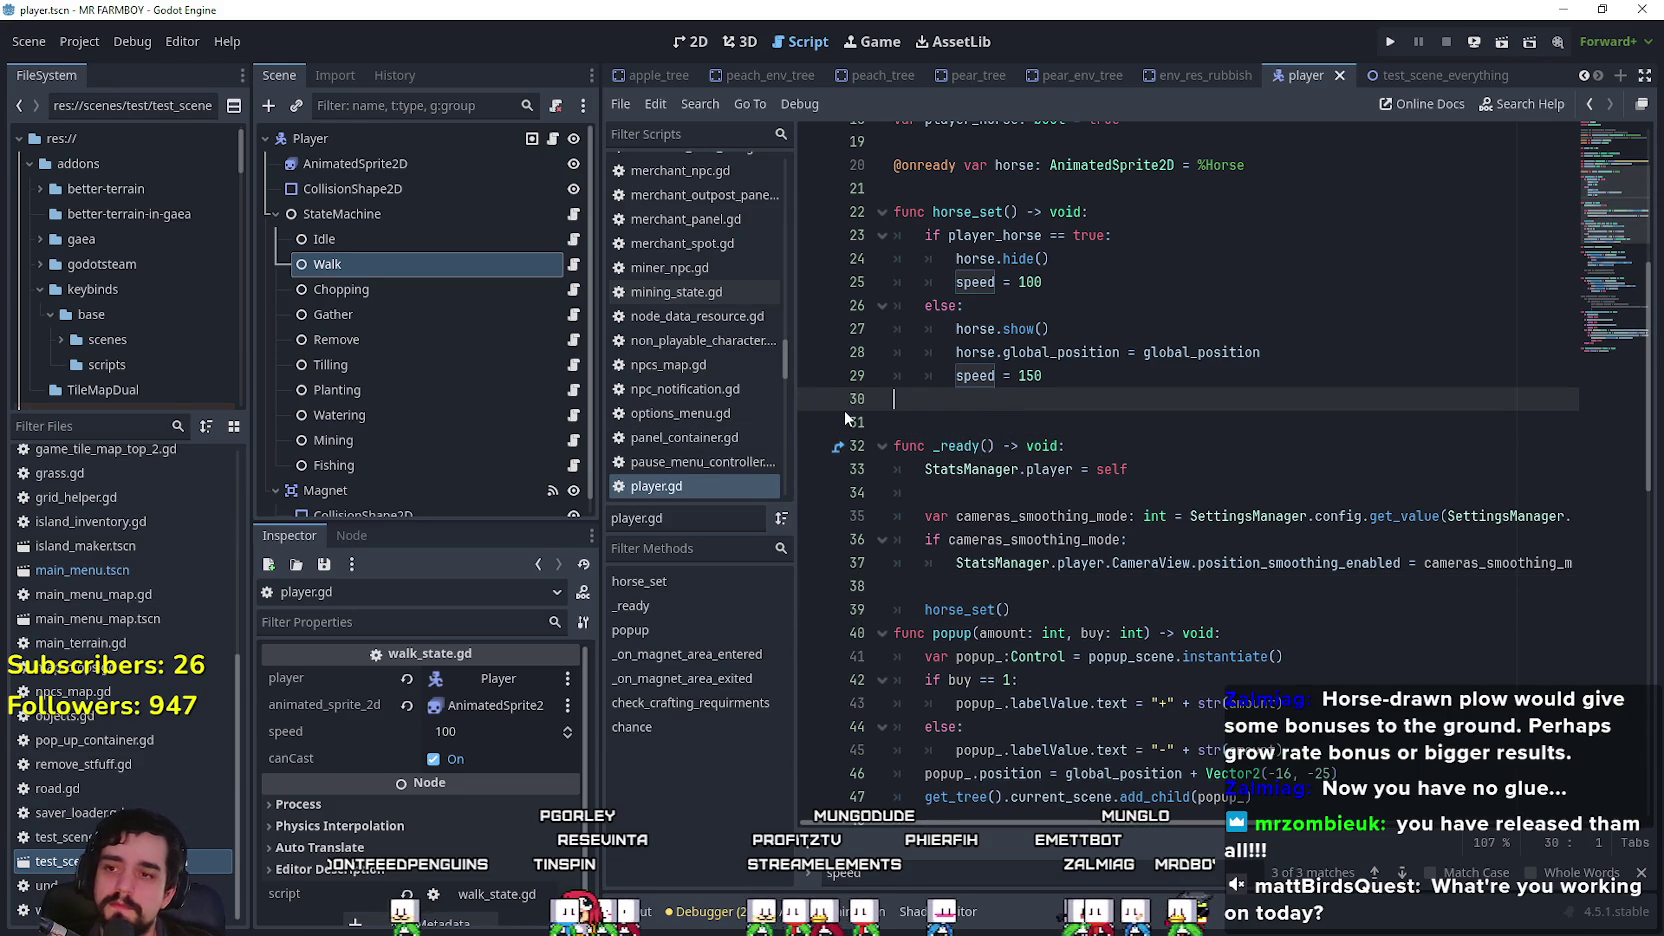
pyautogui.click(978, 428)
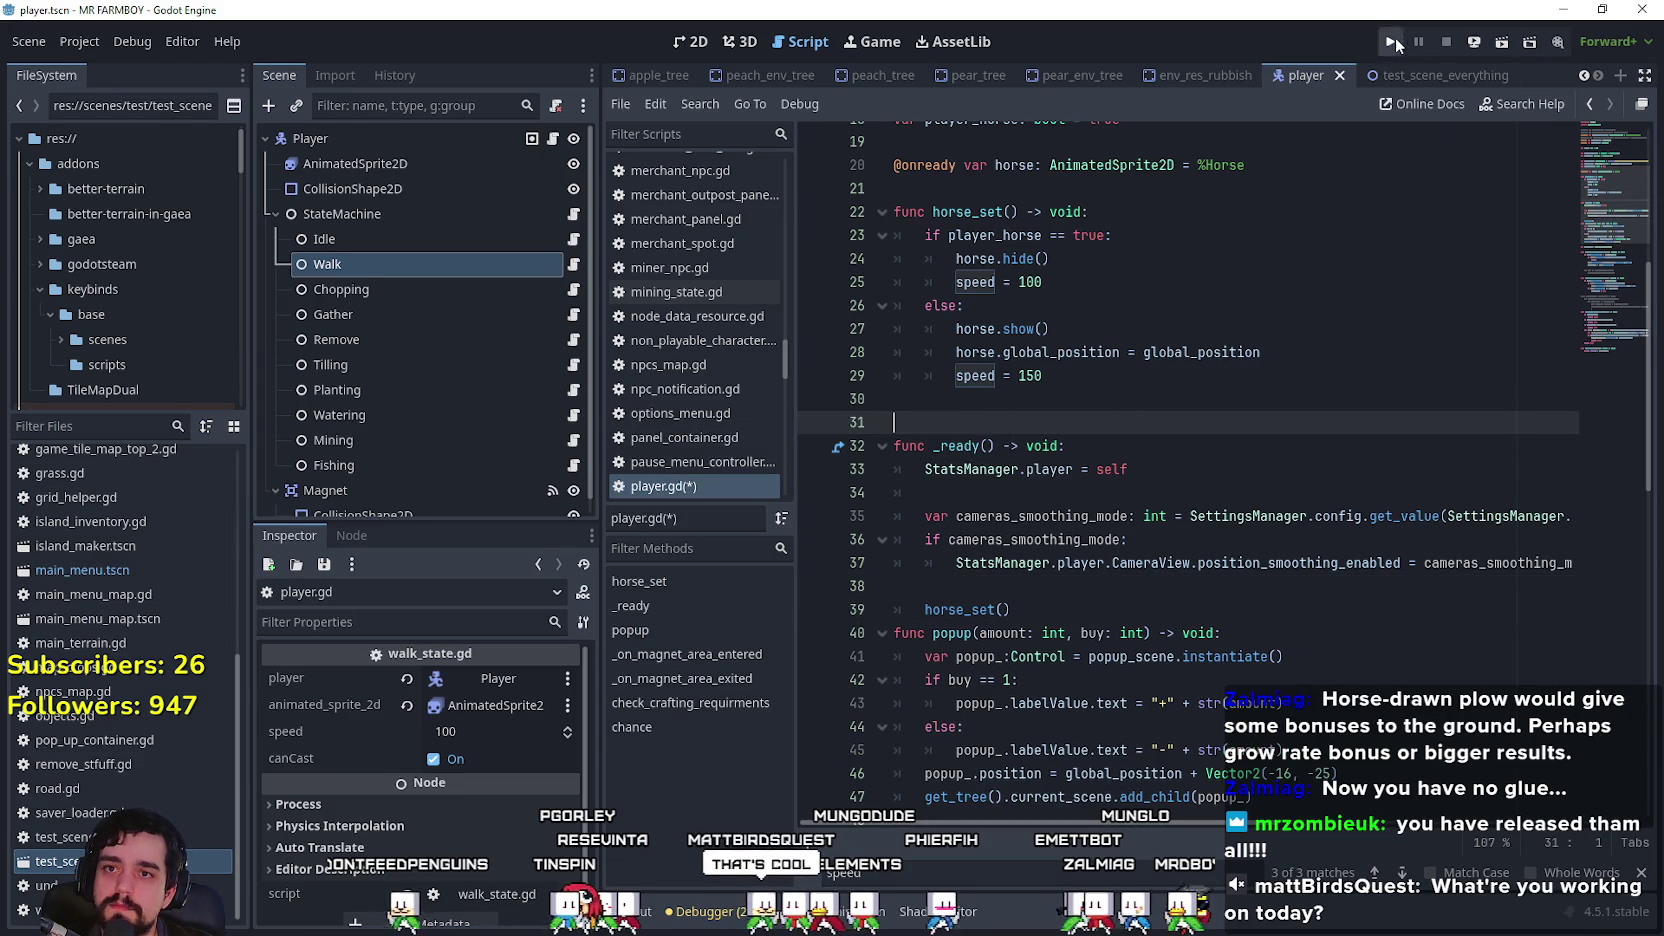
pyautogui.press('F5')
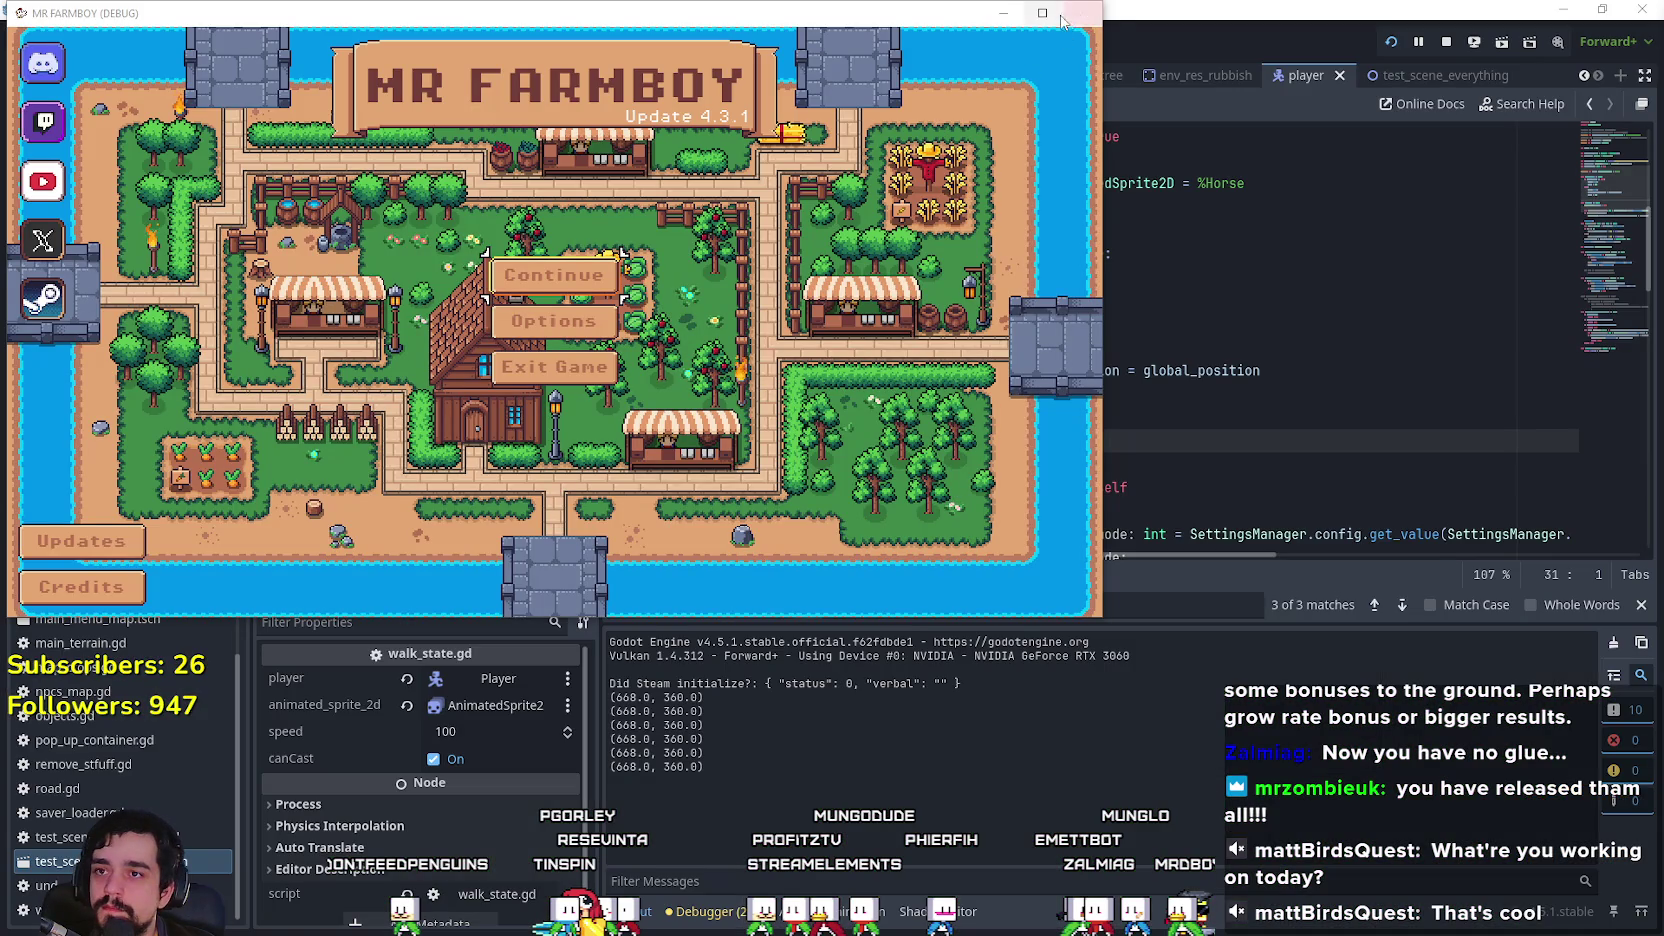
# Step: Maximize the game window and load Save 10
pyautogui.click(1042, 12)
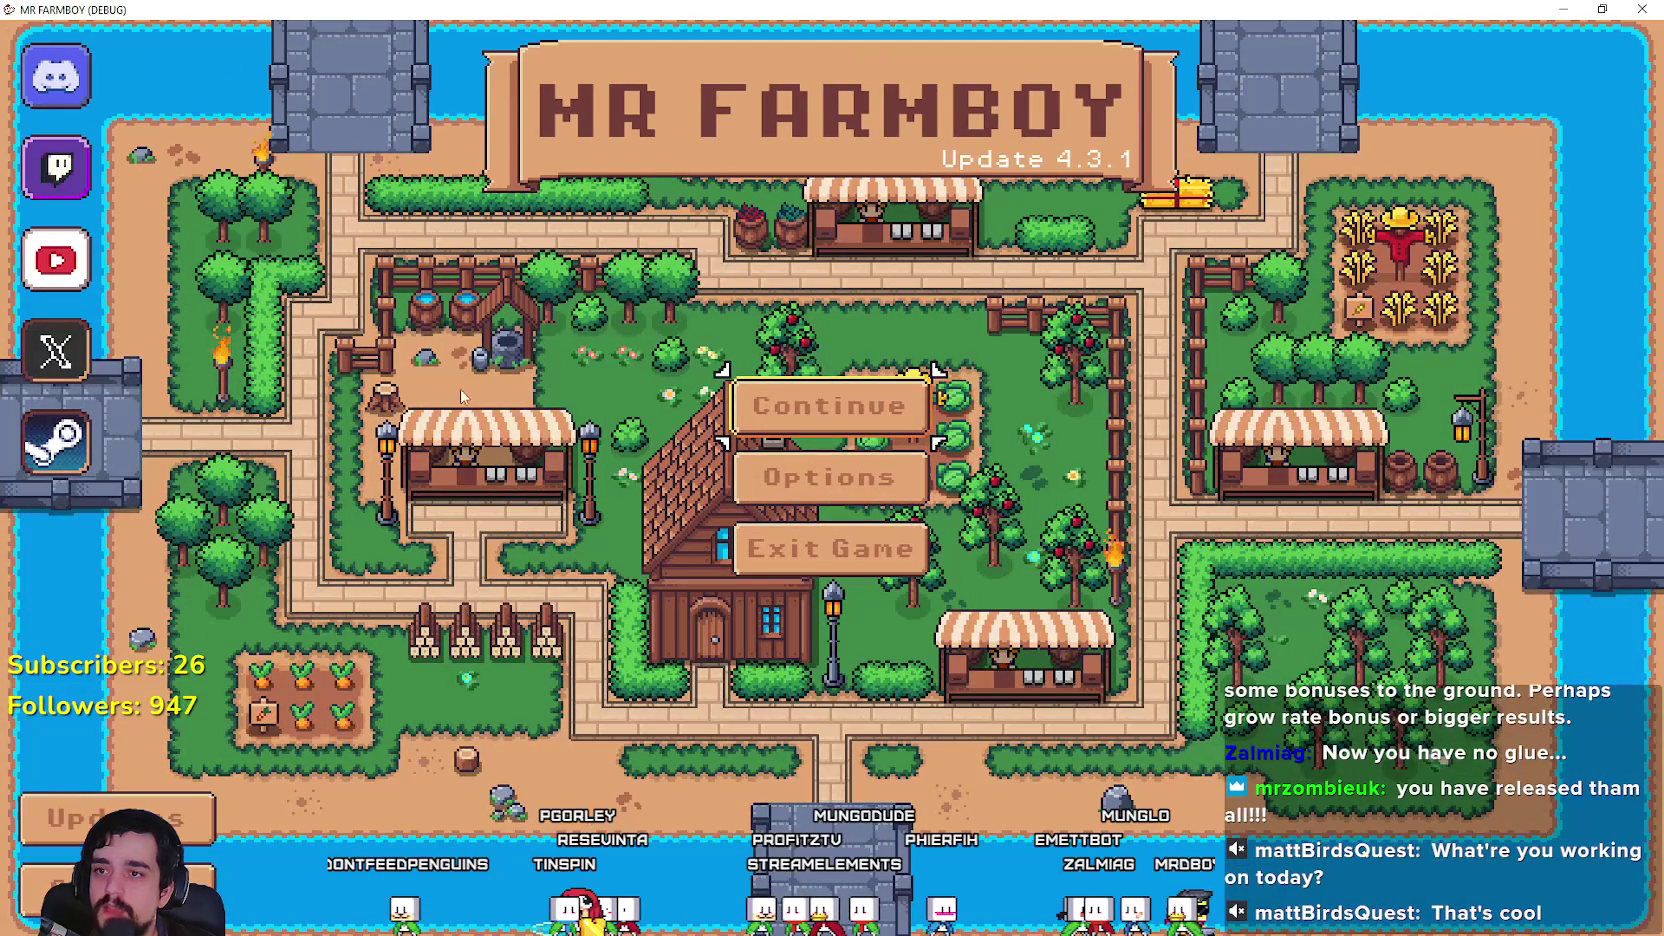
pyautogui.click(845, 408)
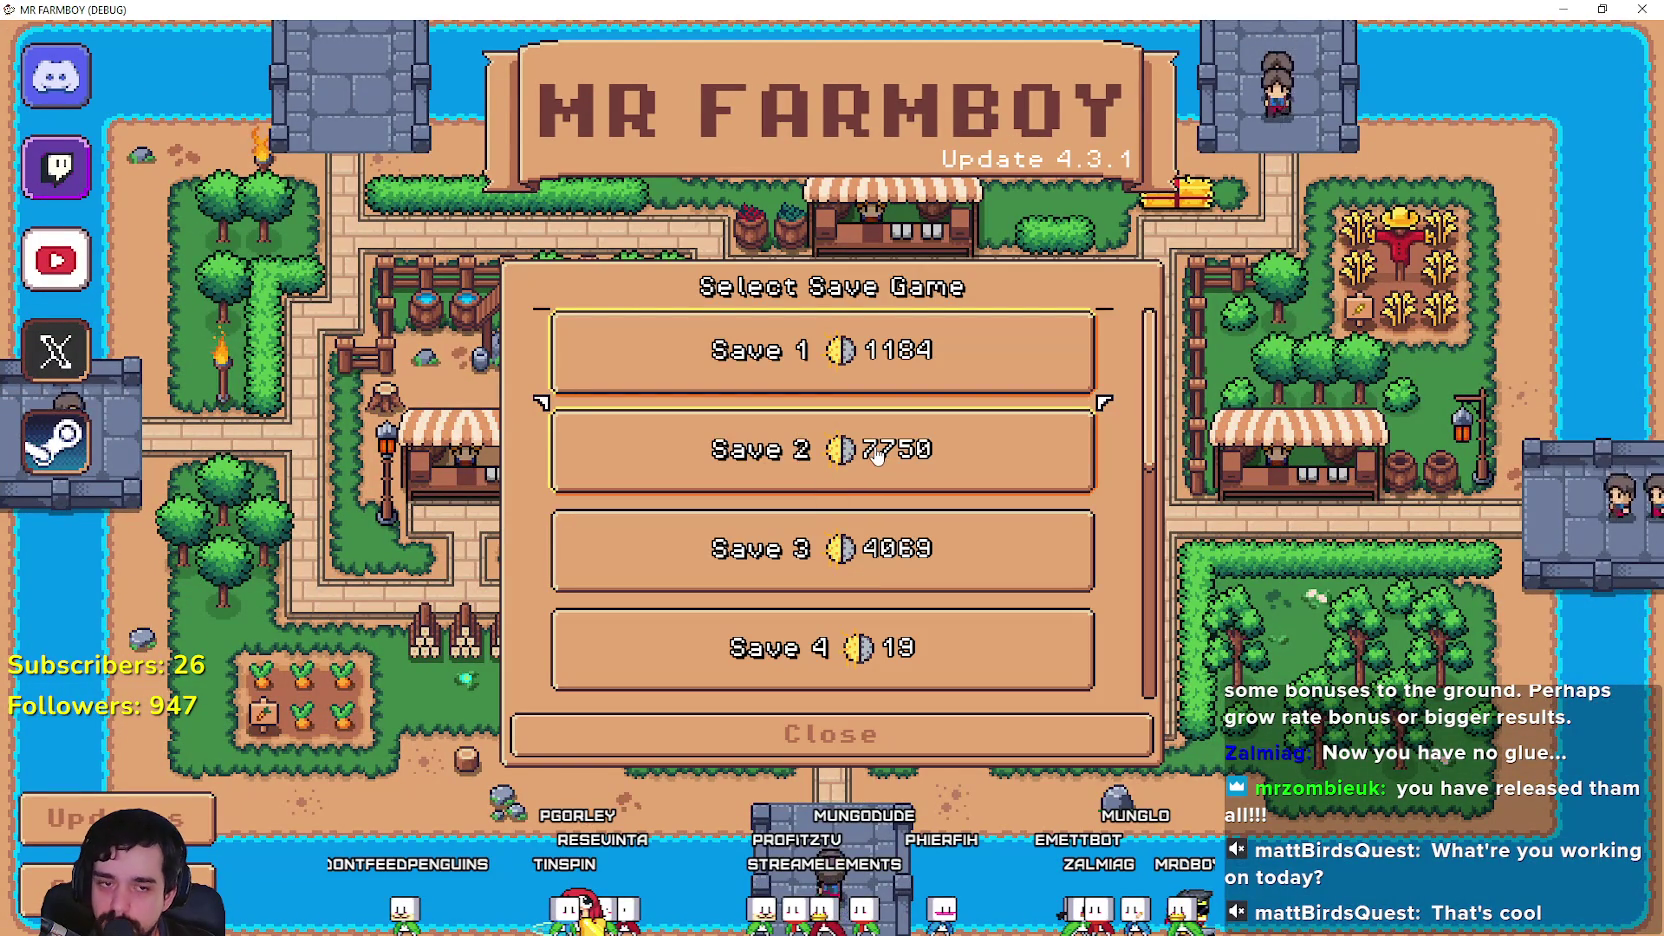
pyautogui.scroll(-3, 960, 503)
pyautogui.scroll(-9, 960, 503)
pyautogui.click(776, 660)
pyautogui.click(778, 667)
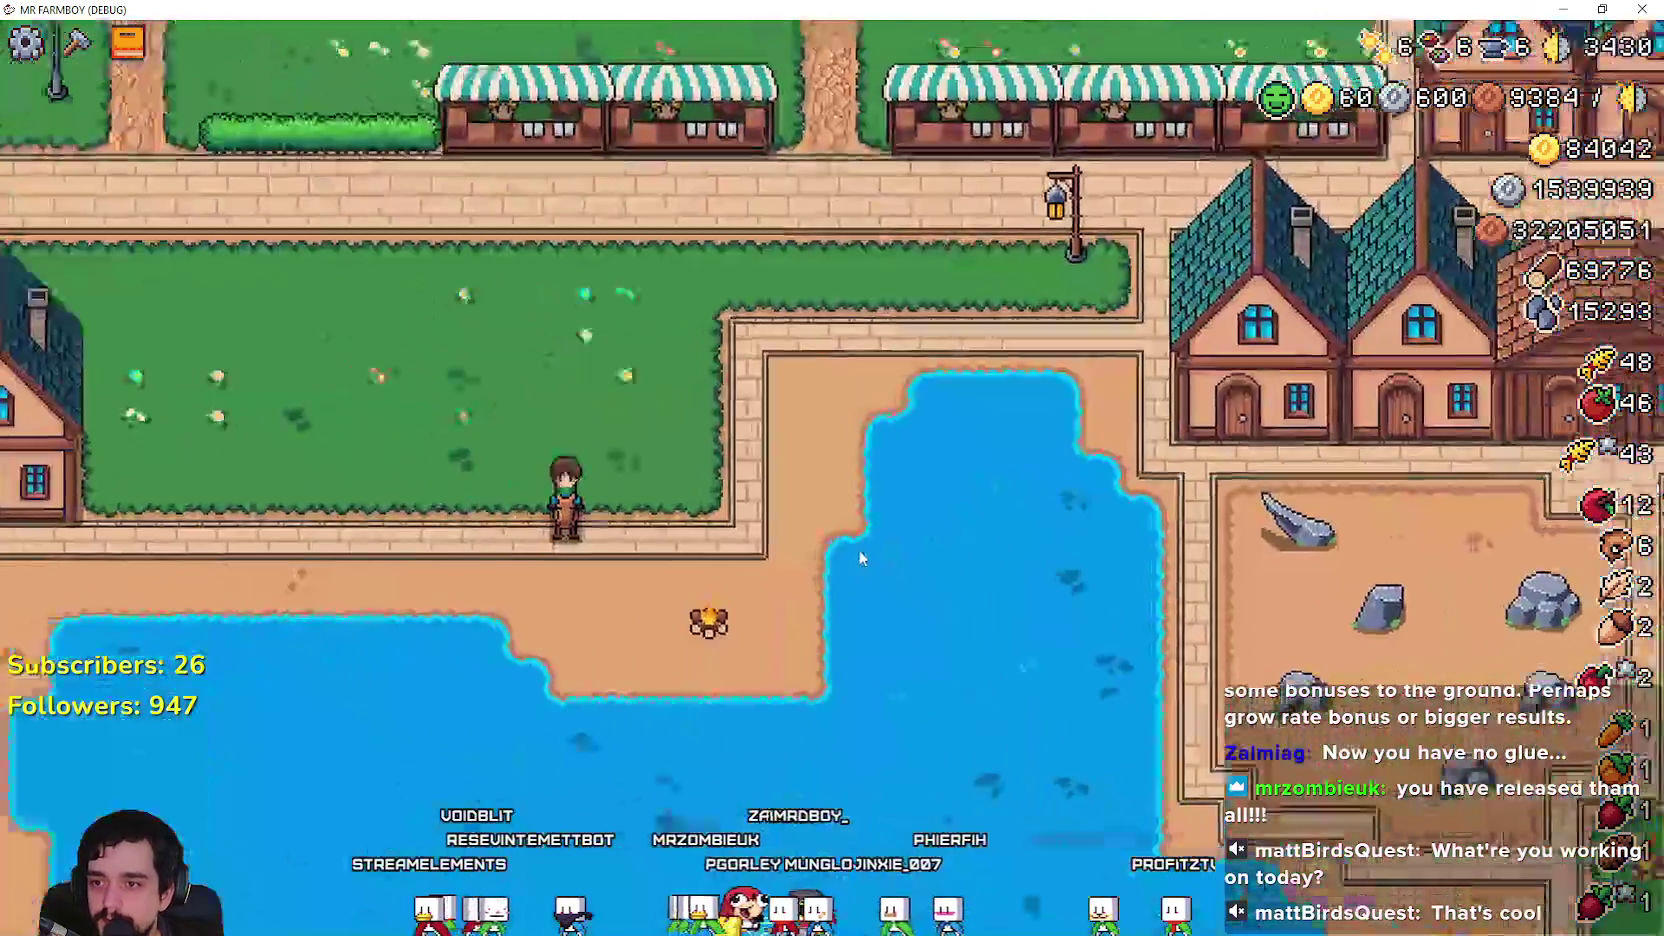
# Step: Ride the mounted player around the field, roads and houses with WASD, then close the game
pyautogui.press('w')
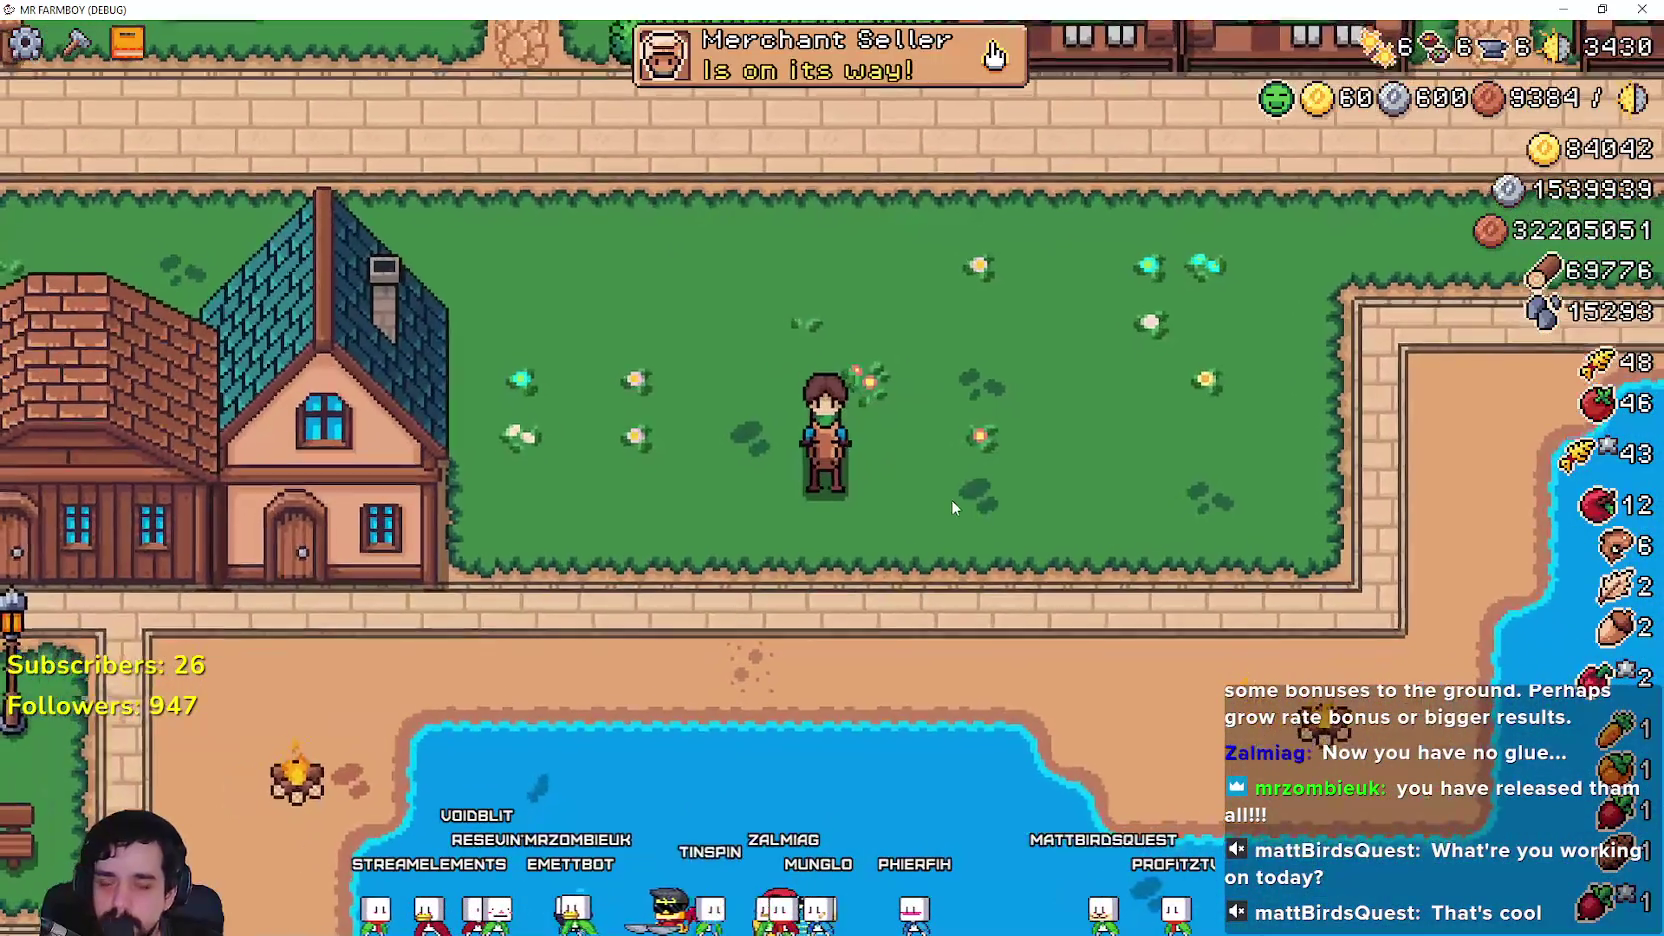
pyautogui.hotkey('alt', 'Tab')
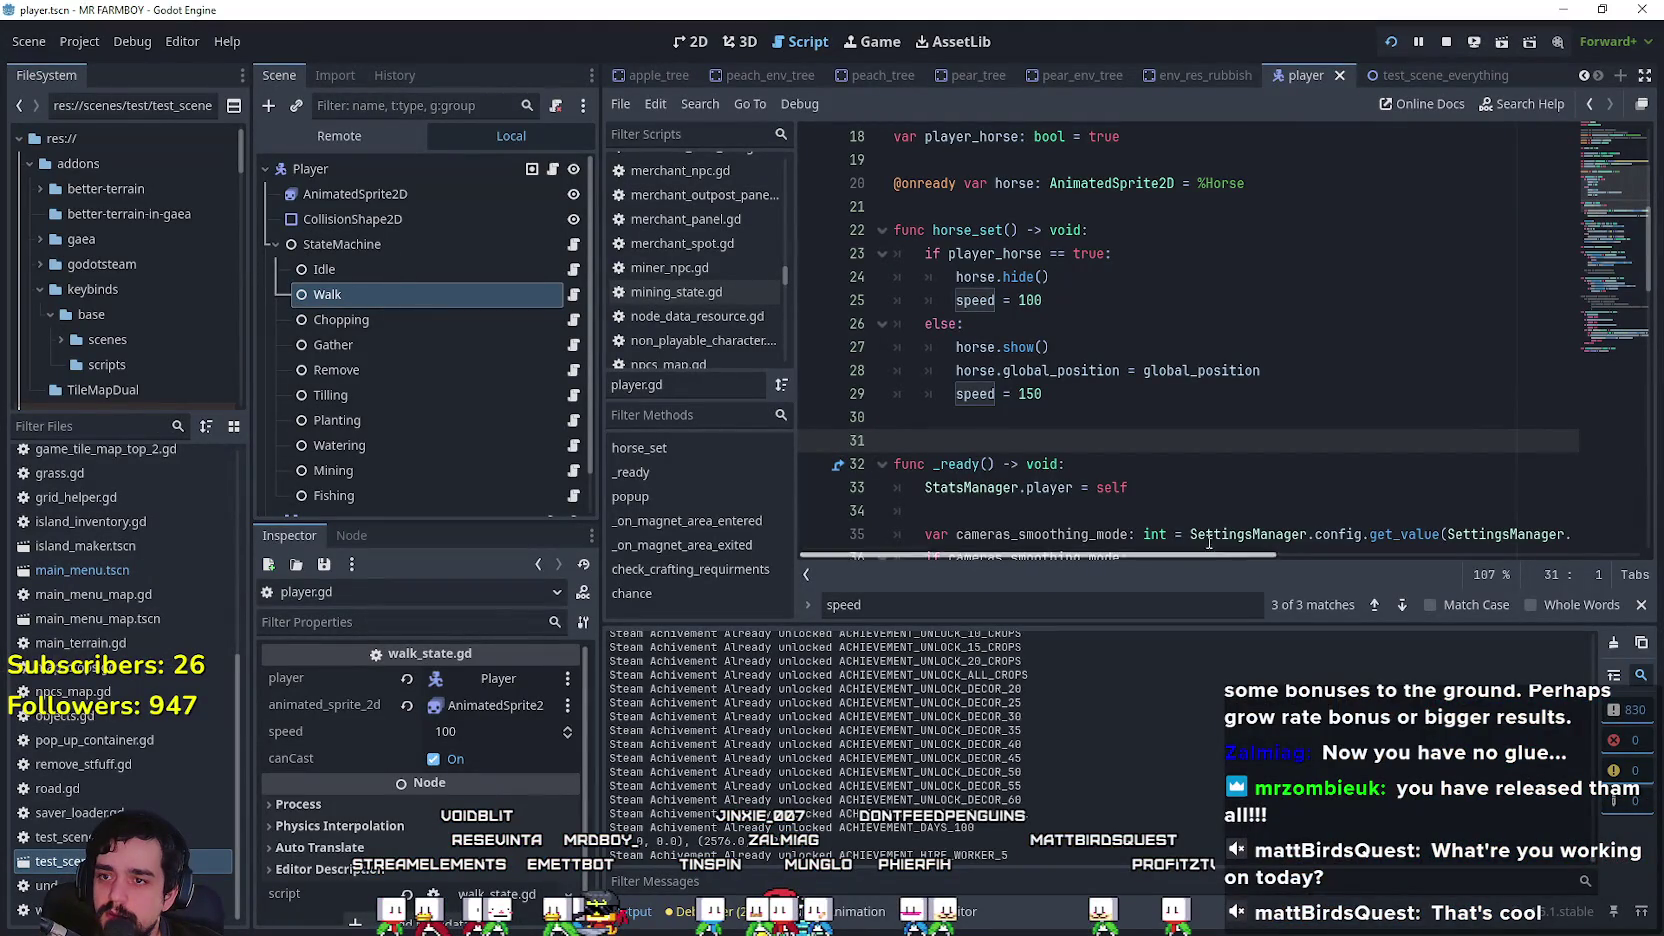
pyautogui.click(977, 393)
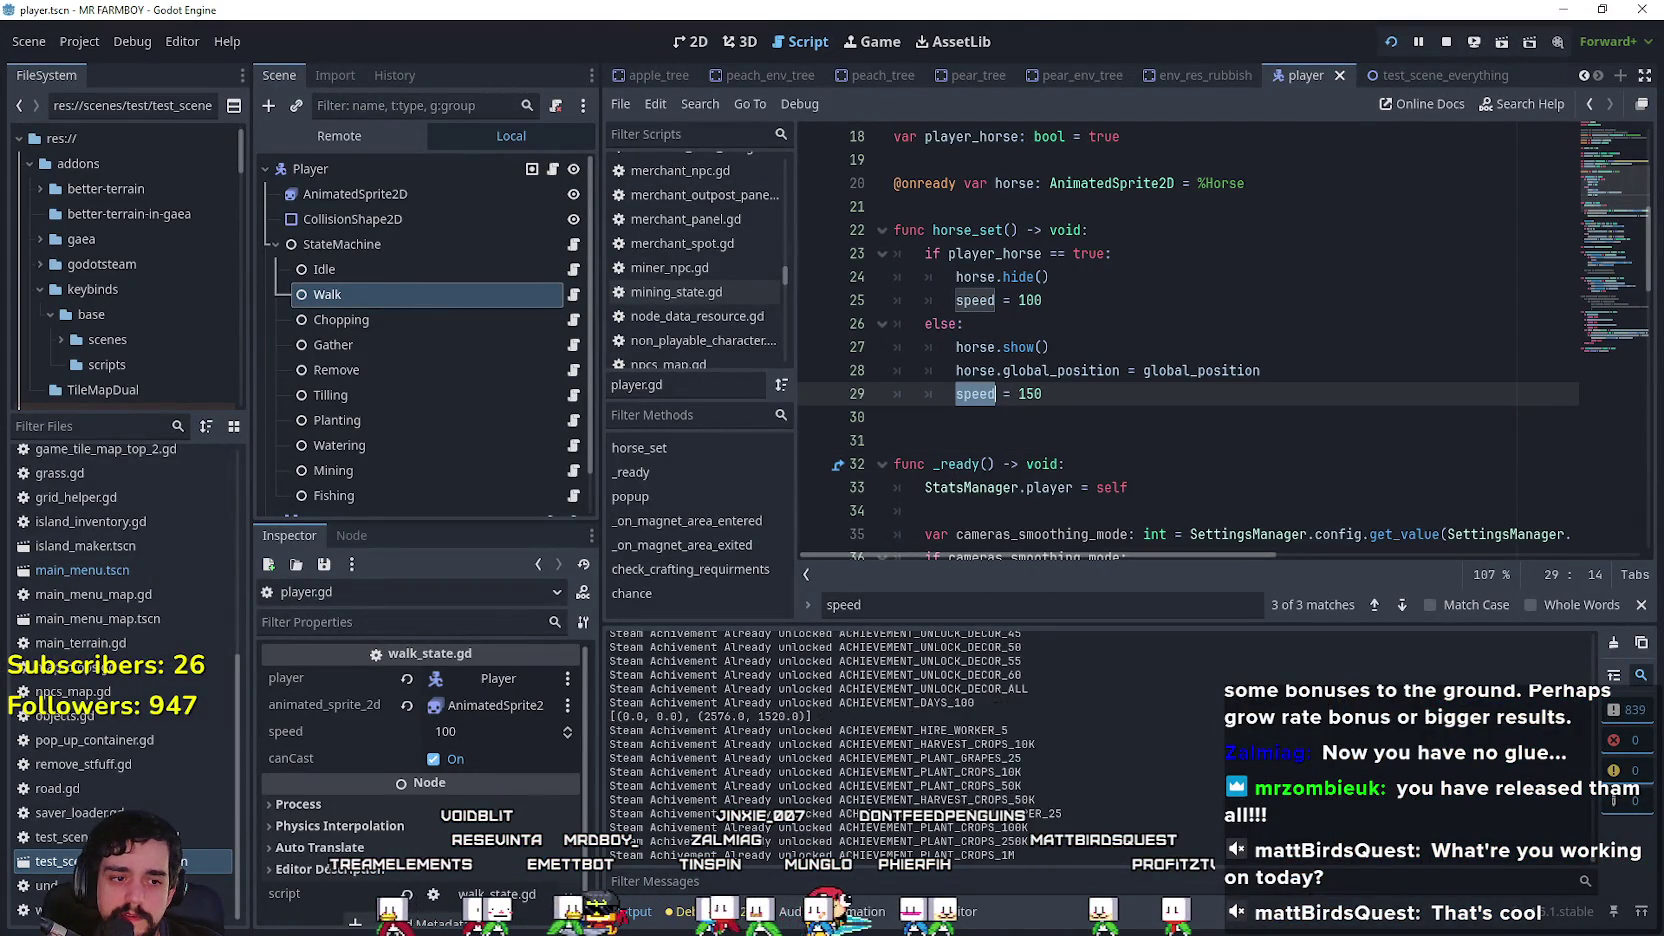
pyautogui.hotkey('alt', 'Tab')
pyautogui.press('d')
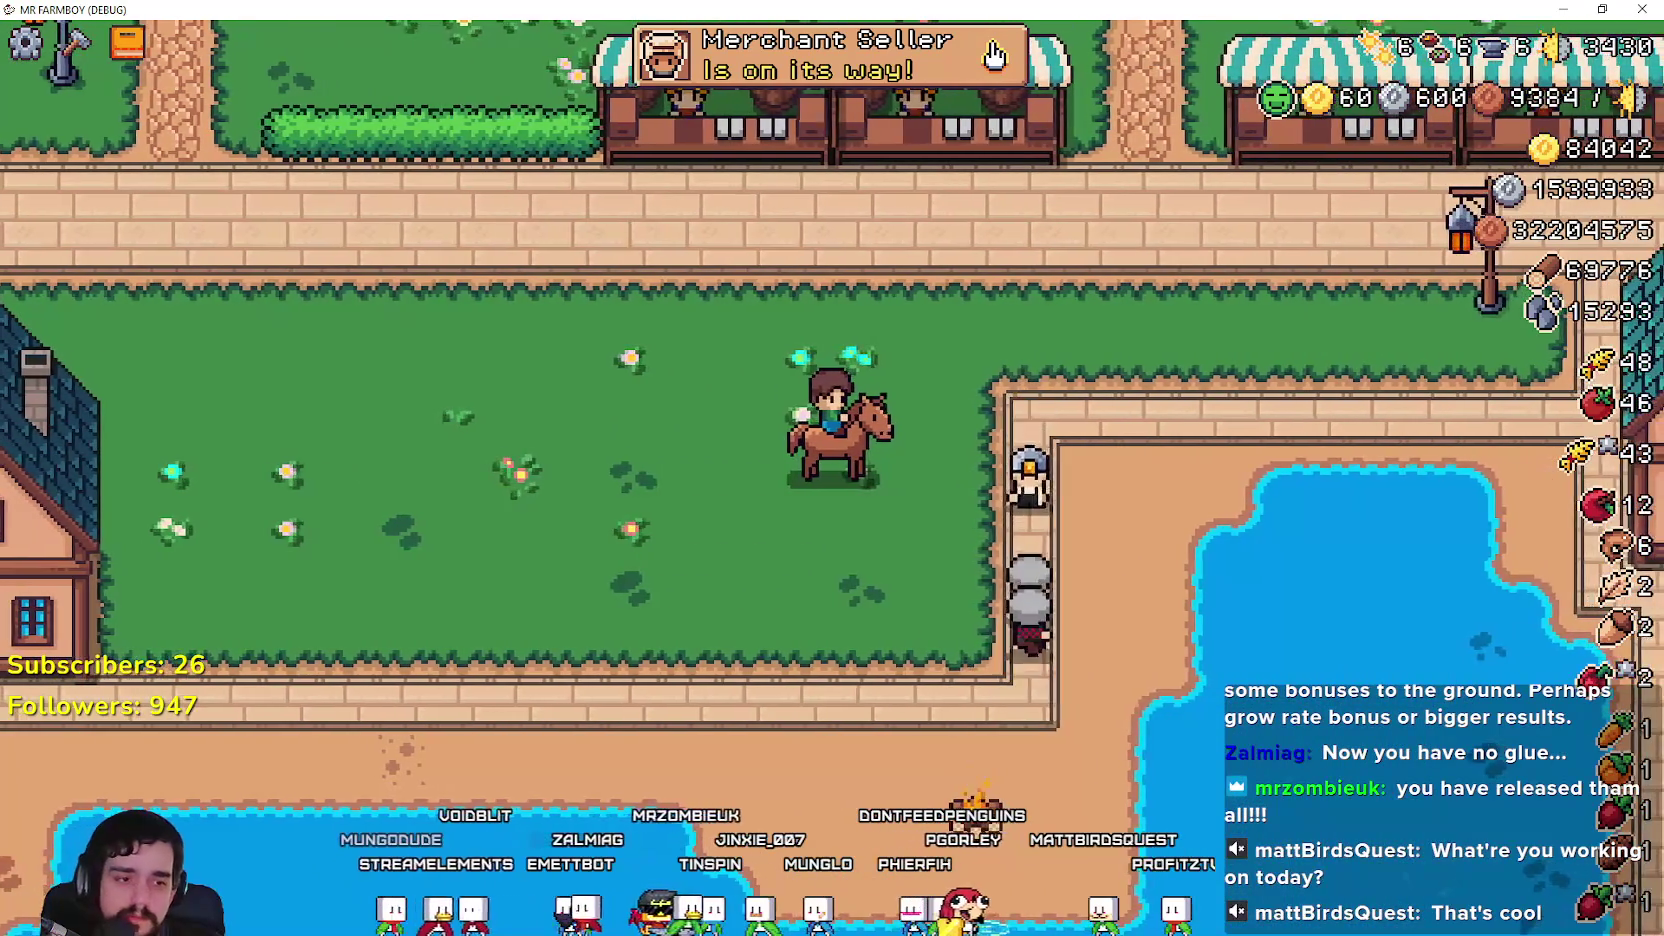
pyautogui.press('a')
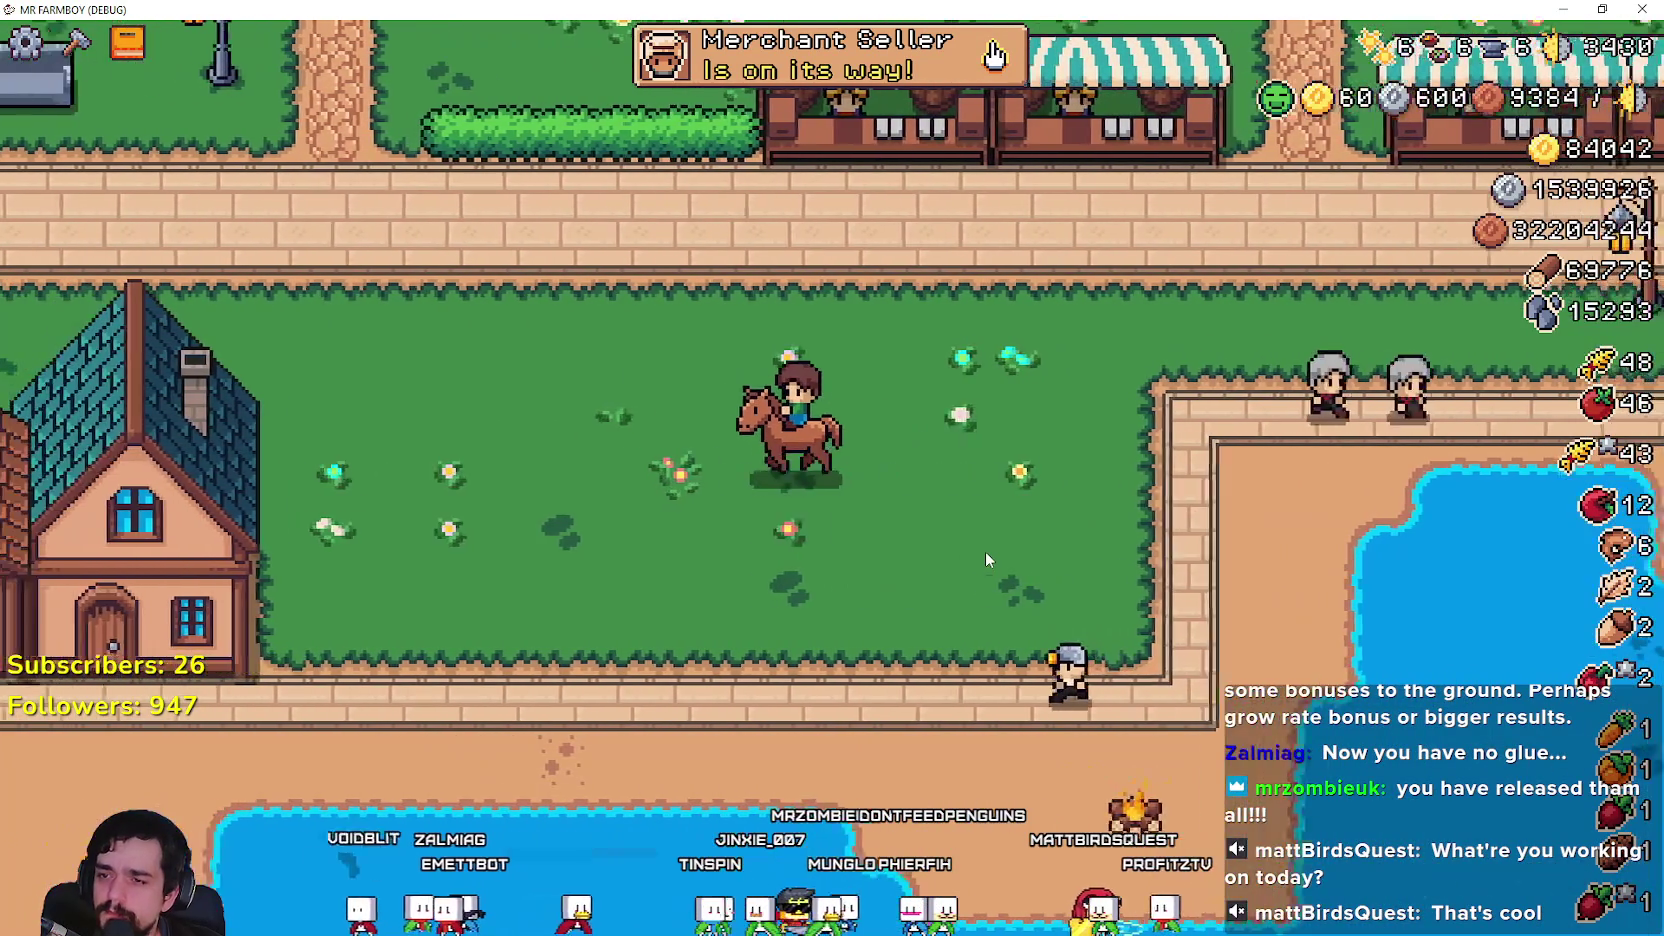
pyautogui.press('w')
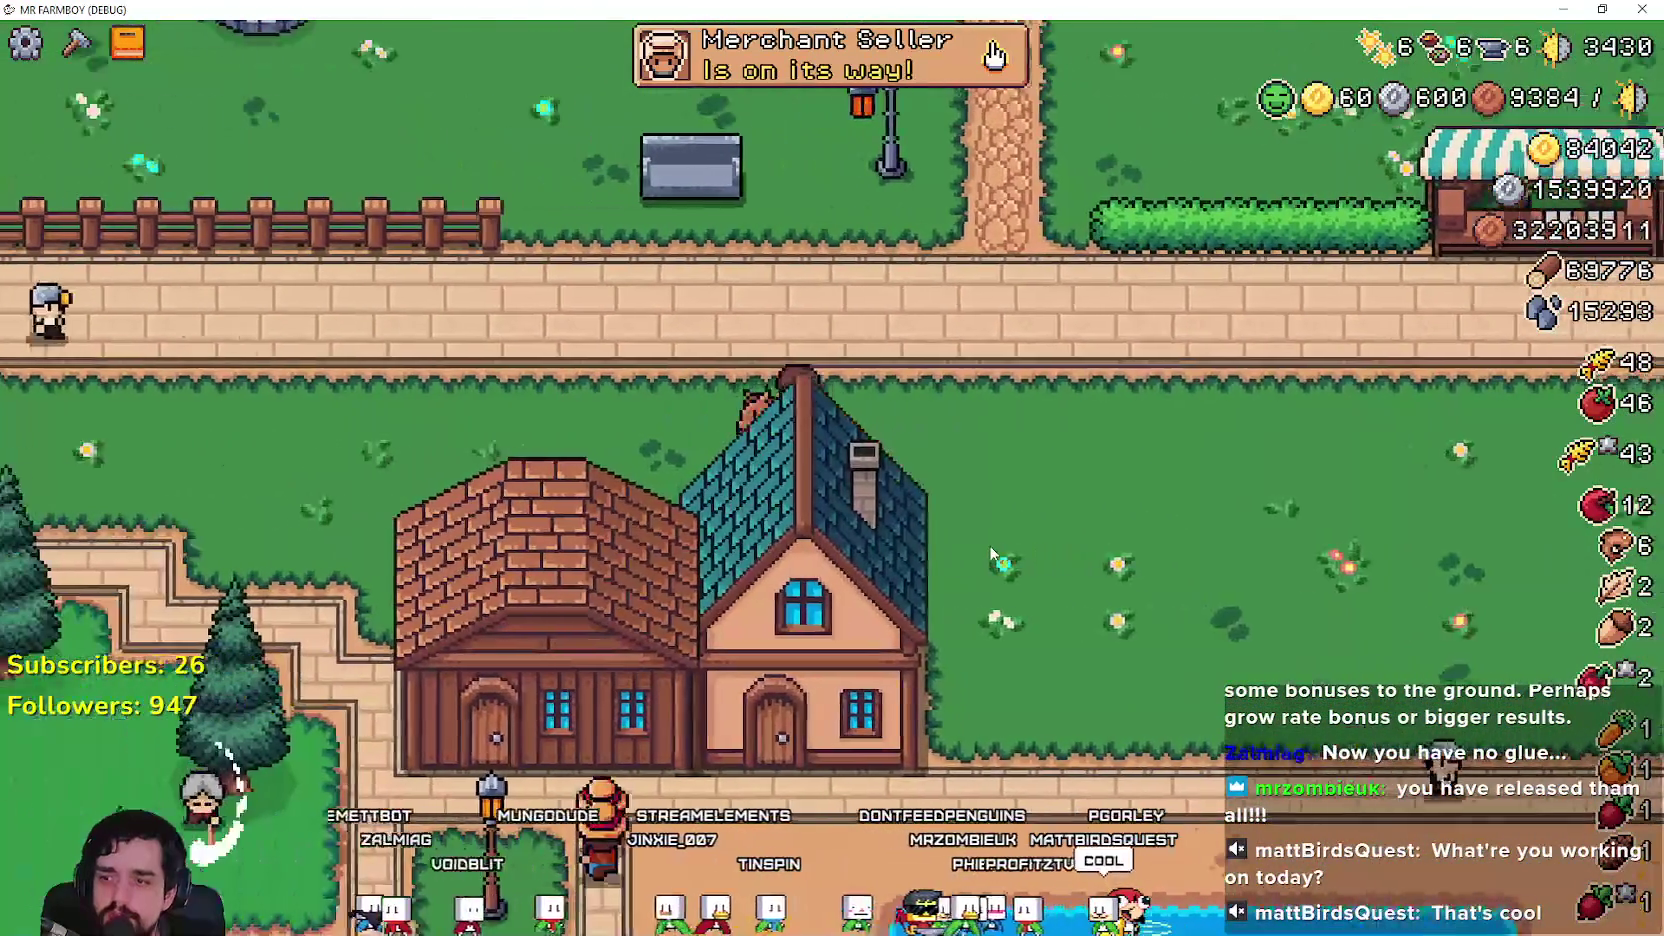
pyautogui.scroll(-5, 990, 555)
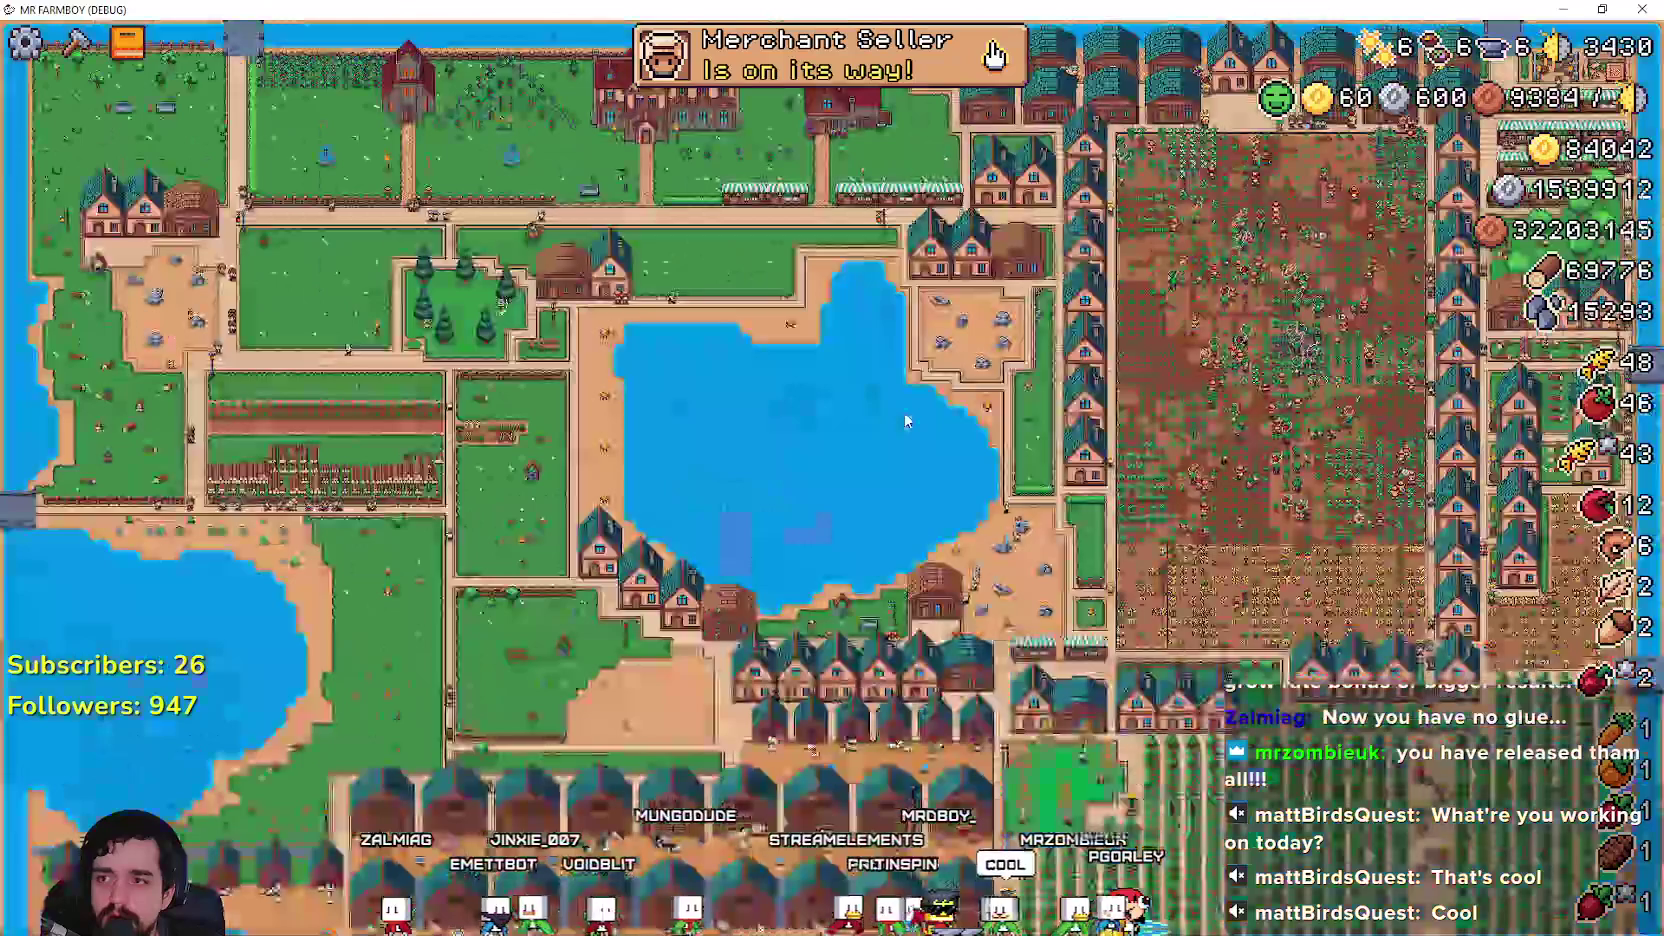
pyautogui.scroll(5, 907, 421)
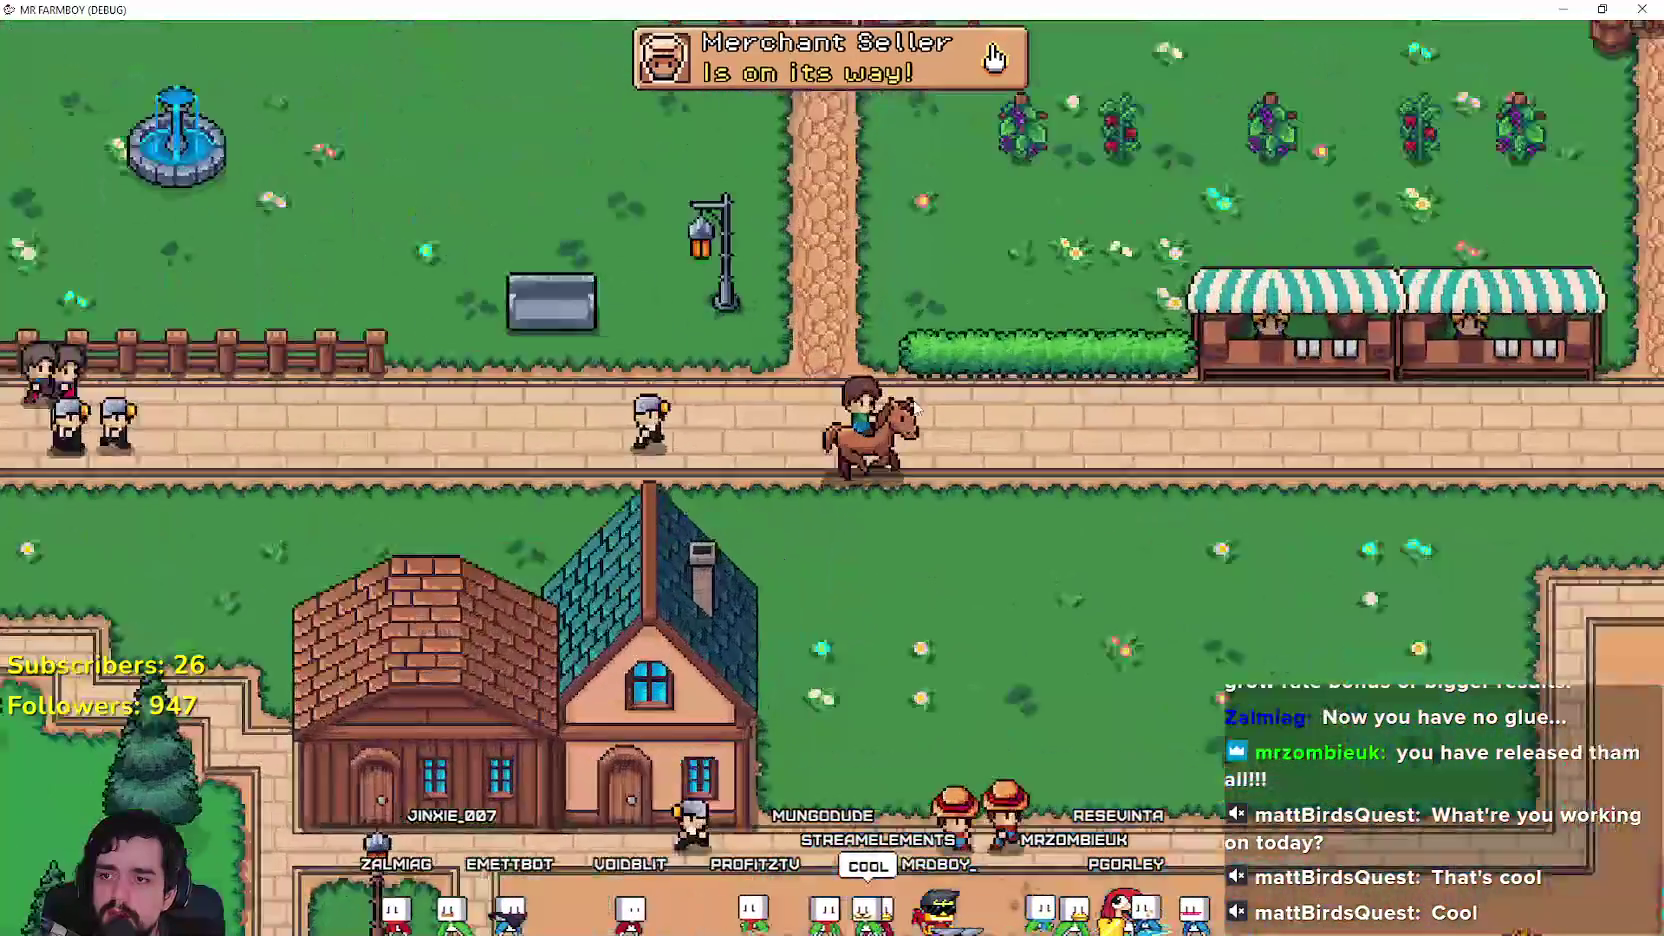
pyautogui.press('d')
pyautogui.press('s')
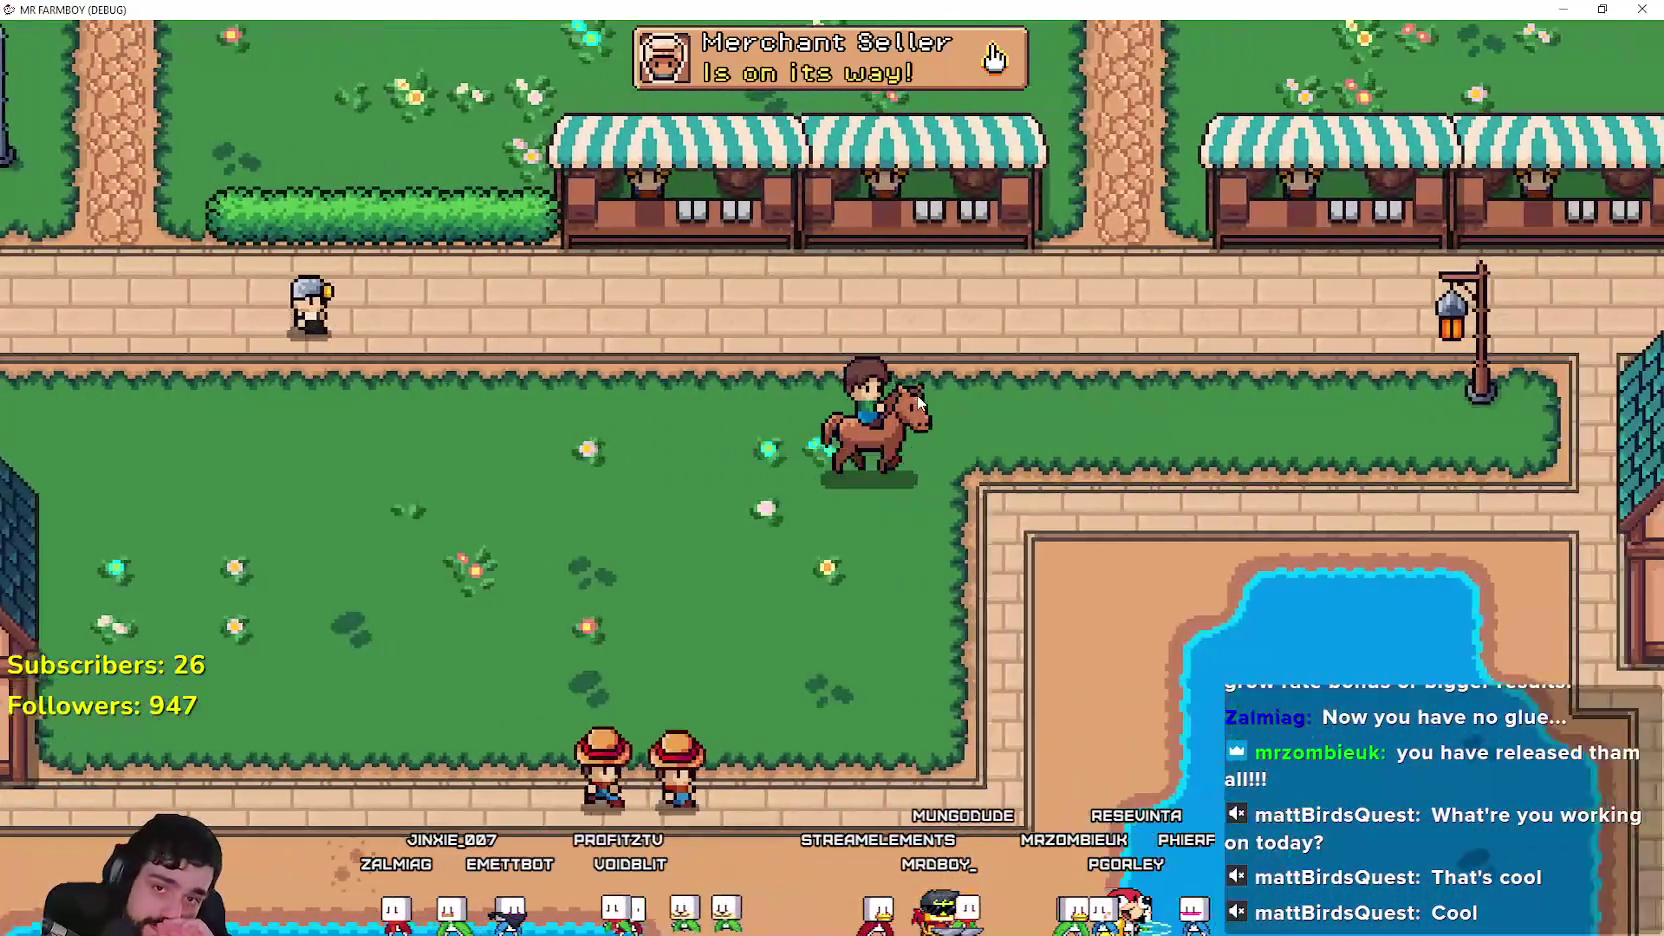
pyautogui.press('w')
pyautogui.press('d')
pyautogui.press('d')
pyautogui.press('d')
pyautogui.press('w')
pyautogui.press('d')
pyautogui.press('s')
pyautogui.press('d')
pyautogui.press('d')
pyautogui.press('d')
pyautogui.press('s')
pyautogui.press('s')
pyautogui.press('s')
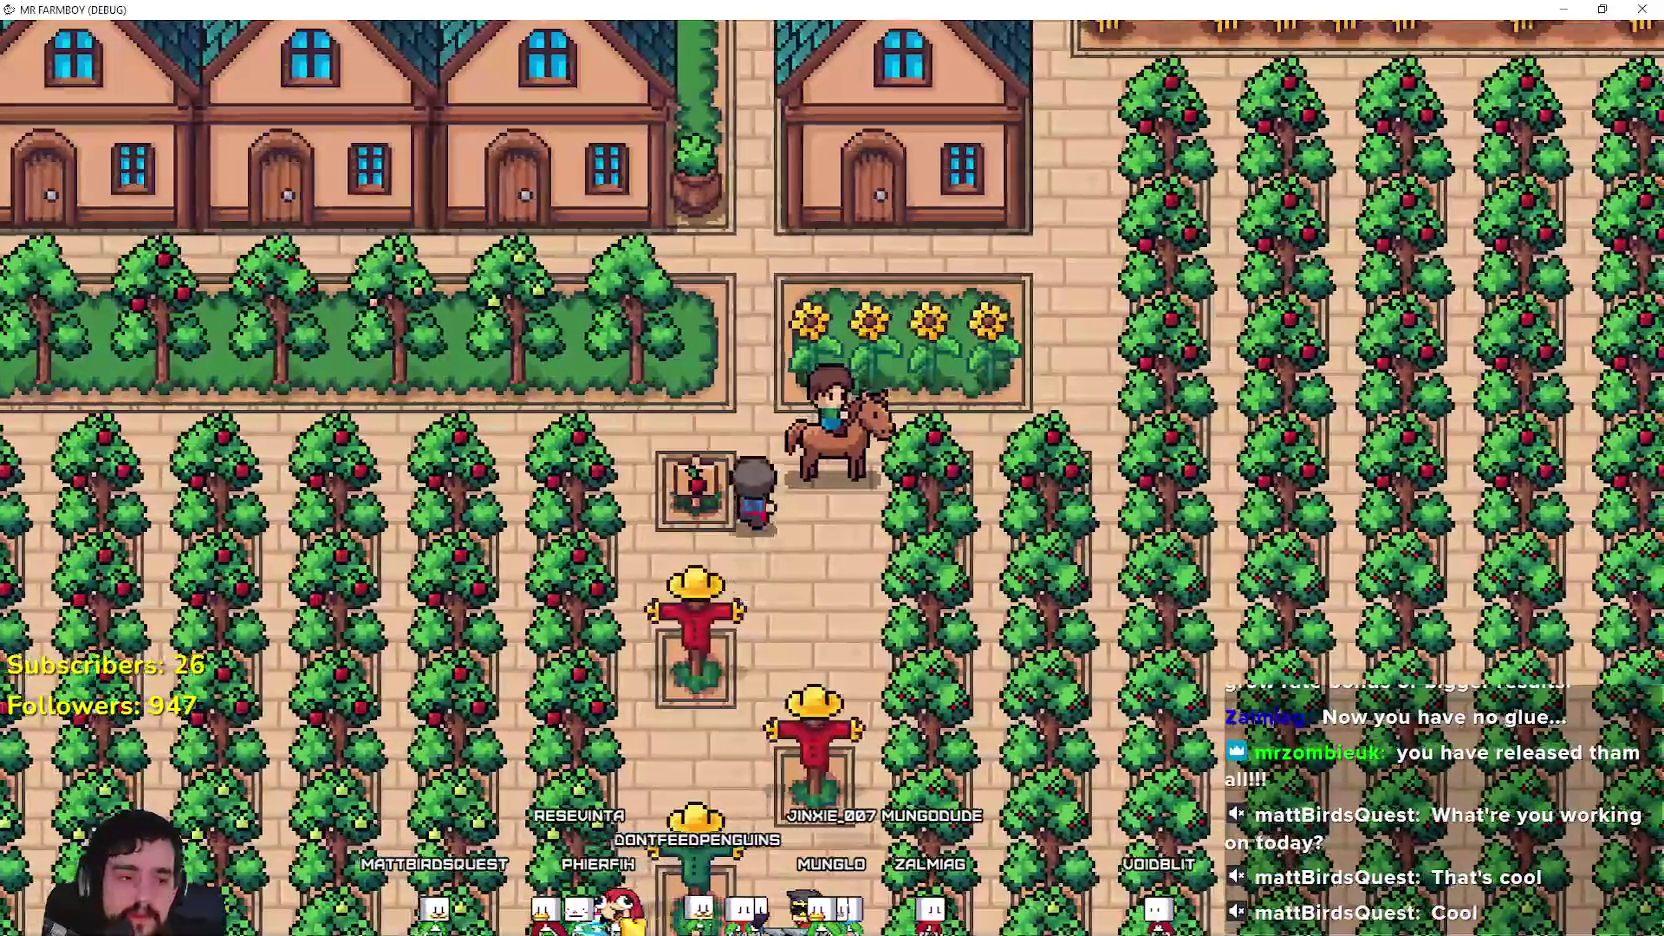
pyautogui.press('F8')
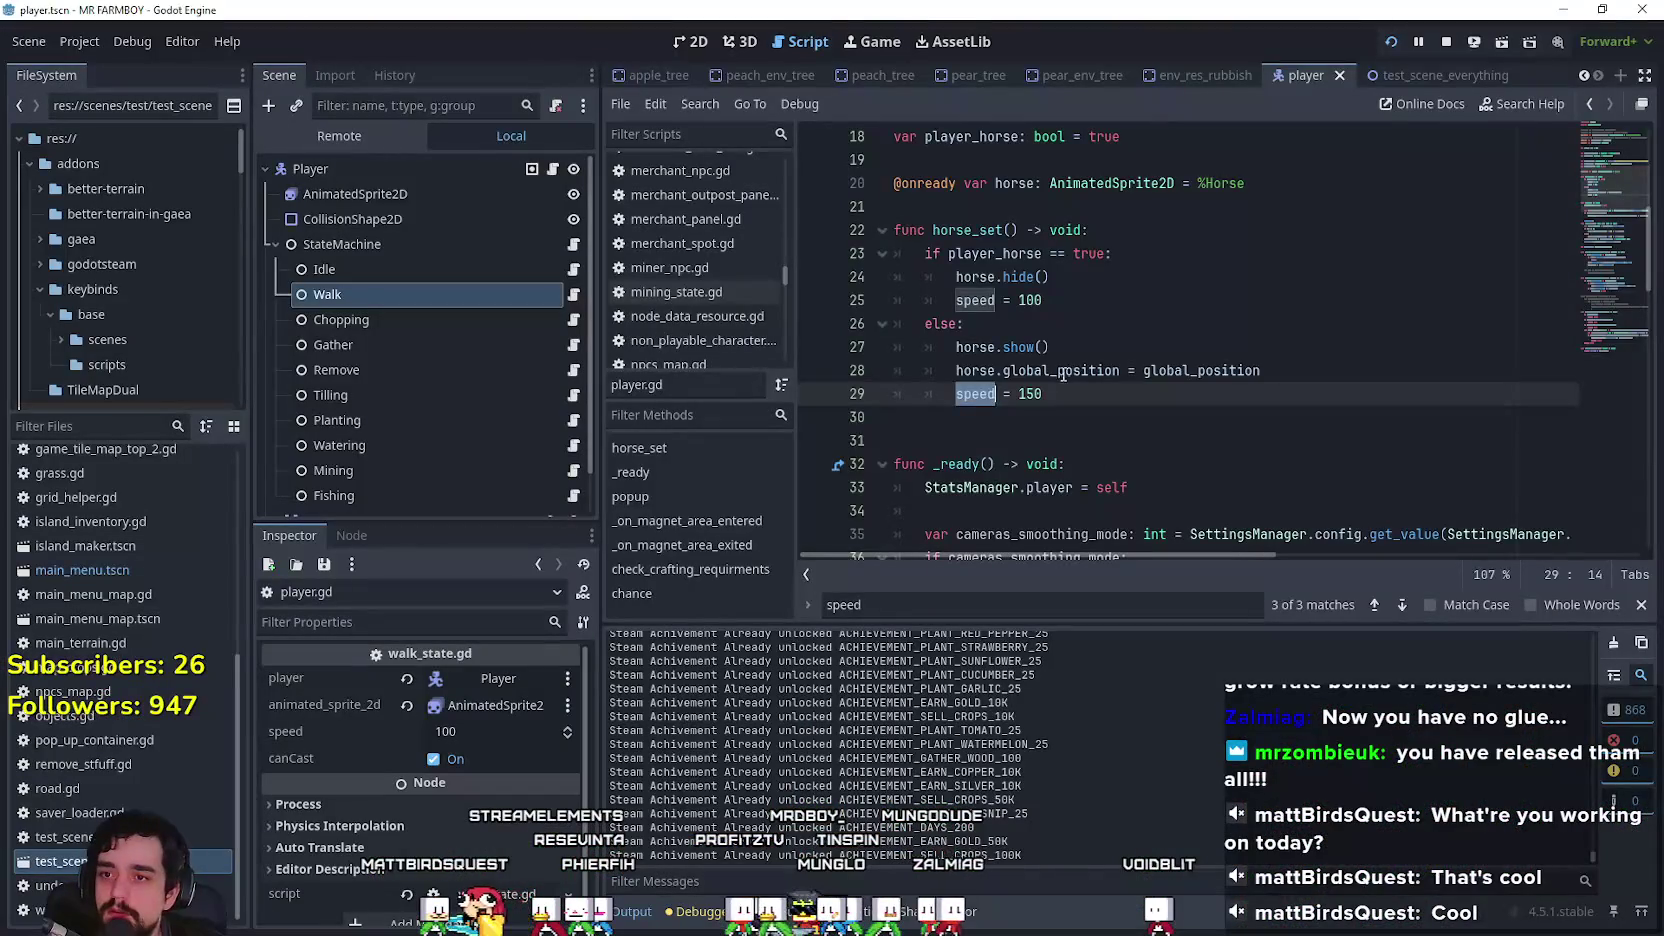
# Step: Select the horse_set() function name in player.gd
pyautogui.click(1100, 422)
pyautogui.doubleClick(967, 230)
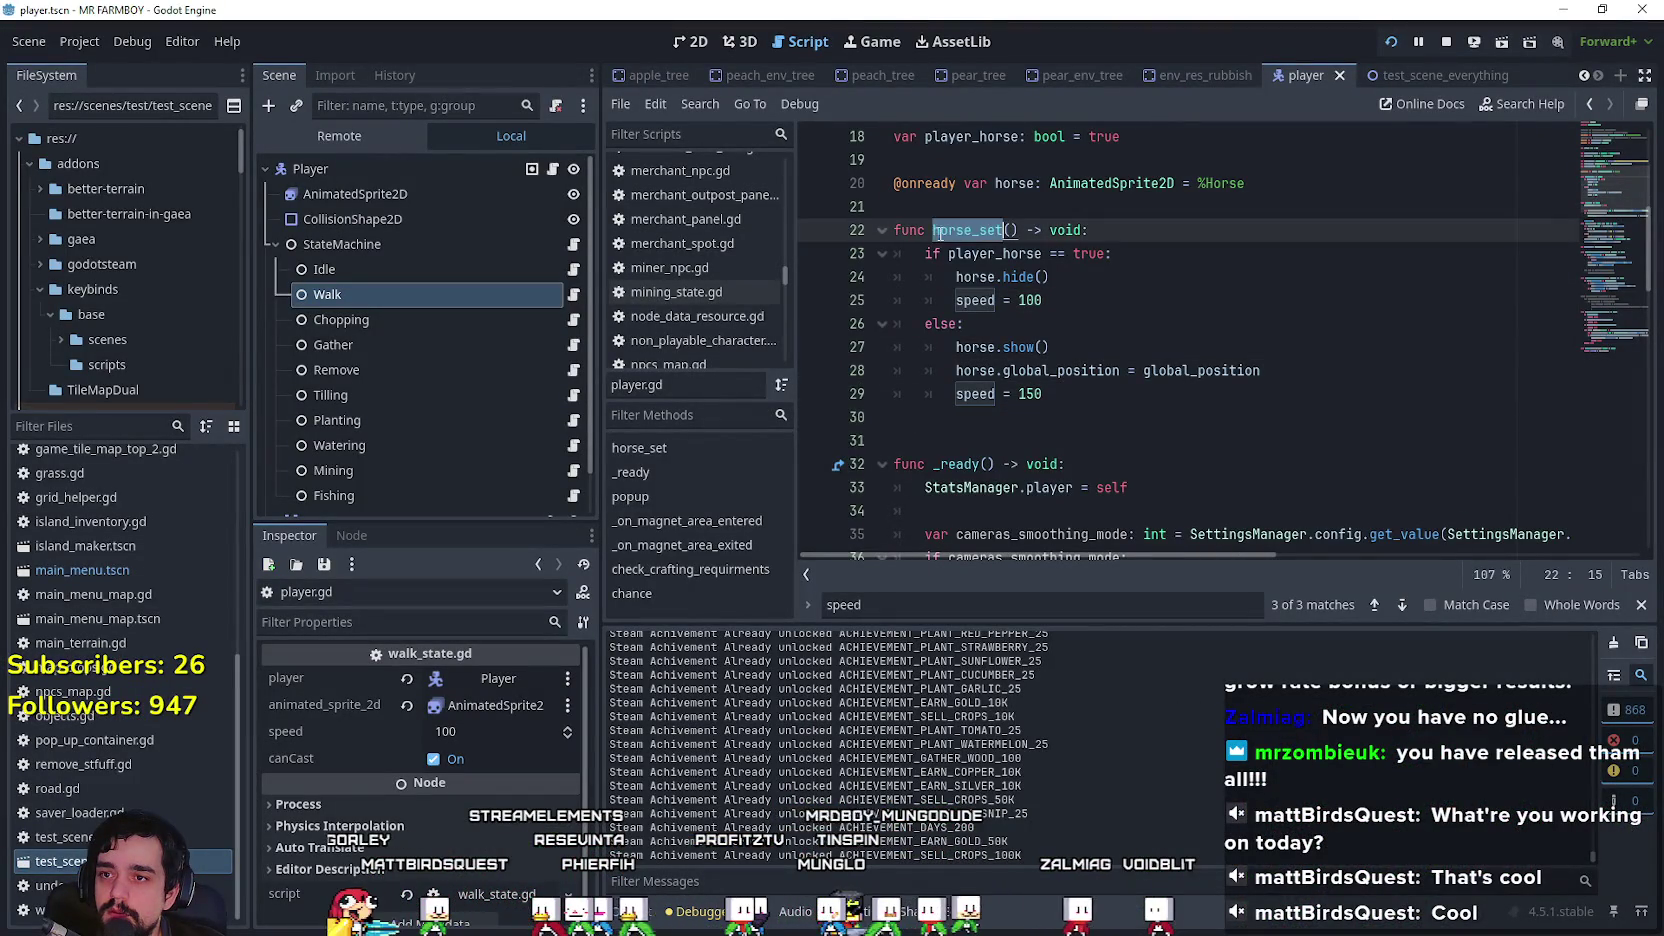
pyautogui.scroll(3, 1054, 333)
pyautogui.scroll(1, 1054, 333)
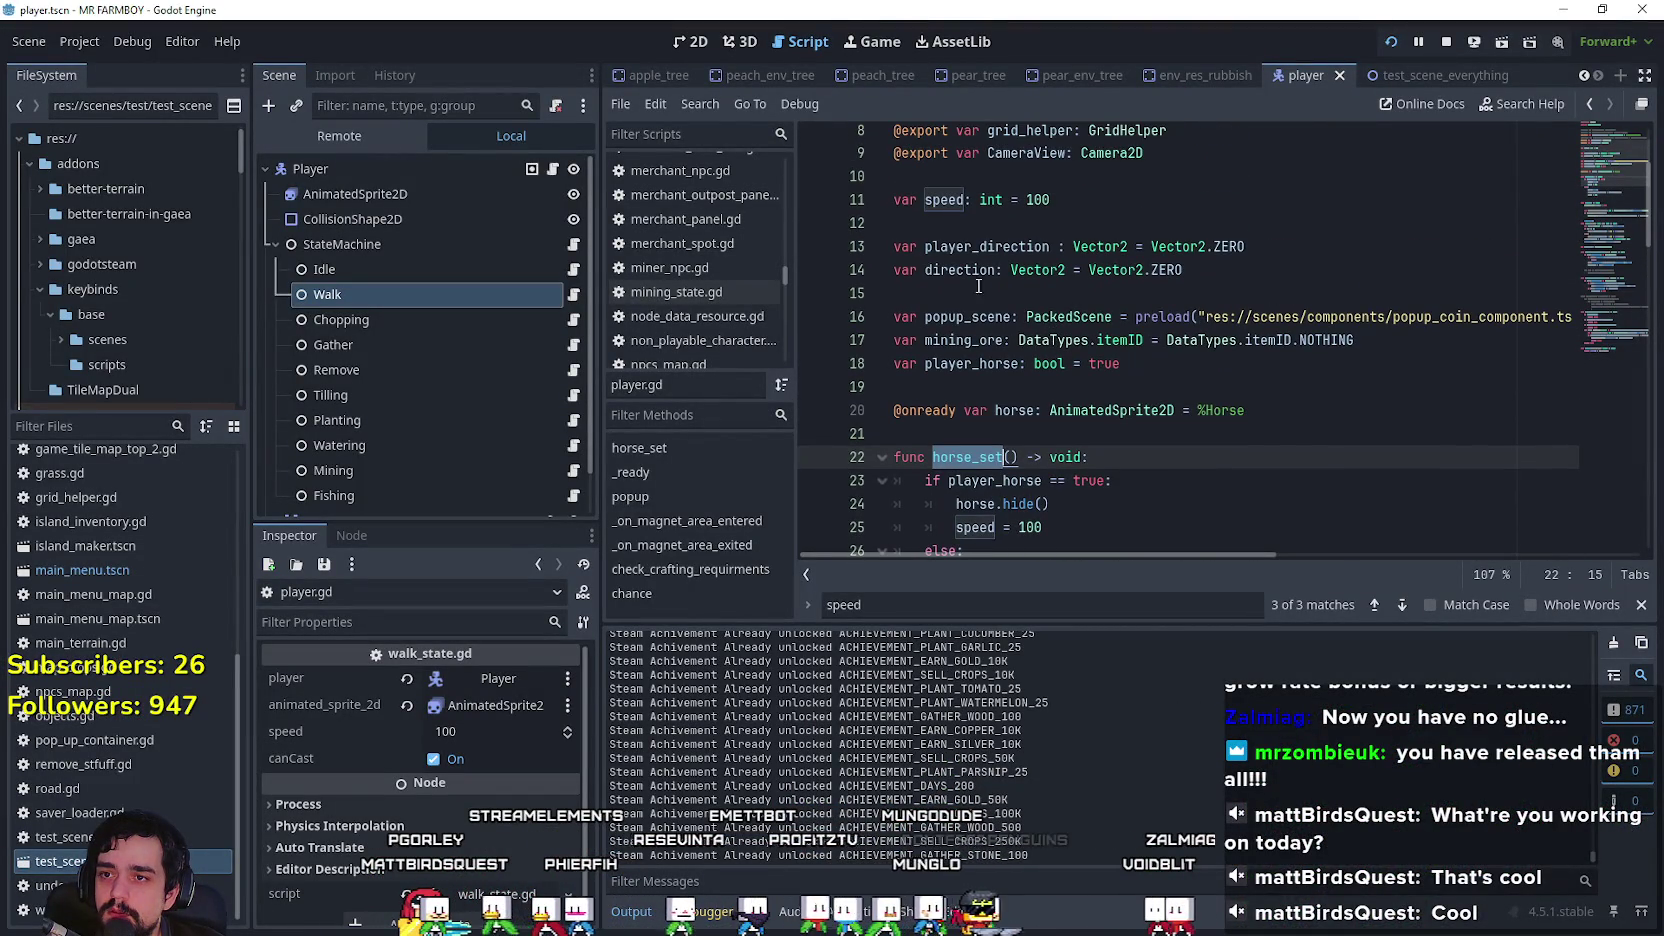
pyautogui.scroll(-1, 983, 286)
pyautogui.click(973, 388)
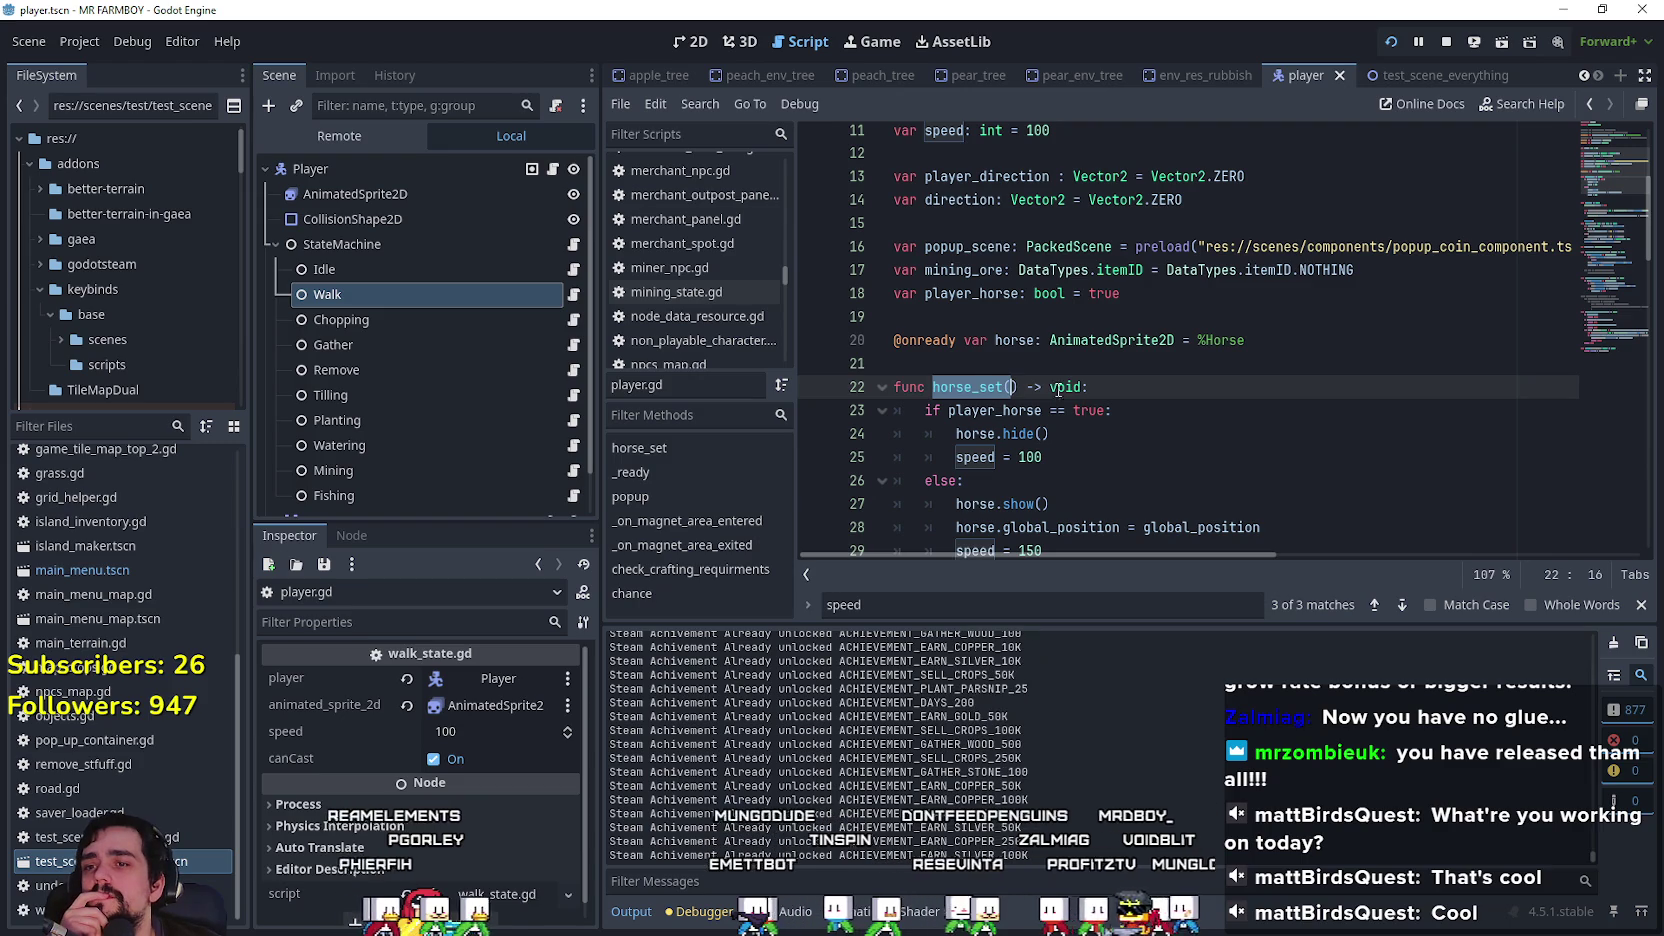
pyautogui.hotkey('shift', 'Left')
pyautogui.hotkey('shift', 'Left')
# Step: Make horse_set use speed 150 when mounted and 100 when walking, then save player.gd
pyautogui.scroll(-4, 1100, 420)
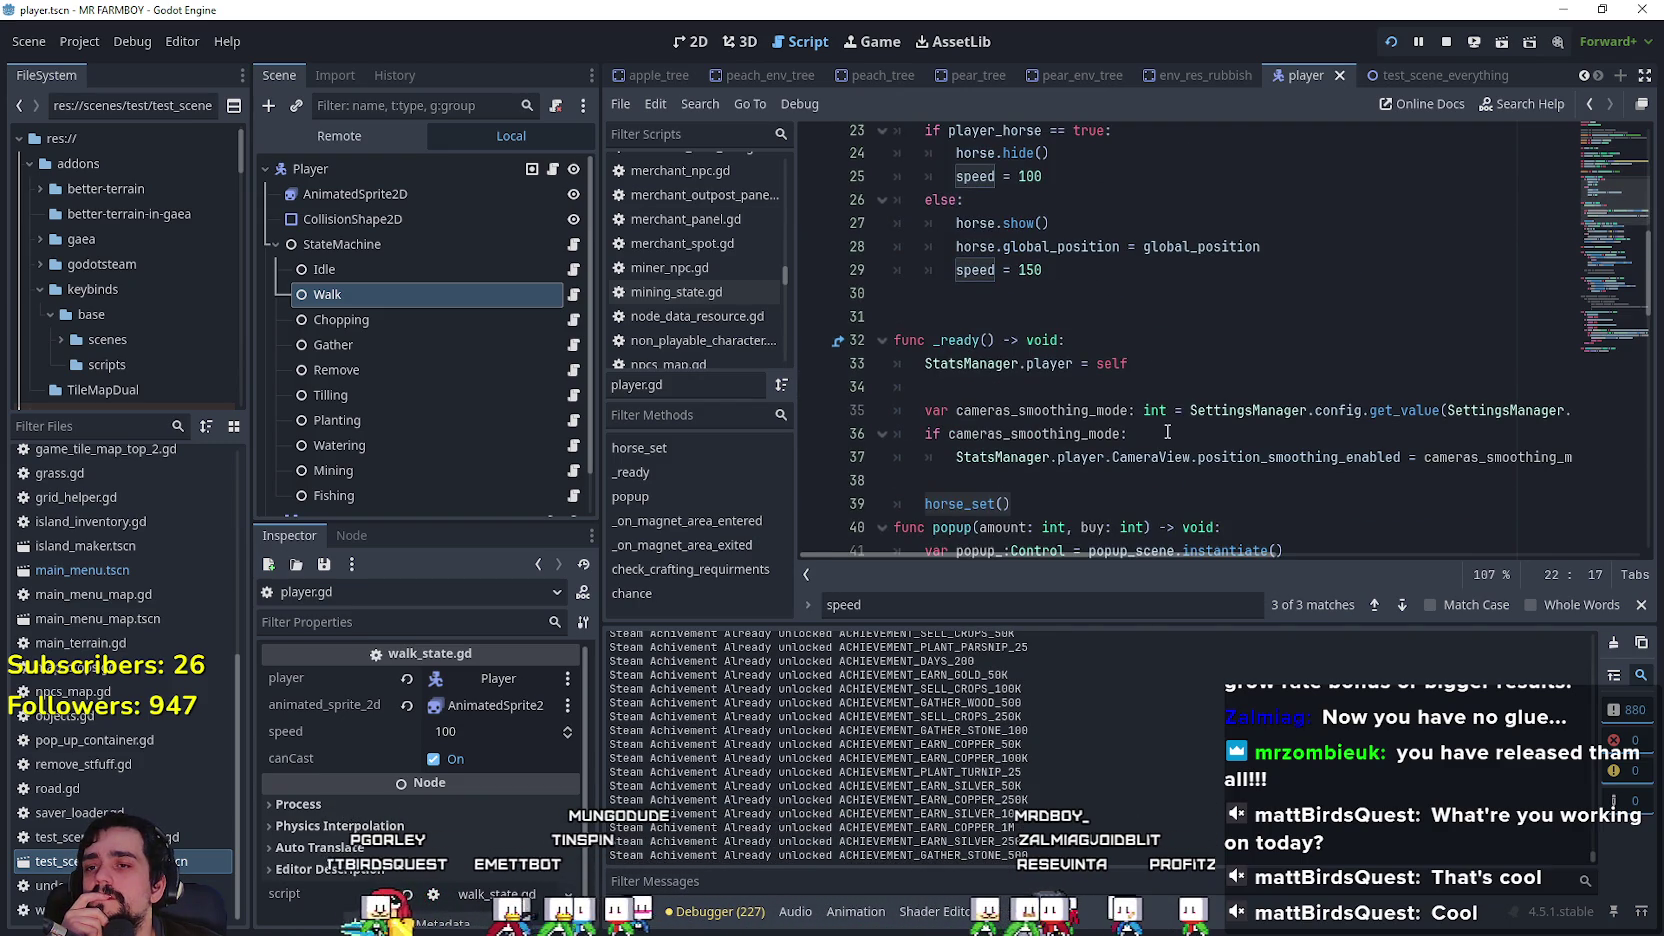
pyautogui.scroll(2, 1167, 431)
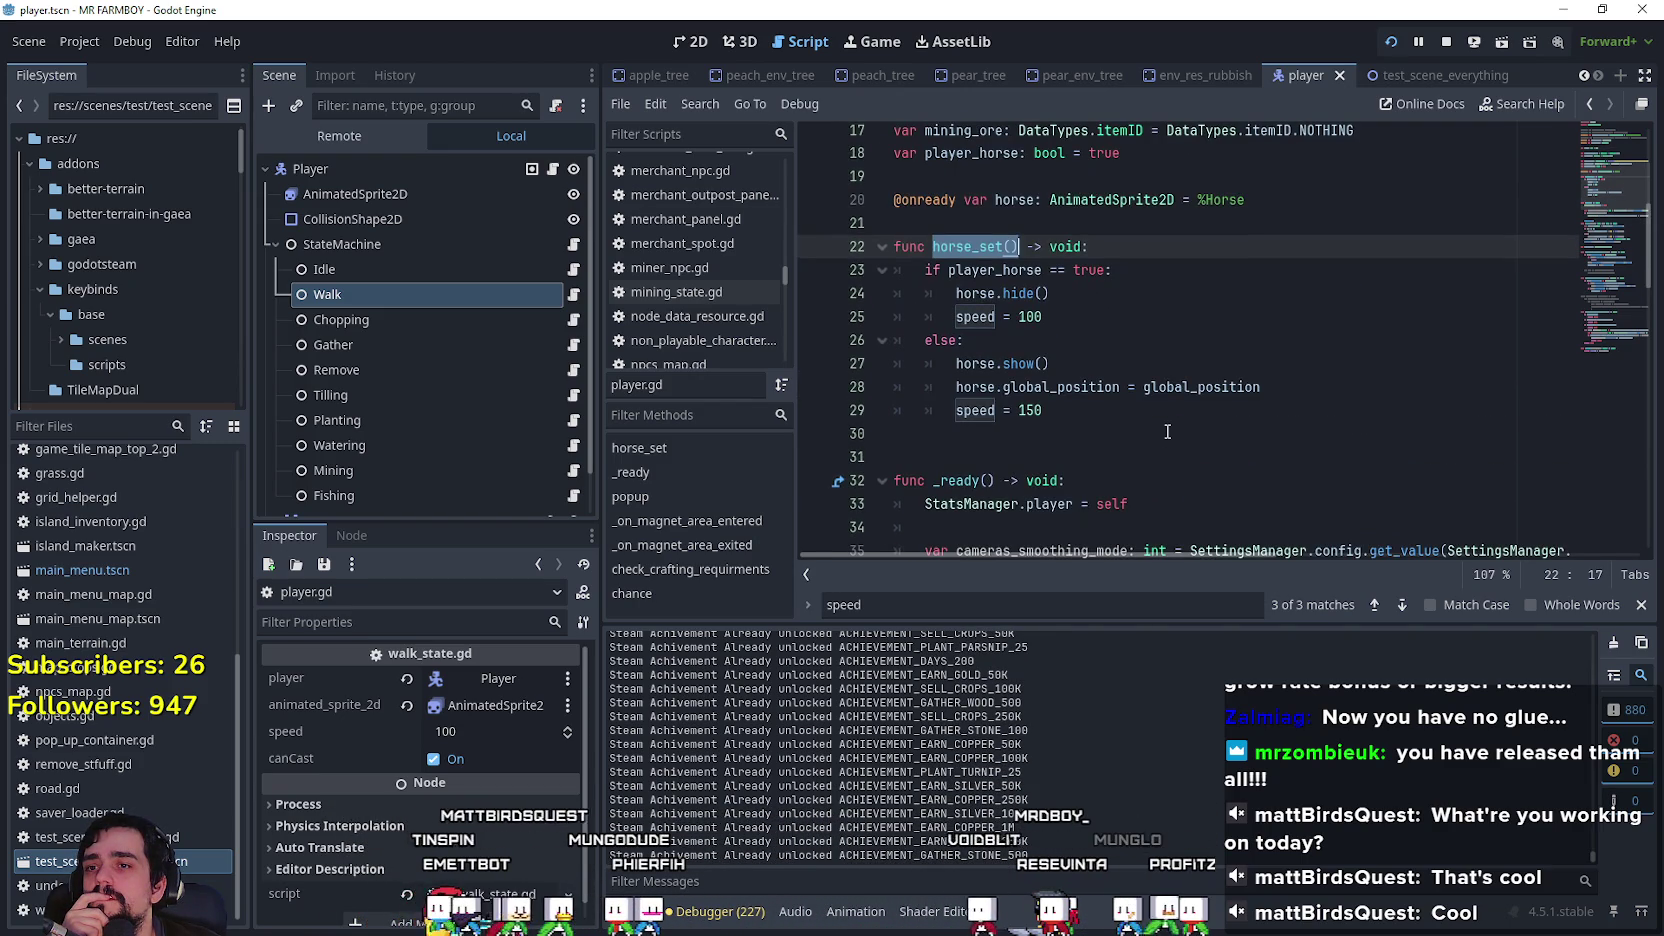
pyautogui.click(1075, 298)
pyautogui.doubleClick(1030, 410)
pyautogui.hotkey('ctrl', 'c')
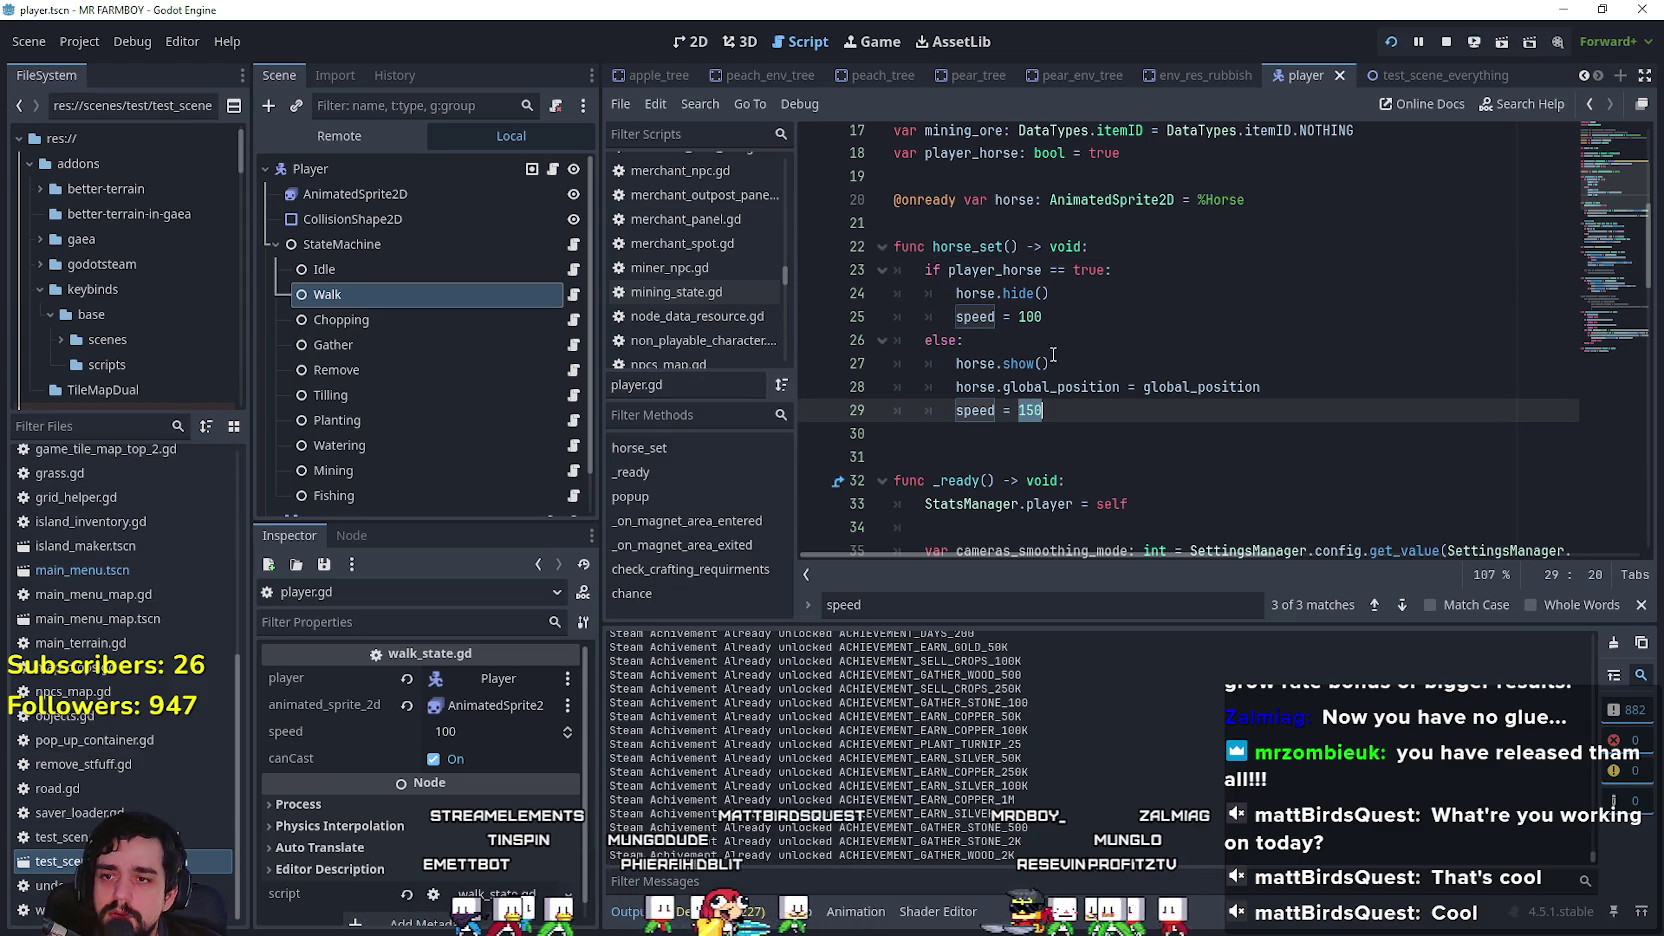
pyautogui.doubleClick(1045, 318)
pyautogui.hotkey('ctrl', 'v')
pyautogui.click(1044, 410)
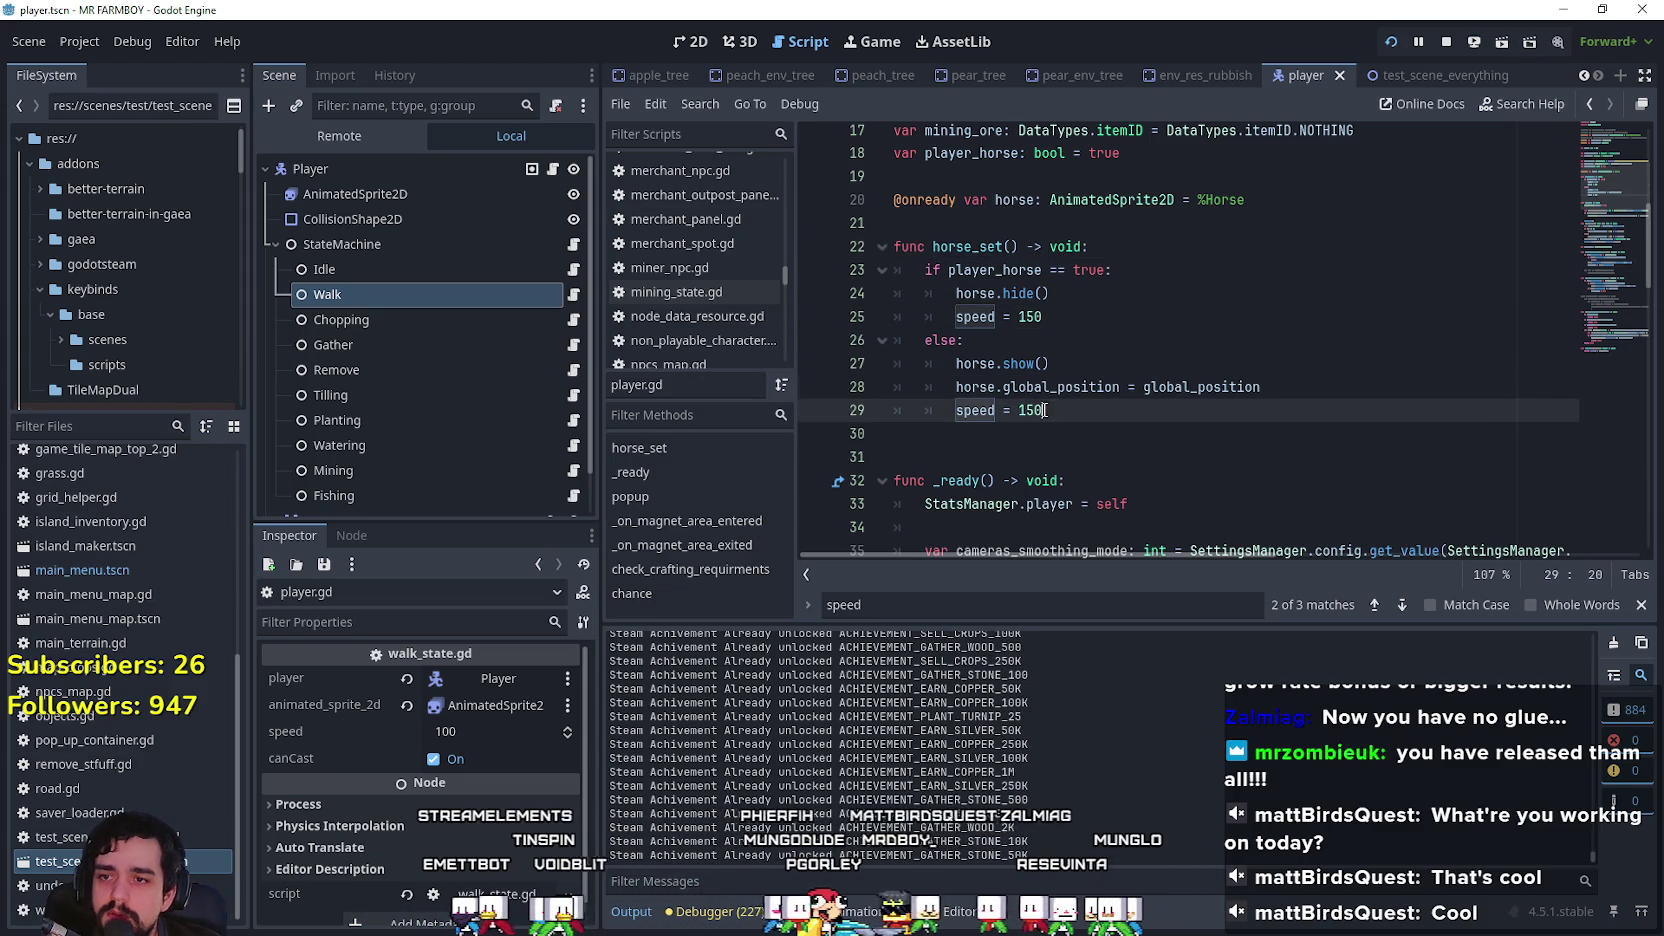
pyautogui.write('0')
pyautogui.hotkey('ctrl', 's')
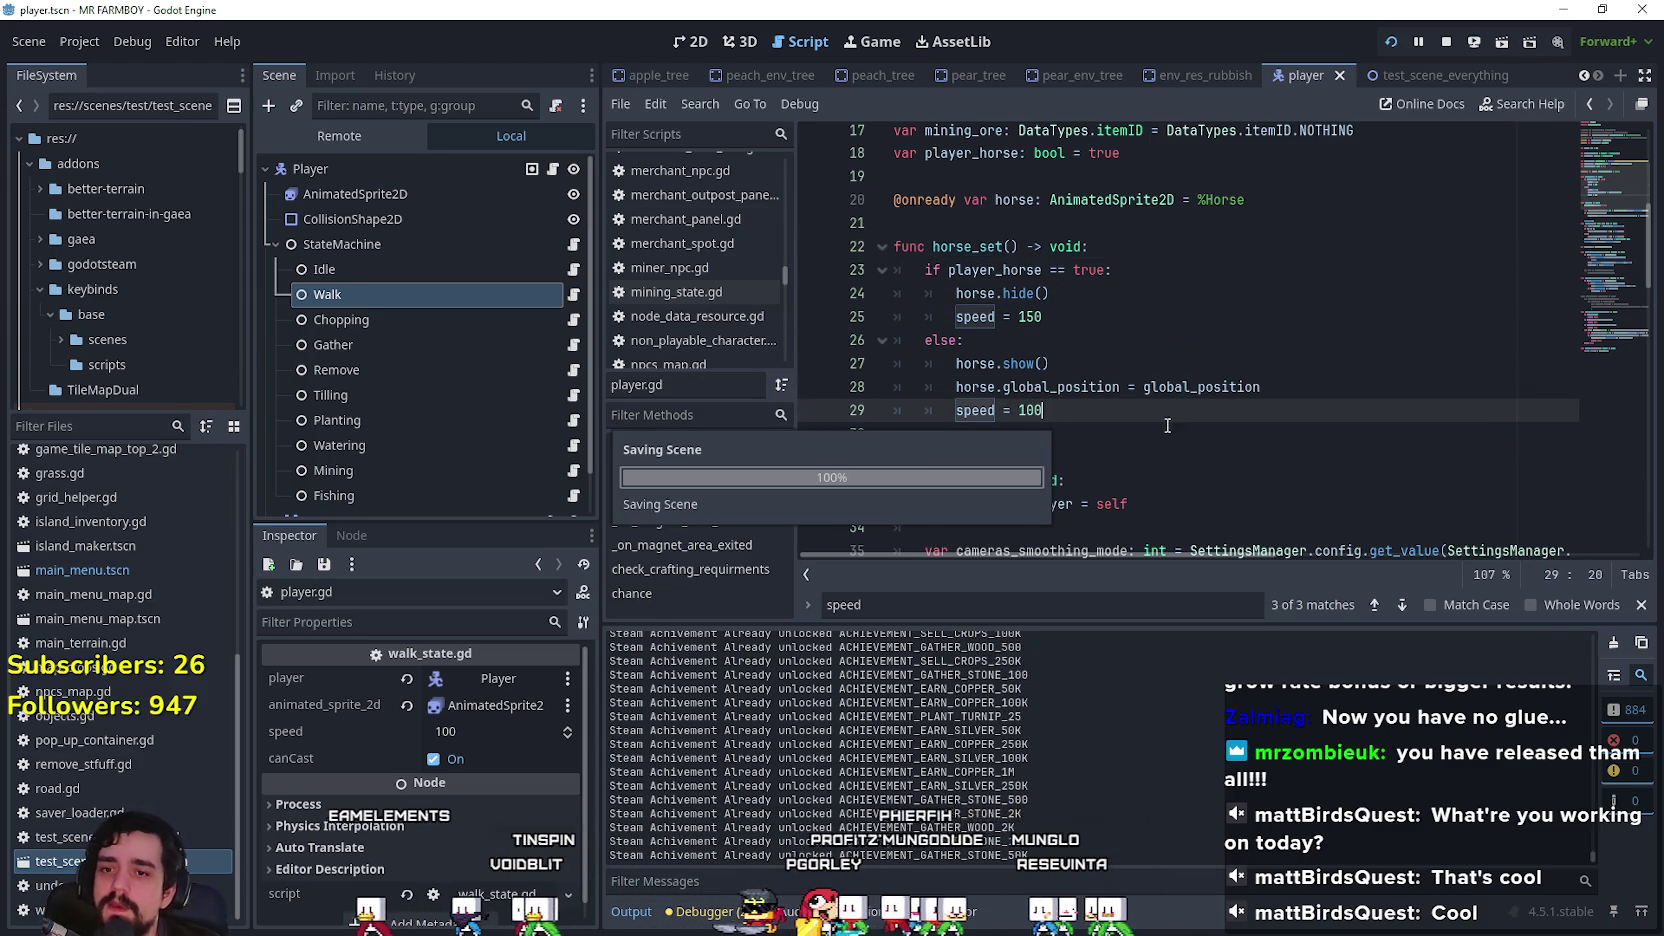
# Step: Copy the horse_set name on line 22 via the right-click Copy option
pyautogui.click(1641, 605)
pyautogui.moveTo(933, 393); pyautogui.dragTo(1027, 393)
pyautogui.click(1110, 462)
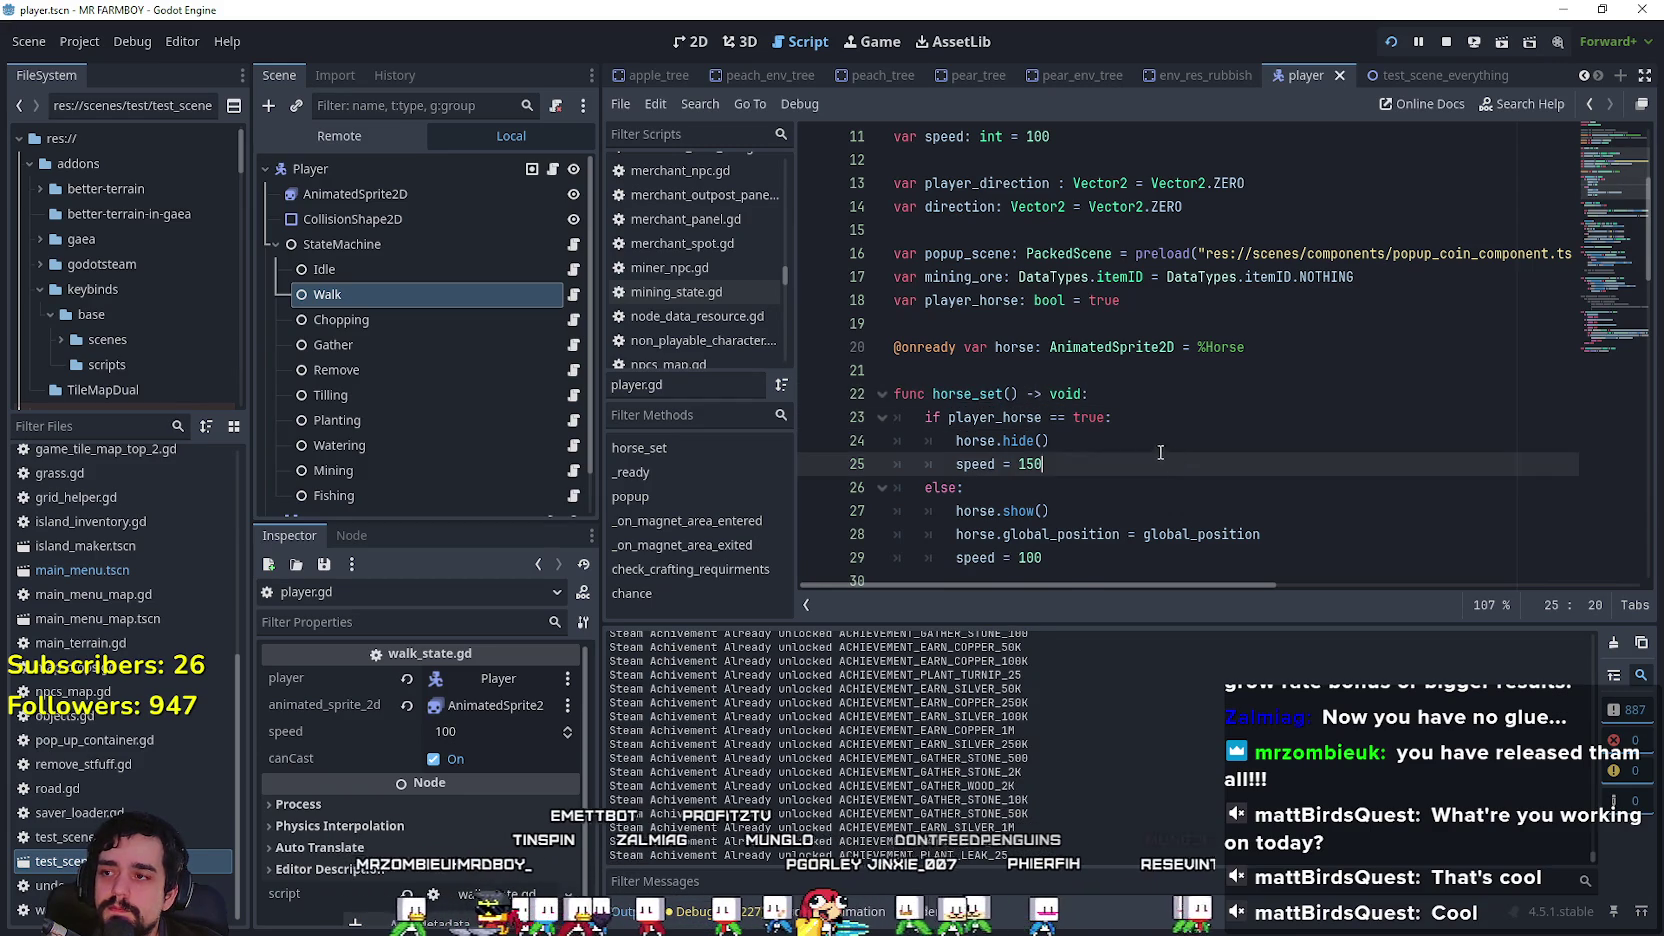
pyautogui.scroll(-1, 1095, 410)
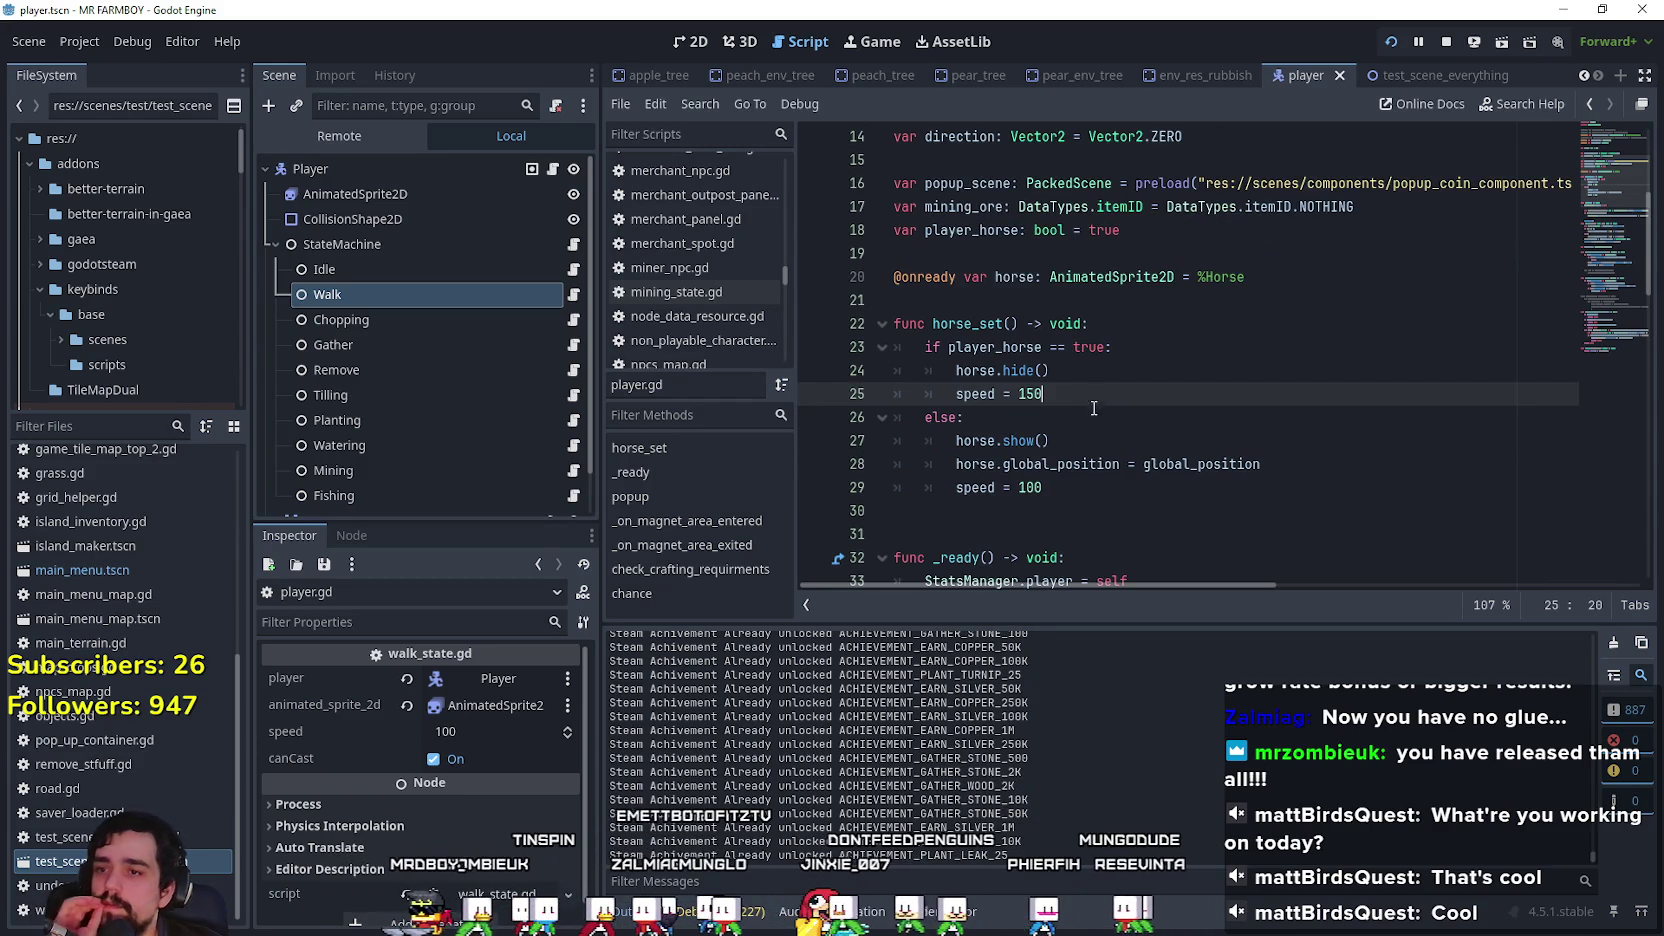
pyautogui.doubleClick(968, 324)
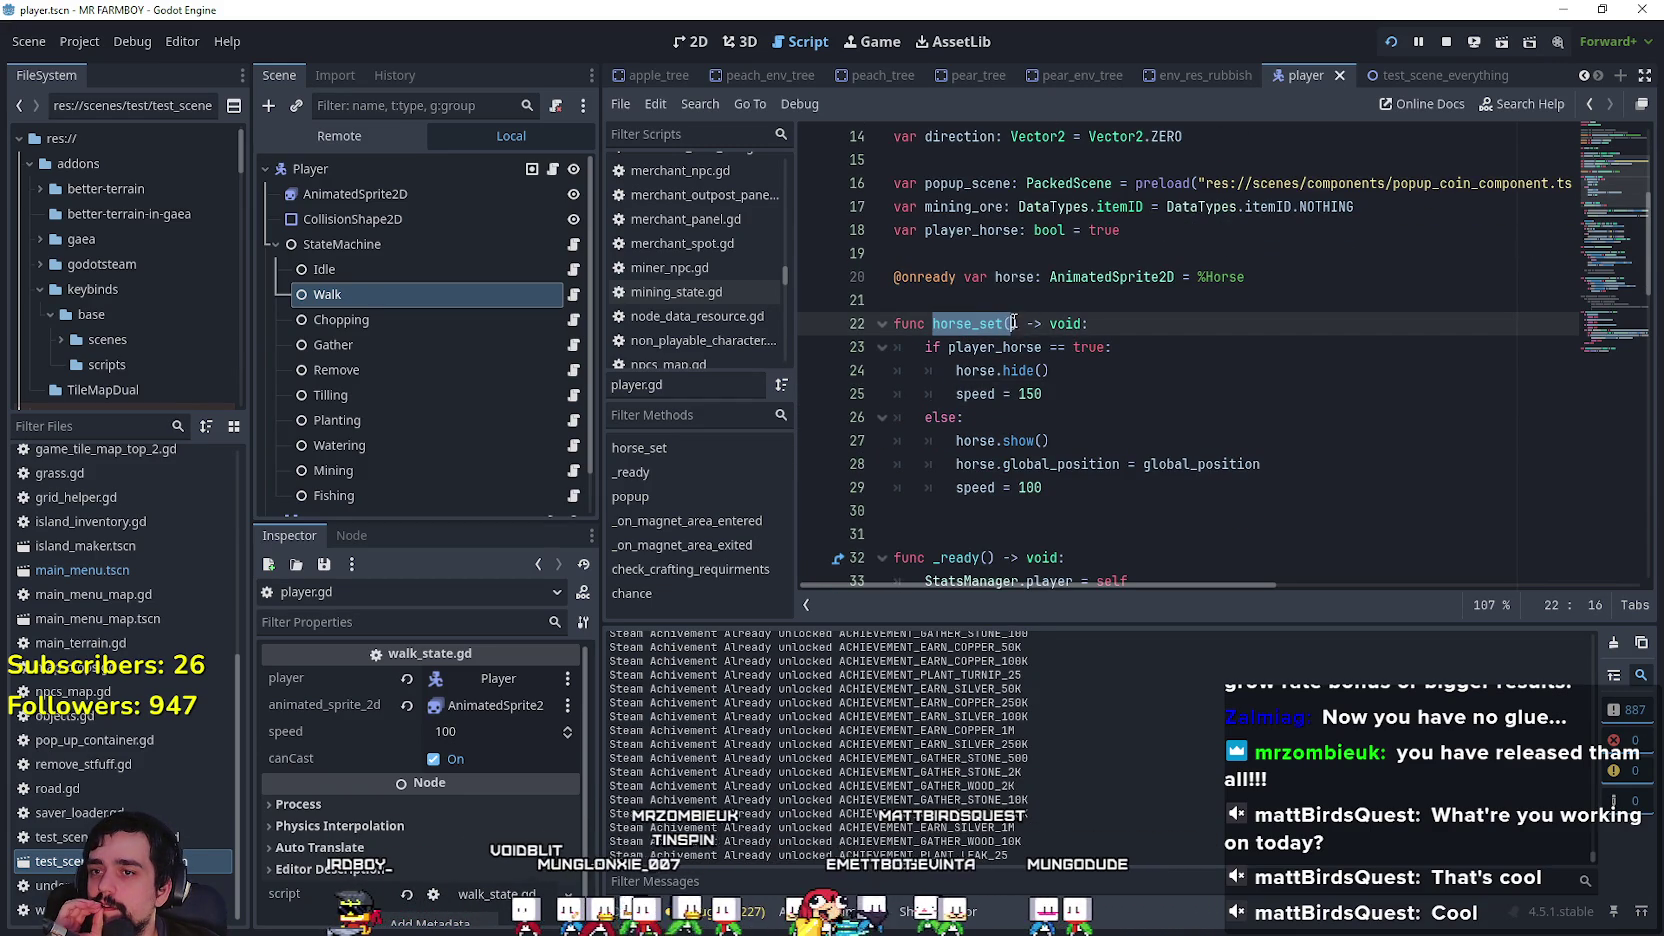
pyautogui.rightClick(979, 322)
pyautogui.click(1041, 448)
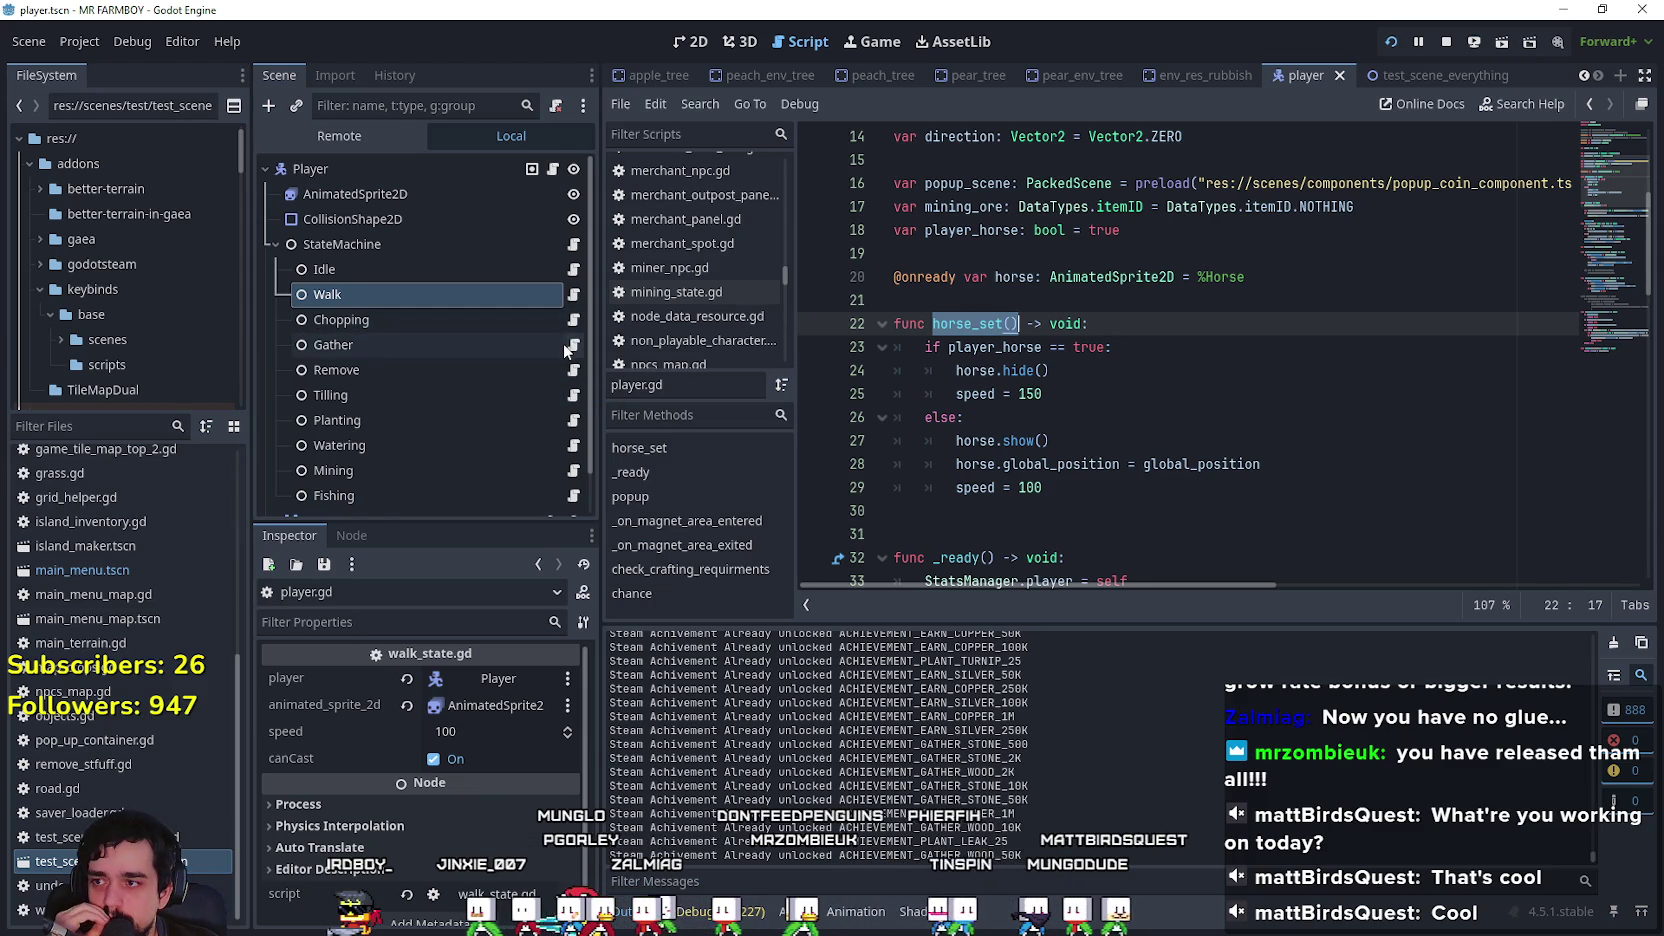
# Step: Copy the horse_set function name again from the context menu
pyautogui.scroll(-1, 563, 345)
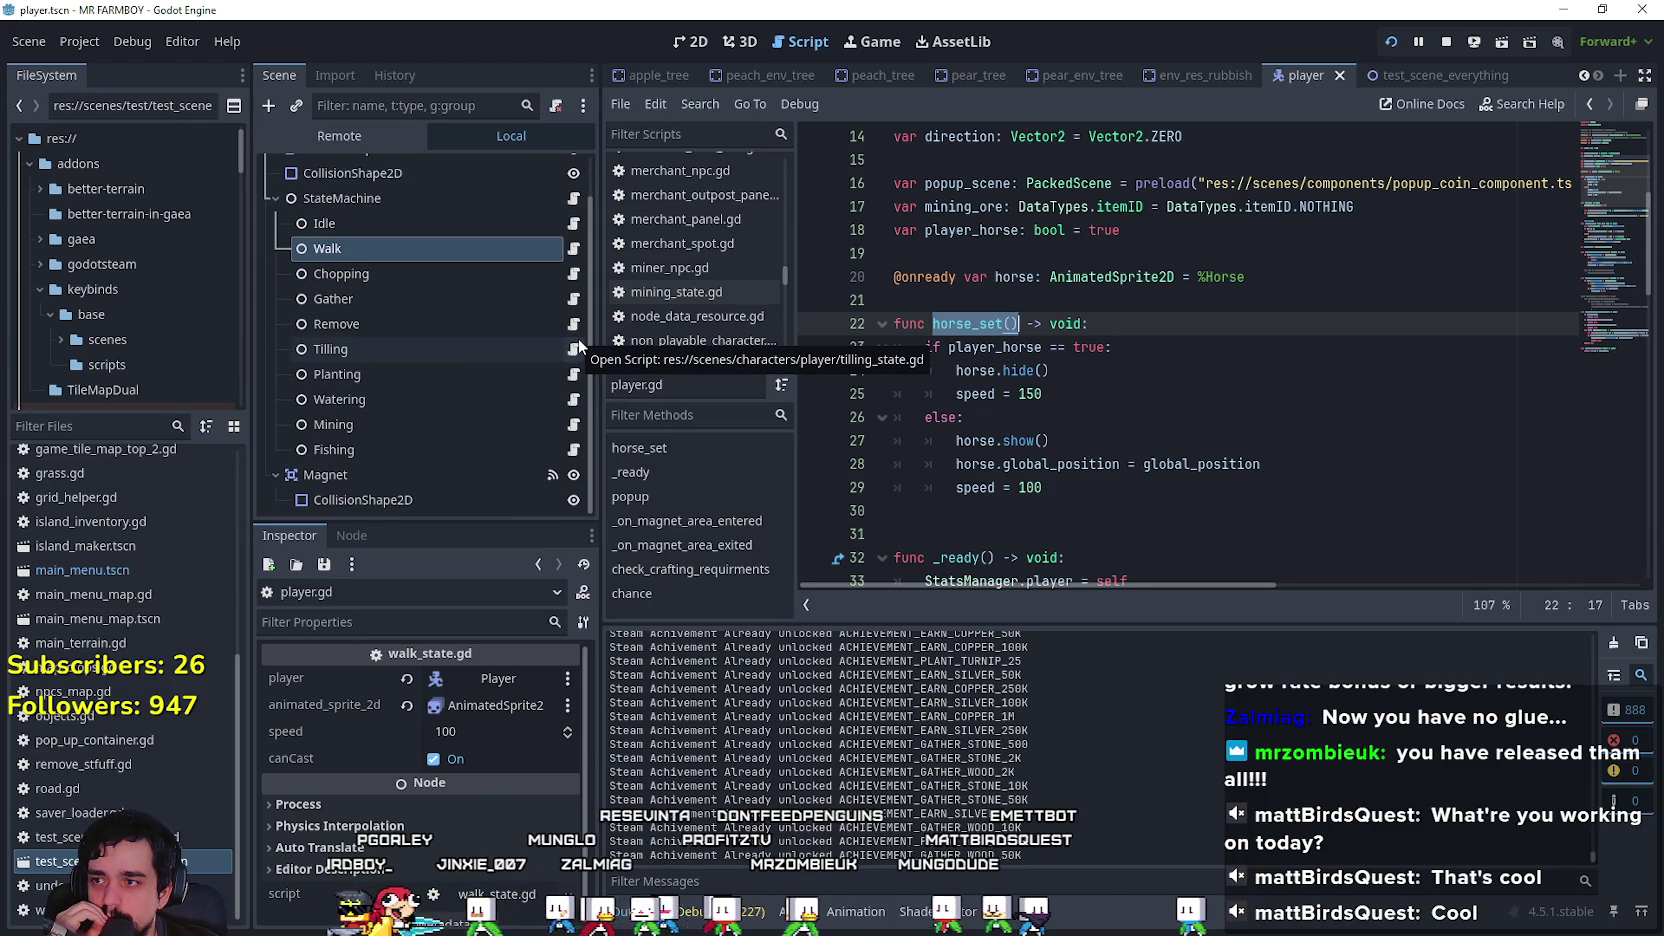
pyautogui.rightClick(997, 345)
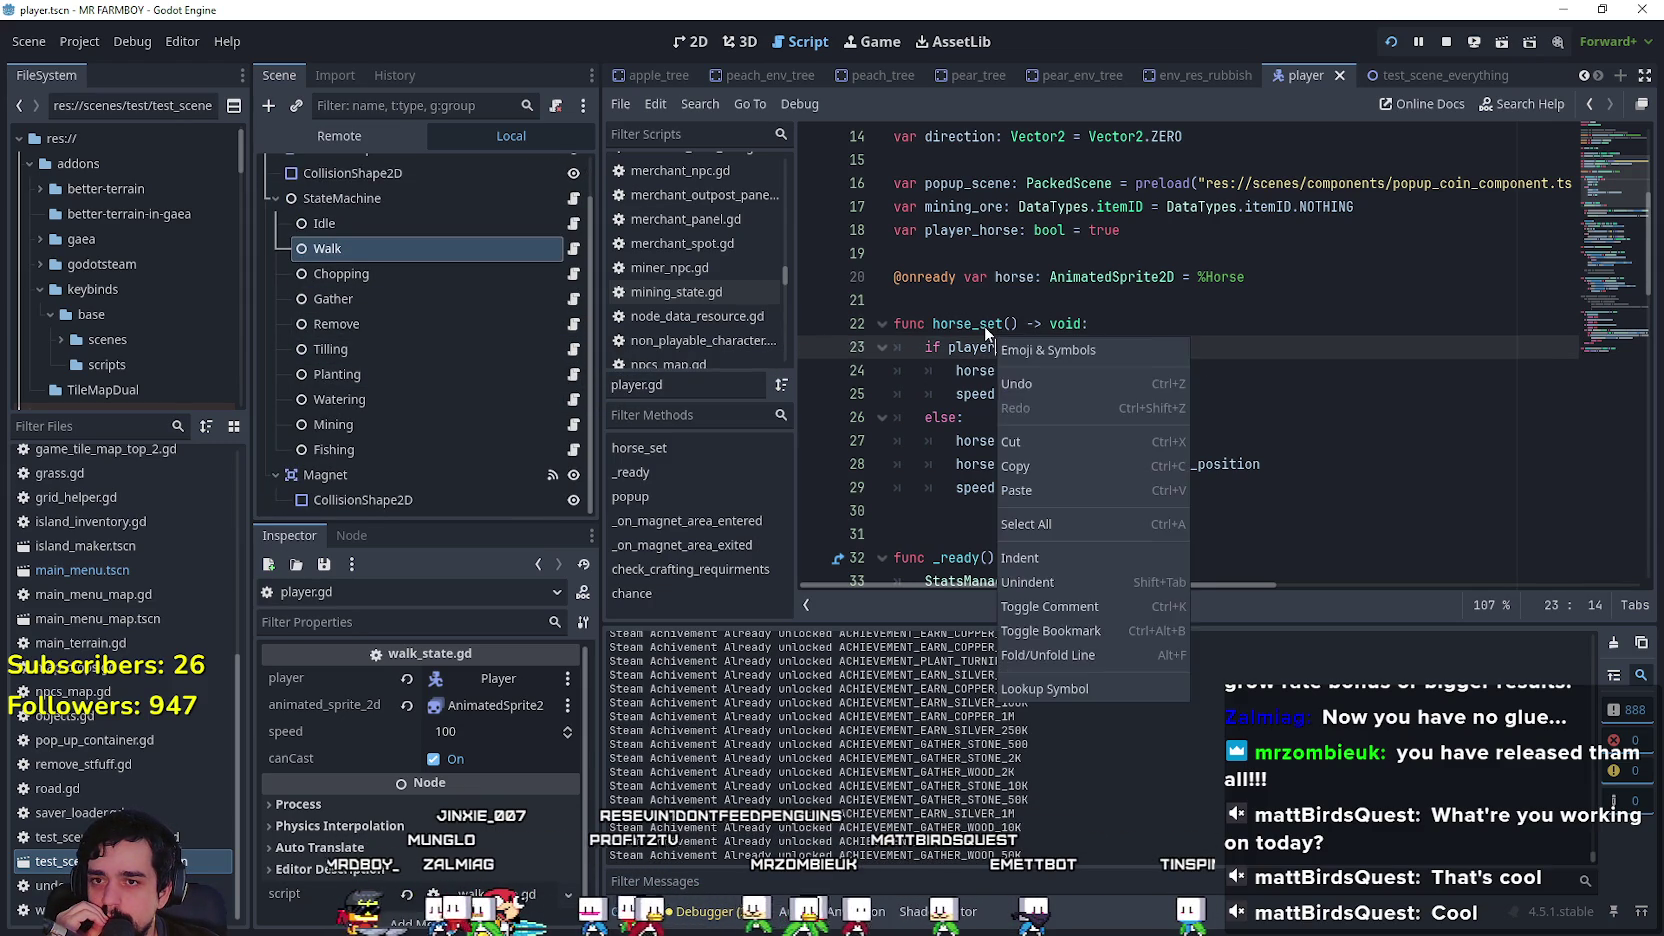
pyautogui.click(987, 325)
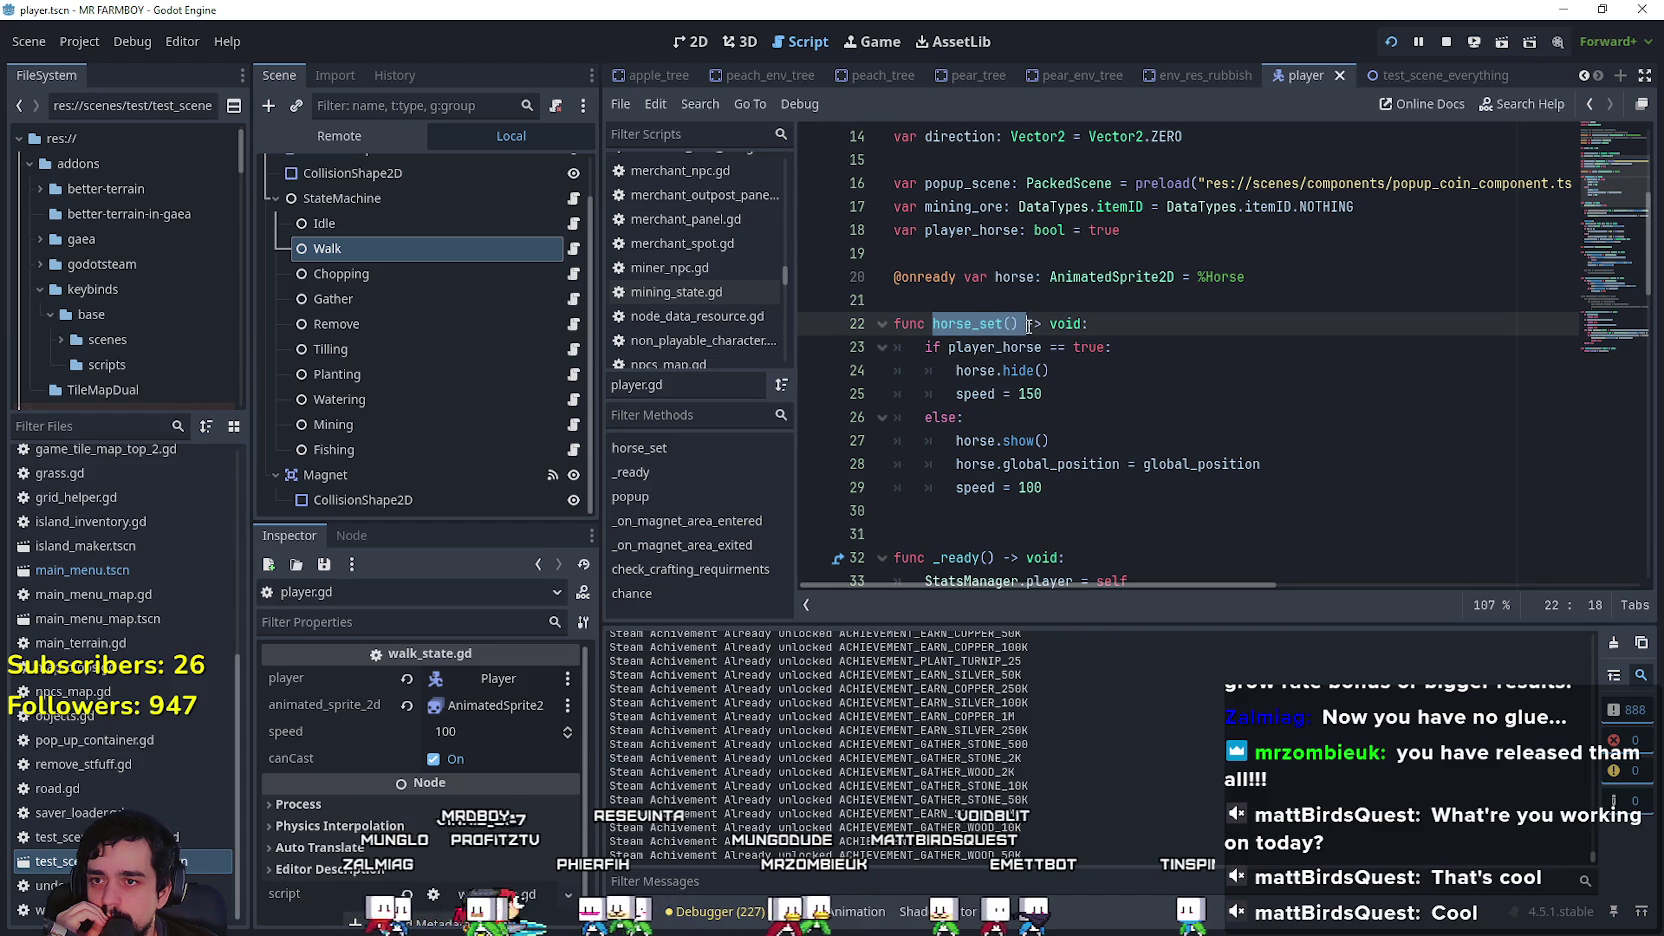
pyautogui.rightClick(990, 318)
pyautogui.click(1043, 449)
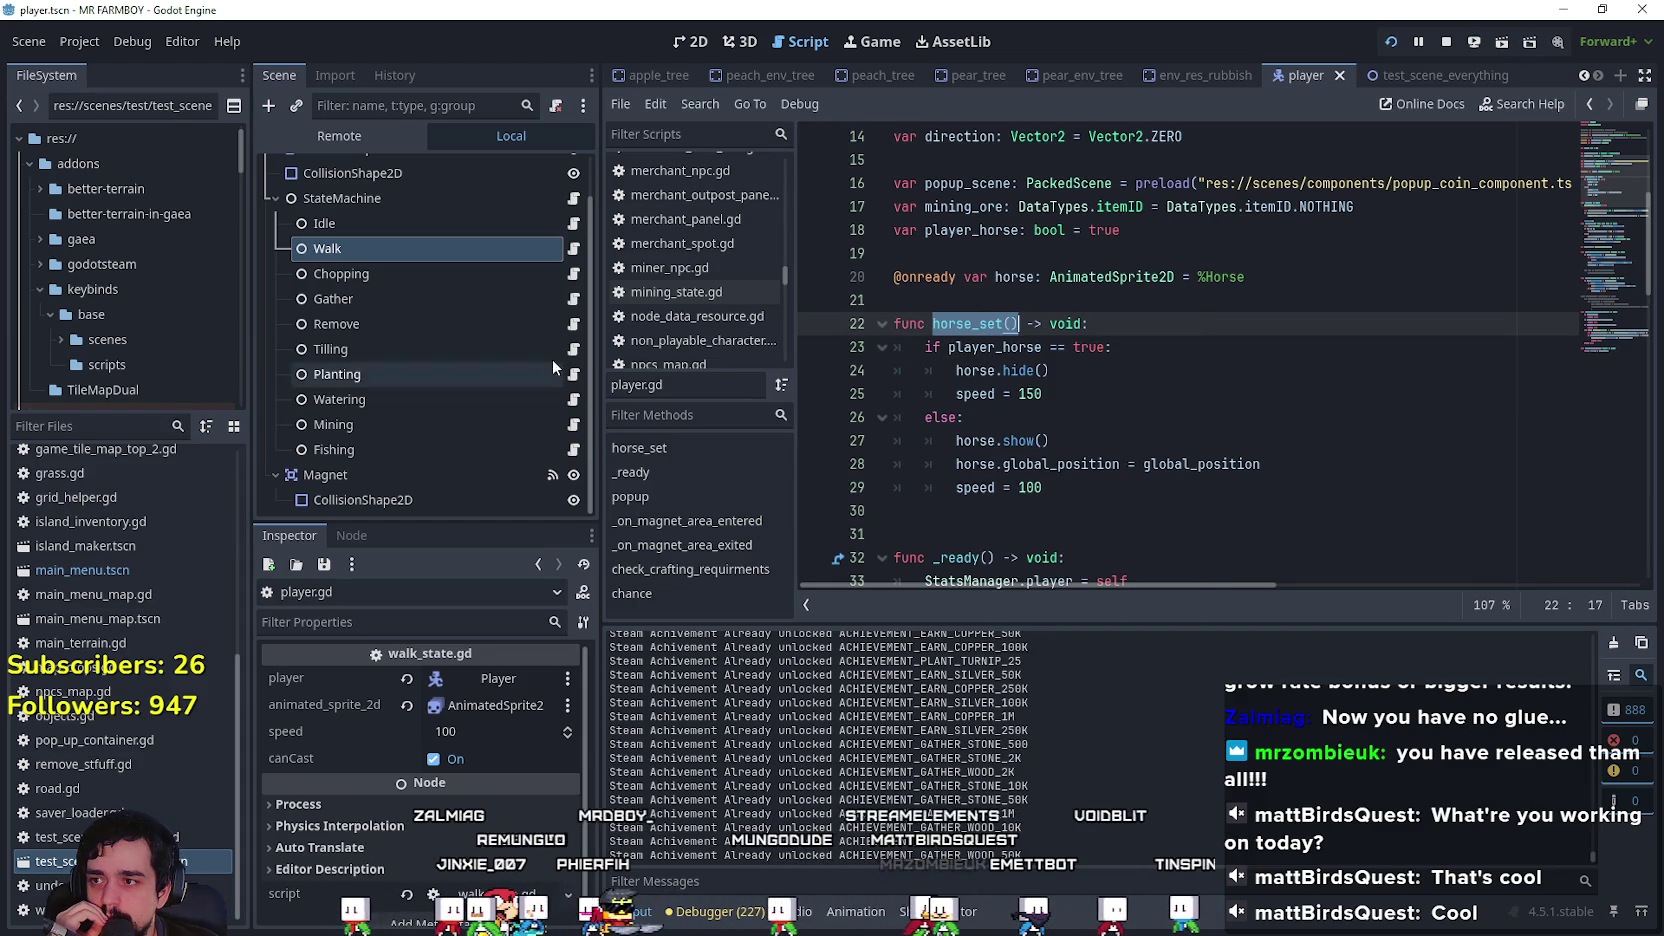
# Step: Look through the Idle state's script, idle_state.gd
pyautogui.click(573, 233)
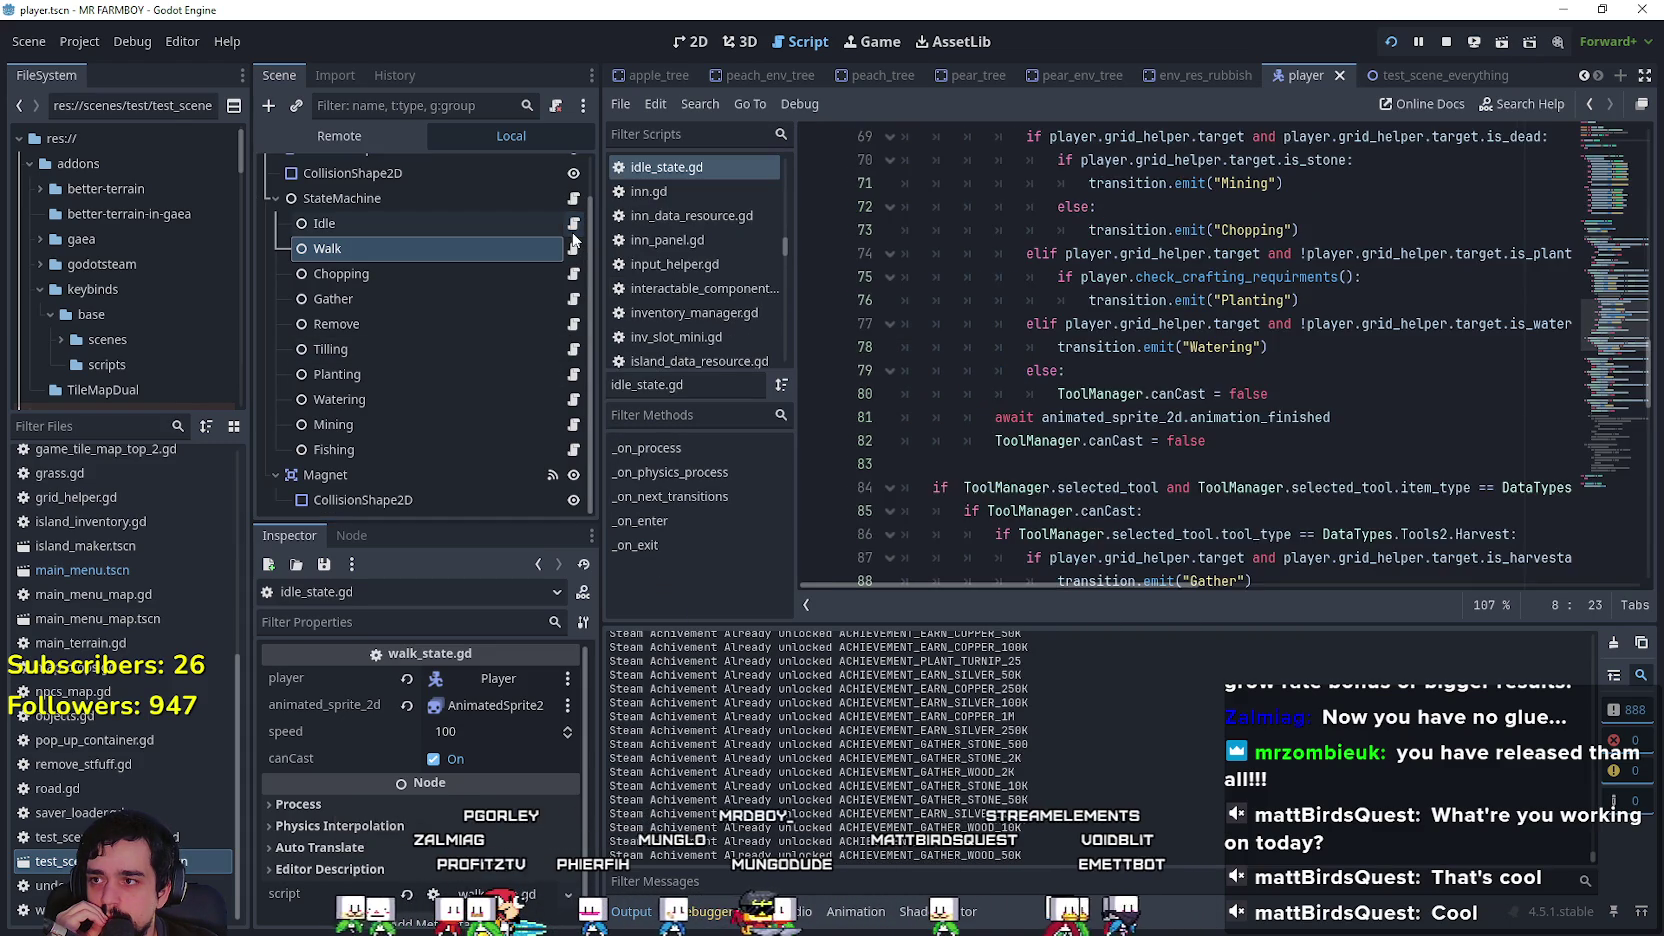
pyautogui.scroll(-5, 1197, 420)
pyautogui.scroll(20, 1197, 420)
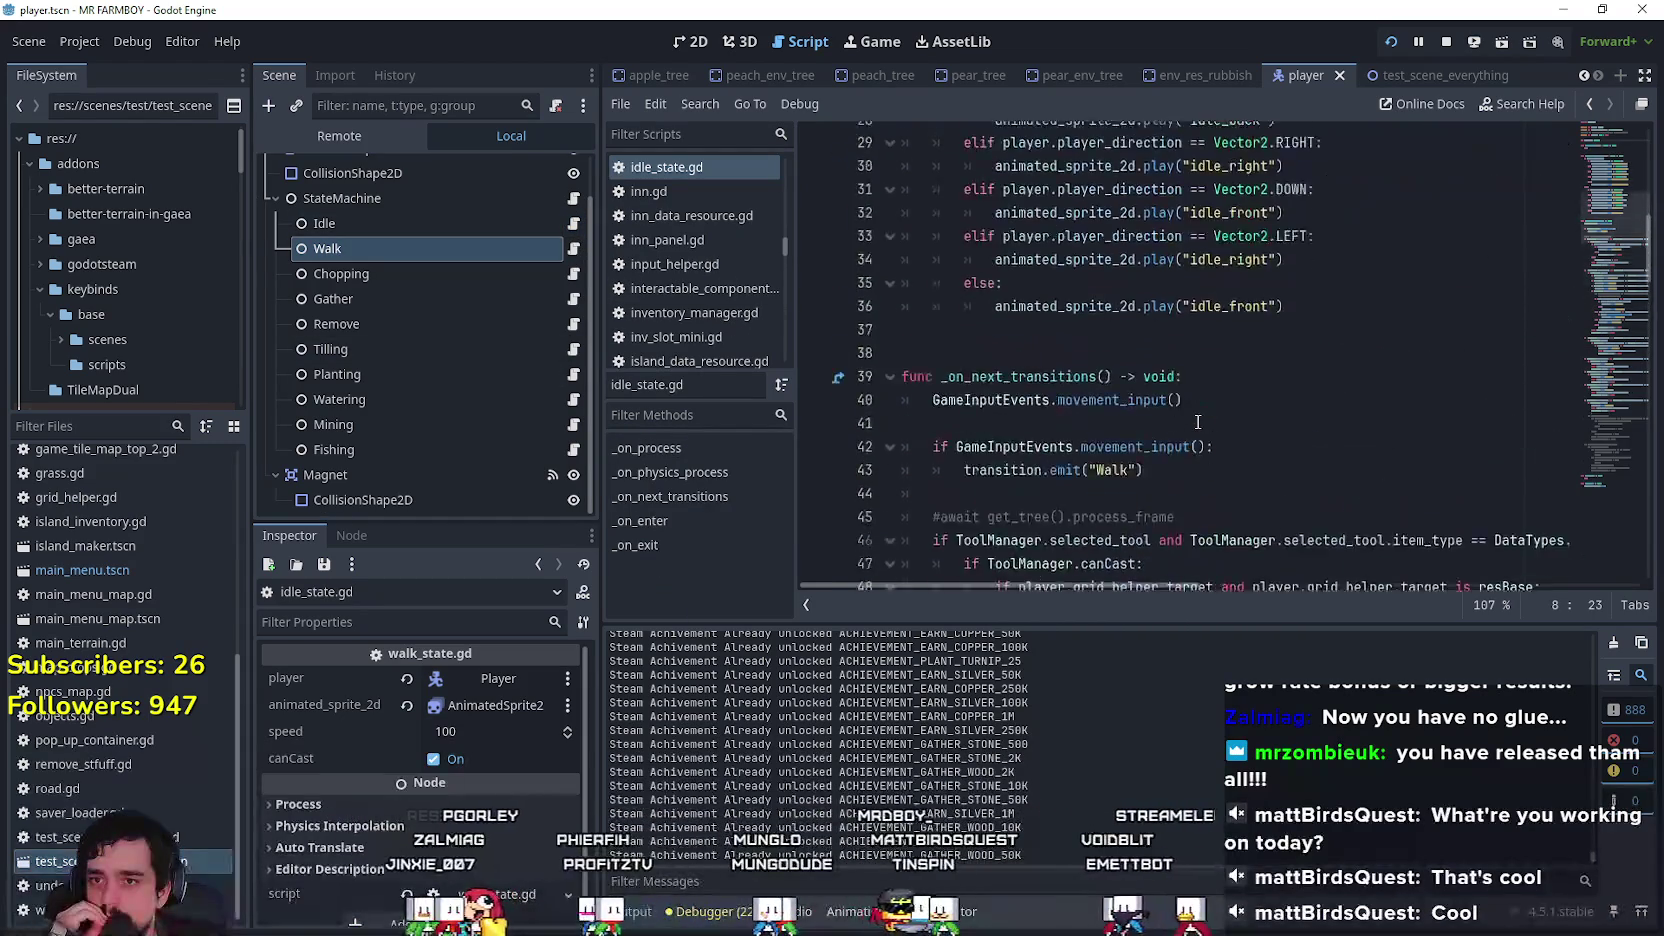
pyautogui.scroll(-4, 1197, 418)
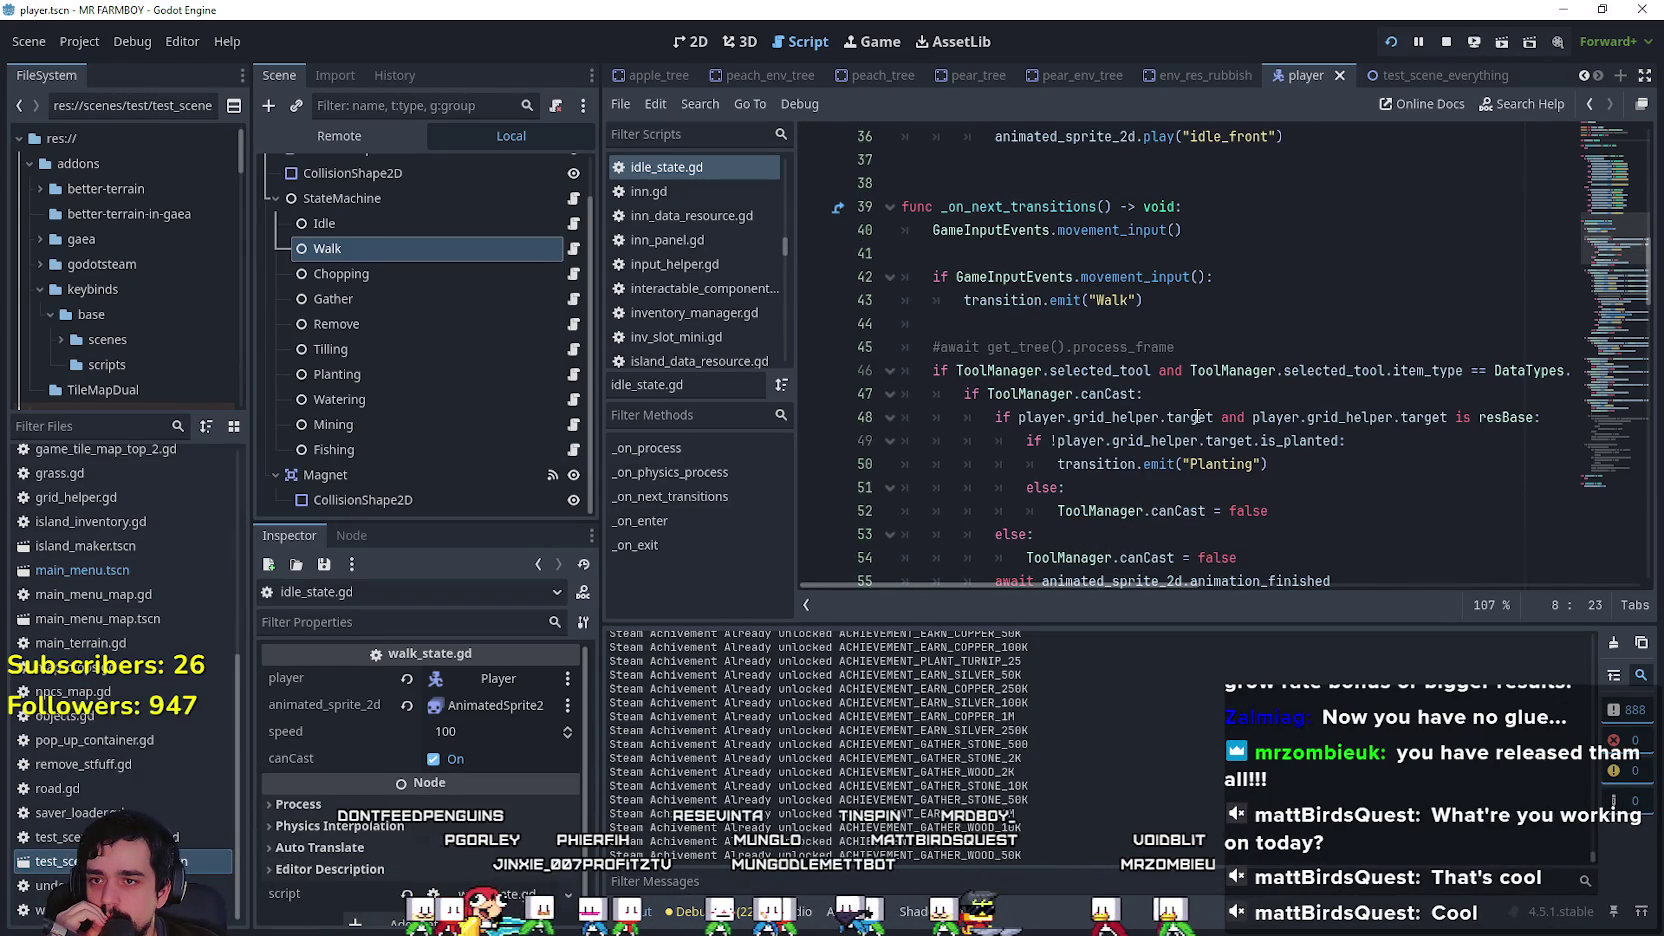
pyautogui.scroll(-1, 1197, 417)
pyautogui.scroll(-20, 1197, 416)
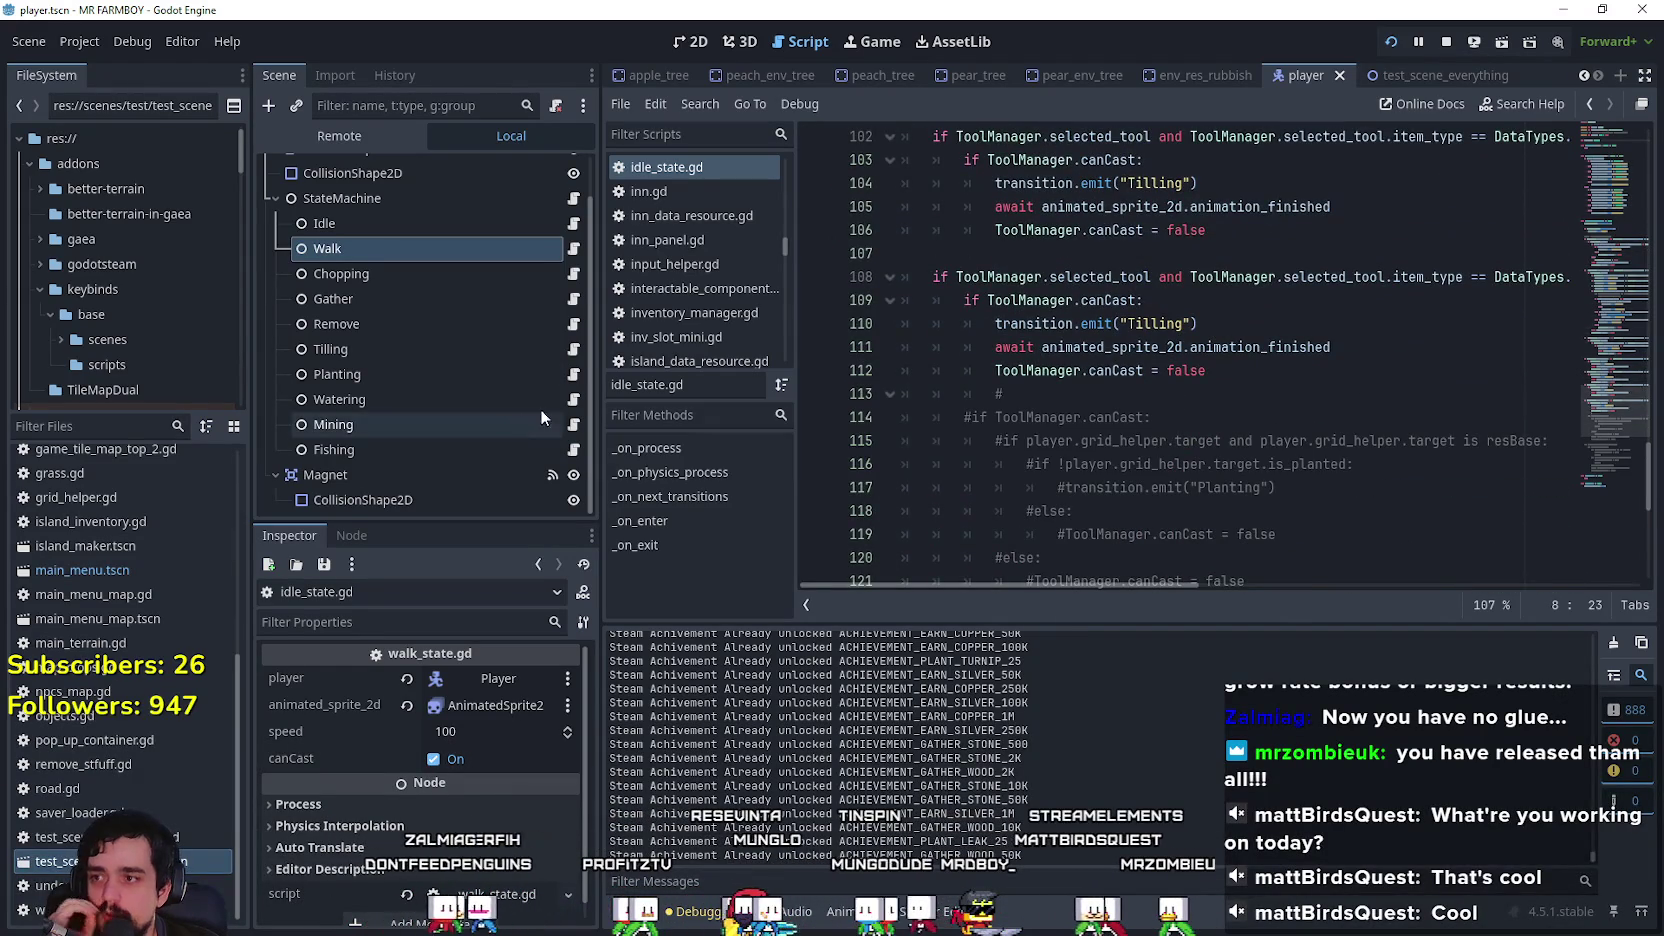
# Step: Review the enter code in the Tilling state's script, tilling_state.gd
pyautogui.click(575, 346)
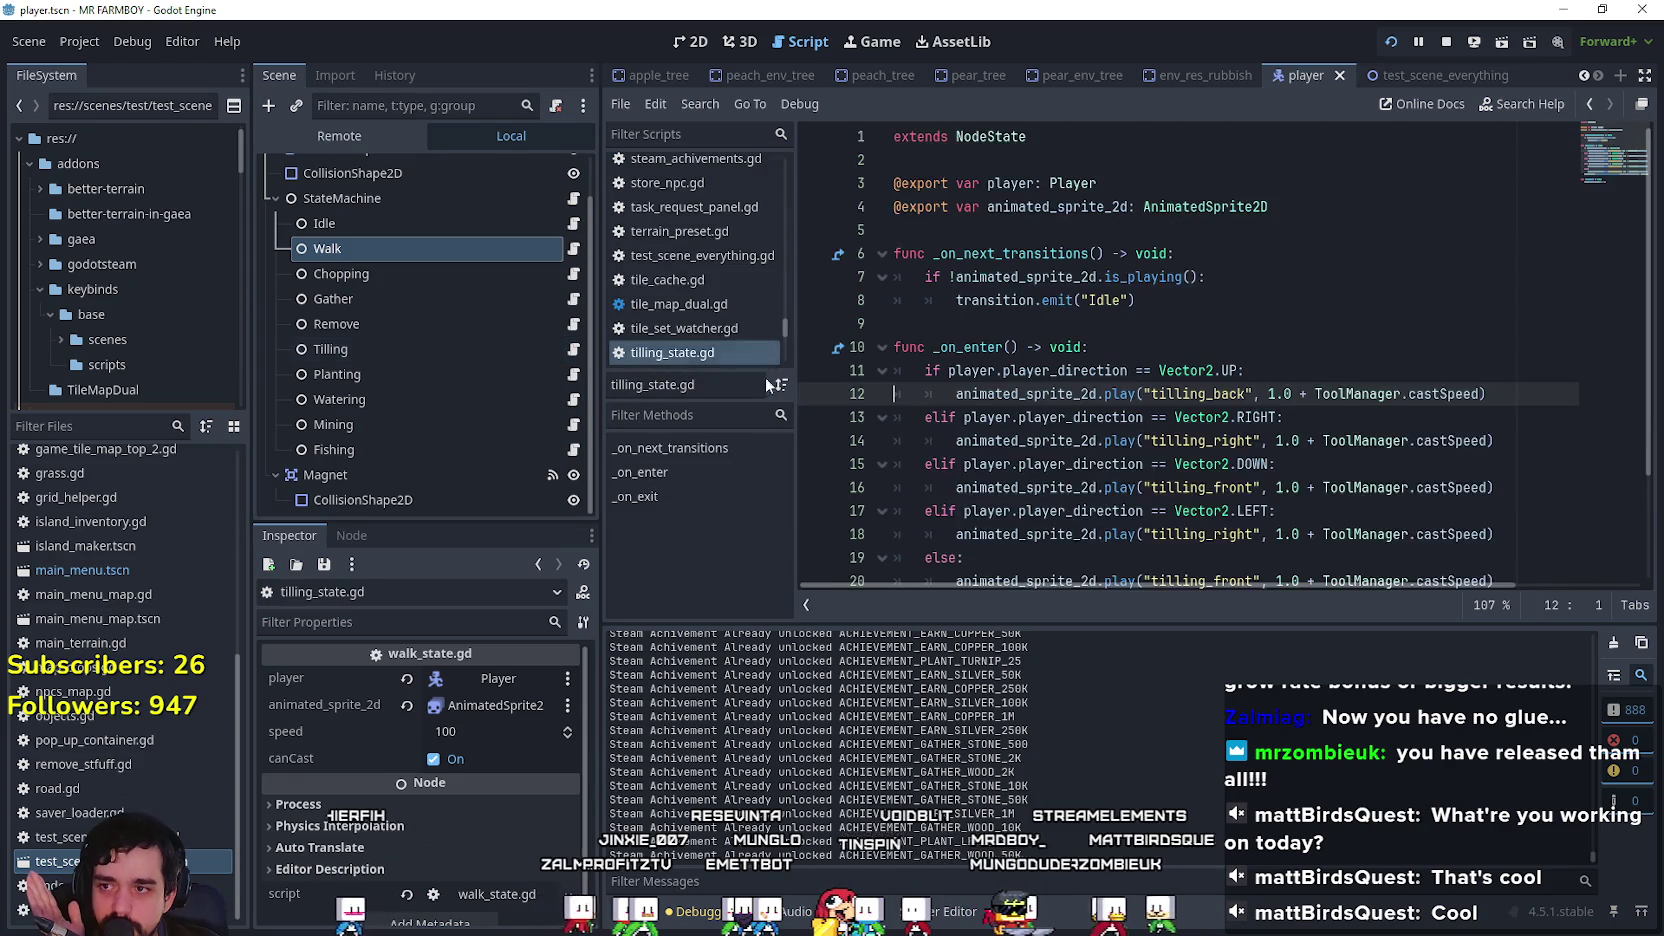
pyautogui.click(1078, 484)
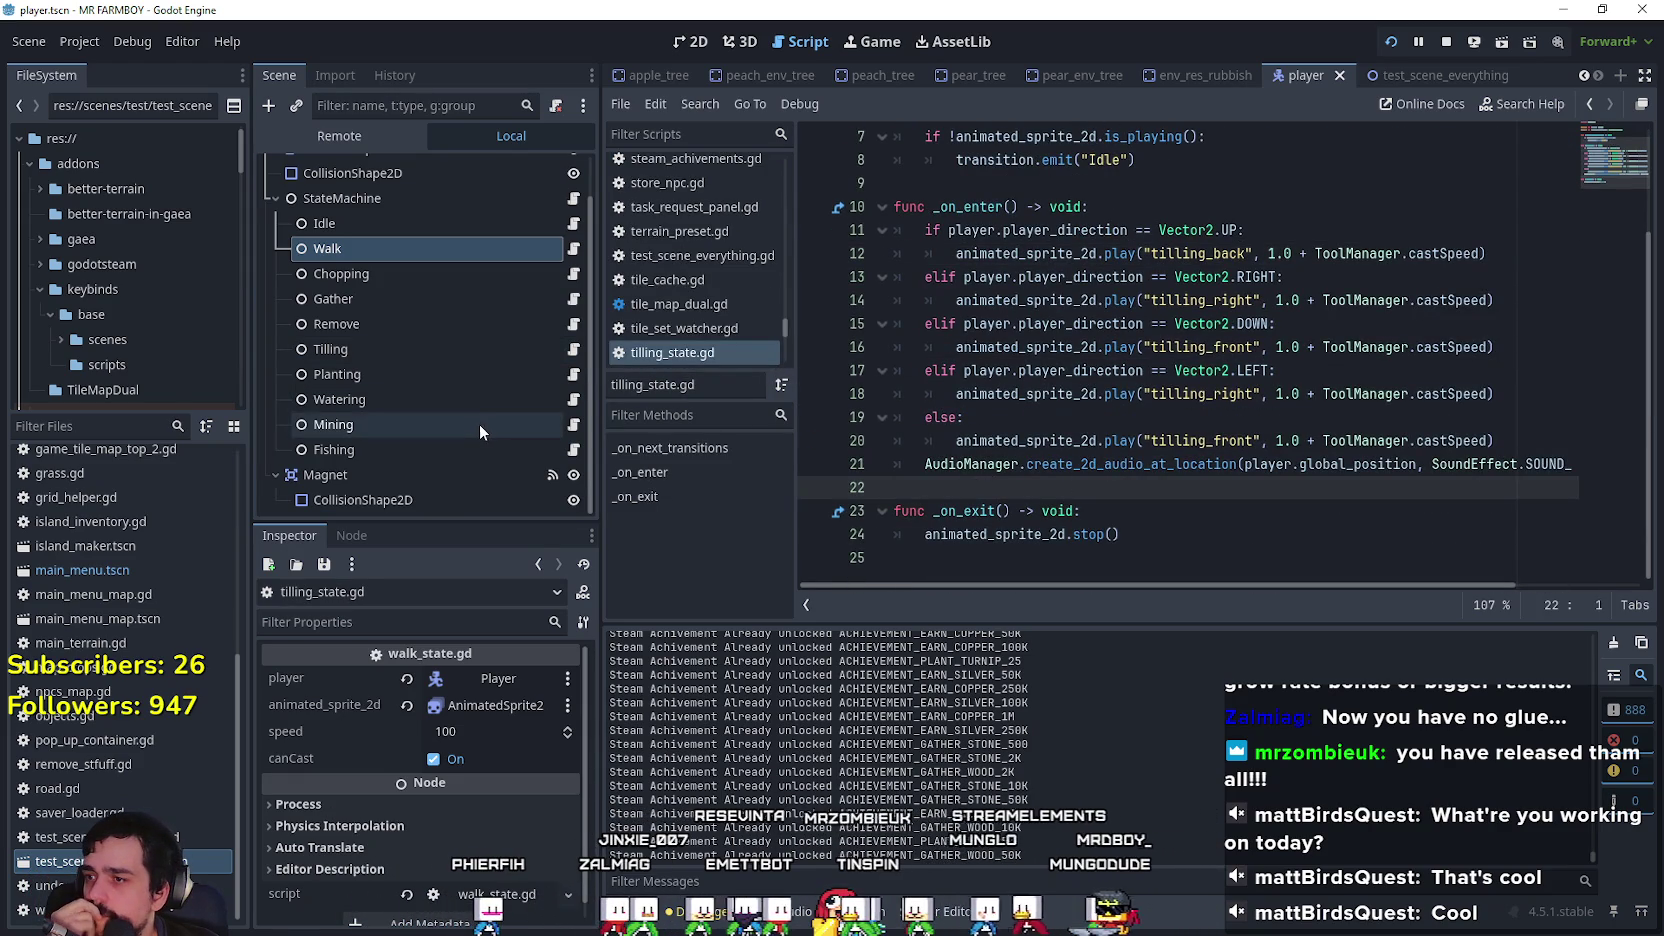
pyautogui.scroll(2, 863, 413)
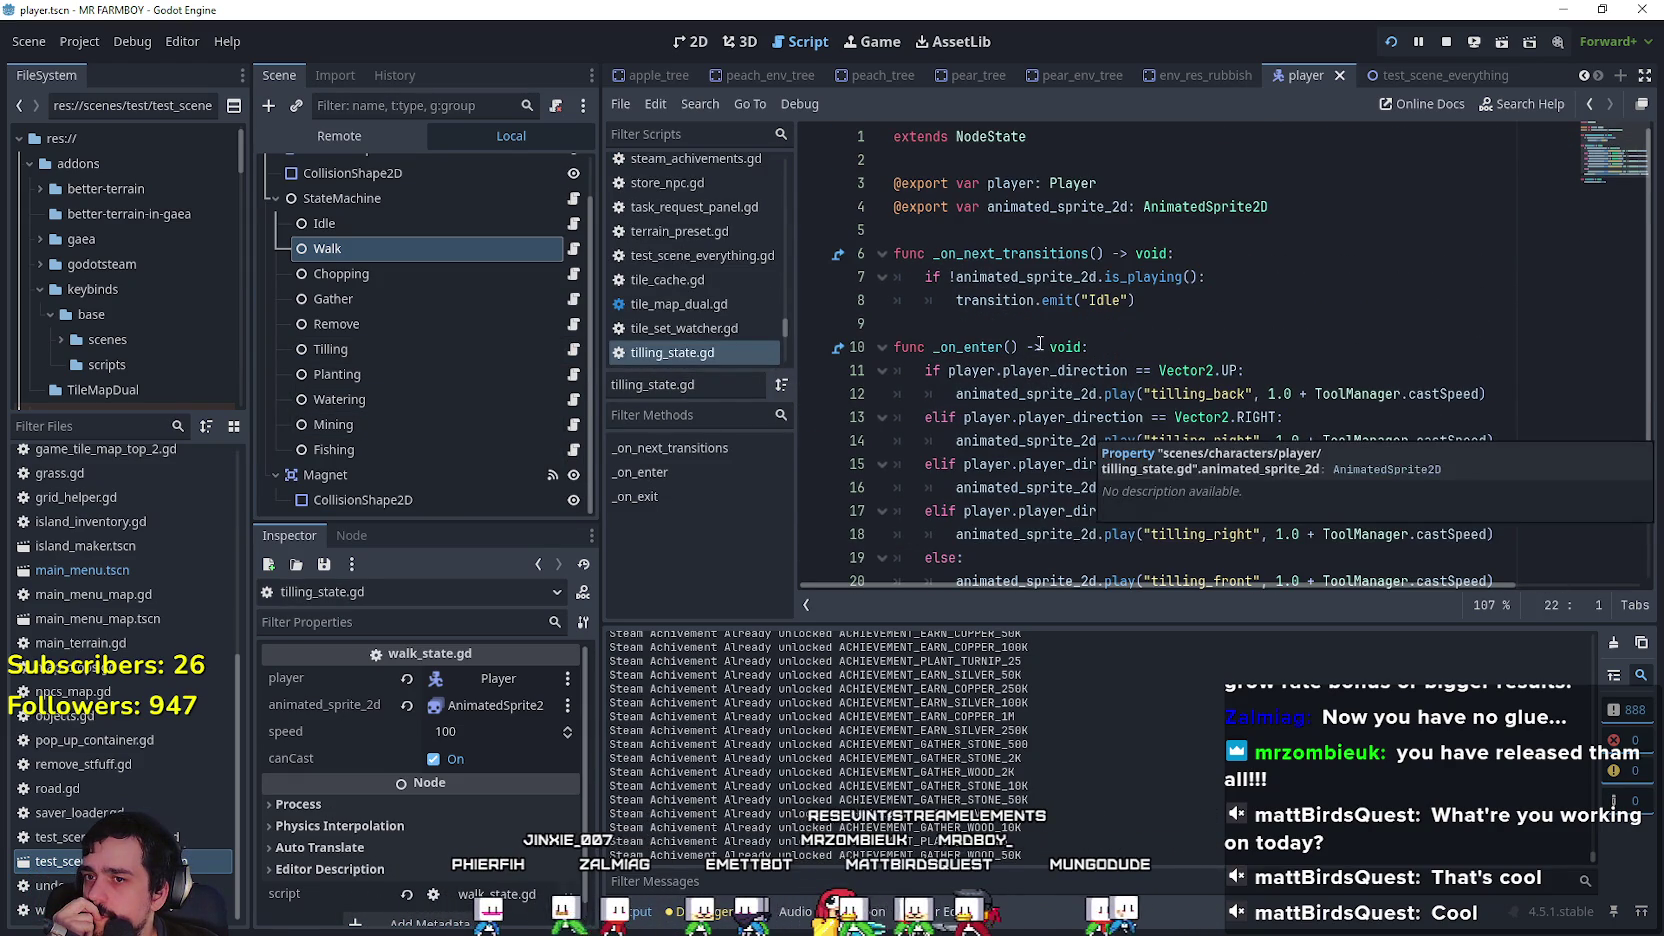
pyautogui.scroll(-2, 972, 355)
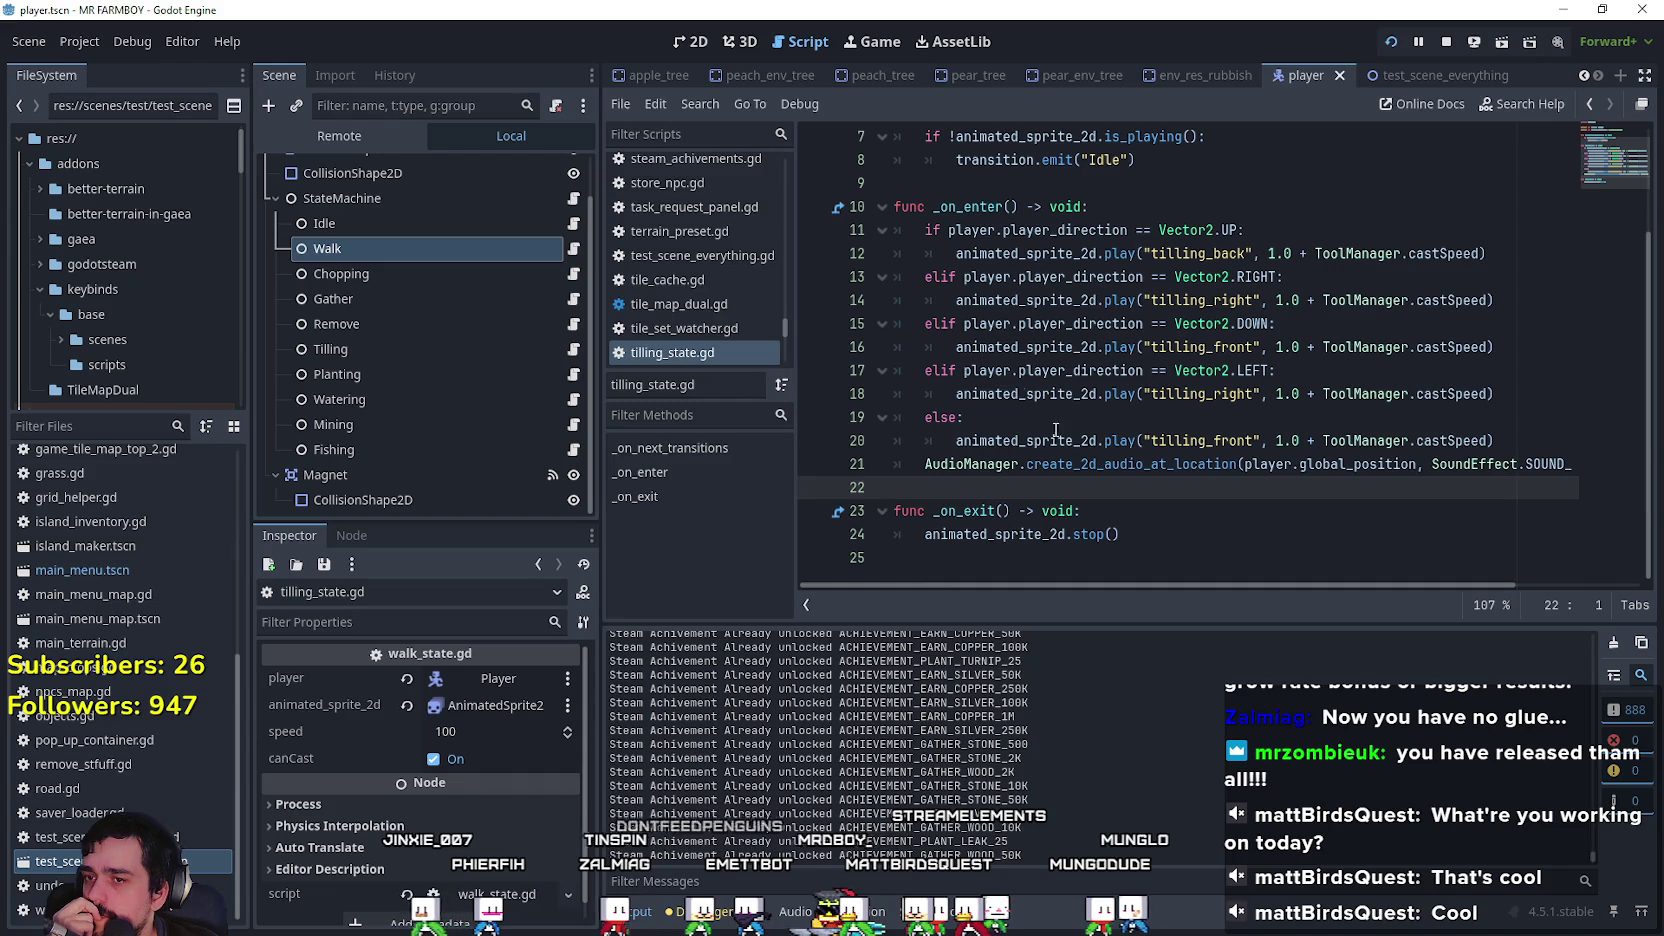
pyautogui.scroll(2, 1142, 527)
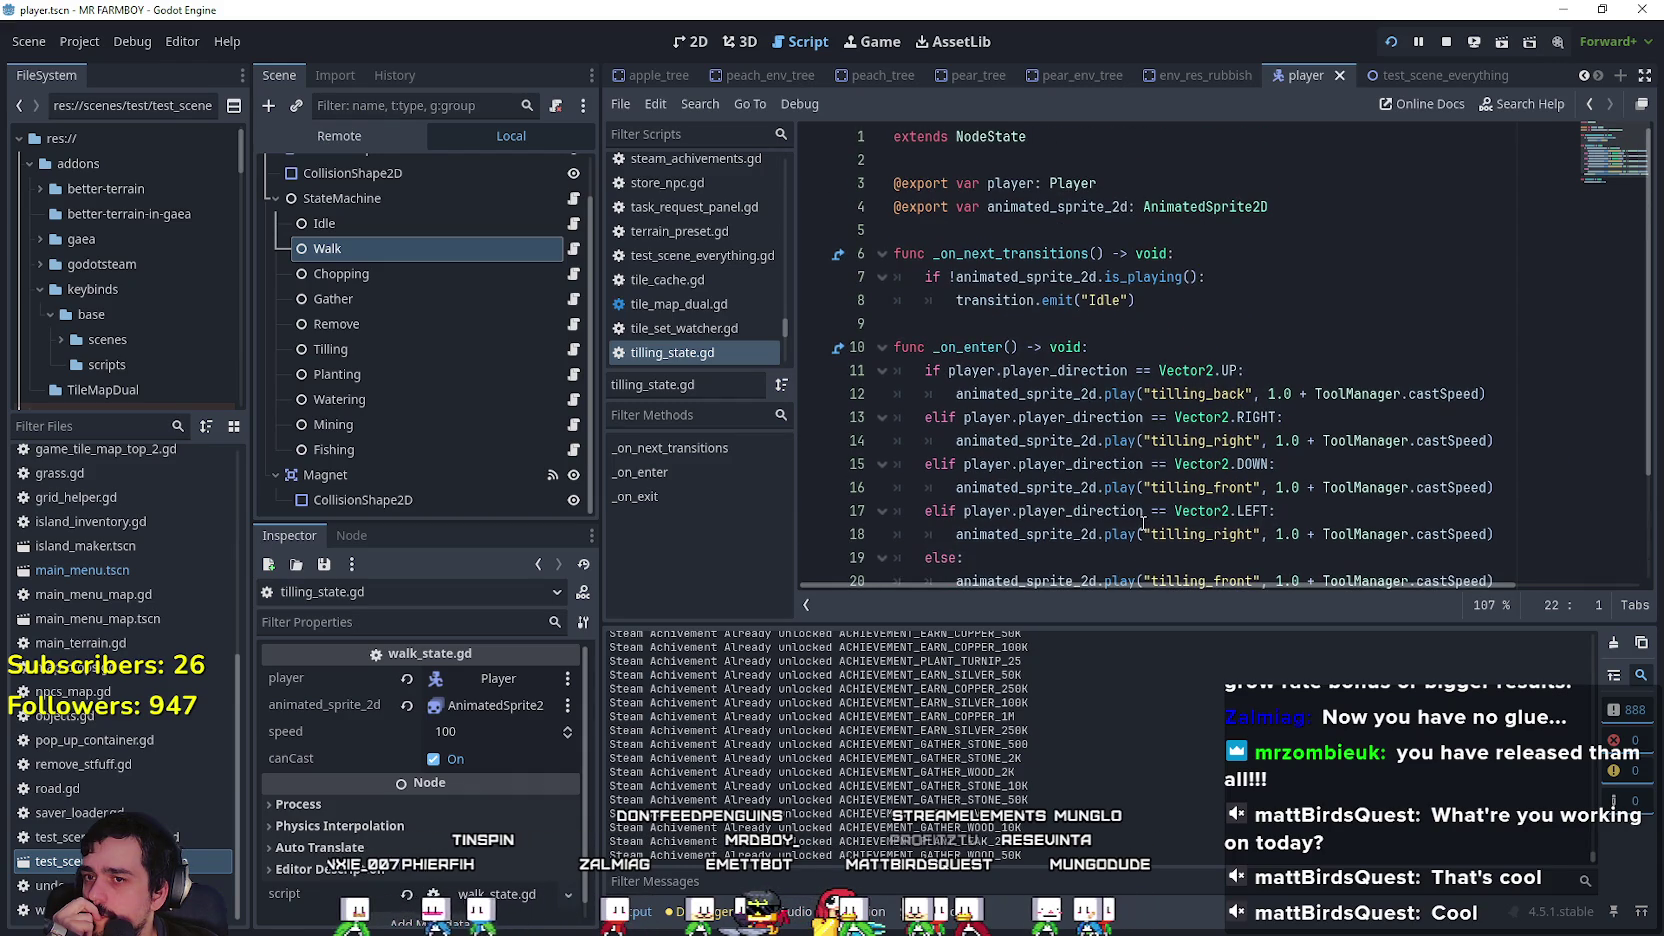
pyautogui.scroll(-2, 1143, 523)
pyautogui.scroll(2, 1118, 427)
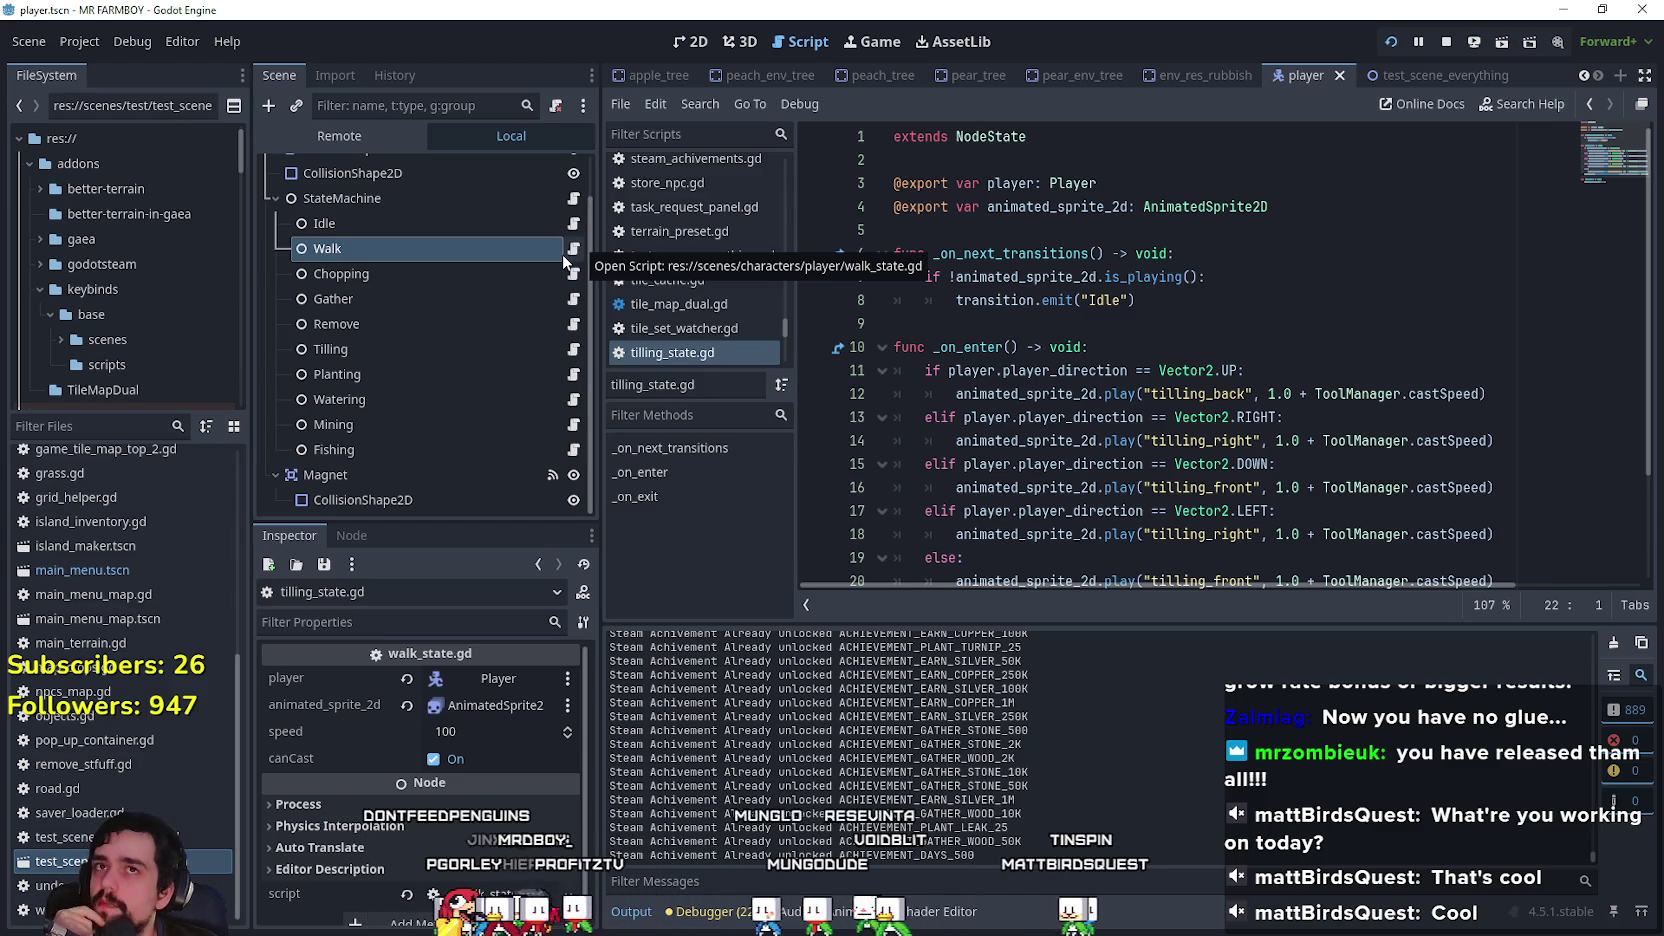
pyautogui.scroll(2, 565, 218)
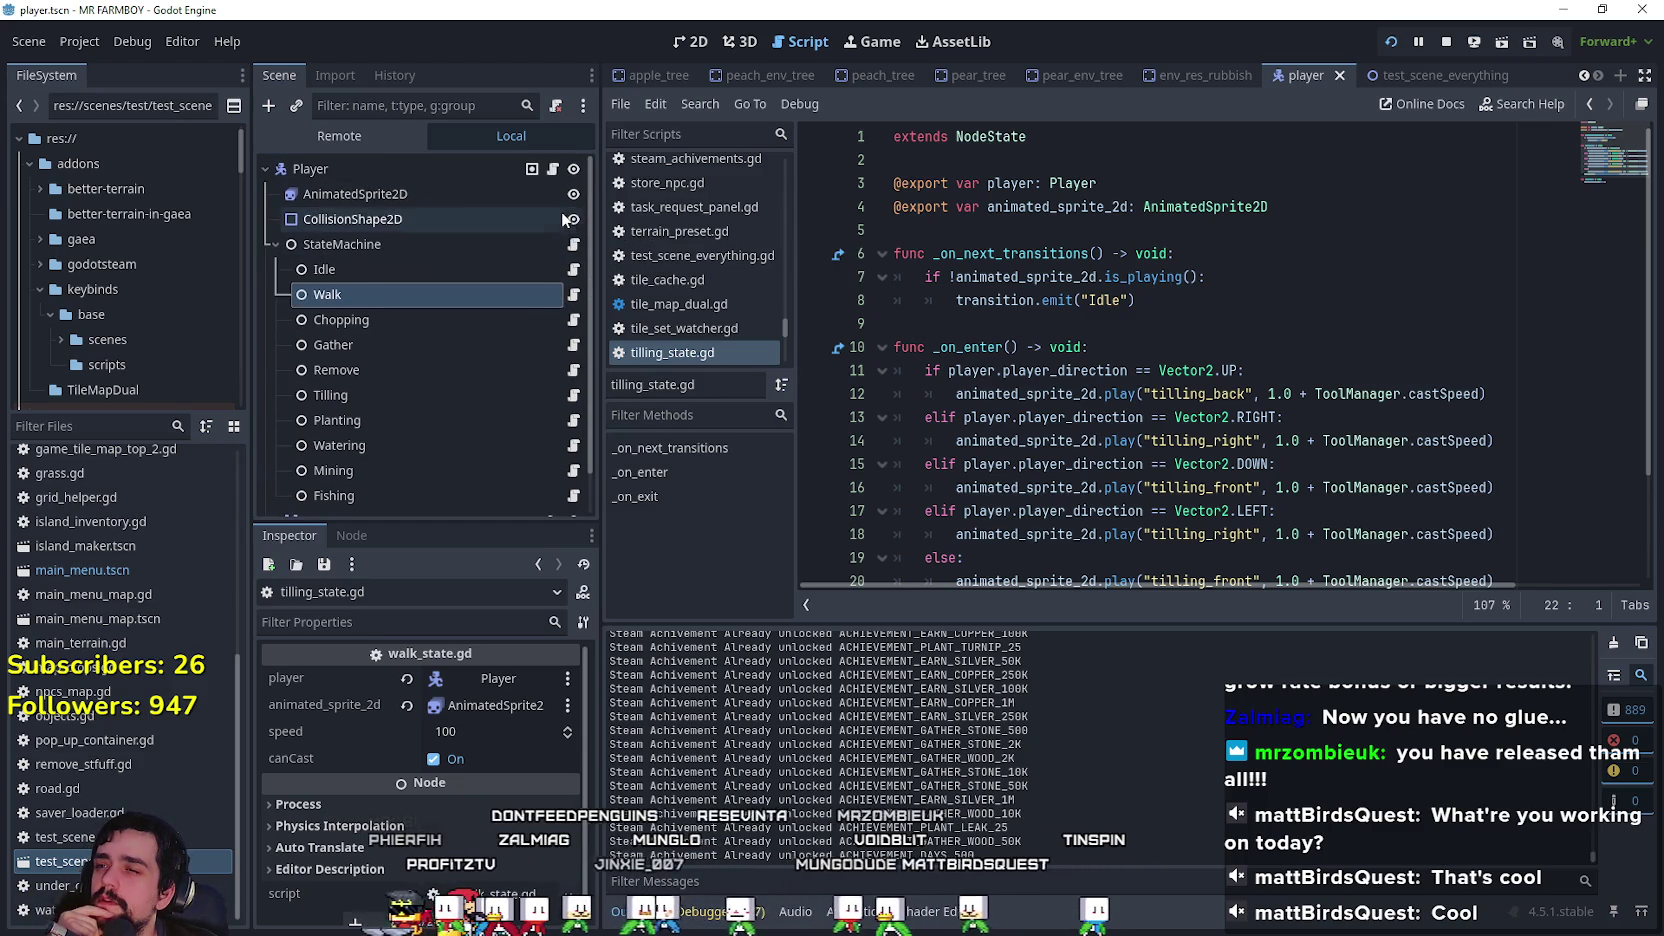
pyautogui.click(561, 177)
# Step: Declare a new func horse_get_down() -> void: below horse_set
pyautogui.click(1100, 466)
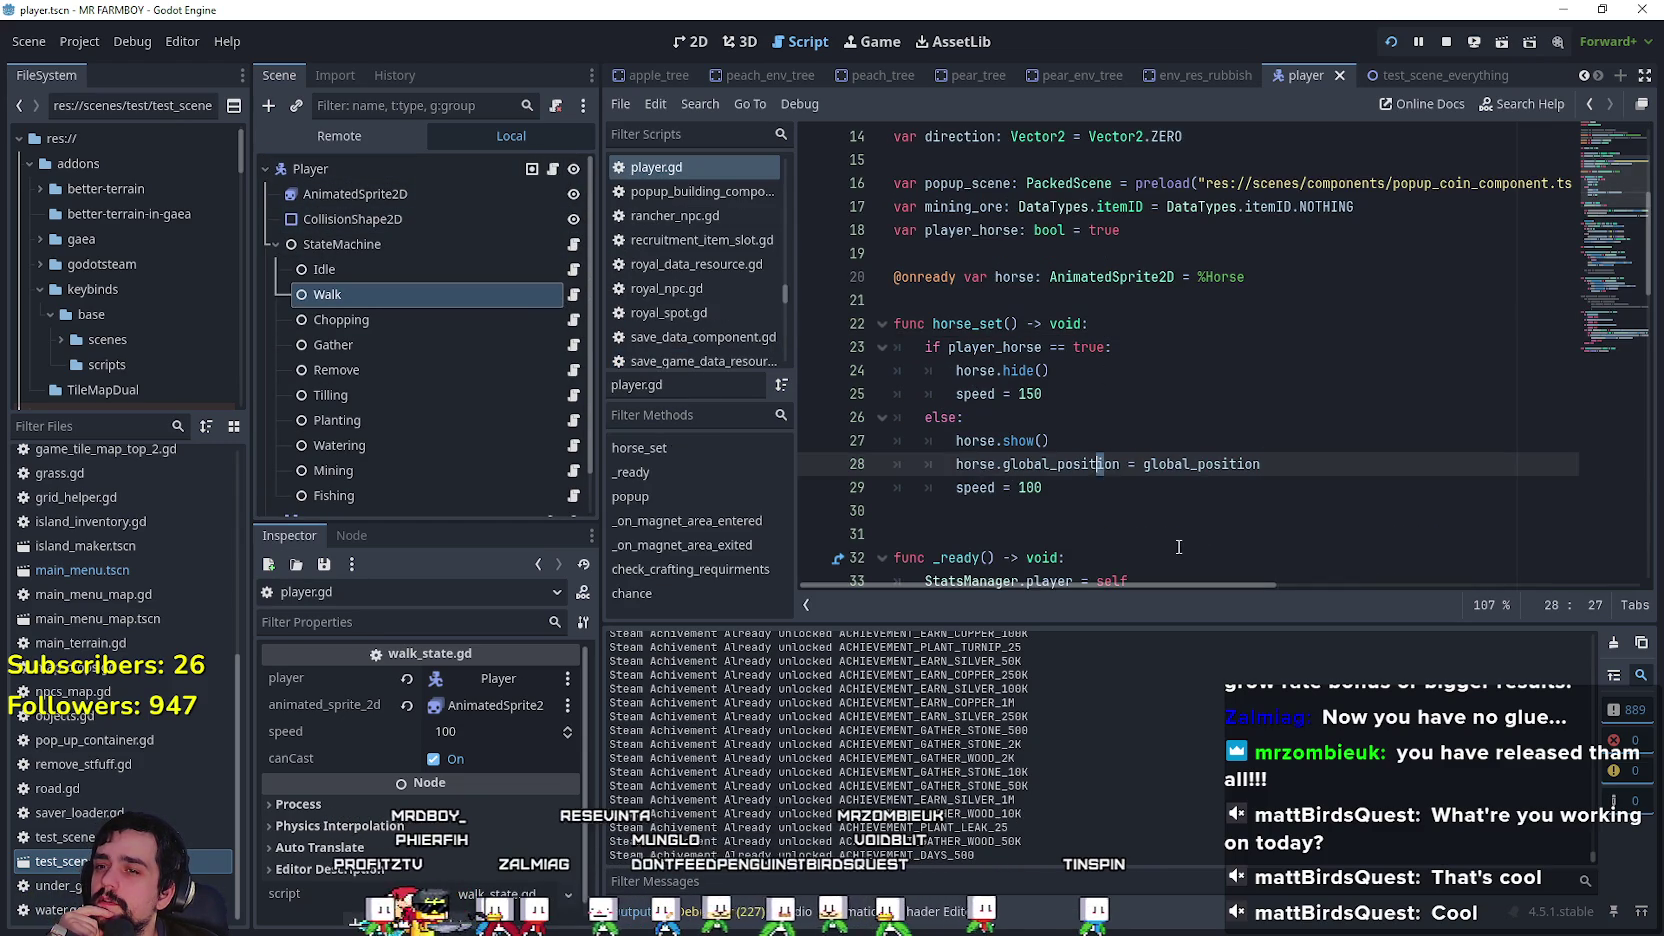
pyautogui.click(1145, 510)
pyautogui.doubleClick(994, 324)
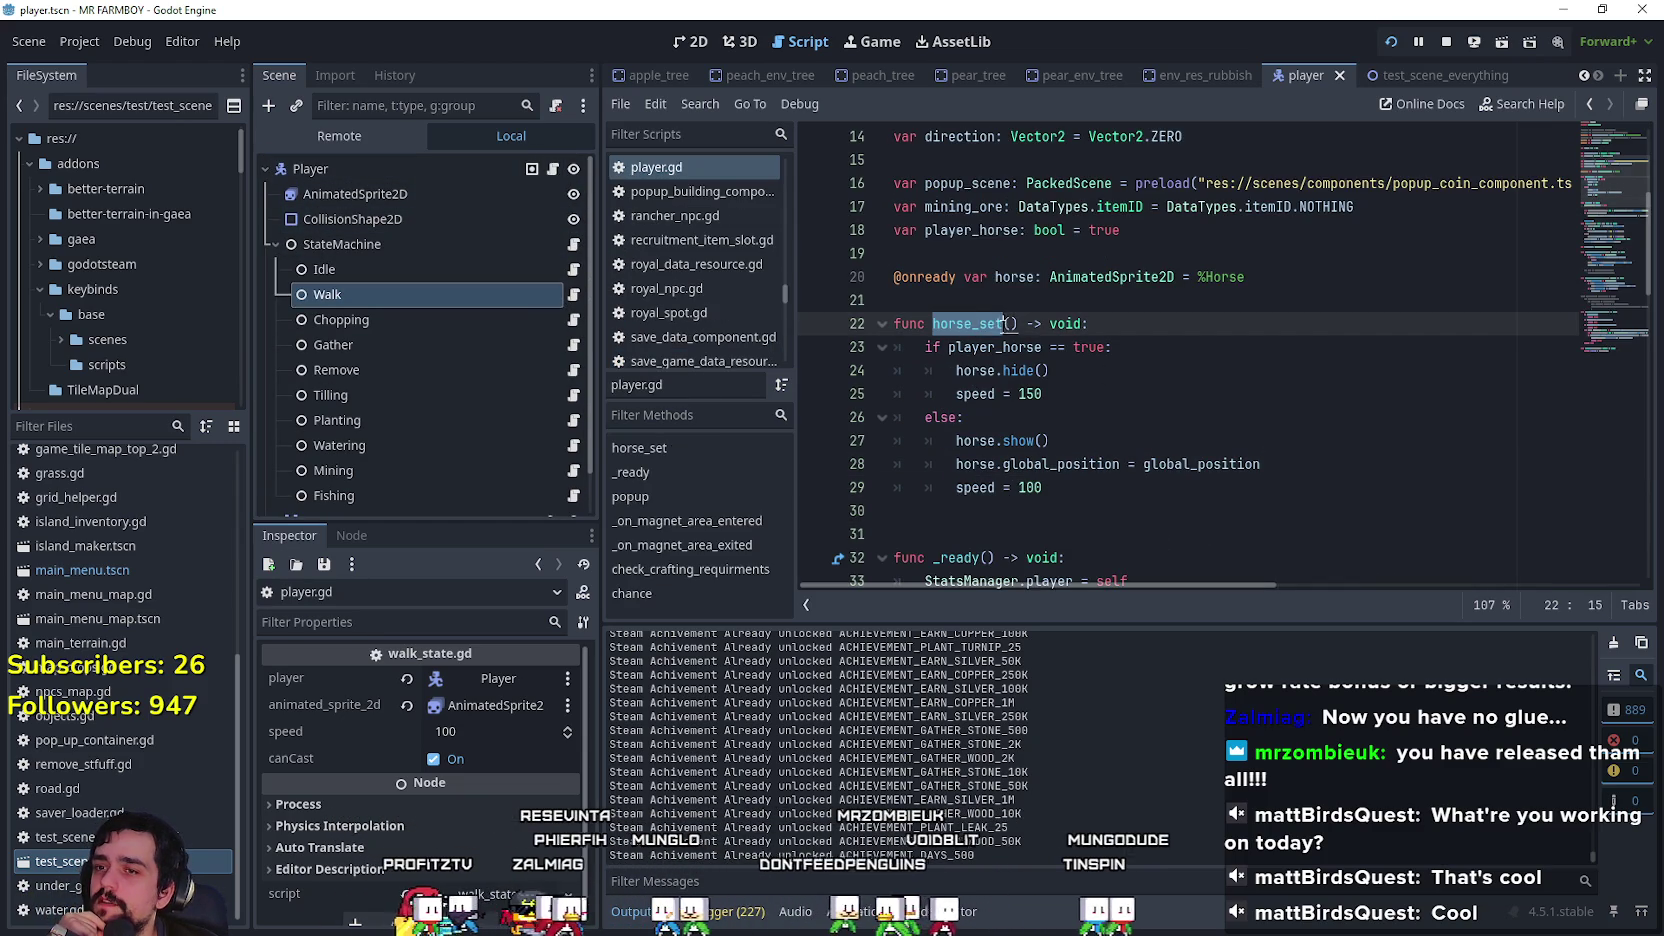
pyautogui.click(1088, 510)
pyautogui.press('Return')
pyautogui.write('func hos')
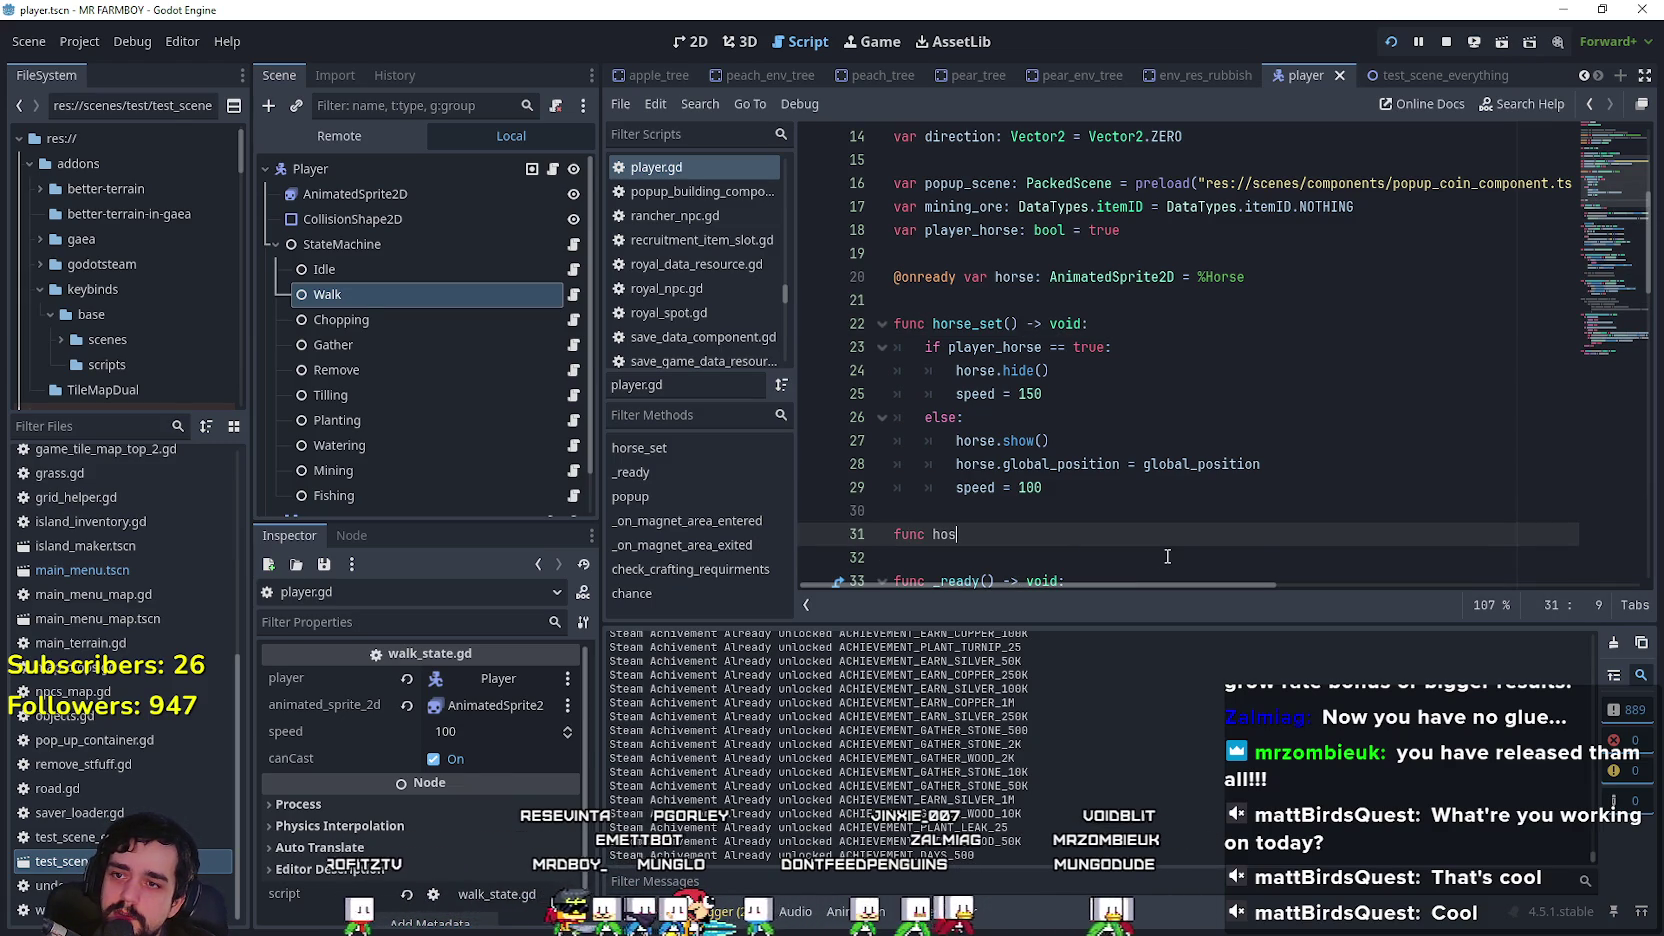
pyautogui.press('BackSpace')
pyautogui.write('rse_get_down(')
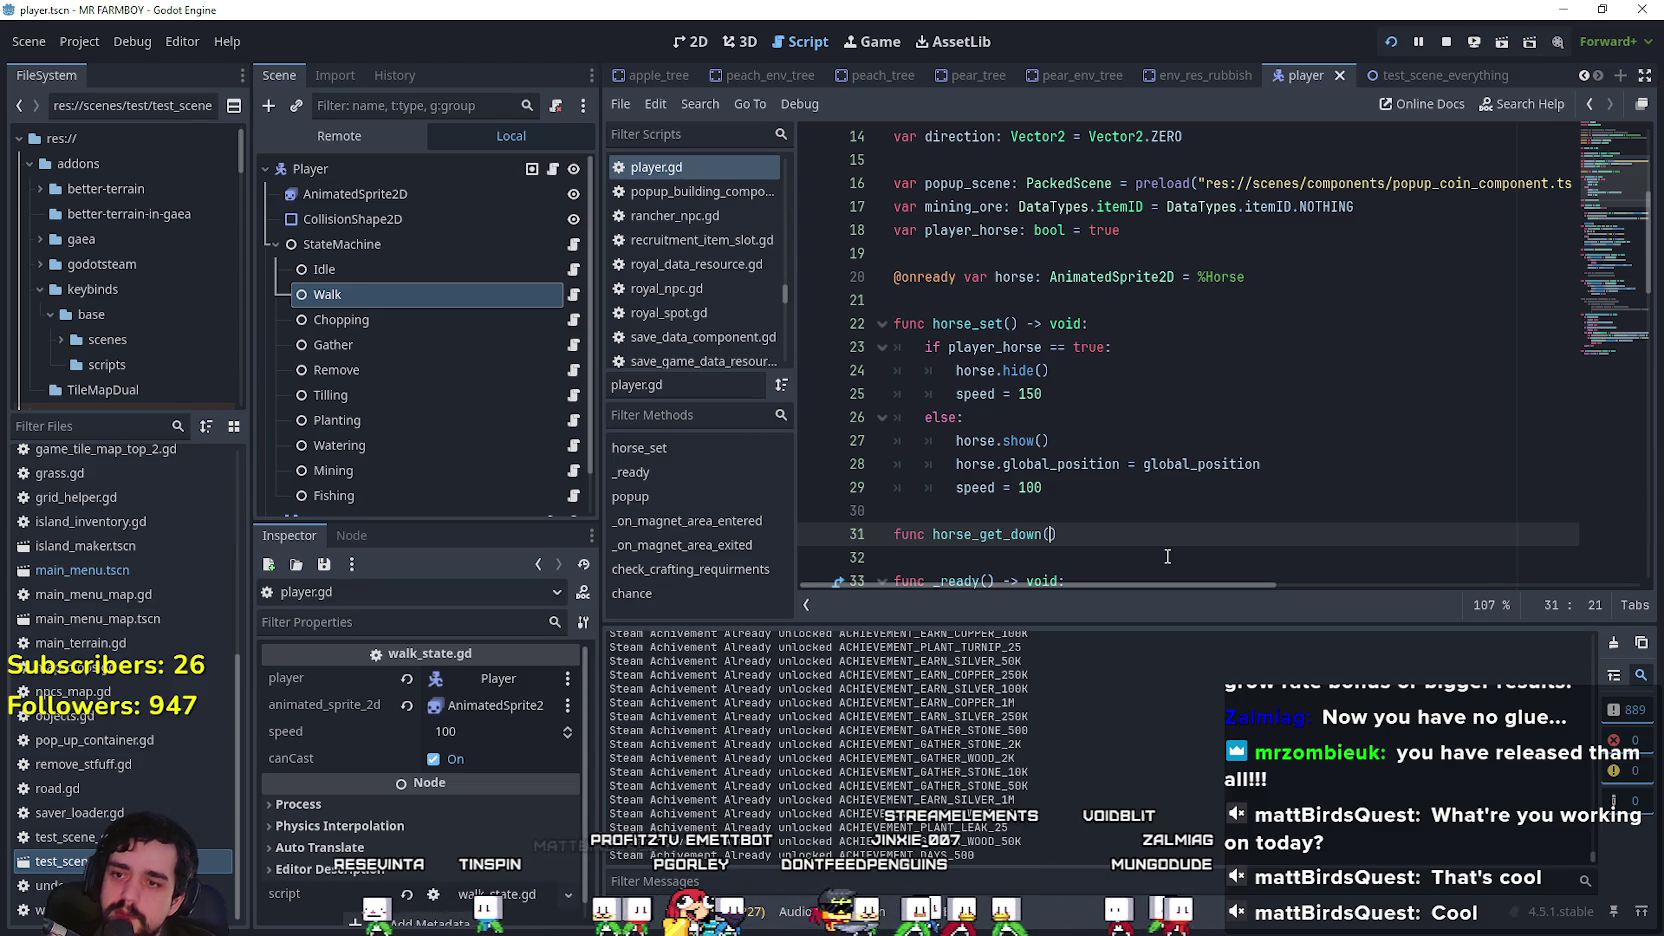
pyautogui.write(')')
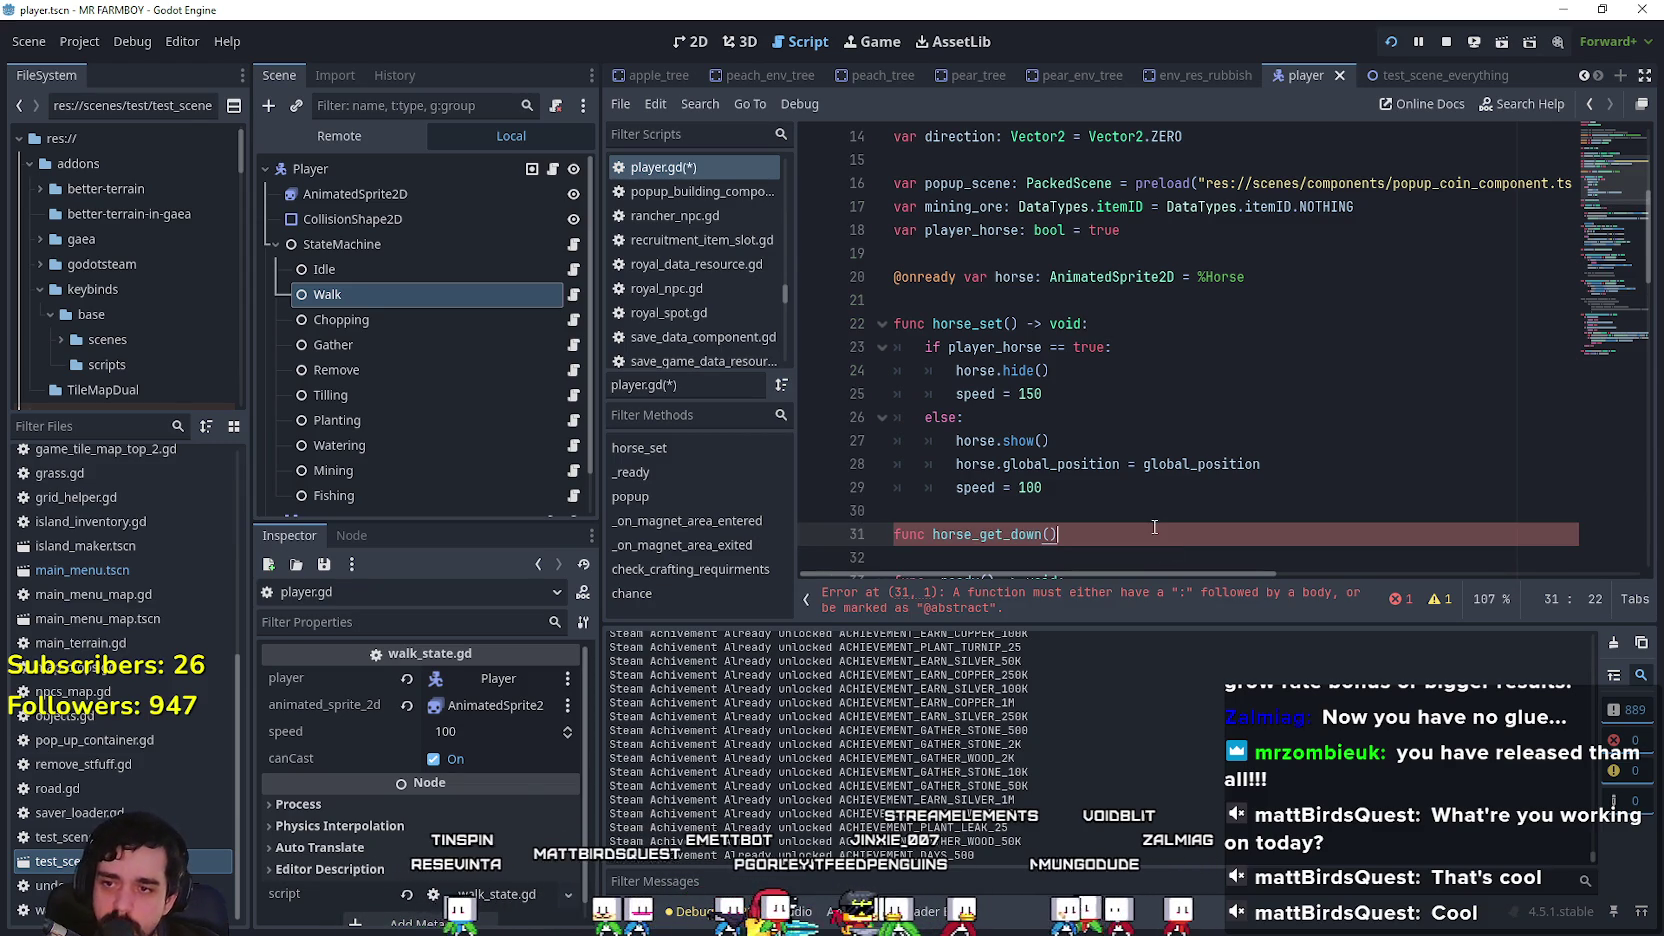
pyautogui.write(' -> void:')
pyautogui.press('Return')
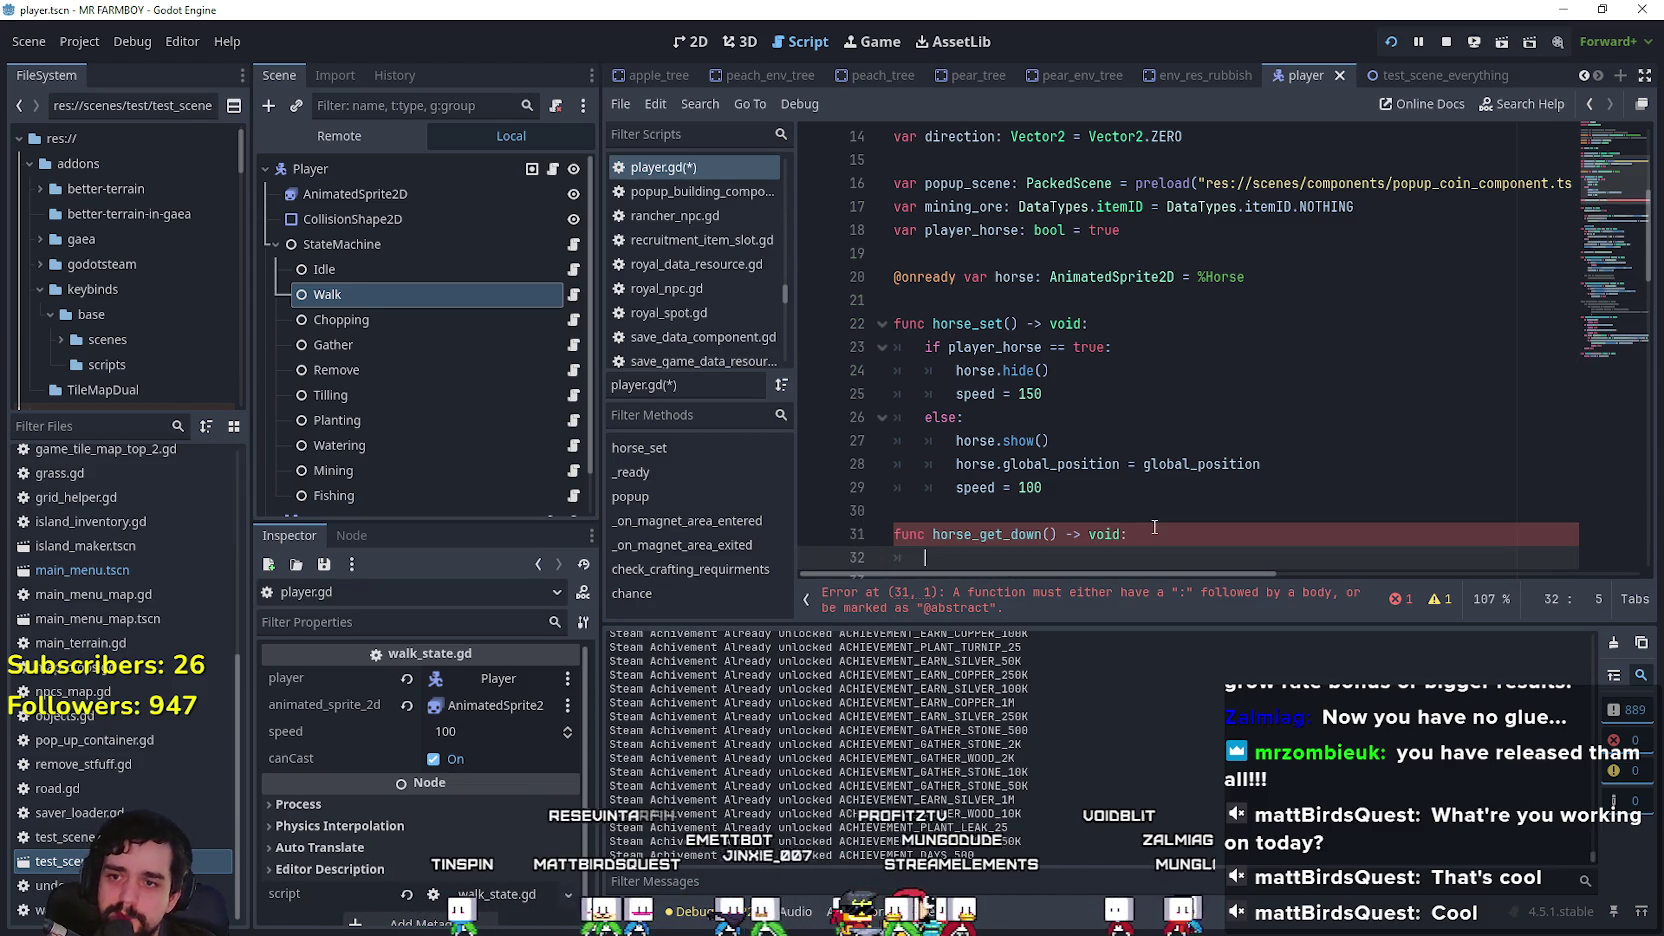
# Step: Paste the show, global_position and speed 100 lines into horse_get_down, unindent them, and save
pyautogui.scroll(-3, 1125, 452)
pyautogui.scroll(2, 1086, 300)
pyautogui.moveTo(1066, 417)
pyautogui.mouseDown()
pyautogui.moveTo(858, 372)
pyautogui.moveTo(859, 355)
pyautogui.mouseUp()
pyautogui.hotkey('ctrl', 'c')
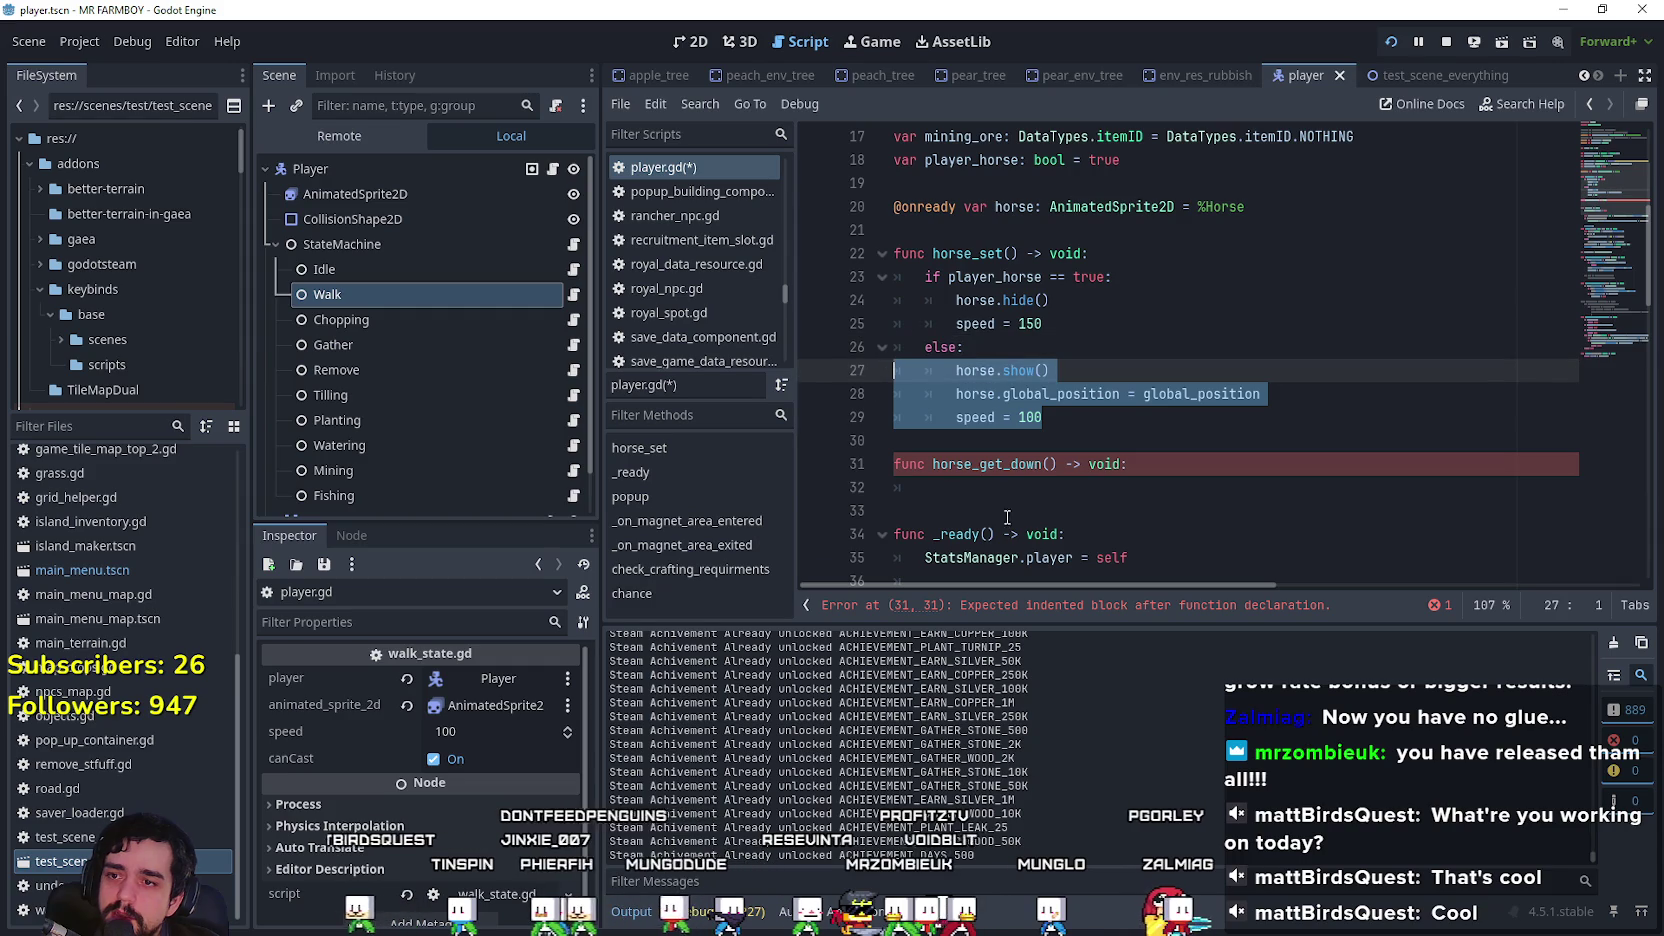
pyautogui.click(1020, 494)
pyautogui.hotkey('ctrl', 'v')
pyautogui.moveTo(892, 557); pyautogui.dragTo(892, 489)
pyautogui.hotkey('shift', 'Tab')
pyautogui.click(1097, 494)
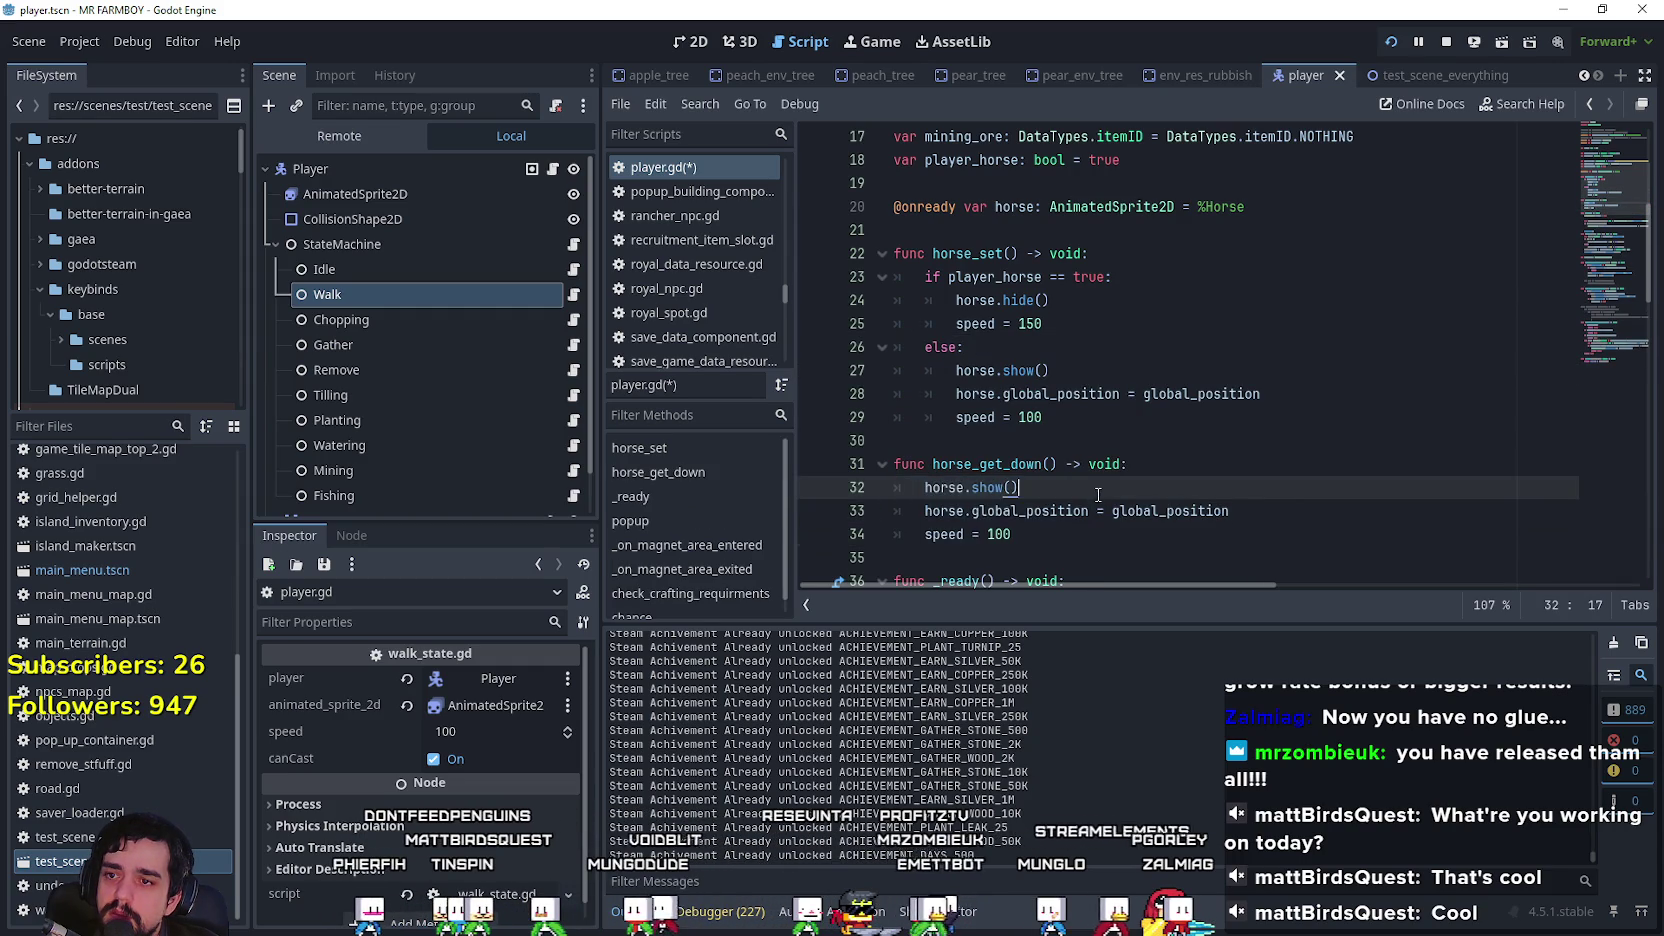
pyautogui.hotkey('ctrl', 's')
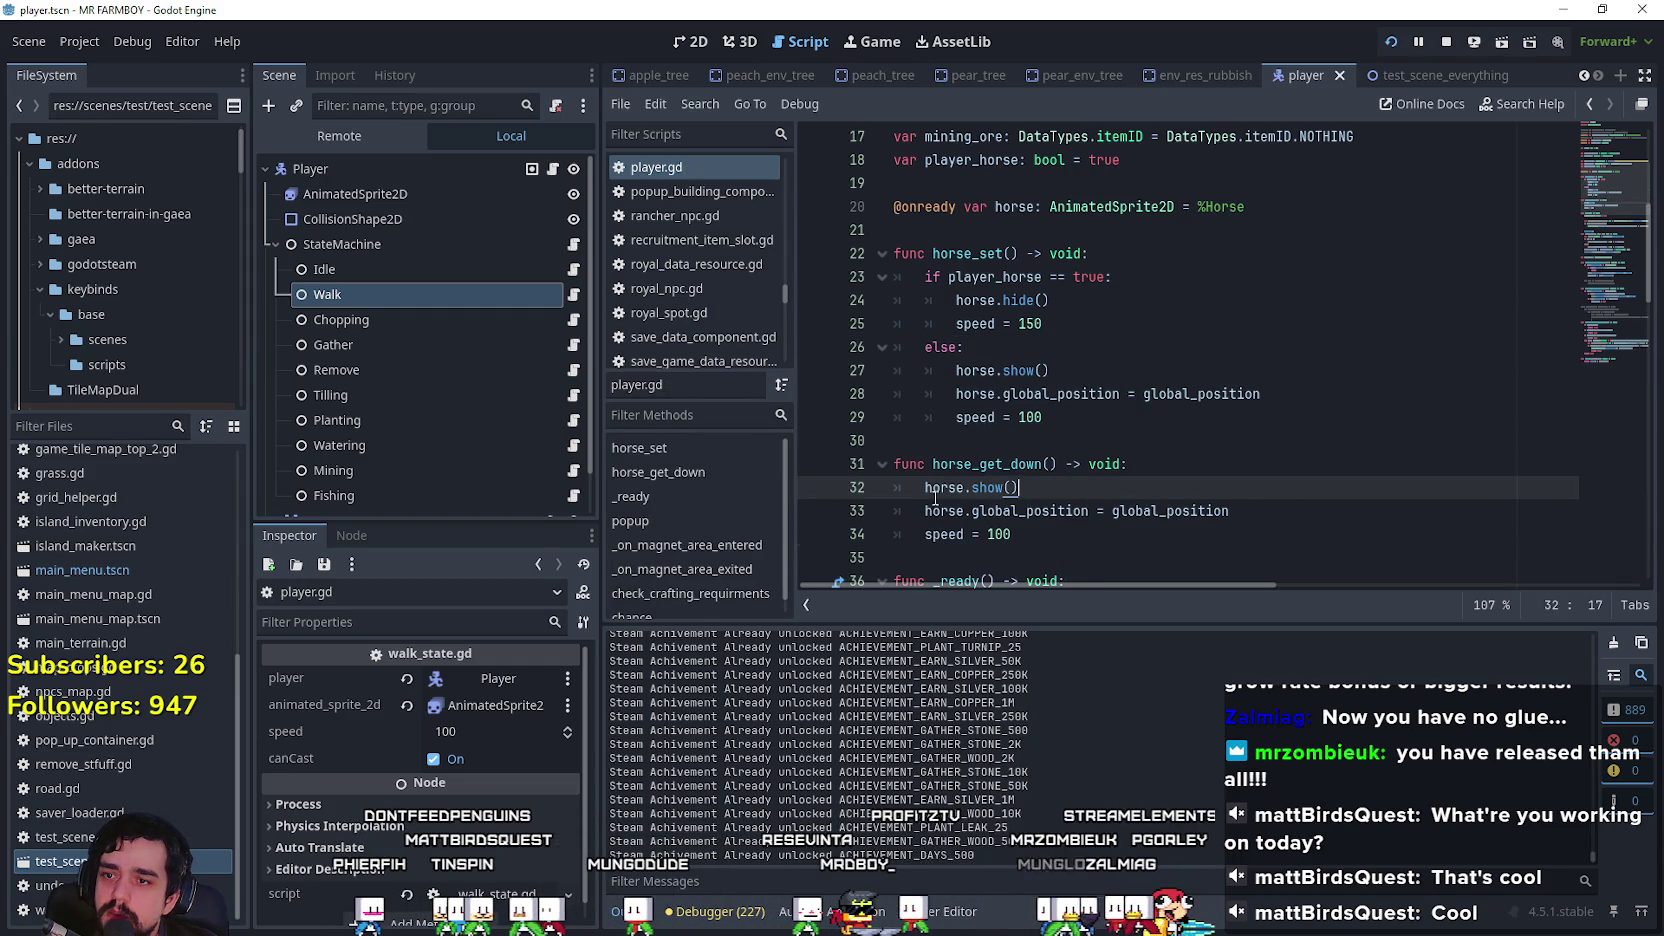
# Step: Select the new horse_get_down function name in player.gd
pyautogui.press('Down')
pyautogui.press('Down')
pyautogui.press('Down')
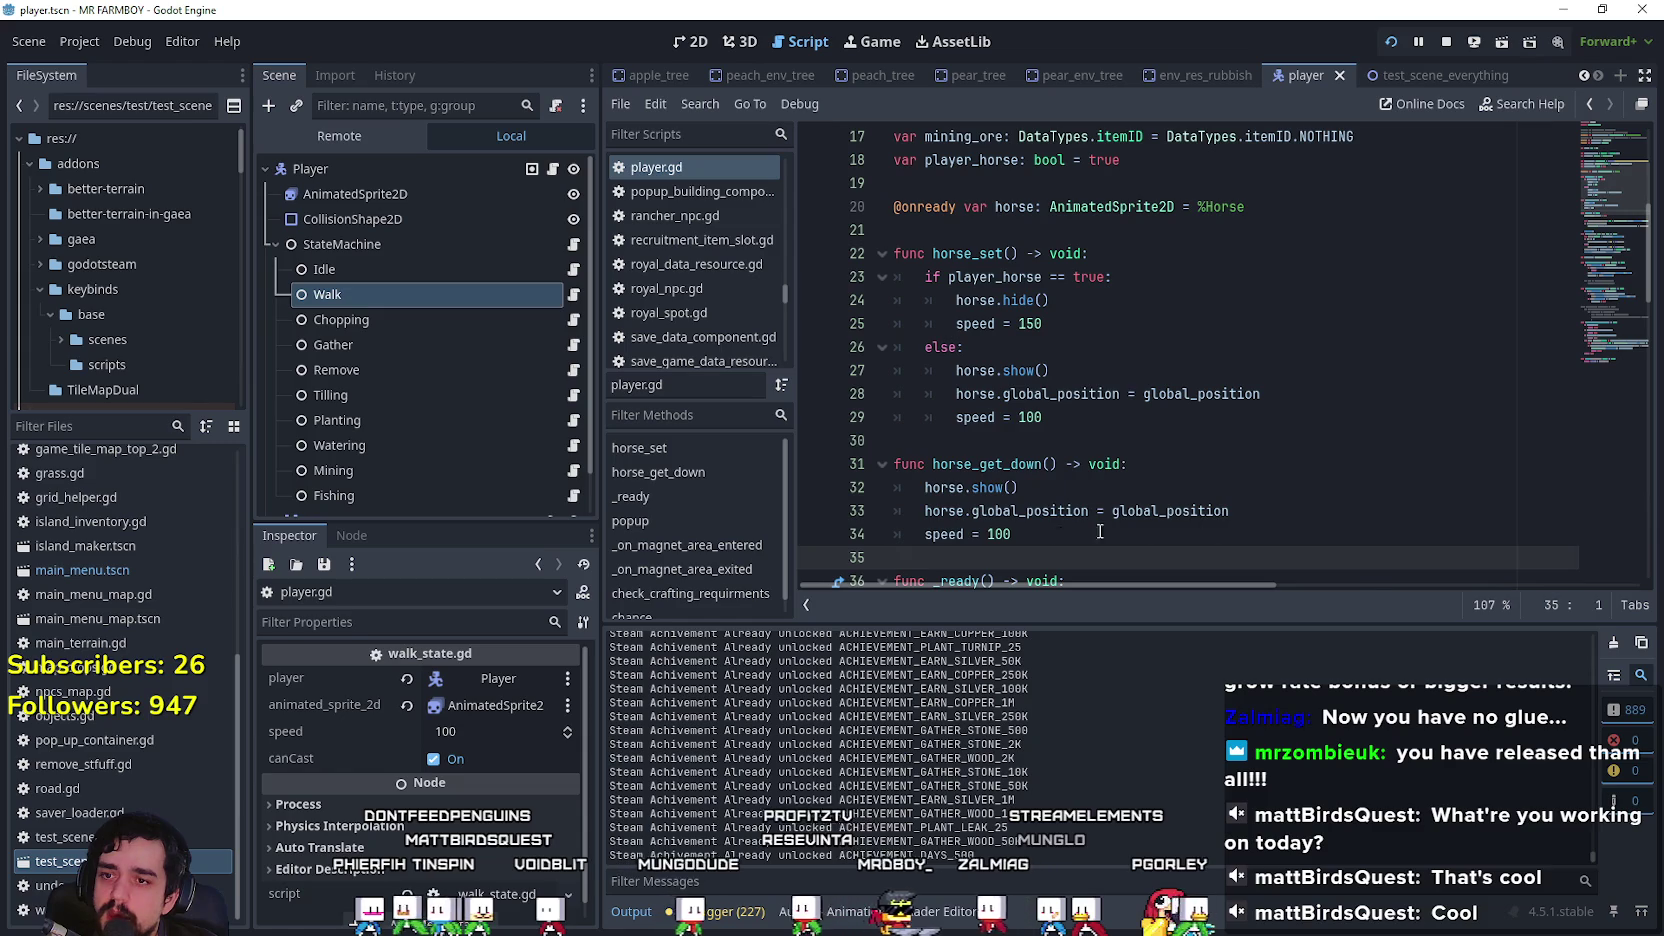
pyautogui.hotkey('shift', 'Up')
pyautogui.hotkey('shift', 'Up')
pyautogui.hotkey('shift', 'Up')
pyautogui.moveTo(932, 464); pyautogui.dragTo(1073, 464)
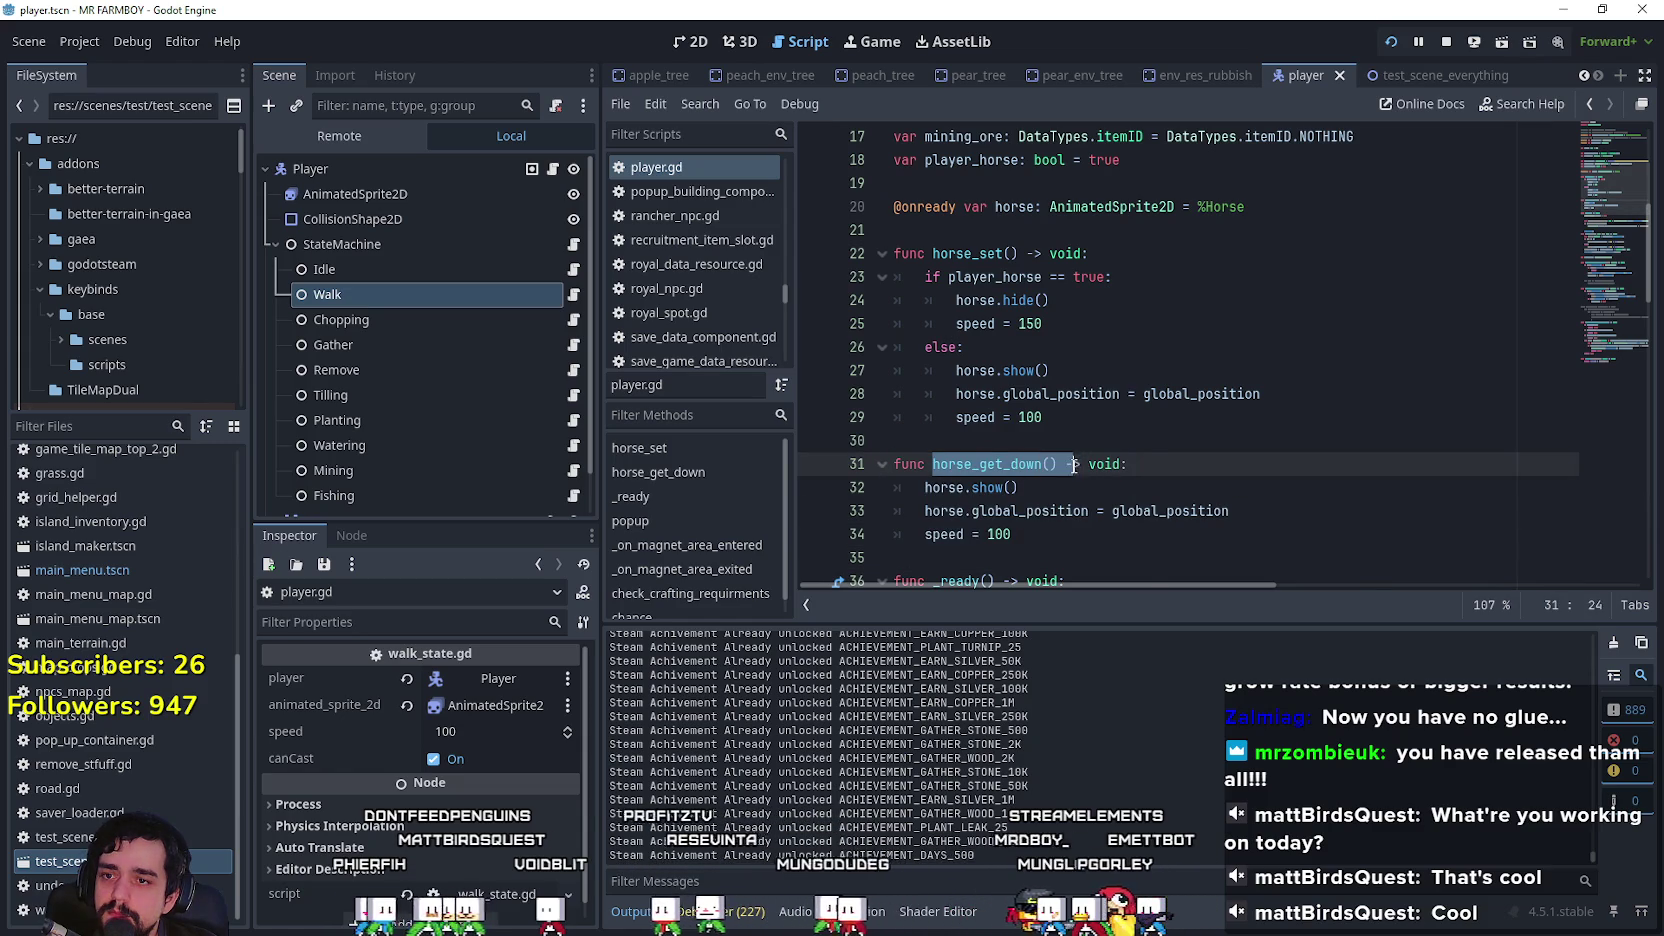
pyautogui.press('Down')
pyautogui.press('Down')
pyautogui.press('Down')
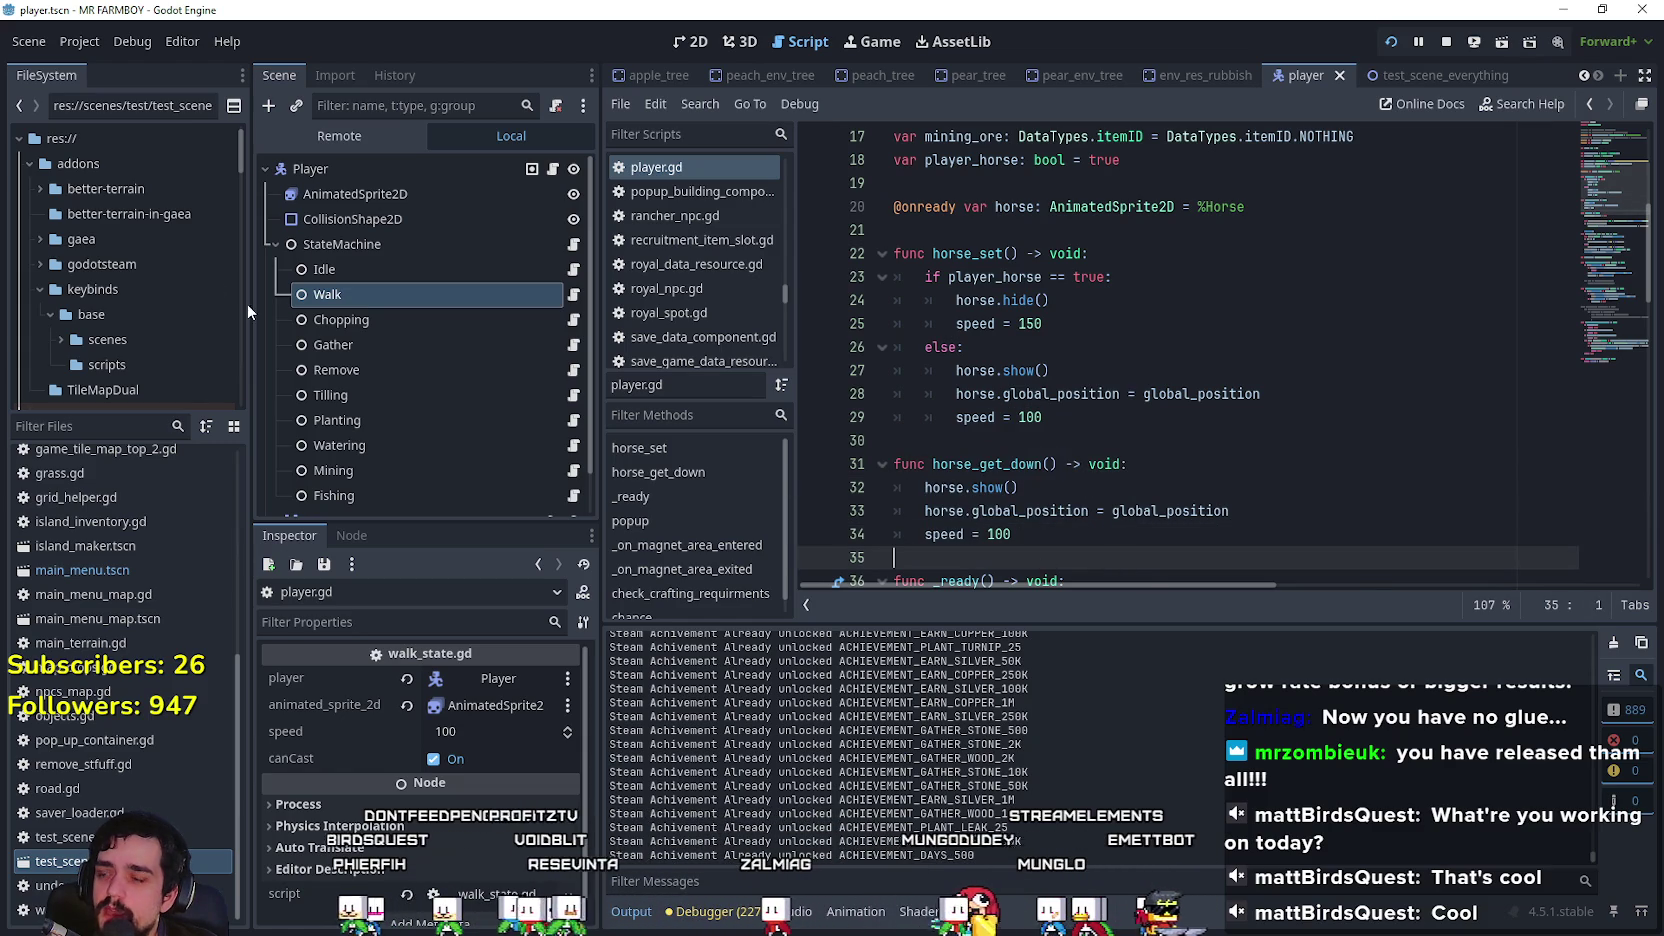
pyautogui.click(573, 294)
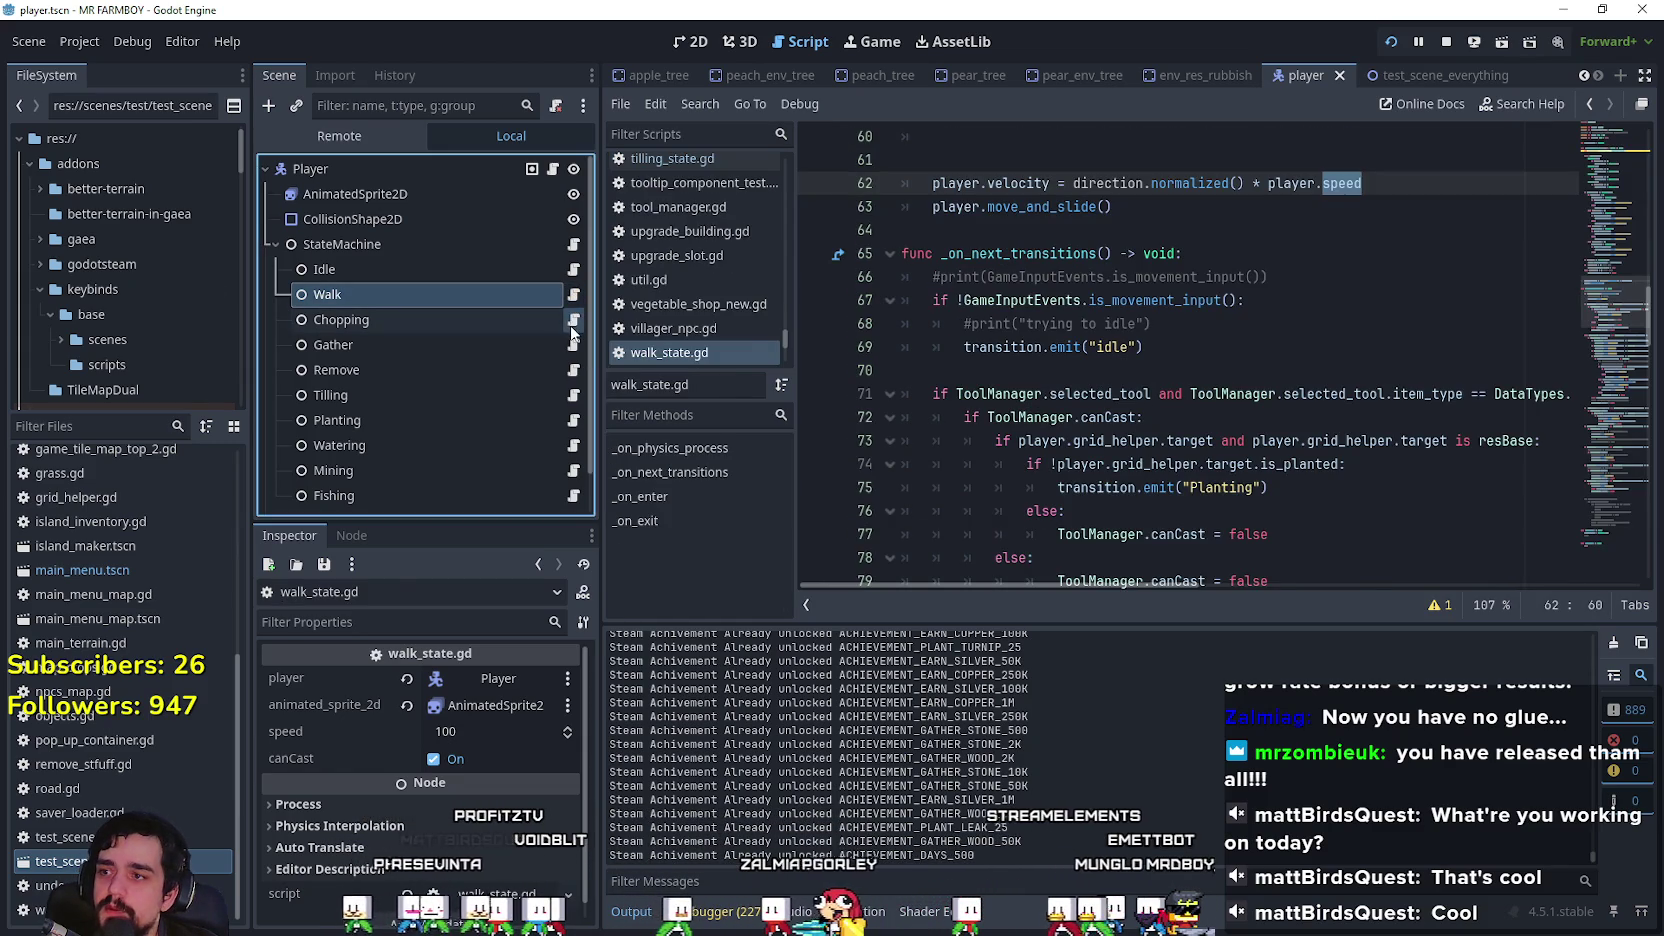
# Step: Look through the Chopping state's script and its _on_enter function
pyautogui.click(572, 321)
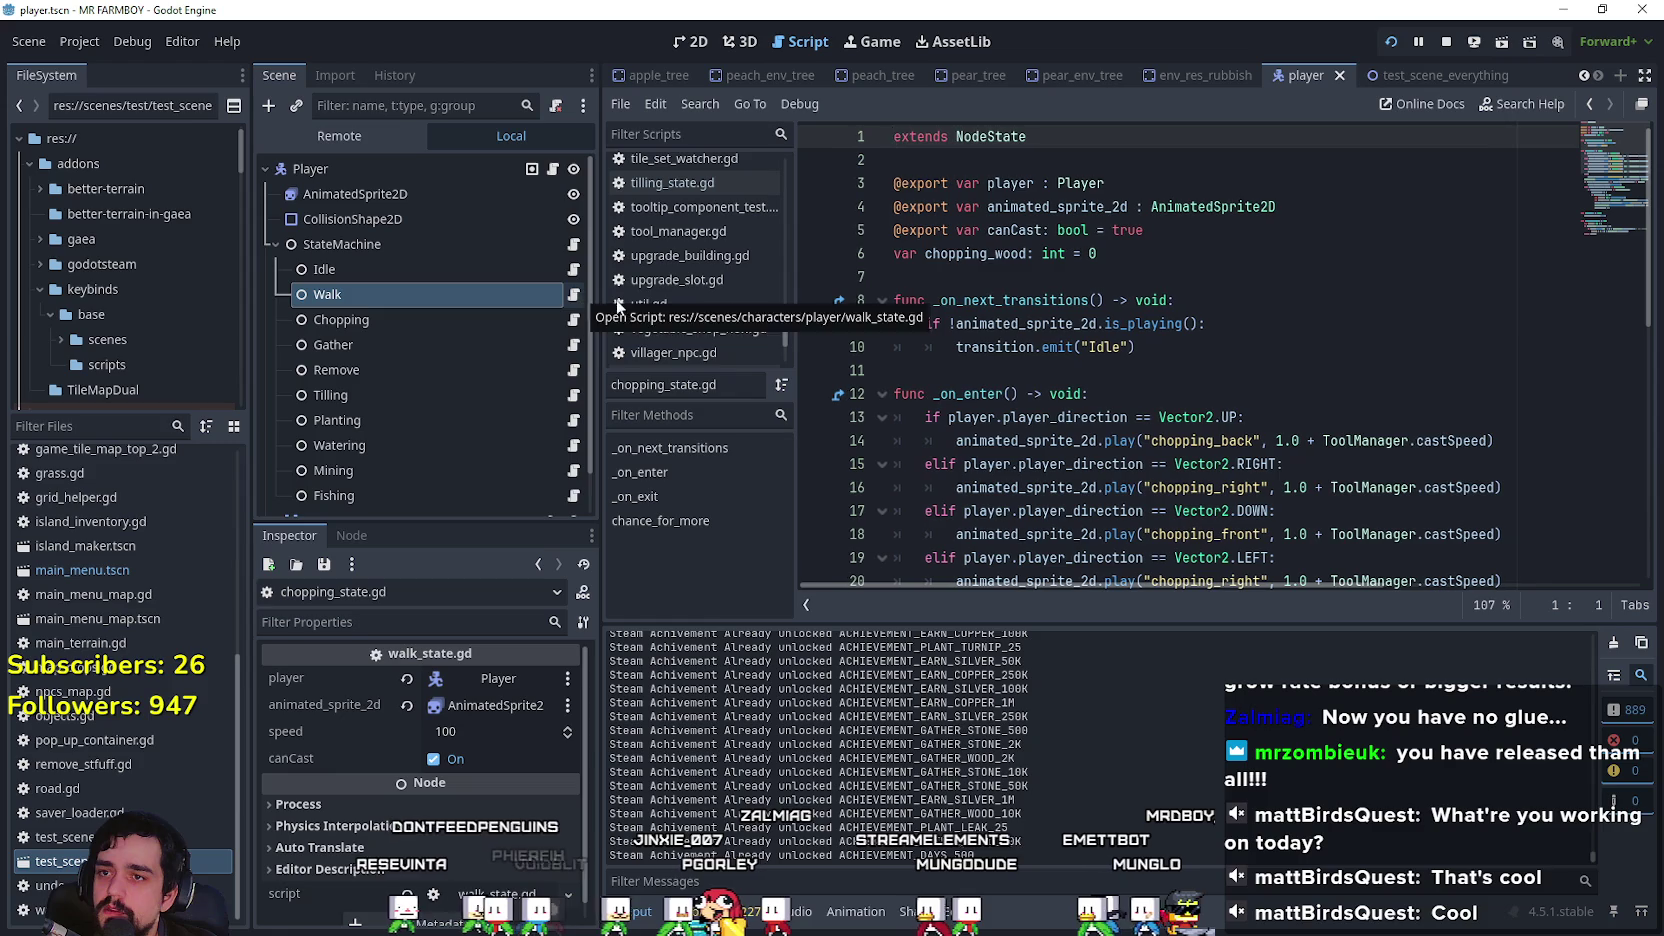
pyautogui.scroll(-1, 1145, 430)
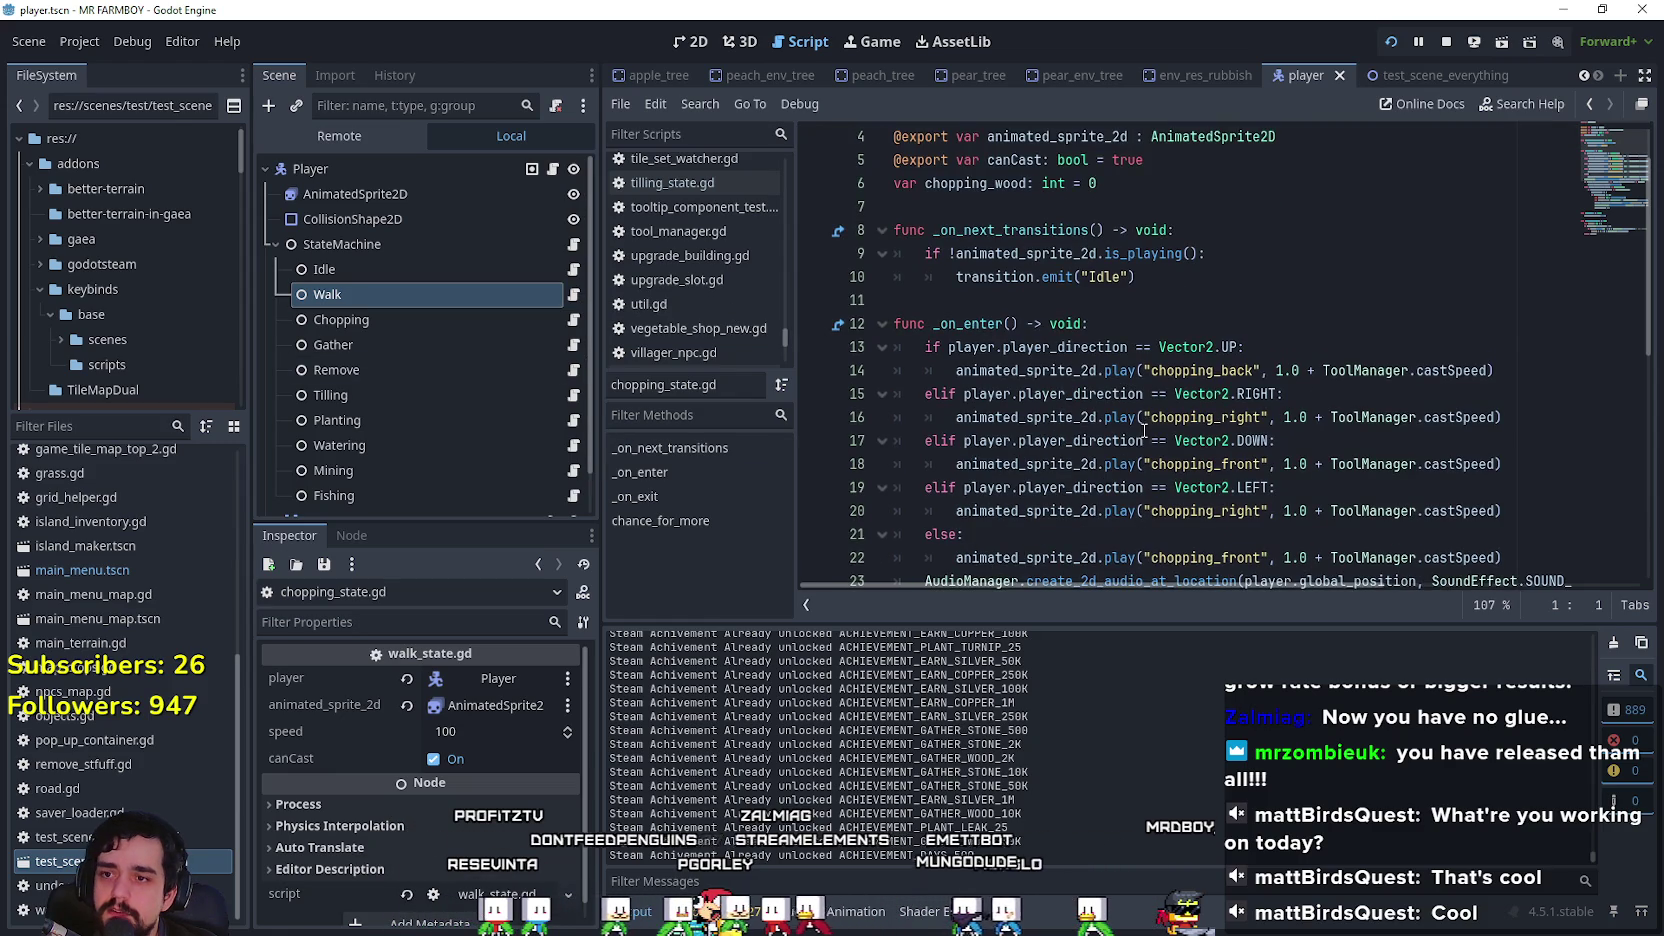
pyautogui.doubleClick(1000, 321)
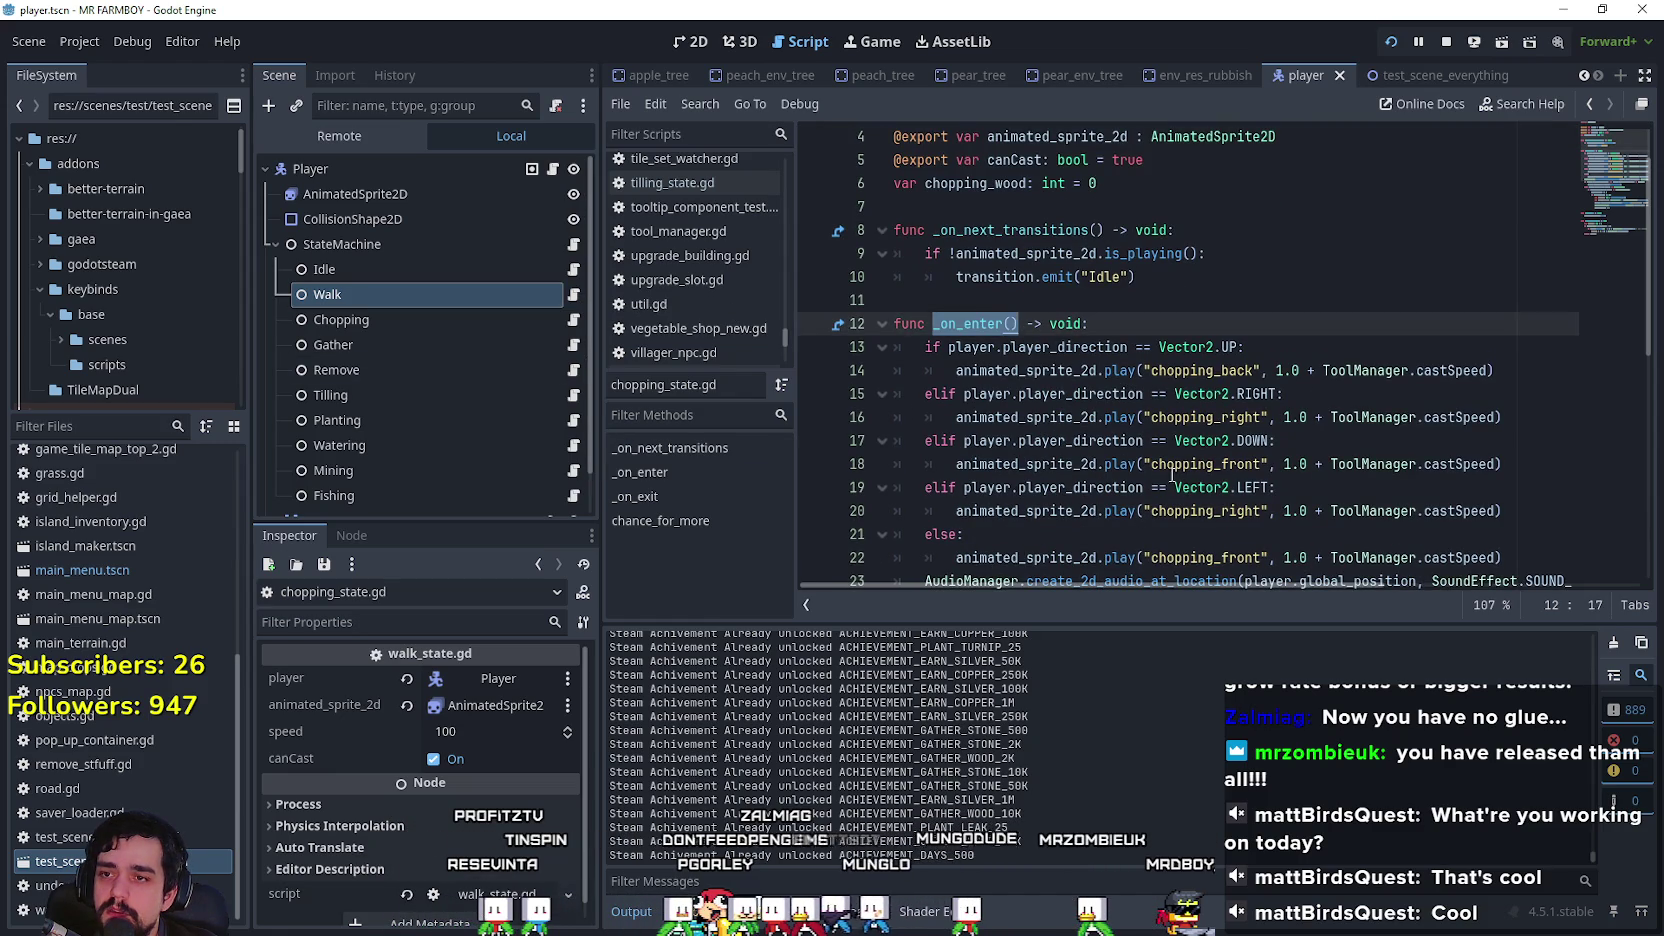
pyautogui.press('Up')
pyautogui.scroll(-5, 1108, 357)
pyautogui.scroll(1, 1108, 357)
pyautogui.scroll(-2, 1085, 347)
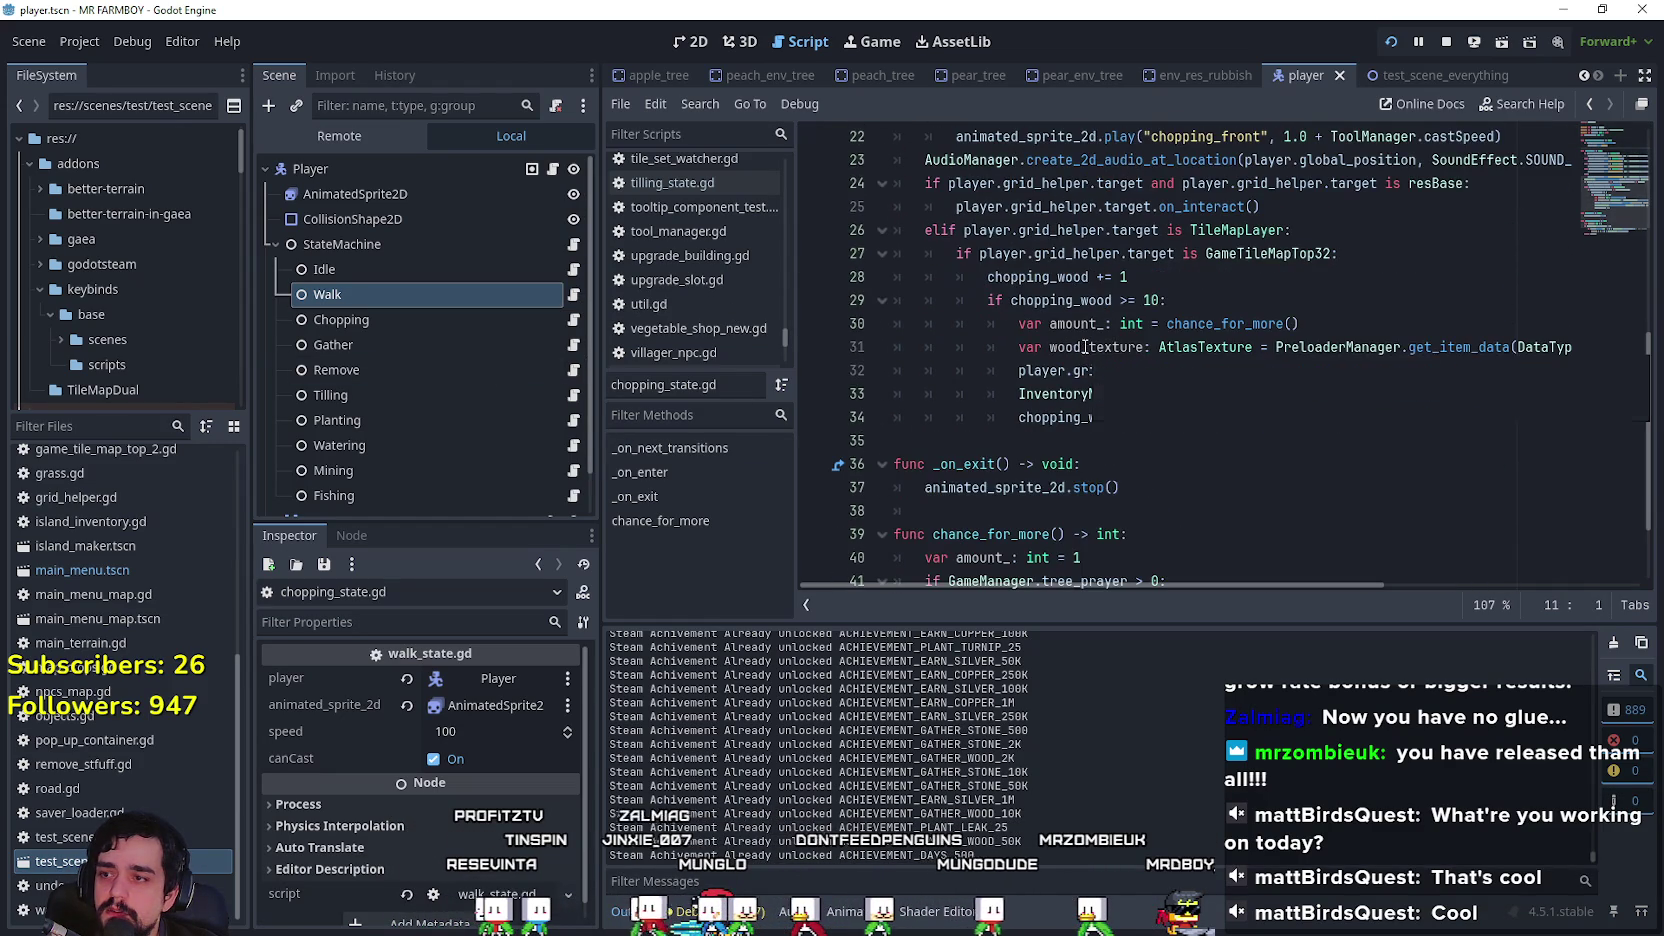
pyautogui.scroll(-1, 540, 370)
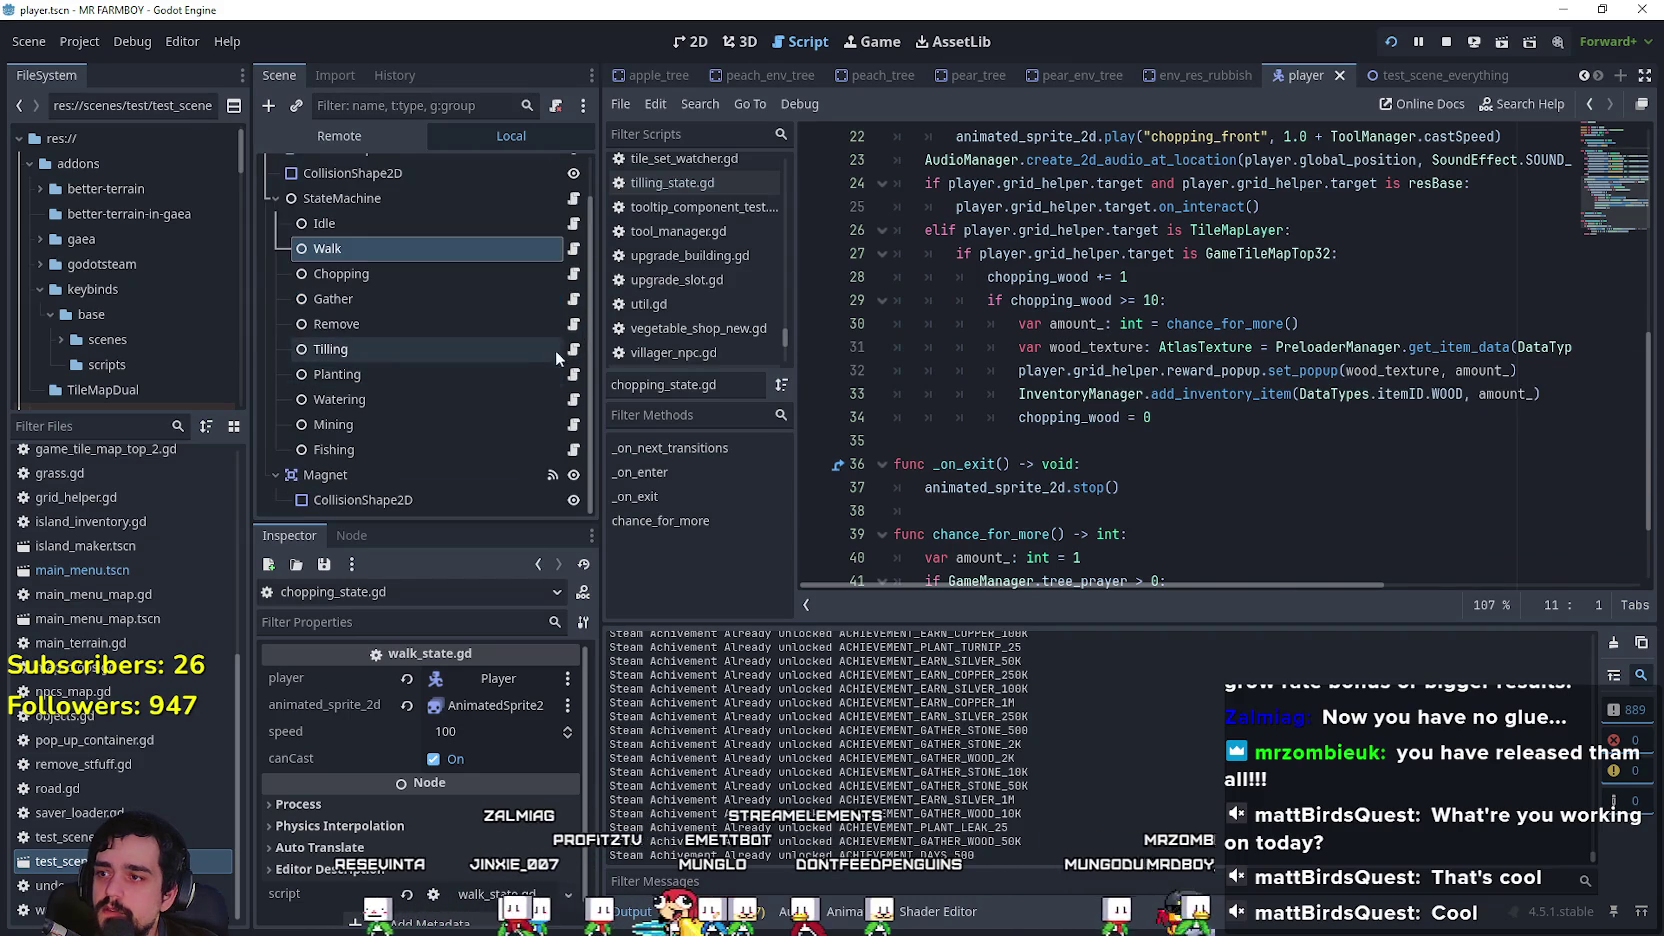
# Step: Add player.horse_get_down() as the first line of tilling_state.gd's _on_enter, save, and run
pyautogui.click(573, 349)
pyautogui.click(1118, 354)
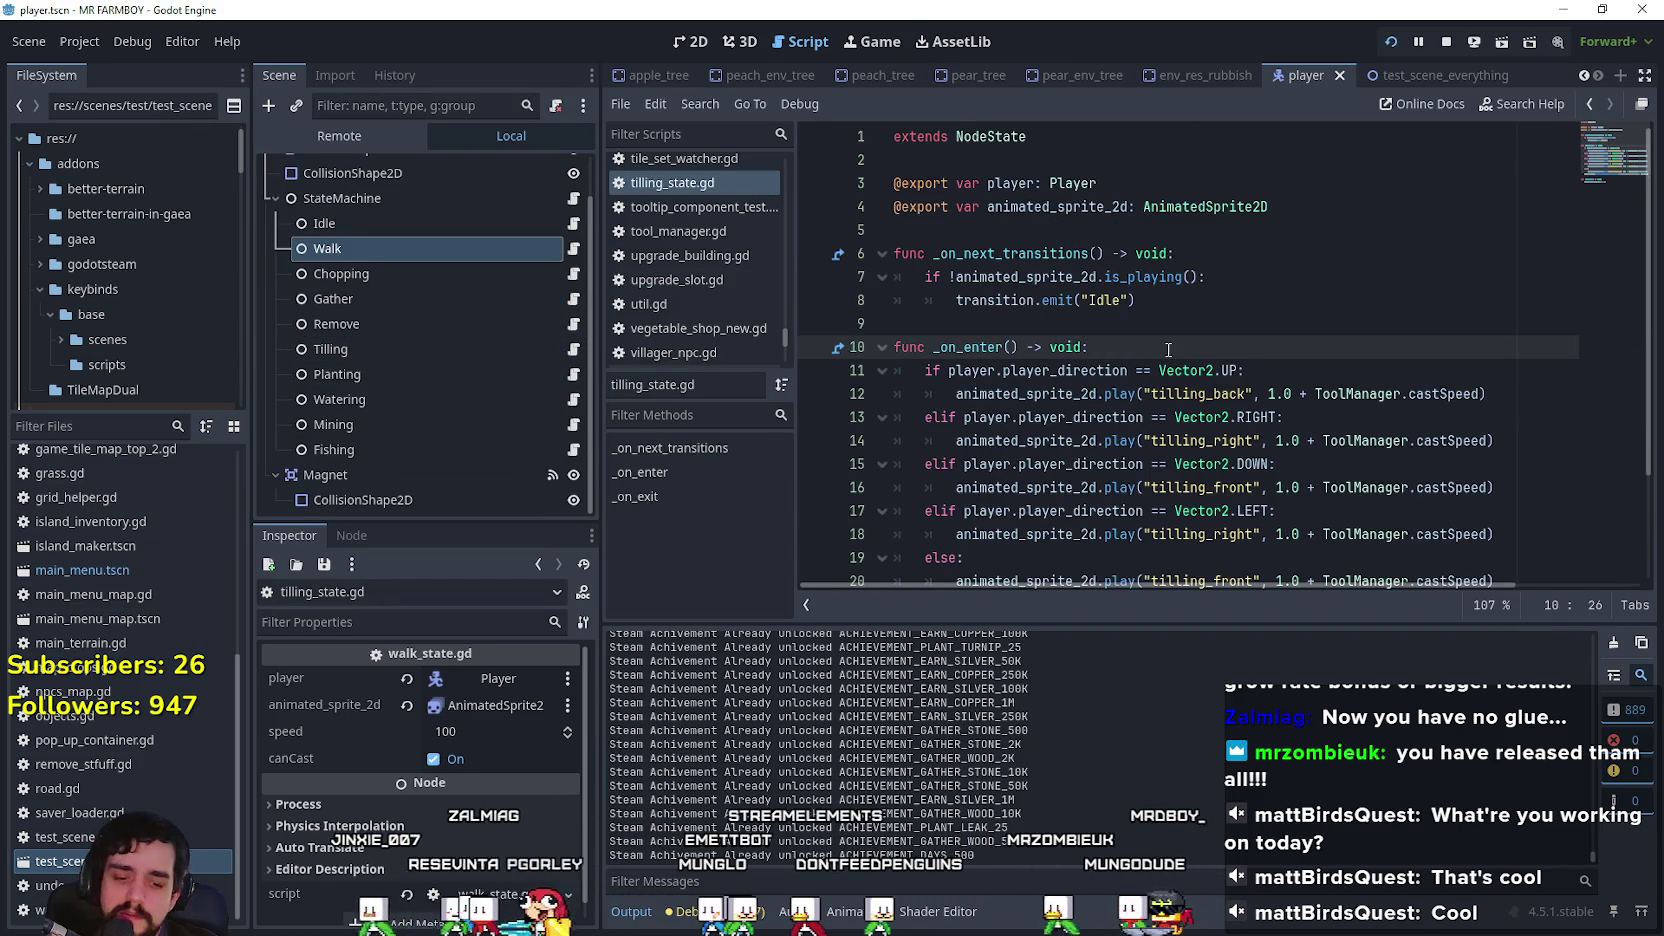
pyautogui.press('Return')
pyautogui.write('horse_get_down()')
pyautogui.hotkey('ctrl', 's')
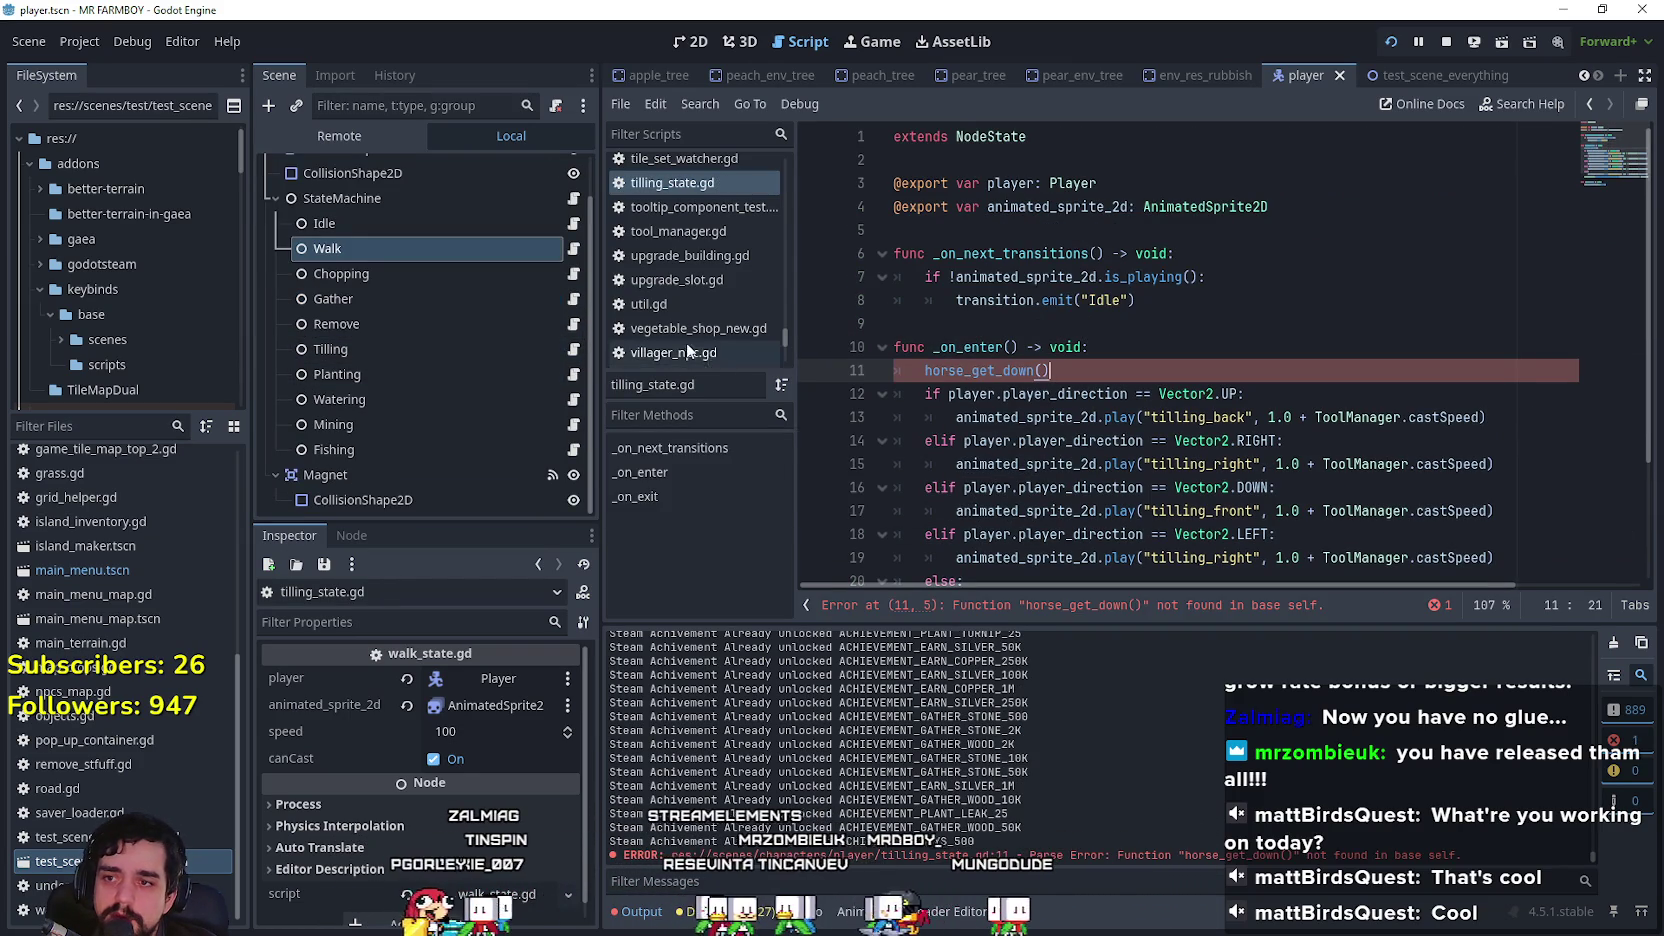
pyautogui.click(923, 372)
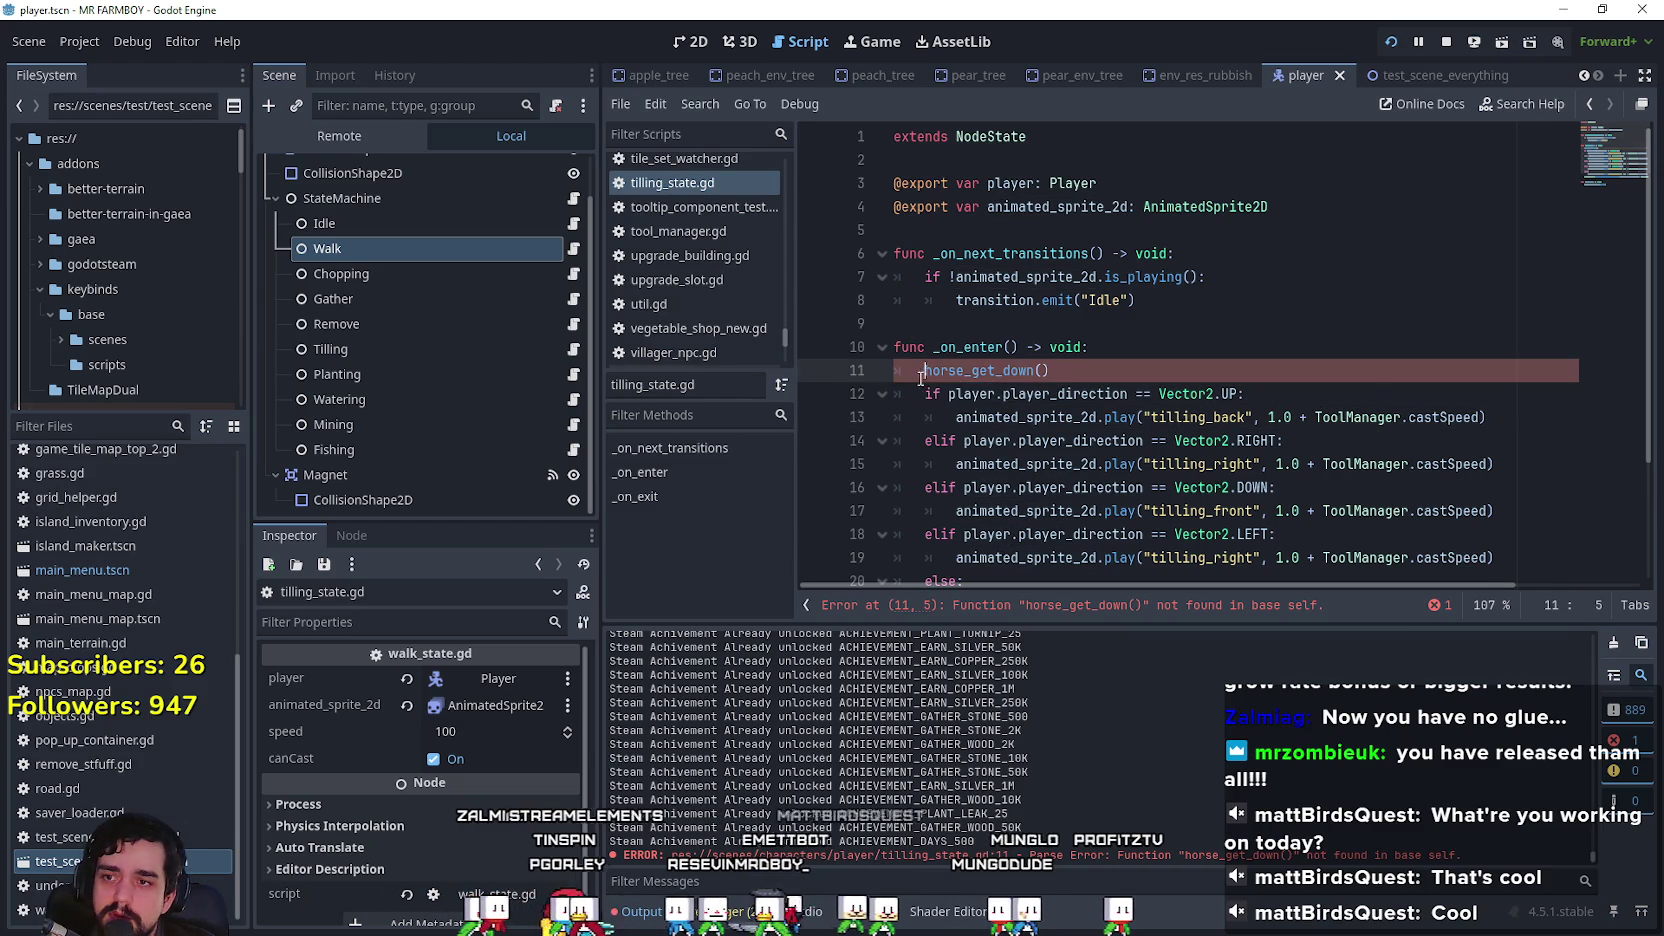
pyautogui.write('player.')
pyautogui.hotkey('ctrl', 's')
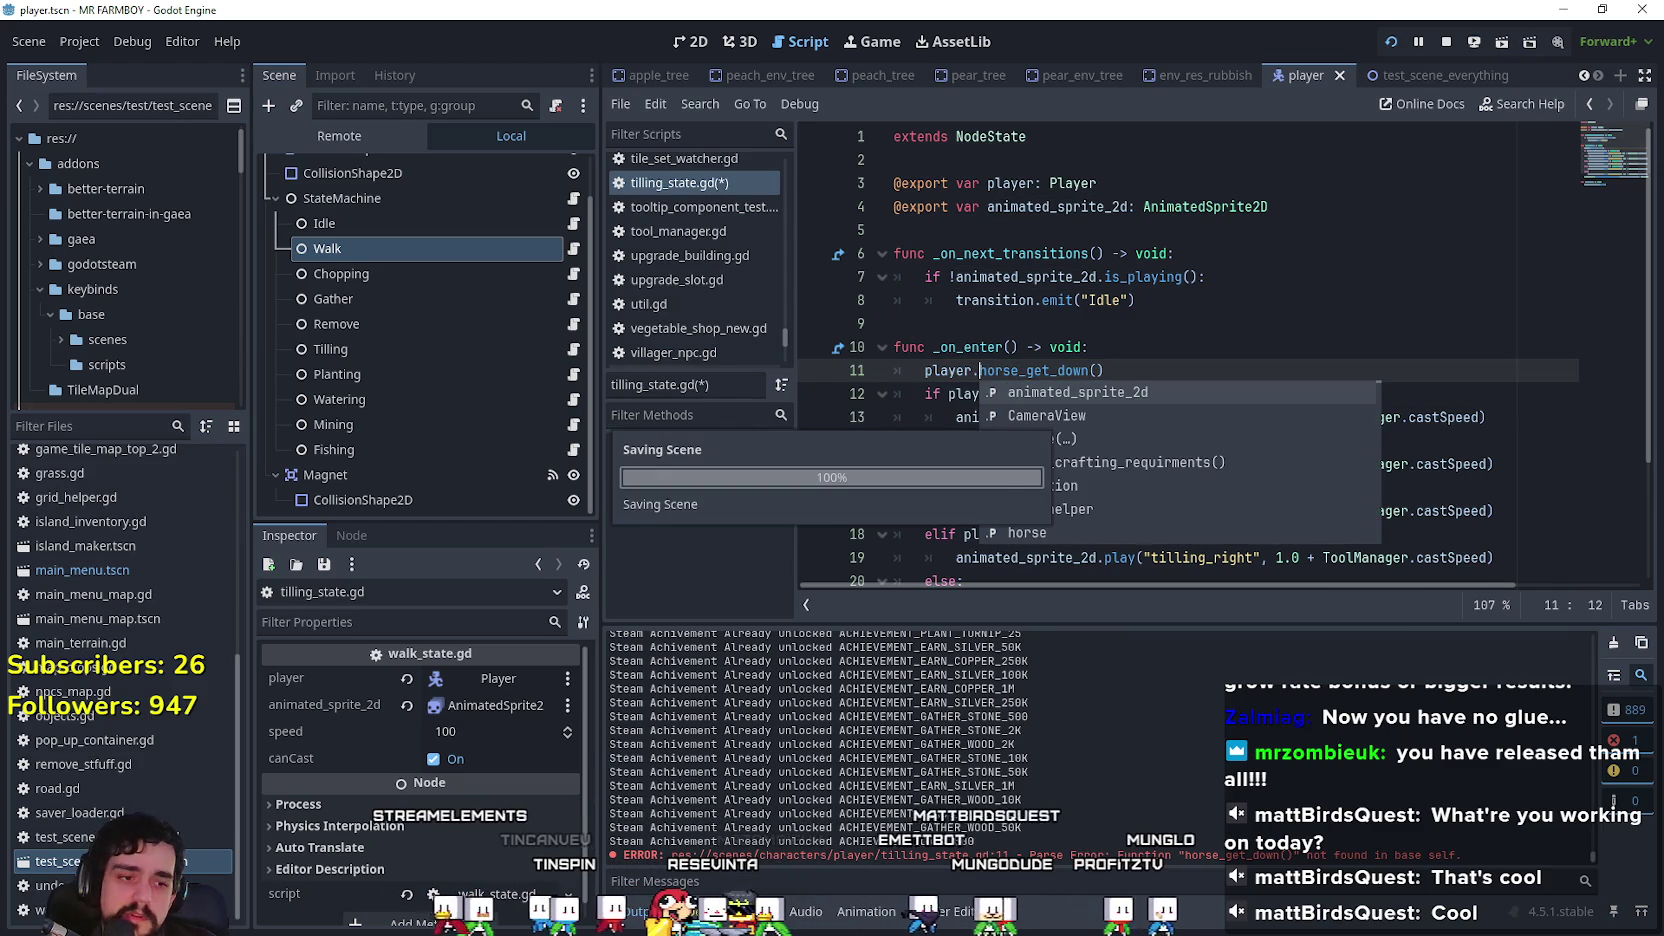
pyautogui.press('a')
pyautogui.press('a')
pyautogui.press('a')
pyautogui.press('a')
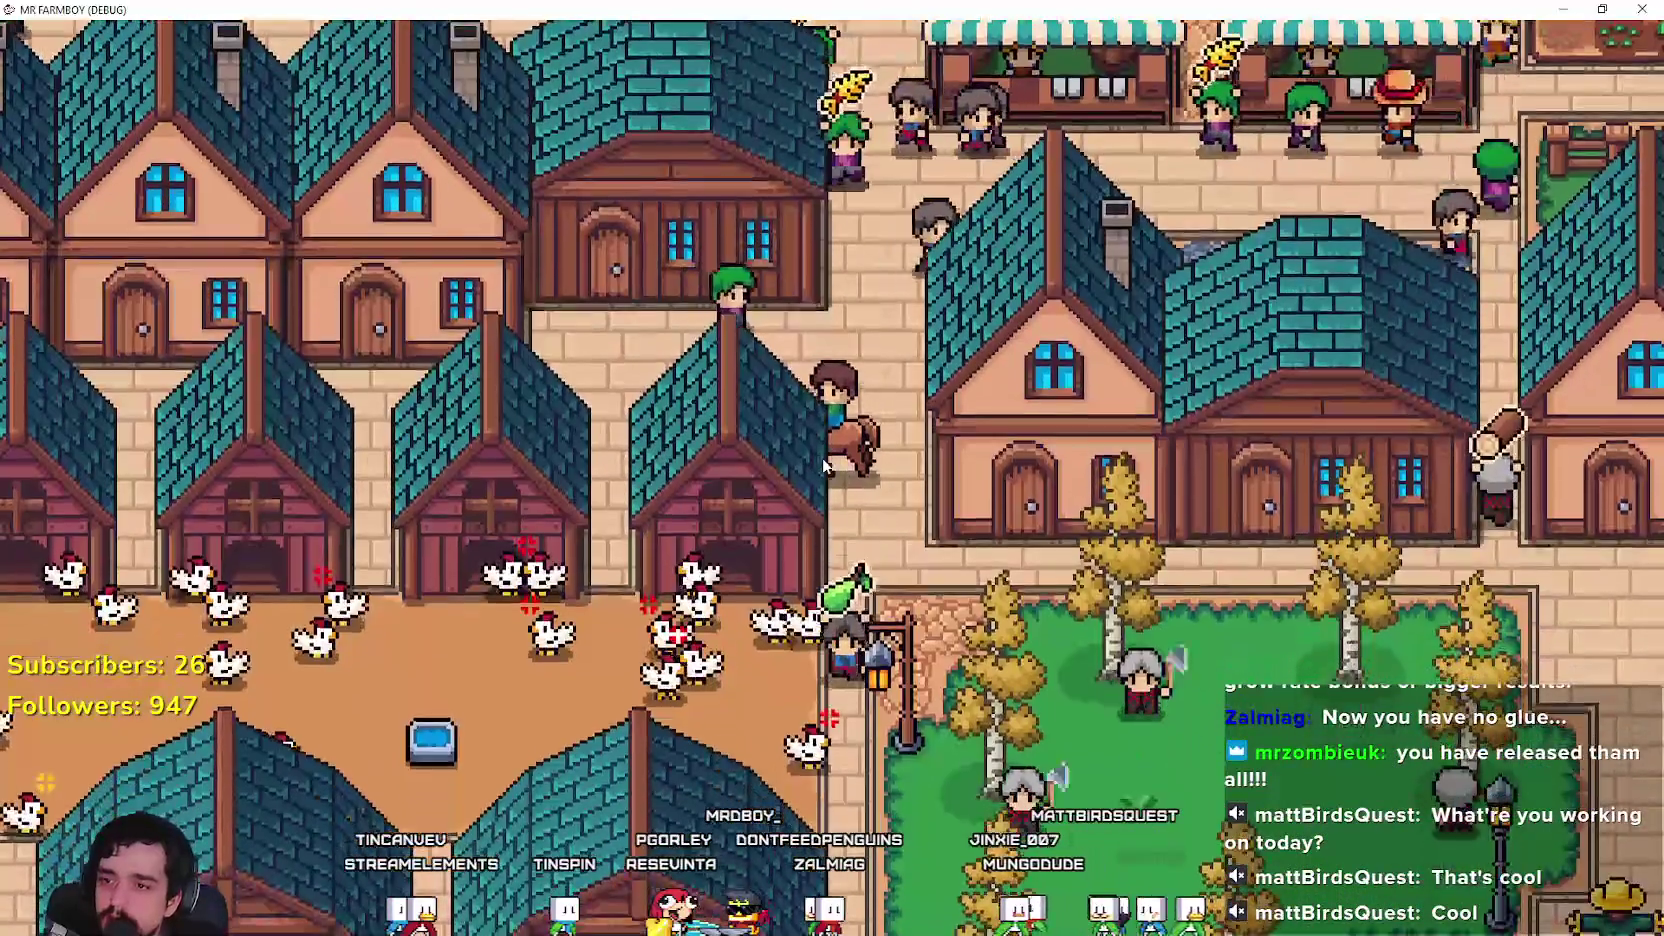
# Step: Ride the horse past the coops and houses, then up the path to the tomato field
pyautogui.press('w')
pyautogui.press('a')
pyautogui.press('a')
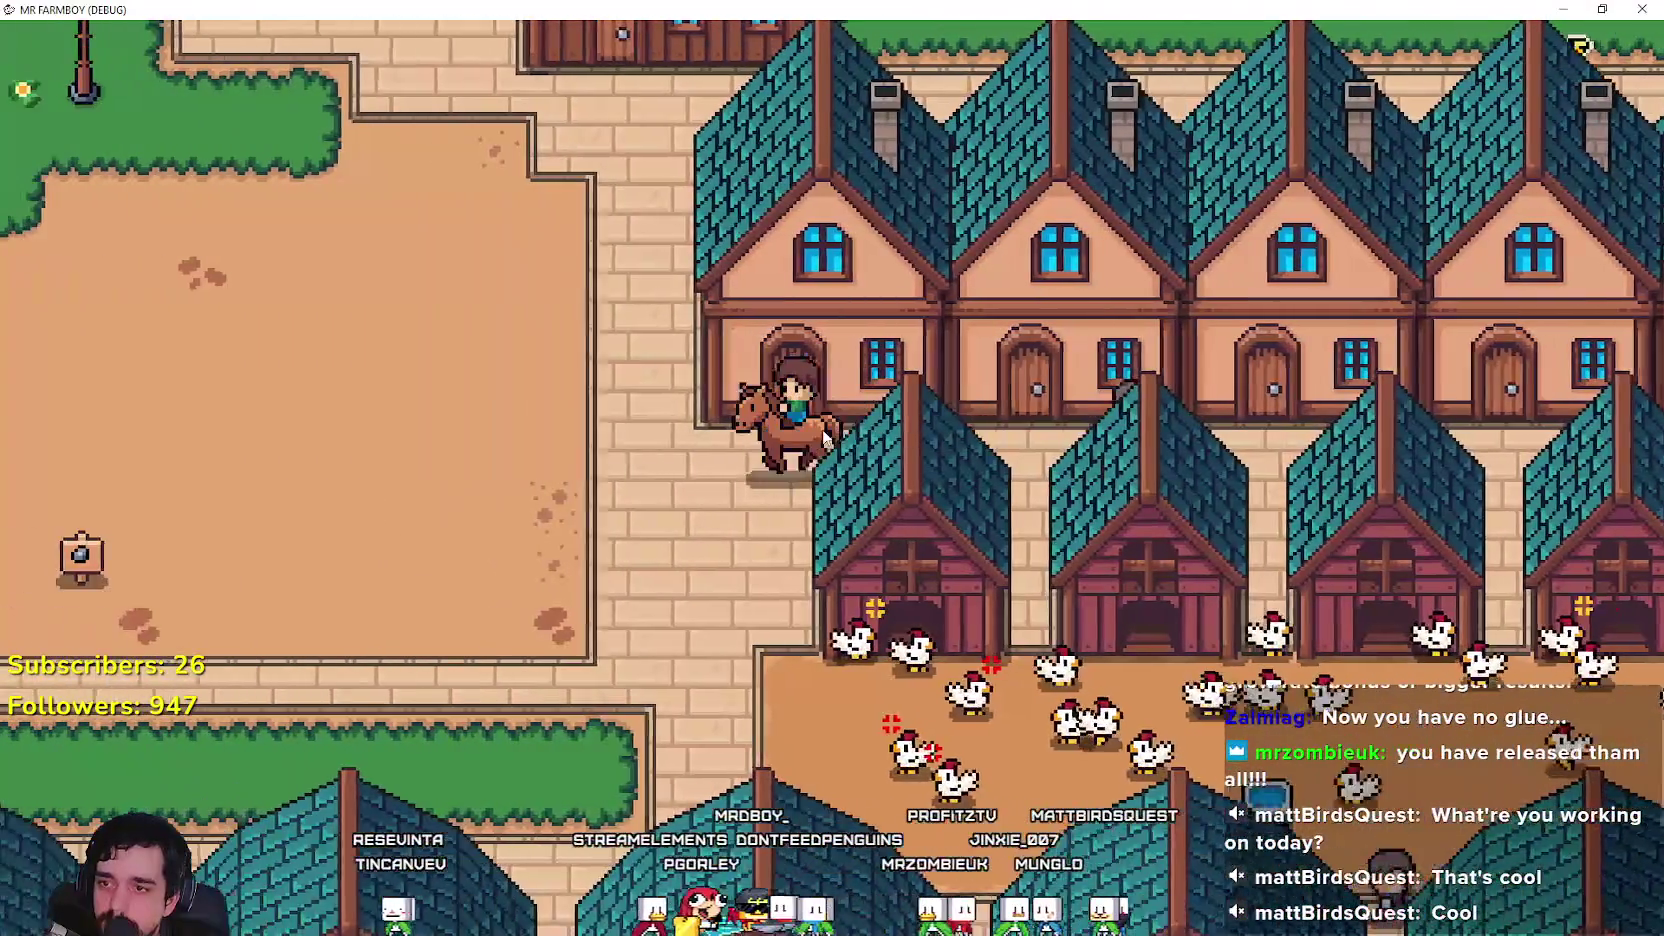
pyautogui.press('s')
pyautogui.press('a')
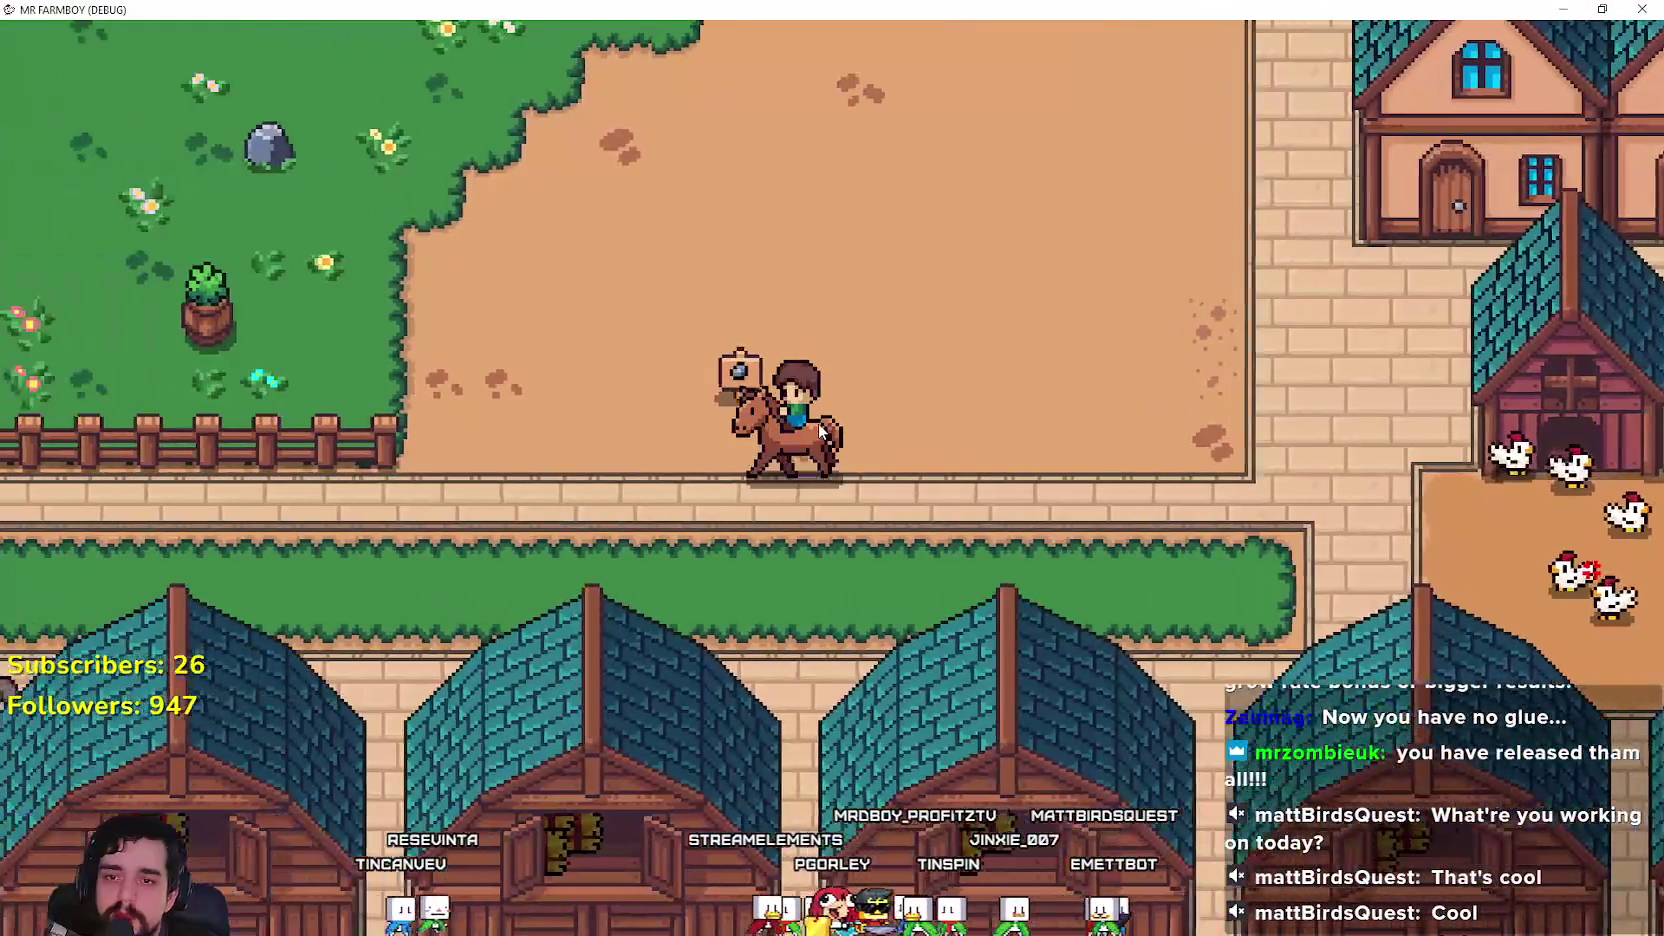
pyautogui.scroll(-5, 628, 266)
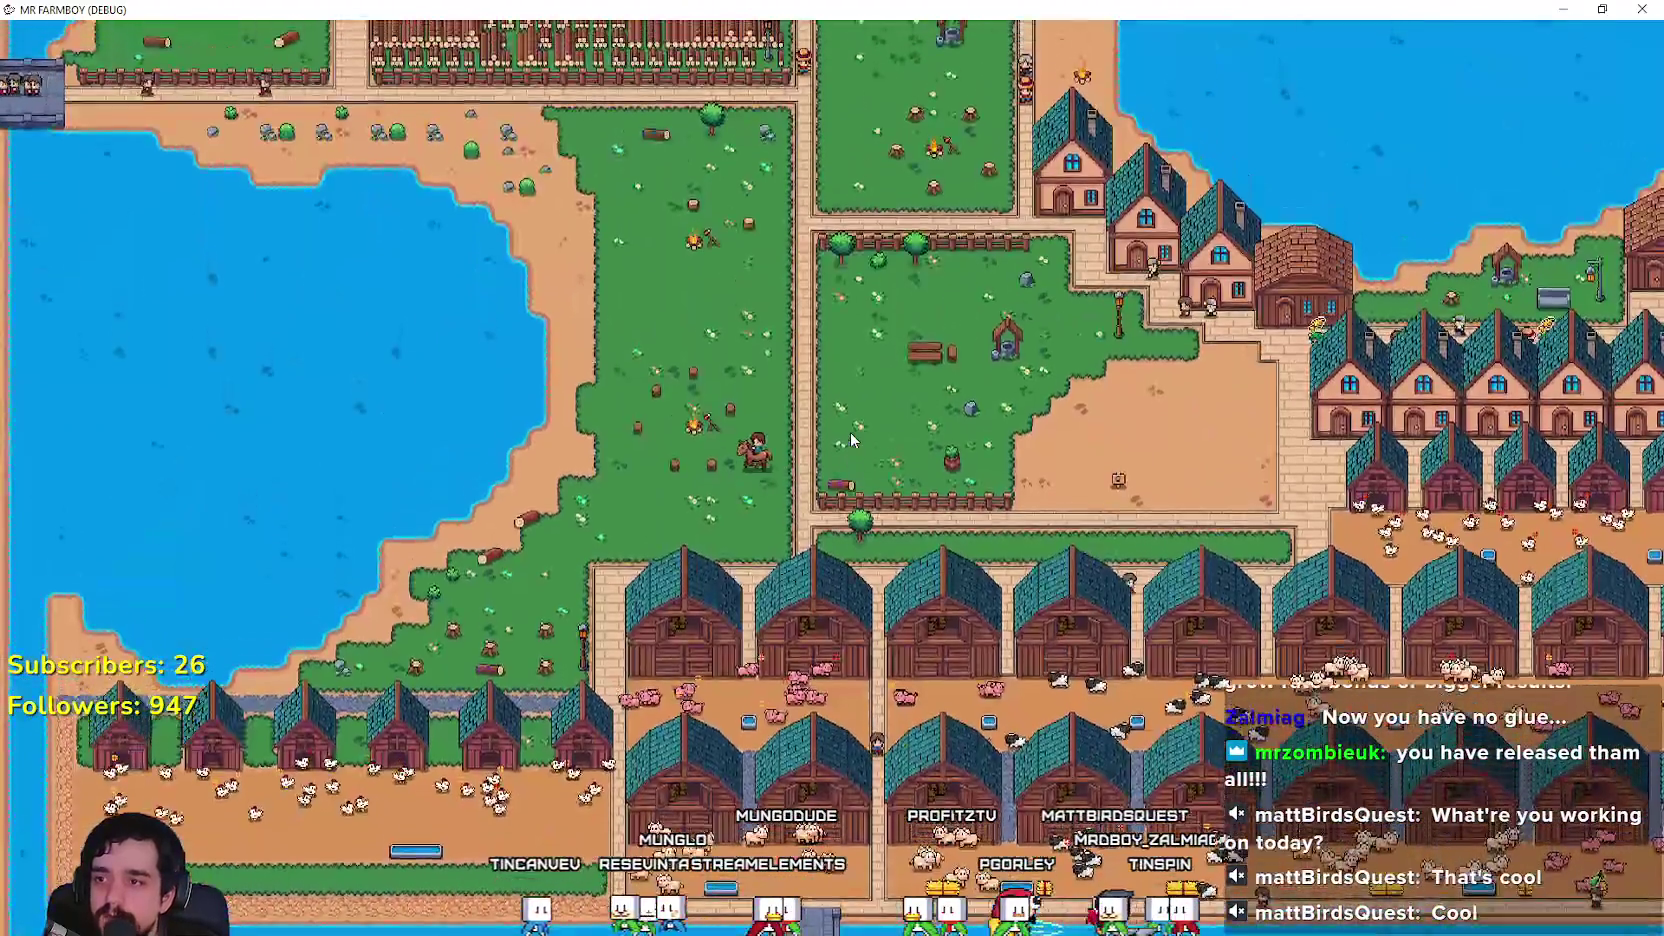
pyautogui.scroll(3, 850, 432)
pyautogui.press('w')
pyautogui.press('d')
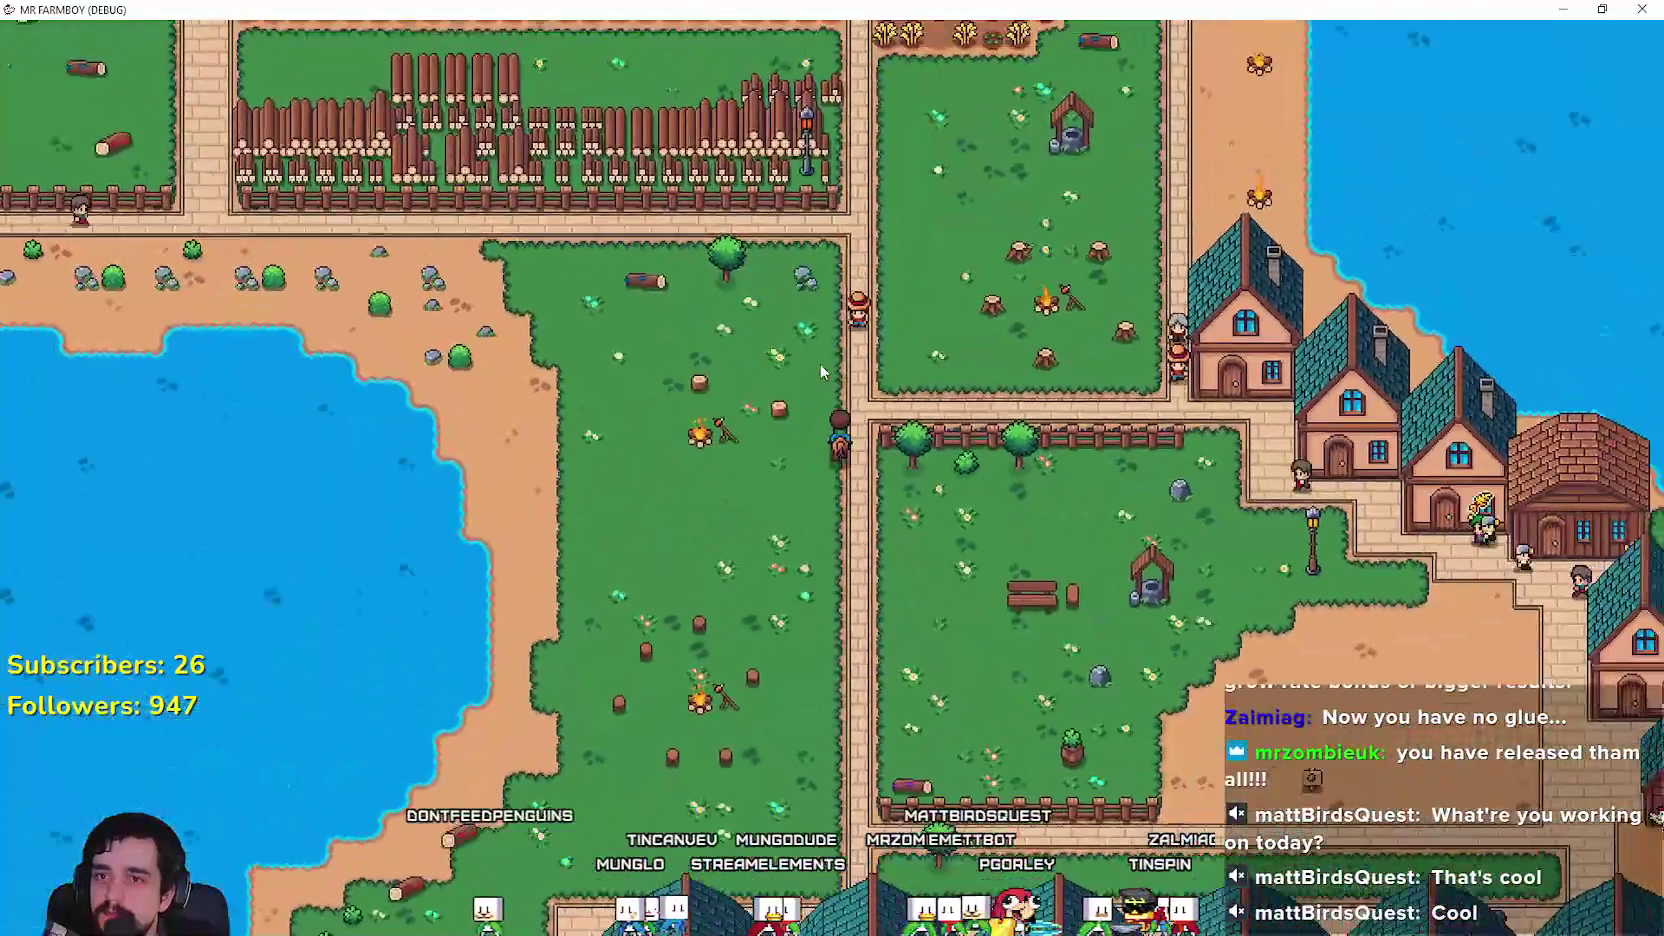
pyautogui.press('w')
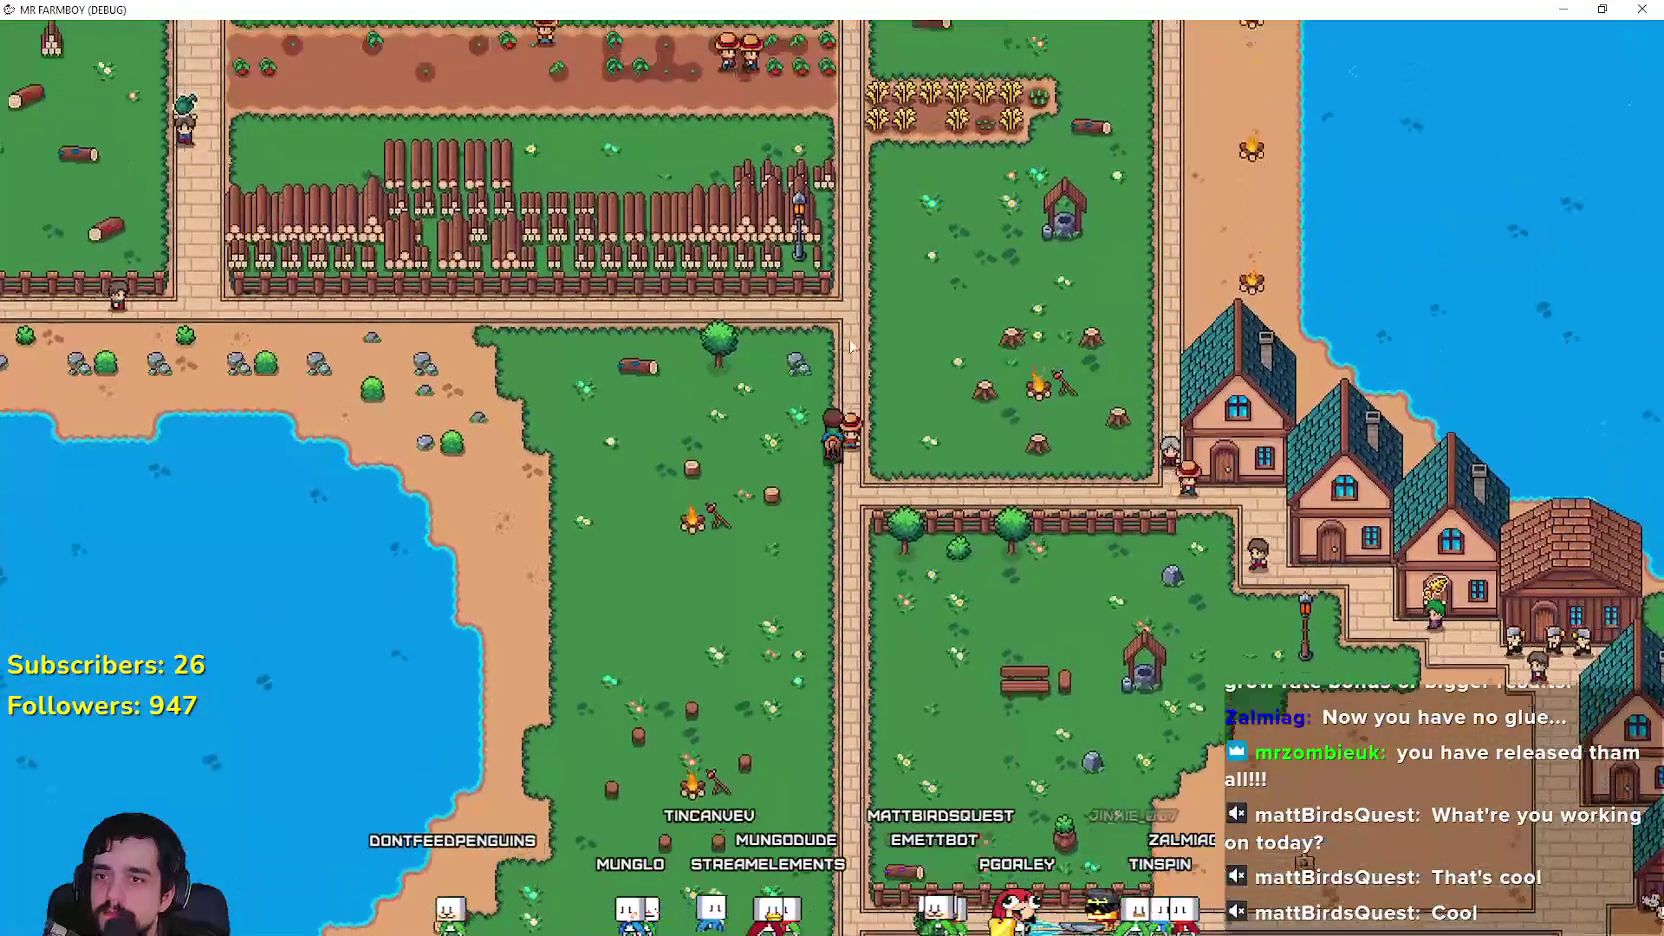
pyautogui.press('w')
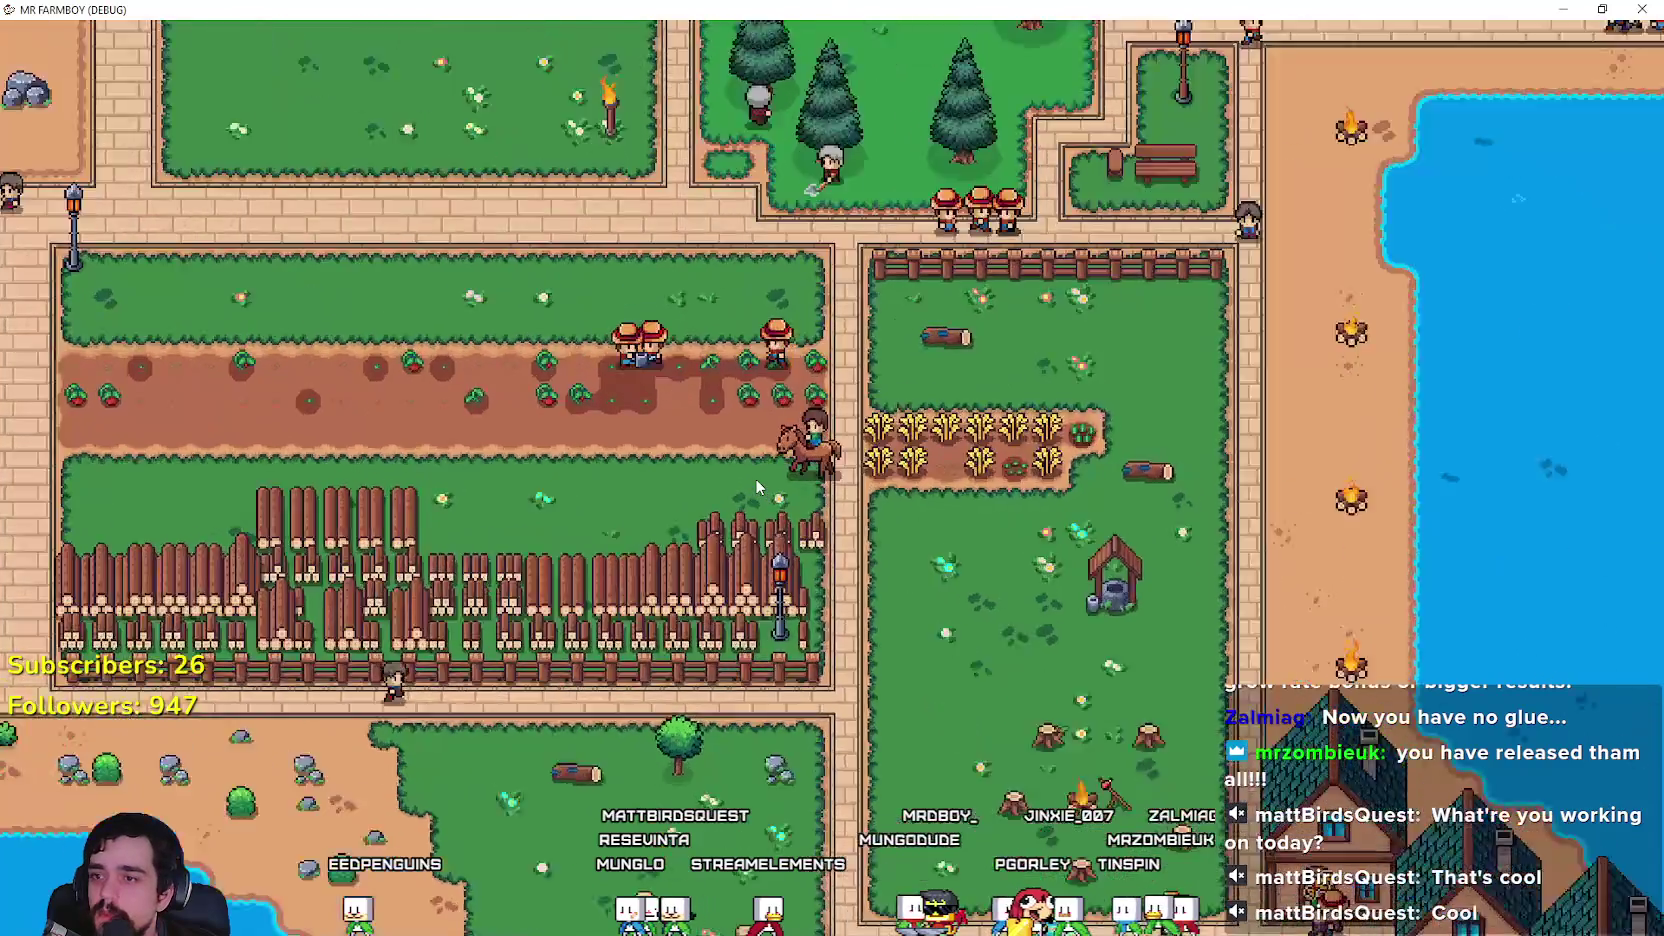
pyautogui.scroll(3, 700, 480)
pyautogui.press('a')
# Step: Pick the farm tile land item from Crafting, position it, and leave the game
pyautogui.press('c')
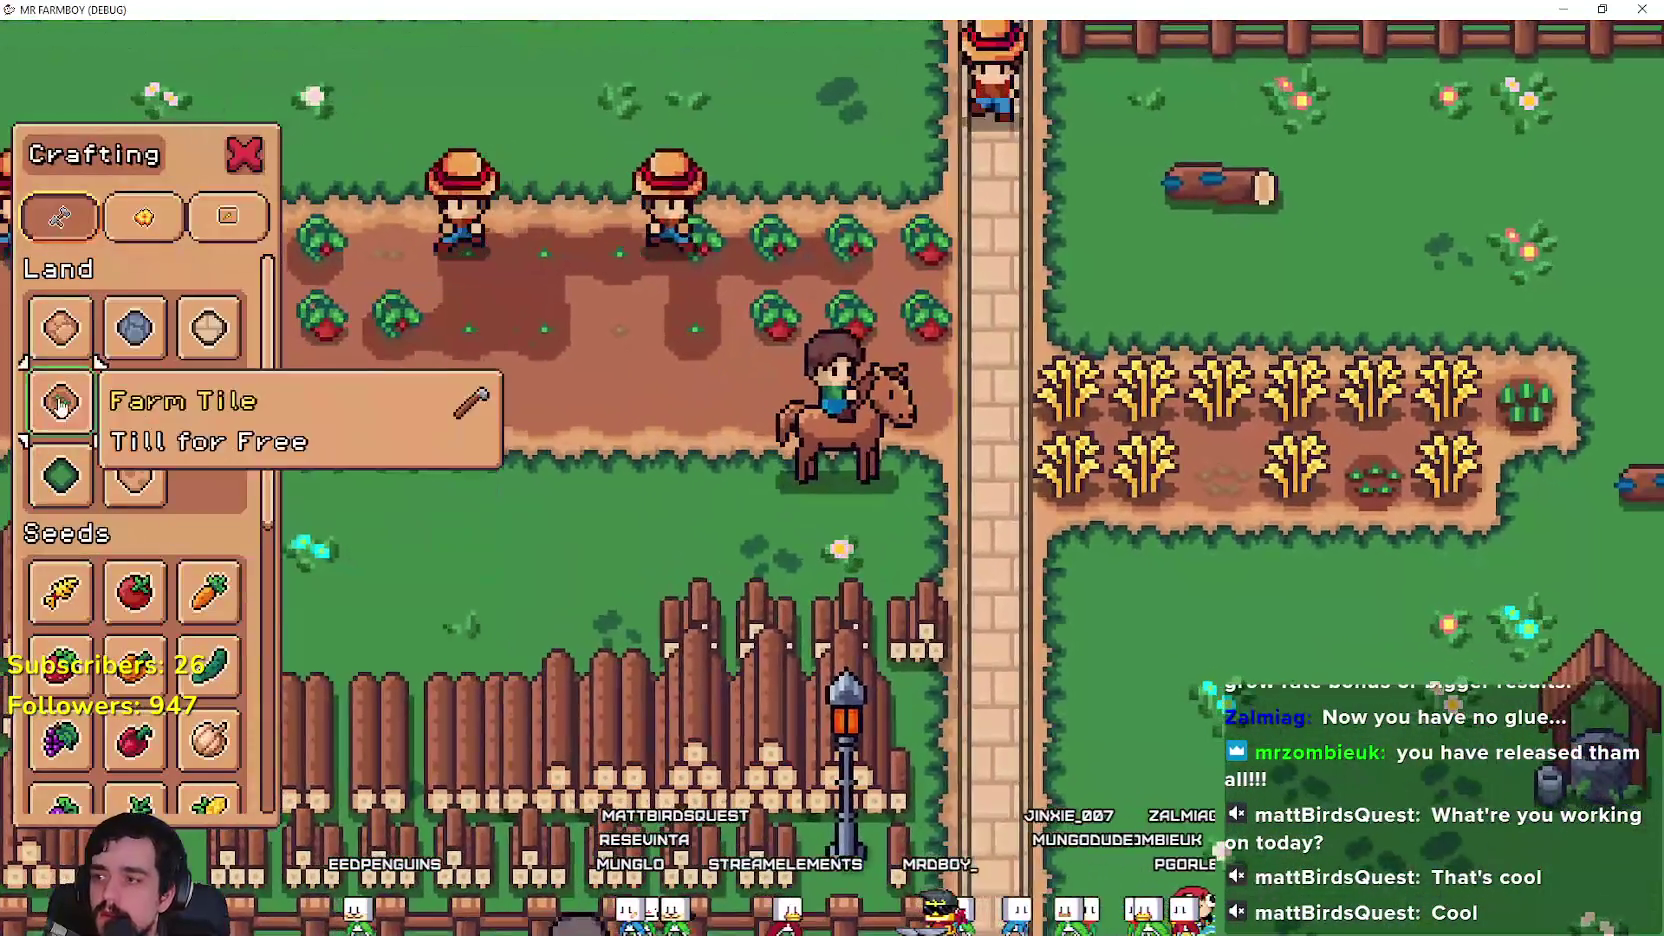
pyautogui.click(61, 401)
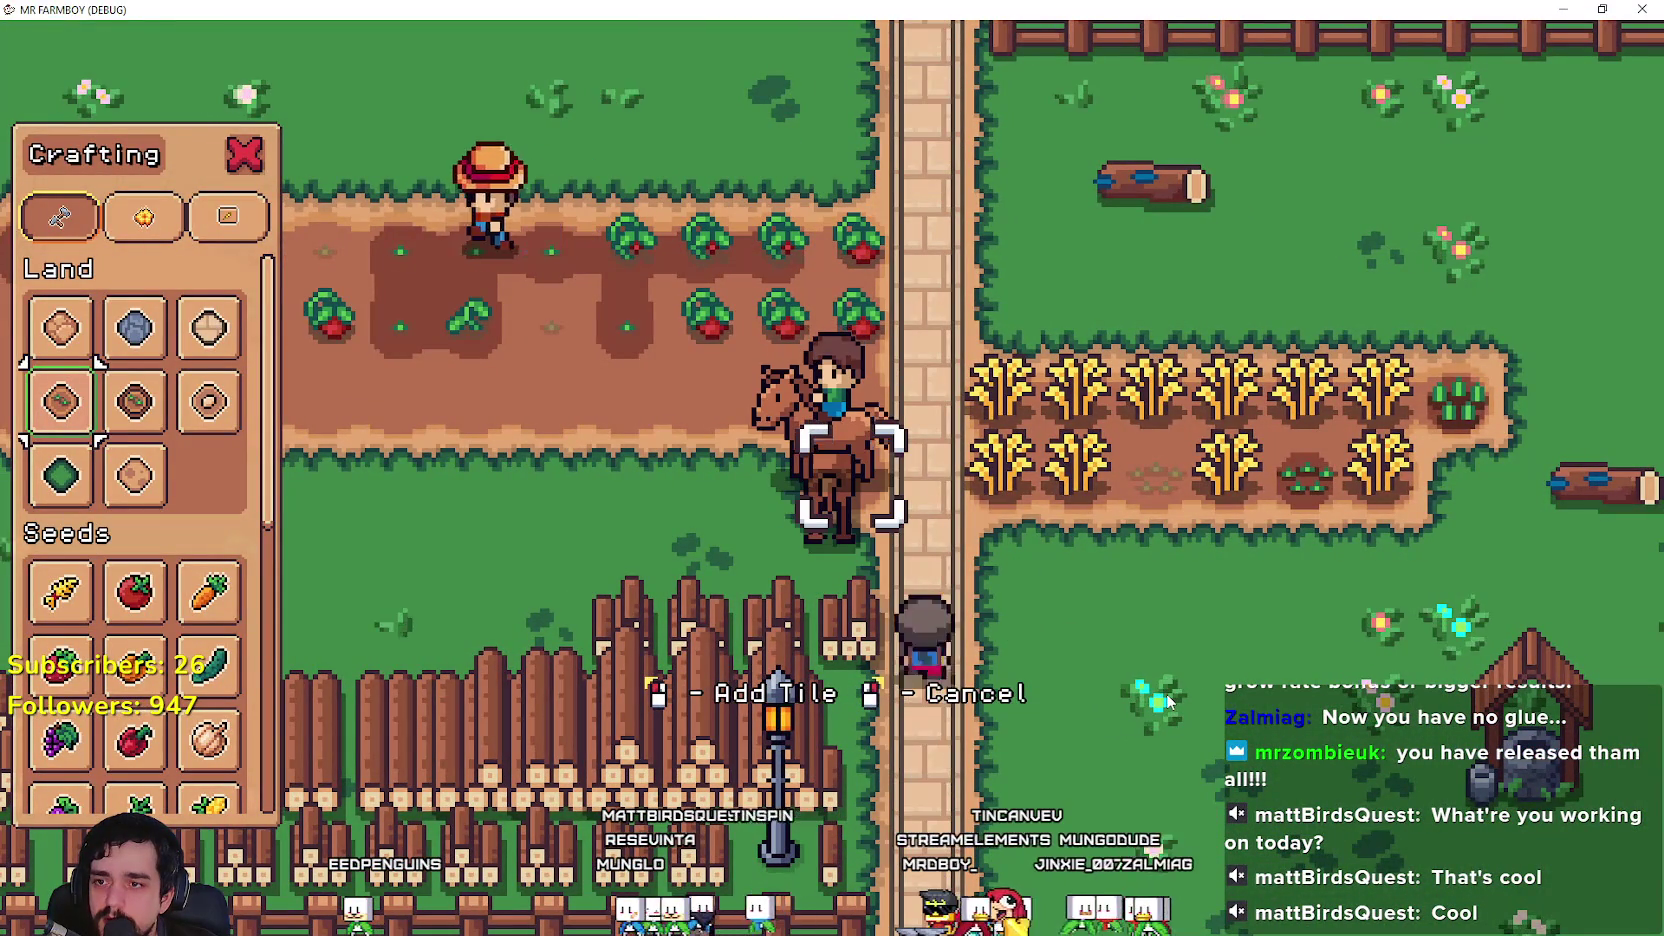
pyautogui.press('a')
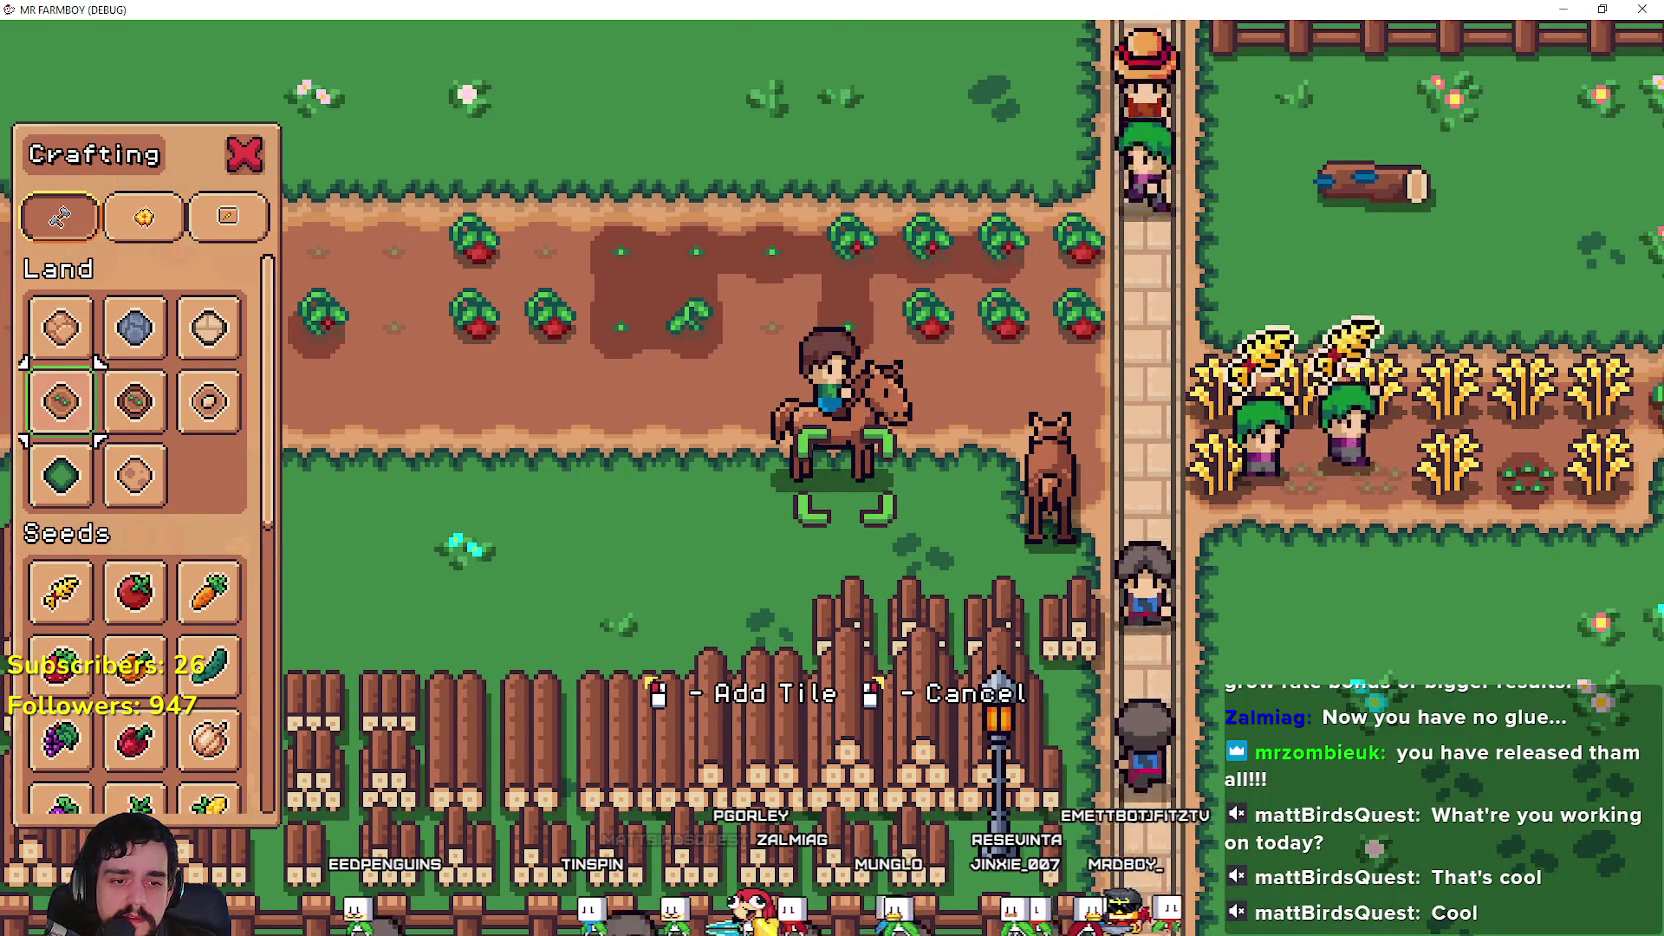
pyautogui.hotkey('alt', 'Tab')
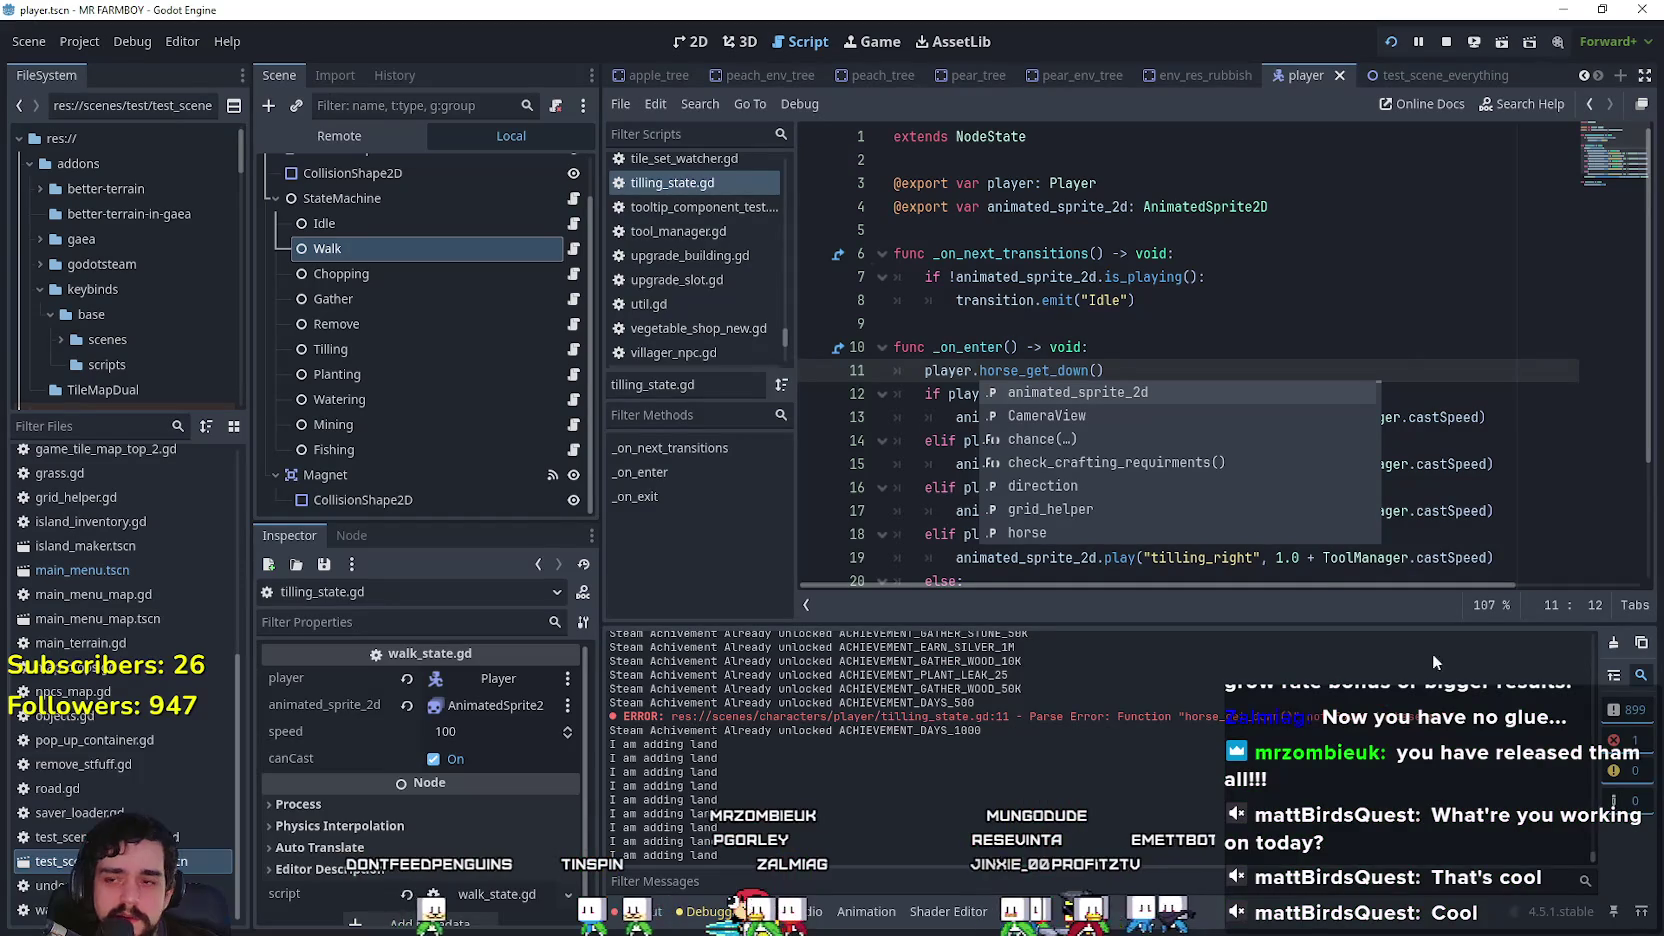
# Step: Set the Horse's idle_right animation to Autoplay on Load and relaunch the game with F5
pyautogui.click(1193, 234)
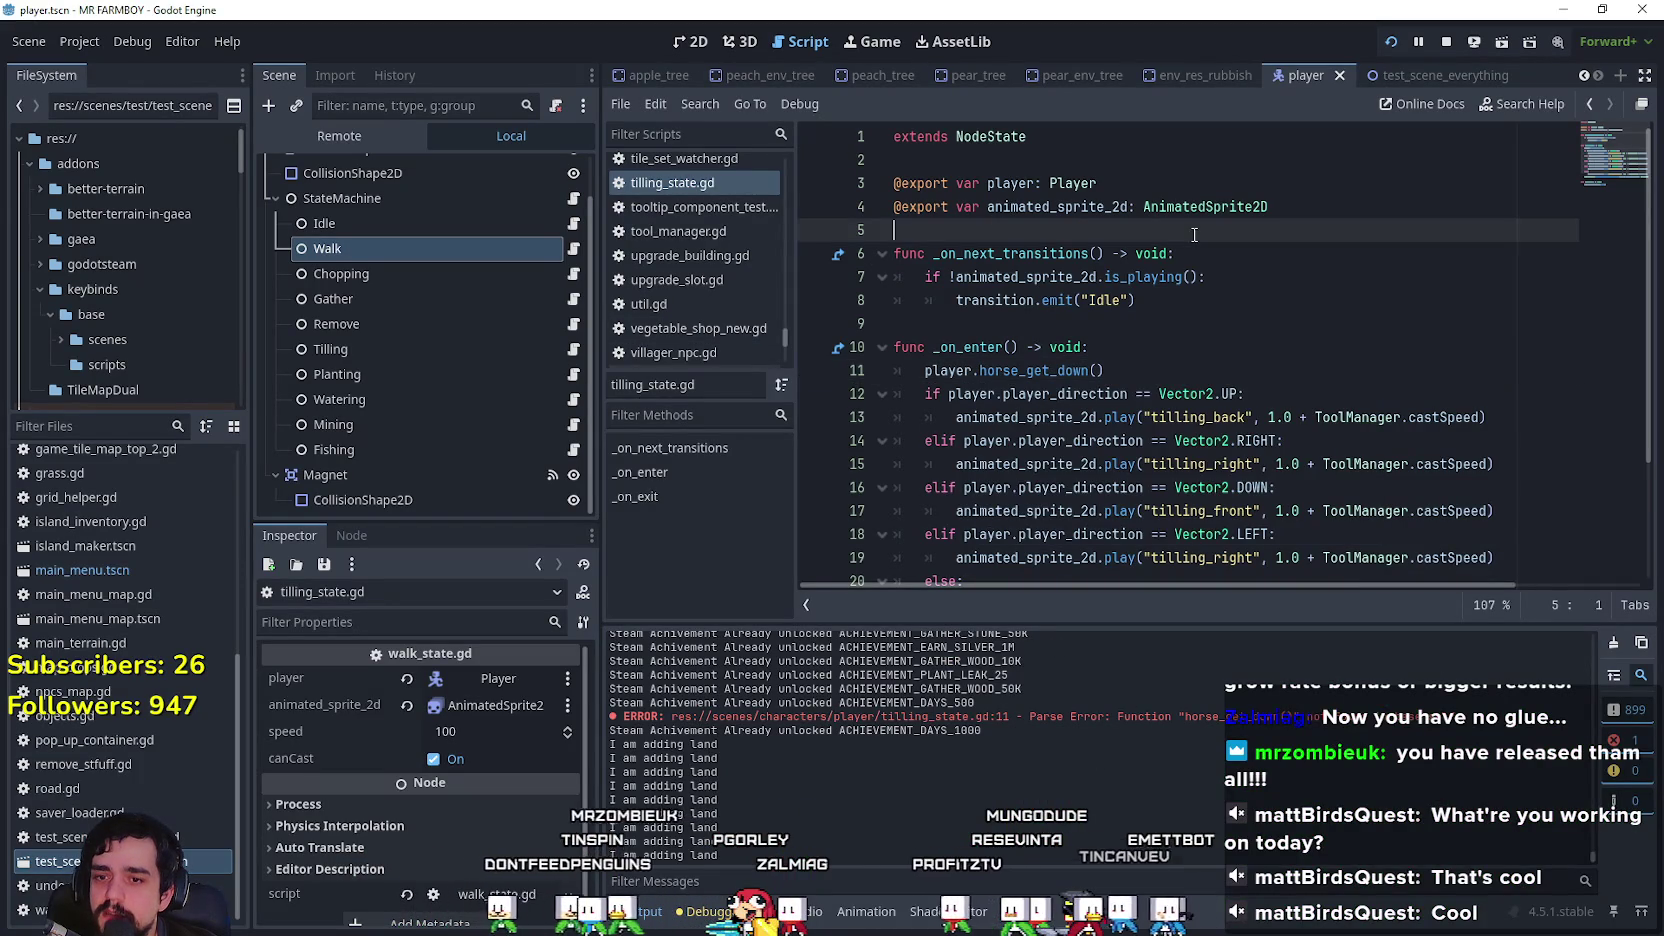
pyautogui.click(1193, 322)
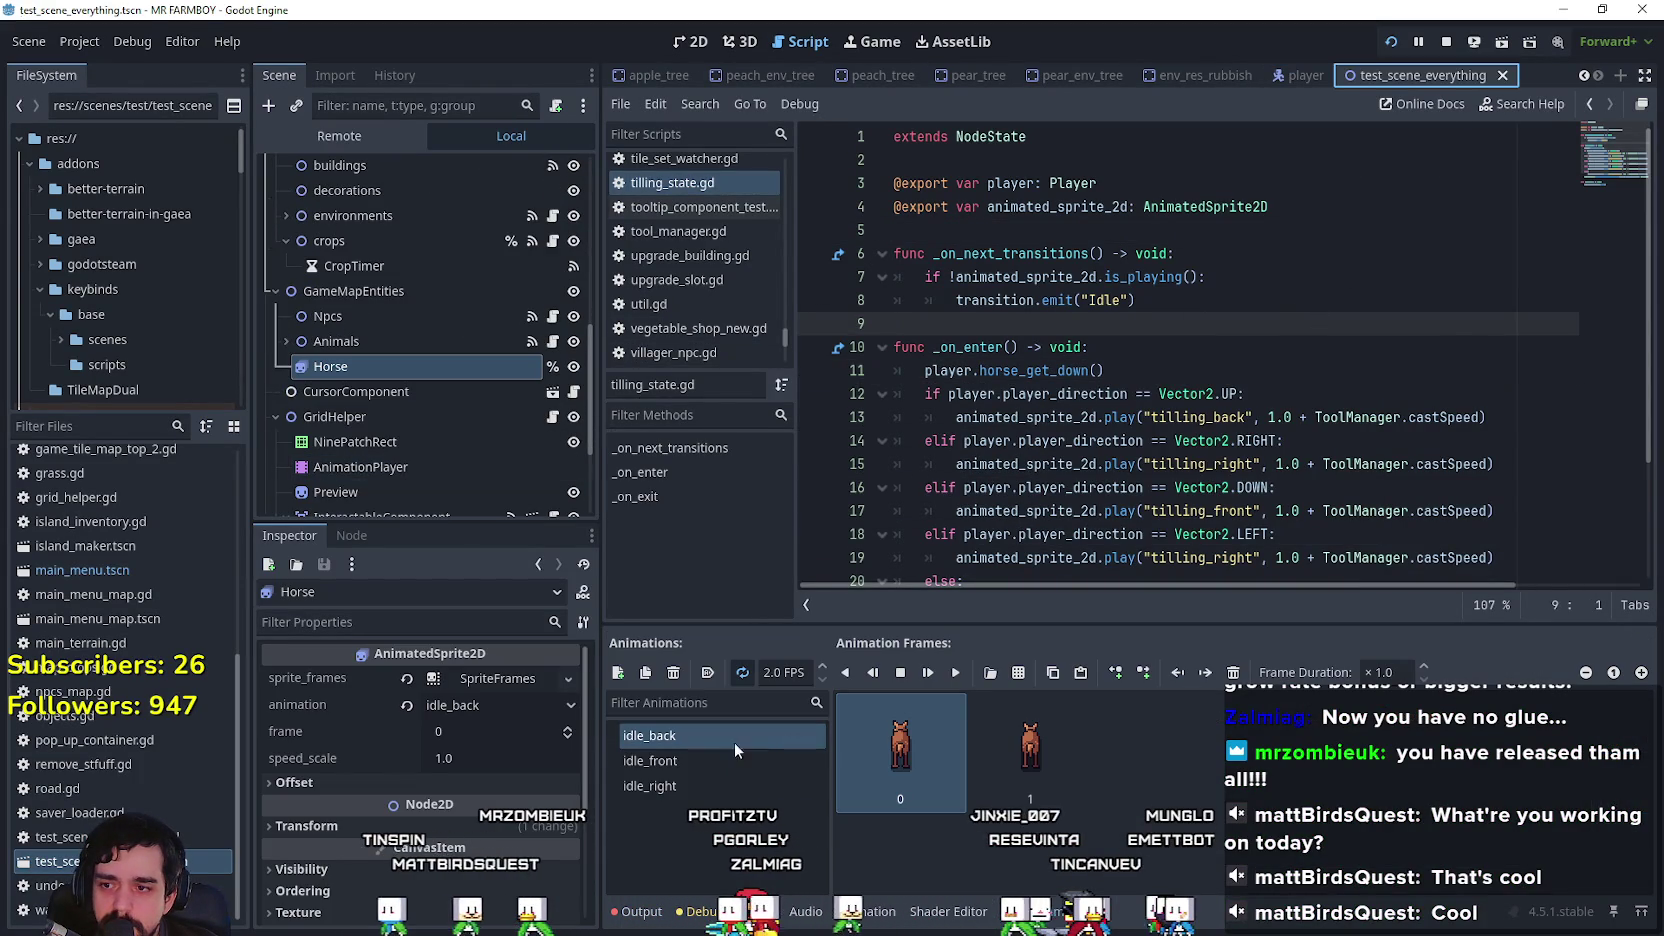
pyautogui.click(705, 785)
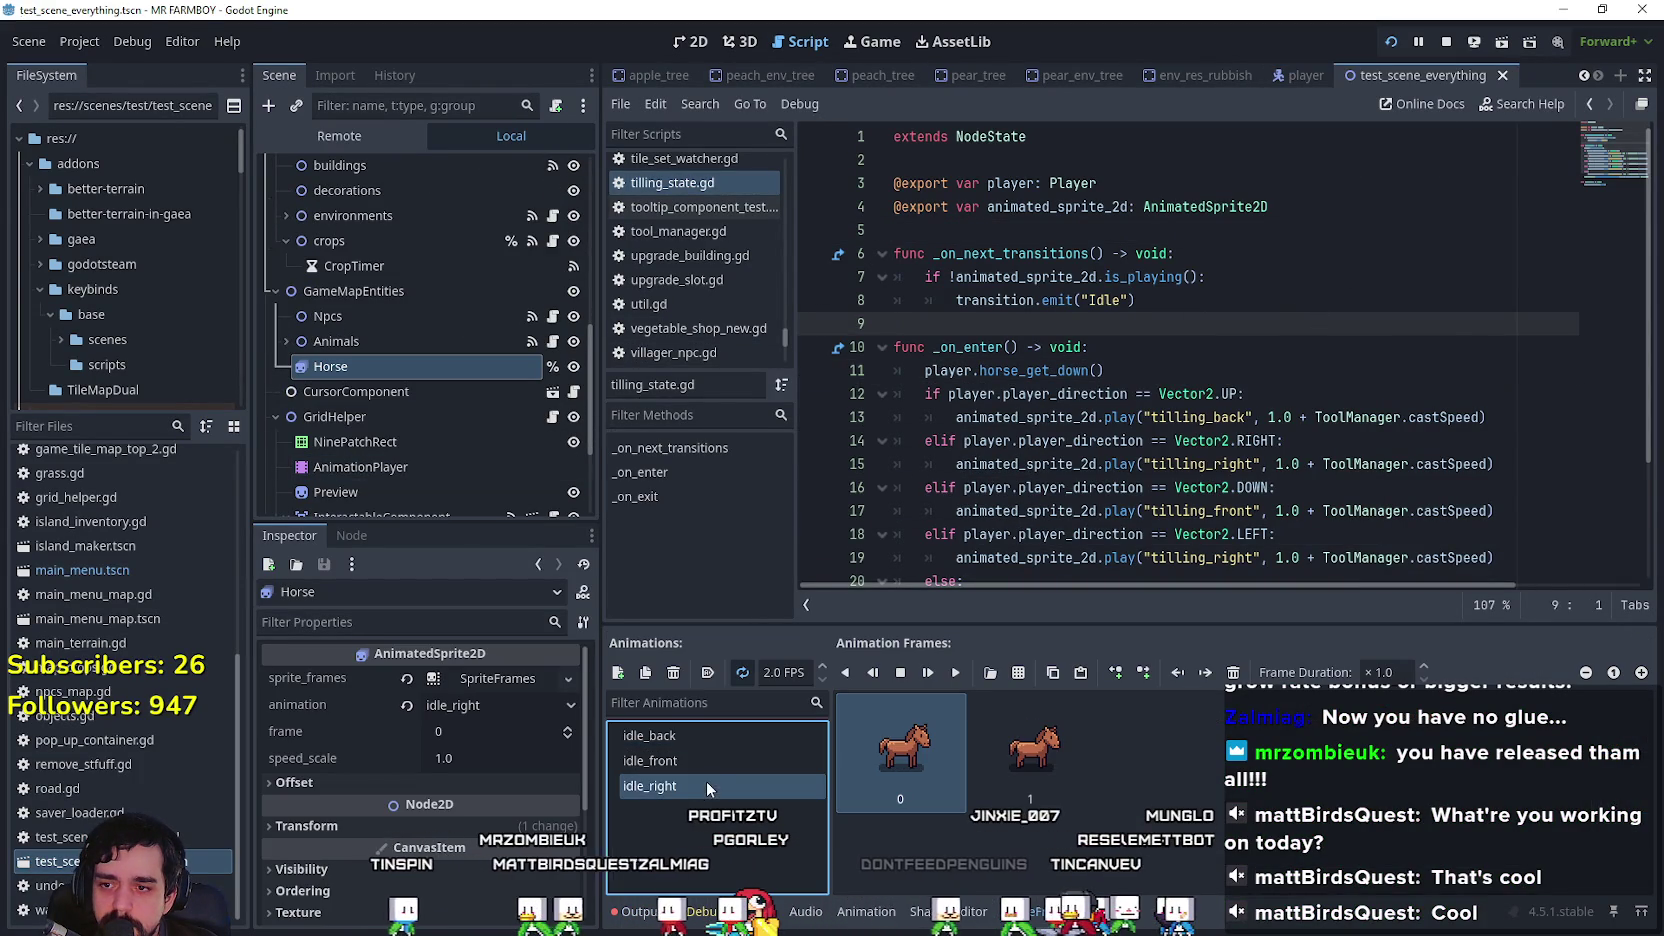
pyautogui.click(706, 673)
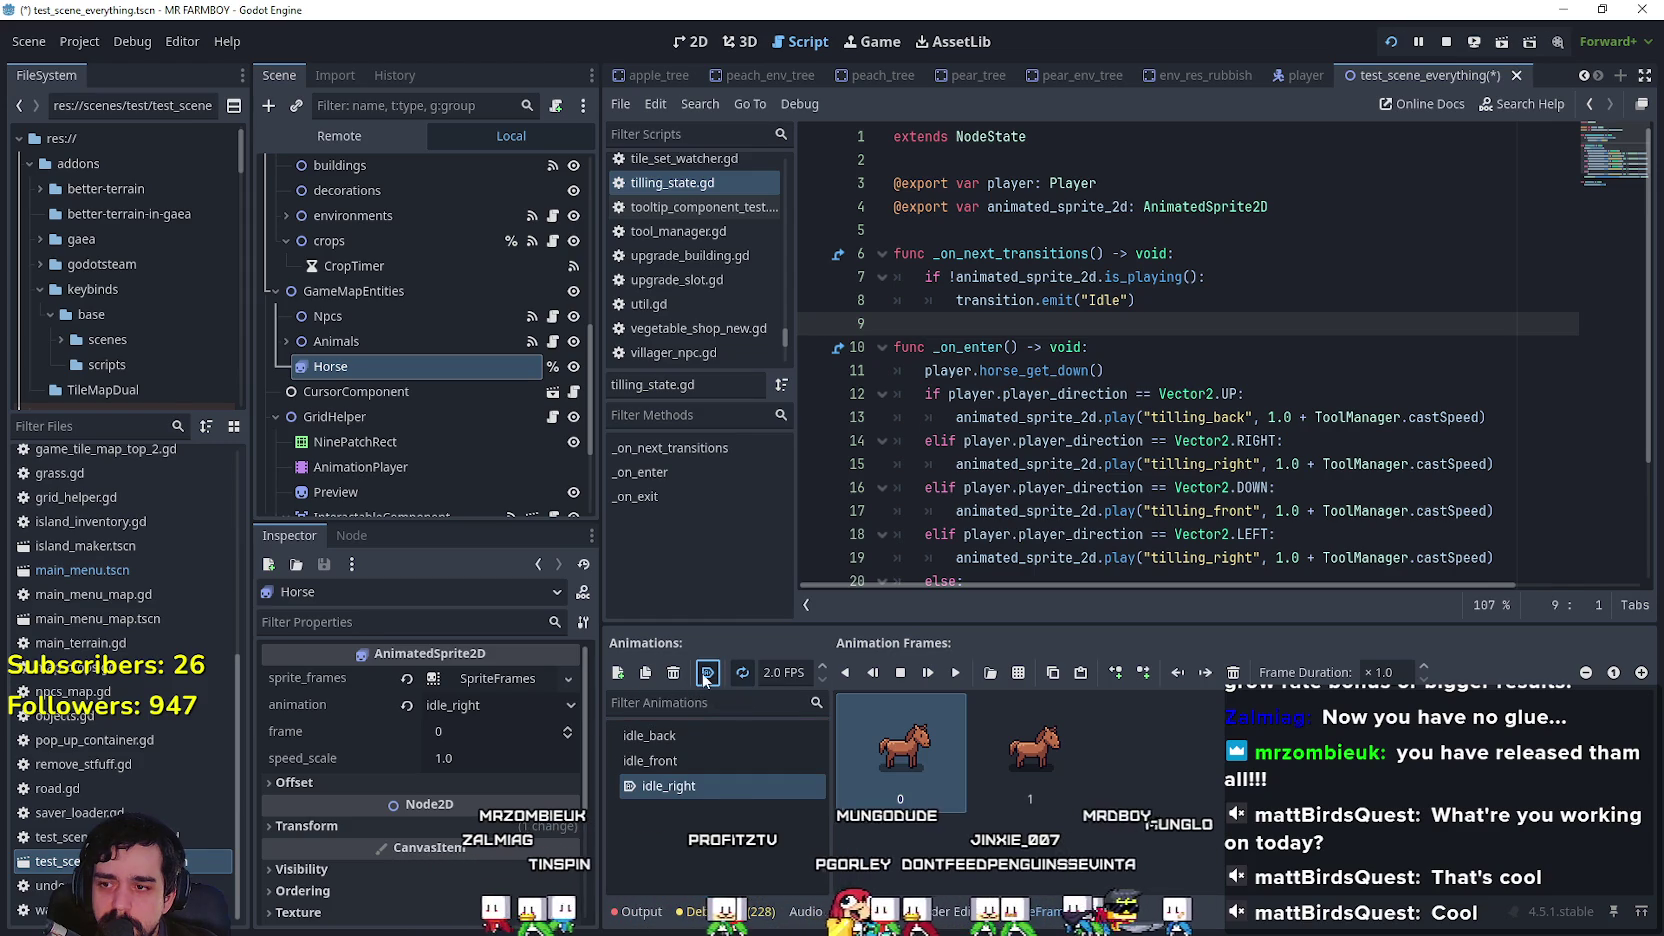
pyautogui.press('F5')
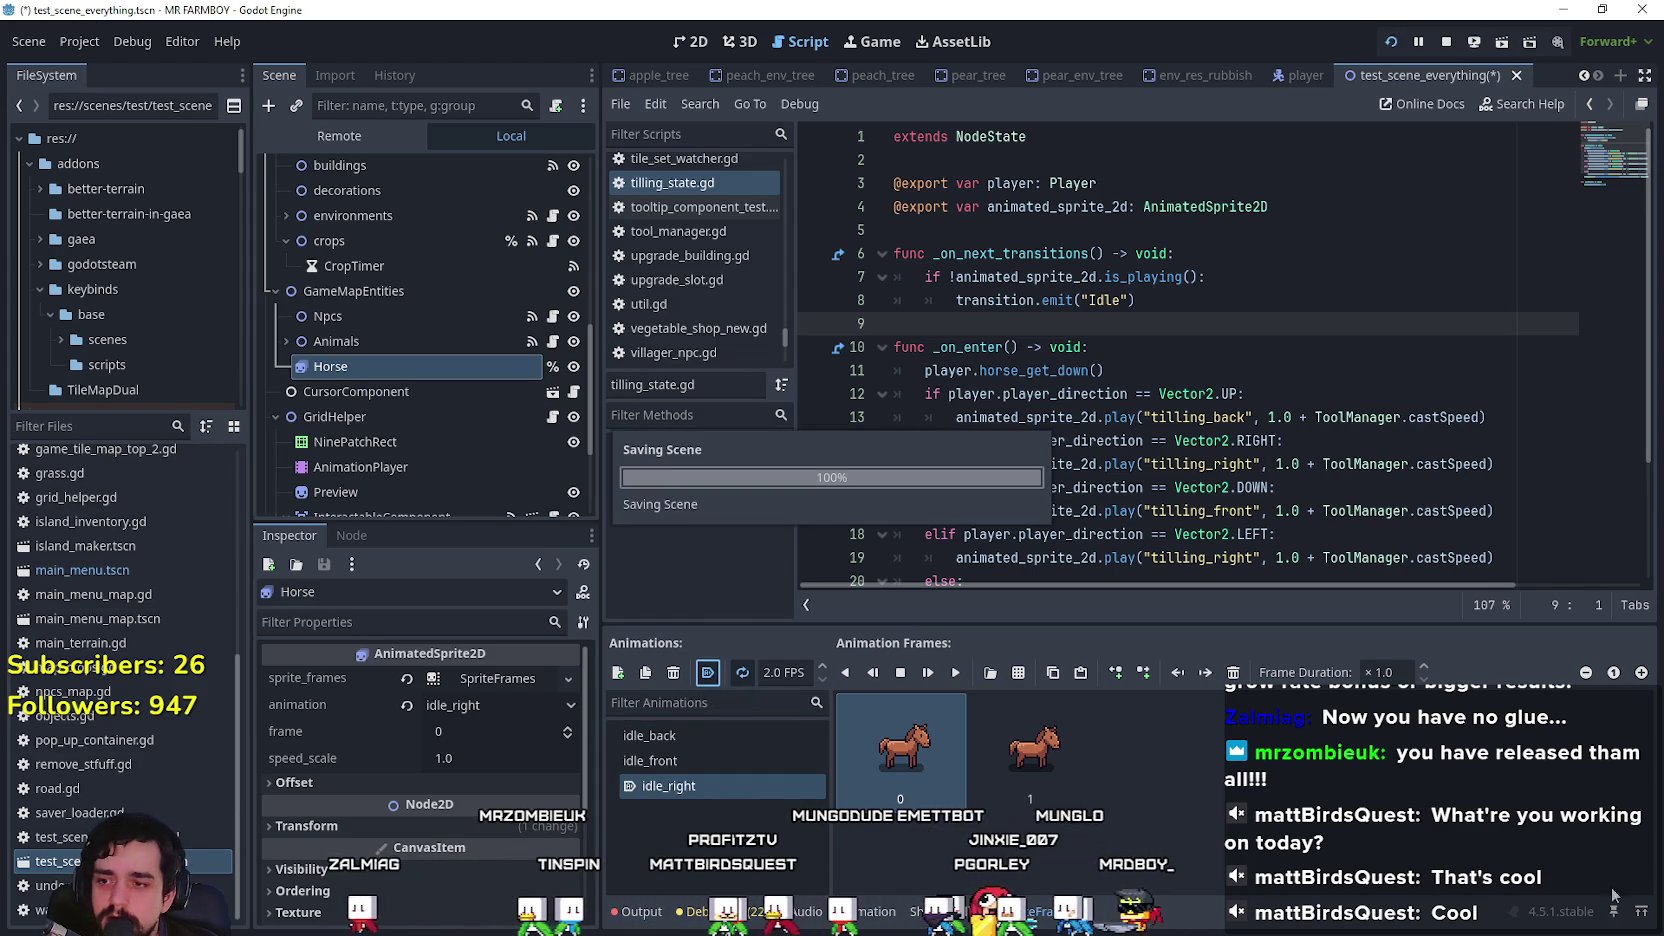
# Step: Ride the horse right, down, left and up repeatedly around the tomato field
pyautogui.press('d')
pyautogui.press('s')
pyautogui.press('a')
pyautogui.press('d')
pyautogui.press('s')
pyautogui.press('a')
pyautogui.press('d')
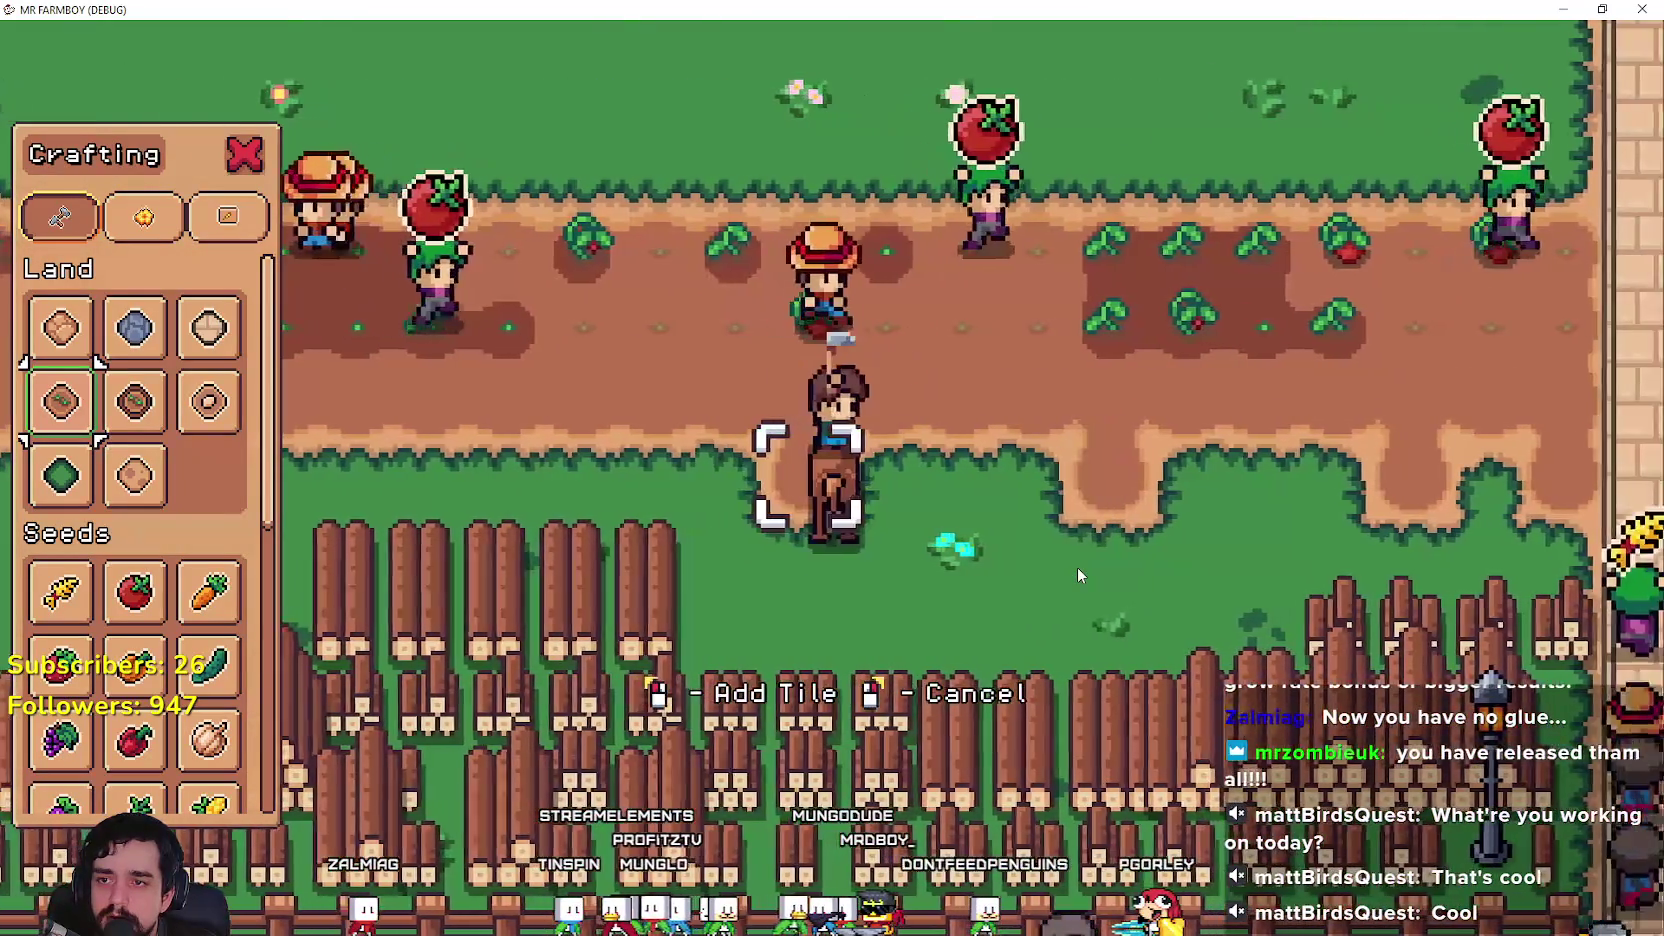
pyautogui.press('d')
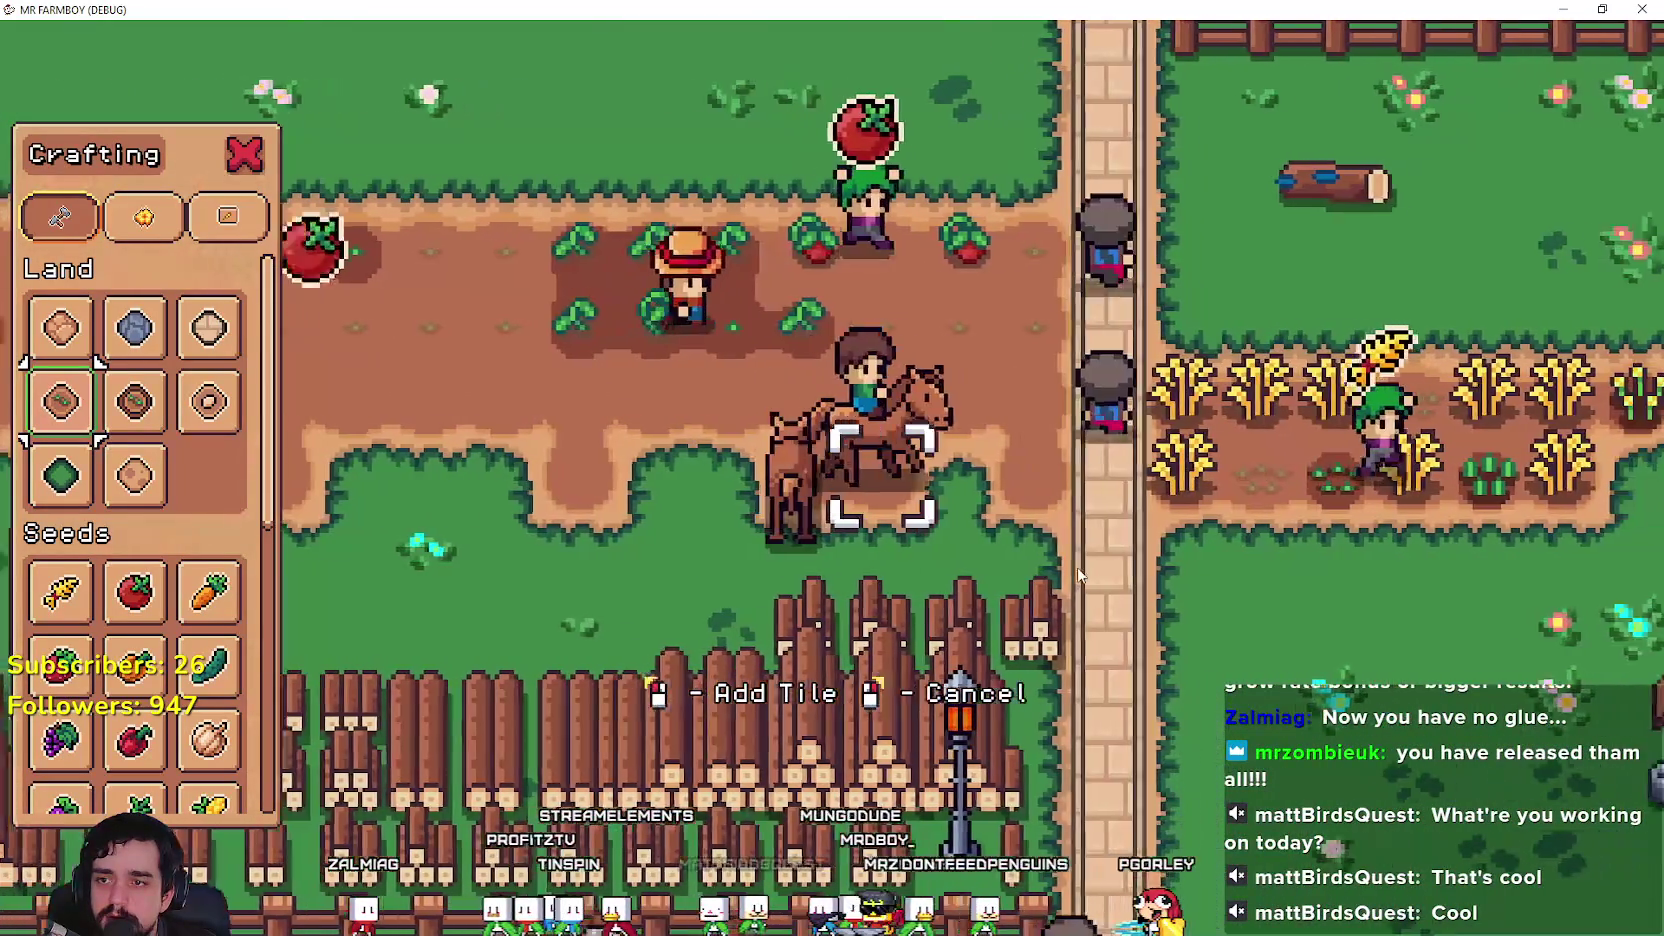
pyautogui.press('w')
pyautogui.press('a')
pyautogui.press('d')
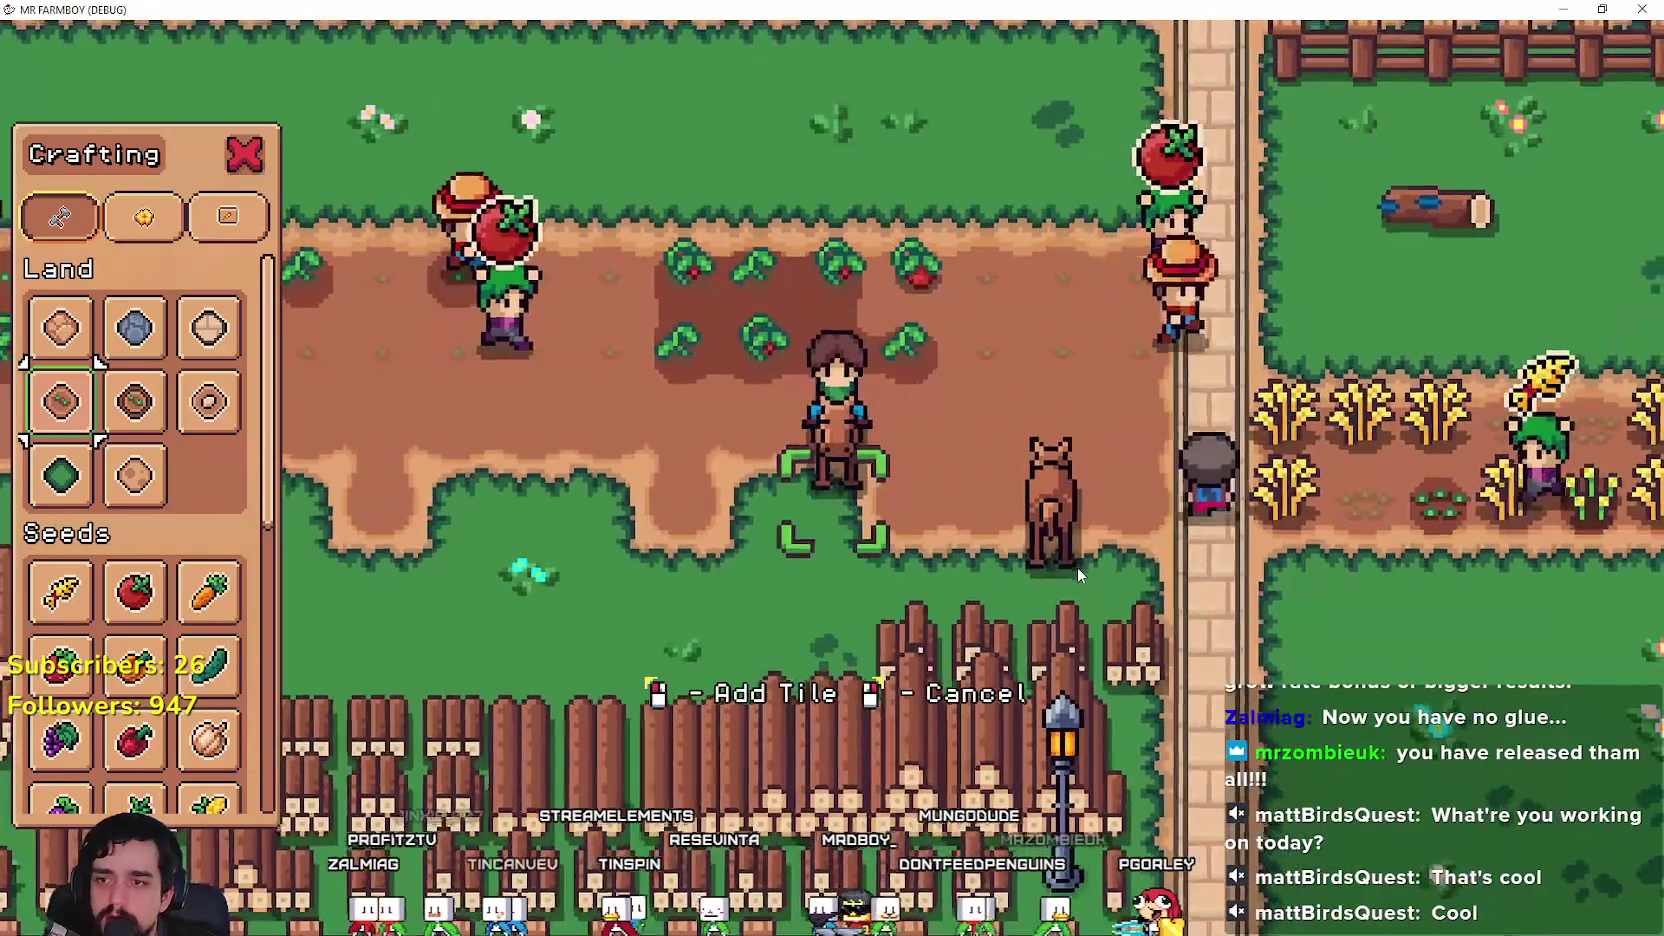
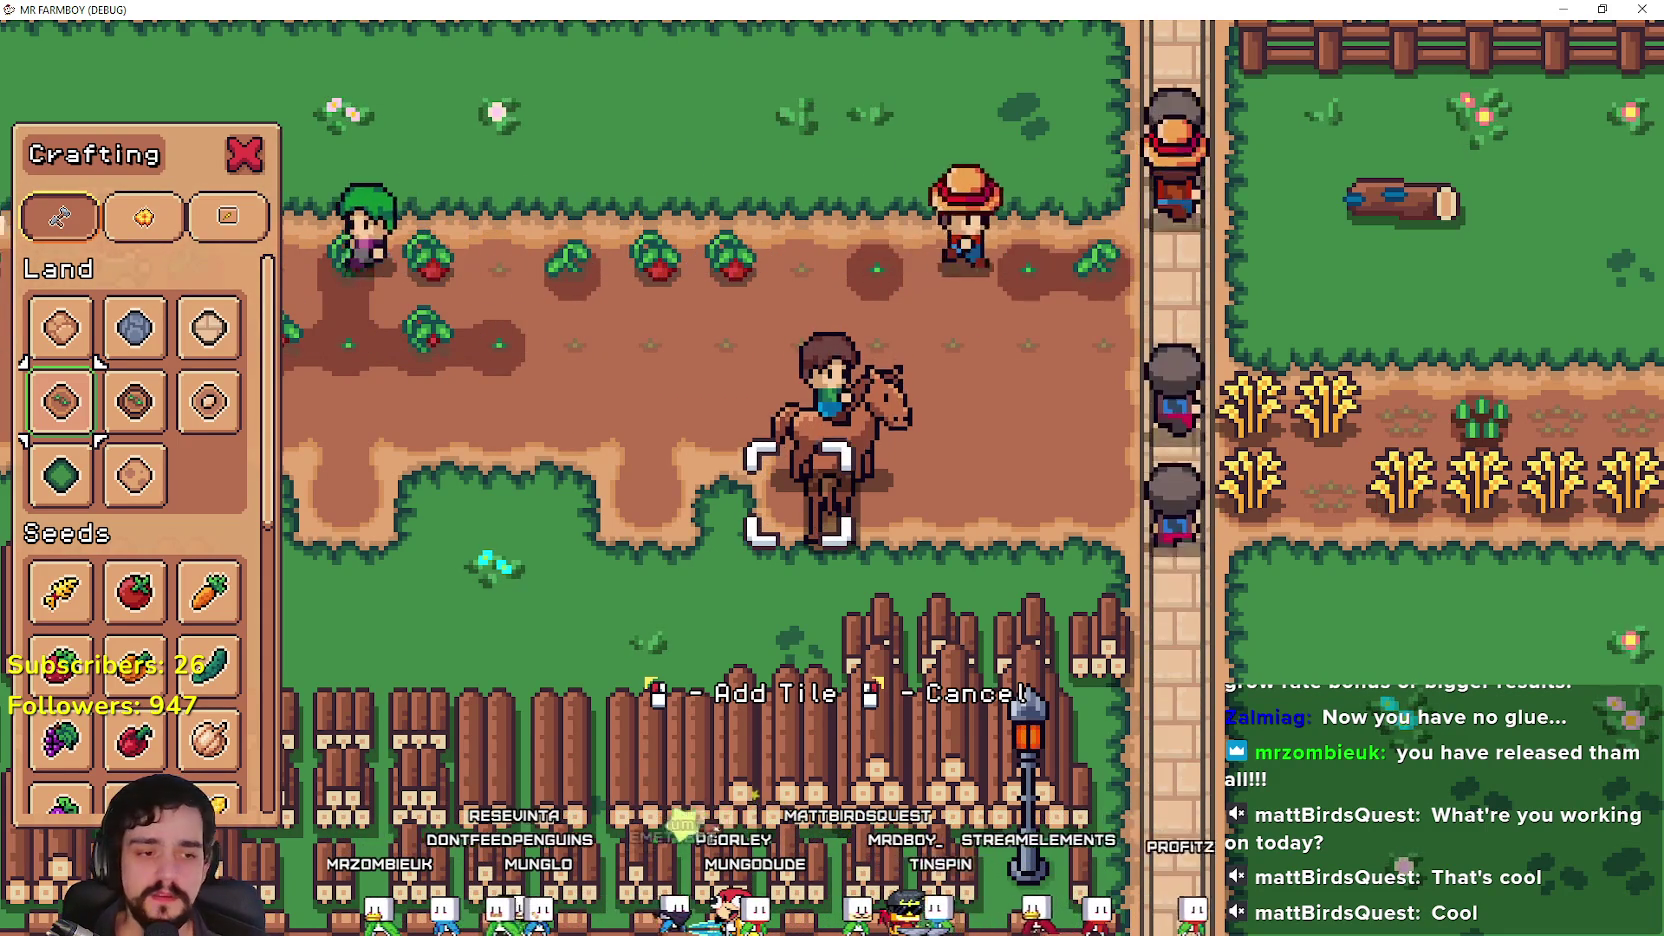
# Step: Leave the game and return to the _on_enter code of tilling_state.gd in the editor
pyautogui.hotkey('alt', 'Tab')
pyautogui.click(1118, 489)
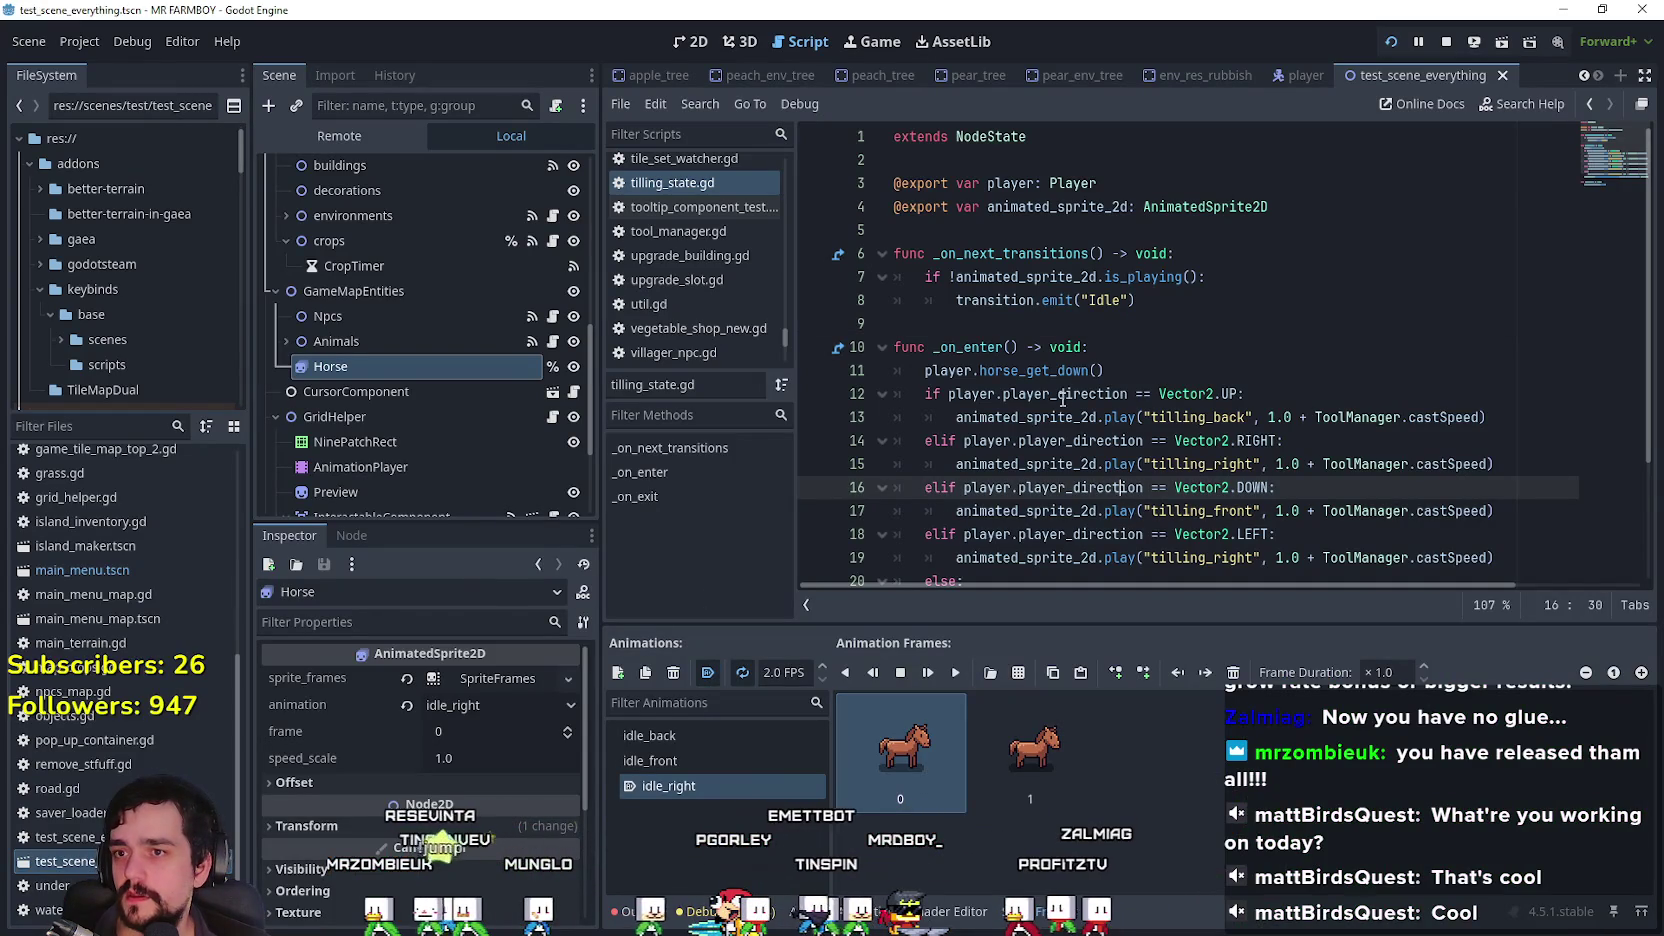
# Step: Use Lookup Symbol to jump to horse_get_down's definition in player.gd
pyautogui.rightClick(1044, 370)
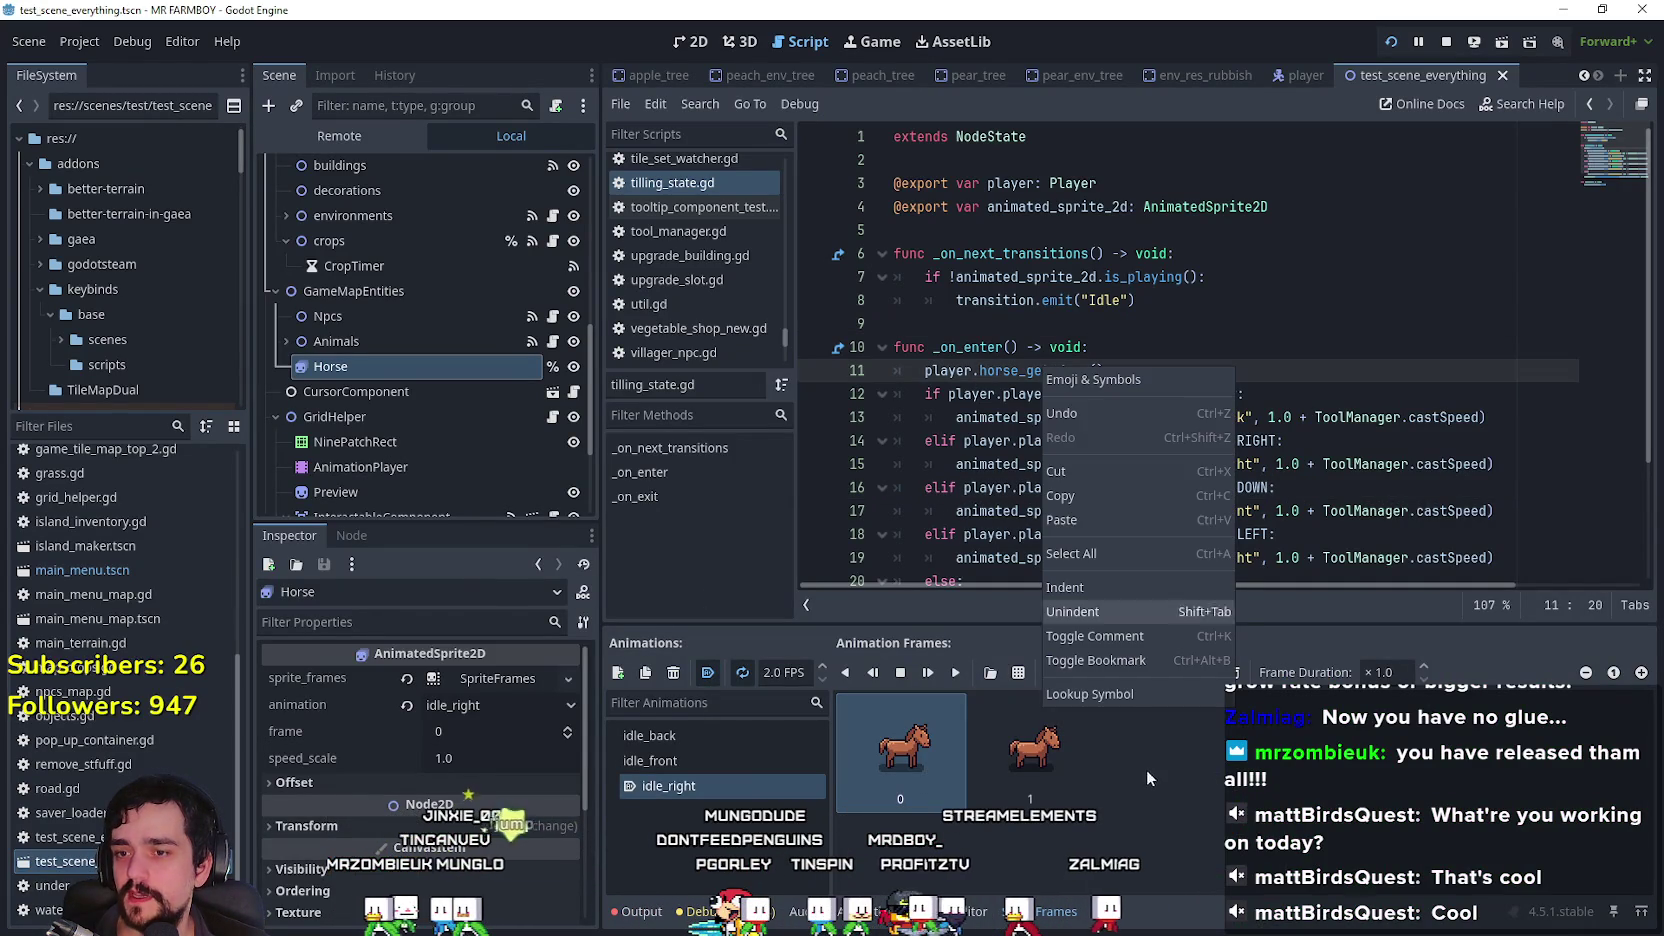
pyautogui.click(1134, 689)
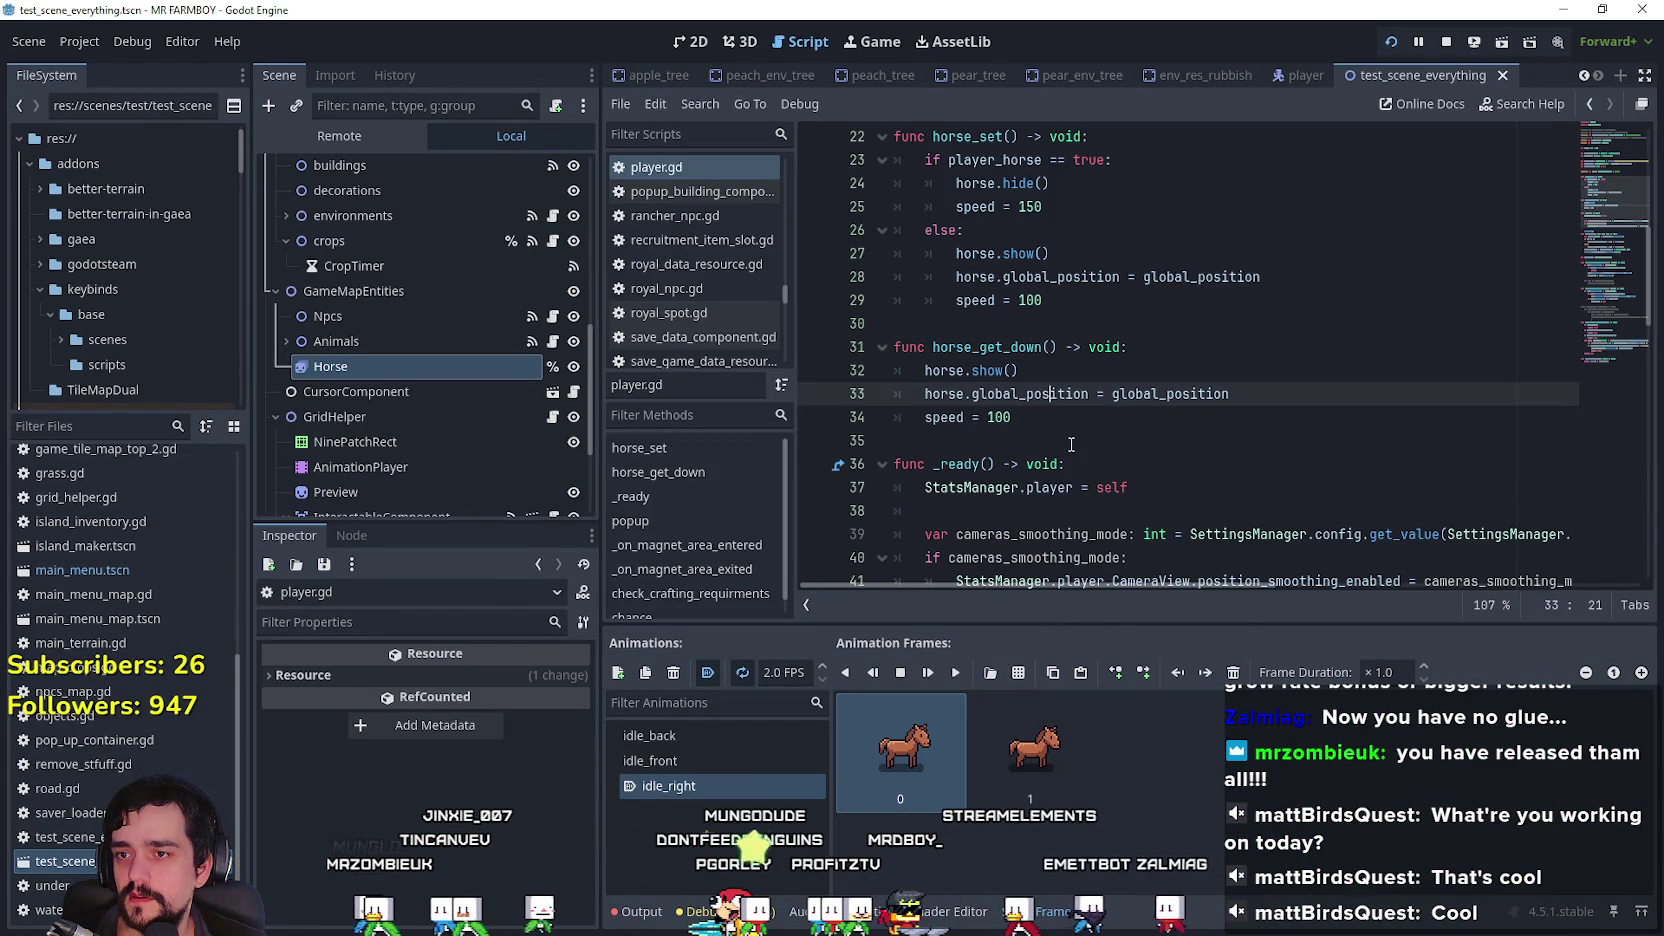
pyautogui.click(1067, 441)
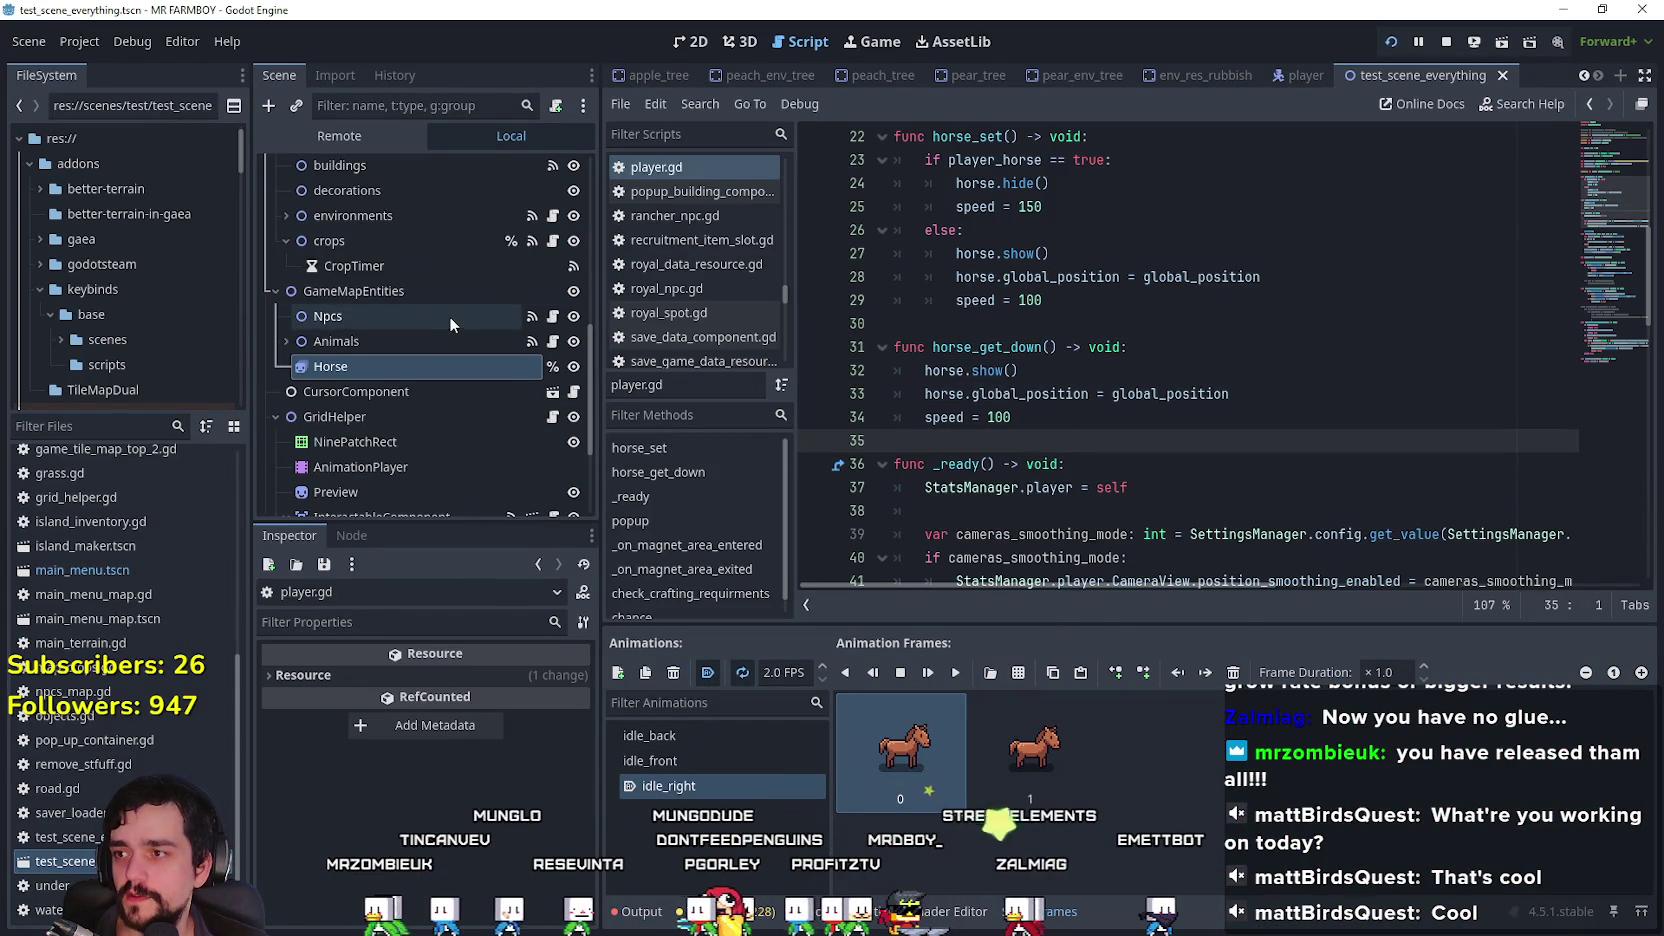
# Step: Check the player AnimatedSprite2D's horse_idle_right animation name, then return to test_scene_everything
pyautogui.click(1299, 82)
pyautogui.scroll(2, 369, 224)
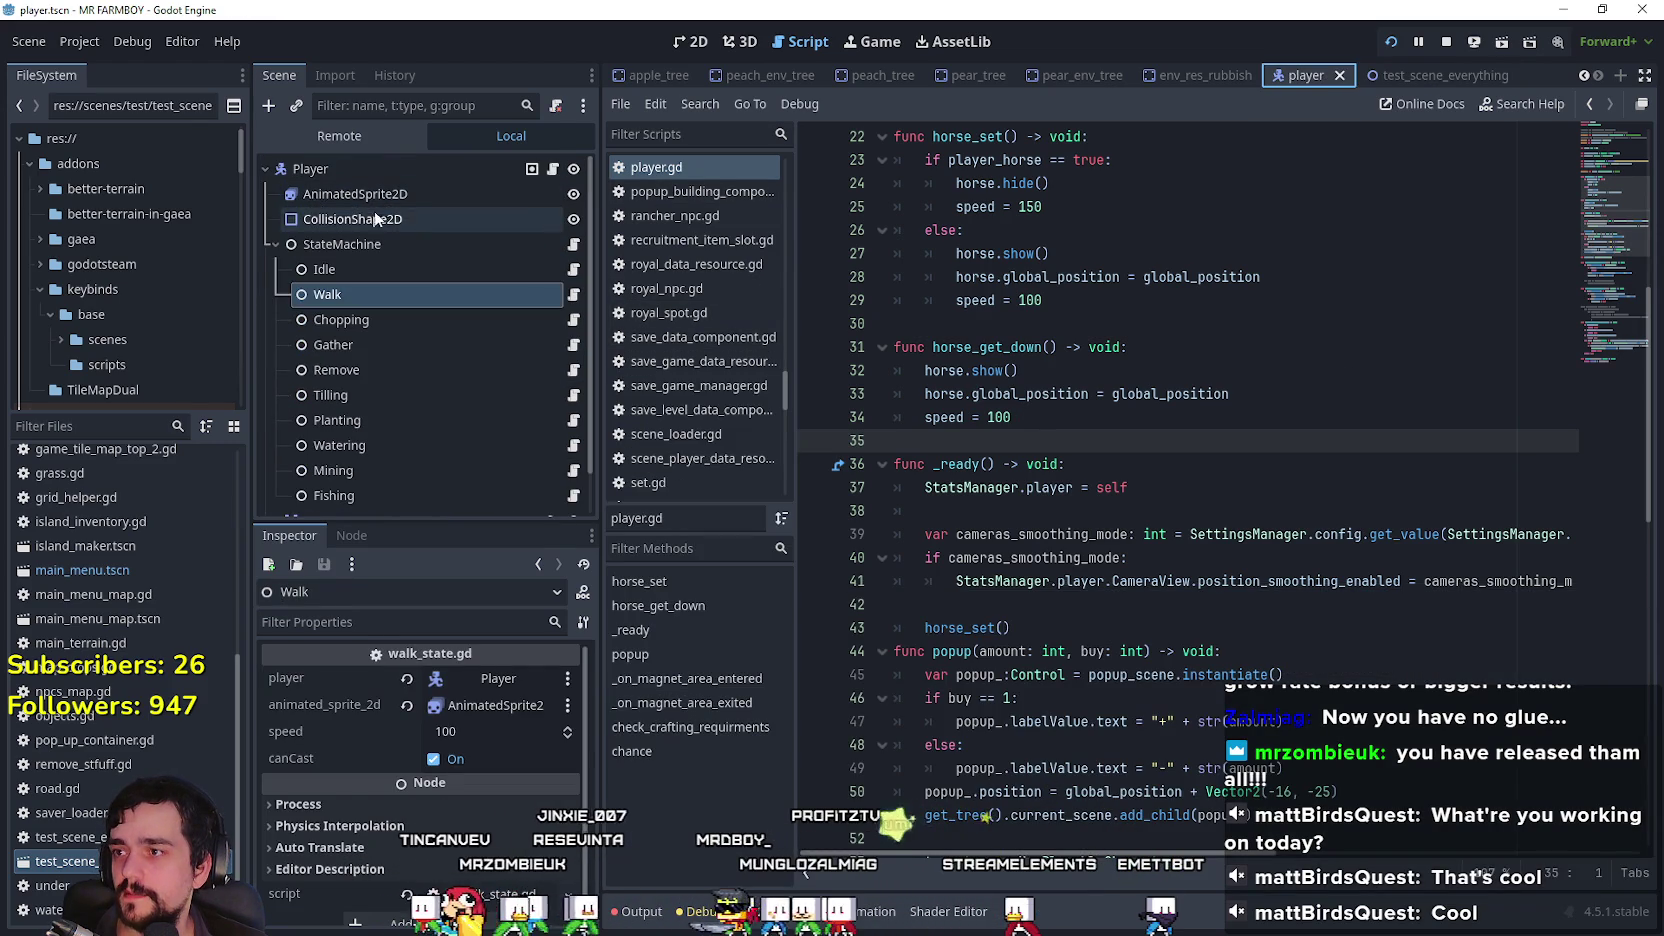
pyautogui.click(374, 211)
pyautogui.click(370, 194)
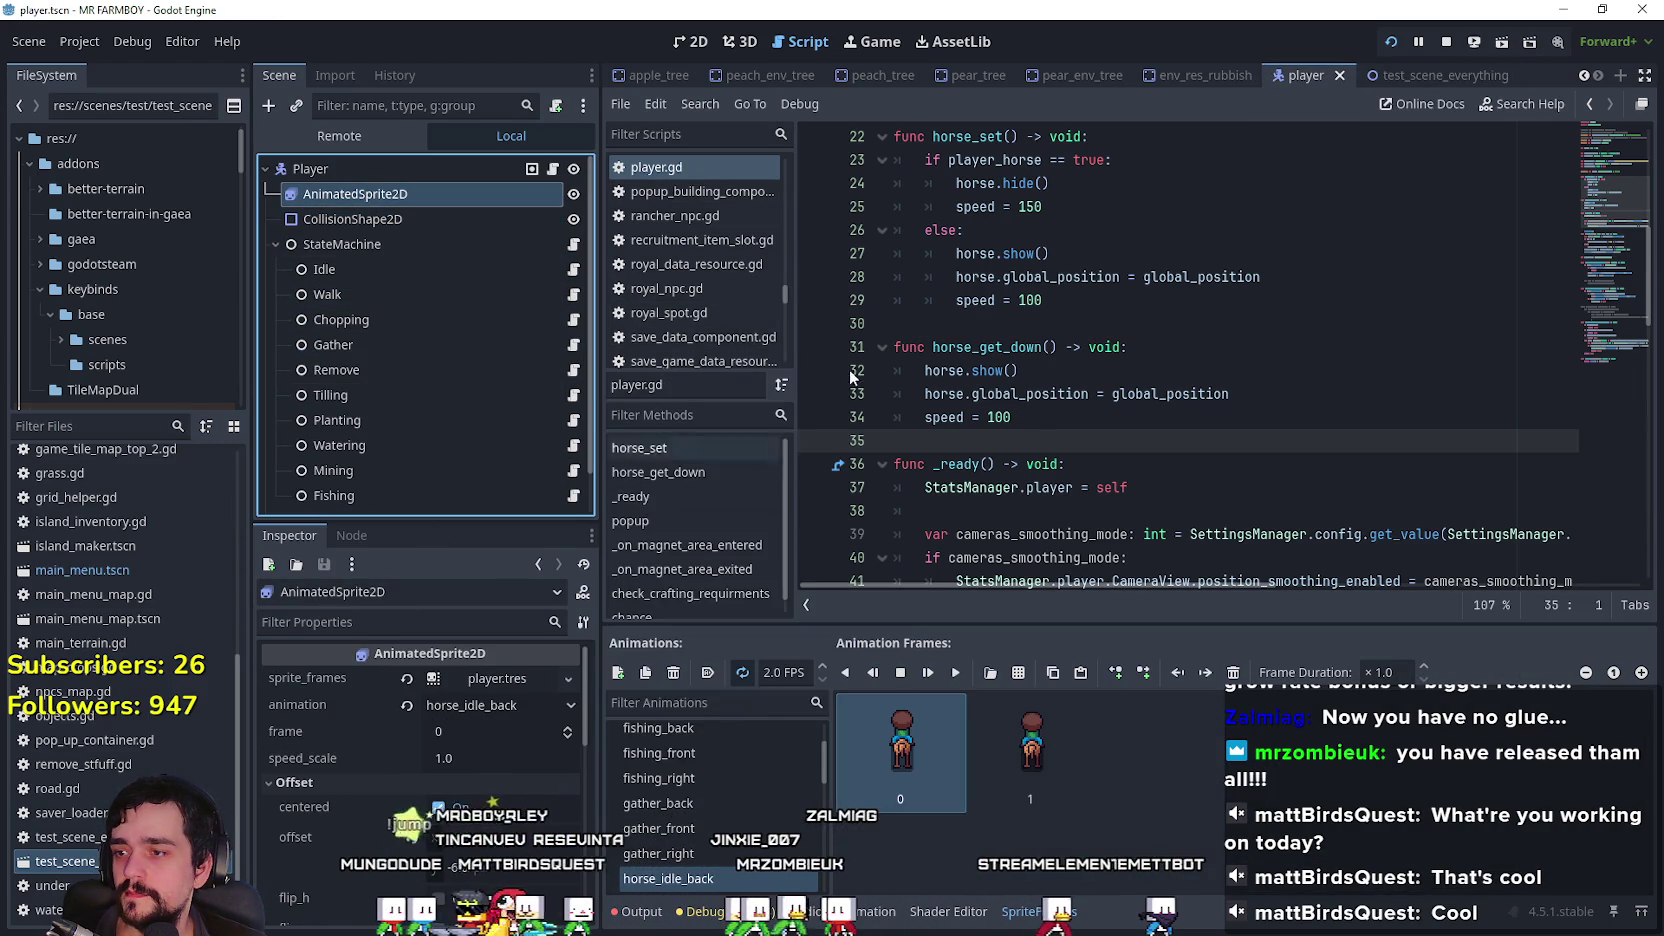
pyautogui.scroll(-3, 680, 779)
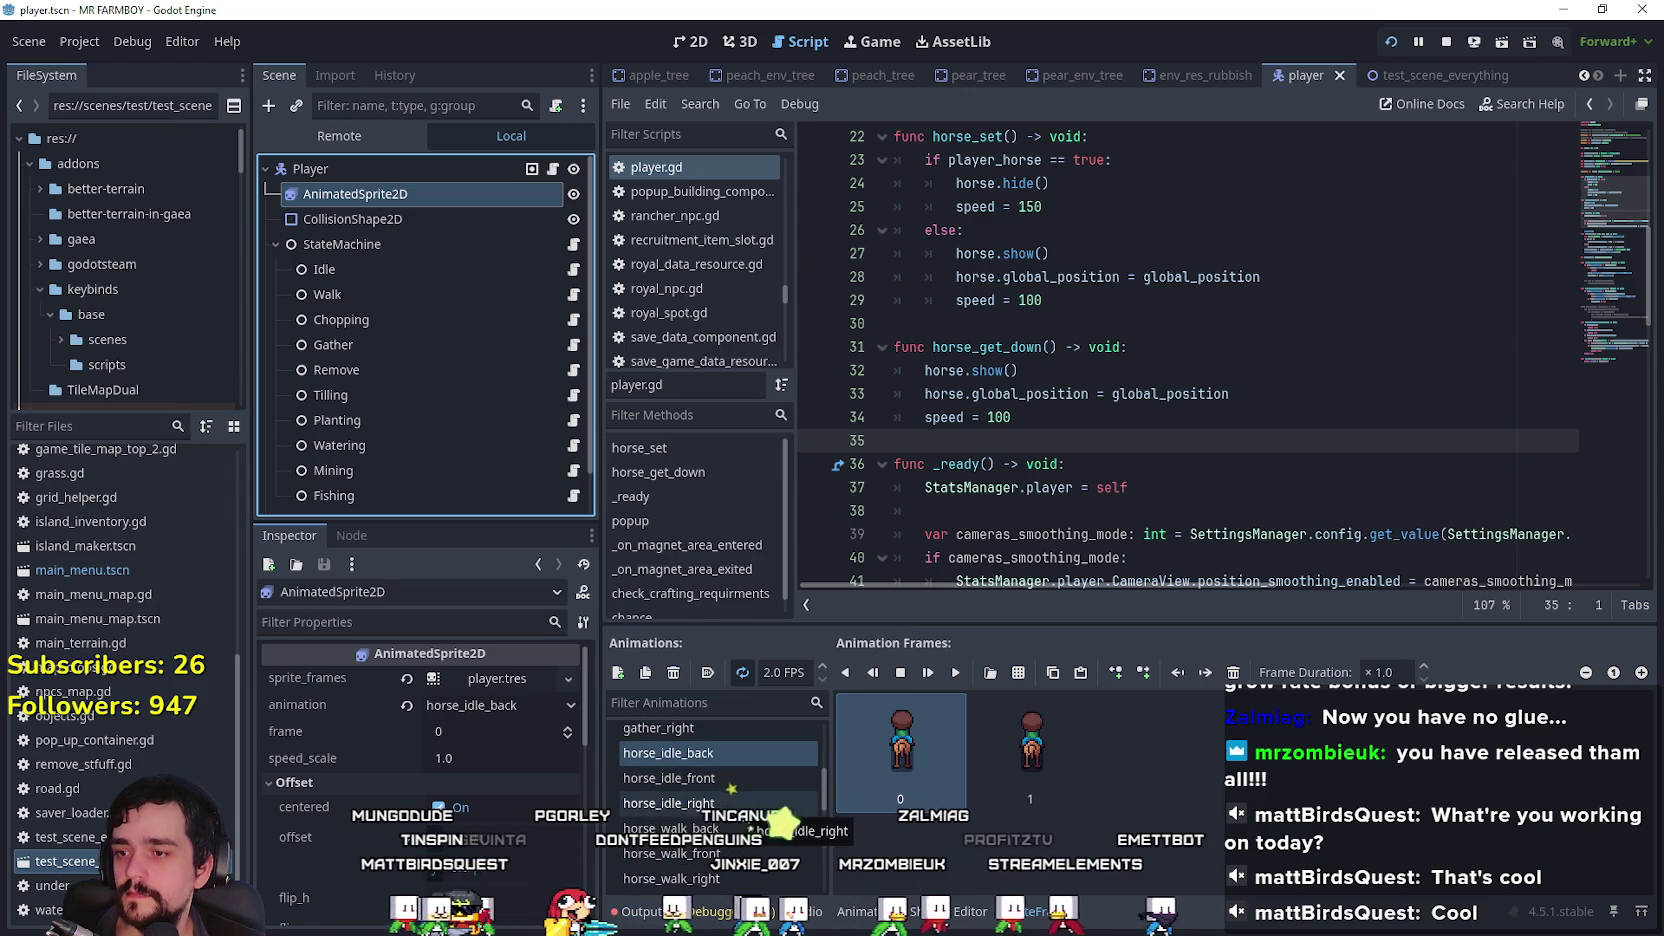
pyautogui.click(740, 804)
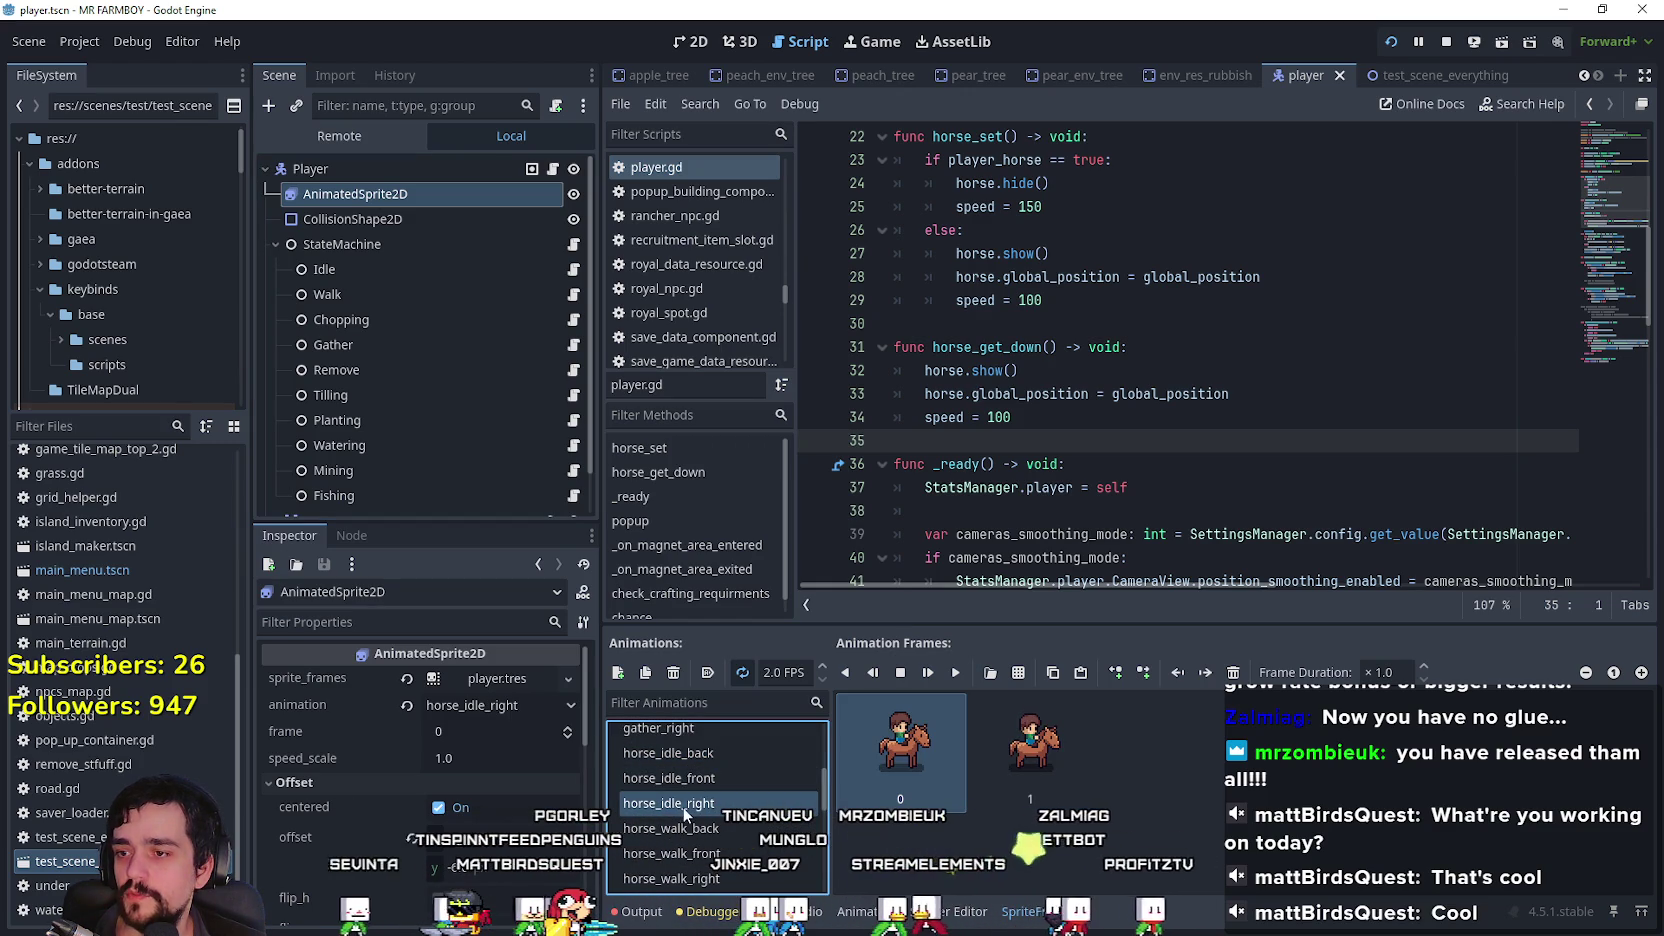
pyautogui.click(724, 797)
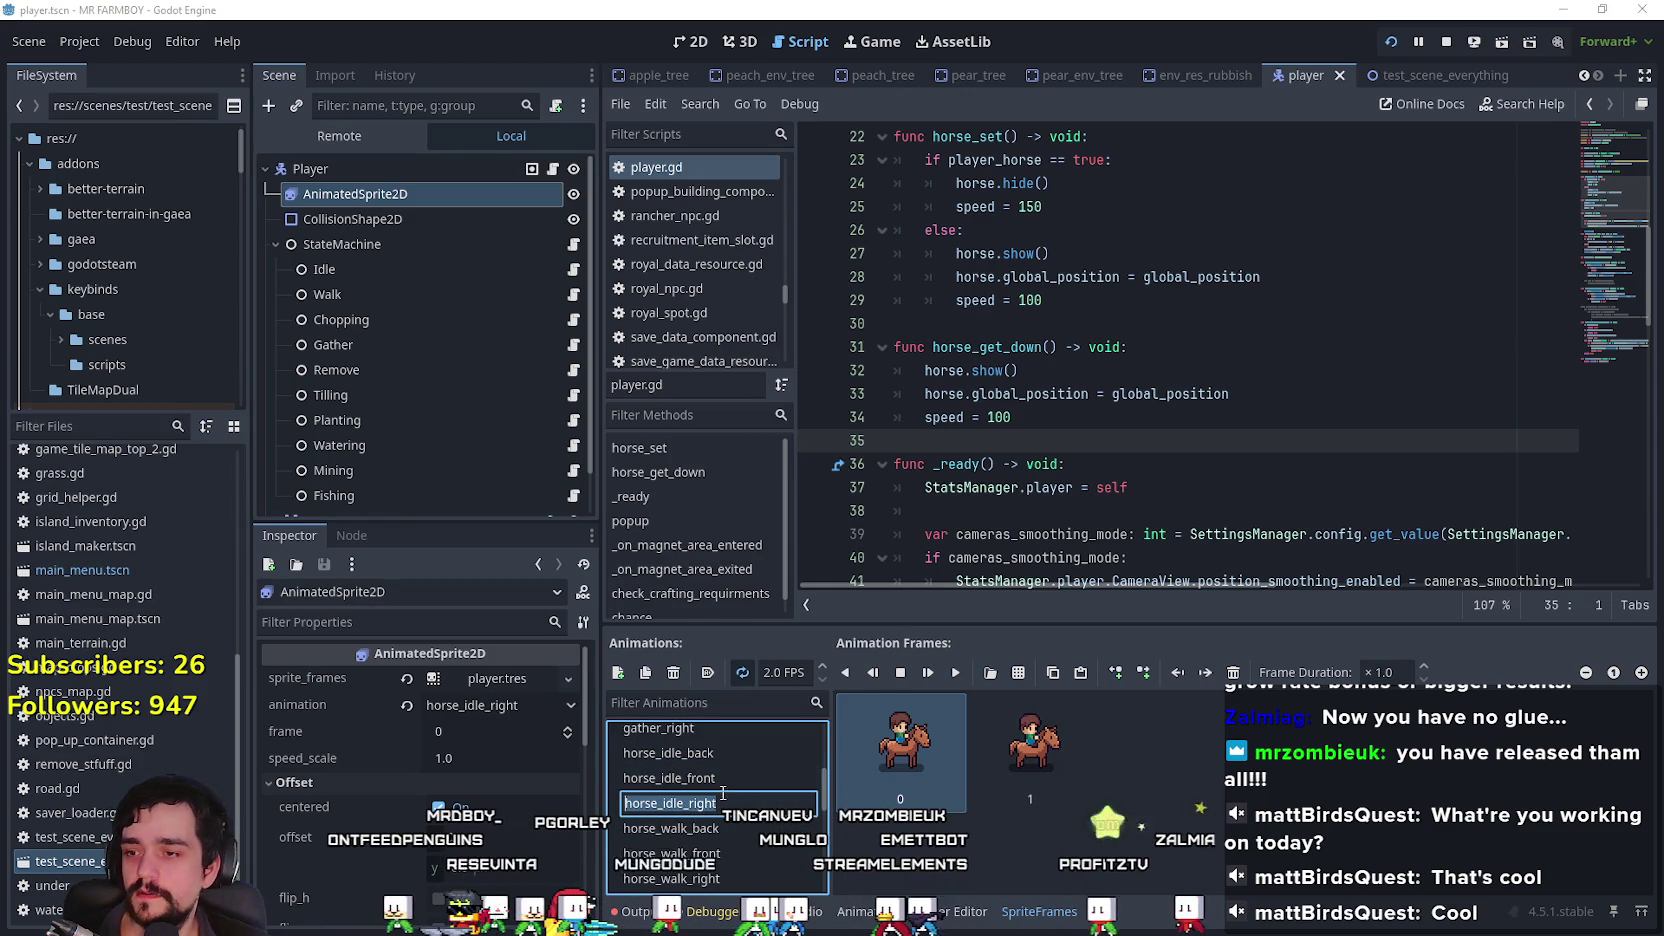
pyautogui.click(1290, 417)
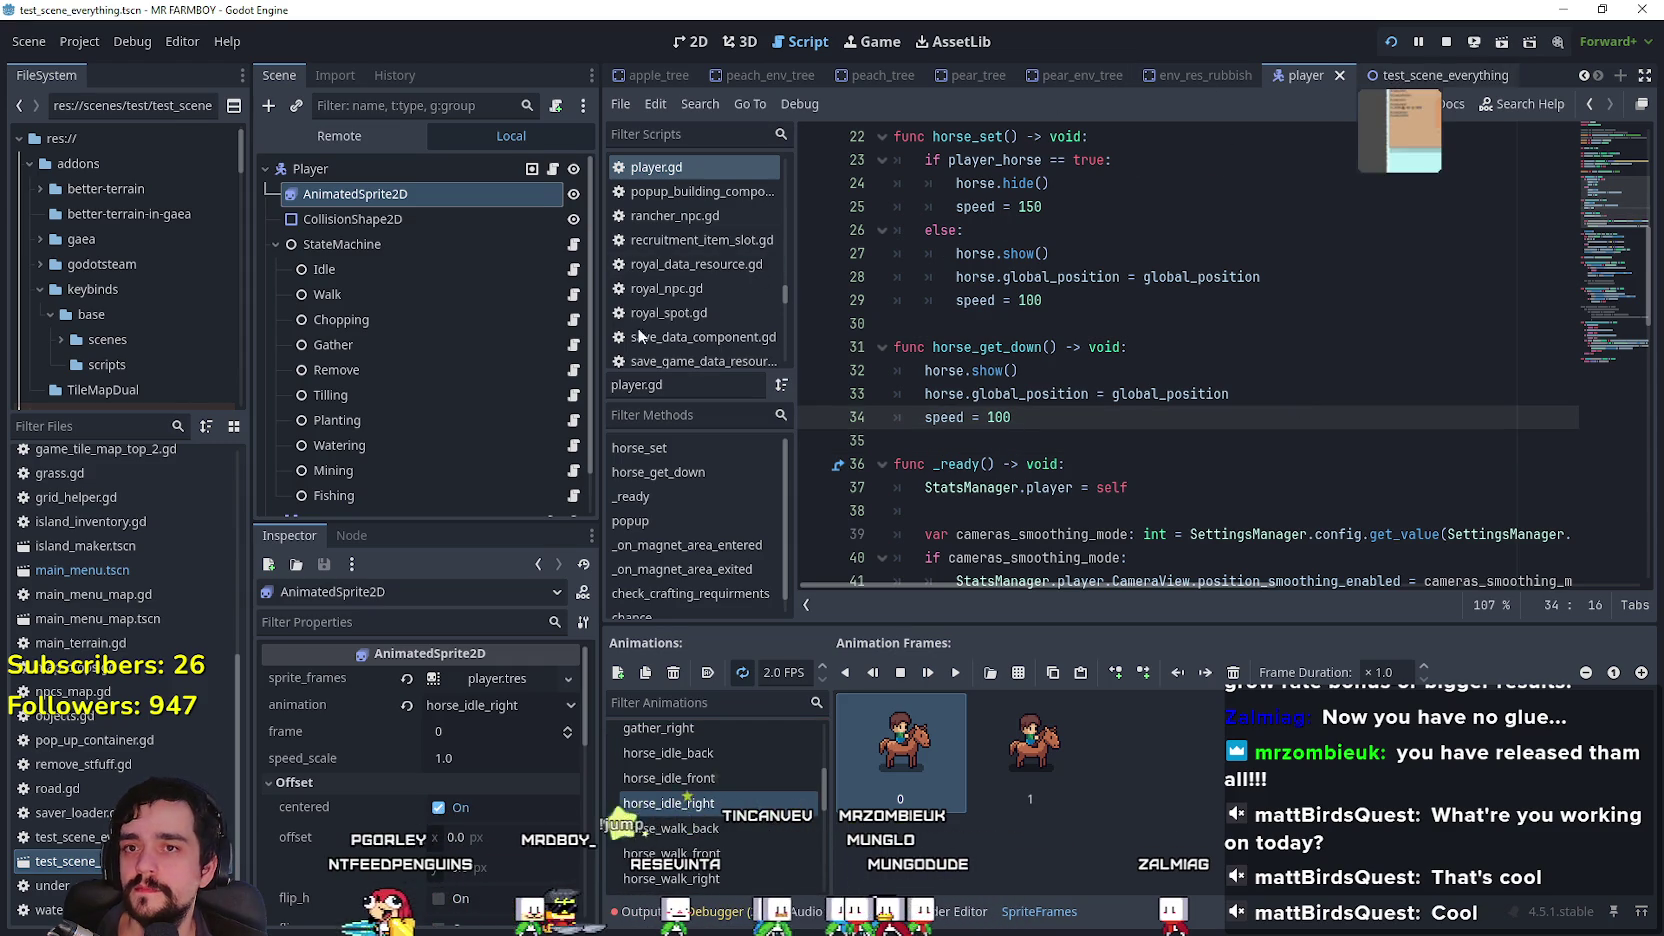
pyautogui.click(1420, 75)
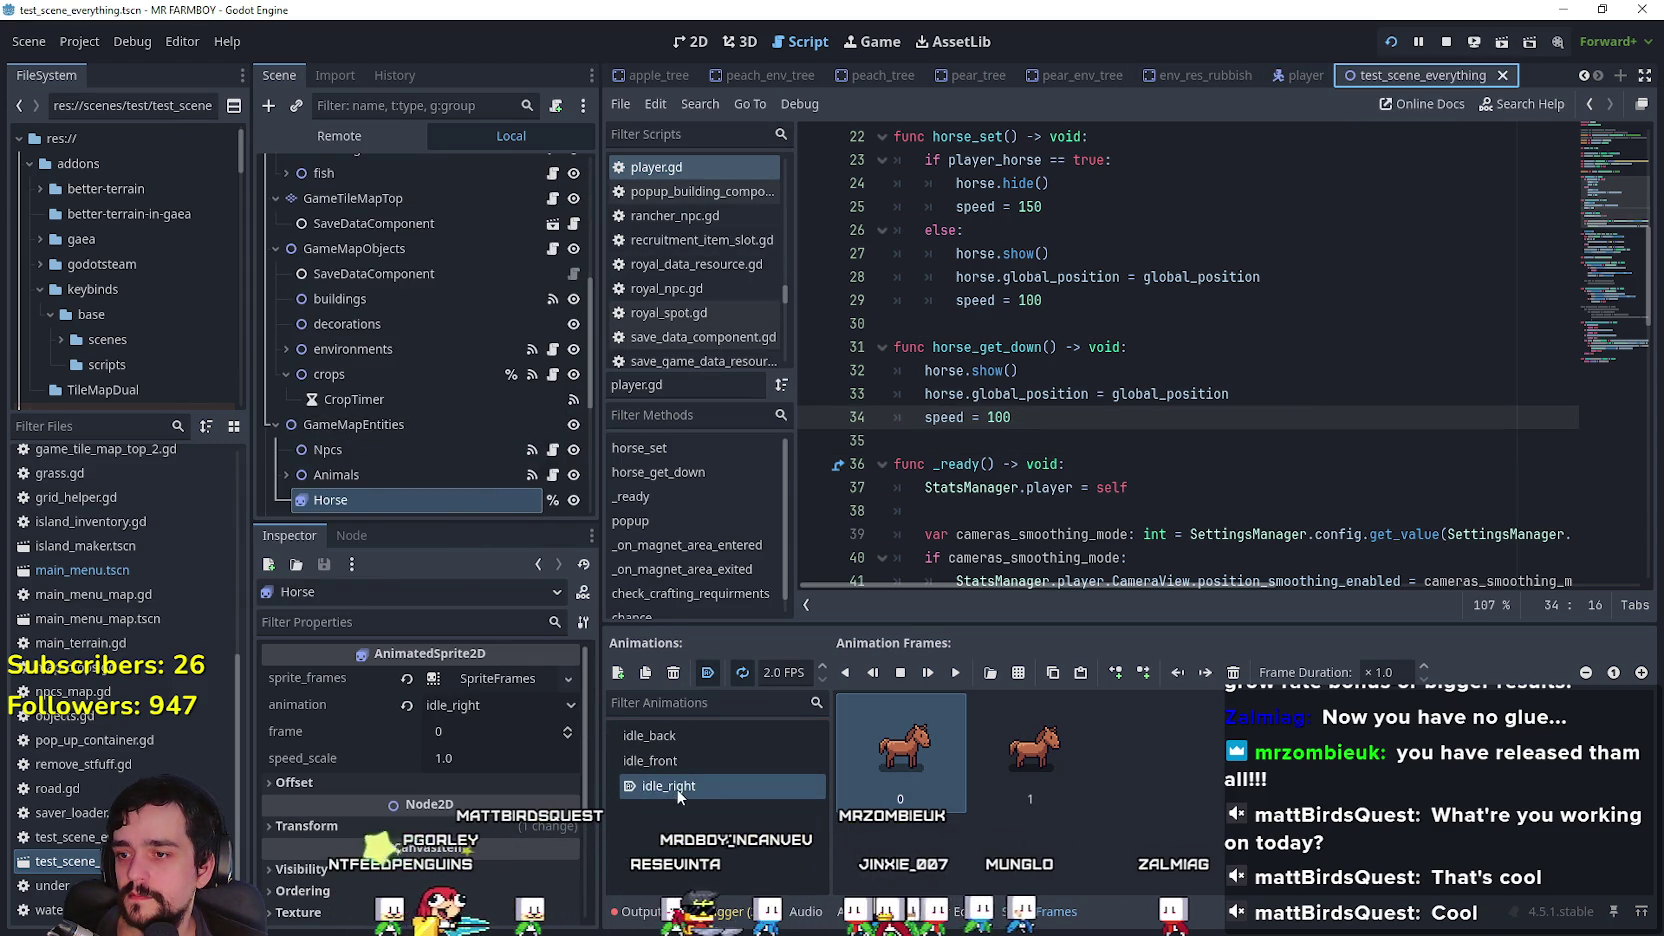
# Step: Rename the Horse's idle_right and idle_back to horse_idle_right and horse_idle_back, and begin renaming idle_front
pyautogui.press('Return')
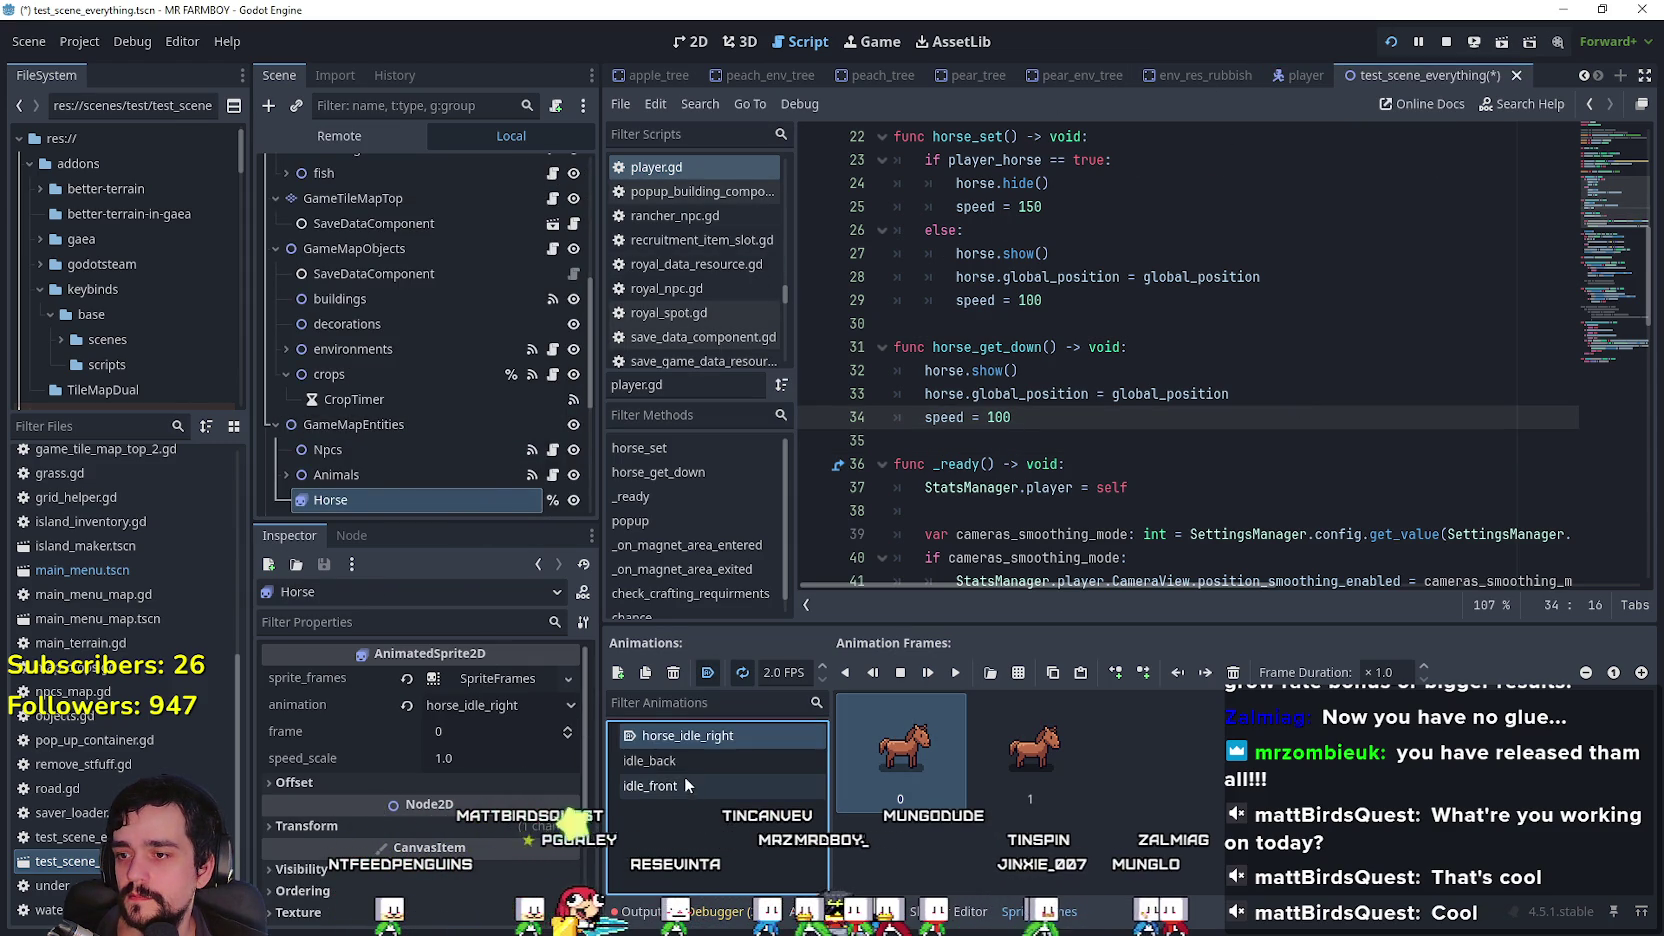
pyautogui.click(690, 762)
pyautogui.click(689, 764)
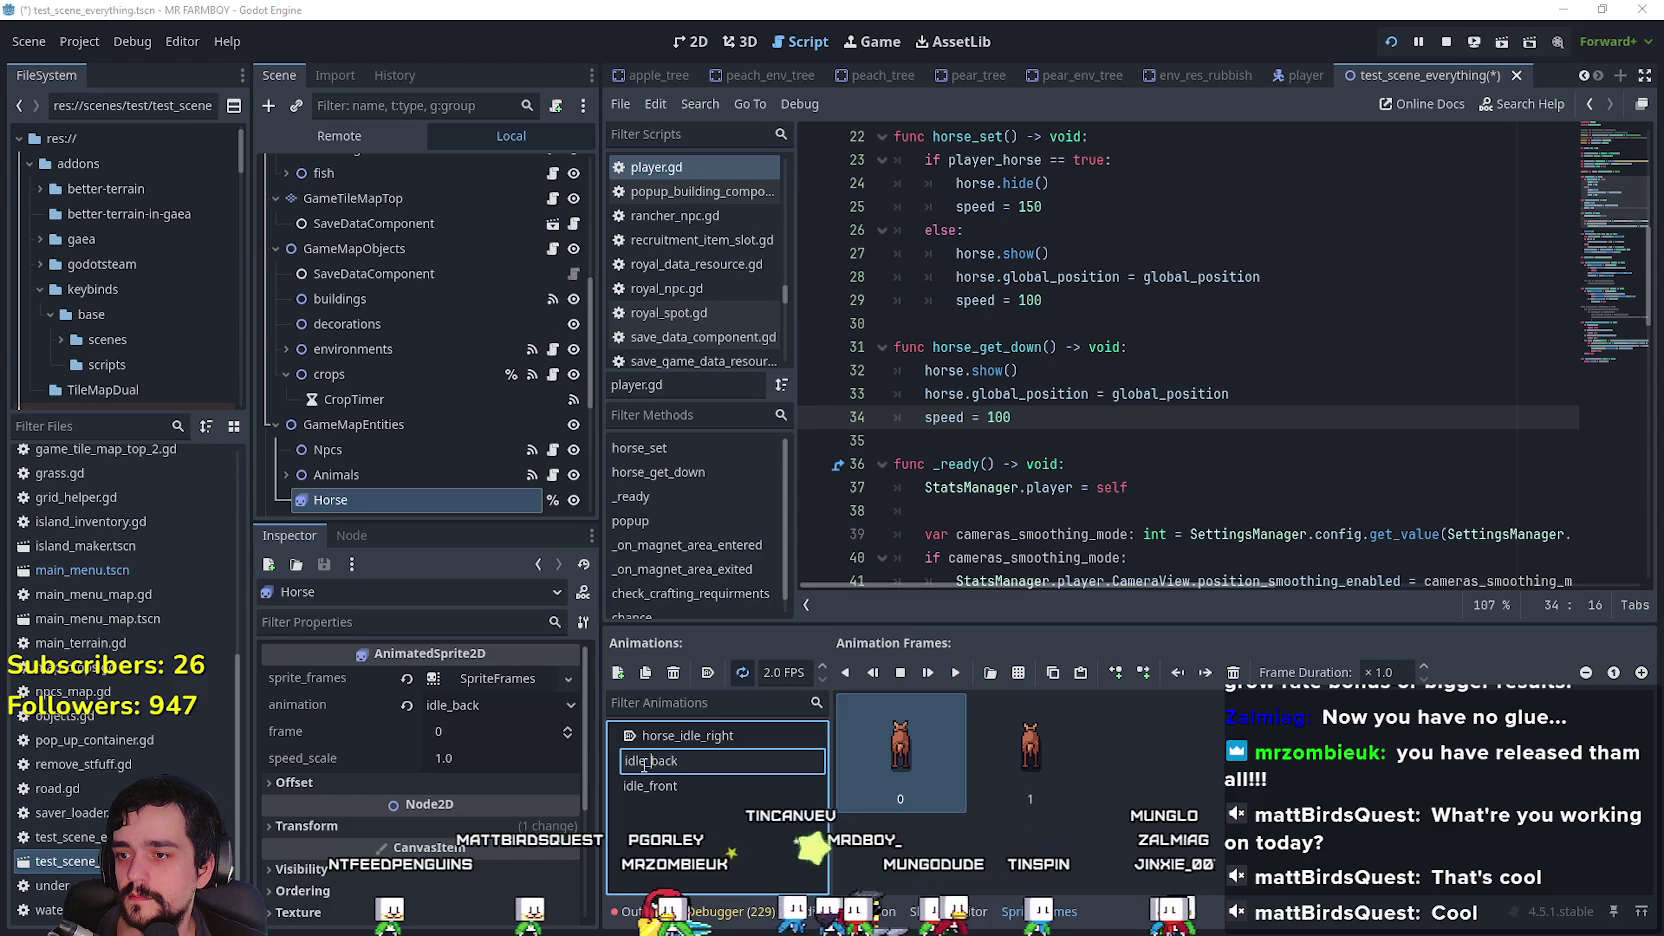
pyautogui.click(708, 742)
pyautogui.click(697, 740)
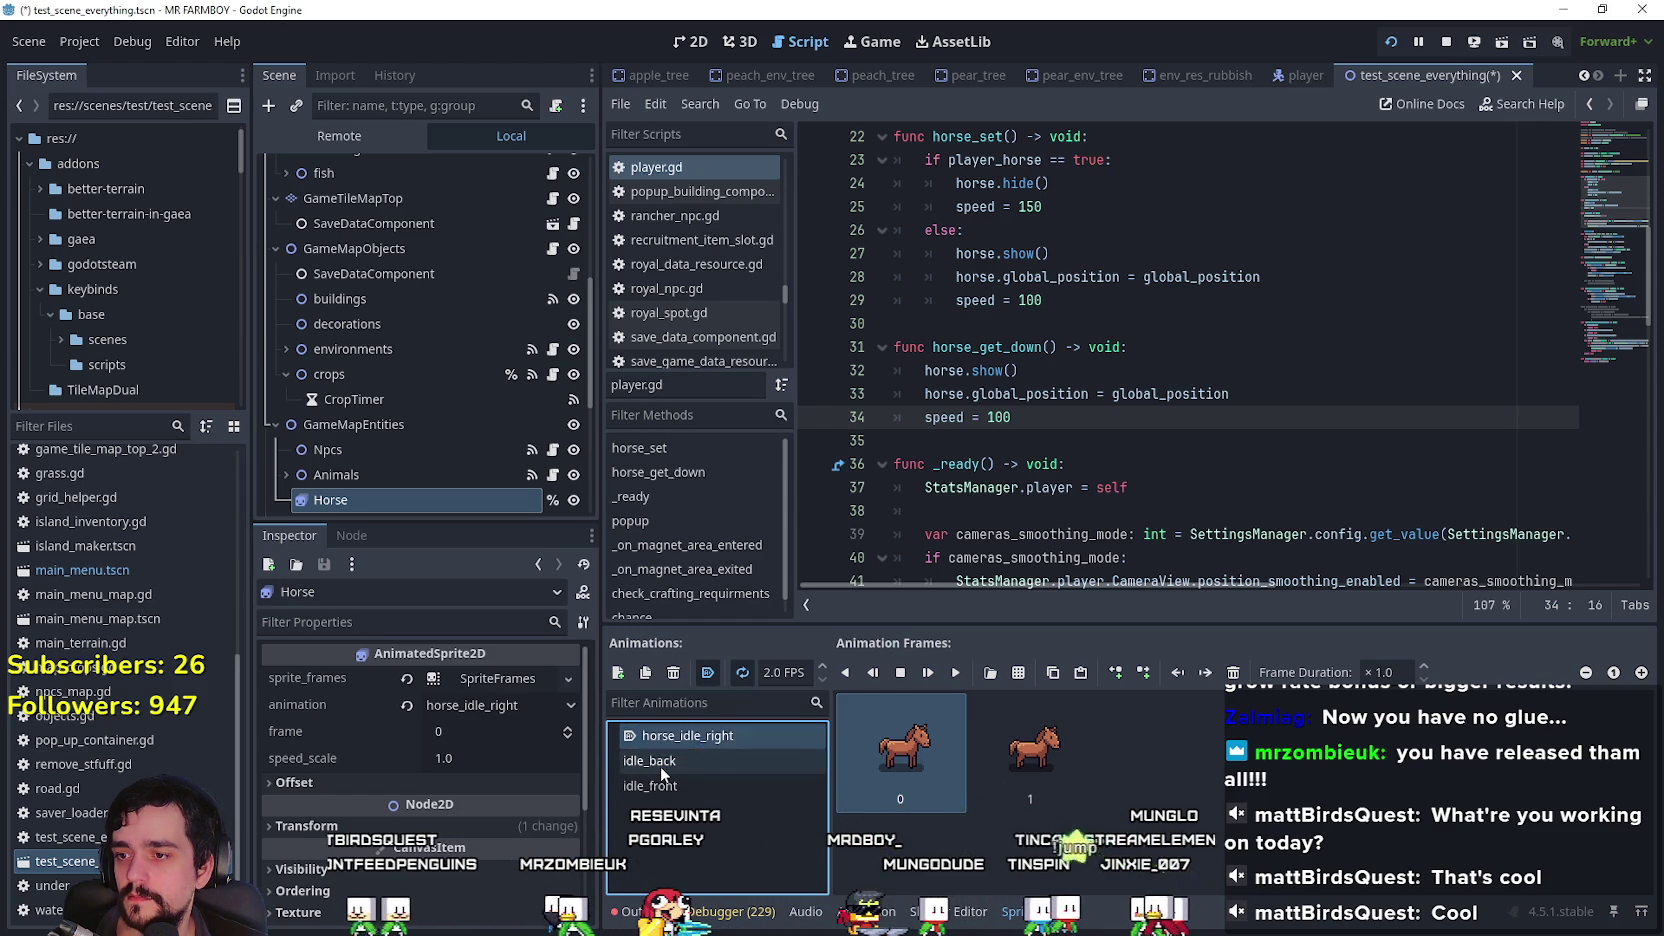
pyautogui.doubleClick(645, 762)
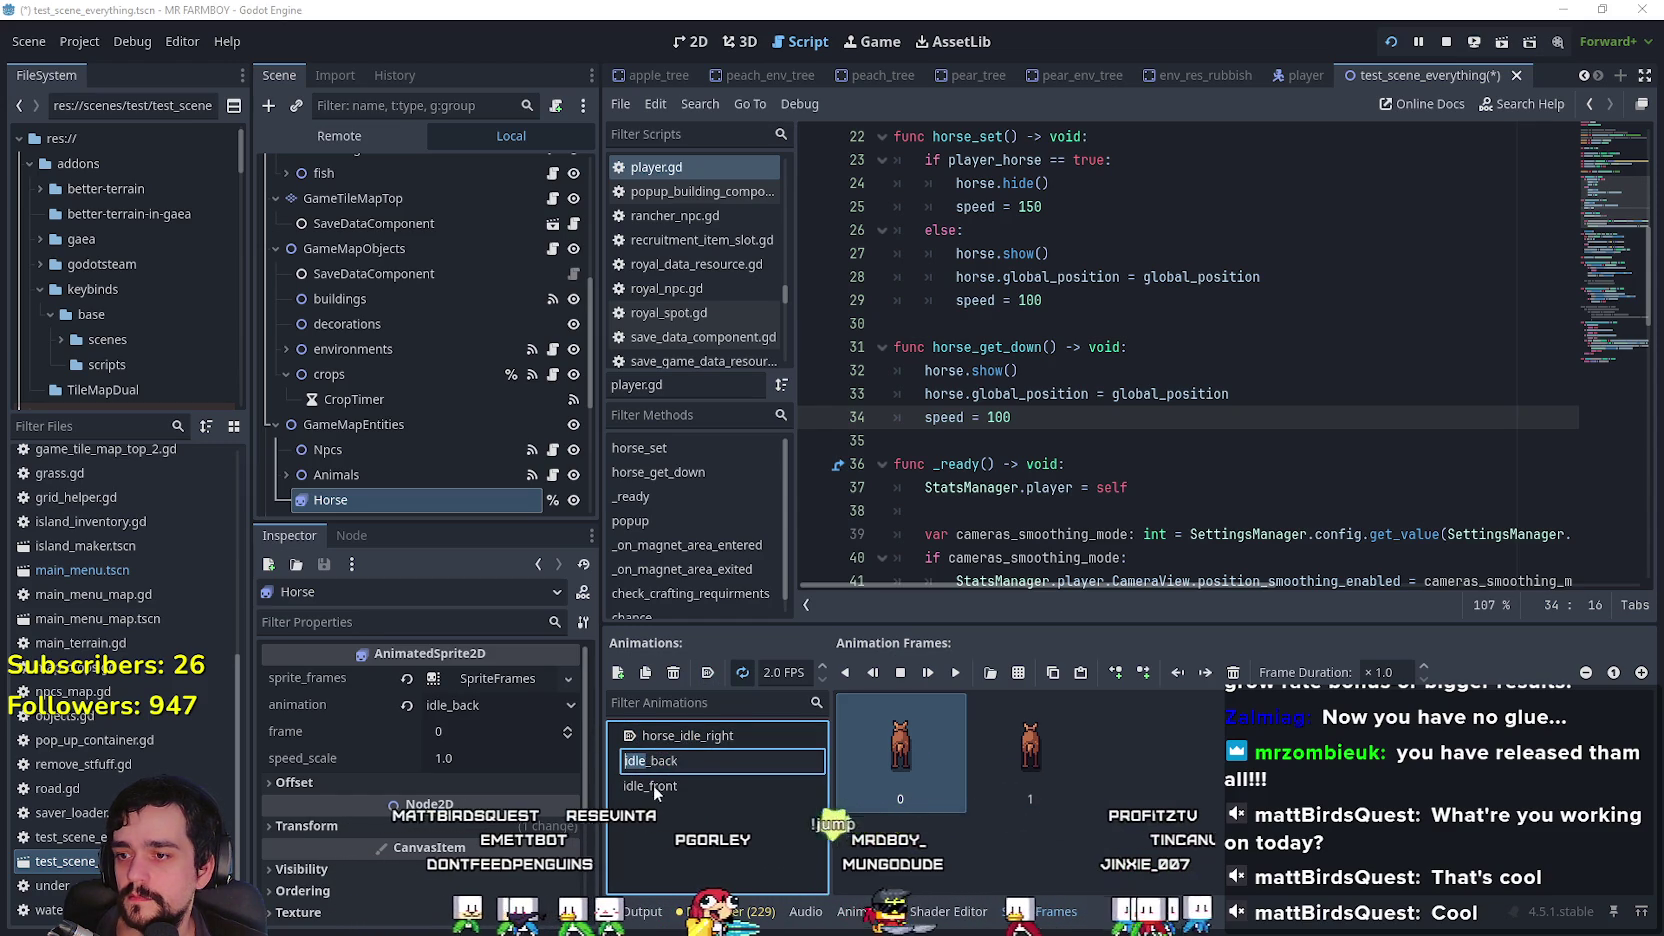
pyautogui.write('horse_idle')
pyautogui.press('Return')
pyautogui.click(650, 790)
pyautogui.click(654, 789)
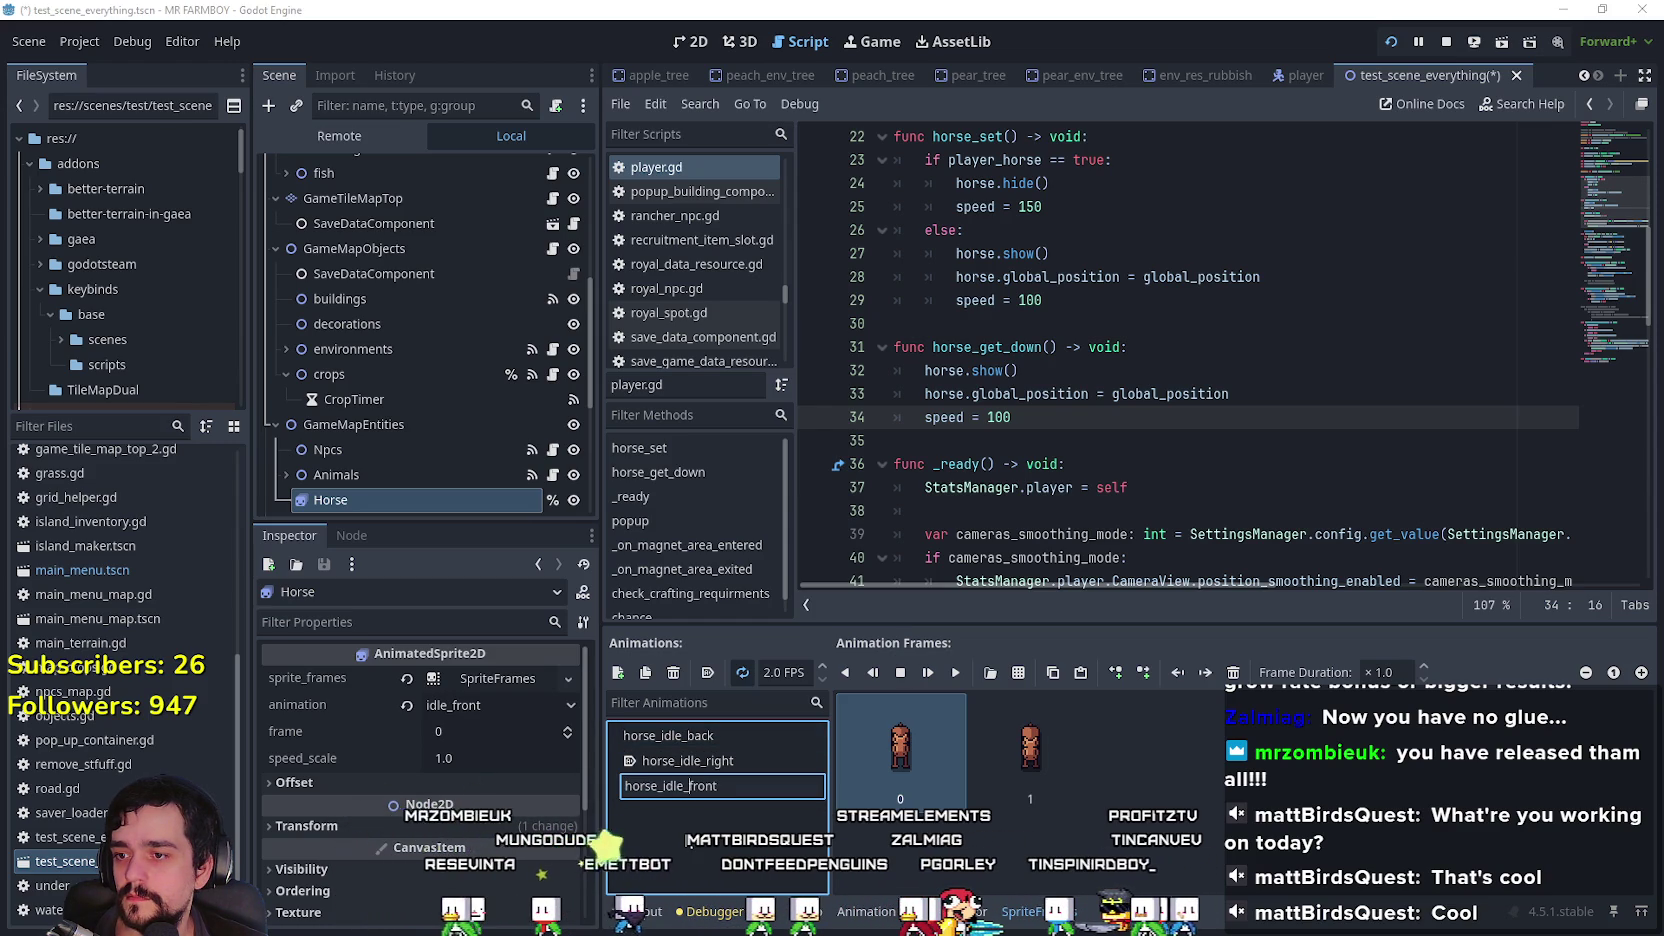
# Step: Add a horse.play() call on a new line after horse.show() in horse_get_down
pyautogui.click(1293, 404)
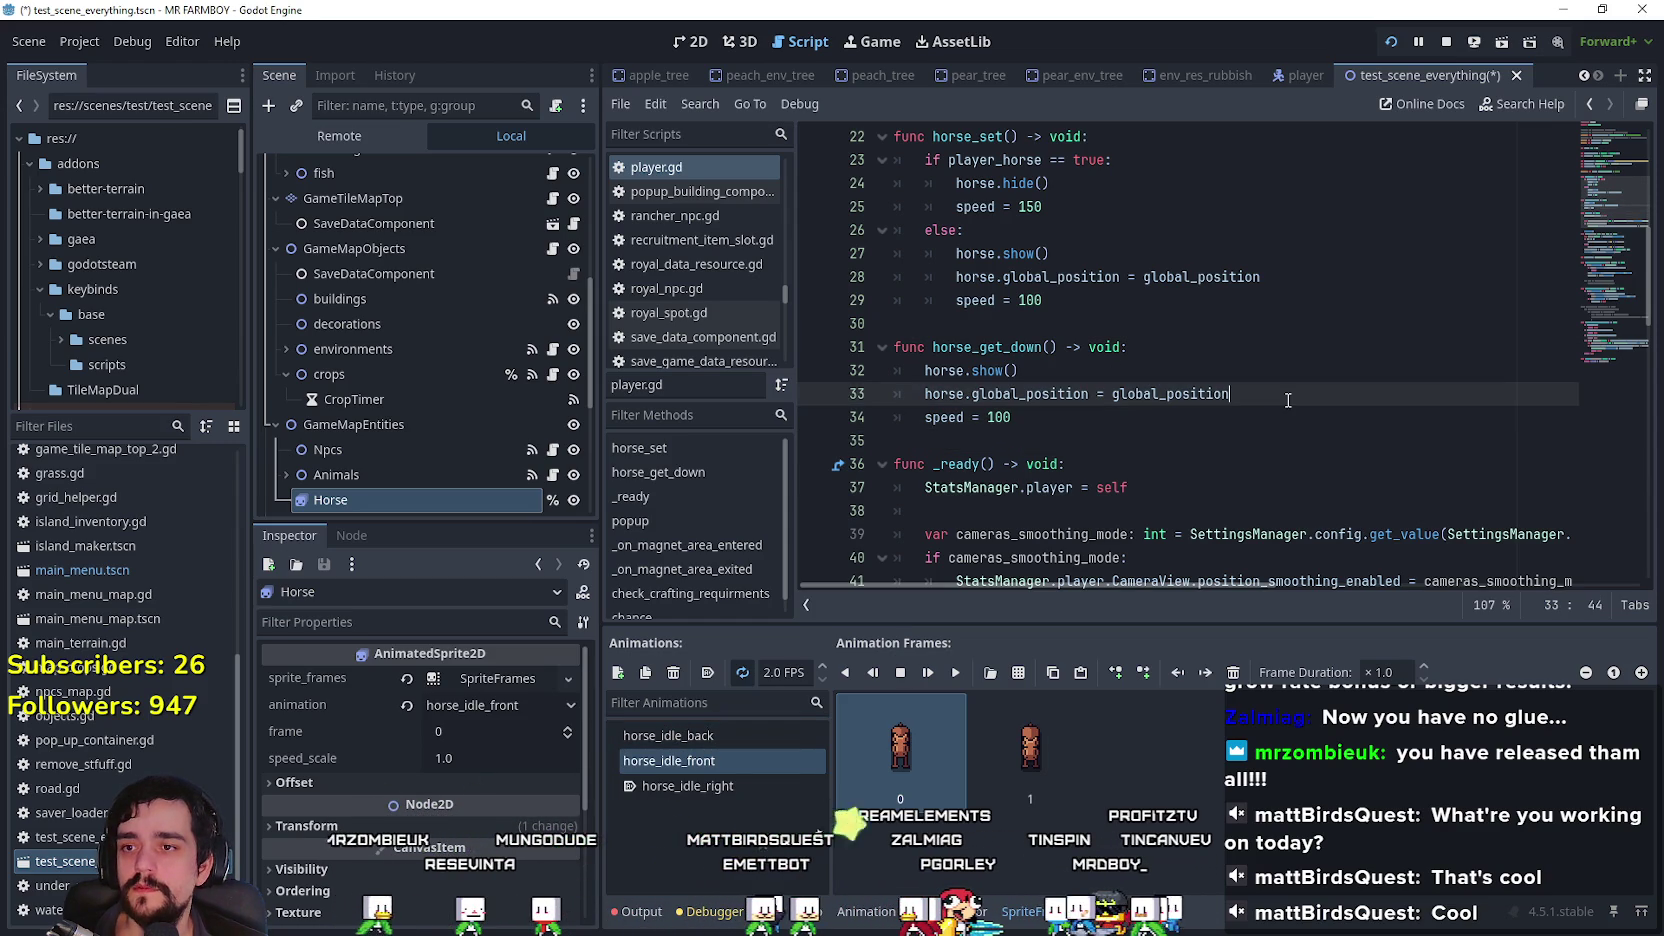
pyautogui.press('Down')
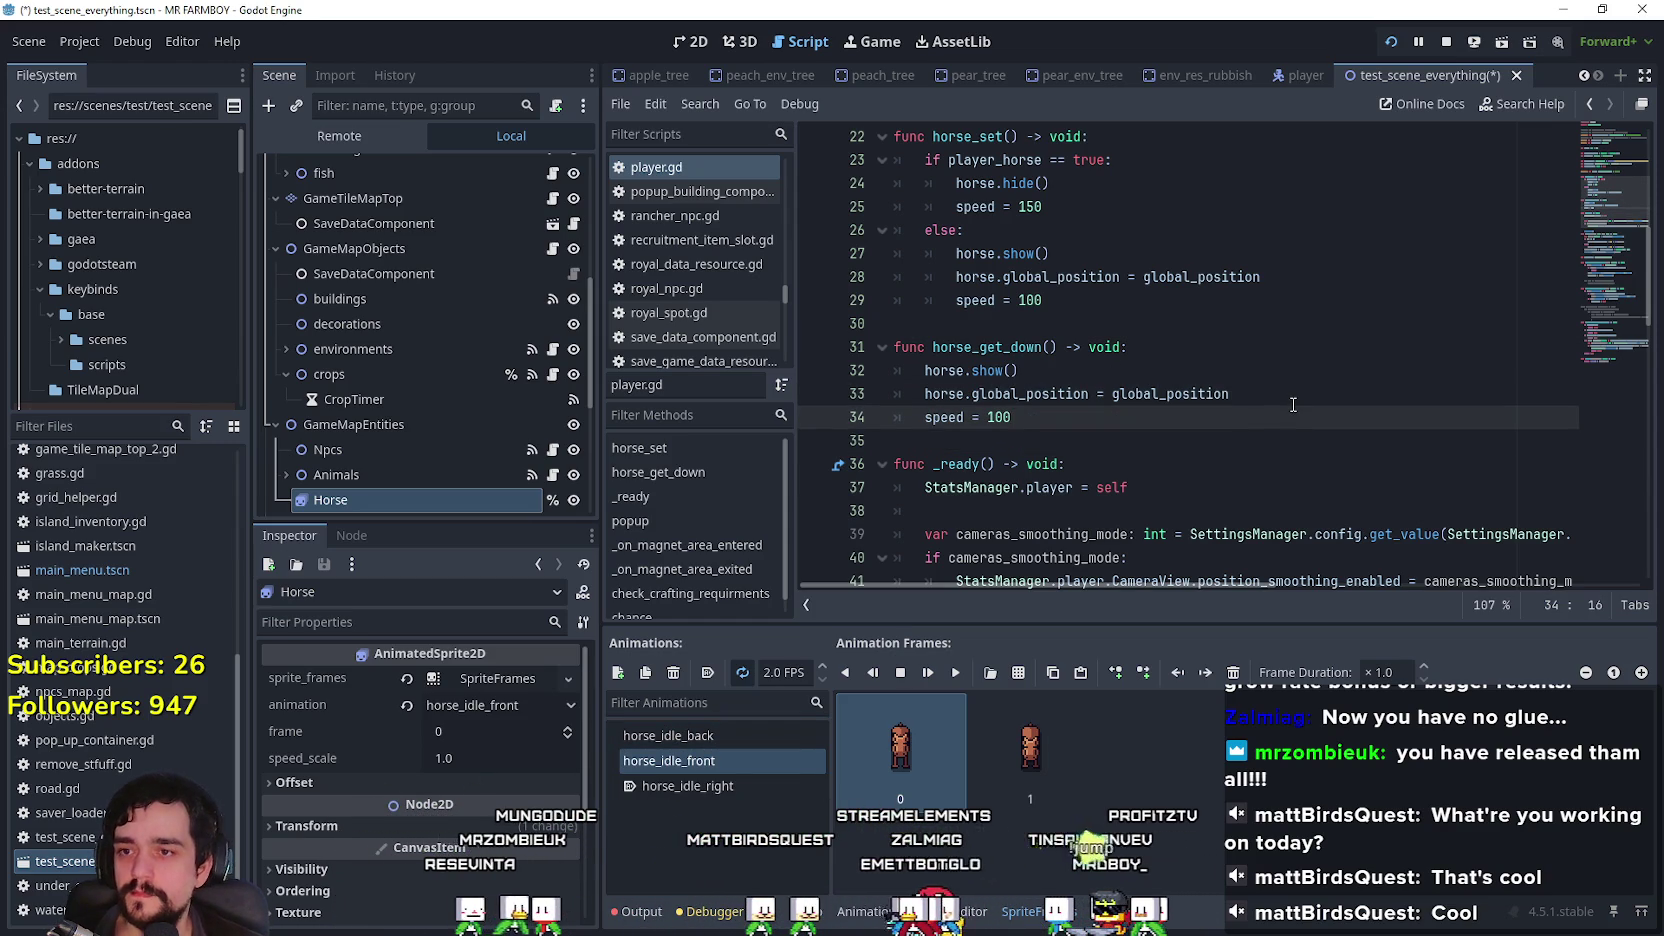
pyautogui.press('Up')
pyautogui.press('Up')
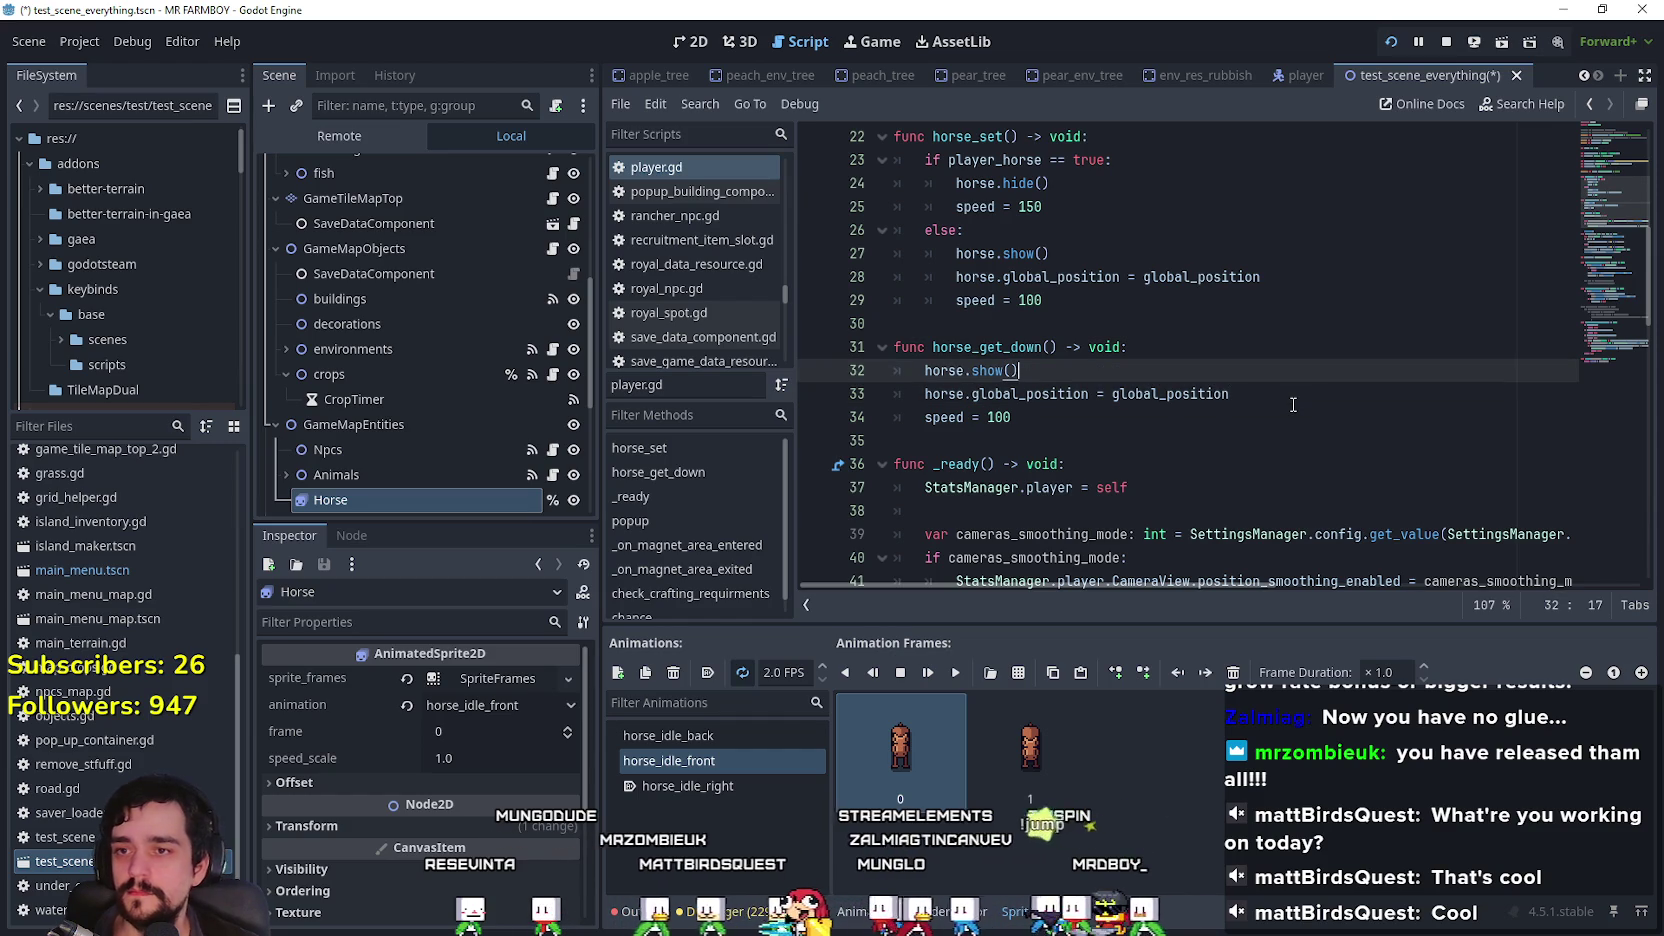
pyautogui.press('Up')
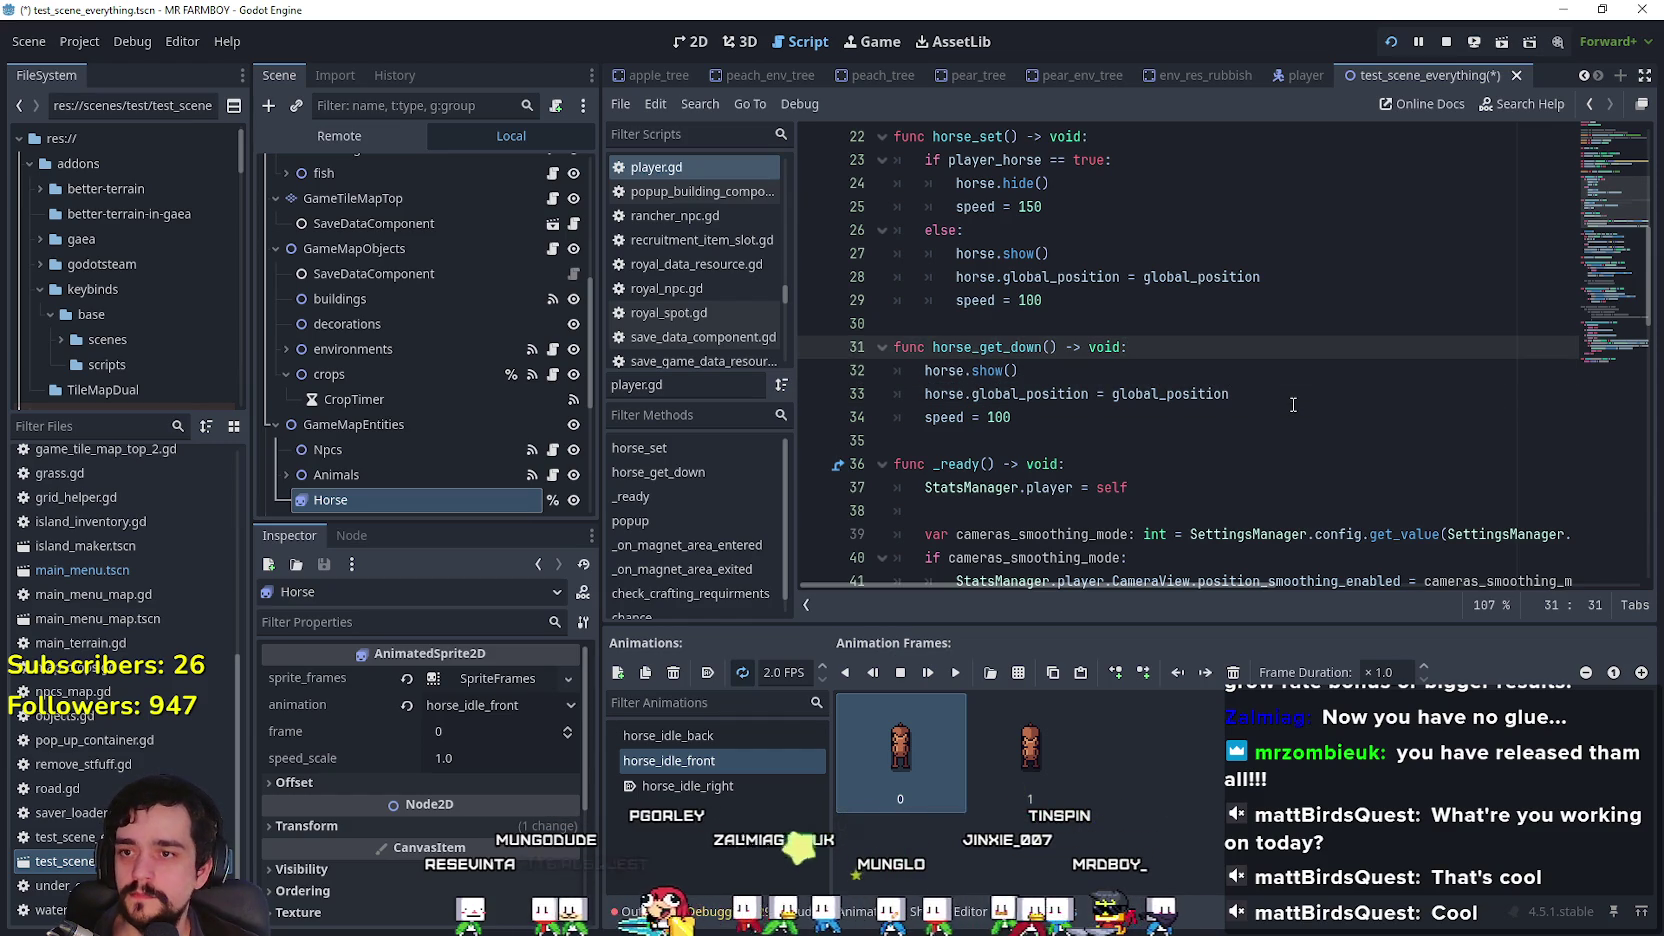
pyautogui.press('Down')
pyautogui.press('Return')
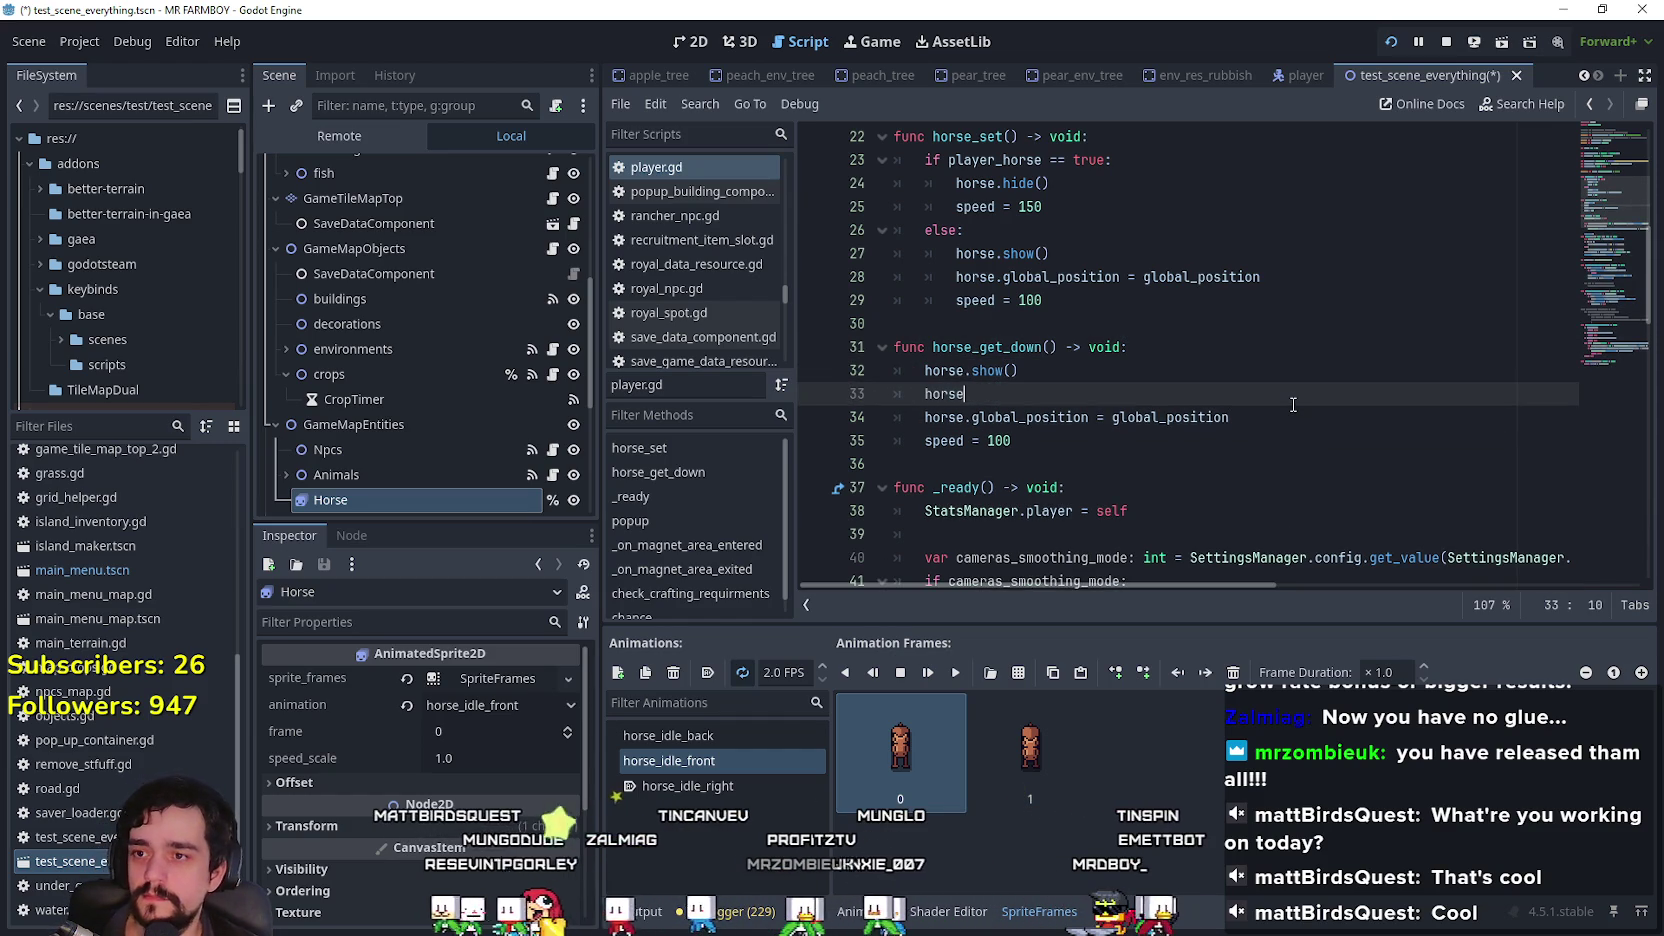
pyautogui.write('e.p')
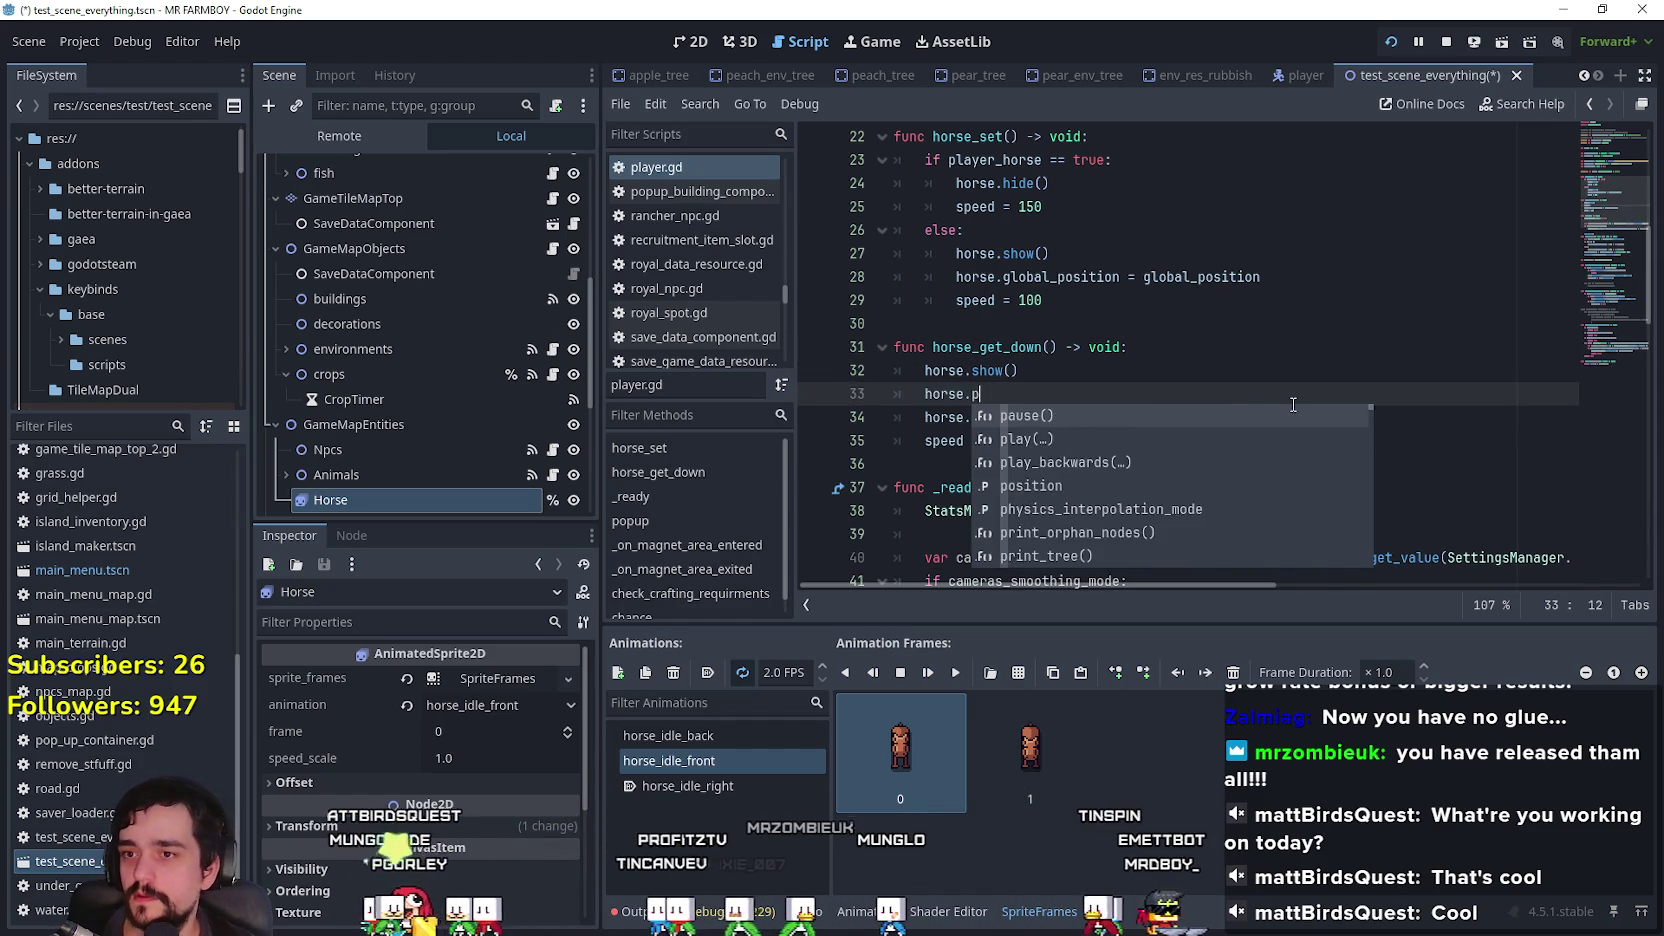
pyautogui.write('lay')
pyautogui.press('Return')
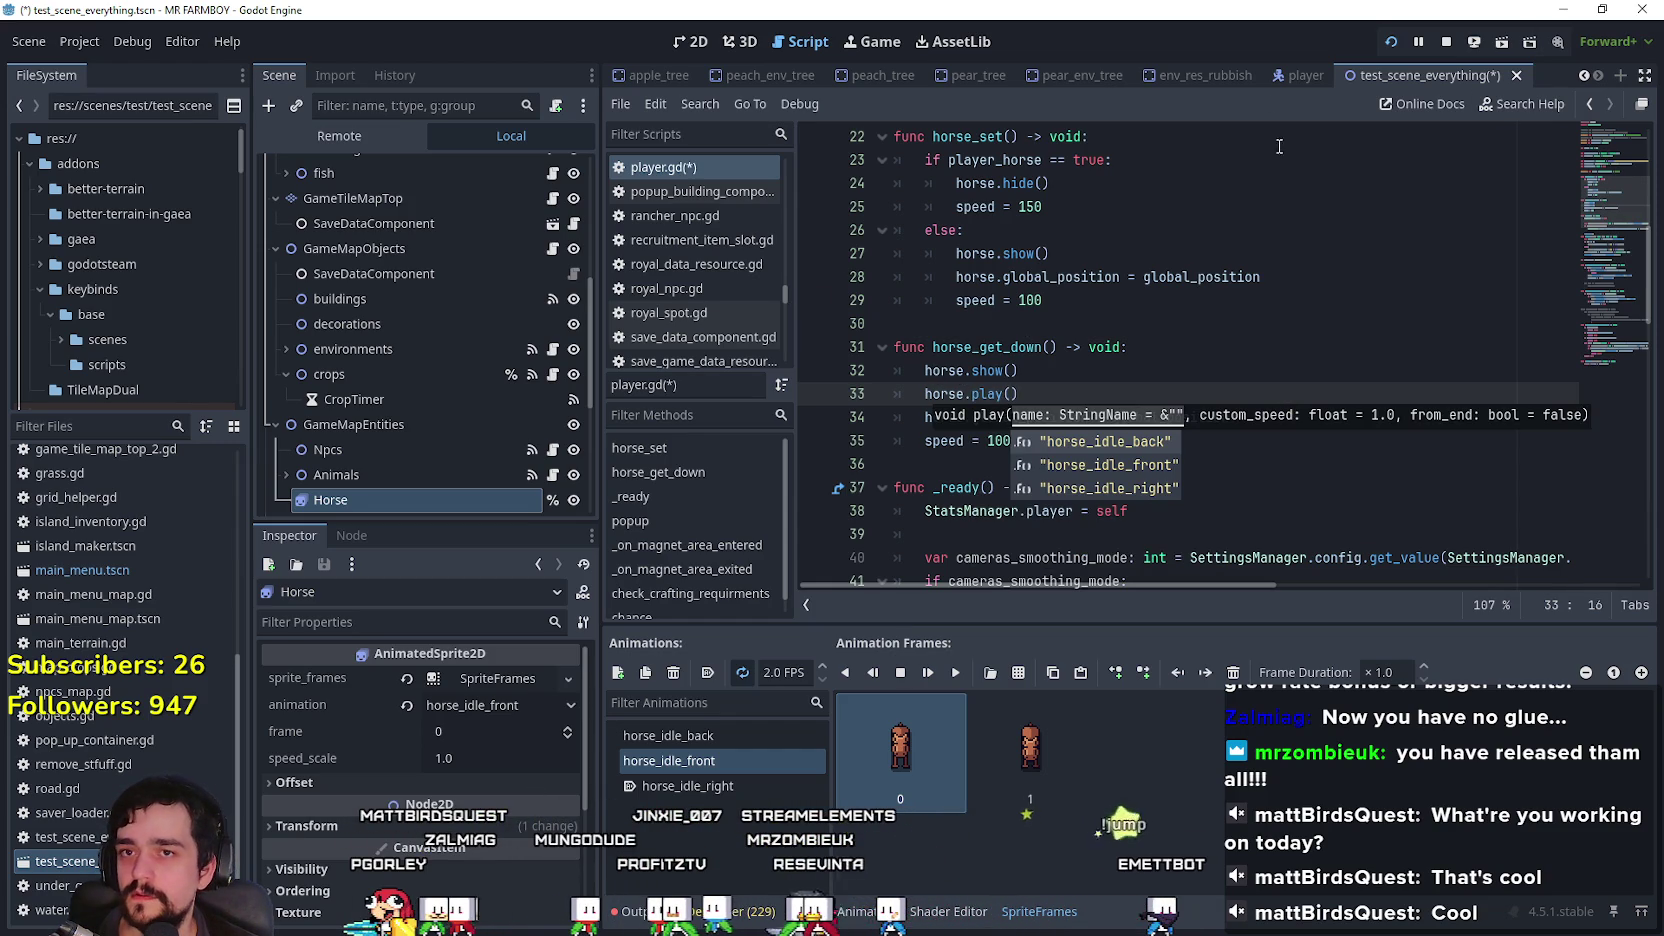
# Step: Pass animated_sprite_2d.animation as the argument to horse.play()
pyautogui.click(1280, 78)
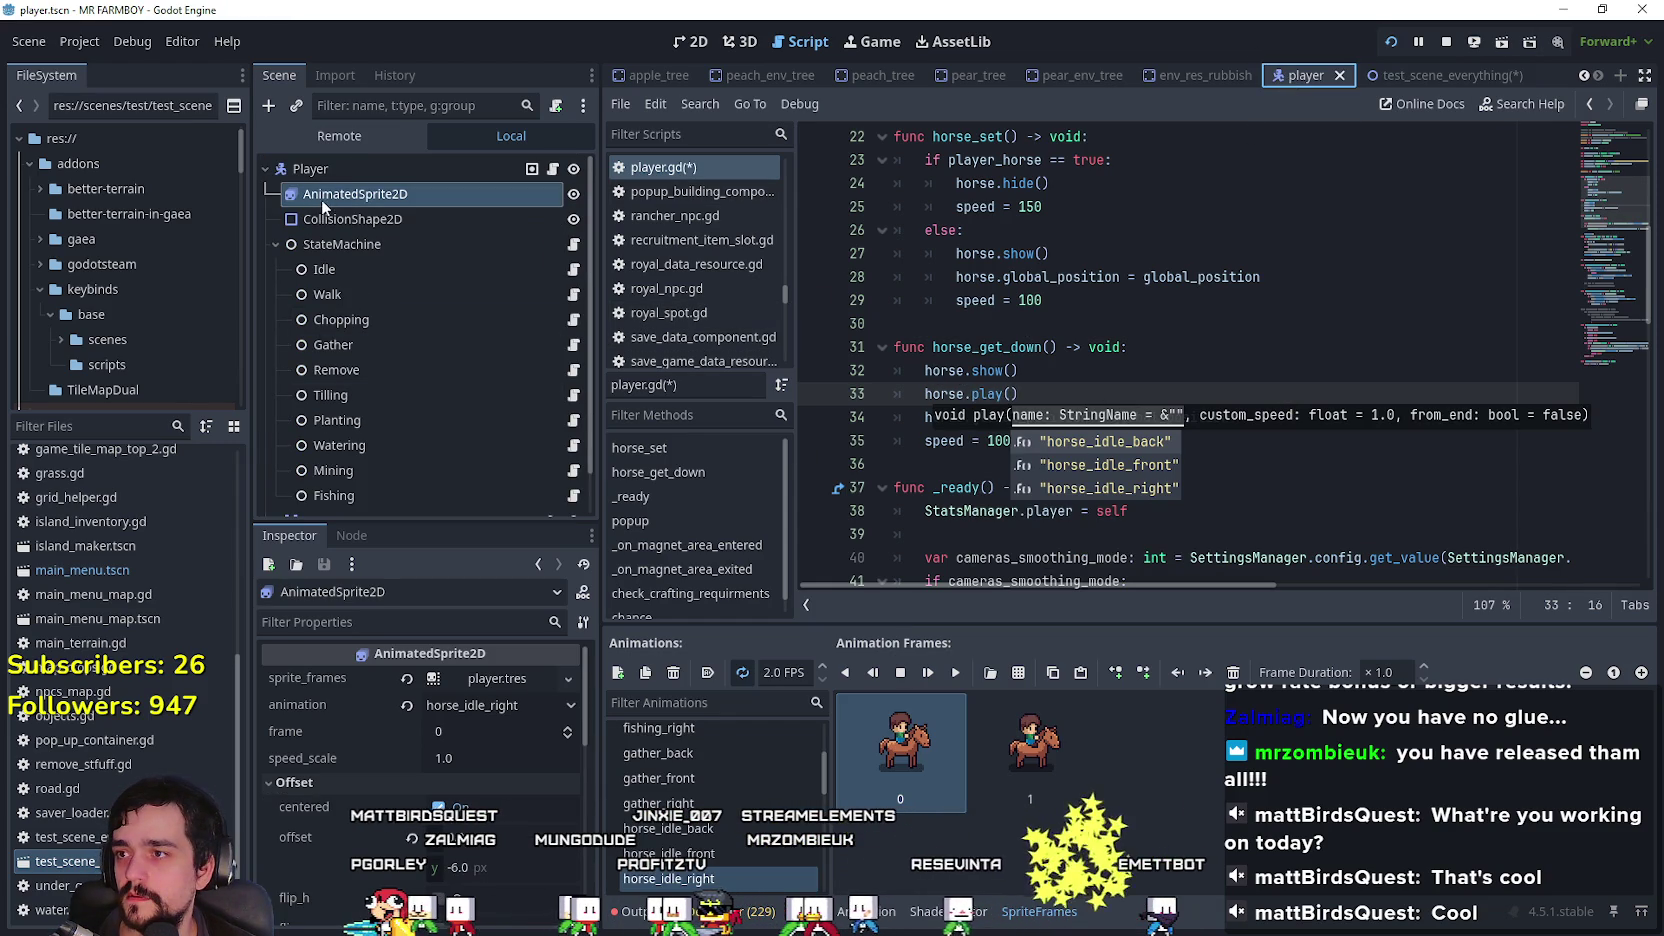
pyautogui.press('Escape')
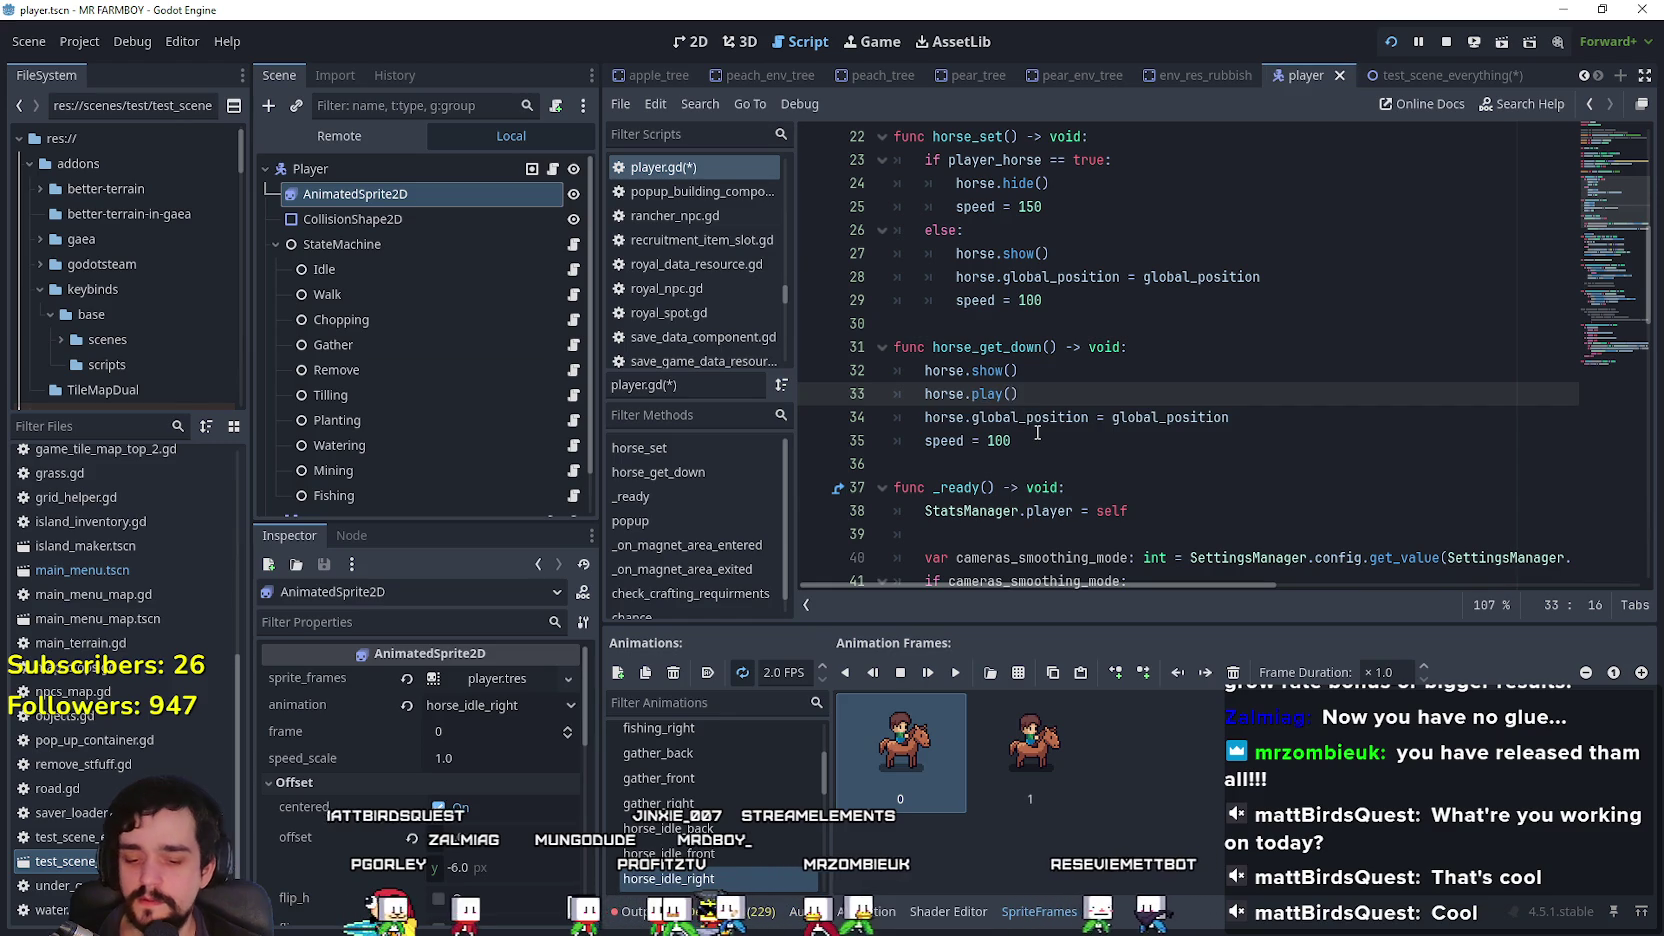
pyautogui.write('p')
pyautogui.press('BackSpace')
pyautogui.scroll(5, 1099, 395)
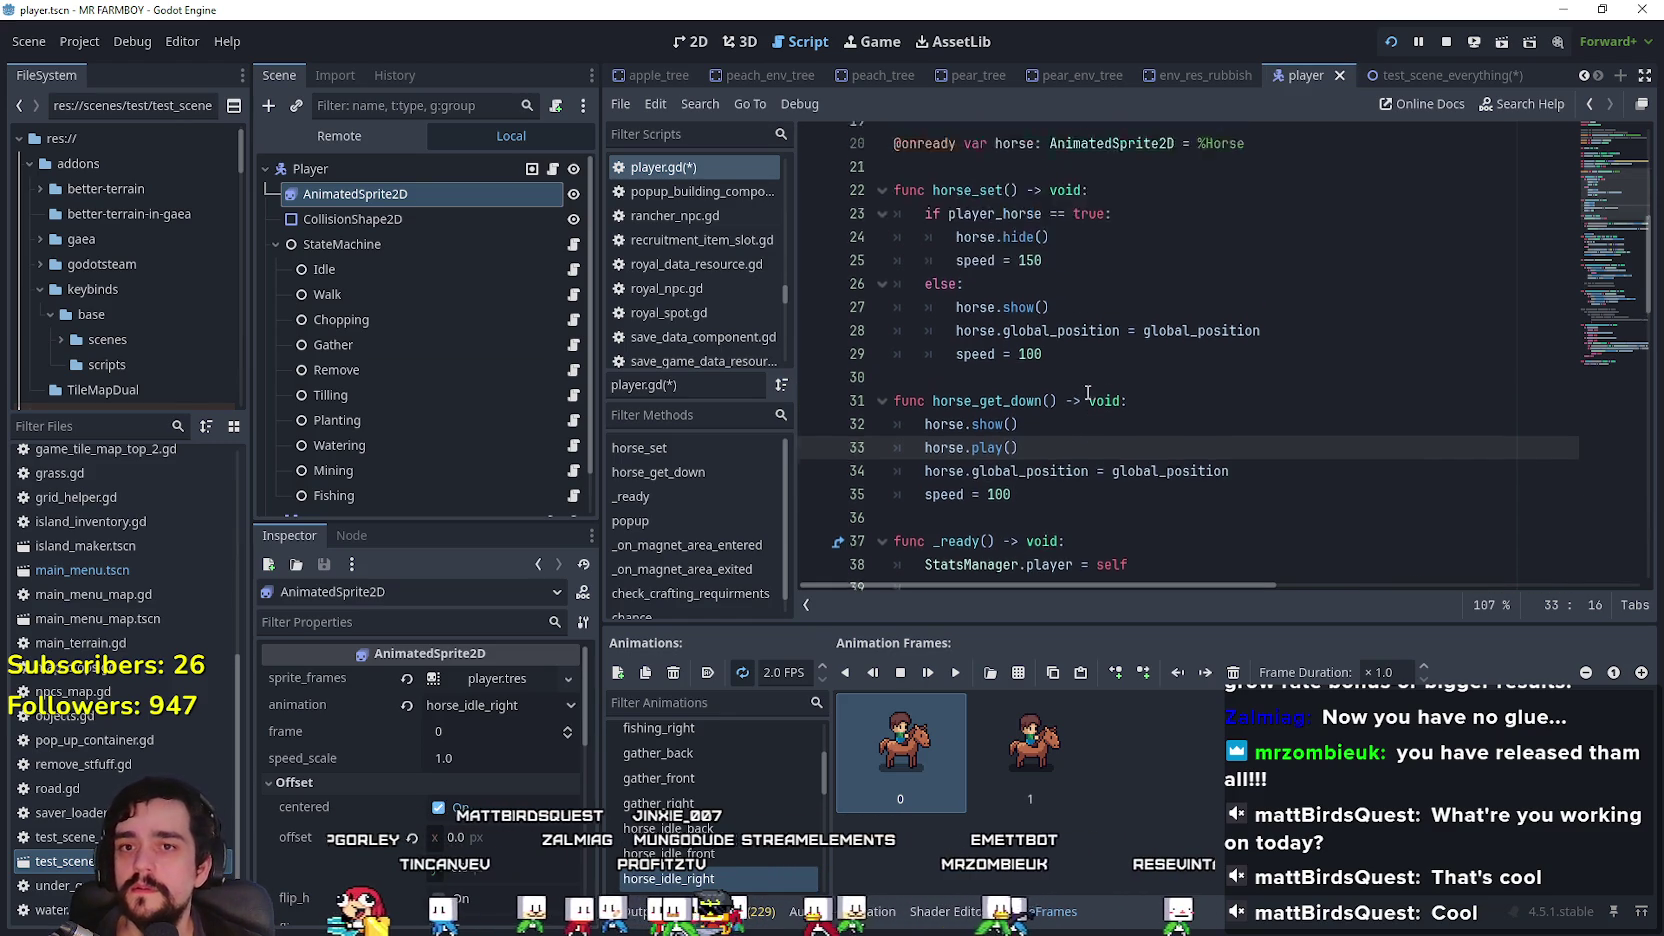
pyautogui.scroll(2, 1099, 395)
pyautogui.doubleClick(1060, 247)
pyautogui.scroll(-8, 1069, 348)
pyautogui.write('animated_sprite_2d.')
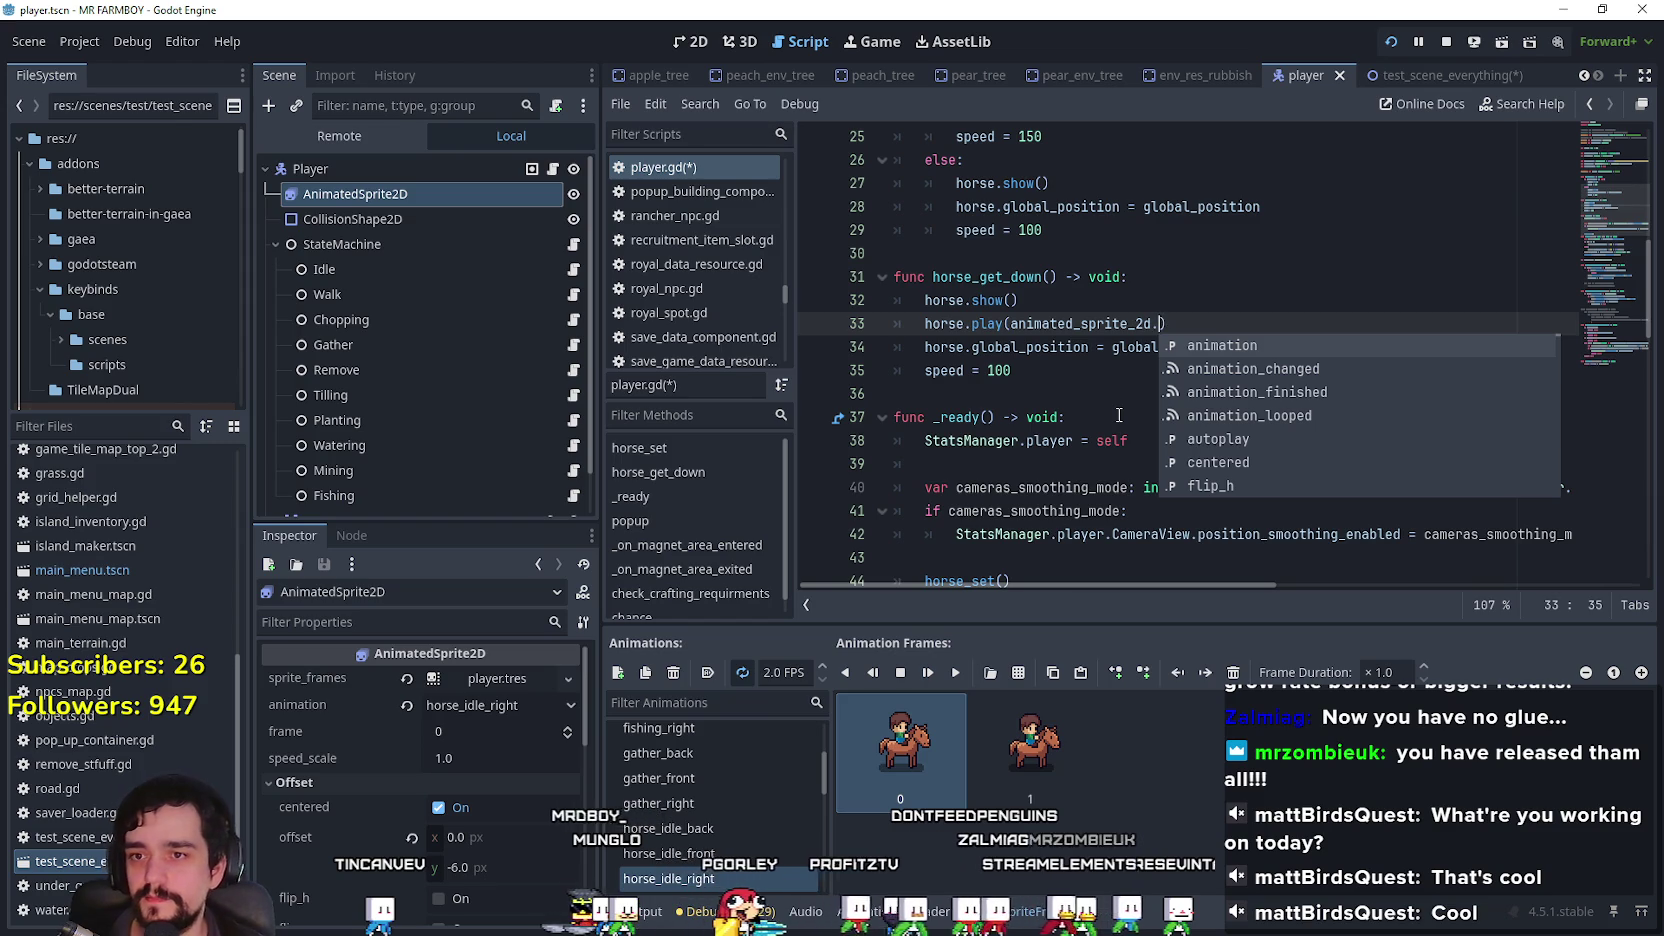
pyautogui.press('Return')
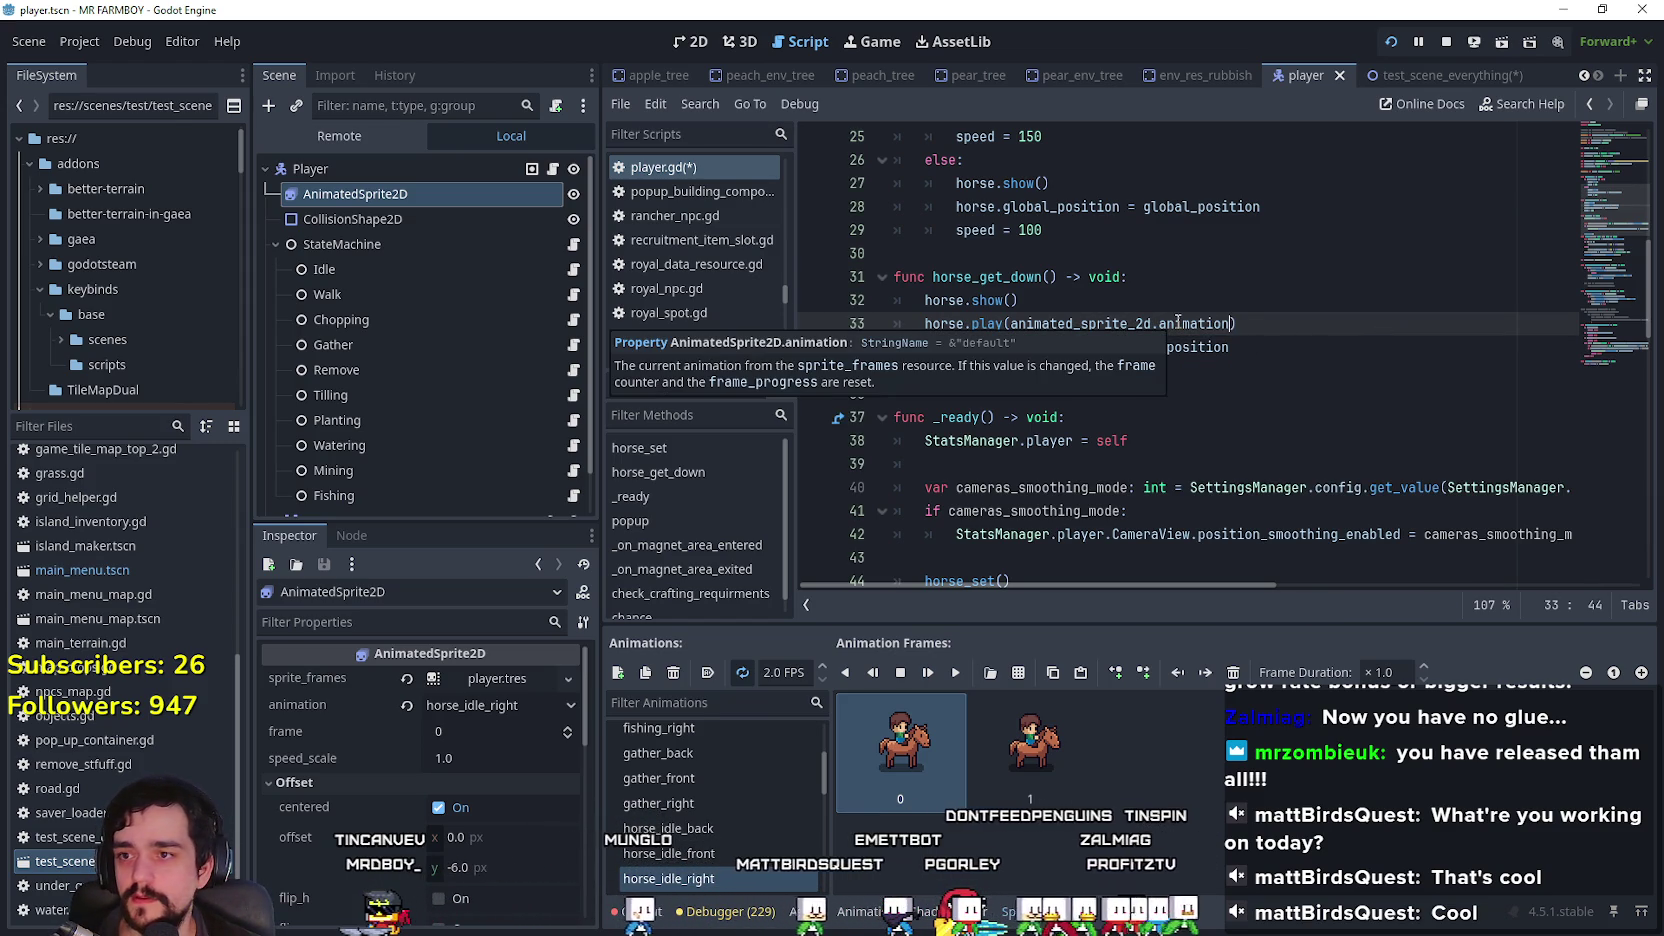
pyautogui.press('Down')
# Step: Save player.gd and test by riding left, down and right in the game, then return to the editor
pyautogui.hotkey('ctrl', 's')
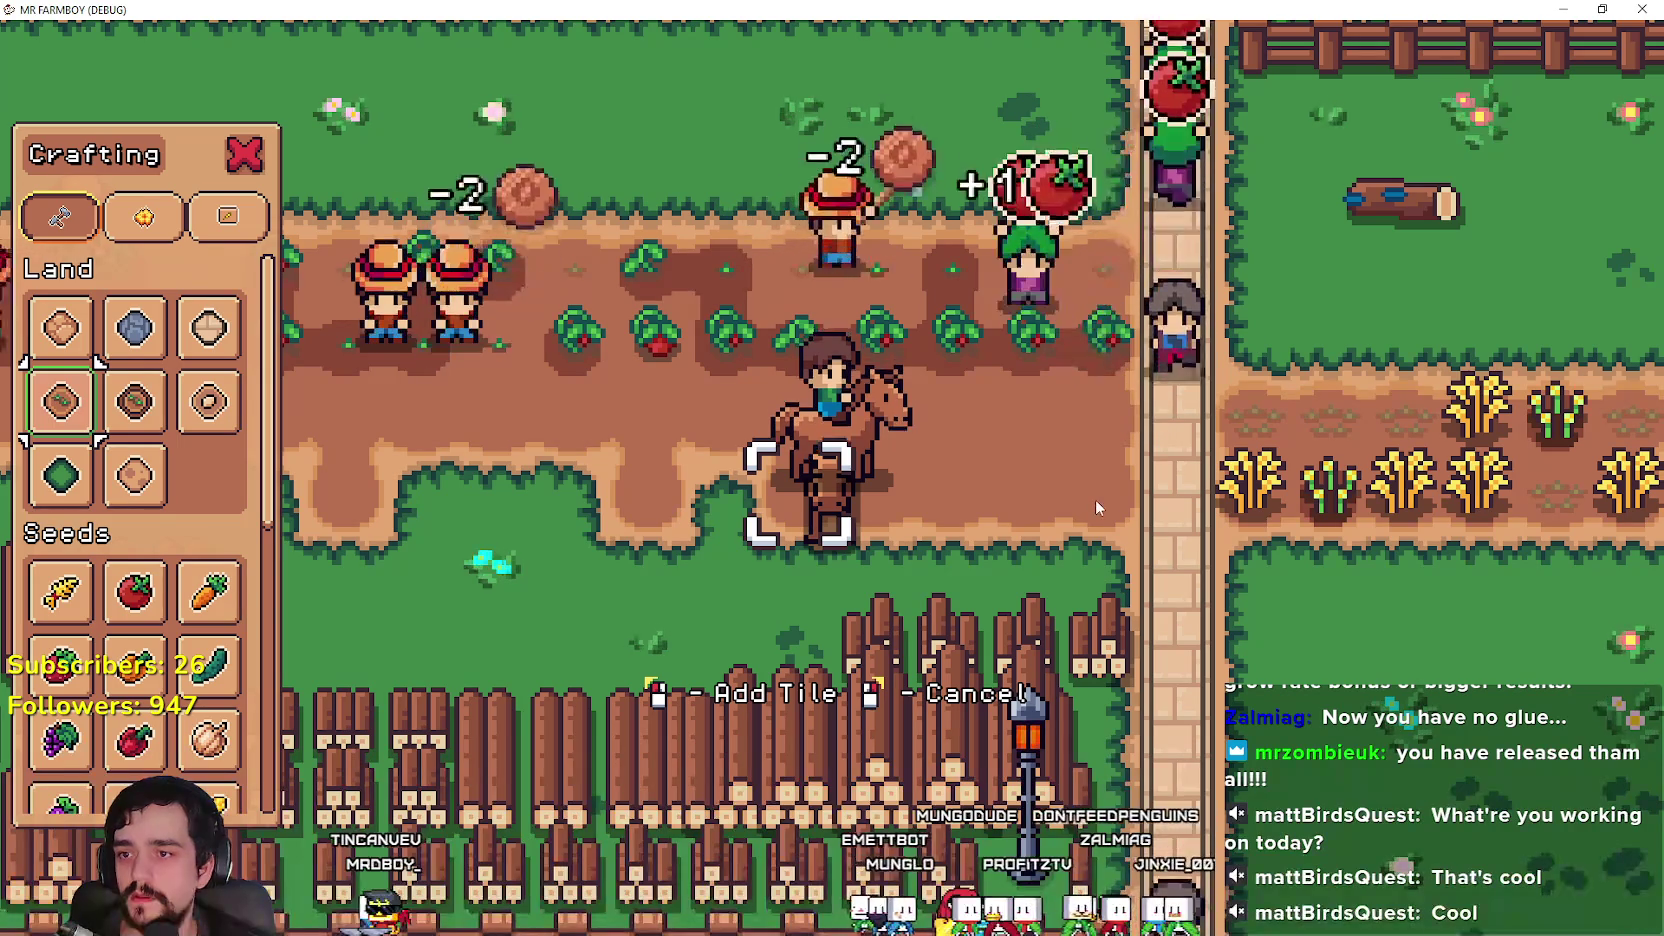
pyautogui.press('a')
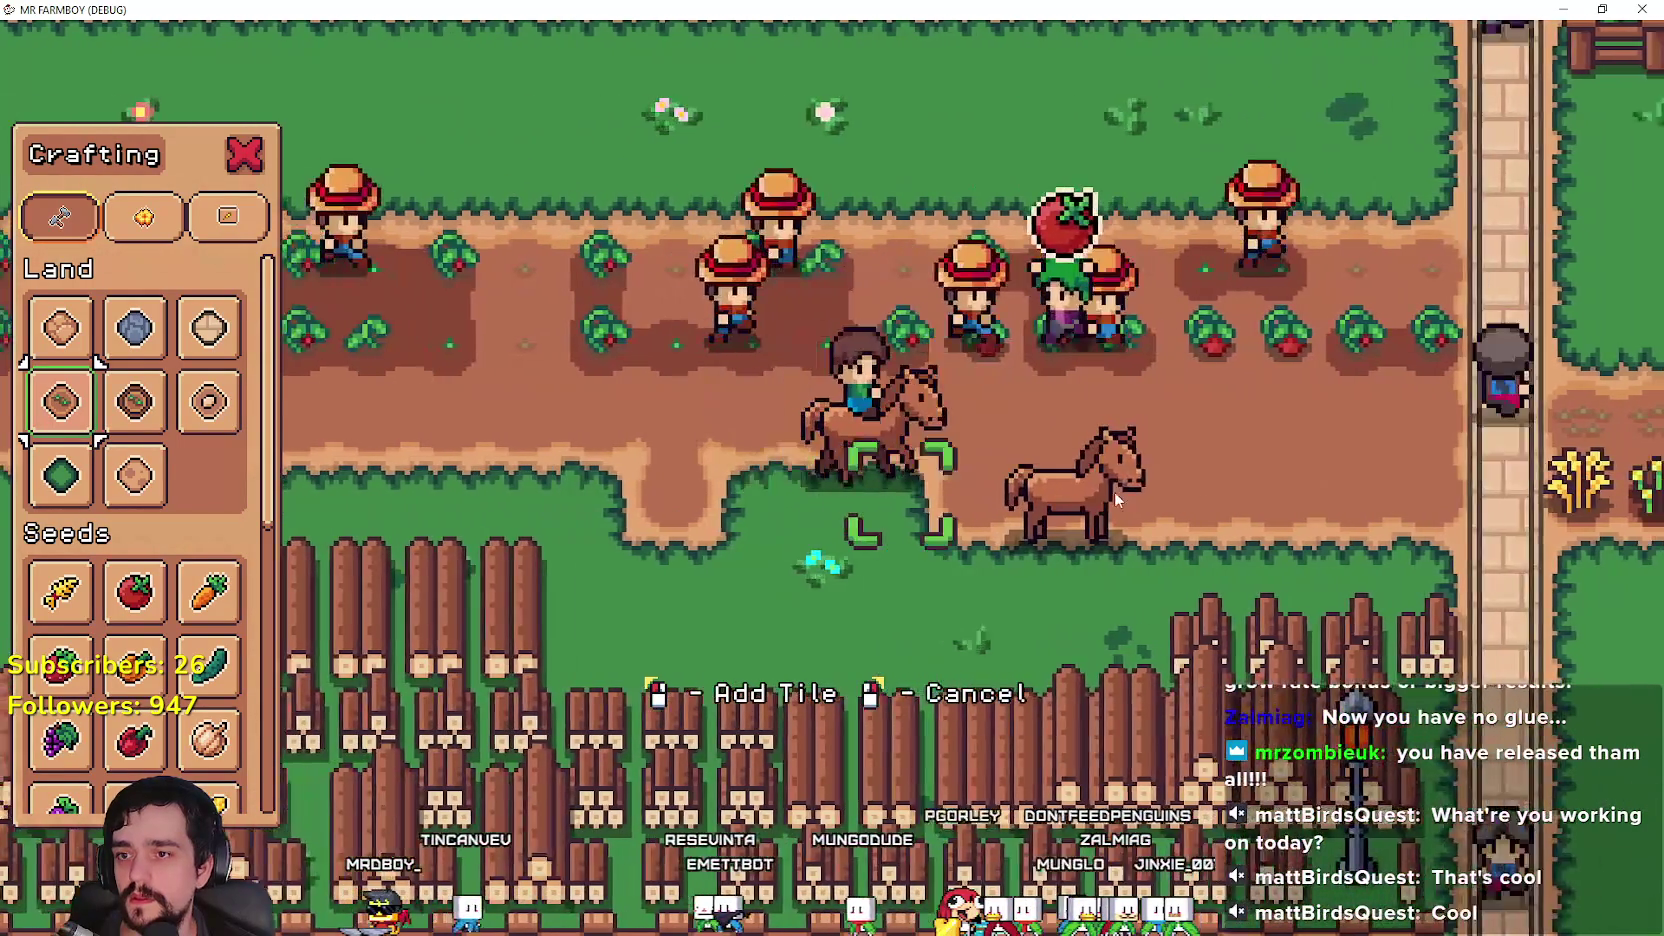
pyautogui.press('s')
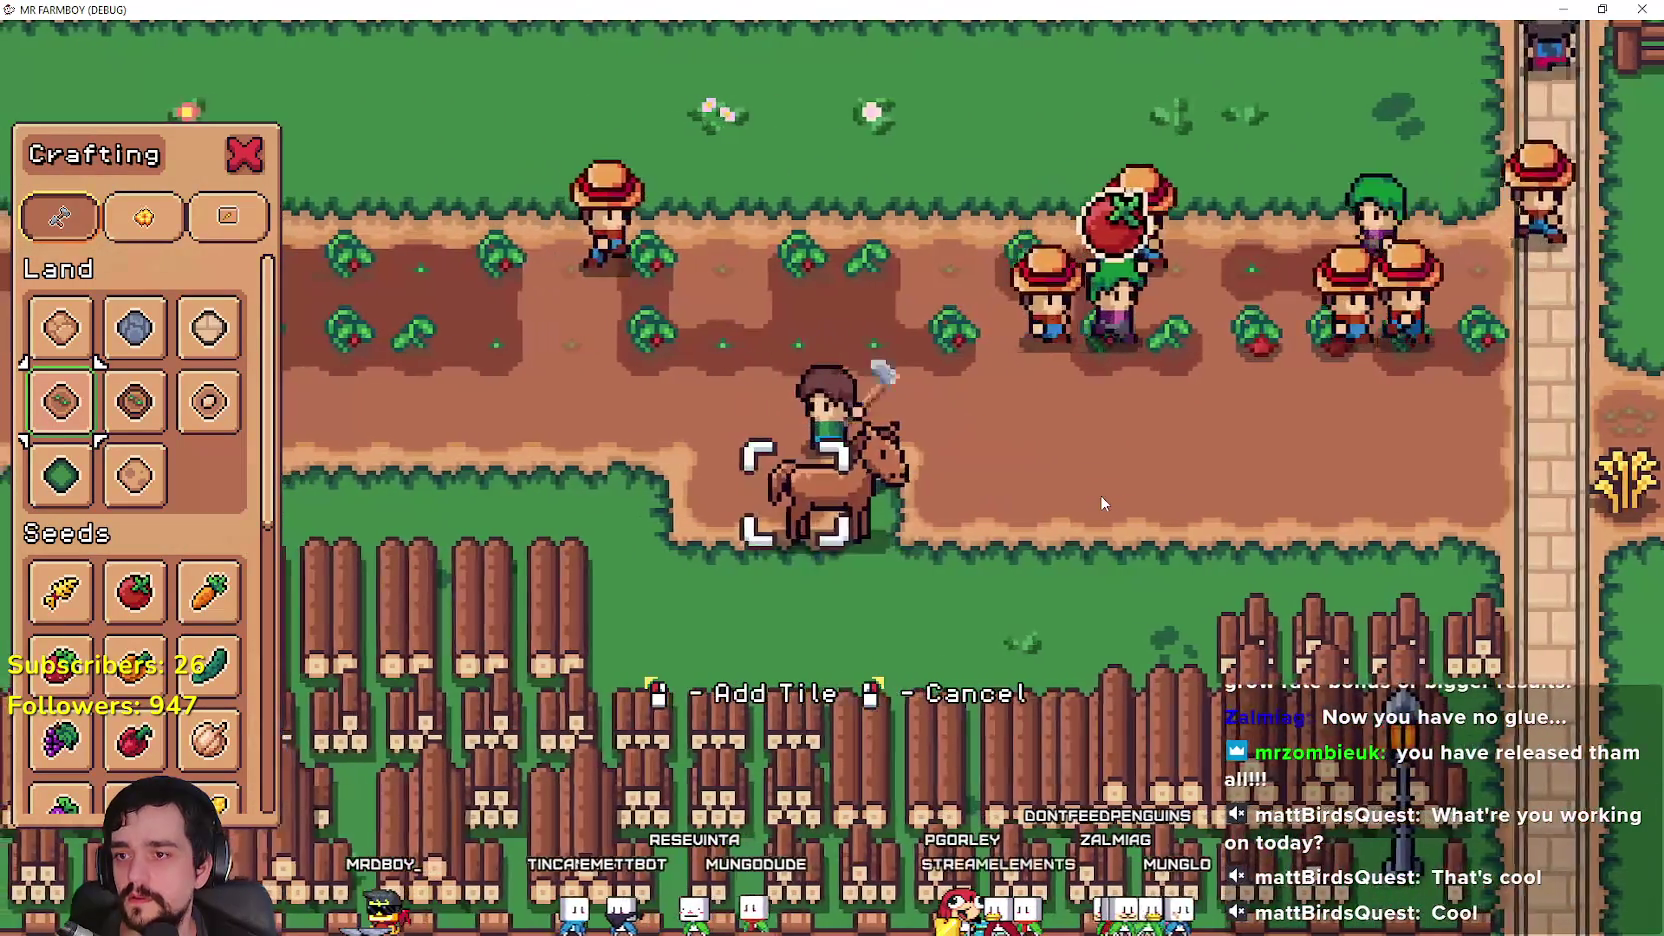
pyautogui.press('d')
pyautogui.hotkey('alt', 'Tab')
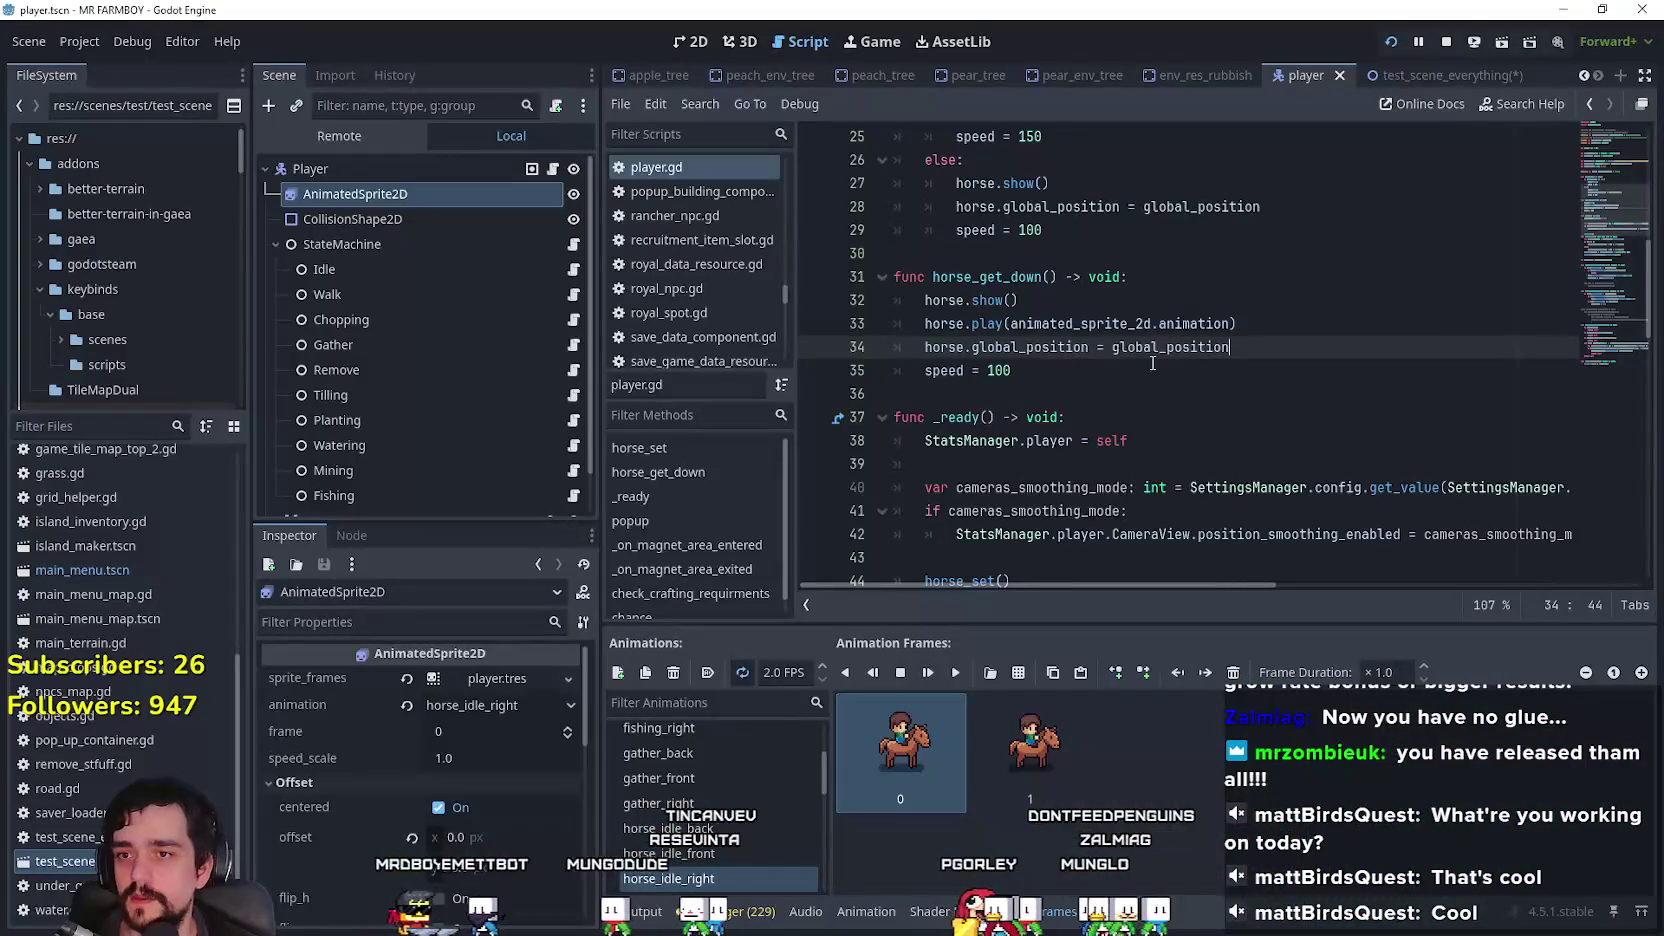
# Step: Add 'horse.flip_h = animated_sprite_2d.flip_h' after horse.show() and save player.gd
pyautogui.click(1316, 327)
pyautogui.press('Return')
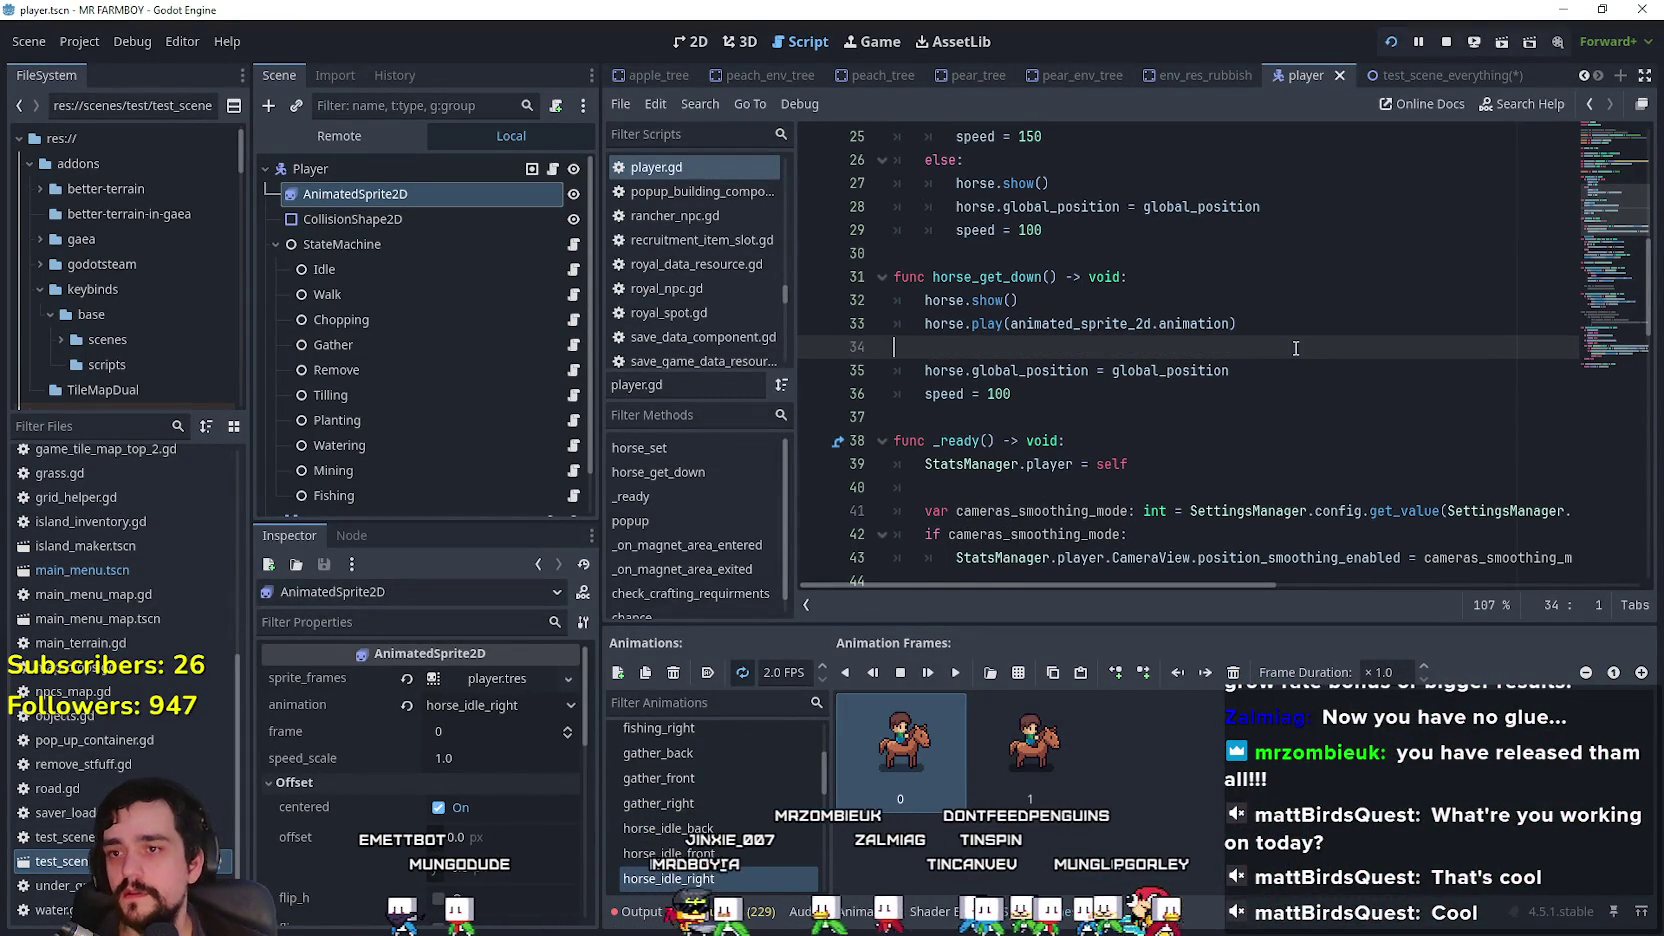
pyautogui.press('BackSpace')
pyautogui.press('Up')
pyautogui.press('Return')
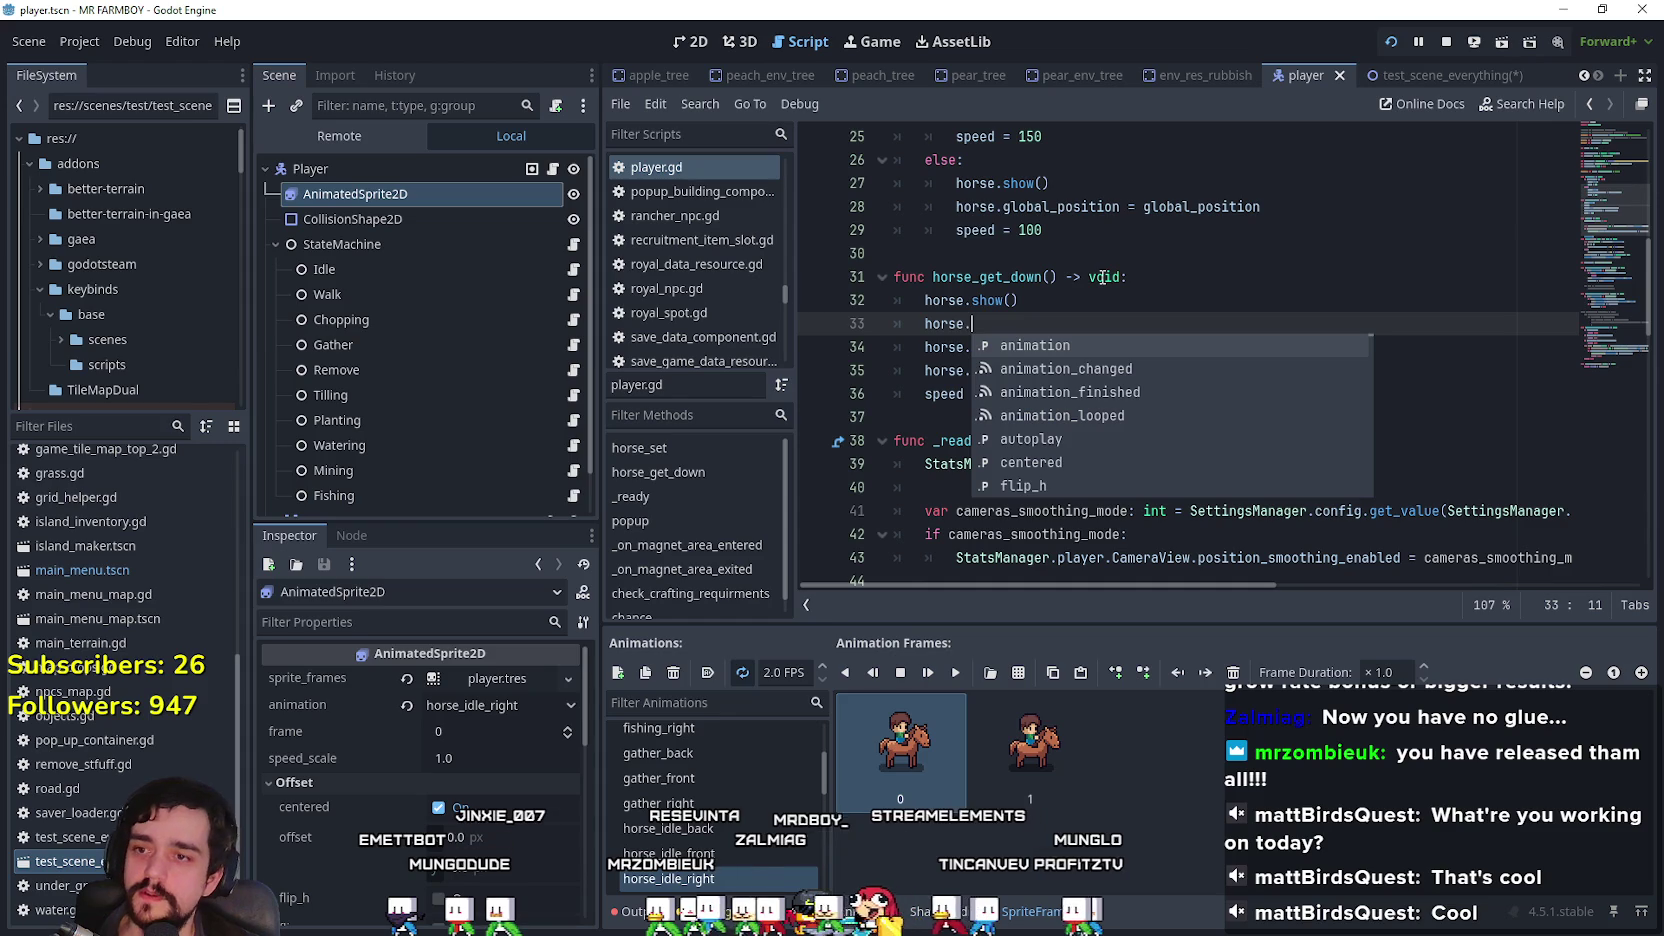
pyautogui.press('Down')
pyautogui.press('Down')
pyautogui.press('Down')
pyautogui.press('Return')
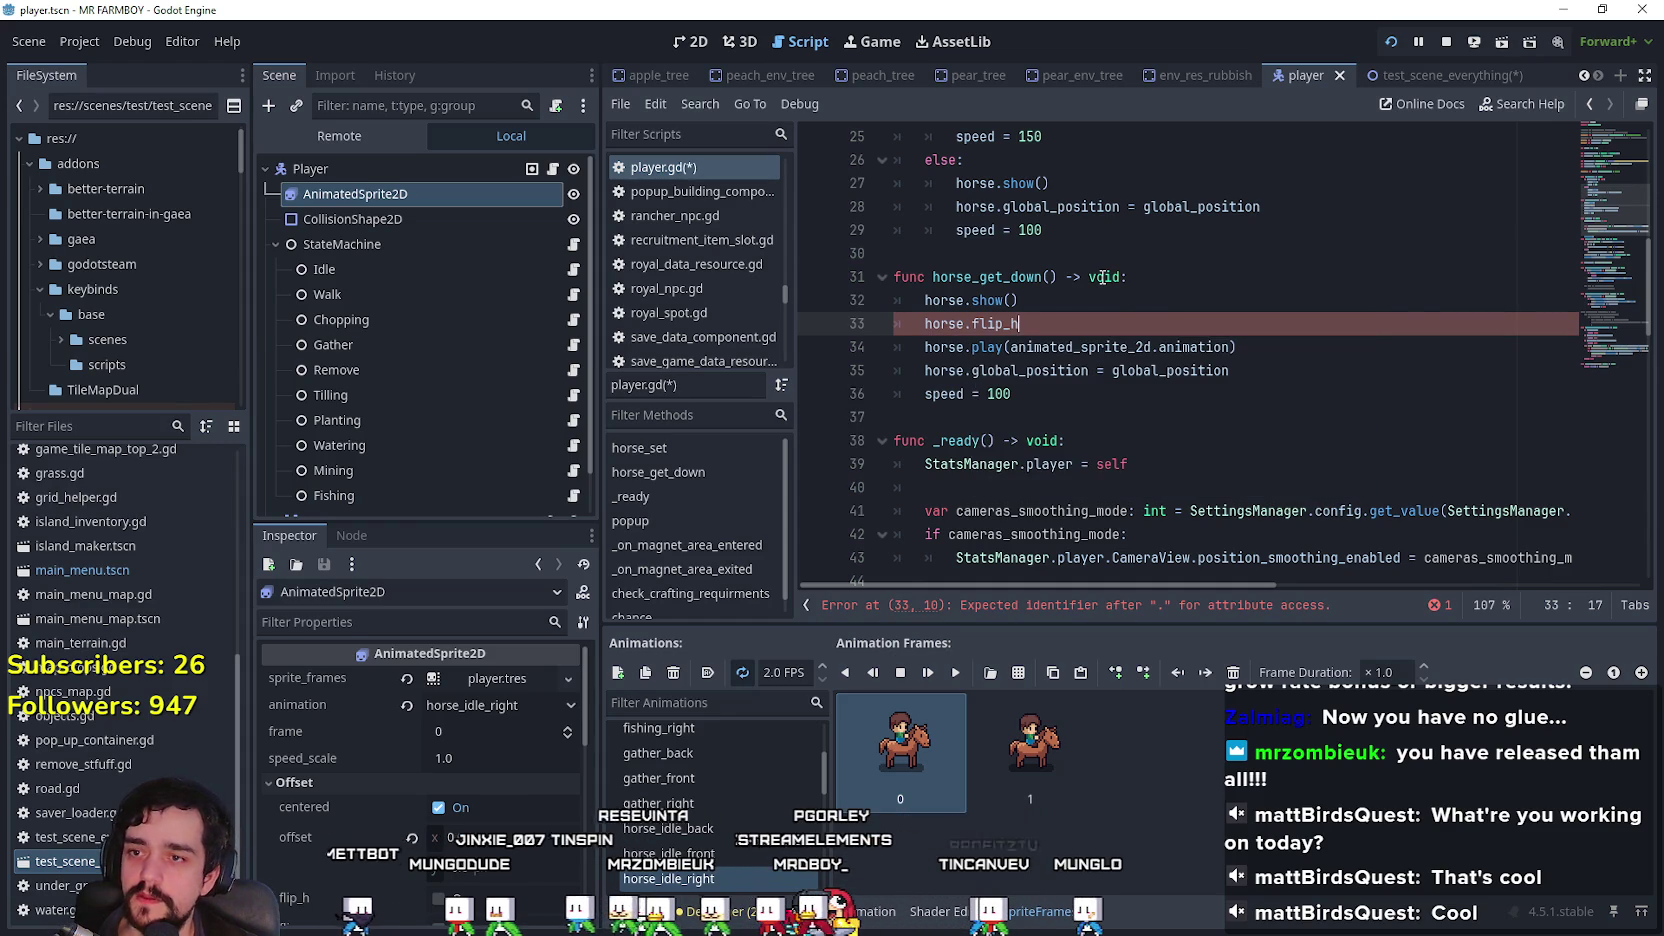
pyautogui.write(' = anim')
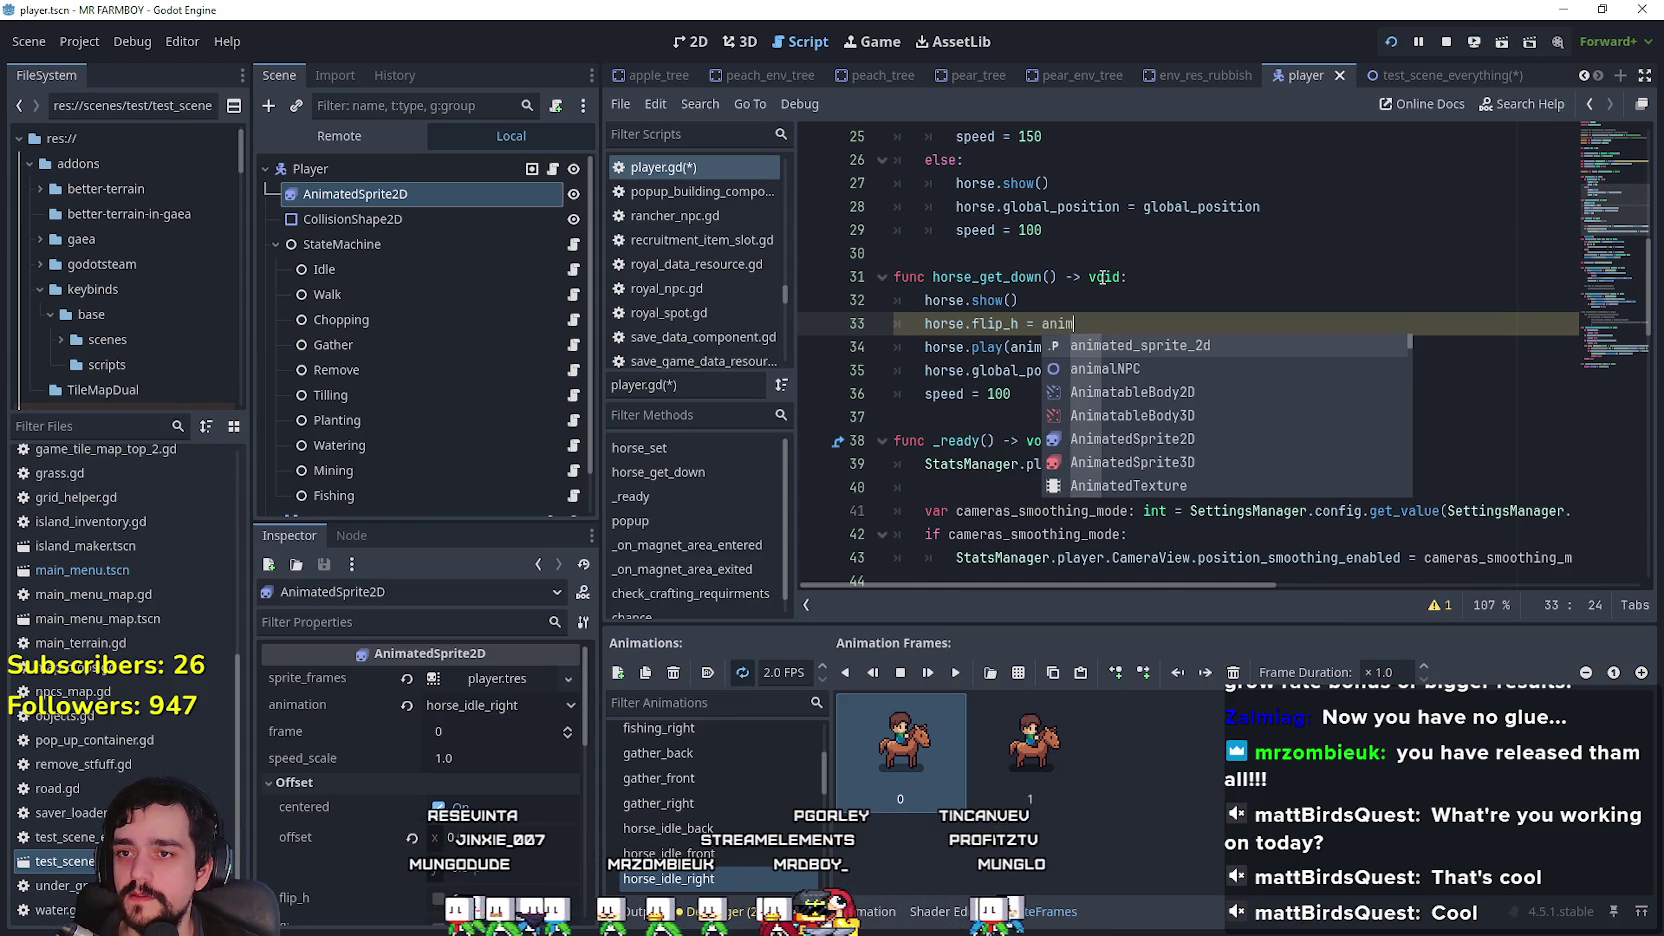
pyautogui.press('Return')
pyautogui.write('h')
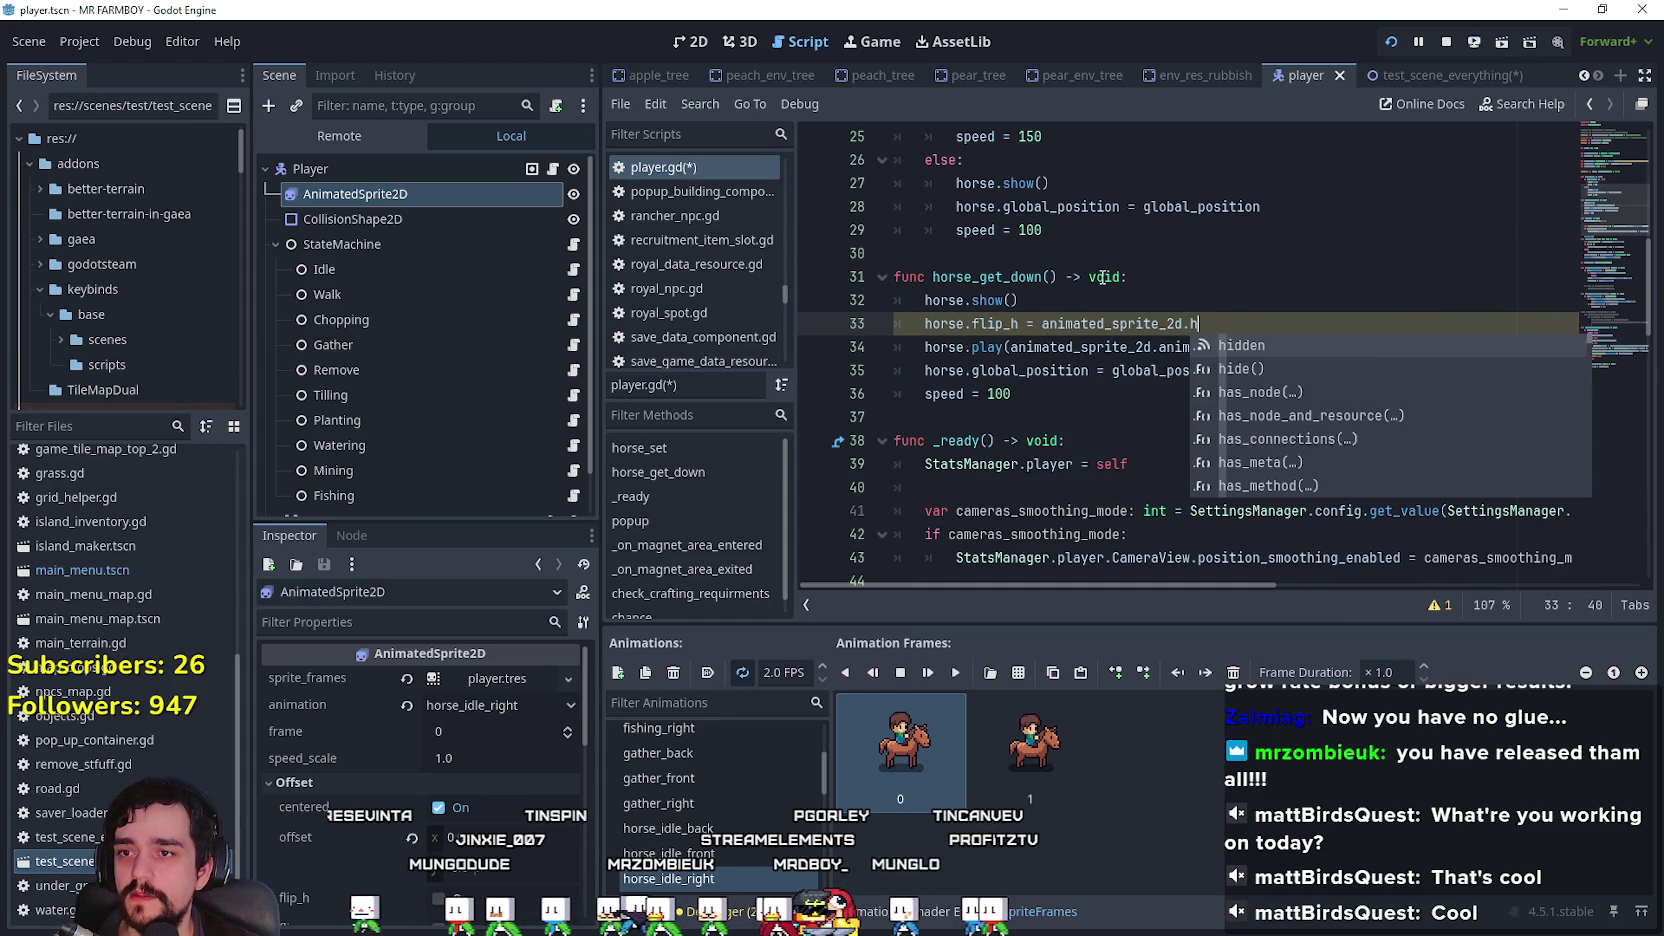
pyautogui.write('flip')
pyautogui.press('Return')
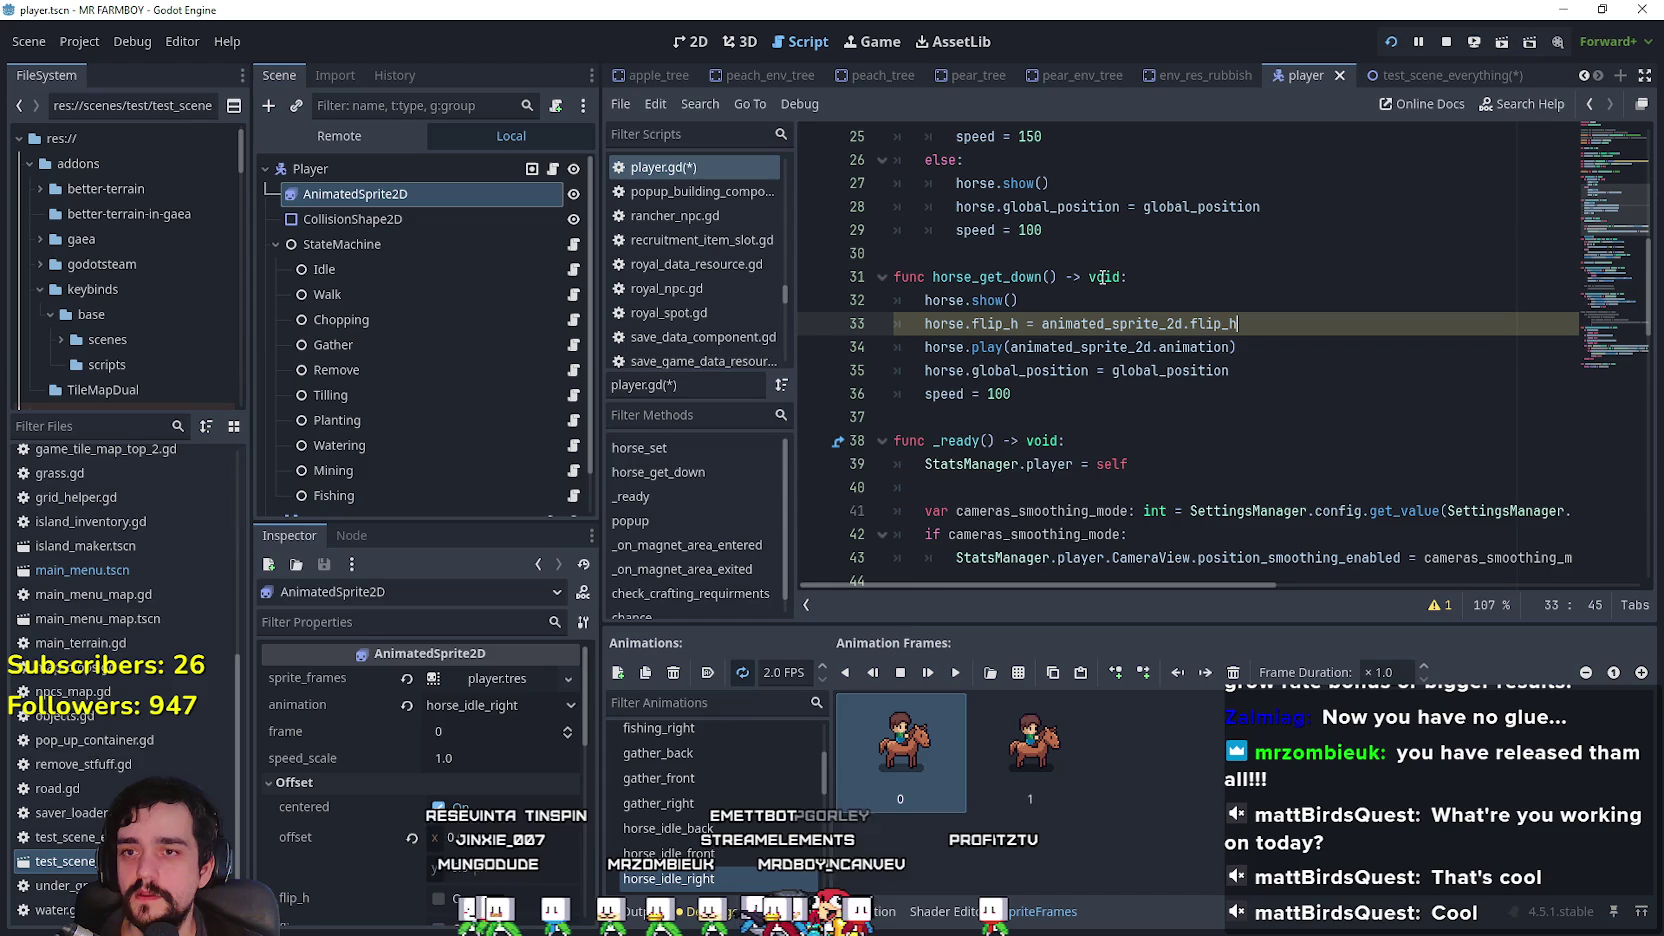
pyautogui.hotkey('ctrl', 's')
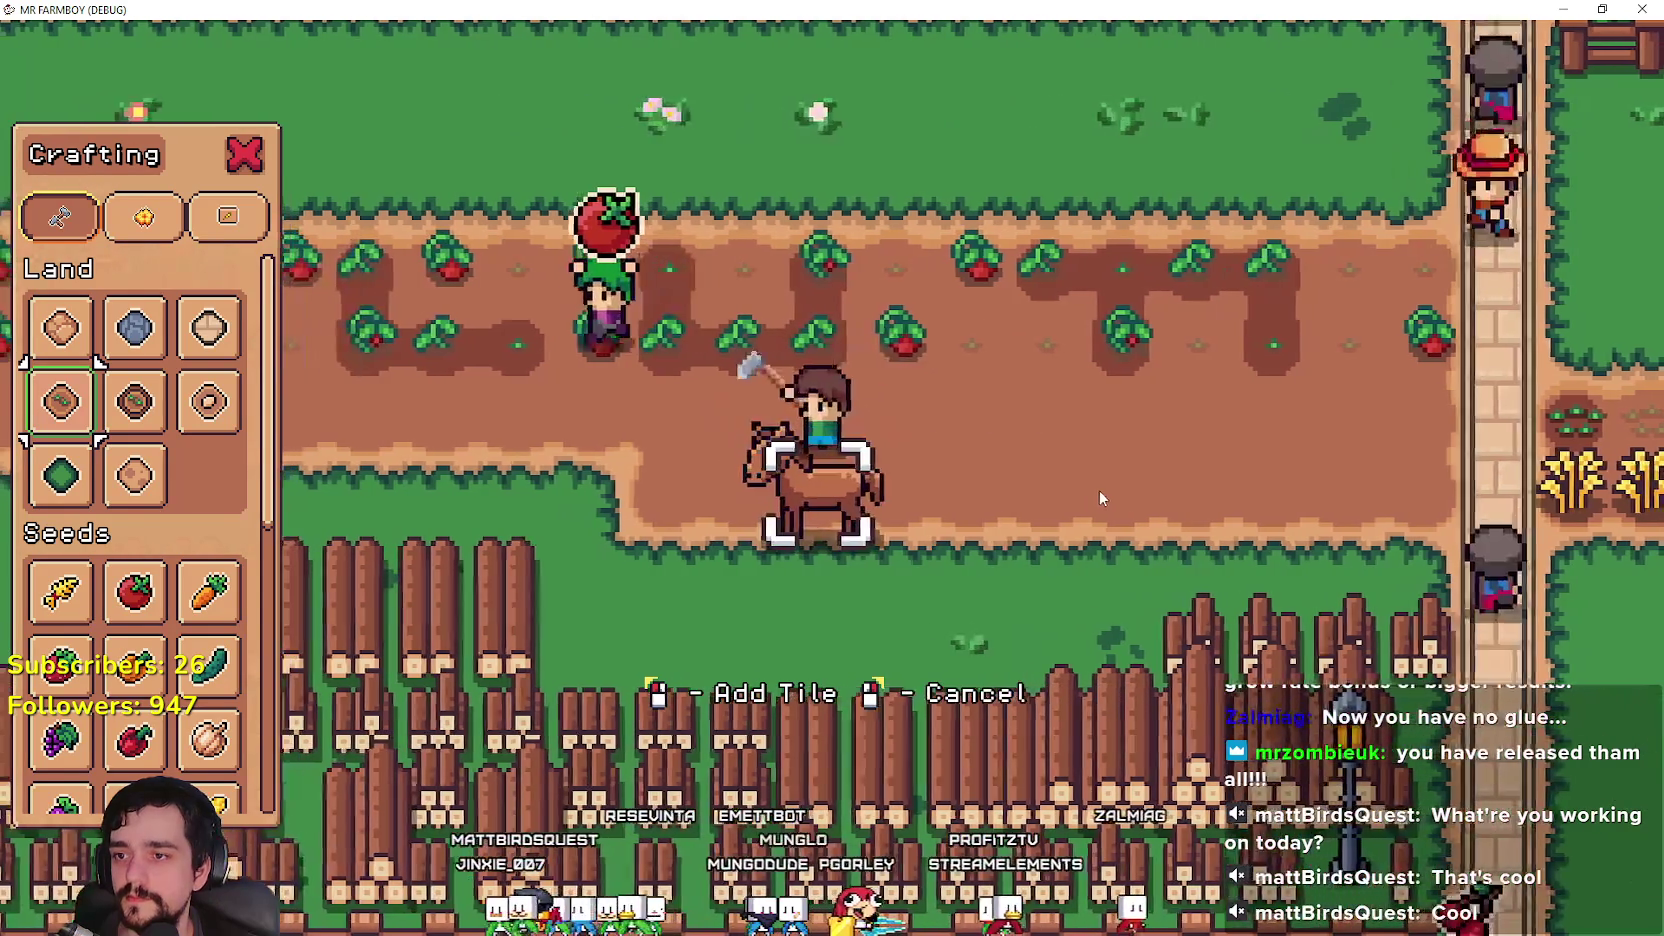
# Step: Ride the horse left, right and up the path, harvesting two tomatoes, then return to Godot
pyautogui.press('a')
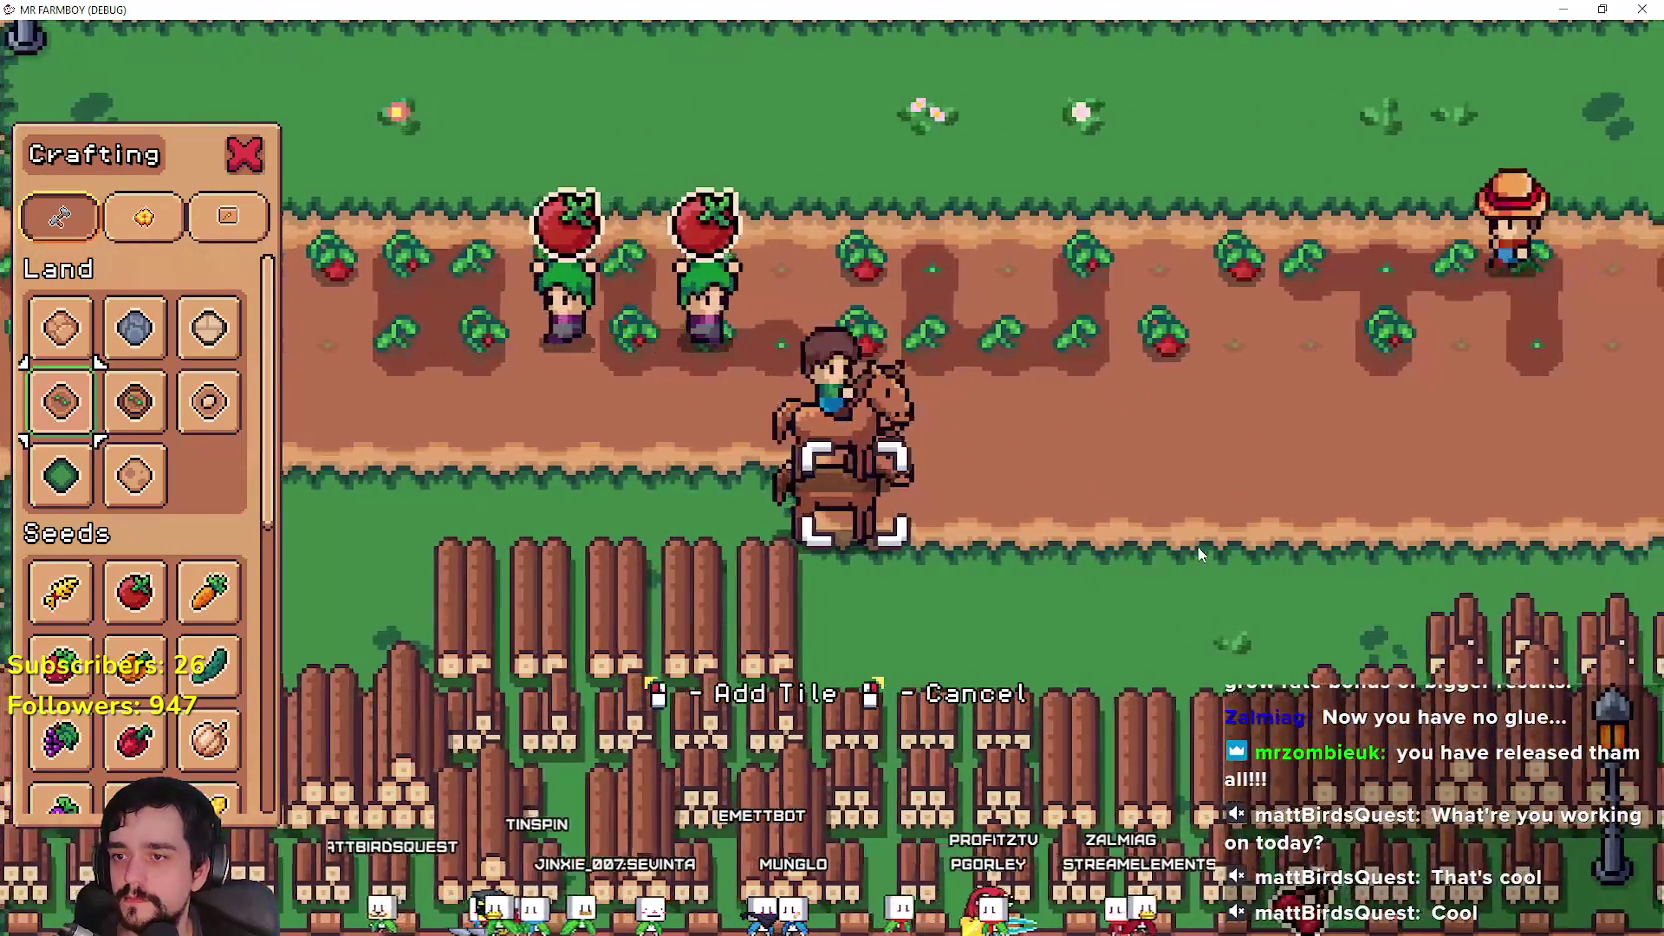
pyautogui.press('a')
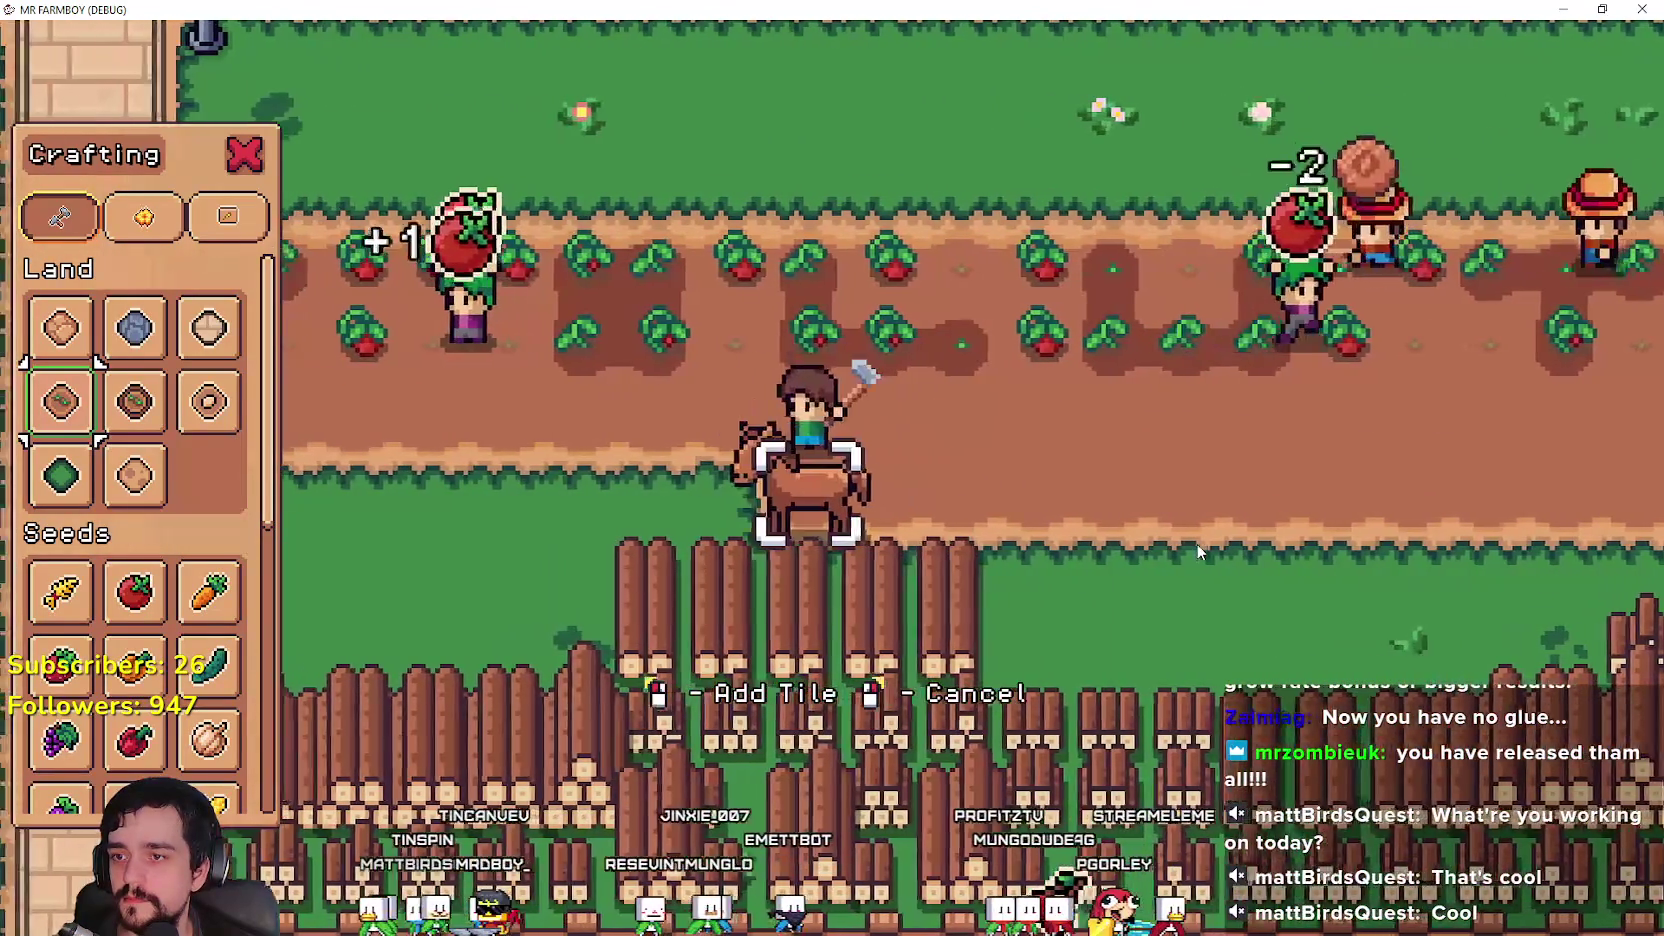
pyautogui.press('a')
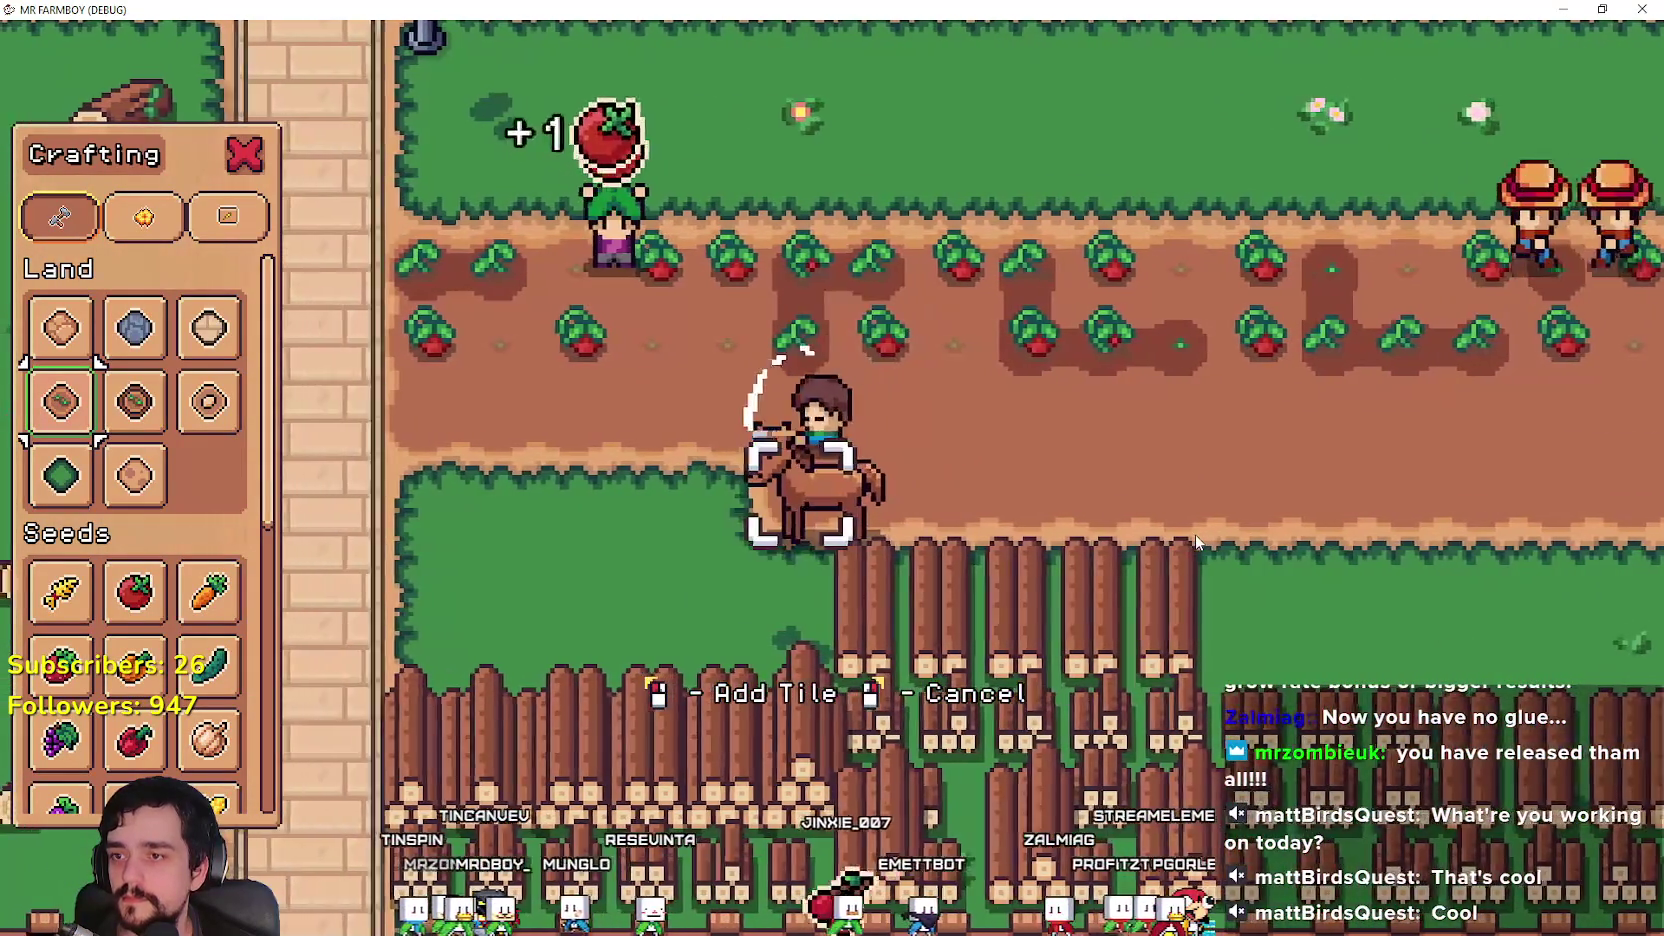
pyautogui.press('d')
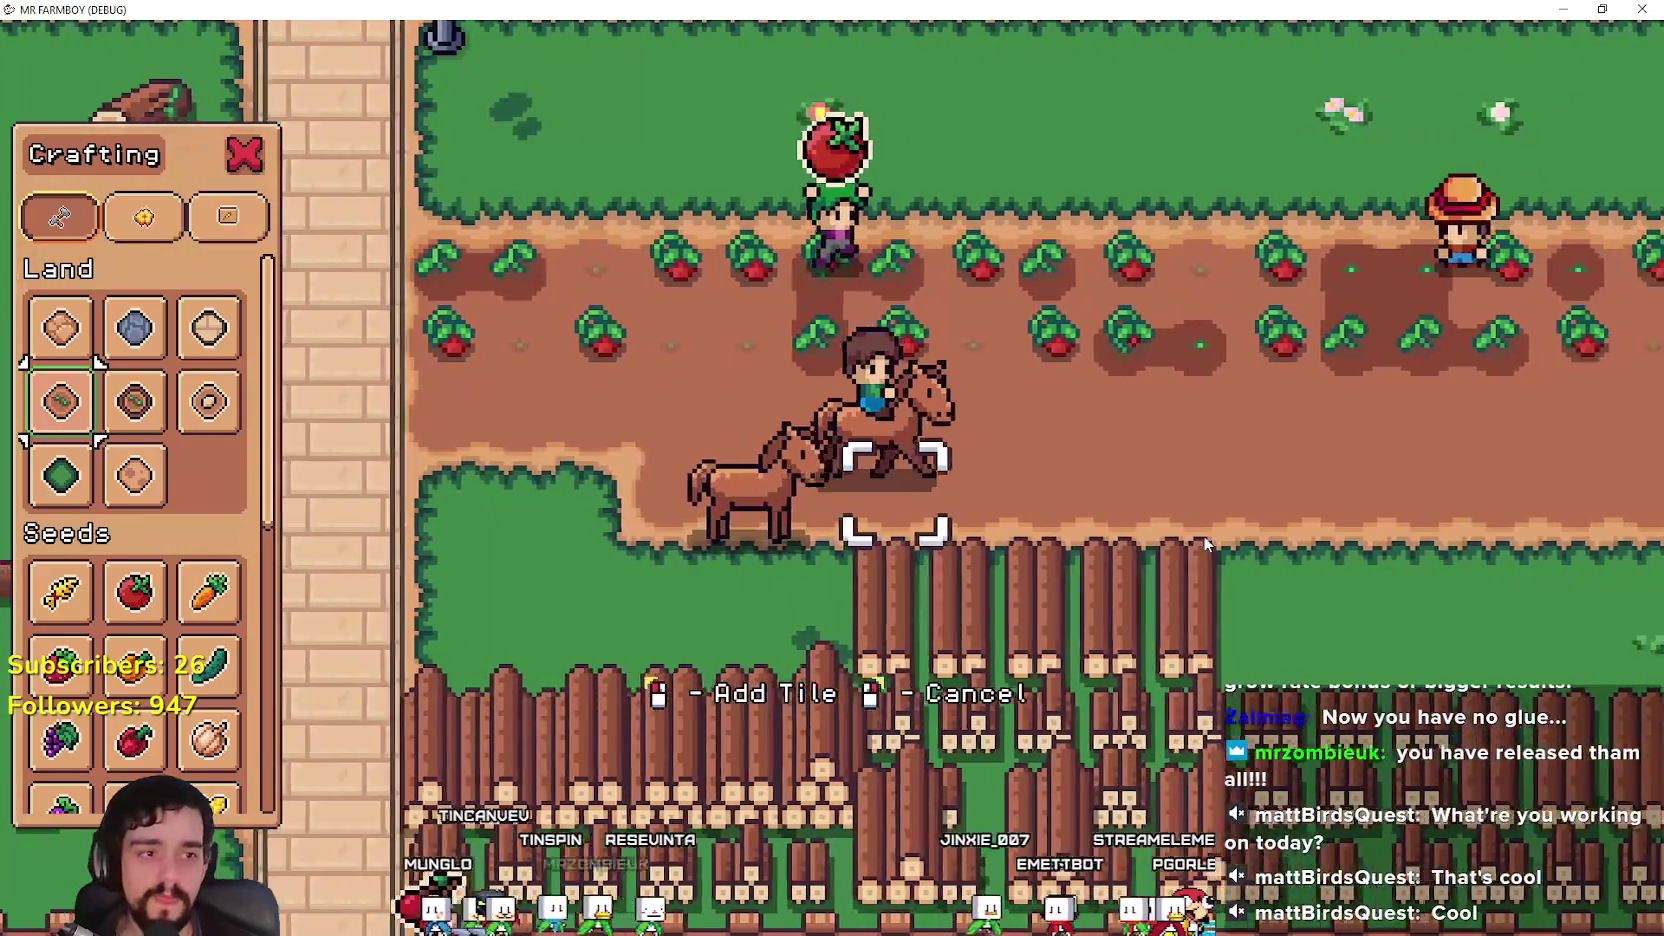
pyautogui.press('d')
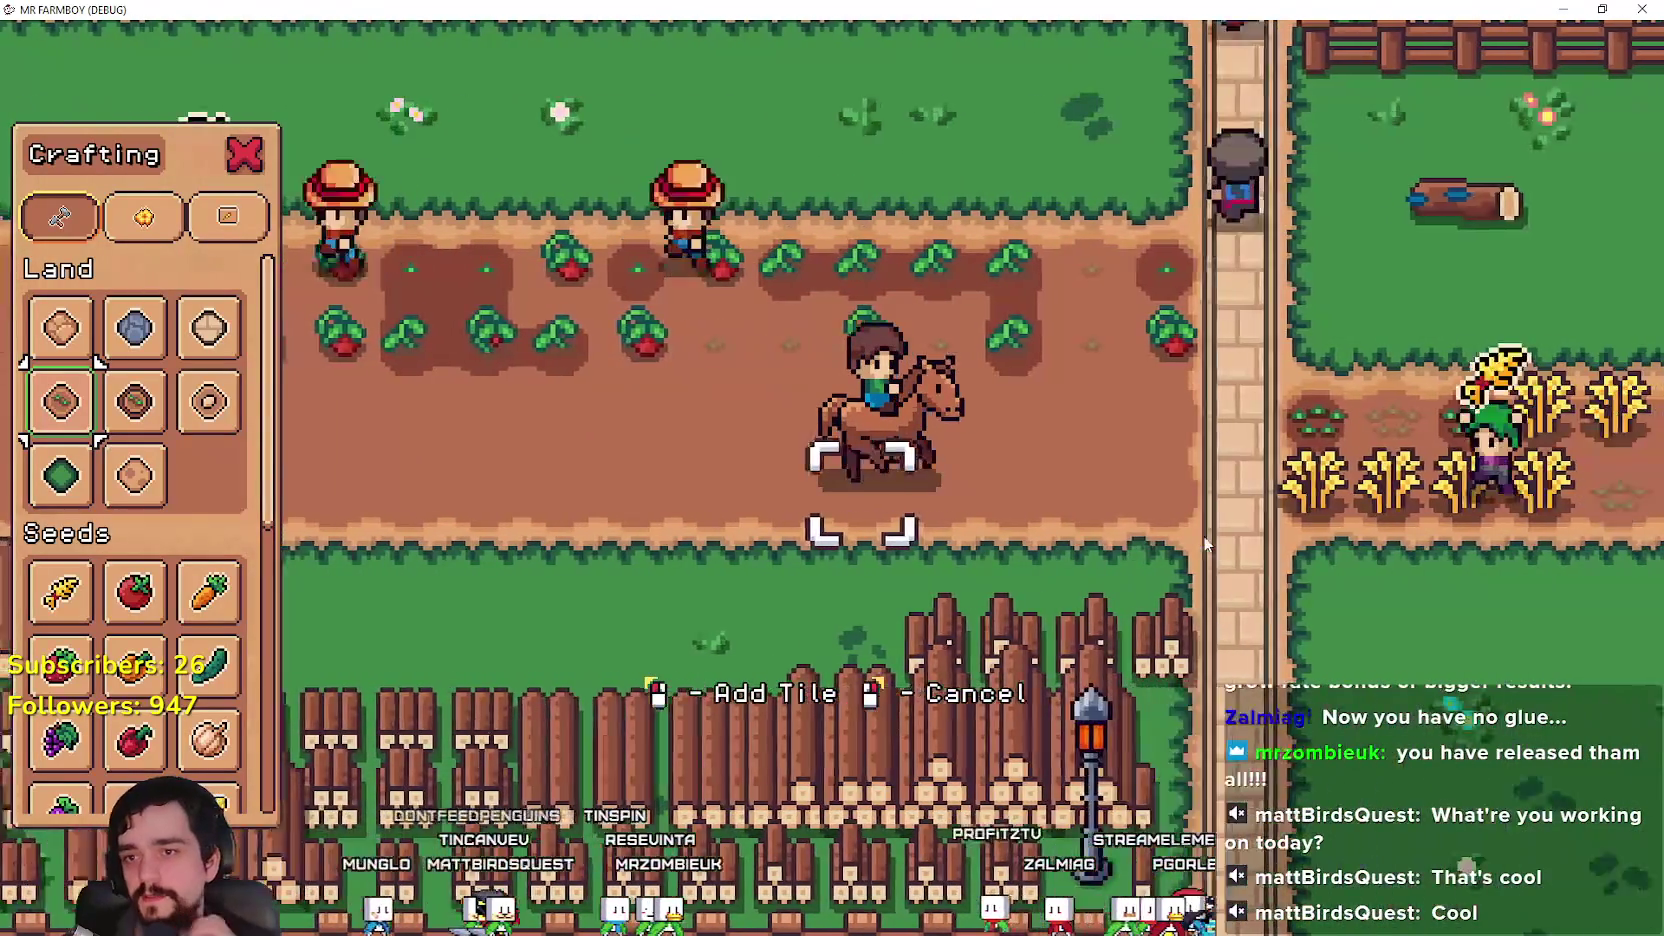
pyautogui.press('w')
pyautogui.press('d')
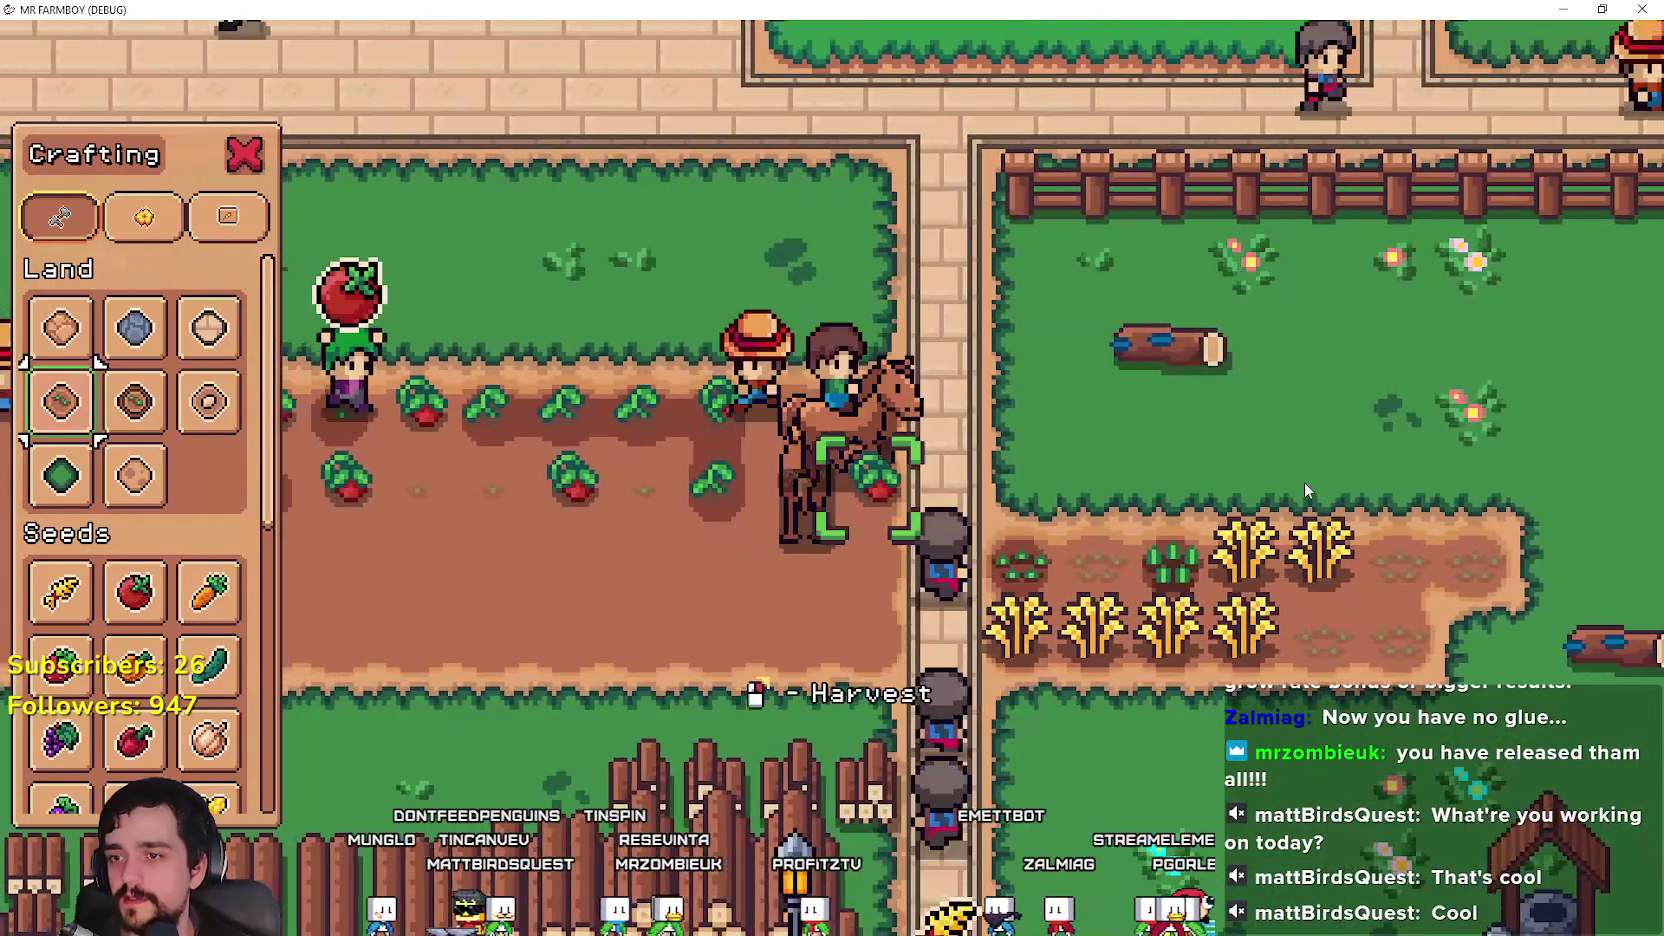
pyautogui.click(1302, 482)
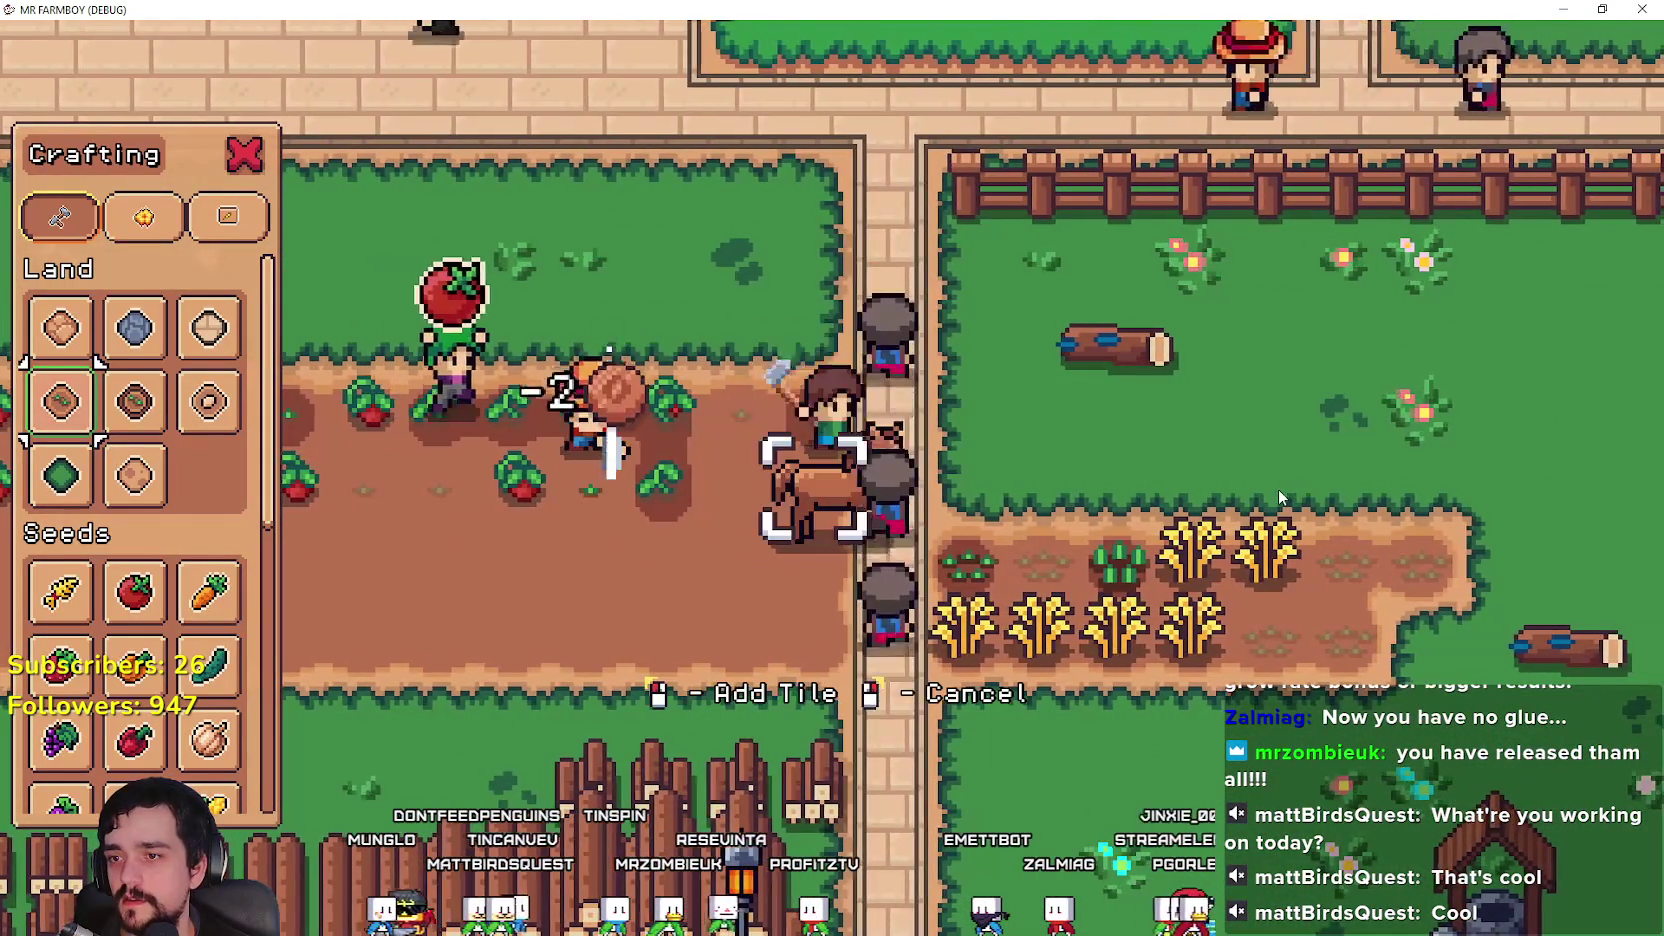
pyautogui.press('a')
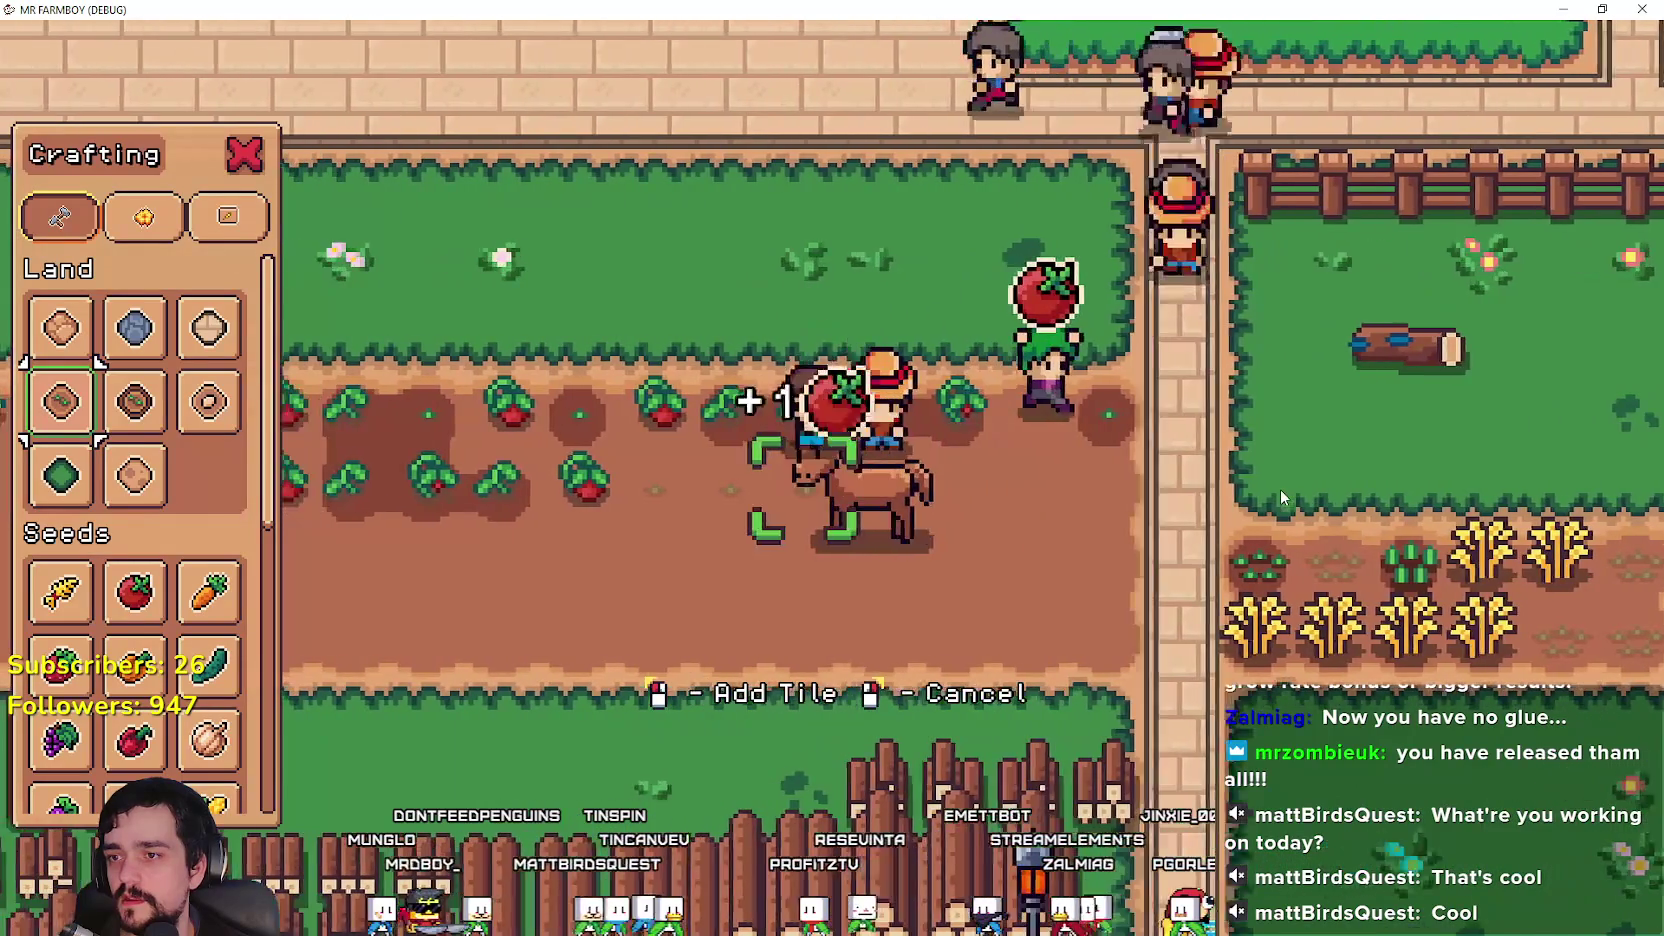
pyautogui.press('a')
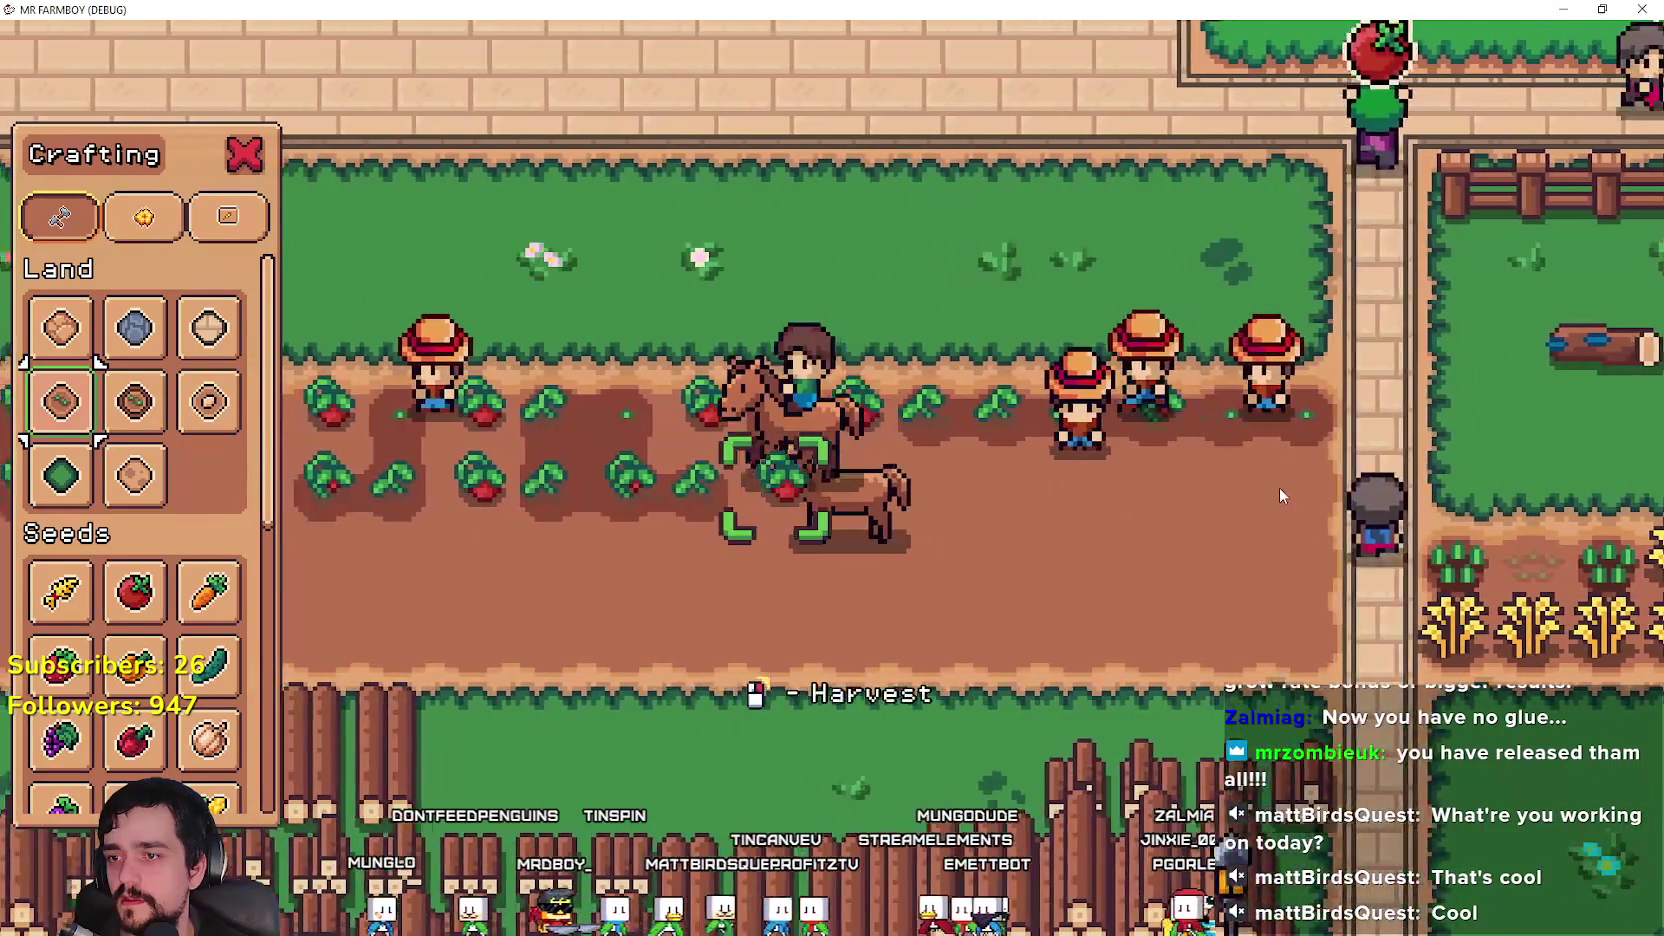
pyautogui.click(1279, 488)
pyautogui.press('a')
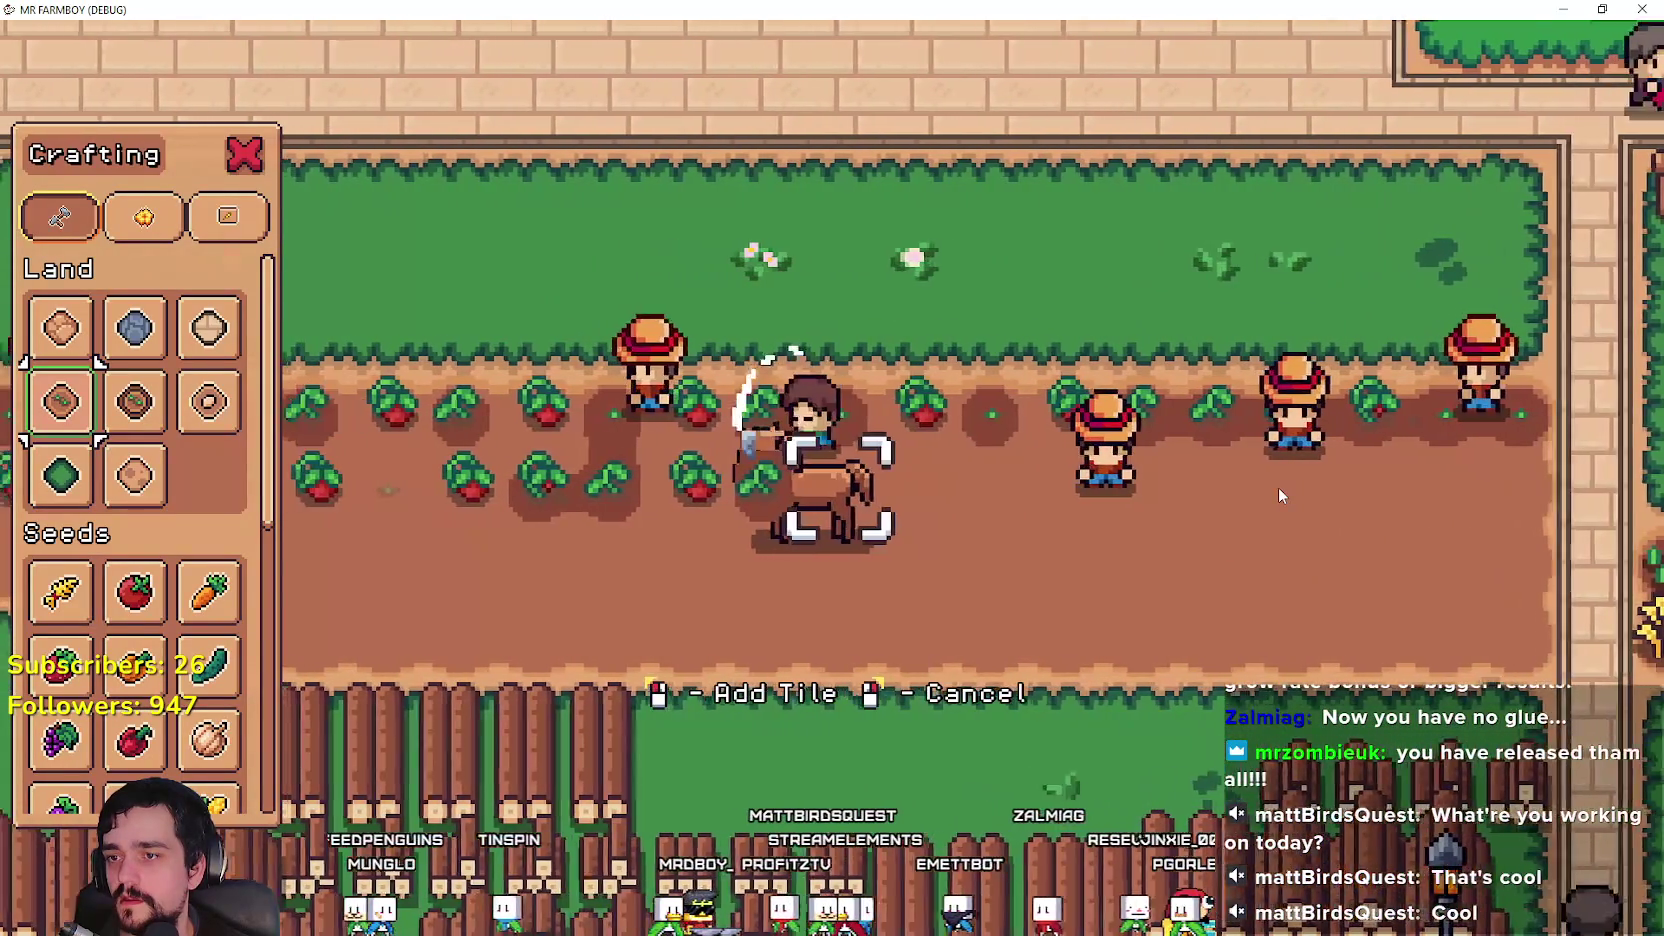
pyautogui.hotkey('alt', 'Tab')
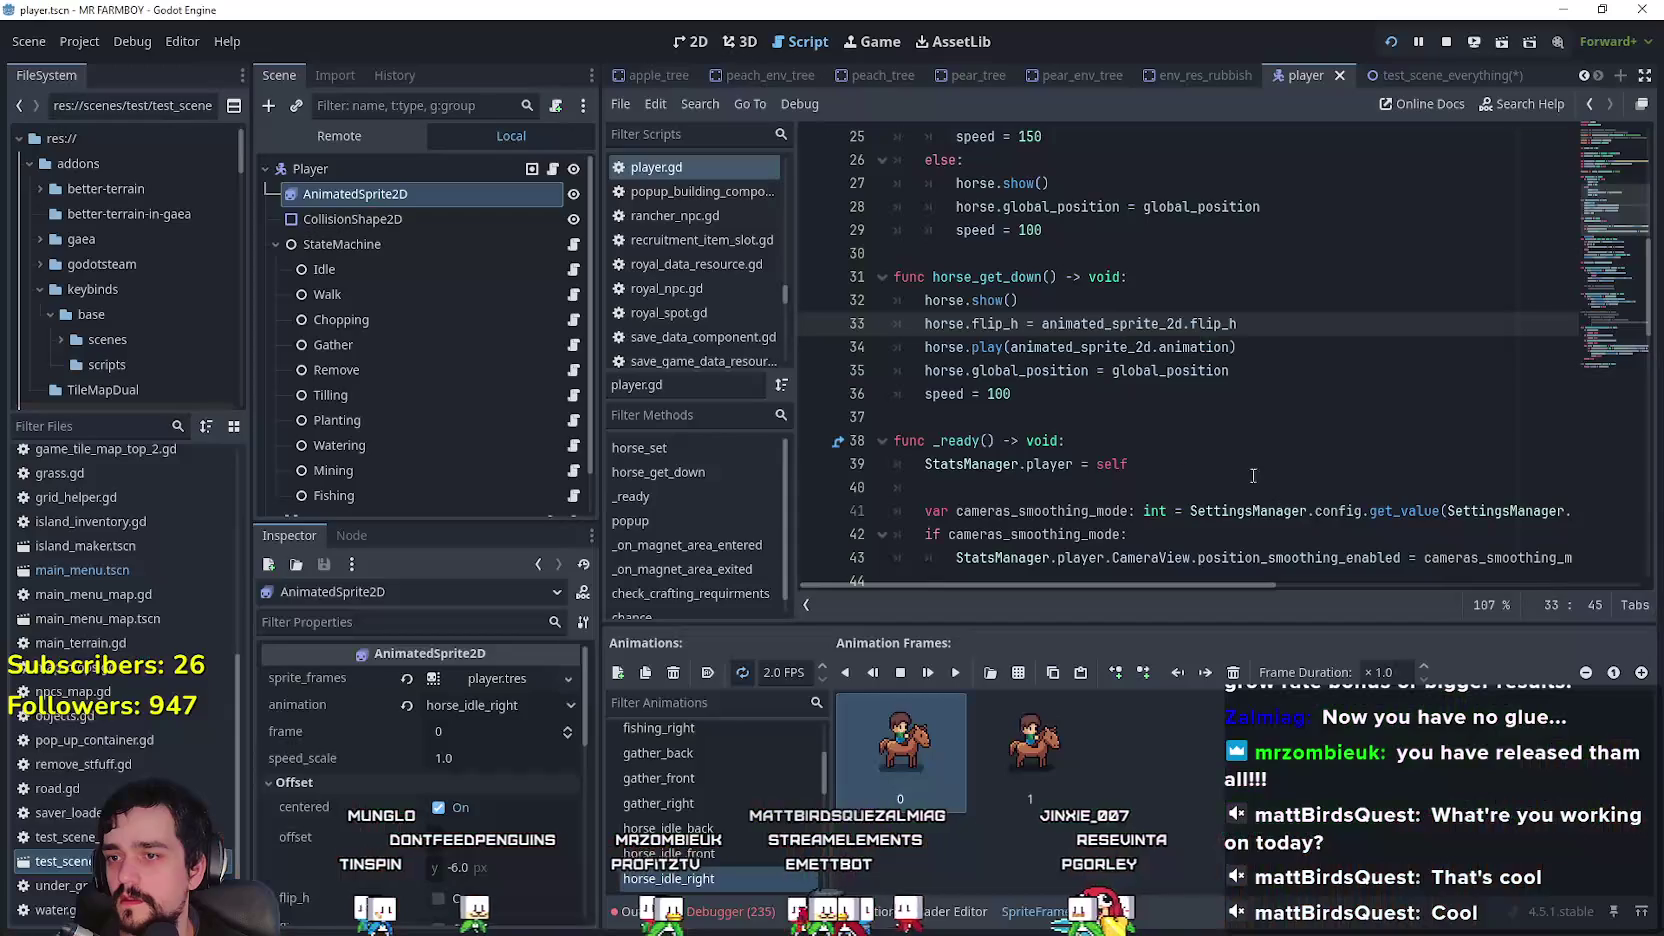
# Step: Review the Horse node's Ordering settings in test_scene_everything, then bring the running game back
pyautogui.click(1410, 82)
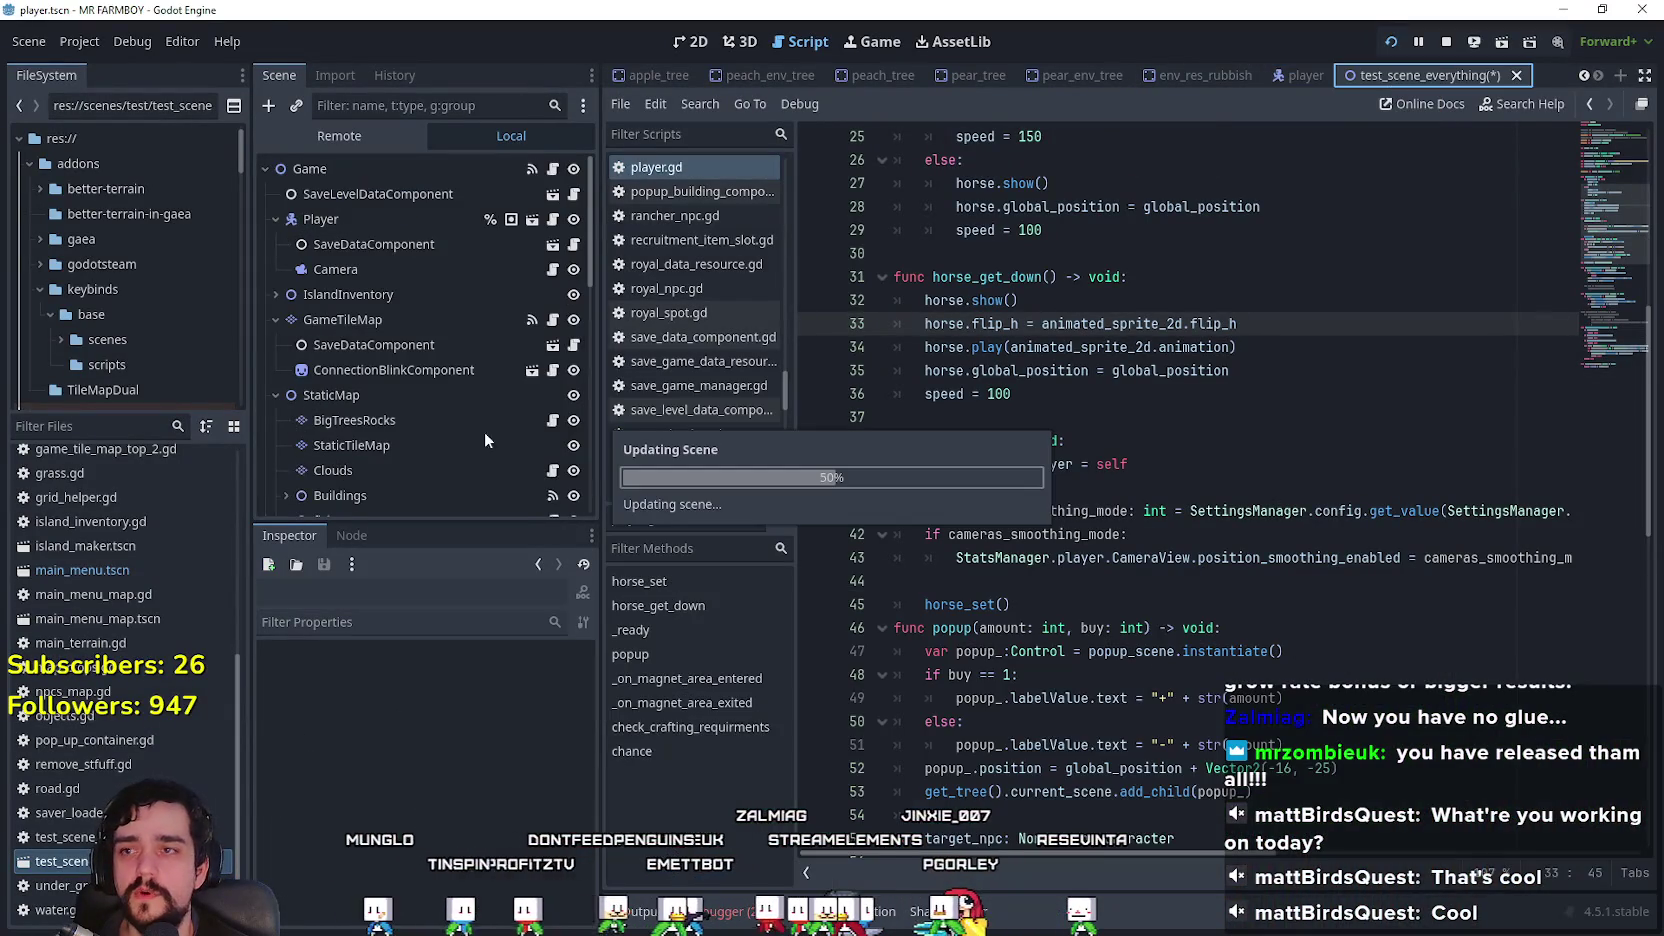
pyautogui.scroll(-5, 474, 829)
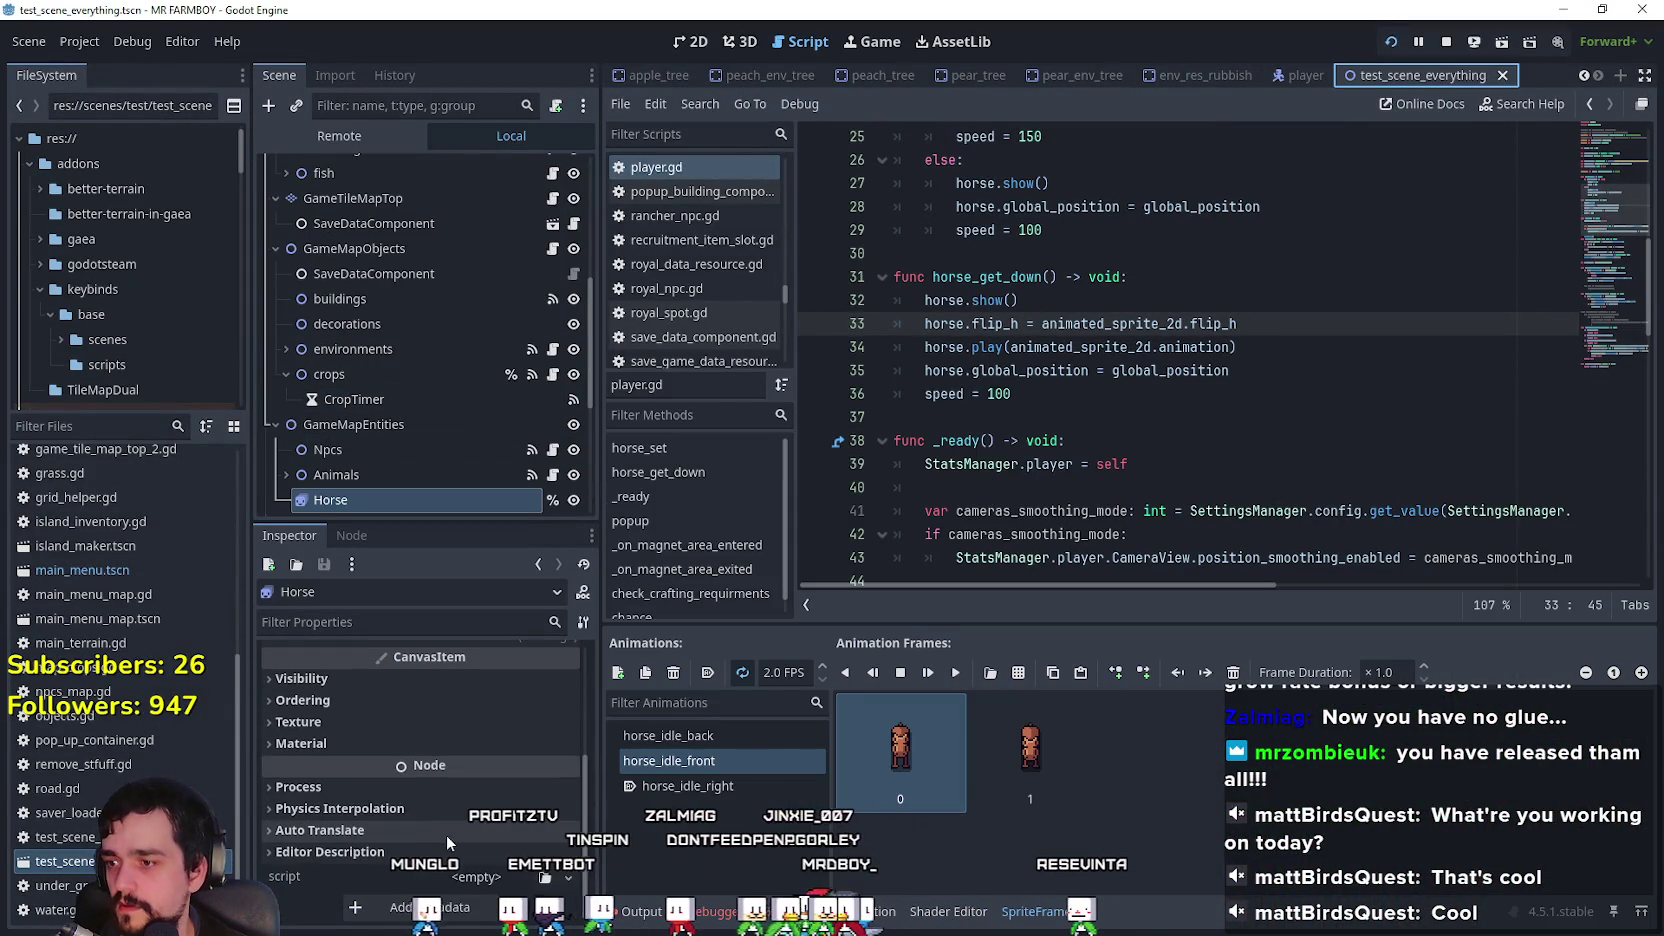
pyautogui.click(396, 720)
pyautogui.click(404, 702)
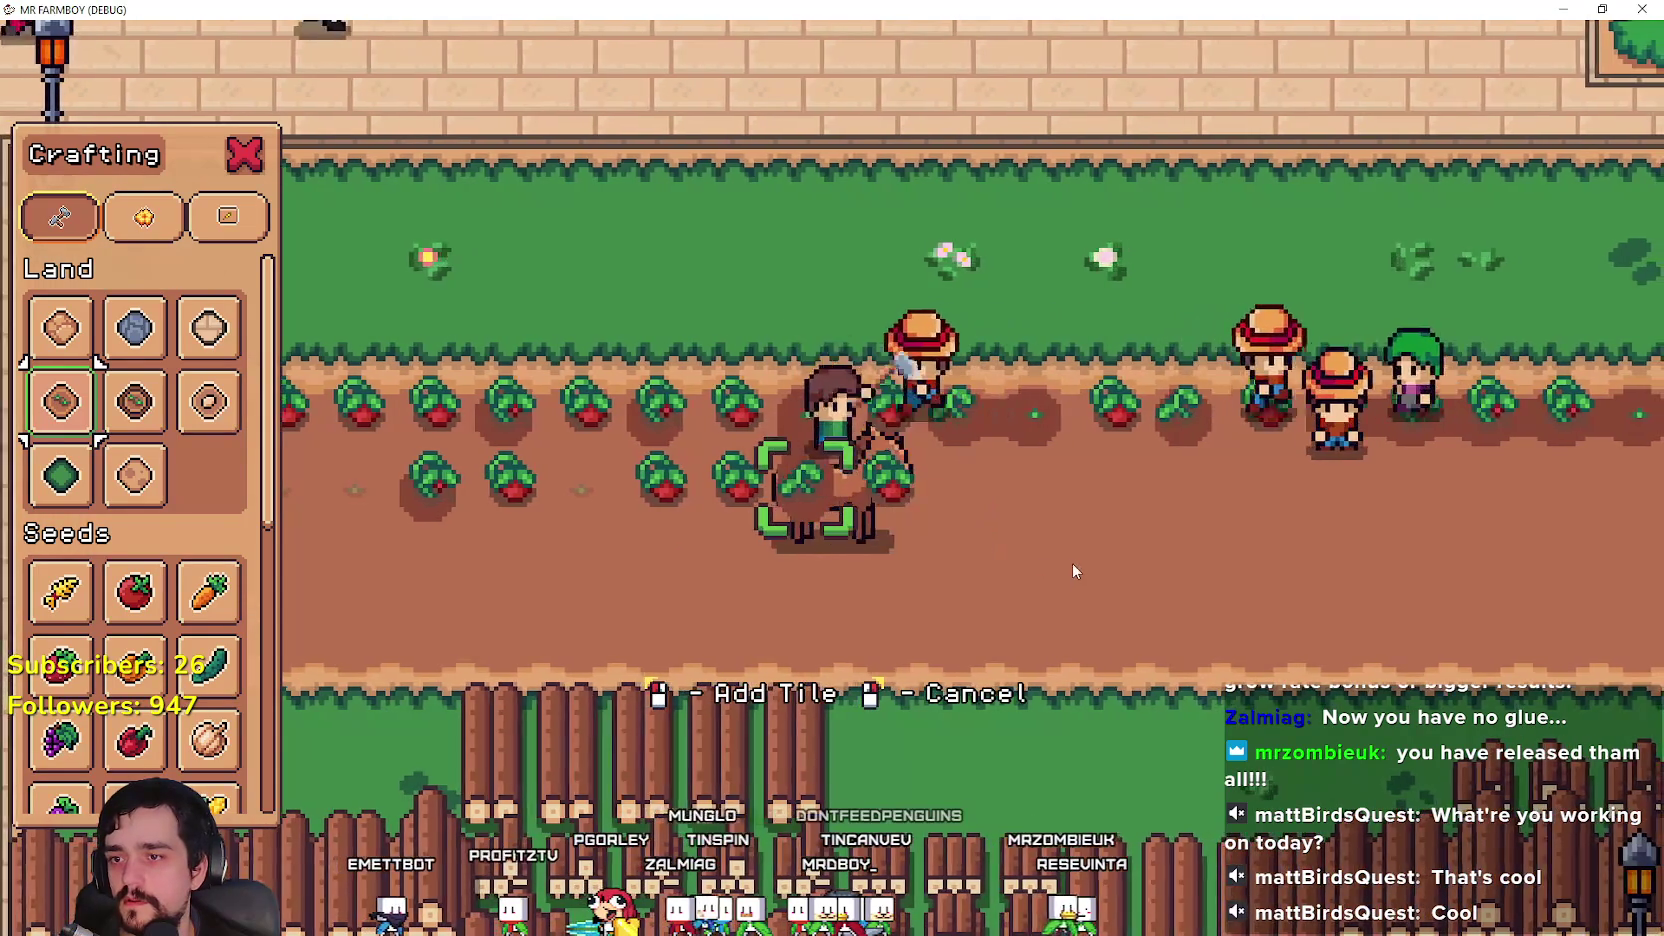
pyautogui.hotkey('alt', 'F4')
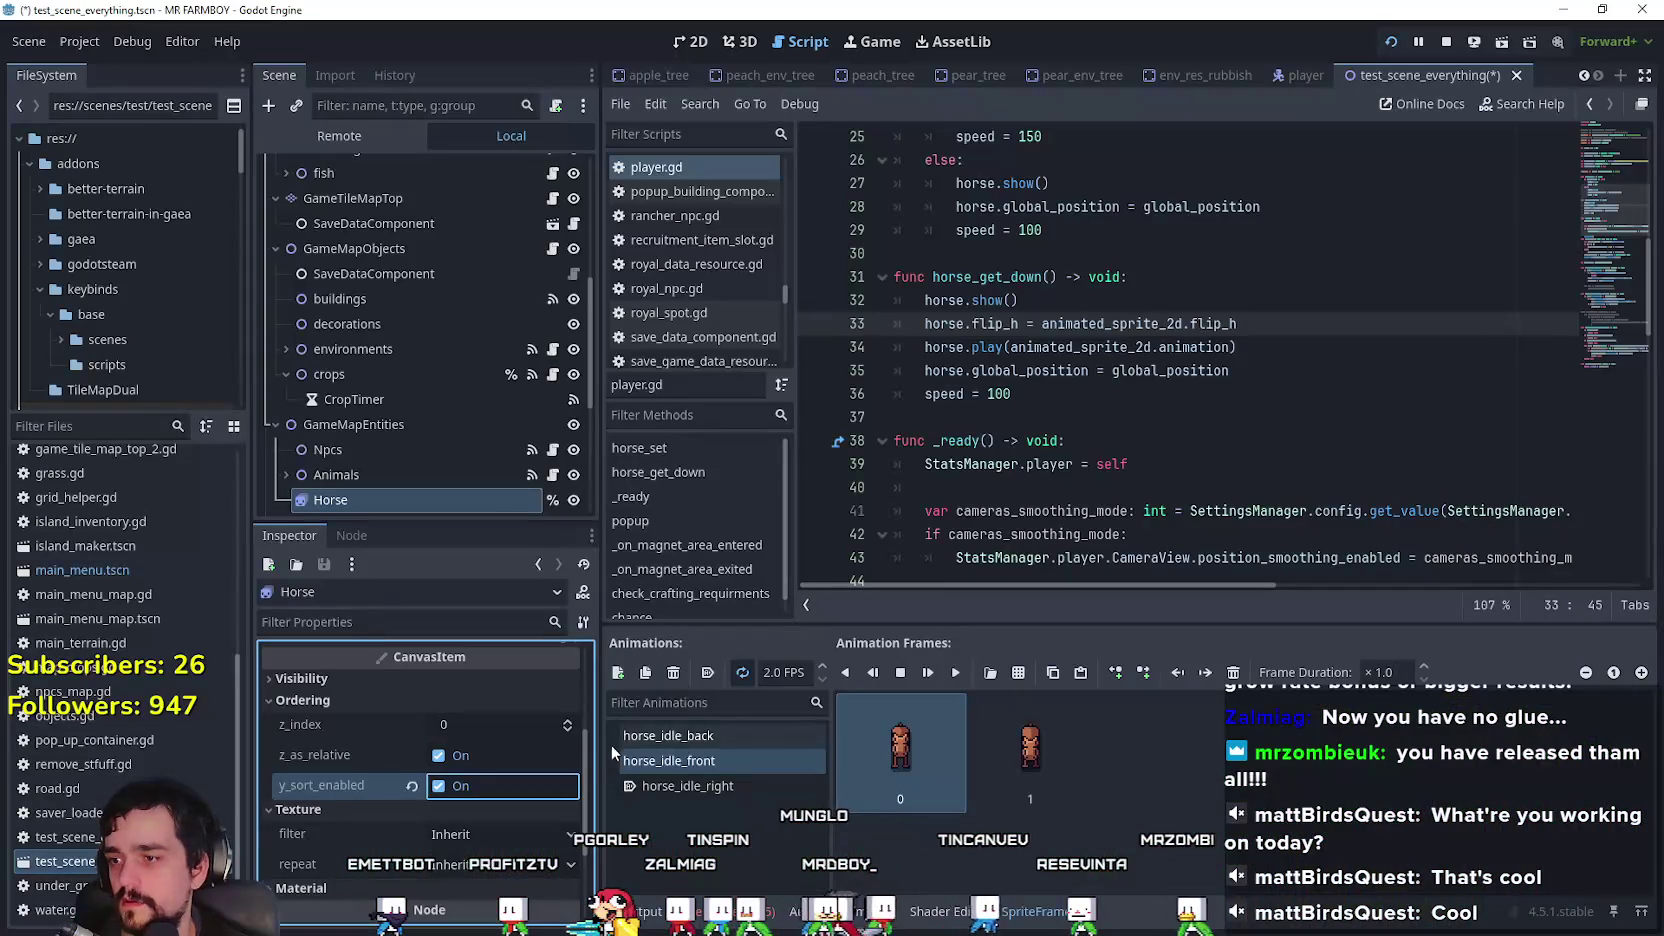
pyautogui.hotkey('alt', 'Tab')
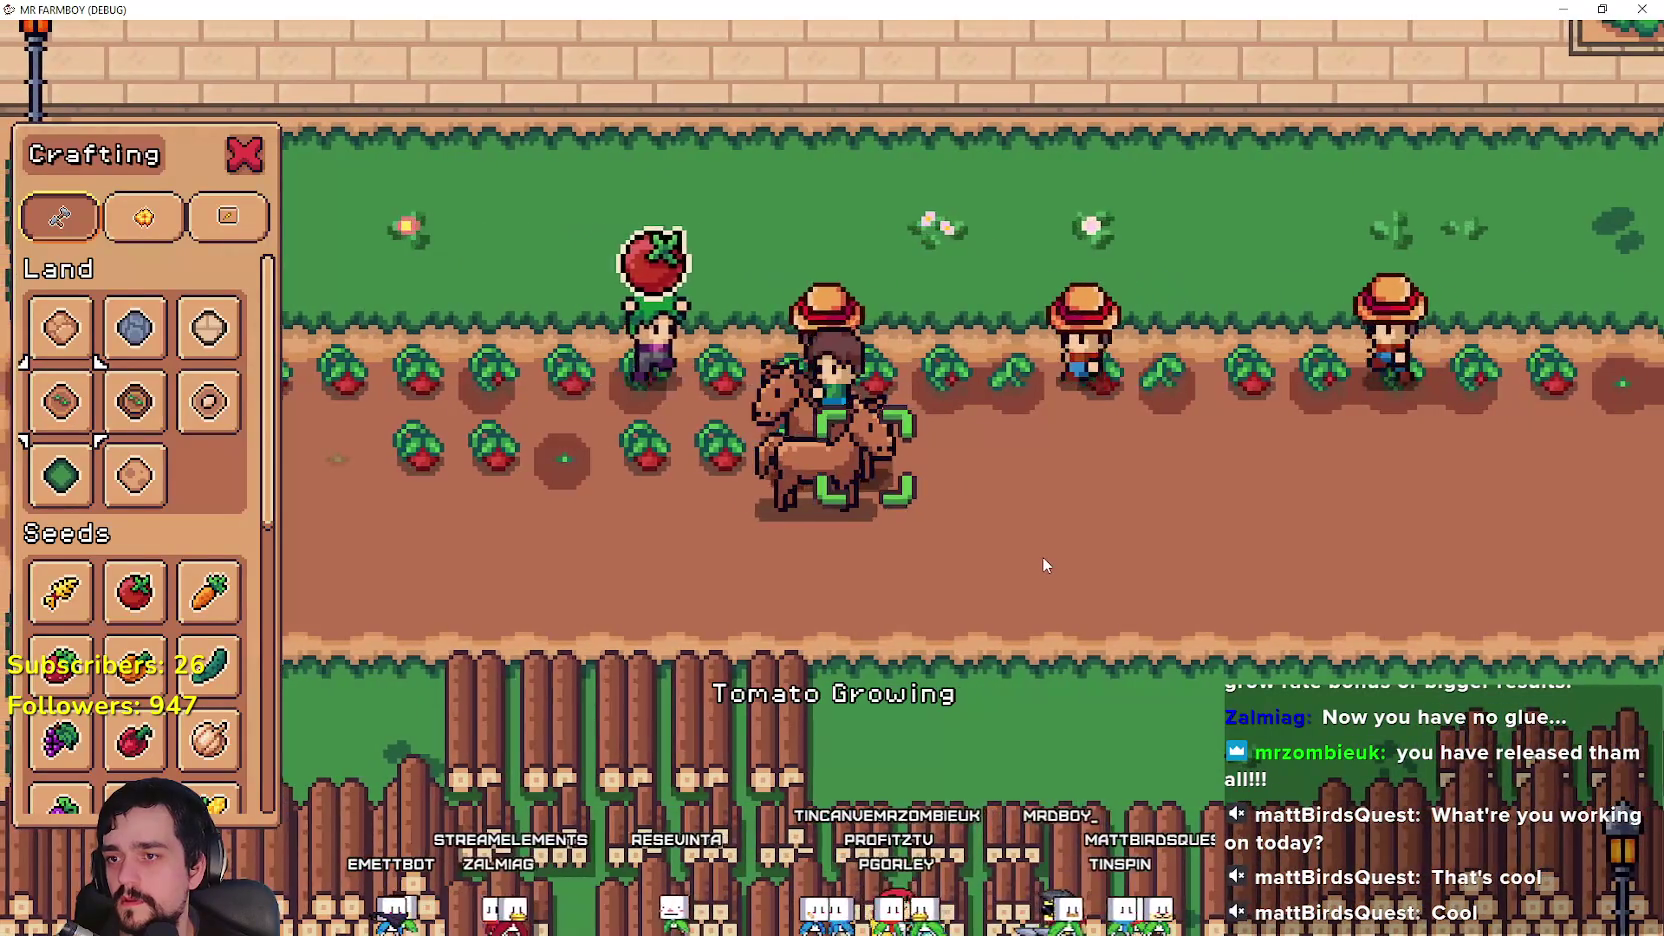
# Step: Ride the mounted player left, right, up and down around the farm, then return to the editor
pyautogui.press('a')
pyautogui.press('a')
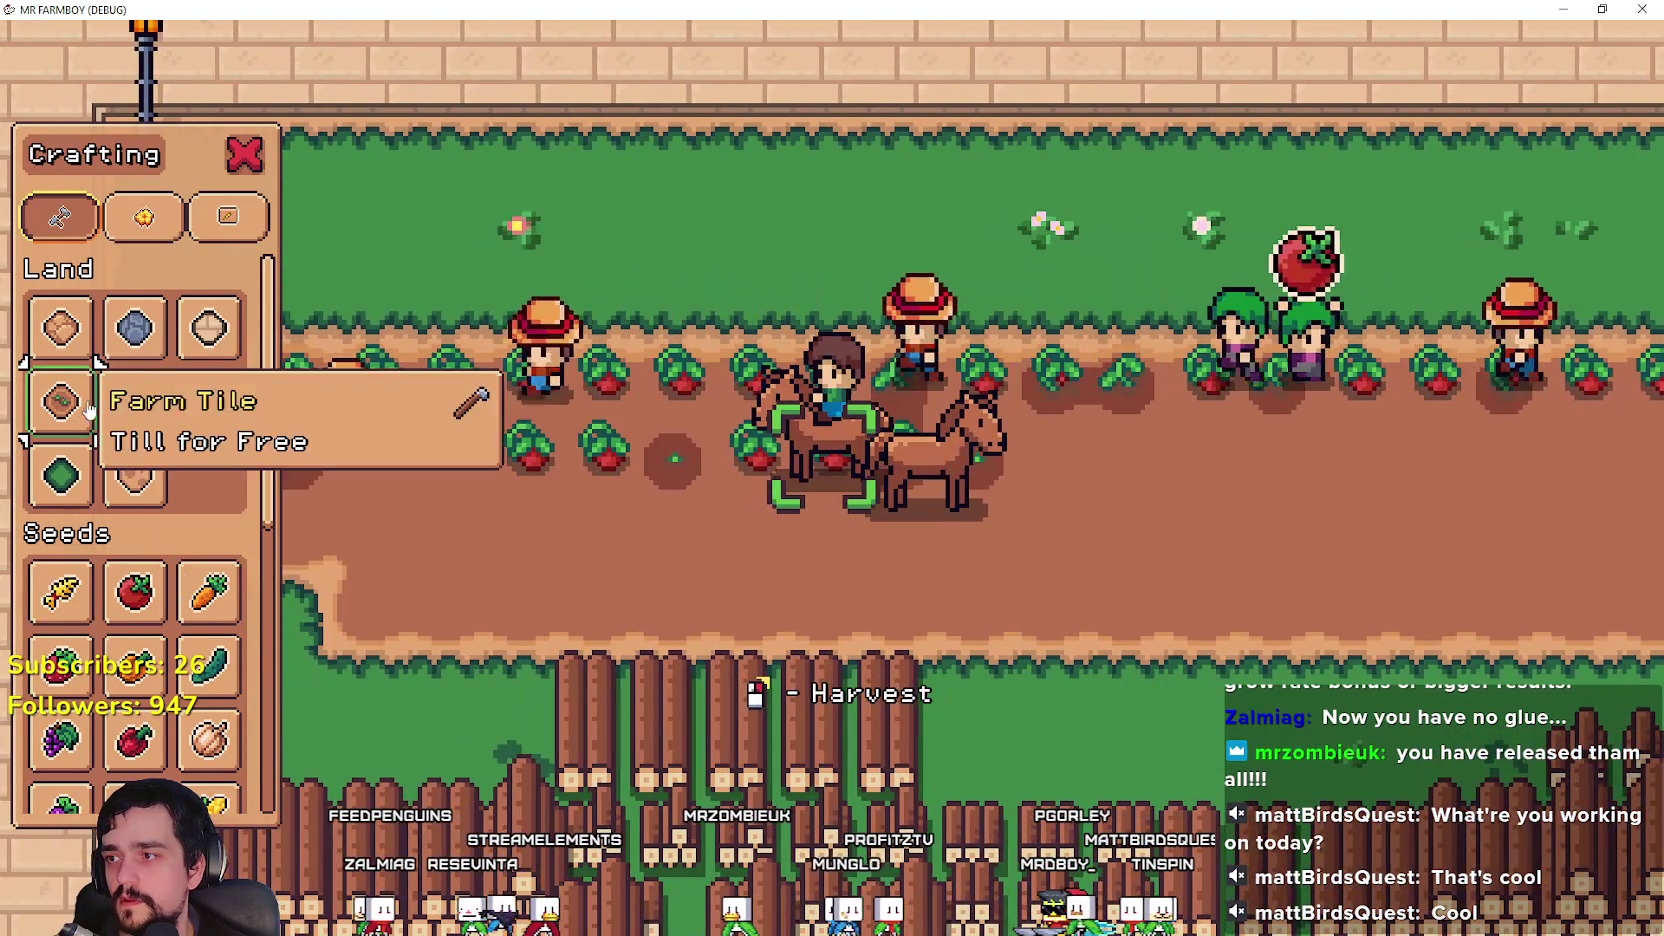
pyautogui.click(60, 400)
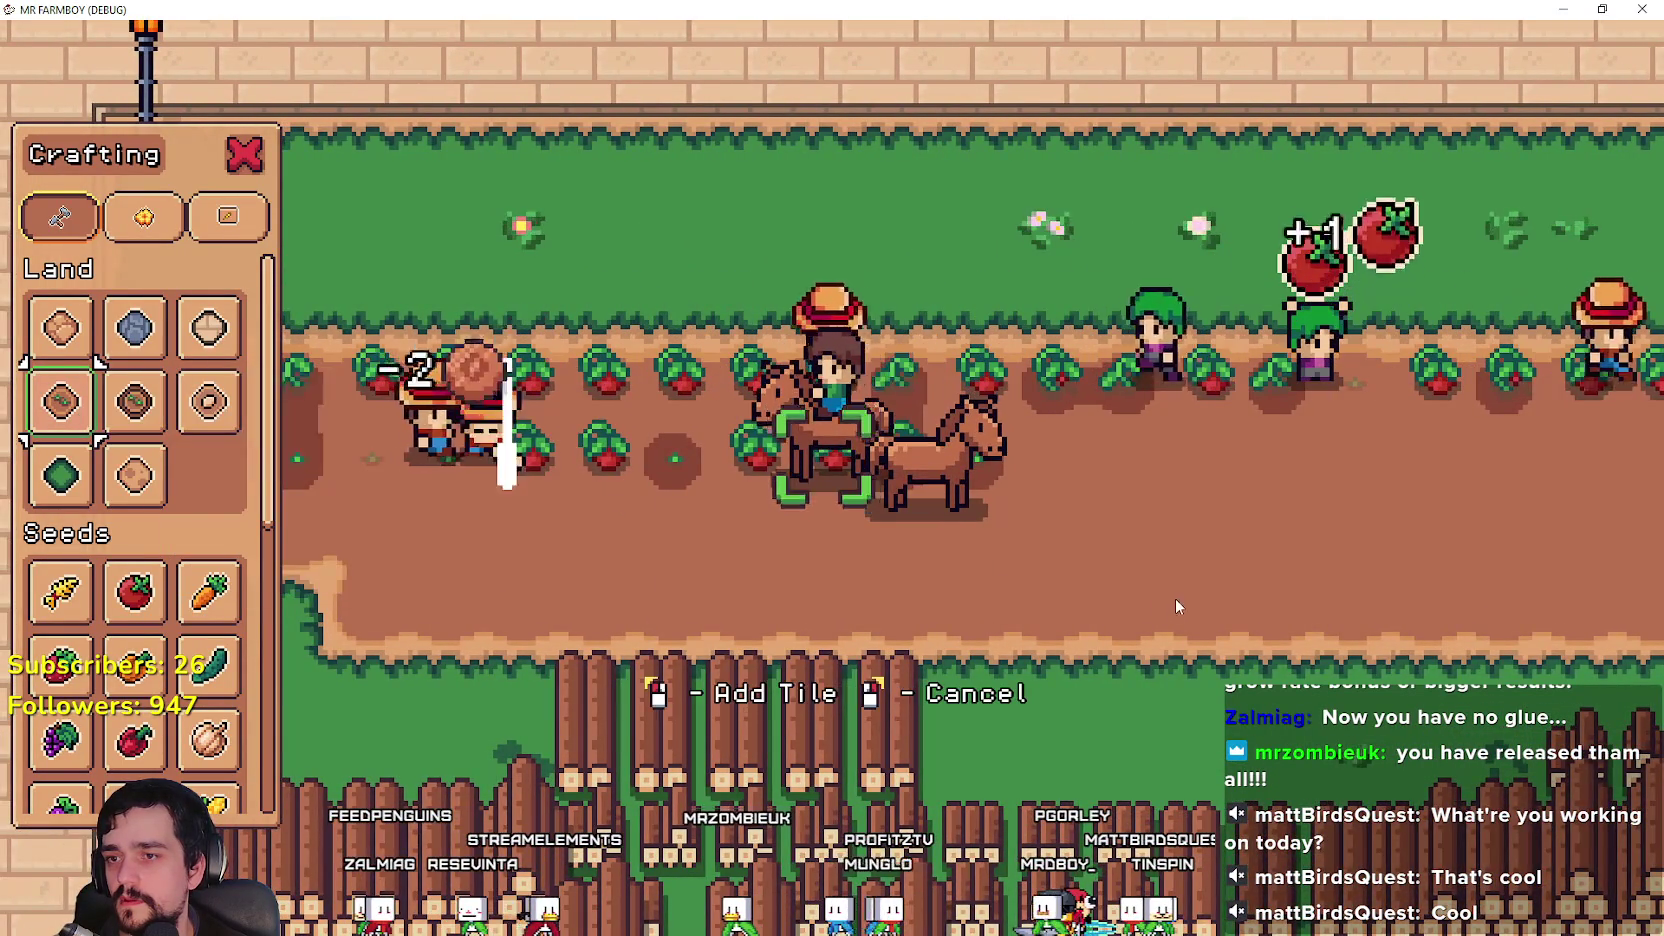
pyautogui.press('d')
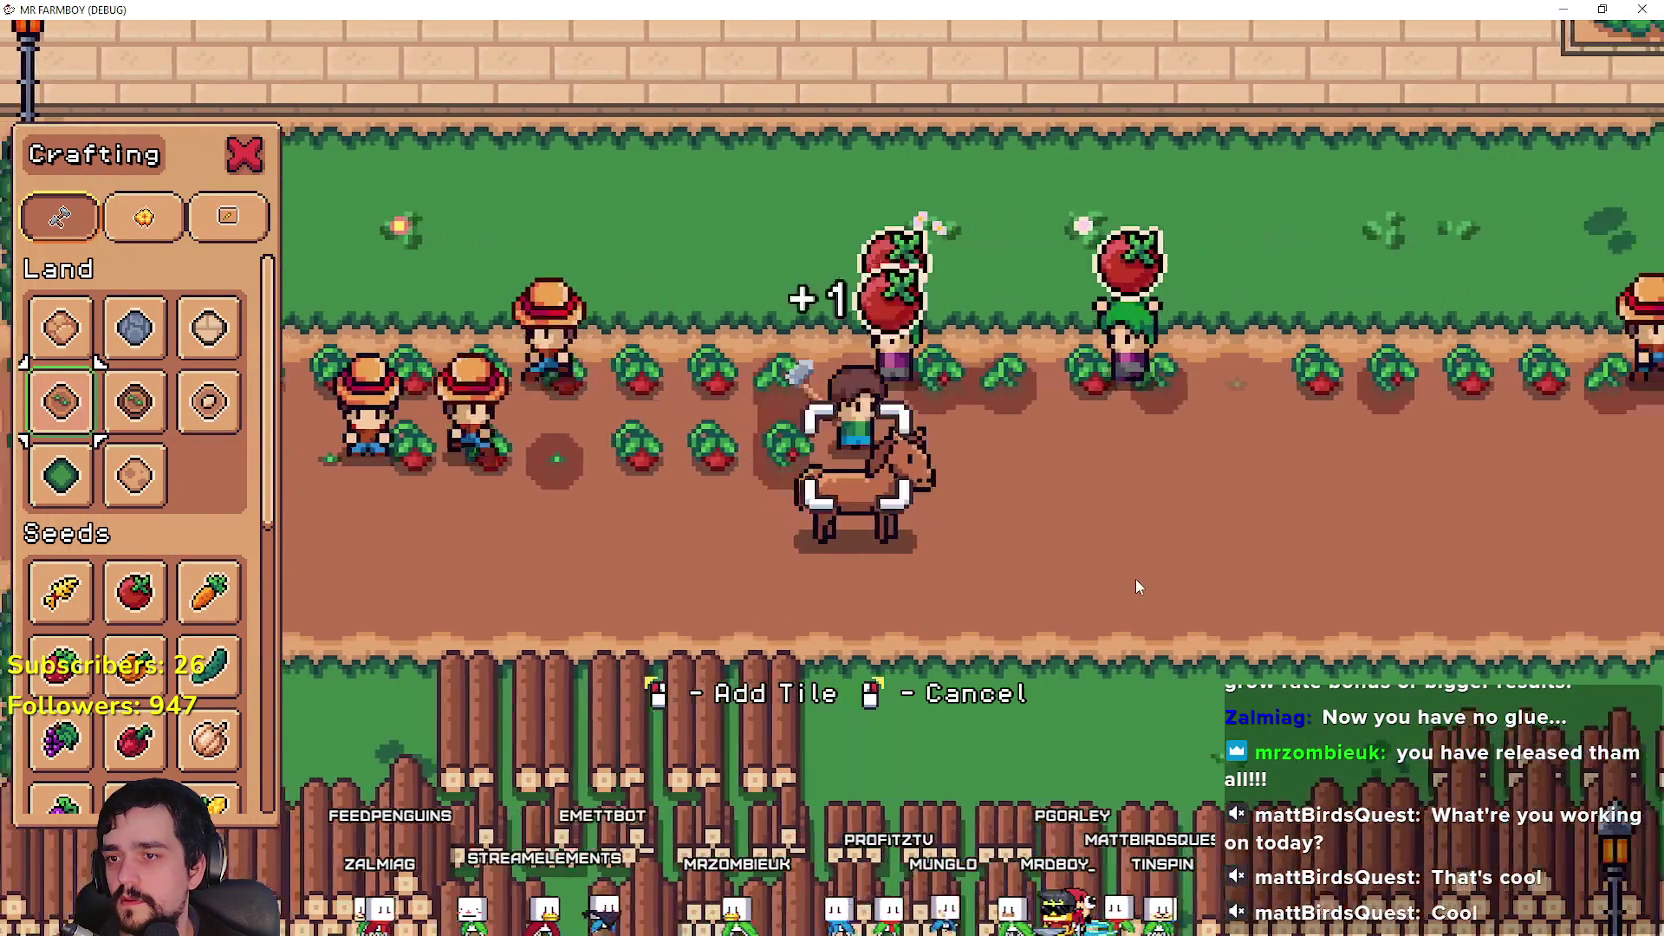
pyautogui.press('a')
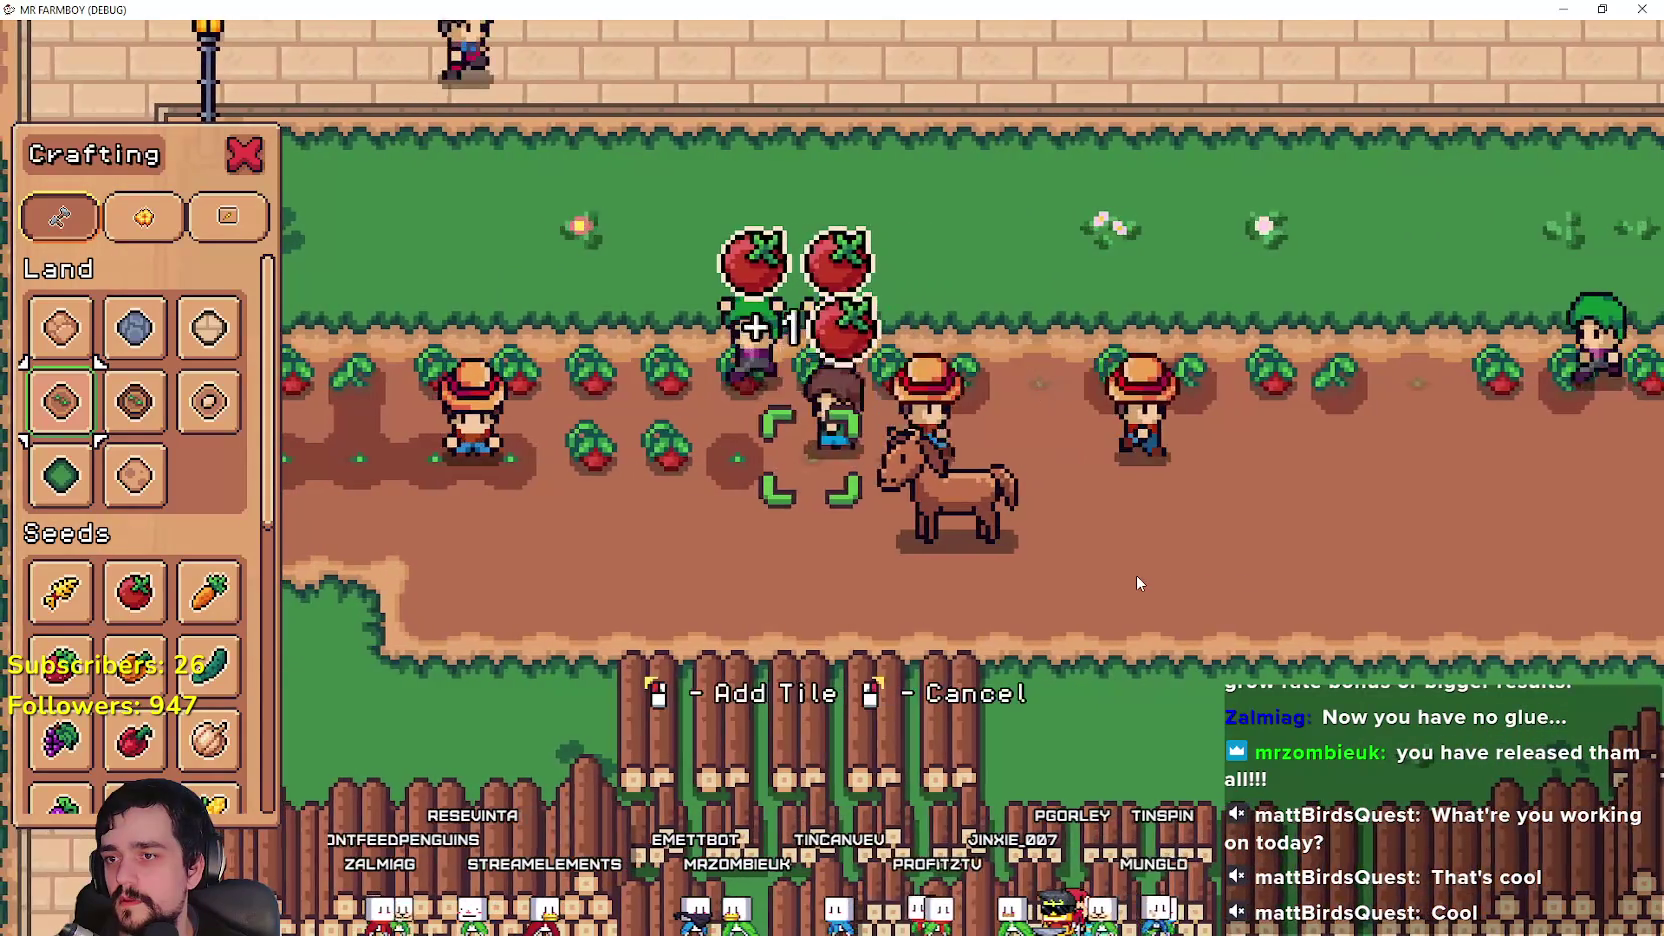
pyautogui.press('a')
pyautogui.press('s')
pyautogui.press('d')
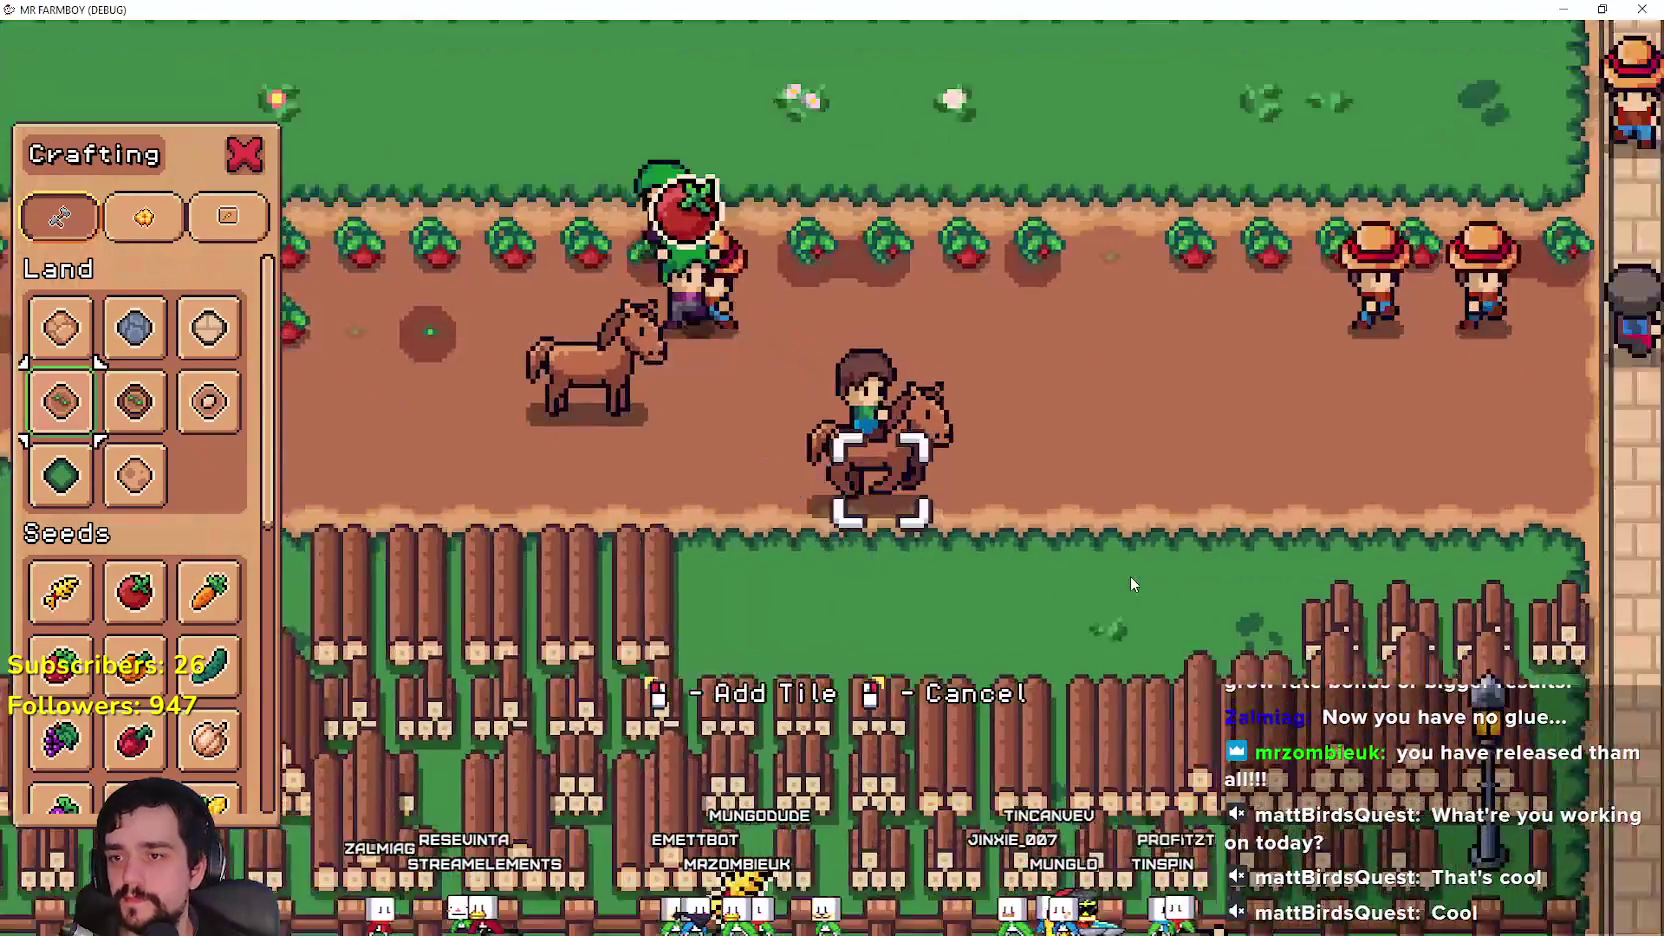
pyautogui.press('s')
pyautogui.press('s')
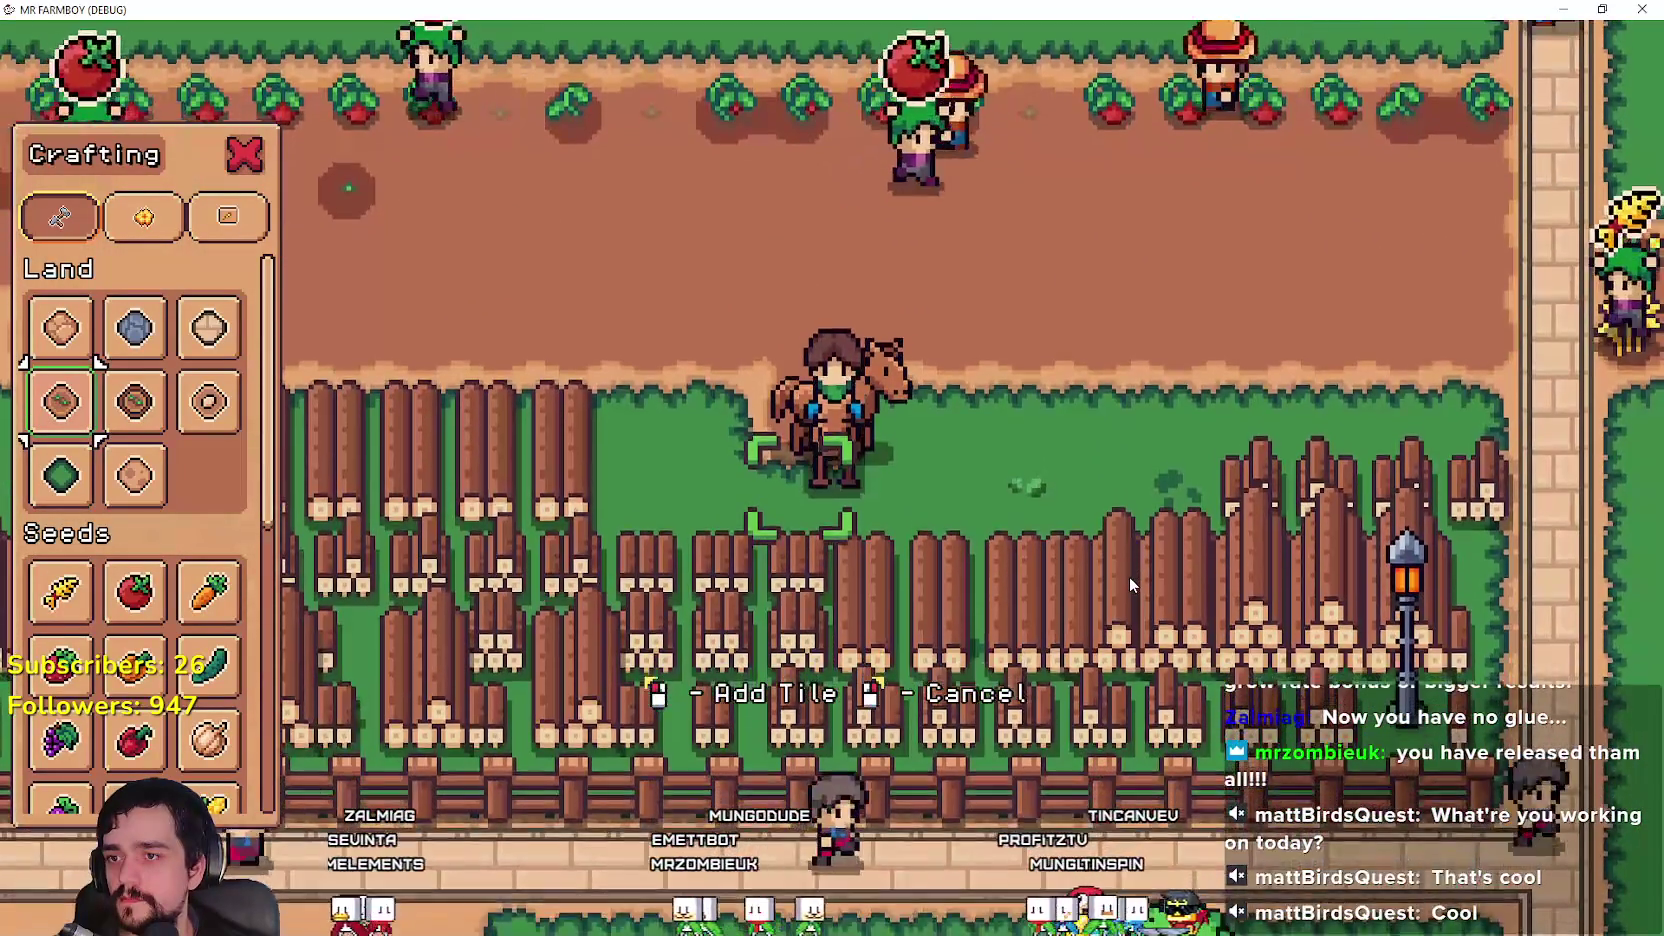
pyautogui.press('w')
pyautogui.press('w')
pyautogui.press('a')
pyautogui.press('w')
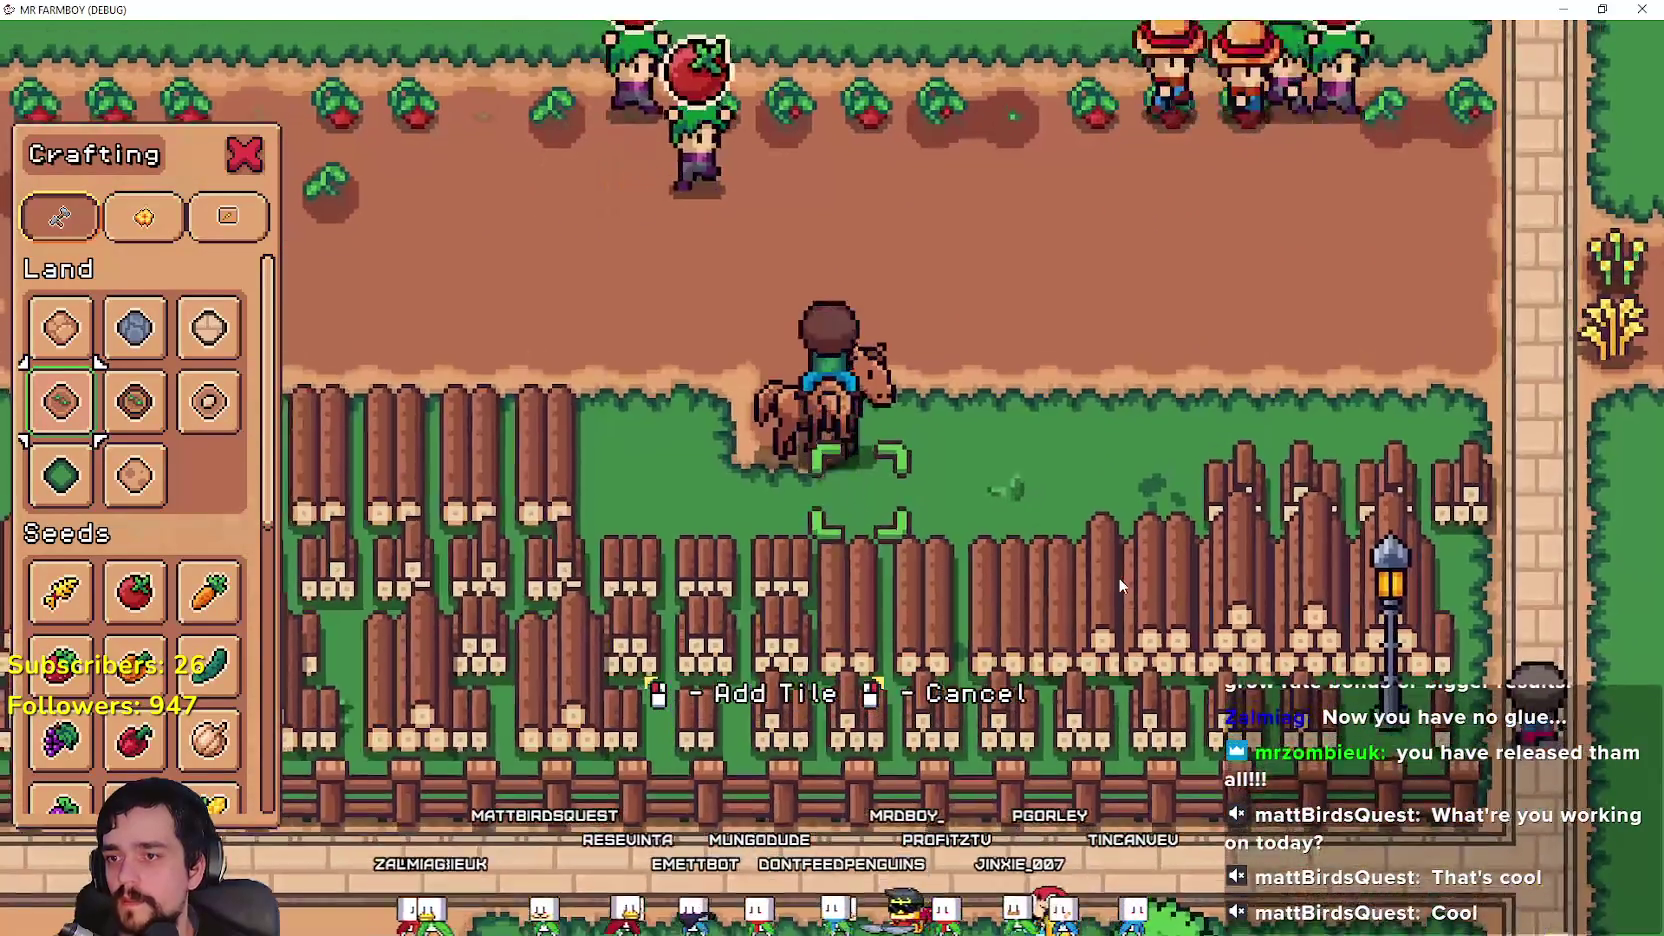
pyautogui.press('d')
pyautogui.press('s')
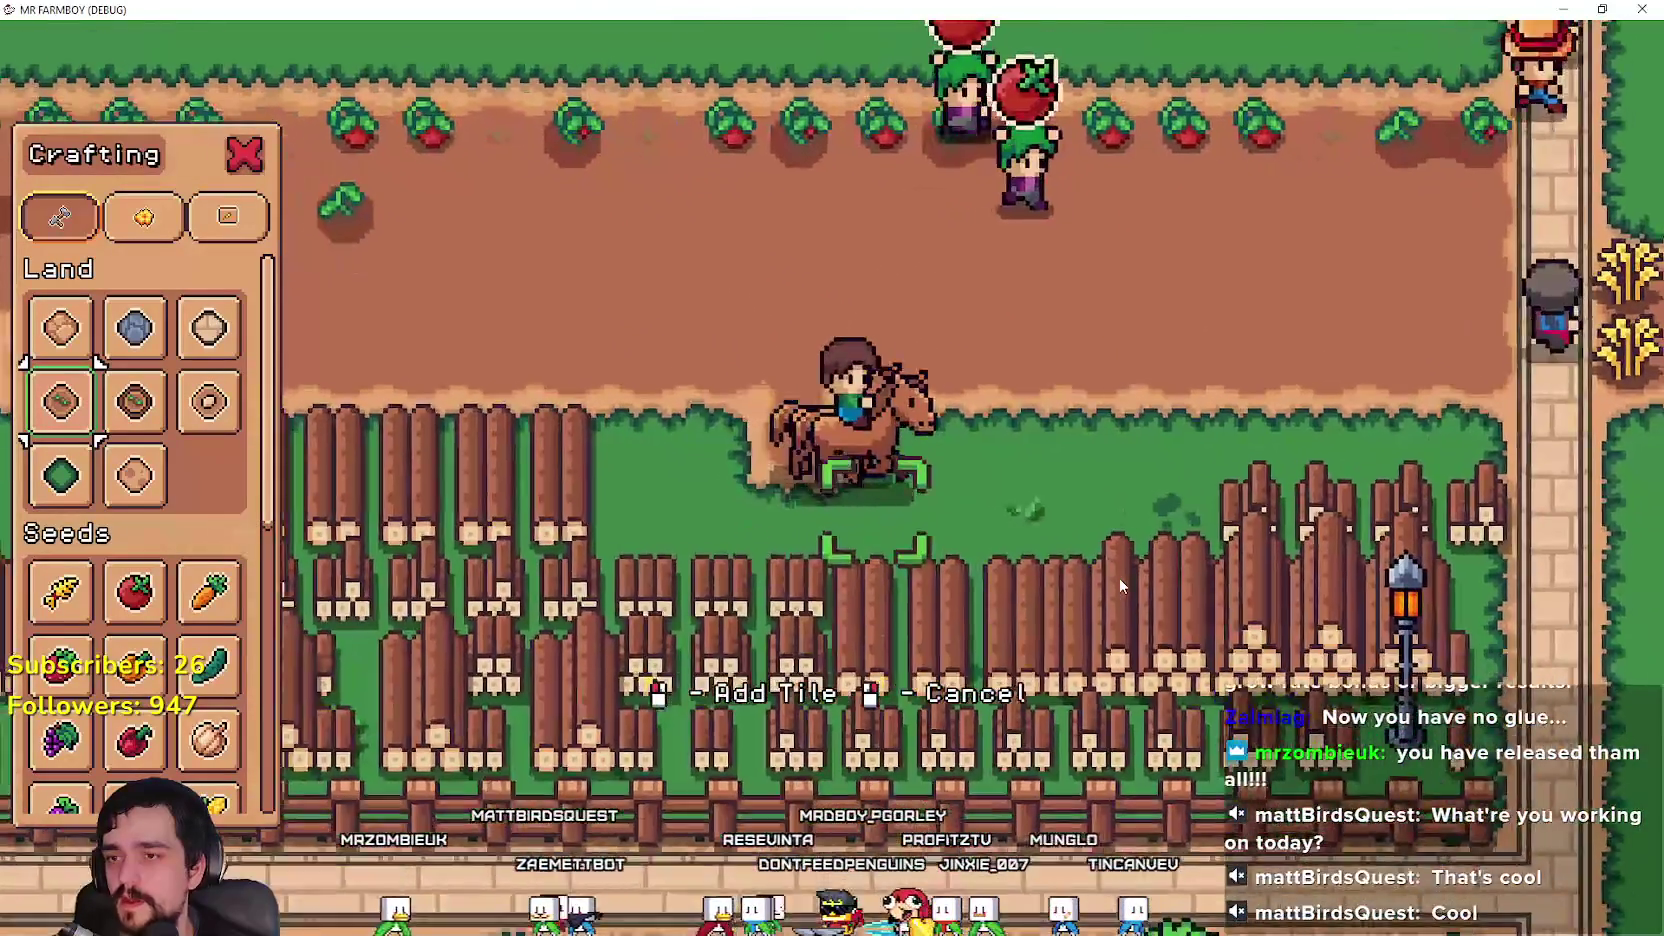
pyautogui.press('a')
pyautogui.press('d')
pyautogui.press('w')
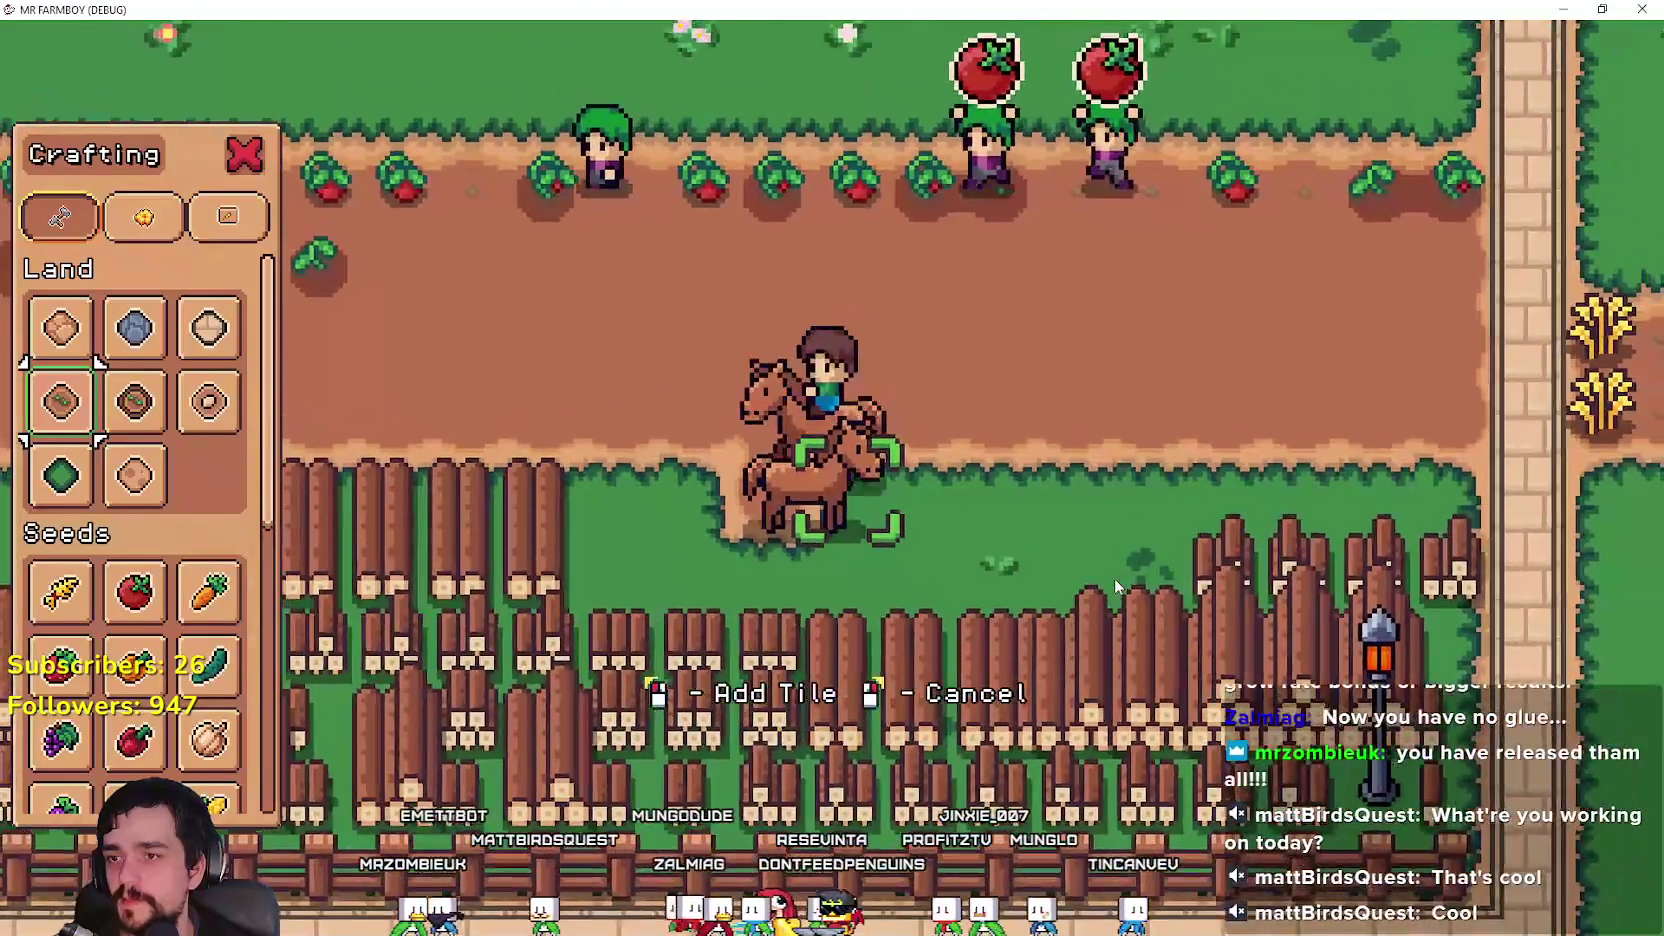
pyautogui.press('d')
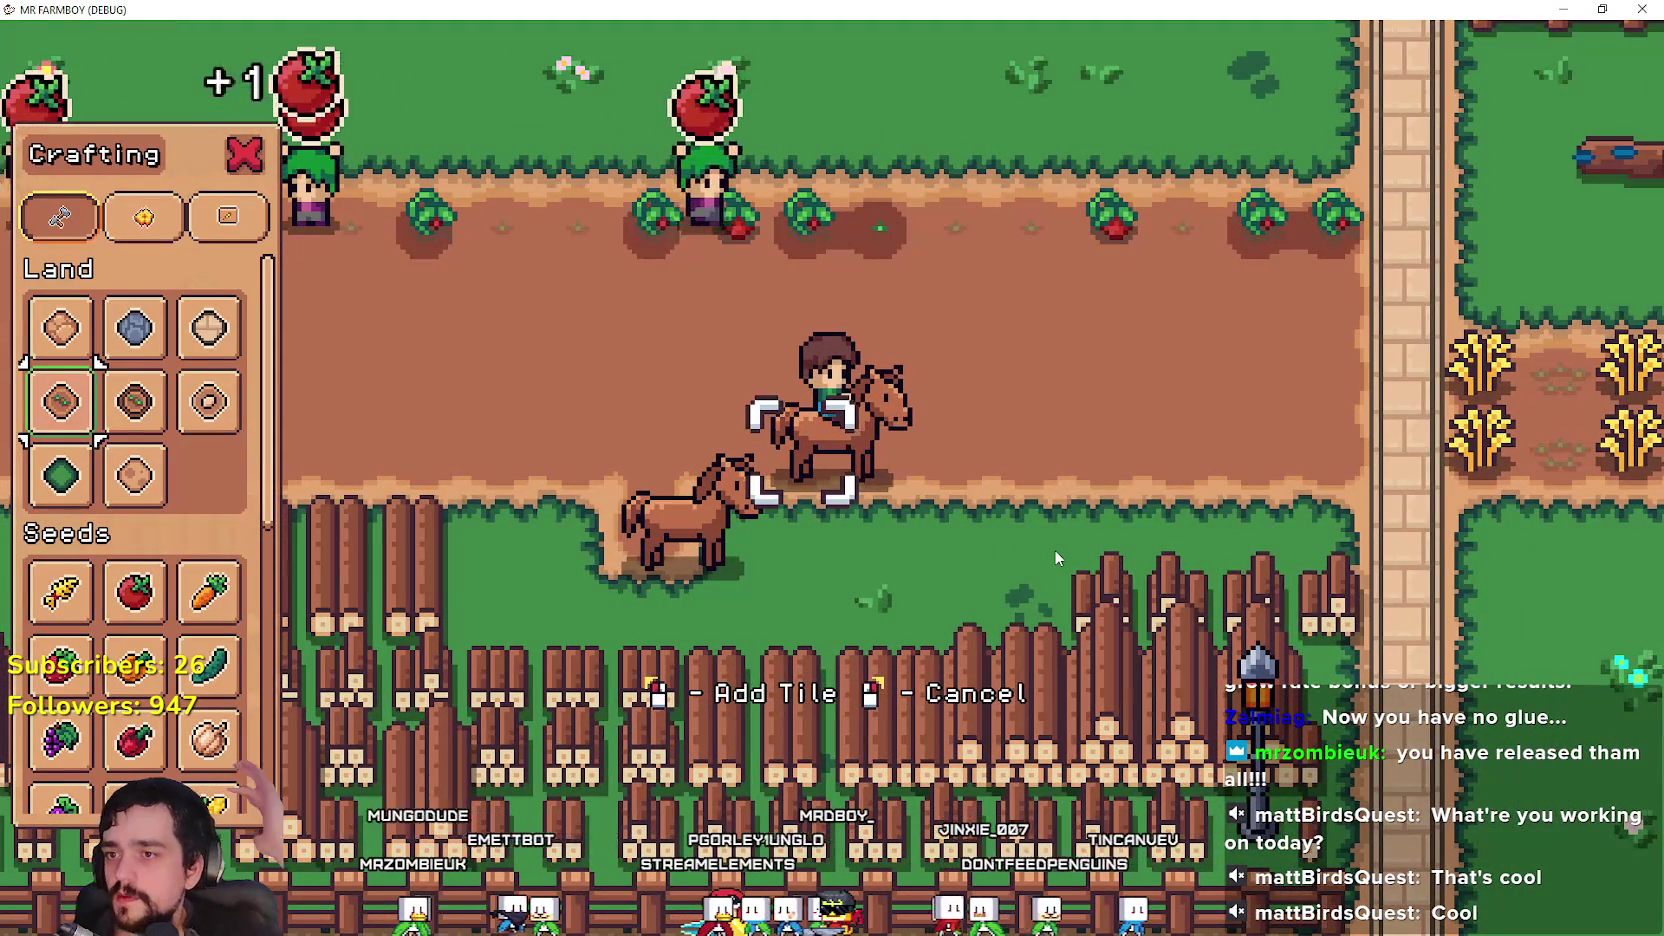
pyautogui.press('a')
pyautogui.press('s')
pyautogui.press('a')
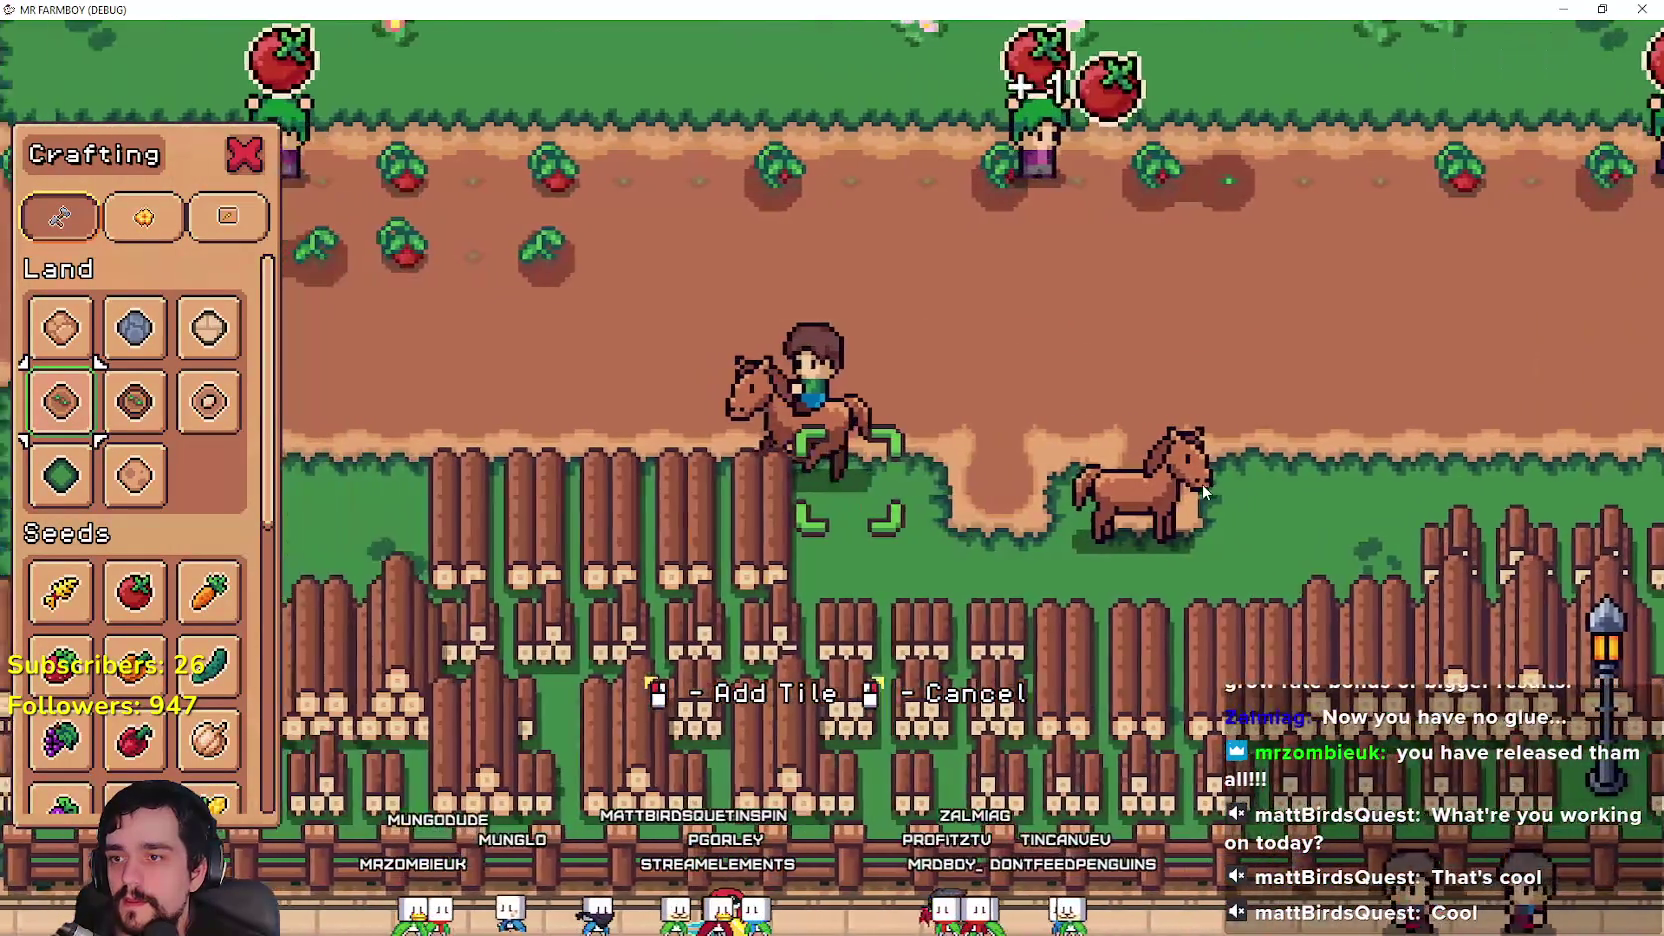
pyautogui.press('d')
pyautogui.press('w')
pyautogui.hotkey('alt', 'Tab')
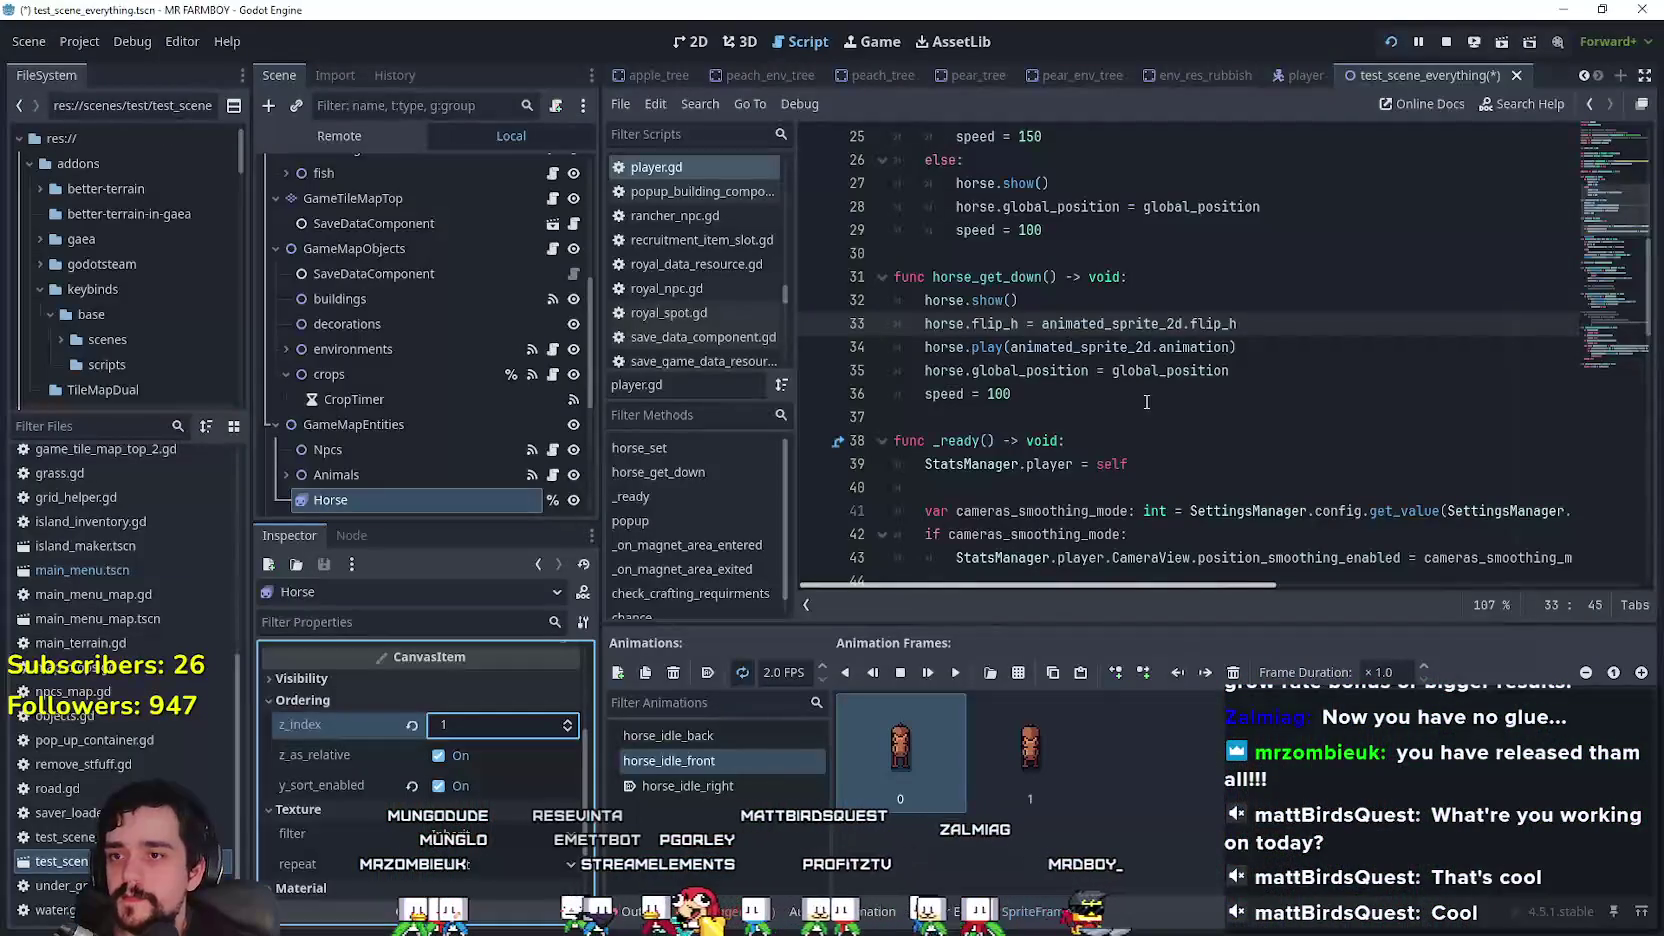
# Step: Inspect the player AnimatedSprite2D's -6 px vertical offset on the canvas, then go back to the script
pyautogui.click(1146, 394)
pyautogui.scroll(1, 1142, 409)
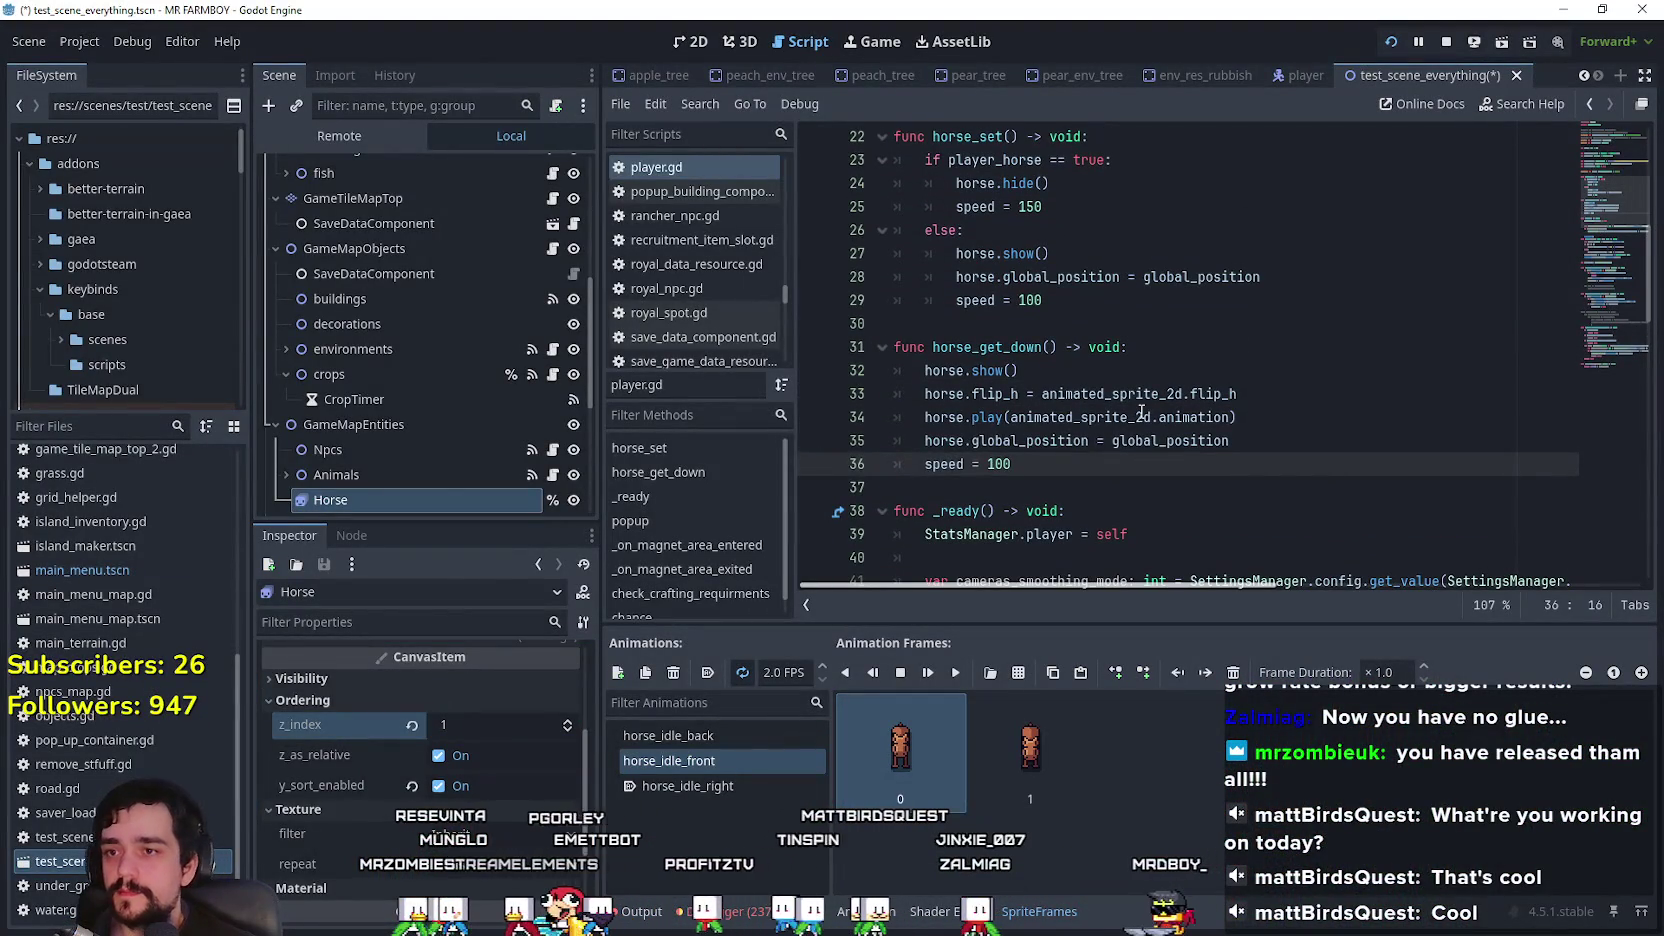
pyautogui.scroll(3, 1141, 411)
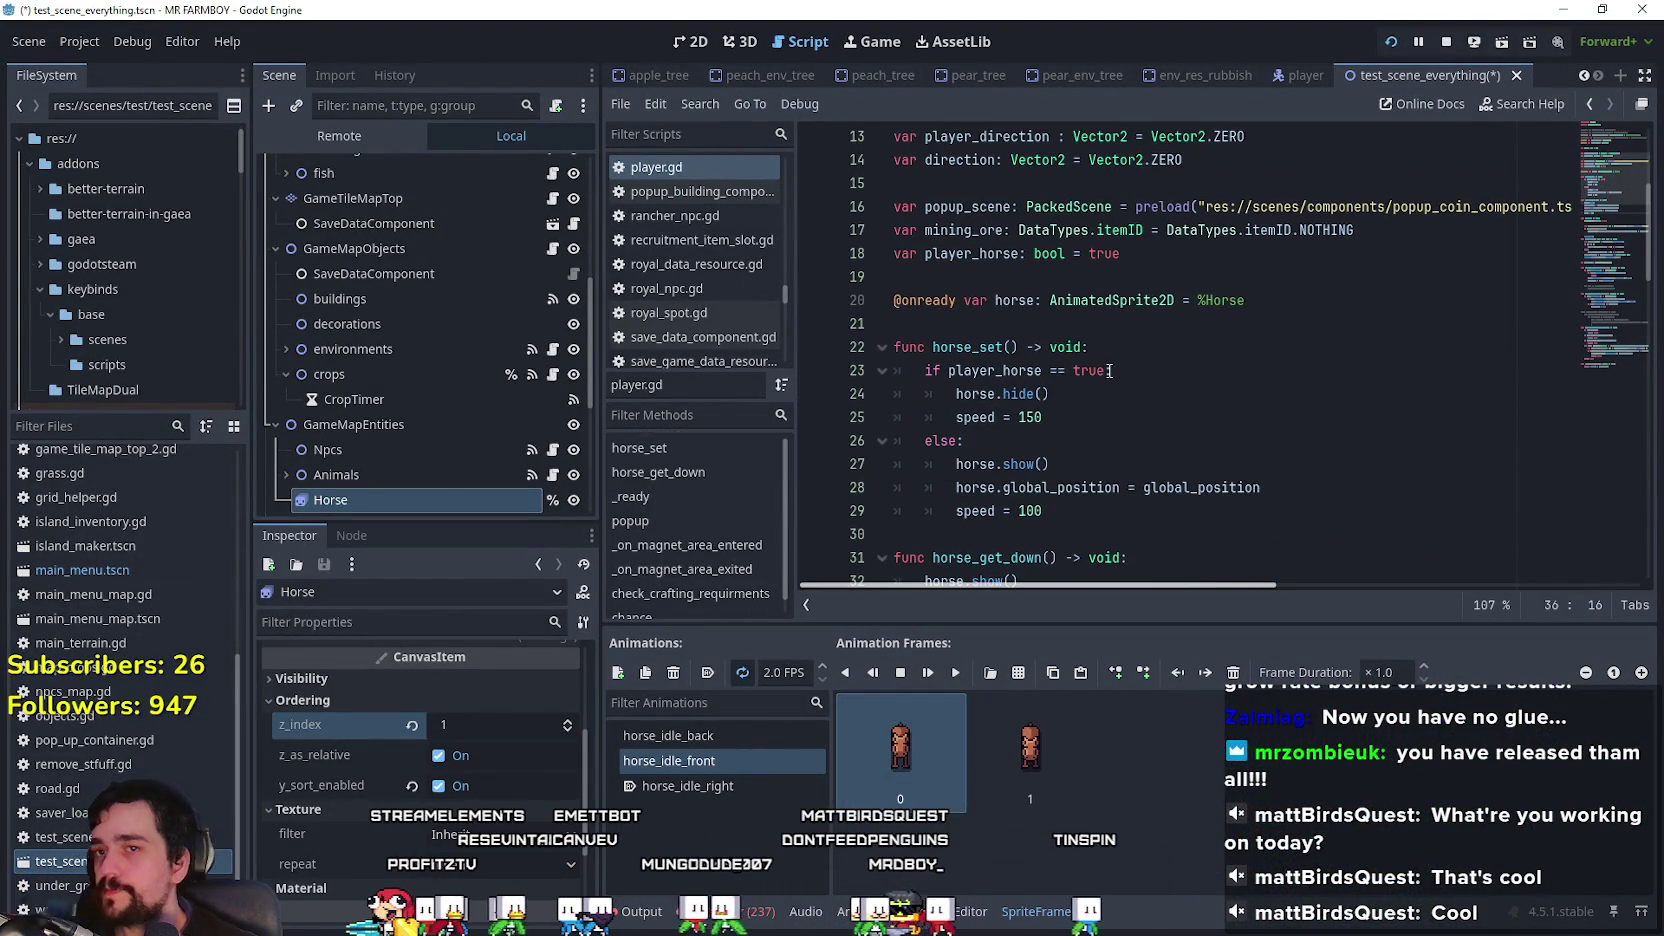
pyautogui.click(1299, 80)
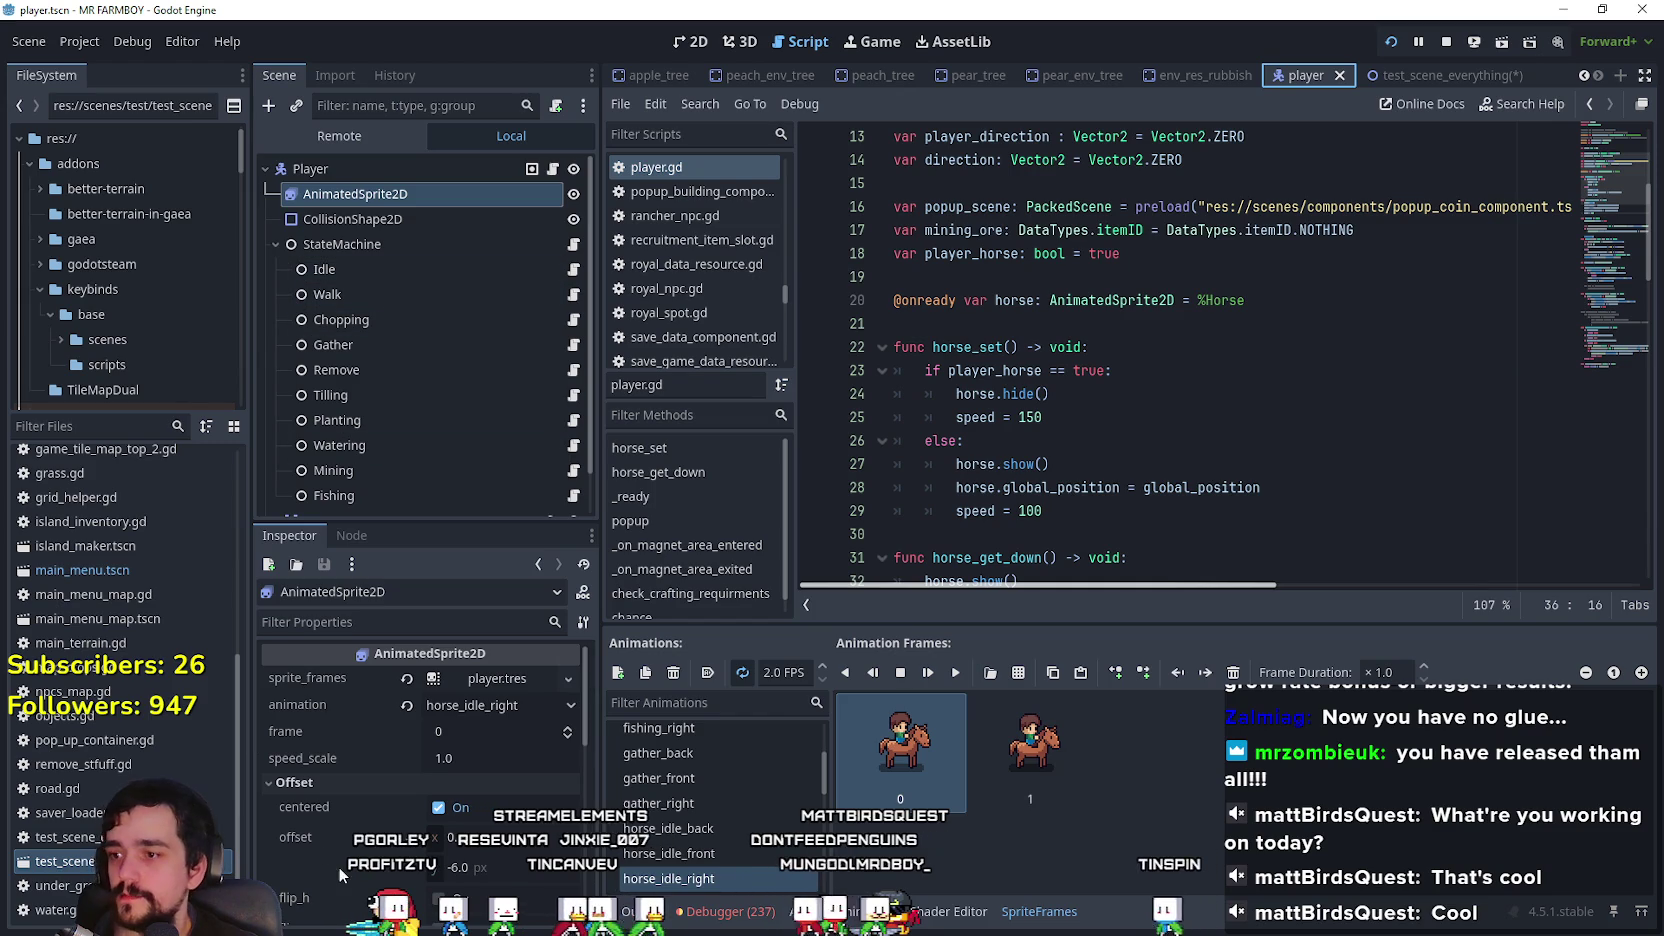
pyautogui.scroll(-2, 321, 833)
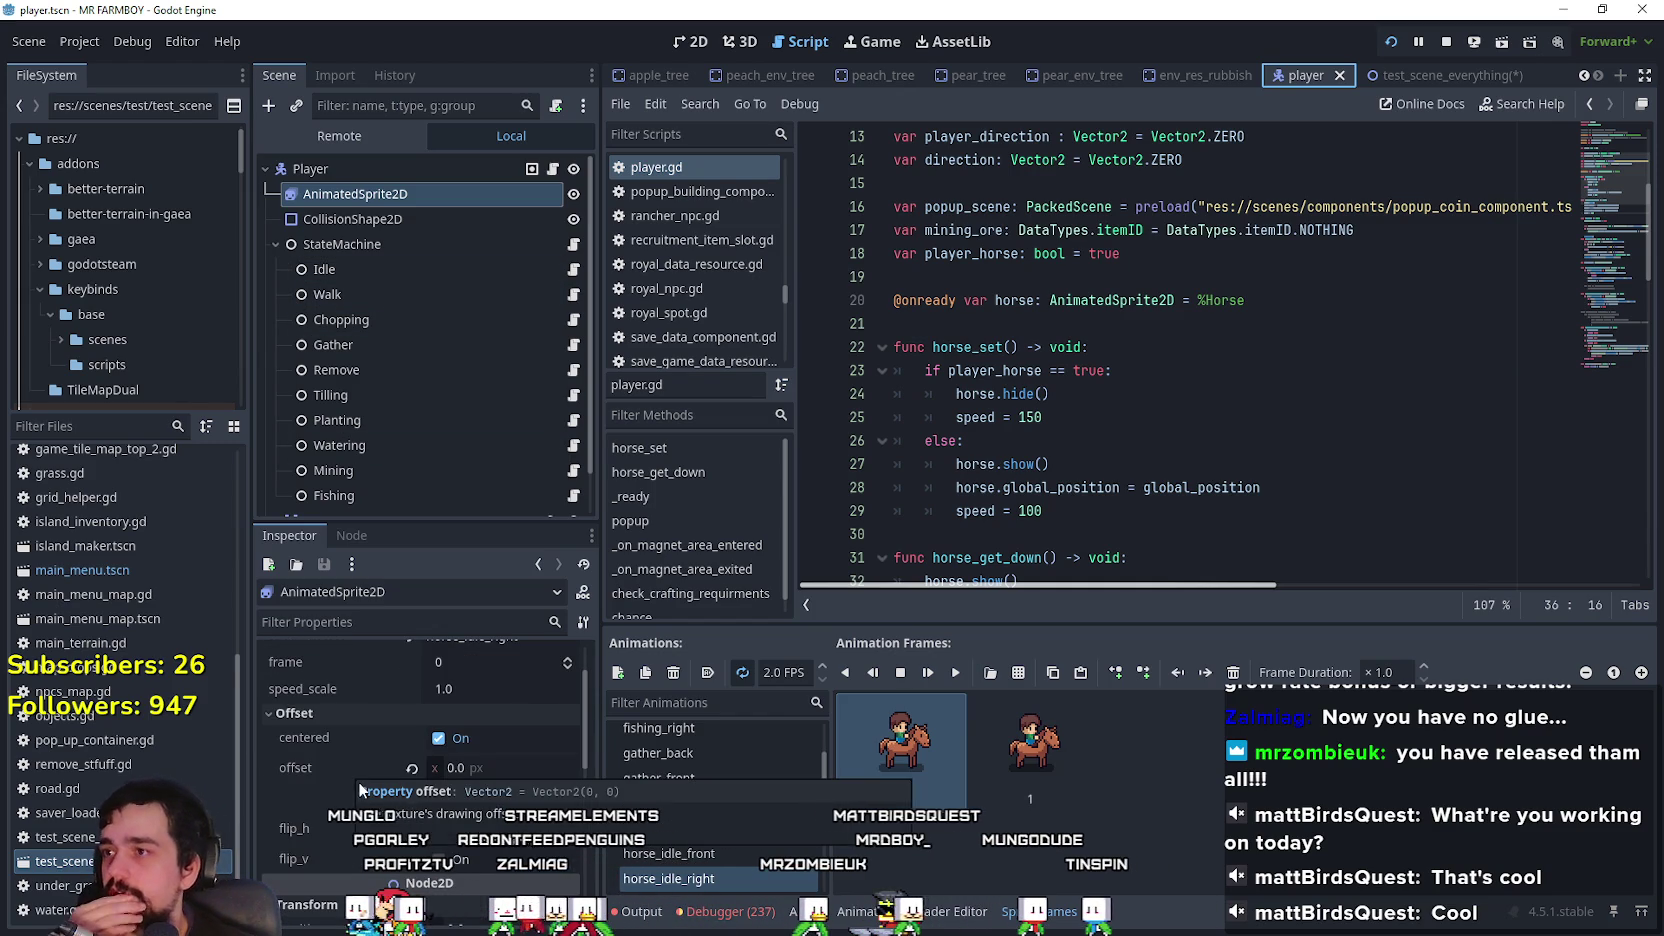
pyautogui.click(690, 41)
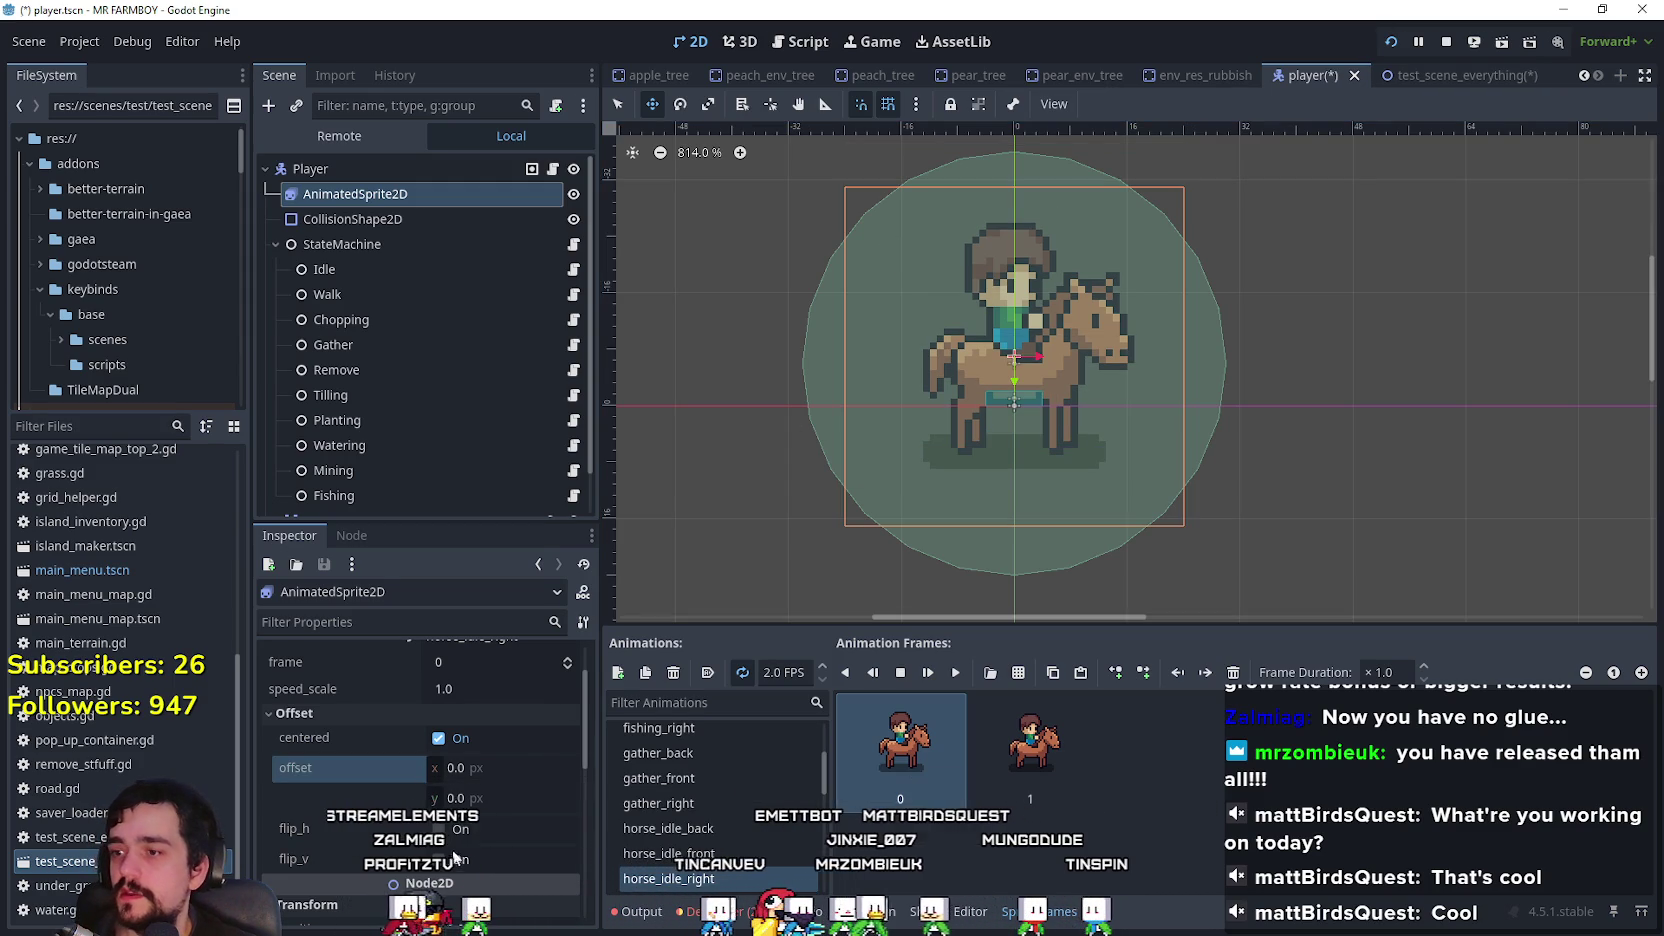
pyautogui.click(553, 169)
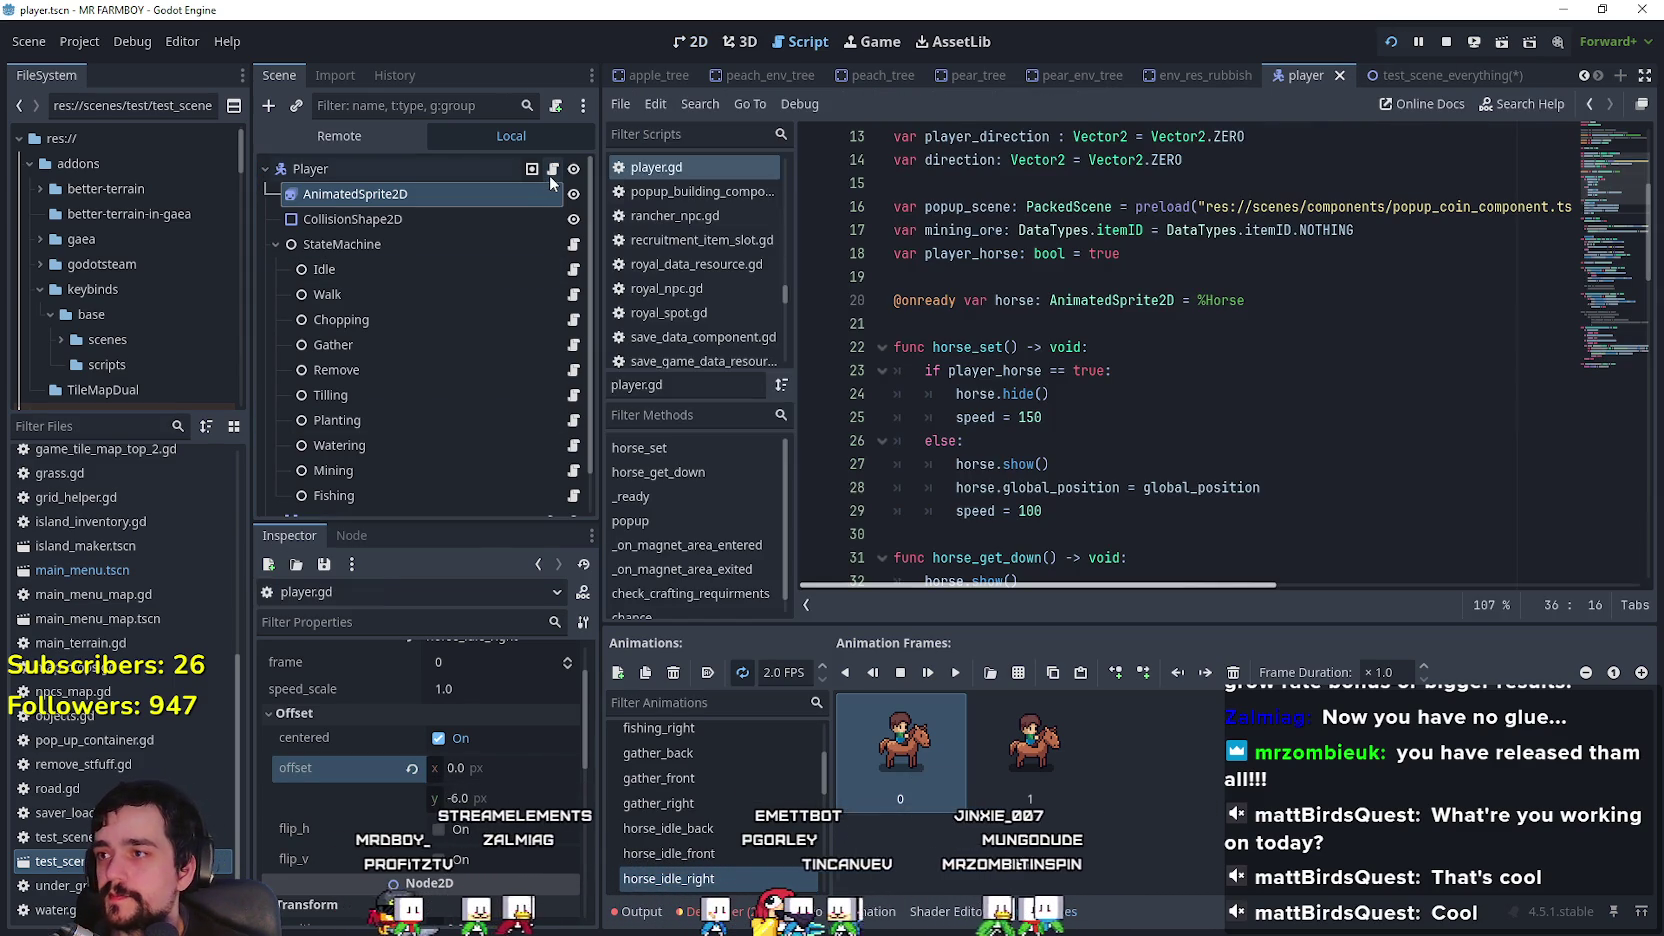
# Step: Look through the horse_set and horse_get_down lines in player.gd for where to add code
pyautogui.scroll(-1, 1162, 428)
pyautogui.click(1250, 448)
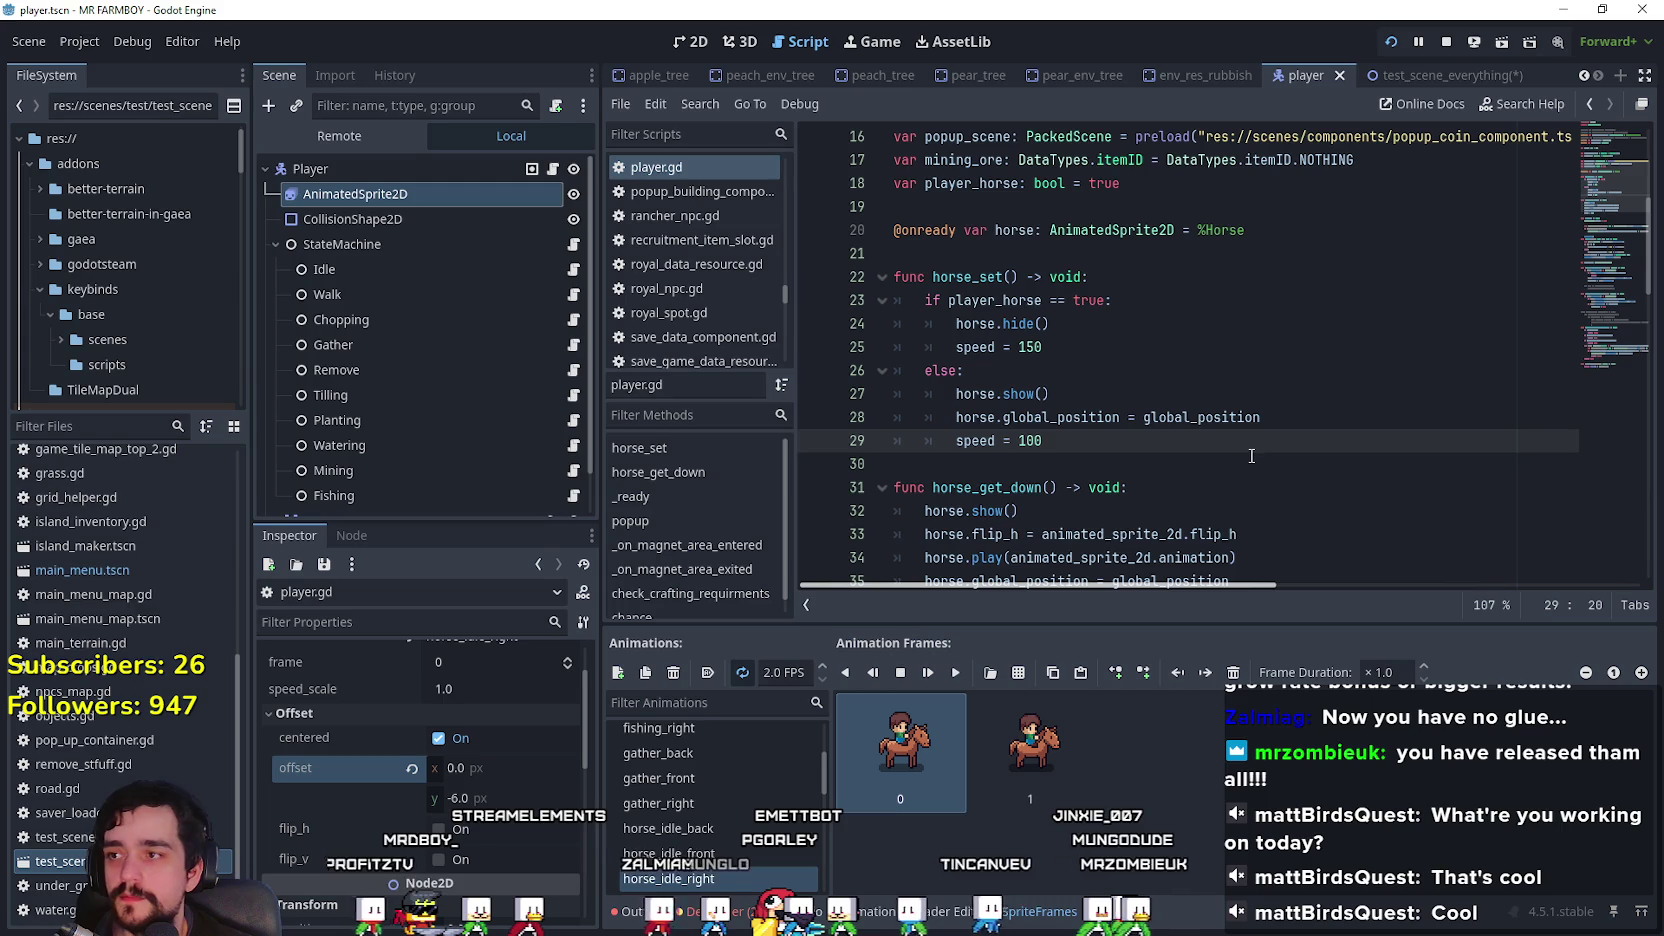
pyautogui.click(1121, 339)
pyautogui.click(1231, 450)
pyautogui.scroll(-2, 1231, 450)
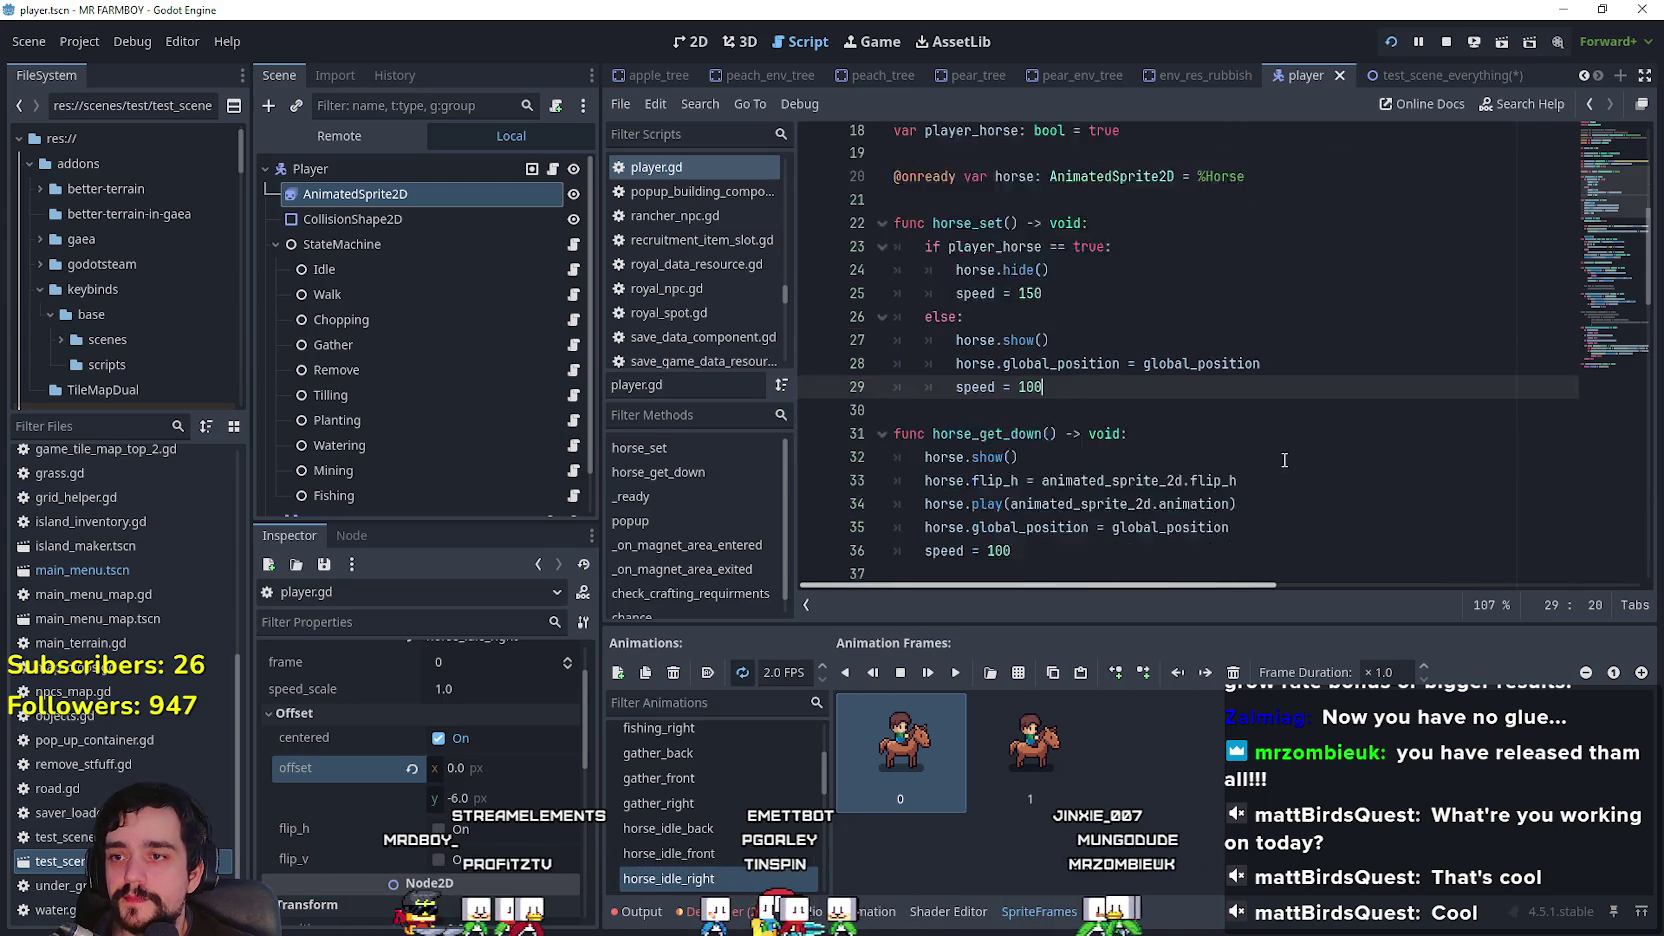
pyautogui.click(1240, 442)
pyautogui.click(1250, 485)
pyautogui.click(1270, 464)
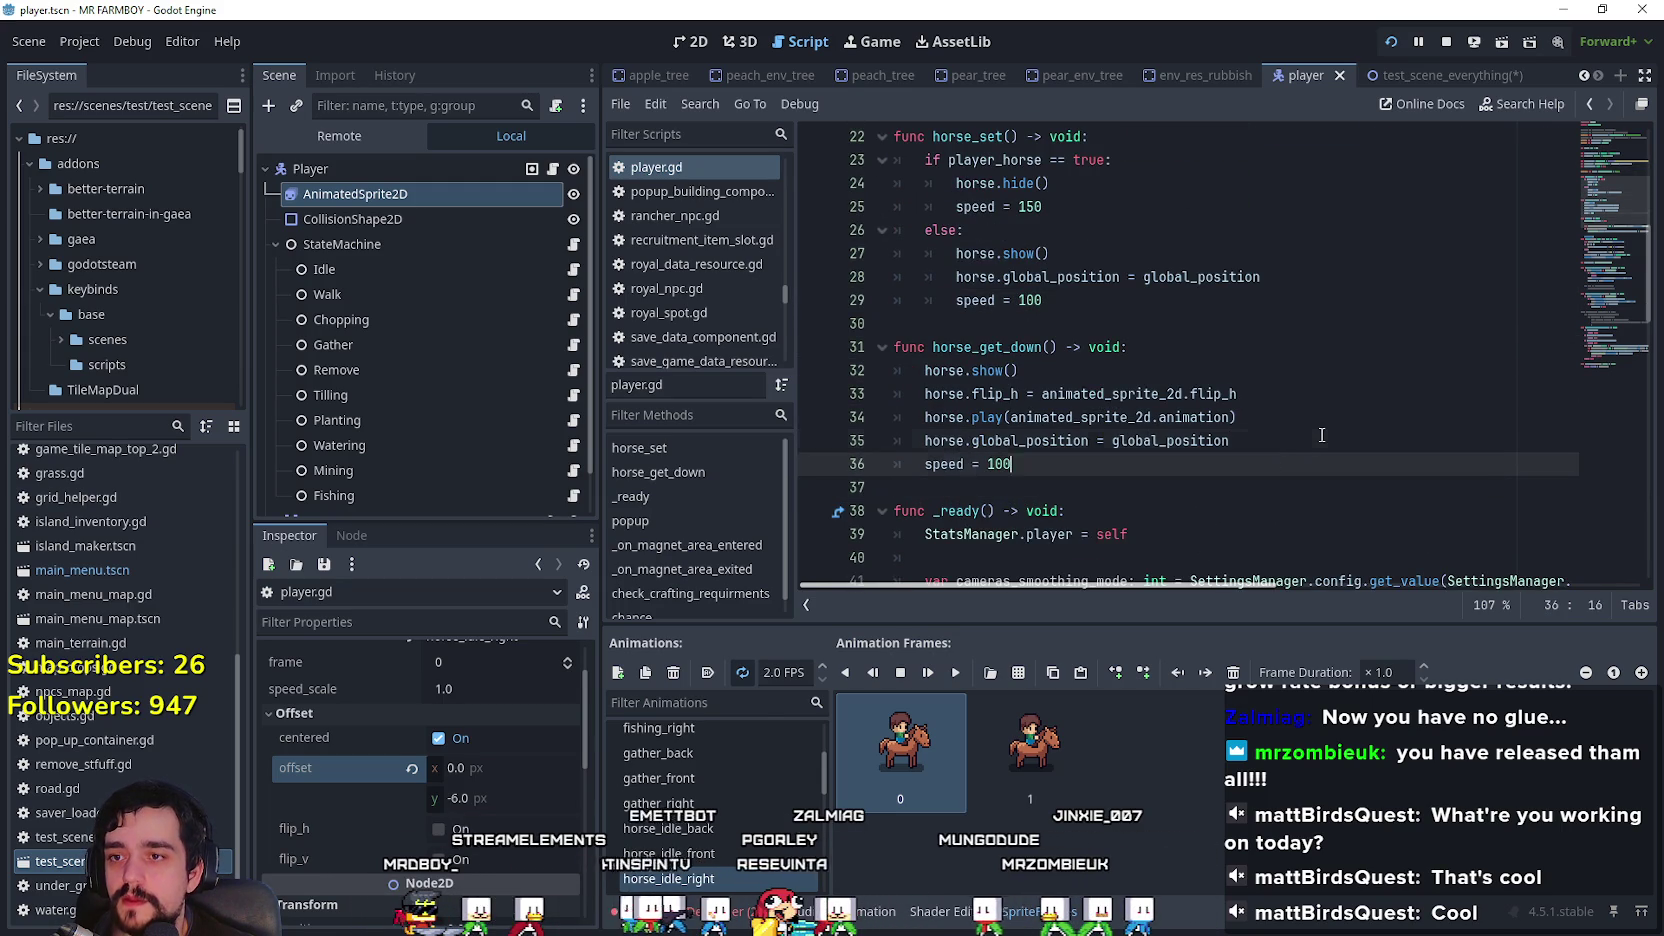
pyautogui.click(1300, 440)
pyautogui.click(1075, 416)
pyautogui.click(1068, 371)
pyautogui.click(1250, 417)
pyautogui.click(1278, 440)
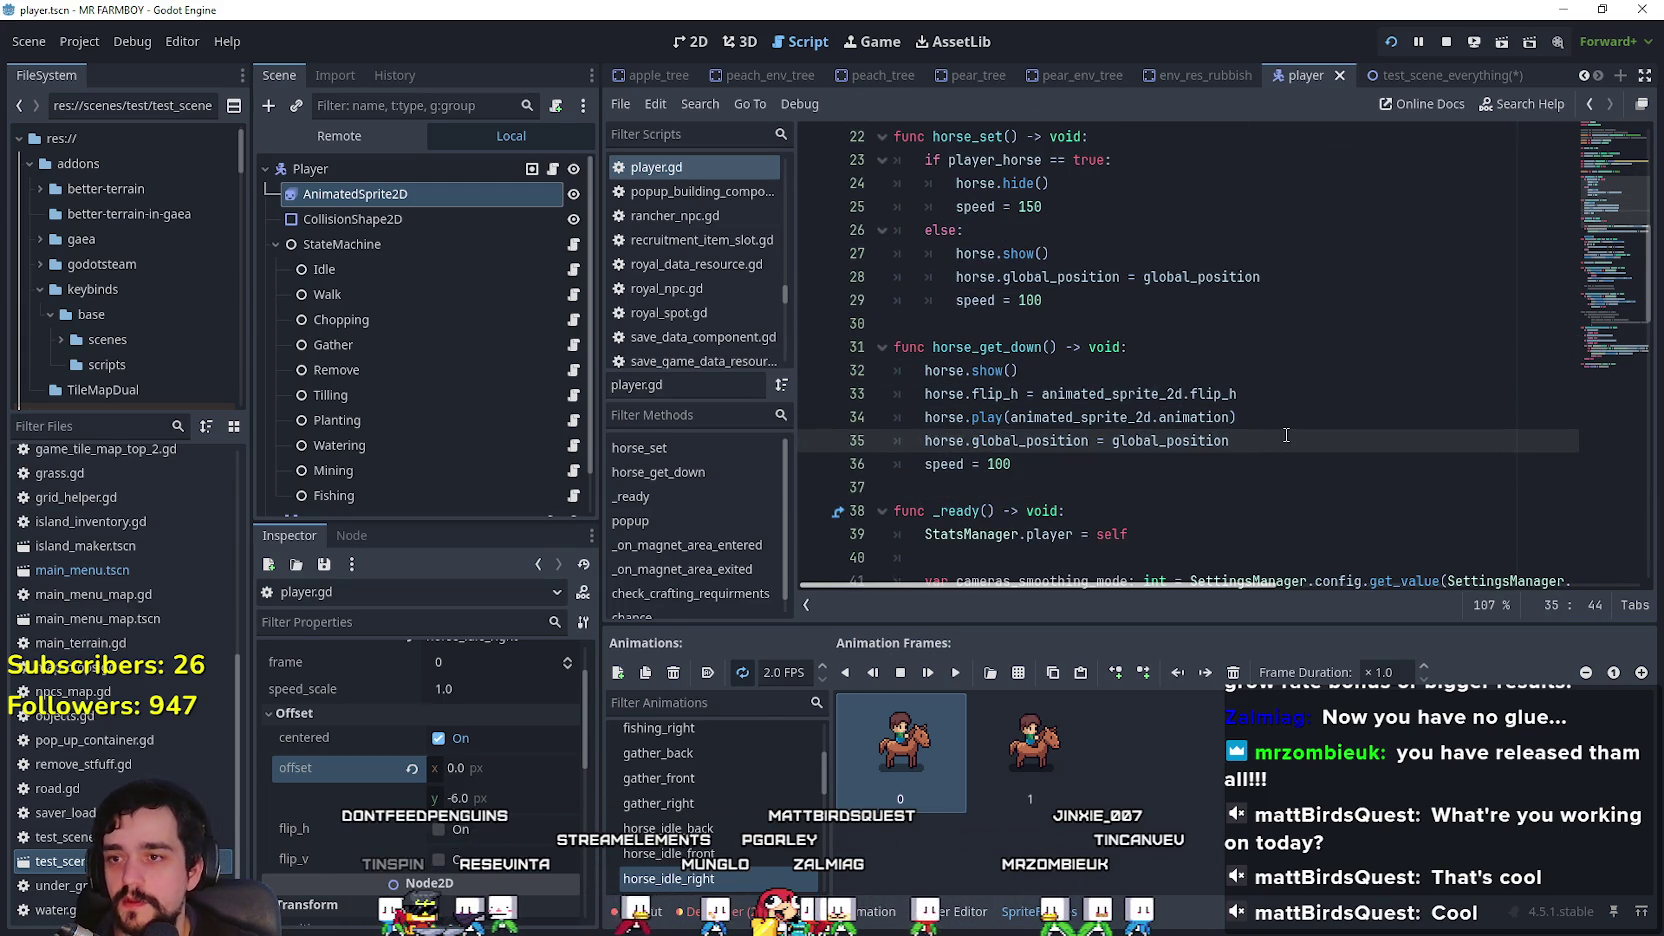
# Step: Insert 'animated_sprite_2d.offset = Vector2.ZERO' as the first line of horse_get_down
pyautogui.click(1158, 347)
pyautogui.press('Return')
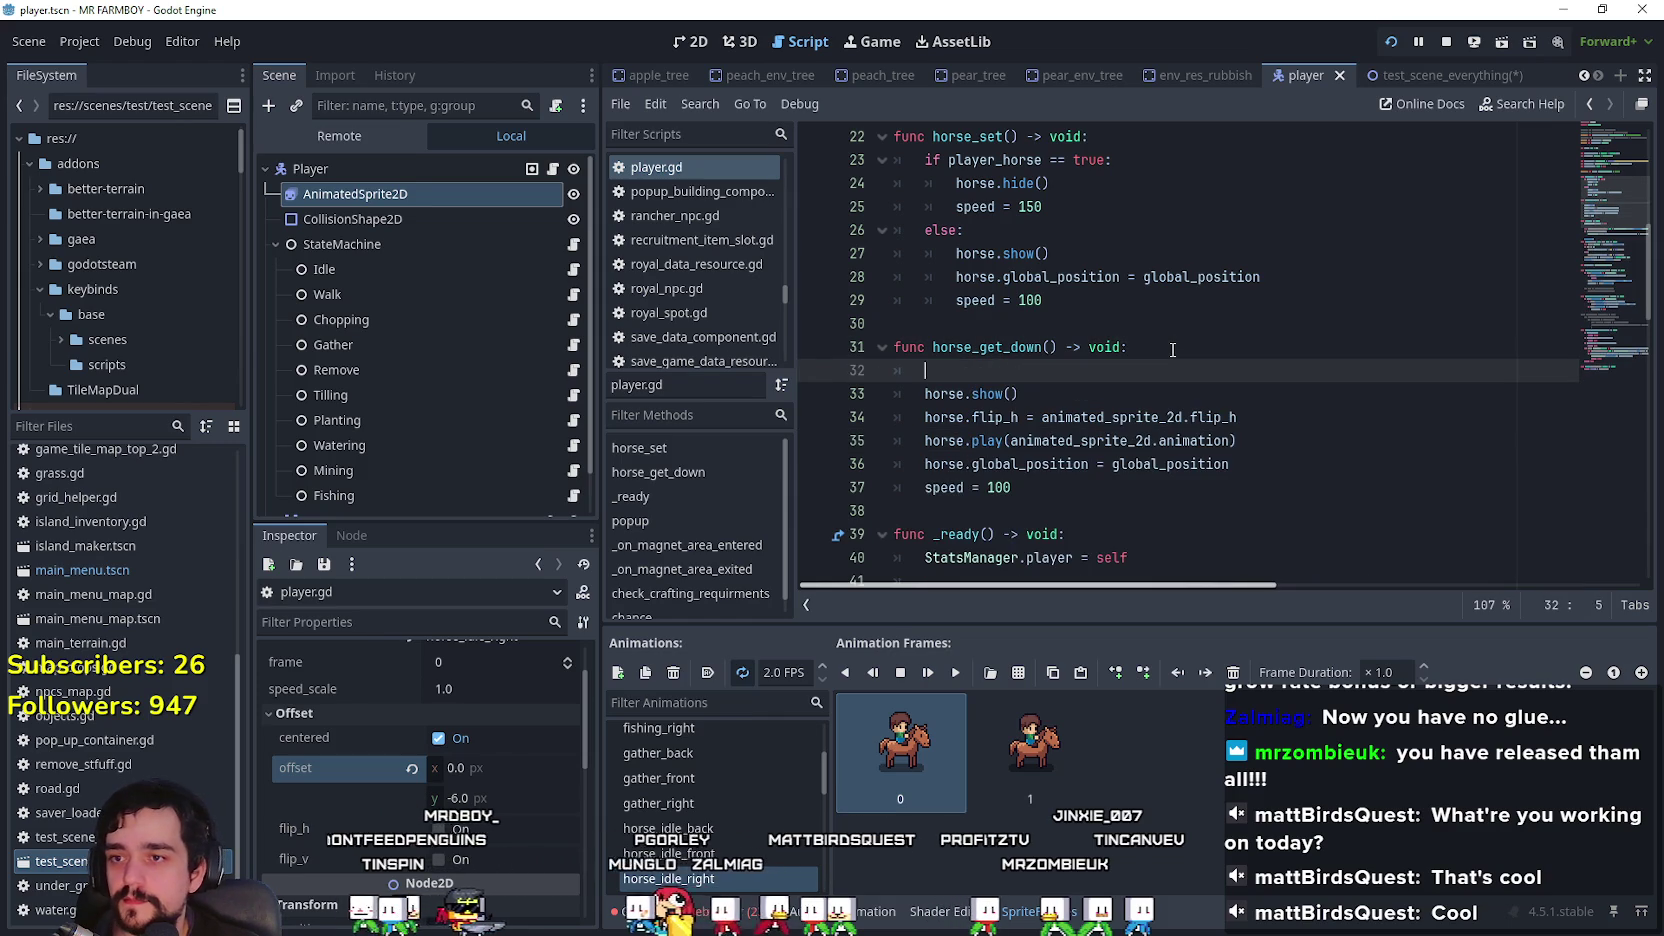
pyautogui.write('animated_sprite_2d.off')
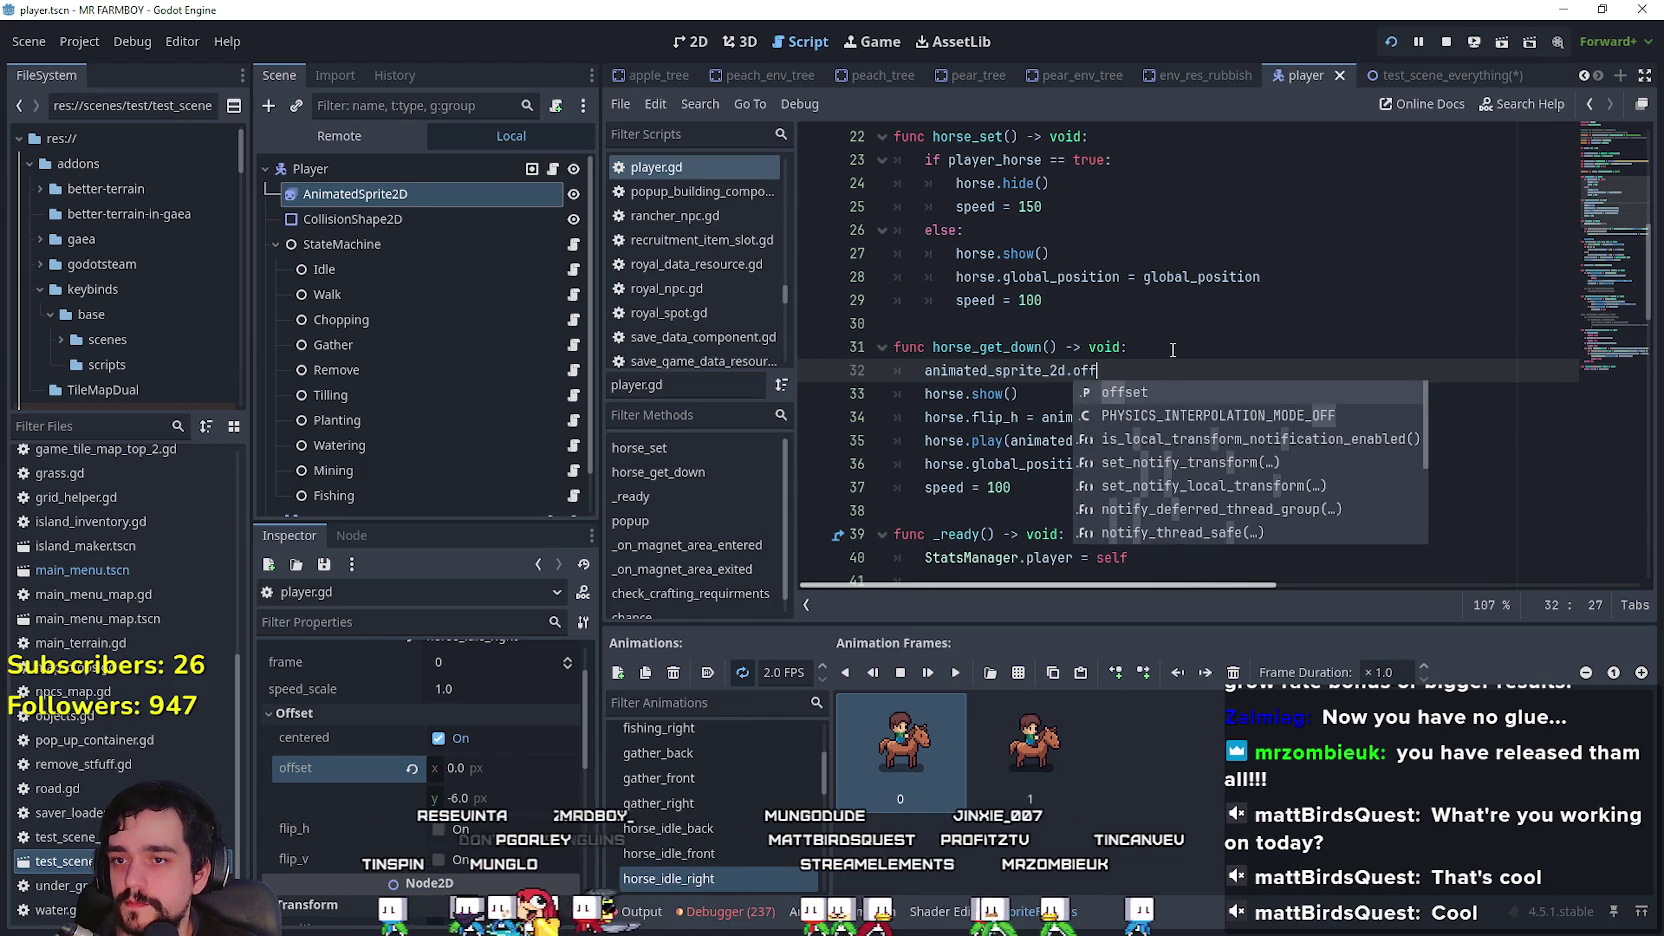
pyautogui.press('Return')
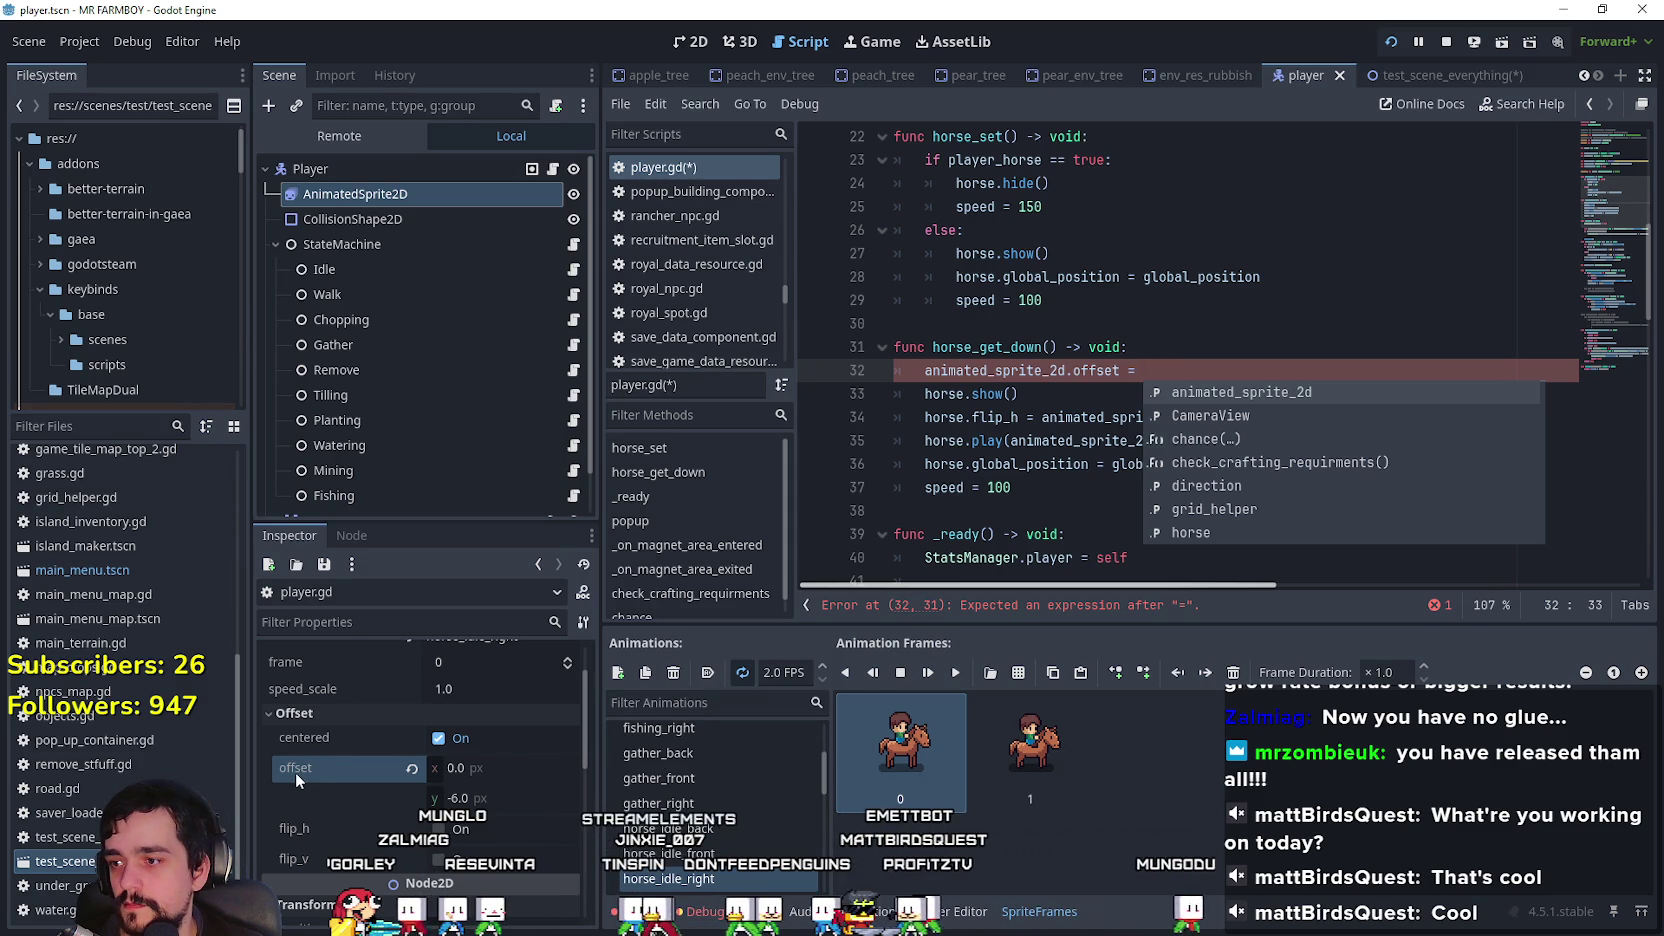
pyautogui.write('vect')
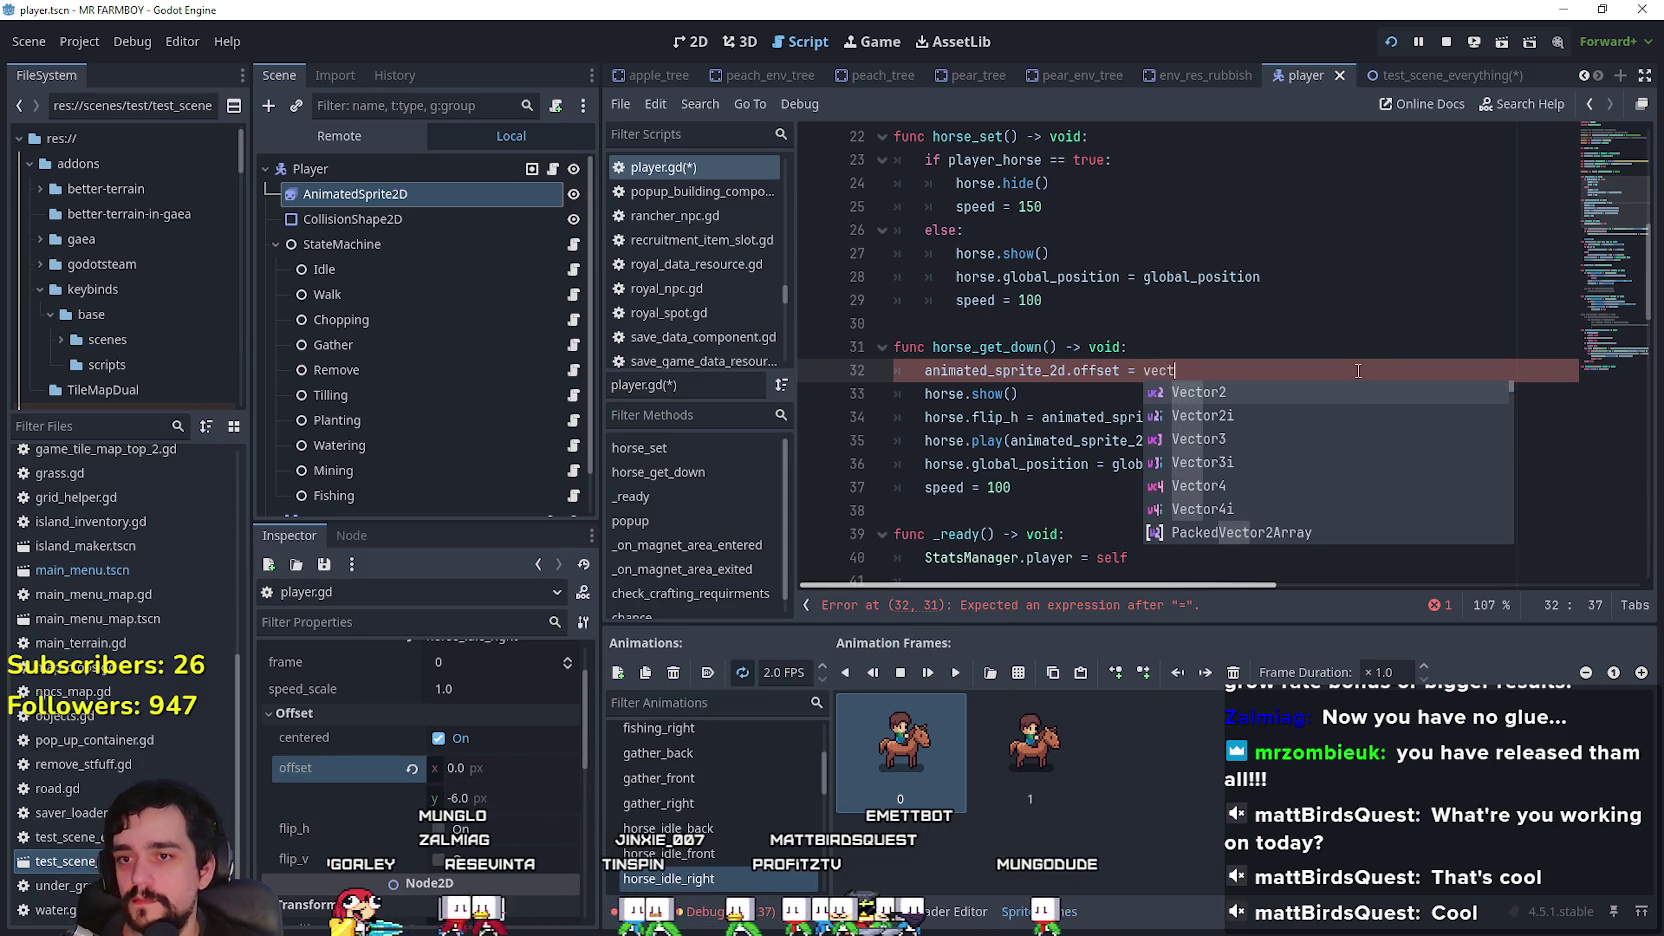
pyautogui.press('Return')
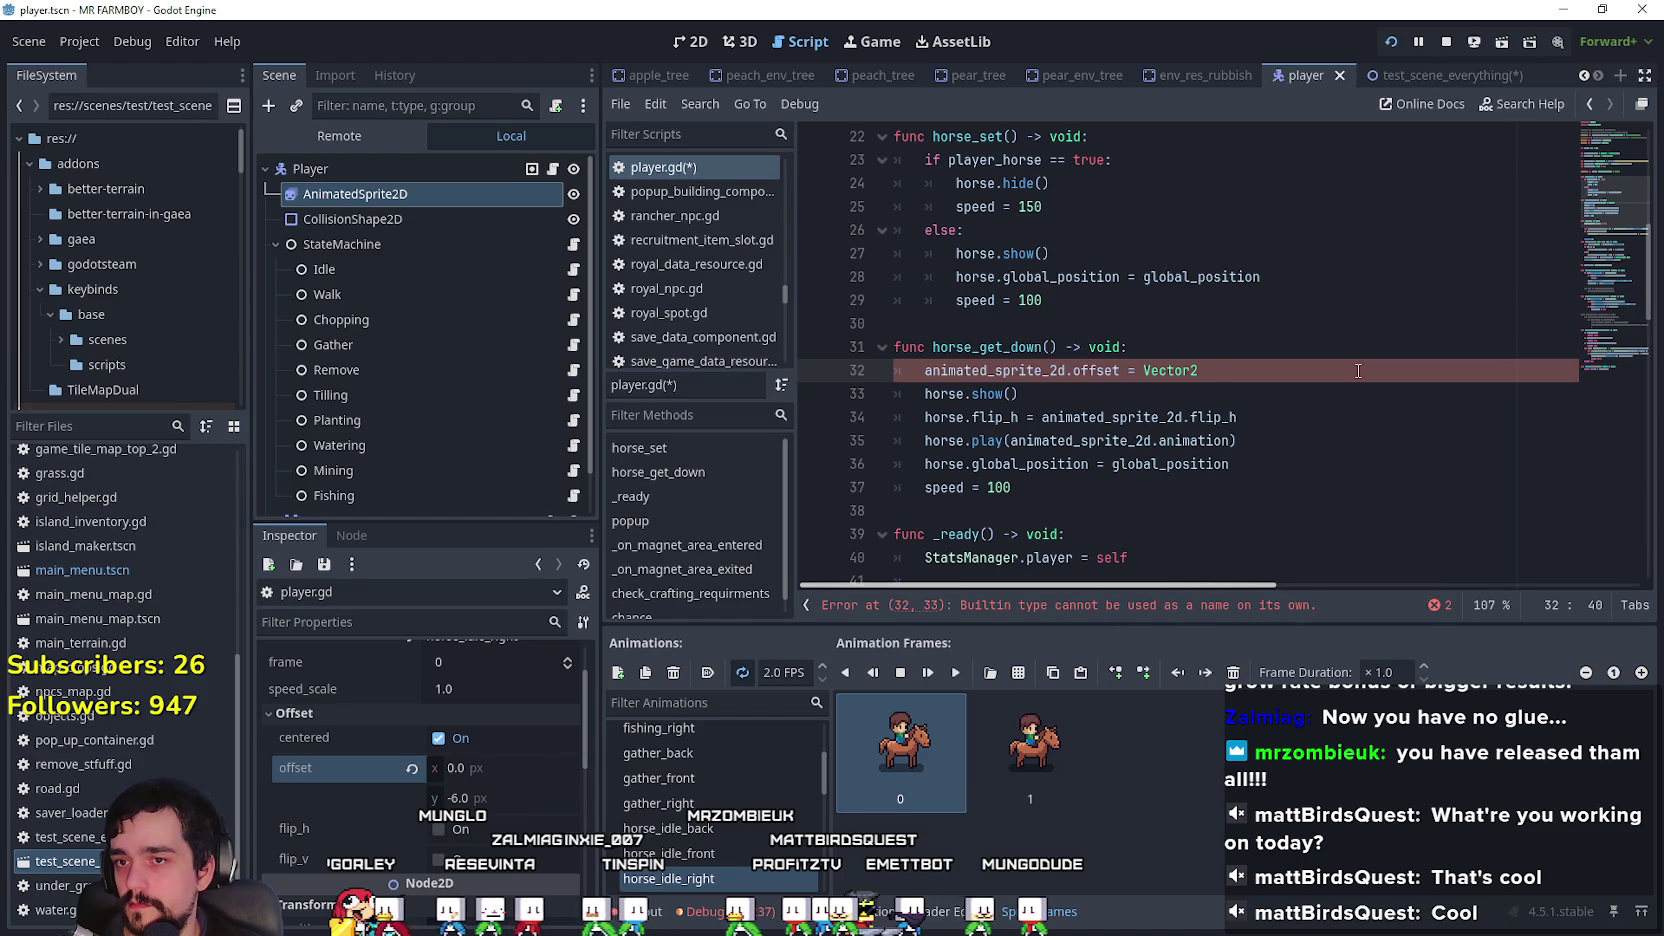
pyautogui.write('.ZERO')
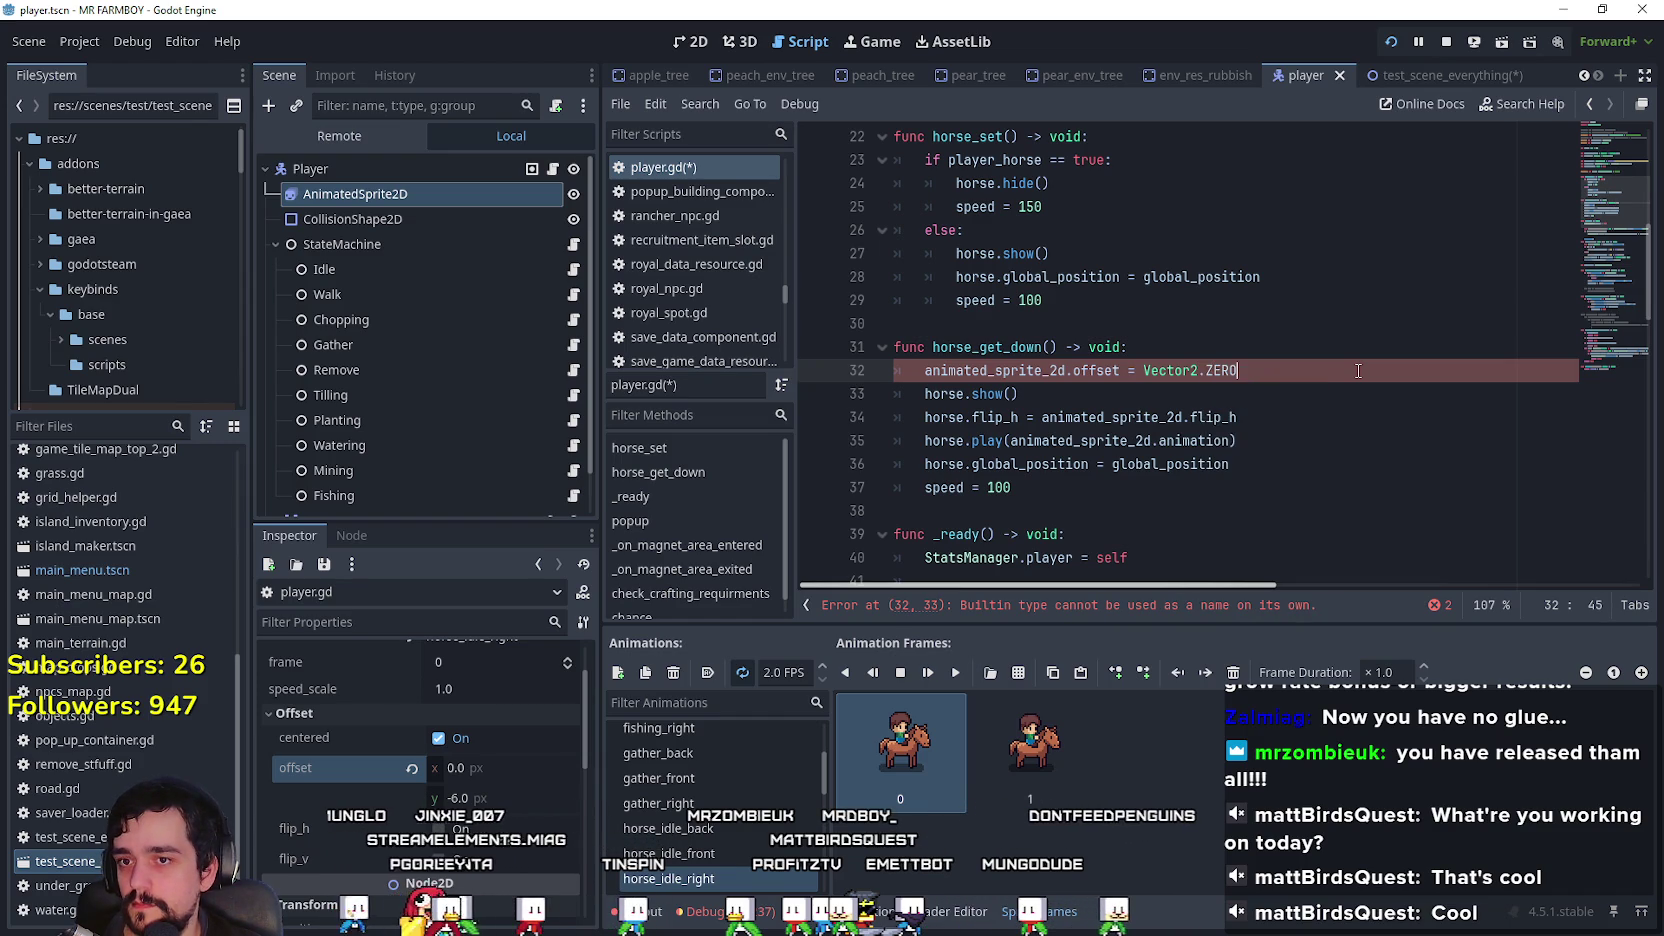
pyautogui.moveTo(925, 371); pyautogui.dragTo(1120, 371)
pyautogui.hotkey('ctrl', 'c')
# Step: Add a sprite offset line set to Vector2(0, -6) below speed = 150
pyautogui.click(412, 769)
pyautogui.scroll(1, 1110, 300)
pyautogui.click(1110, 280)
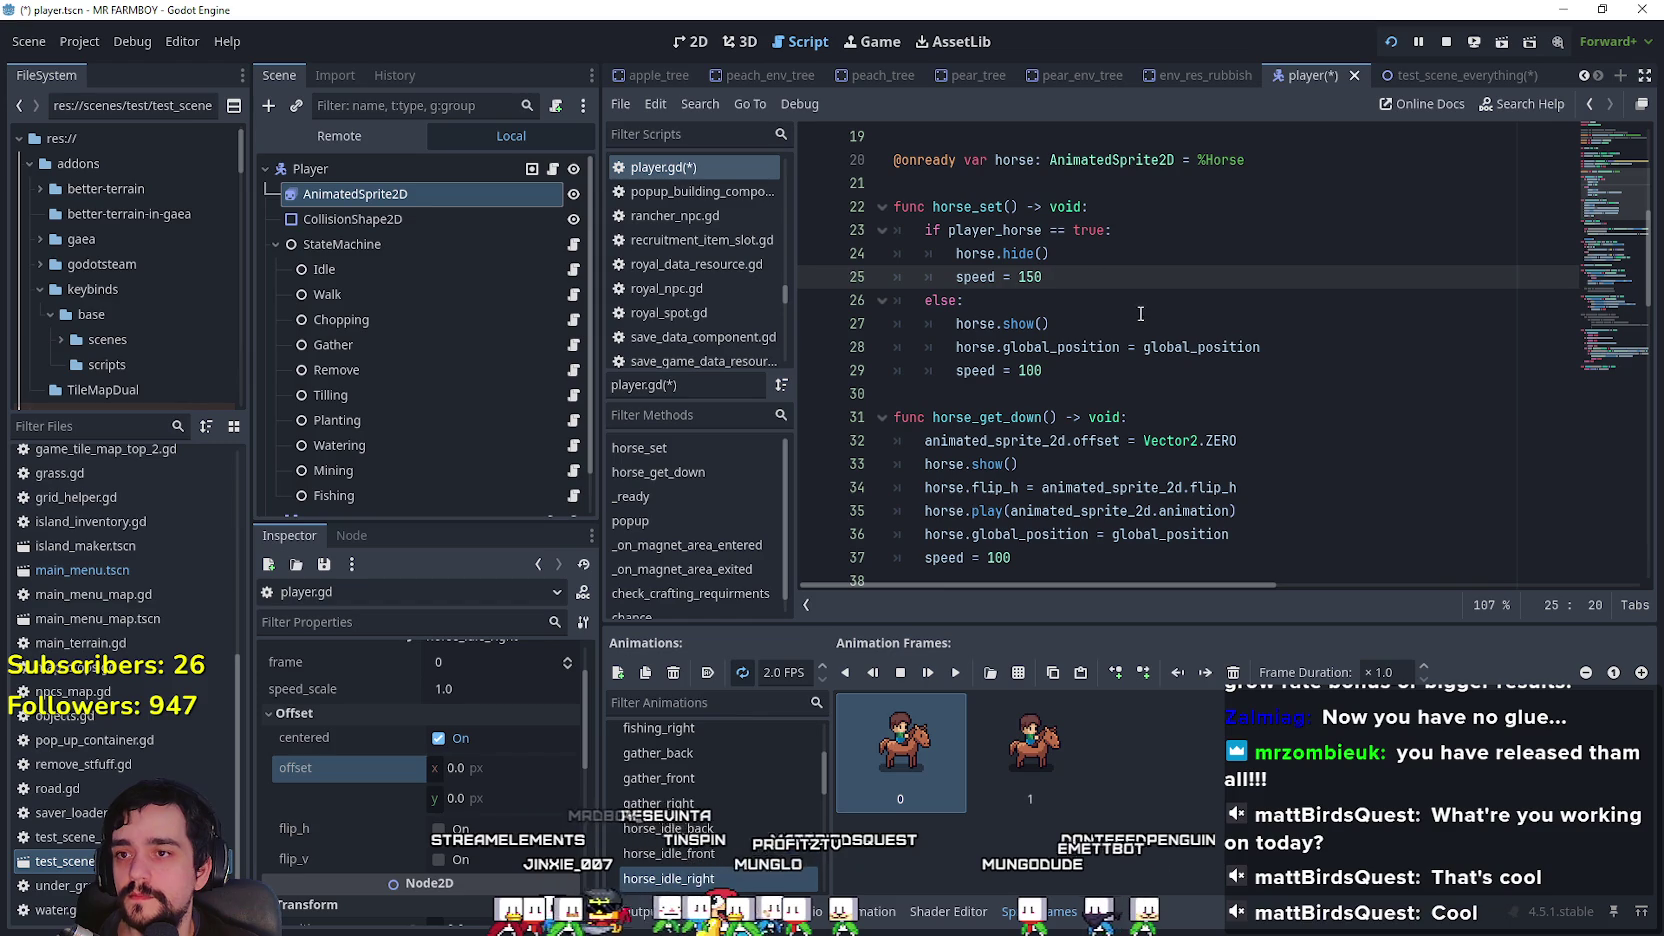
pyautogui.press('Return')
pyautogui.hotkey('ctrl', 'v')
pyautogui.write('V')
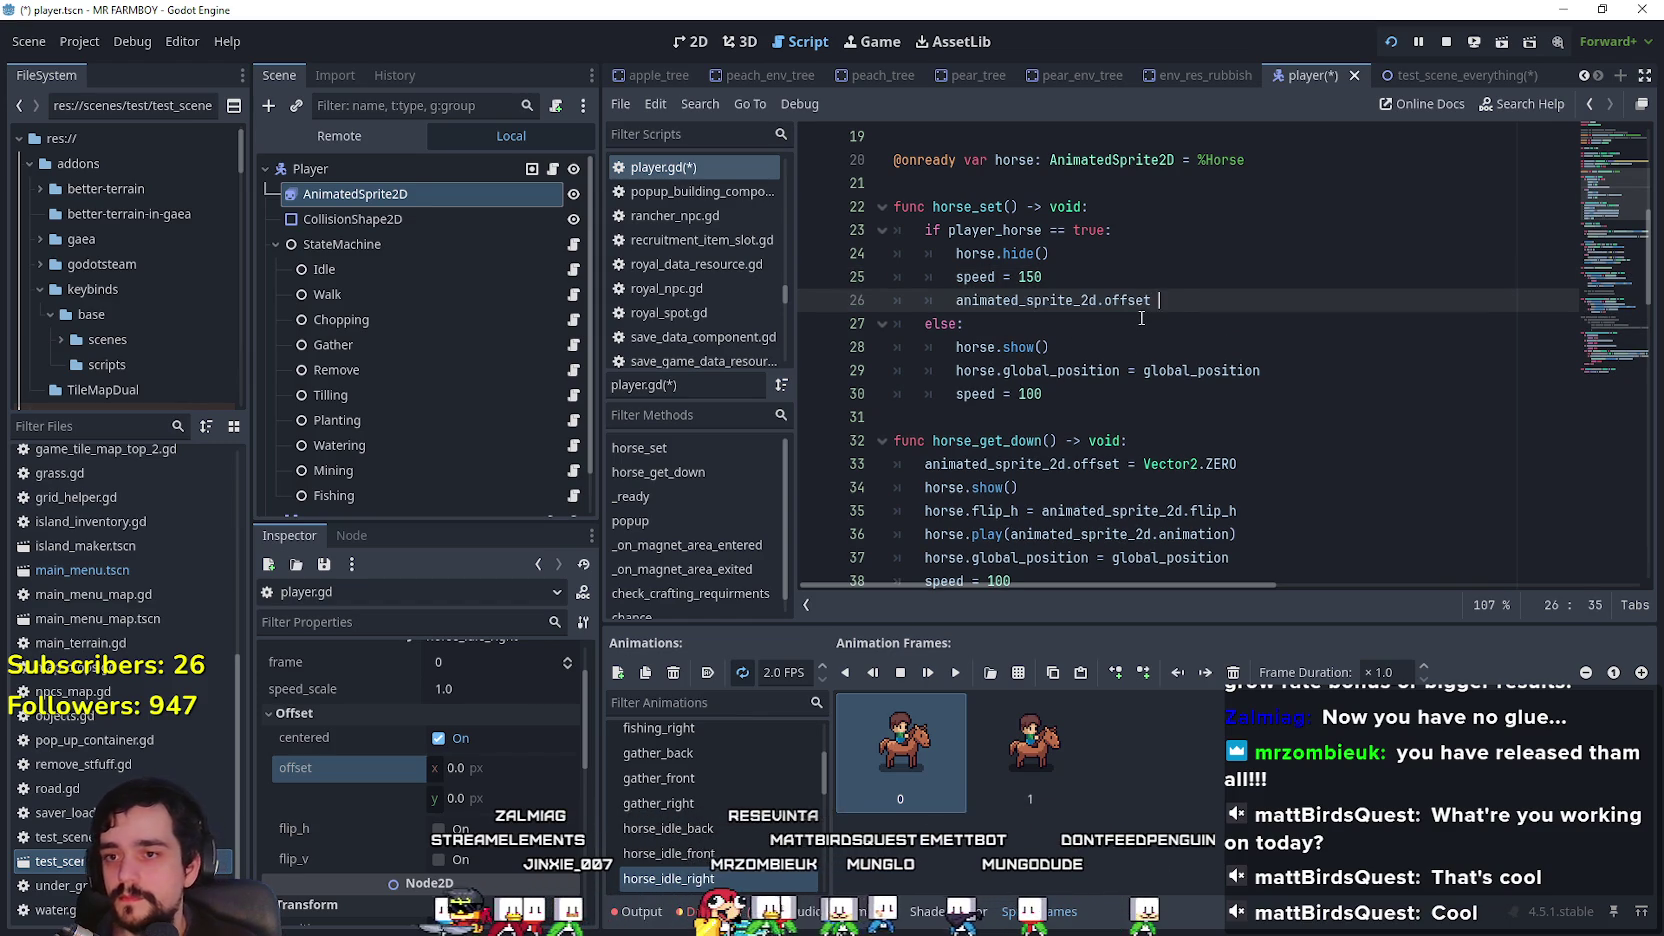
pyautogui.write('ector2')
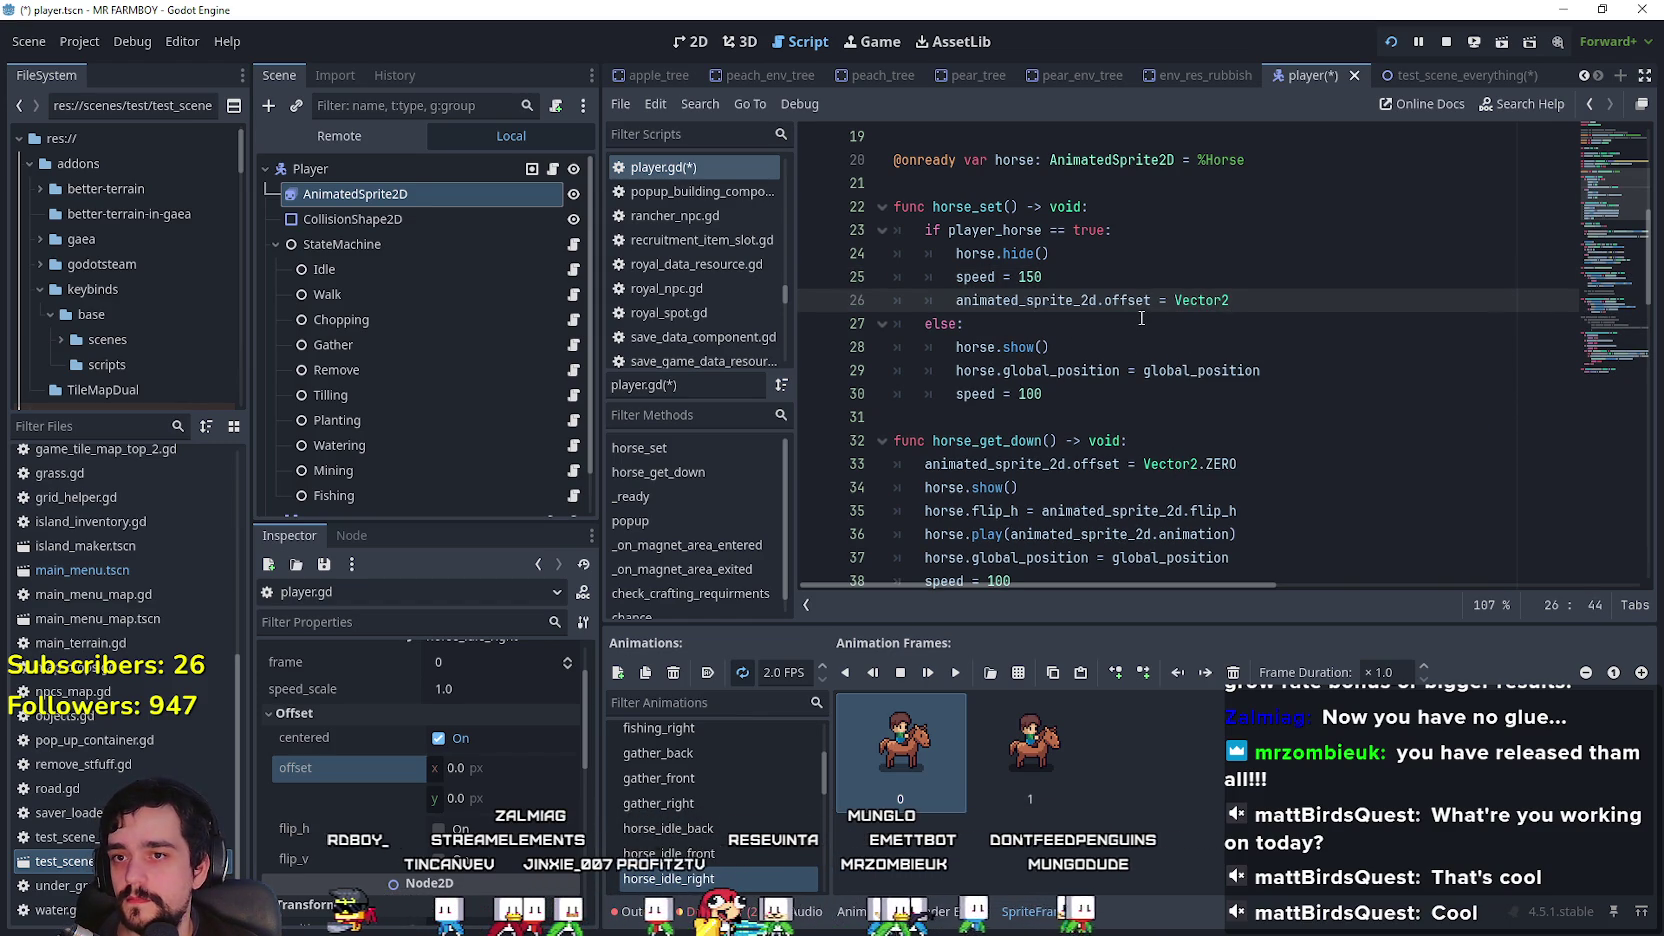
pyautogui.write('(0, -6')
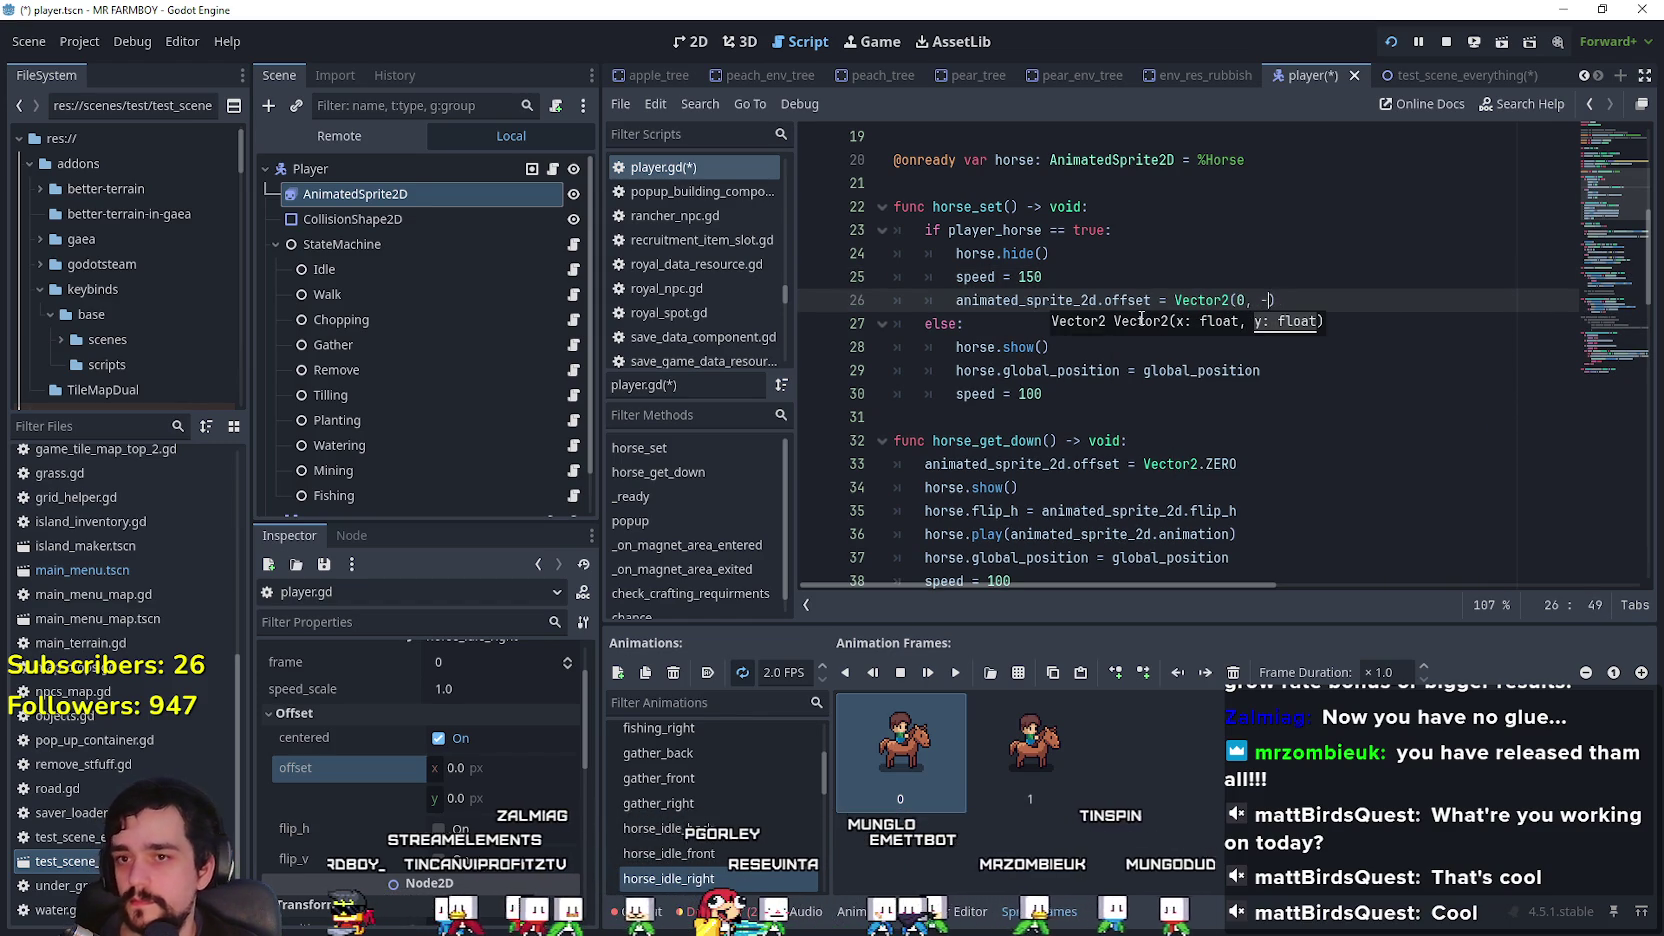
# Step: Copy the sprite offset line into the else branch
pyautogui.moveTo(1290, 300)
pyautogui.mouseDown()
pyautogui.moveTo(1000, 395)
pyautogui.moveTo(930, 287)
pyautogui.mouseUp()
pyautogui.click(1110, 394)
pyautogui.press('Return')
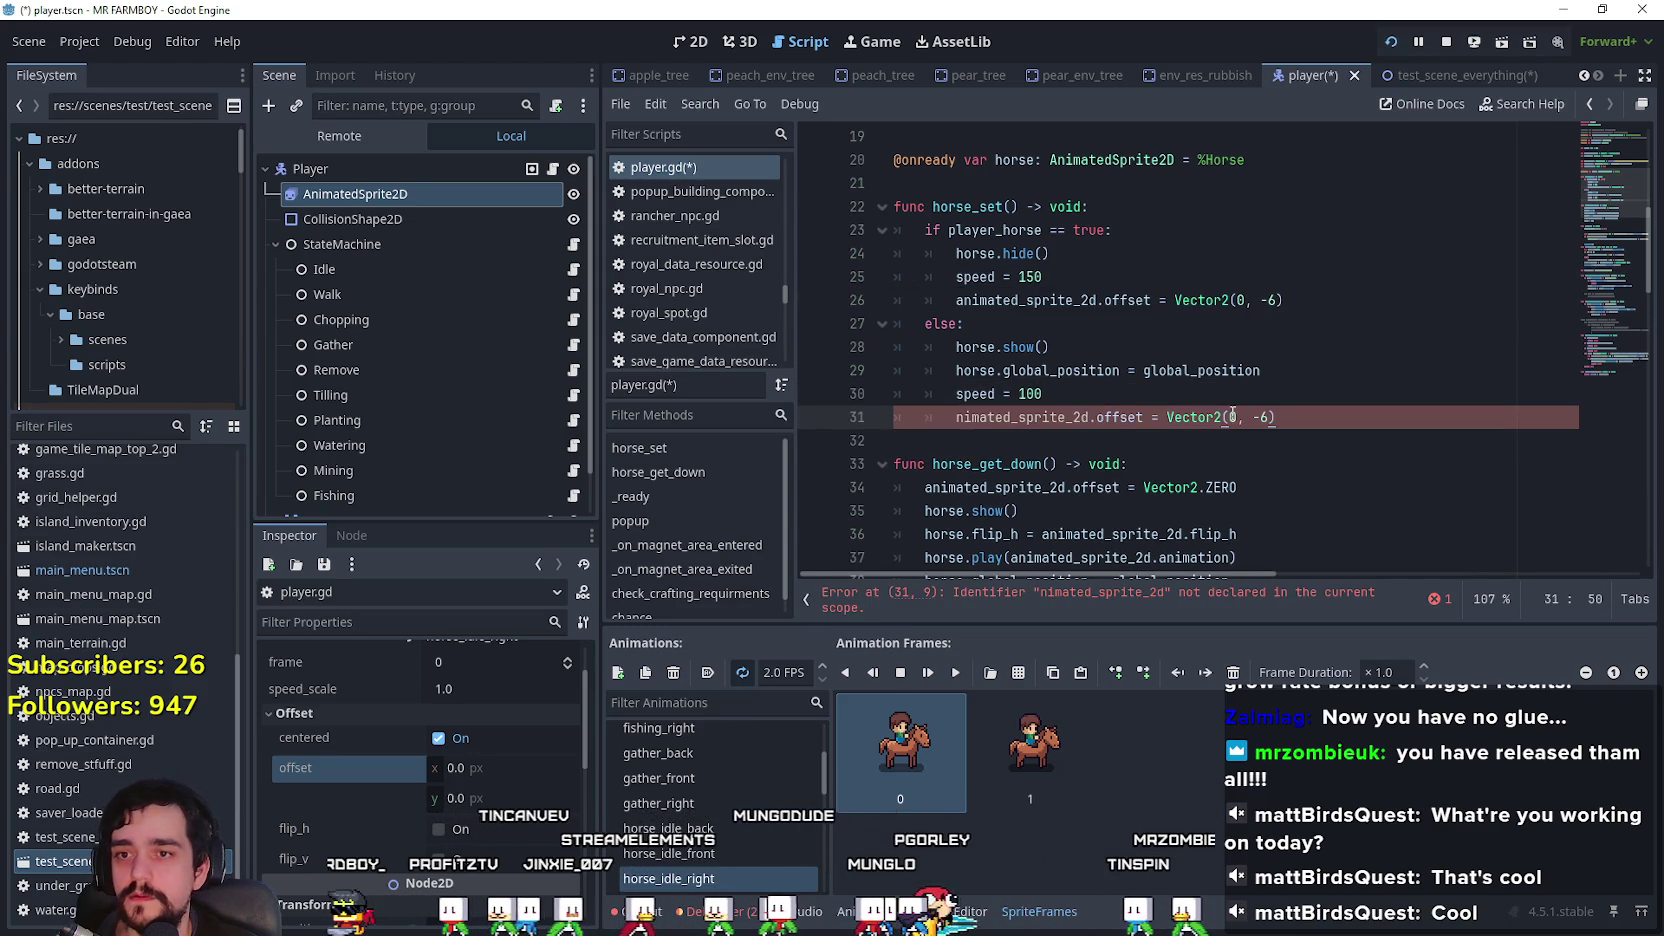
pyautogui.hotkey('ctrl', 'z')
pyautogui.click(1090, 325)
pyautogui.press('Return')
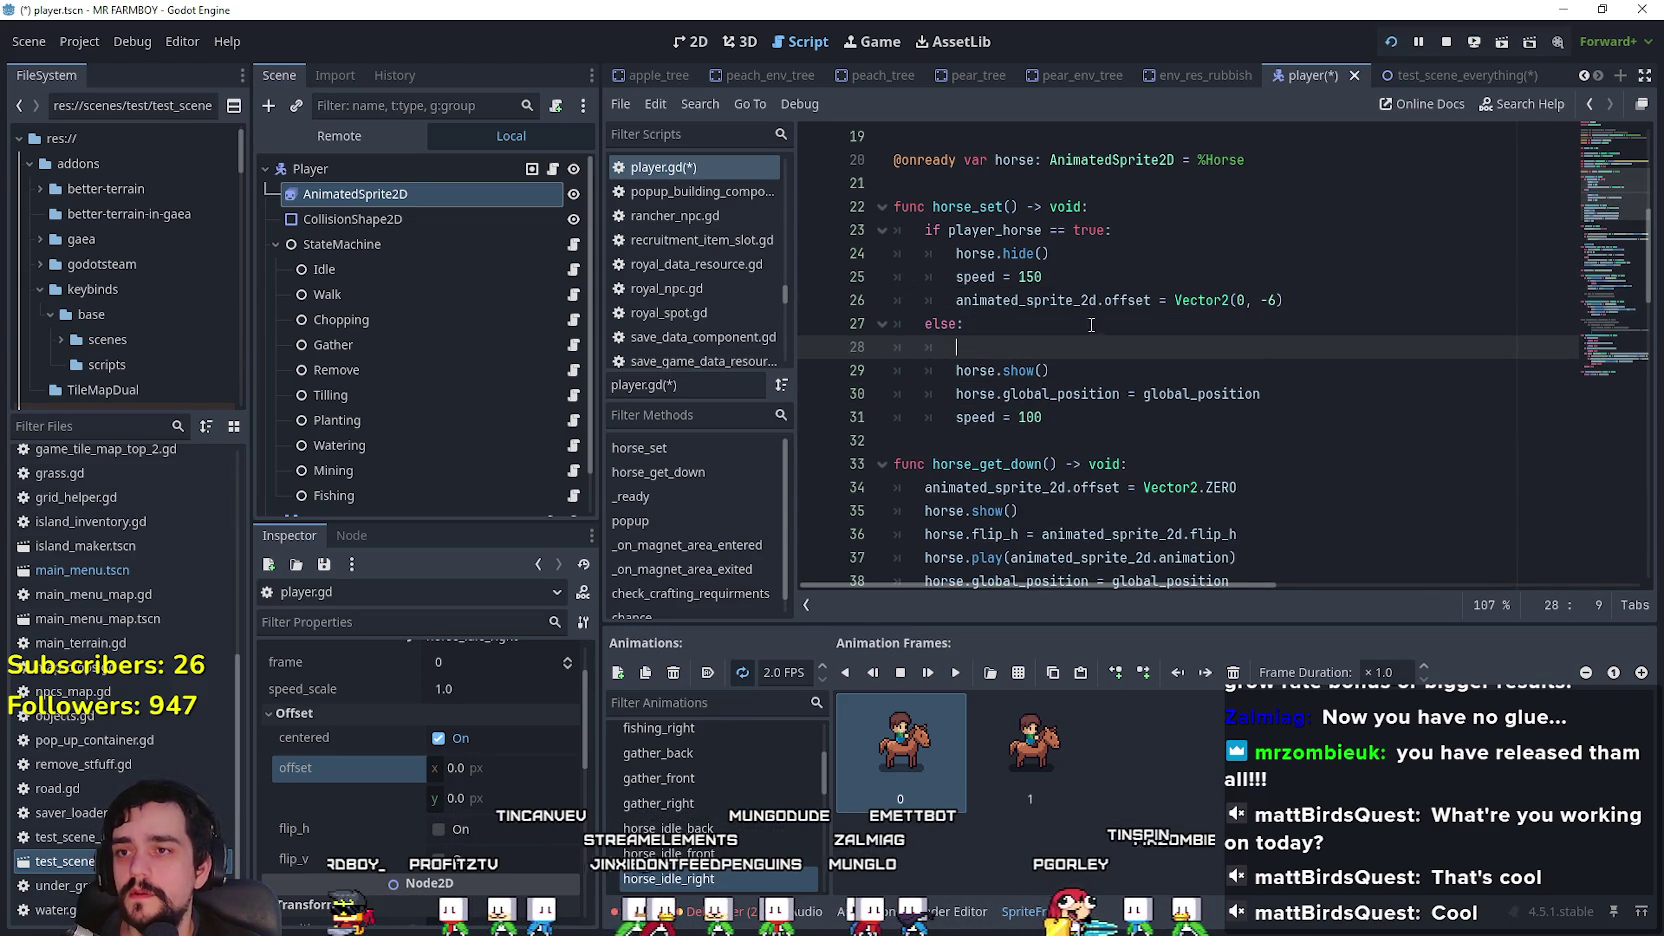
pyautogui.write('nimated_sprite_2d.offset = Vector2(0, -6)')
# Step: Remove the original offset line and paste it under the if condition instead
pyautogui.moveTo(956, 300); pyautogui.dragTo(1323, 303)
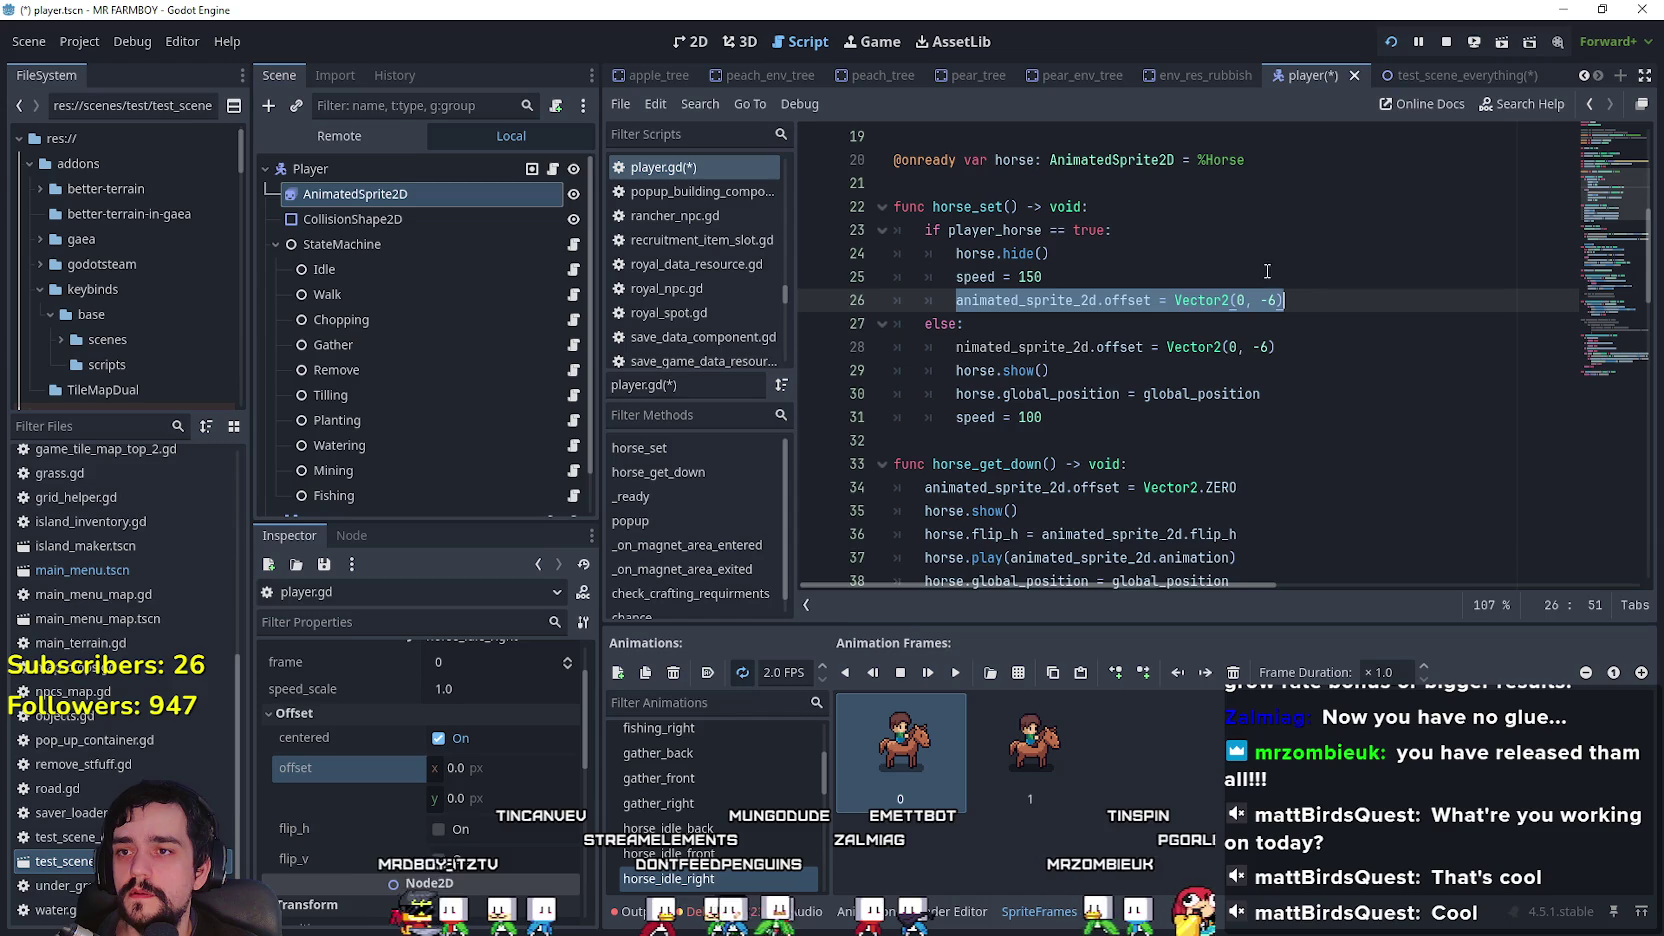
pyautogui.press('BackSpace')
pyautogui.click(1184, 238)
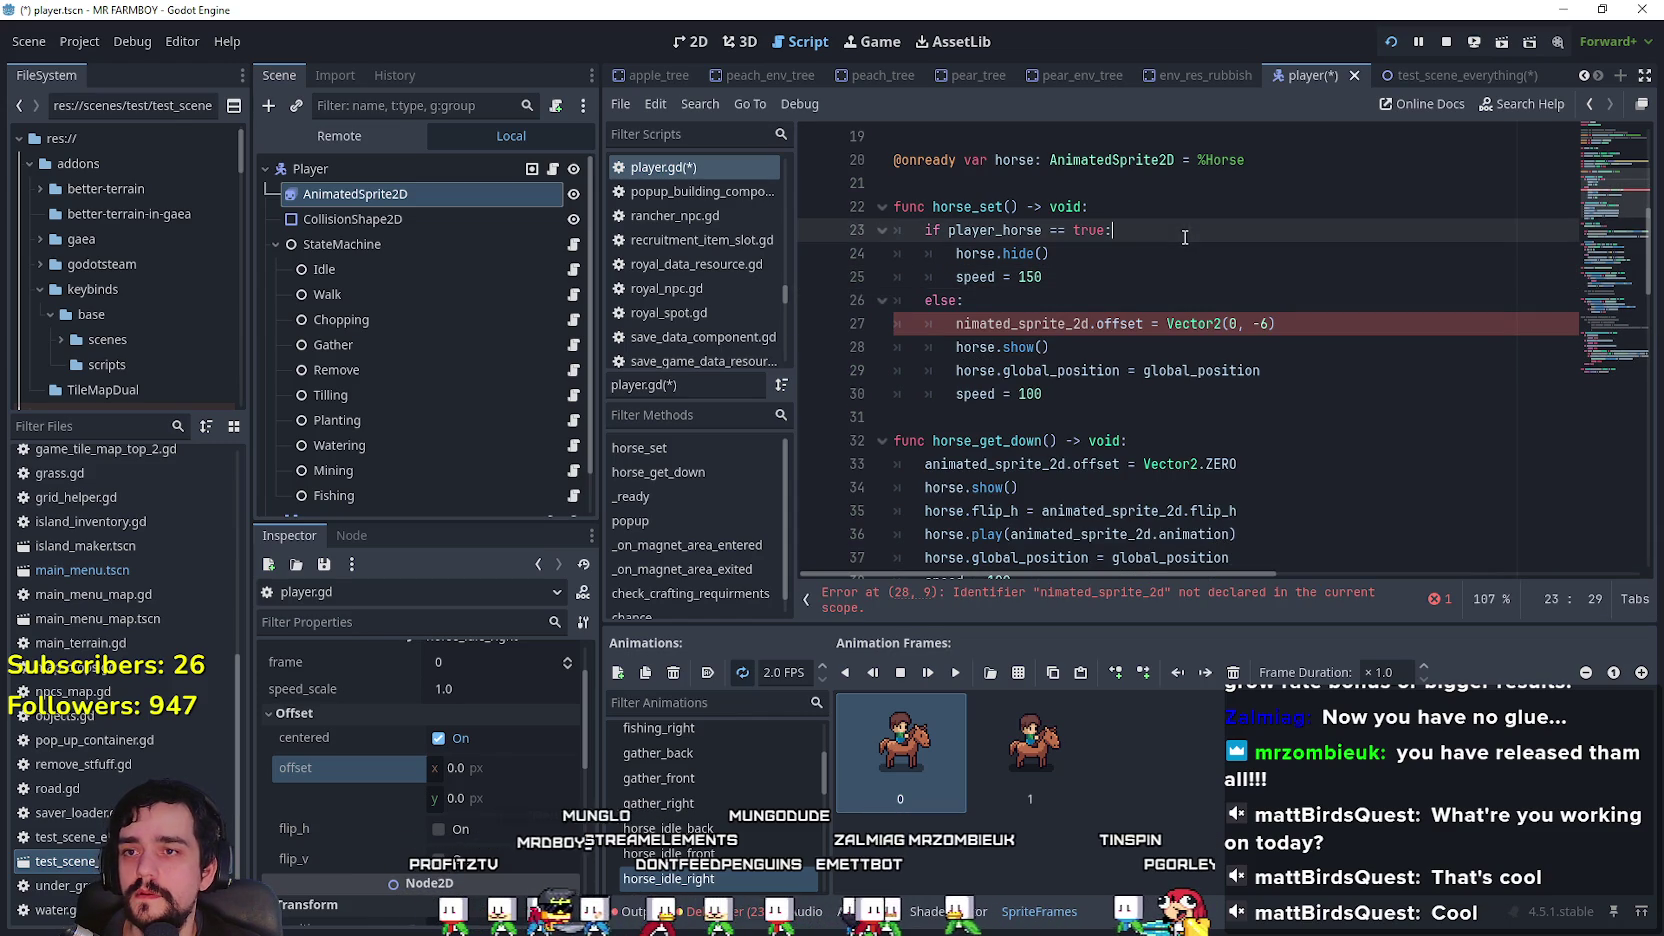
pyautogui.press('Return')
pyautogui.write('animated_sprite_2d.offset = Vector2(0, -6)')
pyautogui.click(1098, 300)
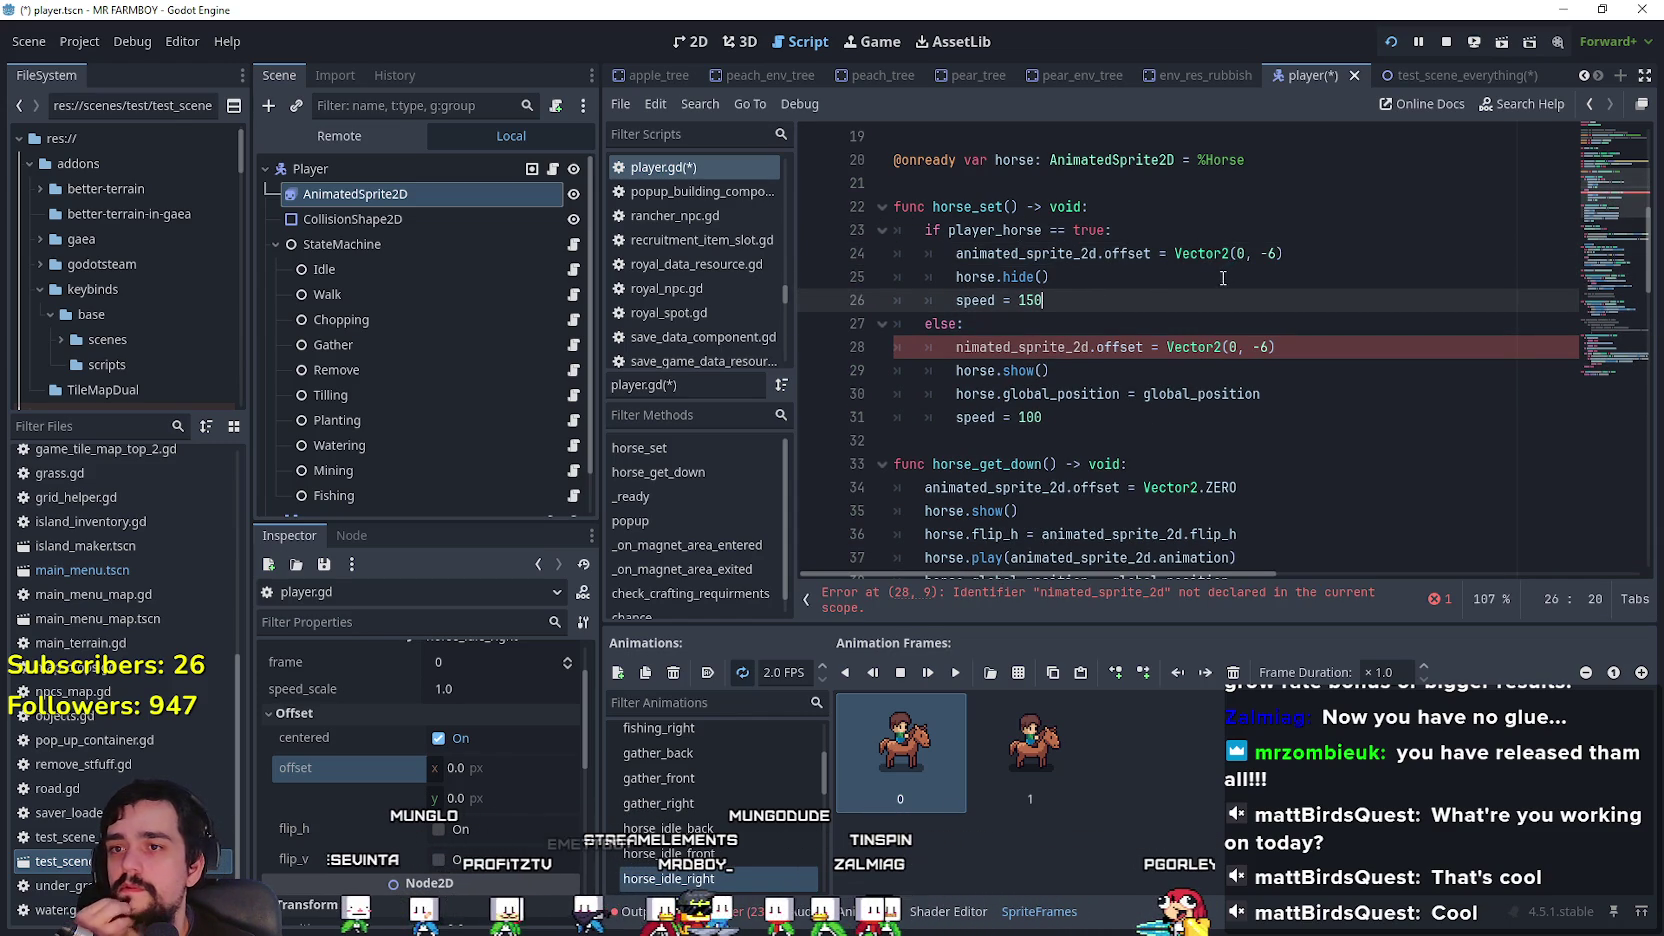
# Step: Change the line-24 offset to ZERO, correct the sprite name to animated_sprite_2d, and save
pyautogui.click(1274, 253)
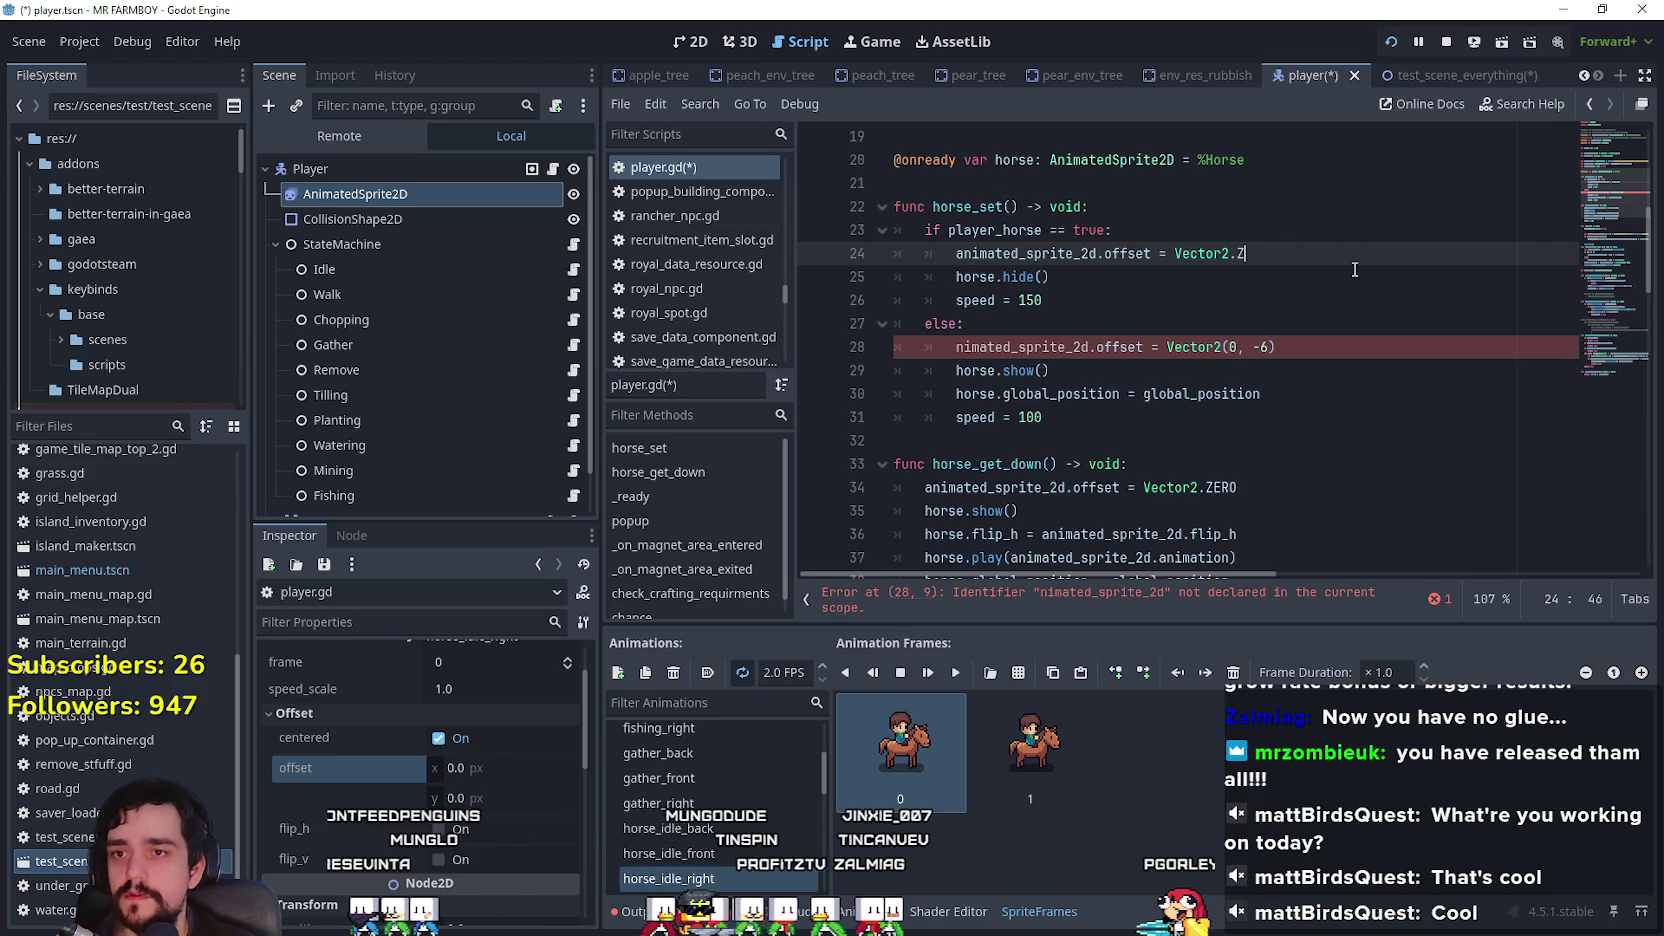
pyautogui.write('ERO')
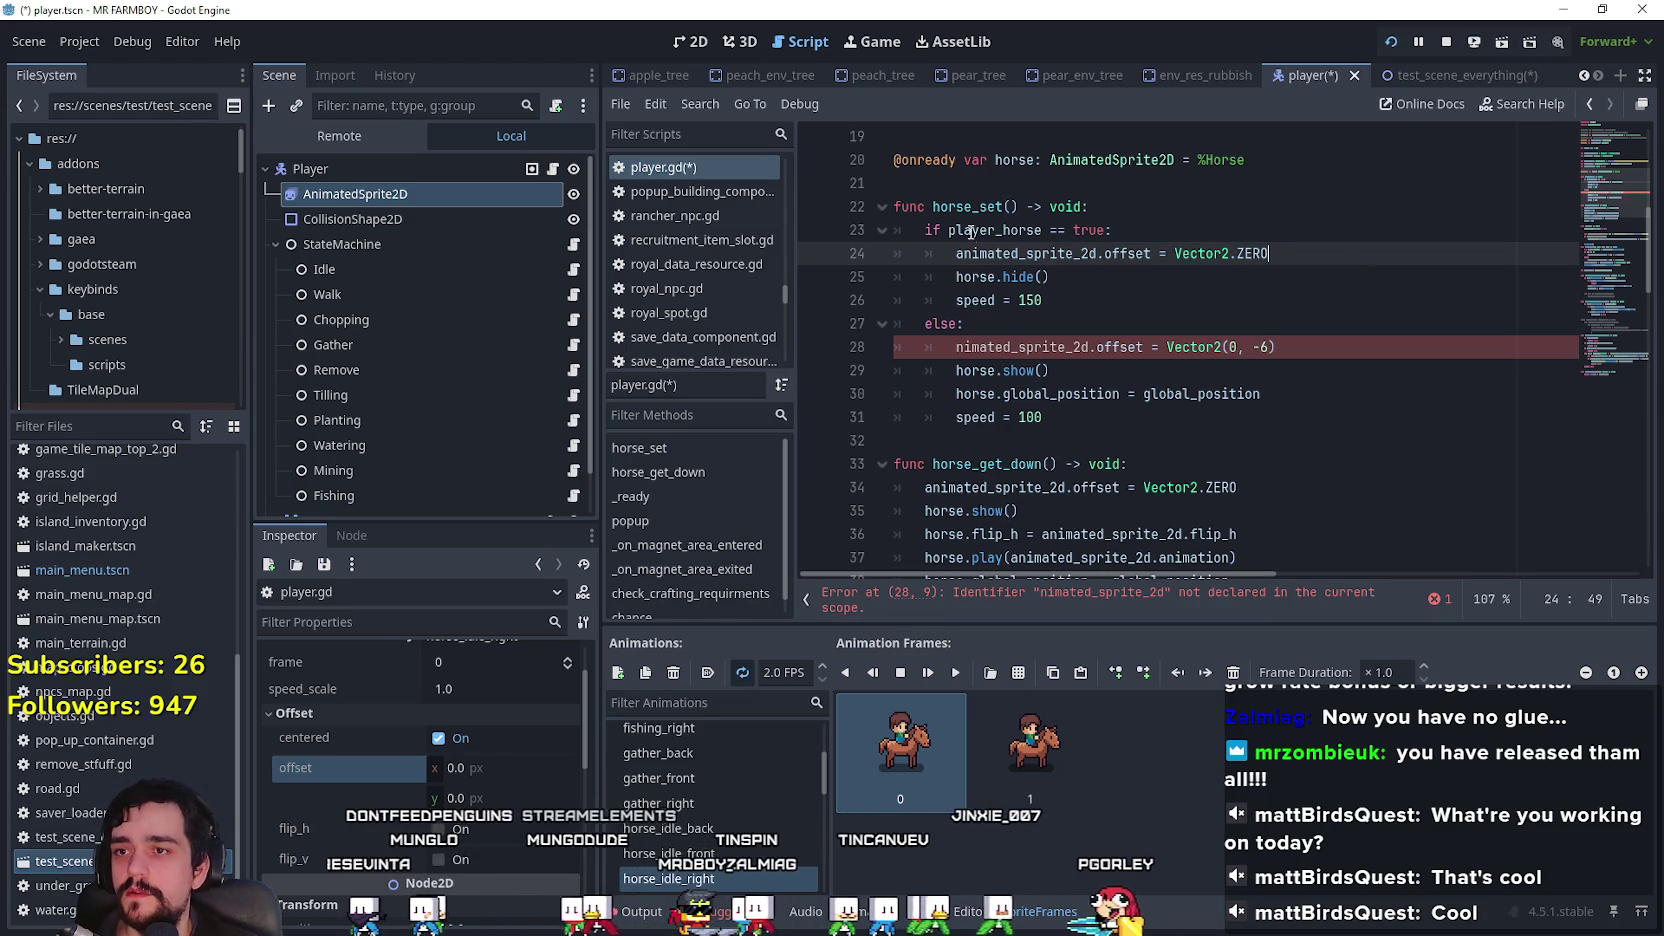
pyautogui.doubleClick(1010, 253)
pyautogui.hotkey('ctrl', 'c')
pyautogui.doubleClick(1020, 347)
pyautogui.hotkey('ctrl', 'v')
pyautogui.click(1278, 440)
pyautogui.hotkey('ctrl', 's')
# Step: Review the finished horse_get_down function and run the project with F5
pyautogui.scroll(-3, 1286, 437)
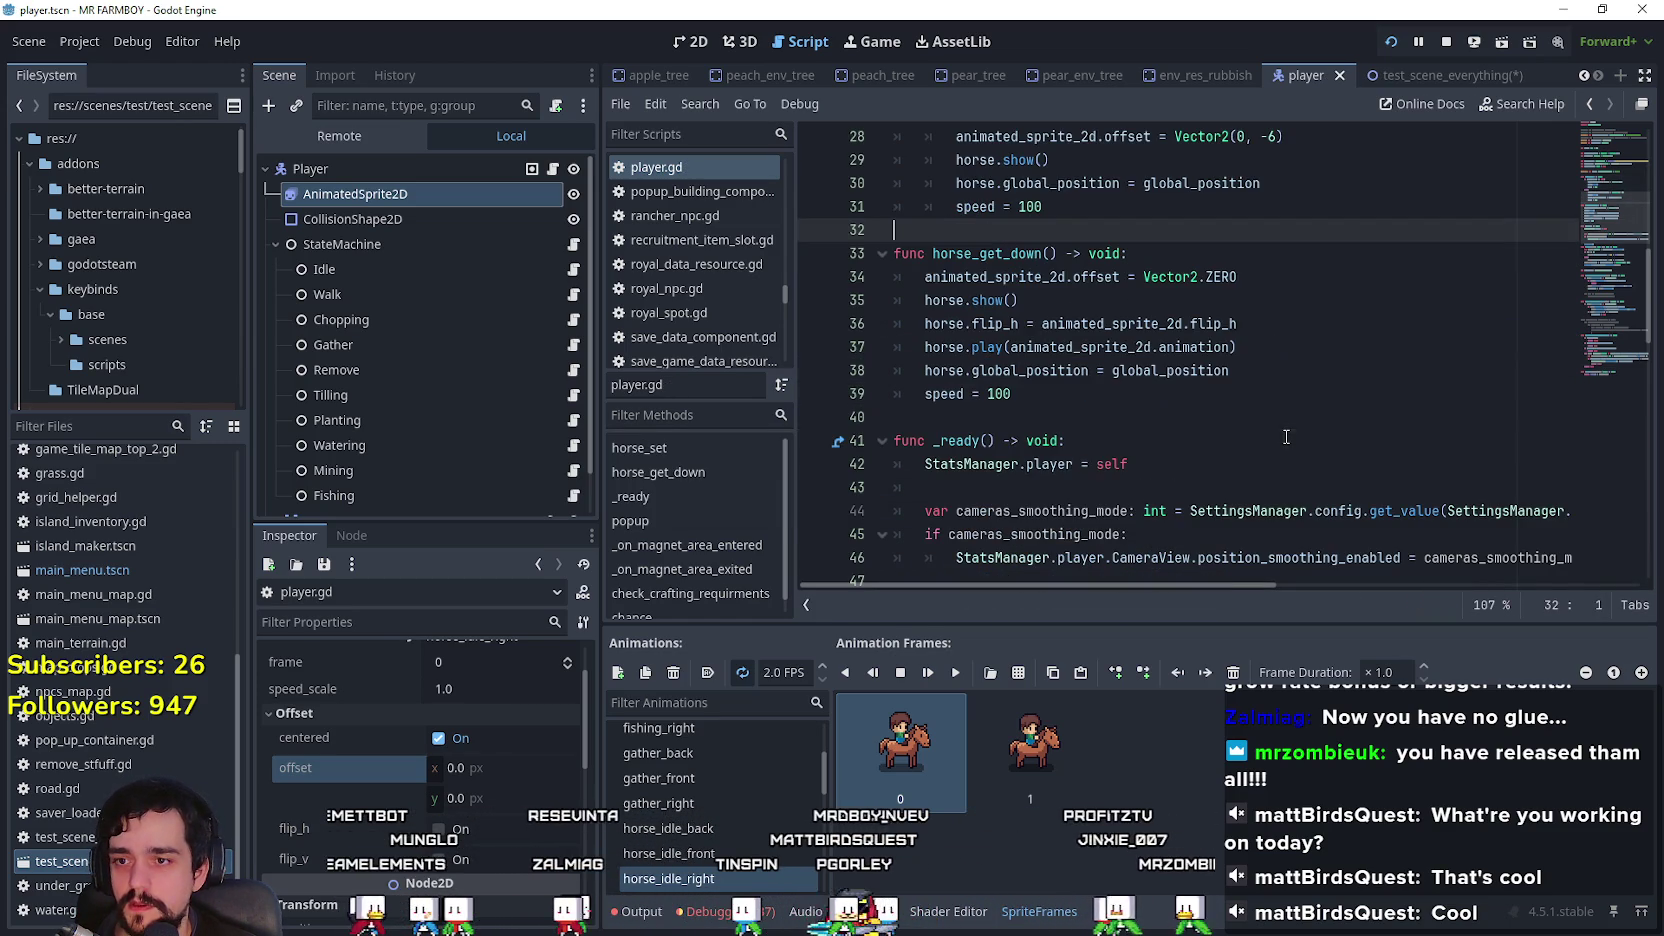
pyautogui.click(1257, 393)
pyautogui.scroll(2, 1286, 380)
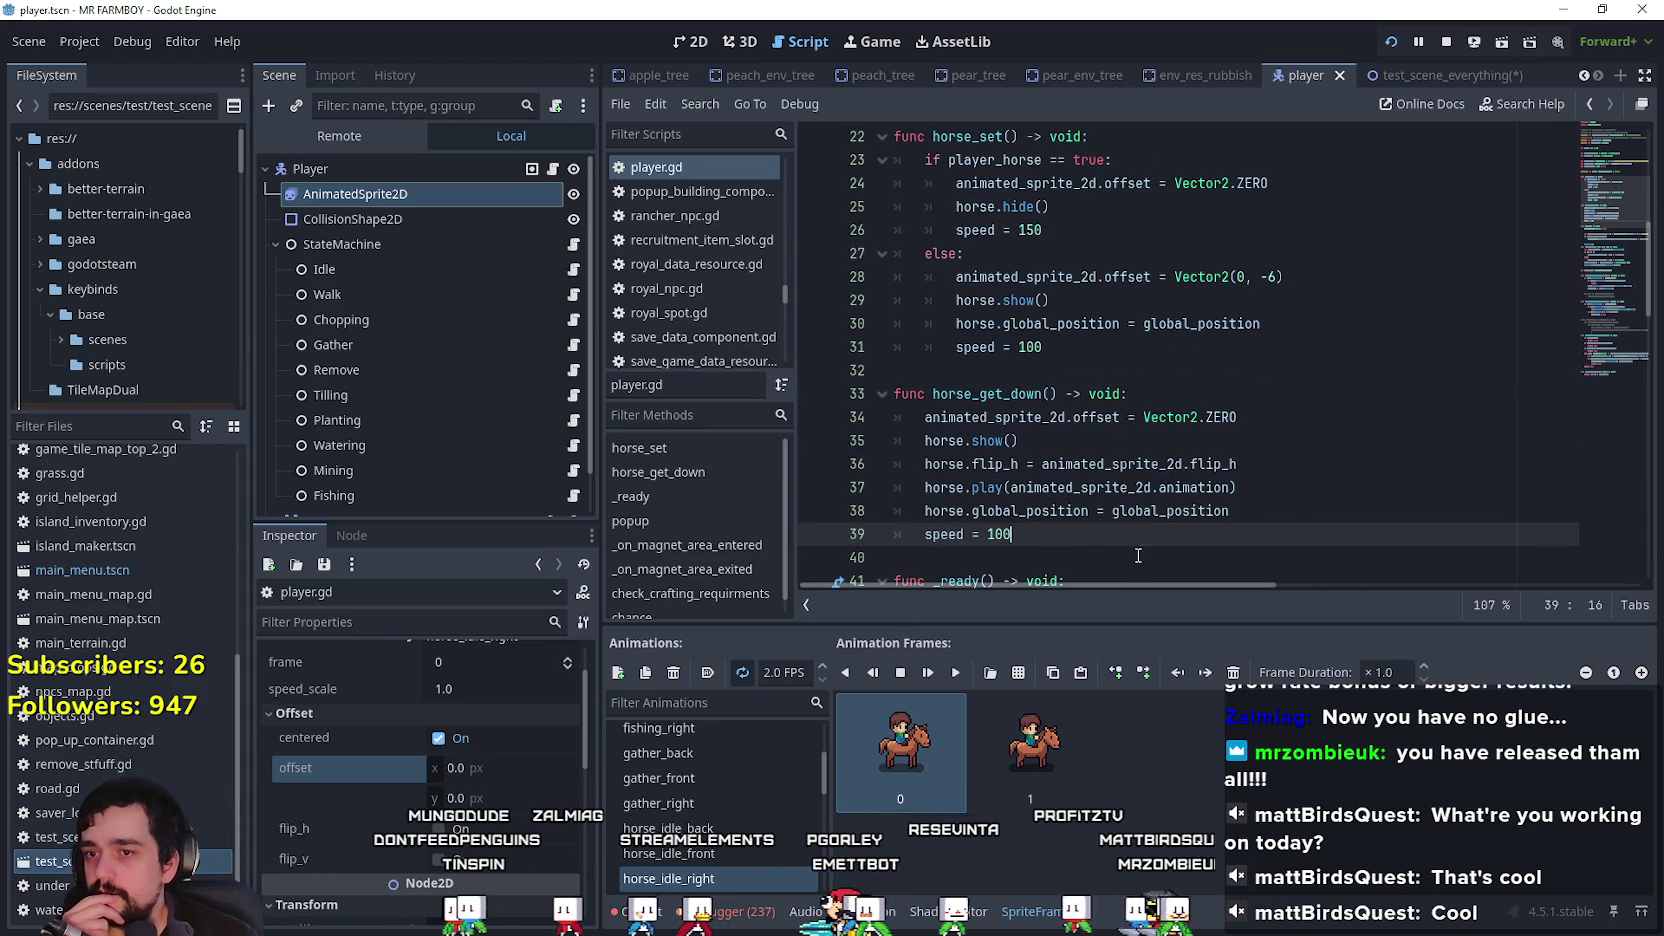
pyautogui.click(1104, 562)
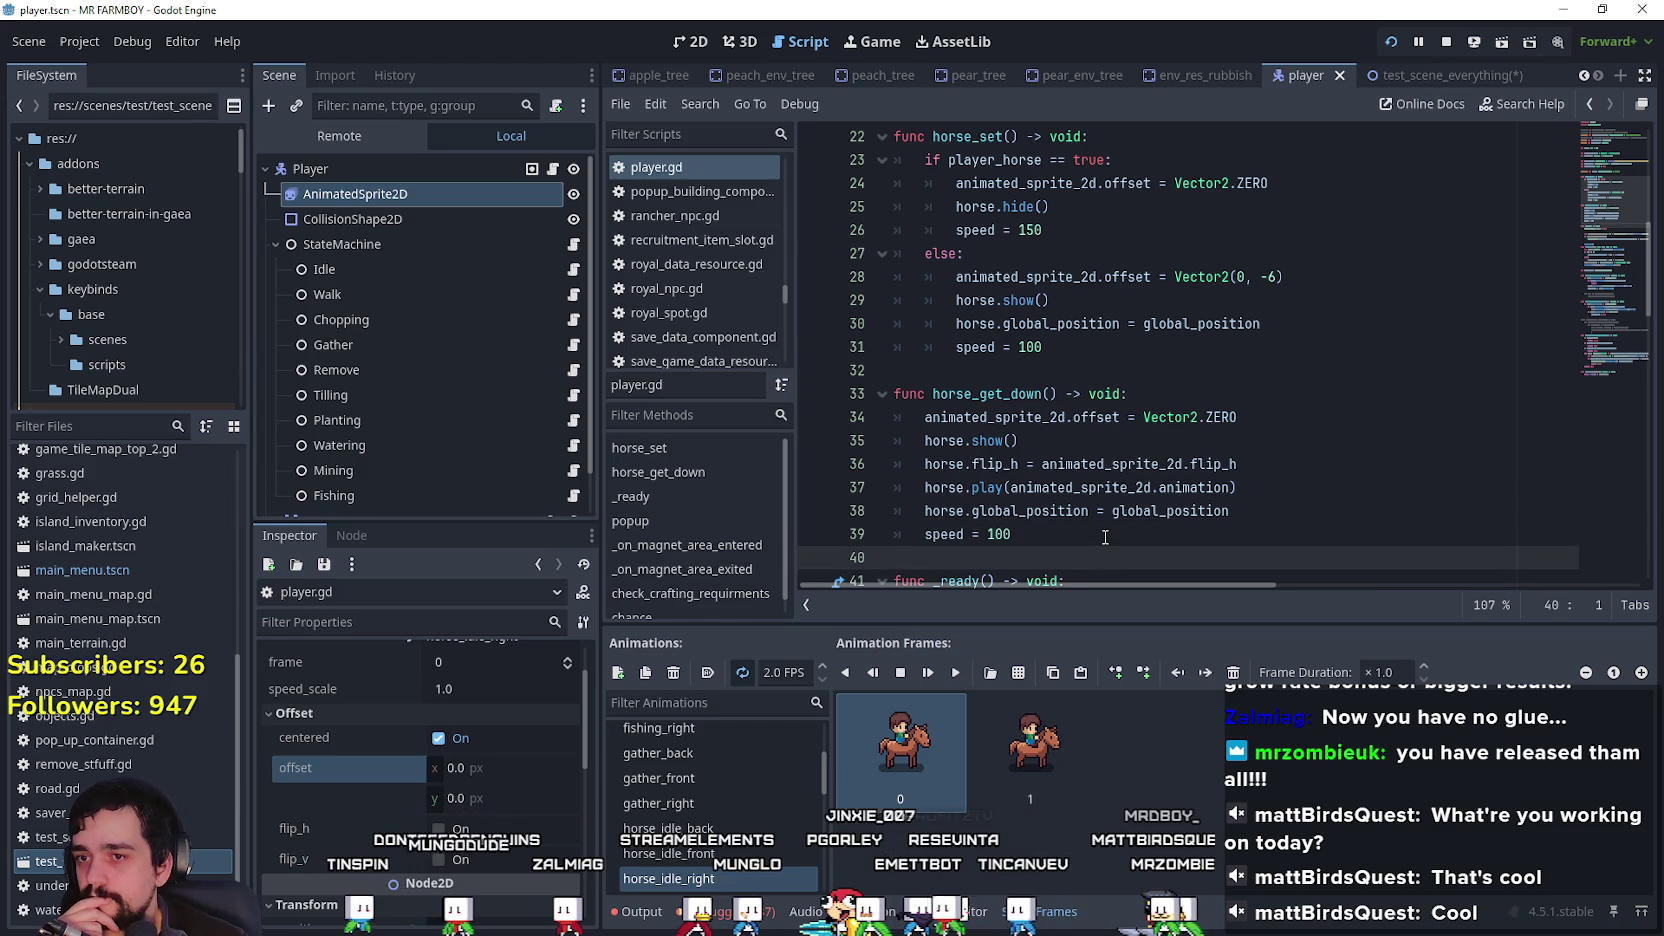
pyautogui.doubleClick(1040, 393)
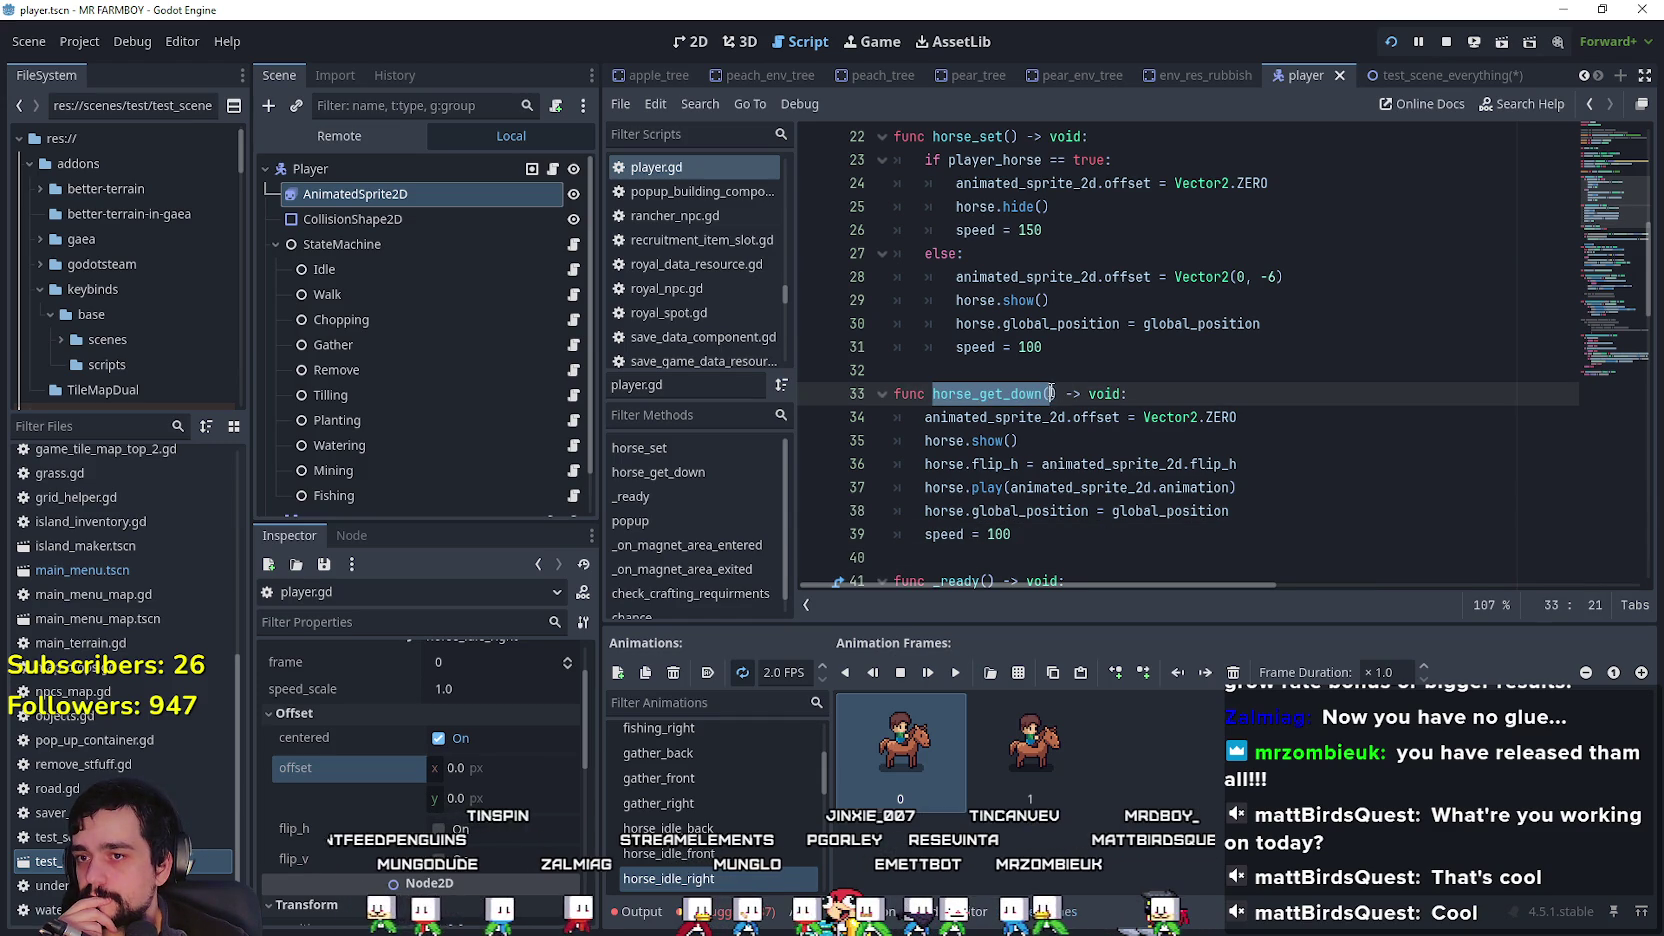
pyautogui.click(1099, 550)
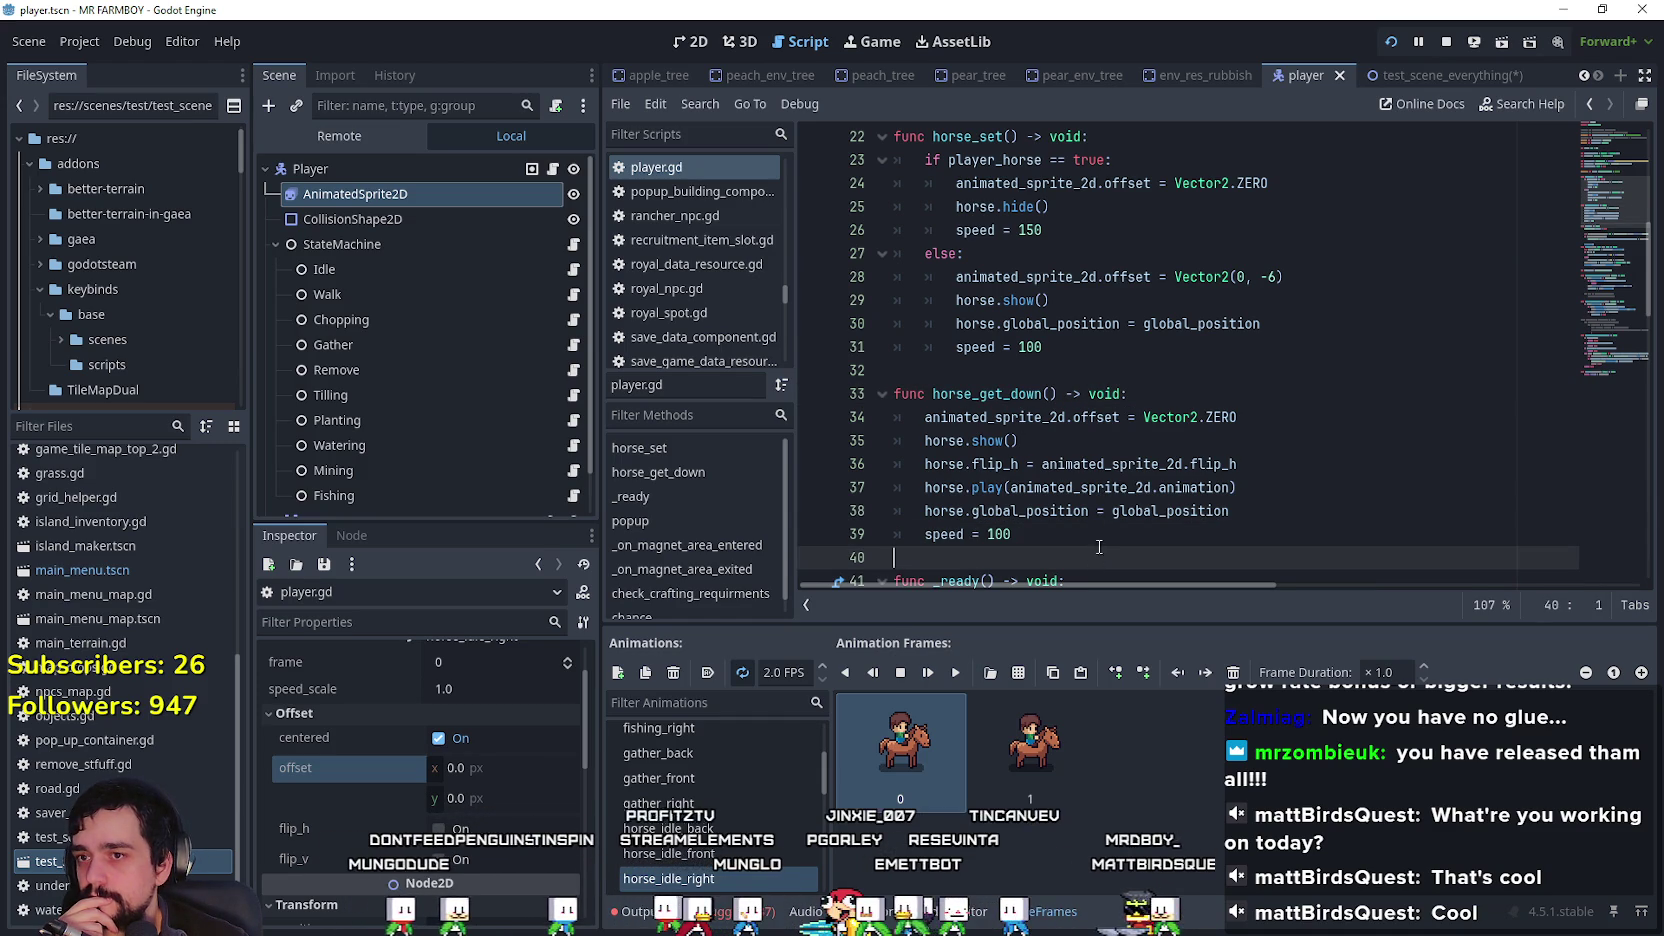
pyautogui.press('F5')
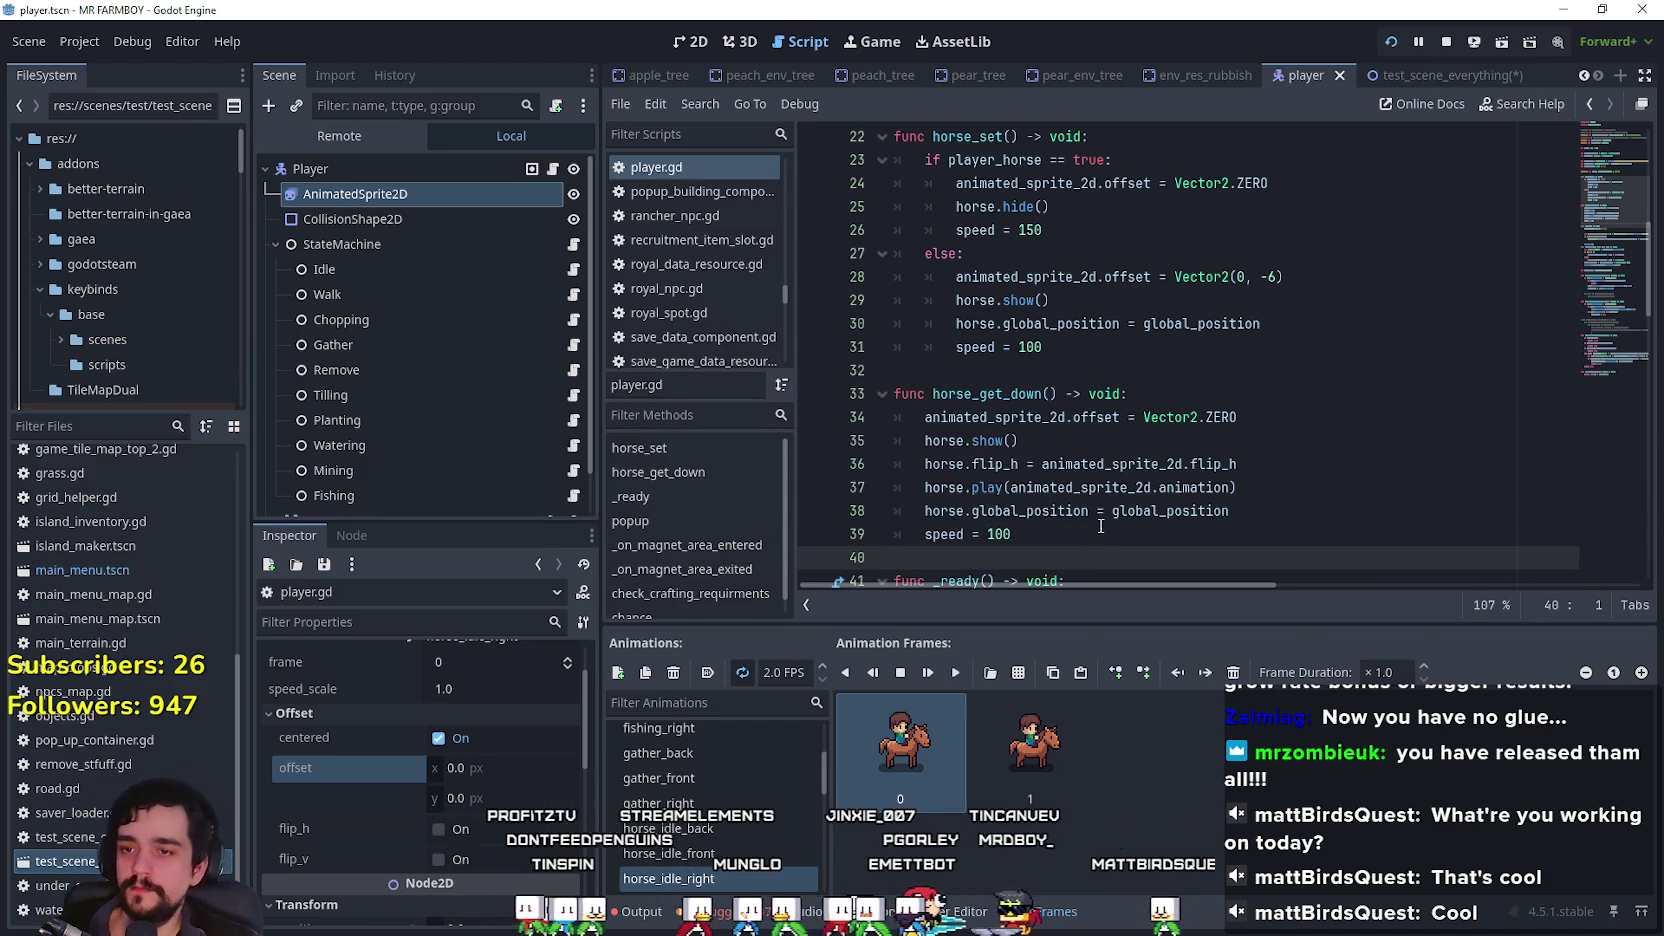
# Step: Ride the horse down, right and left along the farm path, then switch back to the editor
pyautogui.press('s')
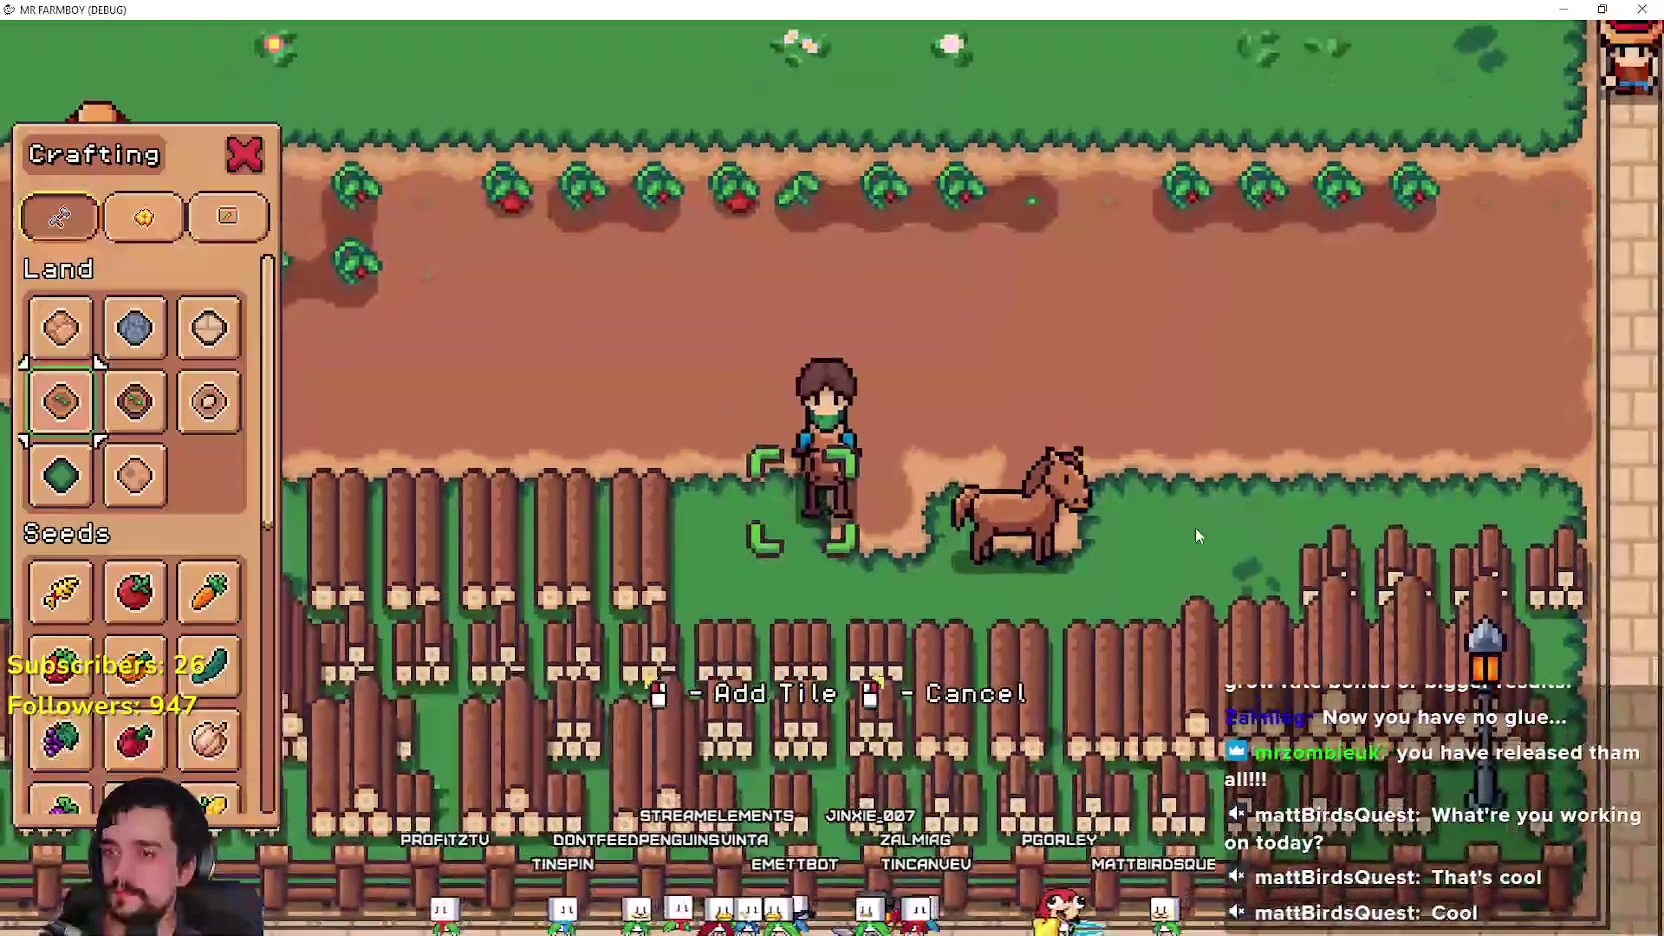
pyautogui.press('d')
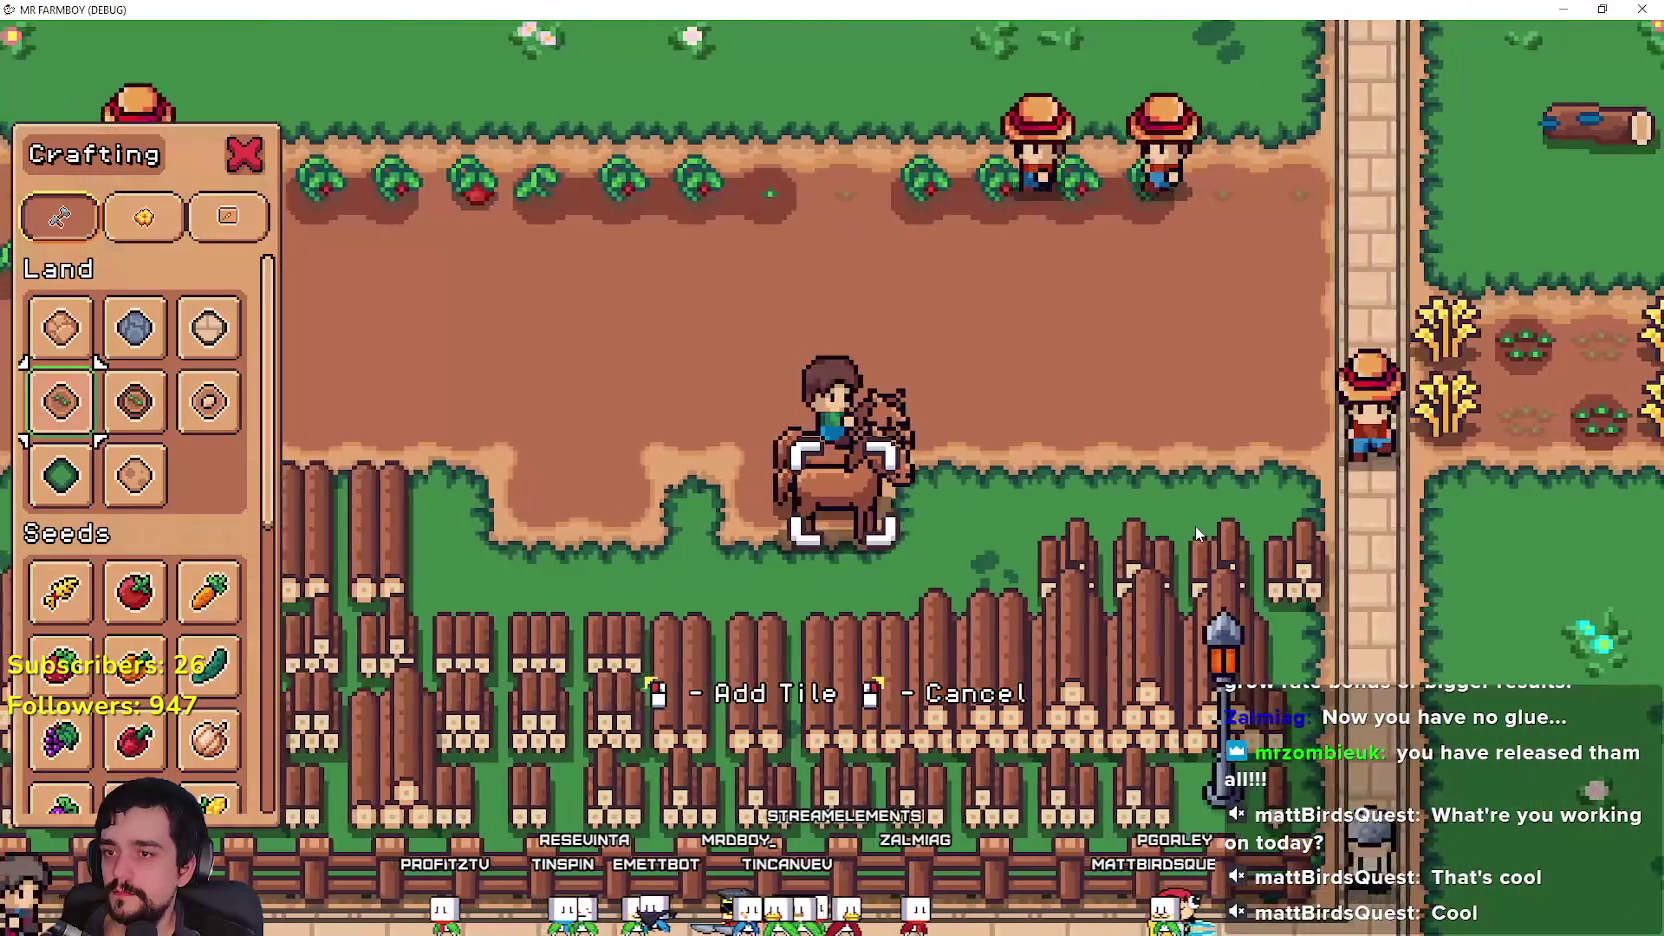
pyautogui.press('a')
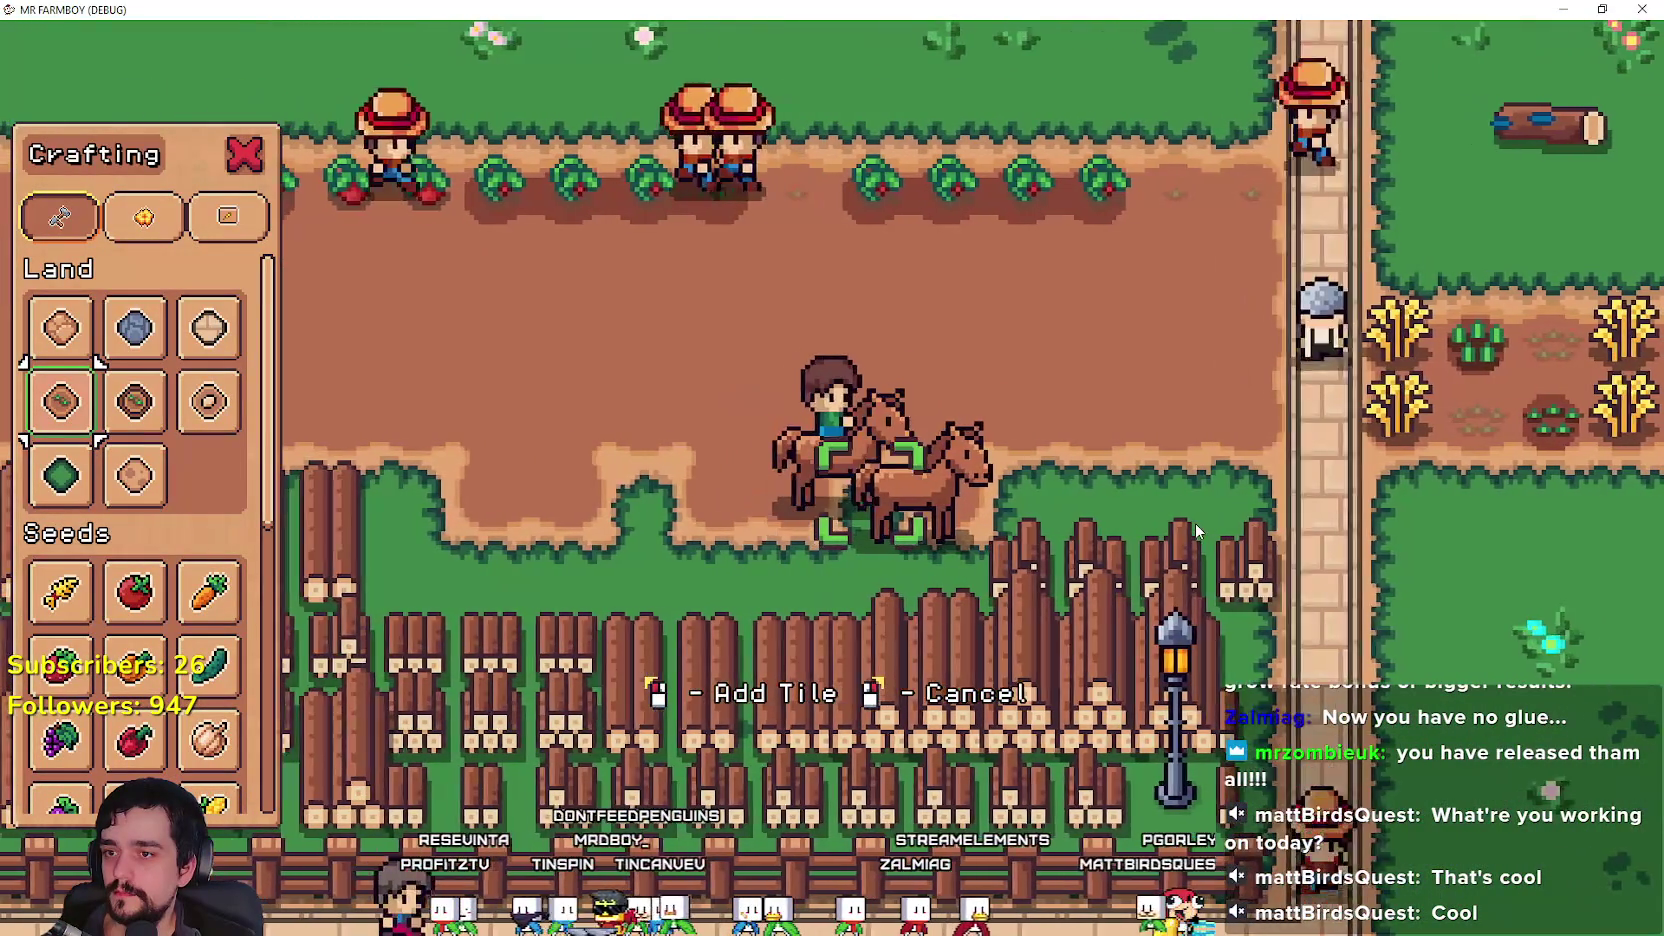
pyautogui.hotkey('alt', 'Tab')
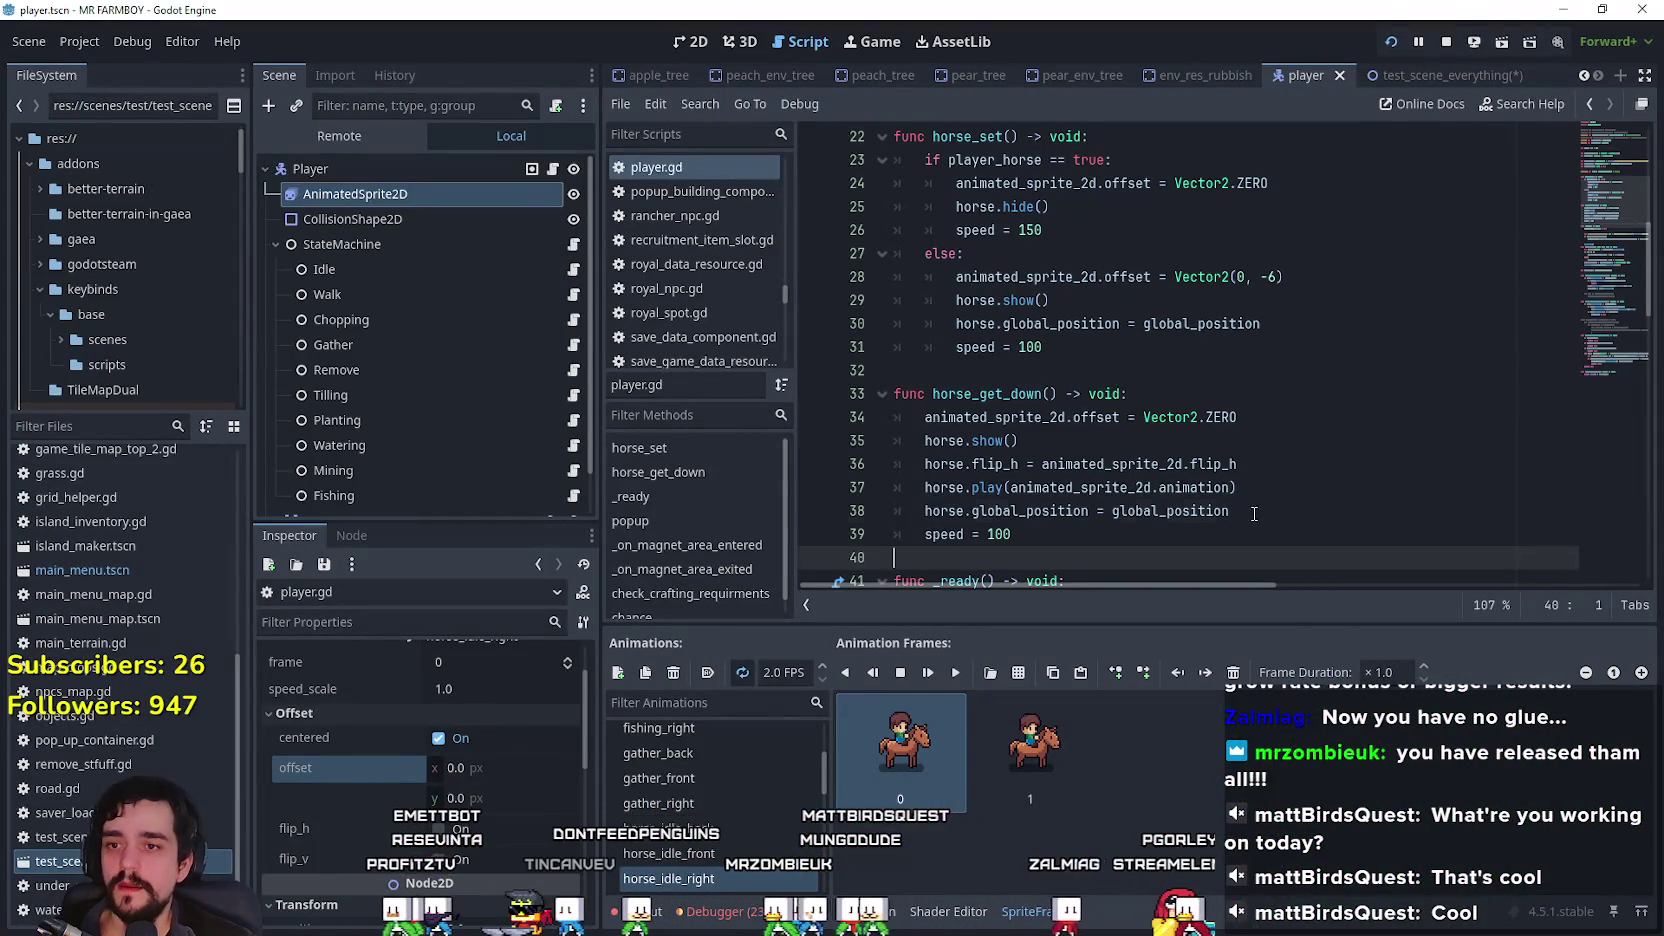
# Step: Insert player_horse = false after the offset line in horse_get_down, then save player.gd
pyautogui.click(1254, 513)
pyautogui.scroll(3, 1116, 323)
pyautogui.click(1022, 370)
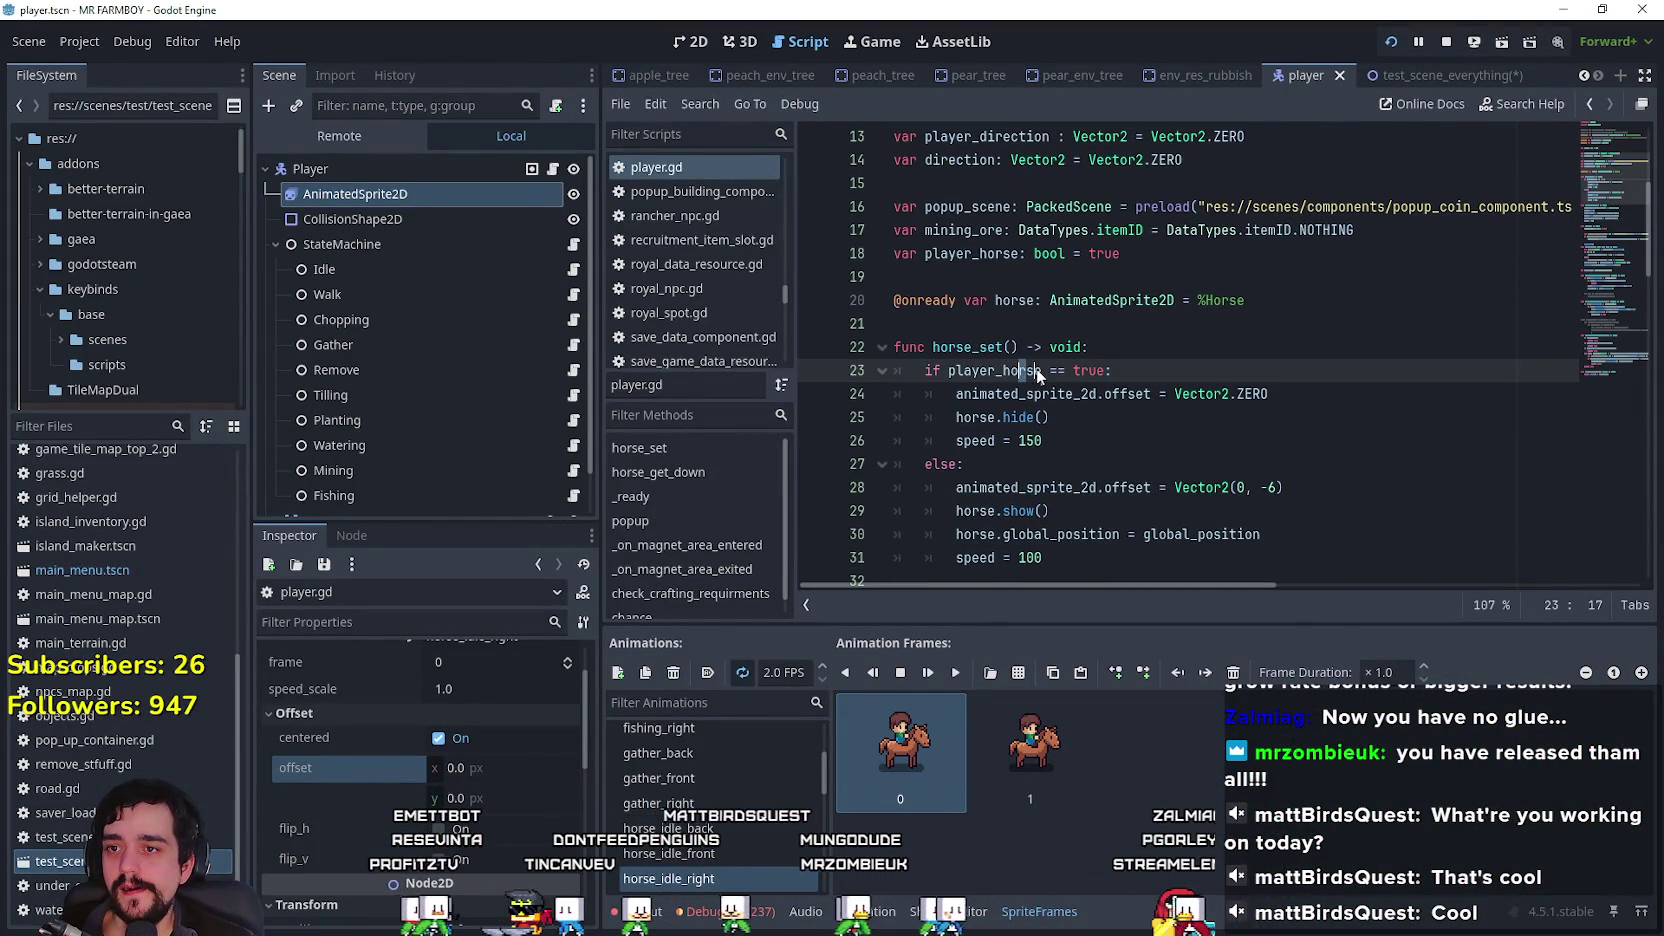
pyautogui.scroll(-3, 1101, 464)
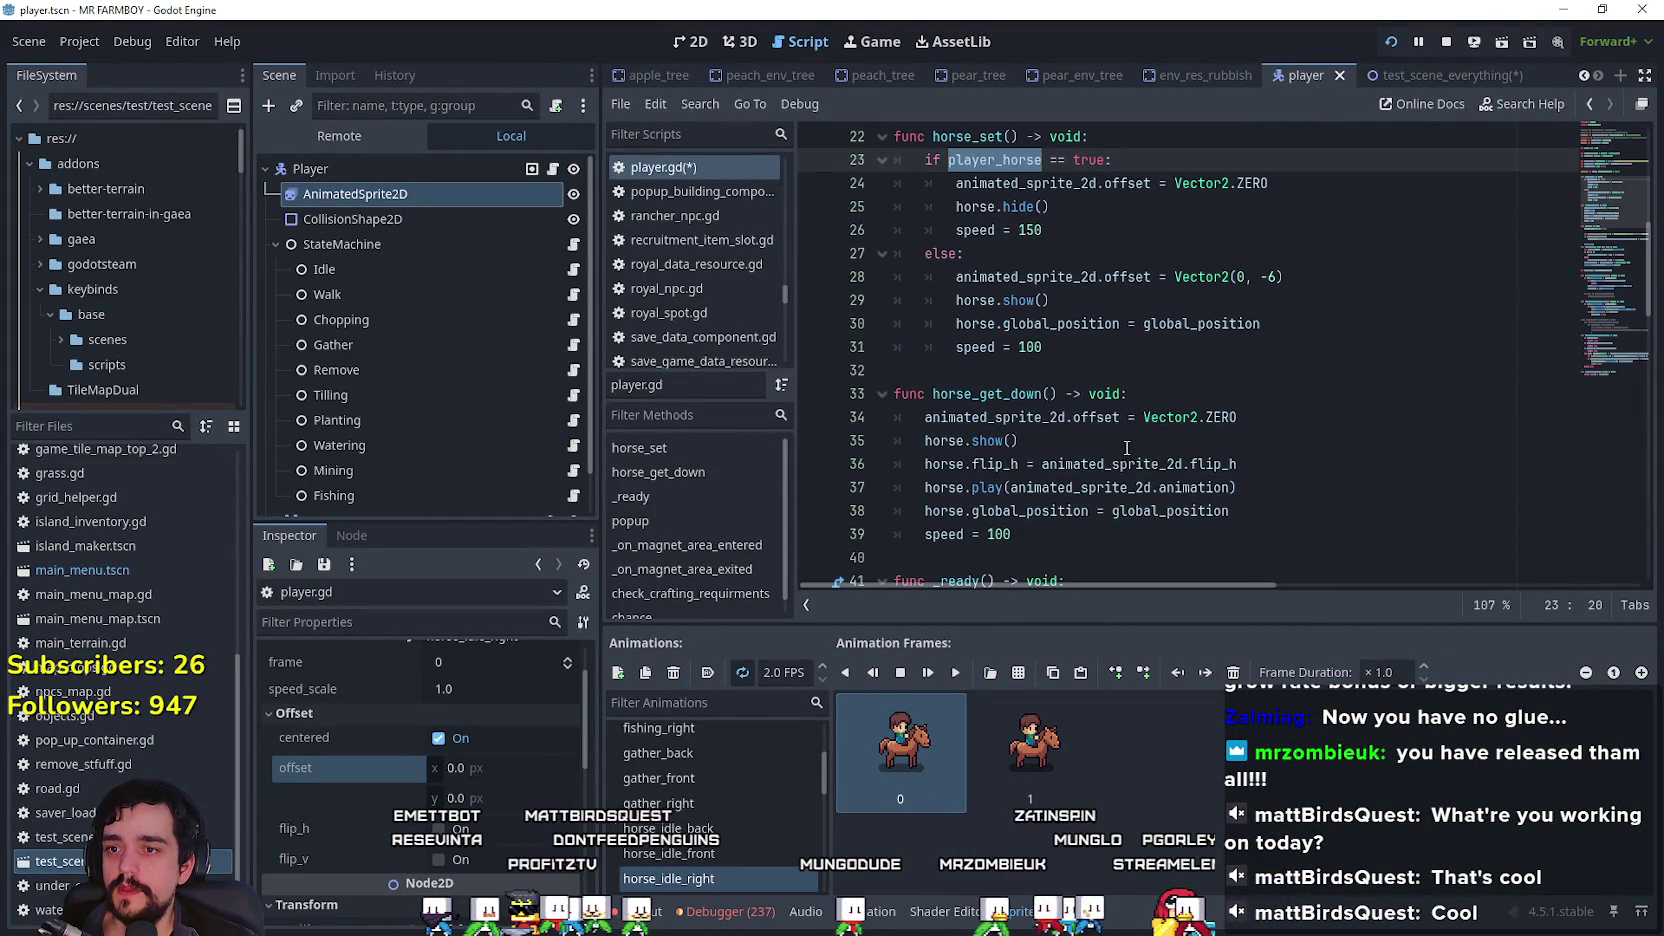
pyautogui.click(1322, 537)
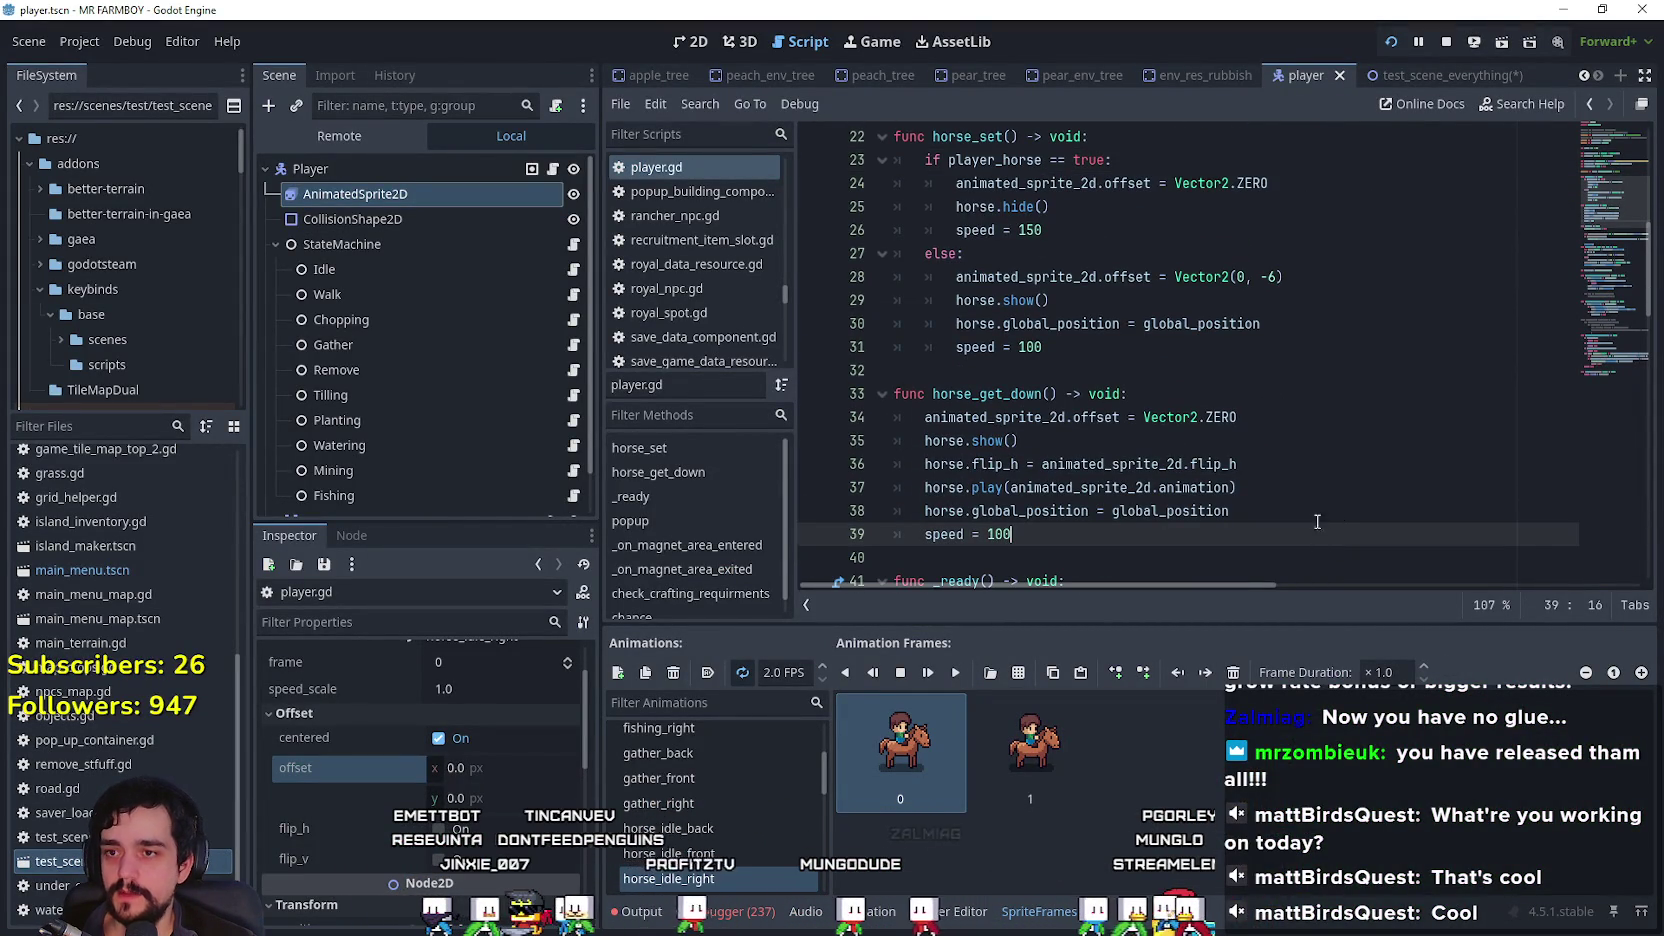
pyautogui.click(1276, 420)
pyautogui.press('Return')
pyautogui.write('player_horse = false')
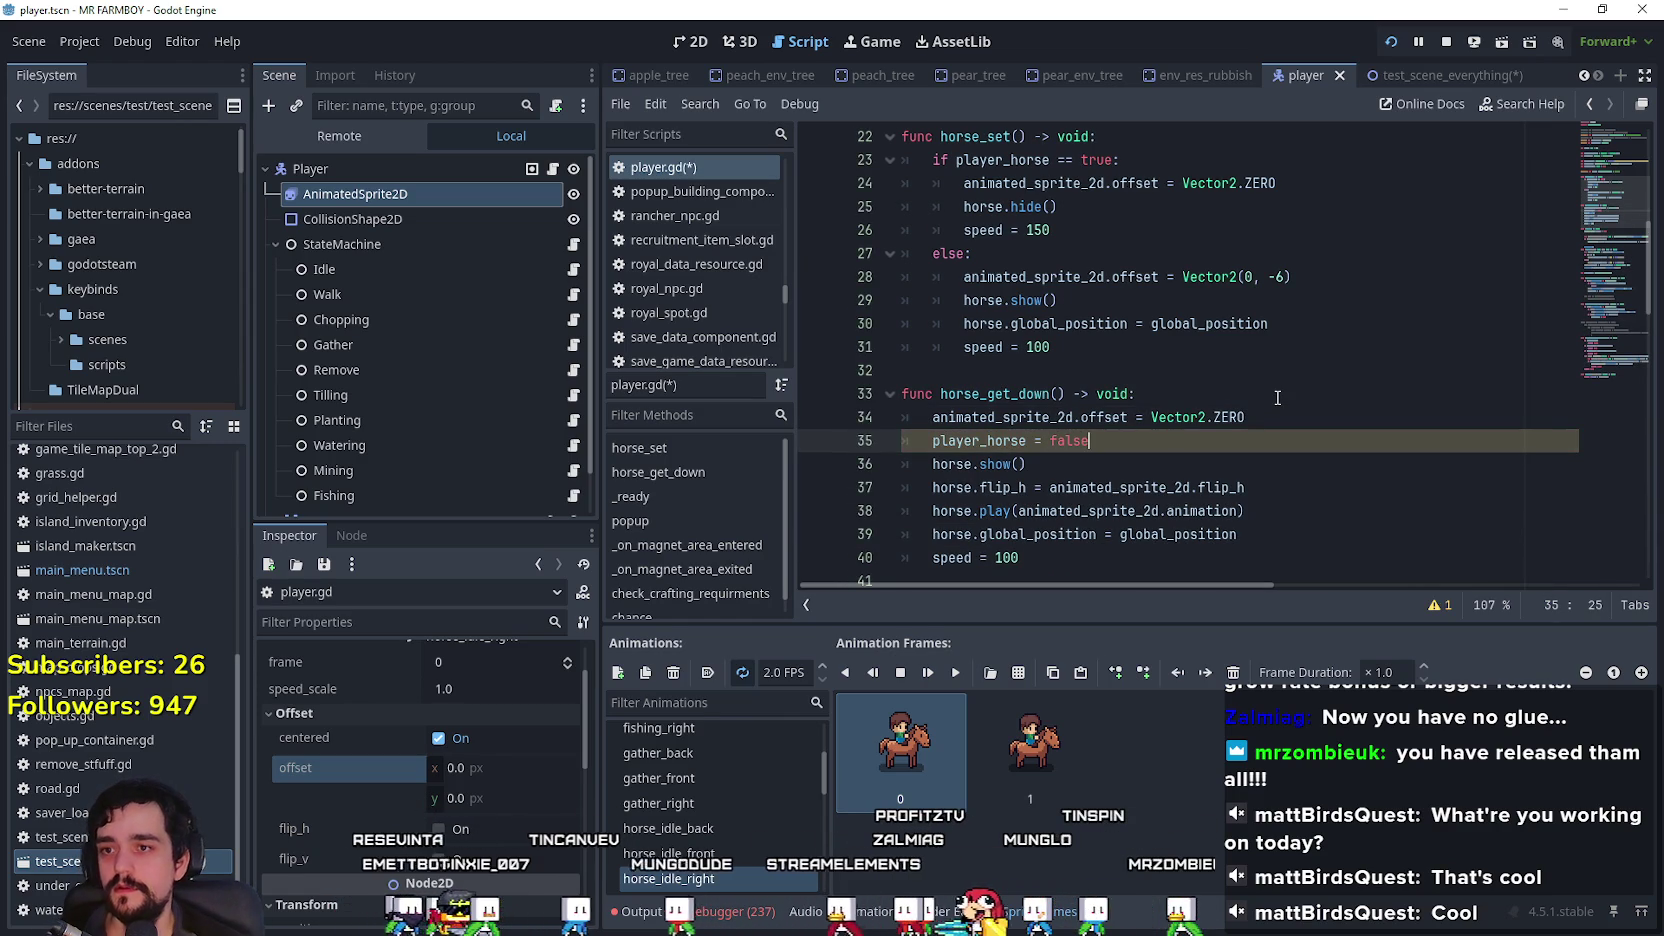
pyautogui.hotkey('ctrl', 's')
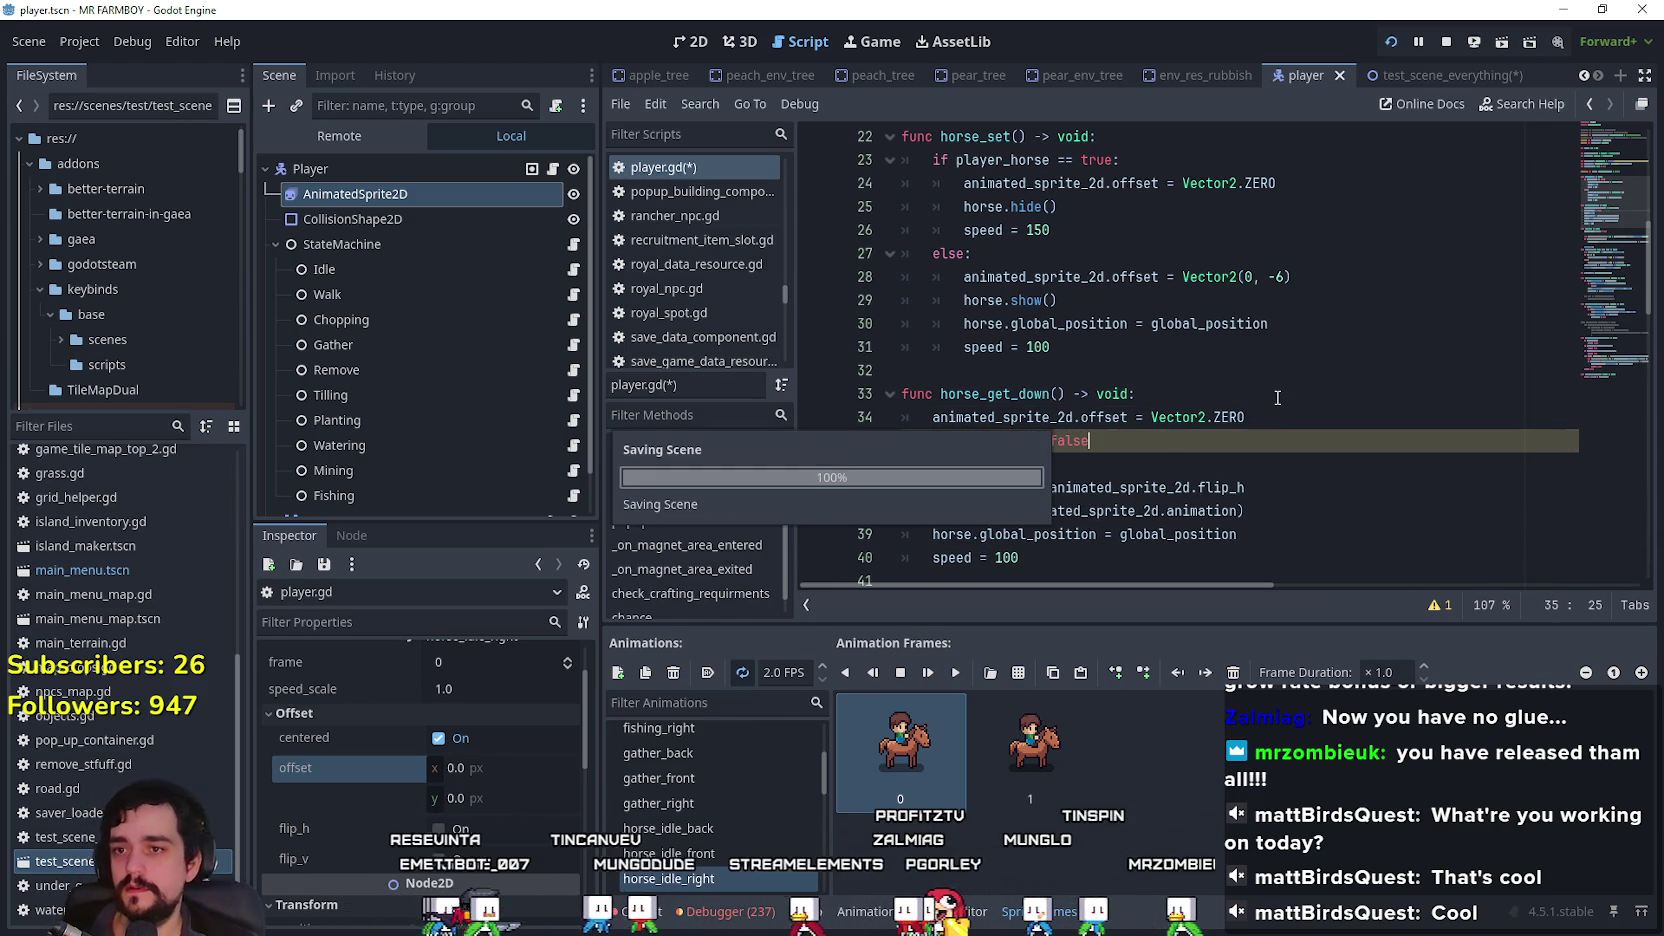
pyautogui.click(1129, 457)
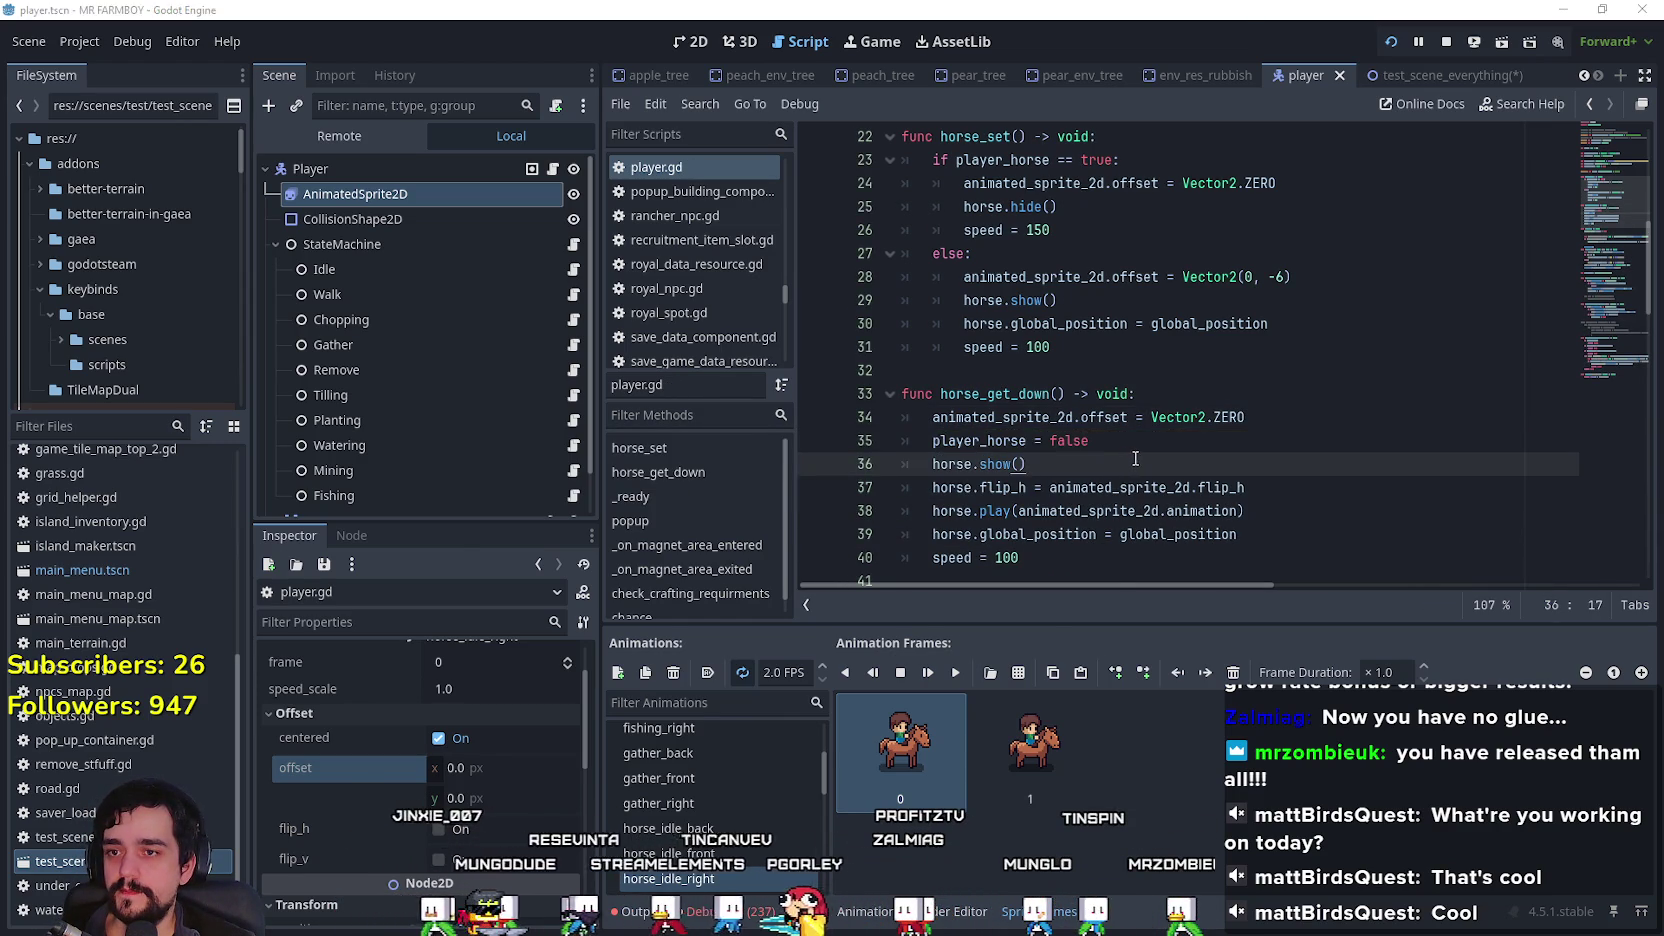
pyautogui.hotkey('alt', 'Tab')
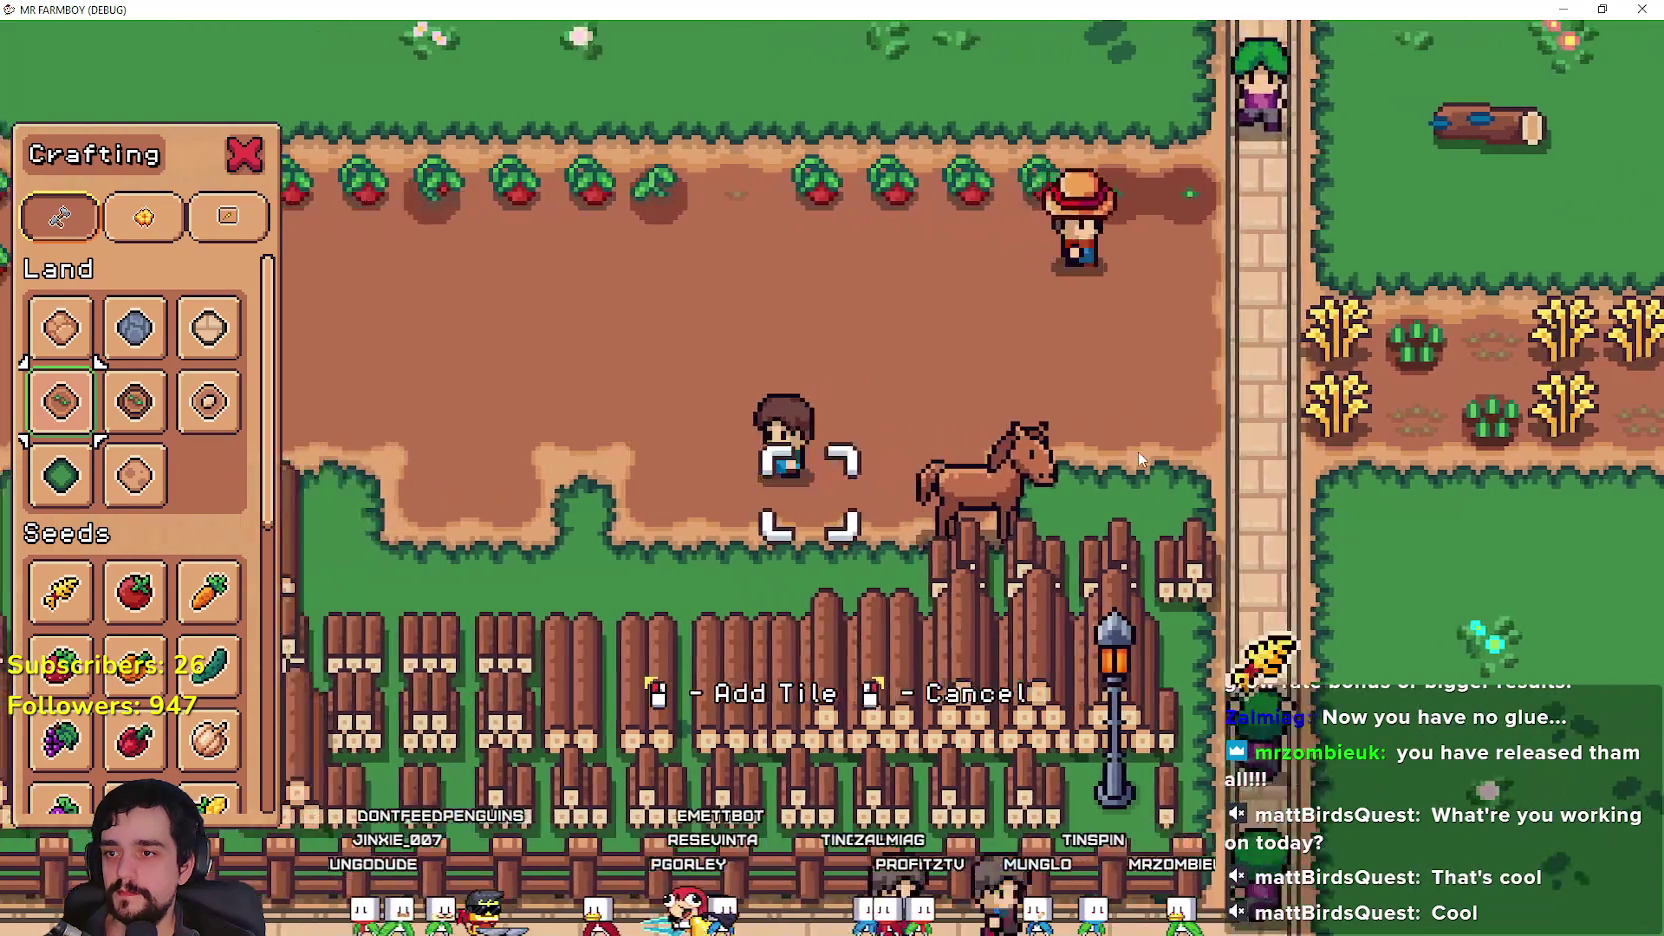
# Step: Walk left, right and up, mounting and dismounting the horse several times with E
pyautogui.press('a')
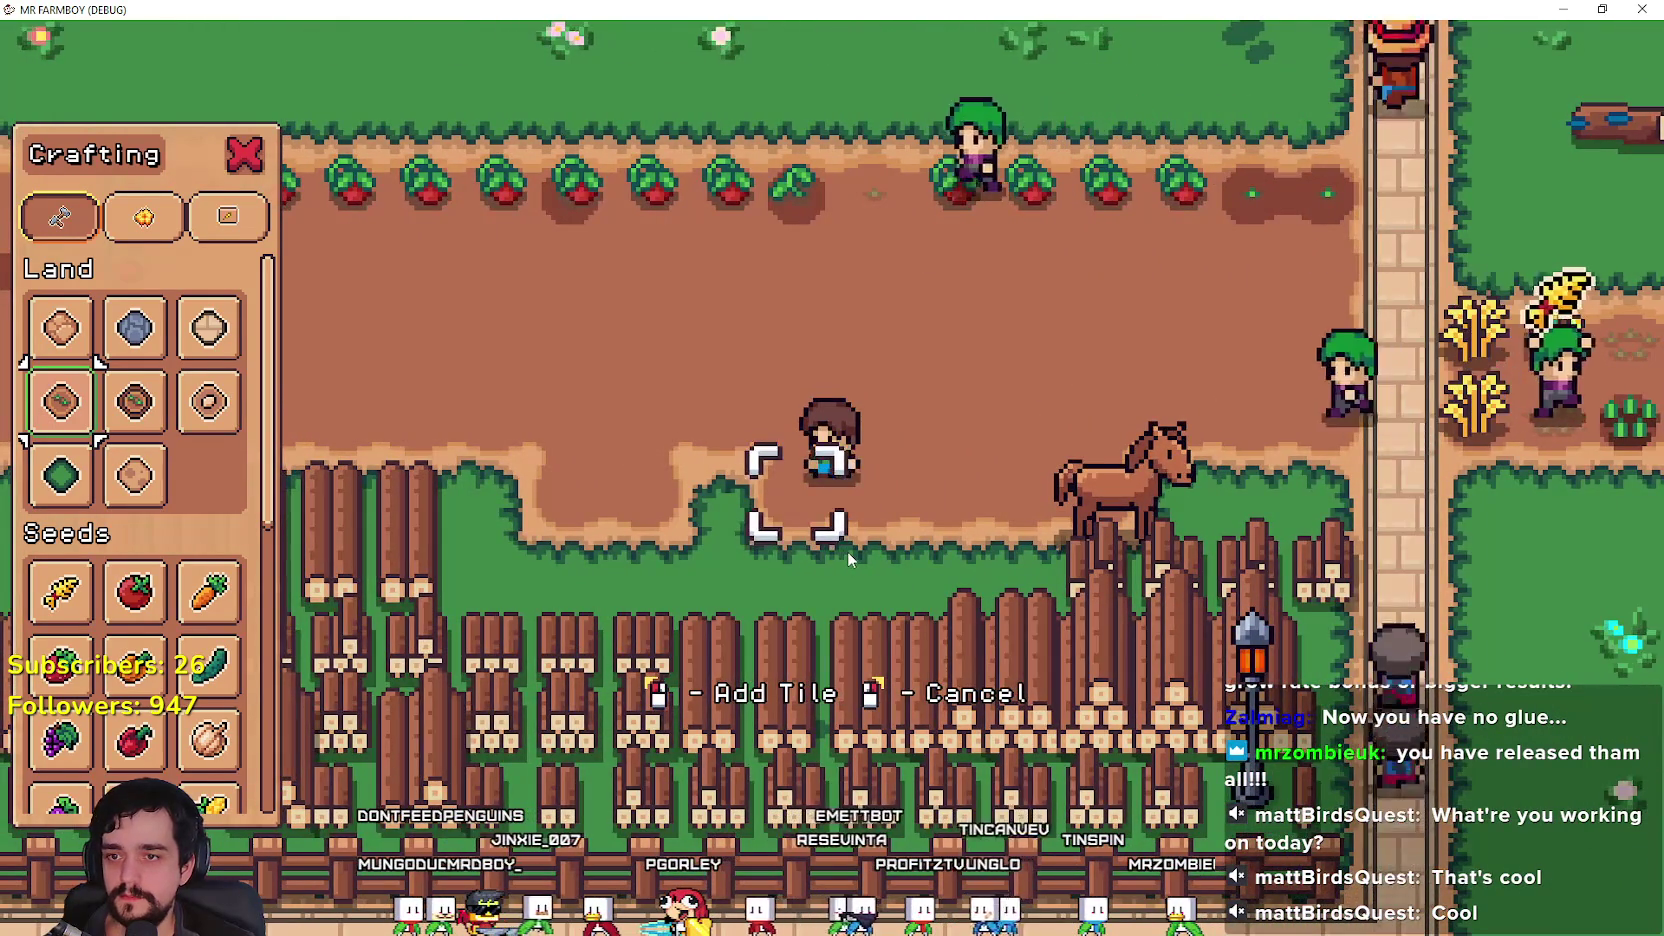
pyautogui.press('e')
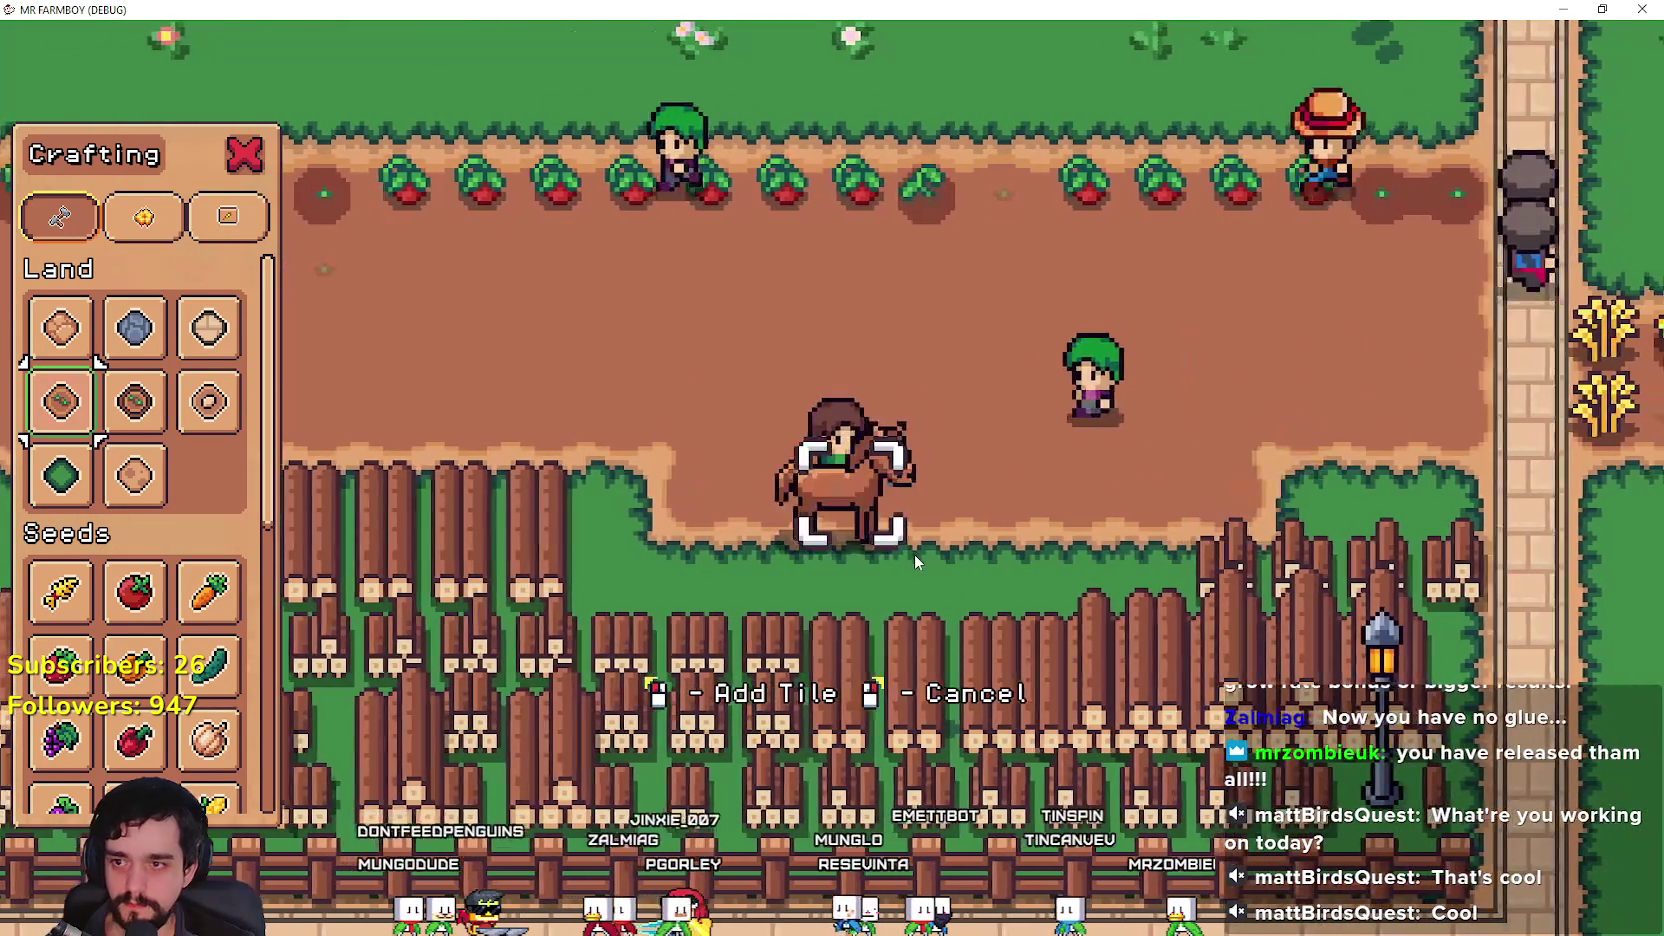
pyautogui.press('e')
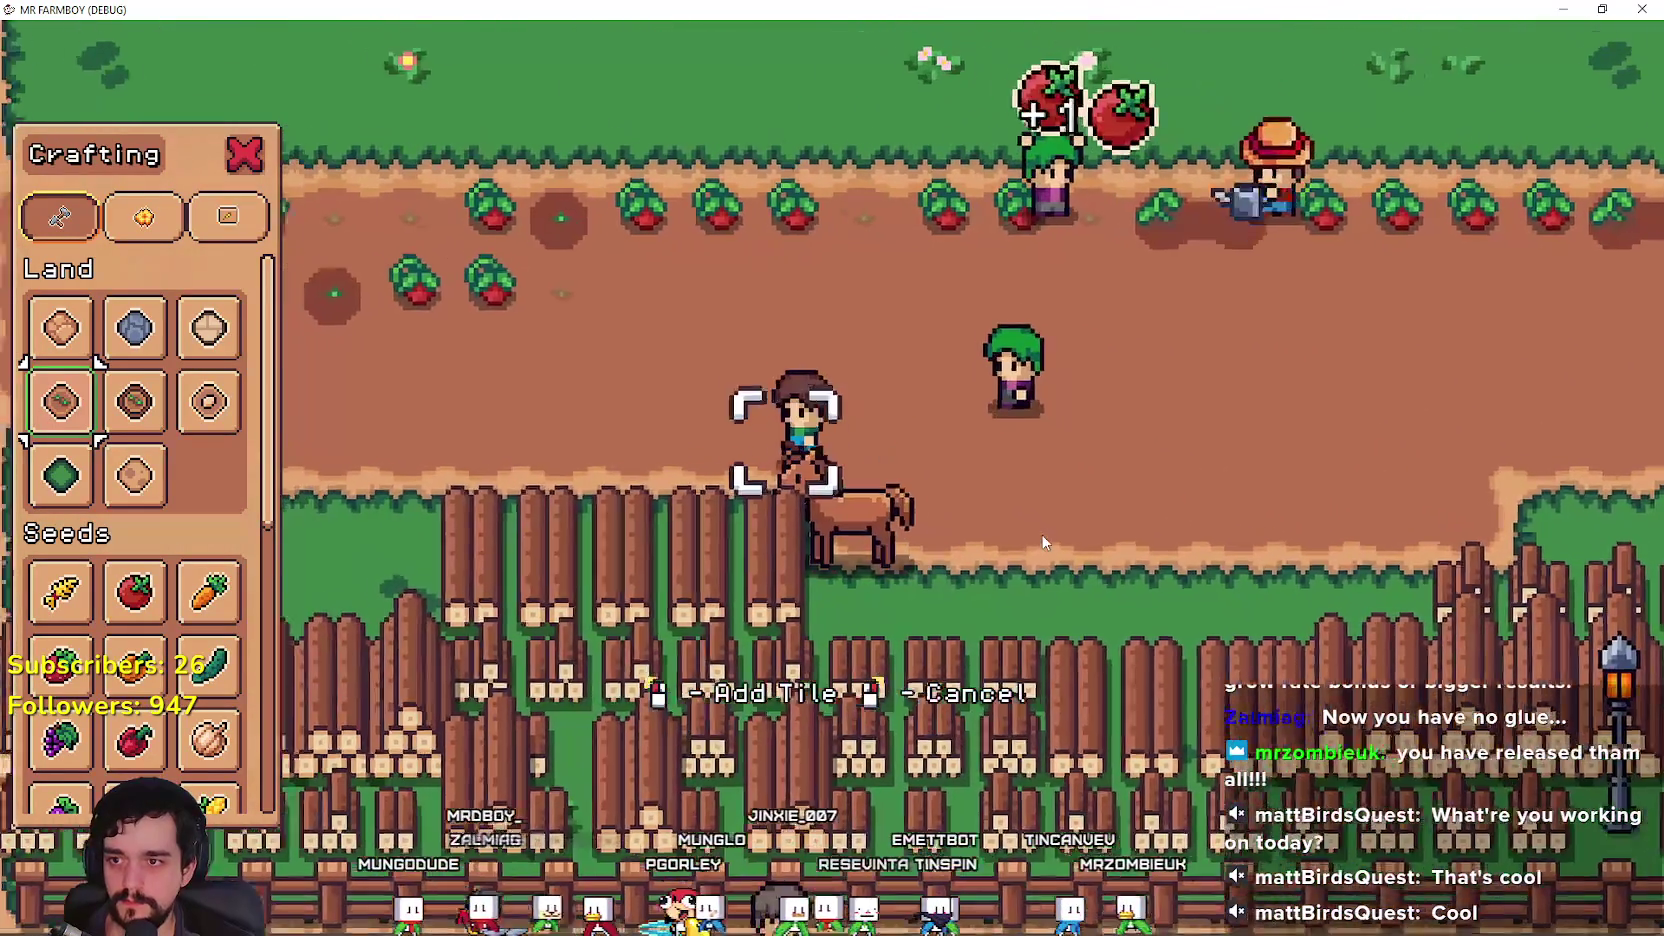
pyautogui.press('a')
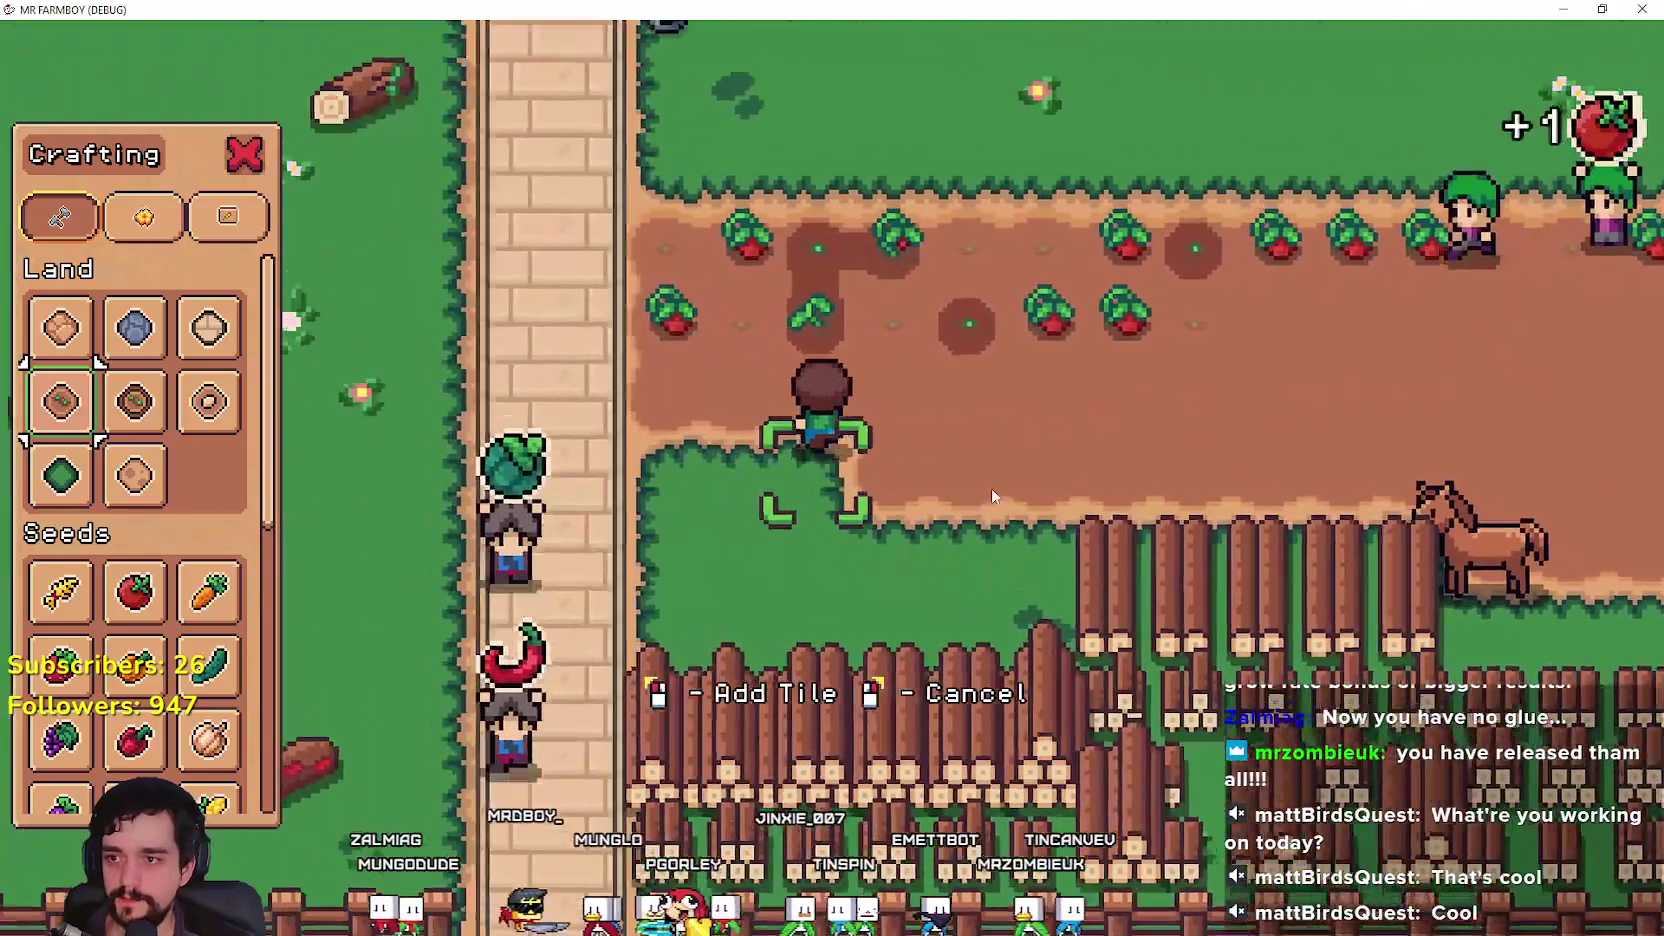
pyautogui.press('e')
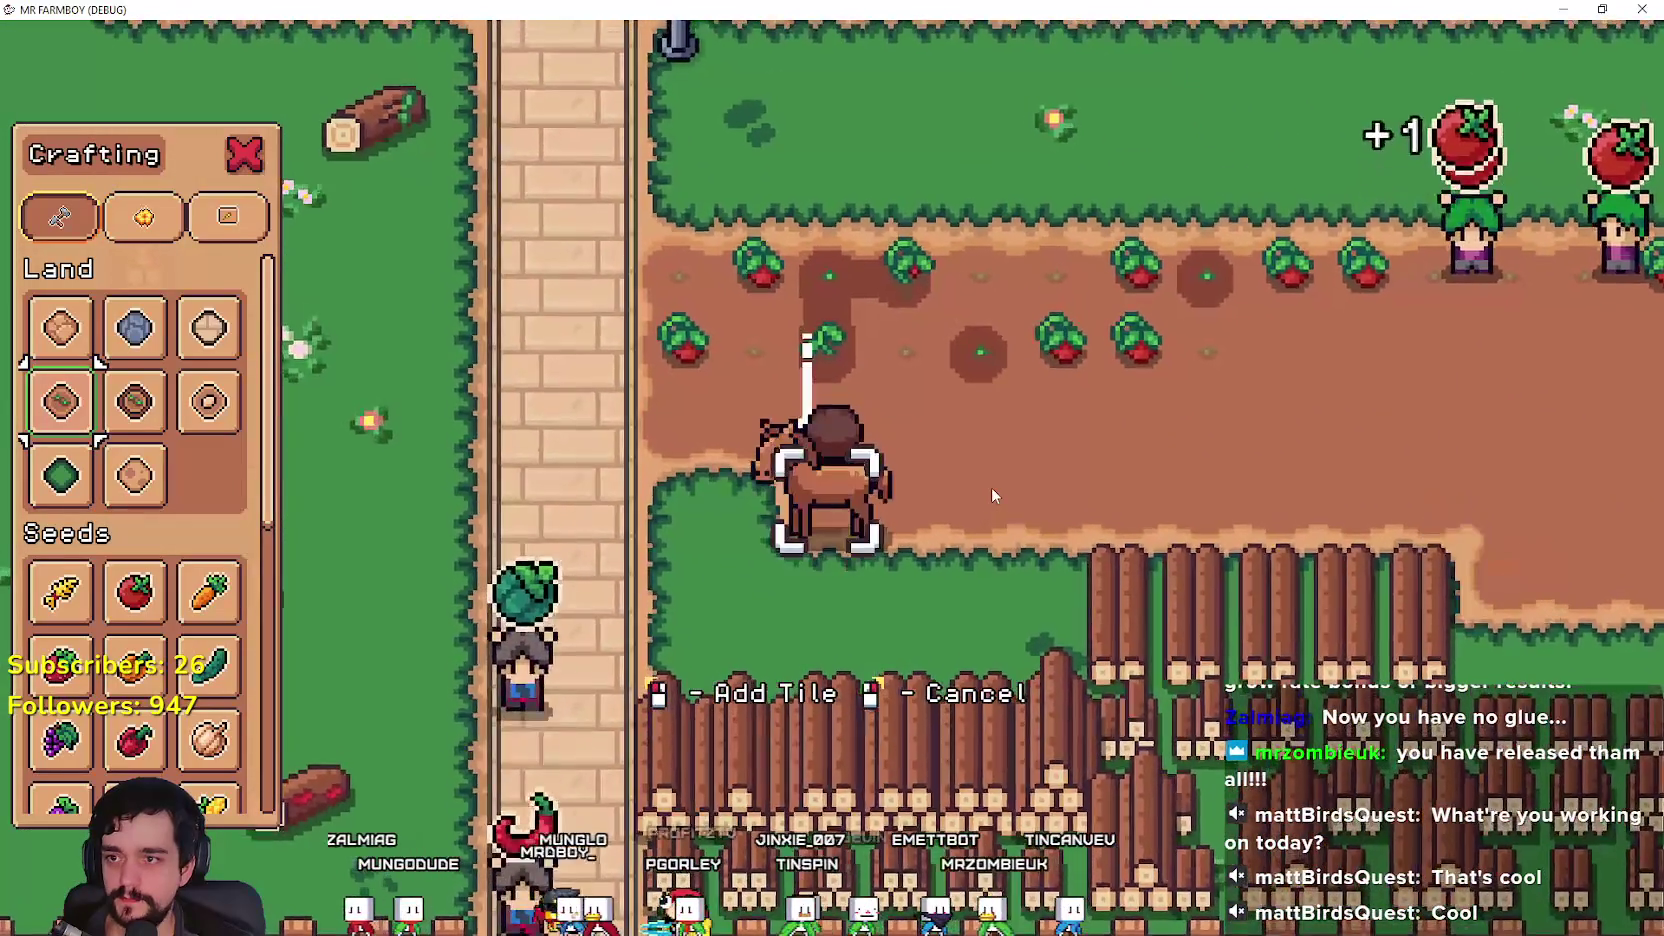
pyautogui.press('e')
pyautogui.press('d')
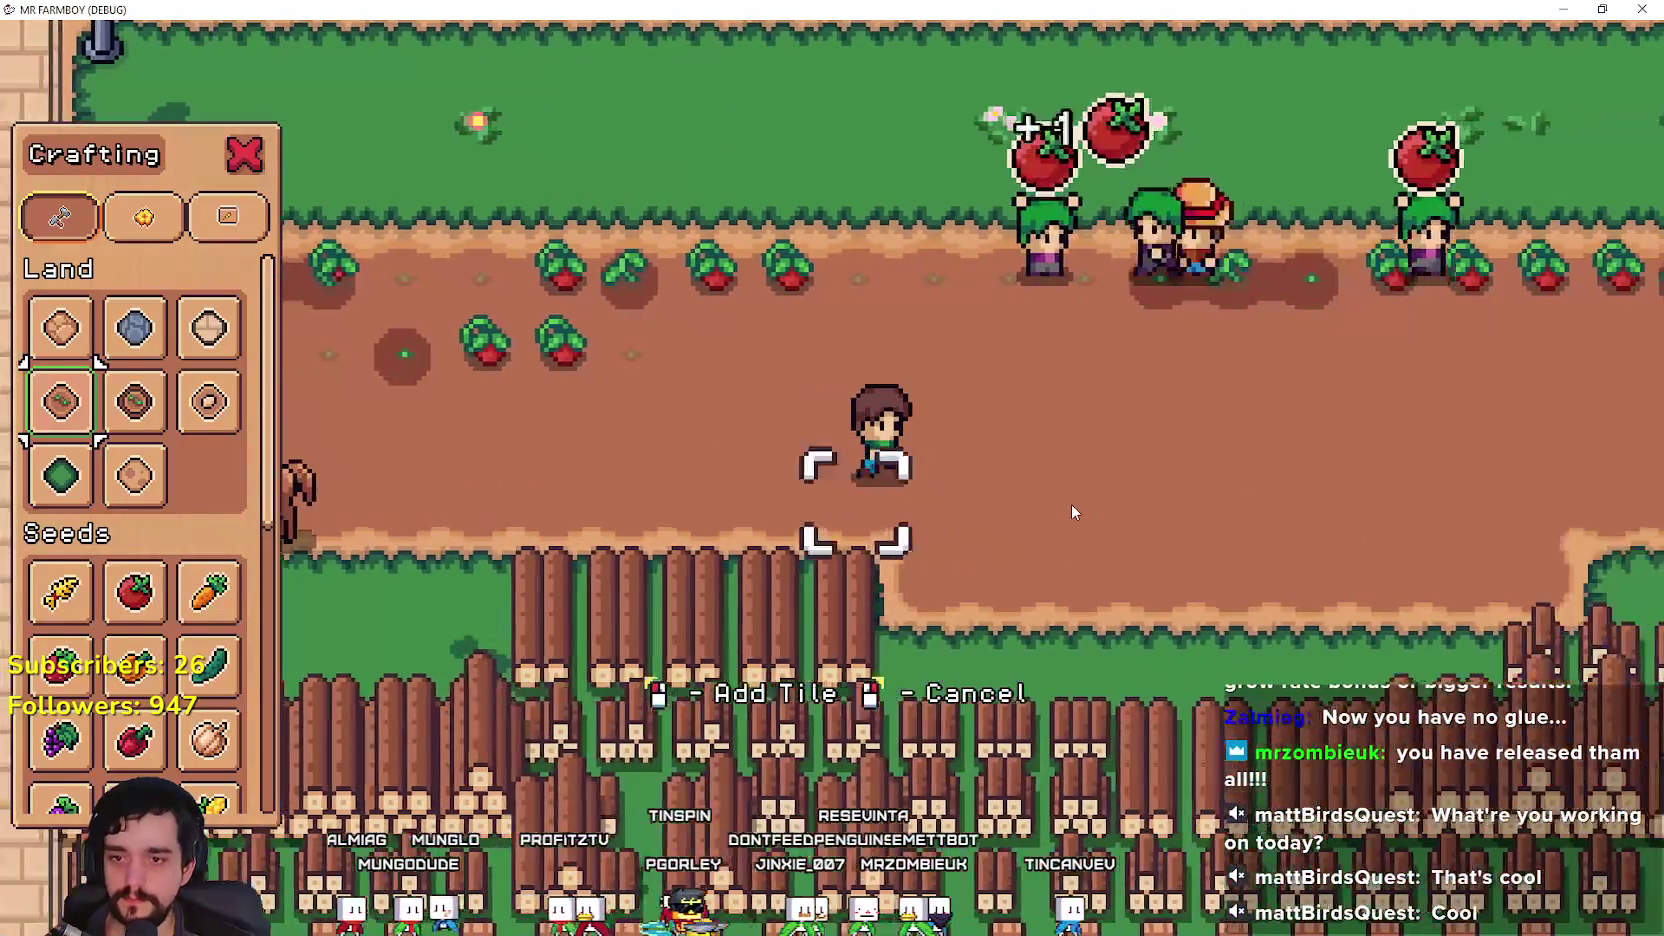
pyautogui.press('w')
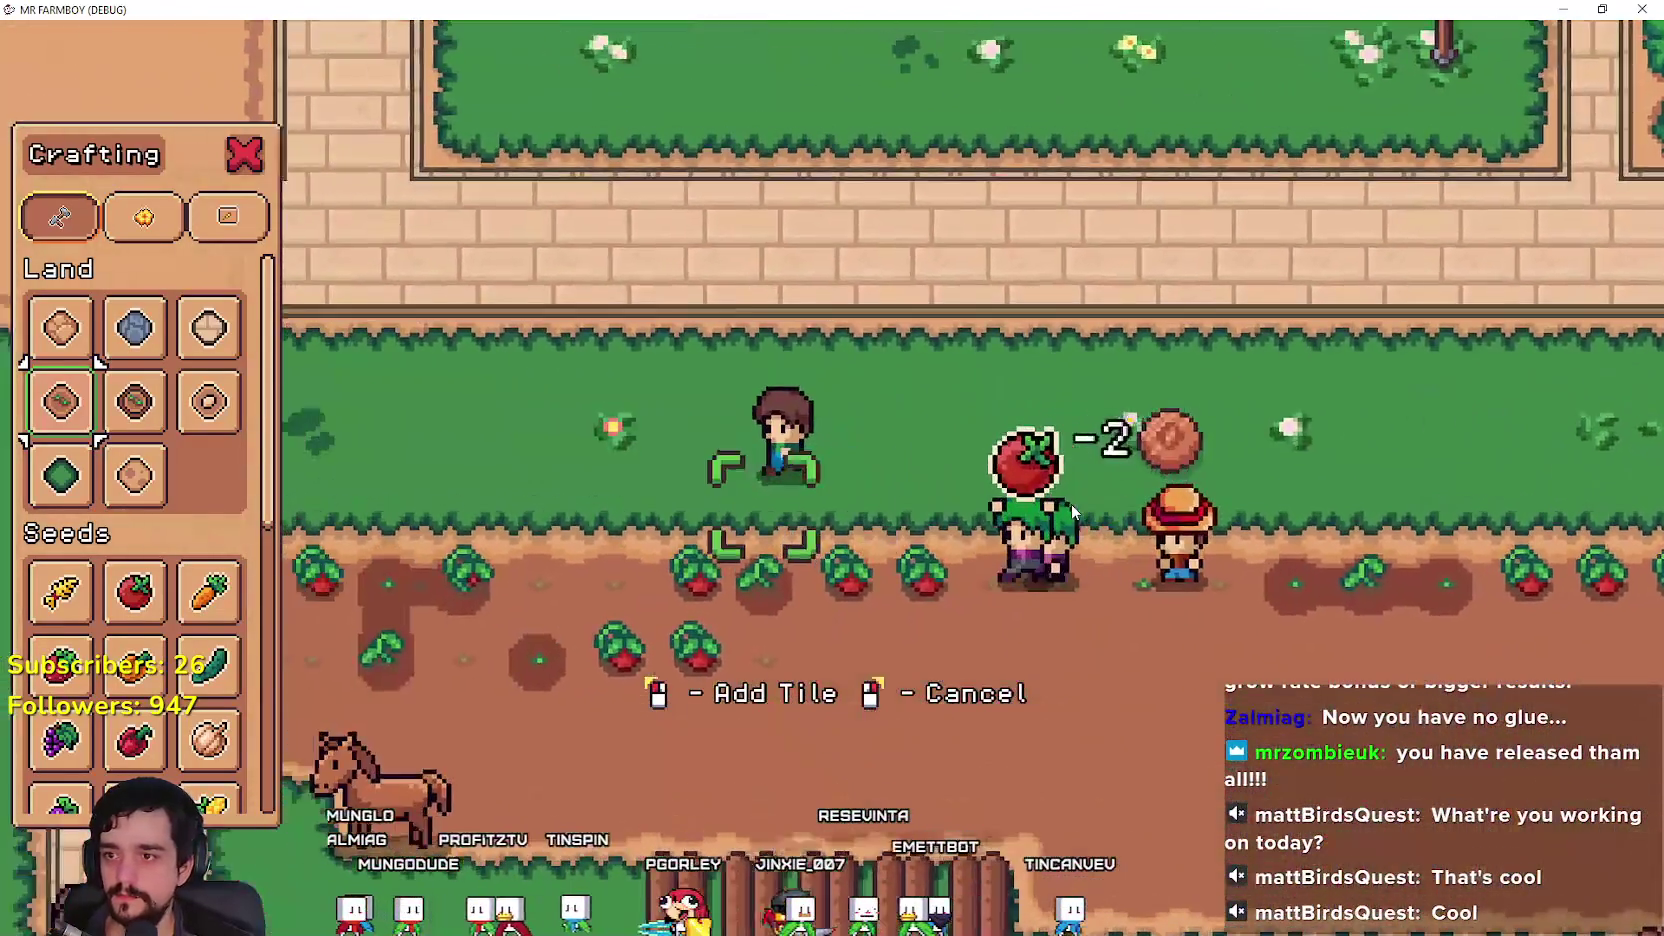
pyautogui.press('e')
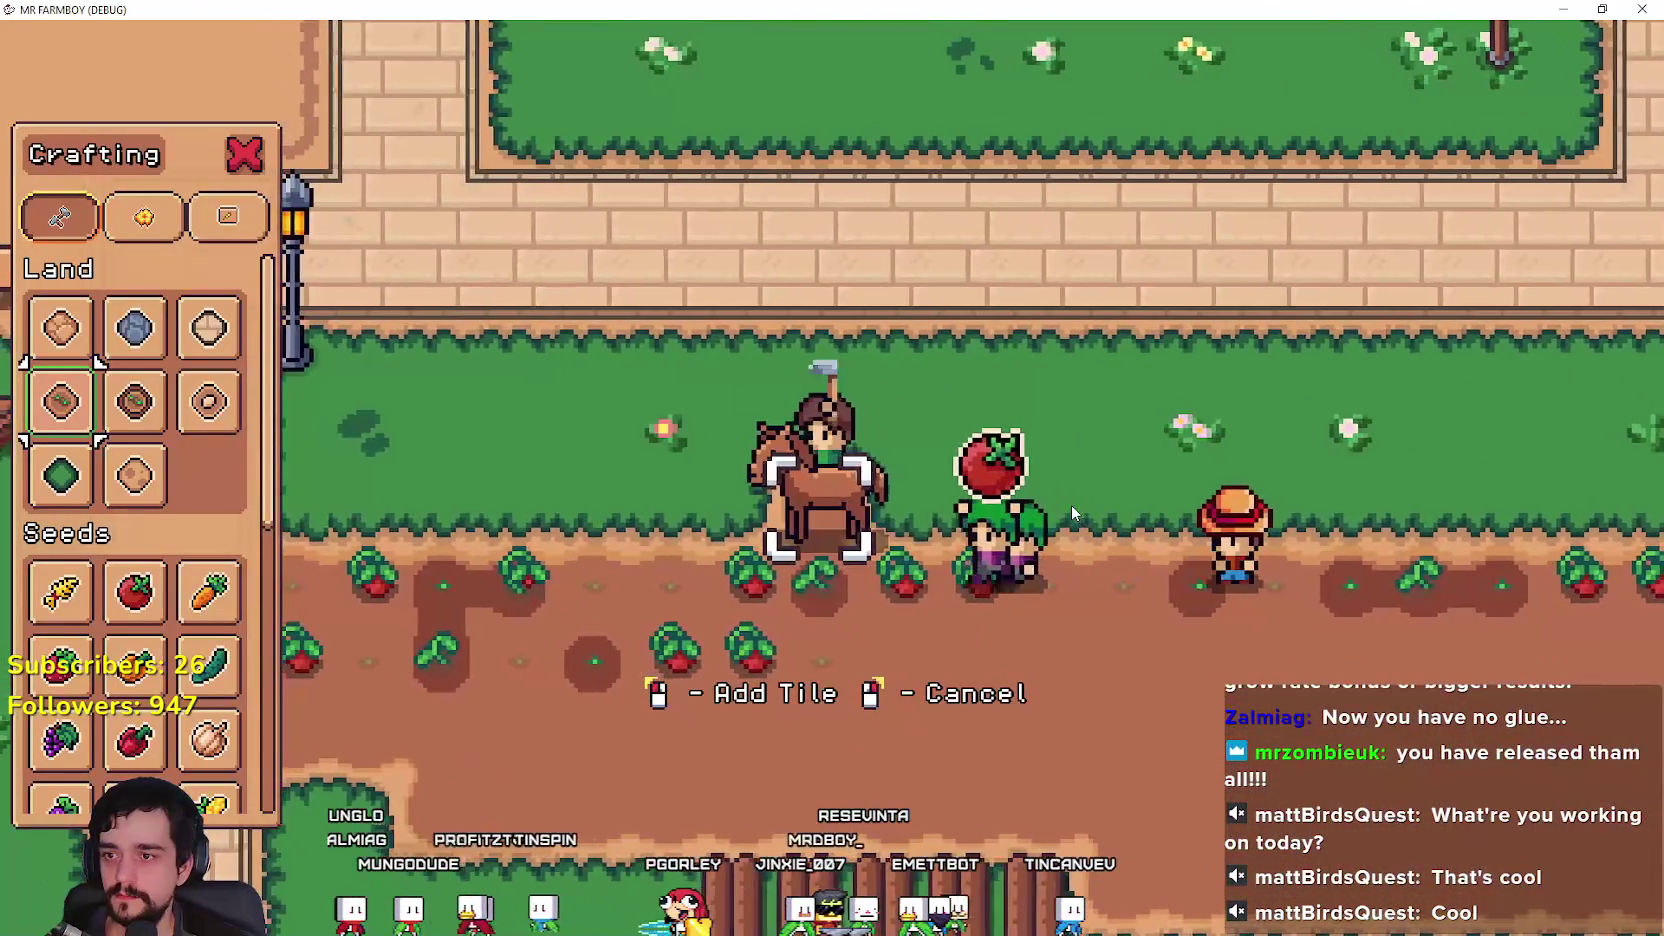
pyautogui.press('e')
pyautogui.press('d')
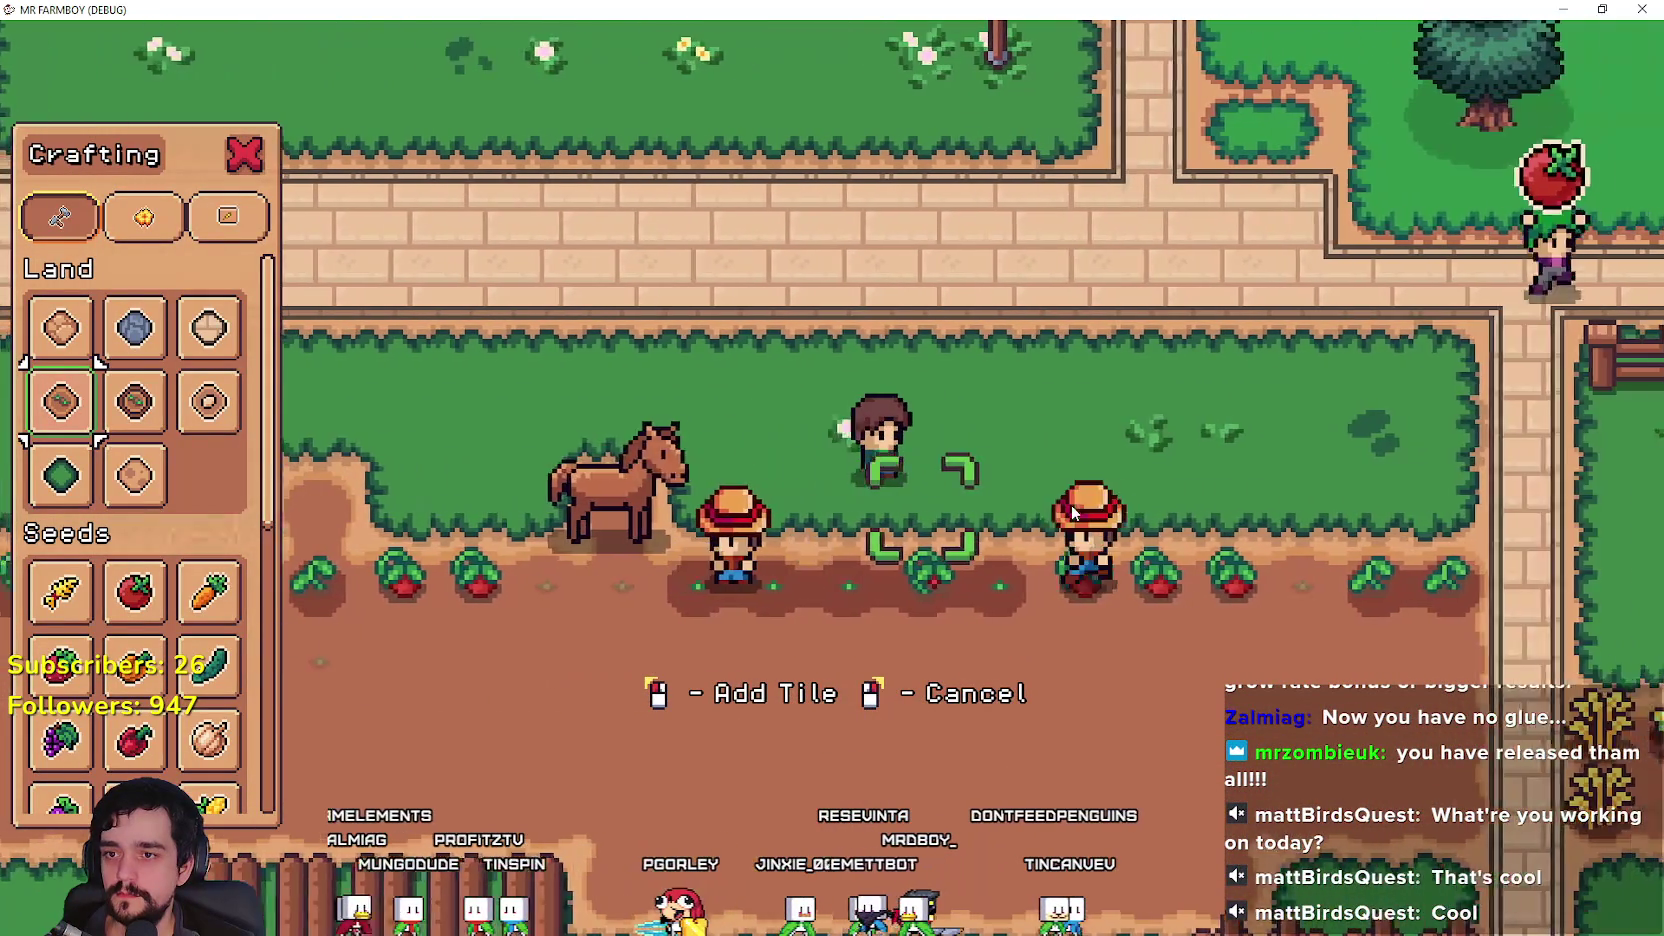
pyautogui.press('d')
pyautogui.press('e')
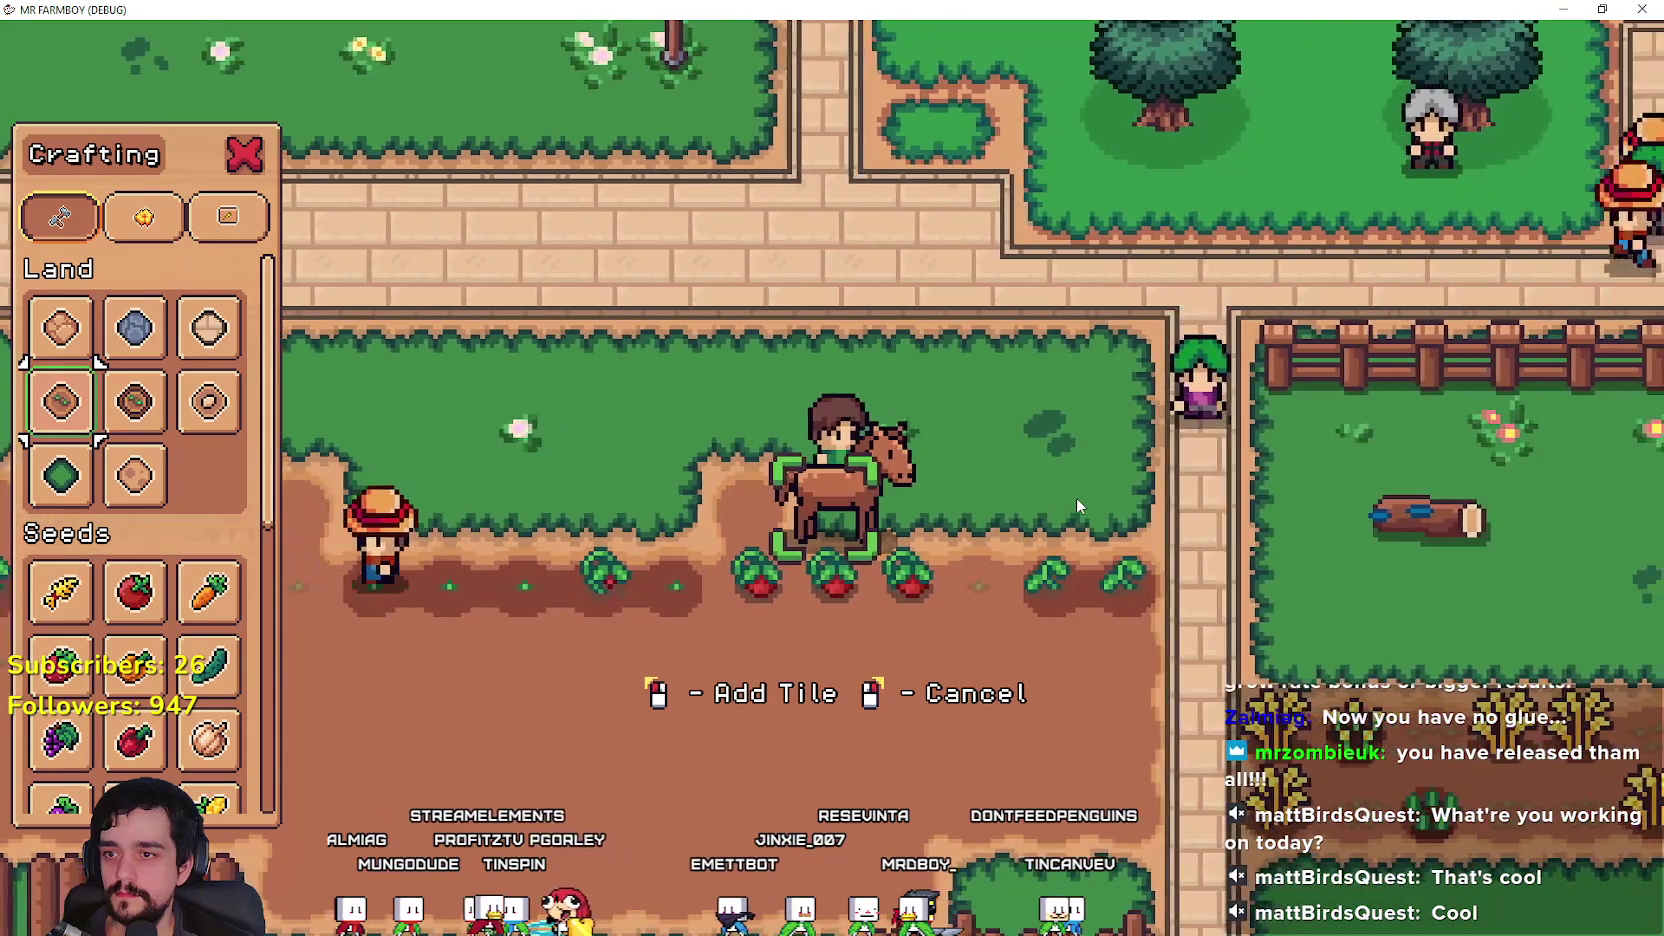
pyautogui.press('e')
pyautogui.press('d')
pyautogui.press('s')
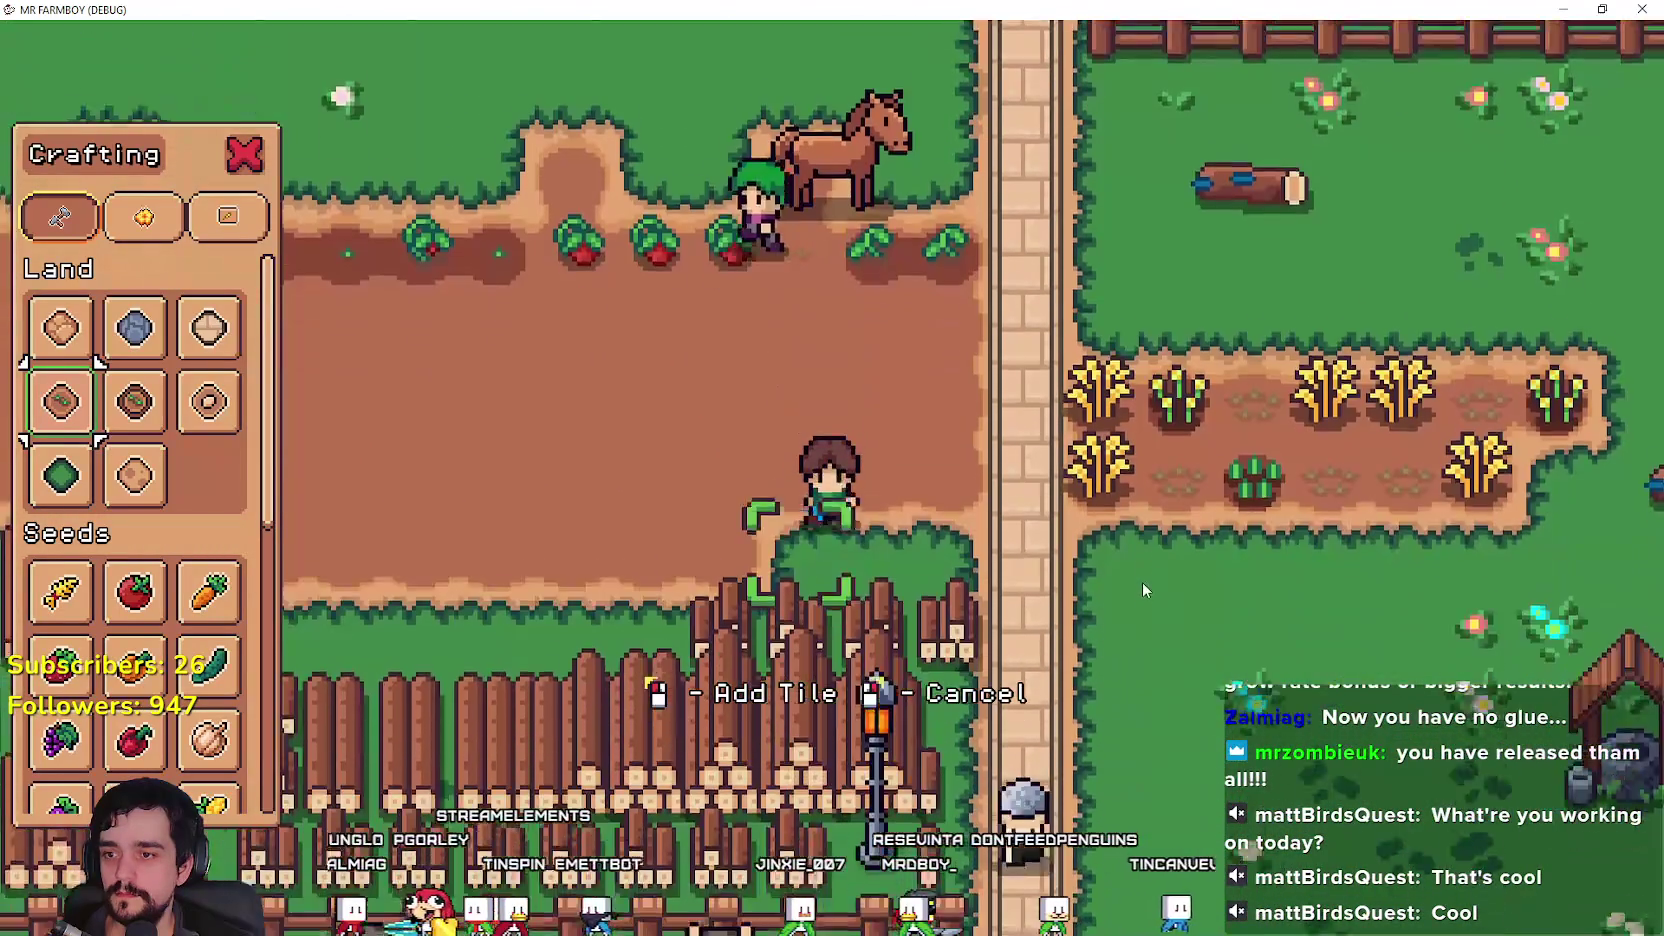
# Step: Toggle mounting while moving in every direction, ride right across the field, then stop with F8
pyautogui.press('e')
pyautogui.press('s')
pyautogui.press('e')
pyautogui.press('a')
pyautogui.press('e')
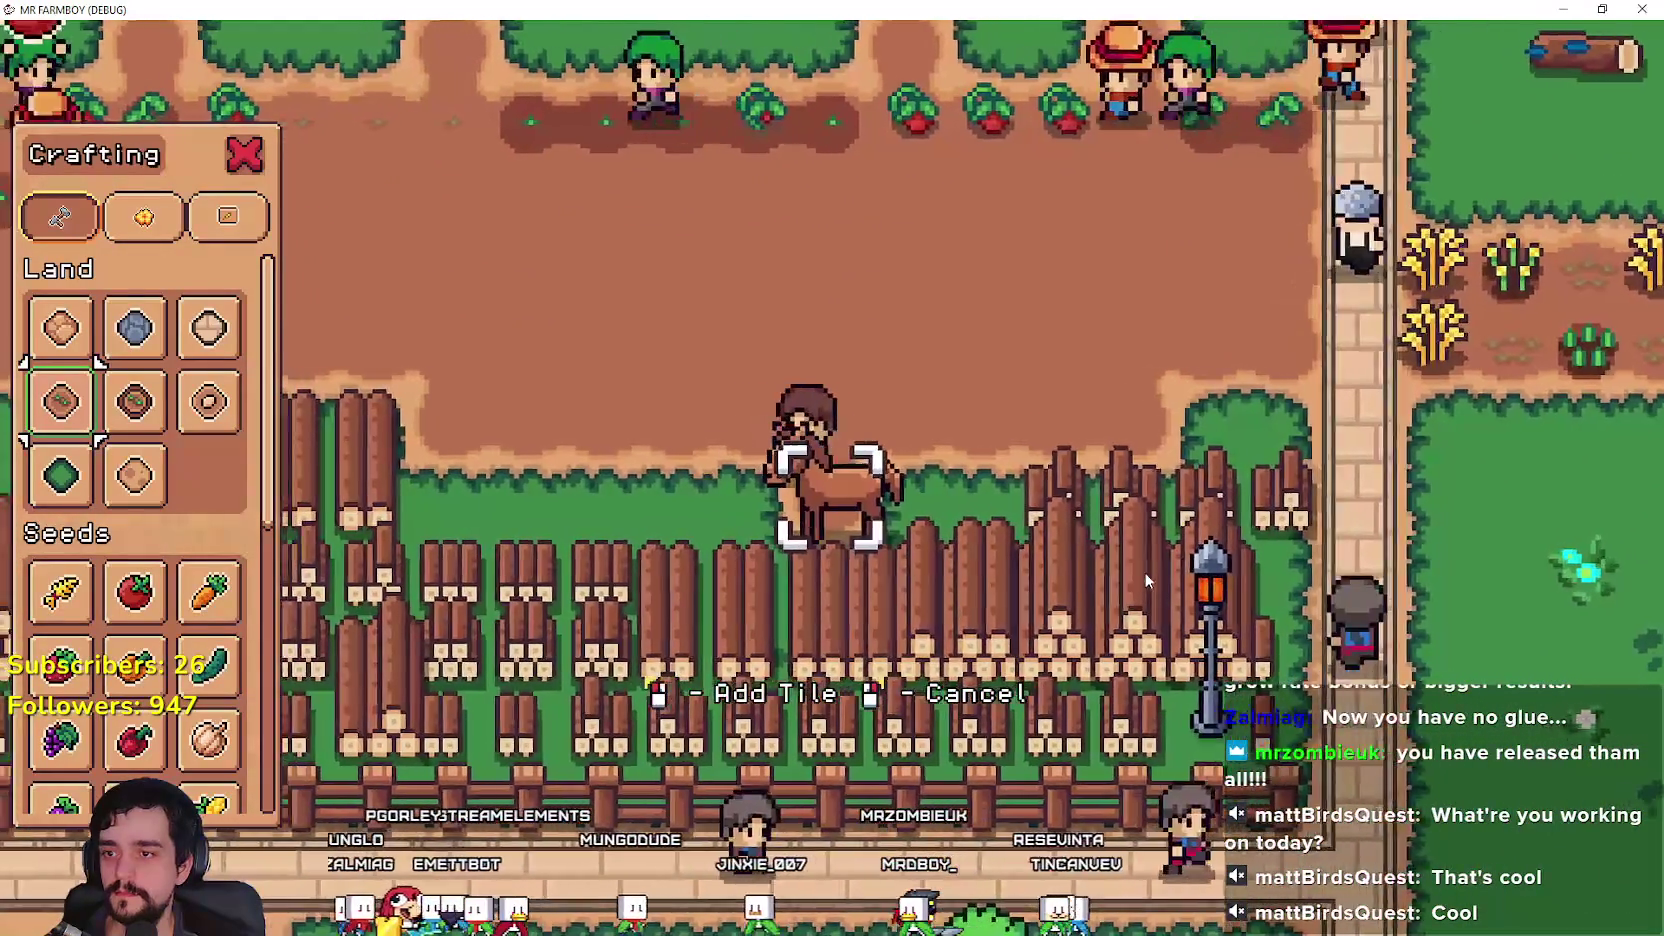
pyautogui.press('e')
pyautogui.press('a')
pyautogui.press('w')
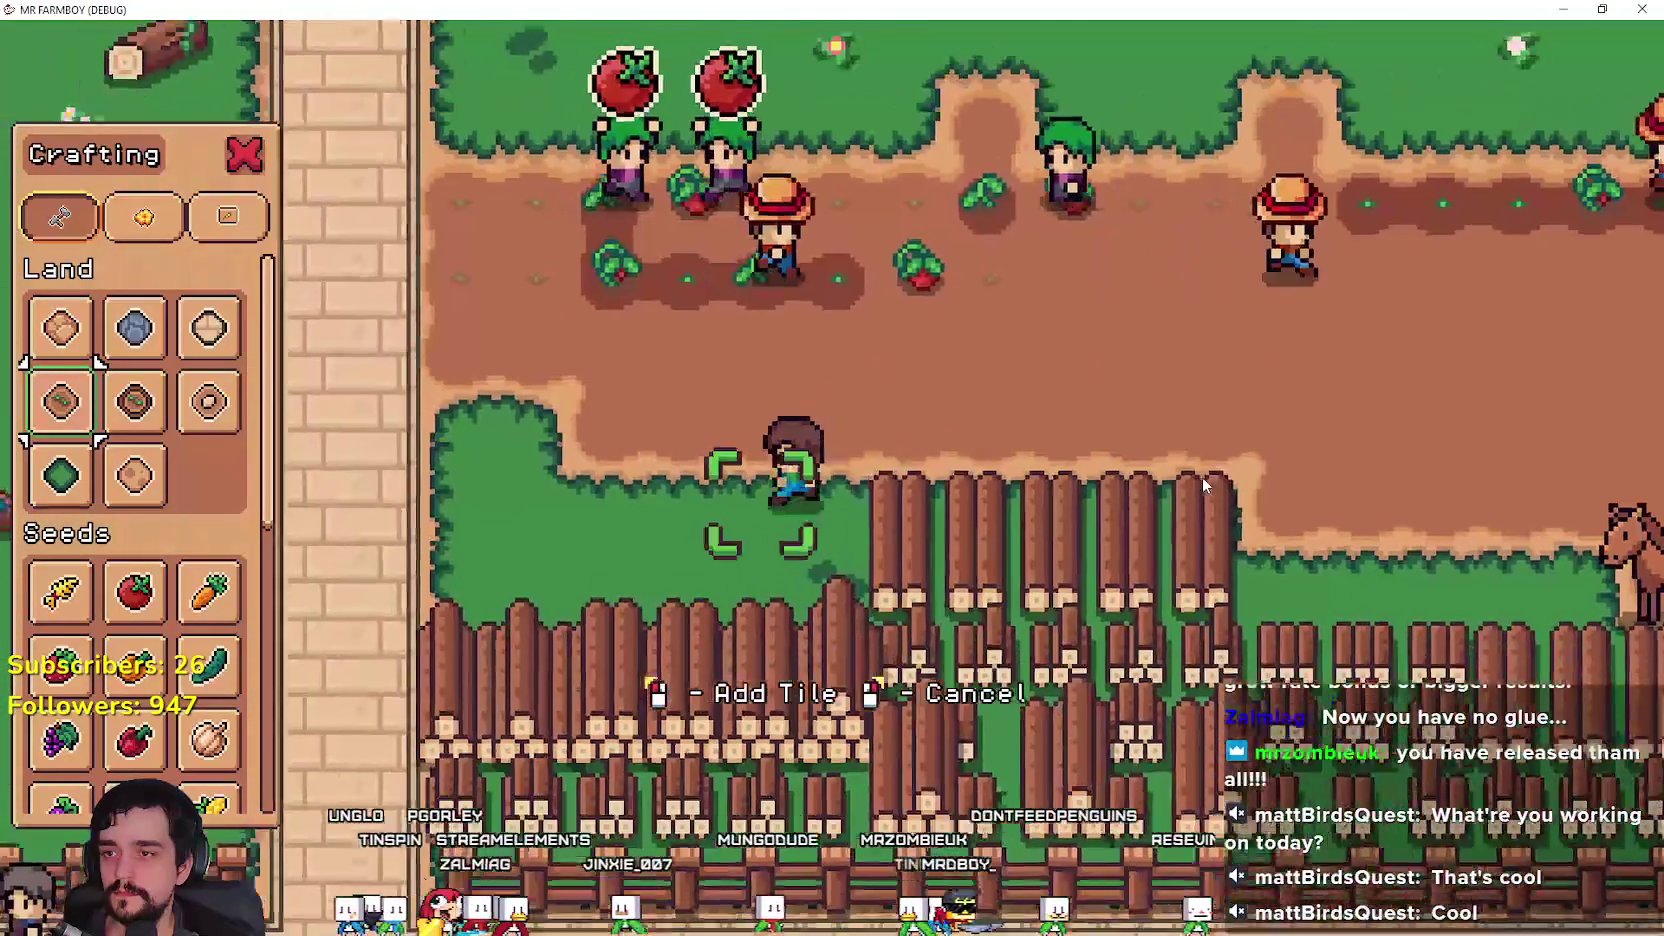
pyautogui.press('e')
pyautogui.press('a')
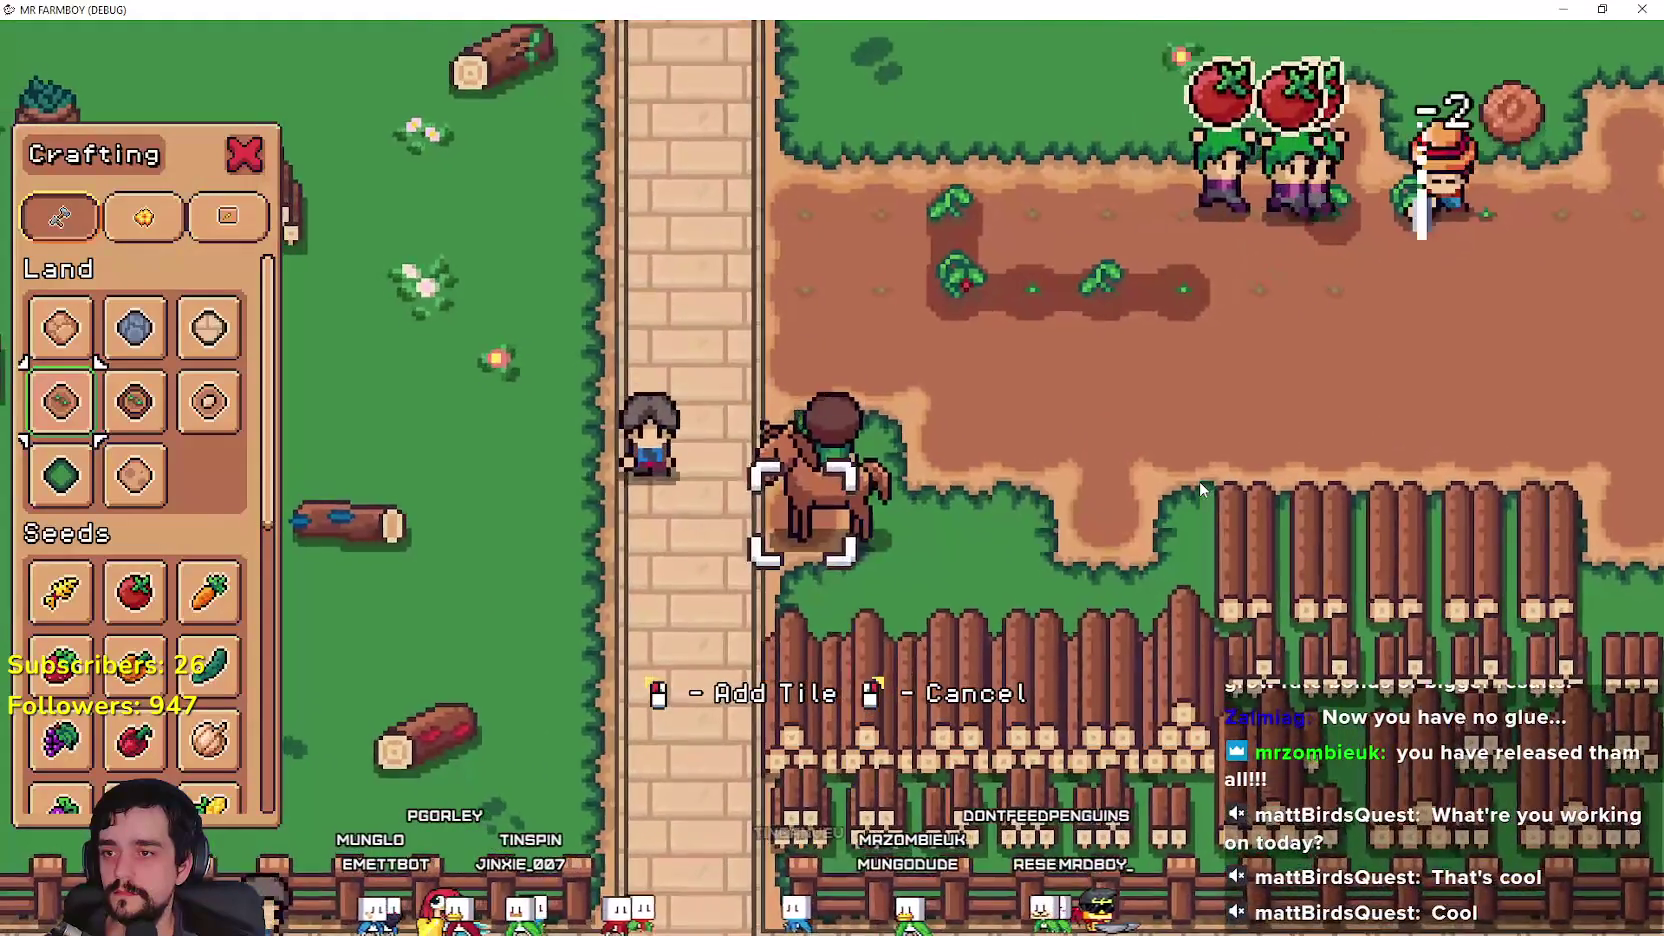
pyautogui.press('e')
pyautogui.press('w')
pyautogui.press('d')
pyautogui.press('d')
pyautogui.press('s')
pyautogui.press('e')
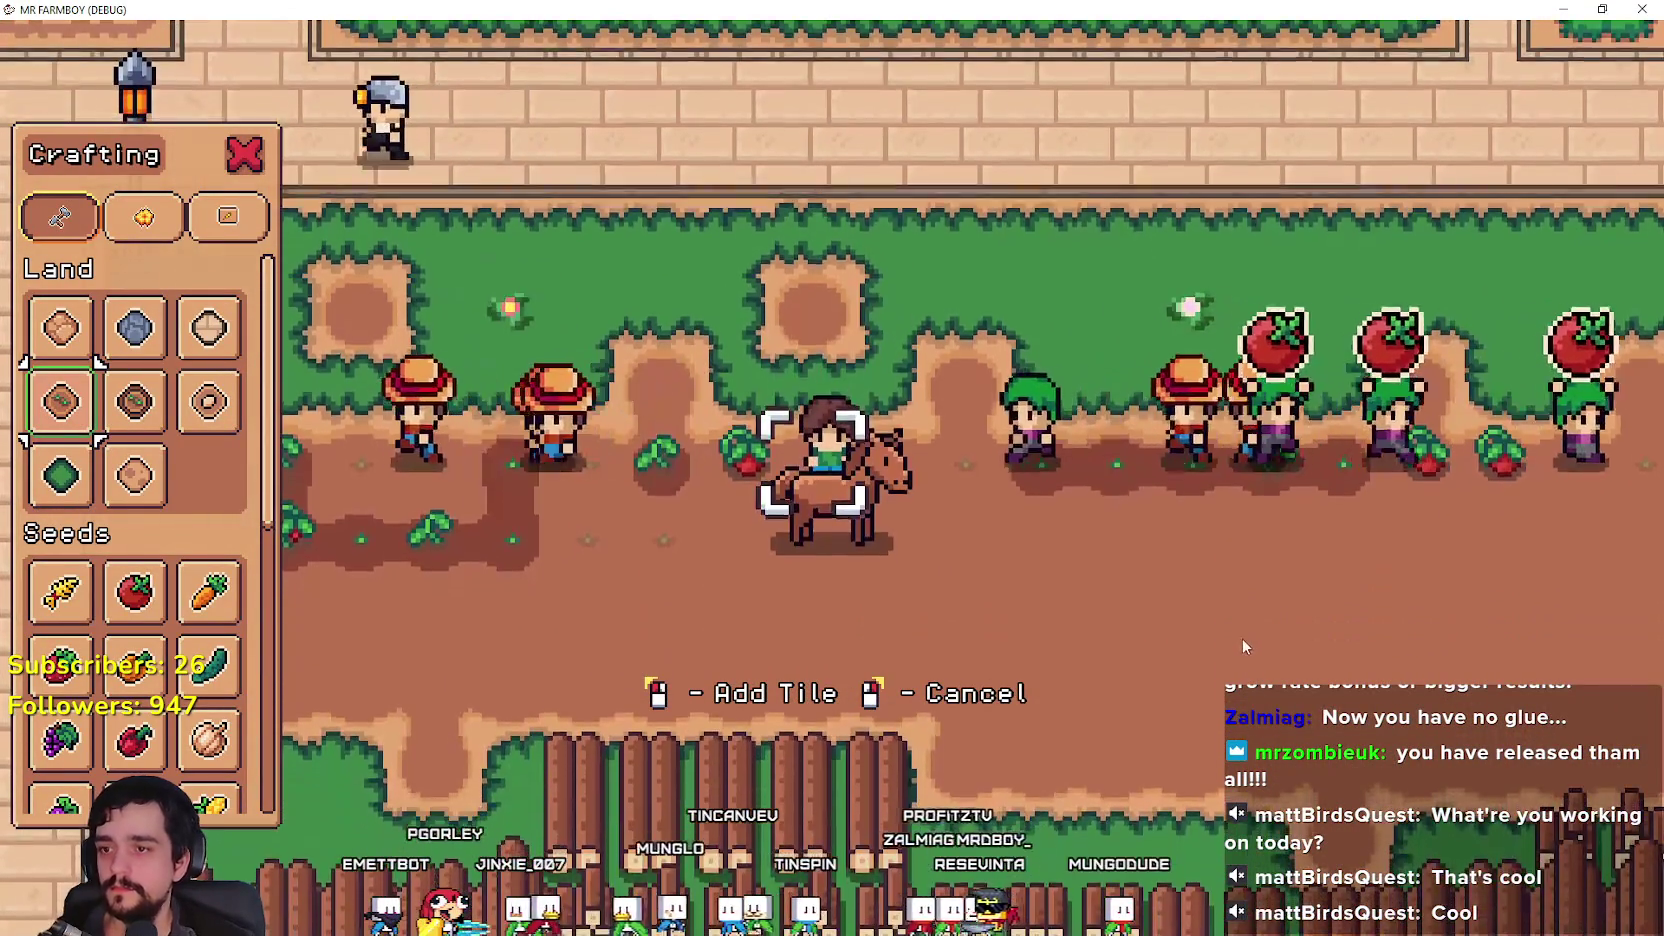
pyautogui.press('d')
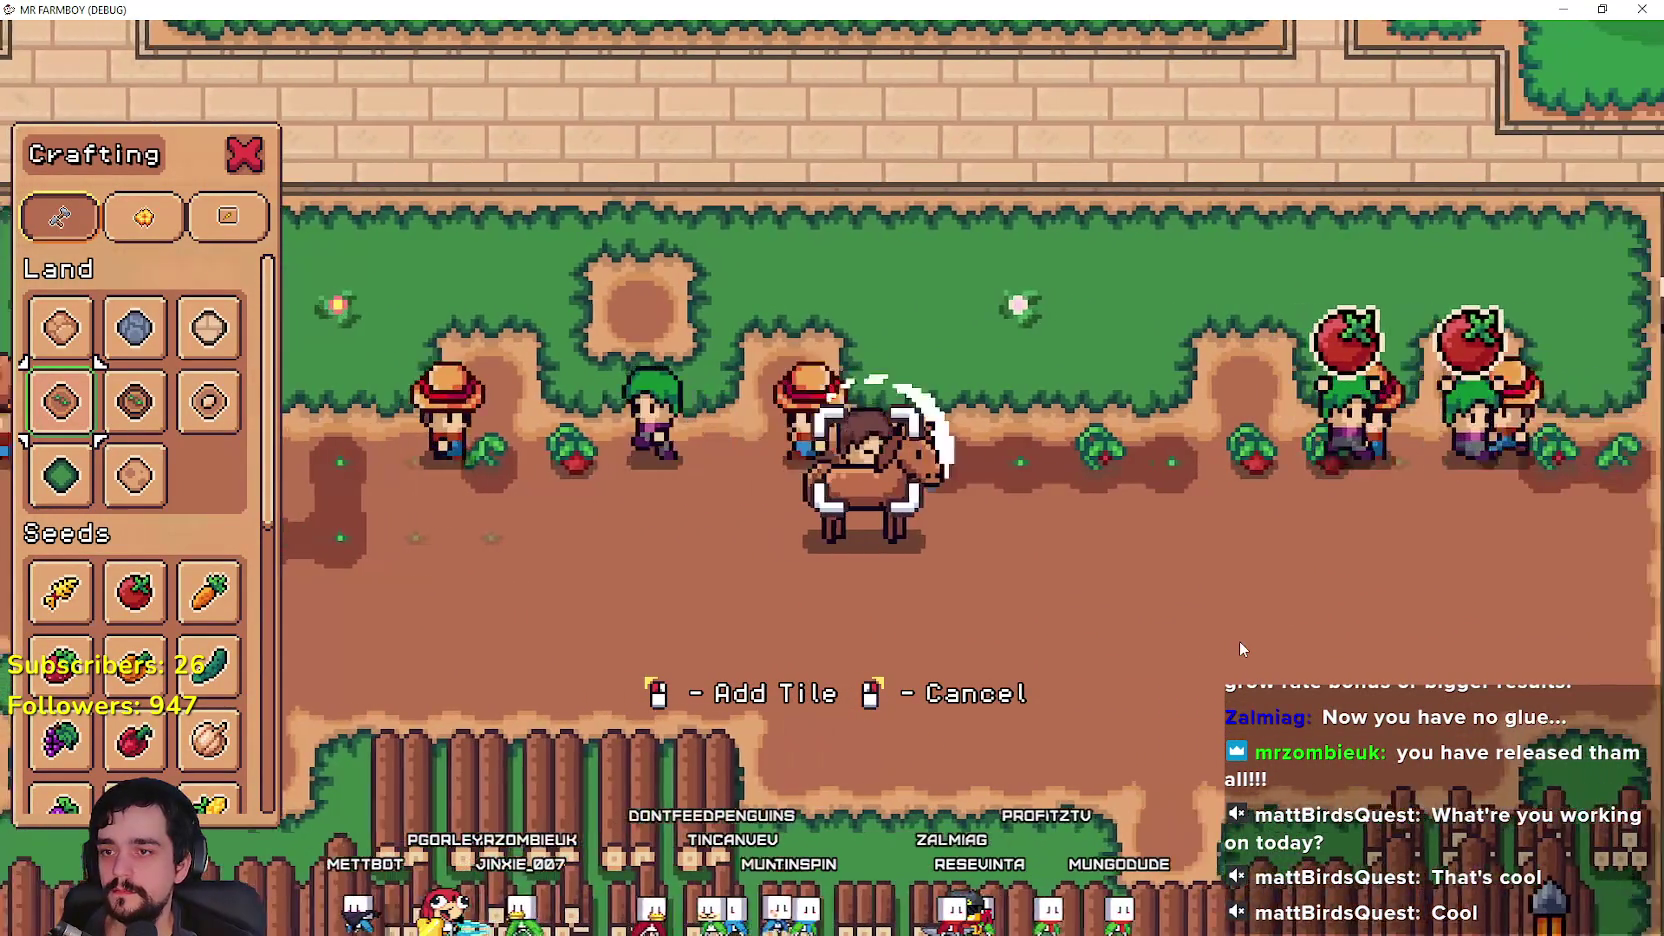
pyautogui.press('d')
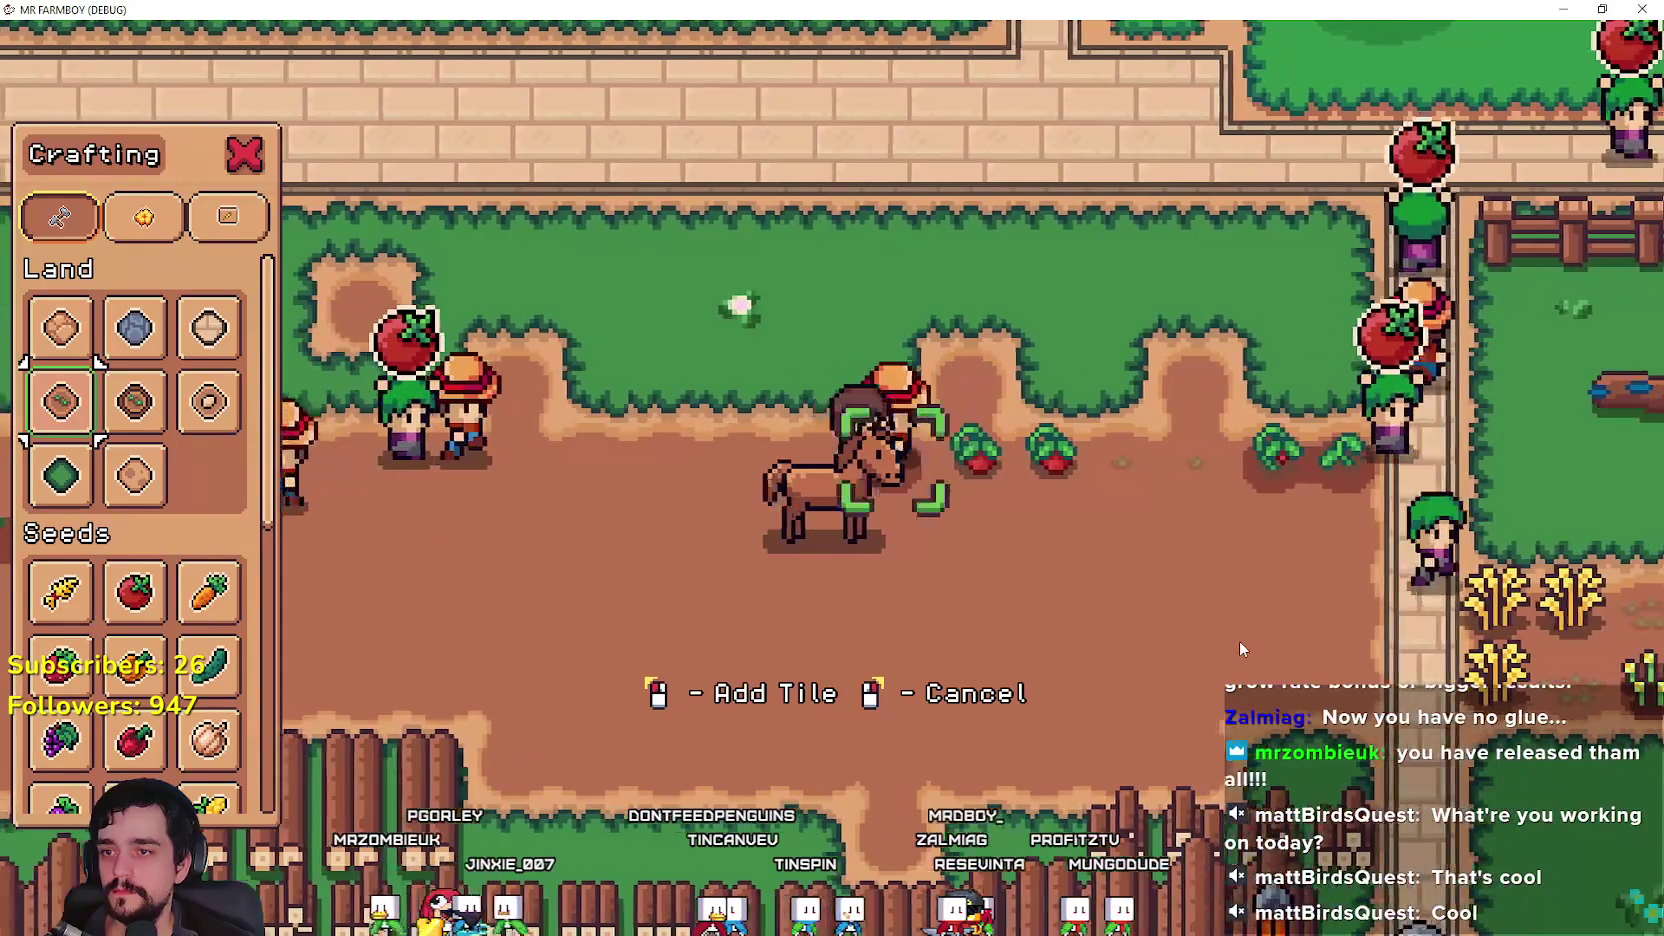
pyautogui.press('d')
pyautogui.press('e')
pyautogui.press('s')
pyautogui.press('F8')
pyautogui.click(1255, 397)
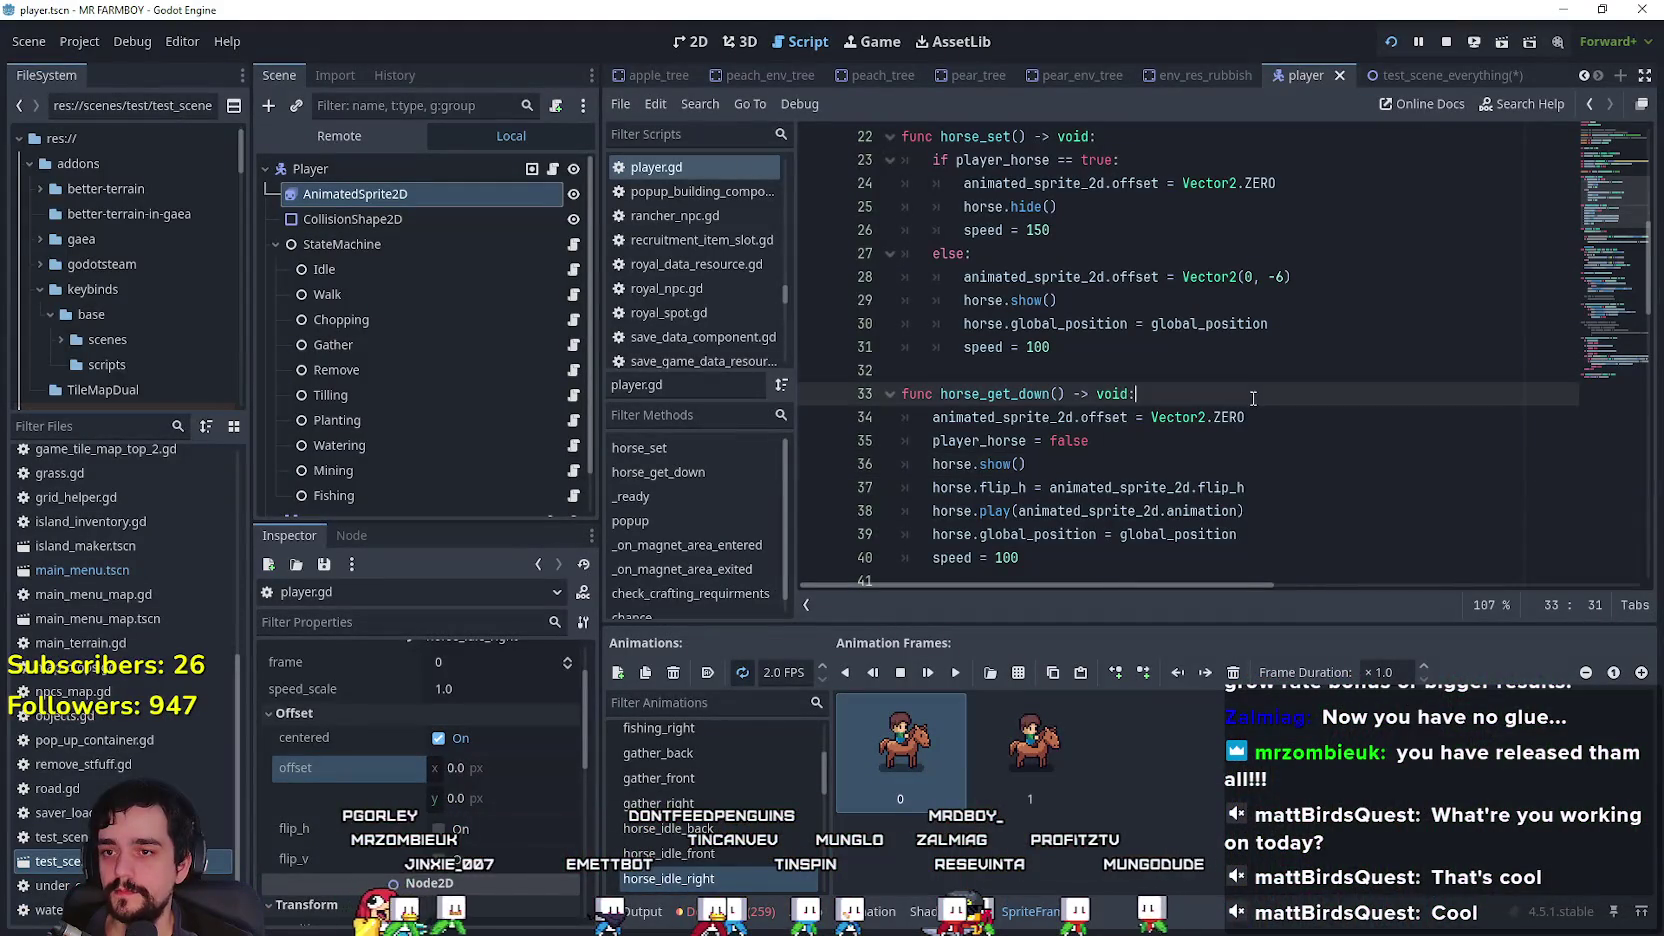
# Step: Add 'if !player_horse: return' at the top of horse_get_down and save
pyautogui.press('Return')
pyautogui.write('if p')
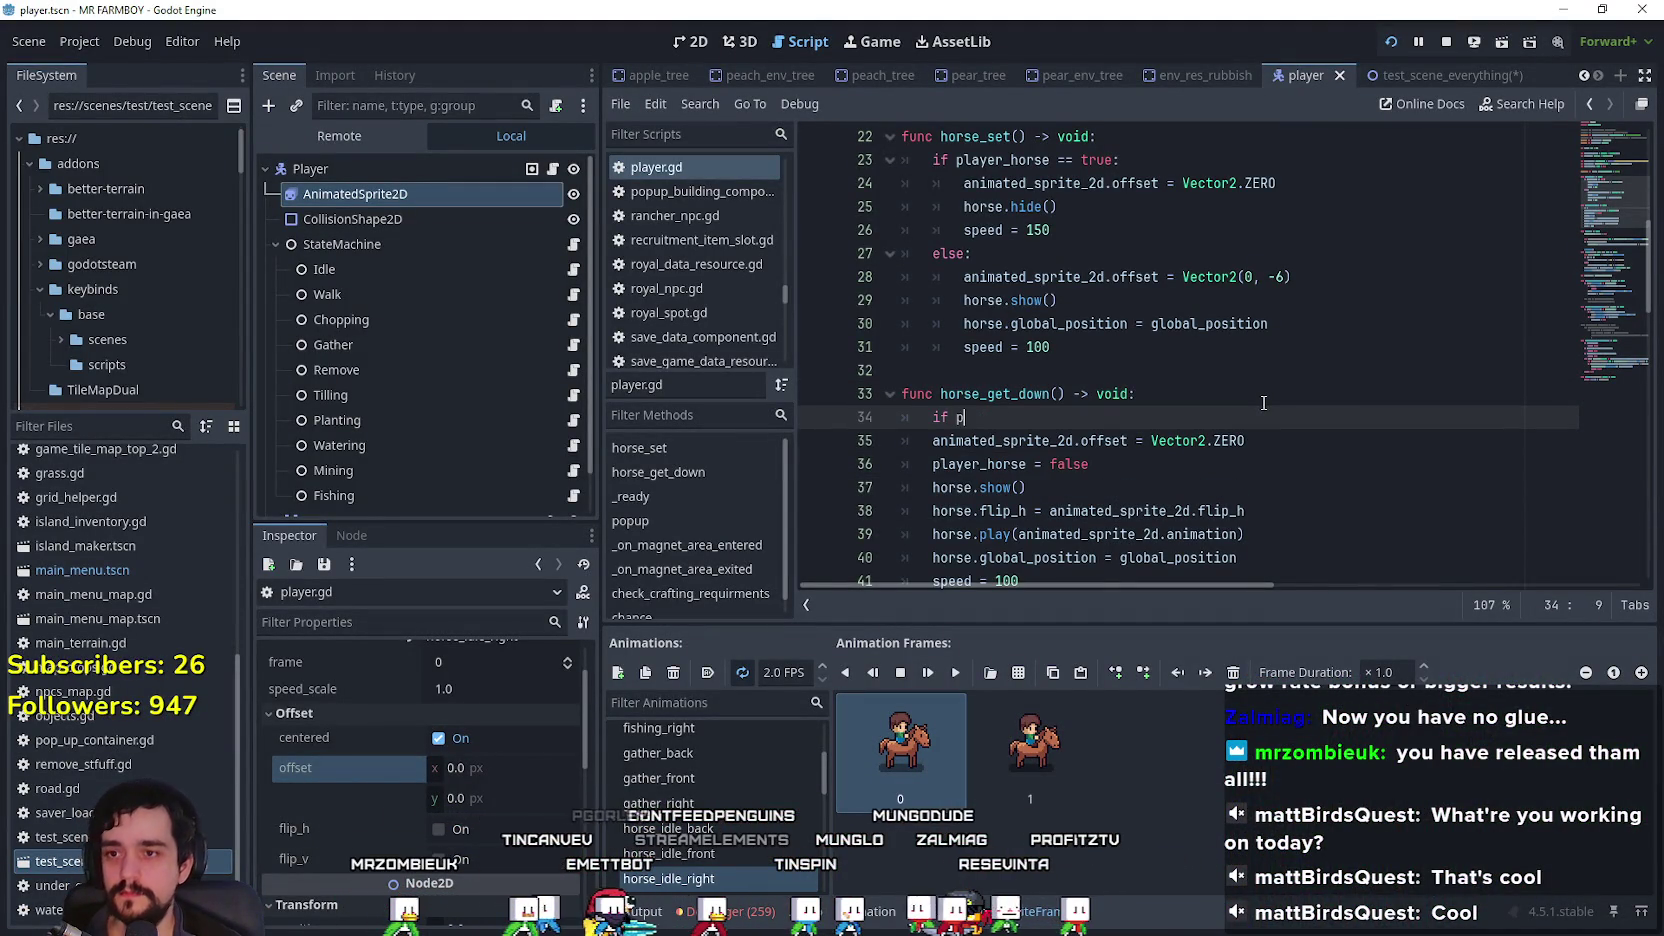
pyautogui.write('layer')
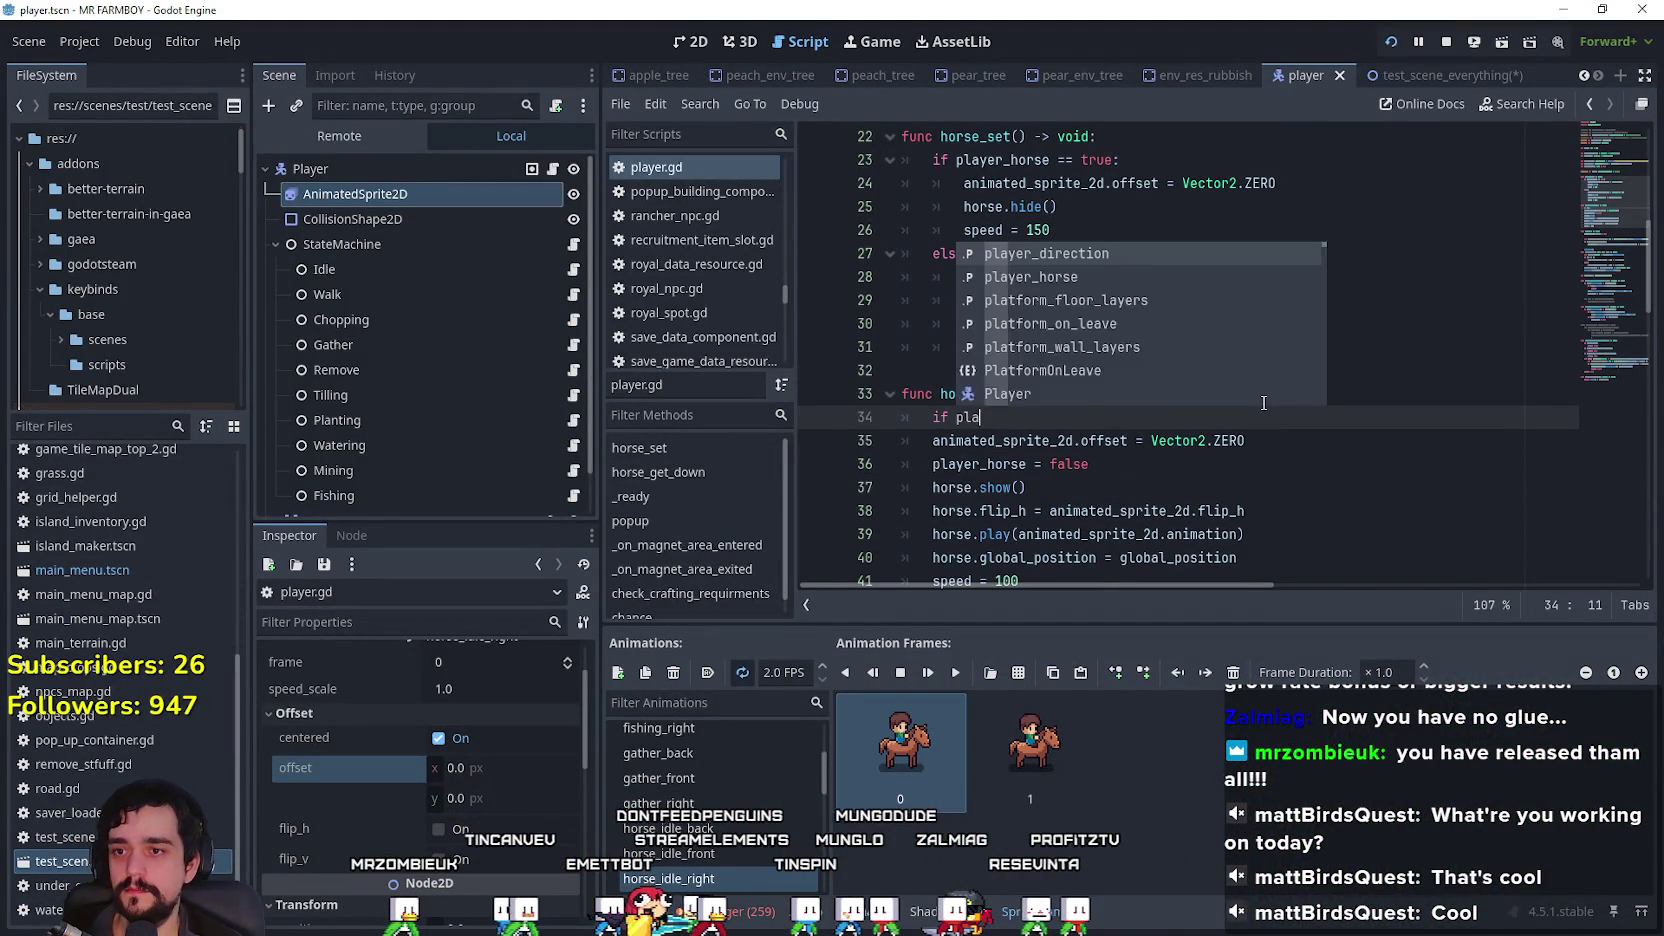
pyautogui.write('_horse')
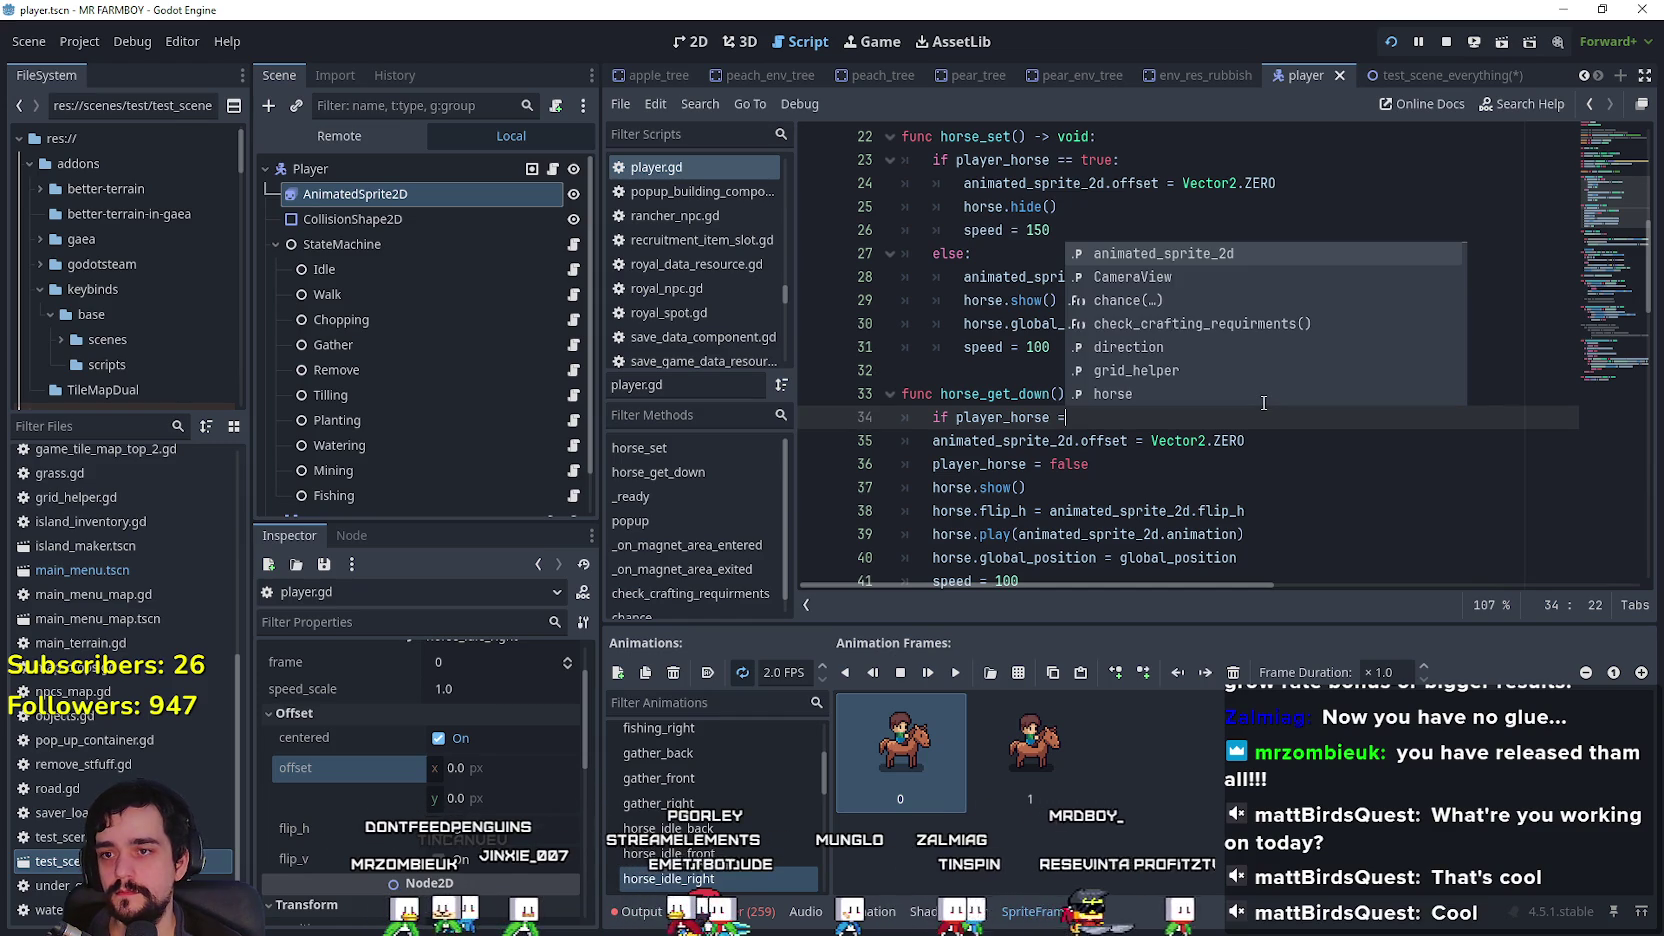
pyautogui.press('BackSpace')
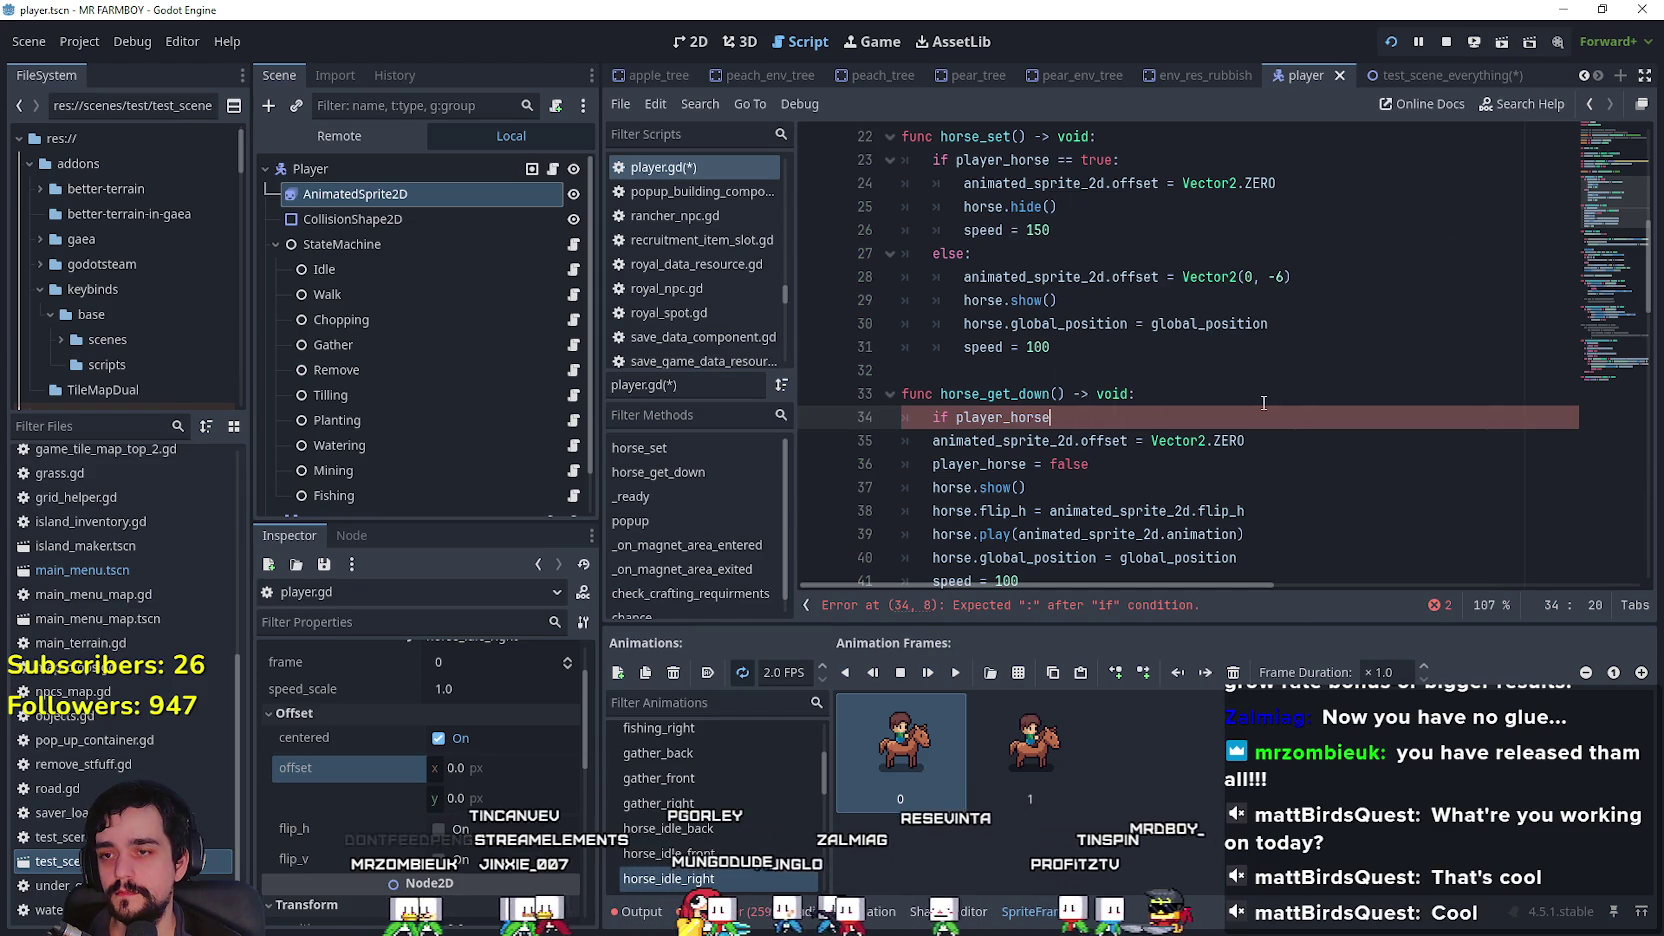
pyautogui.write(':')
pyautogui.press('Return')
pyautogui.write('return')
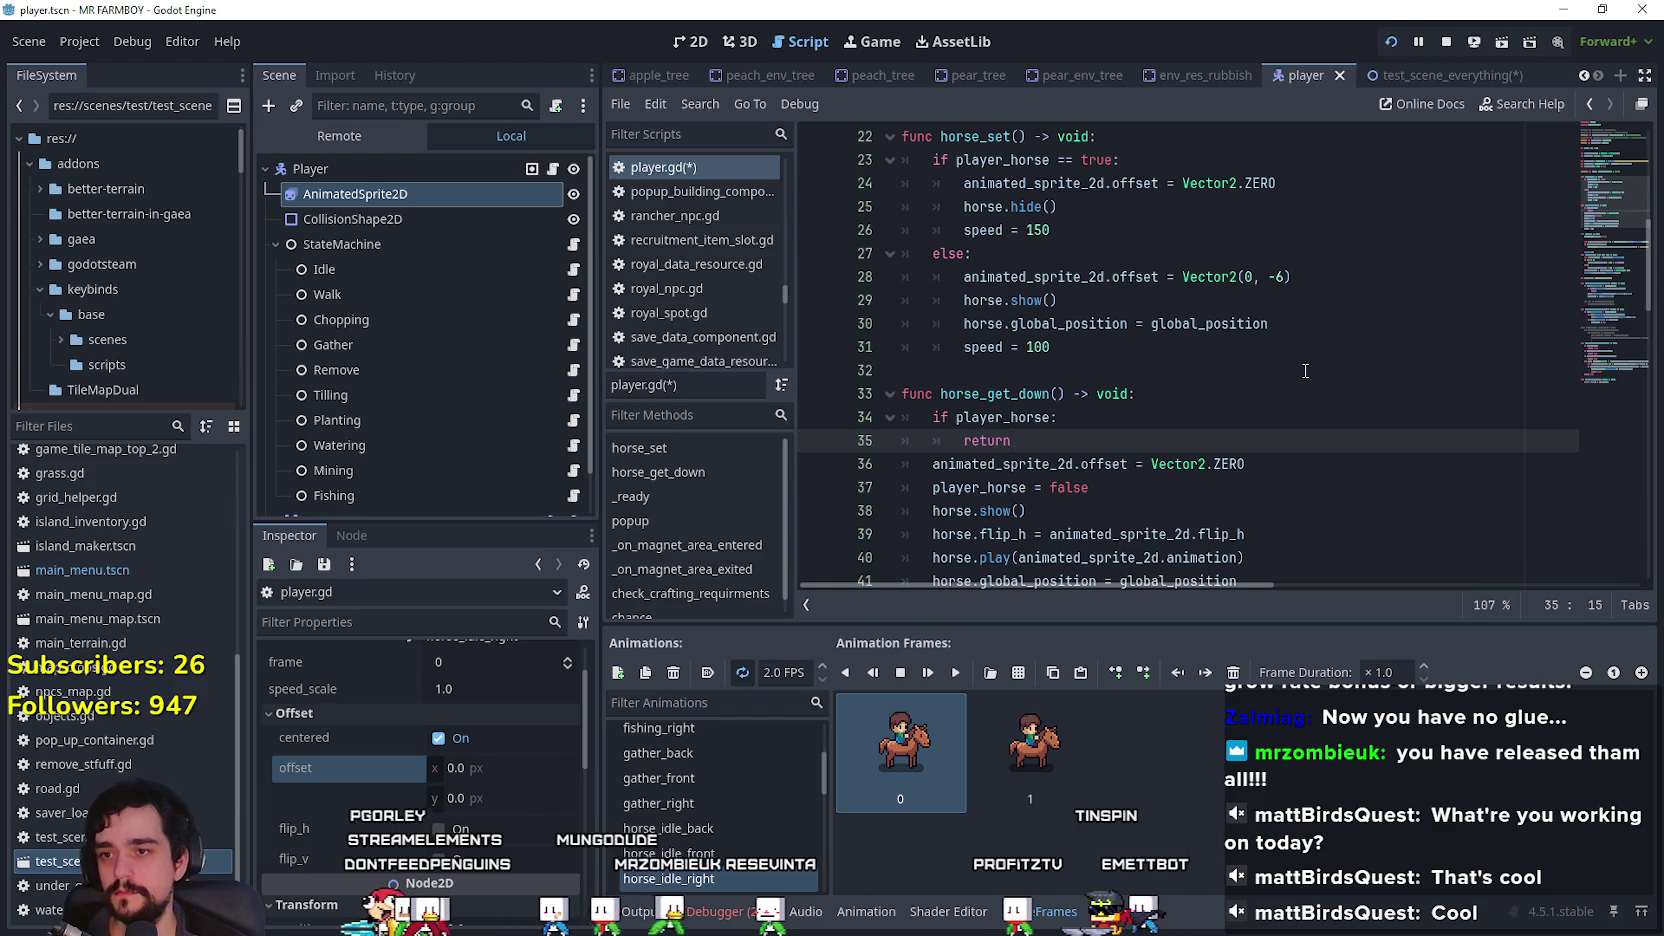
pyautogui.scroll(-2, 1050, 315)
pyautogui.click(958, 279)
pyautogui.write('!')
pyautogui.click(1067, 302)
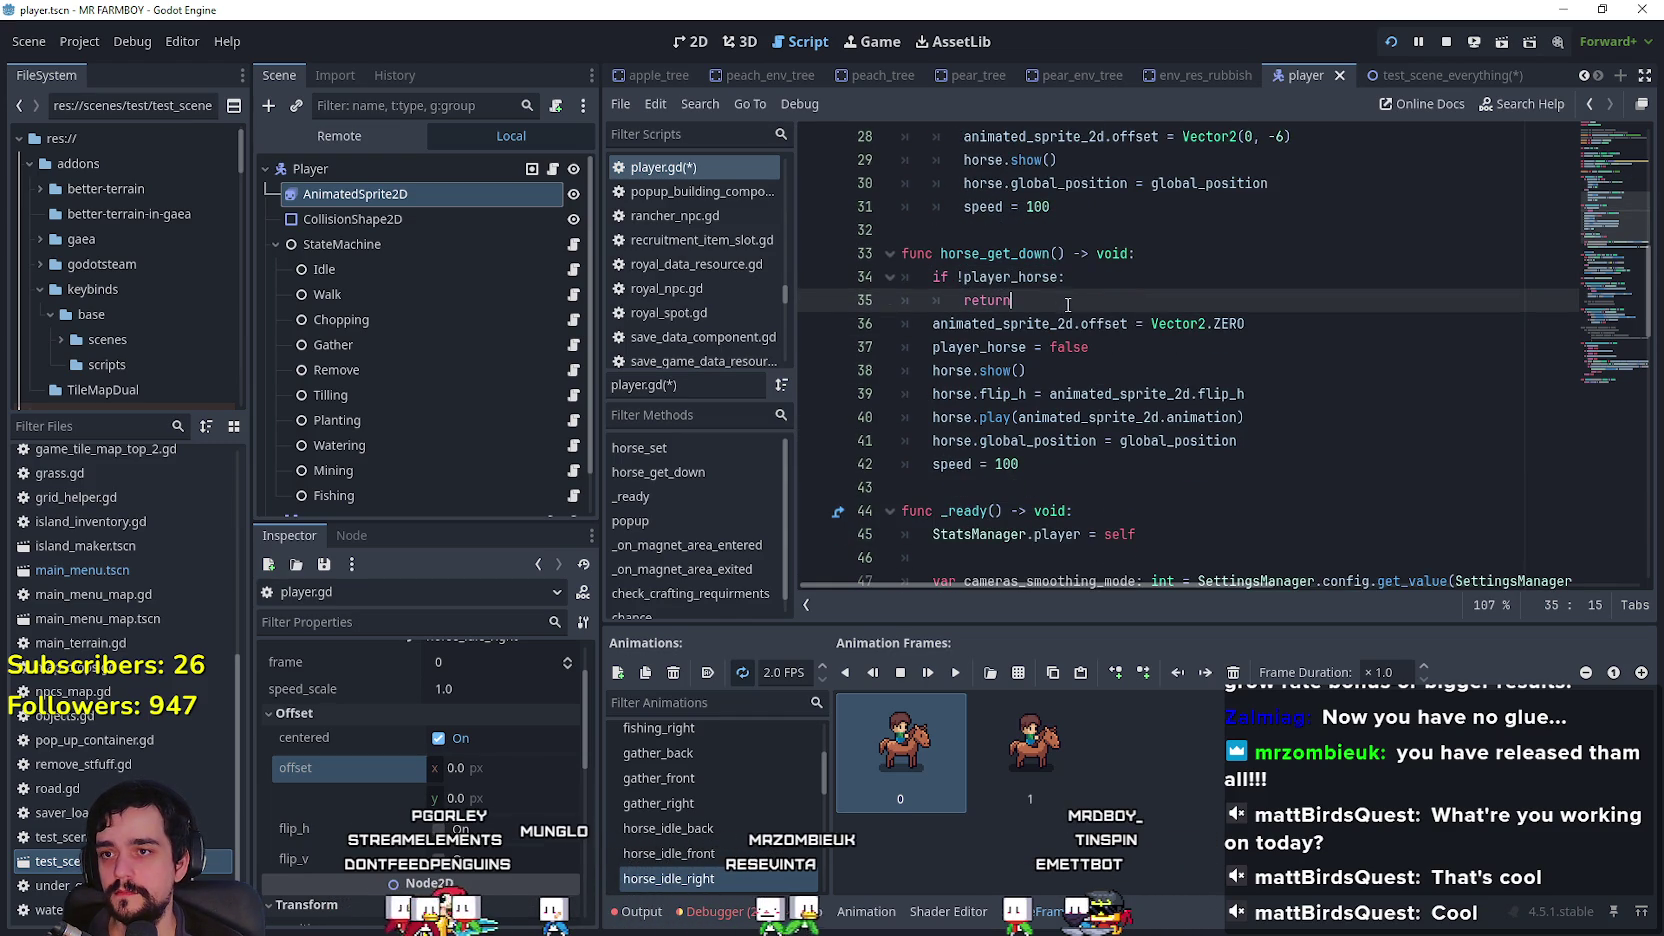
pyautogui.hotkey('ctrl', 's')
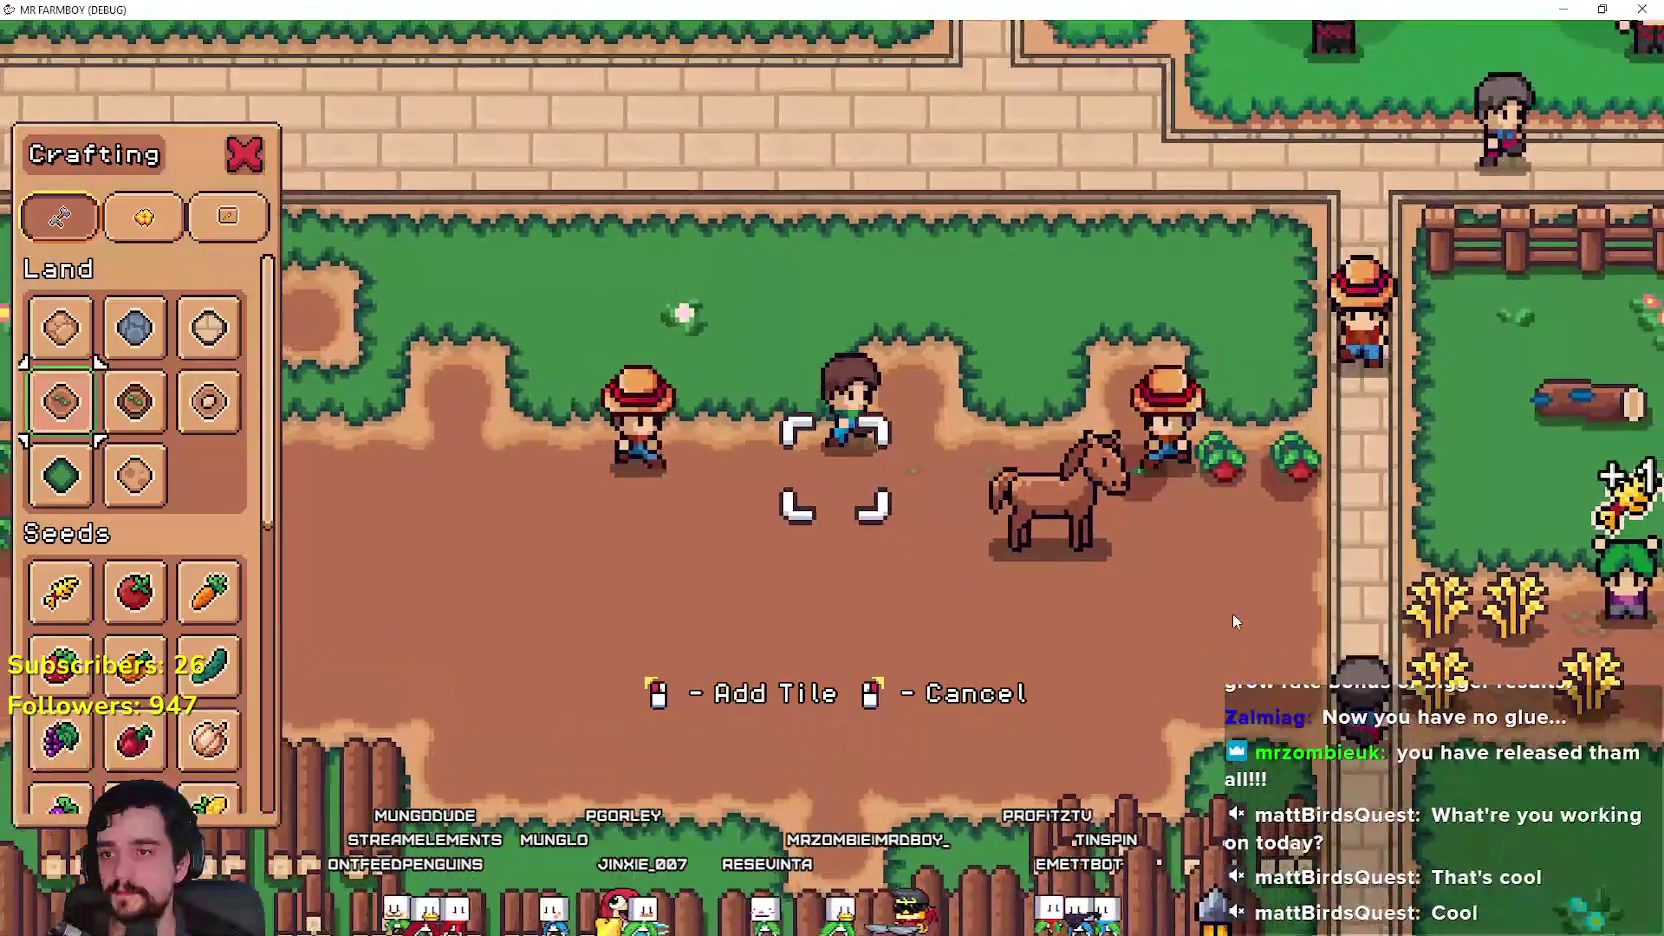
# Step: Walk around the horse, close the crafting panel, remount, ride up-right, then walk left away
pyautogui.press('d')
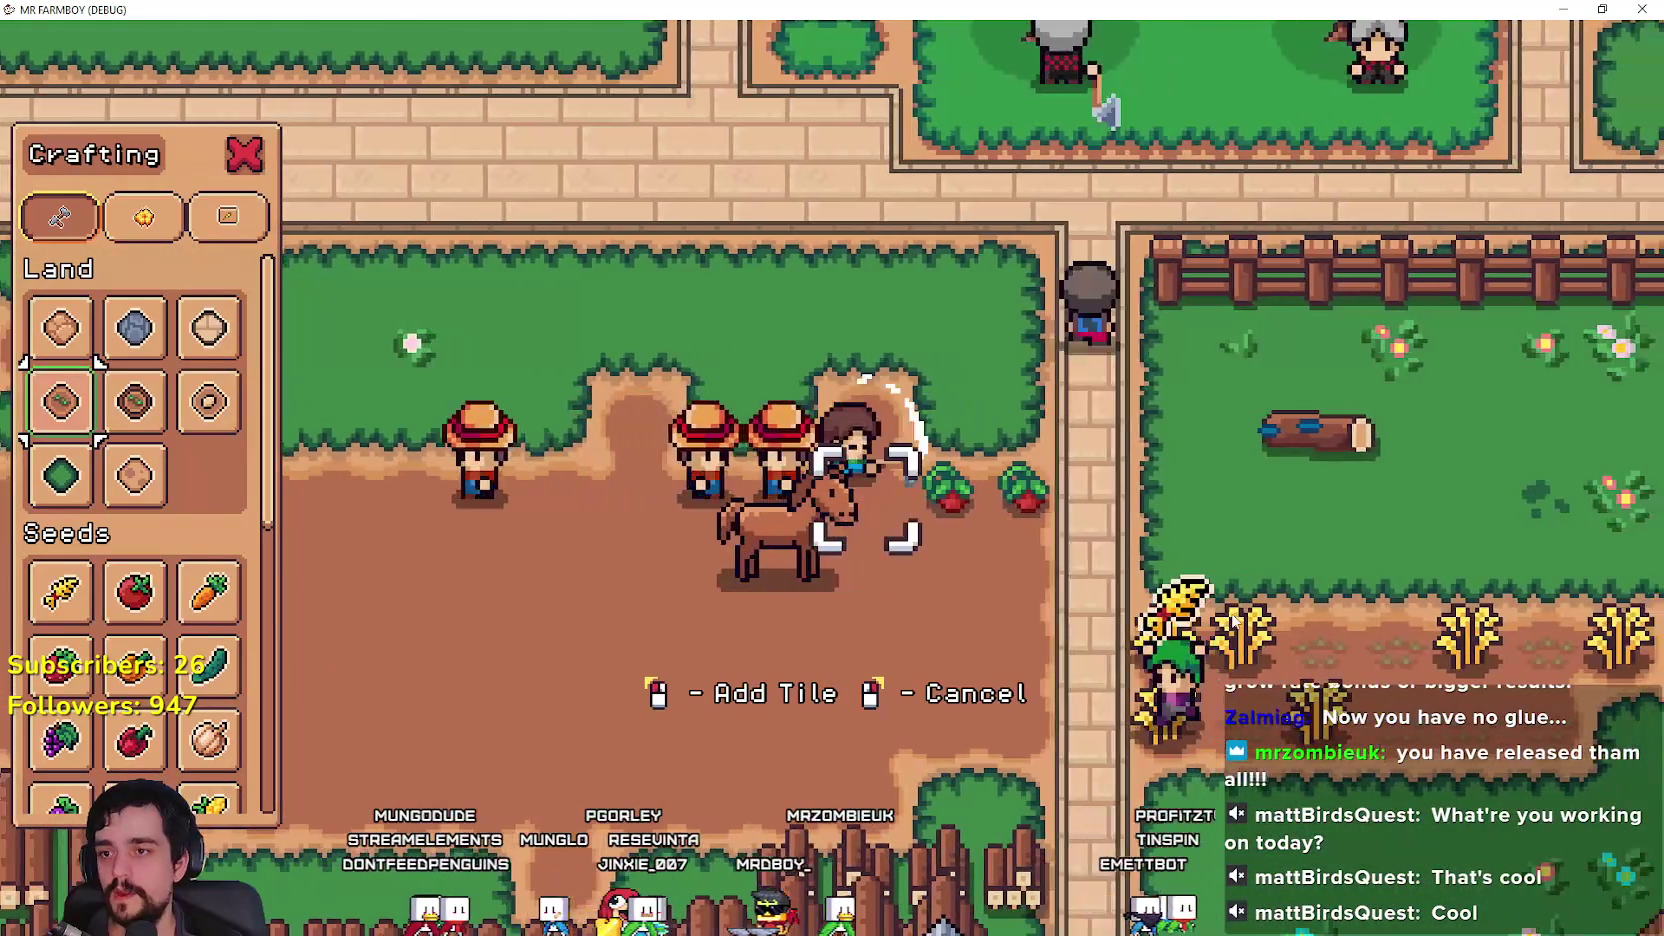
pyautogui.press('s')
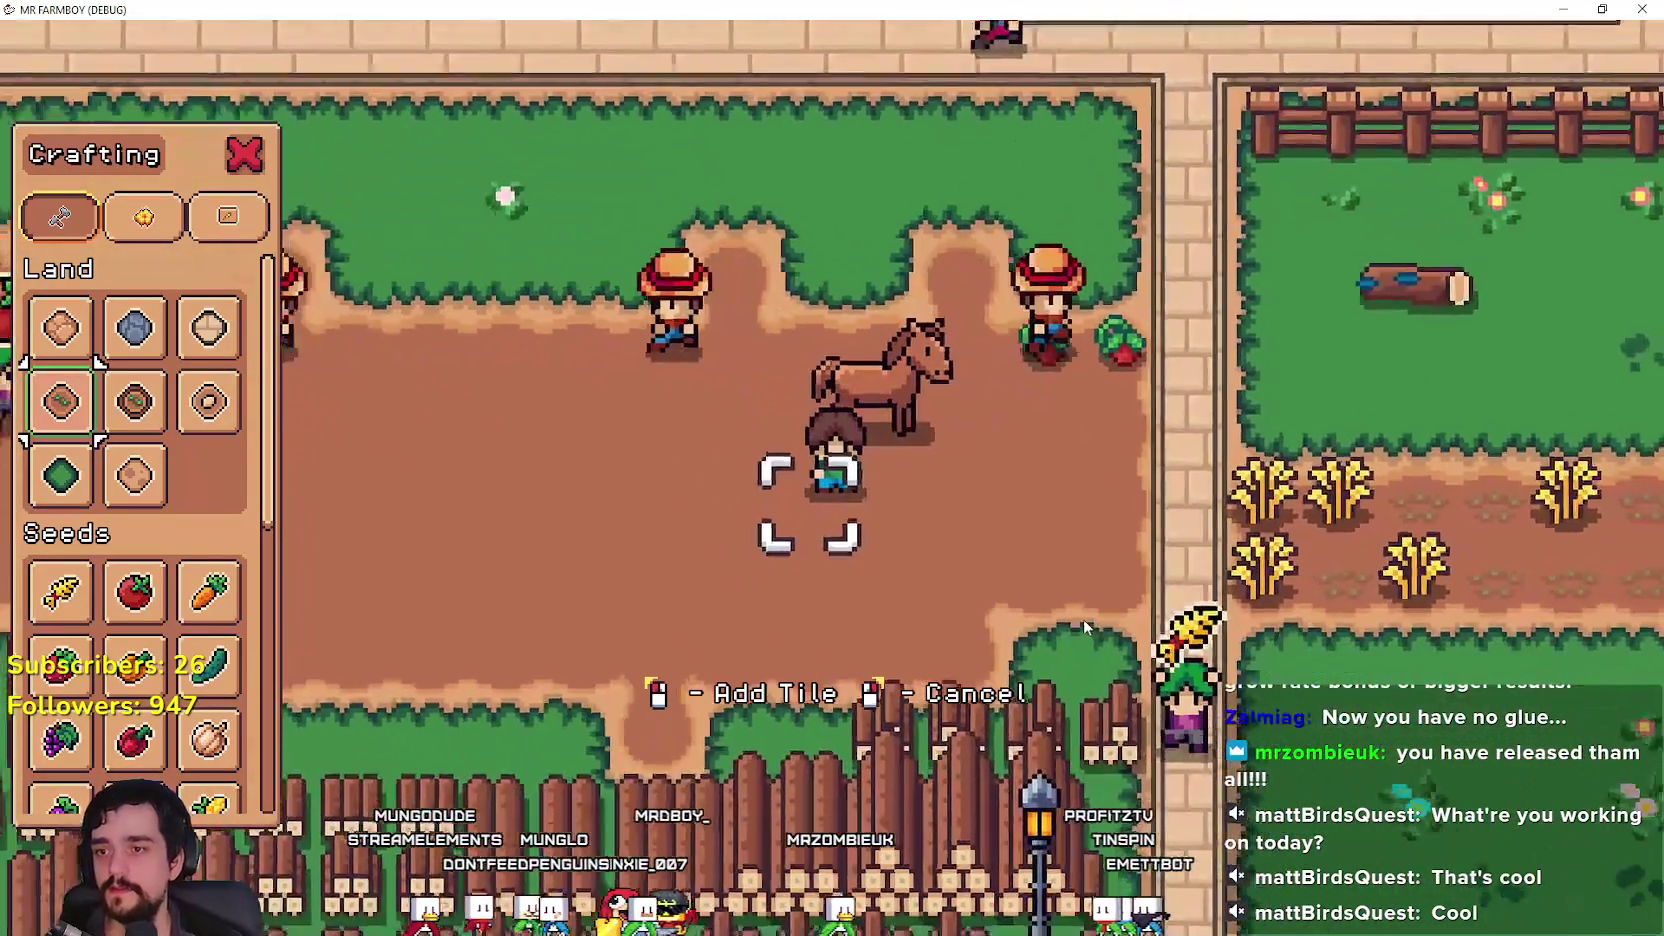
pyautogui.rightClick(1082, 619)
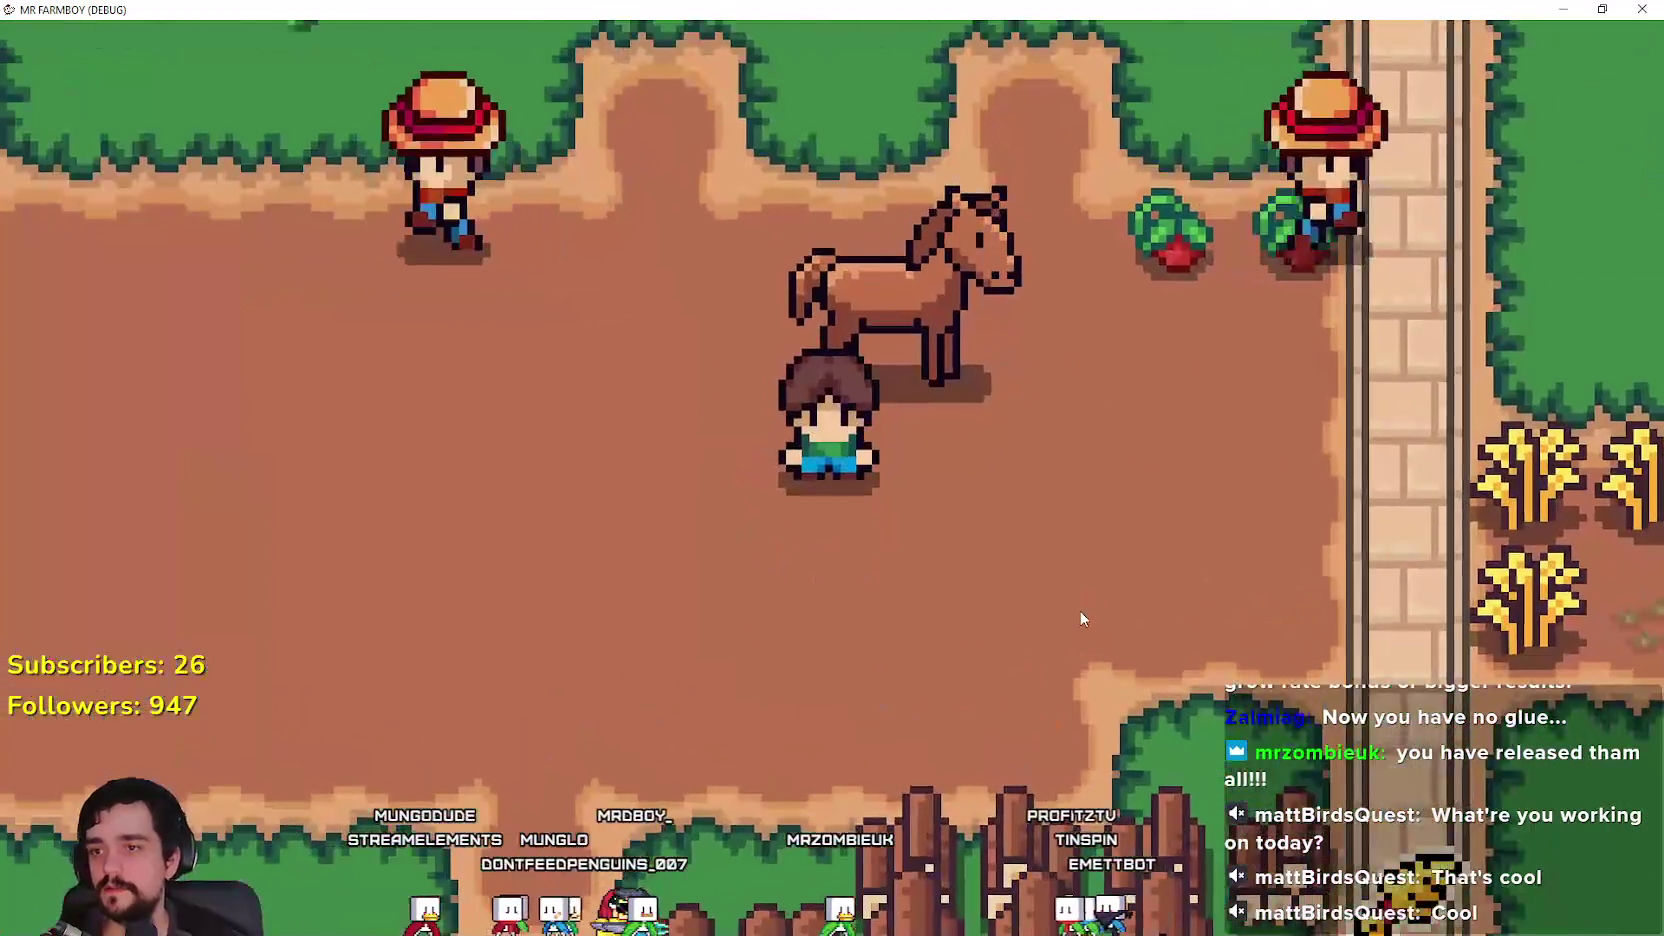
pyautogui.press('w')
pyautogui.press('a')
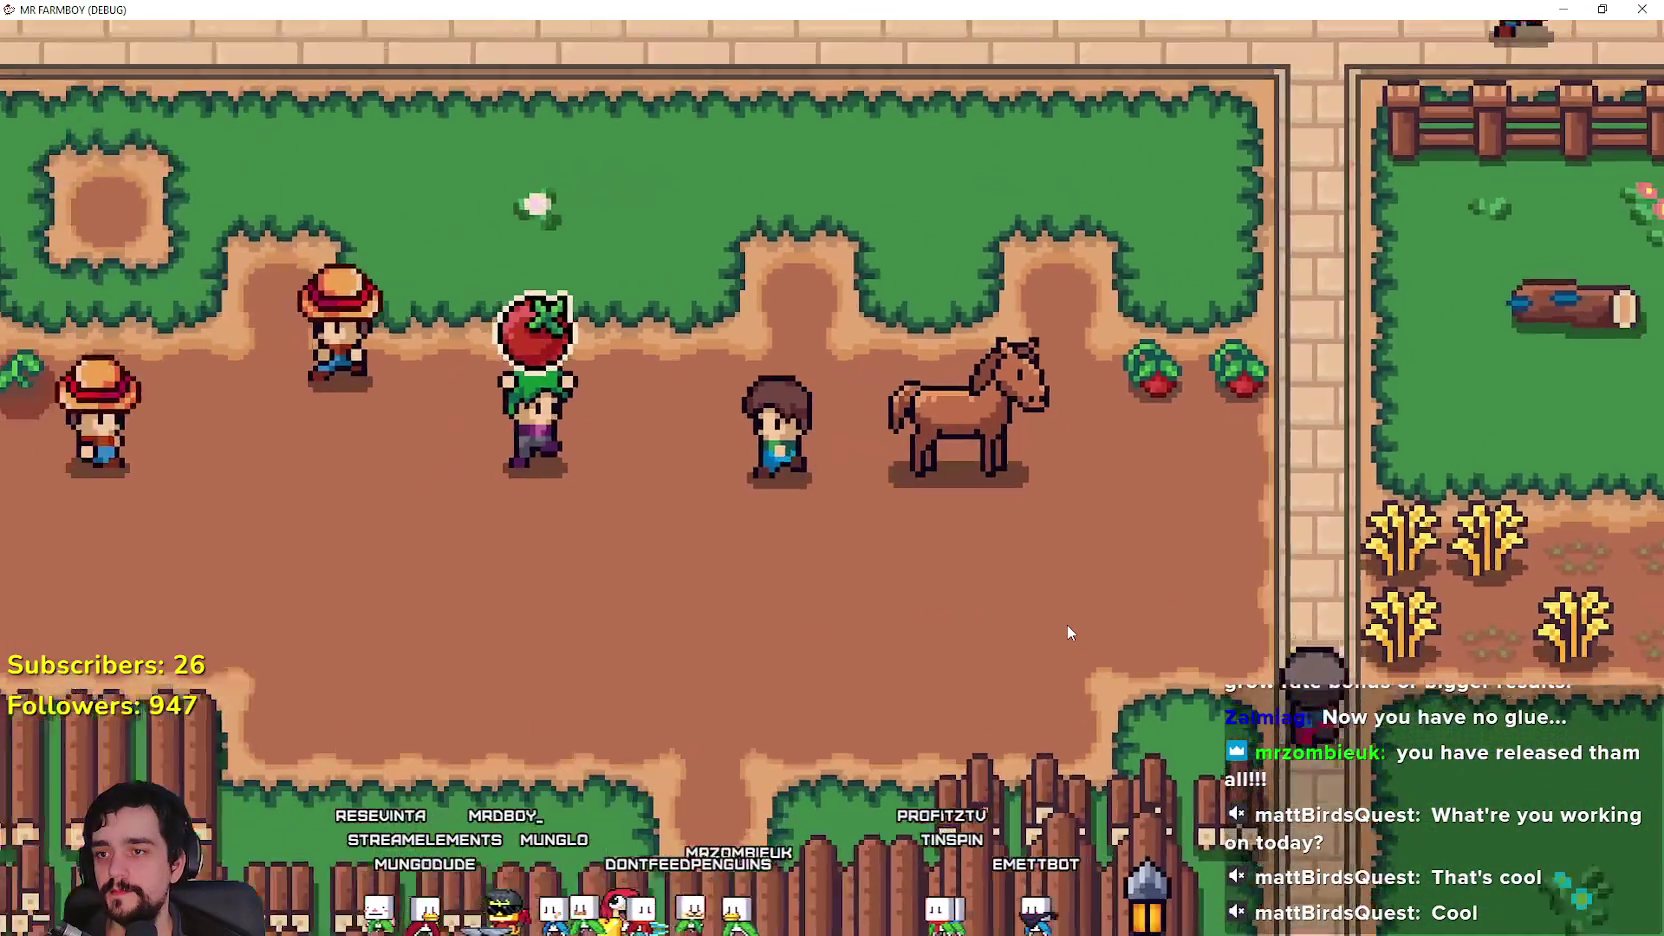
pyautogui.press('d')
pyautogui.scroll(-3, 1068, 632)
pyautogui.press('w')
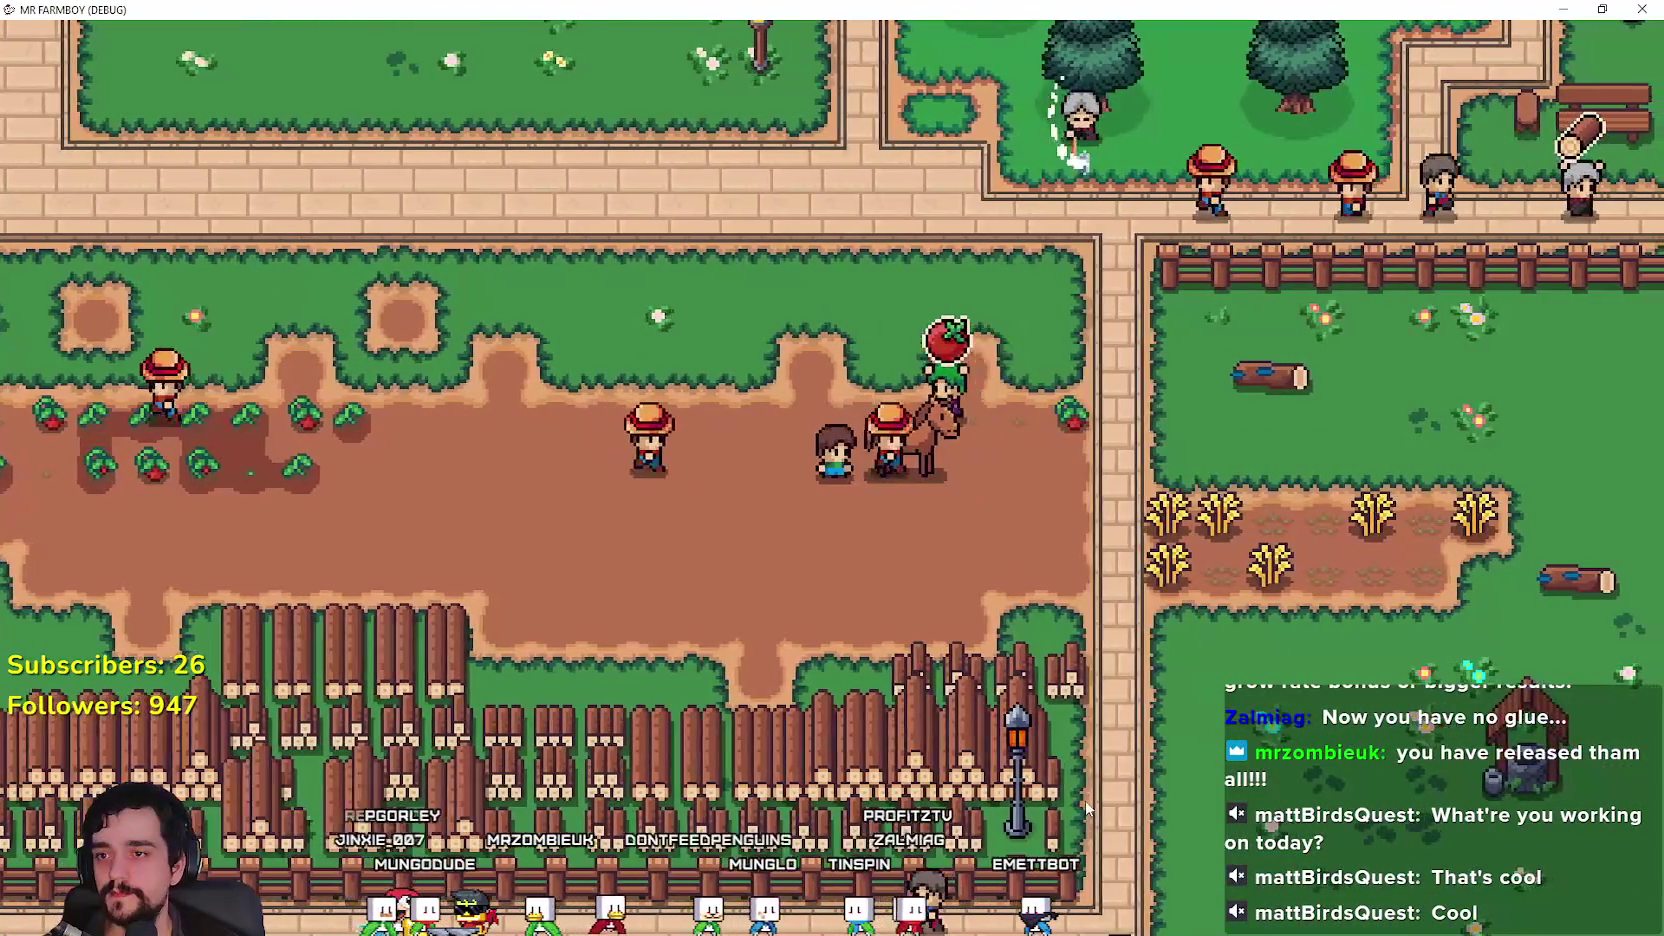
pyautogui.press('a')
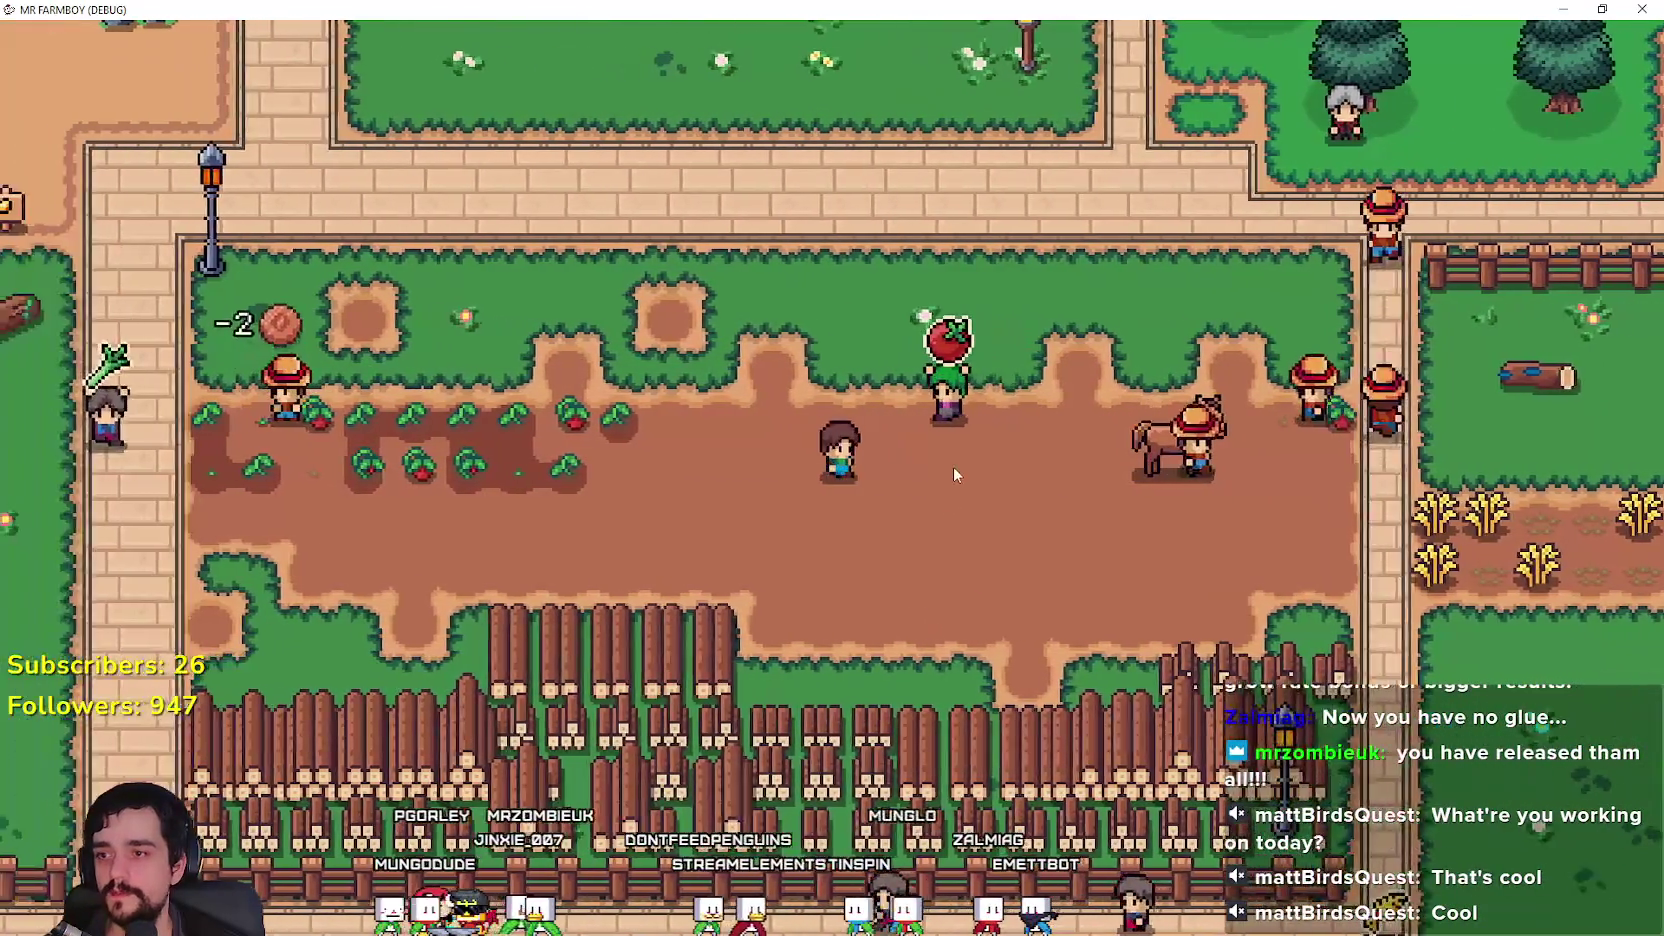
pyautogui.scroll(3, 953, 478)
# Step: Stop the game and inspect the horse_set function name in player.gd
pyautogui.press('F8')
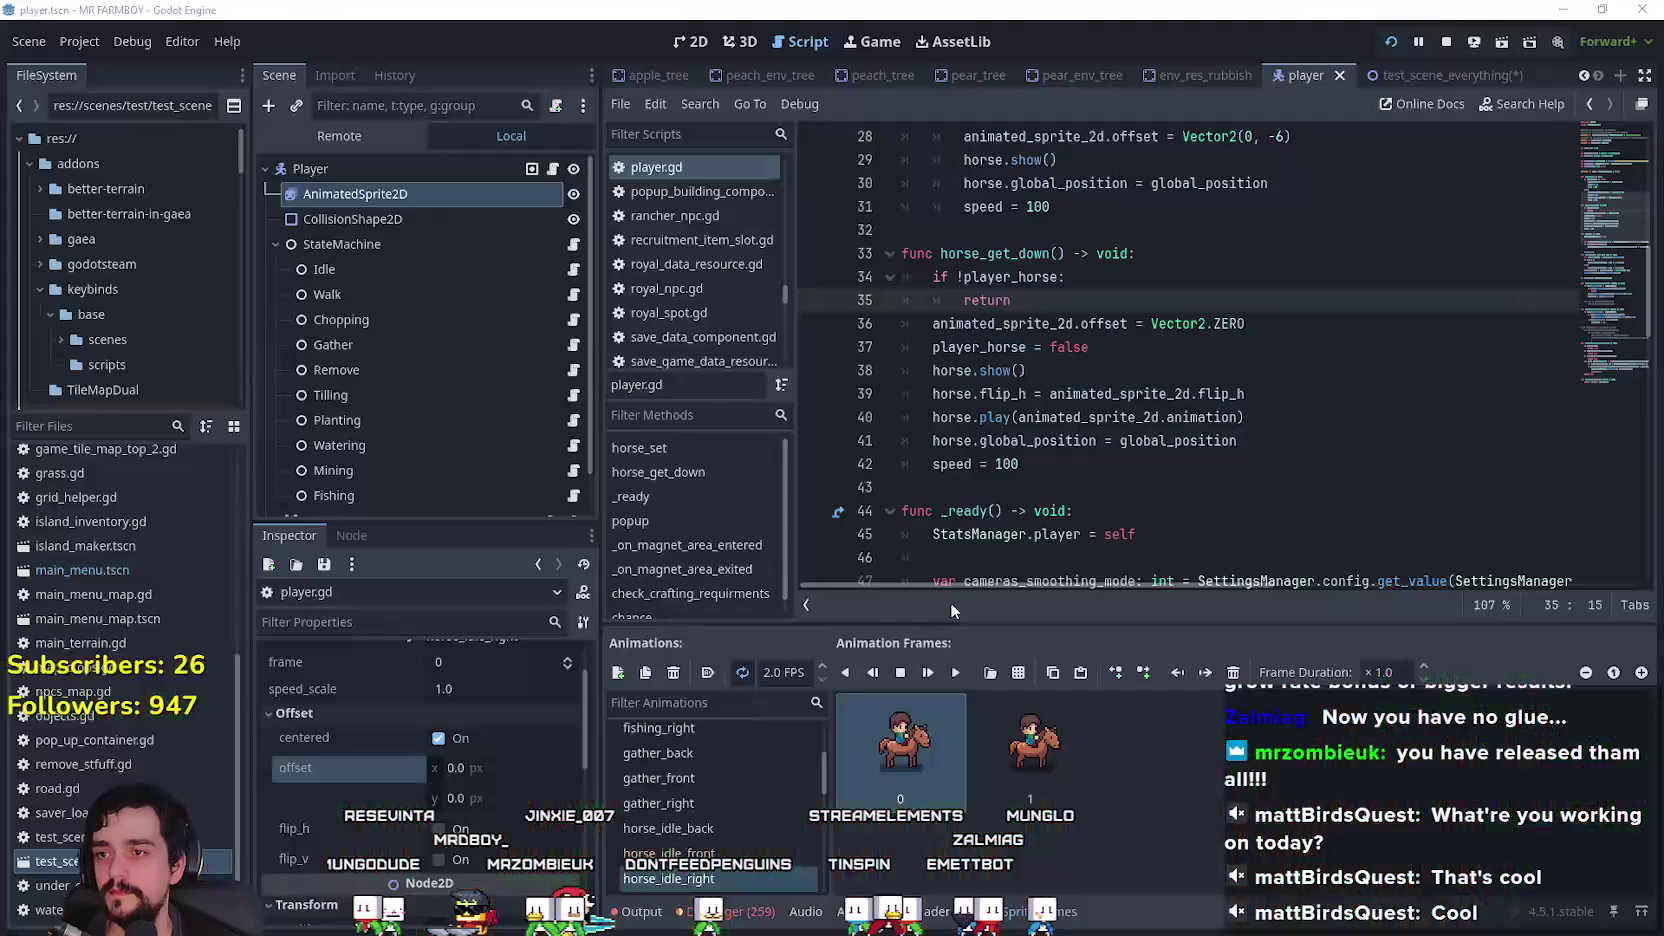
pyautogui.scroll(2, 1068, 468)
pyautogui.click(1076, 440)
pyautogui.doubleClick(1012, 204)
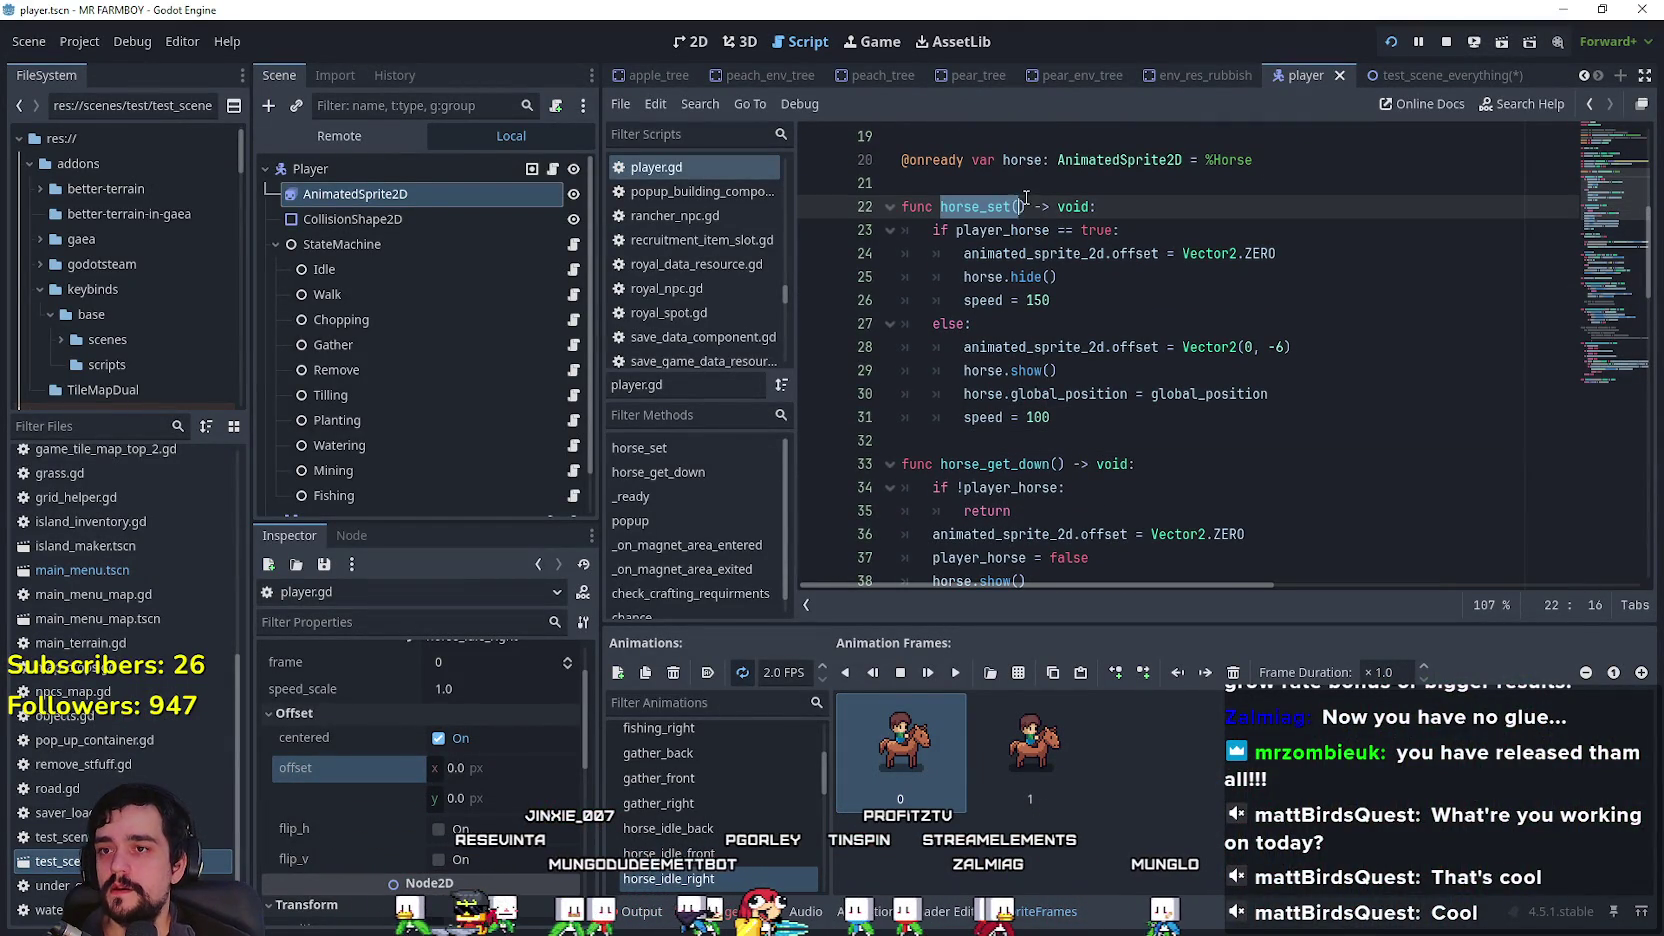
pyautogui.click(1102, 436)
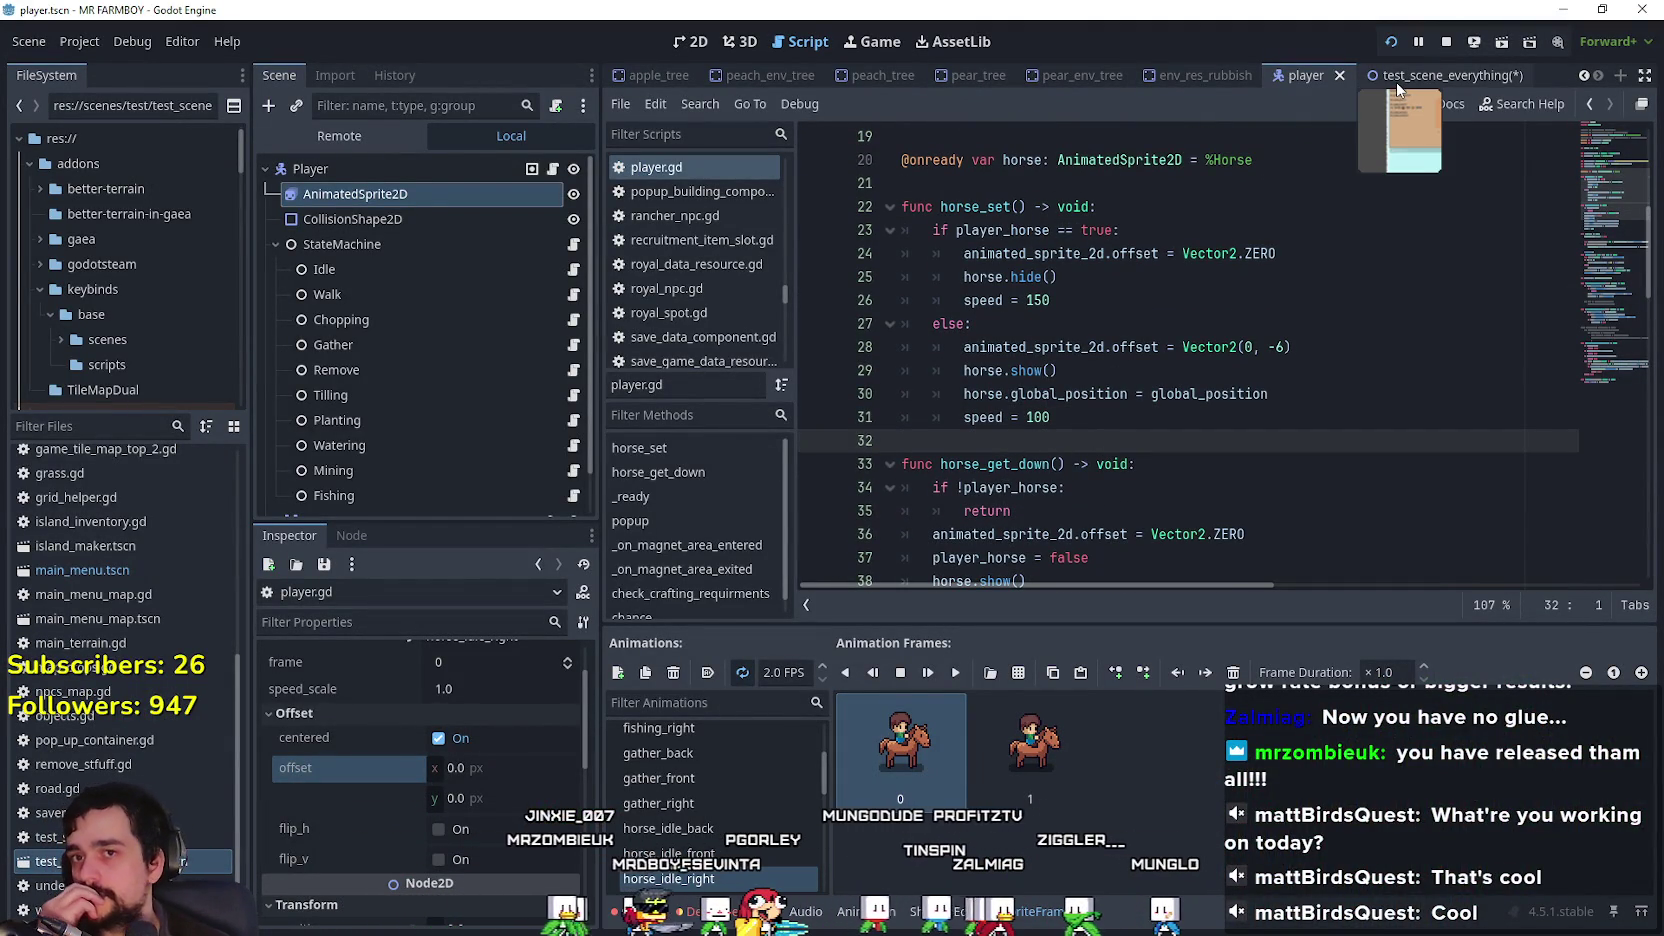
# Step: Switch to test_scene_everything and browse its Scene tree to the Horse node
pyautogui.hotkey('ctrl', 'Tab')
pyautogui.scroll(5, 504, 346)
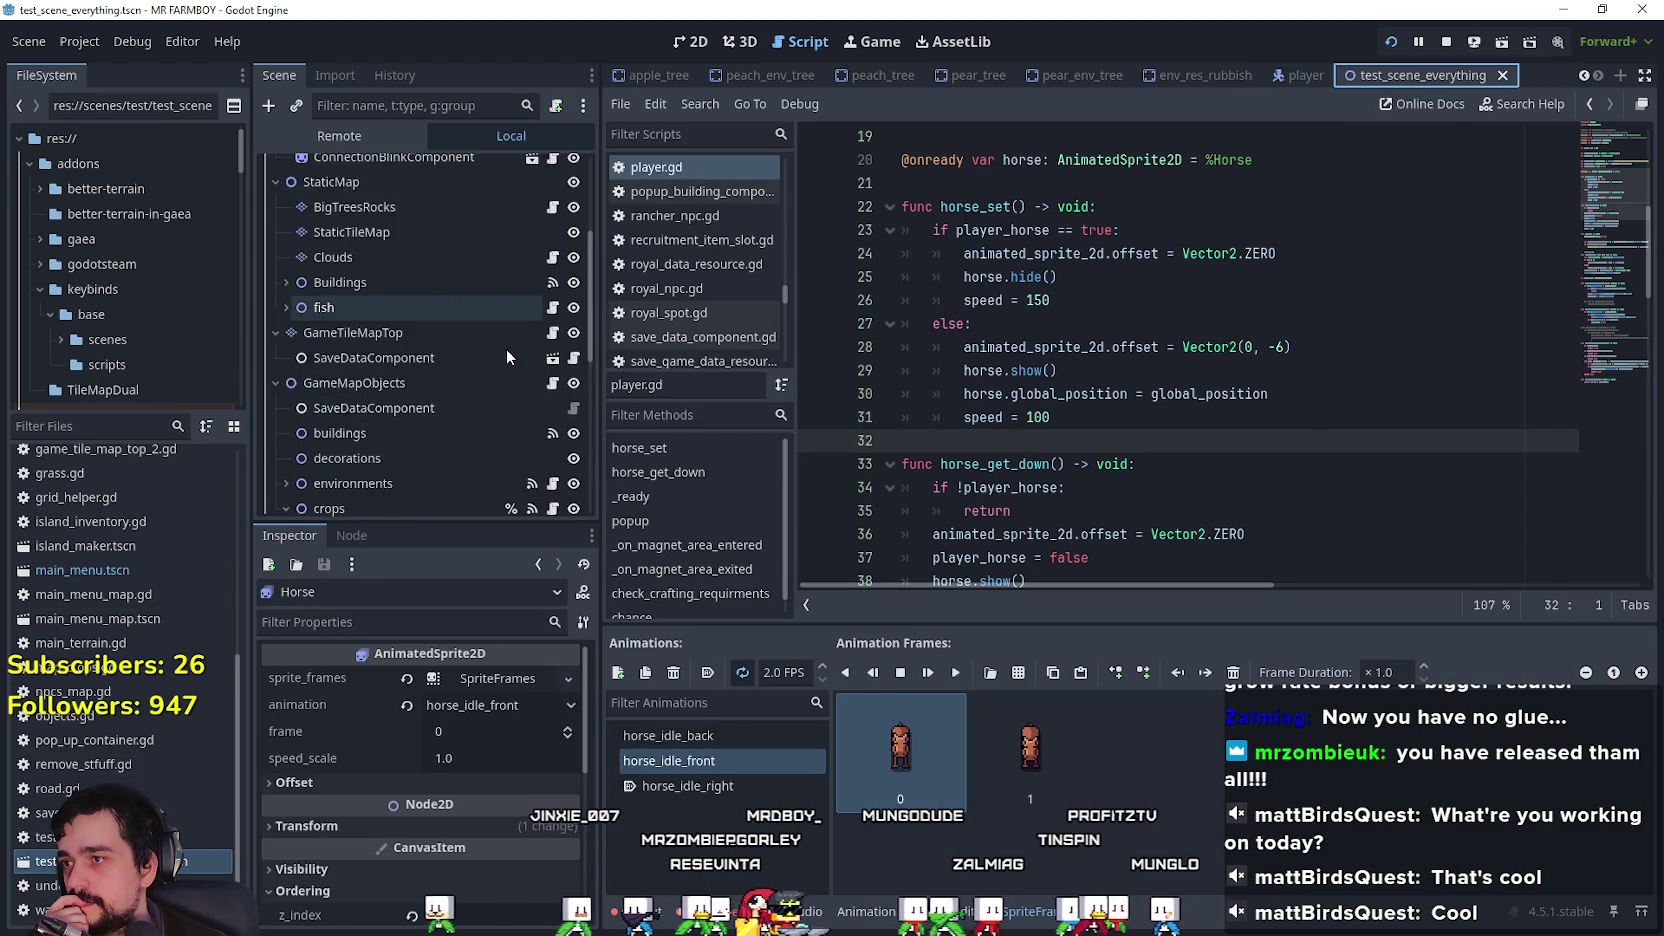
pyautogui.scroll(3, 504, 351)
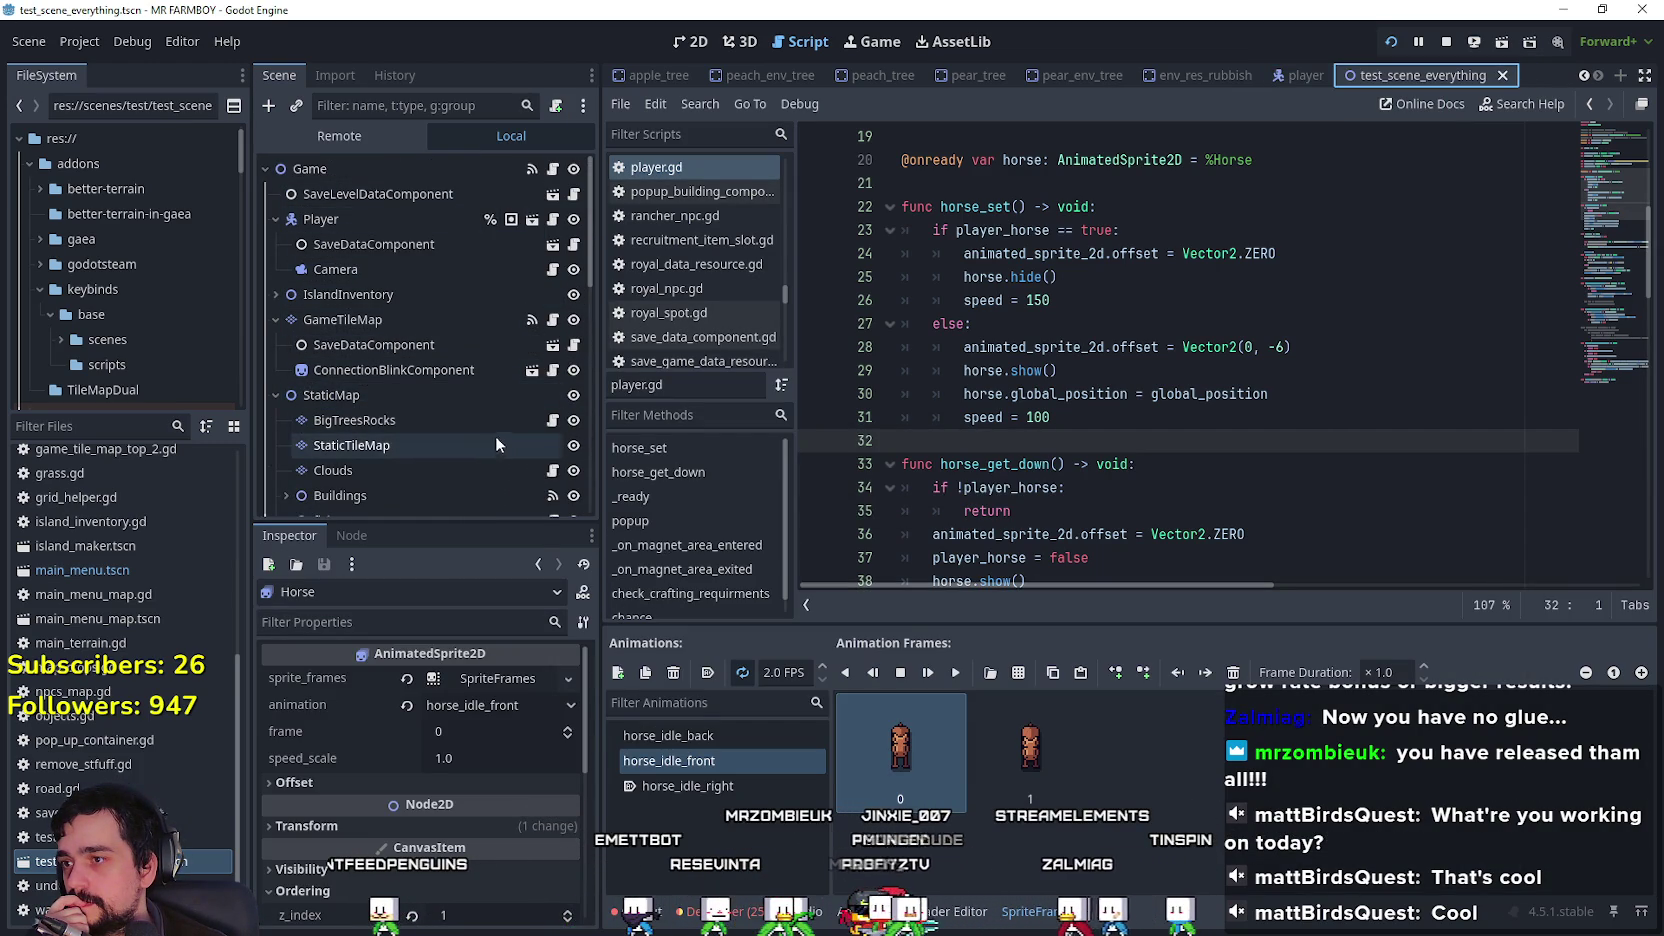
pyautogui.scroll(-5, 588, 429)
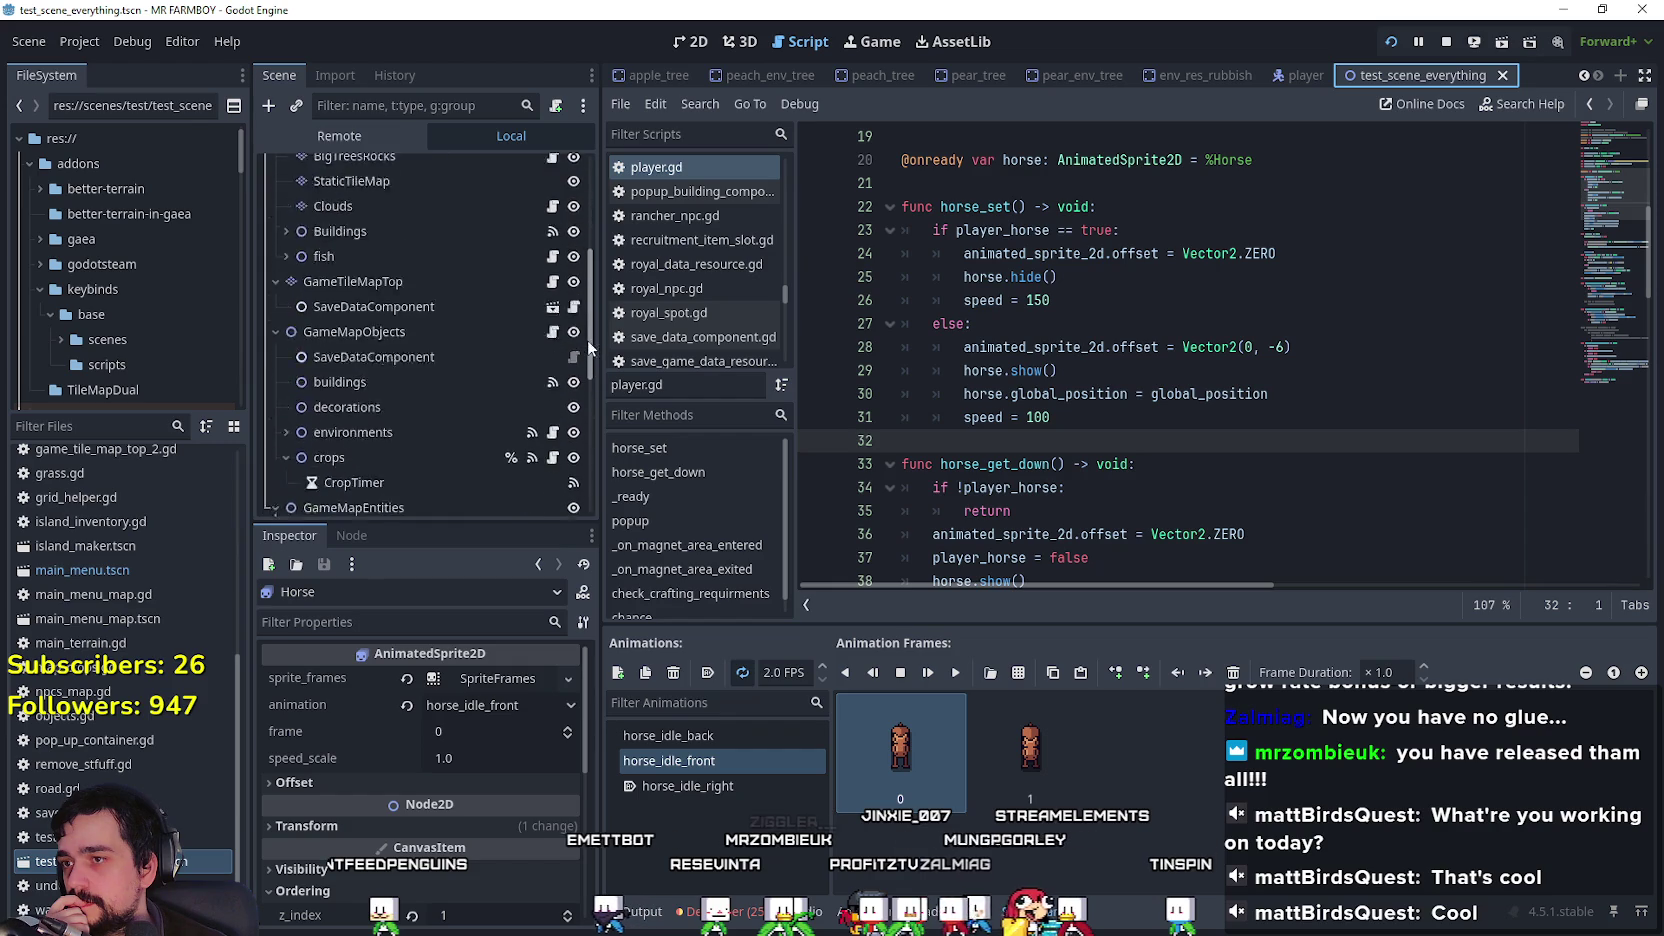
pyautogui.scroll(-3, 590, 450)
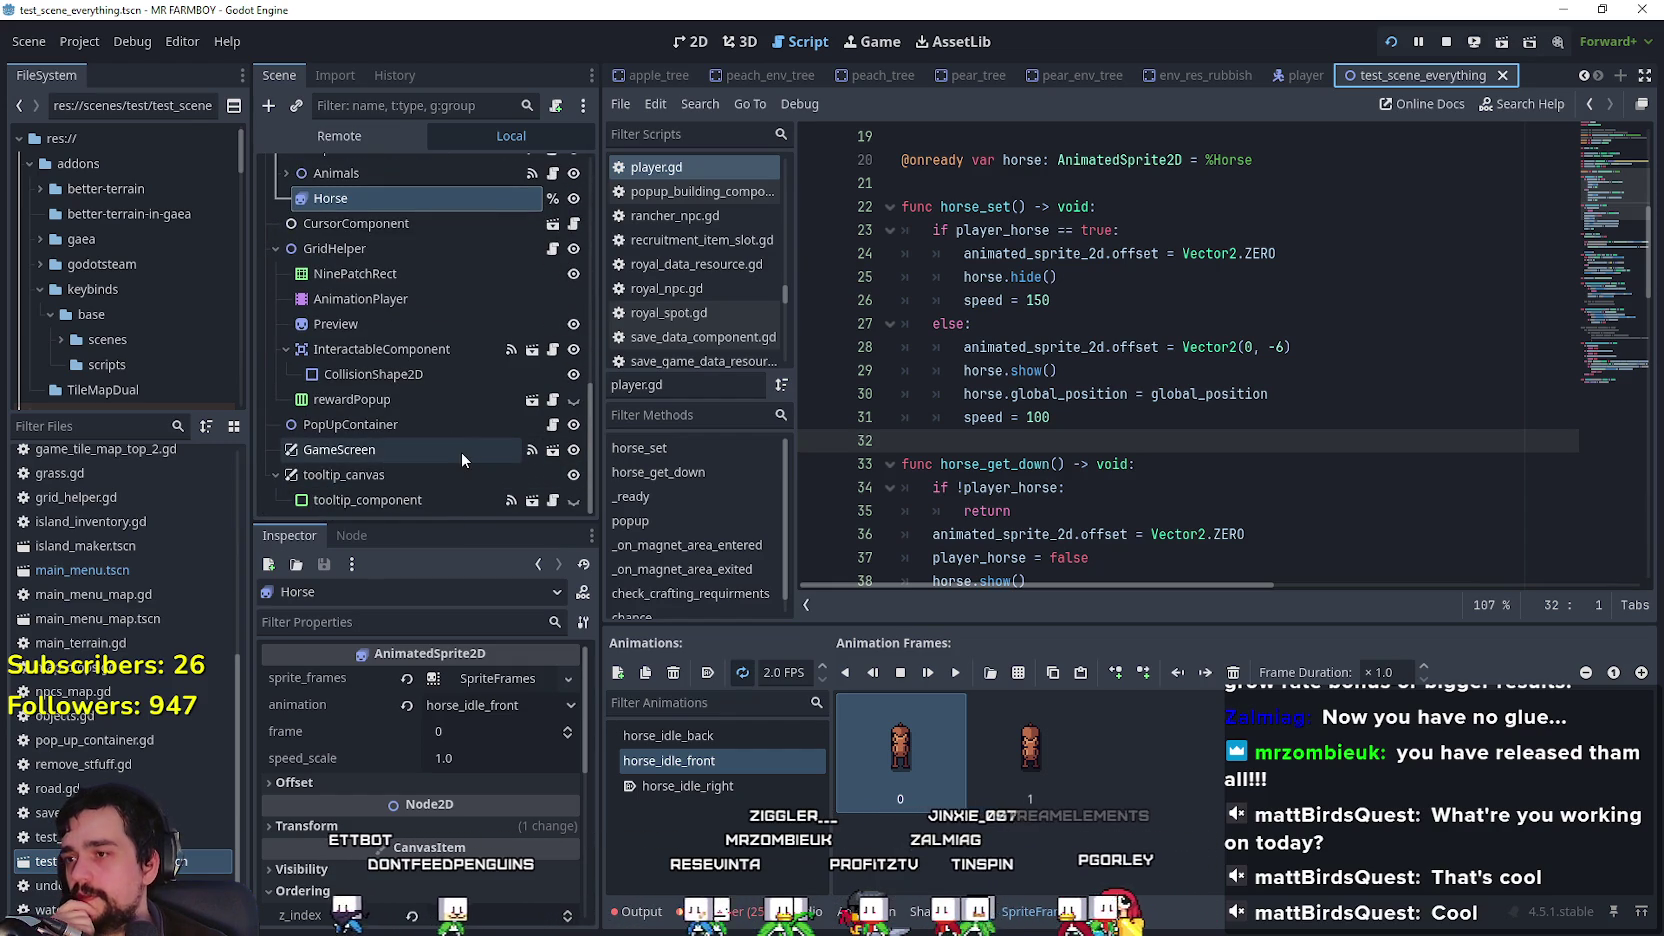
pyautogui.scroll(5, 571, 463)
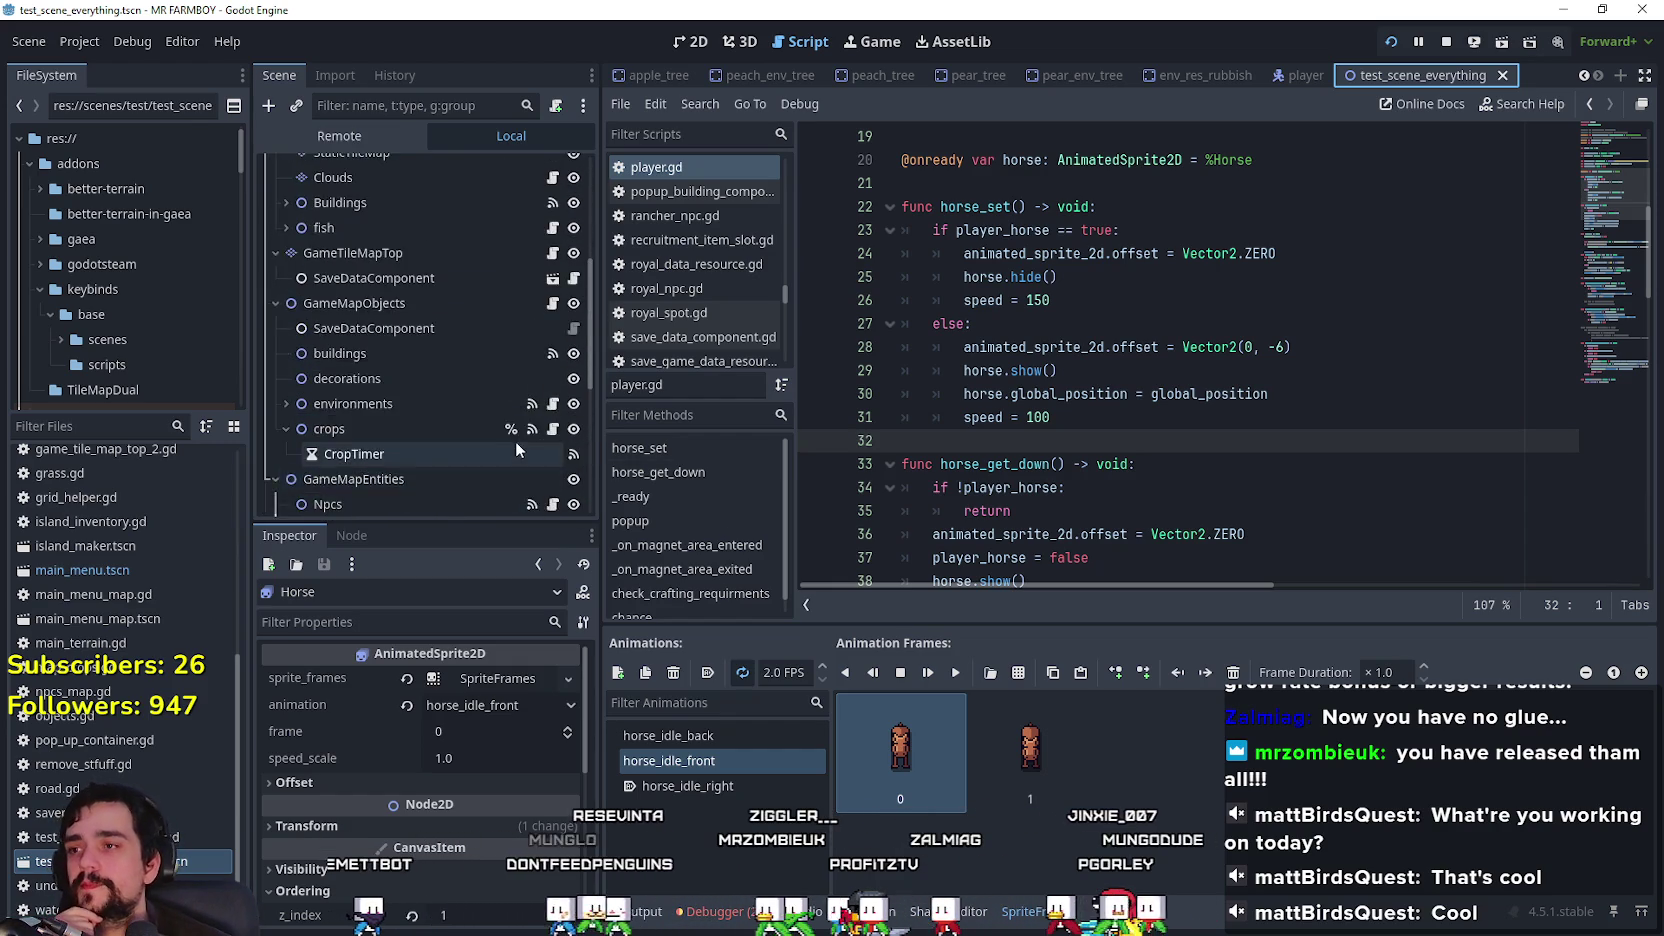
pyautogui.moveTo(1613, 208)
pyautogui.mouseDown()
pyautogui.moveTo(1598, 356)
pyautogui.moveTo(1600, 145)
pyautogui.mouseUp()
pyautogui.scroll(5, 463, 325)
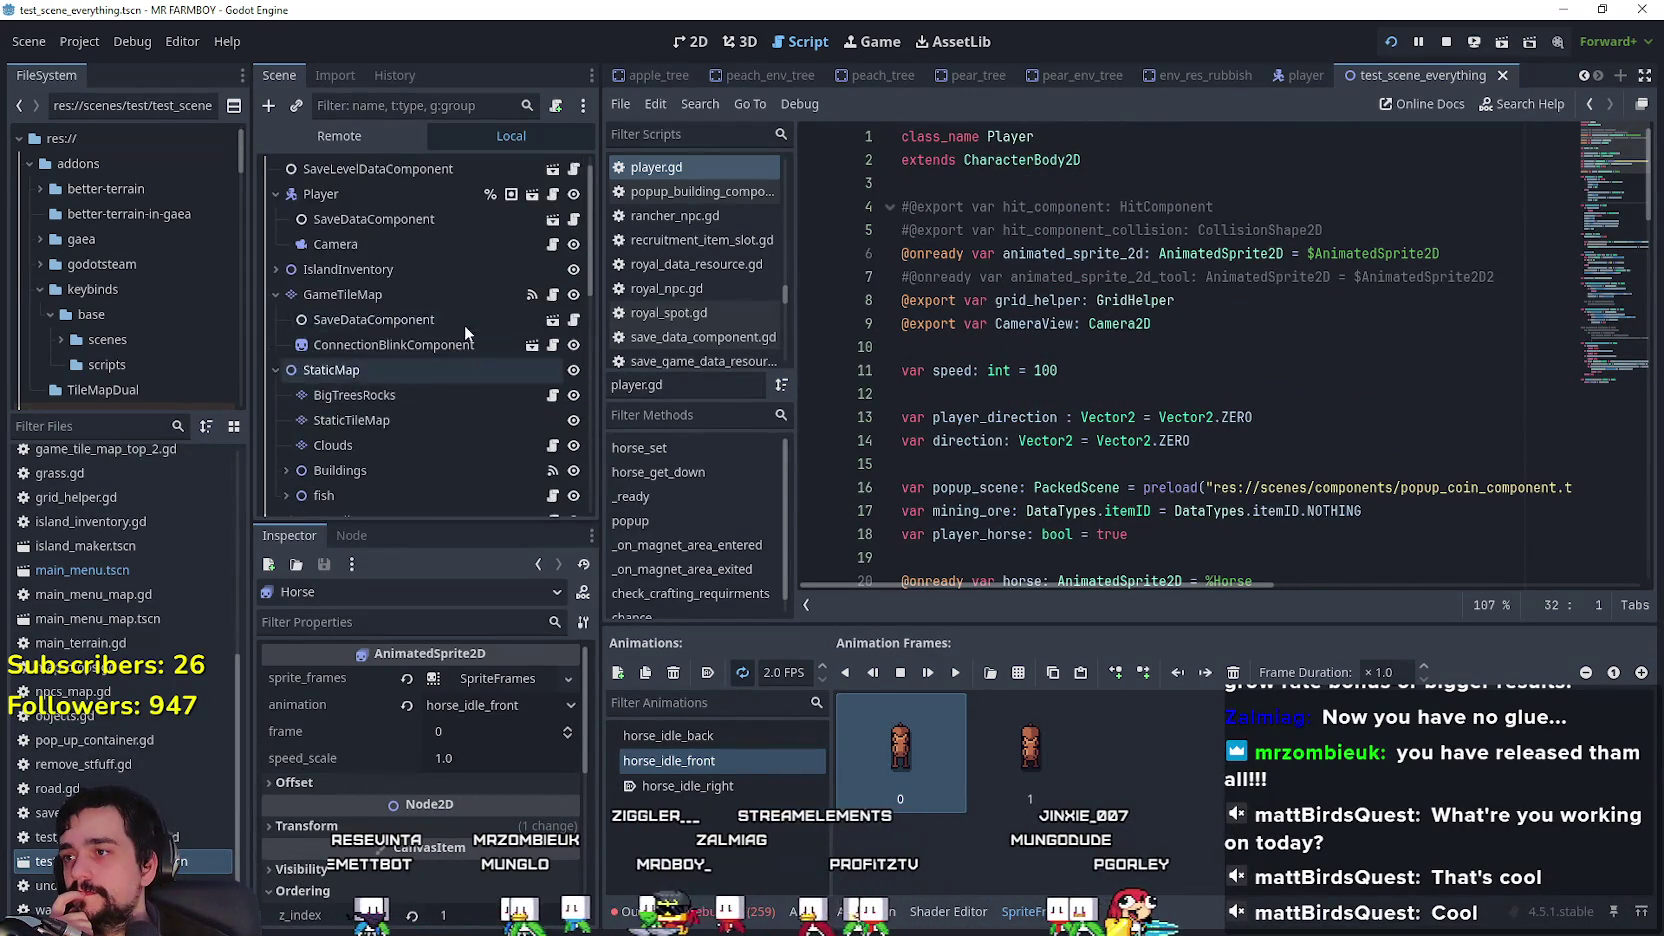
# Step: Open player.gd and scroll through its code between lines 21 and 100
pyautogui.click(553, 220)
pyautogui.scroll(-10, 978, 441)
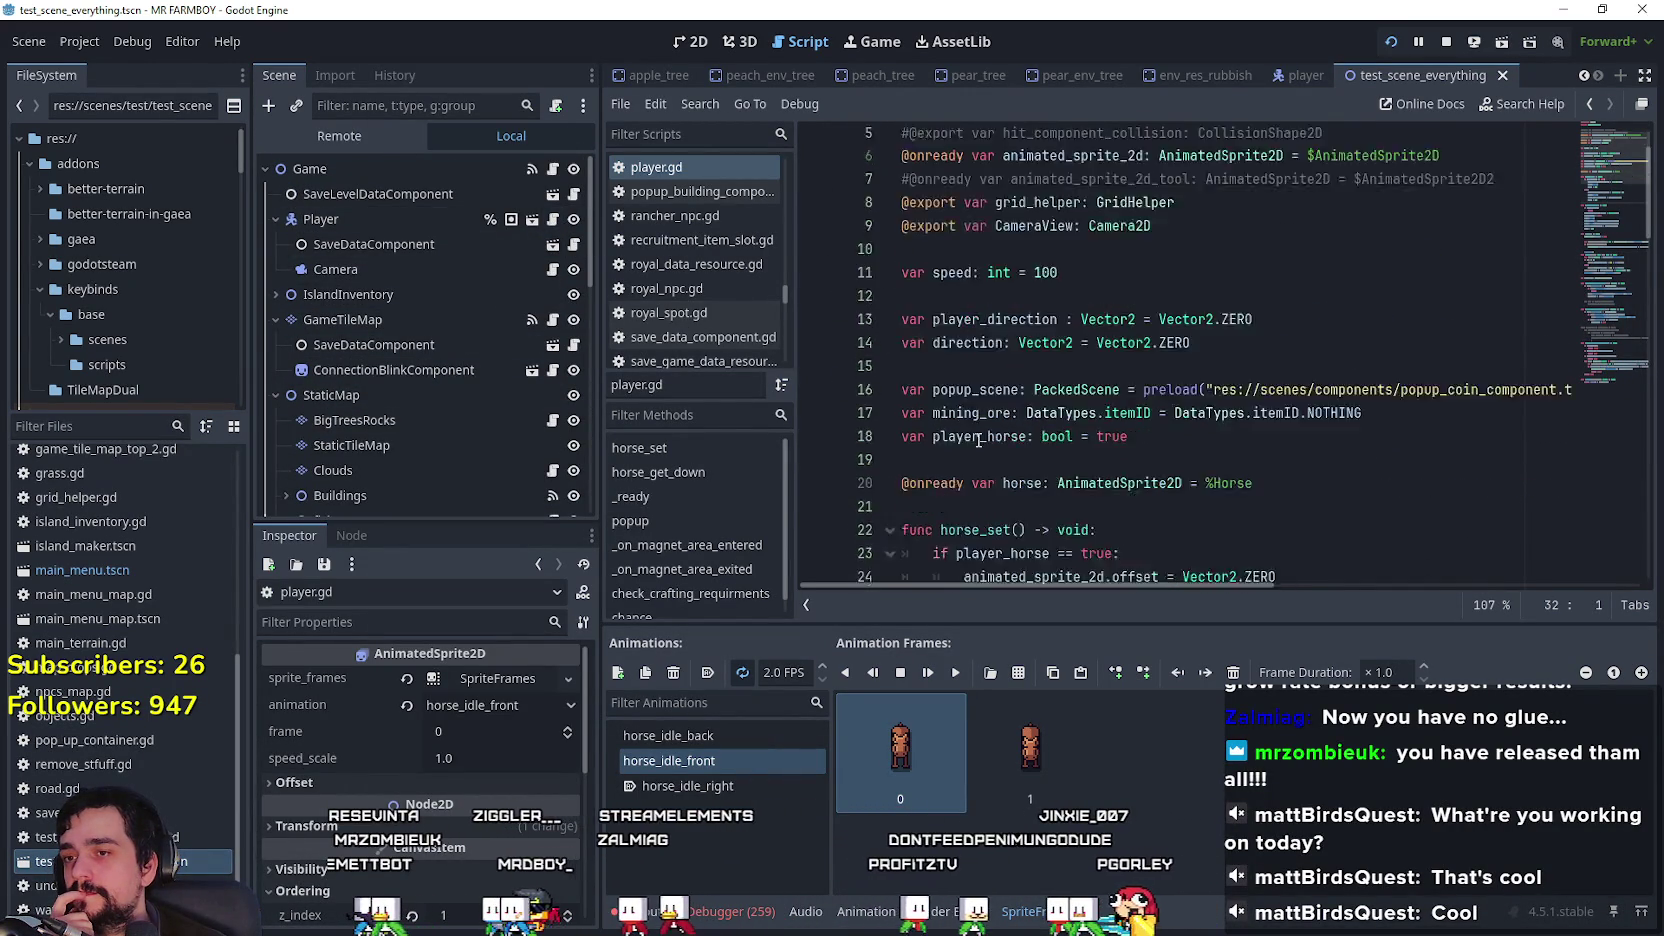
pyautogui.scroll(-13, 978, 441)
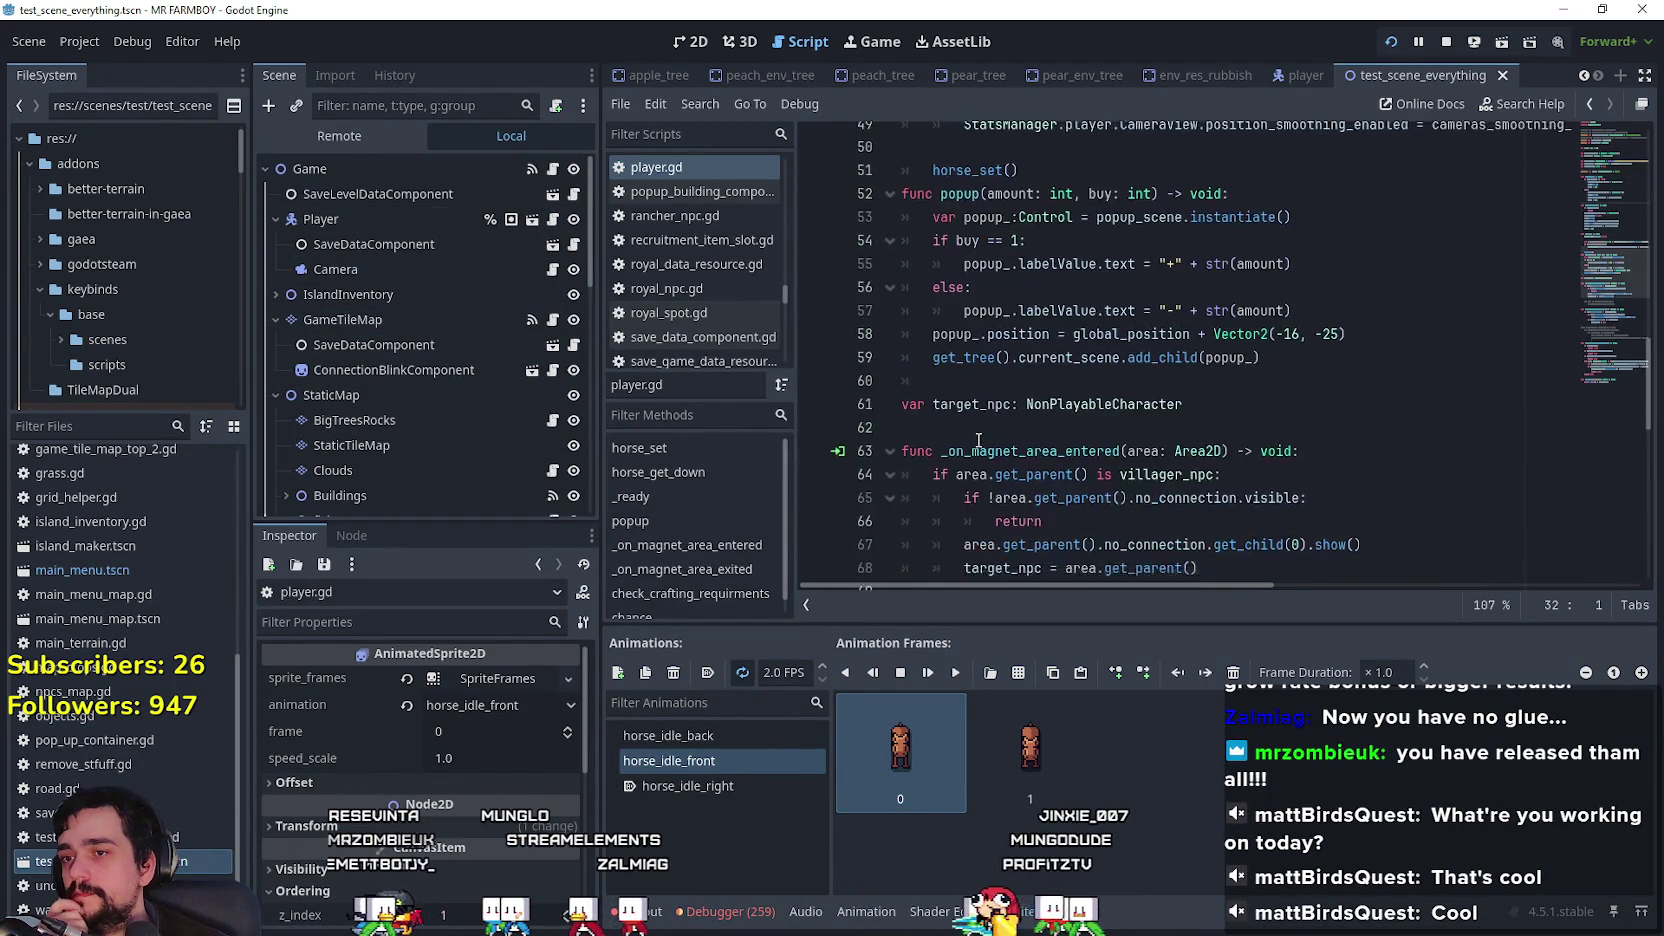
pyautogui.scroll(-5, 978, 441)
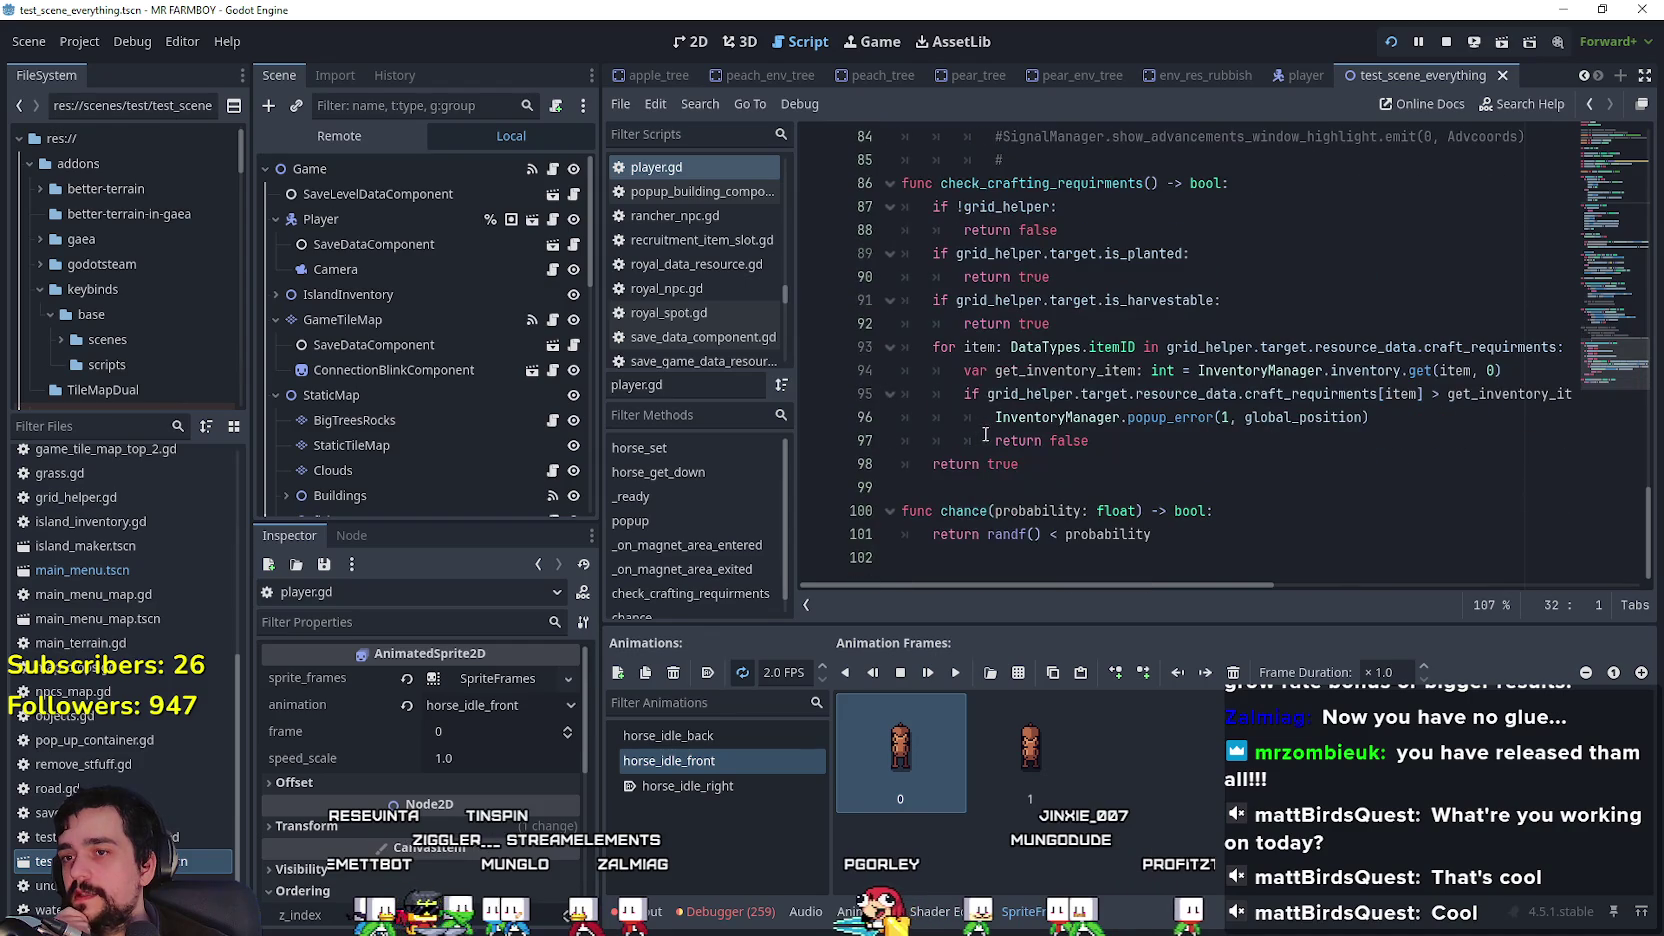
pyautogui.click(1152, 511)
pyautogui.scroll(17, 1186, 527)
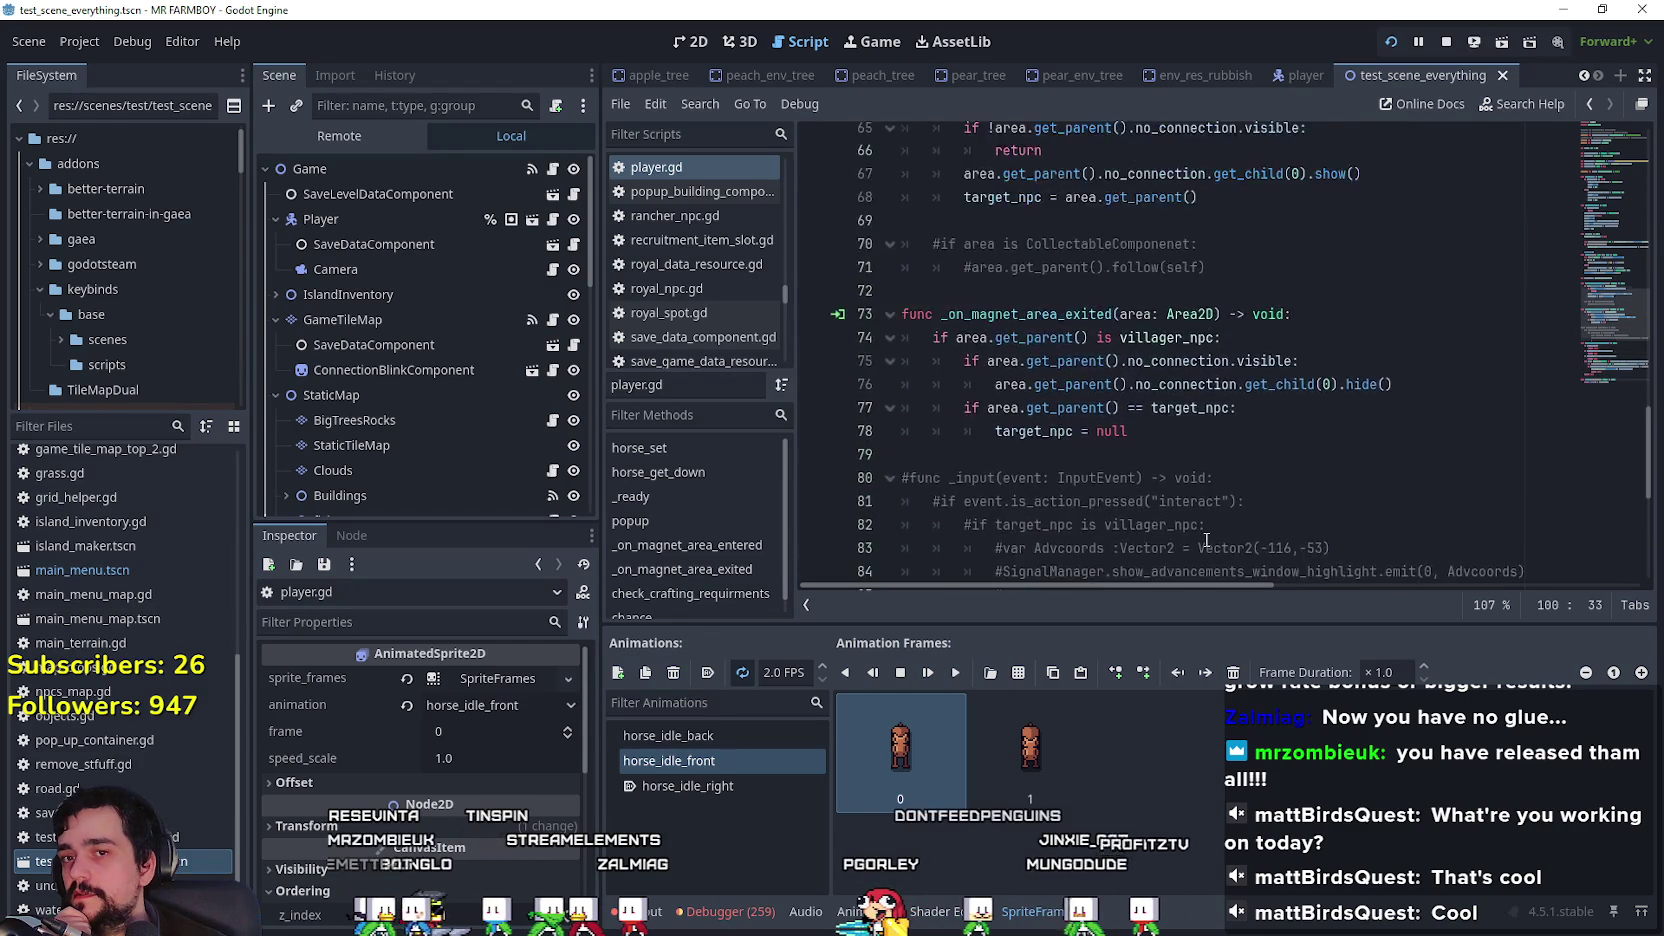
pyautogui.scroll(7, 1208, 525)
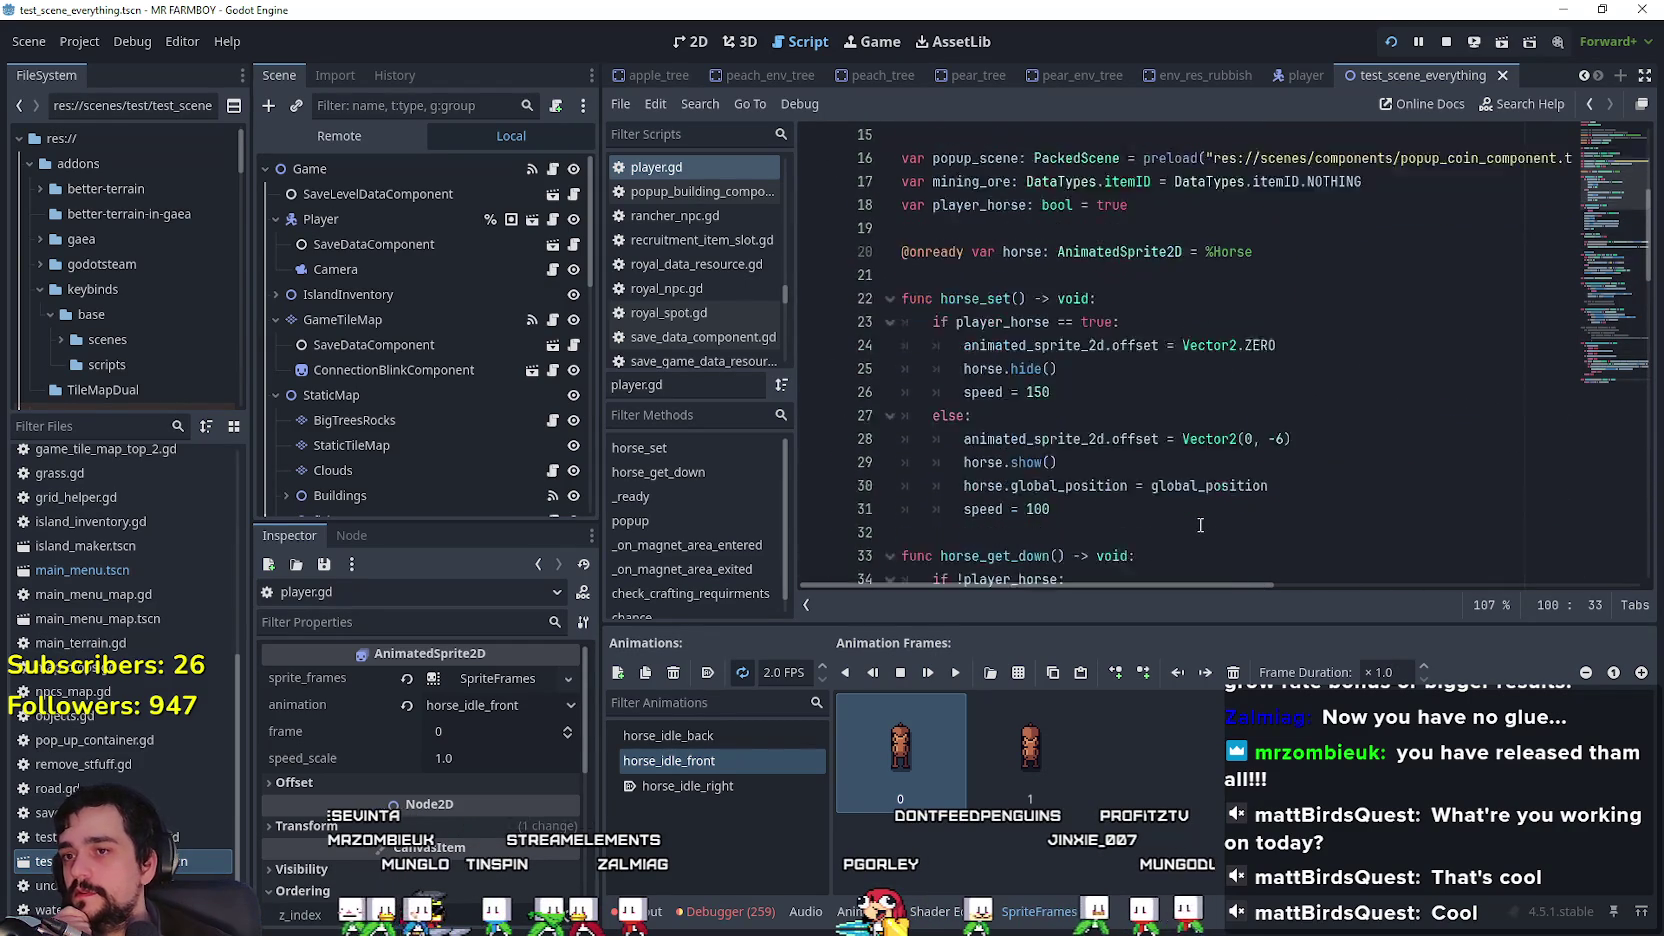
pyautogui.click(1035, 337)
pyautogui.scroll(-10, 516, 390)
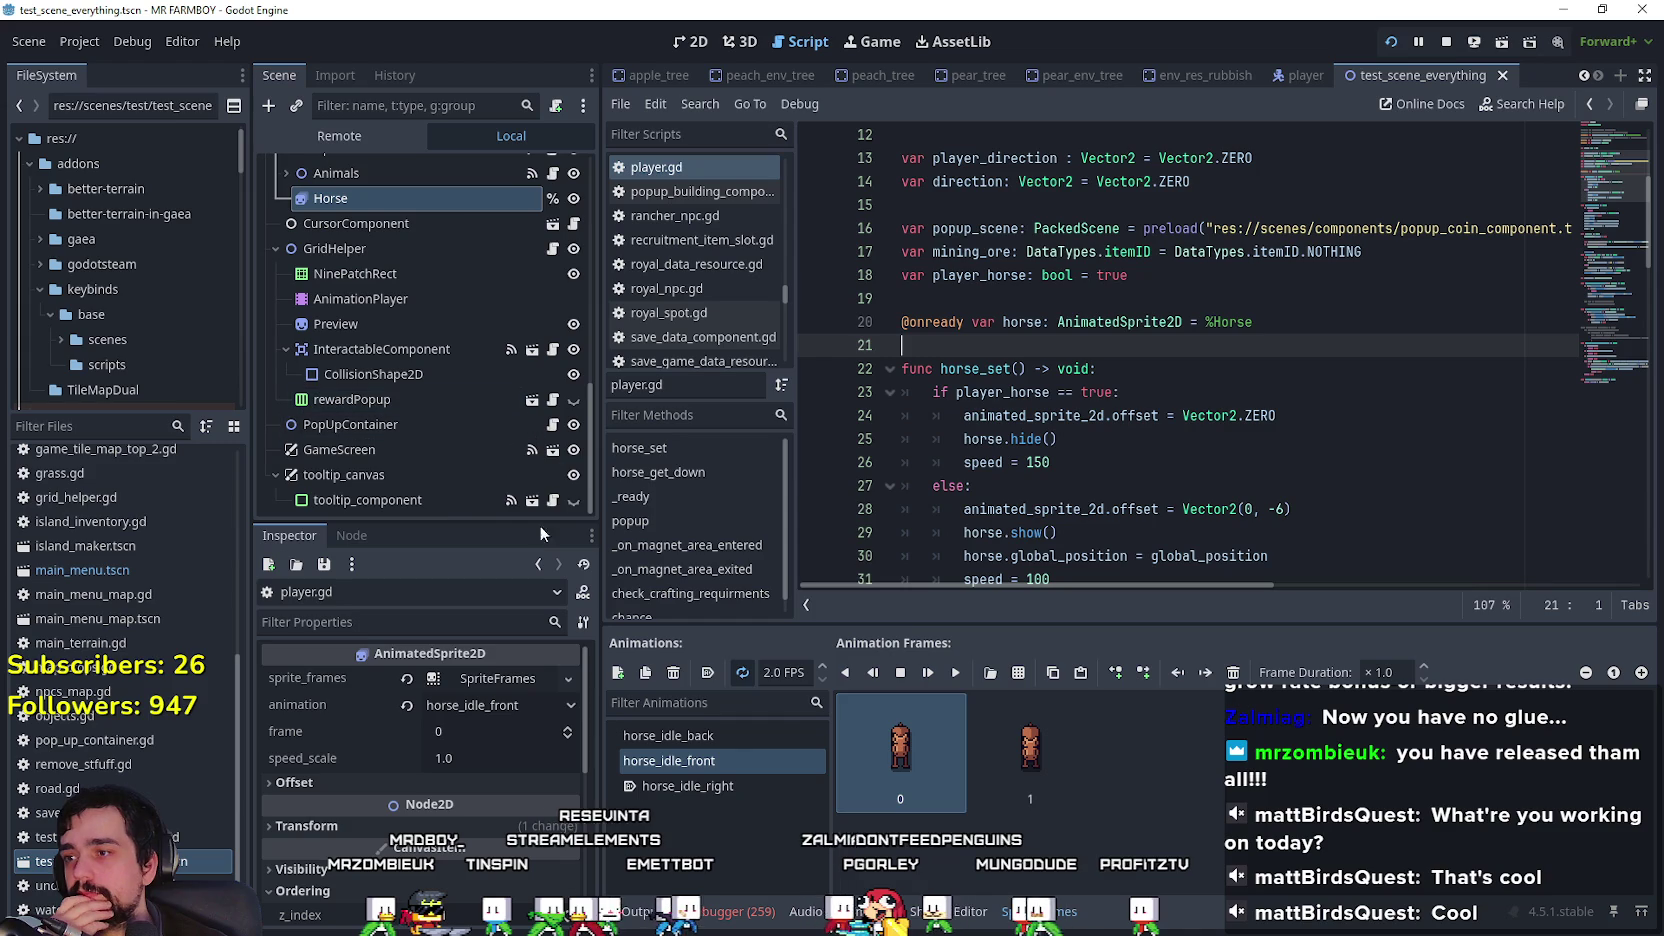
# Step: Open the GameScreen scene and game_menu_panels.gd, scrolling down to the _input function
pyautogui.click(553, 451)
pyautogui.scroll(-6, 566, 378)
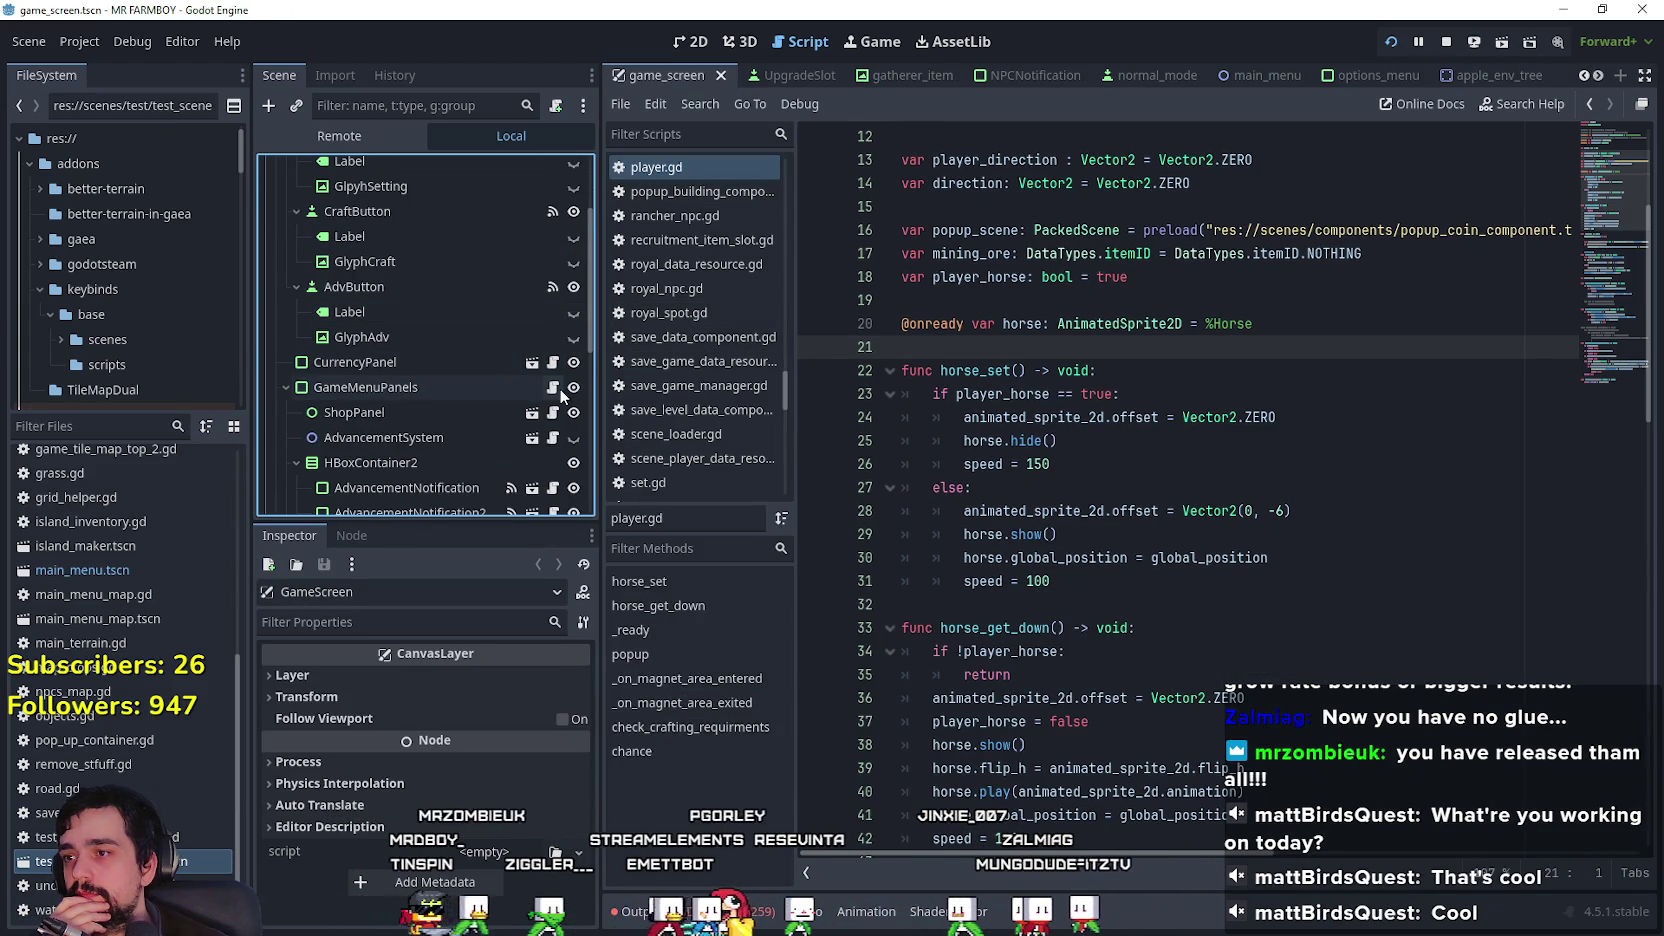
pyautogui.click(553, 388)
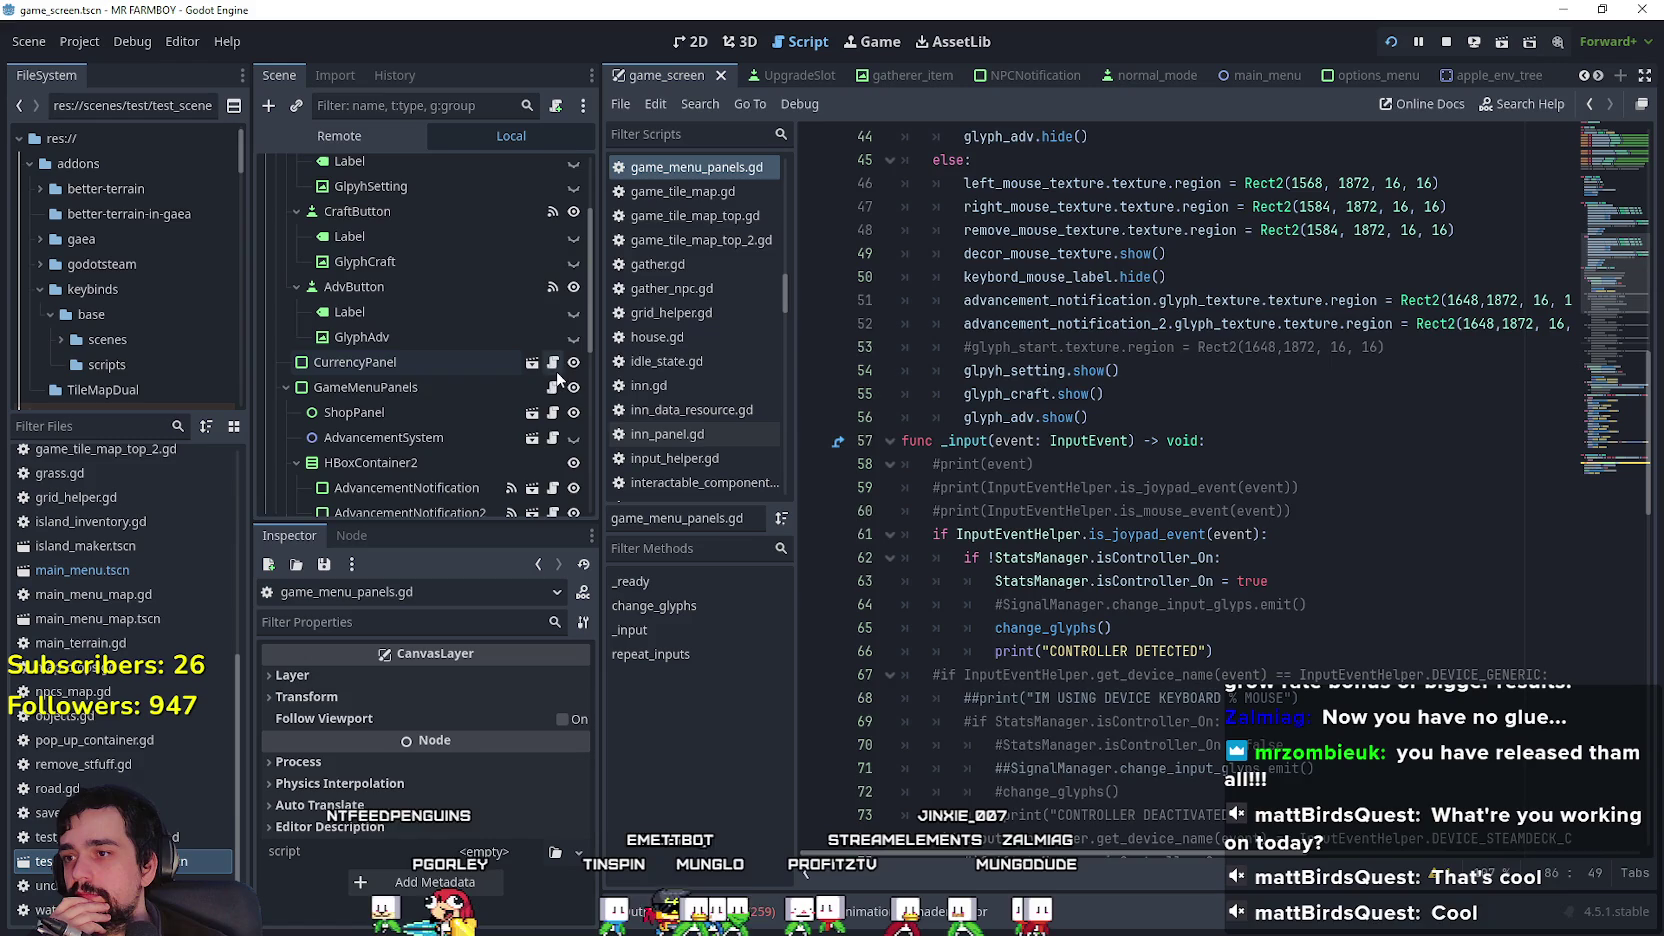
pyautogui.scroll(10, 955, 440)
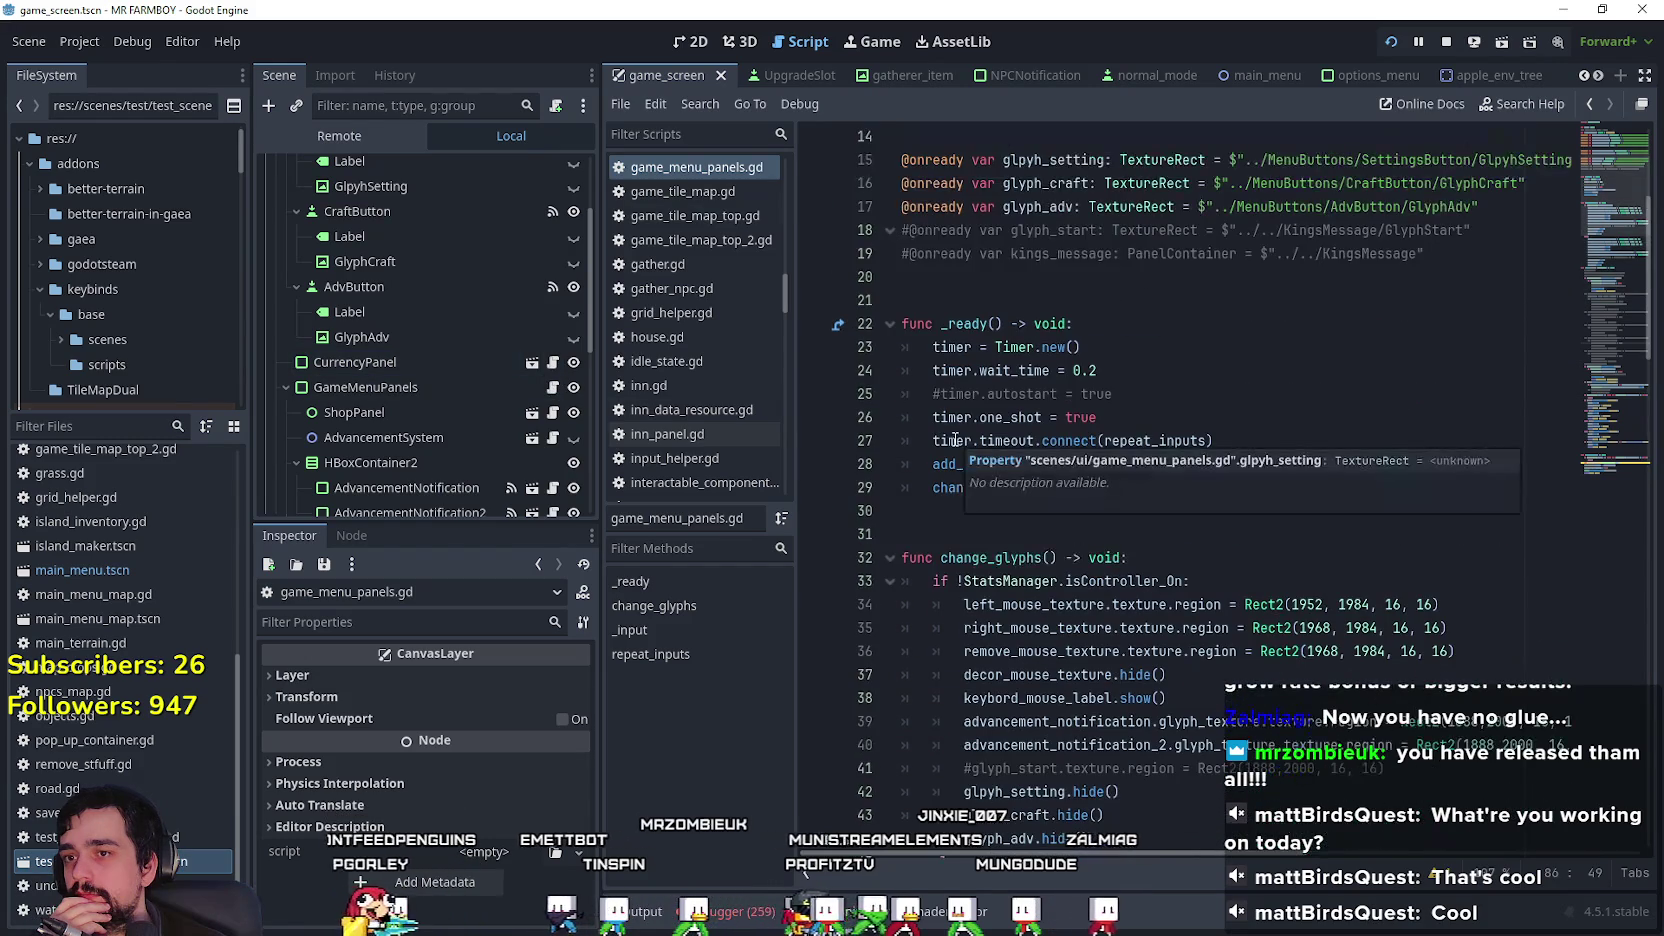
pyautogui.scroll(2, 464, 395)
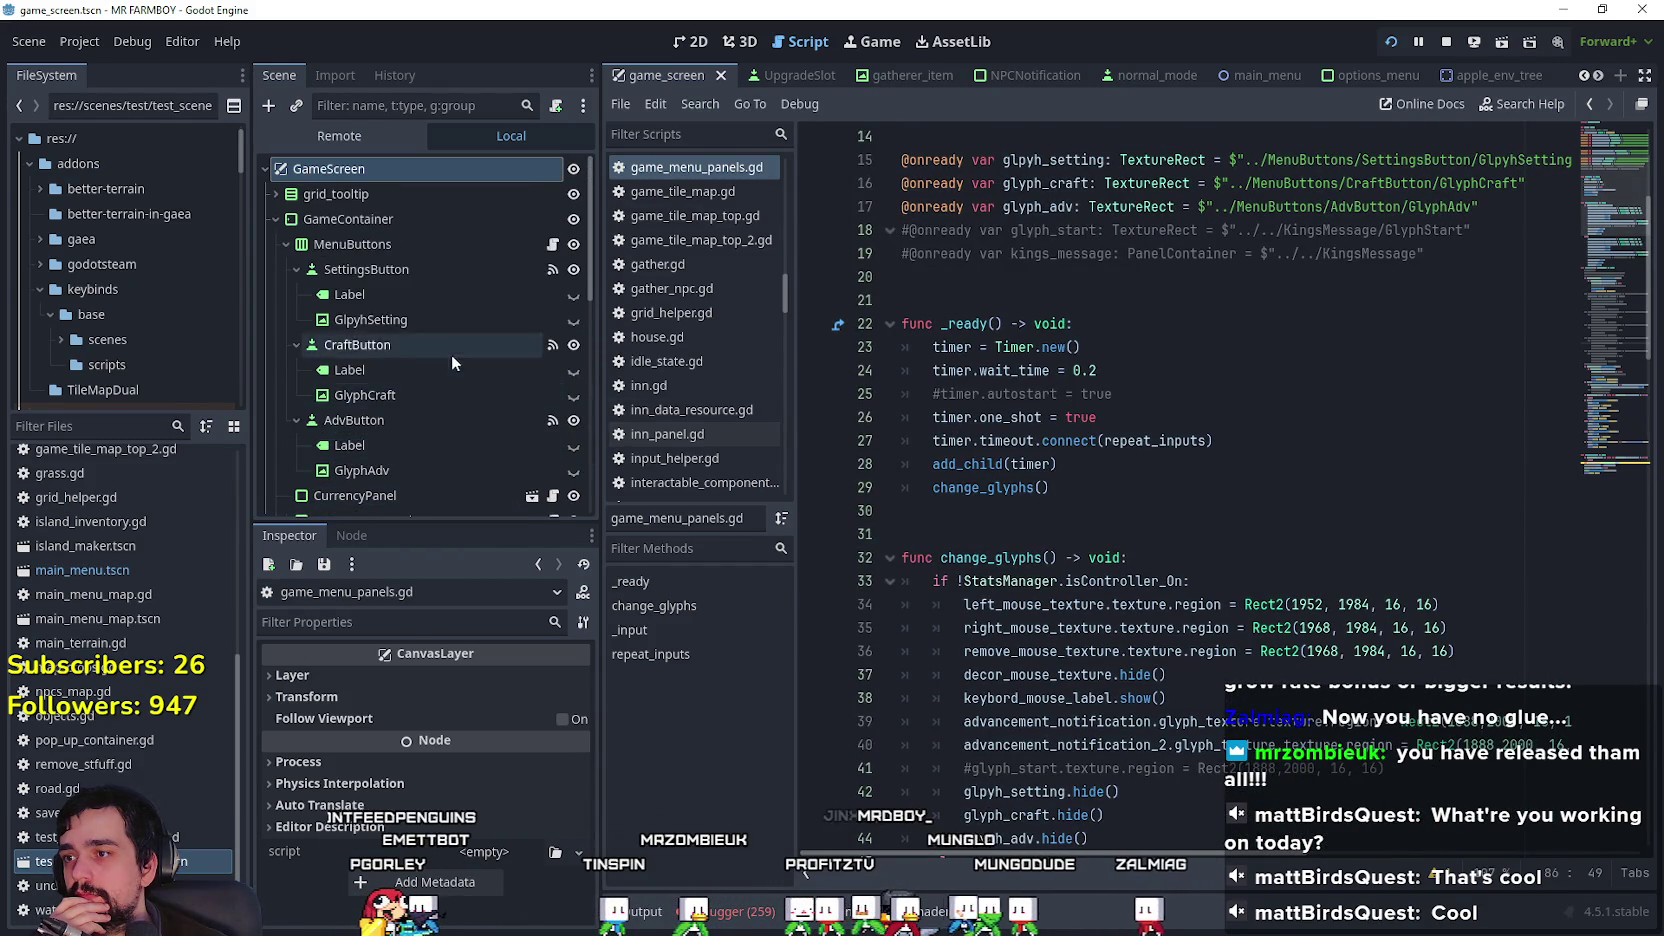
pyautogui.scroll(-4, 451, 354)
pyautogui.scroll(-3, 462, 365)
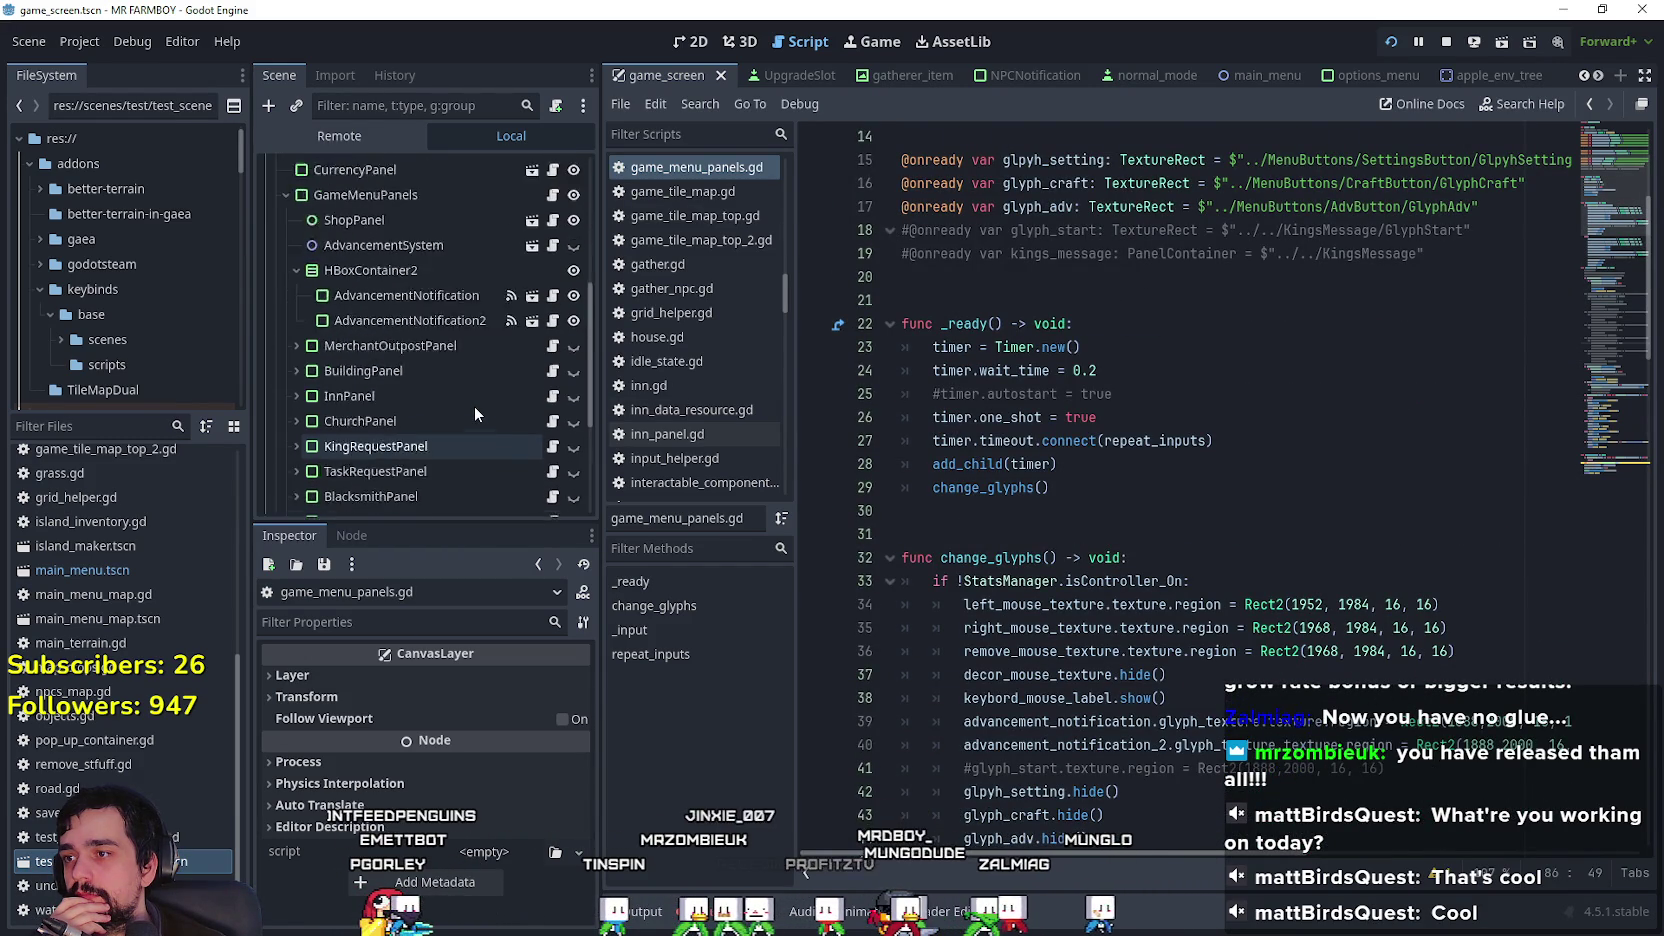
pyautogui.moveTo(1610, 190)
pyautogui.mouseDown()
pyautogui.moveTo(1608, 428)
pyautogui.moveTo(1616, 232)
pyautogui.moveTo(1603, 395)
pyautogui.moveTo(1592, 424)
pyautogui.moveTo(1603, 363)
pyautogui.moveTo(1583, 430)
pyautogui.moveTo(1612, 268)
pyautogui.moveTo(1566, 373)
pyautogui.mouseUp()
# Step: Add an 'if' check for the horse action on new line 101, modeled on the showNoty check
pyautogui.click(1283, 395)
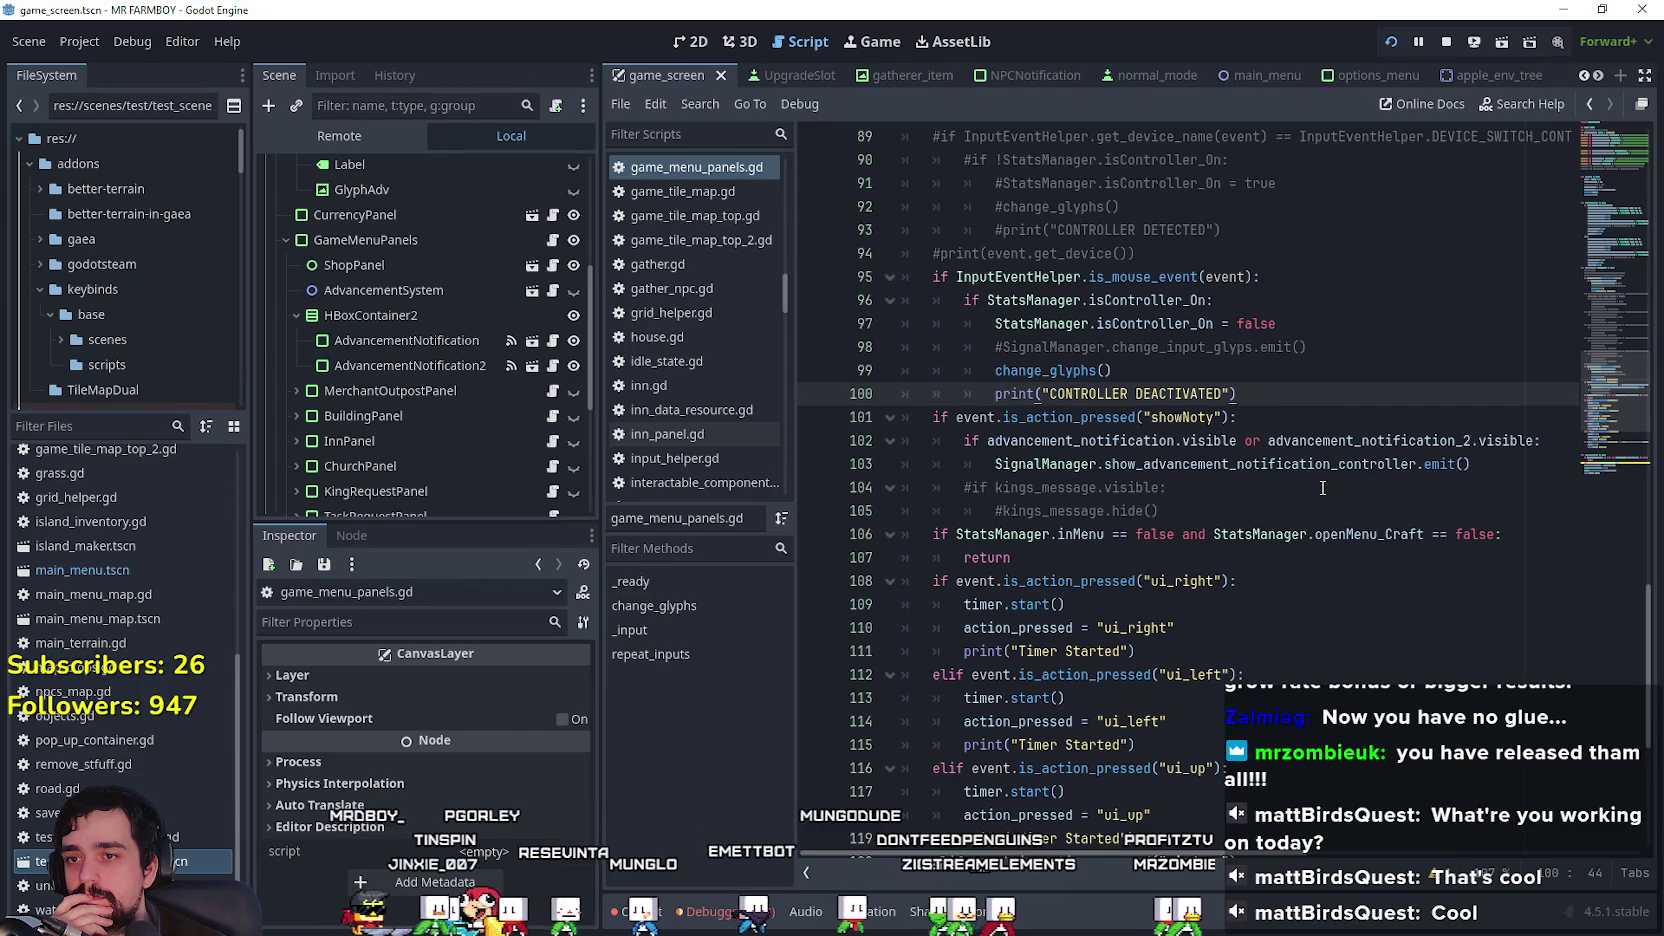
pyautogui.press('Return')
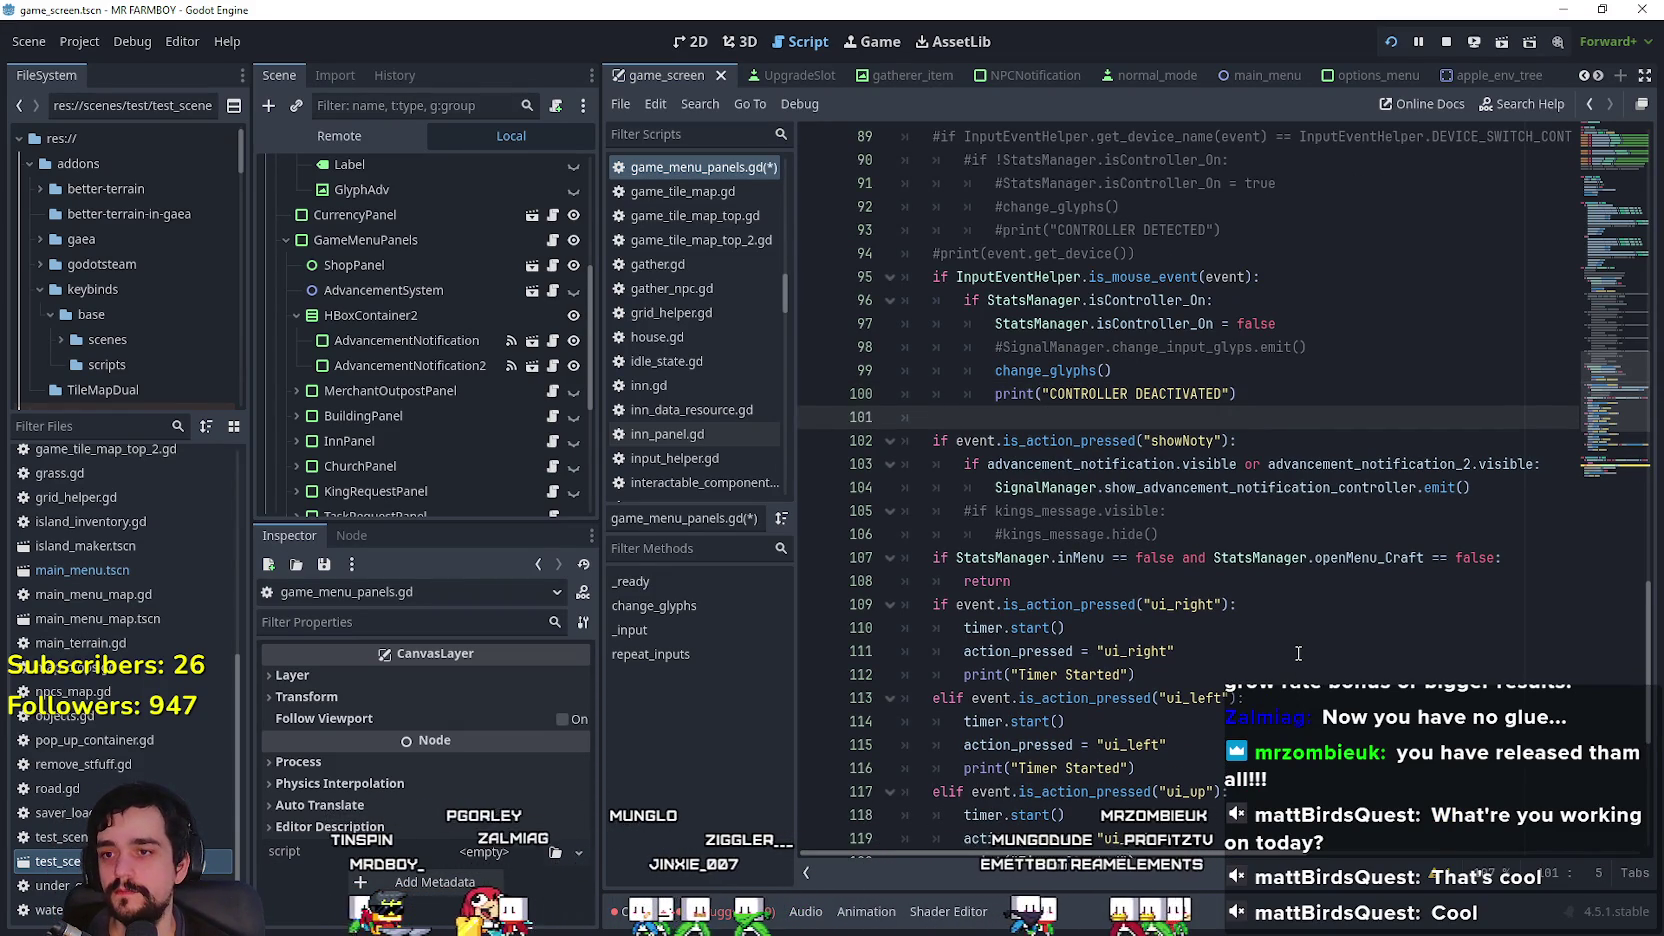
pyautogui.write('if')
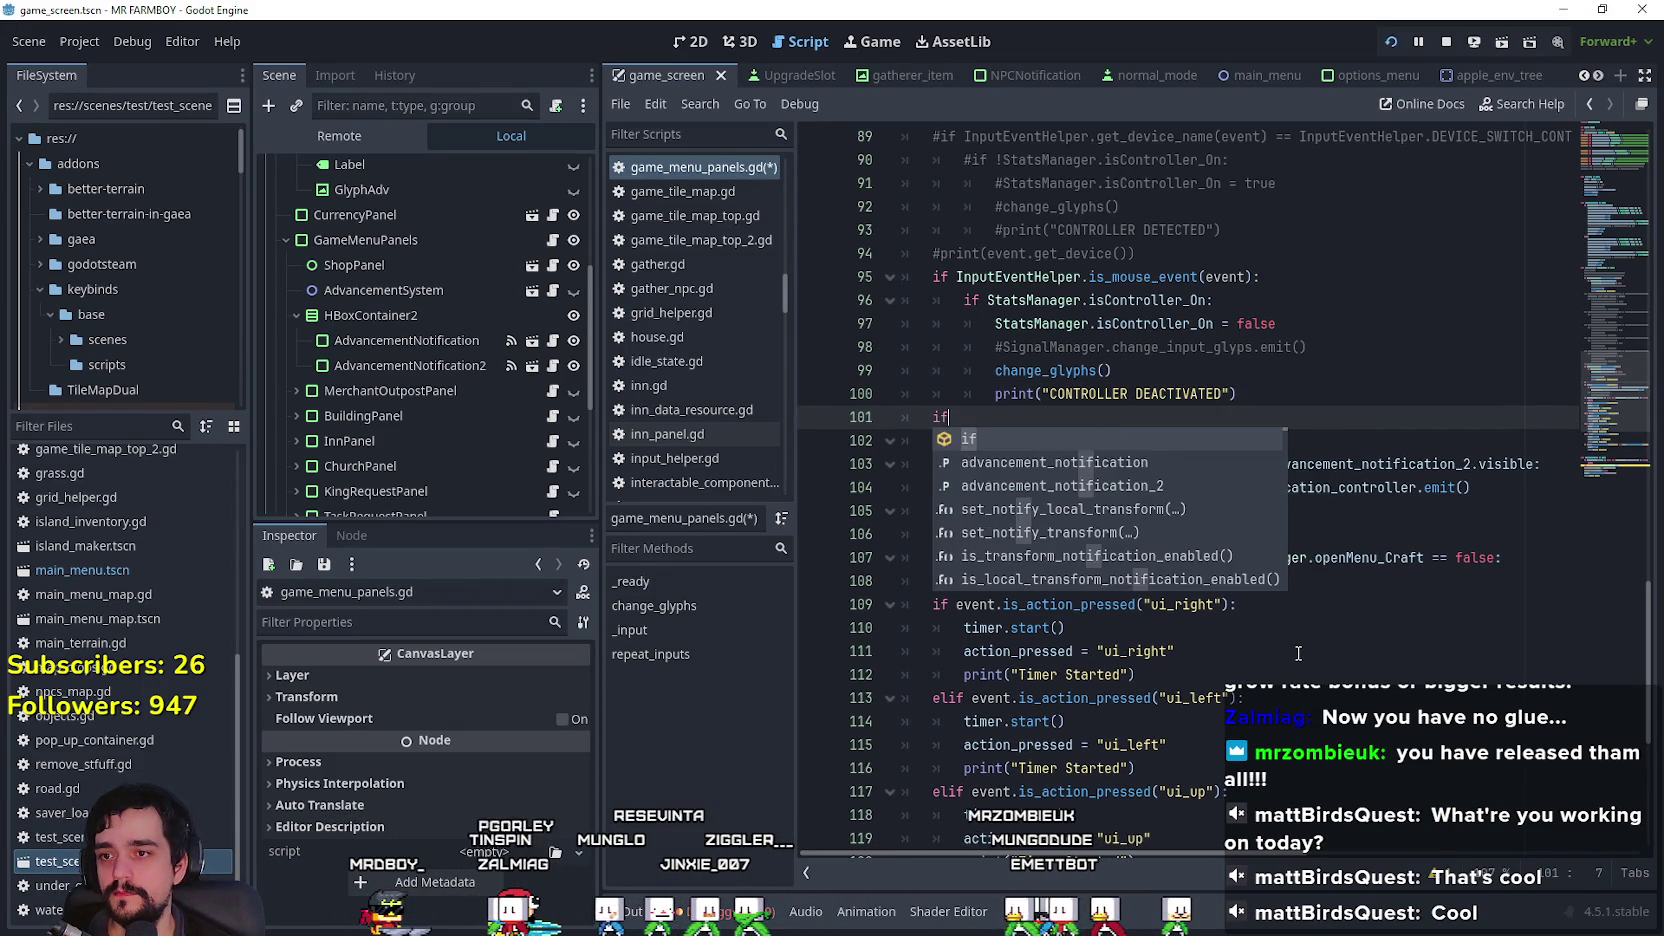
pyautogui.click(1119, 470)
pyautogui.moveTo(956, 440)
pyautogui.mouseDown()
pyautogui.moveTo(1237, 464)
pyautogui.moveTo(1237, 440)
pyautogui.mouseUp()
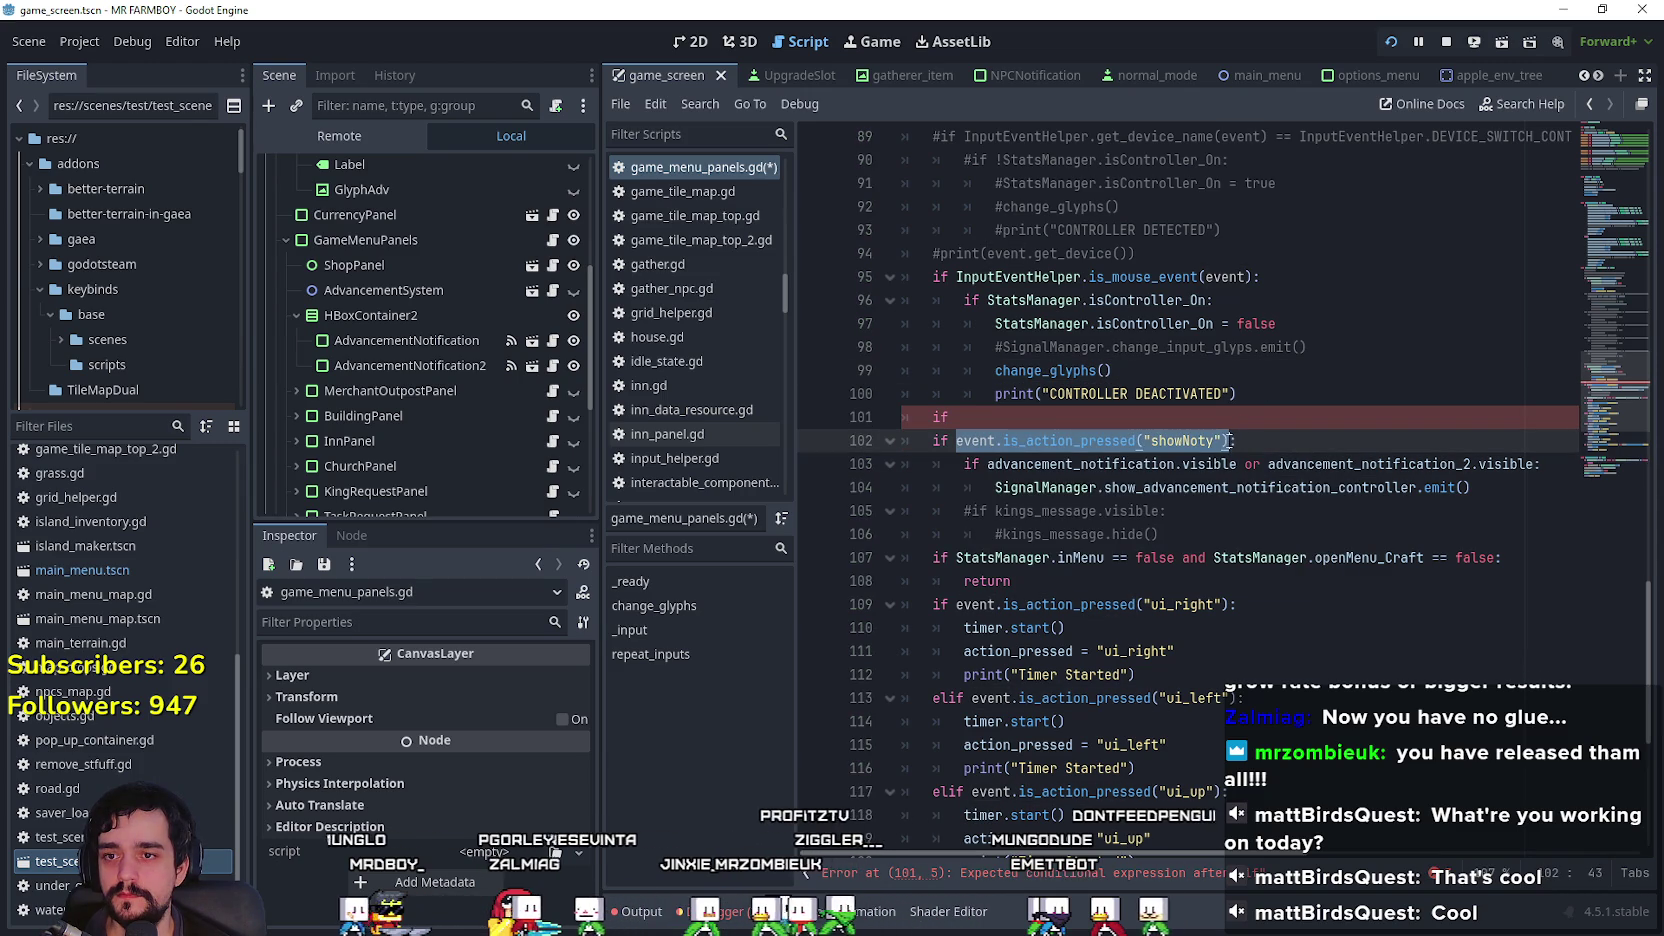
pyautogui.click(1043, 425)
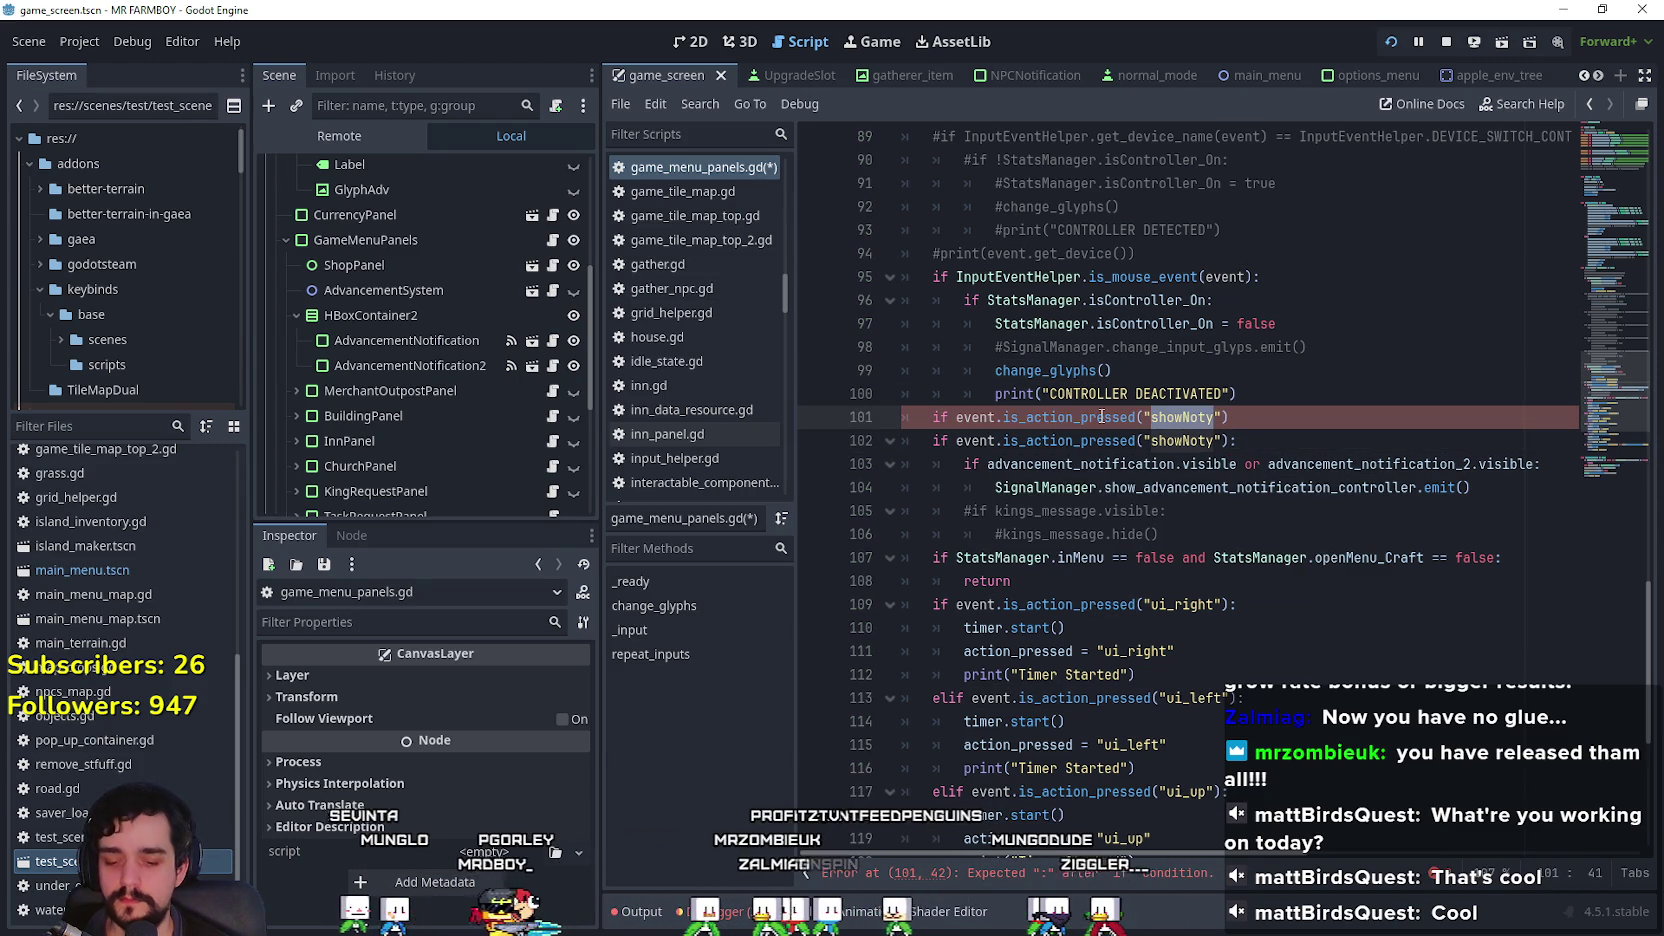
pyautogui.moveTo(1101, 416)
pyautogui.write('ho')
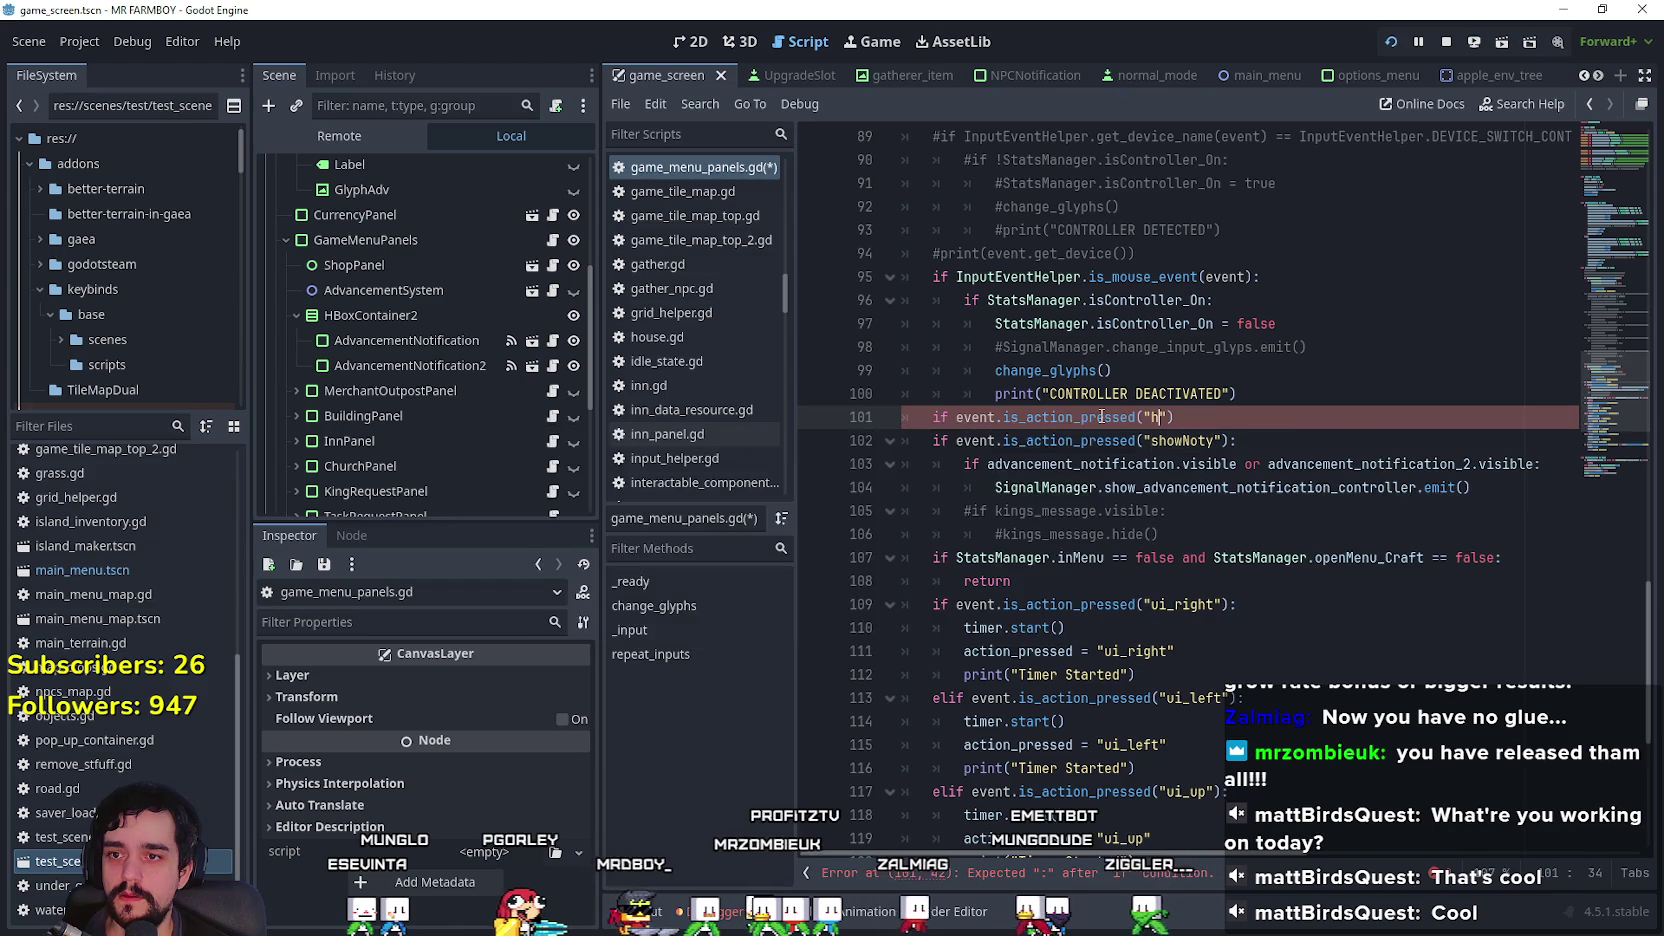
pyautogui.write('rse')
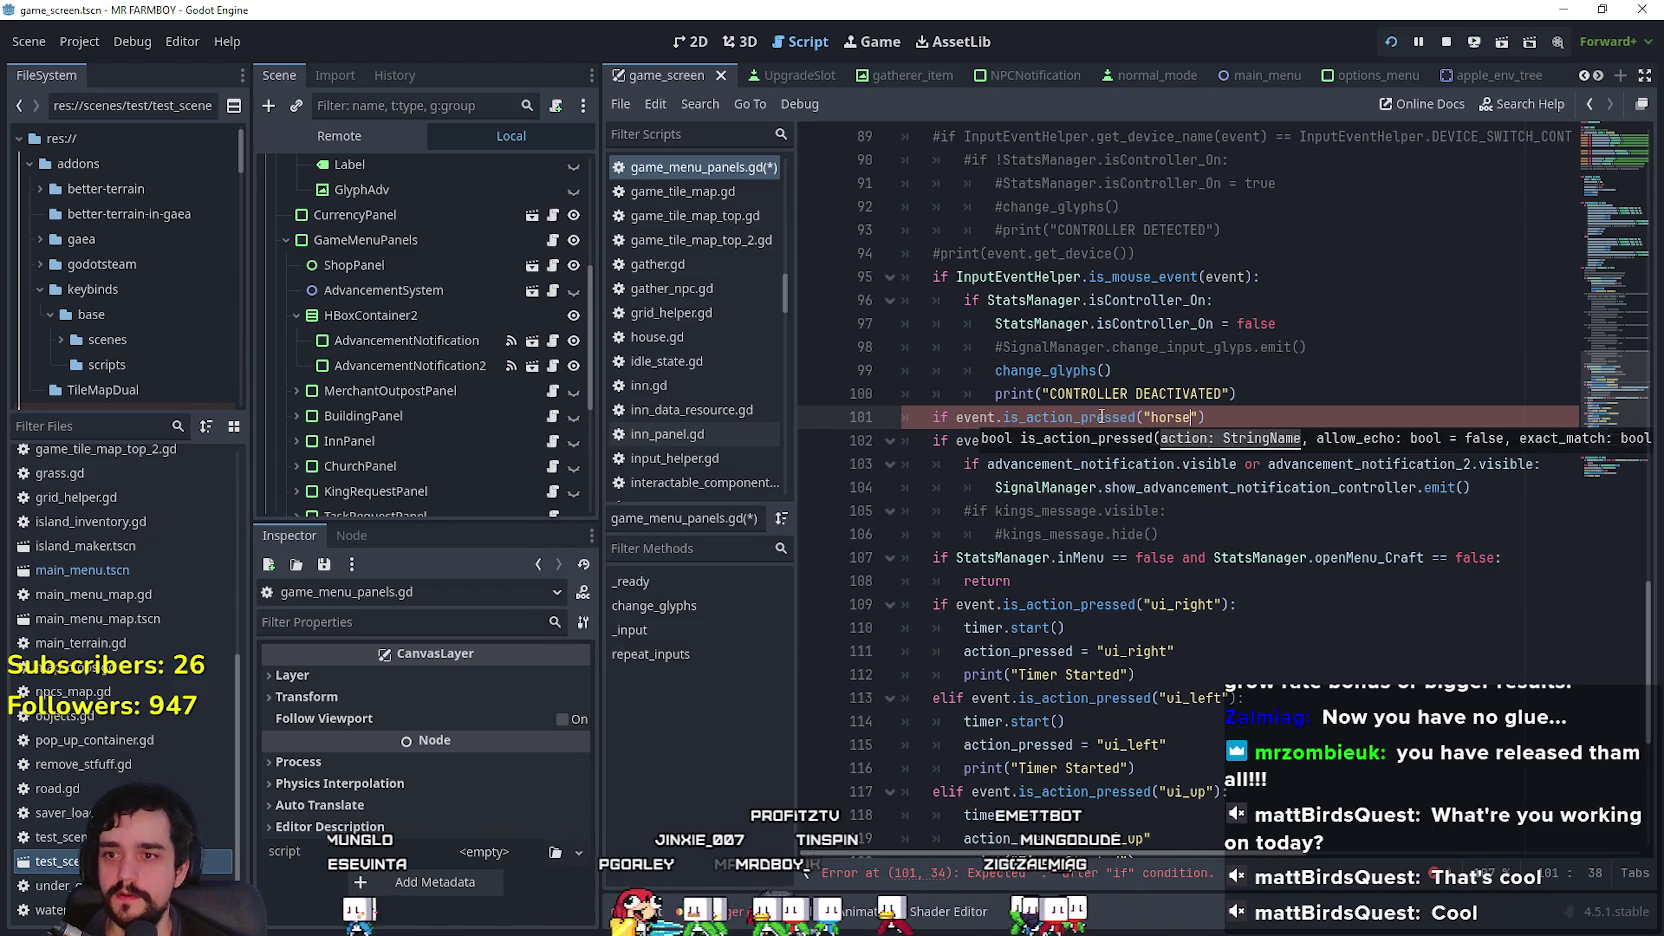
pyautogui.click(1286, 422)
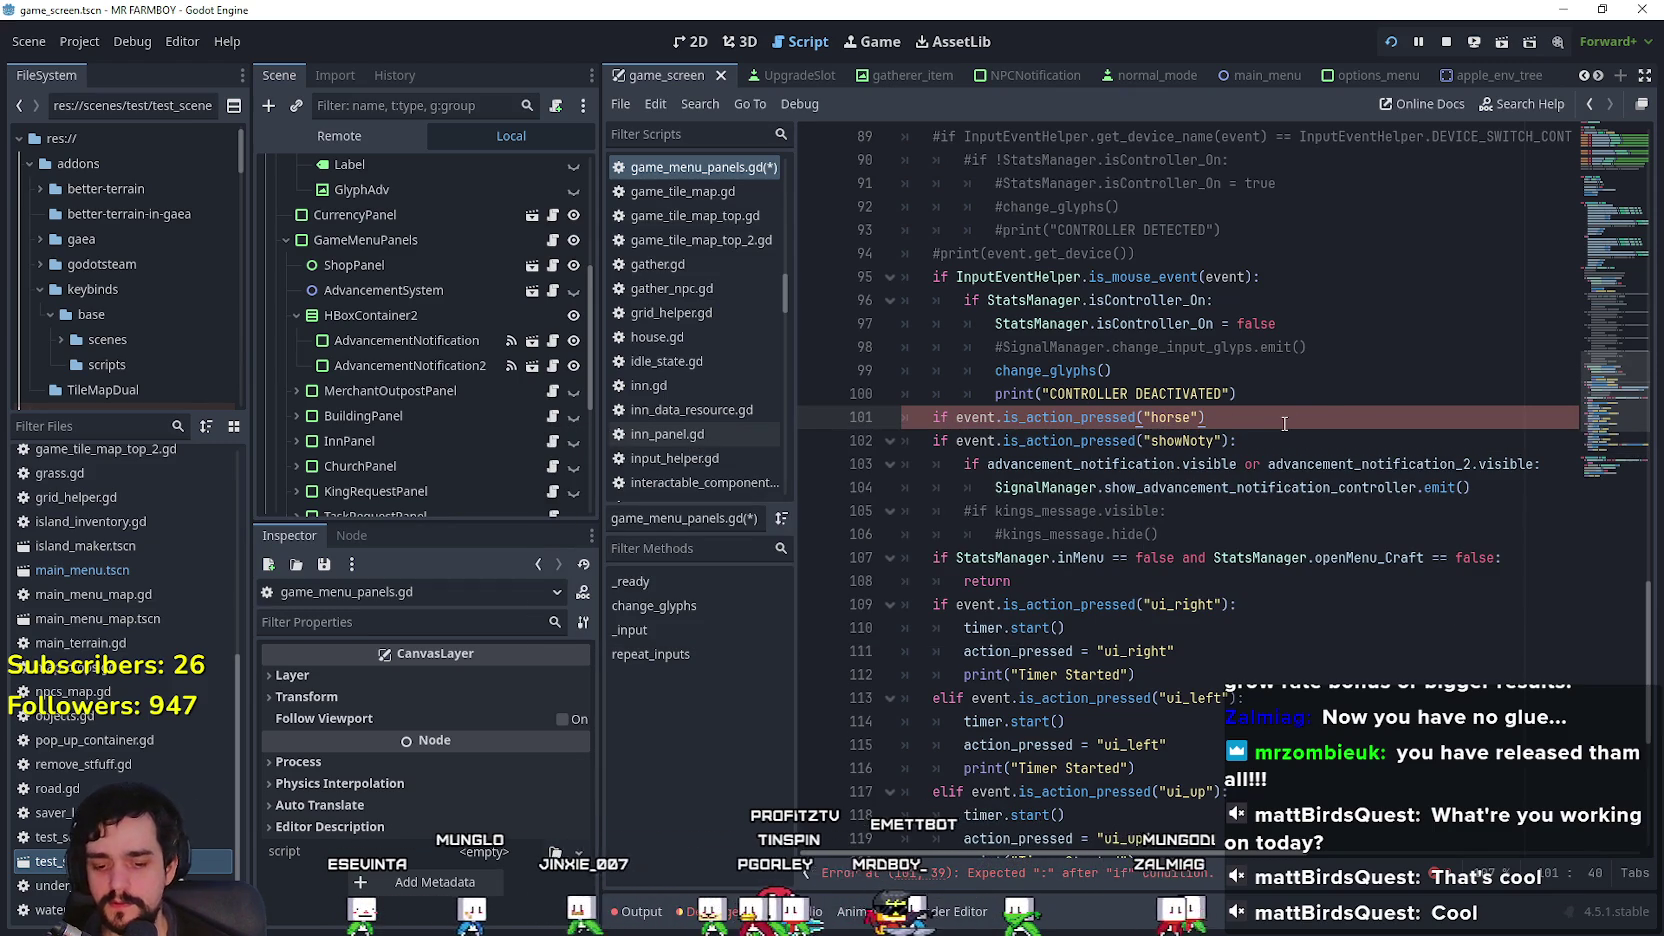
pyautogui.write(':')
pyautogui.press('Return')
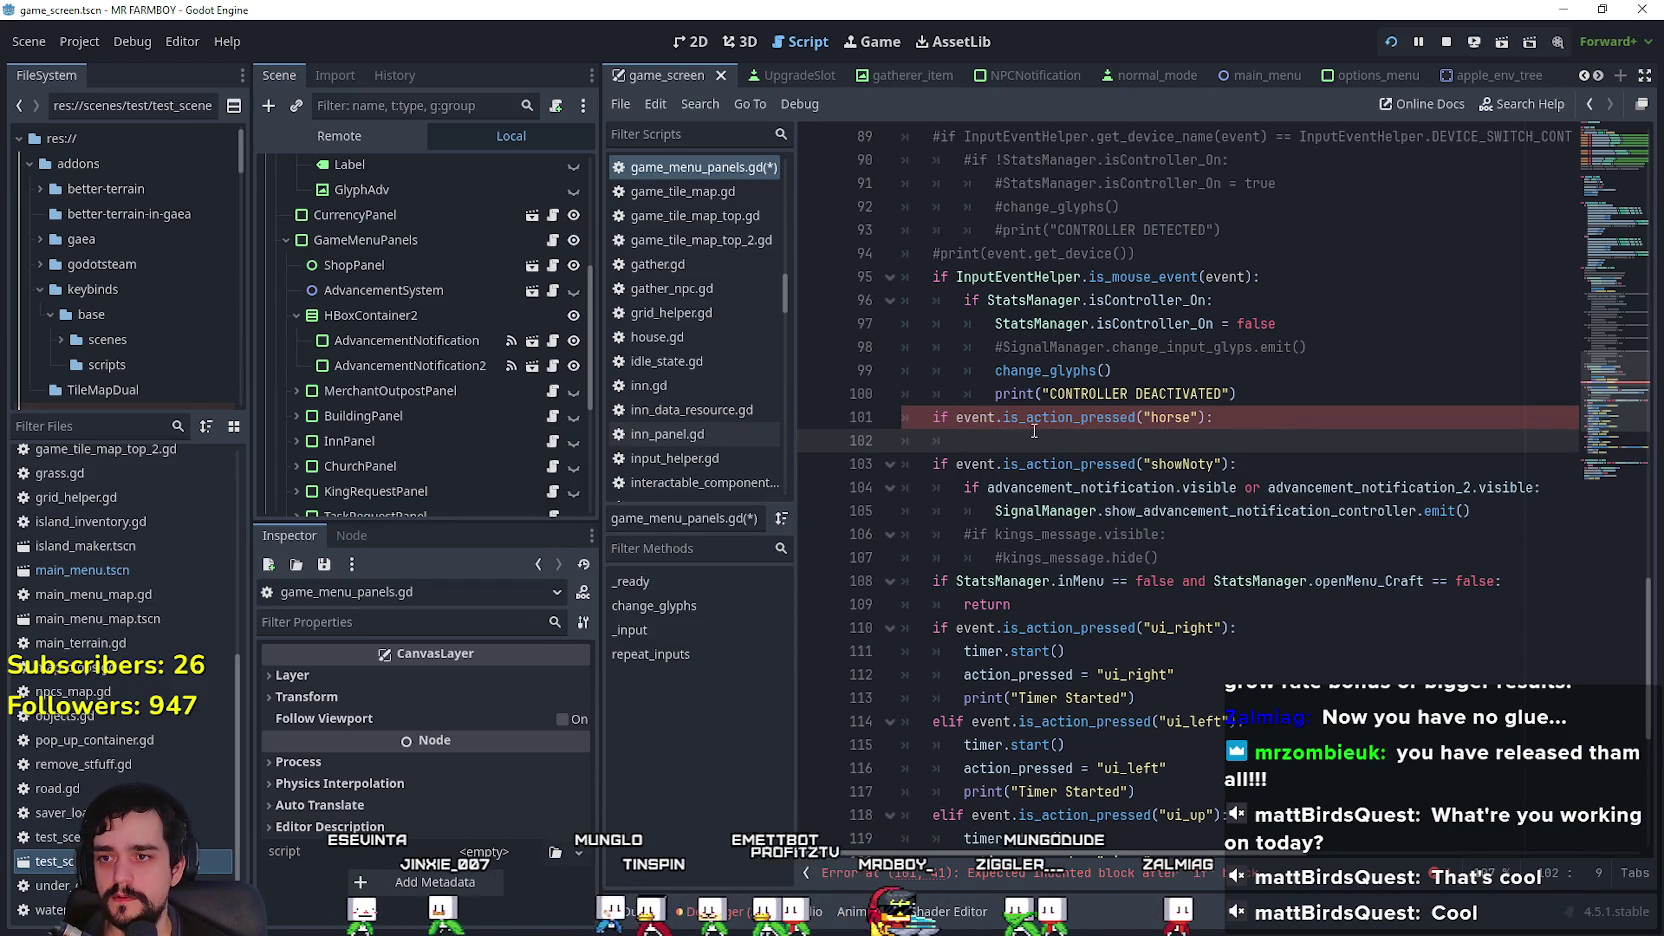
pyautogui.write('if s')
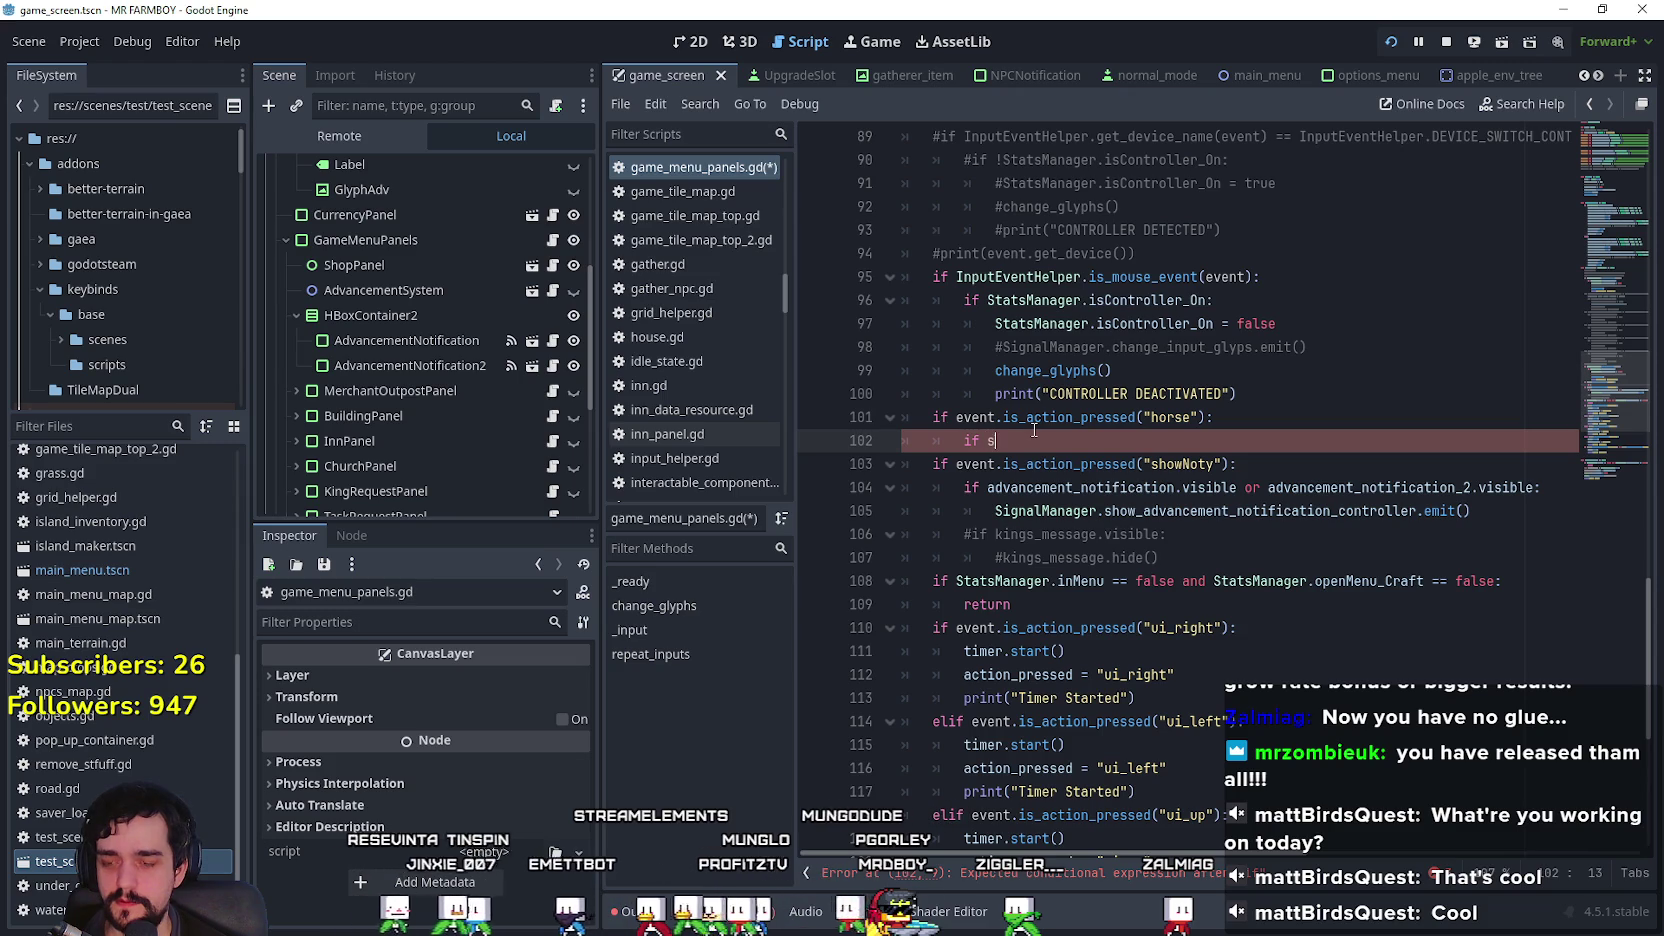
# Step: Inside it, add 'if !StatsManager.player: return' as an early-exit guard
pyautogui.write('tats')
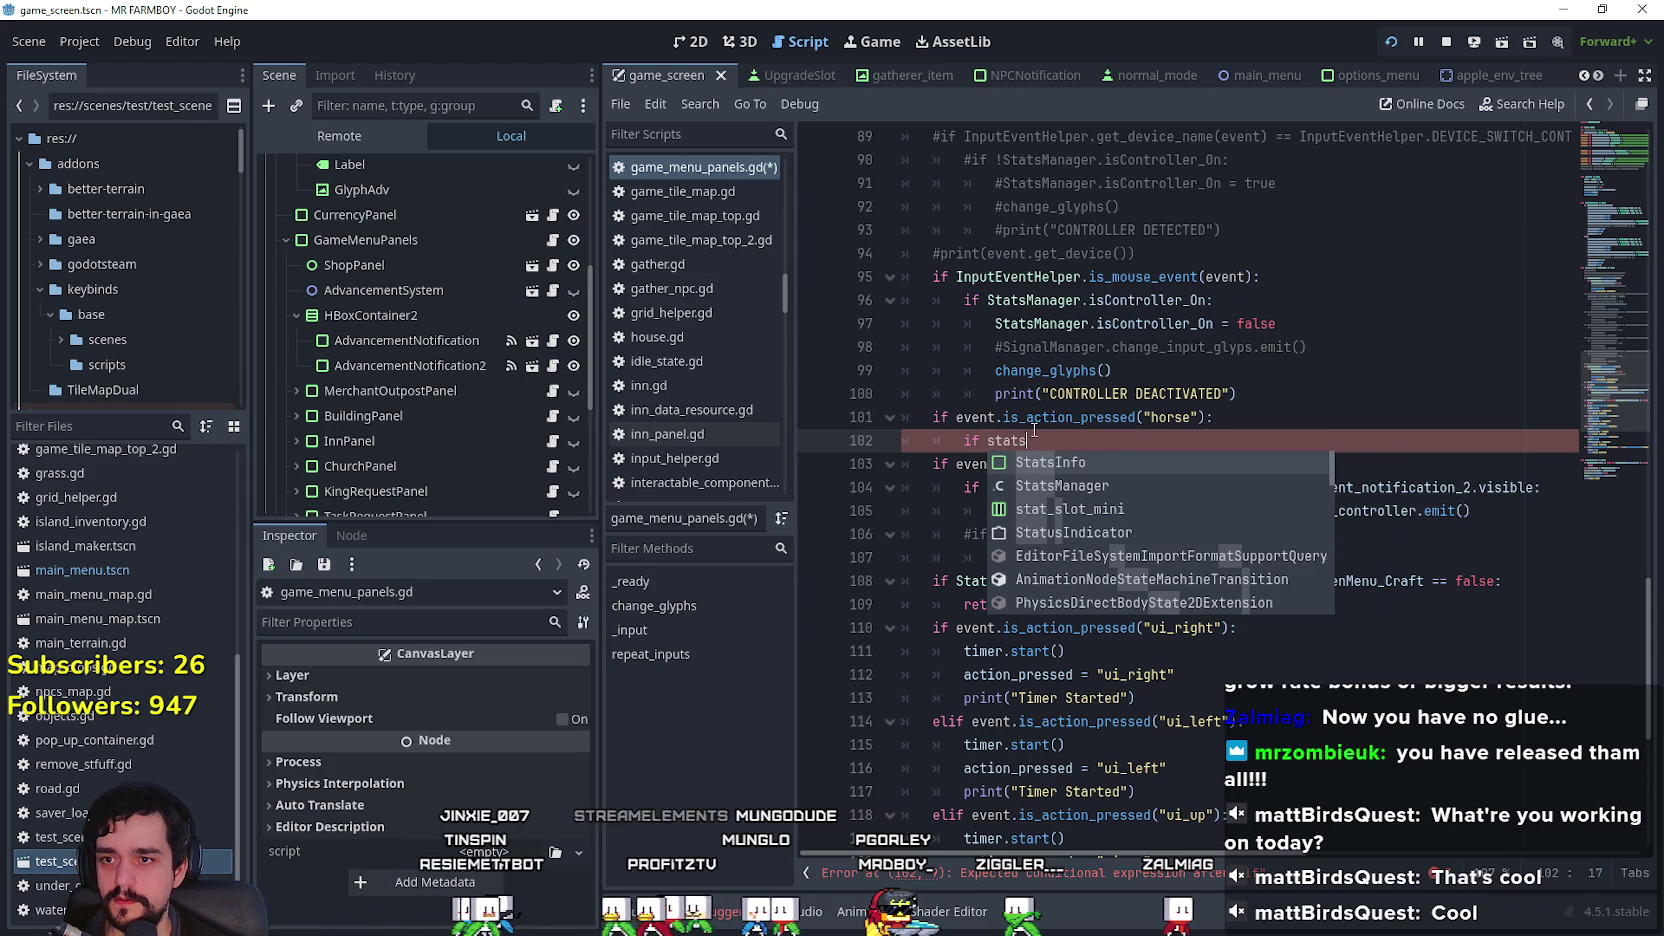
pyautogui.press('Return')
pyautogui.write('player')
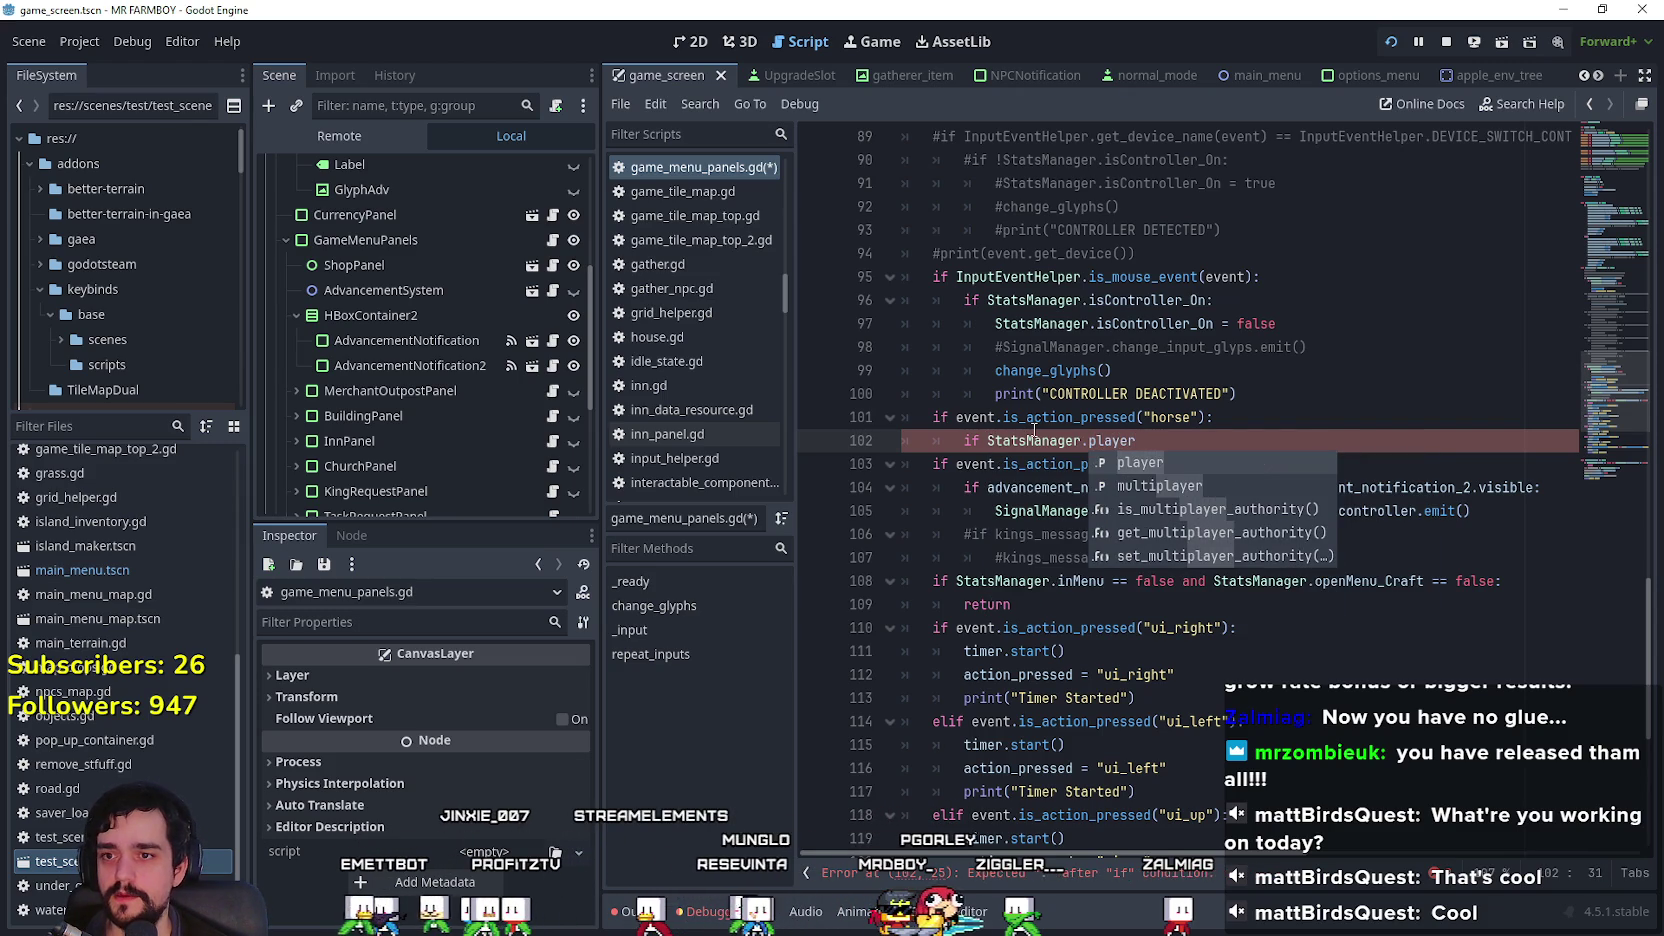
pyautogui.press('Escape')
pyautogui.press('Return')
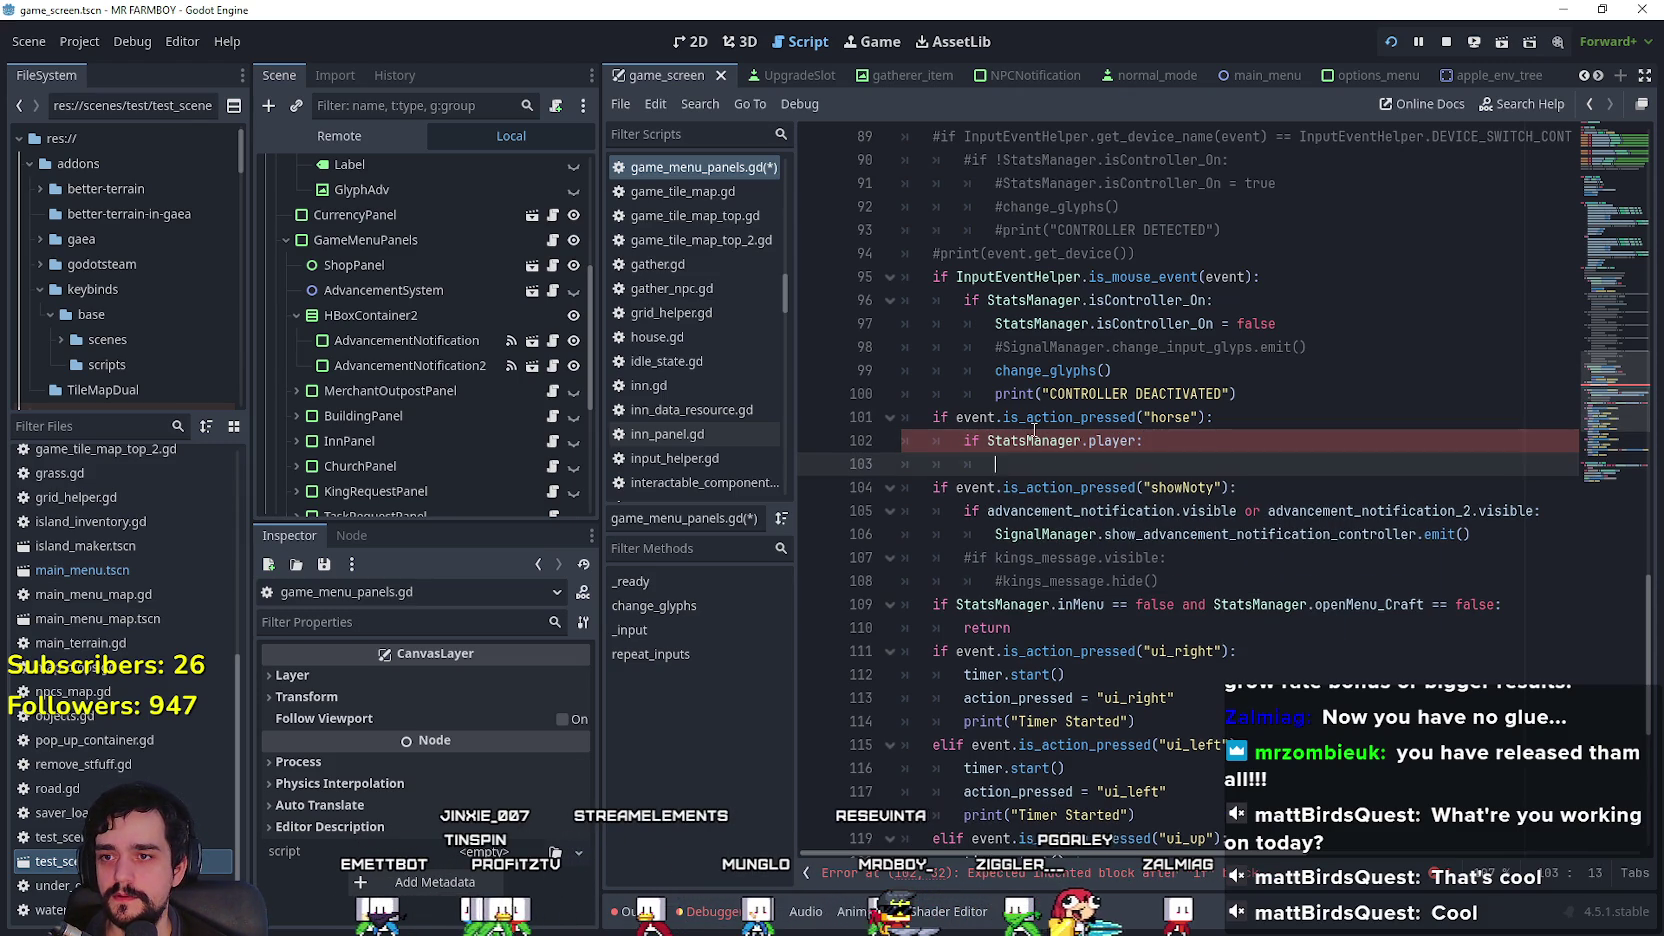
pyautogui.press('Up')
pyautogui.write('!')
pyautogui.press('Down')
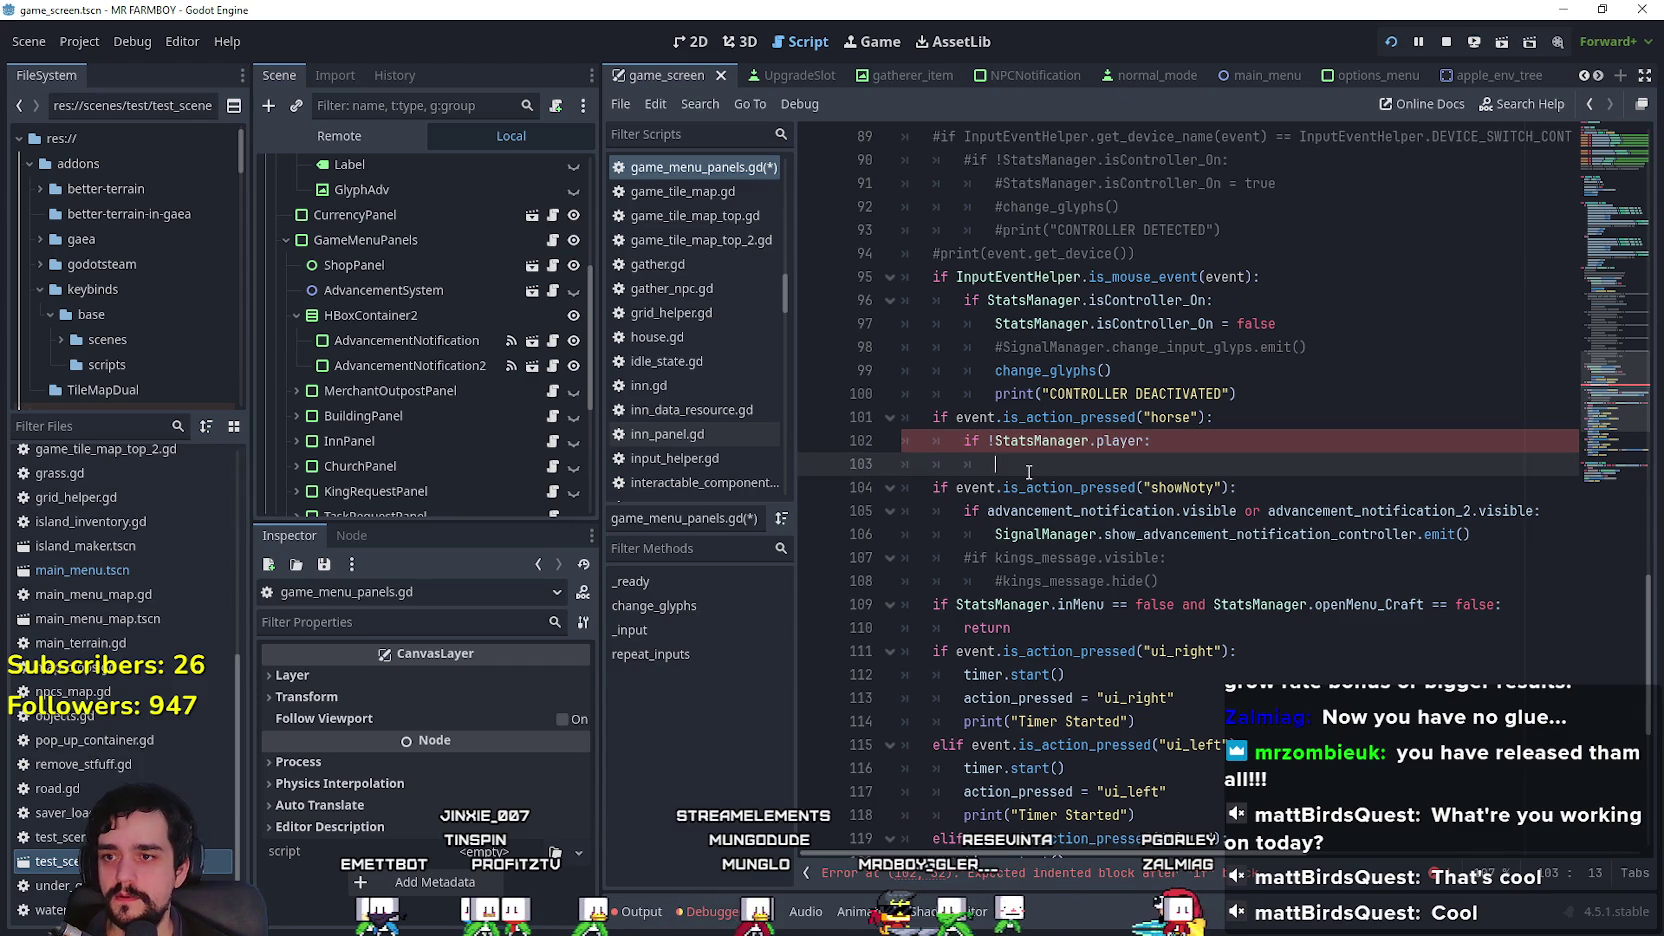
pyautogui.write('return')
pyautogui.press('Return')
pyautogui.press('BackSpace')
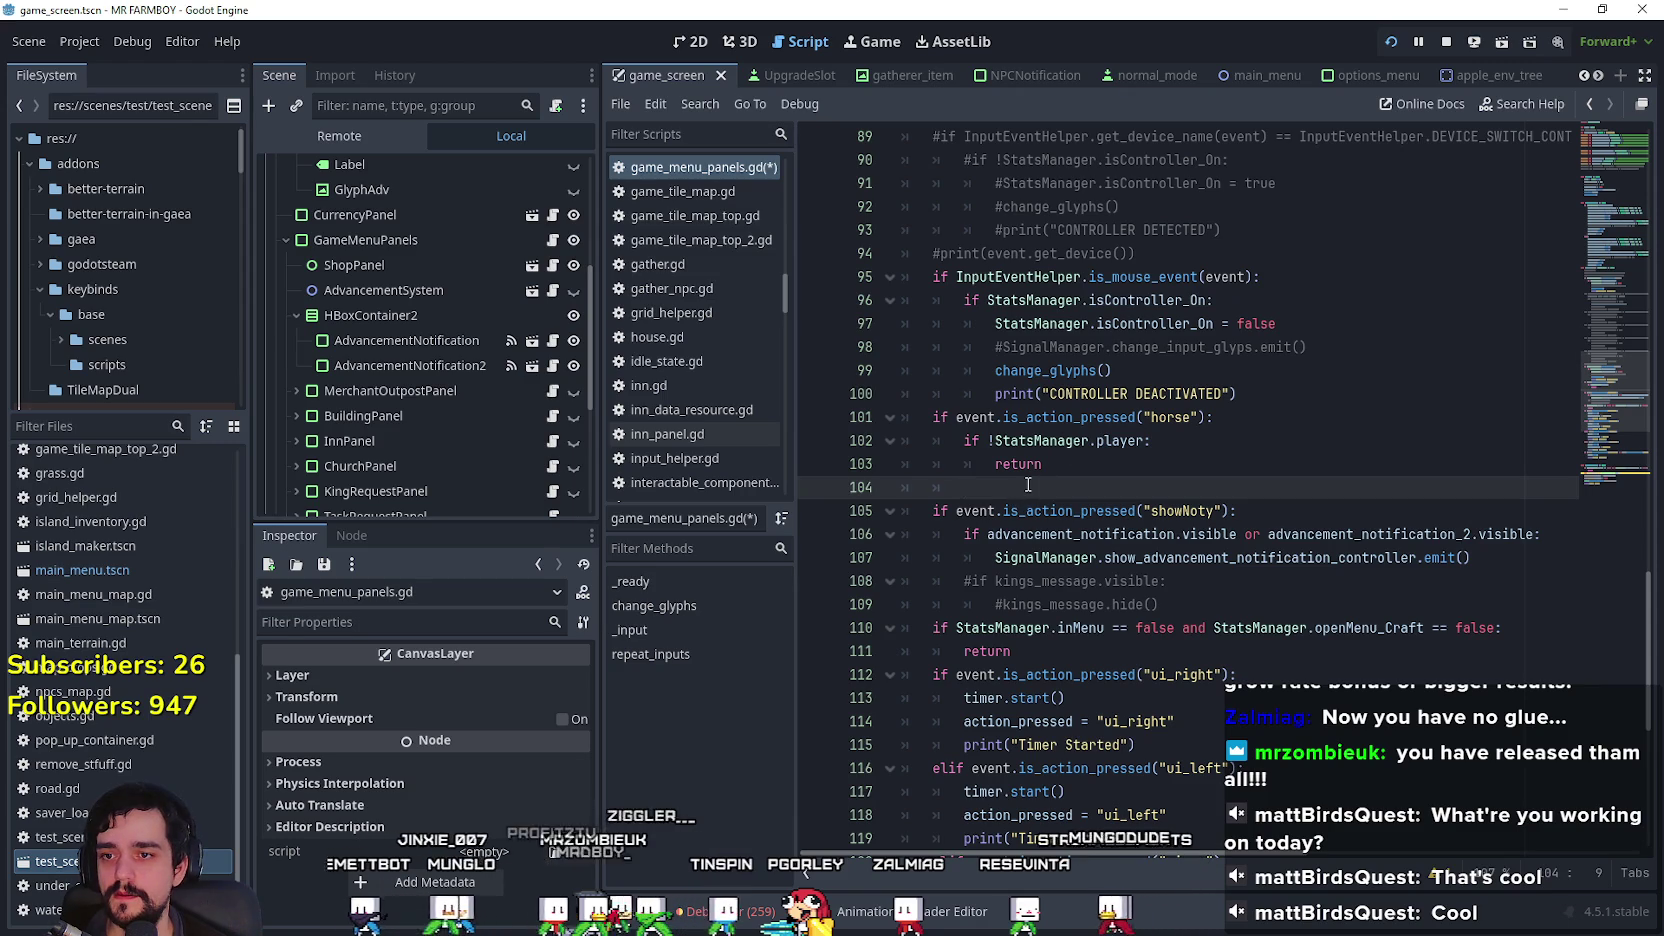
# Step: Add the StatsManager.player.horse_set() call below the guard and save the script
pyautogui.moveTo(997, 440); pyautogui.dragTo(1120, 438)
pyautogui.hotkey('ctrl', 'c')
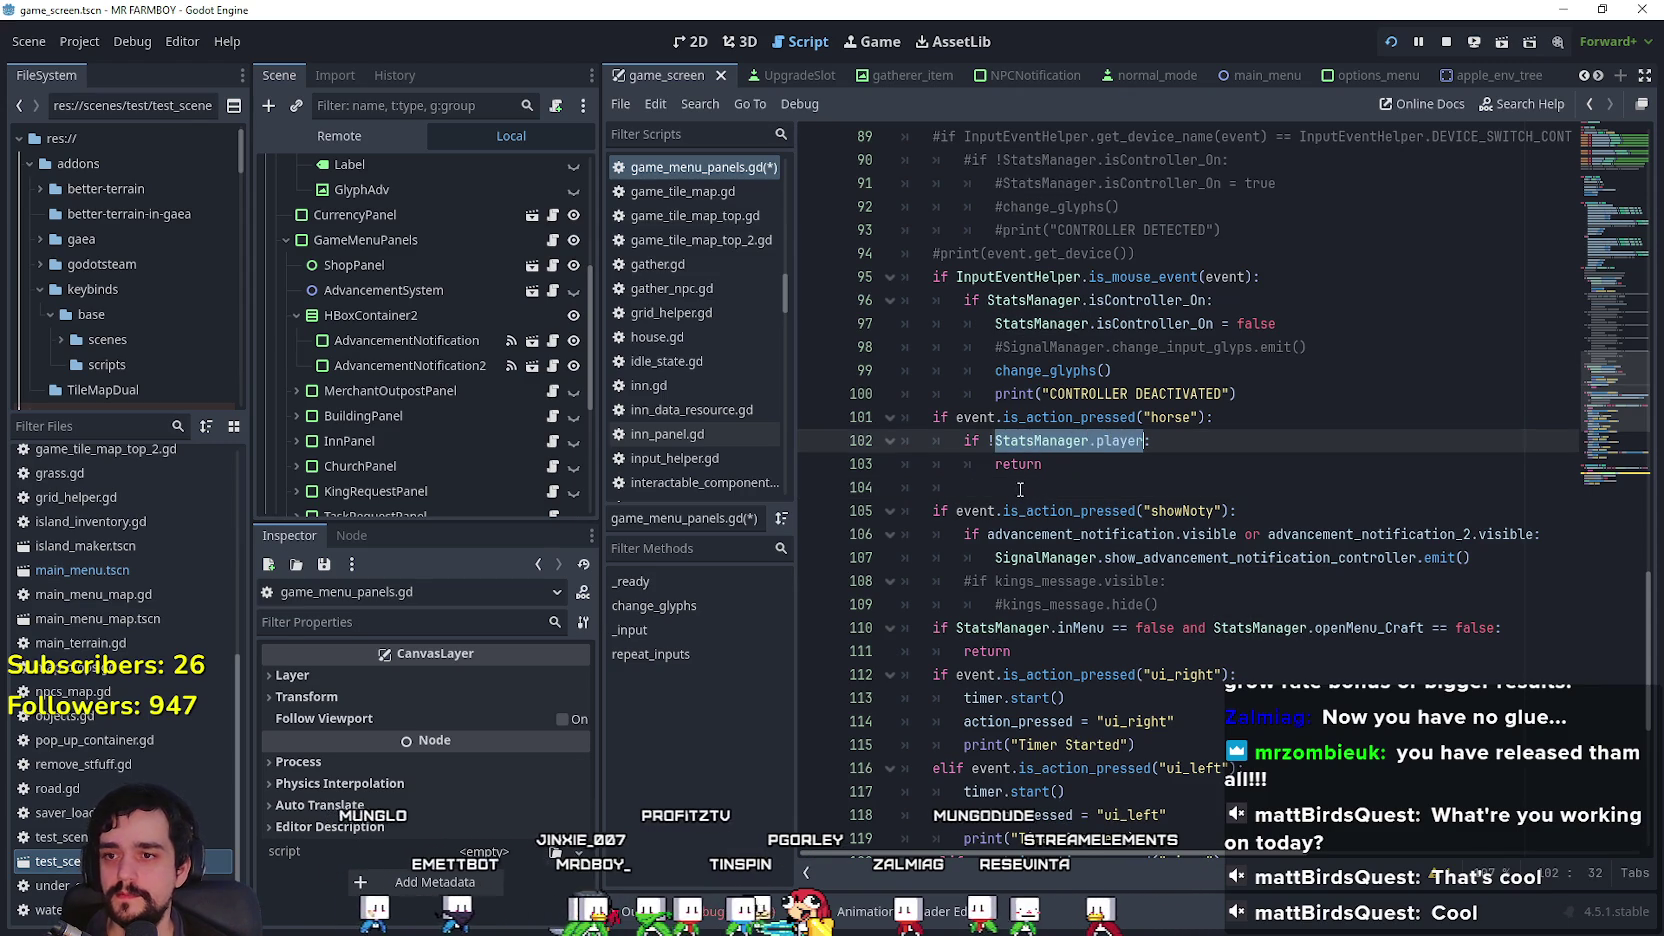
pyautogui.click(1235, 487)
pyautogui.hotkey('ctrl', 'v')
pyautogui.write('./')
pyautogui.press('BackSpace')
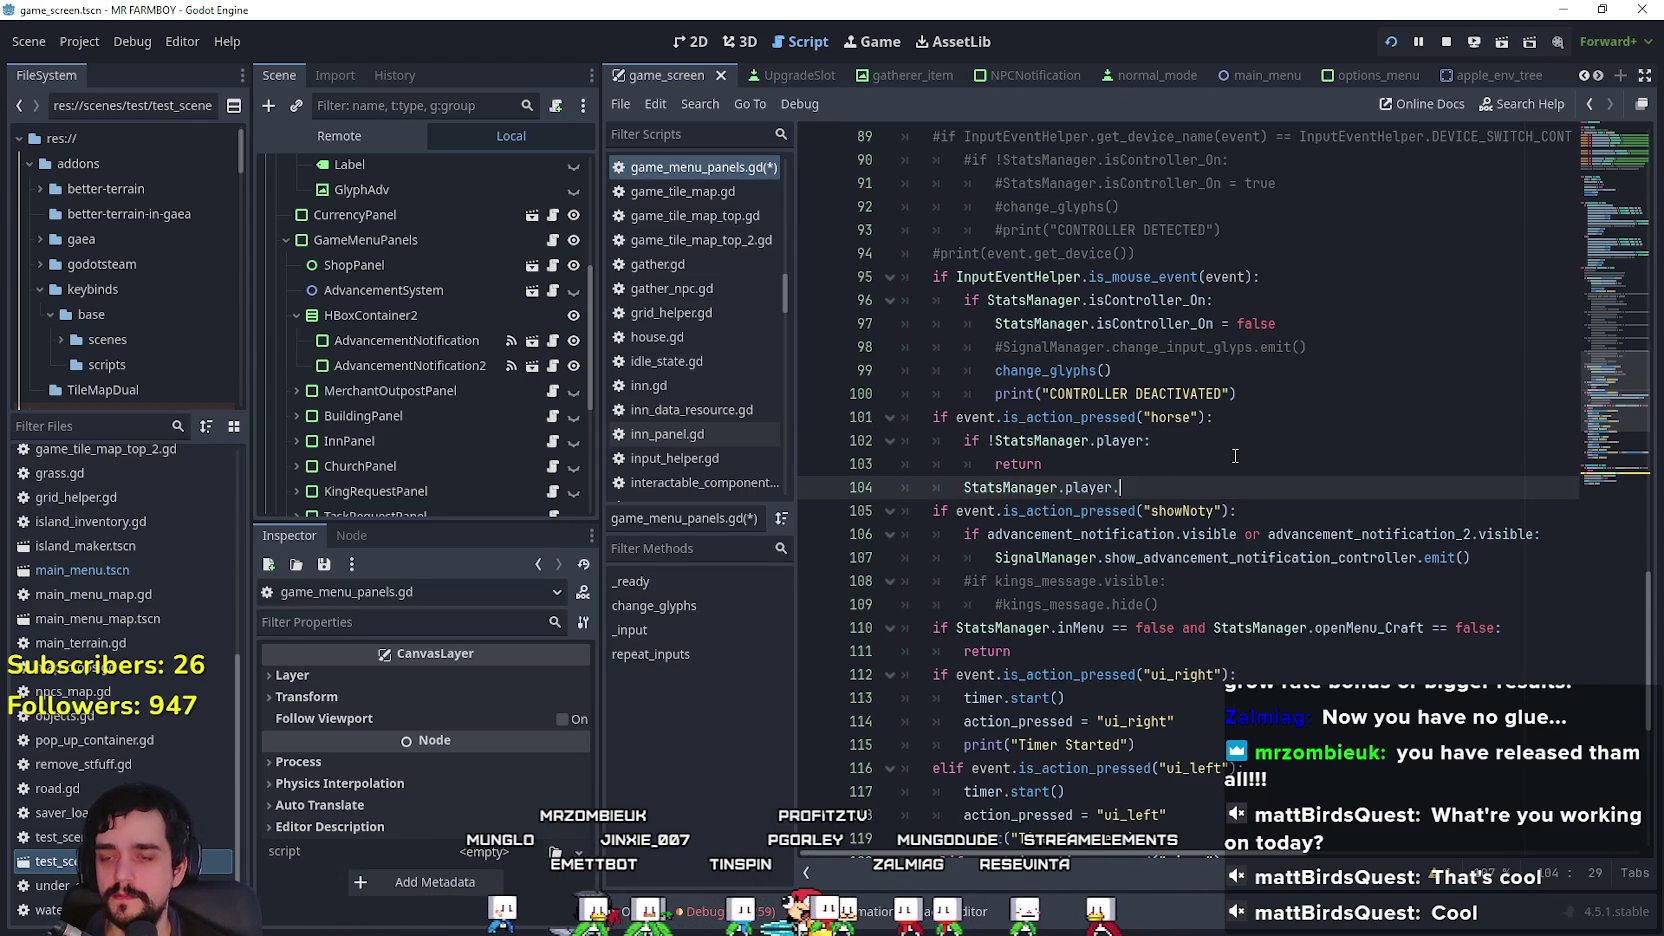
pyautogui.write('or')
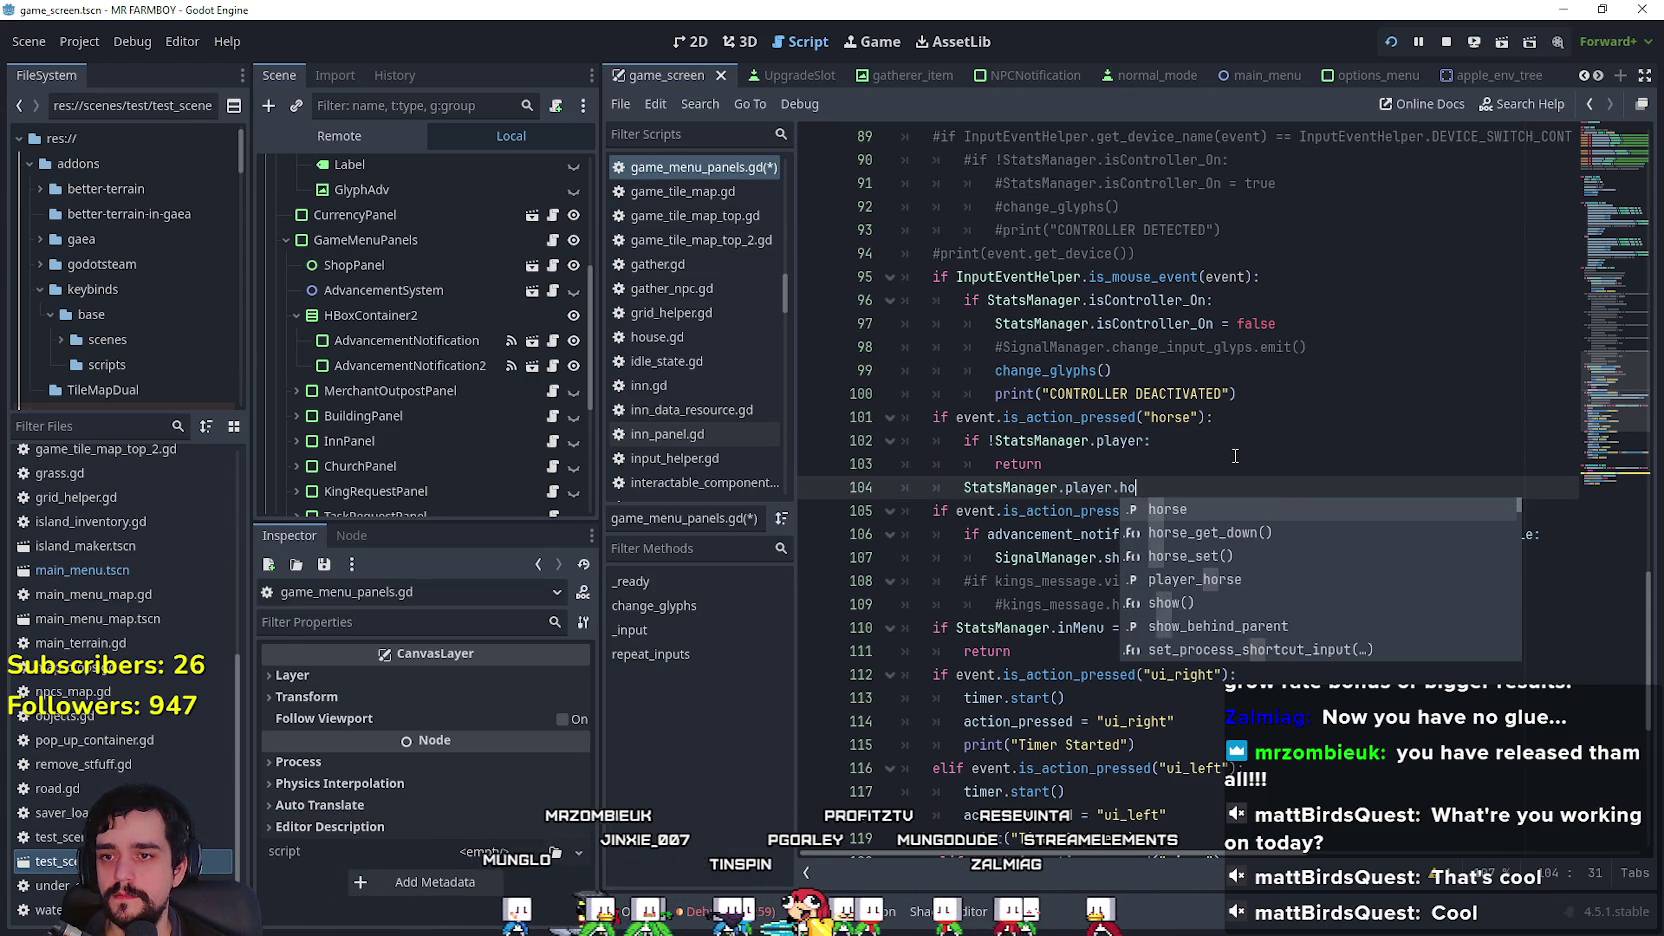
pyautogui.press('Down')
pyautogui.press('Down')
pyautogui.press('Return')
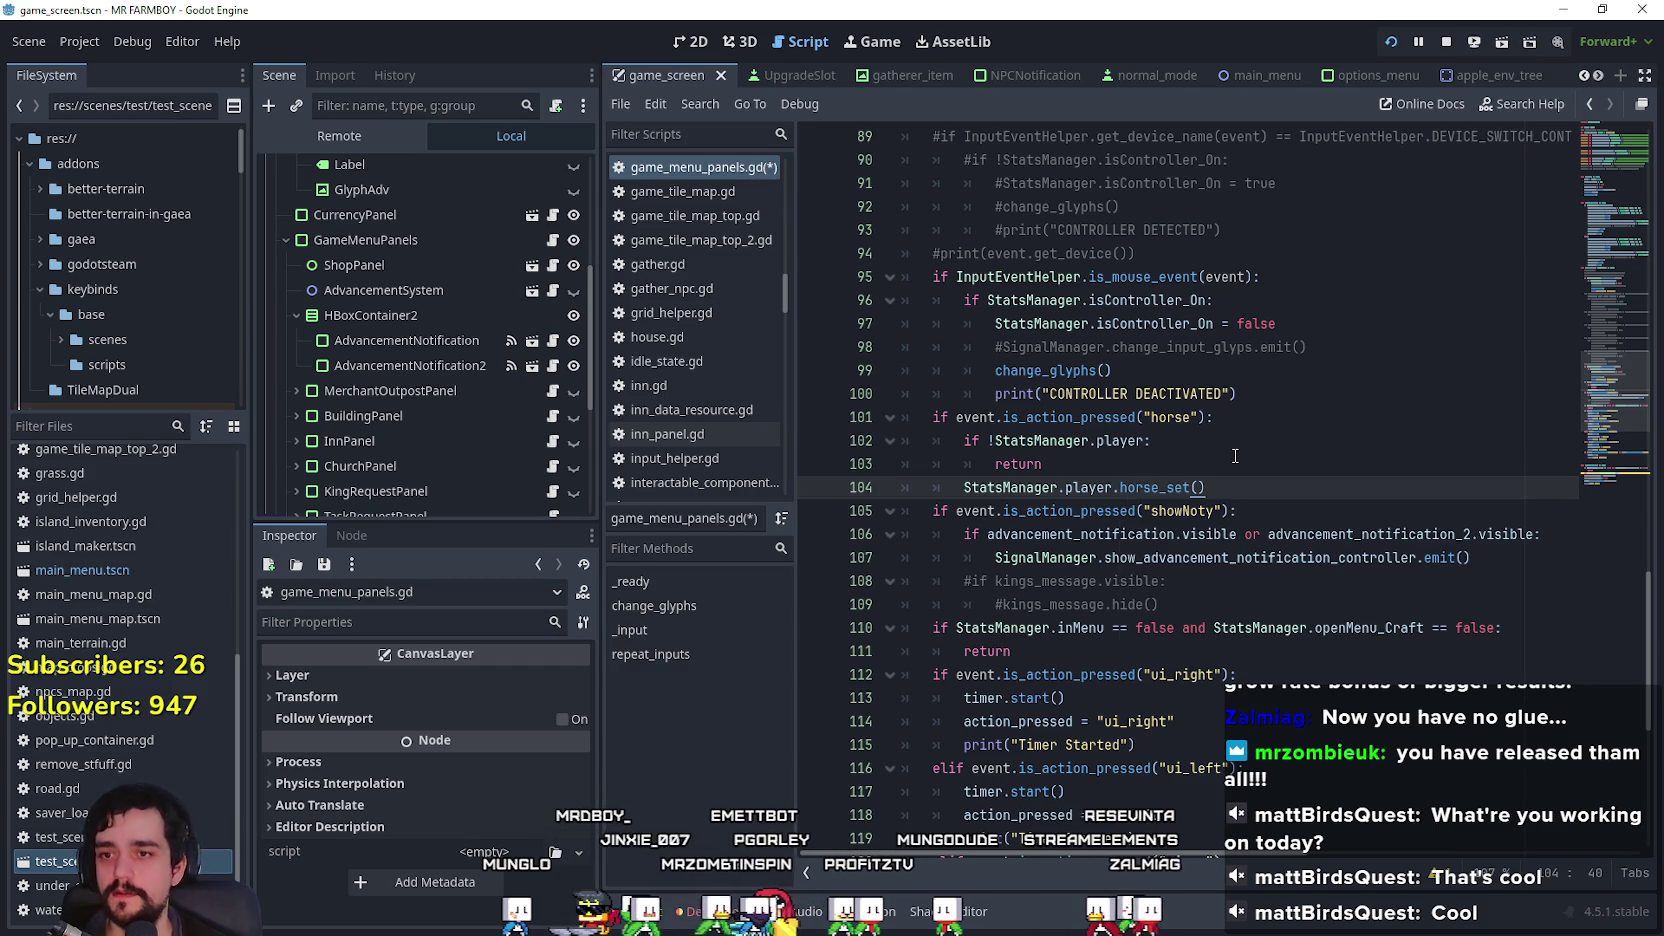
pyautogui.hotkey('ctrl', 's')
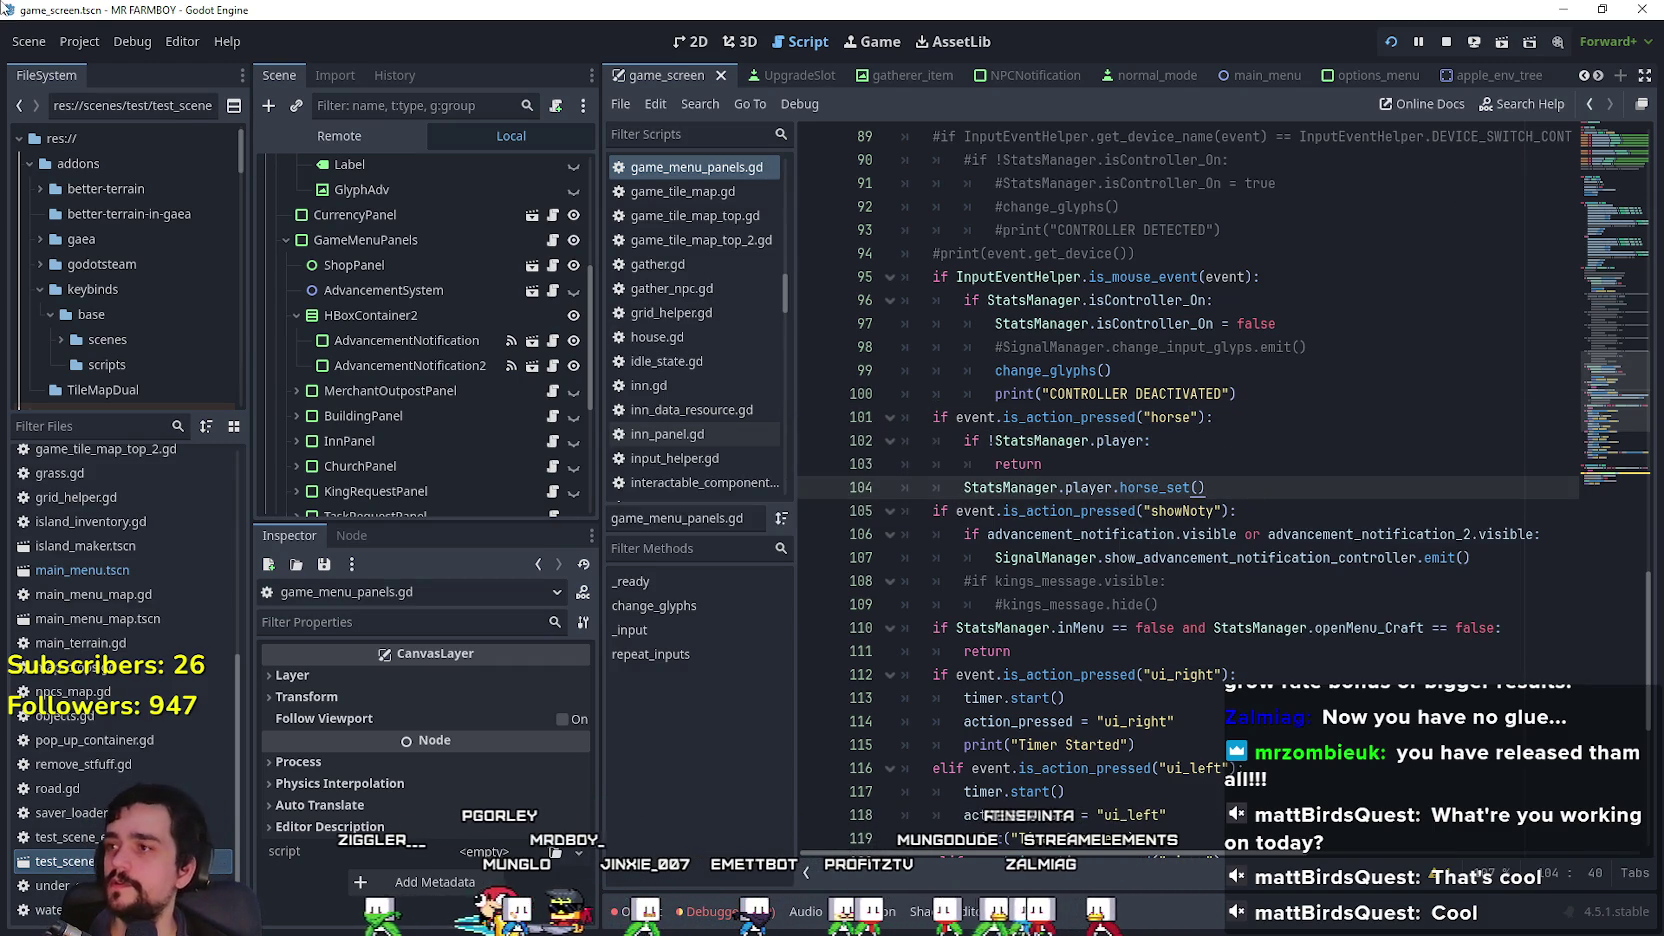
pyautogui.click(94, 42)
# Step: Create a new 'horse' action in the Project Settings Input Map
pyautogui.click(110, 68)
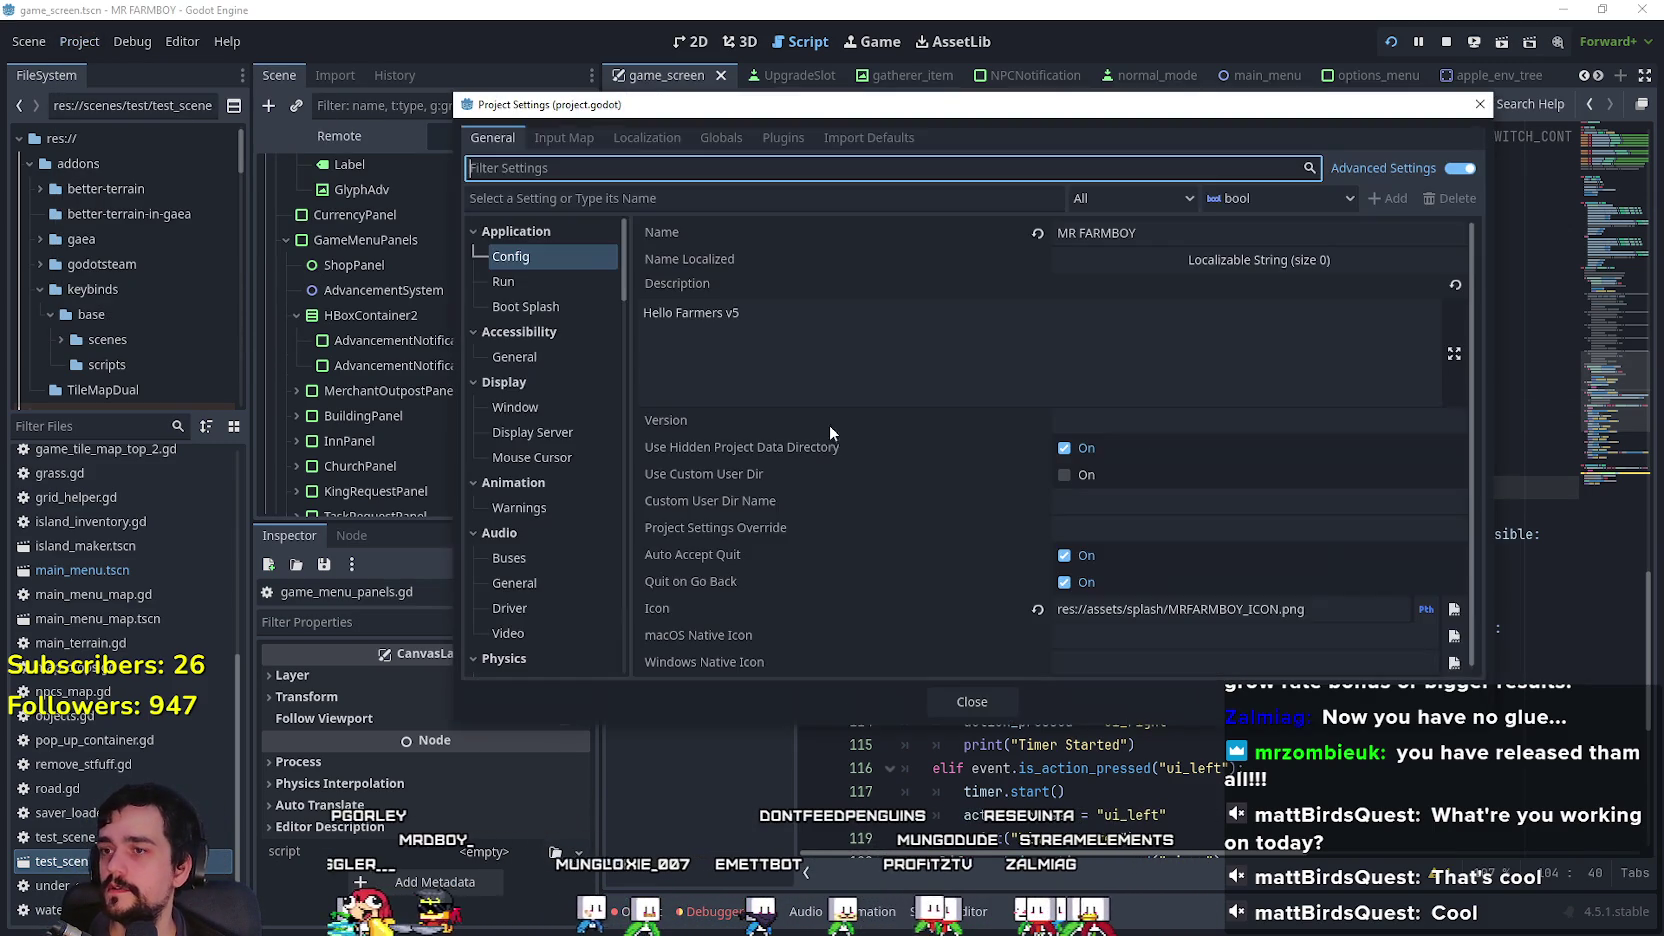
pyautogui.click(564, 138)
pyautogui.scroll(-5, 1150, 380)
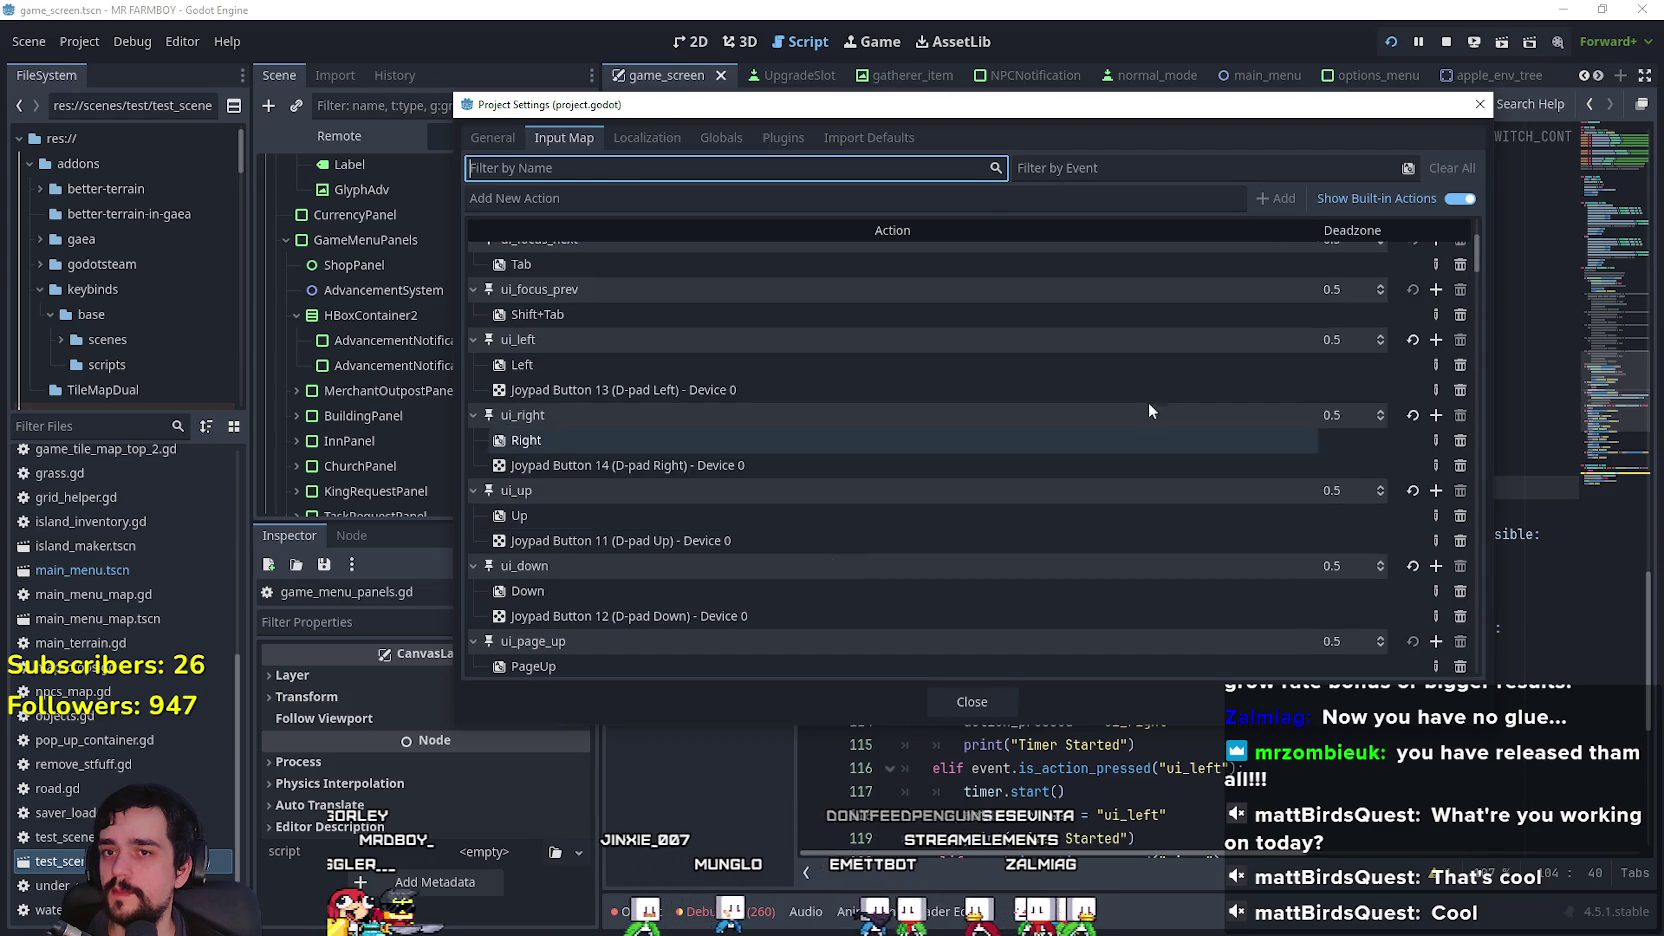
pyautogui.click(967, 207)
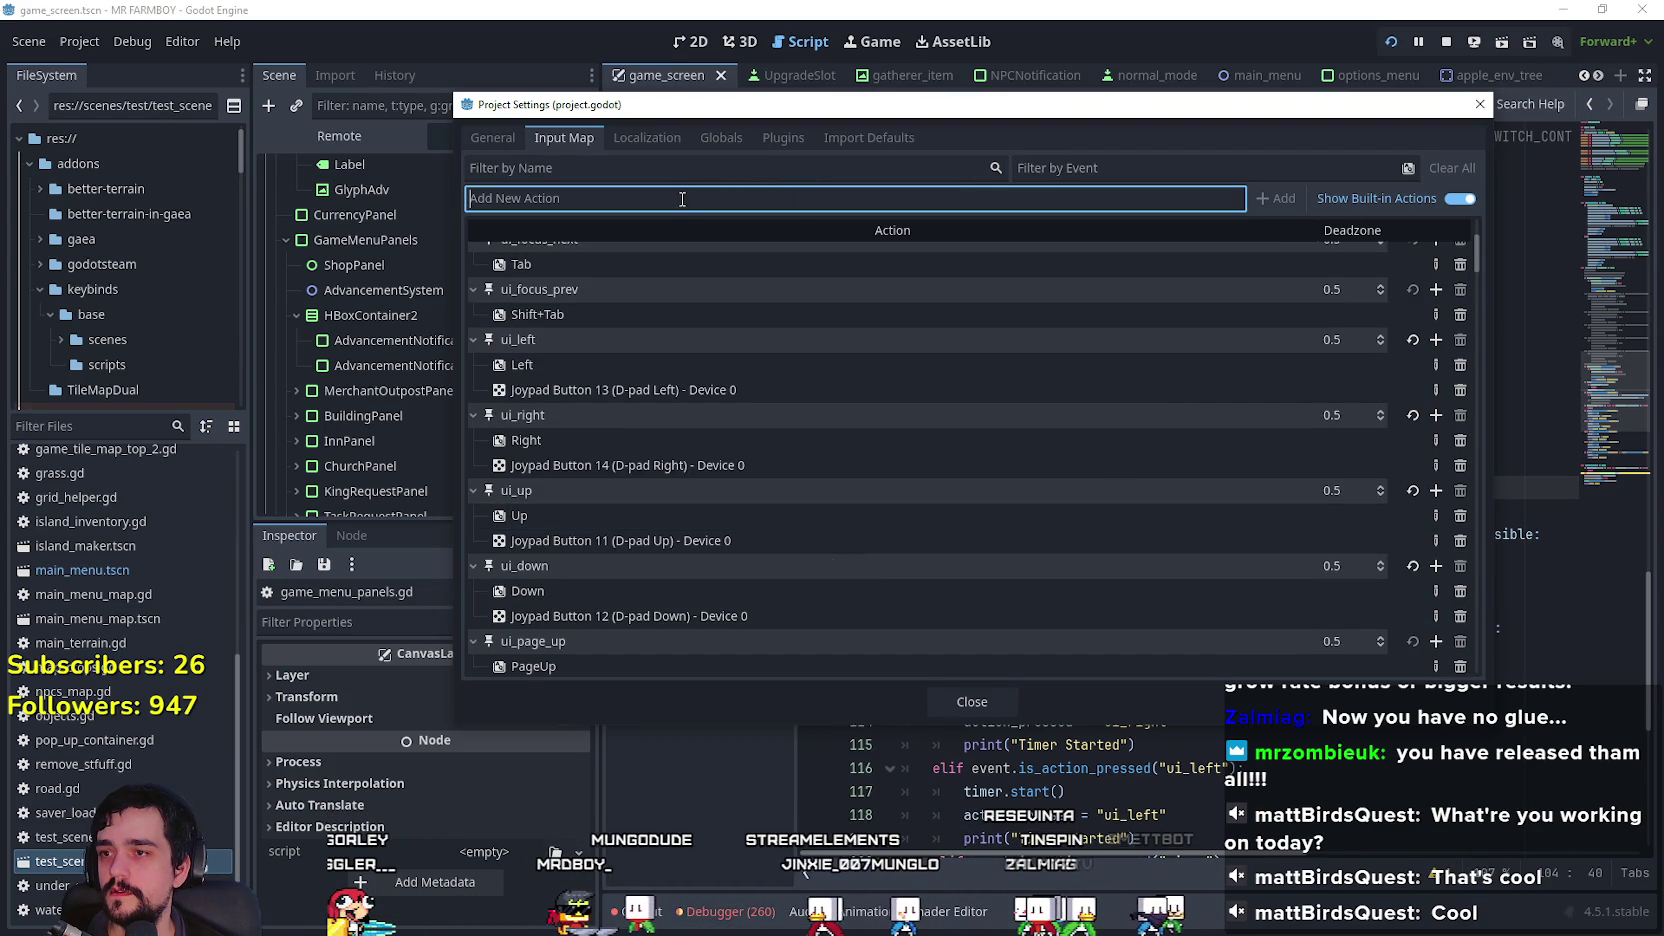
pyautogui.write('horse')
pyautogui.click(1279, 199)
pyautogui.scroll(-2, 1170, 511)
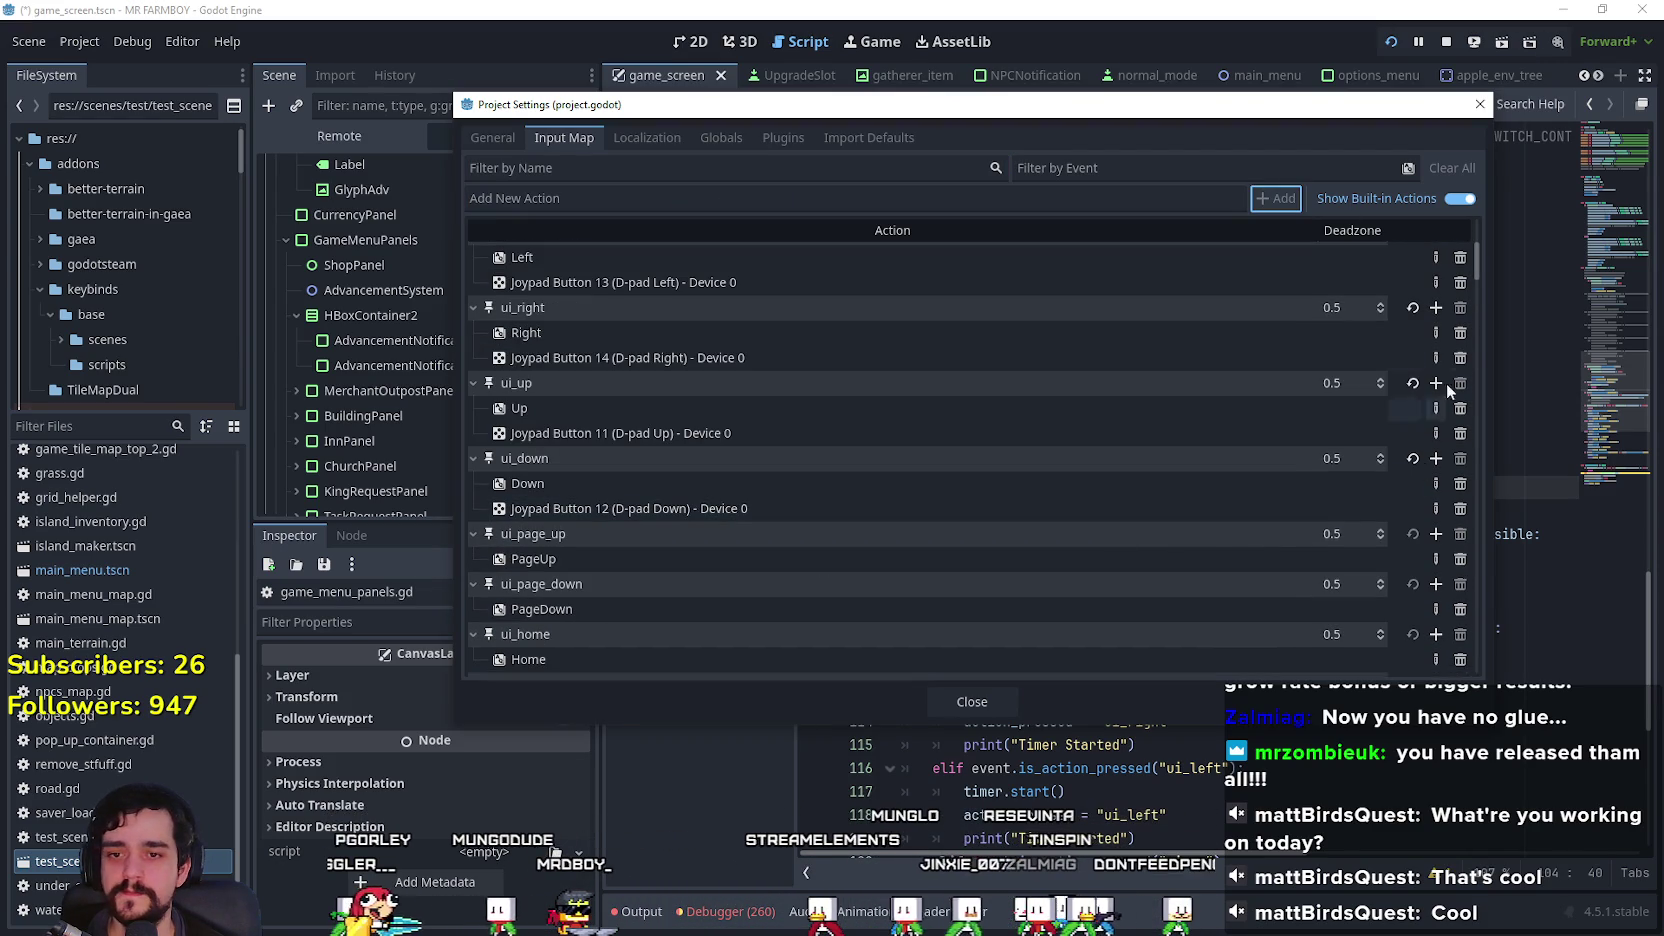
pyautogui.moveTo(1476, 266); pyautogui.dragTo(1472, 745)
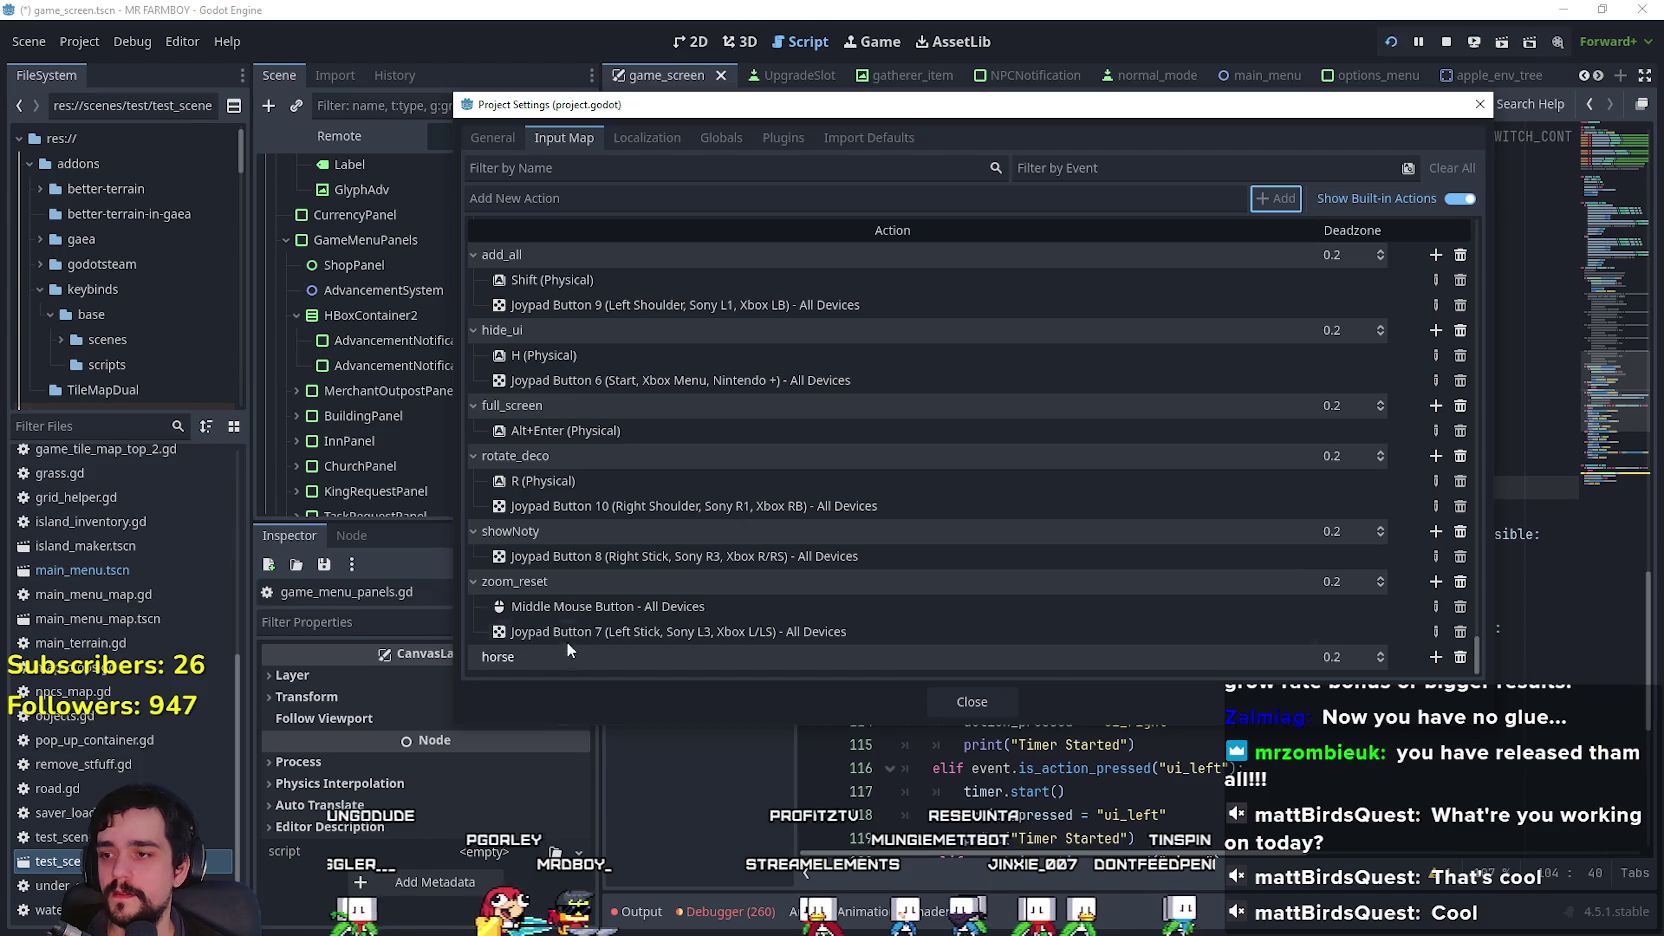
# Step: Bind the F key to the horse action and close Project Settings
pyautogui.click(1435, 657)
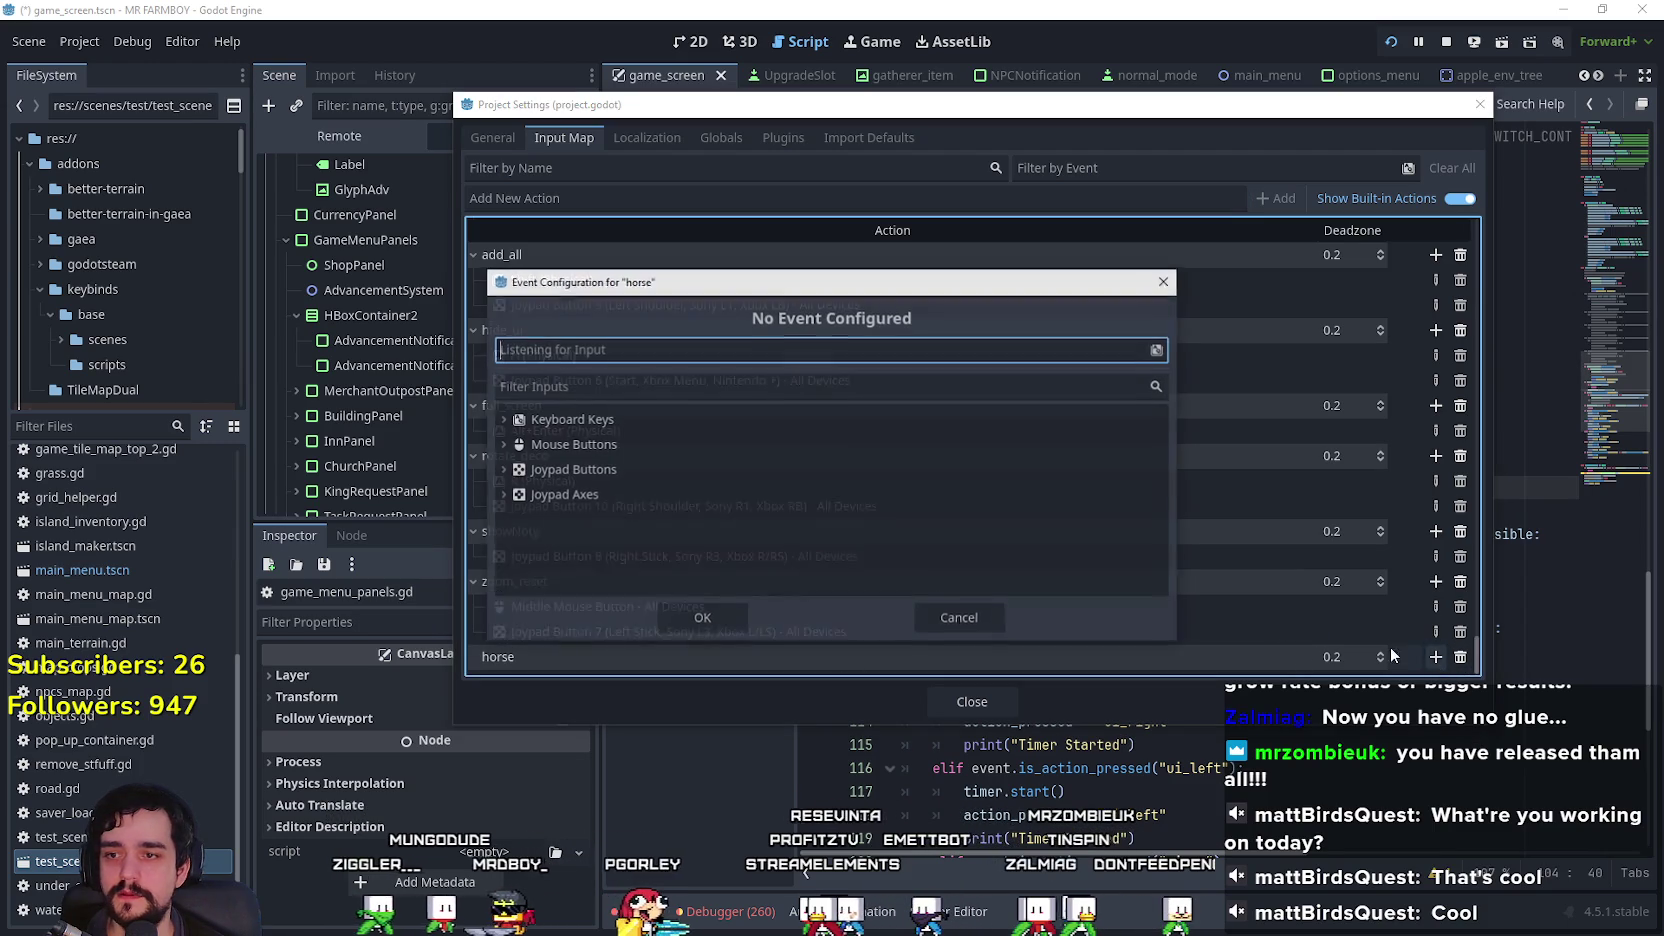
pyautogui.press('f')
pyautogui.click(700, 618)
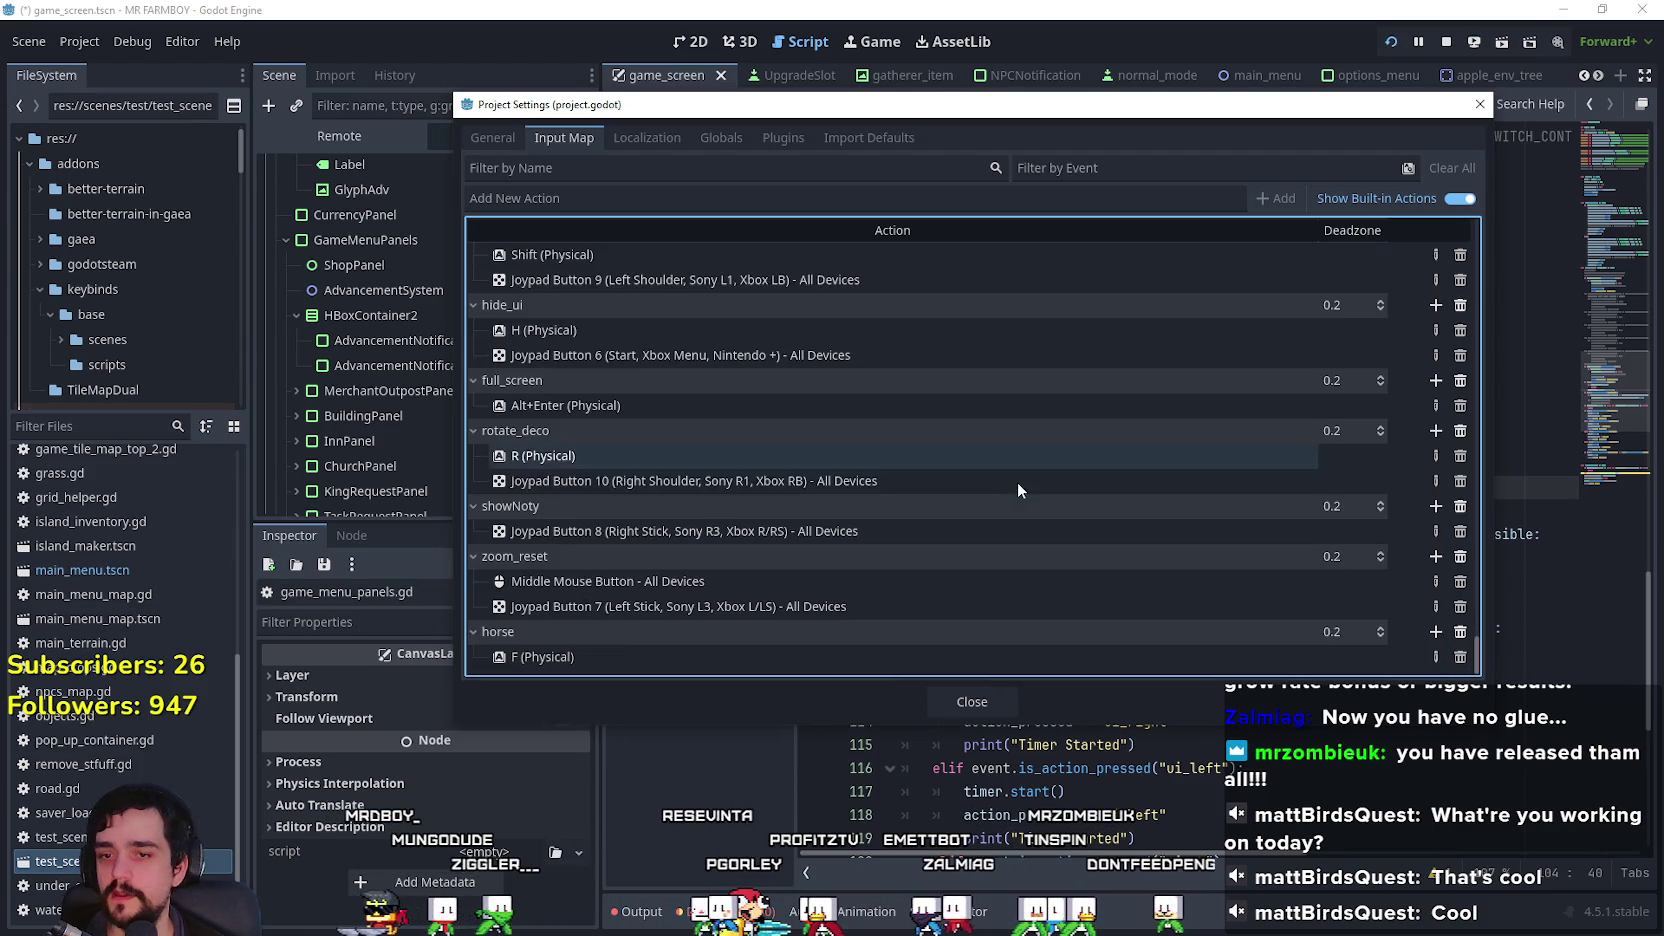
pyautogui.scroll(10, 952, 586)
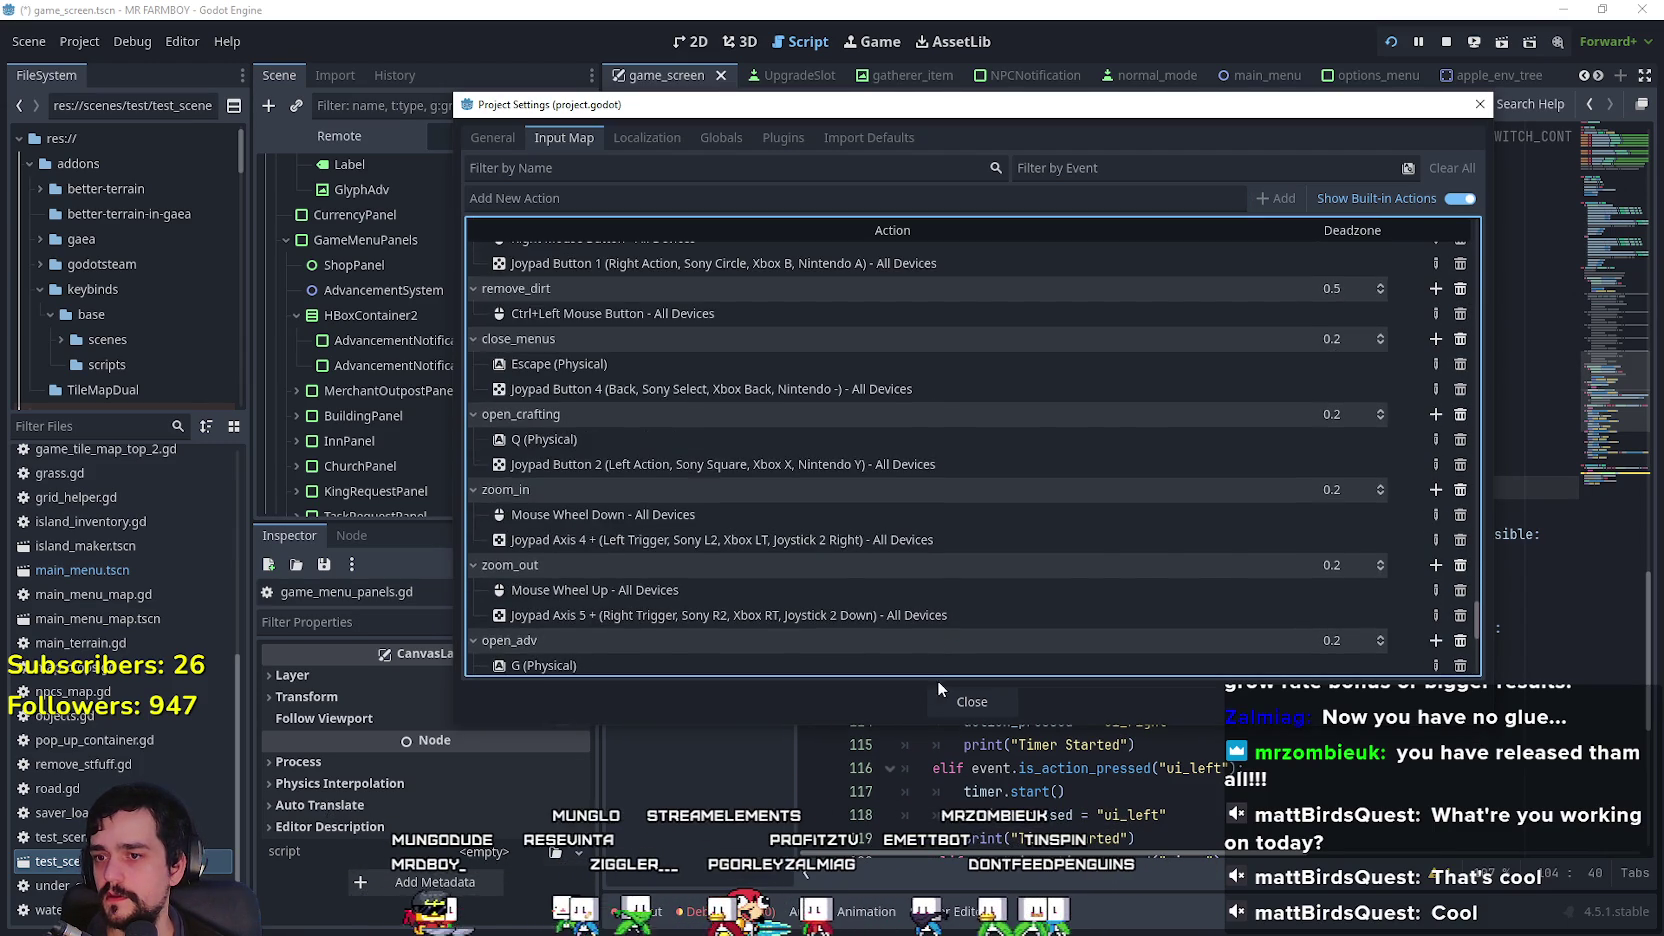
pyautogui.click(968, 701)
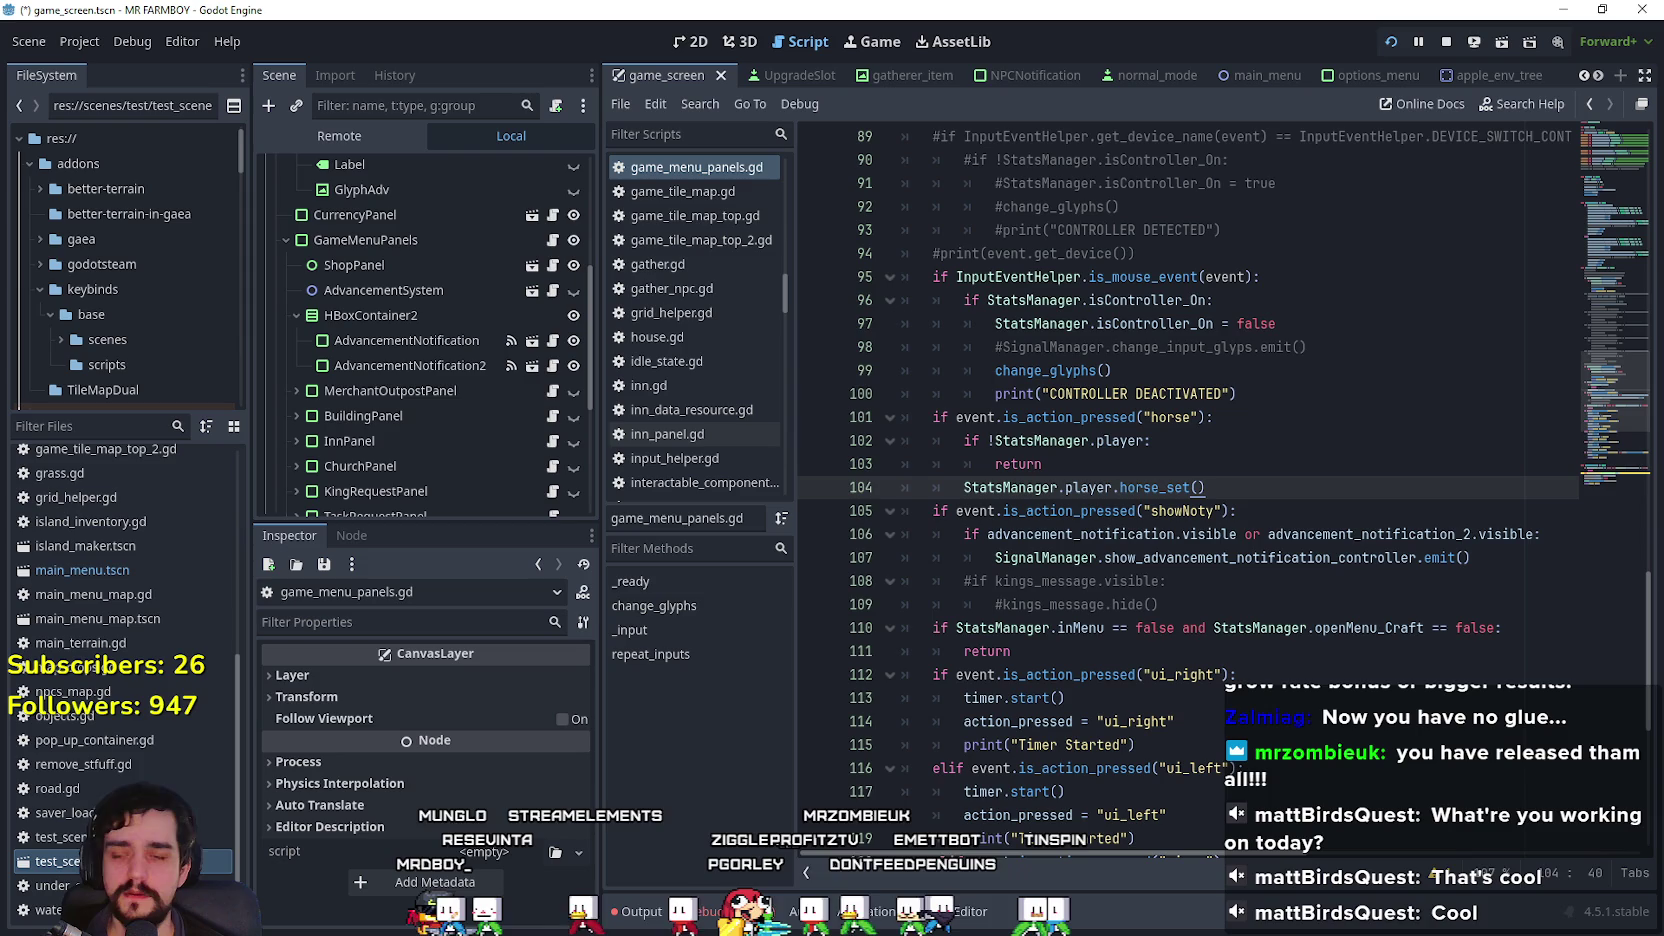
pyautogui.click(1102, 556)
# Step: Pause the running Mr Farmboy game, close it with F8, and return to game_menu_panels.gd
pyautogui.click(1181, 446)
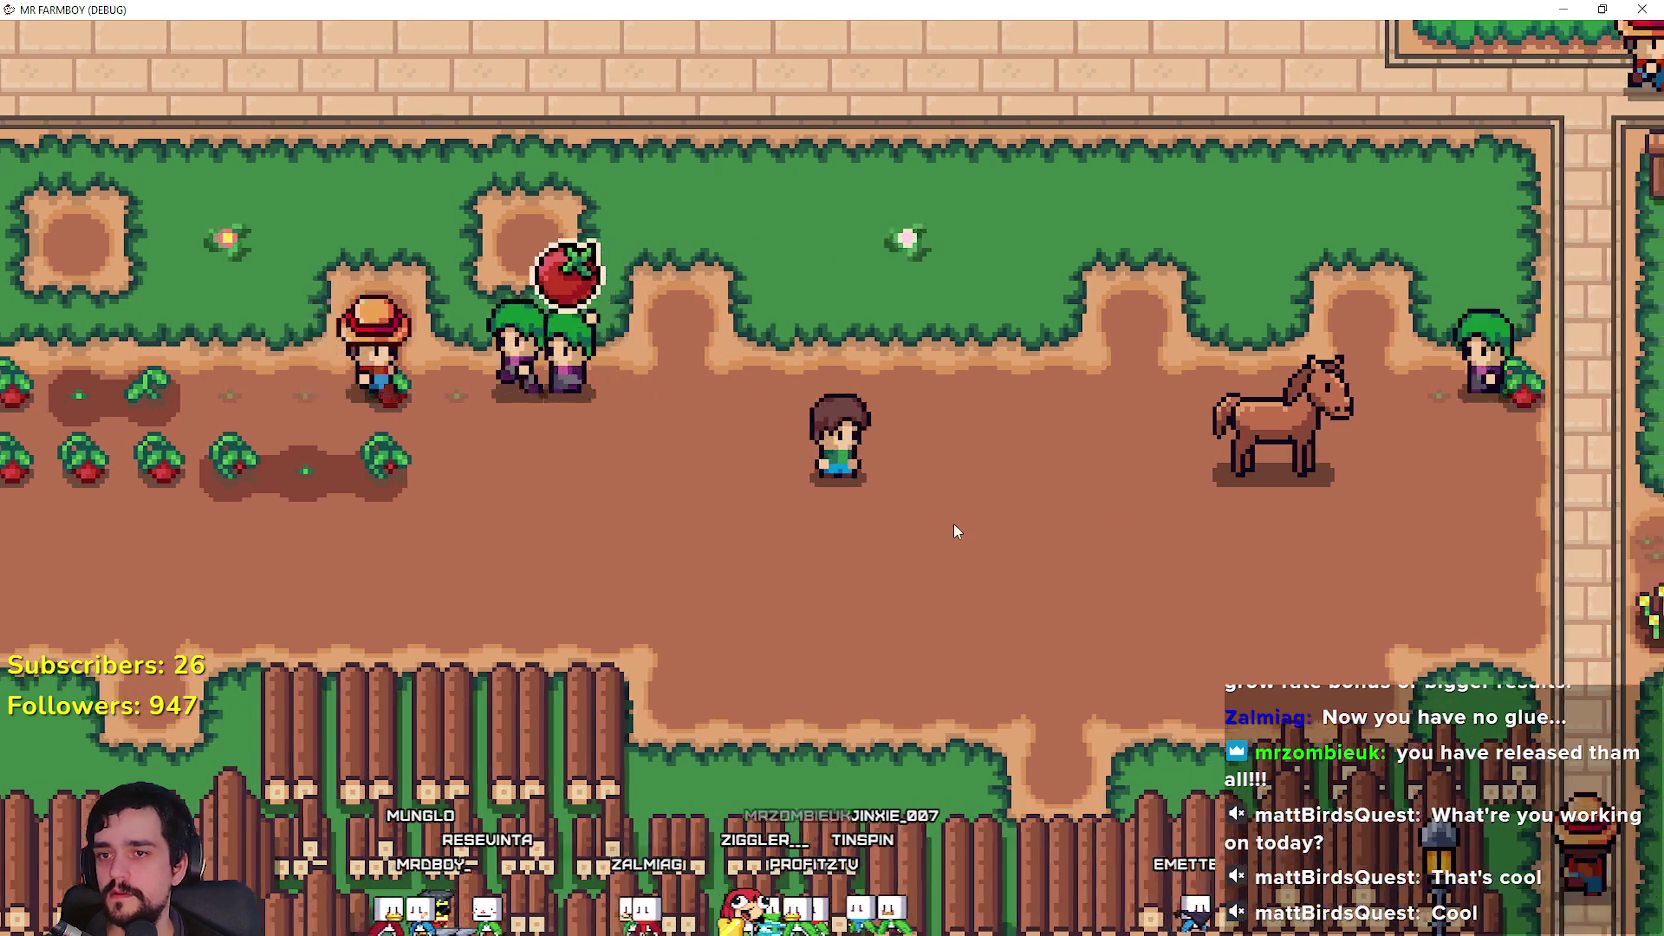
pyautogui.press('Escape')
pyautogui.press('Escape')
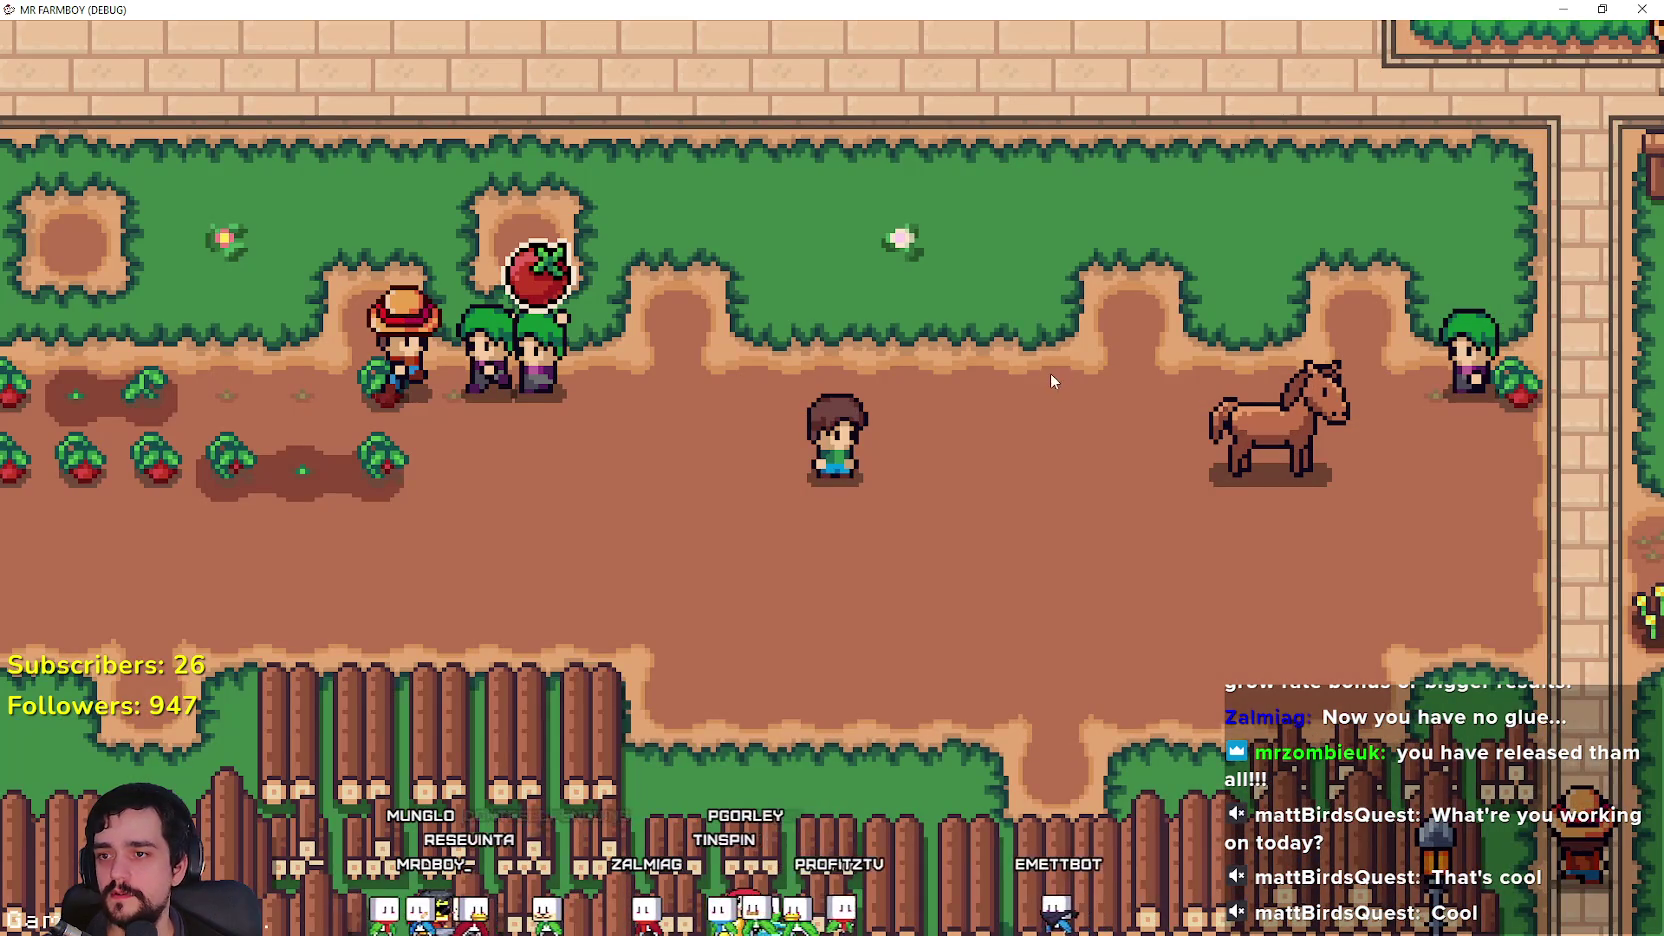
pyautogui.press('F8')
pyautogui.click(1052, 372)
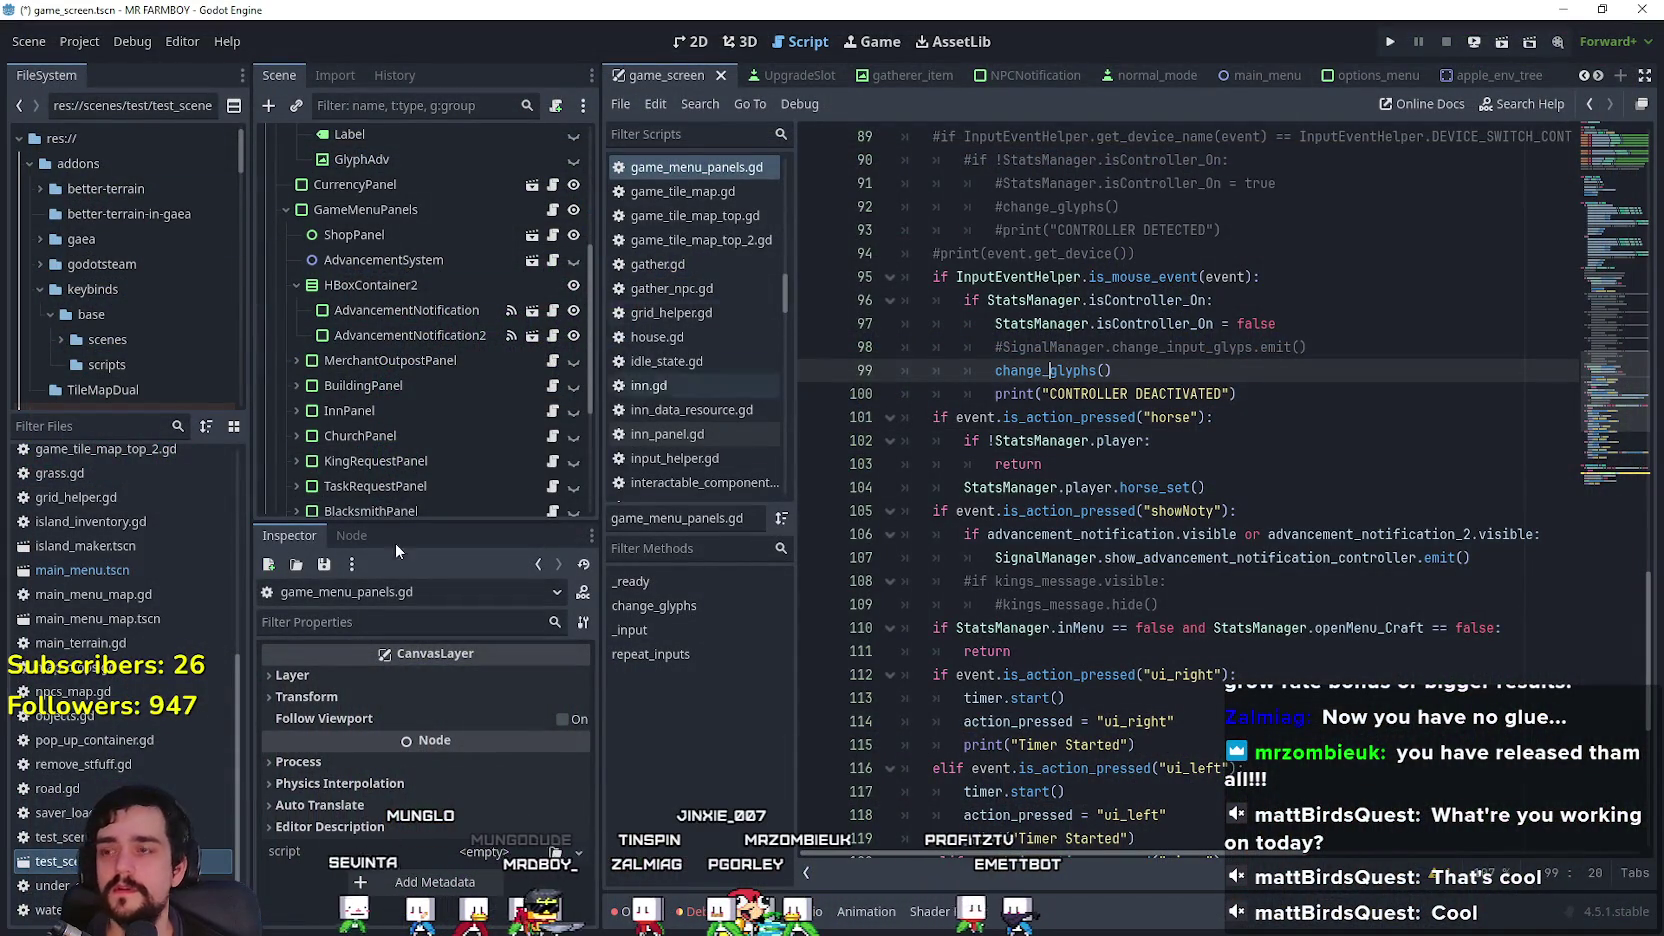
# Step: Open player.gd through the player scene, change player_horse's default from true to false, and save
pyautogui.write('player')
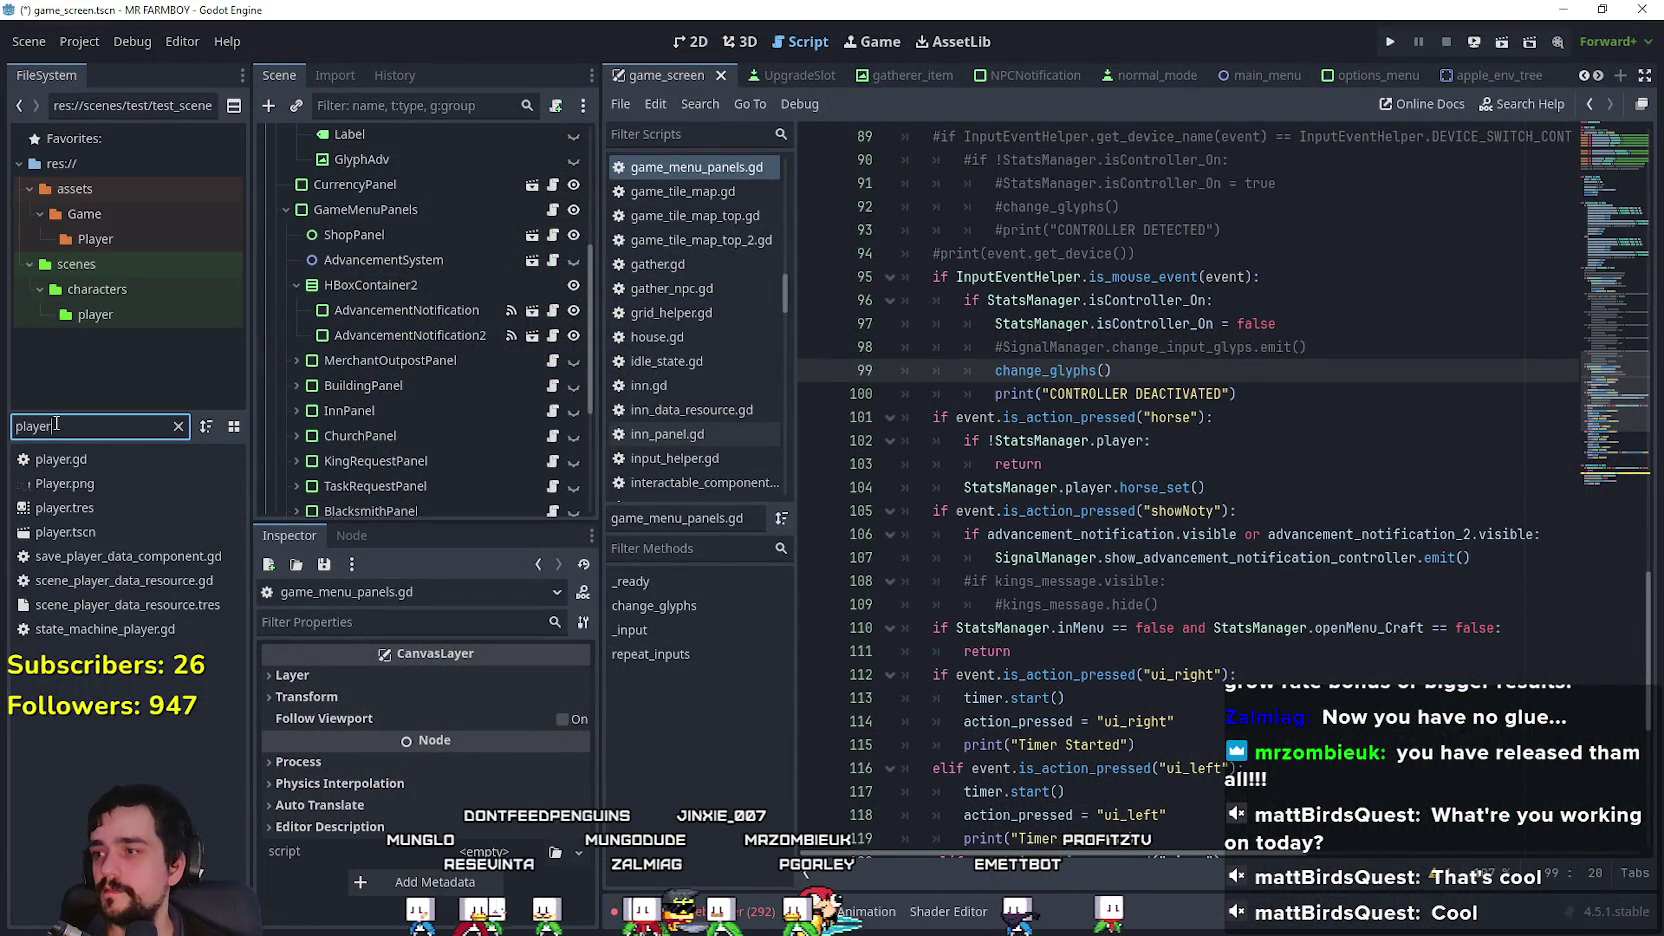
pyautogui.doubleClick(160, 529)
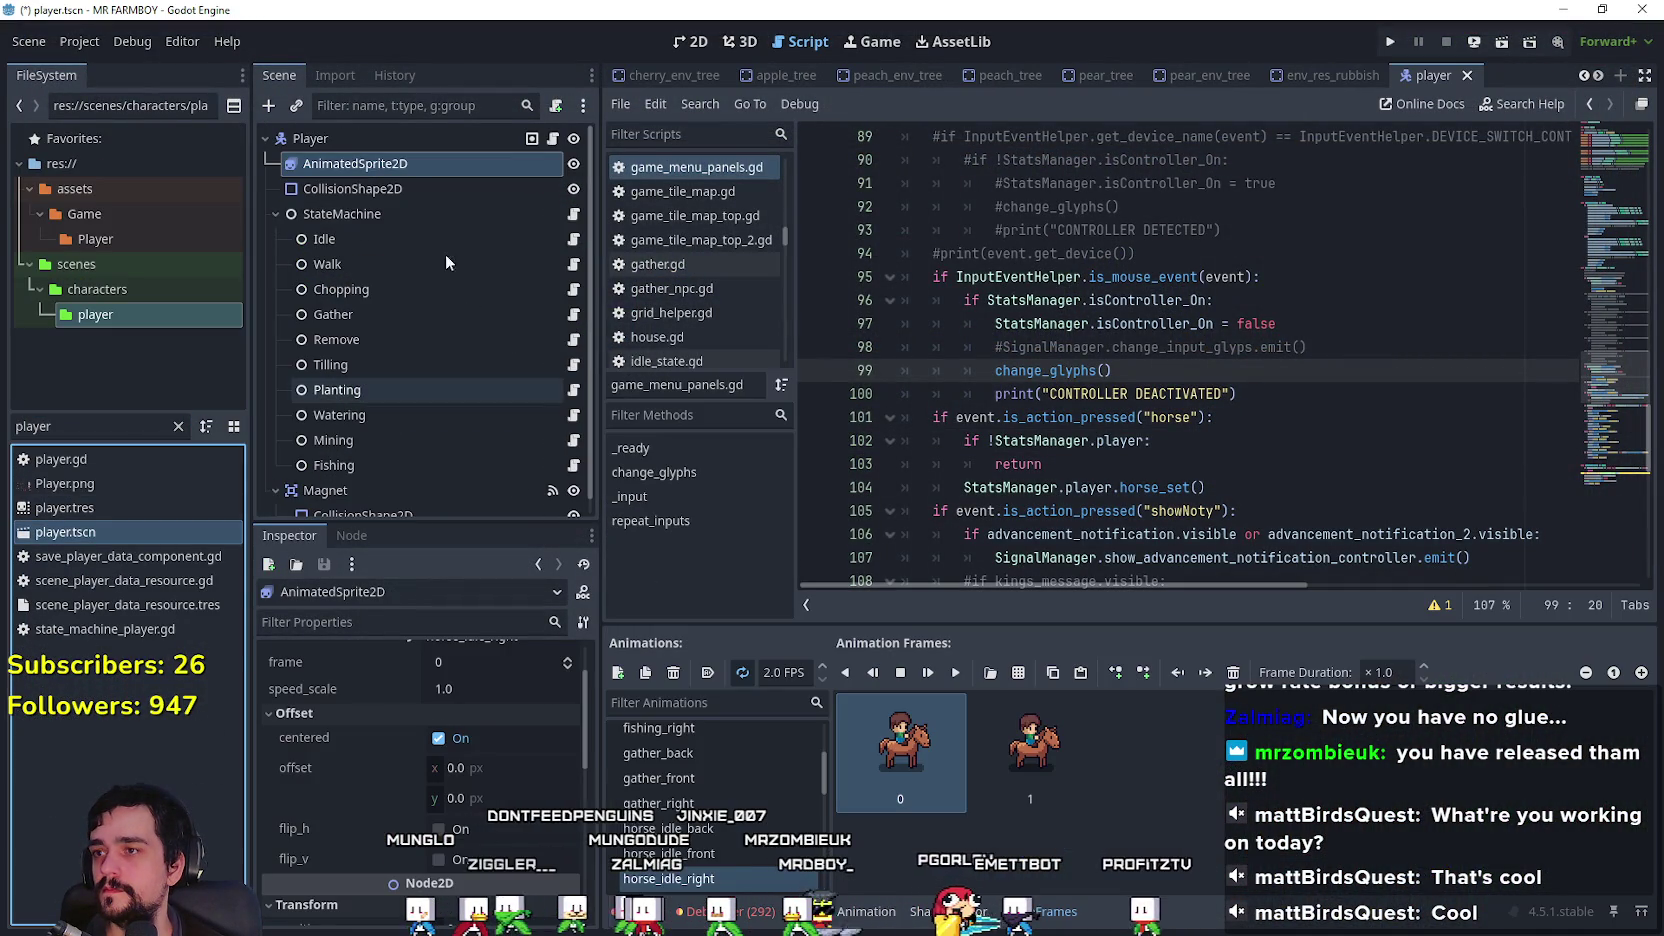
pyautogui.click(1159, 340)
pyautogui.scroll(2, 1159, 337)
pyautogui.doubleClick(1158, 428)
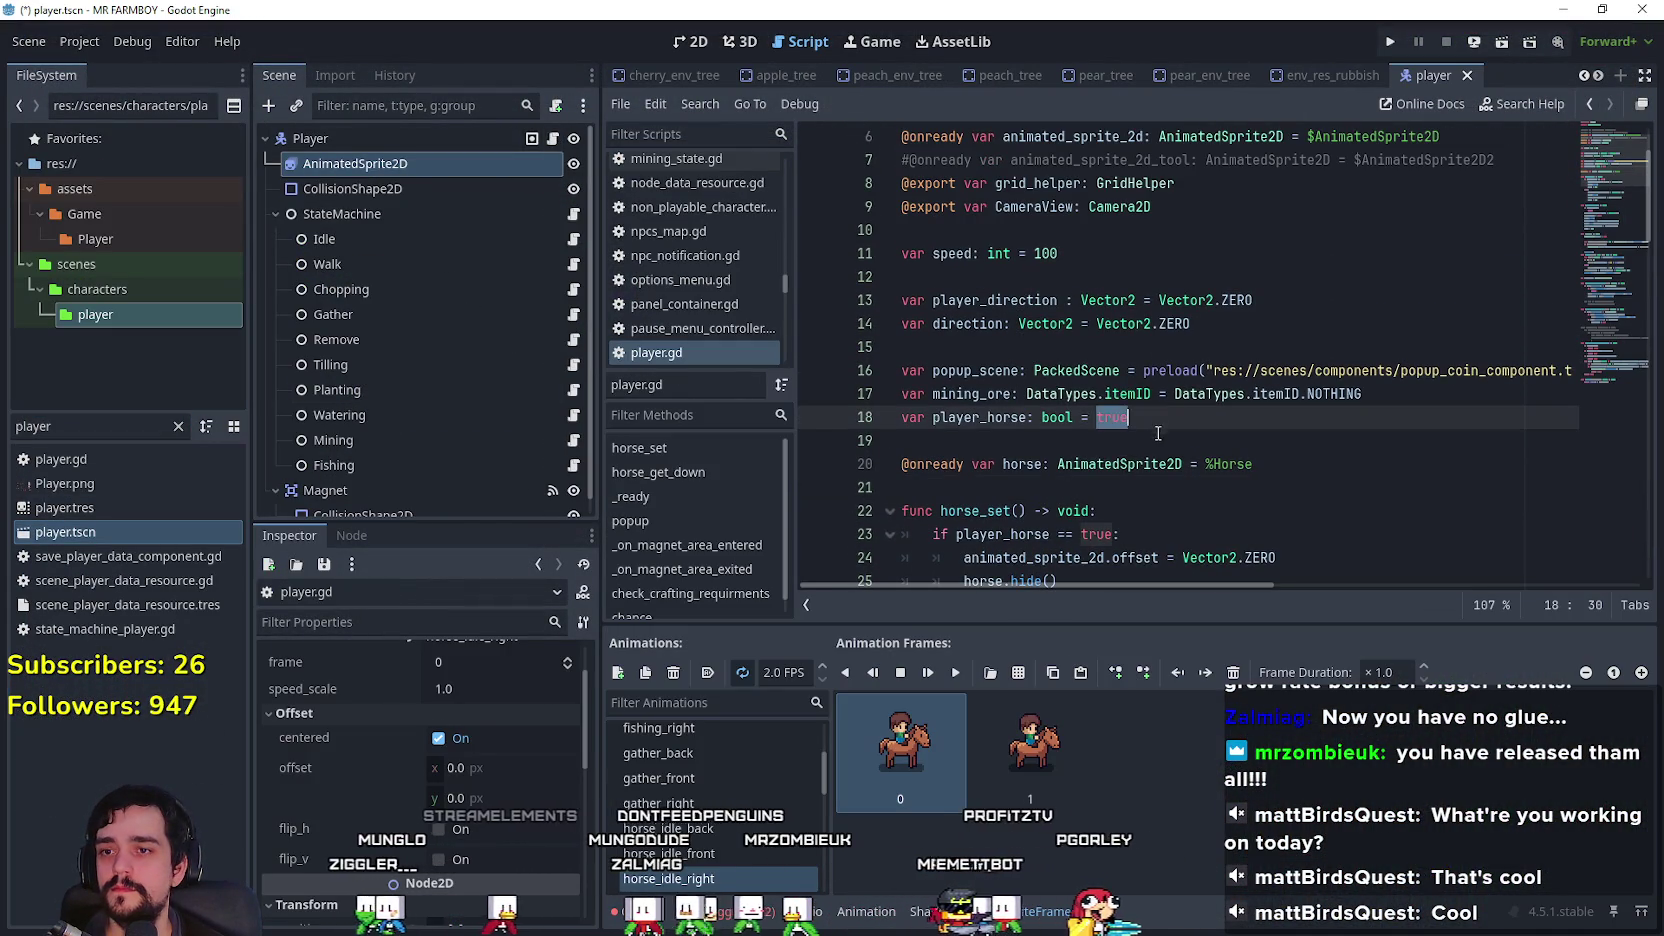
pyautogui.write('fals')
pyautogui.press('Return')
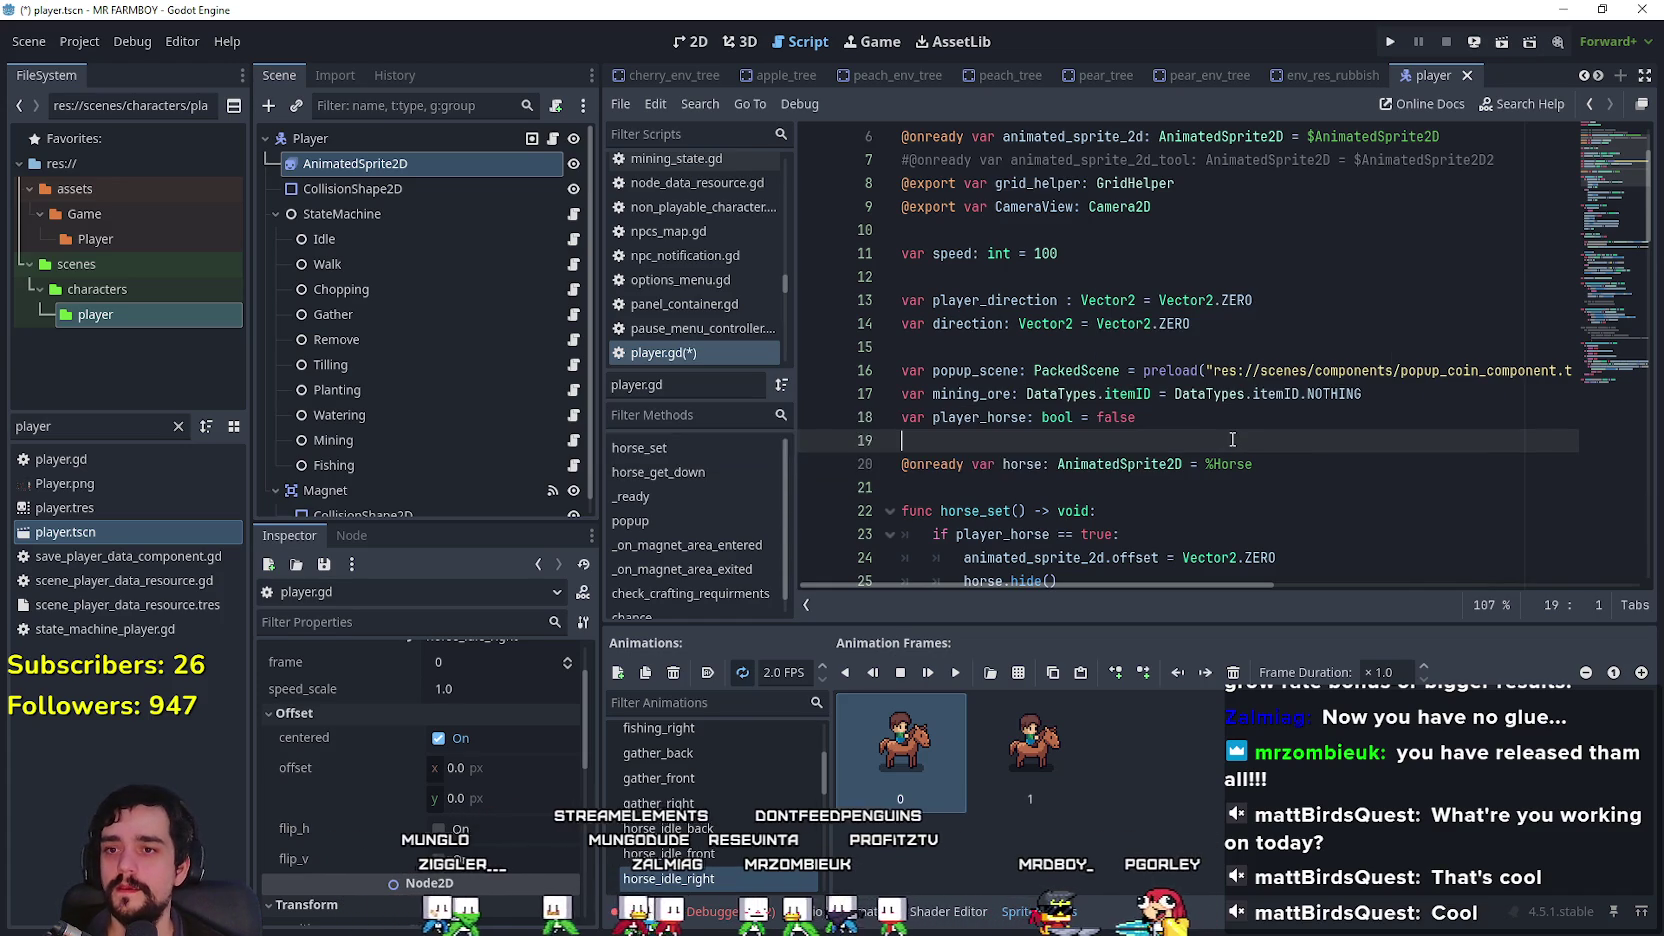
pyautogui.click(1232, 439)
pyautogui.hotkey('ctrl', 's')
# Step: Go to the horse_set() call in _ready(), then save and launch the game
pyautogui.scroll(-9, 1232, 439)
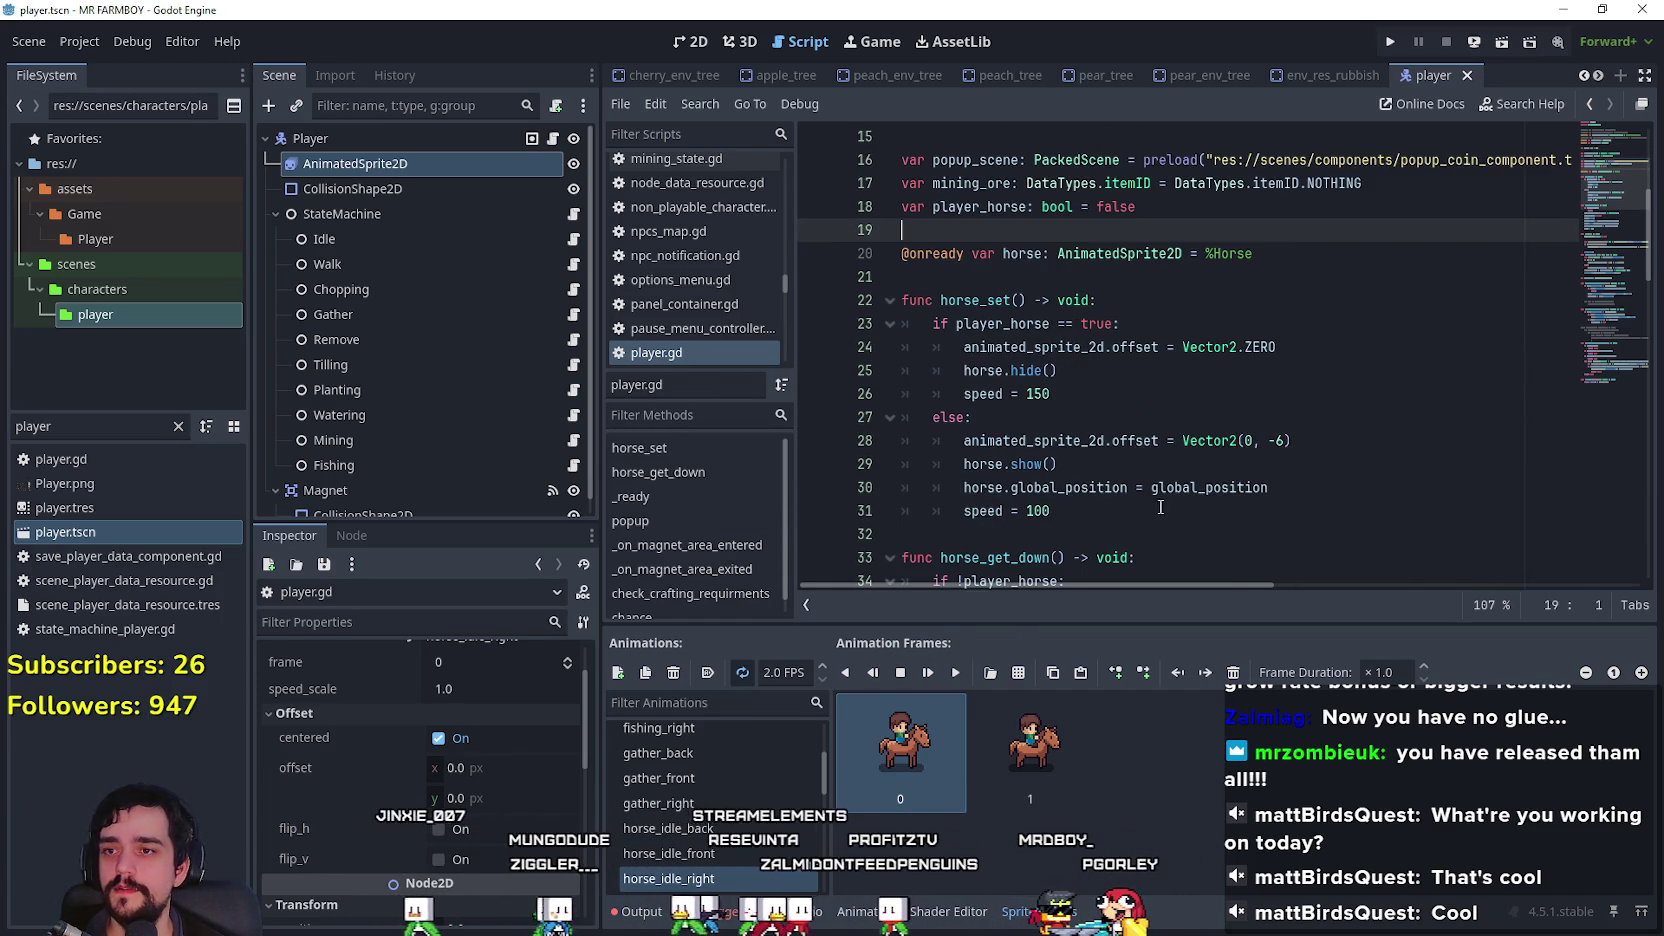
pyautogui.scroll(-1, 963, 447)
pyautogui.click(929, 487)
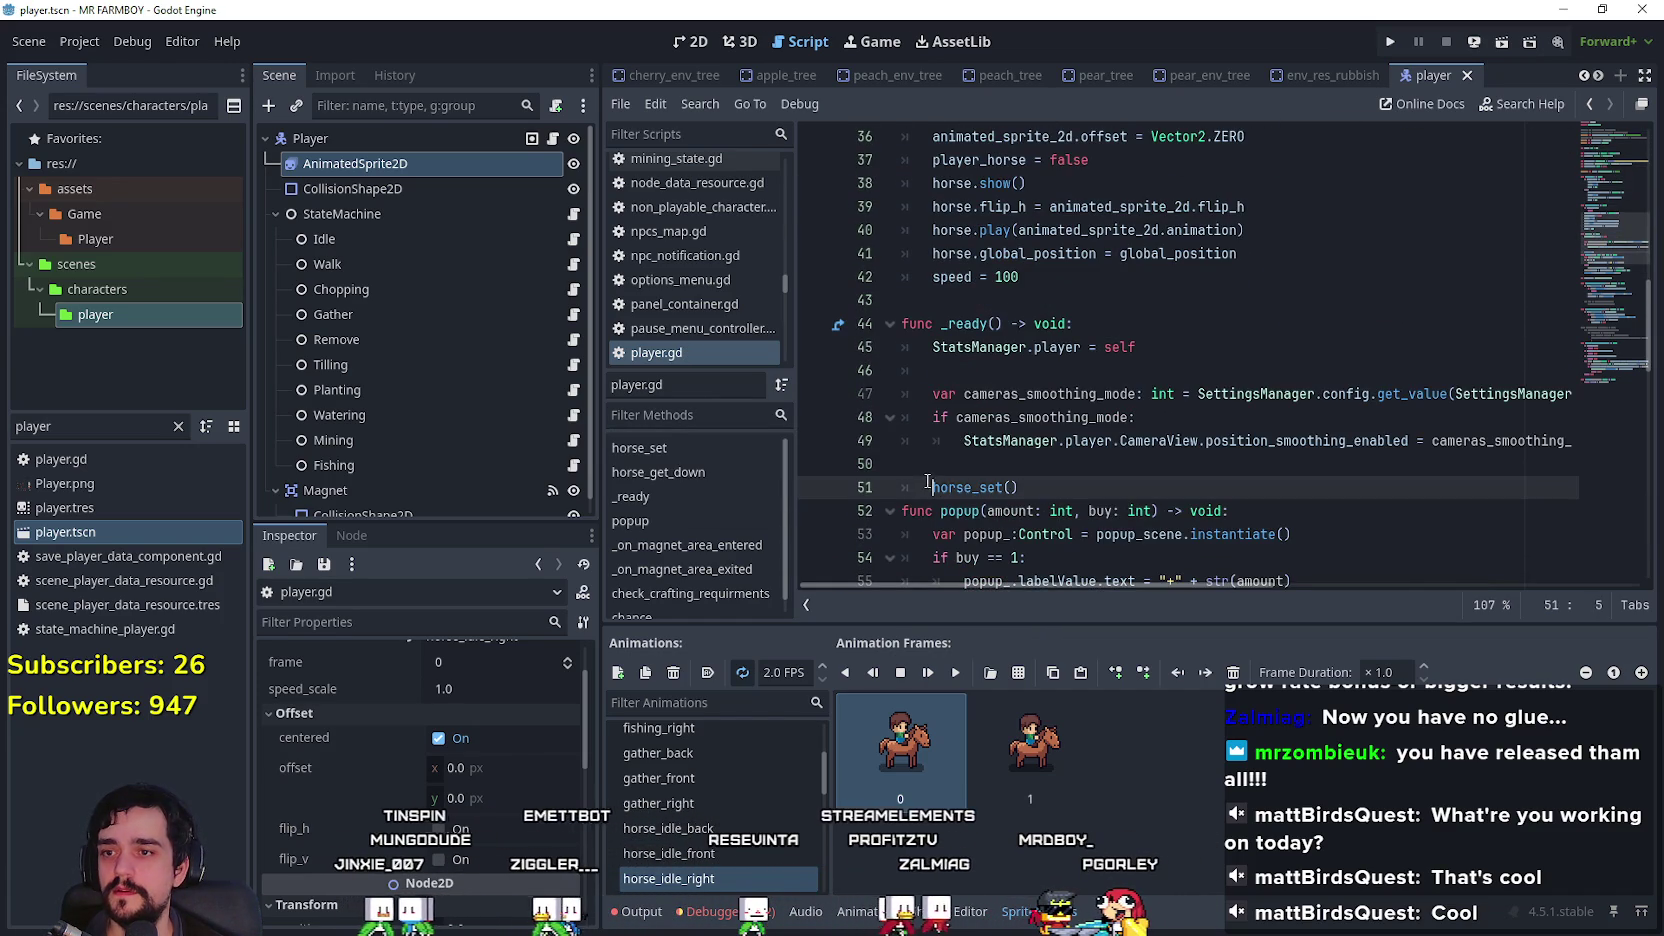
pyautogui.hotkey('ctrl', 's')
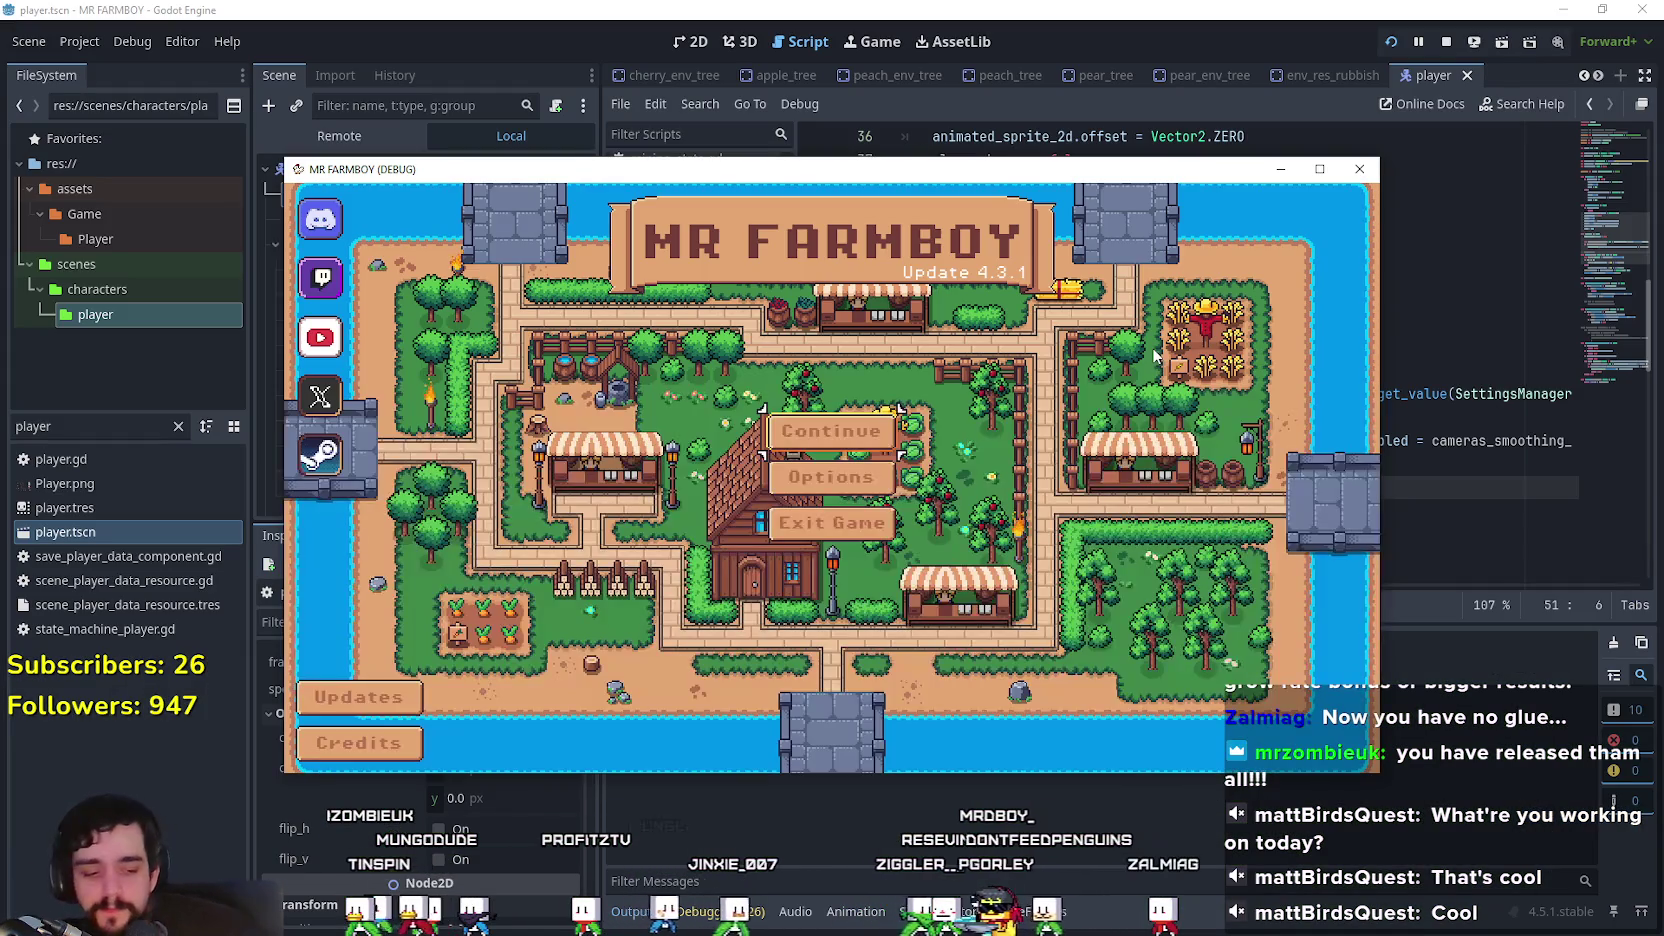
# Step: From the game's main menu, choose a save slot from the saved-games list and load it
pyautogui.click(868, 453)
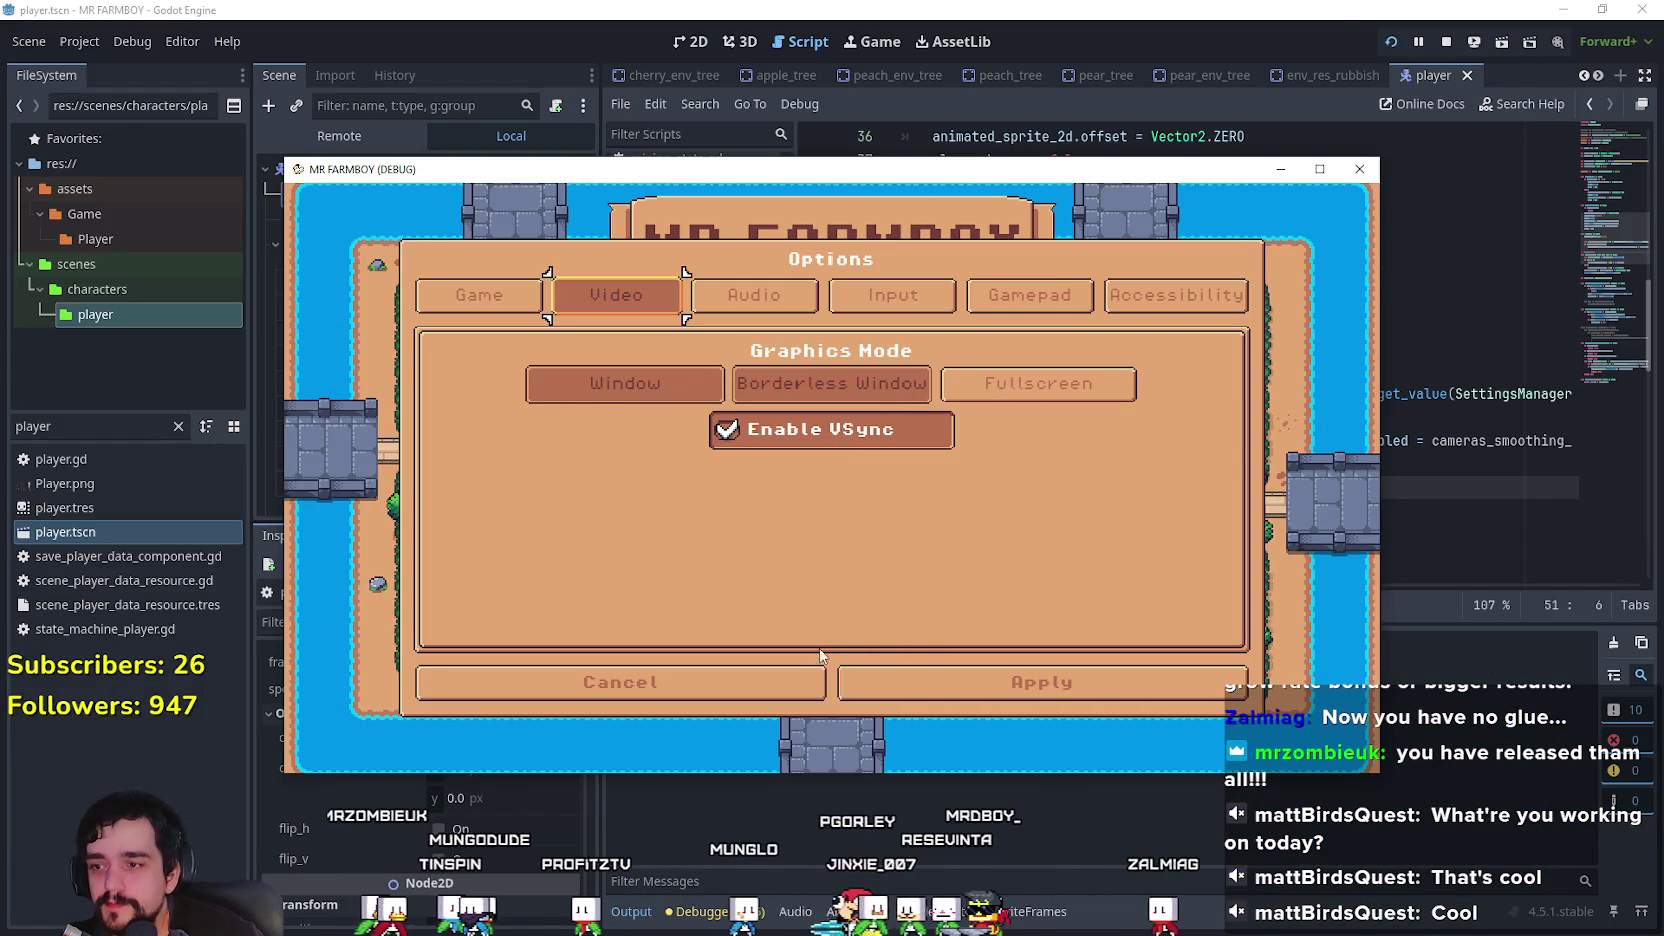
pyautogui.click(620, 682)
pyautogui.click(850, 432)
pyautogui.scroll(-6, 876, 523)
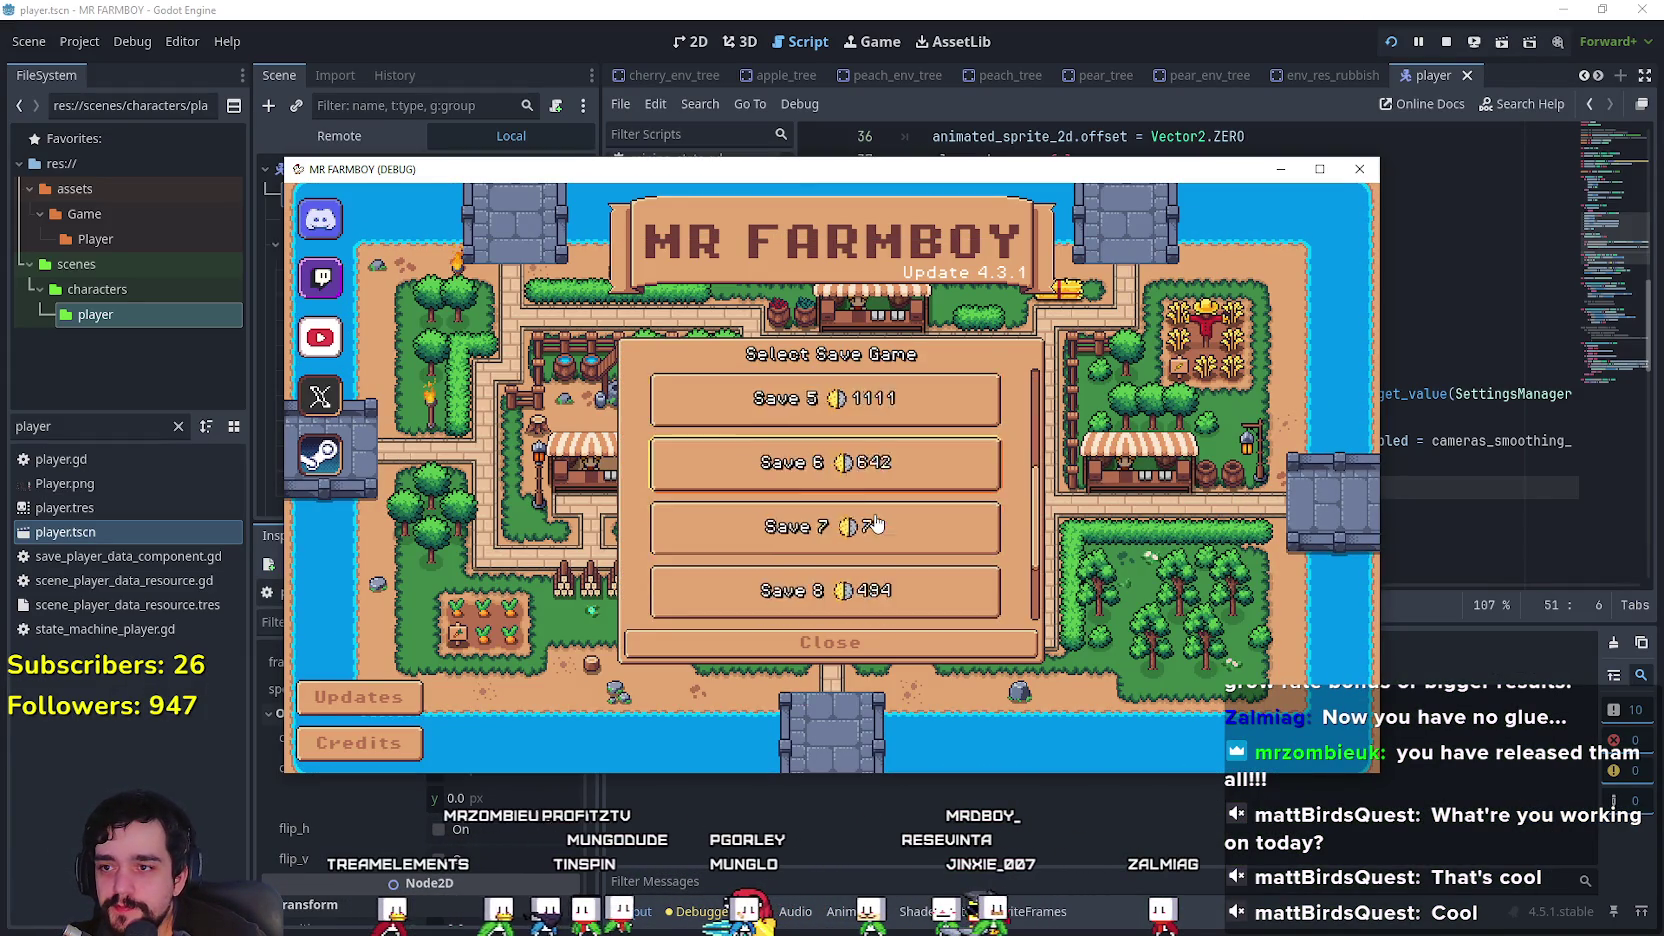
pyautogui.click(835, 588)
pyautogui.click(812, 601)
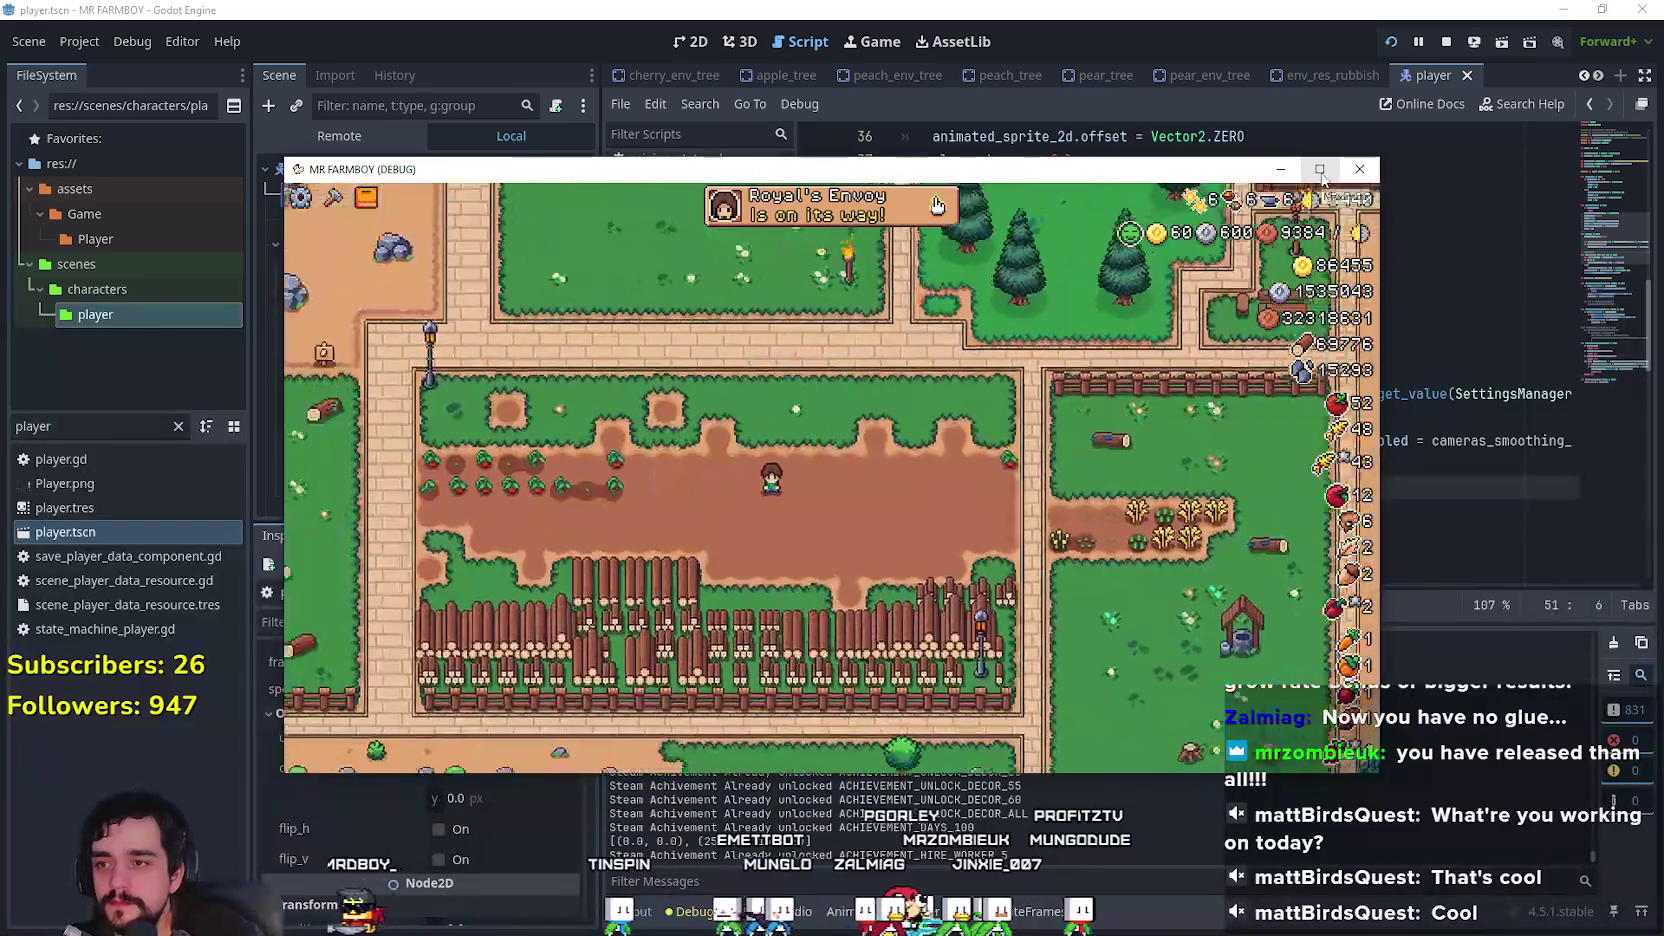
# Step: Maximize the game window to check the farm, then switch back to the Godot editor
pyautogui.click(1320, 170)
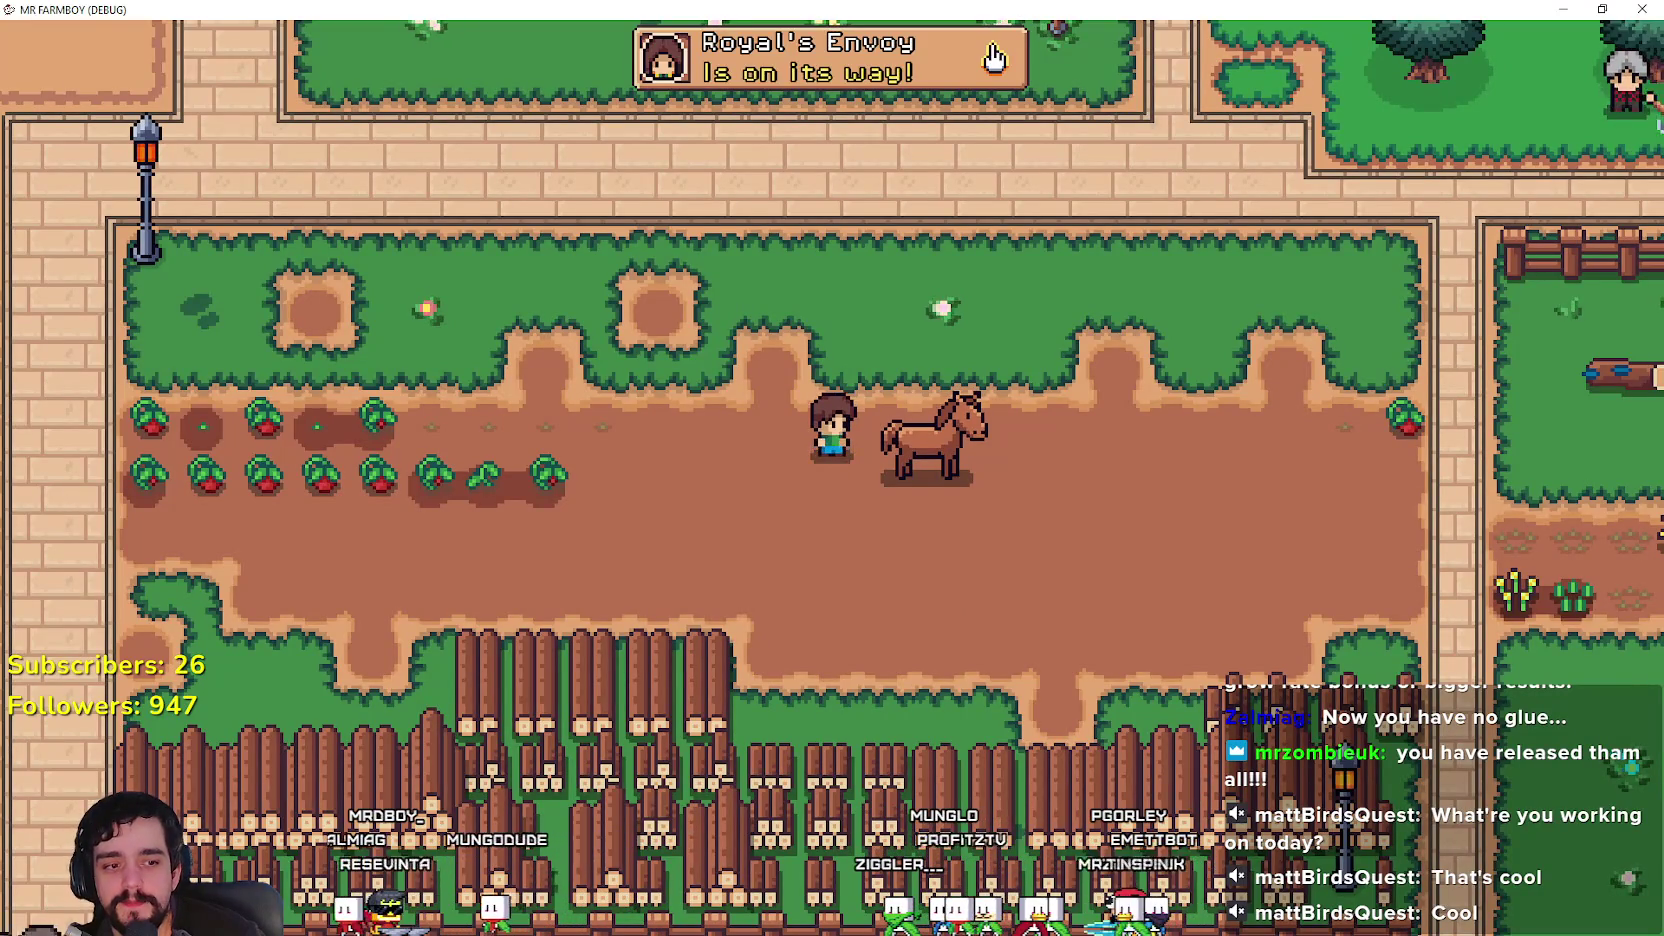
pyautogui.hotkey('alt', 'Tab')
pyautogui.click(1076, 390)
pyautogui.scroll(-5, 1076, 390)
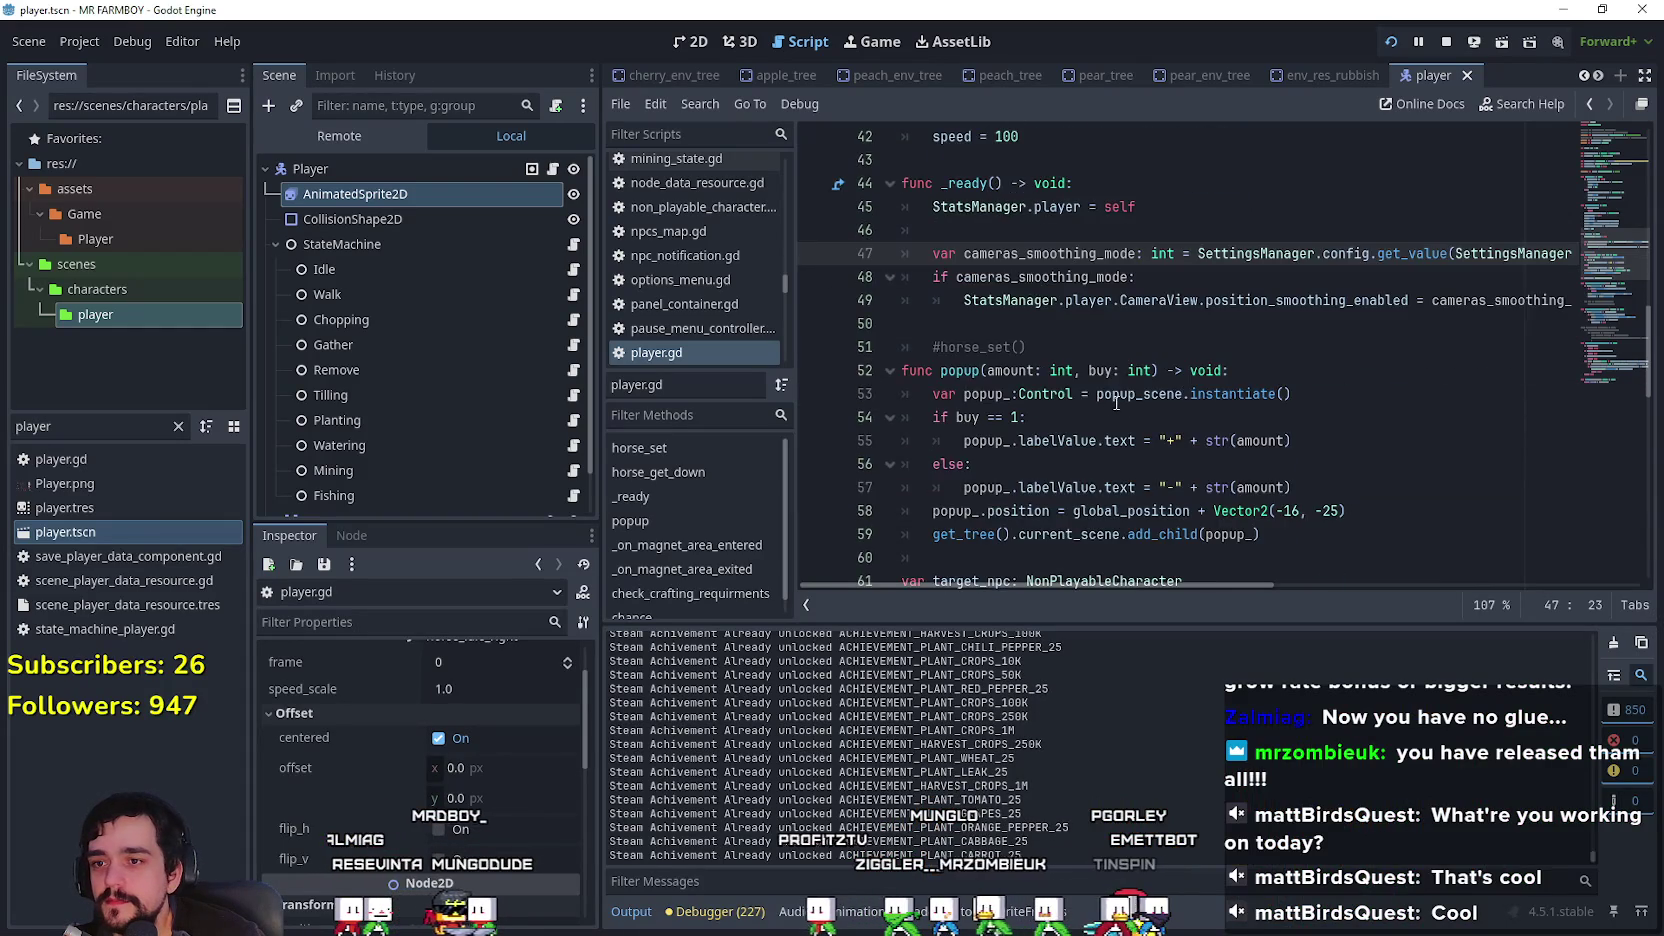
# Step: Add 'player_horse = false' after 'speed = 150' in horse_set's mounted branch
pyautogui.scroll(5, 1116, 402)
pyautogui.scroll(4, 1116, 402)
pyautogui.click(1110, 258)
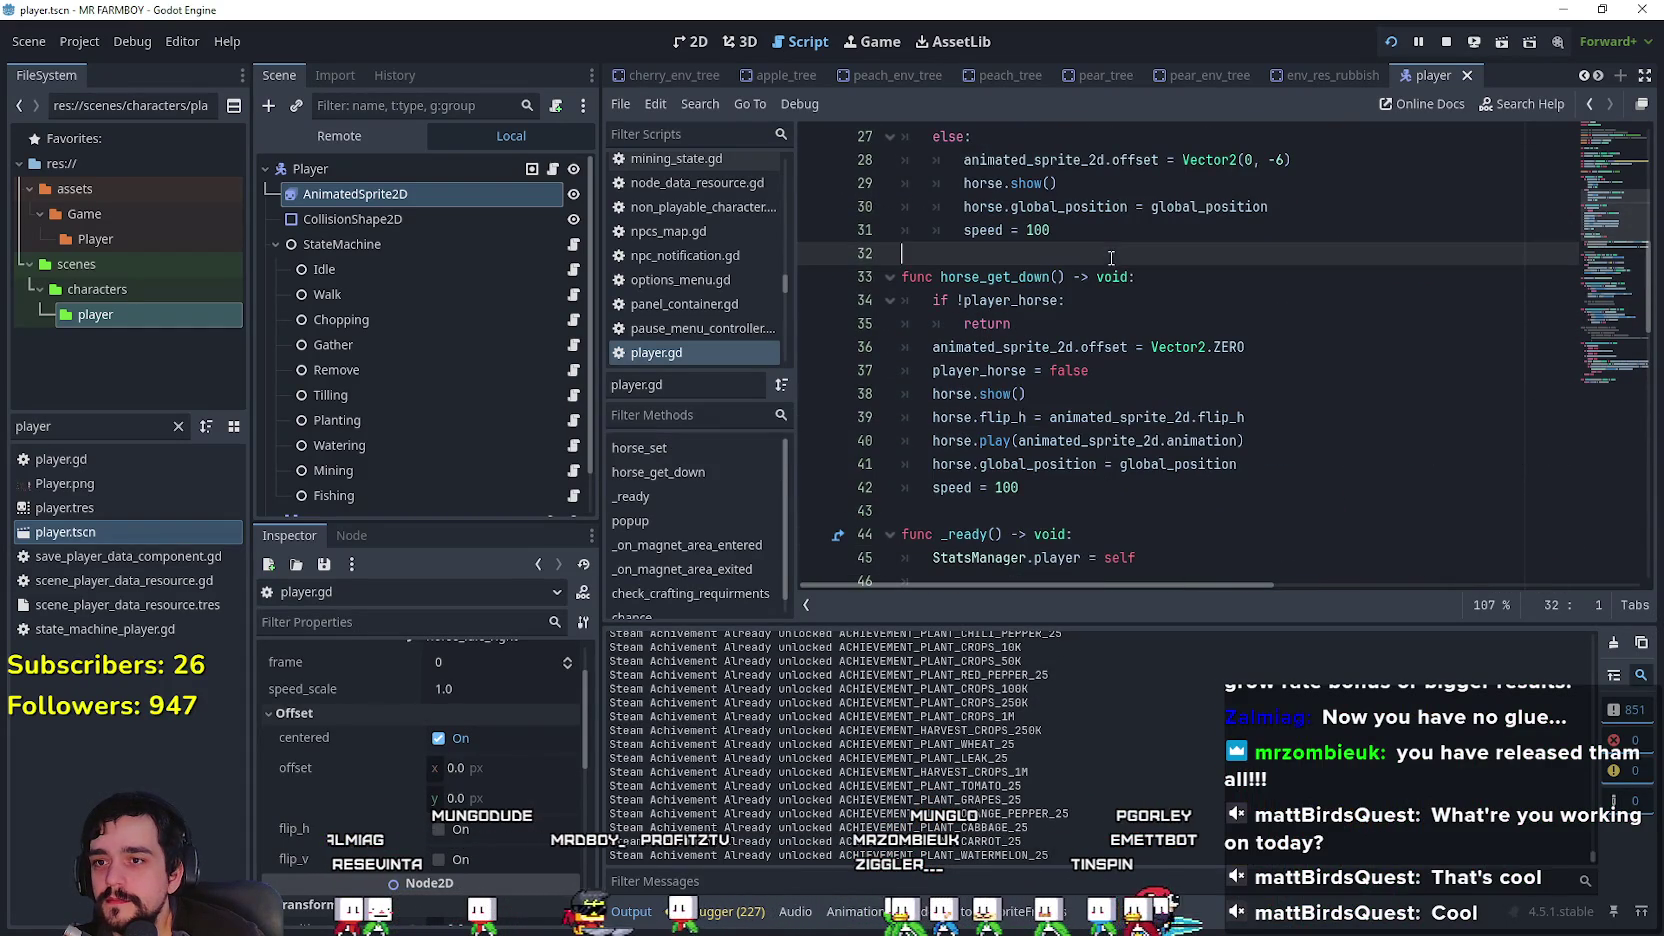
pyautogui.moveTo(1090, 371); pyautogui.dragTo(974, 372)
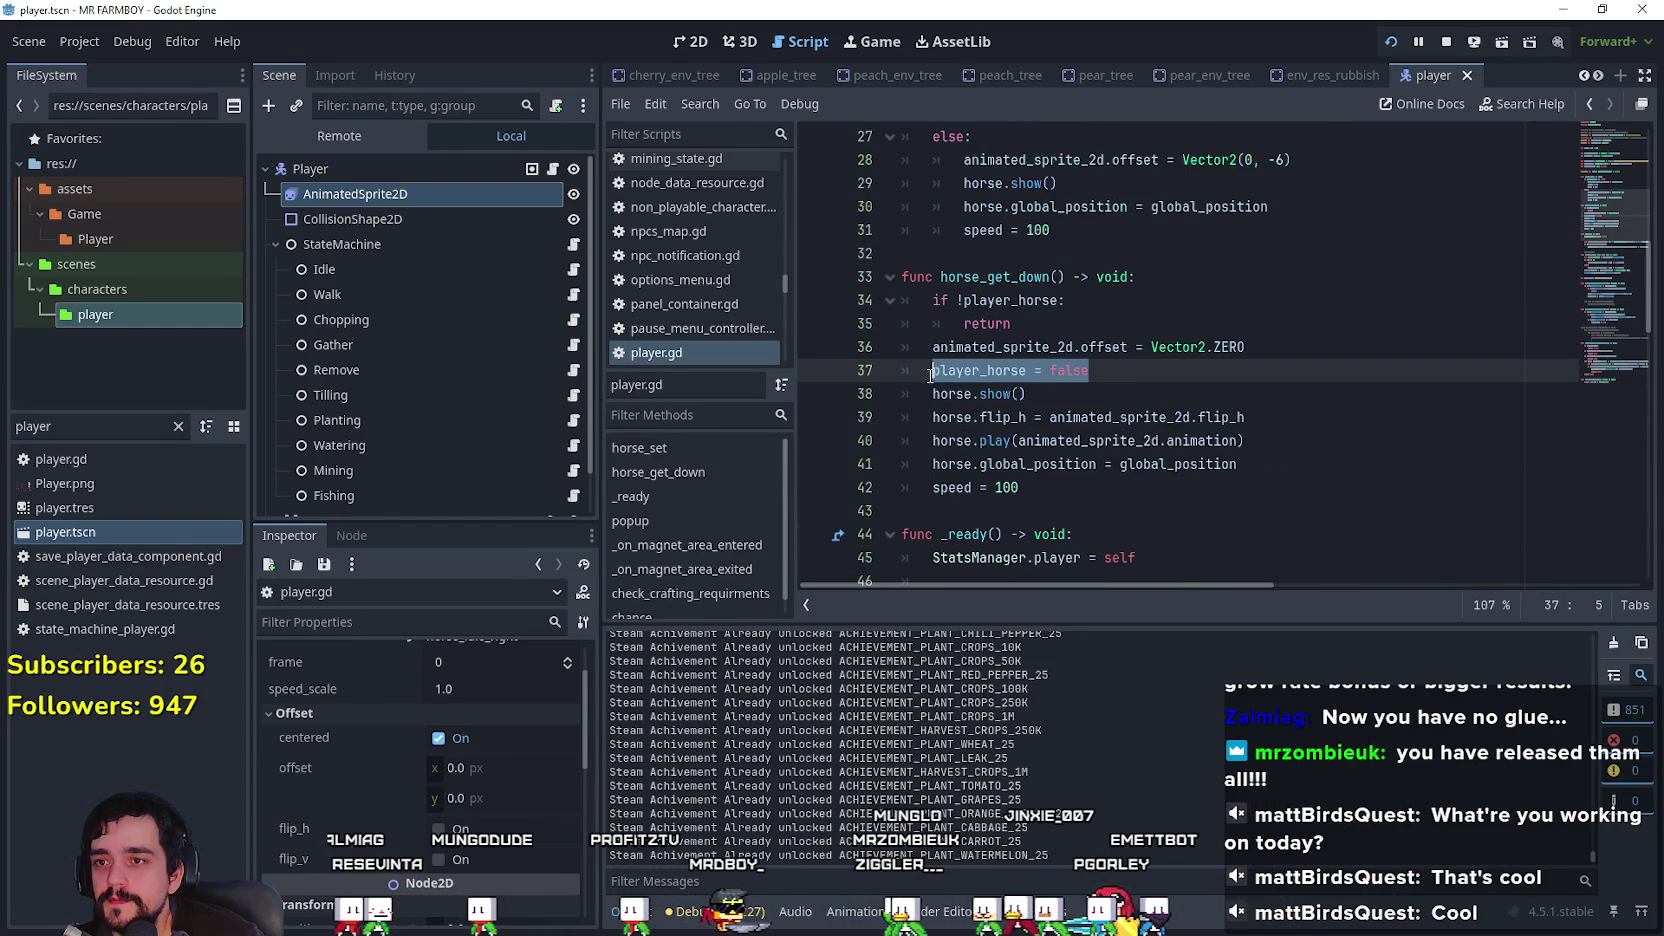
pyautogui.scroll(4, 1110, 380)
pyautogui.click(1114, 381)
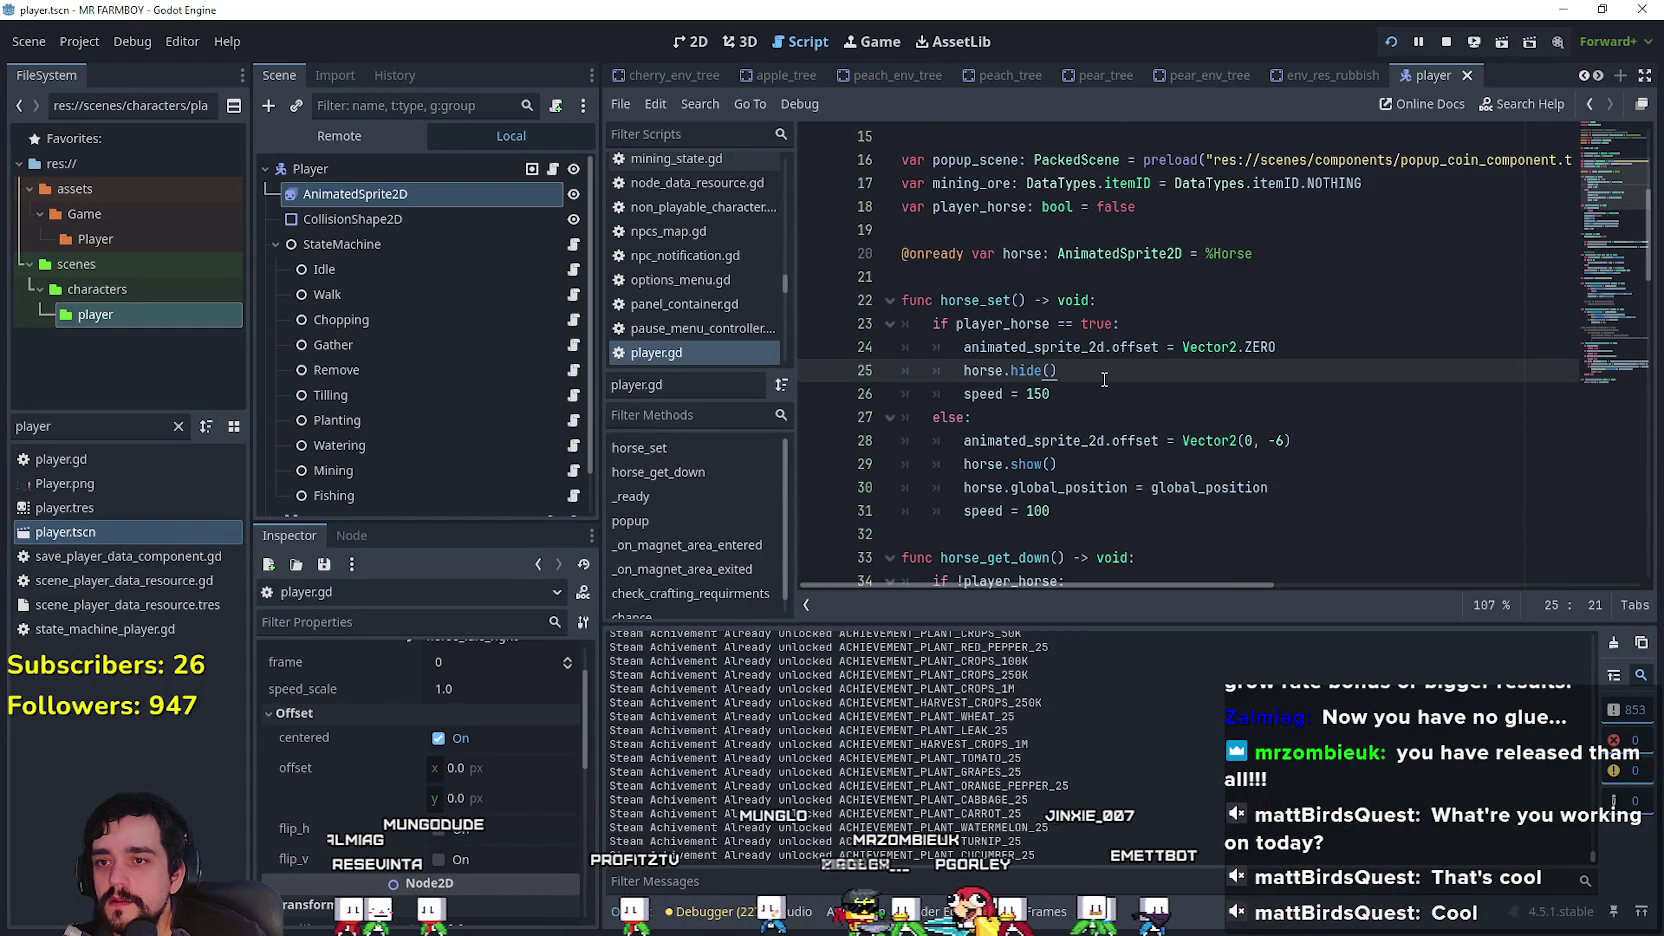
pyautogui.click(1145, 387)
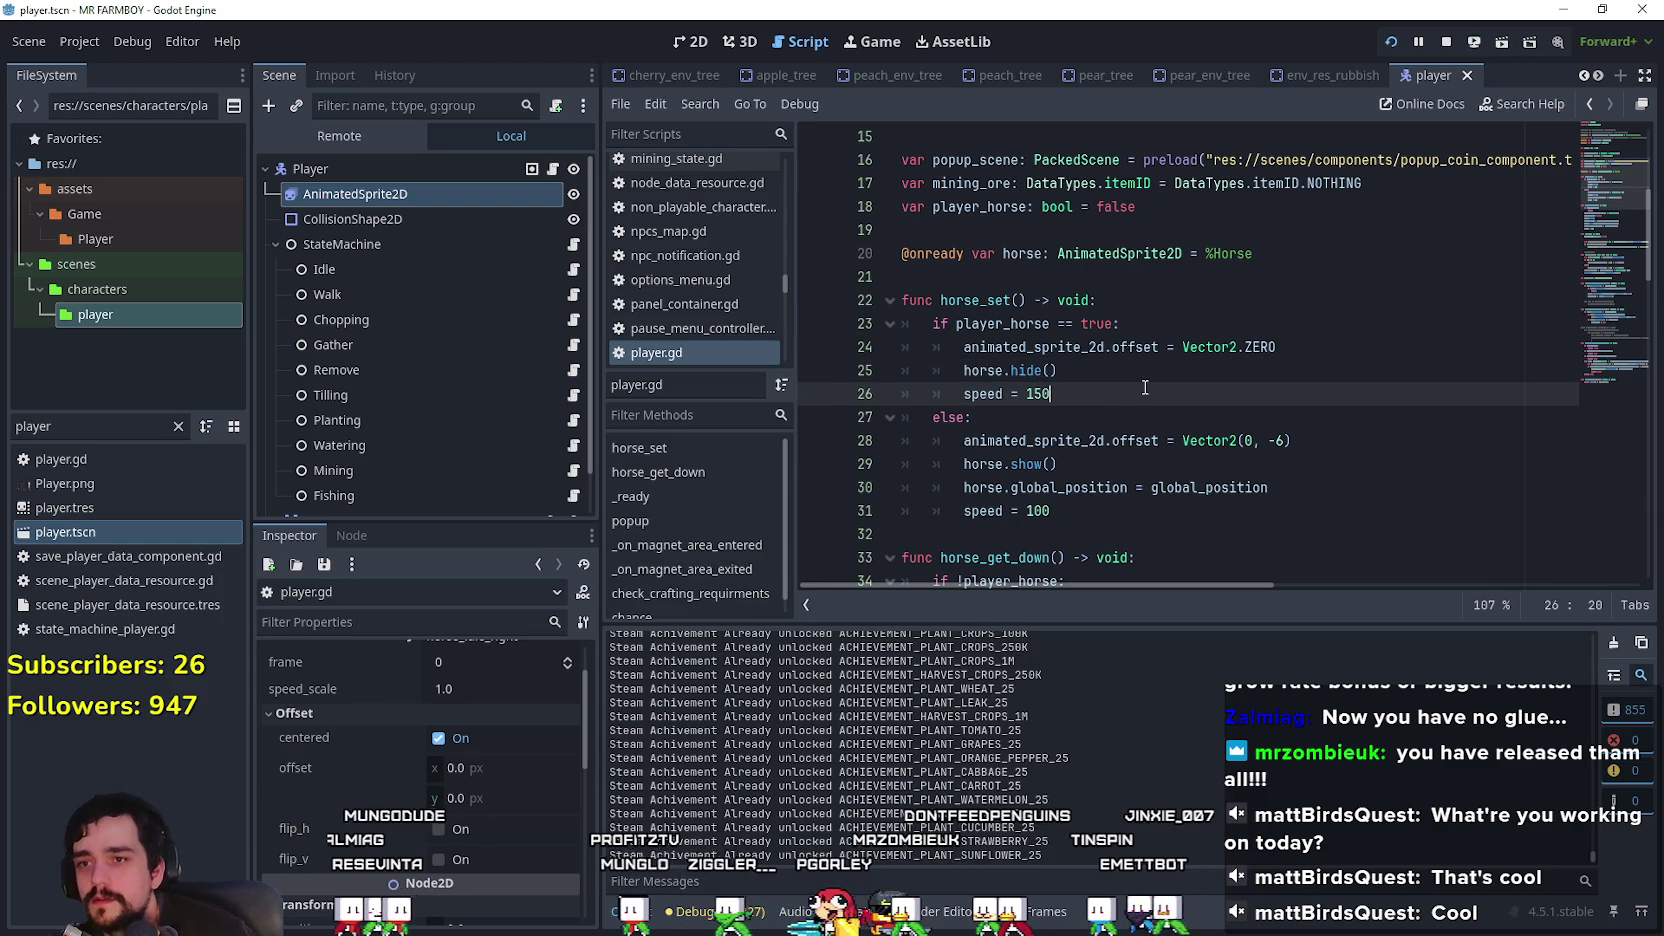
pyautogui.click(1144, 325)
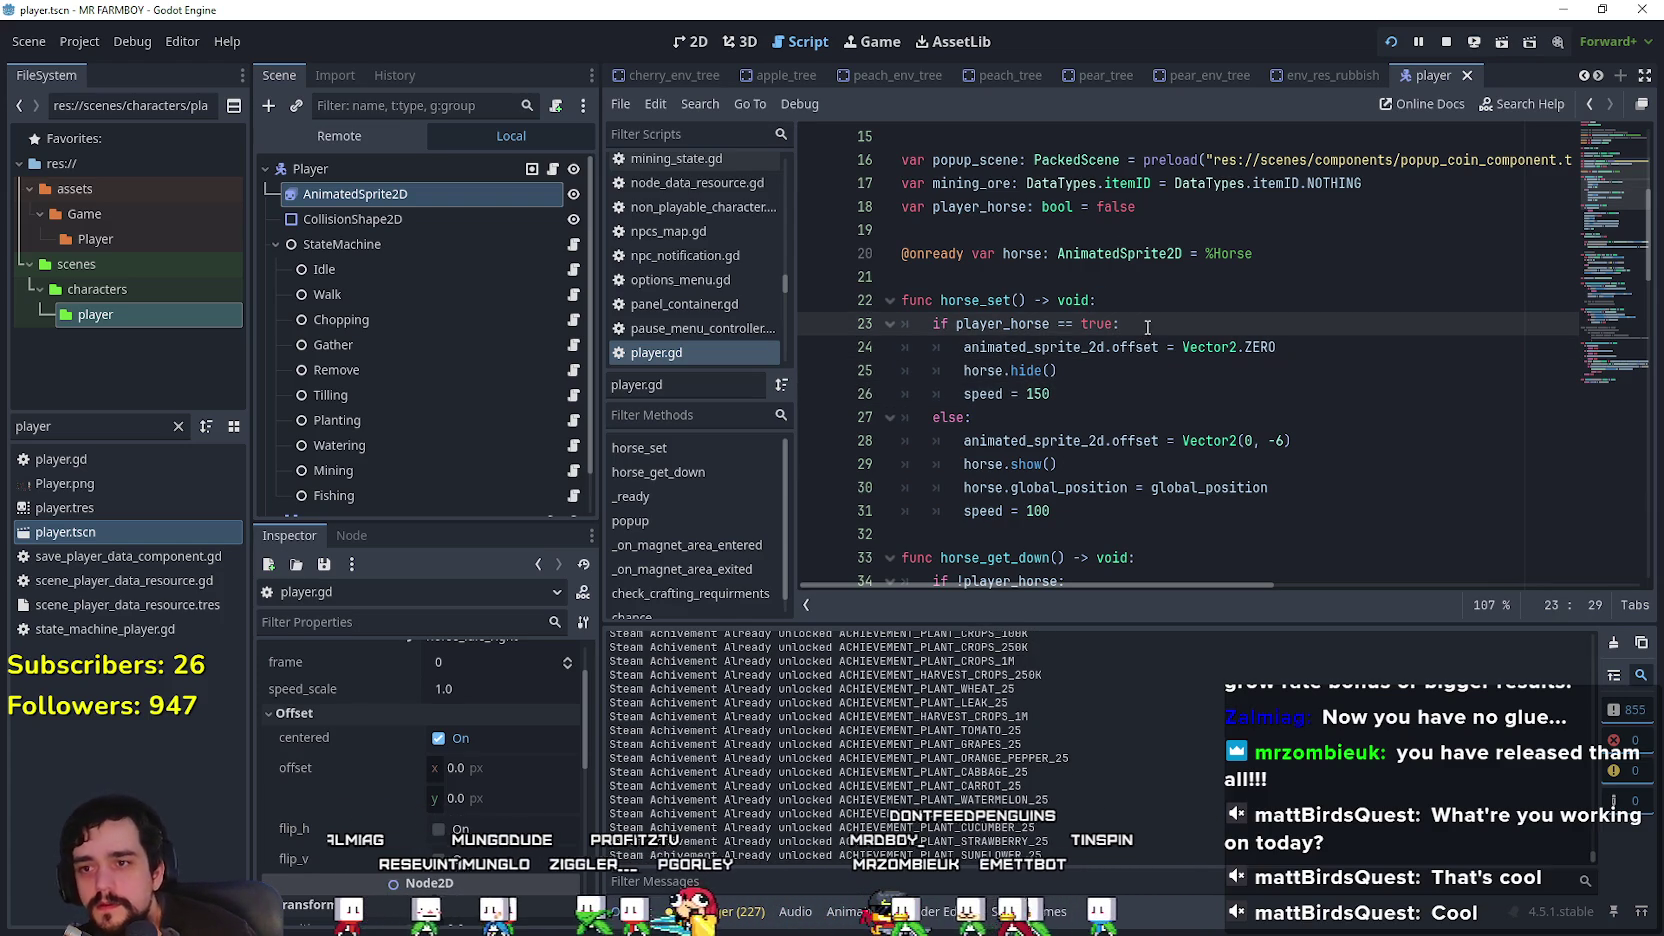
pyautogui.click(1090, 400)
pyautogui.press('Return')
pyautogui.write('player_horse = false')
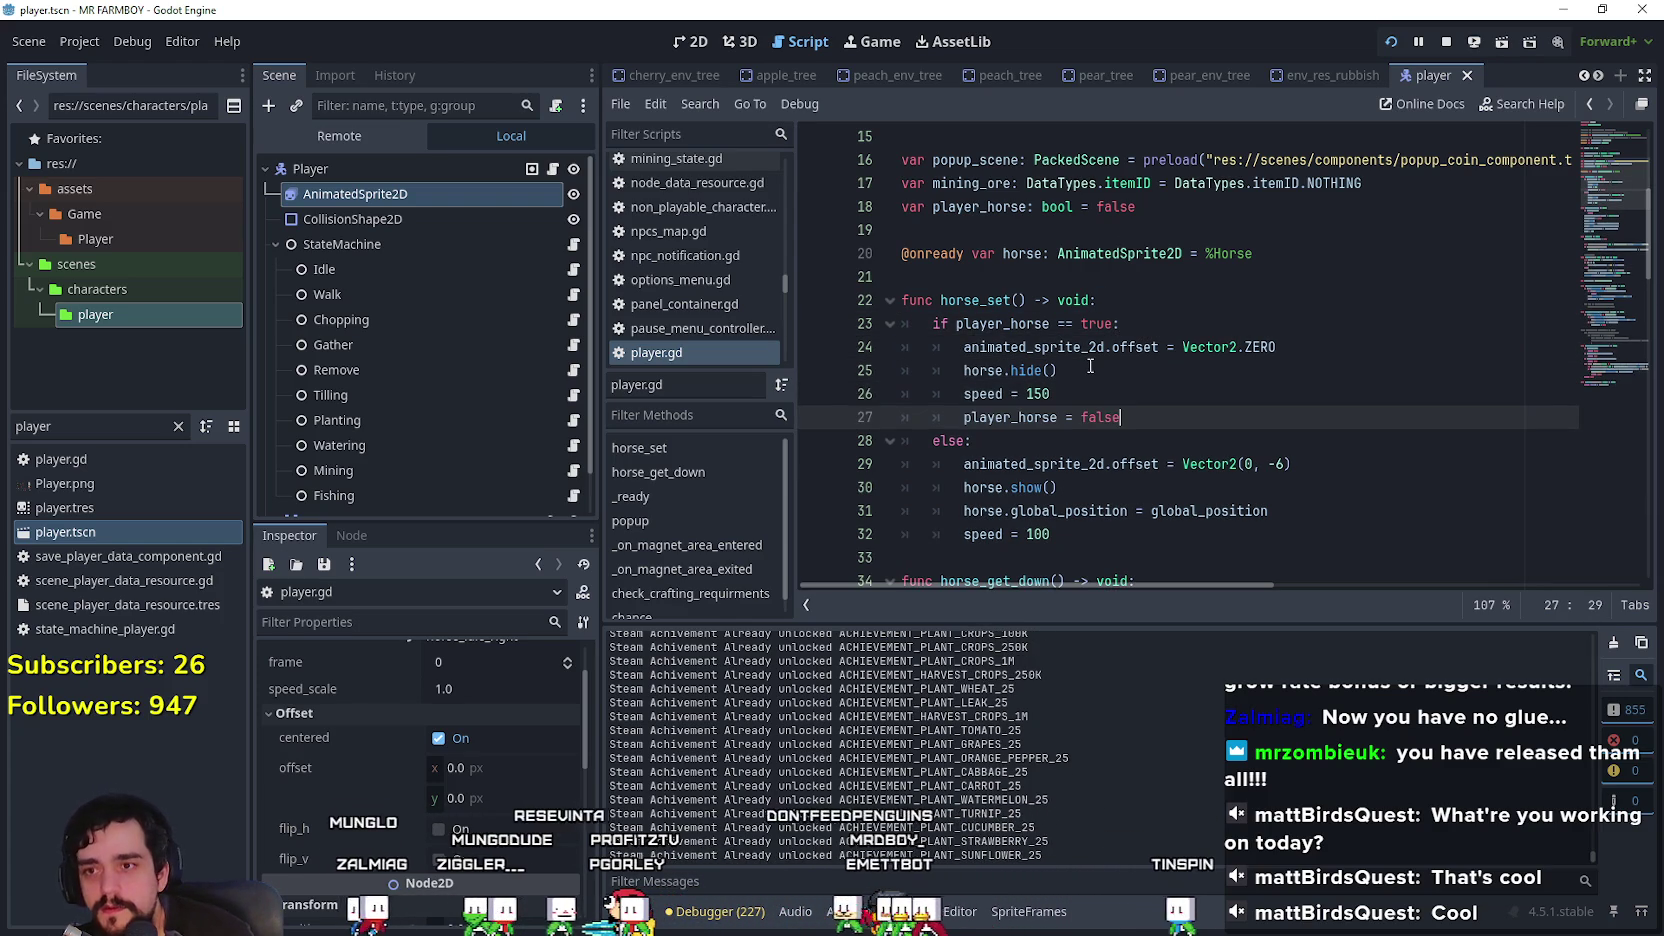
# Step: Review horse_set's branches and change the mounted branch's speed from 150 to 100
pyautogui.click(1093, 534)
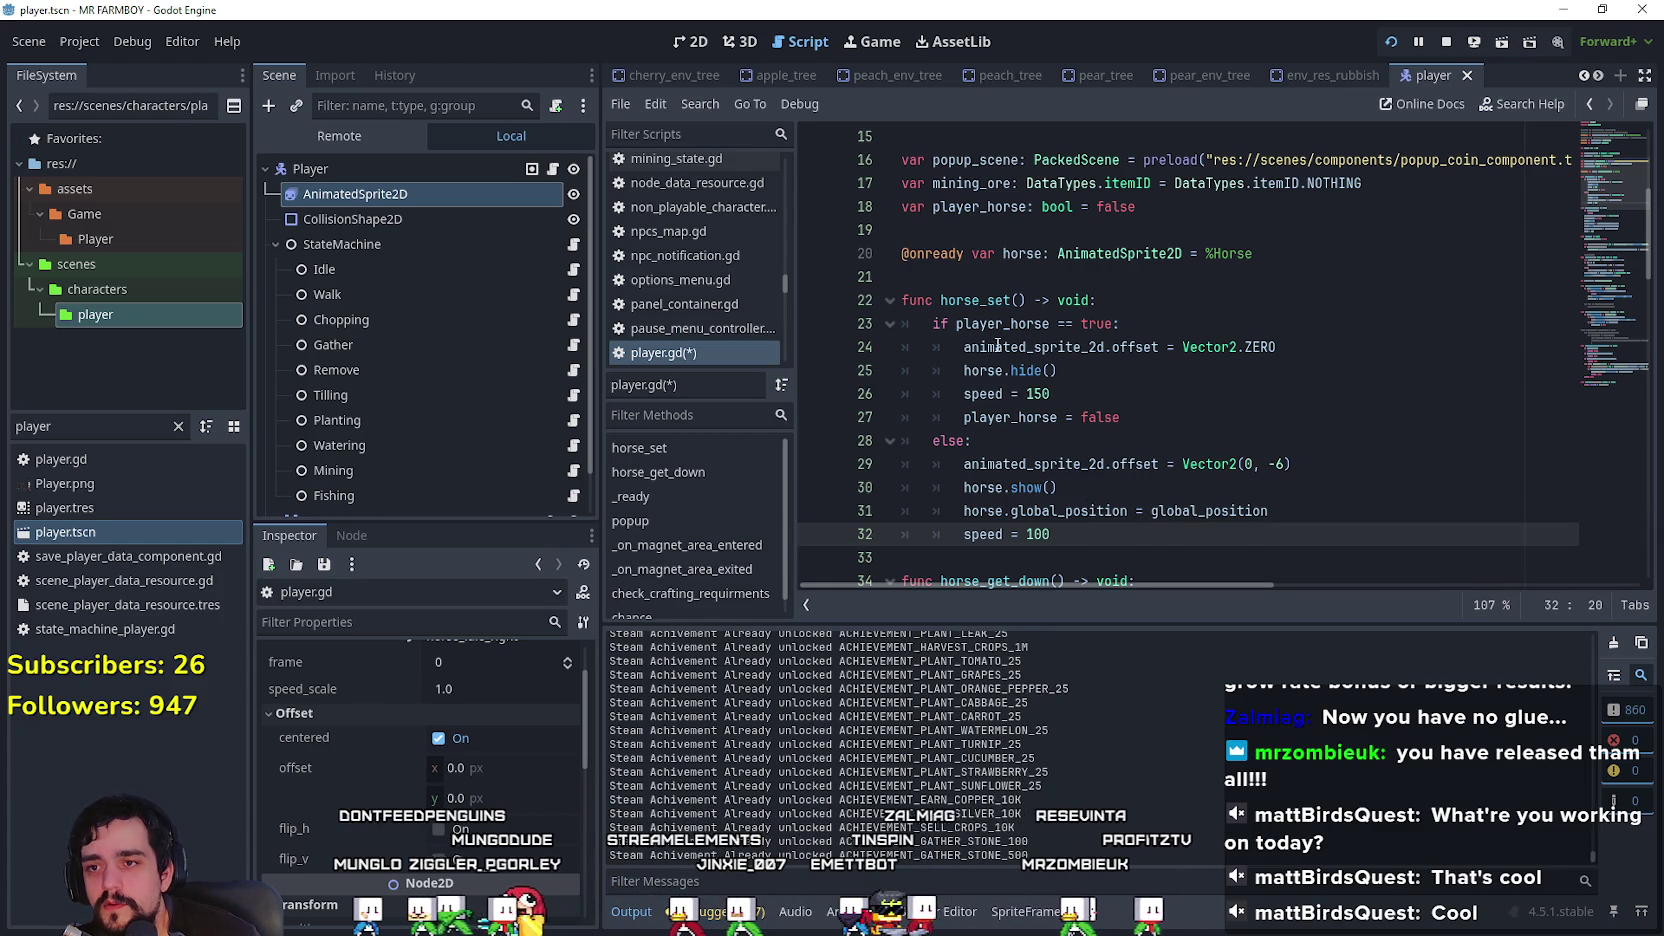
pyautogui.click(1116, 417)
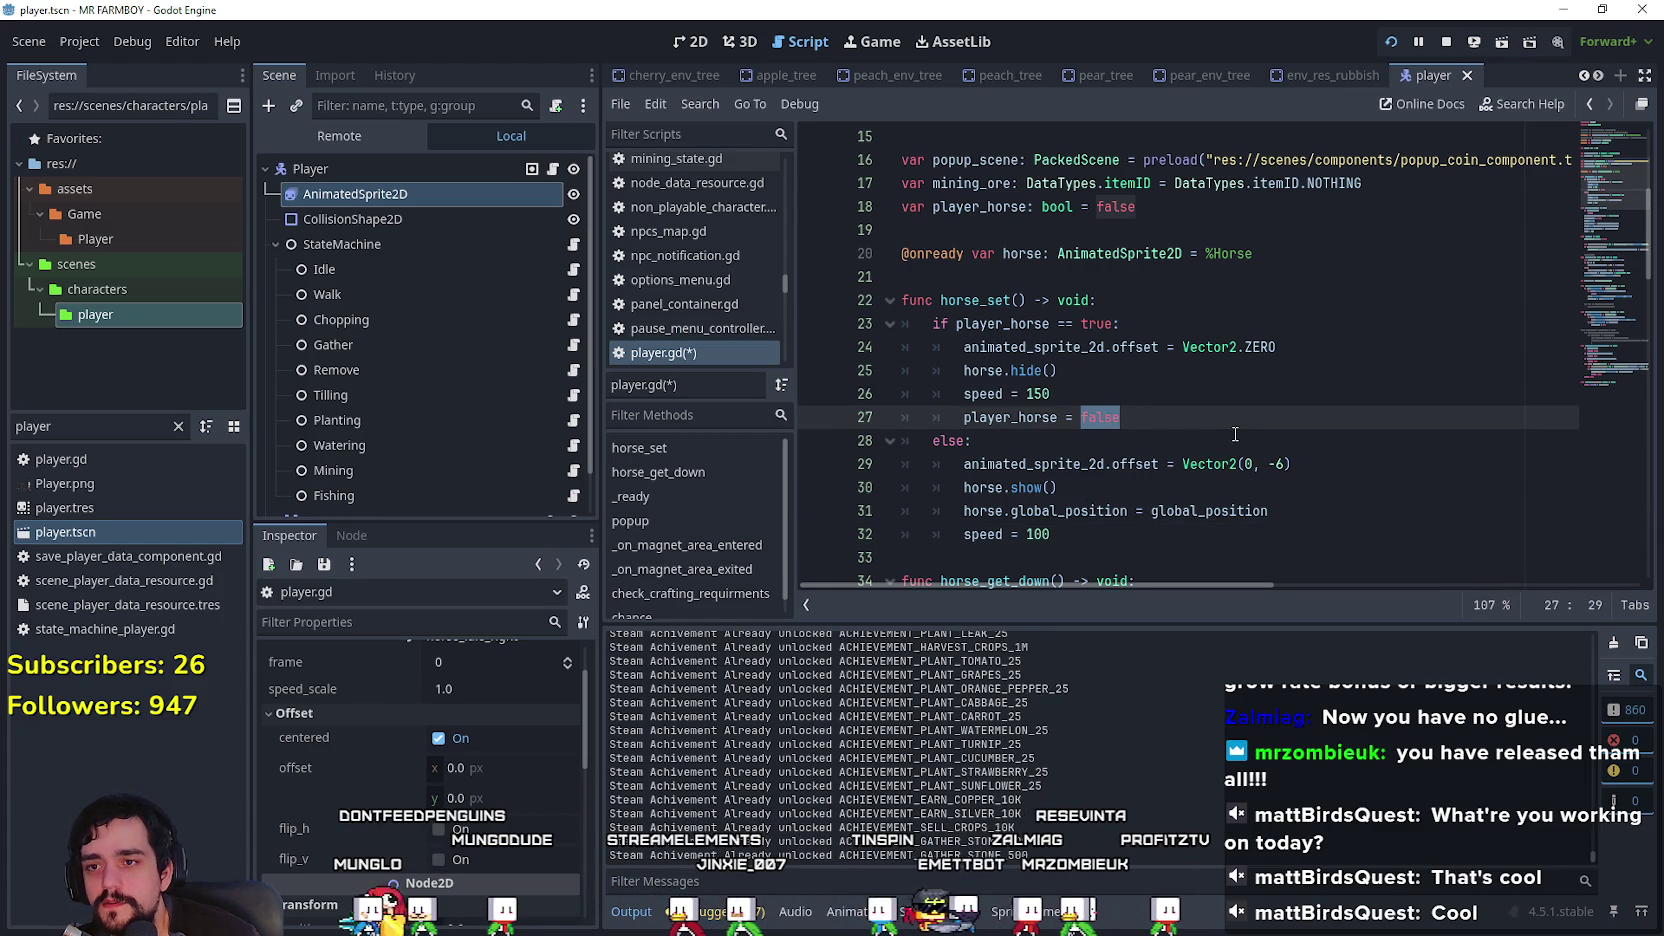
pyautogui.click(1088, 556)
pyautogui.scroll(-2, 1142, 553)
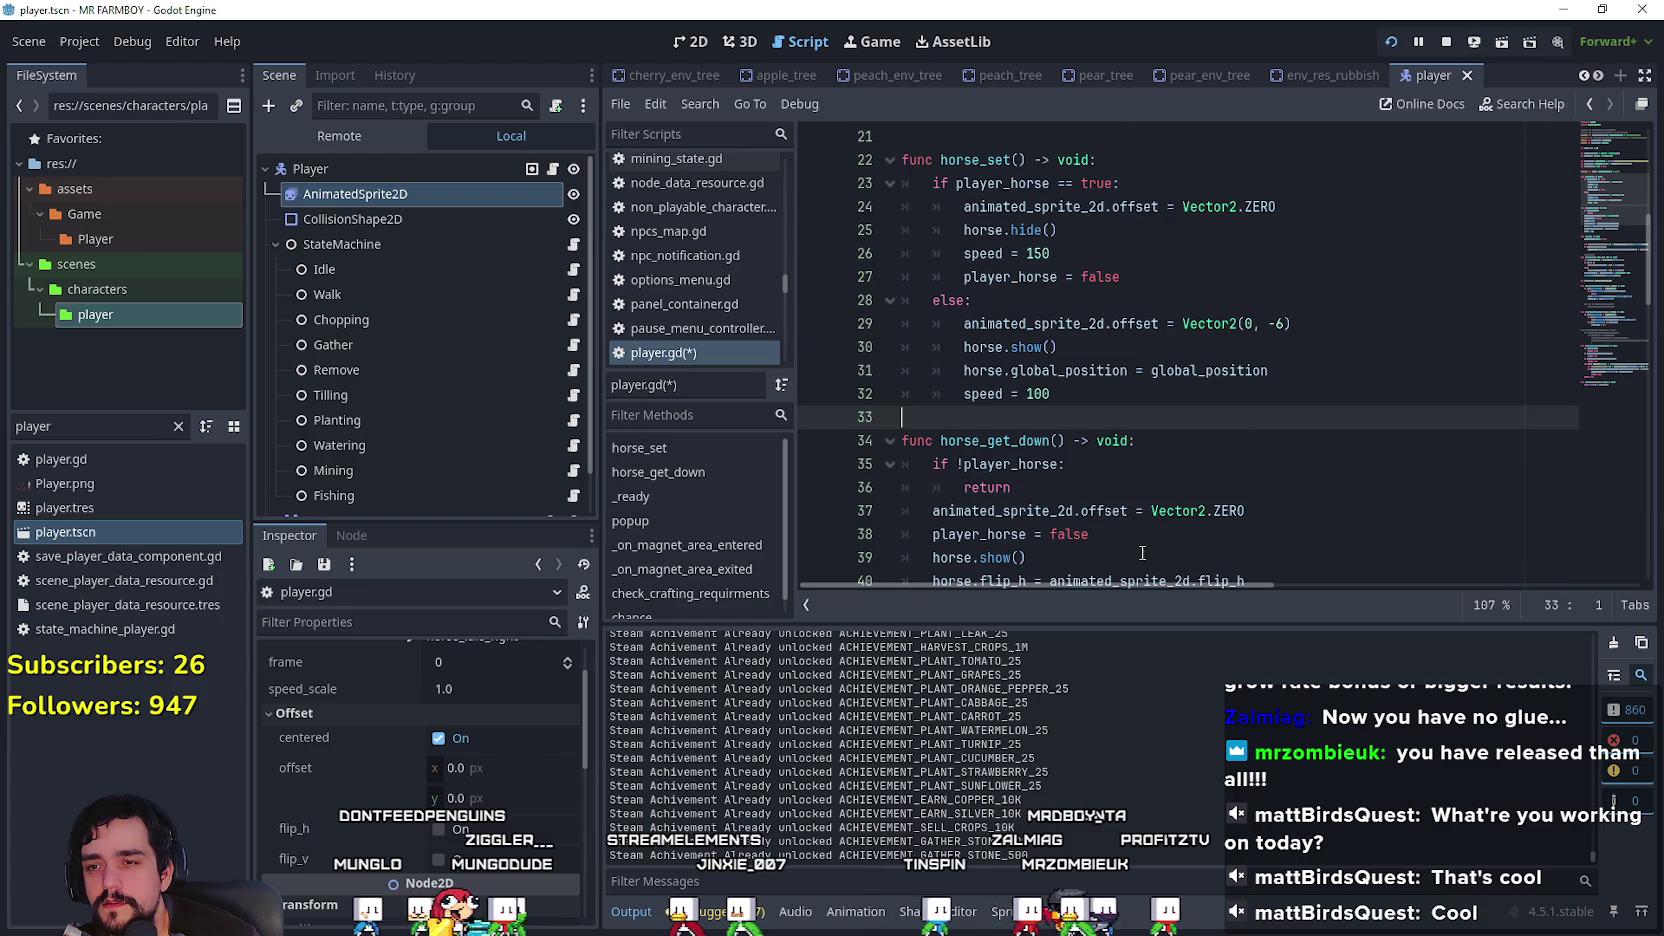
pyautogui.scroll(2, 1142, 551)
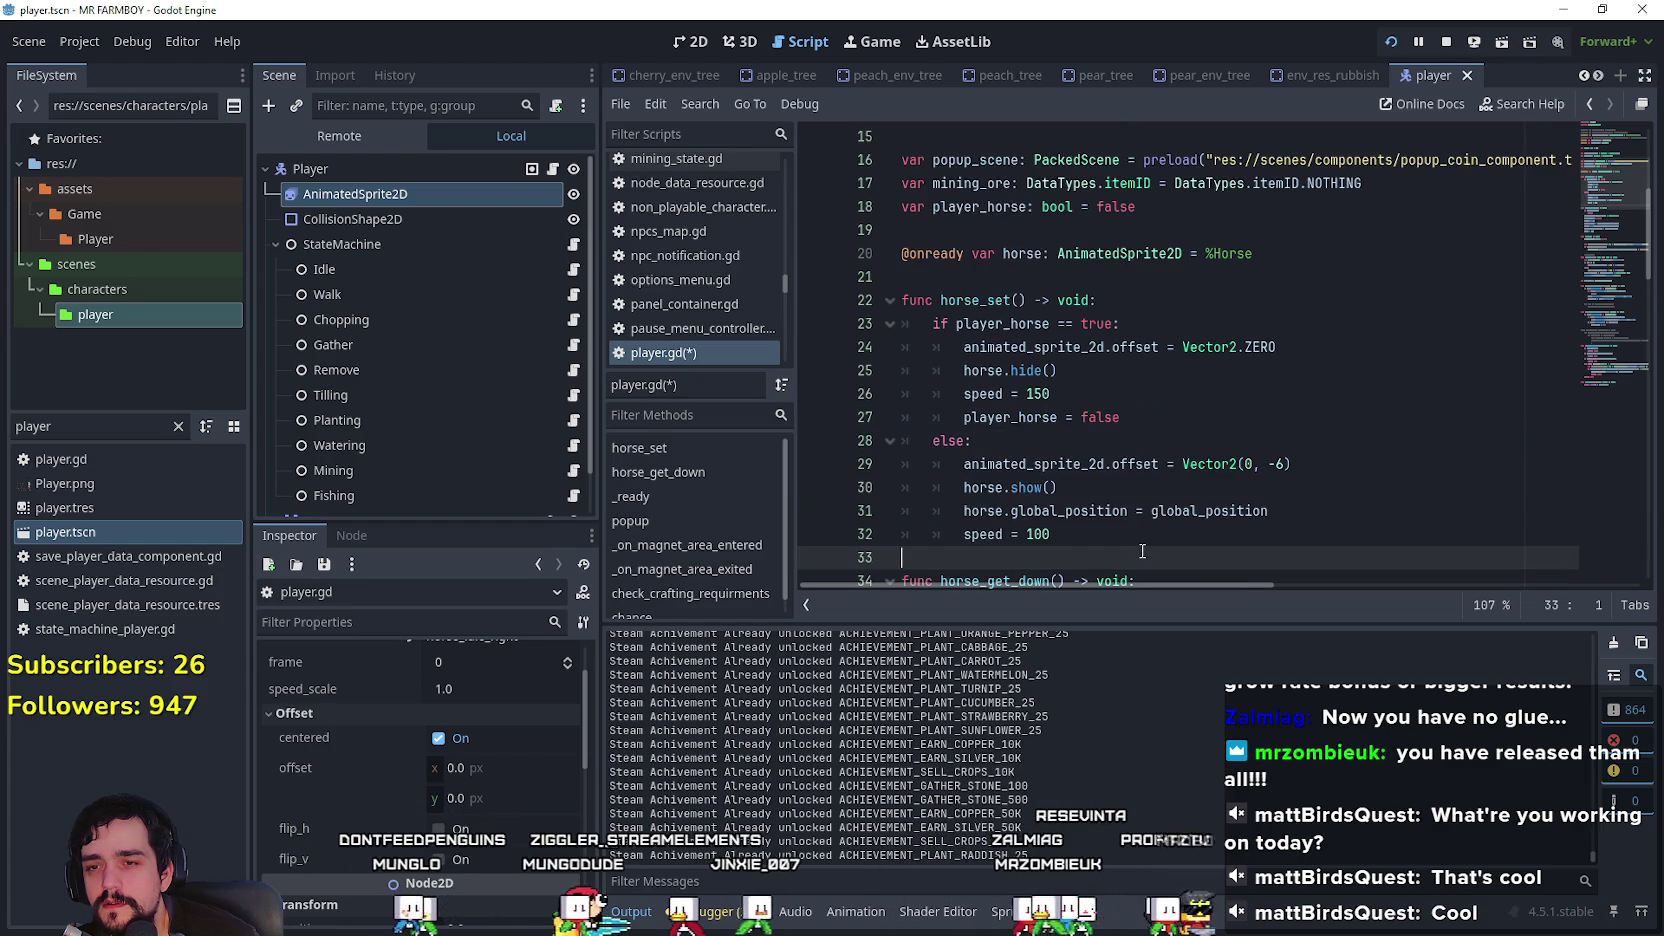
pyautogui.scroll(-2, 1142, 551)
pyautogui.scroll(2, 1100, 450)
pyautogui.click(1080, 393)
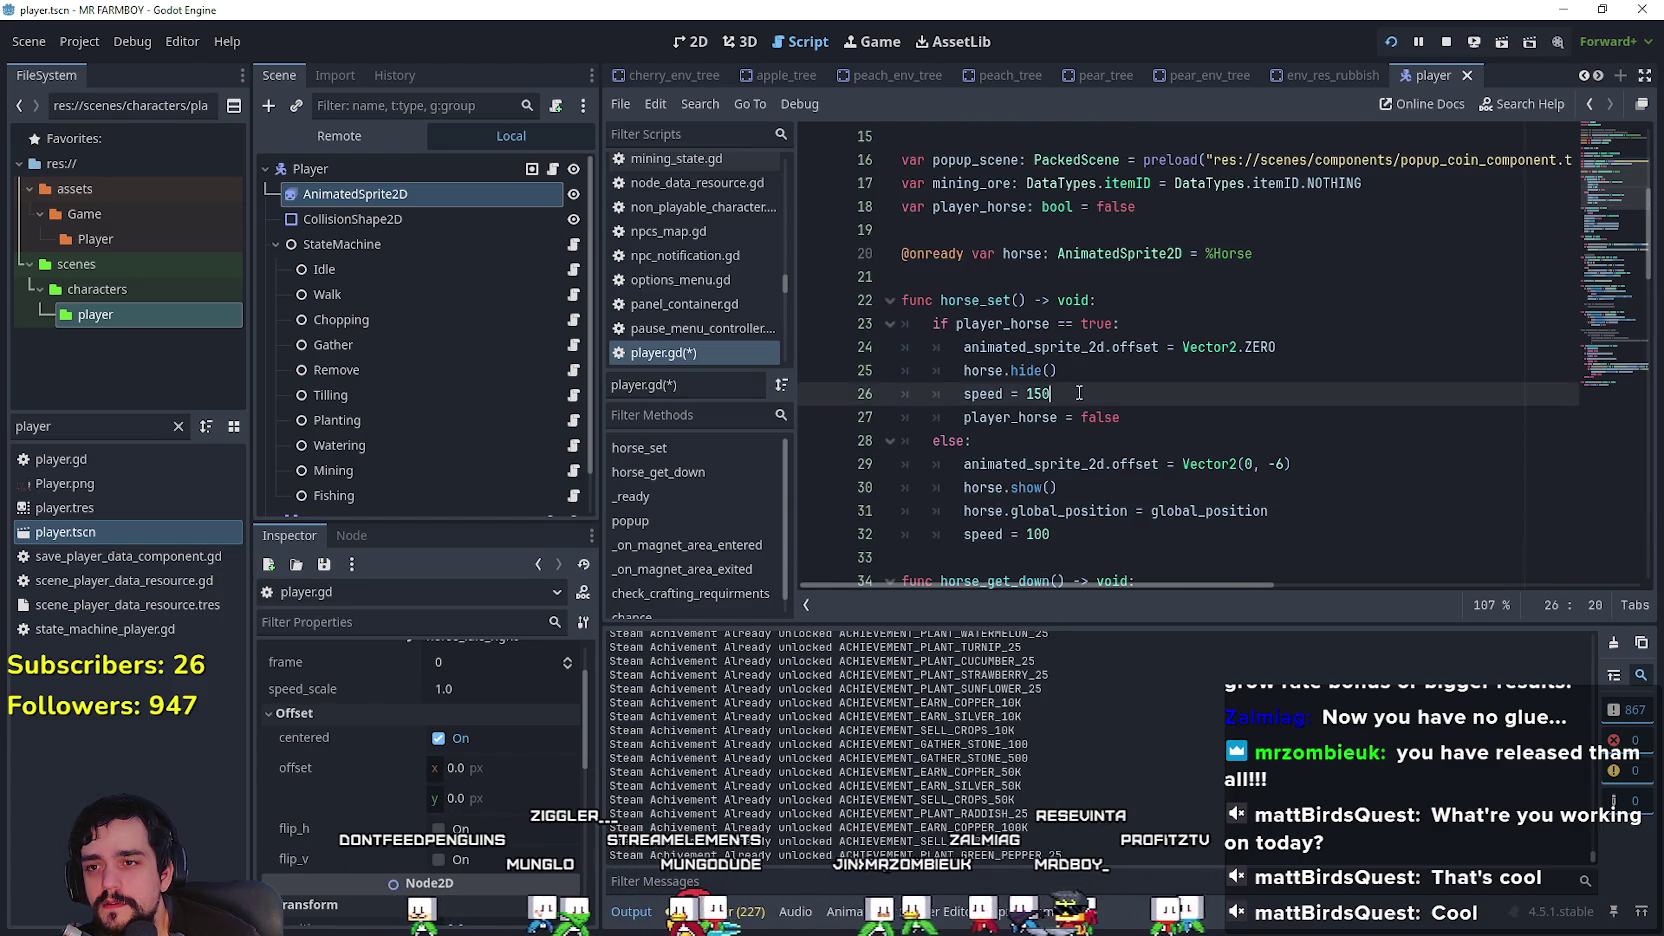
pyautogui.moveTo(924, 322); pyautogui.dragTo(1232, 316)
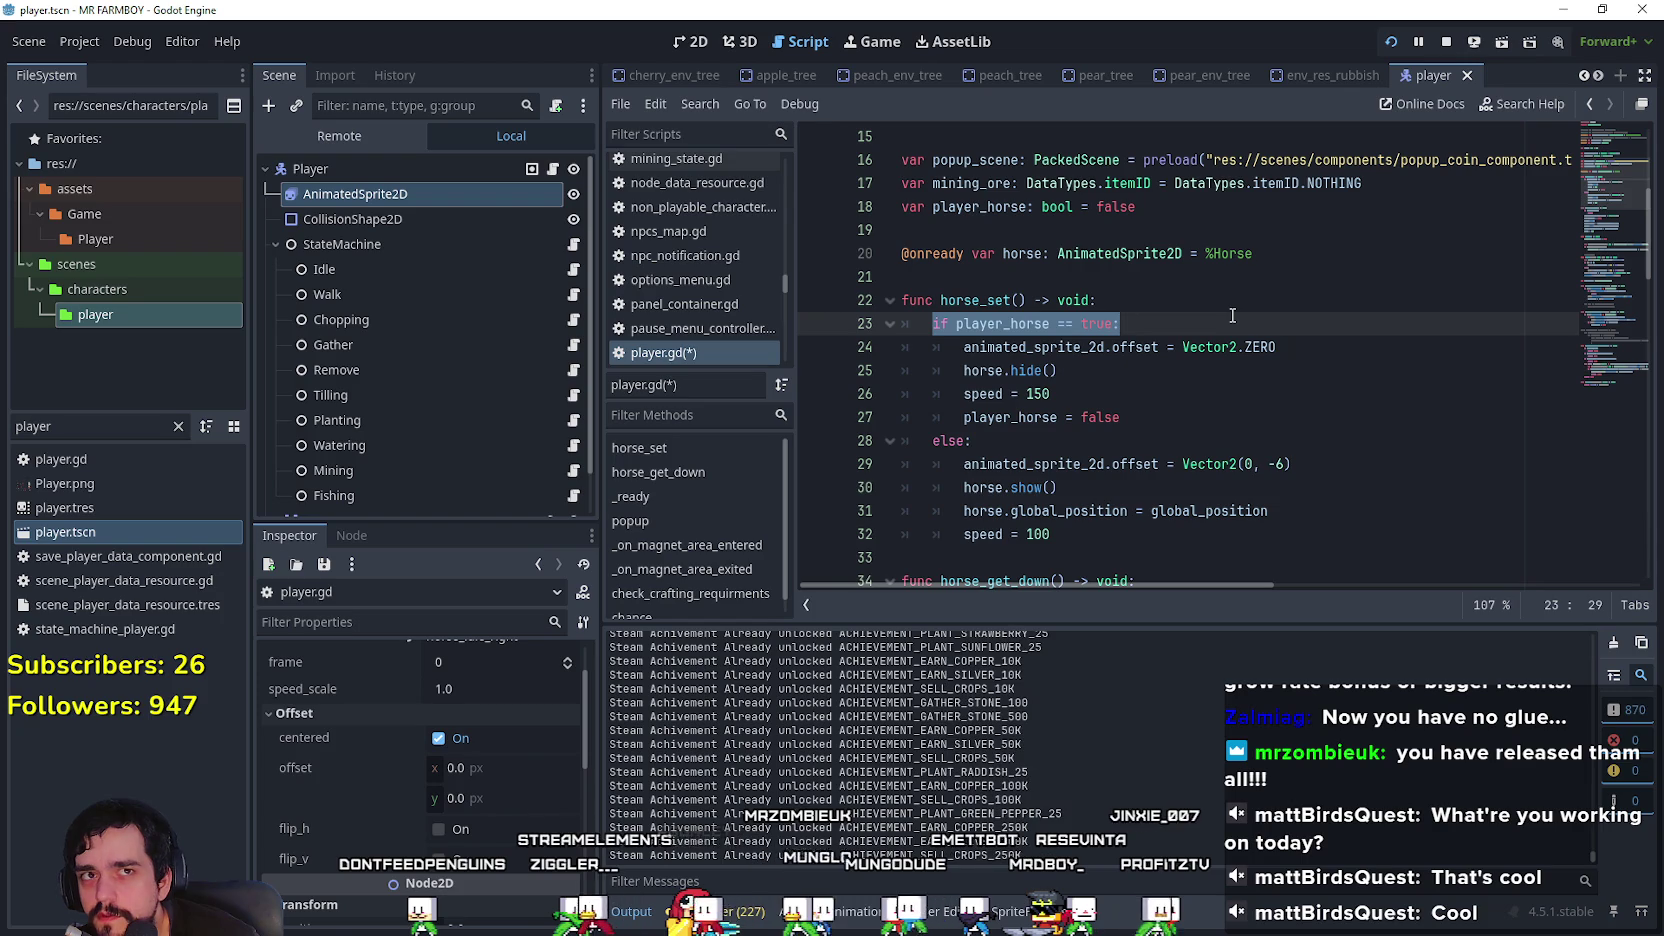
pyautogui.moveTo(962, 347); pyautogui.dragTo(1276, 347)
pyautogui.click(985, 372)
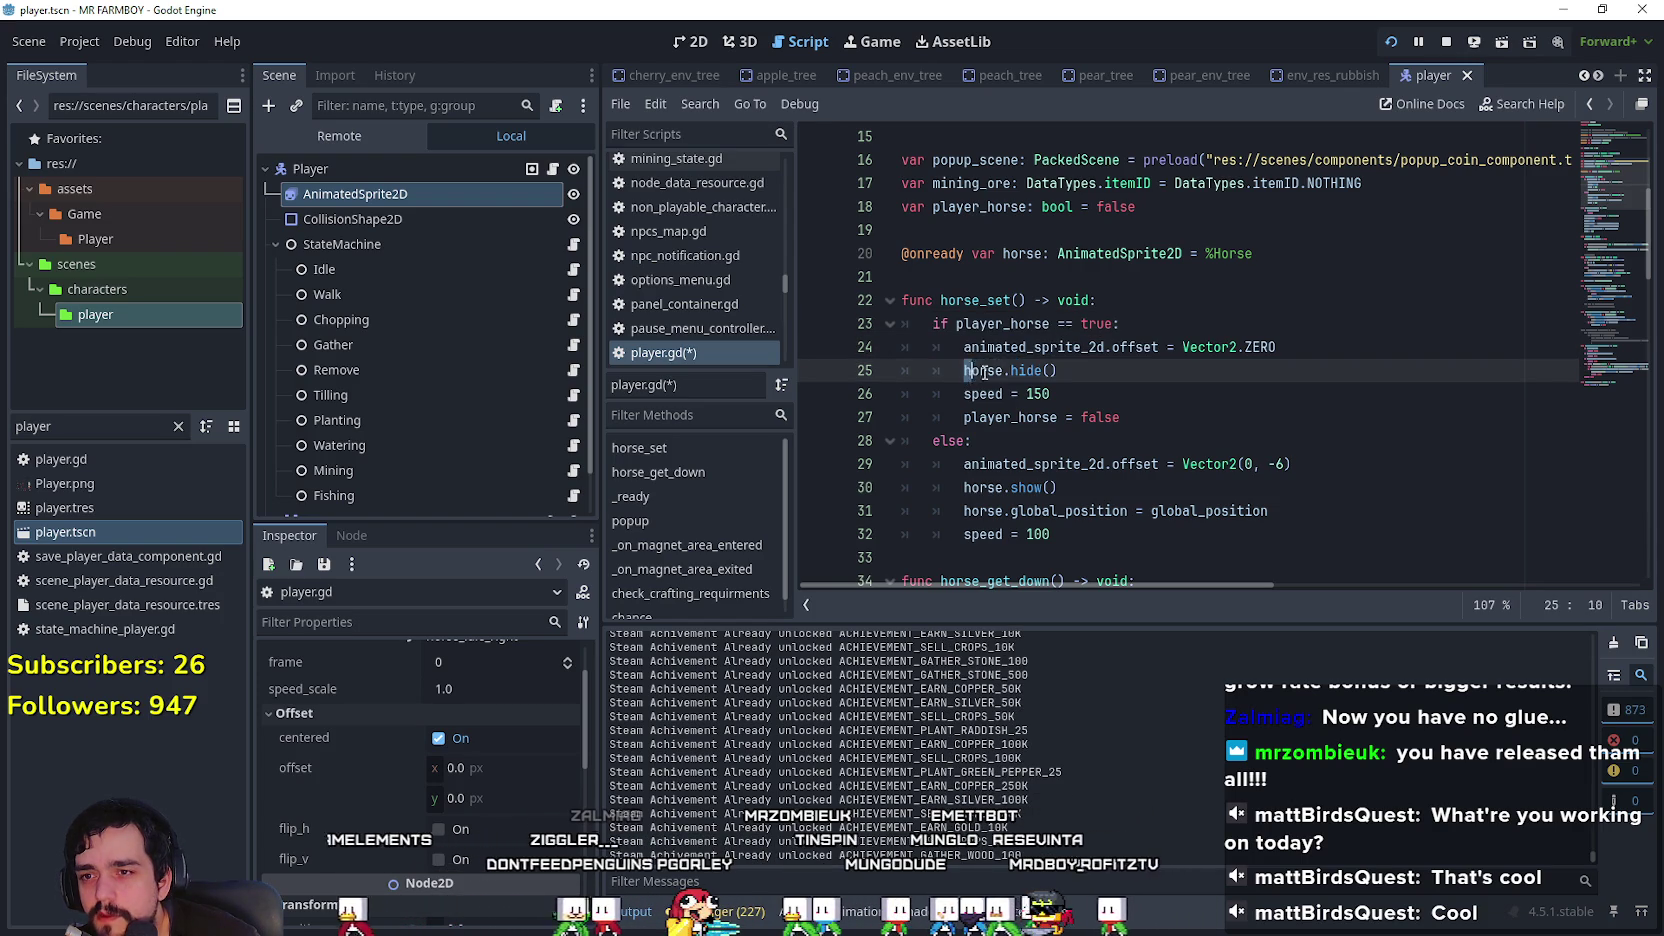
pyautogui.doubleClick(1074, 395)
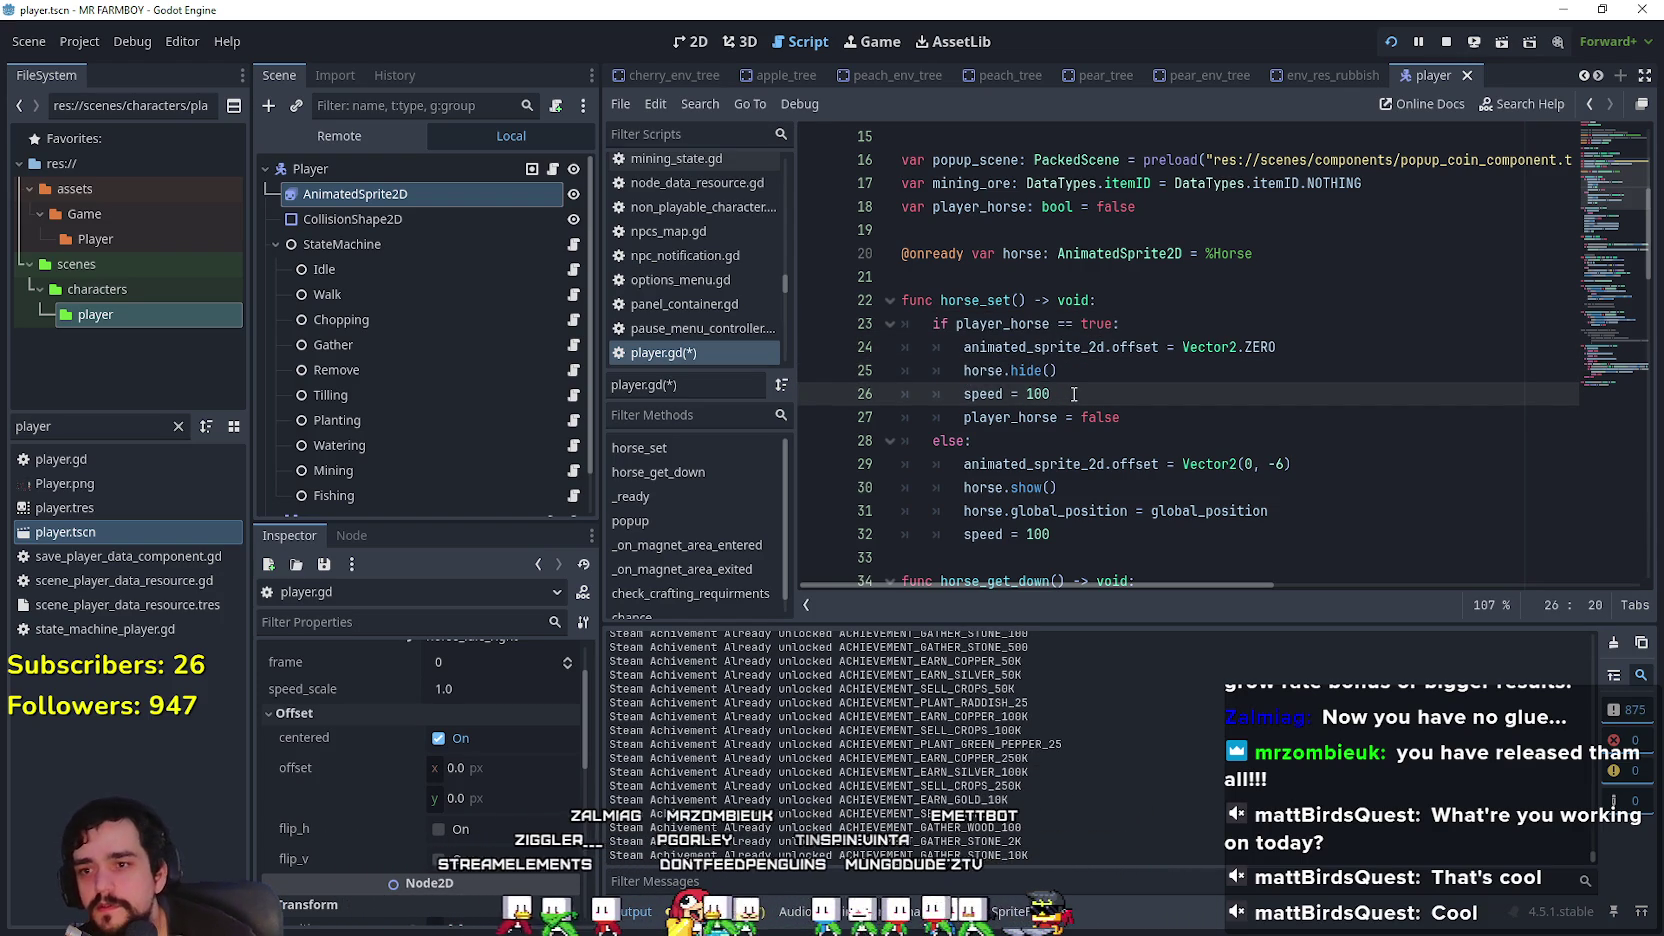
pyautogui.scroll(-2, 1100, 420)
pyautogui.click(1113, 409)
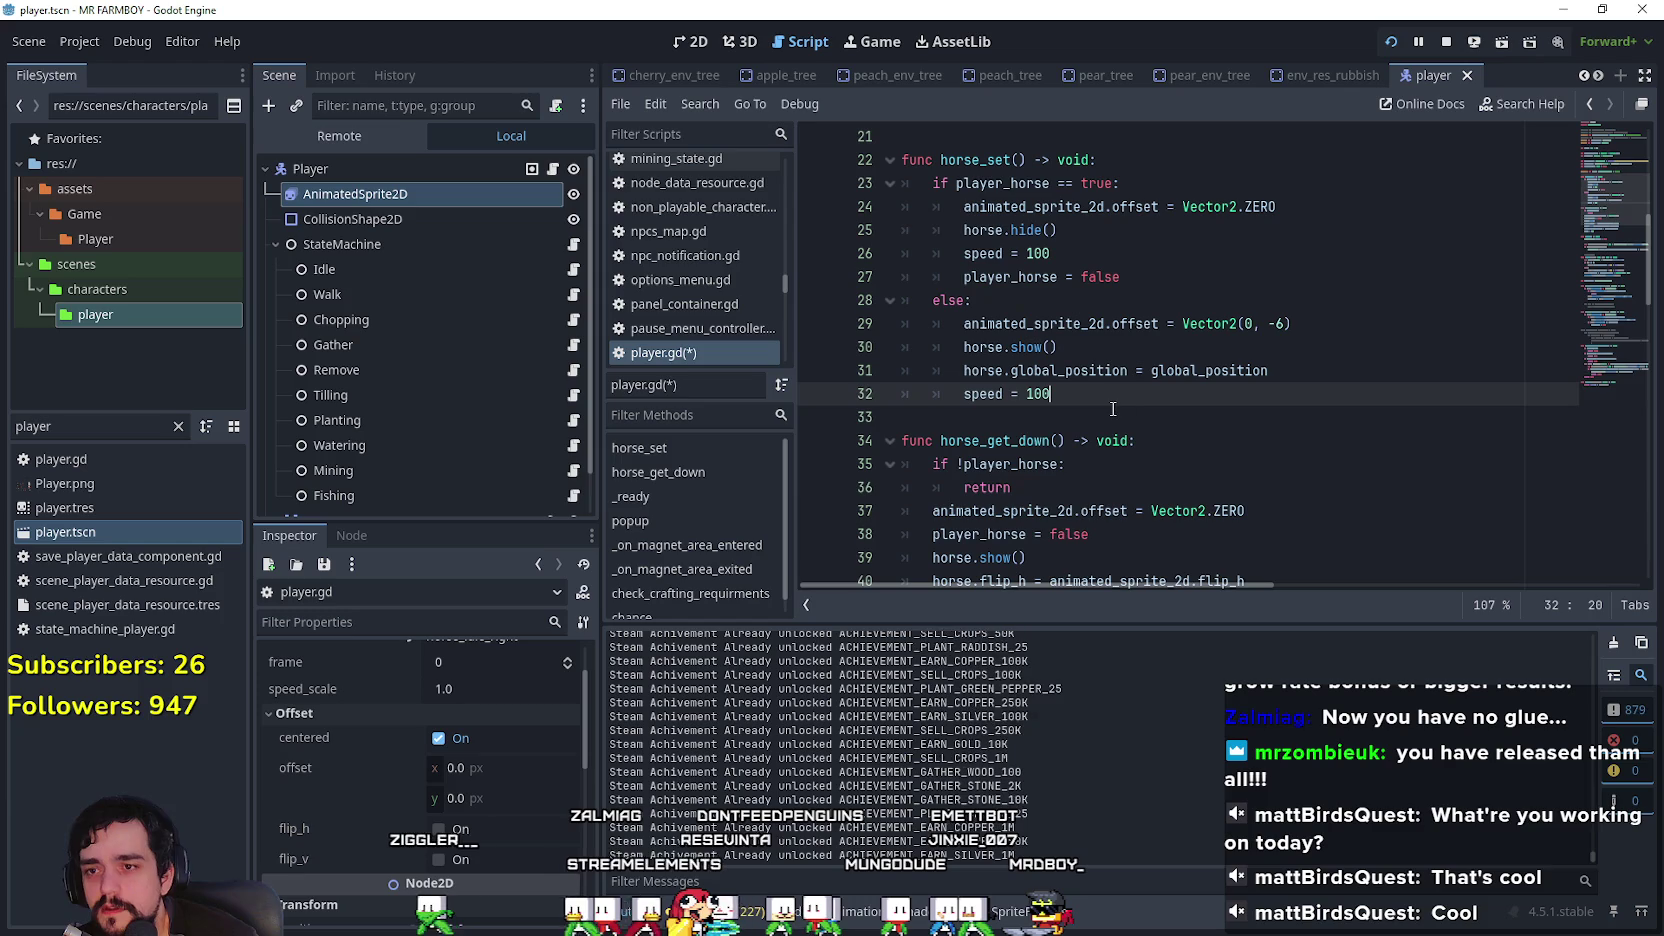
# Step: Add 'player_horse = true' to the else branch, set its speed to 150, and save
pyautogui.press('Return')
pyautogui.write('player_horse = false')
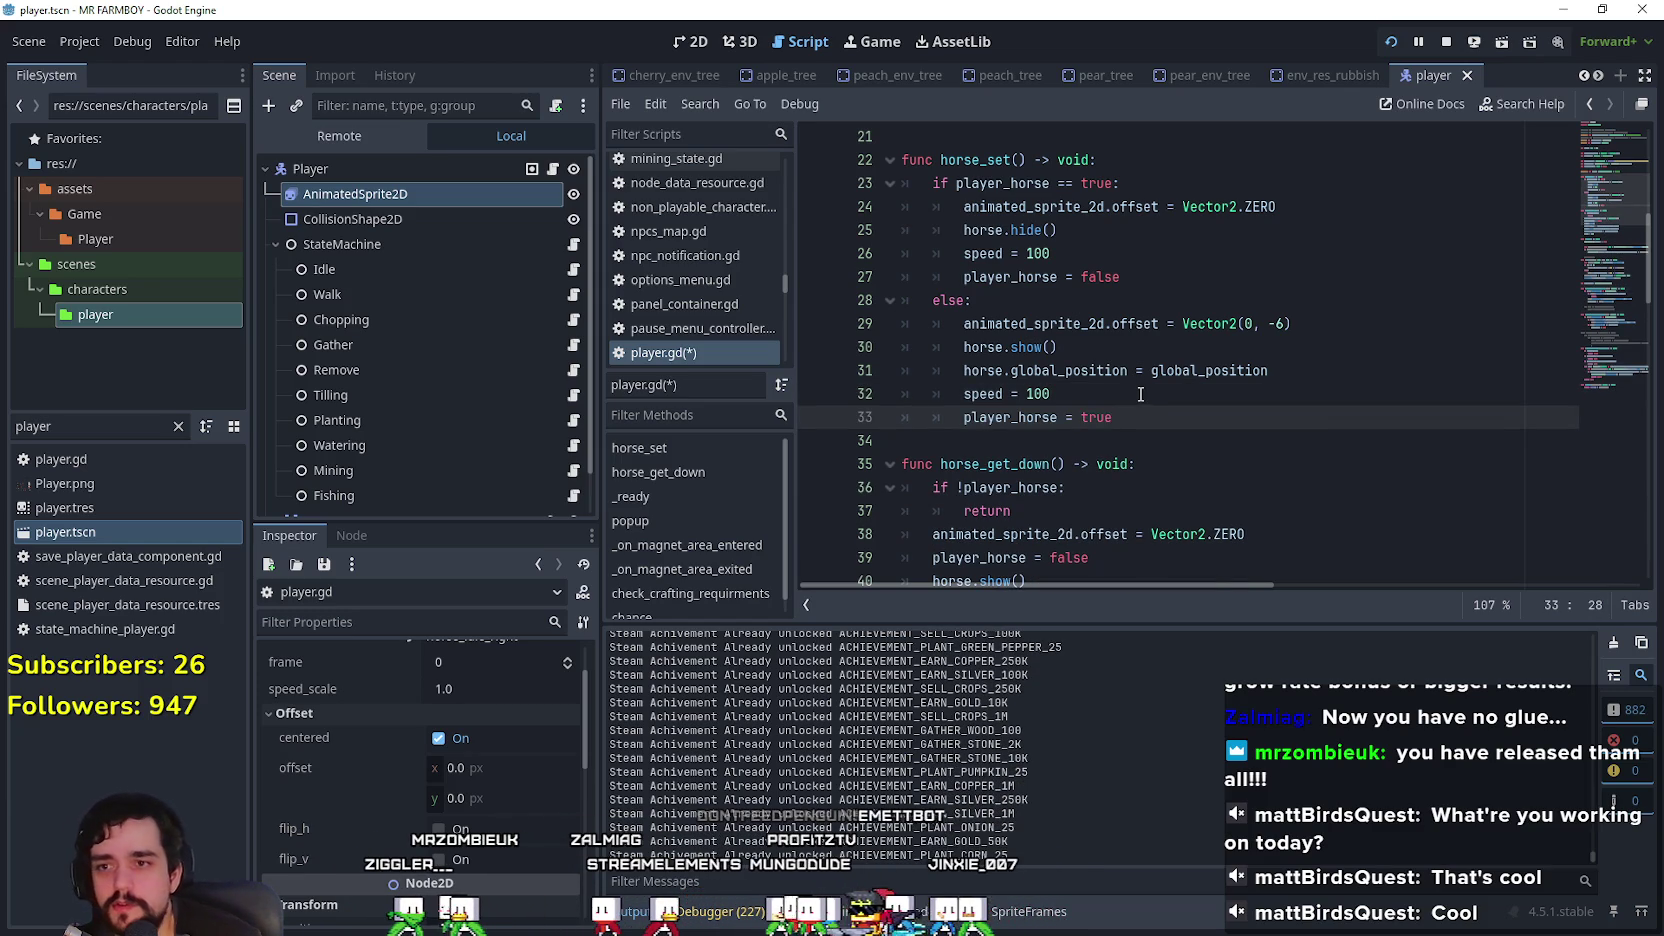
pyautogui.doubleClick(1140, 394)
pyautogui.hotkey('ctrl', 's')
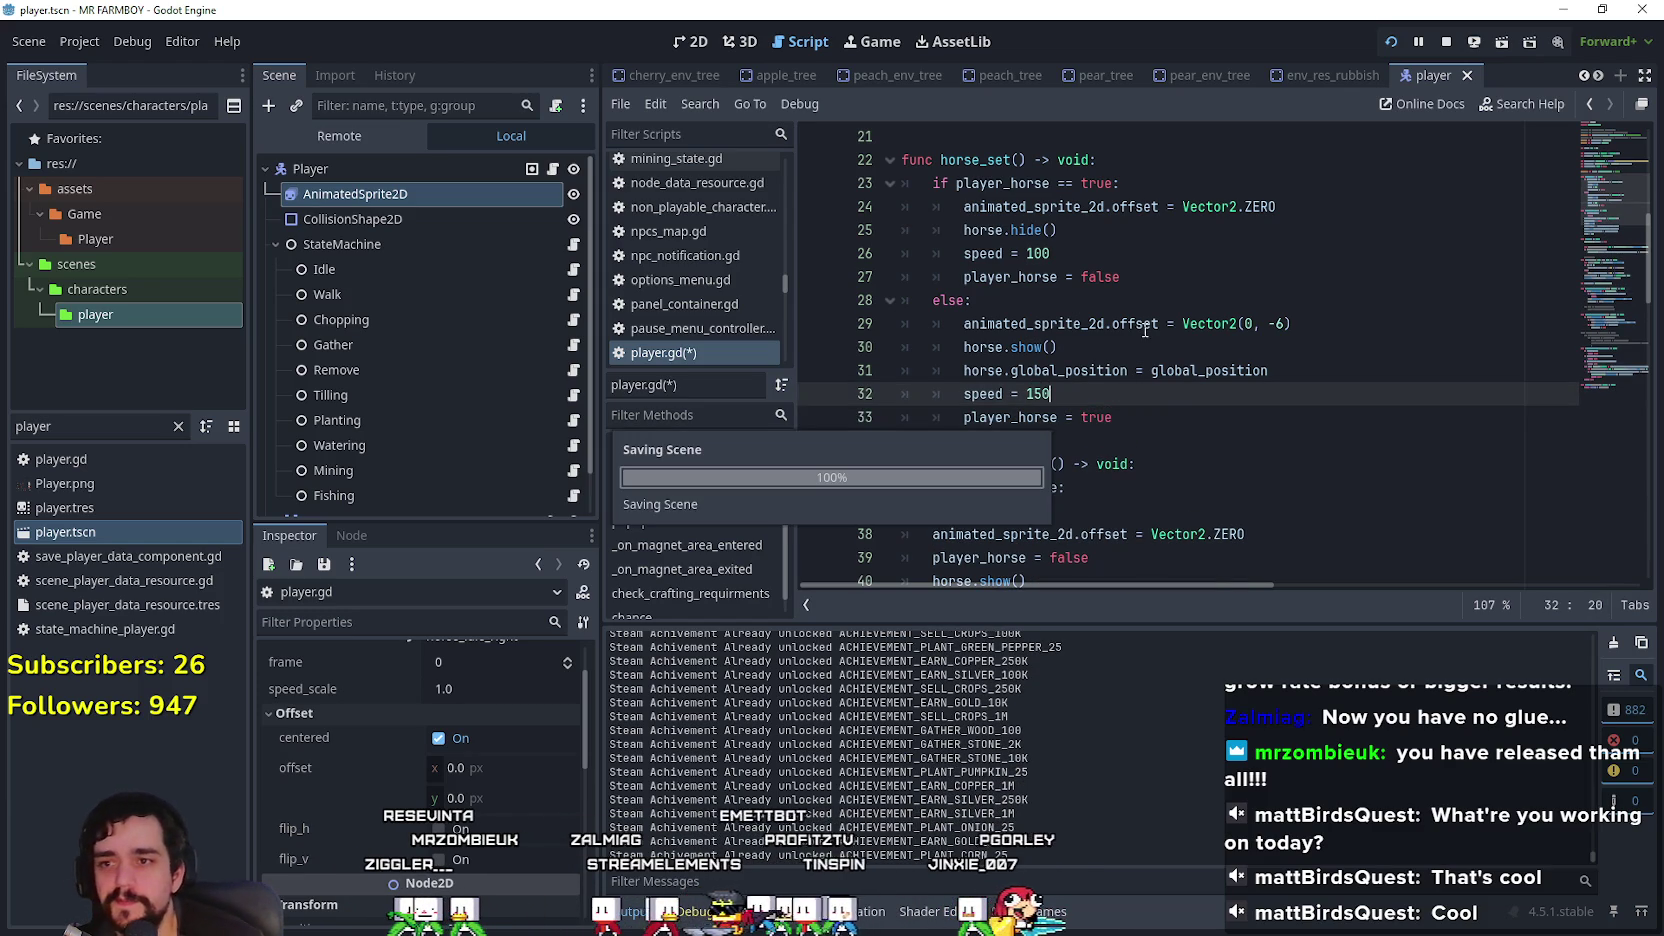
# Step: Swap horse.hide() and horse.show() between the two horse_set branches and save
pyautogui.click(1193, 425)
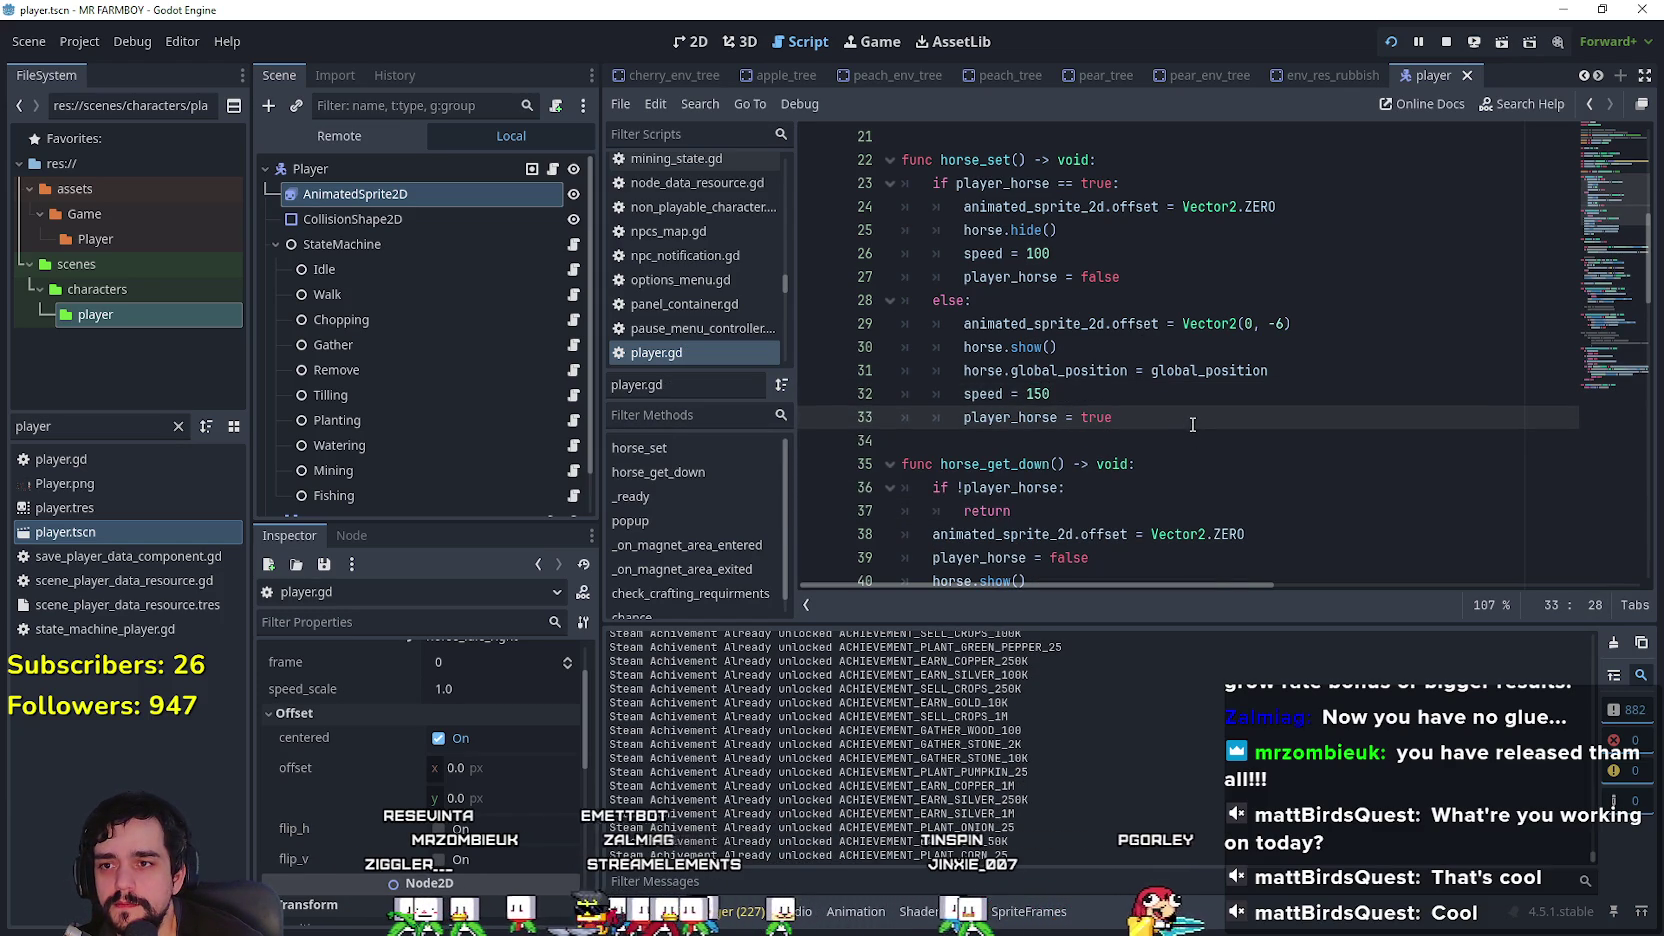
pyautogui.doubleClick(1035, 229)
pyautogui.write('show')
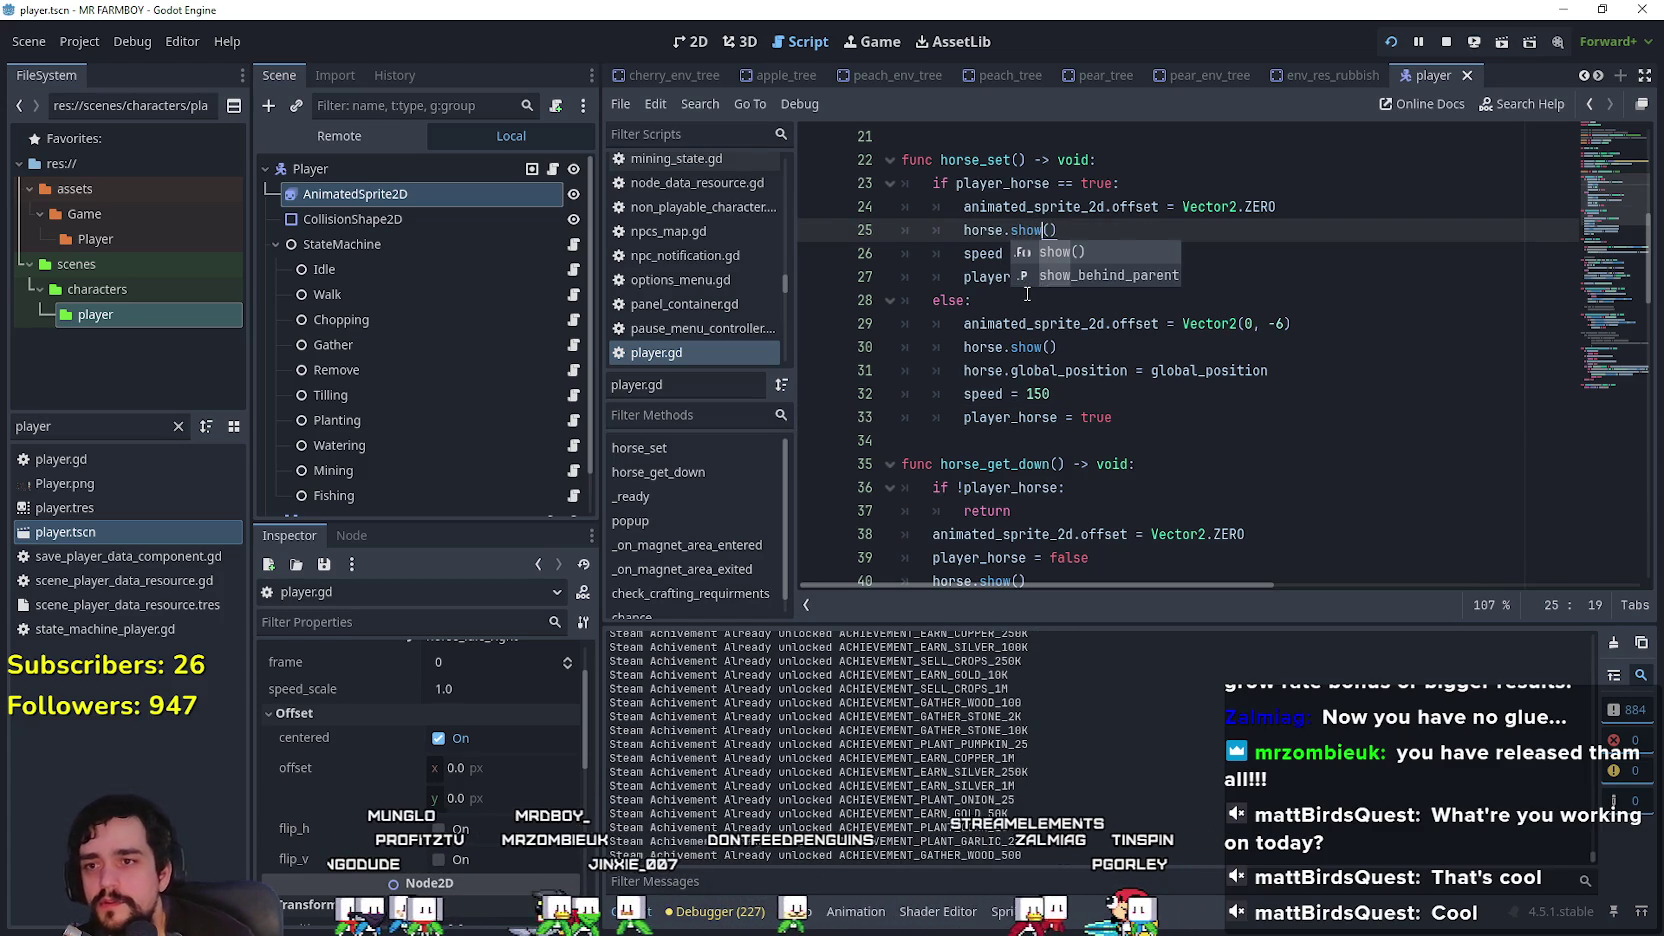
pyautogui.doubleClick(1029, 347)
pyautogui.write('hide')
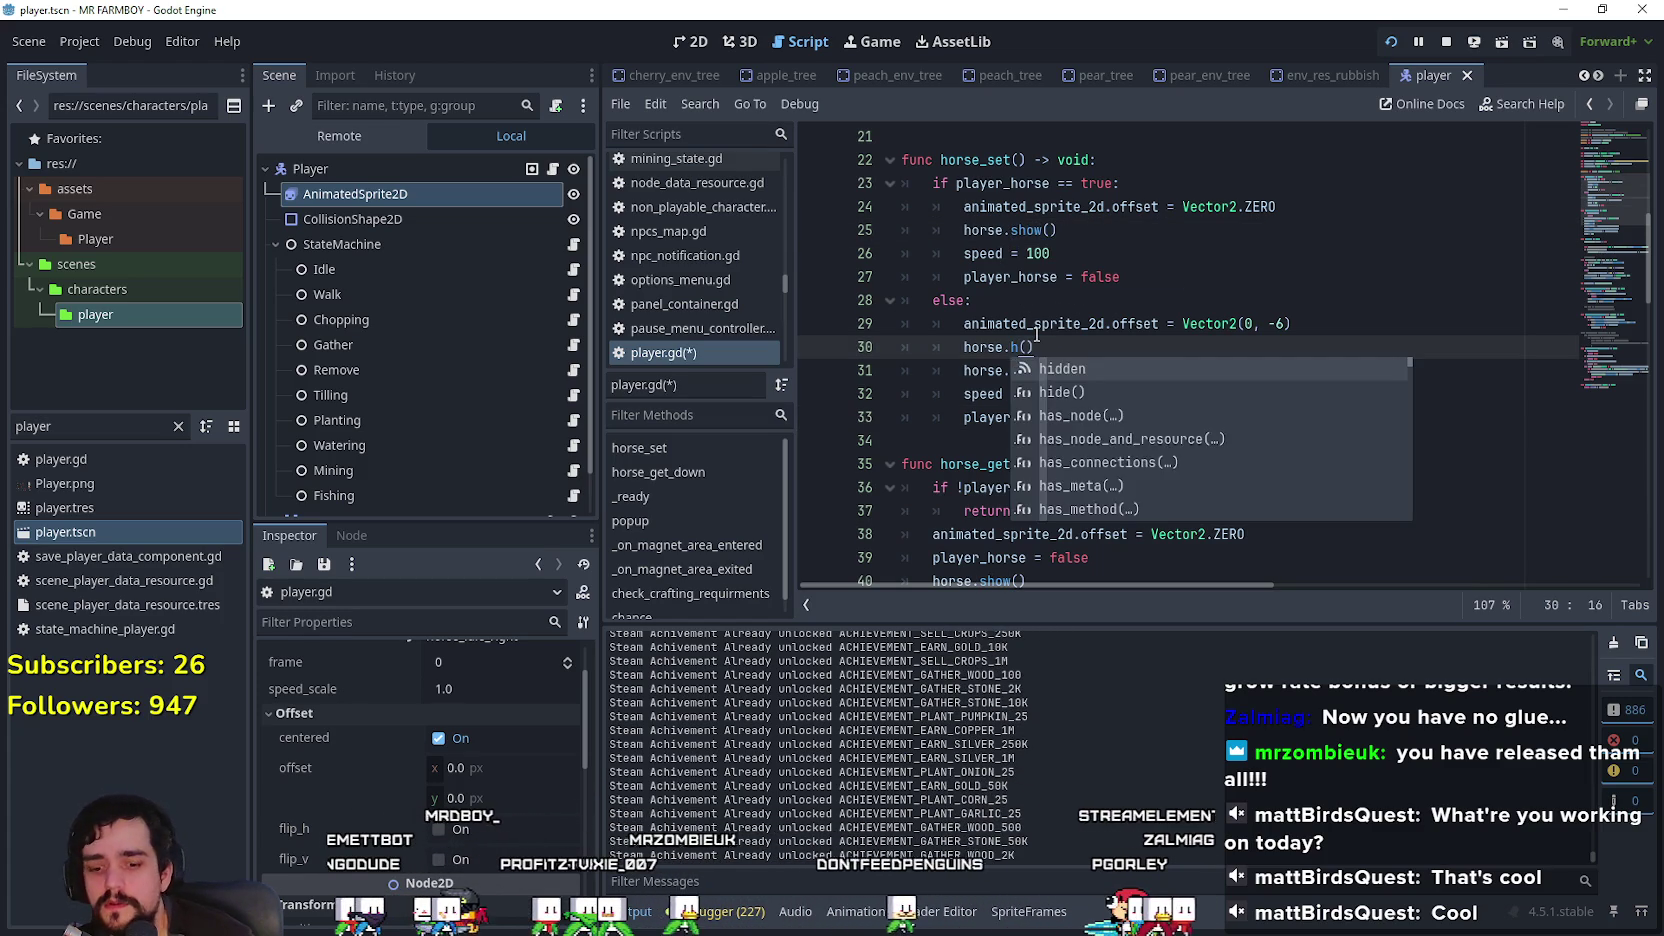
pyautogui.click(1043, 323)
pyautogui.hotkey('ctrl', 's')
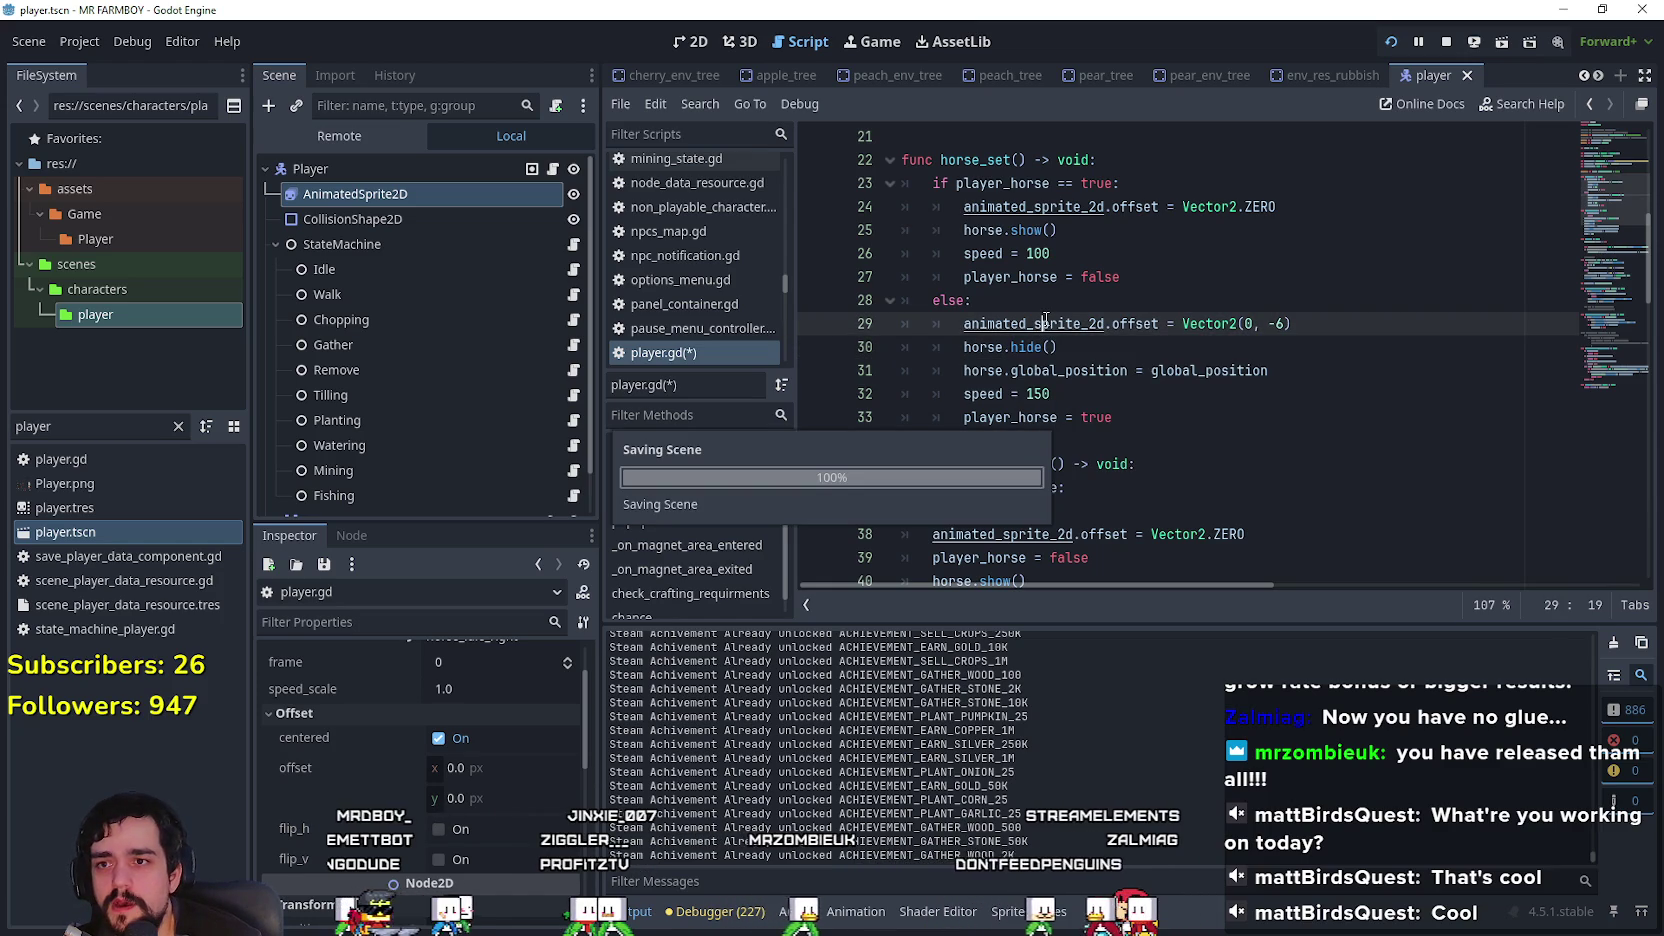
pyautogui.hotkey('alt', 'Tab')
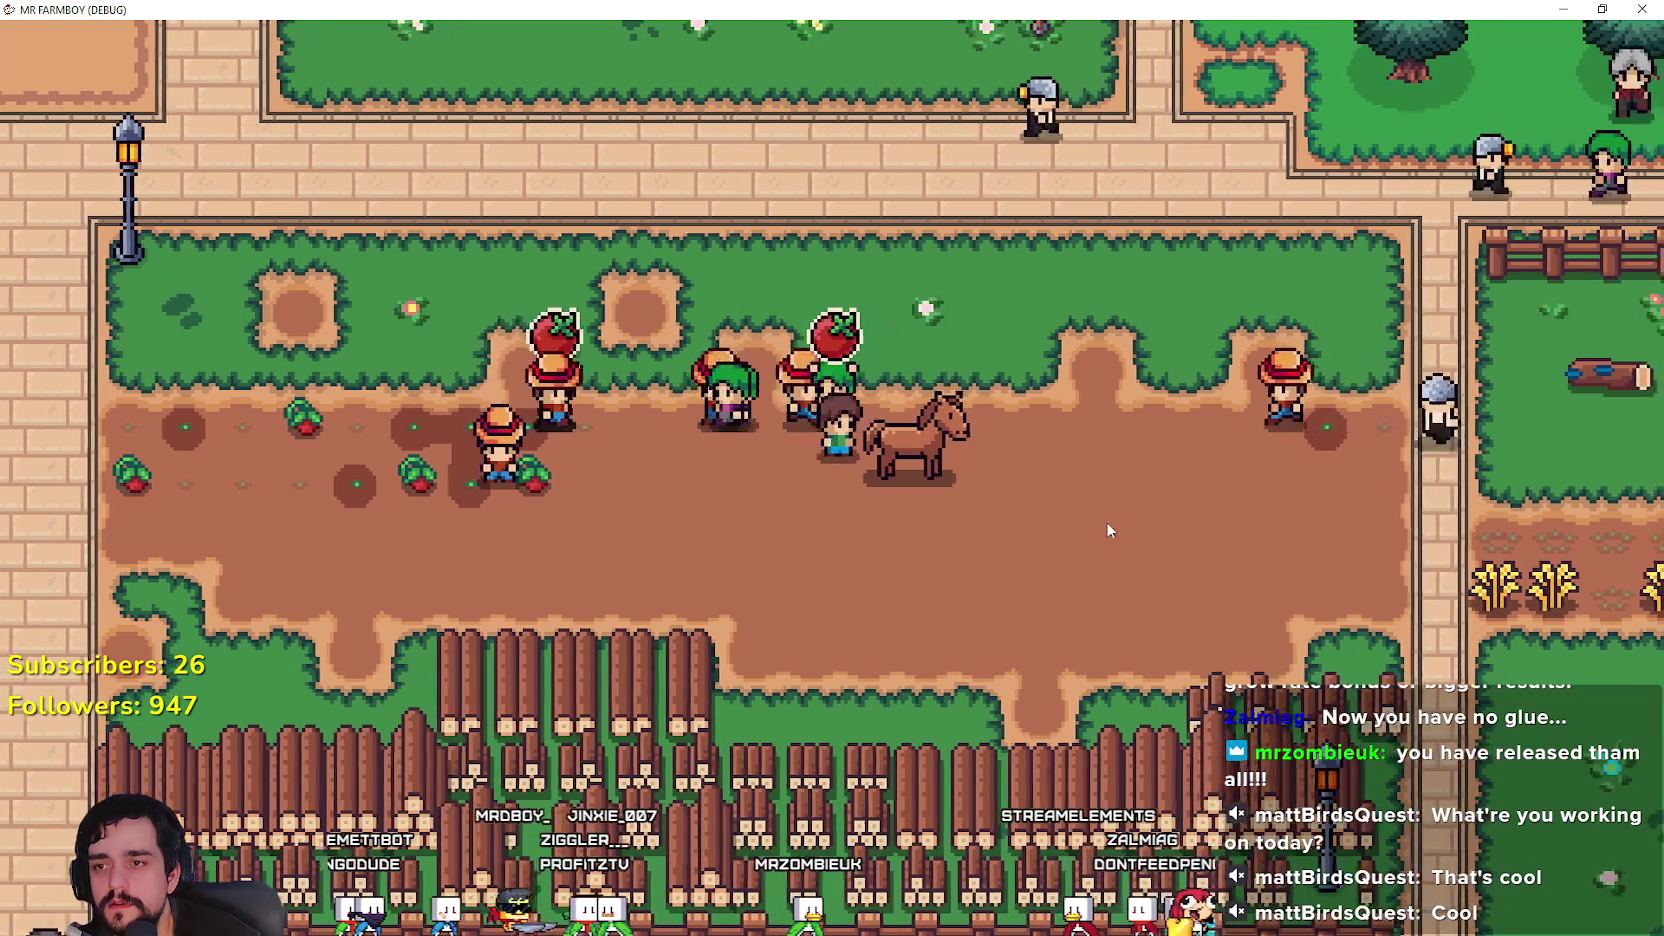
pyautogui.press('w')
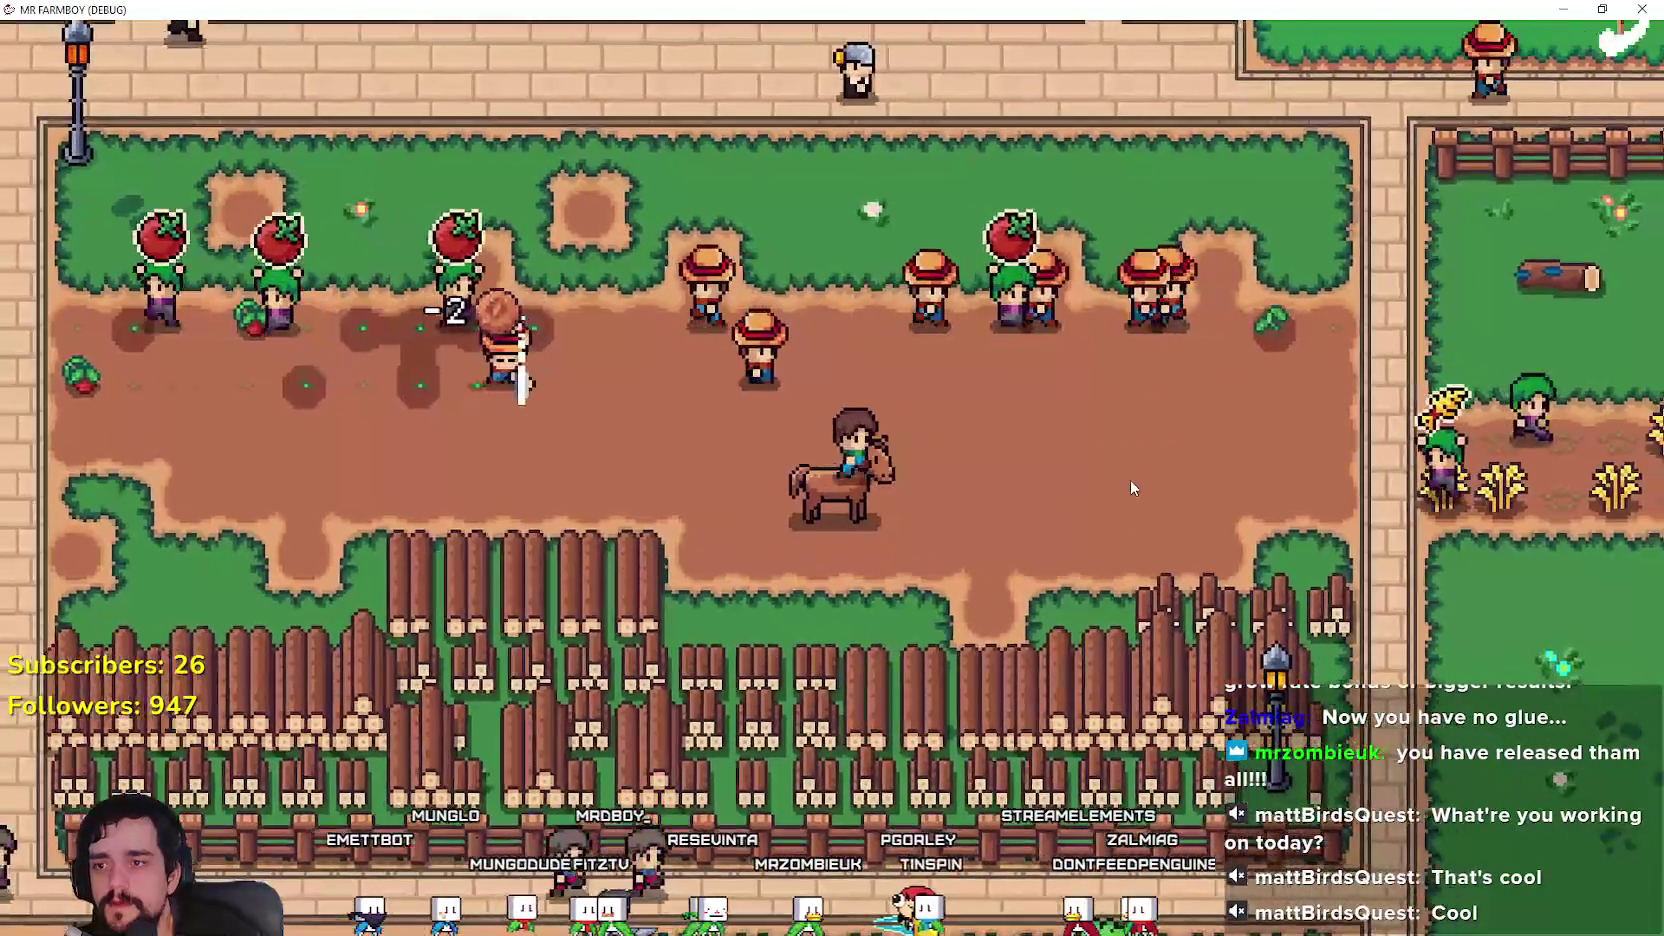
pyautogui.press('e')
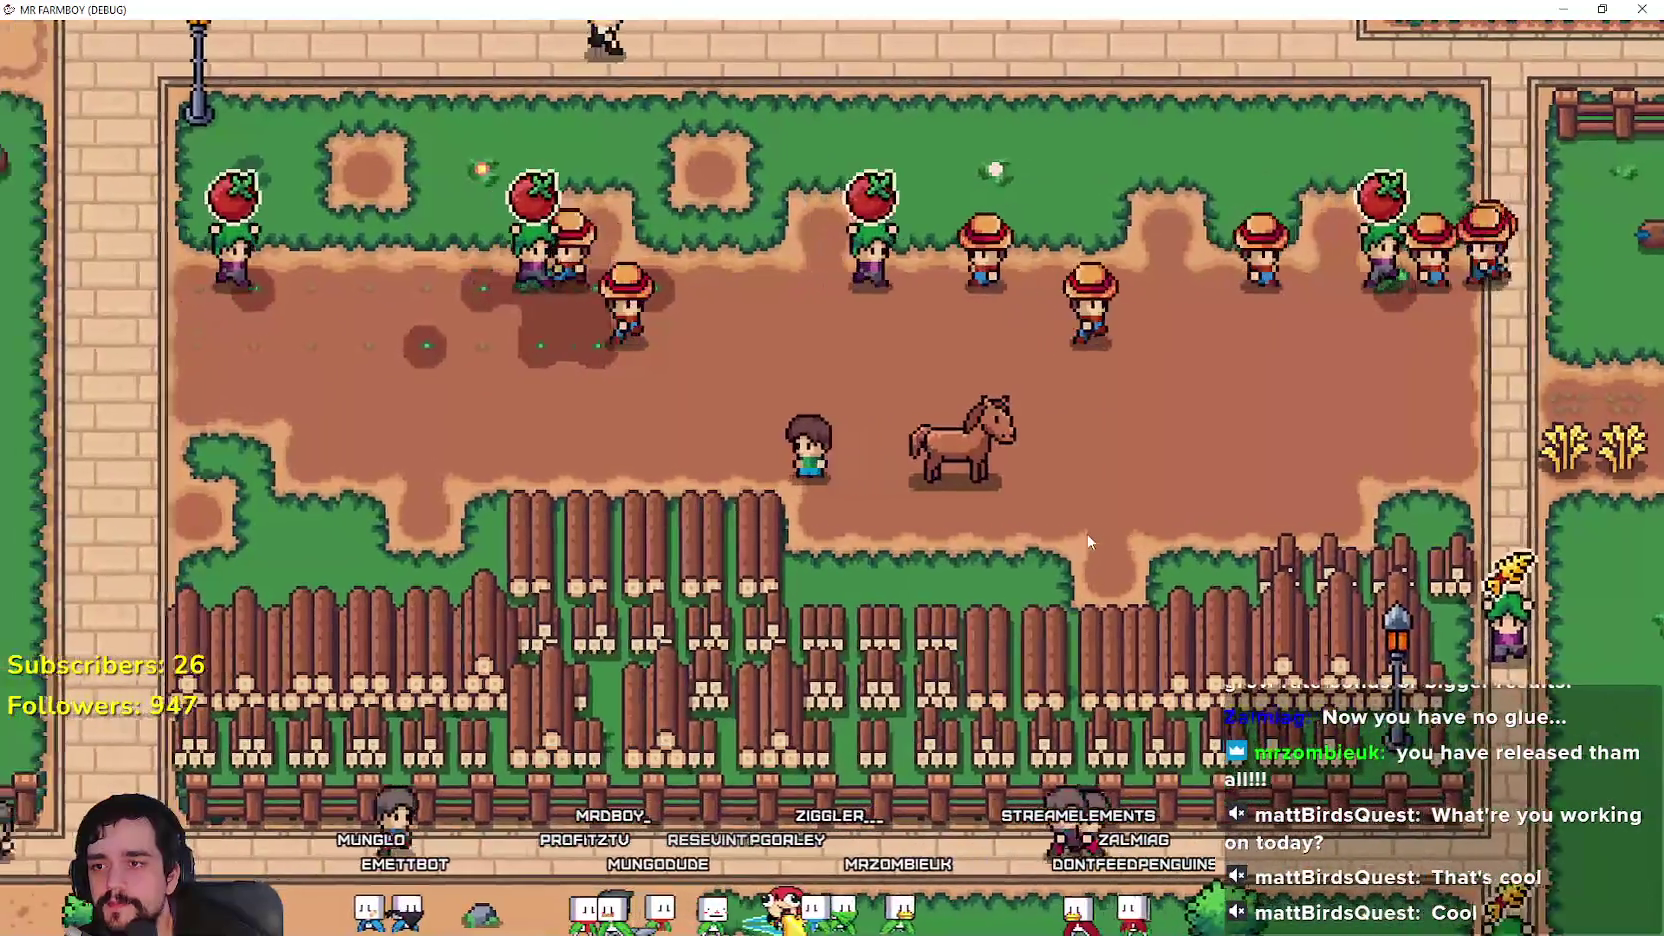
pyautogui.press('e')
pyautogui.press('w')
pyautogui.press('e')
pyautogui.press('e')
pyautogui.press('s')
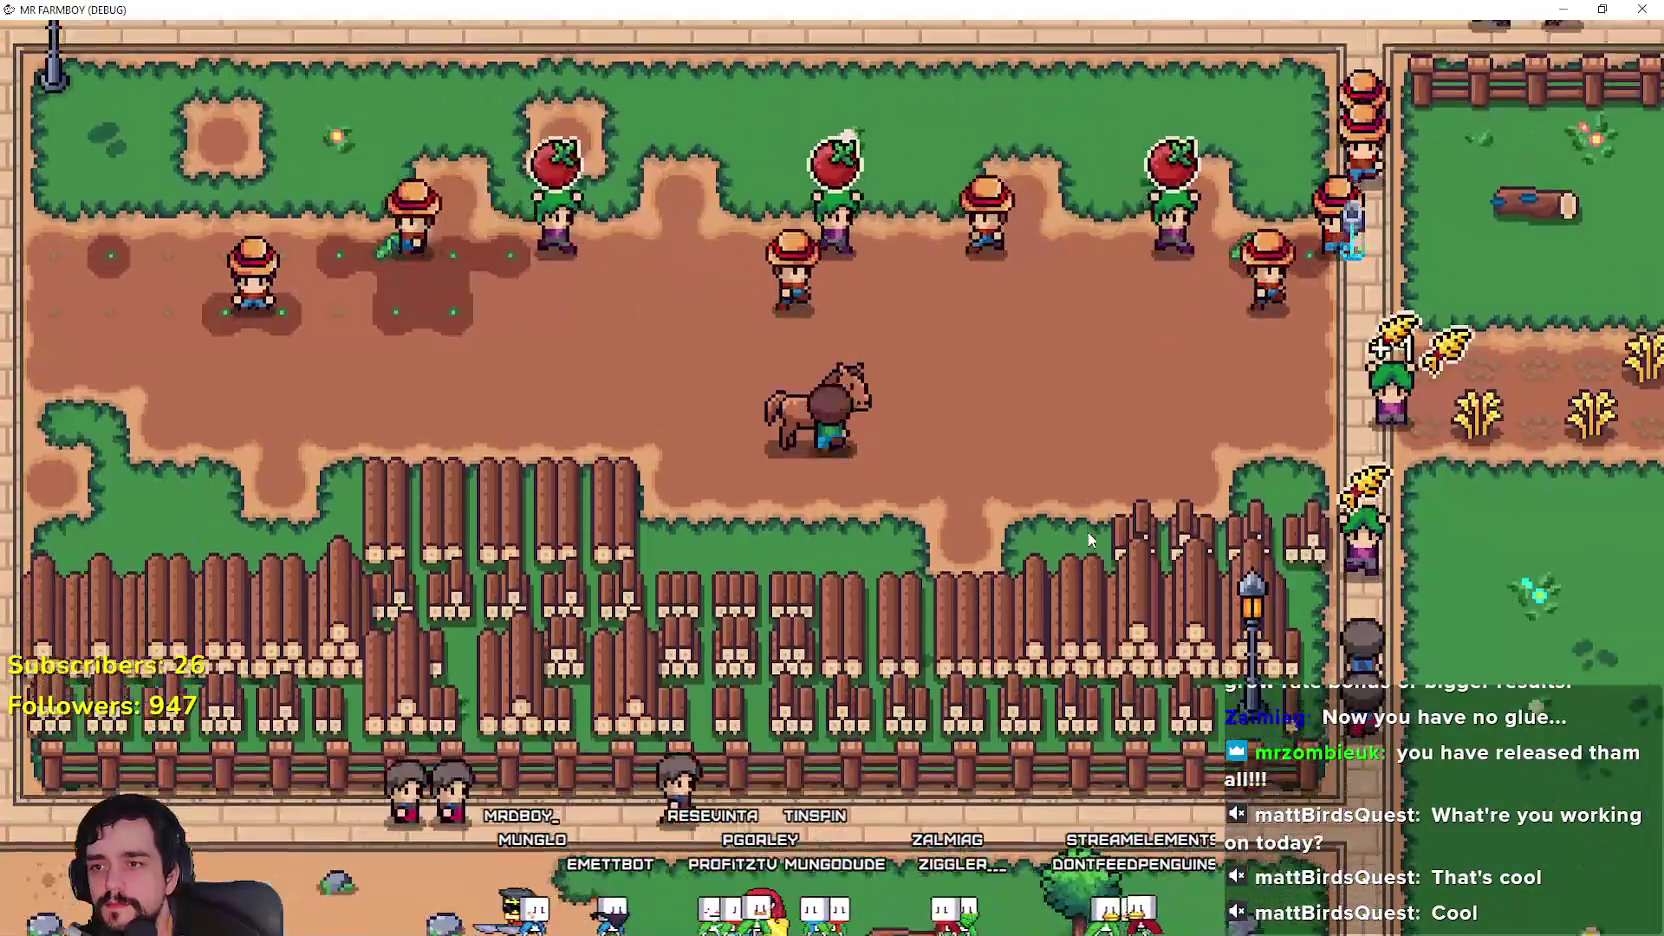
pyautogui.press('e')
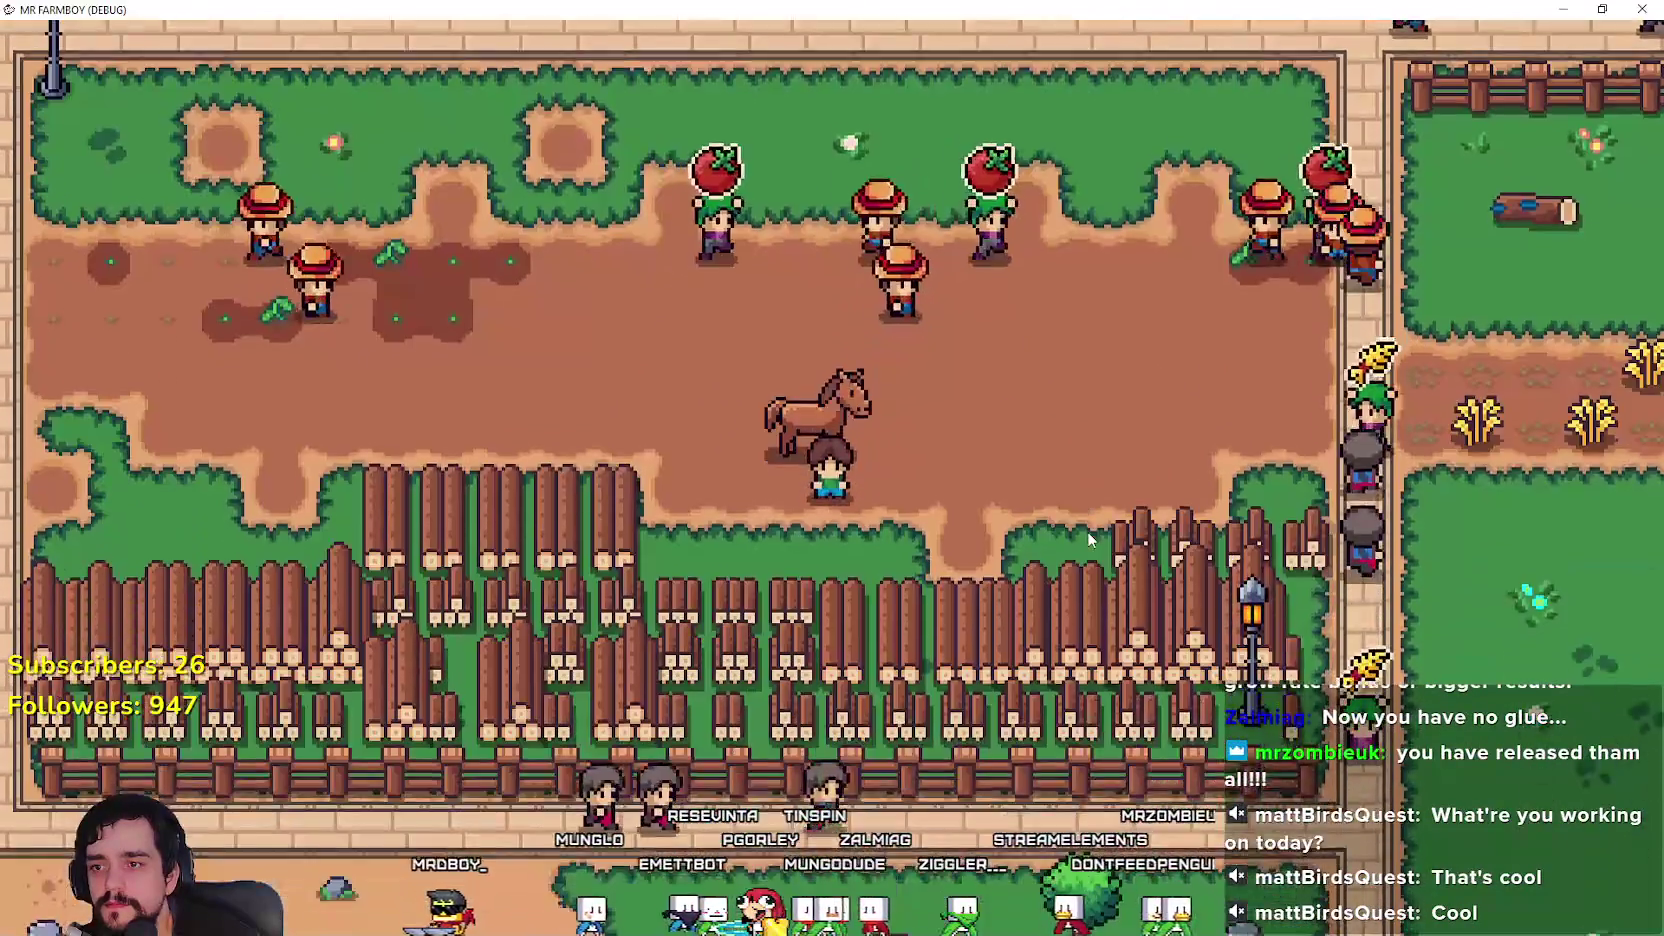
pyautogui.press('e')
pyautogui.press('e')
pyautogui.press('F8')
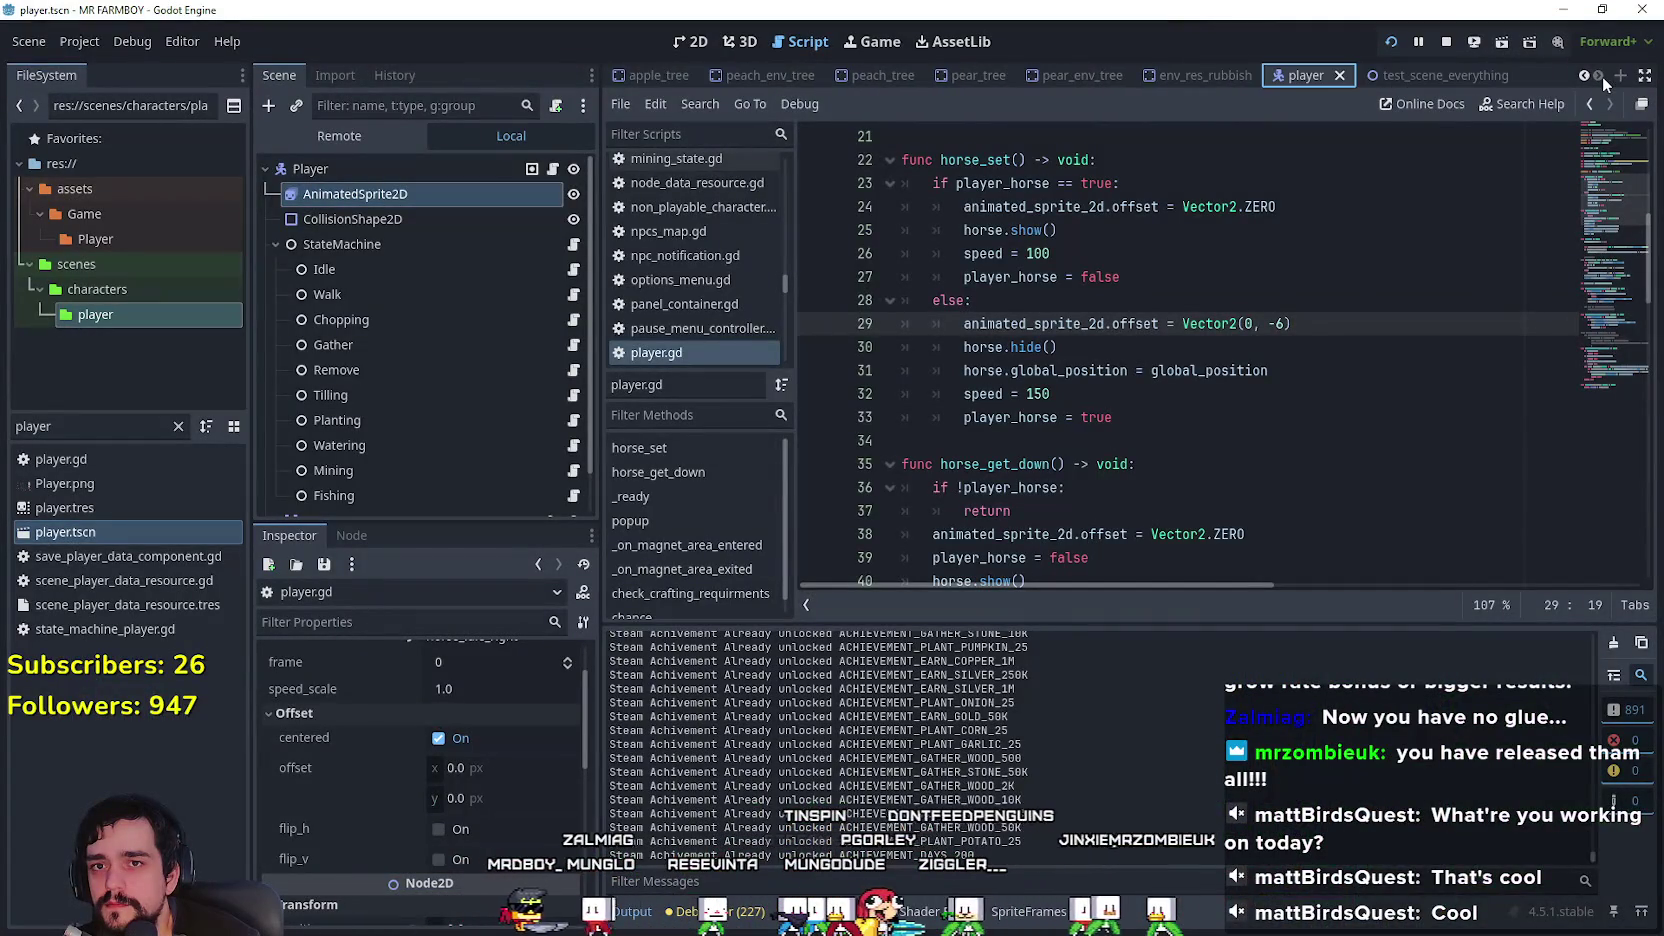
# Step: Open test_scene_everything, run it with F6, and mount the horse
pyautogui.click(1460, 75)
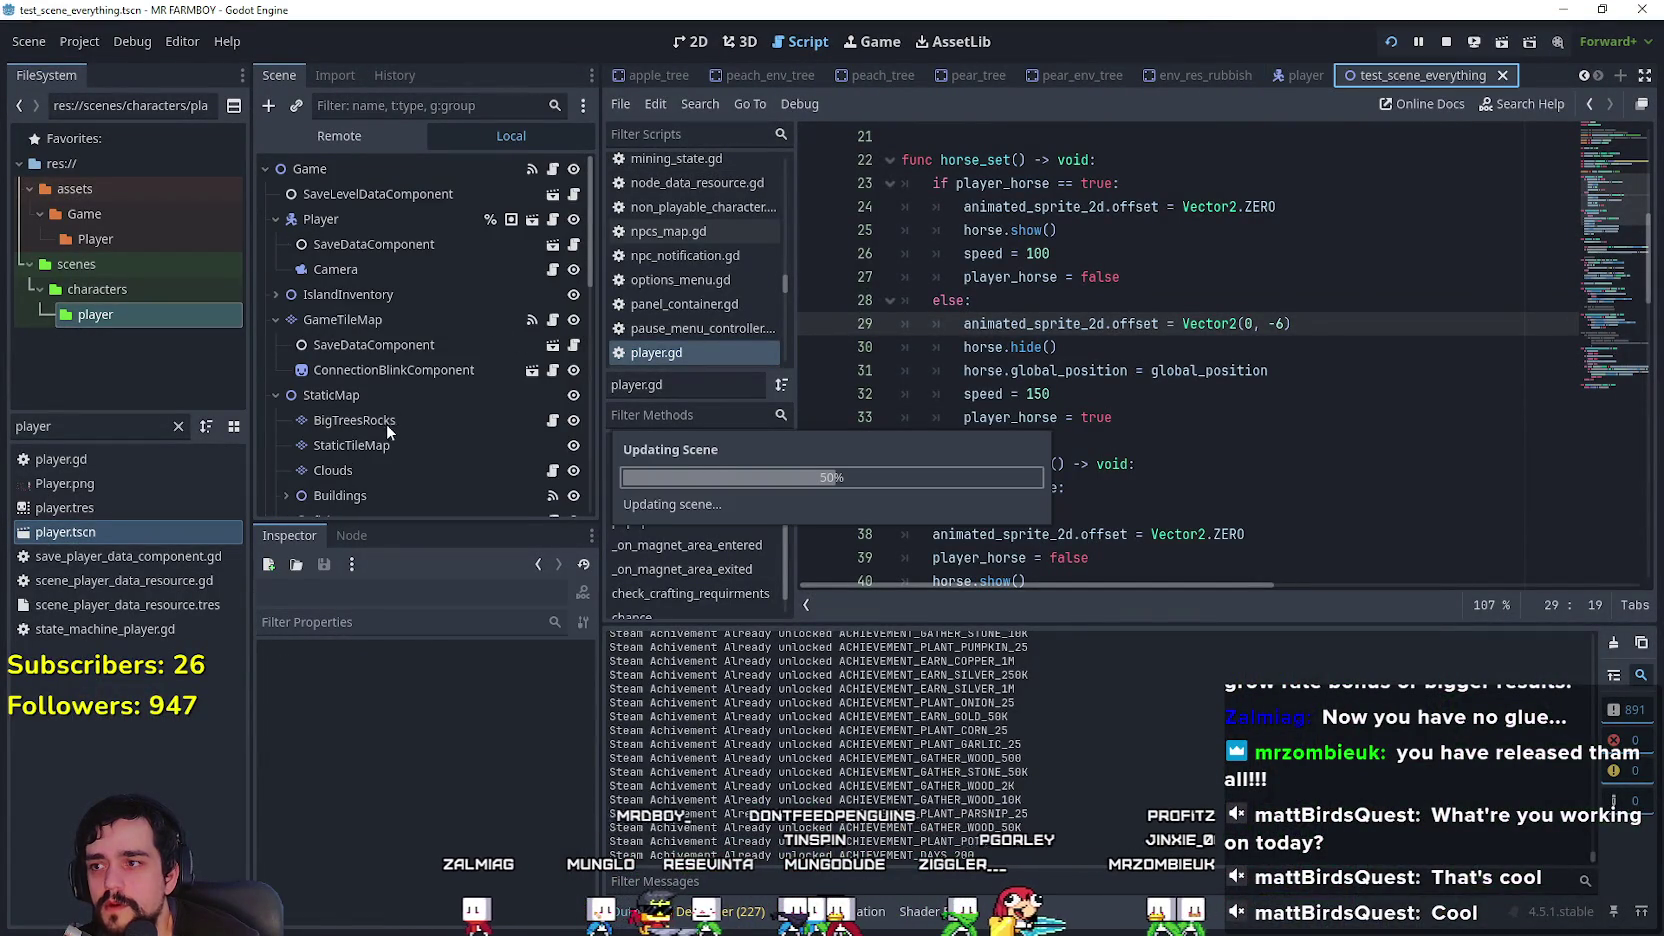
pyautogui.scroll(-1, 377, 822)
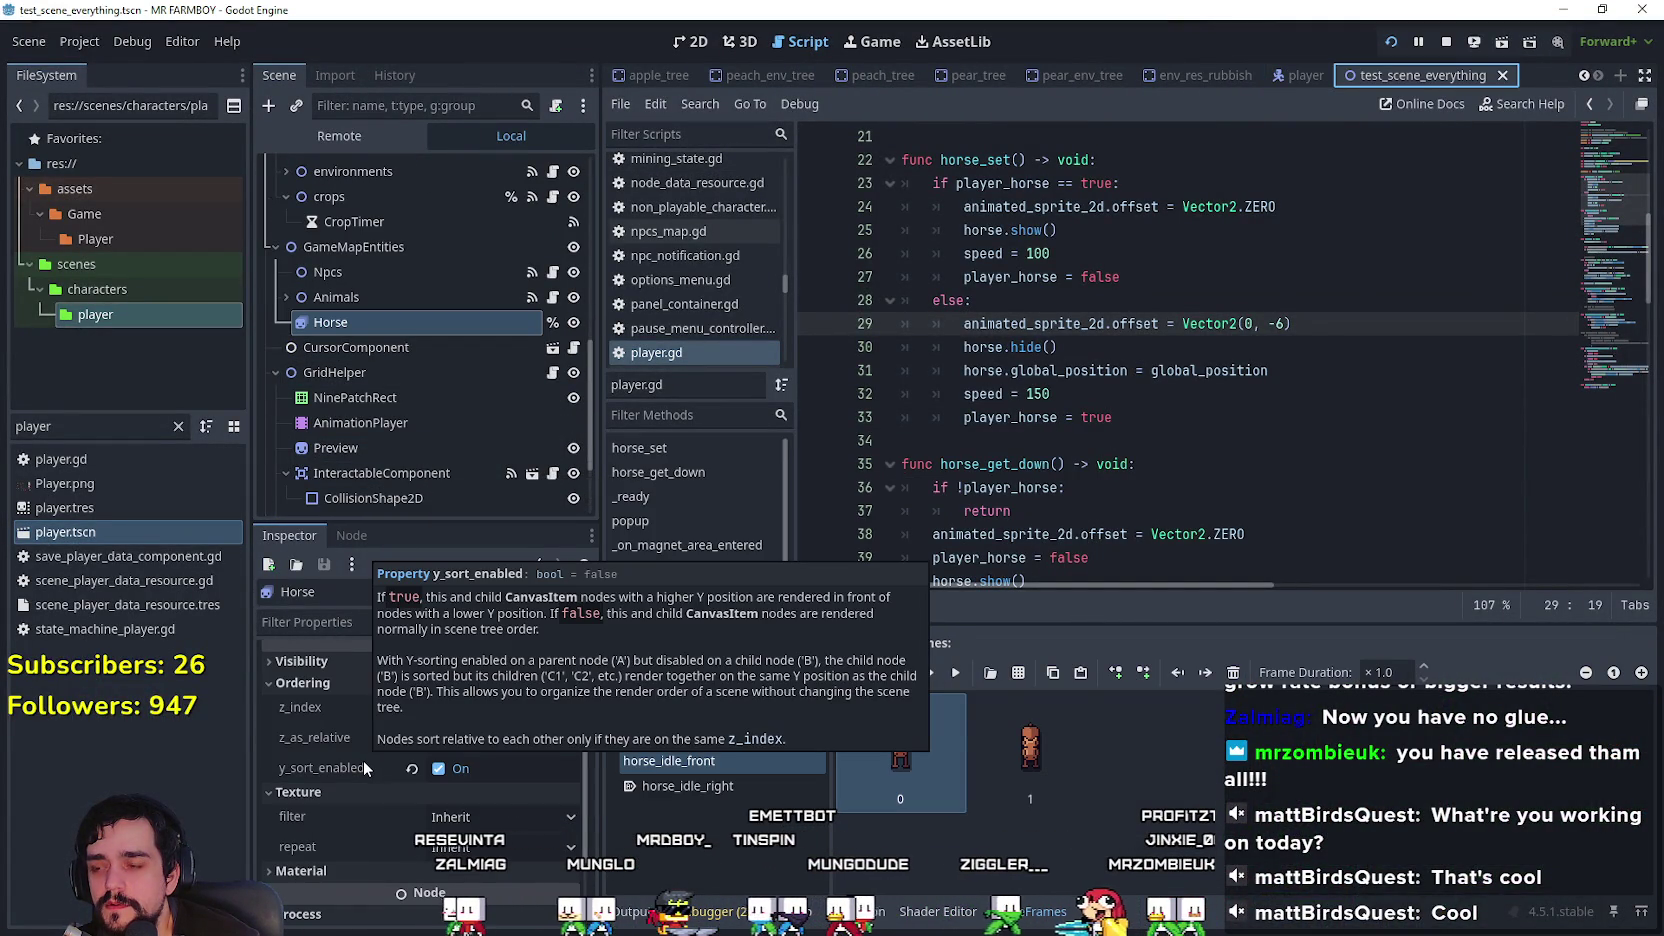
pyautogui.press('F6')
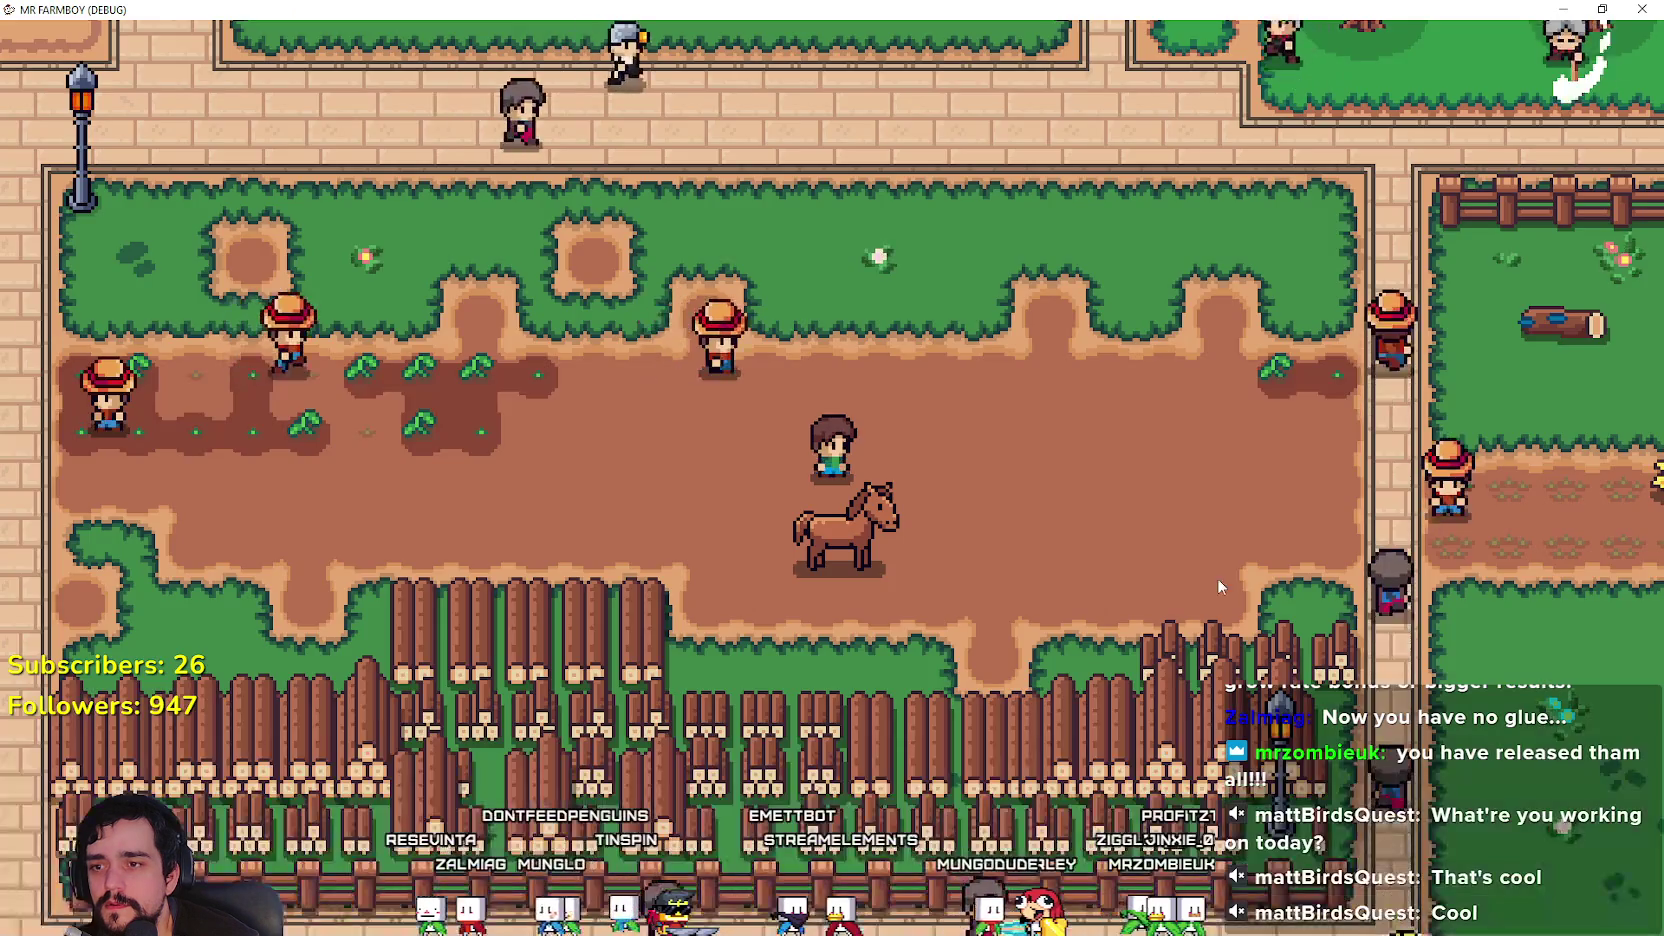
pyautogui.press('w')
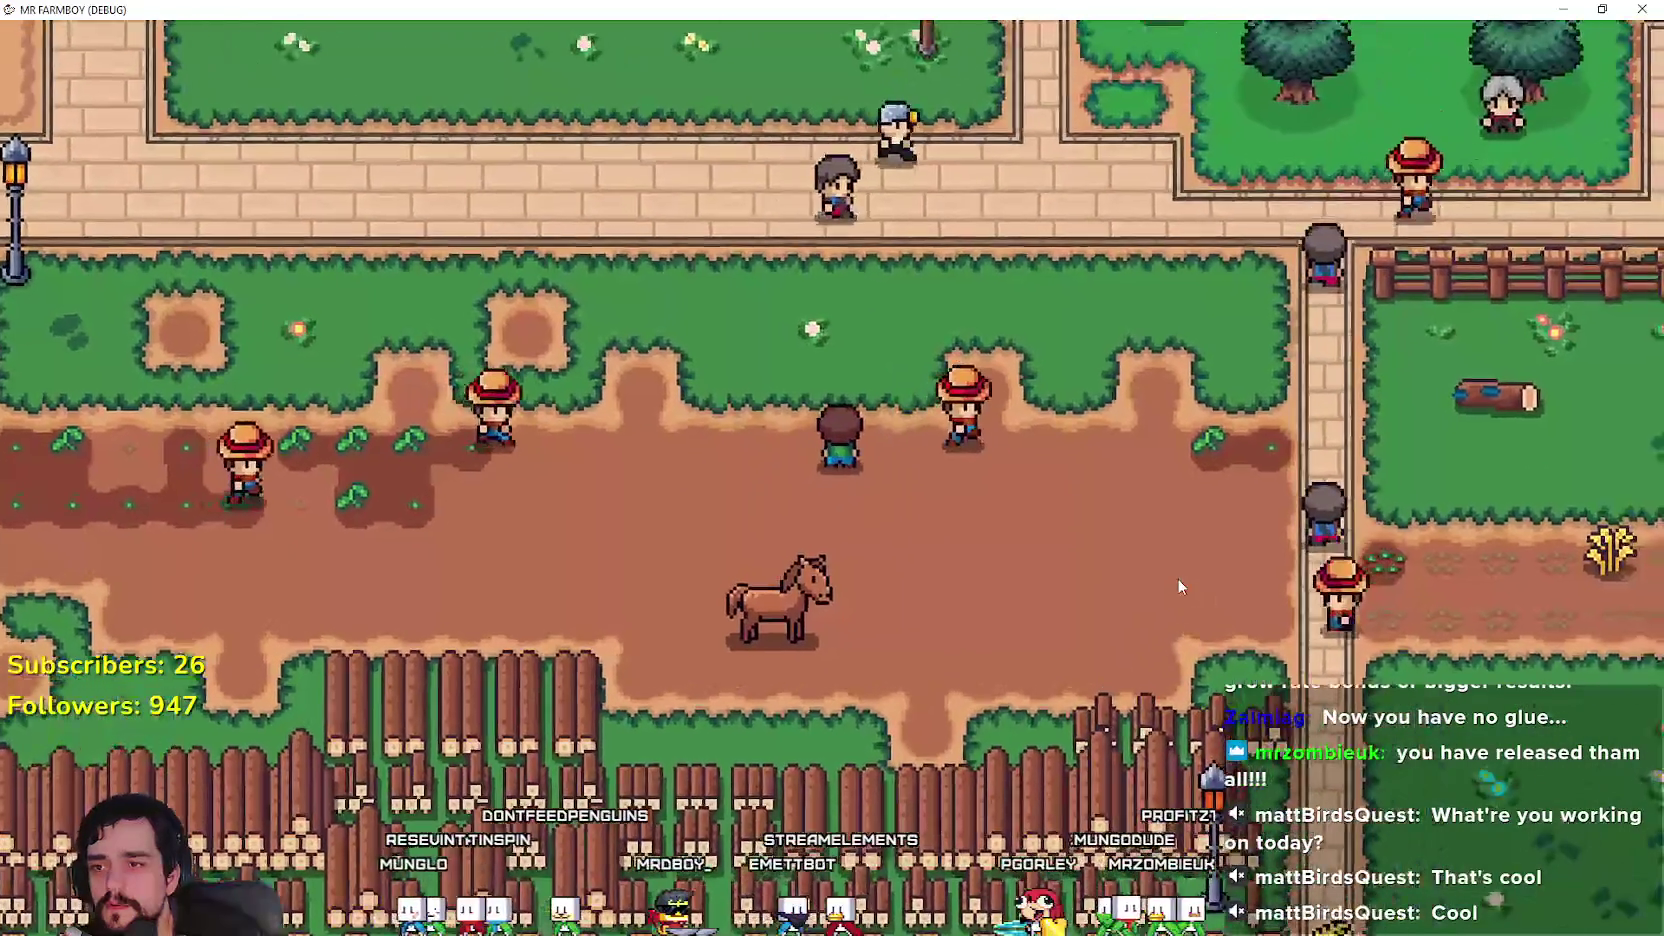
pyautogui.press('e')
# Step: Ride around the field, planting a tomato and starting a Road Tile placement while mounted
pyautogui.press('a')
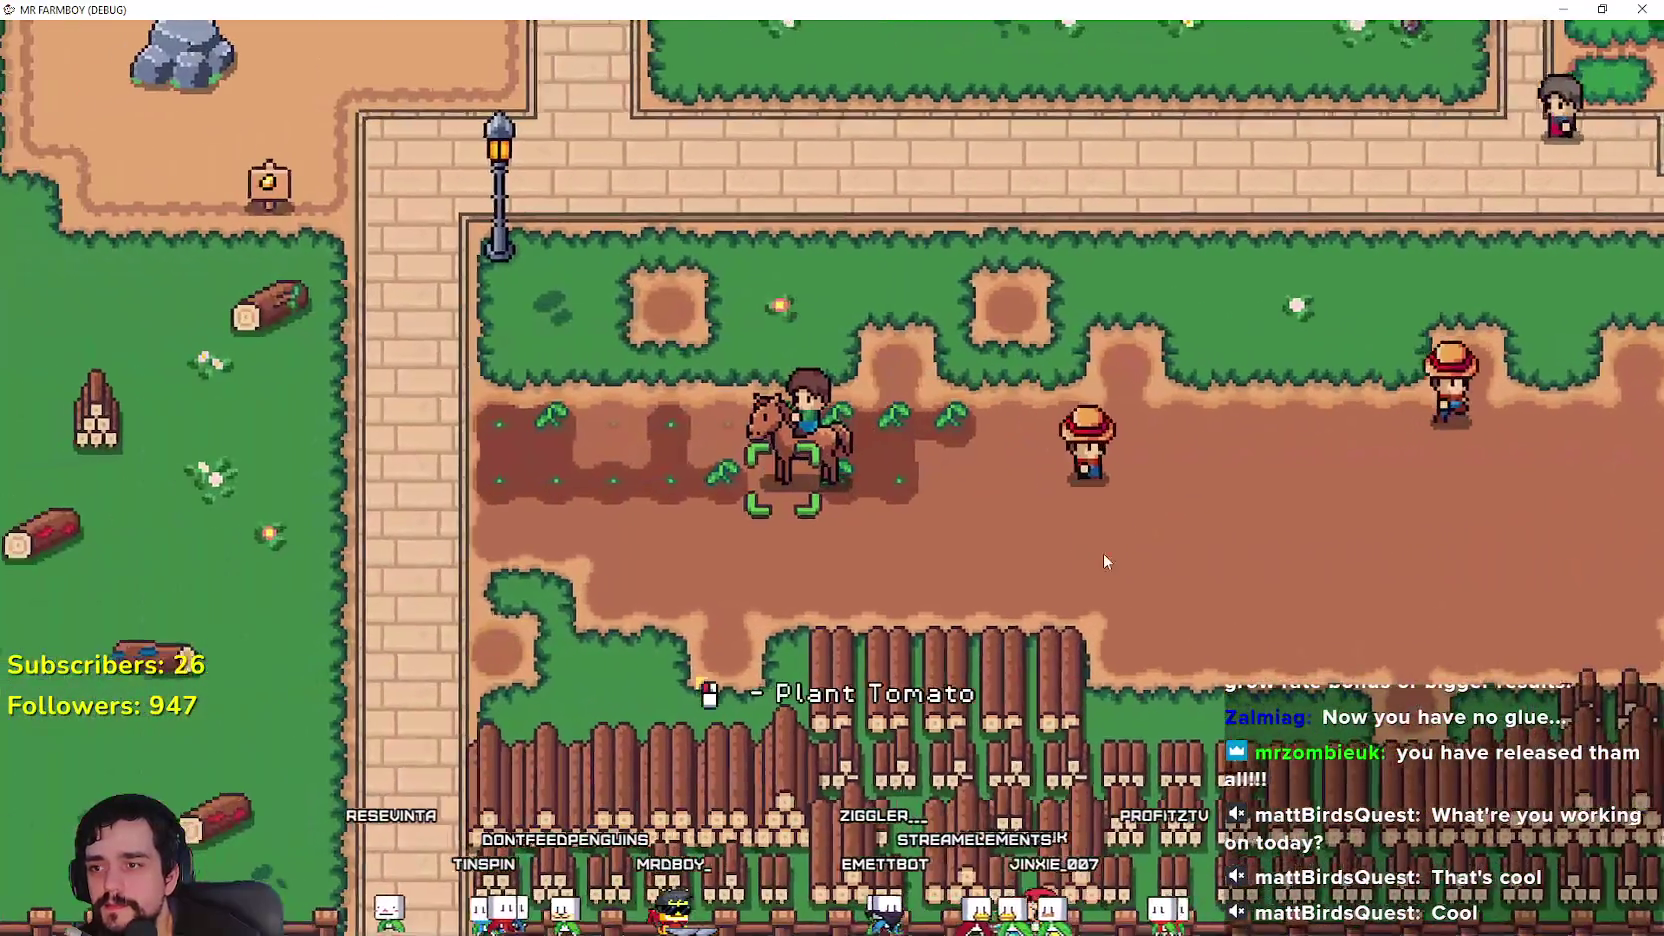
pyautogui.press('e')
pyautogui.press('e')
pyautogui.press('a')
pyautogui.press('d')
pyautogui.press('w')
pyautogui.press('c')
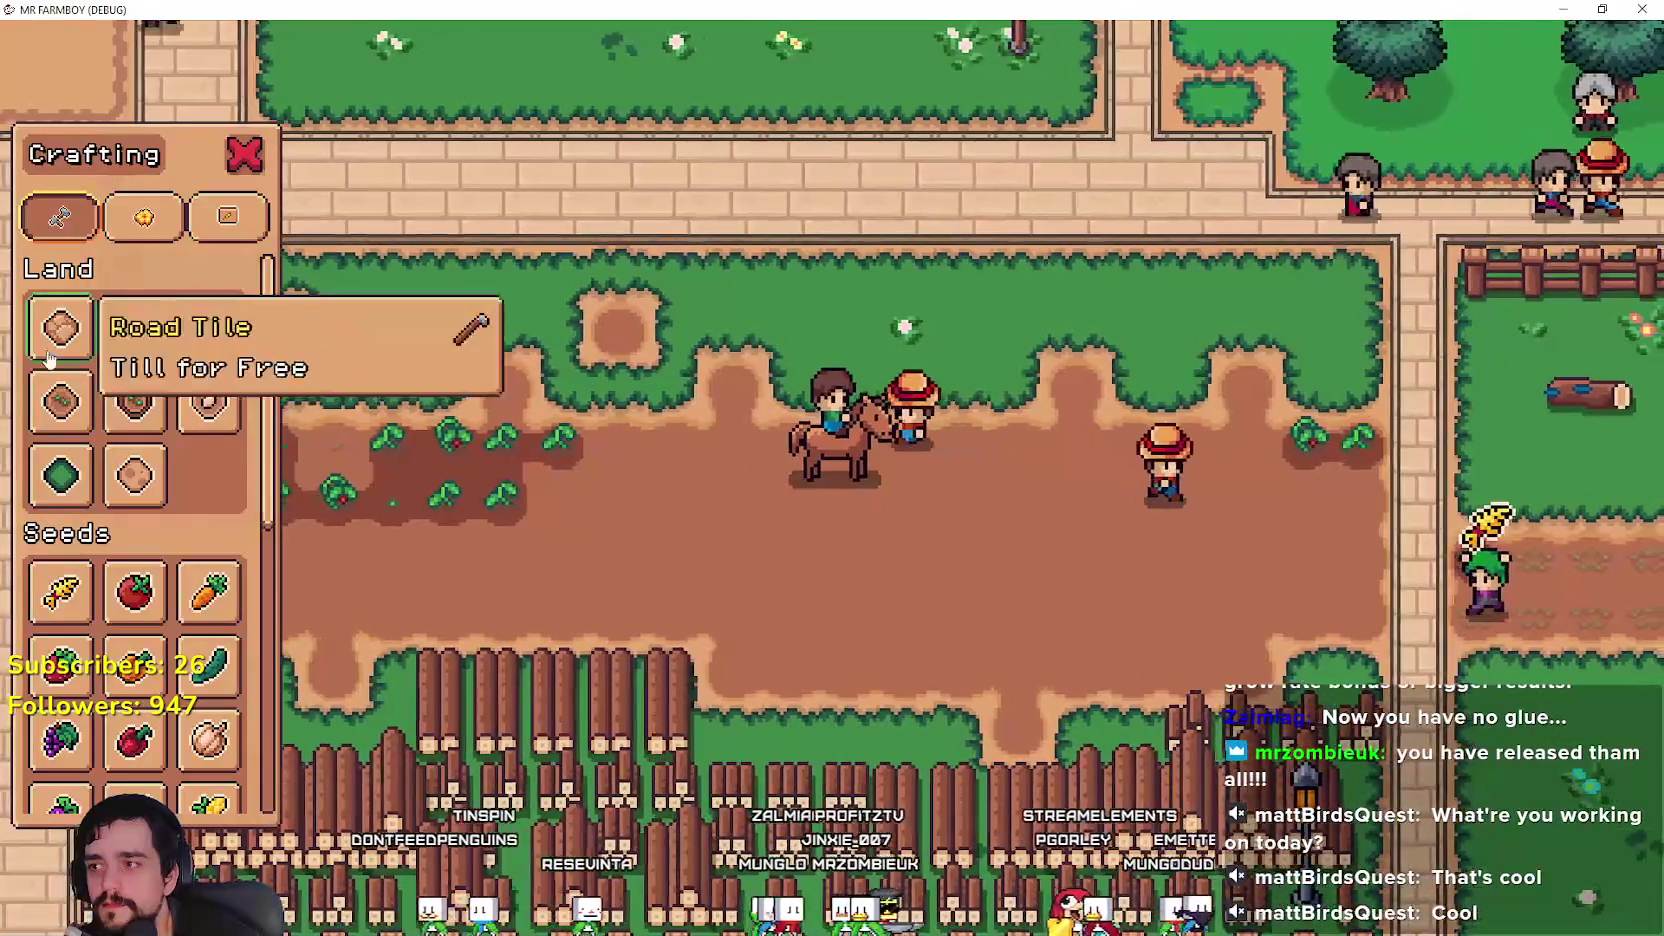
pyautogui.press('e')
pyautogui.press('w')
pyautogui.press('d')
# Step: Dismount and walk left and down, then return to player.gd in the editor
pyautogui.press('a')
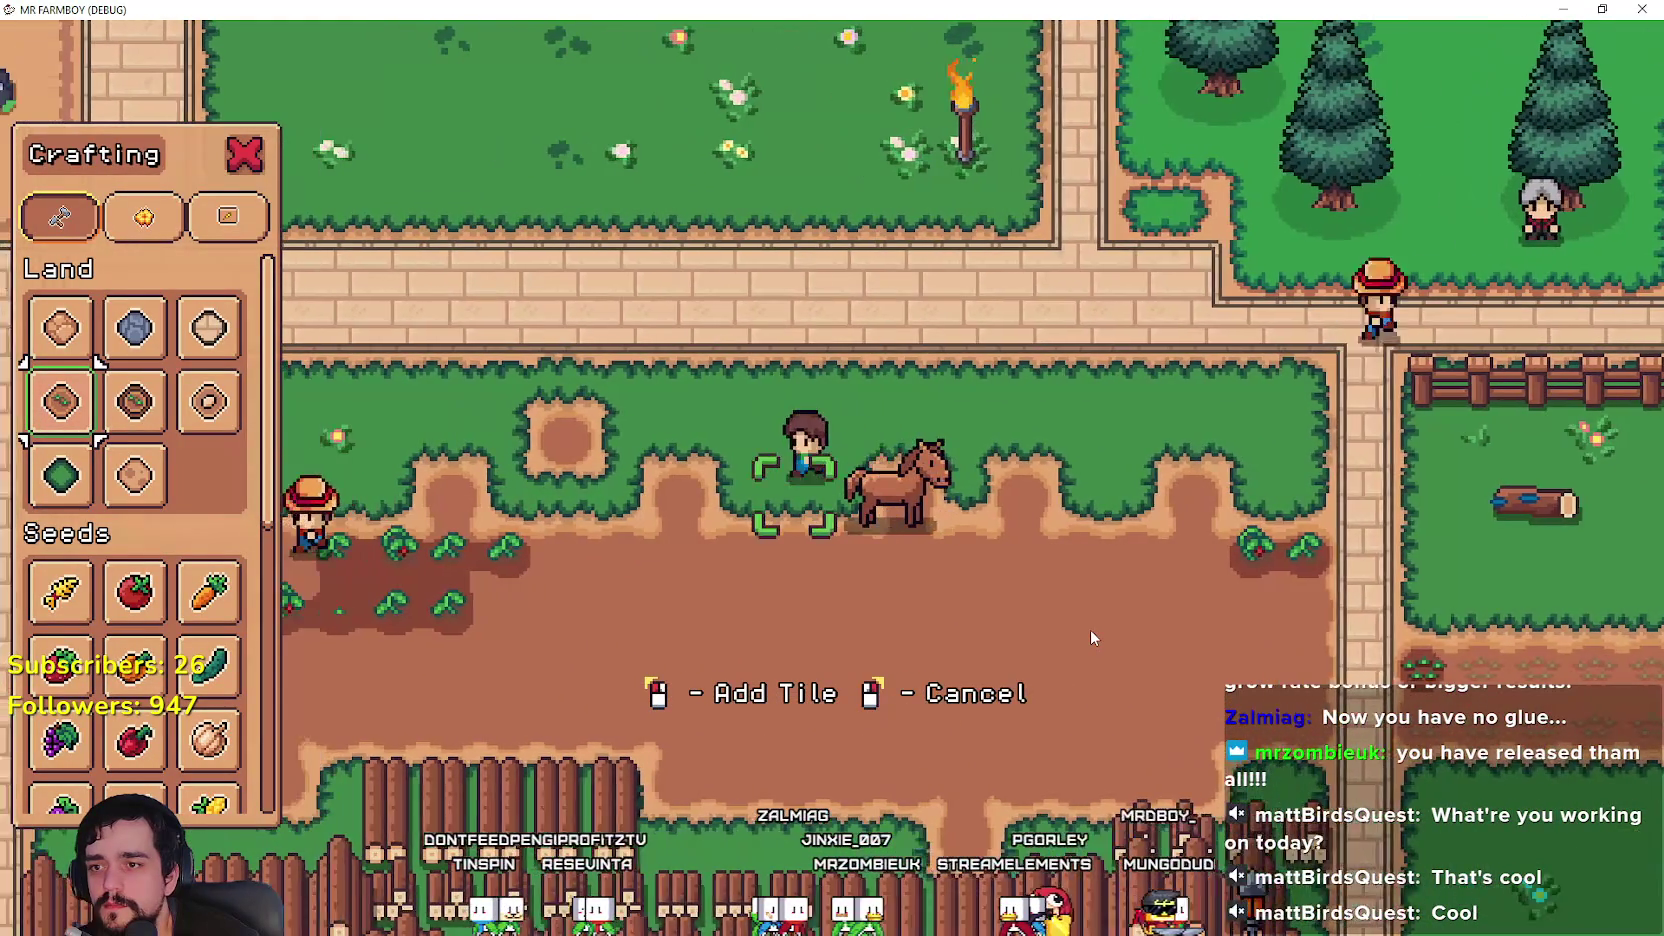
pyautogui.press('s')
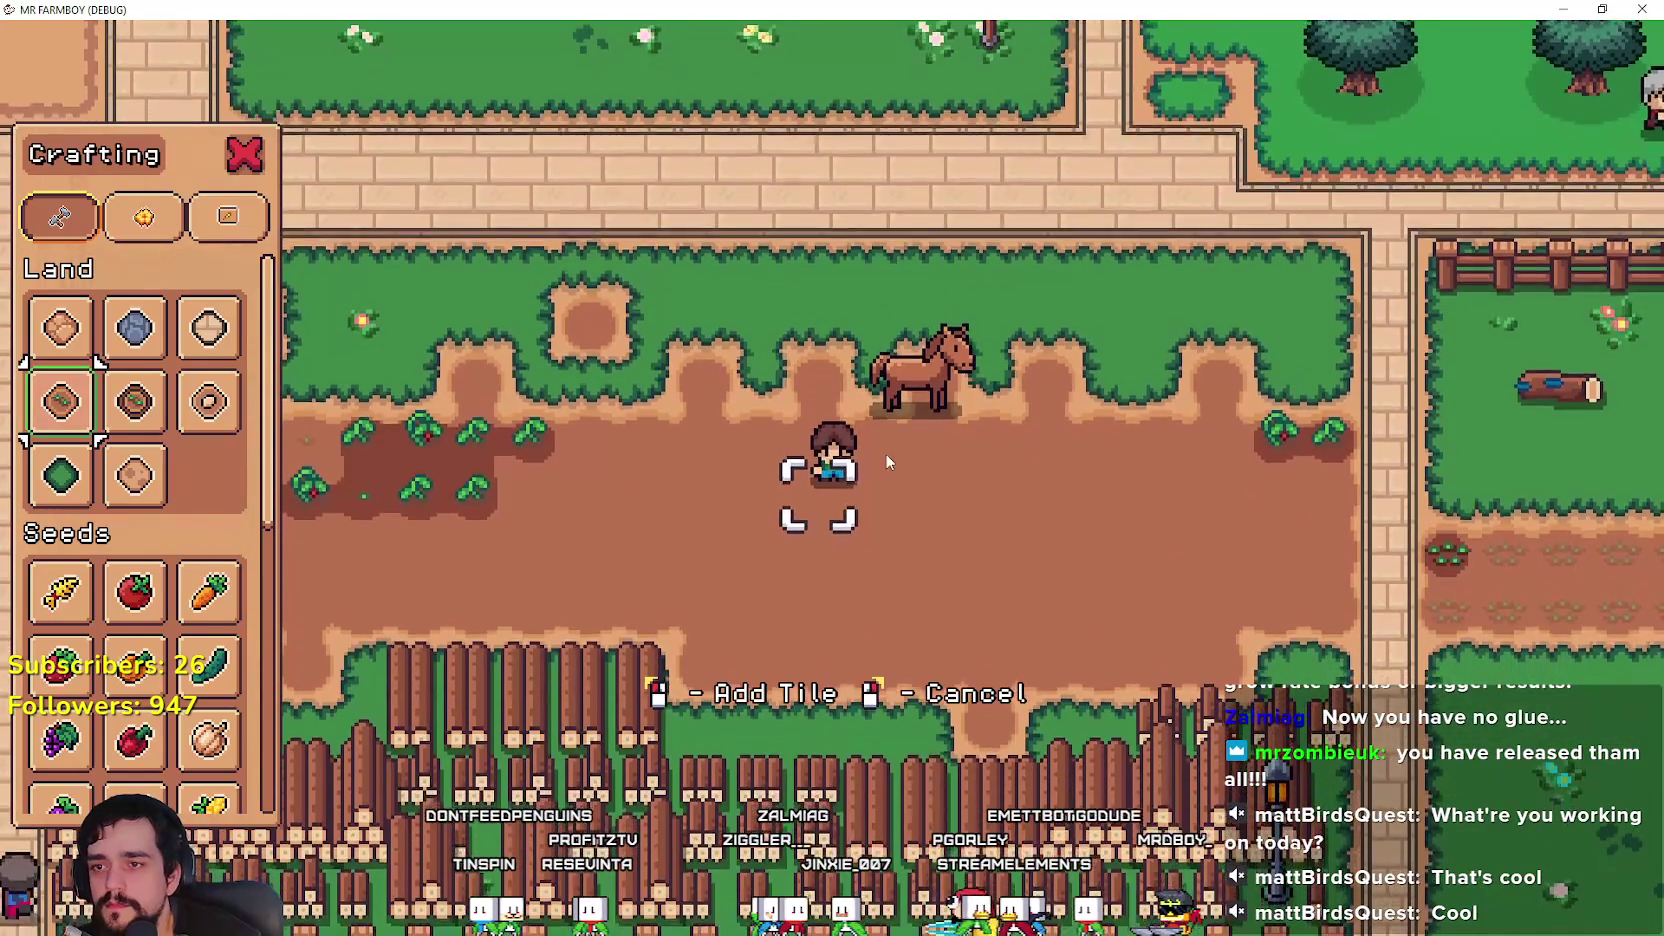
pyautogui.scroll(2, 996, 489)
pyautogui.hotkey('alt', 'Tab')
pyautogui.click(1040, 440)
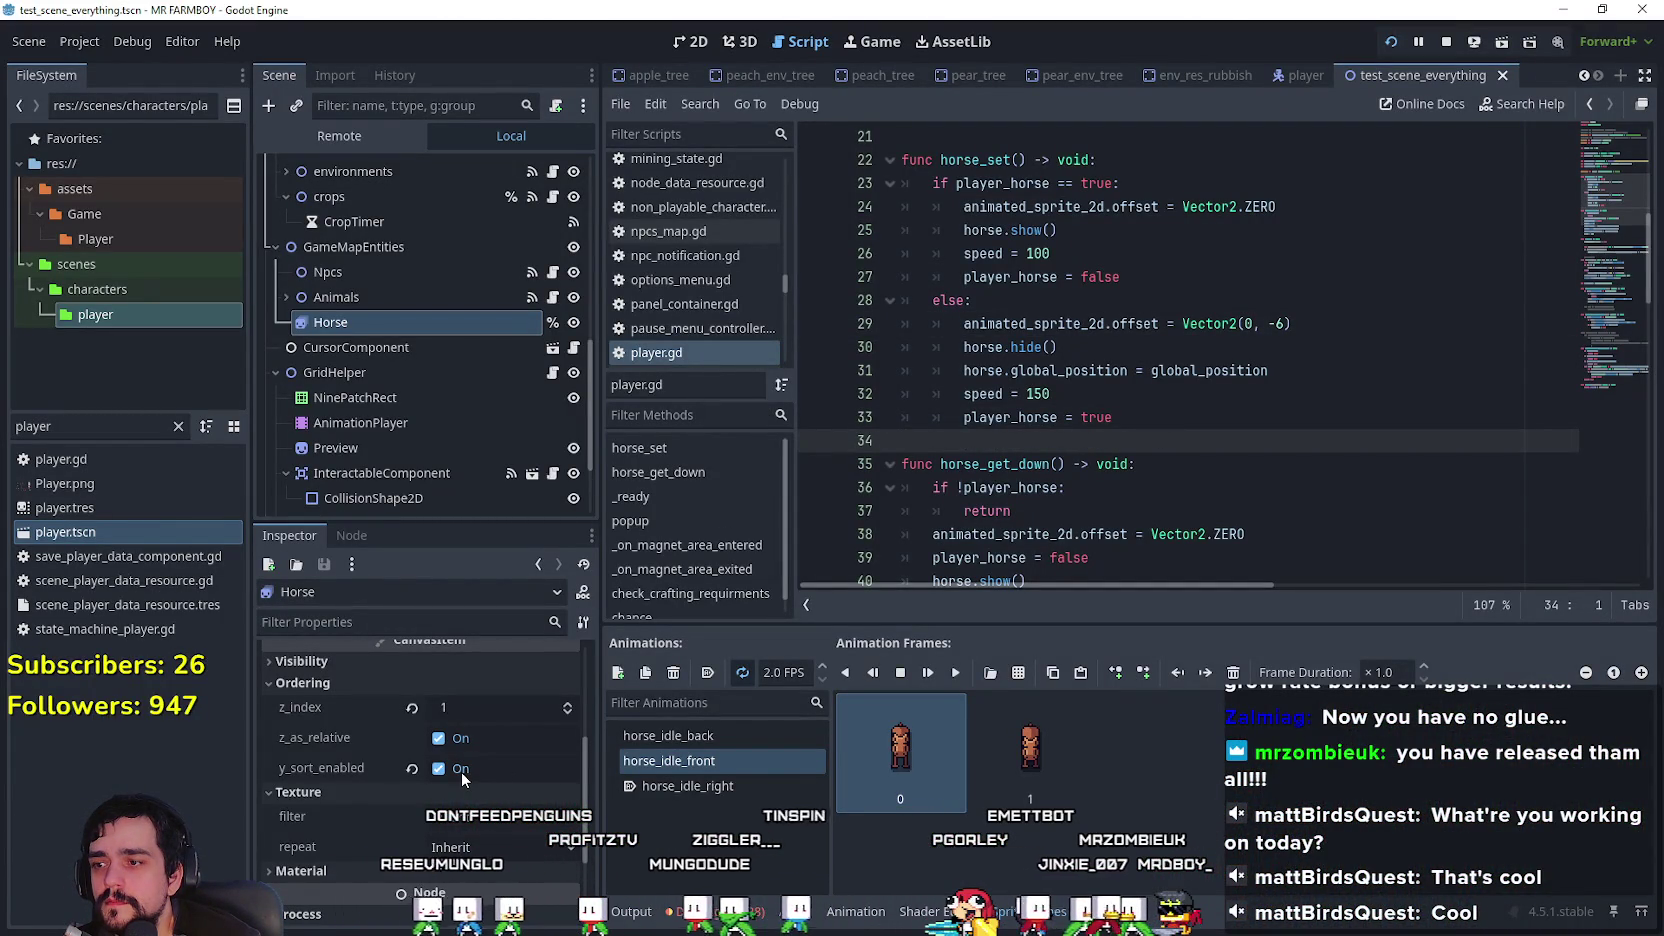
# Step: Adjust the Horse sprite's vertical Offset value in the Inspector
pyautogui.scroll(5, 556, 822)
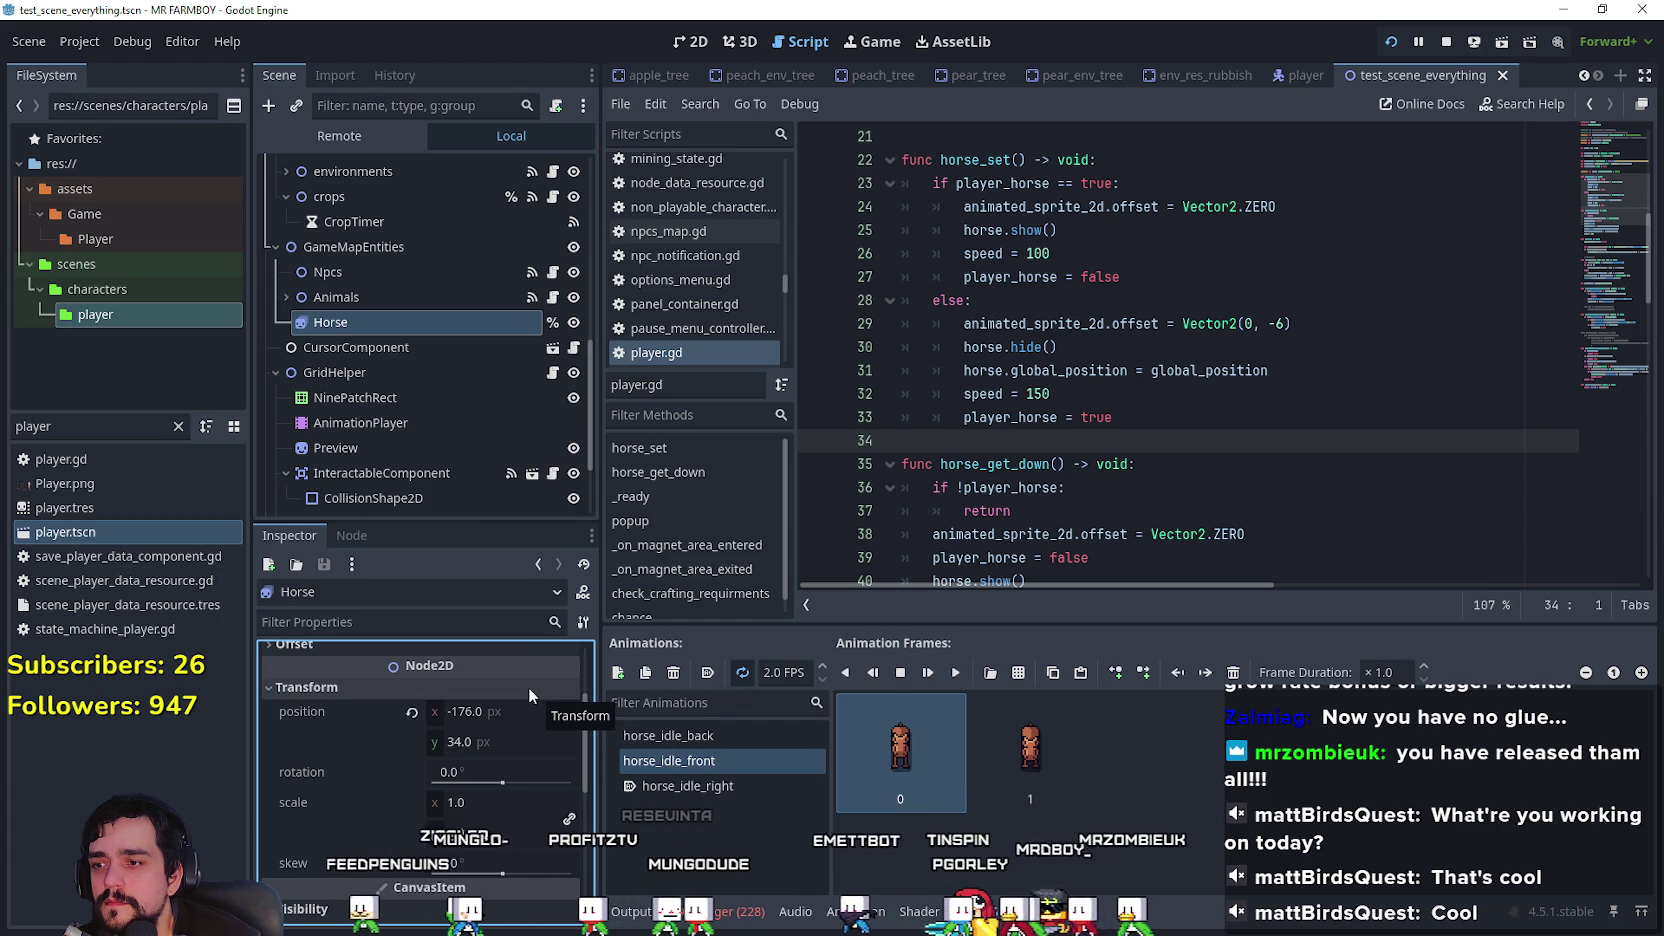
pyautogui.scroll(-5, 528, 686)
pyautogui.scroll(5, 485, 703)
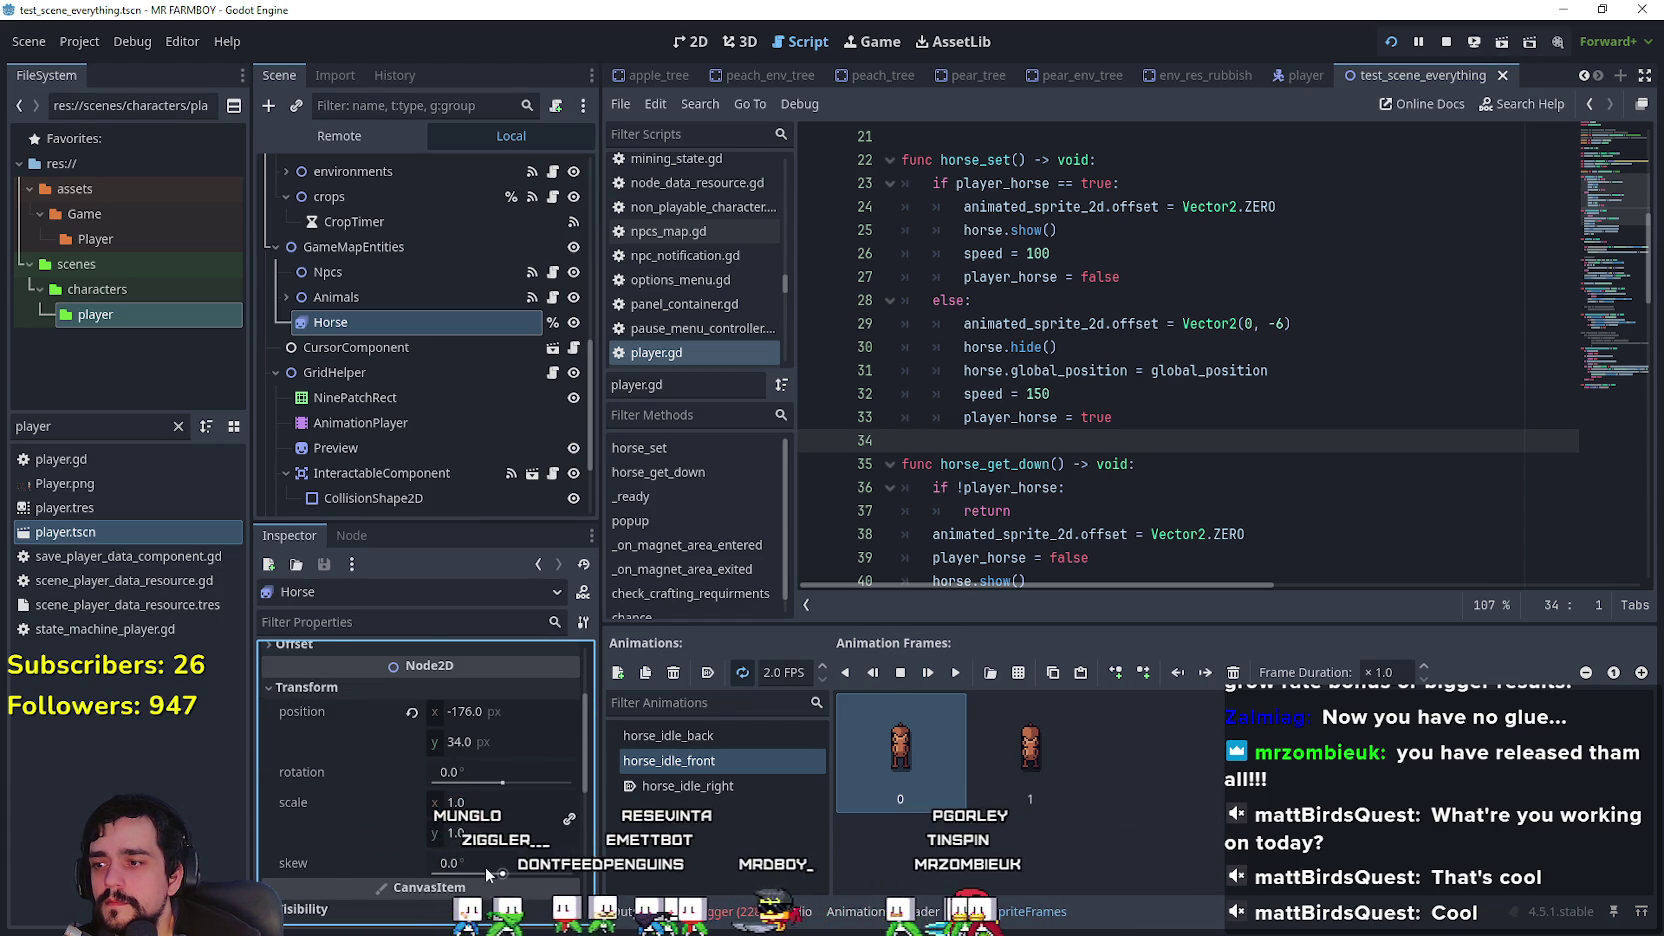
pyautogui.scroll(-5, 467, 836)
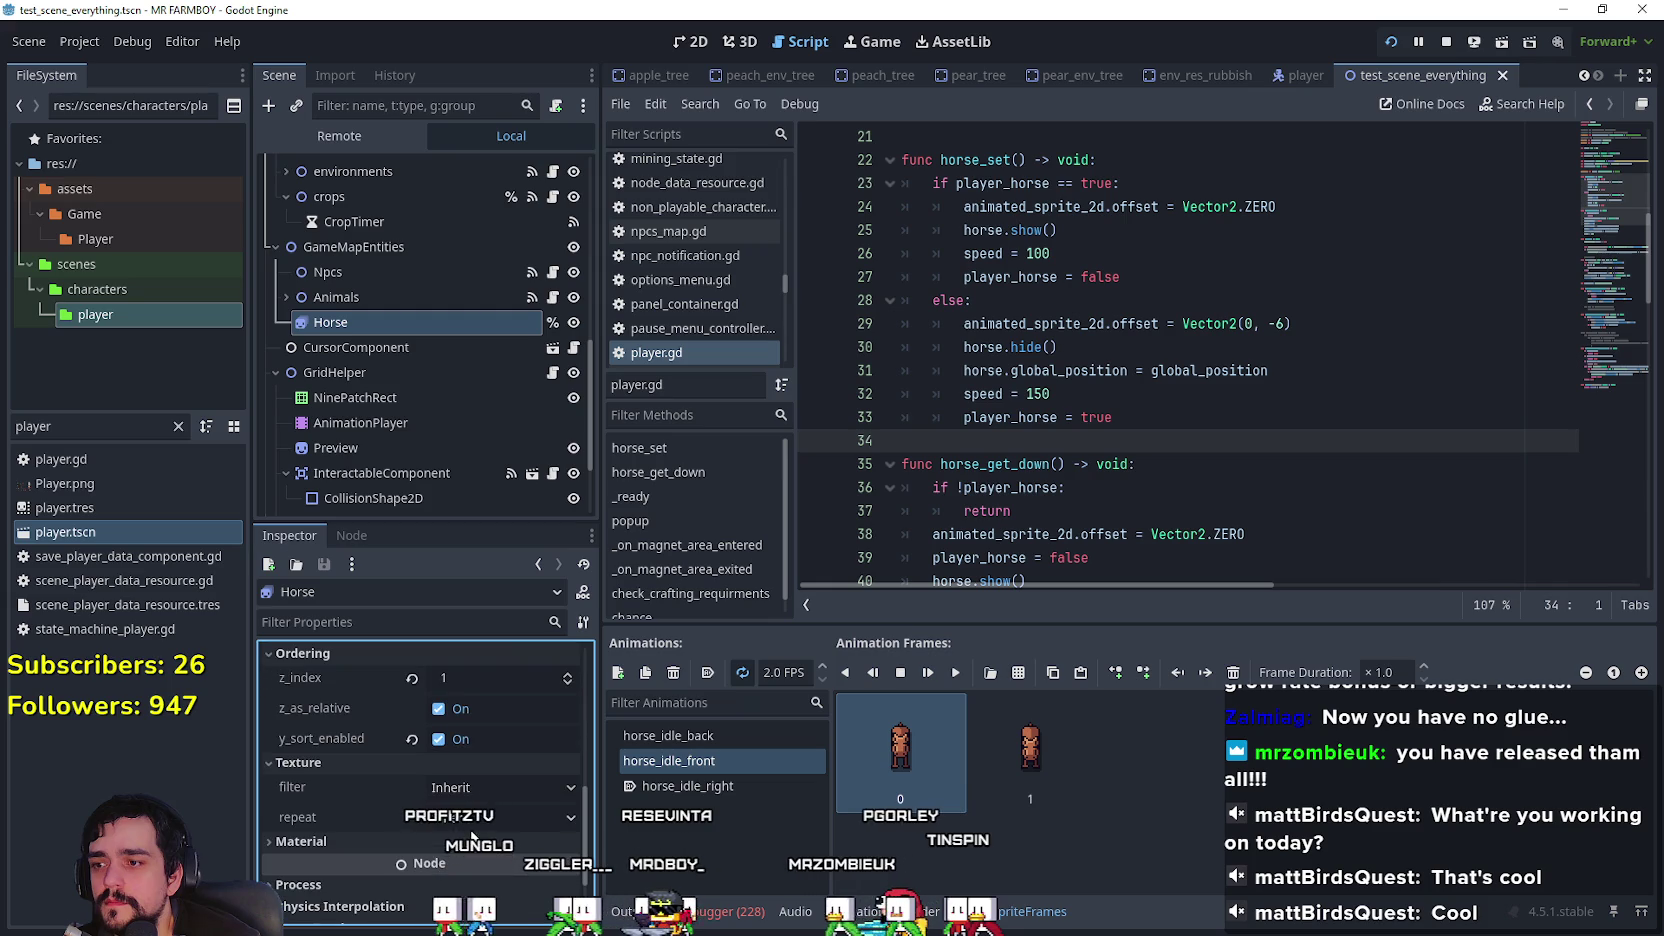
pyautogui.scroll(-2, 1190, 360)
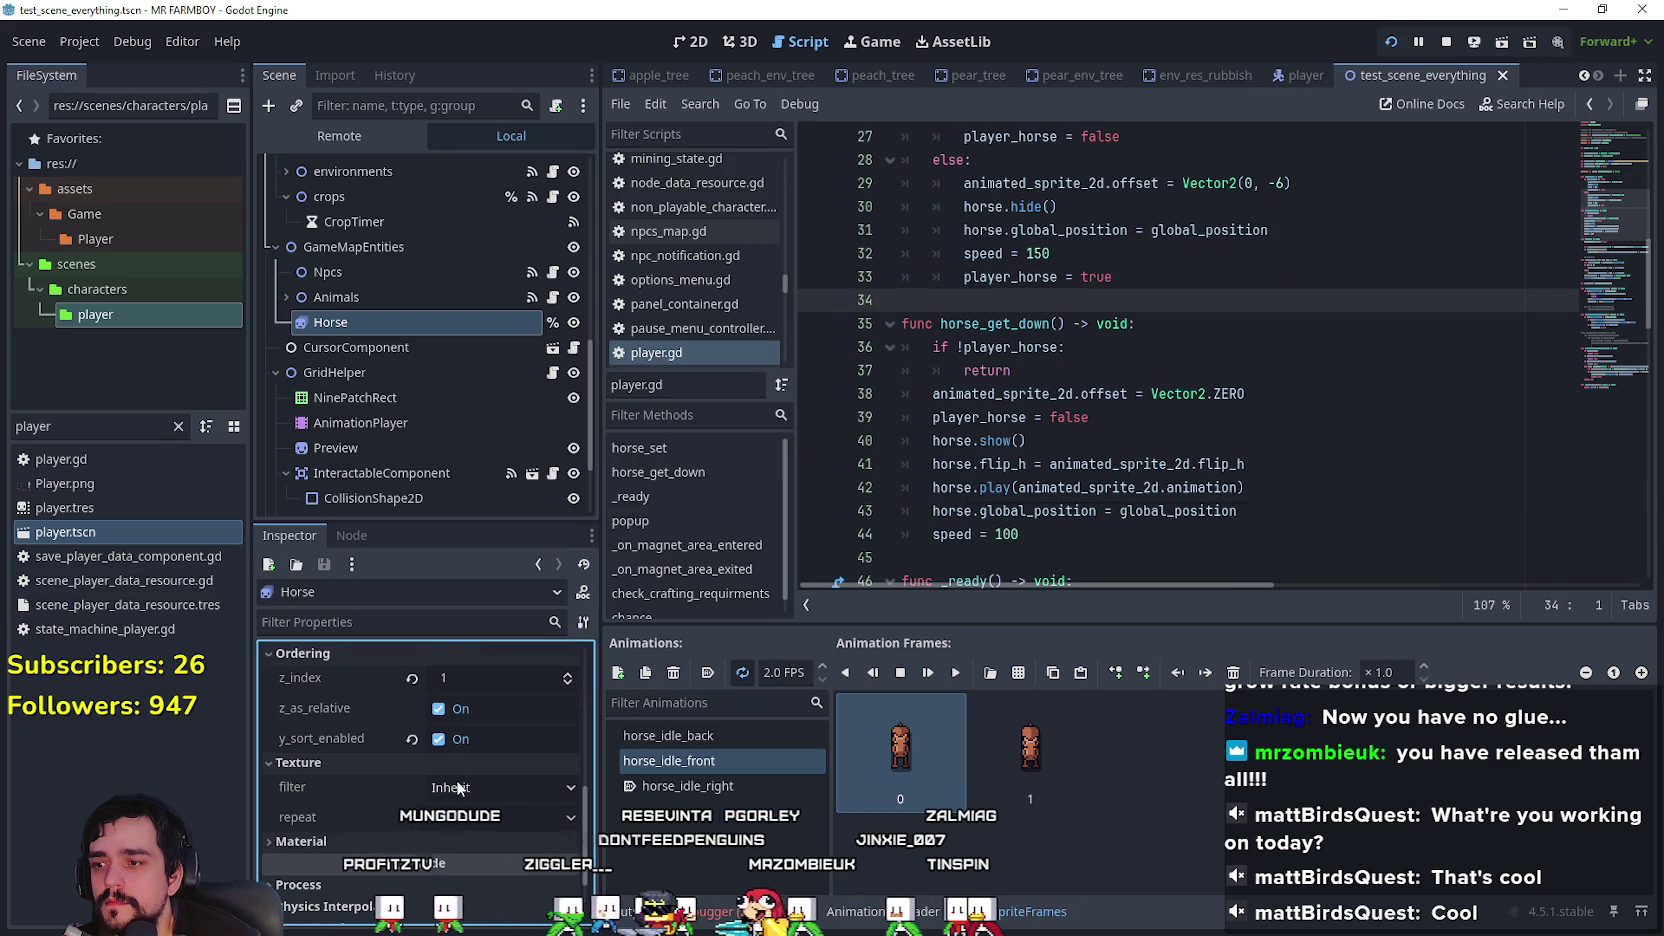
pyautogui.scroll(-1, 465, 861)
pyautogui.scroll(5, 465, 861)
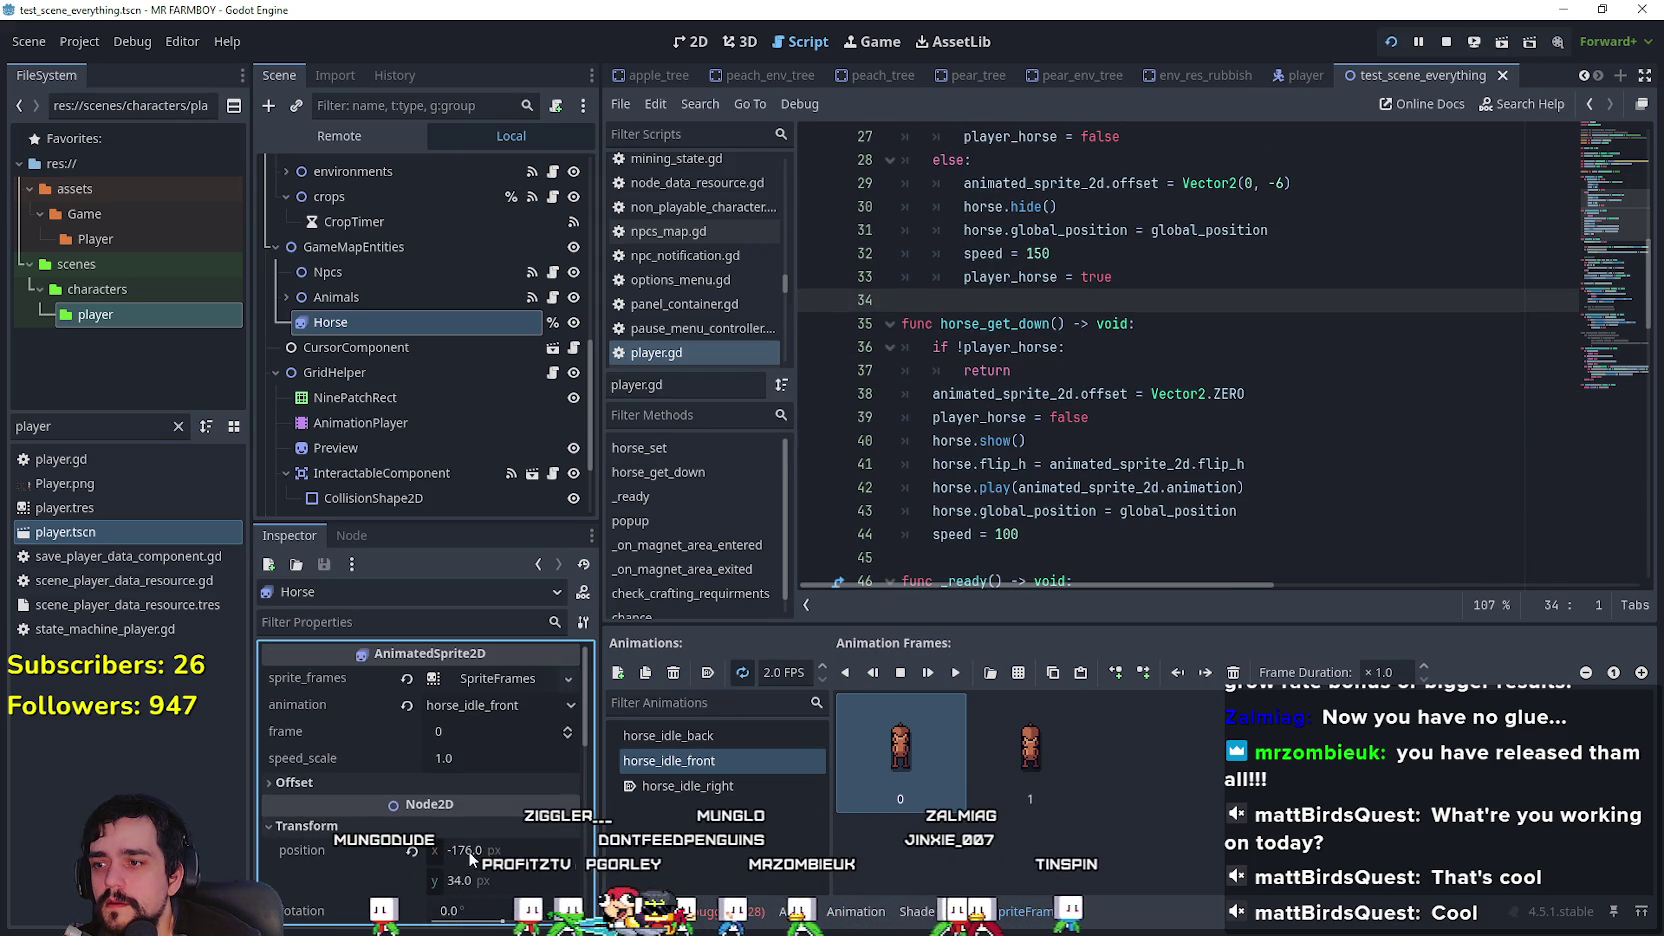
pyautogui.scroll(-2, 470, 810)
pyautogui.click(315, 678)
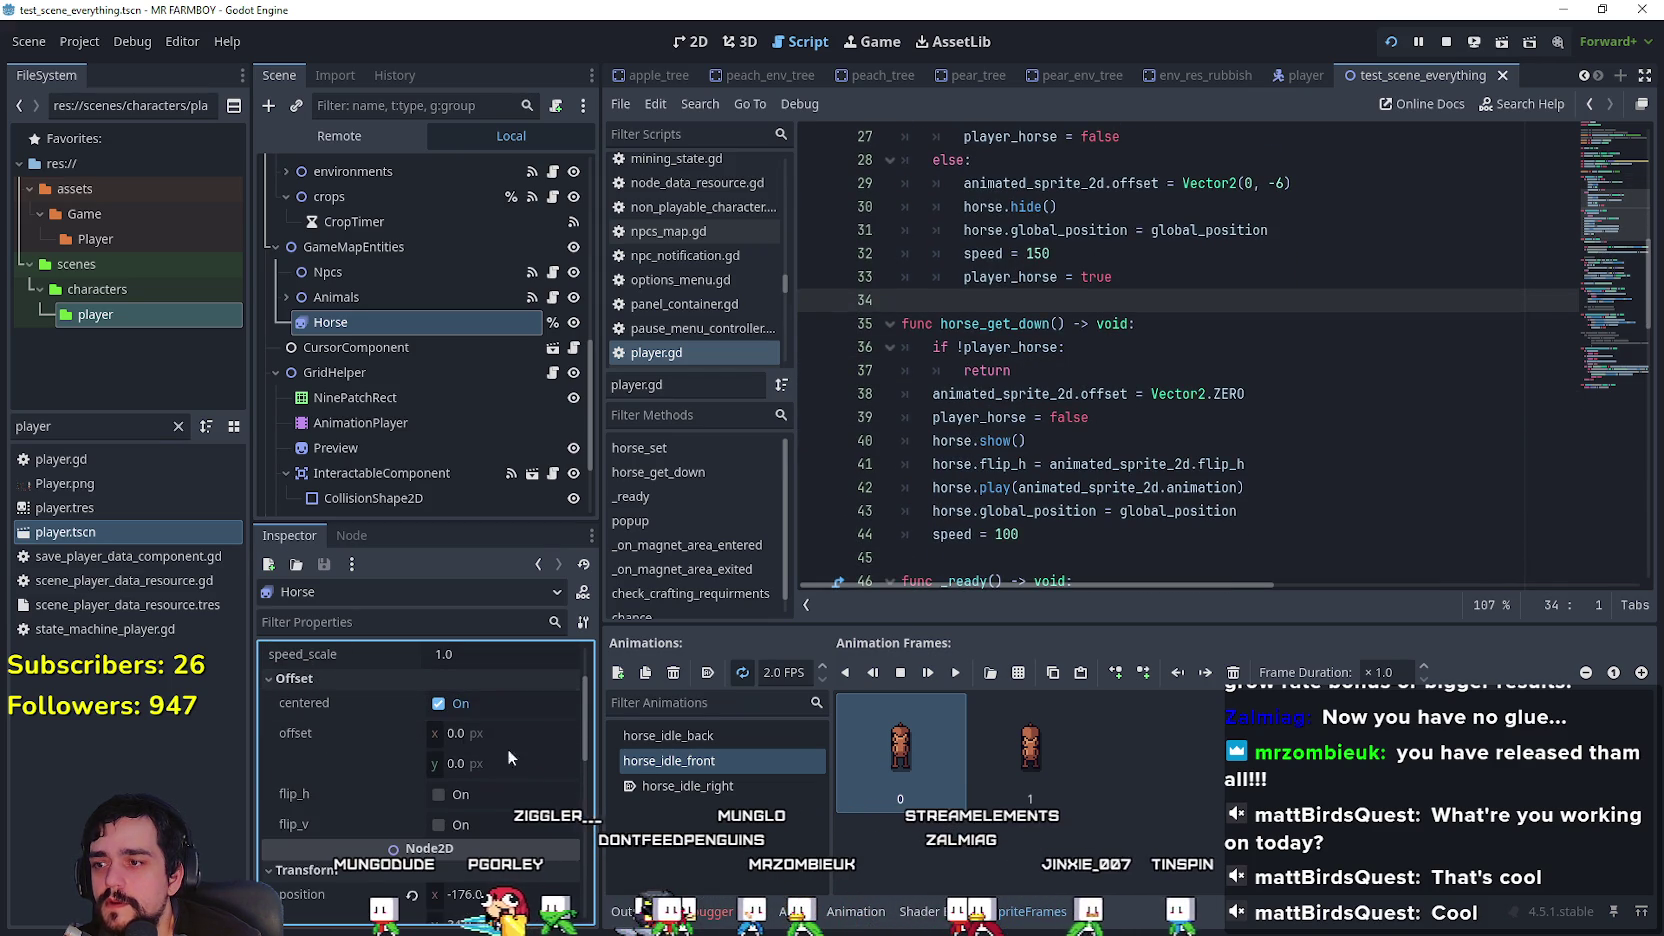
pyautogui.click(499, 760)
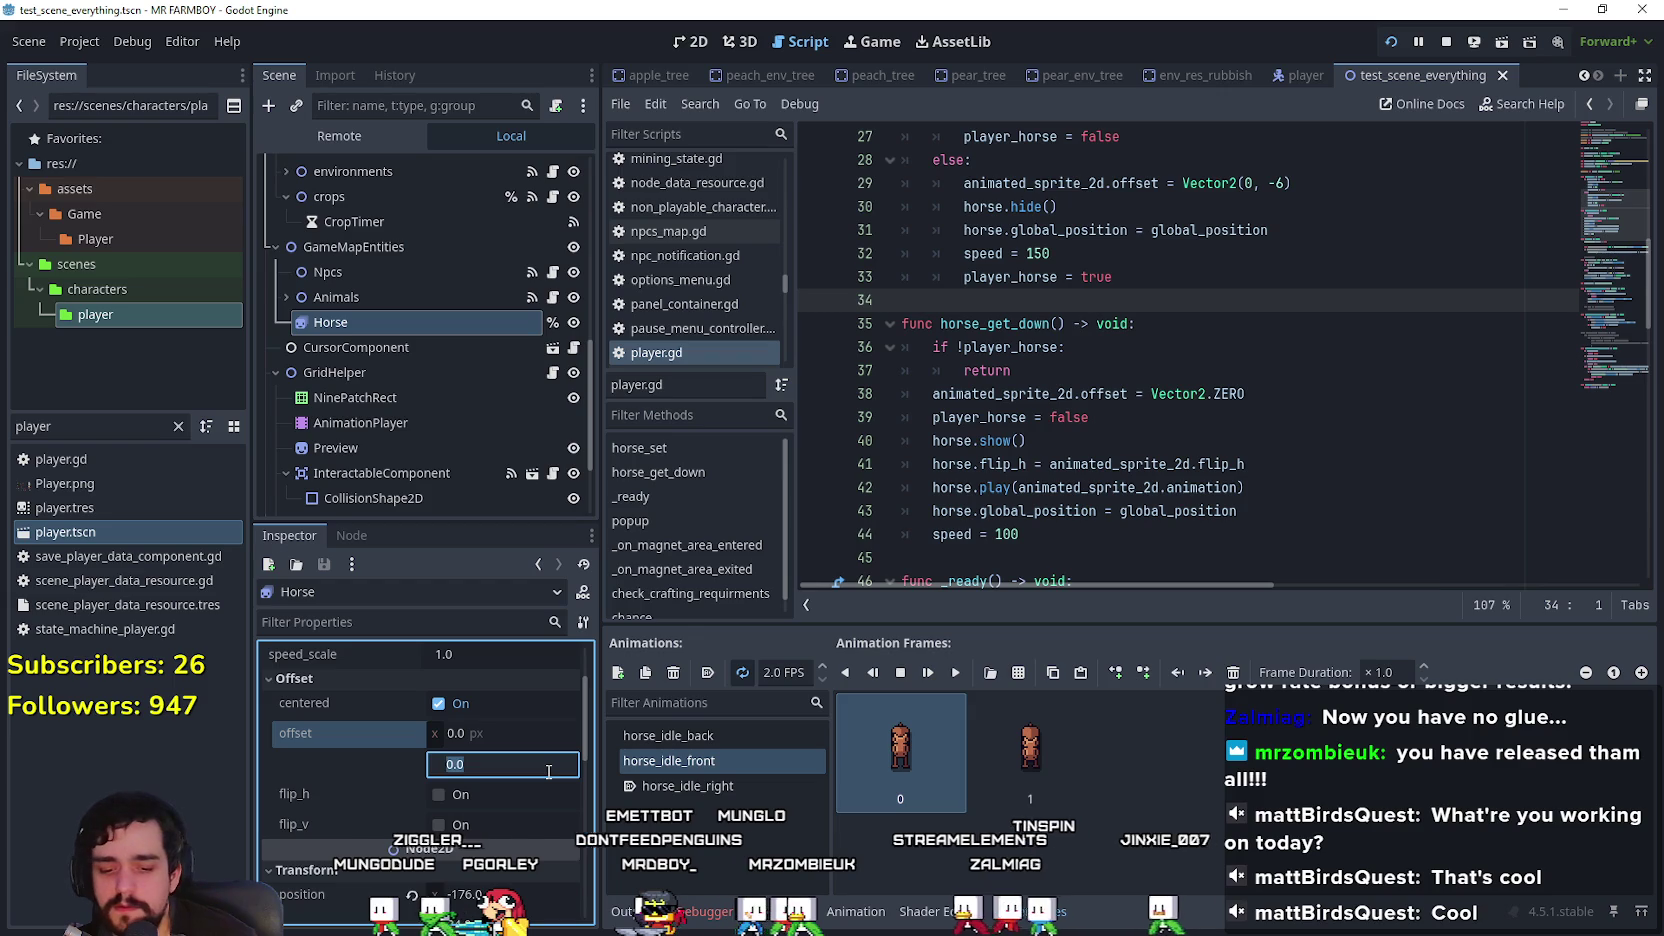
pyautogui.write('-6')
# Step: Run the game and ride the mounted horse left and up the farm to test it
pyautogui.press('F5')
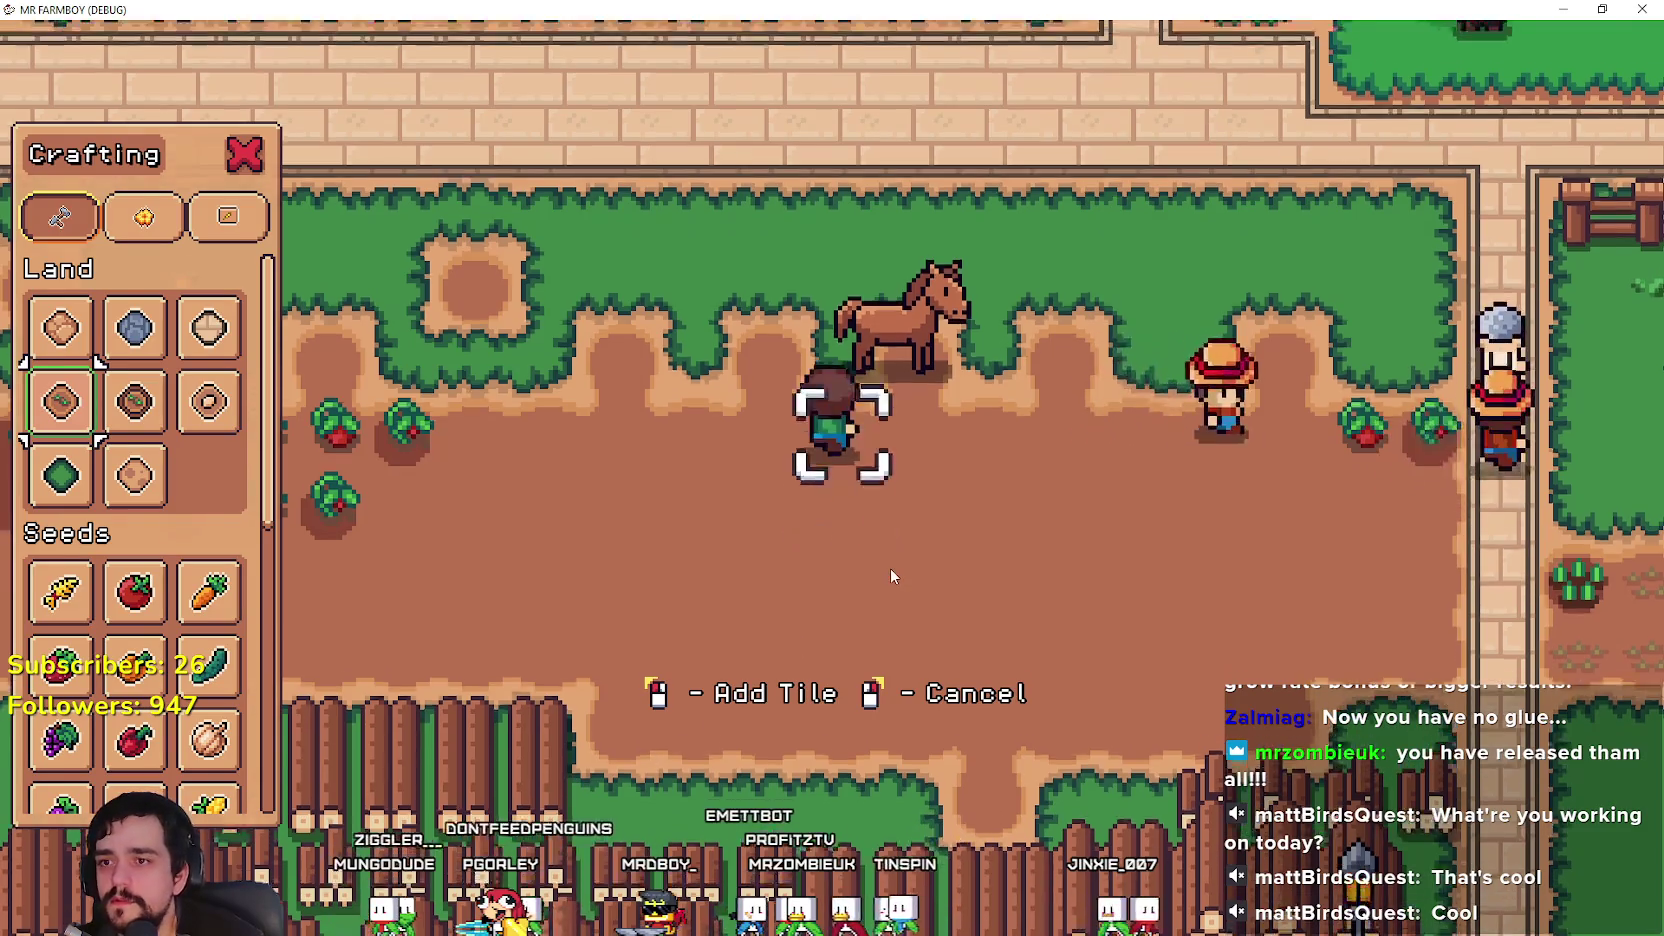
pyautogui.press('a')
pyautogui.press('F8')
pyautogui.scroll(-3, 505, 786)
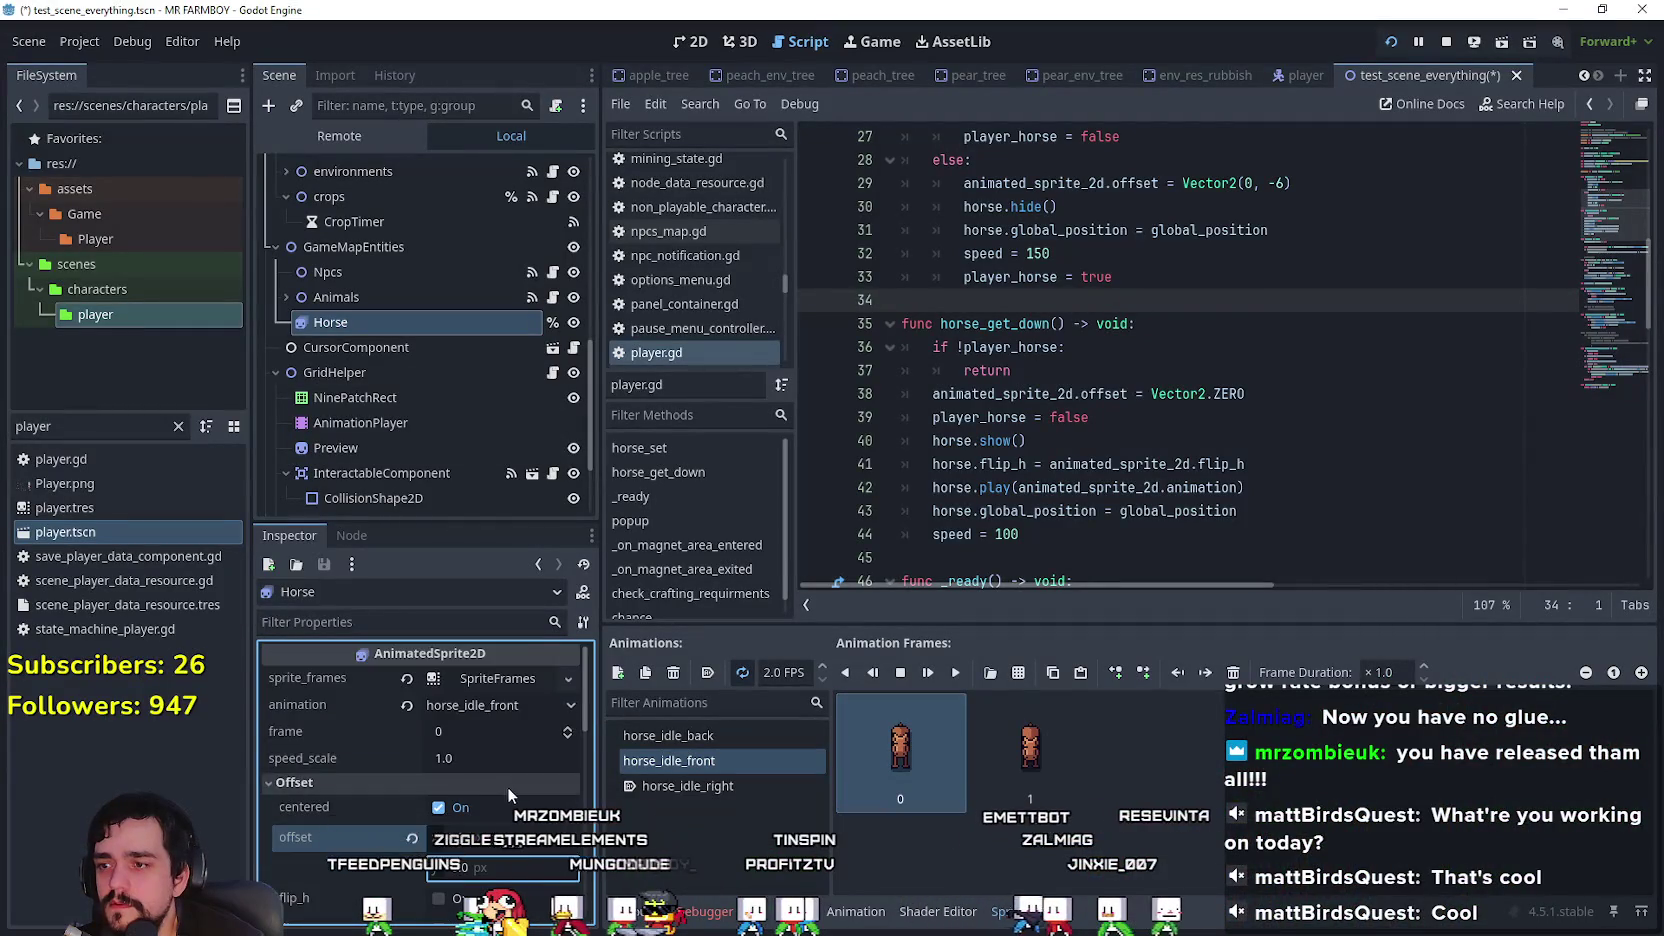
pyautogui.scroll(-5, 503, 786)
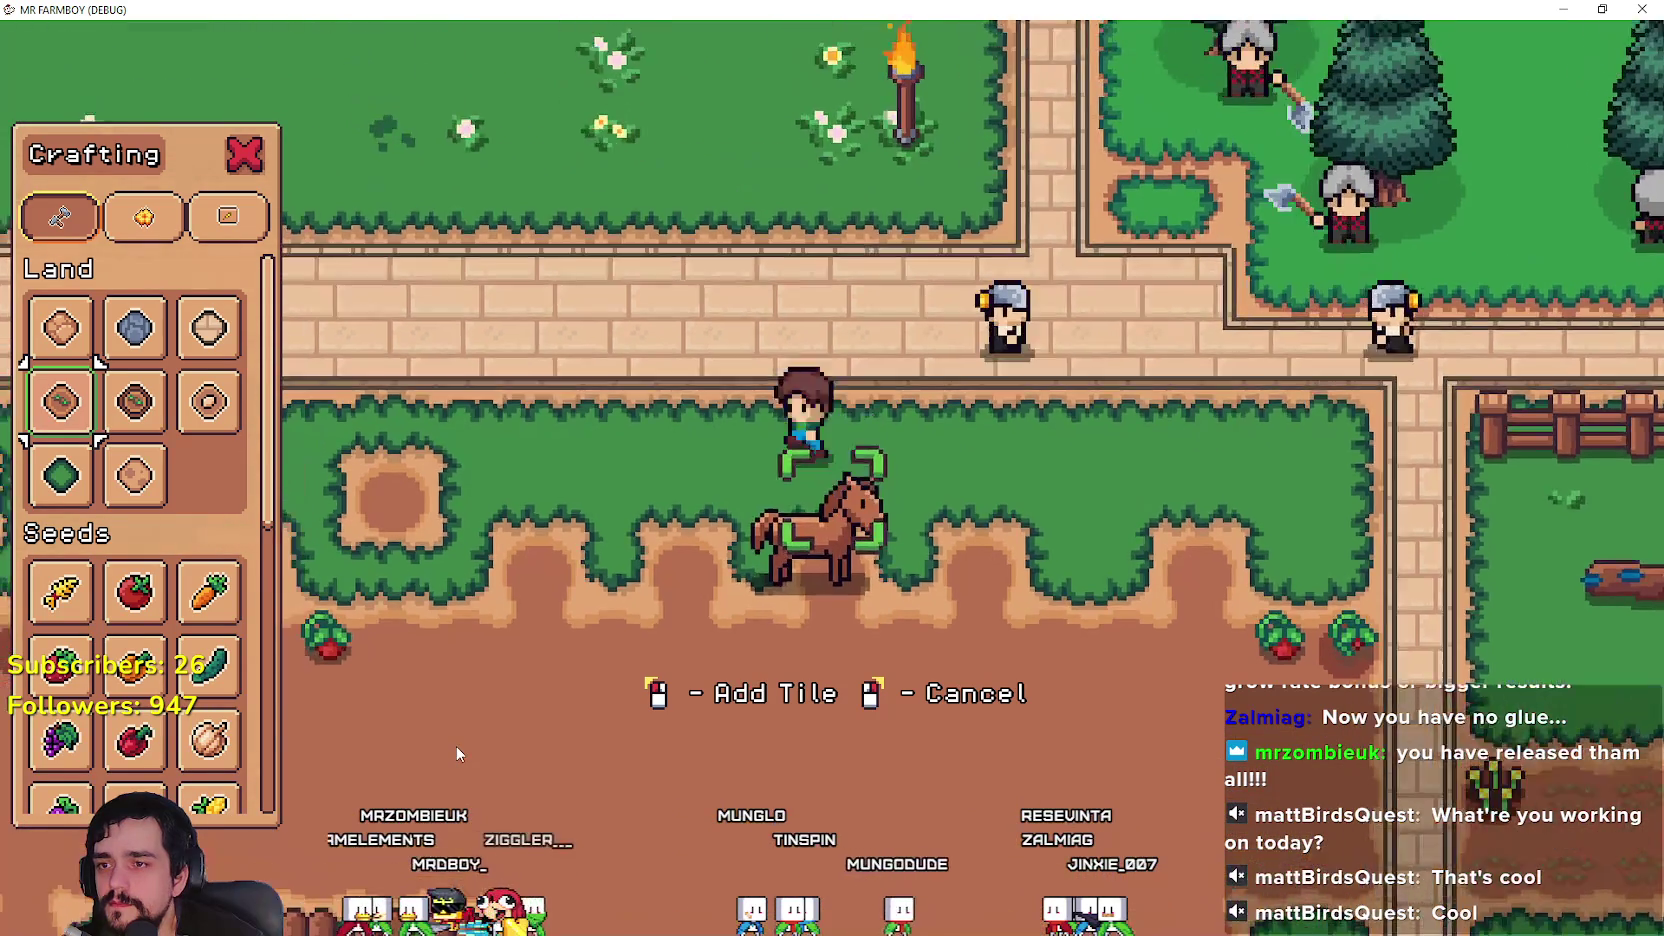
pyautogui.hotkey('alt', 'Tab')
pyautogui.hotkey('alt', 'Tab')
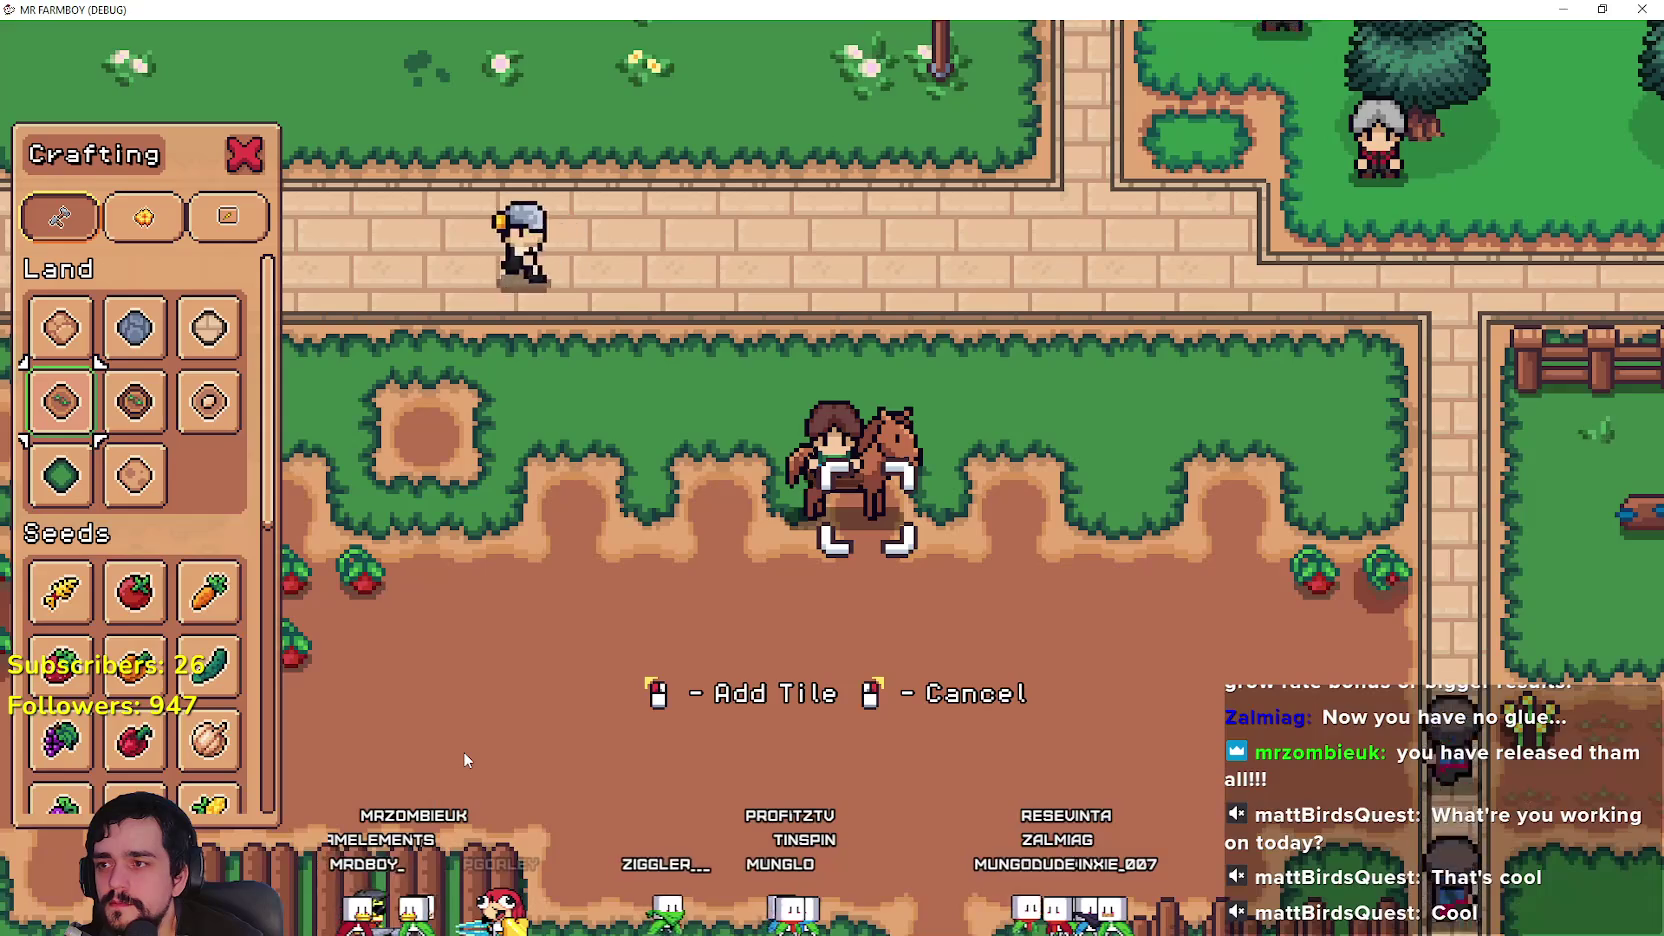
pyautogui.press('w')
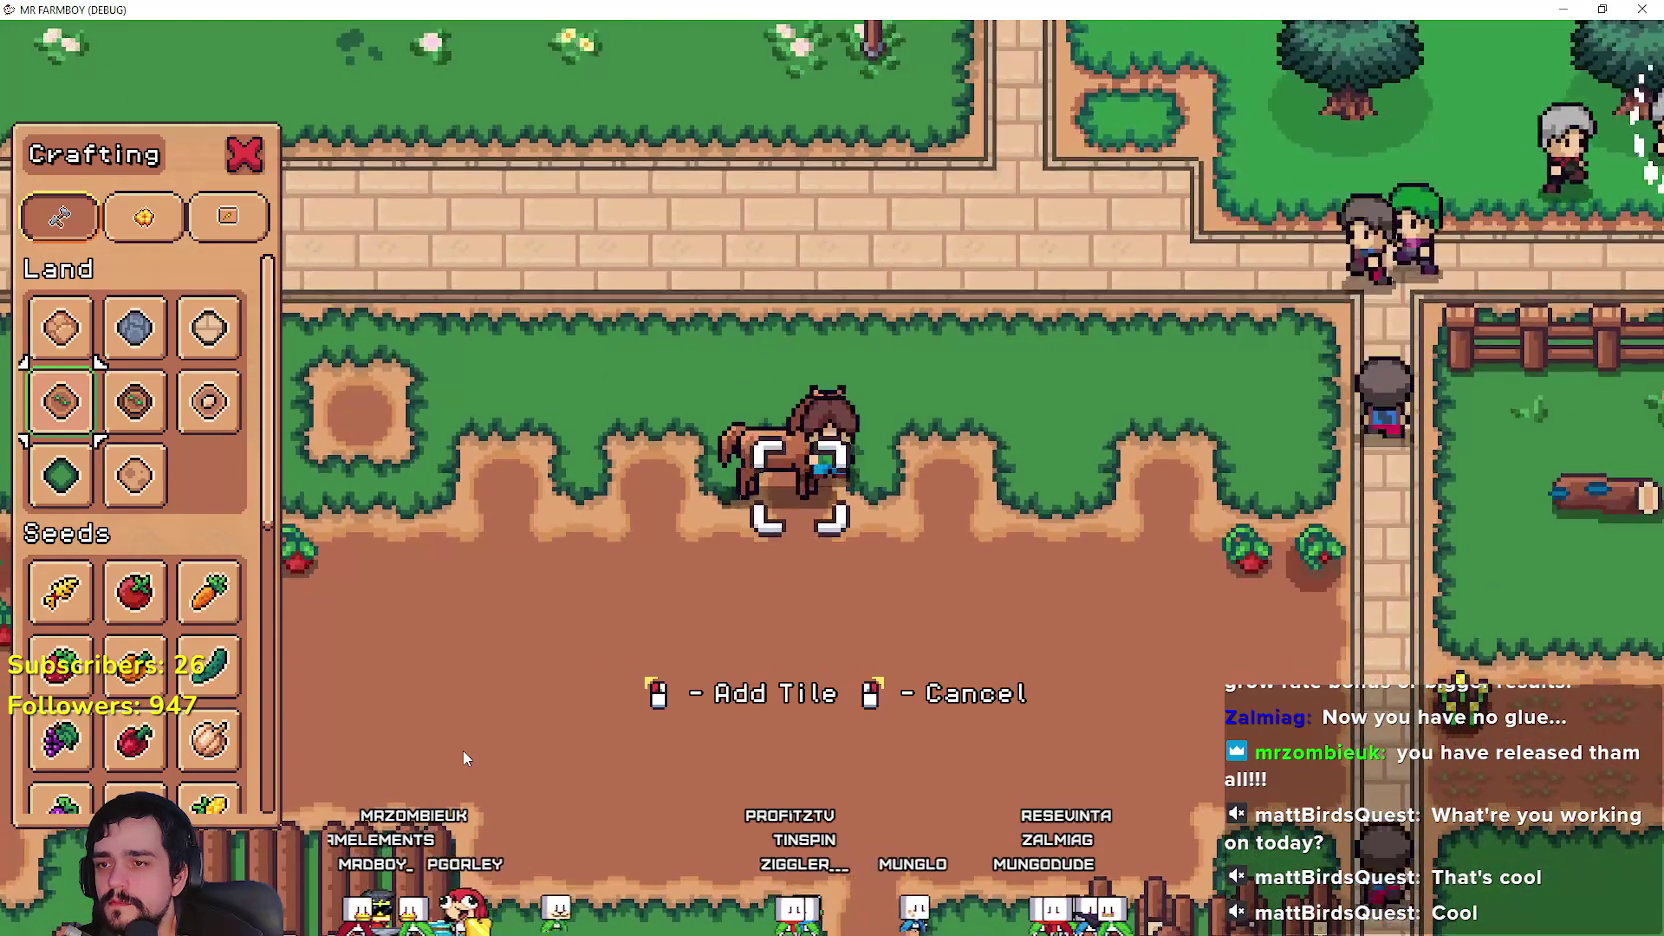
pyautogui.press('w')
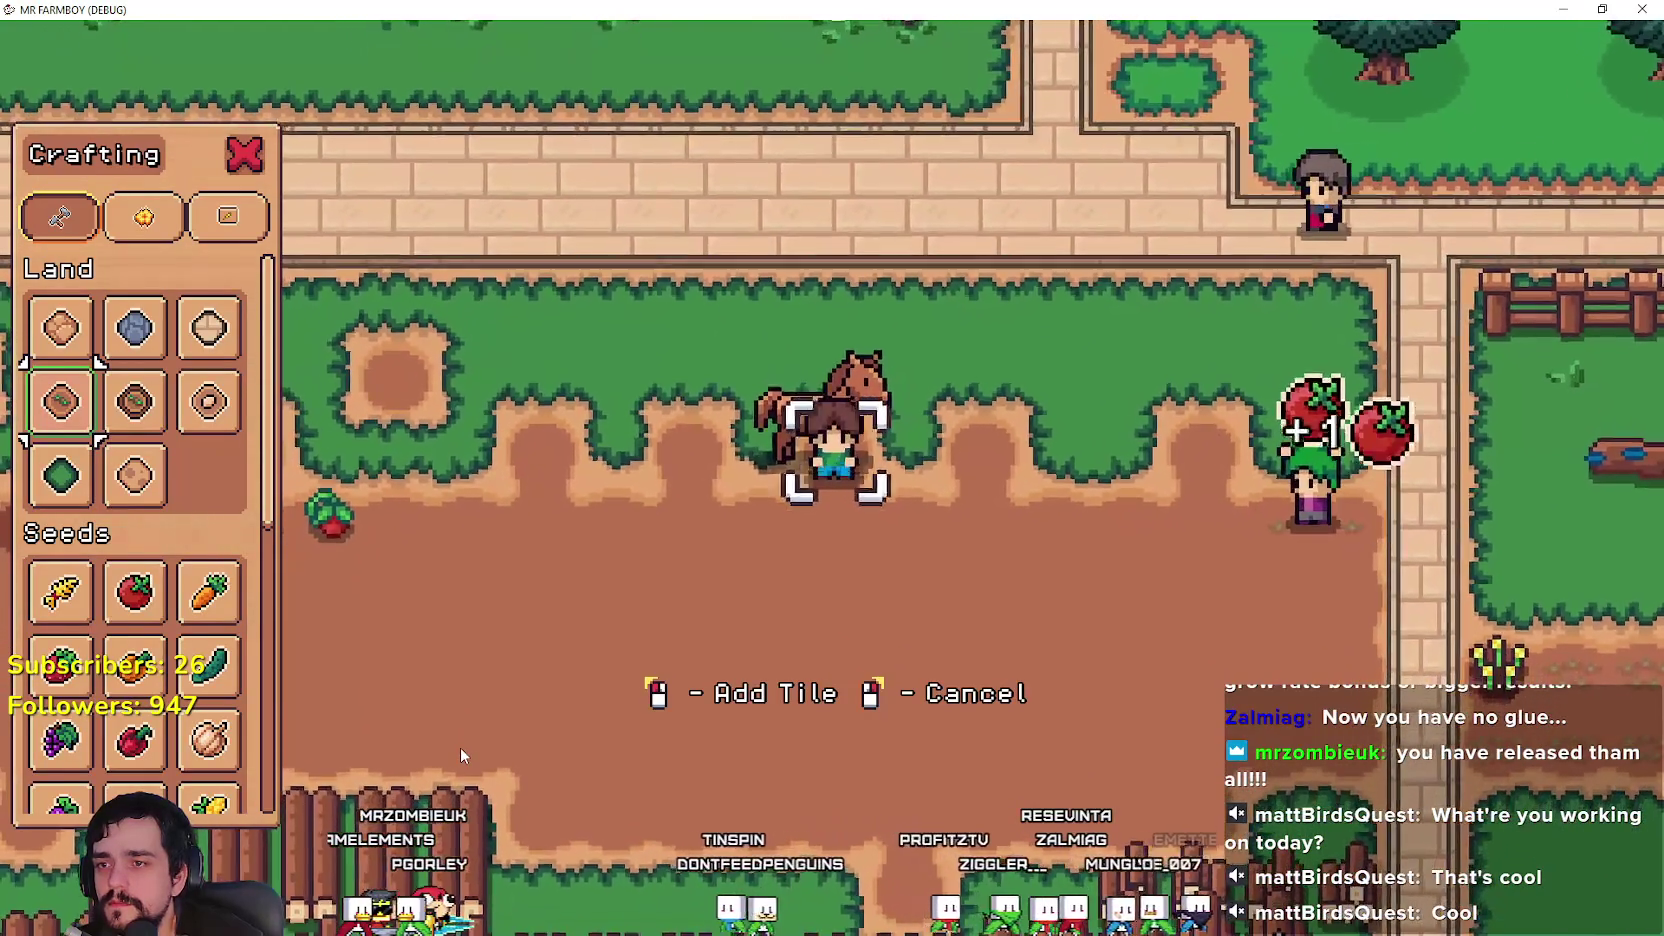
pyautogui.press('w')
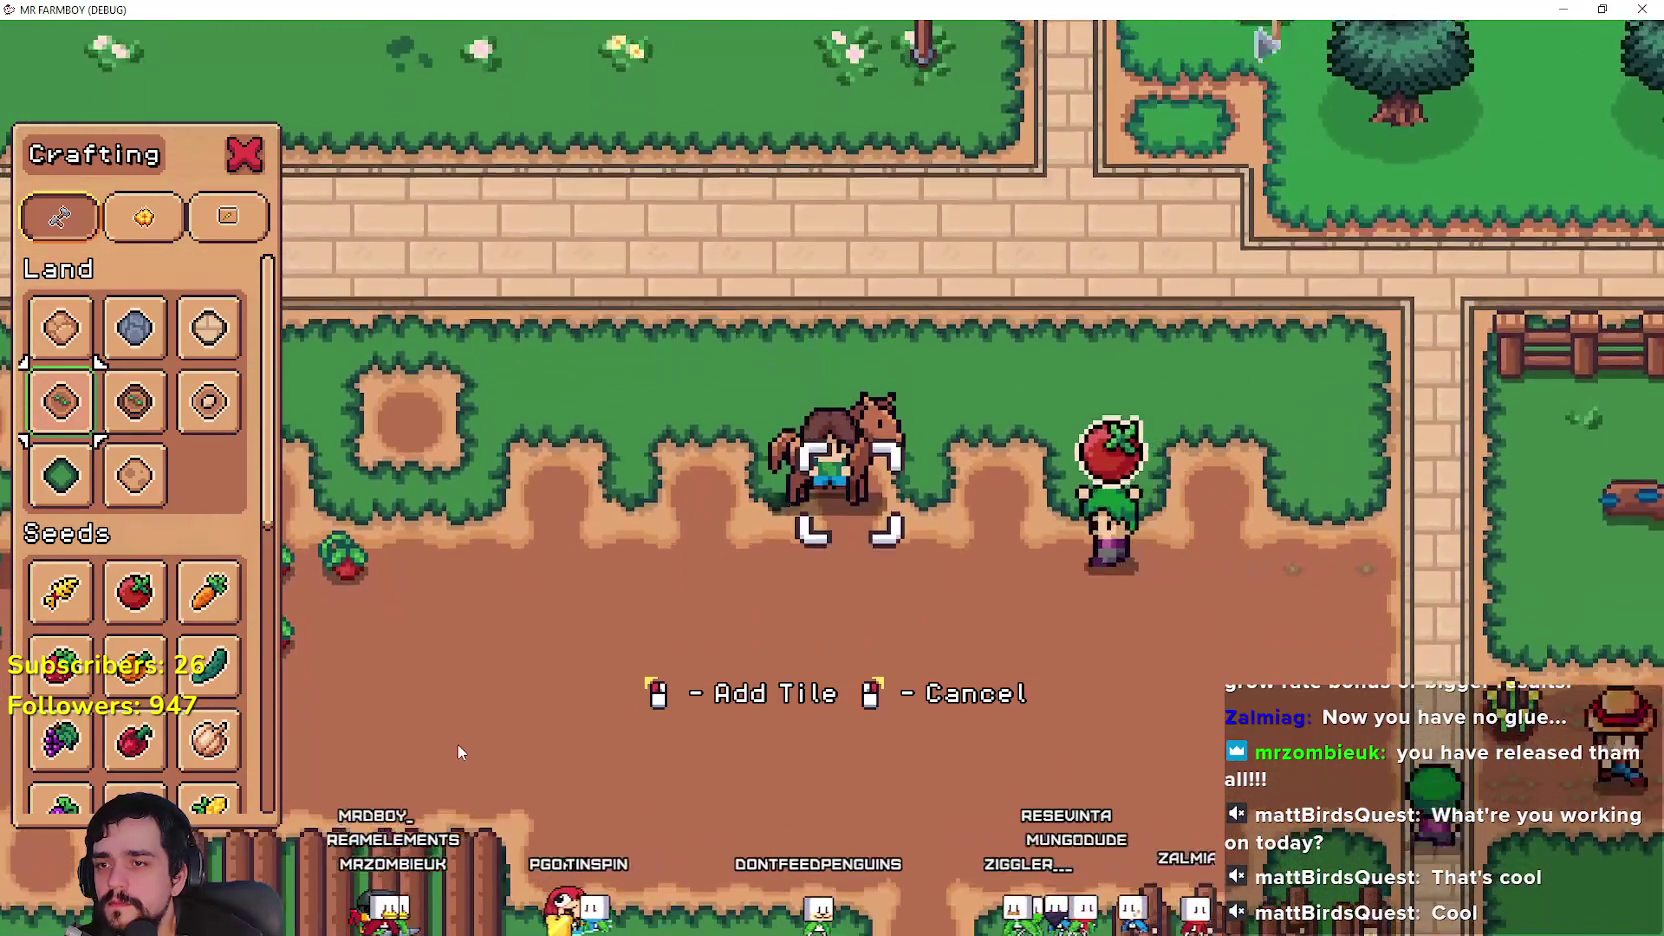
pyautogui.hotkey('alt', 'Tab')
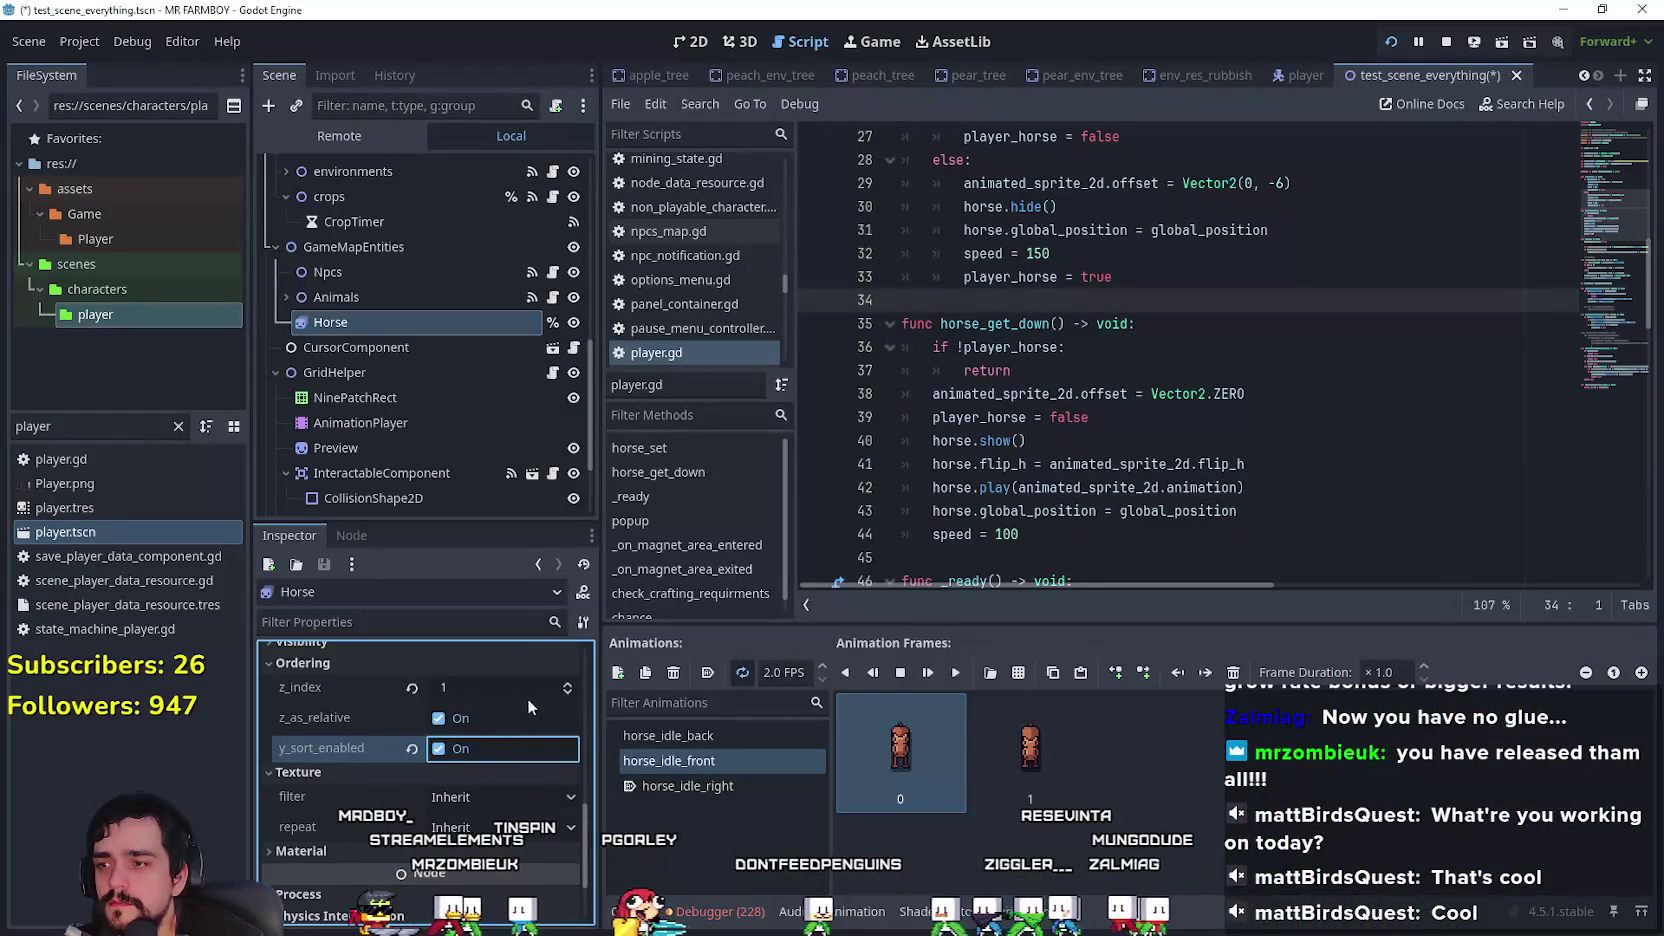
# Step: Inspect the Animals and GameMapEntities nodes in the scene tree, then reselect Horse
pyautogui.click(424, 325)
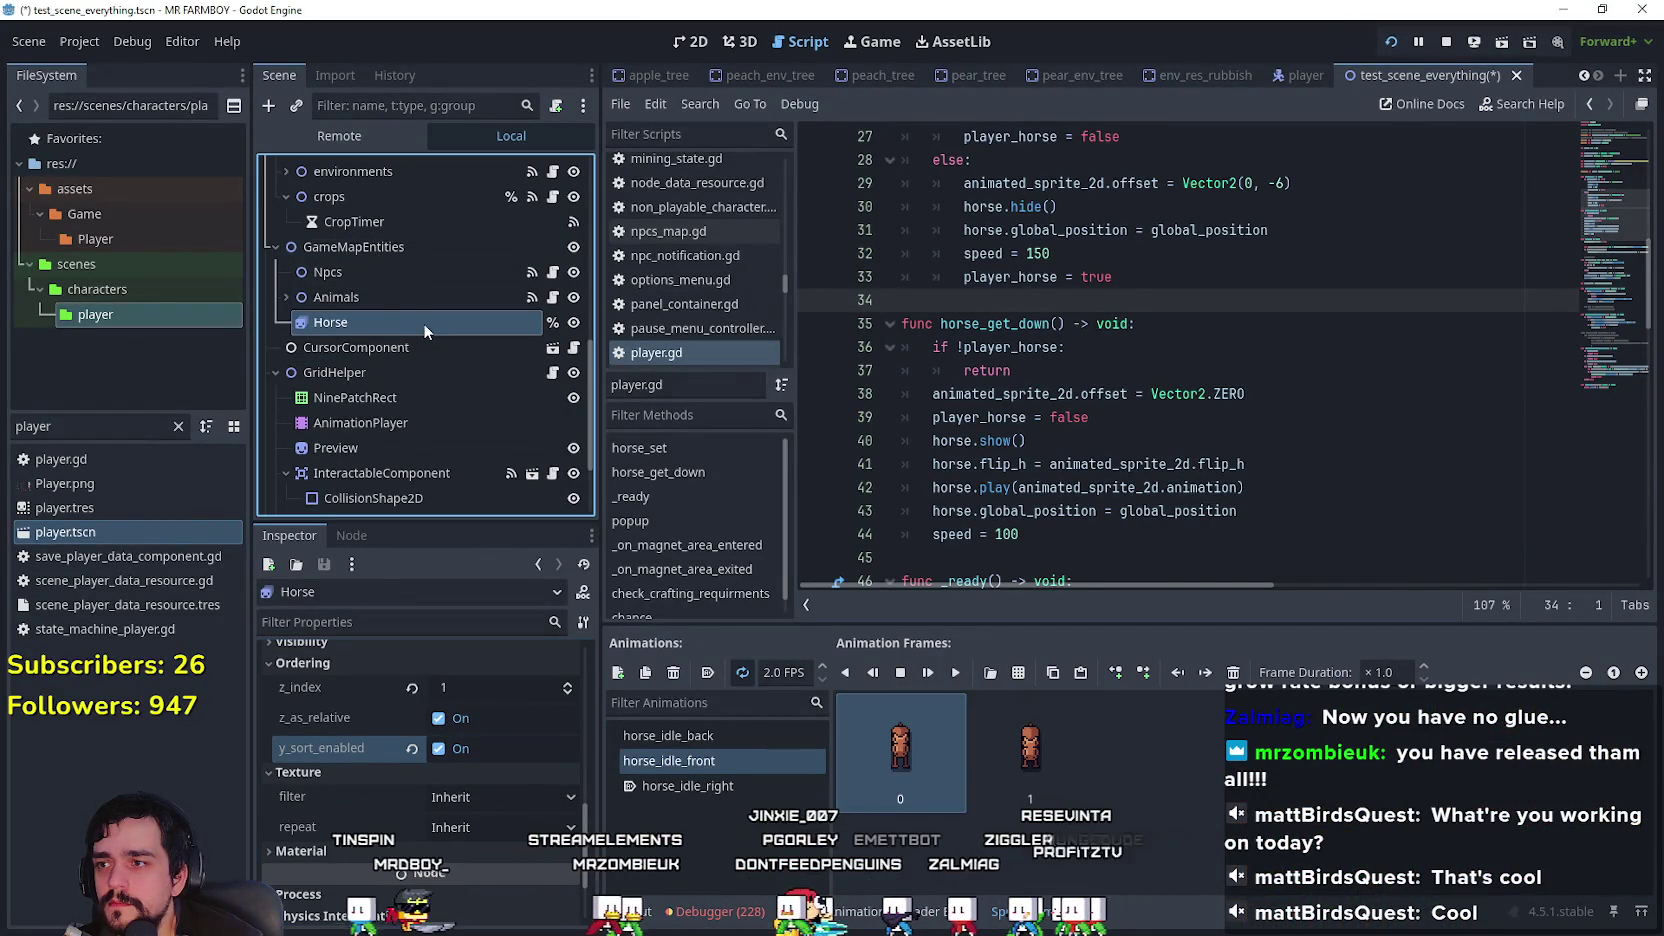
pyautogui.click(286, 295)
pyautogui.click(277, 294)
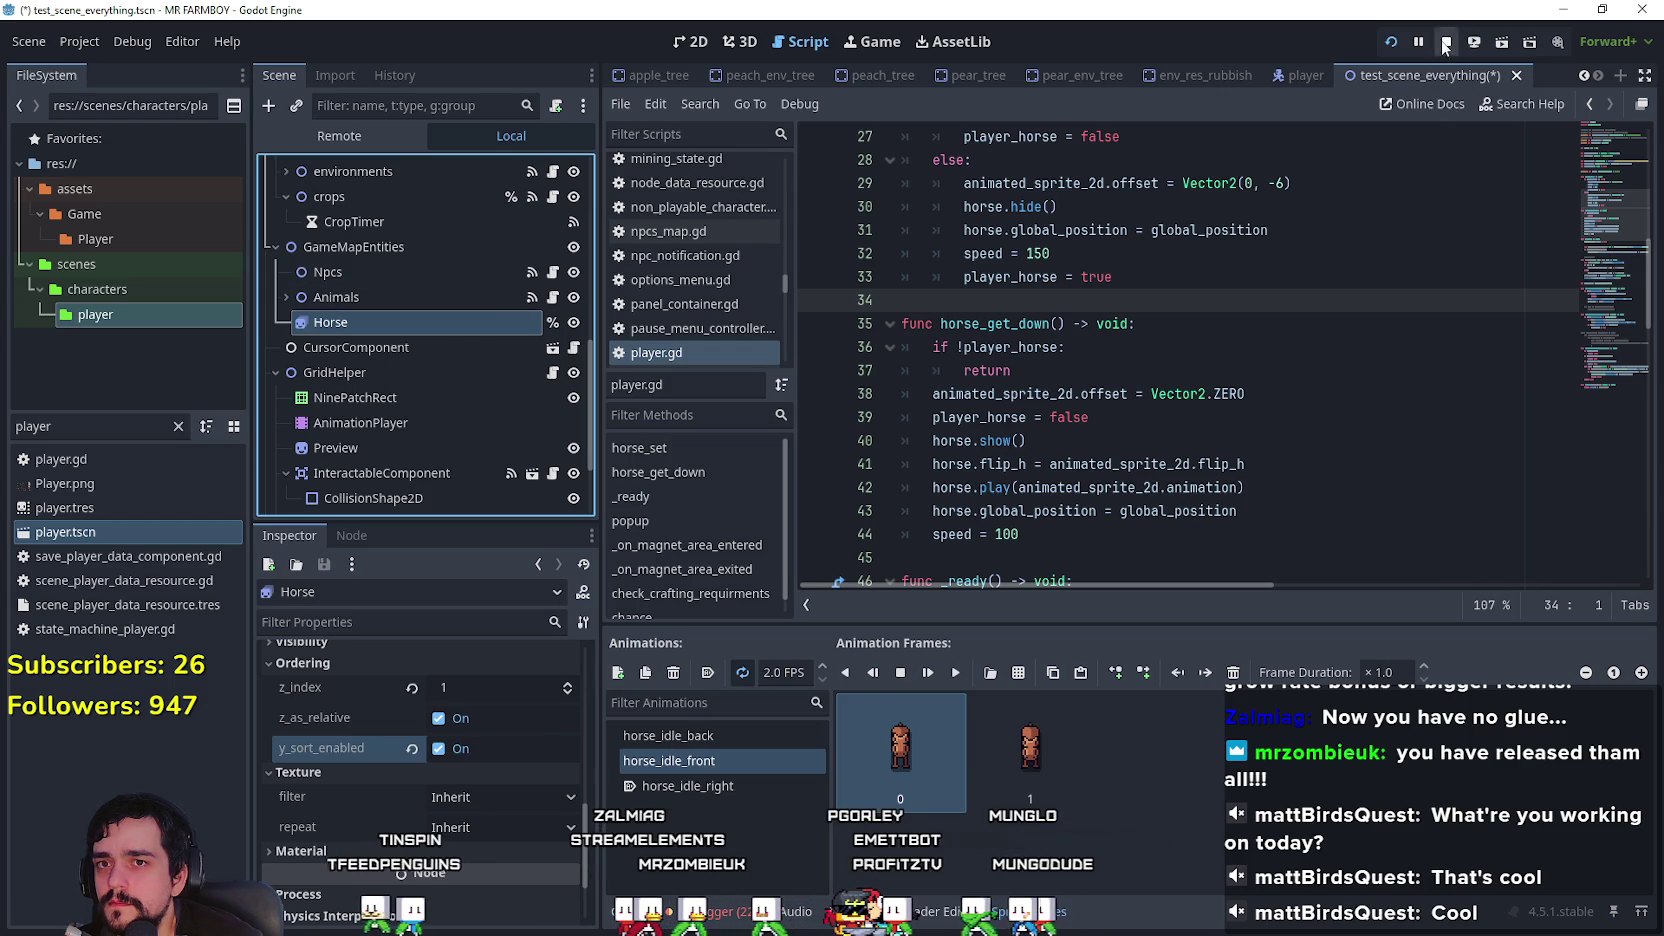
pyautogui.click(373, 247)
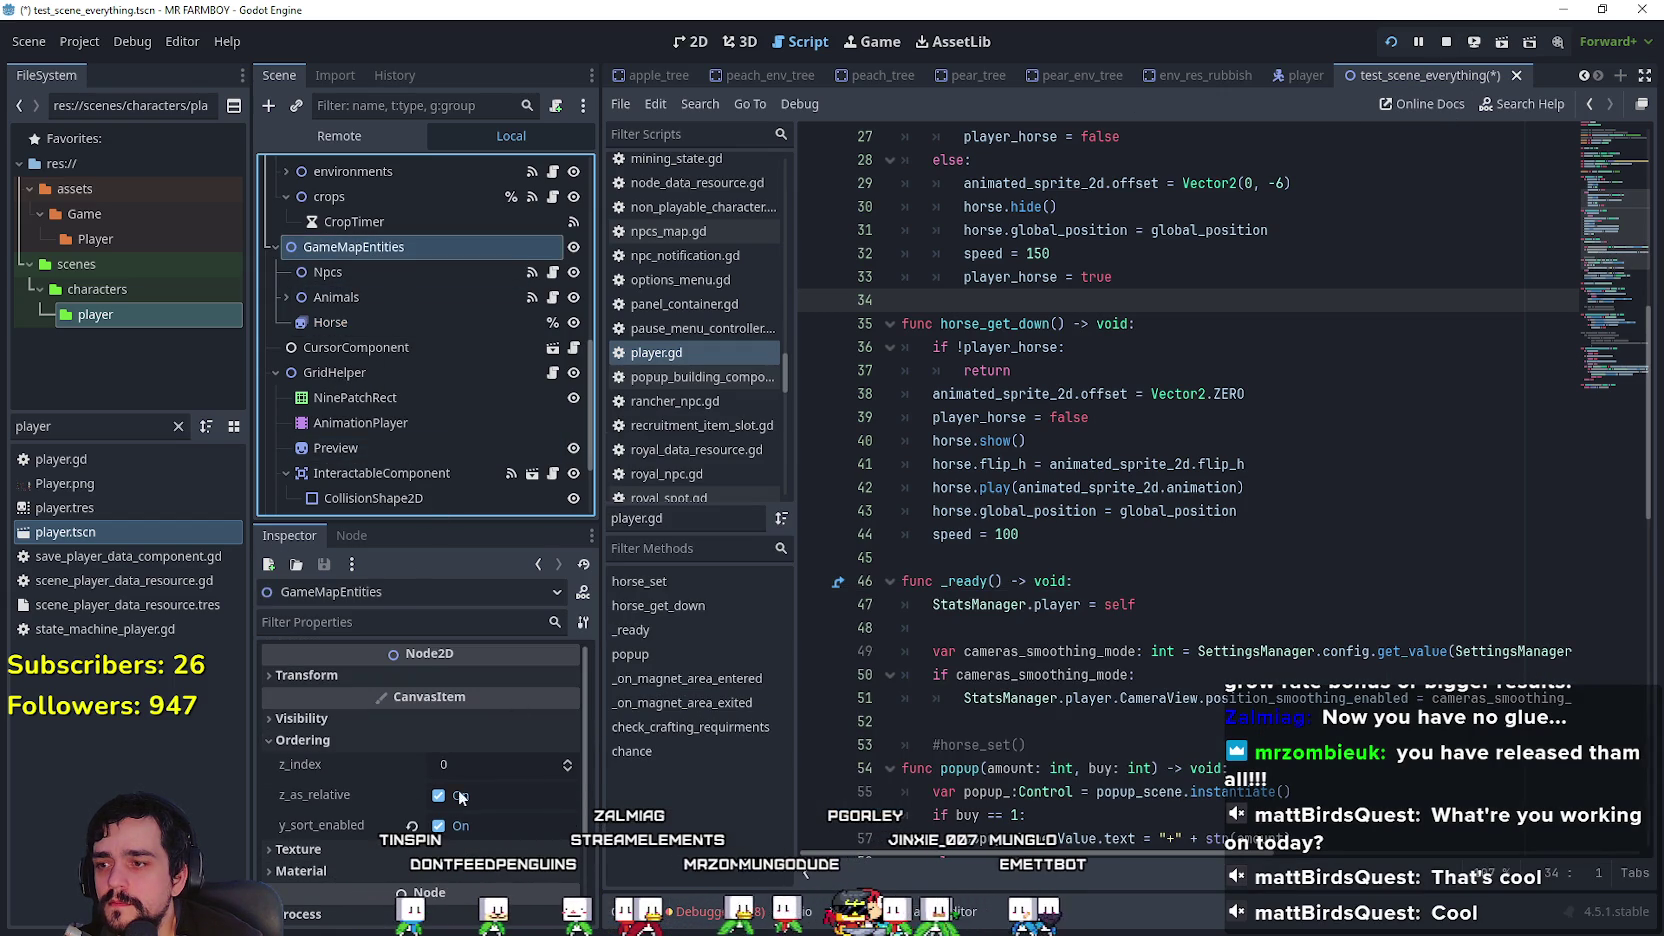
pyautogui.click(365, 321)
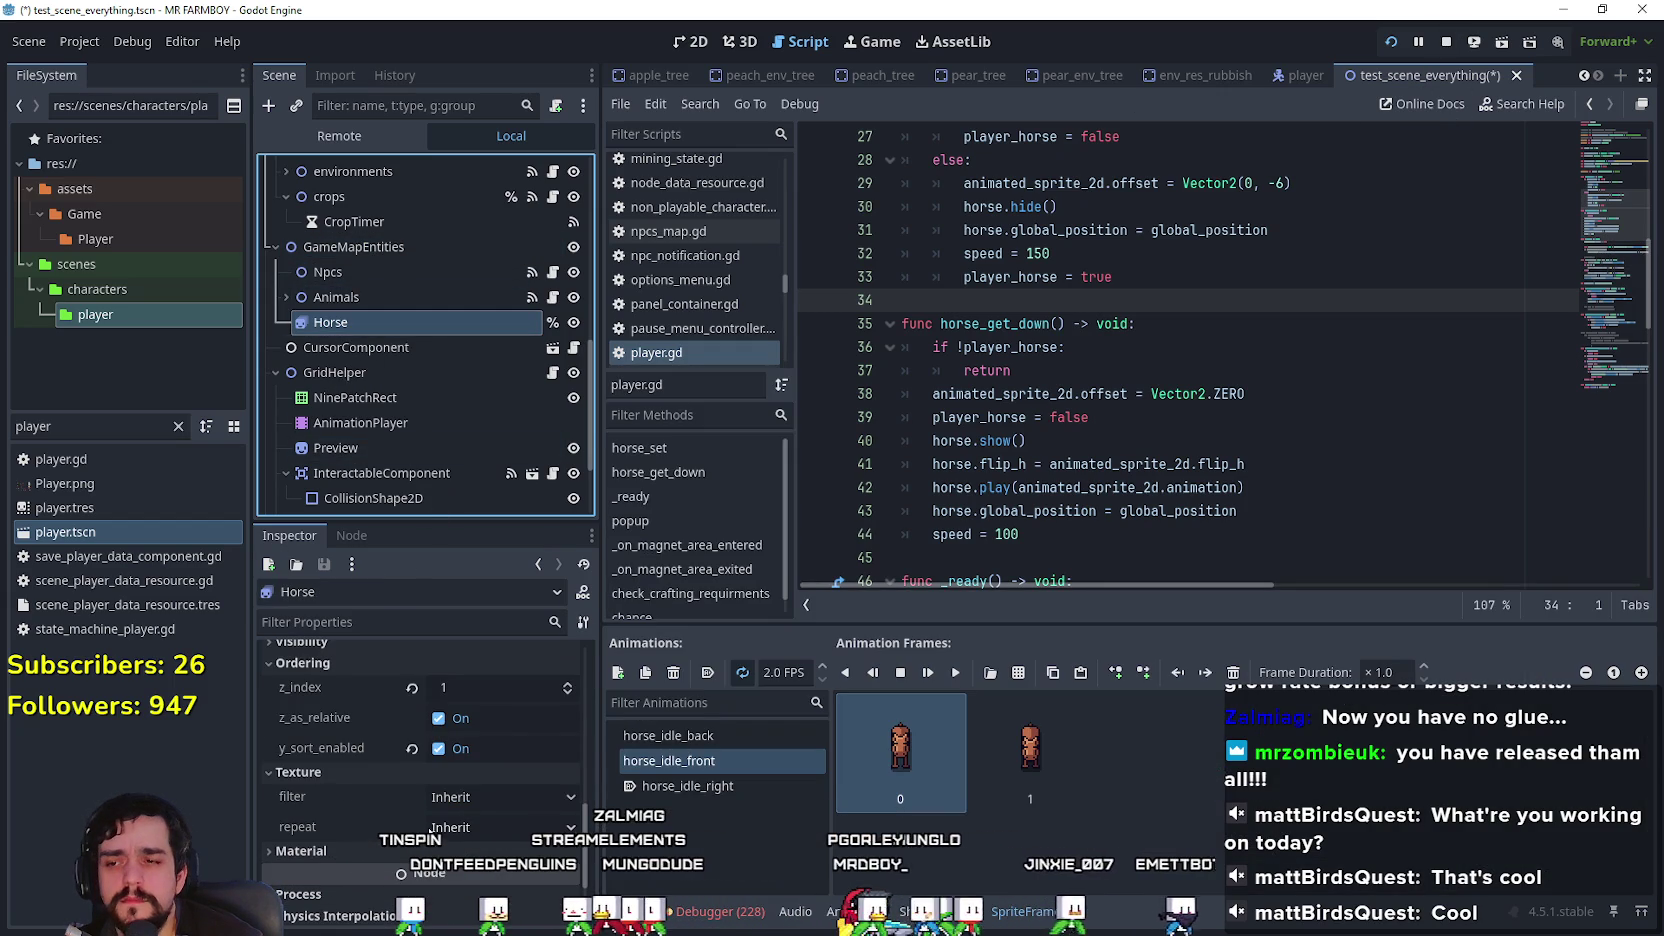
# Step: Rerun the game, walk the player to the horse and mount it
pyautogui.press('F5')
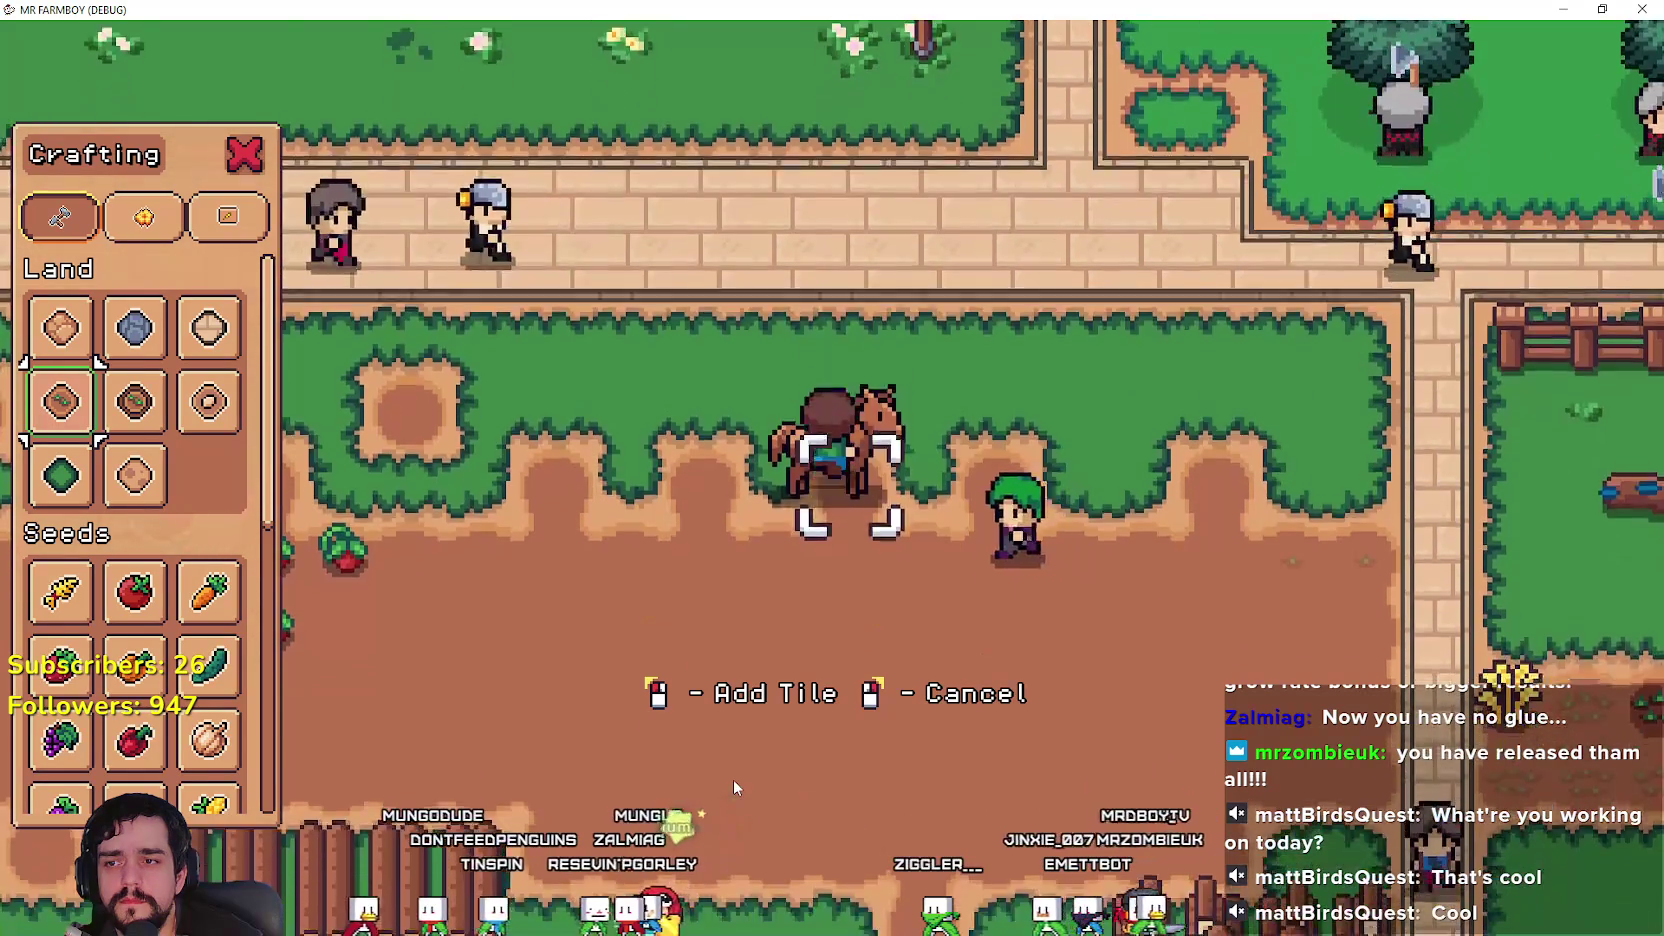
pyautogui.press('a')
pyautogui.press('e')
pyautogui.press('F8')
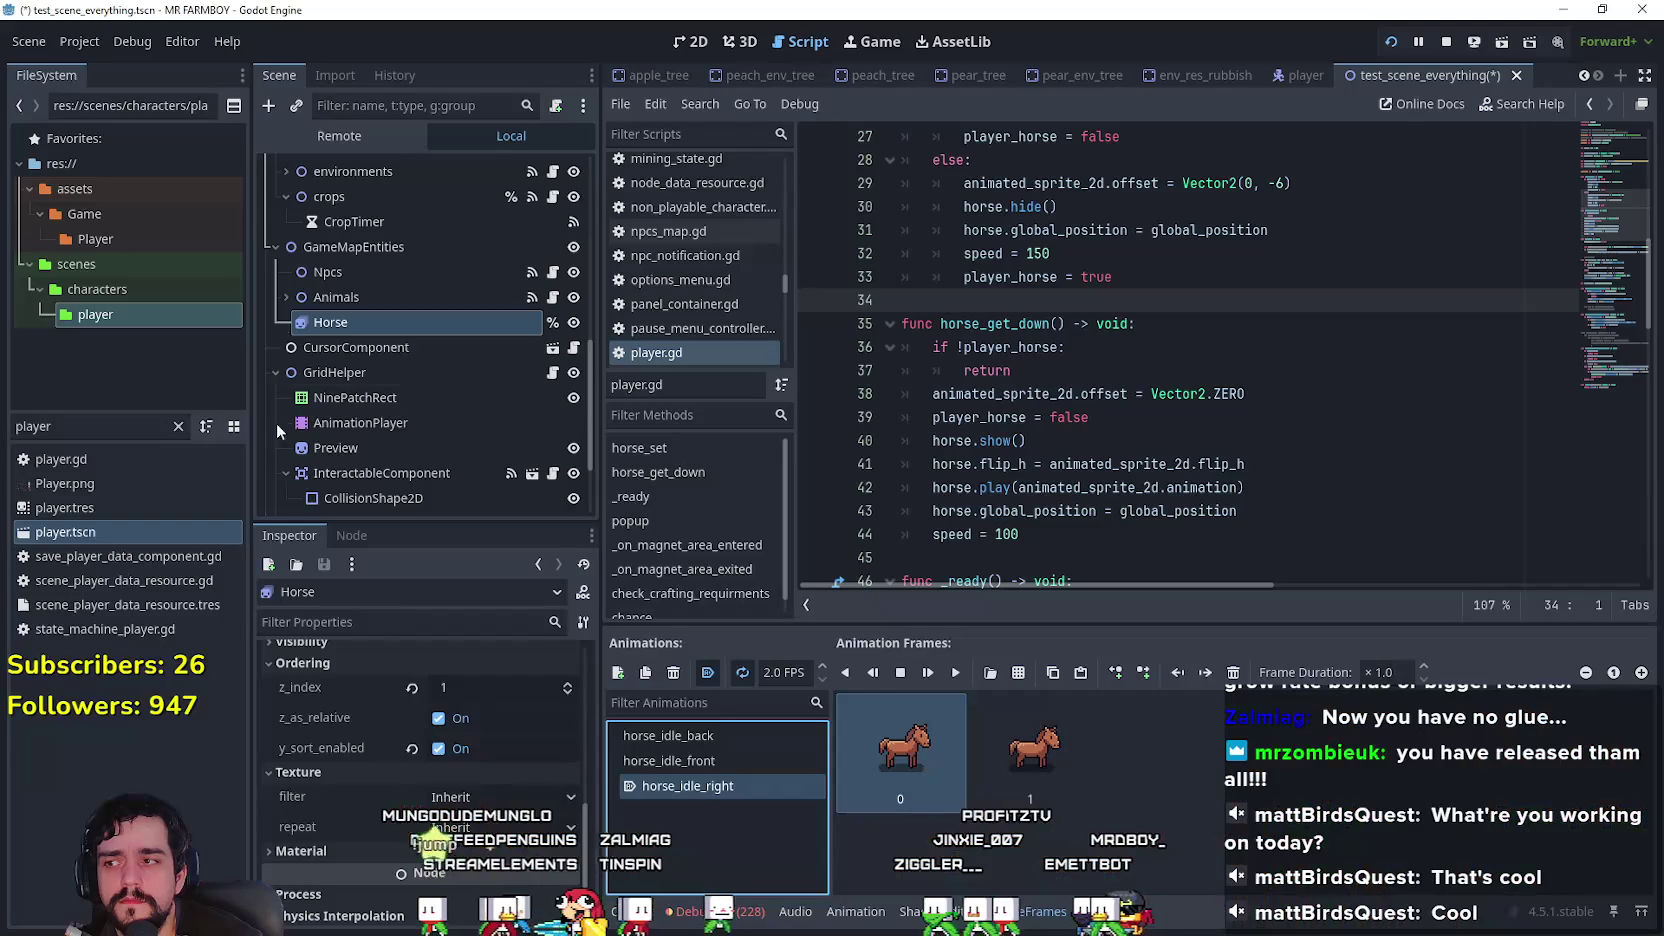
# Step: Check the Player node's Ordering z_index in the Inspector
pyautogui.scroll(5, 415, 334)
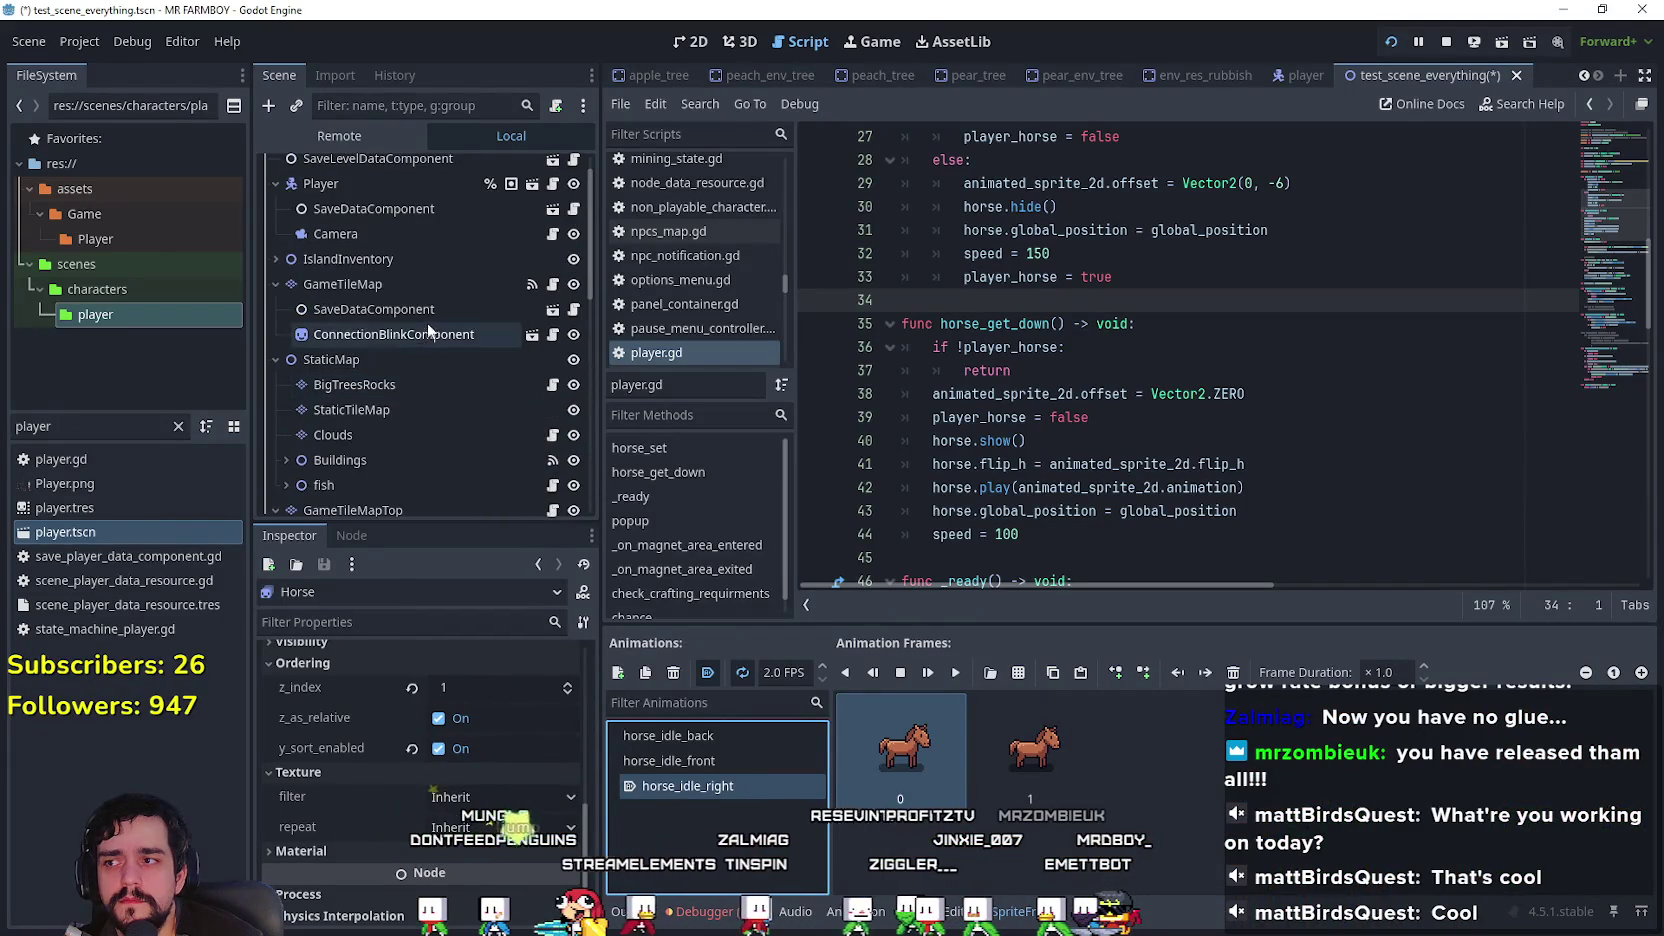
pyautogui.click(410, 220)
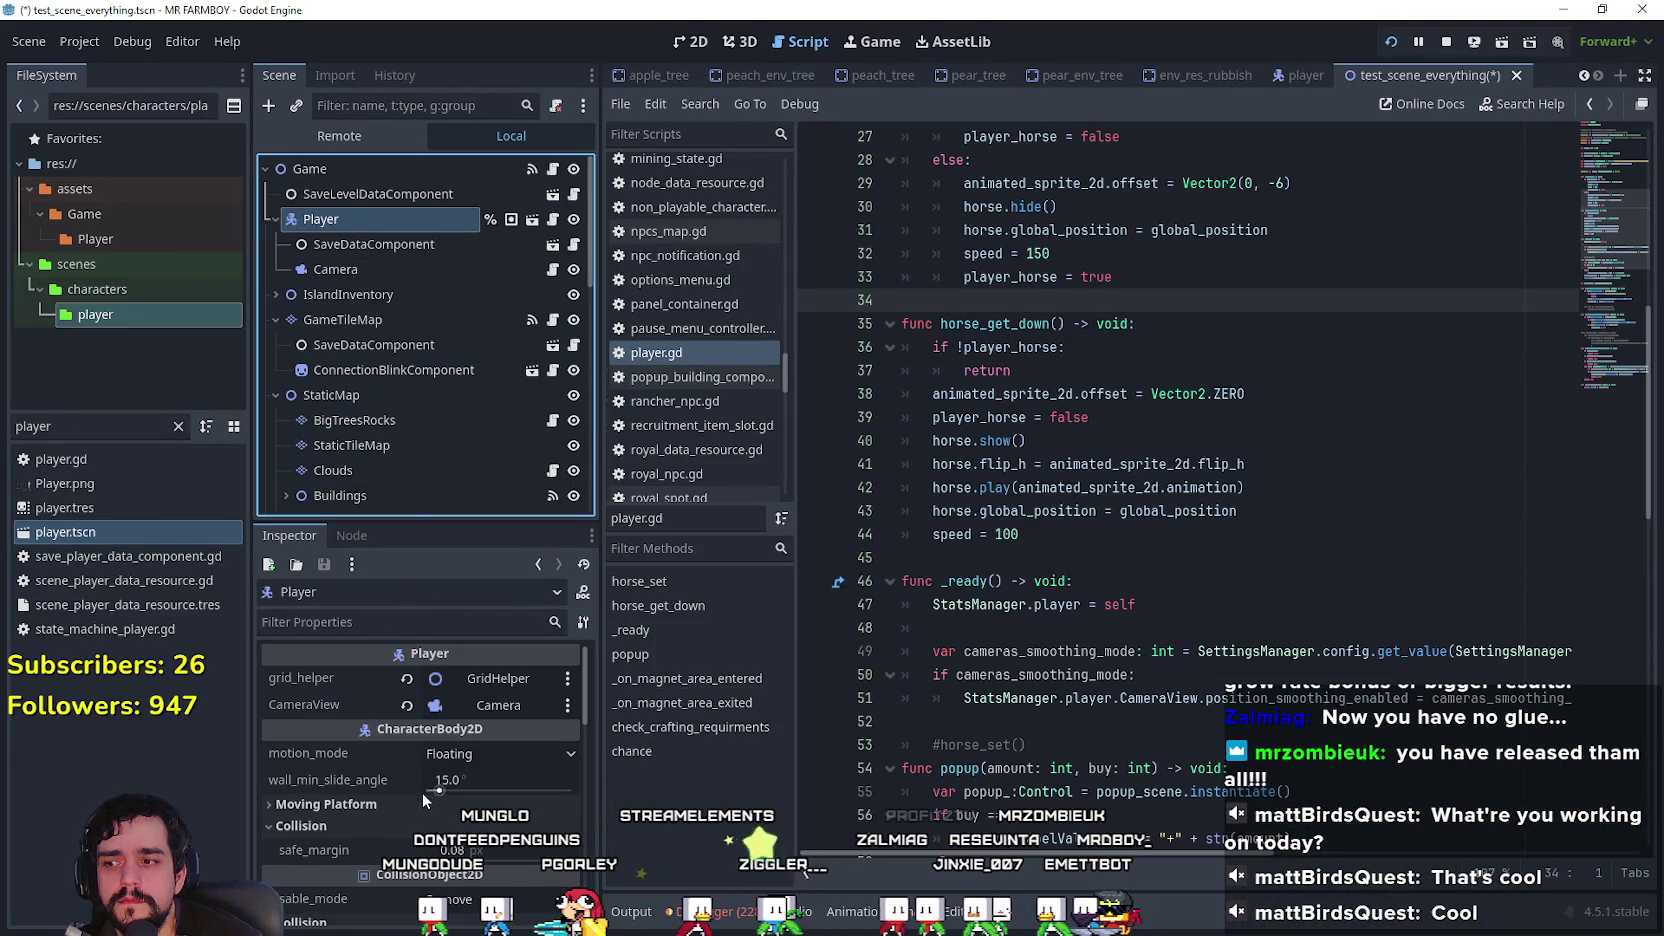
pyautogui.scroll(-1, 418, 800)
pyautogui.scroll(-6, 410, 835)
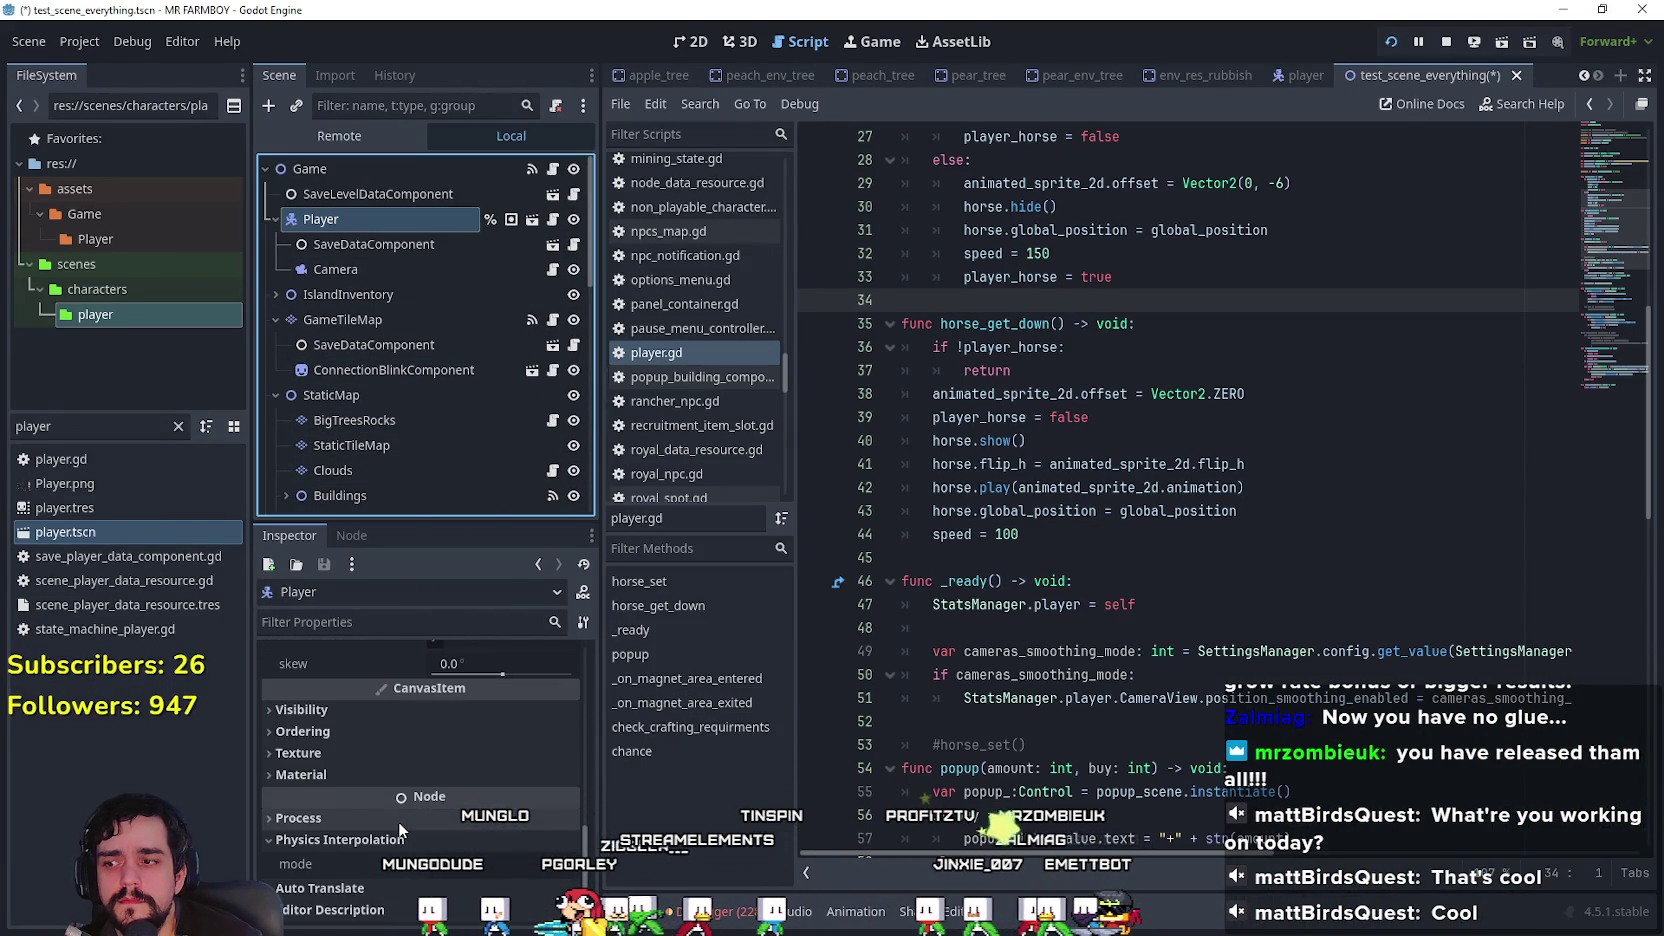
pyautogui.click(318, 672)
pyautogui.scroll(-5, 378, 410)
pyautogui.scroll(-5, 378, 405)
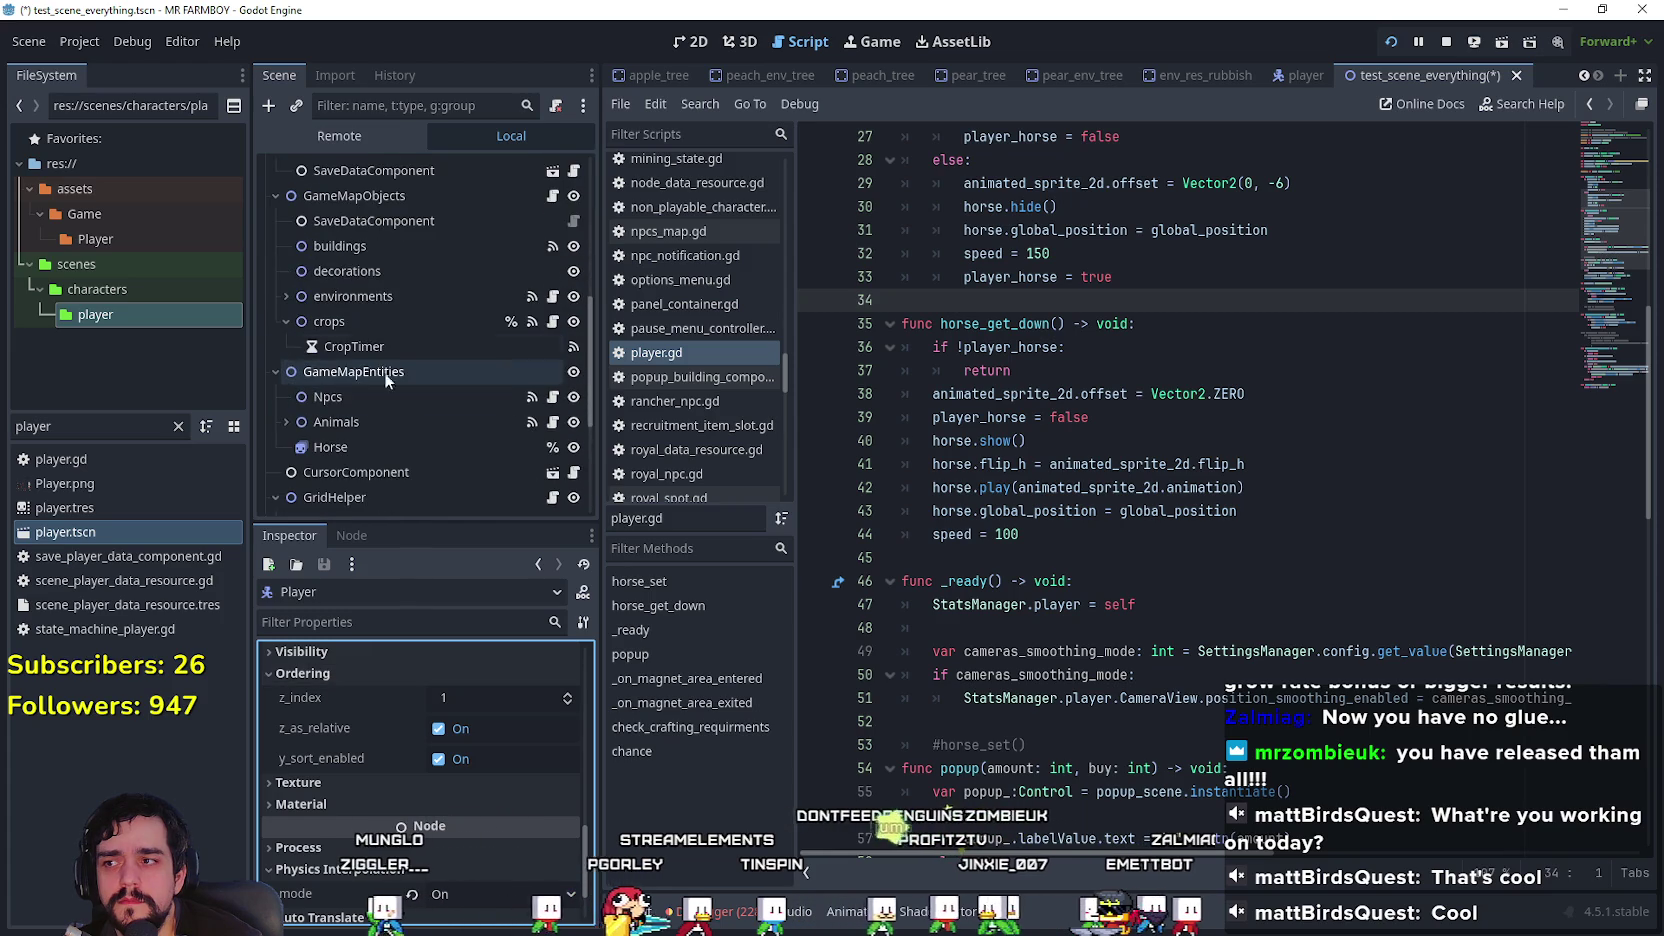
# Step: Set Horse's z_index to 1, test the layering in game, save and stop the game
pyautogui.click(378, 402)
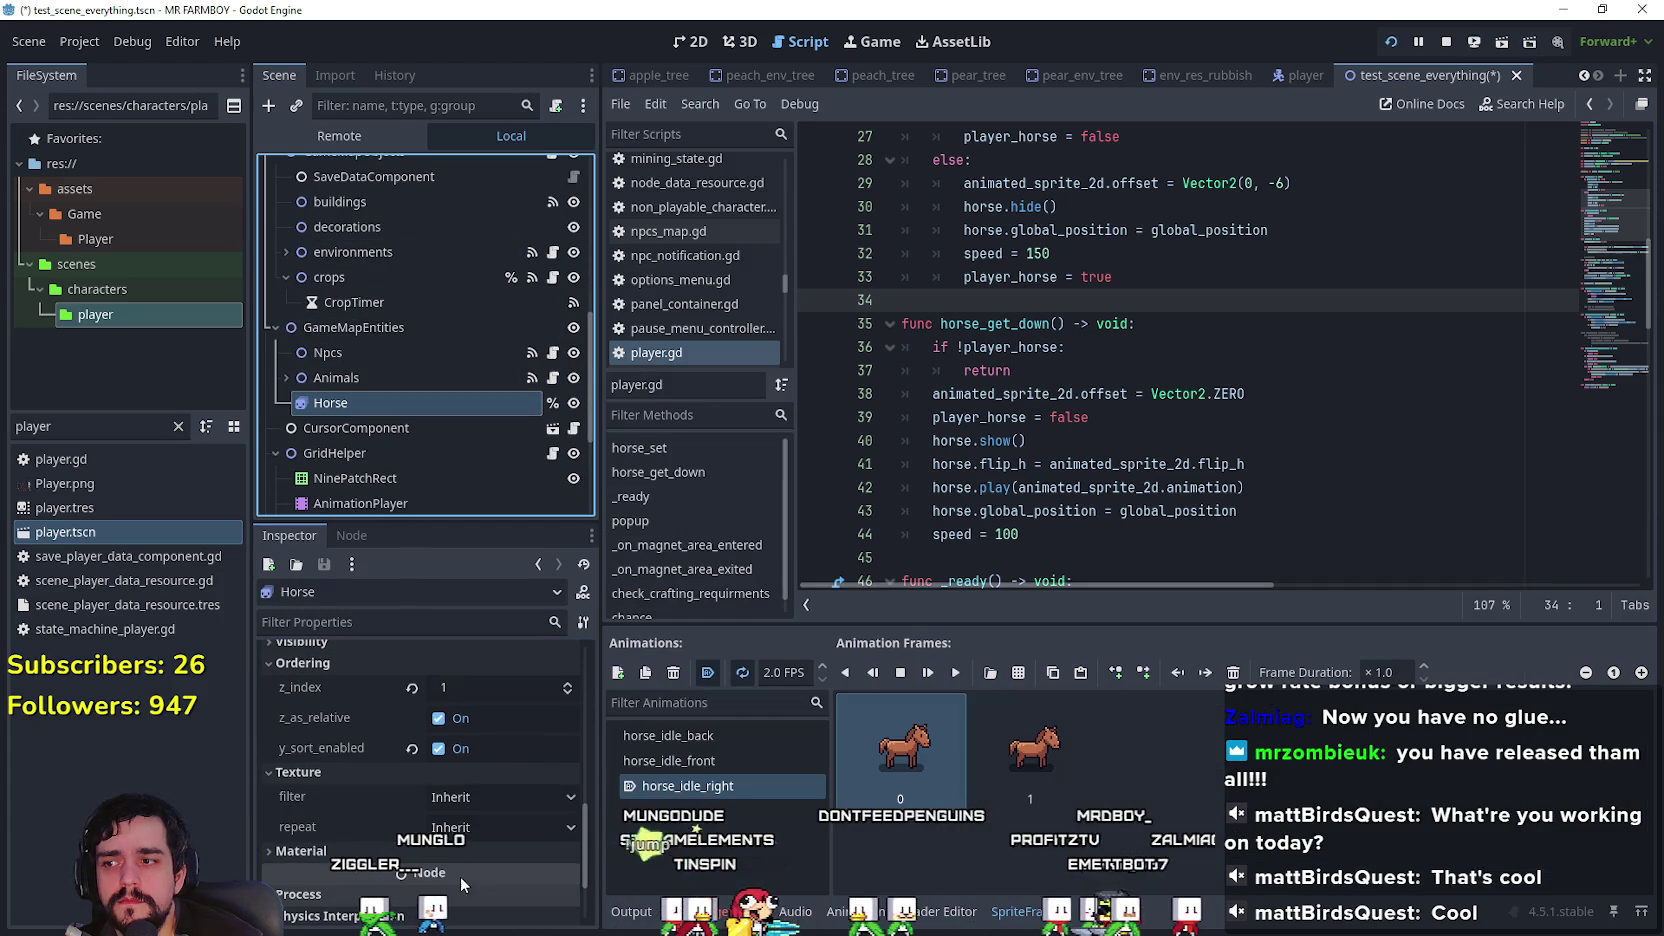
pyautogui.click(495, 687)
pyautogui.hotkey('alt', 'Tab')
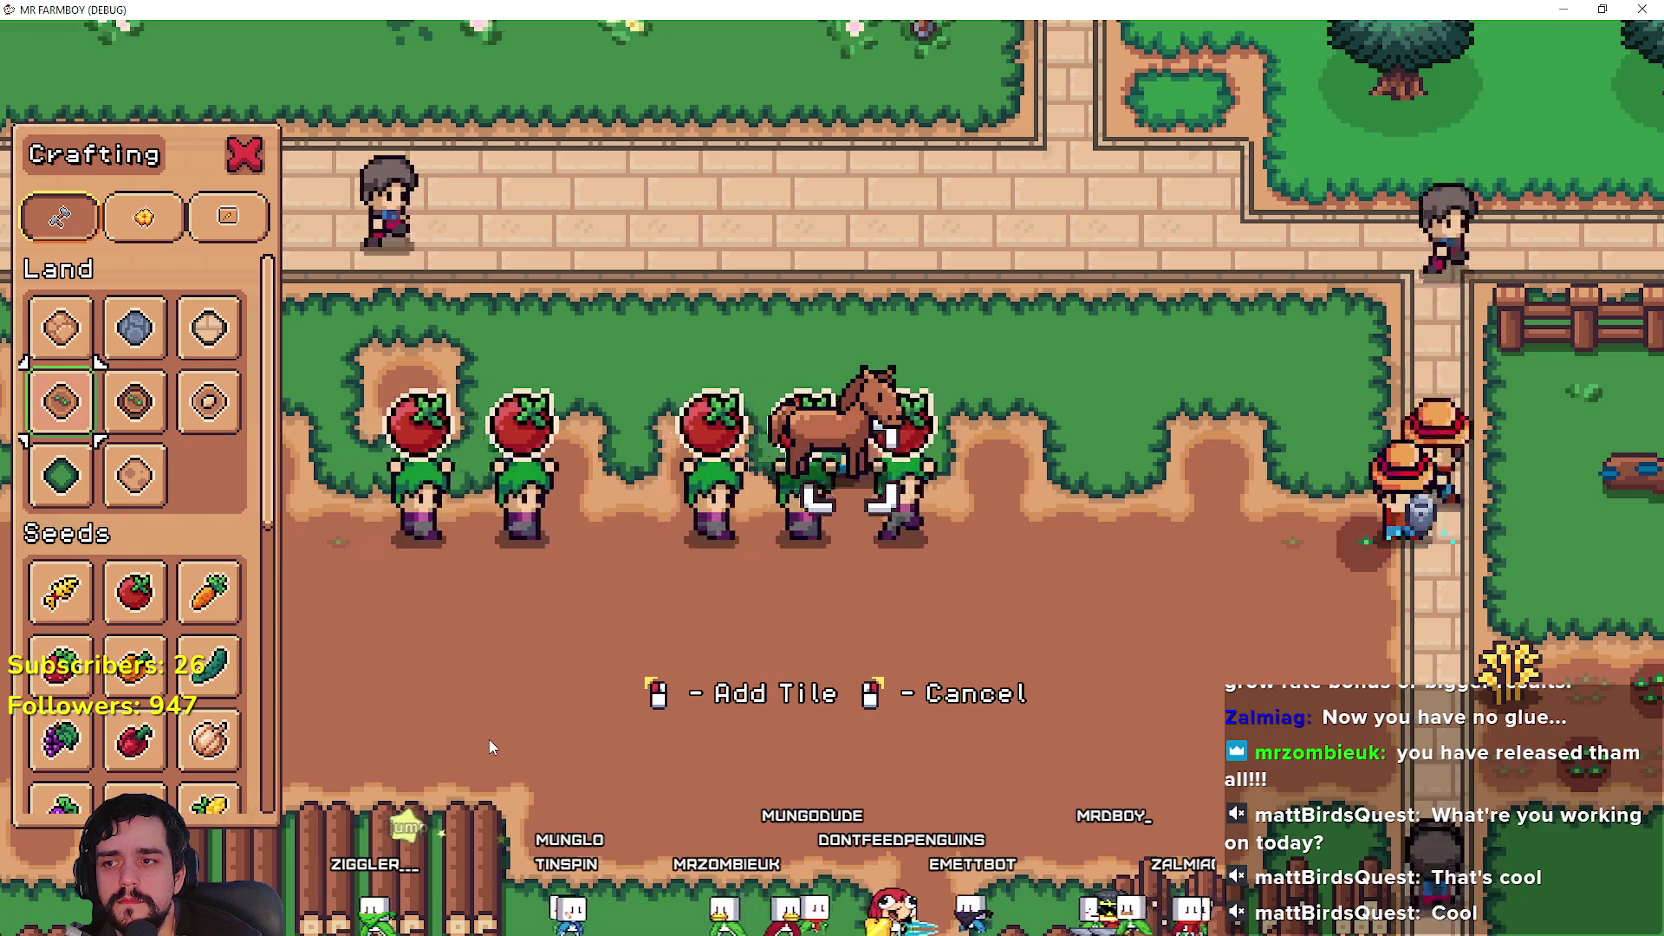
pyautogui.hotkey('alt', 'Tab')
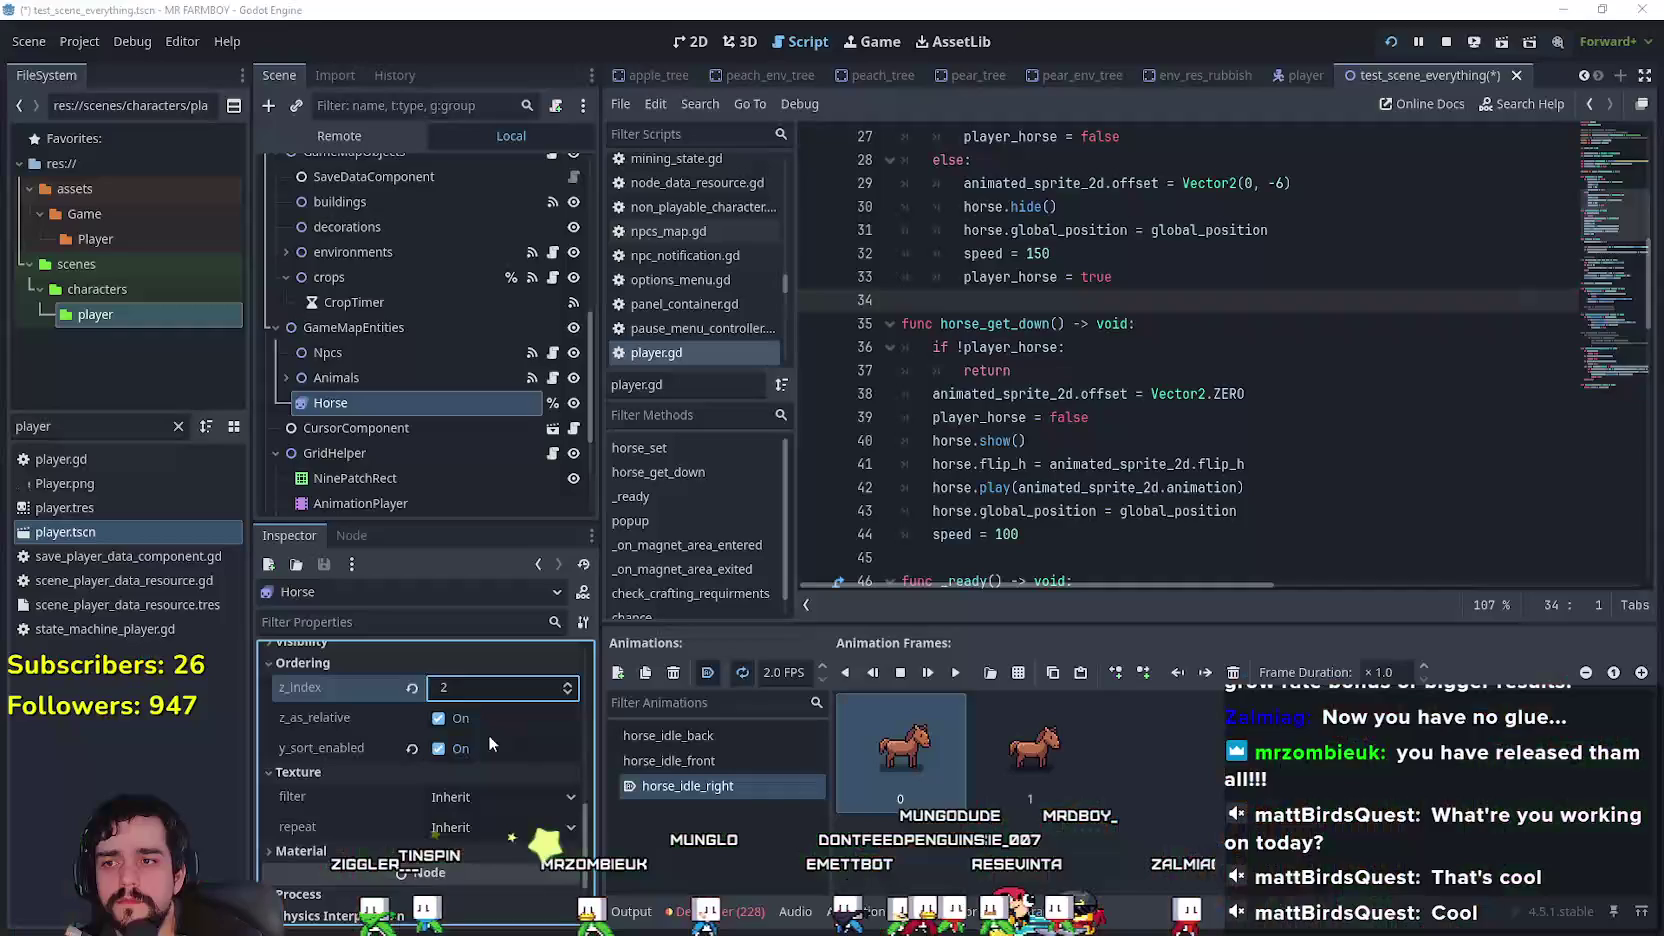
pyautogui.hotkey('alt', 'Tab')
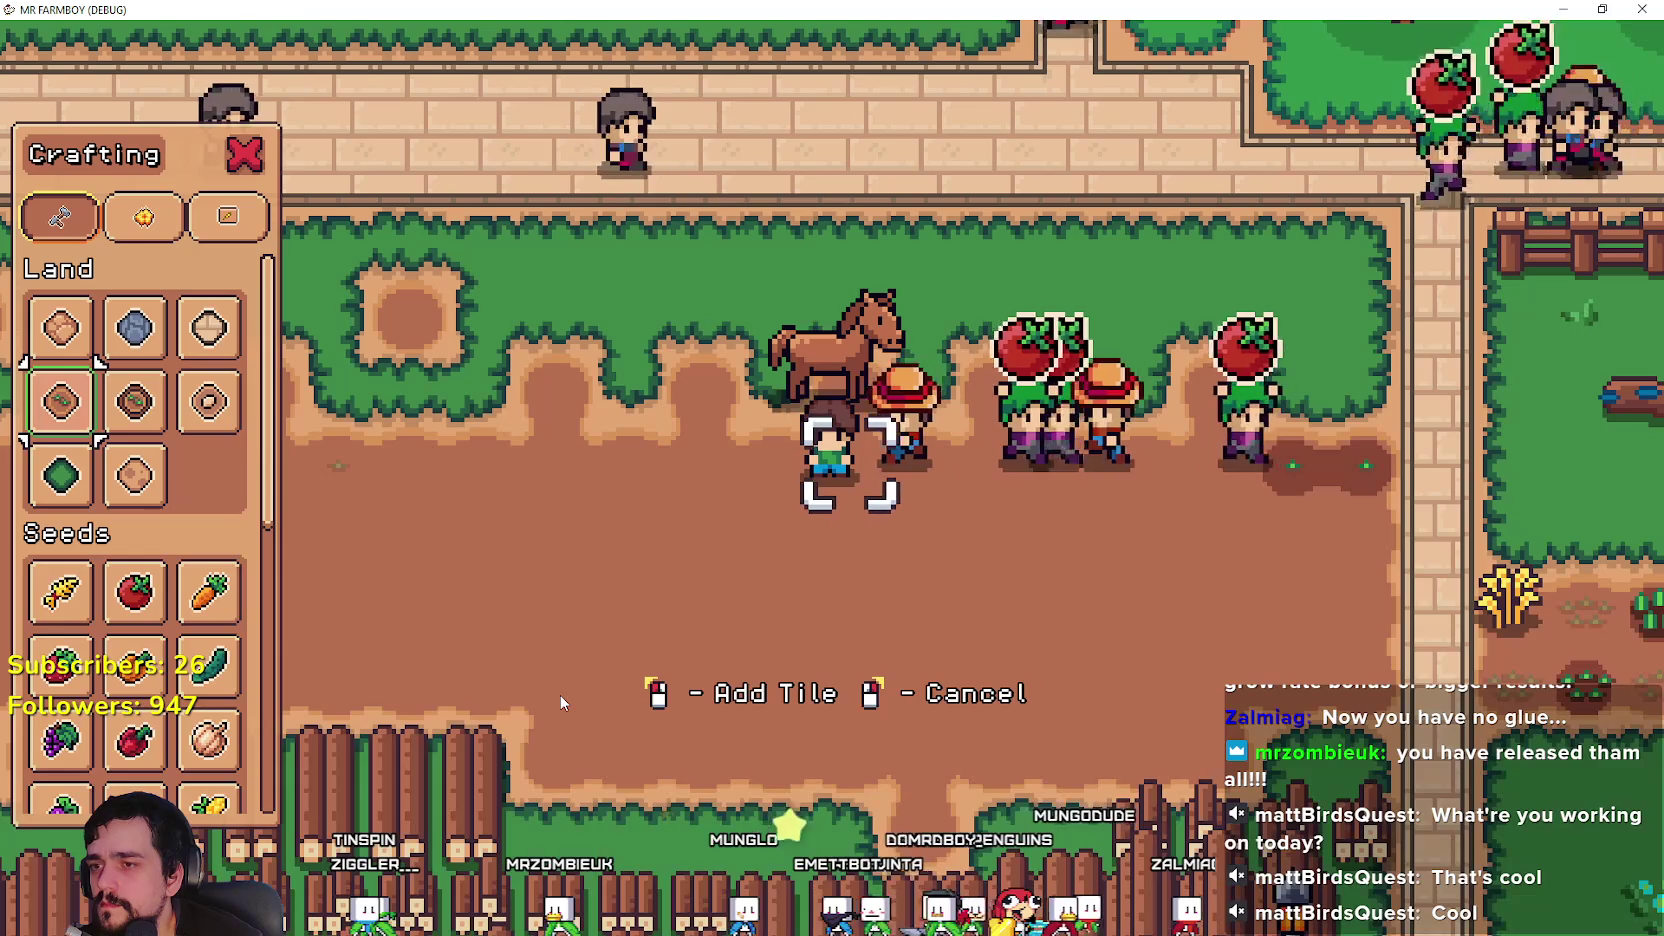
pyautogui.press('w')
pyautogui.press('s')
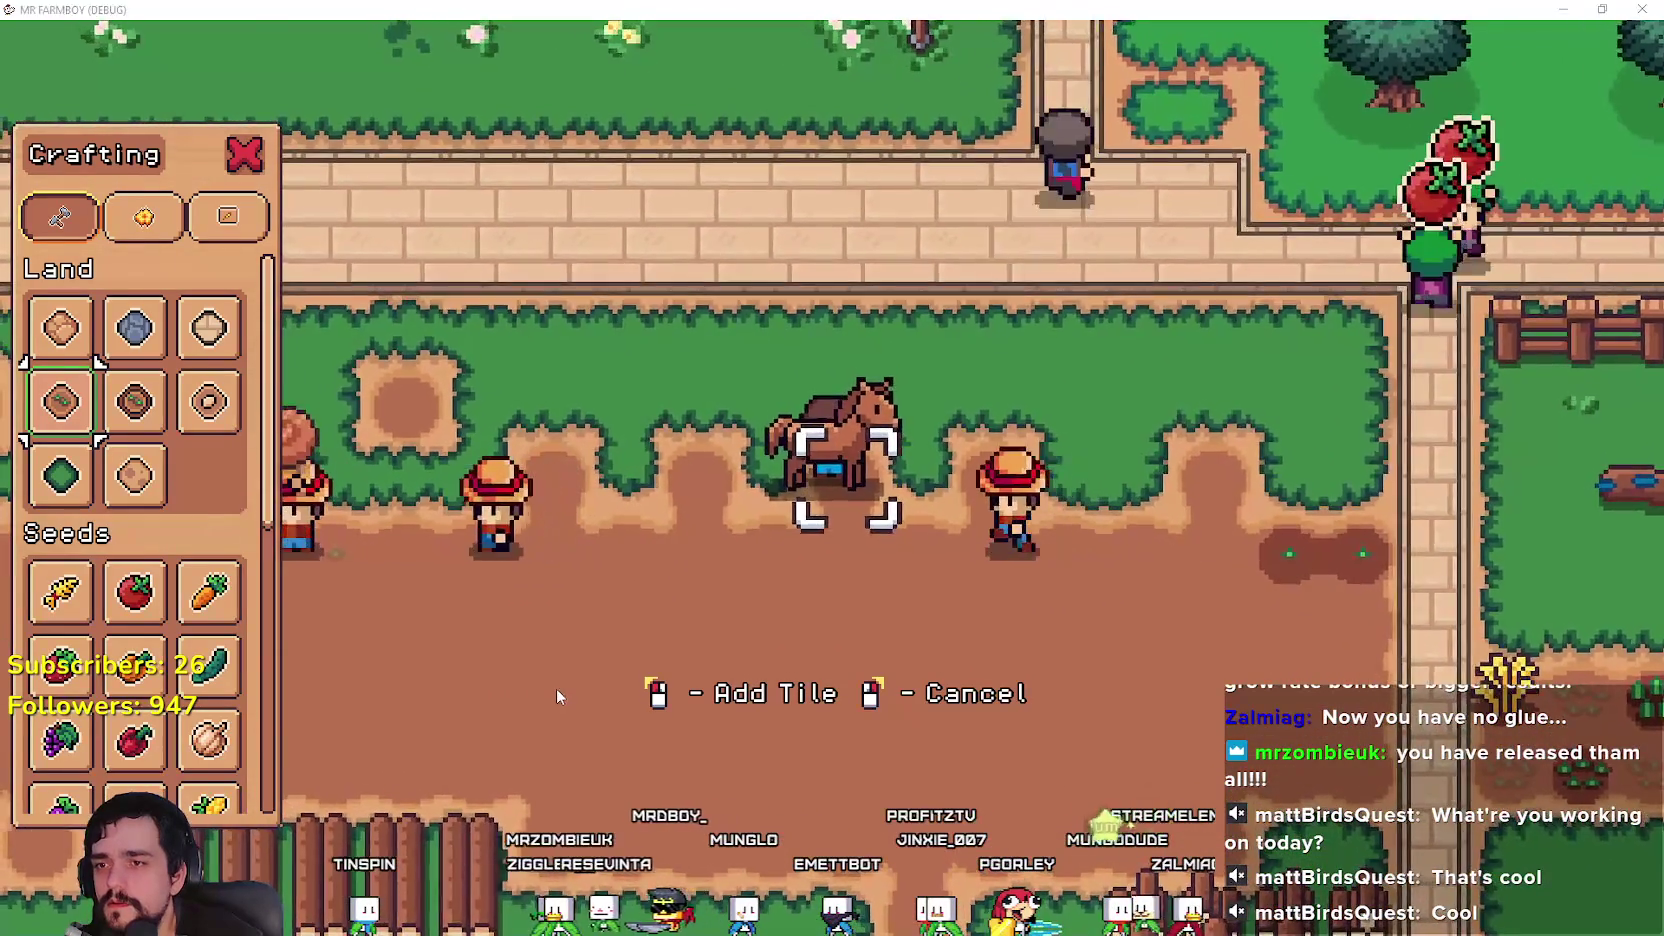
pyautogui.hotkey('alt', 'Tab')
pyautogui.hotkey('alt', 'Tab')
pyautogui.press('a')
pyautogui.hotkey('alt', 'Tab')
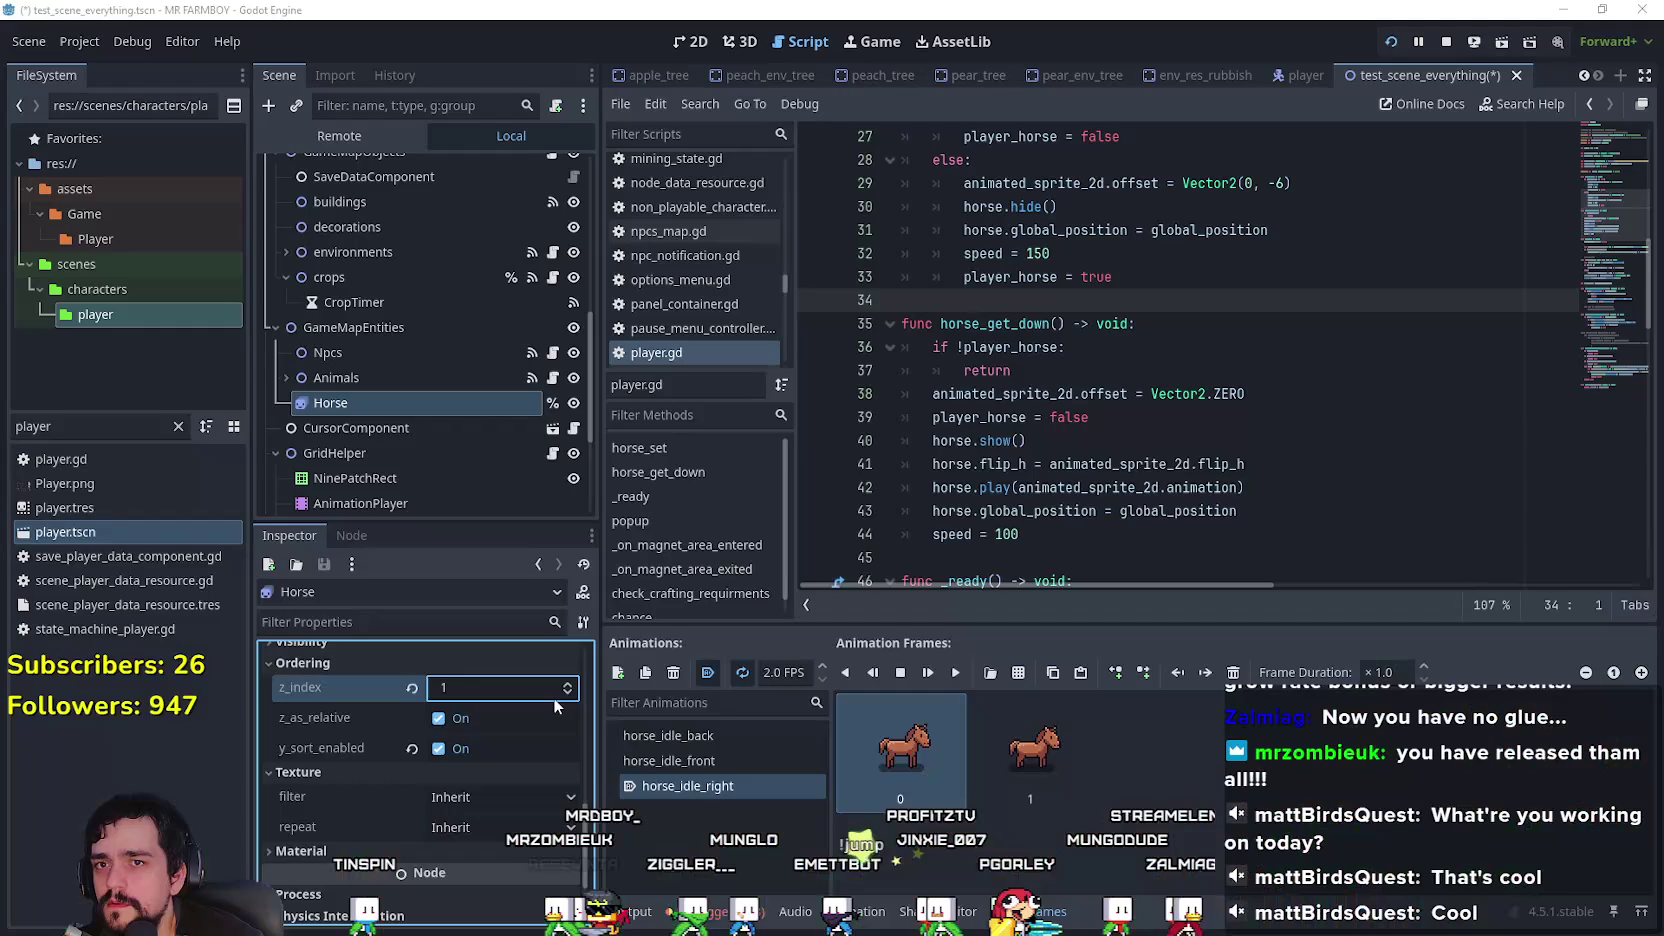
pyautogui.hotkey('ctrl', 's')
pyautogui.click(1446, 43)
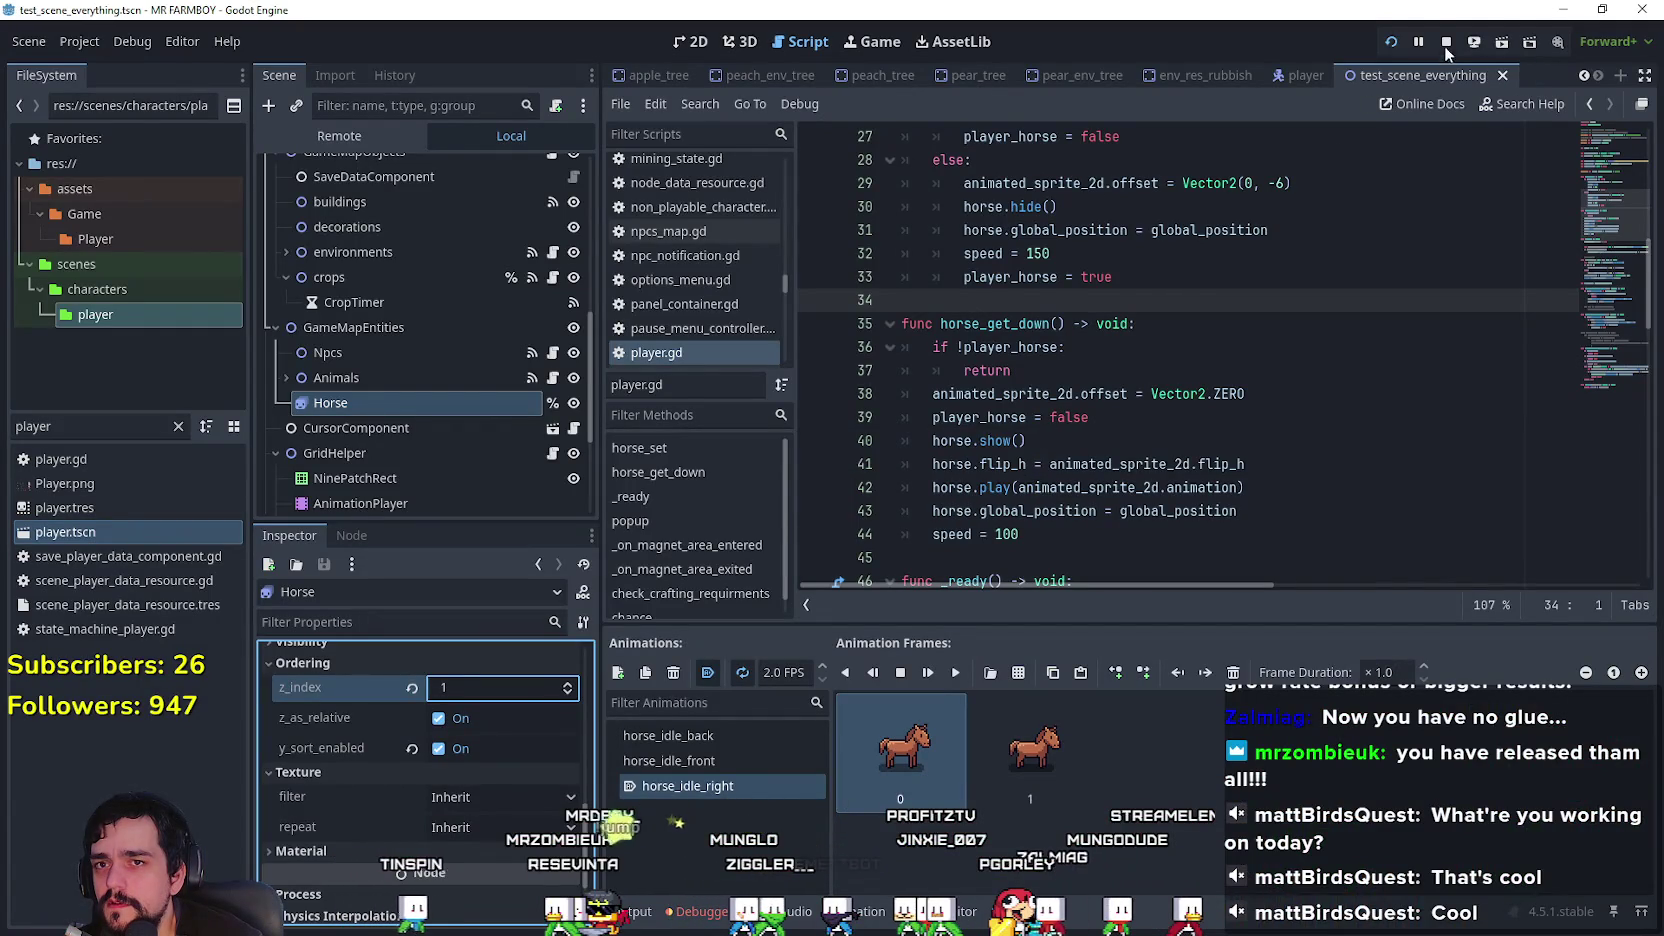
# Step: Close test_scene_everything and reopen it after filtering the FileSystem for 'test'
pyautogui.click(1073, 448)
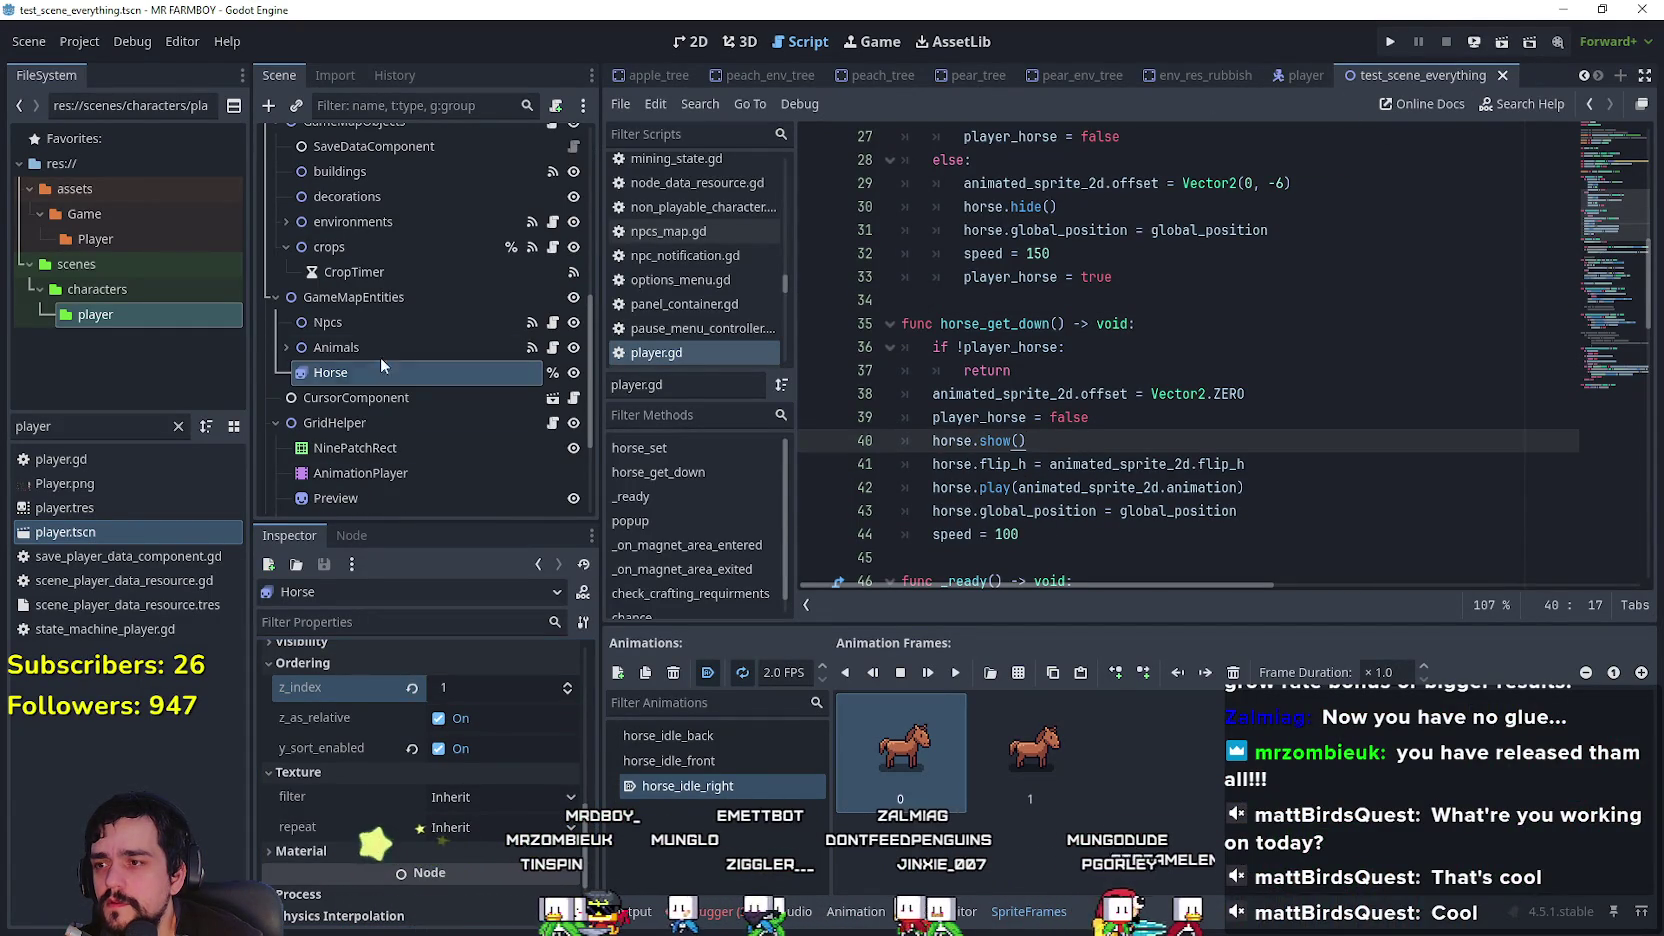
pyautogui.click(340, 347)
pyautogui.click(361, 375)
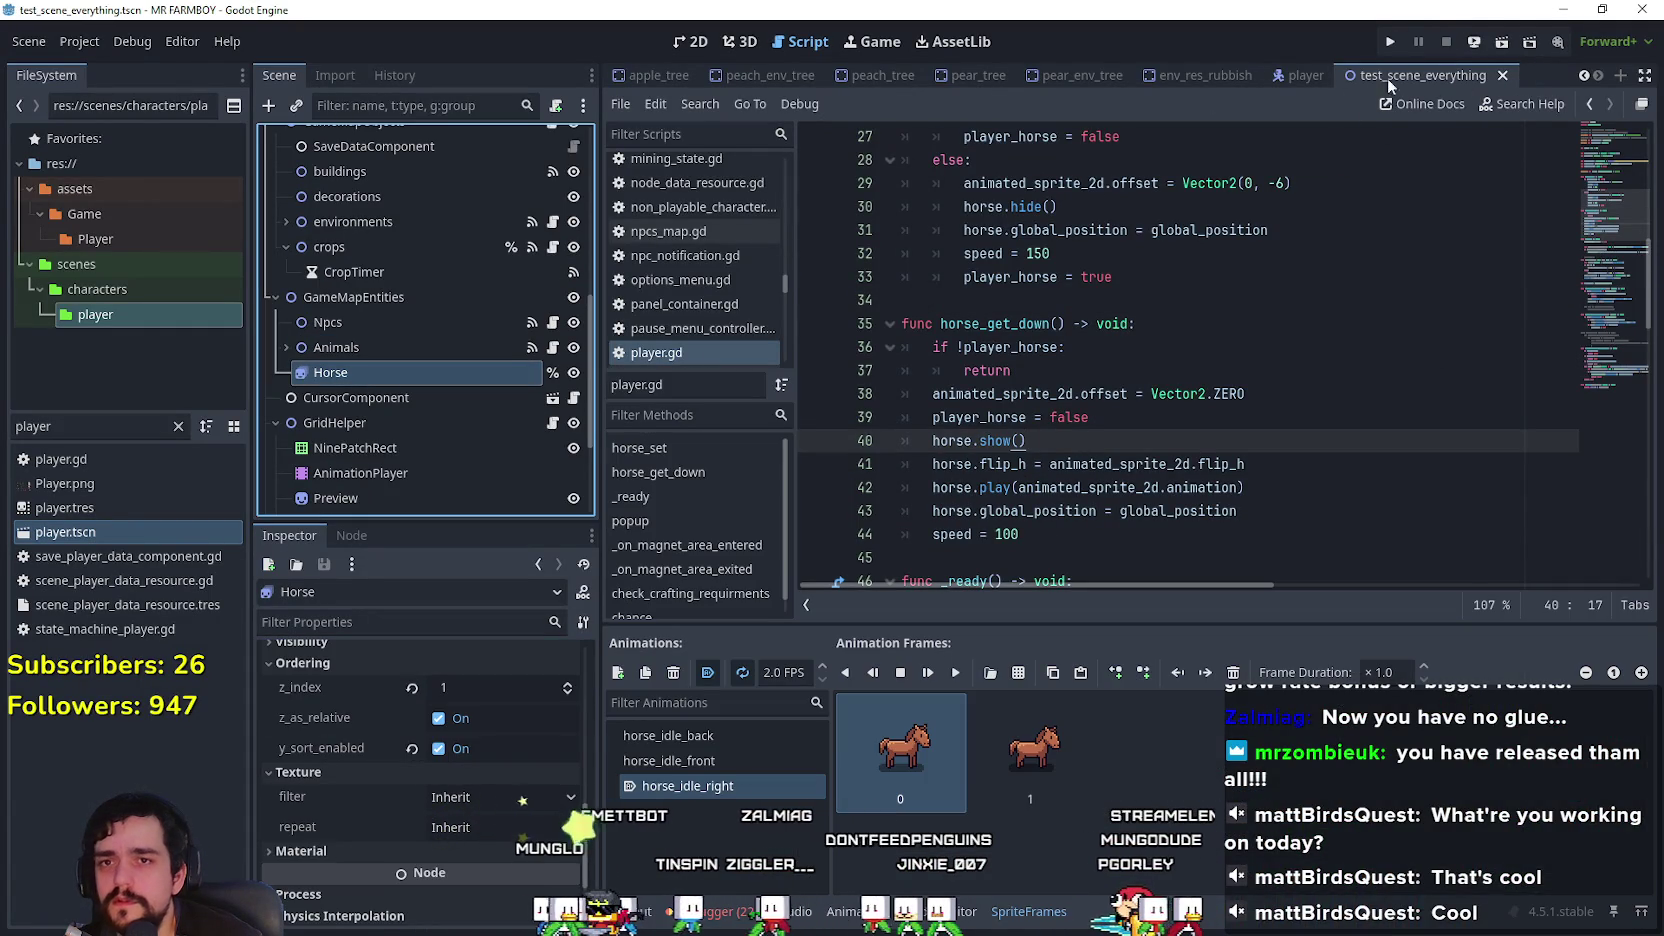
pyautogui.click(1504, 76)
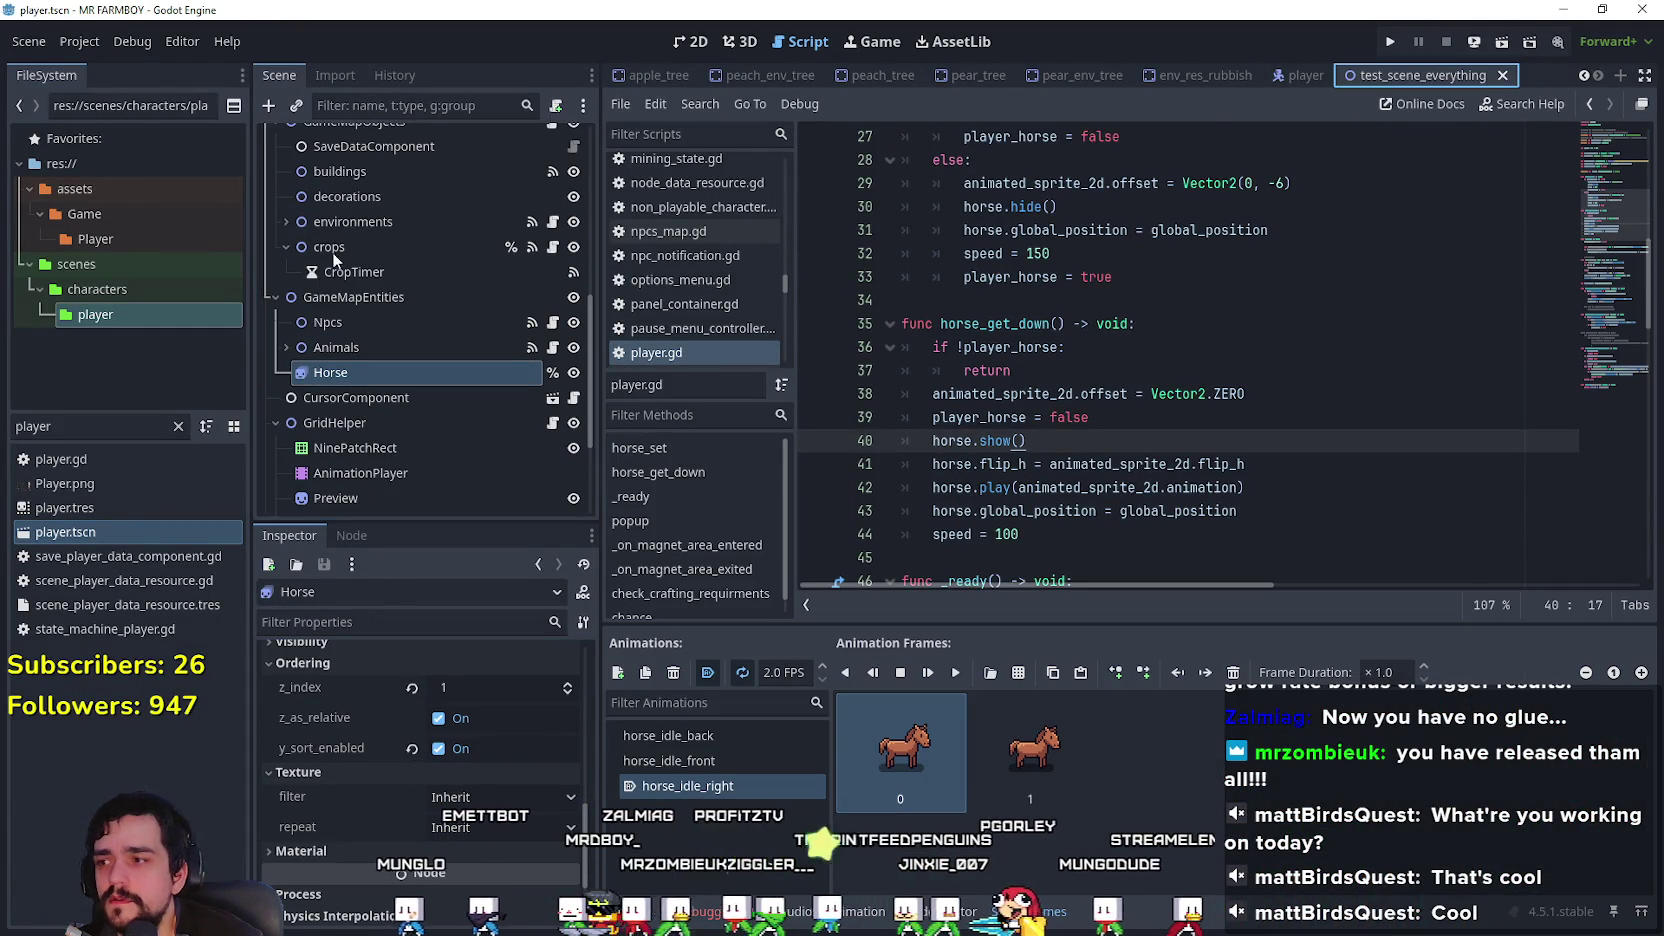
pyautogui.moveTo(52, 426); pyautogui.dragTo(3, 432)
pyautogui.write('test')
pyautogui.doubleClick(157, 482)
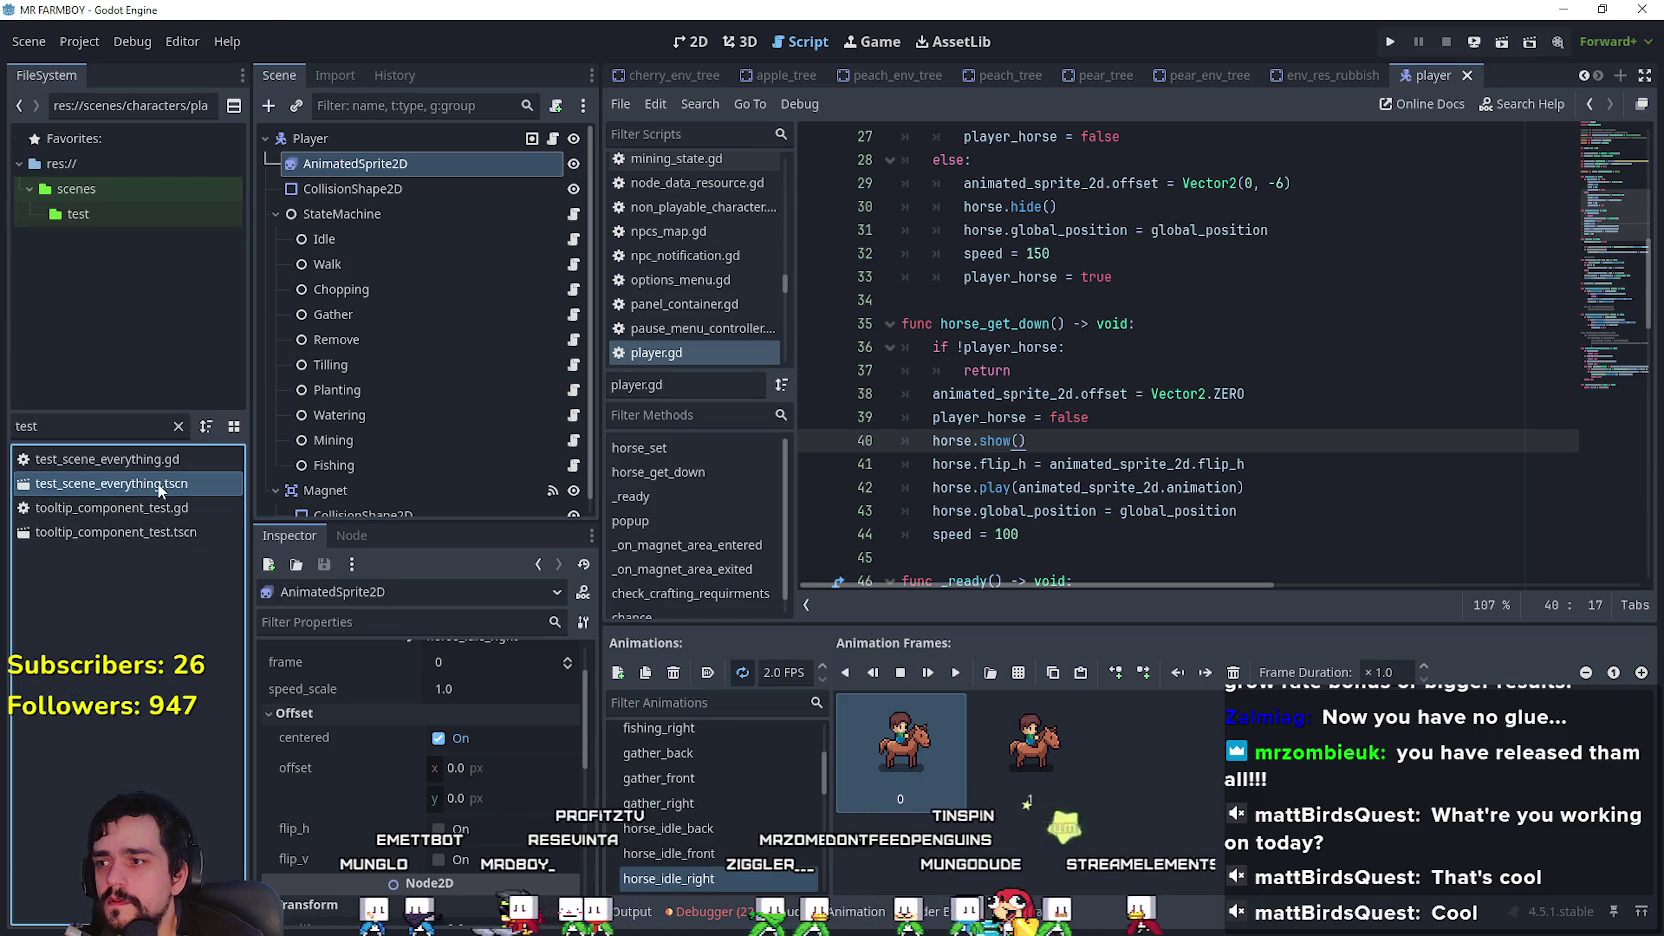
# Step: Select the horse_get_down() name, then open the Idle state's script in the player scene
pyautogui.scroll(-5, 376, 412)
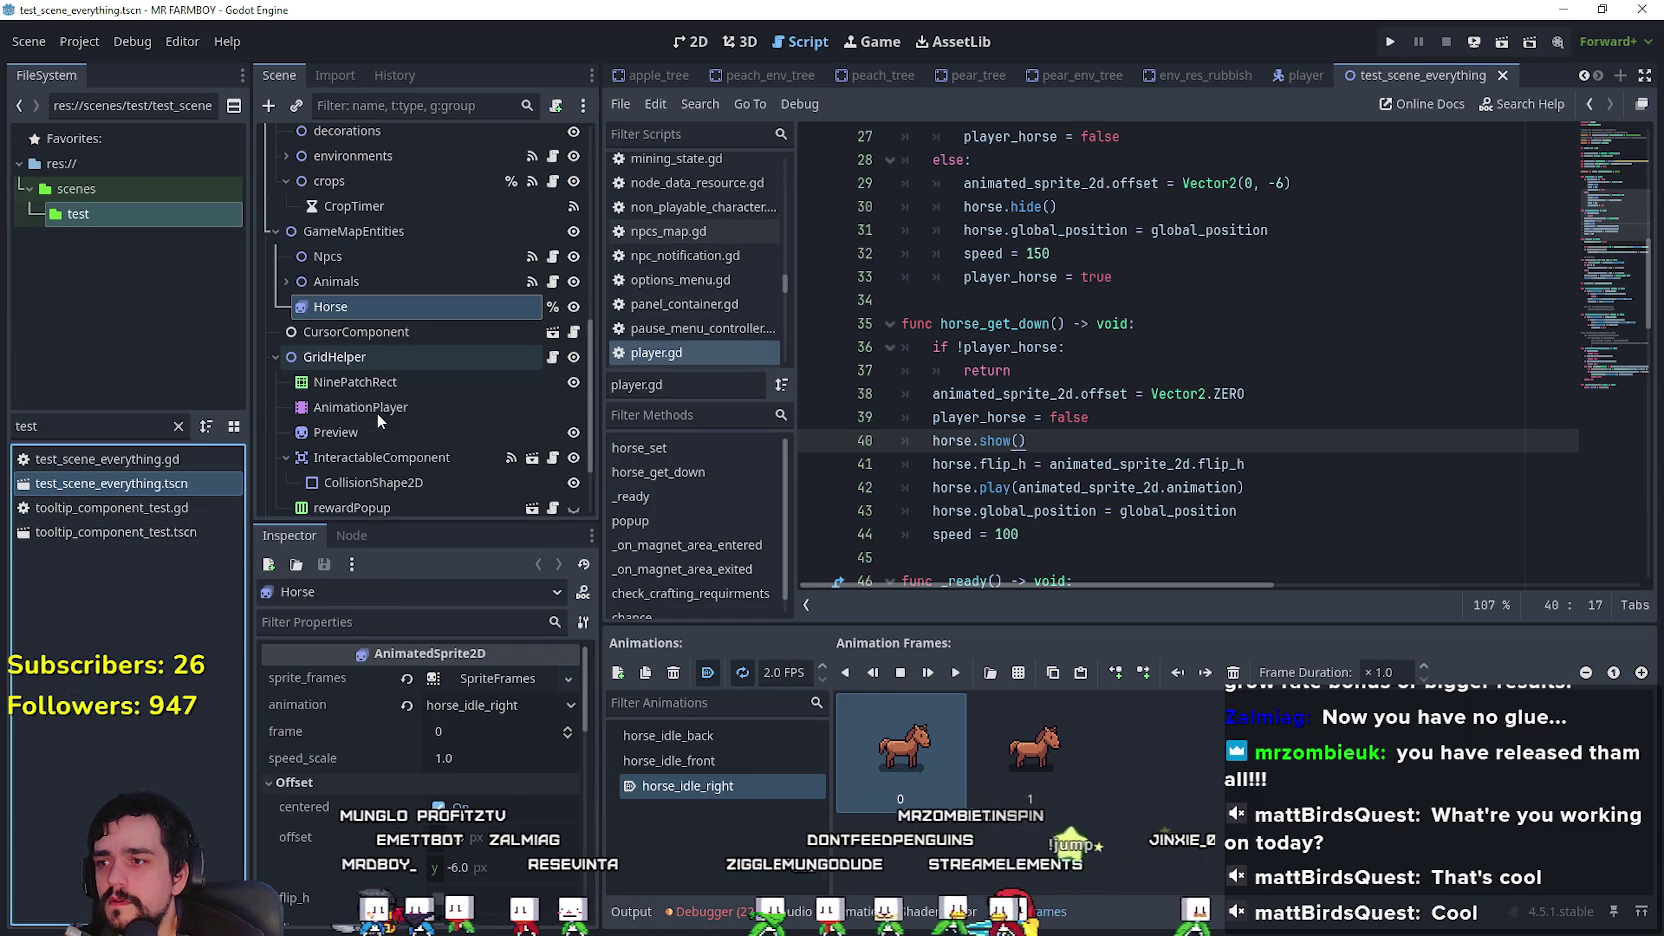
pyautogui.scroll(-10, 428, 864)
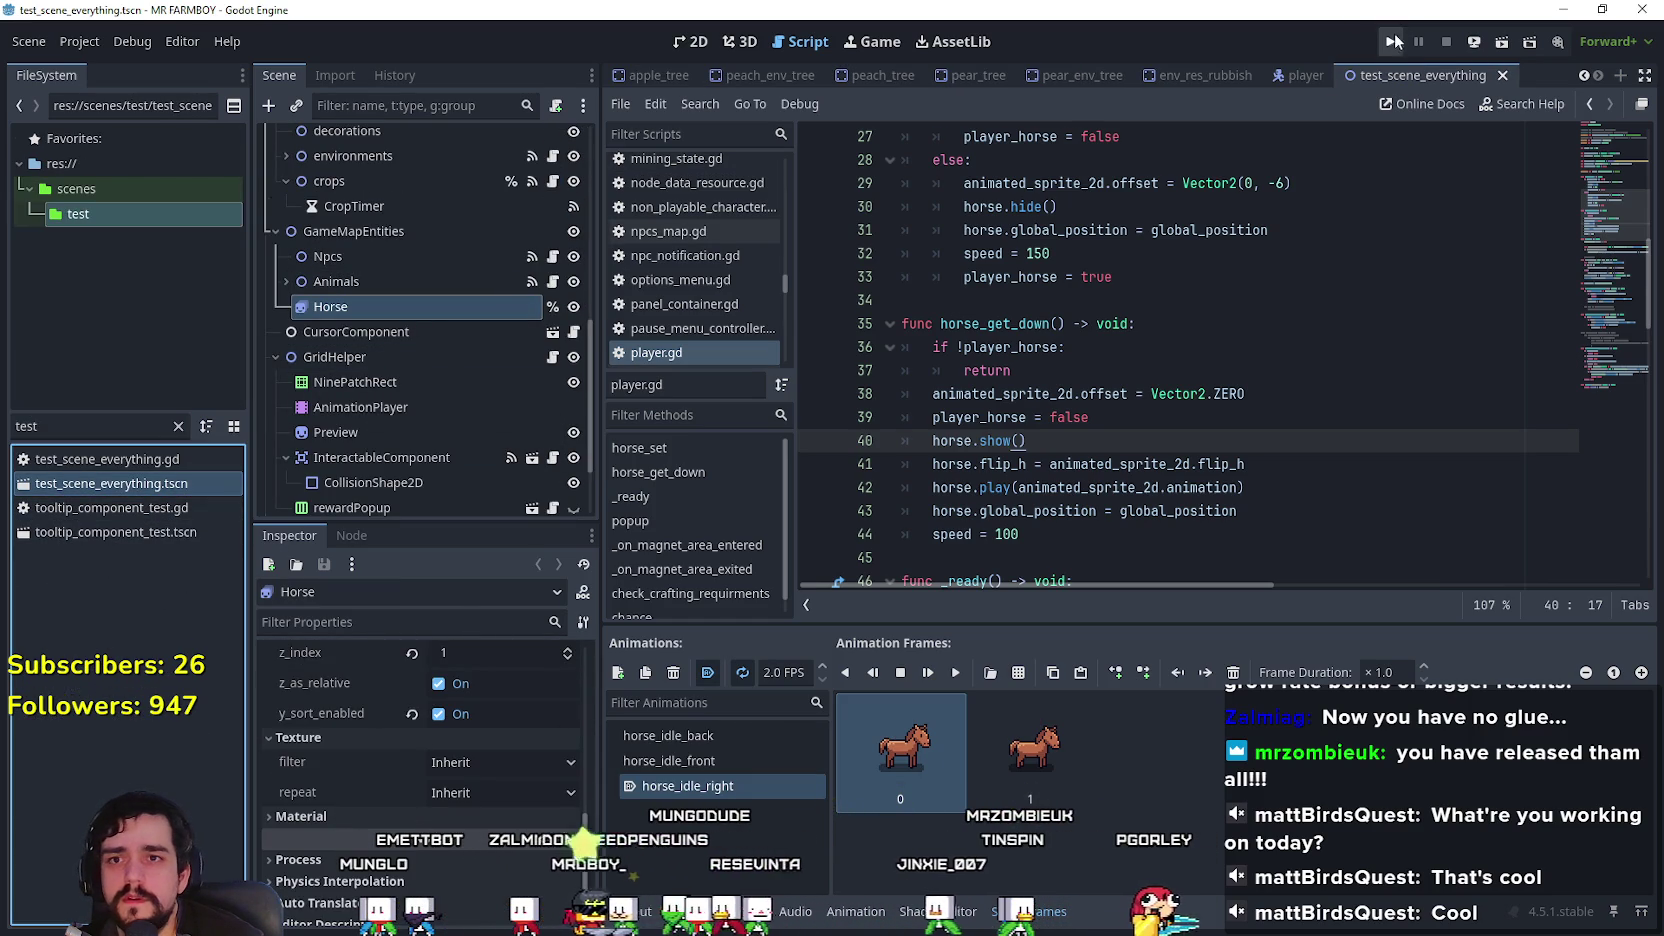
pyautogui.press('Down')
pyautogui.press('Down')
pyautogui.press('Down')
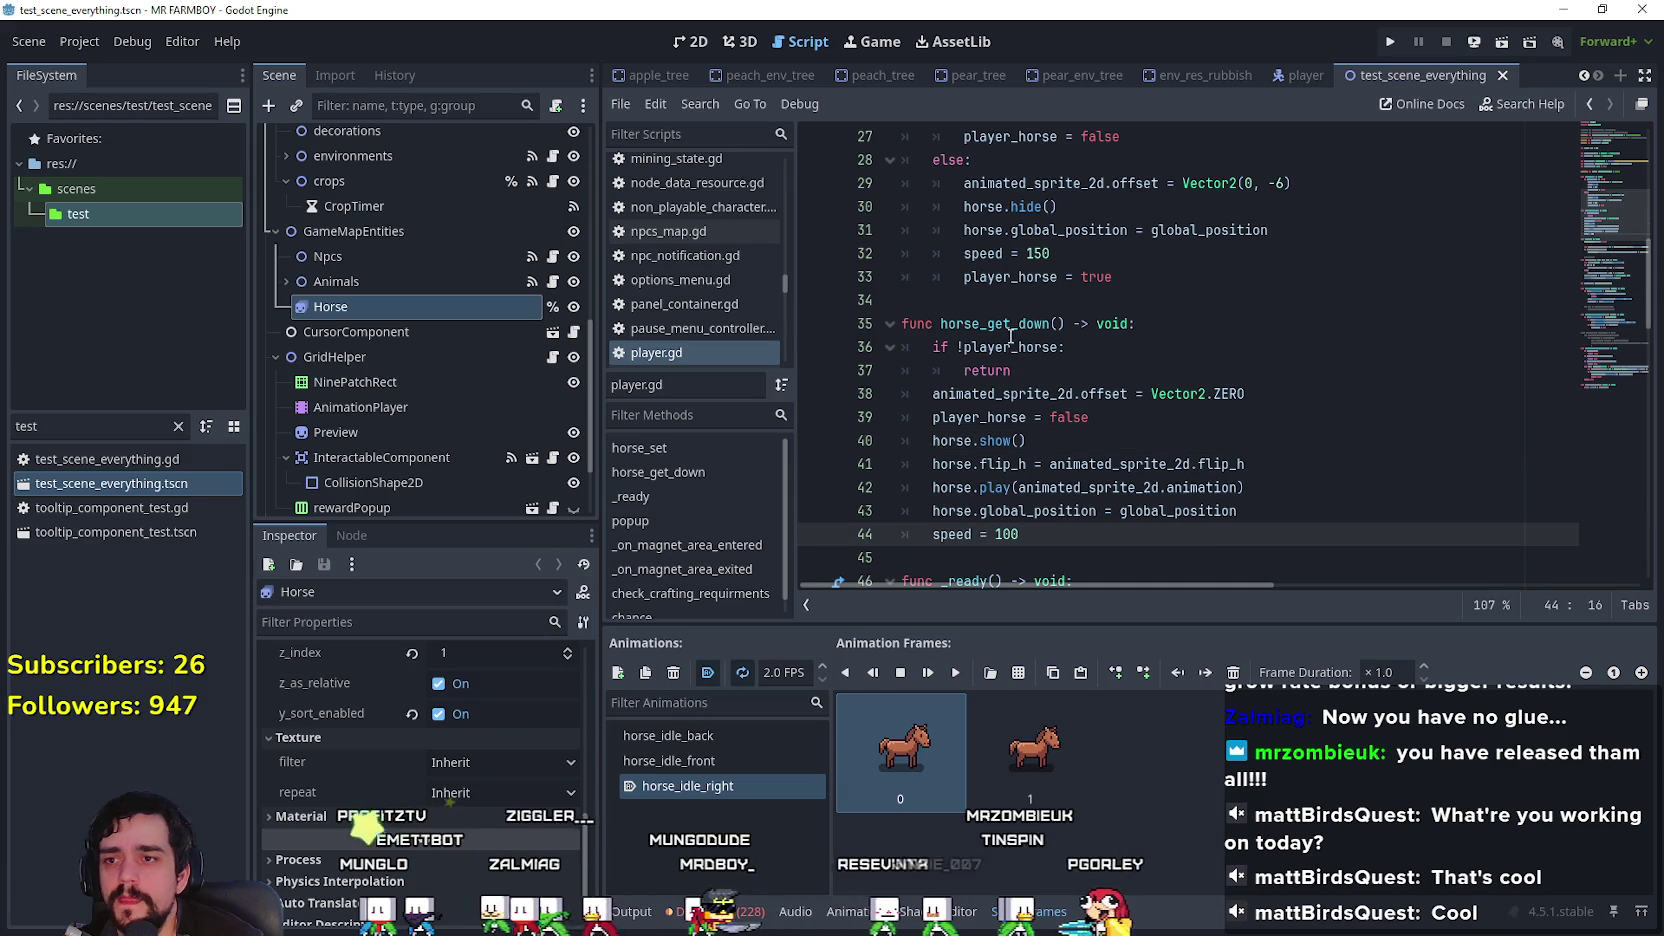
pyautogui.moveTo(940, 323); pyautogui.dragTo(1068, 325)
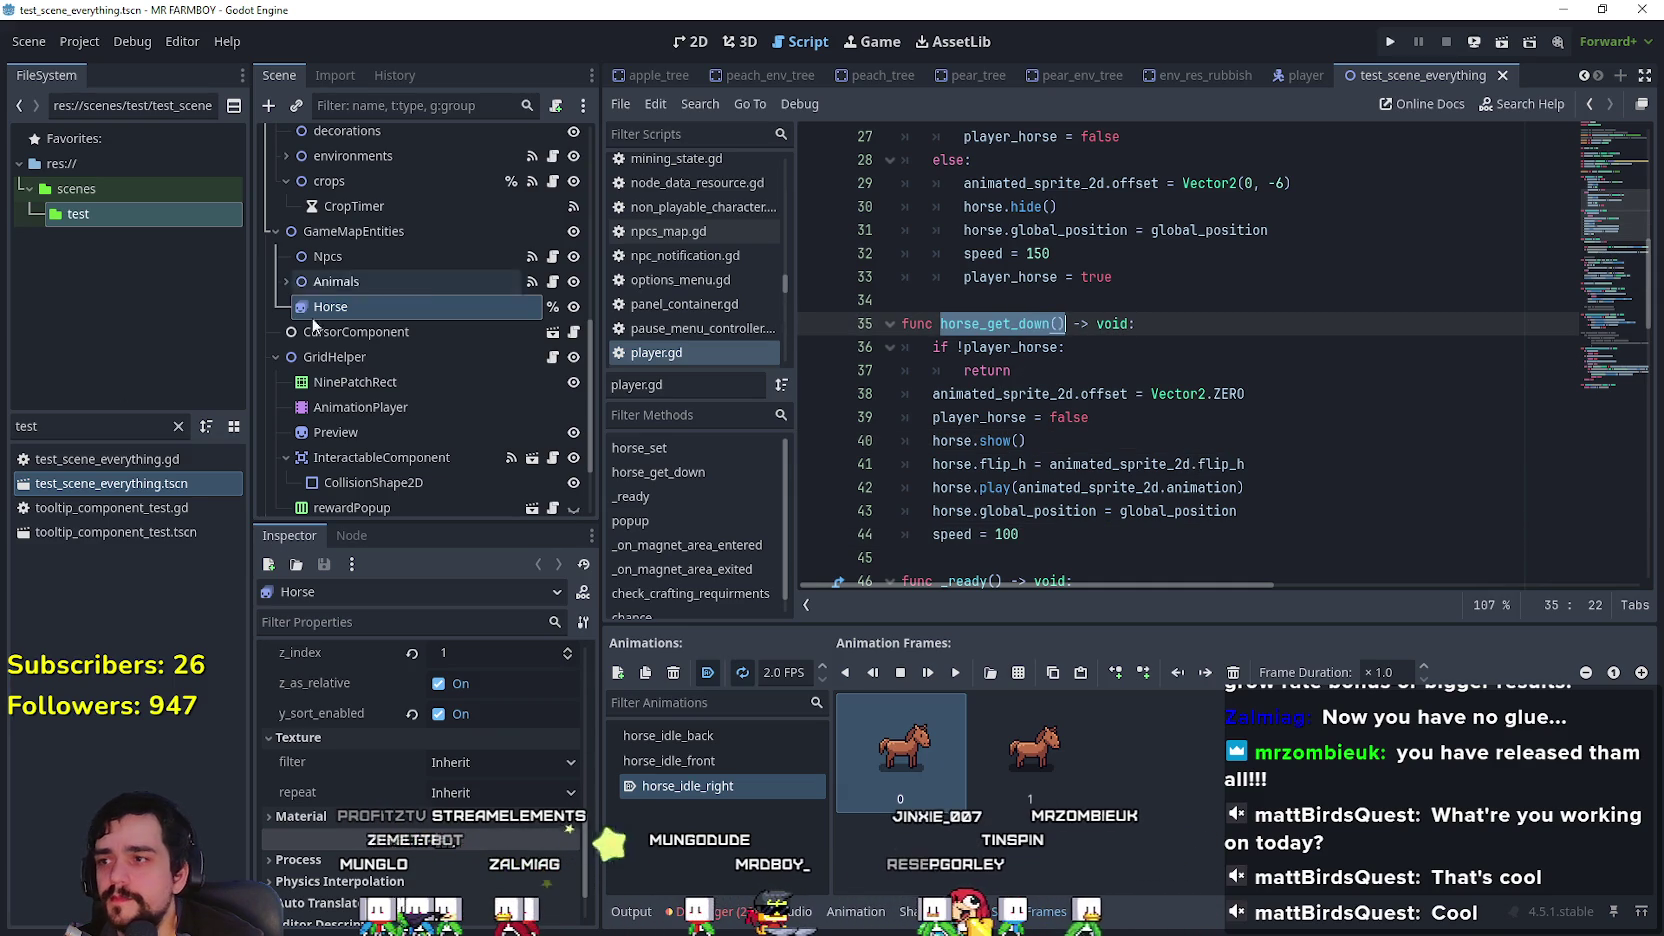
pyautogui.click(1300, 75)
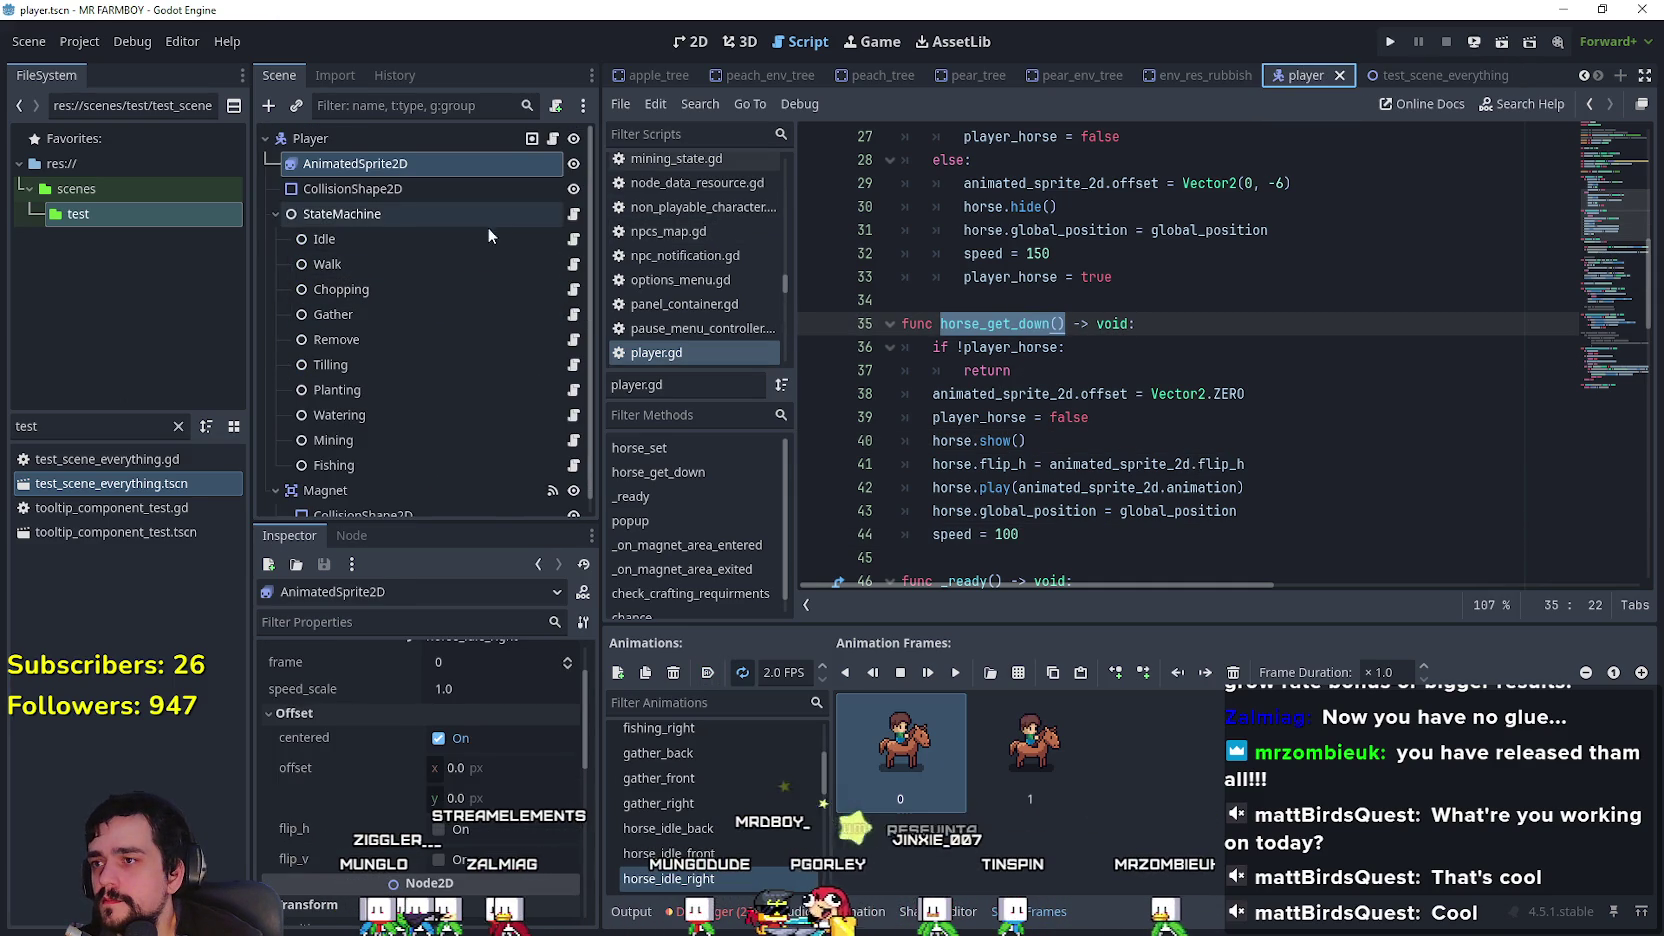
pyautogui.click(571, 241)
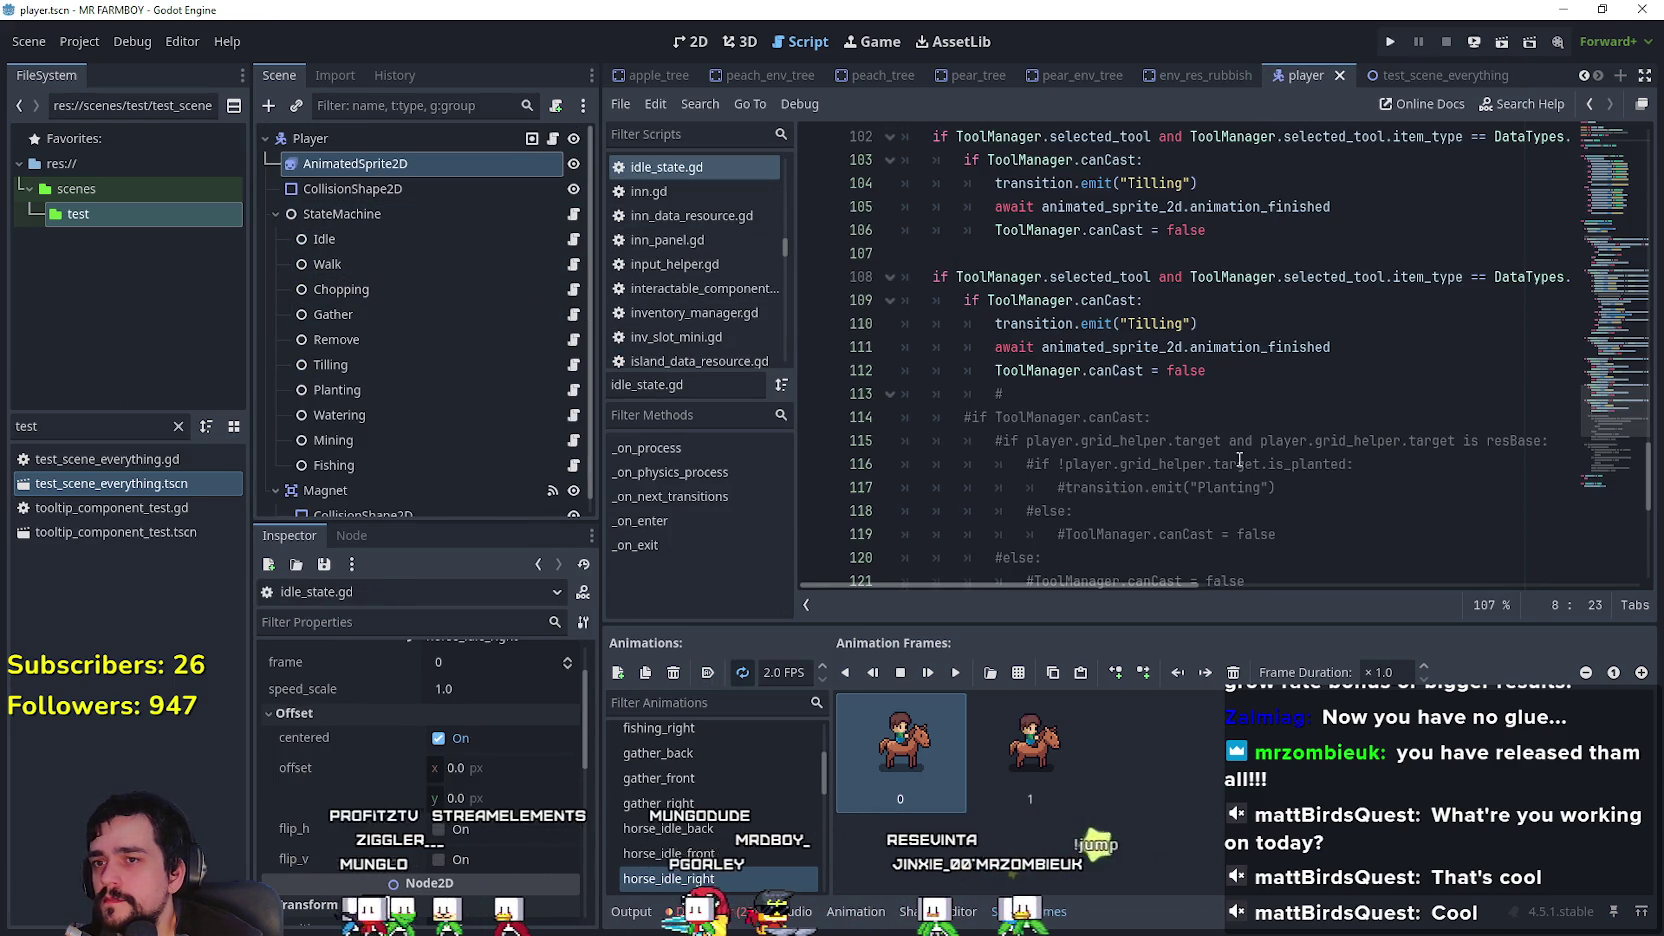
# Step: Open chopping_state.gd from the Chopping node in the player scene
pyautogui.scroll(20, 1239, 459)
pyautogui.scroll(-7, 1205, 453)
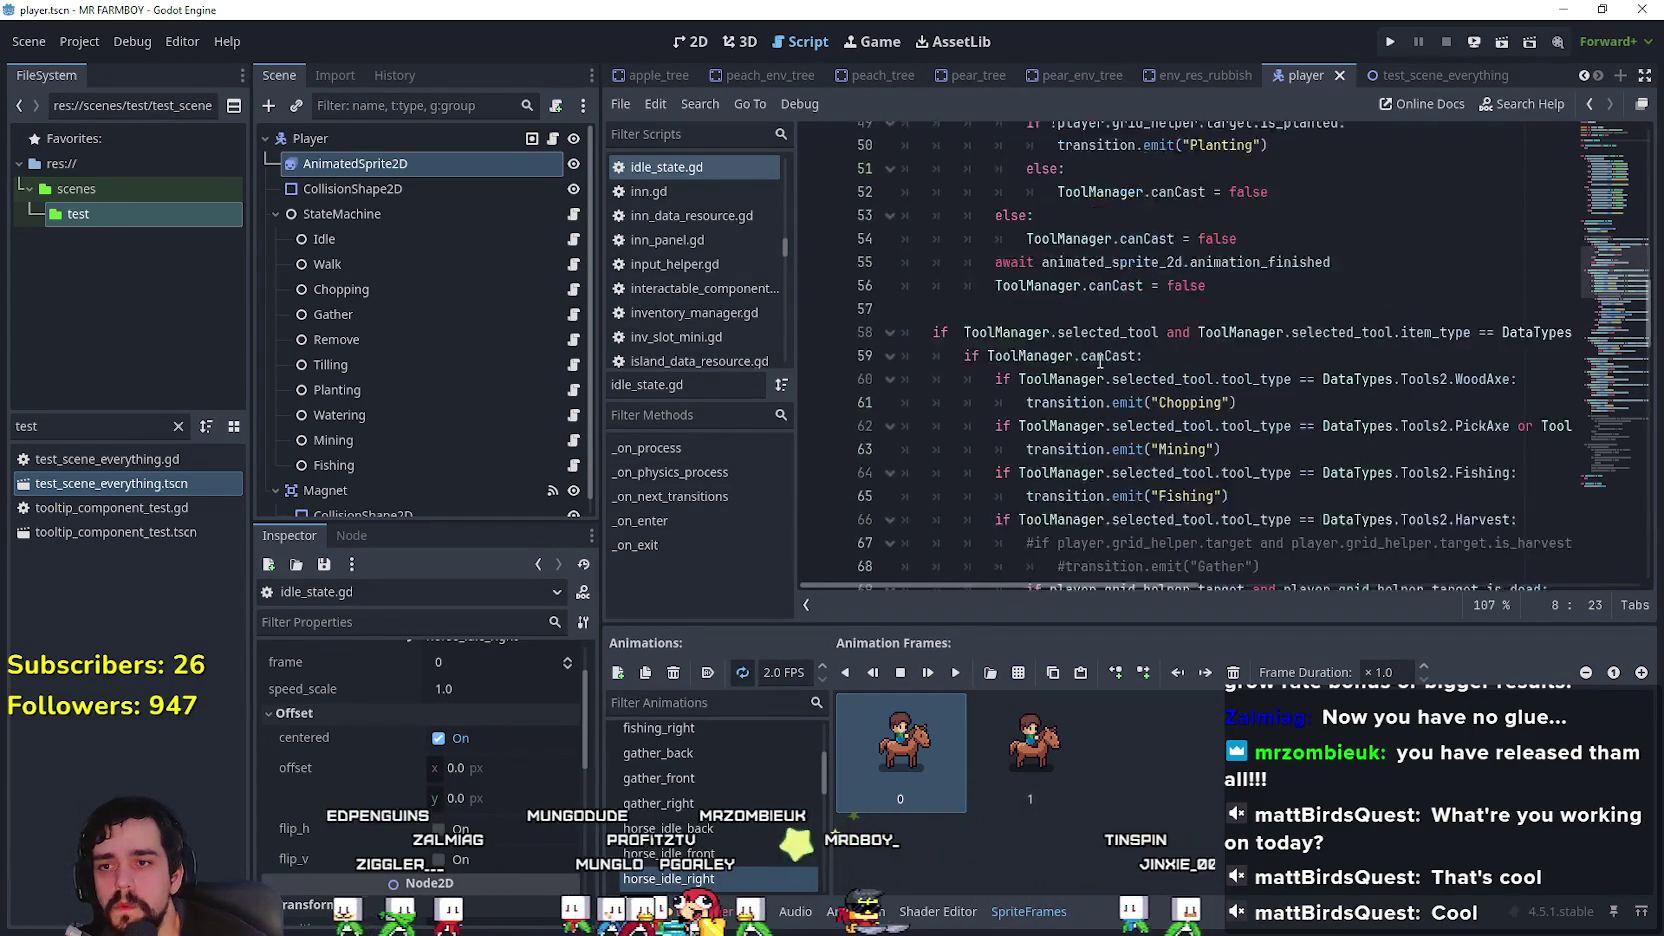
pyautogui.scroll(-18, 1099, 363)
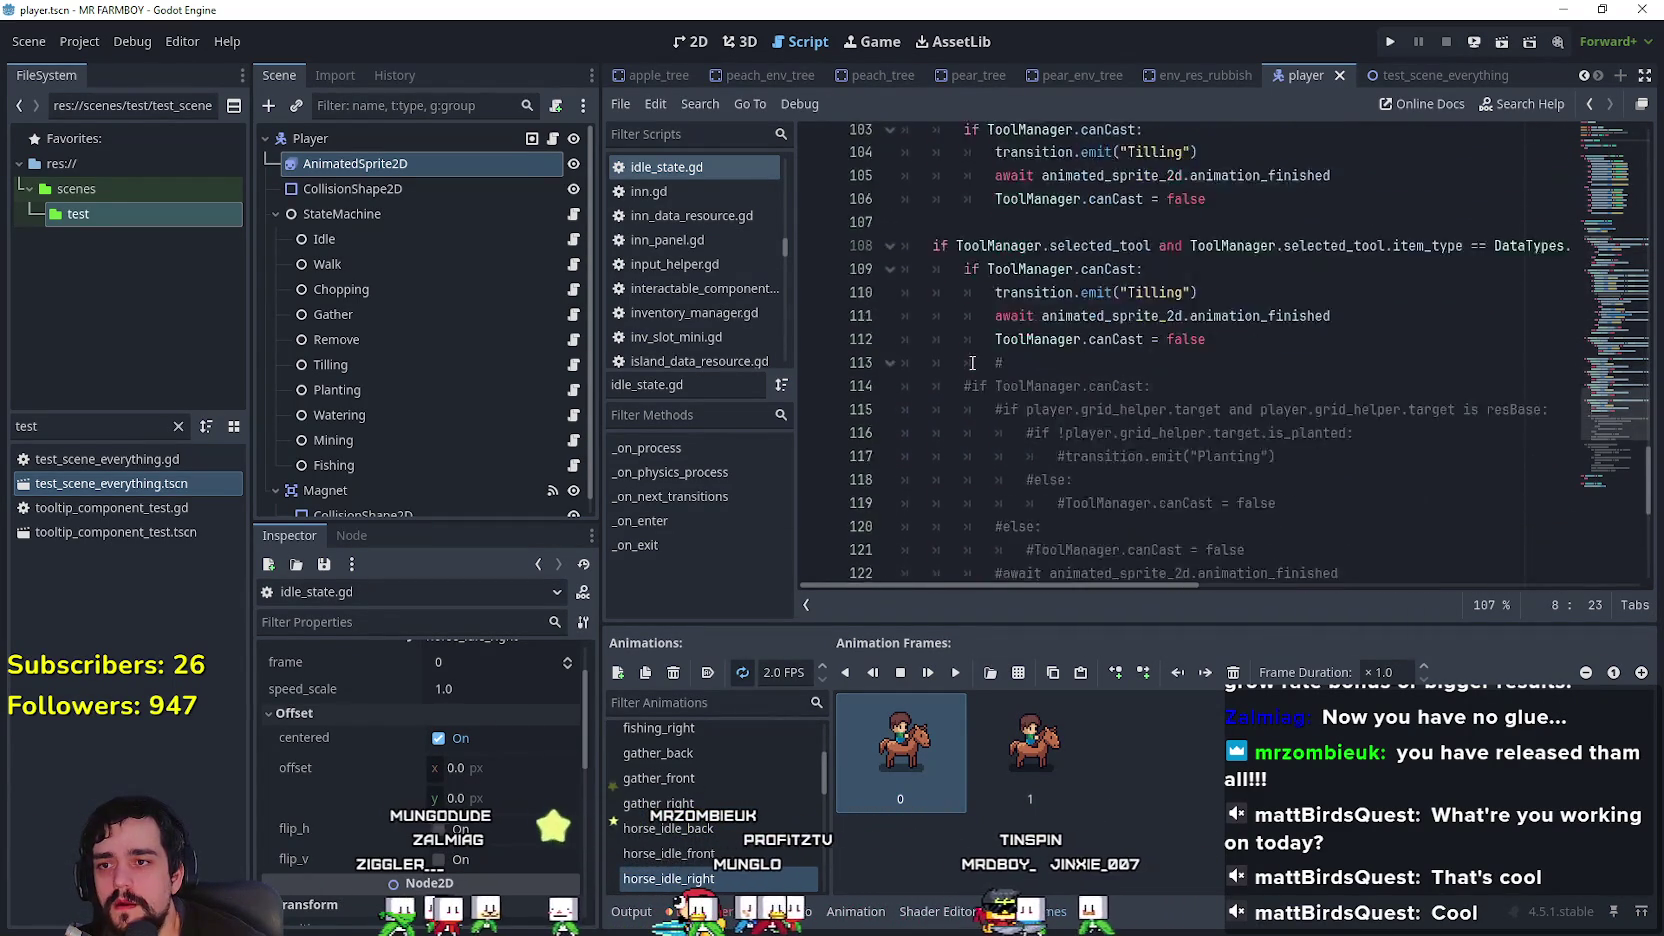
pyautogui.scroll(-4, 972, 363)
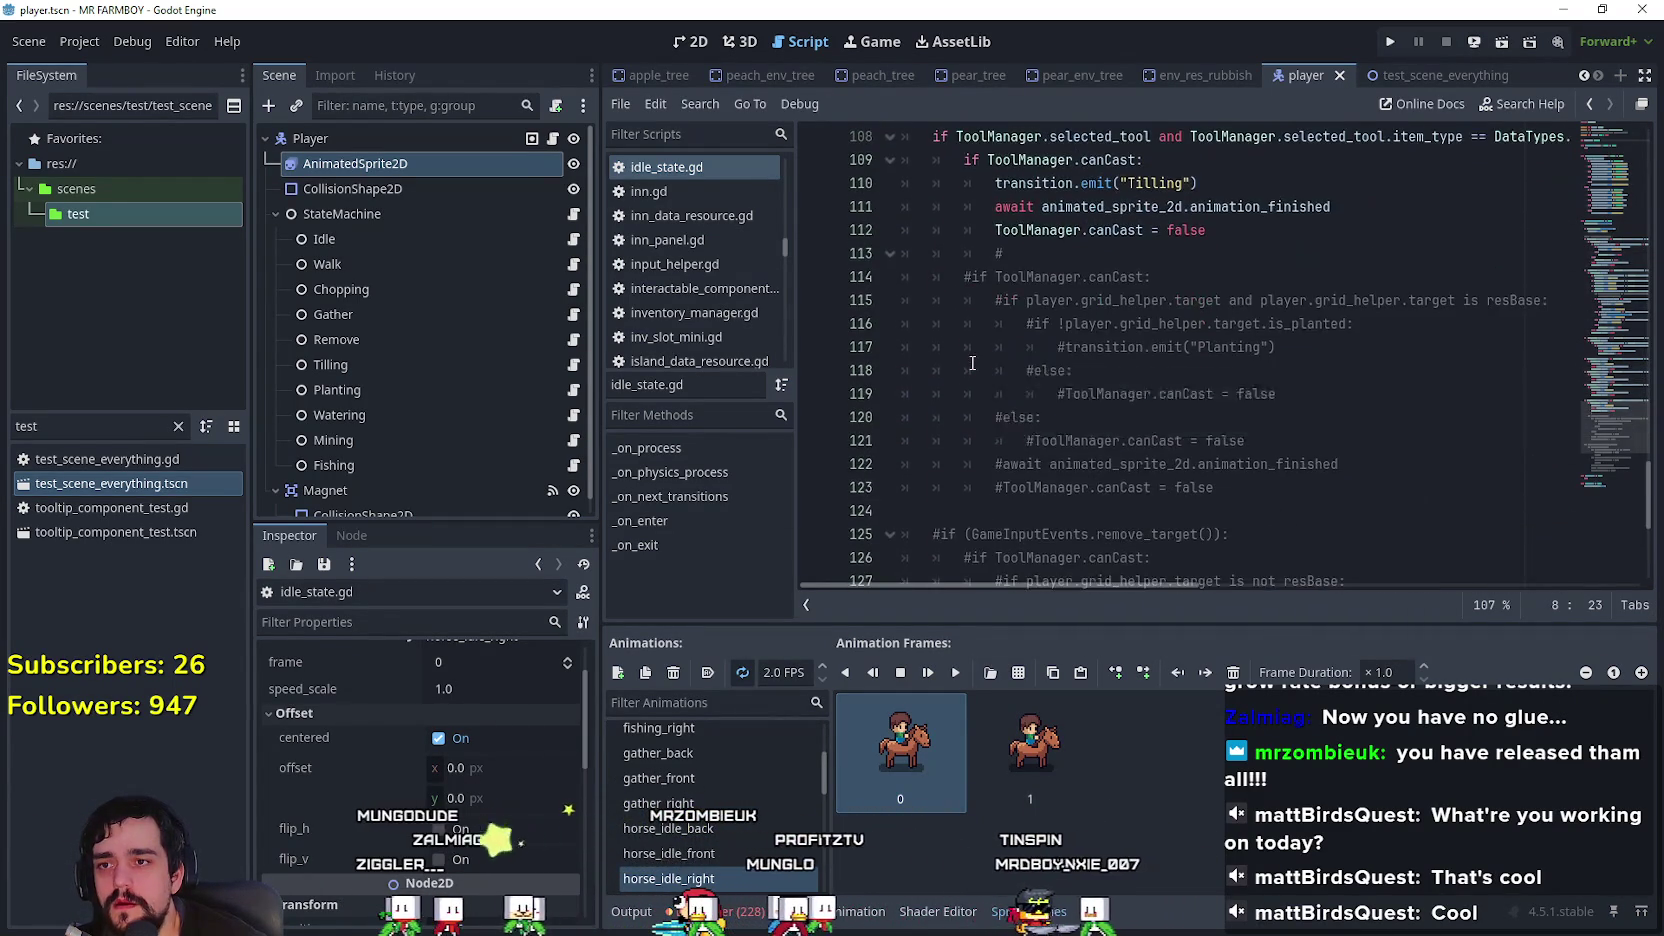
pyautogui.click(576, 291)
# Step: Add player.horse_get_down() as the first line of _on_enter and save
pyautogui.scroll(7, 1168, 375)
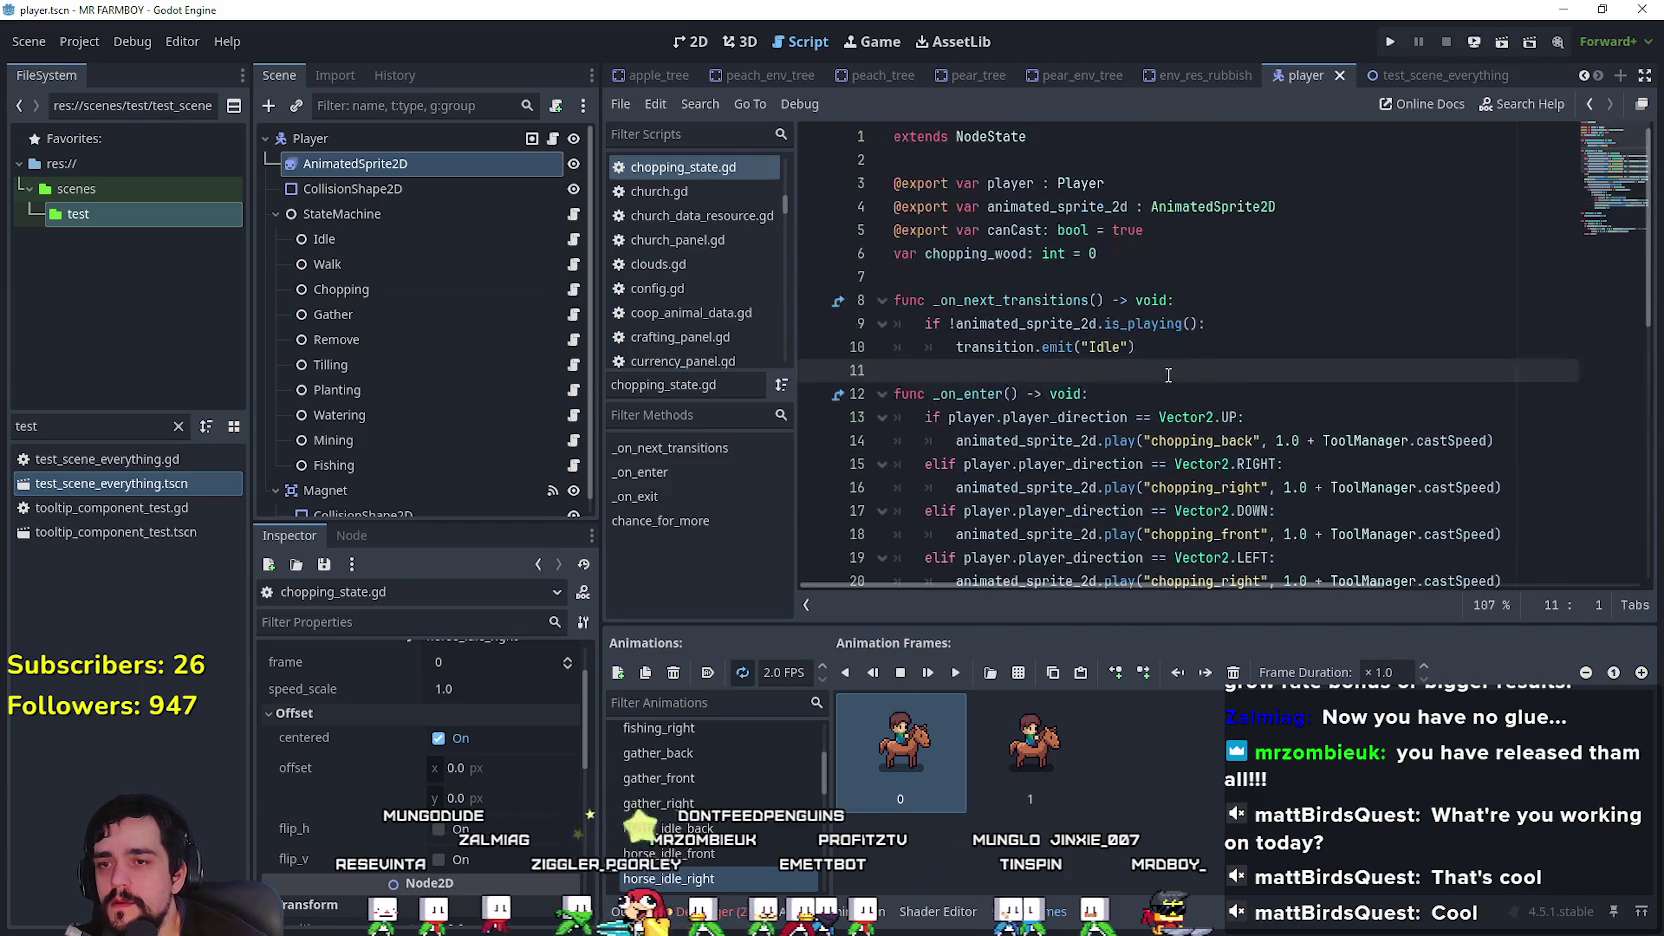
pyautogui.click(1152, 389)
pyautogui.press('Return')
pyautogui.write('horse_get_down()')
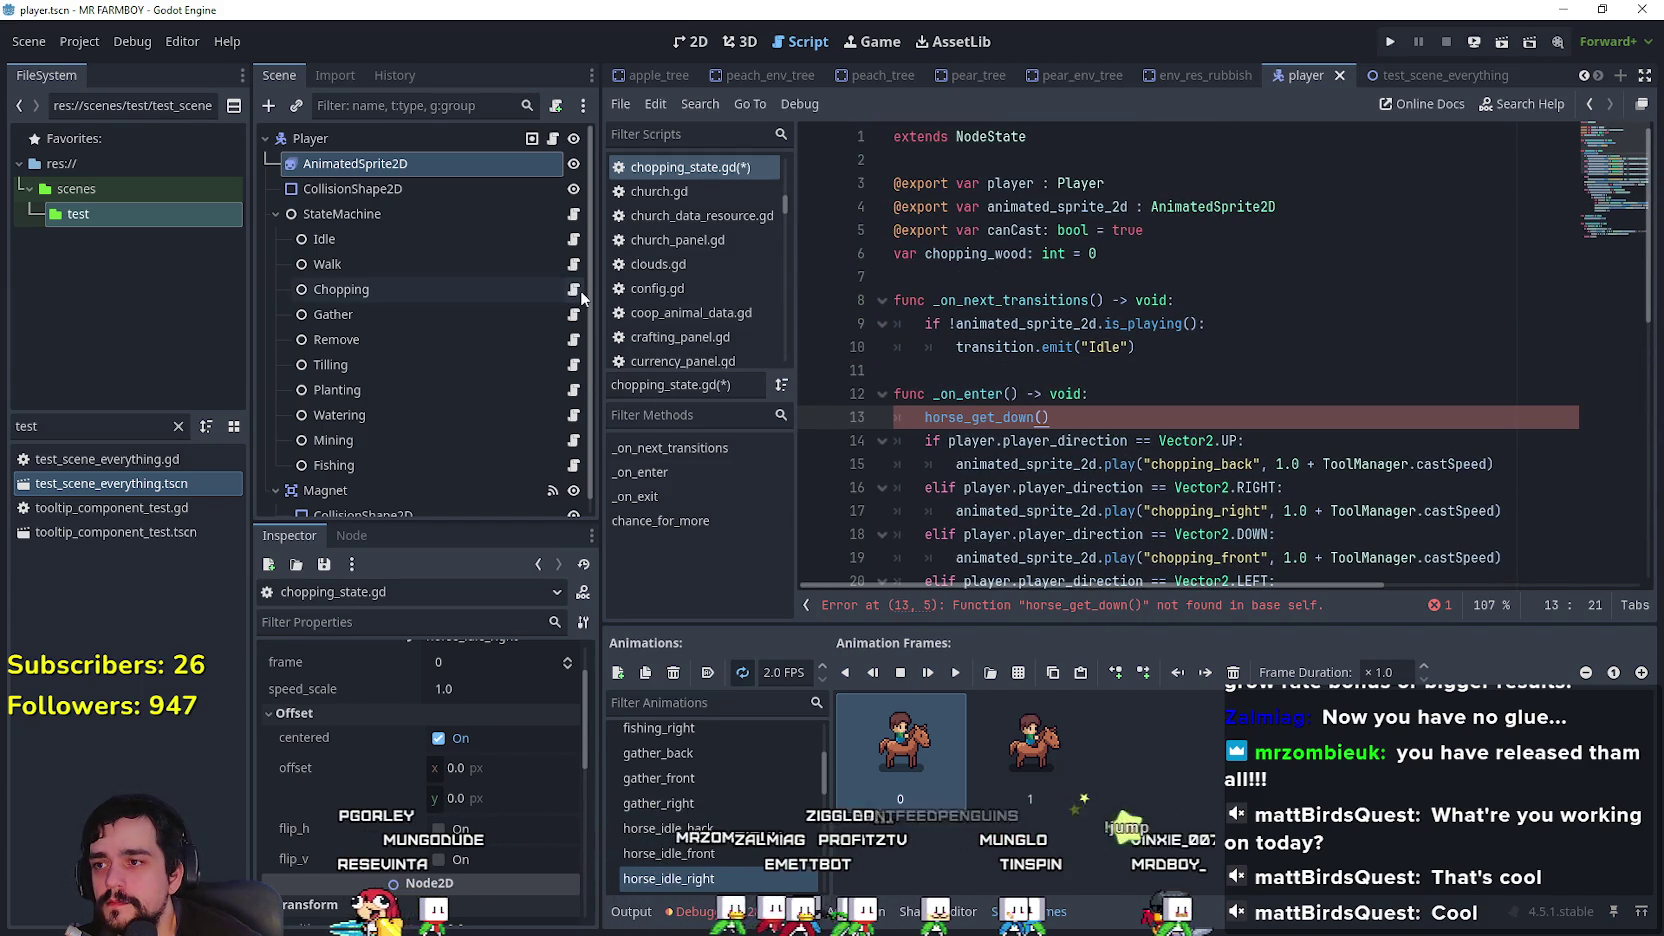
pyautogui.click(972, 440)
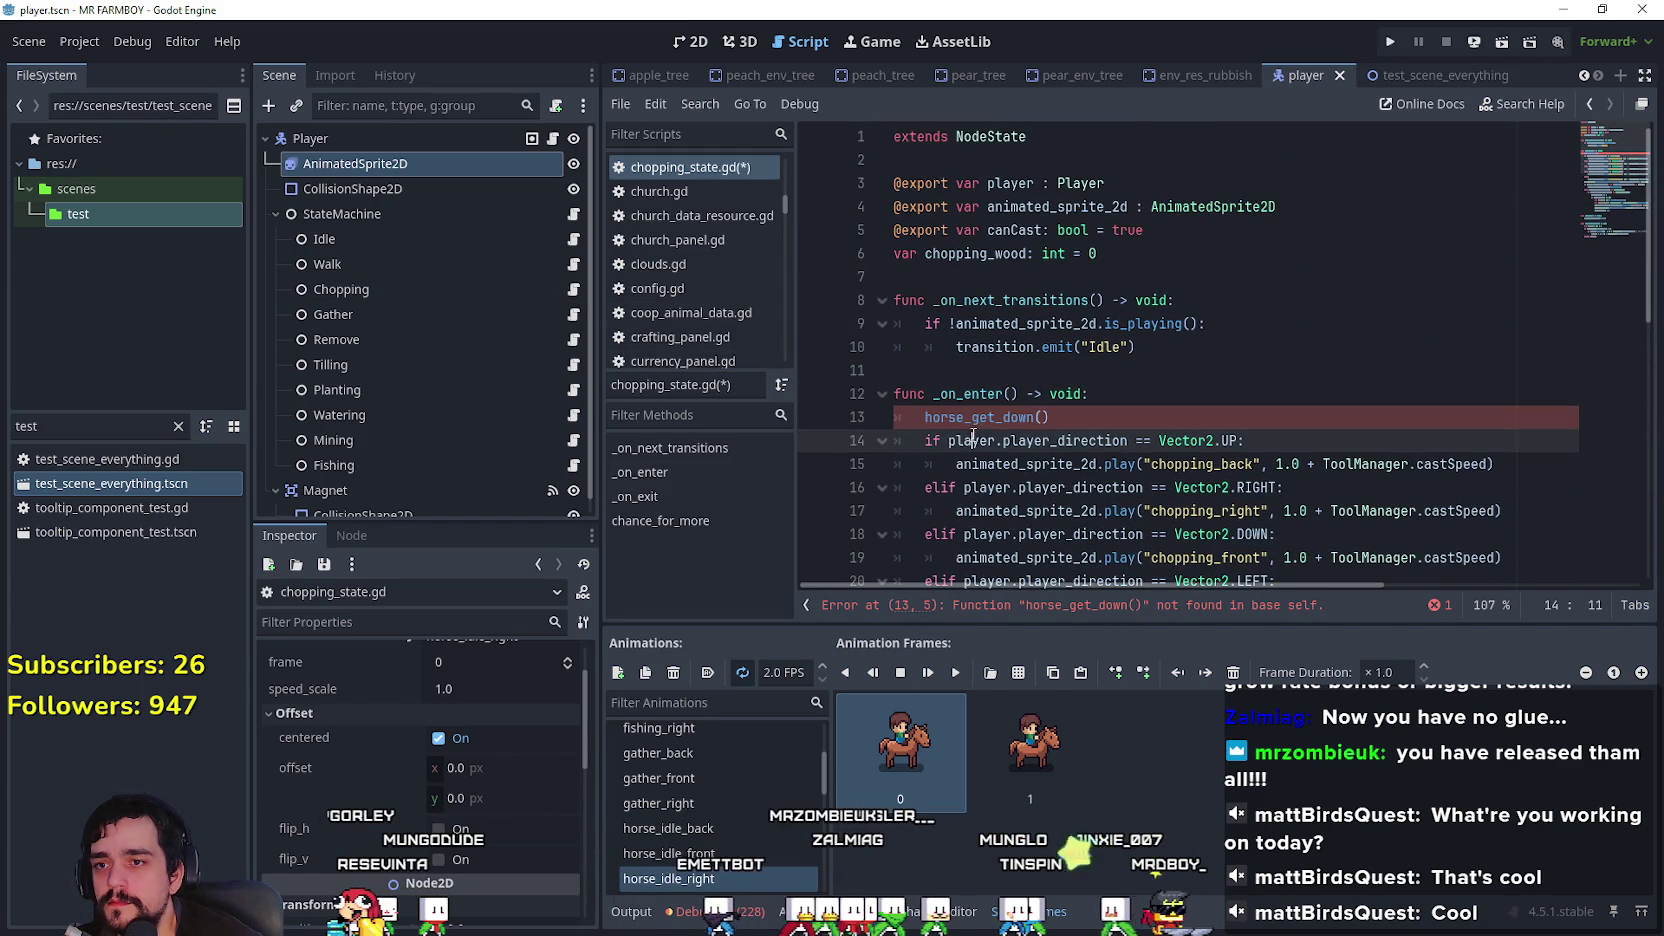
pyautogui.click(928, 418)
pyautogui.write('.')
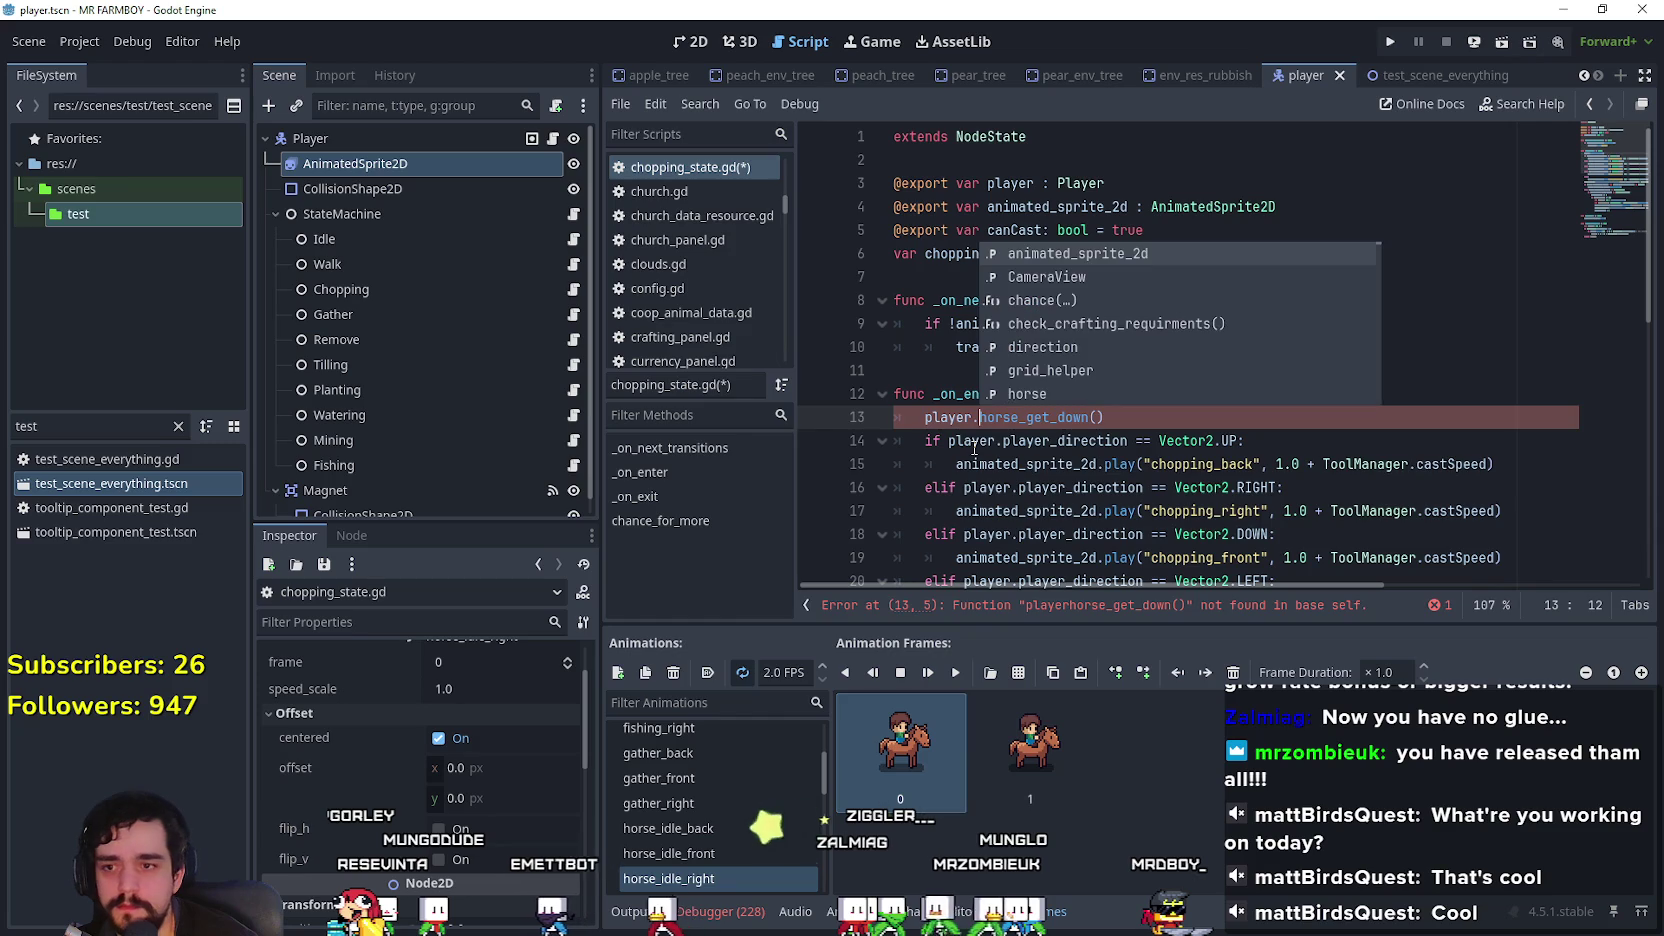
pyautogui.moveTo(925, 417); pyautogui.dragTo(1149, 424)
pyautogui.hotkey('ctrl', 's')
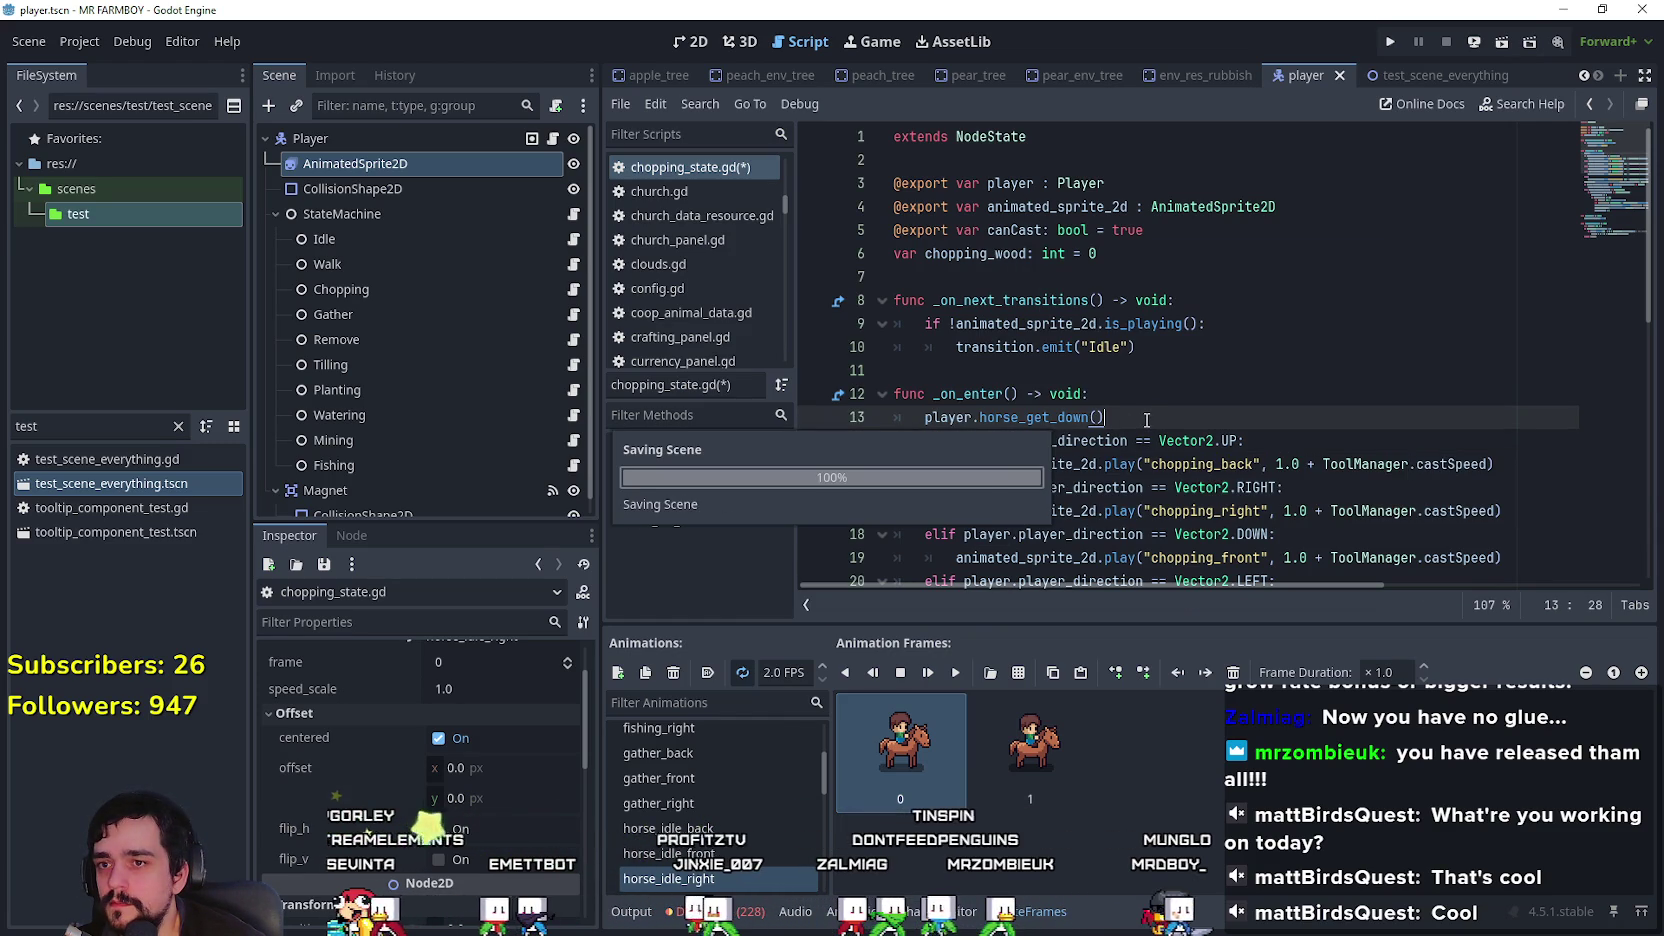
pyautogui.click(573, 314)
# Step: Add player.horse_get_down() as the first line of gather.gd's _on_enter and save
pyautogui.scroll(2, 1140, 300)
pyautogui.click(1140, 298)
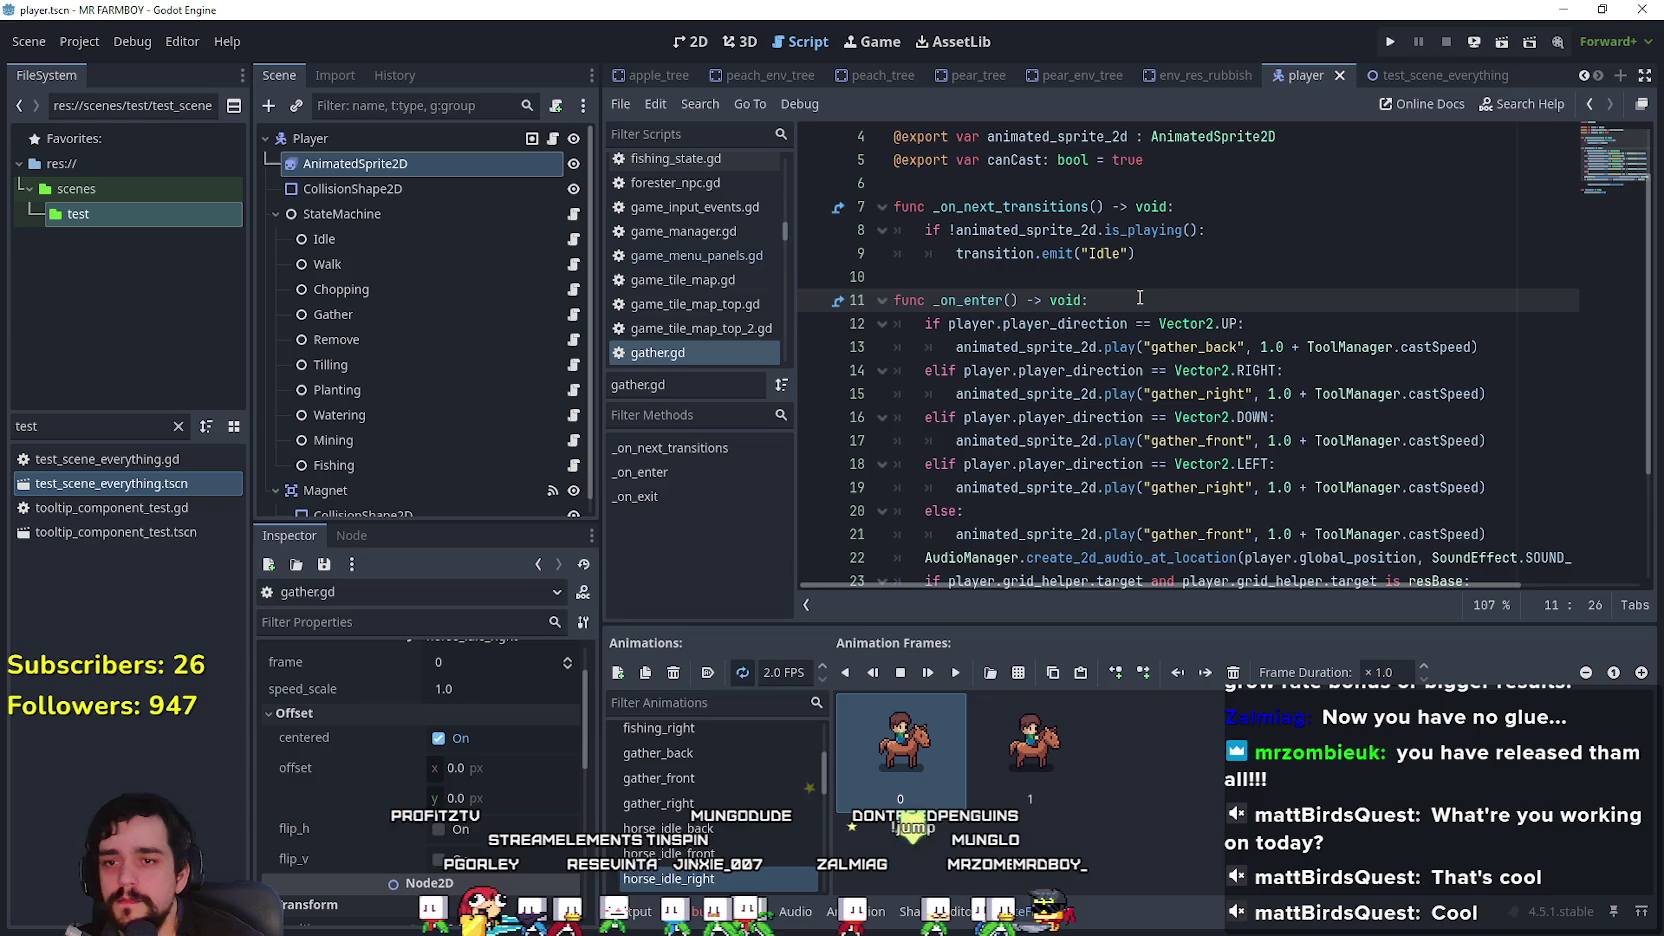
pyautogui.press('Return')
pyautogui.write('player.horse_get_down()')
pyautogui.hotkey('ctrl', 's')
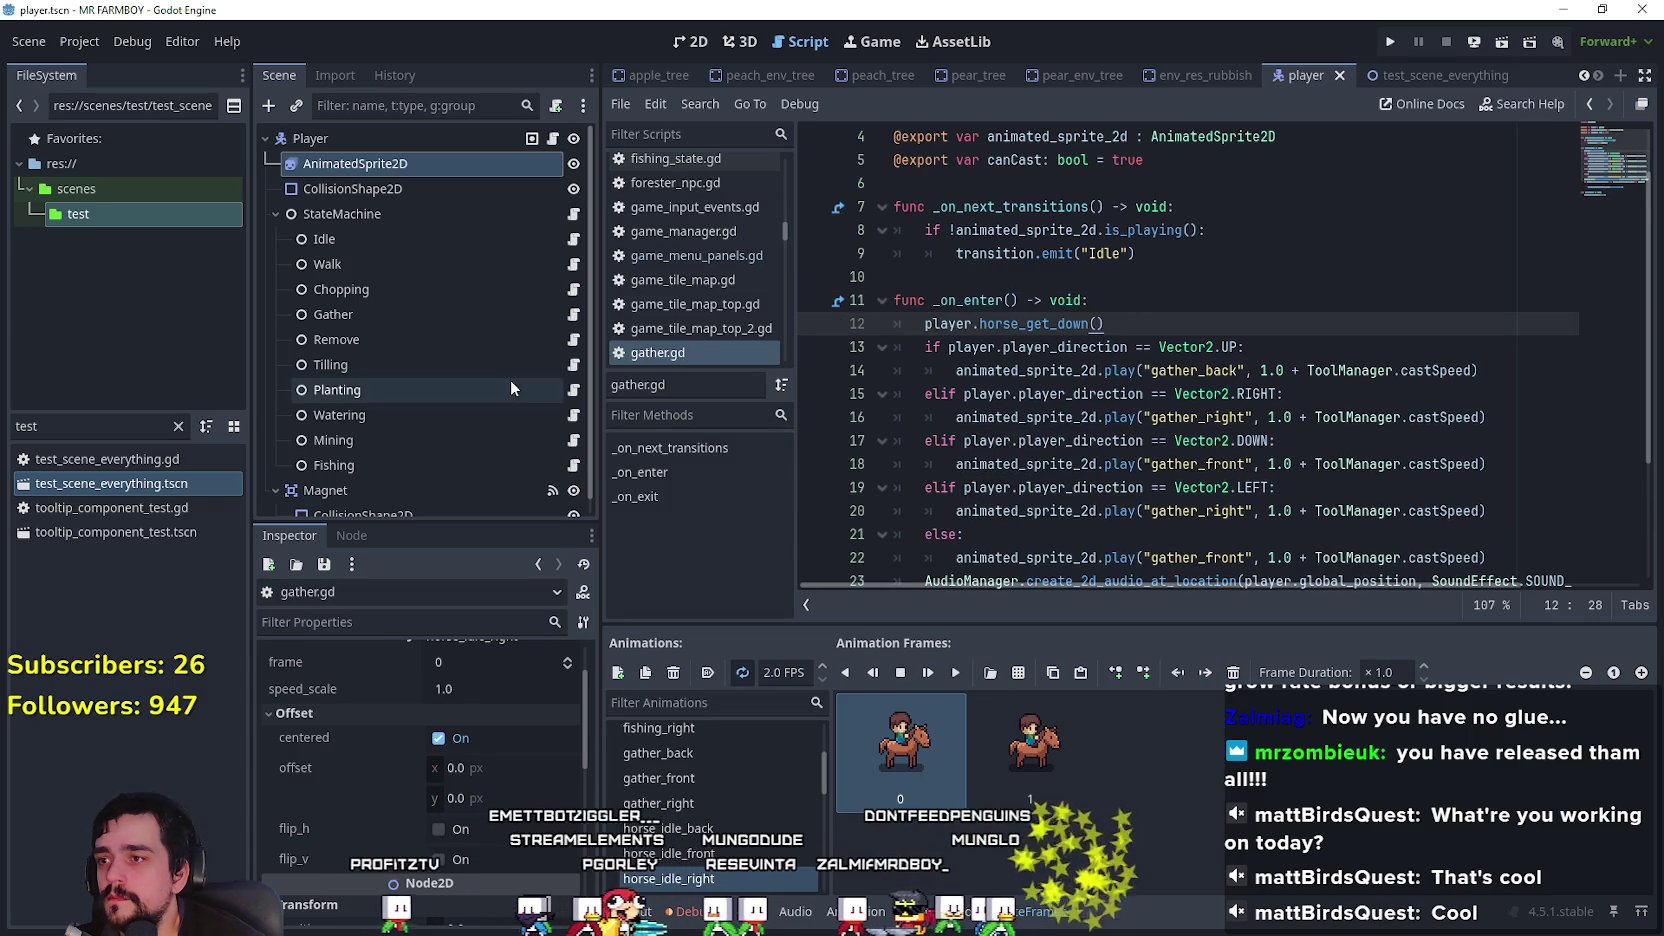
# Step: Add player.horse_get_down() under _on_enter in remove.gd
pyautogui.click(573, 340)
pyautogui.click(1152, 352)
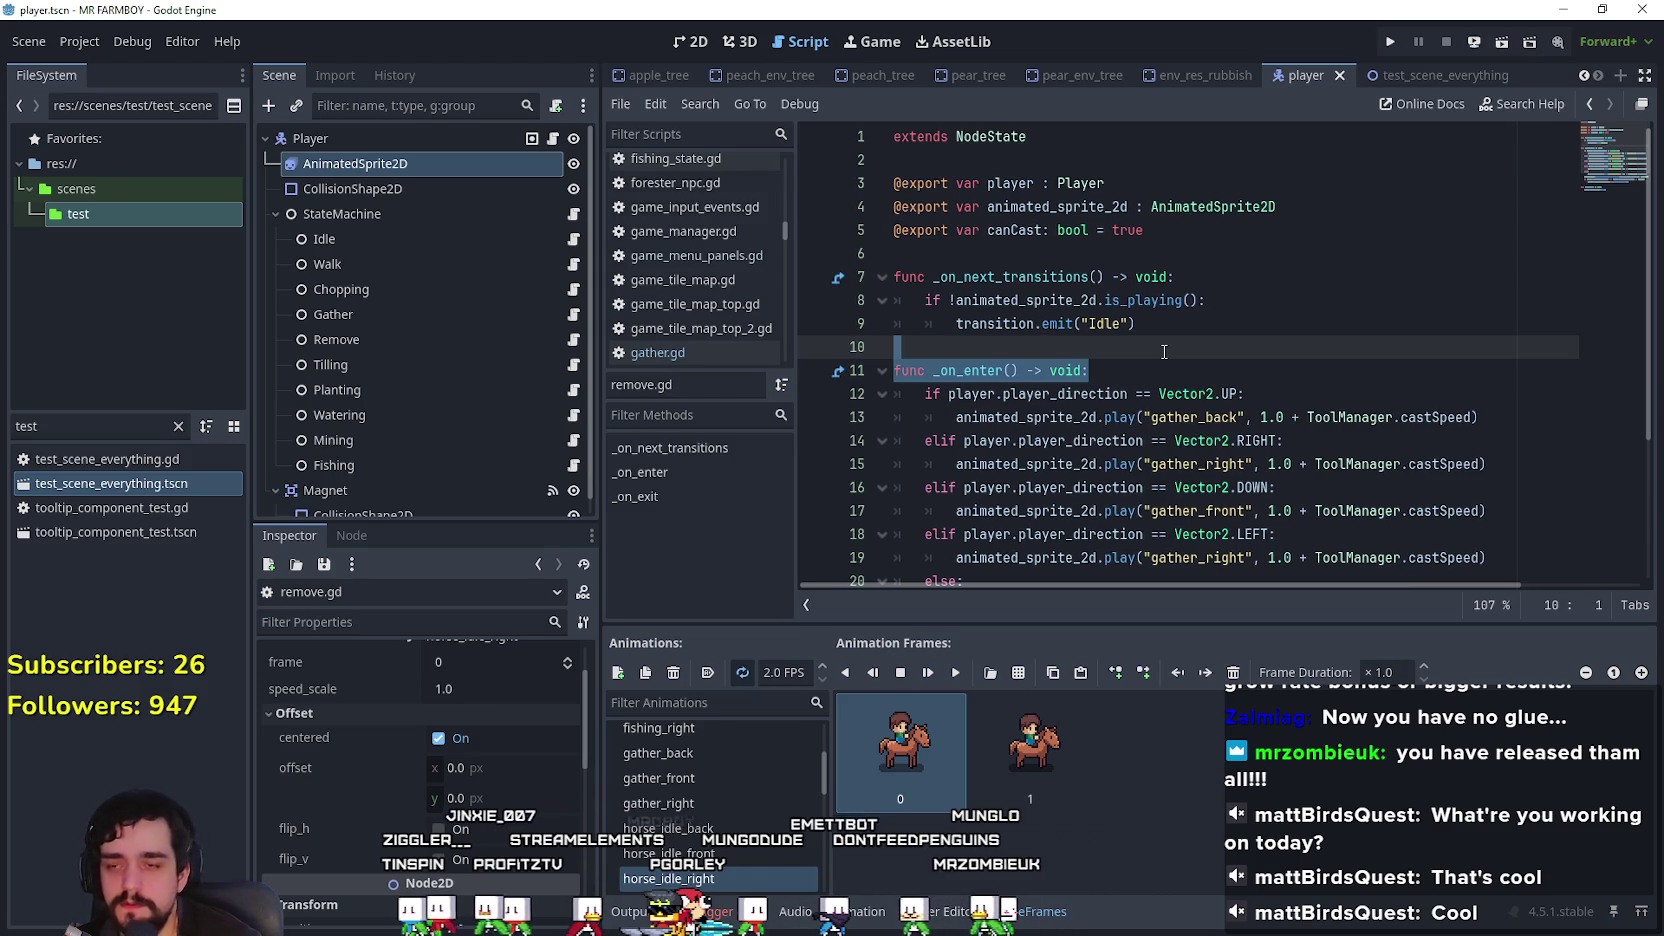
pyautogui.press('Right')
pyautogui.press('Return')
pyautogui.write('player.horse_get_down()')
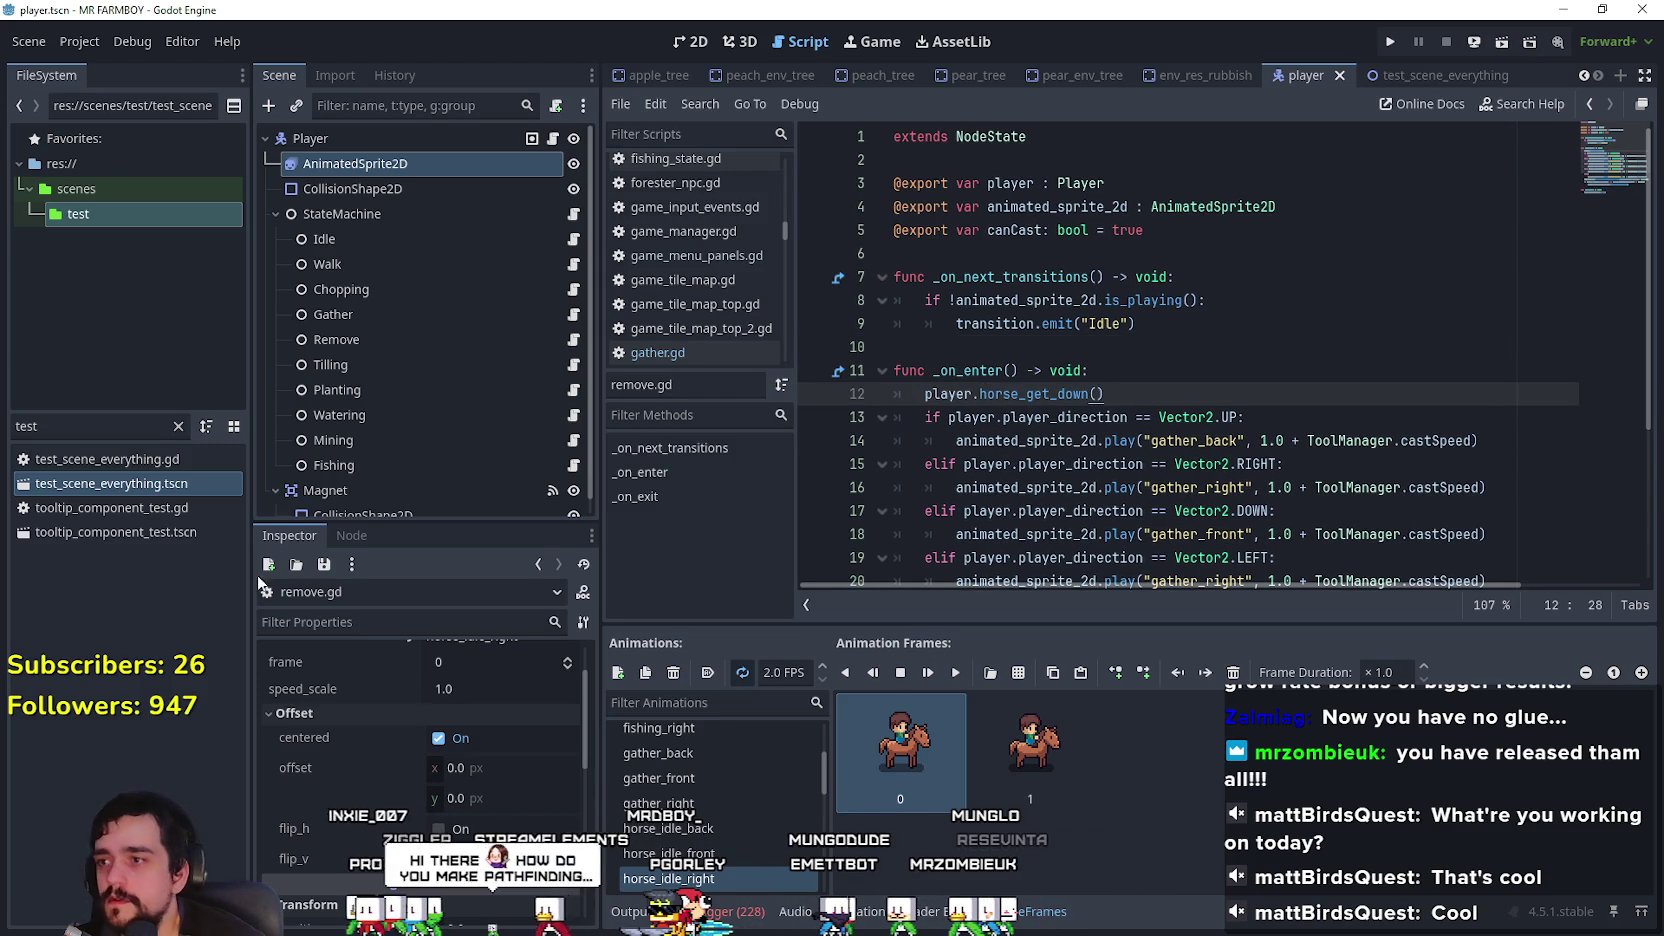
# Step: Paste player.horse_get_down() under _on_enter in planting.gd and save
pyautogui.click(574, 365)
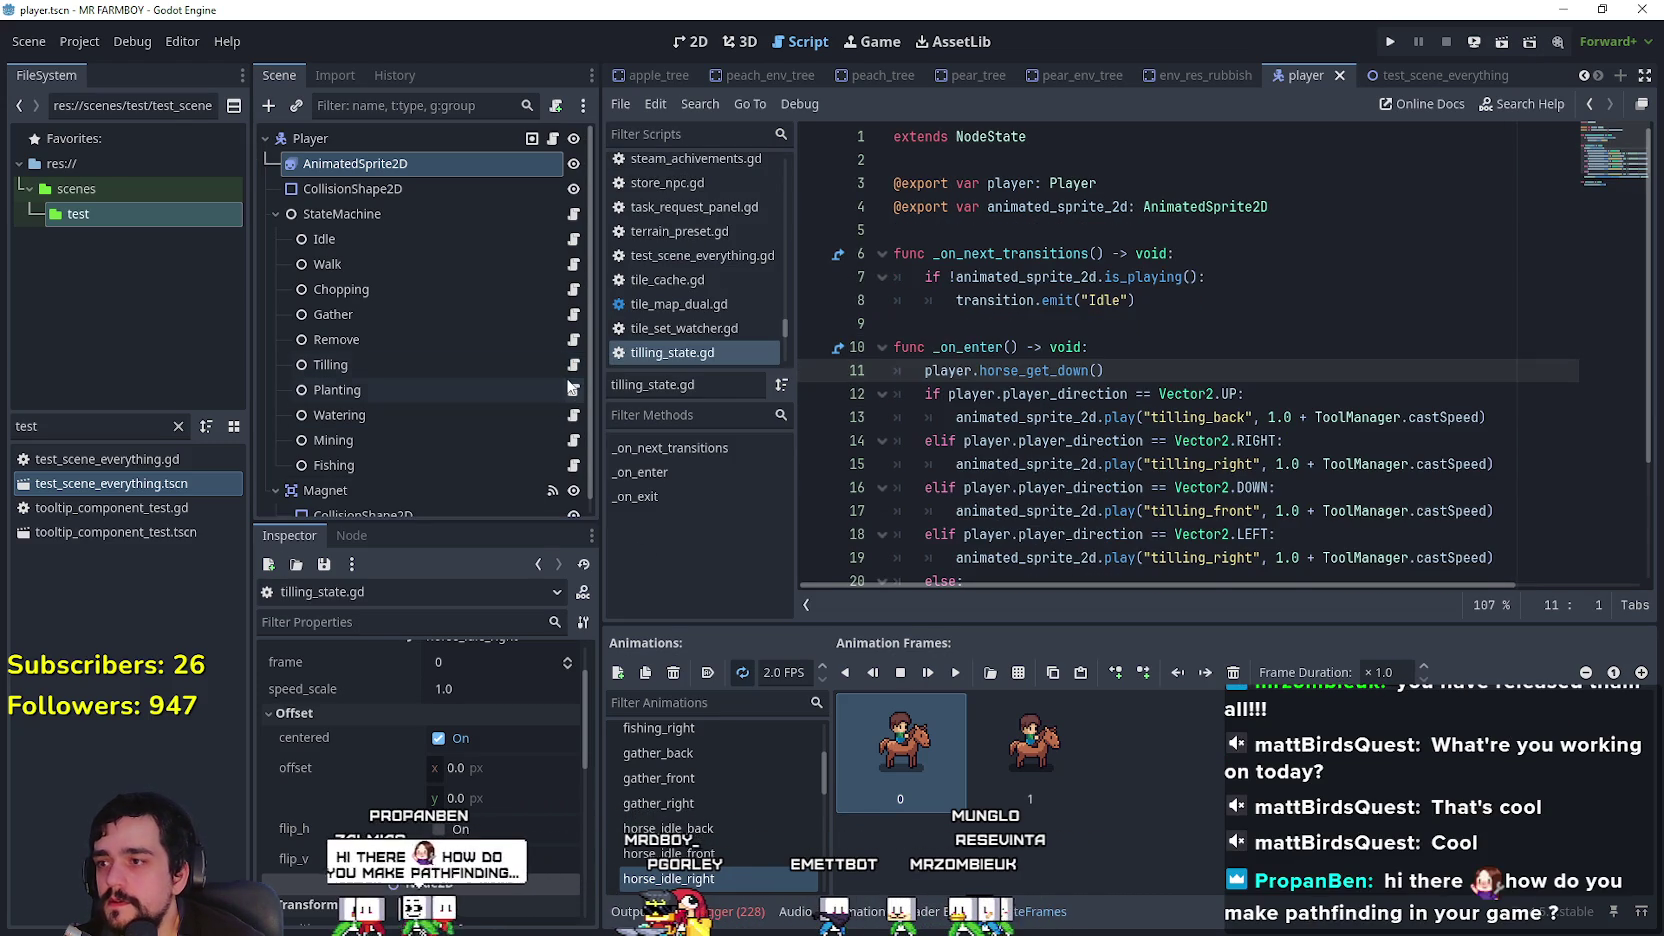
pyautogui.click(573, 390)
pyautogui.click(1128, 342)
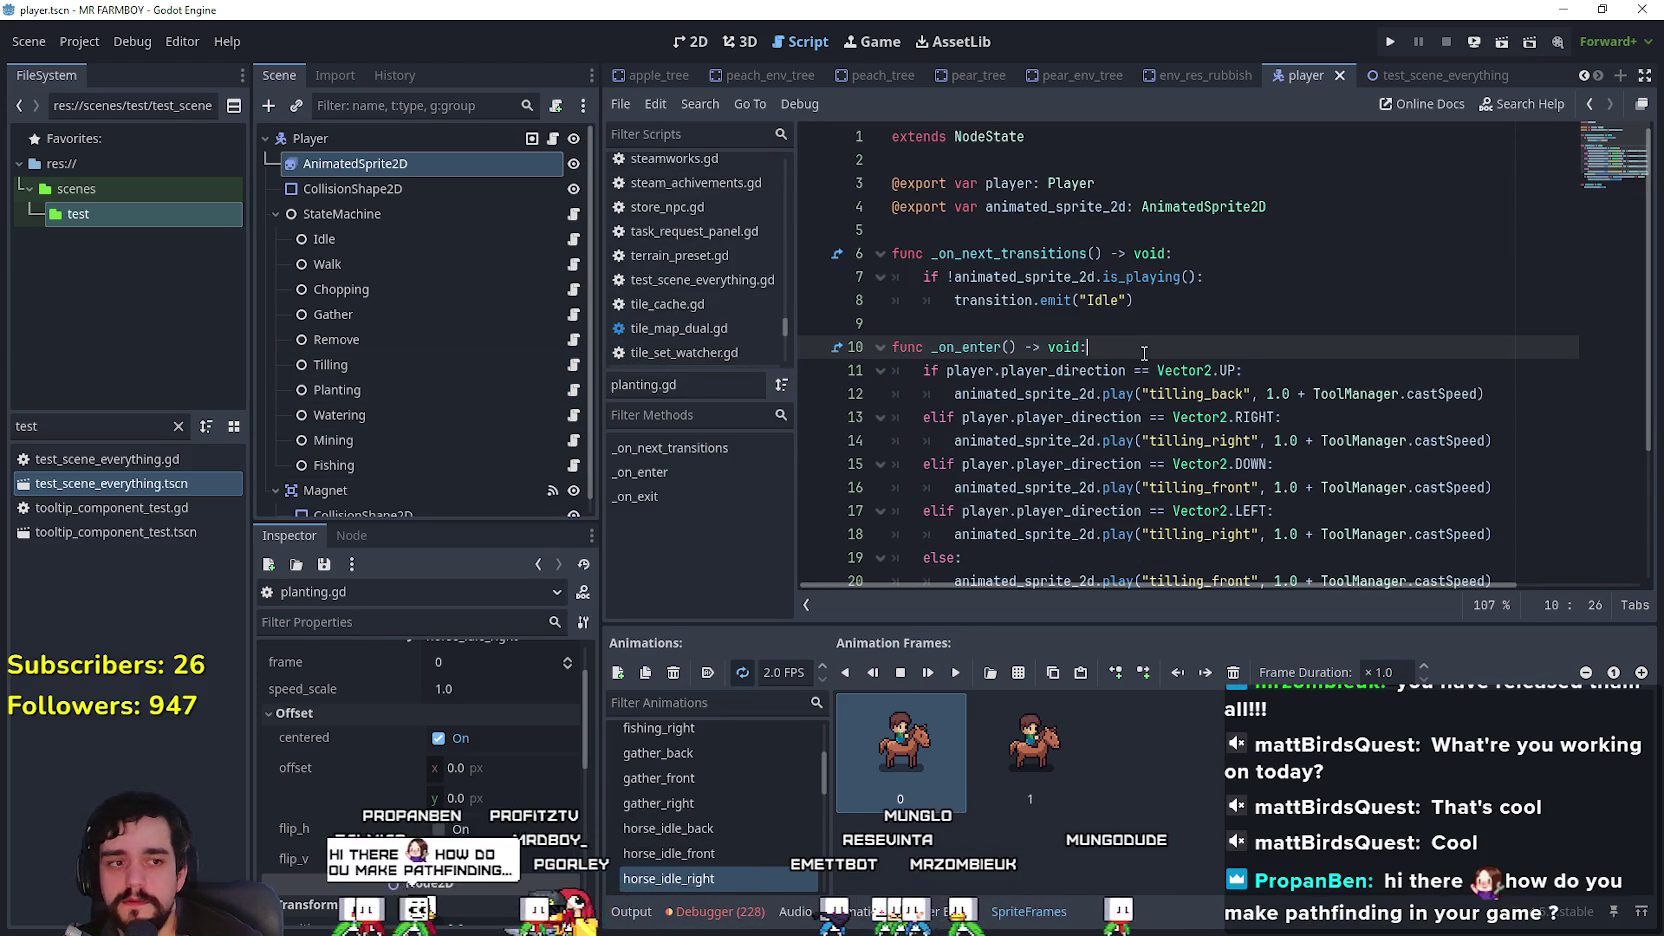
pyautogui.press('Return')
pyautogui.write('player.horse_get_down()')
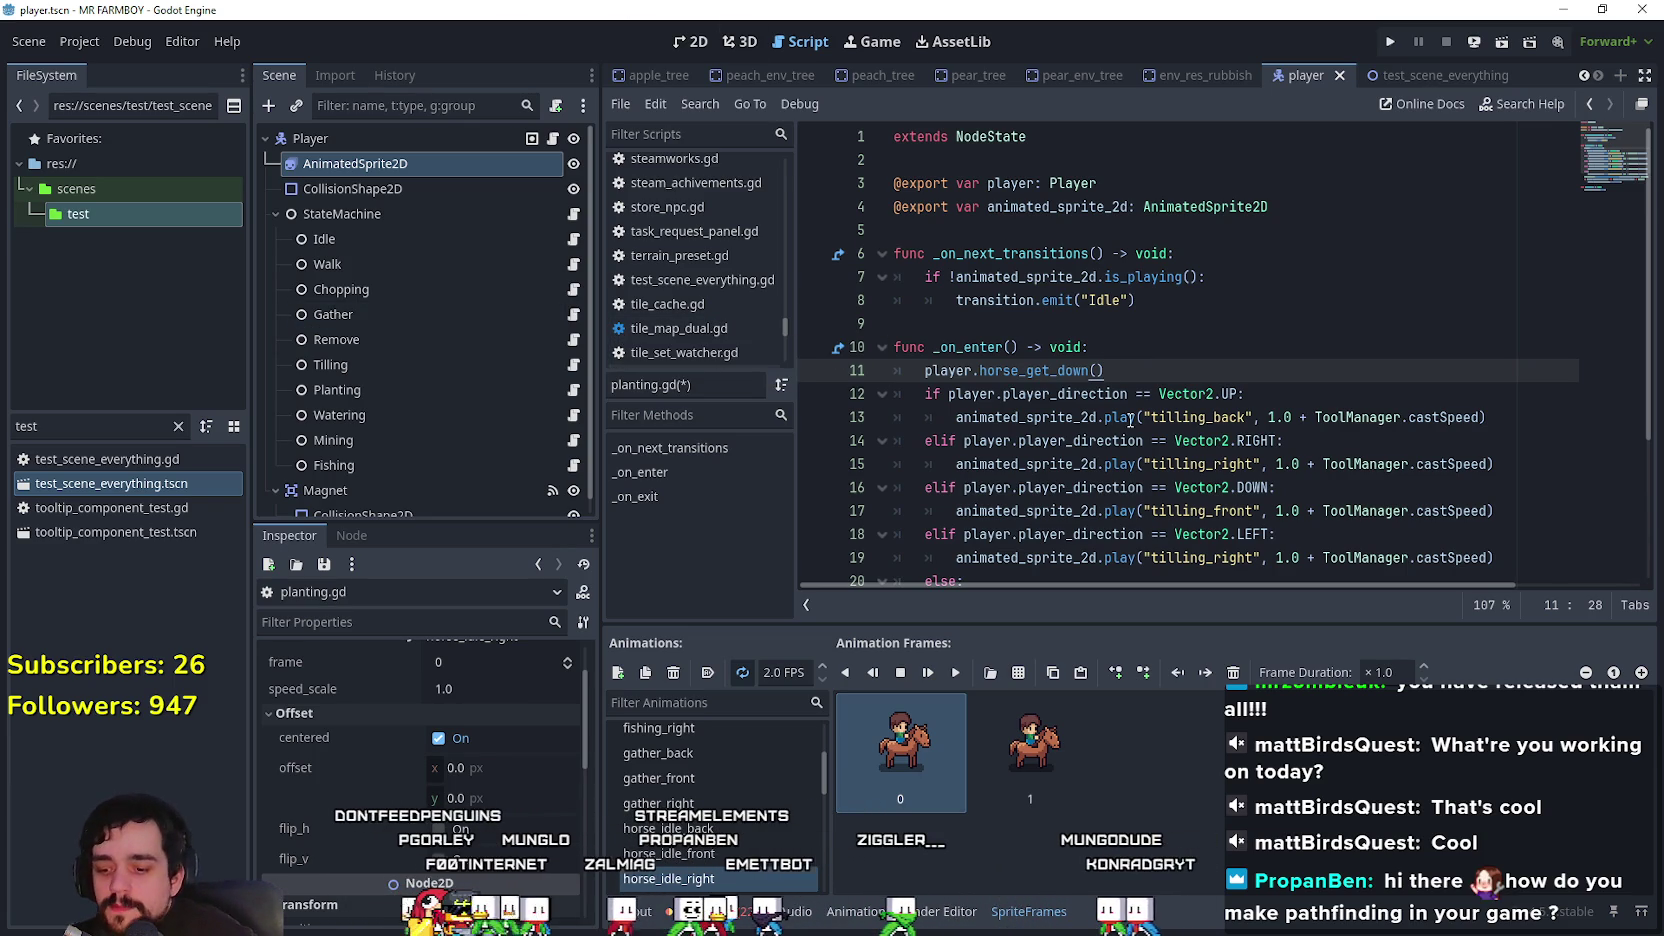
pyautogui.hotkey('ctrl', 's')
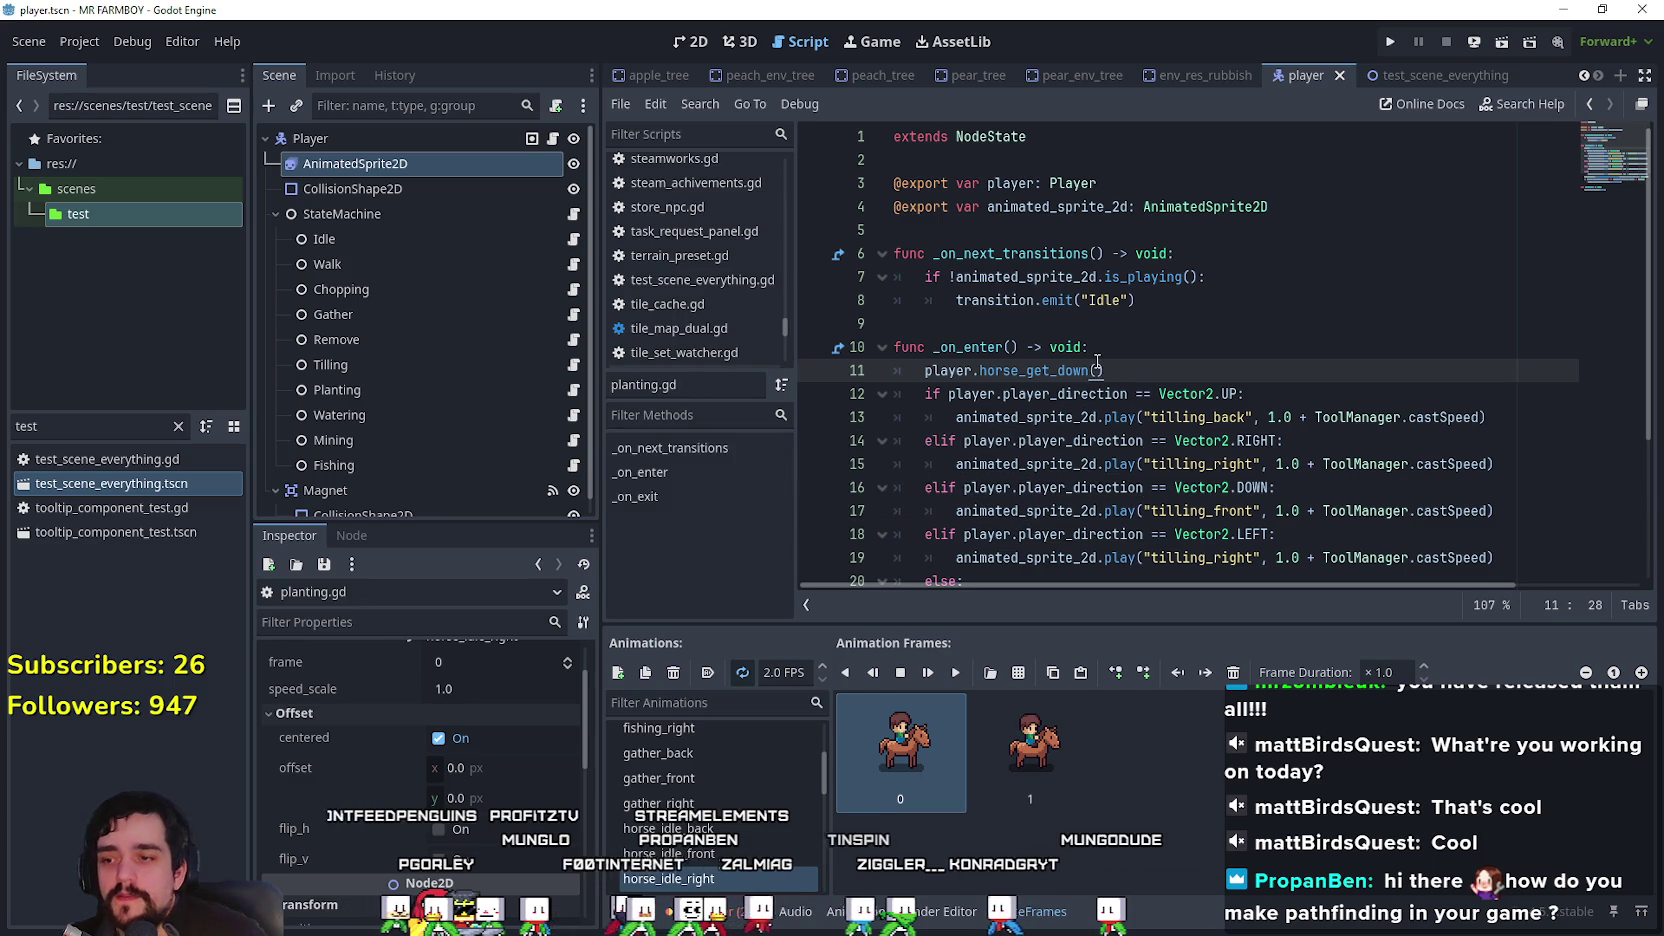
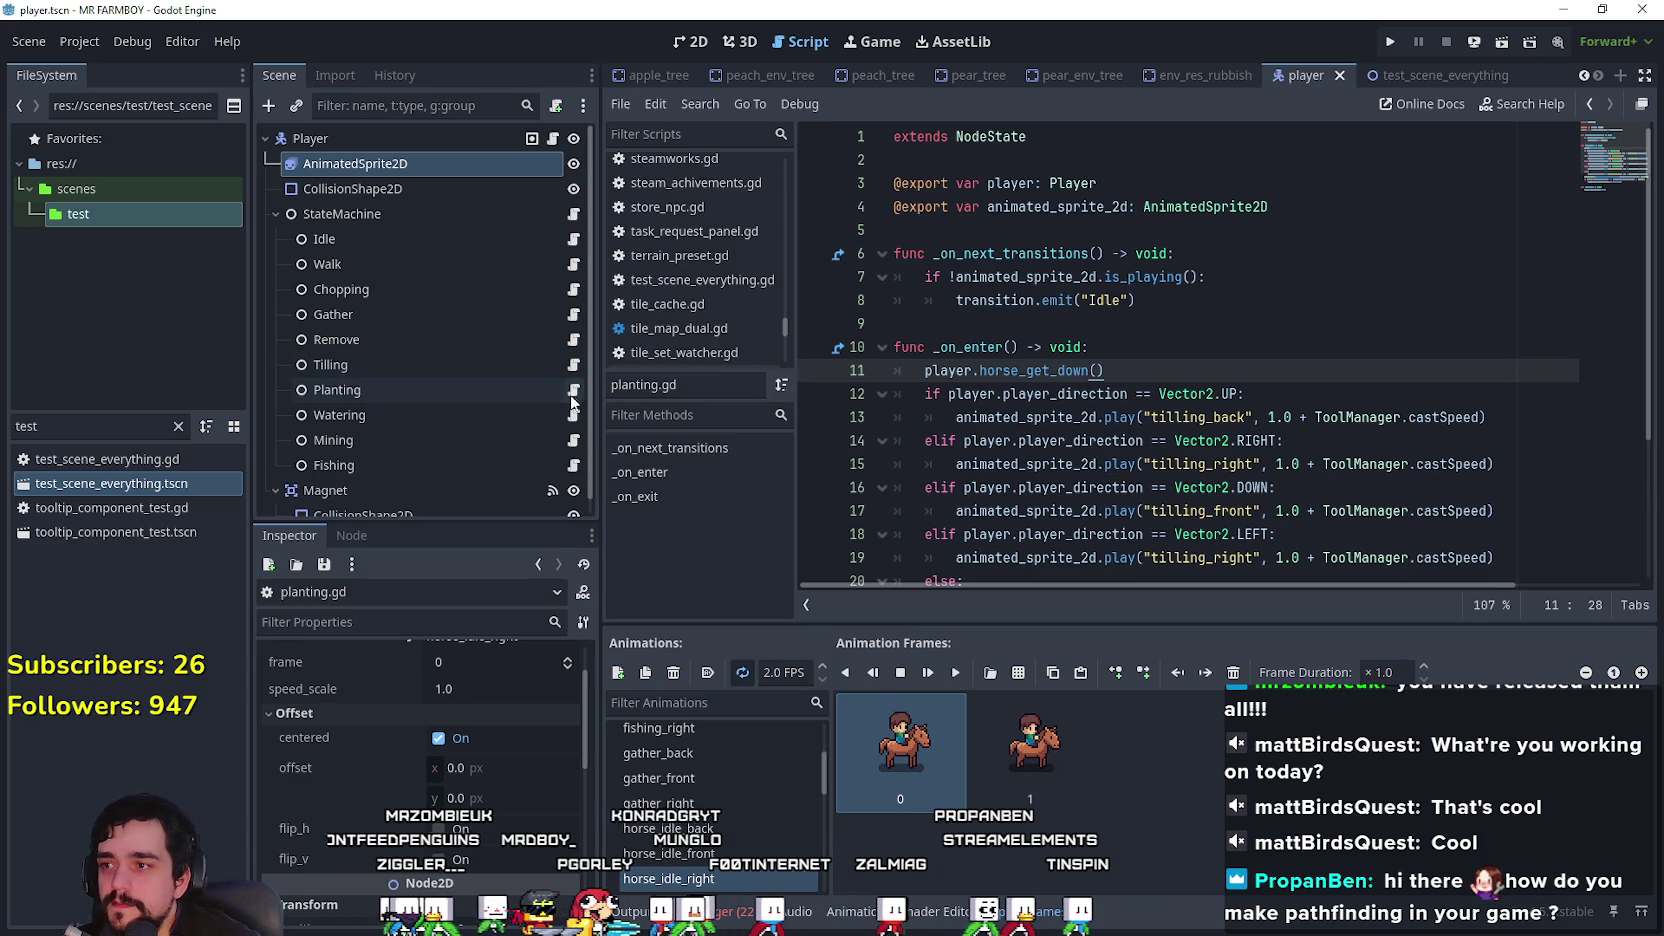
# Step: Look over the Tilling and Planting scripts, then indent the empty first line of Watering's _on_enter()
pyautogui.click(575, 370)
pyautogui.click(574, 389)
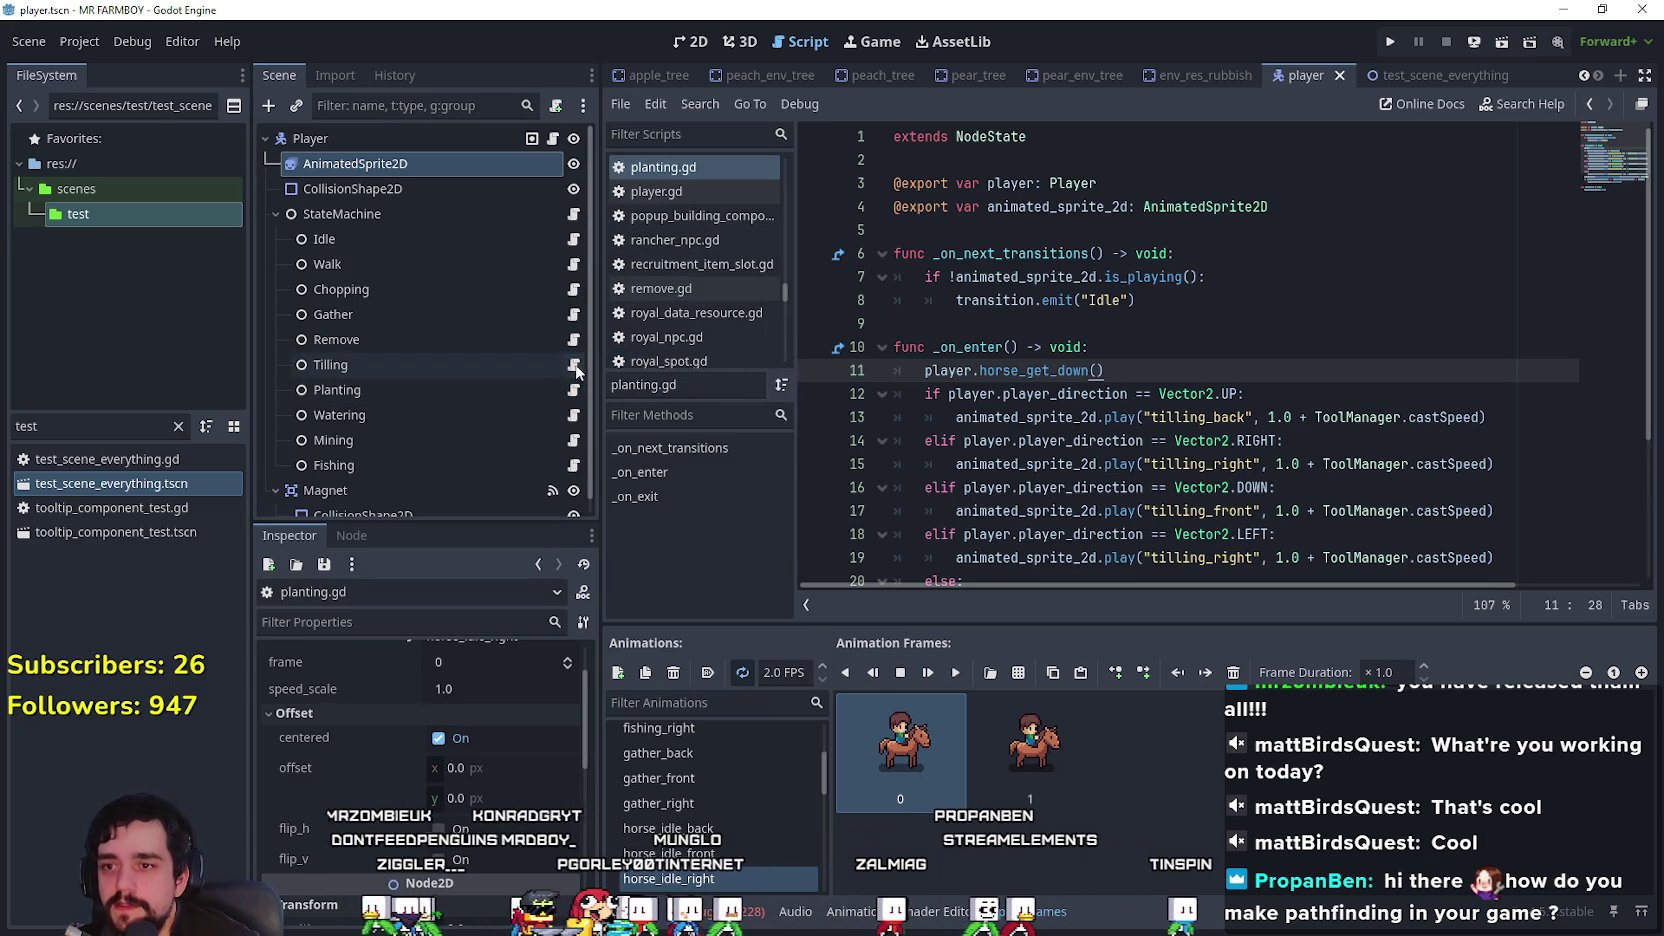
pyautogui.click(576, 415)
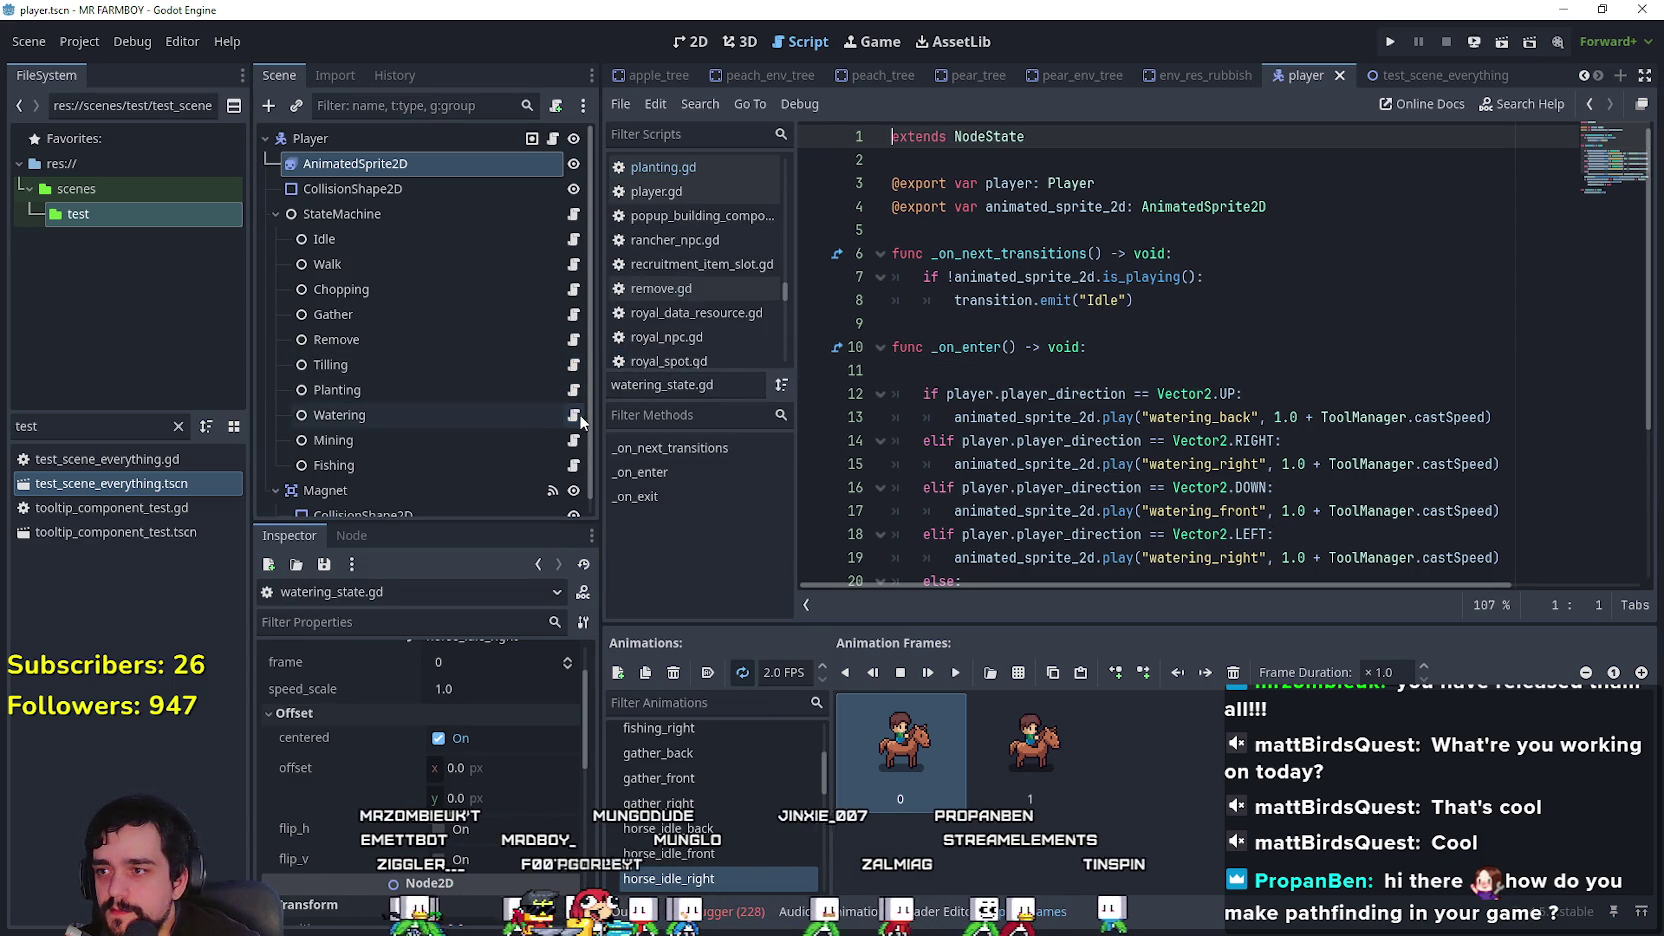
pyautogui.click(1150, 369)
pyautogui.press('Tab')
pyautogui.write('player.horse_get_down()')
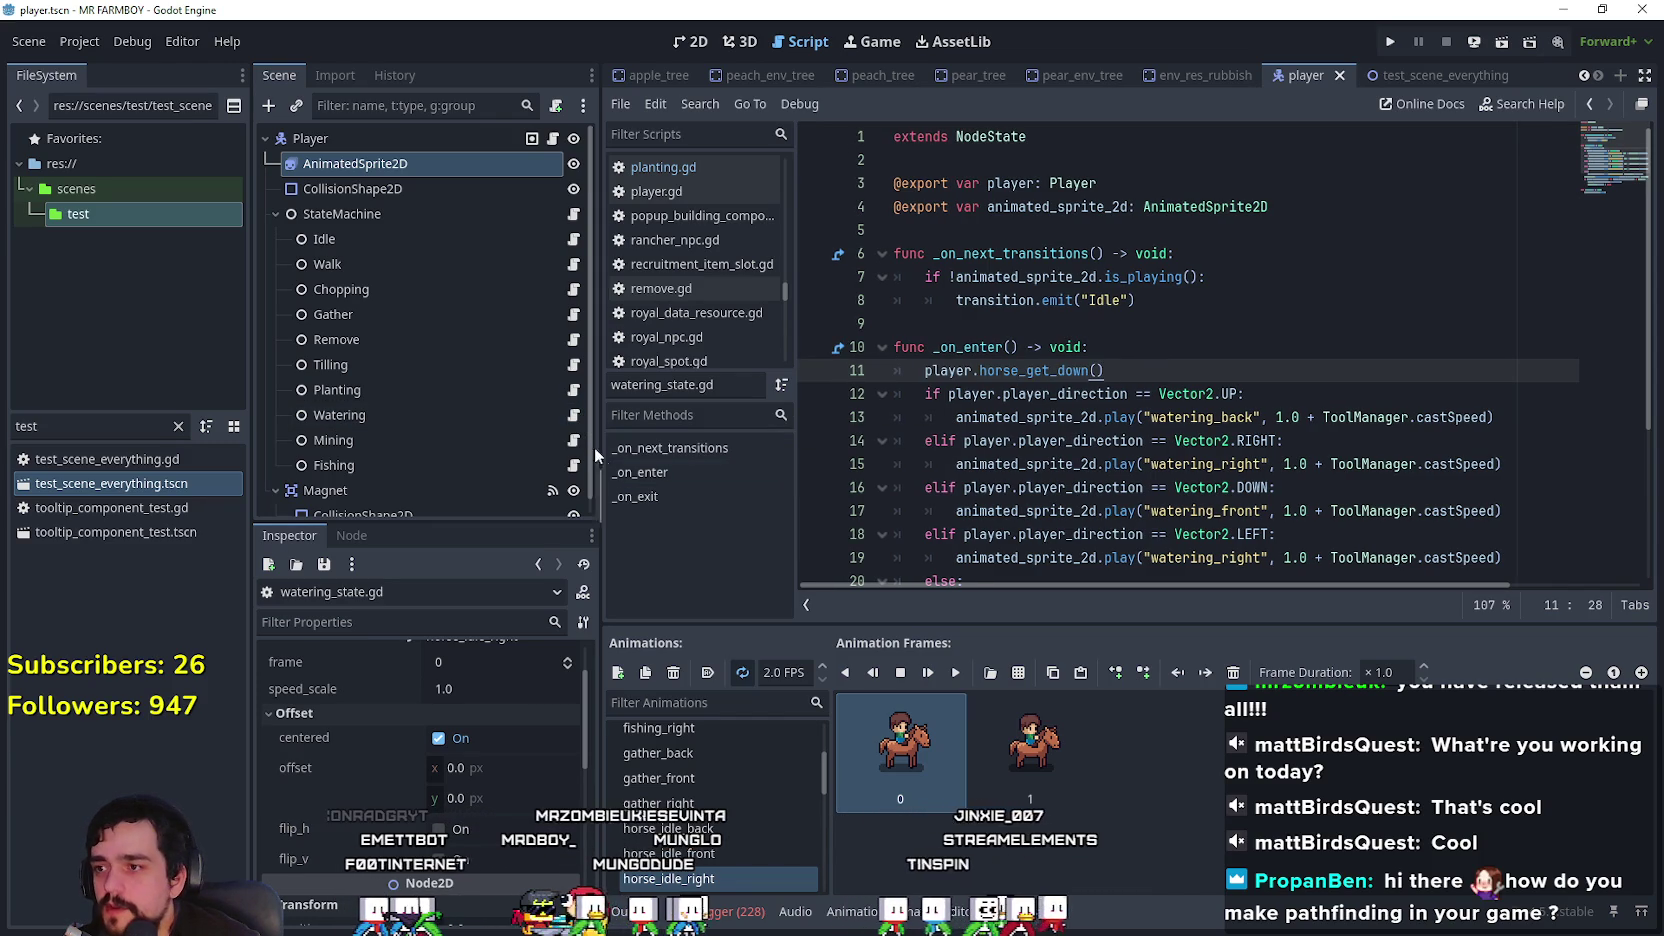
# Step: Paste player.horse_get_down() as the first line of _on_enter() in the Mining and Fishing scripts, saving each
pyautogui.click(573, 440)
pyautogui.click(1153, 255)
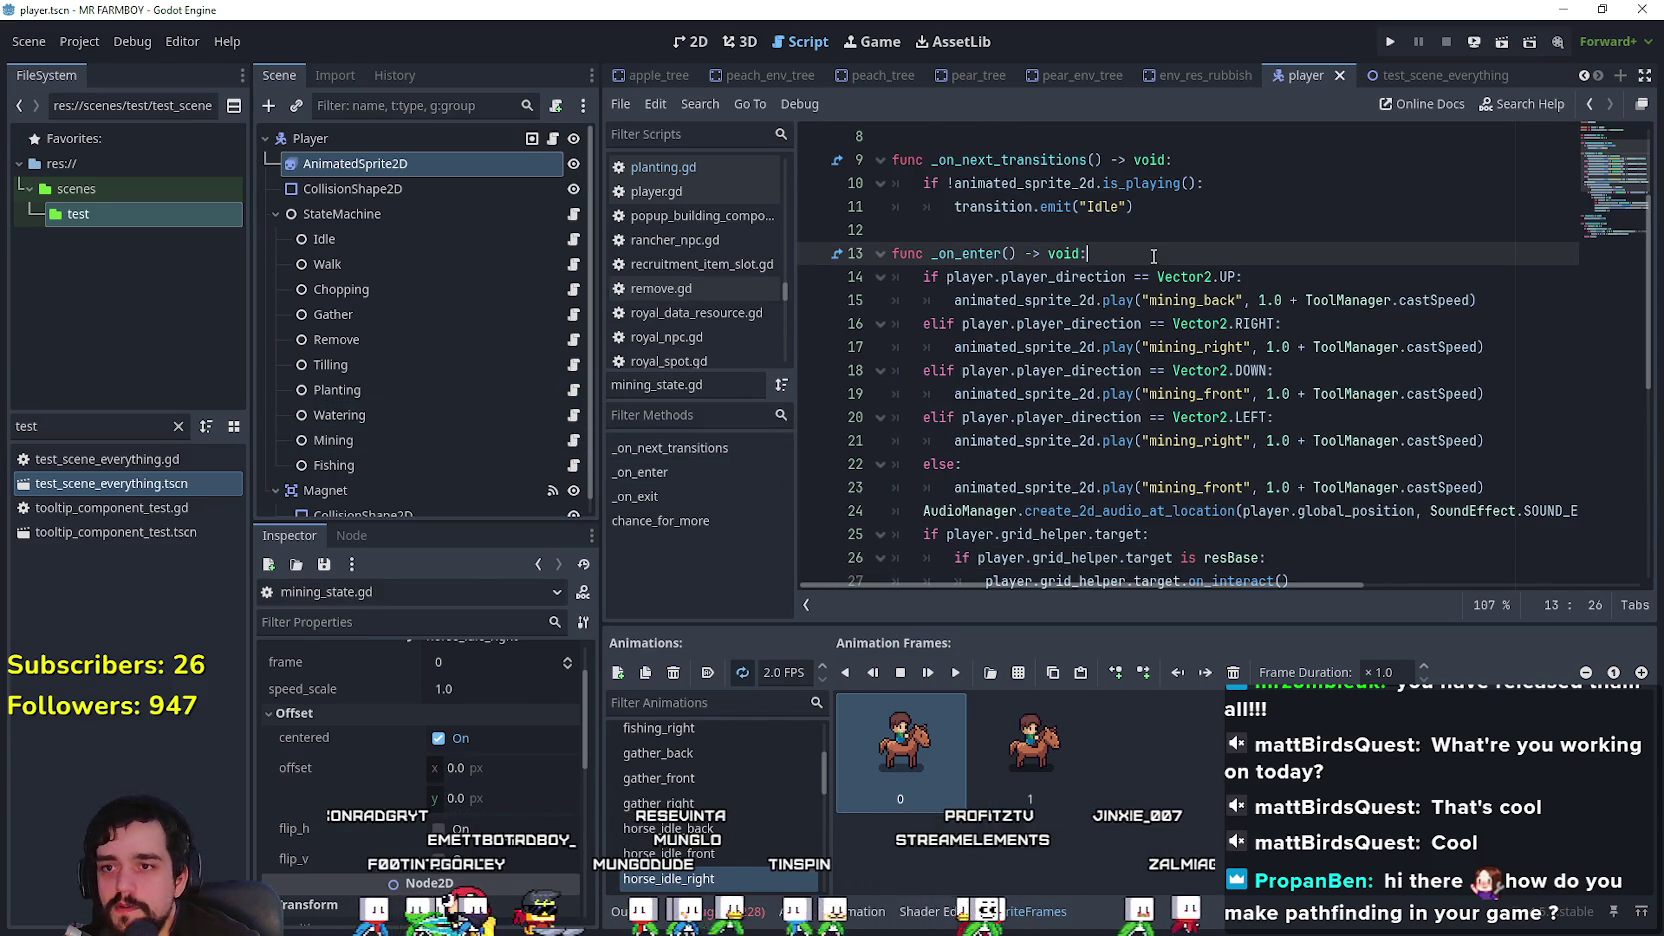
pyautogui.press('Return')
pyautogui.write('player.horse_get_down()')
pyautogui.hotkey('ctrl', 's')
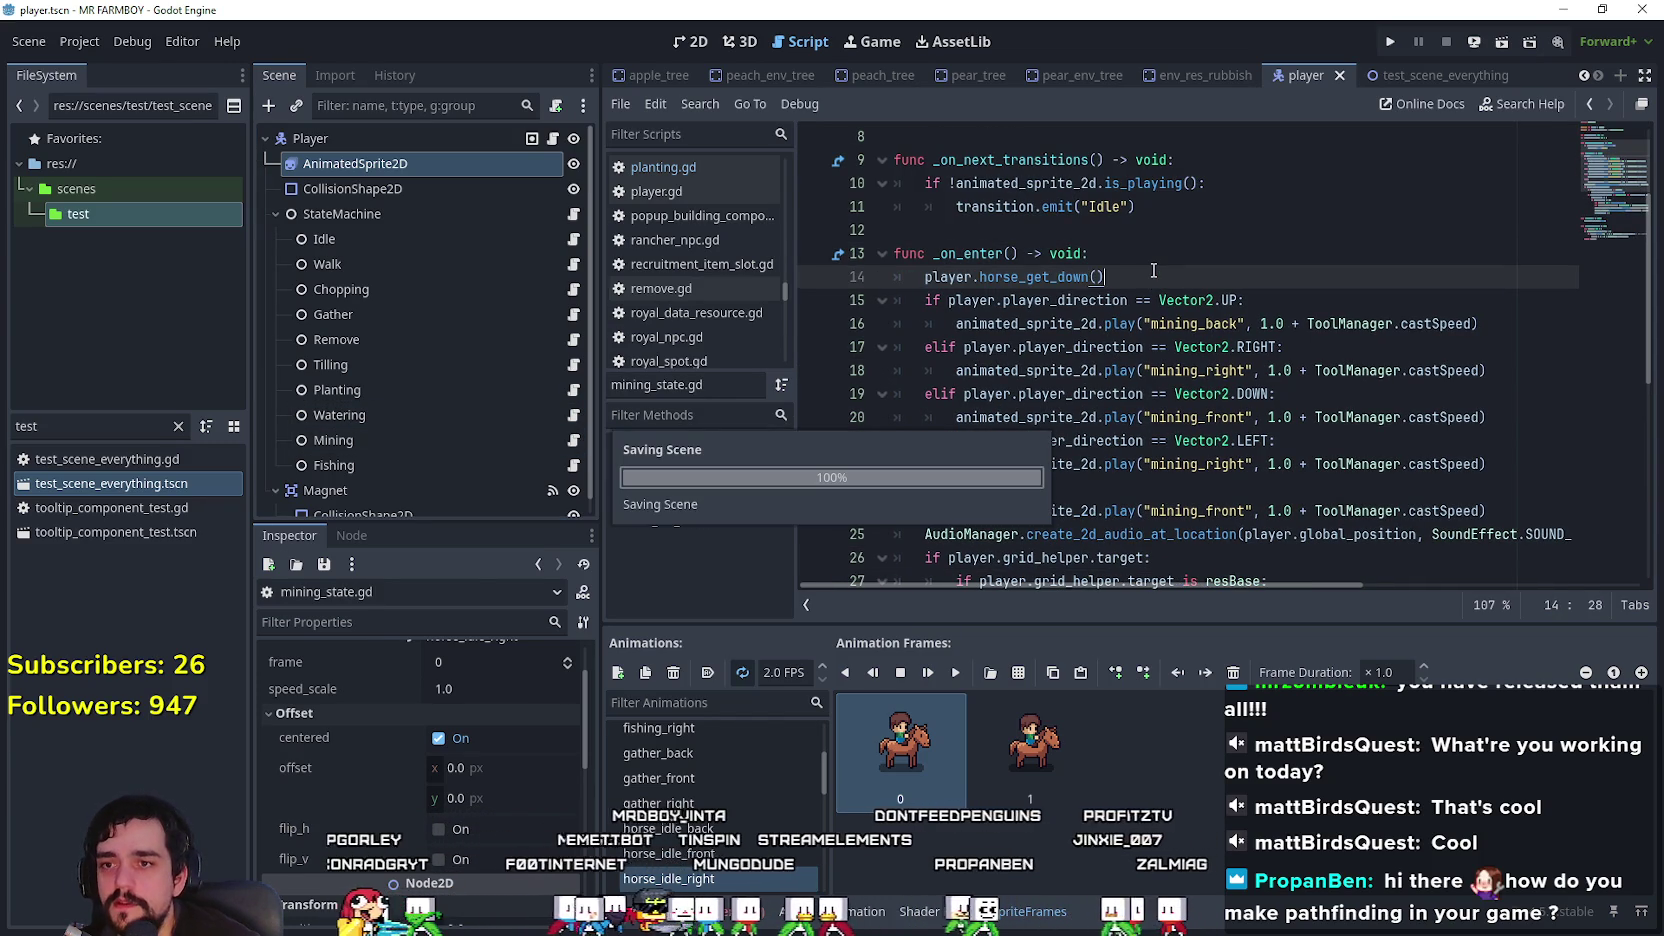
pyautogui.click(574, 466)
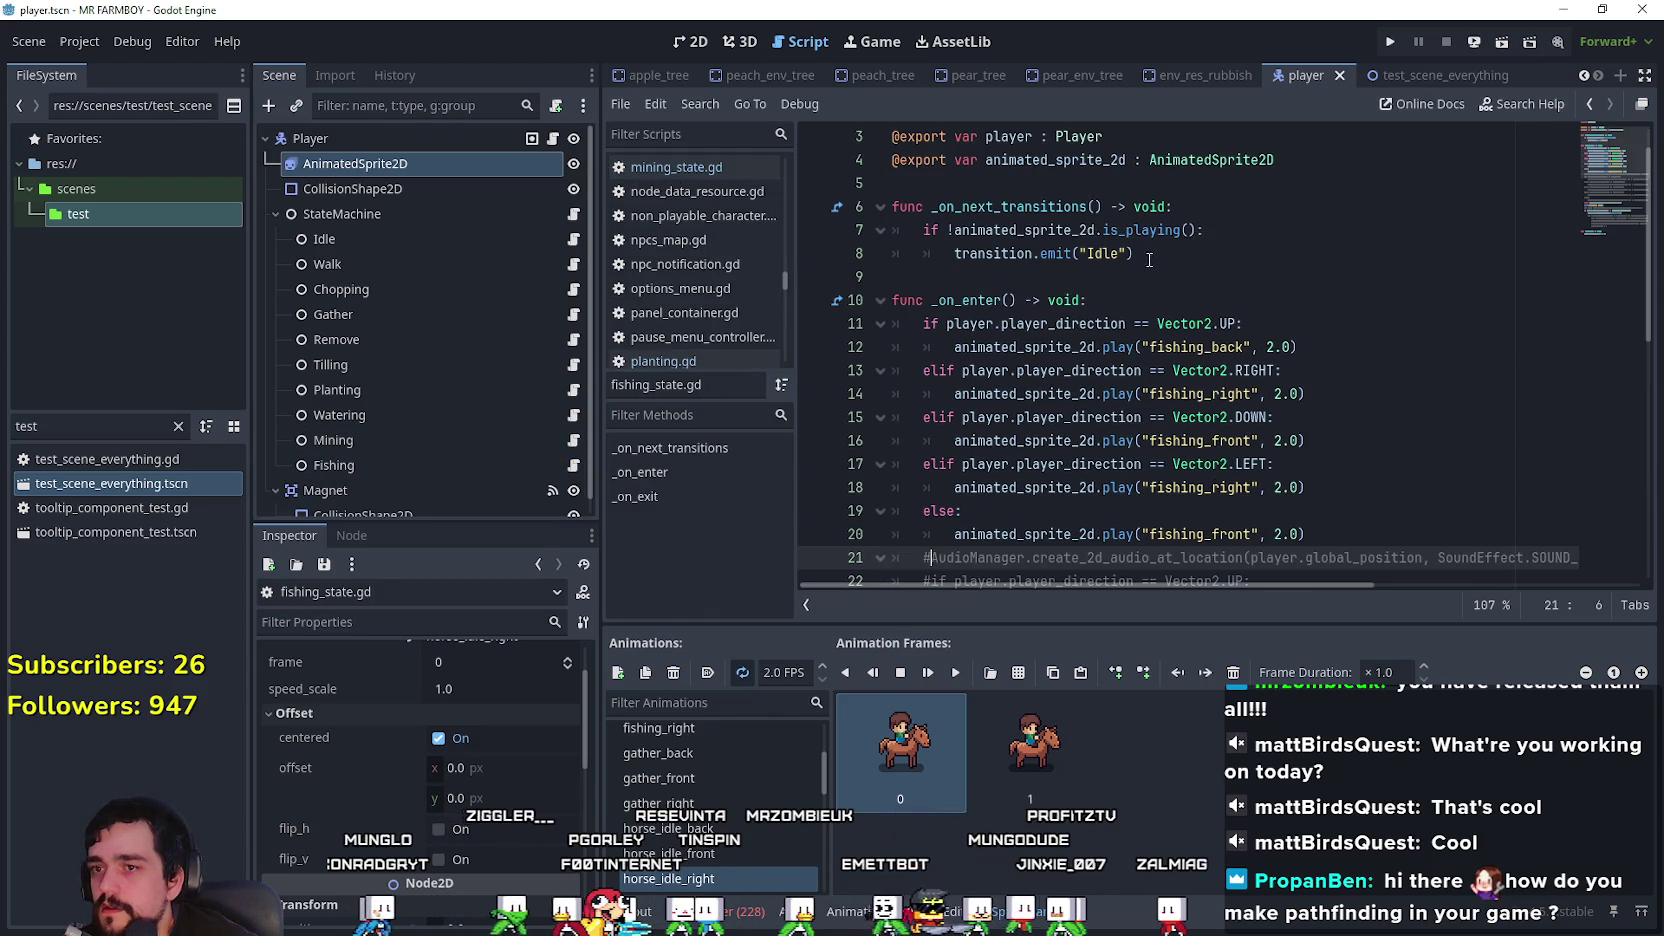
pyautogui.click(1148, 300)
pyautogui.press('Return')
pyautogui.write('player.horse_get_down()')
pyautogui.hotkey('ctrl', 's')
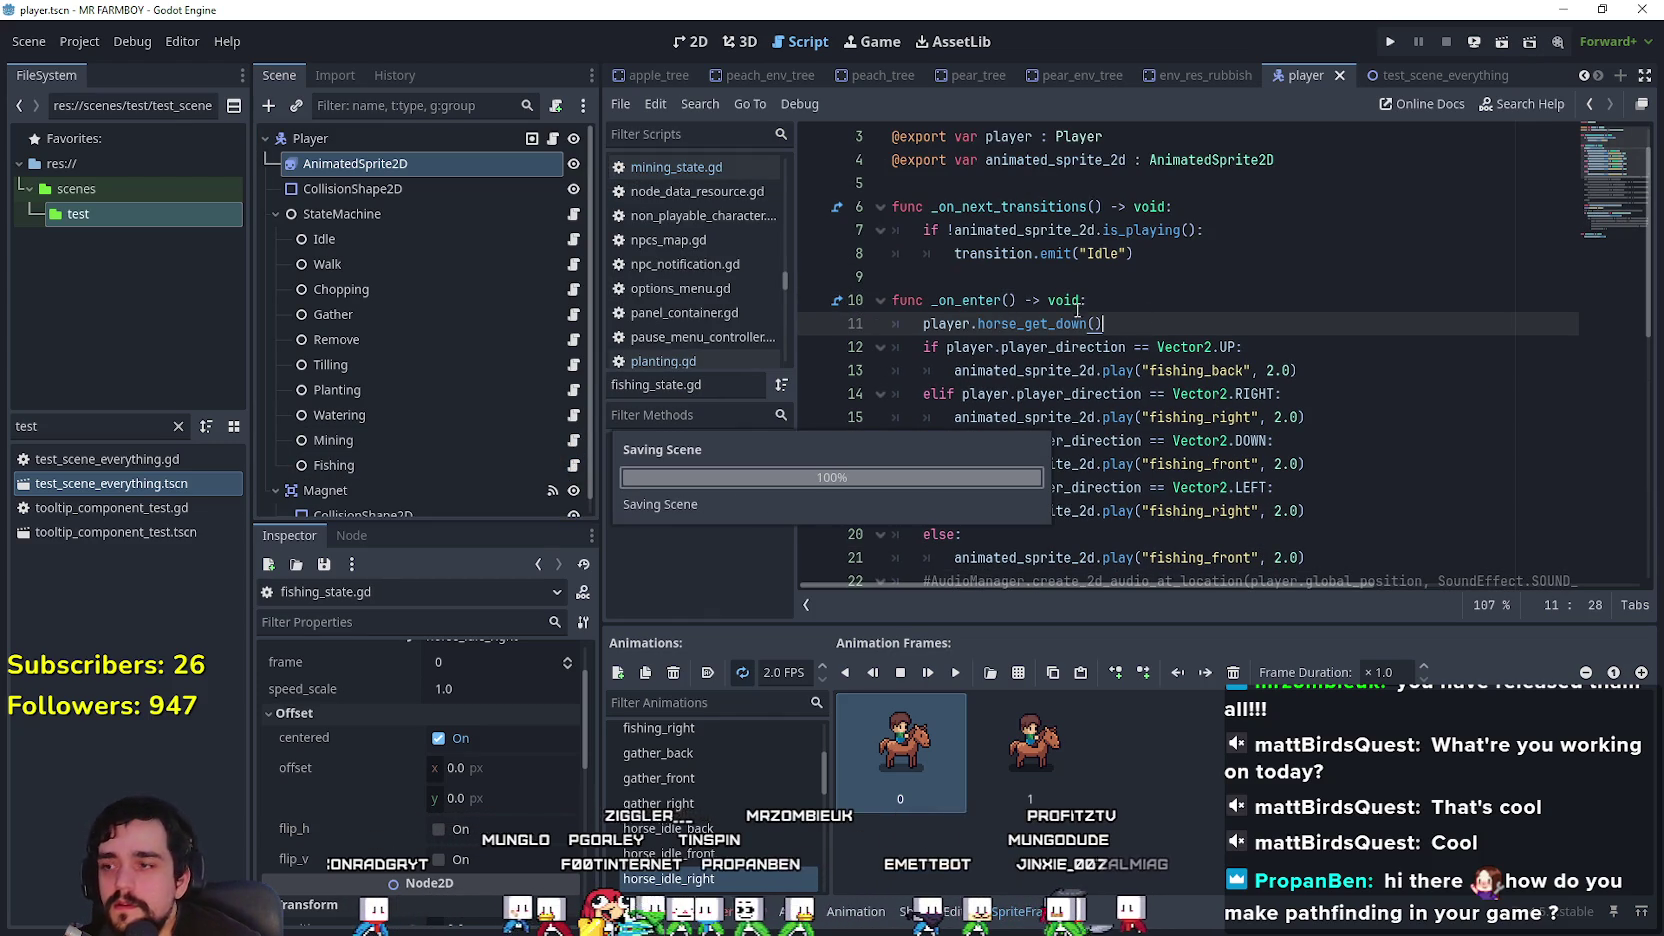
# Step: Verify that the Planting, Tilling, Remove, Gather and Chopping scripts already call horse_get_down(), then save all
pyautogui.click(573, 440)
pyautogui.click(573, 415)
pyautogui.click(573, 390)
pyautogui.click(574, 365)
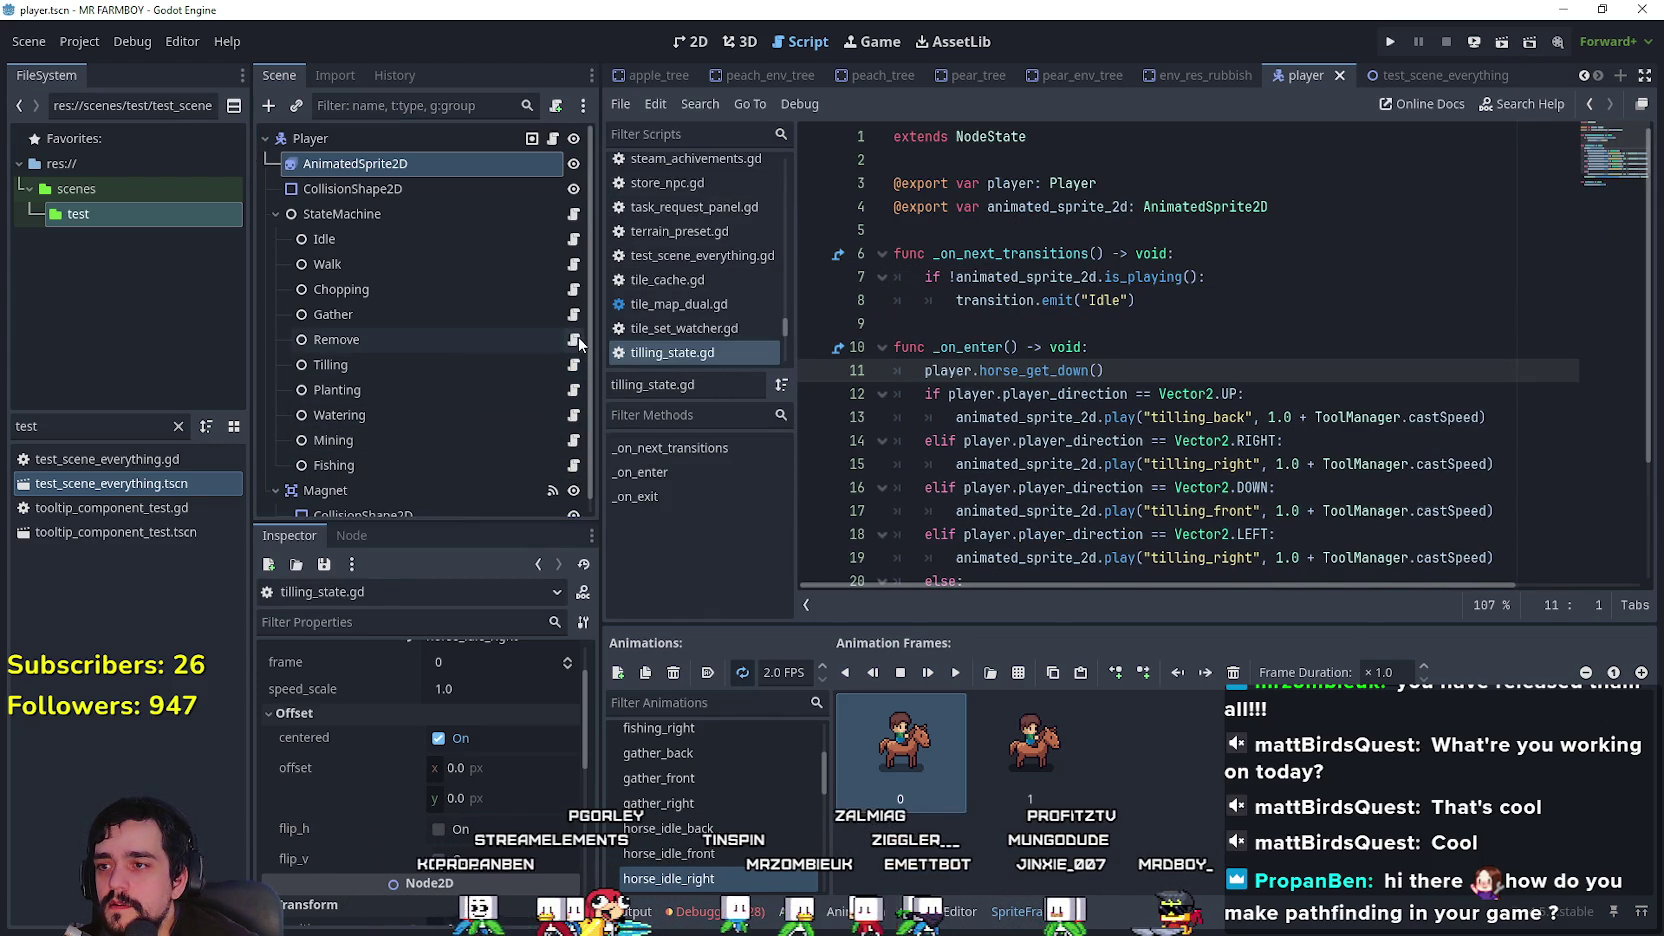
pyautogui.click(575, 339)
pyautogui.click(575, 314)
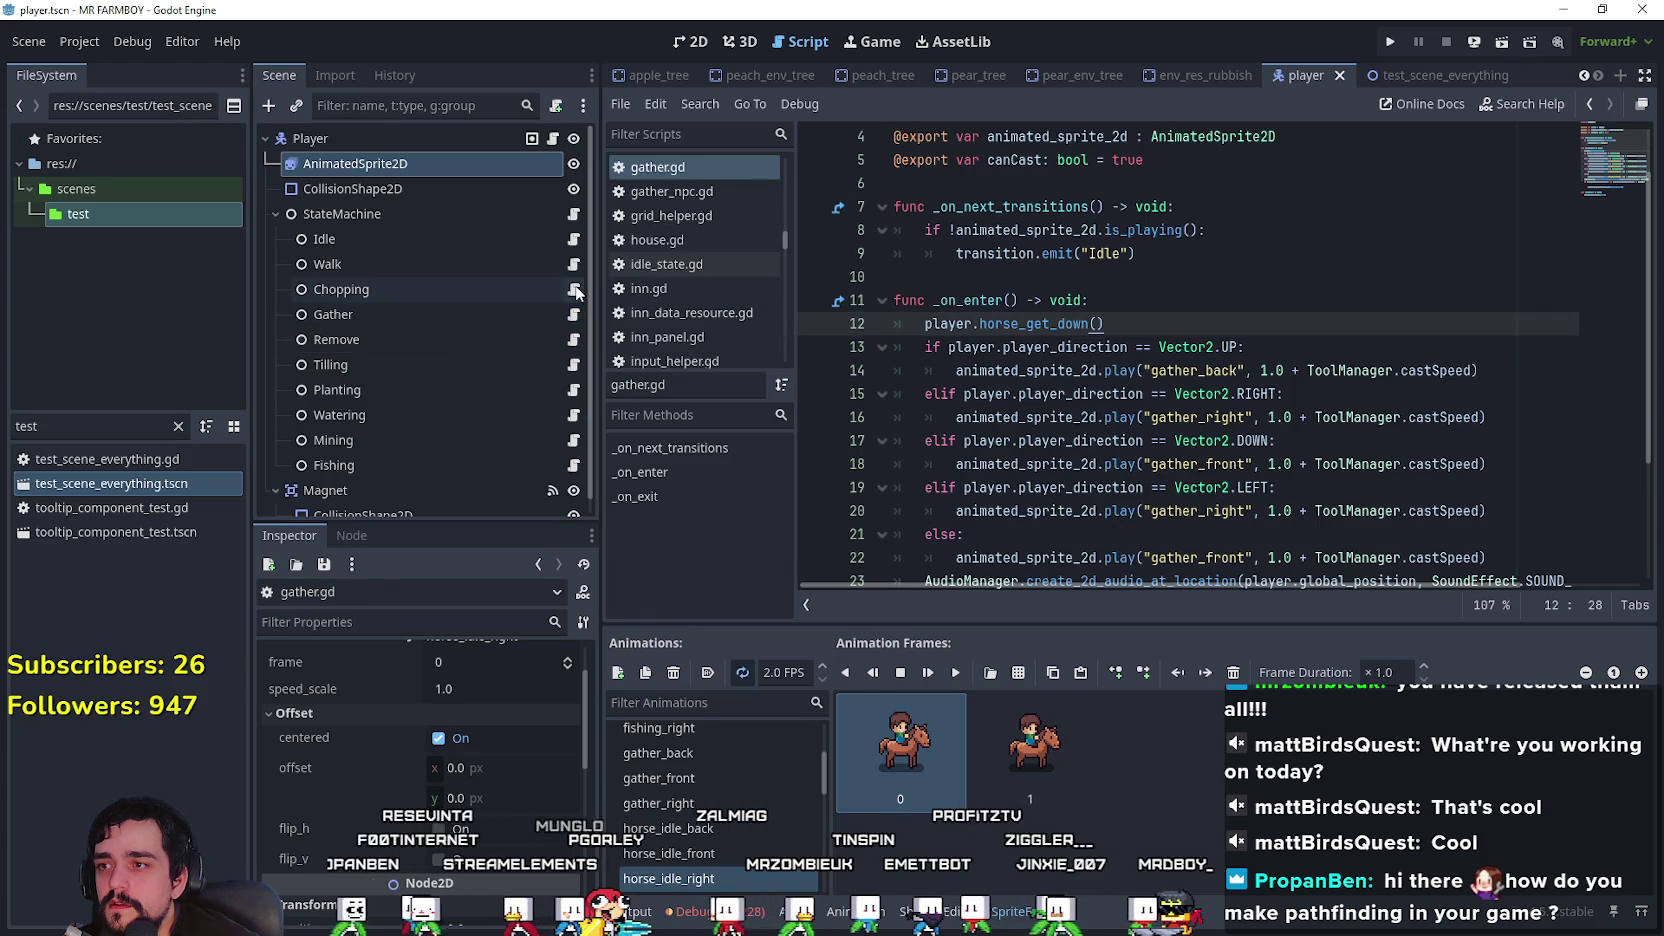
pyautogui.click(573, 289)
pyautogui.hotkey('ctrl', 's')
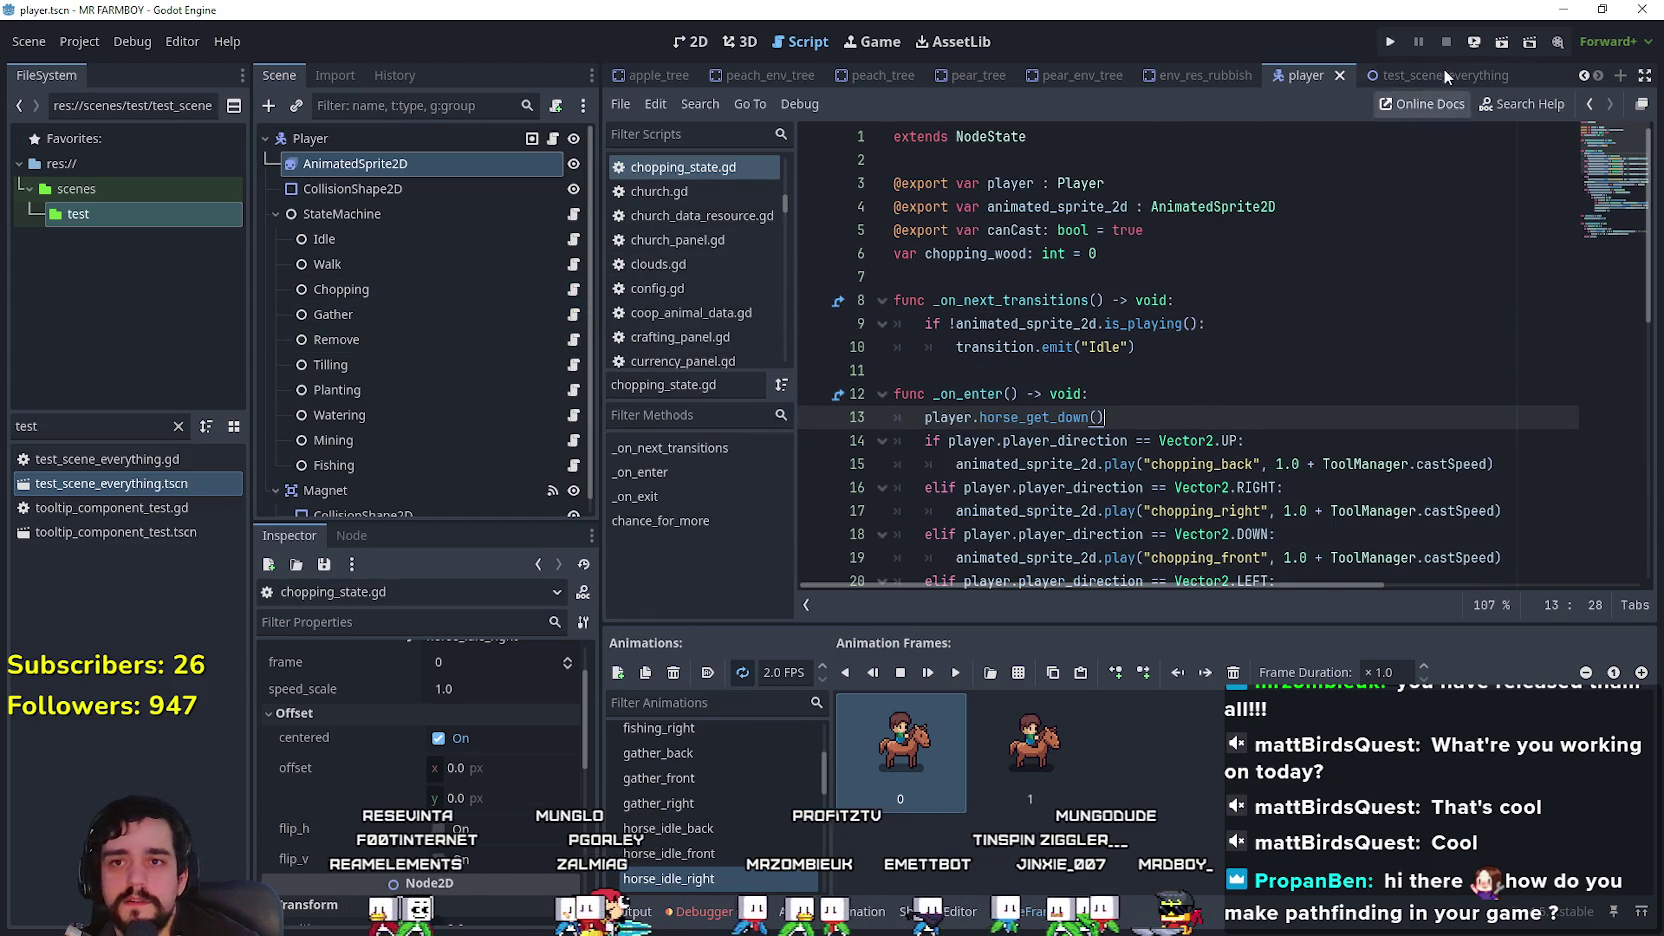
# Step: Run the project, continue past the title, maximize the game window, and load Save 10
pyautogui.click(1390, 43)
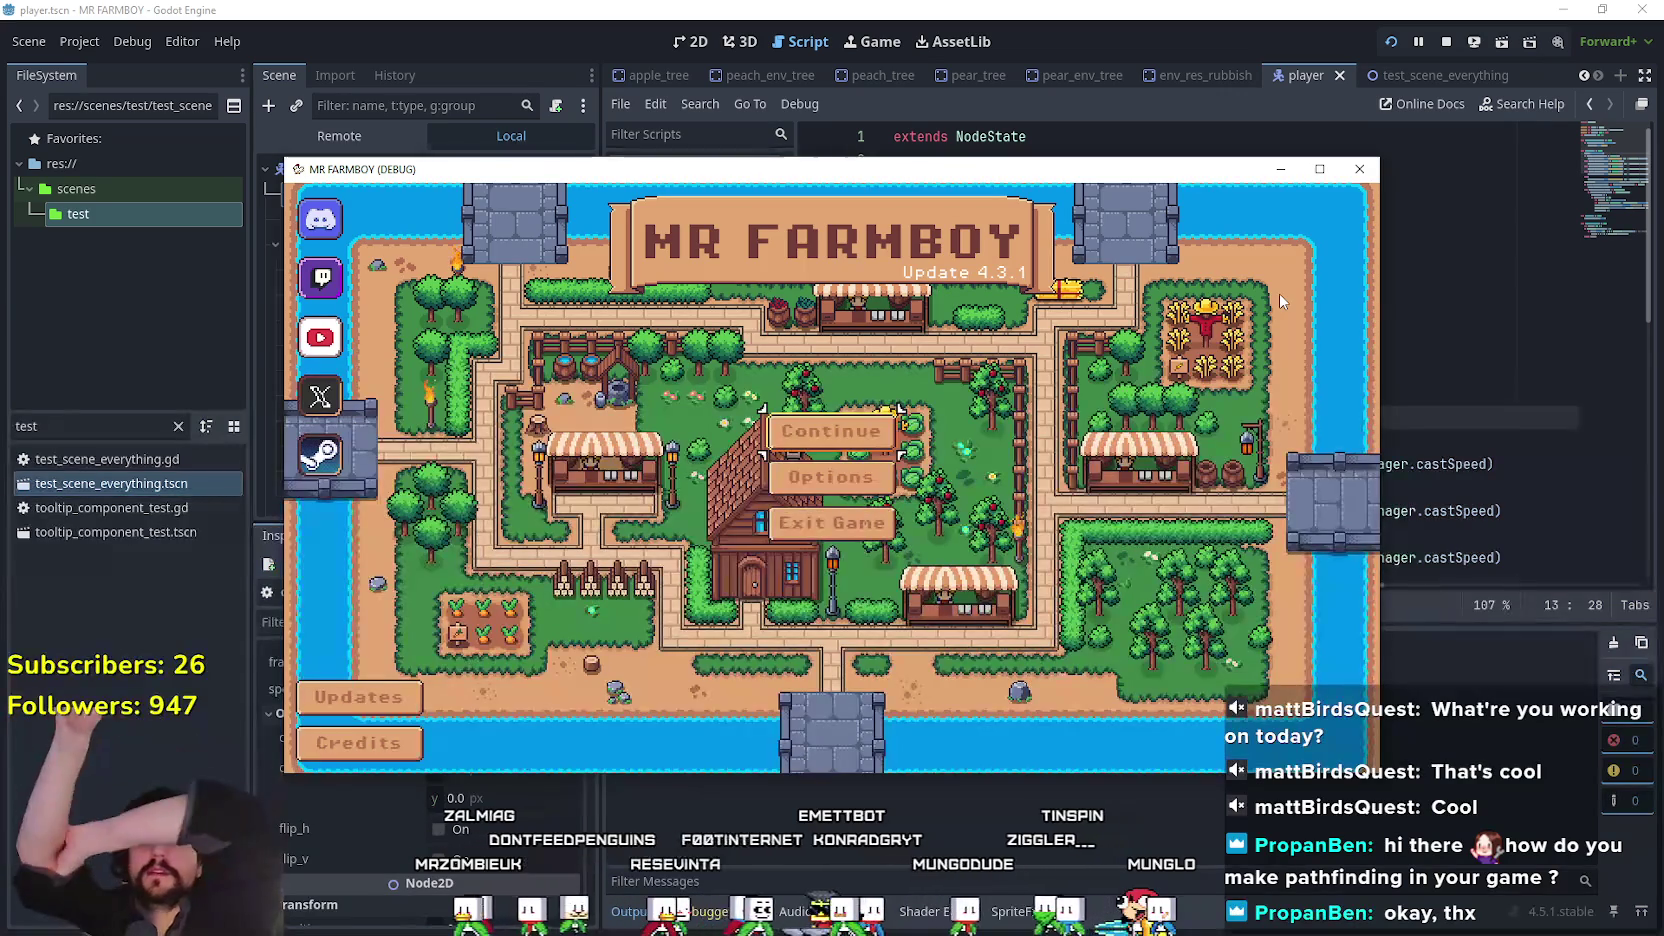
pyautogui.press('Return')
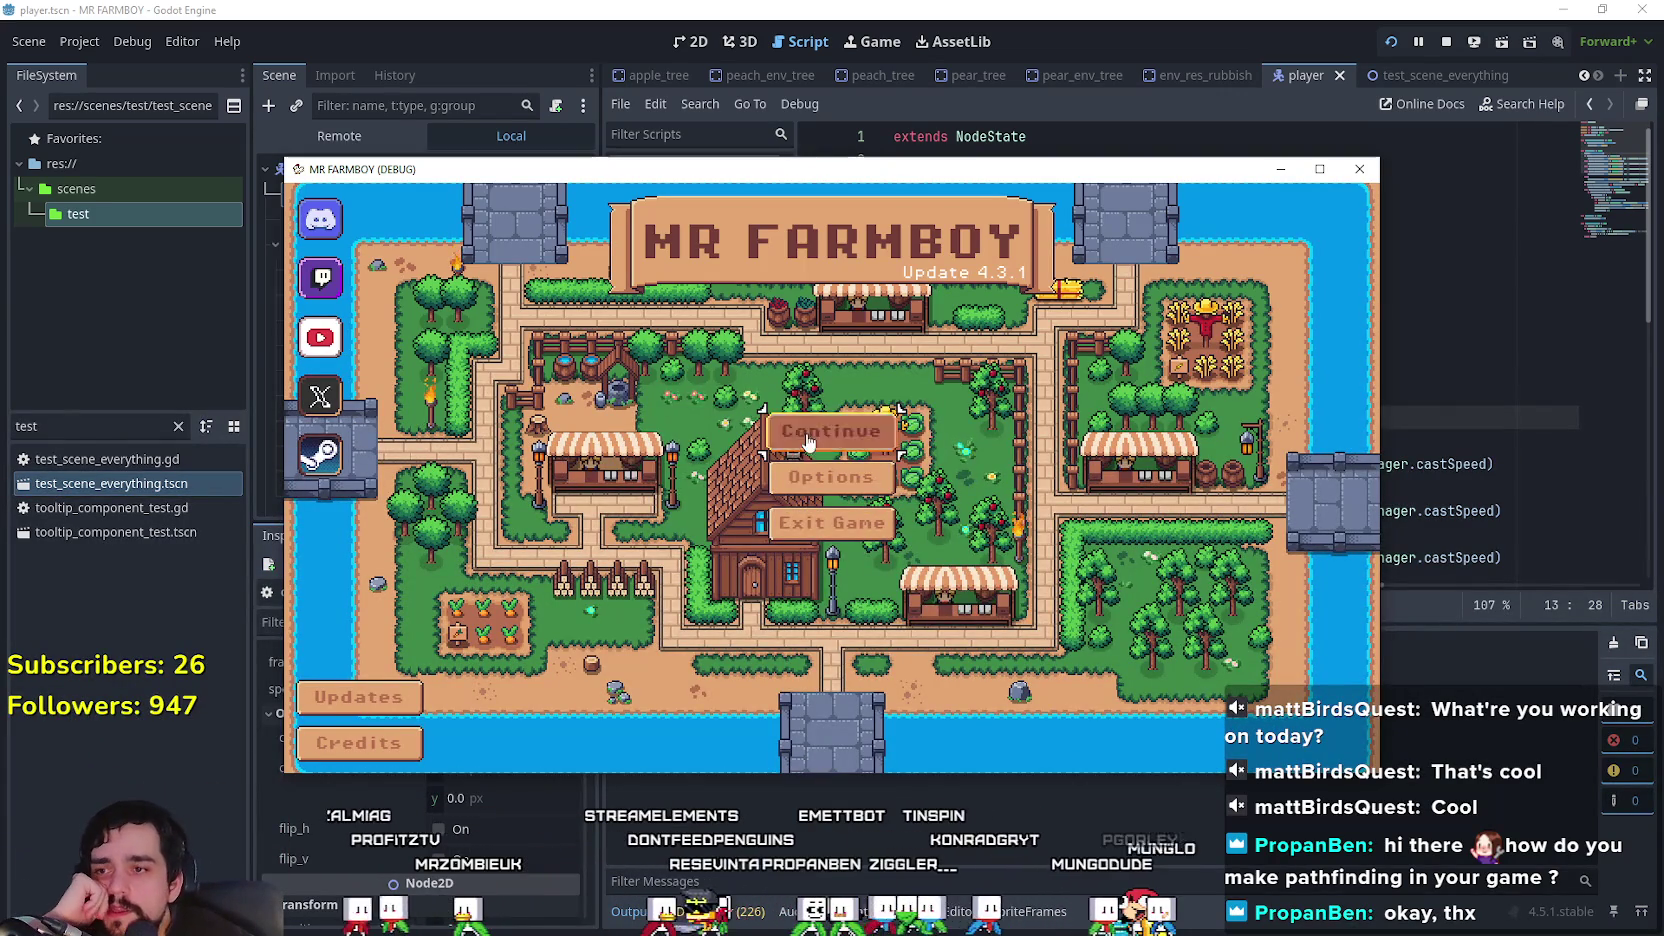
pyautogui.click(1320, 169)
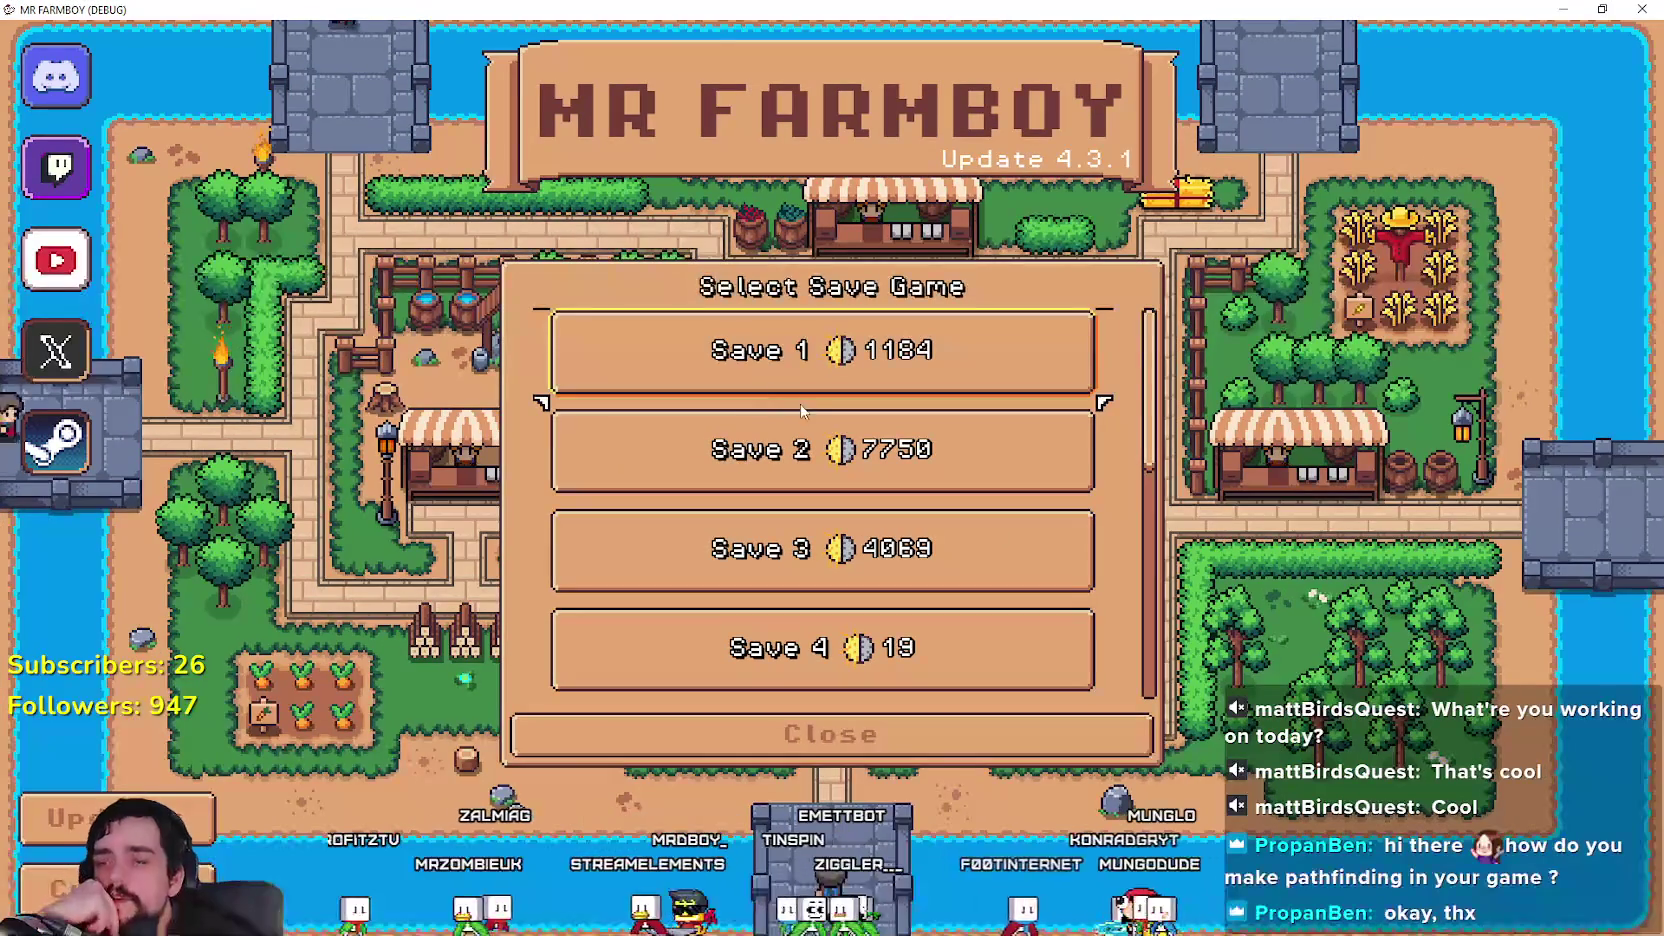
pyautogui.scroll(-6, 900, 600)
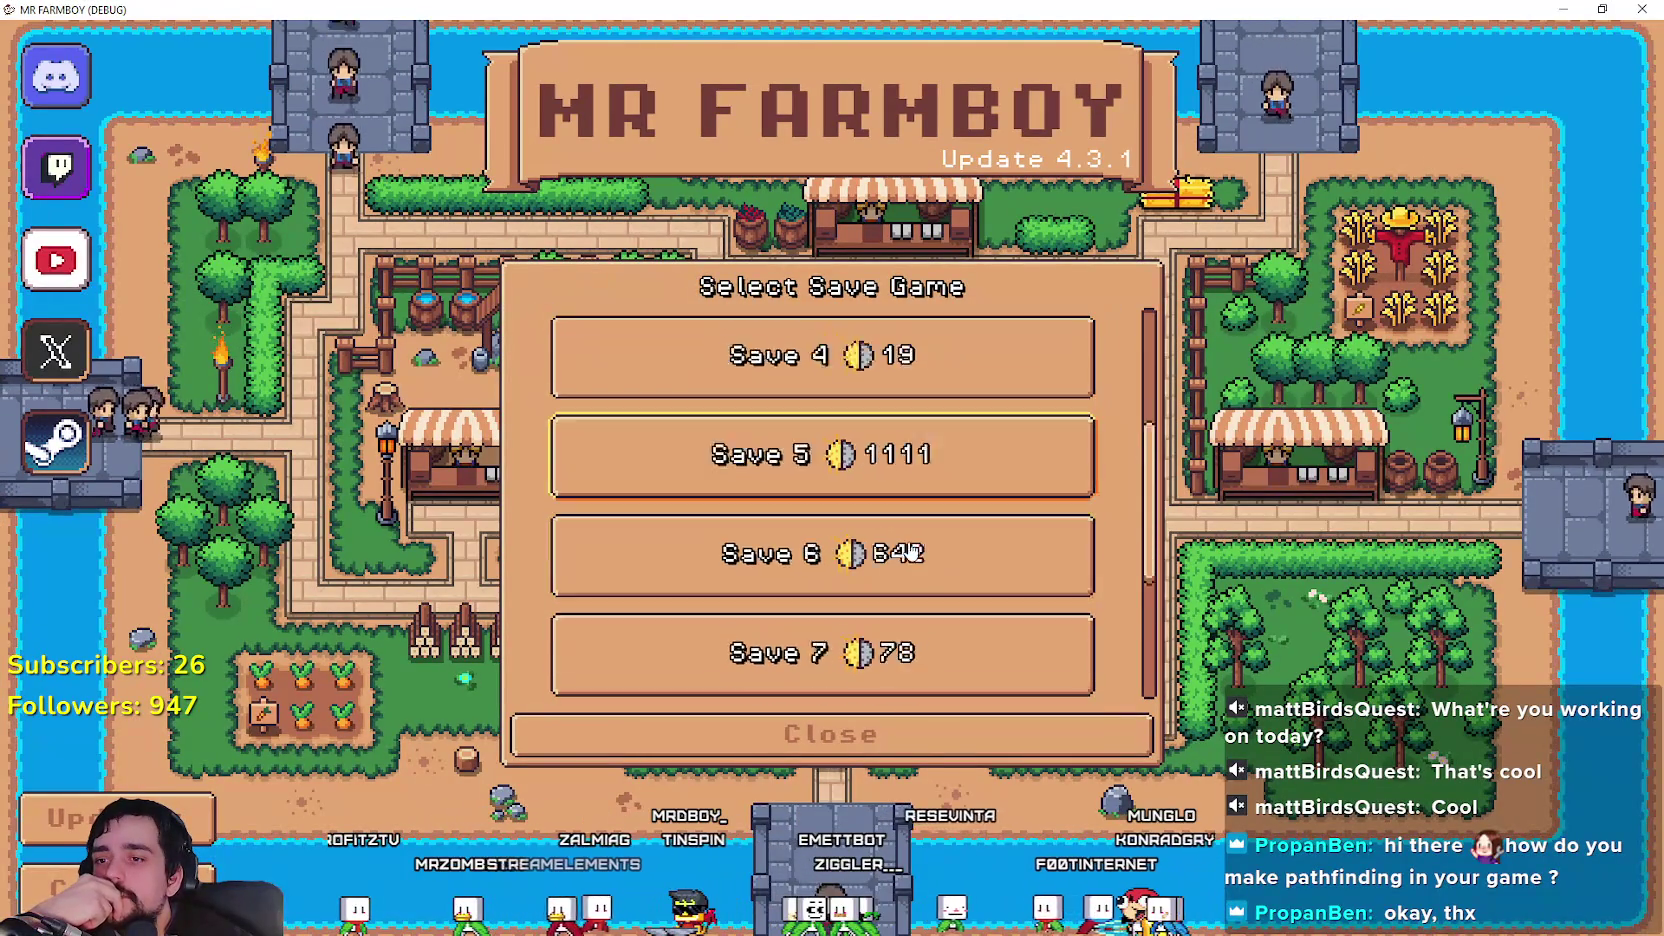
pyautogui.click(928, 655)
pyautogui.click(757, 665)
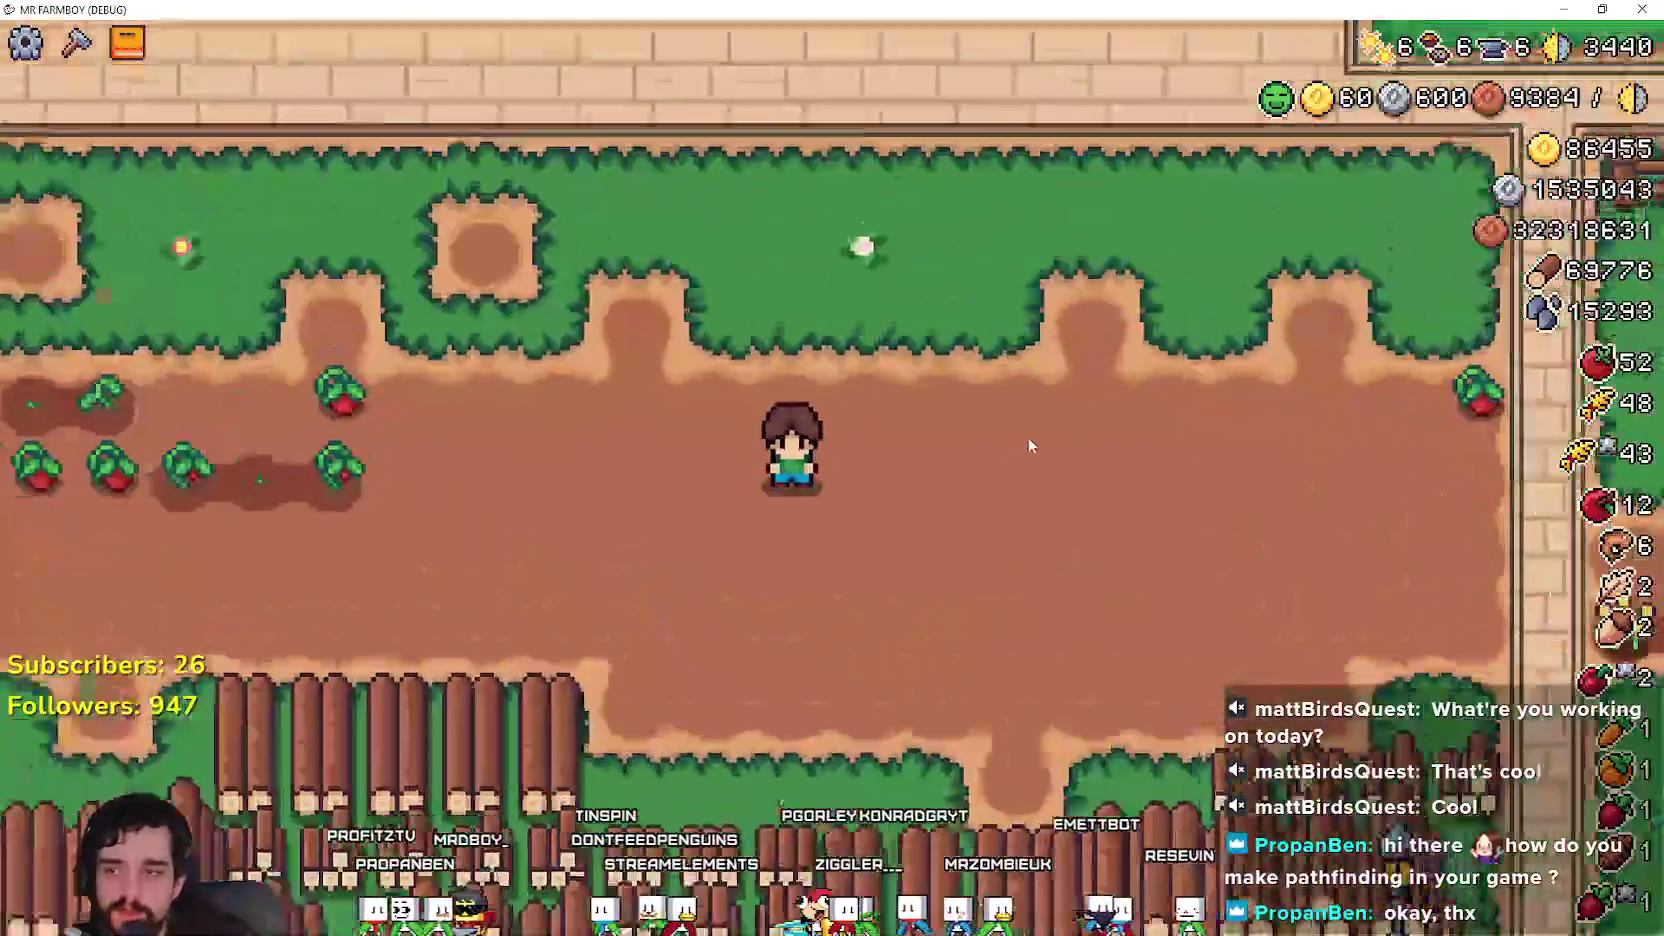
# Step: Walk the farmer north onto the brick path, then east toward the trees and back west
pyautogui.press('w')
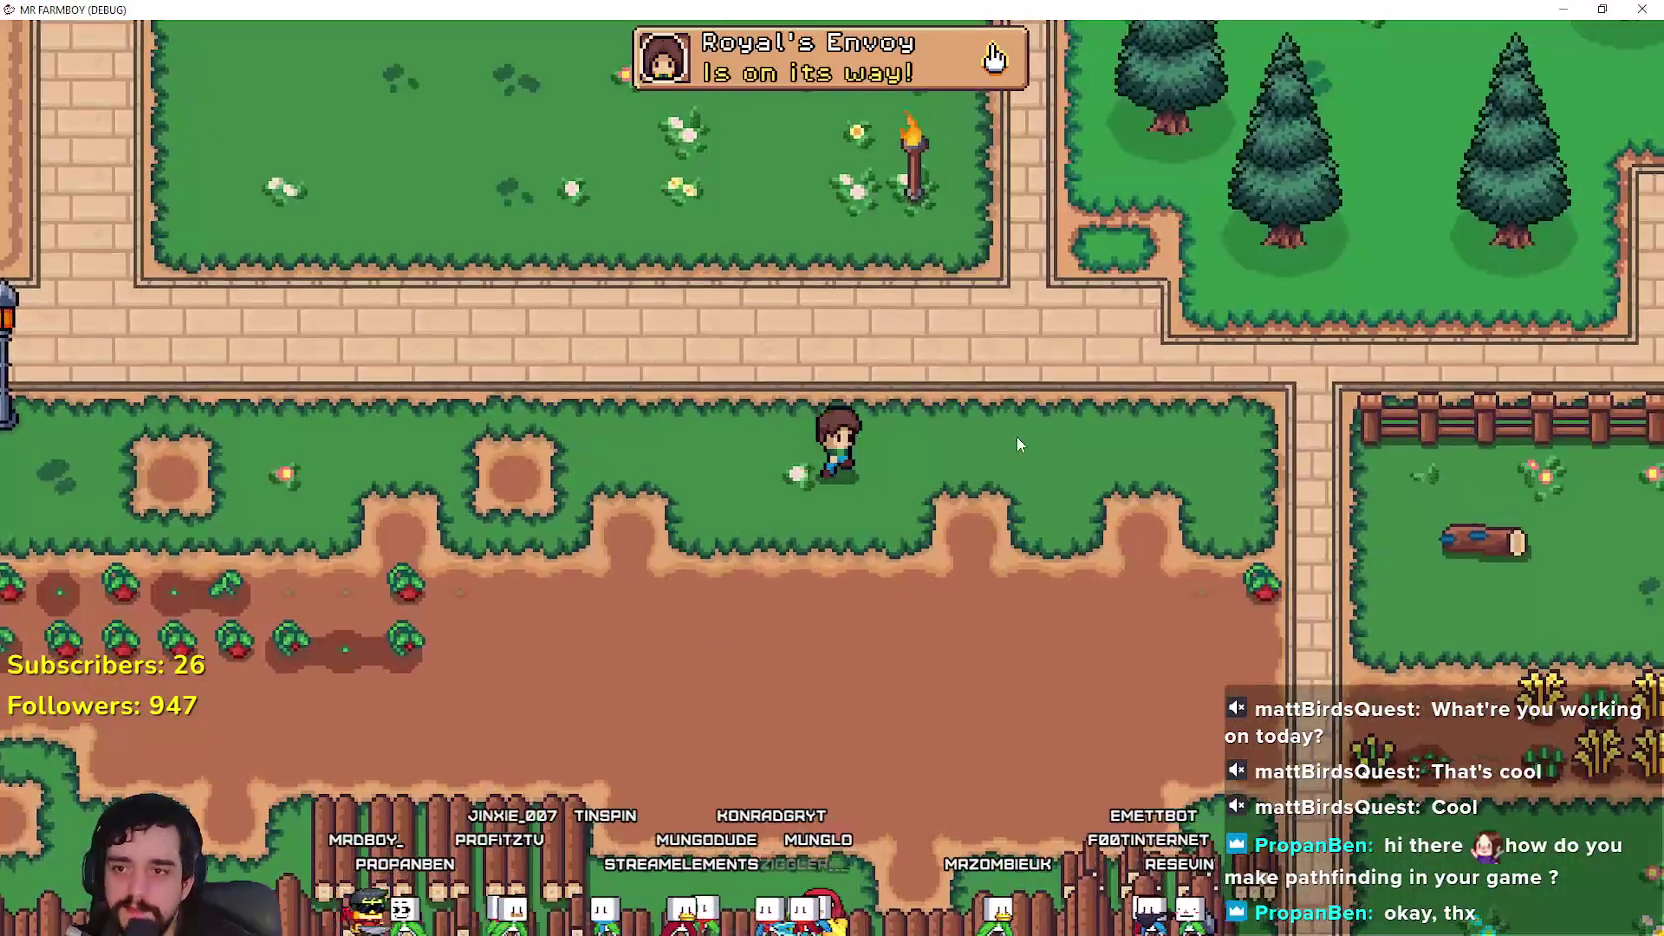
pyautogui.press('w')
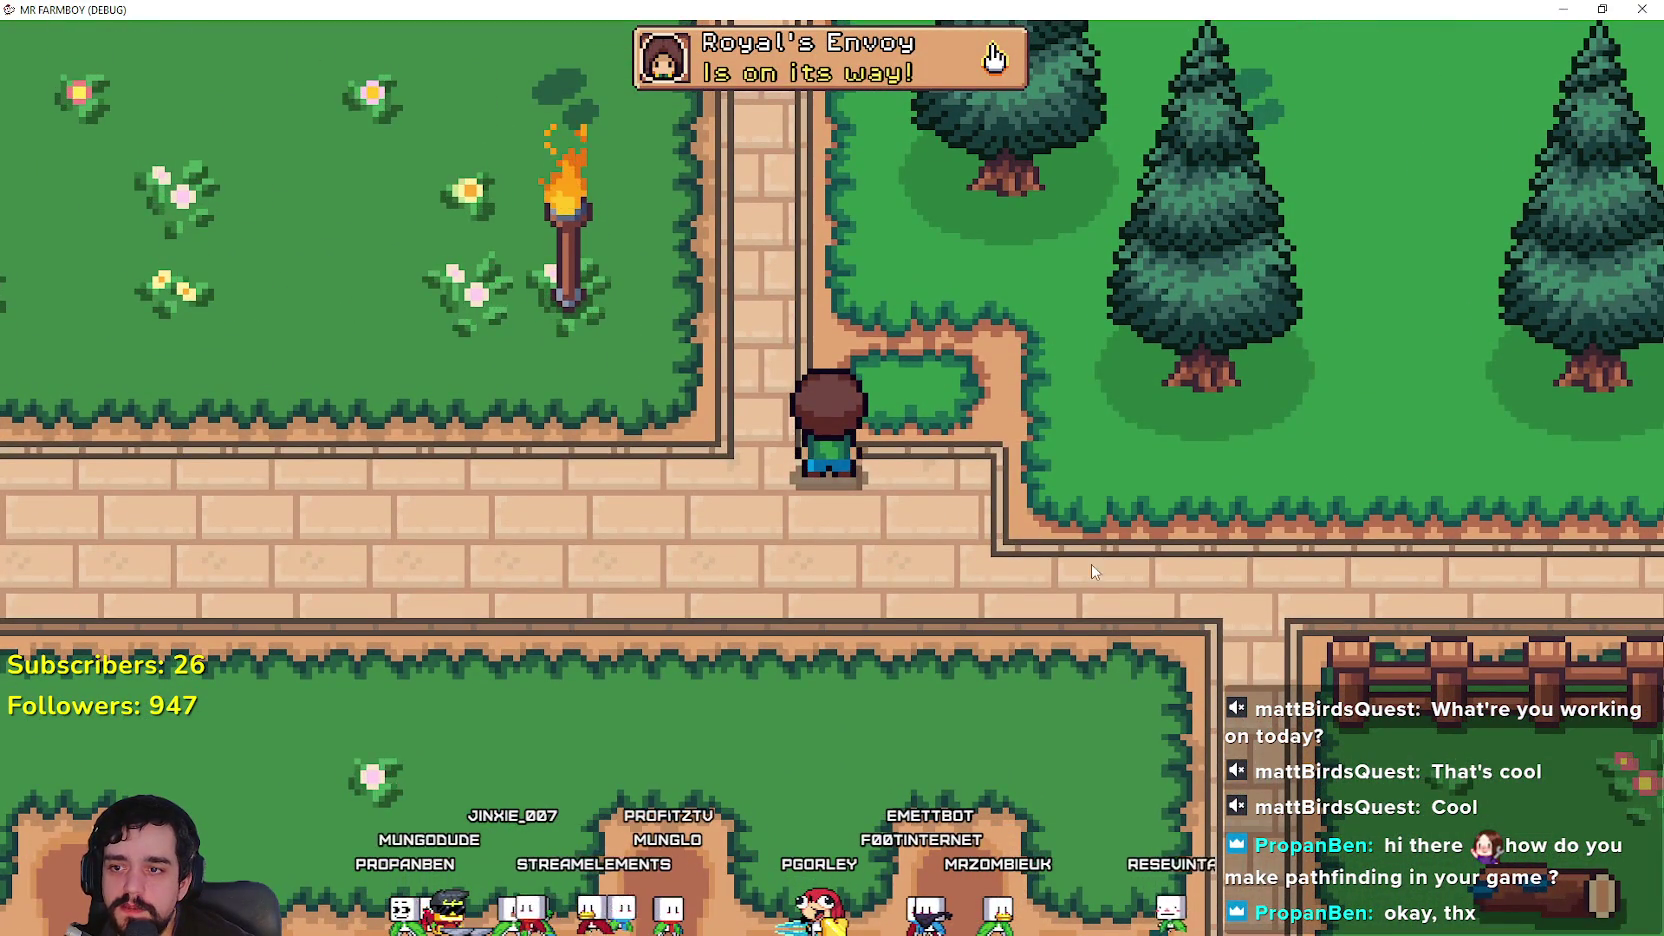
pyautogui.press('d')
pyautogui.press('a')
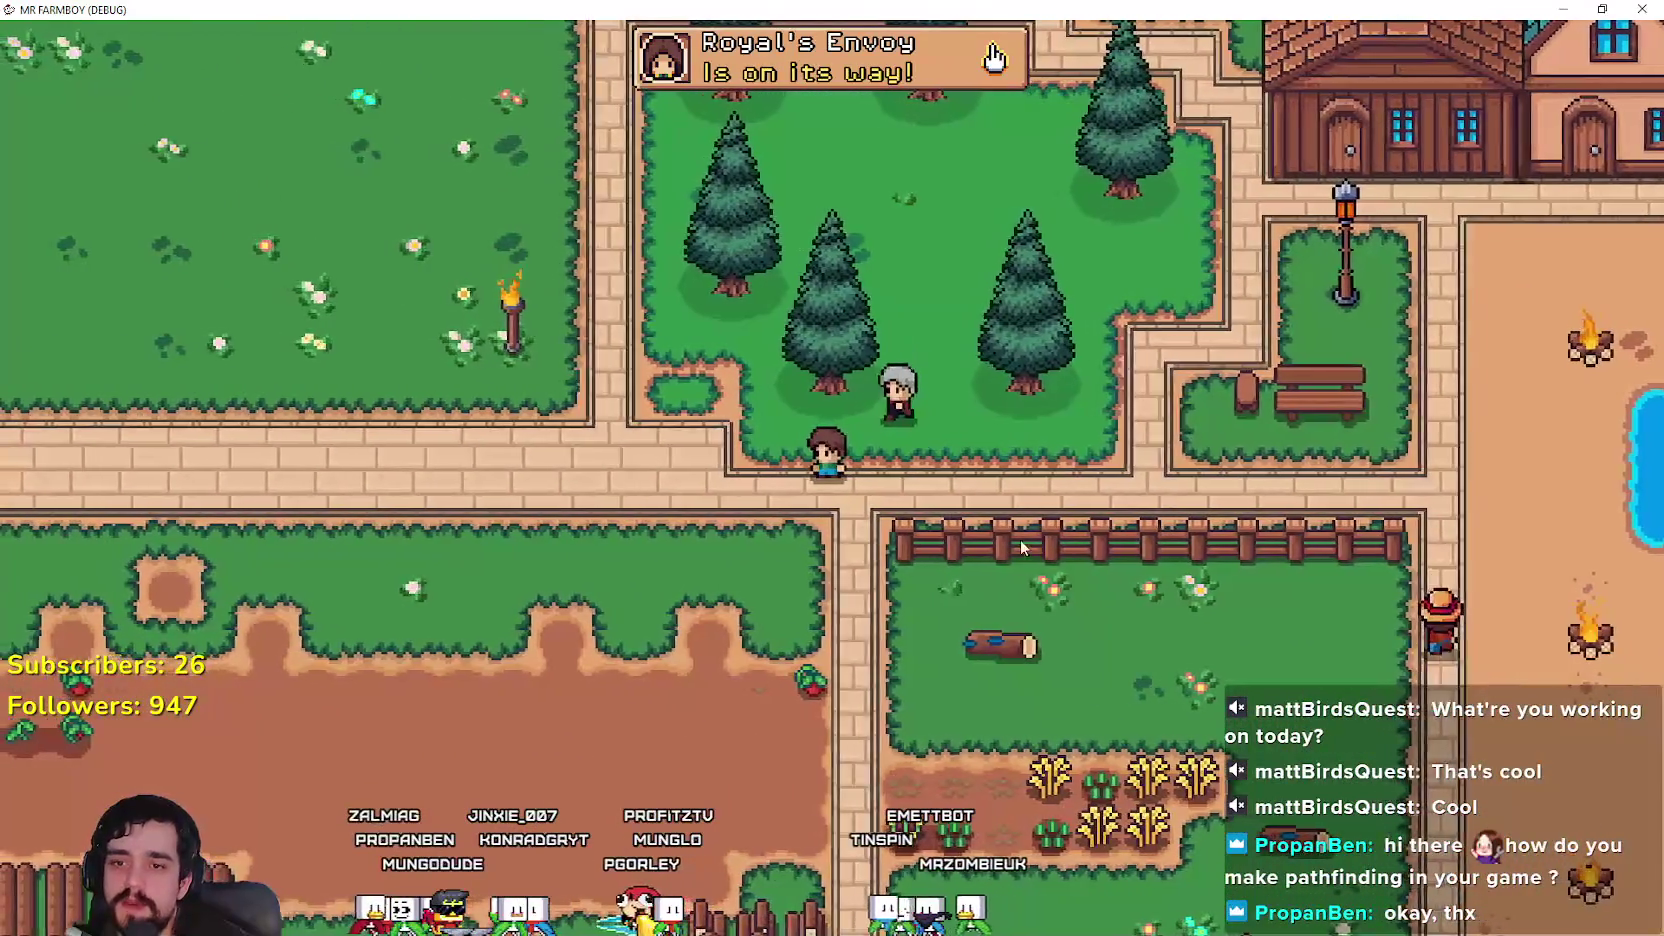
pyautogui.press('a')
pyautogui.scroll(1, 965, 444)
pyautogui.scroll(3, 966, 437)
pyautogui.scroll(-3, 818, 590)
# Step: Walk the farmer past the woodcutter and along the path, then switch back to the editor
pyautogui.press('s')
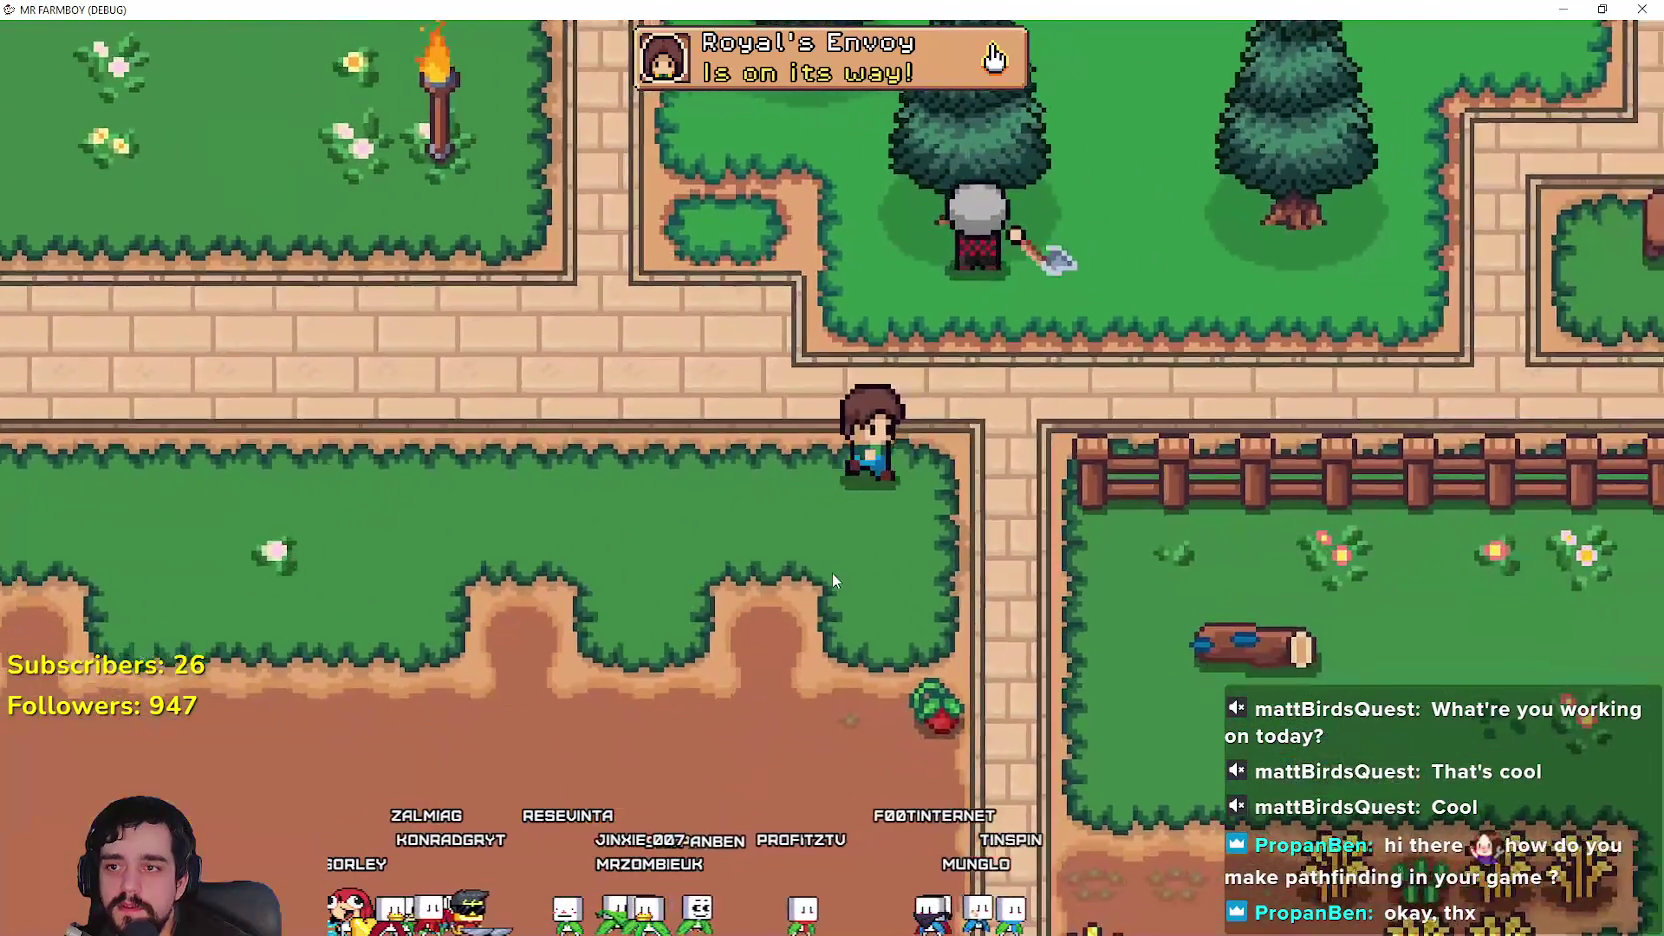
pyautogui.scroll(-3, 831, 572)
pyautogui.press('w')
pyautogui.scroll(2, 835, 571)
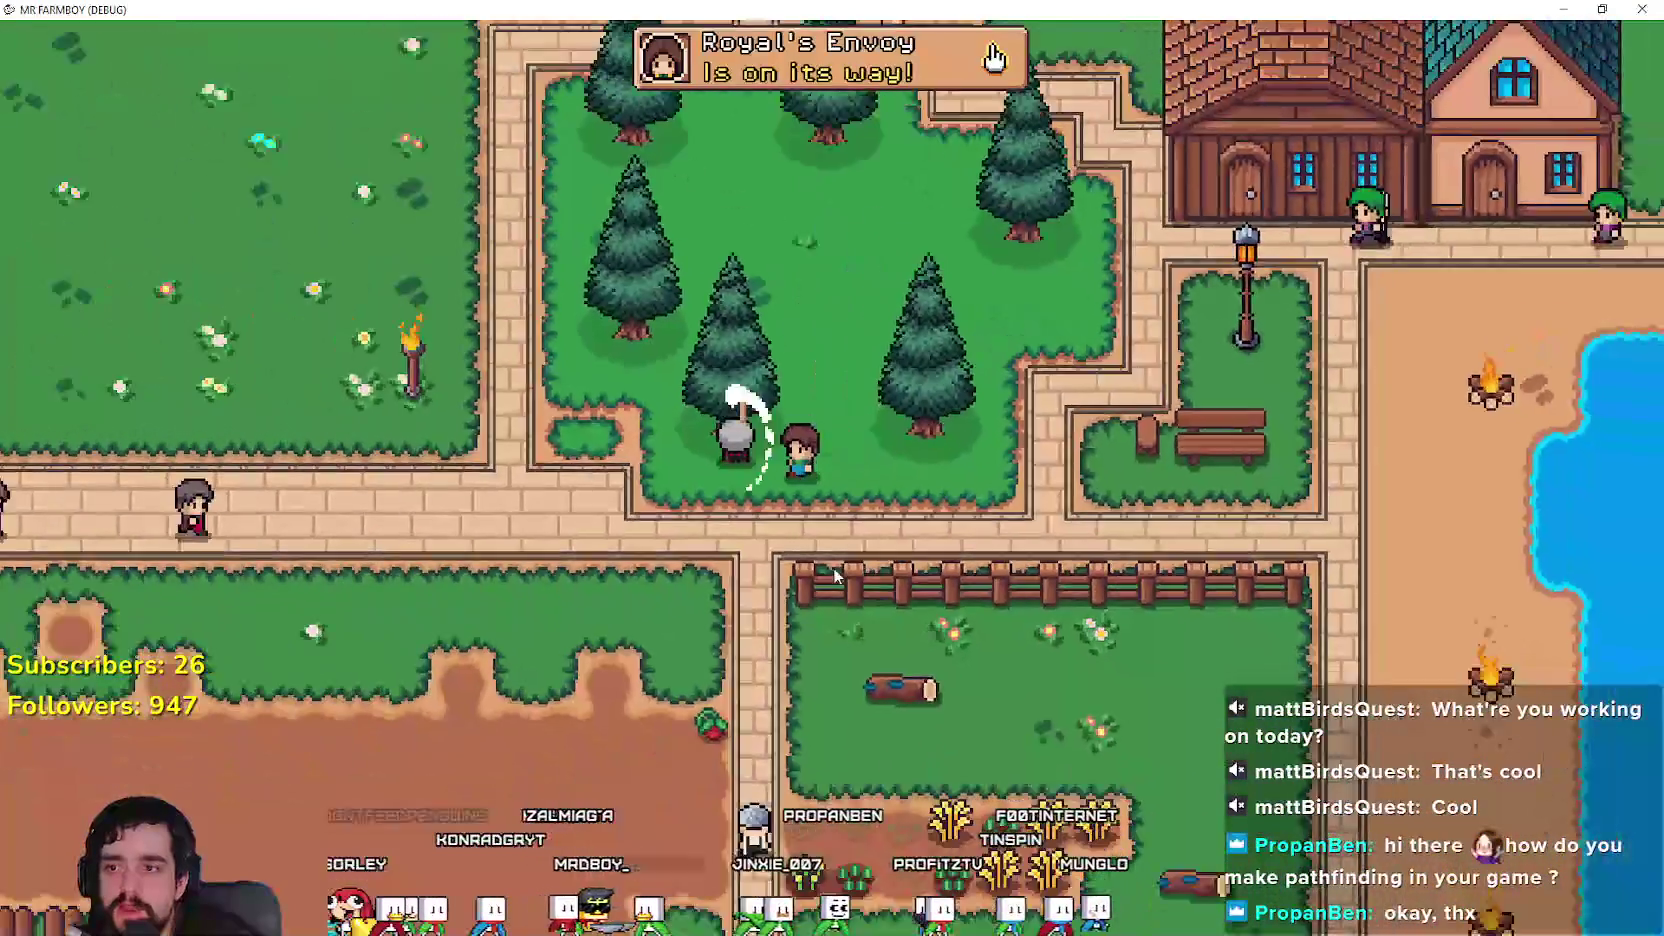
pyautogui.scroll(5, 871, 481)
pyautogui.press('a')
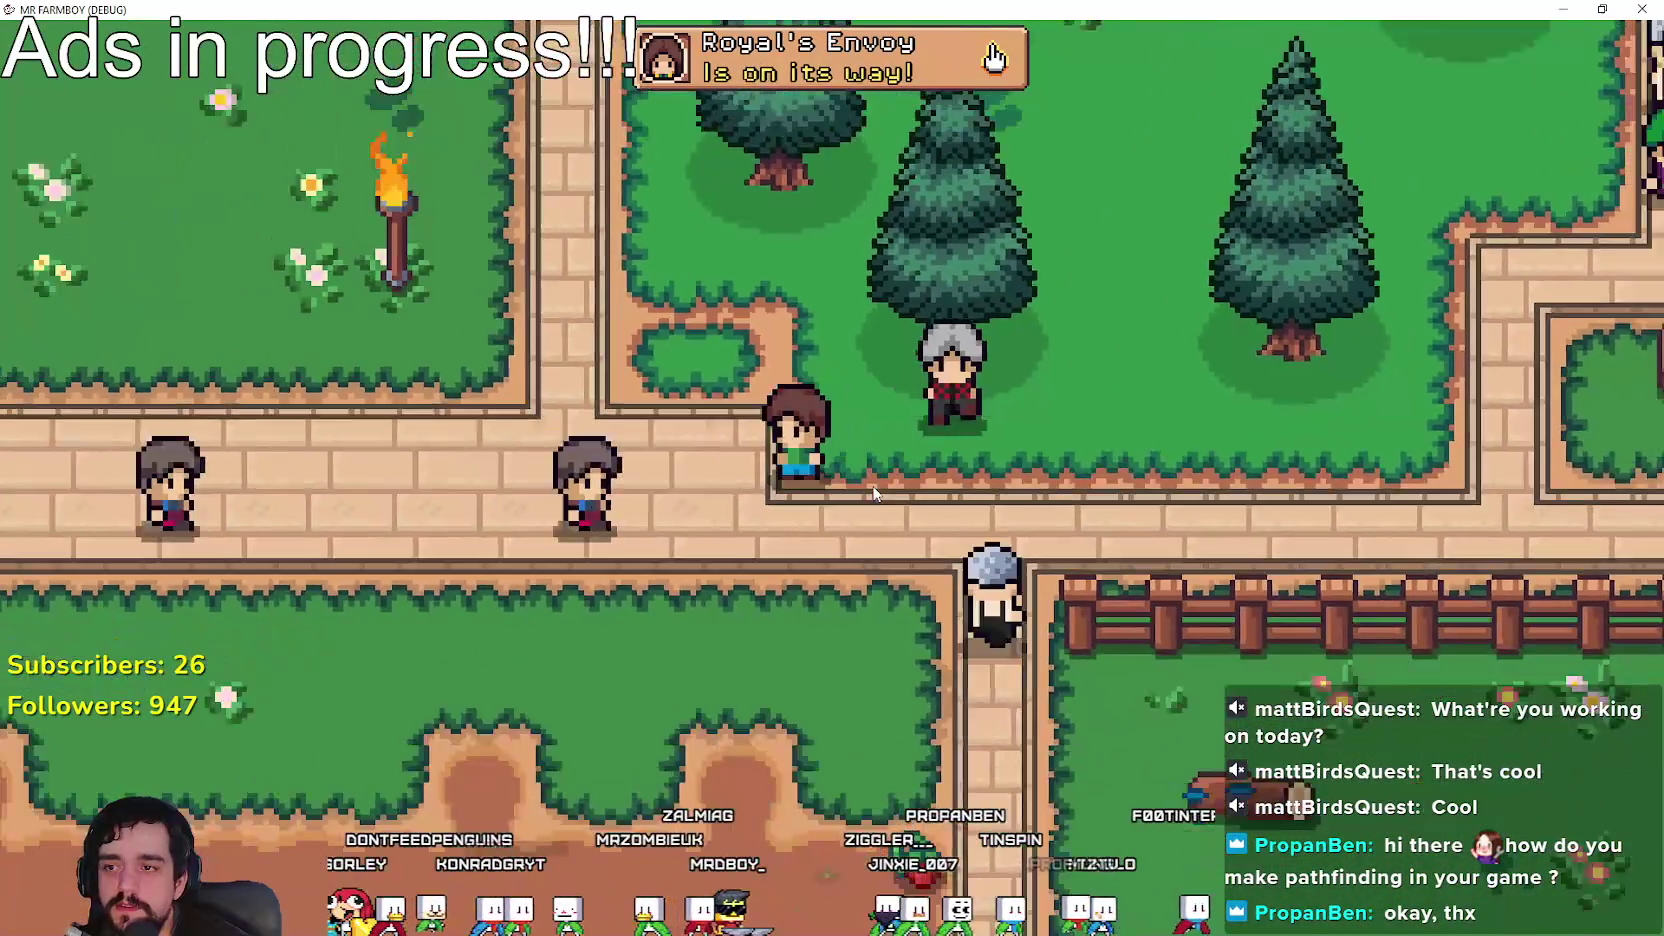
pyautogui.scroll(-4, 874, 493)
pyautogui.scroll(3, 809, 398)
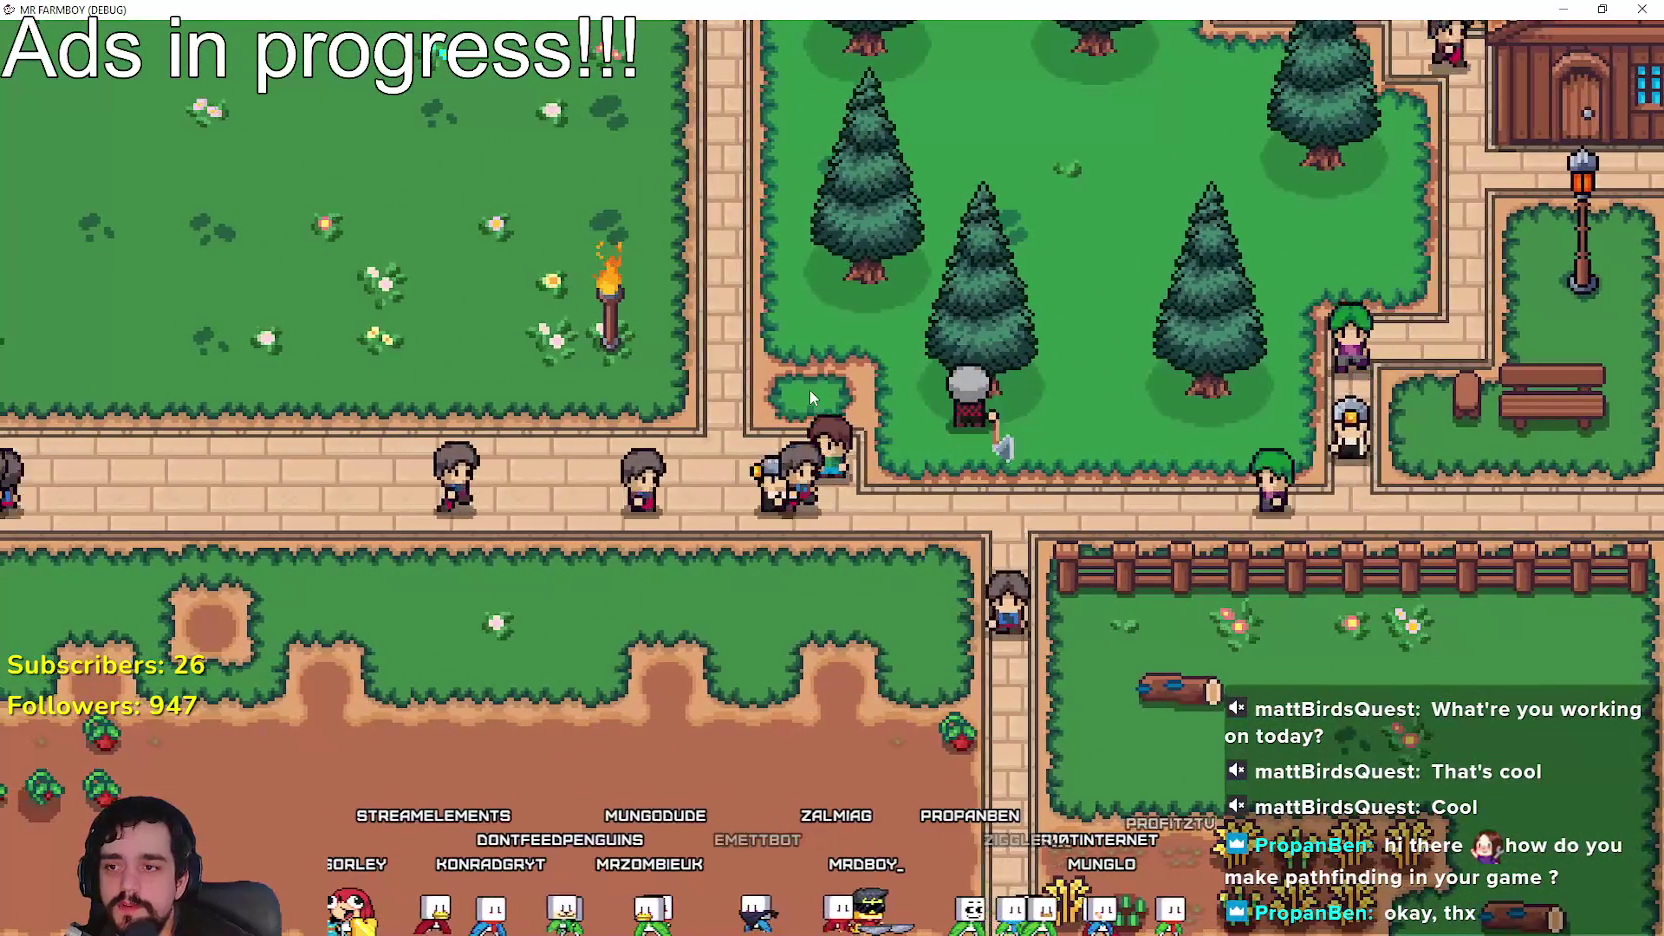
pyautogui.press('a')
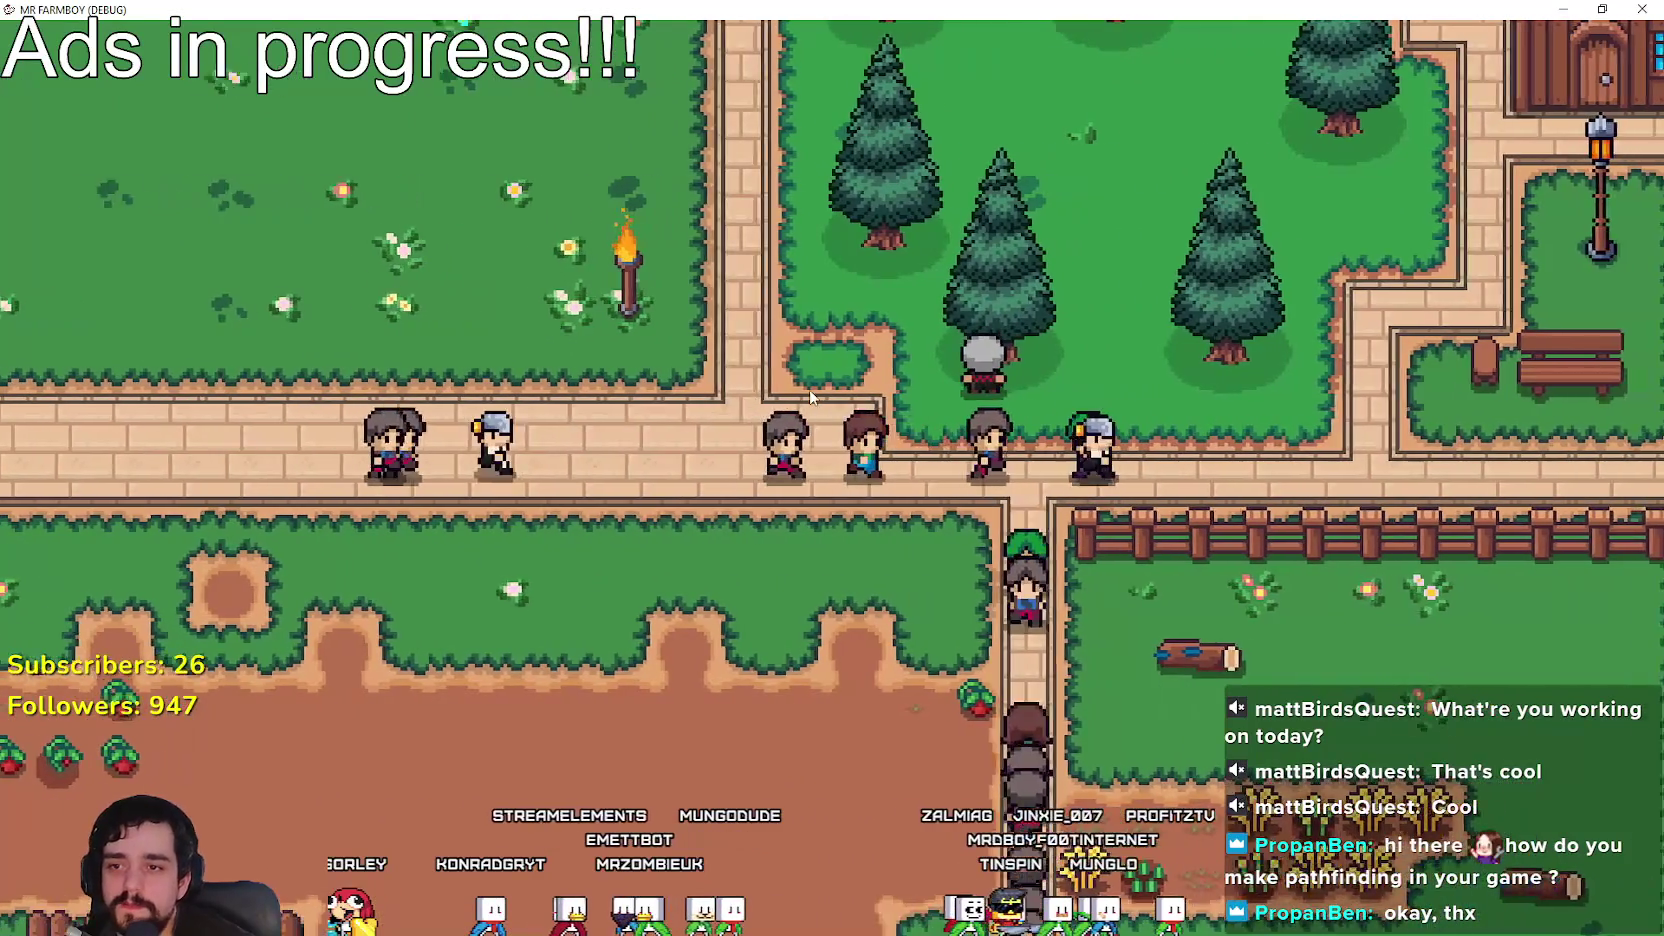
pyautogui.press('d')
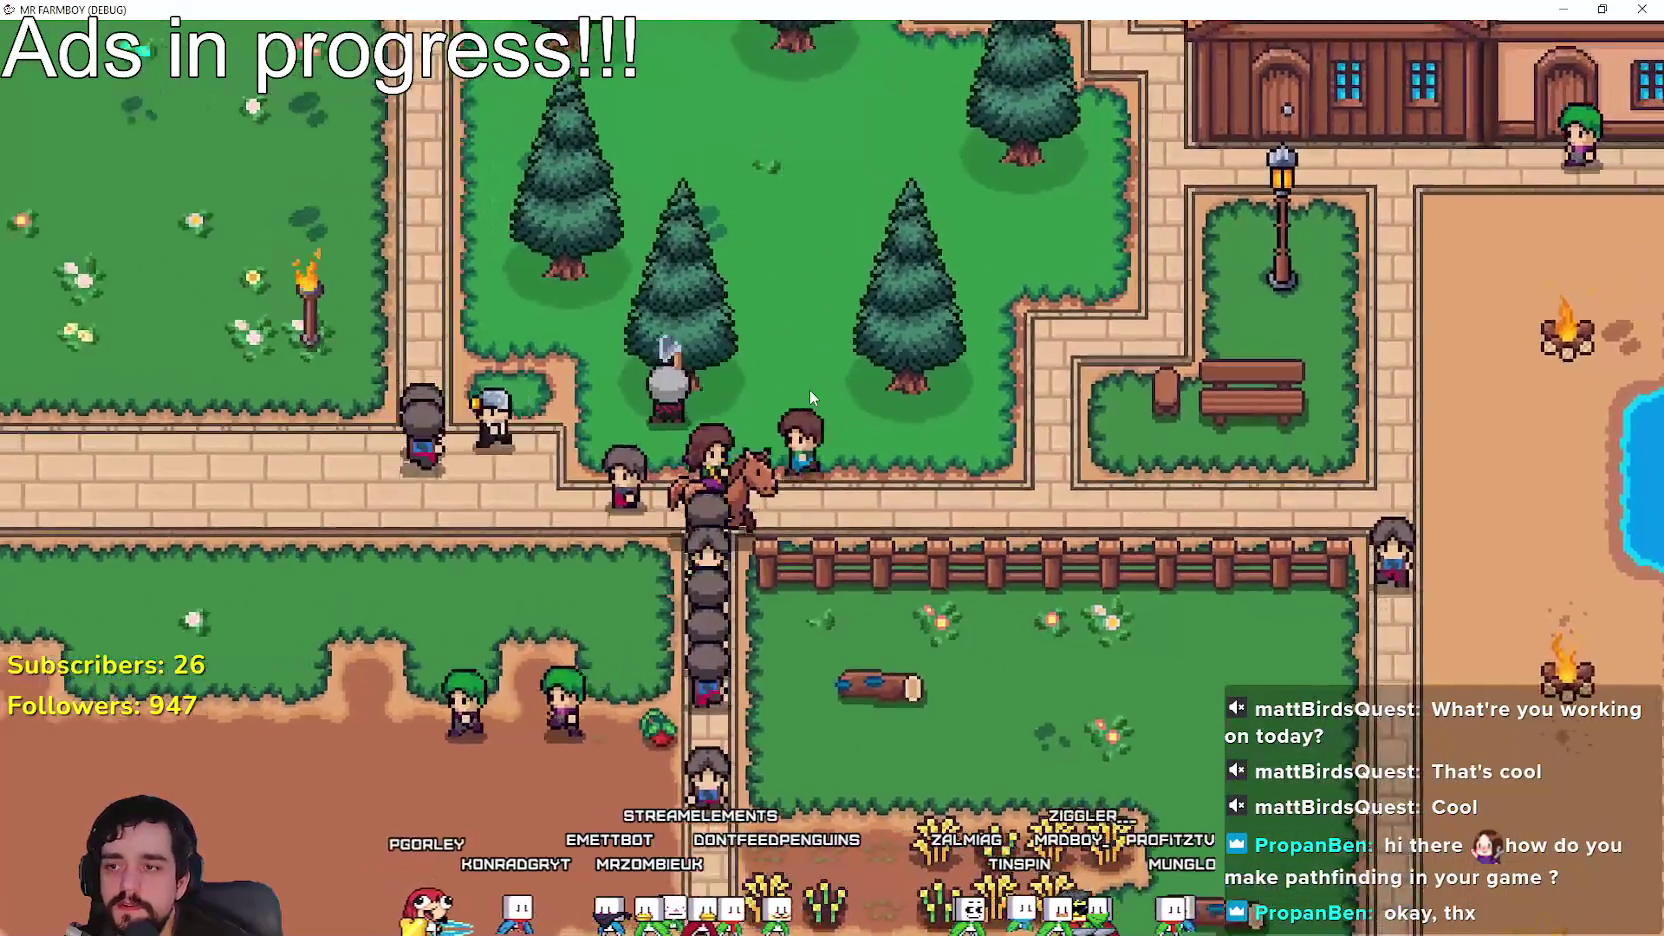
pyautogui.hotkey('alt', 'Tab')
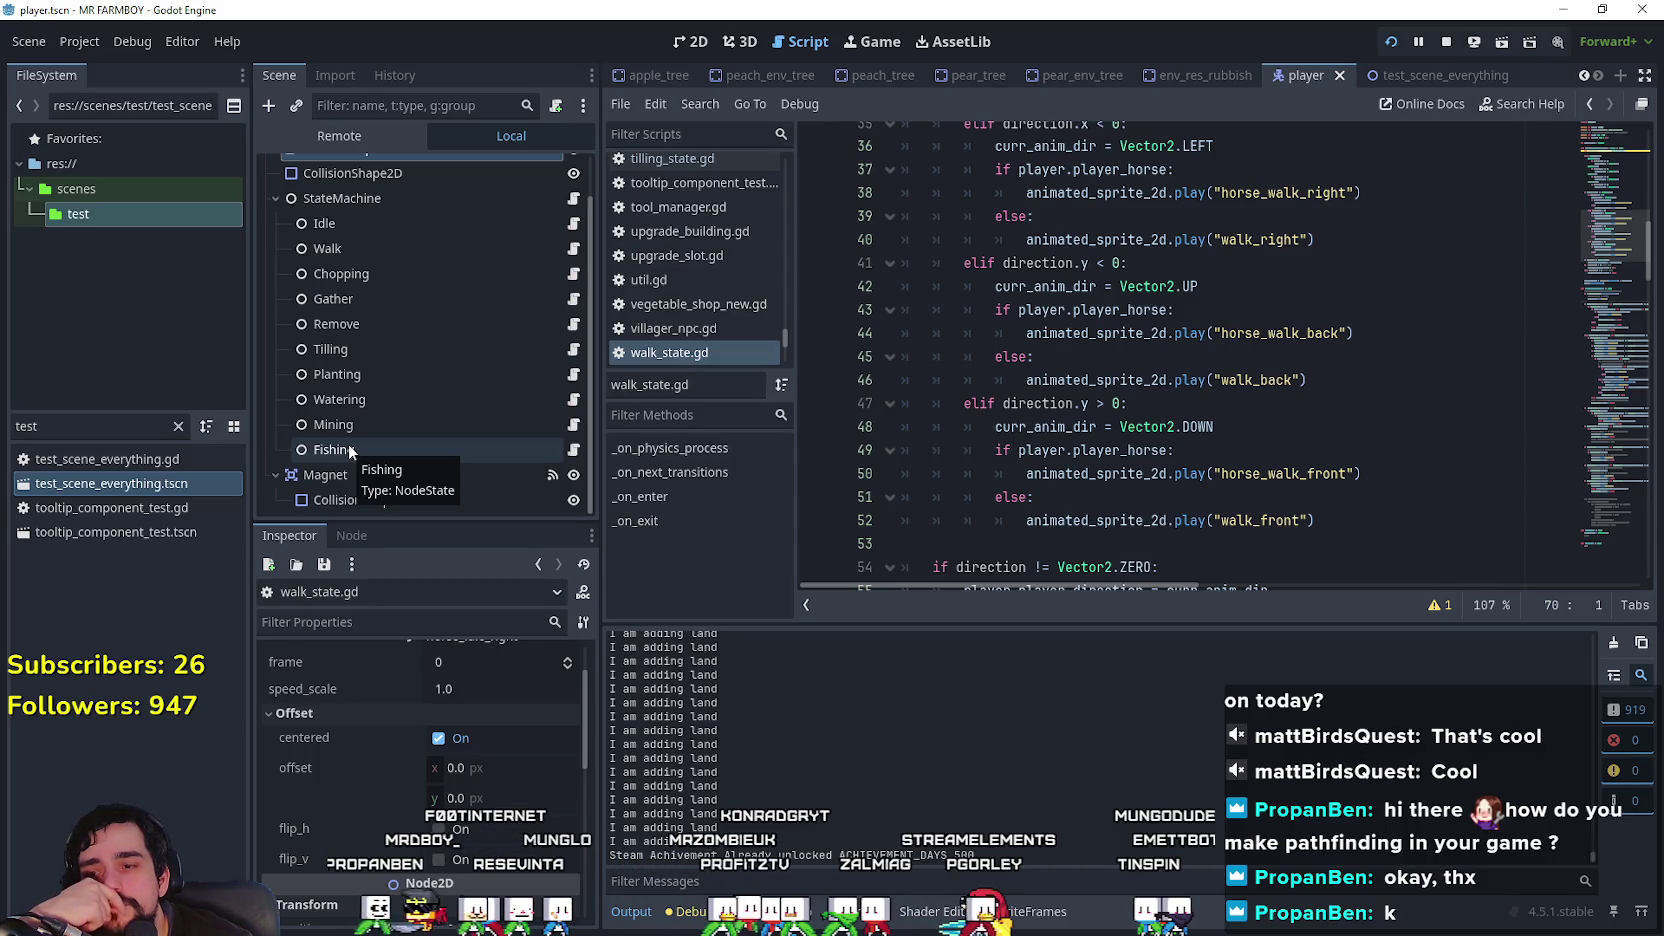
pyautogui.scroll(9, 1284, 420)
pyautogui.scroll(3, 1283, 513)
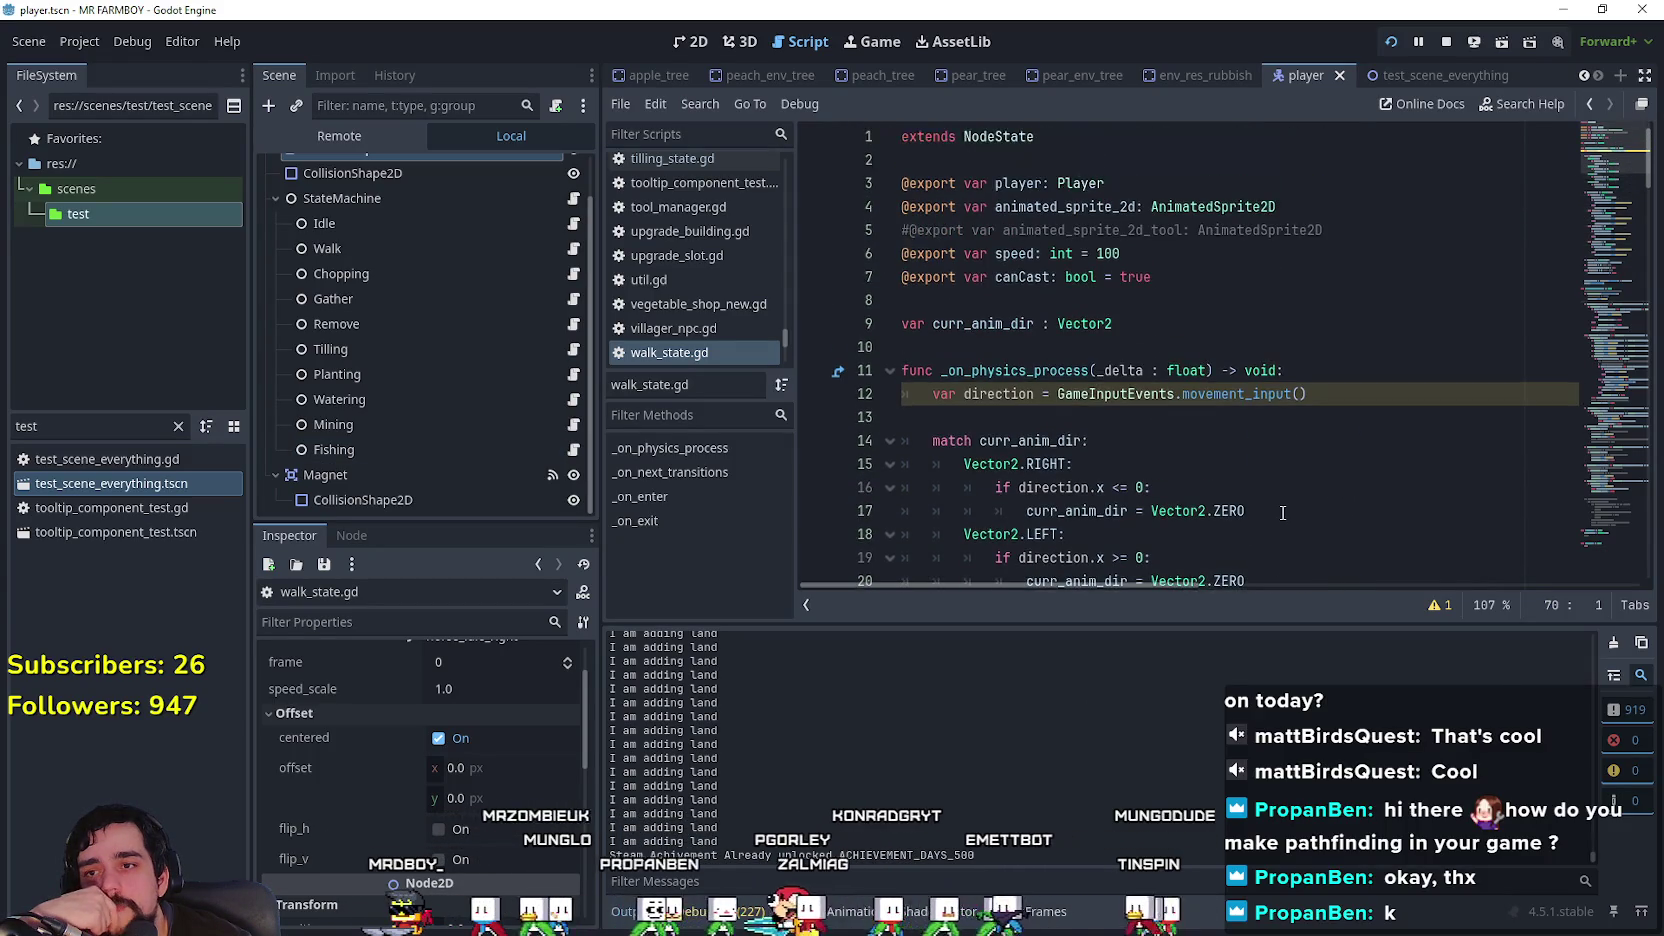
pyautogui.scroll(-4, 1270, 511)
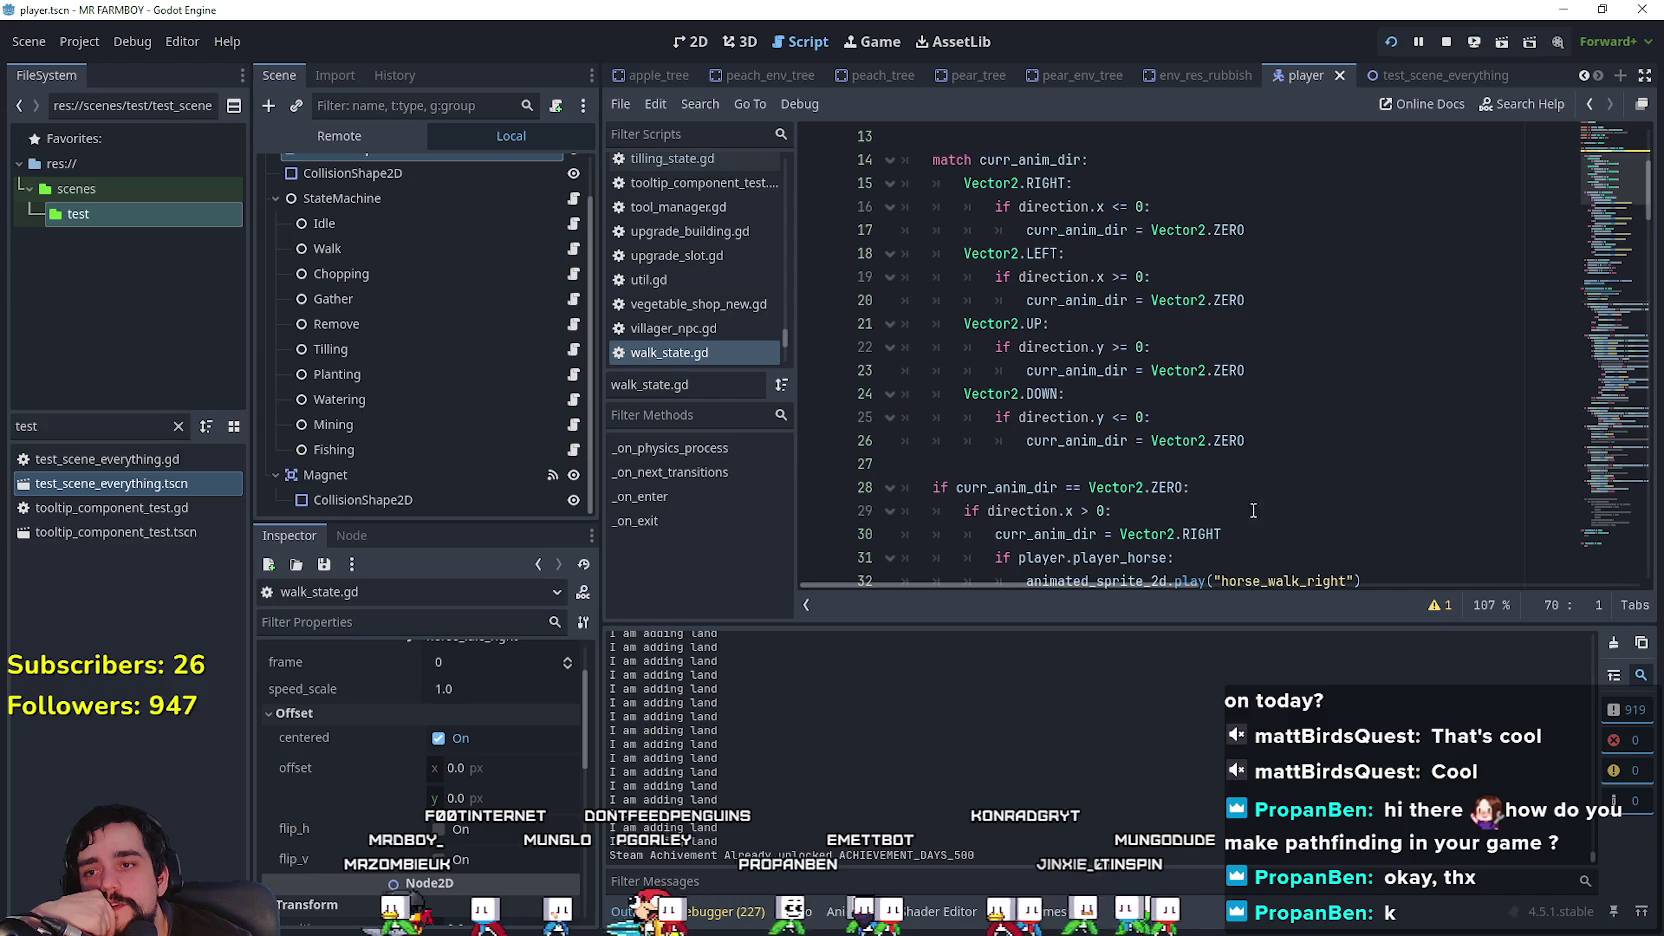
pyautogui.scroll(-12, 1193, 487)
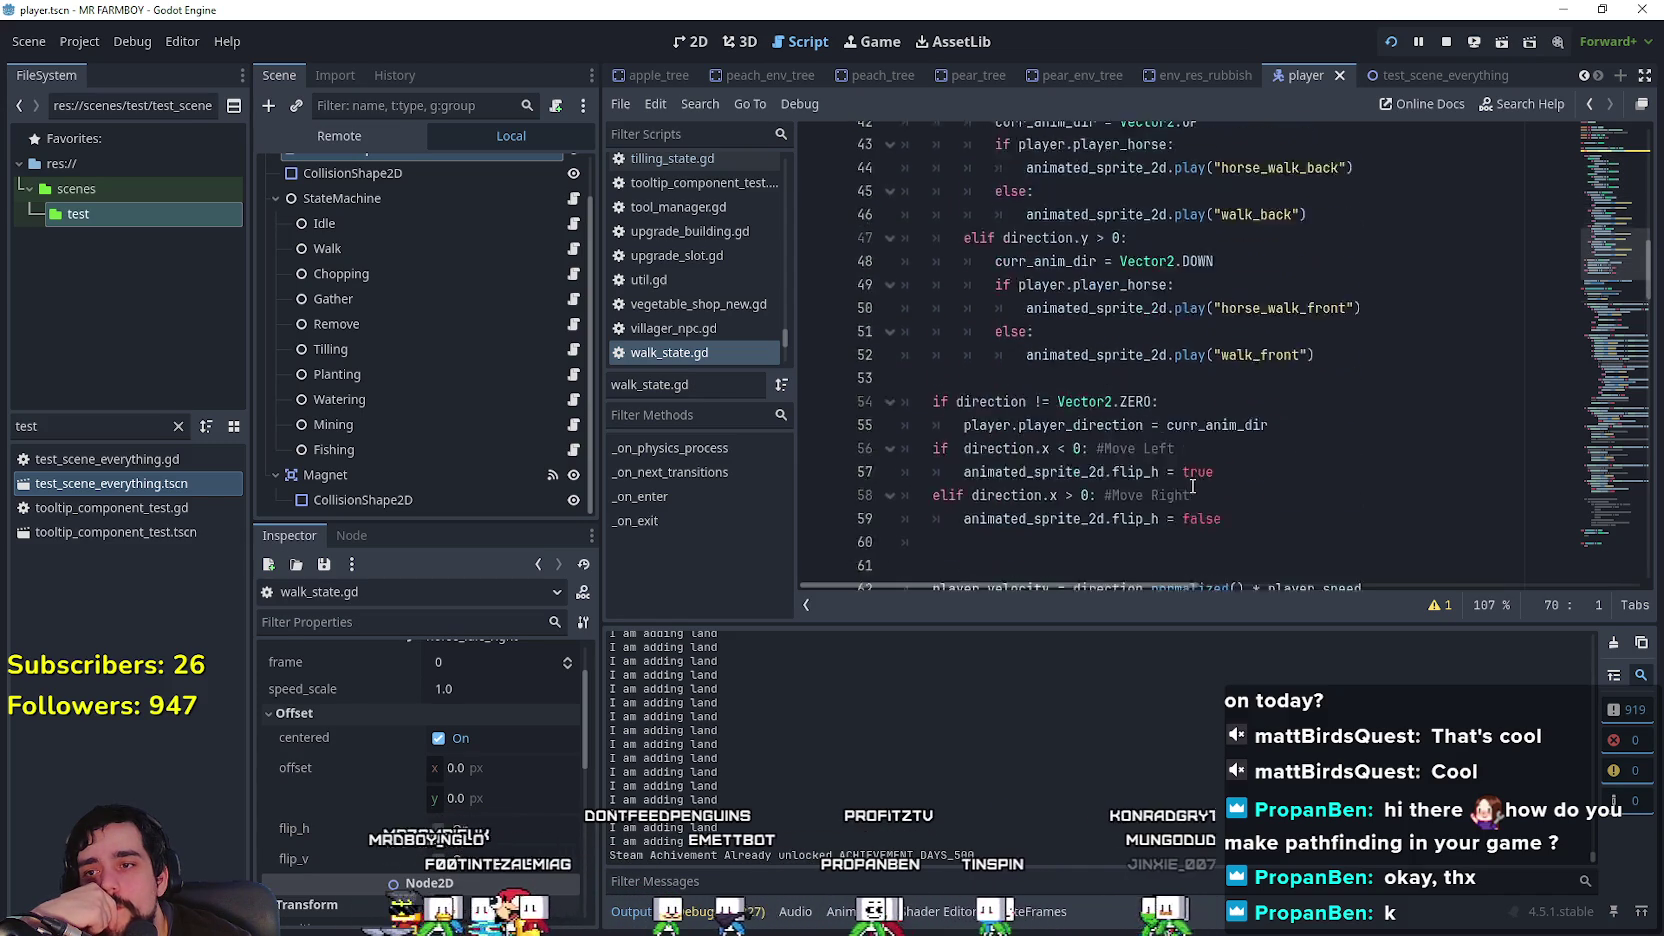
pyautogui.scroll(-3, 1192, 487)
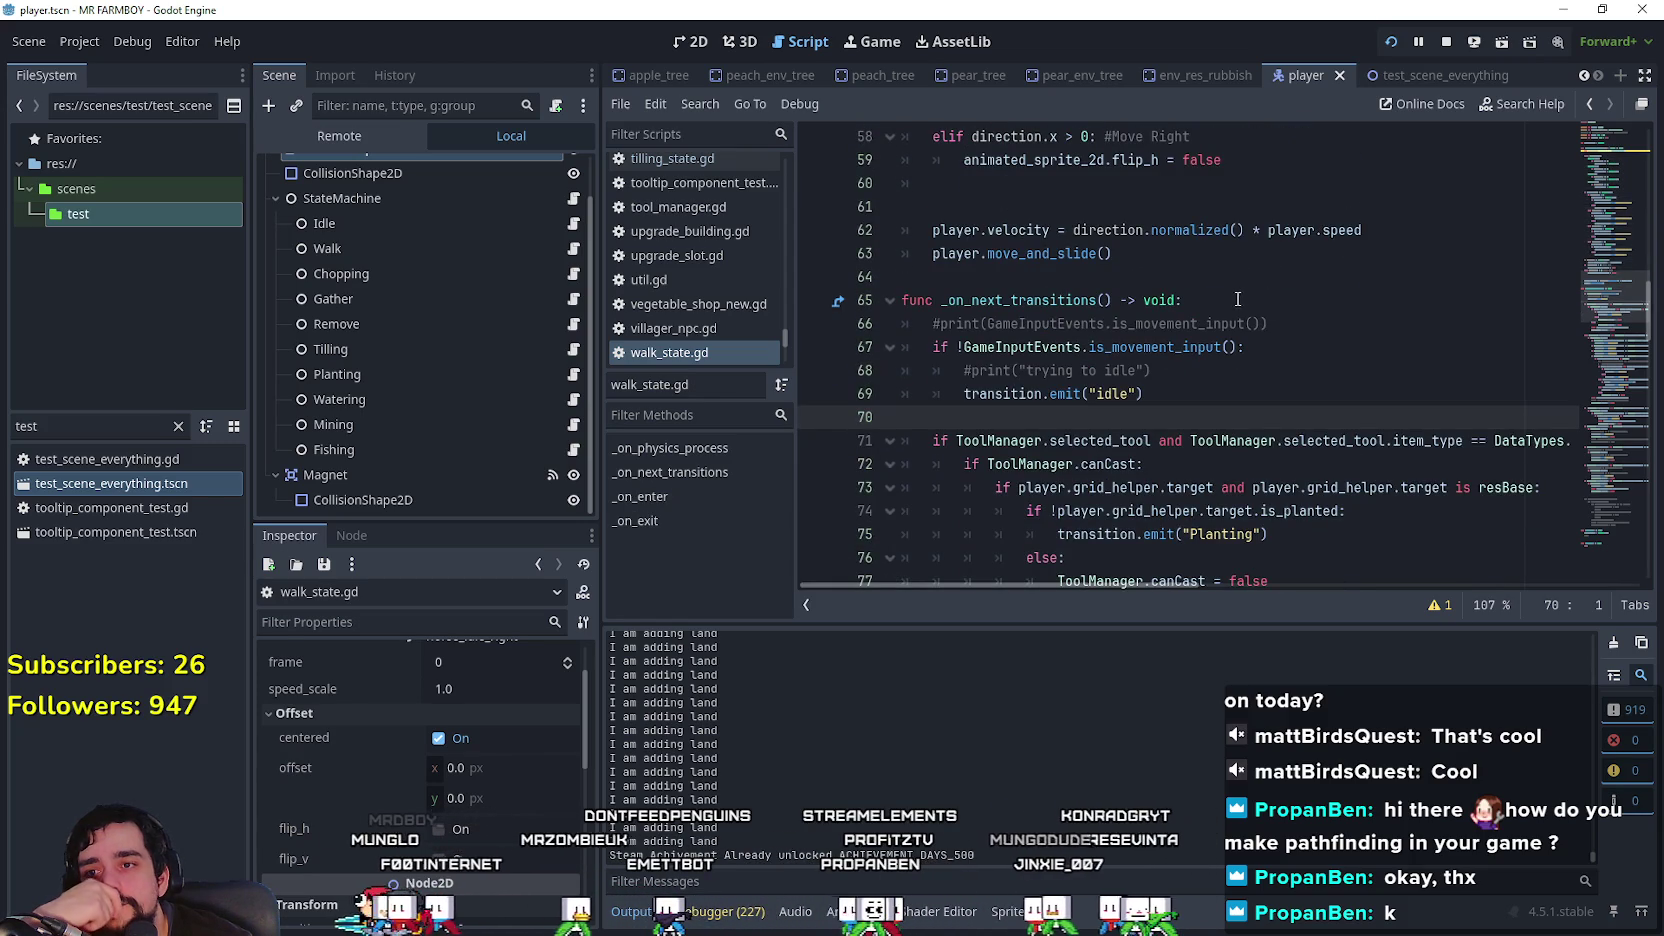
pyautogui.click(572, 223)
pyautogui.scroll(2, 1610, 448)
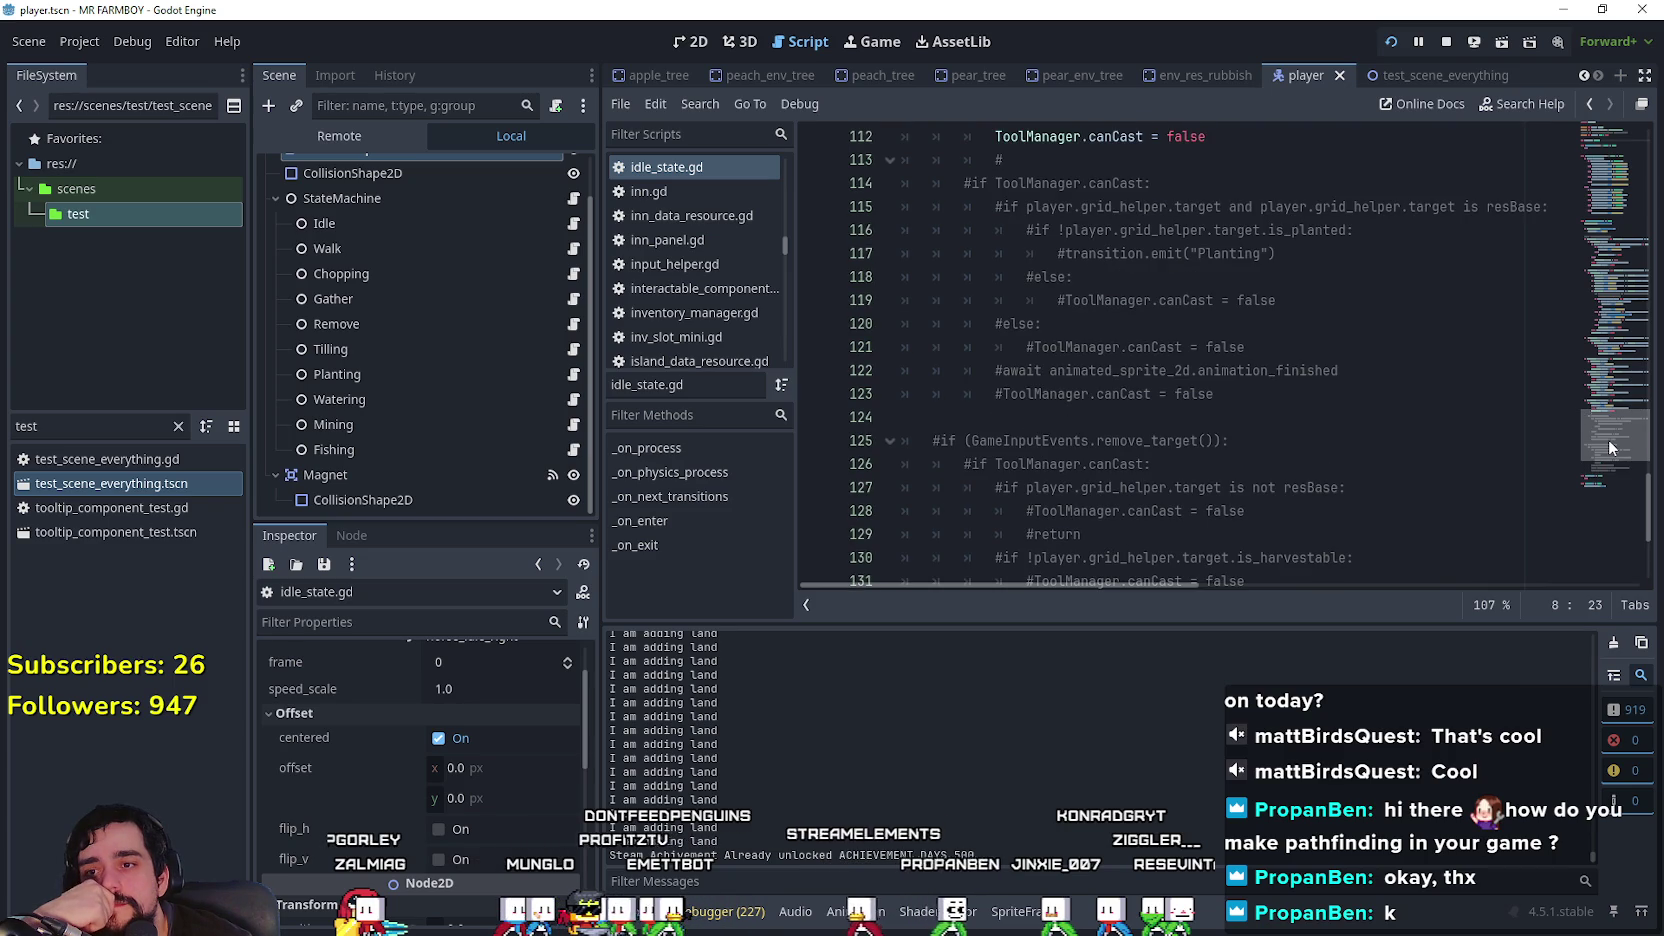
pyautogui.scroll(6, 1610, 448)
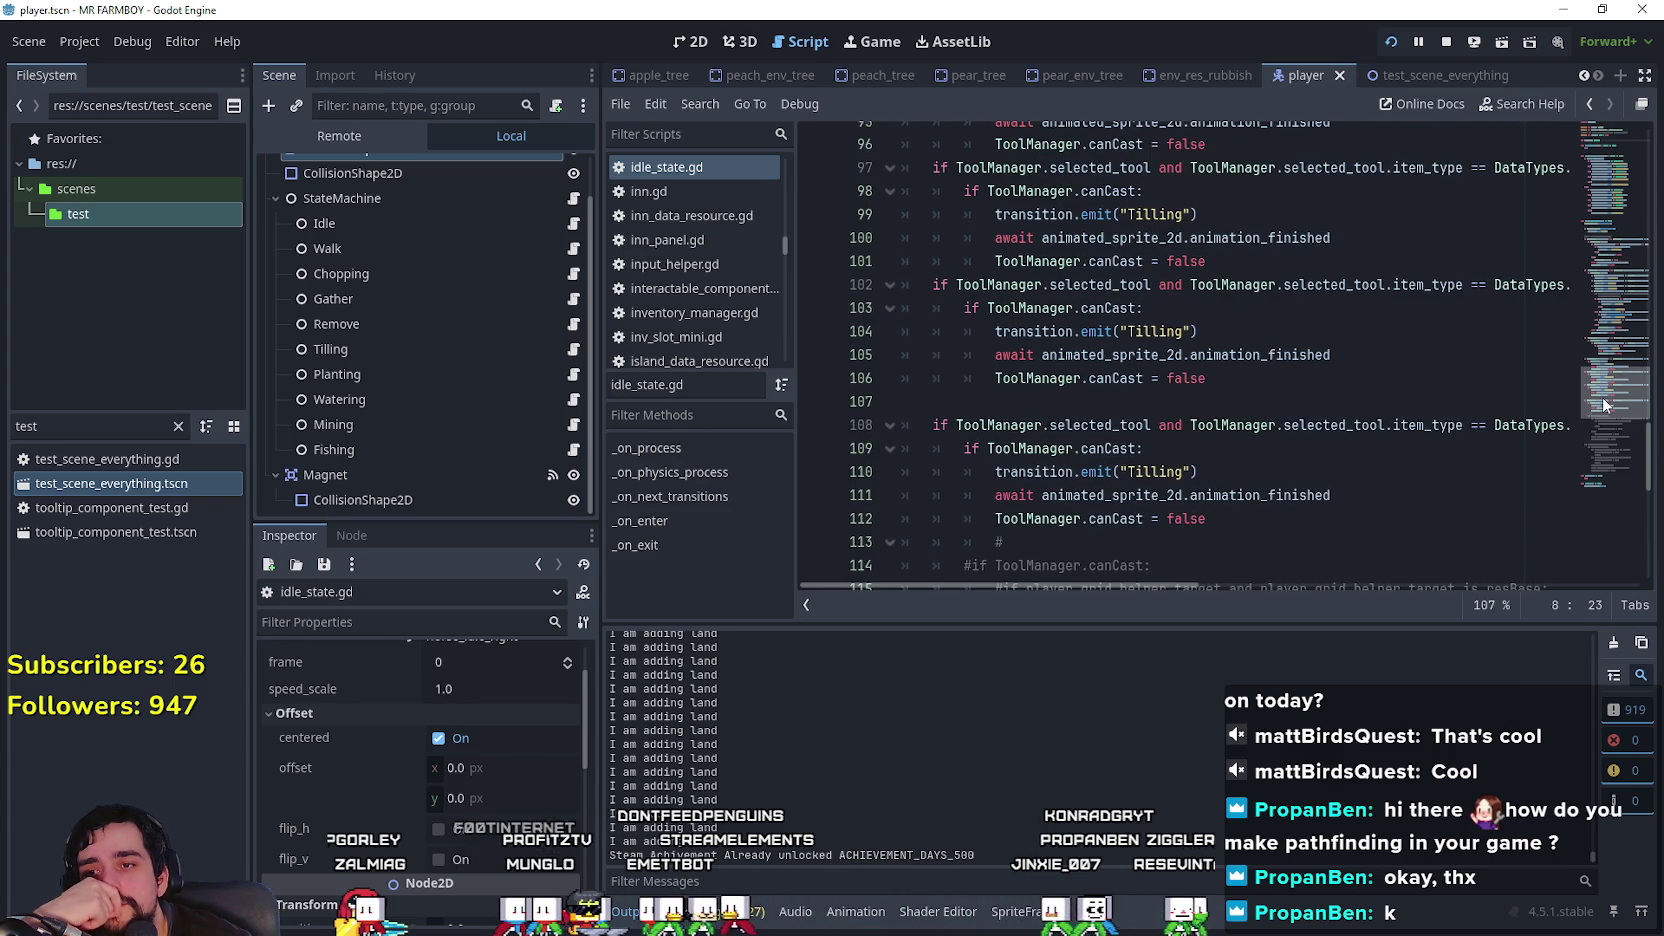
pyautogui.moveTo(1602, 396); pyautogui.dragTo(1583, 264)
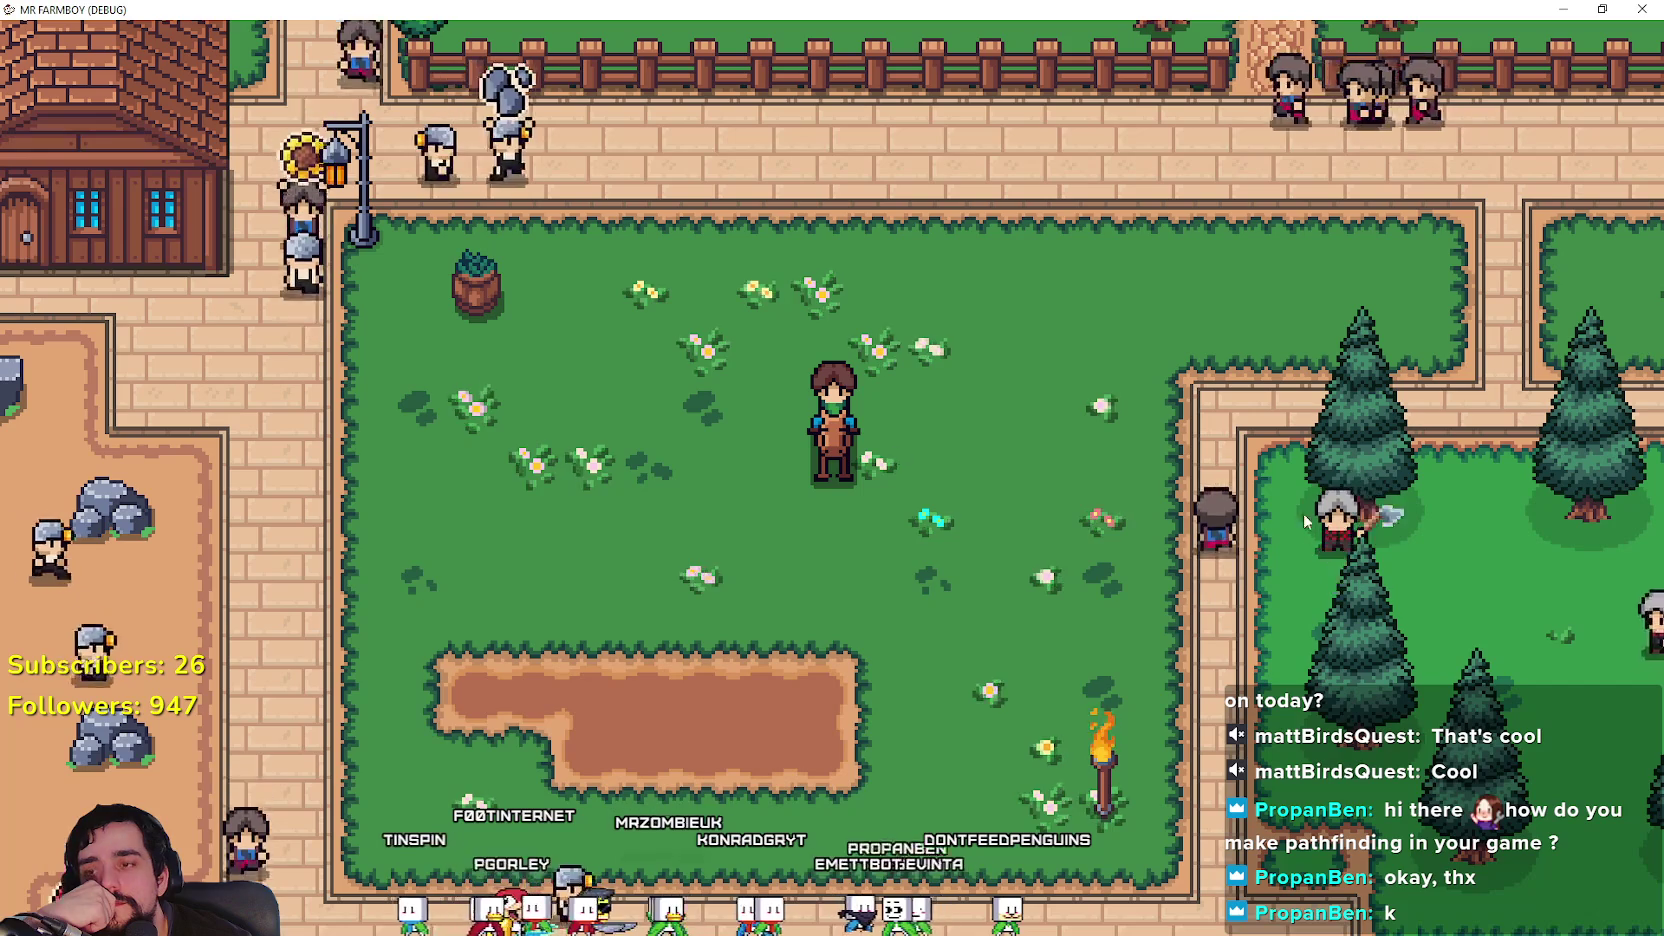
# Step: Ride the horse left, dismount, walk back, remount, ride left and dismount again
pyautogui.press('a')
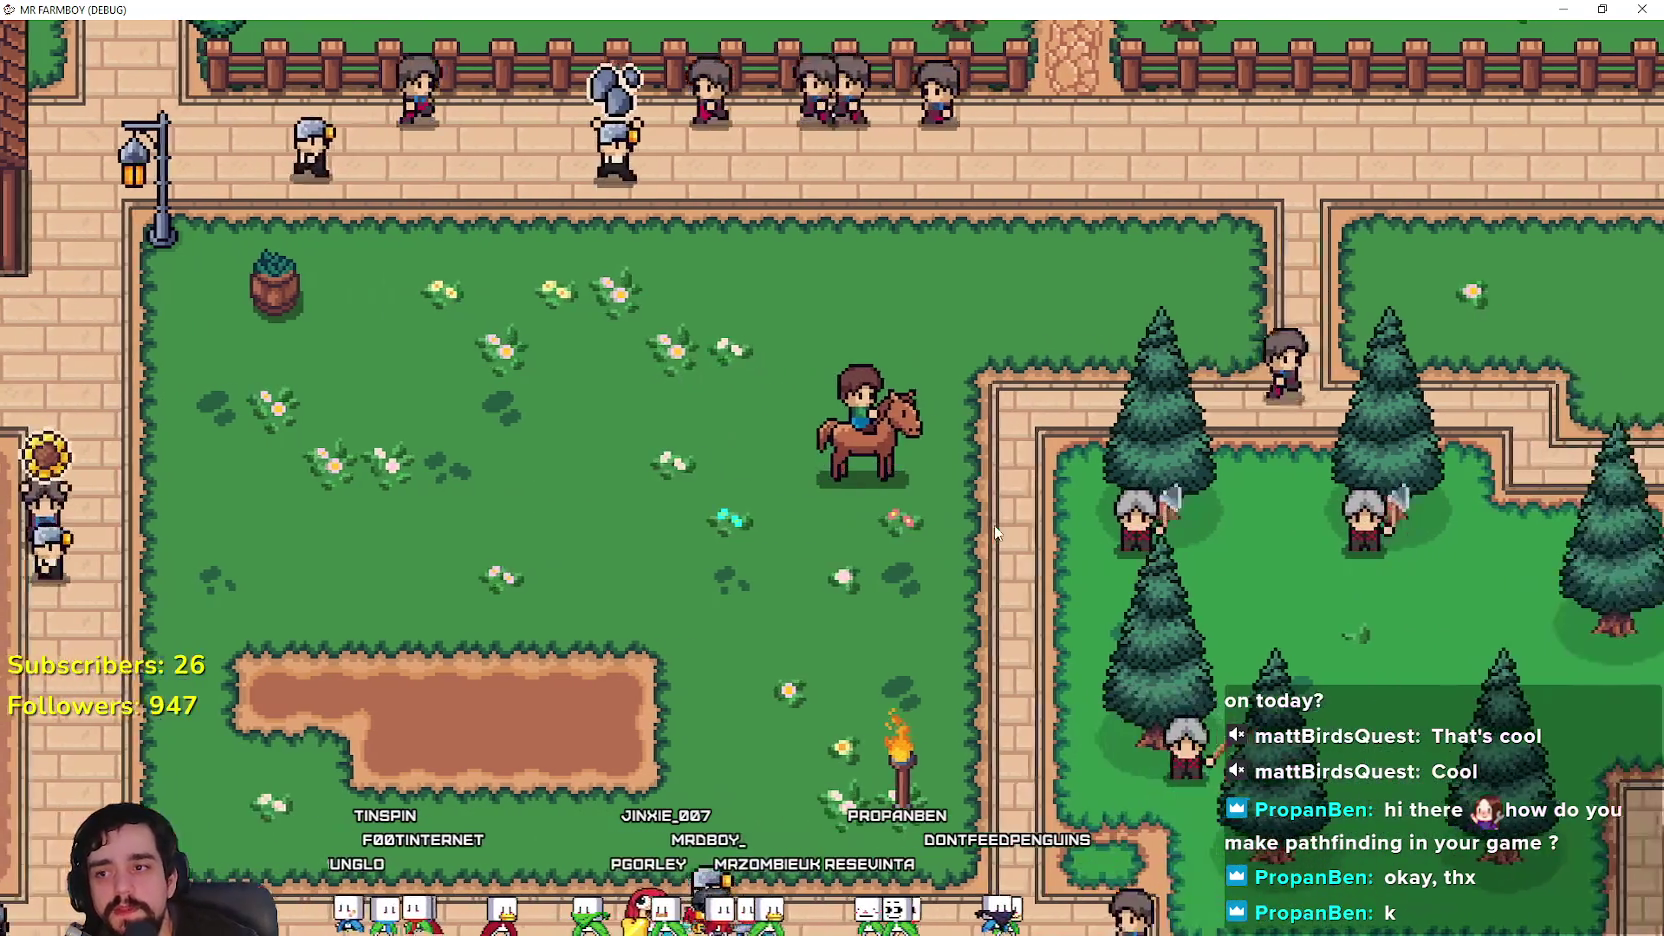
pyautogui.press('e')
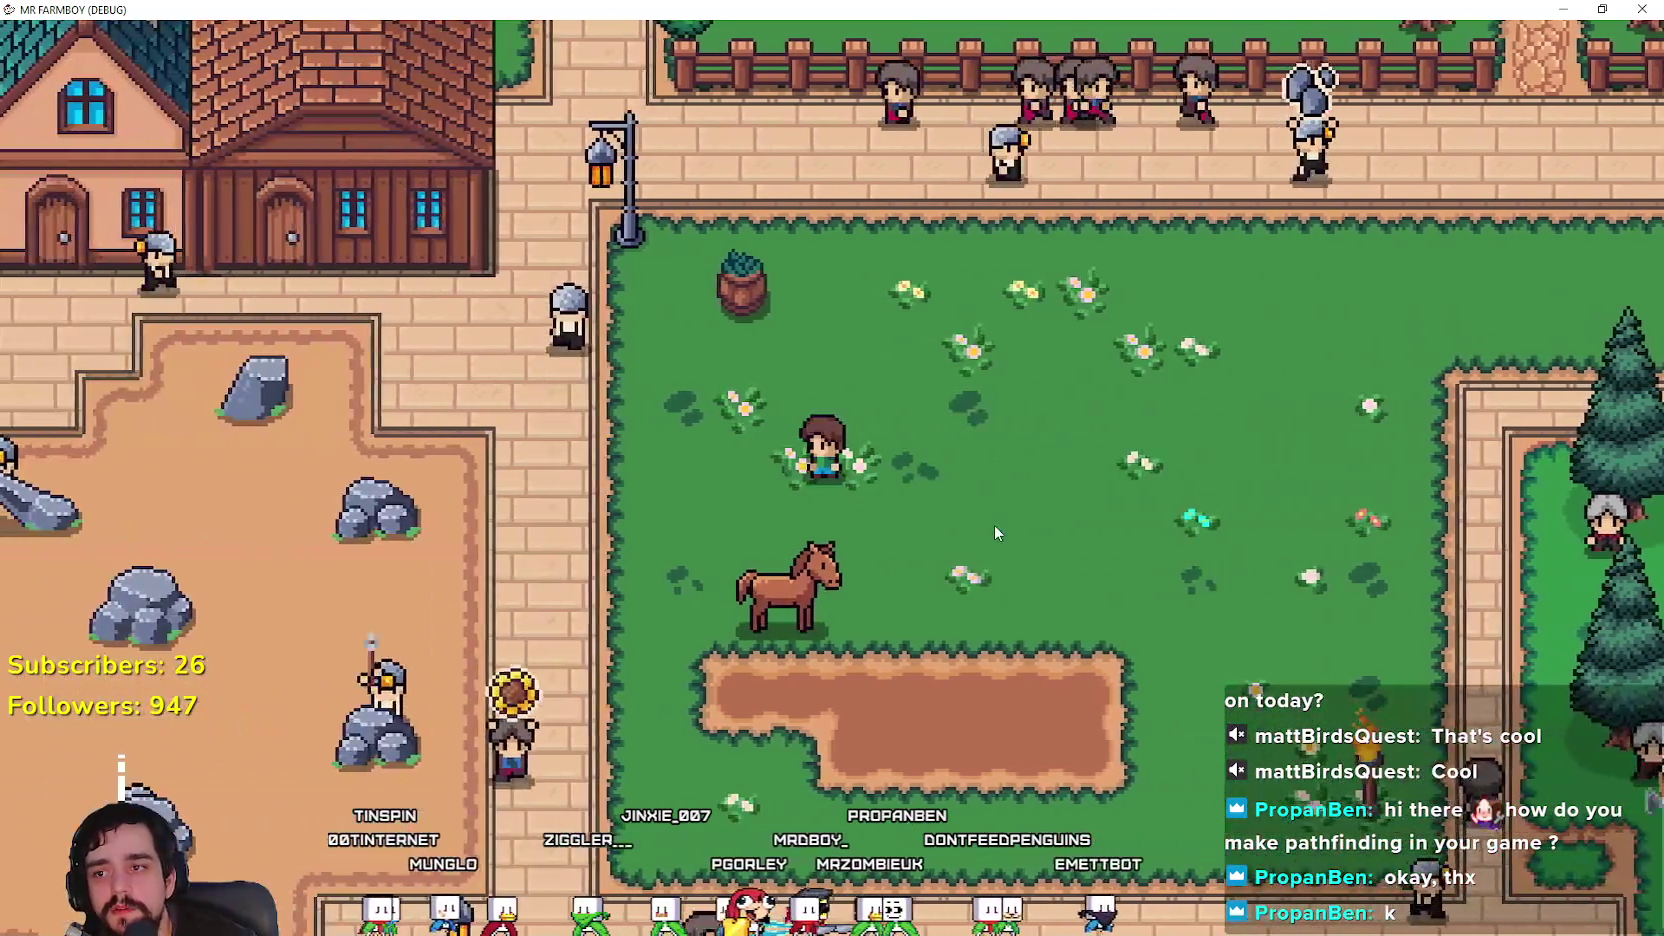
pyautogui.press('d')
pyautogui.press('e')
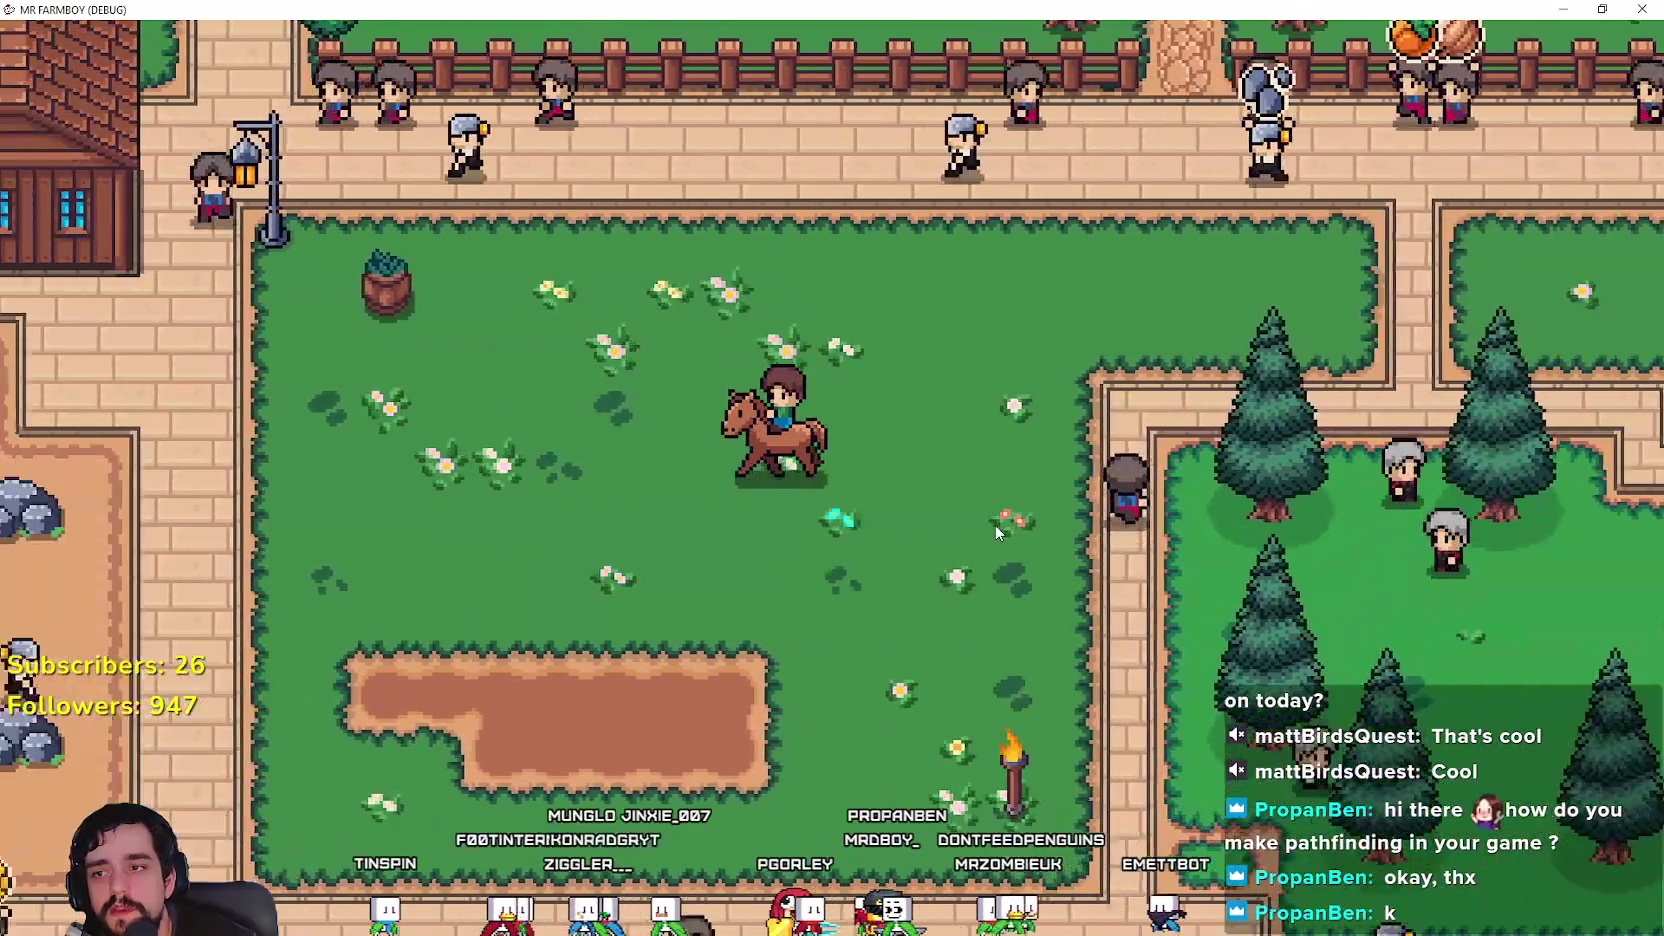
pyautogui.press('a')
pyautogui.press('e')
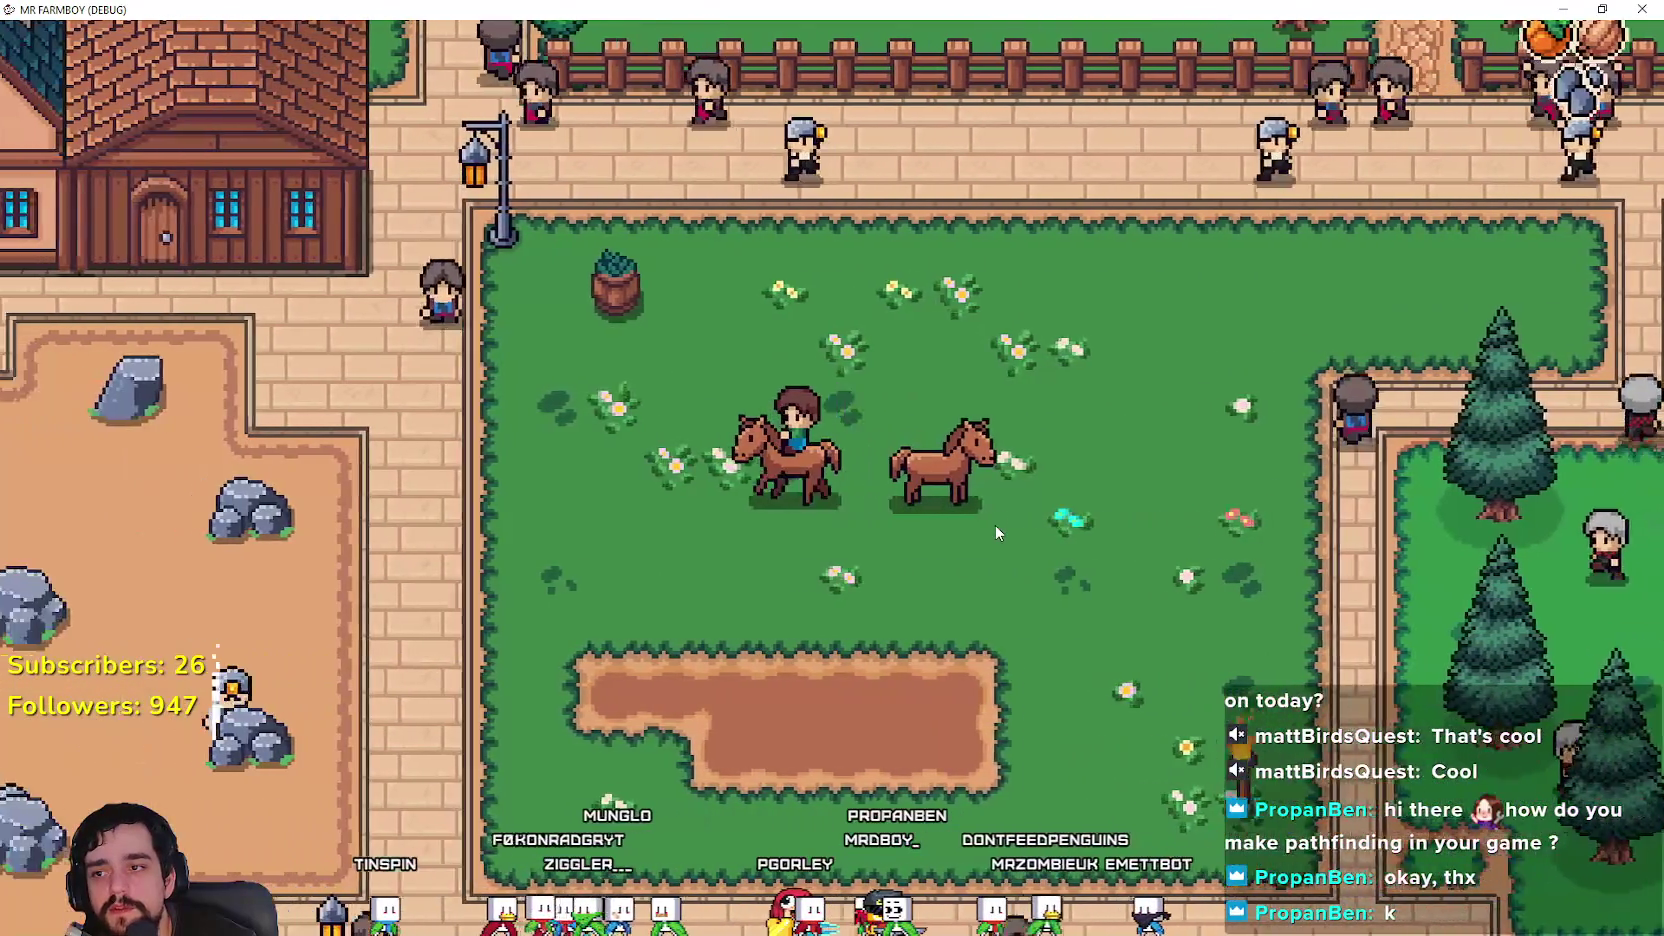
# Step: Walk back to the parked horse, mount, ride up-left, dismount, then close the game with F8
pyautogui.press('d')
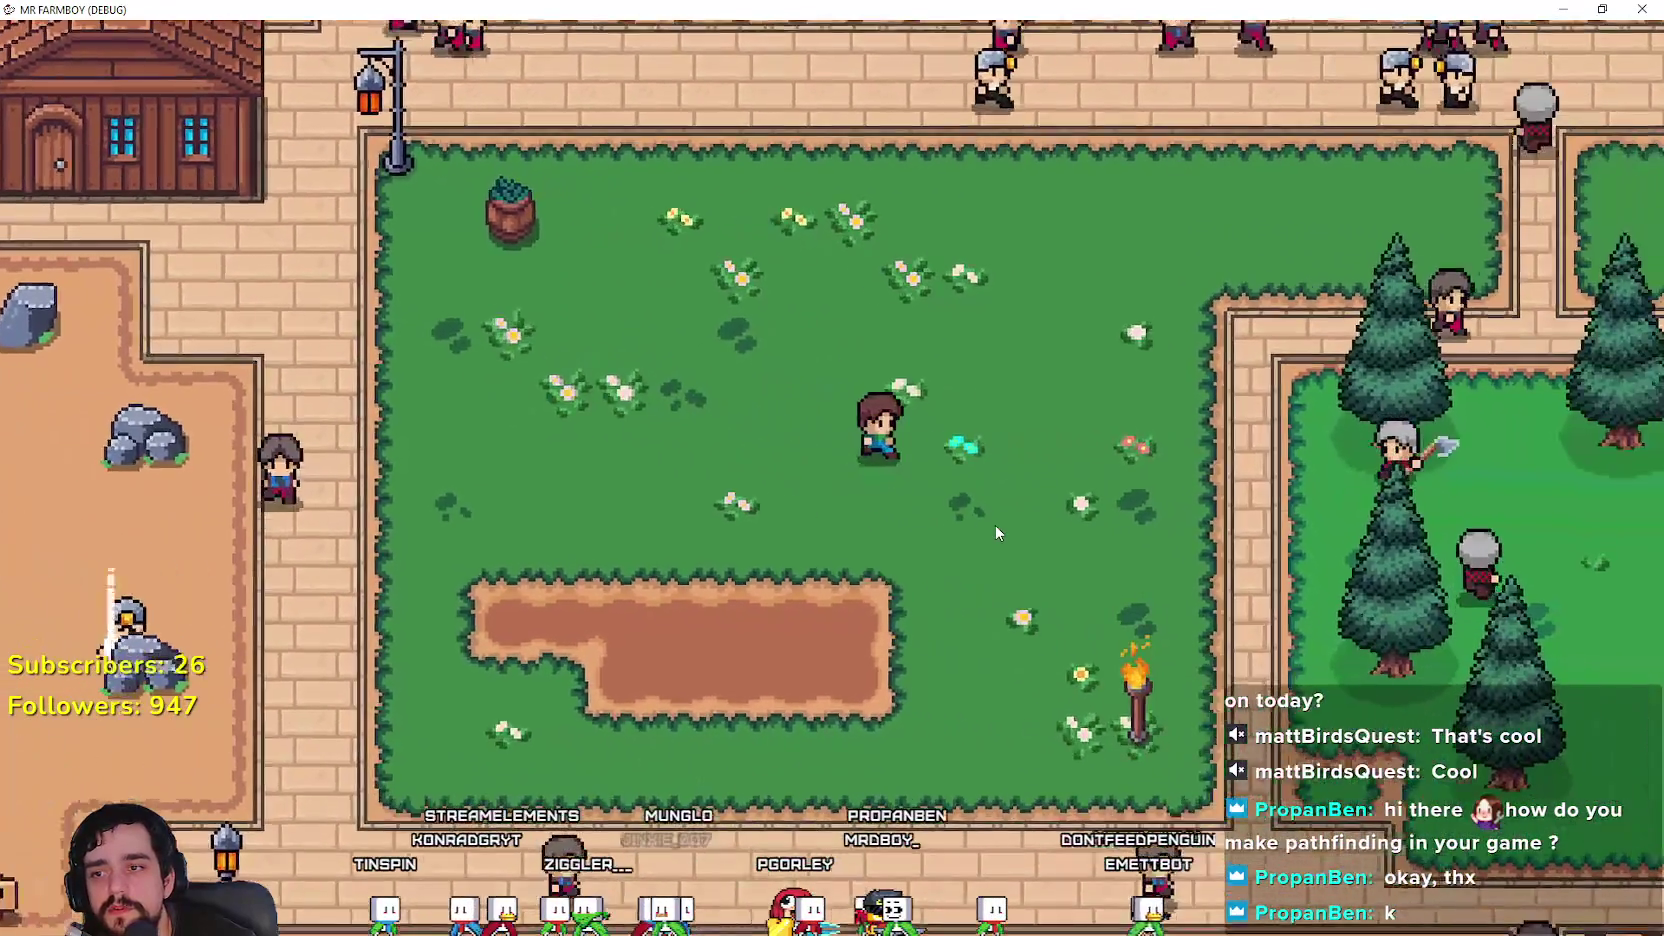
pyautogui.press('d')
pyautogui.press('e')
pyautogui.press('w')
pyautogui.press('a')
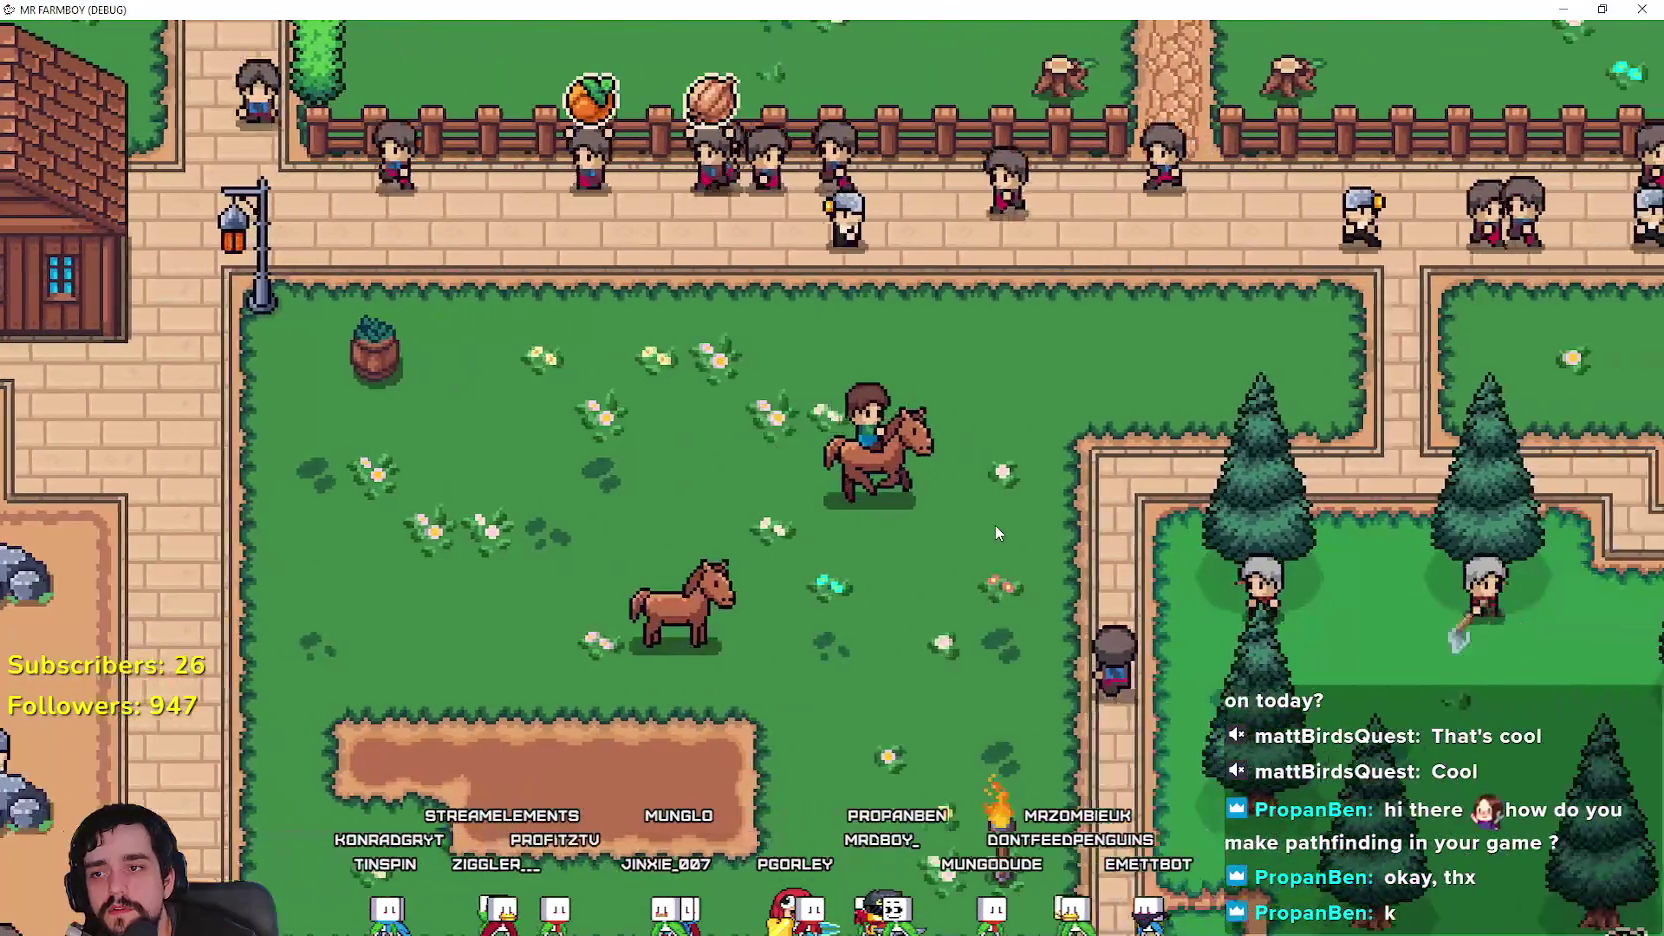
pyautogui.press('e')
pyautogui.press('F8')
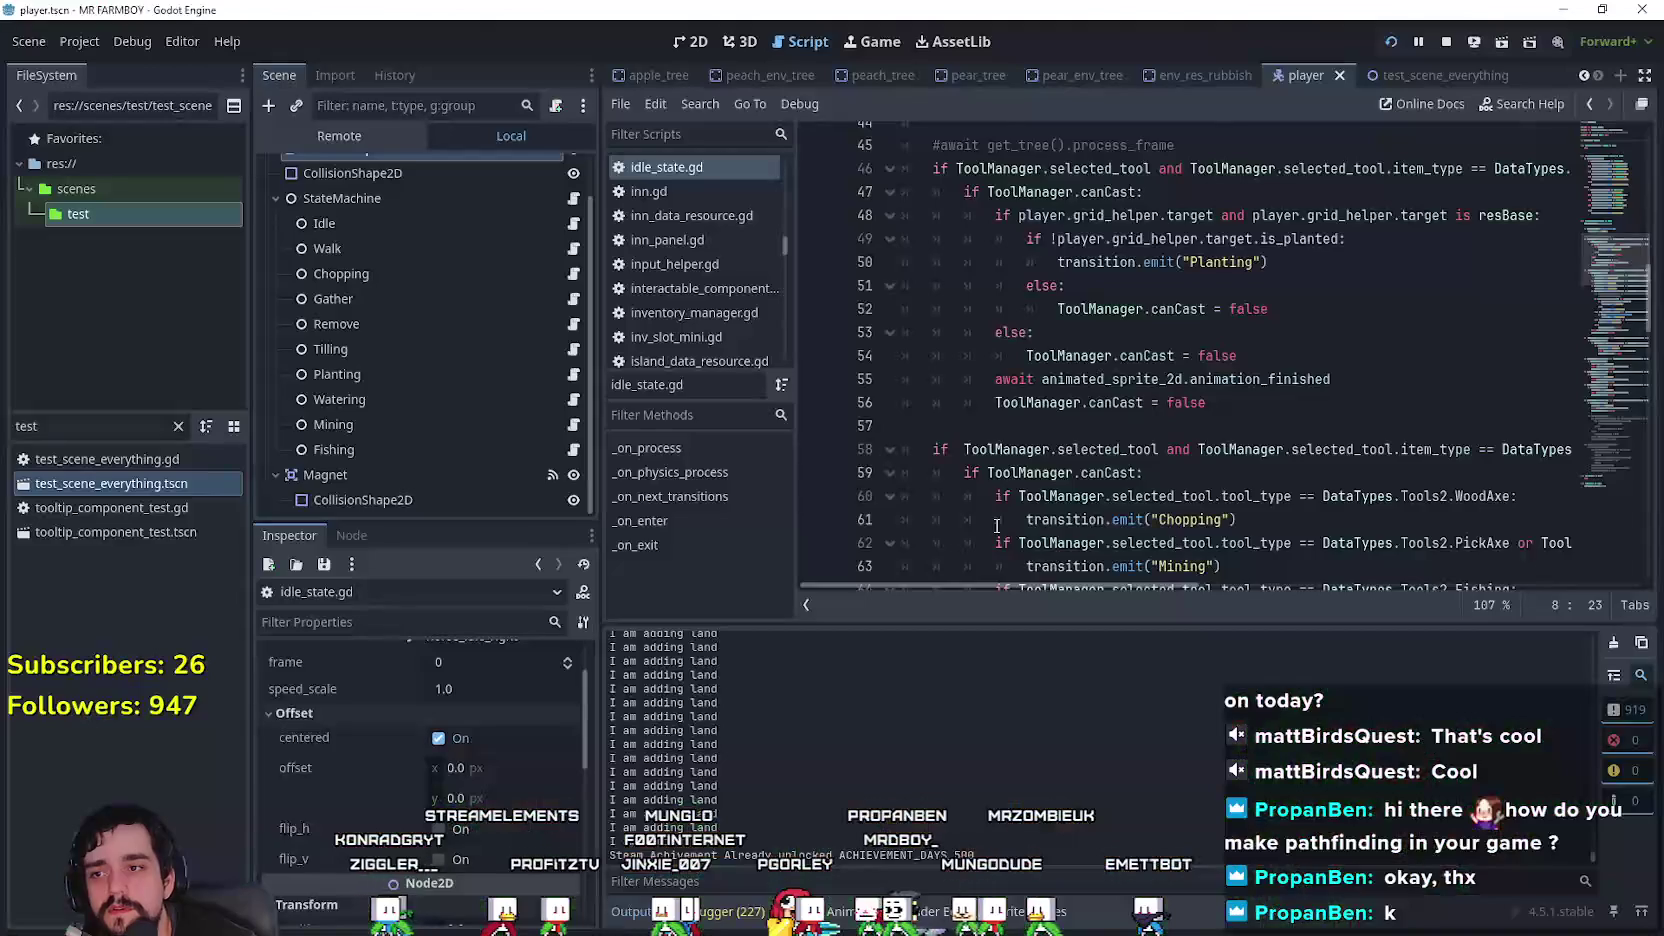
# Step: Review horse_get_down's early return and the horse.show() line of horse_set in player.gd
pyautogui.click(1072, 428)
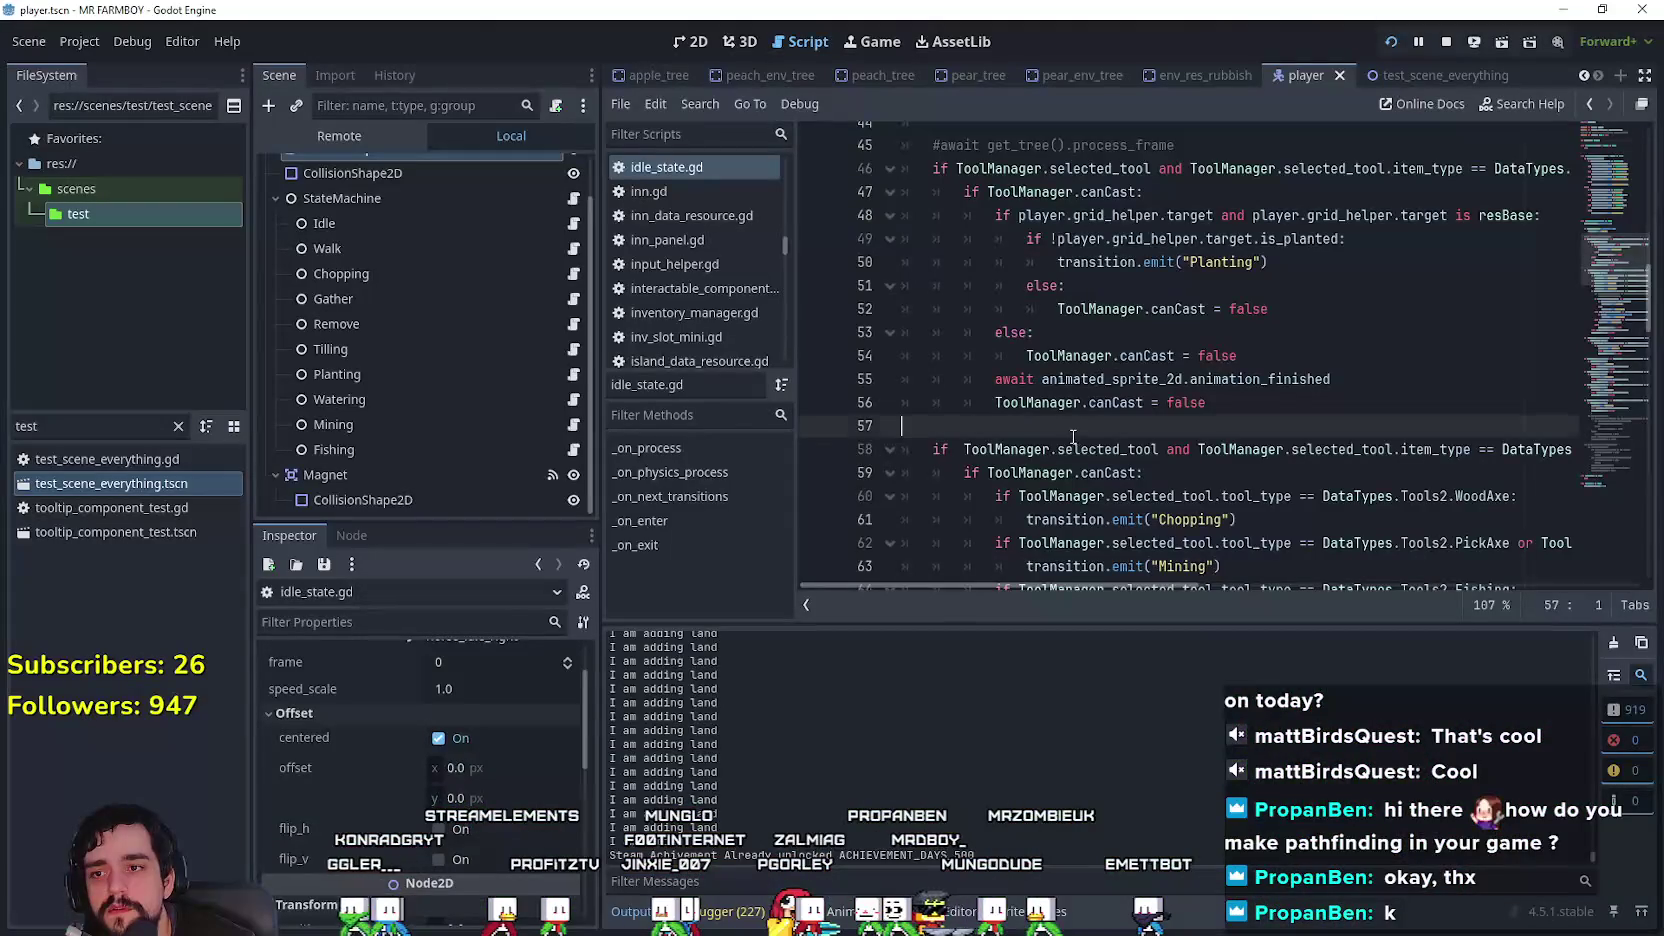
pyautogui.scroll(2, 460, 300)
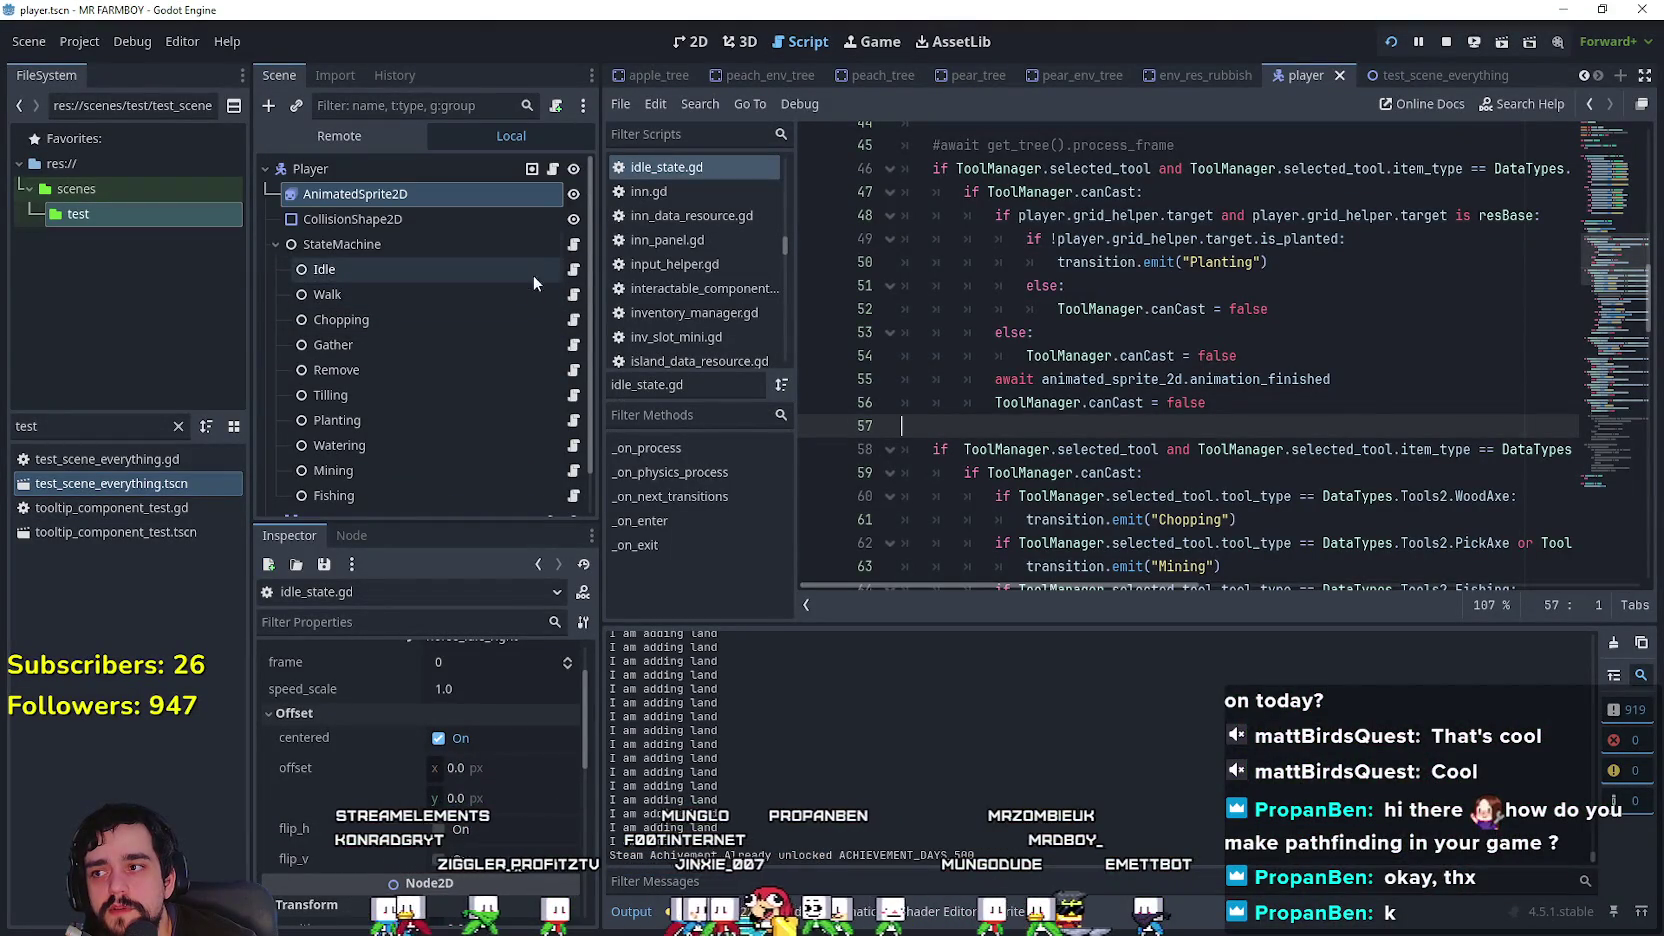
pyautogui.click(554, 170)
pyautogui.click(1031, 368)
pyautogui.scroll(1, 1031, 368)
pyautogui.scroll(2, 1213, 269)
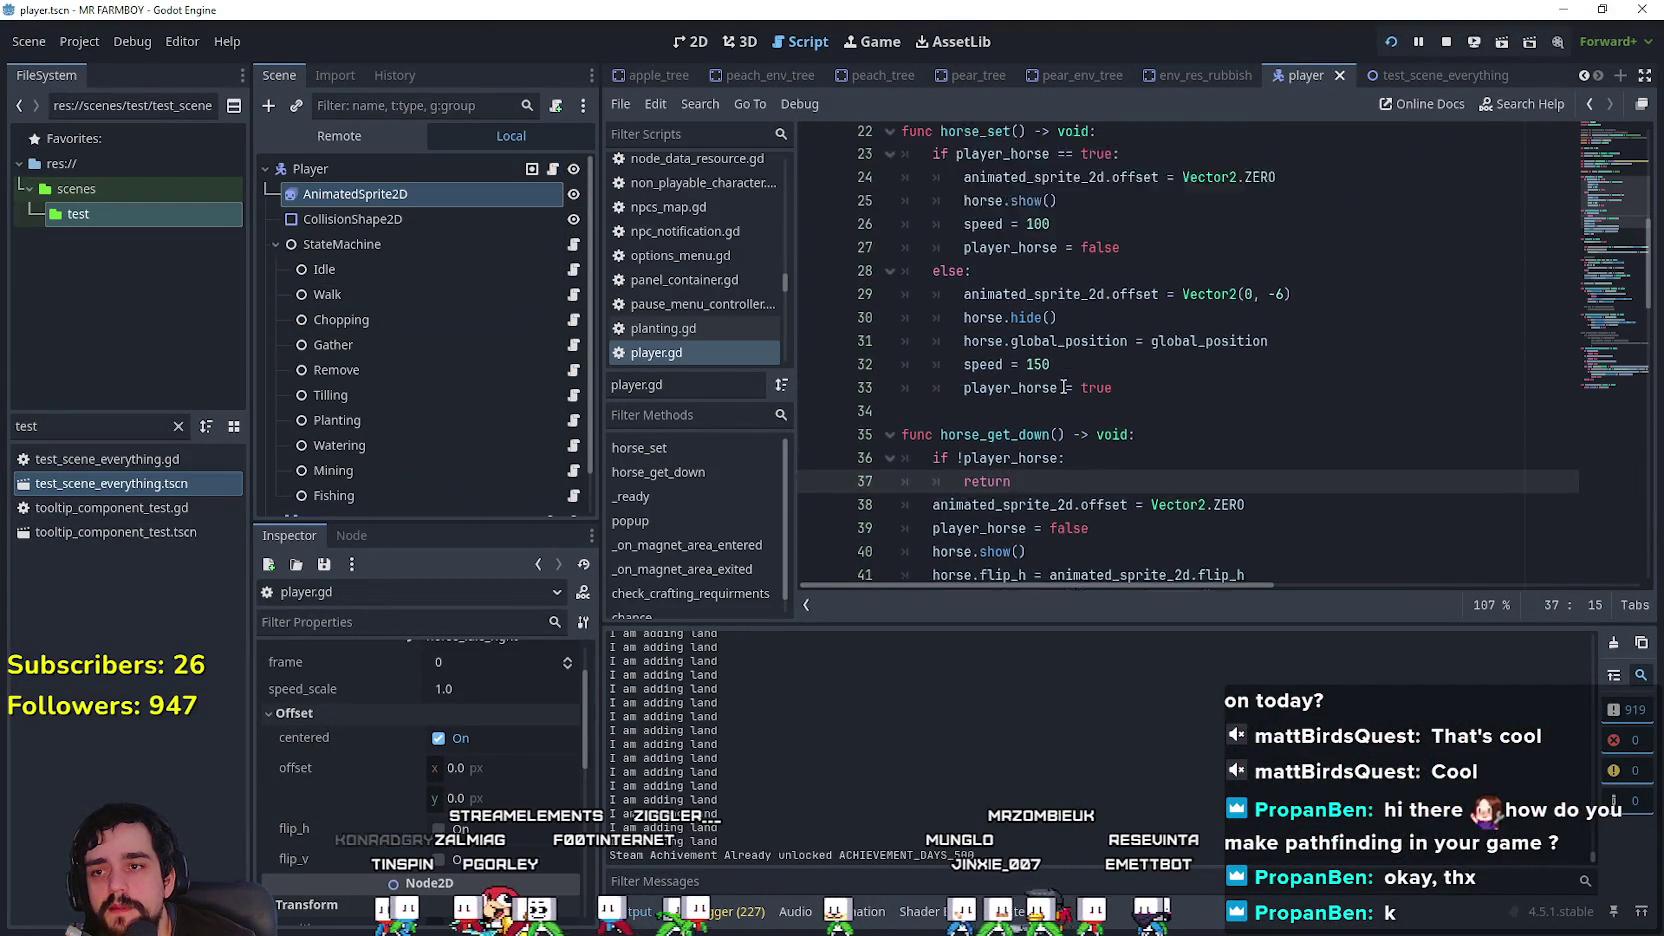
pyautogui.click(1106, 303)
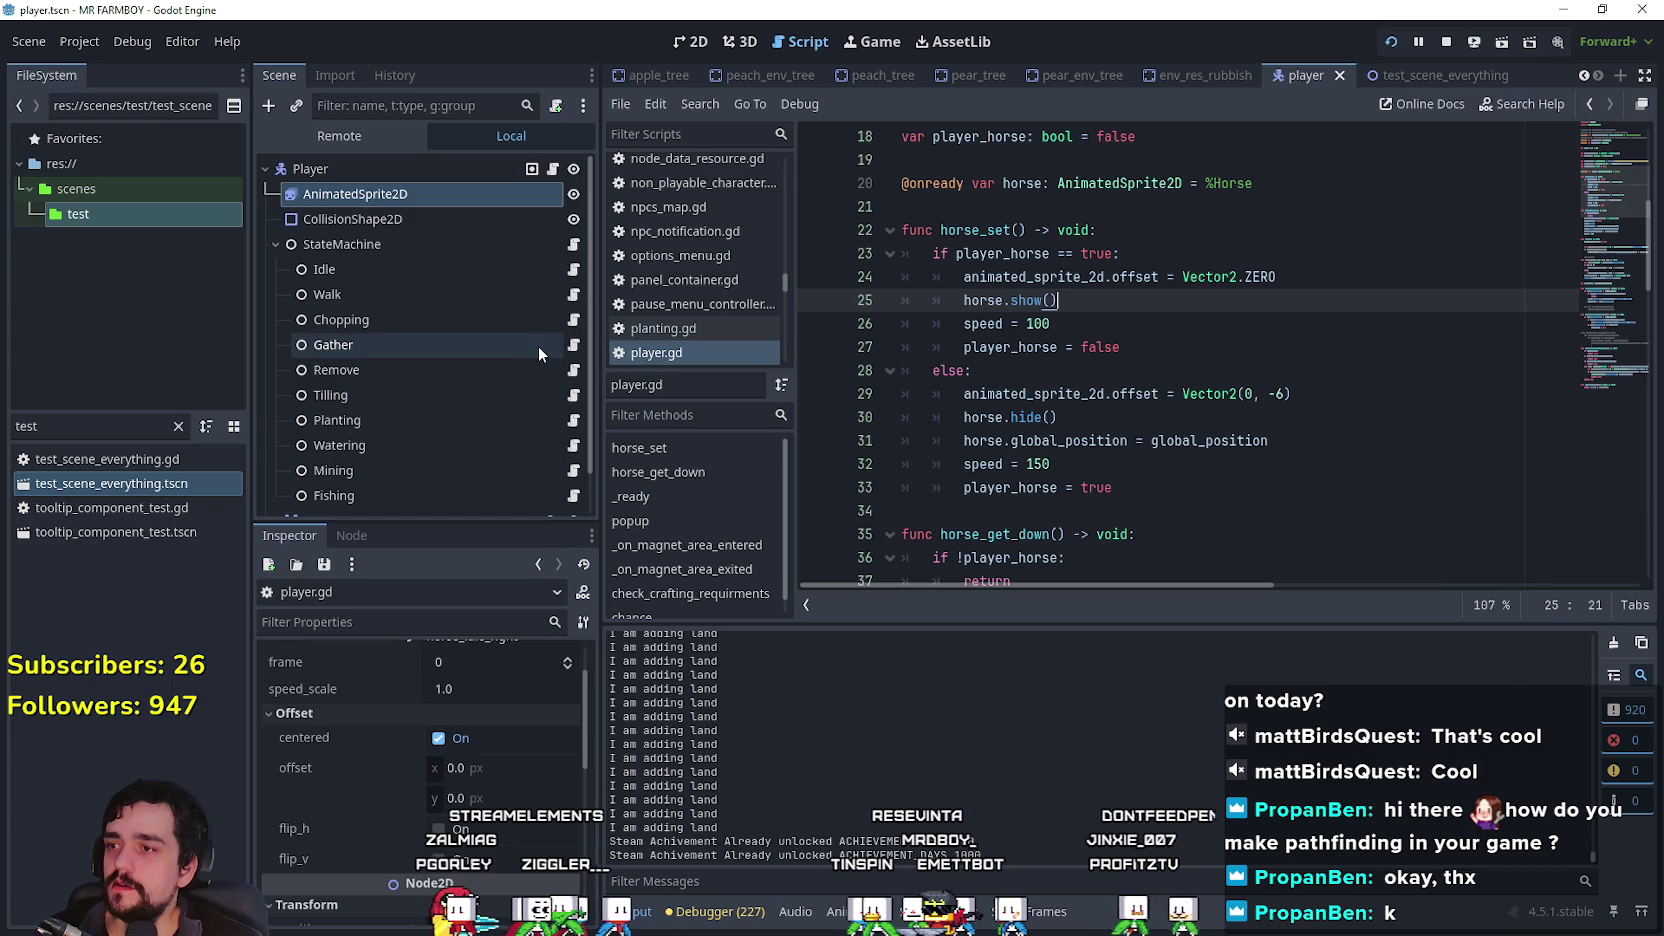
# Step: Inspect the player_horse check in idle_state.gd's idle animation code
pyautogui.click(574, 270)
pyautogui.scroll(12, 1286, 439)
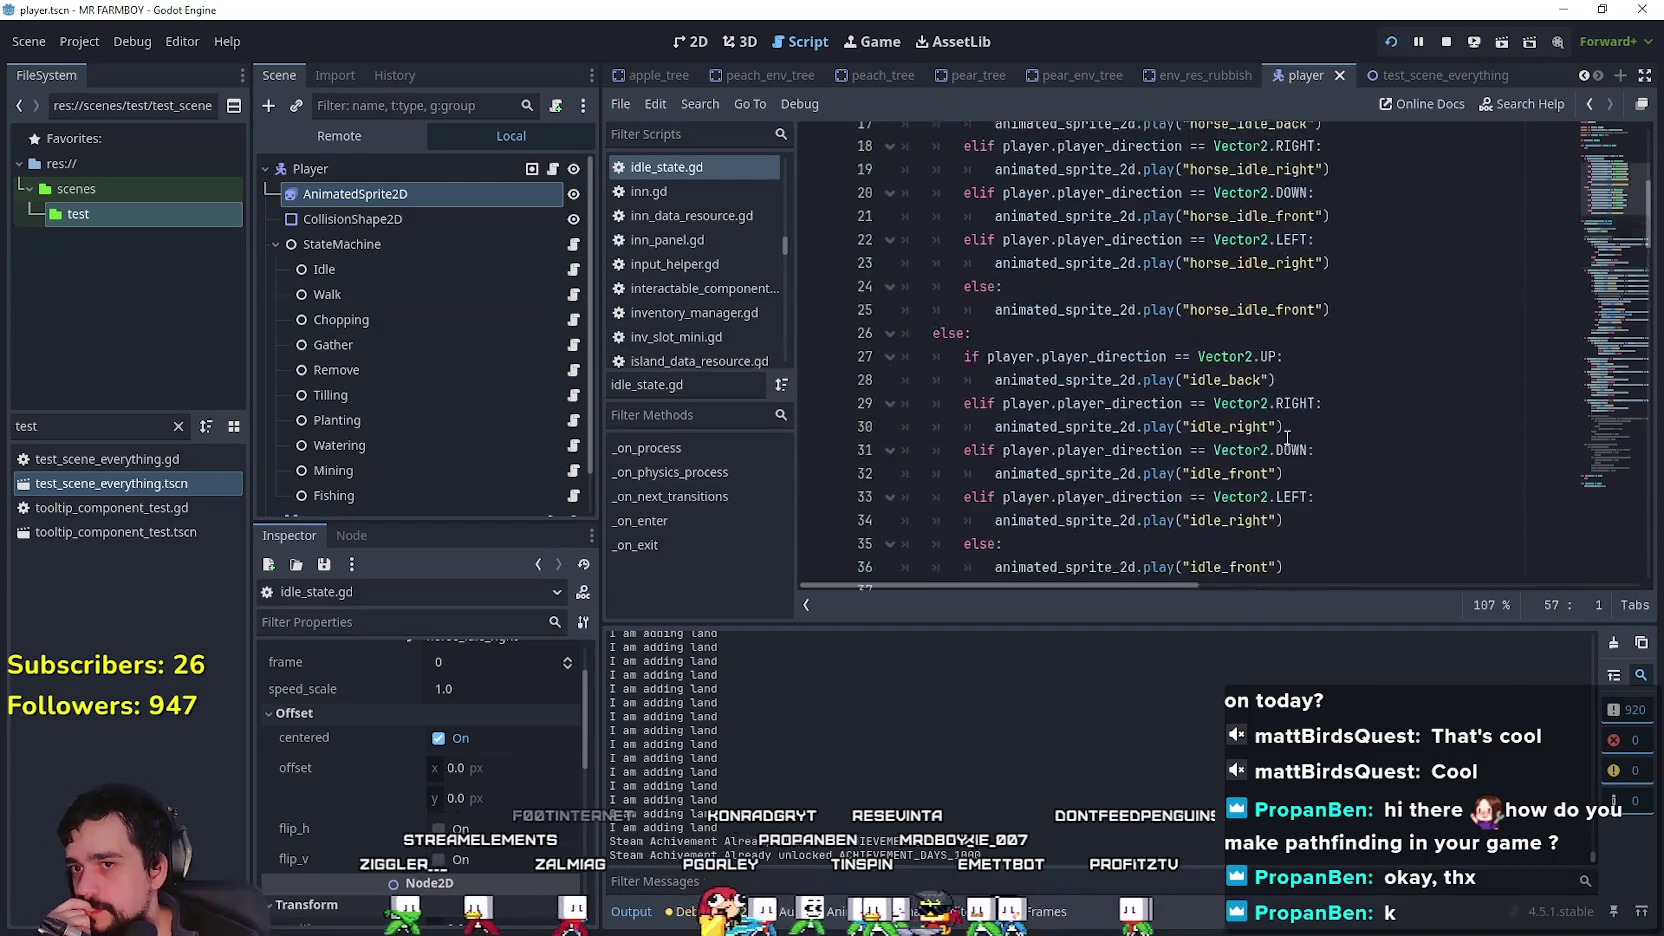
pyautogui.click(1011, 286)
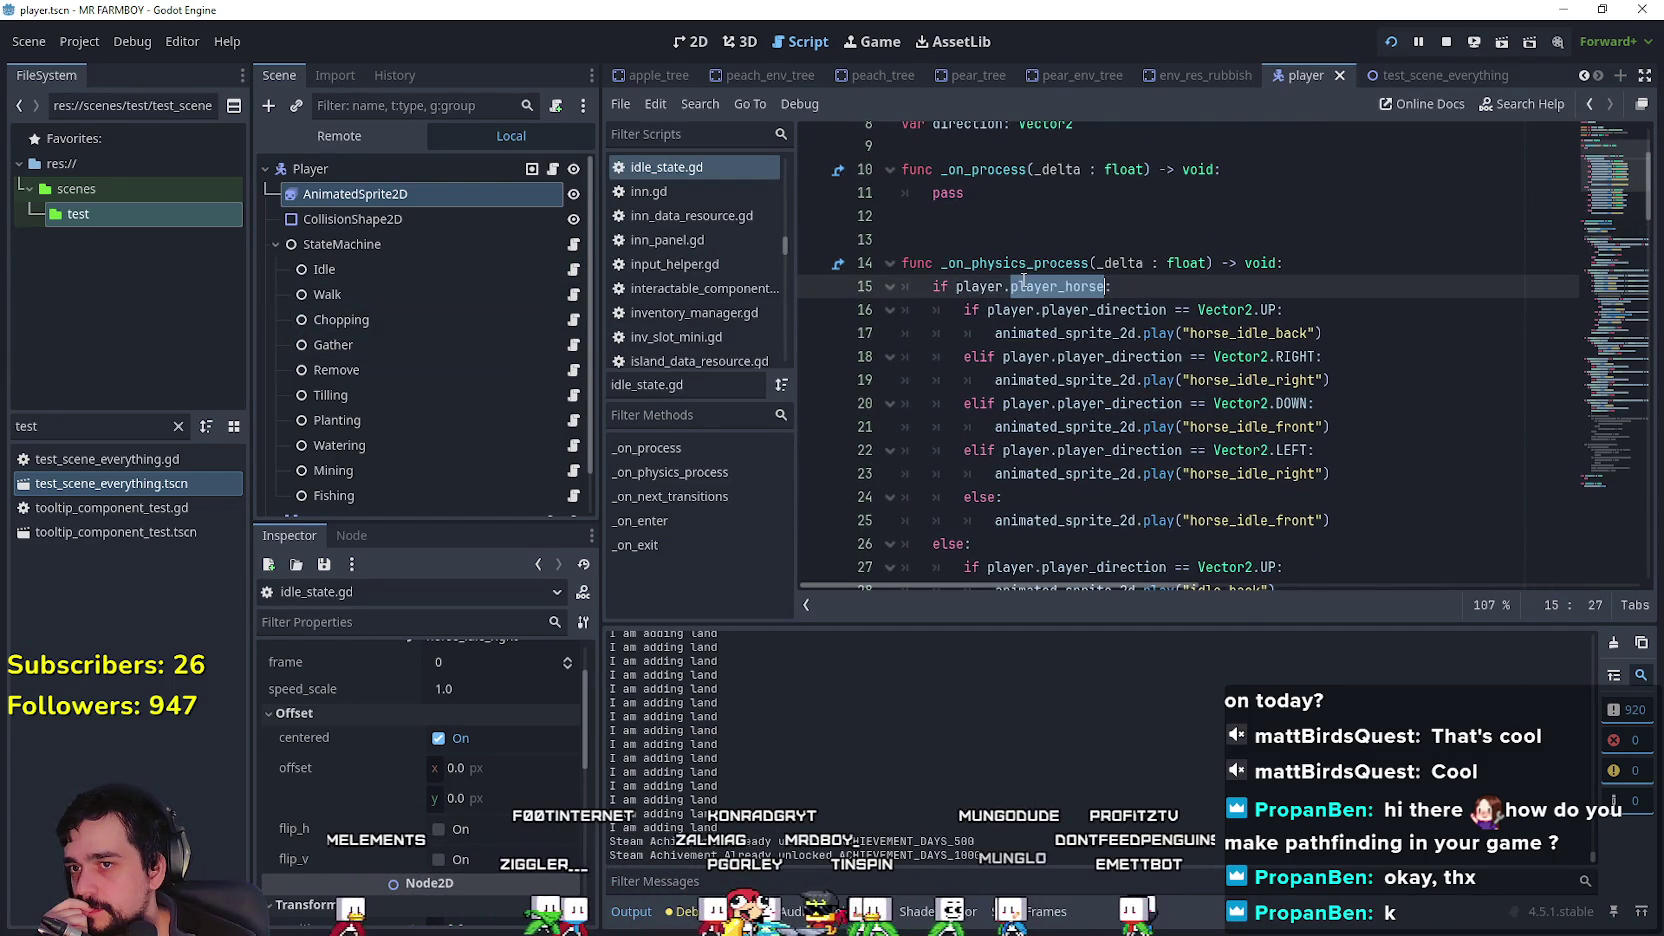
pyautogui.scroll(-3, 982, 288)
pyautogui.scroll(4, 1028, 344)
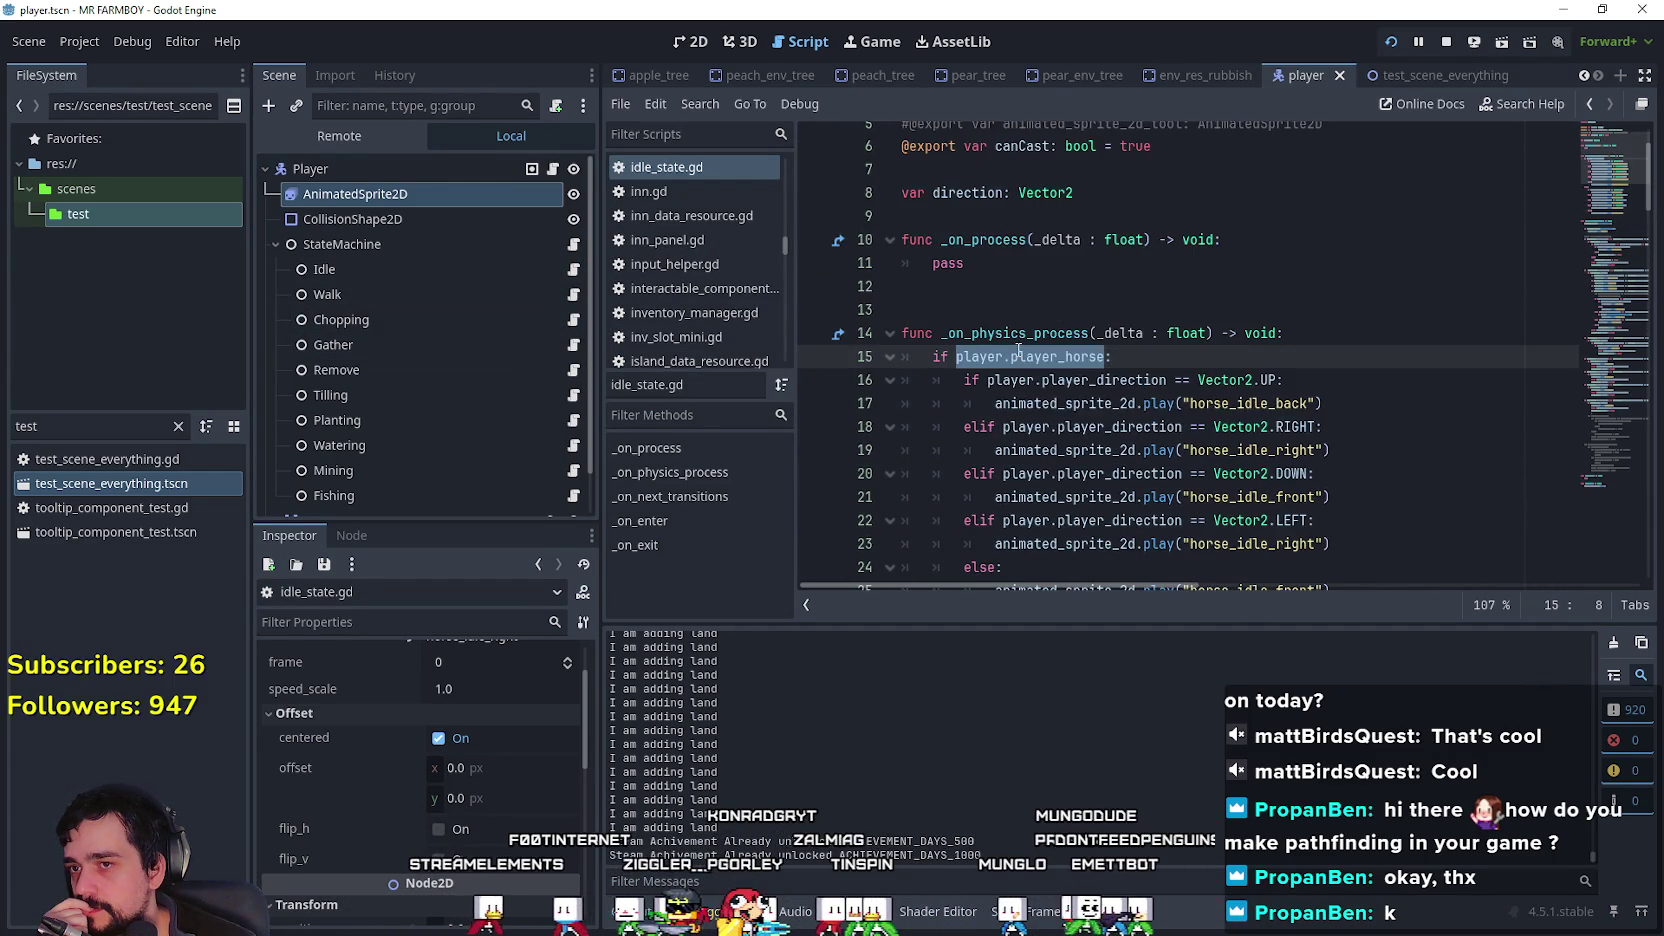
pyautogui.scroll(-7, 1028, 344)
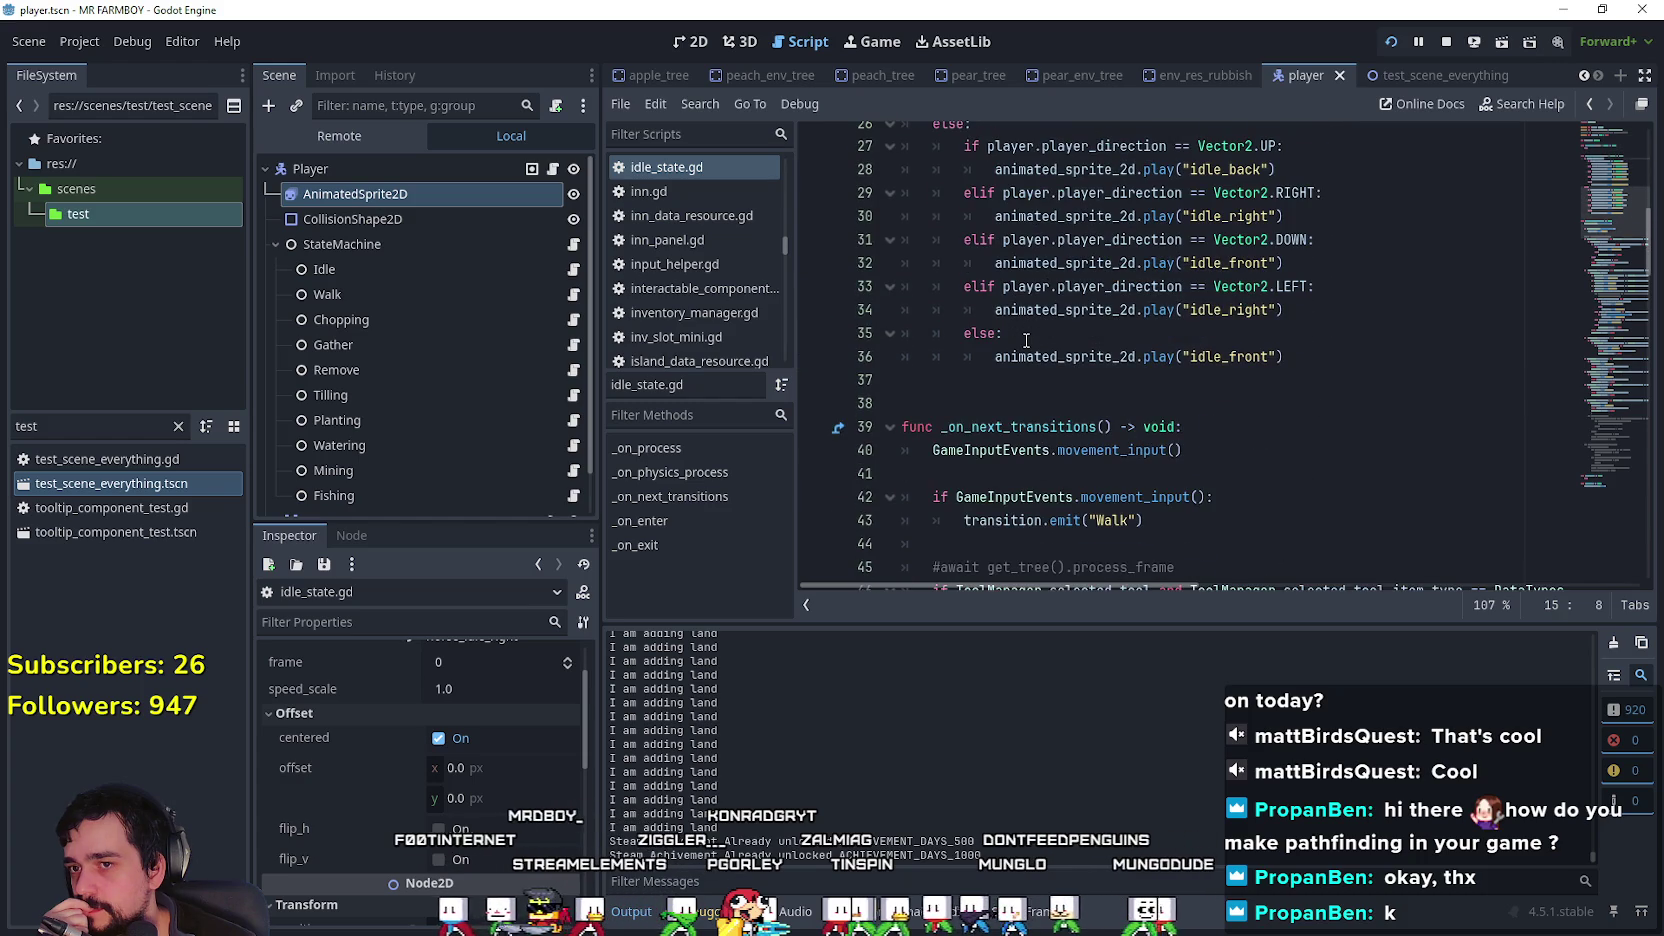
pyautogui.scroll(7, 1026, 341)
pyautogui.scroll(-2, 1022, 344)
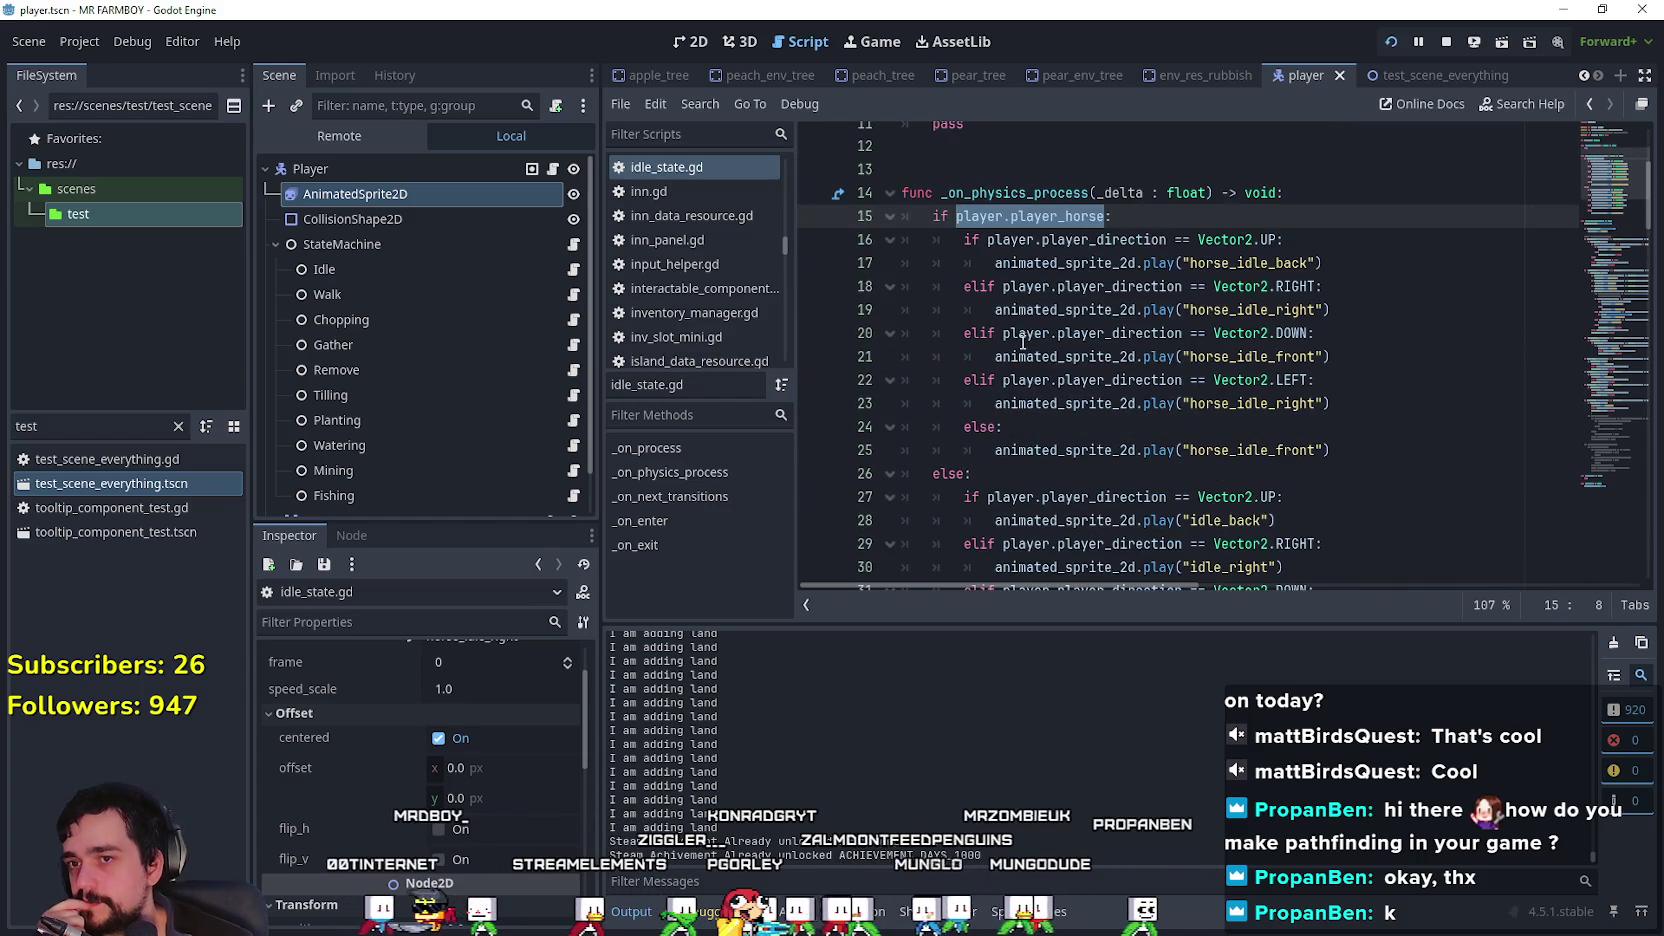
pyautogui.scroll(-3, 1022, 344)
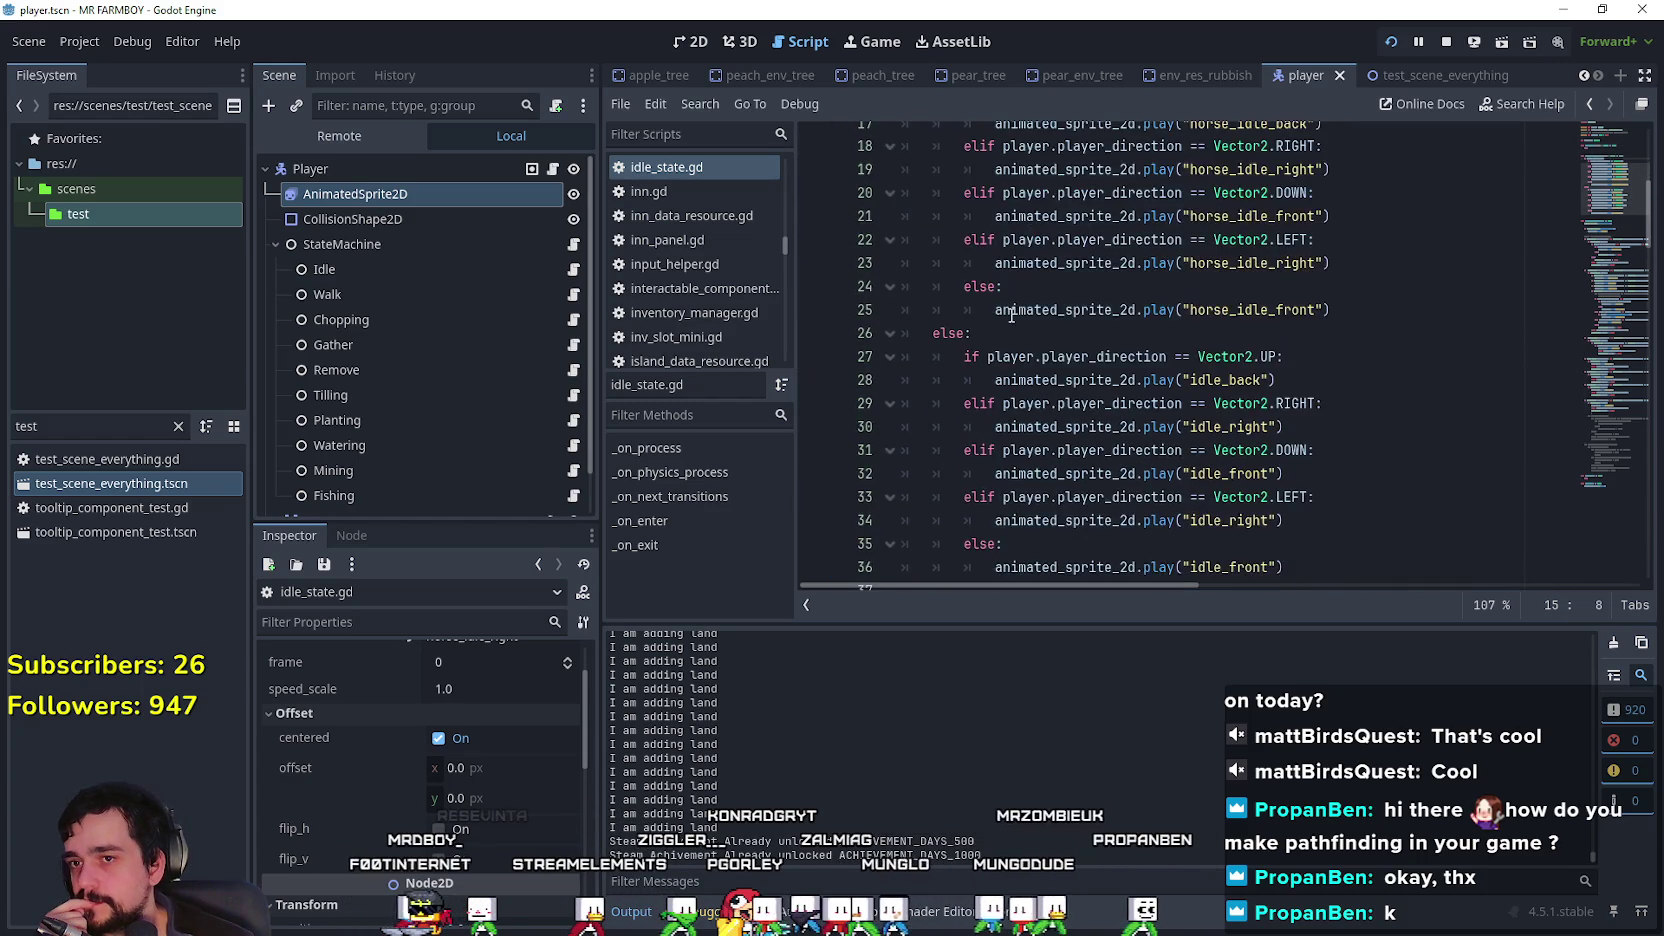
# Step: Open walk_state.gd and scroll to its direction-matching code in _on_physics_process
pyautogui.click(573, 294)
pyautogui.scroll(5, 1605, 345)
pyautogui.moveTo(1605, 345); pyautogui.dragTo(1576, 168)
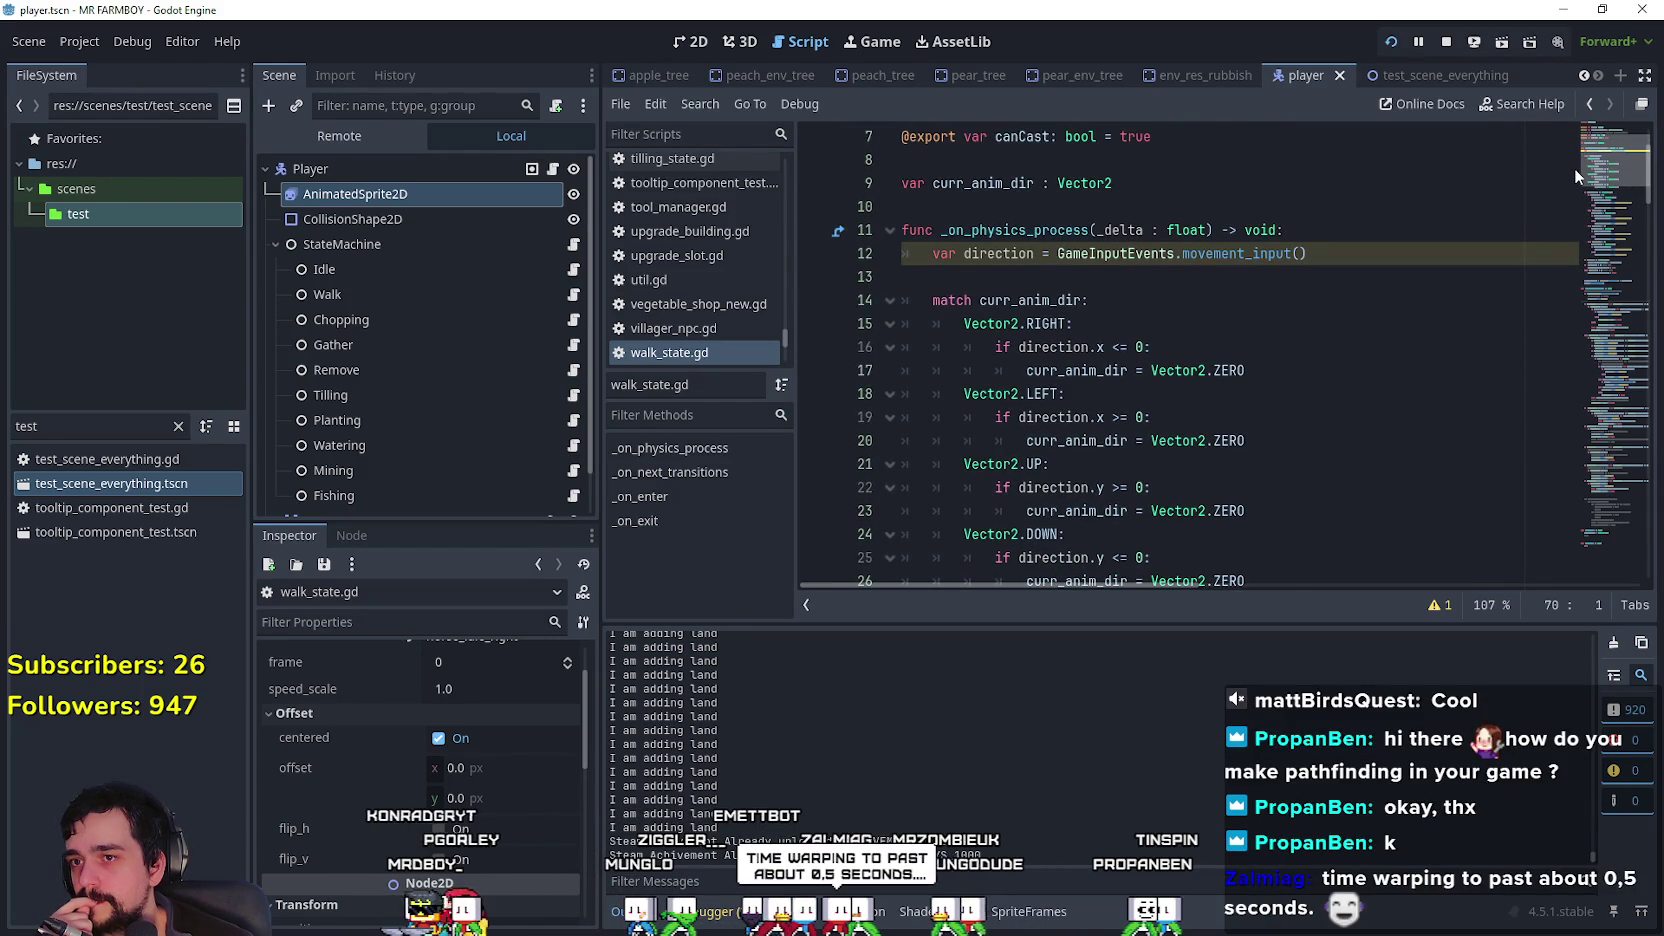
pyautogui.moveTo(1574, 168); pyautogui.dragTo(1555, 265)
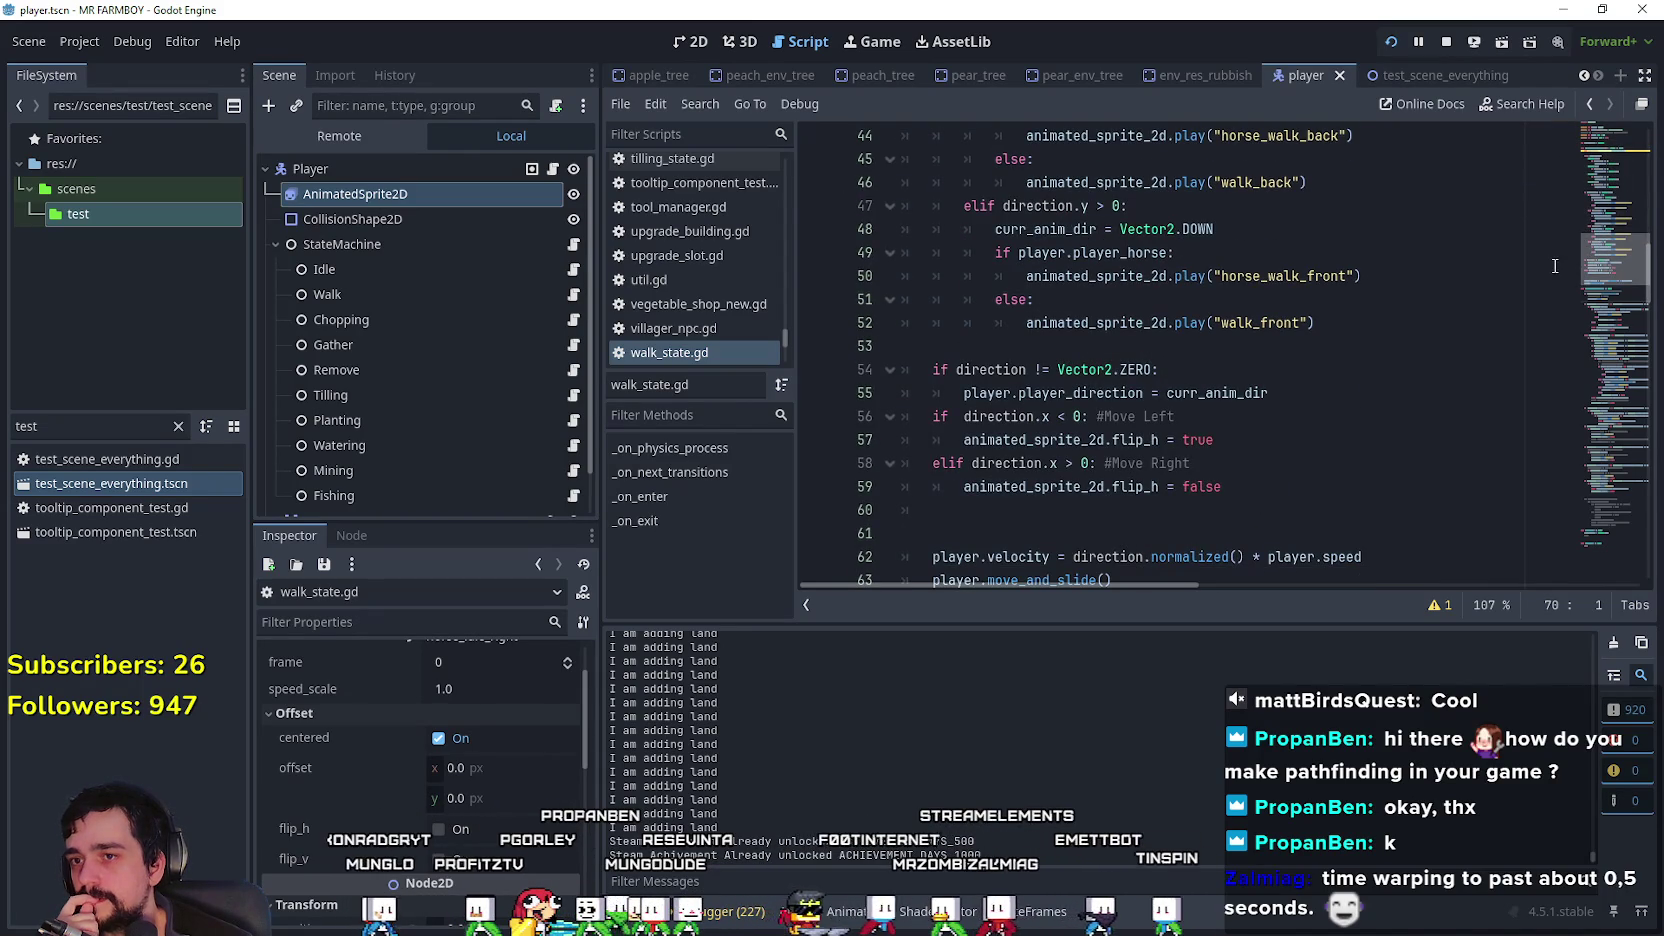
pyautogui.scroll(-2, 1037, 358)
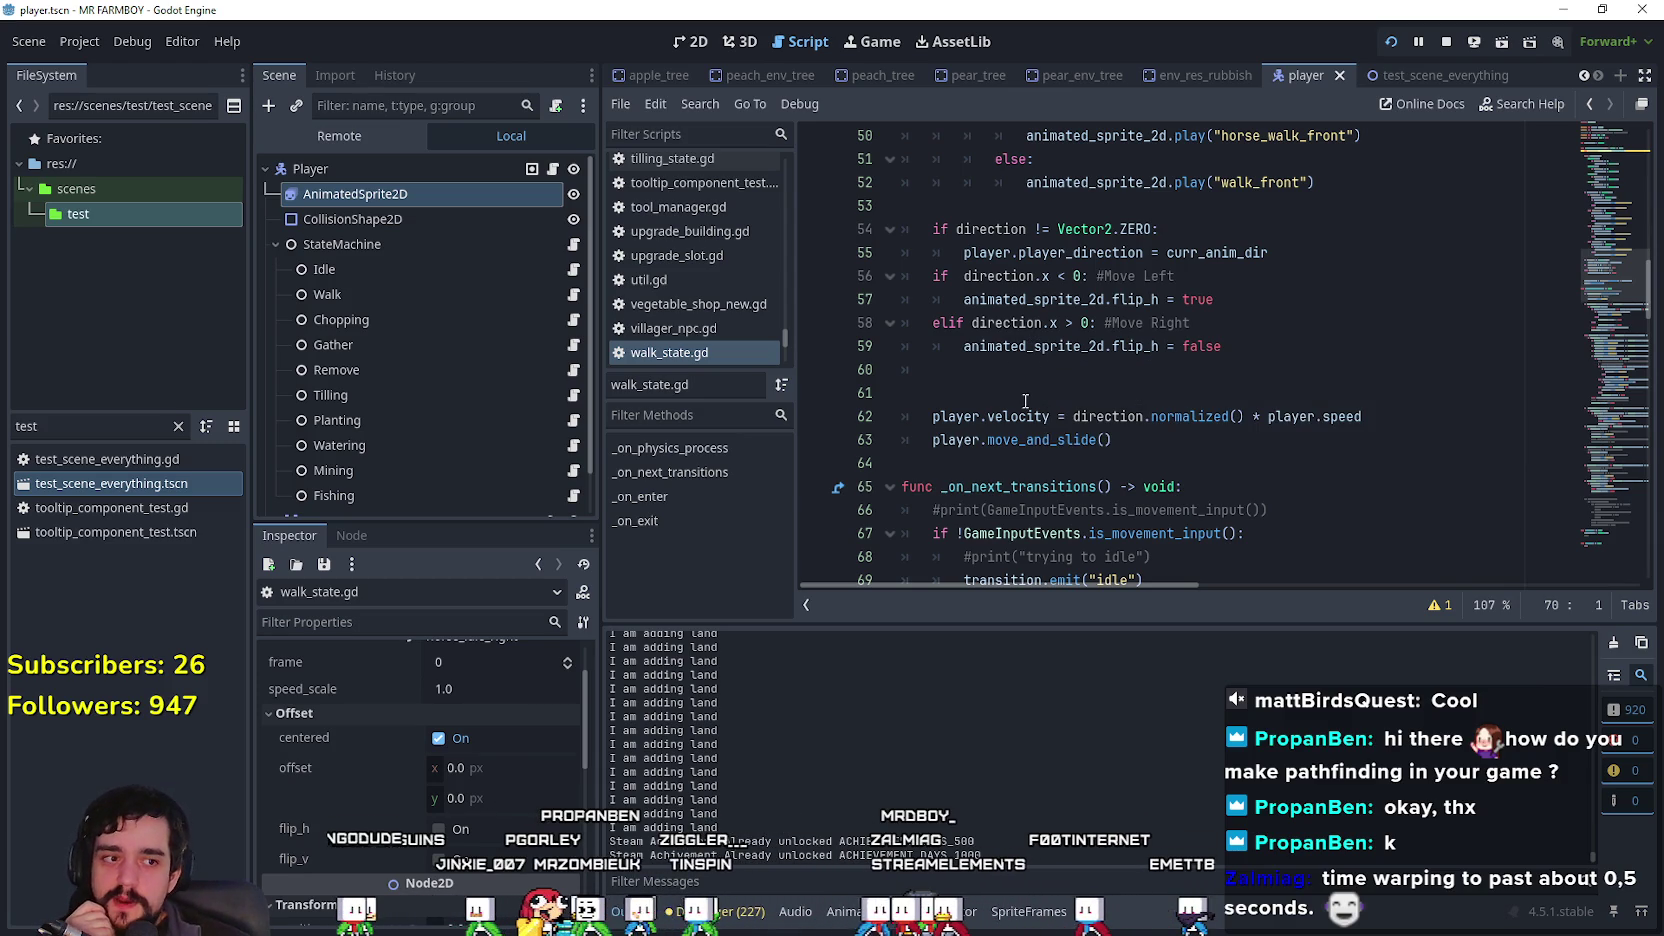
pyautogui.scroll(1, 1000, 510)
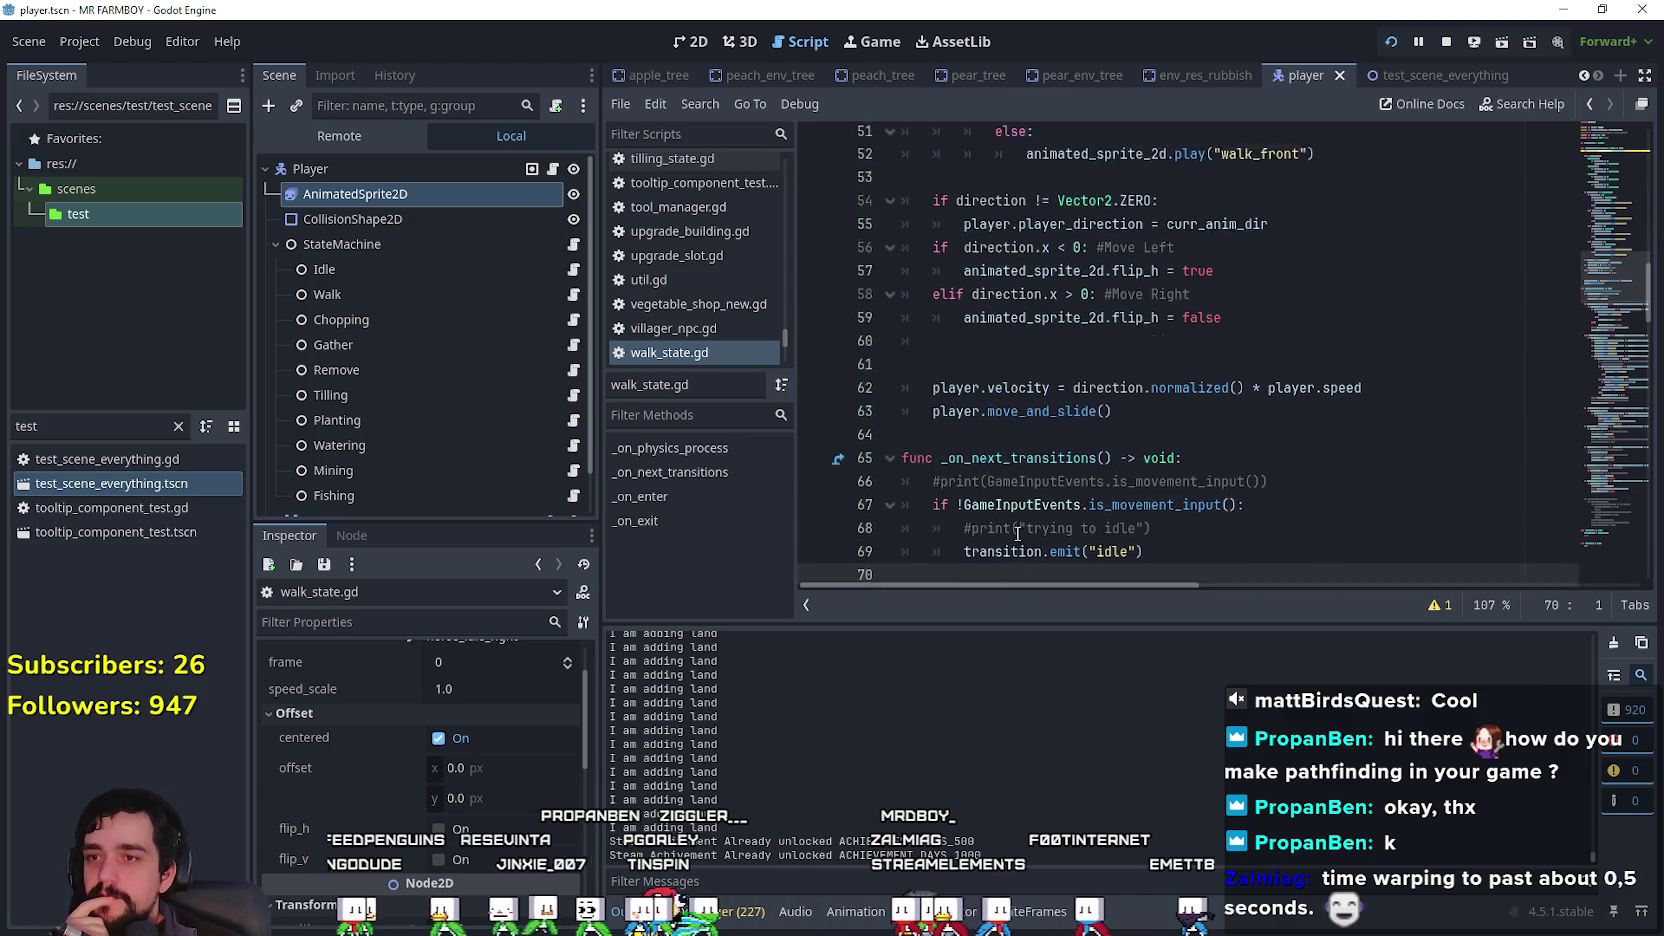
pyautogui.moveTo(1024, 514)
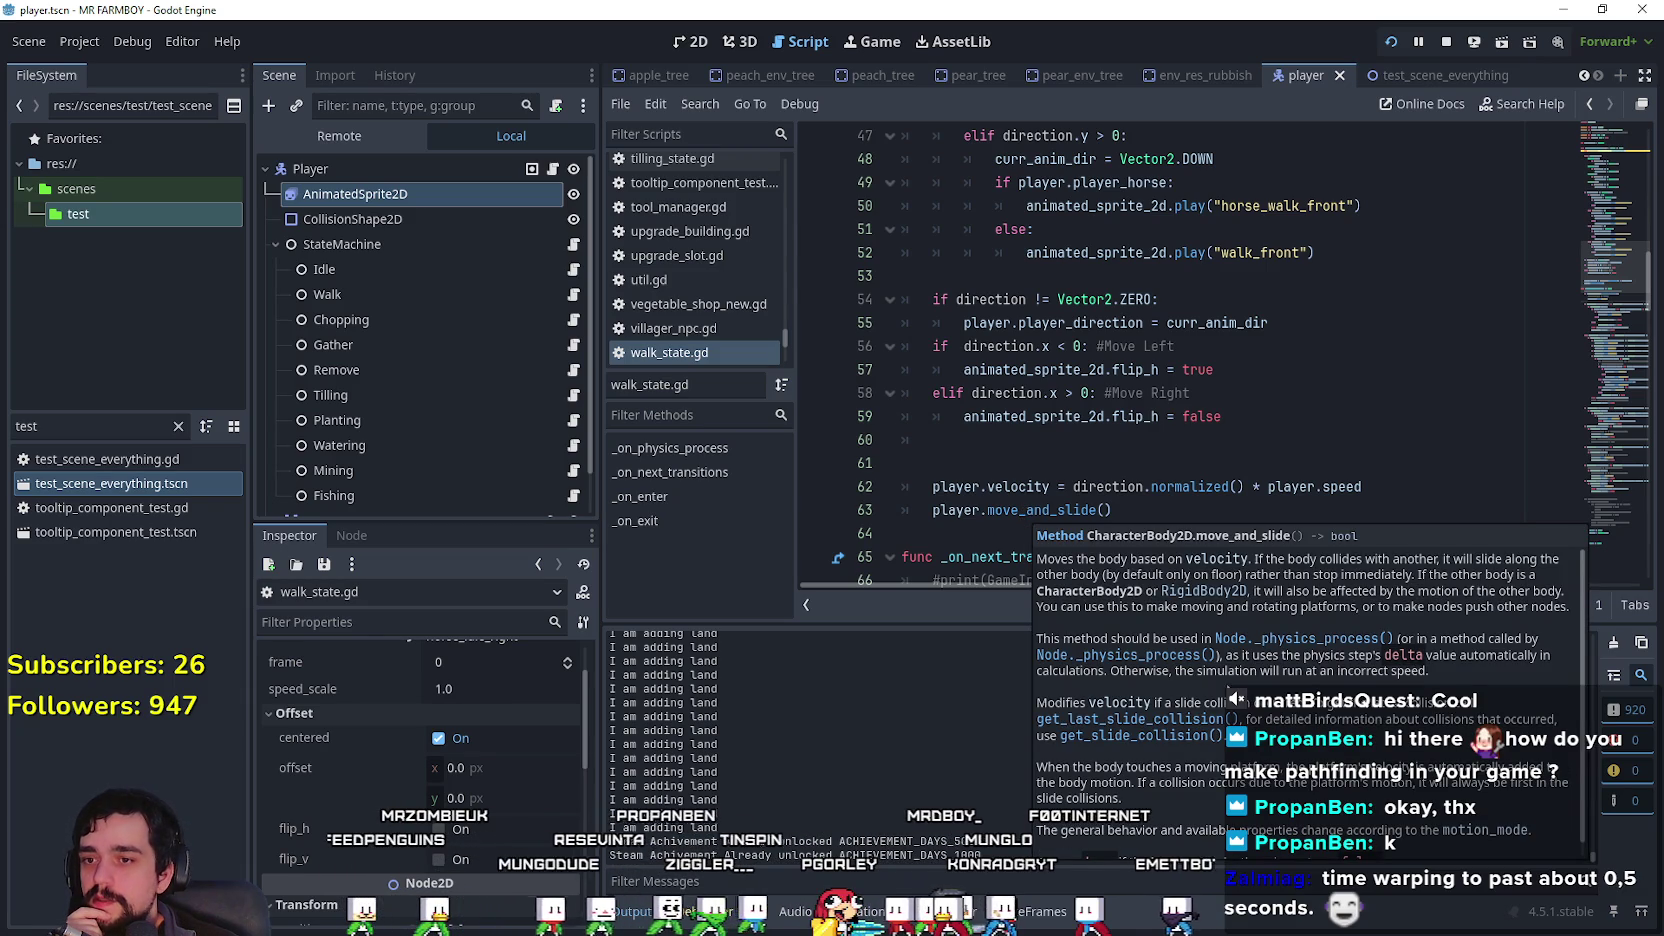
pyautogui.scroll(-1, 1225, 684)
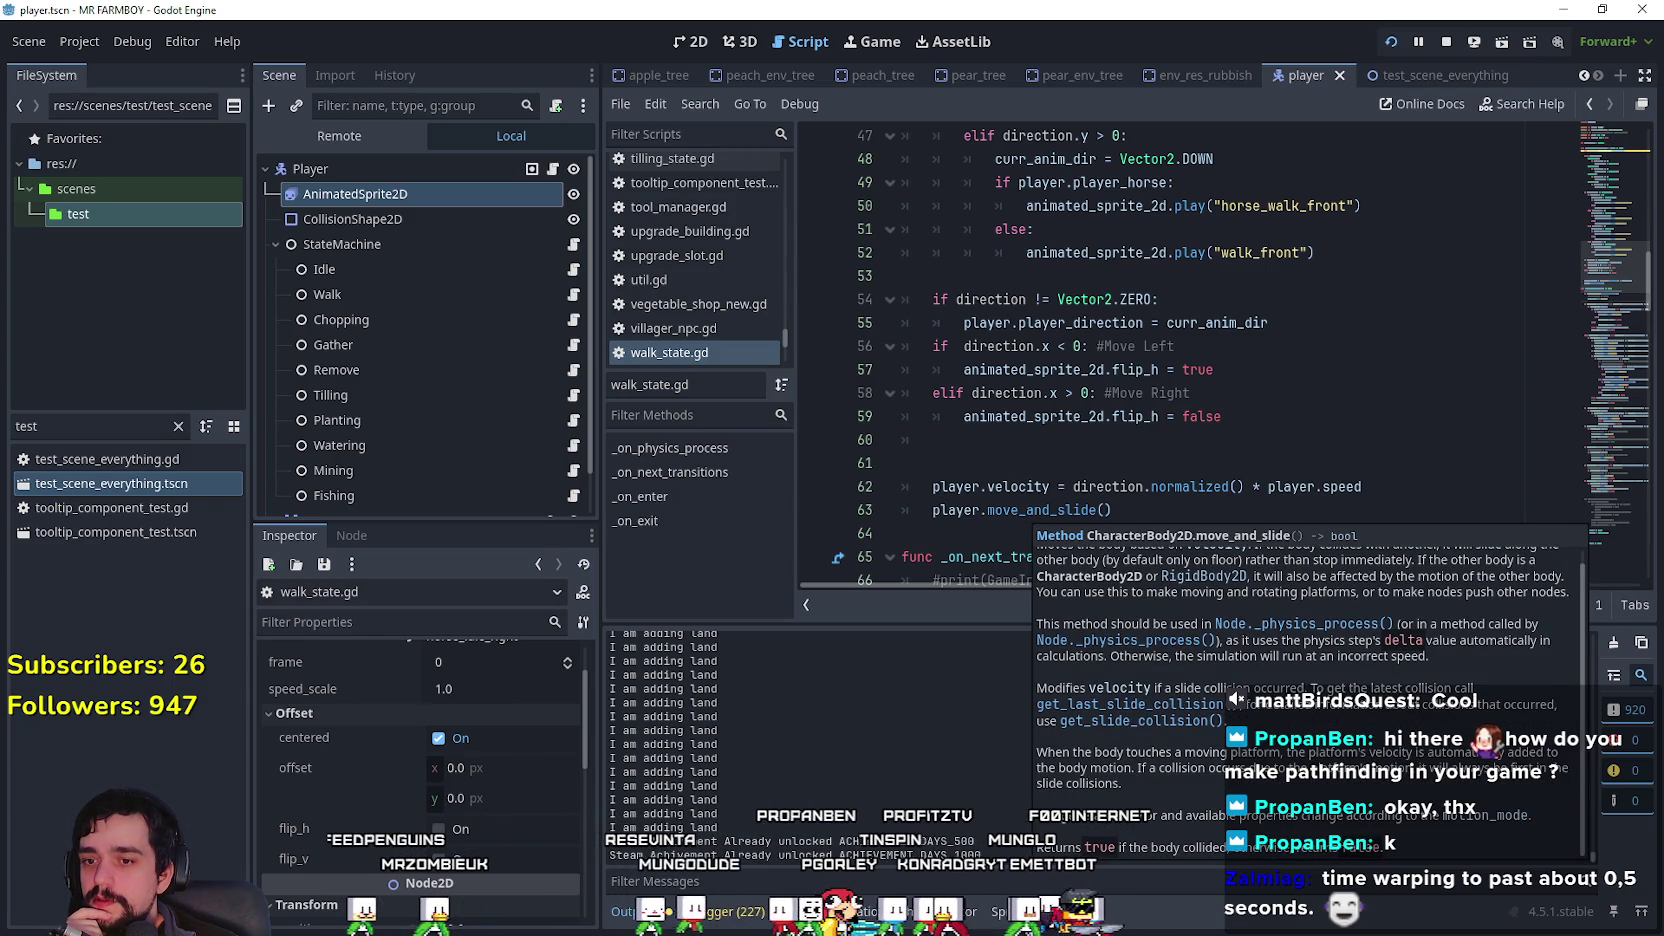
pyautogui.scroll(1, 1307, 700)
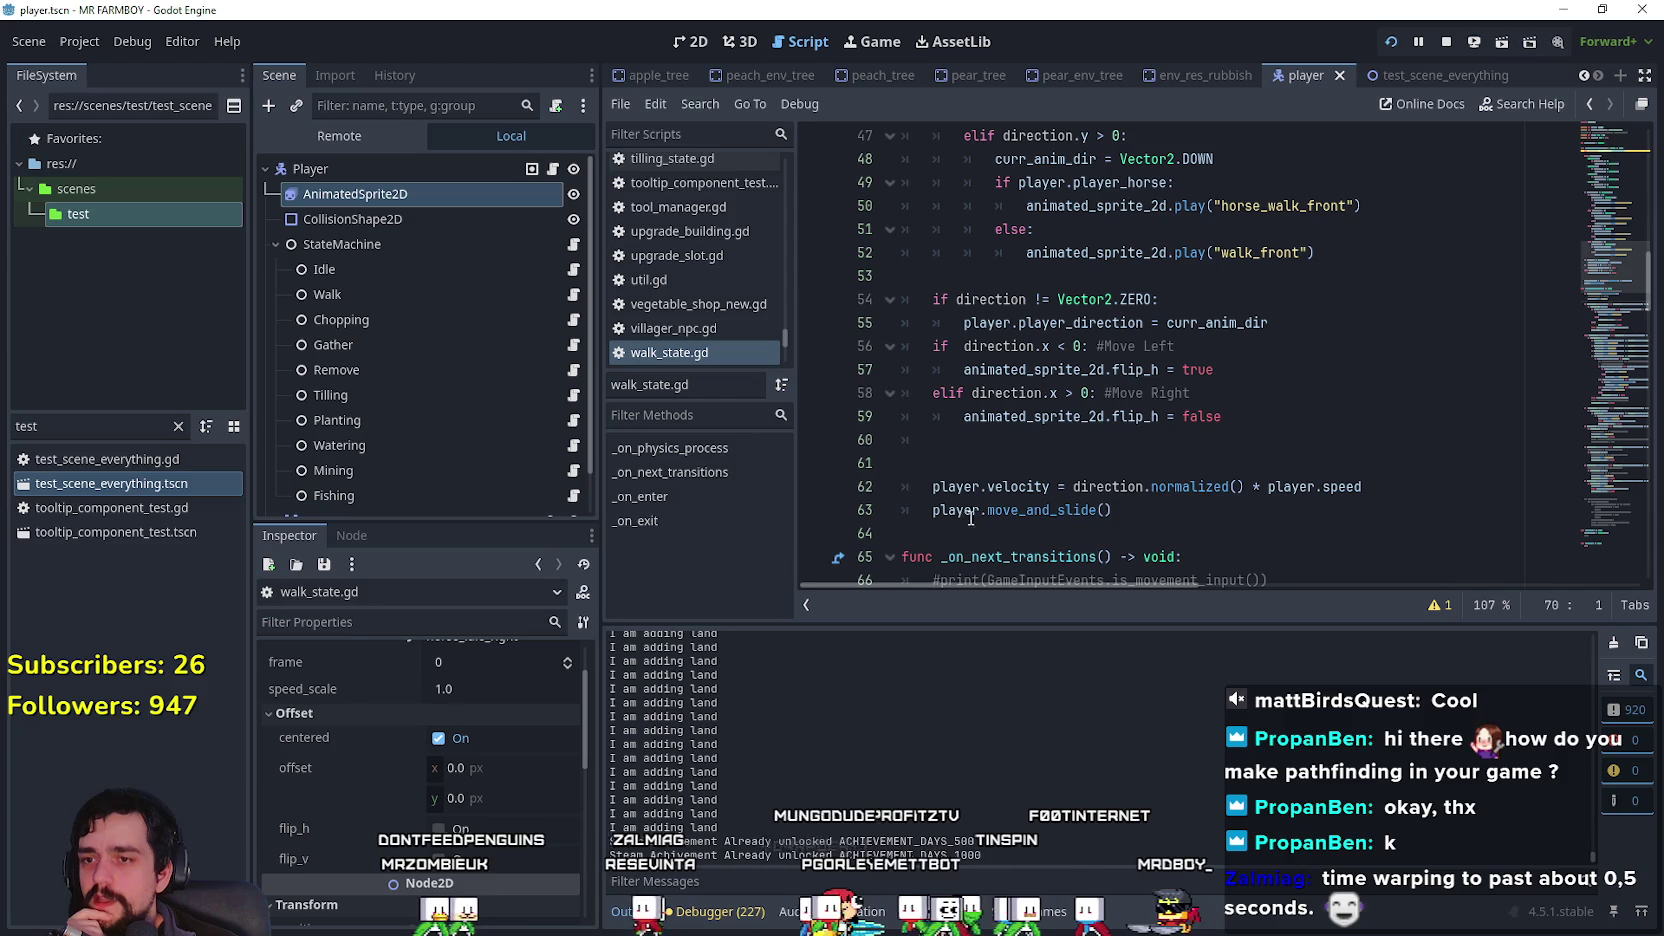
pyautogui.moveTo(999, 486)
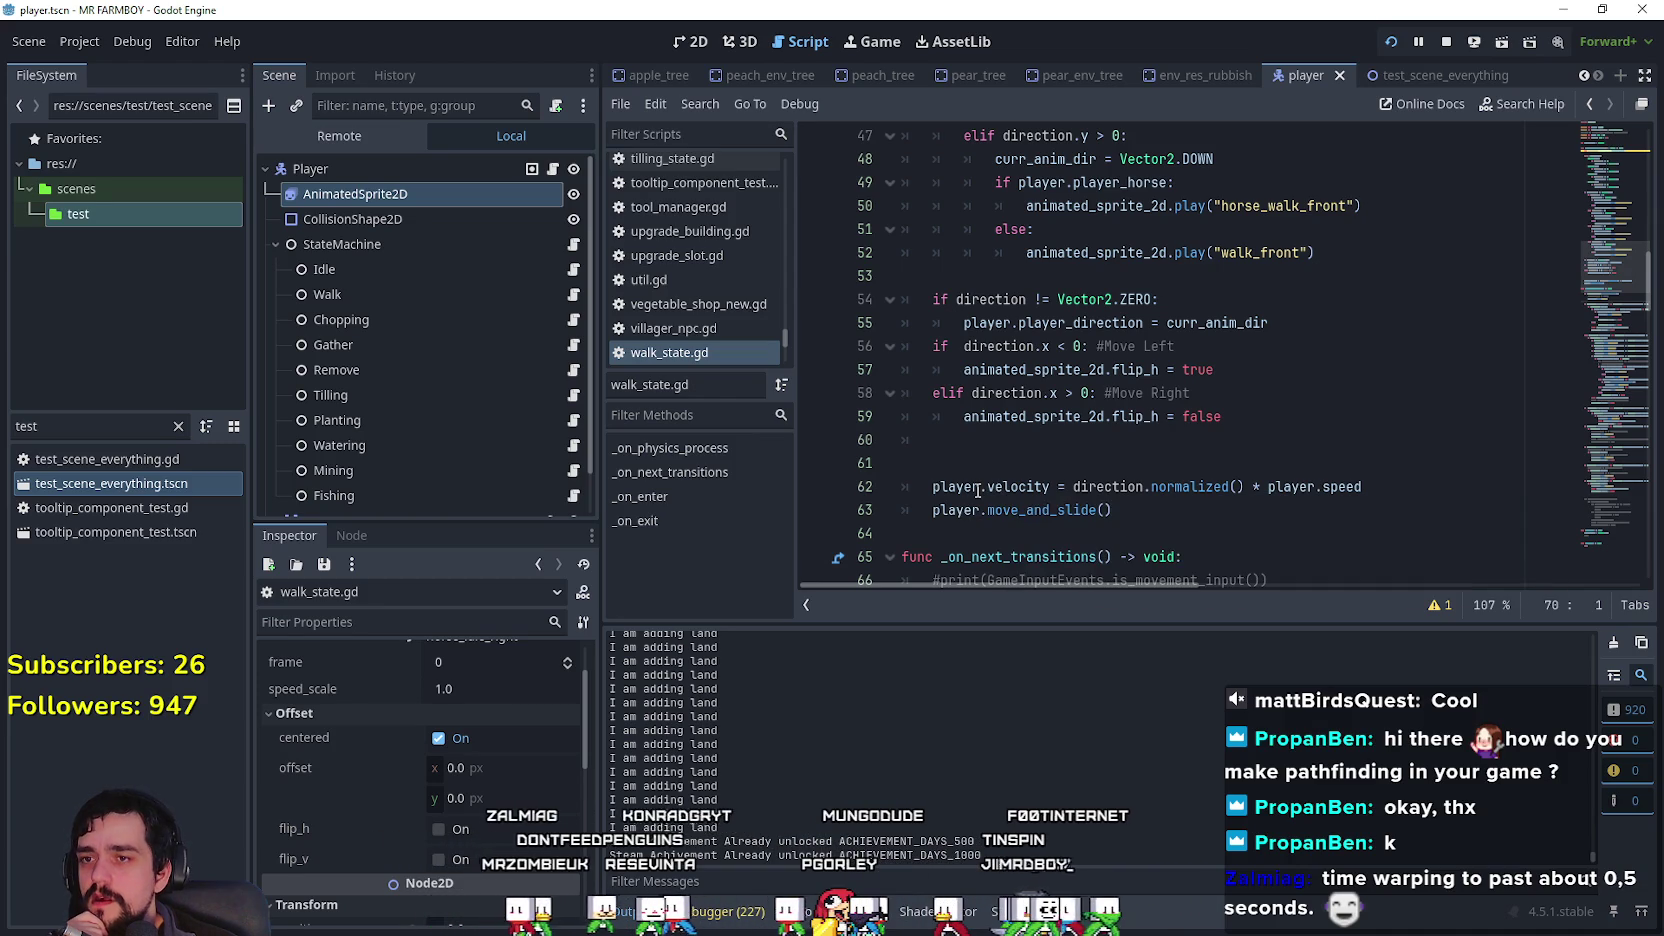
pyautogui.scroll(2, 1068, 469)
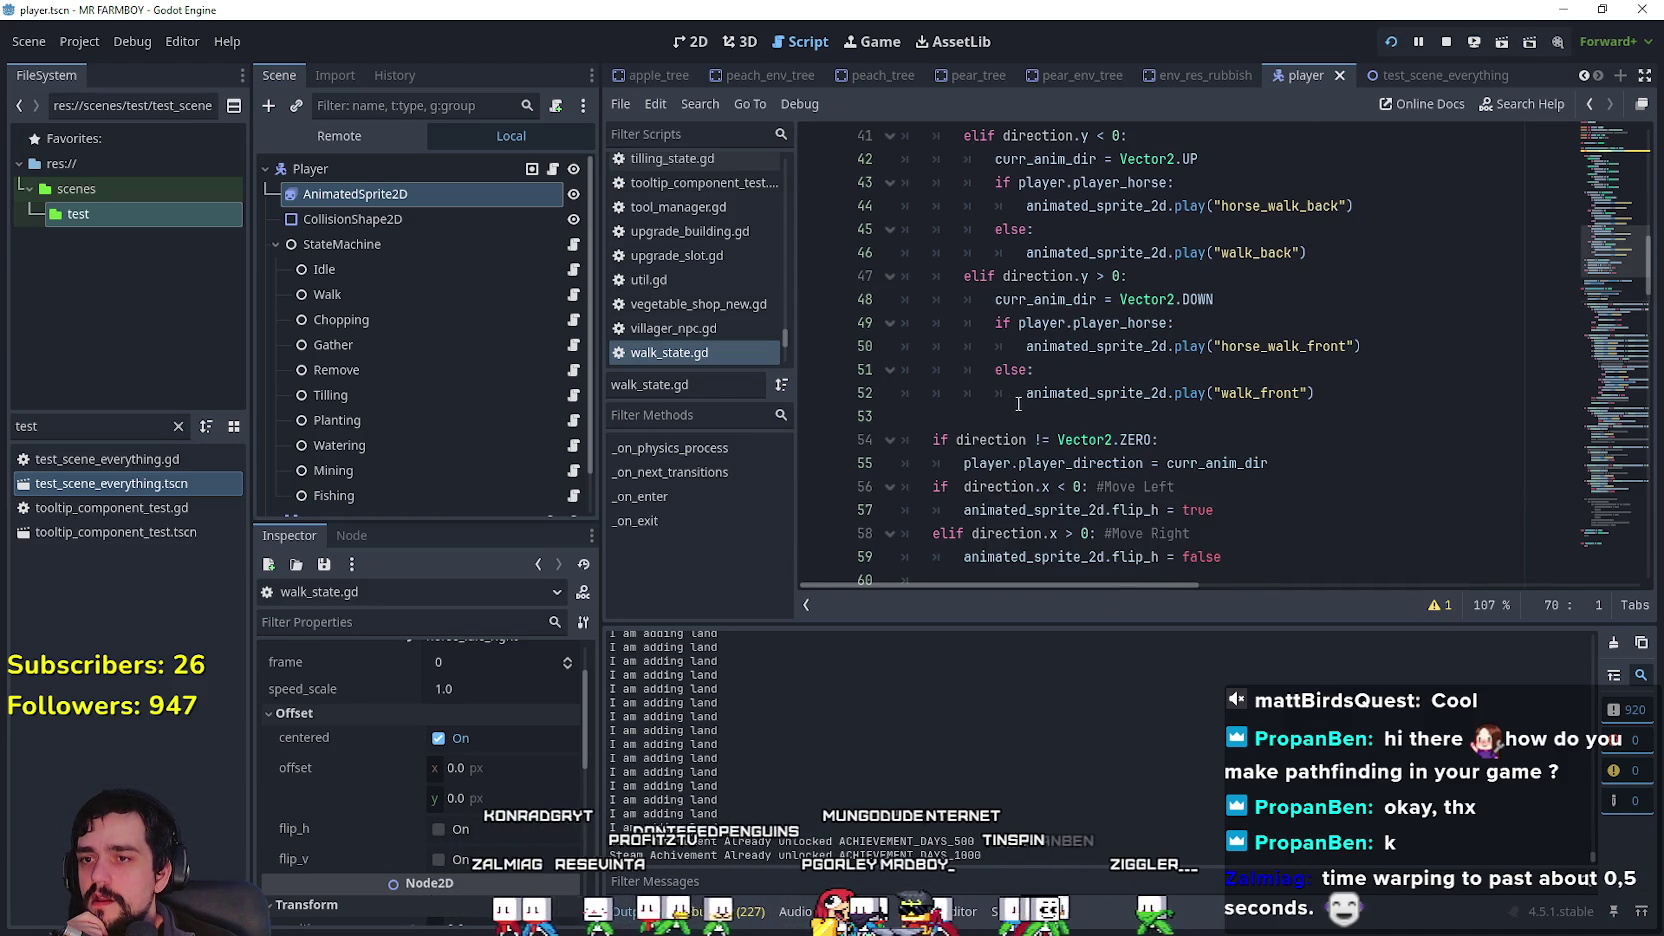
pyautogui.scroll(7, 1068, 469)
pyautogui.scroll(3, 1003, 404)
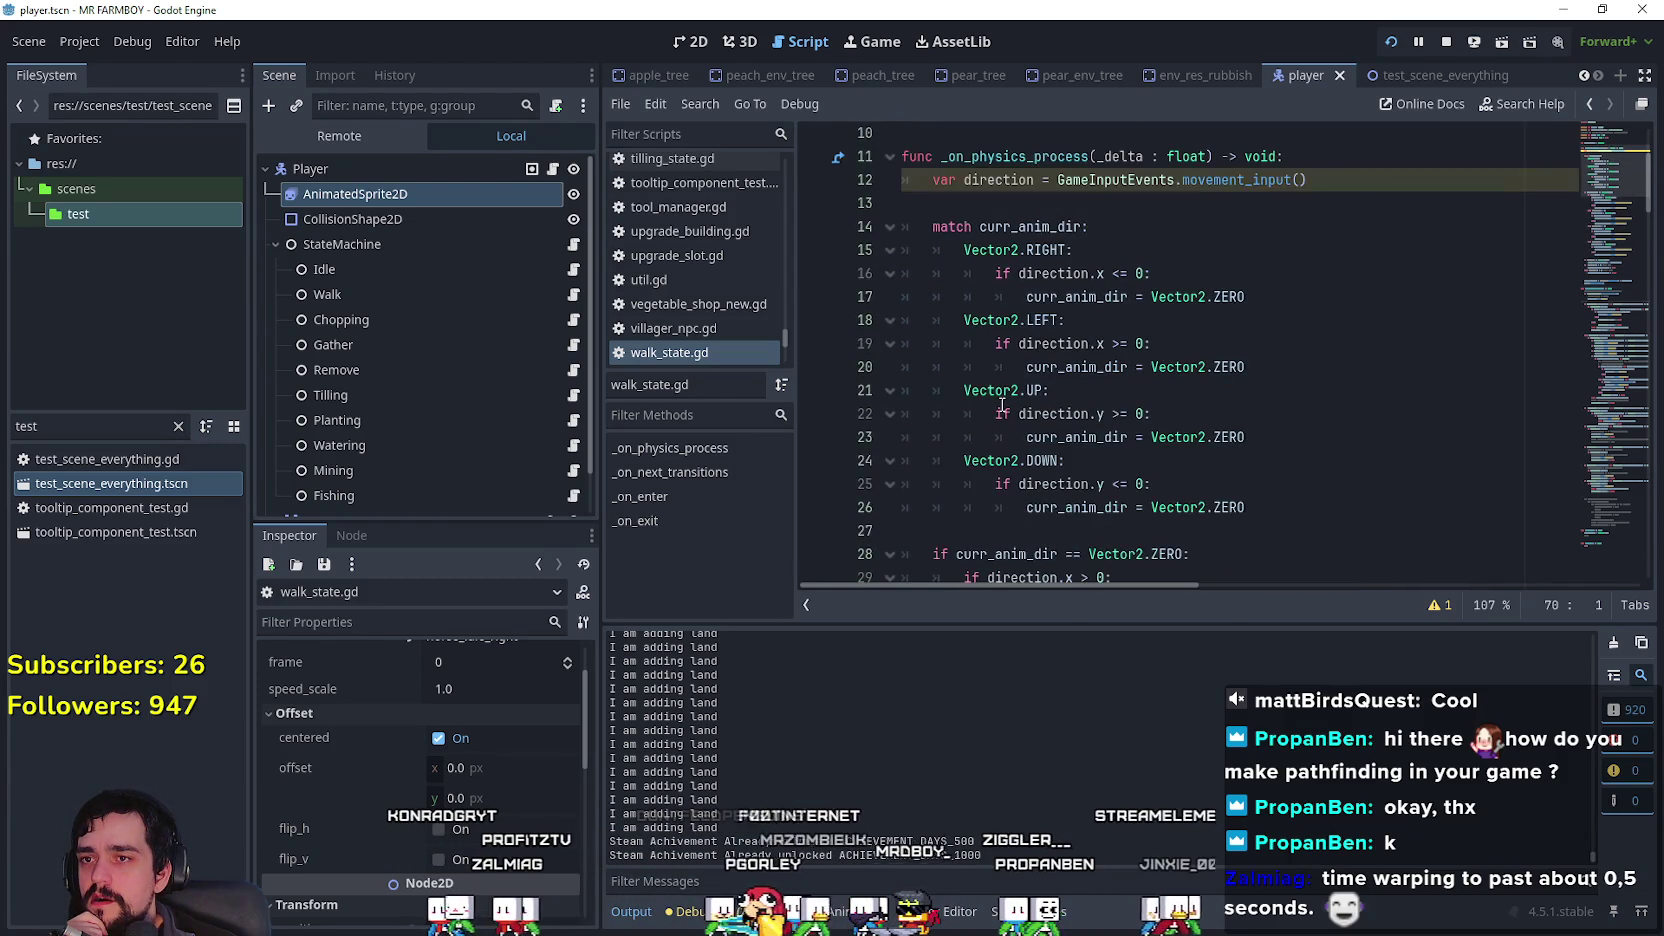
pyautogui.scroll(-7, 1003, 404)
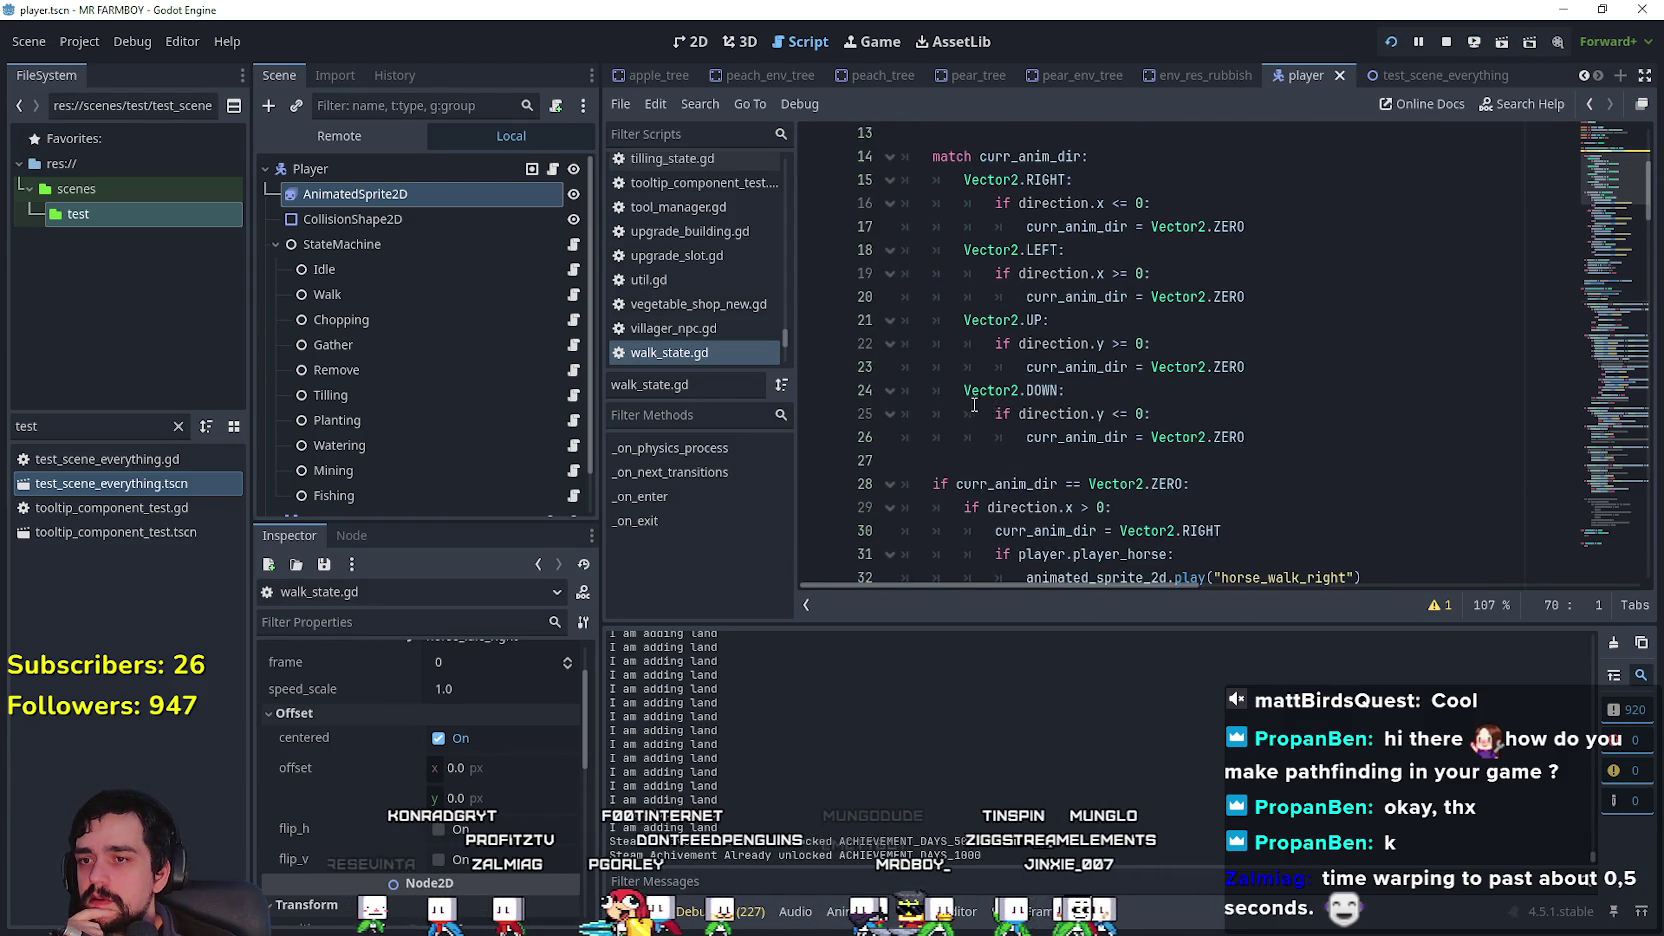
pyautogui.scroll(10, 961, 401)
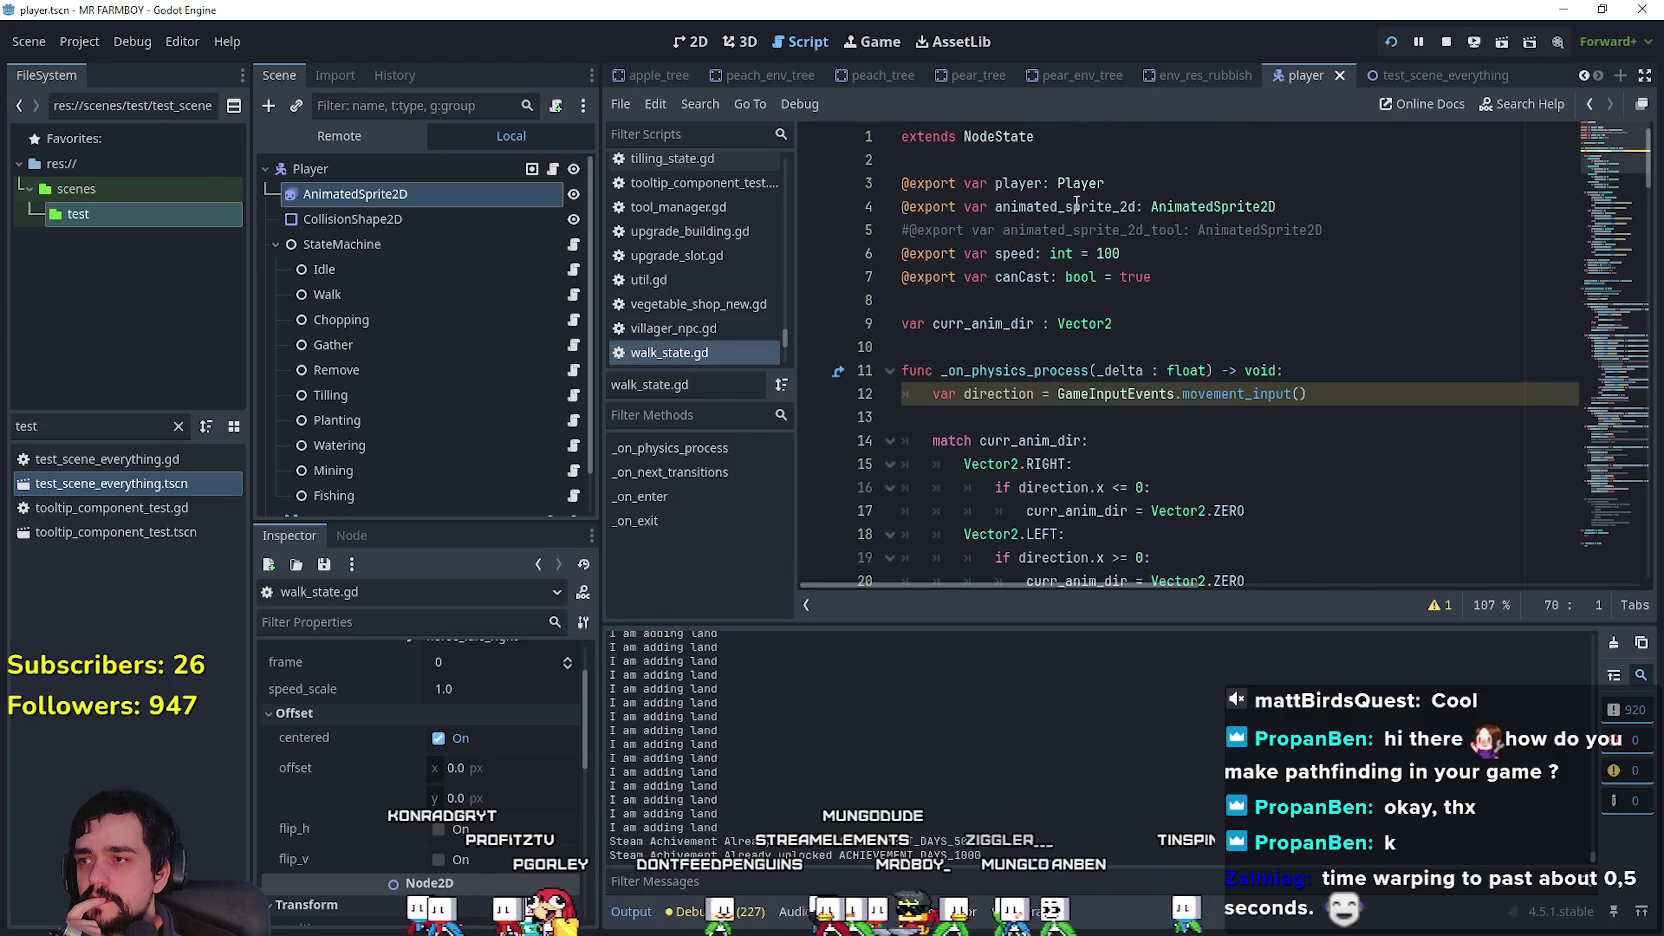
# Step: Inspect the player_horse = true lines around line 33 of player.gd
pyautogui.click(552, 169)
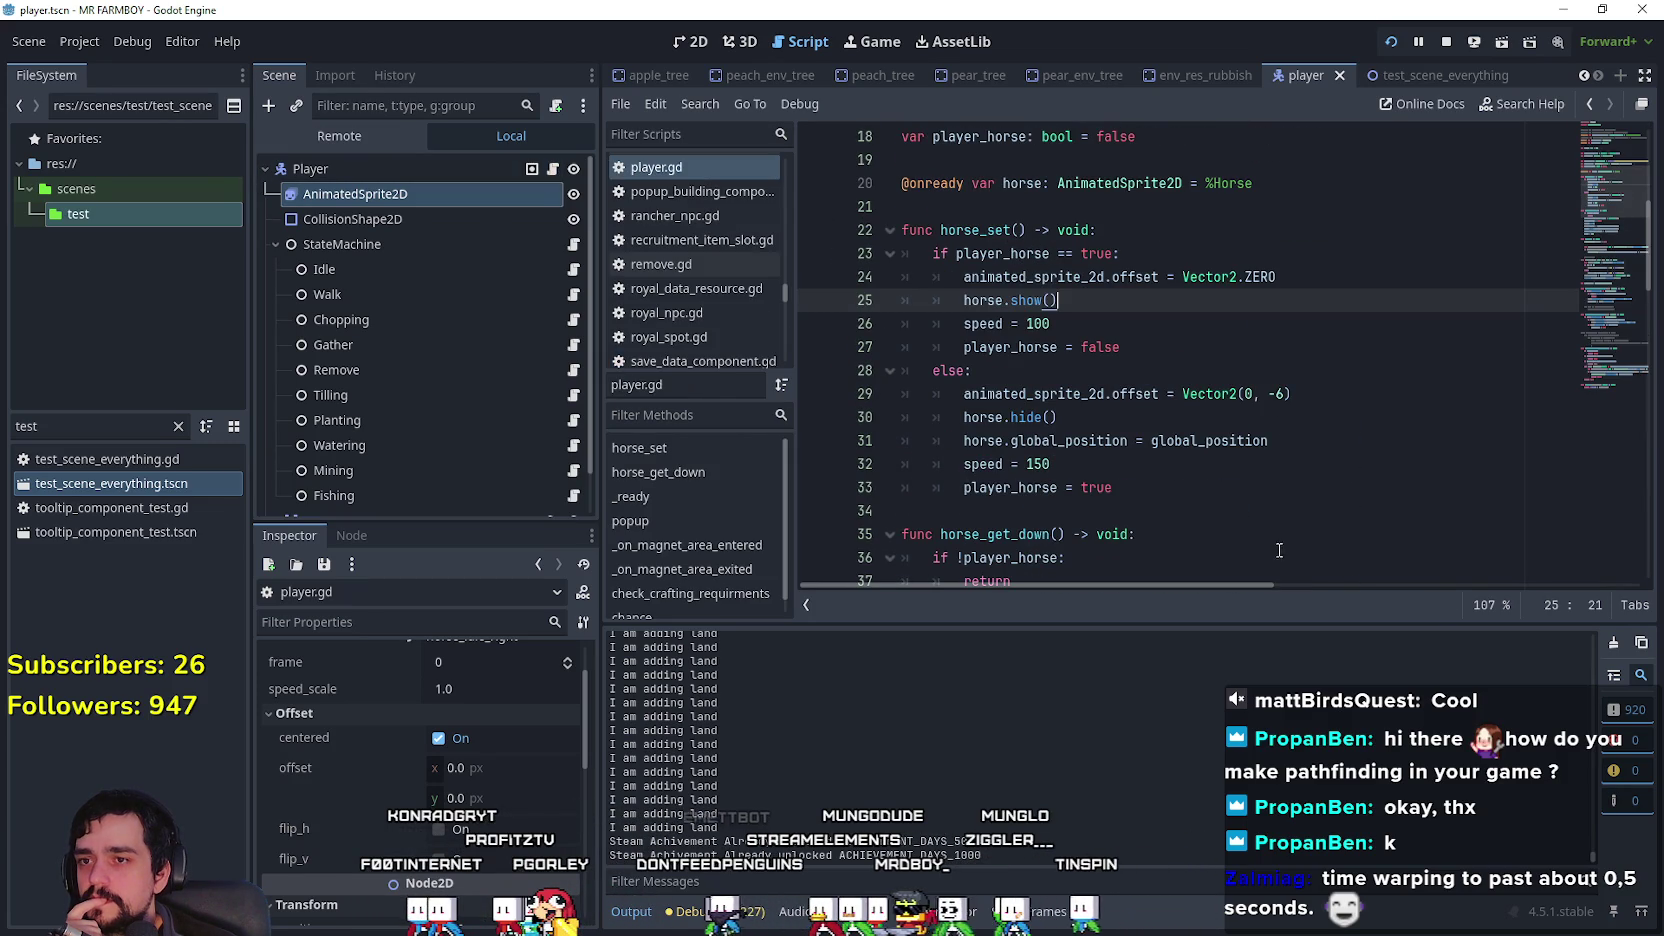
pyautogui.click(1230, 510)
pyautogui.click(1210, 487)
pyautogui.scroll(-5, 1207, 497)
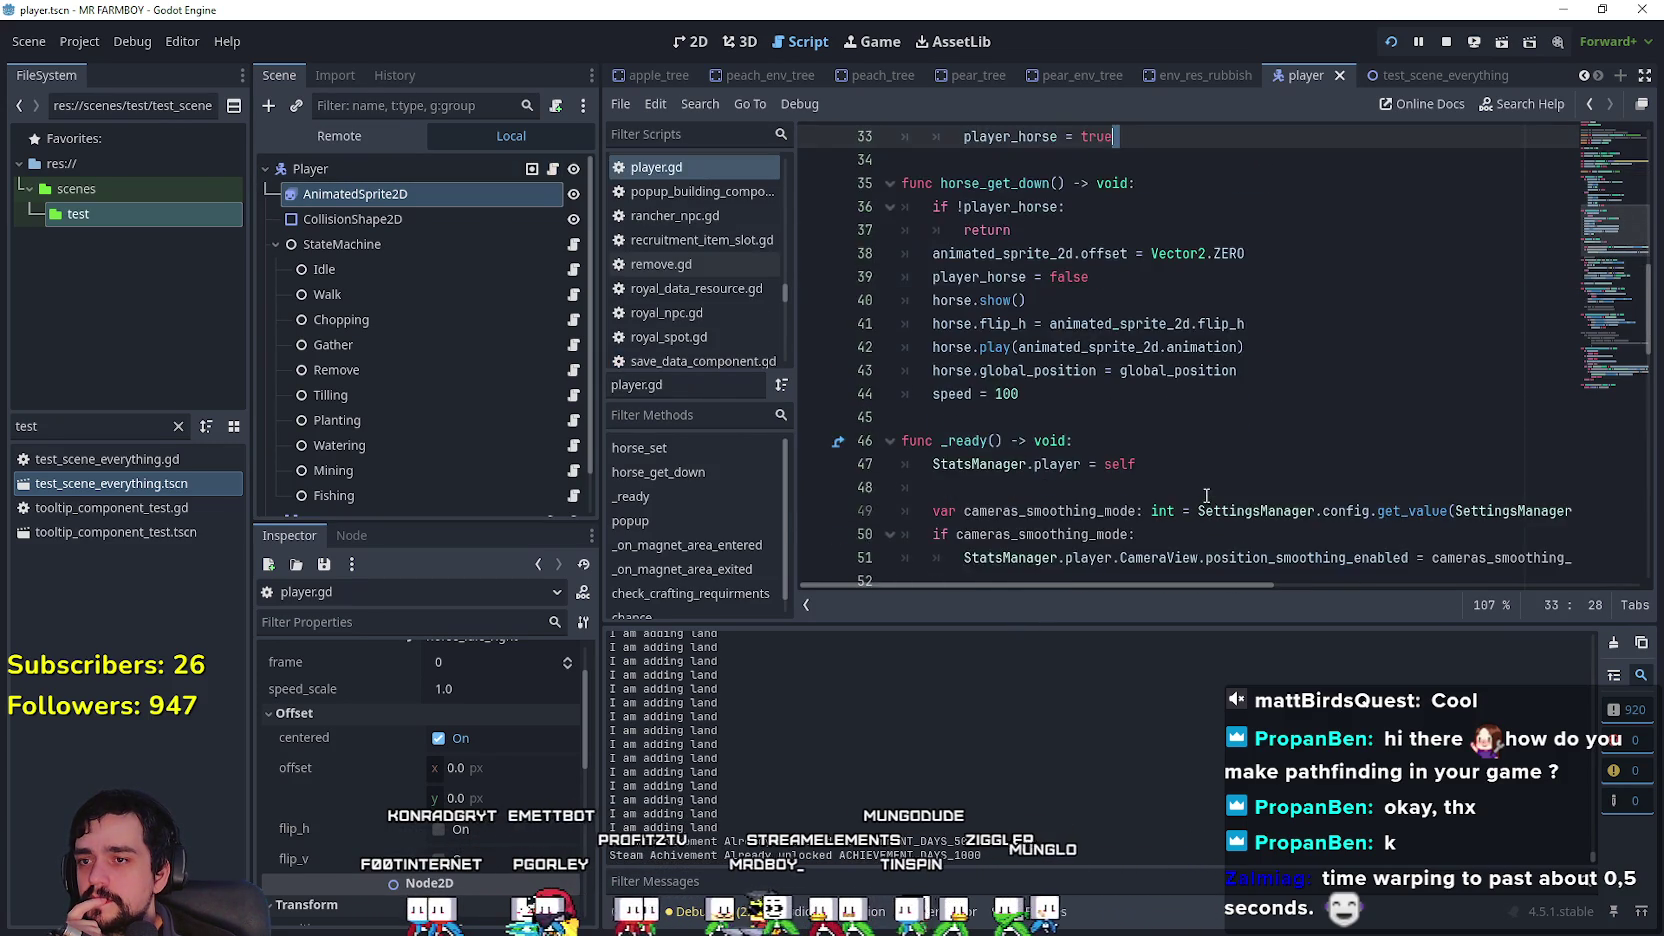
pyautogui.scroll(-11, 1207, 497)
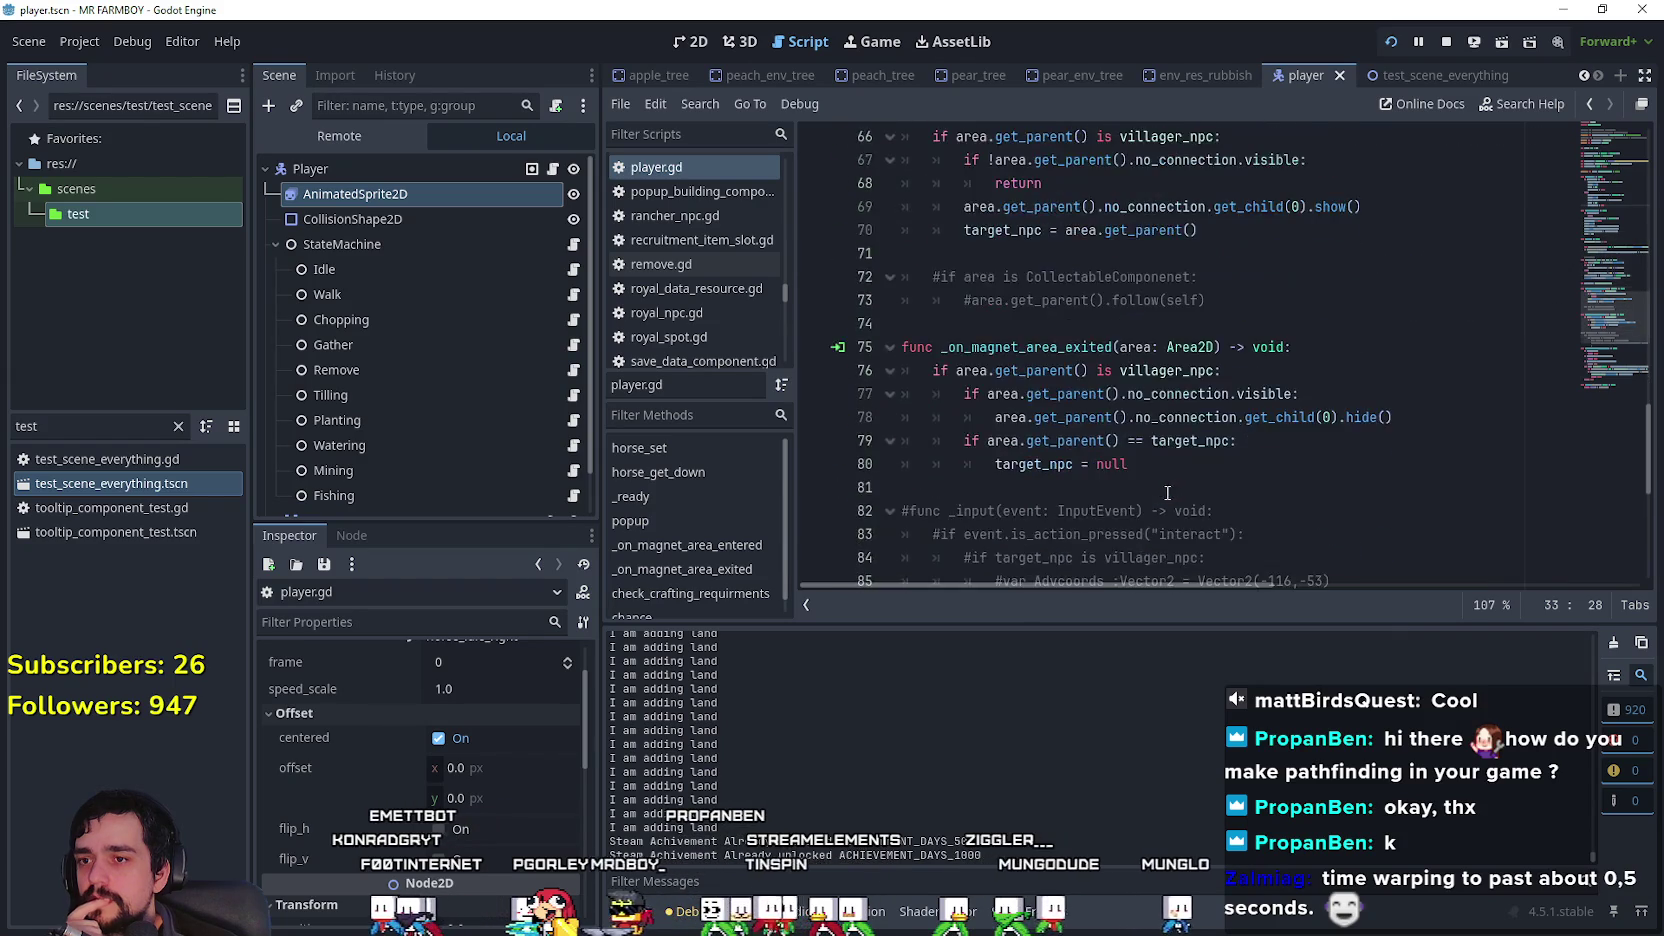
pyautogui.scroll(9, 1167, 493)
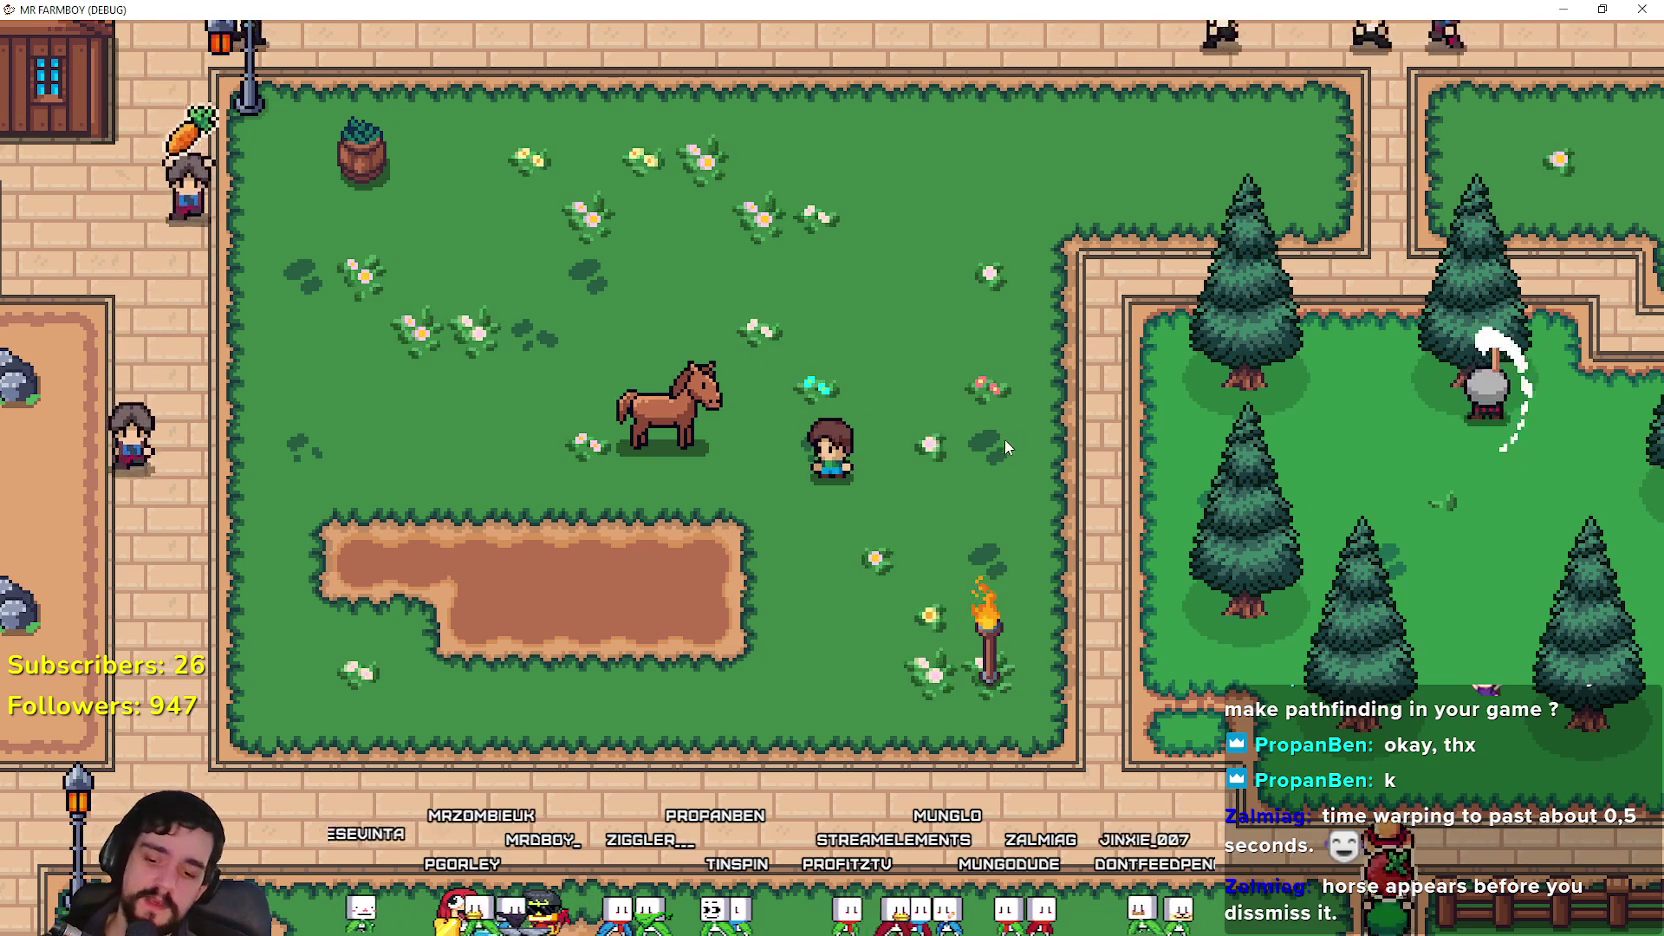
# Step: Return to the editor from the running game and stop the debug run
pyautogui.hotkey('alt', 'Tab')
pyautogui.click(1156, 350)
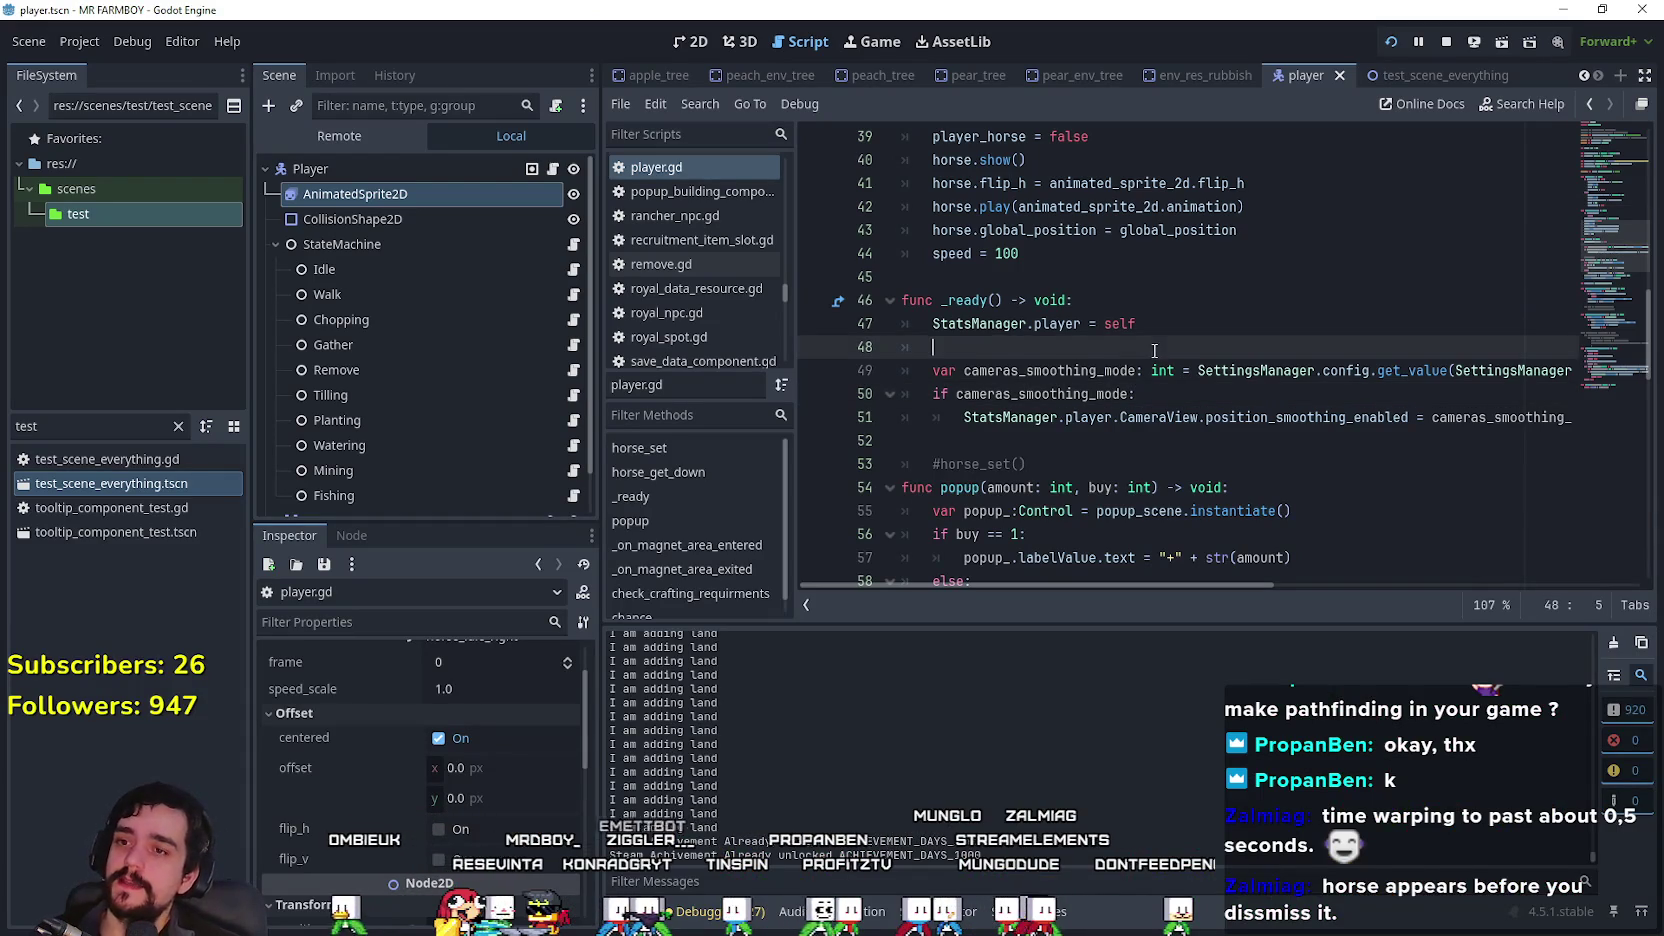
pyautogui.click(1446, 41)
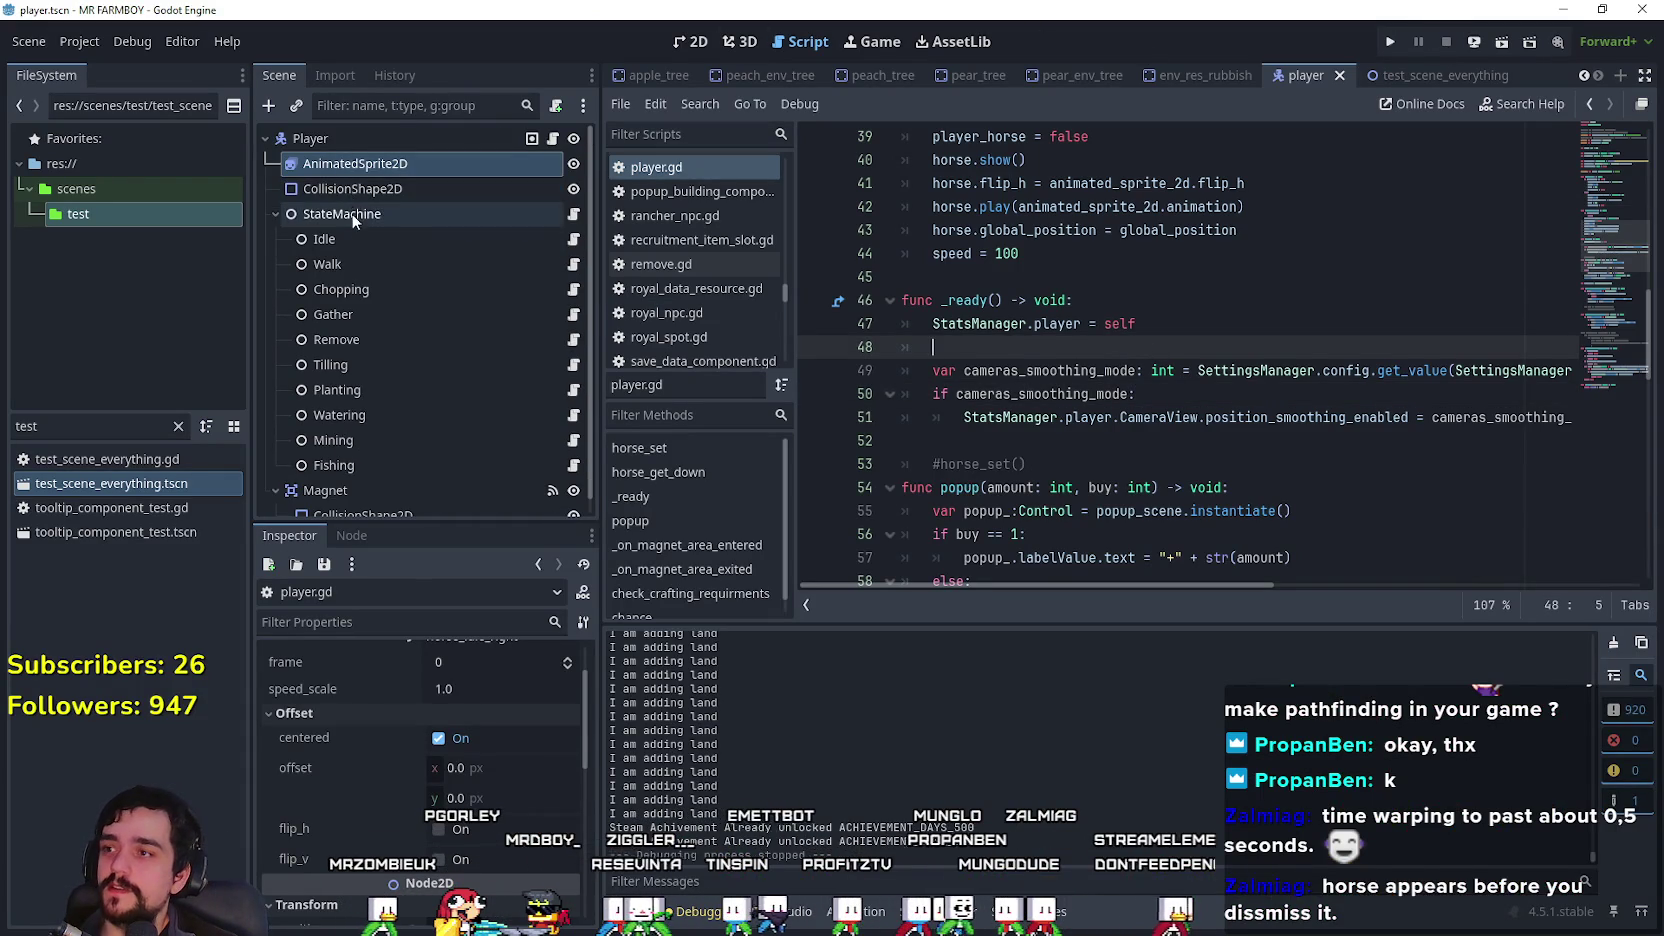
# Step: Add a NodeState child node under the player's StateMachine
pyautogui.rightClick(345, 213)
pyautogui.click(762, 445)
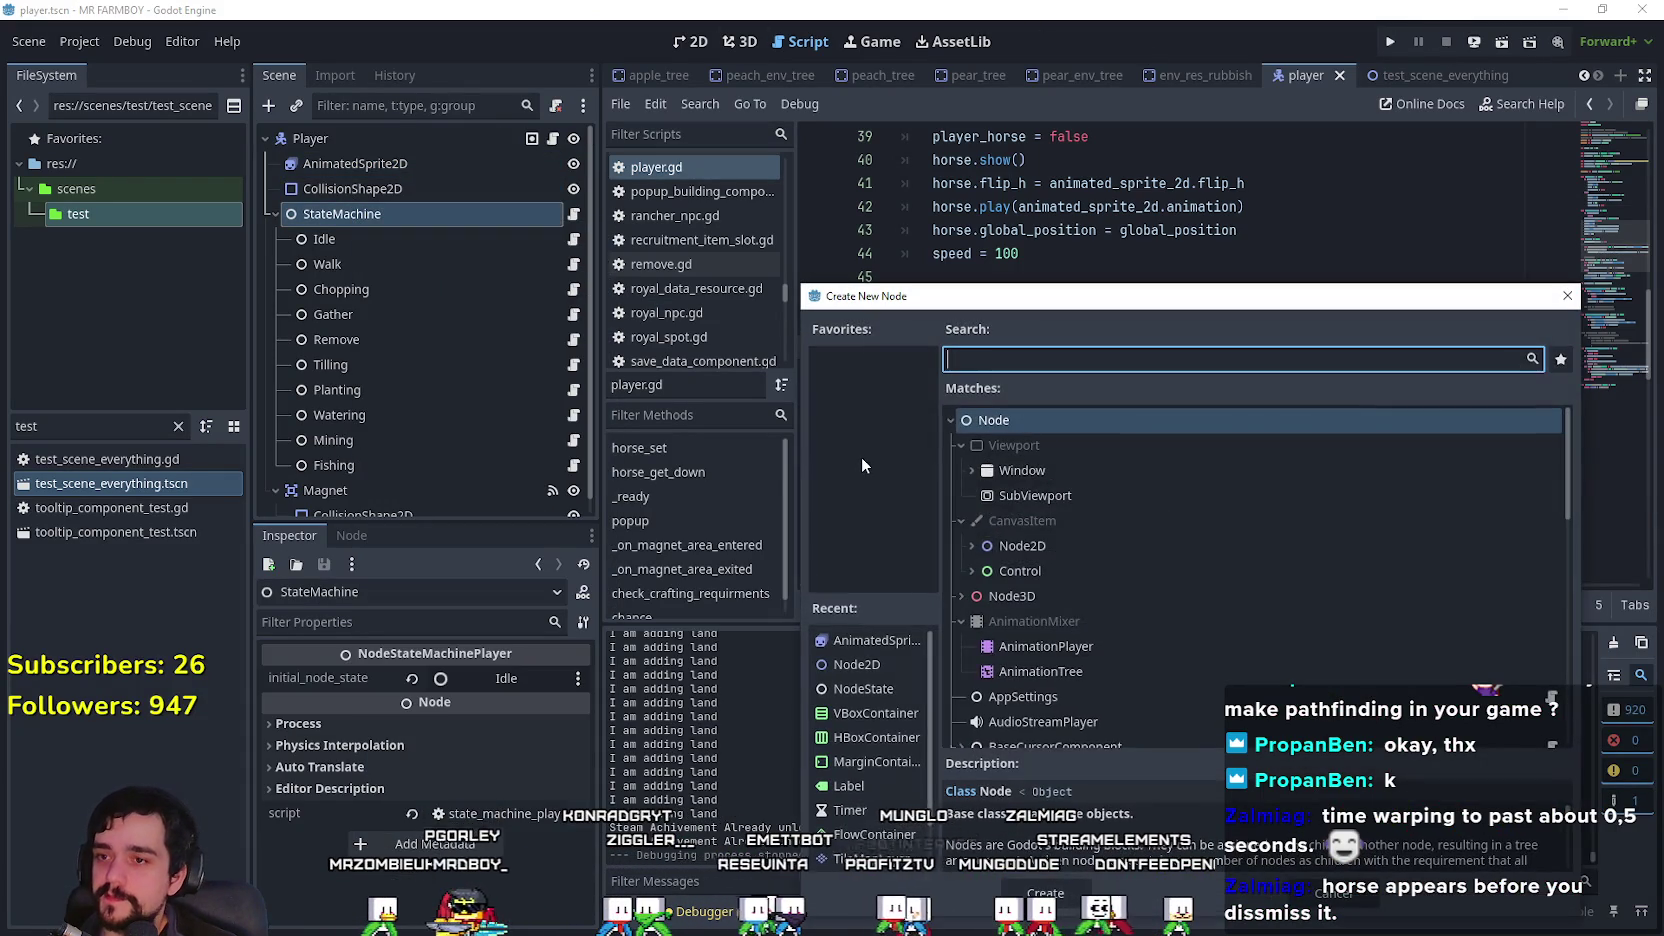
pyautogui.write('statwe')
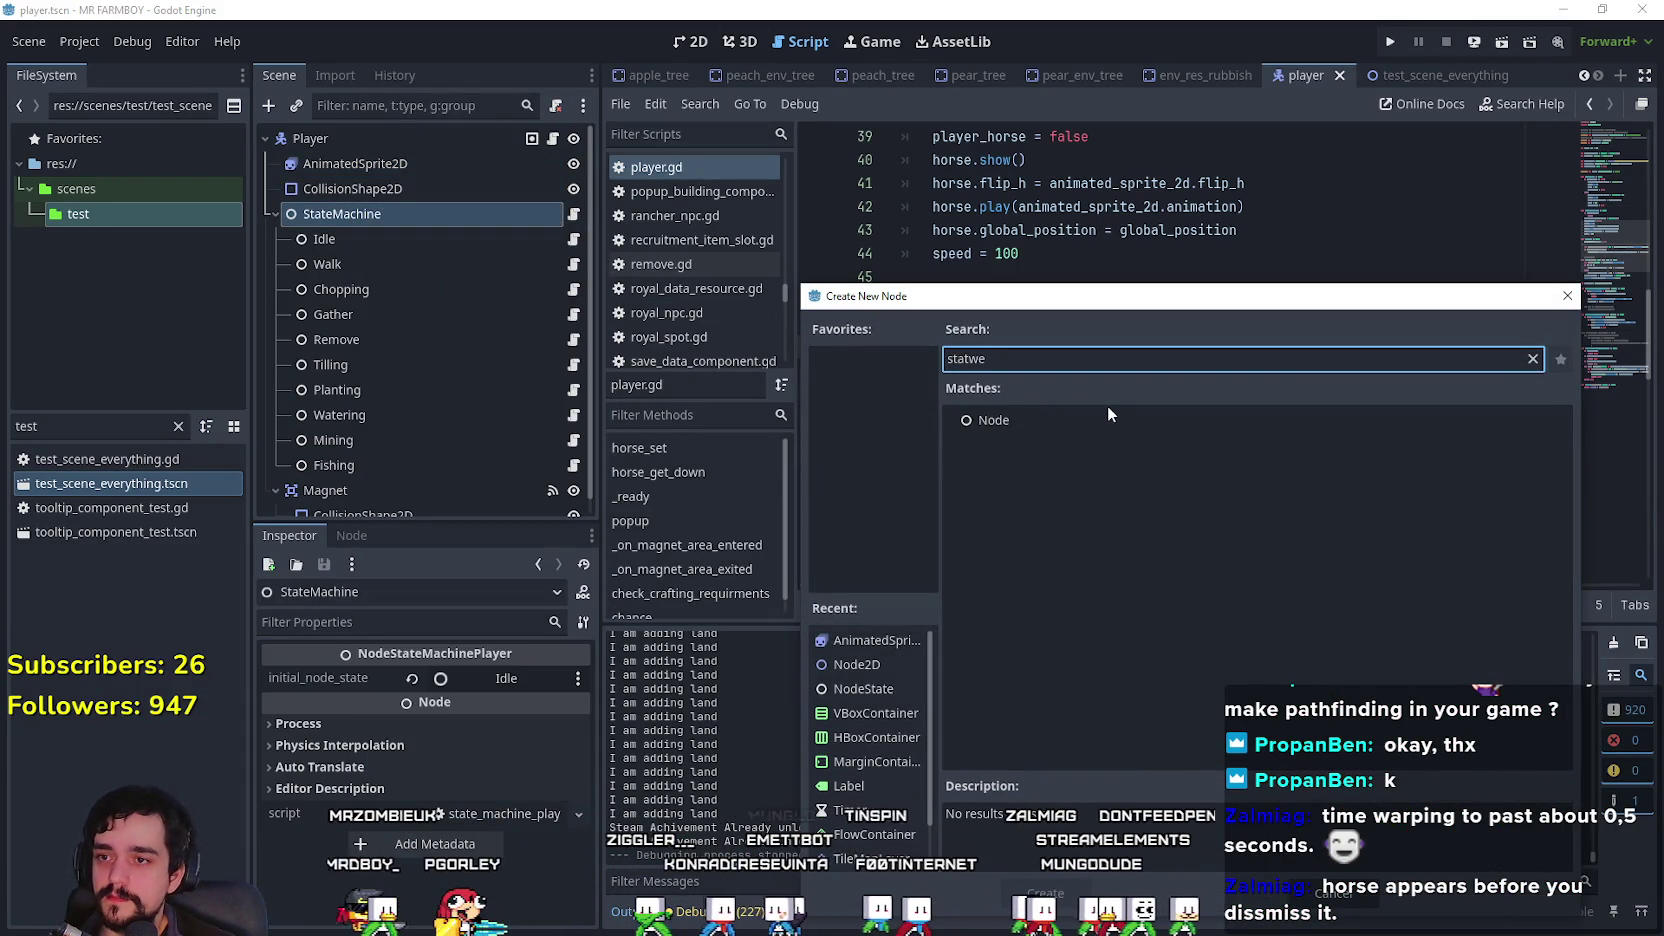
pyautogui.press('BackSpace')
pyautogui.press('BackSpace')
pyautogui.write('e')
pyautogui.press('Return')
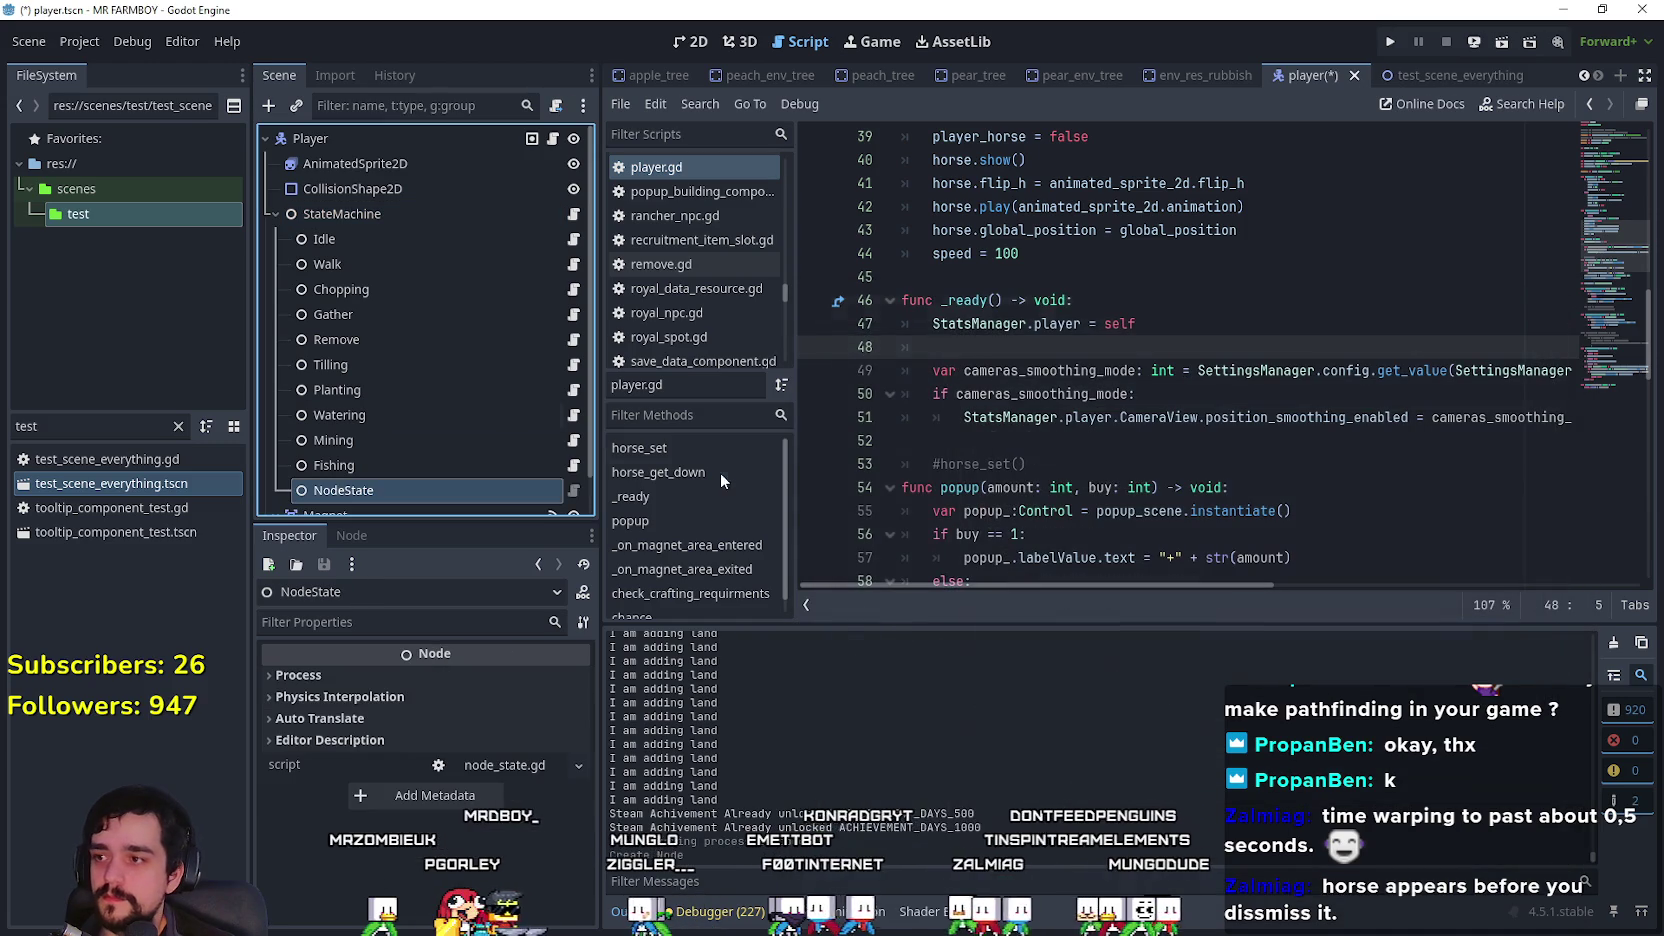
# Step: Rename the new node to Horse and open fishing_state.gd
pyautogui.doubleClick(413, 489)
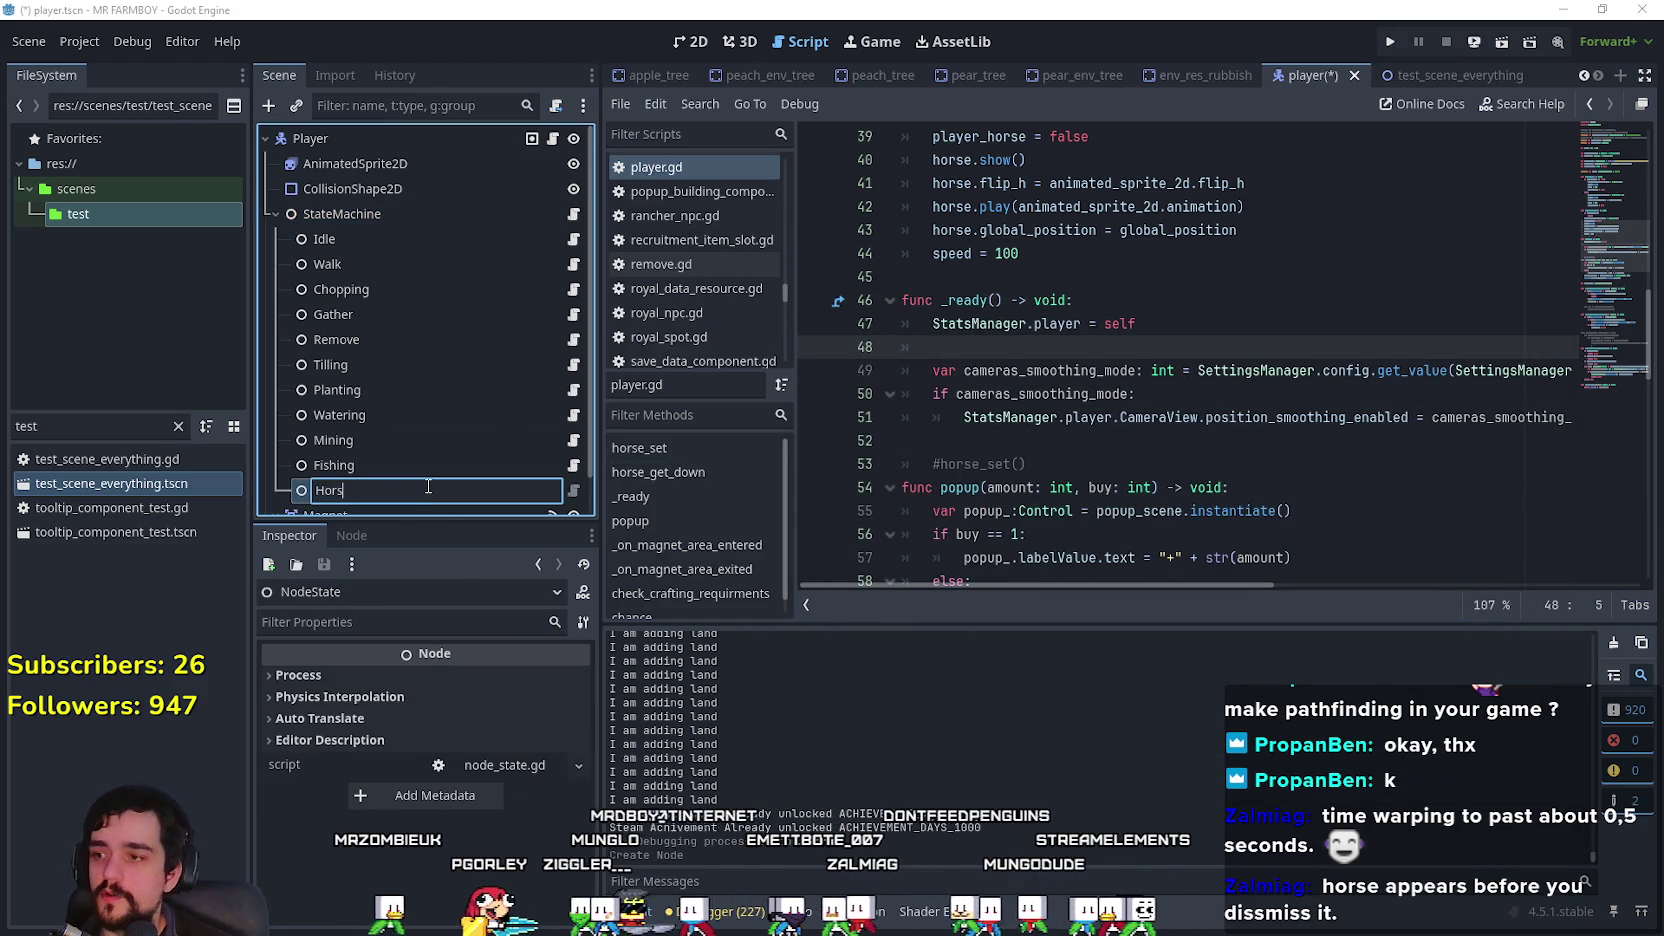
pyautogui.write('se')
pyautogui.press('Return')
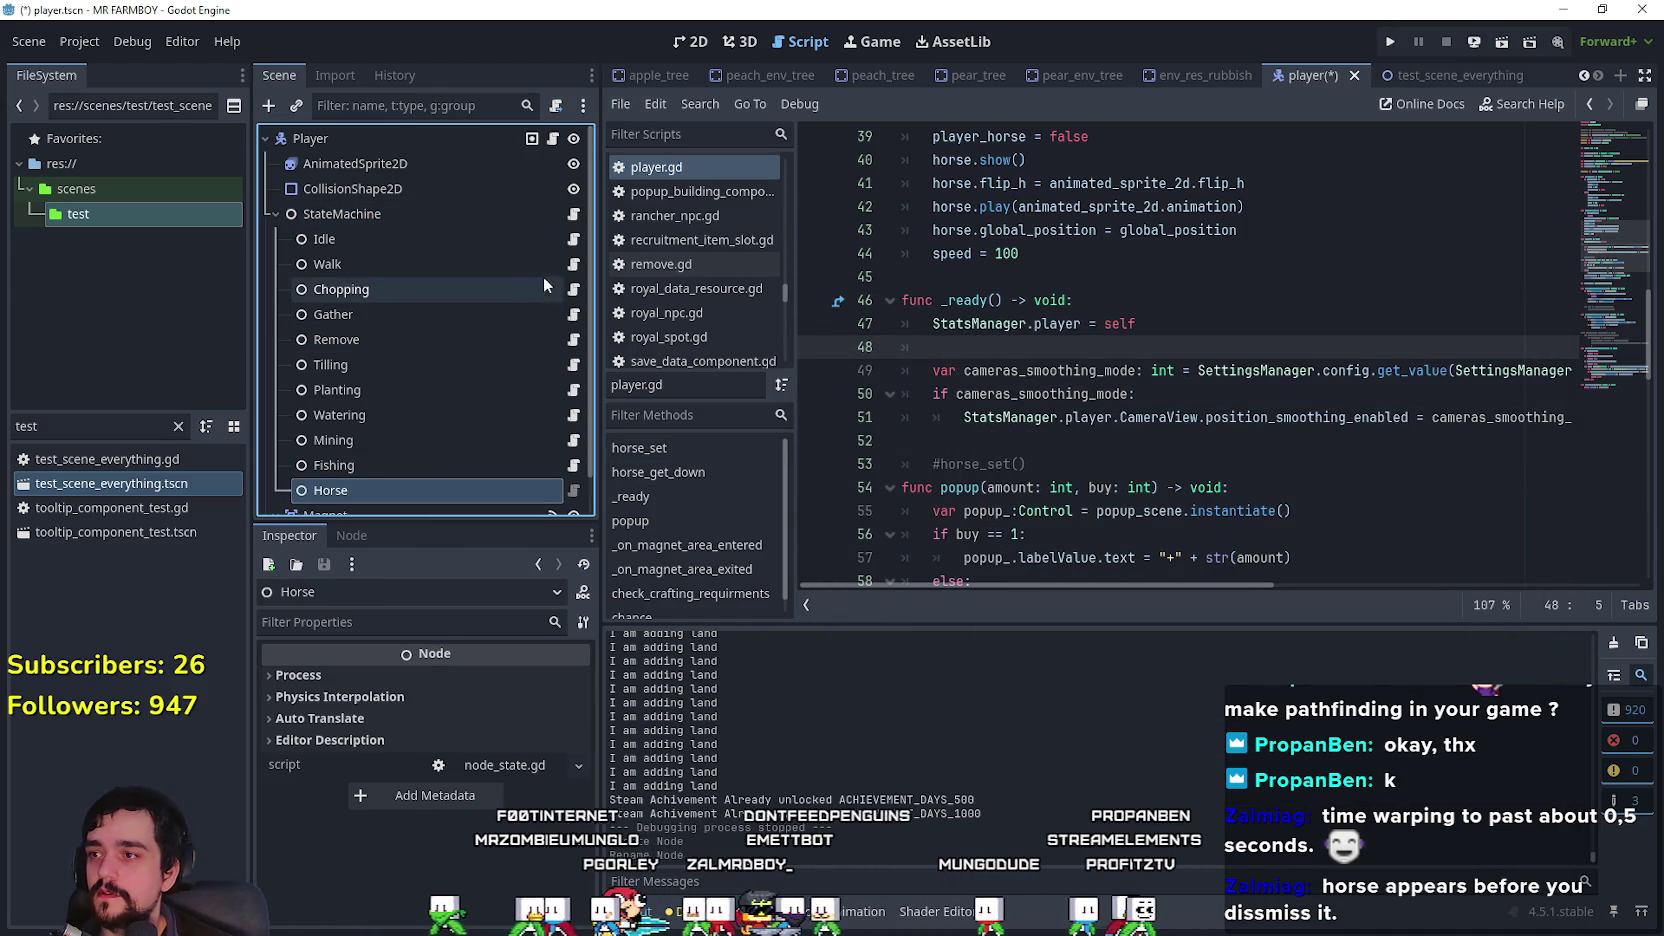
pyautogui.click(573, 465)
pyautogui.scroll(-5, 1440, 313)
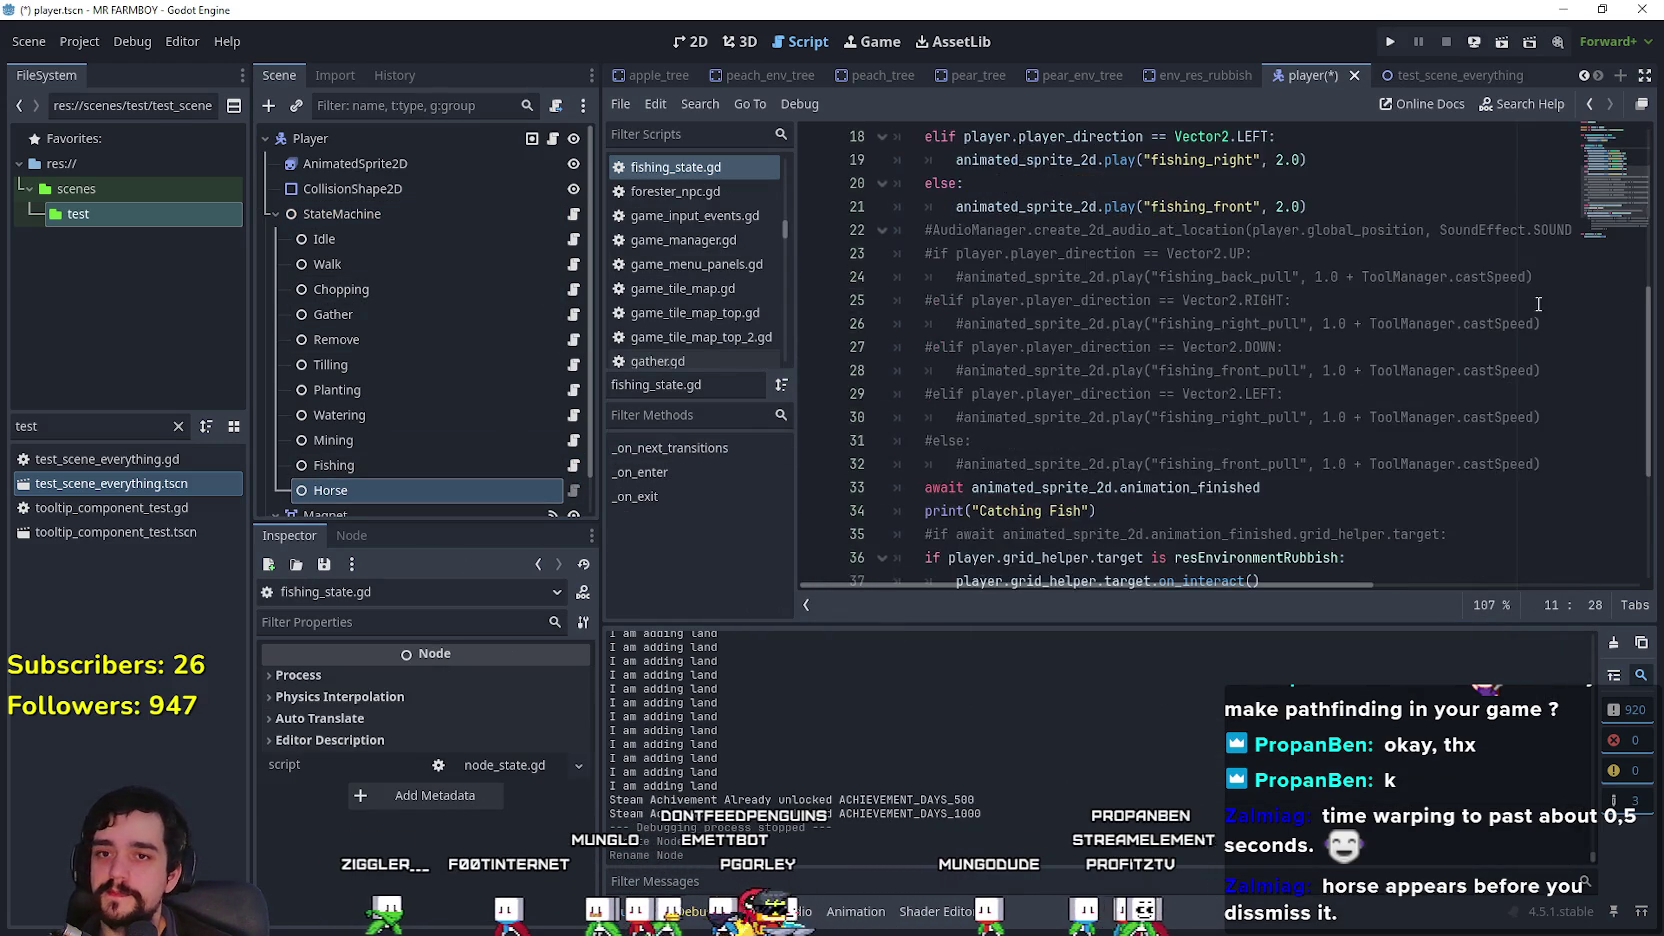
# Step: Copy fishing_state.gd's code, attach a new horse.gd script to Horse, and replace its contents with the copy
pyautogui.scroll(-4, 1601, 221)
pyautogui.moveTo(1197, 511)
pyautogui.mouseDown()
pyautogui.moveTo(1000, 225)
pyautogui.moveTo(1030, 360)
pyautogui.moveTo(1030, 327)
pyautogui.moveTo(900, 347)
pyautogui.moveTo(895, 160)
pyautogui.mouseUp()
pyautogui.rightClick(392, 488)
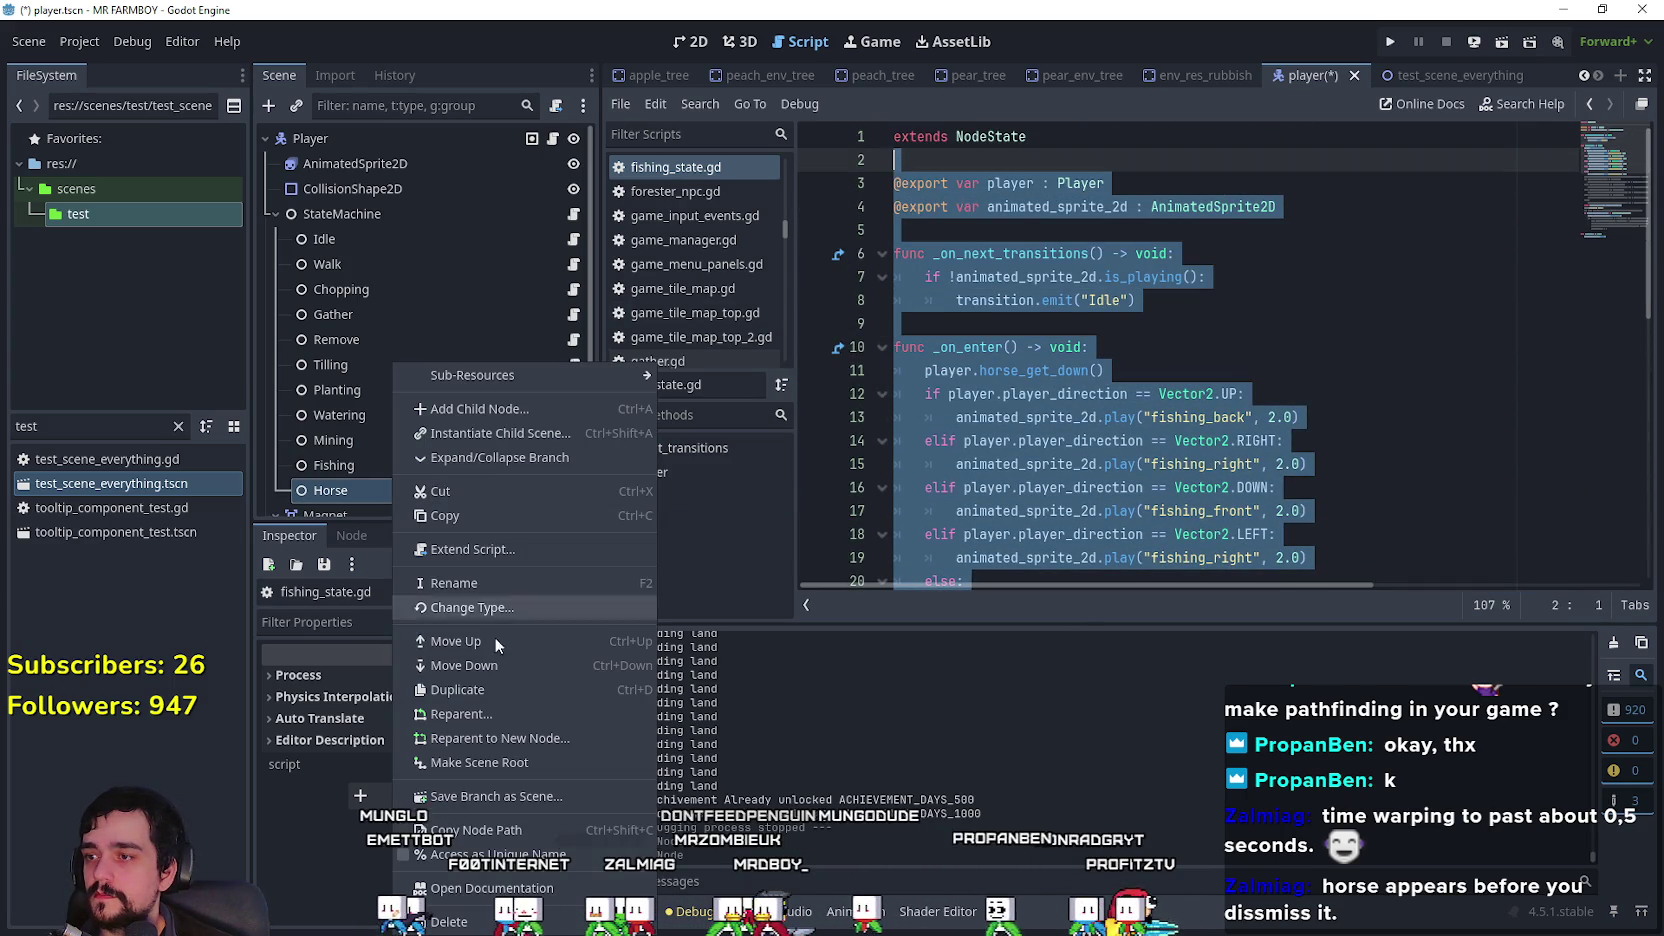
pyautogui.click(528, 547)
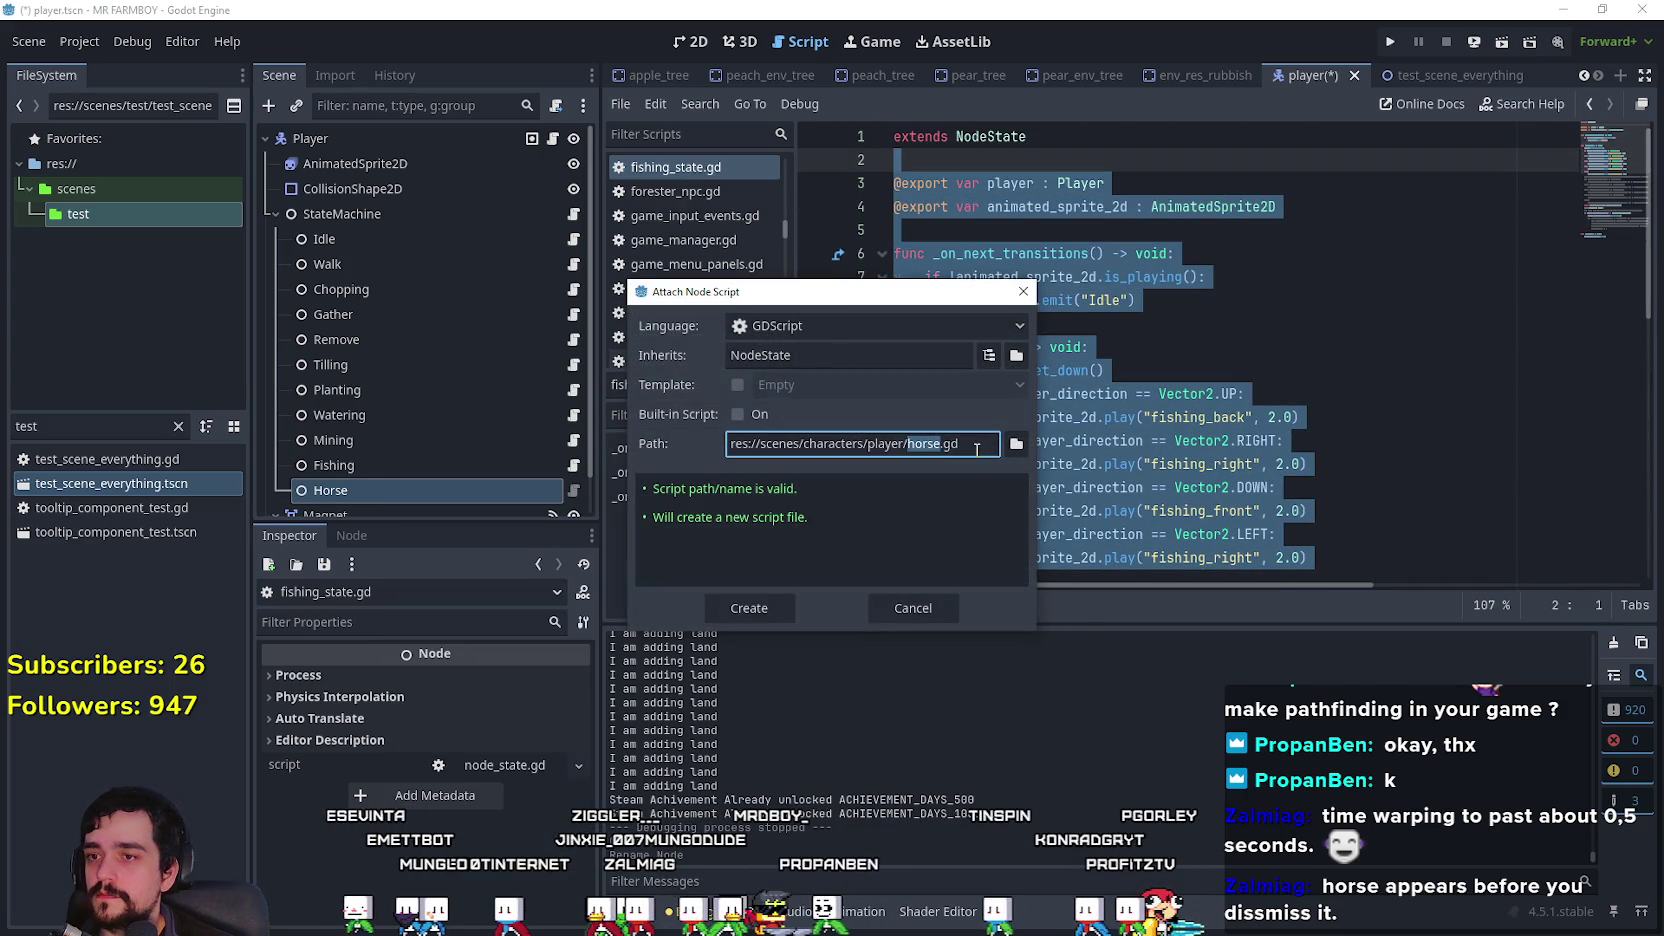
pyautogui.click(762, 610)
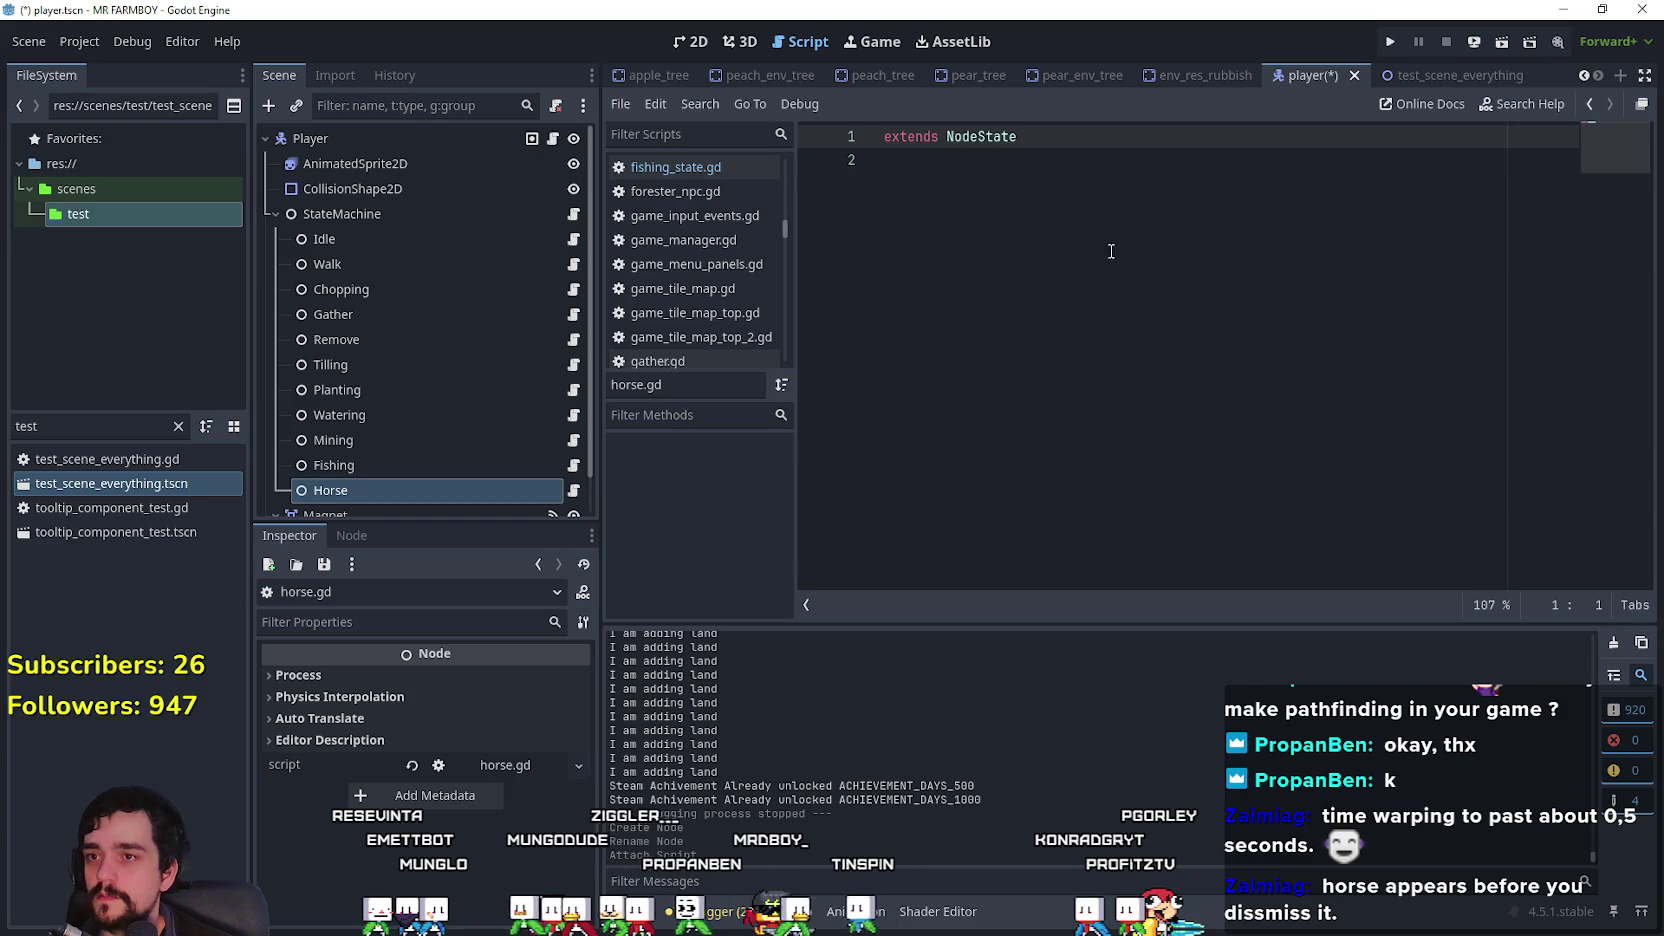
pyautogui.hotkey('ctrl', 'a')
pyautogui.hotkey('ctrl', 'v')
pyautogui.scroll(9, 1080, 430)
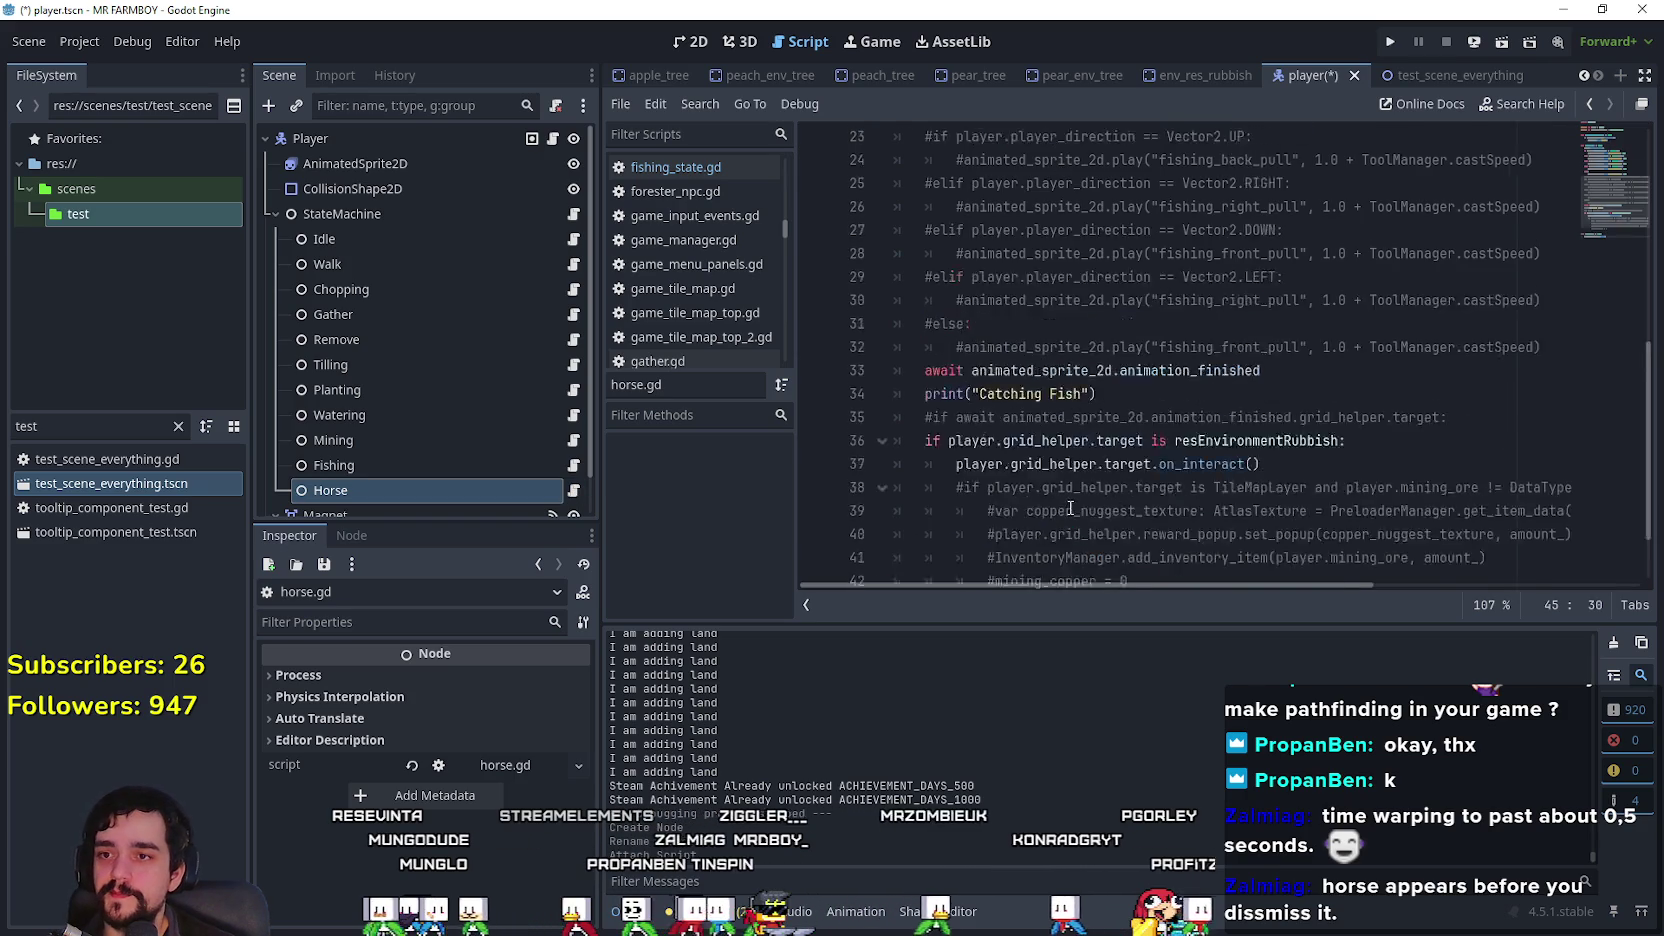
pyautogui.click(1022, 230)
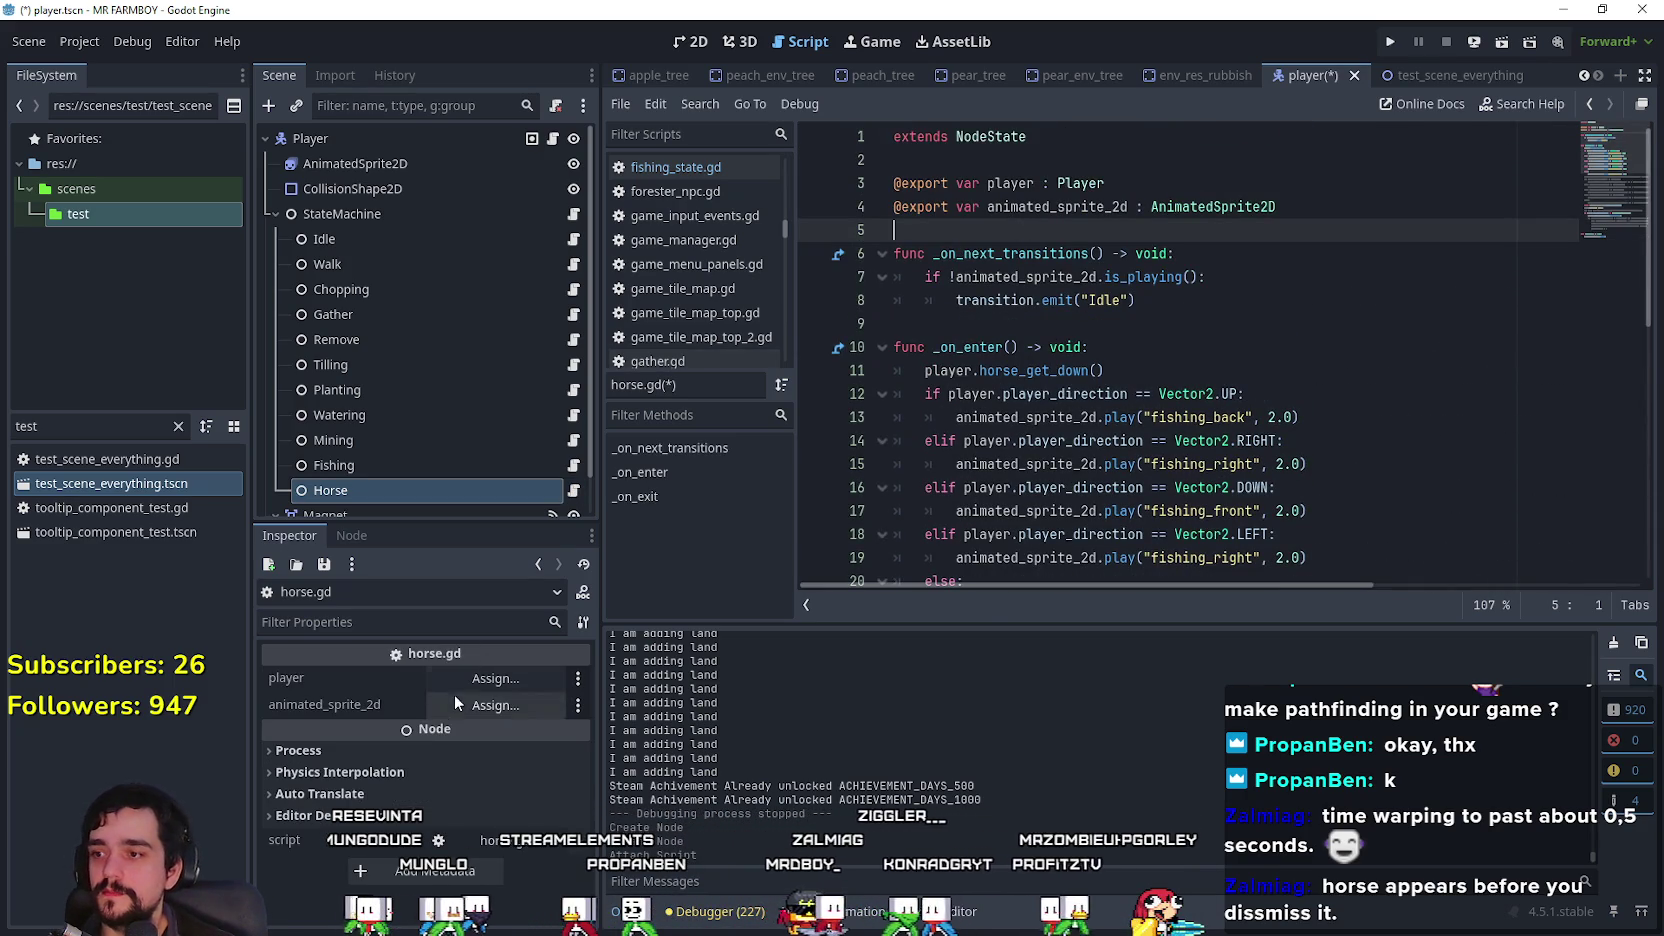
# Step: Assign the Player node to player and AnimatedSprite2D to animated_sprite_2d in the Horse state's Inspector
pyautogui.click(508, 678)
pyautogui.doubleClick(885, 244)
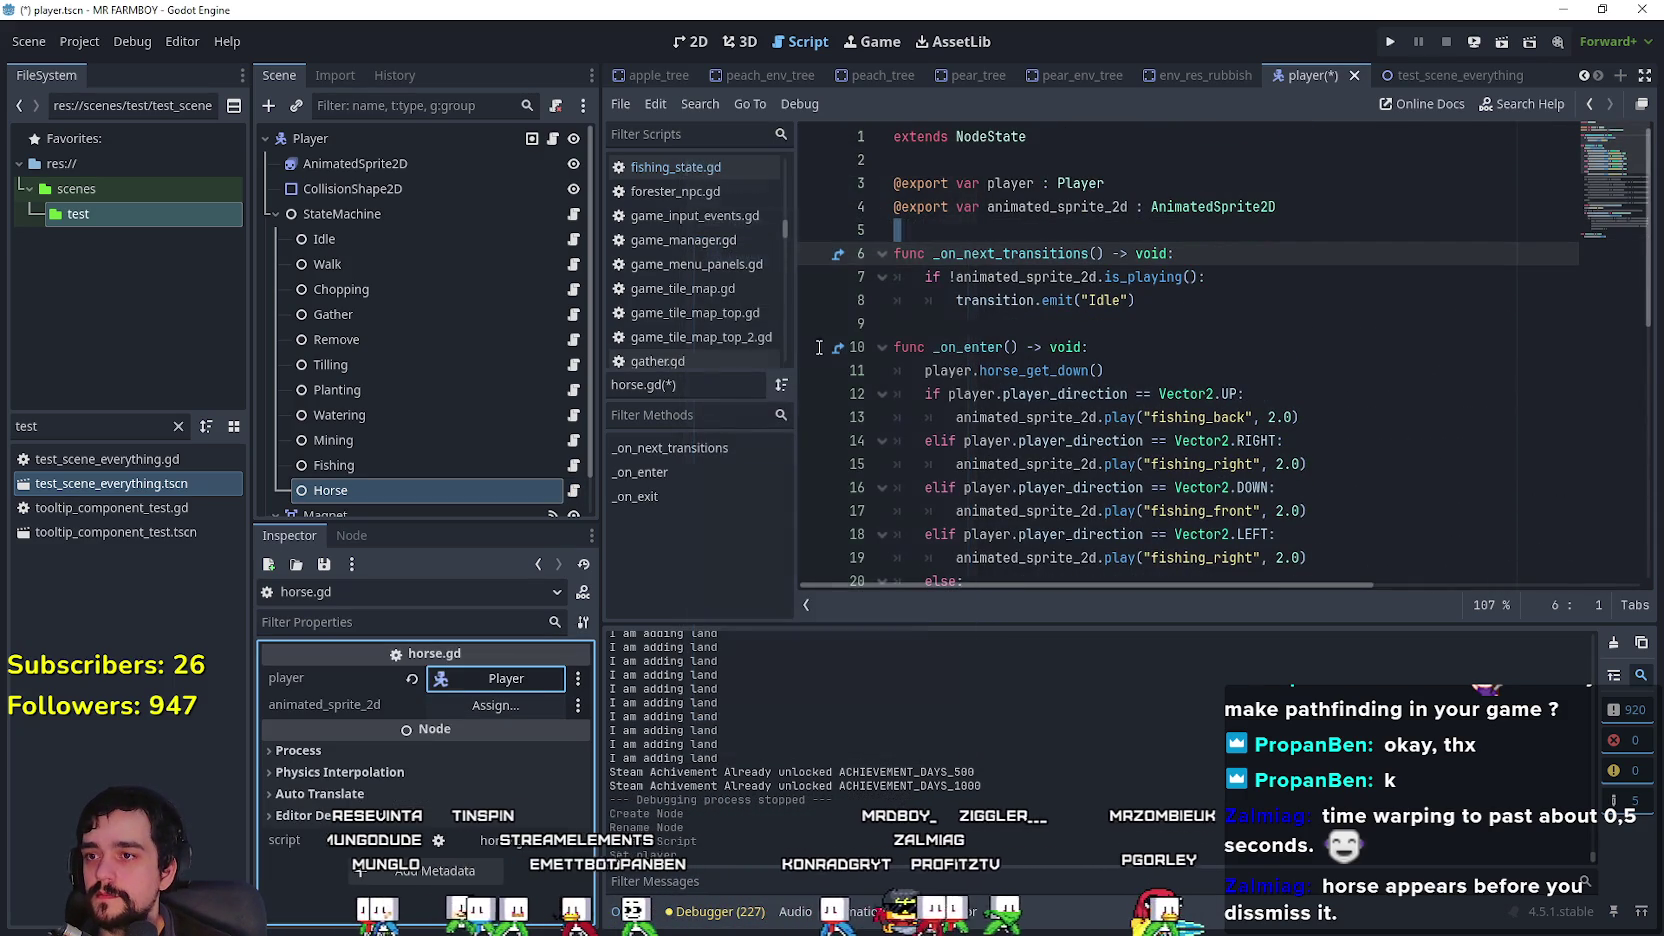
pyautogui.click(506, 708)
pyautogui.doubleClick(786, 275)
# Step: Replace the horse_get_down call on line 11 with a name copied from the player script
pyautogui.click(1145, 300)
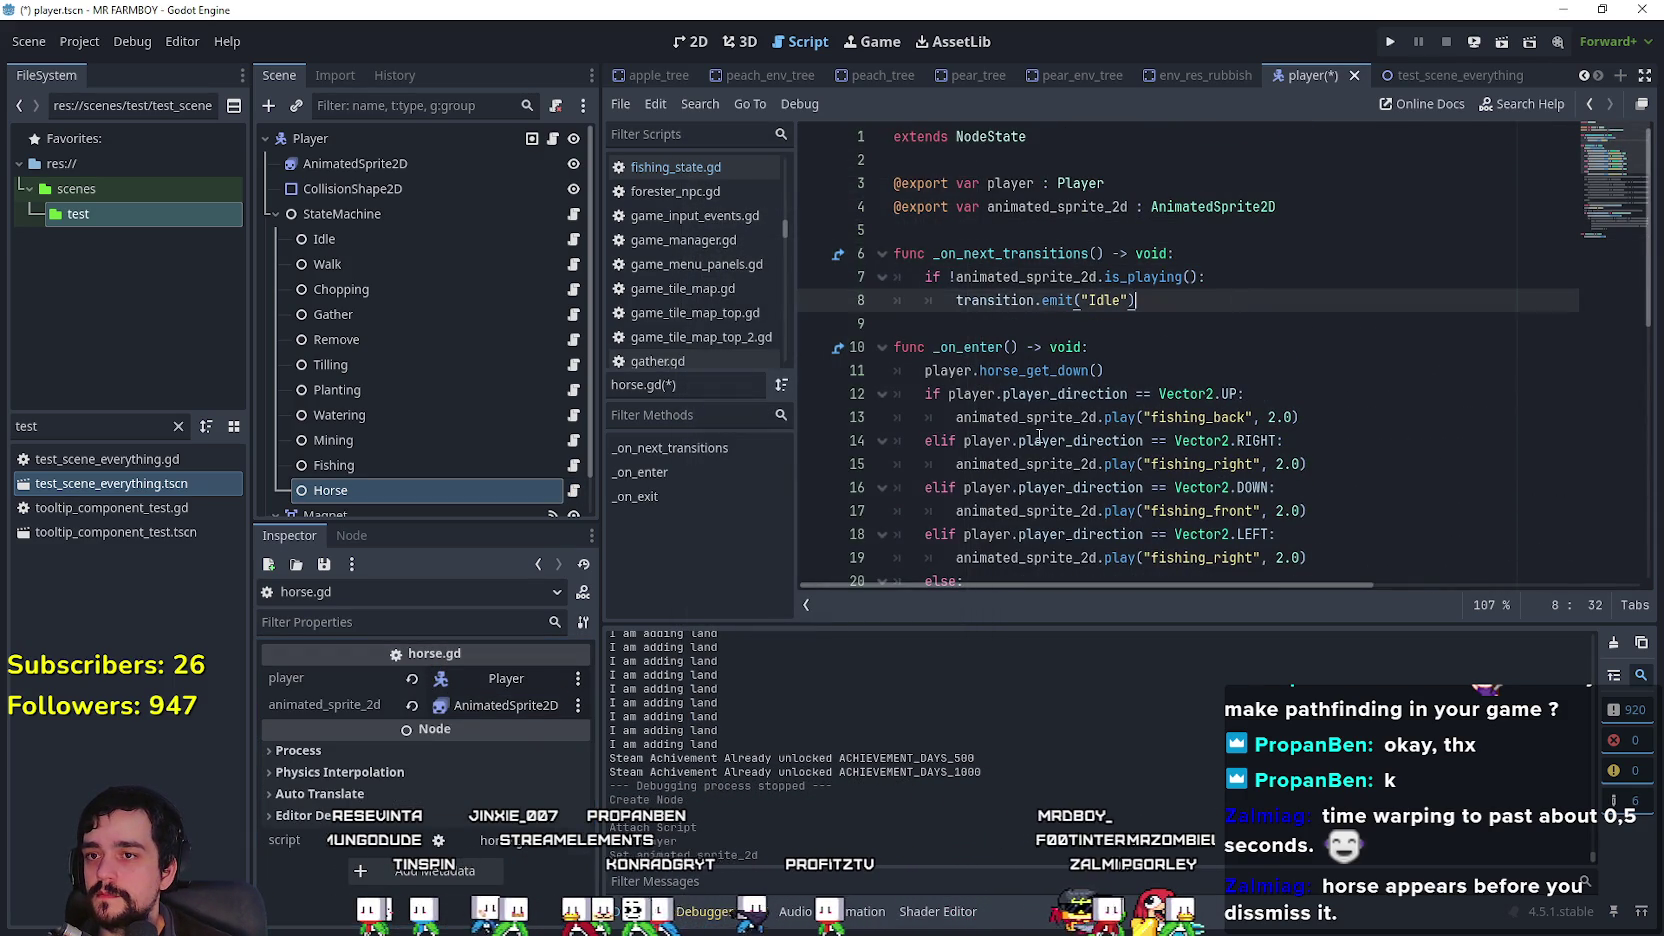
pyautogui.scroll(-2, 1095, 562)
pyautogui.click(1108, 231)
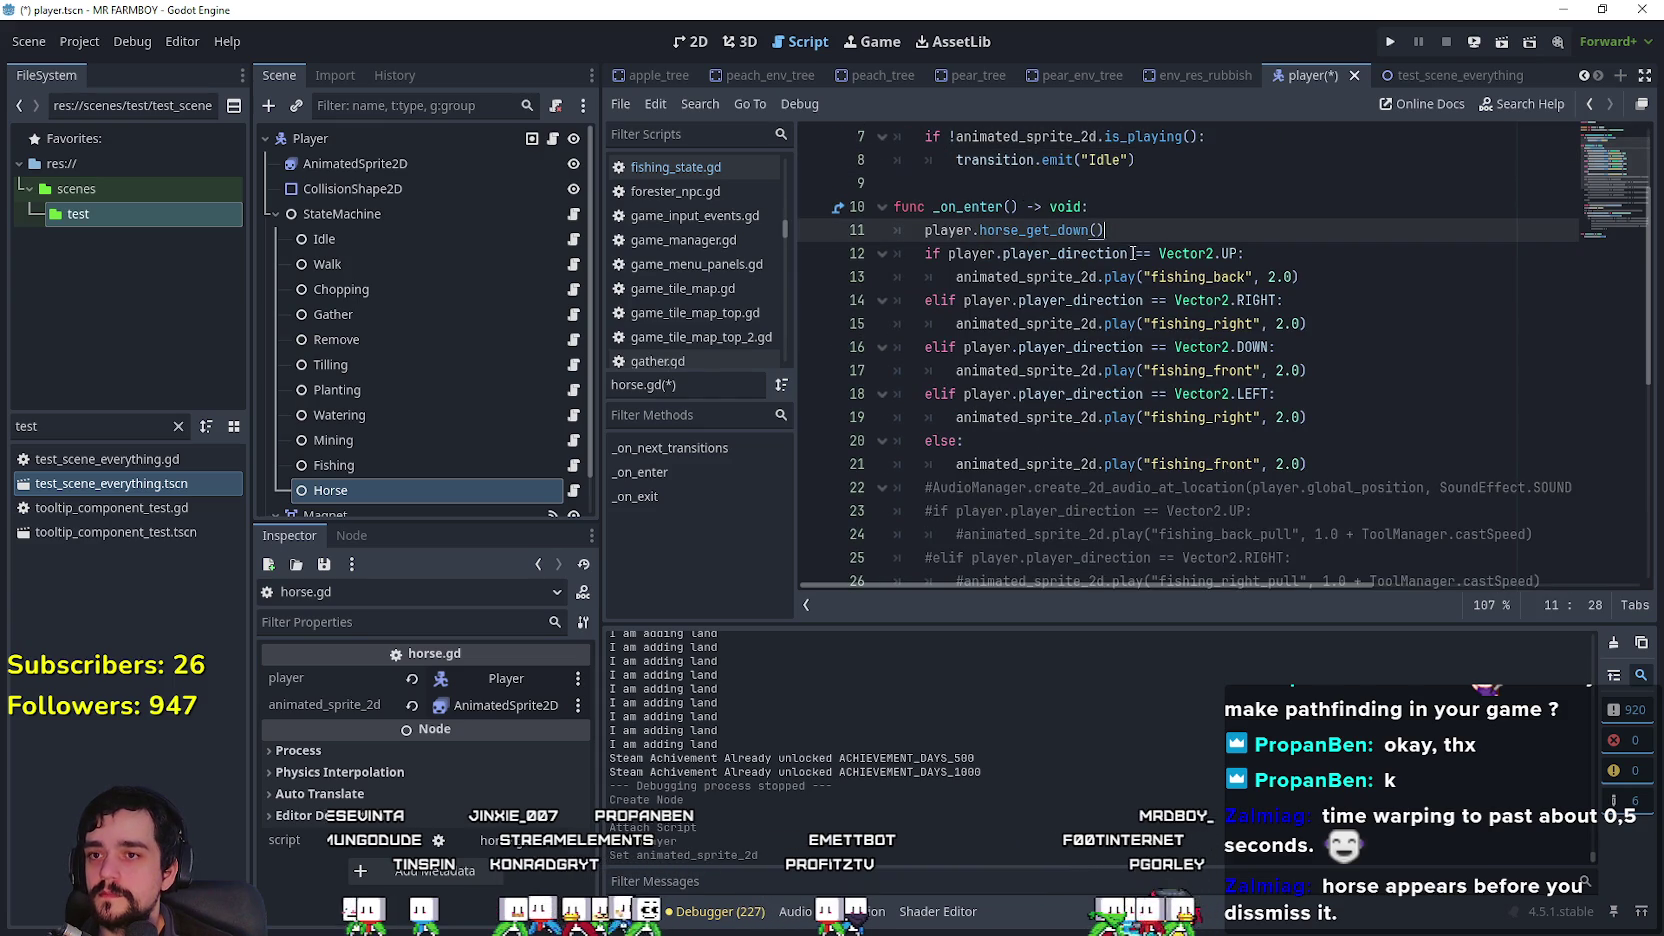
pyautogui.doubleClick(1038, 228)
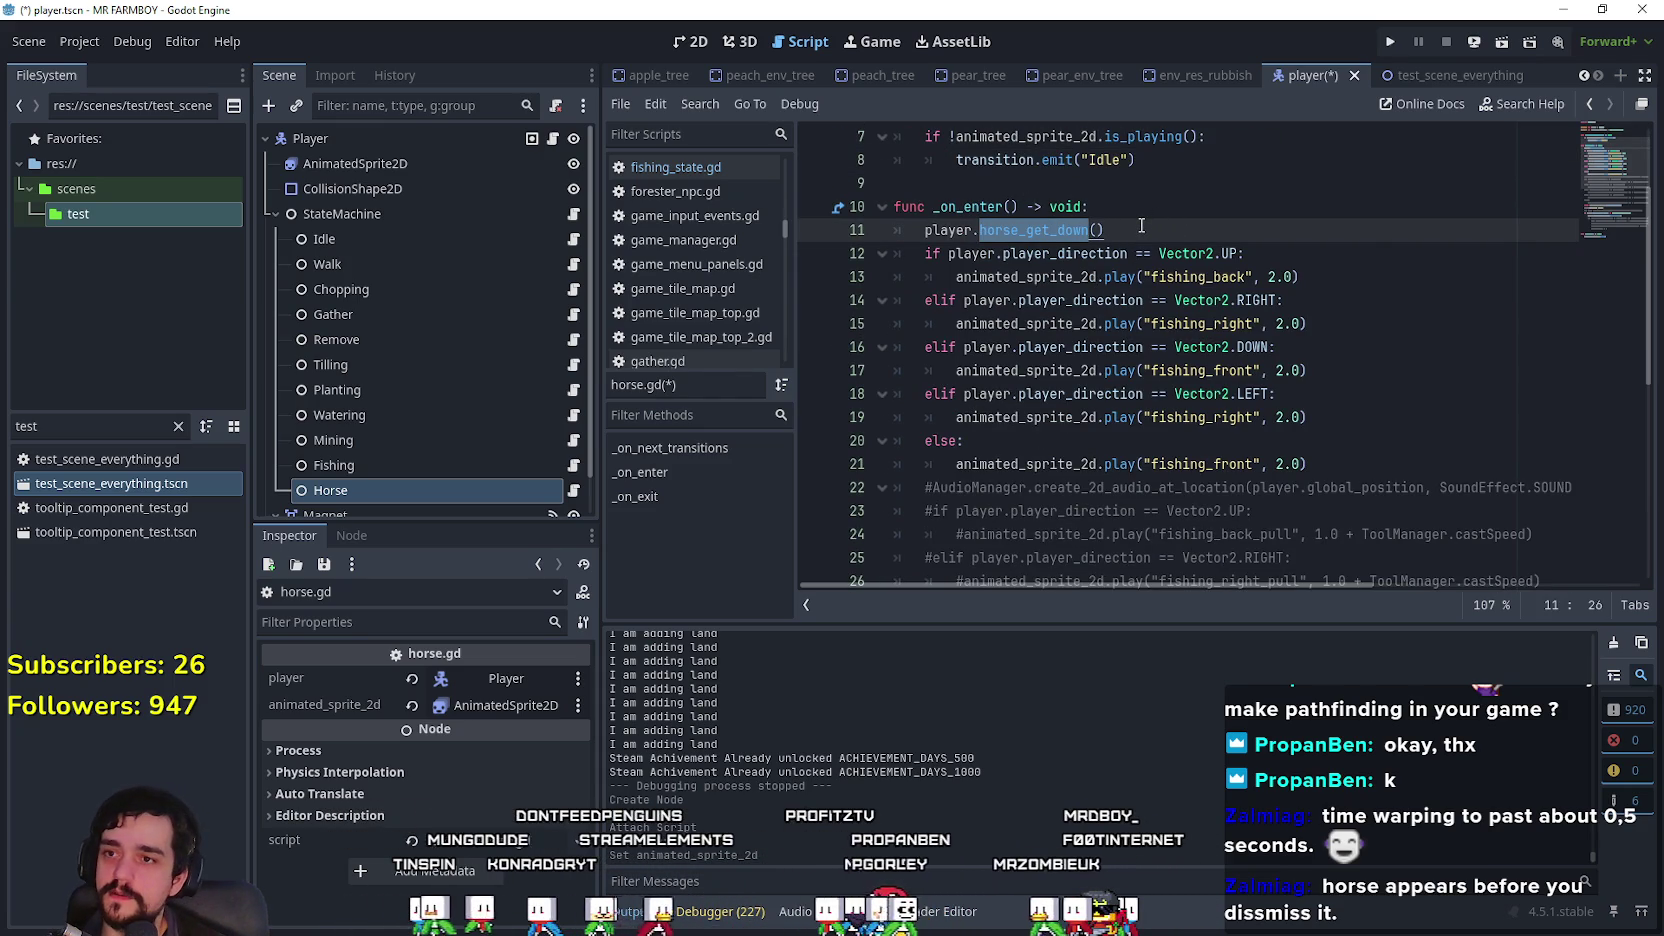
pyautogui.write('set')
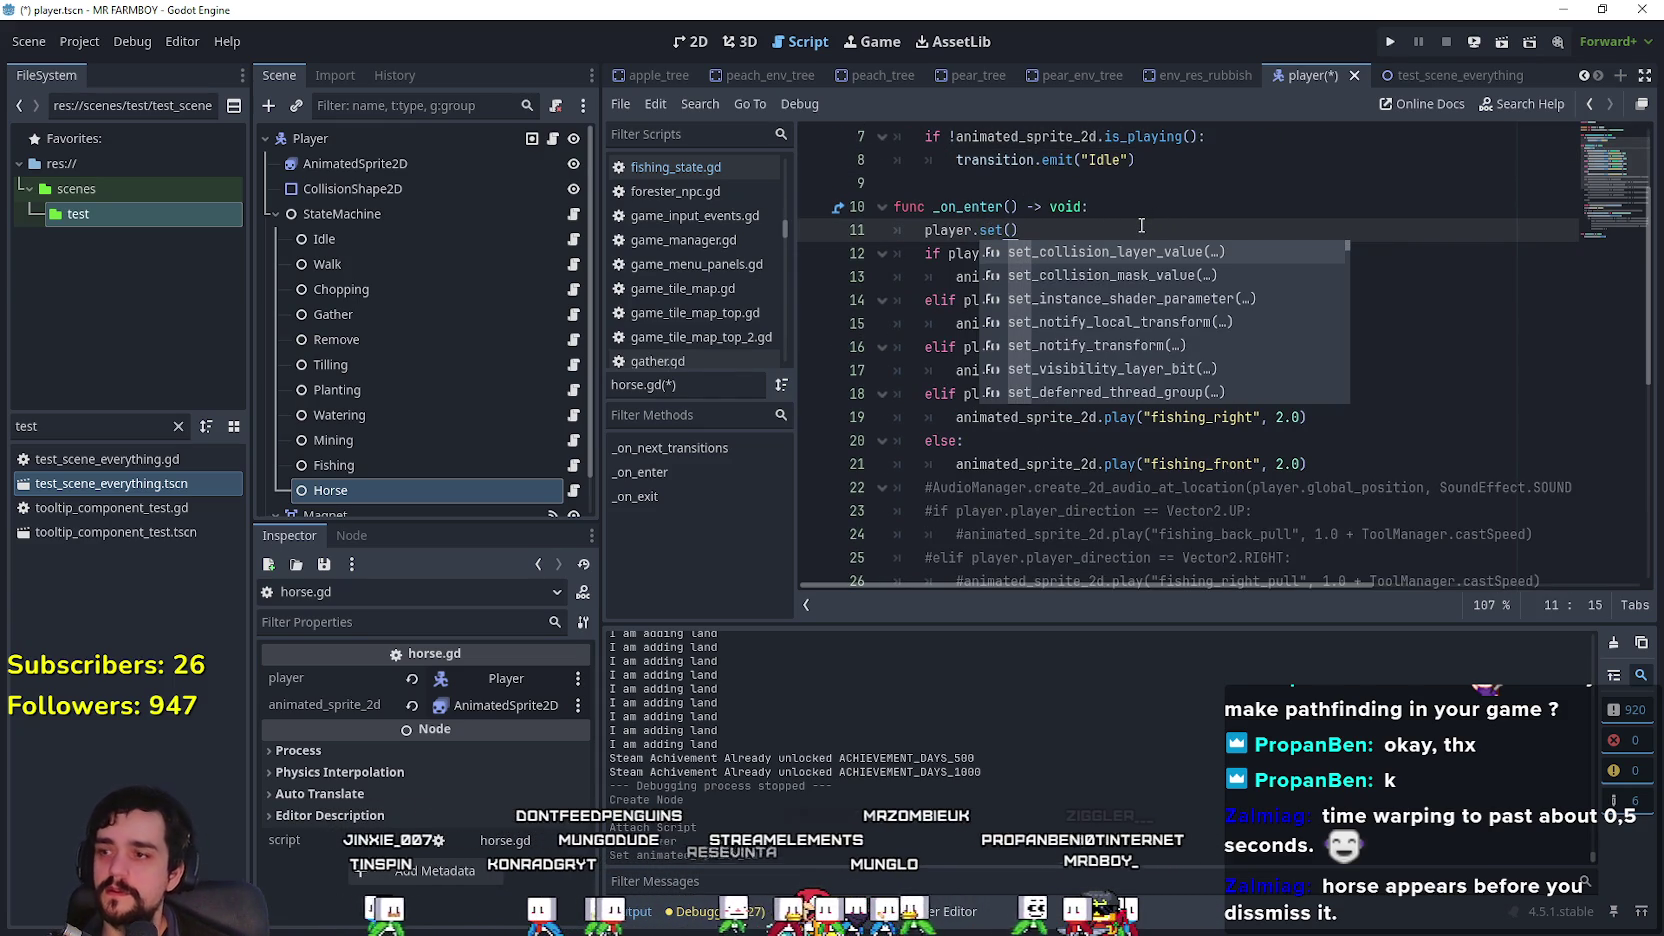
pyautogui.hotkey('alt', 'Left')
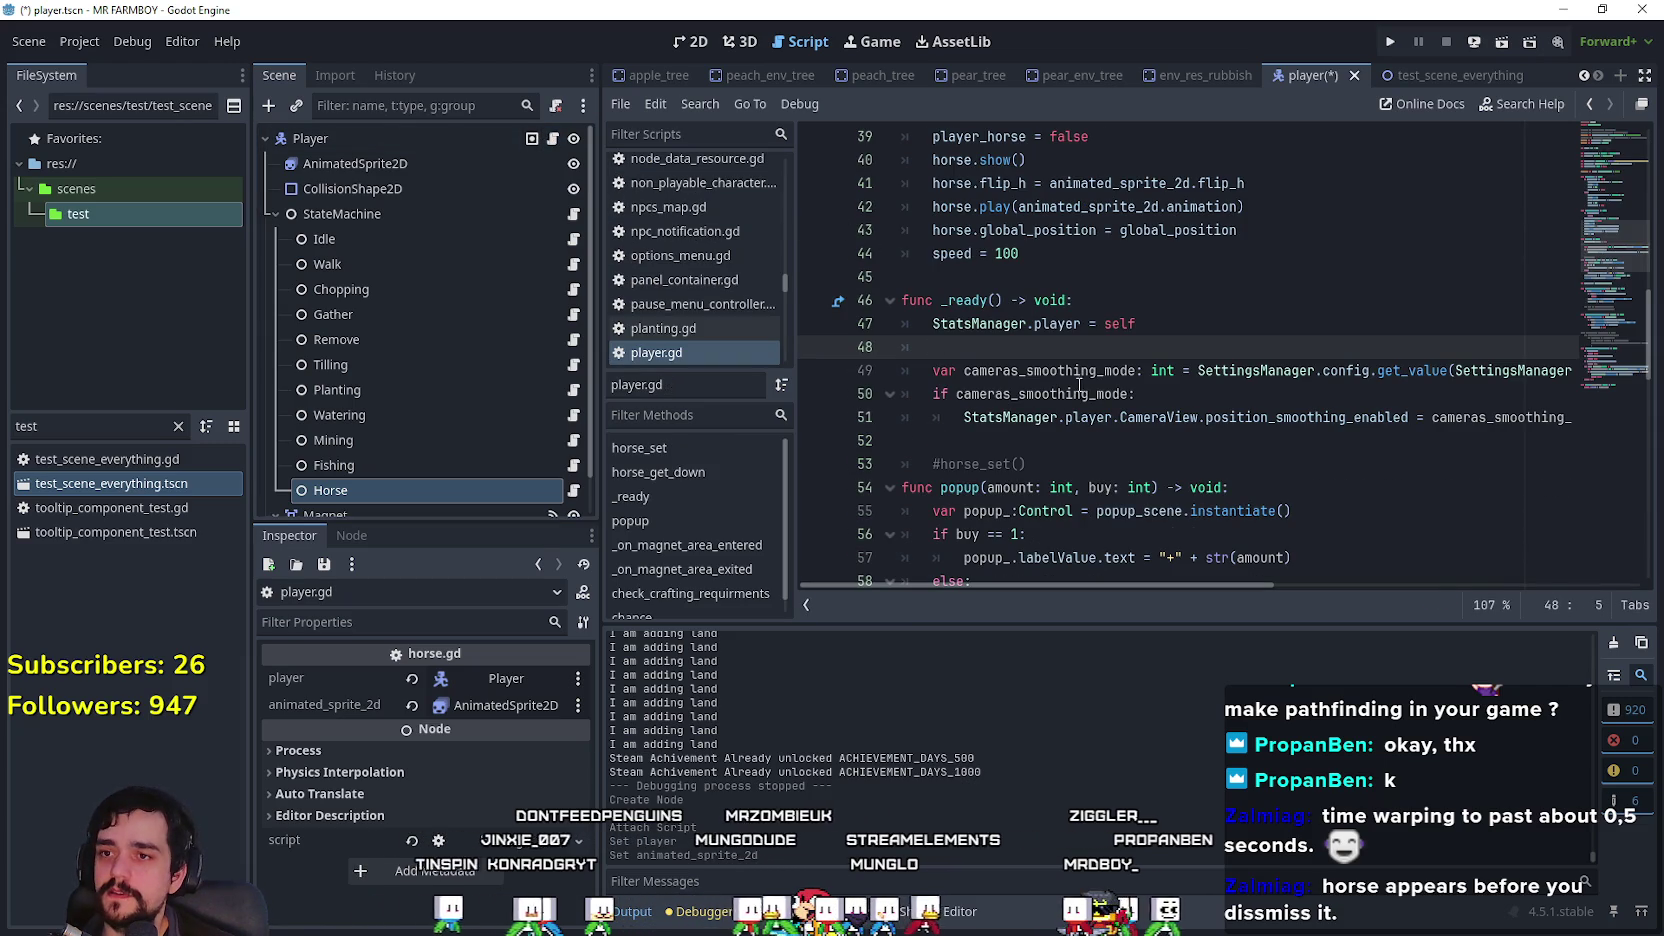
pyautogui.scroll(7, 1081, 519)
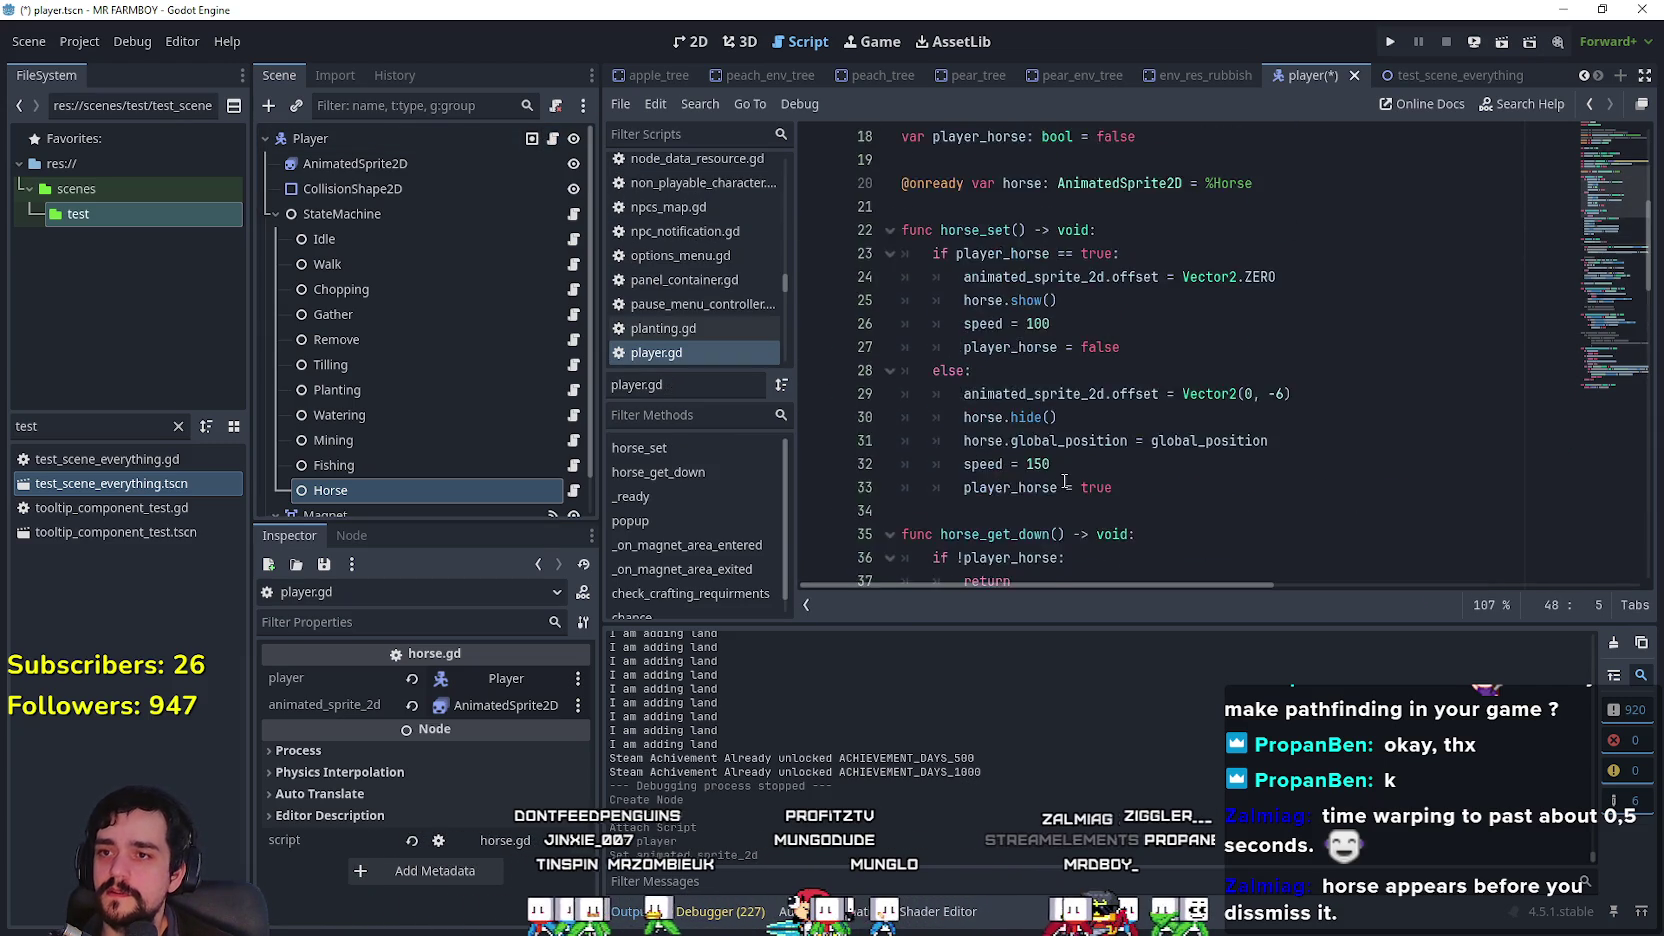
pyautogui.moveTo(964, 260); pyautogui.dragTo(1012, 260)
pyautogui.hotkey('ctrl', 'c')
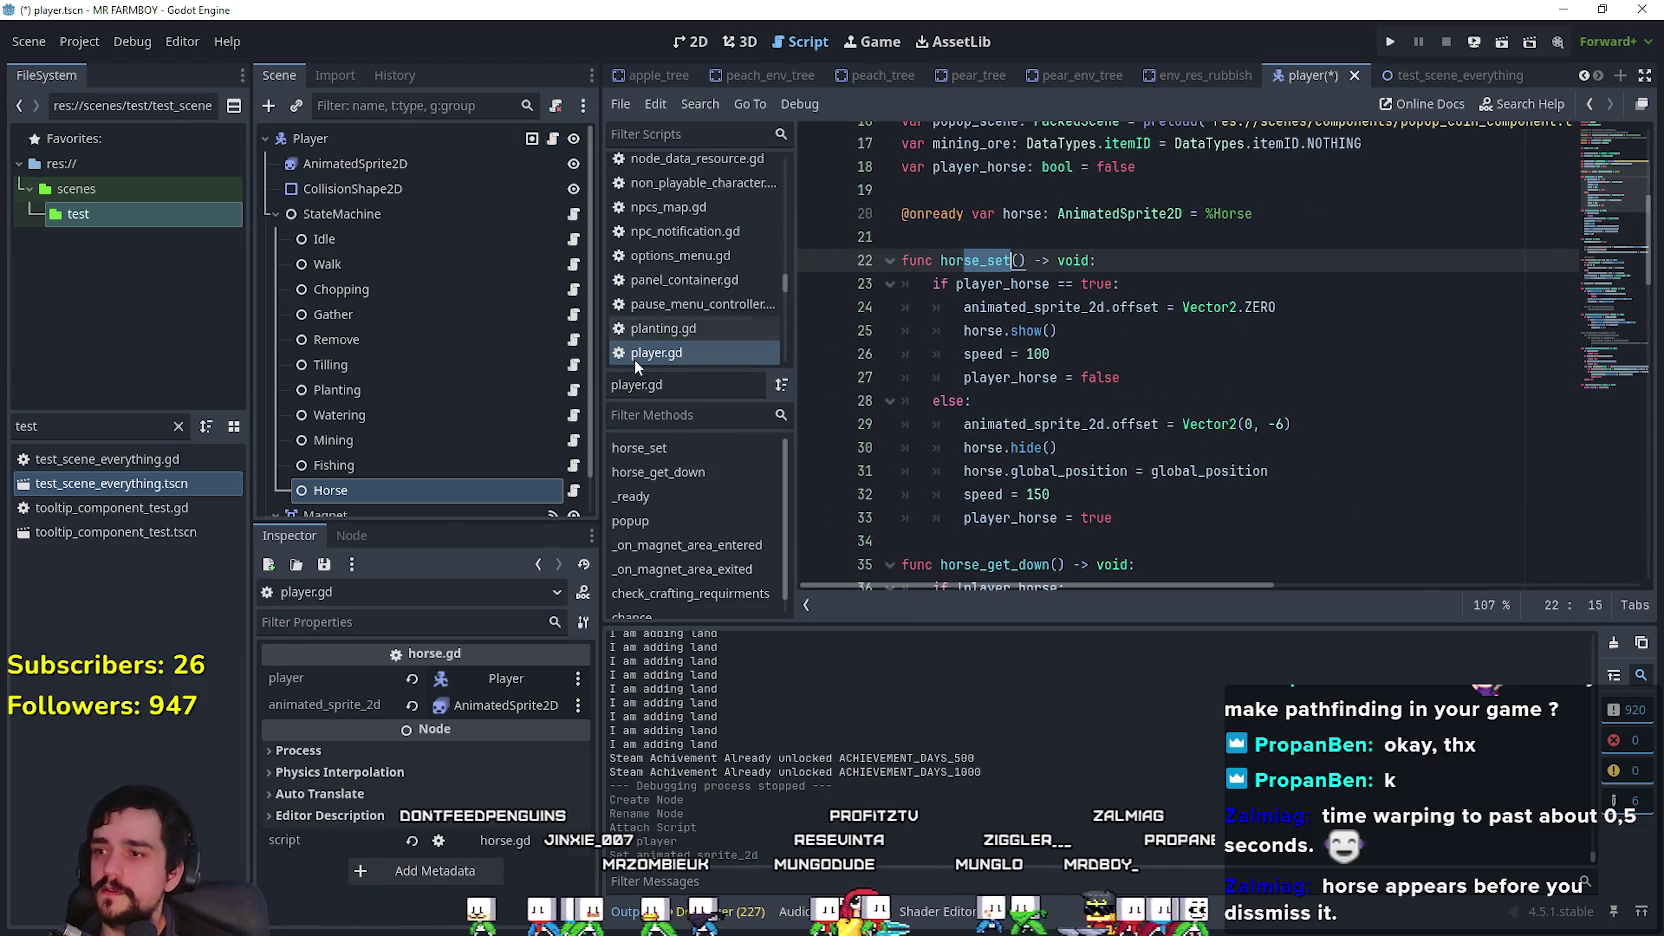
pyautogui.hotkey('alt', 'Right')
pyautogui.doubleClick(1000, 231)
pyautogui.hotkey('ctrl', 'v')
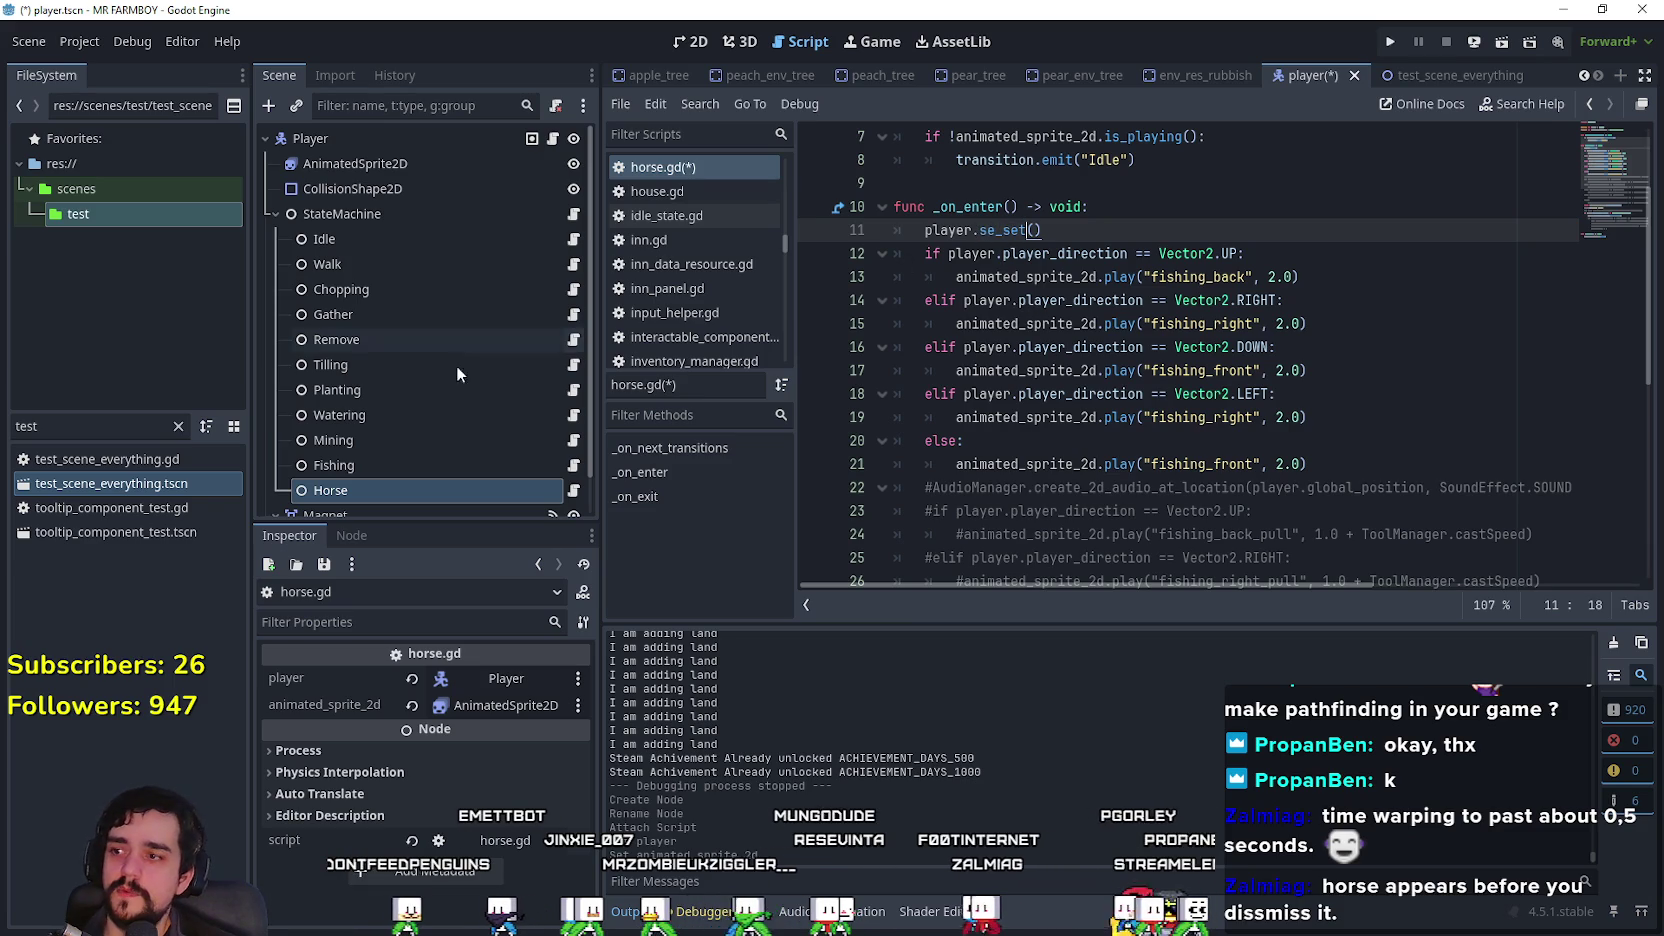
# Step: Fix line 11 so _on_enter calls player.horse_set(), copying the exact name from player.gd
pyautogui.hotkey('alt', 'Left')
pyautogui.rightClick(991, 281)
pyautogui.press('Escape')
pyautogui.doubleClick(975, 277)
pyautogui.hotkey('ctrl', 'c')
pyautogui.hotkey('alt', 'Right')
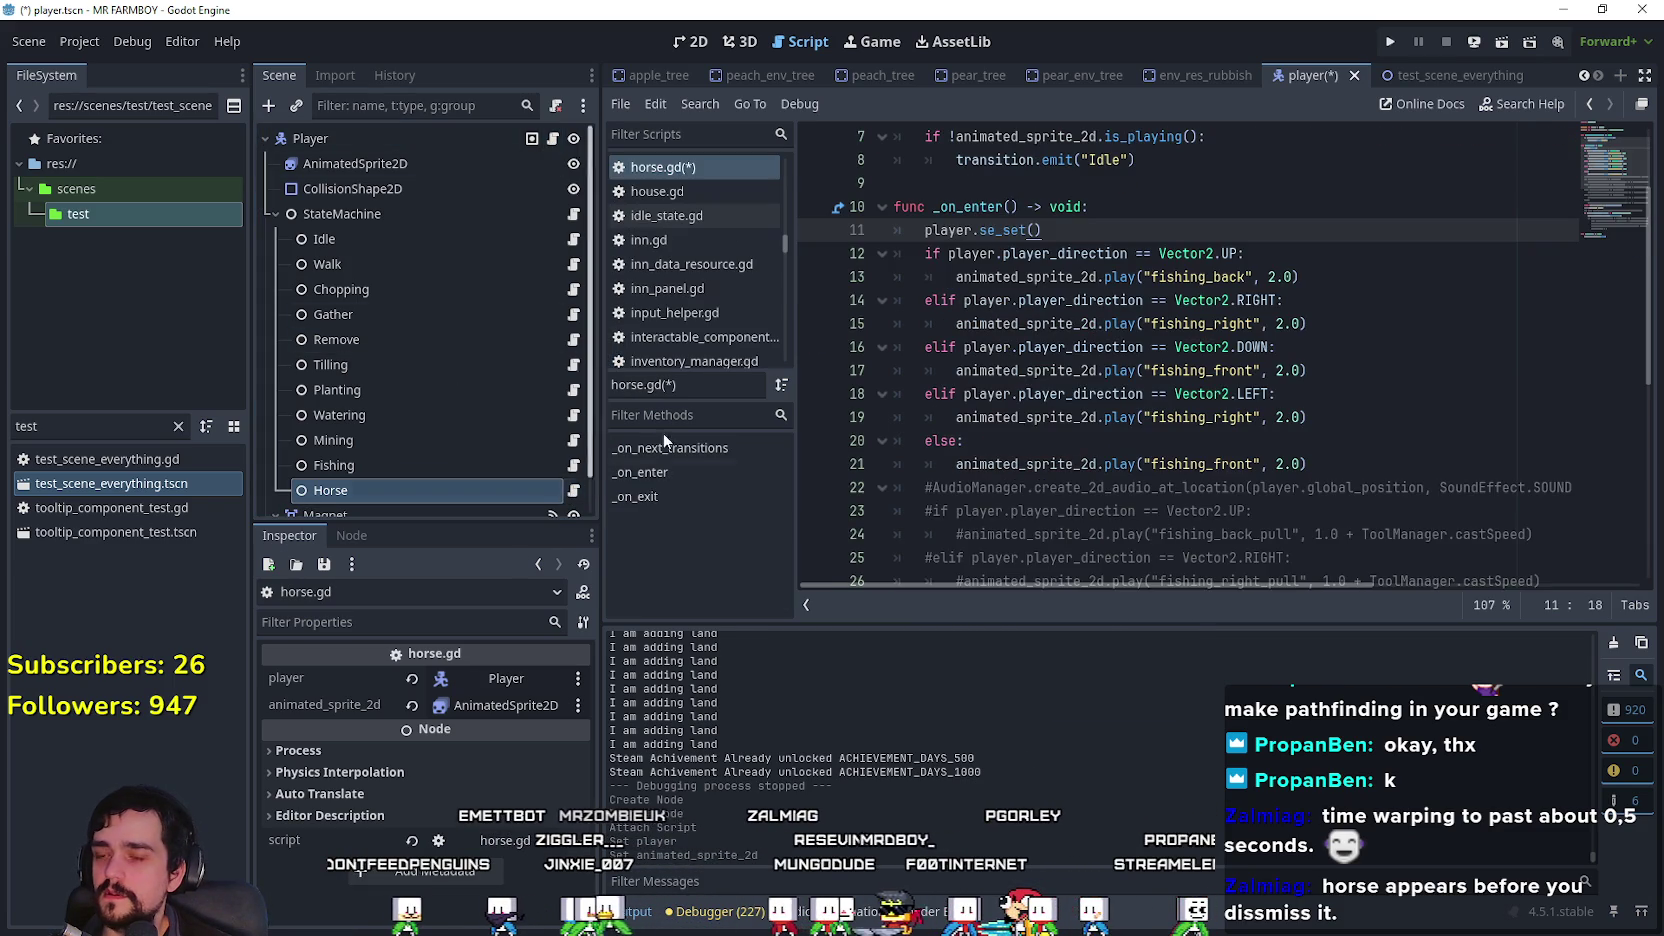
pyautogui.doubleClick(1010, 230)
pyautogui.hotkey('ctrl', 'v')
# Step: Delete the leftover fishing animation code, save horse.gd, and open the Idle state's script
pyautogui.scroll(-1, 1020, 381)
pyautogui.scroll(-6, 1020, 381)
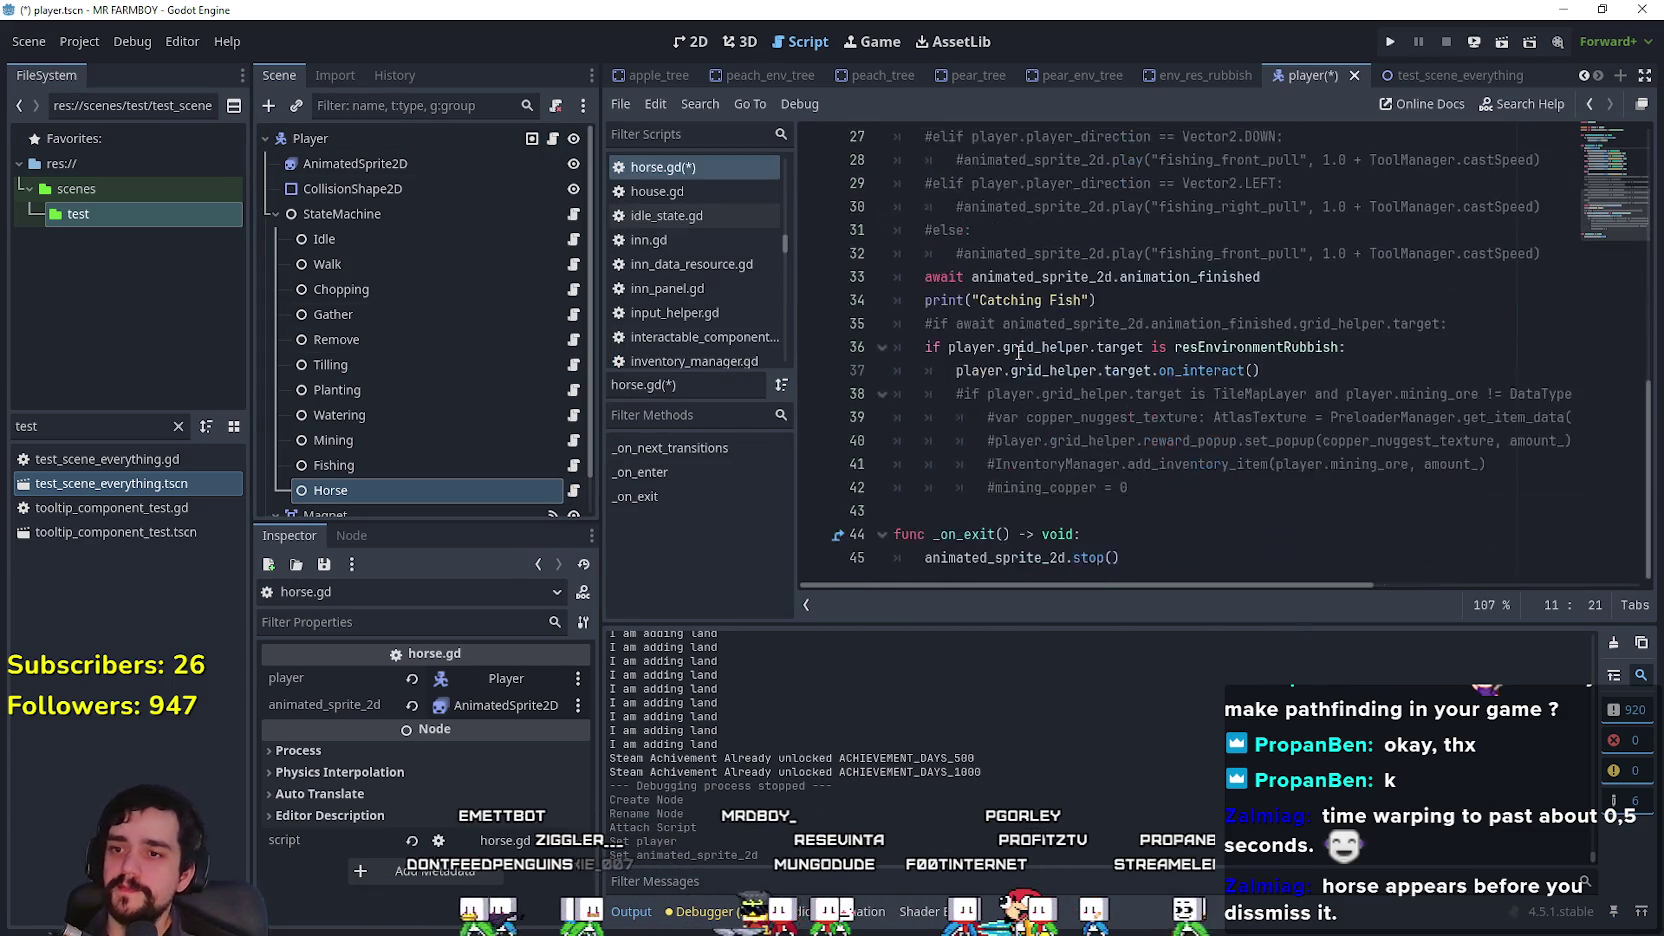
pyautogui.moveTo(1150, 487)
pyautogui.mouseDown()
pyautogui.moveTo(1008, 300)
pyautogui.moveTo(868, 284)
pyautogui.moveTo(893, 318)
pyautogui.mouseUp()
pyautogui.scroll(8, 1008, 300)
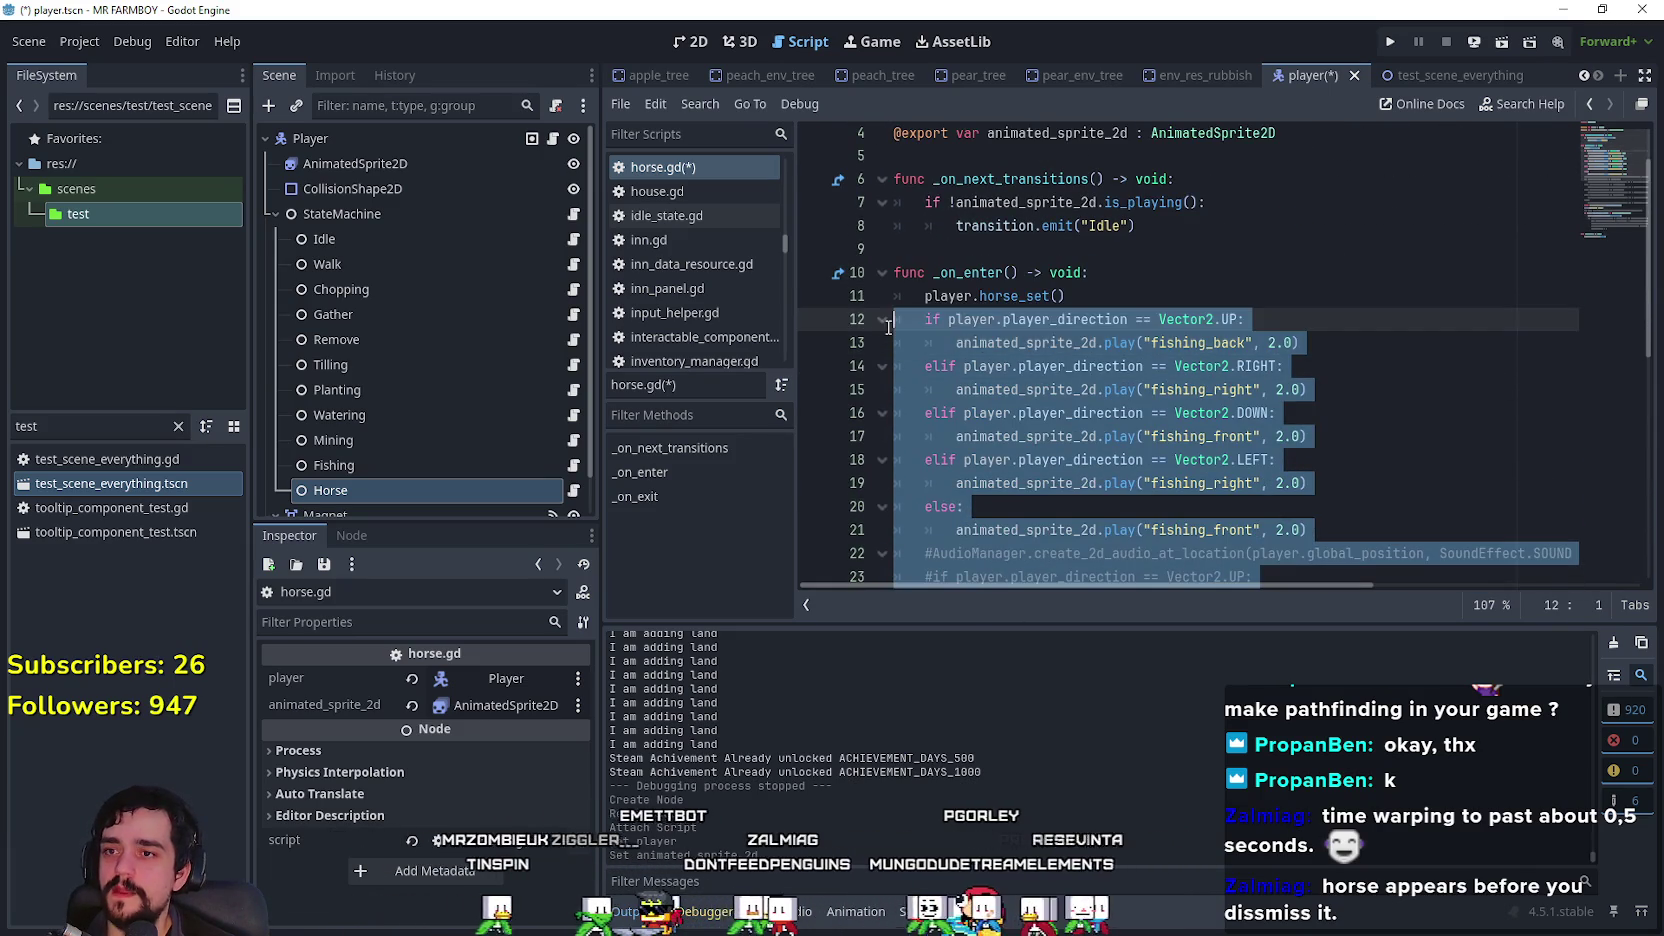
pyautogui.press('BackSpace')
pyautogui.press('Down')
pyautogui.click(1268, 480)
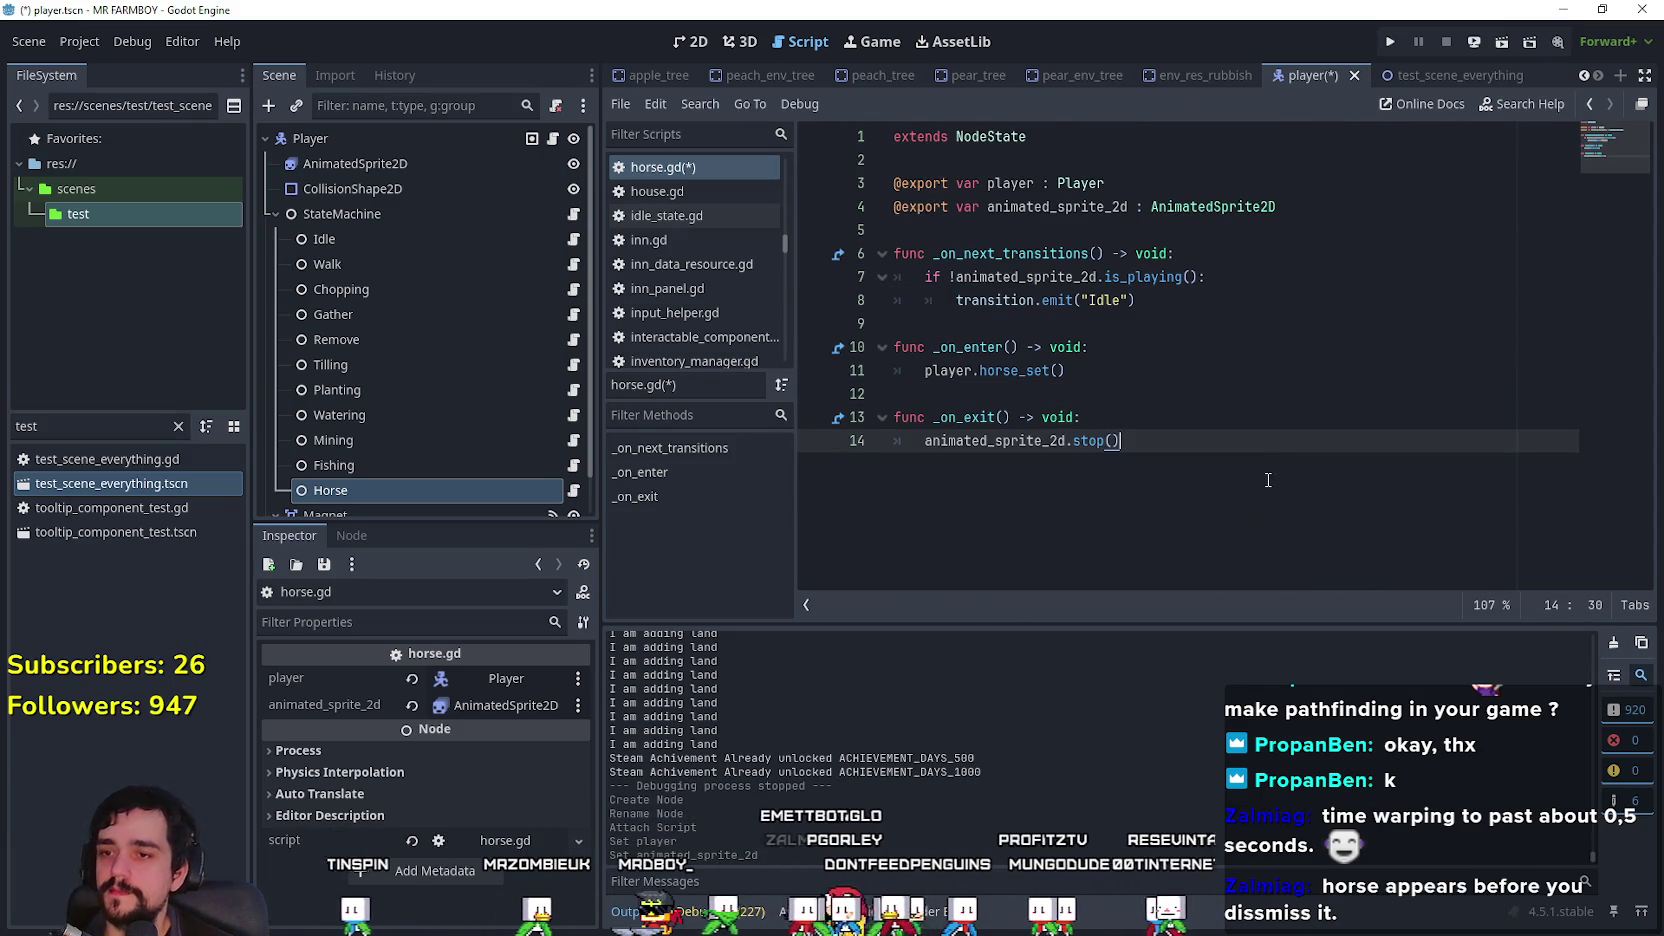
pyautogui.press('Up')
pyautogui.press('Up')
pyautogui.press('Up')
pyautogui.press('Down')
pyautogui.press('Up')
pyautogui.press('Up')
pyautogui.press('Up')
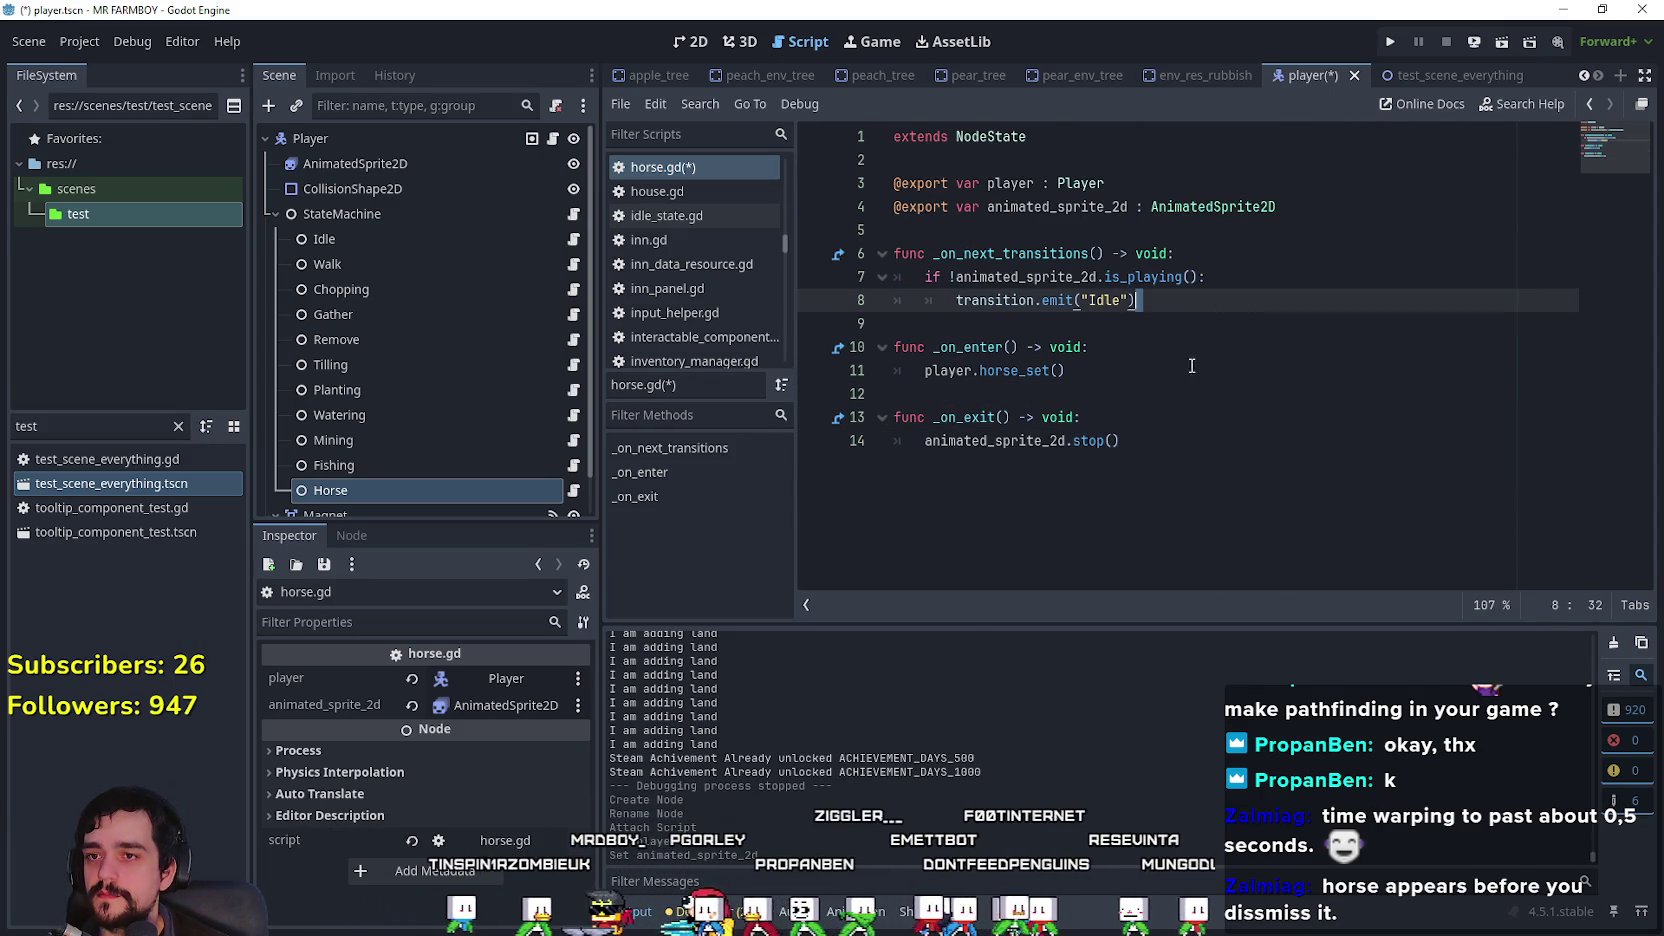
pyautogui.press('Down')
pyautogui.press('Down')
pyautogui.press('Down')
pyautogui.hotkey('ctrl', 's')
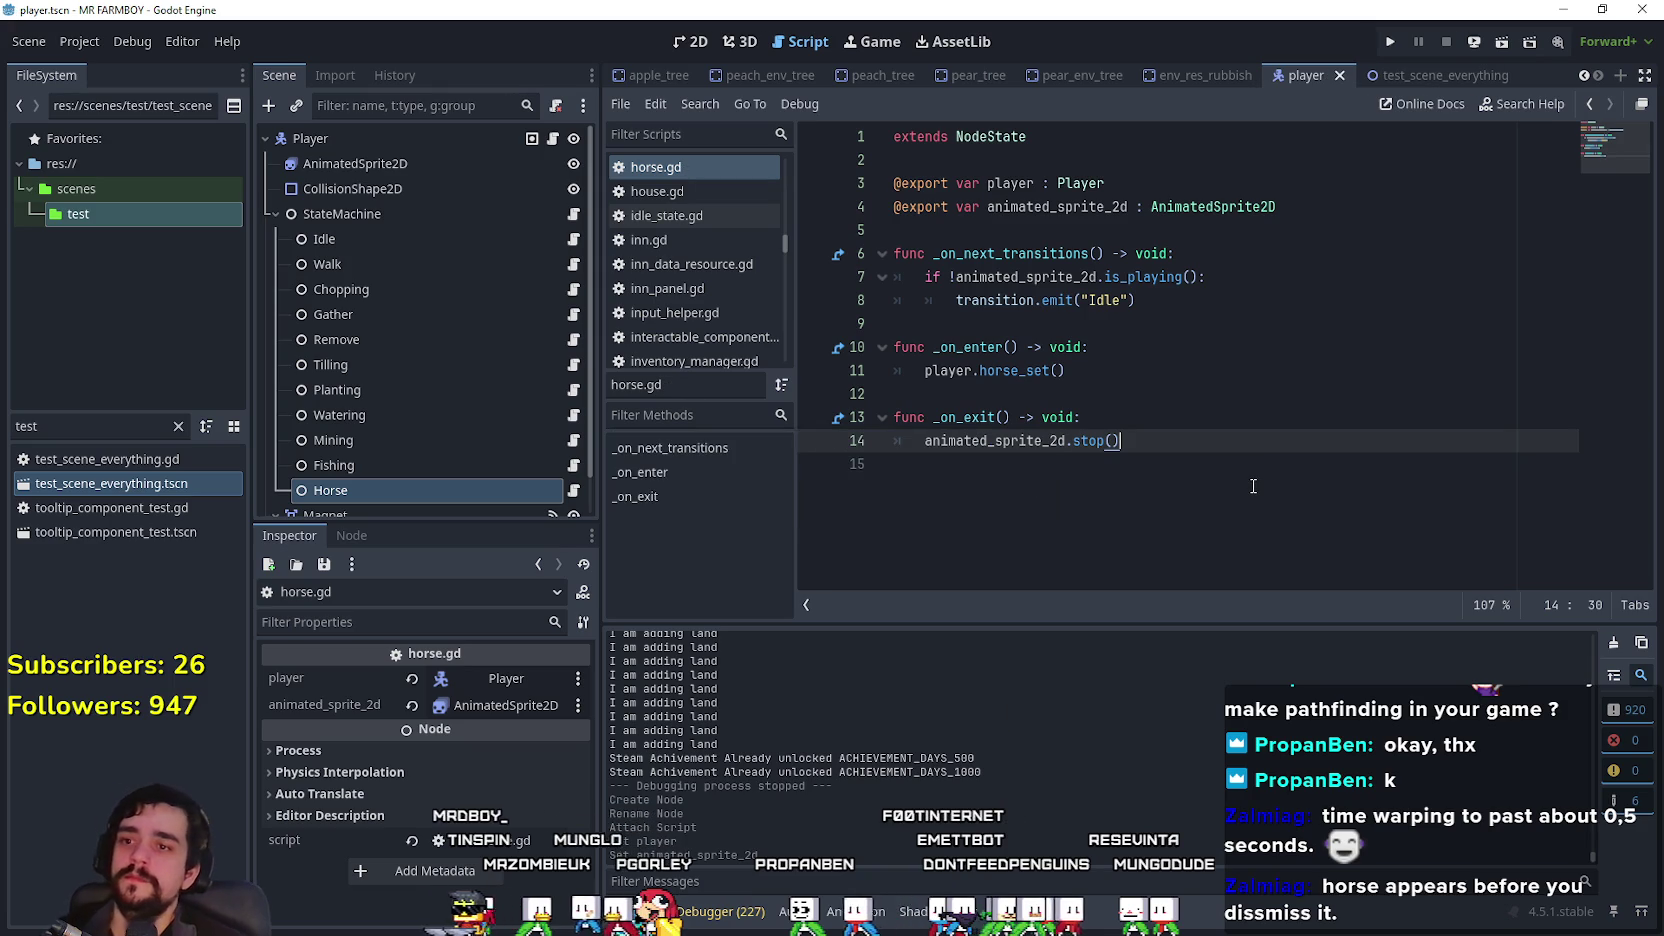
pyautogui.click(1020, 381)
pyautogui.click(1139, 394)
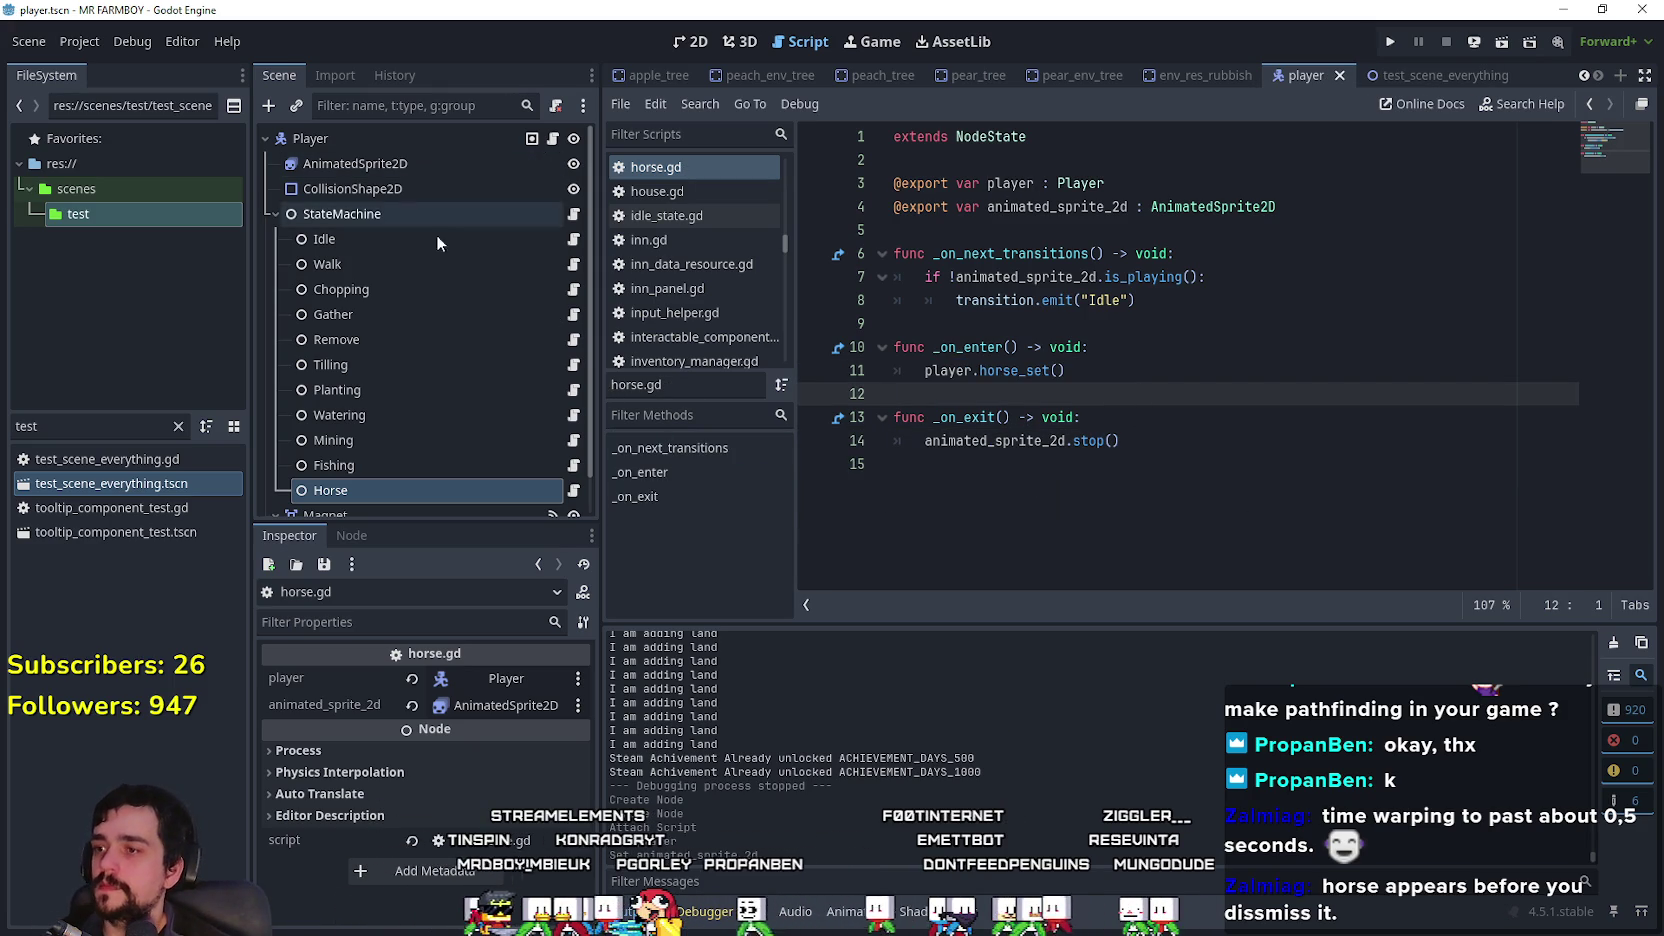
pyautogui.click(573, 239)
# Step: Scroll through idle_state.gd and jump to the definition of GameInputEvents.use_tool() on line 58
pyautogui.scroll(-3, 1250, 300)
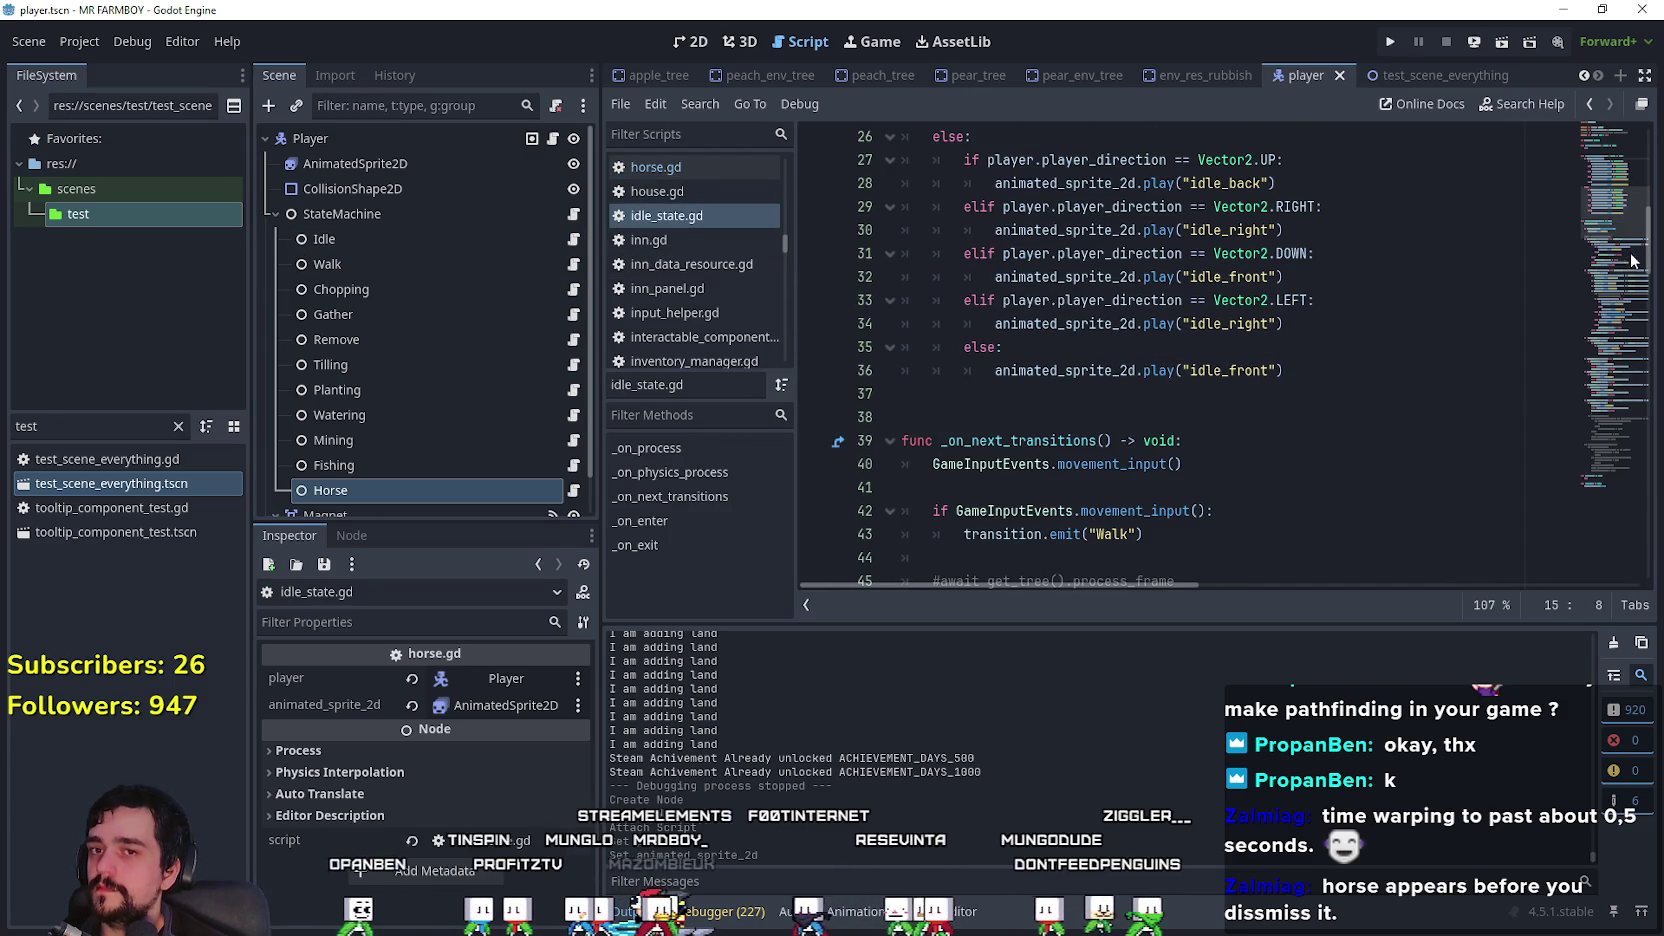
pyautogui.moveTo(1608, 215); pyautogui.dragTo(1612, 364)
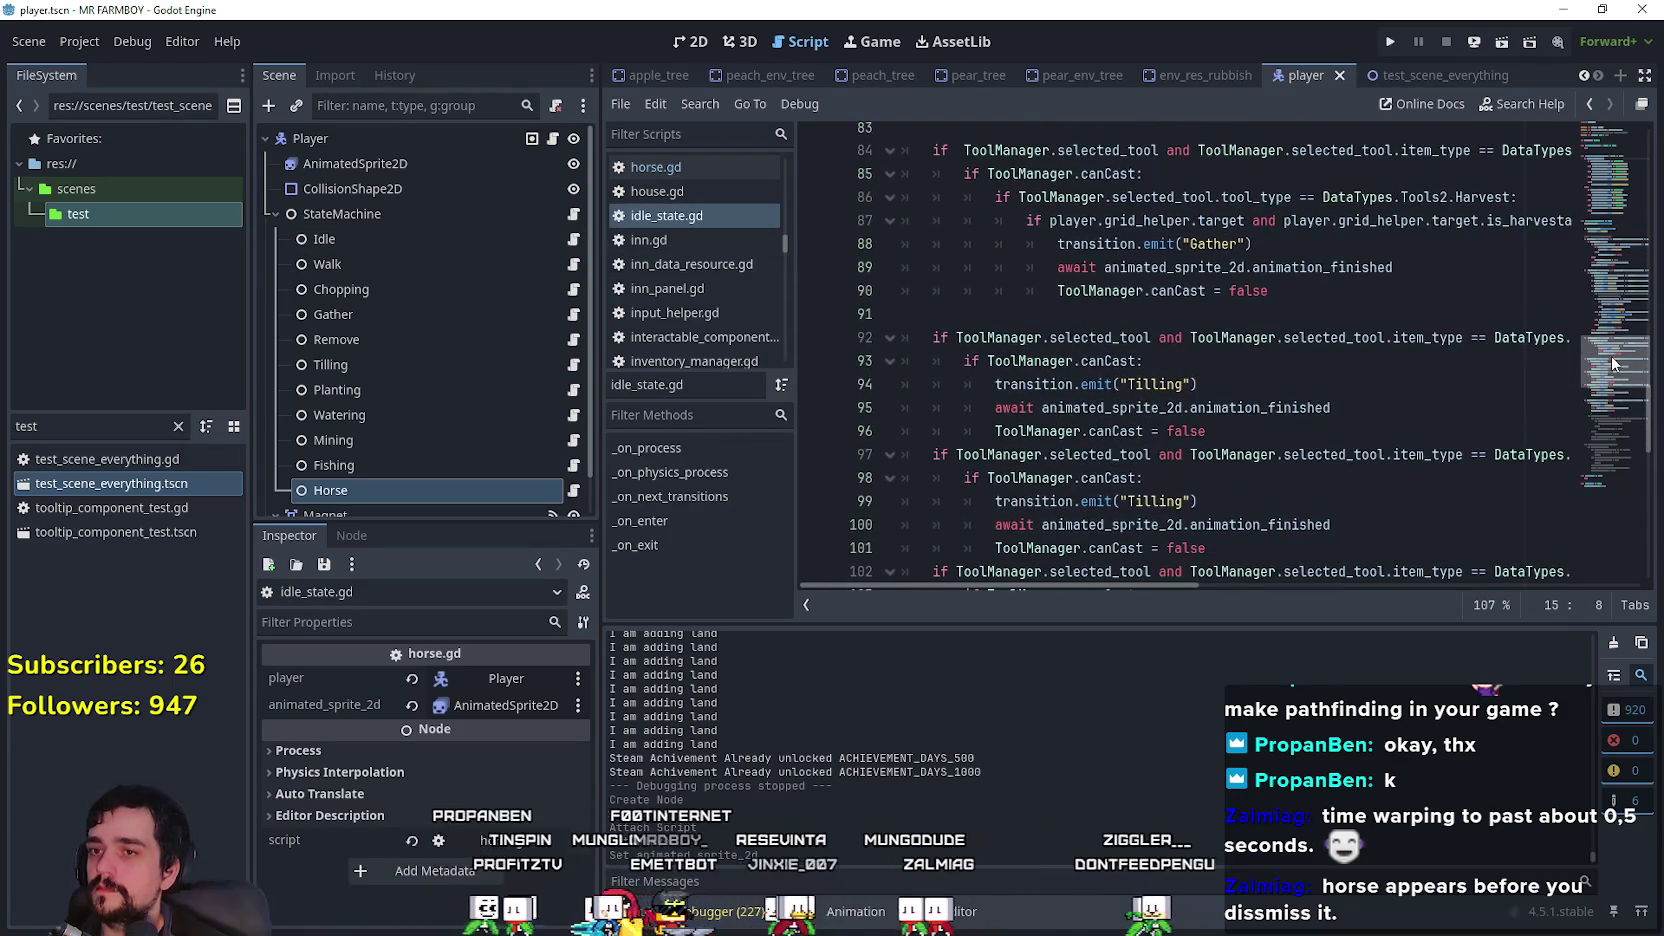
pyautogui.scroll(-2, 1115, 560)
pyautogui.moveTo(1115, 588)
pyautogui.mouseDown()
pyautogui.moveTo(1500, 611)
pyautogui.moveTo(1161, 588)
pyautogui.mouseUp()
pyautogui.scroll(-3, 1233, 520)
pyautogui.scroll(18, 1233, 520)
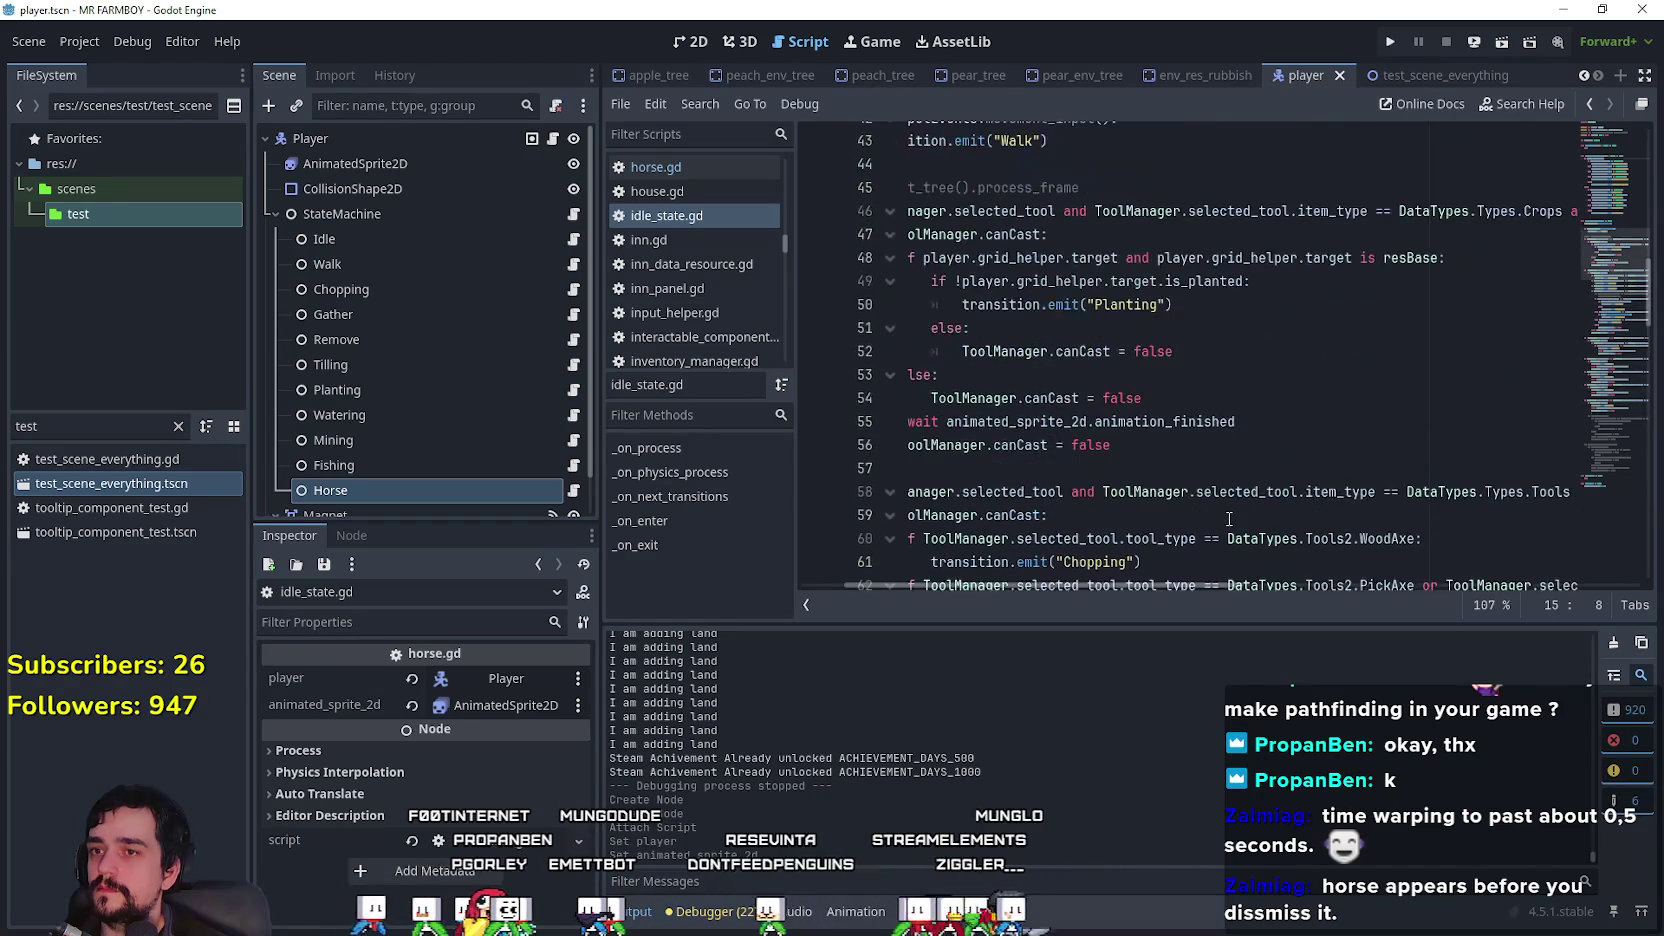
pyautogui.scroll(4, 1117, 575)
pyautogui.hscroll(-3, 1117, 575)
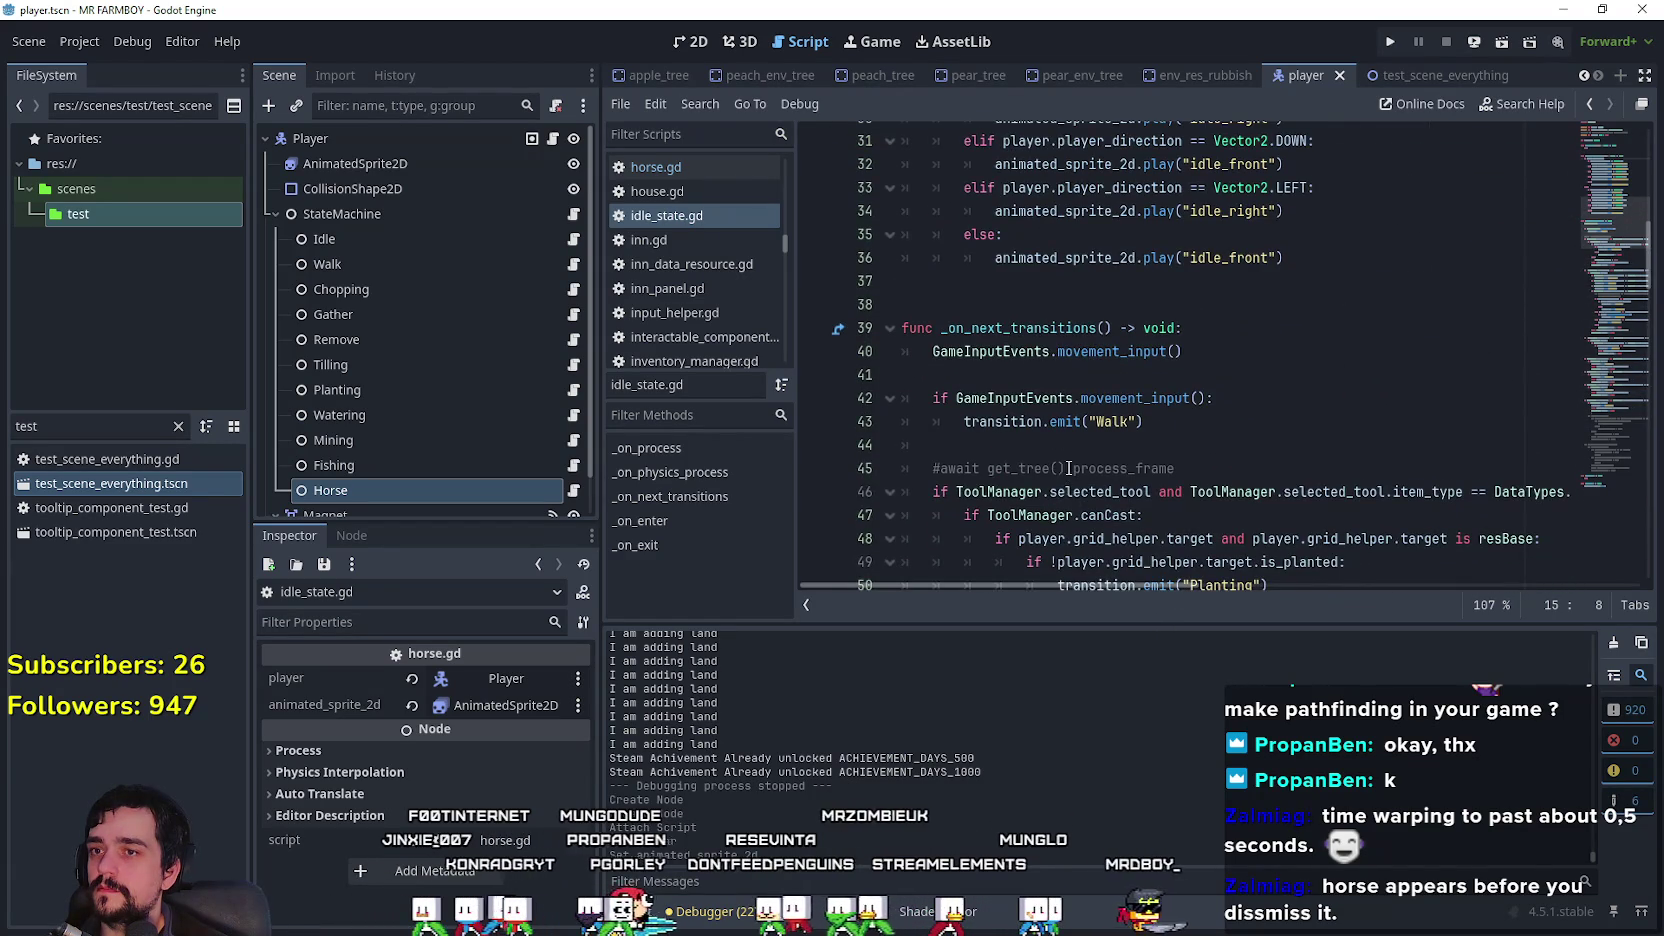
pyautogui.scroll(-4, 1121, 457)
pyautogui.scroll(12, 1132, 457)
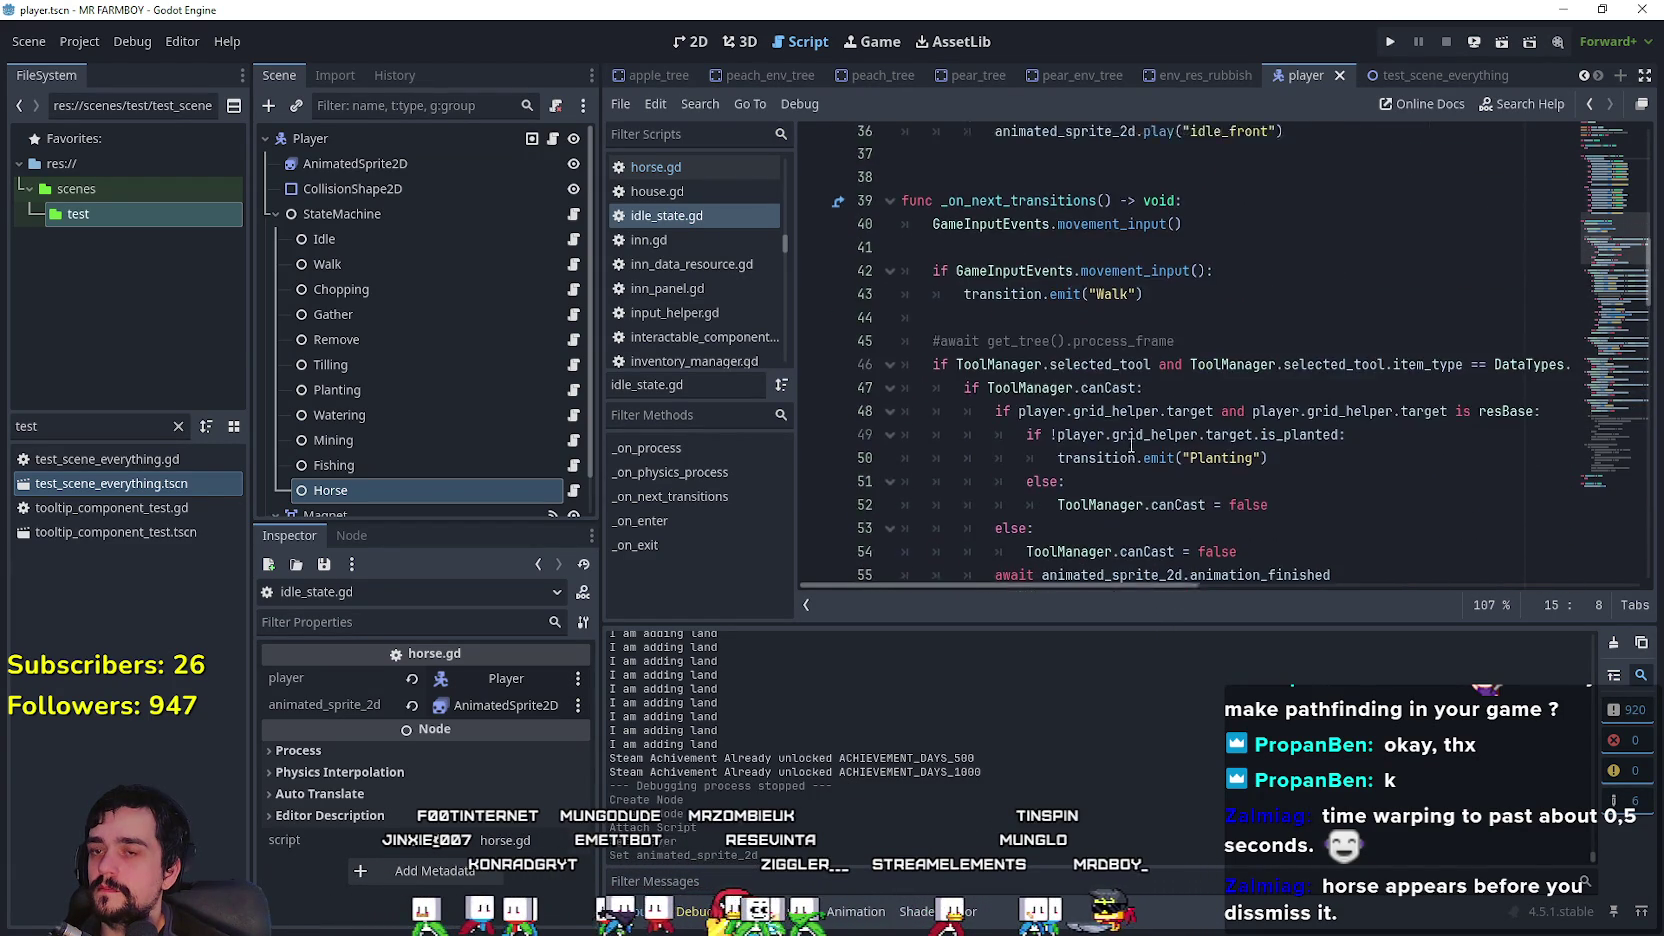
pyautogui.scroll(-13, 1129, 445)
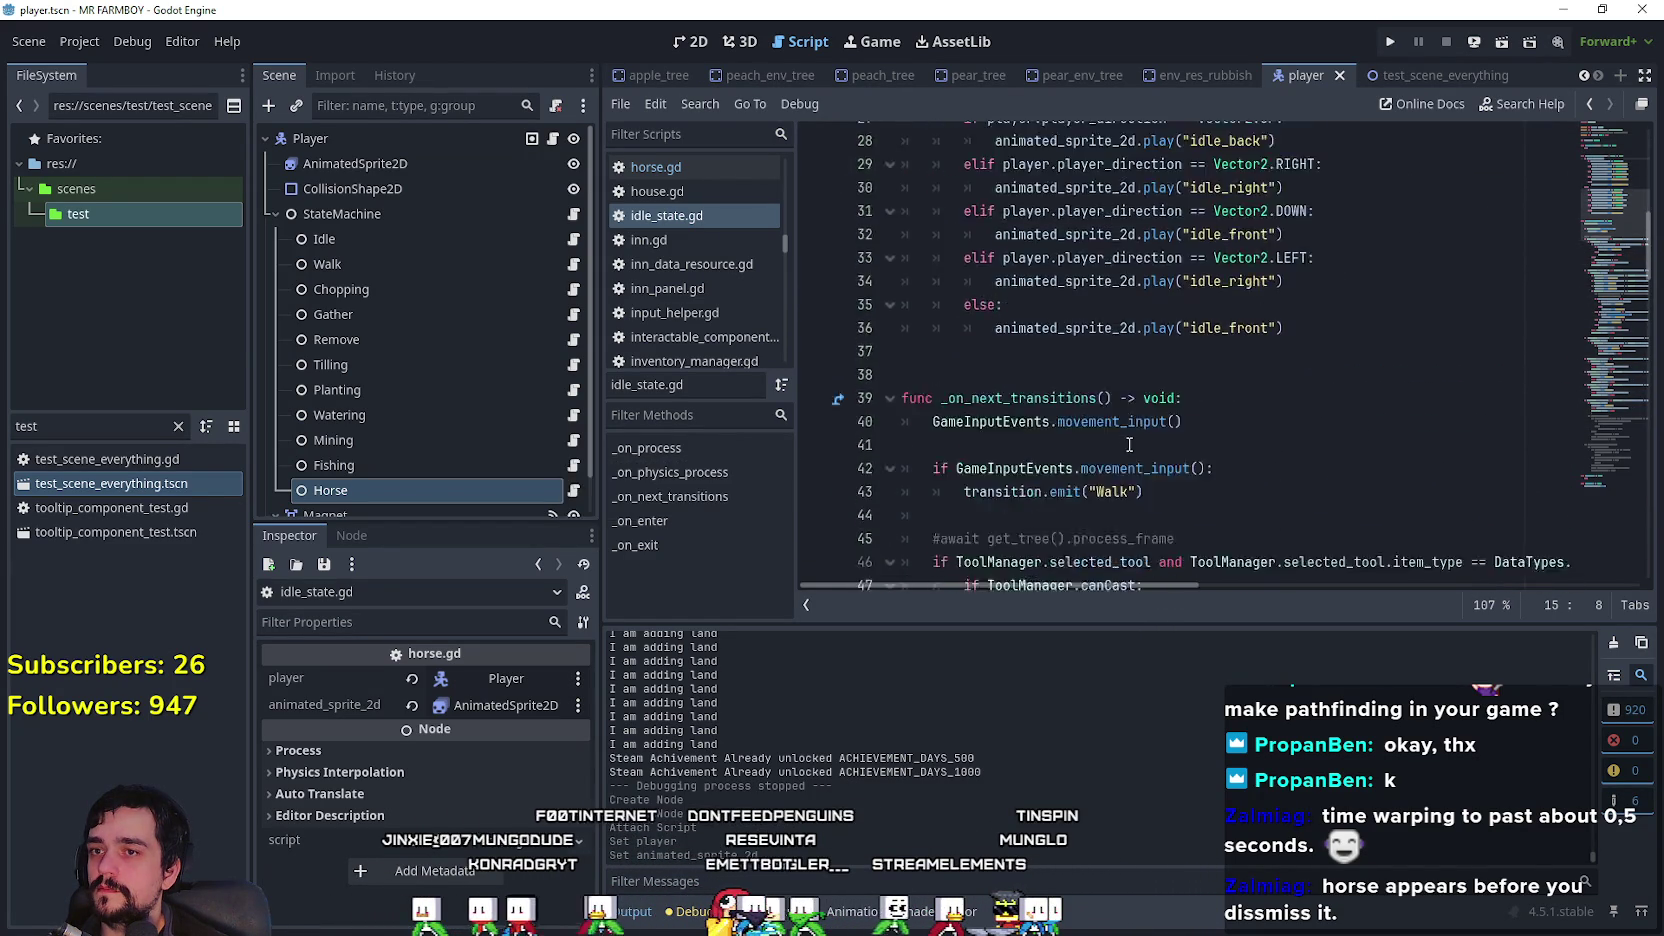
pyautogui.moveTo(1175, 588)
pyautogui.mouseDown()
pyautogui.moveTo(1630, 590)
pyautogui.moveTo(1424, 564)
pyautogui.moveTo(1072, 585)
pyautogui.moveTo(1321, 582)
pyautogui.mouseUp()
pyautogui.scroll(-2, 1072, 578)
pyautogui.rightClick(1323, 290)
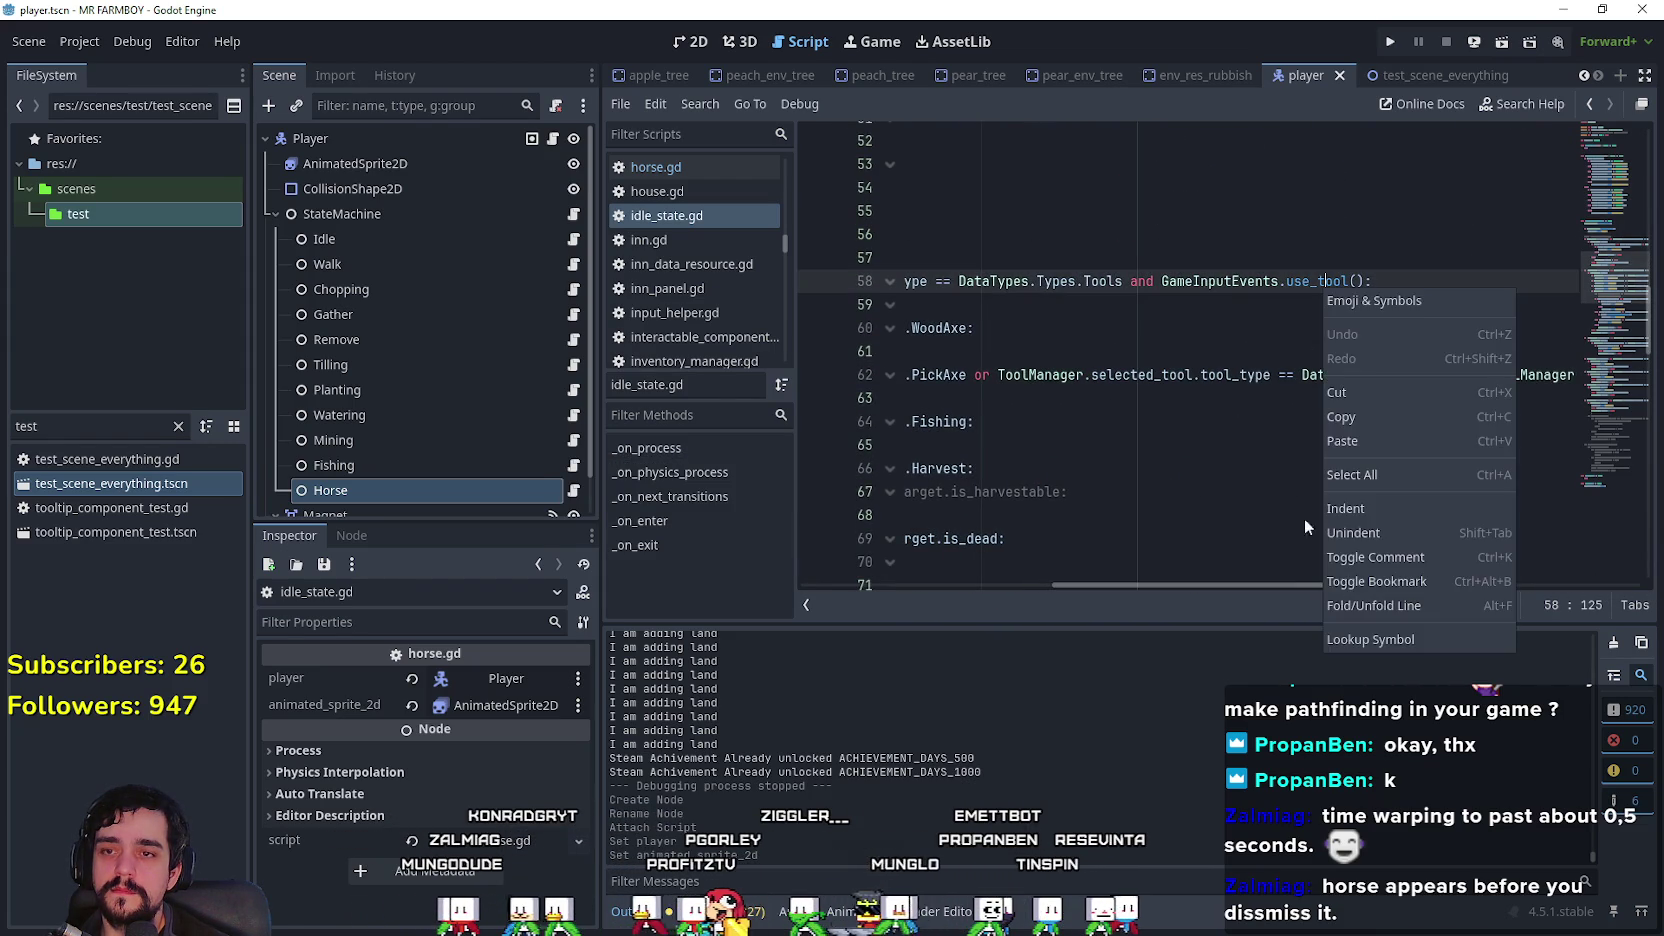
pyautogui.click(1393, 640)
# Step: Duplicate the shiftAll function below itself in game_input_events.gd
pyautogui.scroll(2, 1148, 432)
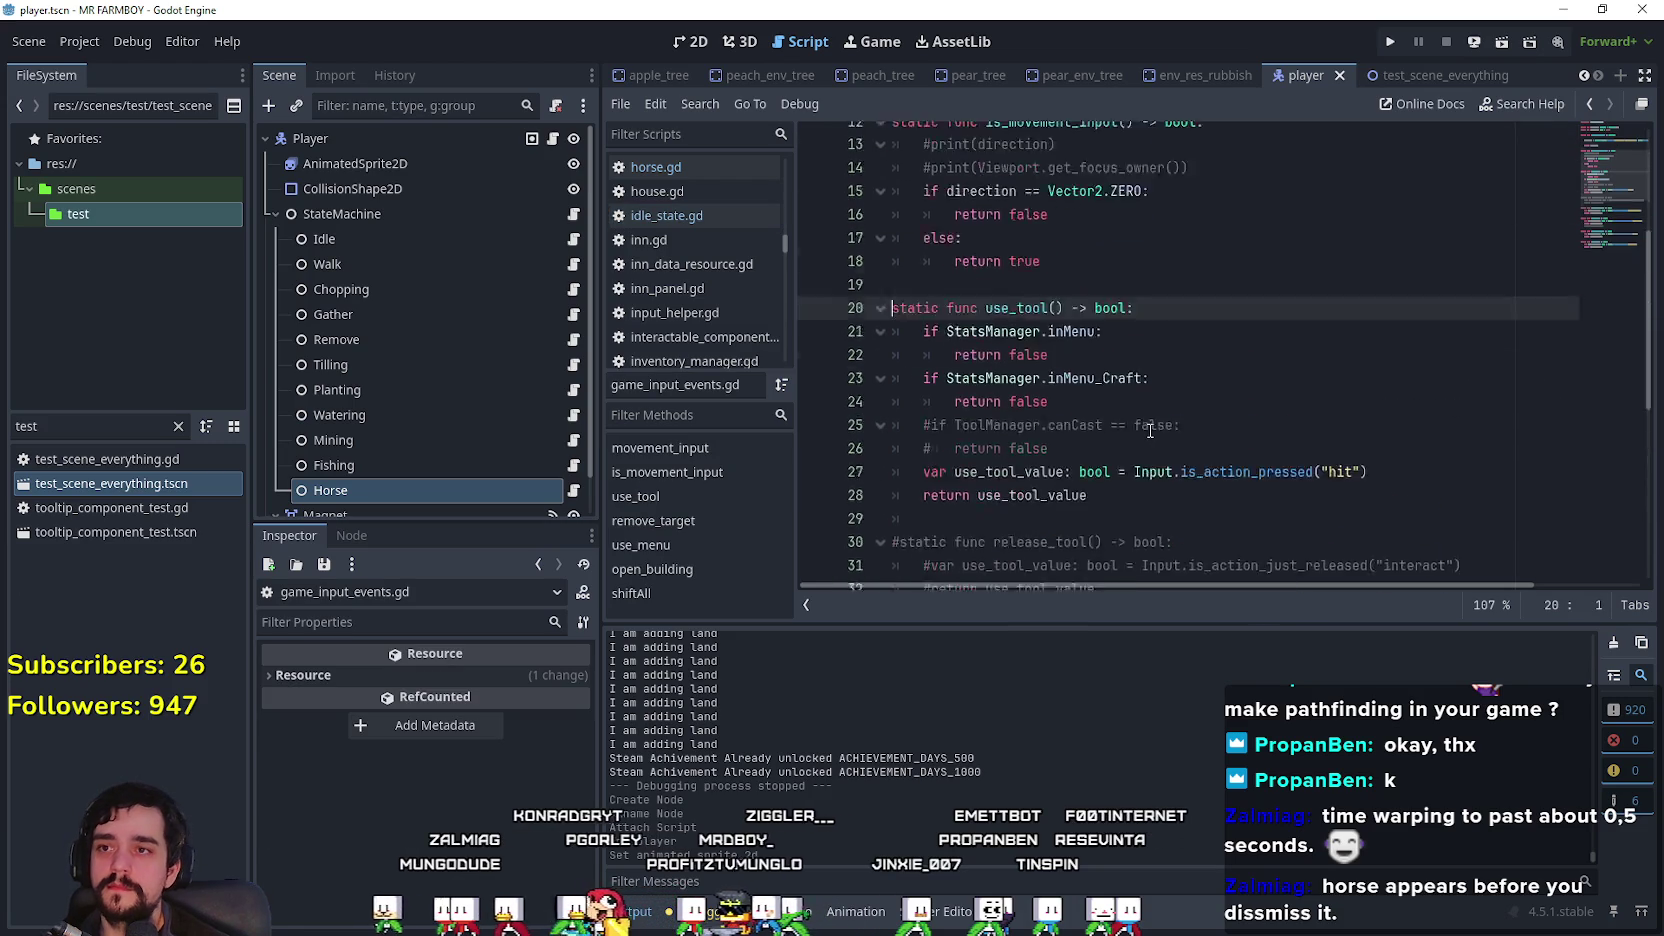
pyautogui.scroll(-5, 1148, 432)
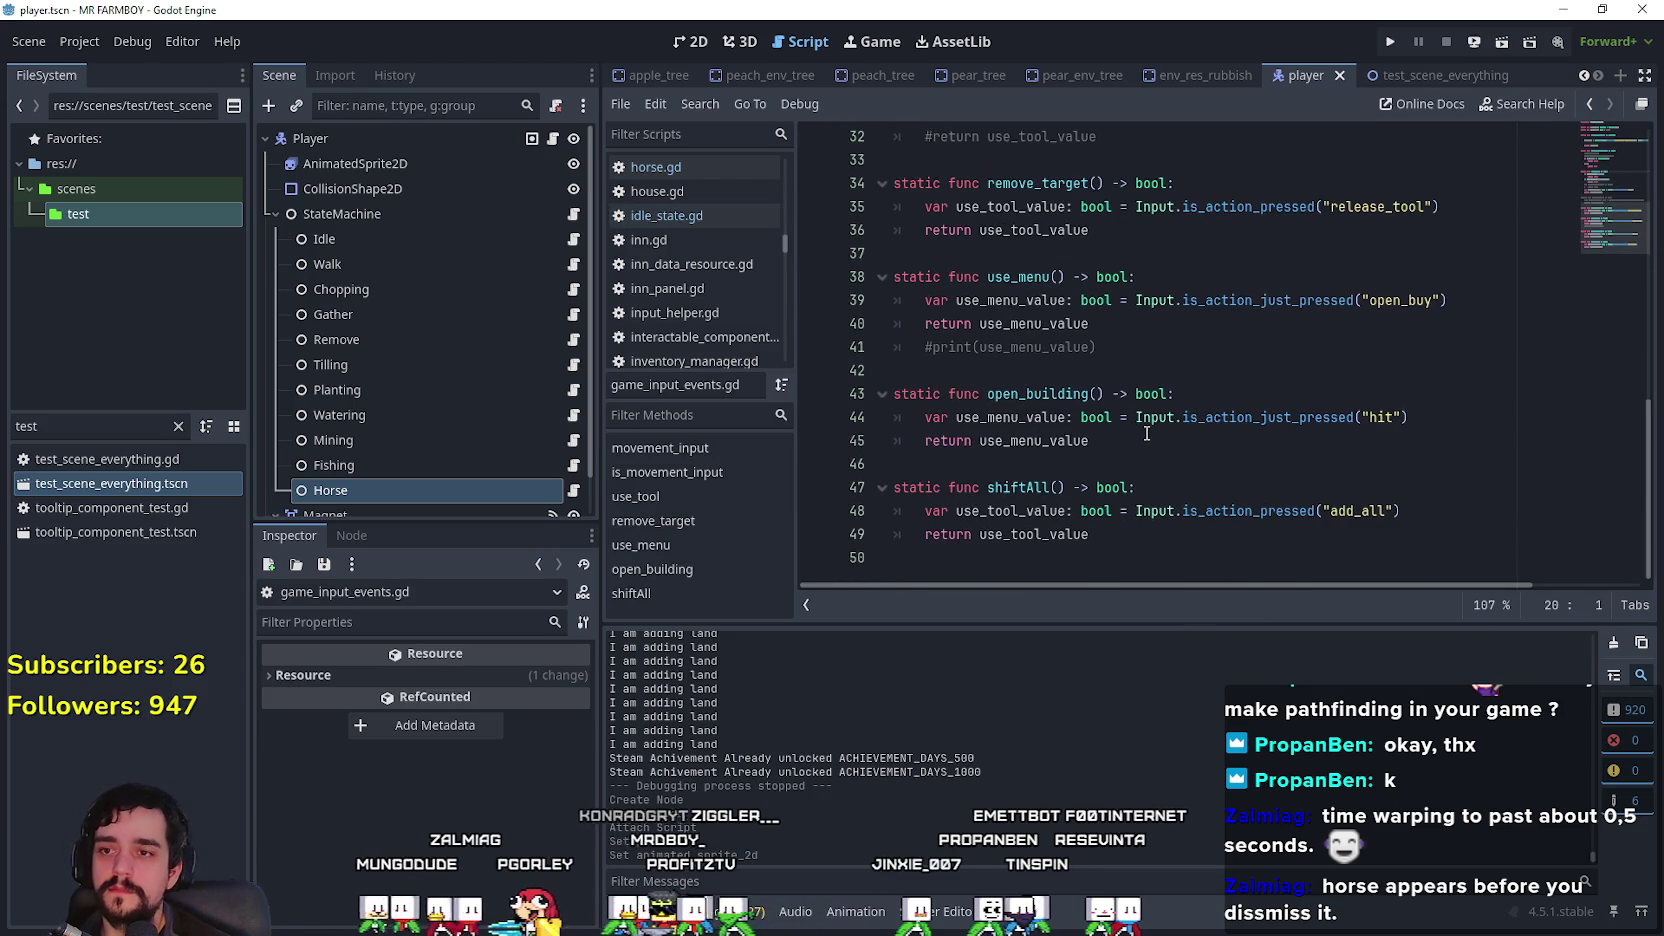
pyautogui.click(1166, 559)
pyautogui.moveTo(1169, 561)
pyautogui.mouseDown()
pyautogui.moveTo(880, 510)
pyautogui.moveTo(872, 475)
pyautogui.mouseUp()
pyautogui.hotkey('ctrl', 'c')
pyautogui.click(935, 557)
pyautogui.hotkey('ctrl', 'v')
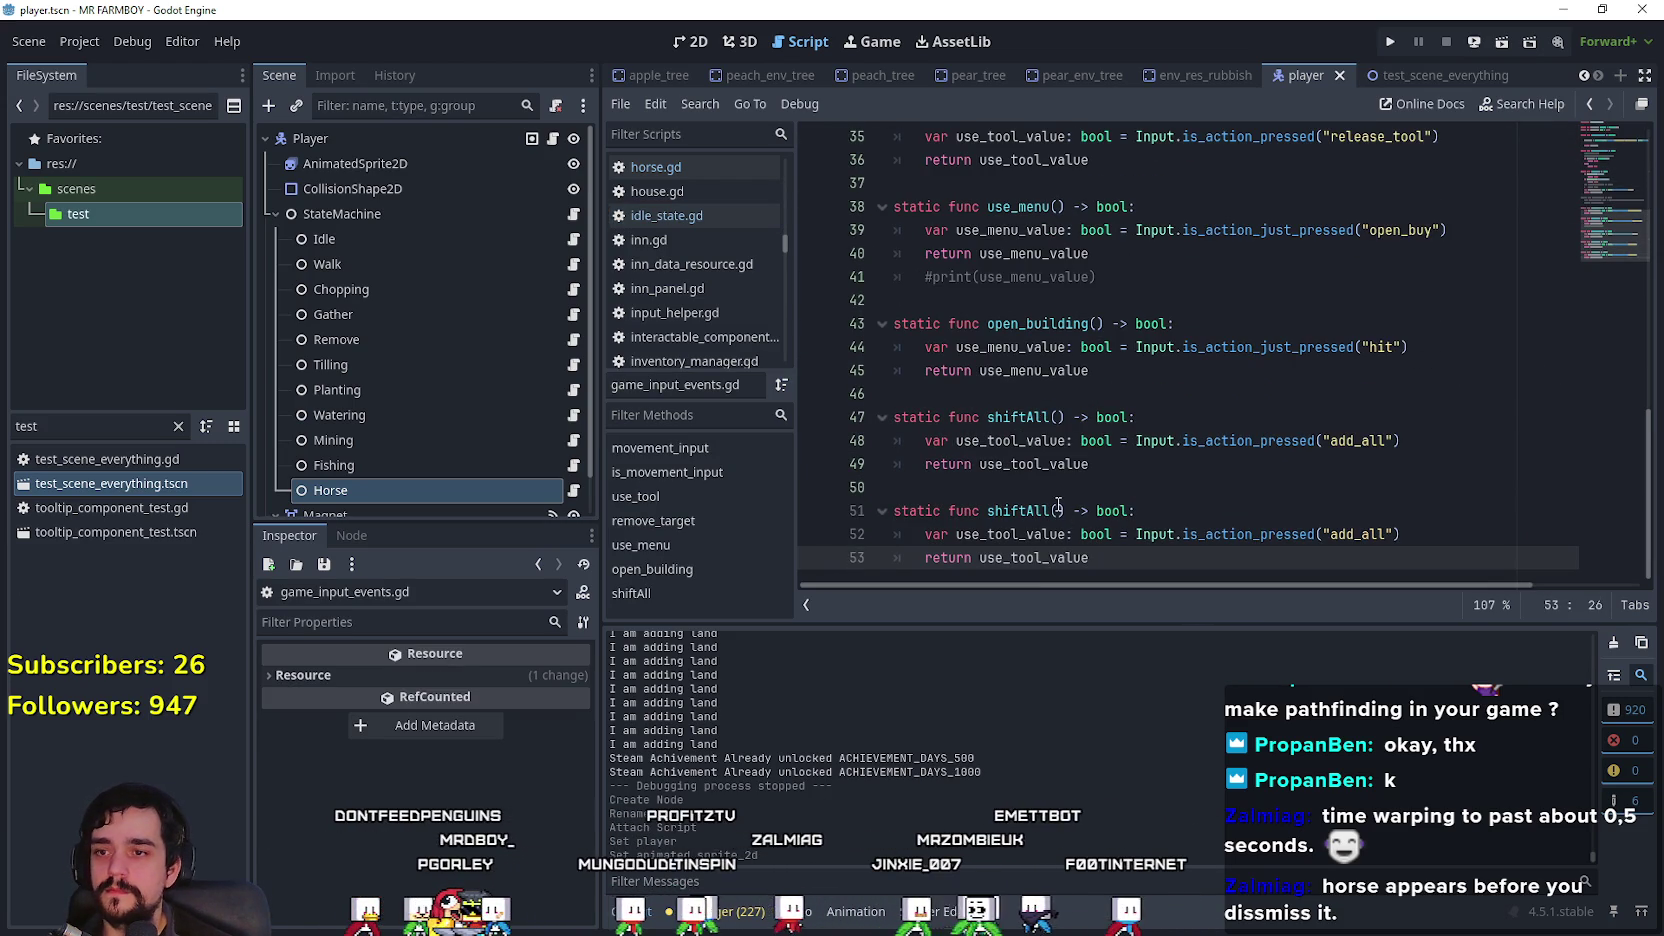
# Step: Rename the copy to horseSet checking the "horse" action, save, and return to idle_state.gd
pyautogui.doubleClick(1022, 511)
pyautogui.write('horseUp')
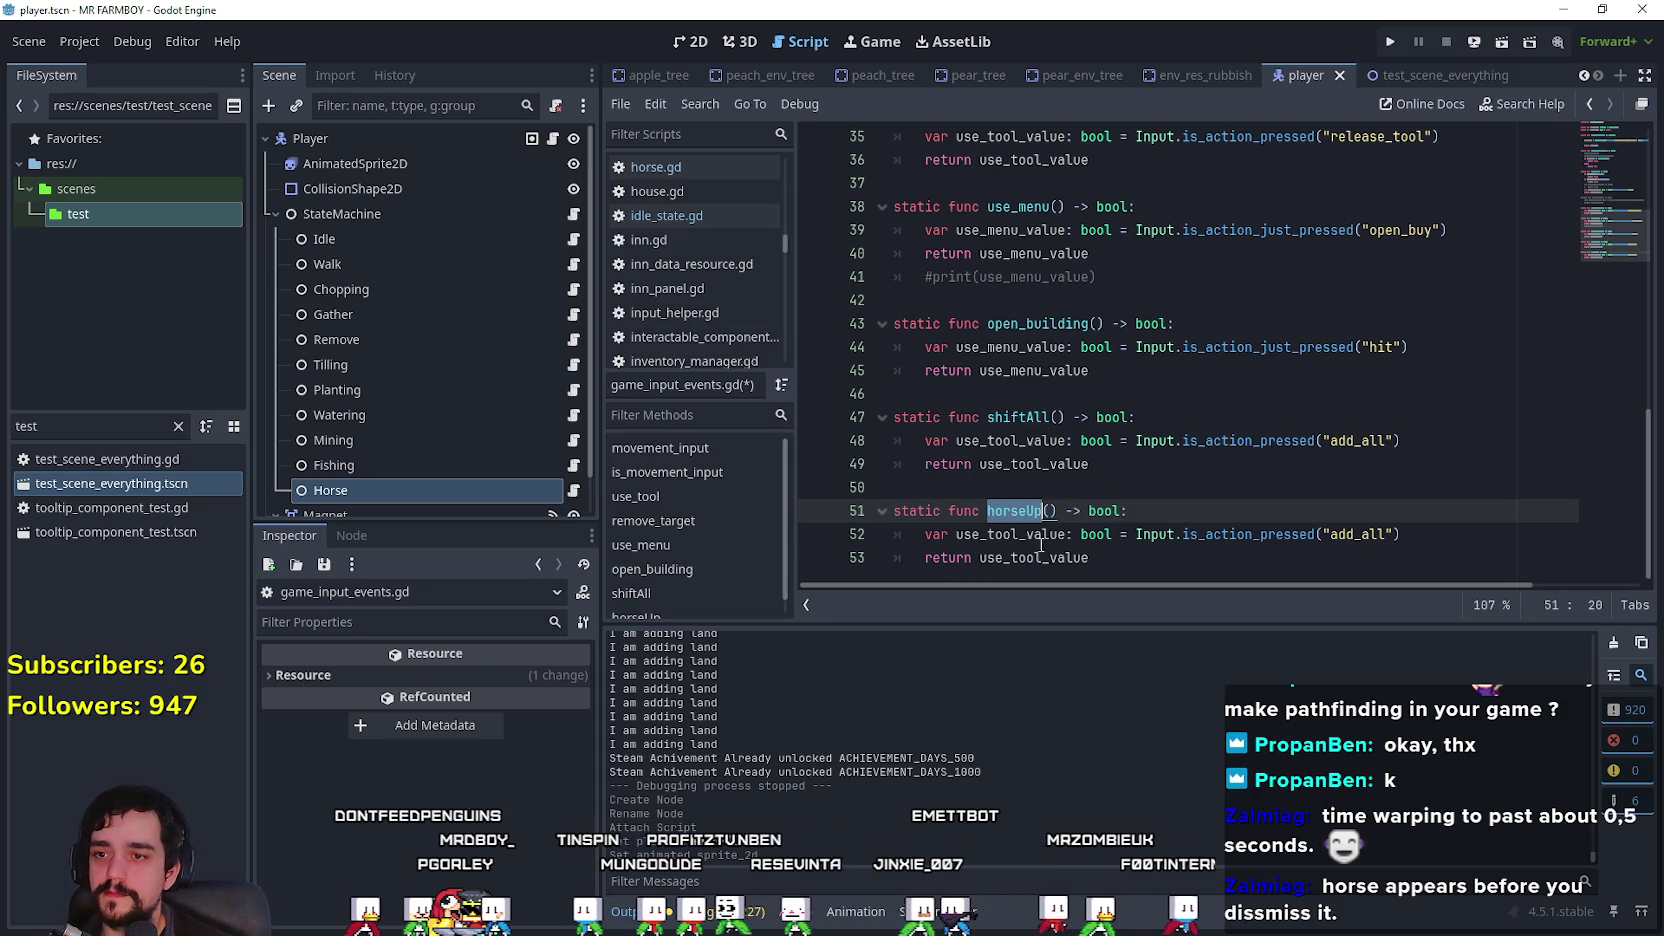
pyautogui.press('Left')
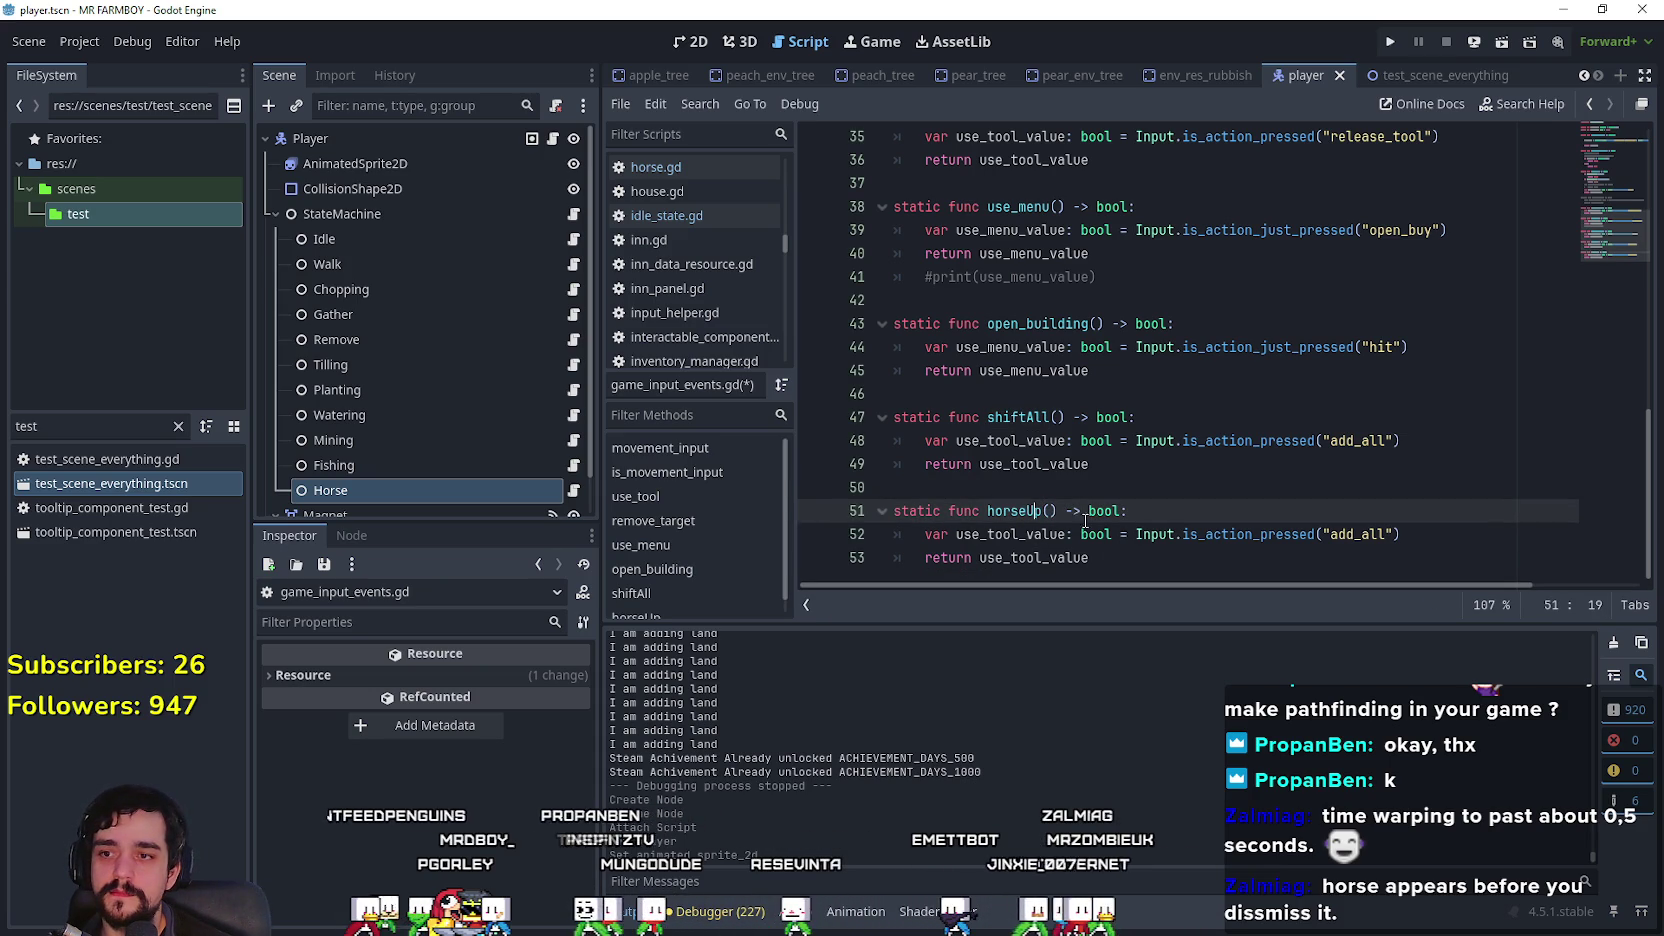
pyautogui.click(1114, 562)
pyautogui.click(1018, 510)
pyautogui.click(1368, 531)
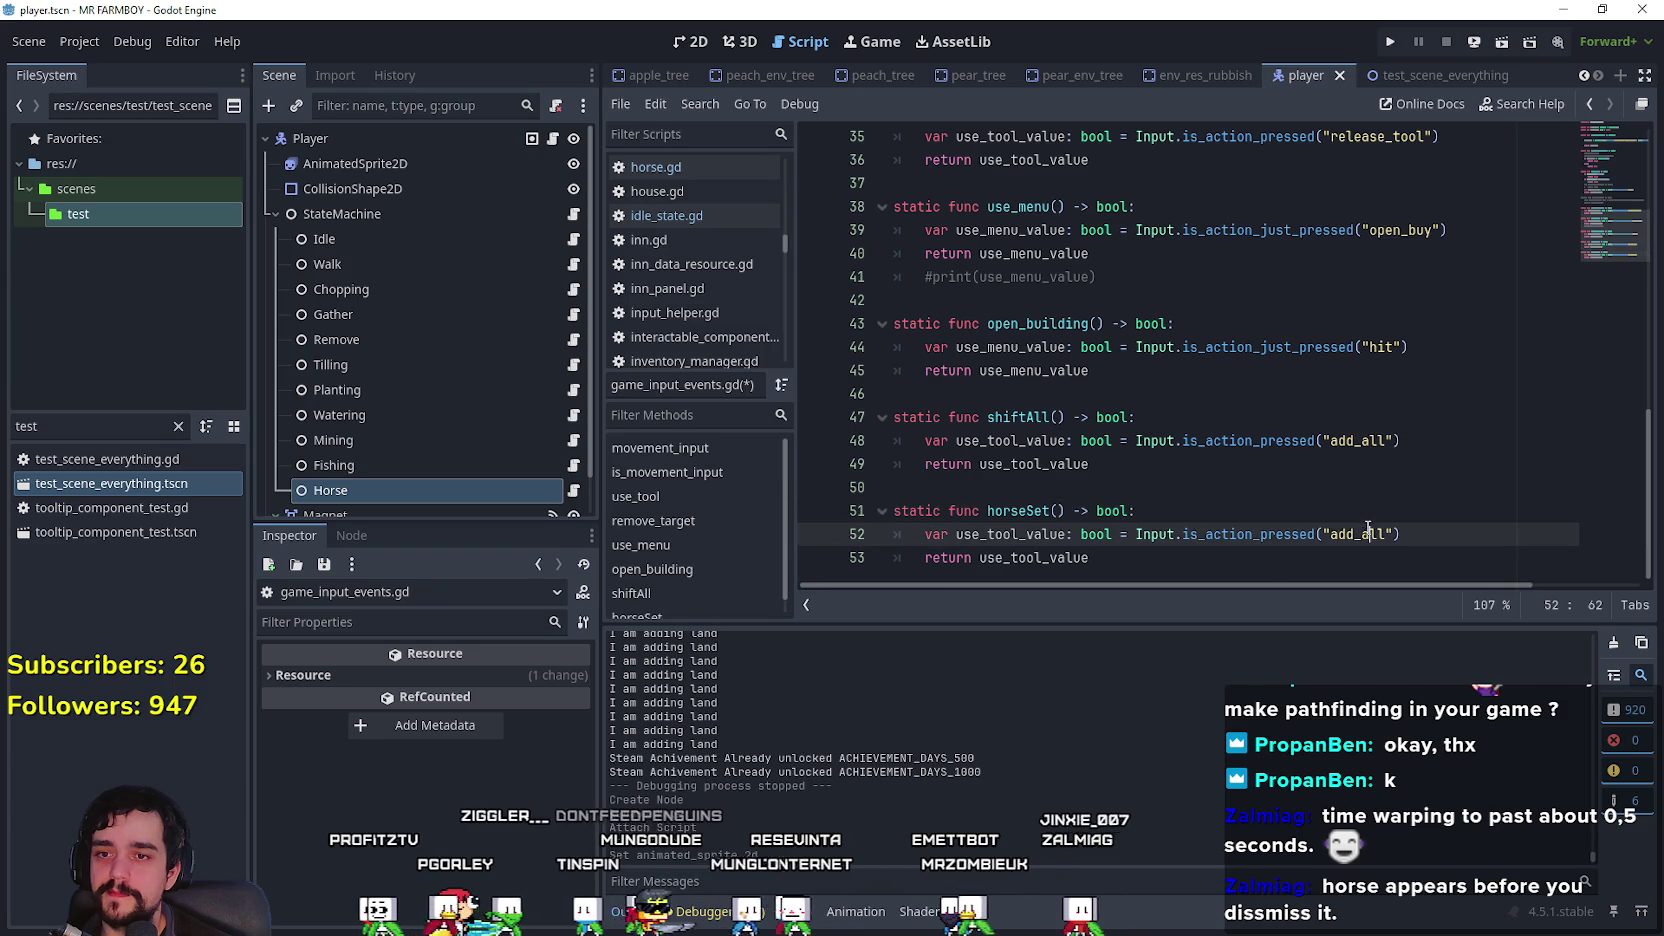
pyautogui.write('horse')
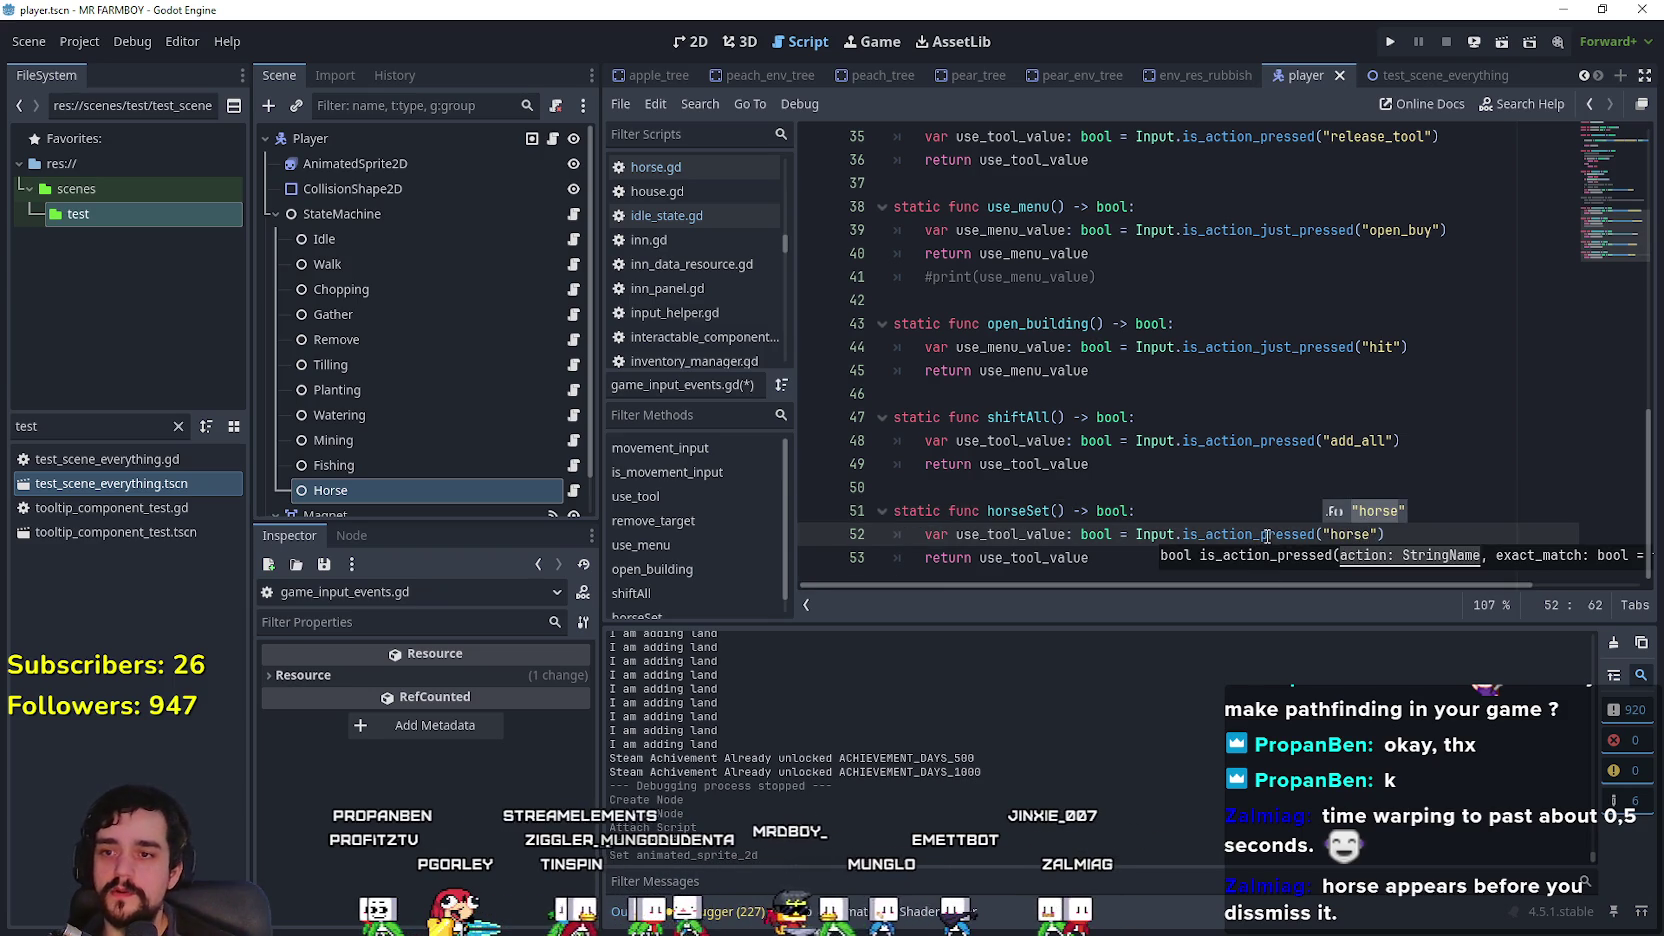
pyautogui.click(1268, 536)
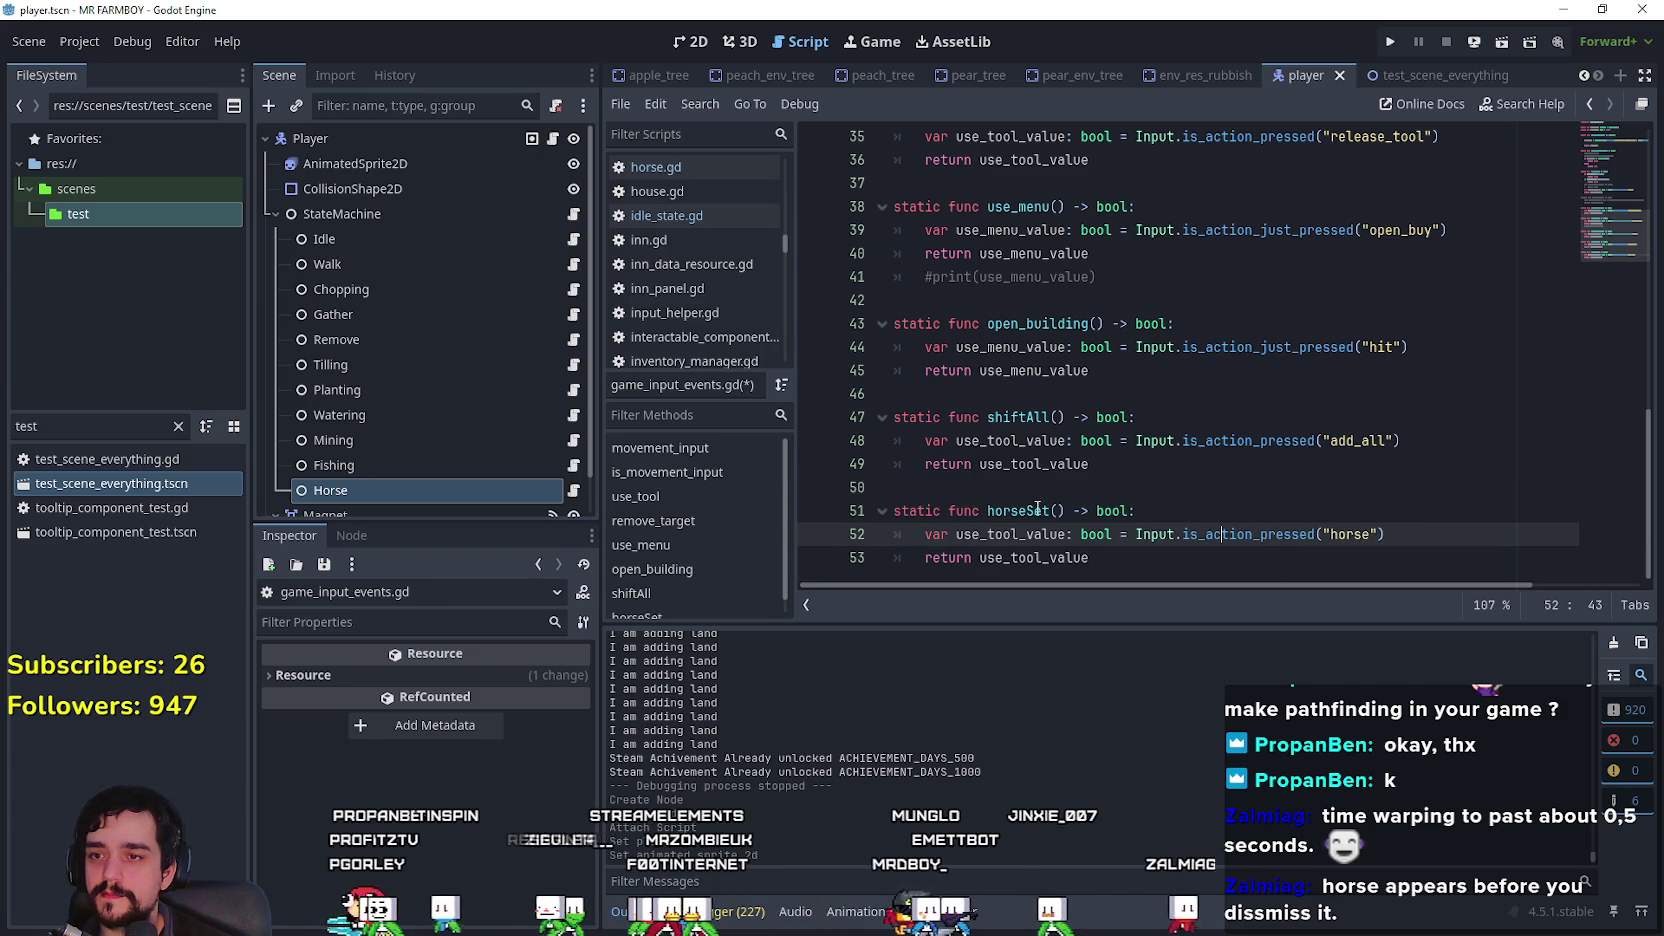
pyautogui.doubleClick(1052, 510)
pyautogui.click(1060, 487)
pyautogui.hotkey('ctrl', 's')
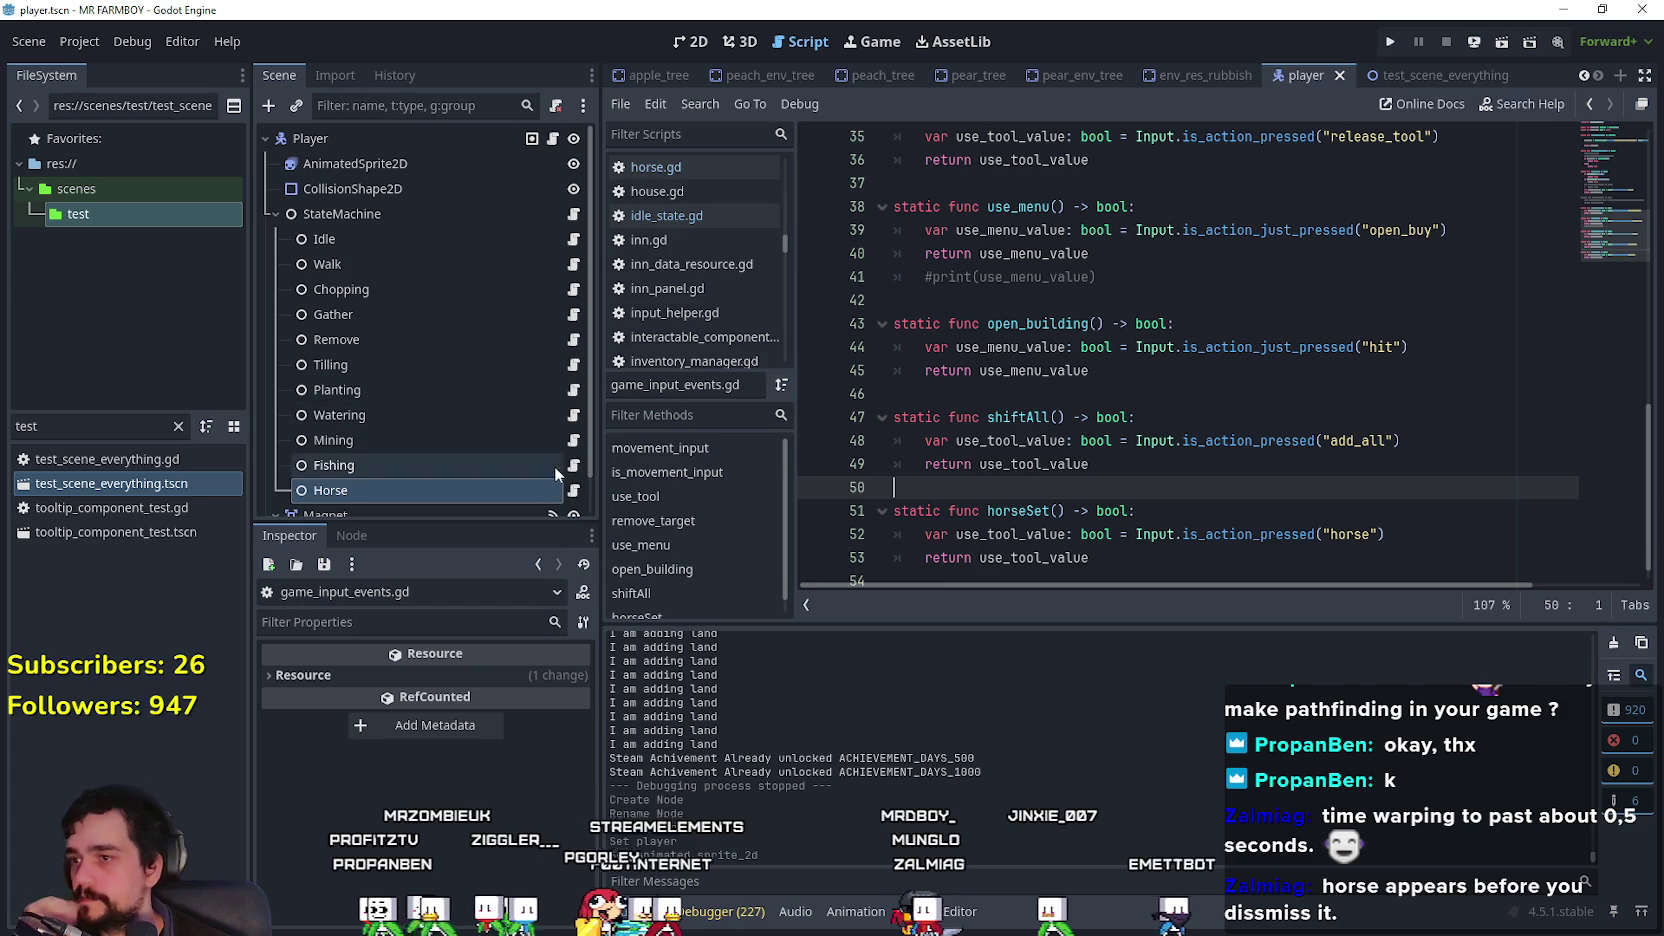
pyautogui.click(577, 240)
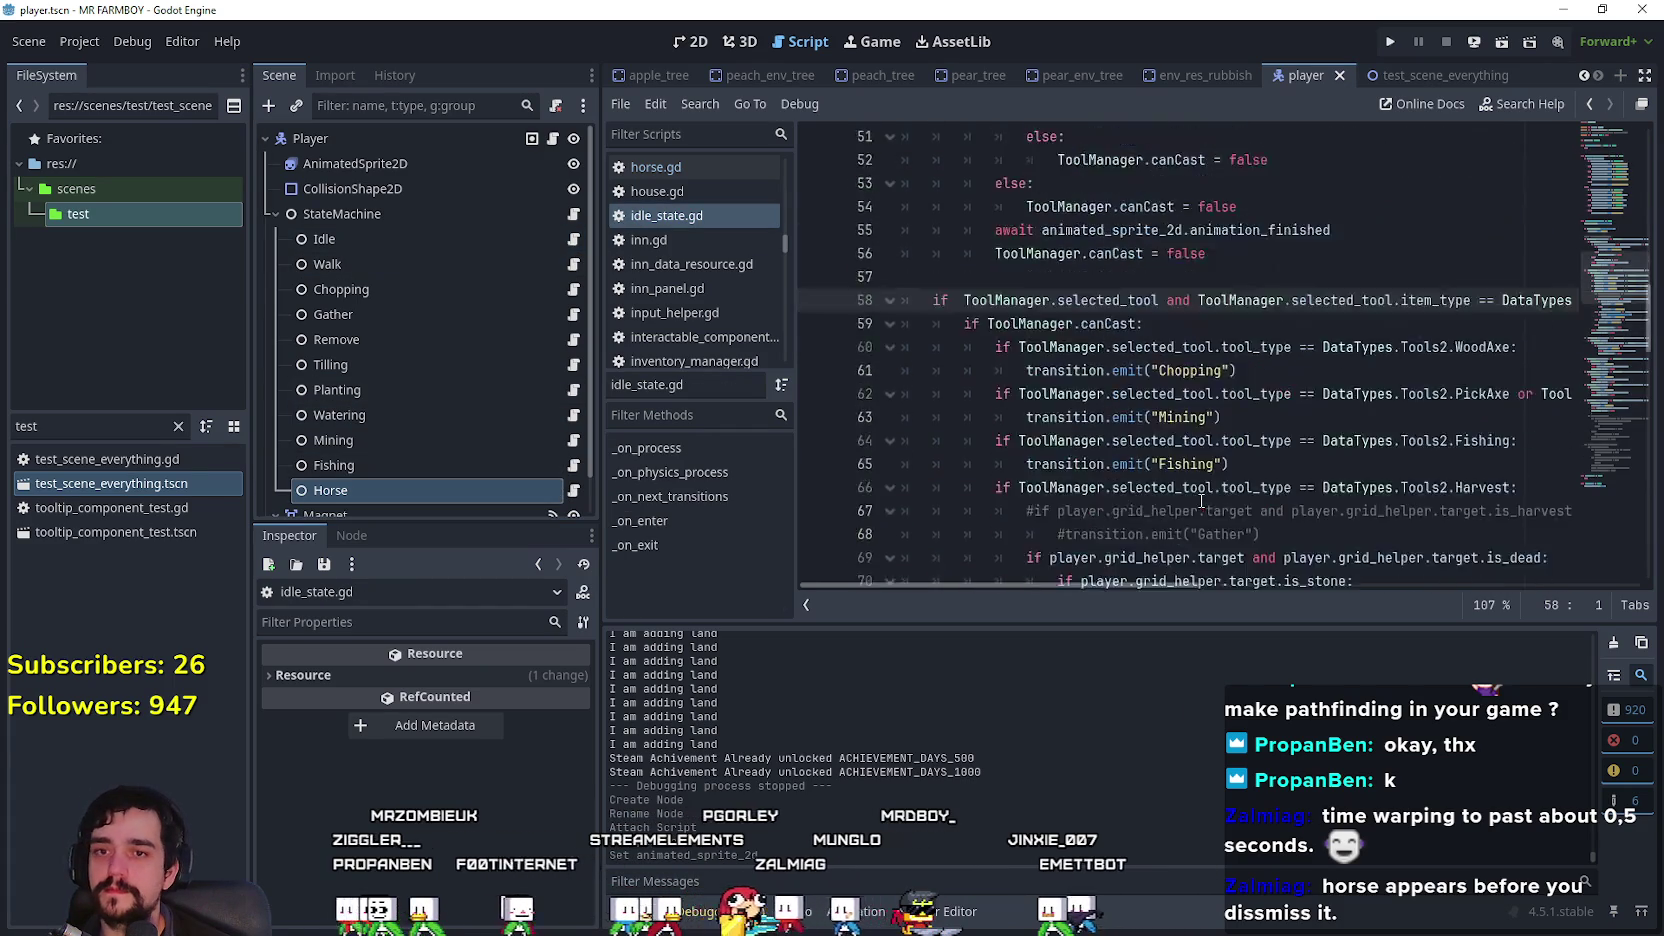
# Step: Add an 'if GameInputEvents.horseSet():' check after the Walk transition in _on_next_transitions
pyautogui.scroll(2, 1187, 493)
pyautogui.click(1121, 411)
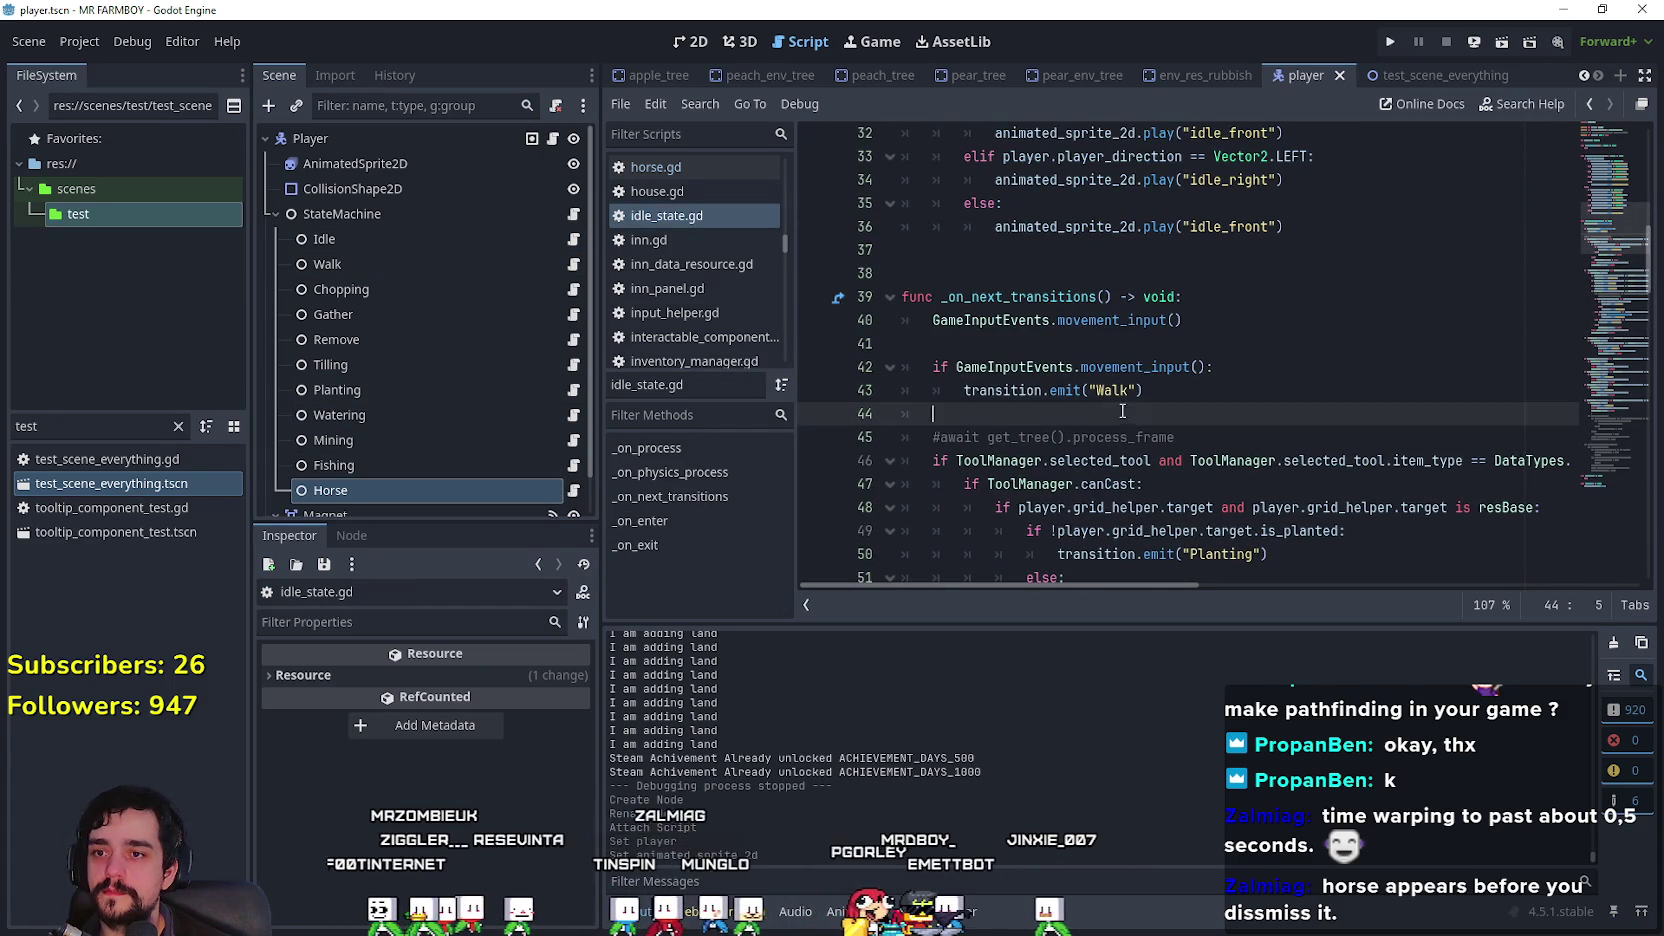
pyautogui.press('Tab')
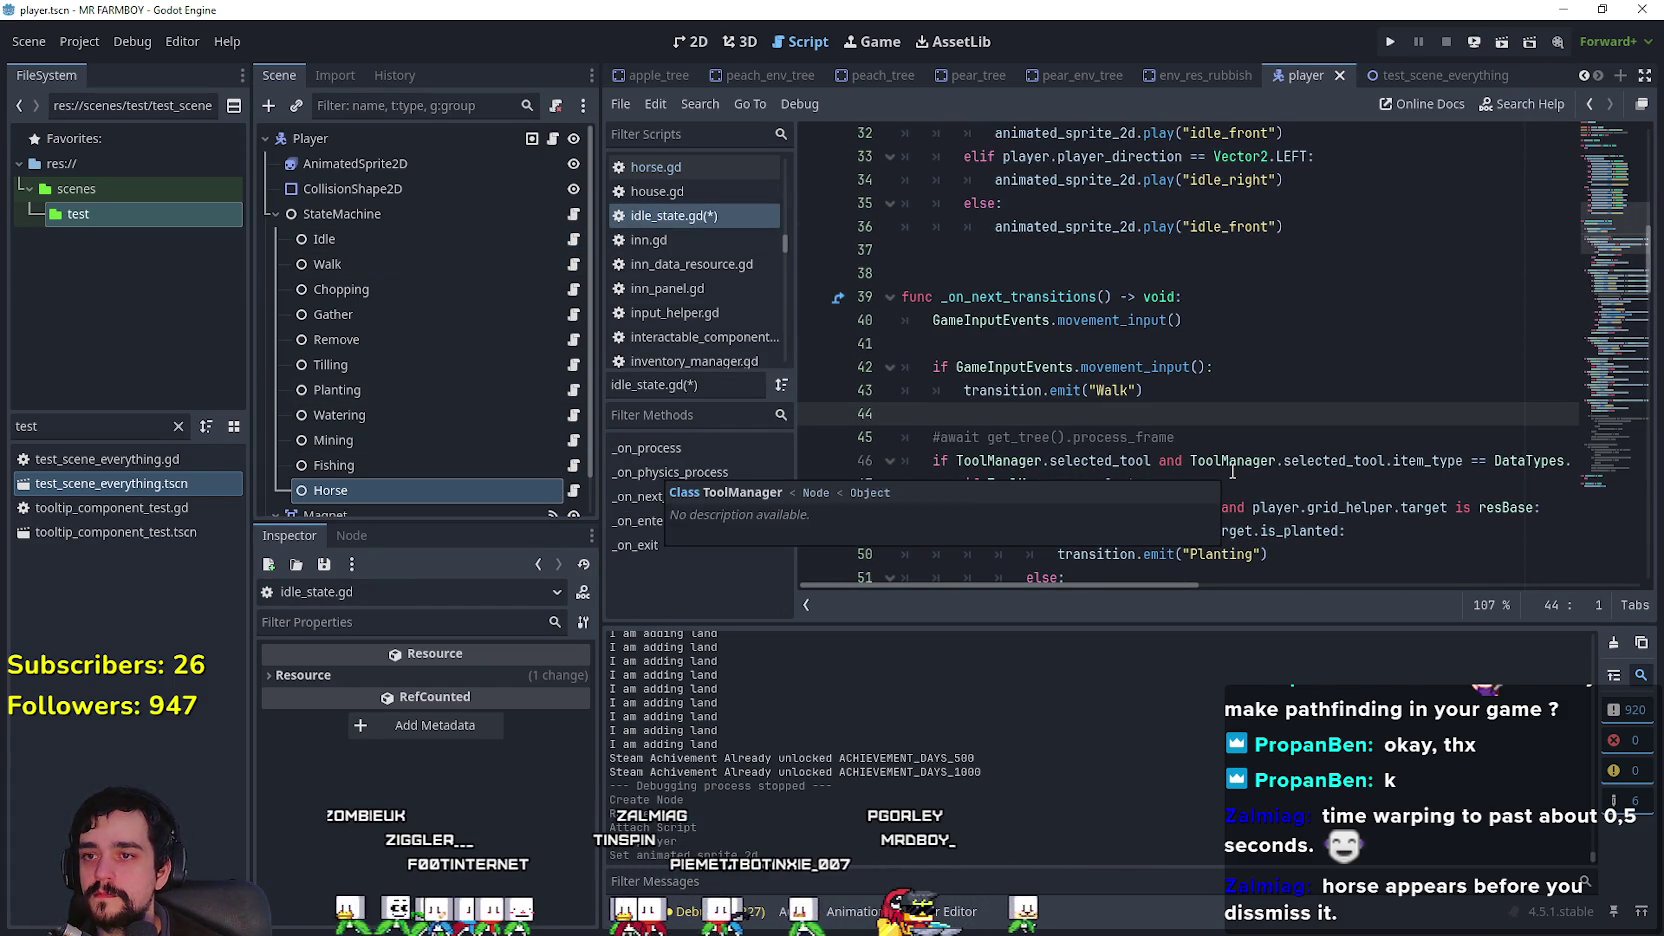
pyautogui.press('BackSpace')
pyautogui.press('BackSpace')
pyautogui.write('if horseSet')
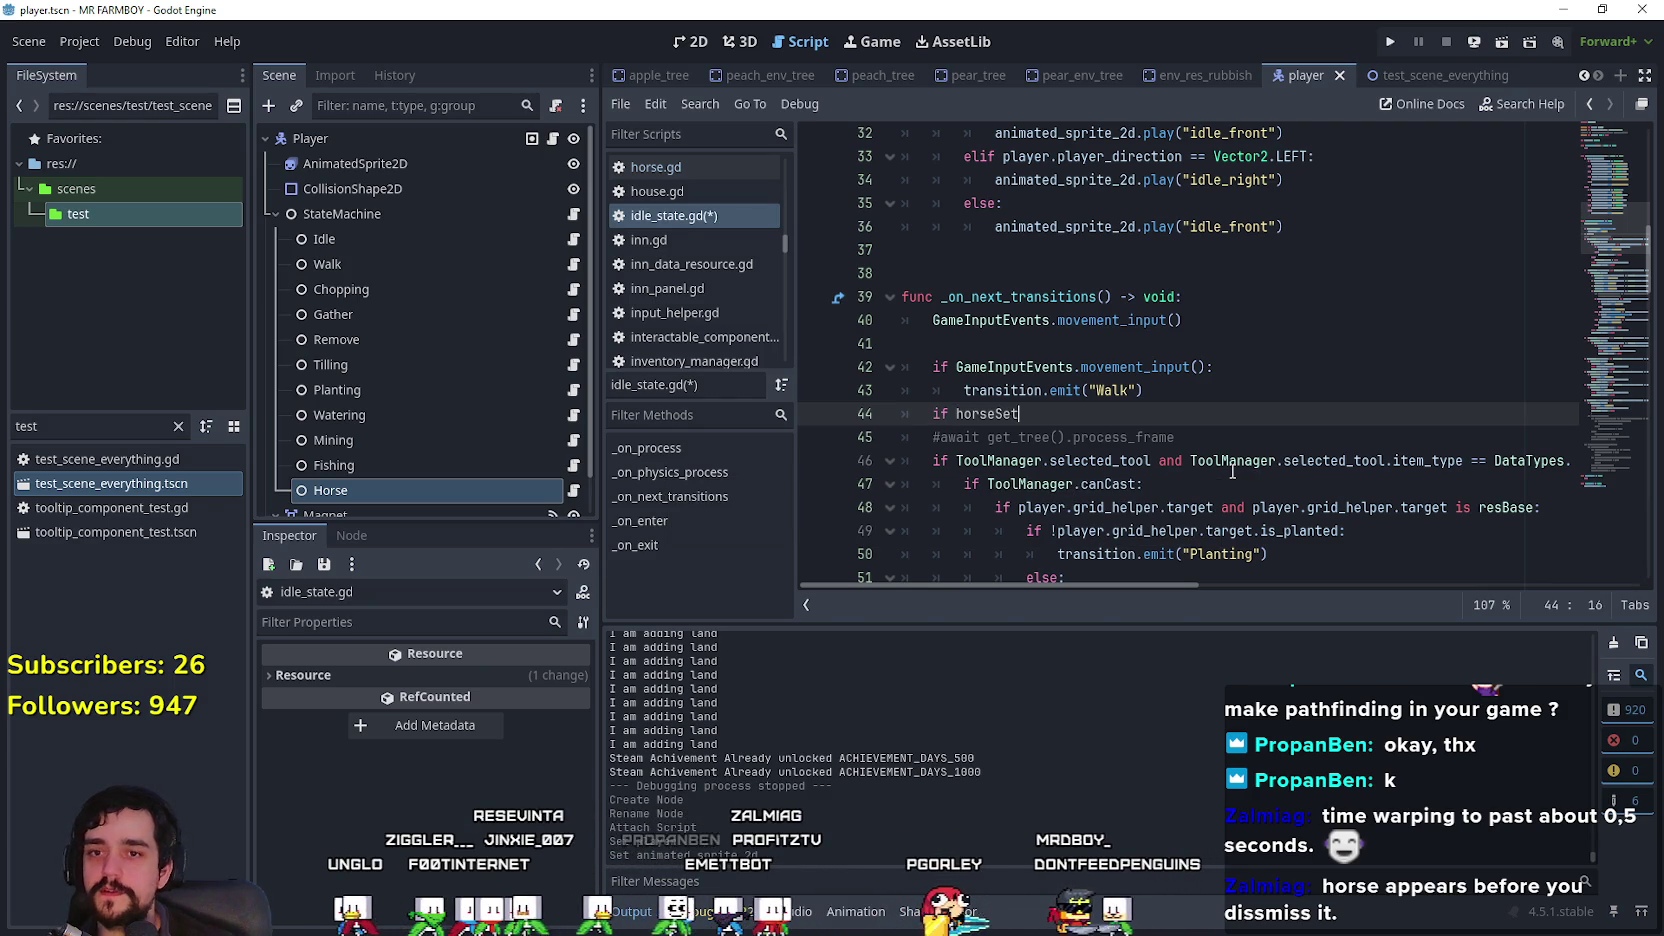
pyautogui.moveTo(1346, 460)
pyautogui.mouseDown()
pyautogui.moveTo(1560, 458)
pyautogui.moveTo(1504, 447)
pyautogui.moveTo(1609, 477)
pyautogui.mouseUp()
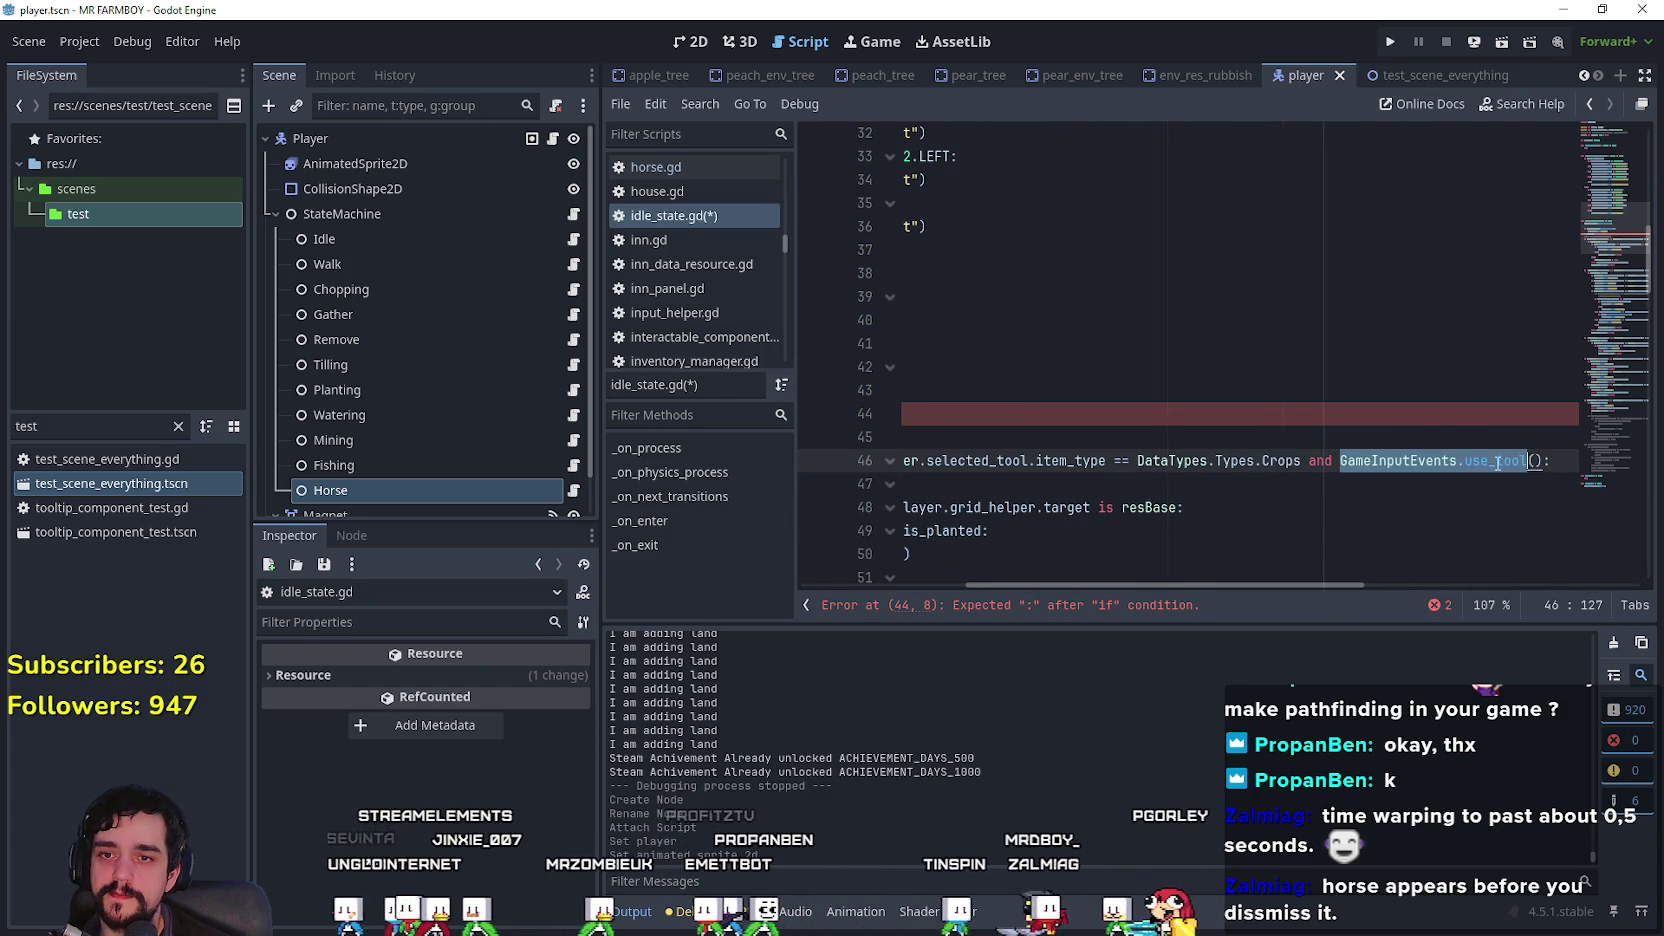
pyautogui.click(964, 437)
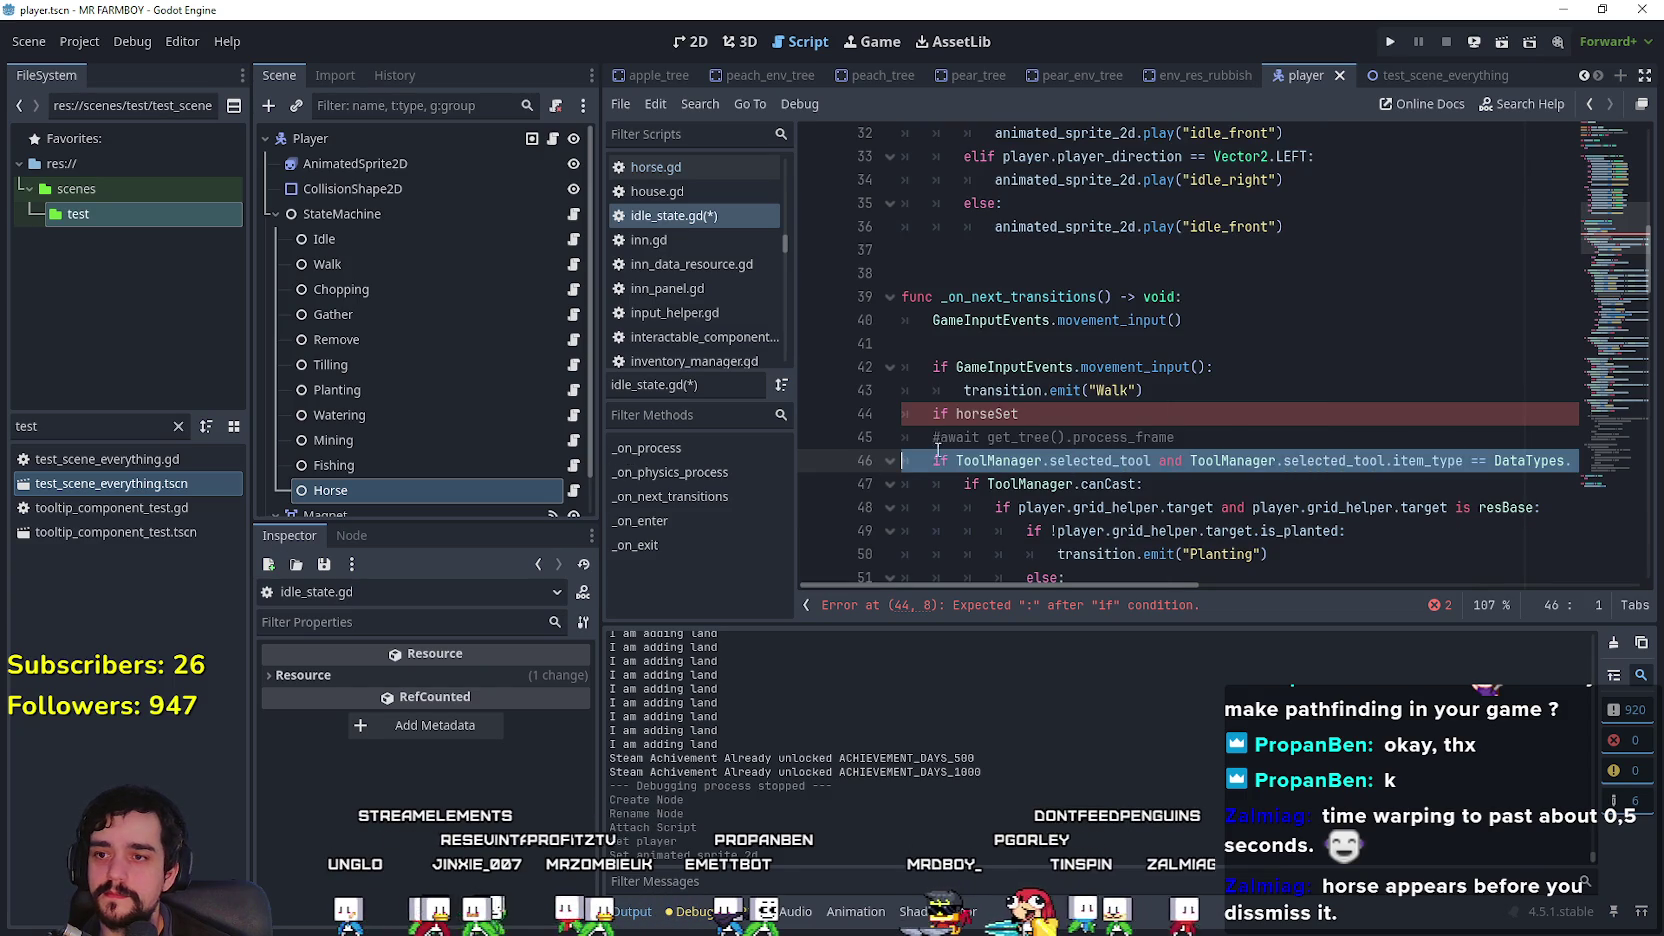
pyautogui.click(957, 414)
pyautogui.write('GameInputEvents.')
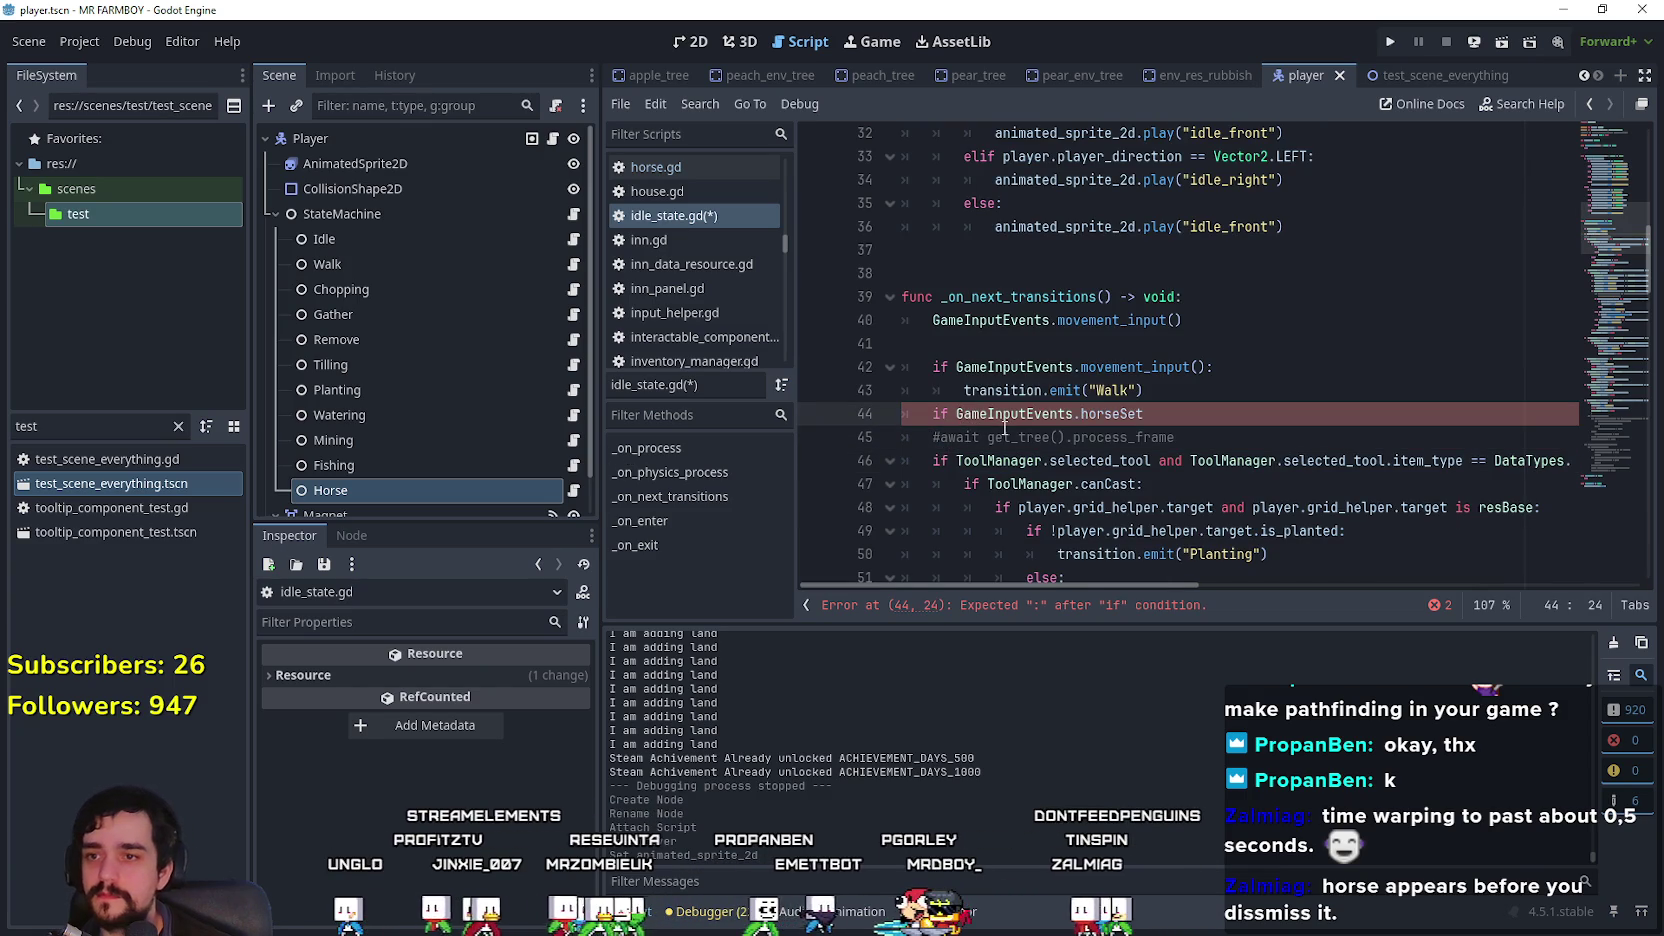
pyautogui.press('BackSpace')
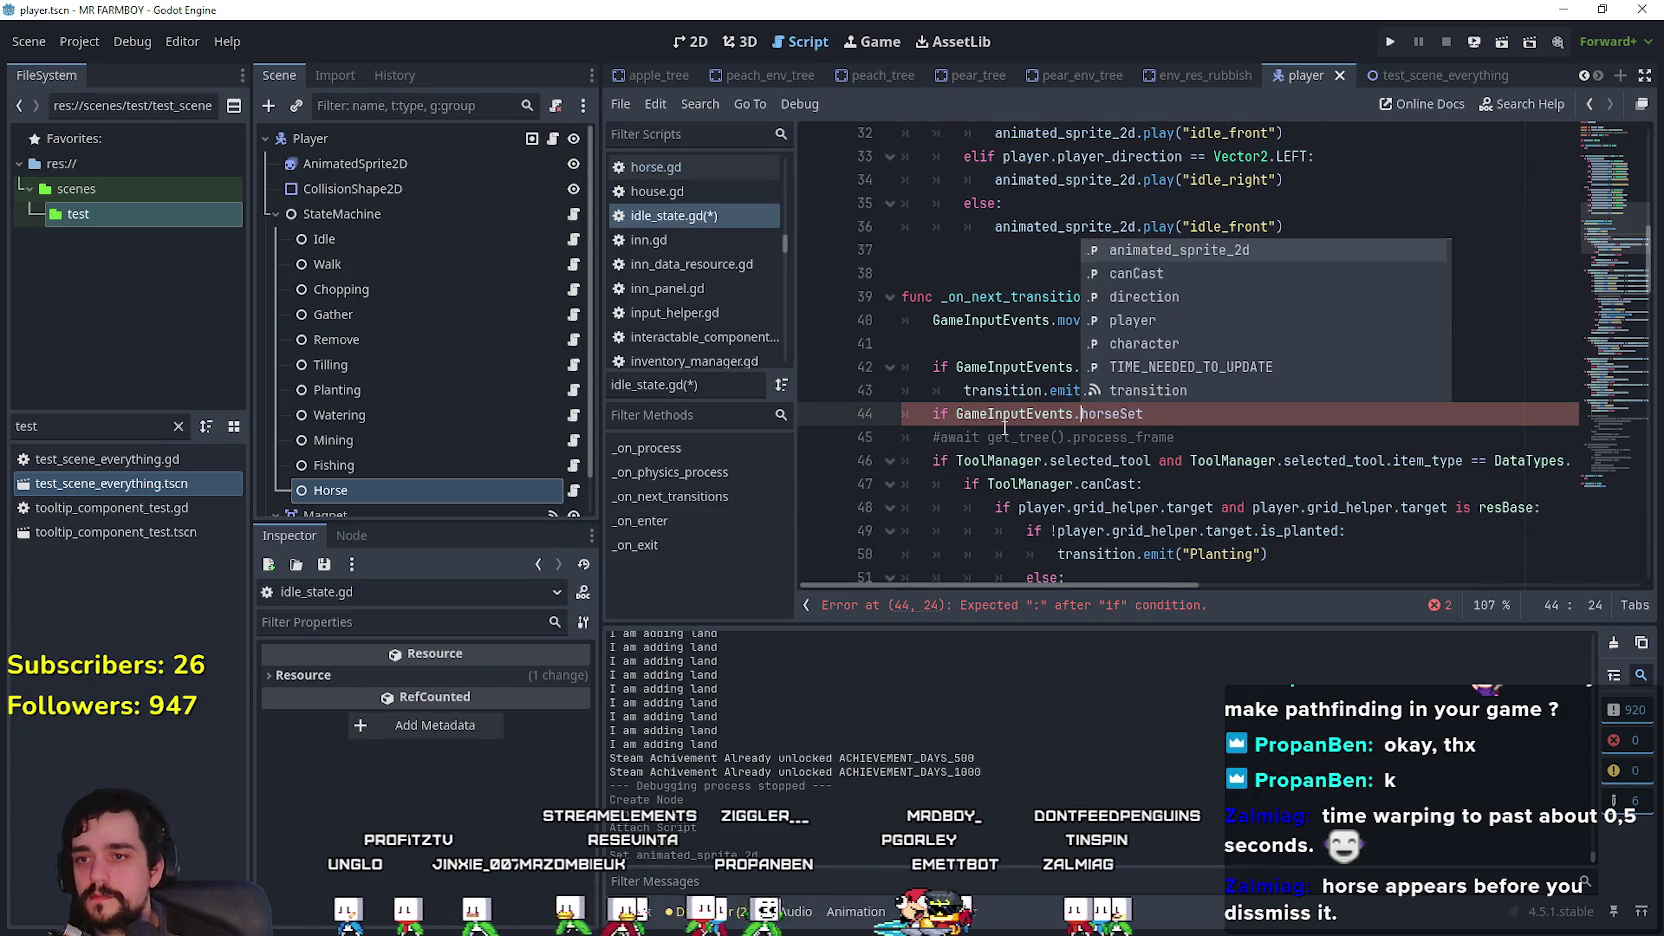
pyautogui.click(1226, 411)
pyautogui.write('():')
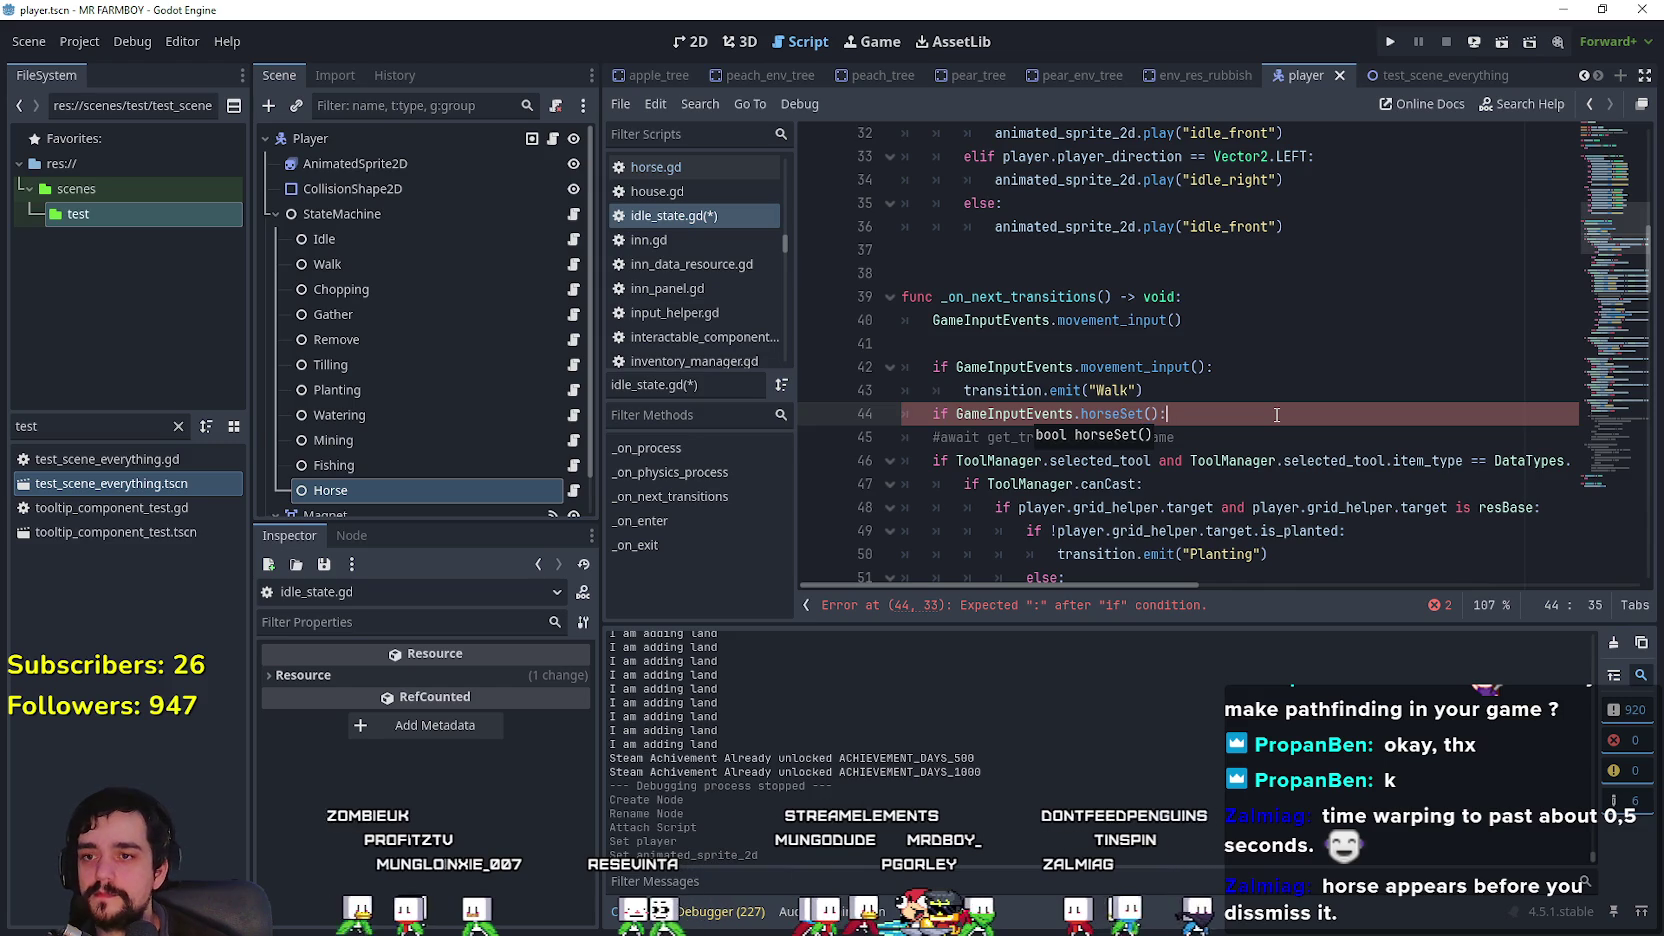
pyautogui.press('Return')
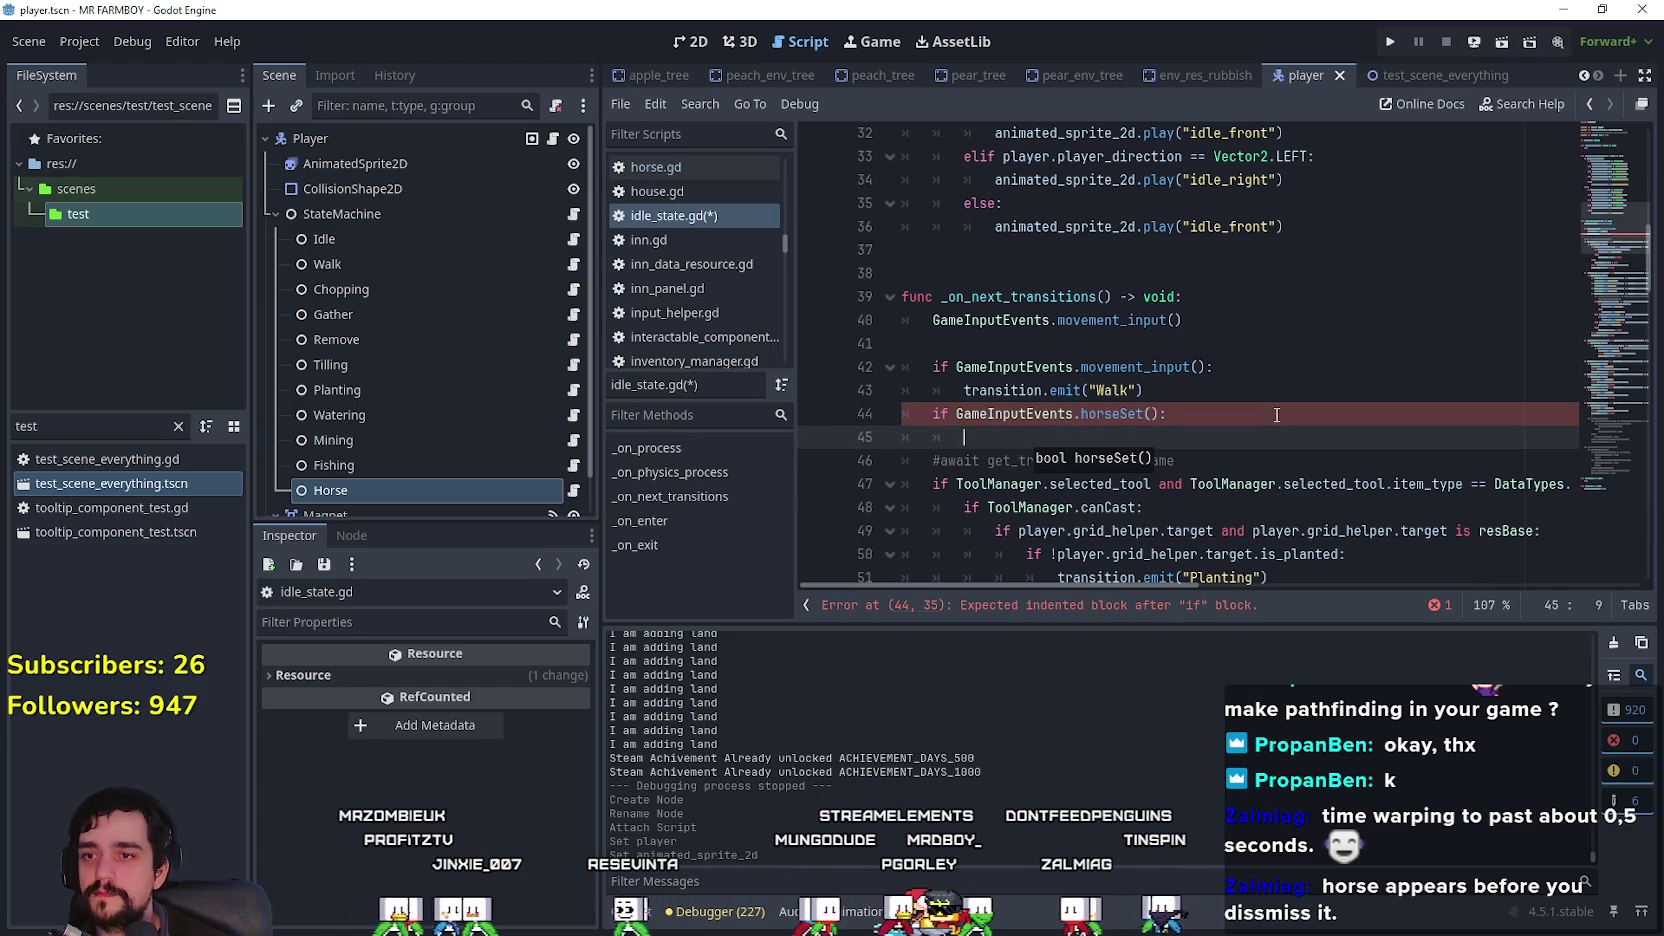
# Step: Make the horseSet check emit the "Horse" transition, save idle_state.gd, and open walk_state.gd
pyautogui.click(1054, 389)
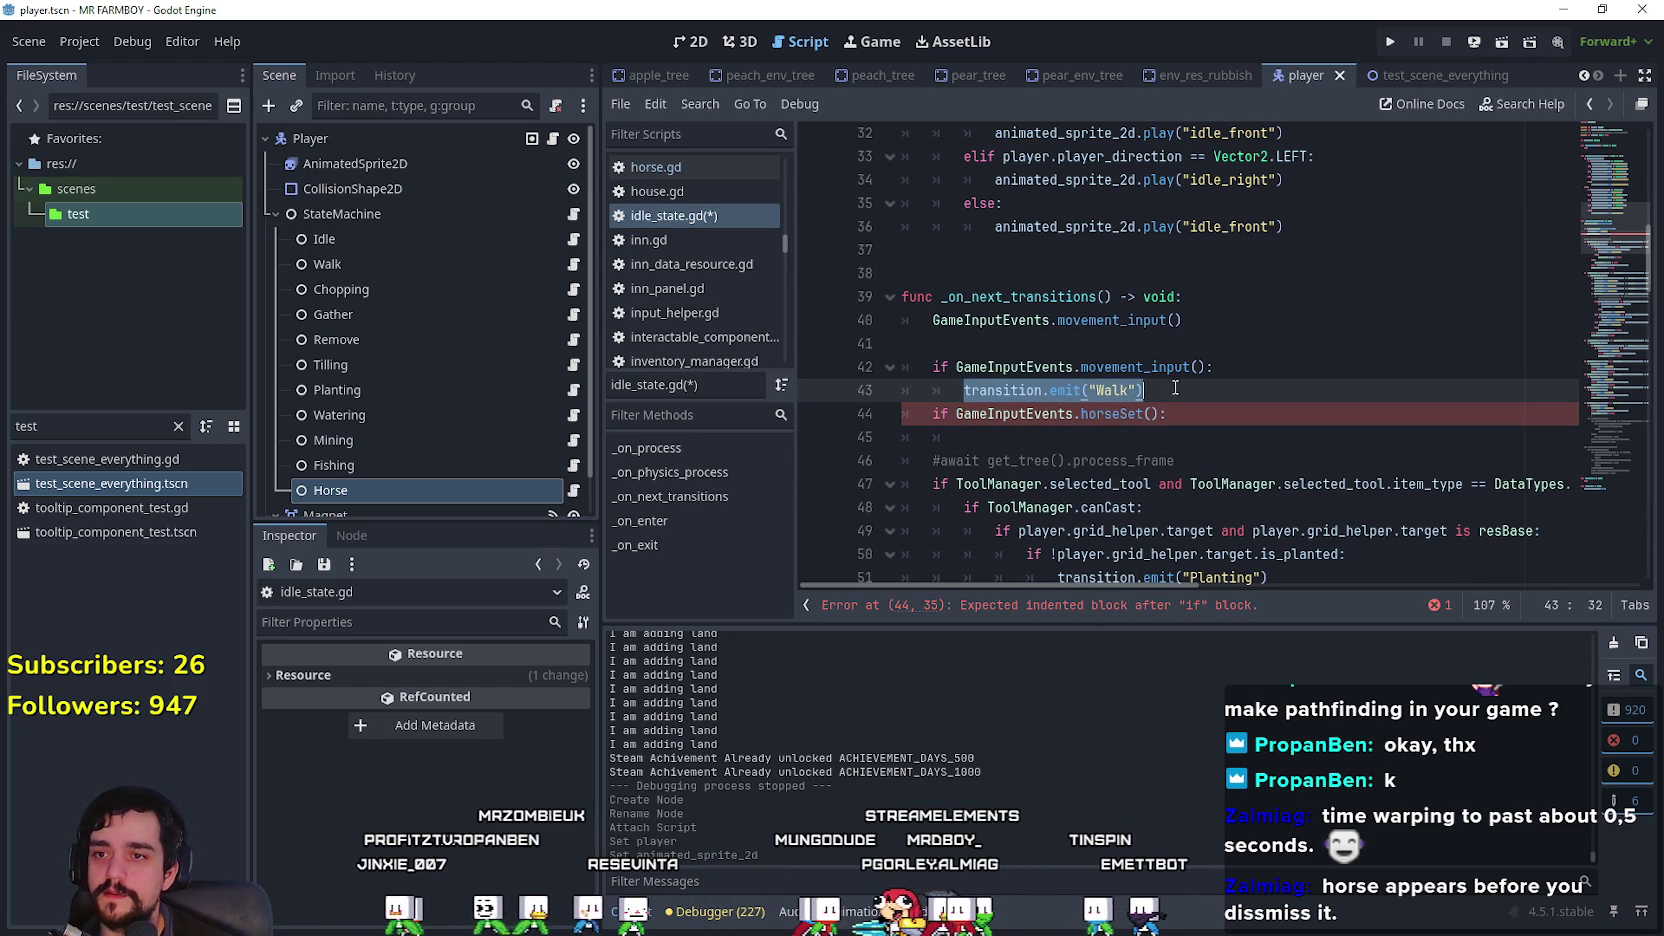
pyautogui.click(1068, 432)
pyautogui.click(1099, 437)
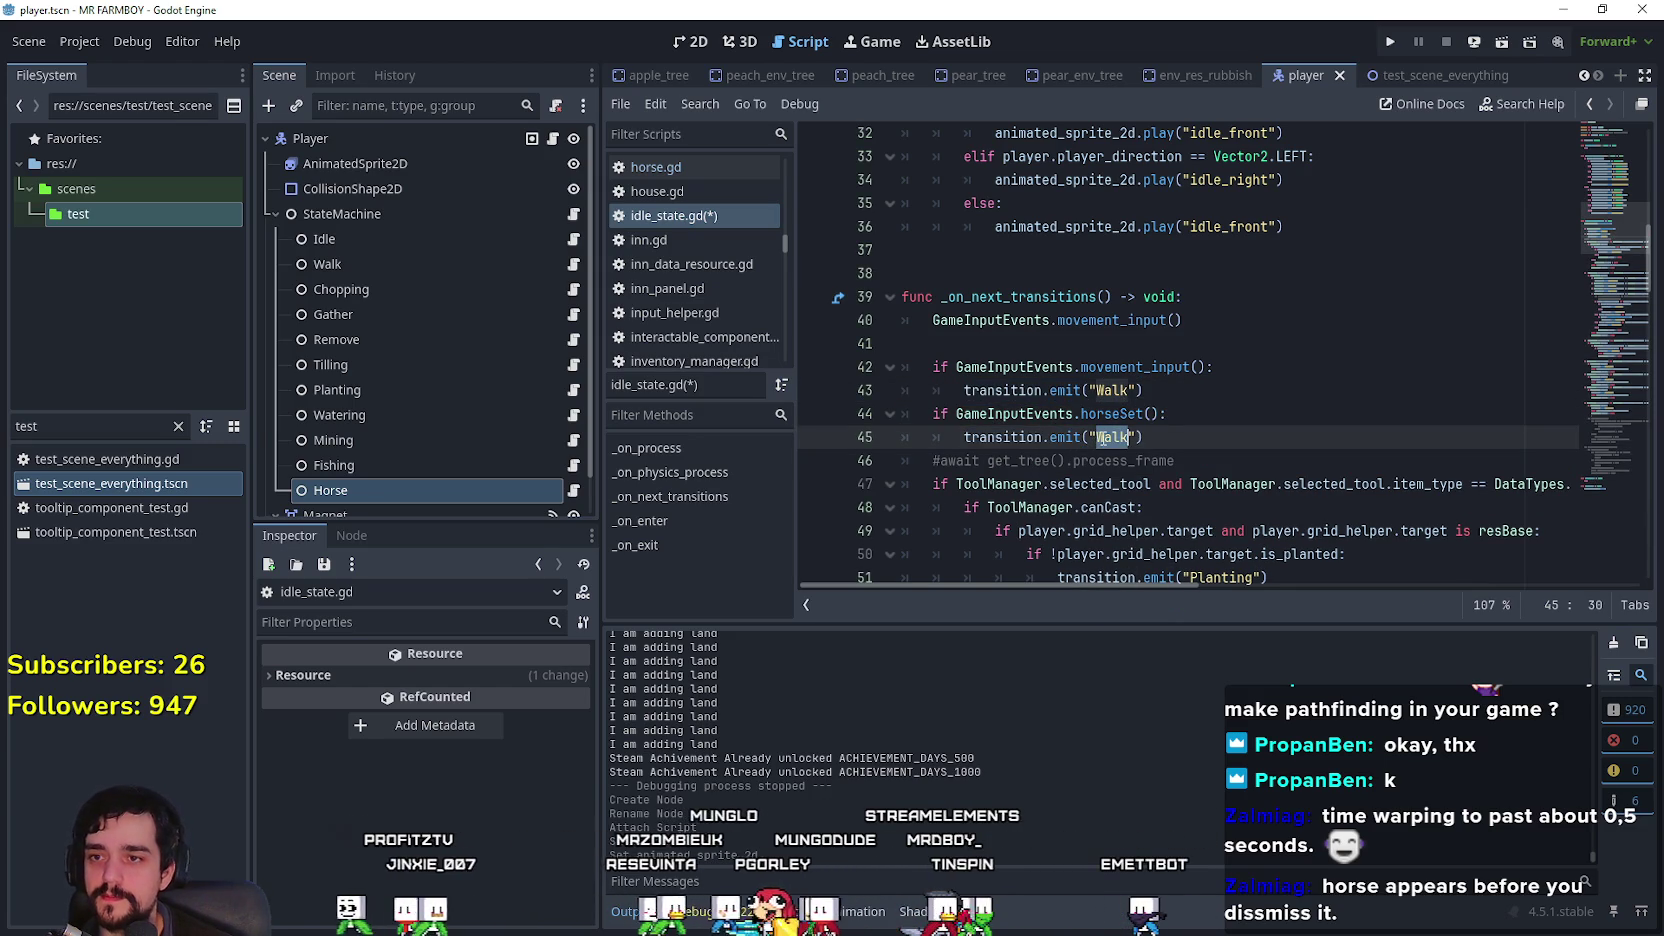
pyautogui.write('Horse')
pyautogui.click(1183, 322)
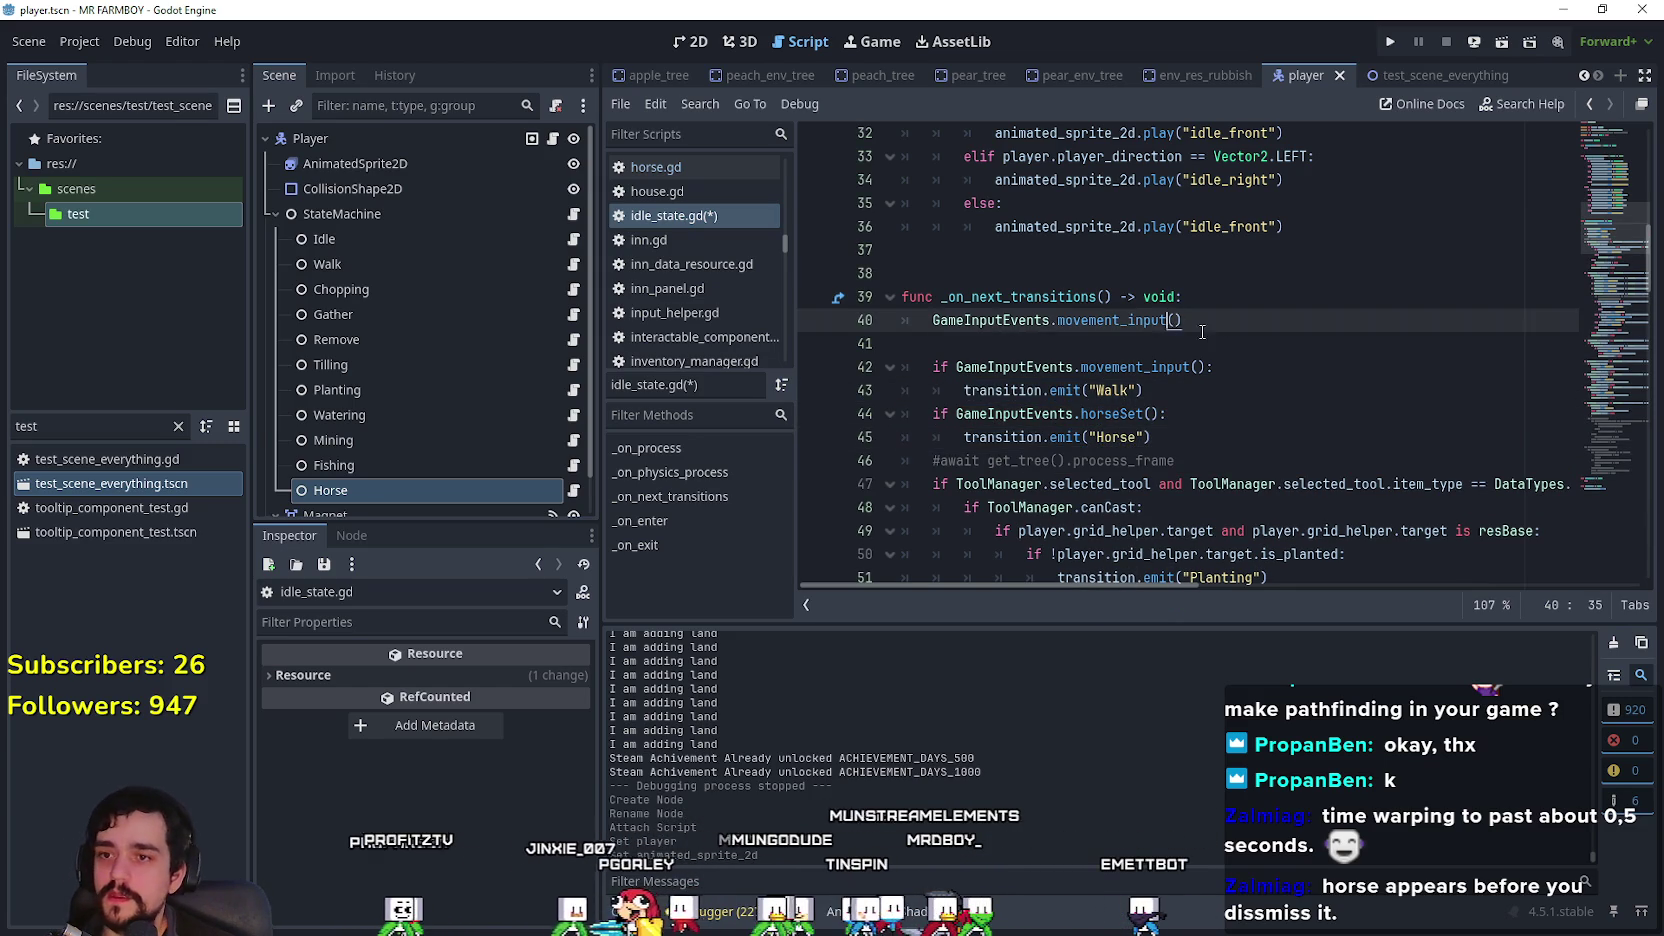
pyautogui.moveTo(1151, 437); pyautogui.dragTo(905, 413)
pyautogui.click(1240, 459)
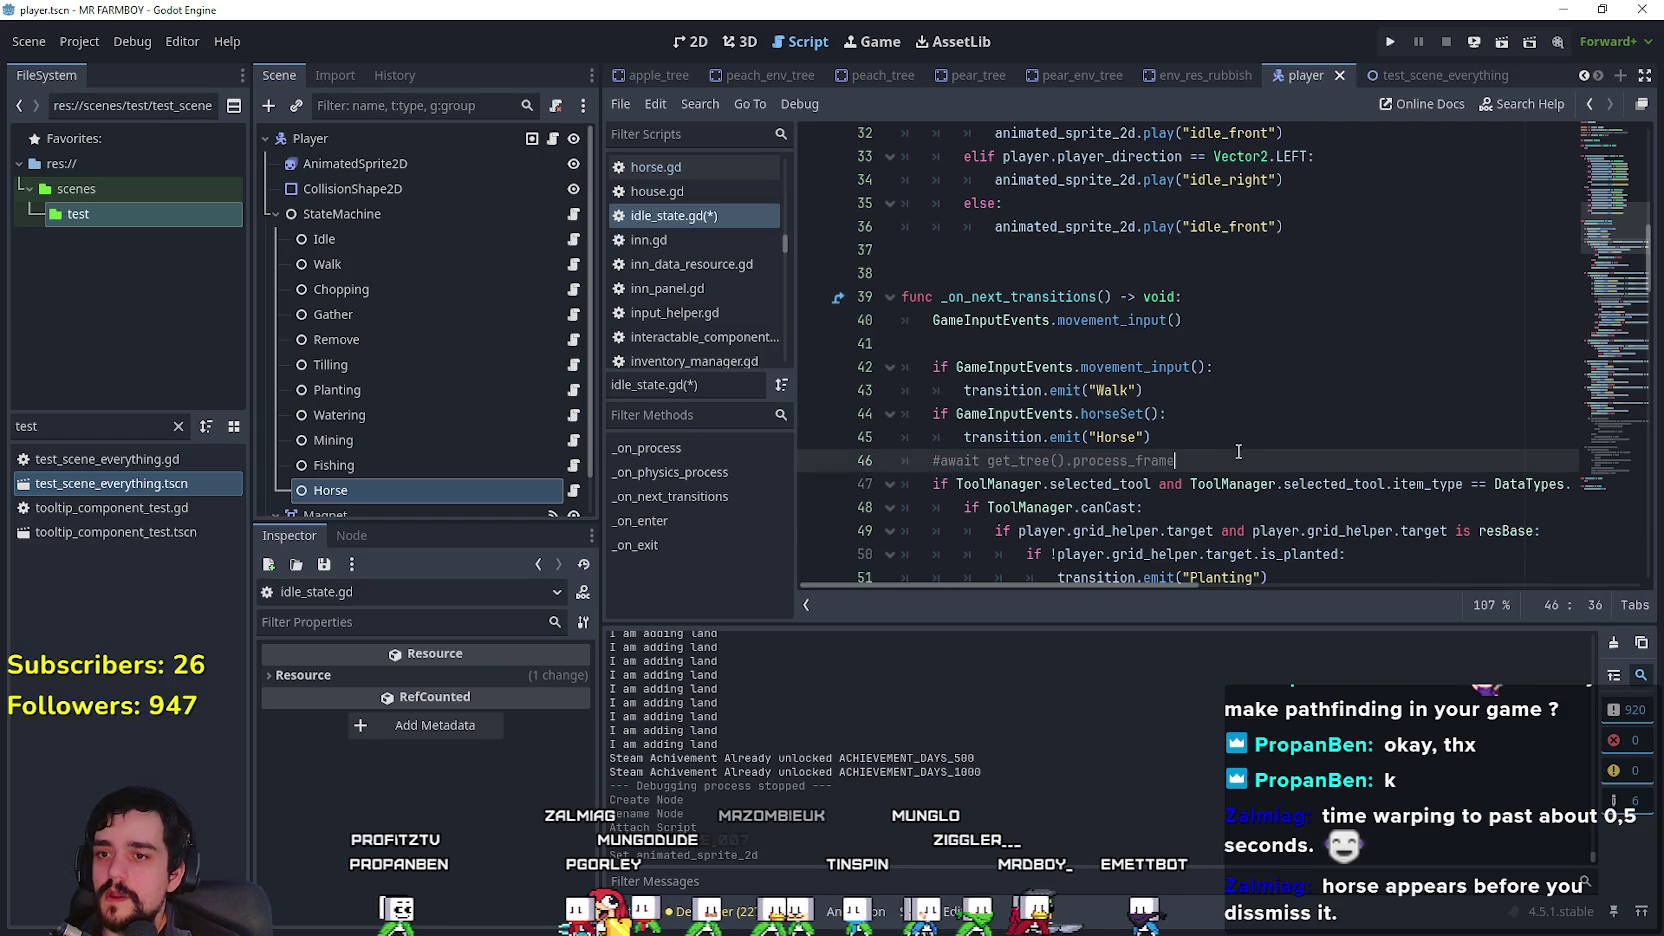
pyautogui.hotkey('ctrl', 's')
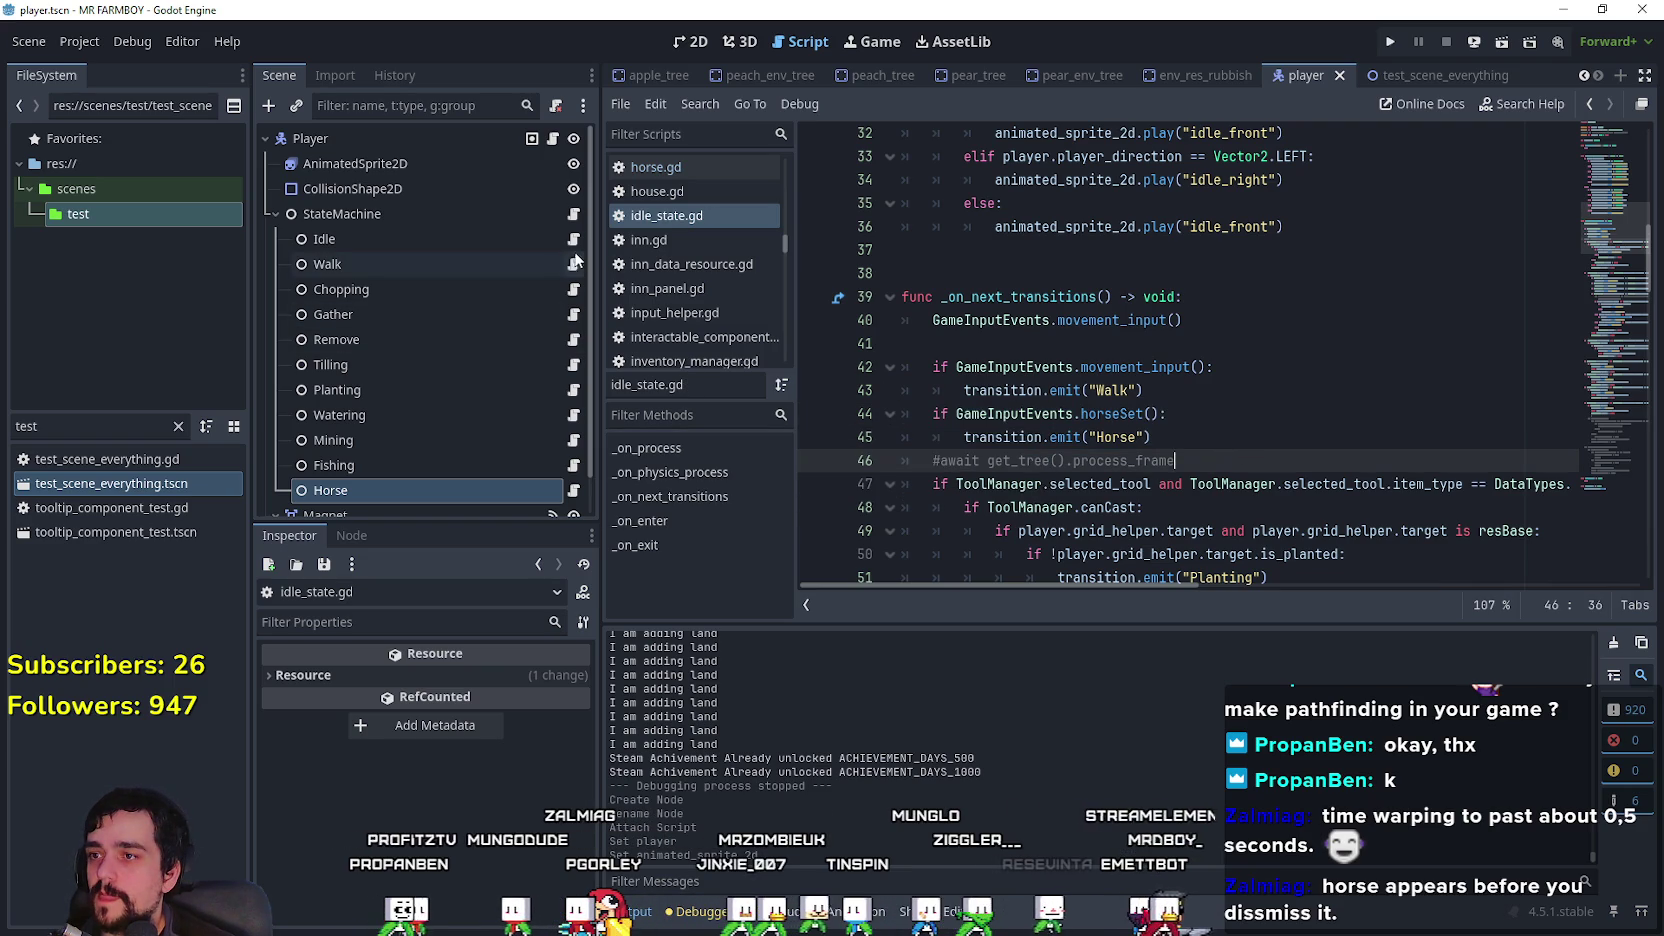
pyautogui.click(573, 264)
# Step: Add 'if GameInputEvents.horseSet(): transition.emit("Horse")' after the idle transition in walk_state.gd and save
pyautogui.scroll(-15, 1190, 422)
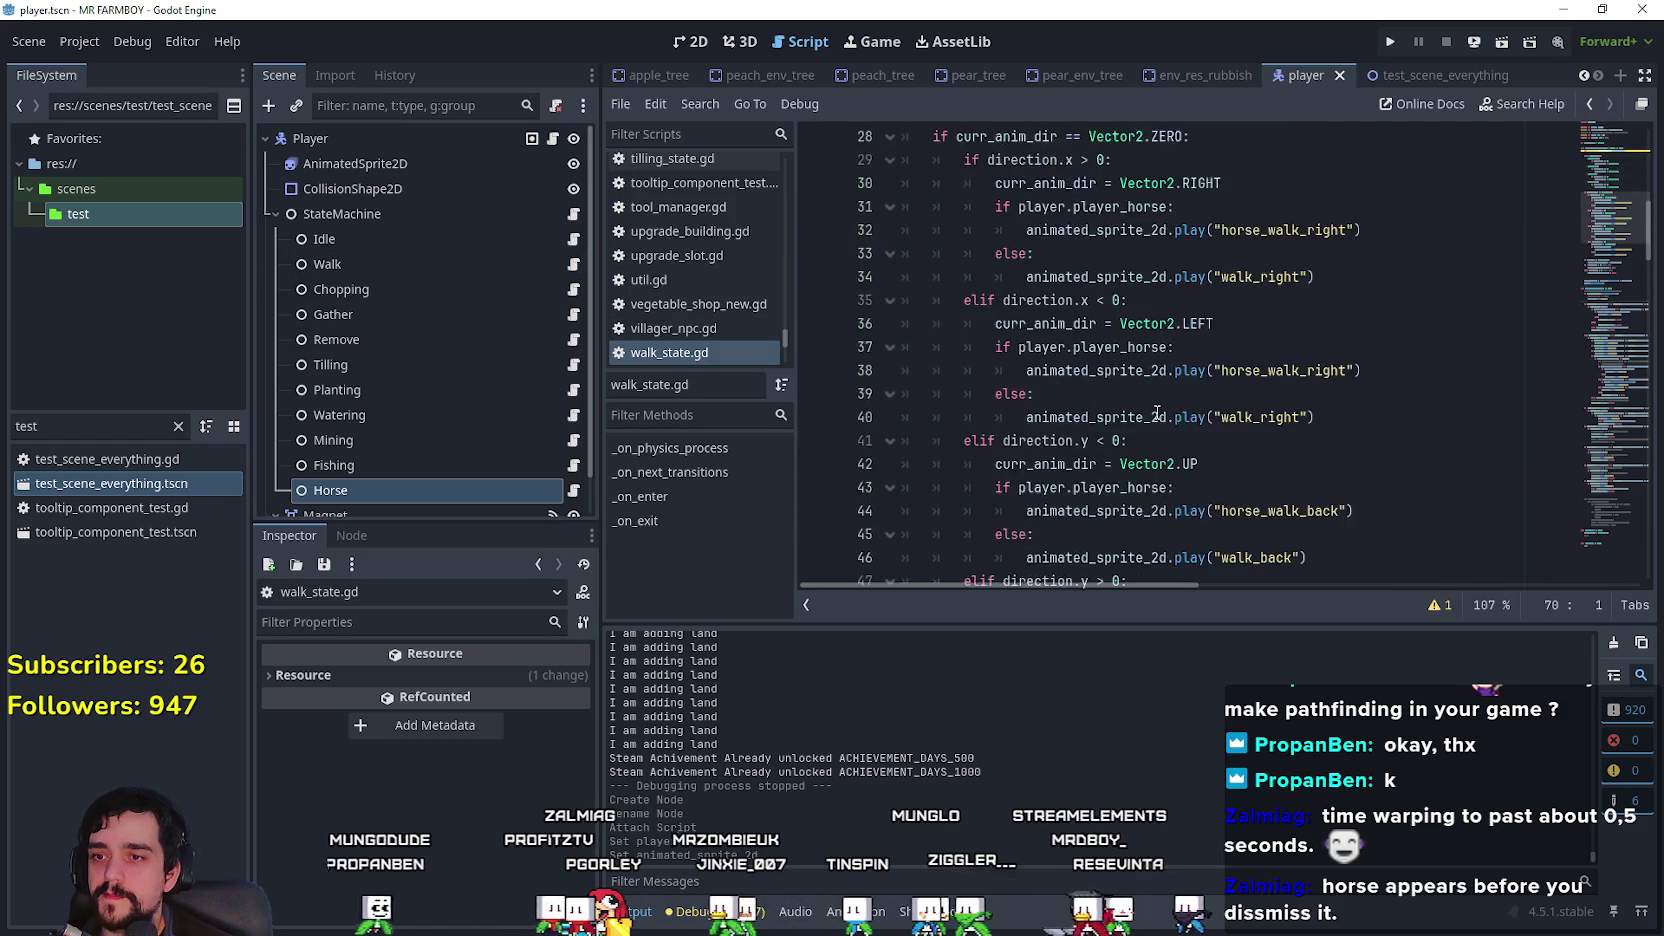
pyautogui.scroll(-3, 1155, 409)
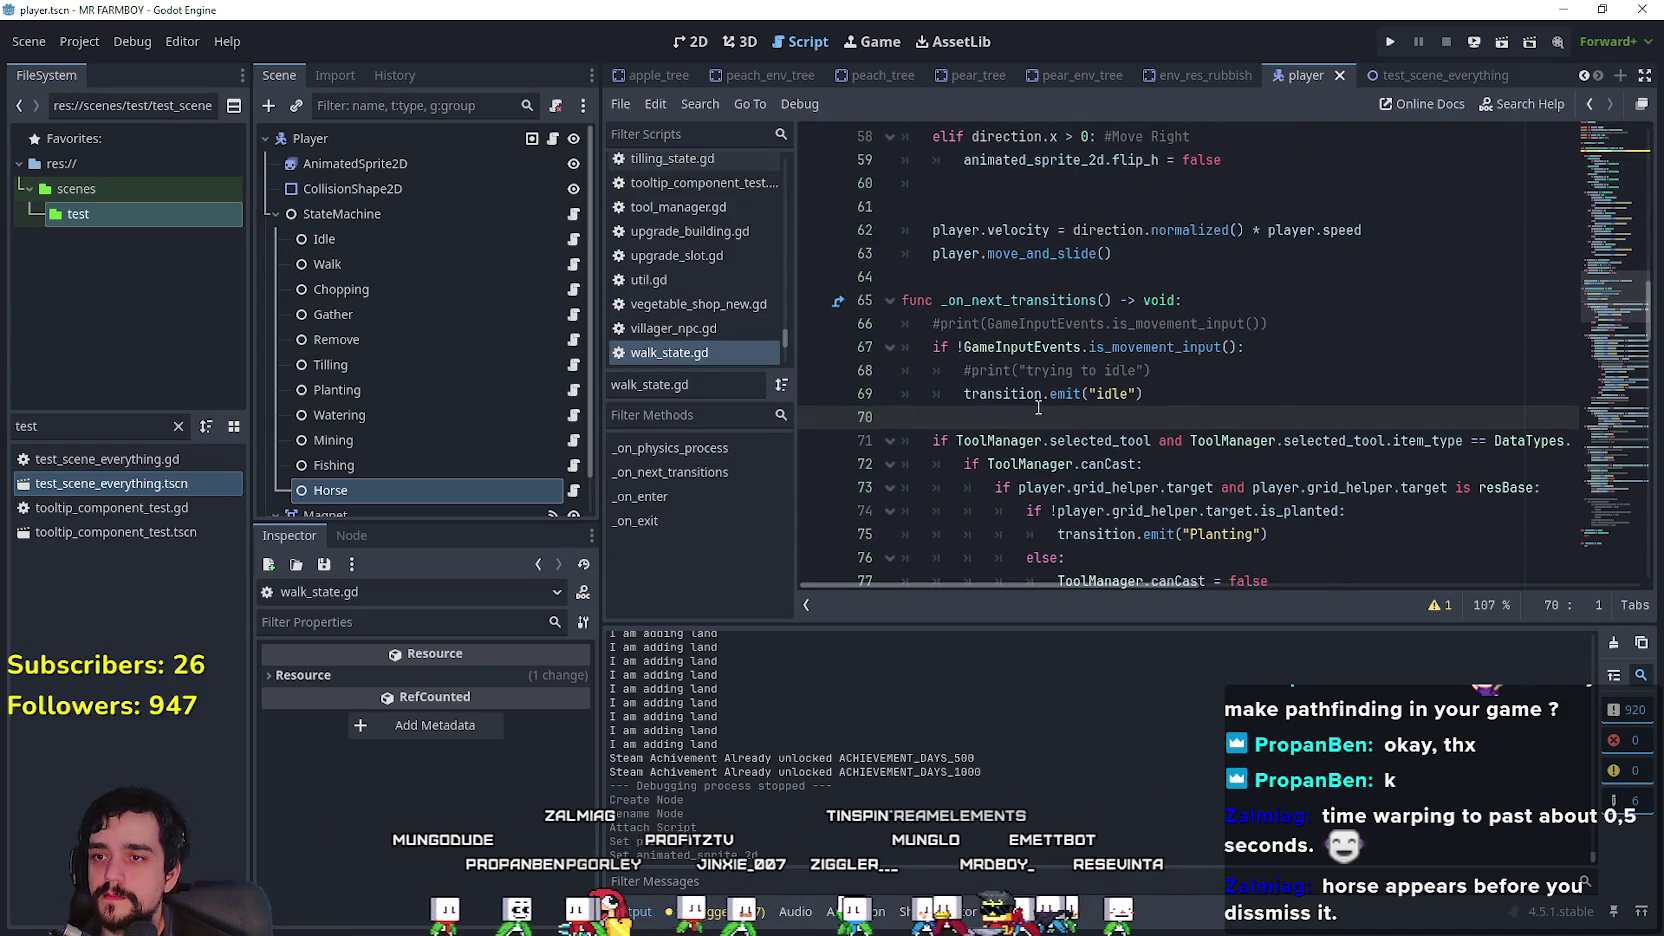
pyautogui.moveTo(1040, 407); pyautogui.dragTo(825, 398)
pyautogui.click(1198, 397)
pyautogui.press('Return')
pyautogui.write('if GameInputEvents.horseSet(): transition.emit("Horse")')
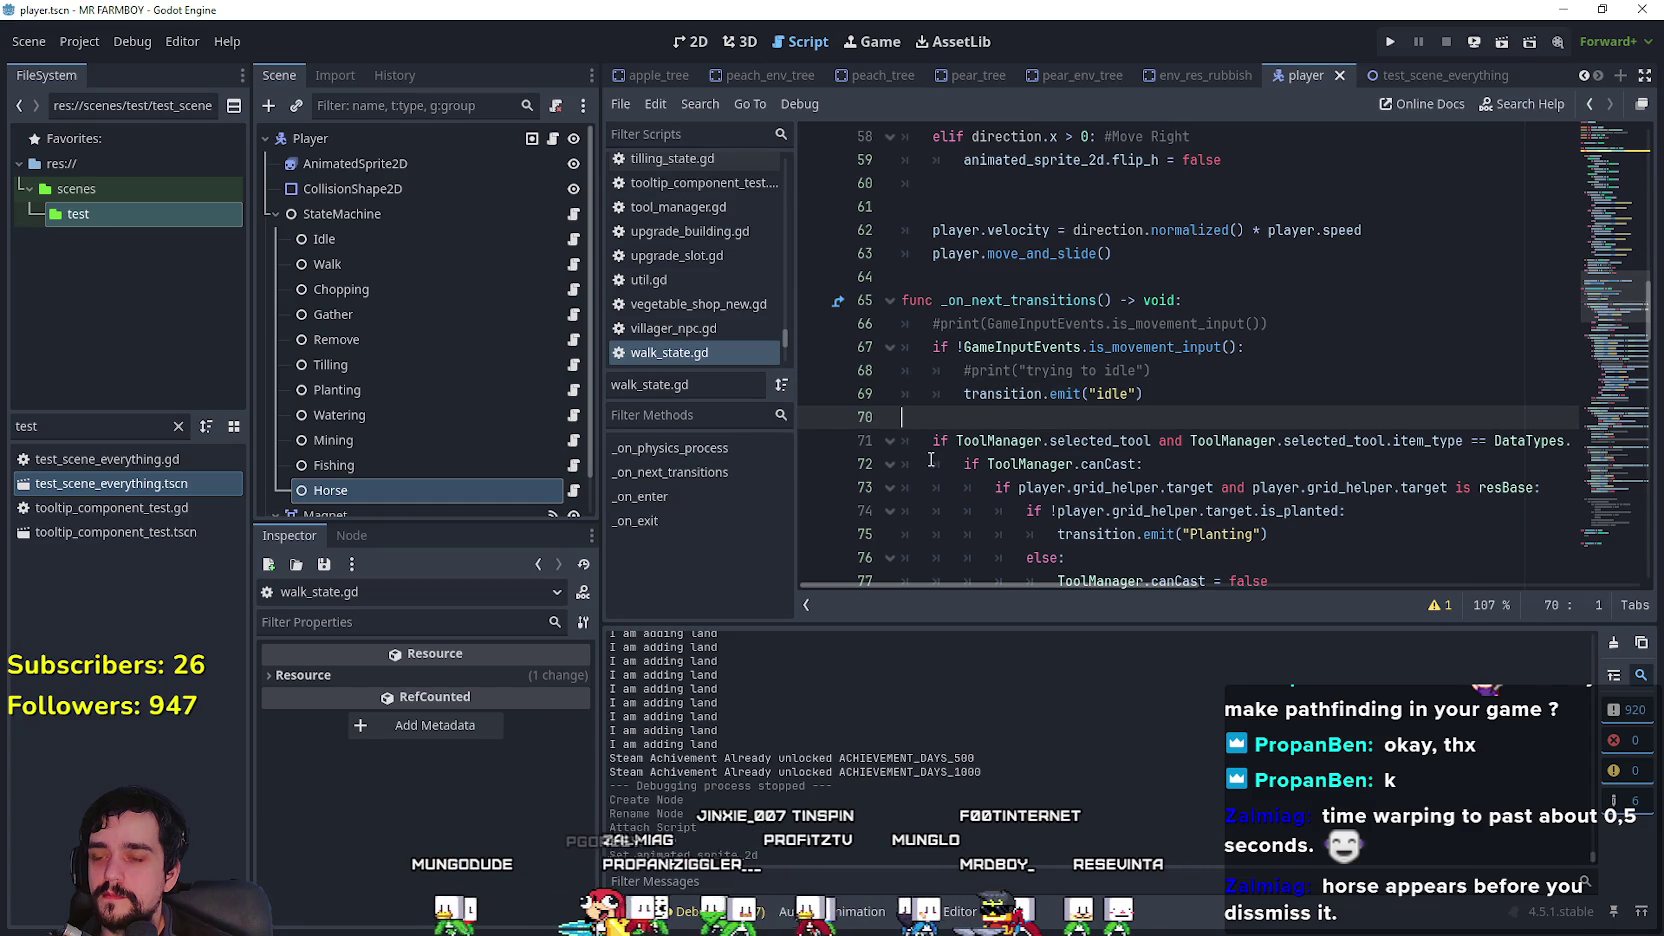
pyautogui.click(1198, 397)
pyautogui.press('Return')
pyautogui.click(1119, 490)
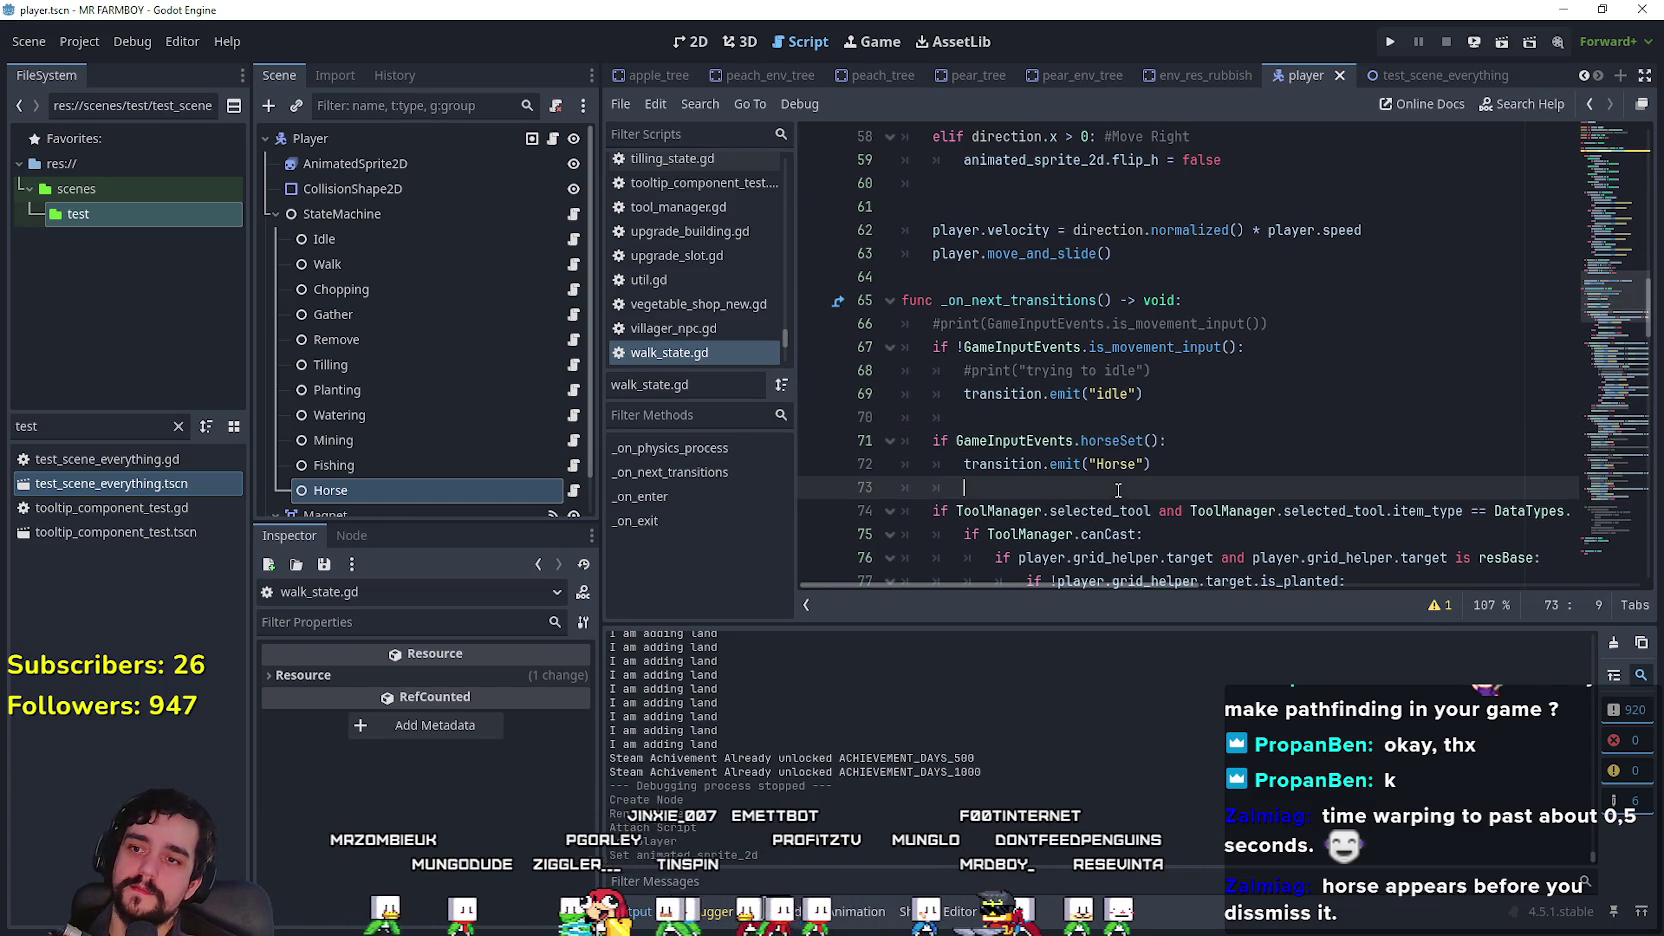
pyautogui.hotkey('ctrl', 's')
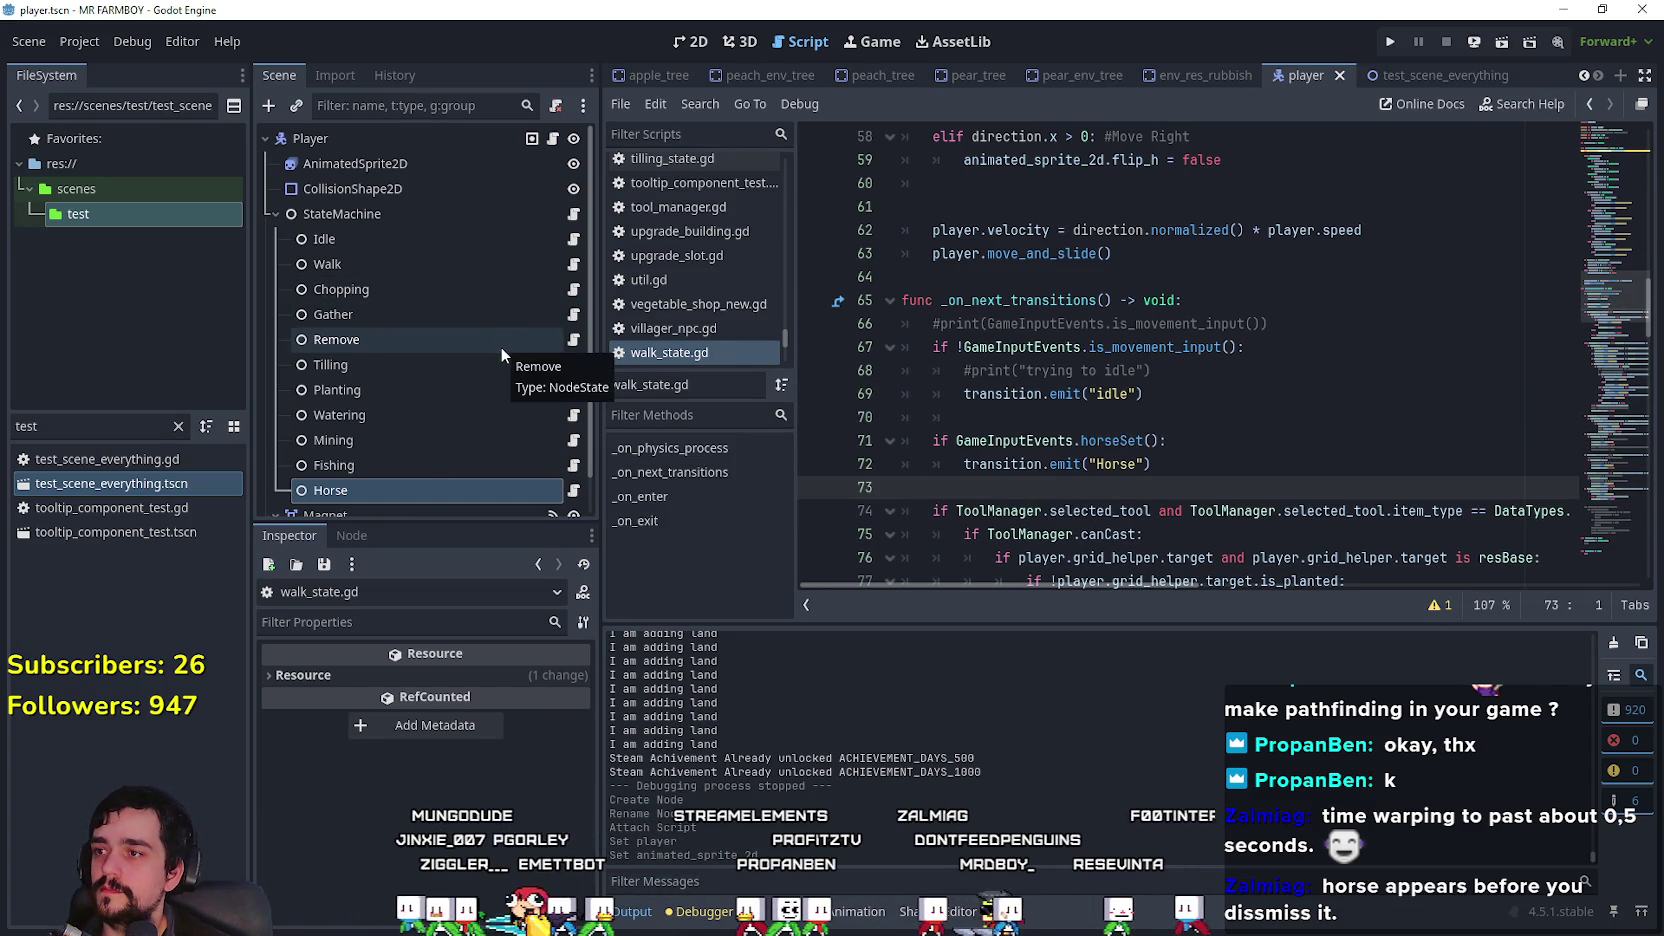
# Step: From test_scene_everything, open game_screen.tscn and its GameMenuPanels script
pyautogui.click(1413, 77)
pyautogui.scroll(-3, 402, 455)
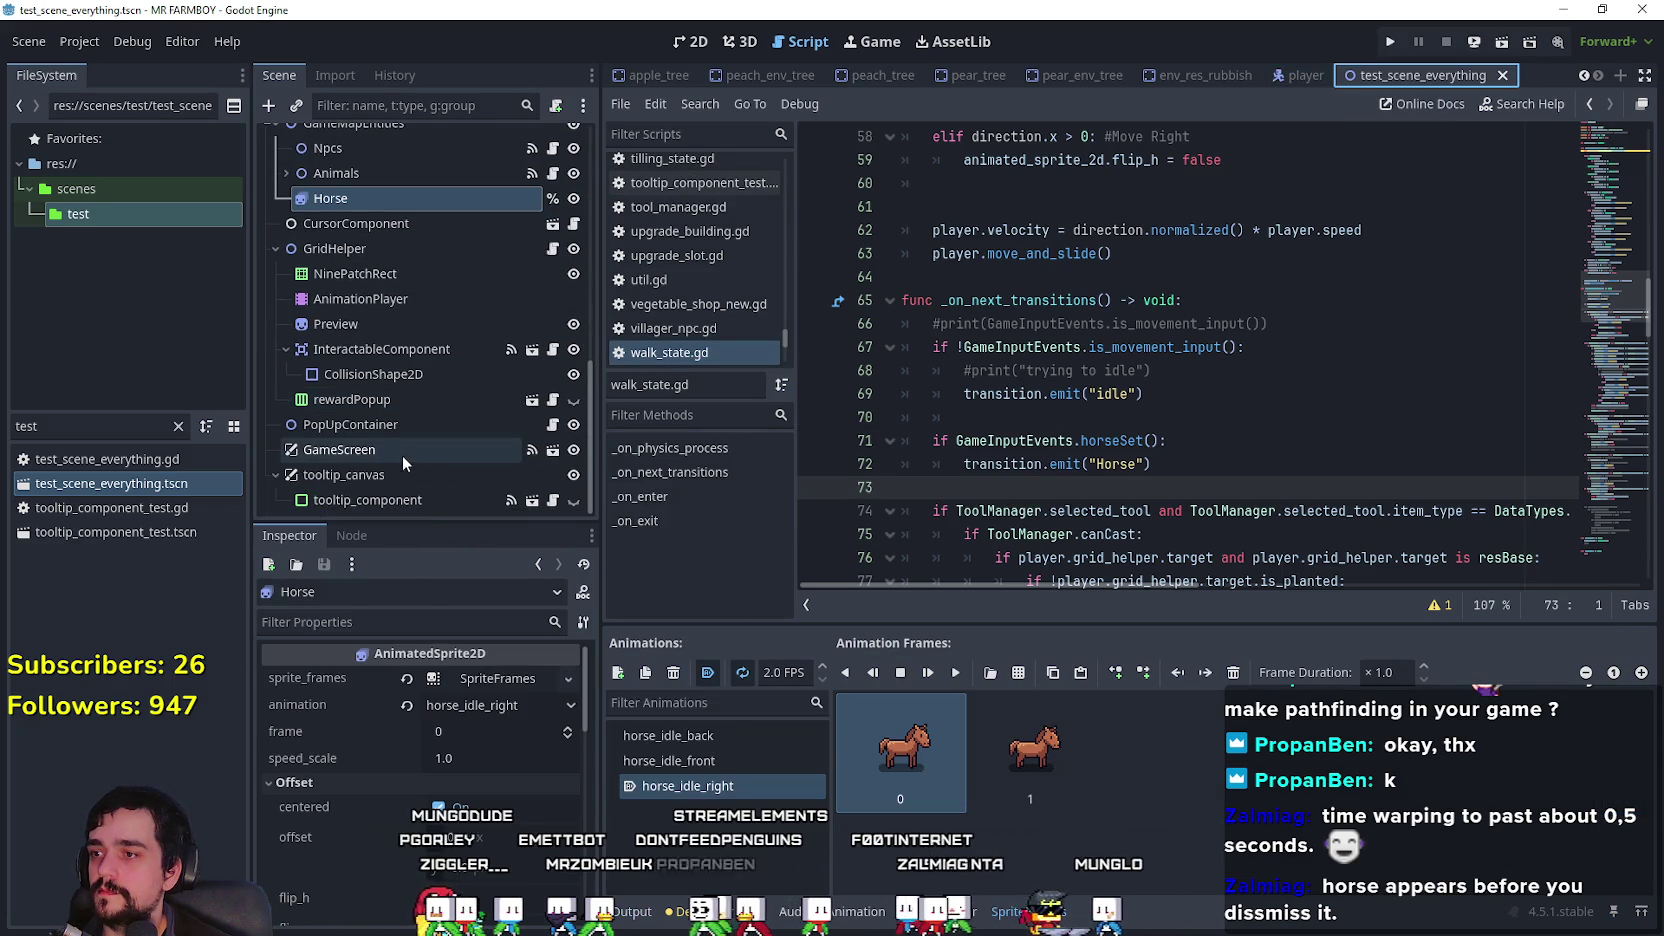
pyautogui.click(545, 462)
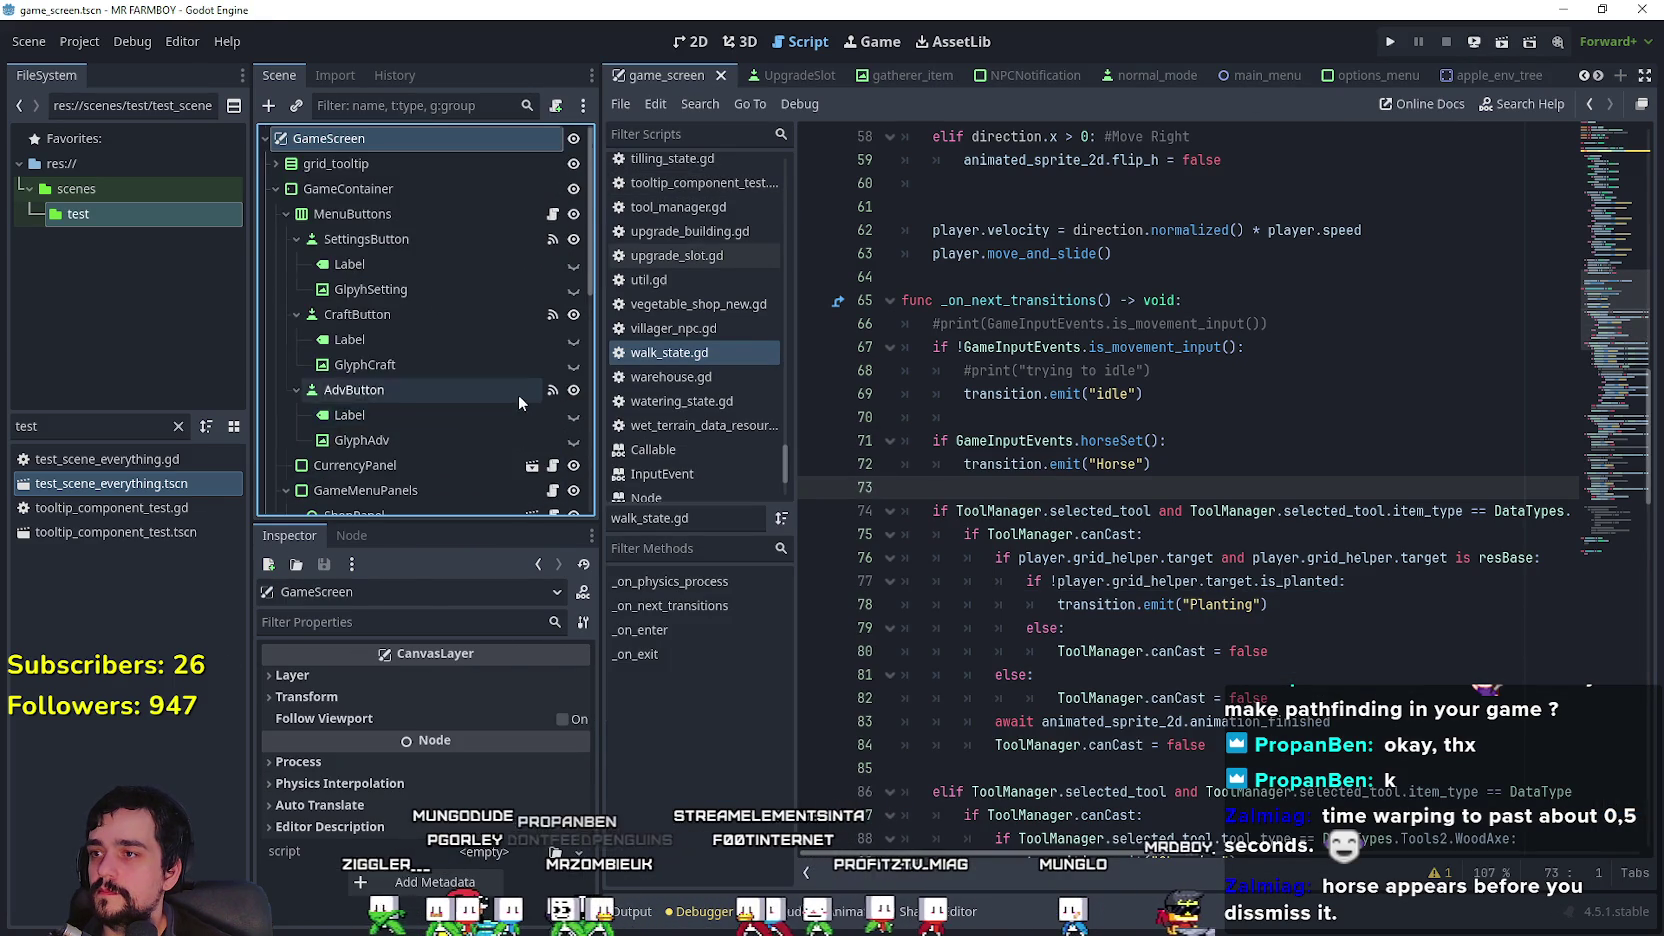
pyautogui.scroll(-2, 517, 400)
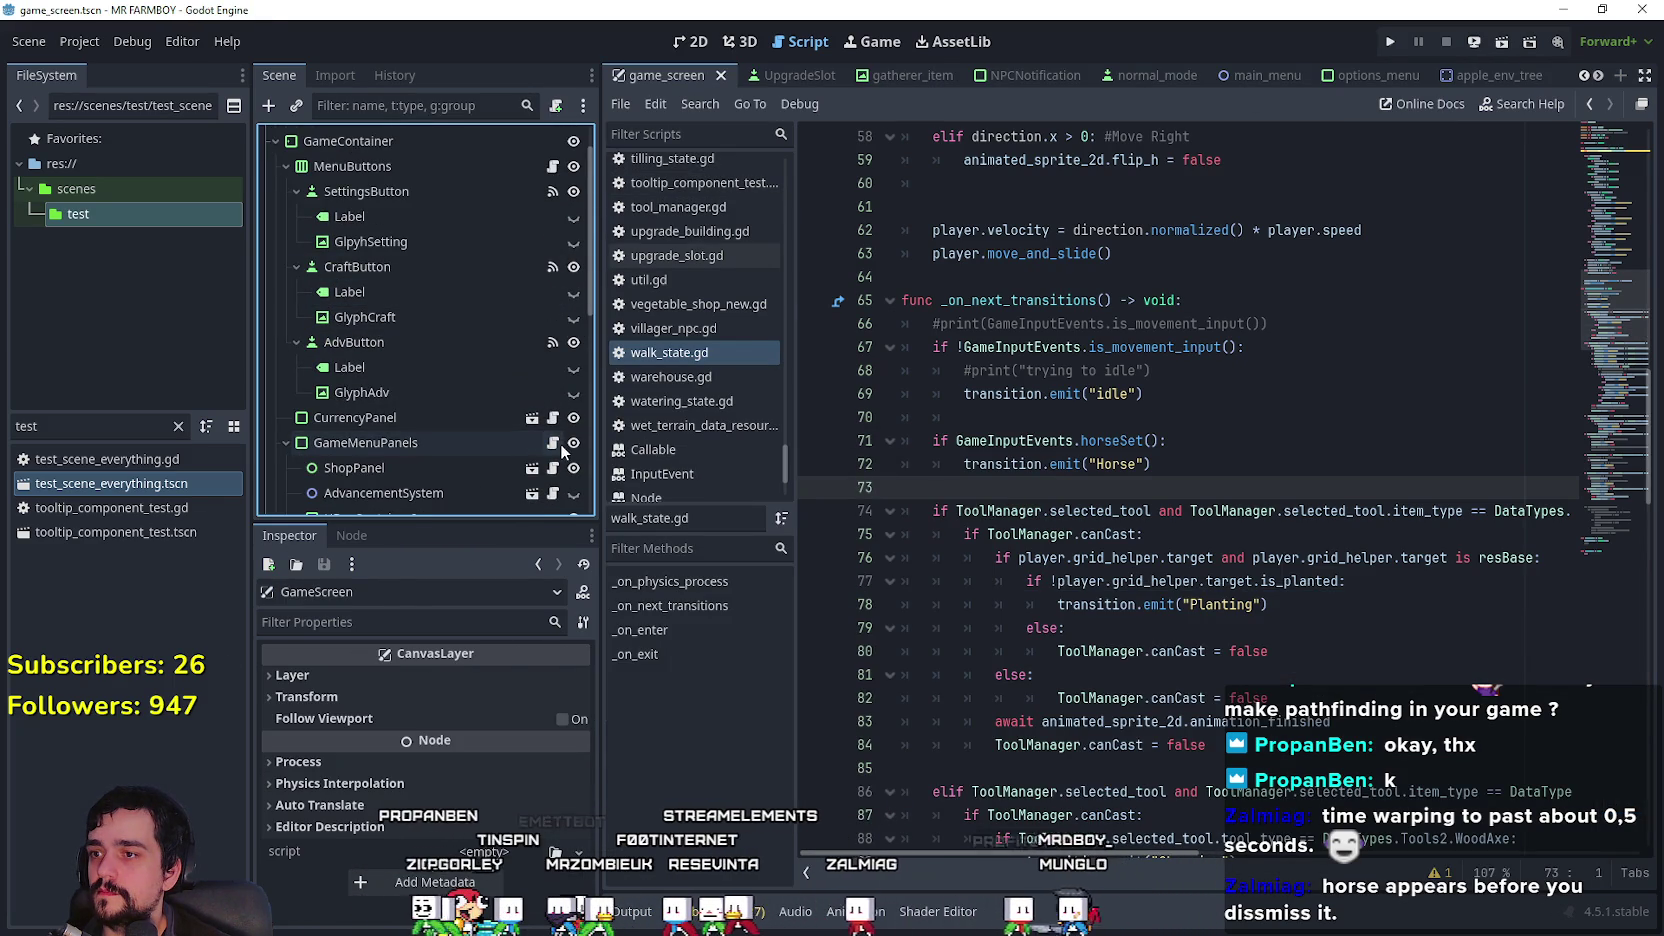
pyautogui.click(554, 443)
pyautogui.click(1276, 394)
# Step: Comment out the "horse" action block on lines 101–104 of game_menu_panels.gd and save
pyautogui.moveTo(1208, 488); pyautogui.dragTo(891, 422)
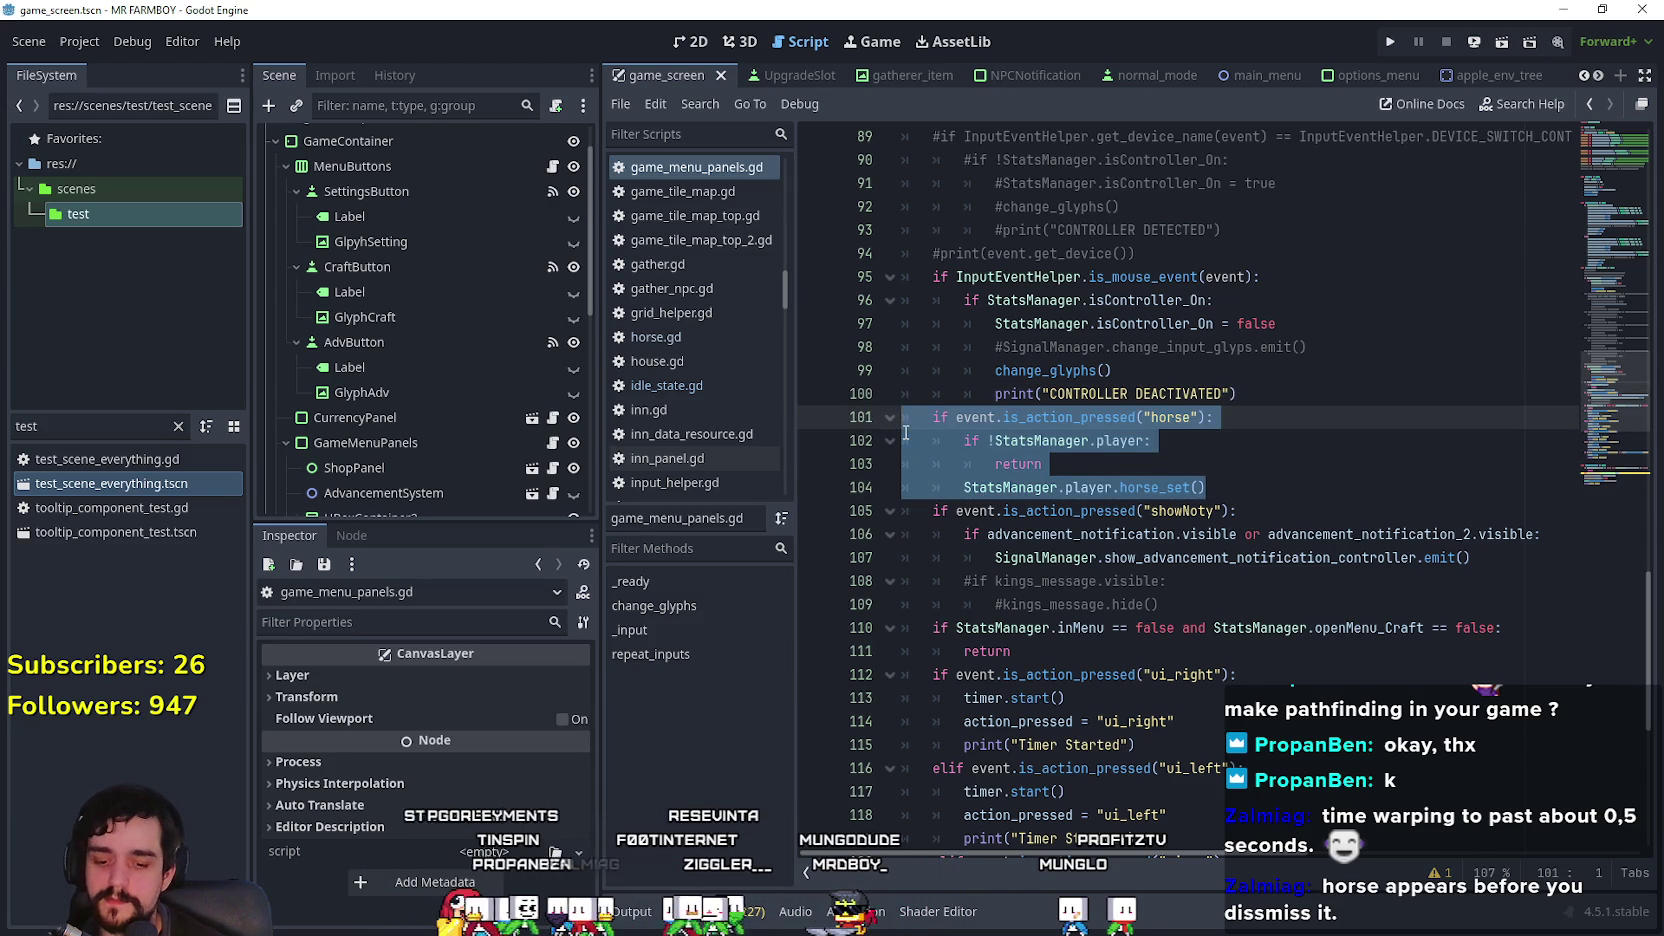
pyautogui.hotkey('ctrl', 'x')
pyautogui.hotkey('ctrl', 'z')
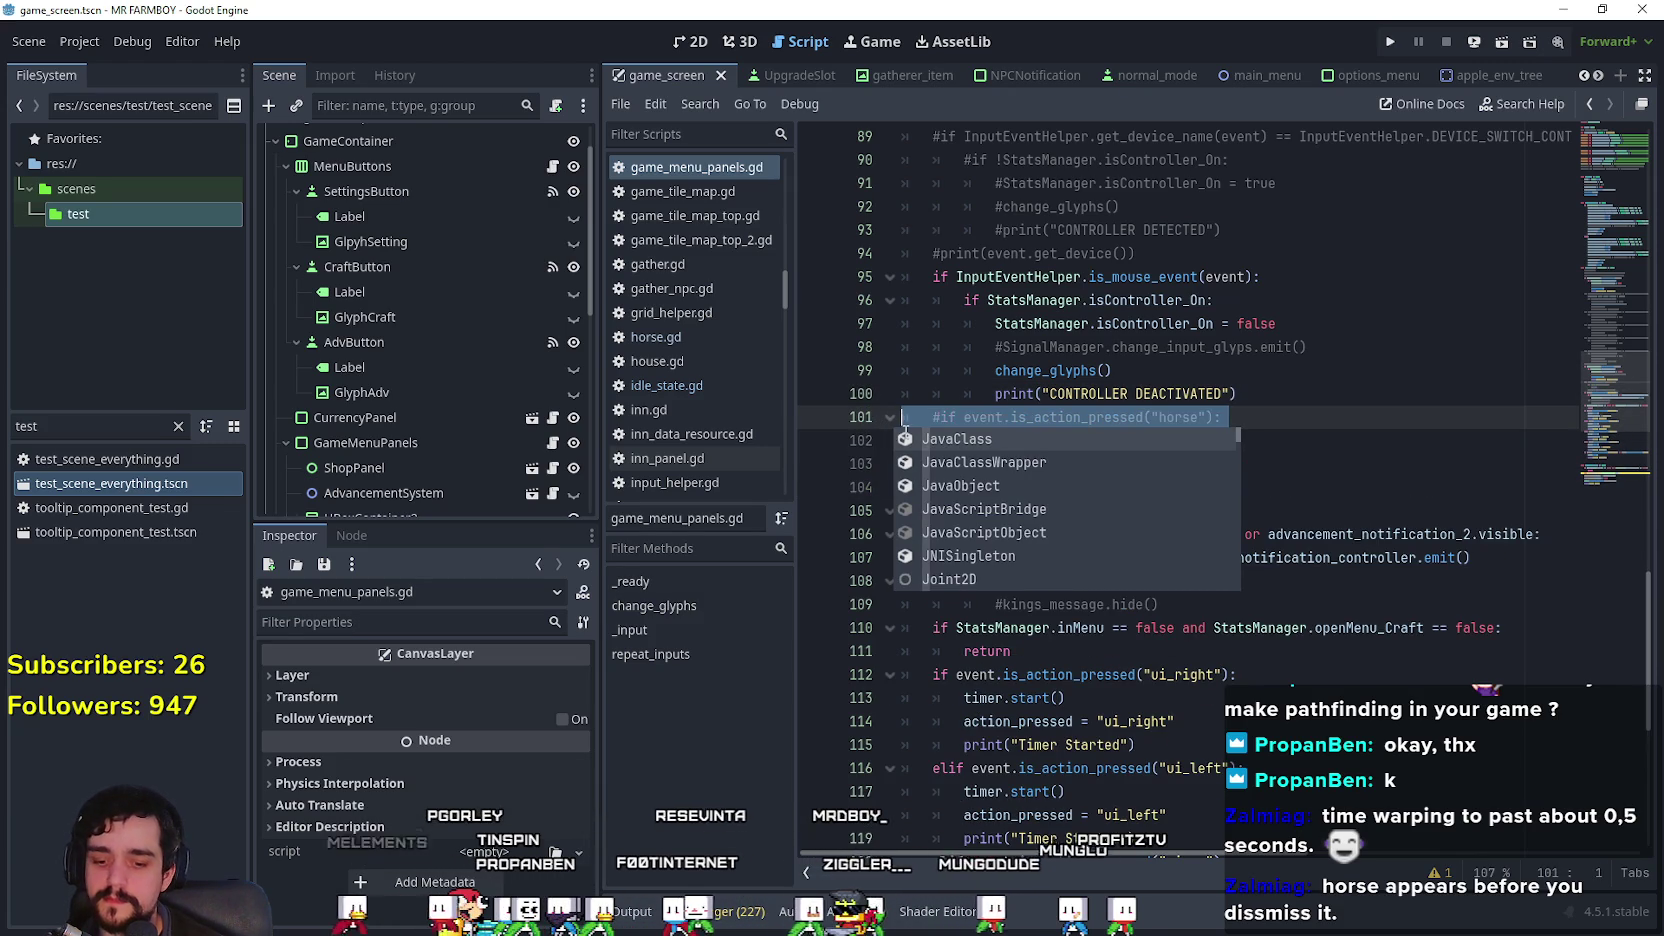
pyautogui.click(1204, 390)
pyautogui.hotkey('ctrl', 's')
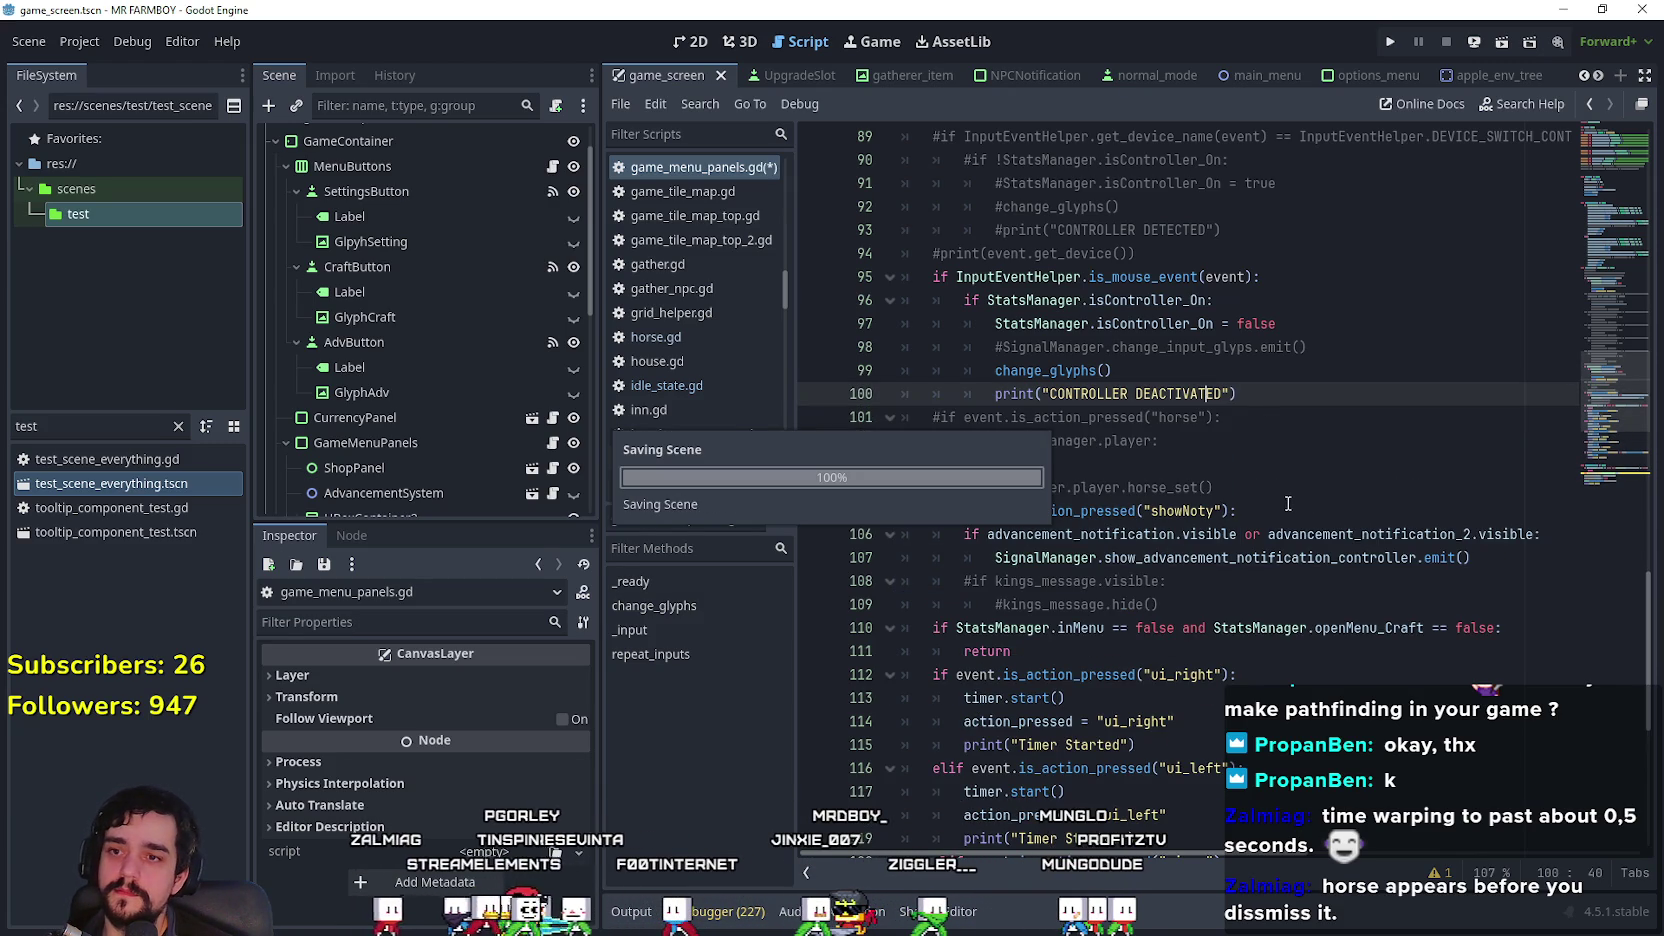
pyautogui.click(1276, 489)
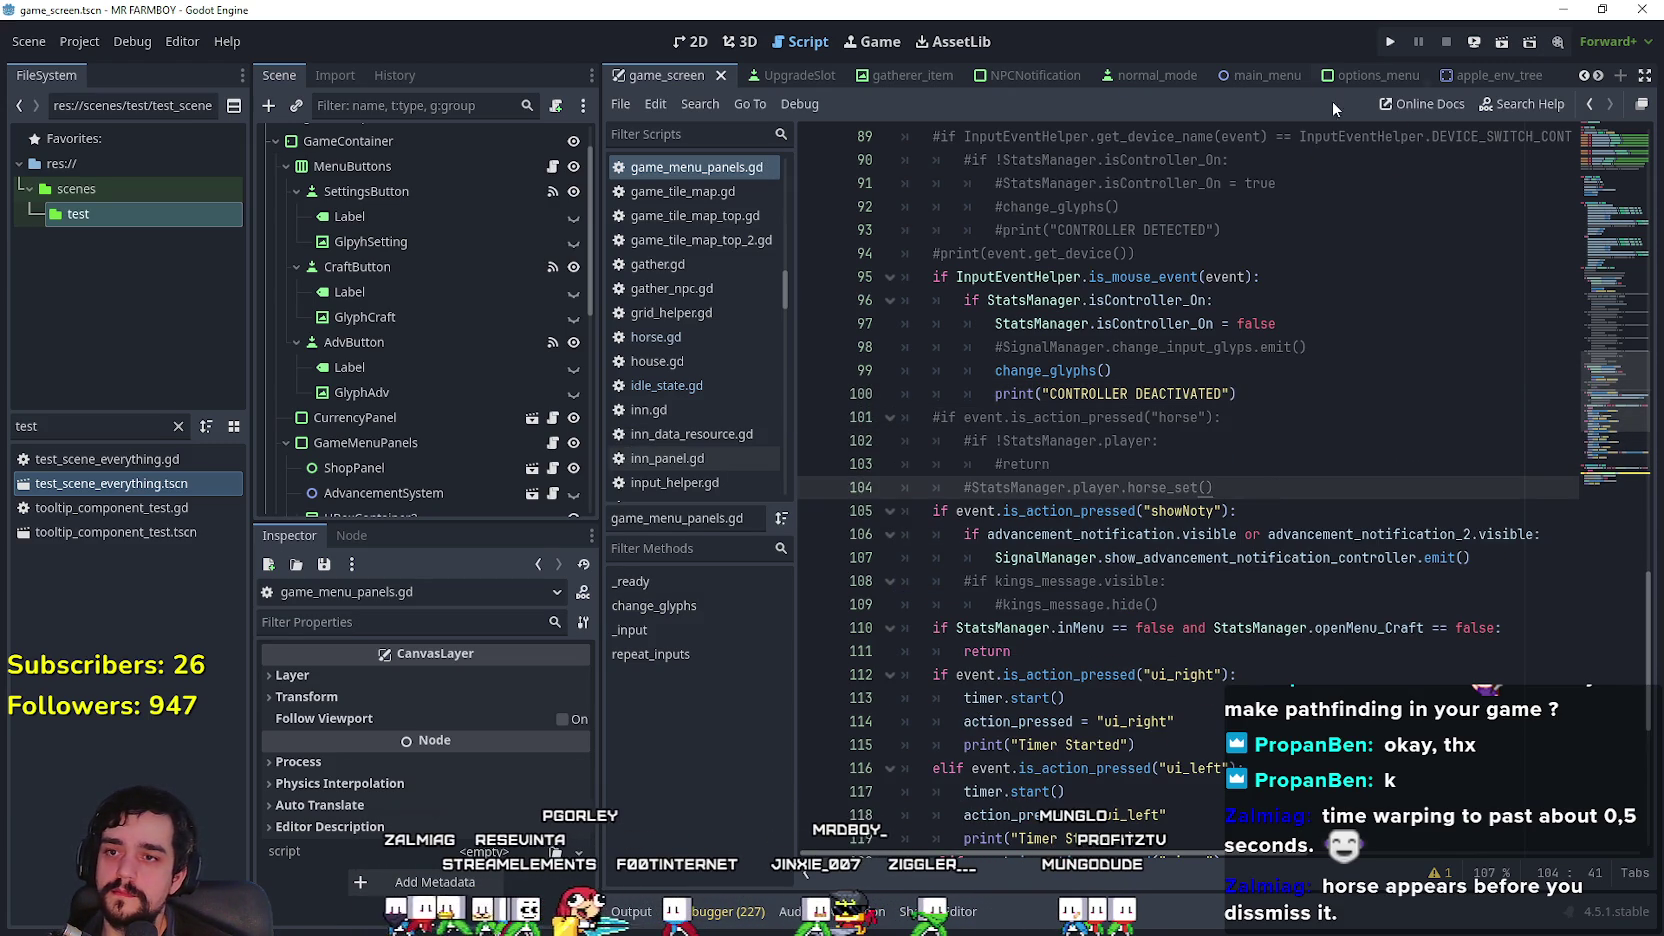
# Step: Run MR FARMBOY, load the Save 10 game, and maximize the game window
pyautogui.click(1386, 44)
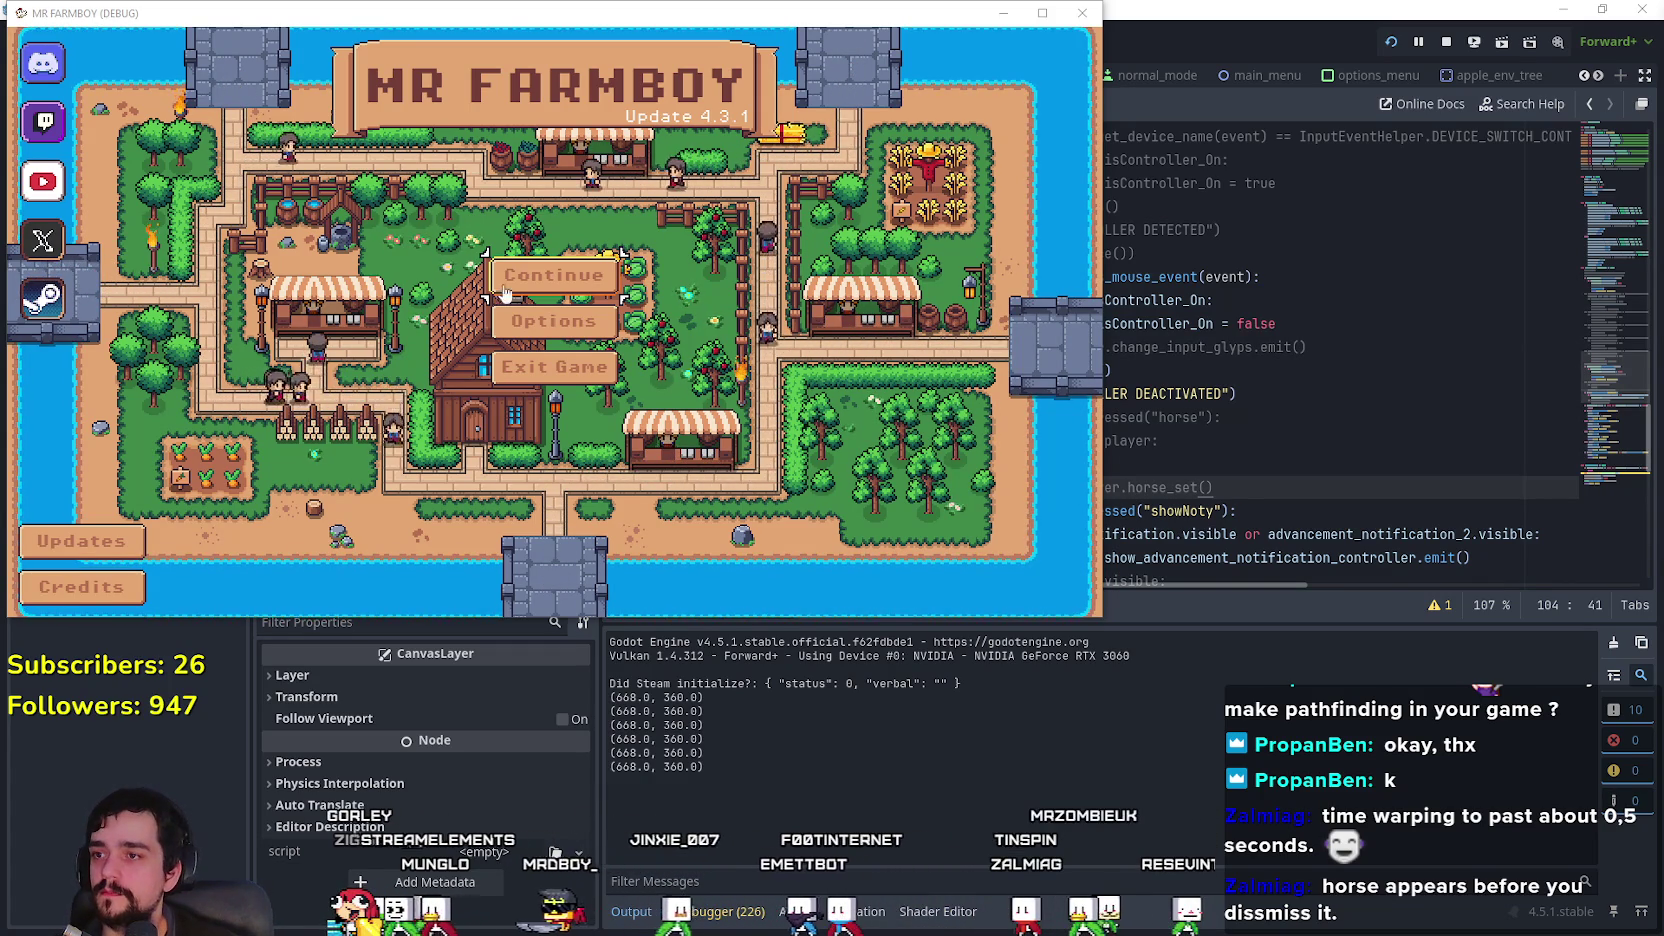
pyautogui.click(553, 275)
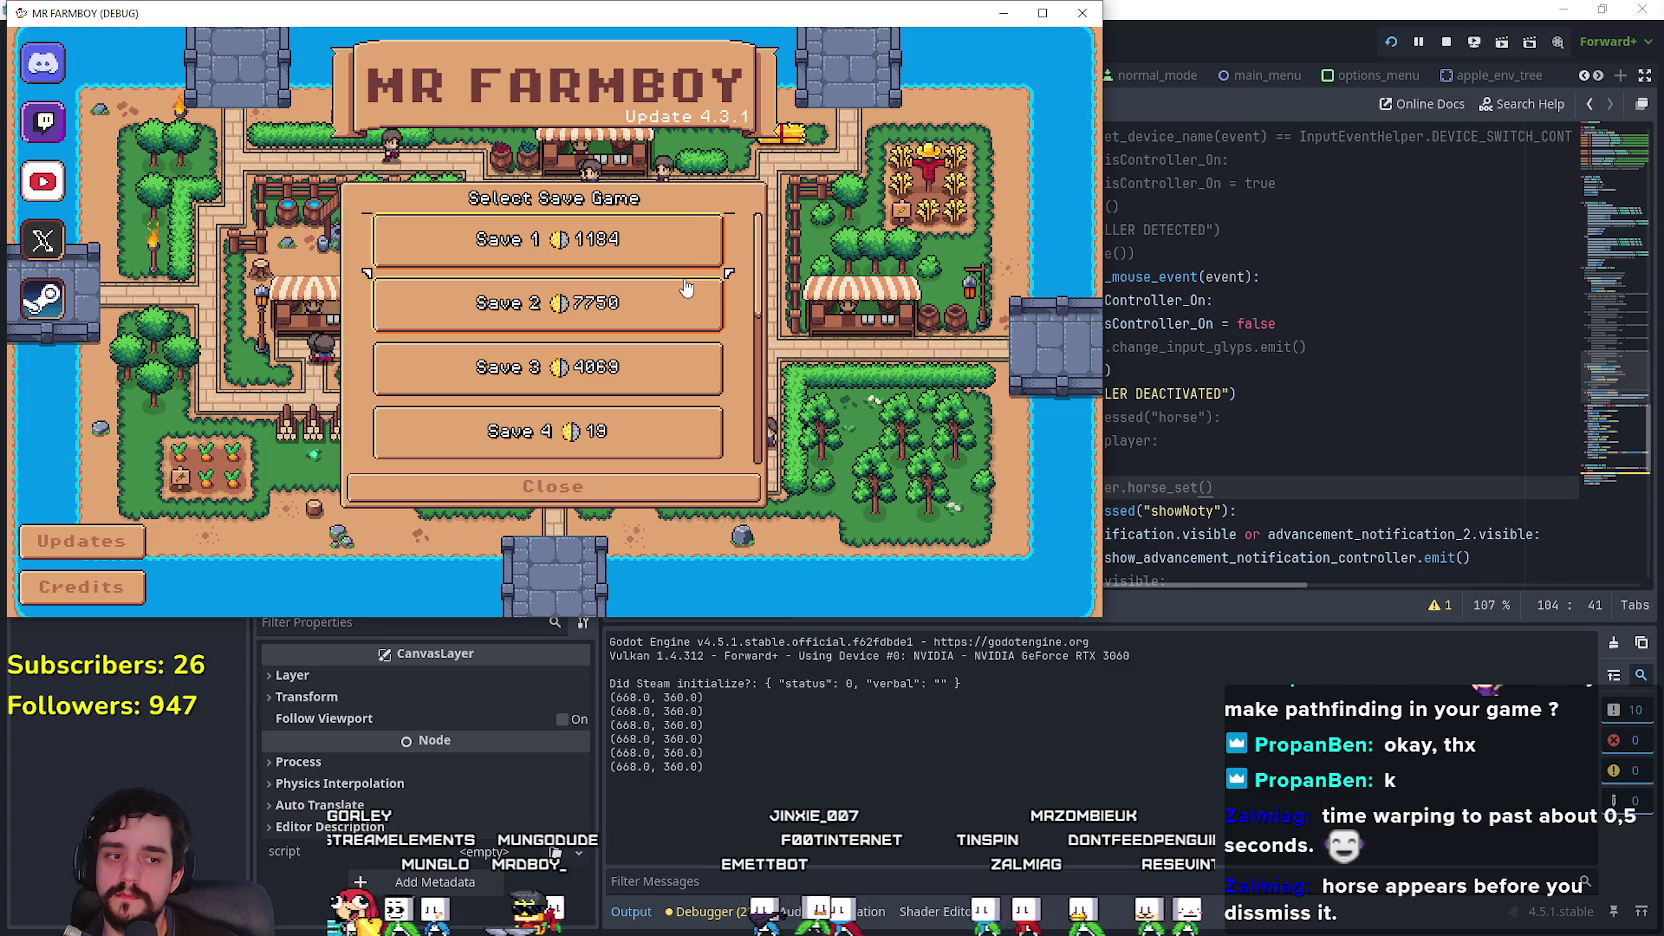
pyautogui.scroll(-5, 509, 340)
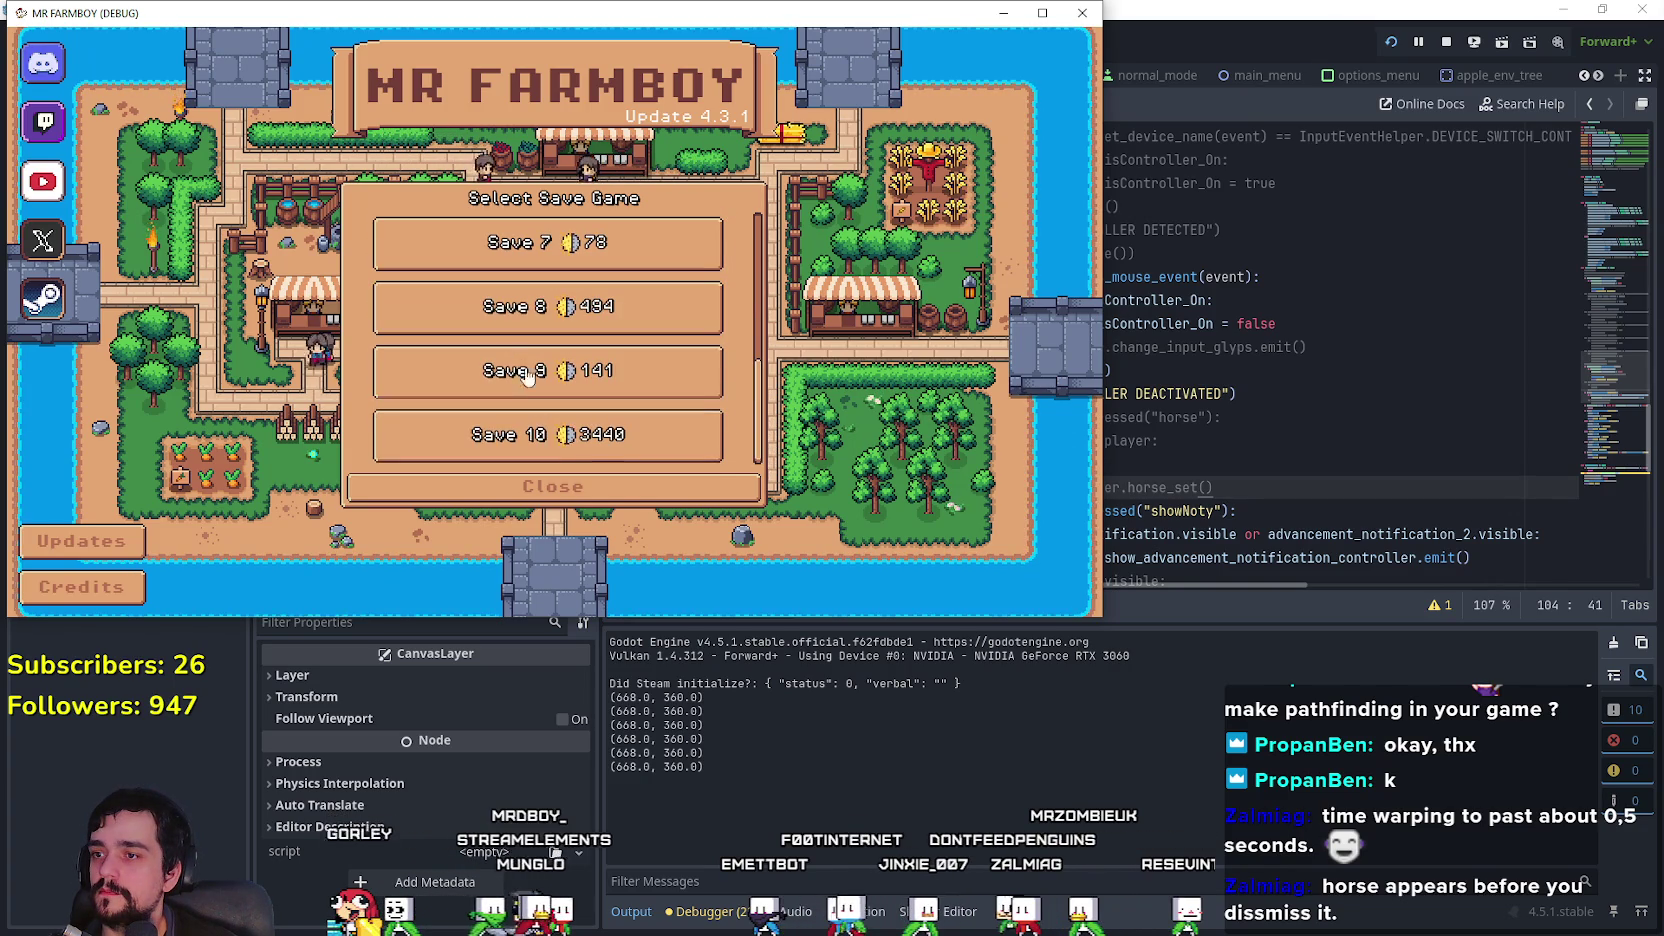
pyautogui.click(520, 425)
pyautogui.click(525, 450)
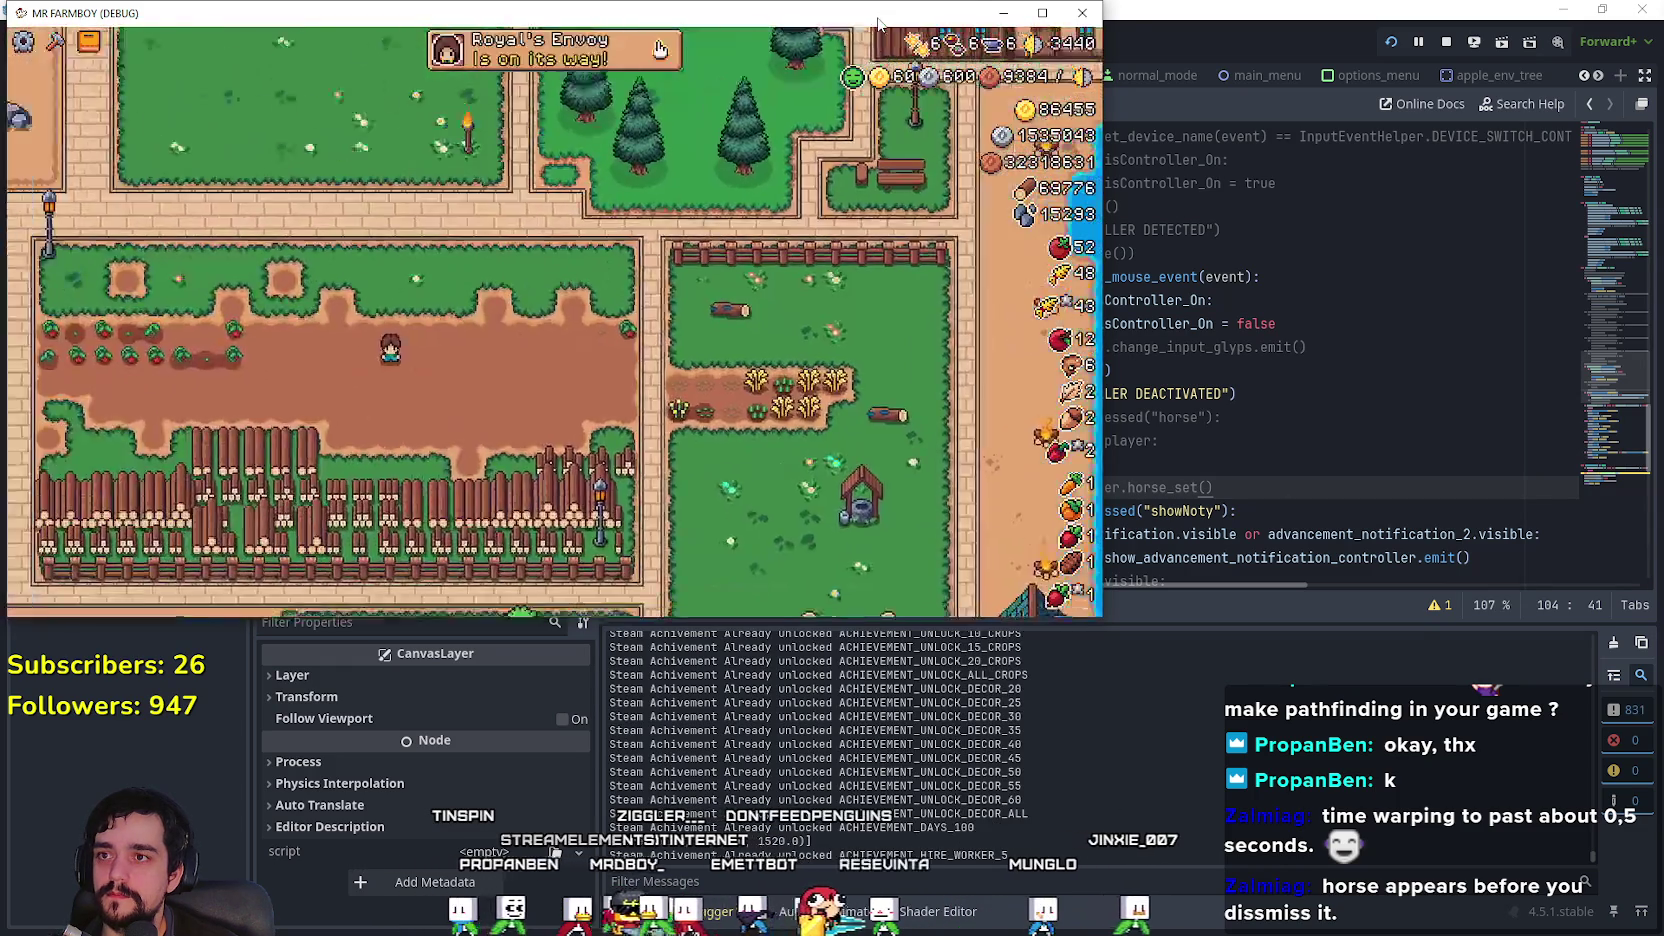
pyautogui.moveTo(878, 22); pyautogui.dragTo(1177, 58)
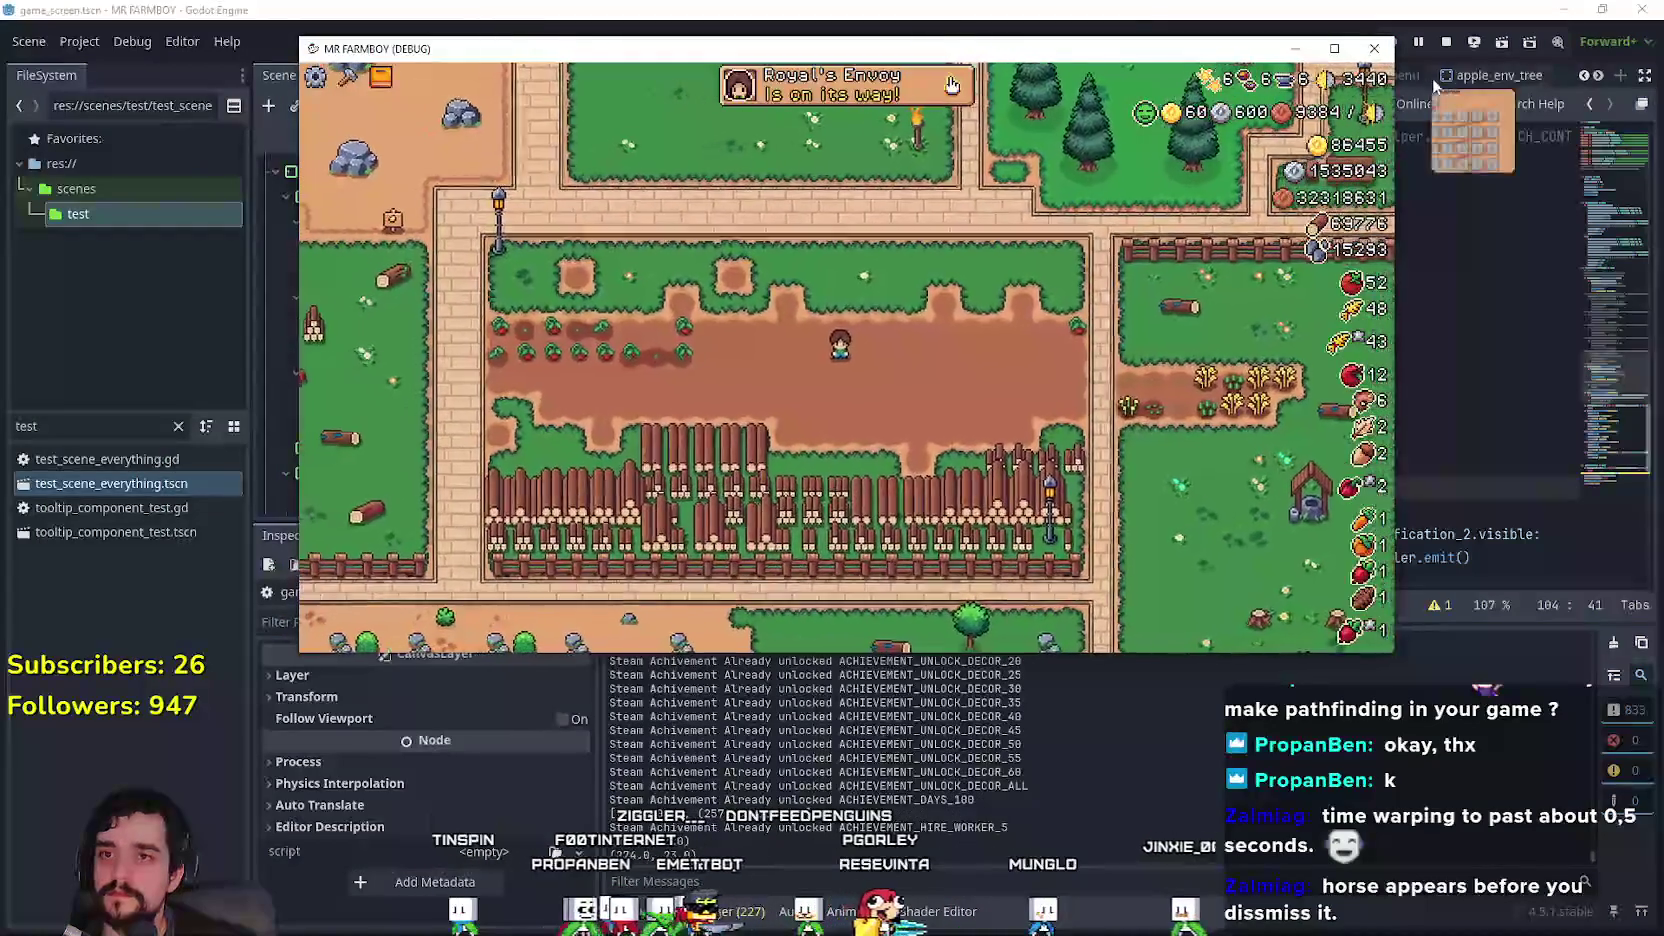
pyautogui.press('super+Up')
pyautogui.scroll(5, 1063, 596)
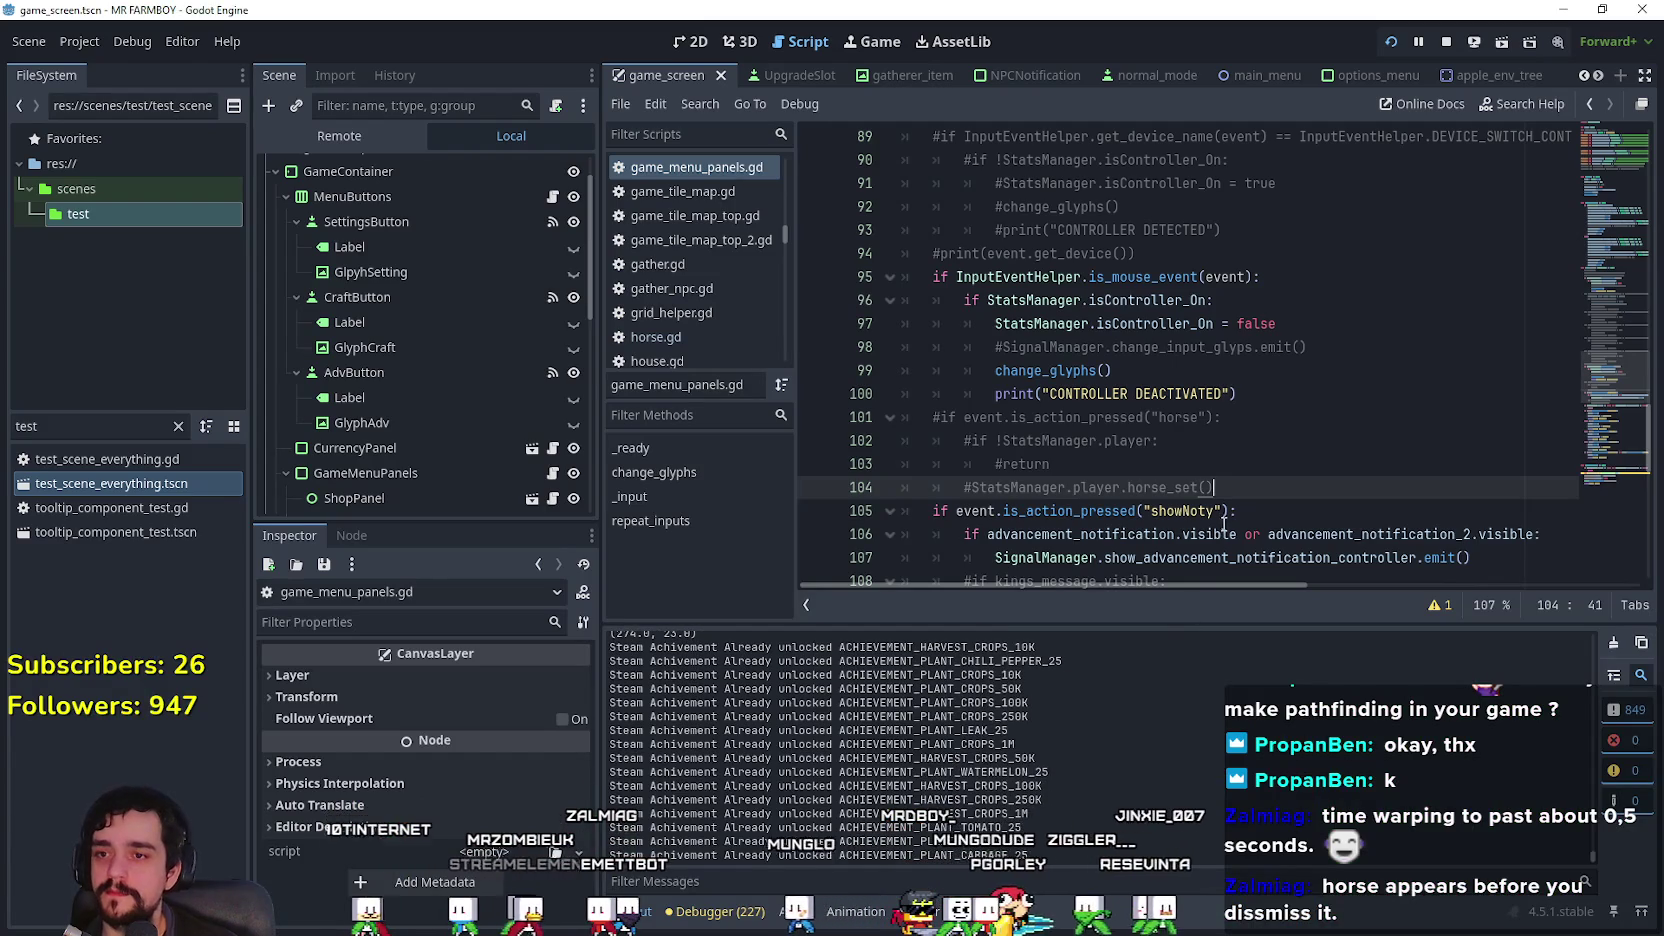
# Step: Open player.tscn from the FileSystem filter and bring up the Horse state's script
pyautogui.hotkey('alt', 'Tab')
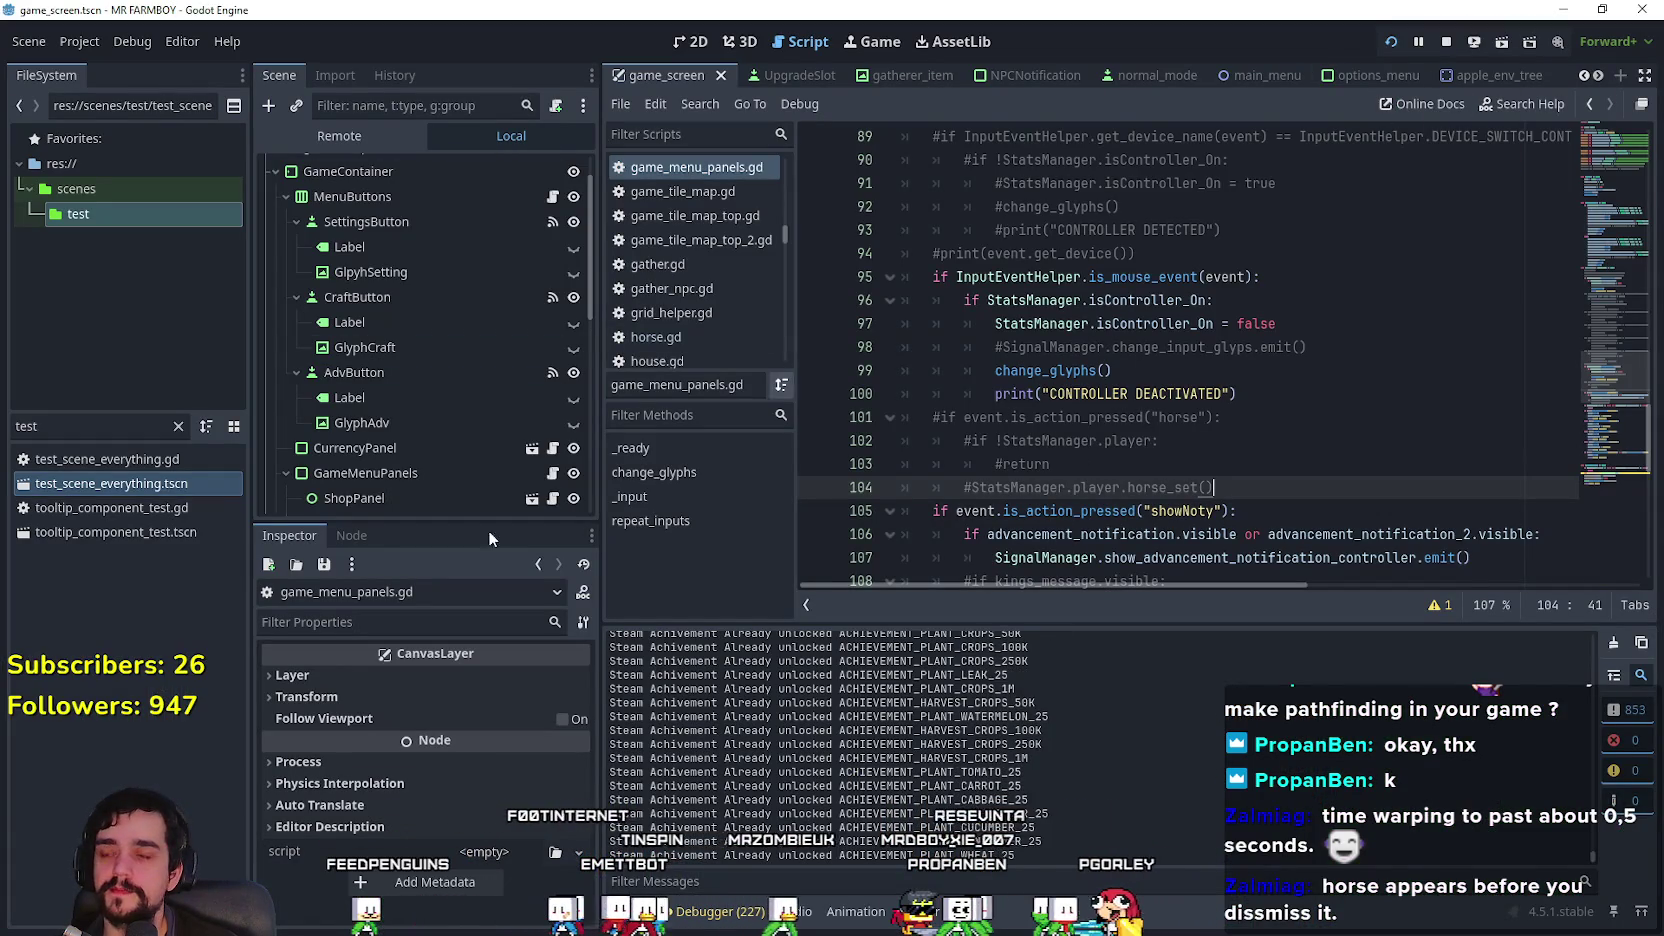
pyautogui.write('player')
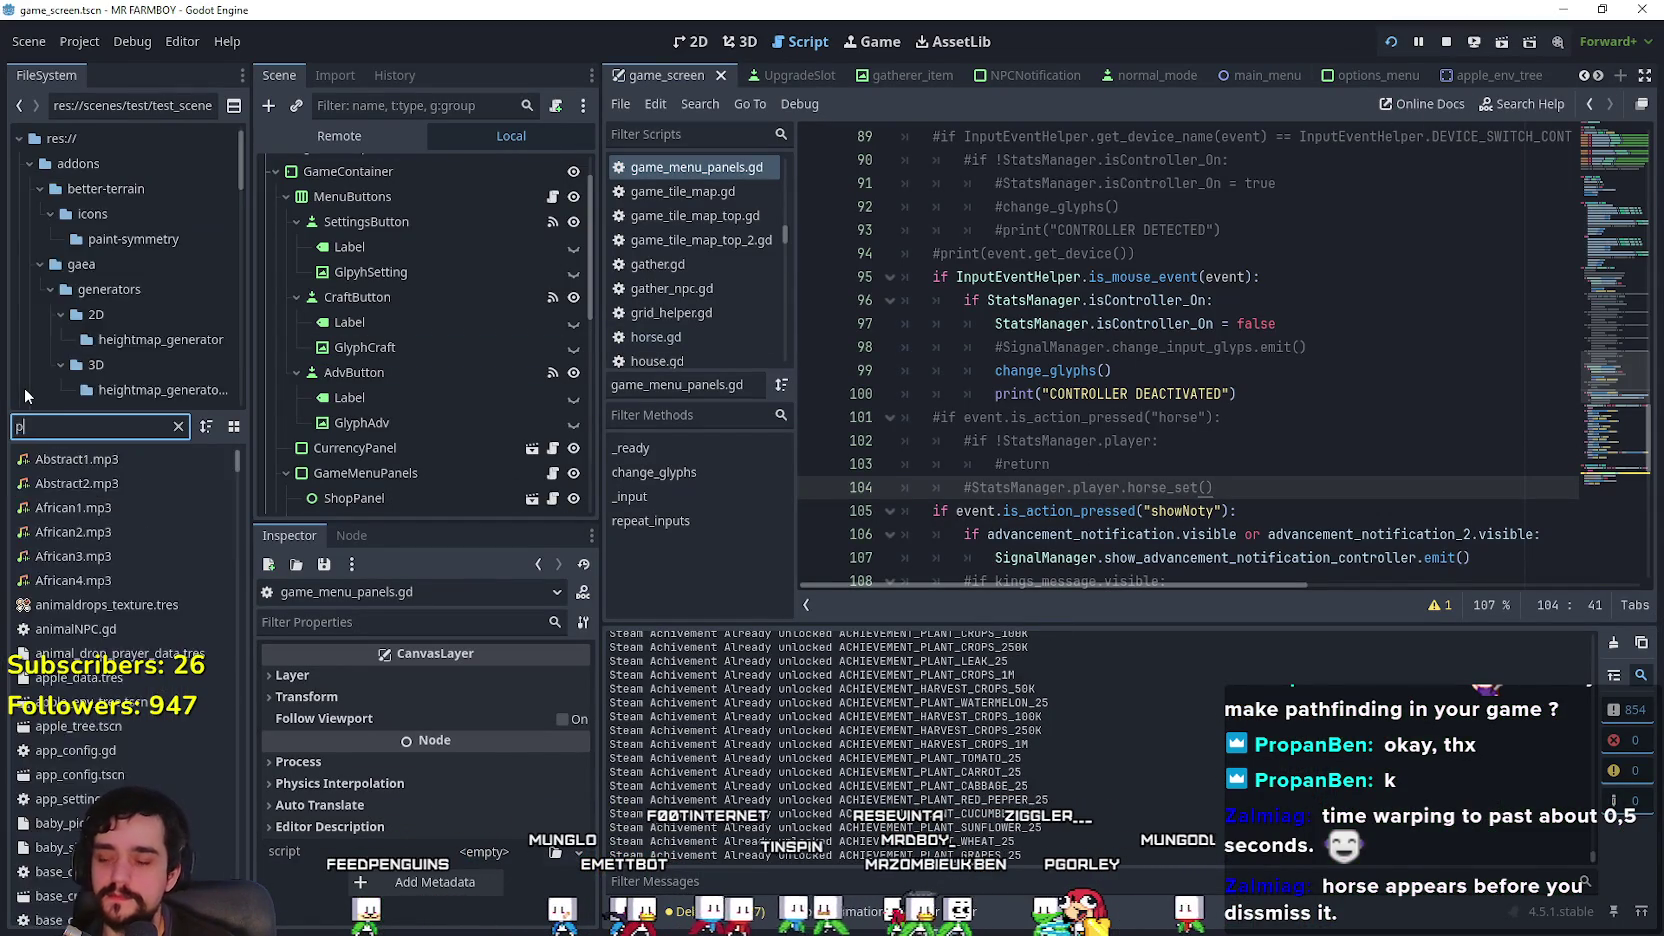
pyautogui.click(68, 533)
pyautogui.doubleClick(68, 533)
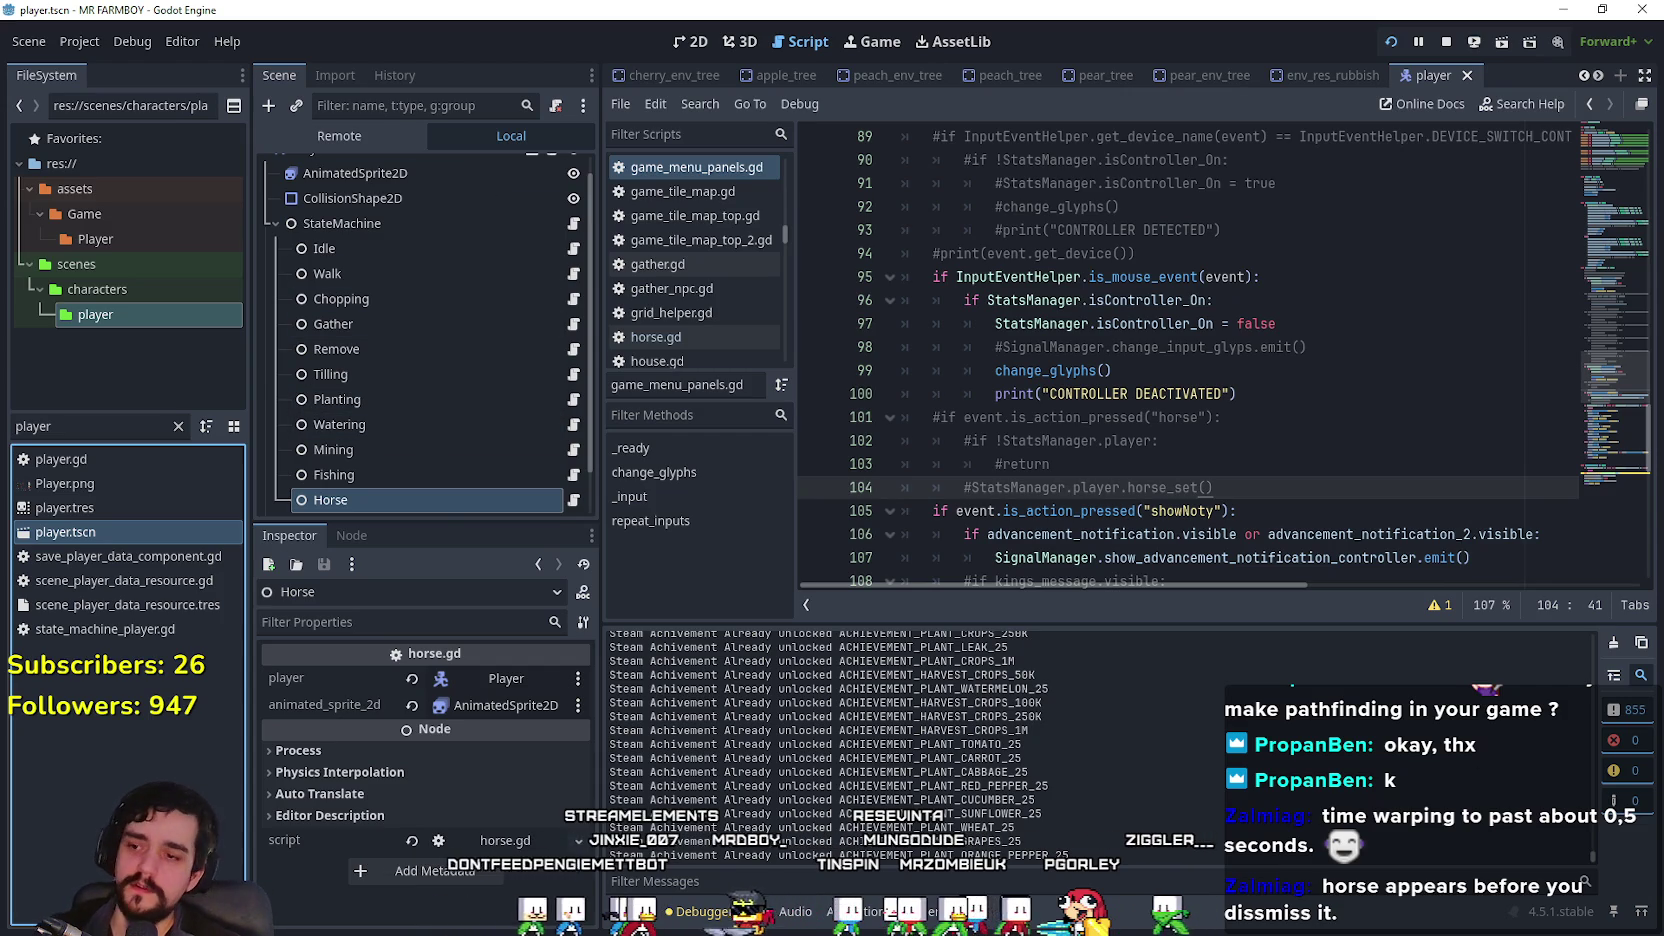
pyautogui.click(573, 499)
# Step: Review horse.gd, look up the horse_set definition in player.gd, then reopen horse.gd
pyautogui.moveTo(1205, 277)
pyautogui.mouseDown()
pyautogui.moveTo(900, 277)
pyautogui.moveTo(858, 252)
pyautogui.moveTo(844, 282)
pyautogui.mouseUp()
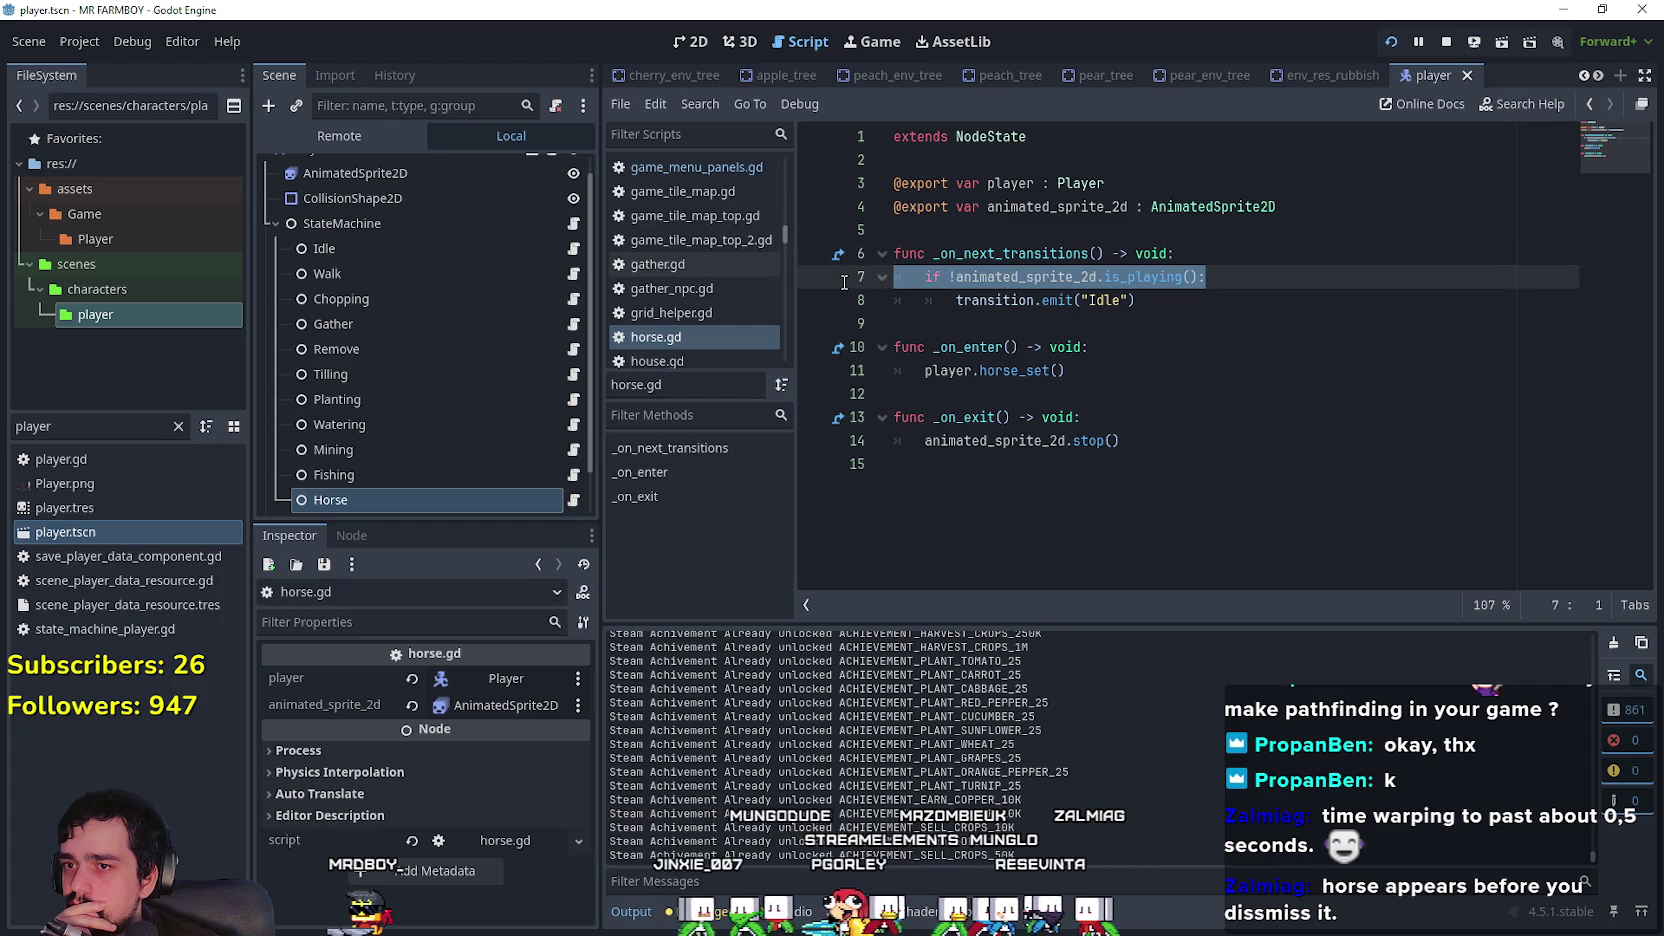
pyautogui.click(1009, 324)
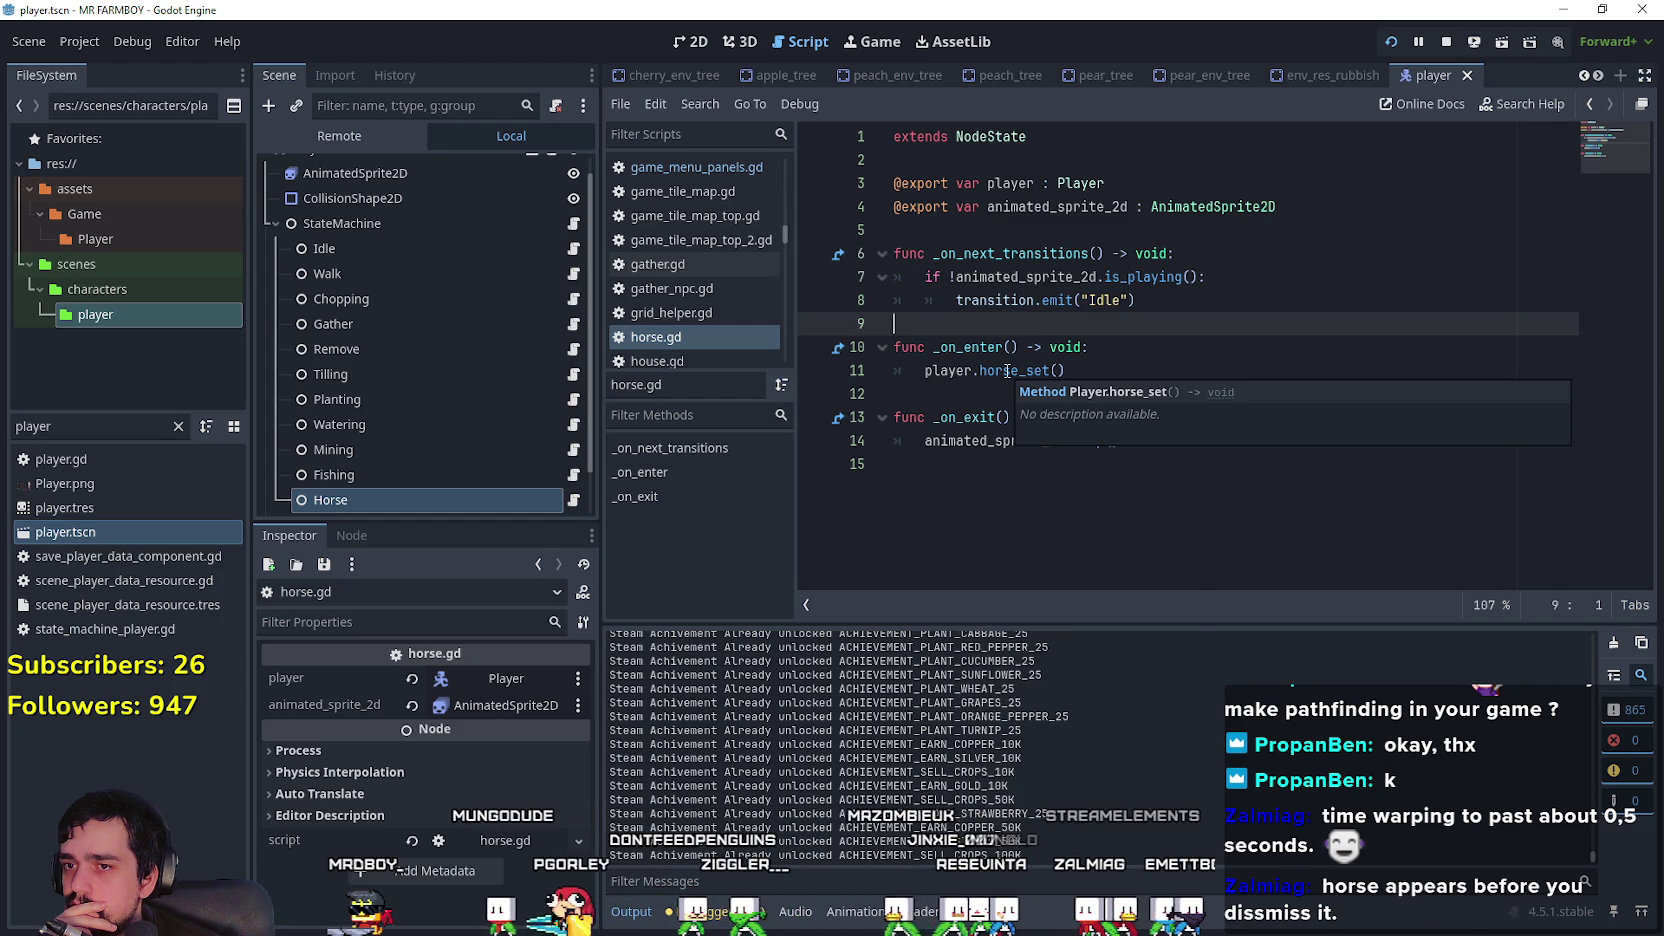
pyautogui.rightClick(1007, 371)
pyautogui.click(1072, 677)
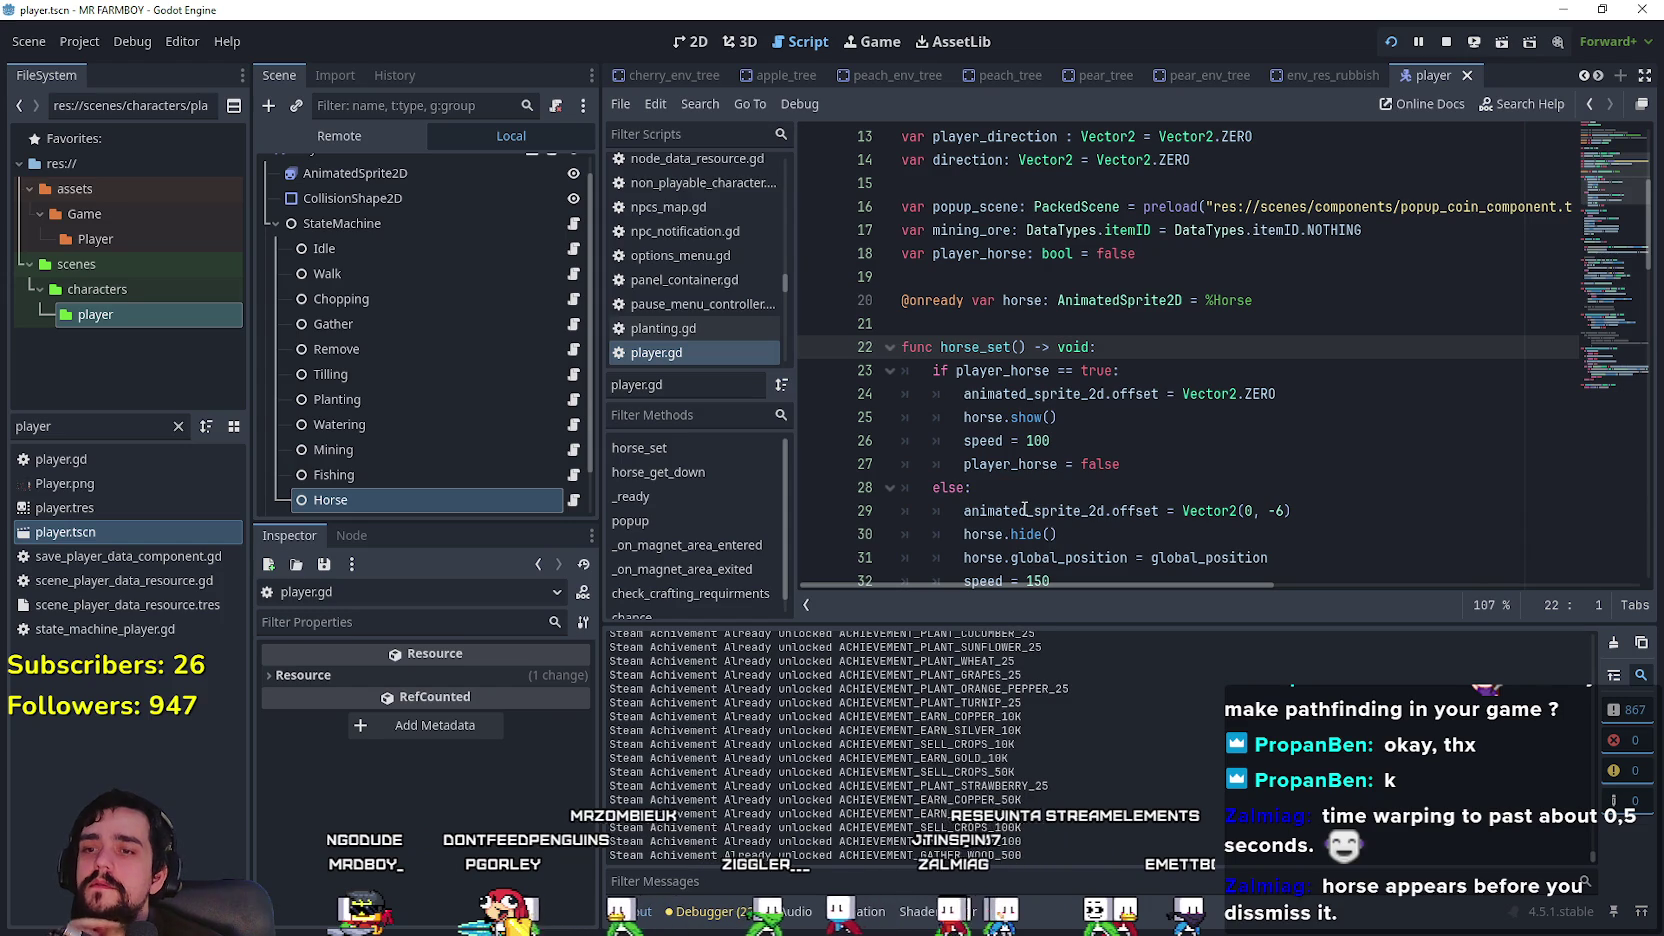
pyautogui.moveTo(1024, 509)
pyautogui.scroll(-2, 1023, 509)
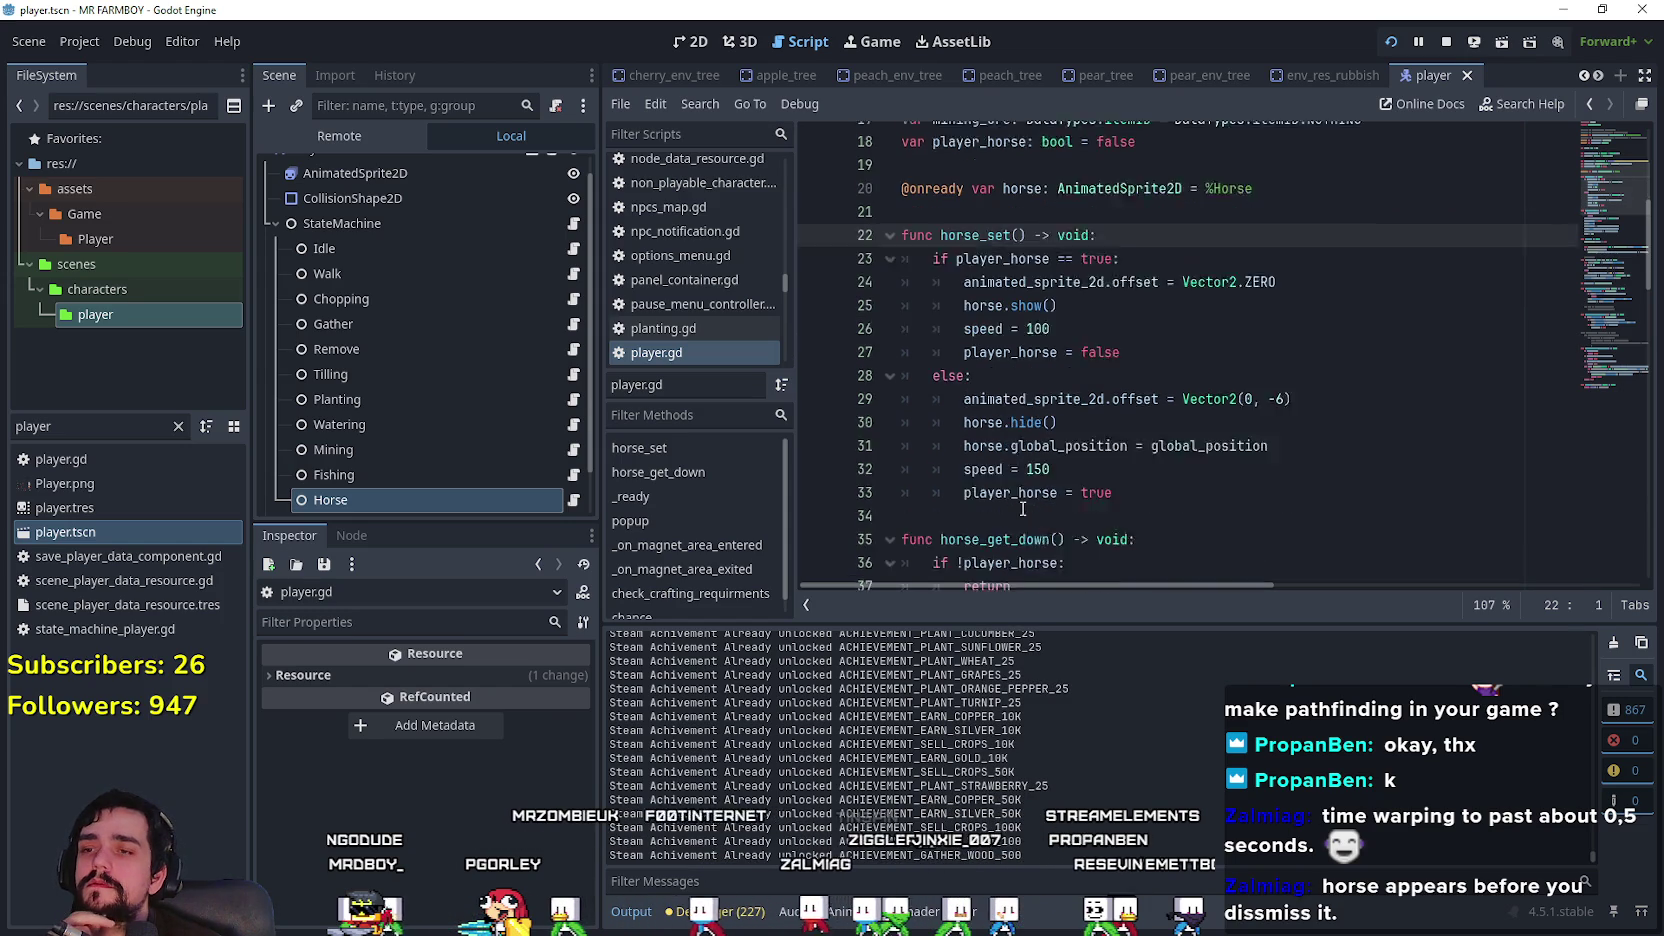
pyautogui.click(573, 500)
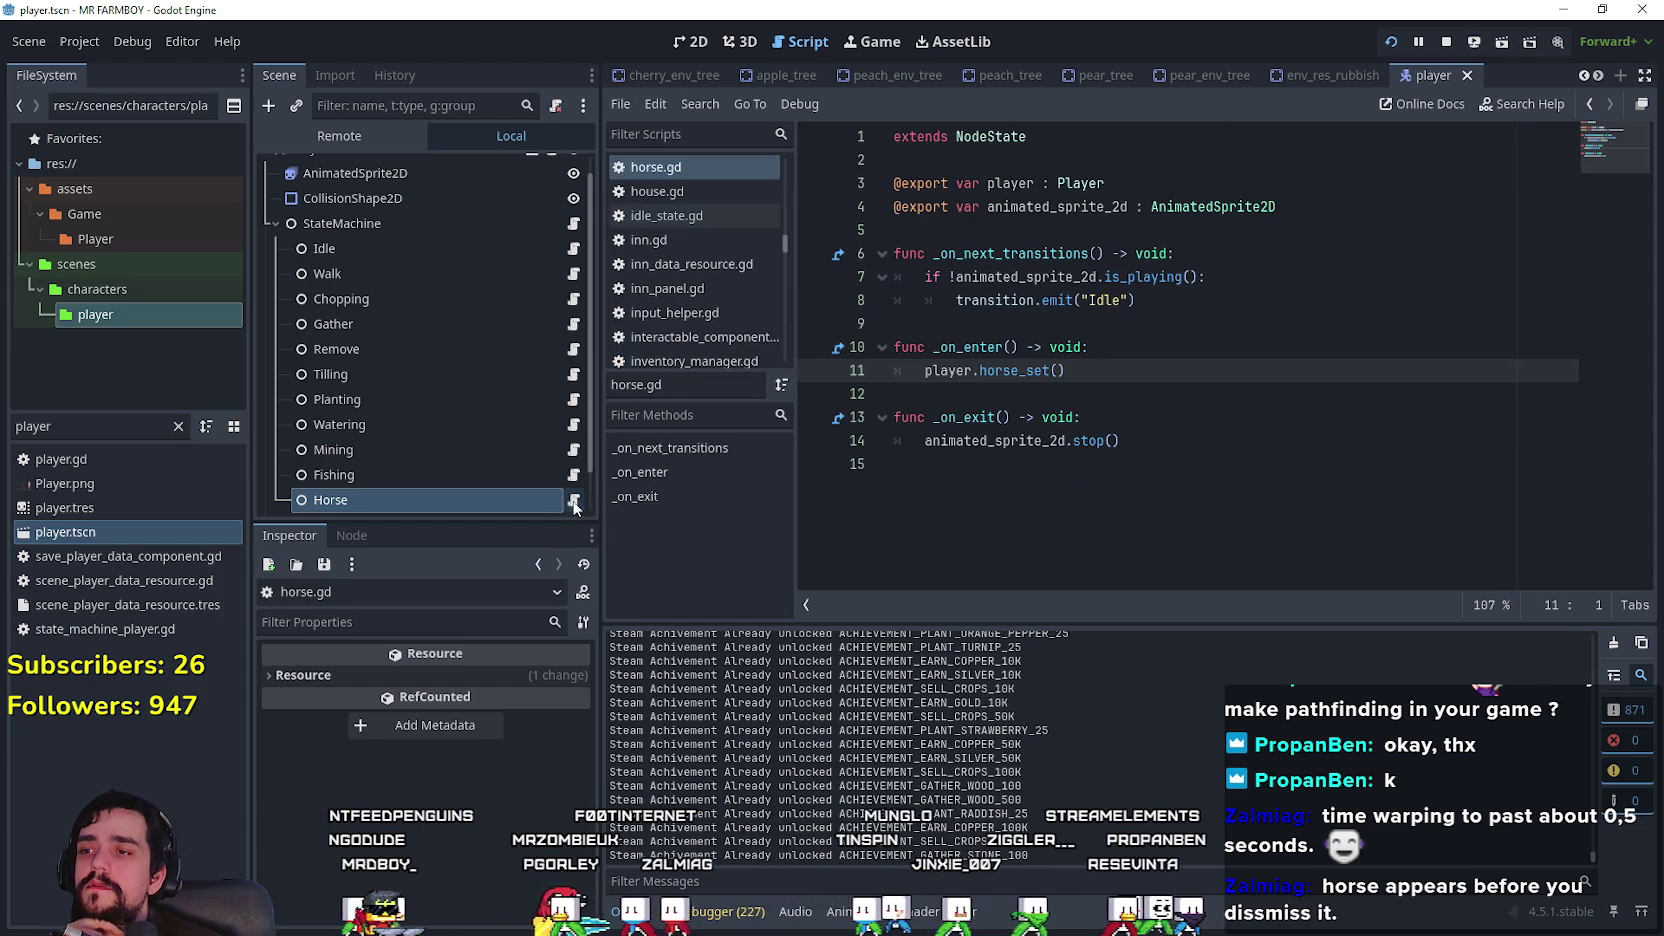
# Step: Check the Horse script, then review walk_state.gd around the horseSet call on line 71
pyautogui.click(1250, 302)
pyautogui.click(1228, 342)
pyautogui.click(1222, 330)
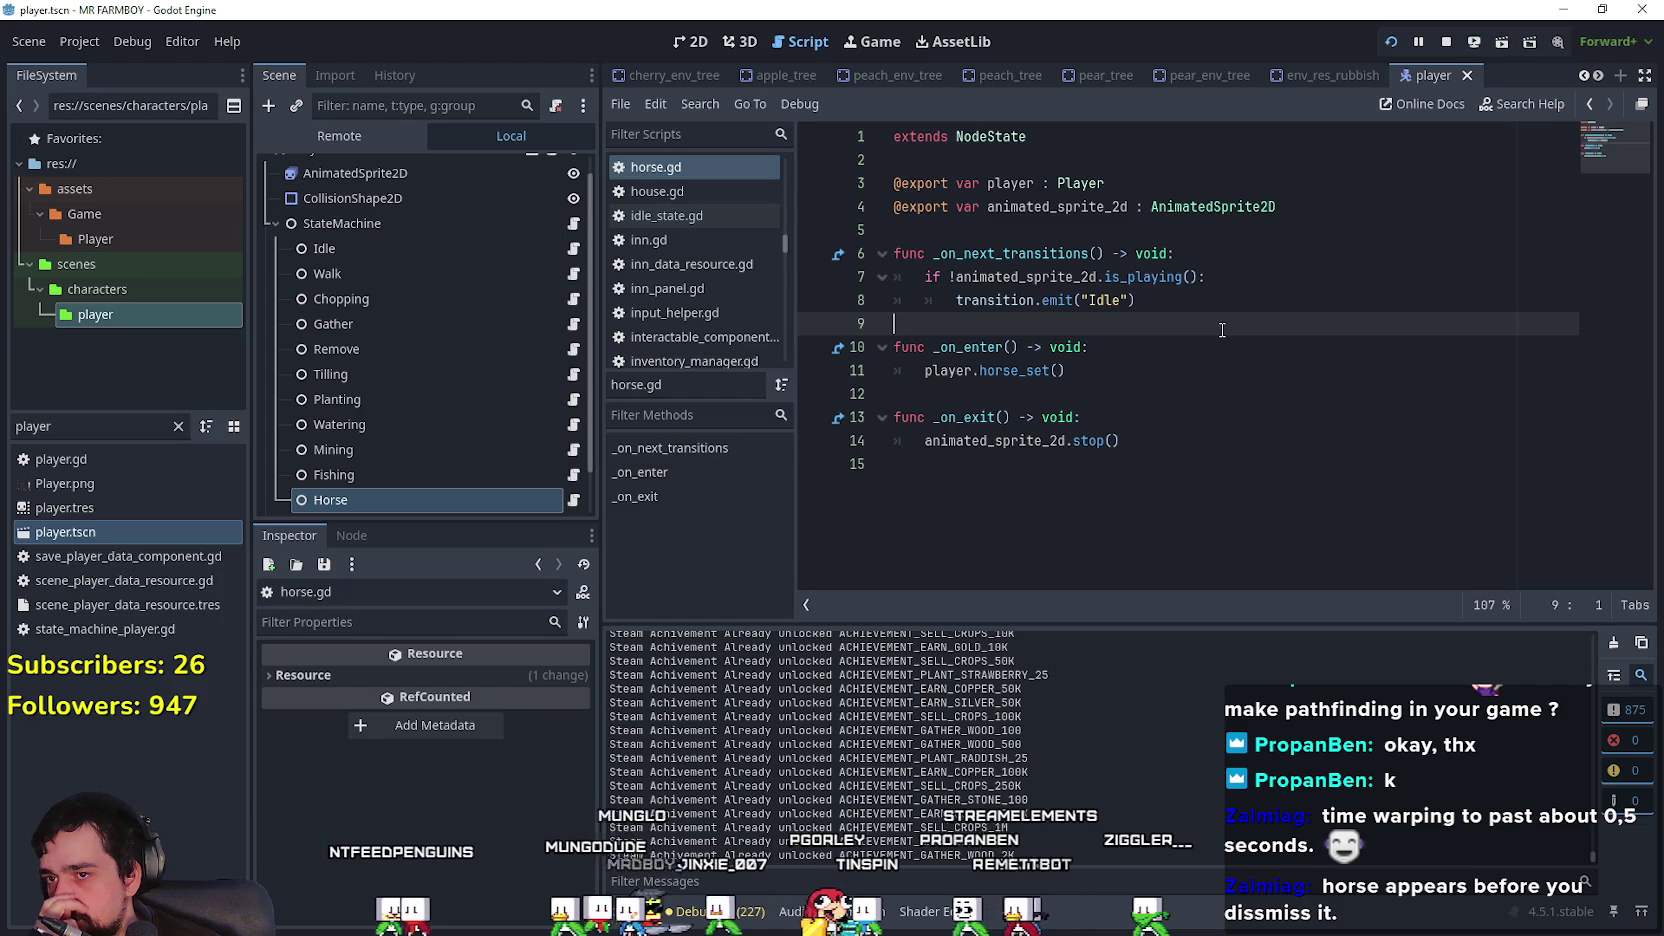
pyautogui.click(573, 273)
pyautogui.scroll(-4, 1147, 422)
pyautogui.scroll(4, 1145, 418)
pyautogui.scroll(-4, 1142, 412)
pyautogui.scroll(-2, 1141, 412)
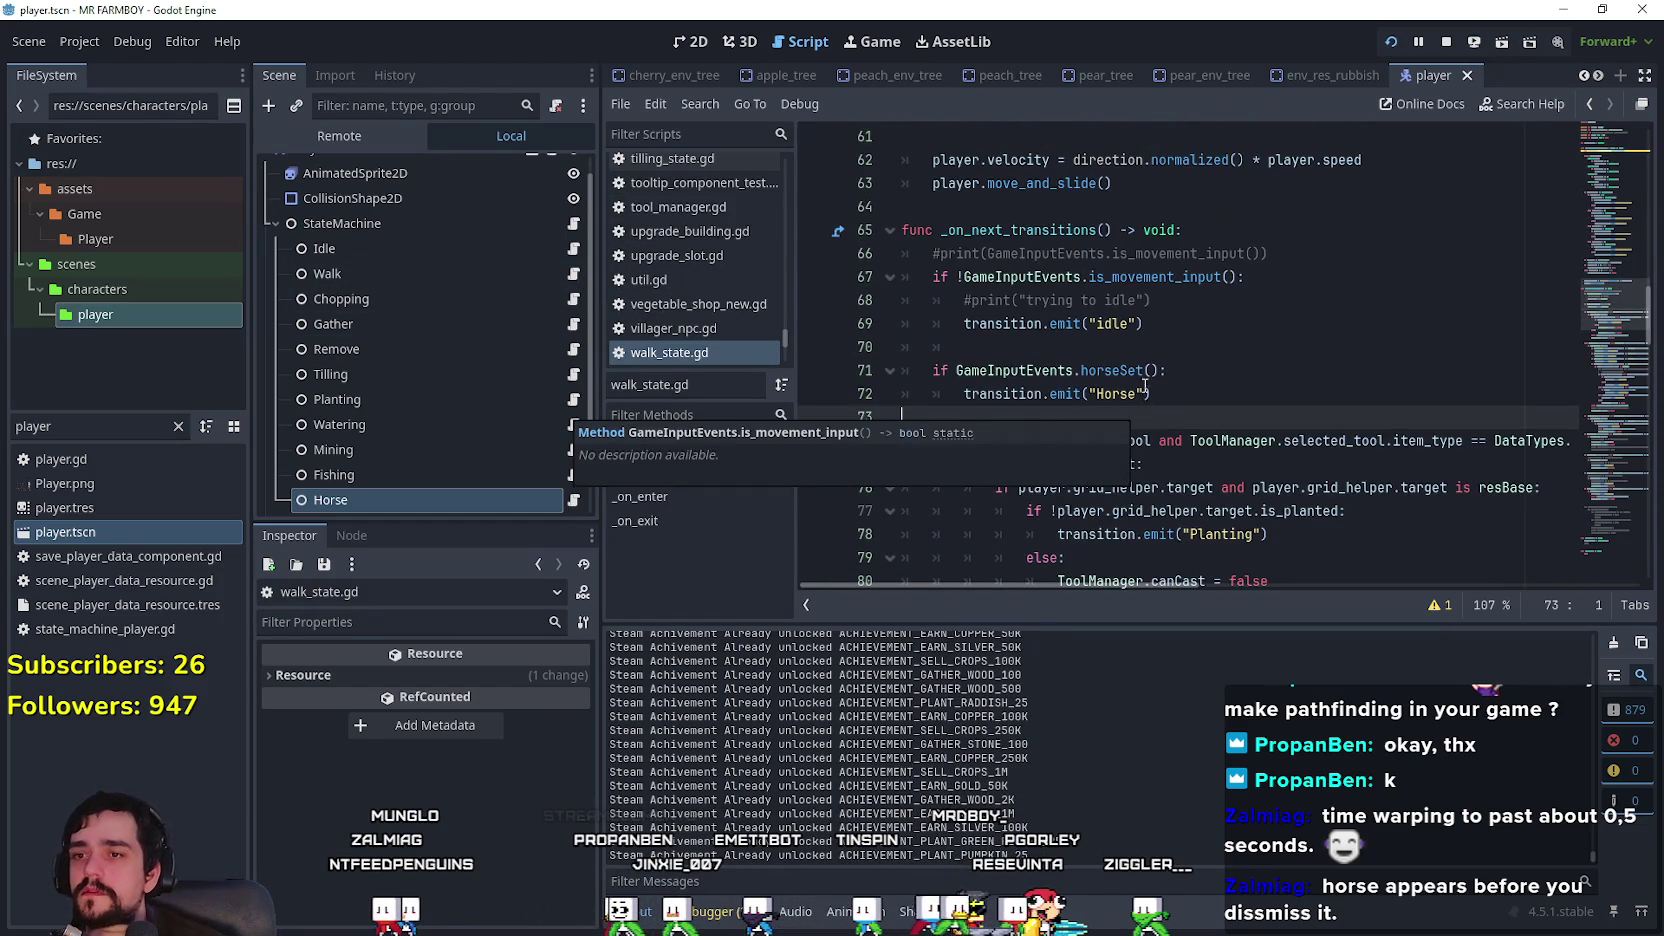
pyautogui.click(1116, 369)
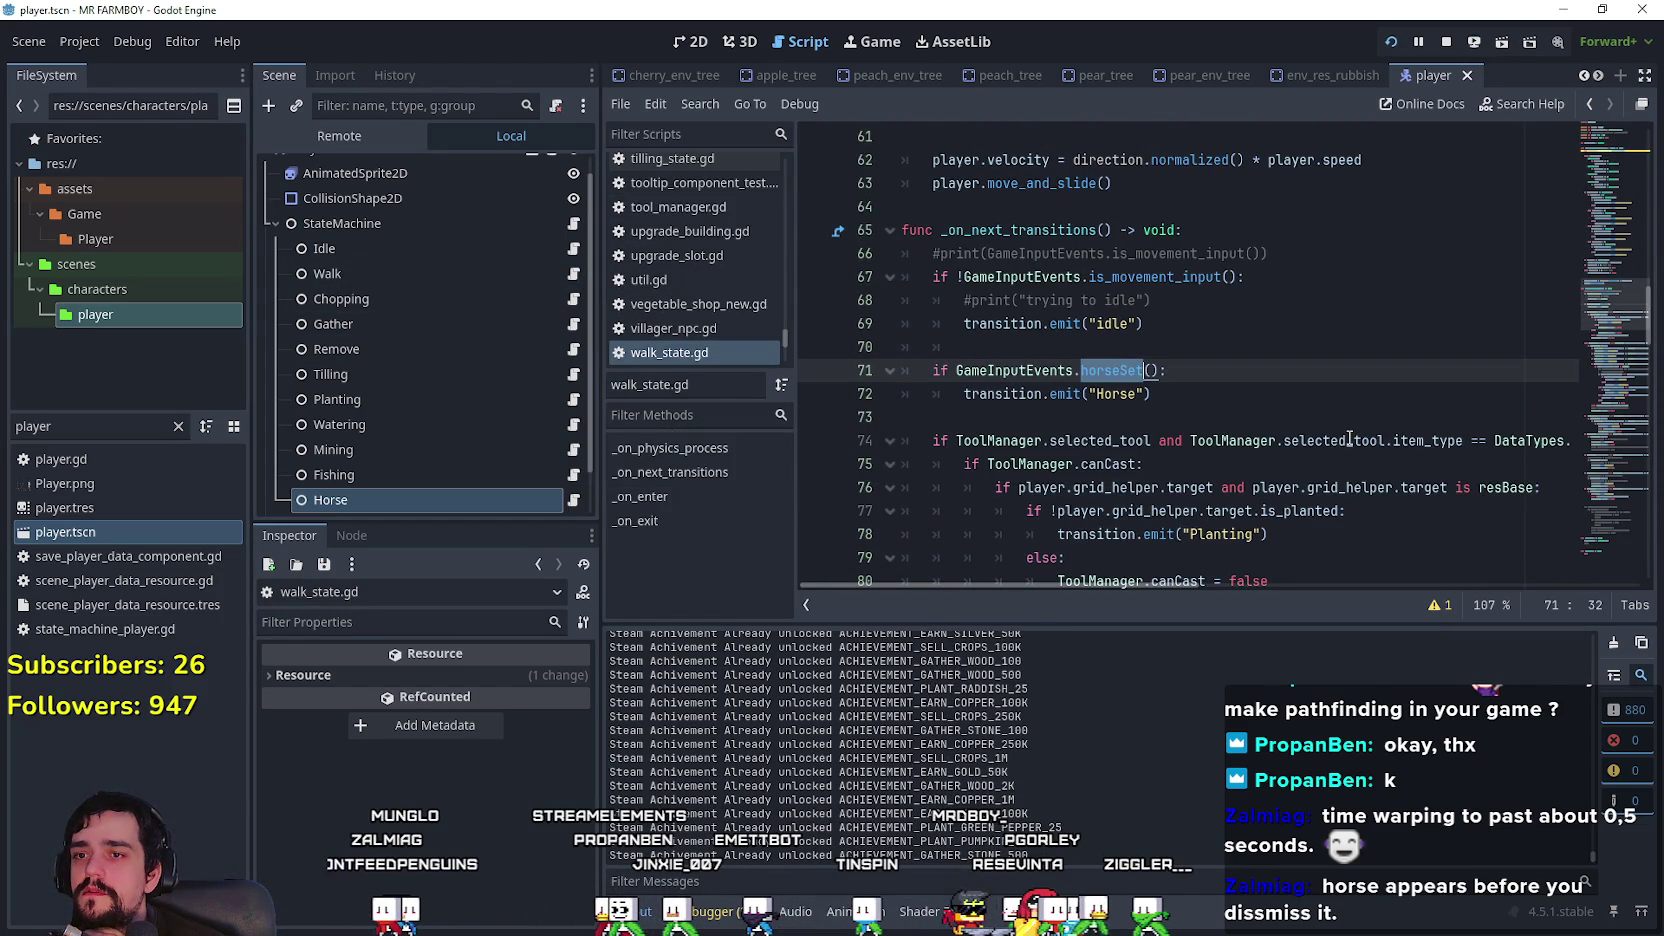
pyautogui.click(1206, 414)
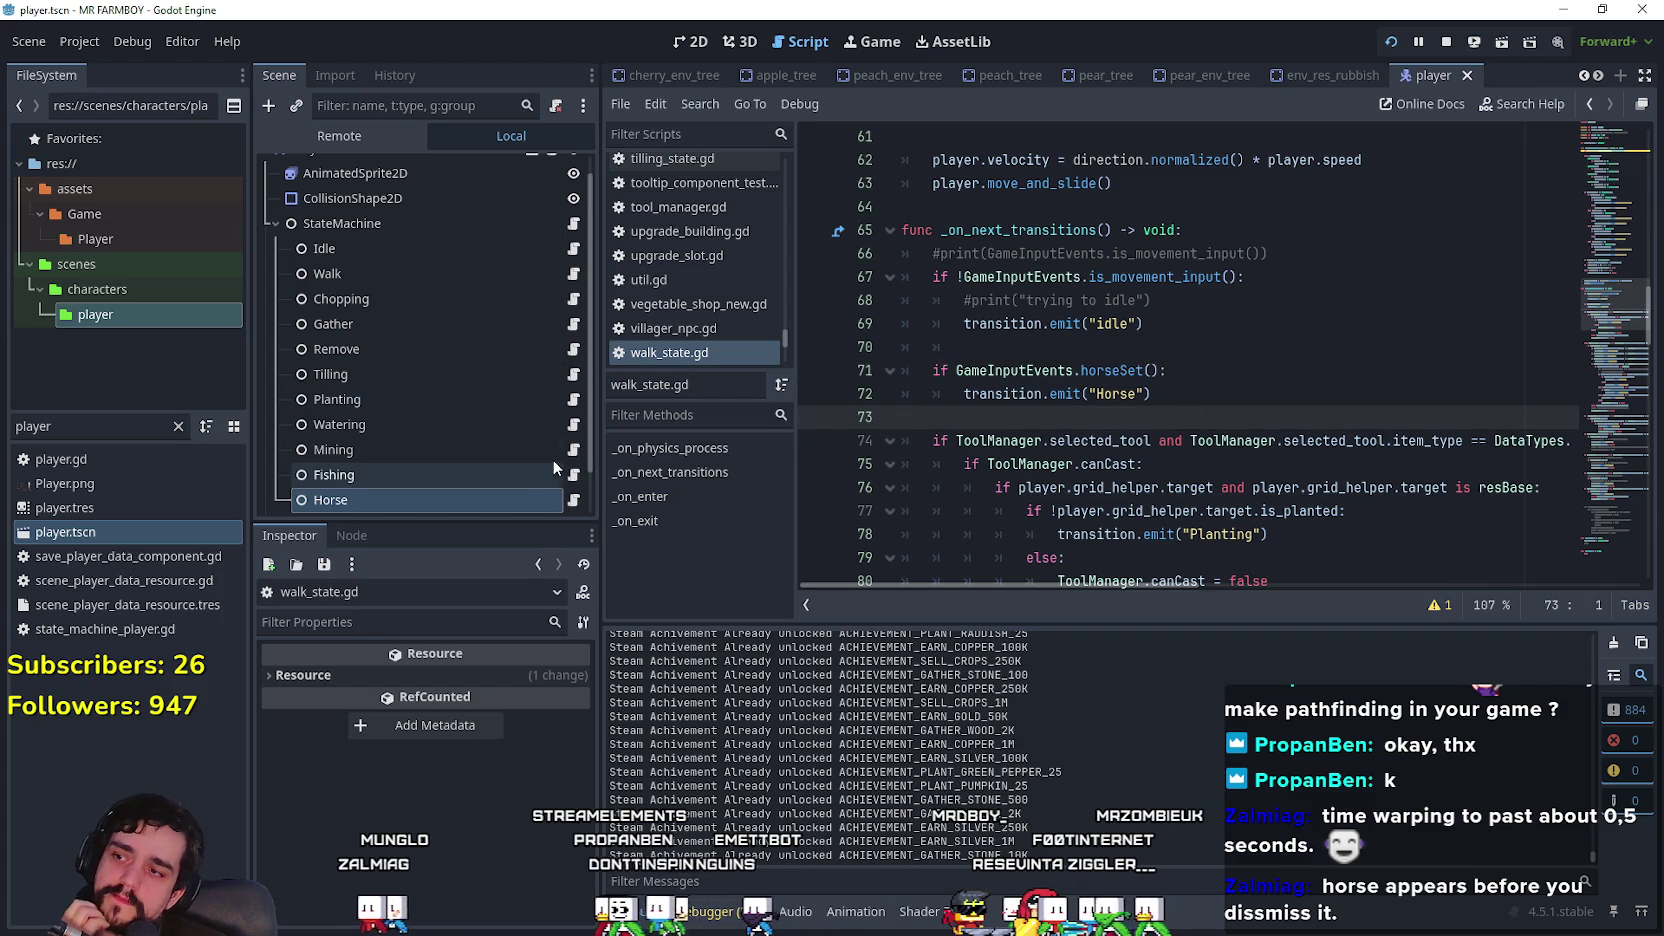
# Step: Test-run the game, then copy walk_state.gd's curr_anim_dir reset line
pyautogui.press('F5')
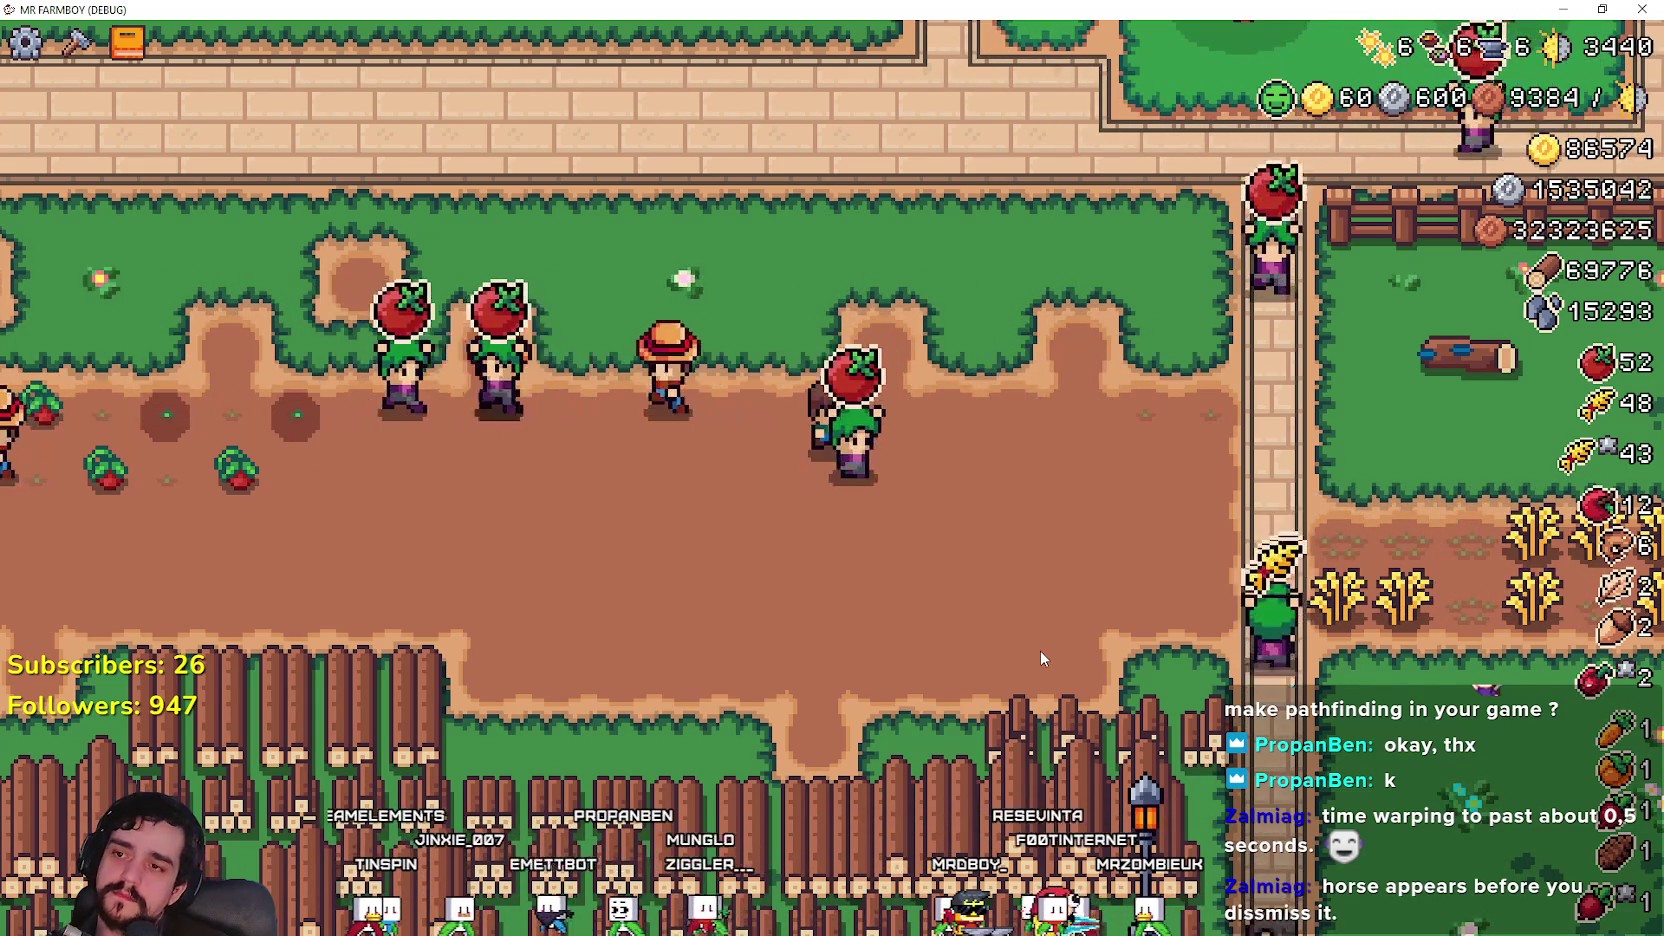
pyautogui.press('F8')
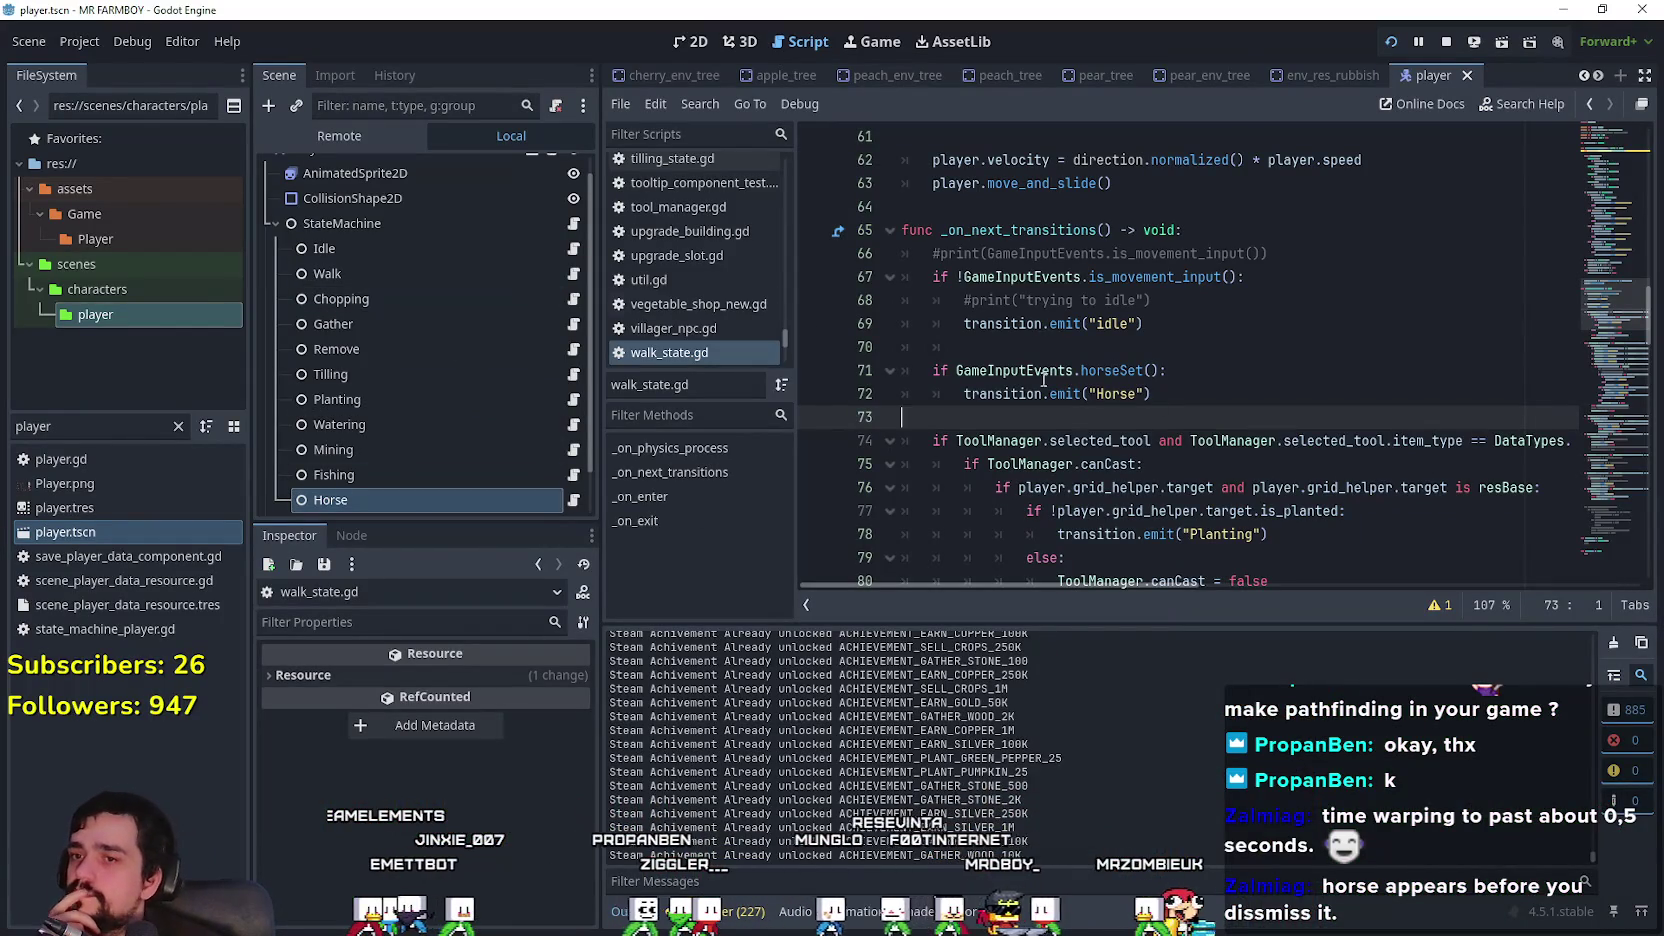
pyautogui.scroll(-8, 1130, 410)
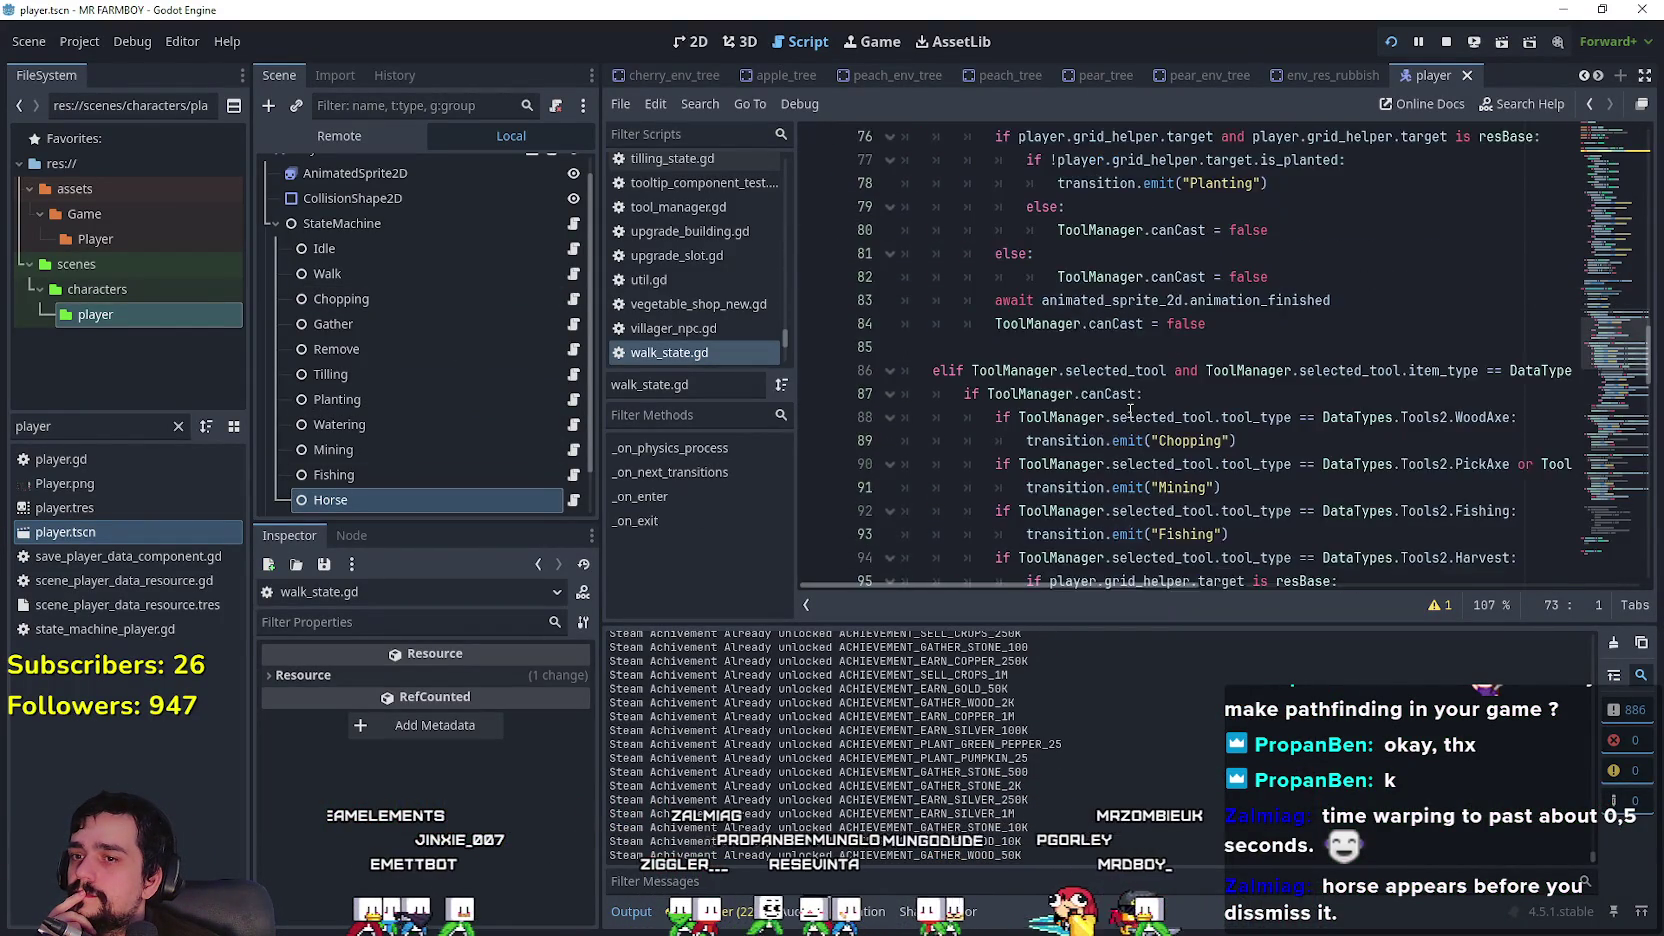
pyautogui.moveTo(1599, 380); pyautogui.dragTo(1615, 542)
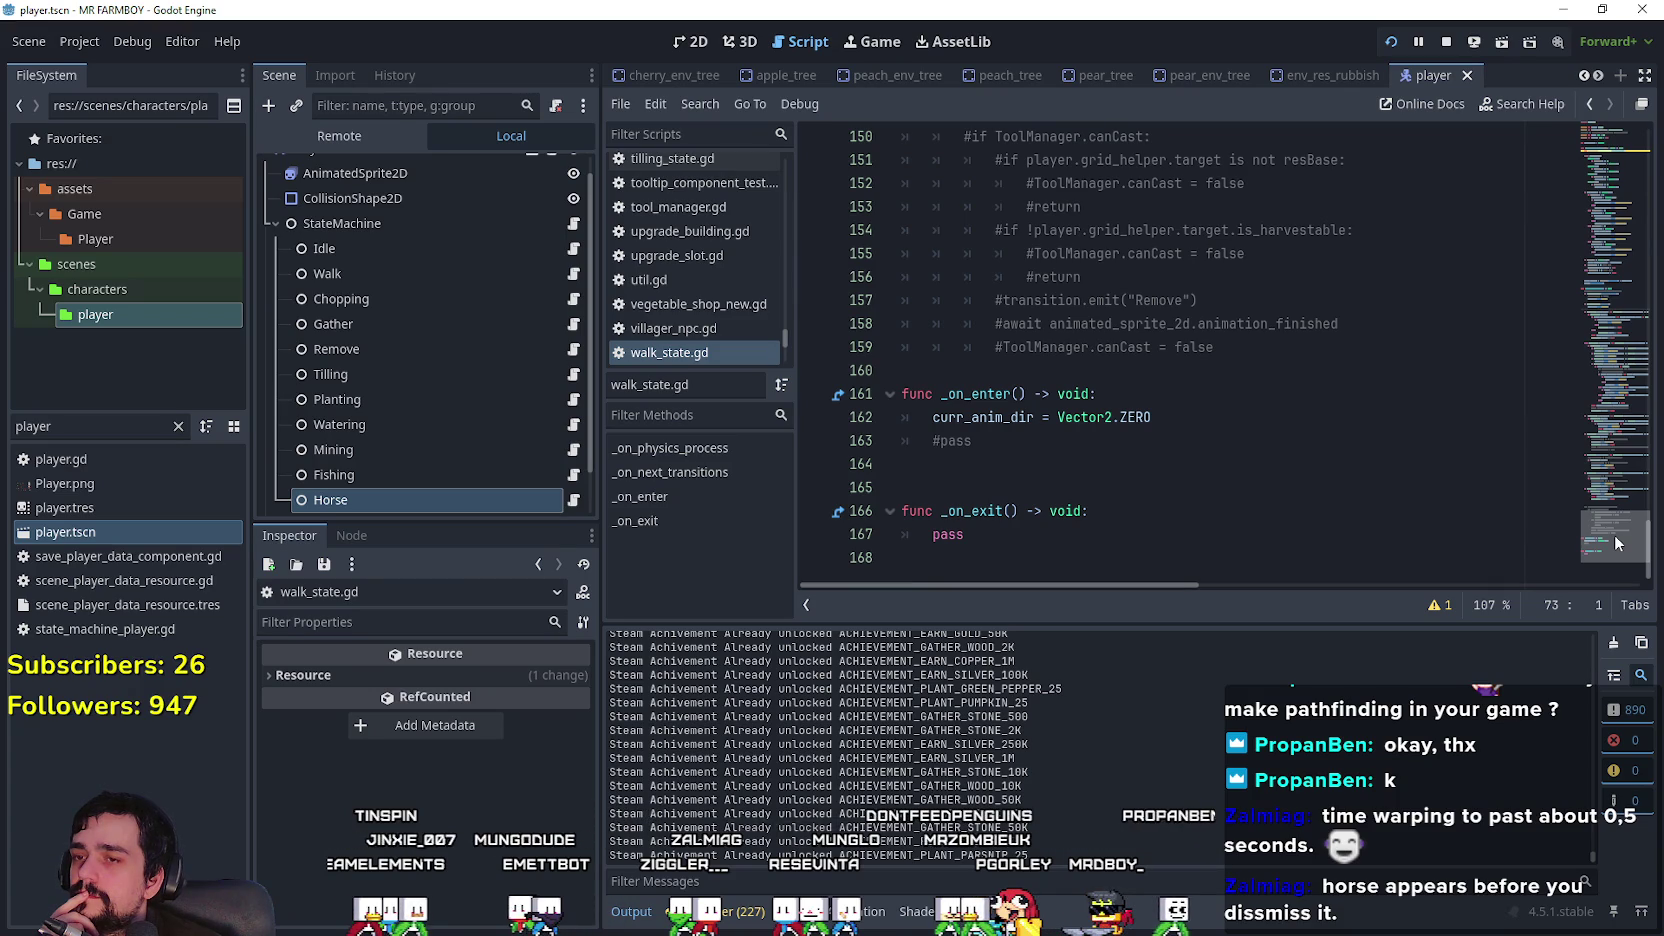
pyautogui.moveTo(1155, 417); pyautogui.dragTo(820, 426)
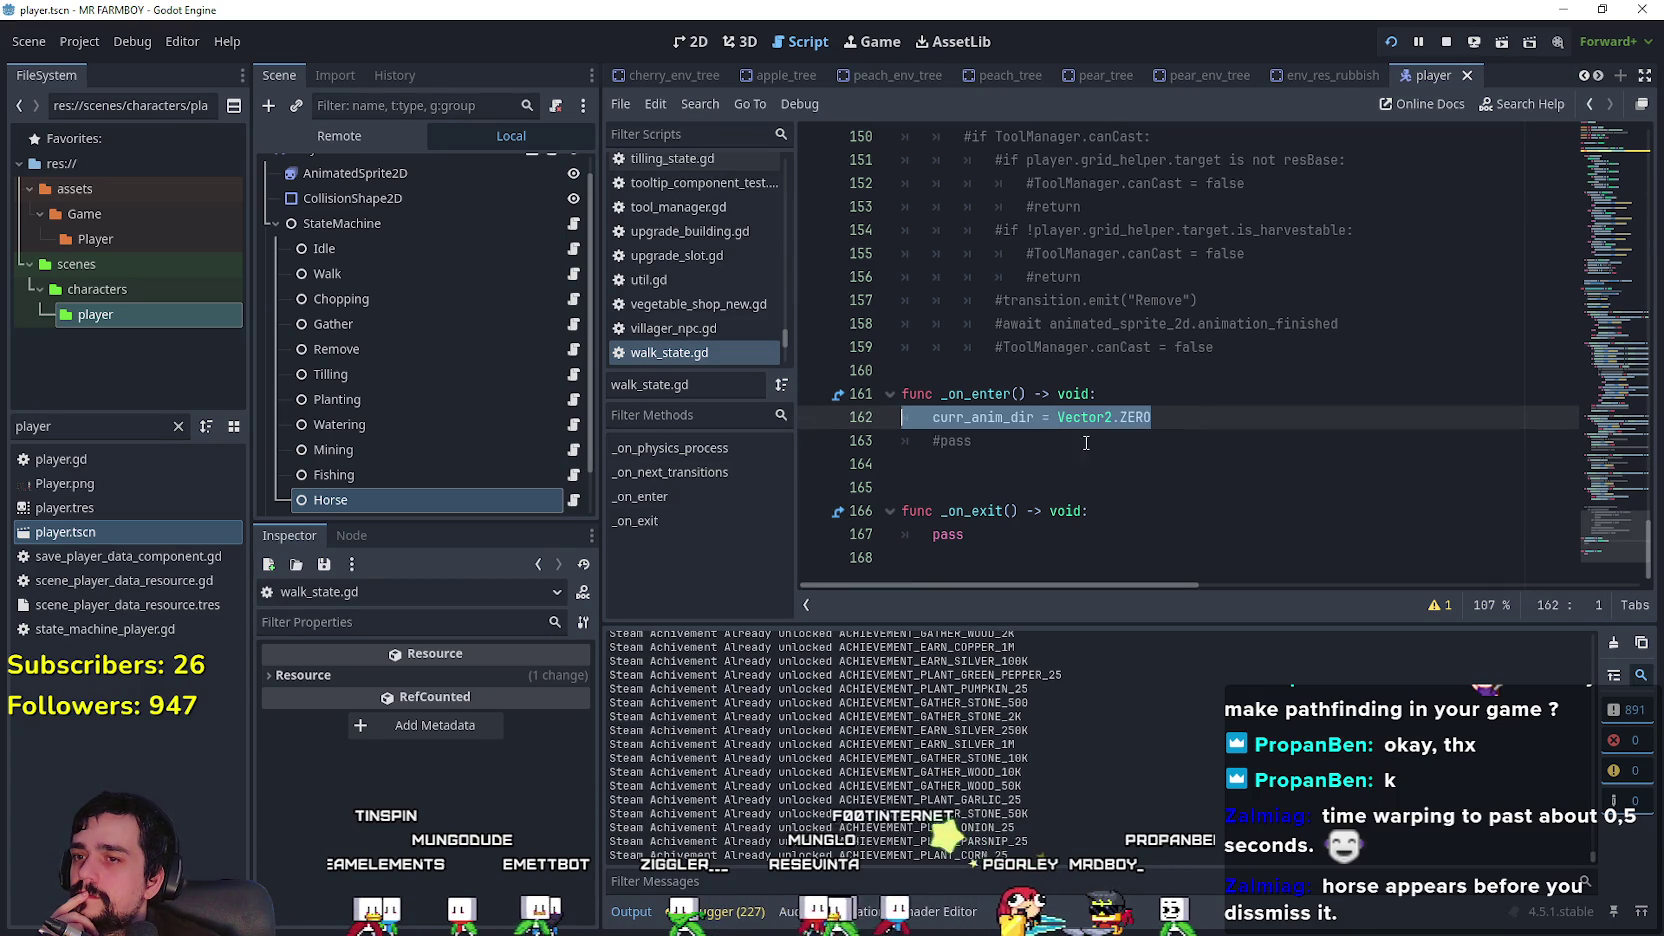
# Step: Read through idle_state.gd to compare it with the walk state, then return to the Horse script
pyautogui.click(573, 248)
pyautogui.moveTo(1585, 458); pyautogui.dragTo(1578, 497)
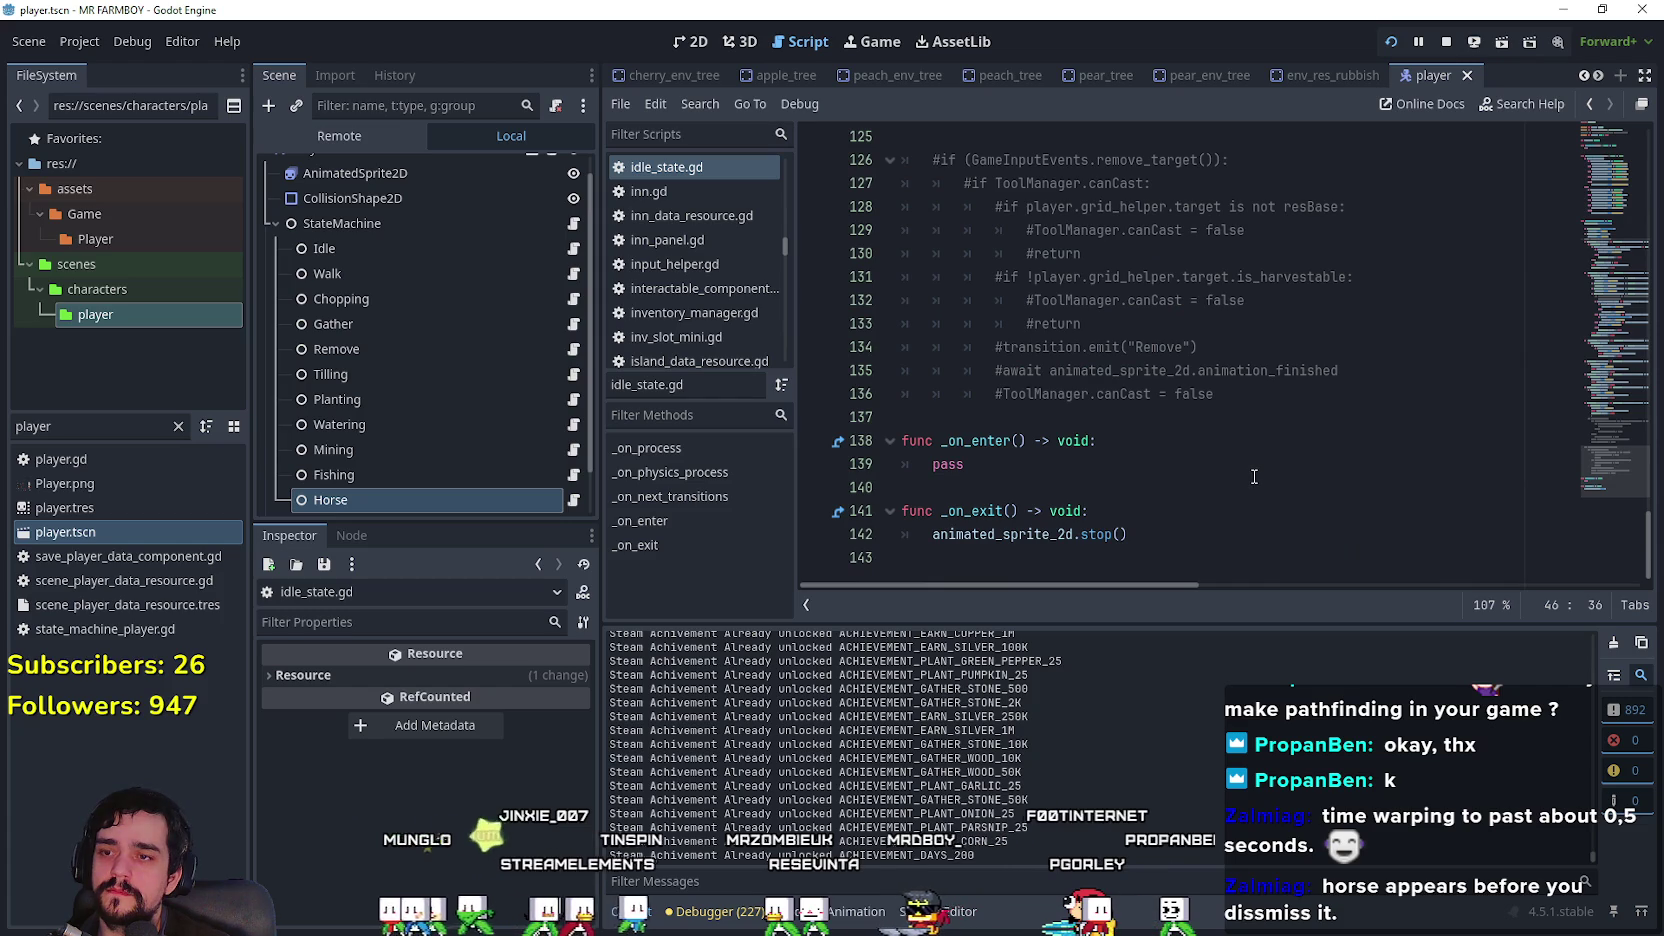
pyautogui.moveTo(1611, 503); pyautogui.dragTo(1620, 155)
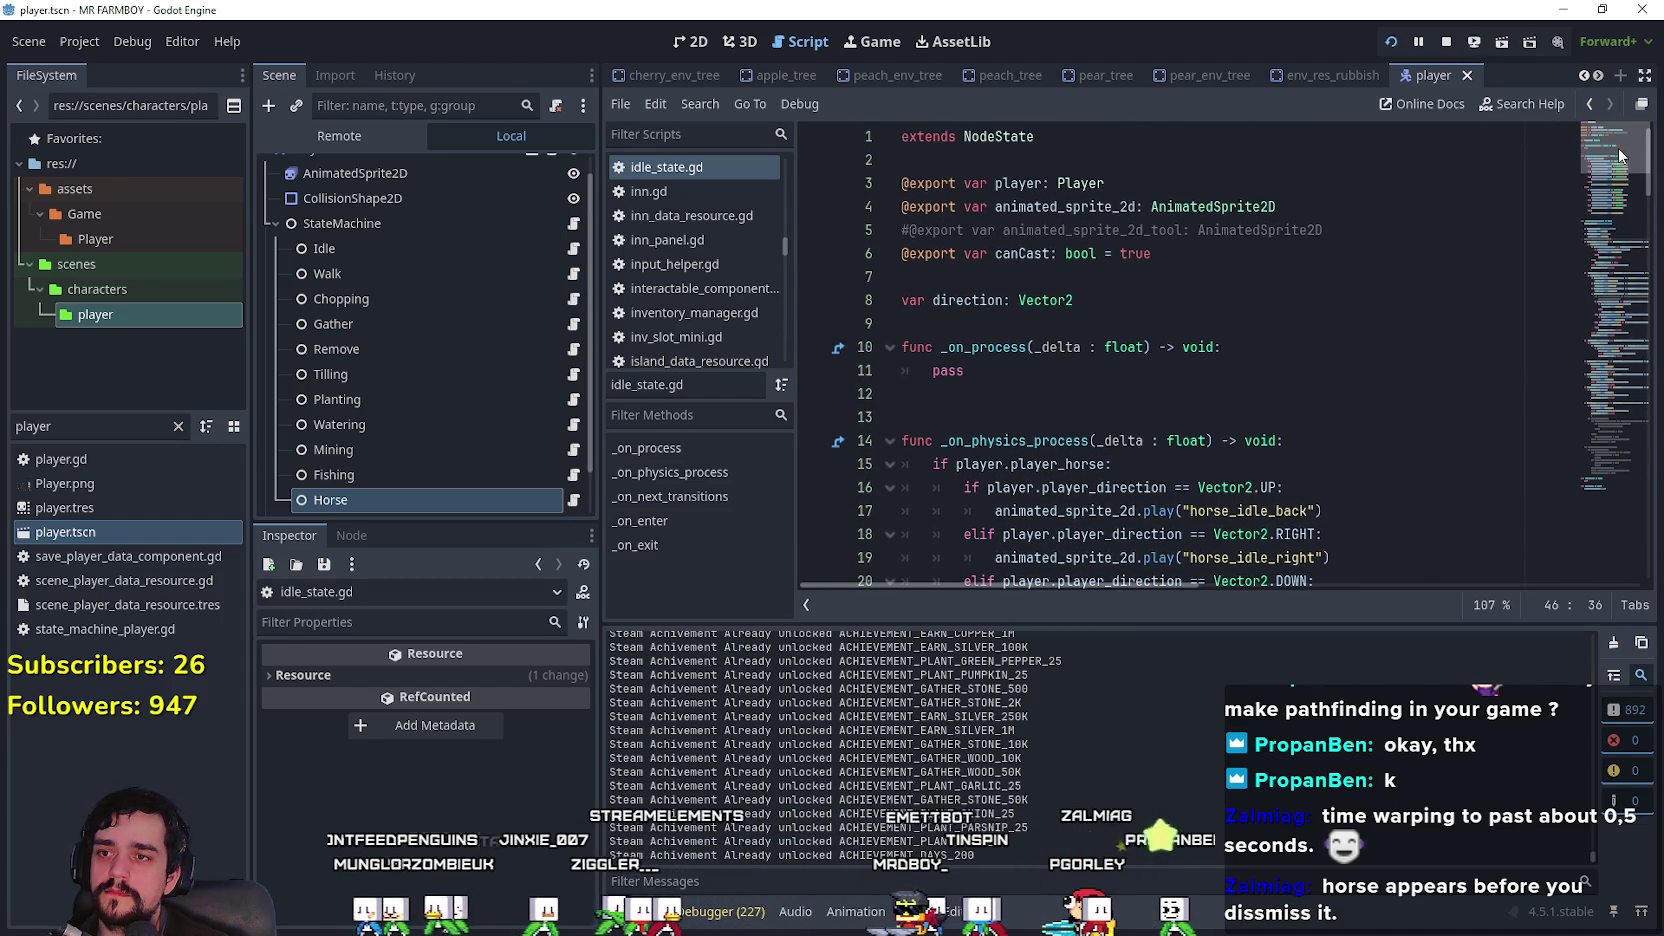
pyautogui.click(573, 500)
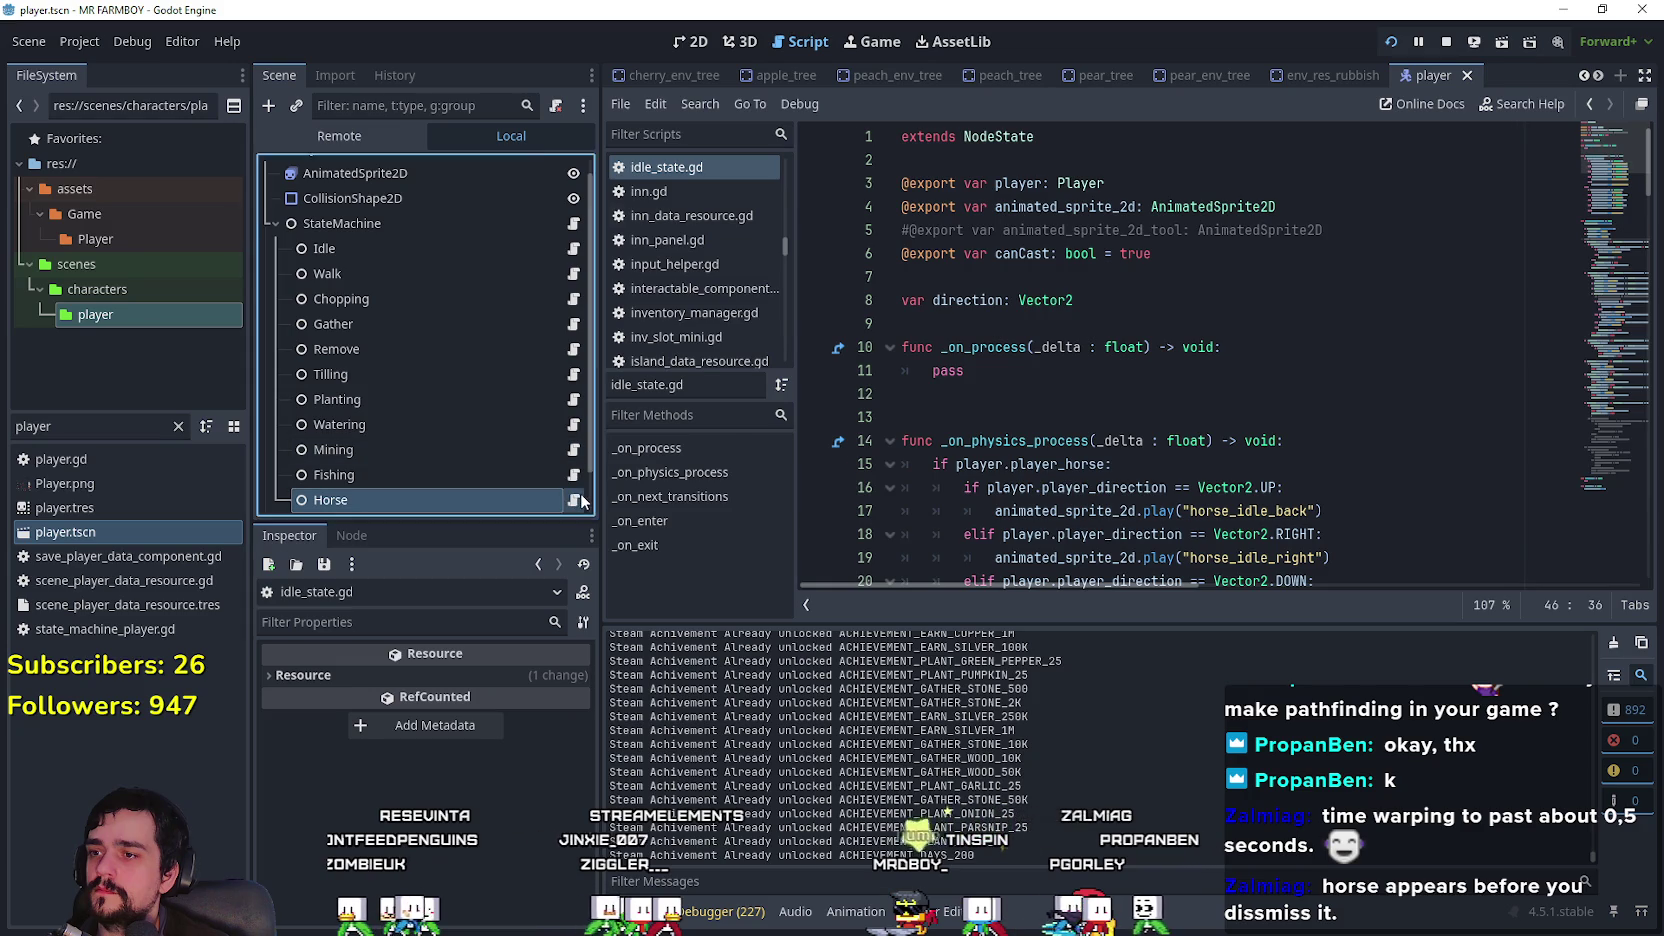
# Step: Paste curr_anim_dir = Vector2.ZERO as the first line of horse.gd's _on_enter and fix its indent
pyautogui.click(1153, 345)
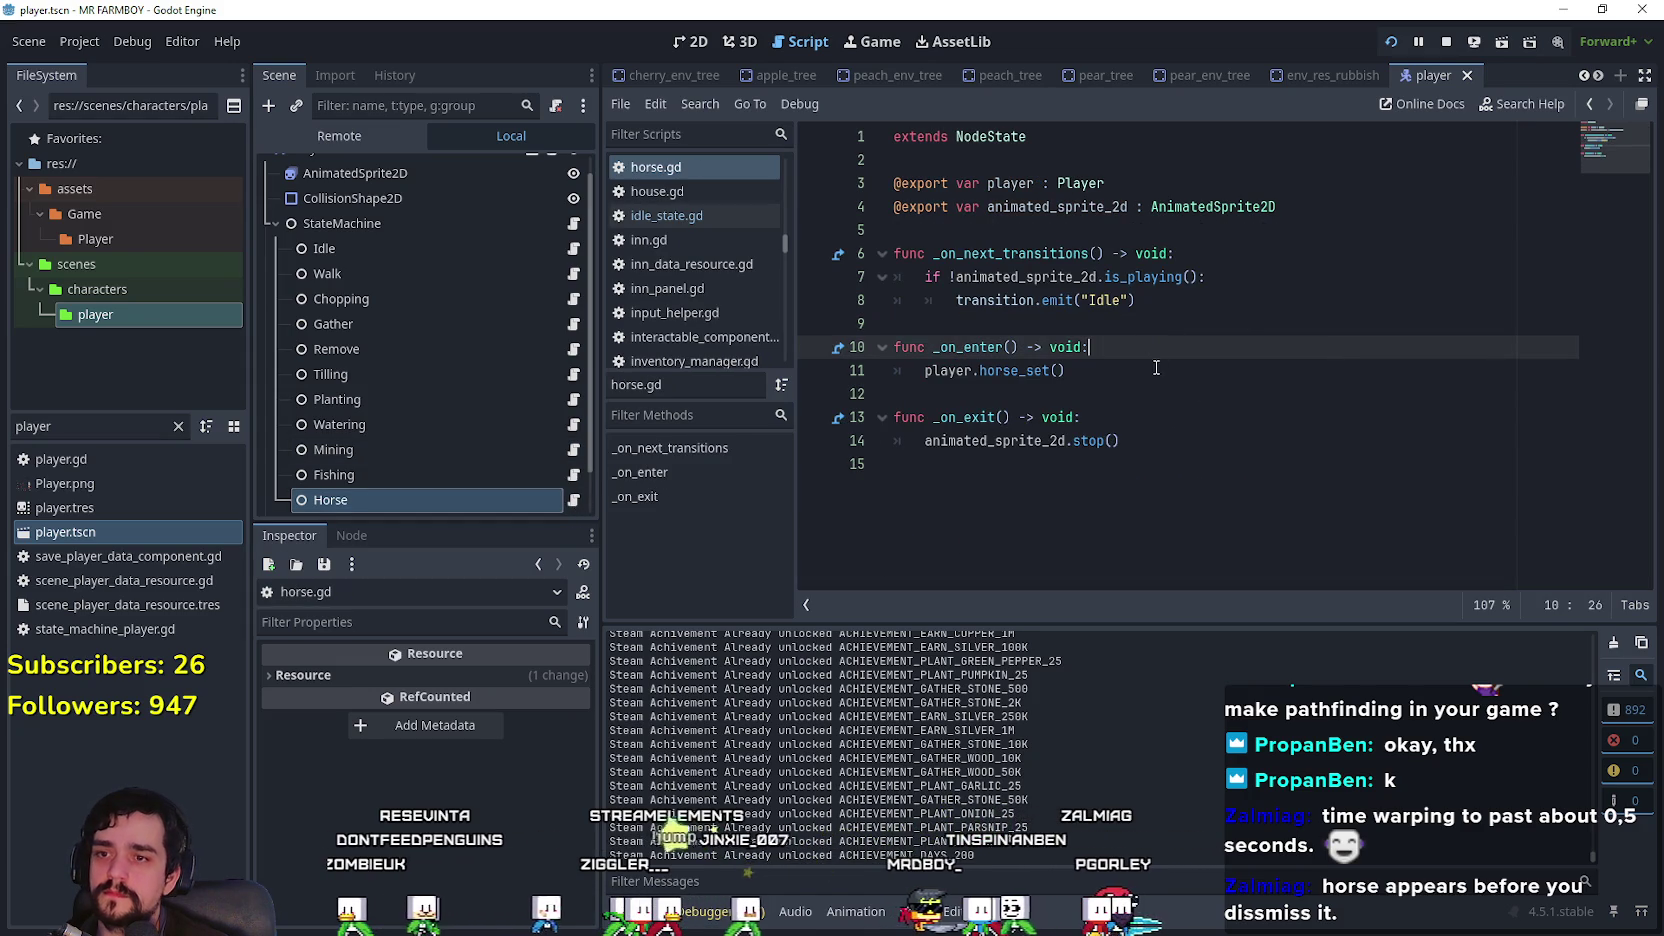
pyautogui.press('Return')
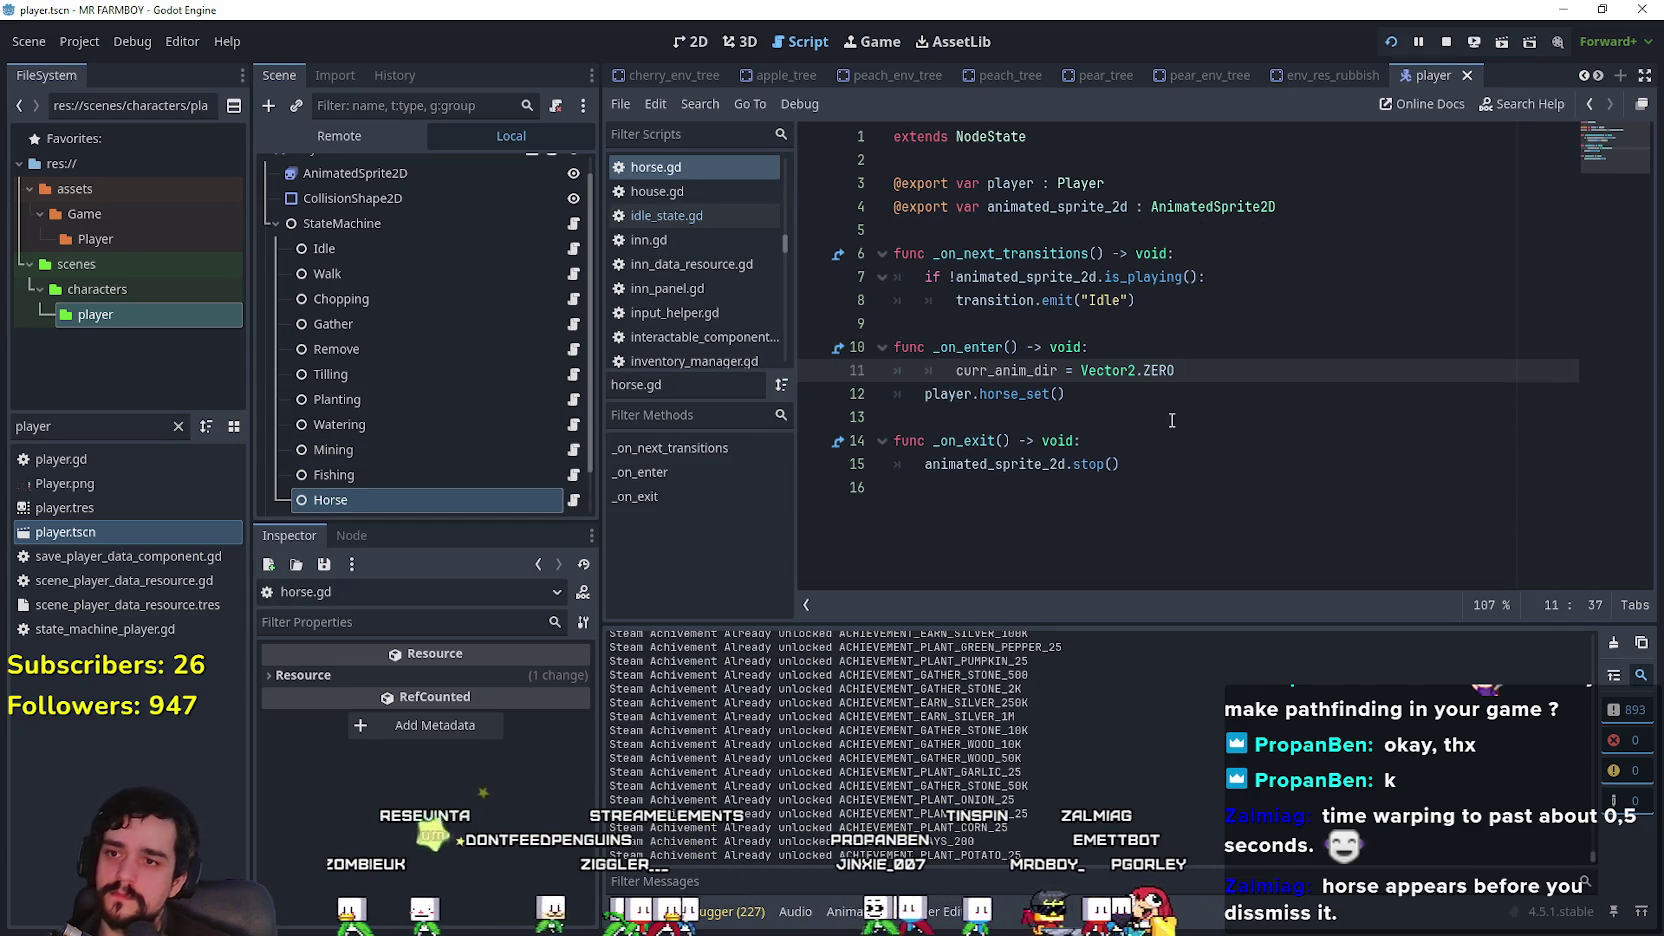
pyautogui.click(957, 370)
pyautogui.press('BackSpace')
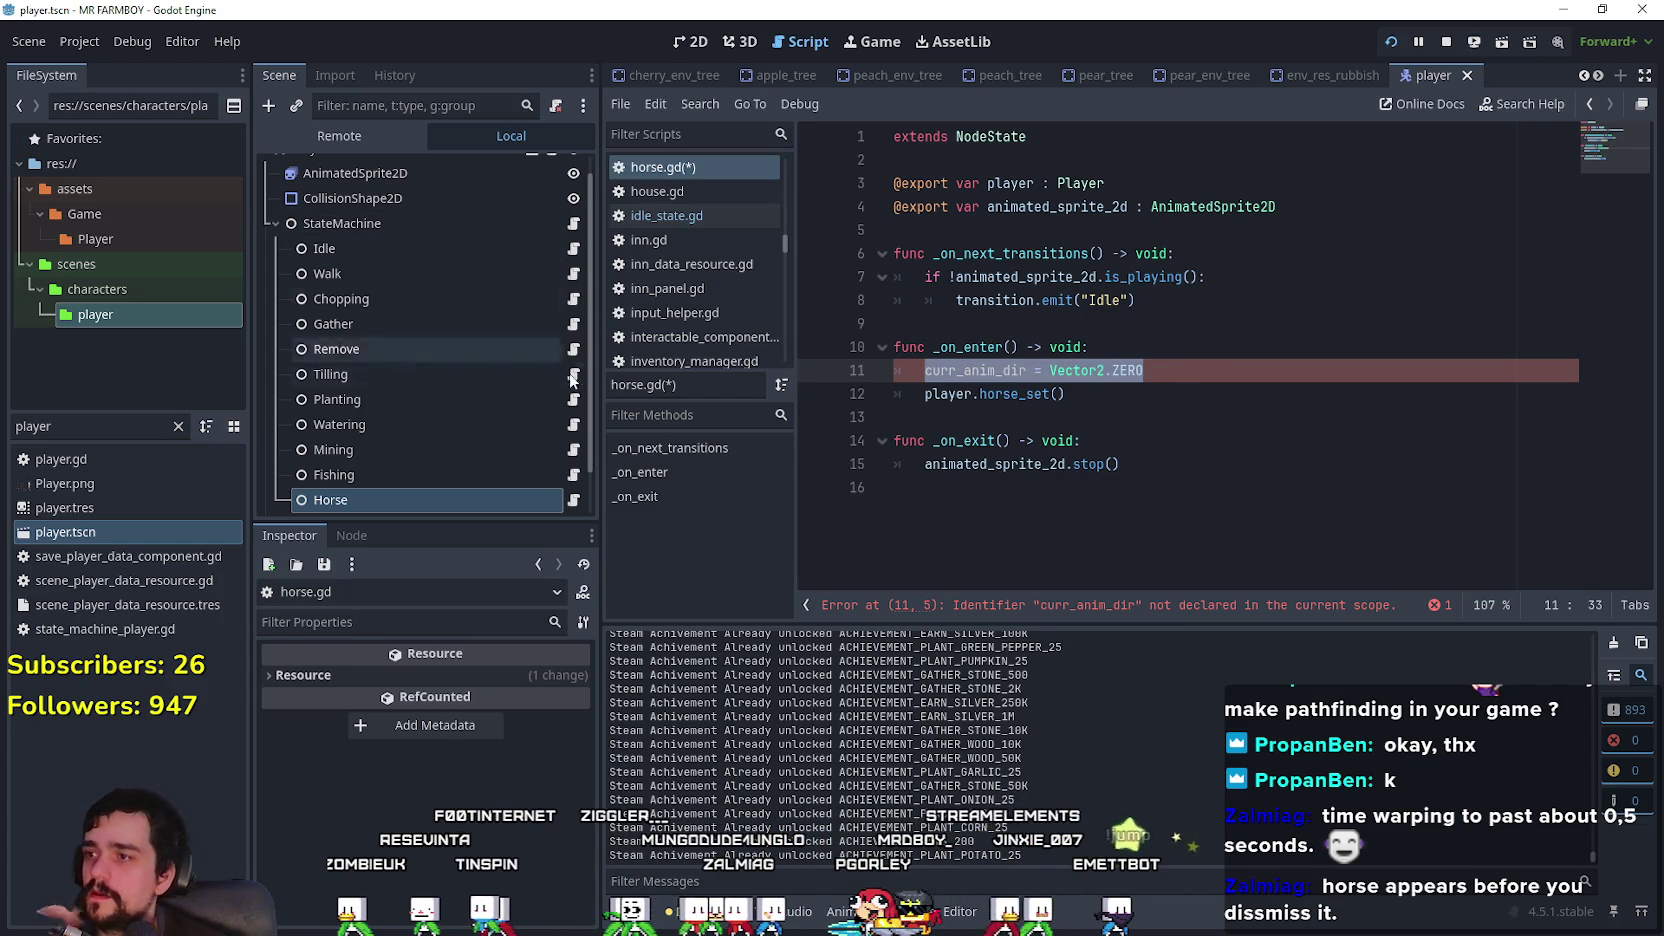
pyautogui.click(573, 298)
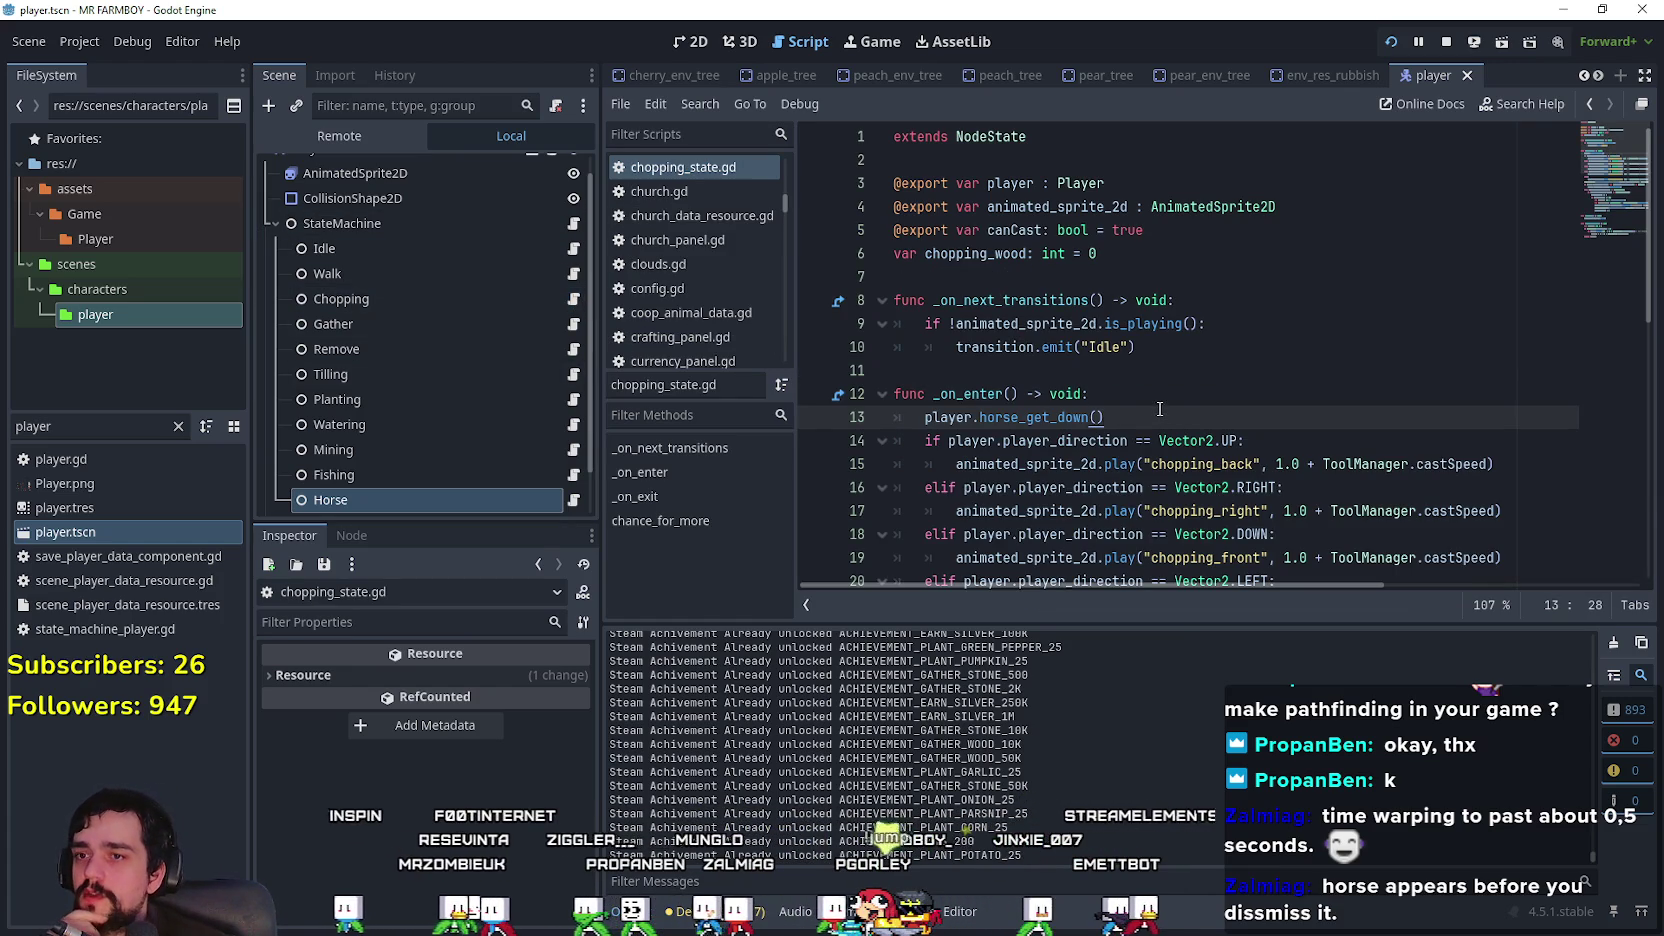
# Step: Scroll through chopping_state.gd to review its code
pyautogui.scroll(-9, 1154, 377)
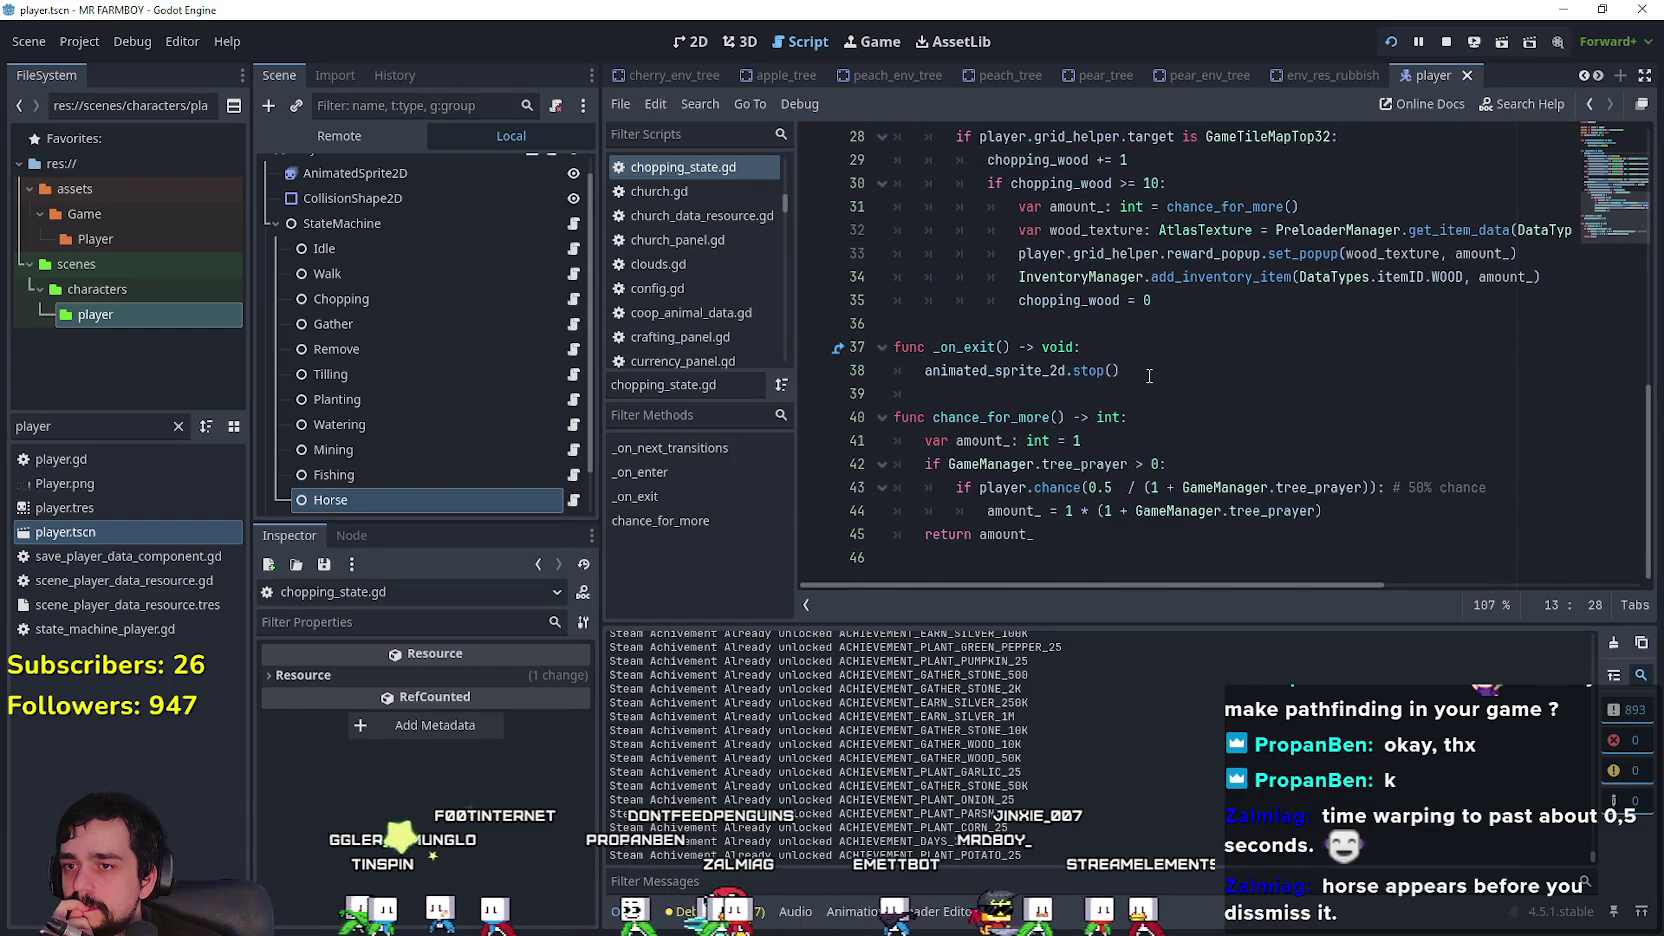
pyautogui.scroll(7, 1149, 376)
pyautogui.scroll(2, 1141, 377)
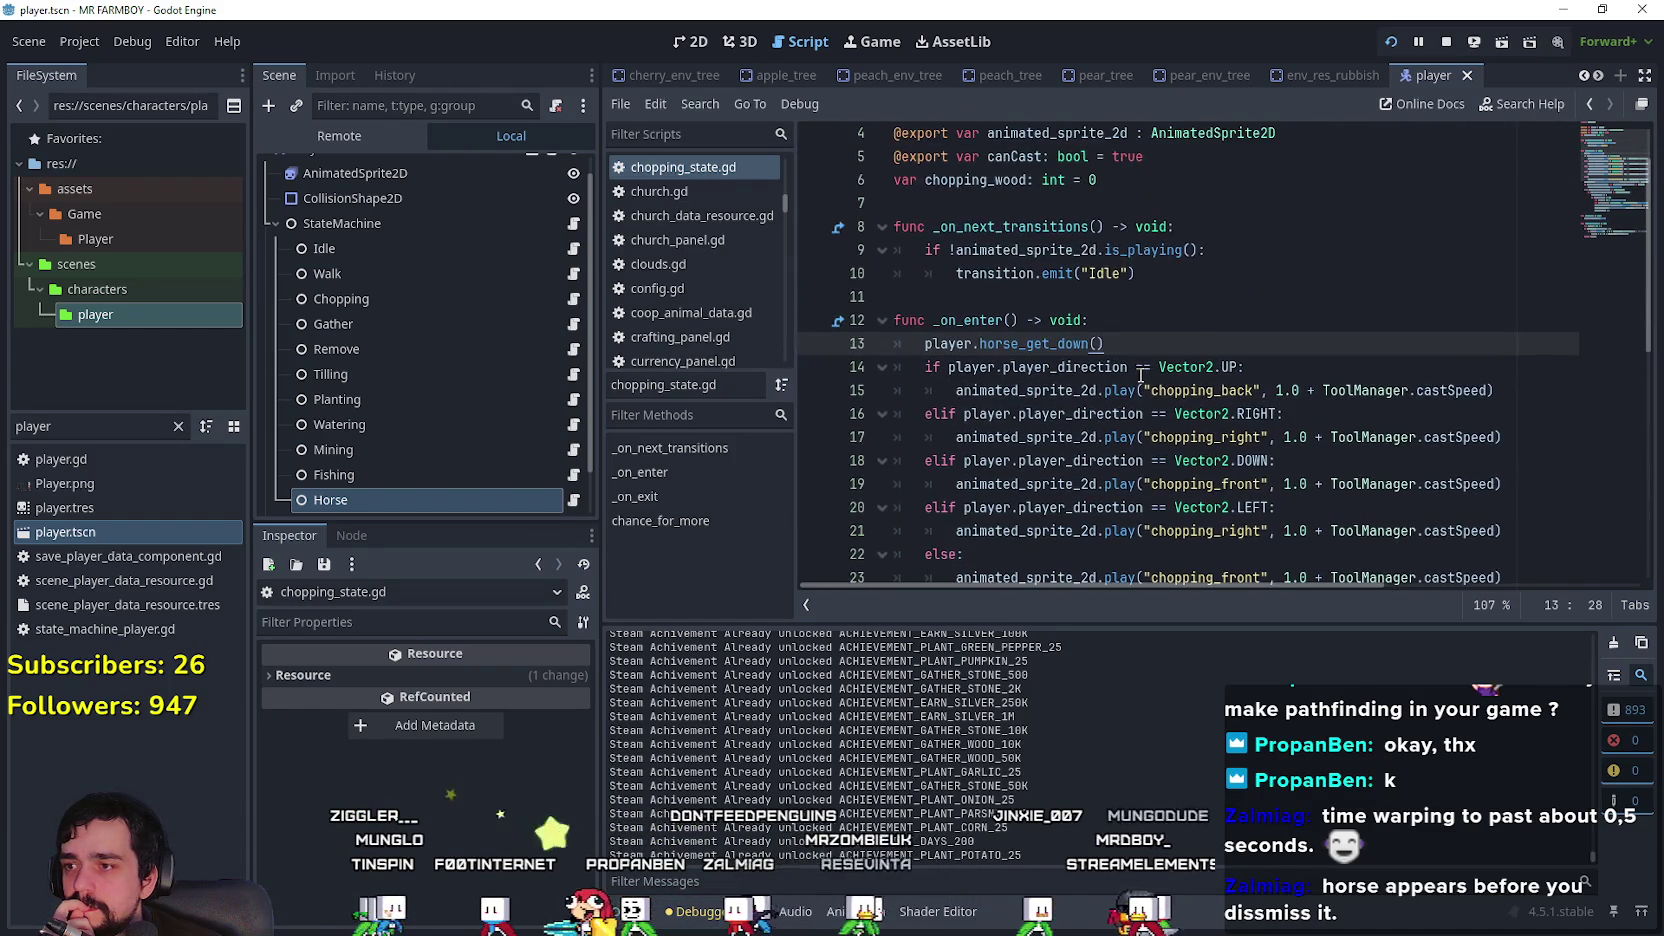
pyautogui.click(1138, 369)
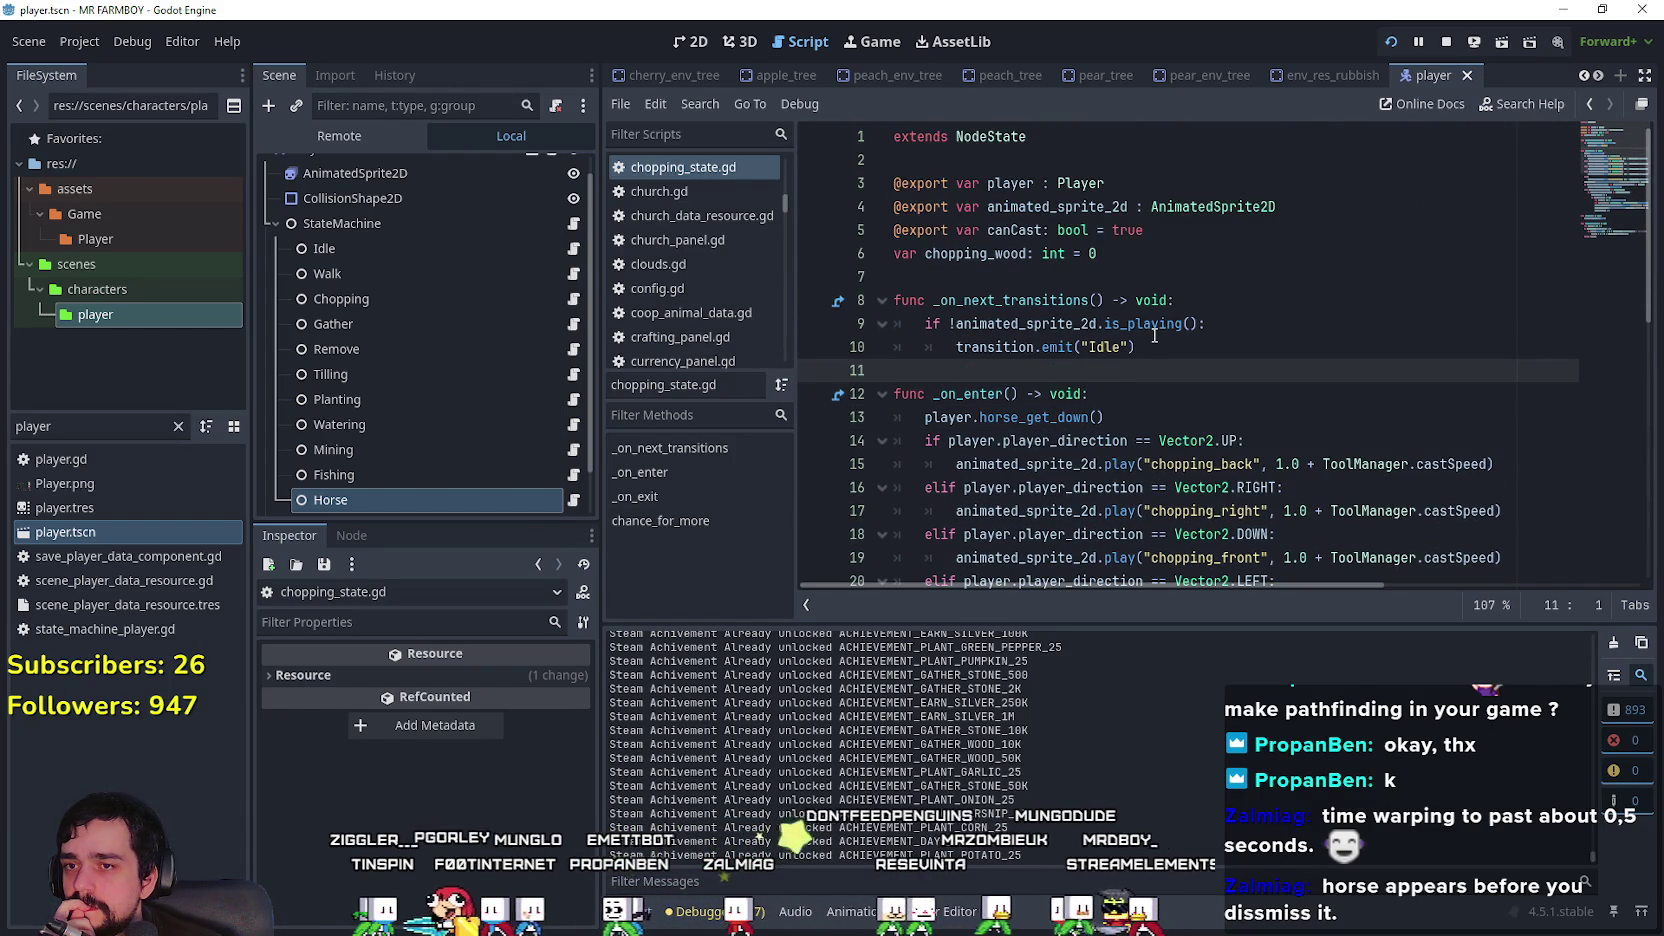
pyautogui.moveTo(1154, 336)
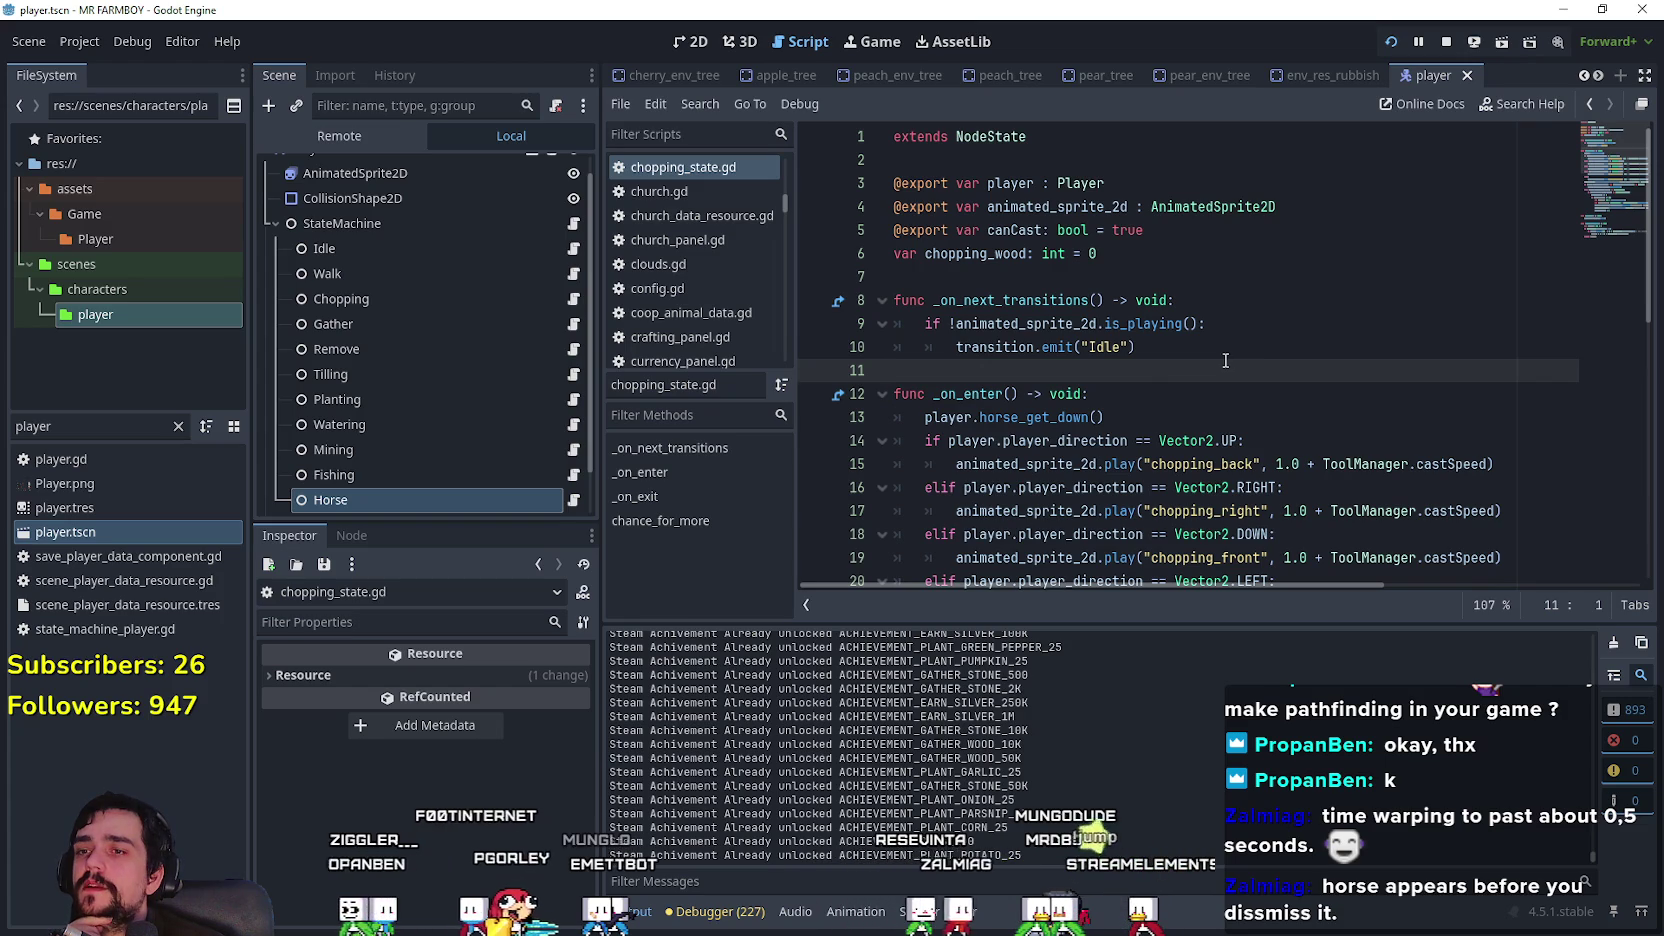
# Step: Review idle_state.gd and walk_state.gd, then reopen horse.gd at the undeclared curr_anim_dir line
pyautogui.click(570, 250)
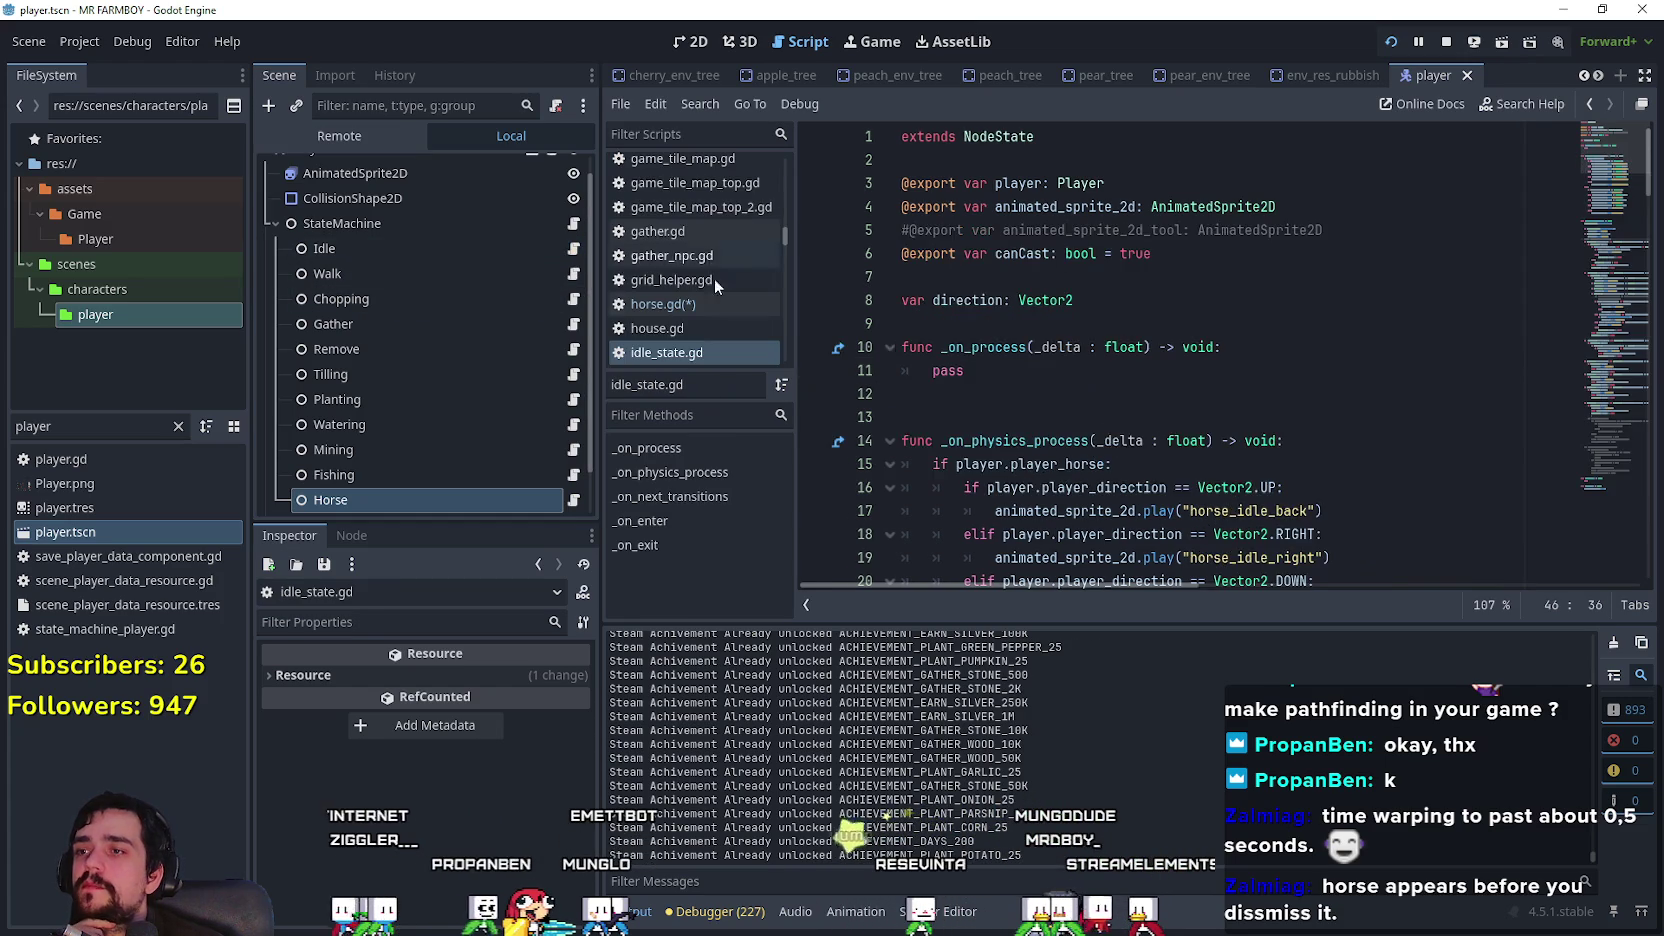
pyautogui.moveTo(1594, 278)
pyautogui.mouseDown()
pyautogui.moveTo(1568, 342)
pyautogui.moveTo(1608, 516)
pyautogui.mouseUp()
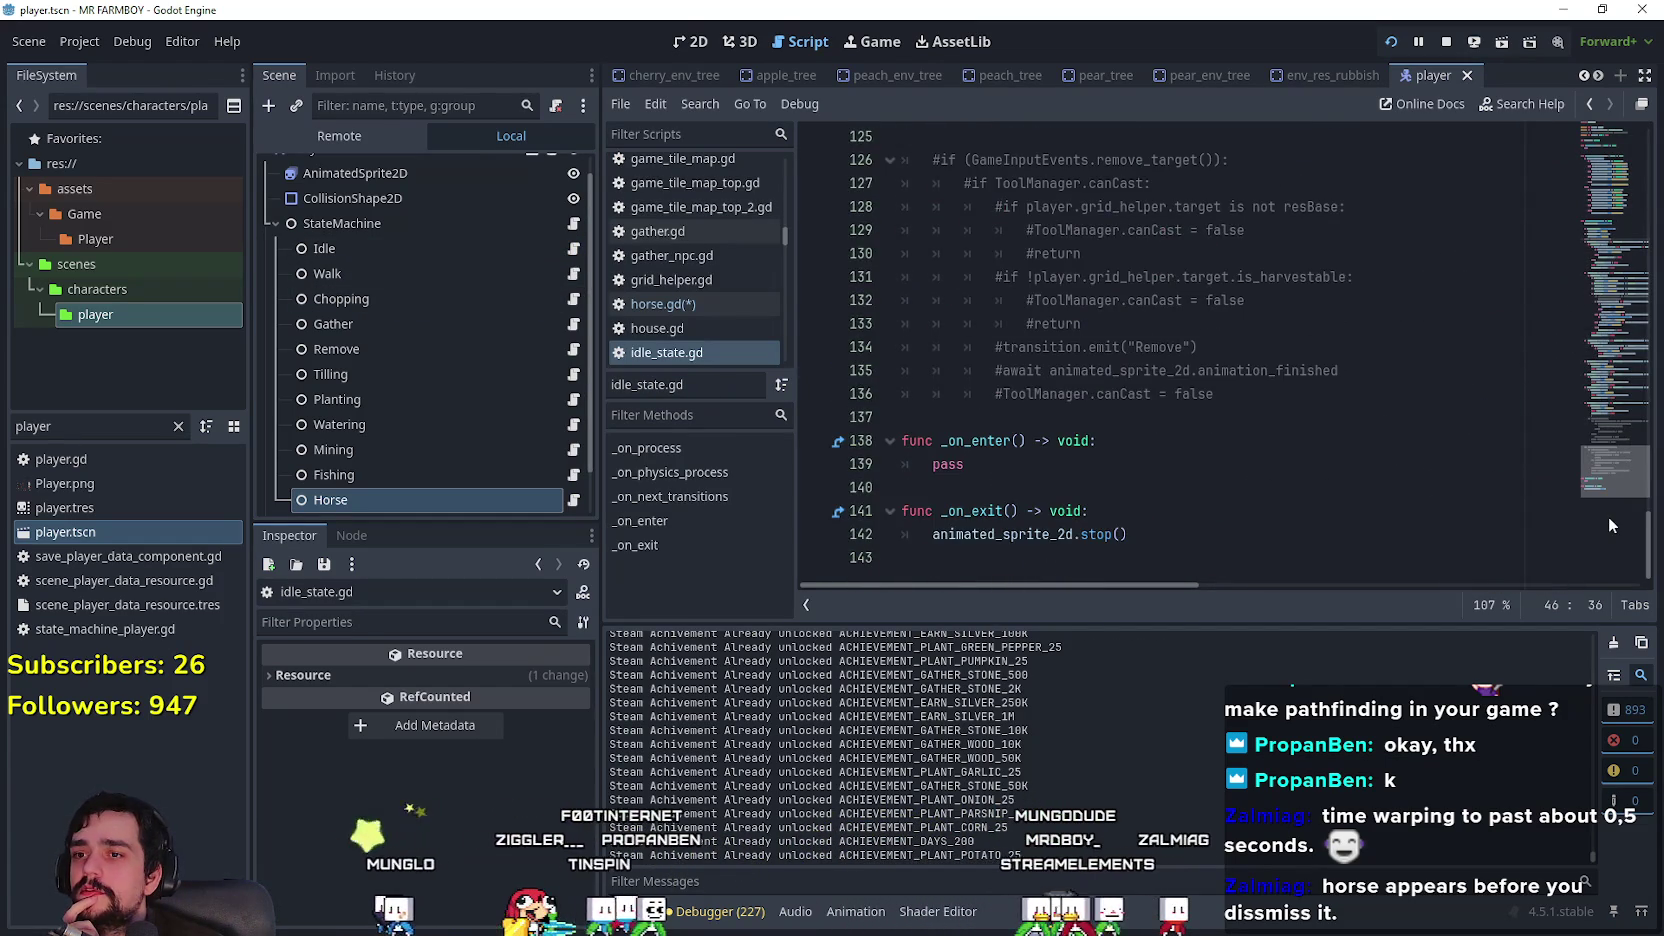
pyautogui.click(573, 273)
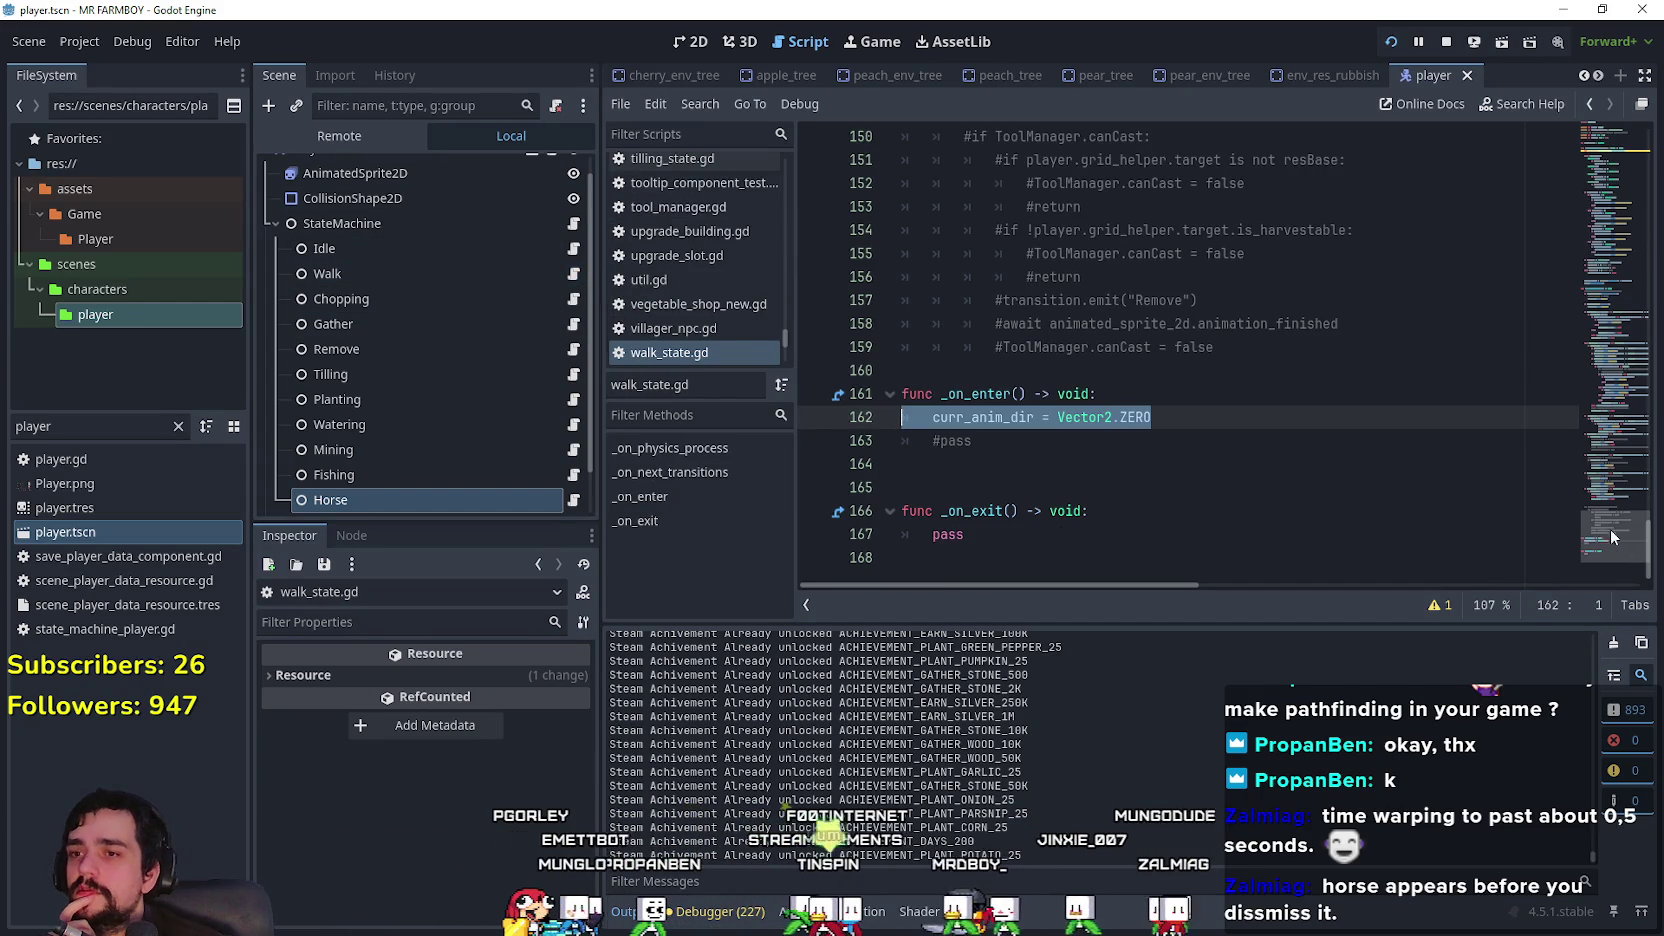
pyautogui.moveTo(1620, 528); pyautogui.dragTo(1566, 290)
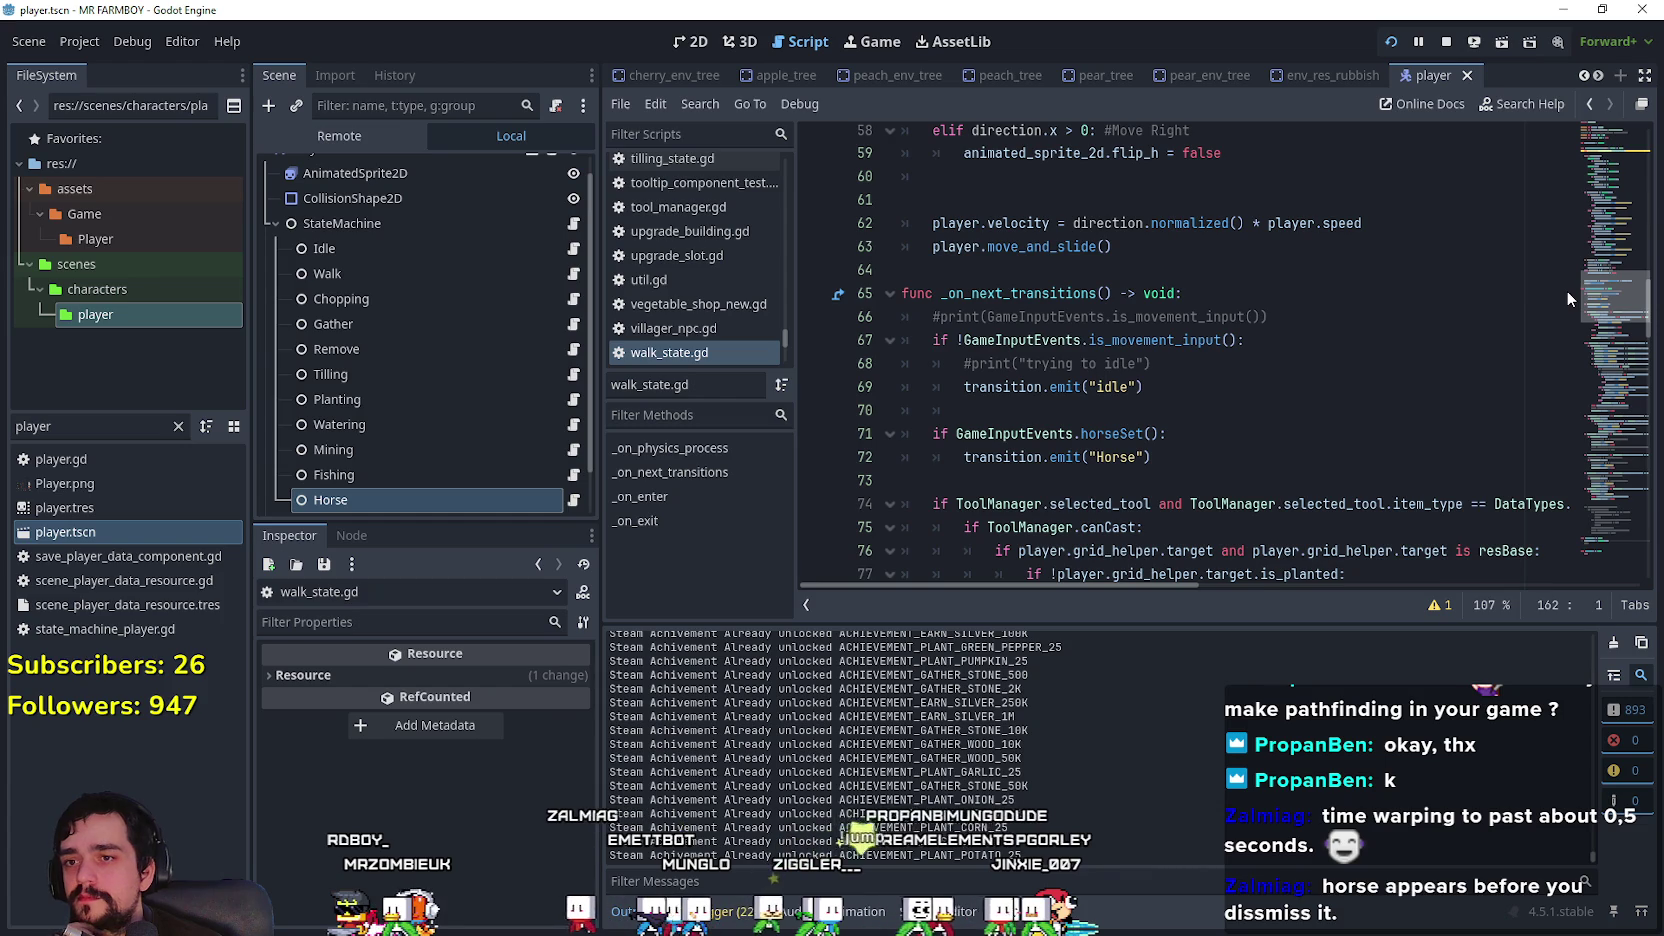
pyautogui.moveTo(1566, 290); pyautogui.dragTo(1565, 276)
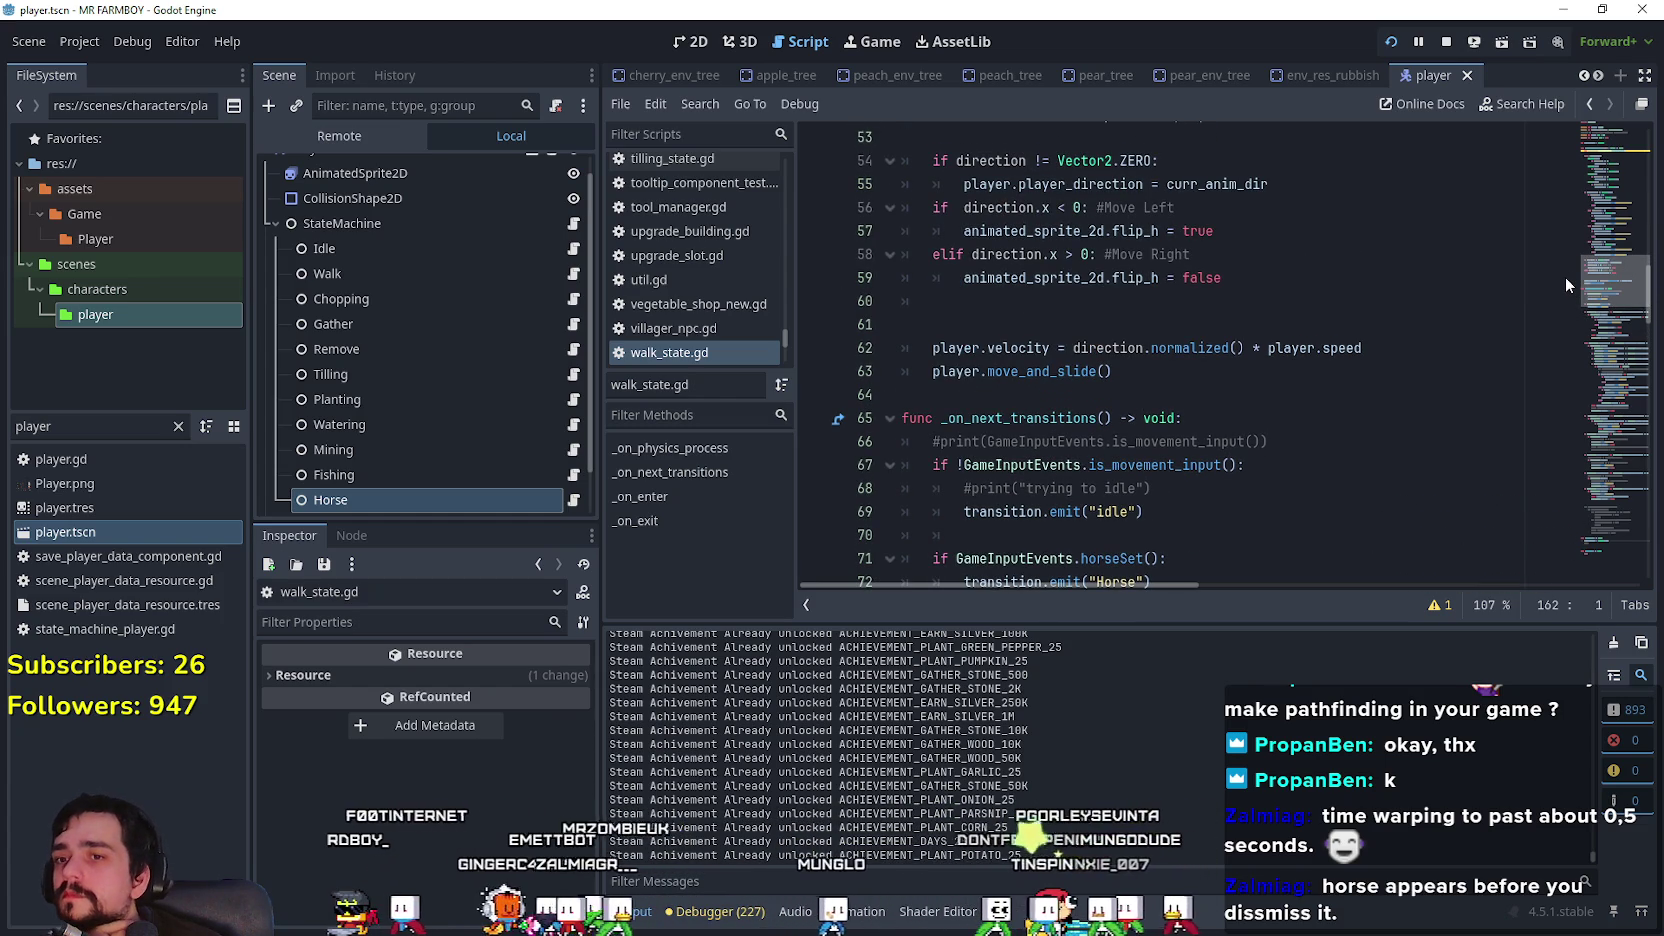
pyautogui.moveTo(1565, 276); pyautogui.dragTo(1570, 146)
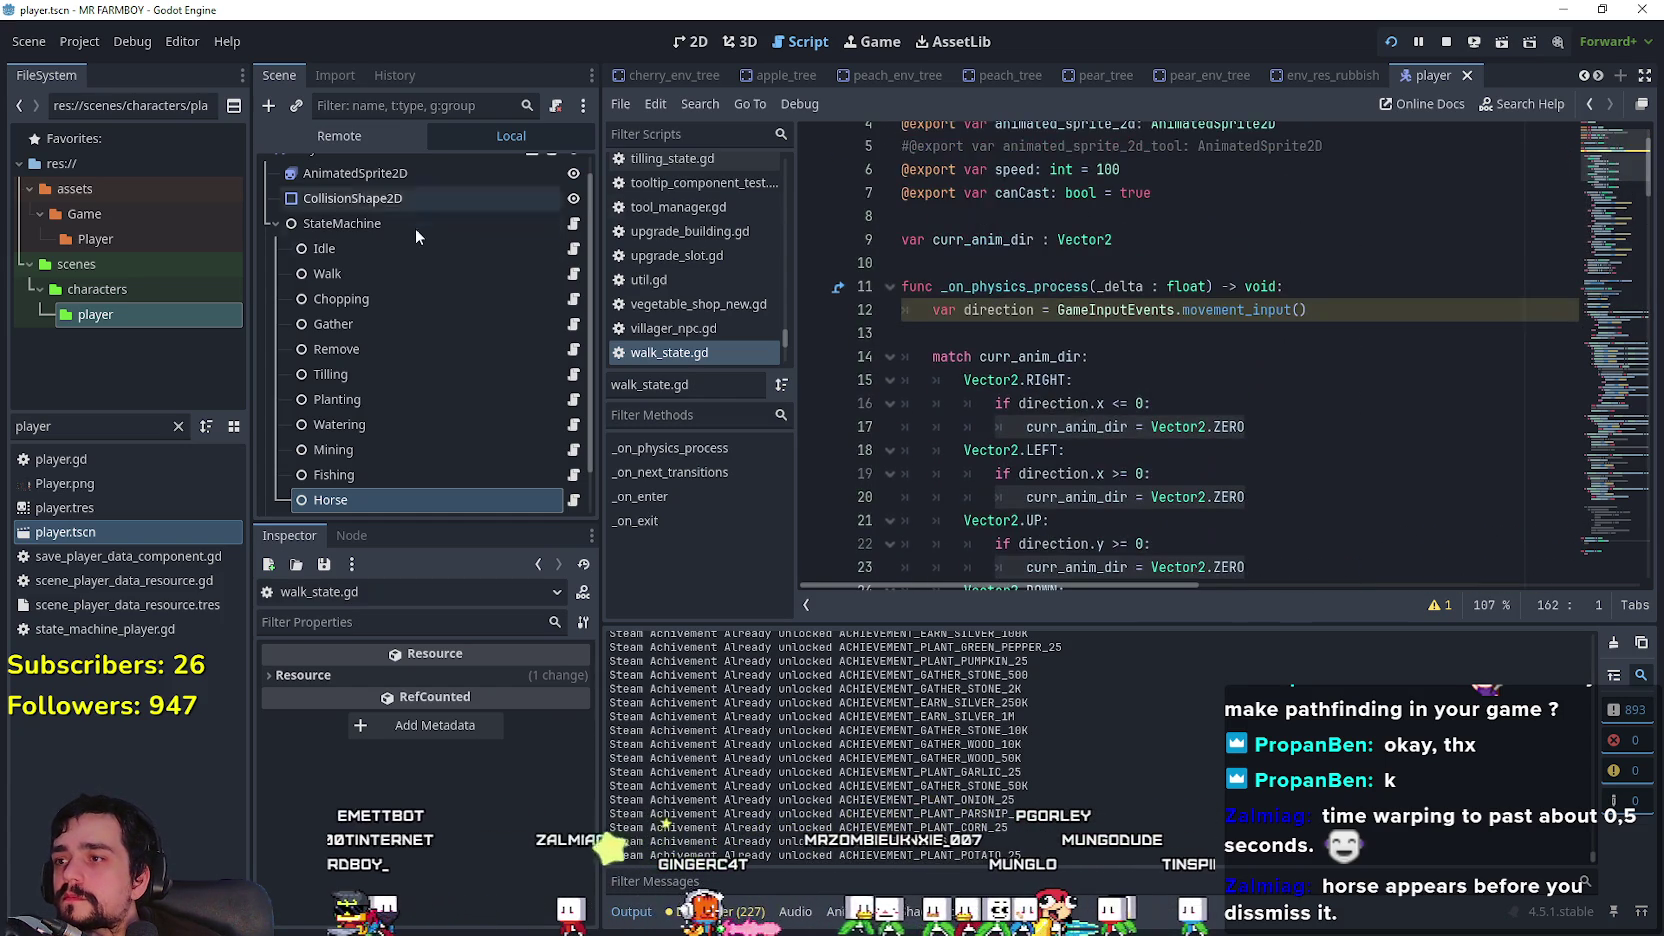
pyautogui.click(574, 249)
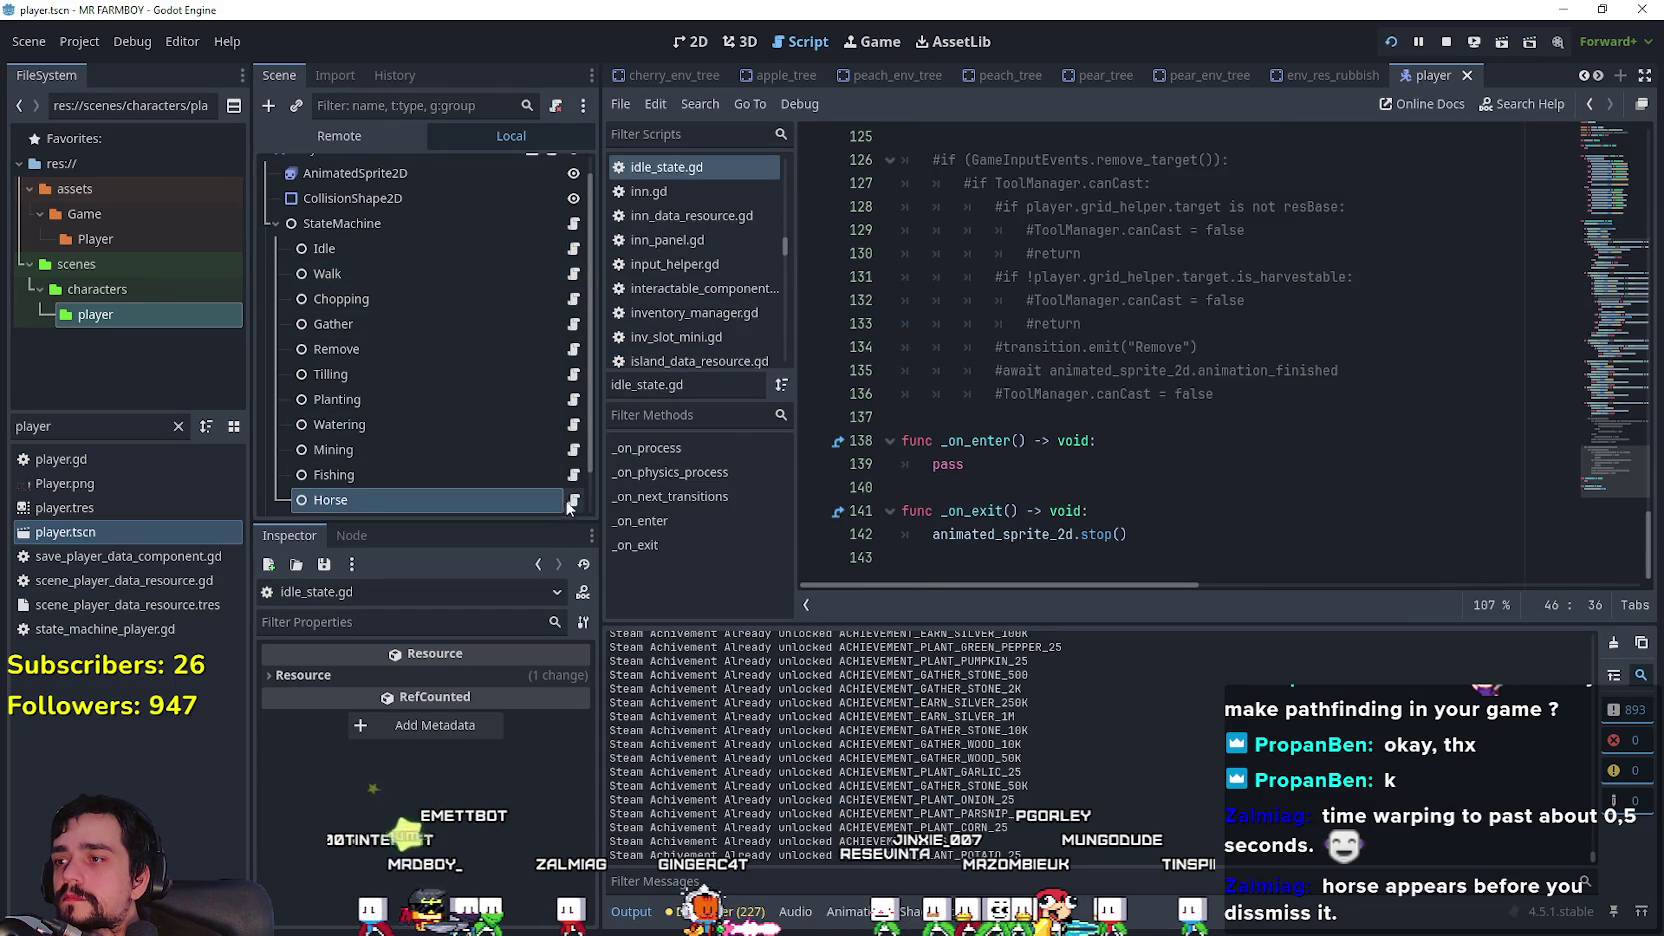
pyautogui.click(579, 506)
pyautogui.click(842, 373)
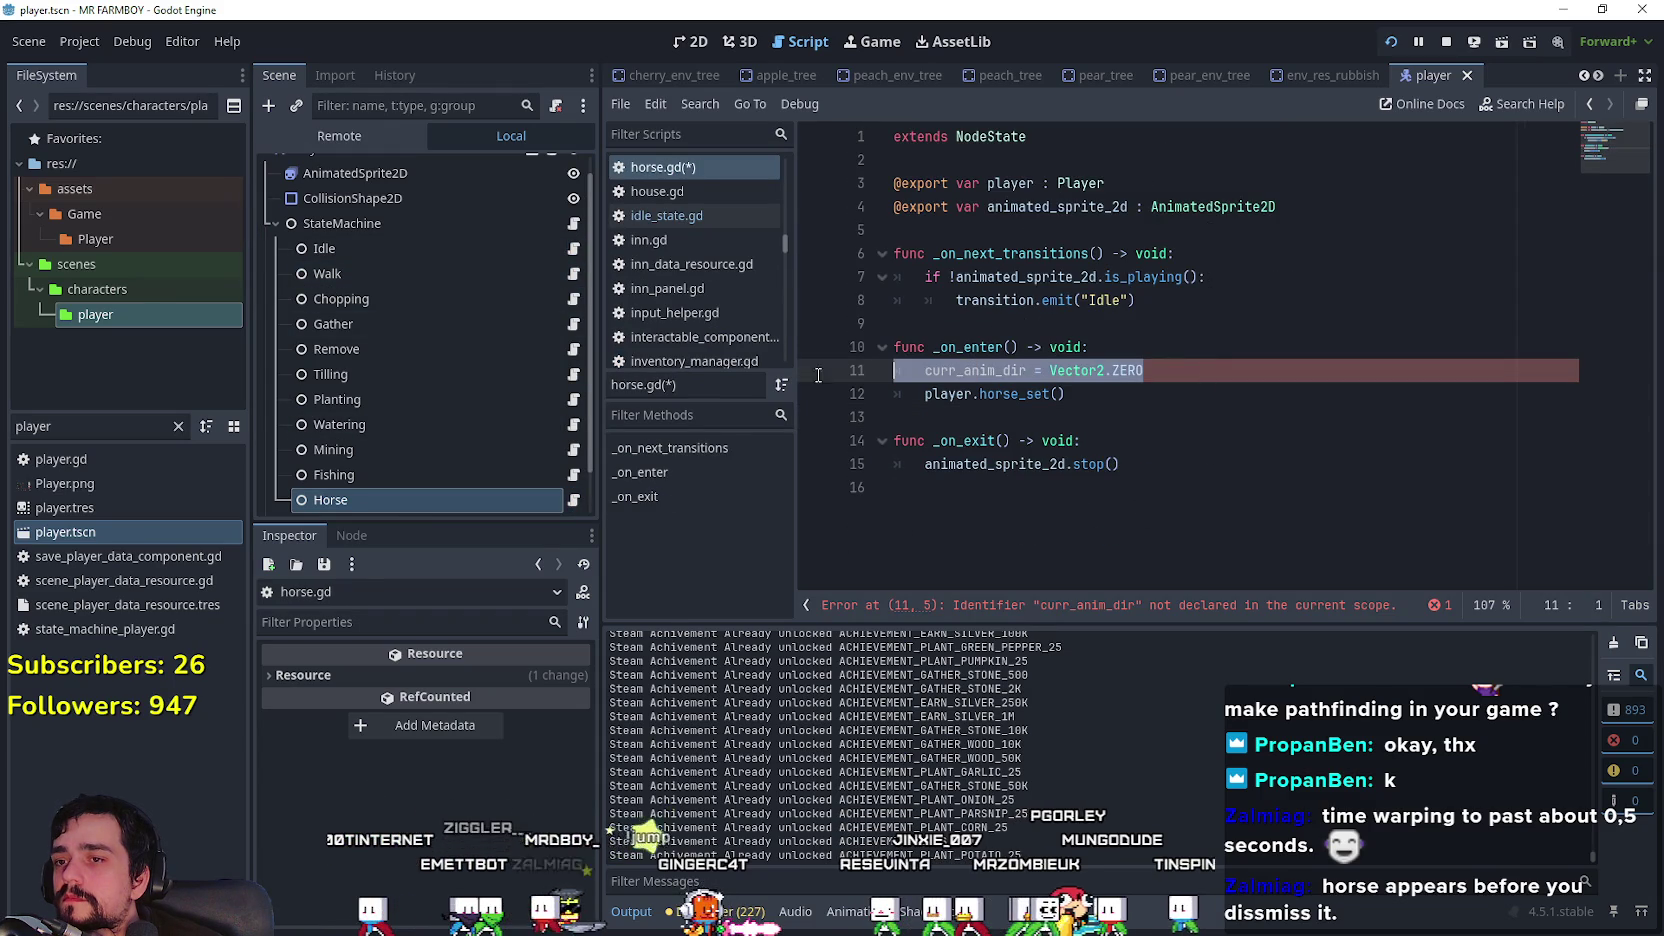
# Step: Replace the undeclared reset with animated_sprite_2d.stop() before player.horse_set() in _on_enter, save, and test-run
pyautogui.press('BackSpace')
pyautogui.press('BackSpace')
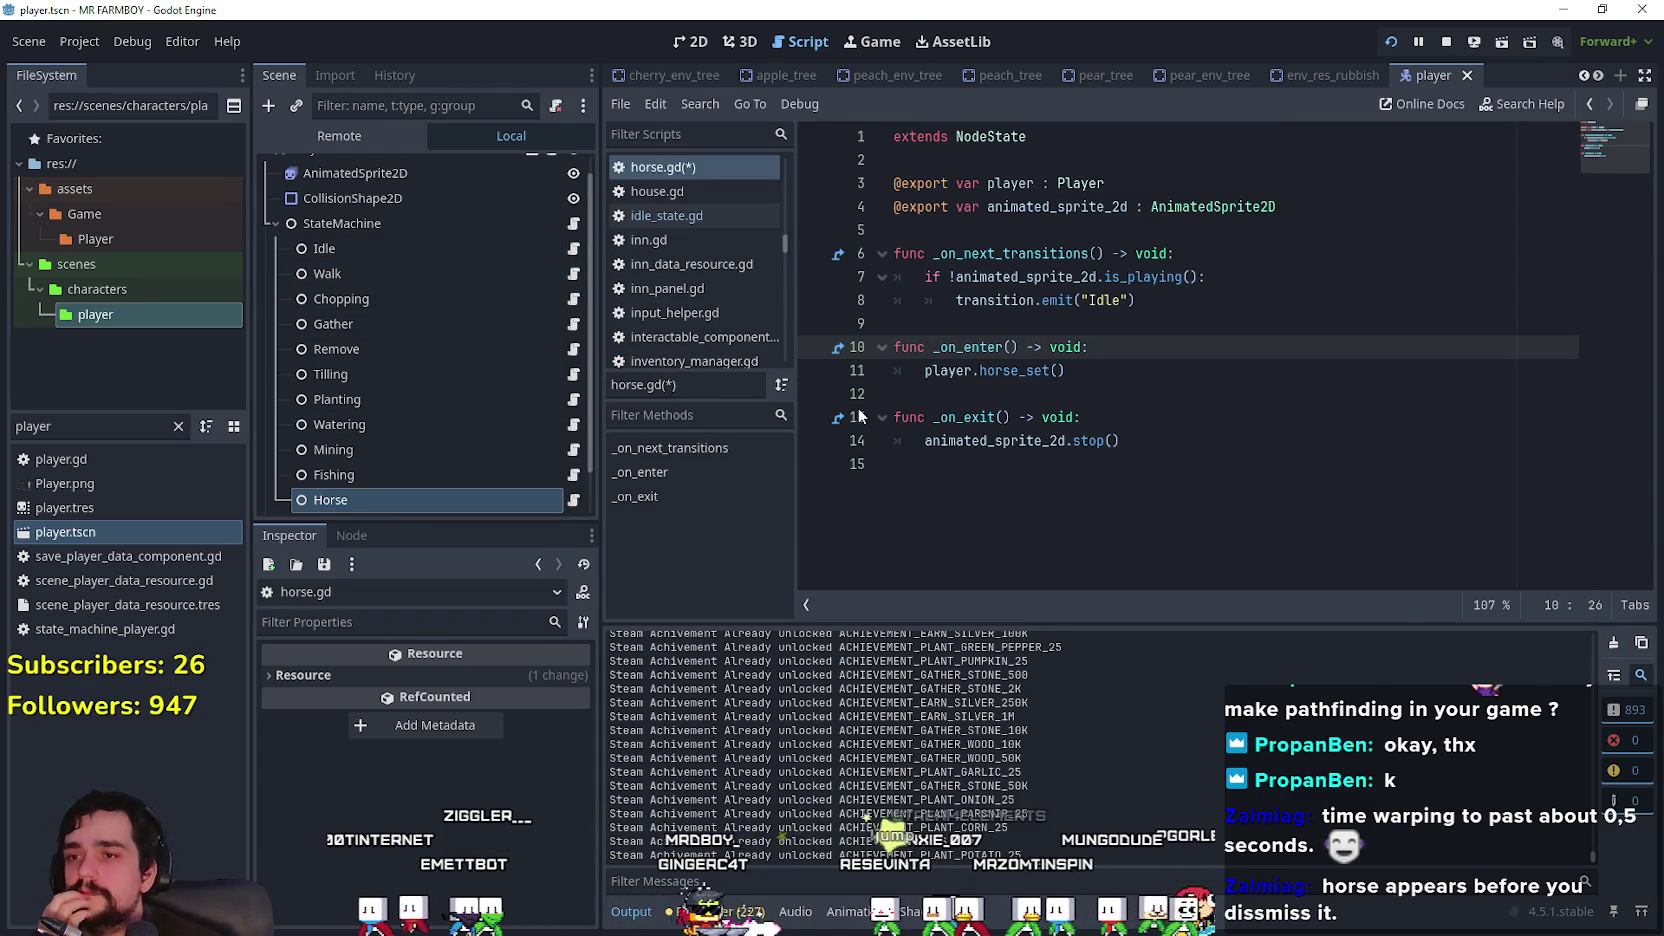
pyautogui.doubleClick(995, 372)
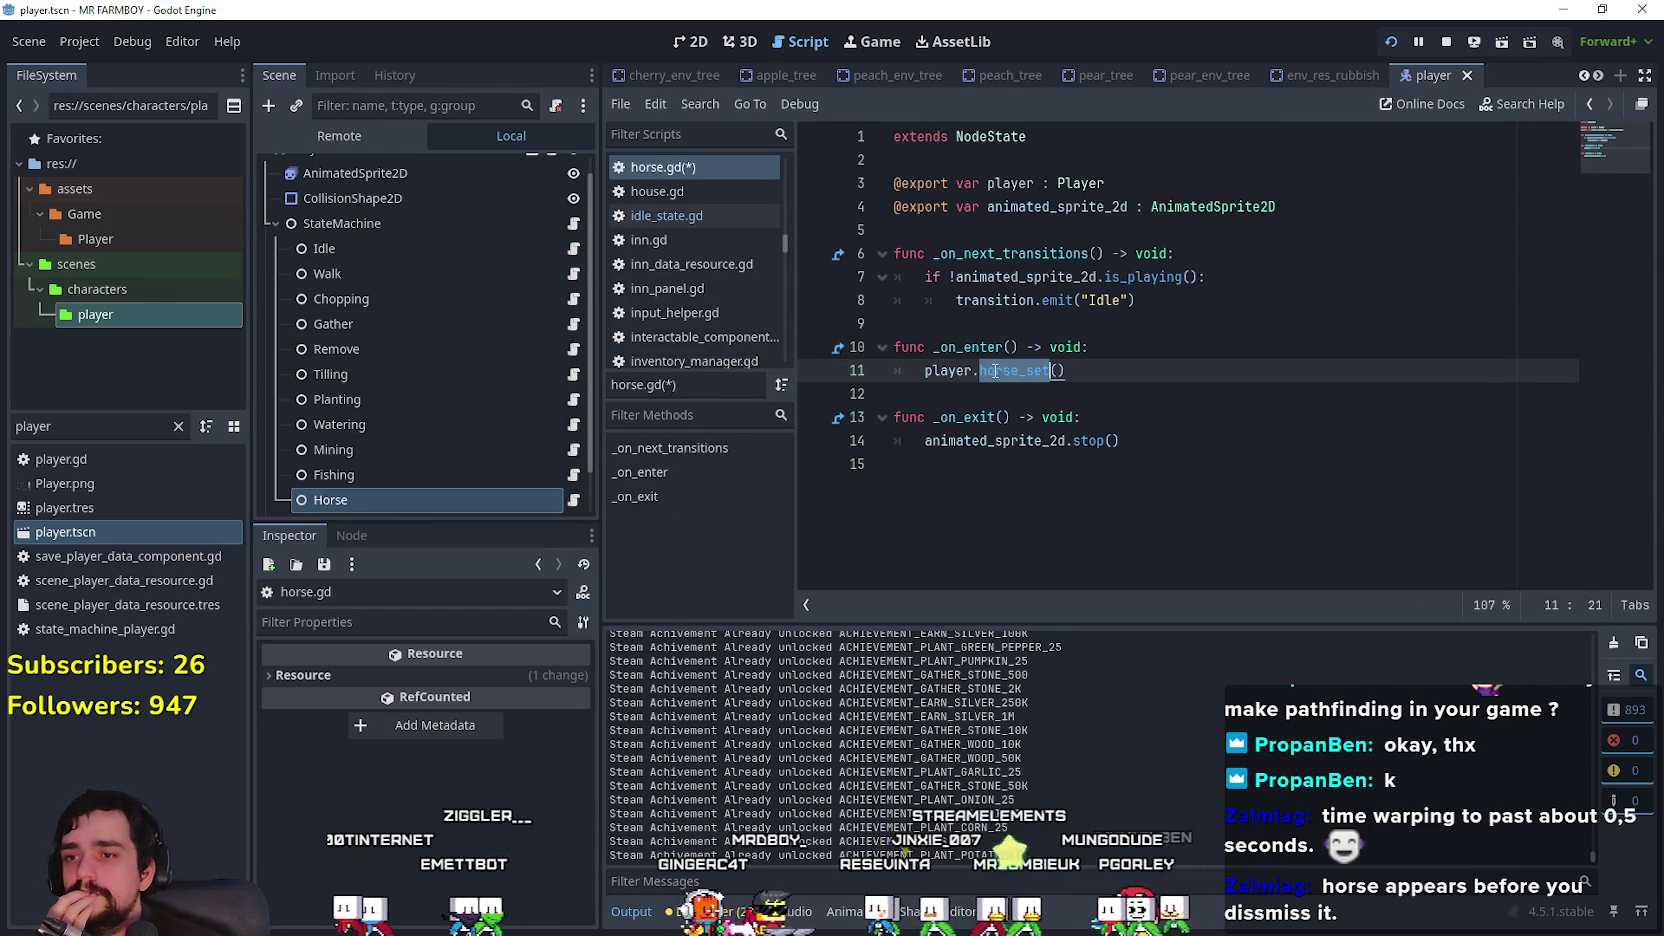
pyautogui.click(1168, 441)
pyautogui.moveTo(925, 441); pyautogui.dragTo(1169, 447)
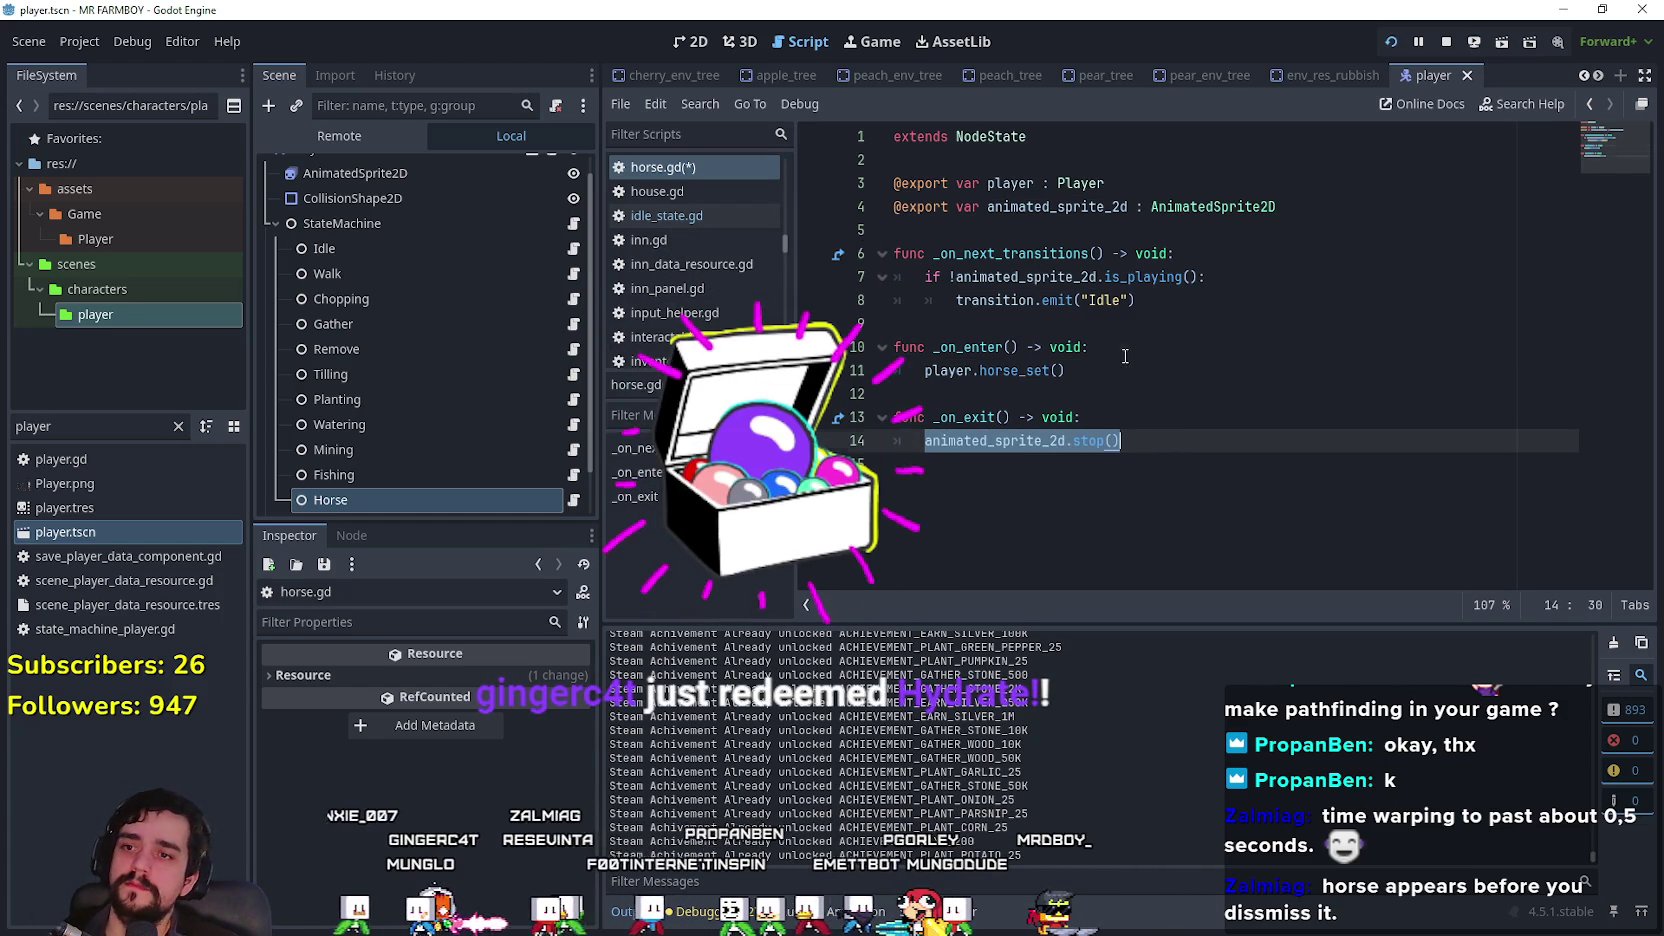
pyautogui.click(1136, 357)
pyautogui.press('Return')
pyautogui.click(1135, 425)
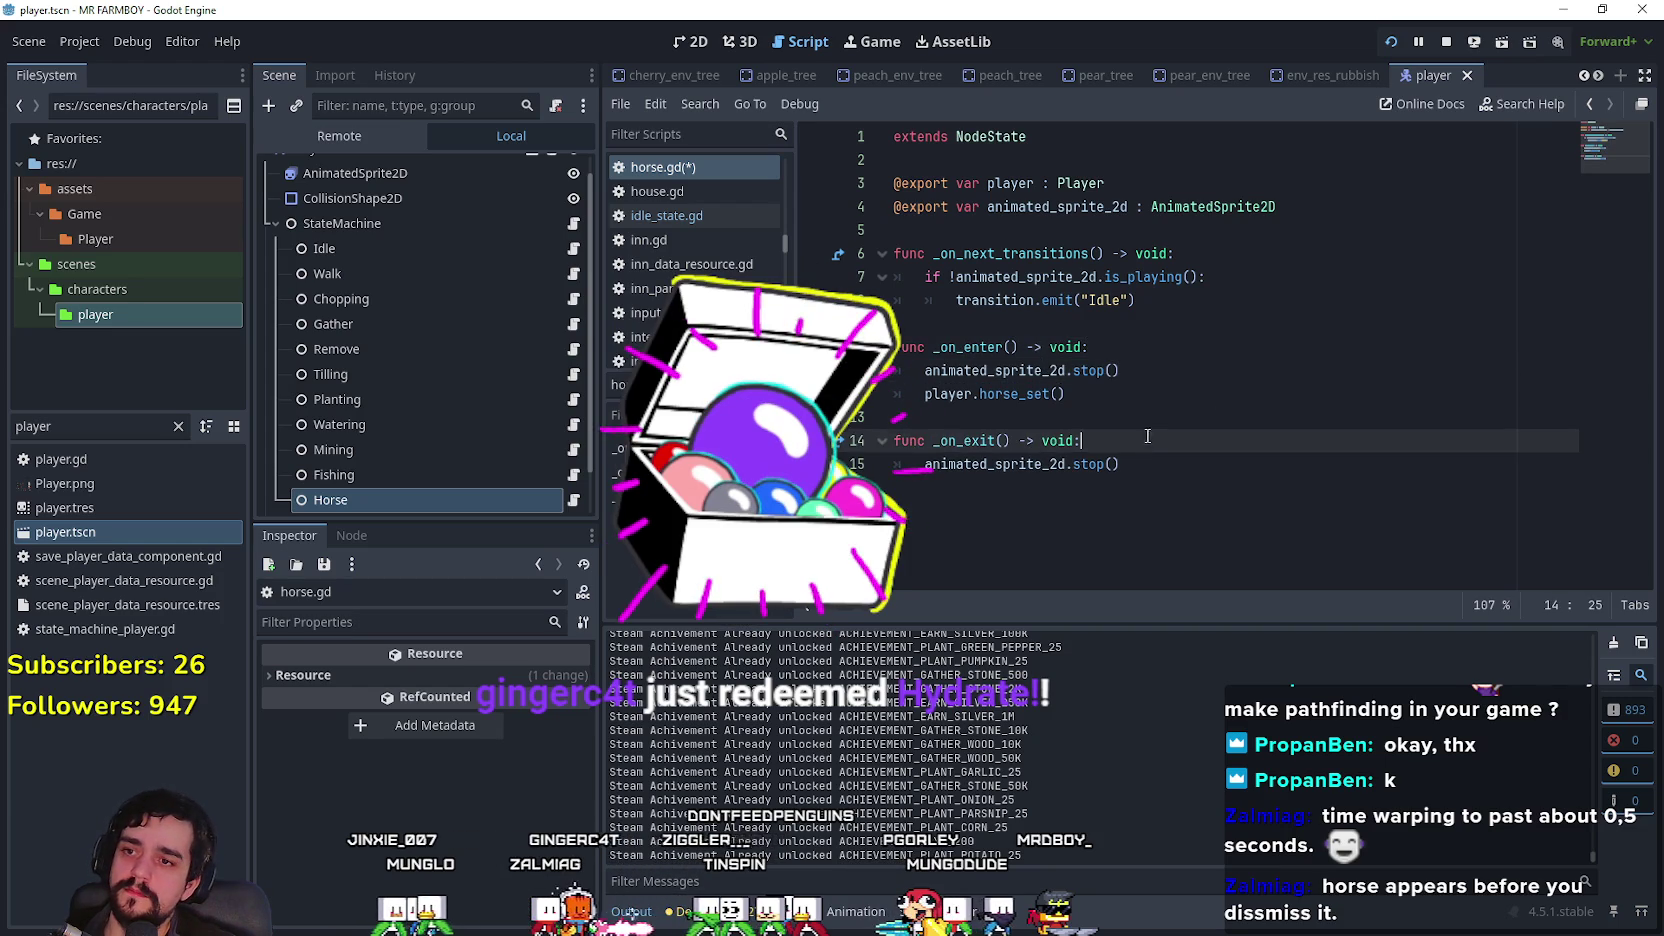
pyautogui.hotkey('ctrl', 's')
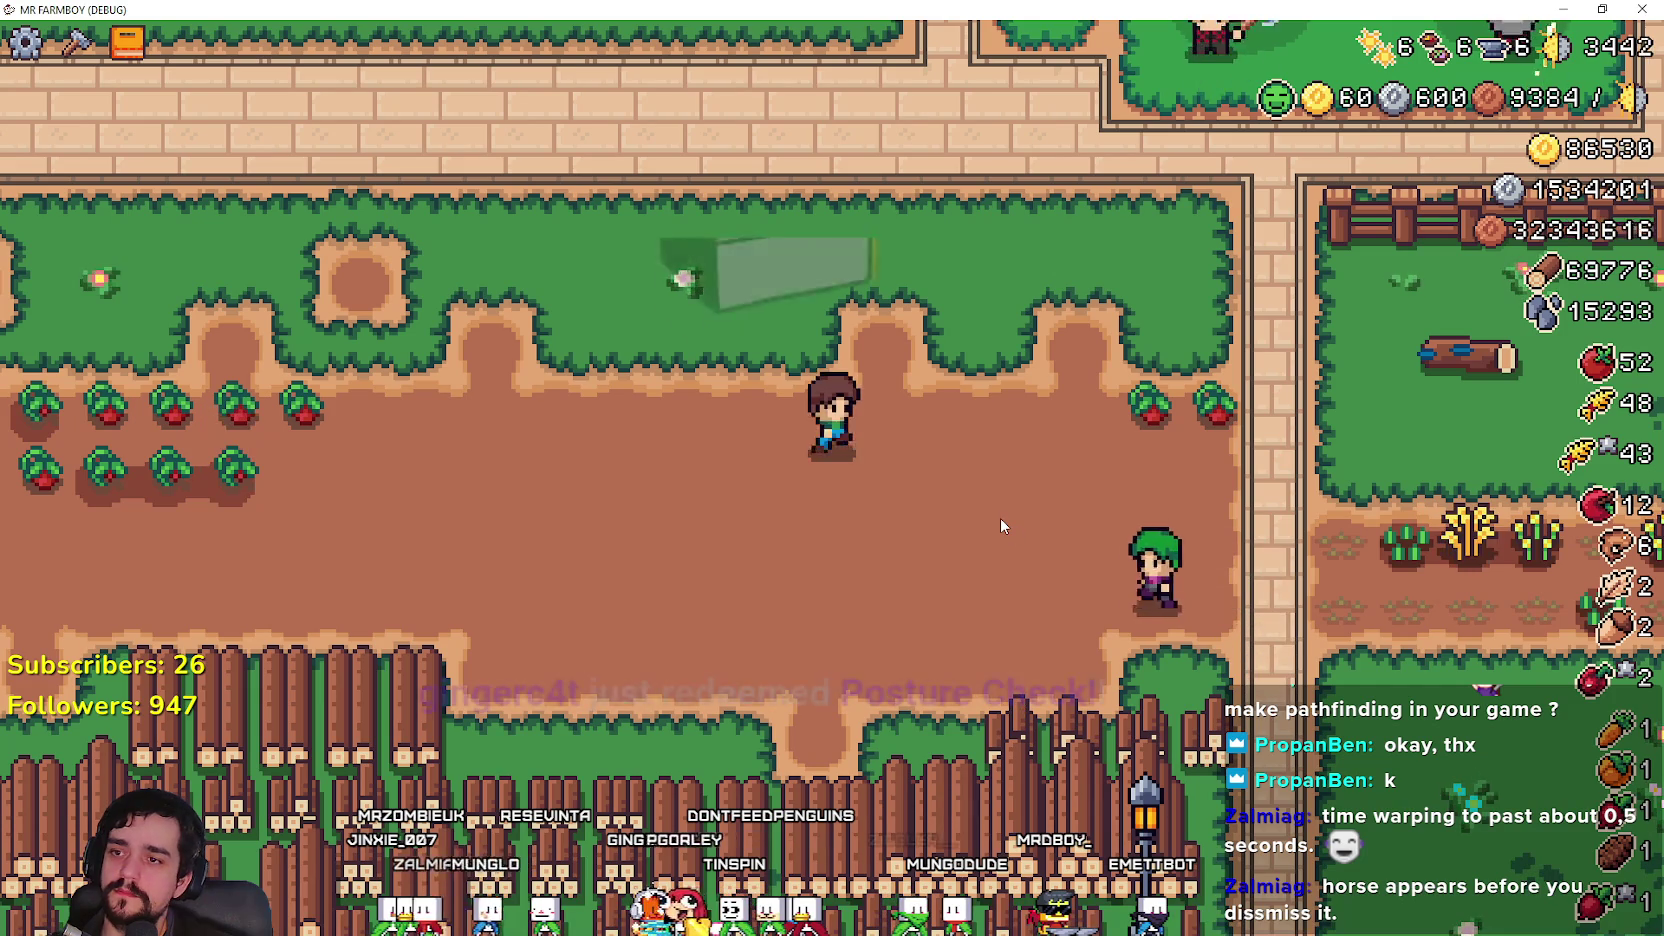
pyautogui.press('F8')
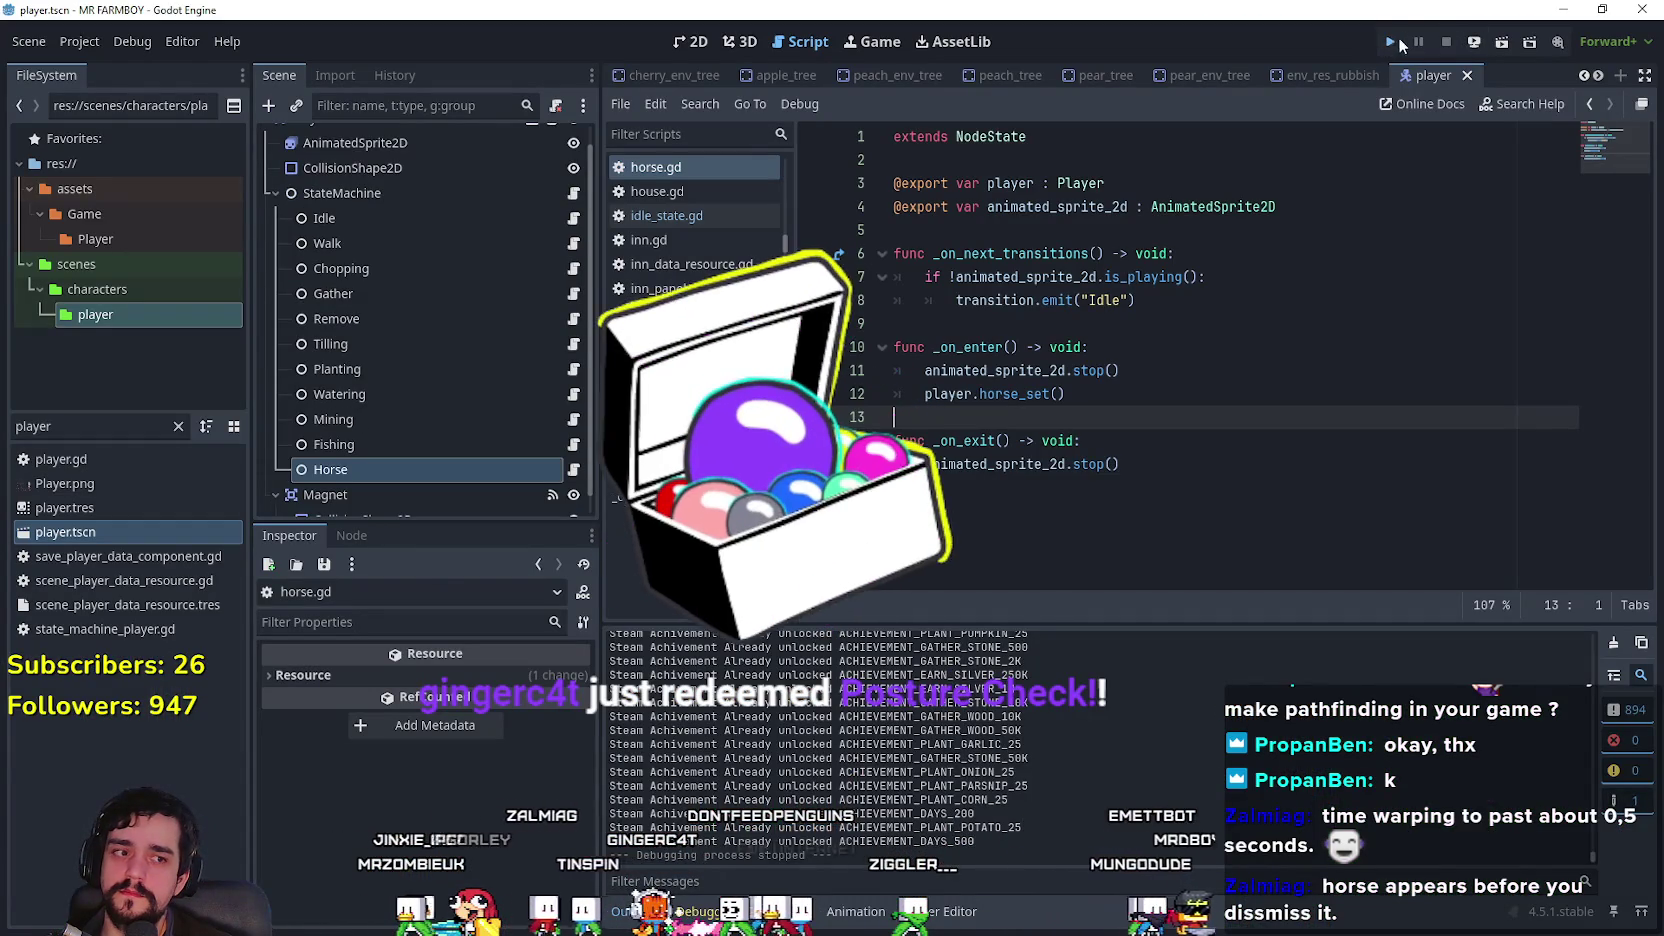
# Step: Run MR FARMBOY in debug mode and load the Save 10 game from the save list
pyautogui.click(1392, 41)
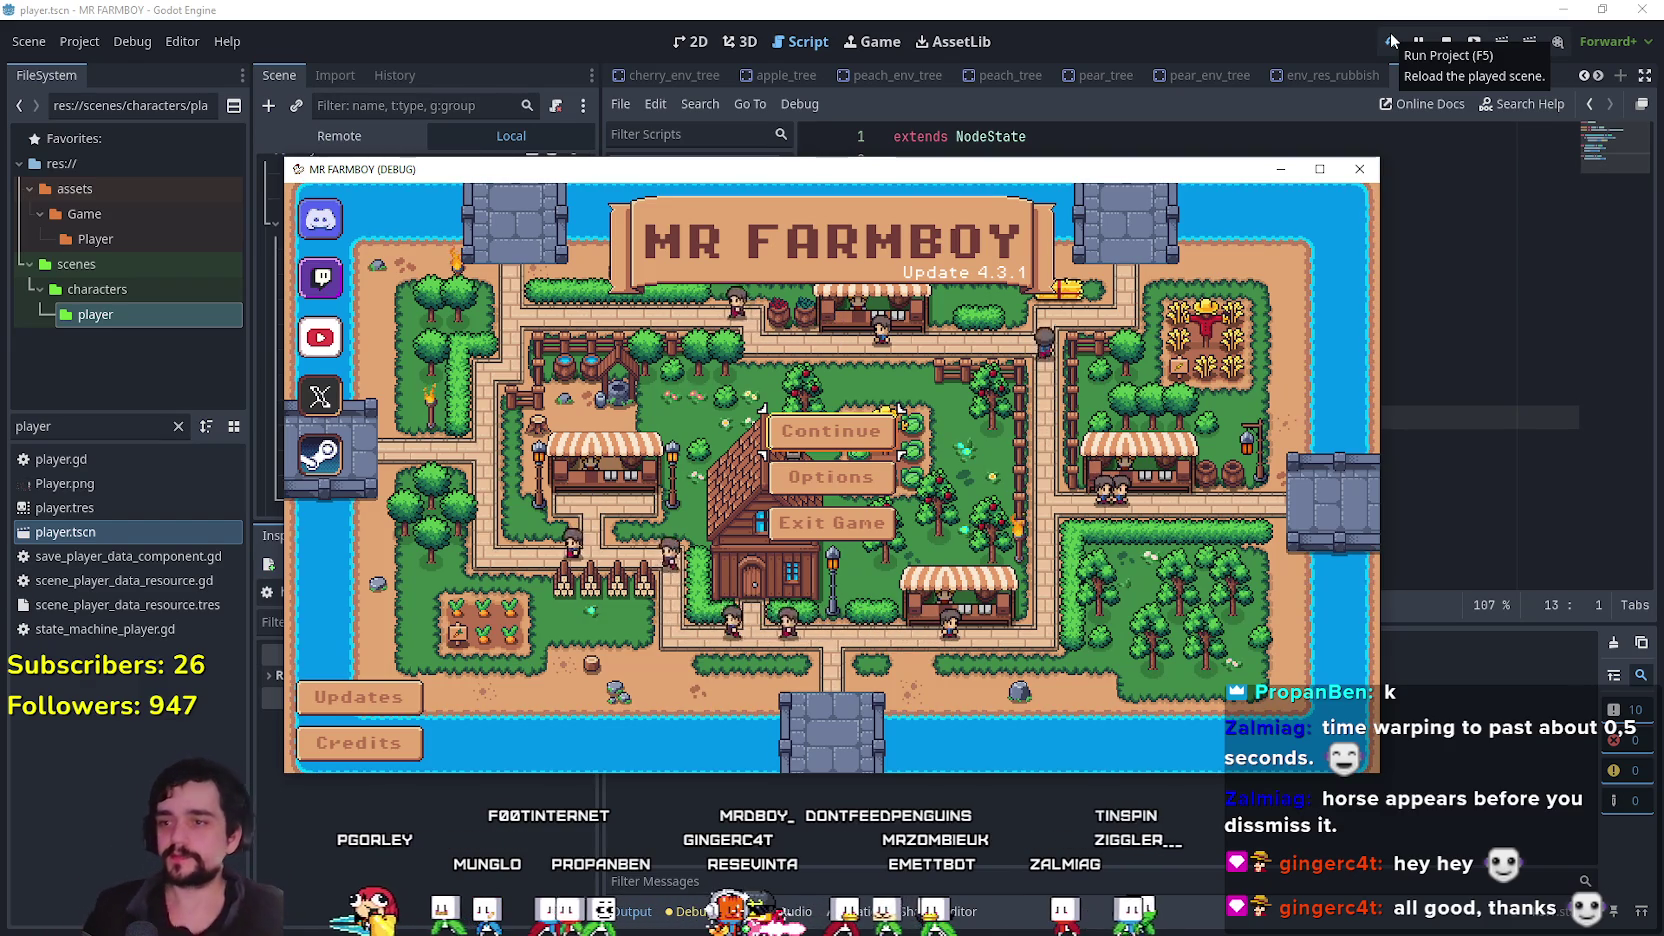
pyautogui.click(1392, 40)
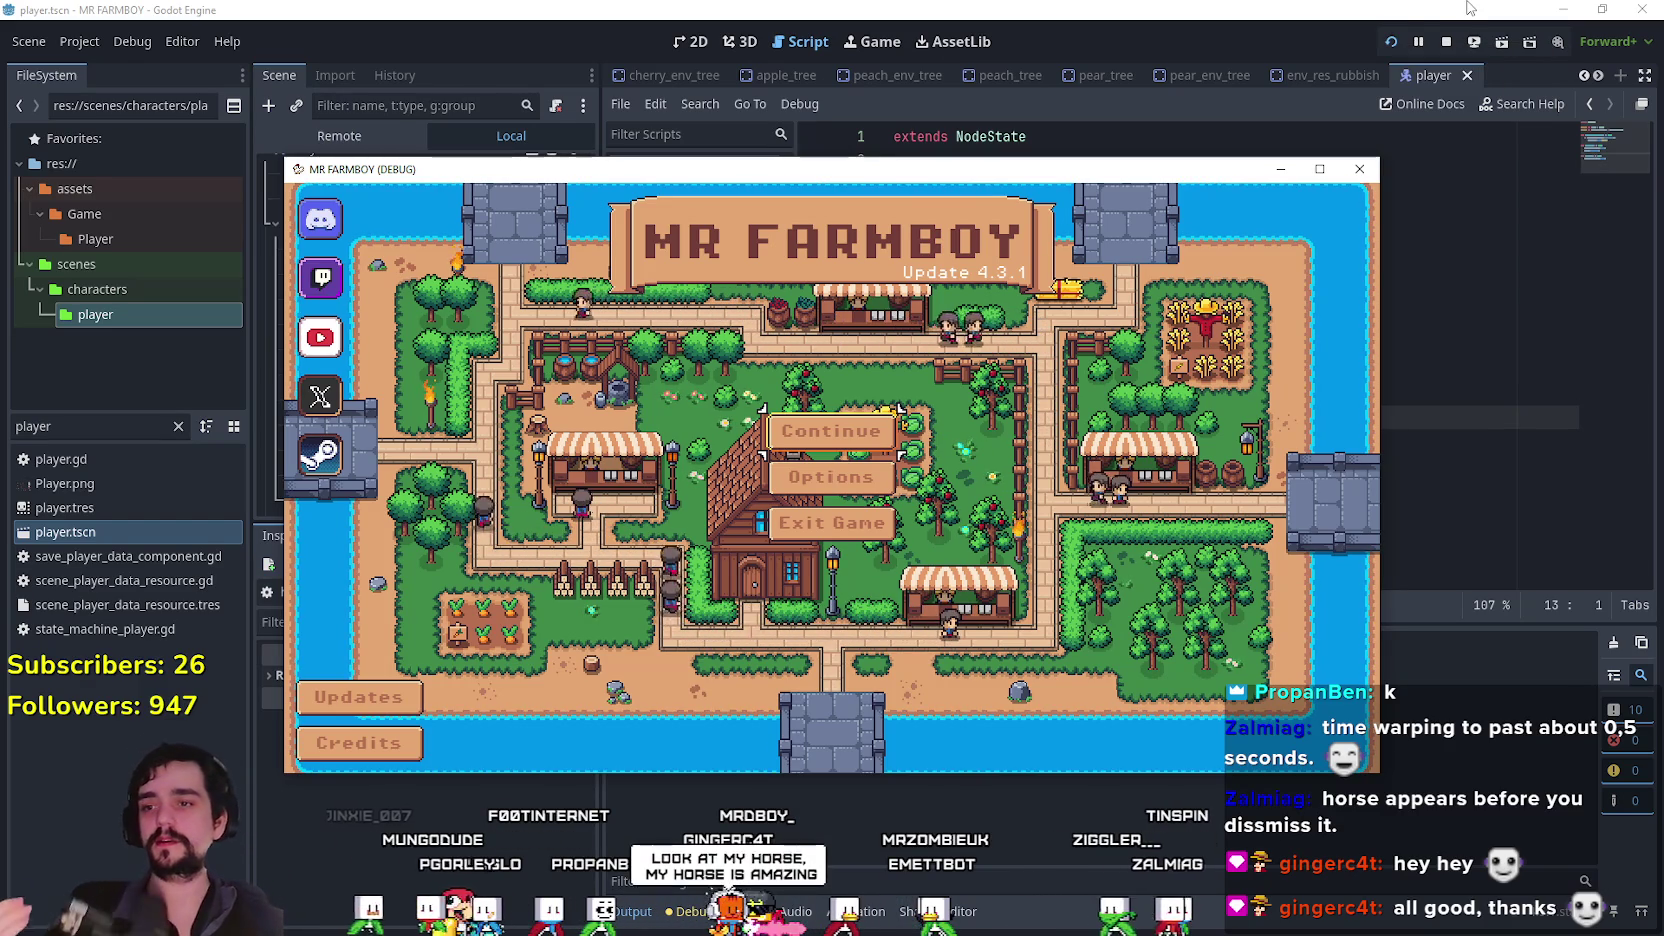
pyautogui.click(843, 427)
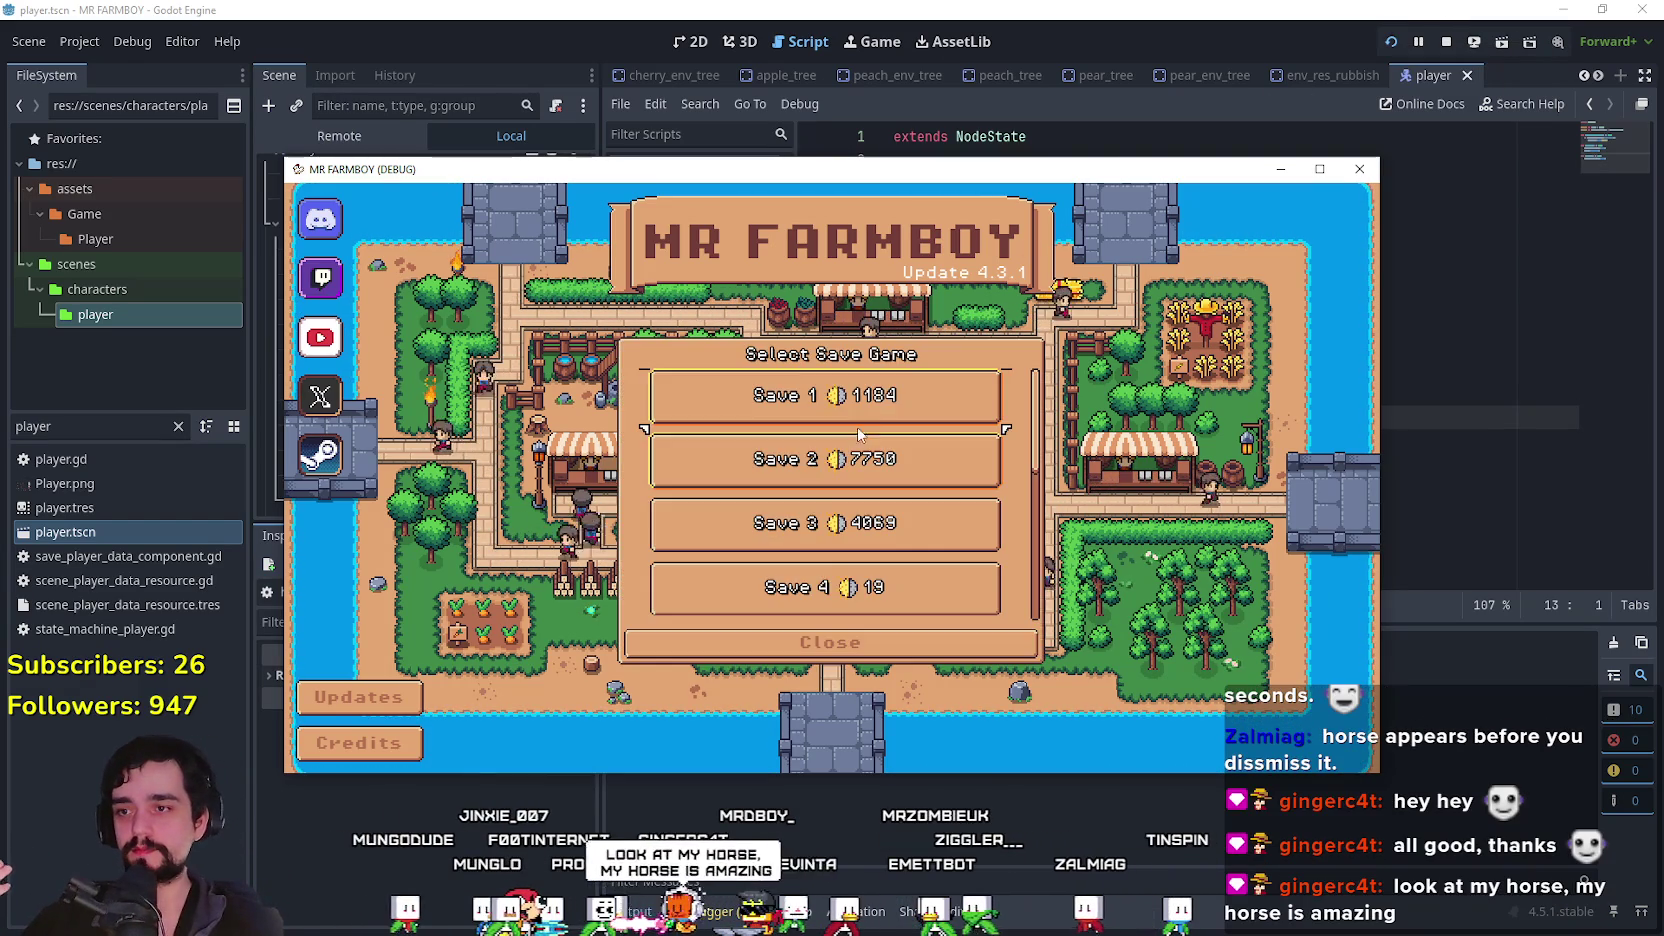
pyautogui.scroll(-5, 870, 495)
pyautogui.scroll(-1, 874, 506)
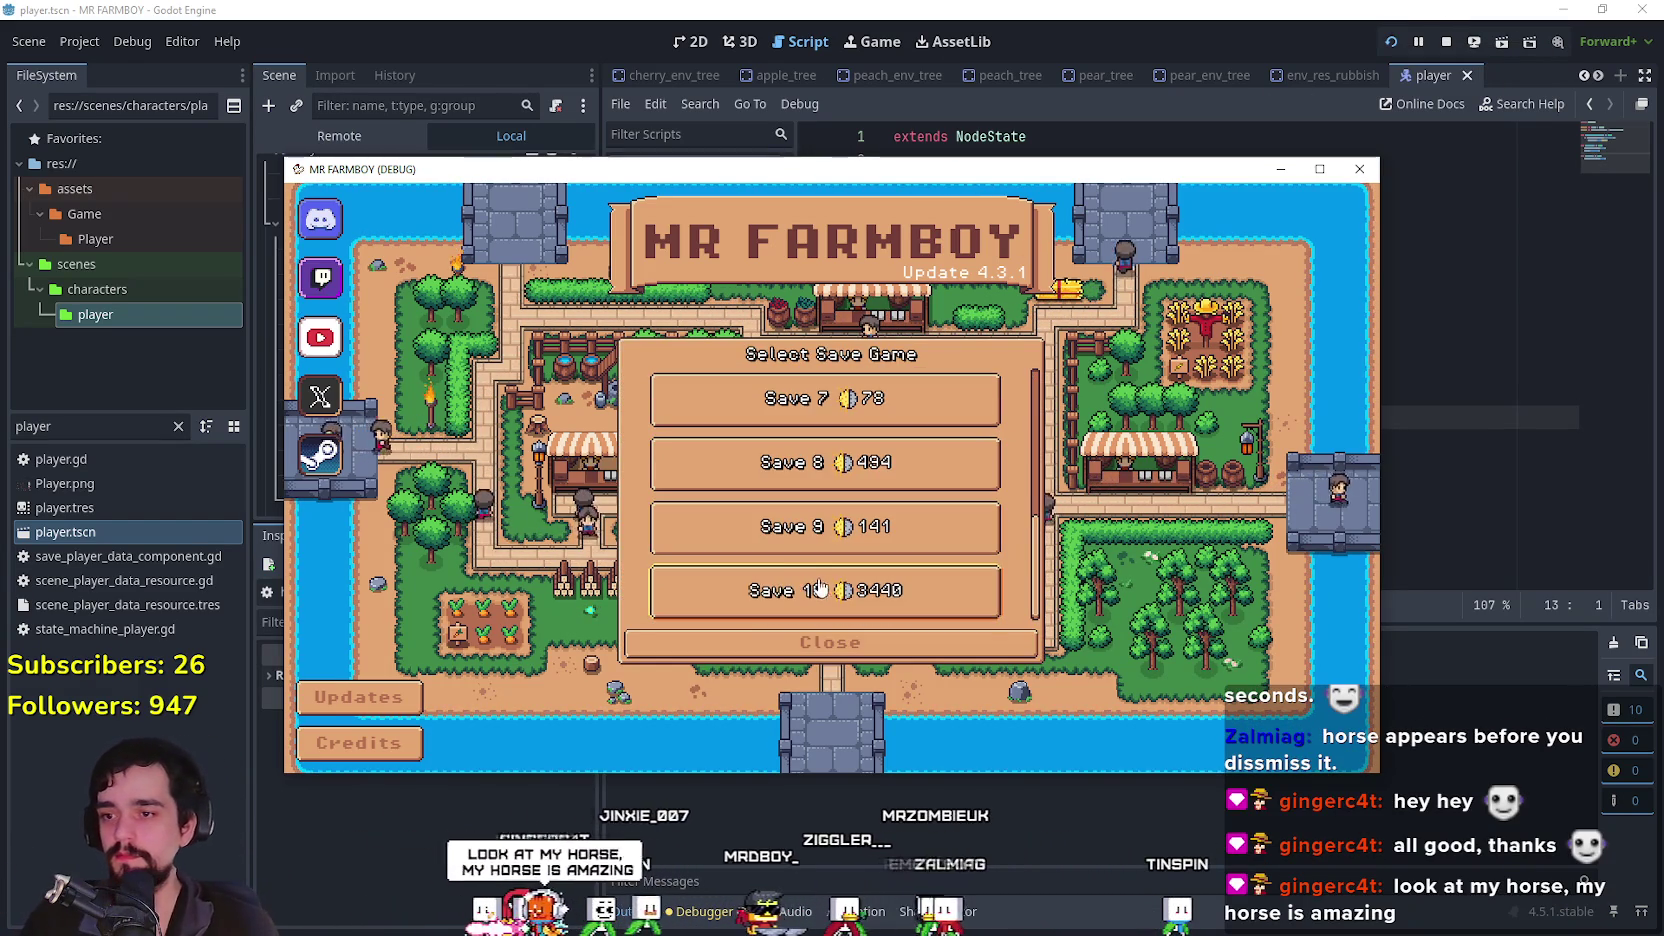
pyautogui.click(810, 583)
pyautogui.click(809, 592)
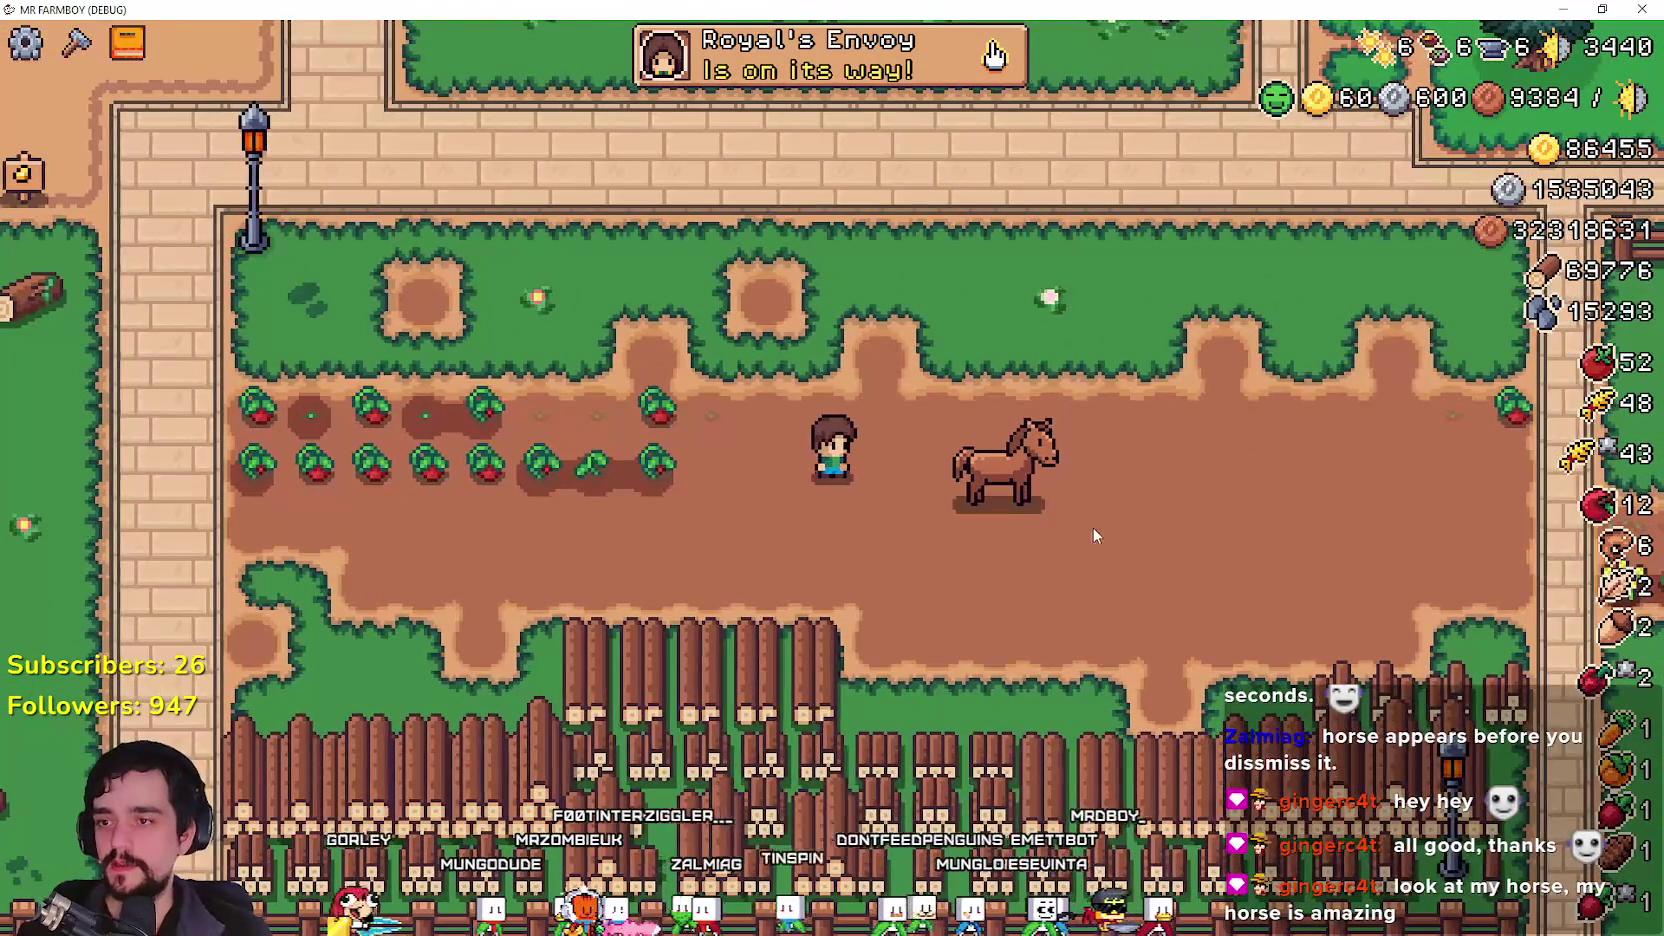
# Step: Mount the horse with E, ride north then east along the village road, and stop the game
pyautogui.press('d')
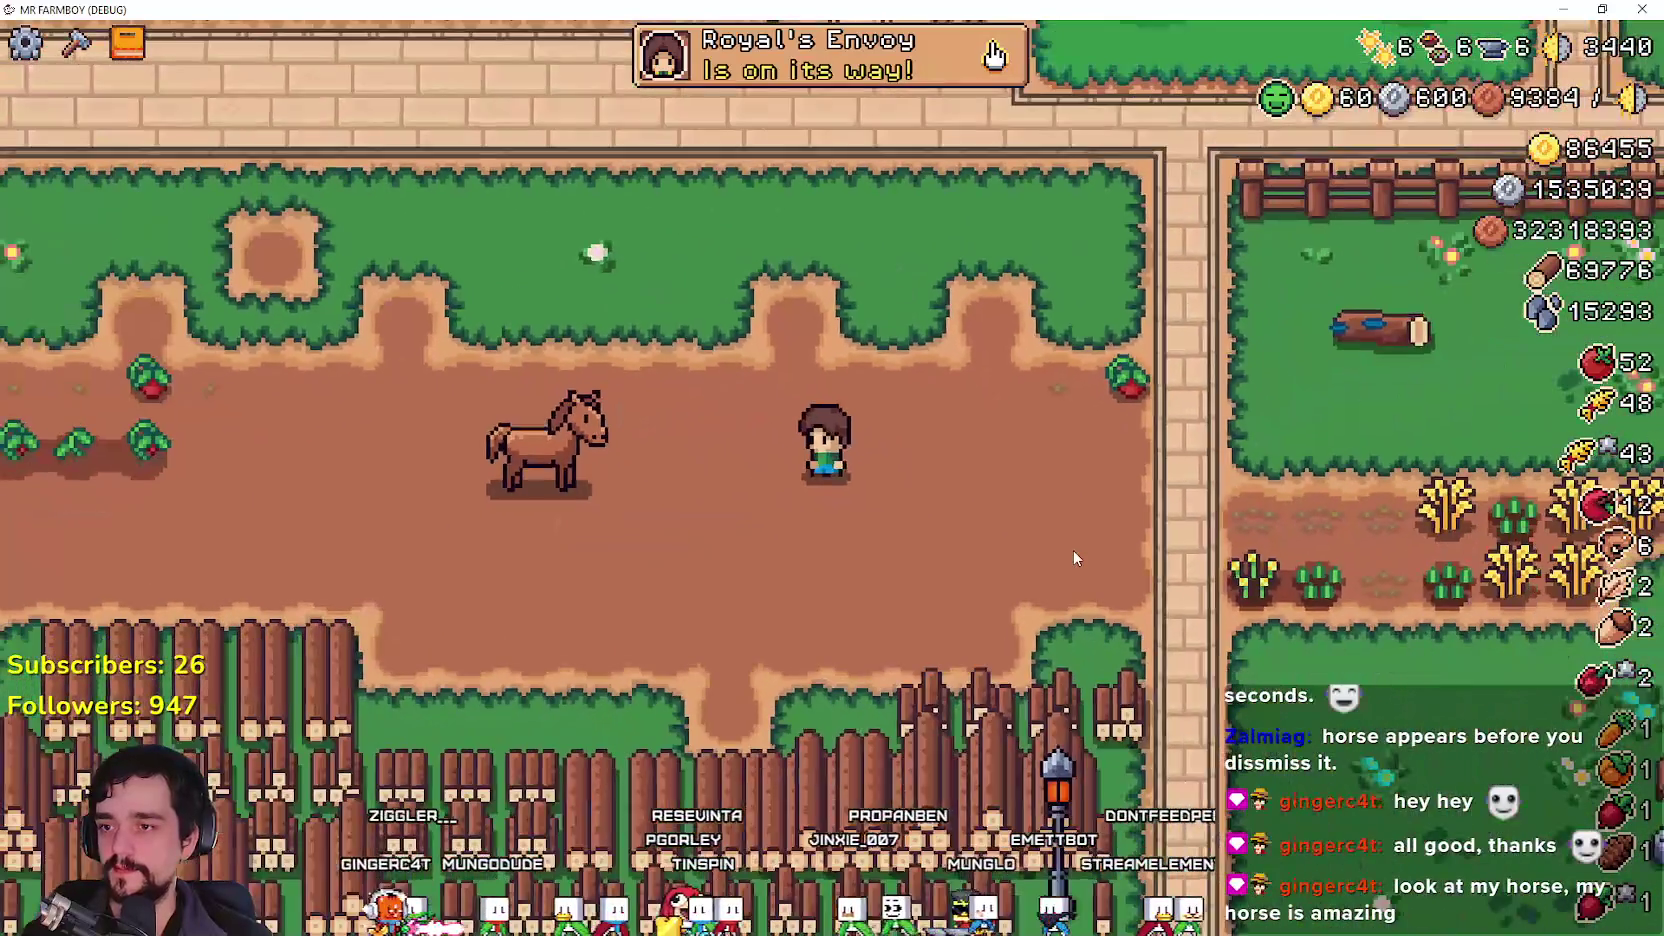
pyautogui.press('e')
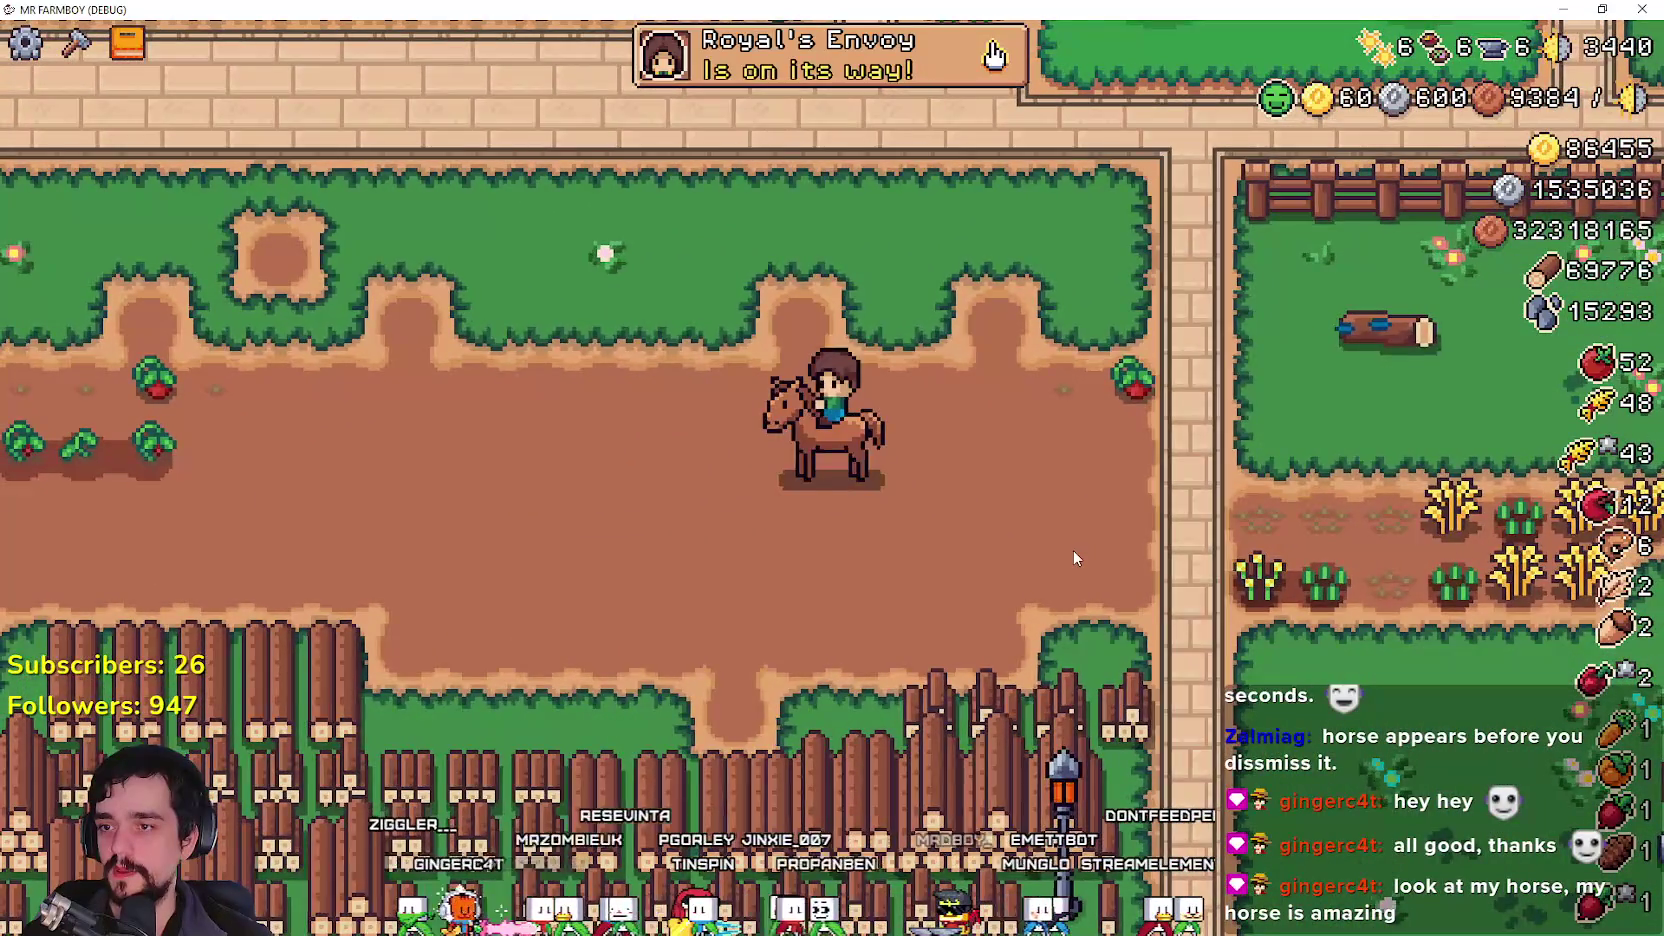
pyautogui.press('w')
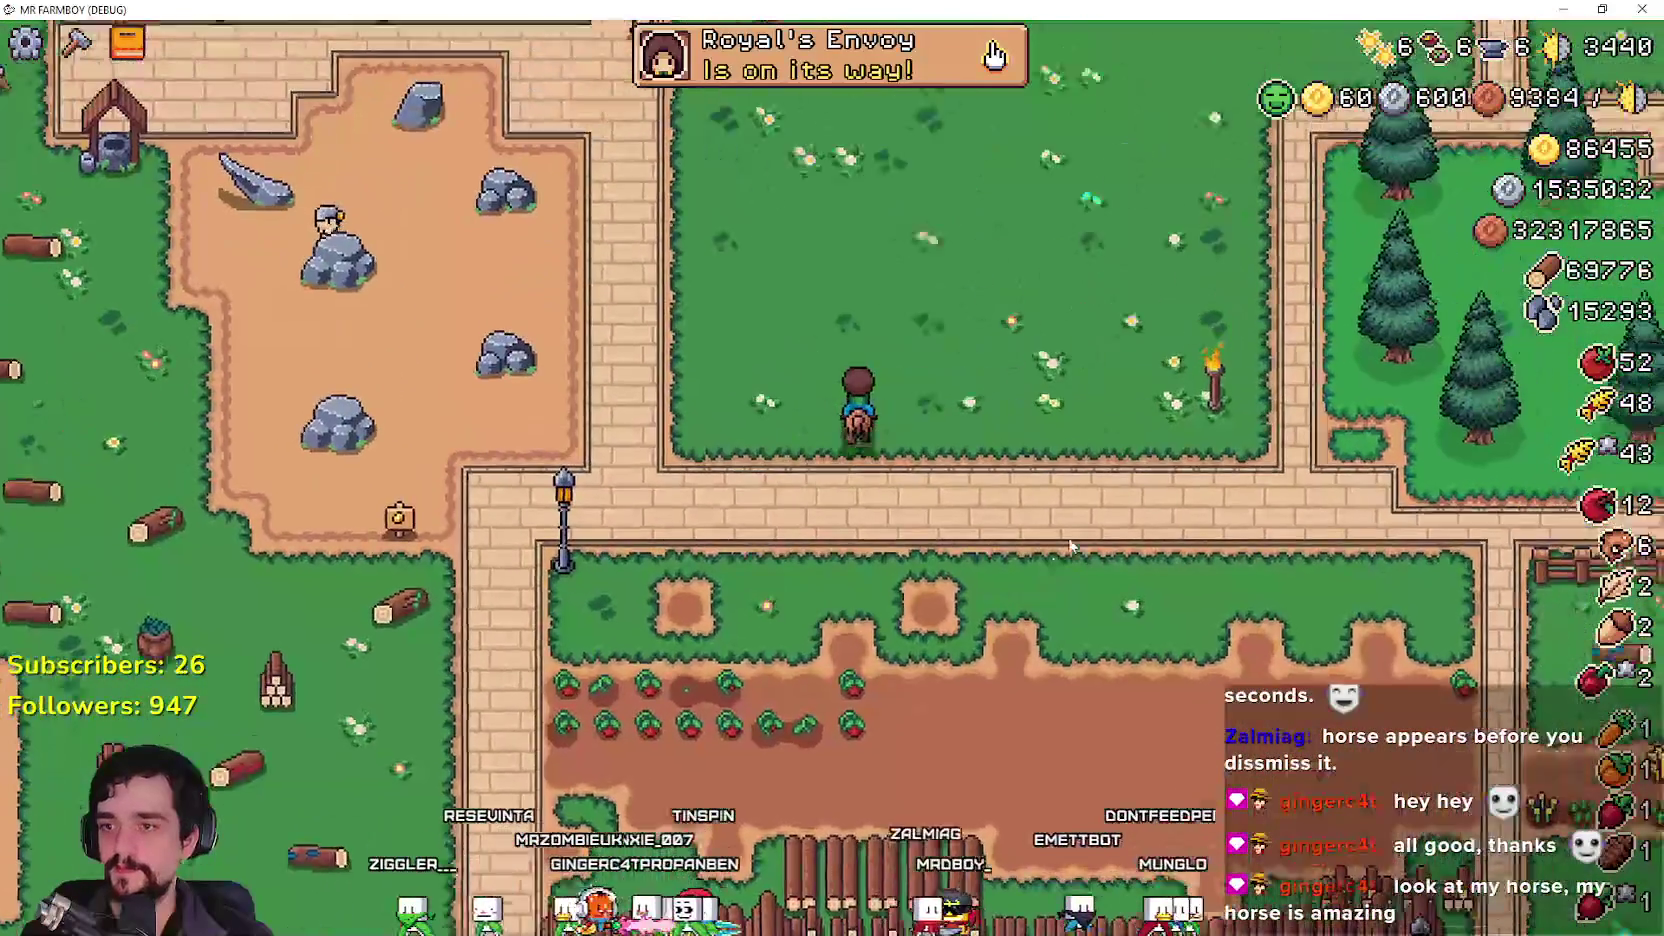
pyautogui.press('w')
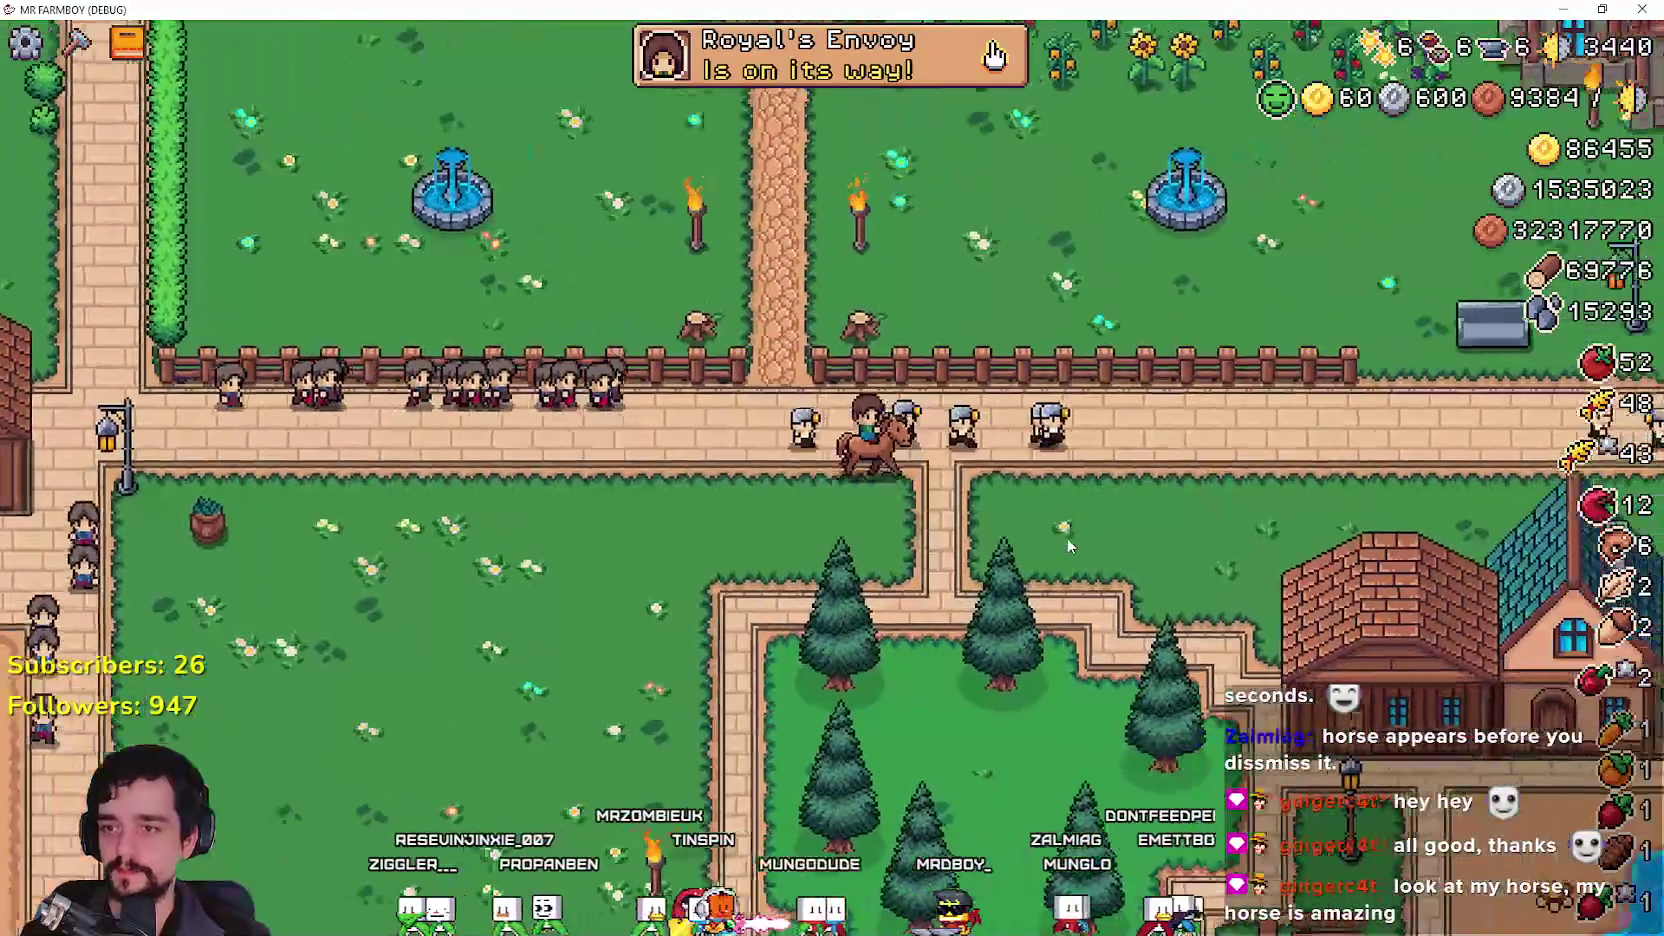
pyautogui.press('d')
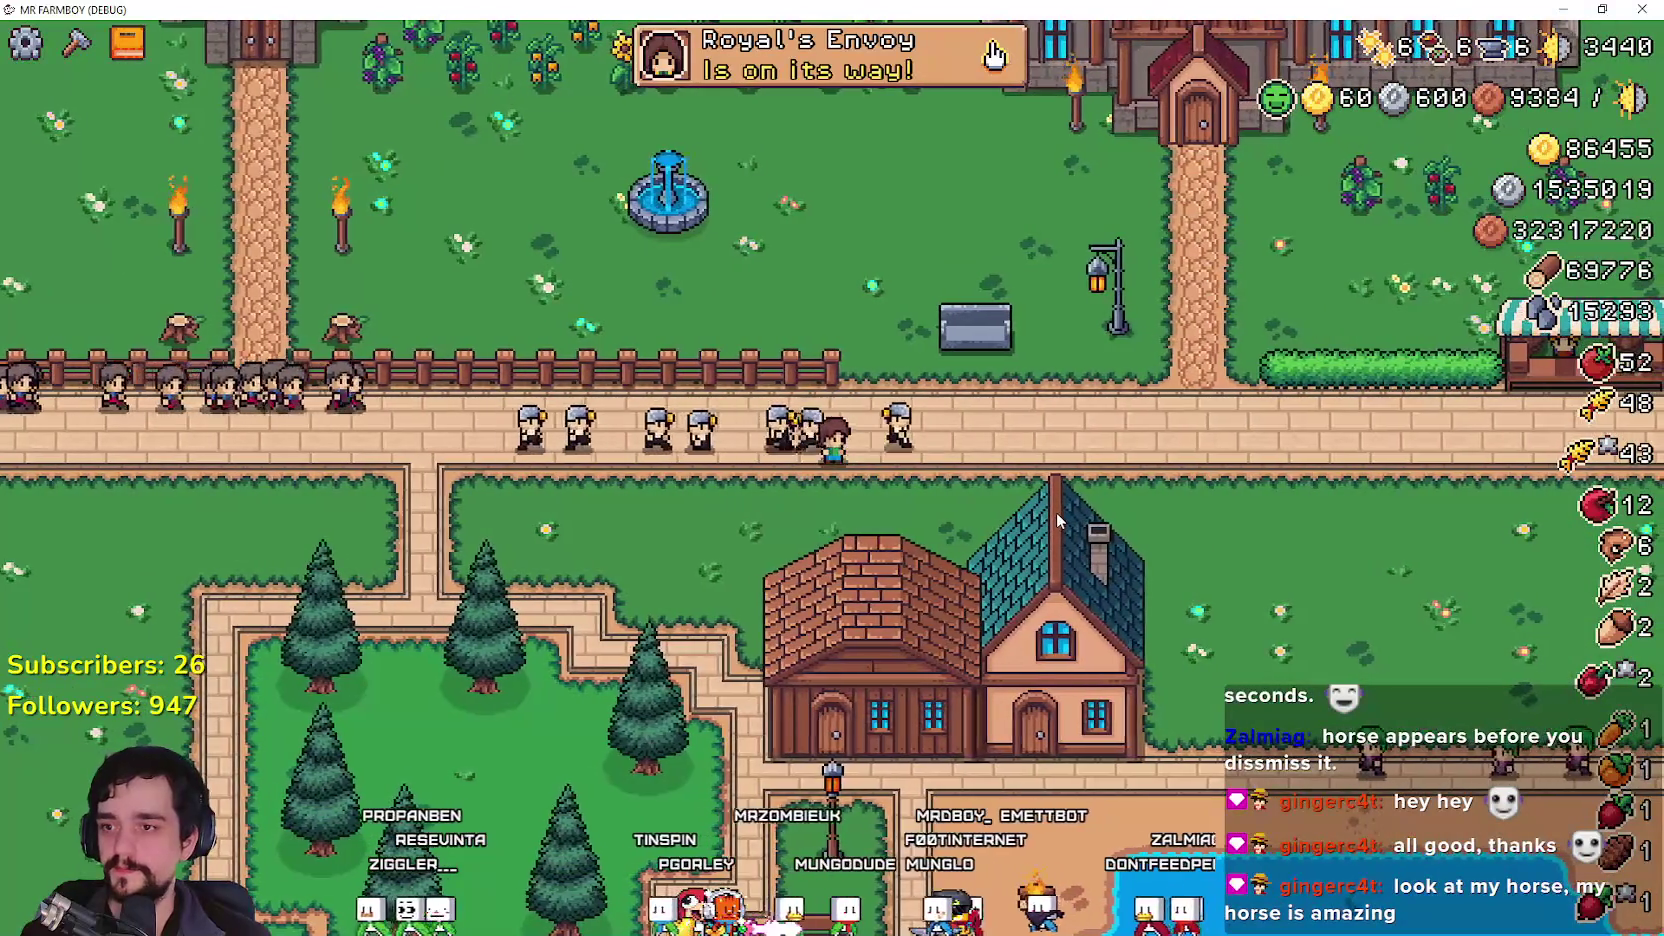
pyautogui.press('d')
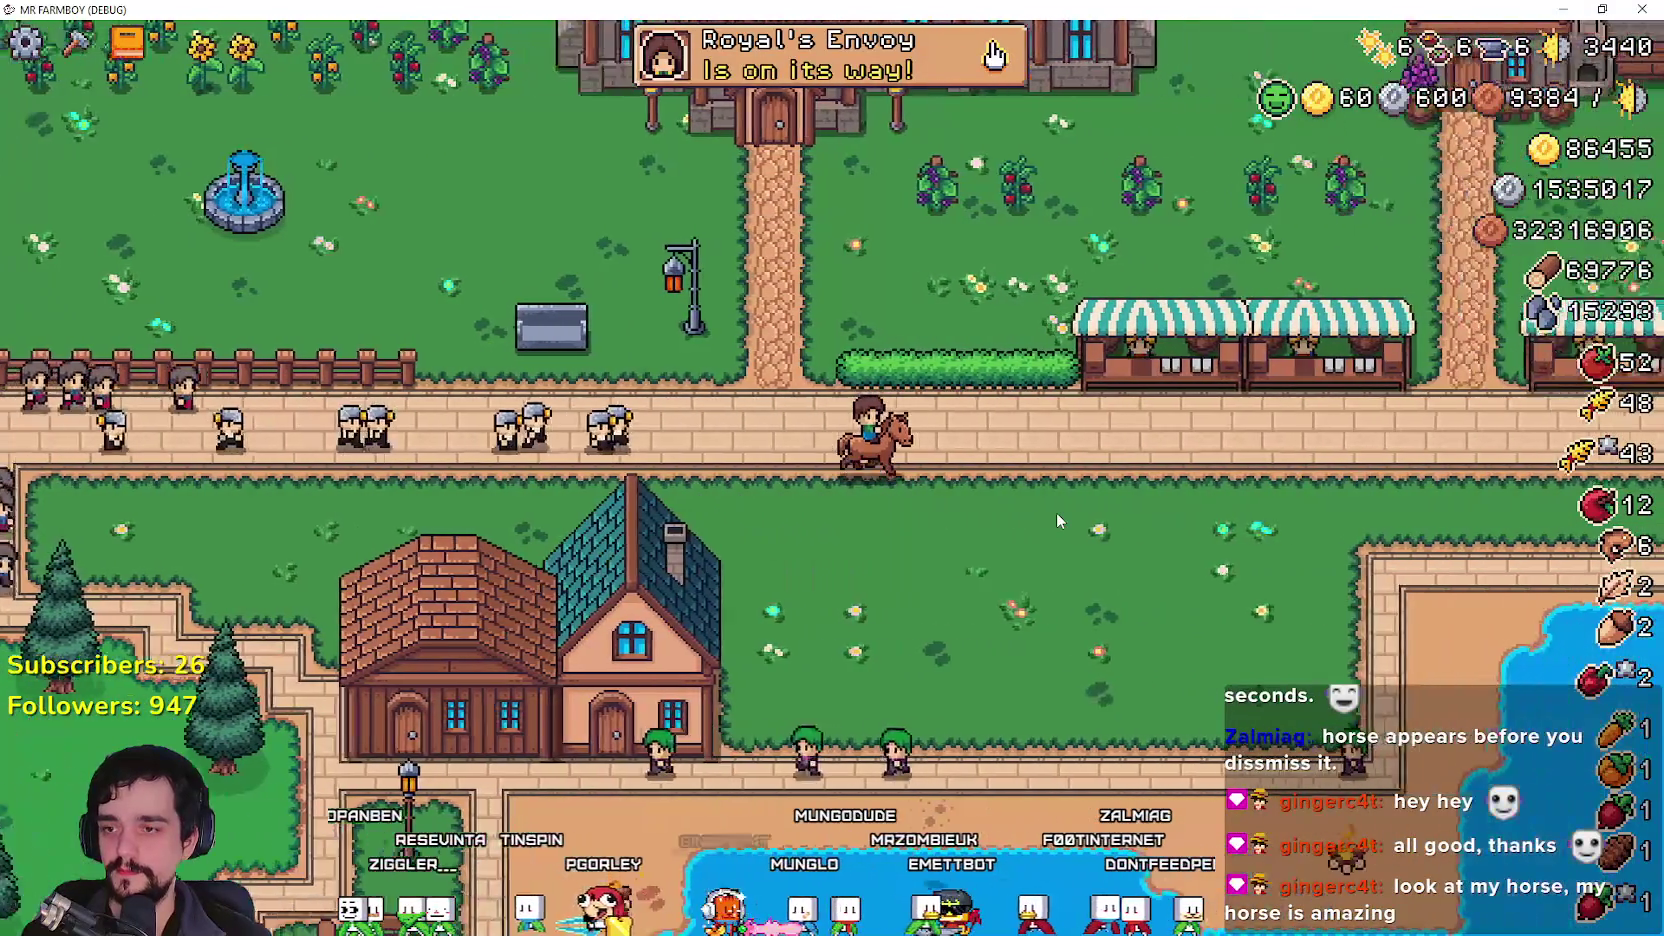
pyautogui.press('s')
pyautogui.press('F8')
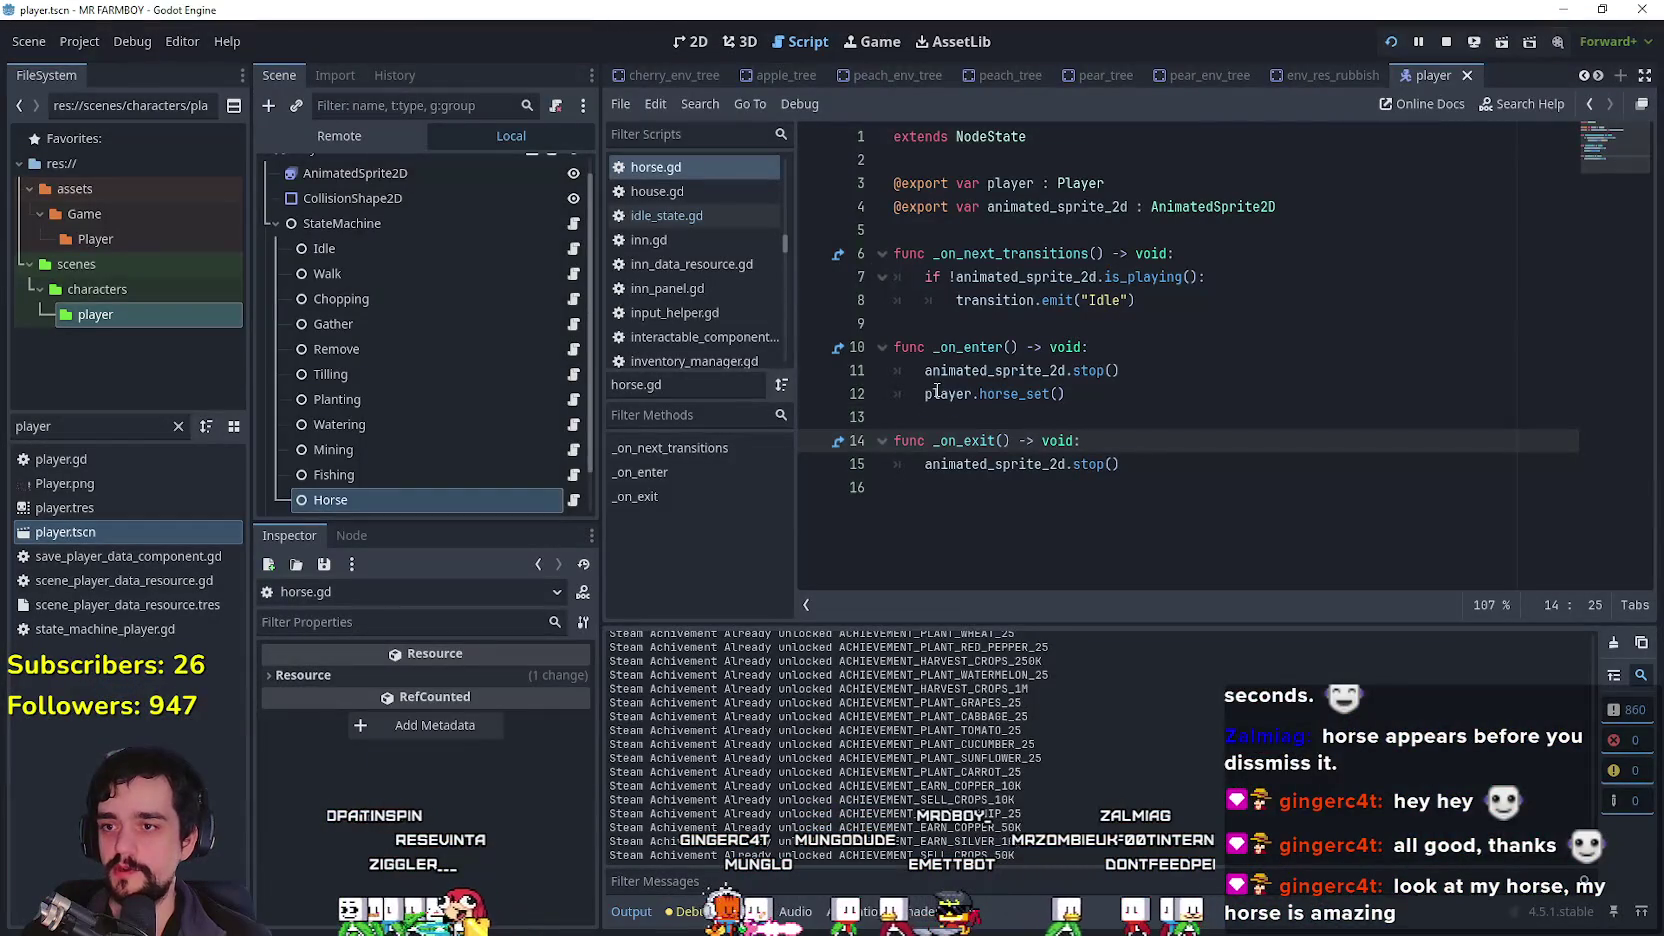
# Step: Look up the definition of the horse_set call in horse.gd's _on_enter
pyautogui.click(943, 393)
pyautogui.click(1140, 375)
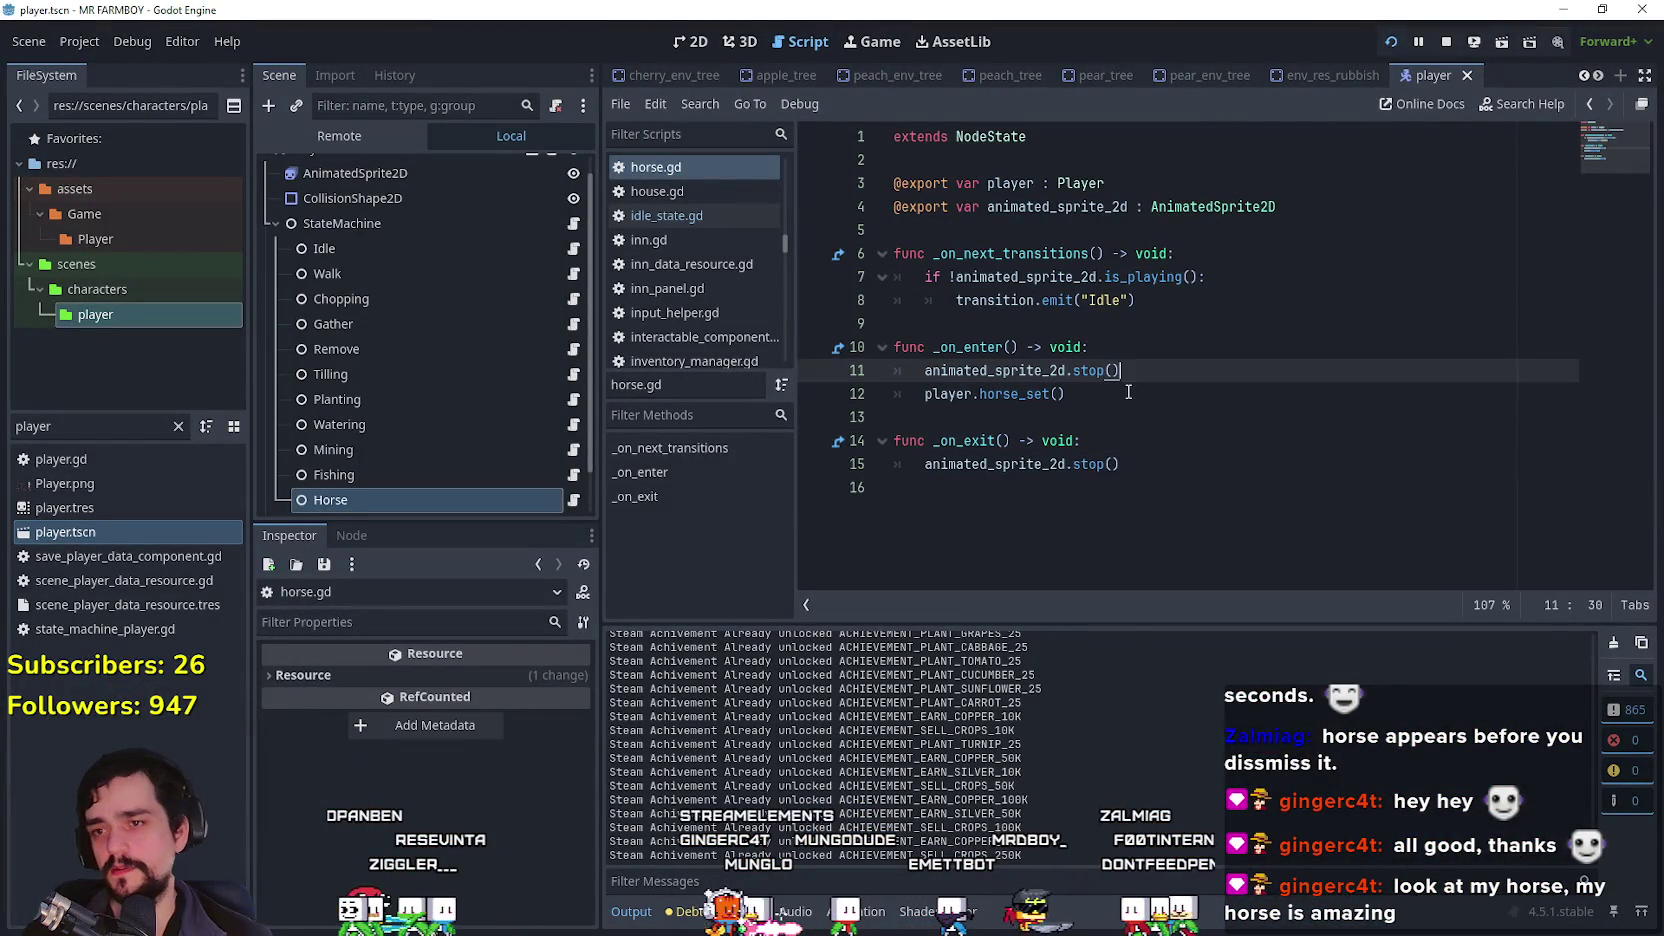
pyautogui.click(1126, 393)
pyautogui.click(1091, 404)
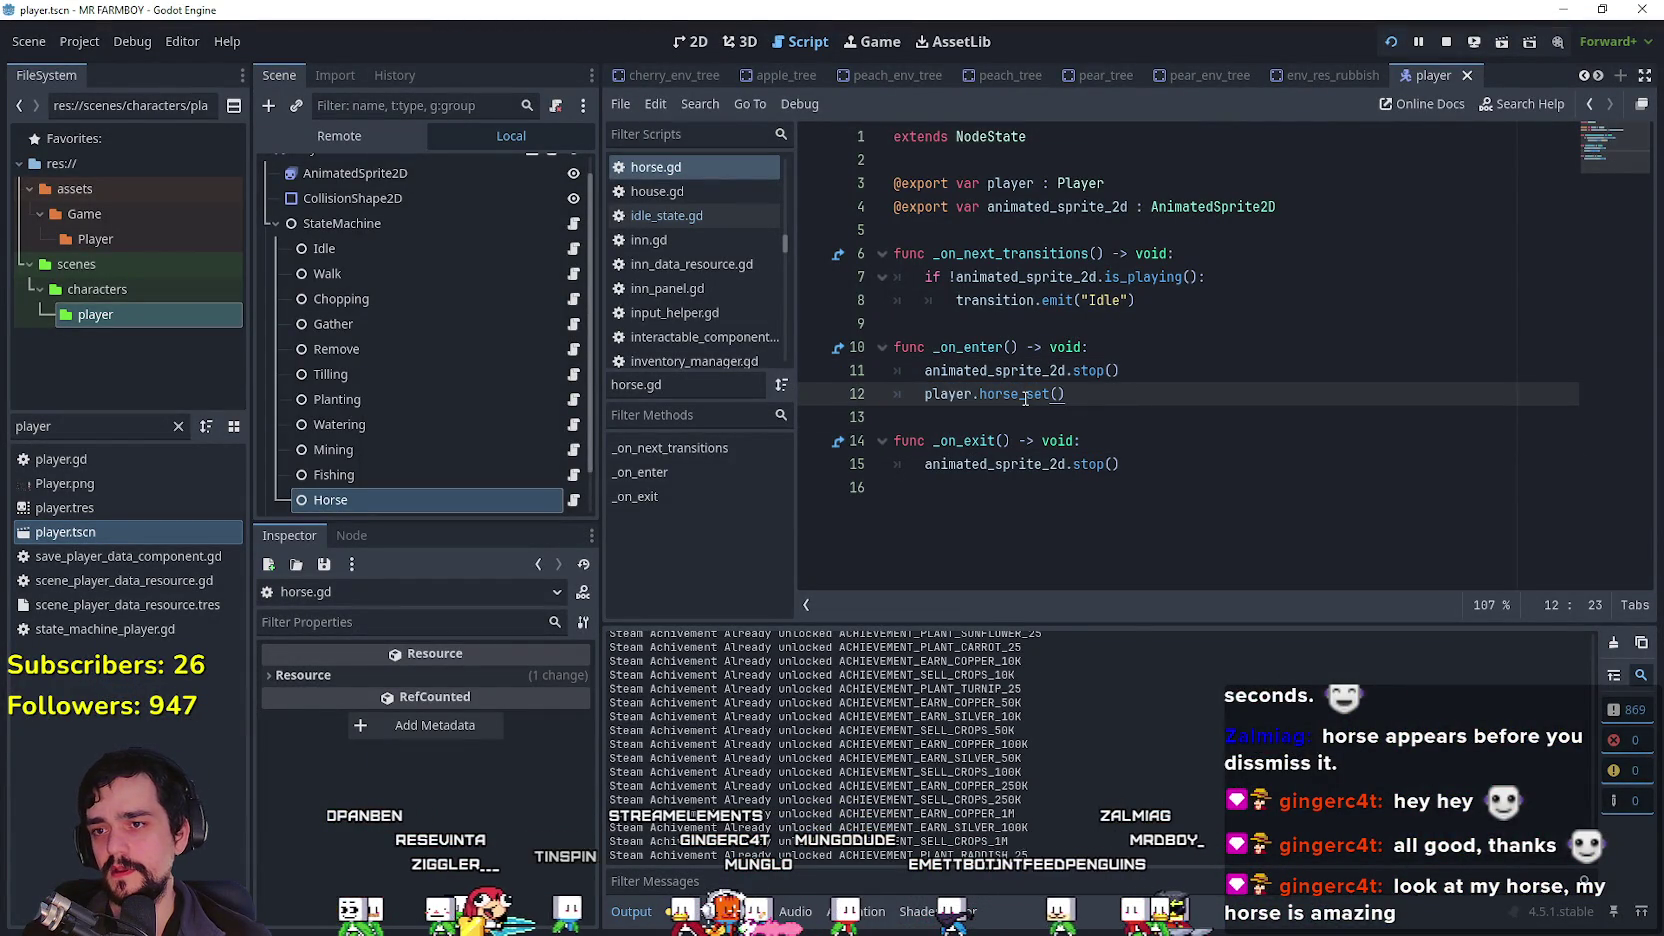
pyautogui.rightClick(926, 398)
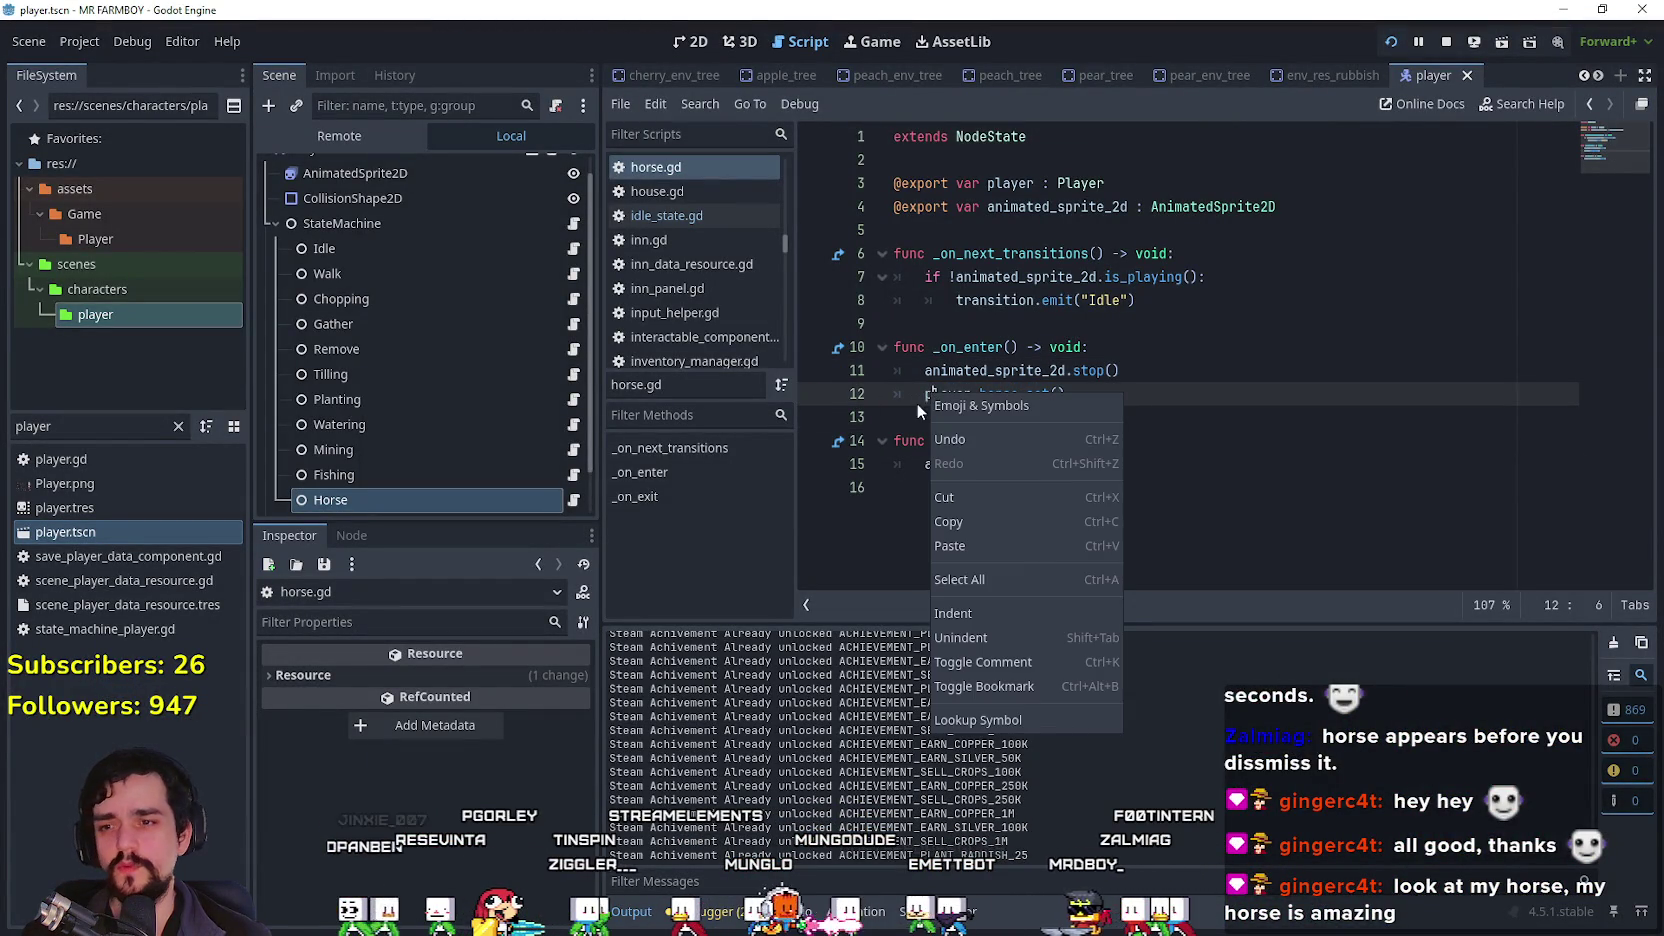
pyautogui.click(972, 724)
# Step: Set breakpoints on lines 27 and 33 of player.gd's horse_set, then switch back to the game
pyautogui.click(1076, 370)
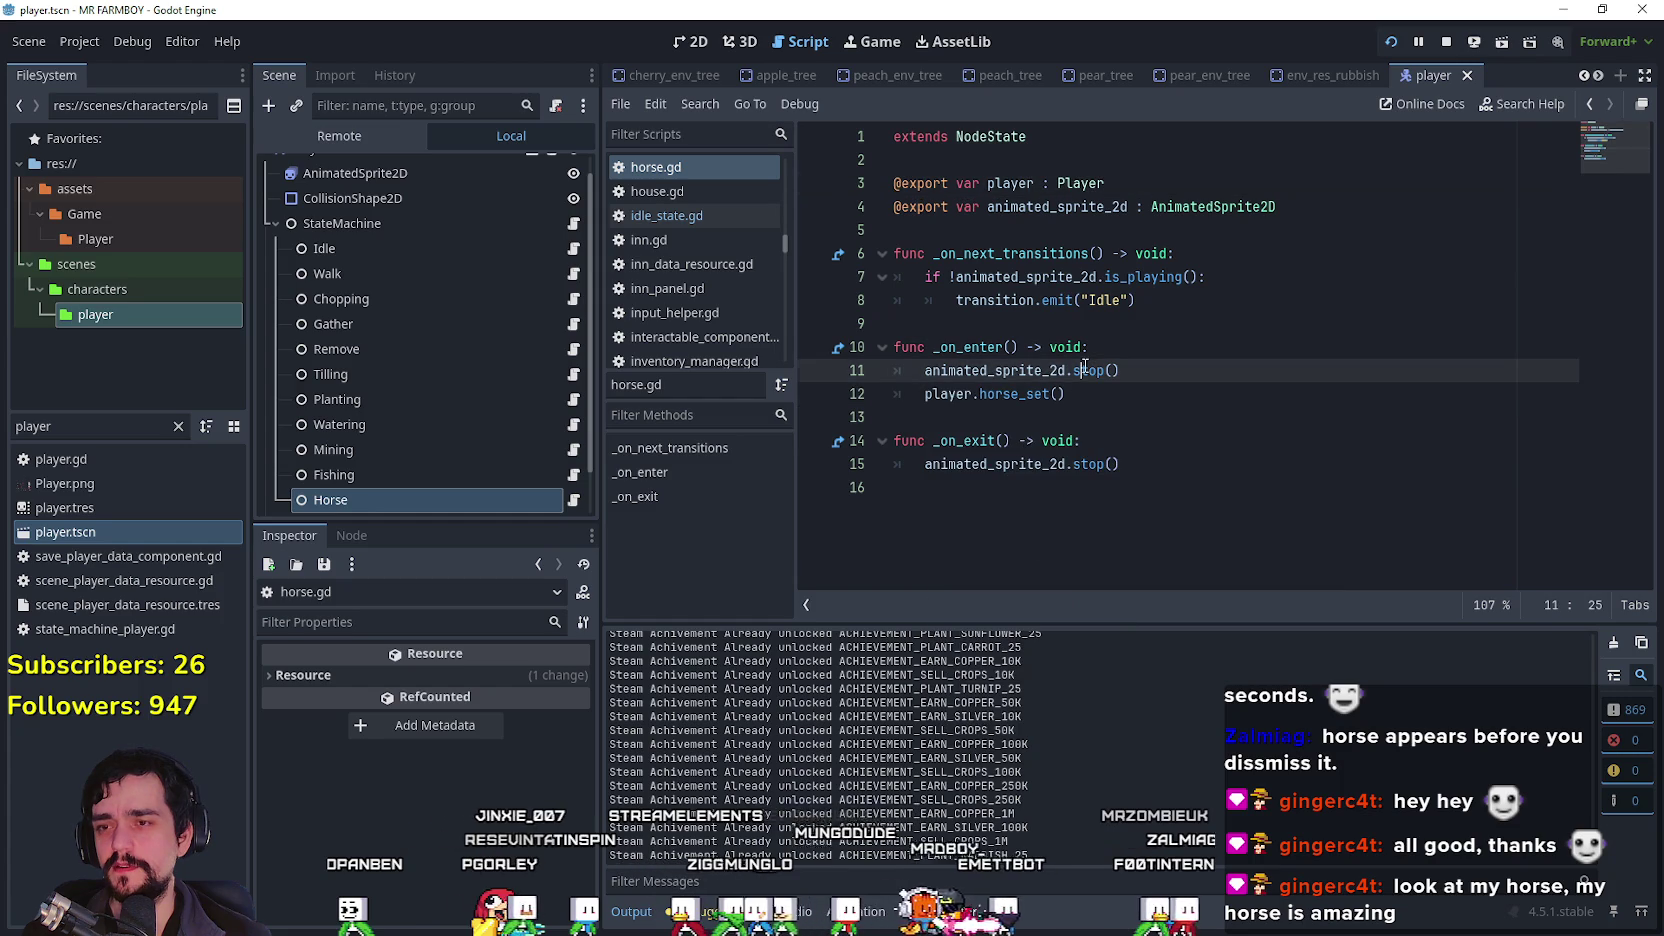
pyautogui.scroll(1, 533, 280)
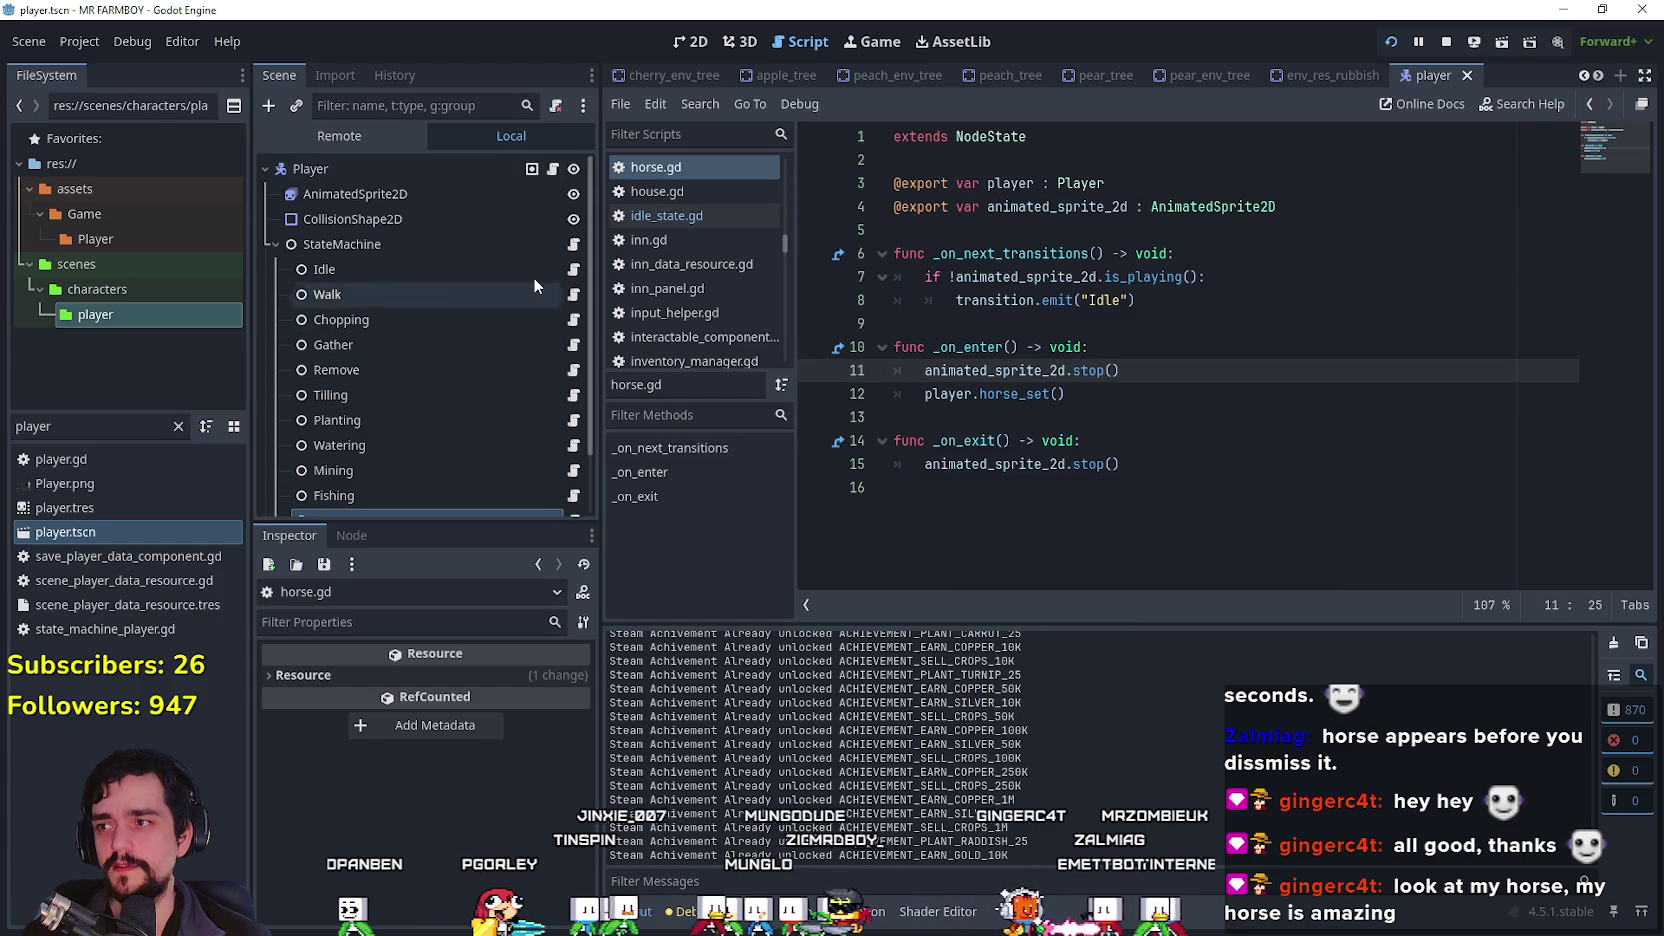
pyautogui.click(553, 169)
pyautogui.click(1069, 441)
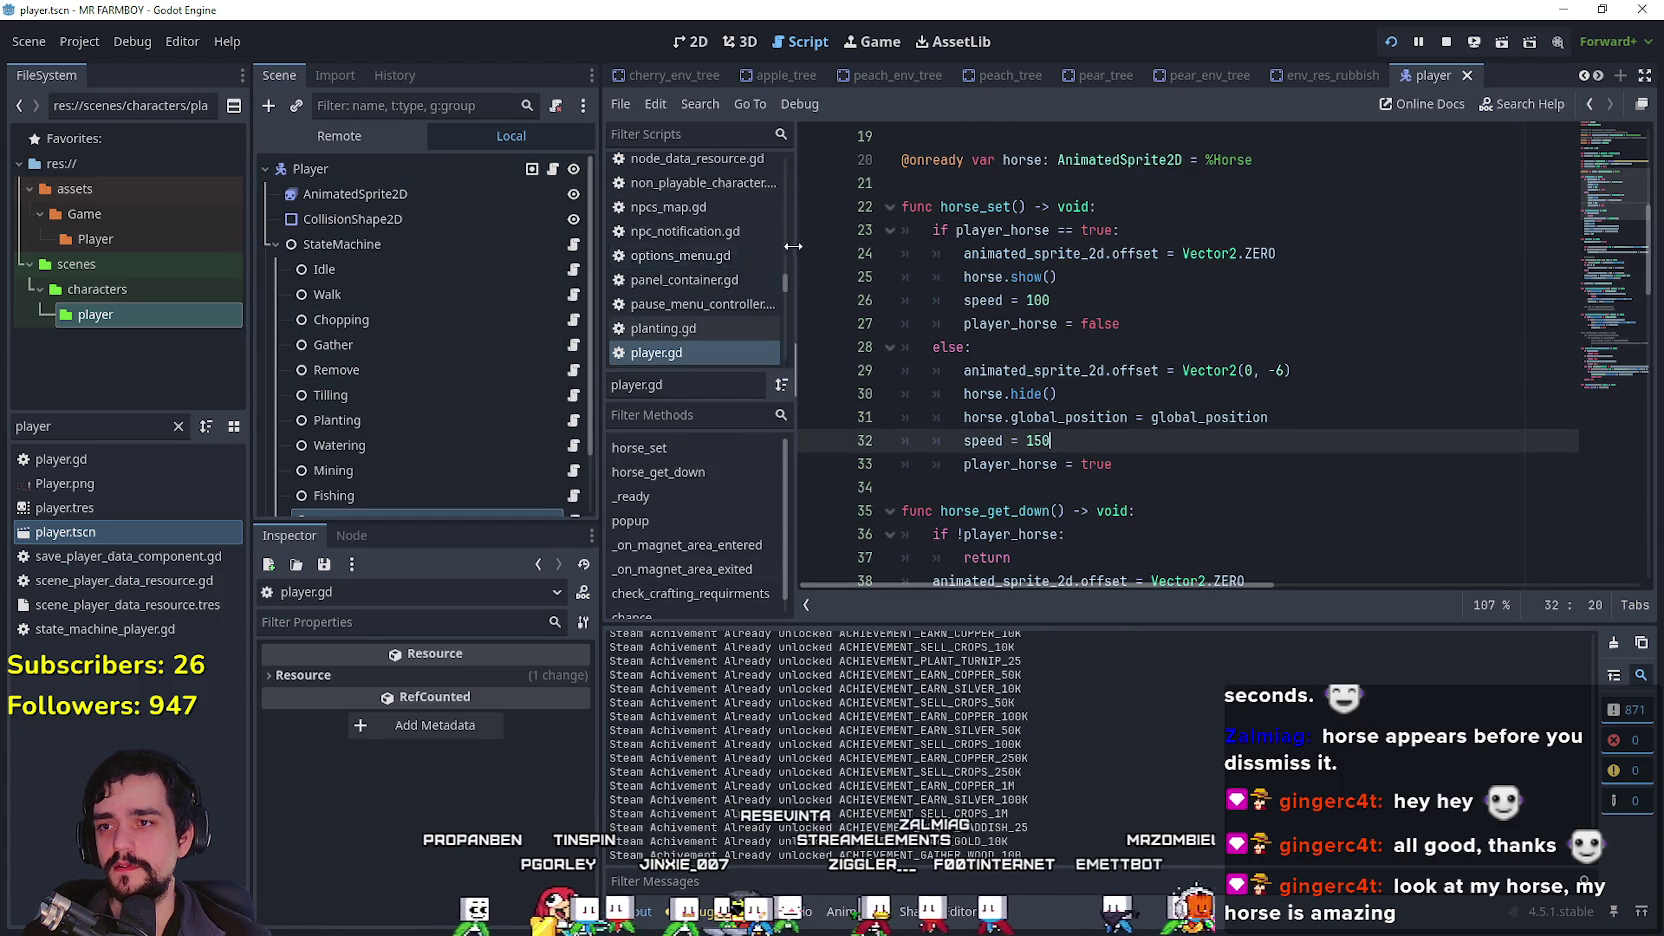
pyautogui.keyDown('shift'); pyautogui.click(812, 323); pyautogui.keyUp('shift')
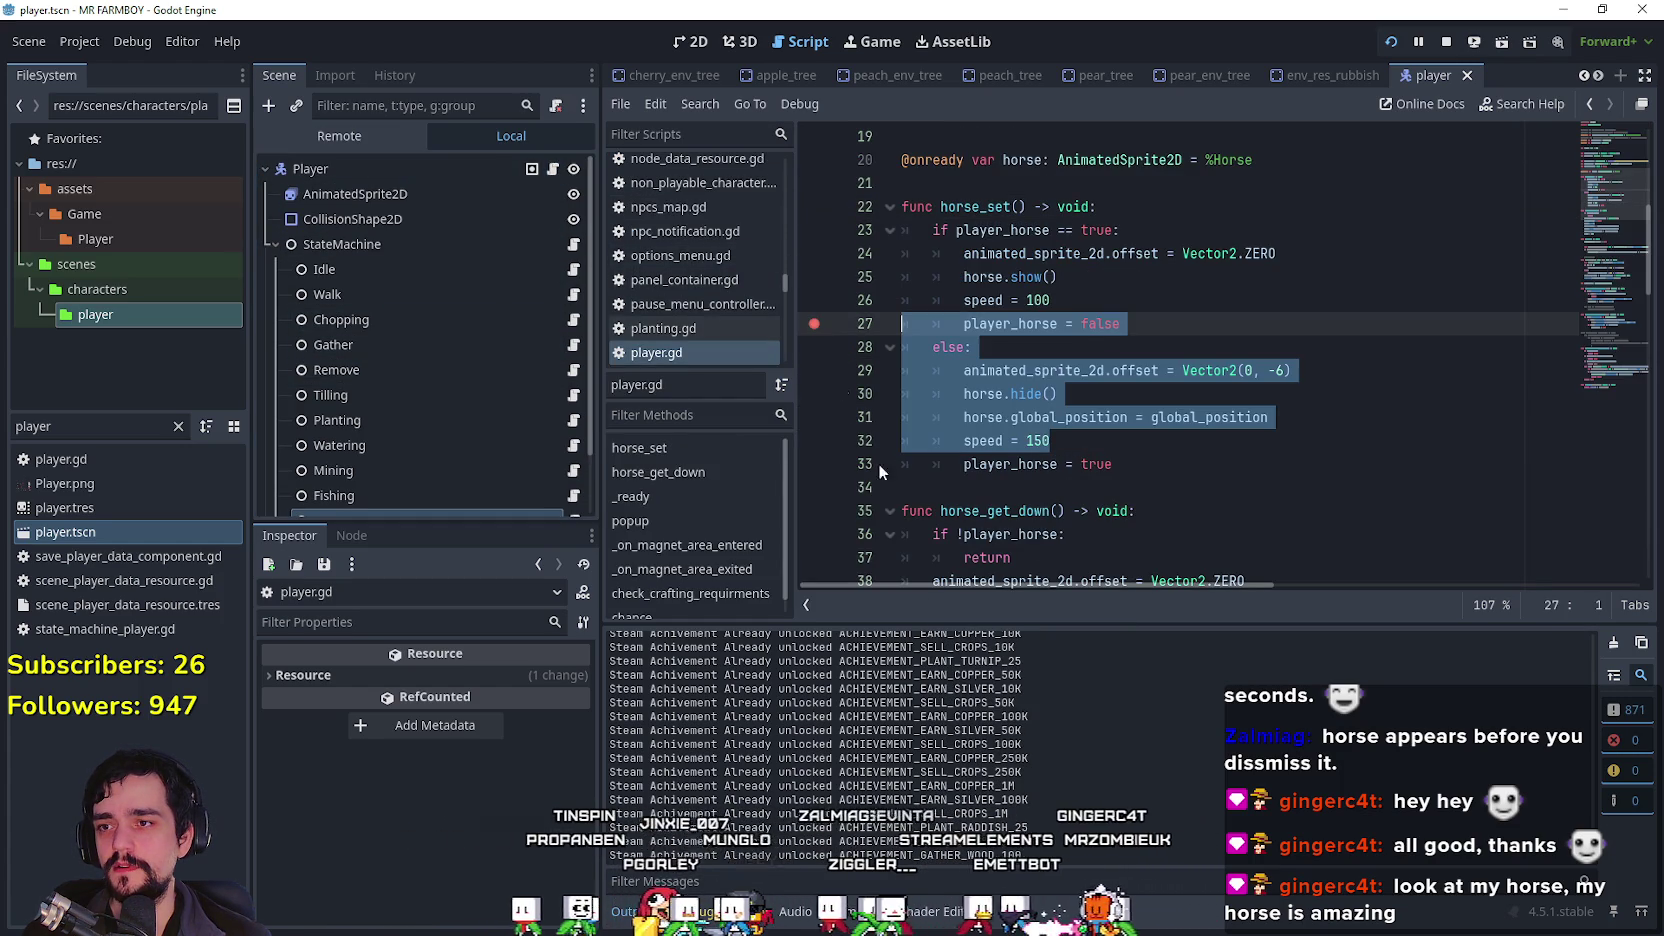
pyautogui.click(806, 466)
pyautogui.click(1201, 446)
pyautogui.hotkey('alt', 'Tab')
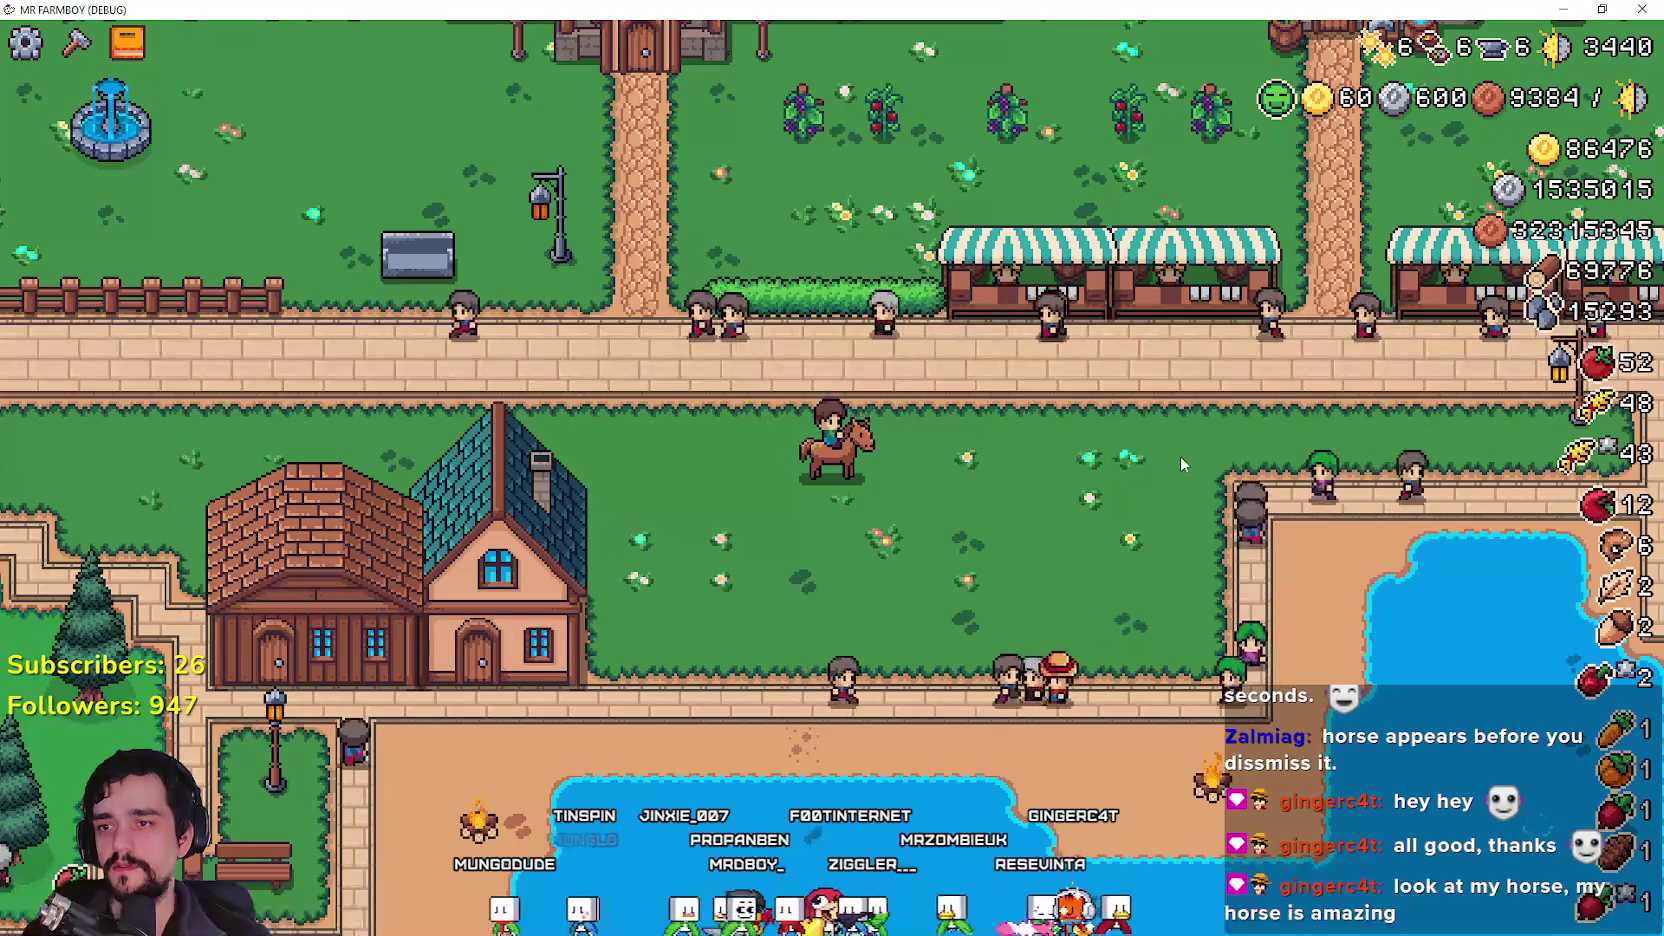
# Step: Mount the horse to hit the horse_set breakpoint and trace the call stack down to idle_state.gd
pyautogui.press('h')
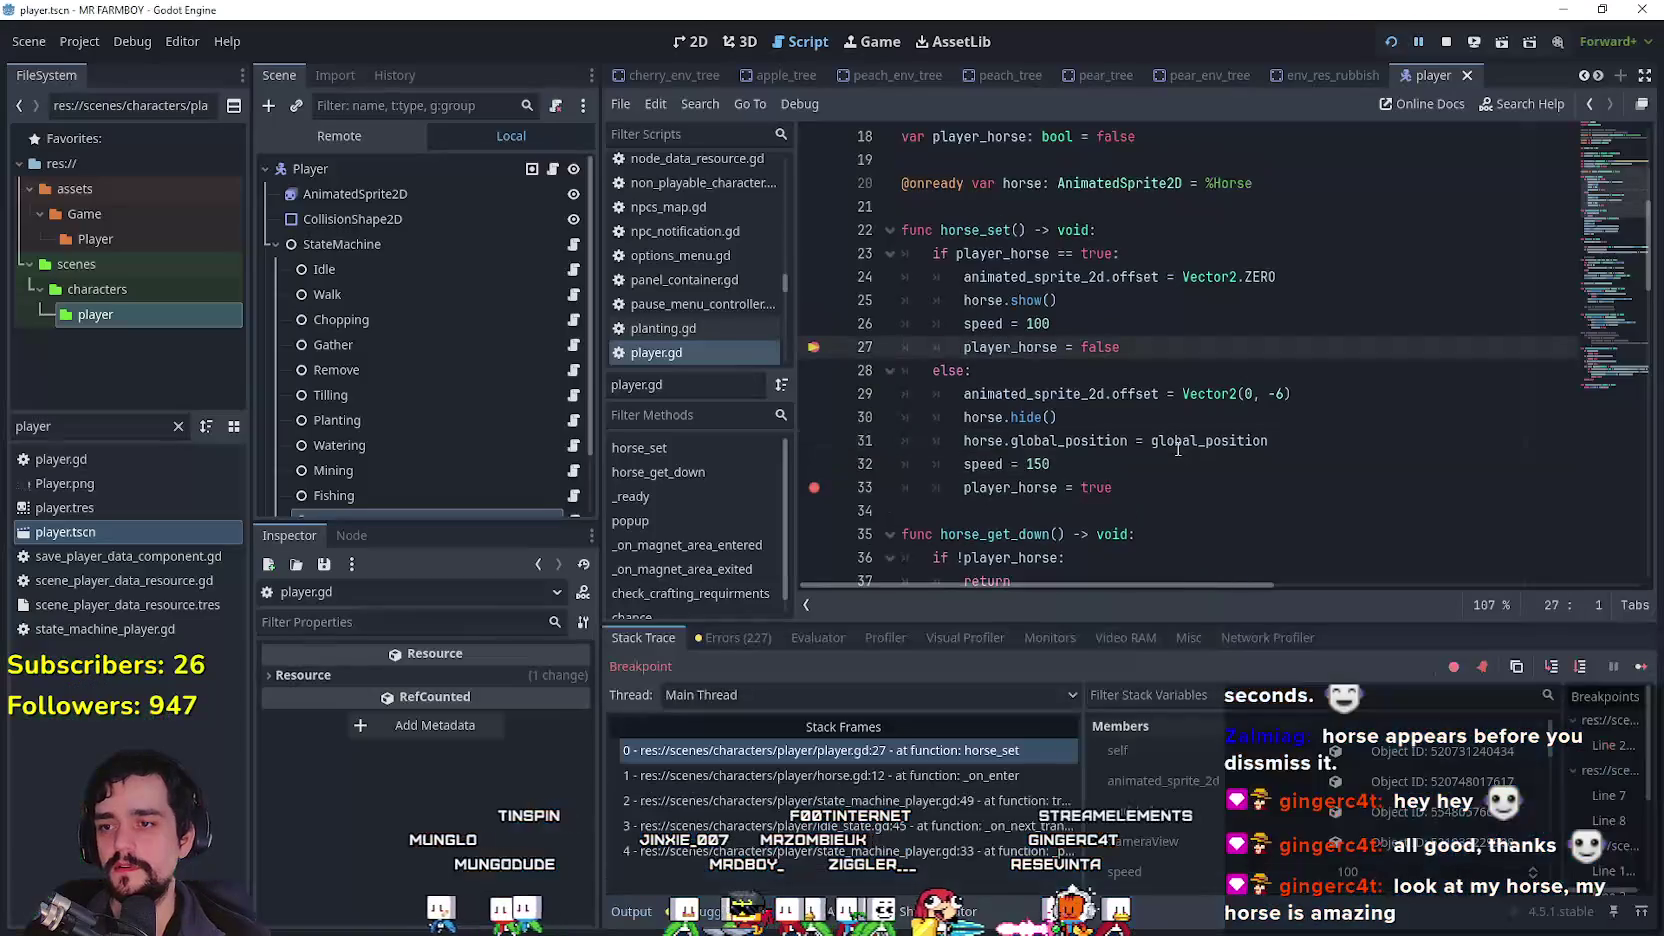
pyautogui.click(1643, 669)
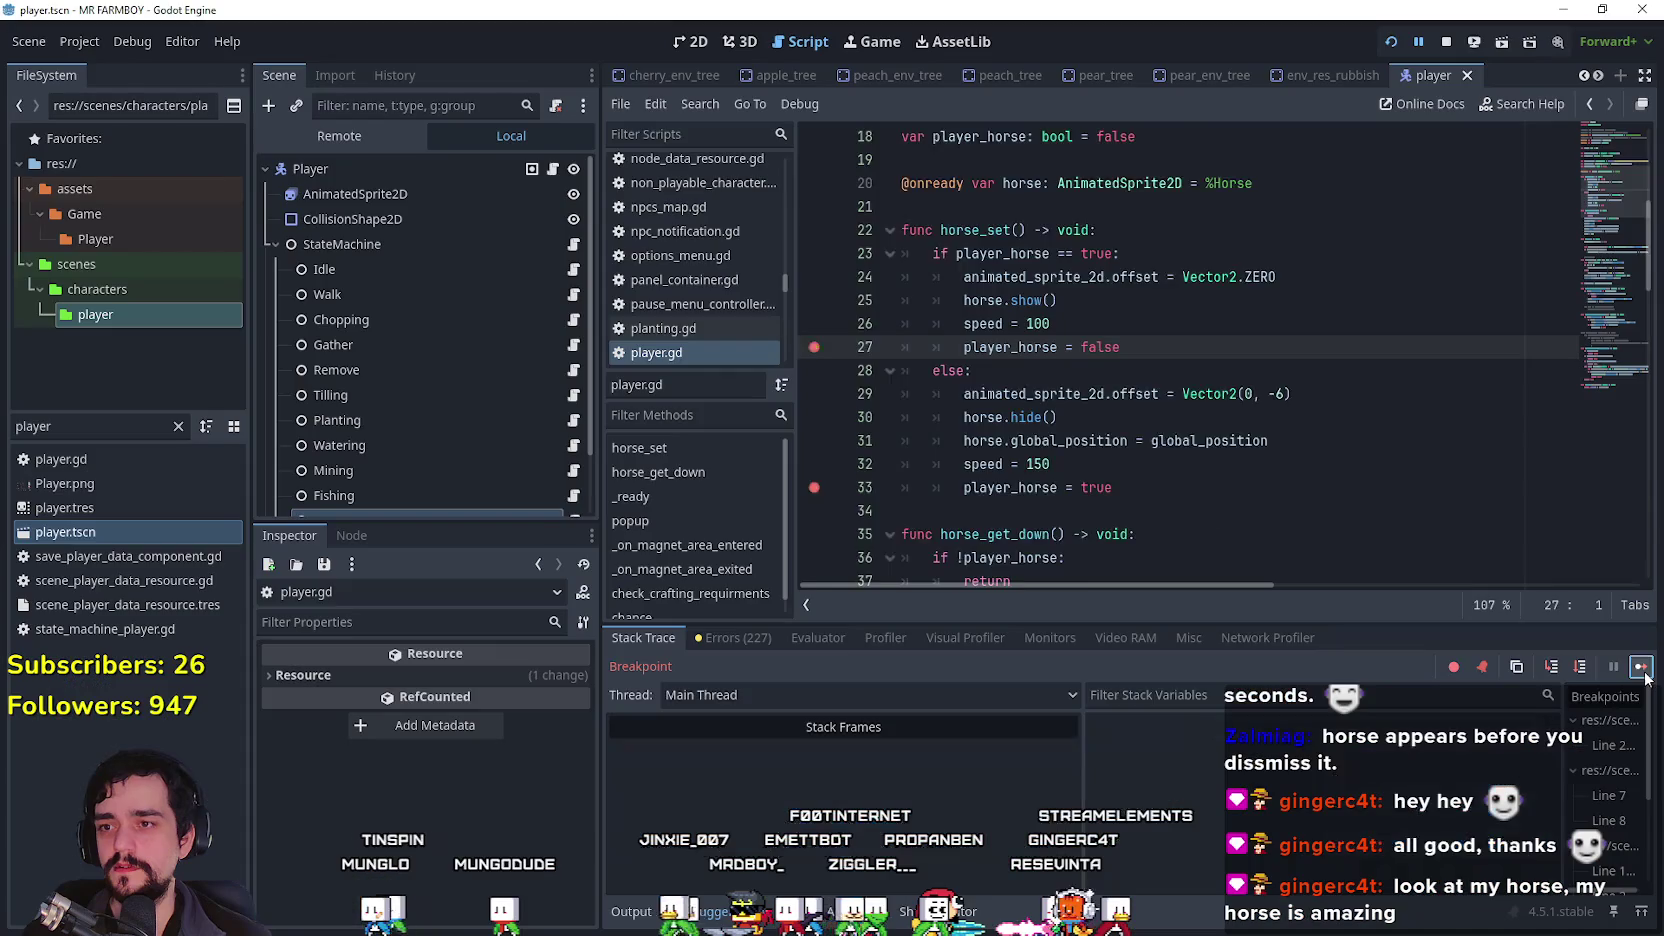
pyautogui.scroll(2, 1196, 449)
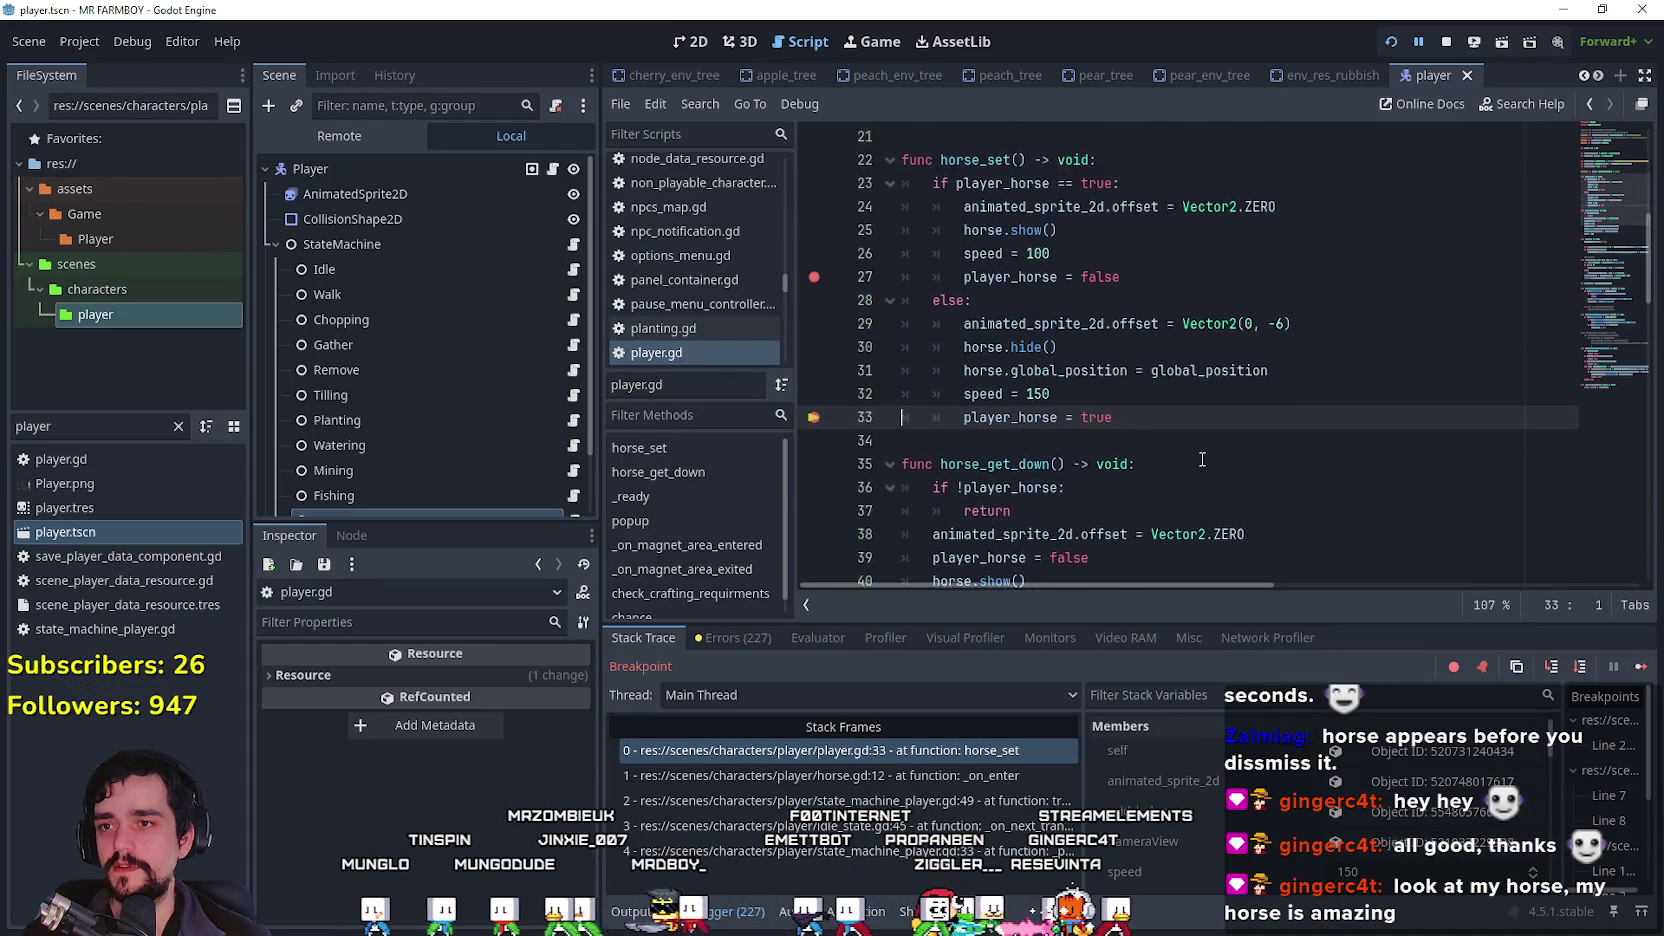
pyautogui.click(900, 776)
pyautogui.click(910, 752)
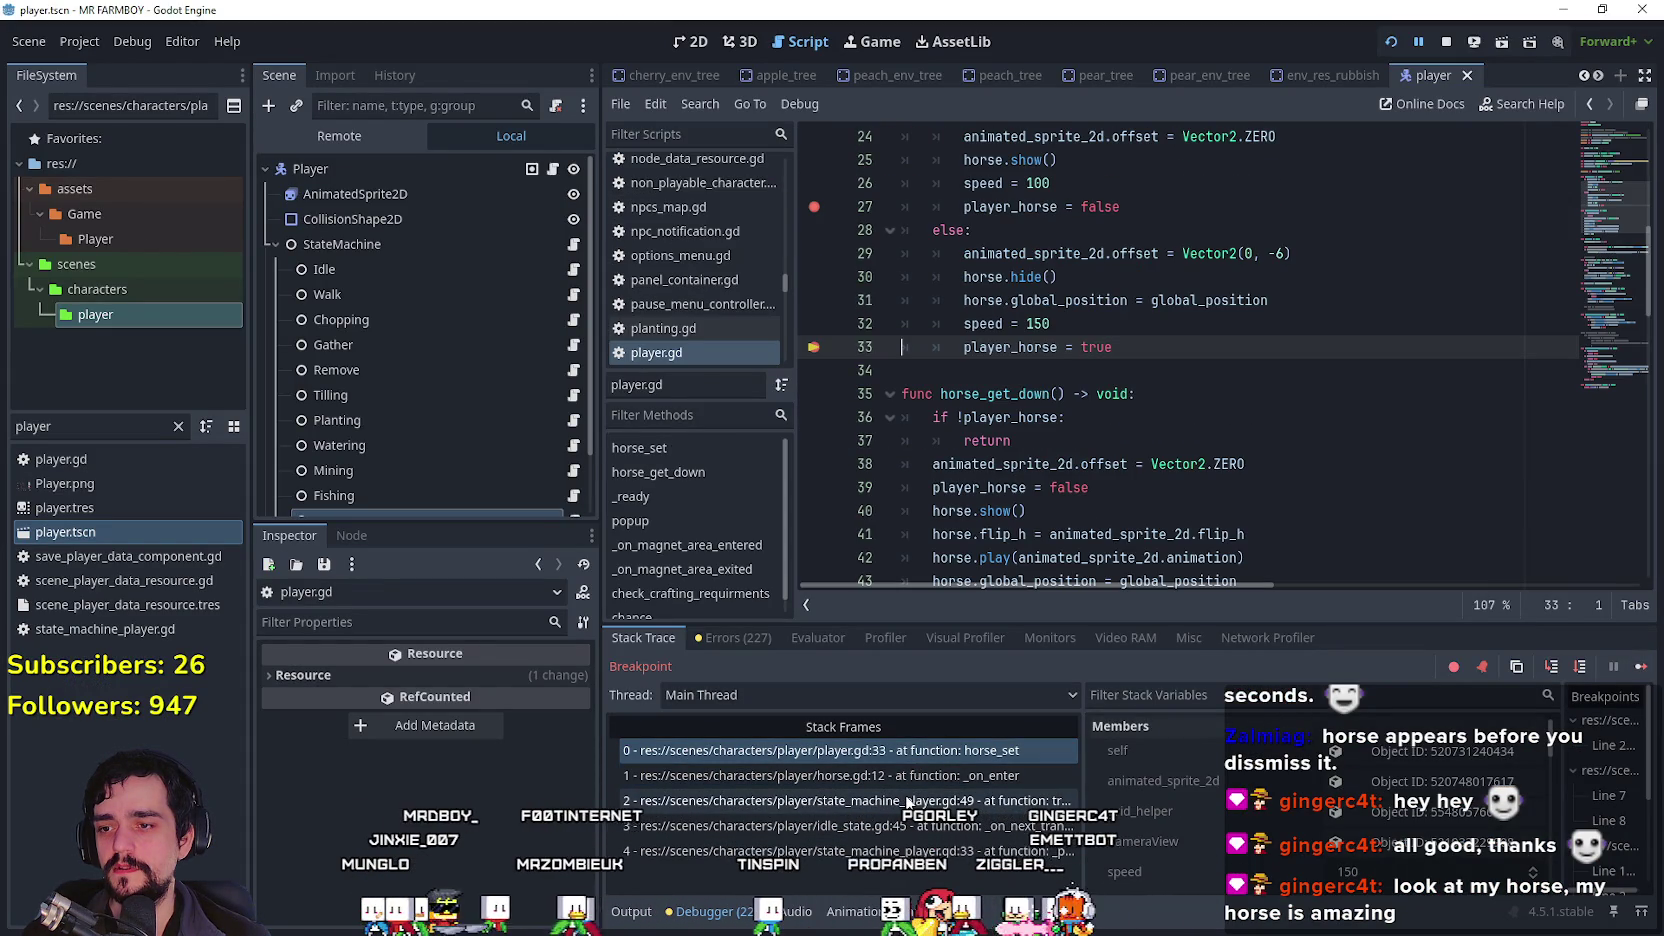
pyautogui.click(912, 776)
pyautogui.click(900, 748)
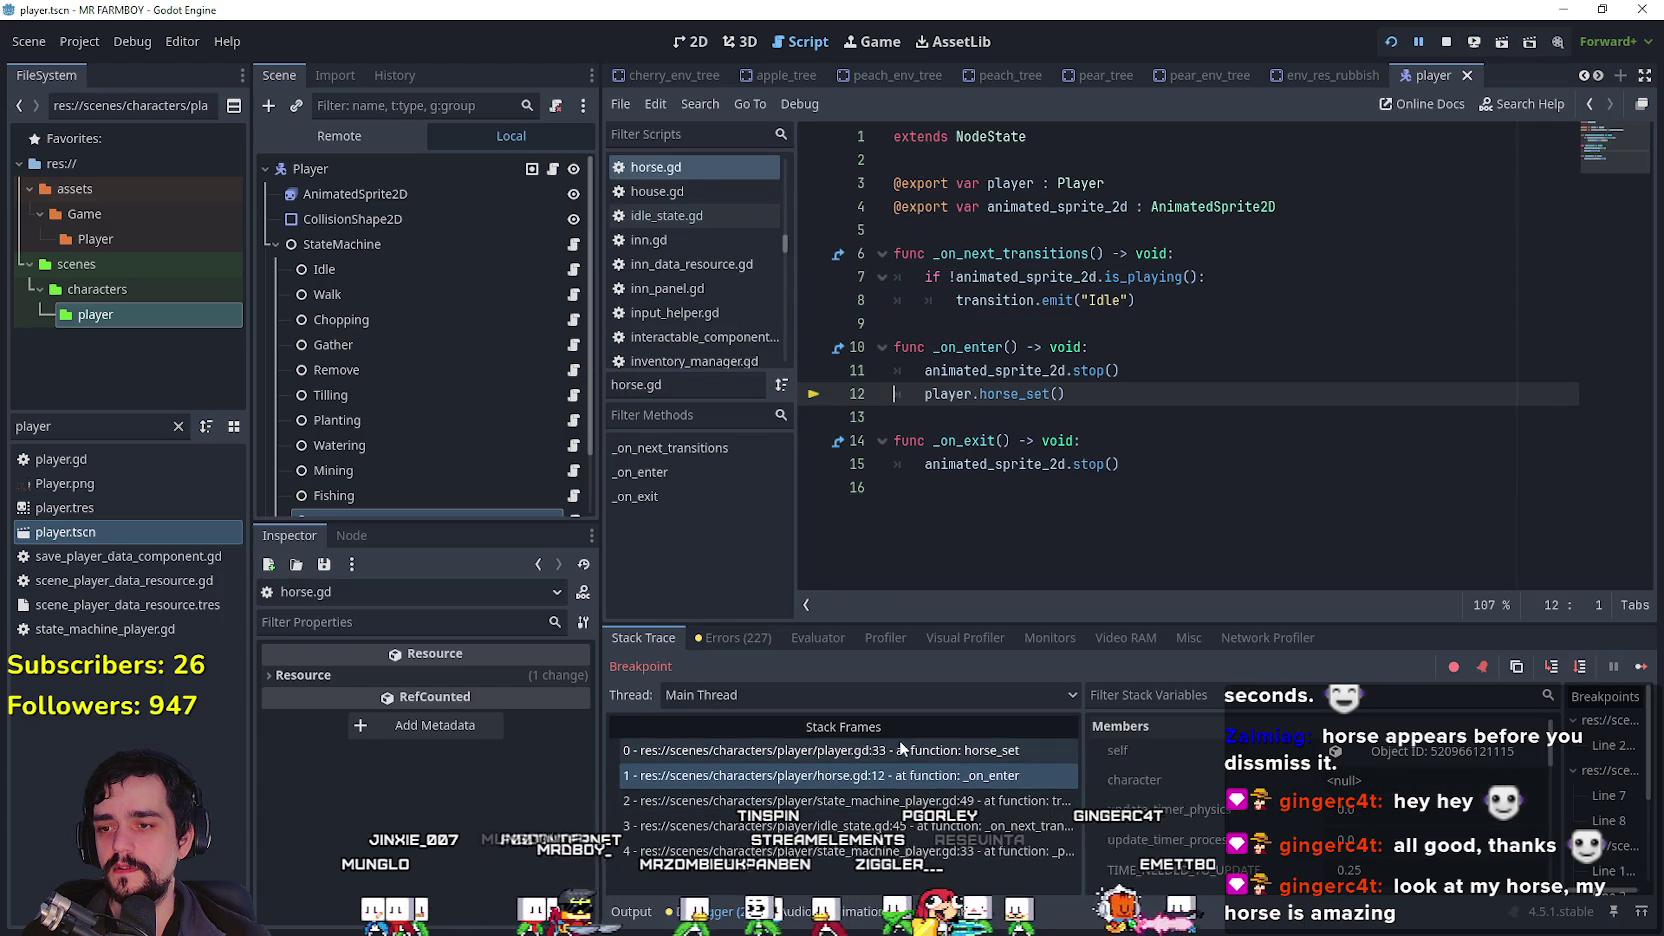
pyautogui.click(900, 776)
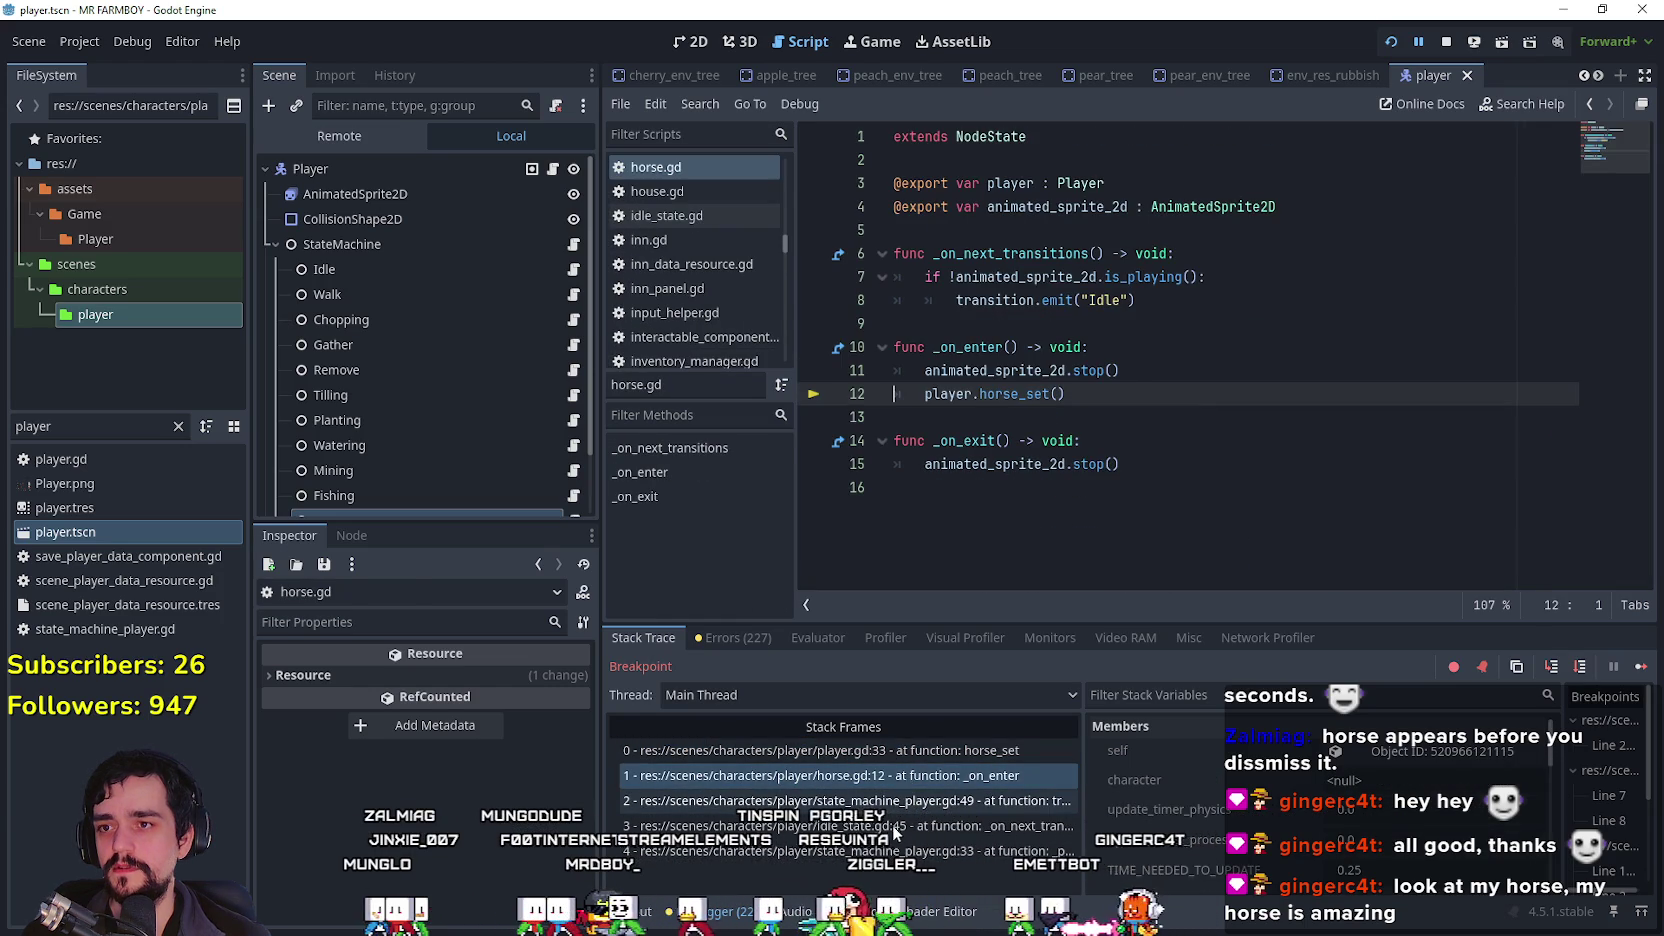
pyautogui.press('Down')
pyautogui.press('Down')
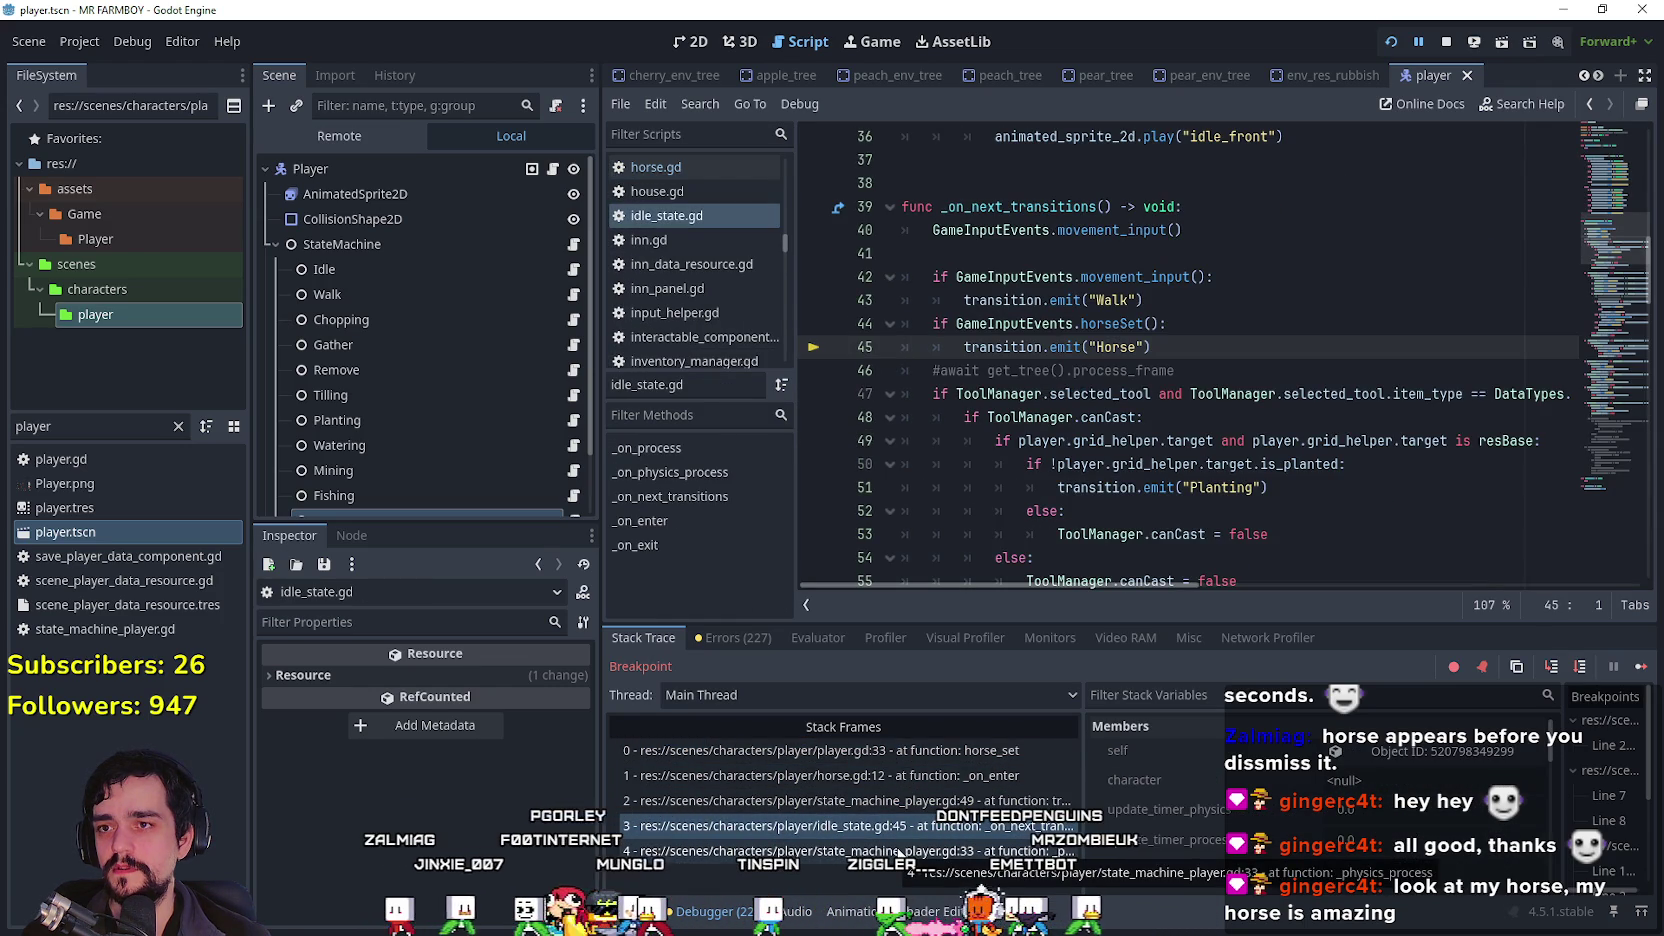
pyautogui.click(900, 852)
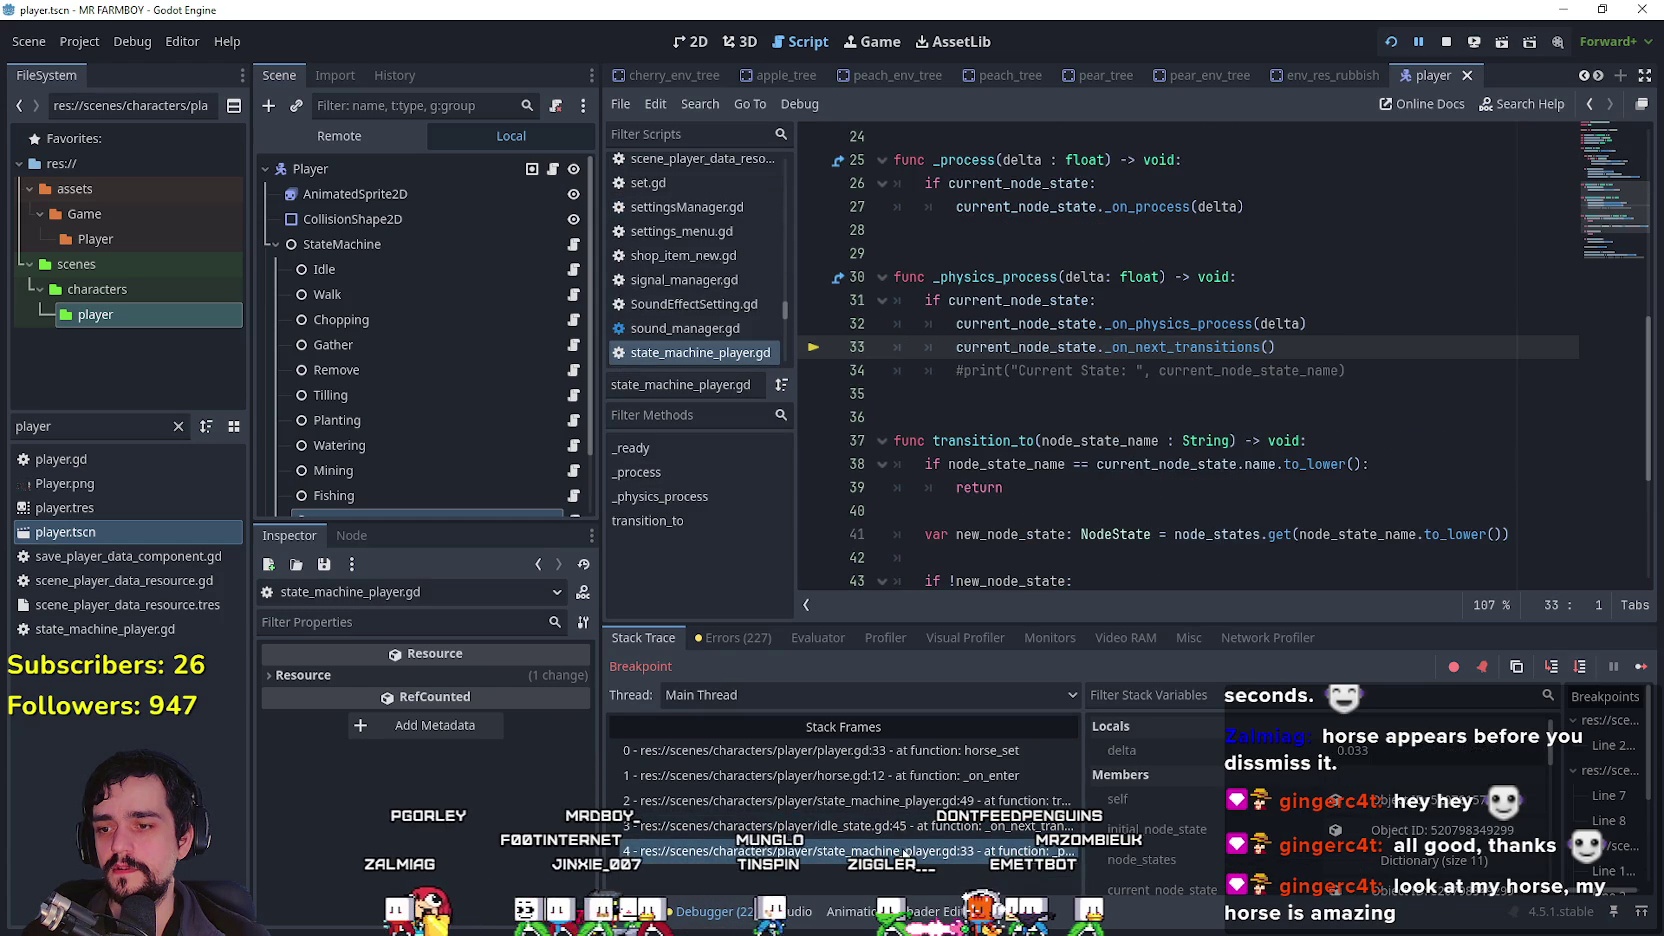
pyautogui.click(904, 830)
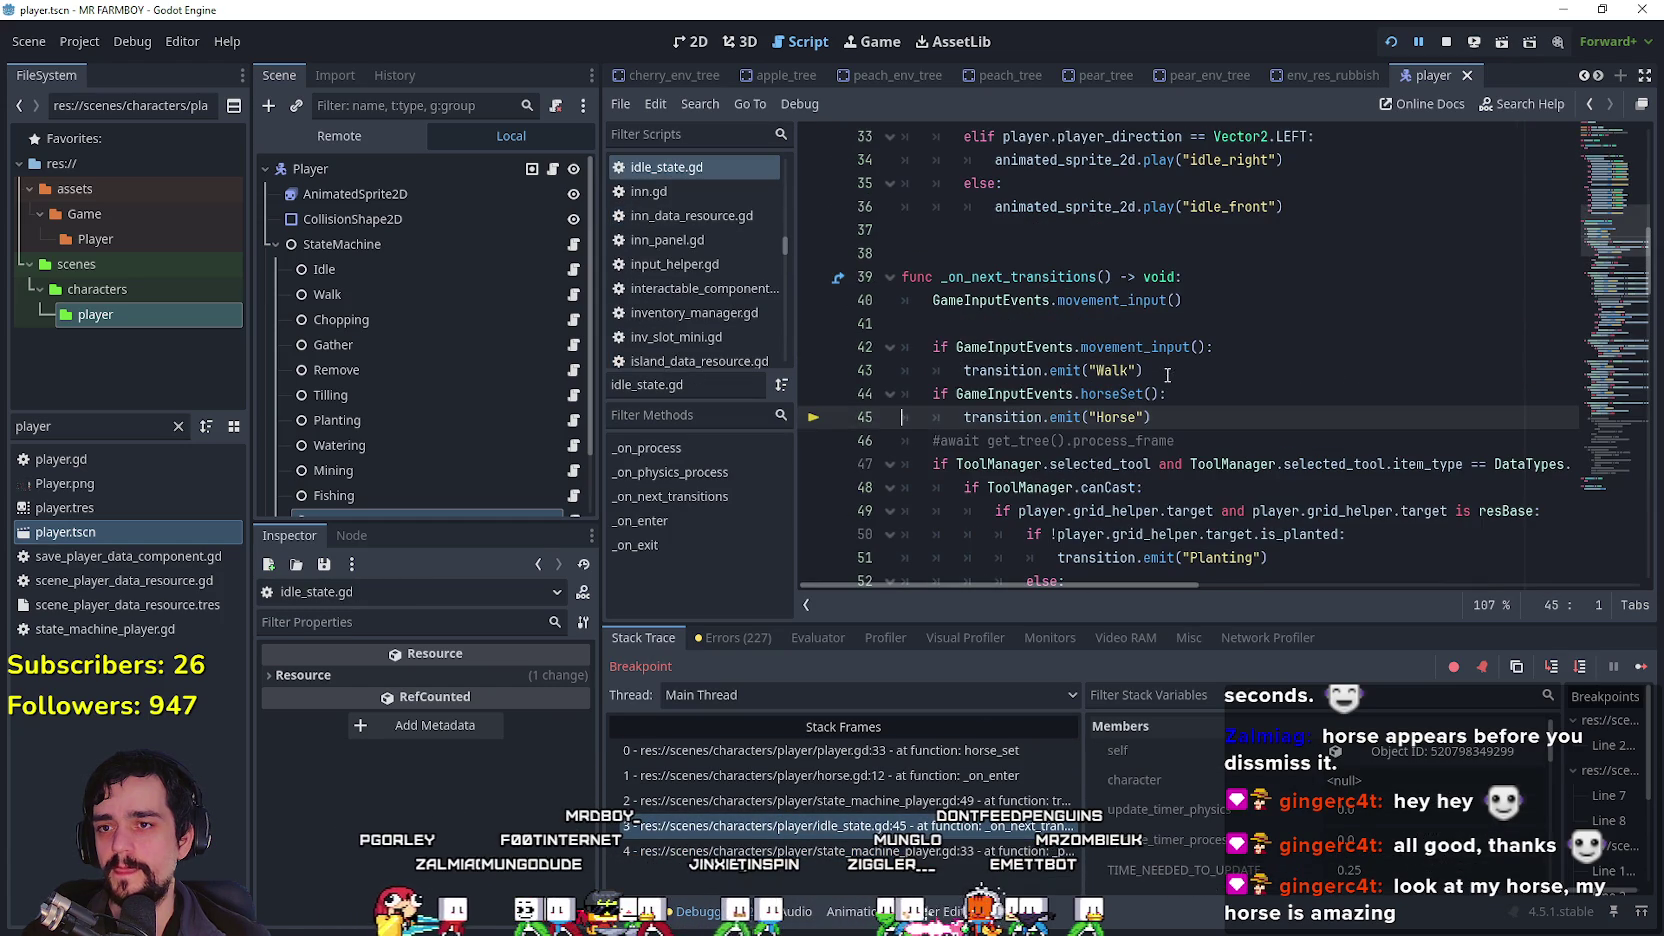
# Step: Go to the horseSet check and Horse transition around line 44 of idle_state.gd
pyautogui.click(926, 398)
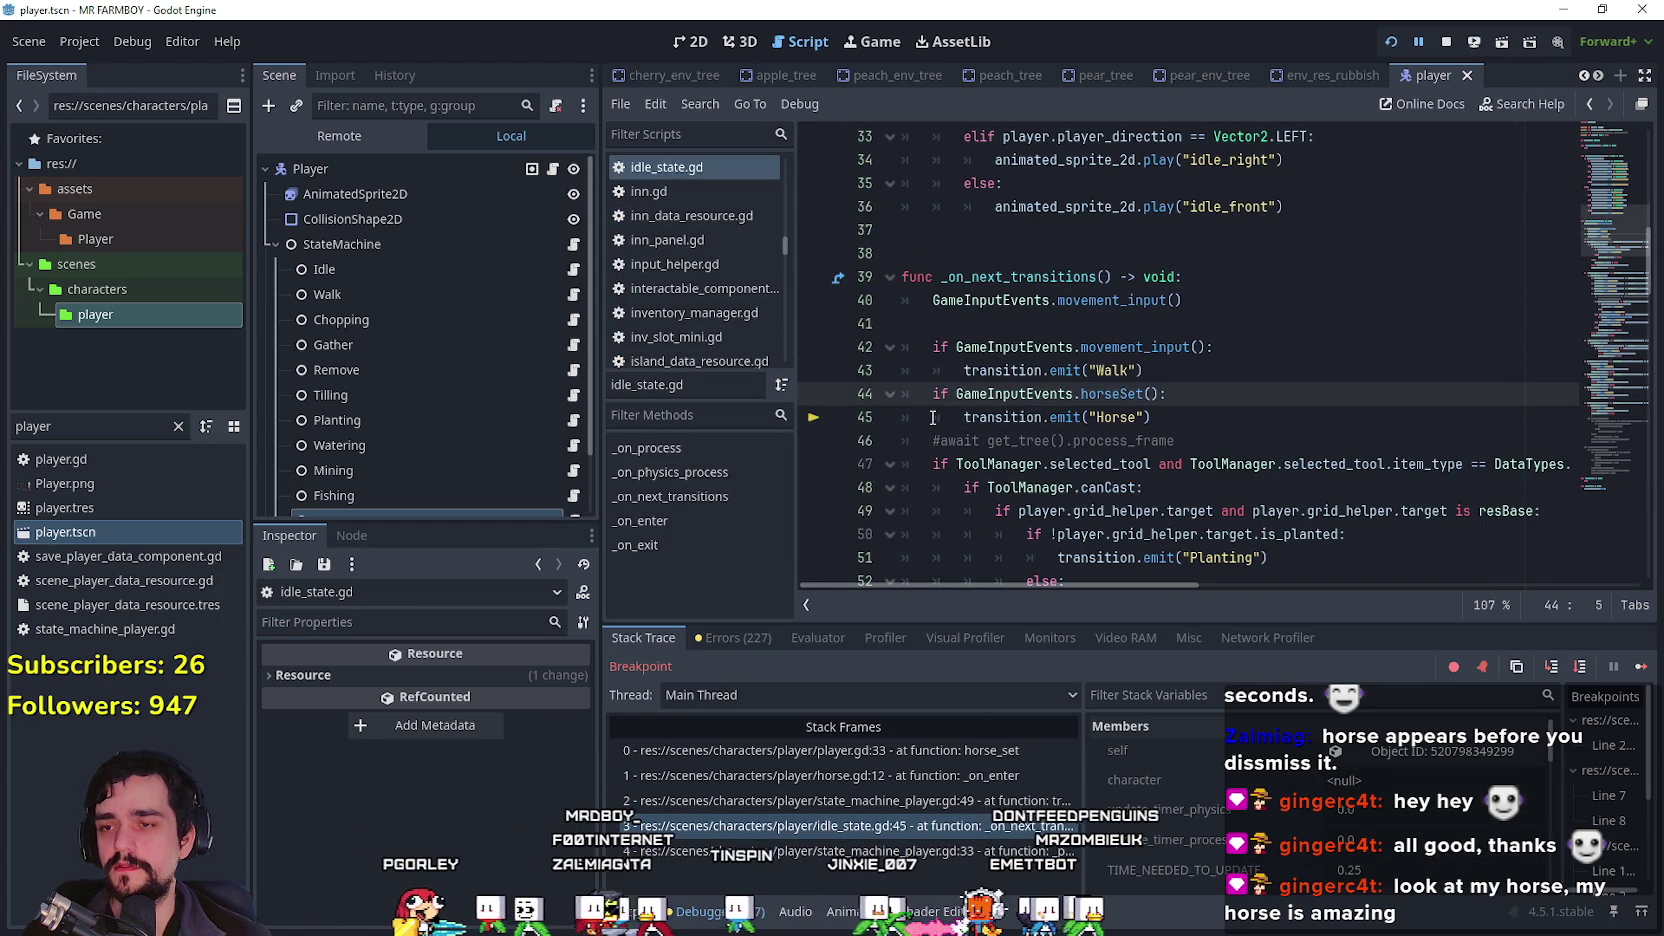
pyautogui.write('#')
pyautogui.click(932, 414)
pyautogui.write('3')
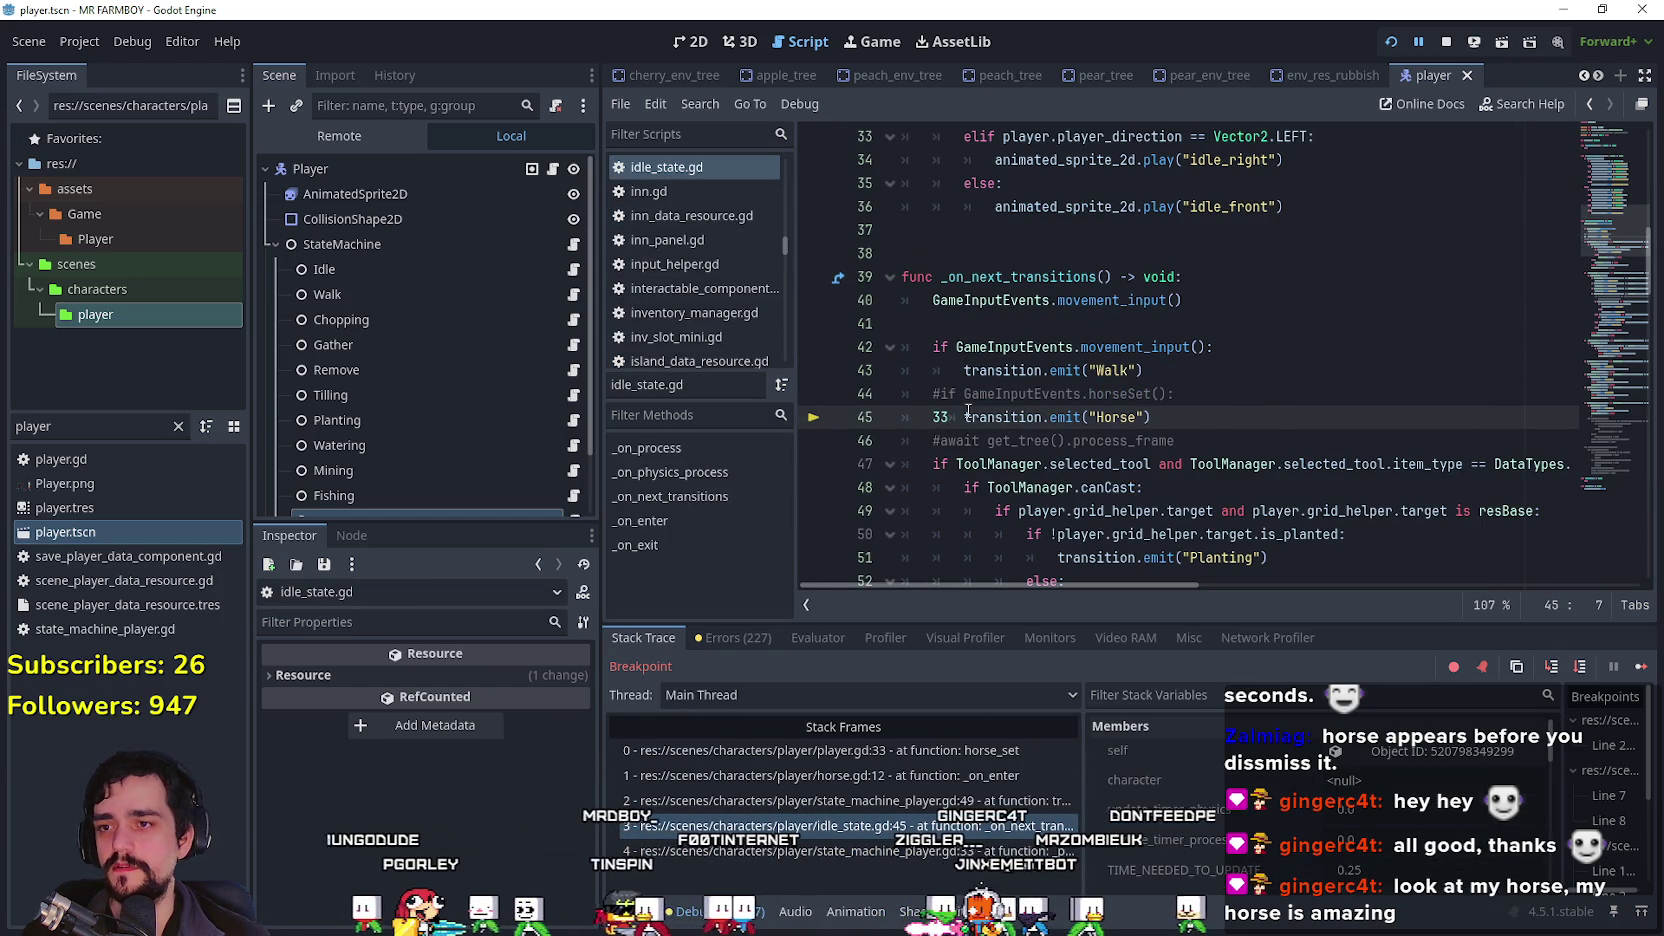
# Step: Comment out idle_state.gd's Horse transition and continue past both breakpoints to resume the game
pyautogui.click(1248, 418)
pyautogui.click(1639, 667)
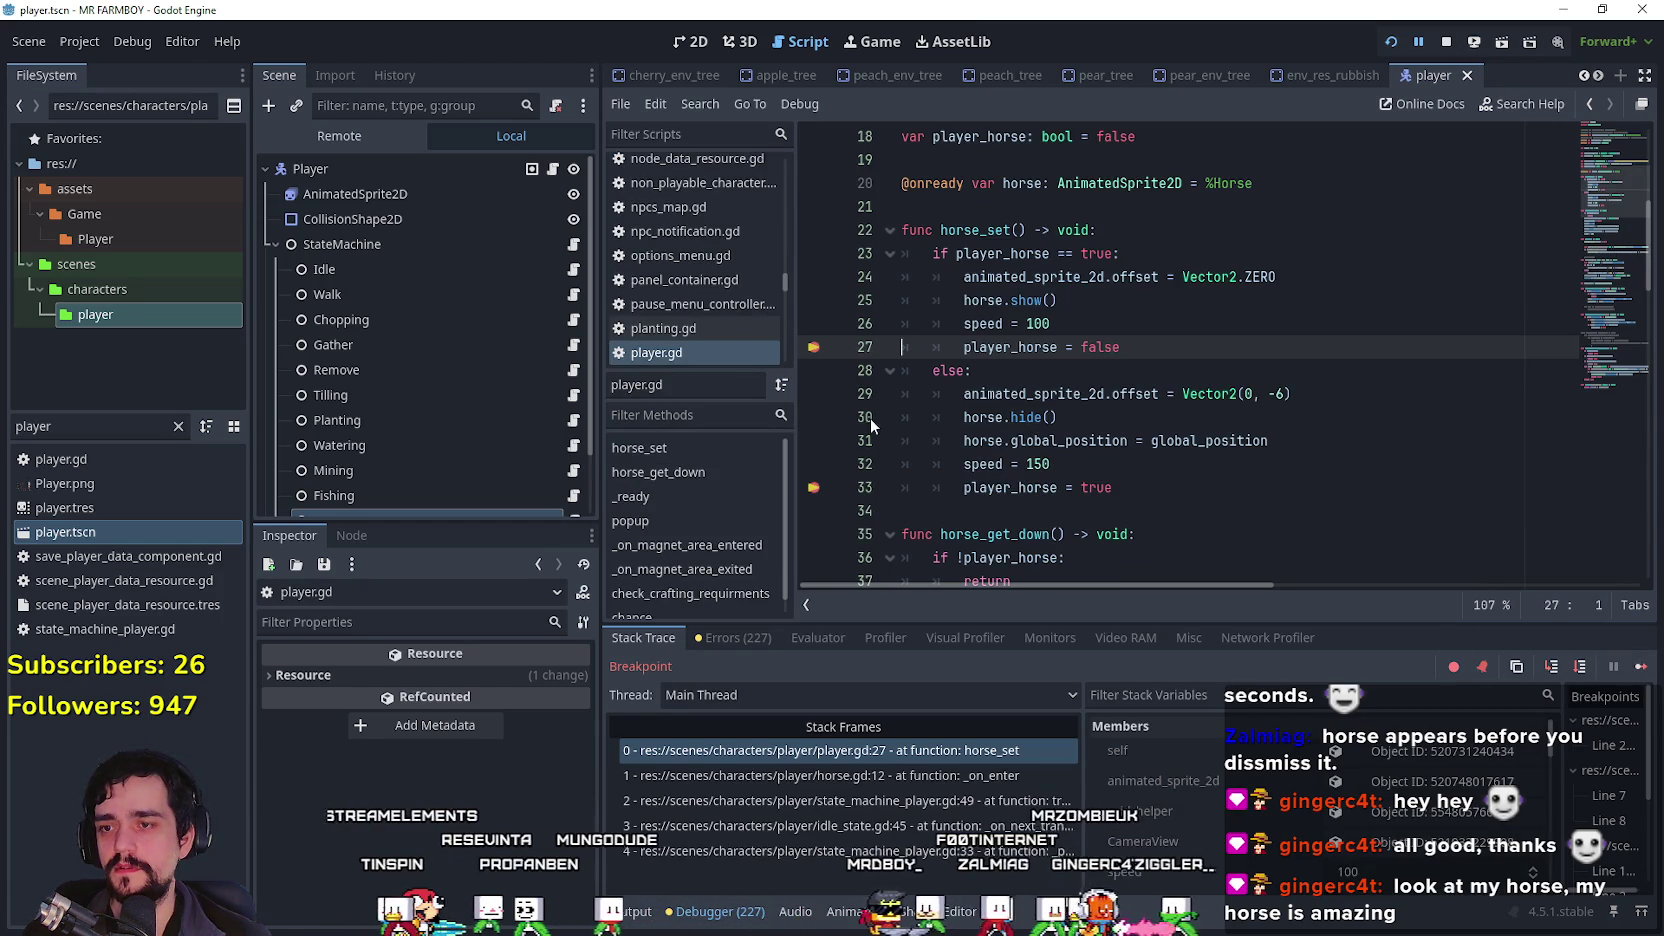
pyautogui.click(1100, 465)
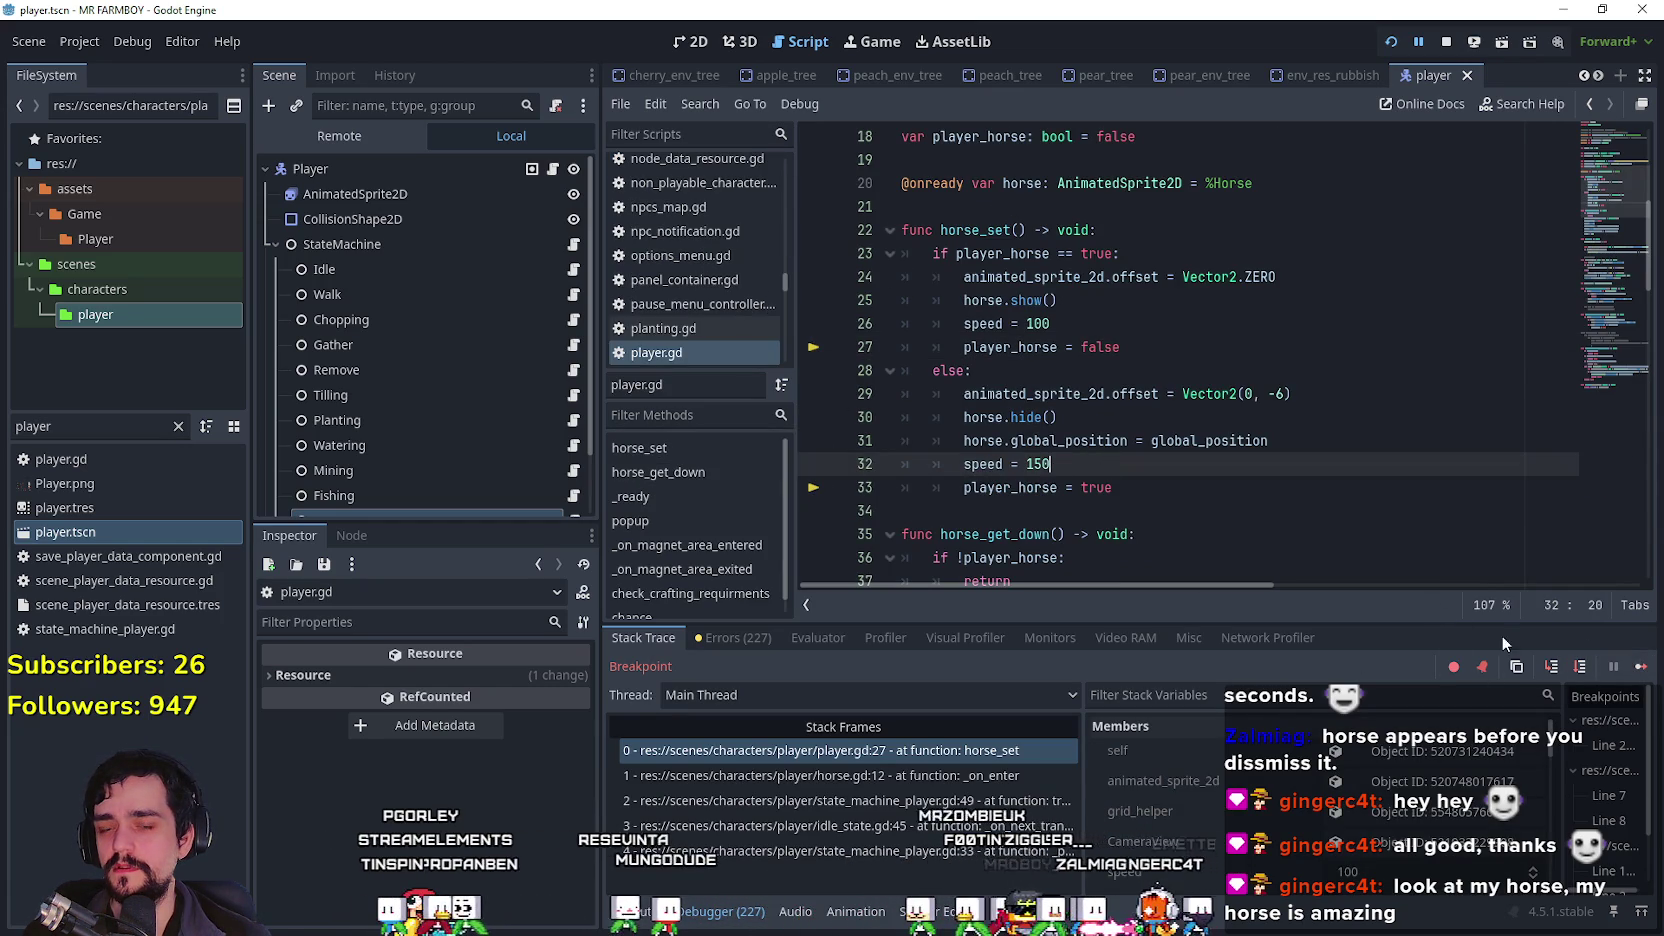
pyautogui.click(1622, 665)
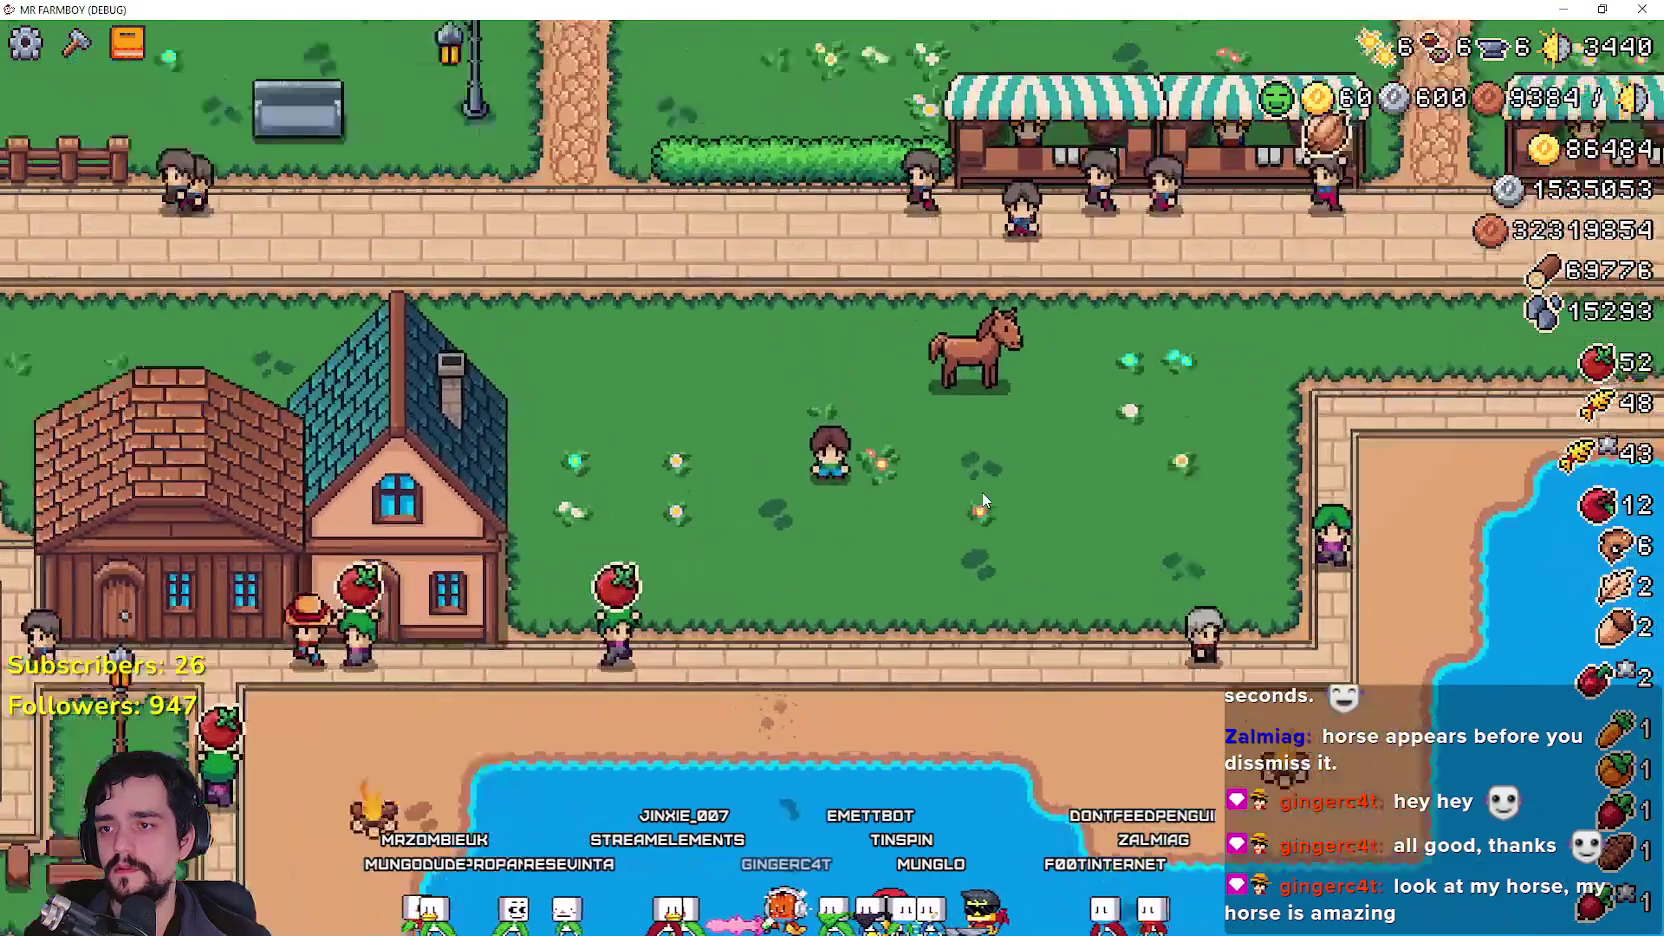
pyautogui.scroll(3, 982, 450)
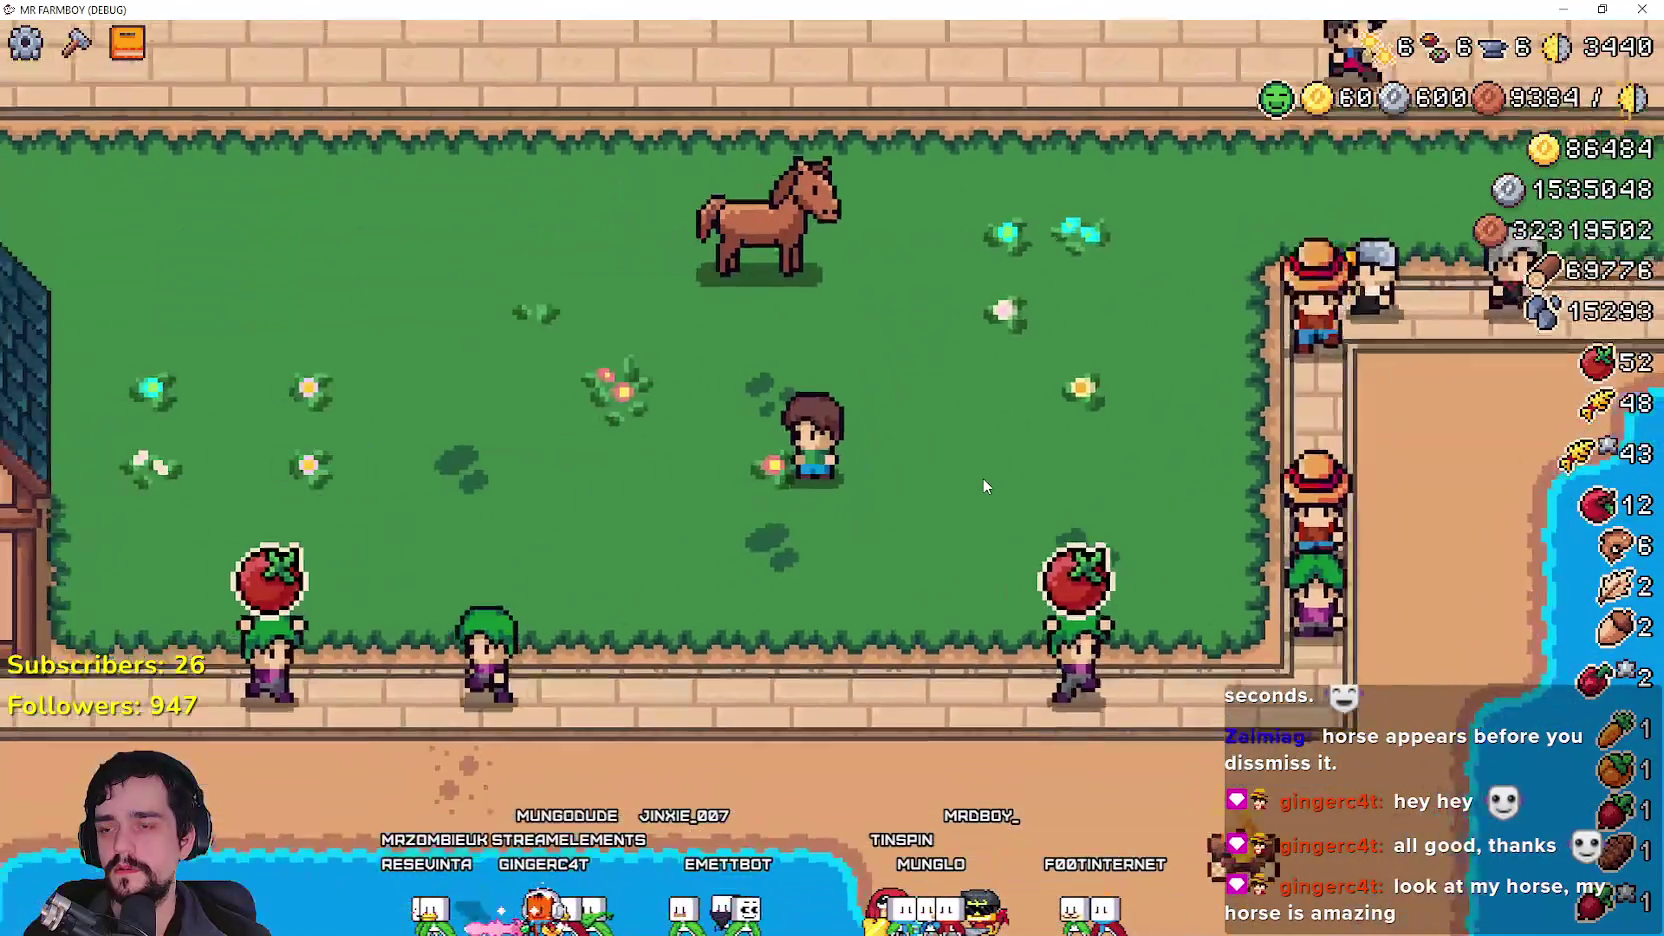
# Step: Quit the running game through its pause menu
pyautogui.press('Escape')
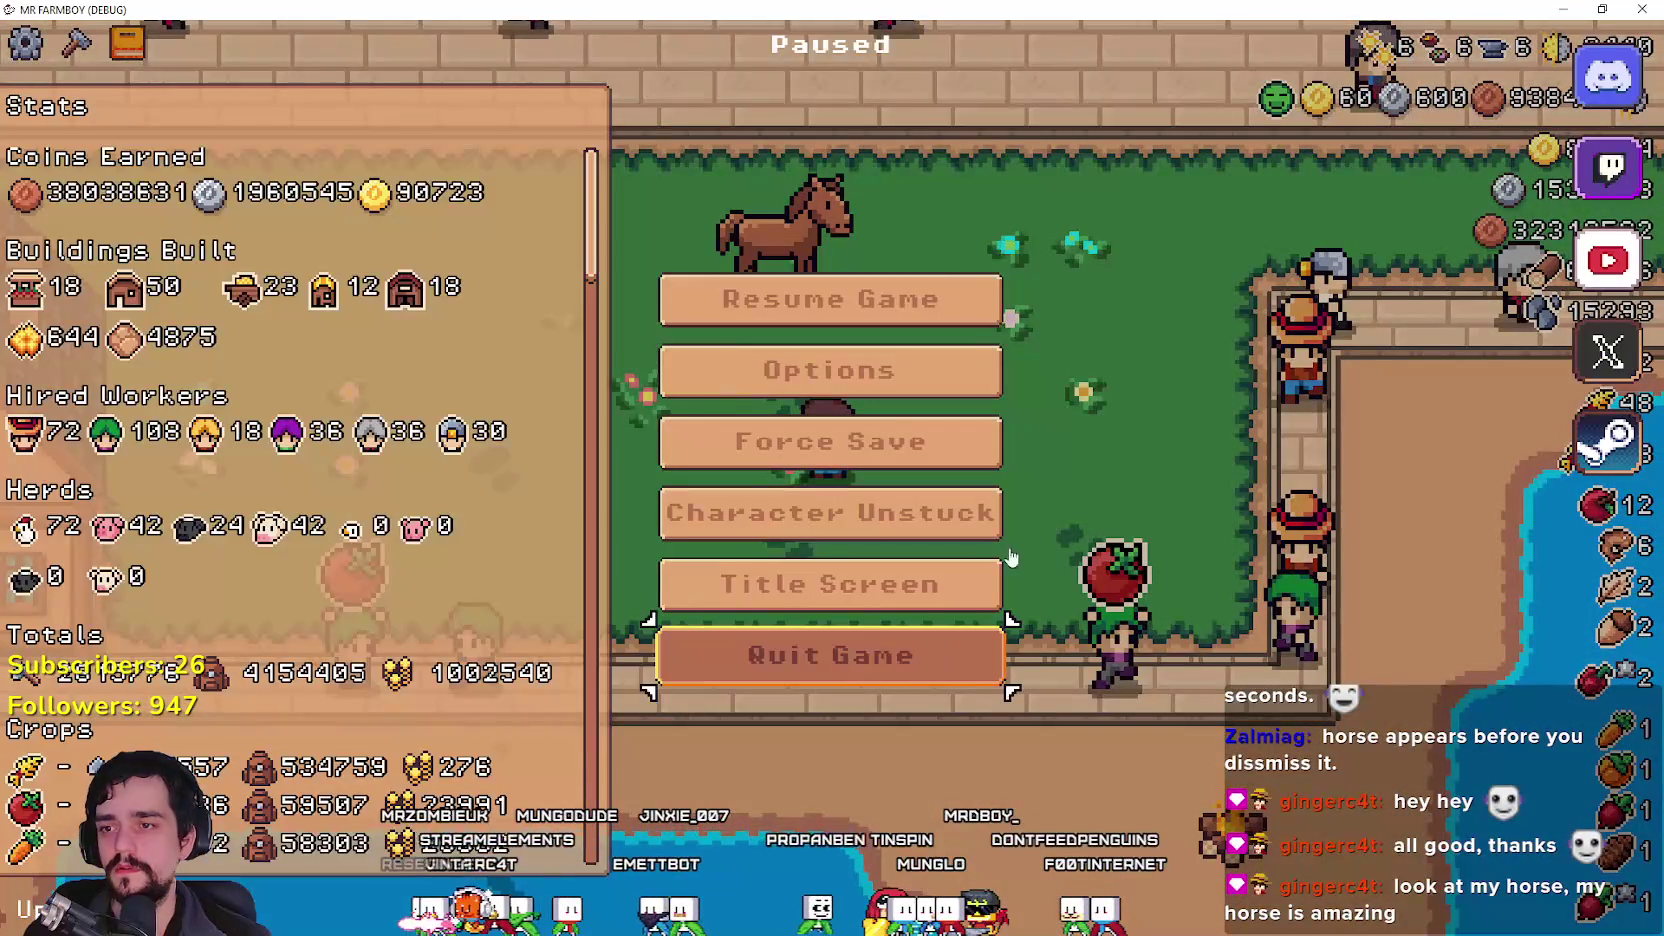
pyautogui.press('Escape')
pyautogui.hotkey('alt', 'F4')
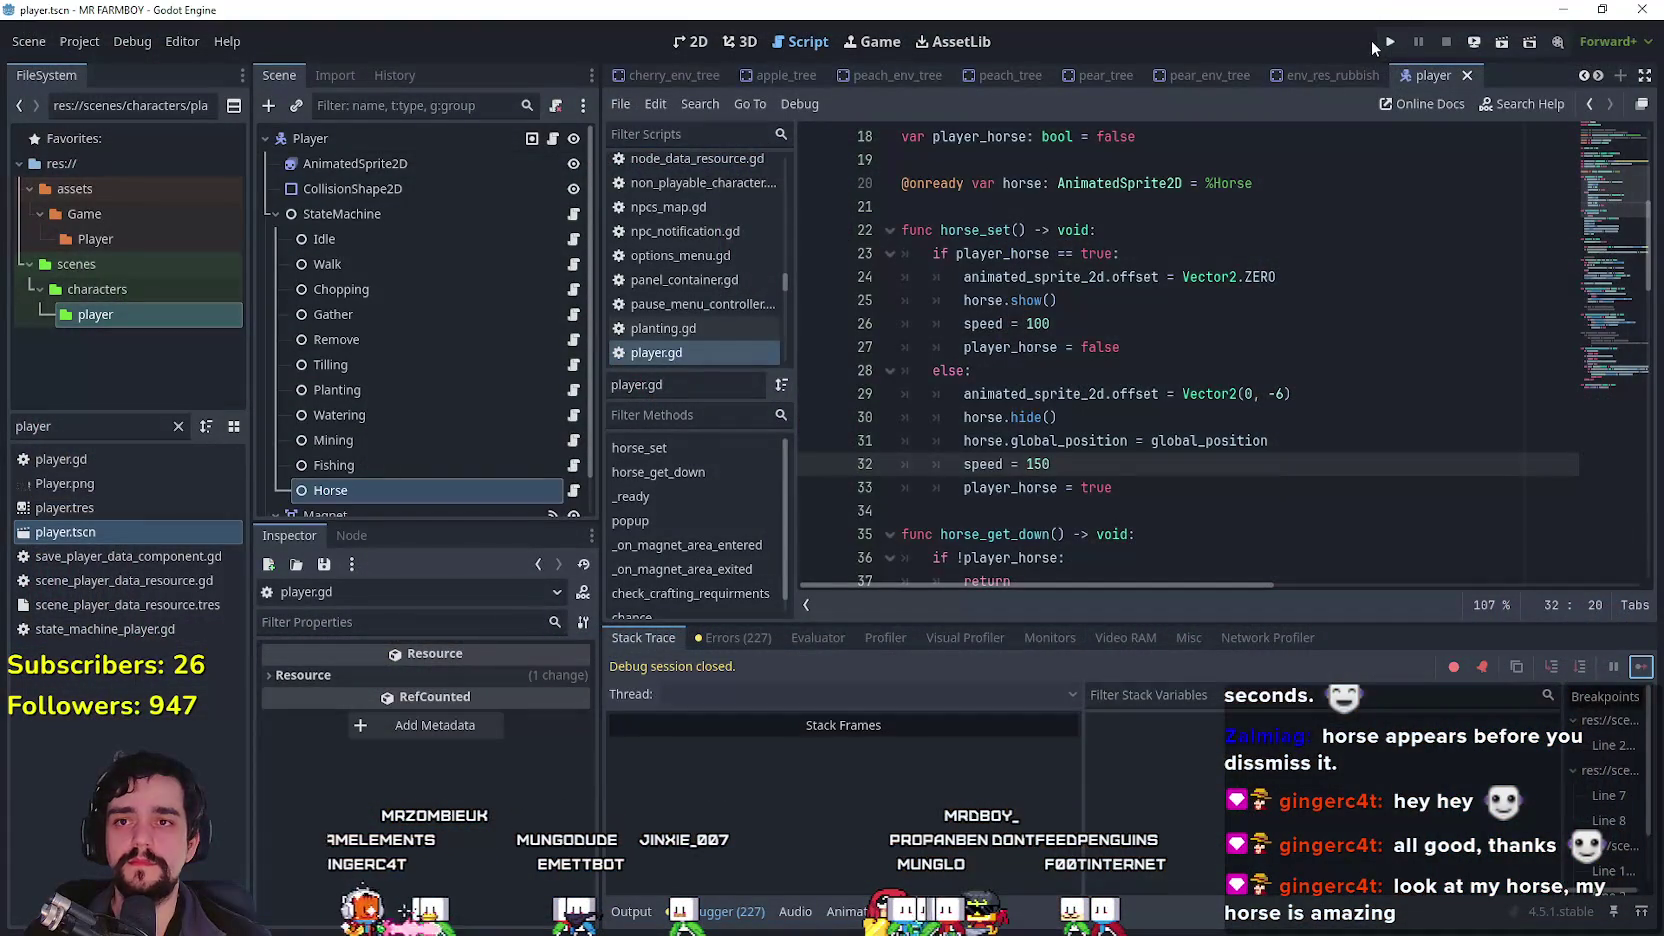
# Step: Relaunch the project, load the last save game, and switch back to the editor
pyautogui.click(1388, 44)
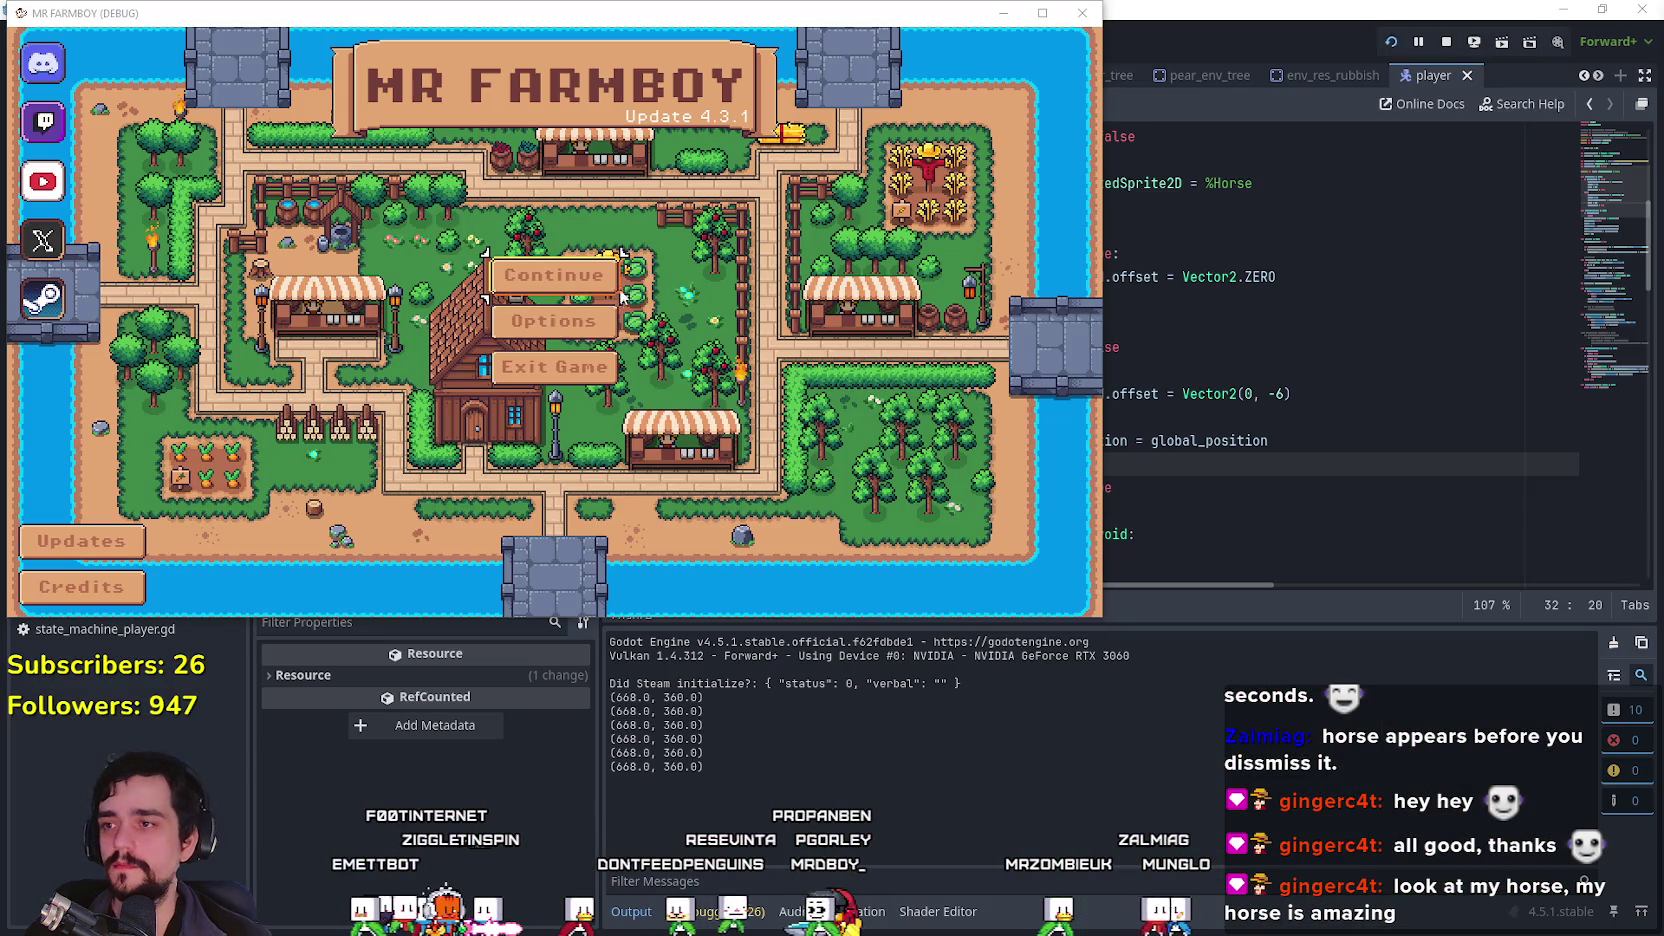
pyautogui.click(540, 275)
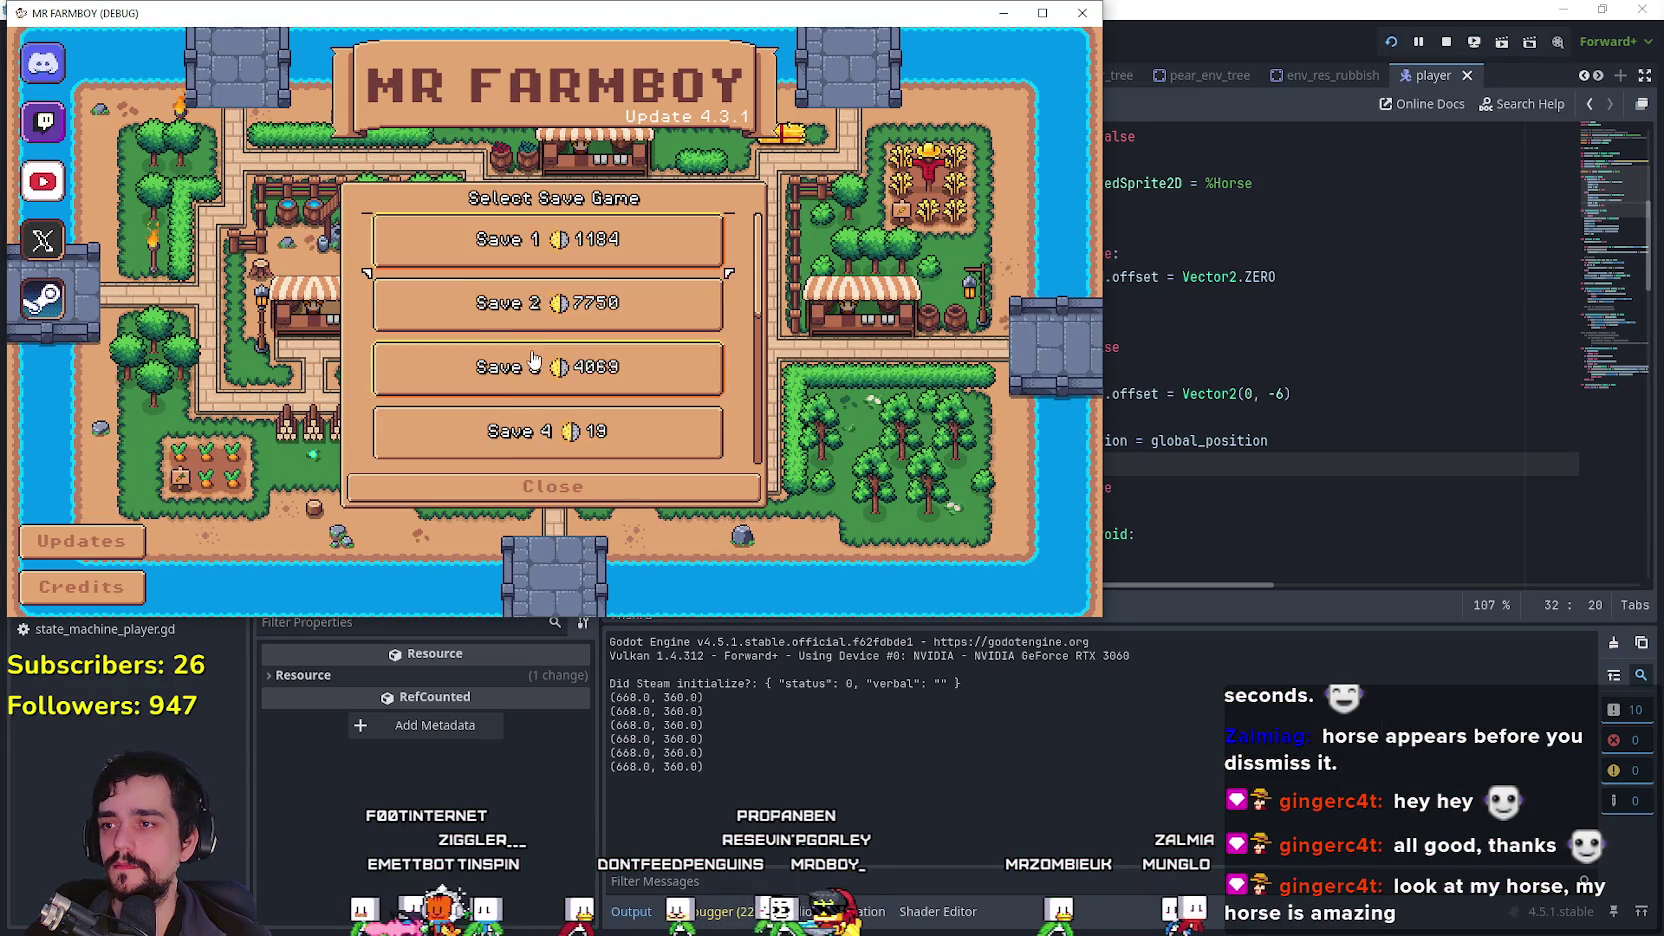
pyautogui.scroll(-3, 533, 360)
pyautogui.click(540, 431)
pyautogui.click(483, 441)
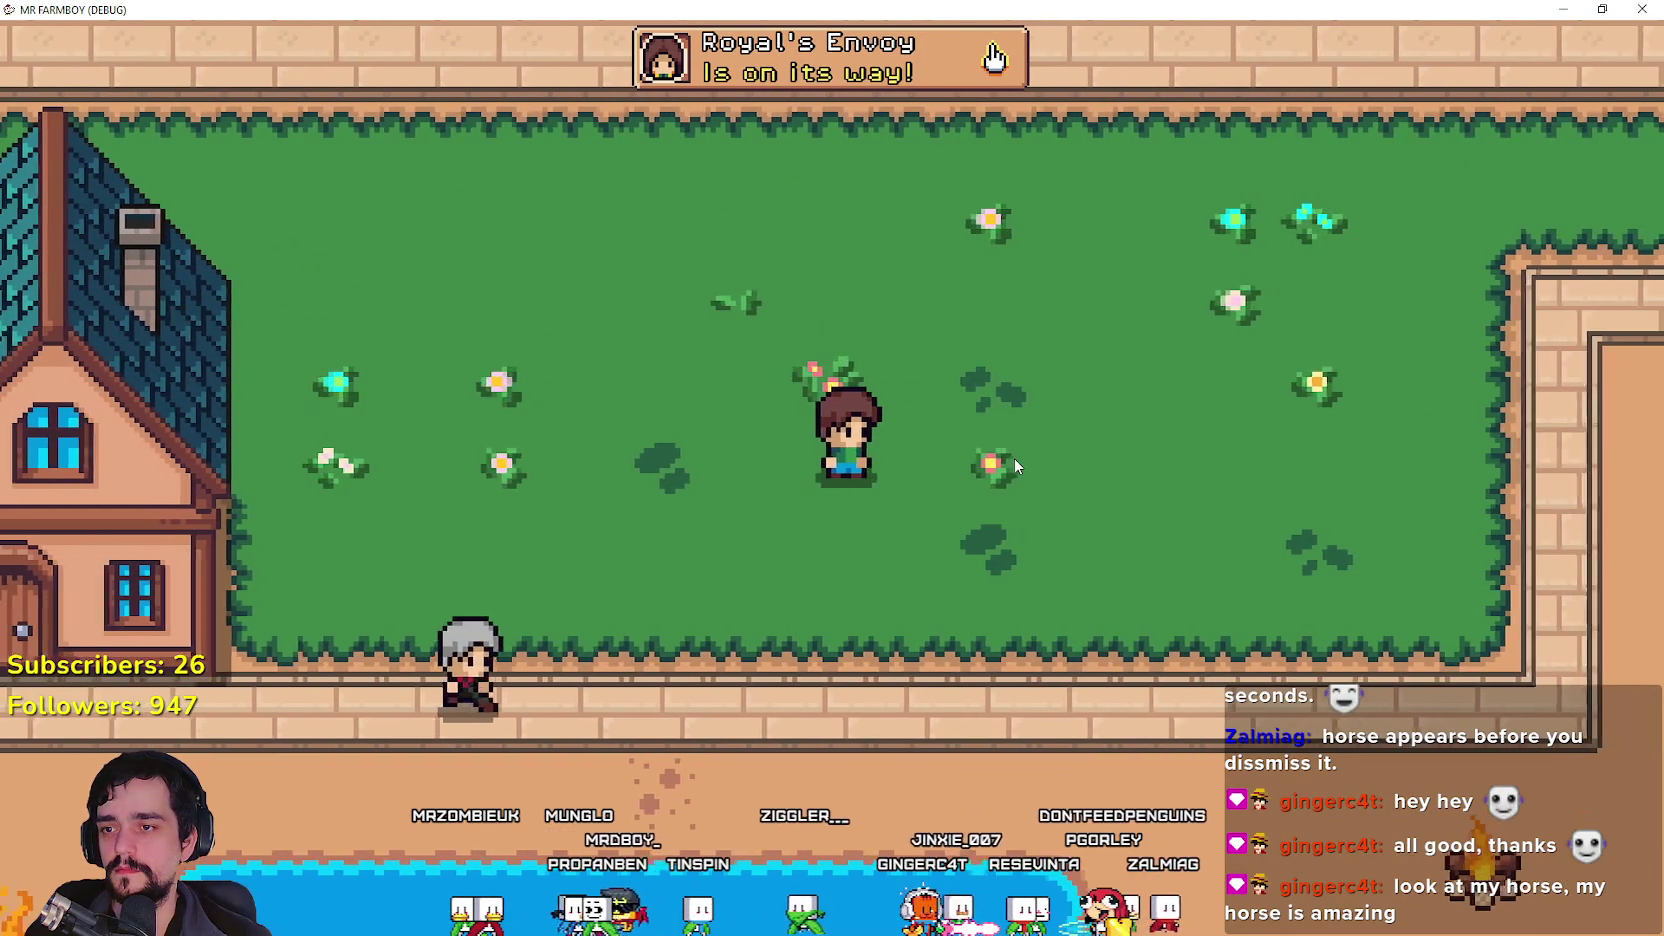
pyautogui.hotkey('alt', 'Tab')
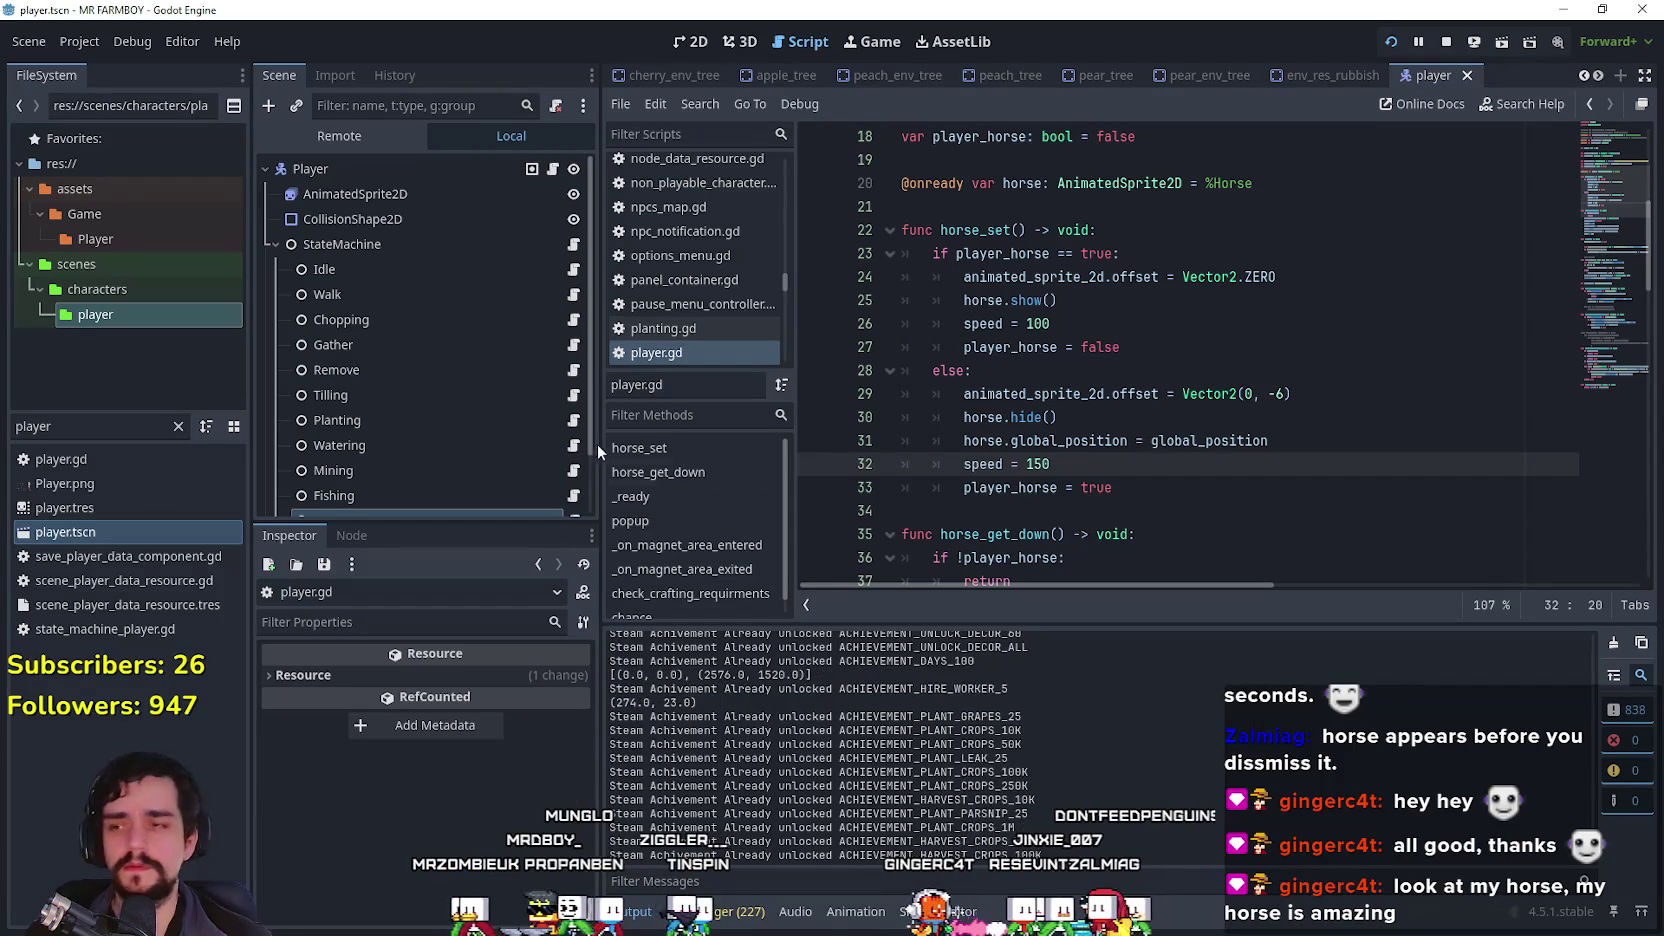
# Step: Comment out the horseSet Horse transition in walk_state.gd and save it
pyautogui.click(575, 297)
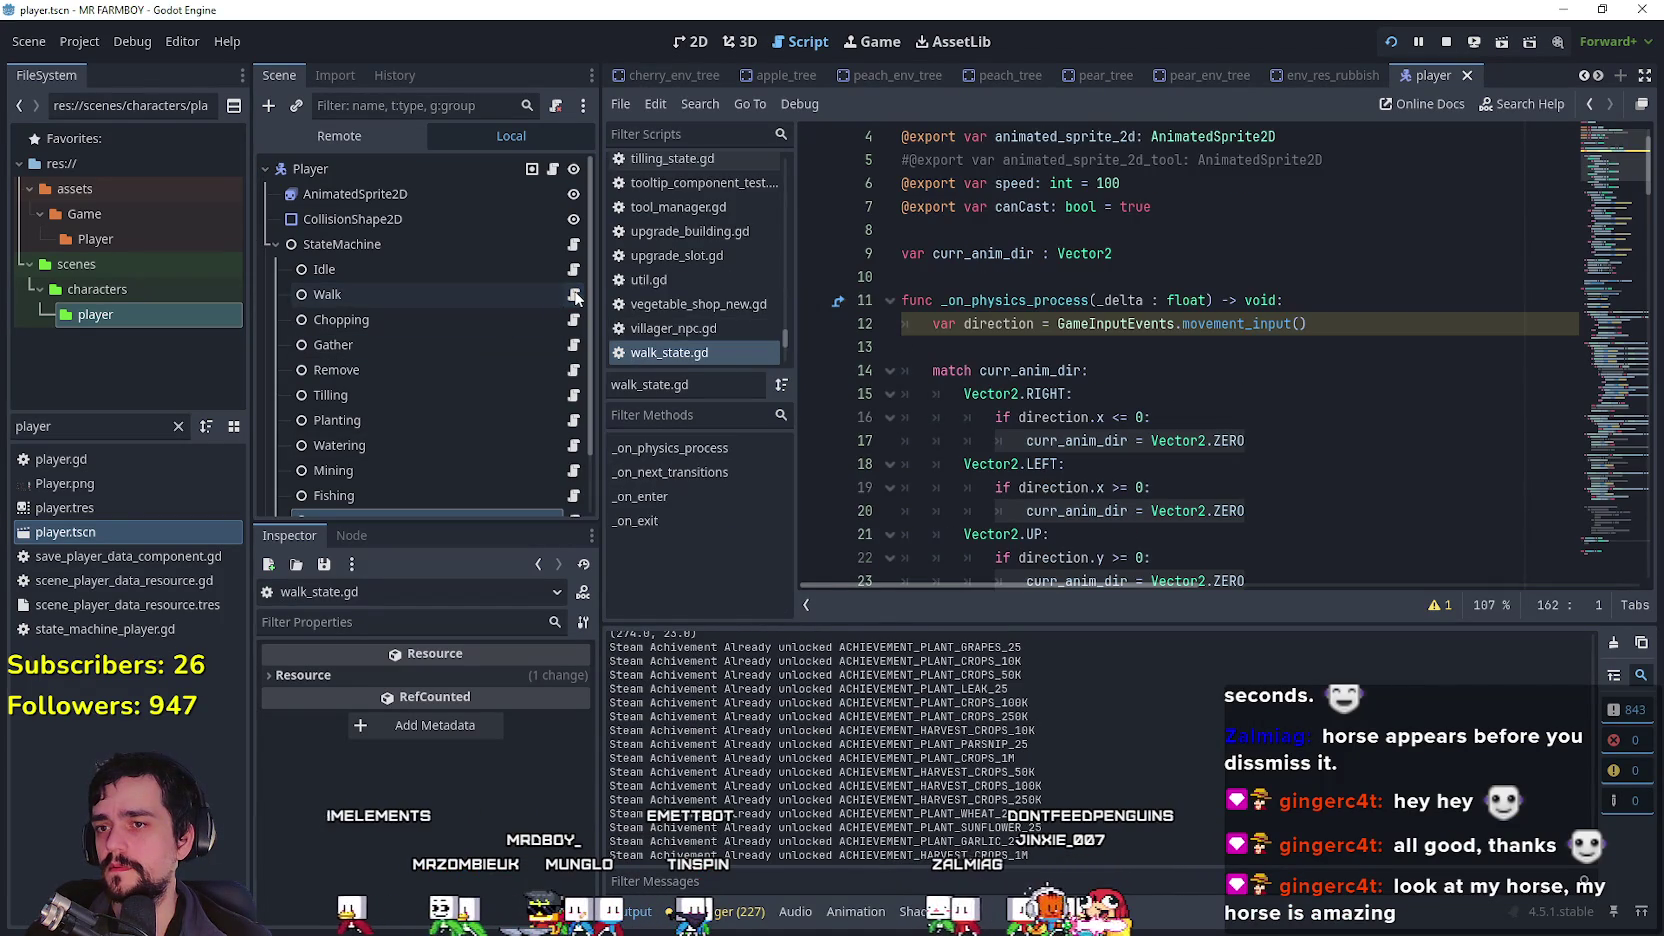
pyautogui.scroll(-5, 860, 390)
pyautogui.scroll(-10, 872, 395)
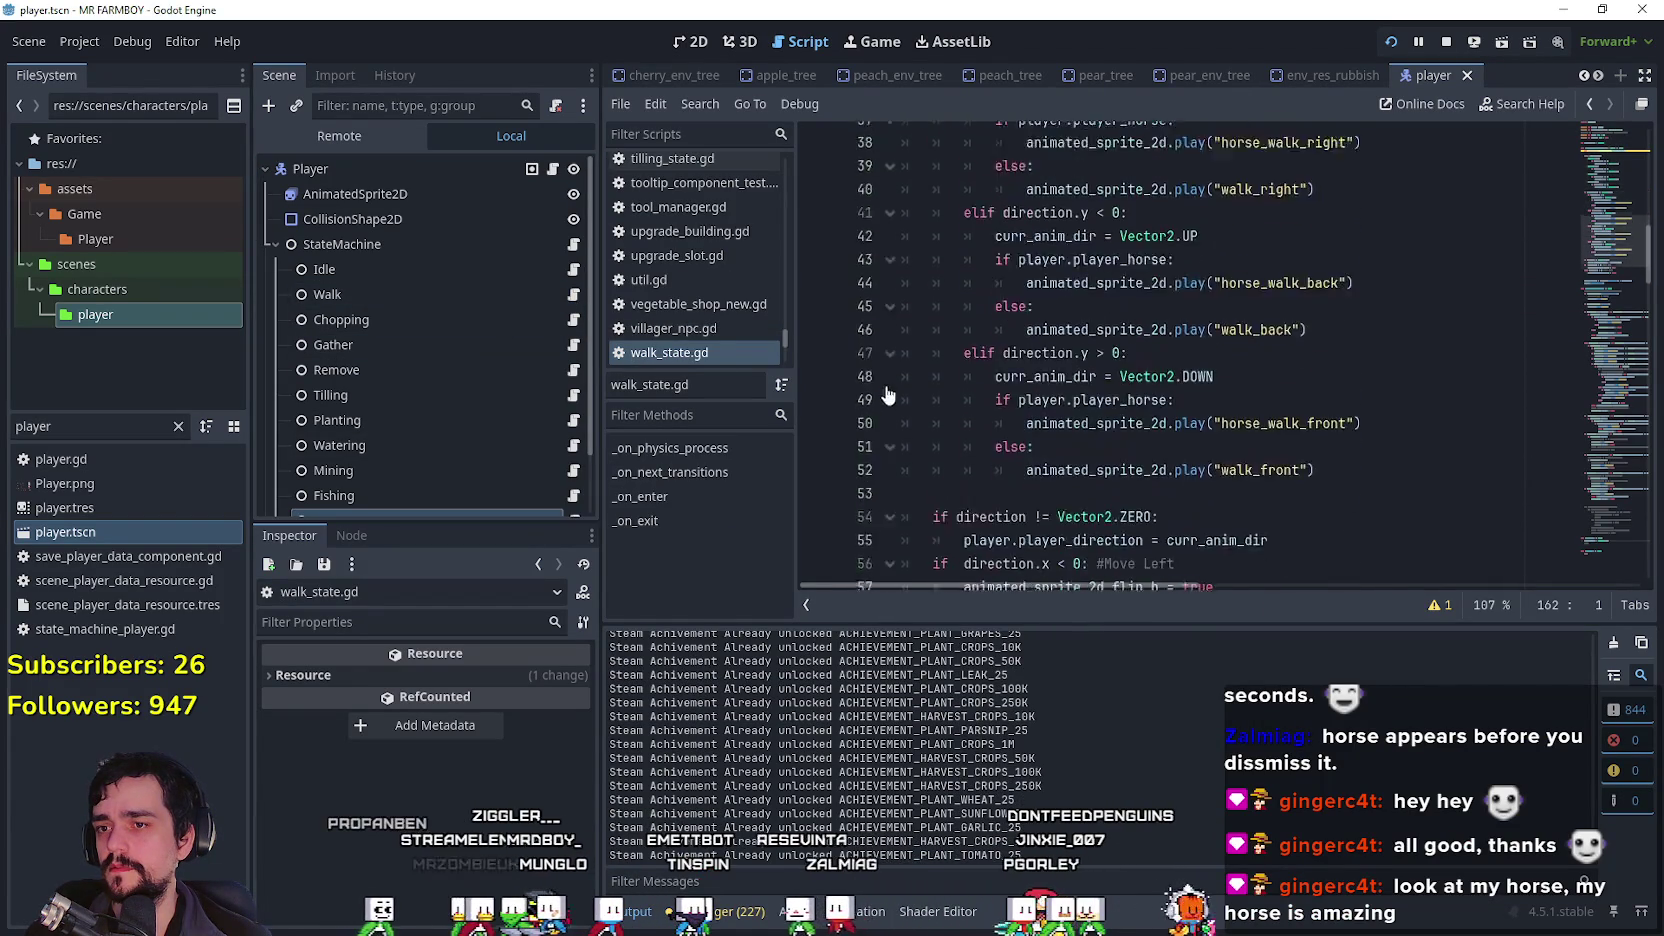
pyautogui.click(946, 381)
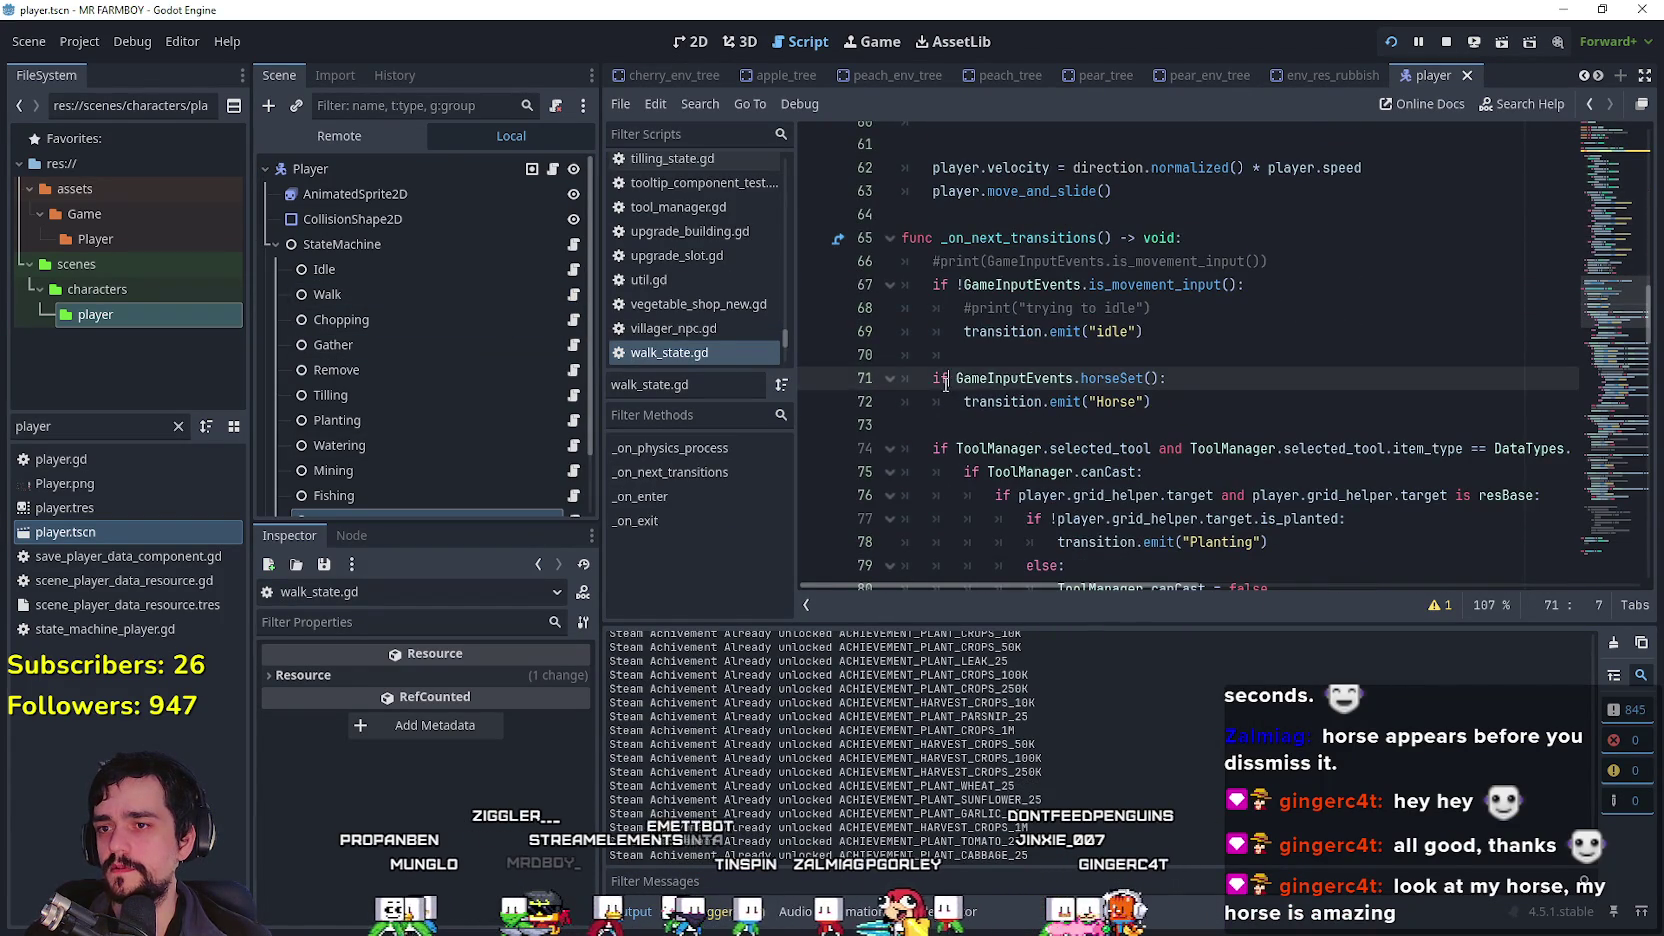
pyautogui.click(935, 401)
pyautogui.write('#')
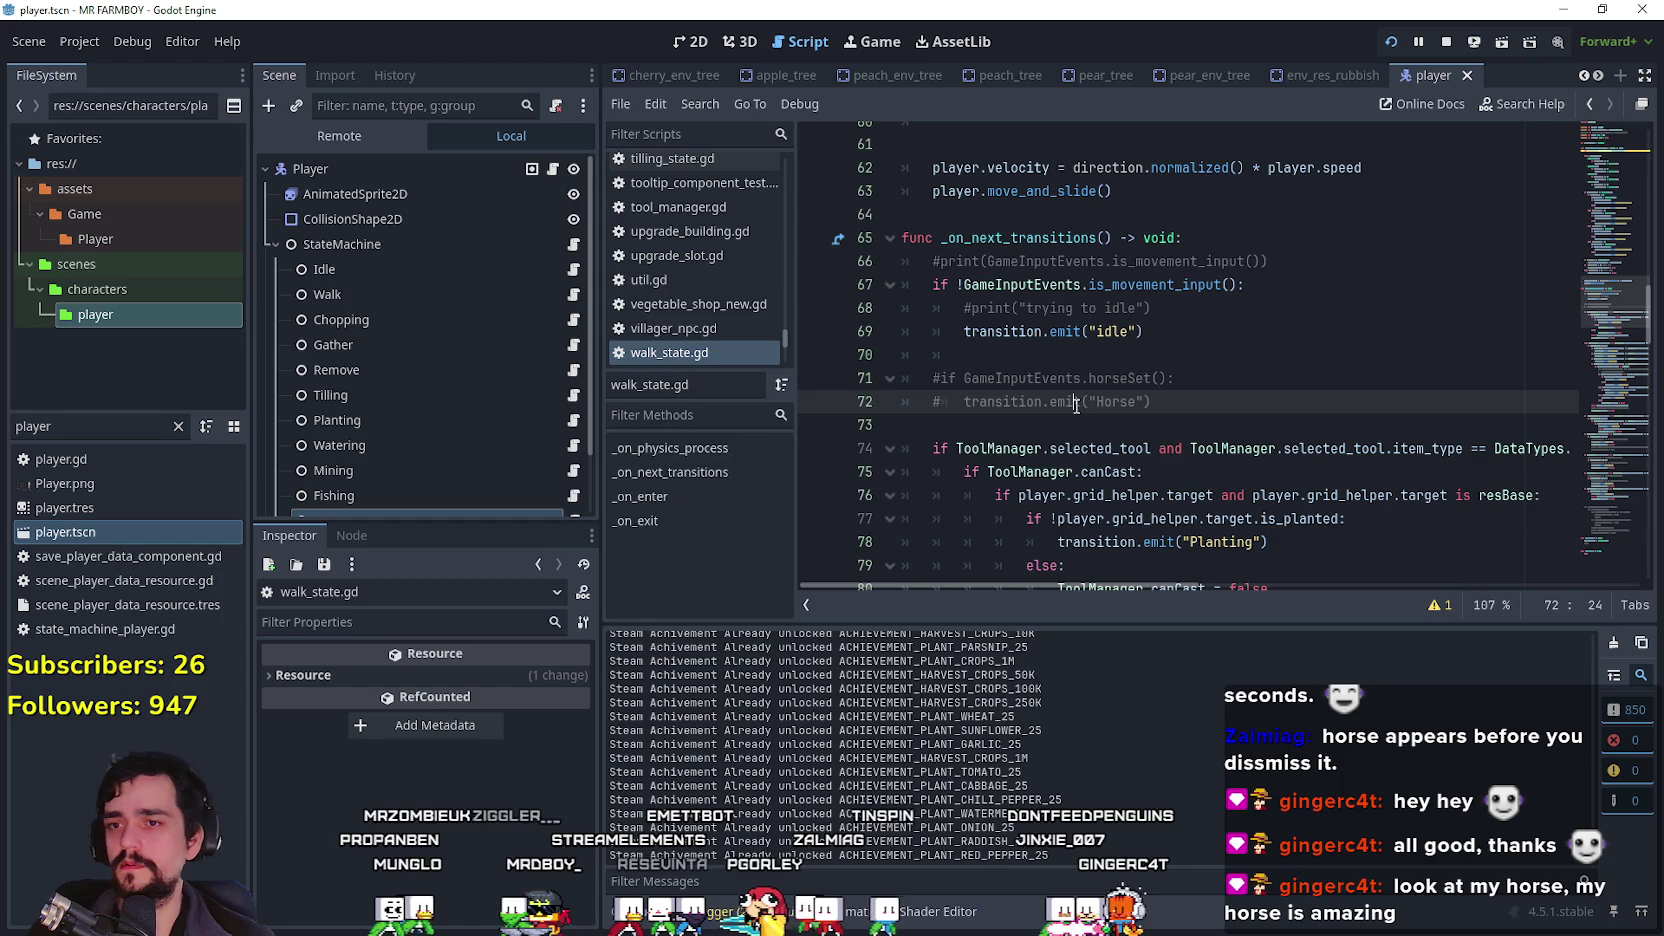
pyautogui.hotkey('ctrl', 's')
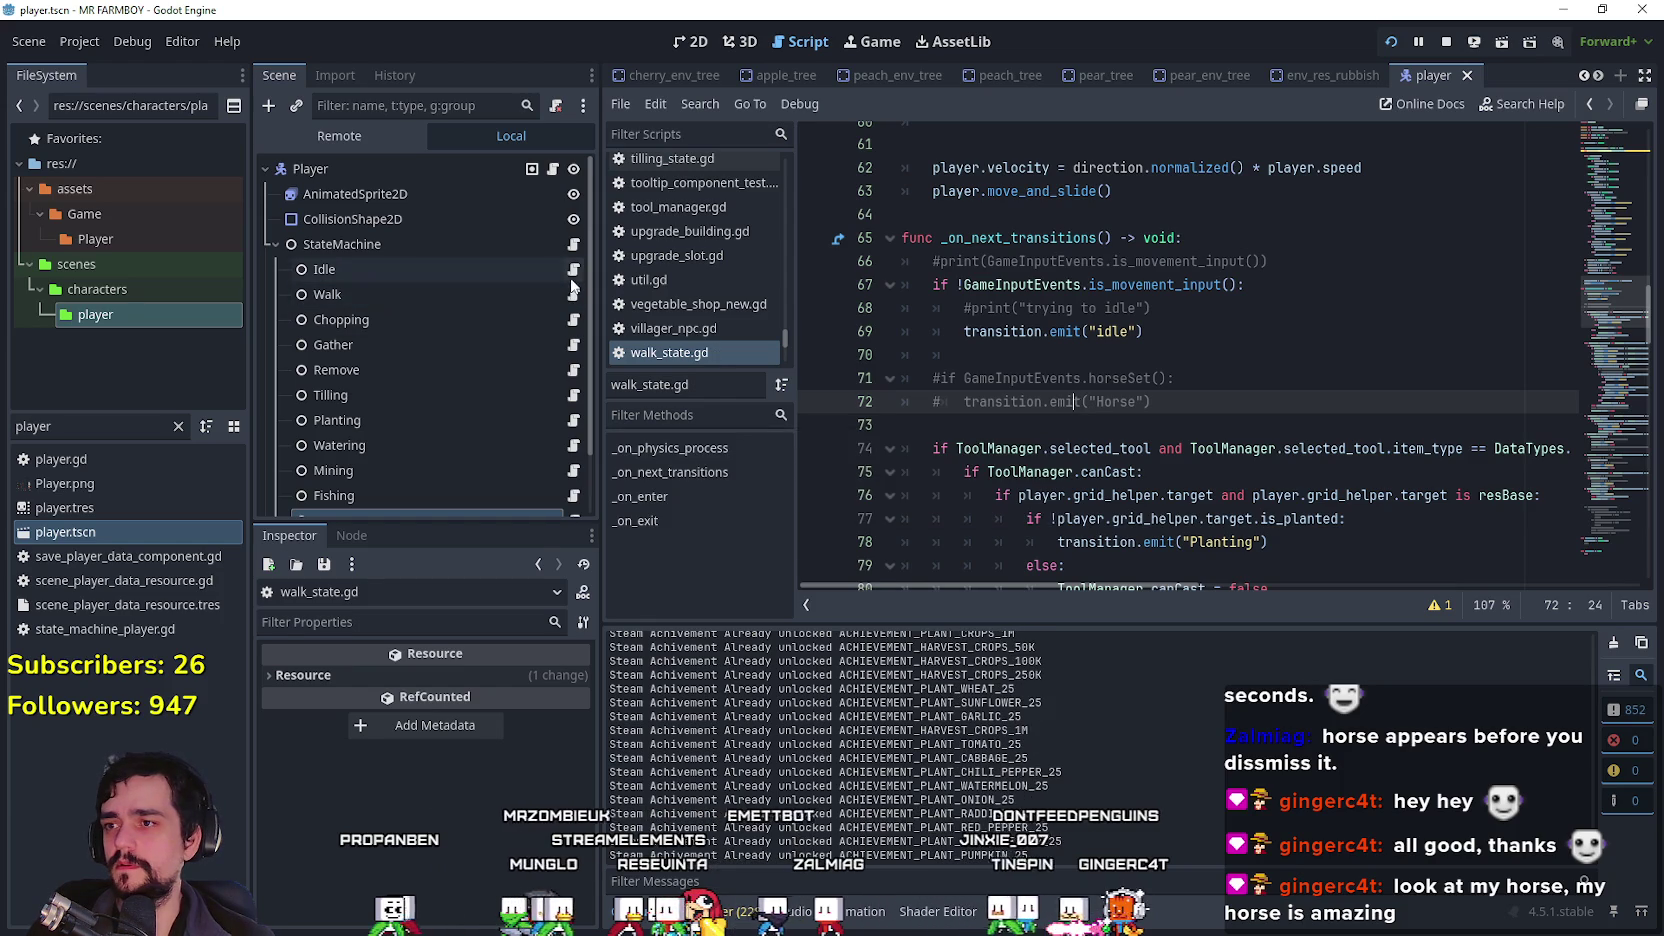
# Step: Uncomment the horseSet check and Horse transition on lines 44–45 of idle_state.gd and save
pyautogui.click(573, 269)
pyautogui.hotkey('ctrl', 's')
pyautogui.press('Home')
pyautogui.press('Delete')
pyautogui.write('33')
pyautogui.press('Up')
pyautogui.hotkey('ctrl', 'k')
pyautogui.hotkey('ctrl', 's')
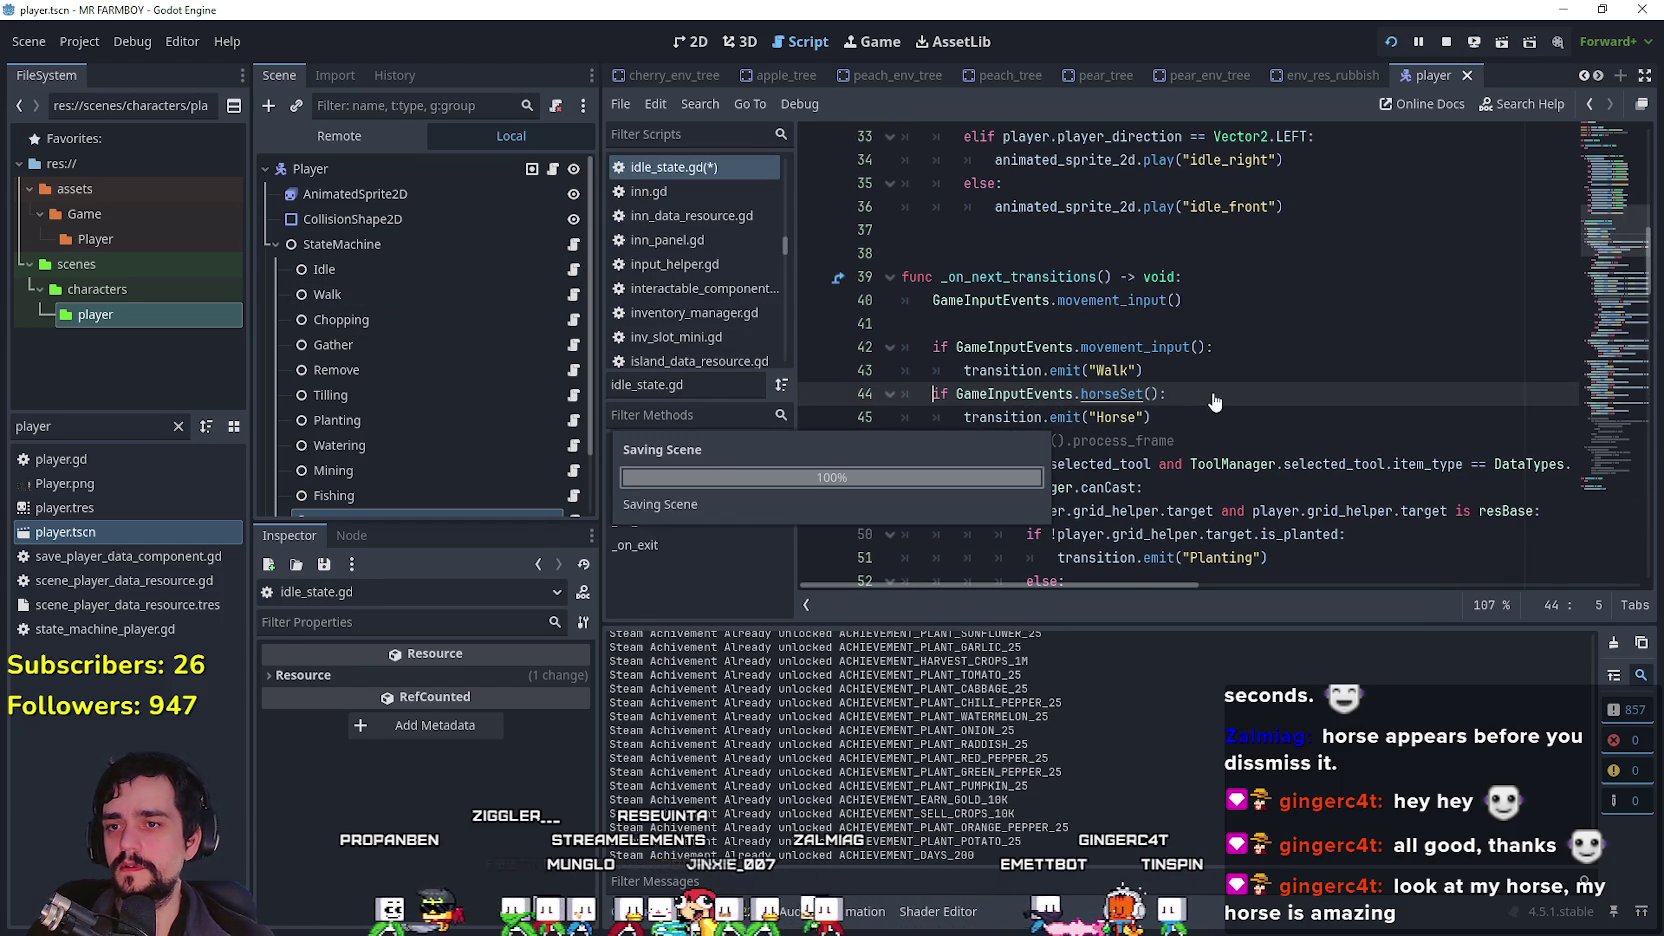
pyautogui.click(1220, 418)
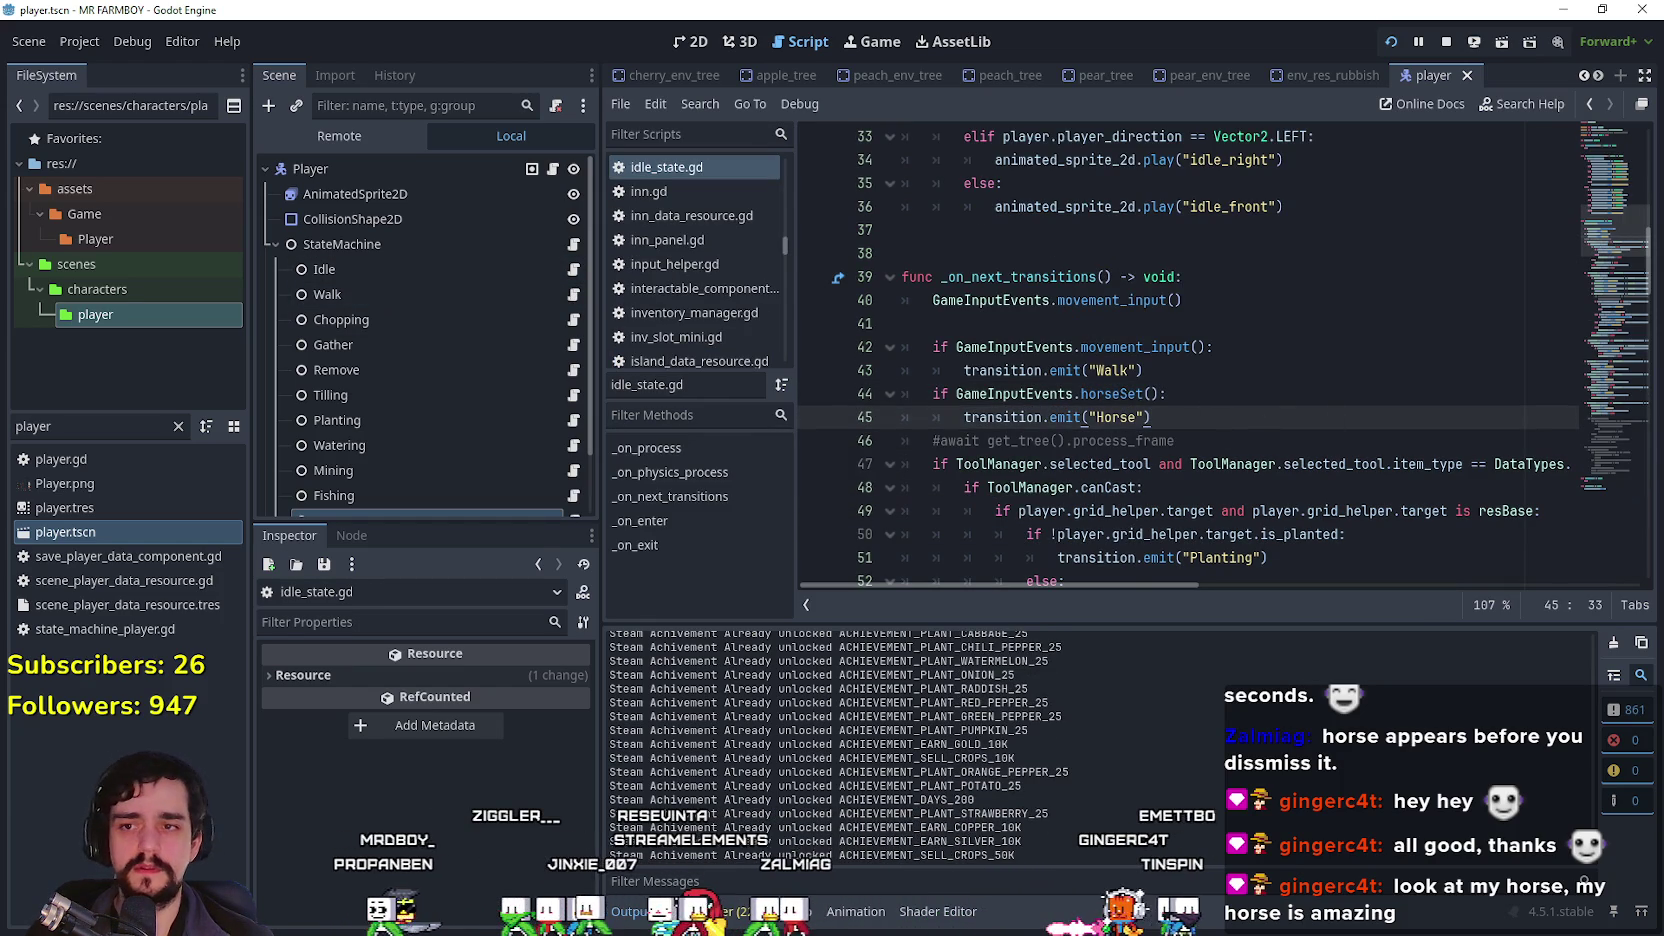
pyautogui.click(1233, 371)
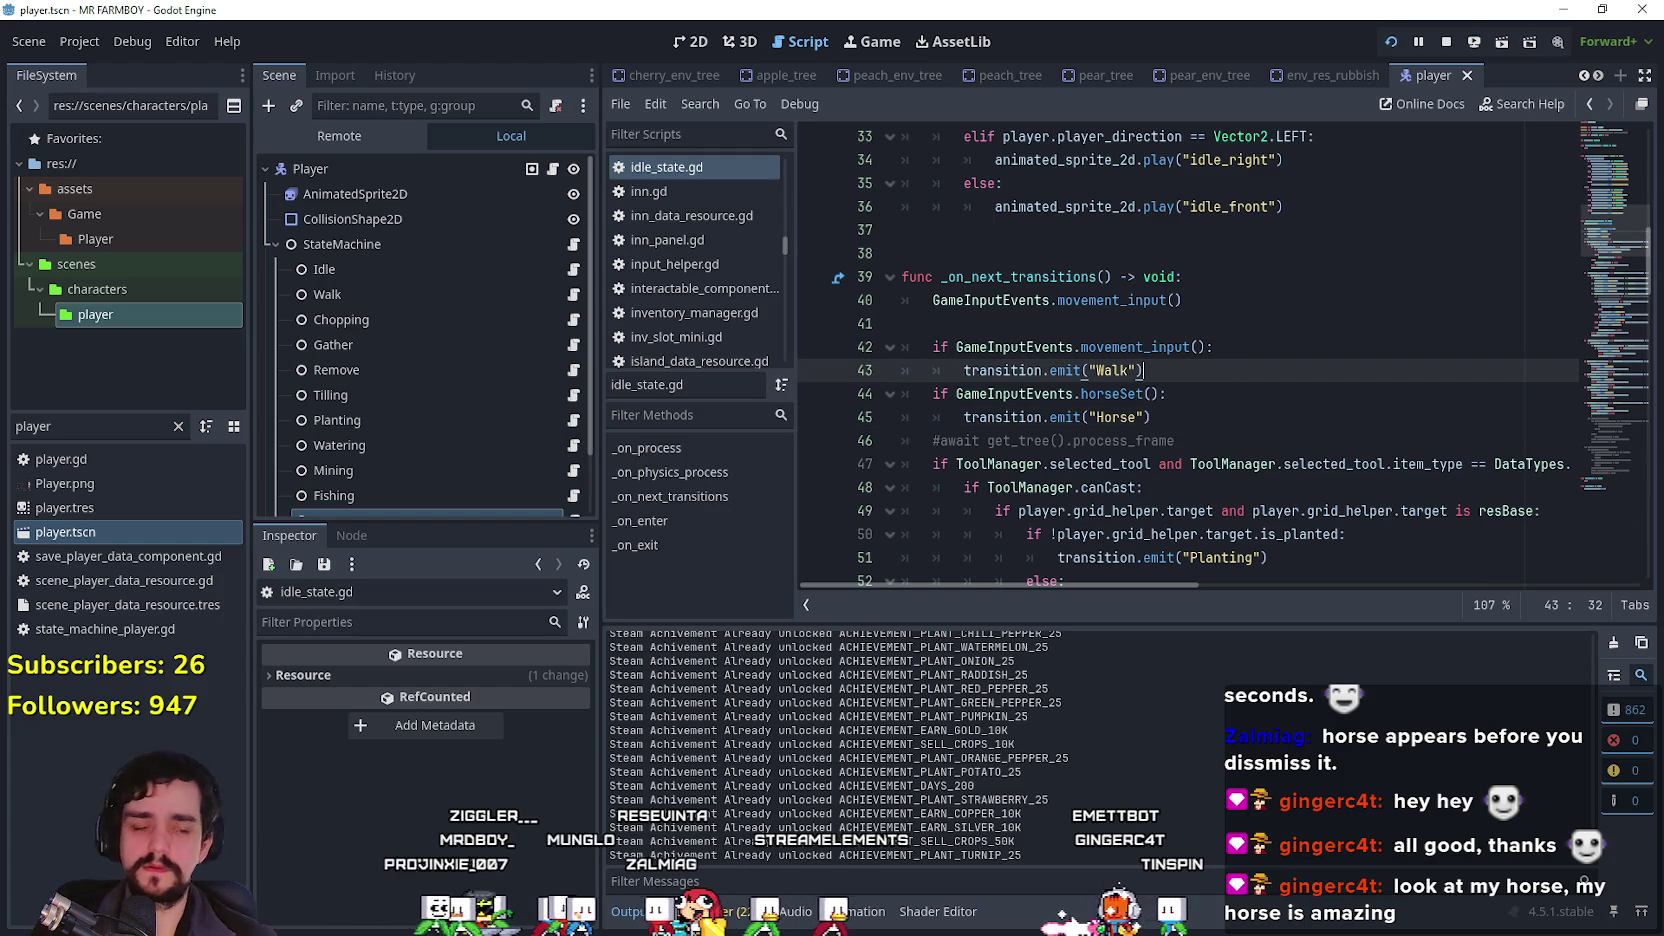
# Step: Mount the horse in the running game and ride it up-right, down-right and left
pyautogui.press('d')
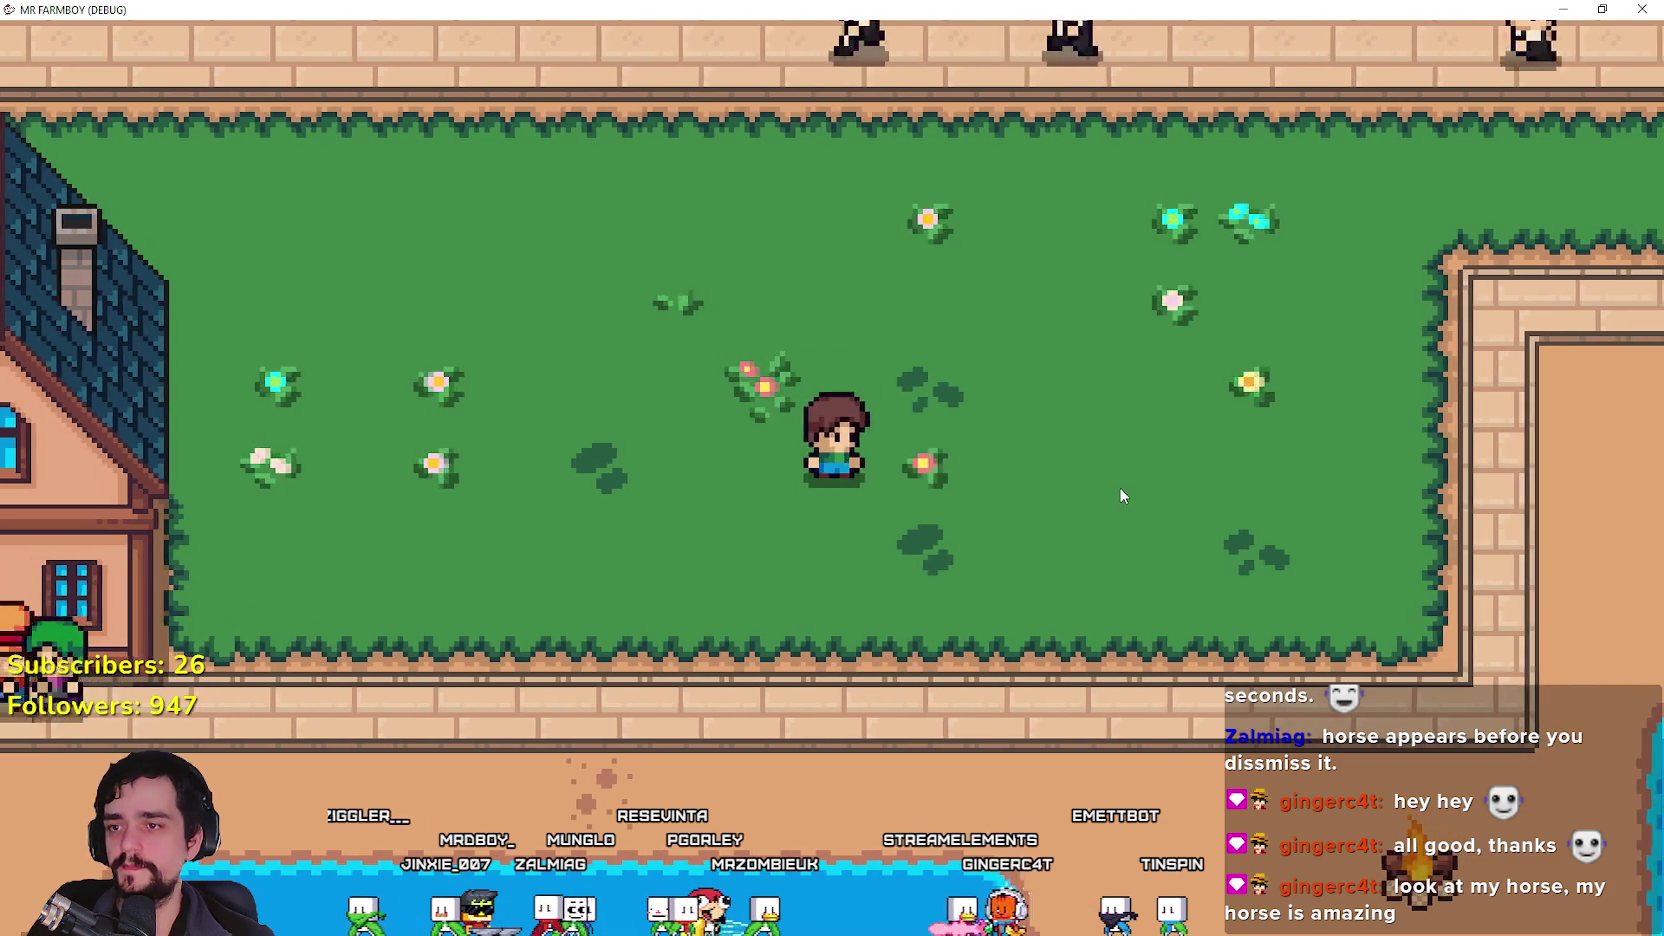
pyautogui.press('h')
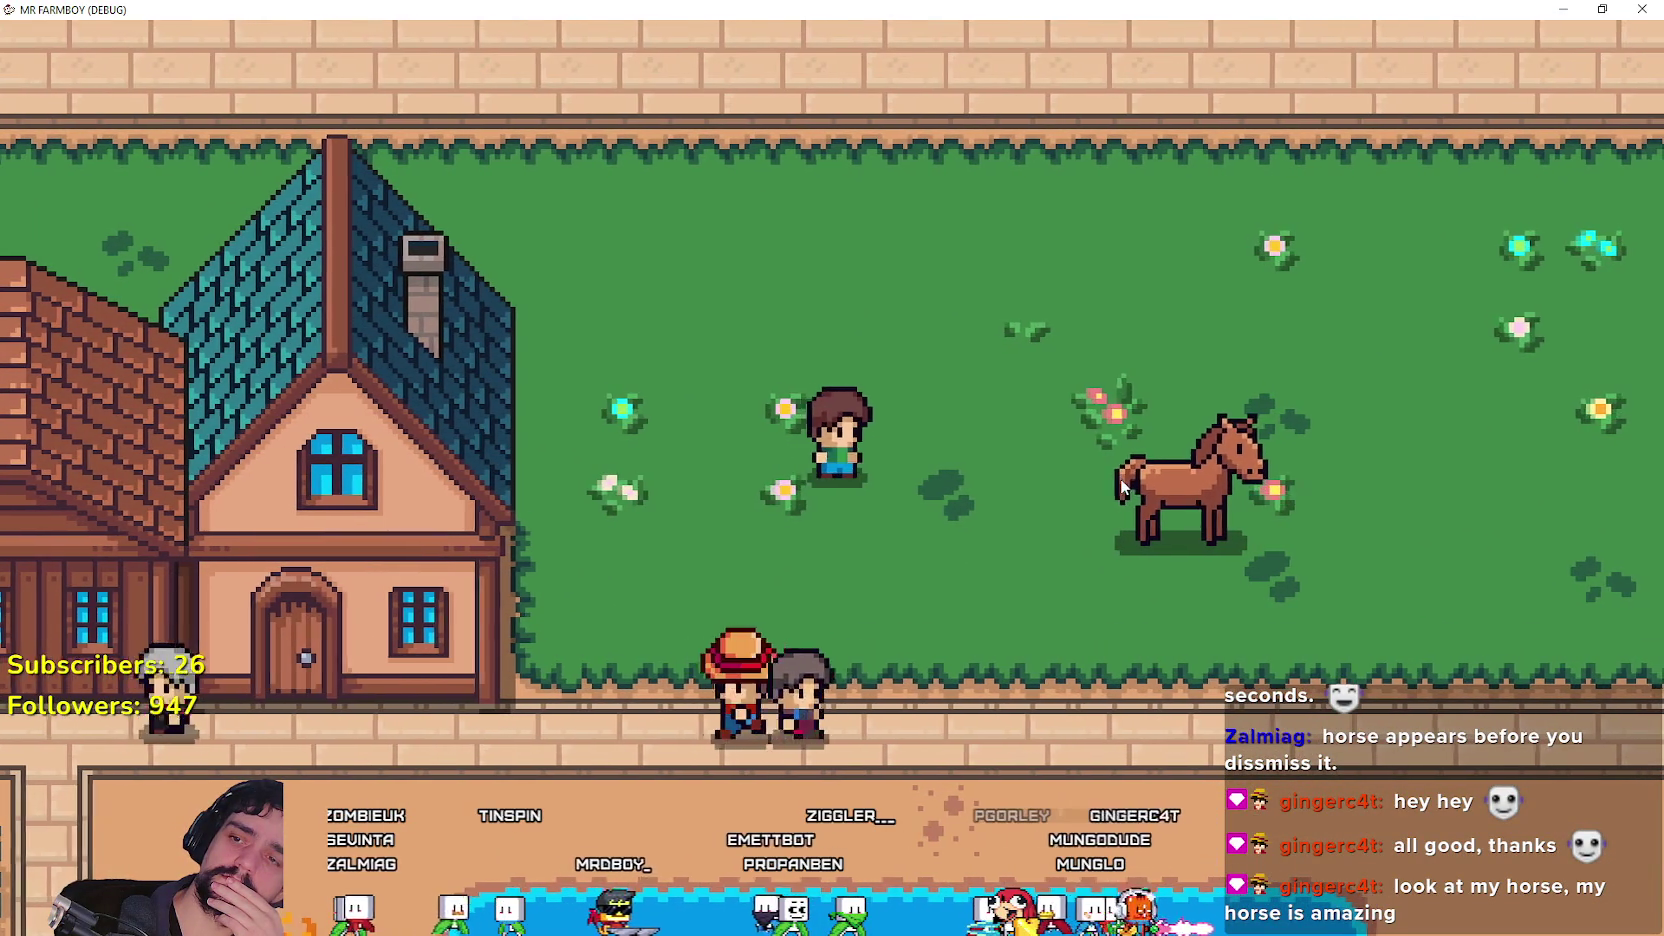
pyautogui.press('w')
pyautogui.press('d')
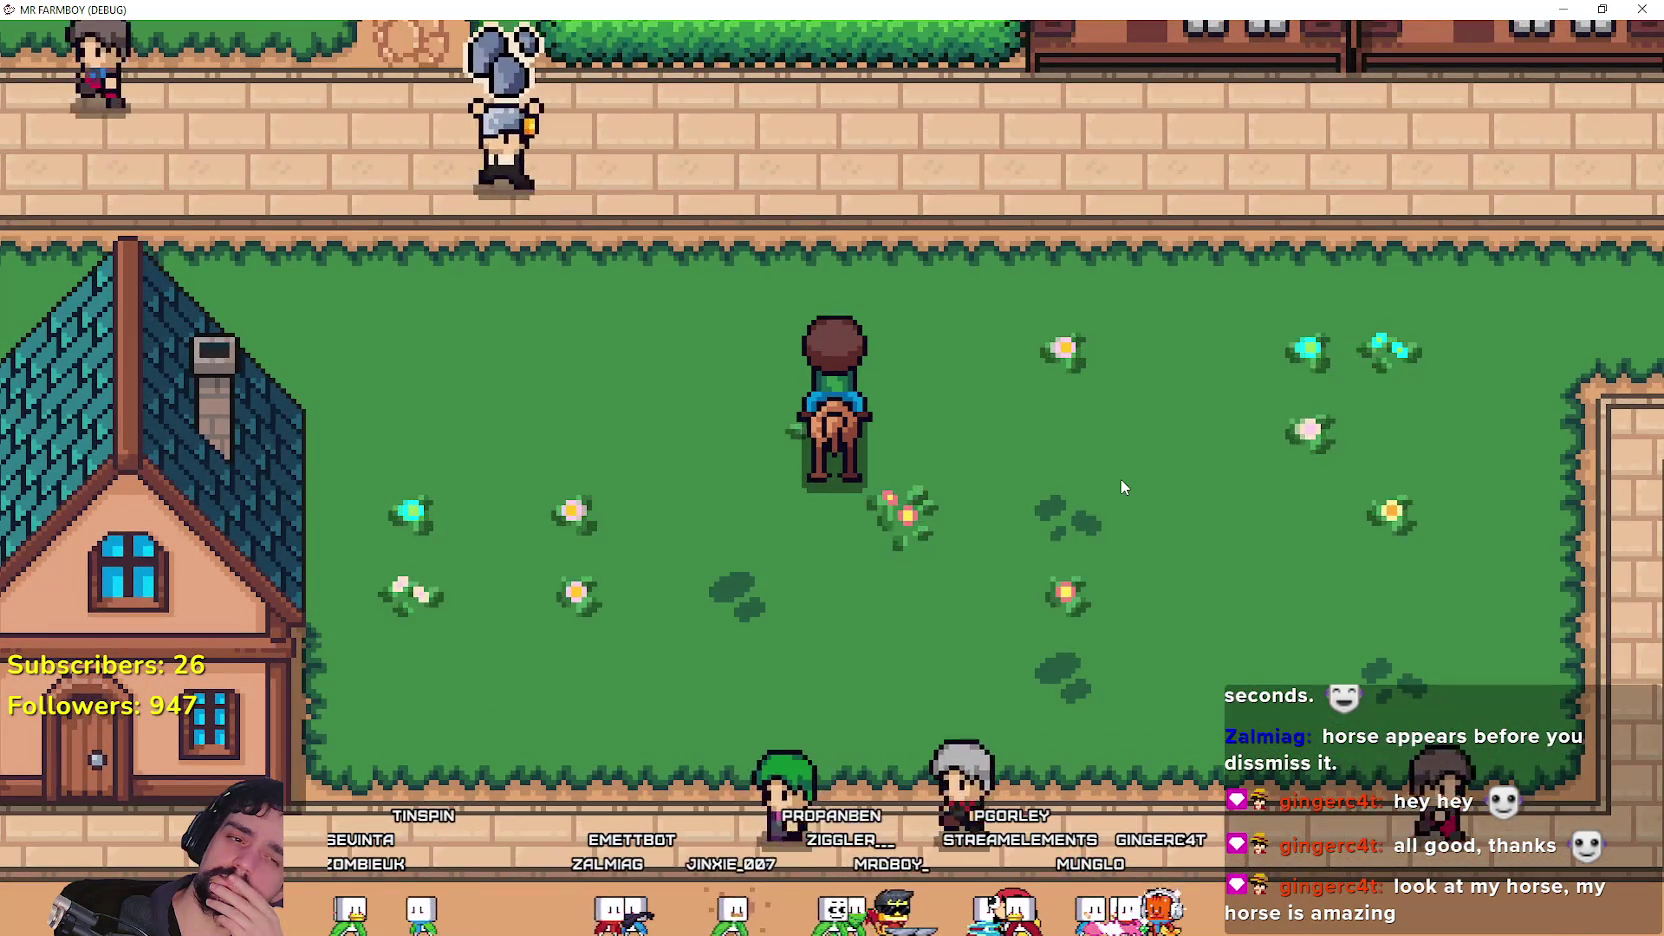
pyautogui.press('s')
pyautogui.press('d')
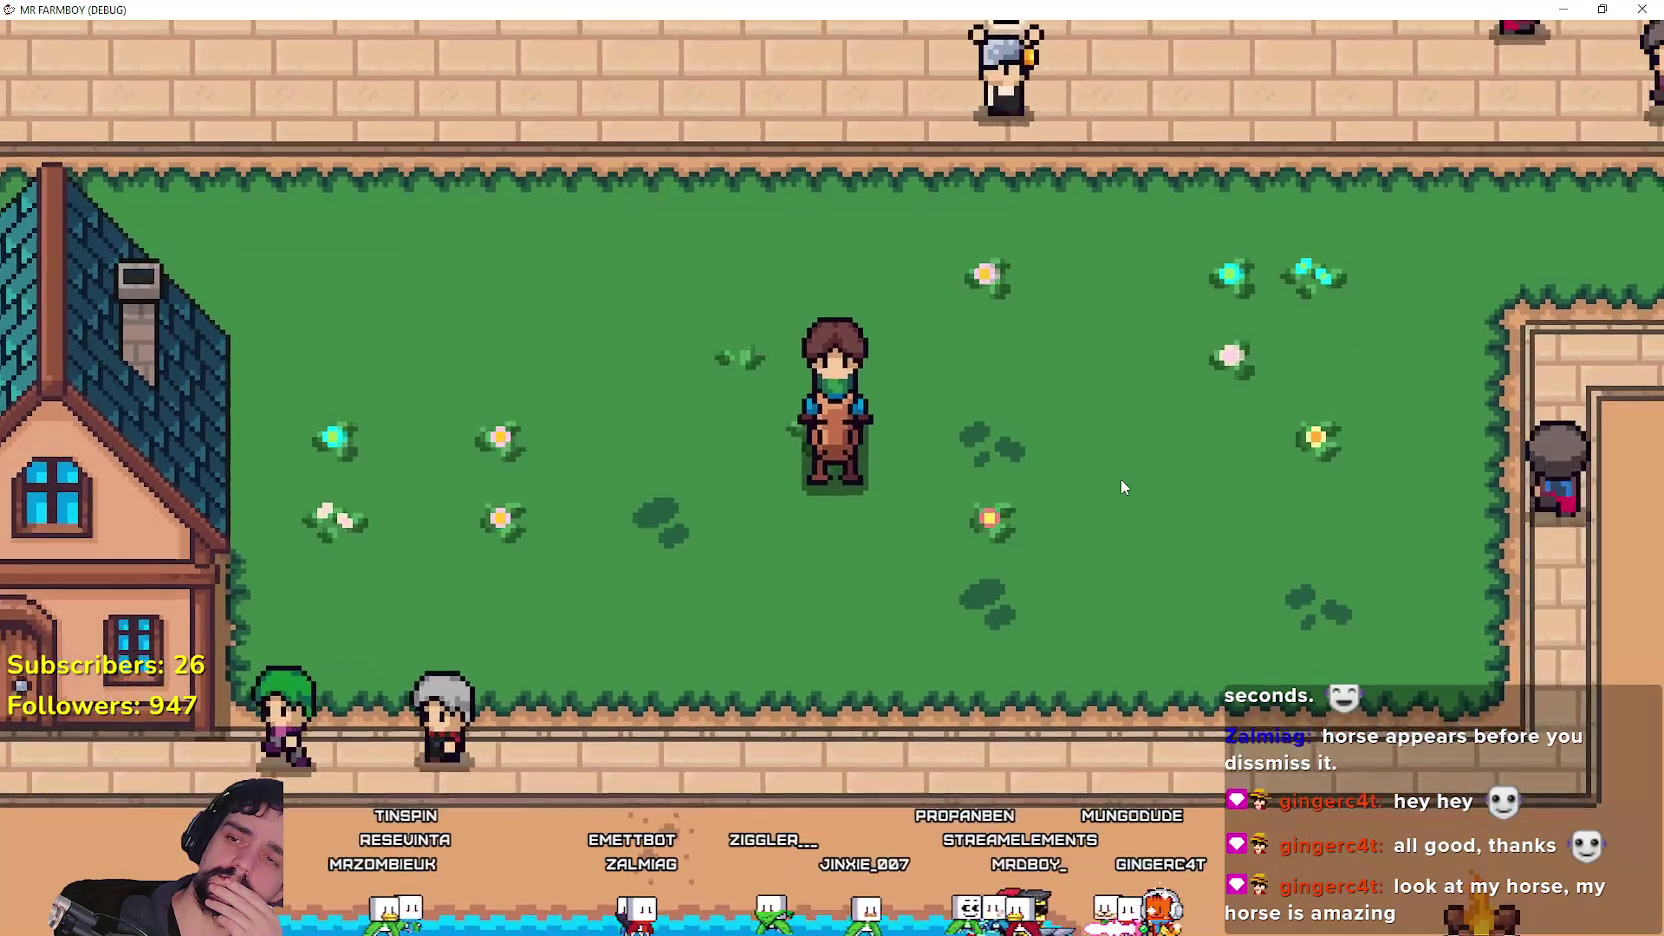
pyautogui.press('a')
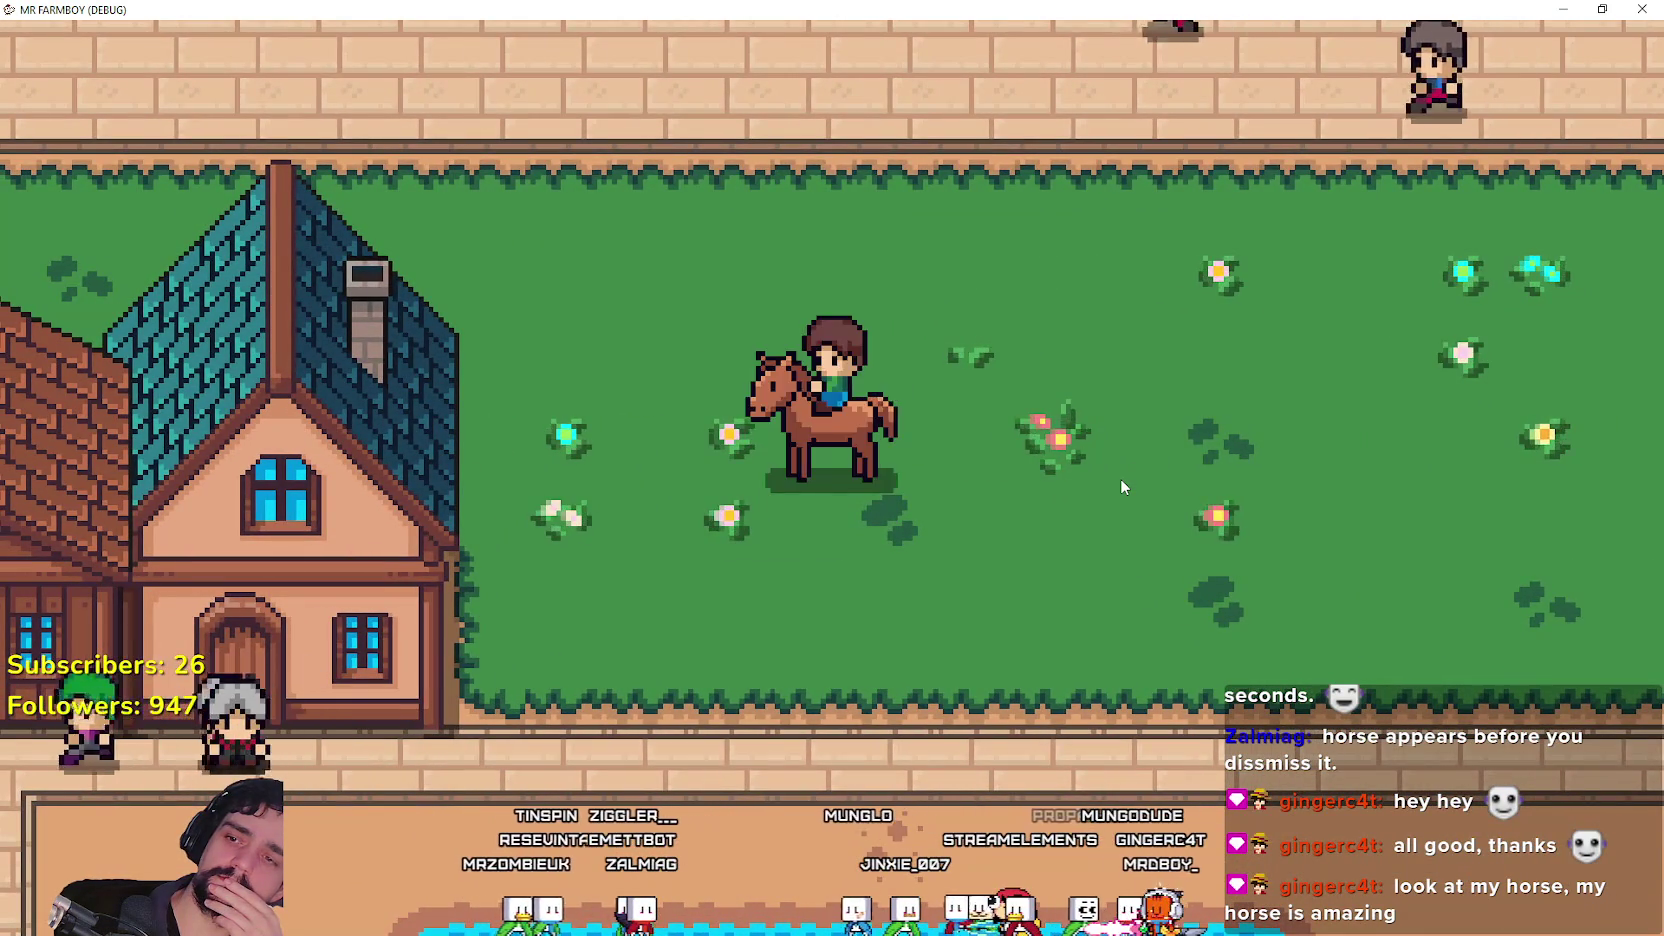
# Step: Dismount leaving the horse in place, walk away, remount and ride, then close the game
pyautogui.press('e')
pyautogui.press('d')
pyautogui.press('e')
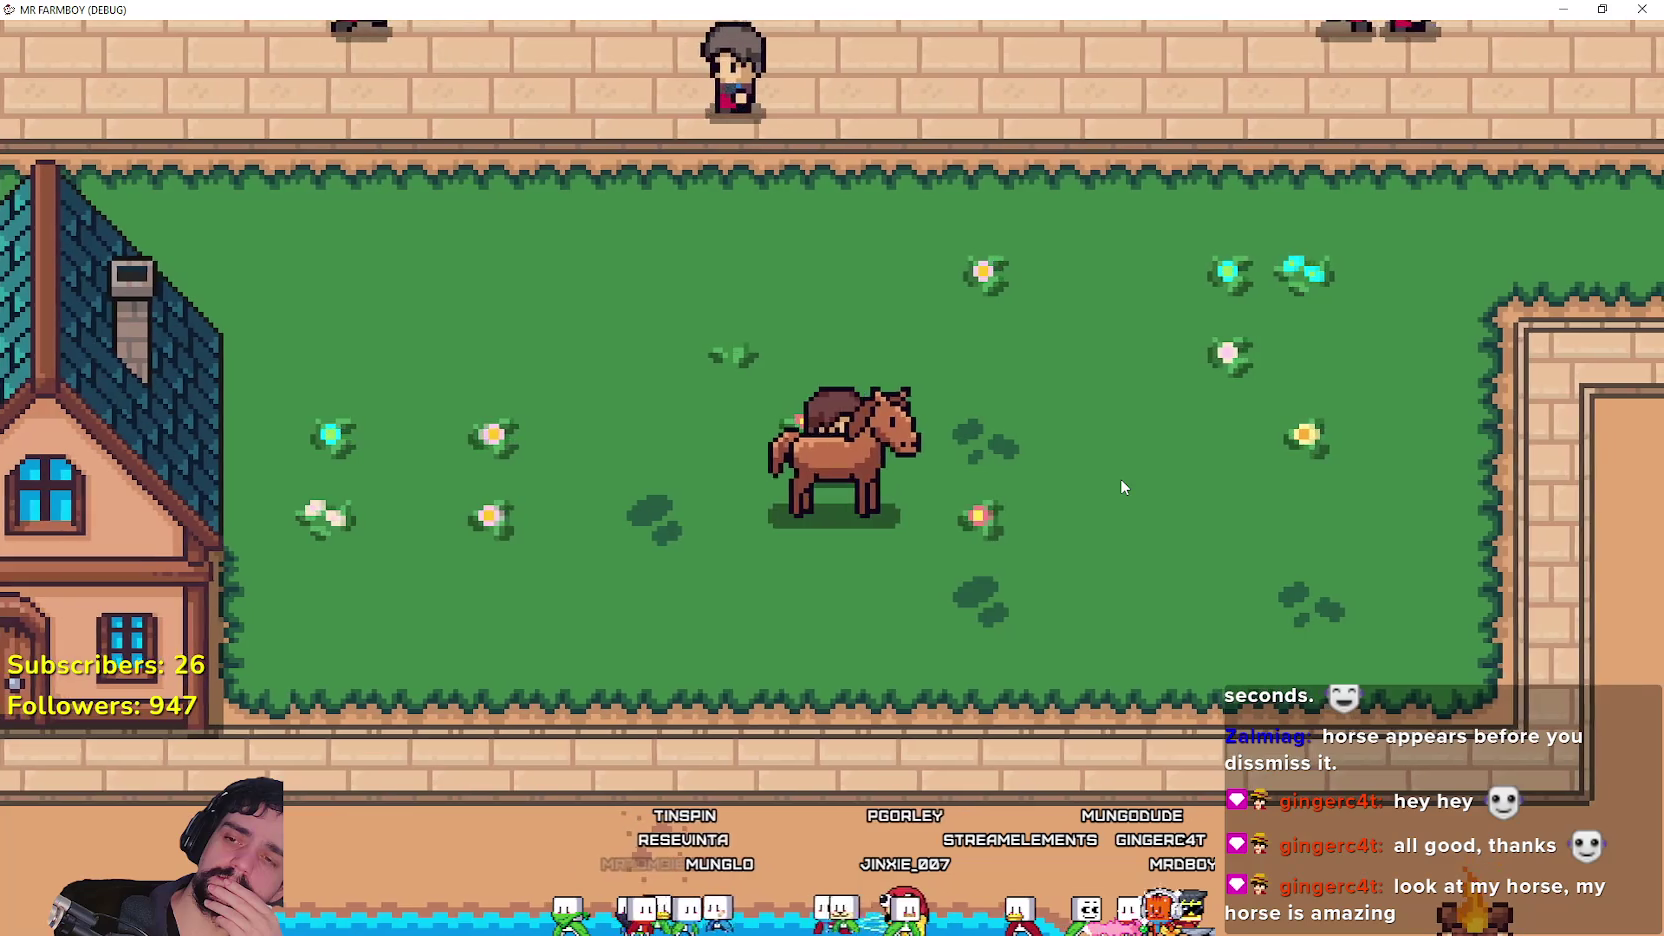
pyautogui.press('d')
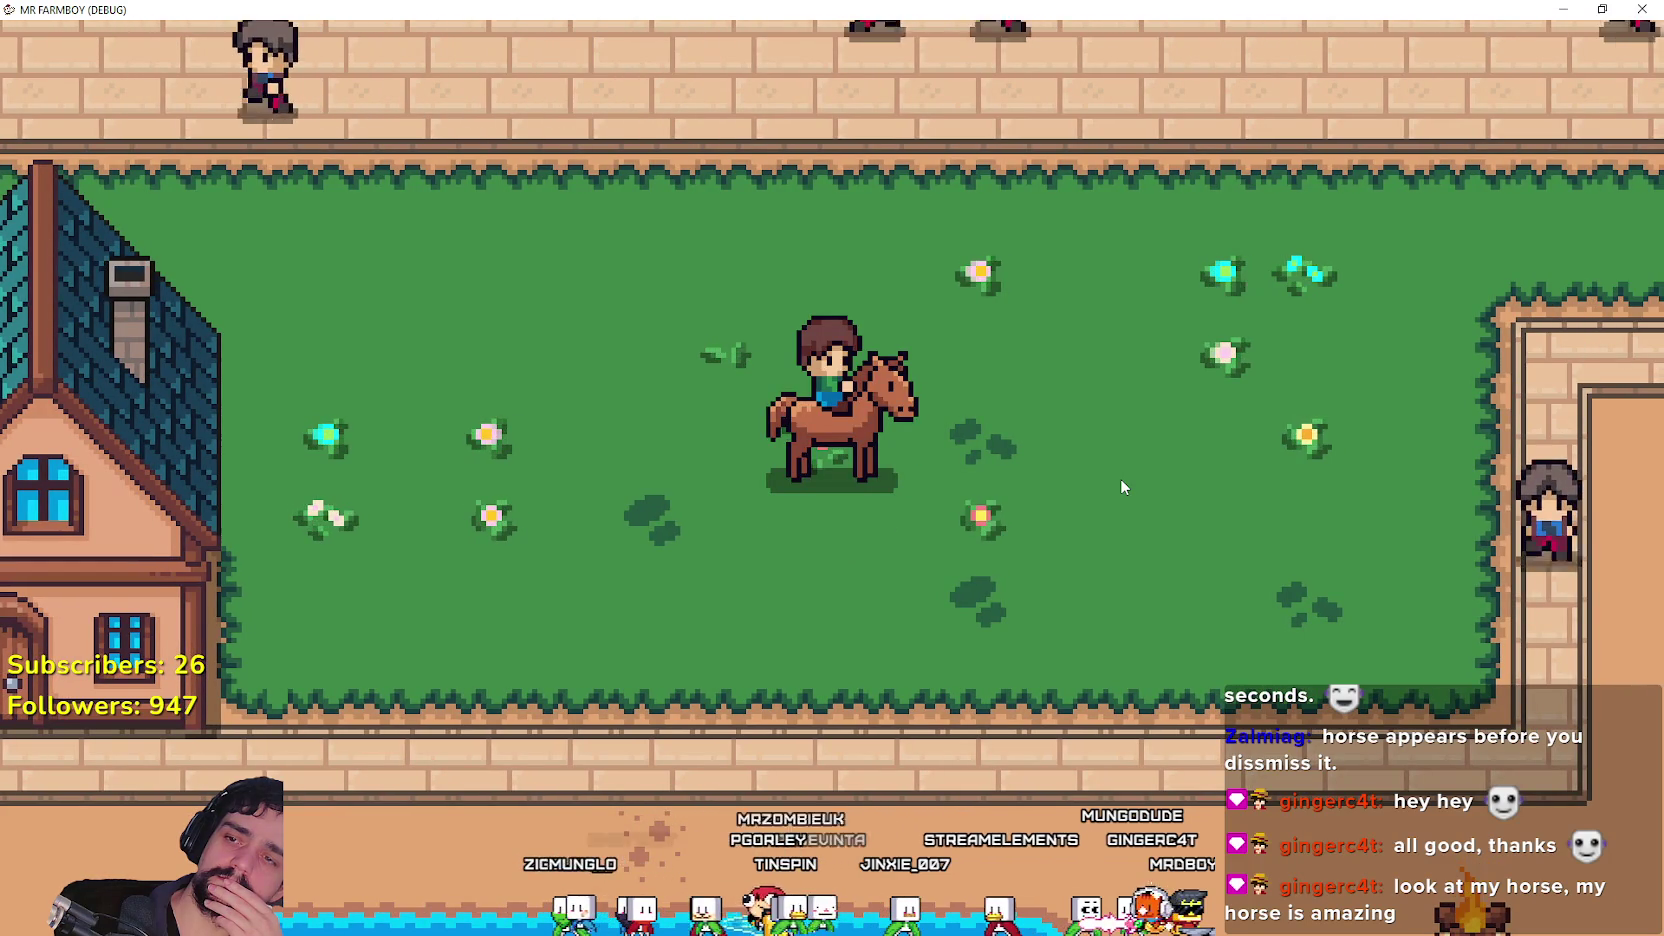
pyautogui.press('a')
pyautogui.press('F8')
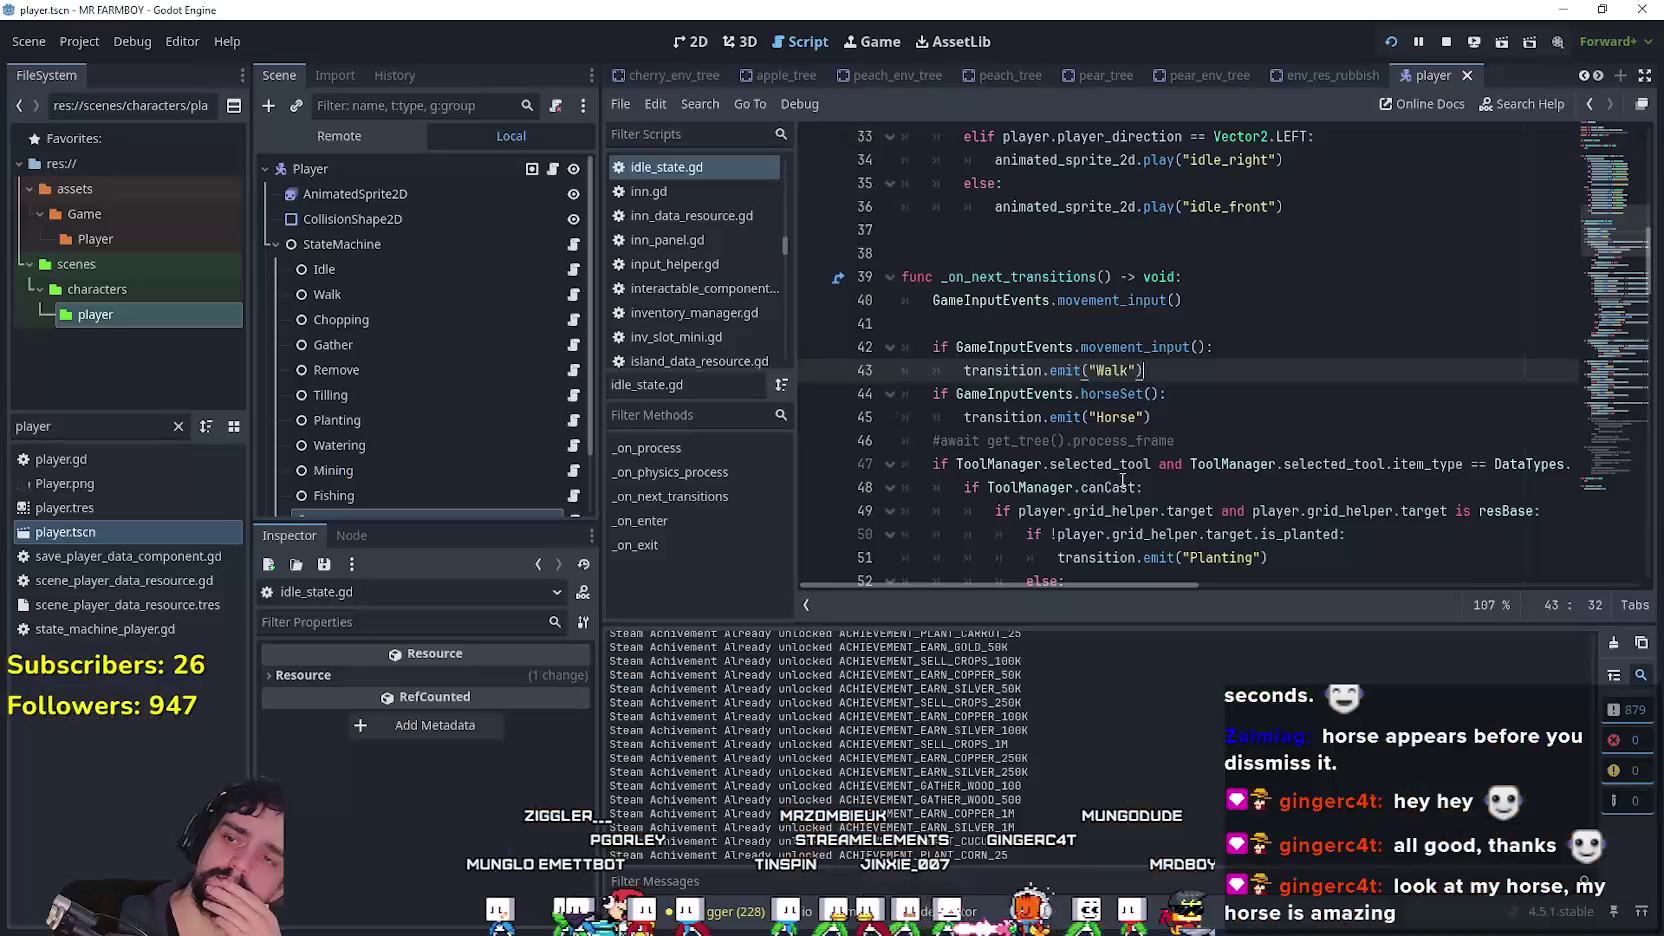
# Step: Add a player horse reference before GameInputEvents on line 44, checking the player_horse variable name in player.gd
pyautogui.click(952, 395)
pyautogui.write('player.ho')
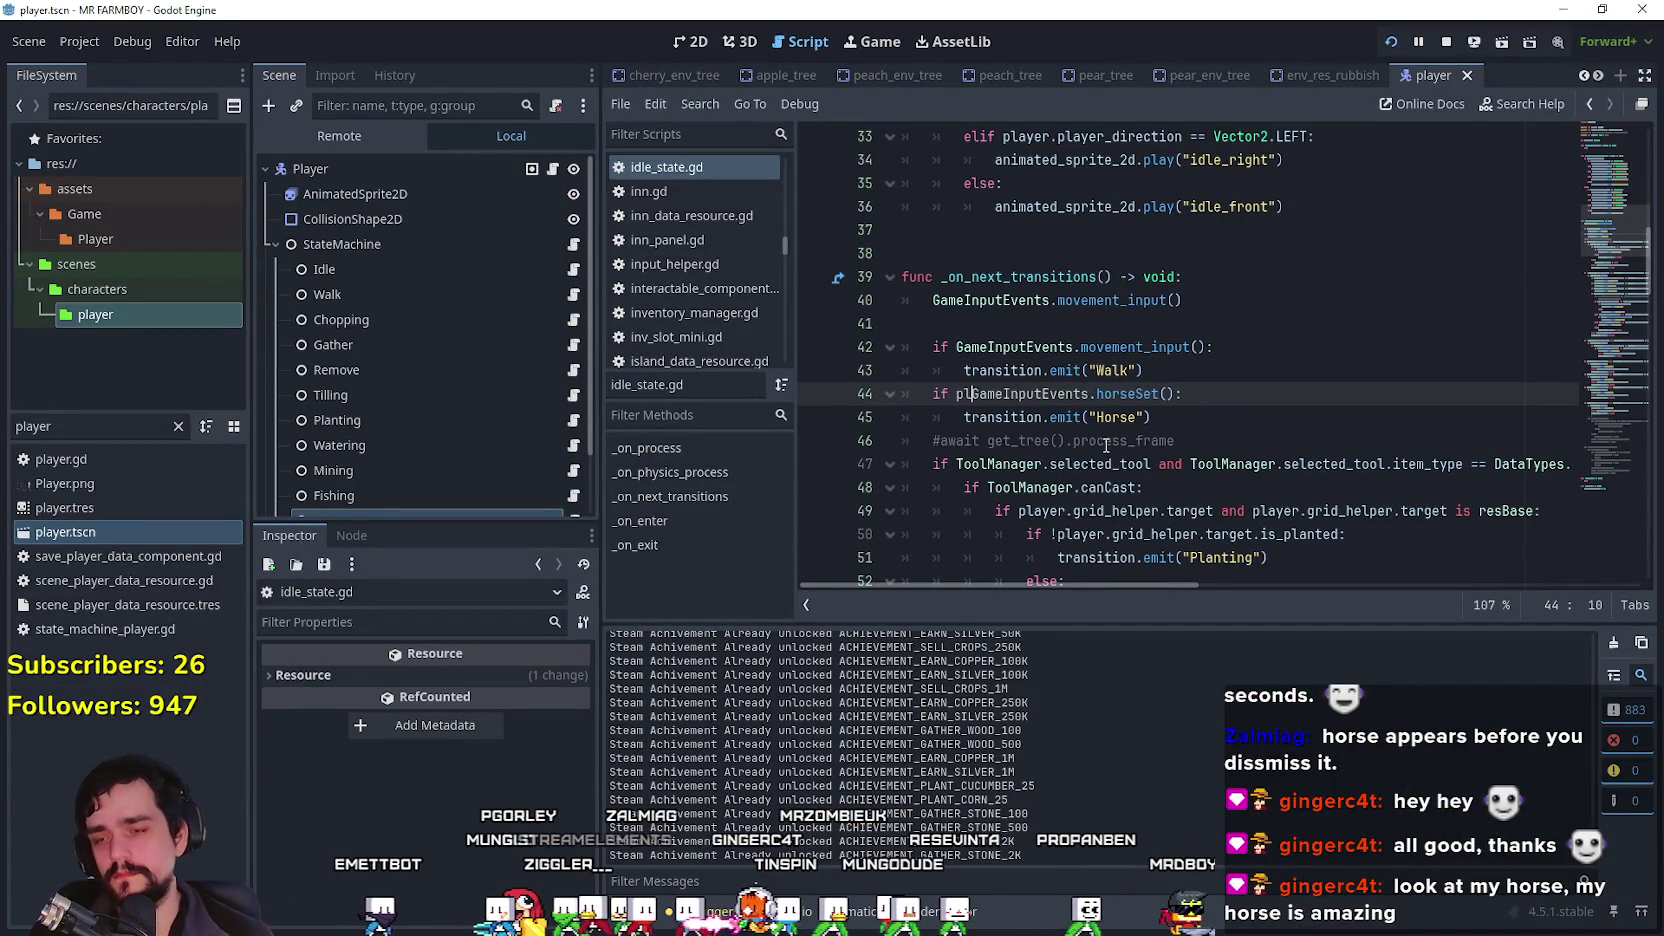
pyautogui.write('rse')
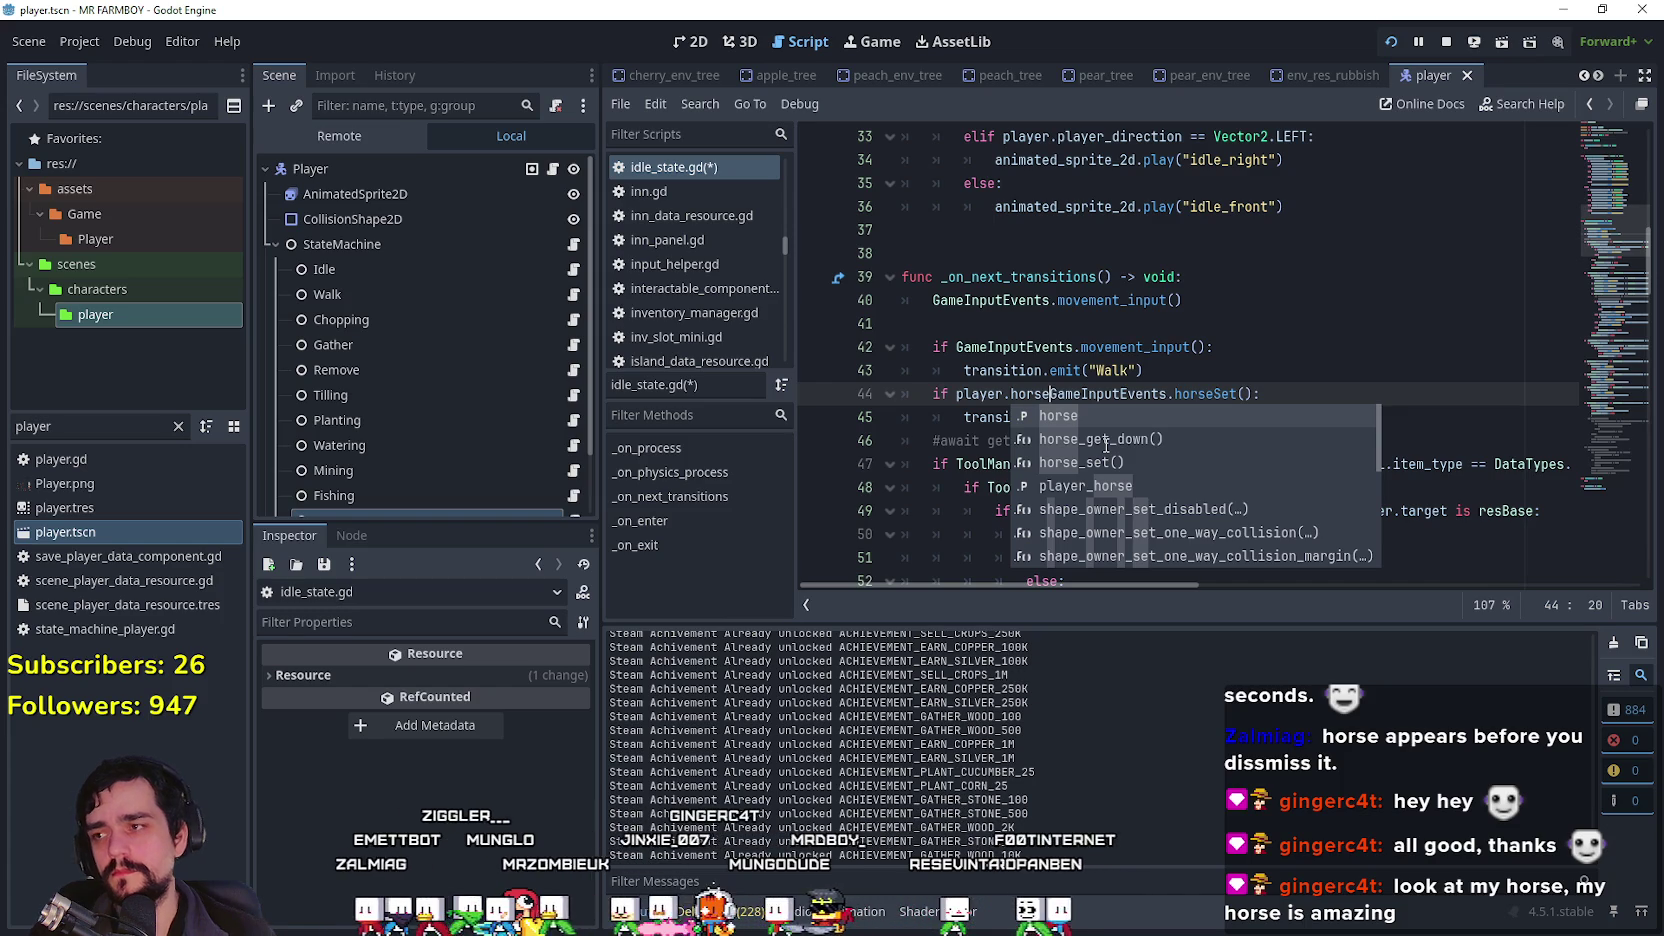
pyautogui.keyDown('ctrl'); pyautogui.click(1030, 394); pyautogui.keyUp('ctrl')
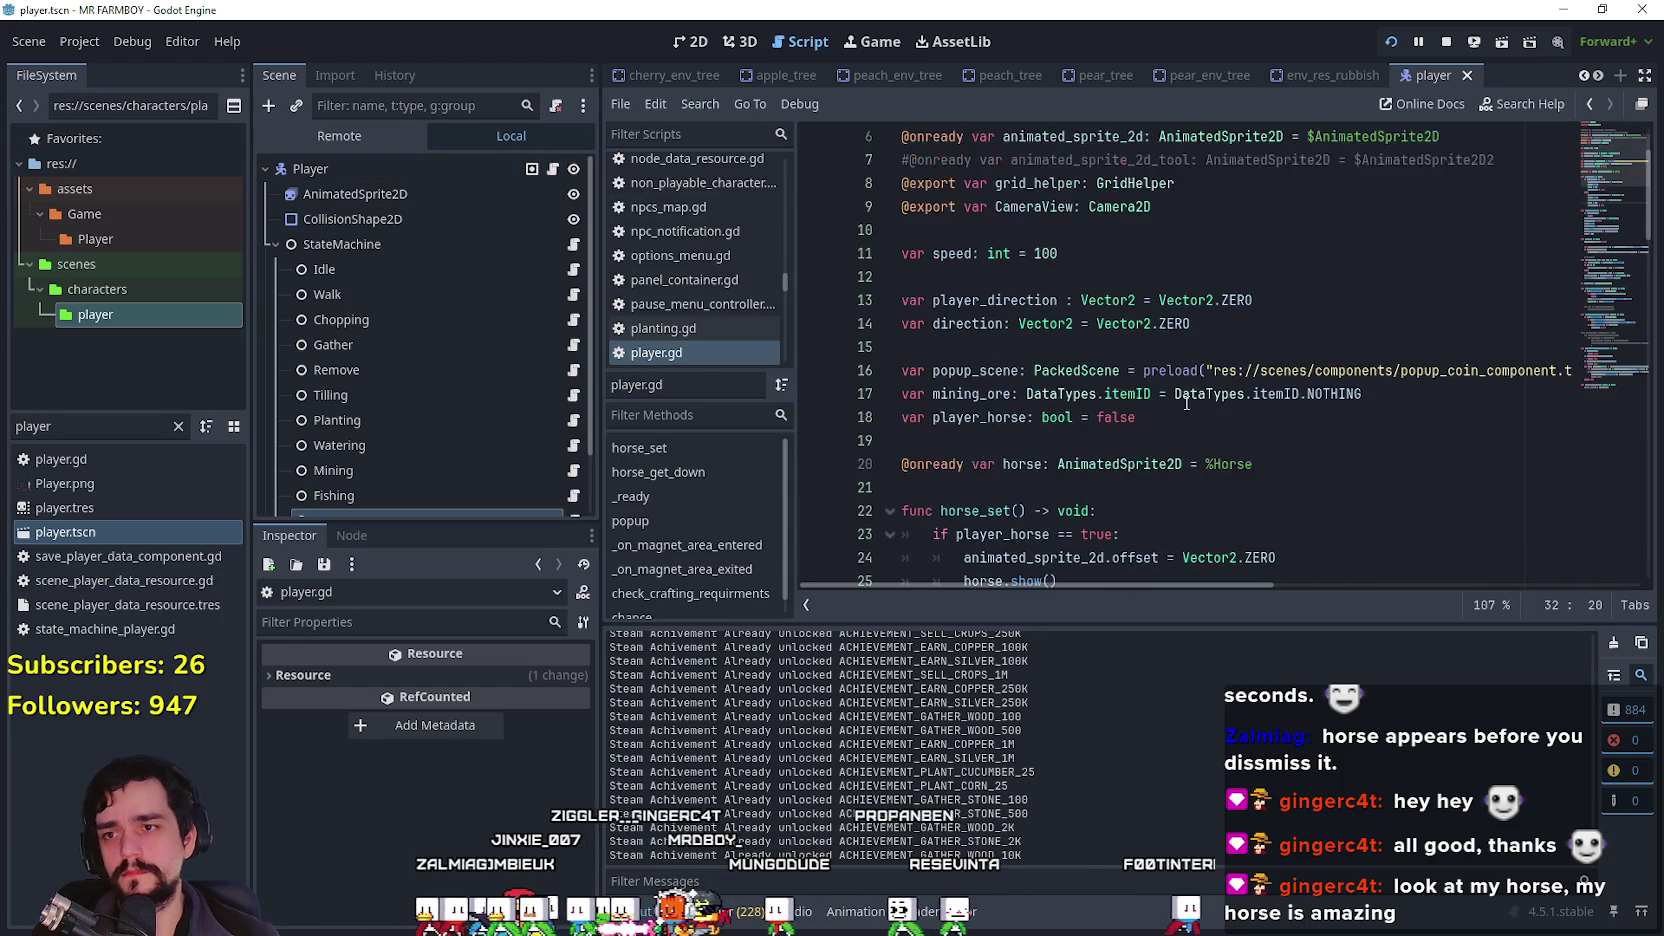
pyautogui.doubleClick(1013, 418)
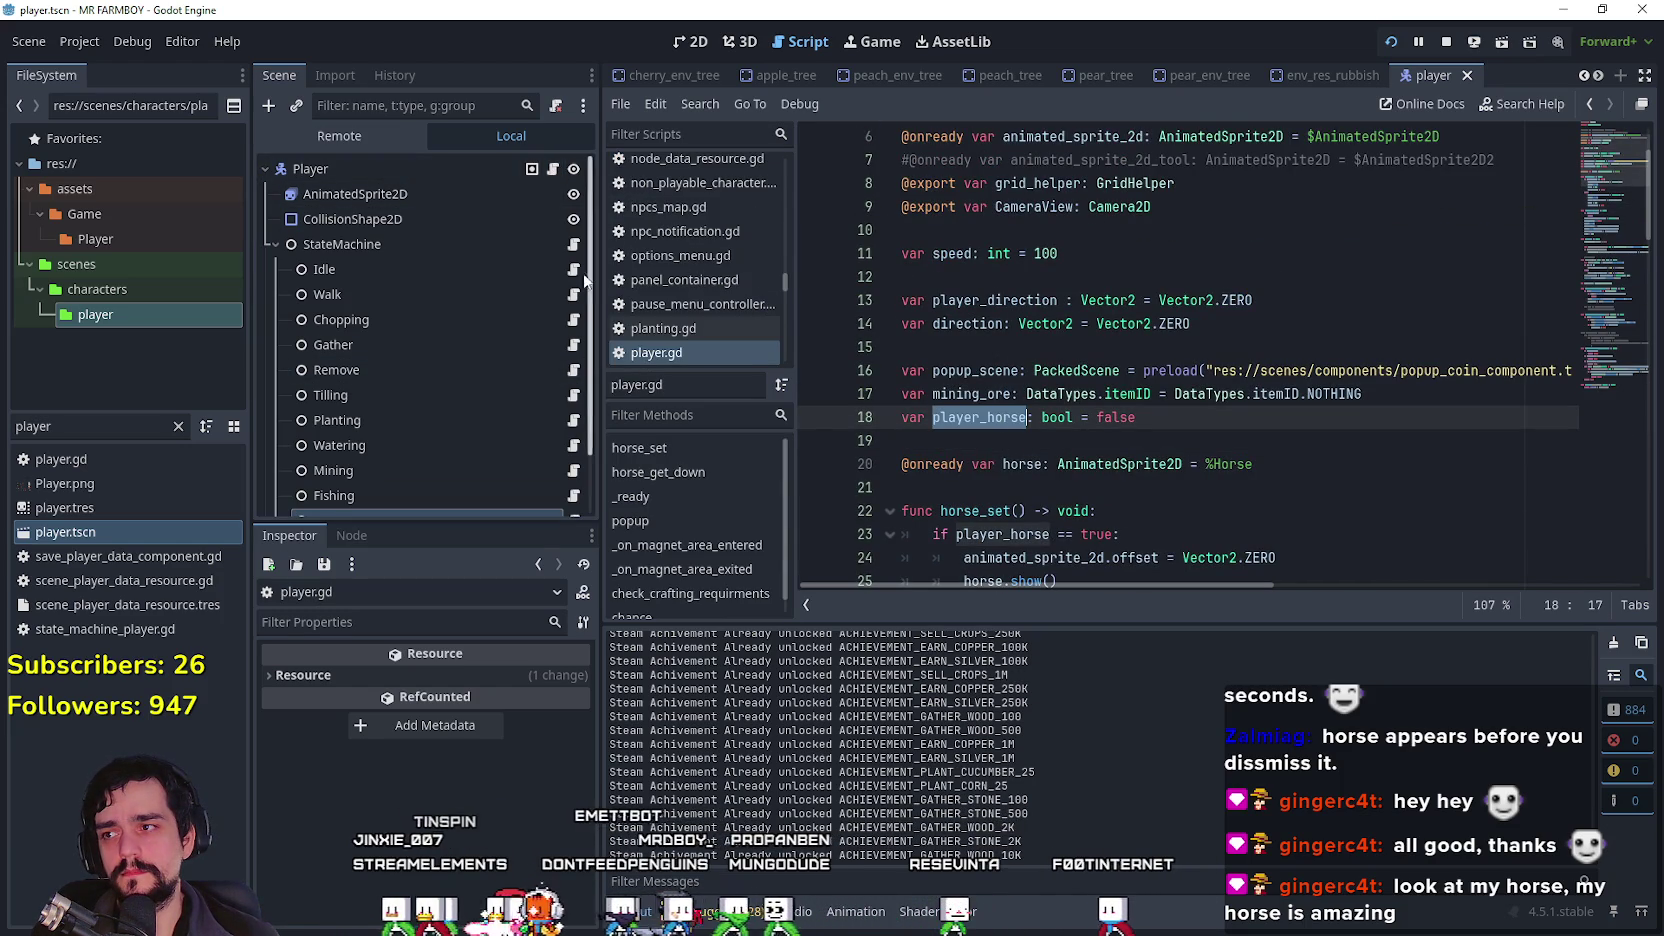
pyautogui.hotkey('alt', 'Left')
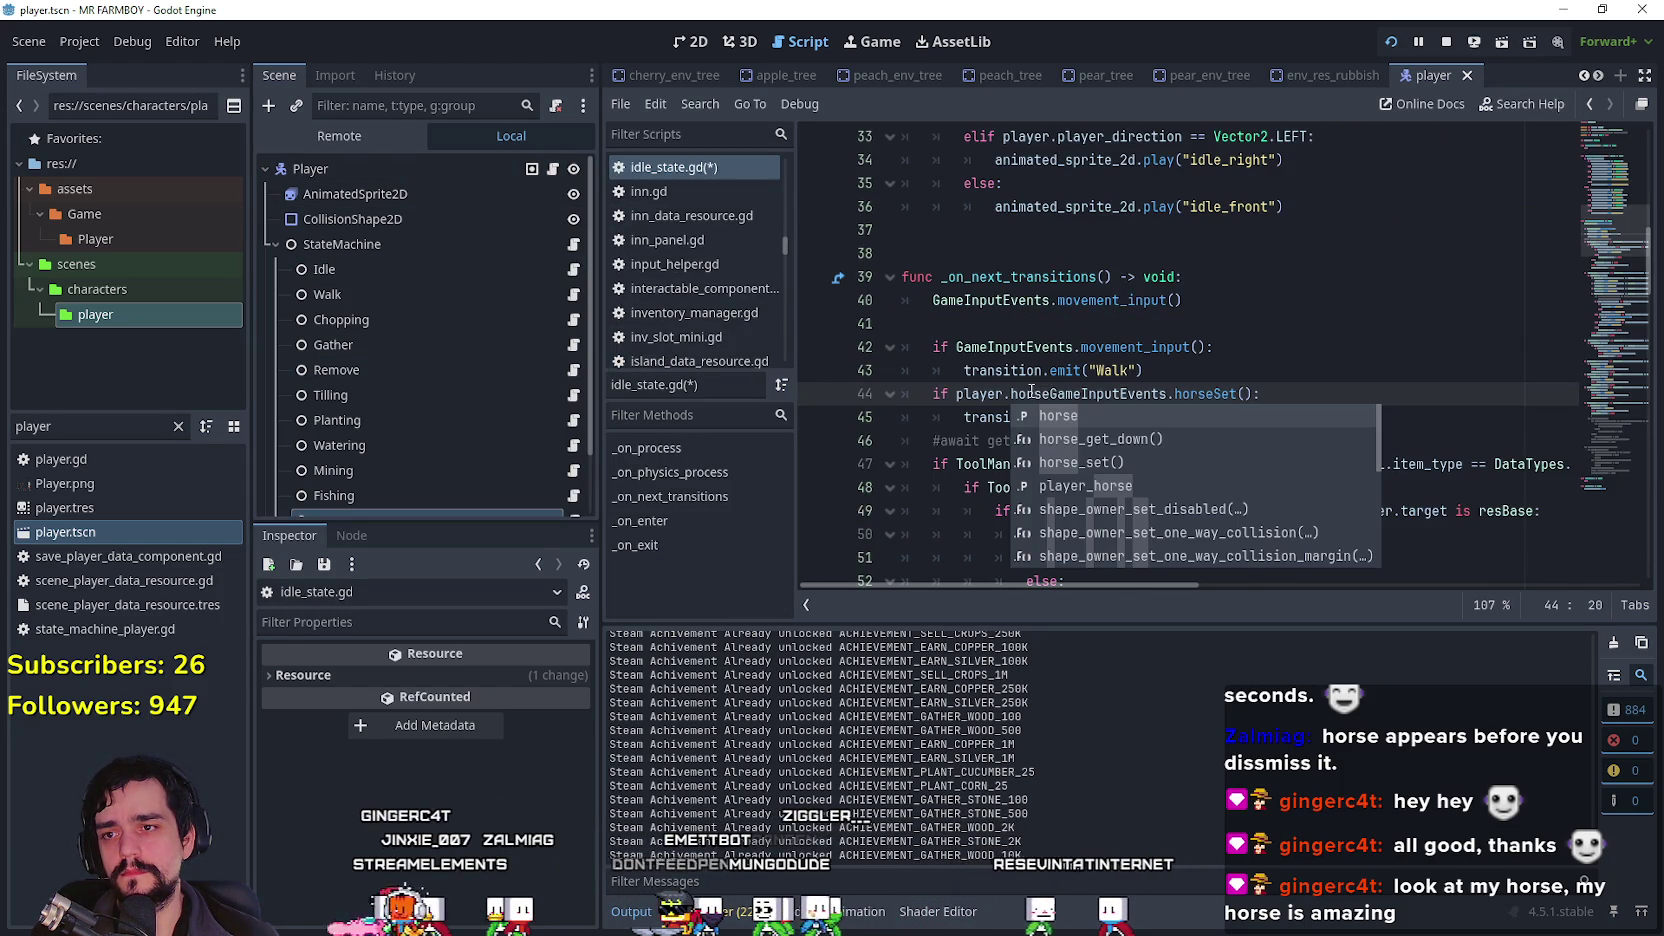
pyautogui.press('Escape')
pyautogui.hotkey('ctrl', 'shift', 'Left')
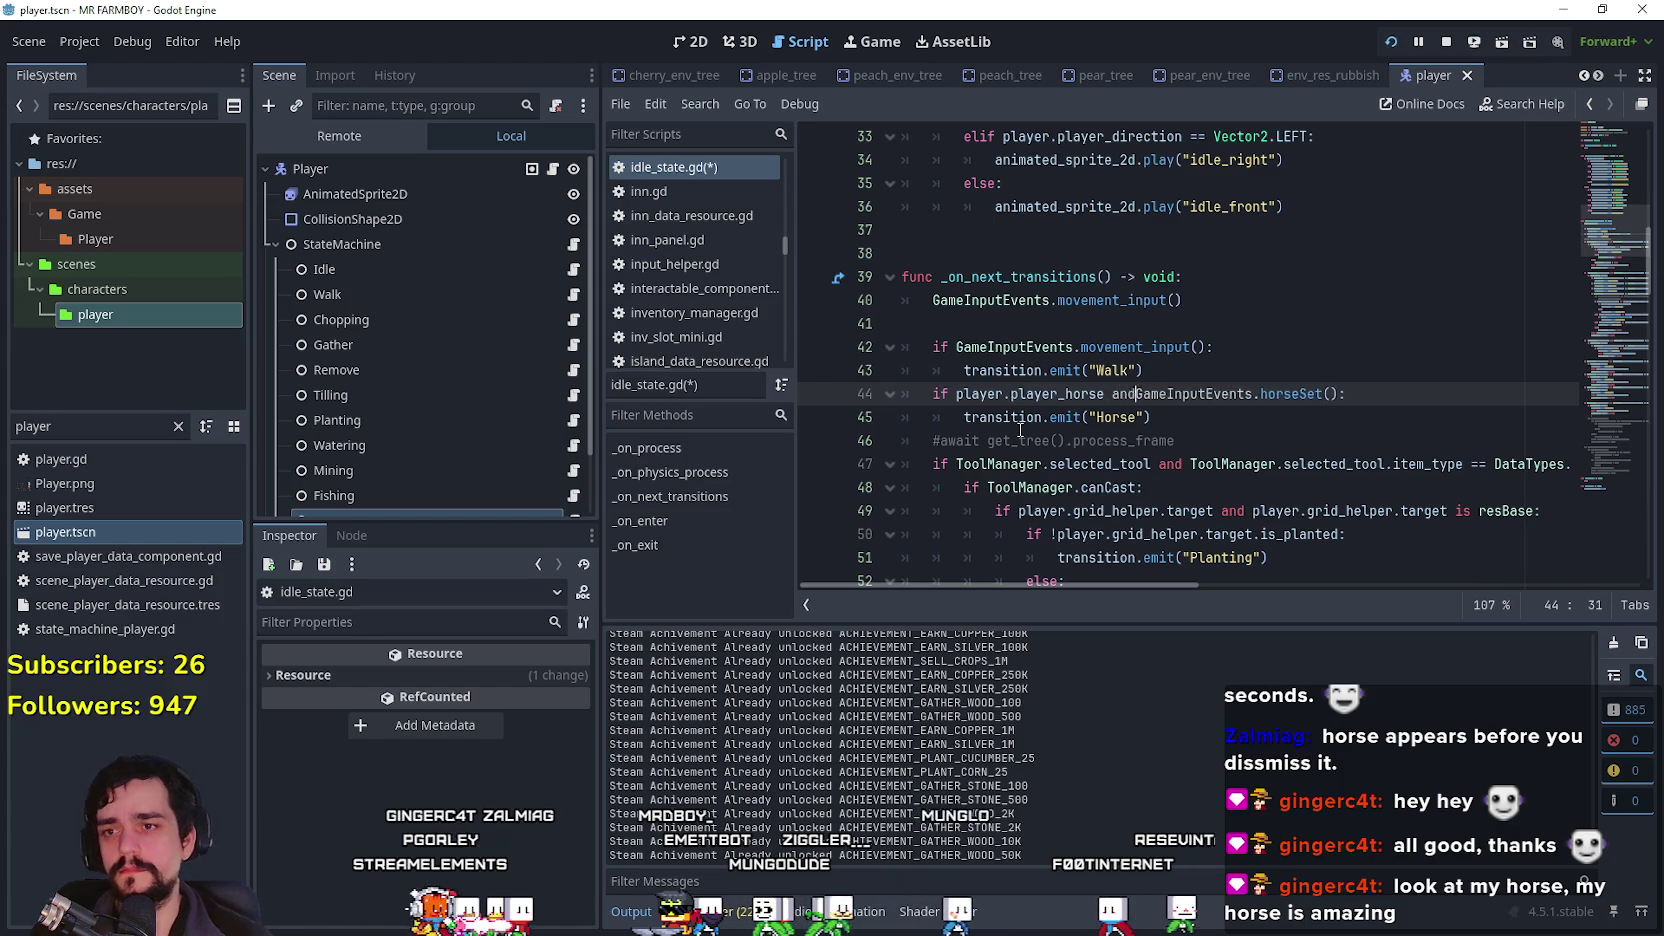
pyautogui.moveTo(1020, 428); pyautogui.dragTo(1036, 424)
# Step: Finish the condition as '!player.player_horse and GameInputEvents.horseSet()', save, and run with F5
pyautogui.click(958, 394)
pyautogui.write('!')
pyautogui.click(996, 418)
pyautogui.hotkey('ctrl', 's')
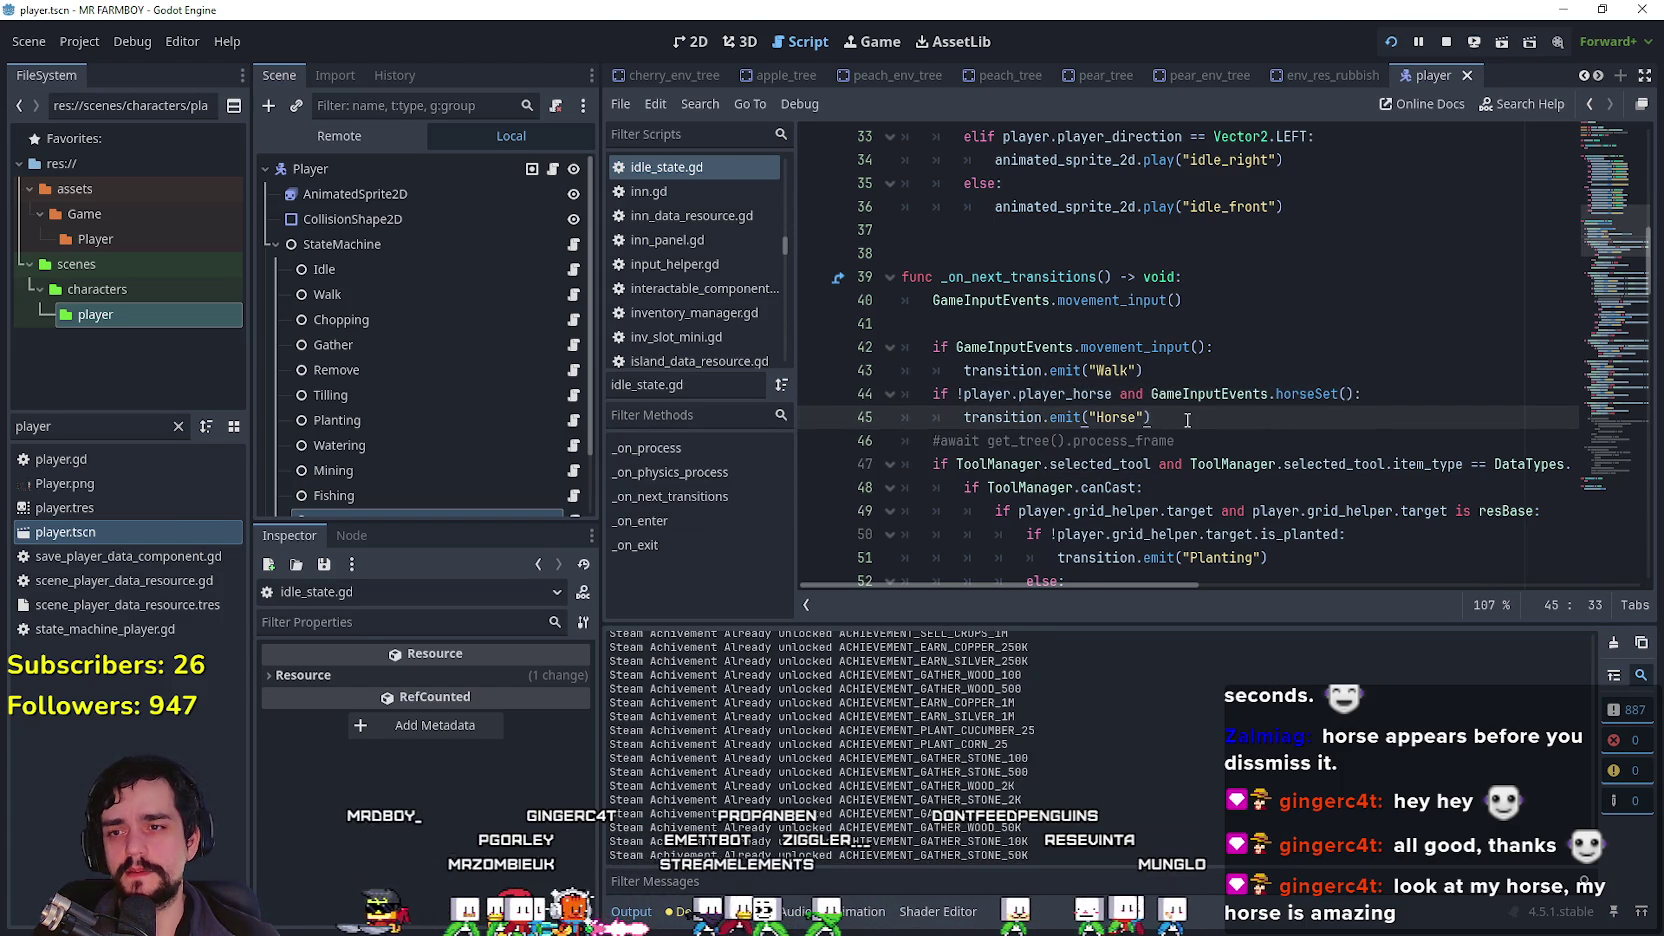
pyautogui.press('F5')
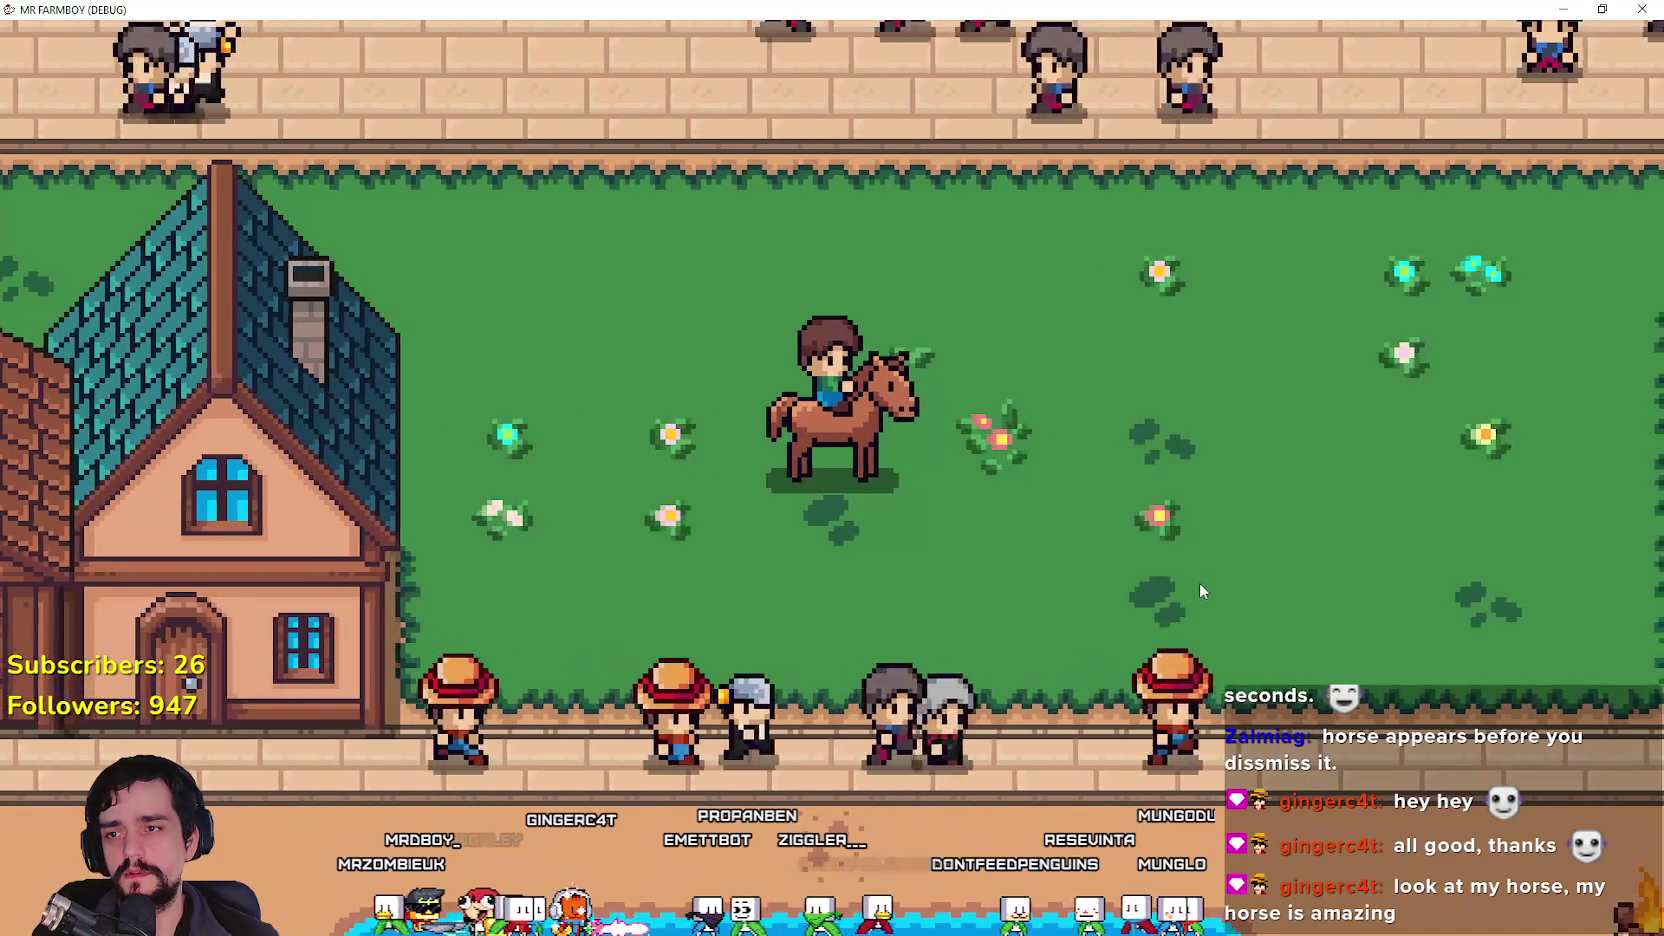
# Step: Stop the test run and select the '!player.player_horse and' check on line 44
pyautogui.press('d')
pyautogui.press('F8')
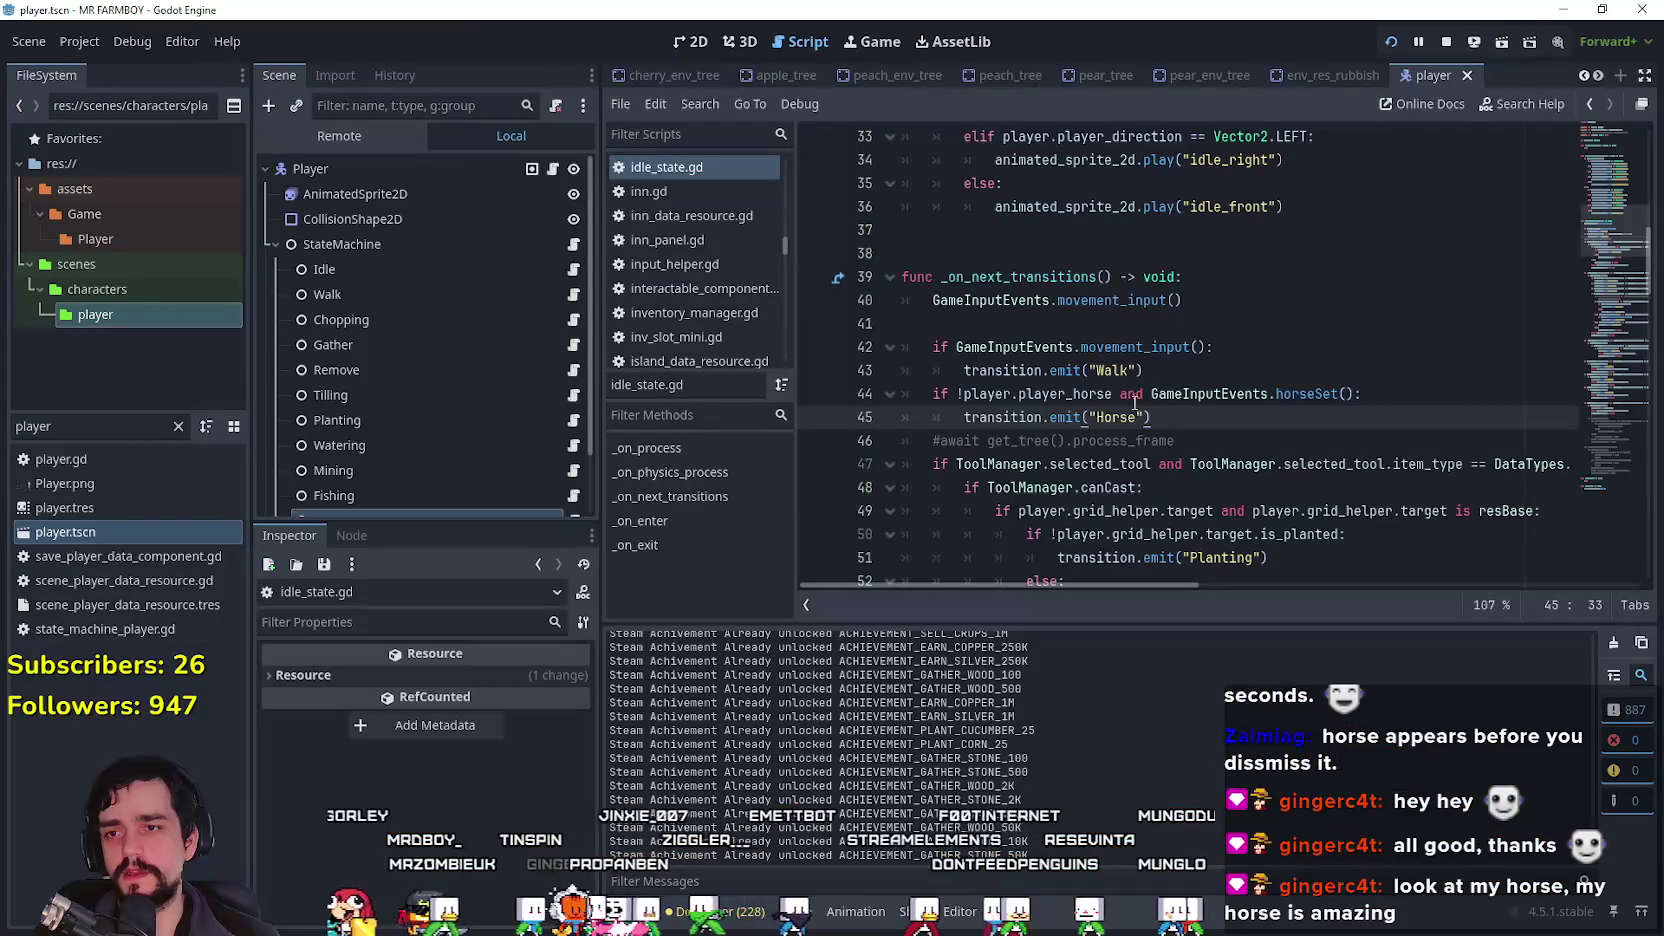
pyautogui.moveTo(1154, 393); pyautogui.dragTo(996, 394)
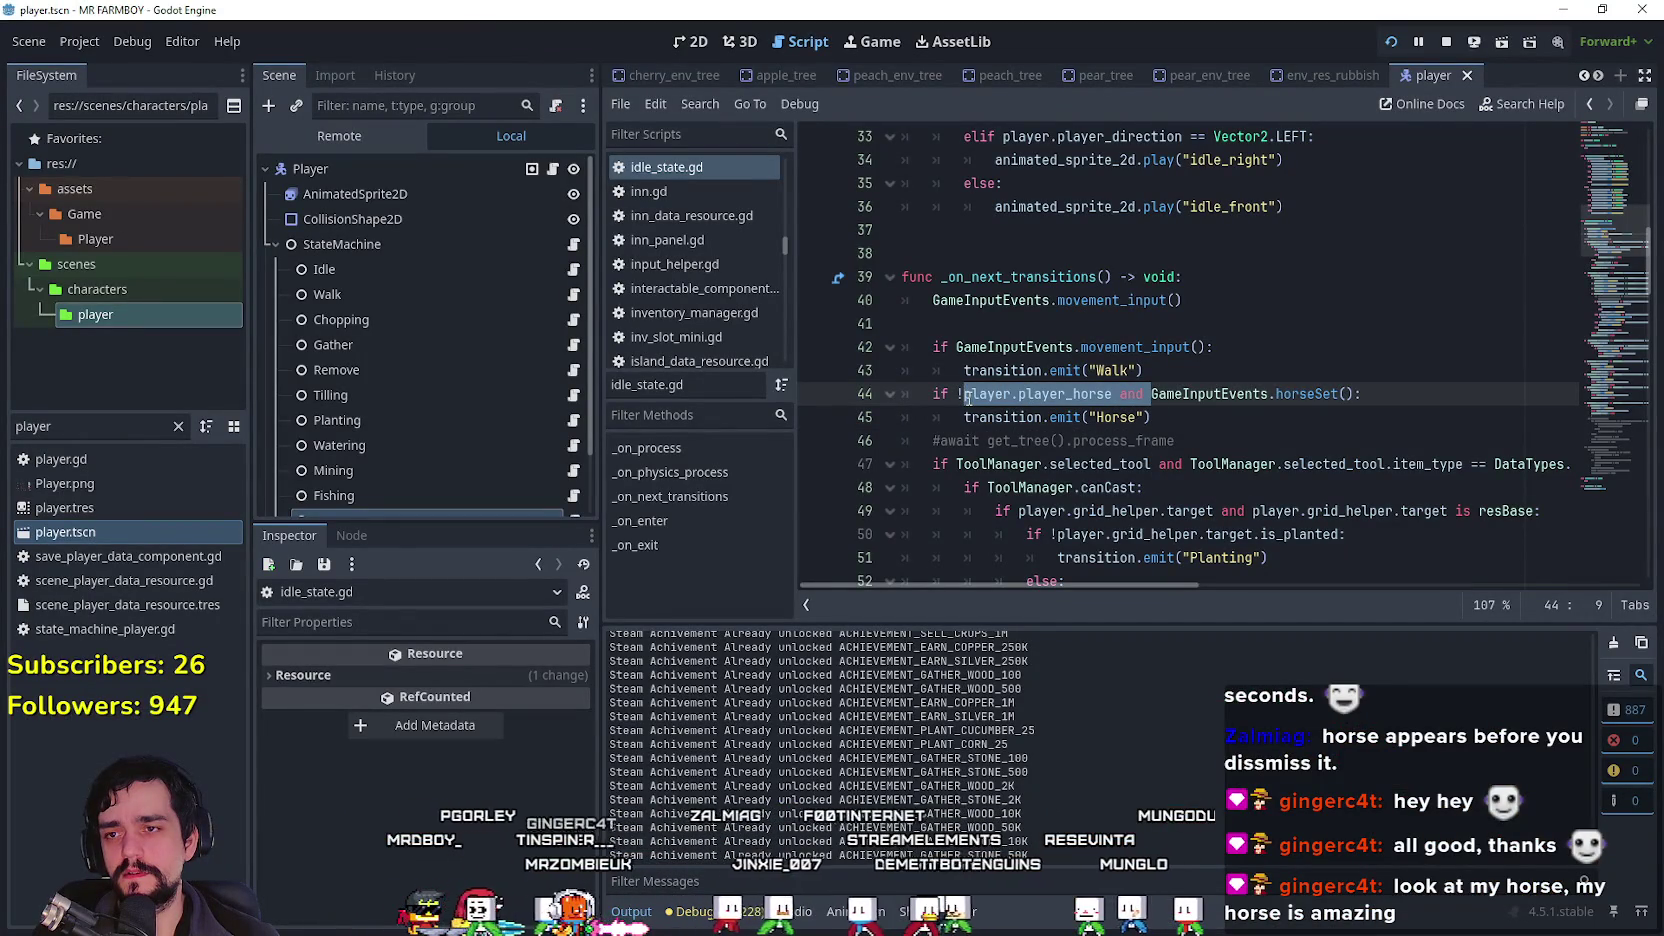
pyautogui.scroll(-3, 1160, 405)
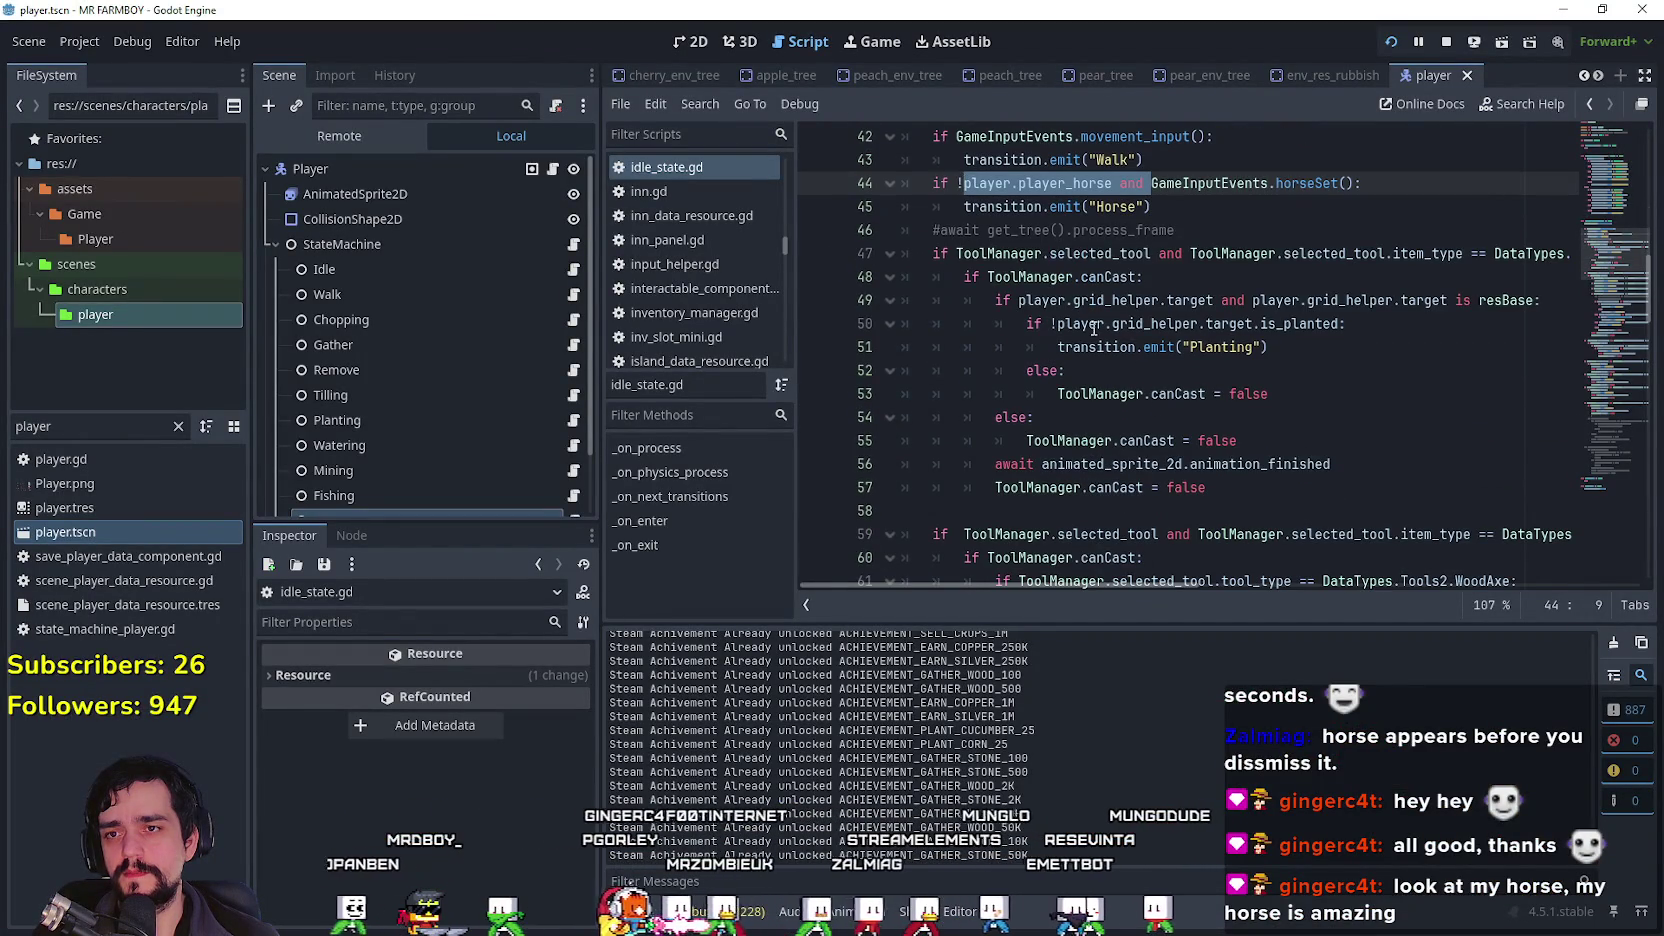
pyautogui.scroll(2, 1097, 331)
pyautogui.moveTo(1139, 594)
pyautogui.mouseDown()
pyautogui.moveTo(1325, 588)
pyautogui.moveTo(1092, 554)
pyautogui.mouseUp()
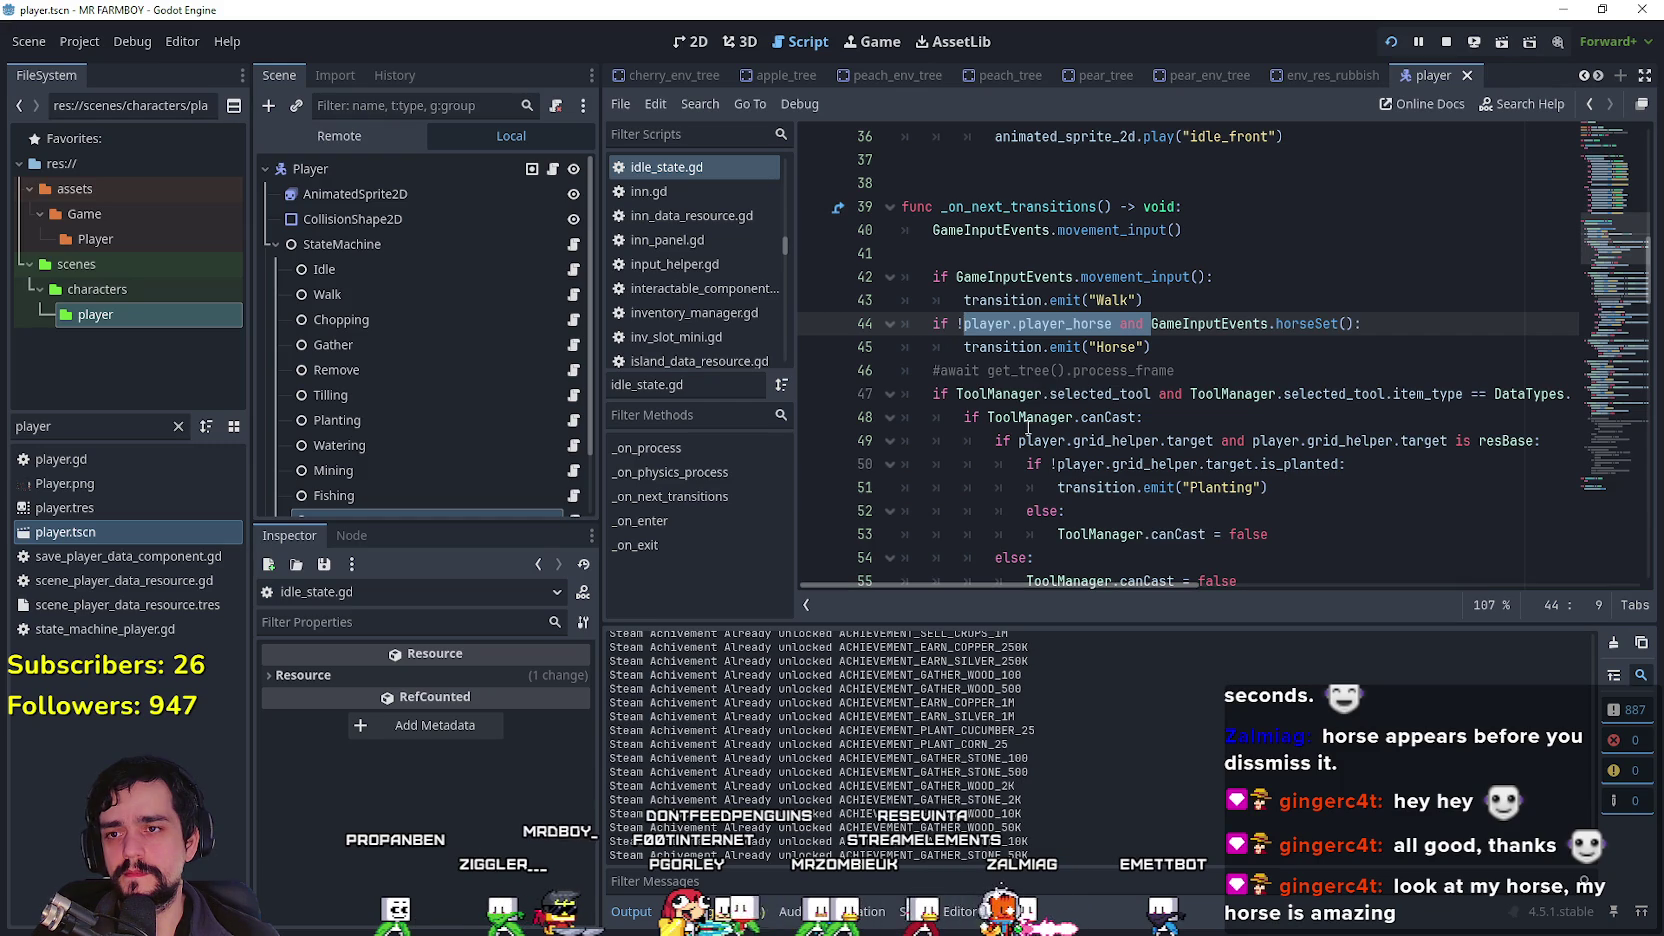
pyautogui.scroll(-7, 1030, 413)
pyautogui.scroll(-18, 1030, 413)
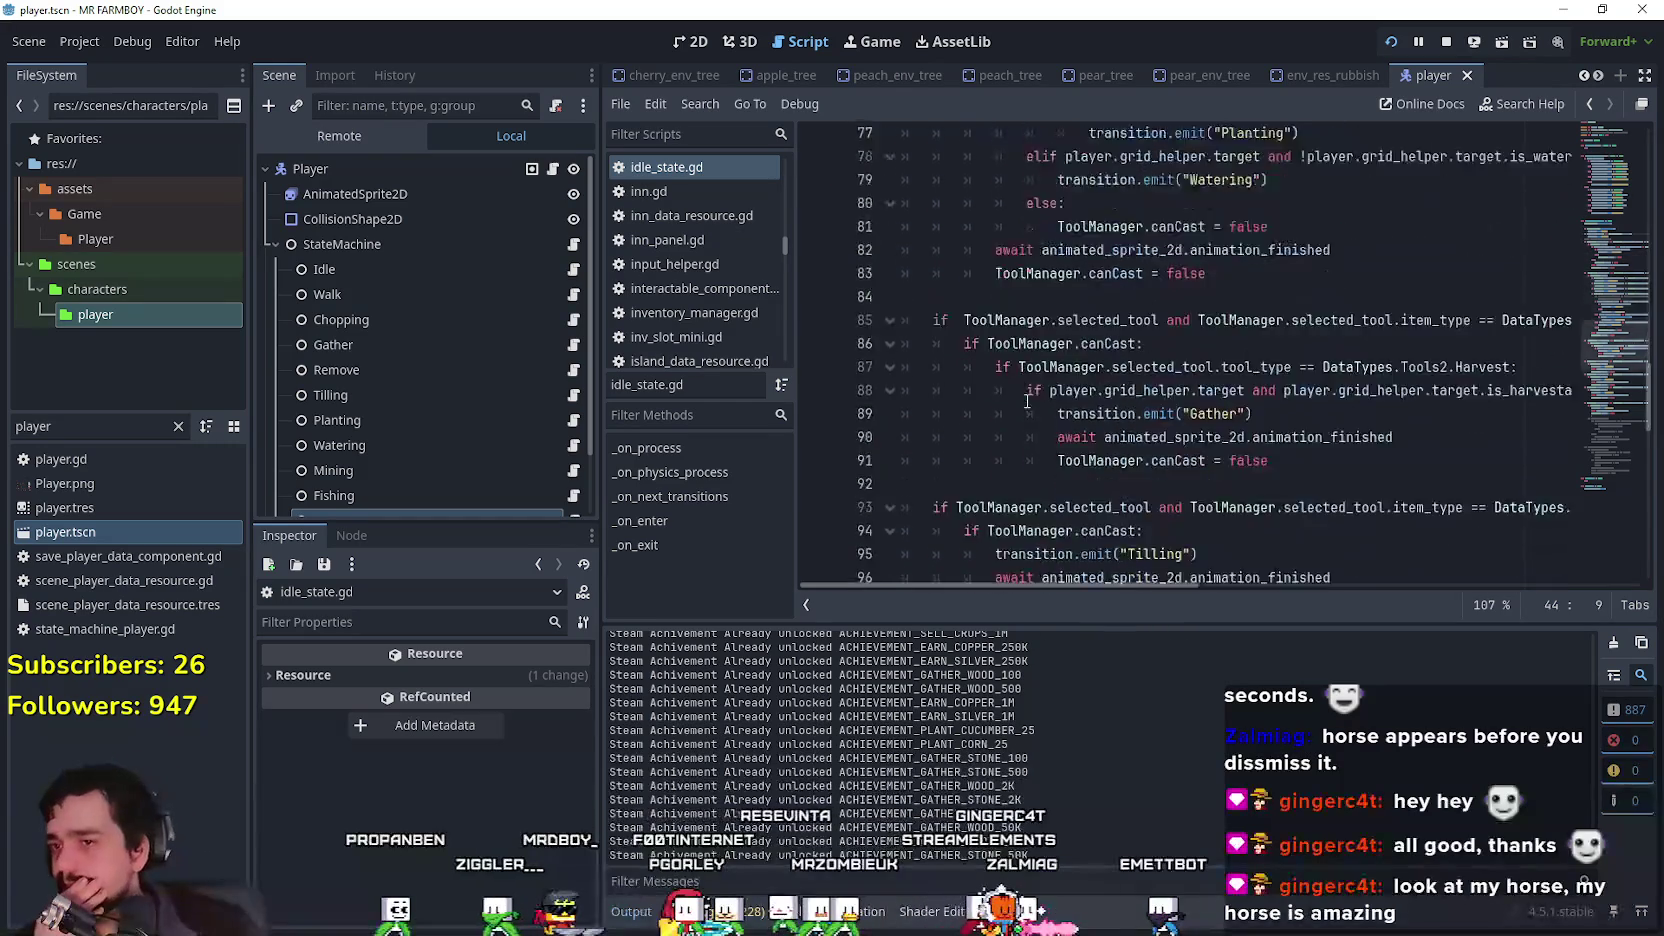
pyautogui.scroll(5, 1028, 425)
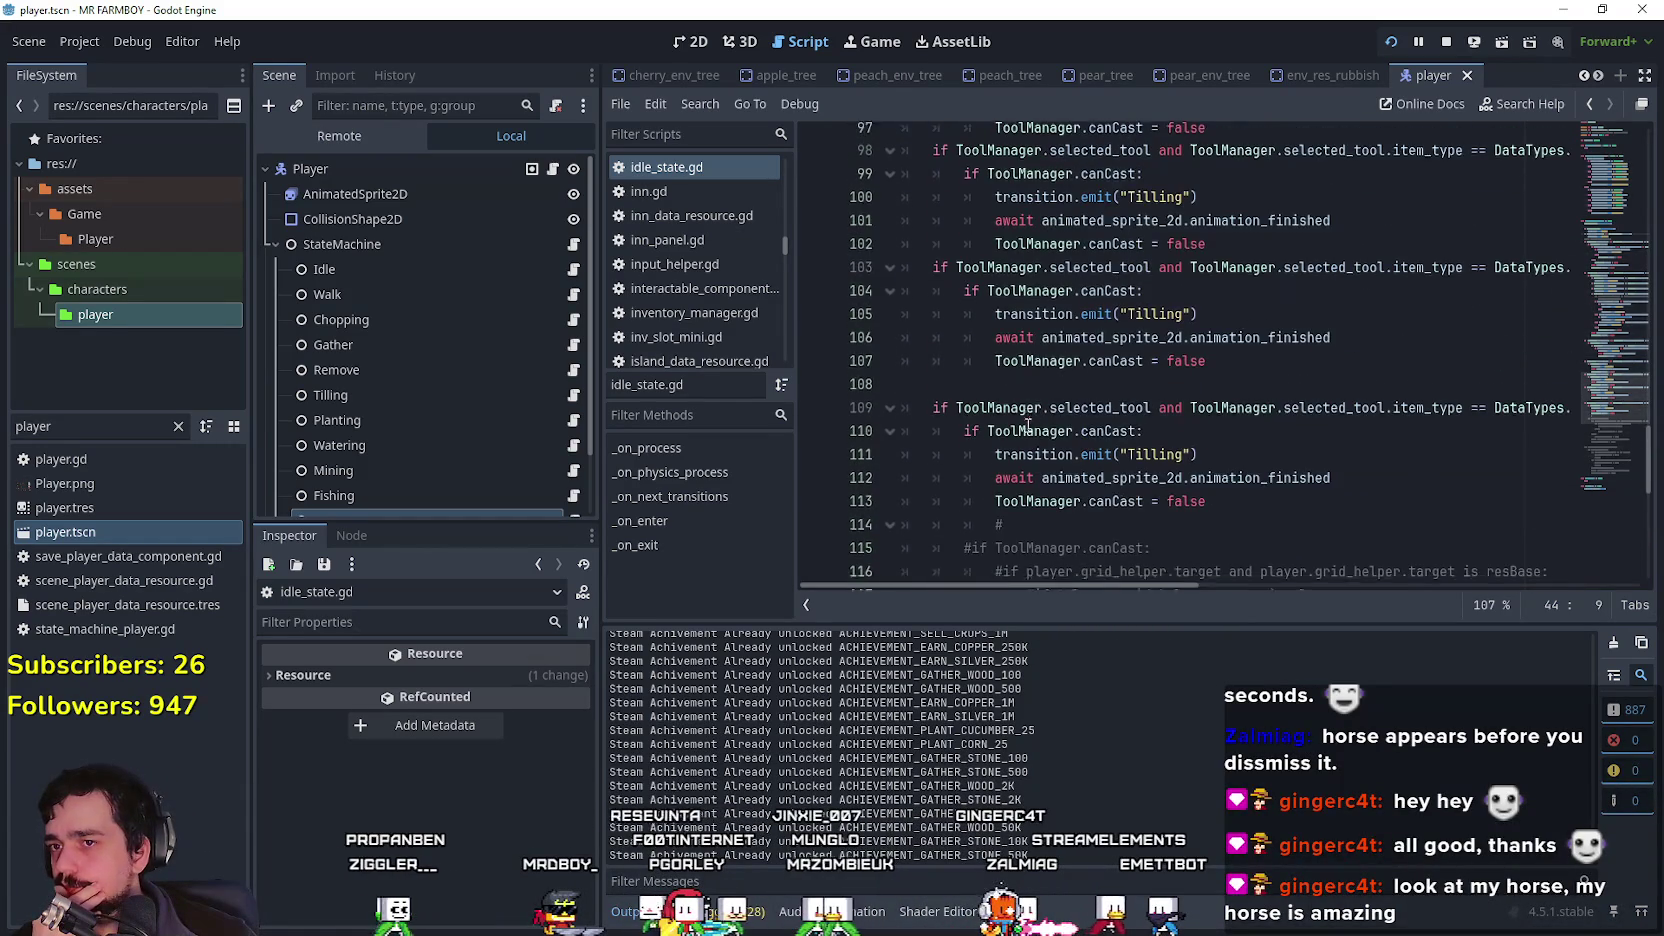
pyautogui.scroll(-2, 1022, 406)
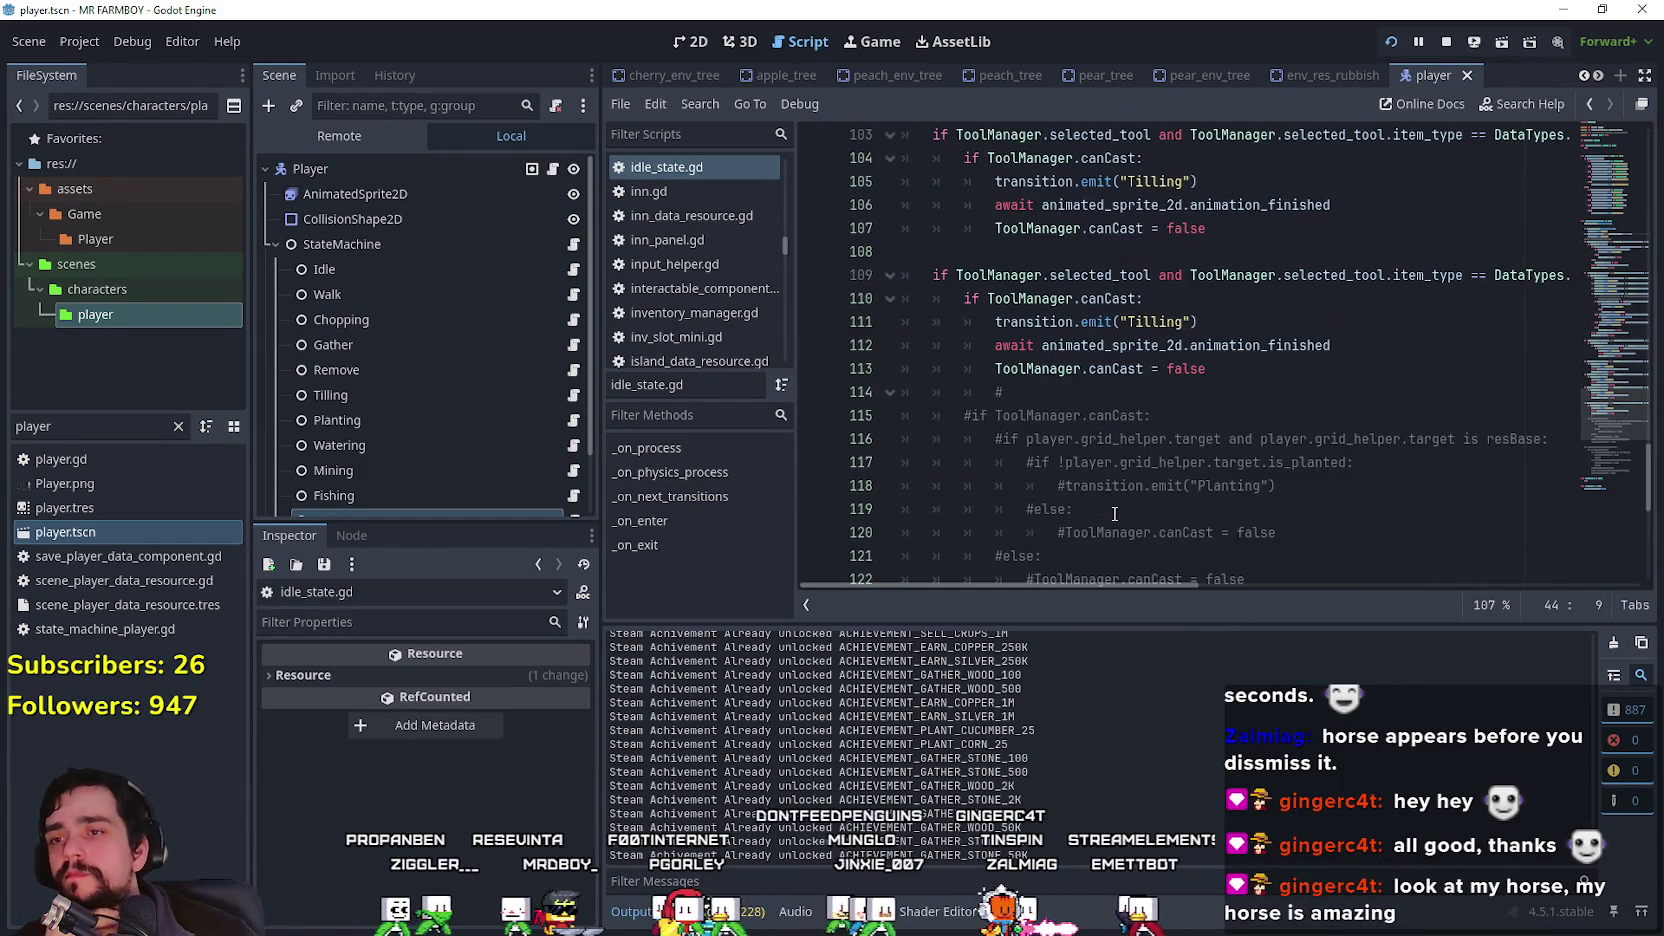
pyautogui.scroll(15, 1114, 513)
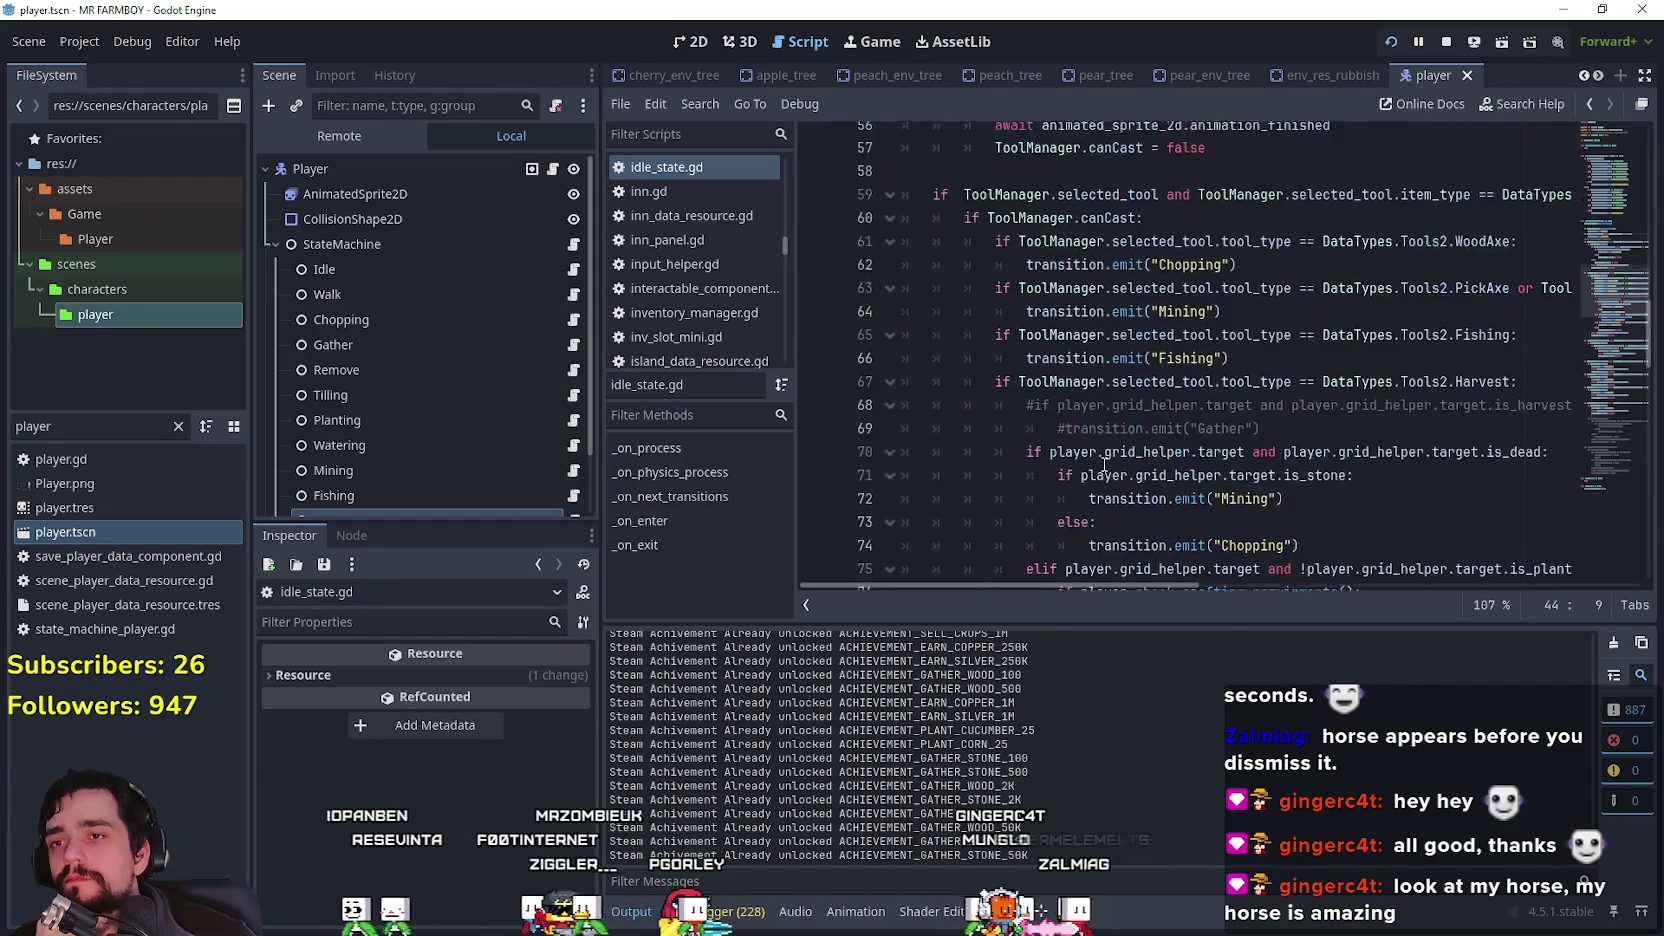
pyautogui.scroll(7, 1104, 463)
pyautogui.scroll(-2, 560, 390)
pyautogui.scroll(-1, 558, 386)
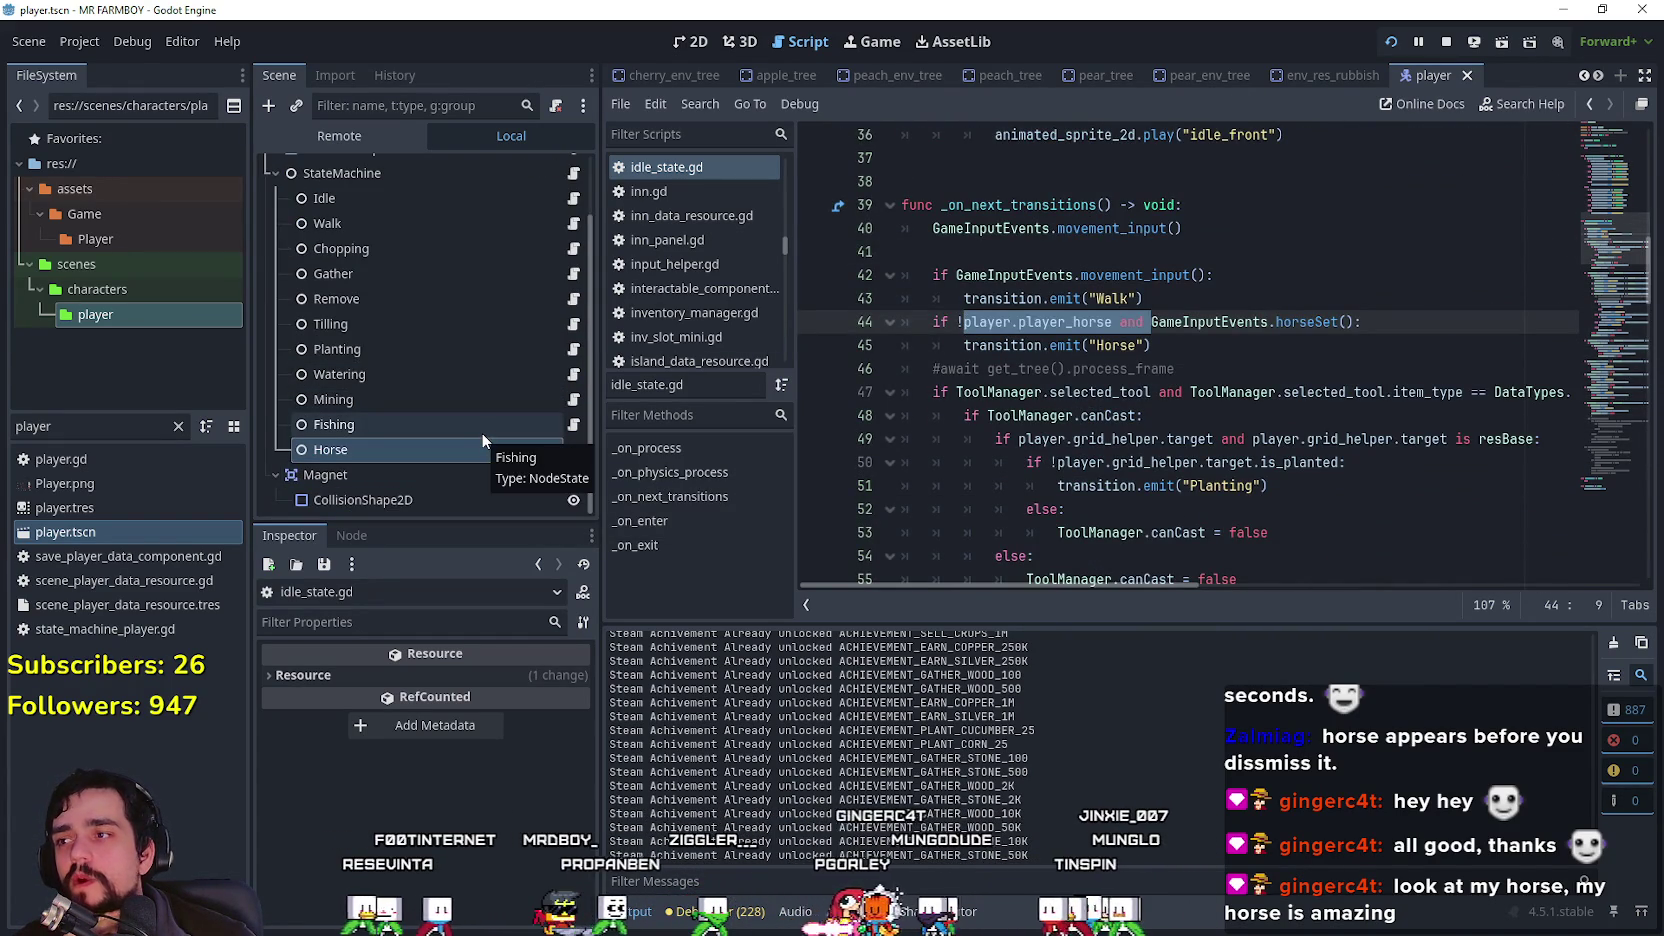
# Step: Remove the not-riding check from line 44 and save idle_state.gd
pyautogui.click(555, 450)
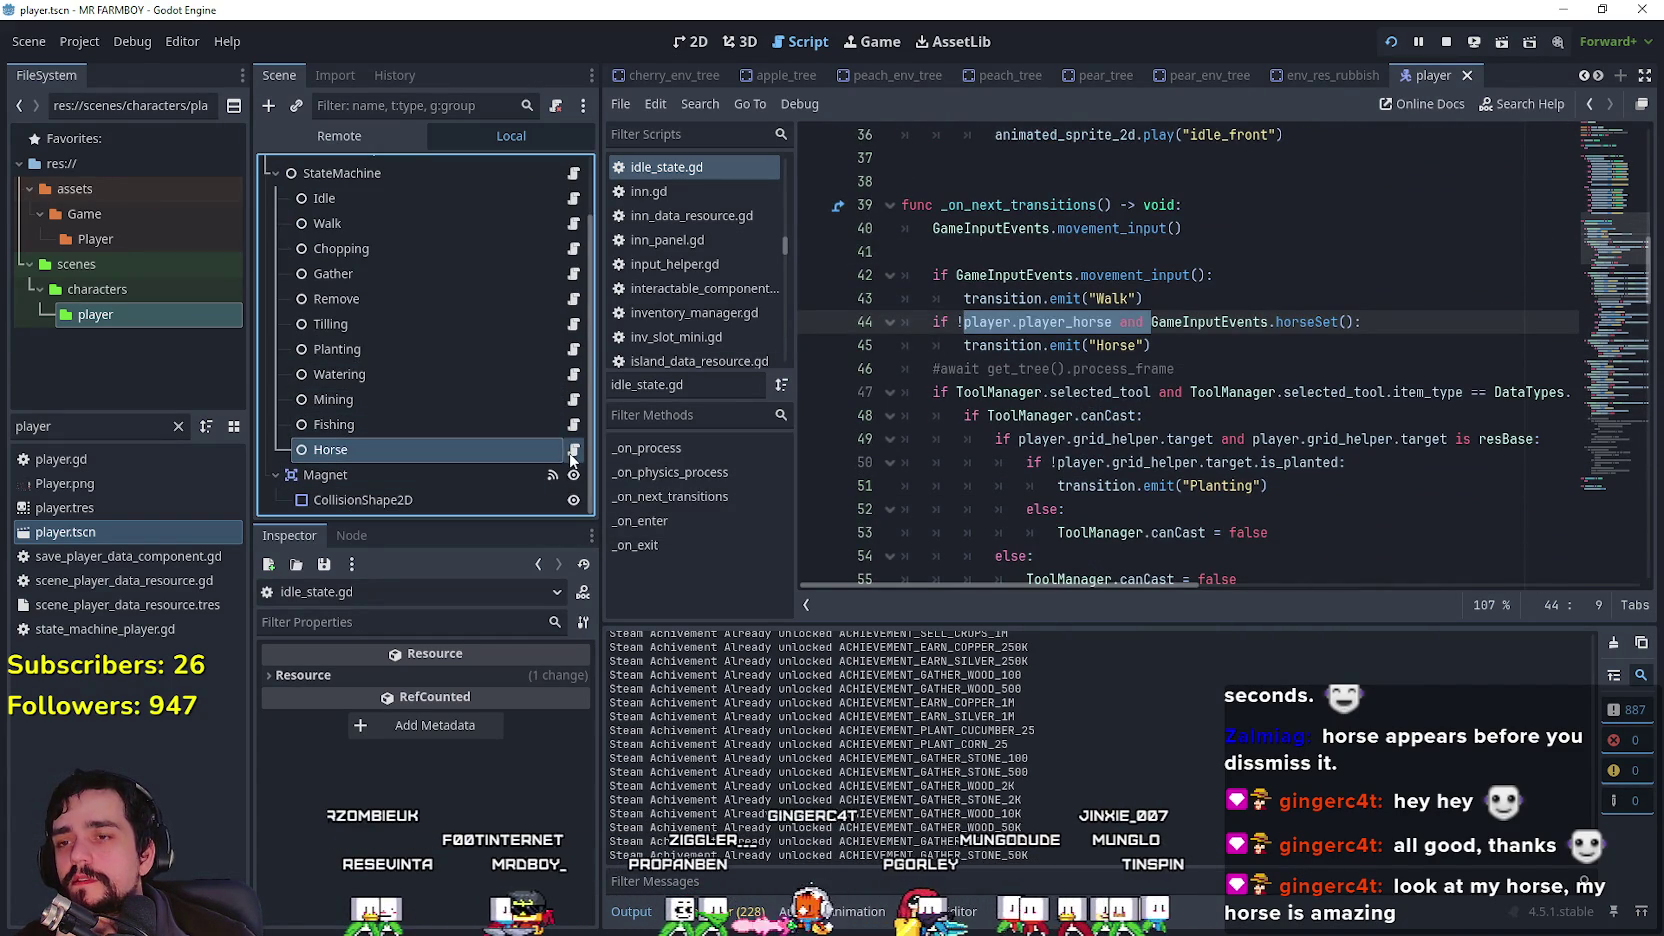
pyautogui.click(1155, 323)
pyautogui.click(1012, 322)
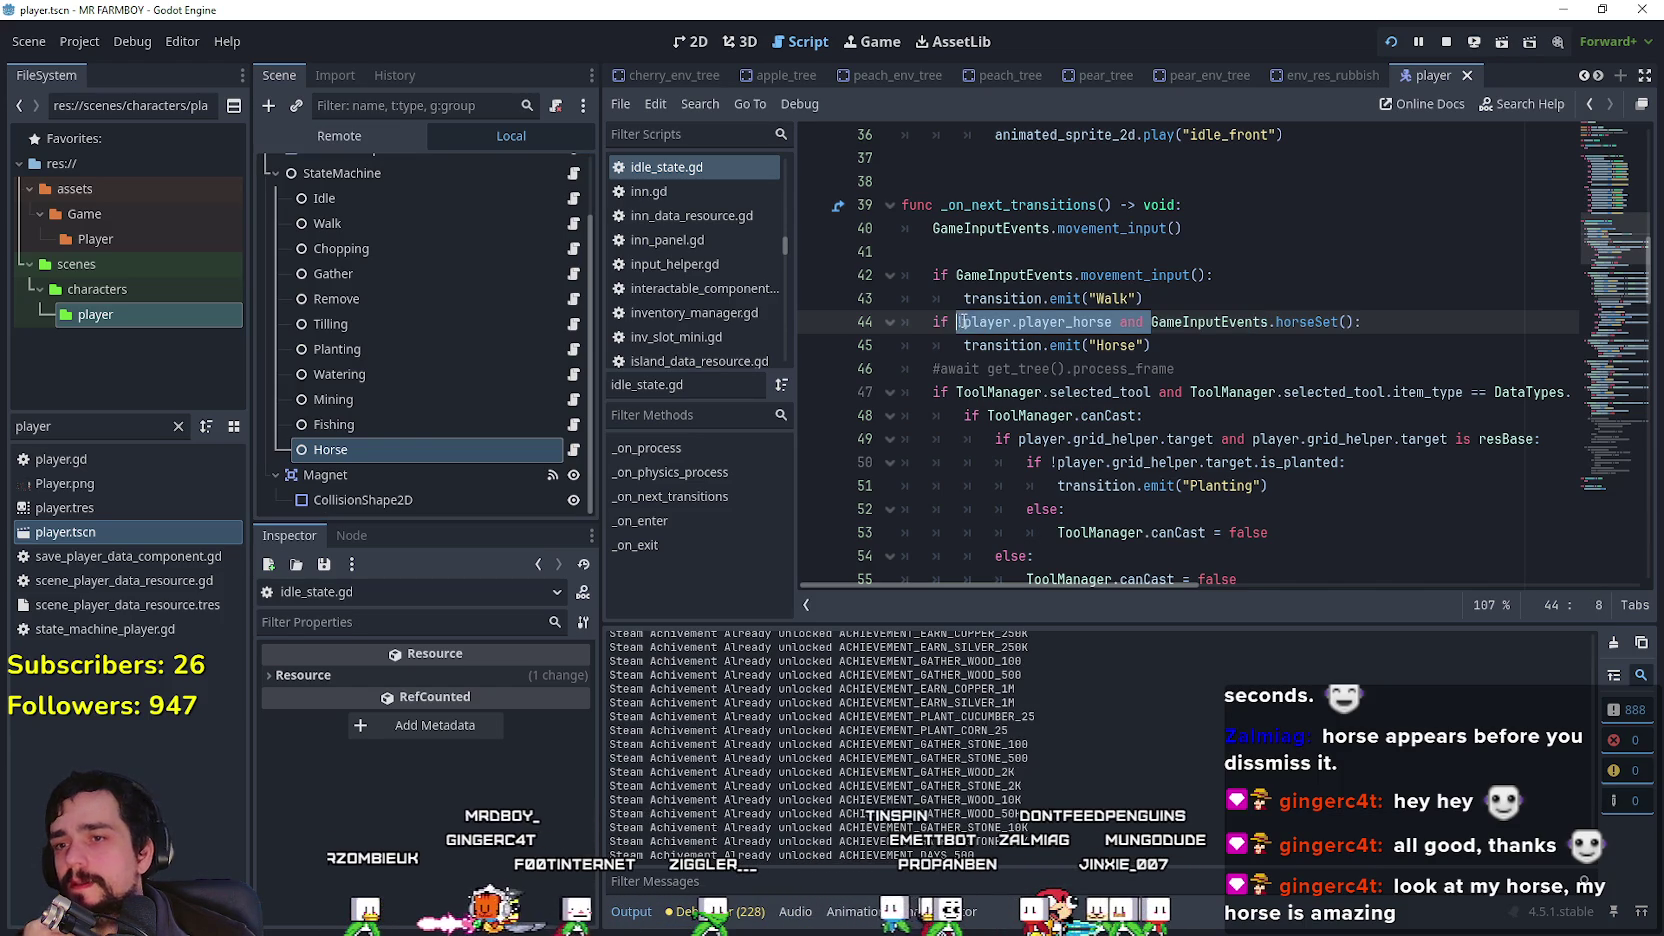
pyautogui.click(1153, 323)
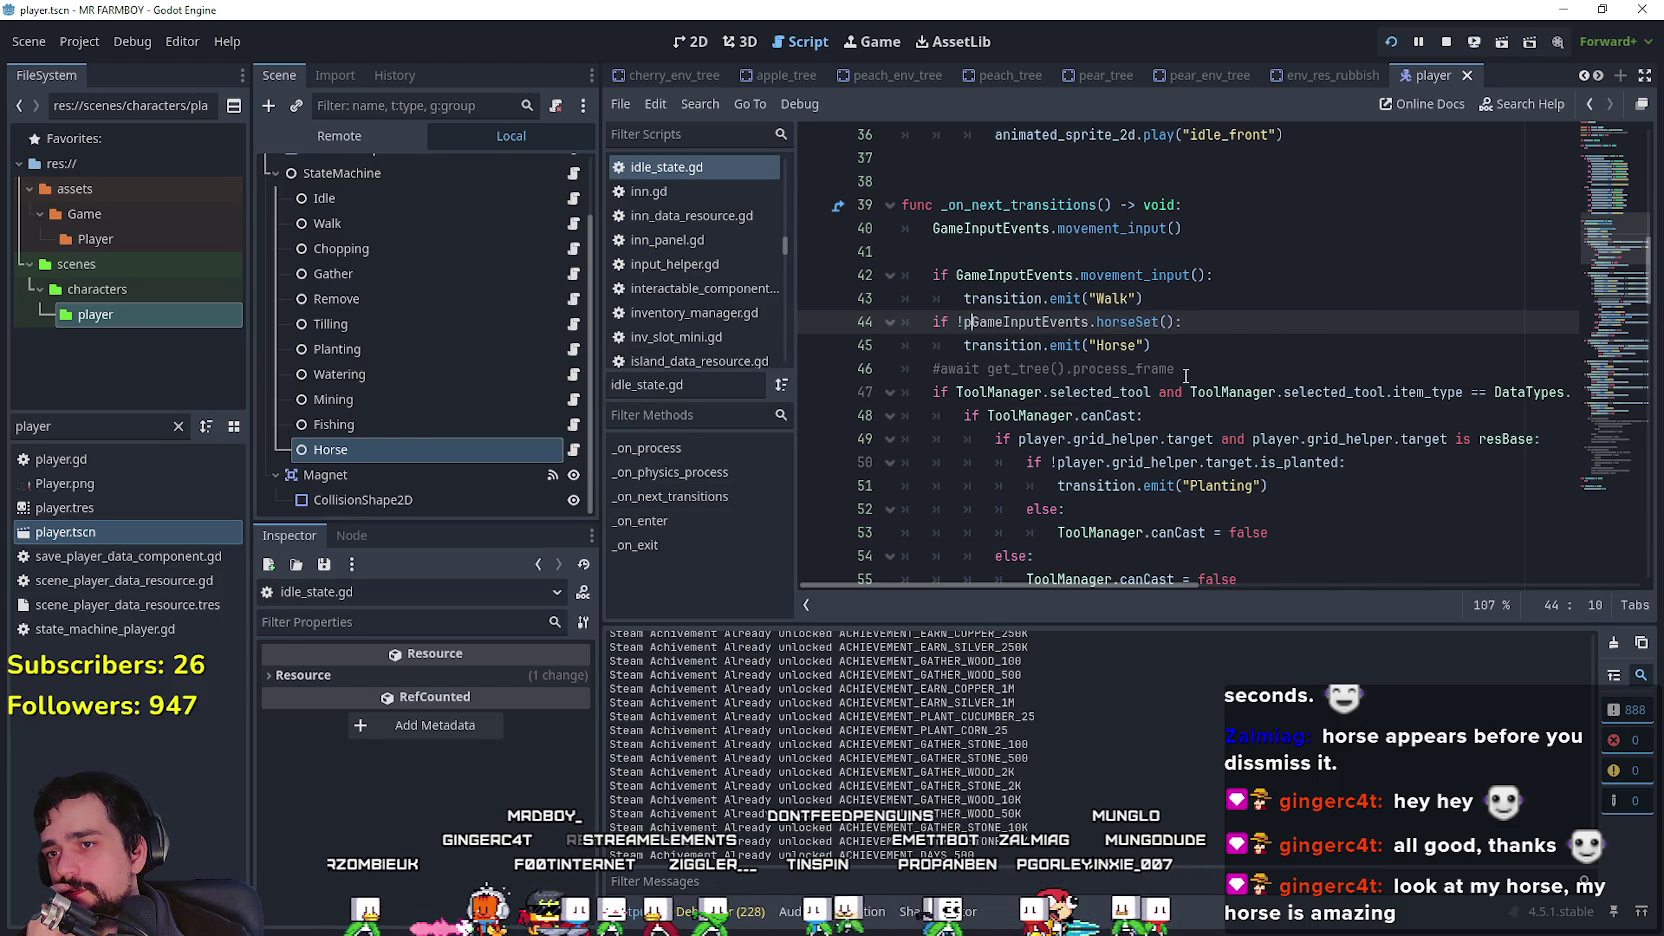
pyautogui.click(1200, 343)
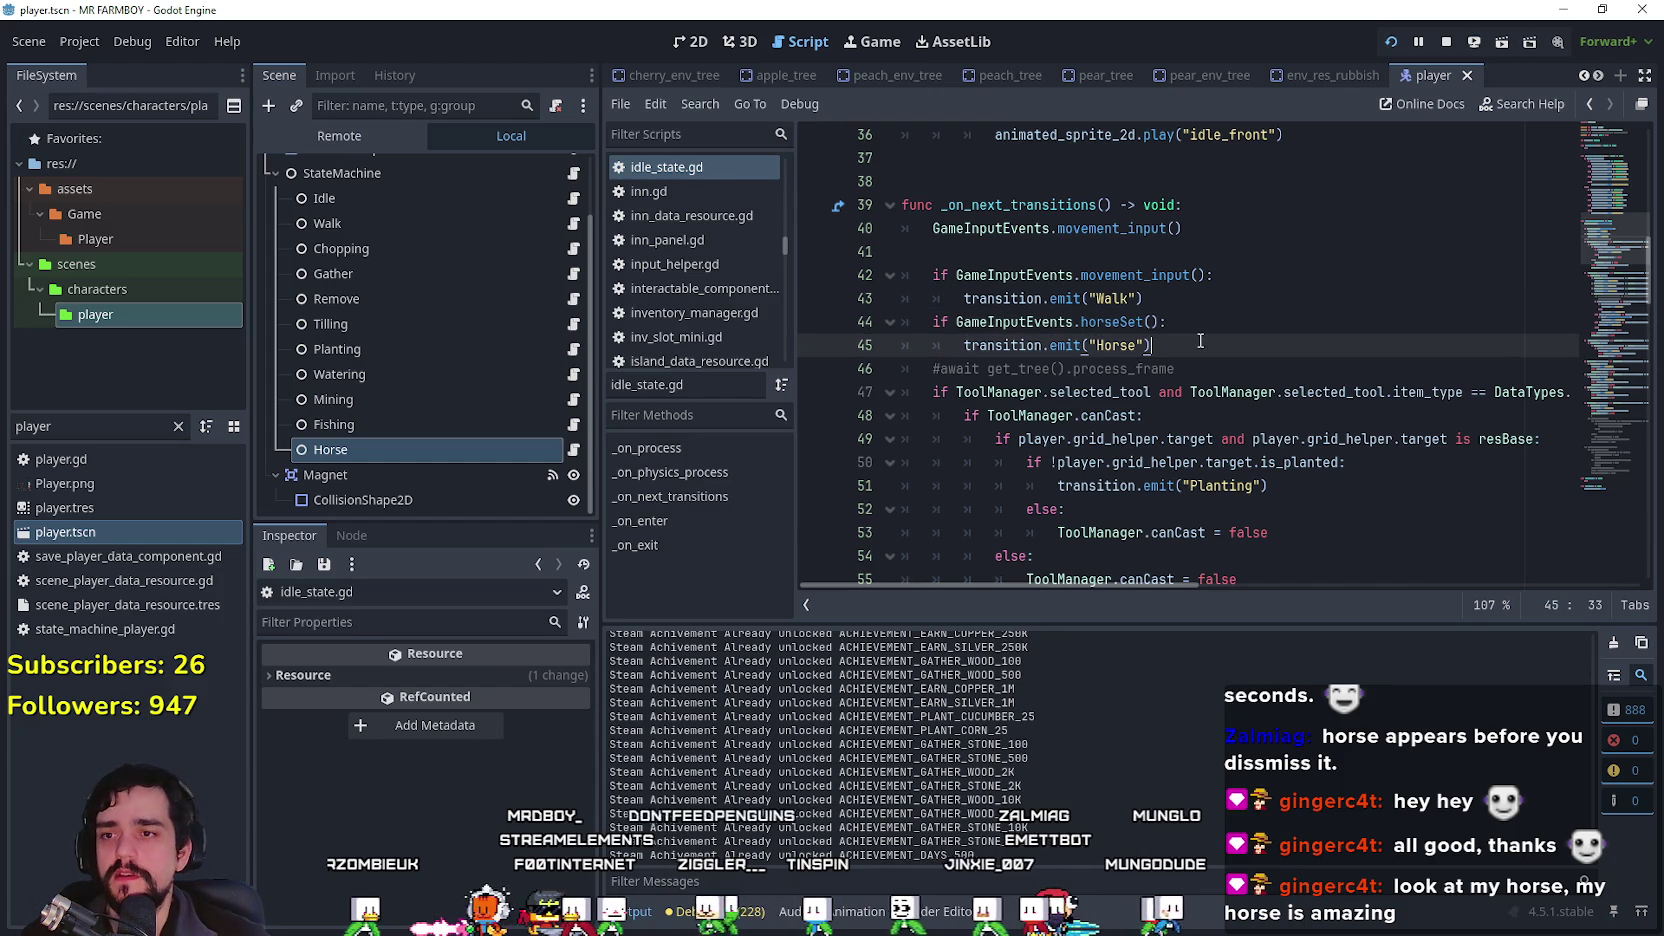
pyautogui.hotkey('ctrl', 's')
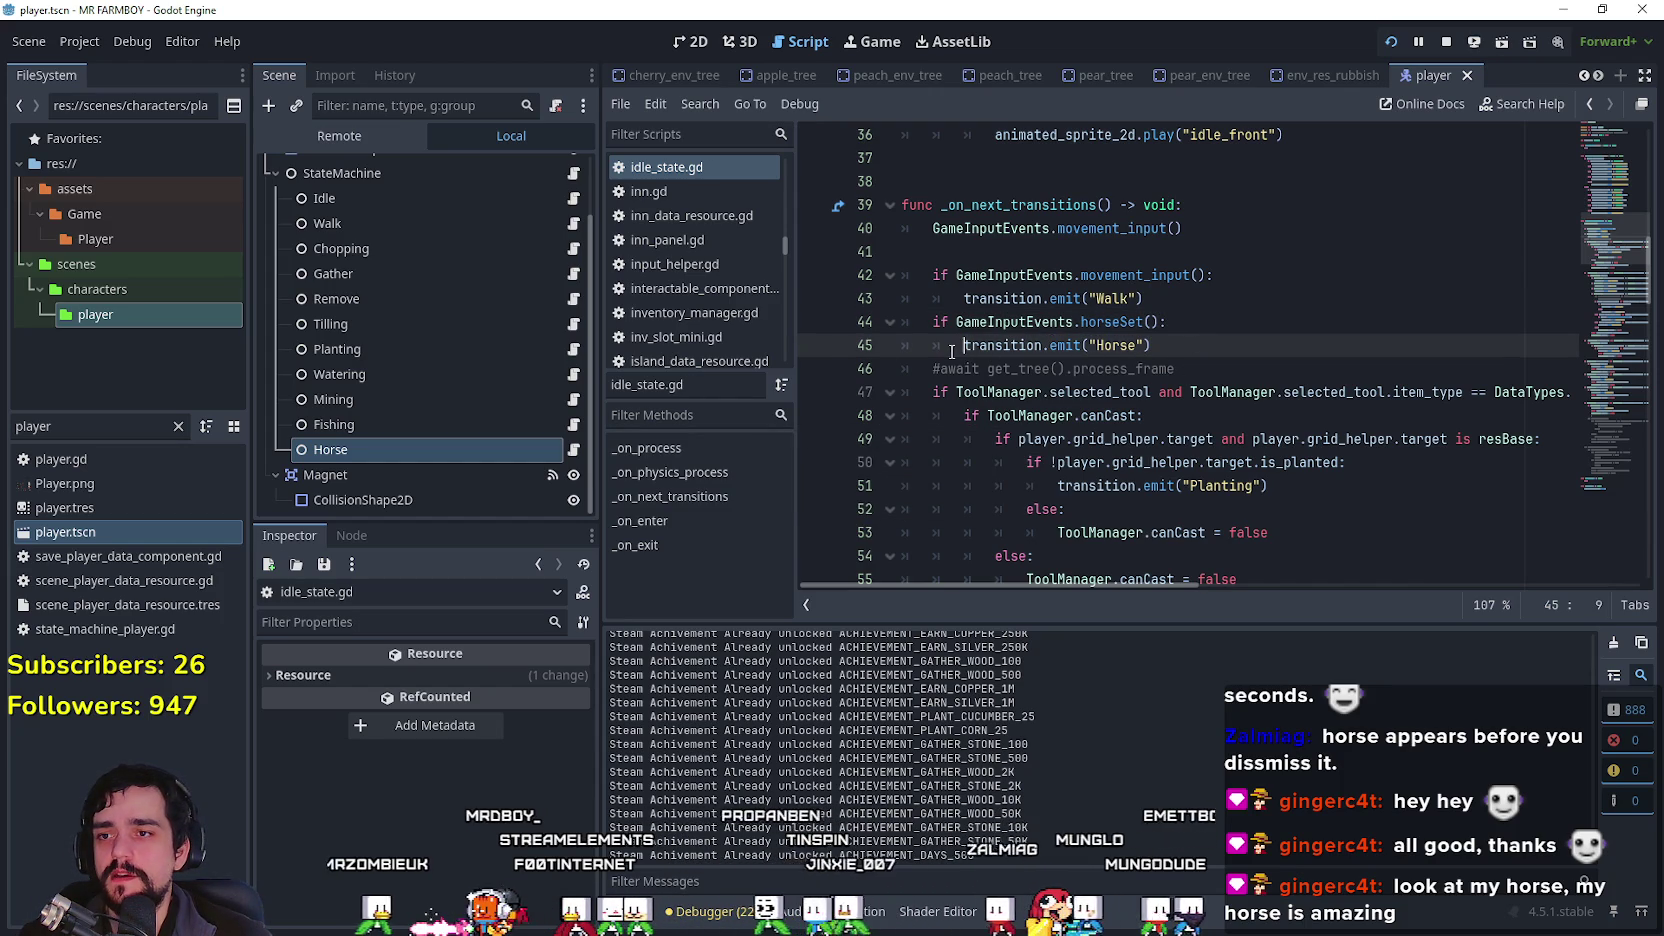
# Step: Jump to the horseSet definition in game_input_events.gd using Lookup Symbol
pyautogui.doubleClick(1010, 322)
pyautogui.moveTo(1010, 322); pyautogui.dragTo(1115, 322)
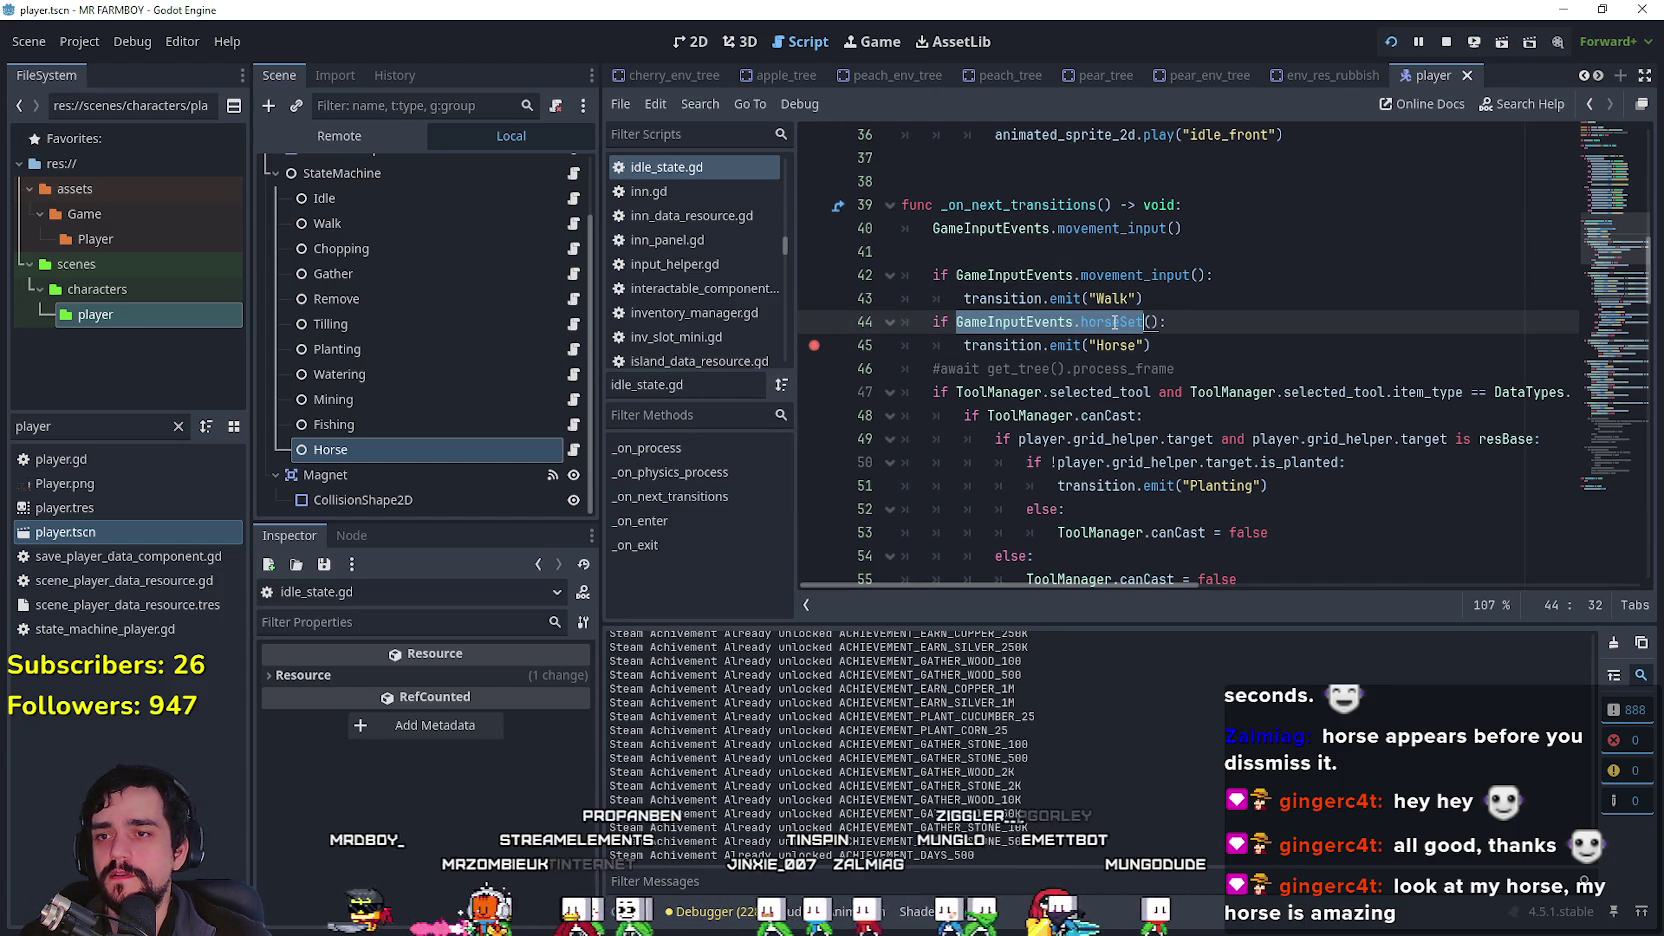
pyautogui.click(1082, 322)
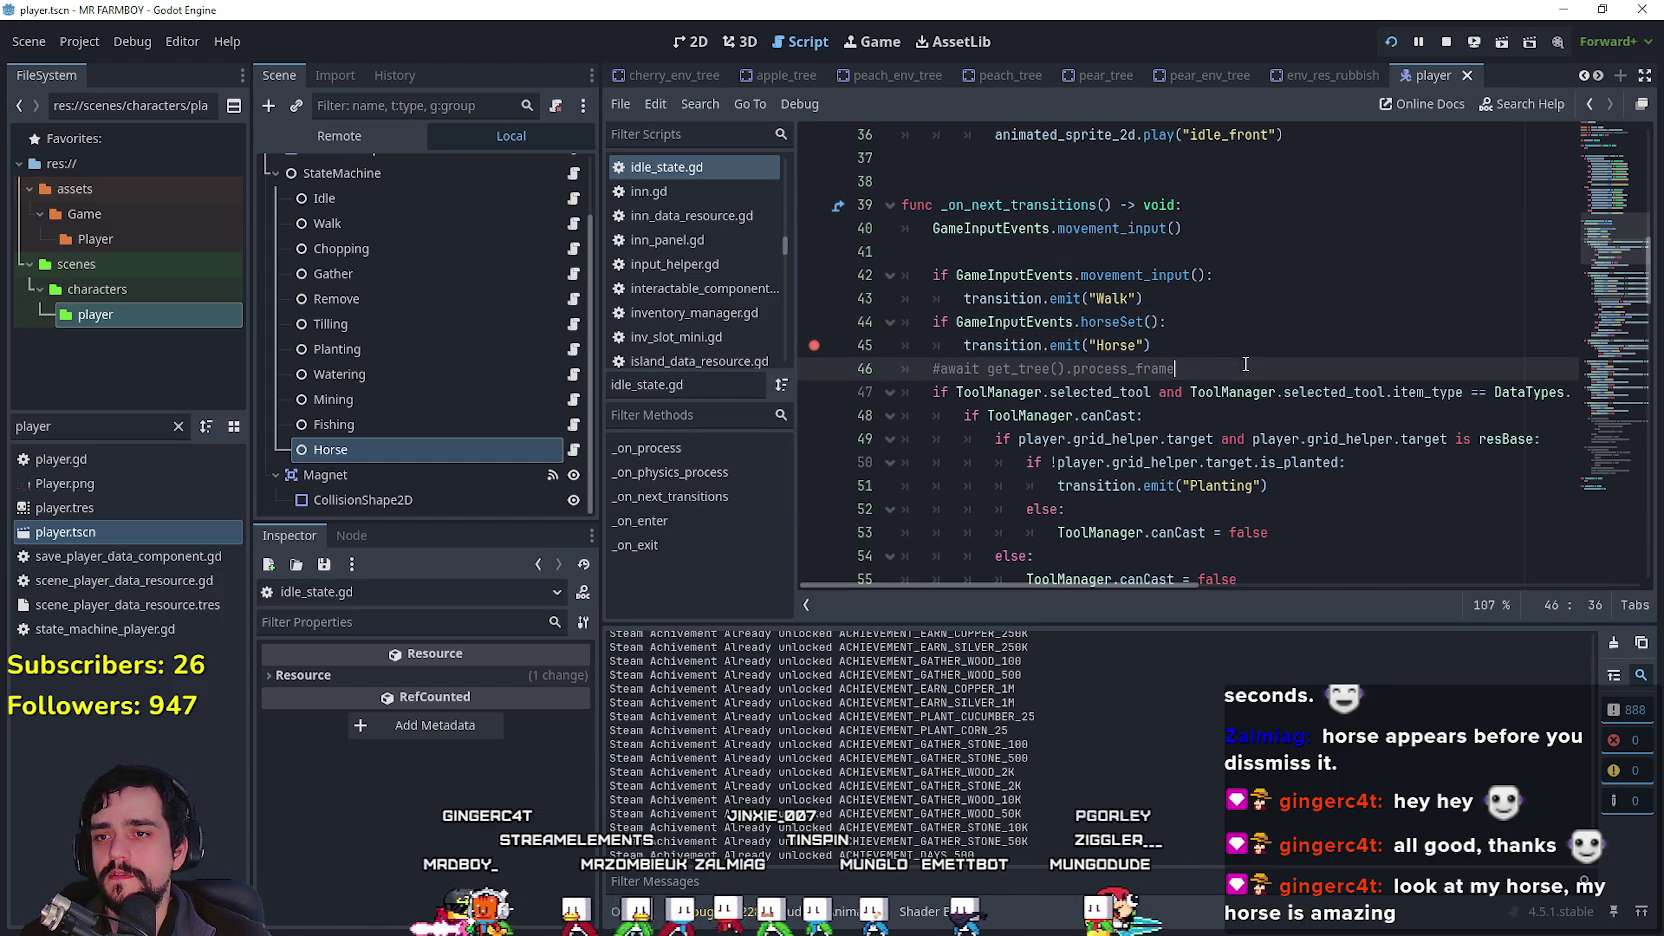
pyautogui.rightClick(1093, 332)
pyautogui.click(1170, 680)
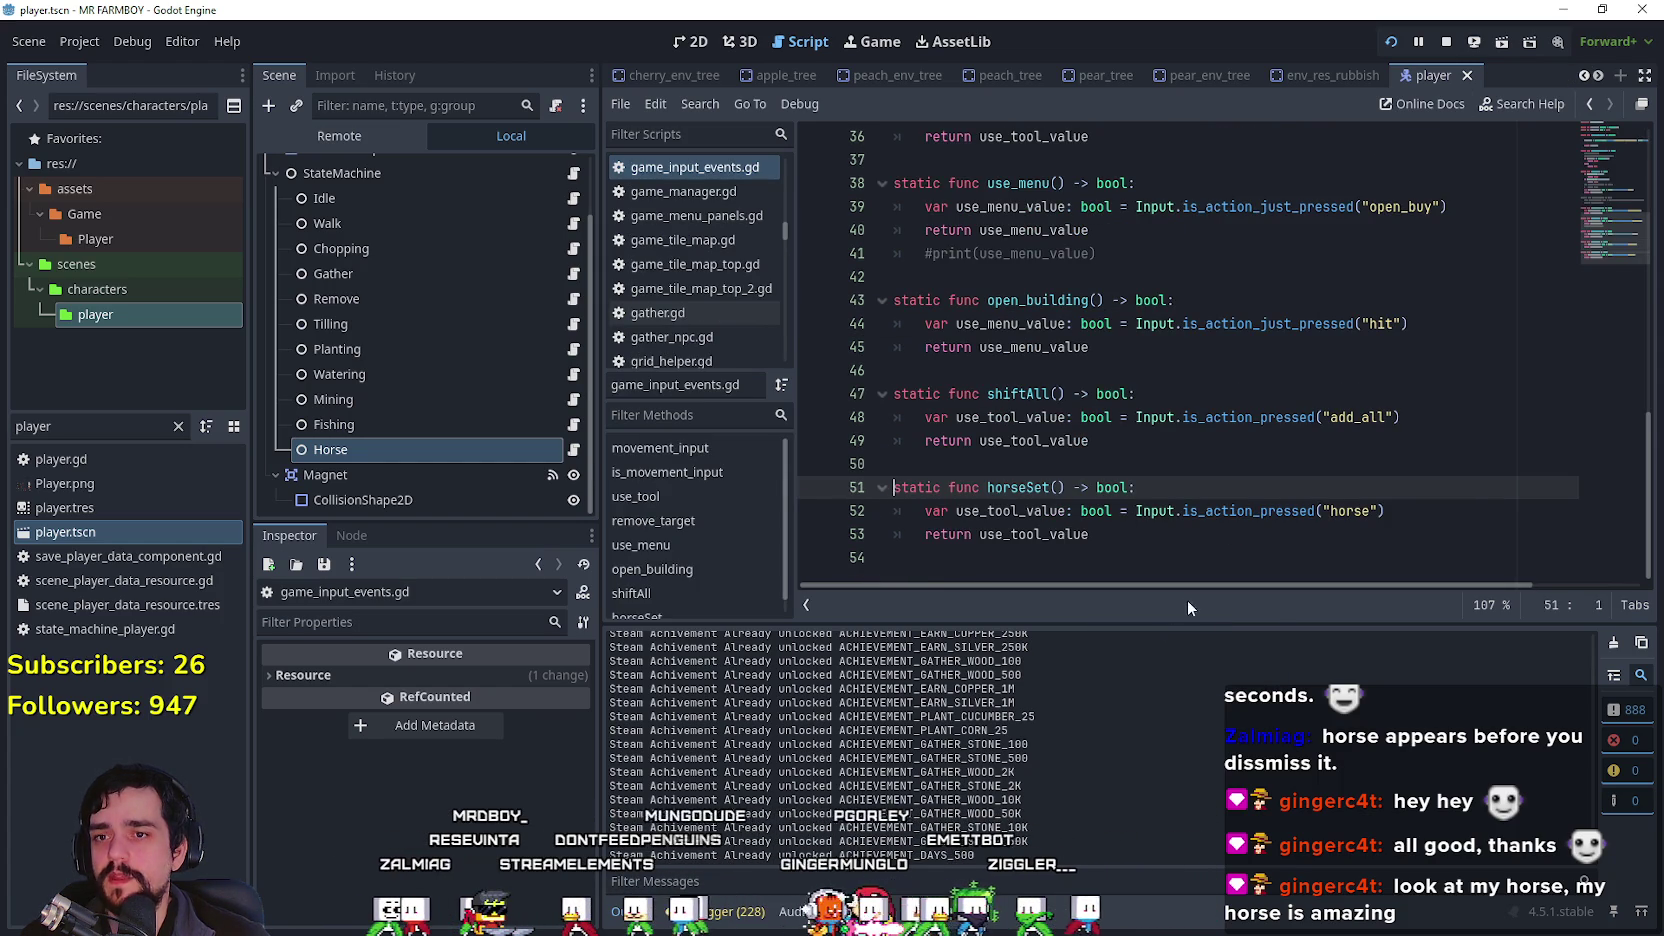
# Step: Replace is_action_pressed with is_action_just_pressed in horseSet and save game_input_events.gd
pyautogui.doubleClick(1293, 332)
pyautogui.hotkey('ctrl', 'c')
pyautogui.click(1275, 498)
pyautogui.doubleClick(1275, 530)
pyautogui.doubleClick(1275, 511)
pyautogui.hotkey('ctrl', 'v')
pyautogui.click(1239, 493)
pyautogui.hotkey('ctrl', 's')
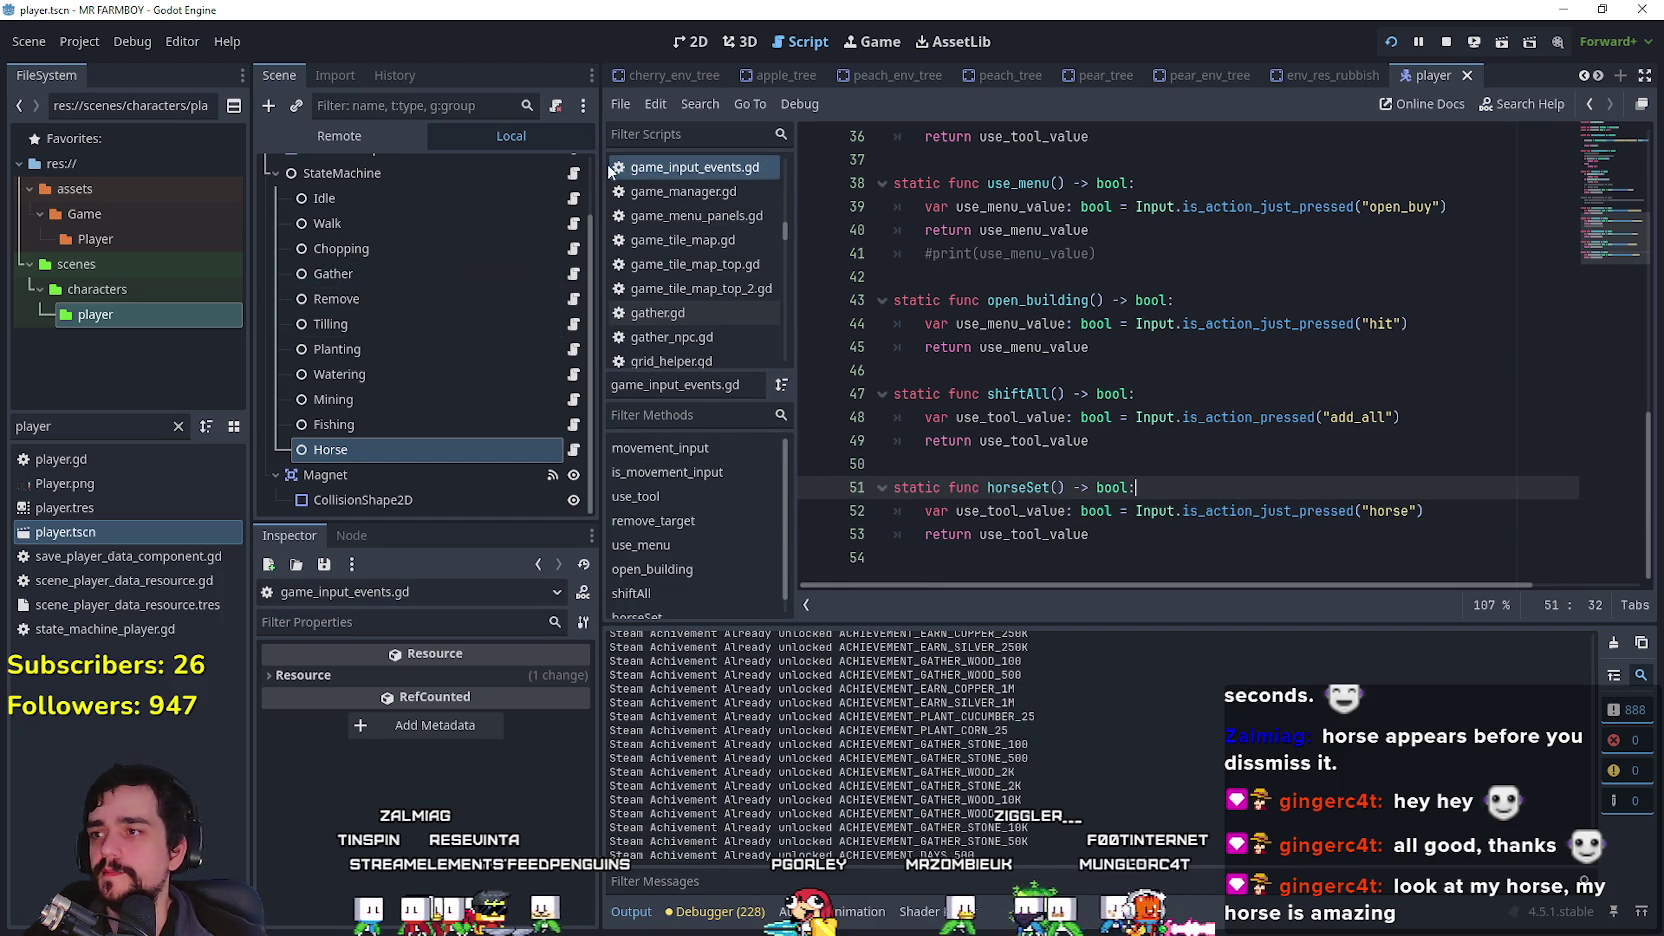
pyautogui.click(570, 201)
pyautogui.click(1193, 339)
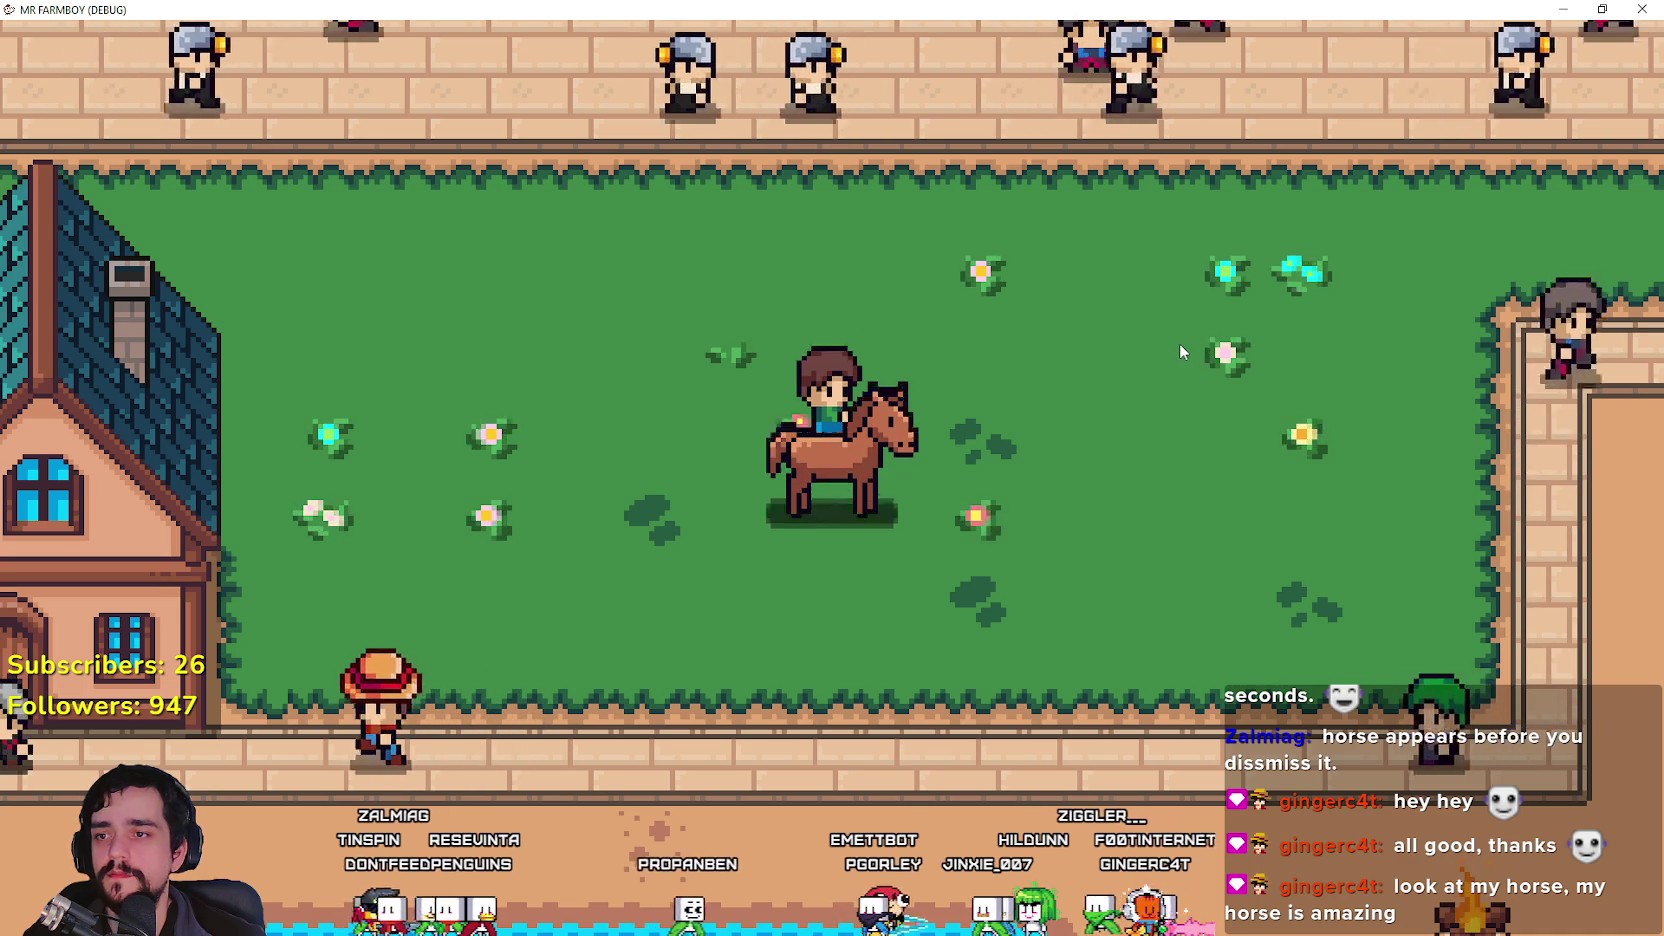
# Step: Mount and dismount the horse repeatedly around the road and the blue house
pyautogui.press('h')
pyautogui.press('h')
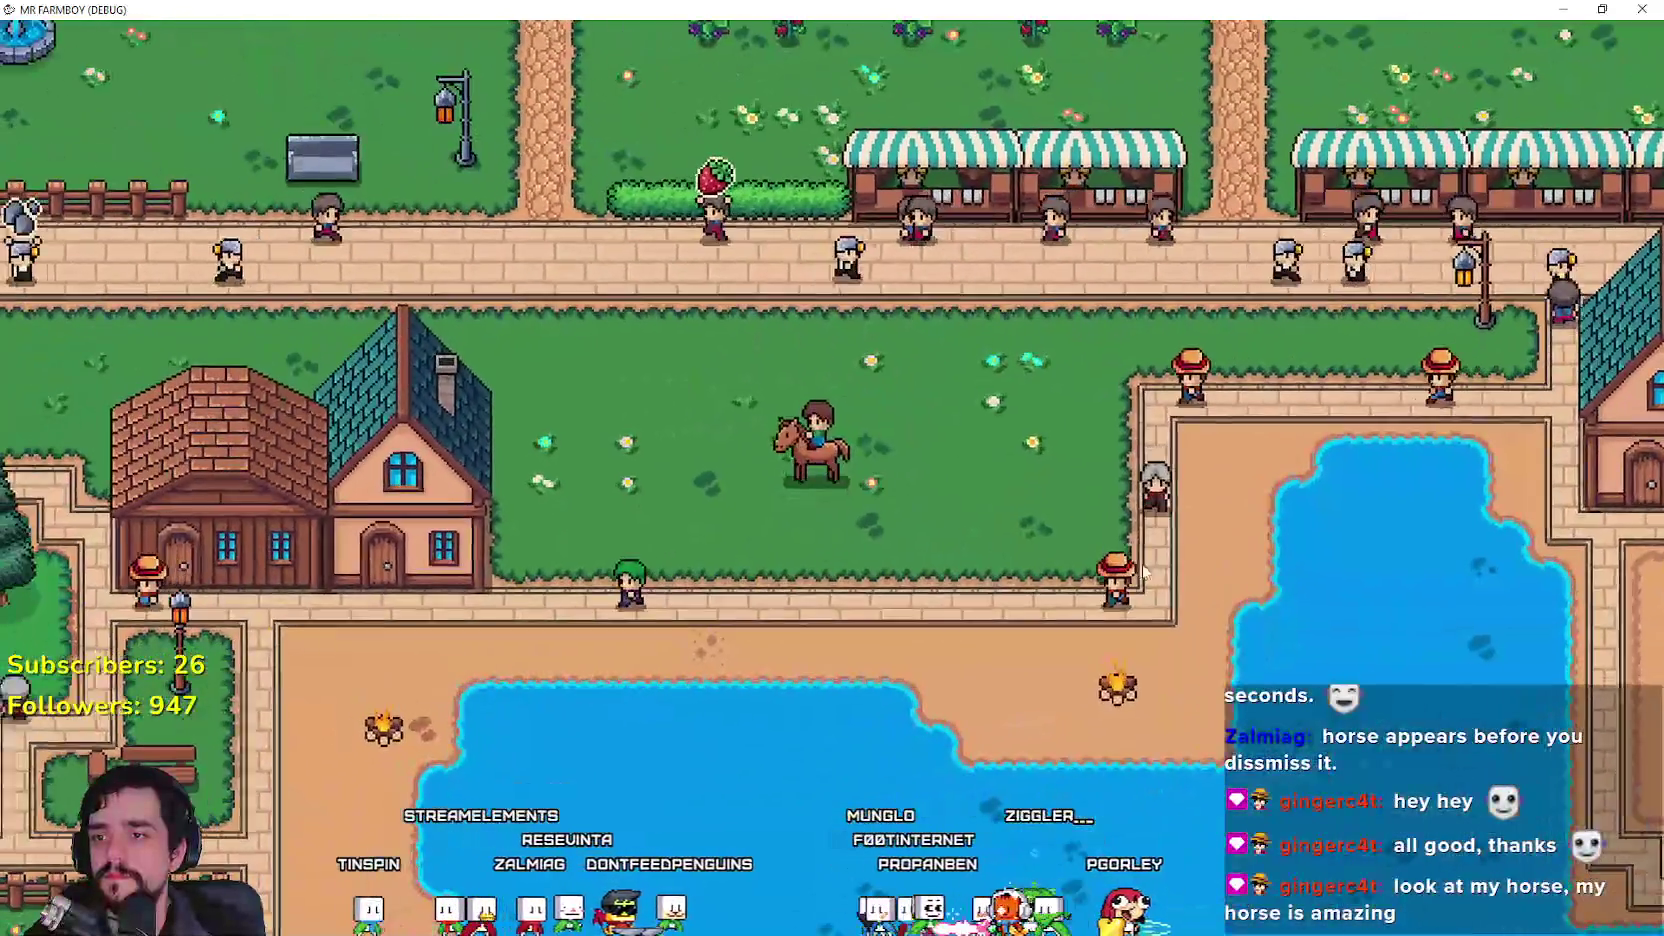
pyautogui.press('h')
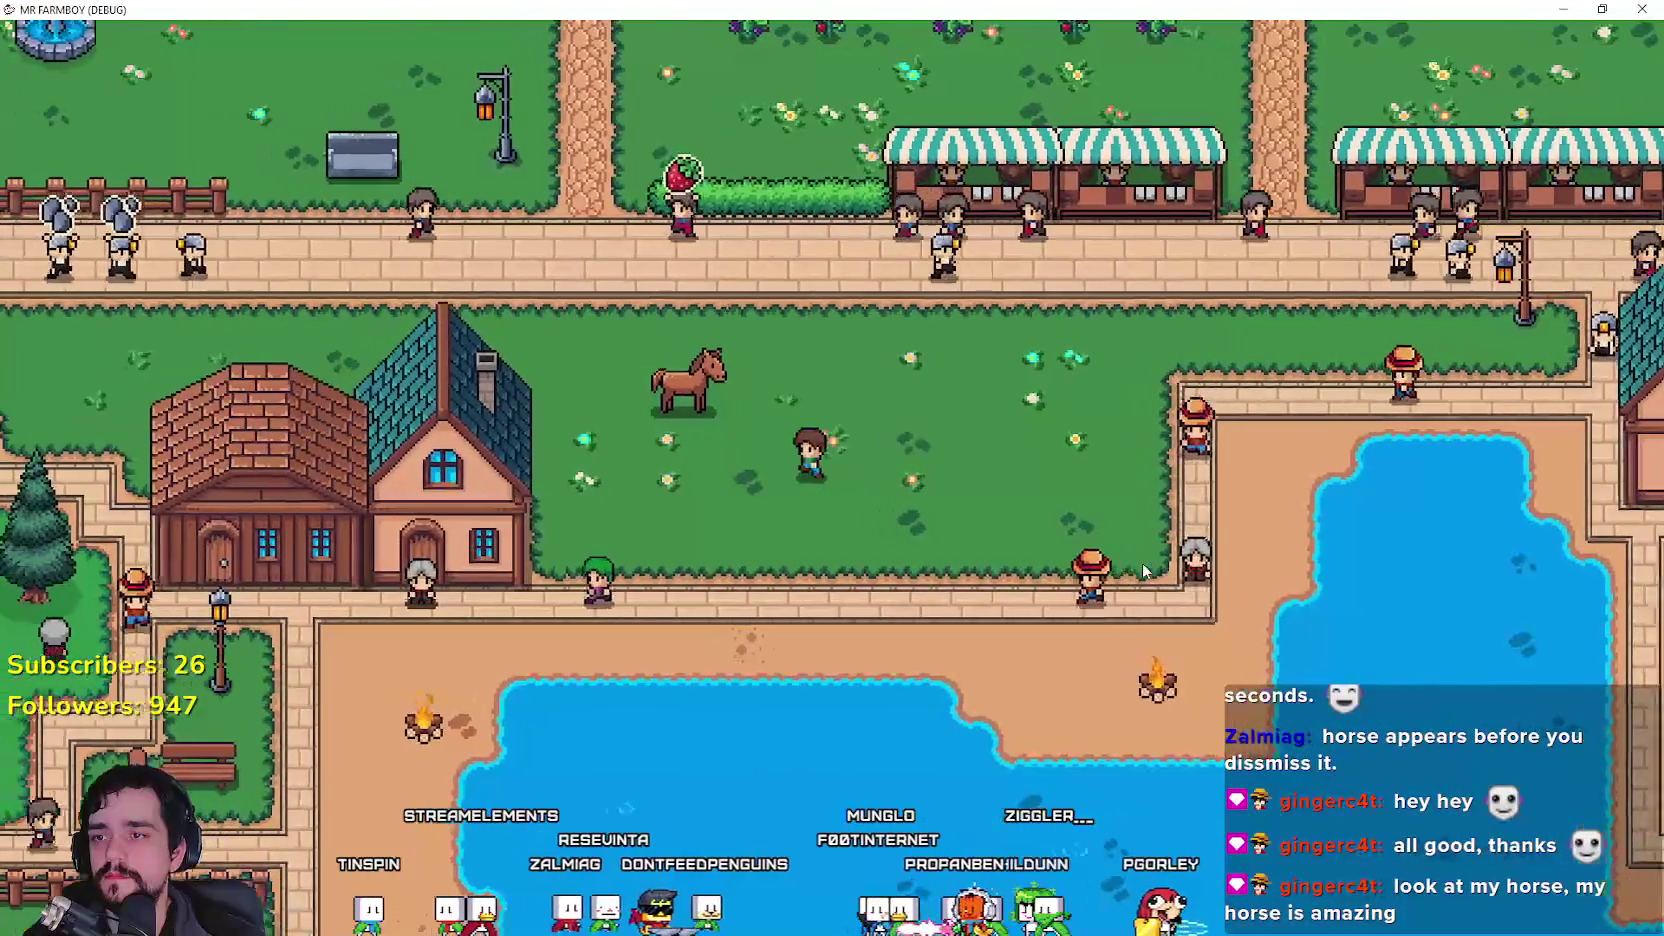
pyautogui.press('h')
pyautogui.press('w')
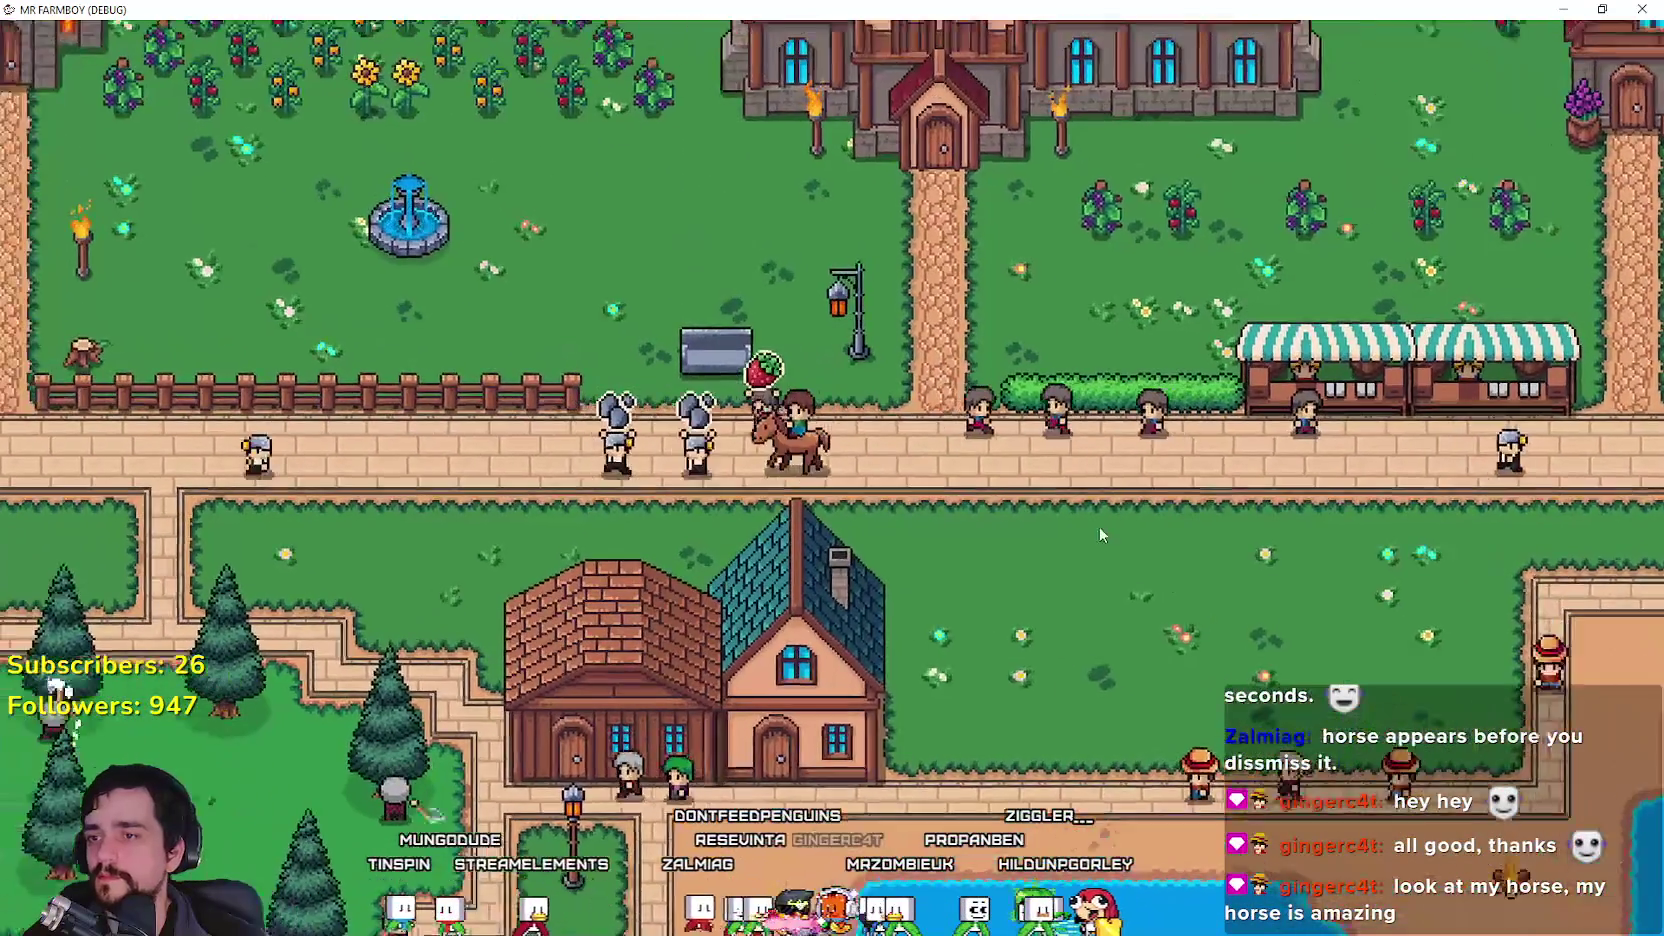
pyautogui.press('h')
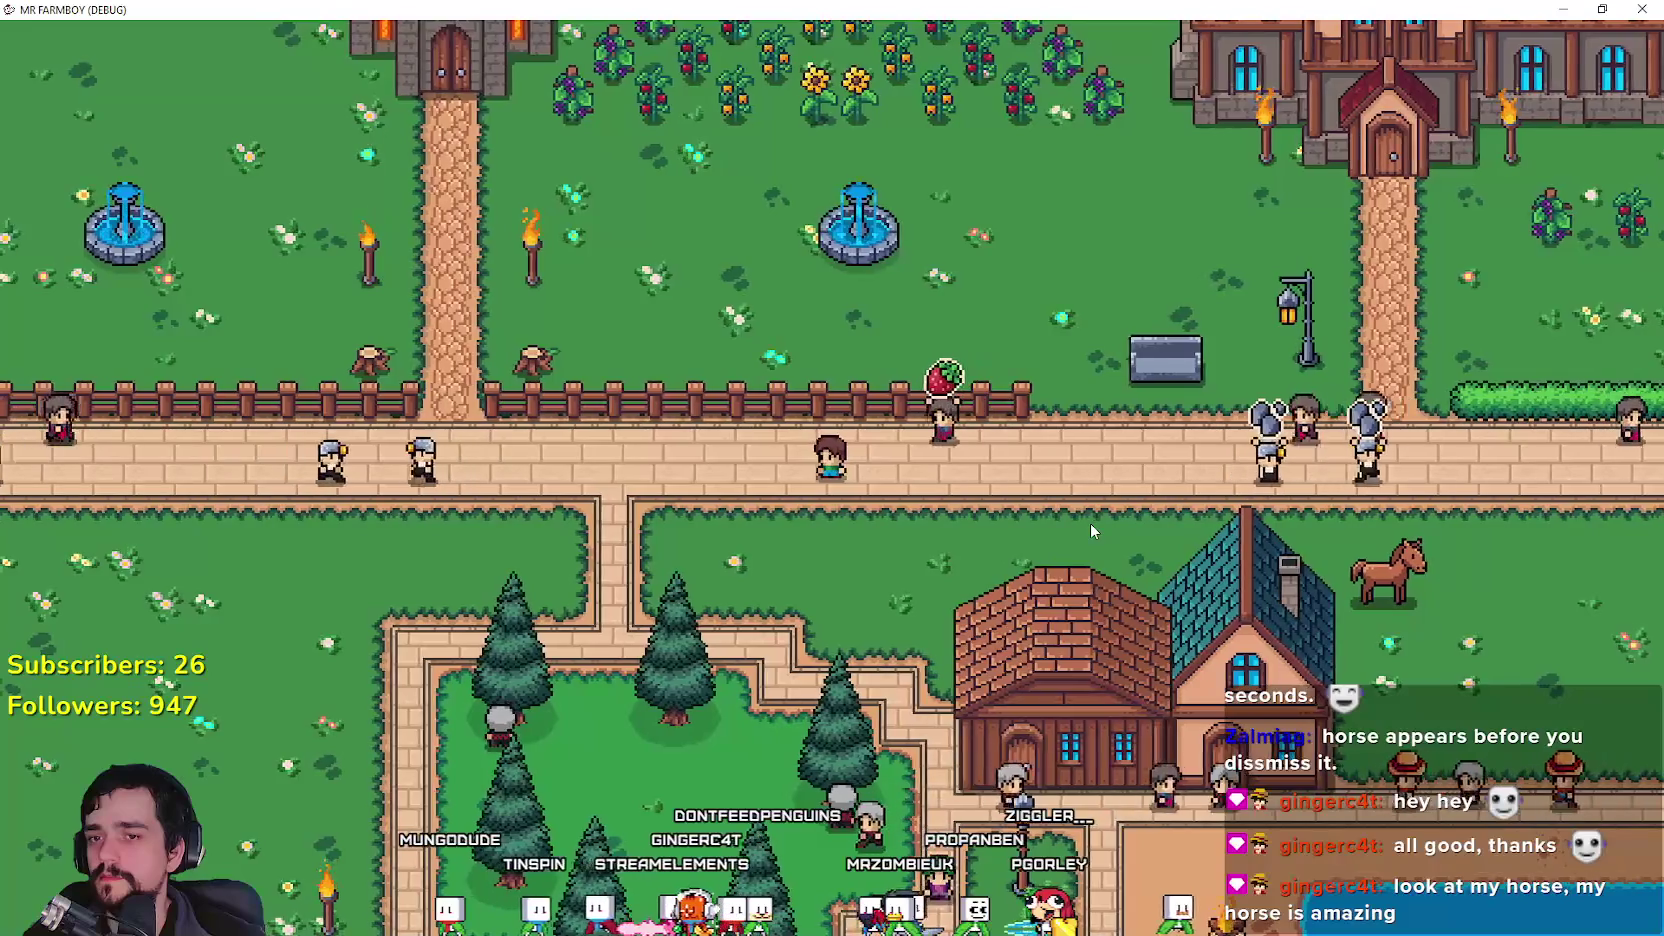
pyautogui.press('h')
pyautogui.press('d')
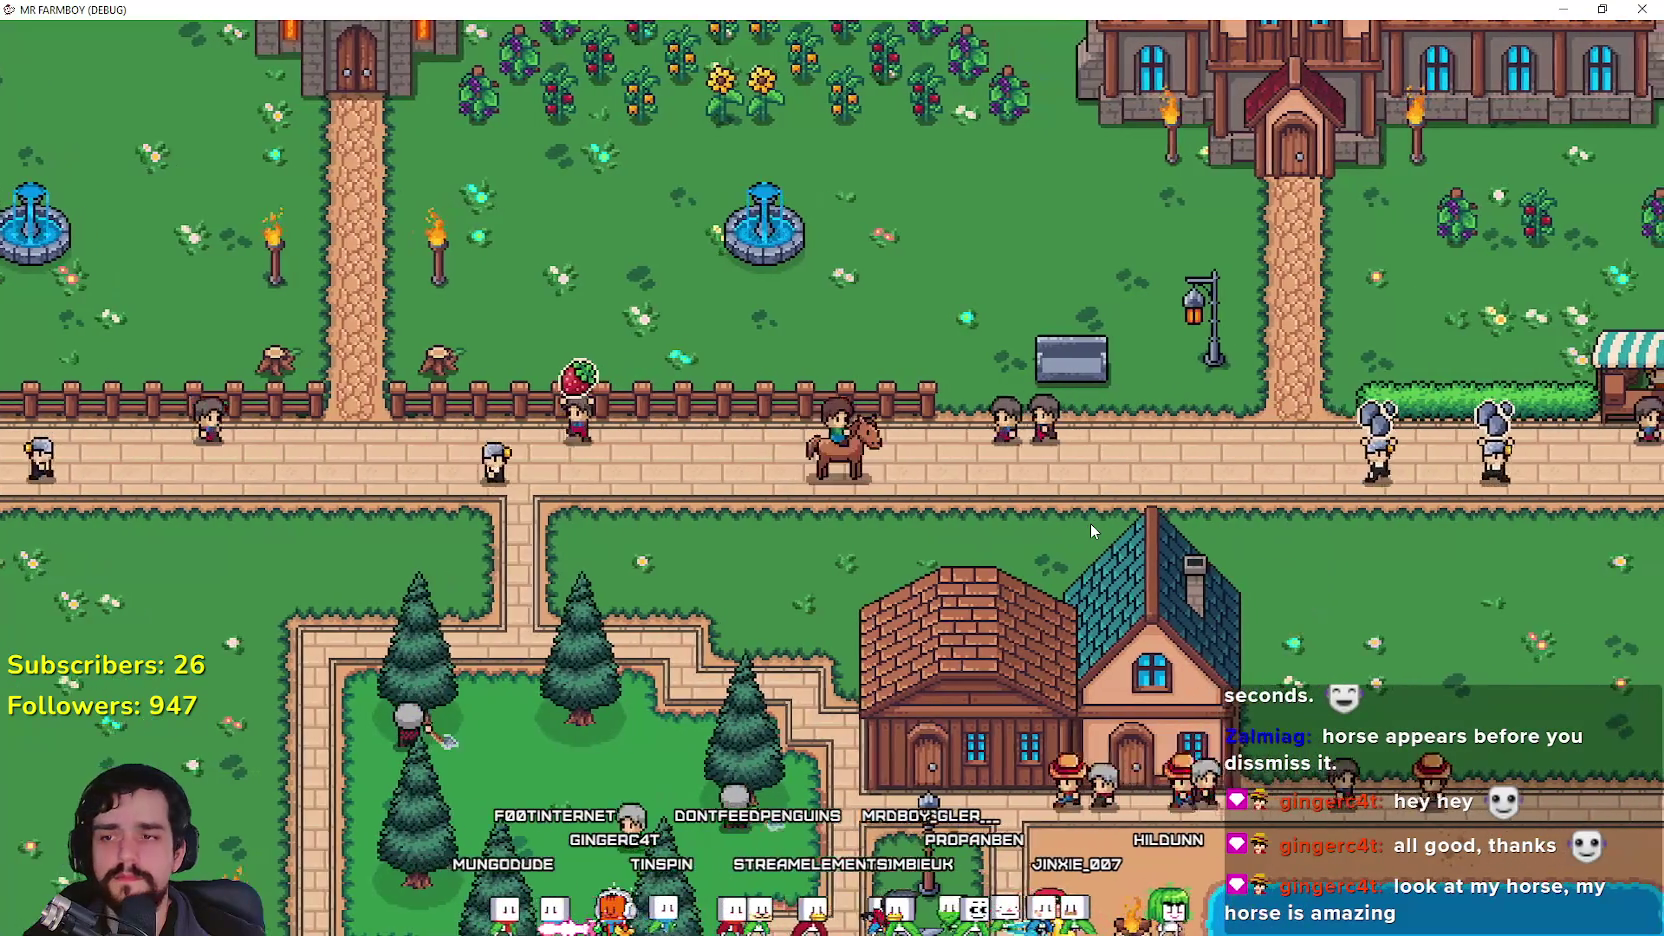
pyautogui.press('w')
pyautogui.press('h')
pyautogui.press('h')
pyautogui.press('d')
pyautogui.press('h')
# Step: Keep dismounting, walking away and calling the horse to remount near the crop field
pyautogui.press('h')
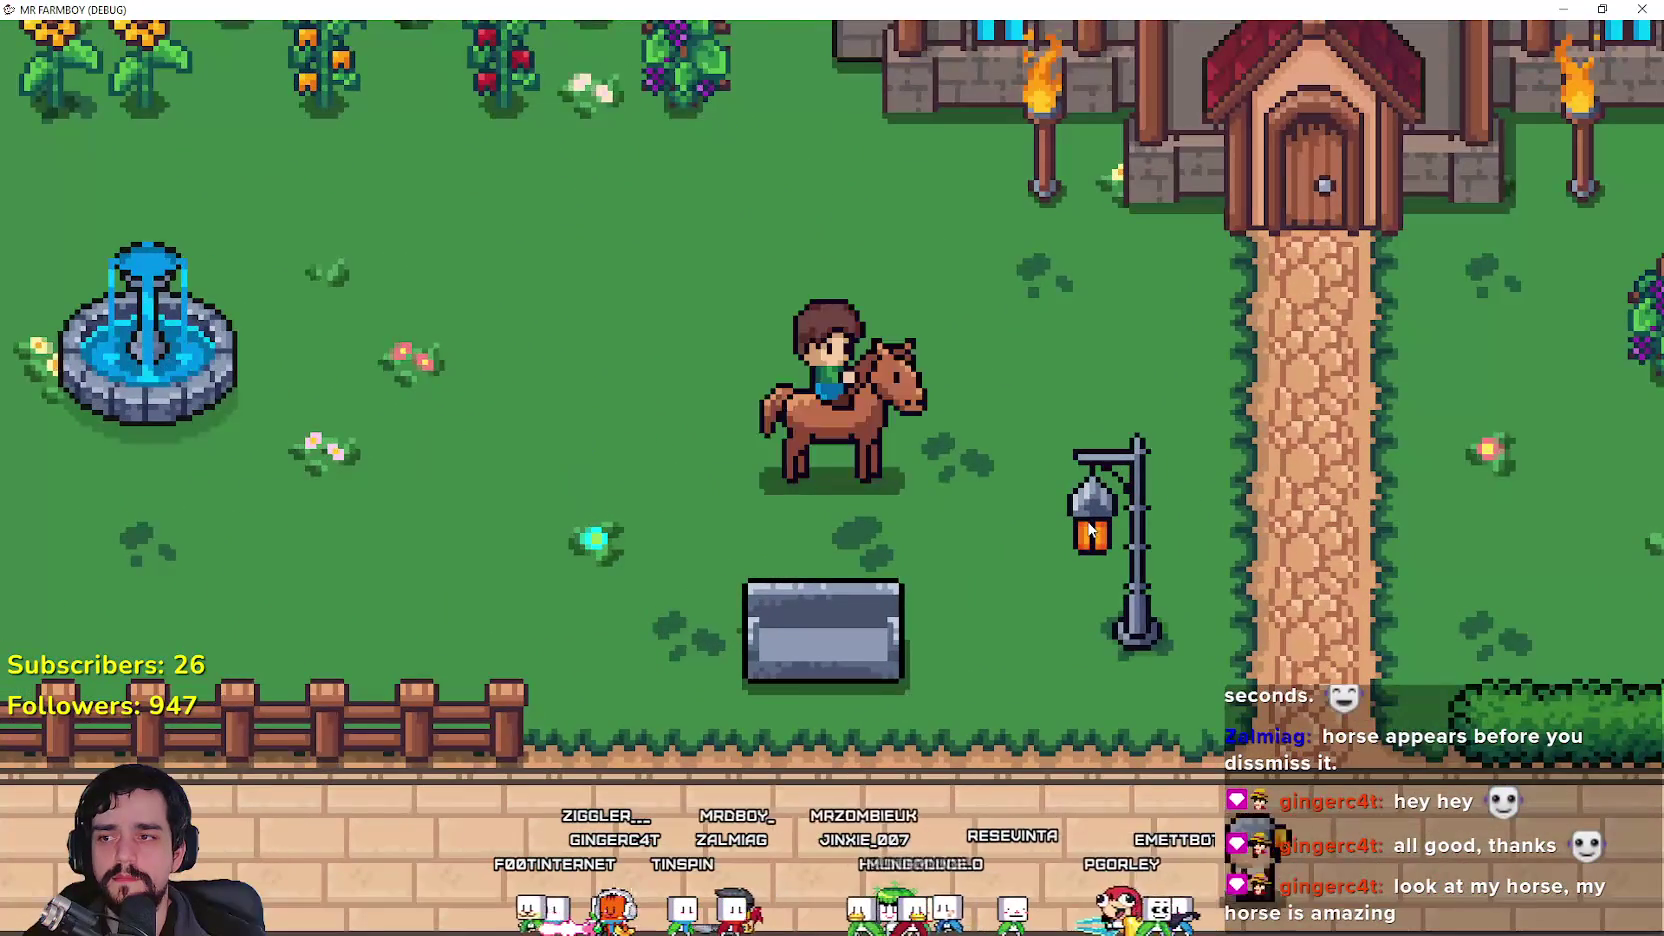
pyautogui.press('a')
pyautogui.press('h')
pyautogui.press('a')
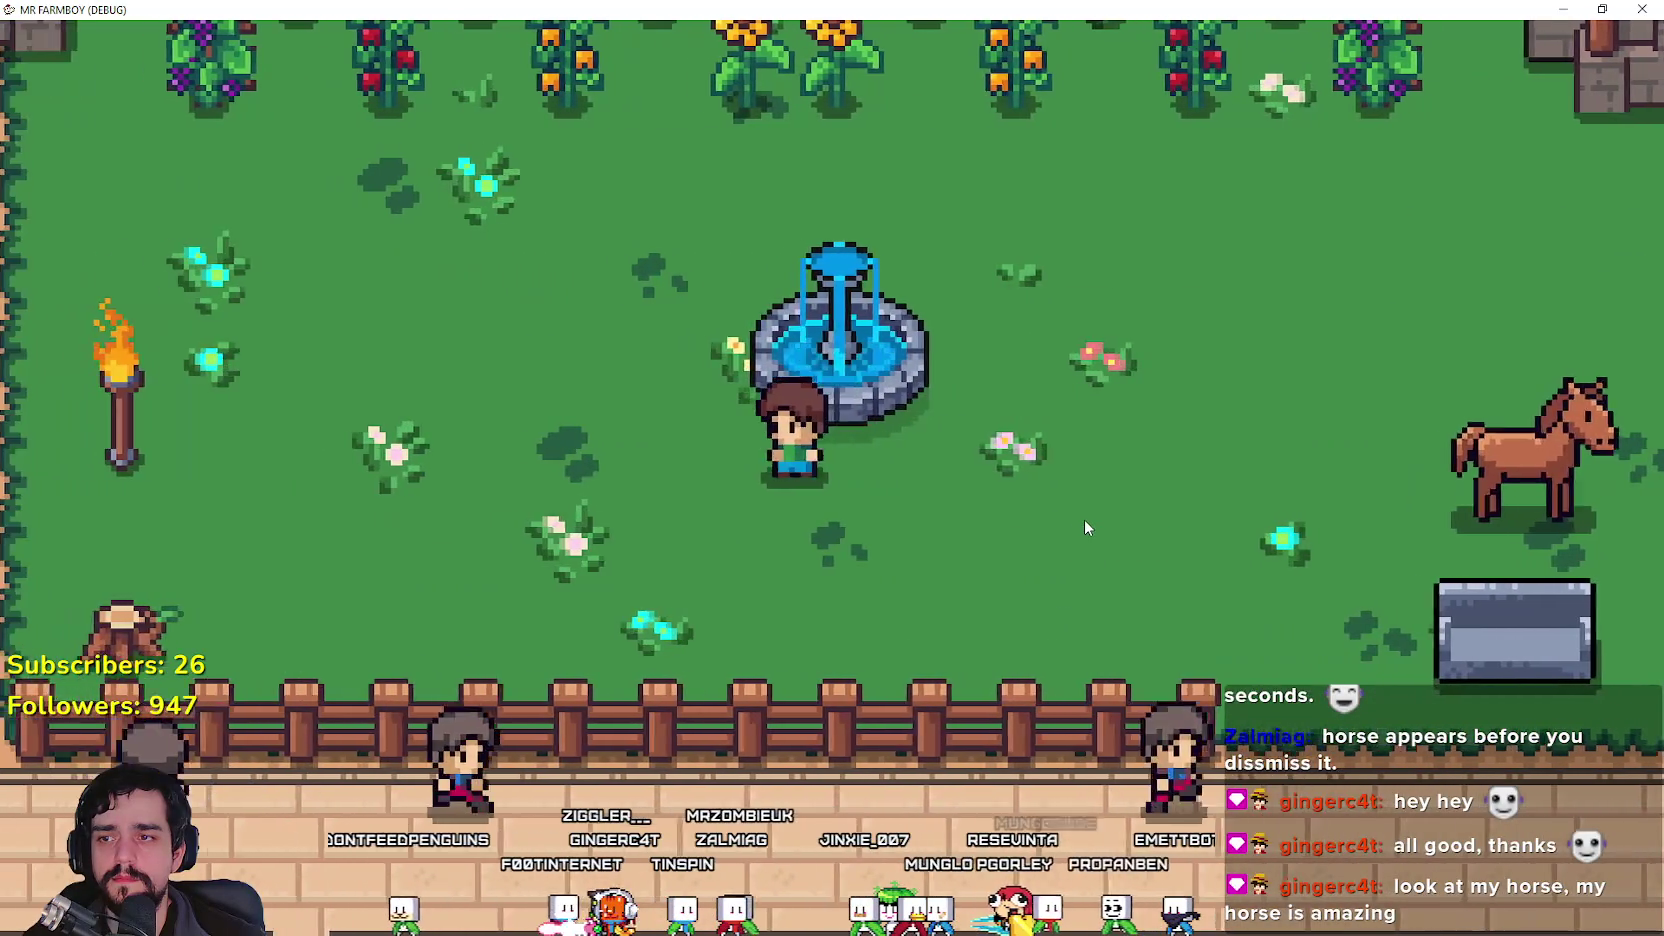
pyautogui.press('h')
pyautogui.press('h')
pyautogui.press('d')
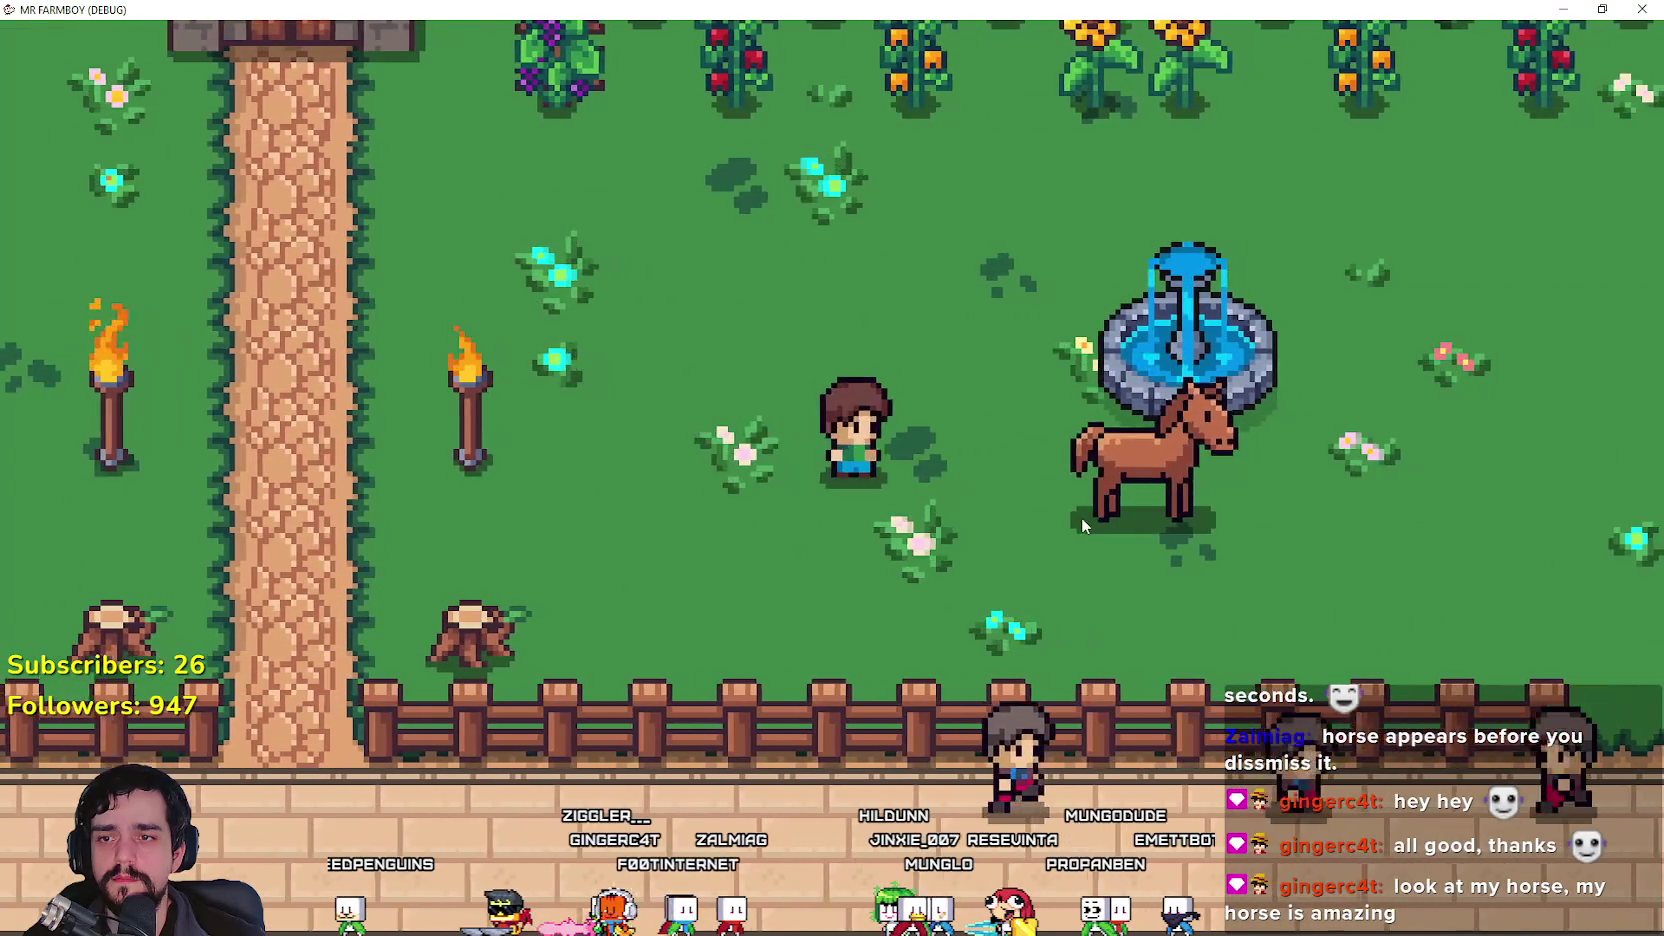
pyautogui.press('h')
pyautogui.press('h')
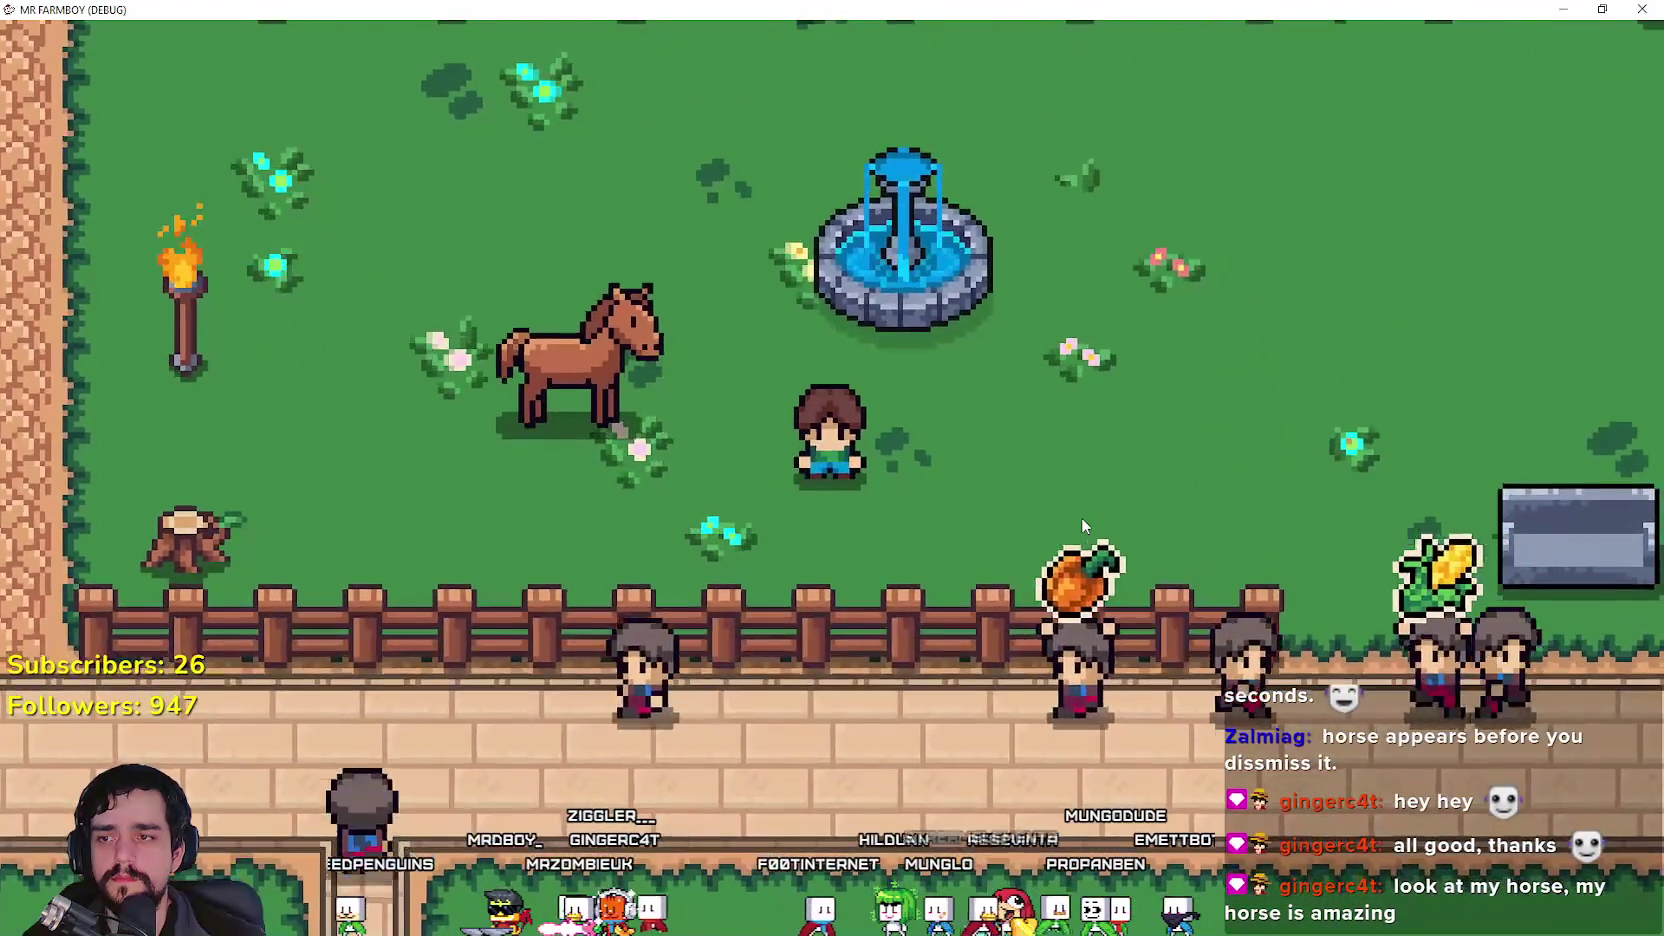
pyautogui.press('d')
pyautogui.press('w')
pyautogui.press('d')
pyautogui.press('h')
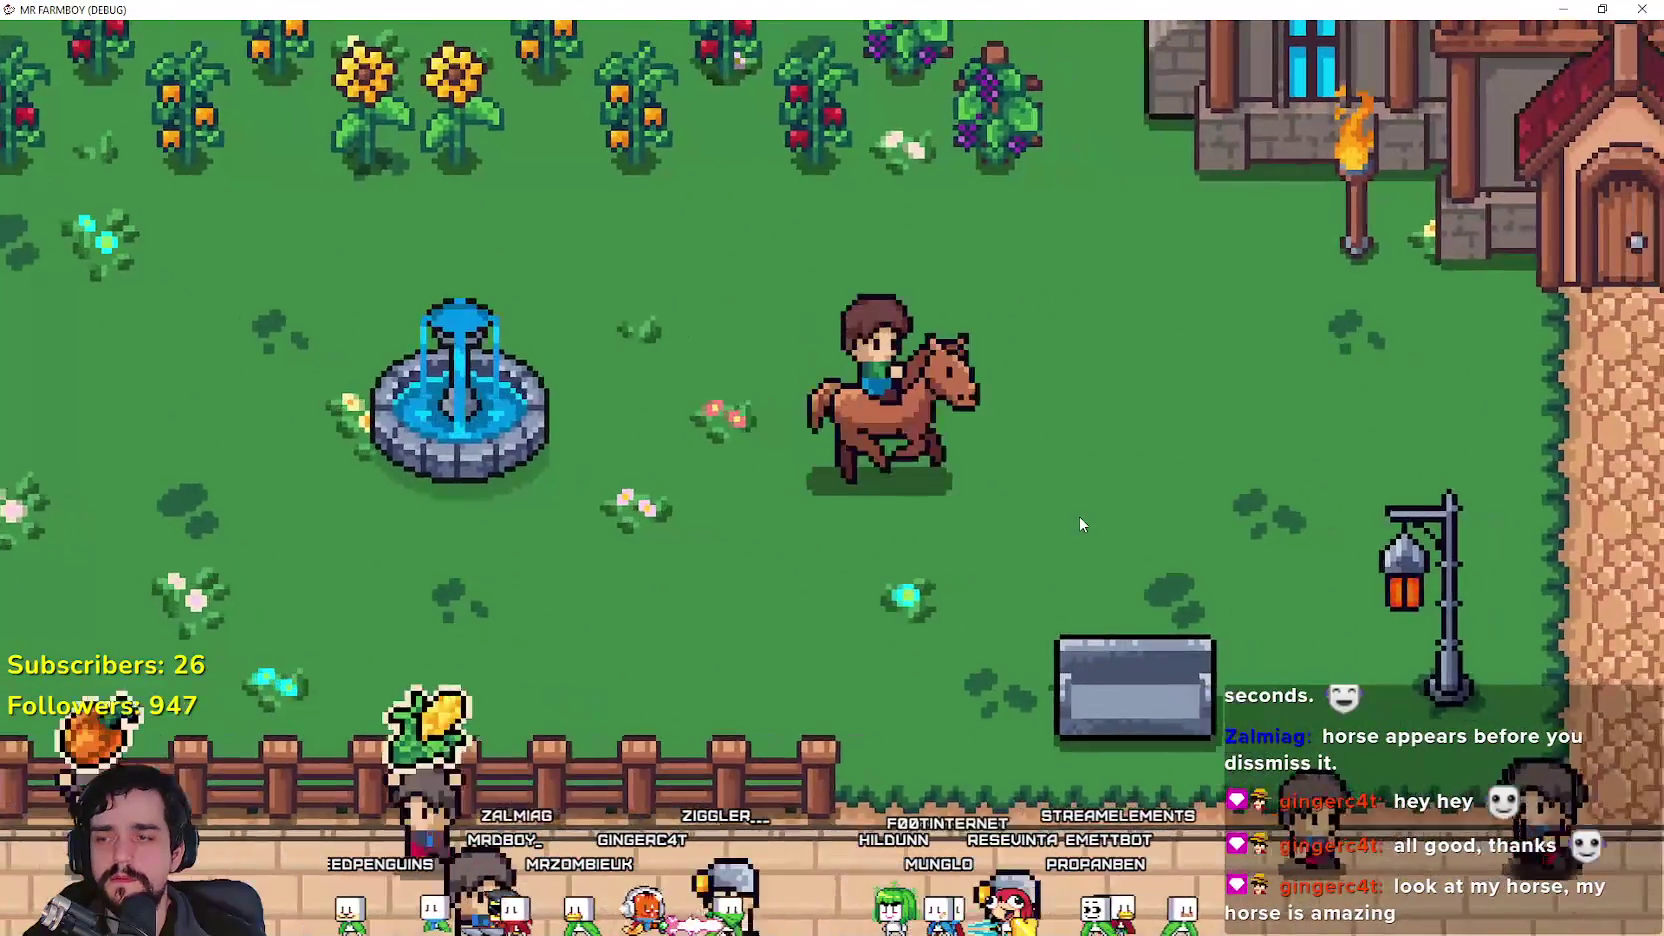
pyautogui.press('h')
pyautogui.press('w')
pyautogui.press('a')
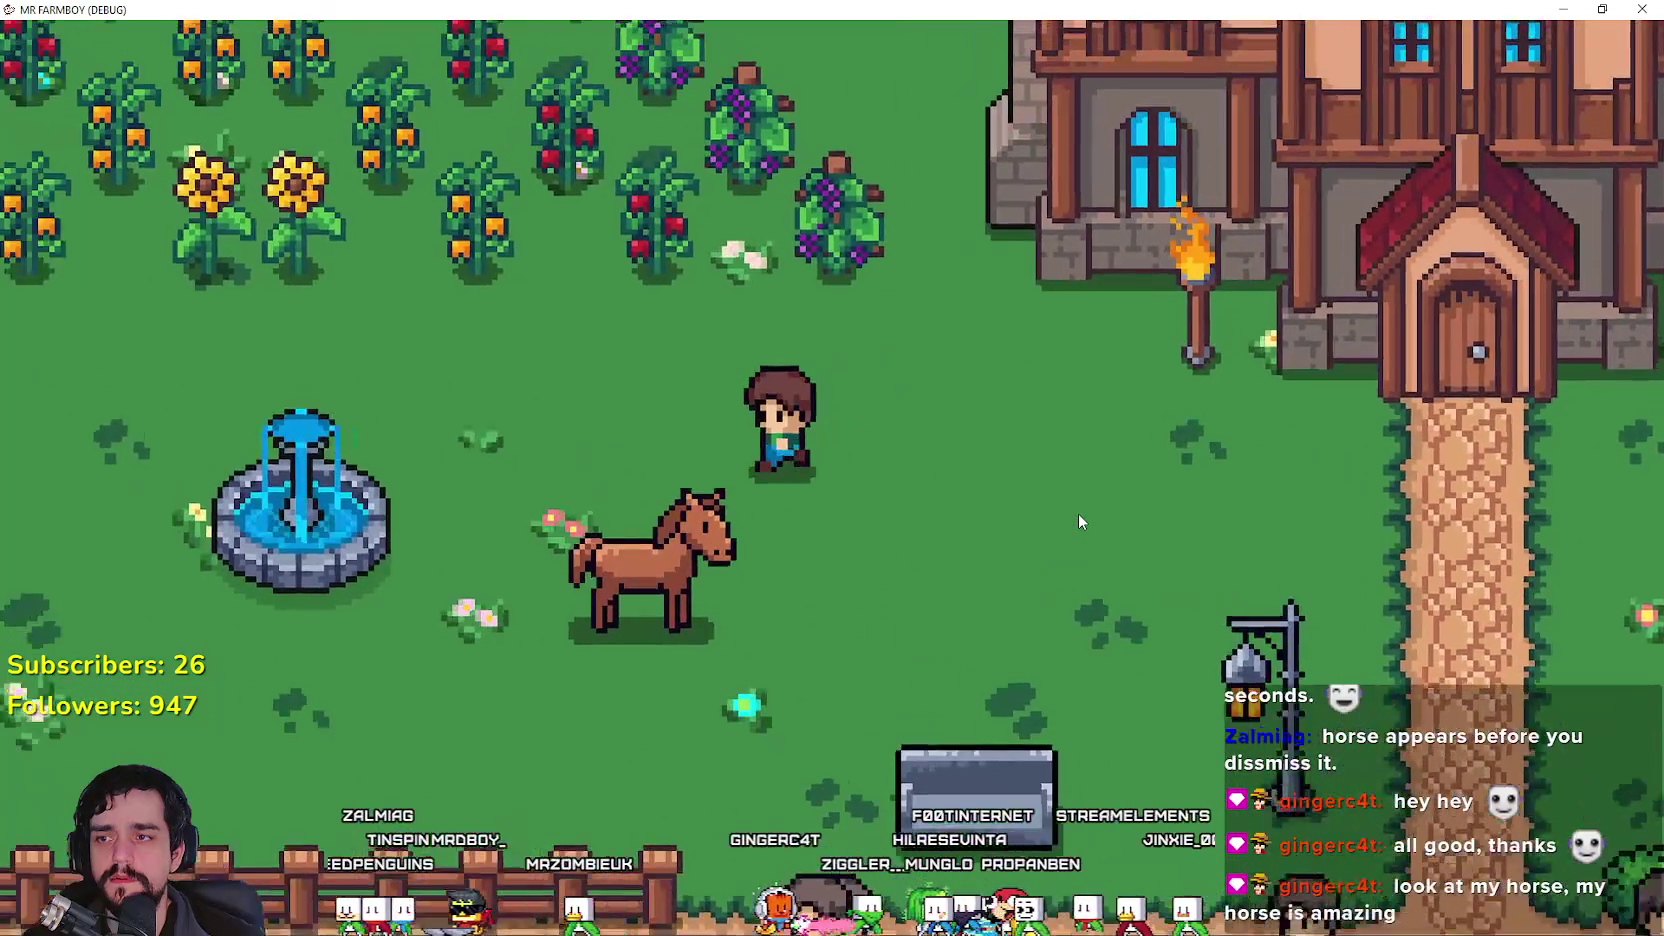
# Step: Ride toward the church path, dismount, walk right past the fountain, then return to the editor
pyautogui.press('s')
pyautogui.press('h')
pyautogui.press('a')
pyautogui.press('w')
pyautogui.press('h')
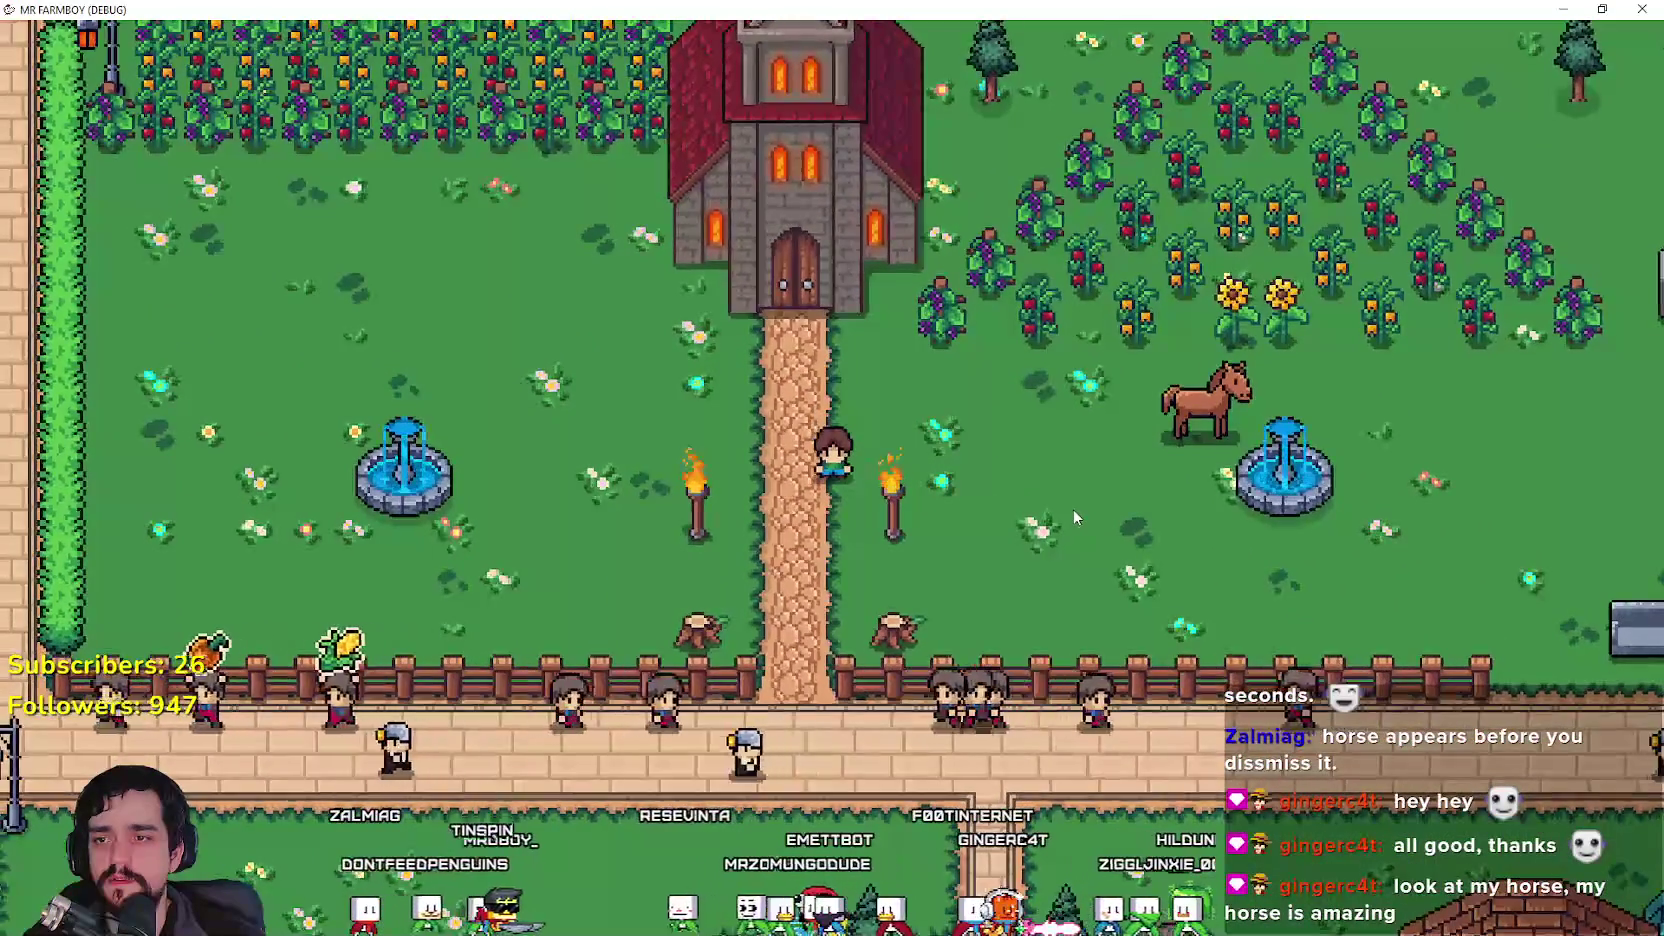
pyautogui.press('d')
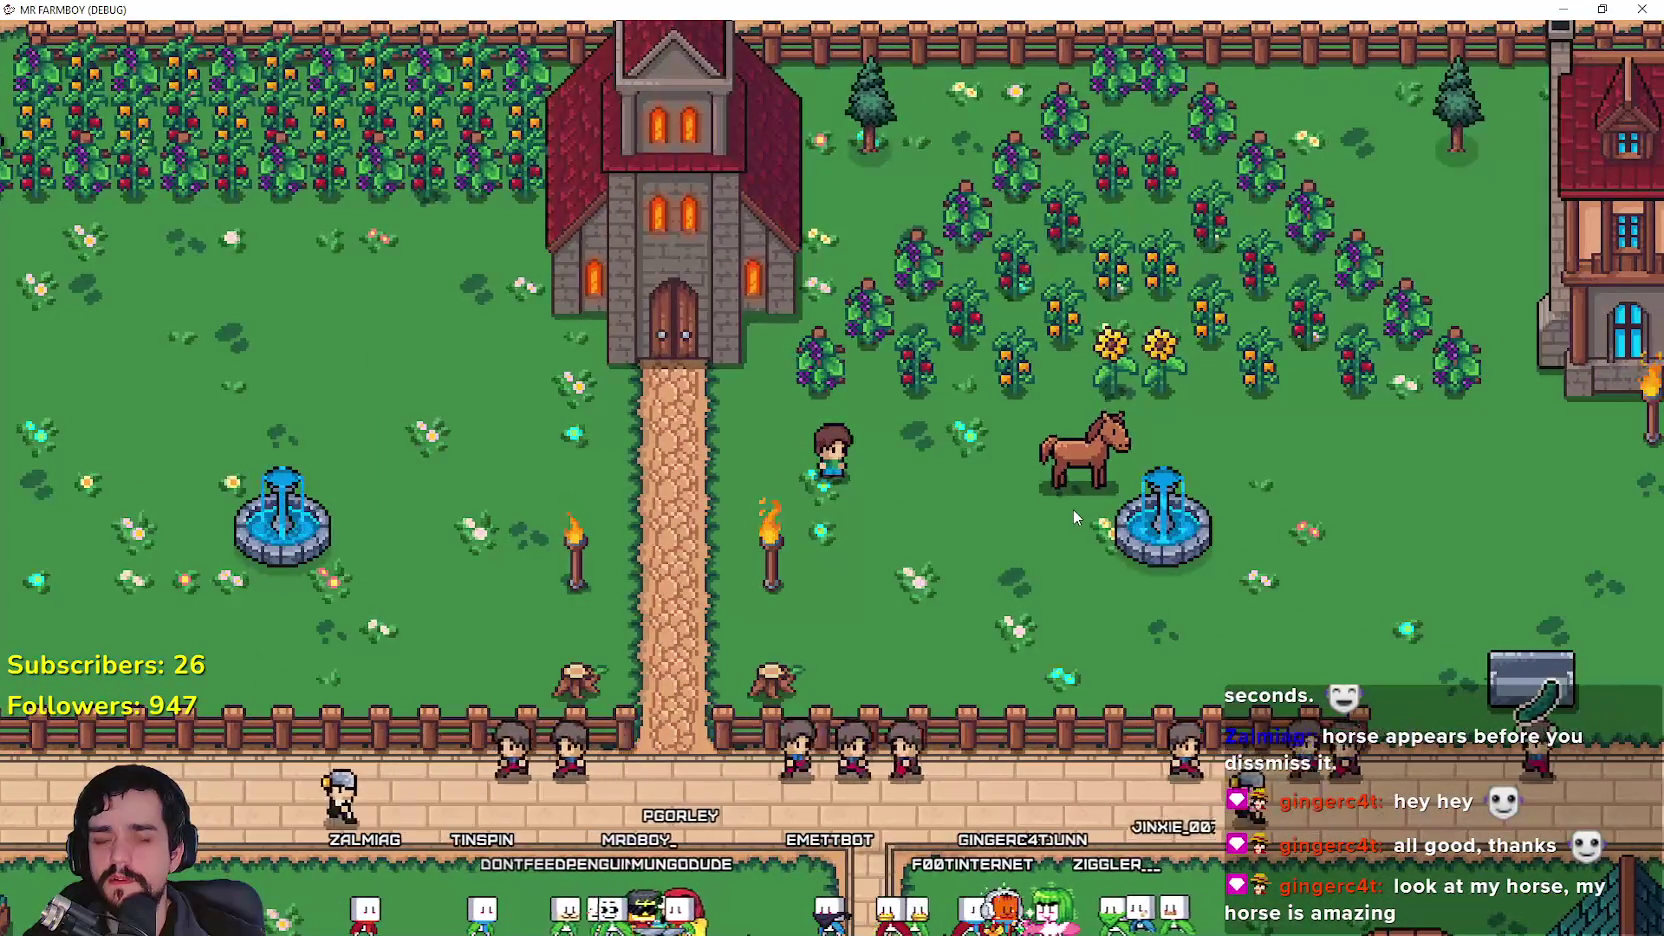
pyautogui.press('d')
pyautogui.press('d')
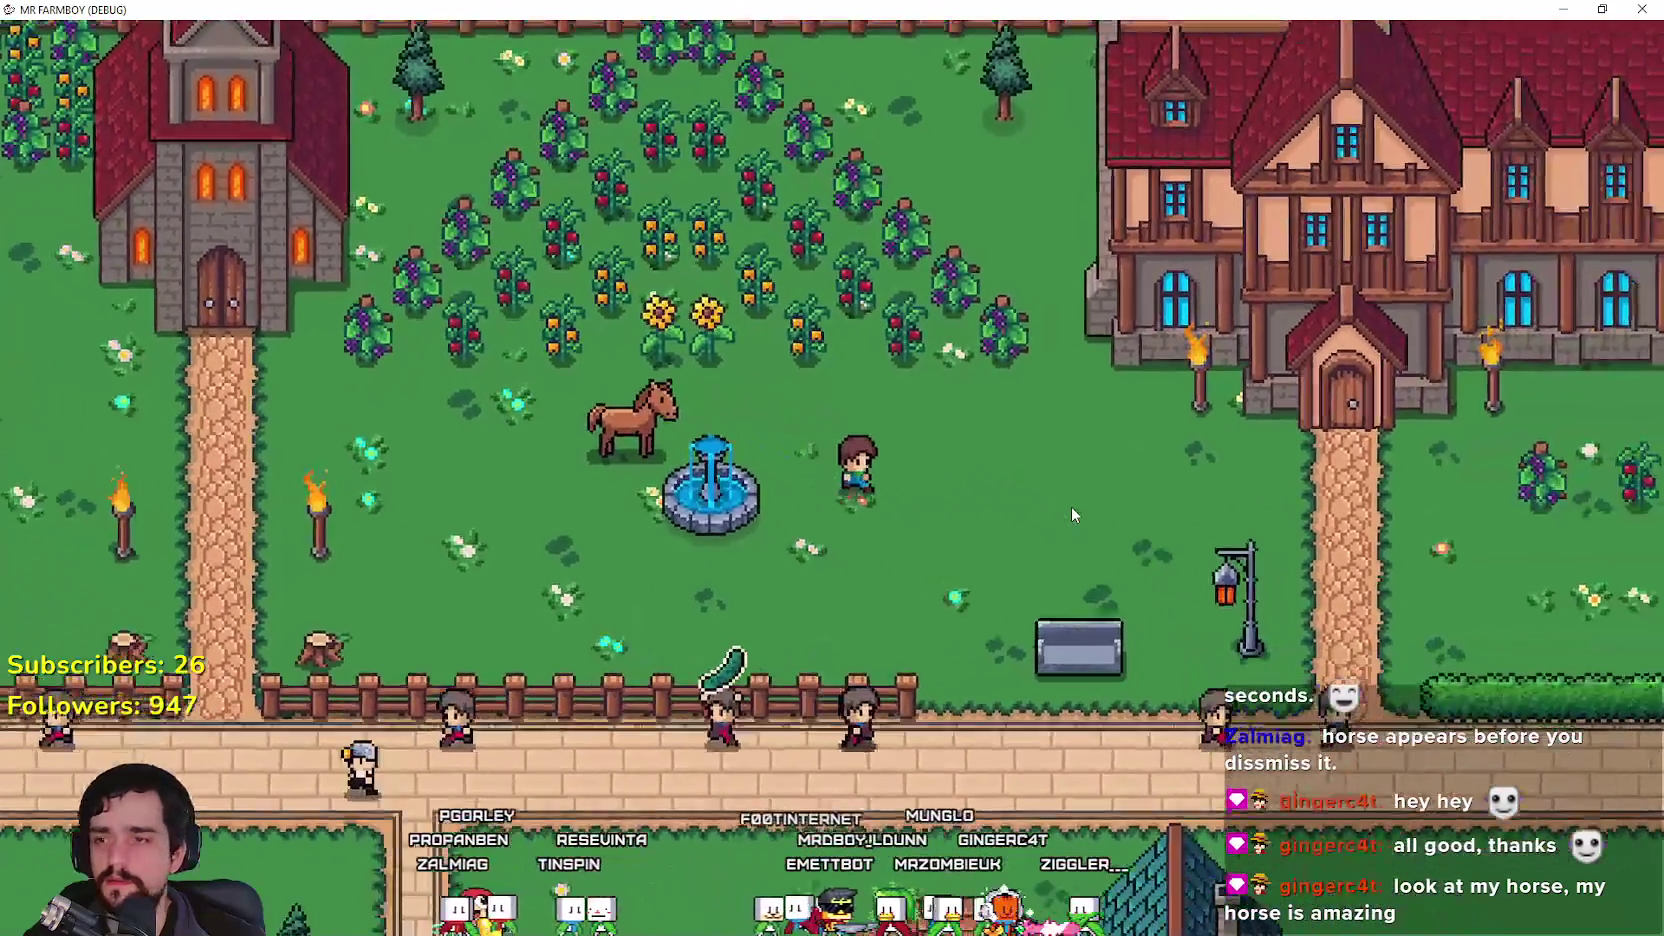
pyautogui.press('d')
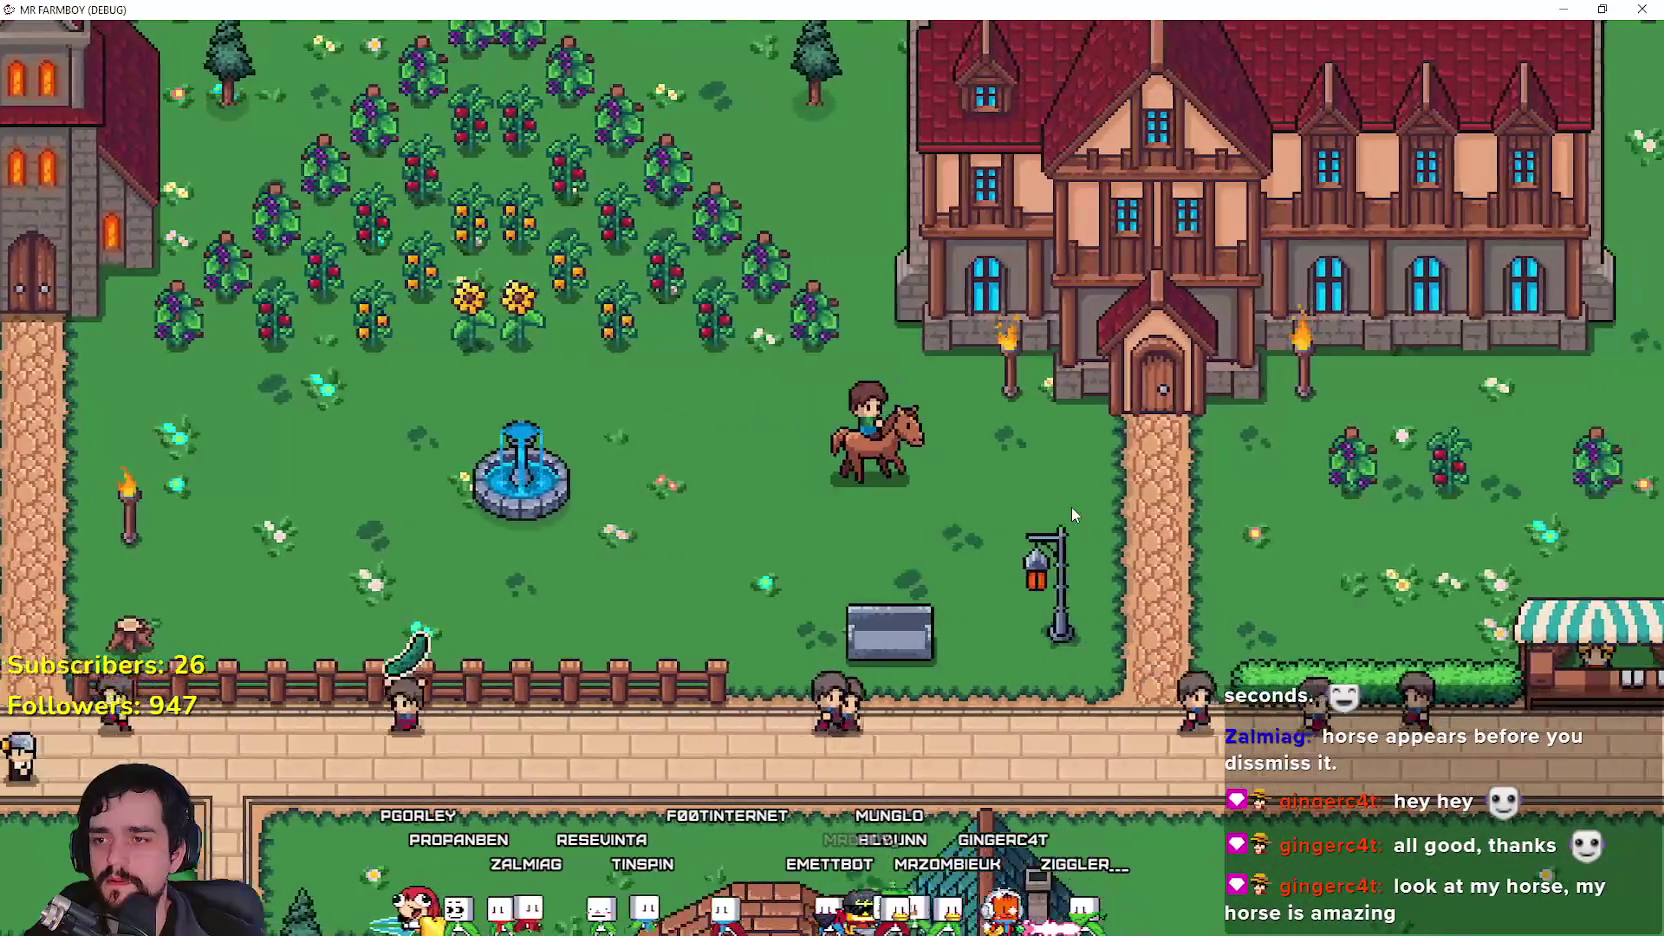
pyautogui.hotkey('alt', 'Tab')
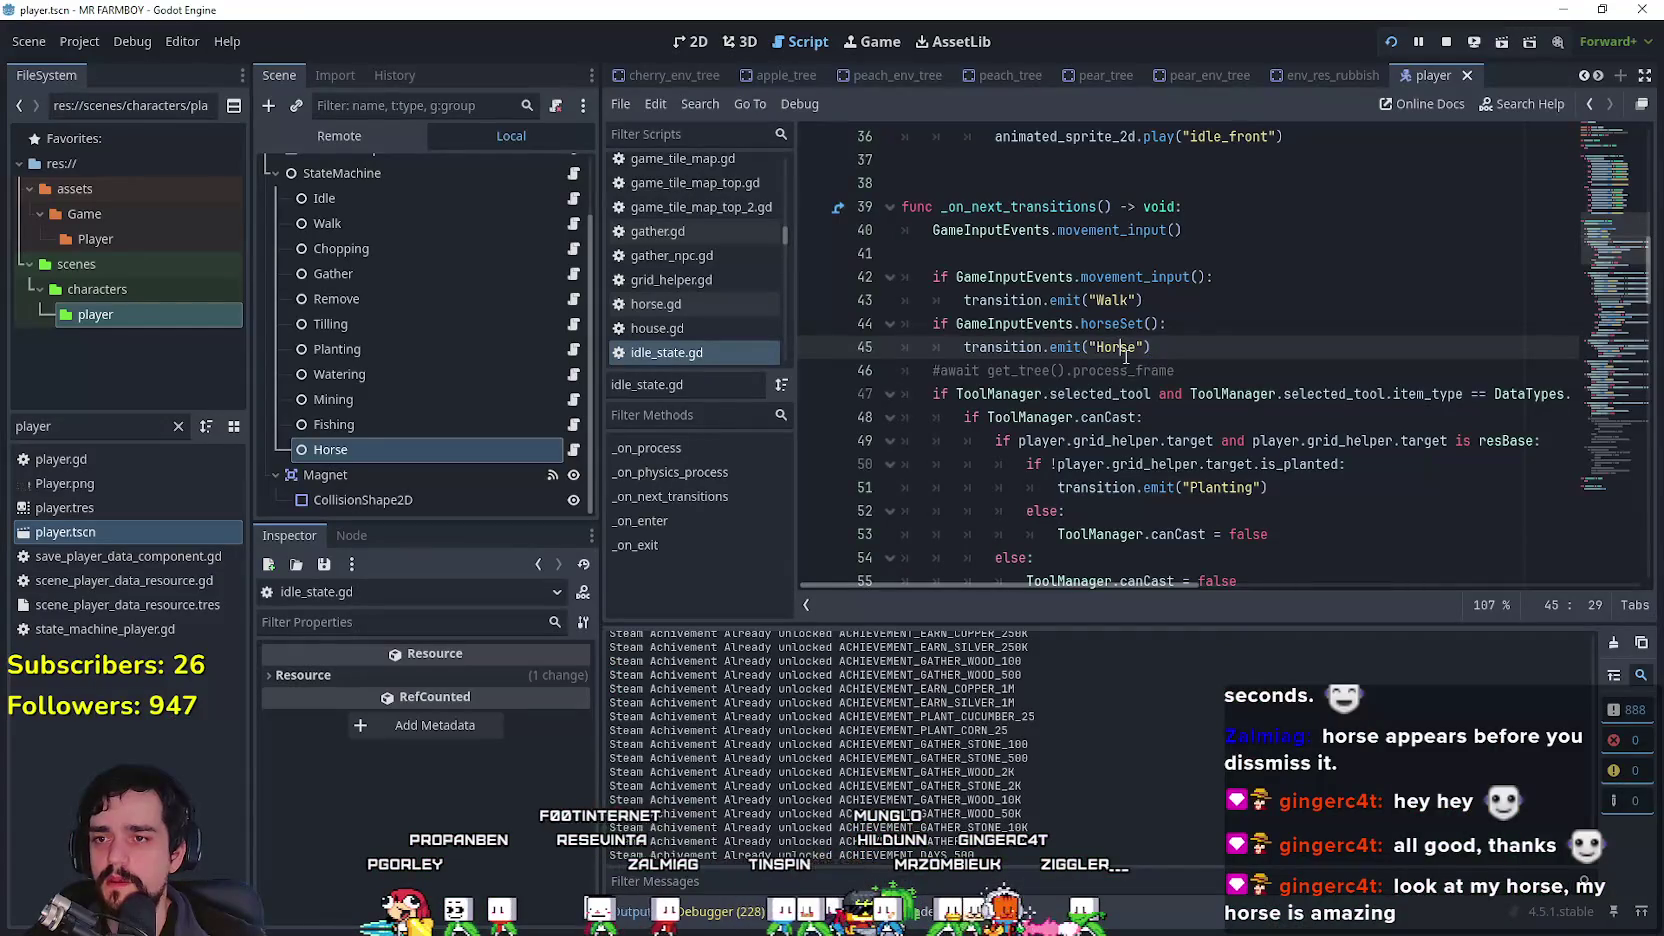
# Step: Open player.gd, inspect horse_set's global_position line, and add breakpoints on lines 33 and 27
pyautogui.scroll(3, 549, 250)
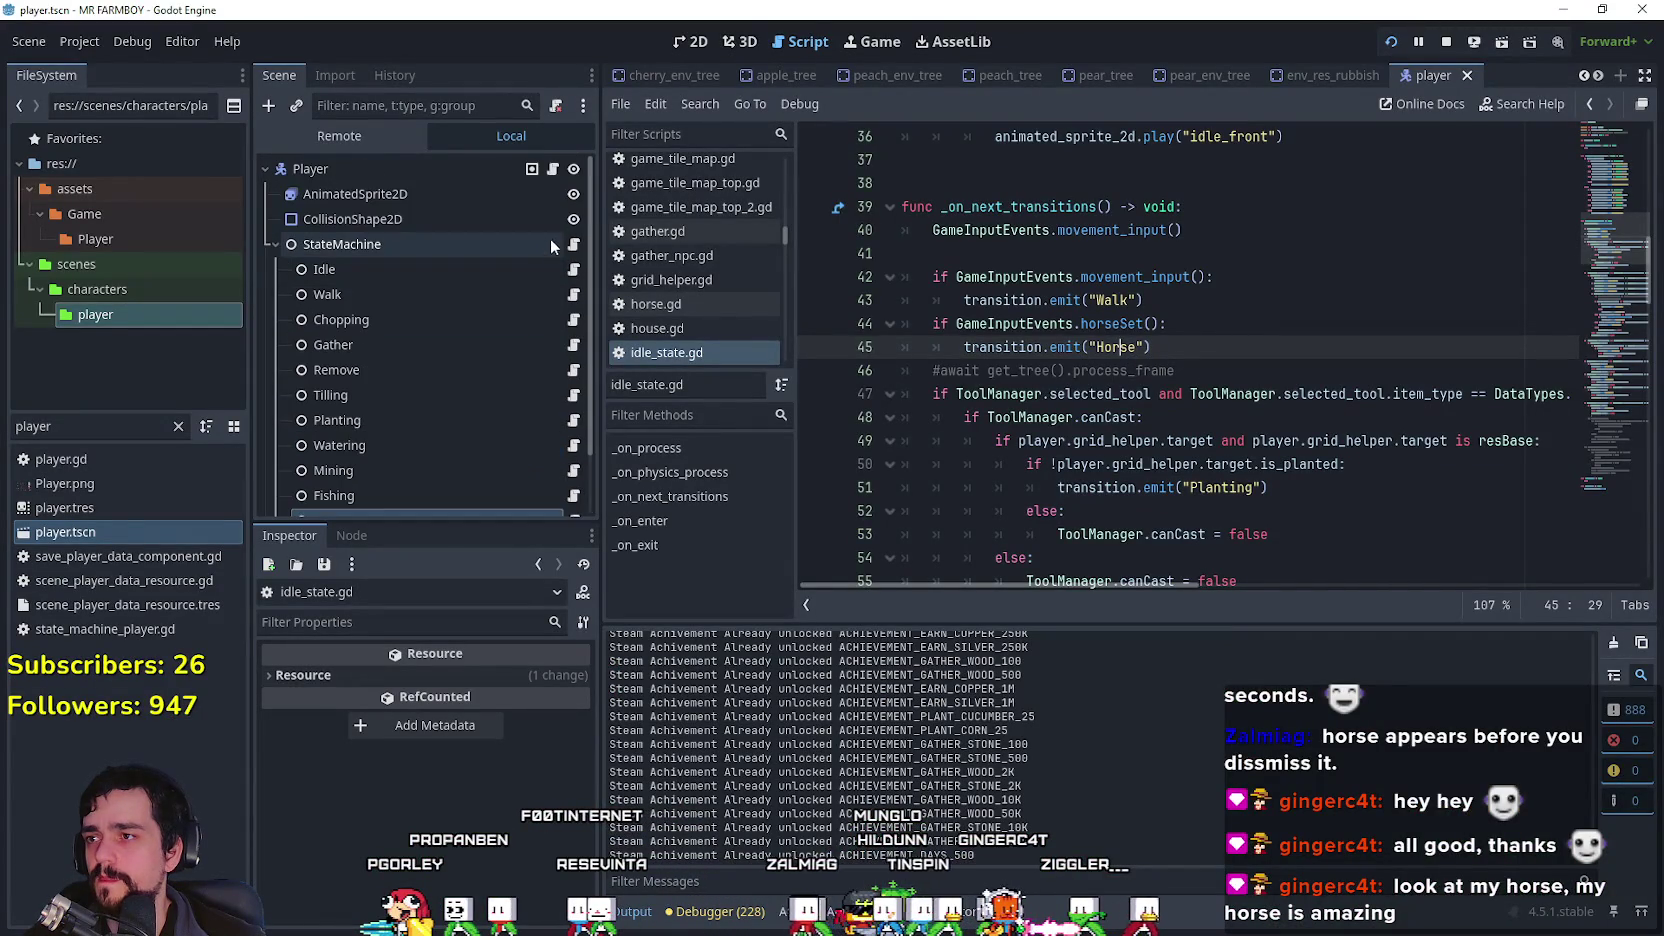
pyautogui.click(555, 170)
pyautogui.scroll(-5, 1012, 355)
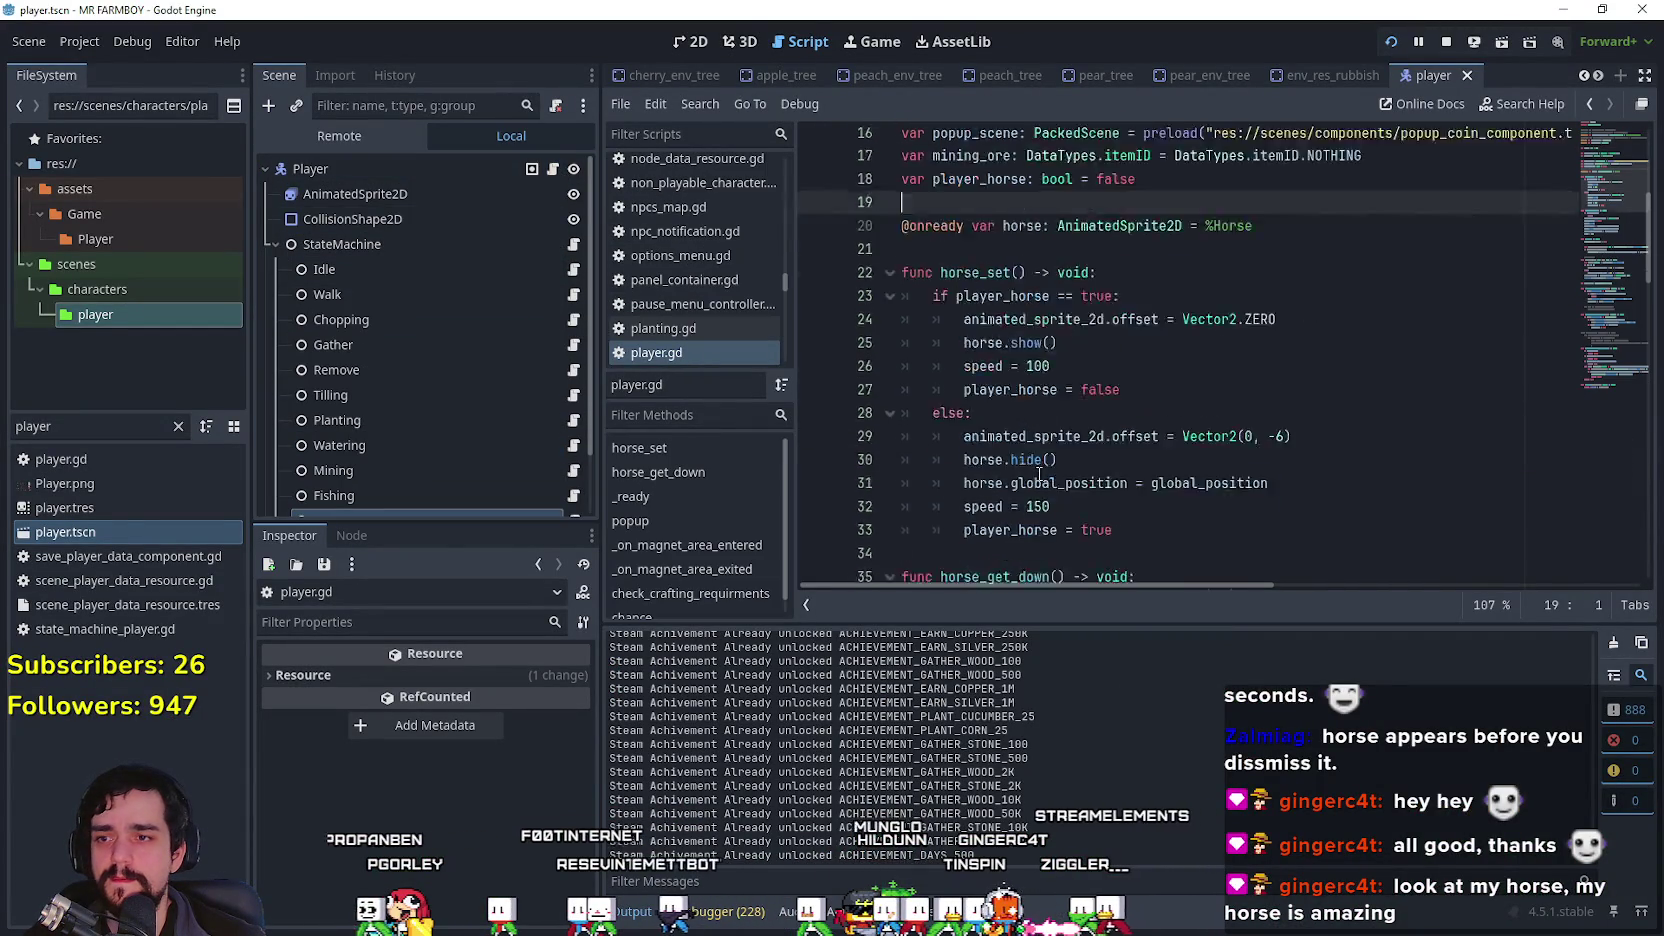
pyautogui.click(1012, 347)
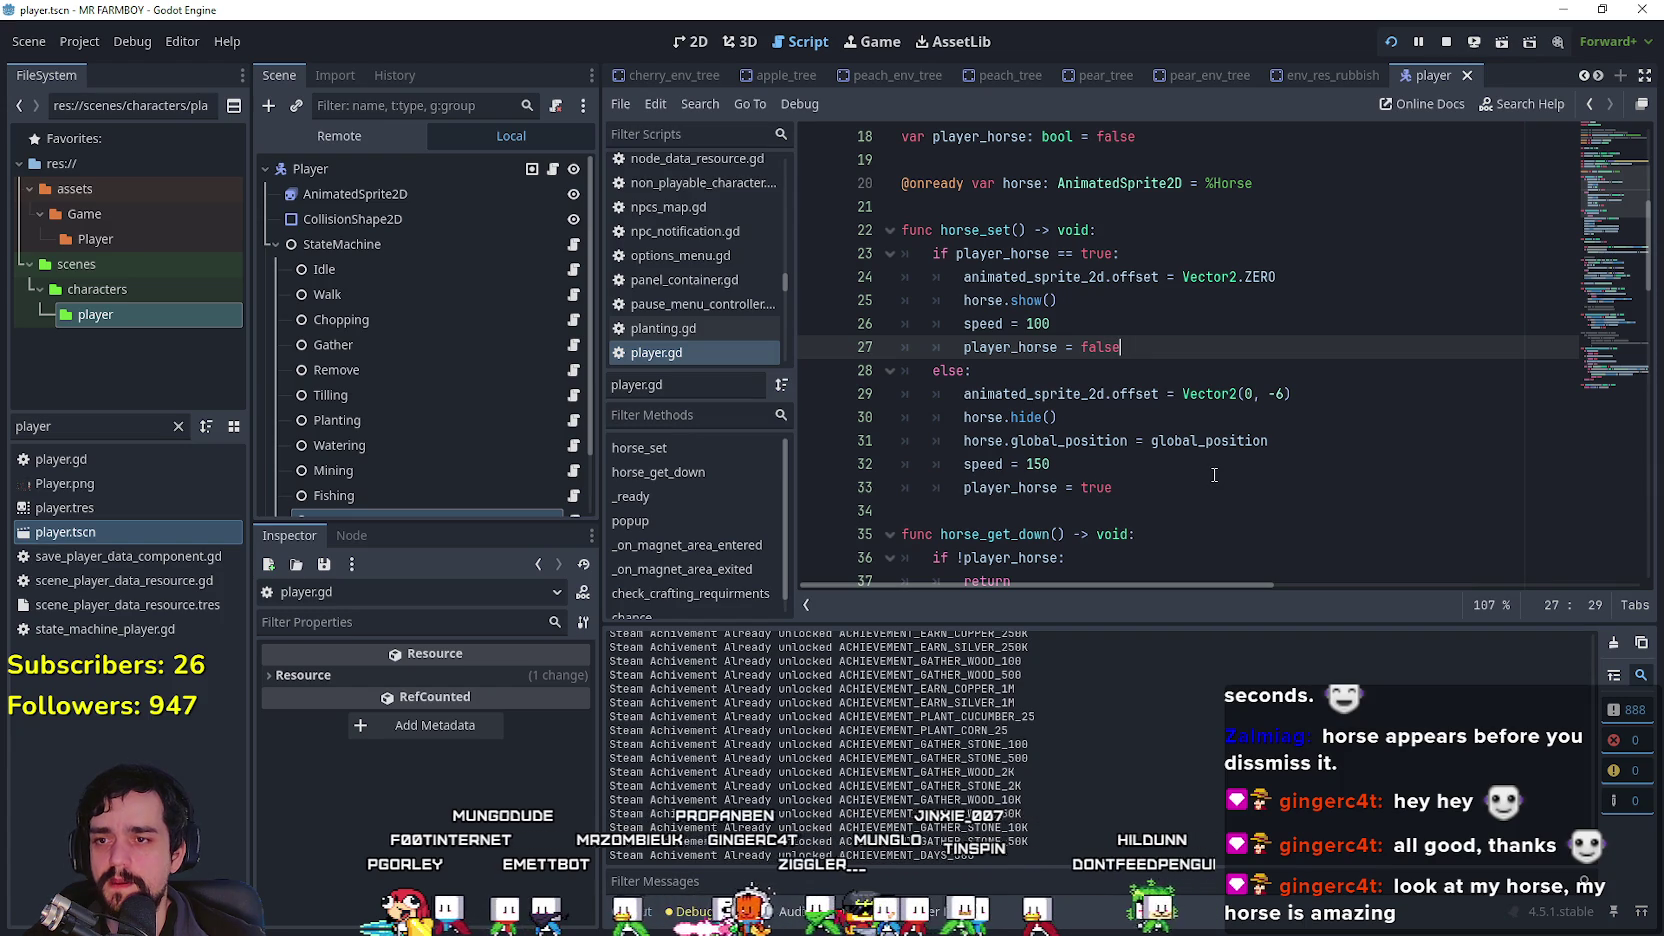
pyautogui.moveTo(1128, 440); pyautogui.dragTo(988, 440)
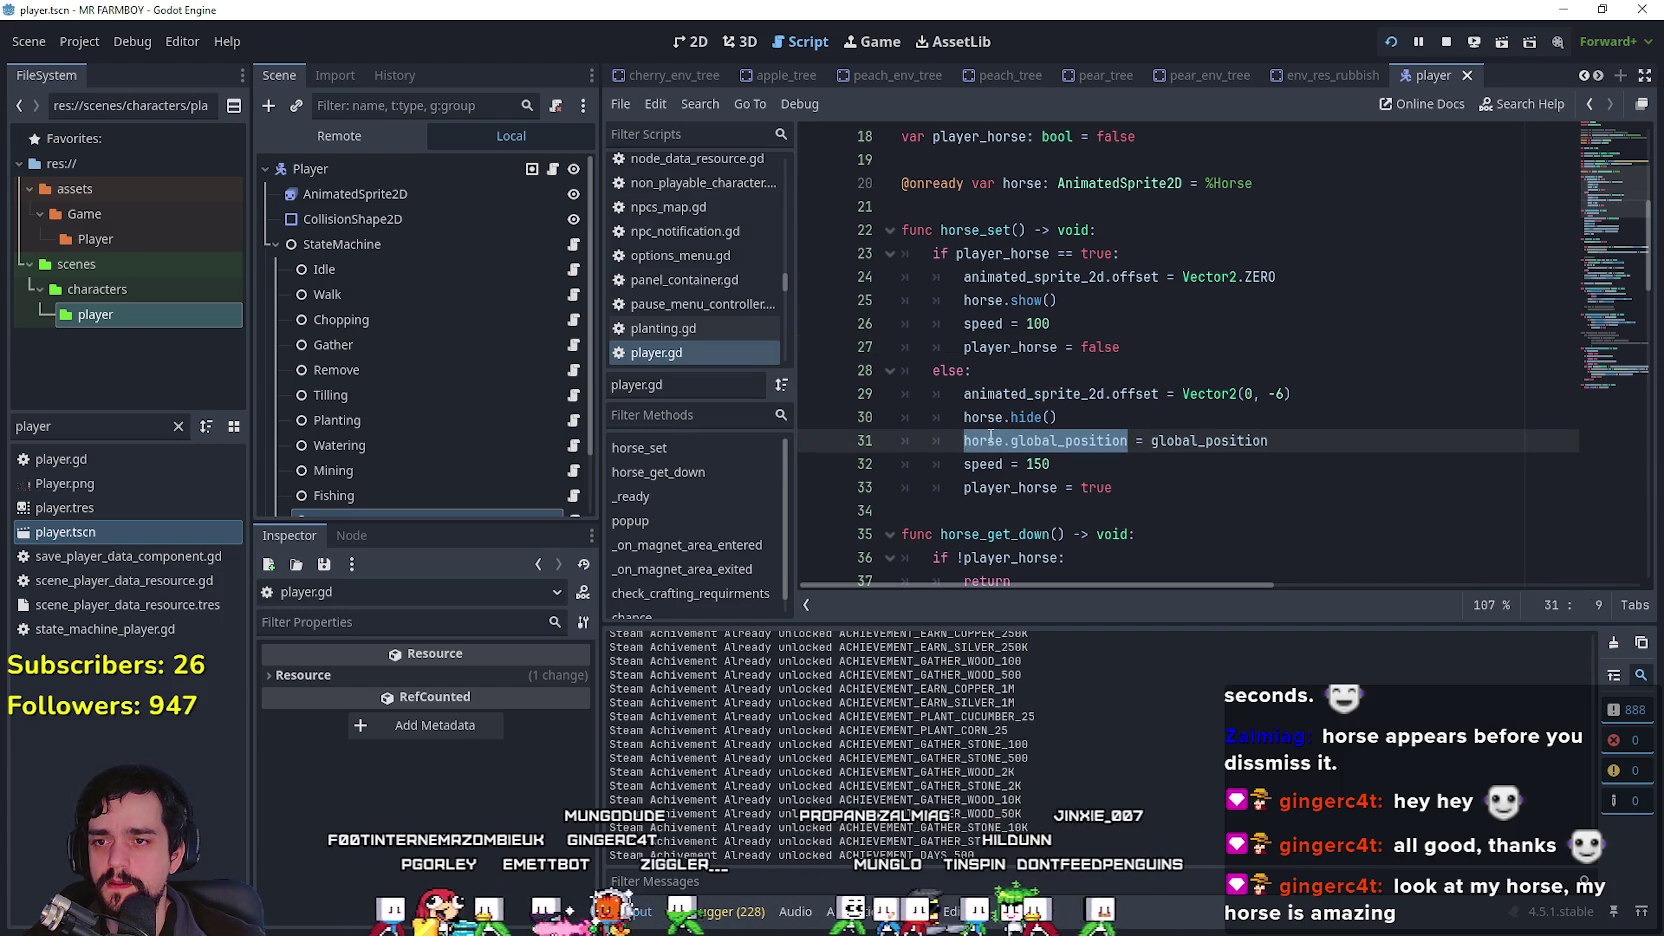
pyautogui.doubleClick(1240, 440)
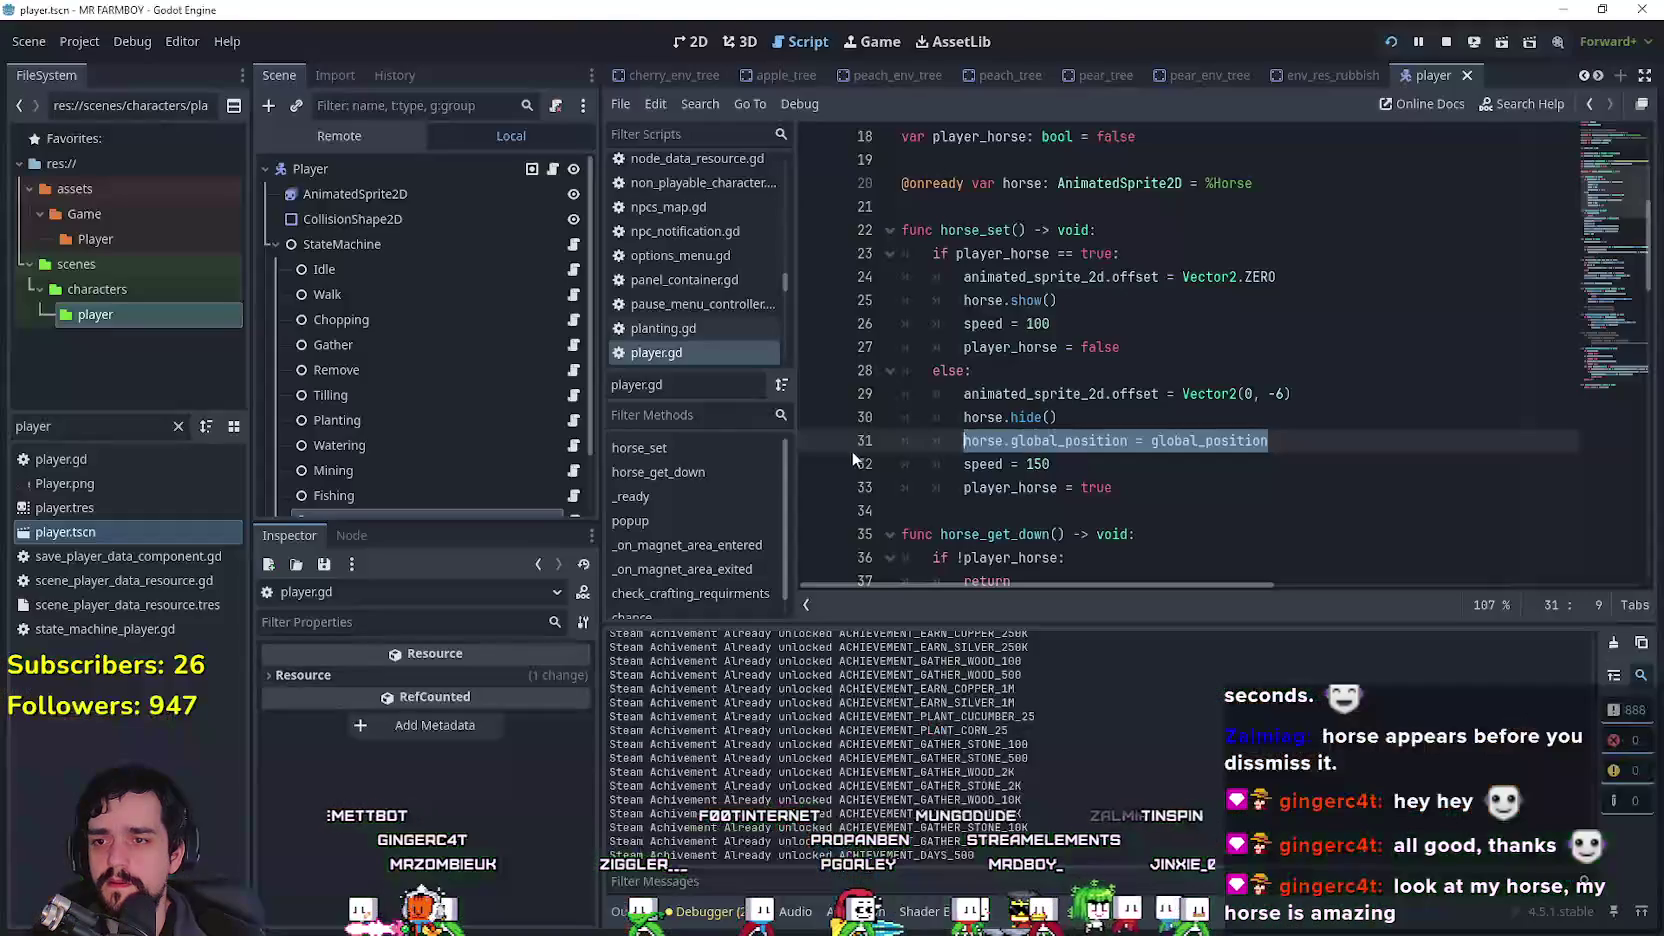
pyautogui.click(1056, 487)
pyautogui.click(814, 347)
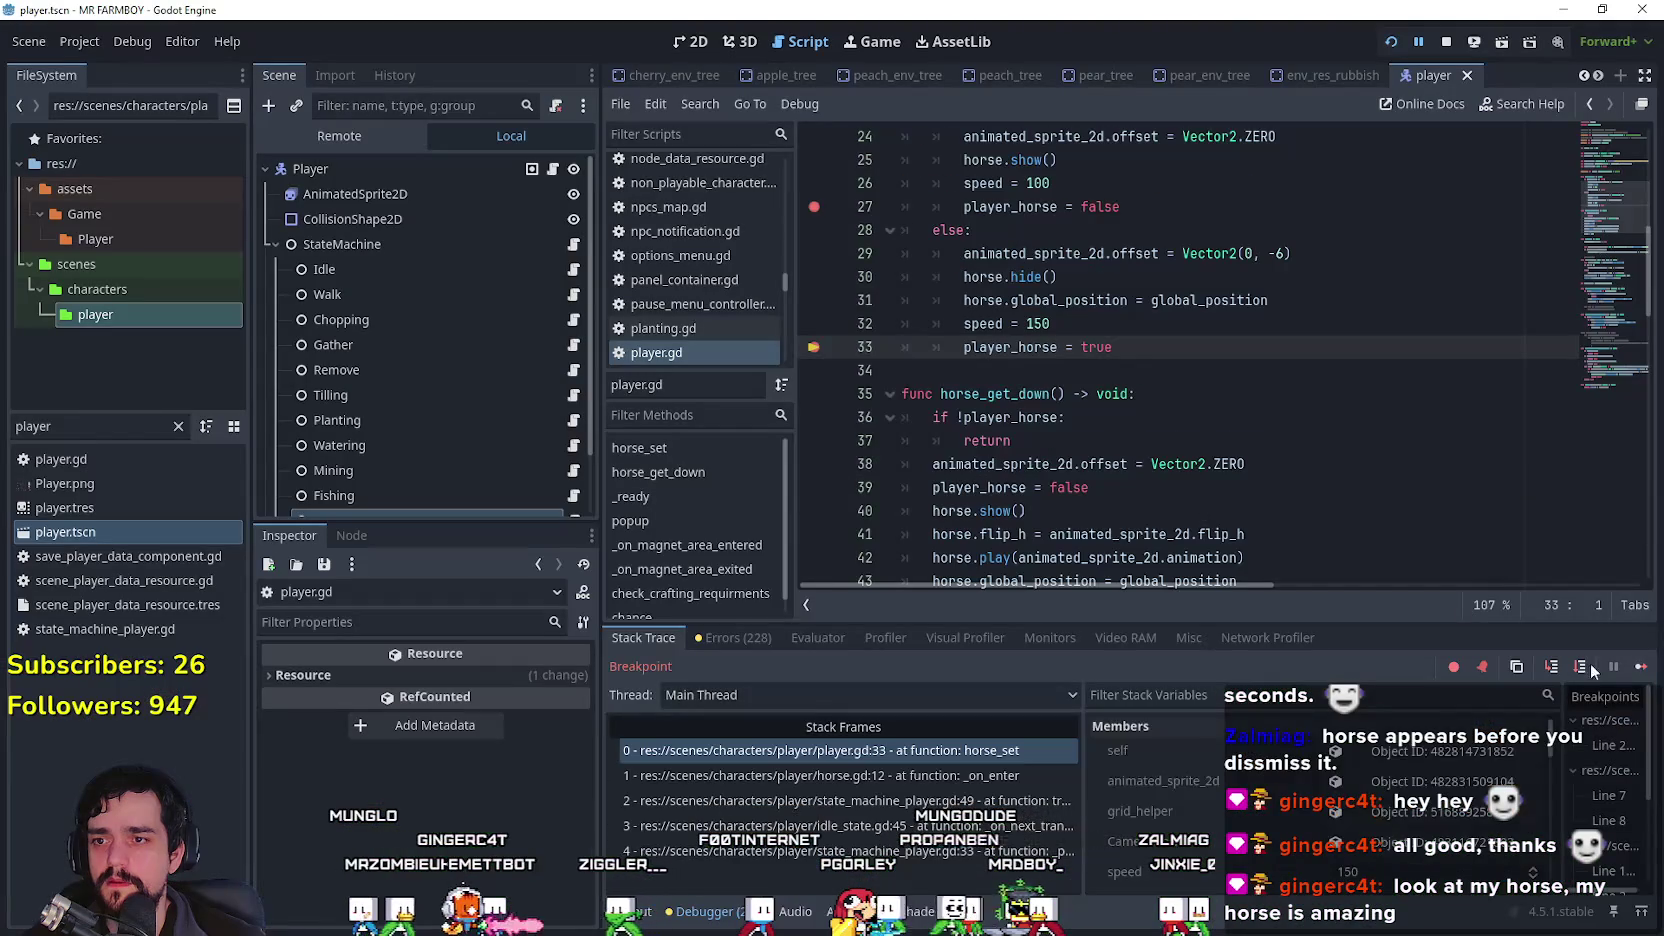
# Step: Continue past the mount and dismount breakpoints in horse_set, inspecting the horse repositioning line 31
pyautogui.click(1641, 666)
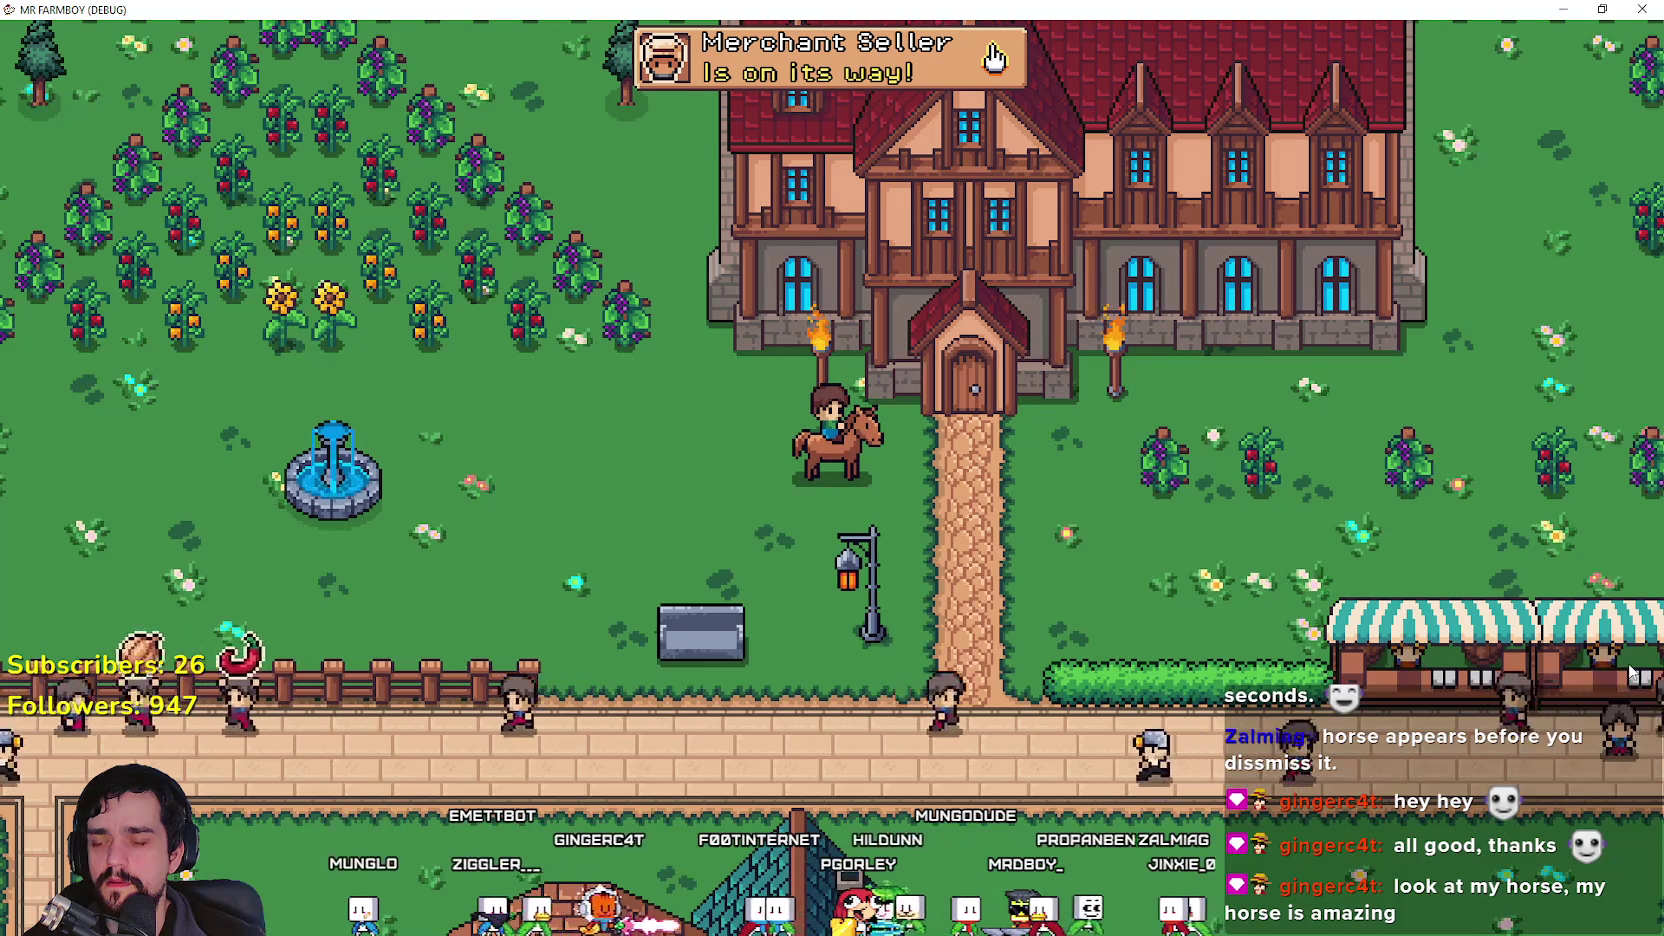
pyautogui.press('a')
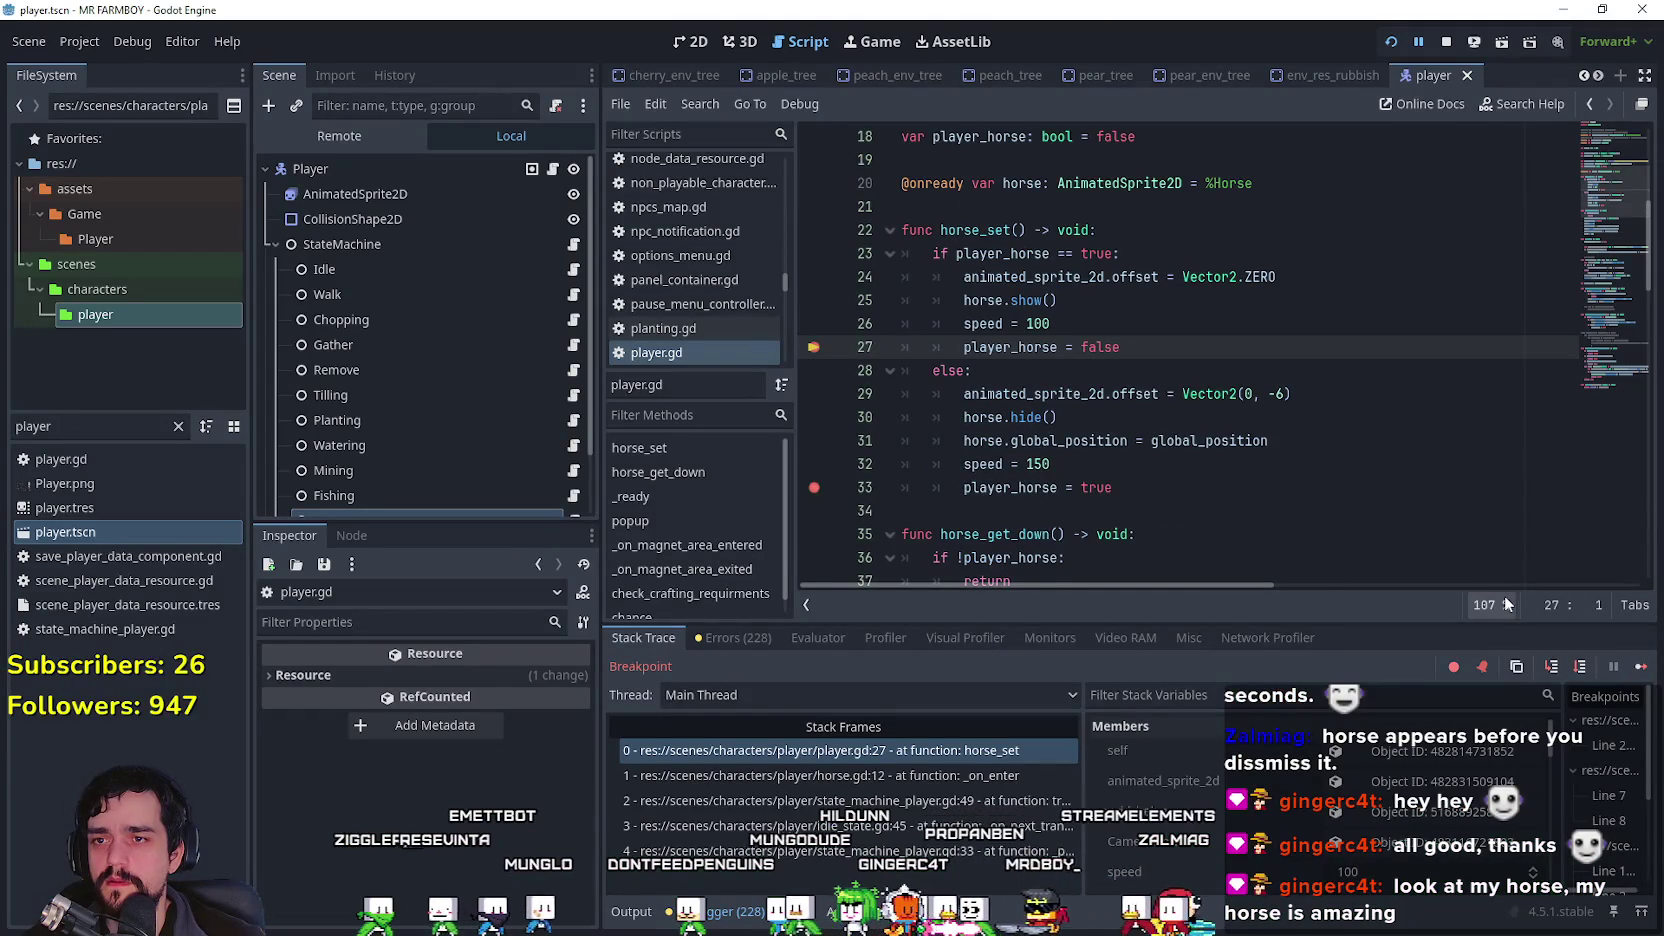
pyautogui.moveTo(1268, 440); pyautogui.dragTo(950, 440)
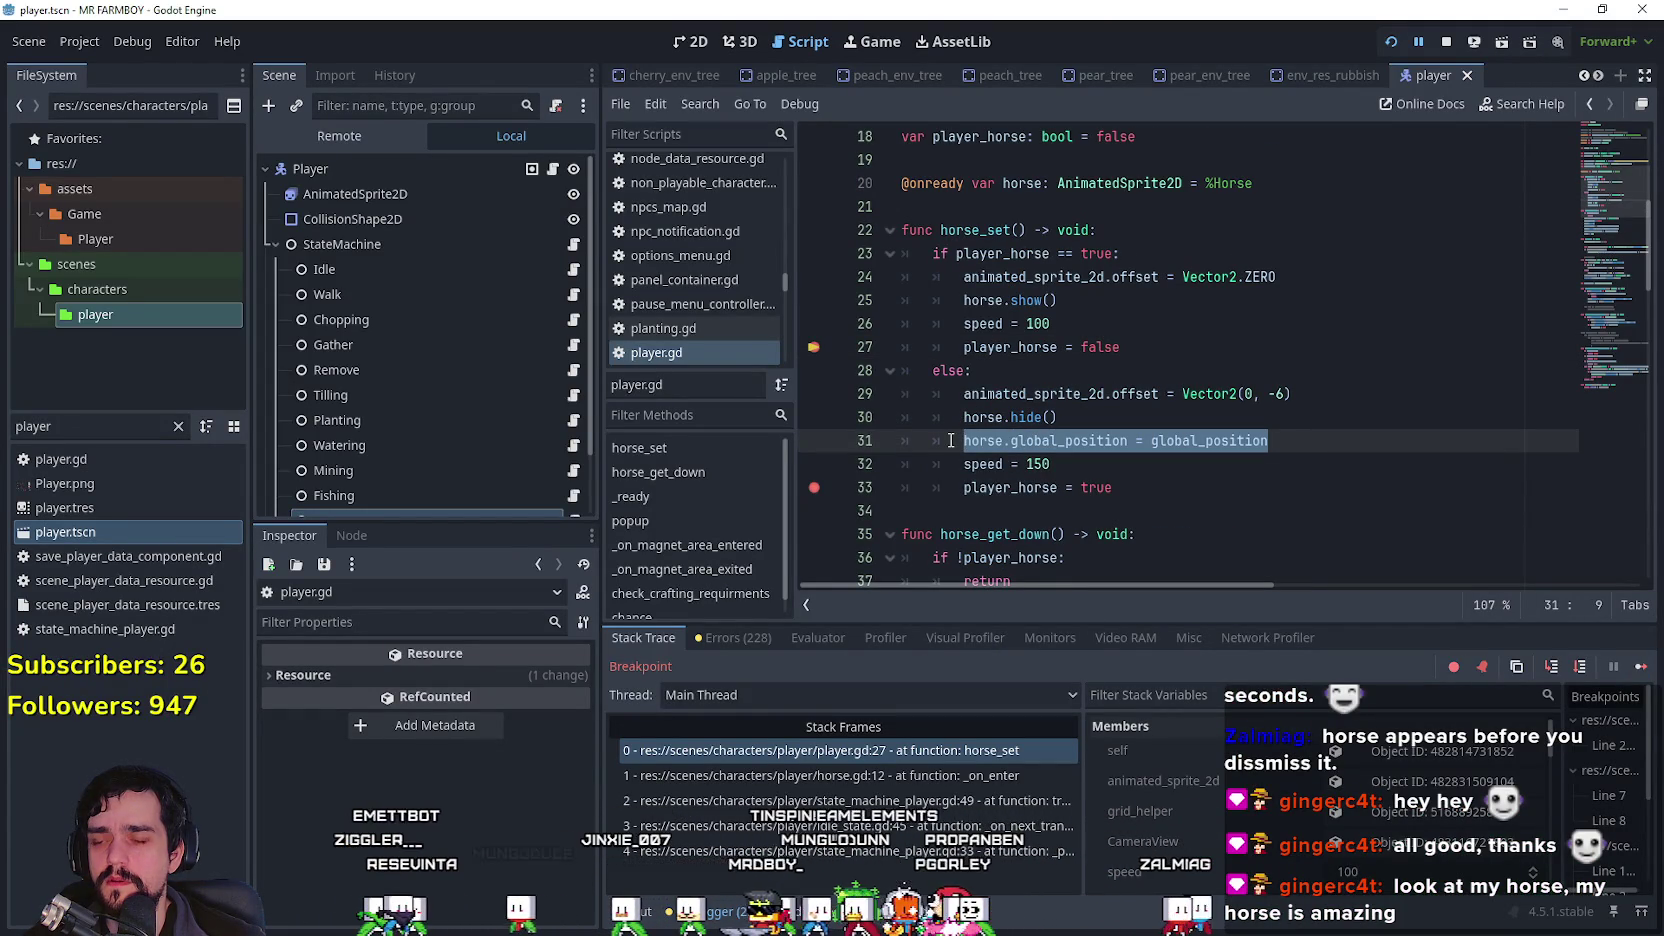
pyautogui.click(1332, 446)
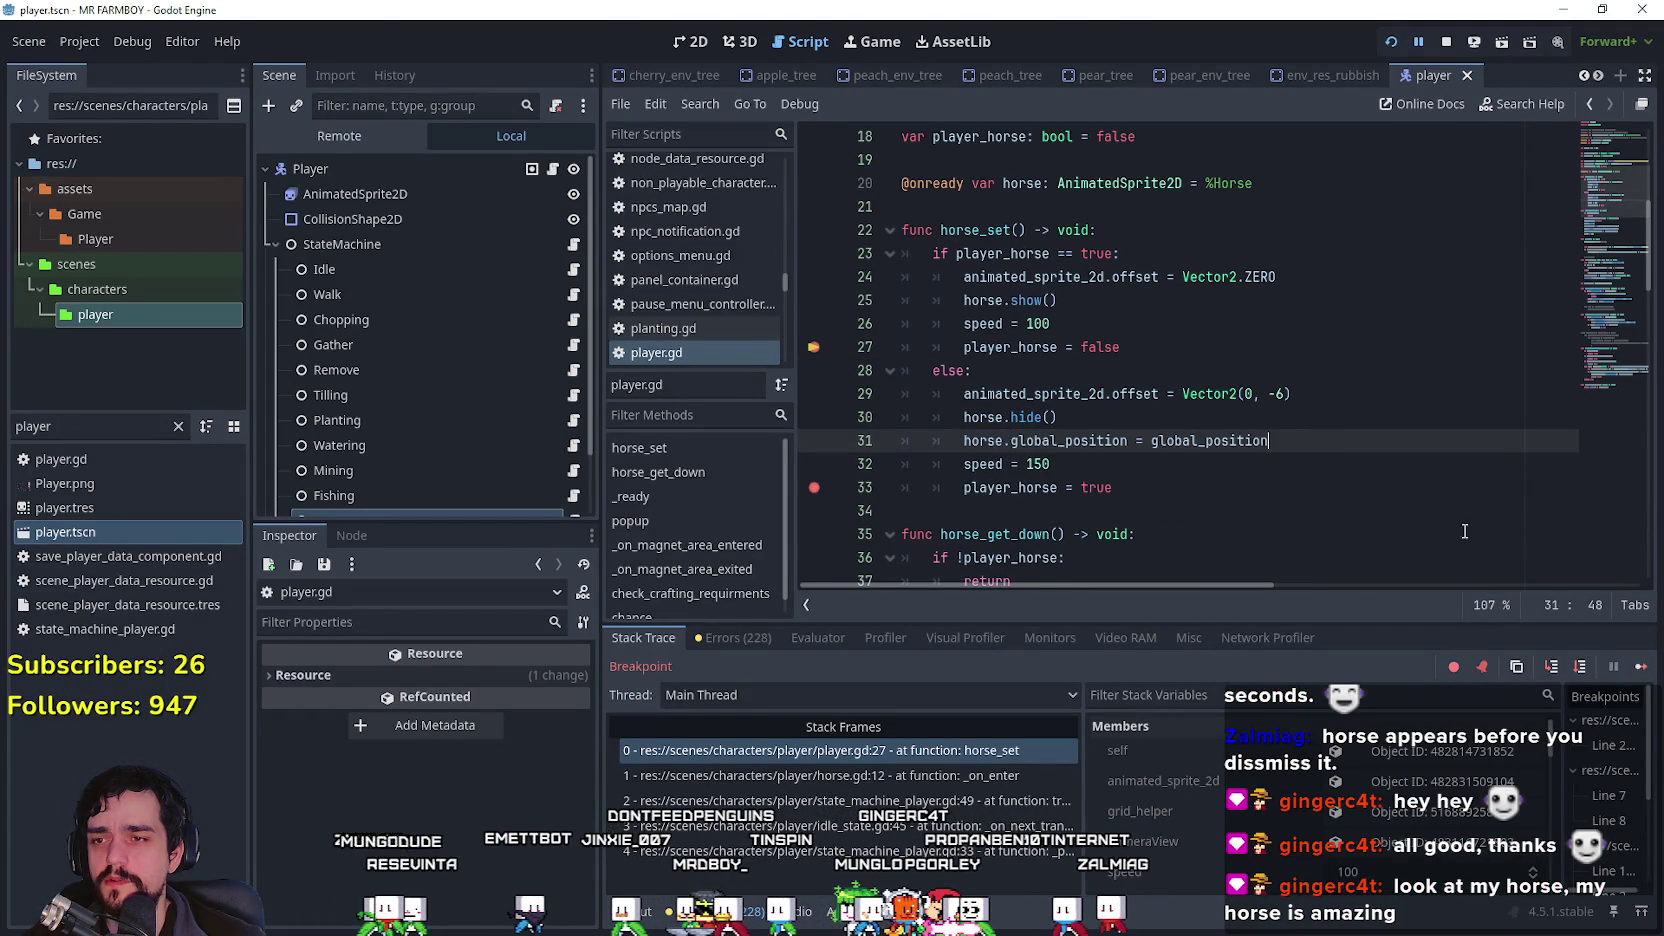
pyautogui.click(1637, 676)
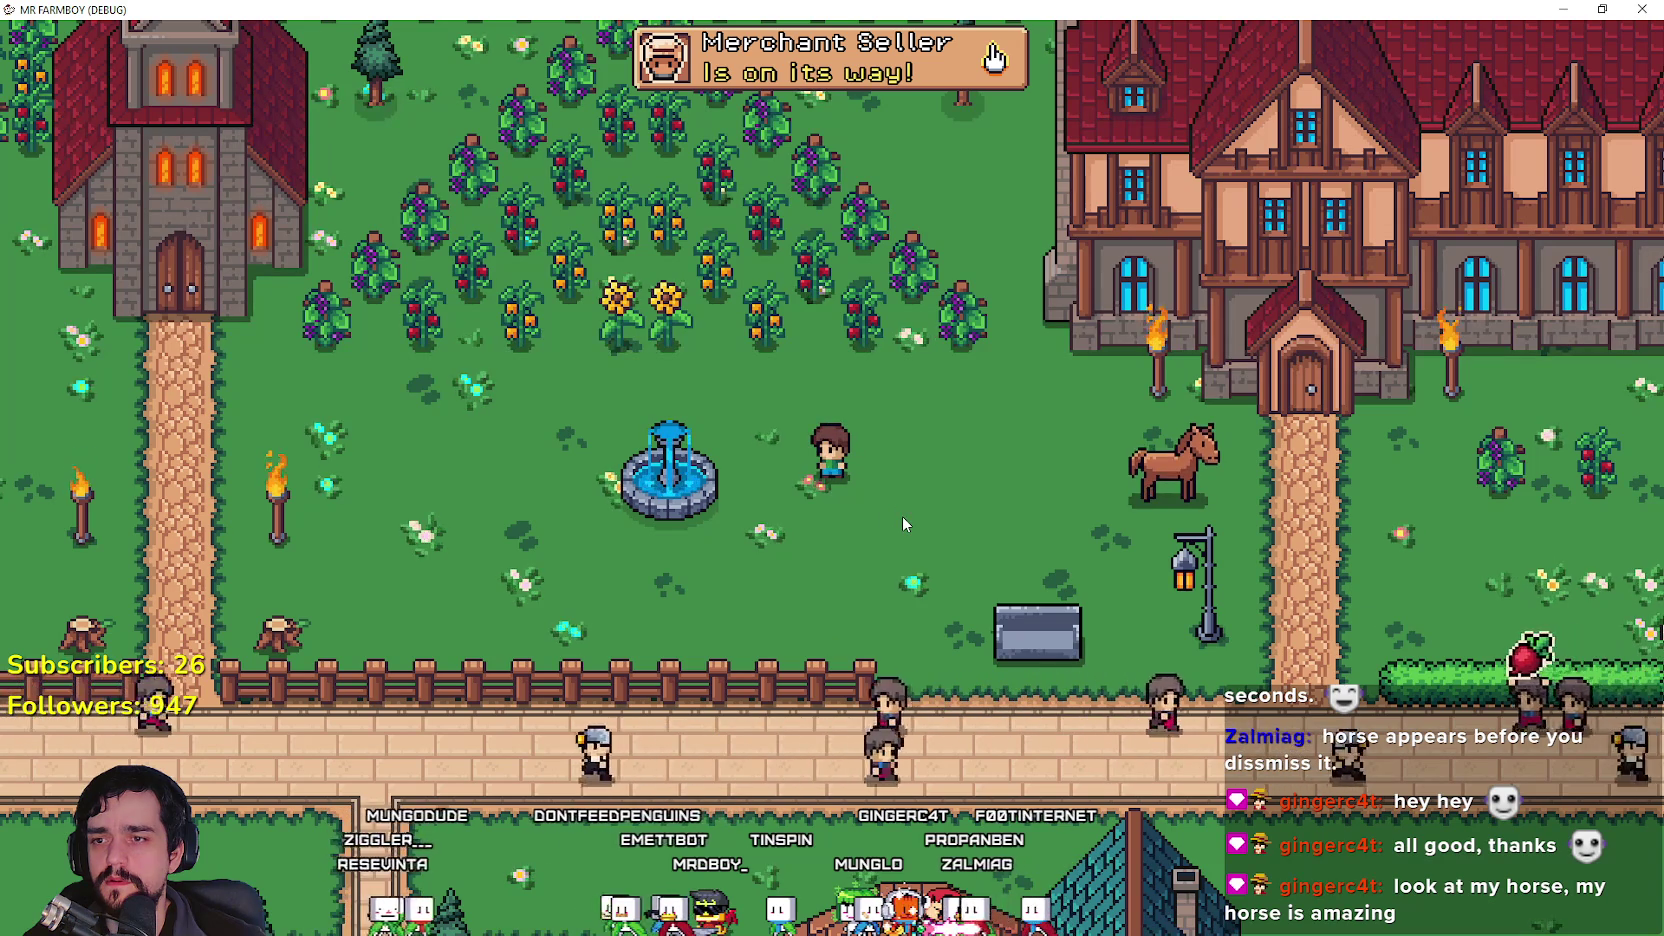
pyautogui.hotkey('alt', 'Tab')
pyautogui.moveTo(1324, 440)
pyautogui.mouseDown()
pyautogui.moveTo(1150, 442)
pyautogui.moveTo(1050, 465)
pyautogui.moveTo(960, 447)
pyautogui.mouseUp()
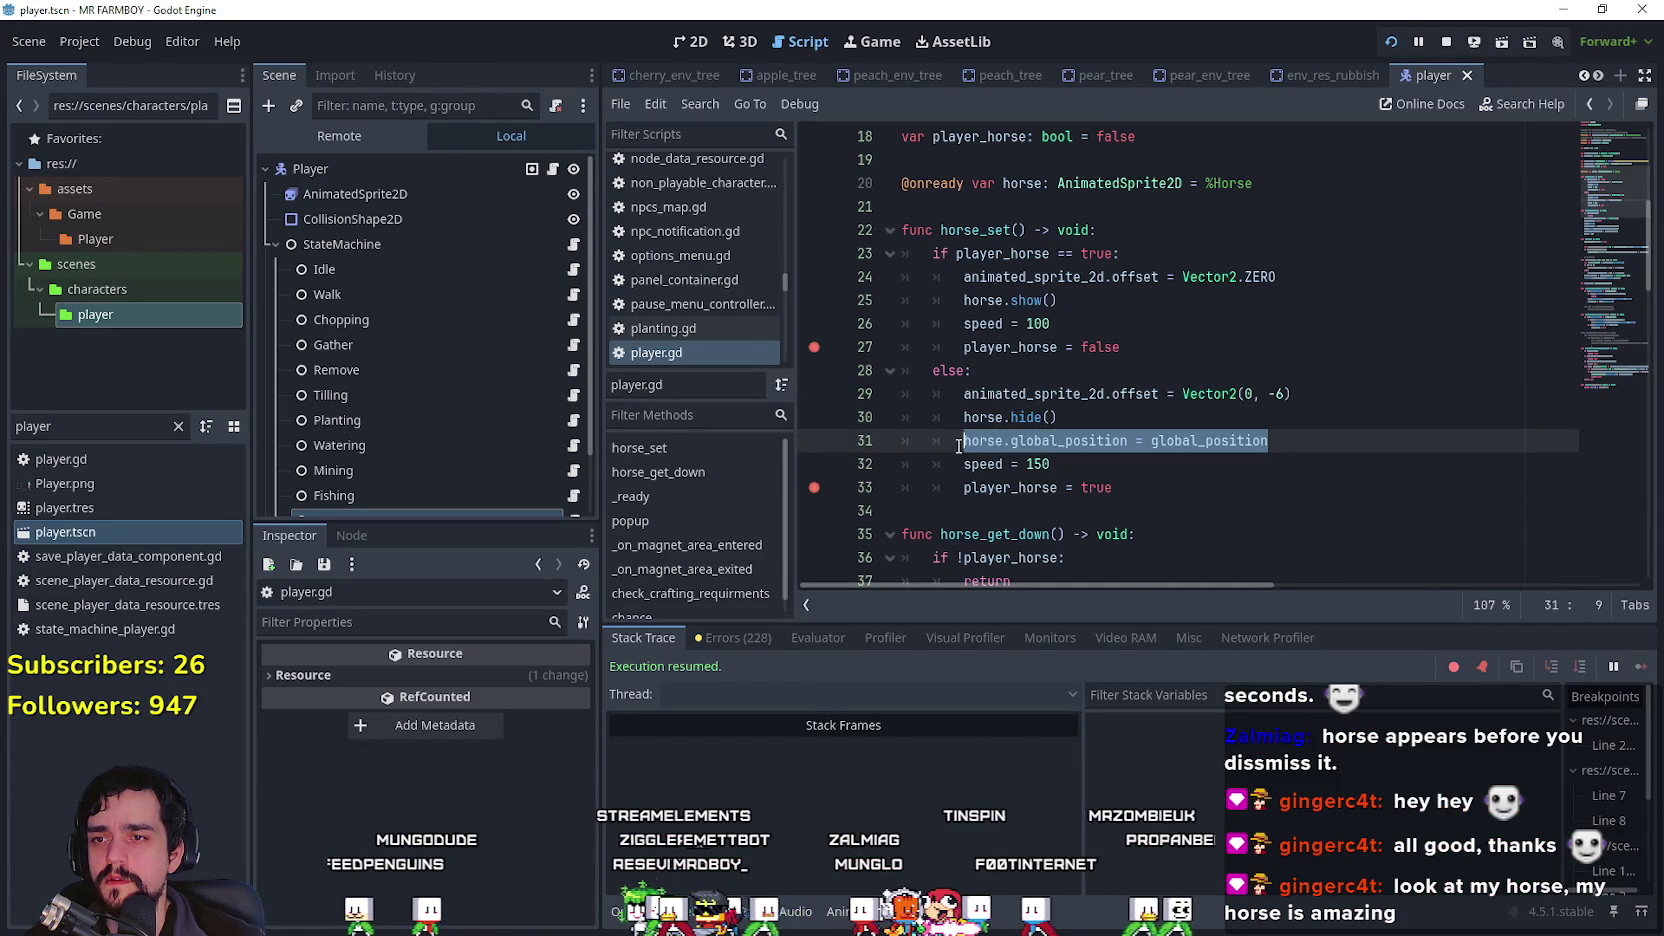
# Step: Copy the horse.global_position line below horse.show(), comment out the original, and save player.gd
pyautogui.hotkey('ctrl', 'c')
pyautogui.click(1100, 308)
pyautogui.press('Return')
pyautogui.hotkey('ctrl', 'v')
pyautogui.click(962, 463)
pyautogui.hotkey('ctrl', 'k')
pyautogui.click(1189, 438)
pyautogui.hotkey('ctrl', 's')
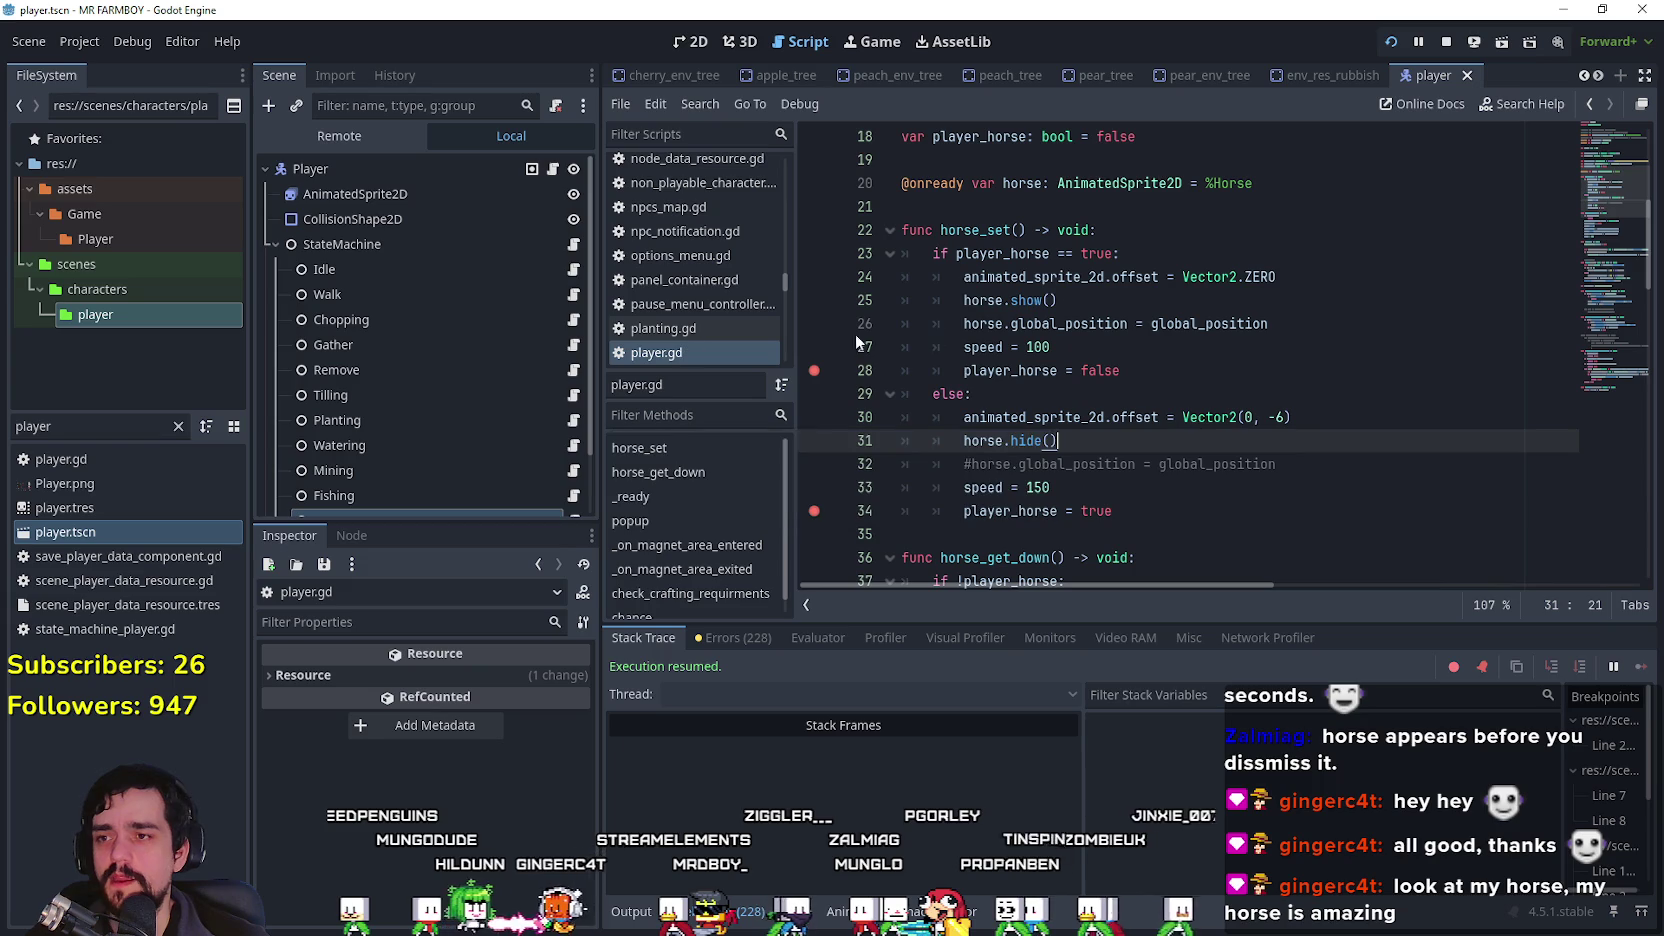
pyautogui.keyDown('shift'); pyautogui.click(817, 376); pyautogui.keyUp('shift')
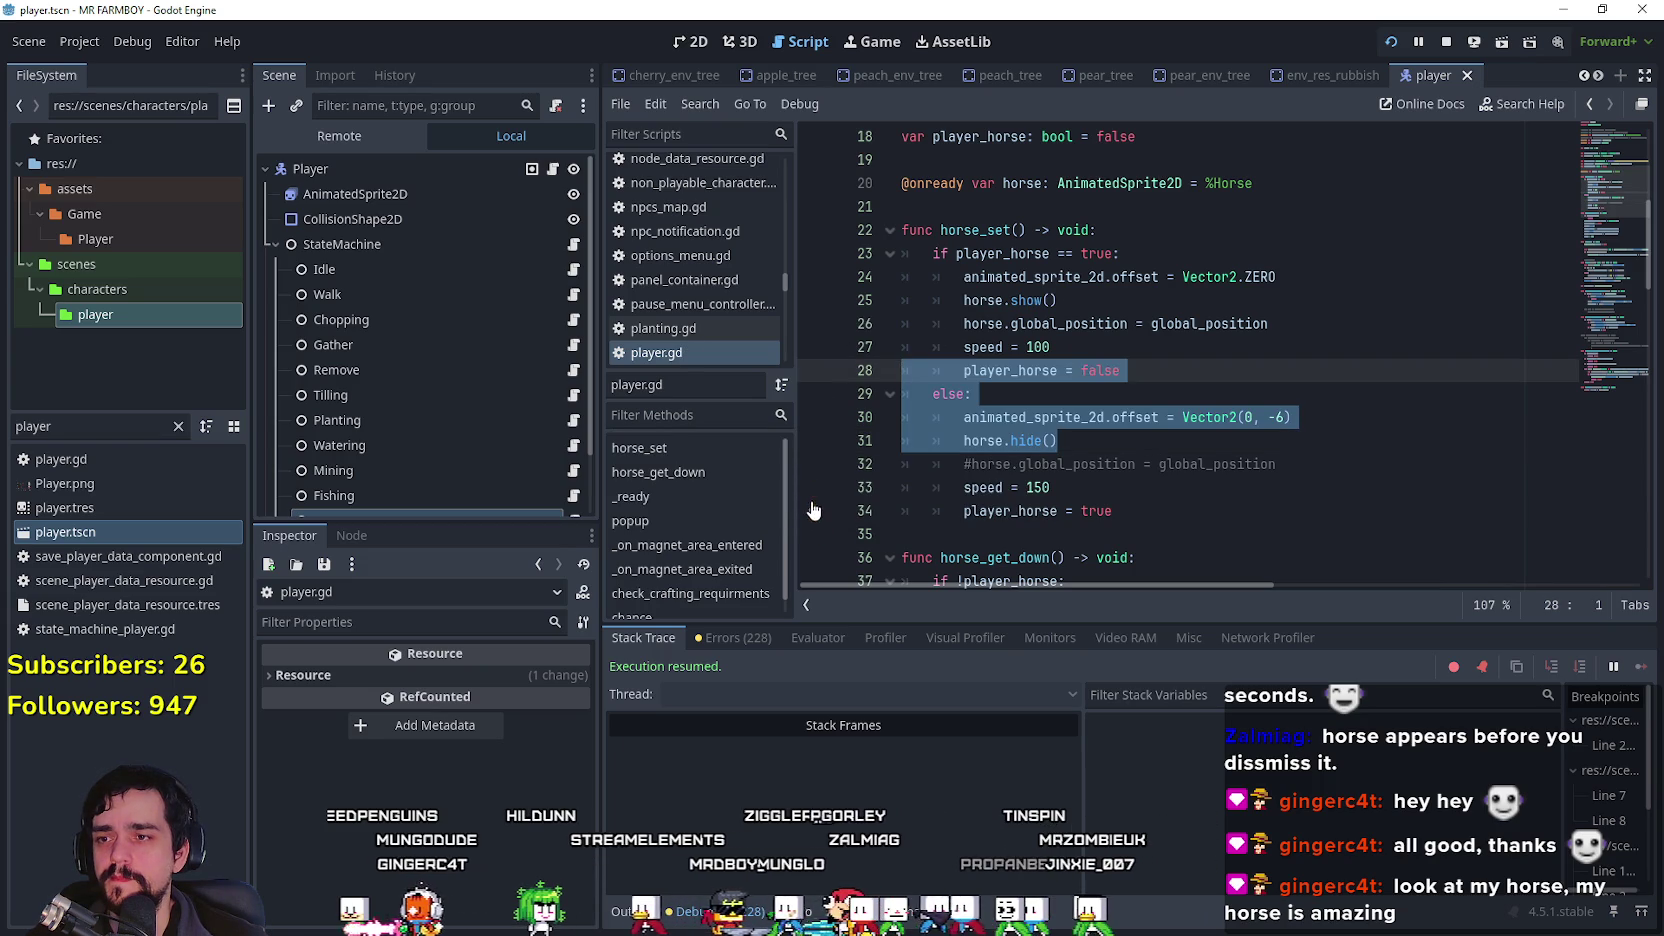
pyautogui.click(1190, 488)
pyautogui.hotkey('ctrl', 's')
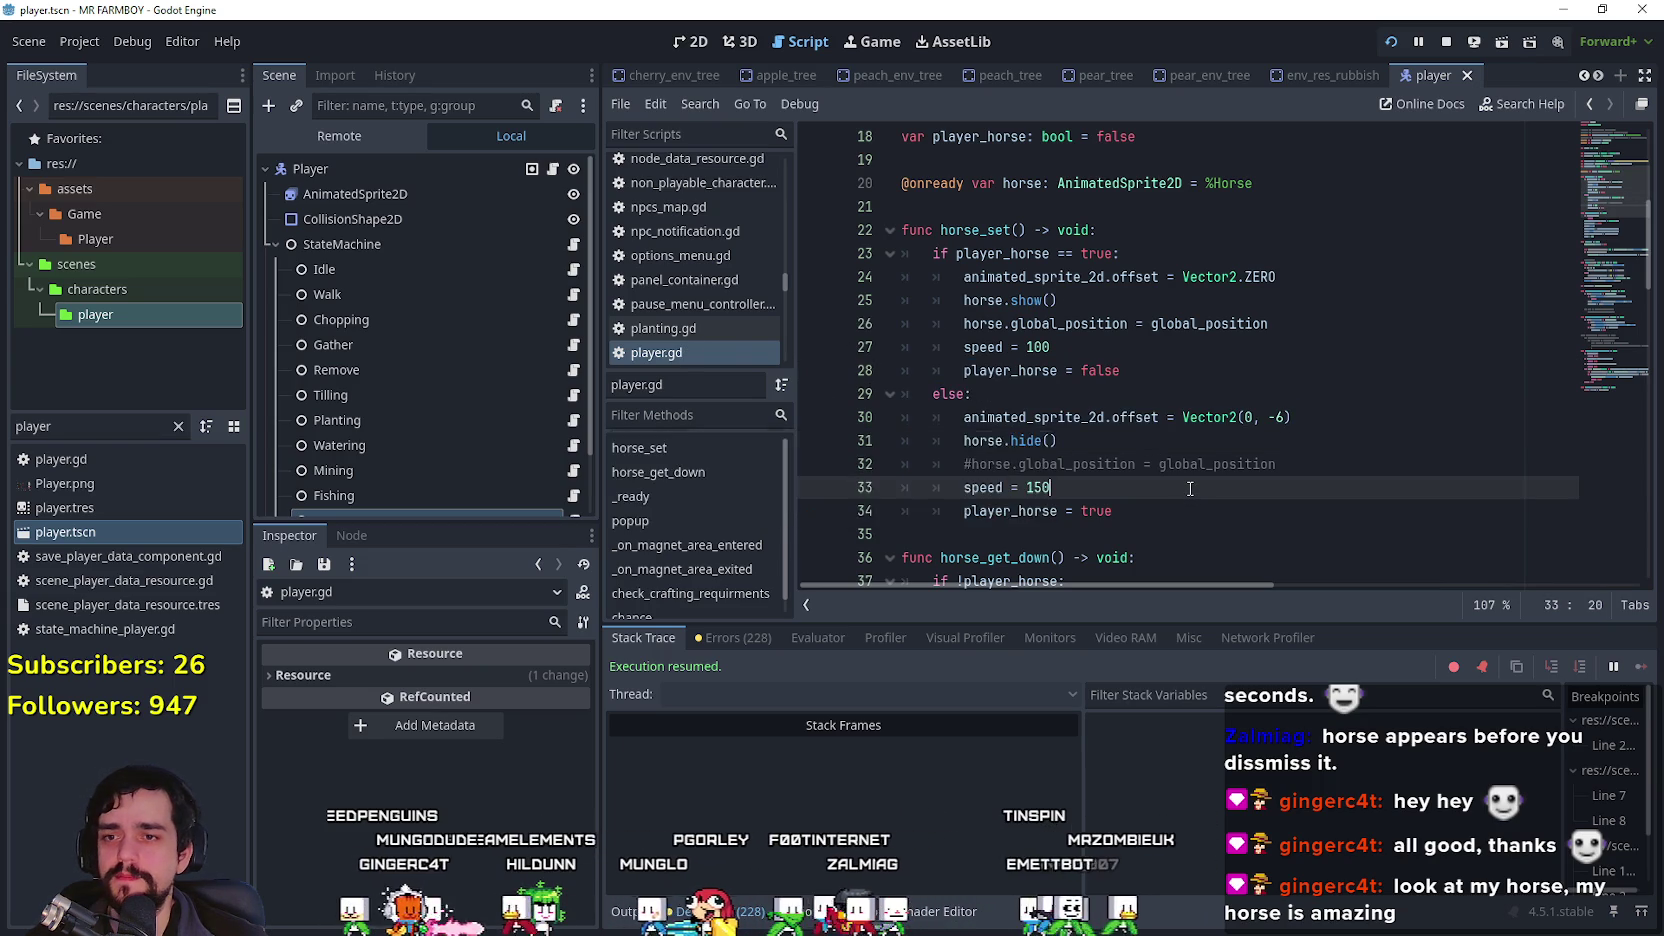
# Step: Mount the horse, ride up-right, then dismount and walk the farmer left and down
pyautogui.press('e')
pyautogui.press('d')
pyautogui.press('w')
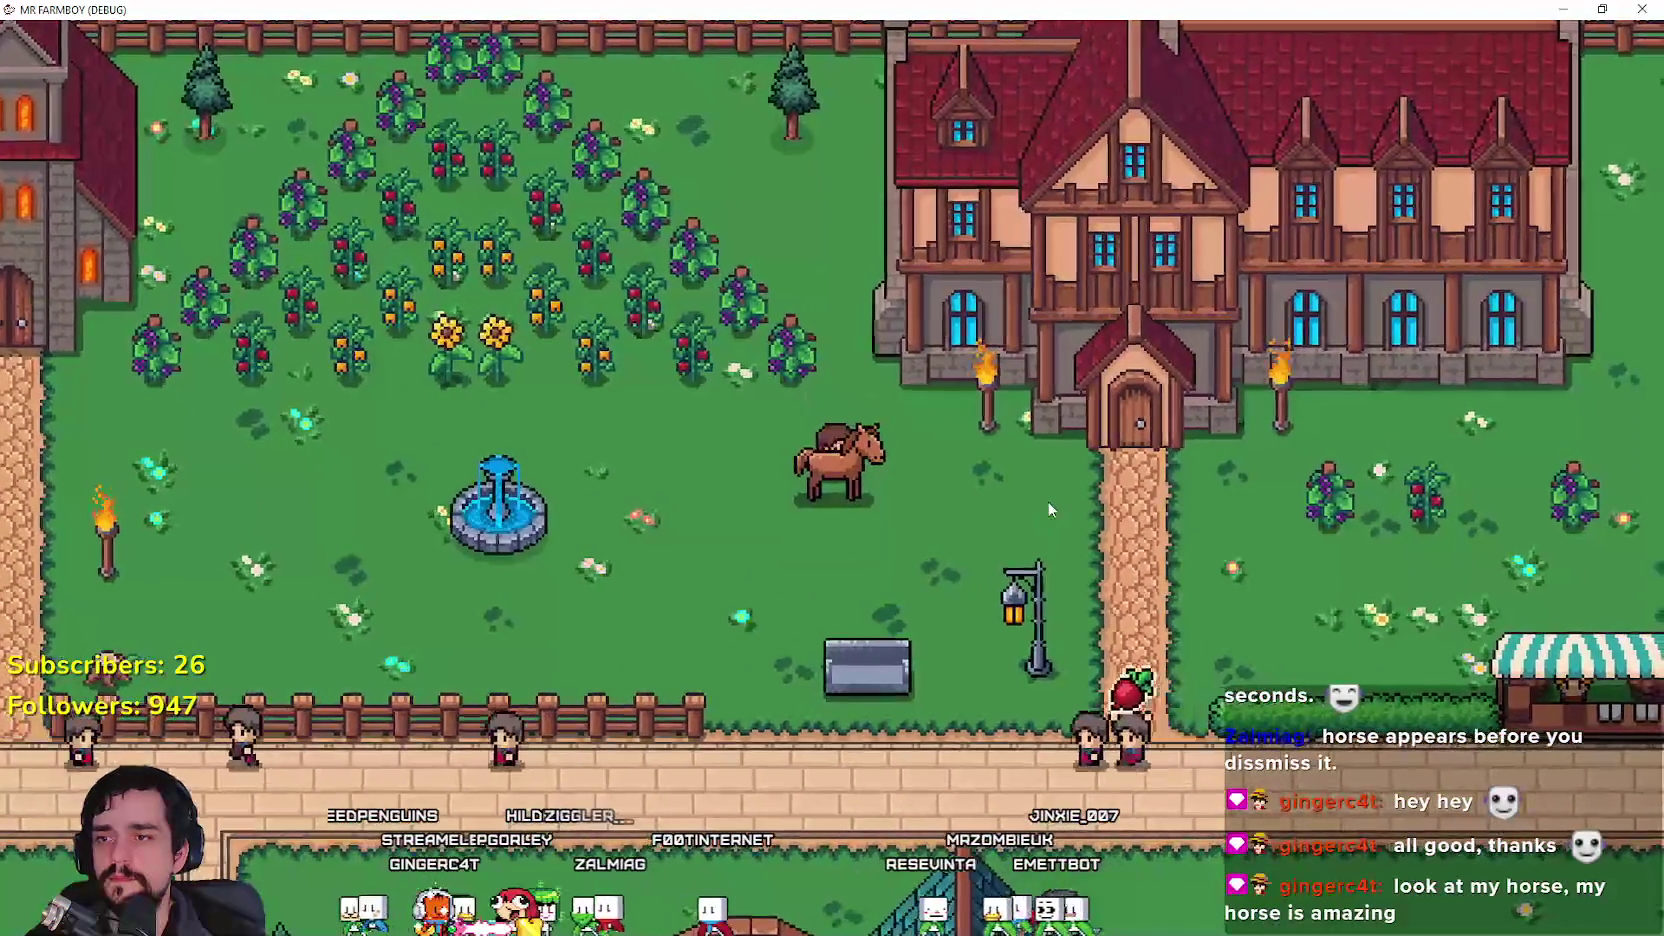
pyautogui.press('e')
pyautogui.press('a')
pyautogui.press('s')
# Step: Remount twice, riding left and up, dismounting each time and walking away from the parked horse
pyautogui.press('e')
pyautogui.press('a')
pyautogui.press('e')
pyautogui.press('w')
pyautogui.press('e')
pyautogui.press('a')
pyautogui.press('w')
pyautogui.press('e')
pyautogui.press('s')
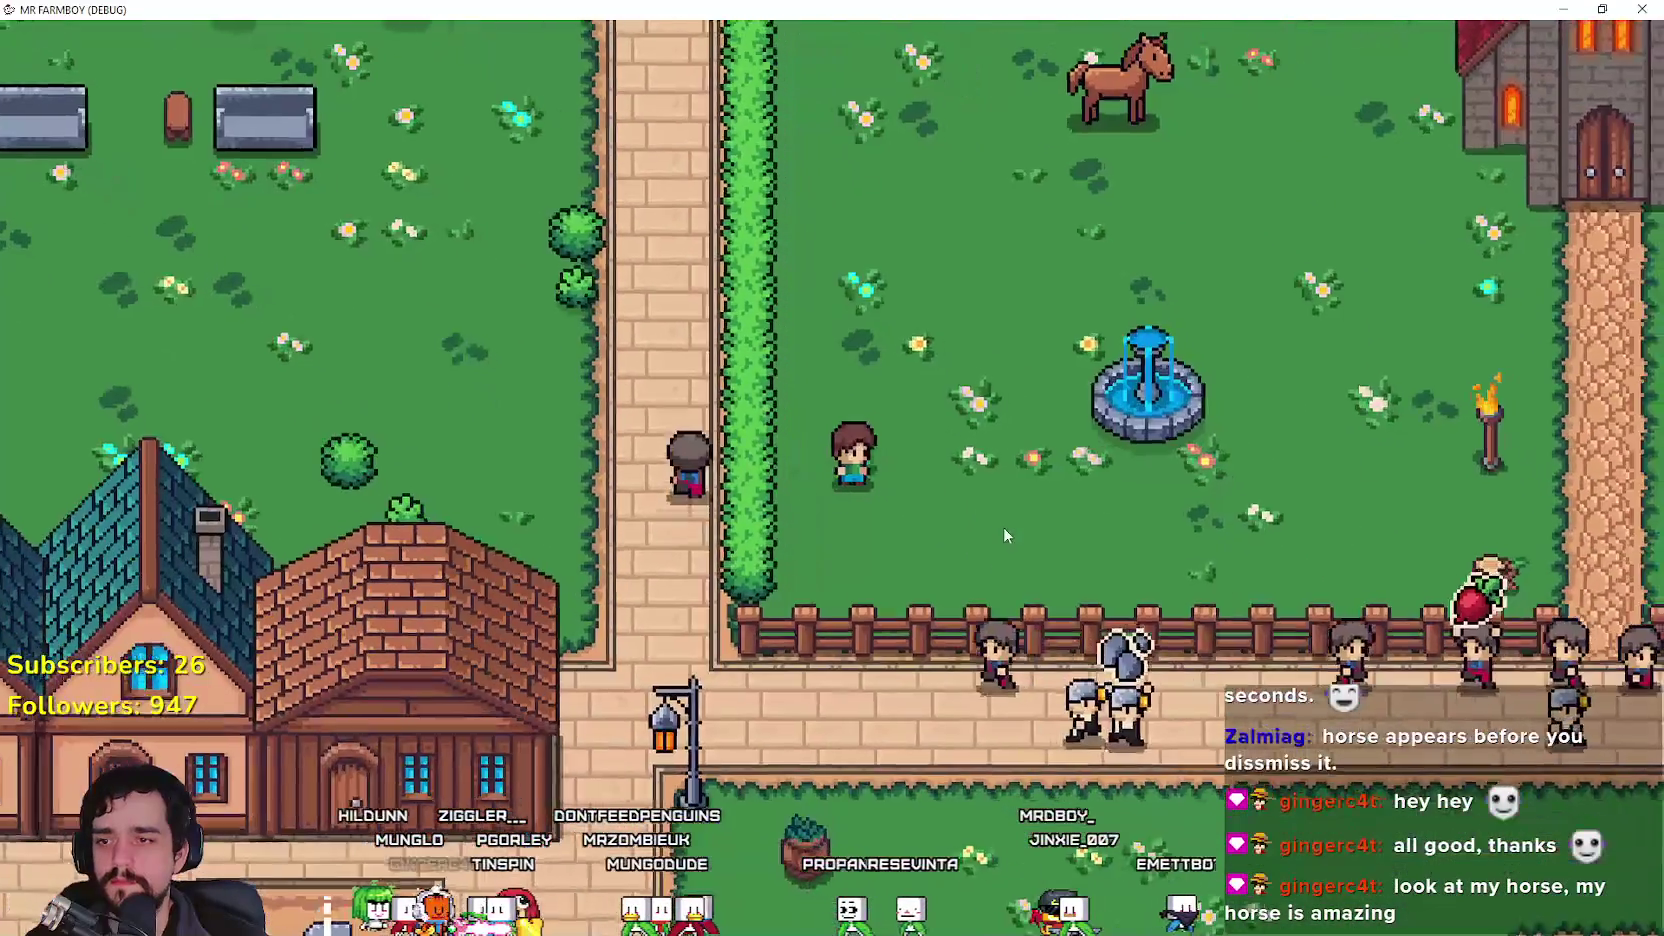
# Step: Check the else line in the script, then walk the farmer south past the fence in-game
pyautogui.hotkey('alt', 'Tab')
pyautogui.click(1186, 410)
pyautogui.click(1181, 398)
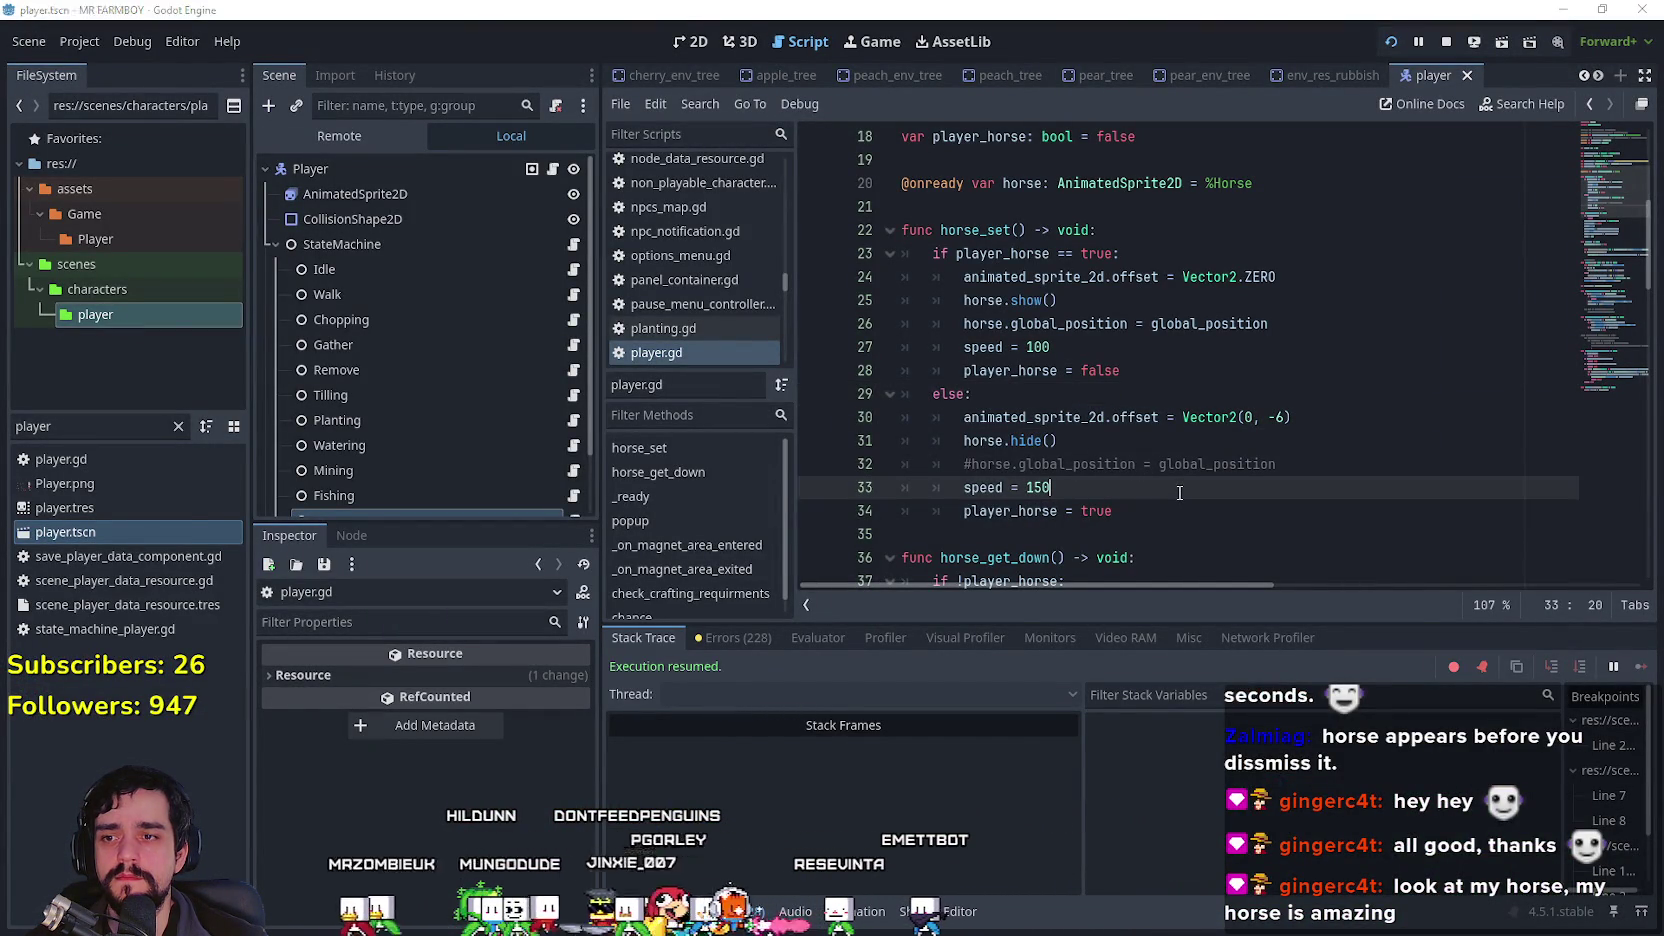
pyautogui.hotkey('alt', 'Tab')
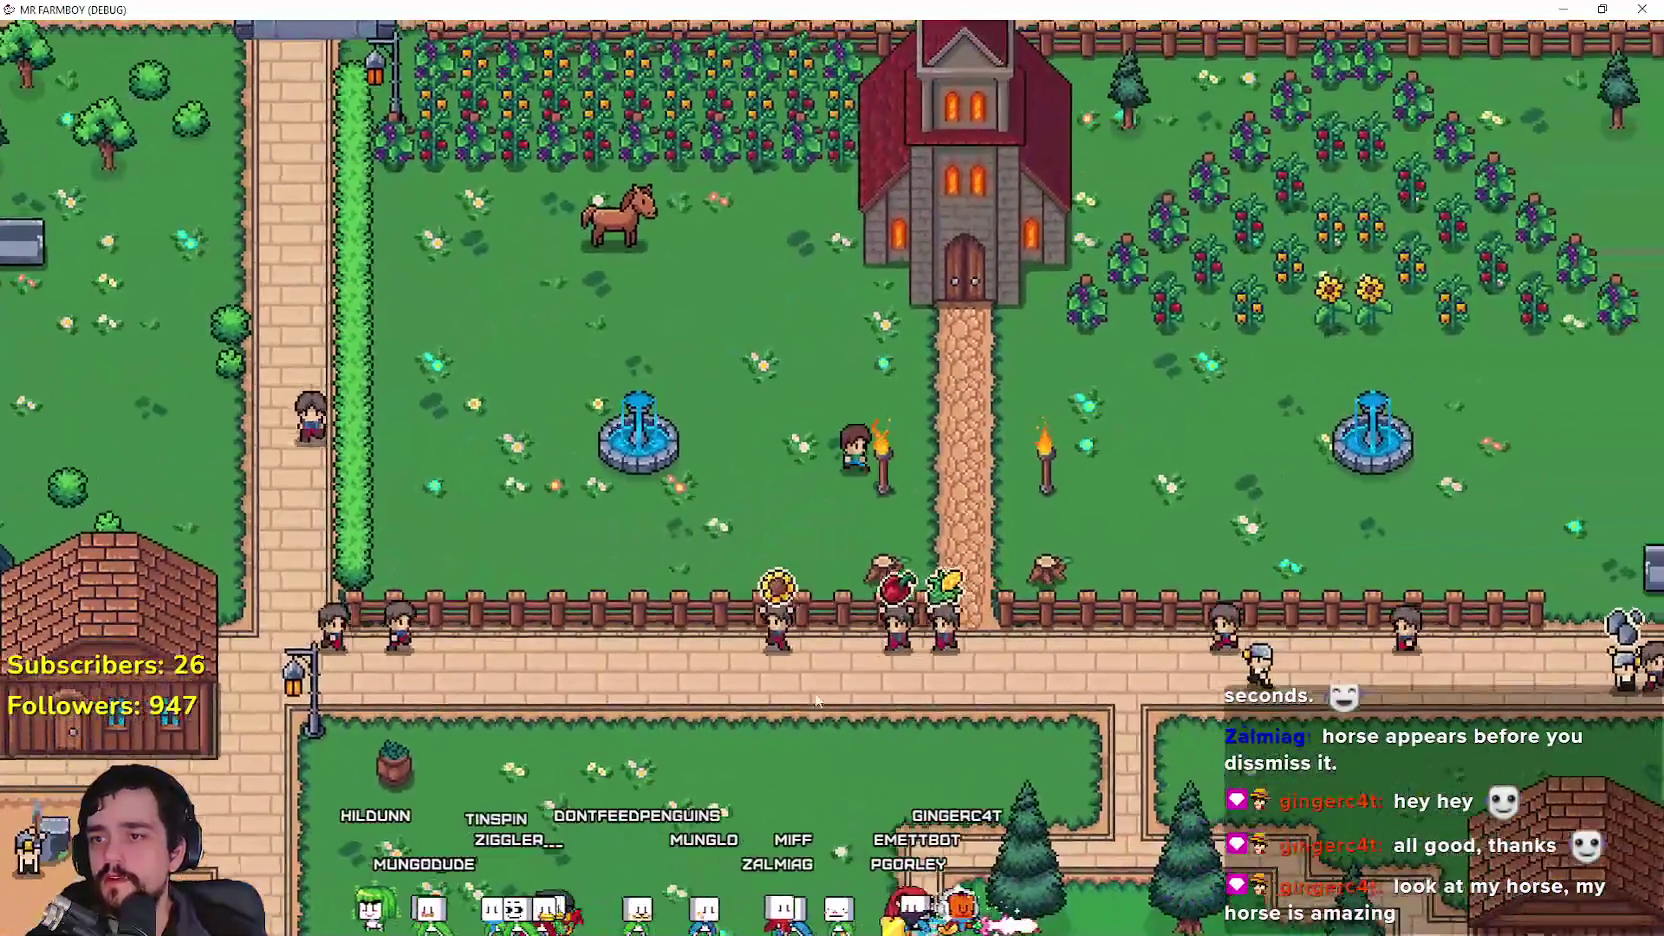
pyautogui.press('s')
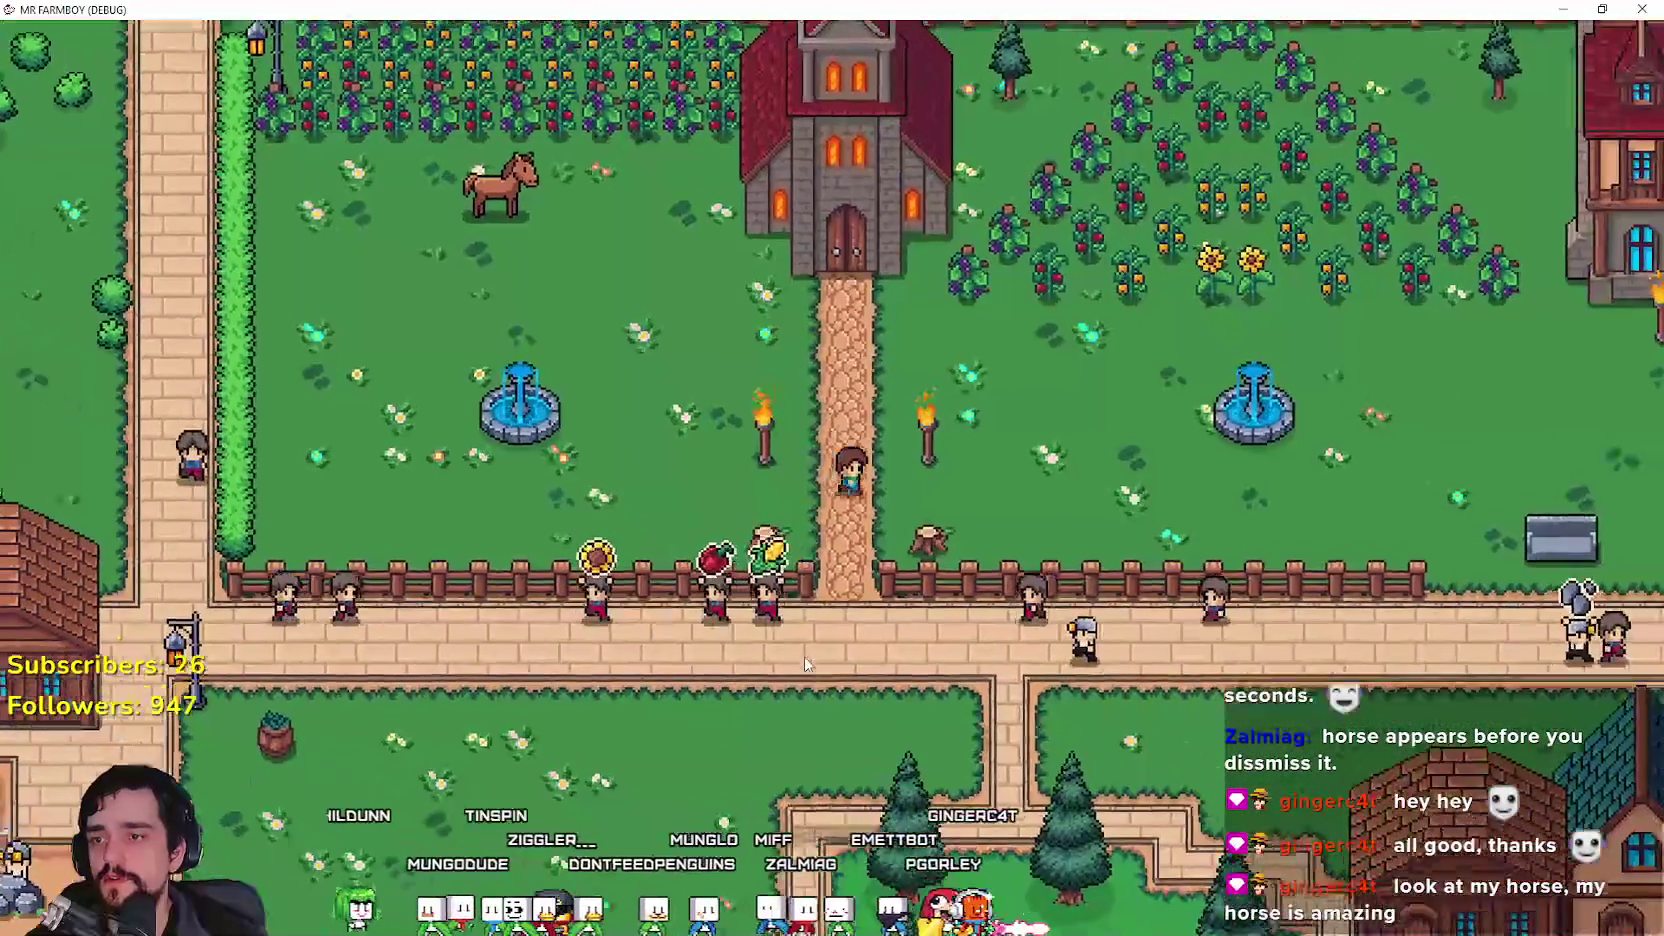